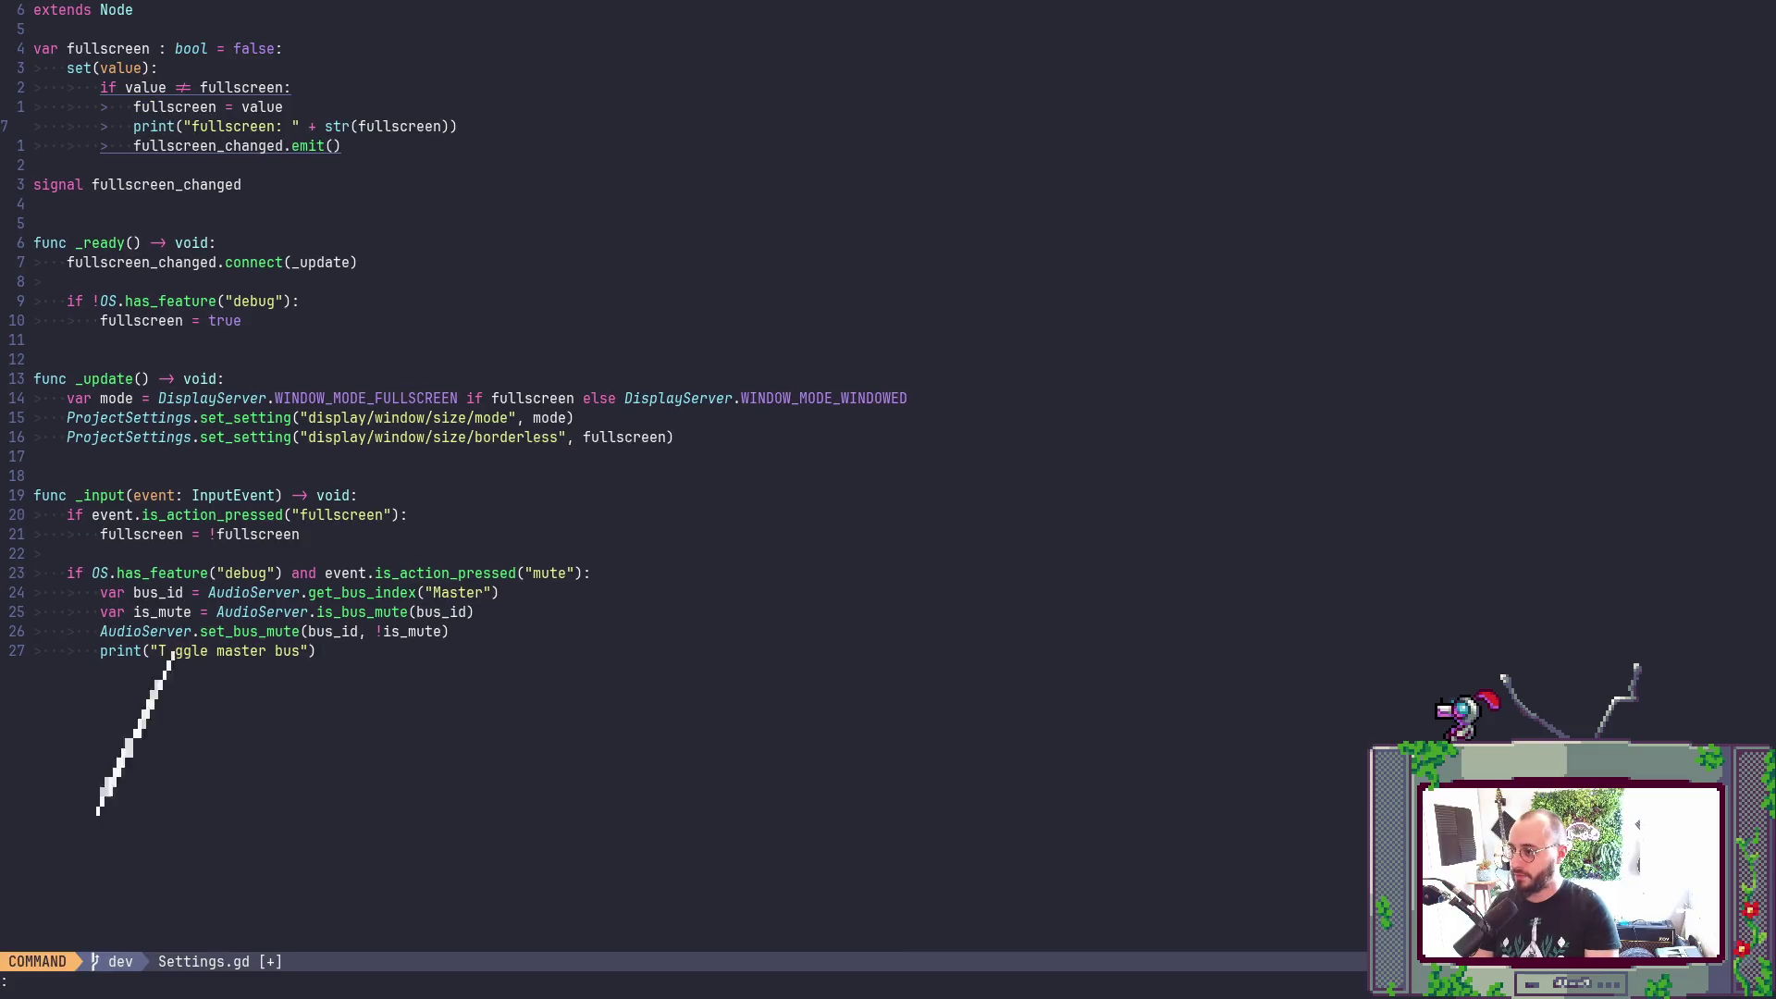
# - Undo the last edit and save all files with :wa, keeping the fullscreen print line
pyautogui.write(':wa')
pyautogui.press('Return')
pyautogui.hotkey('alt', 'Tab')
pyautogui.hotkey('alt', 'Tab')
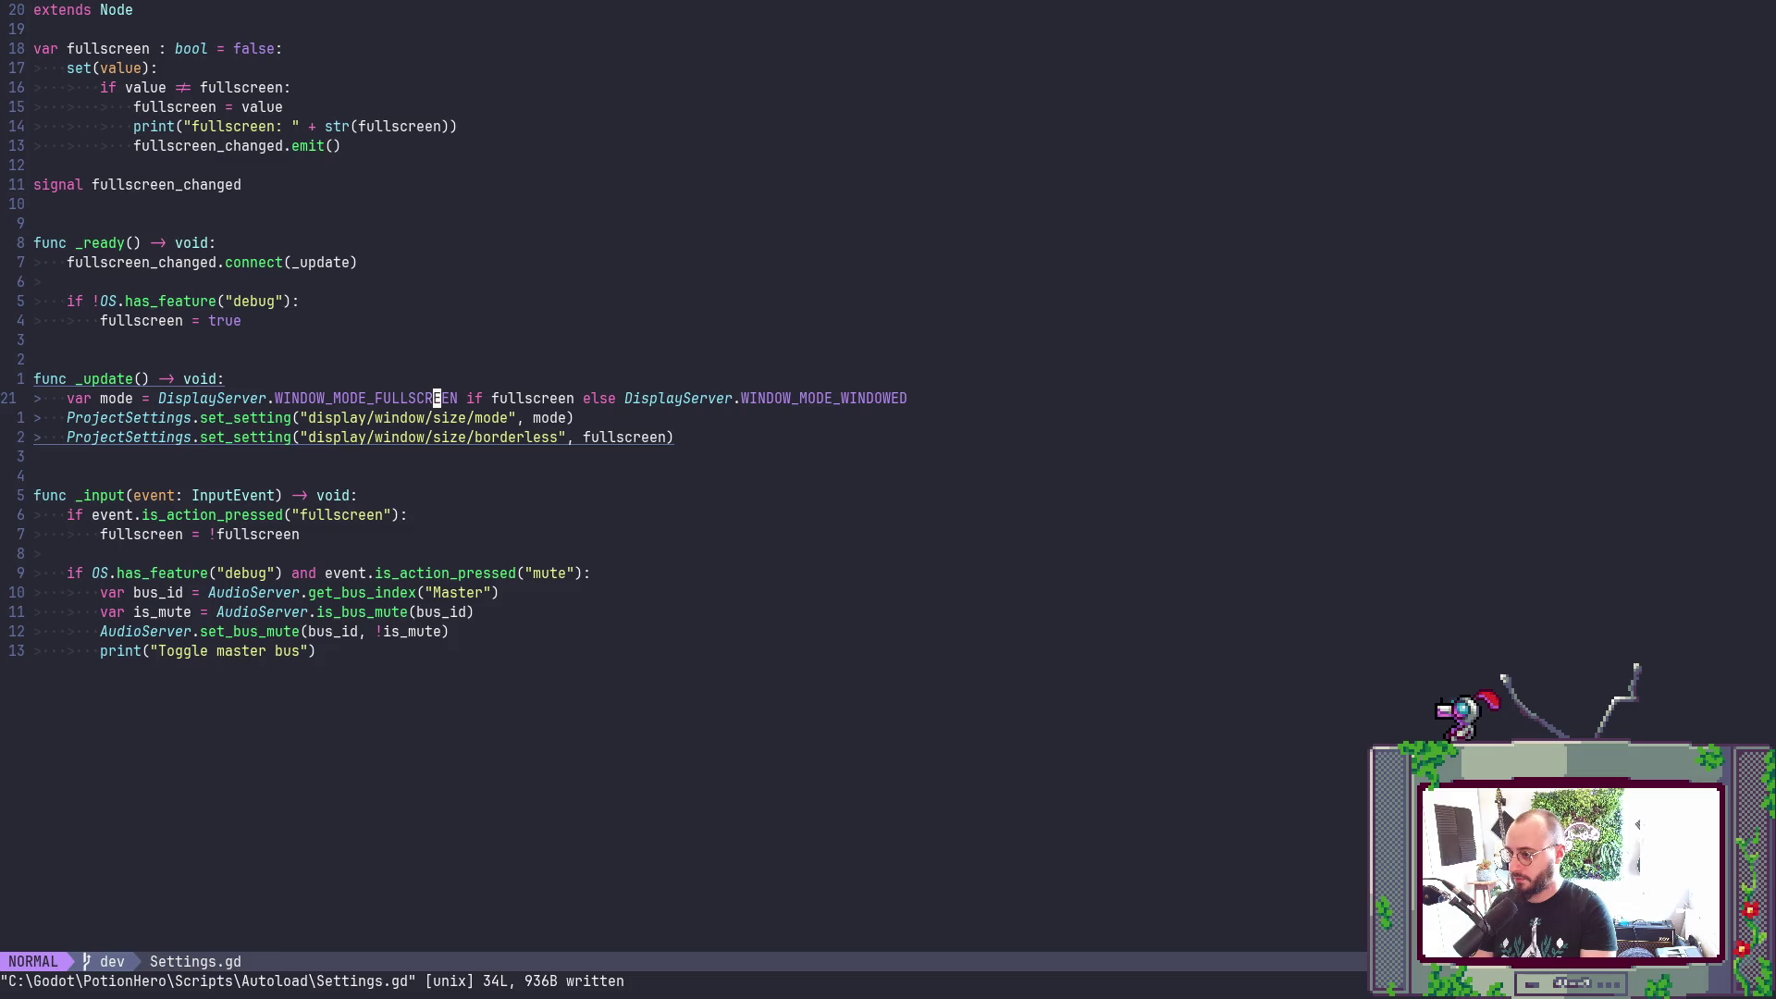
pyautogui.press('j')
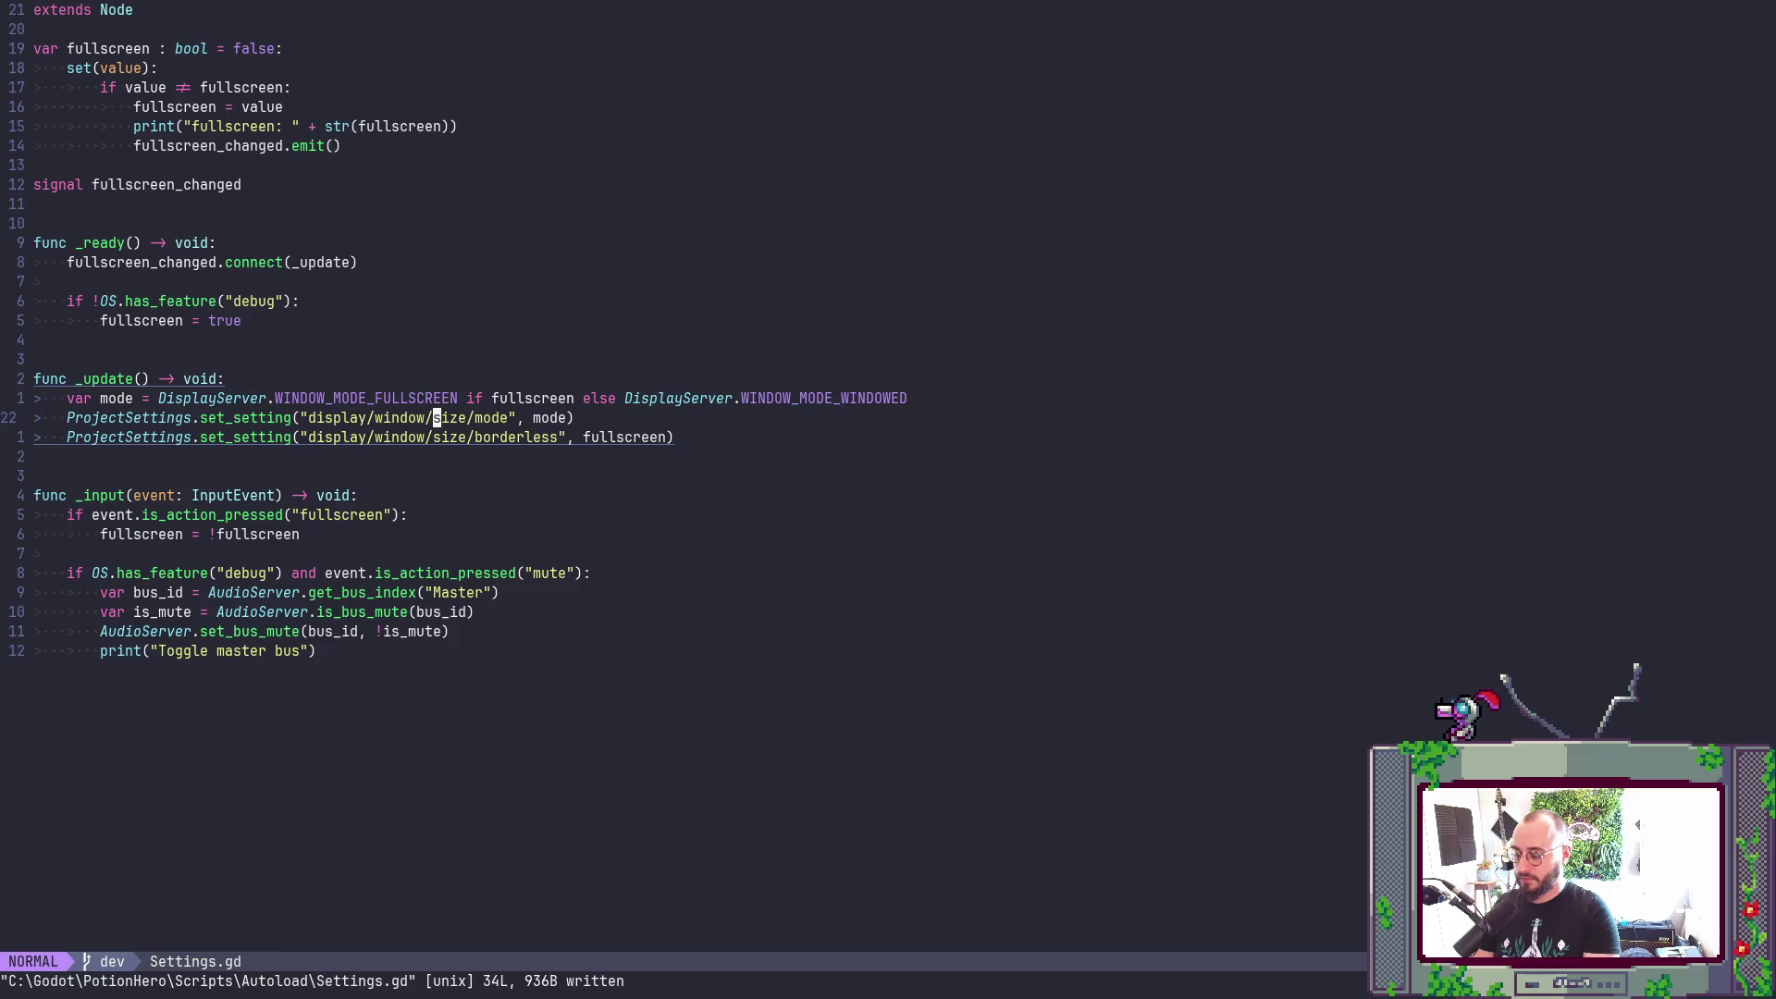
pyautogui.write(':wa')
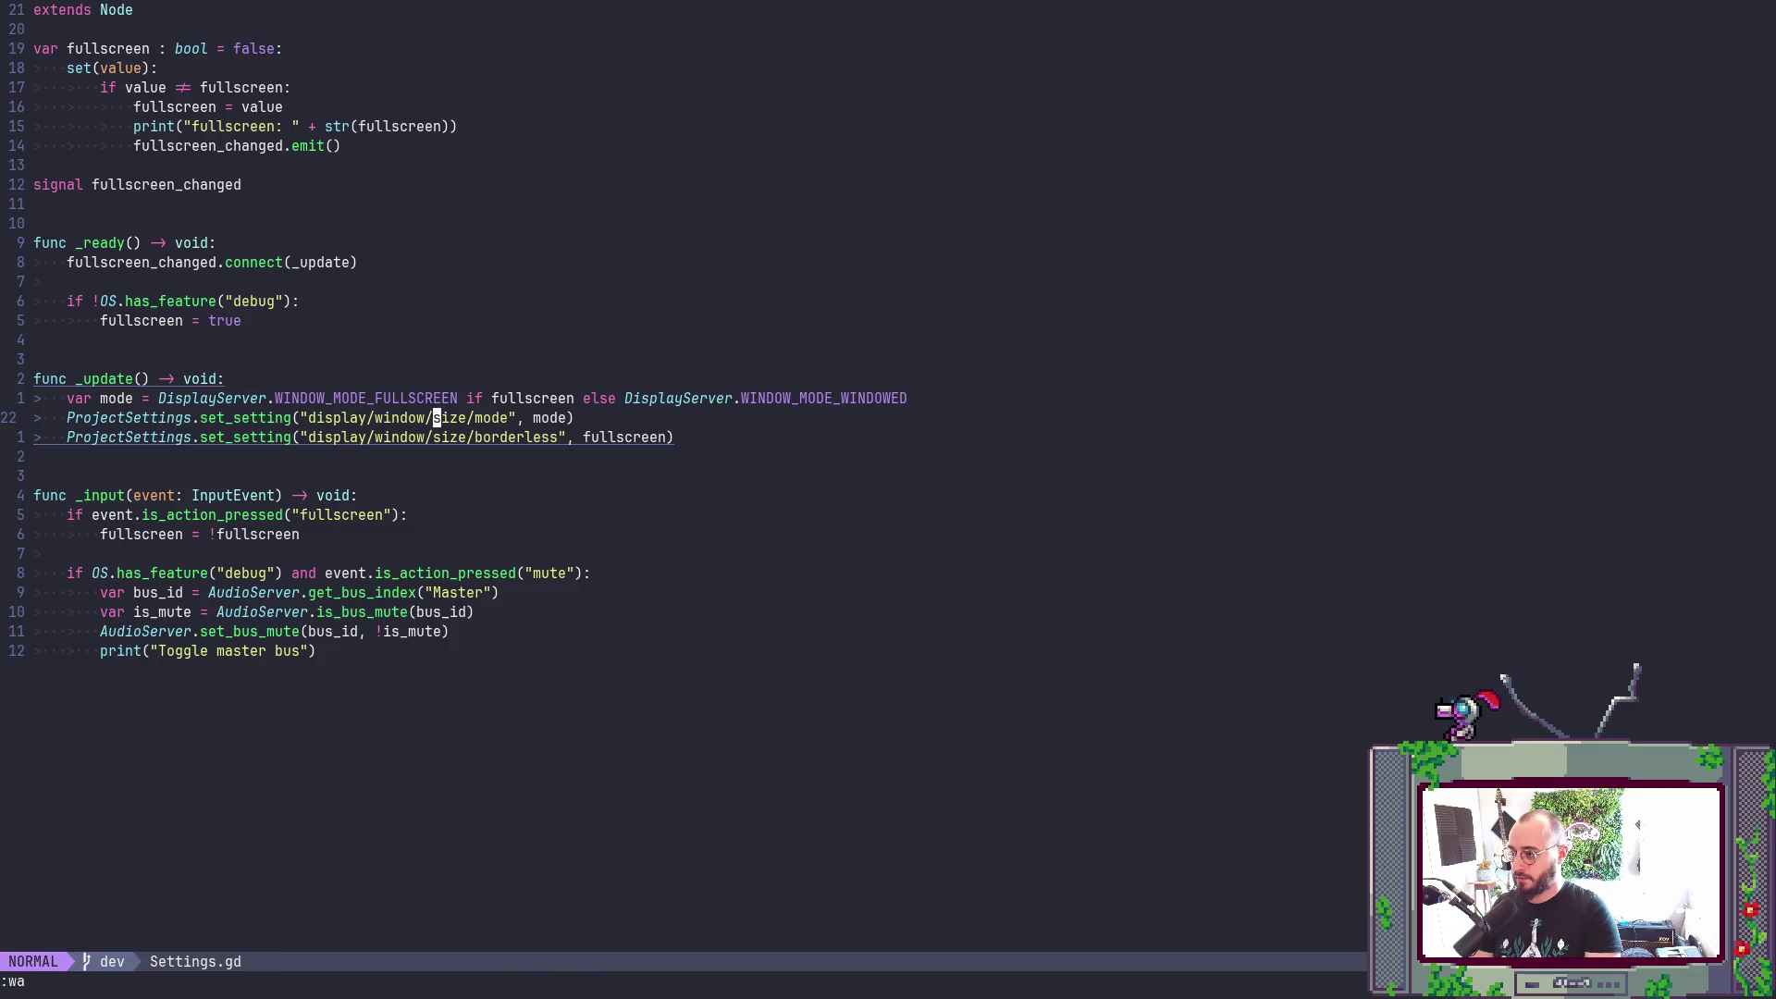
pyautogui.press('Return')
# - Run the game from Godot to test fullscreen toggling, then check the output log
pyautogui.hotkey('alt', 'Tab')
pyautogui.press('F5')
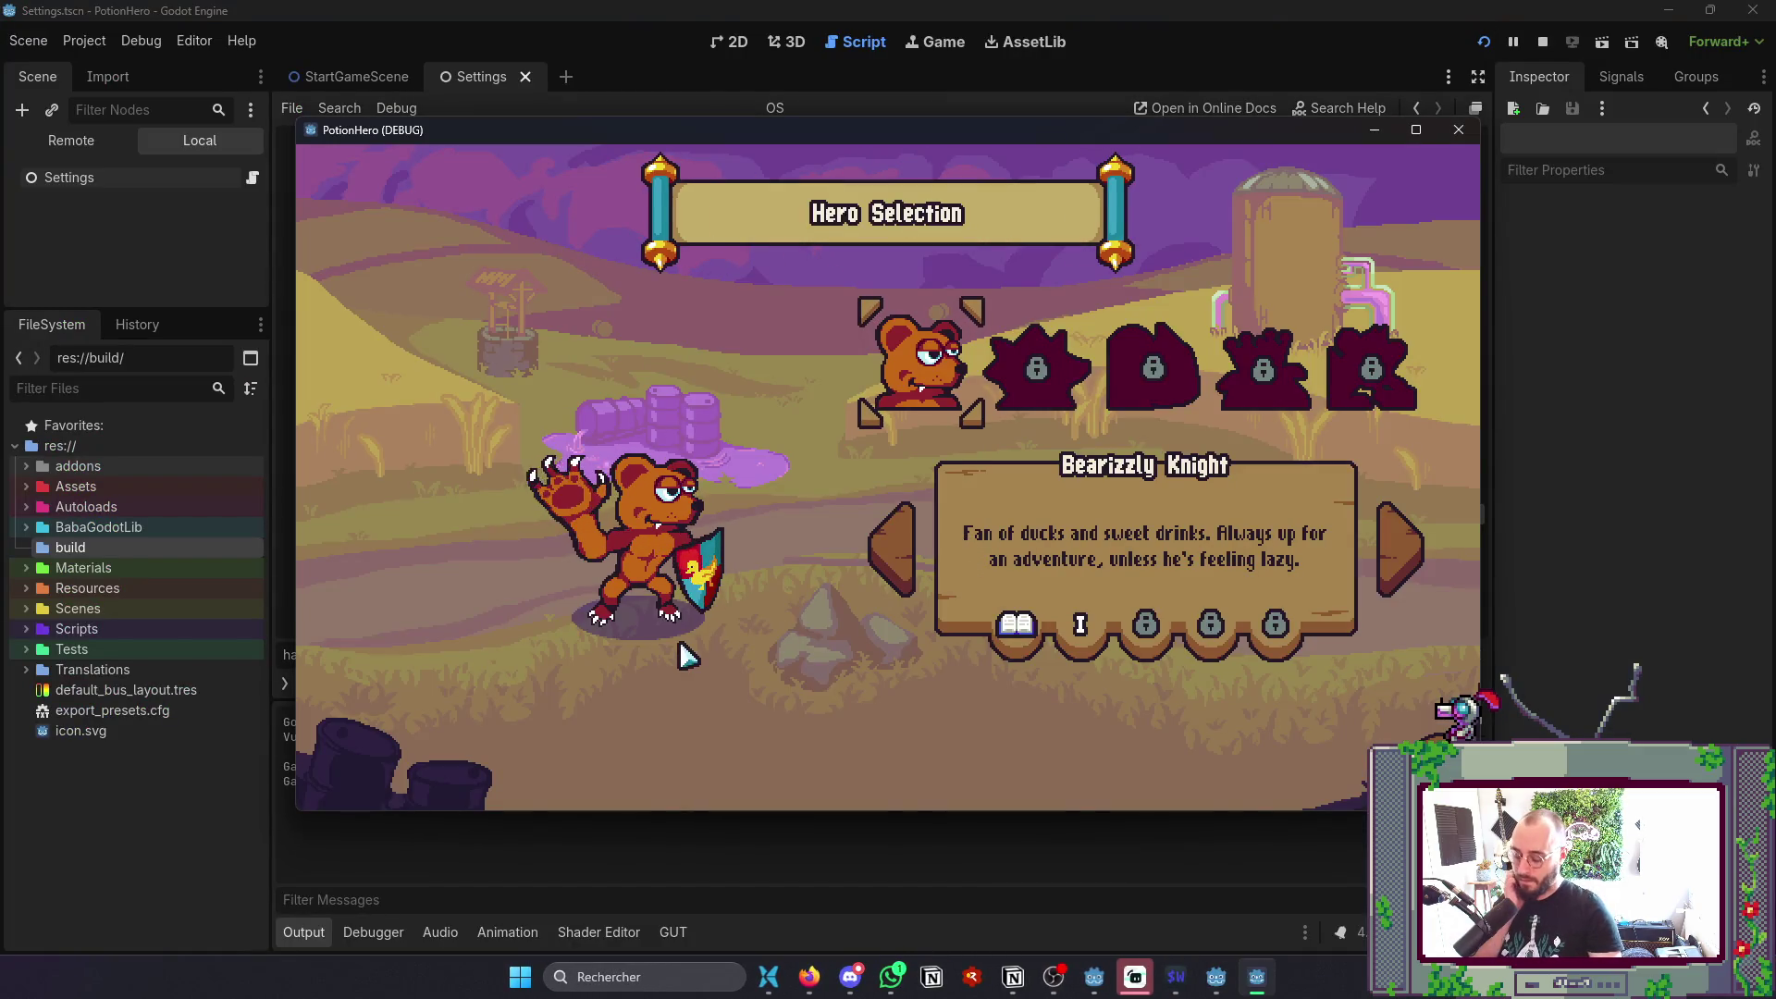
pyautogui.click(535, 879)
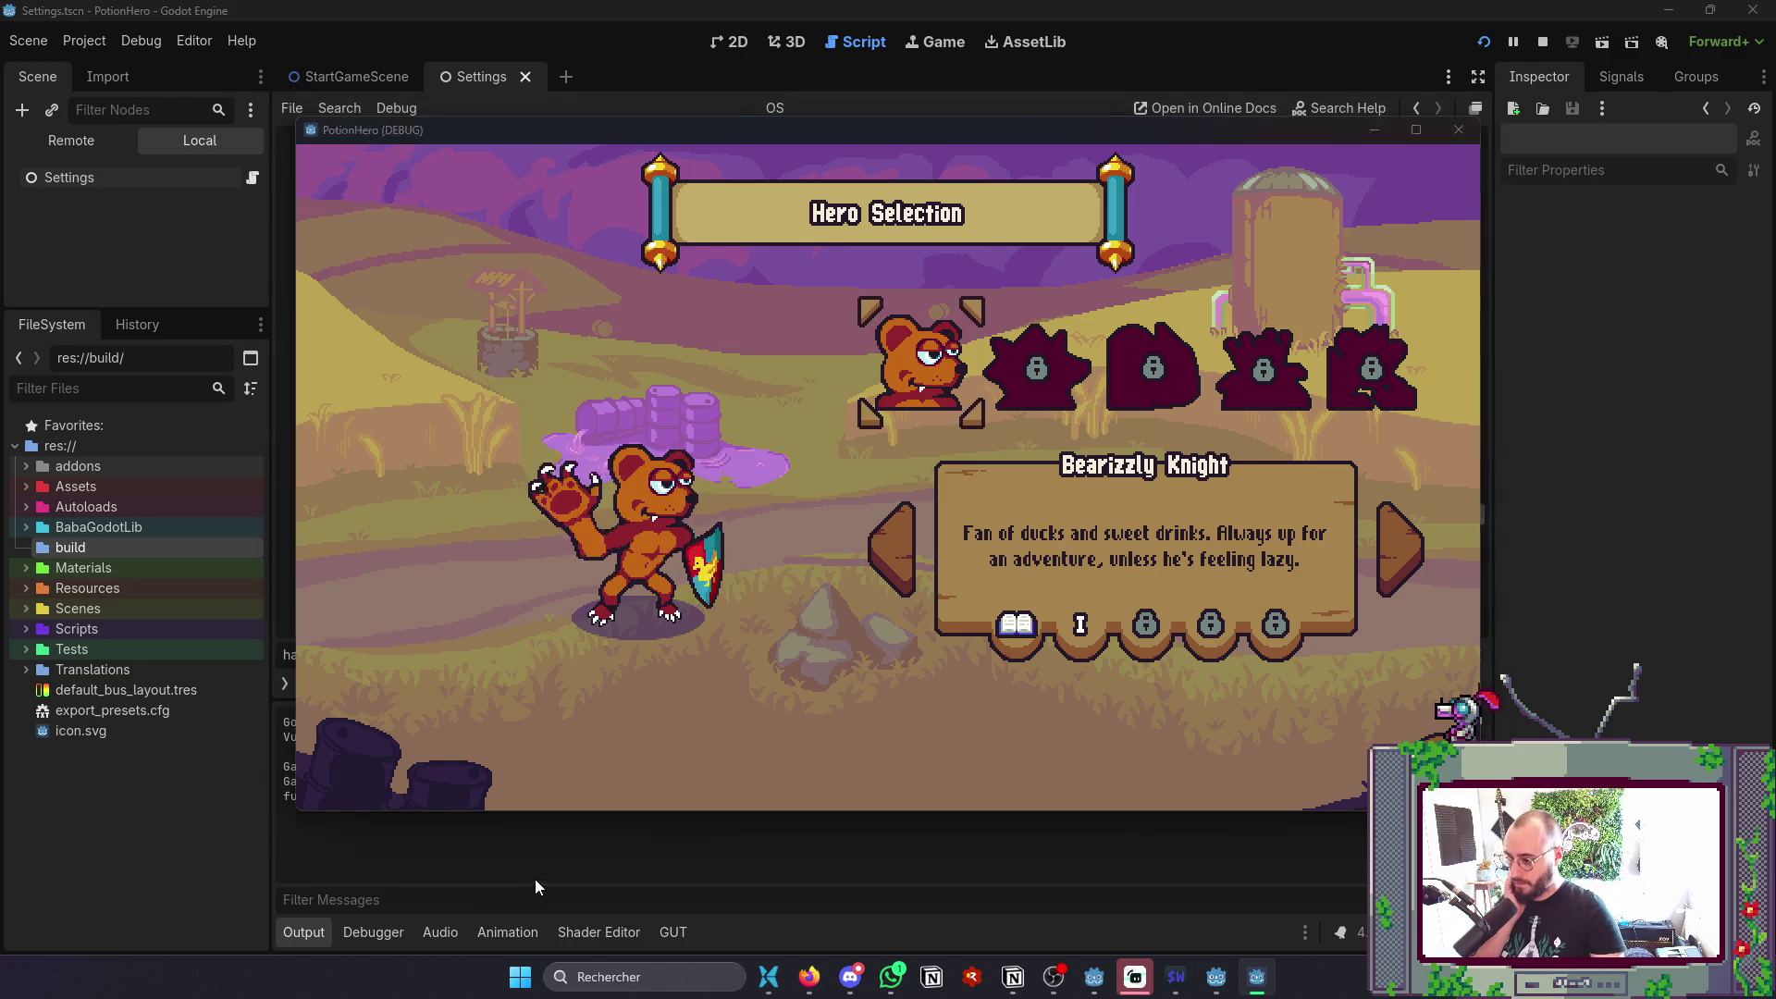
pyautogui.hotkey('alt', 'Tab')
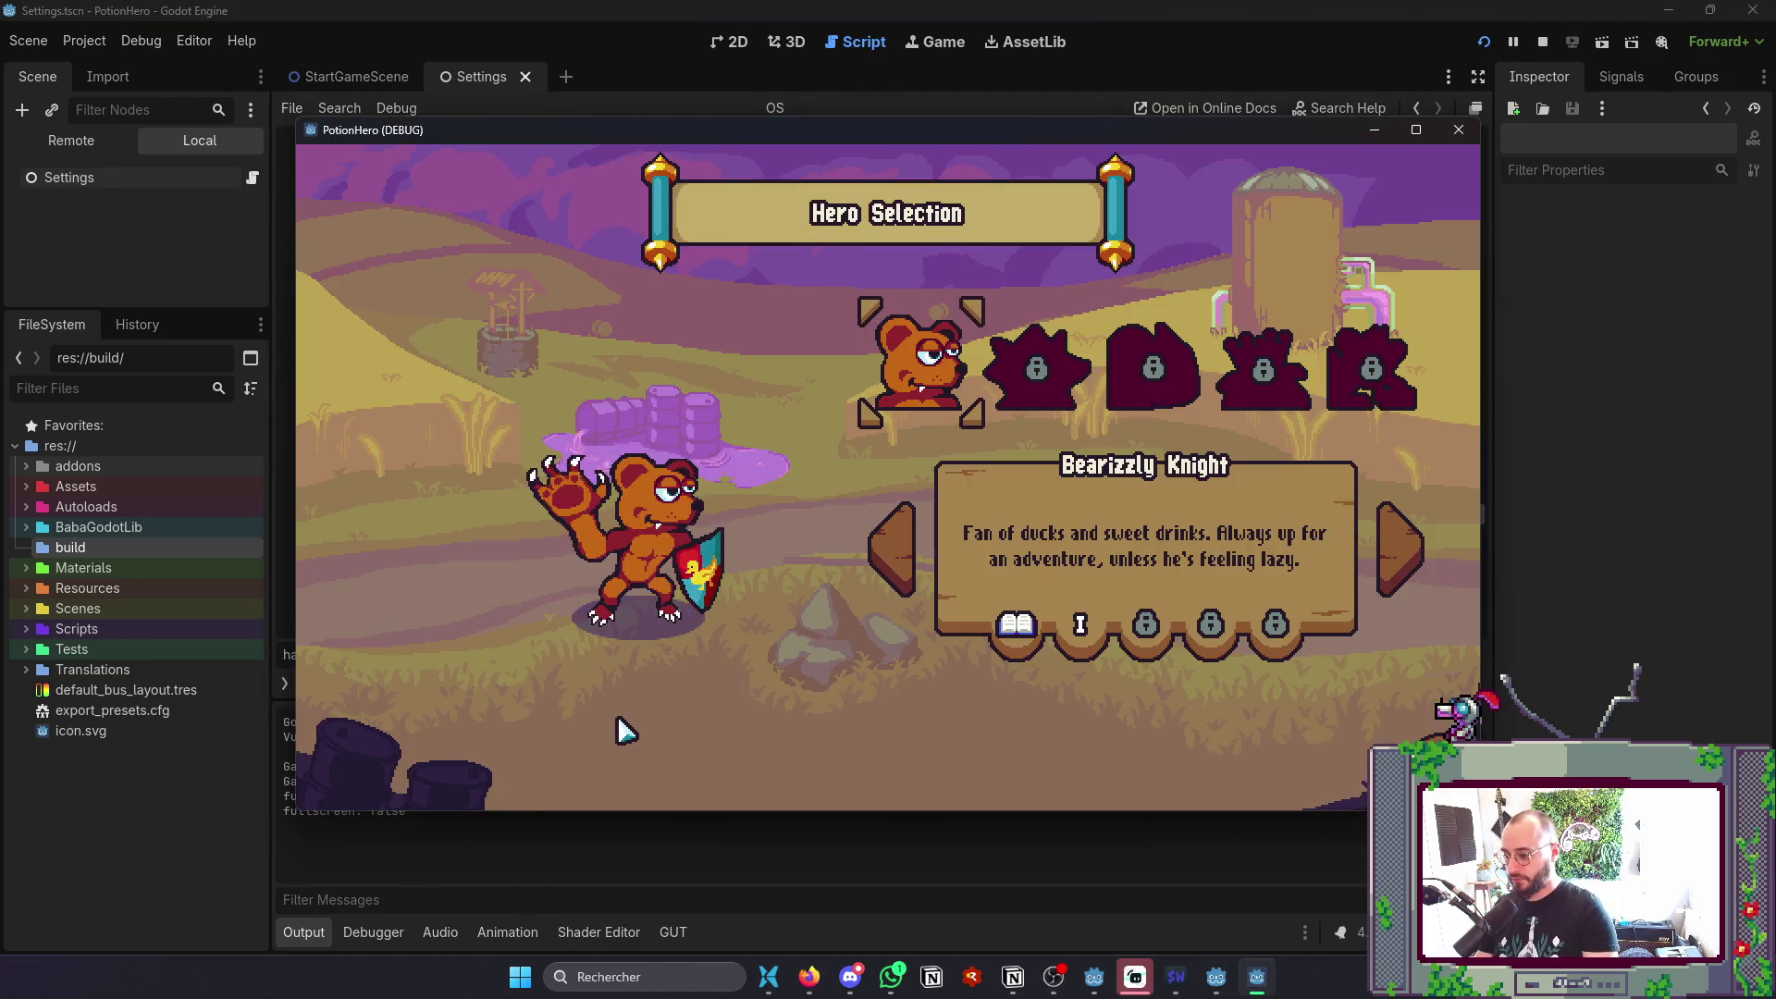
pyautogui.hotkey('alt', 'Tab')
pyautogui.hotkey('alt', 'Tab')
pyautogui.hotkey('alt', 'Tab')
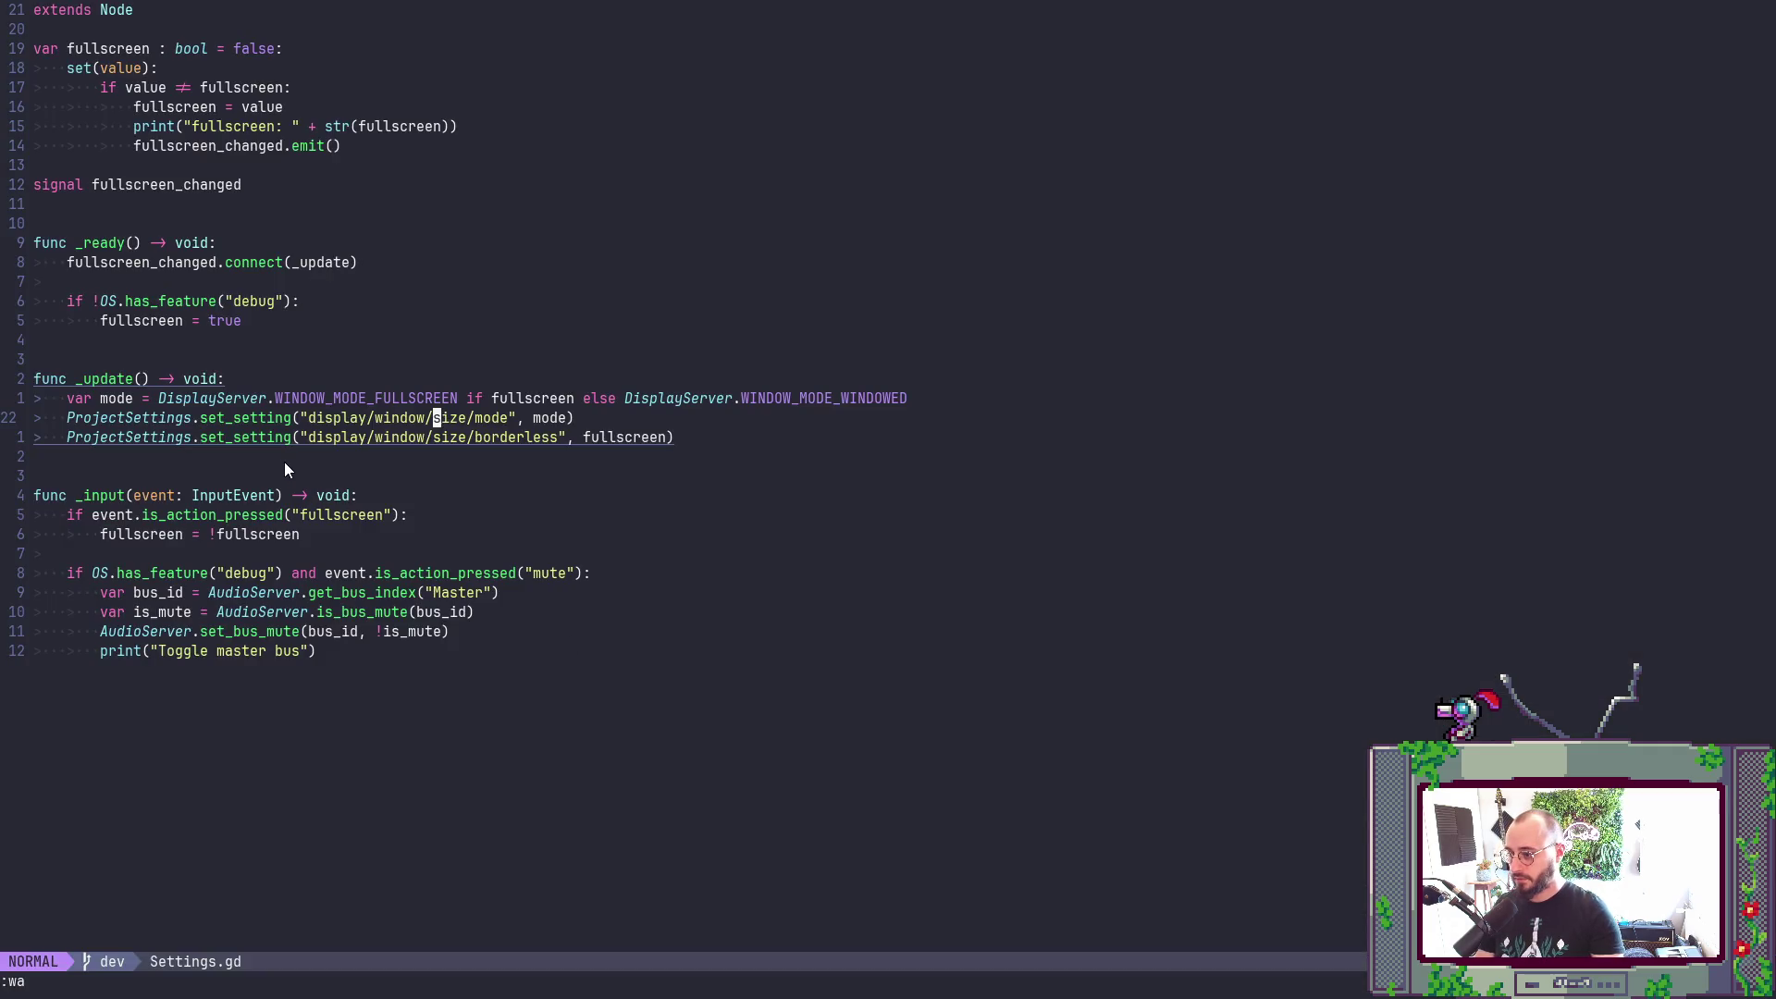
# - Undo a stray paste, add print("mode: " + str(mode)) below var mode, and save
pyautogui.click(131, 402)
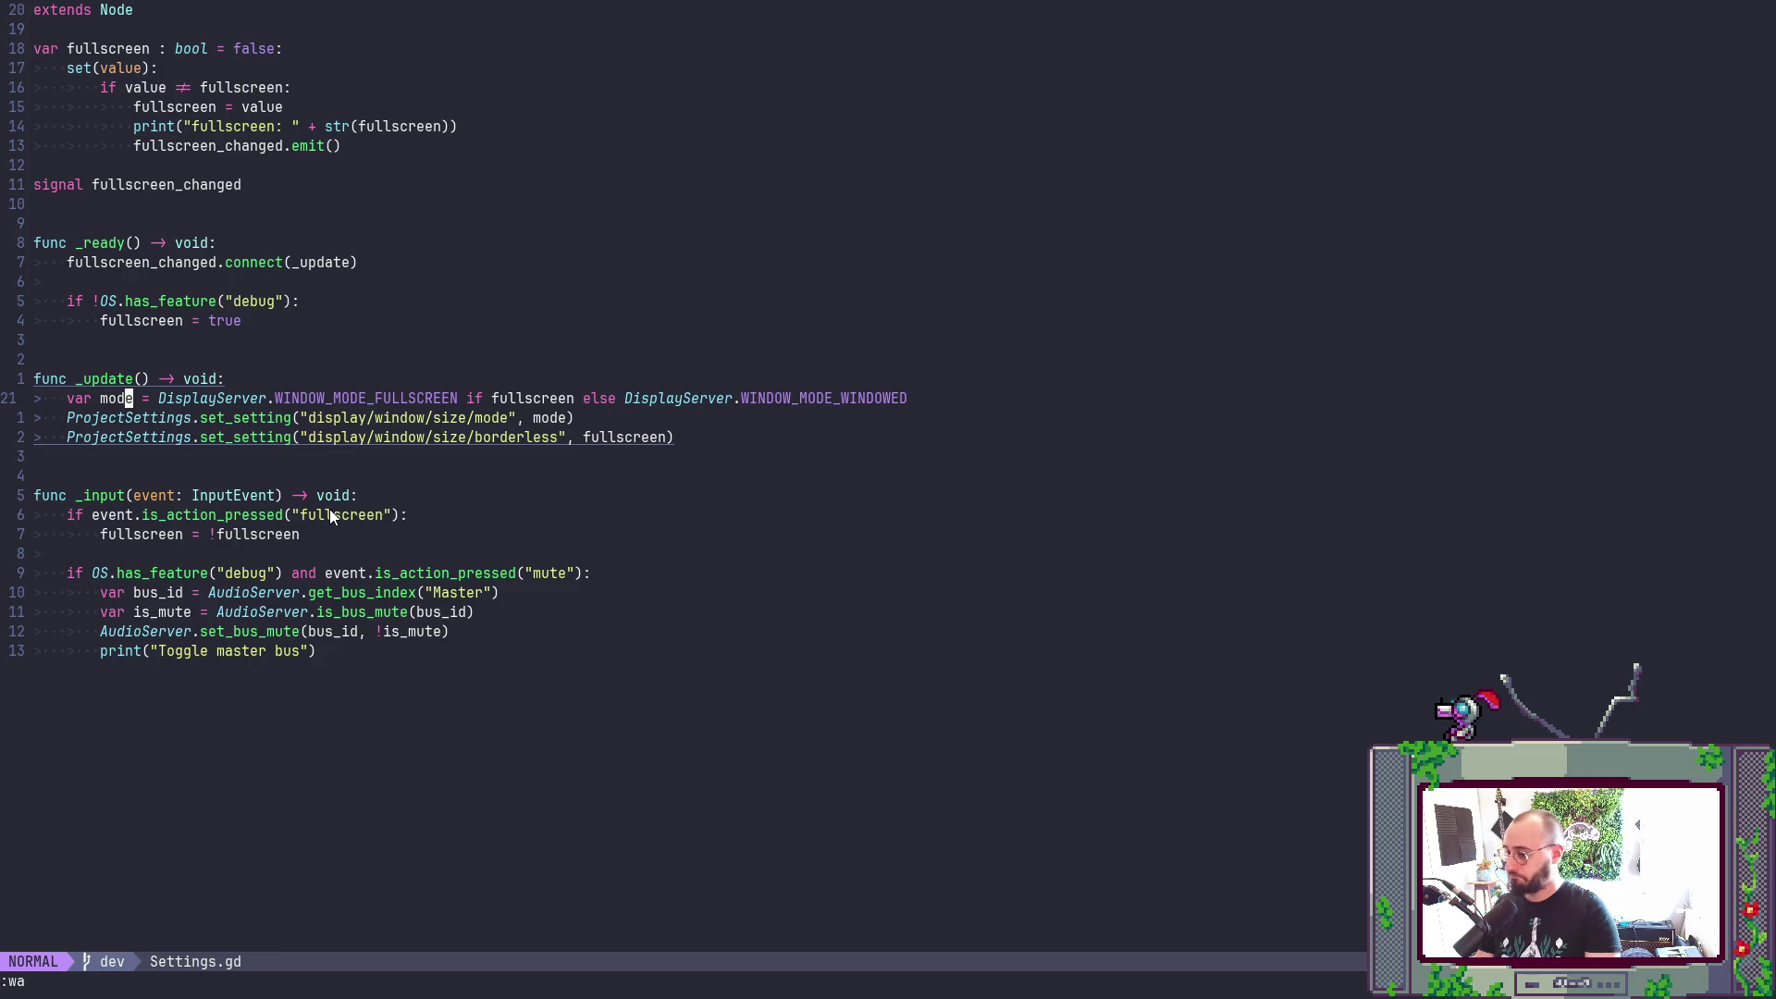
pyautogui.press('P')
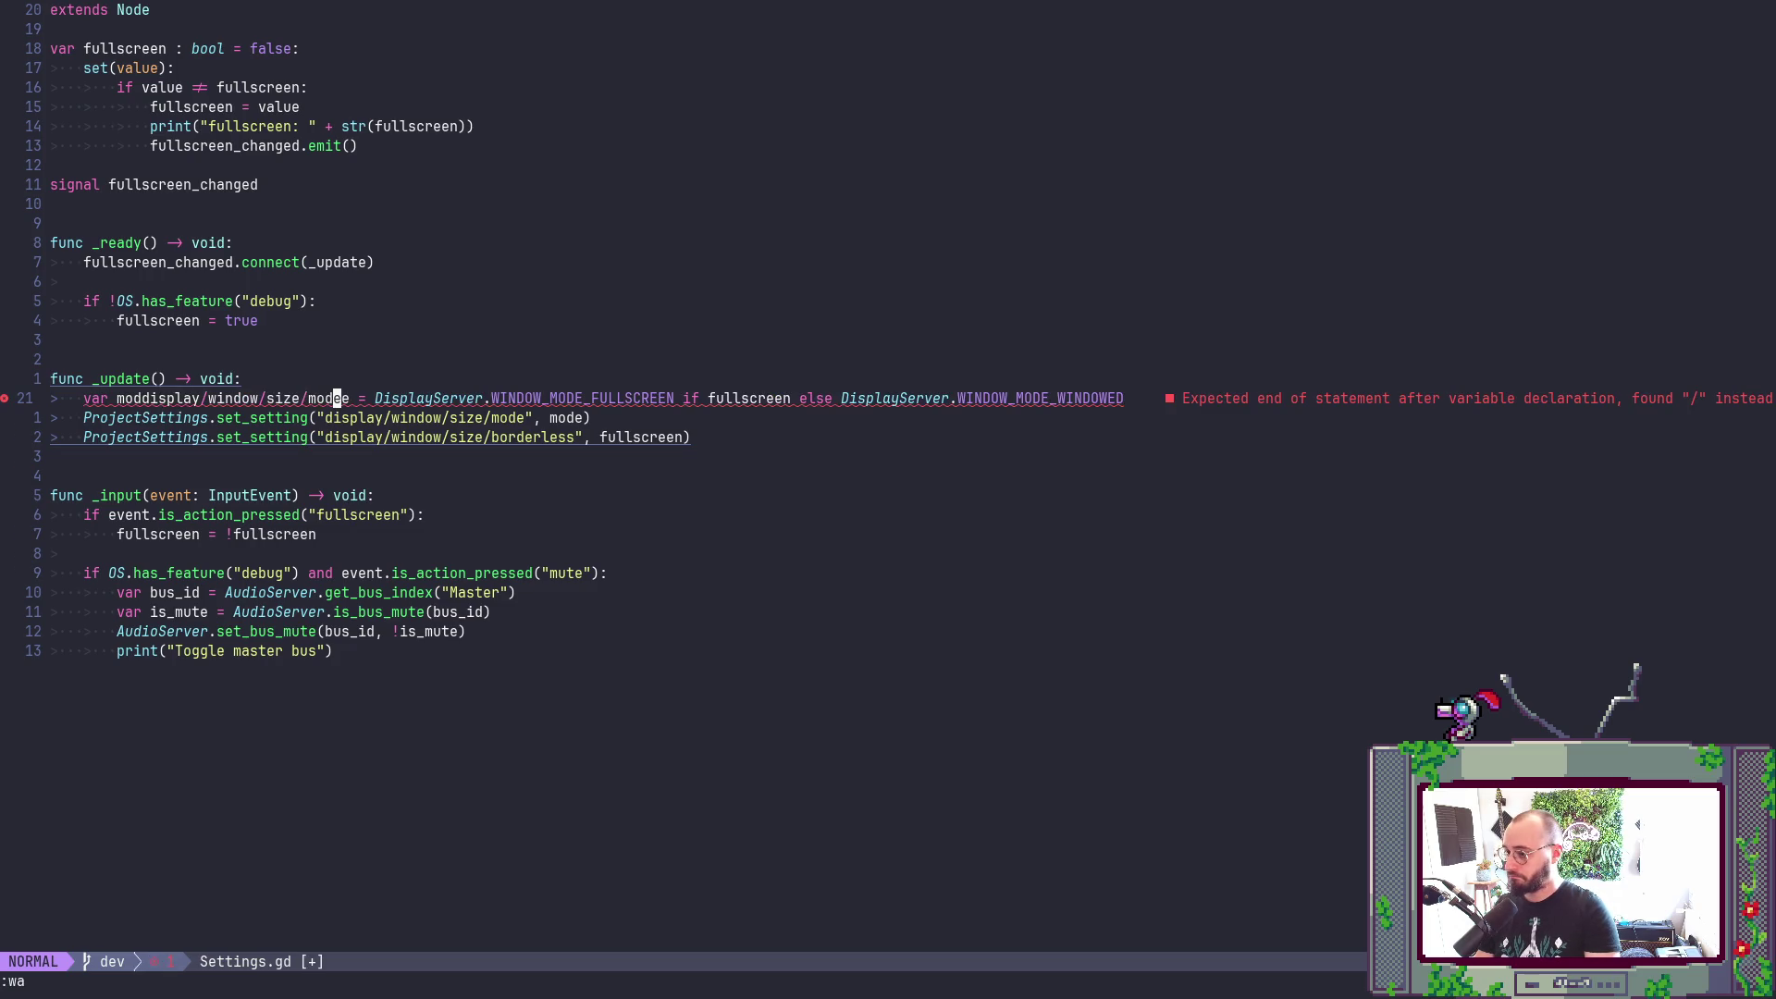
pyautogui.press('u')
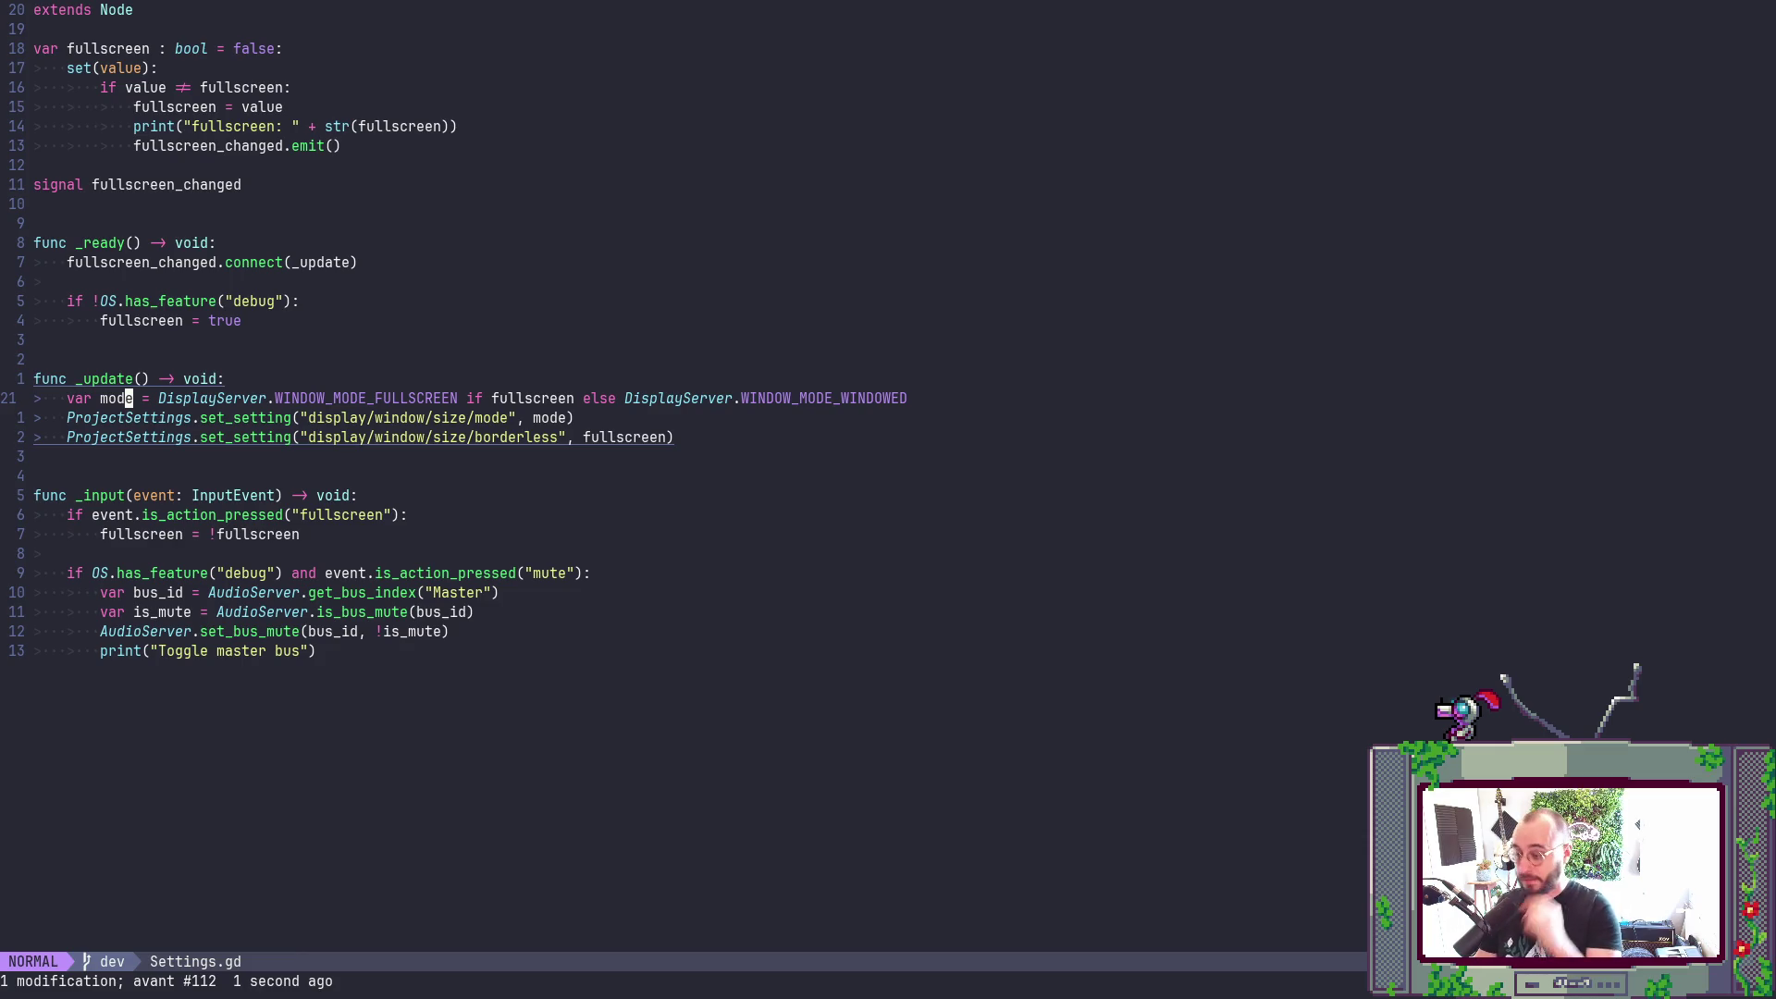
pyautogui.press('h')
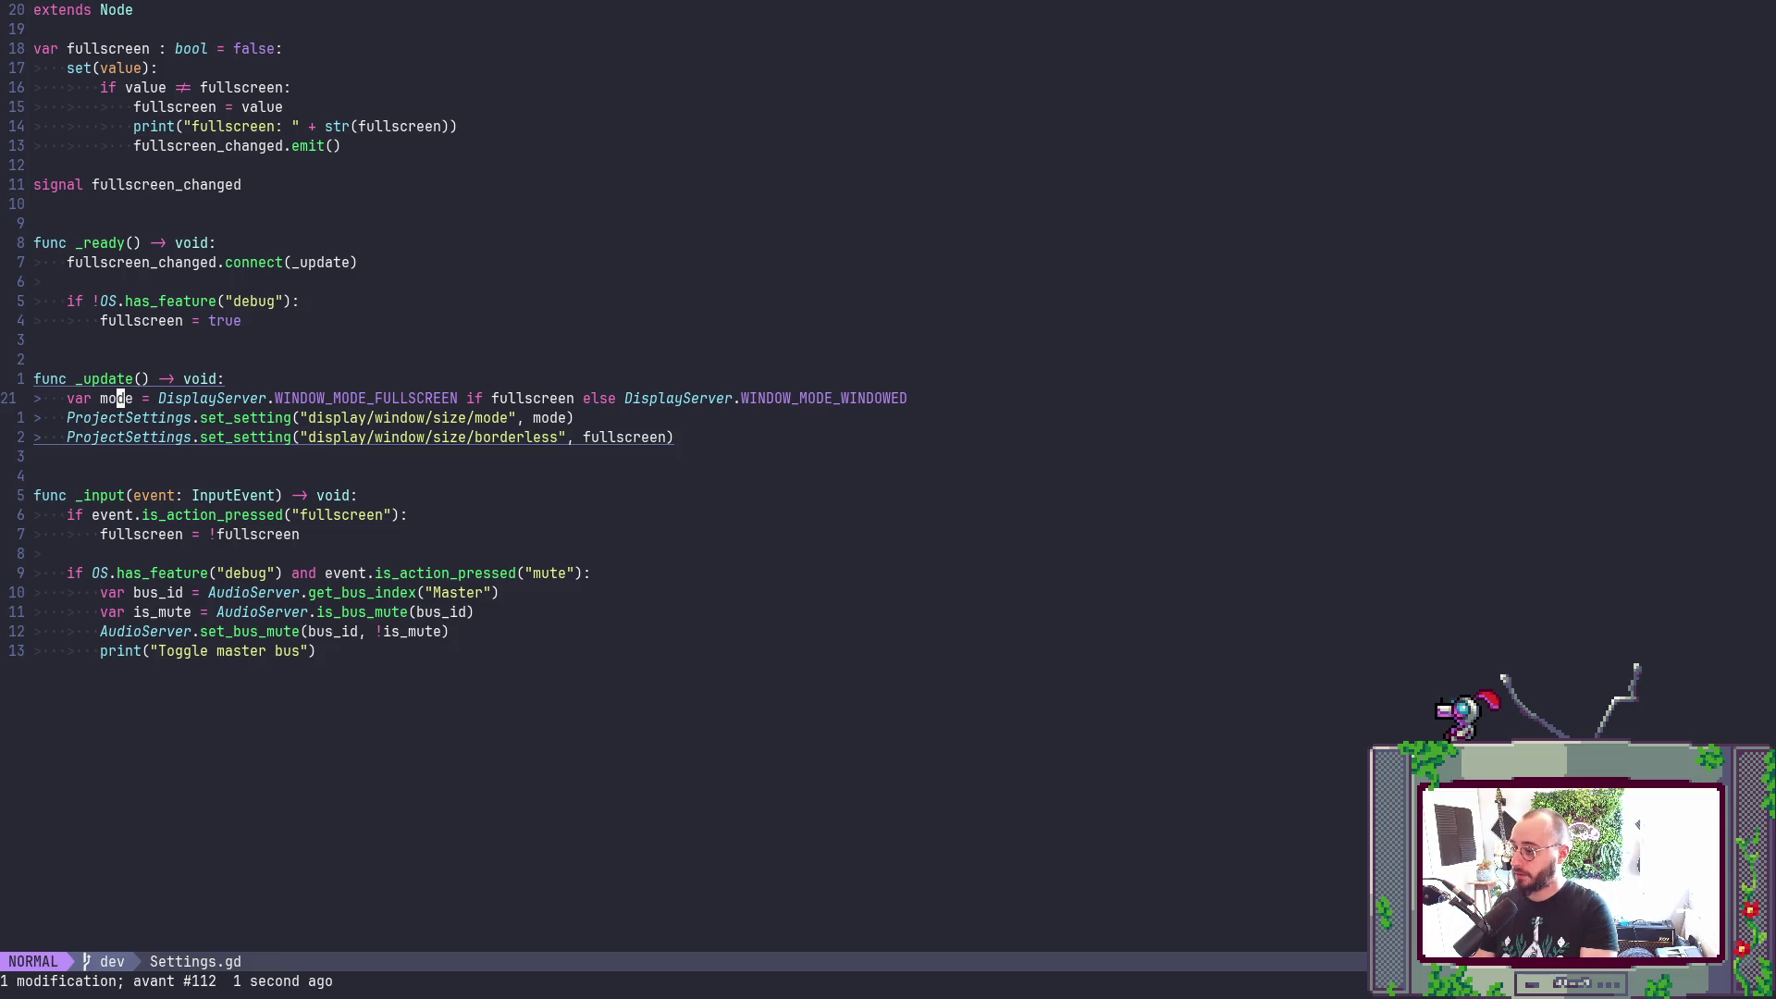
pyautogui.press('space')
pyautogui.write('p:w')
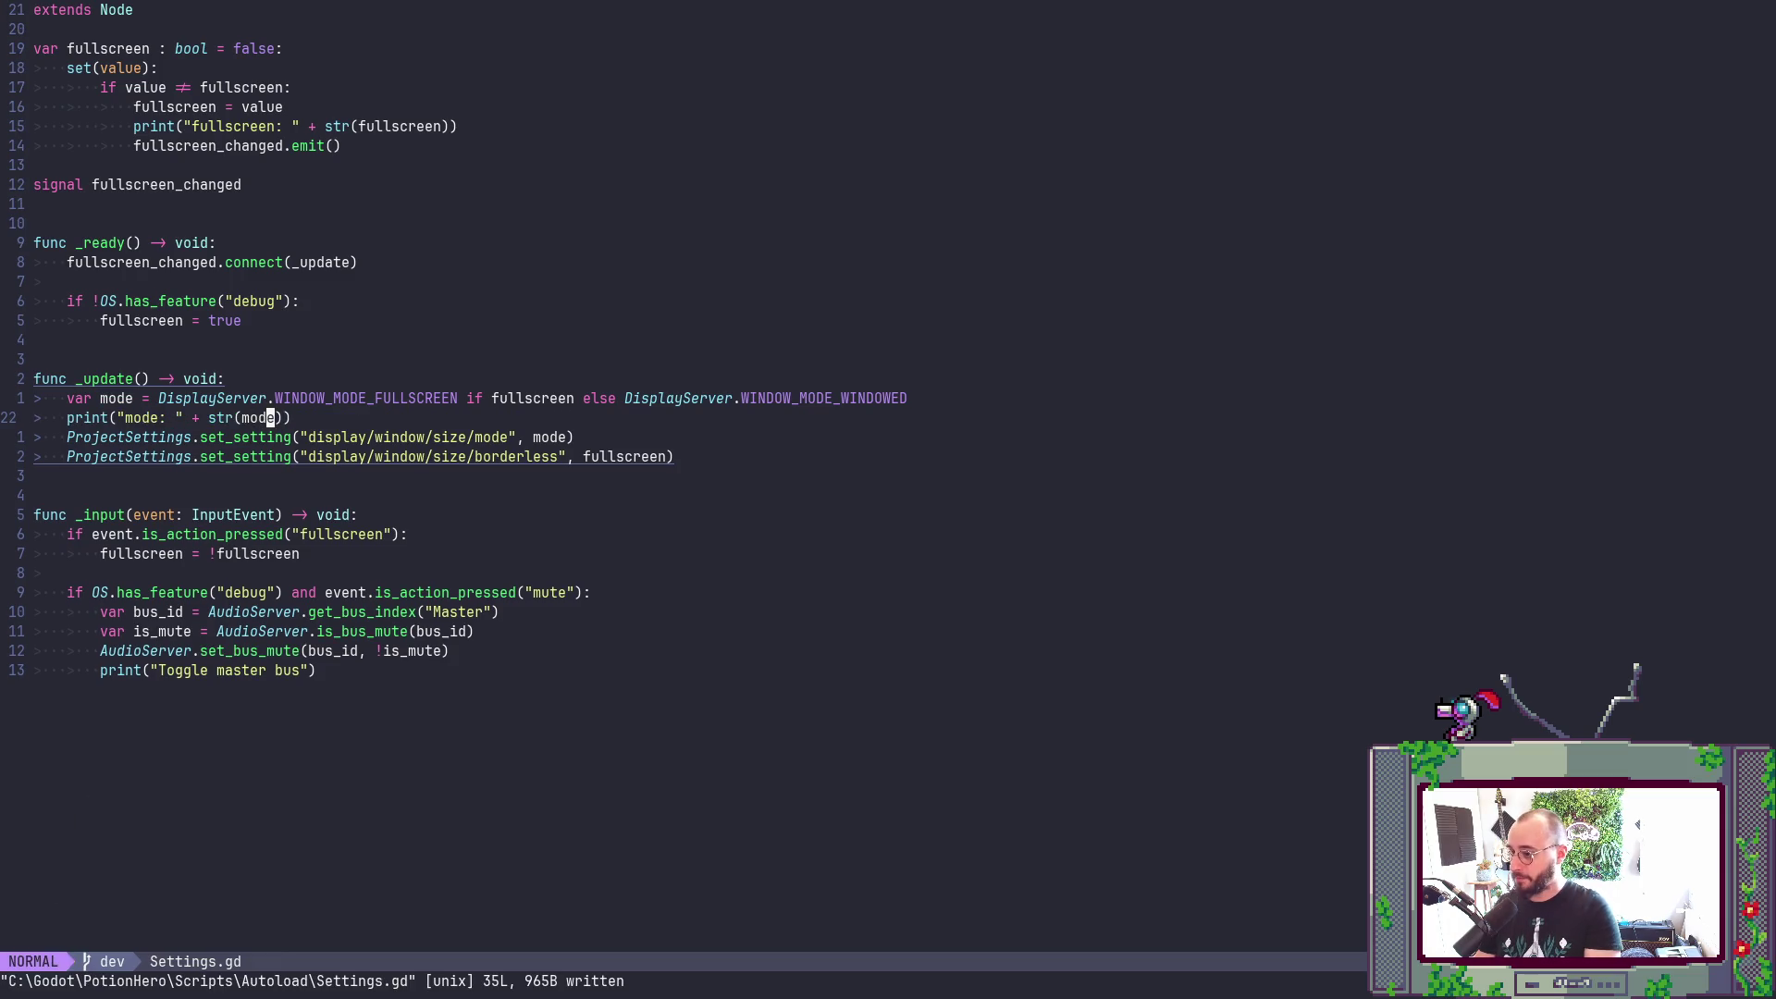
pyautogui.press('Return')
# - Run the game, toggle fullscreen to log mode: 3 then mode: 0, and move the window lower
pyautogui.hotkey('alt', 'Tab')
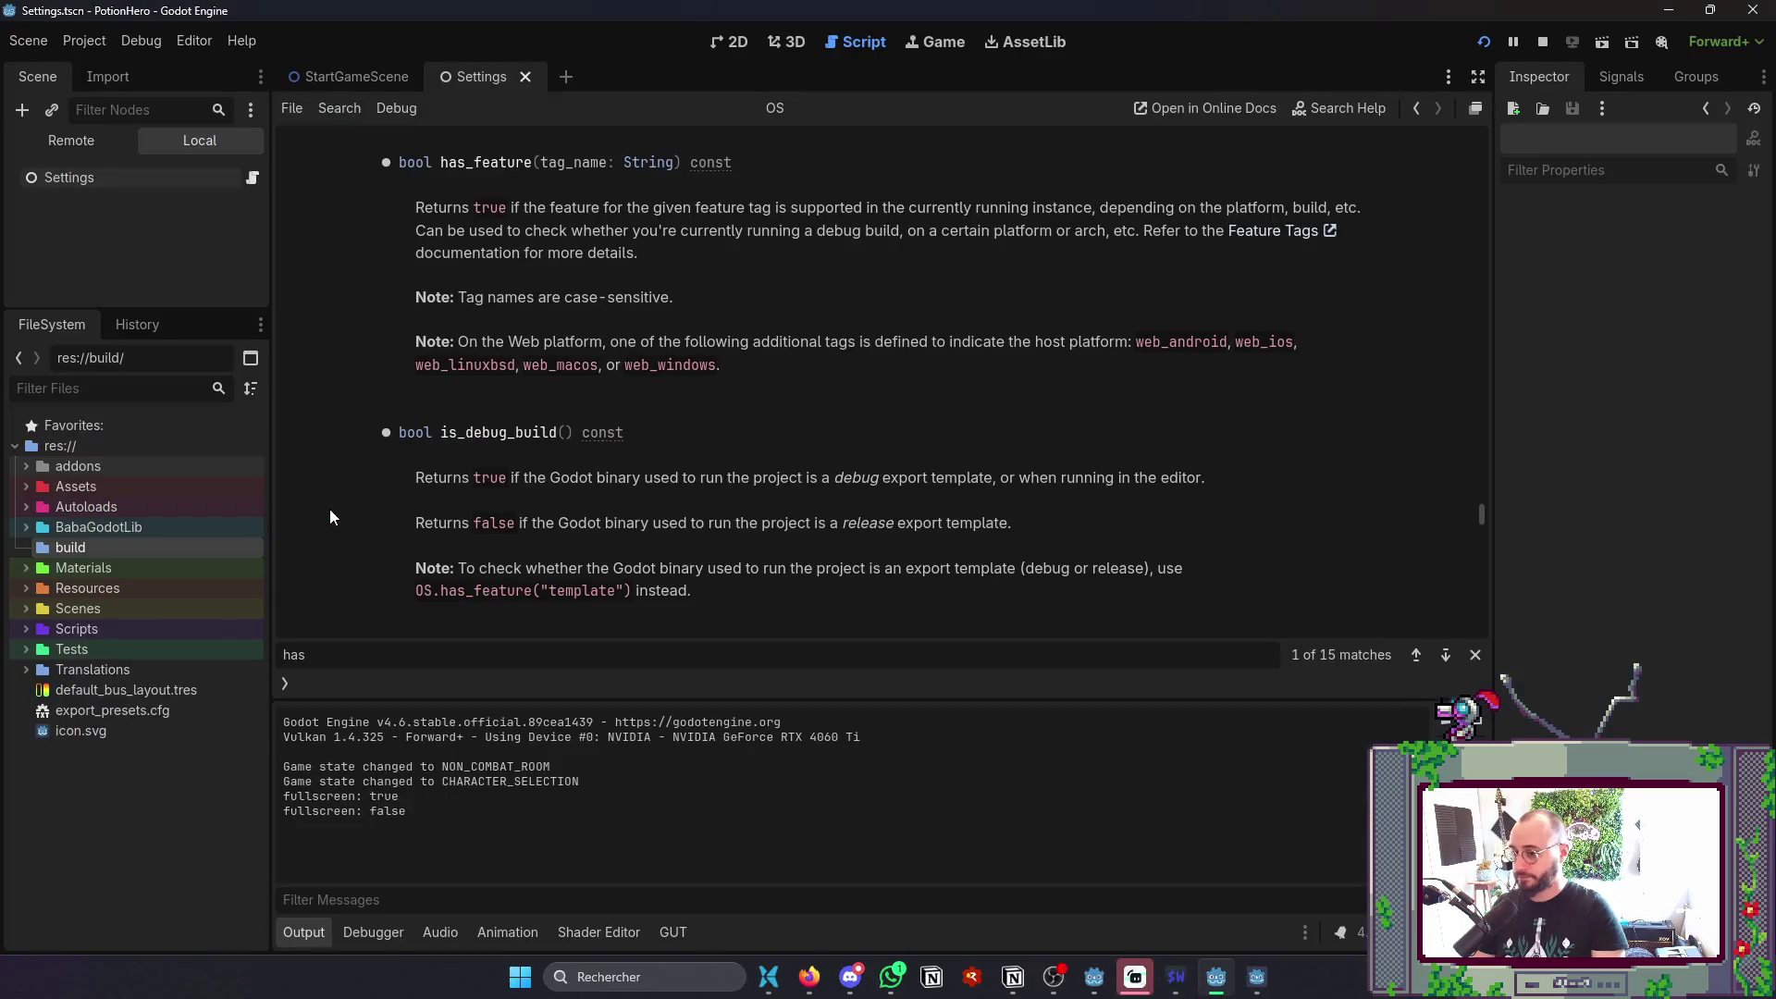
pyautogui.press('F5')
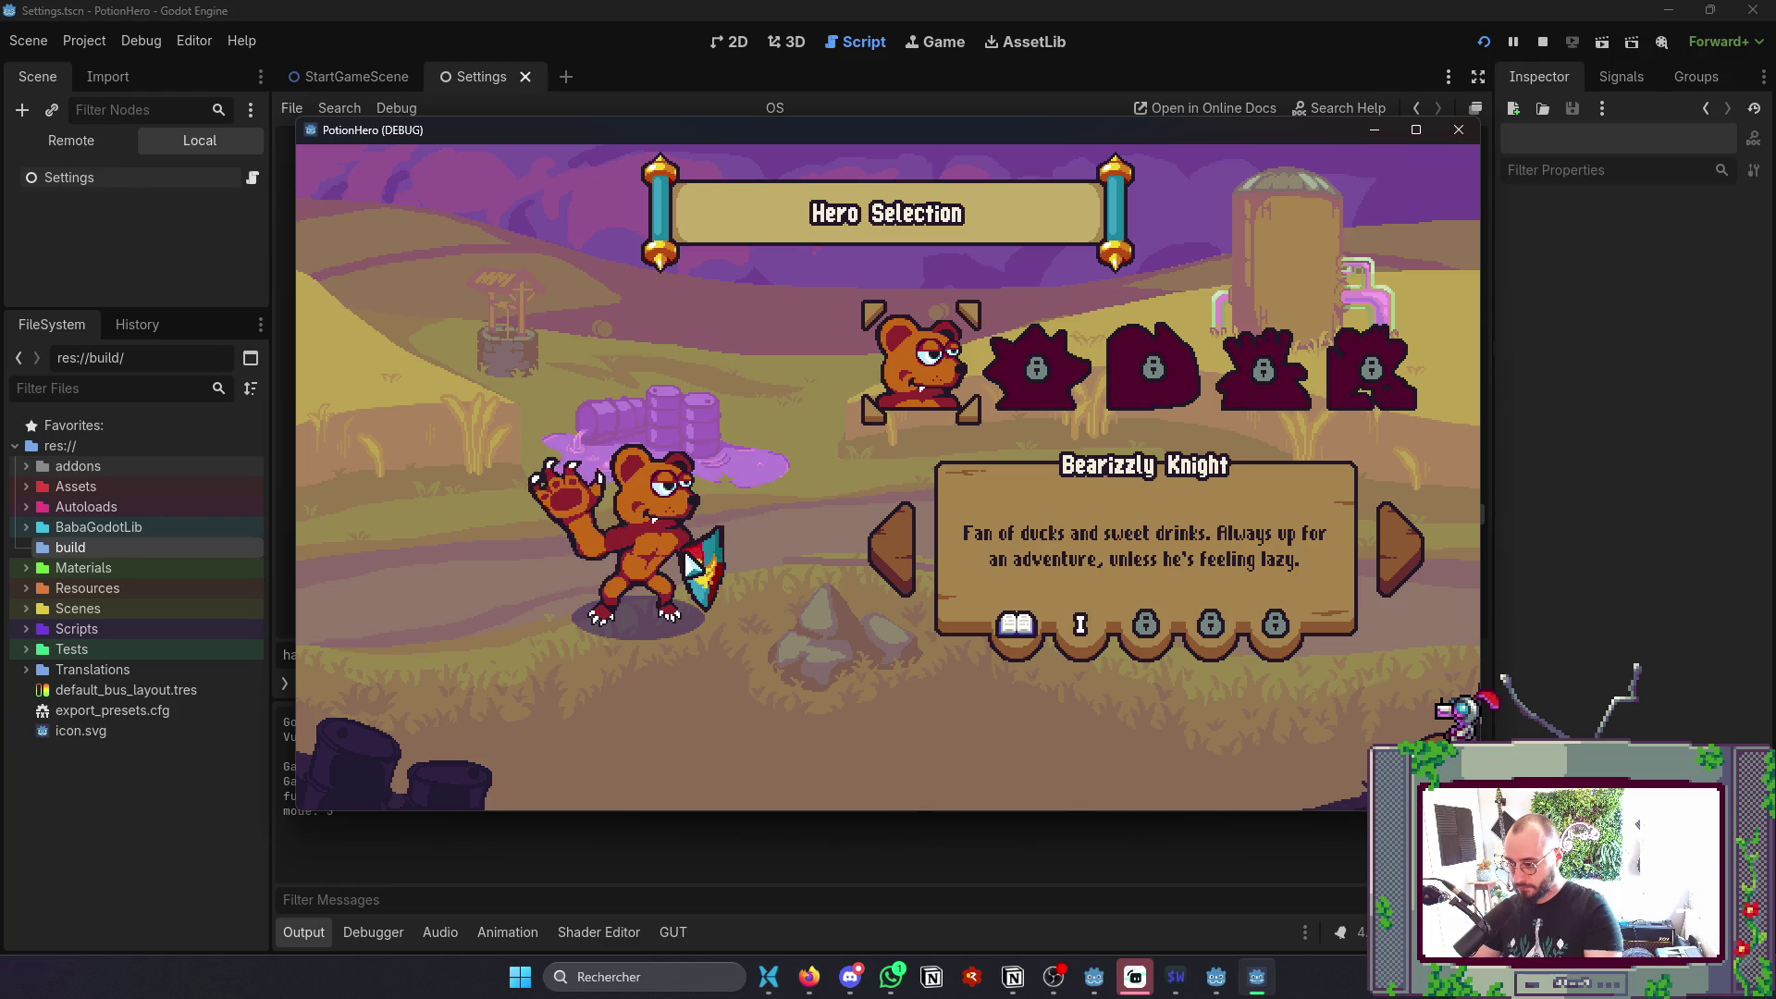
pyautogui.click(492, 875)
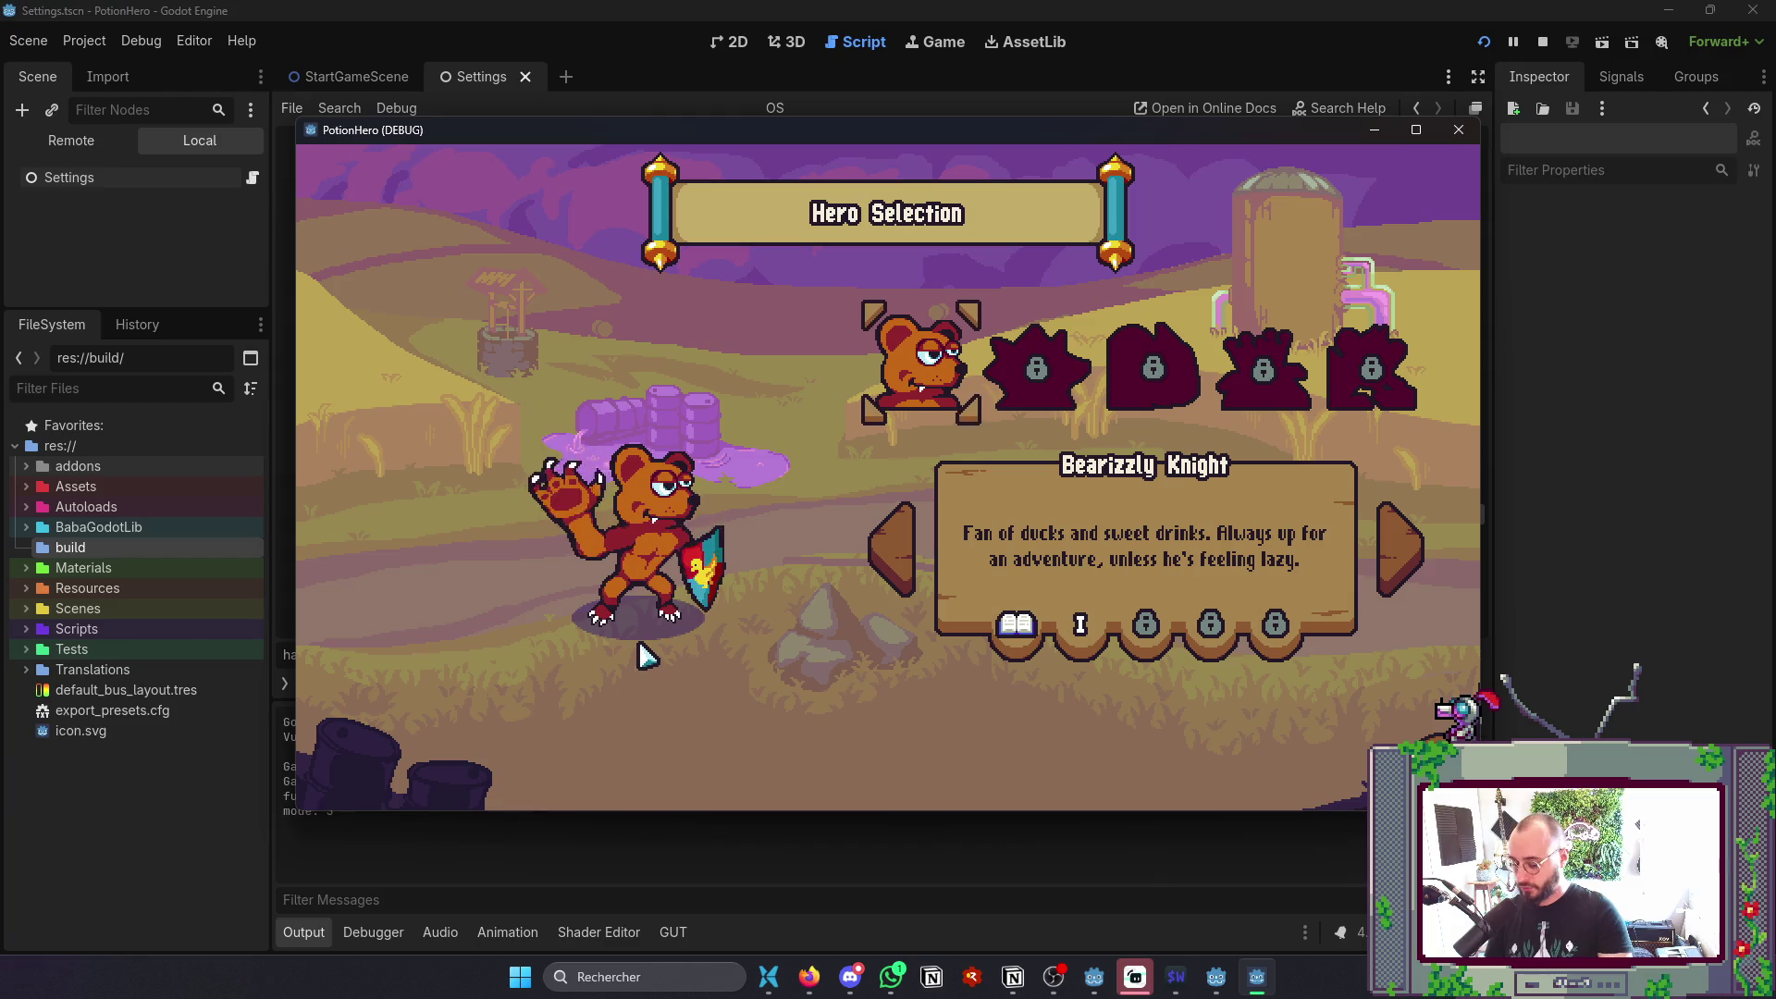
pyautogui.click(558, 886)
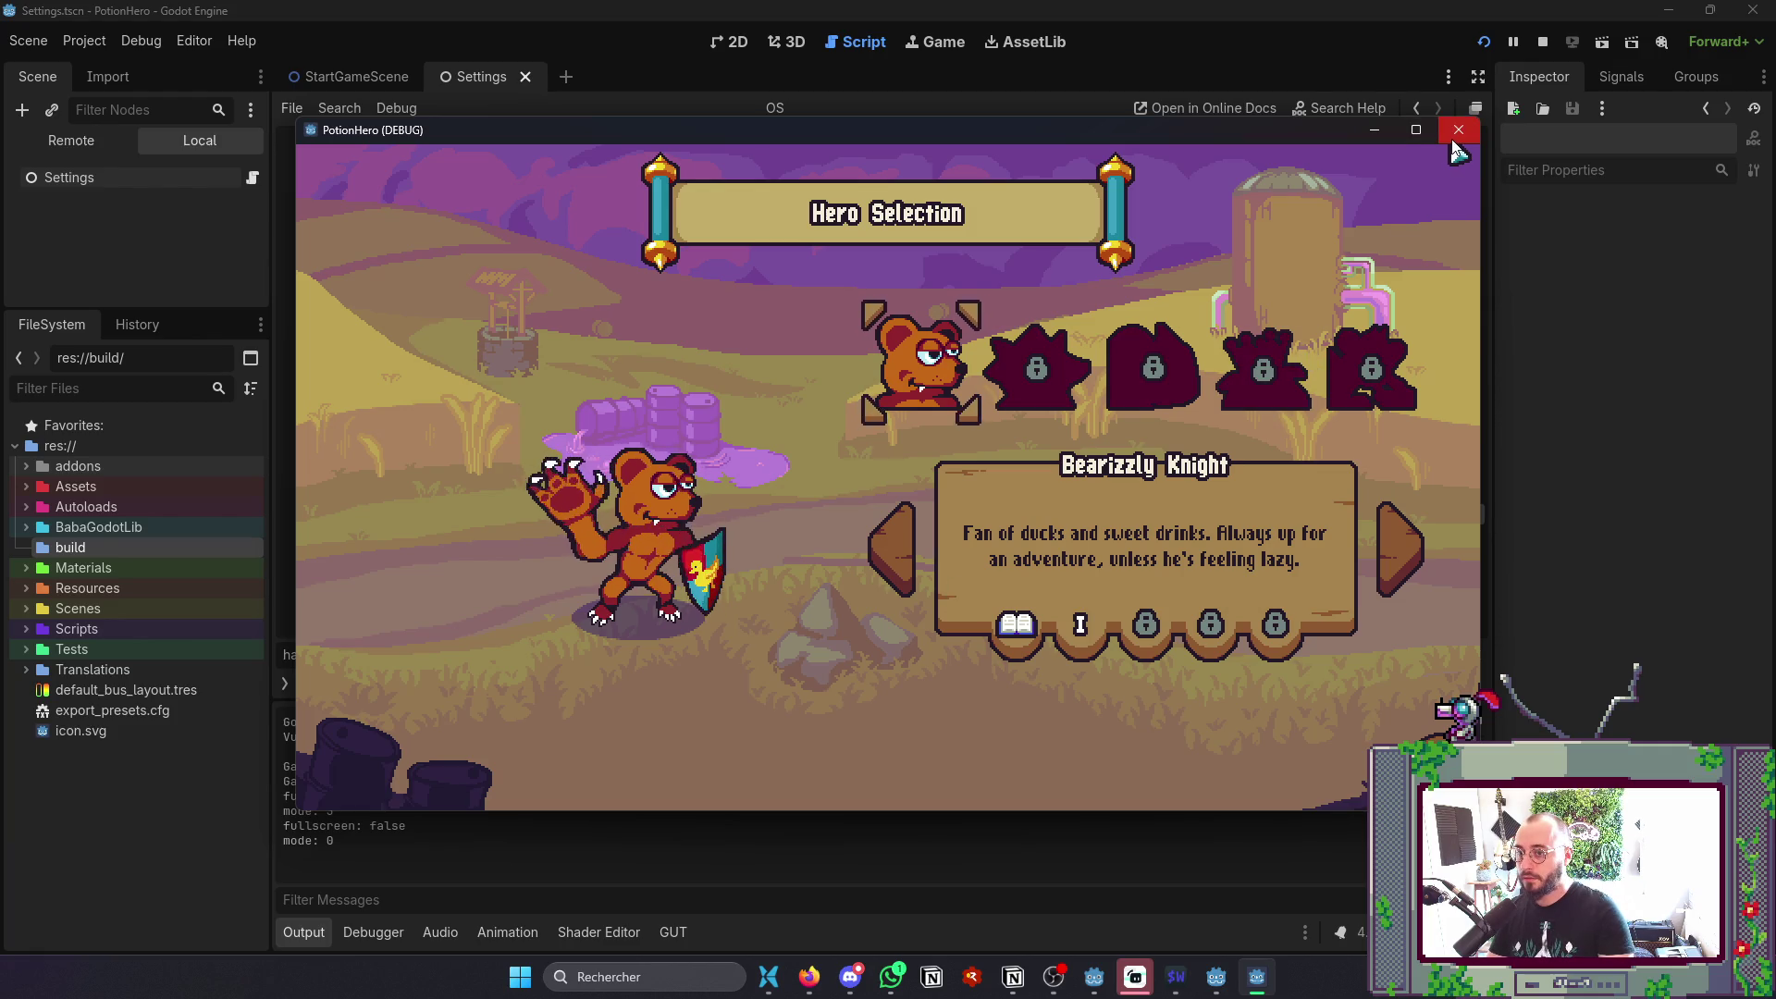
pyautogui.moveTo(930, 139)
pyautogui.mouseDown()
pyautogui.moveTo(912, 430)
pyautogui.moveTo(959, 384)
pyautogui.moveTo(1034, 367)
pyautogui.moveTo(945, 231)
pyautogui.mouseUp()
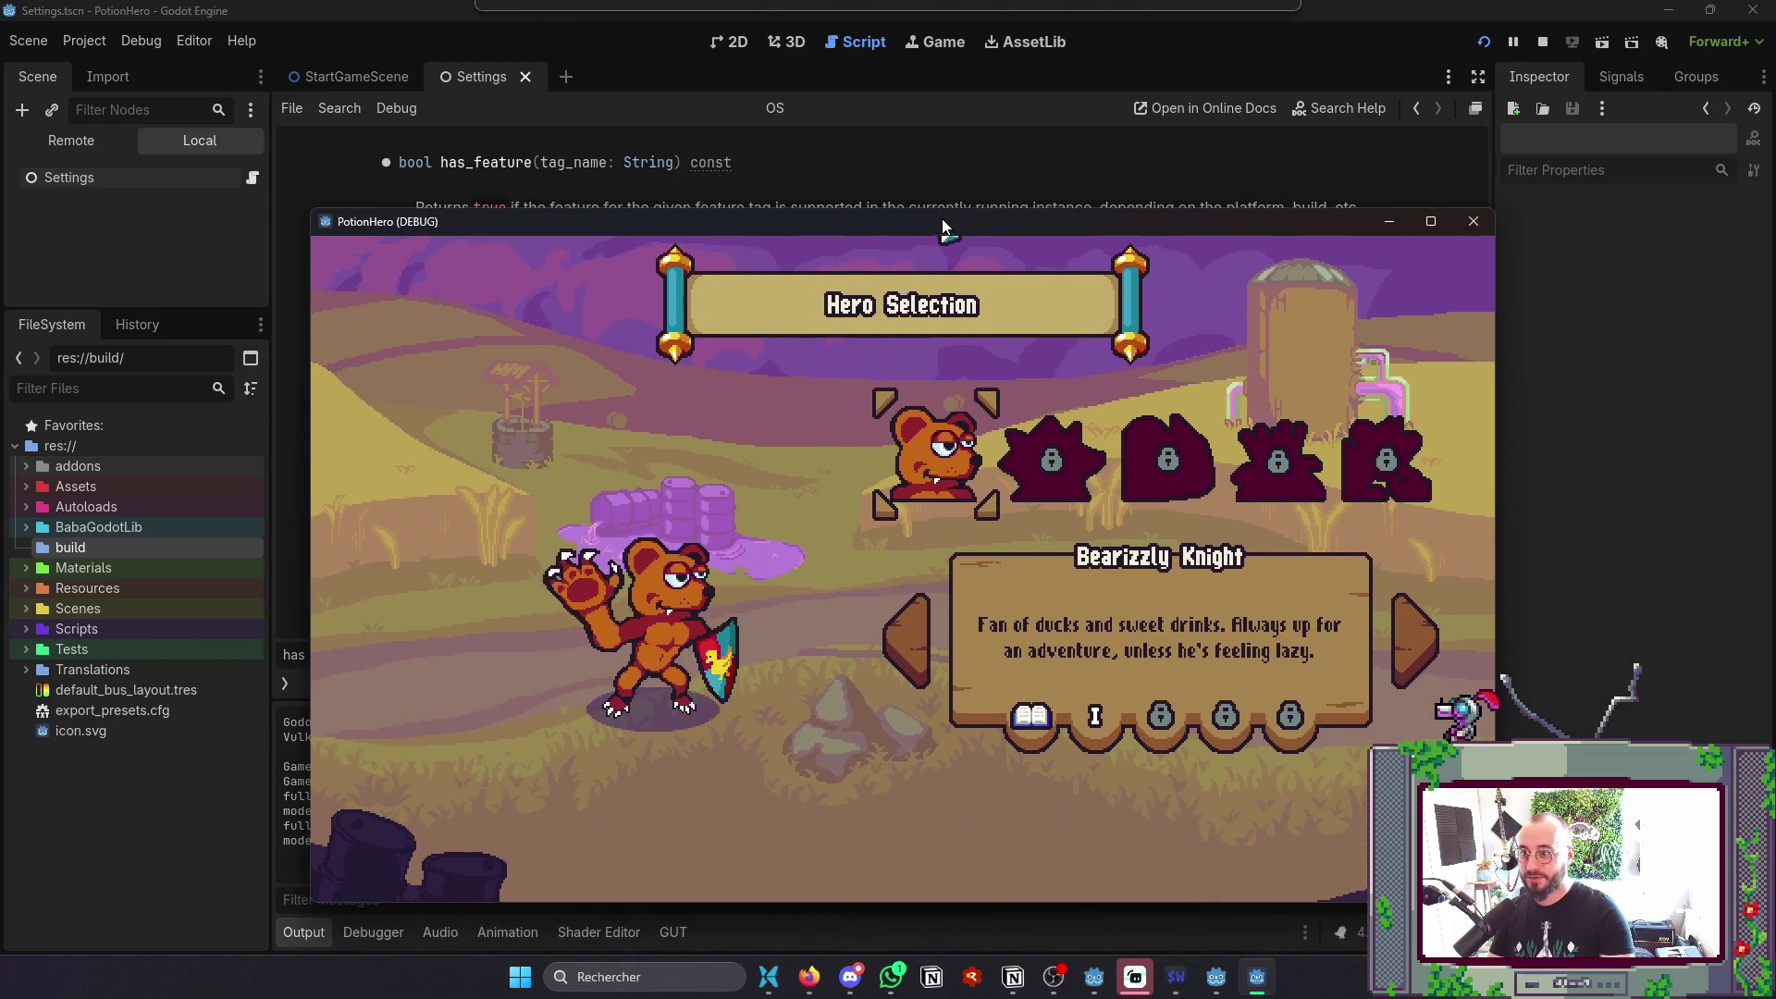
# - Enable game window embedding in the Game workspace and stop the running game
pyautogui.click(937, 37)
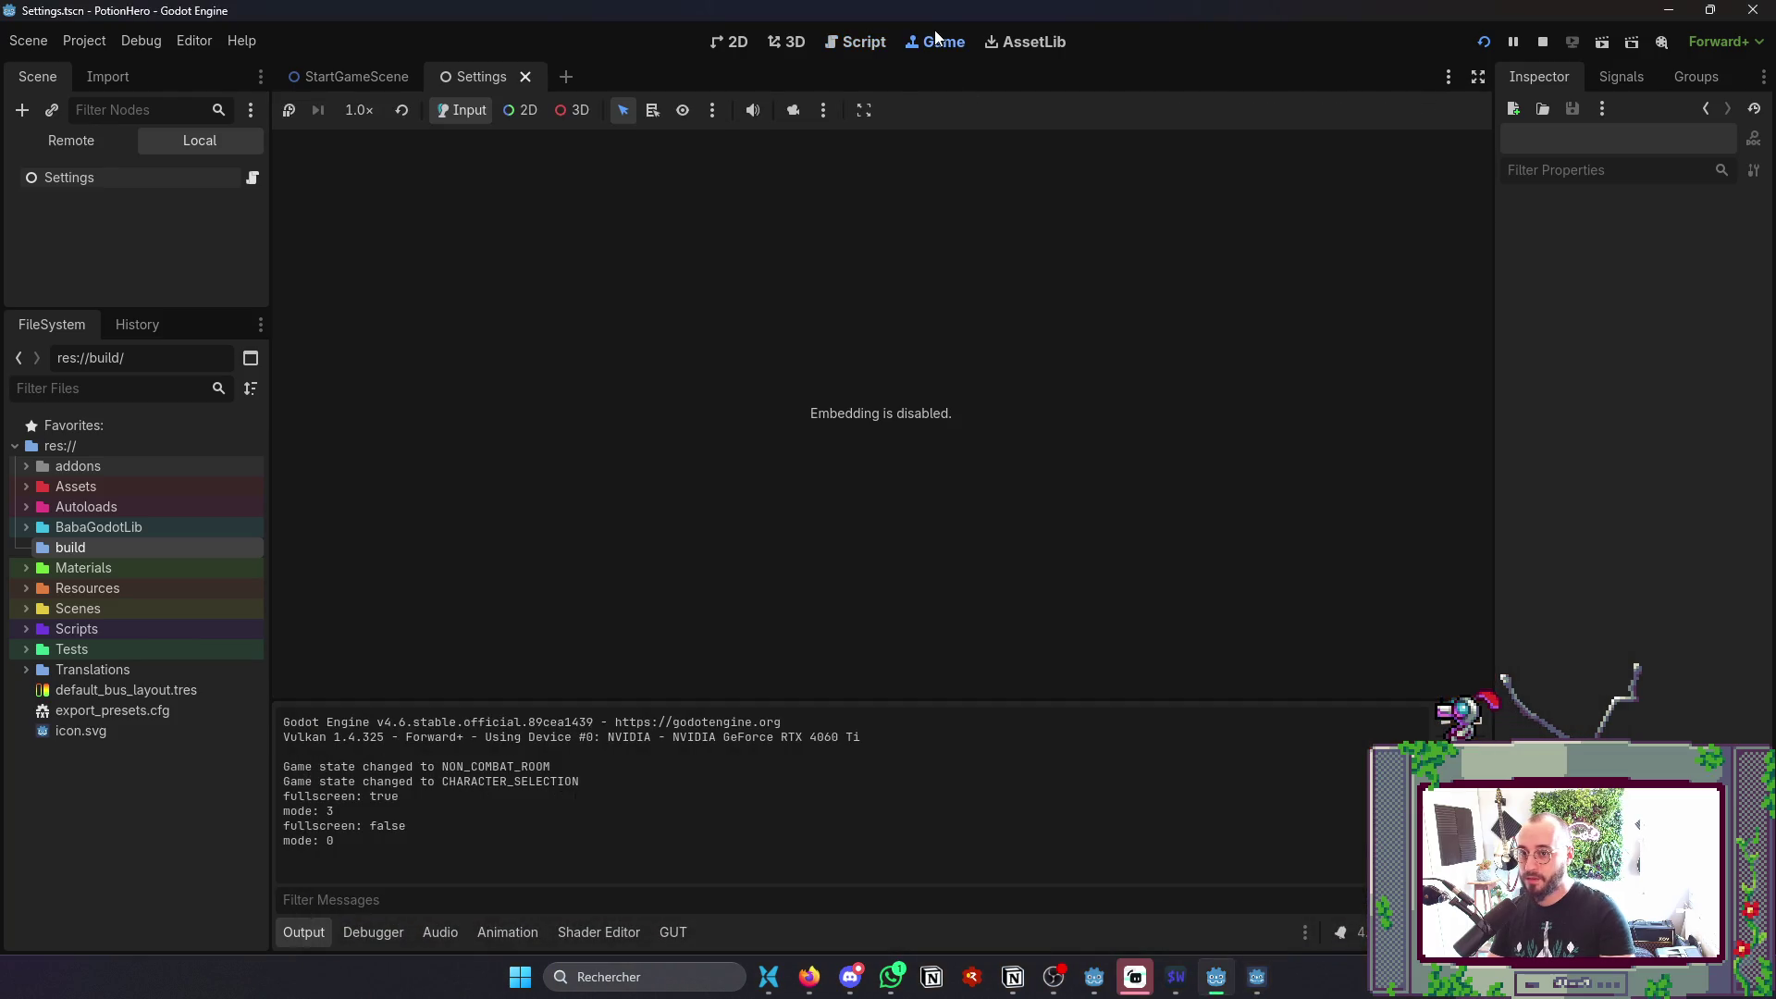
pyautogui.click(864, 110)
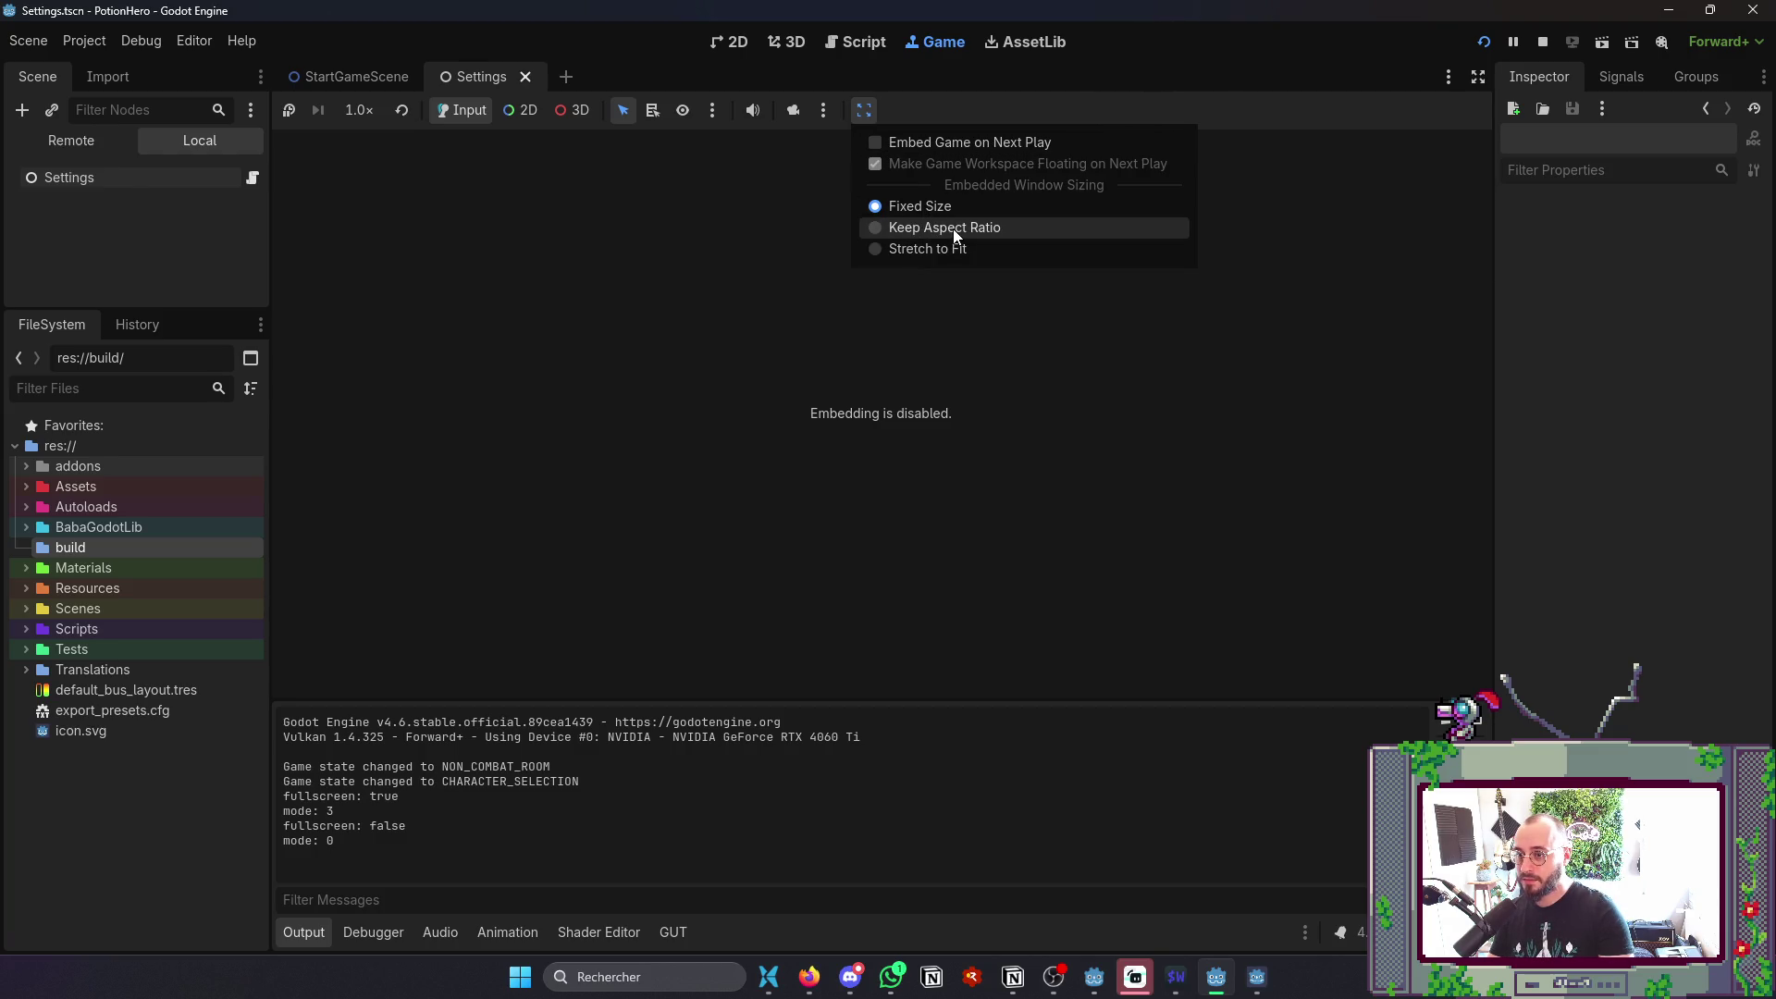
pyautogui.click(885, 147)
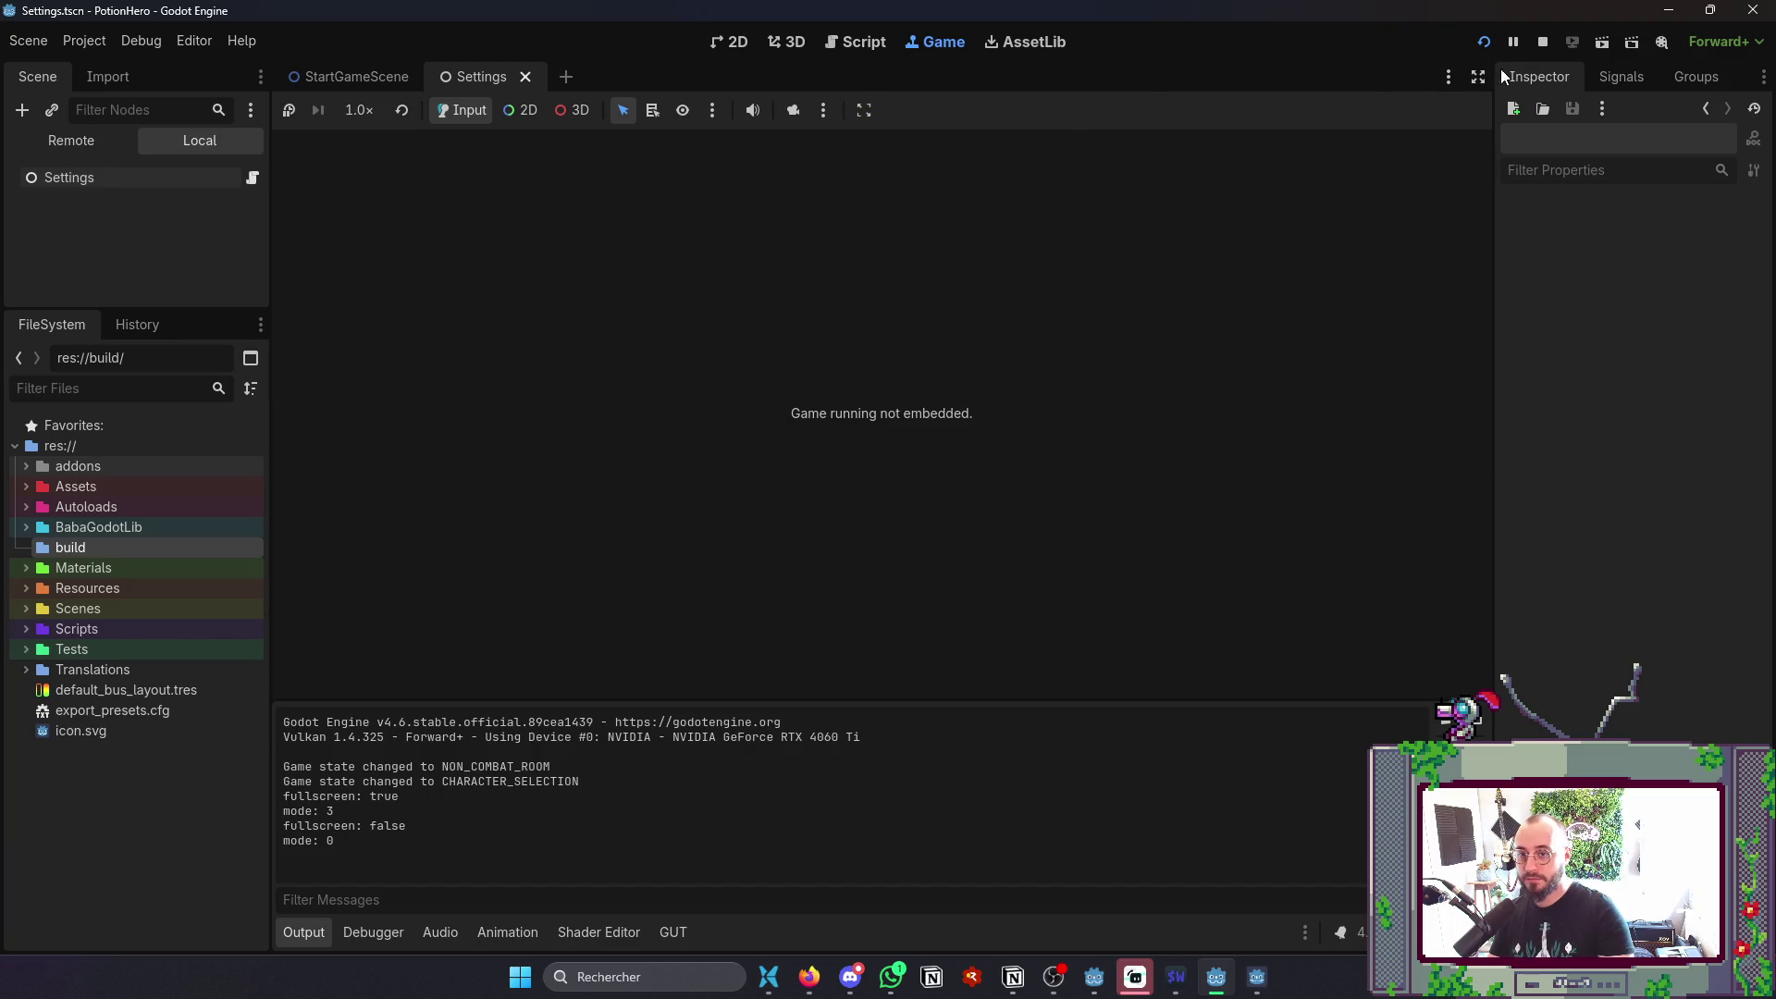
pyautogui.click(1530, 40)
pyautogui.hotkey('alt', 'Tab')
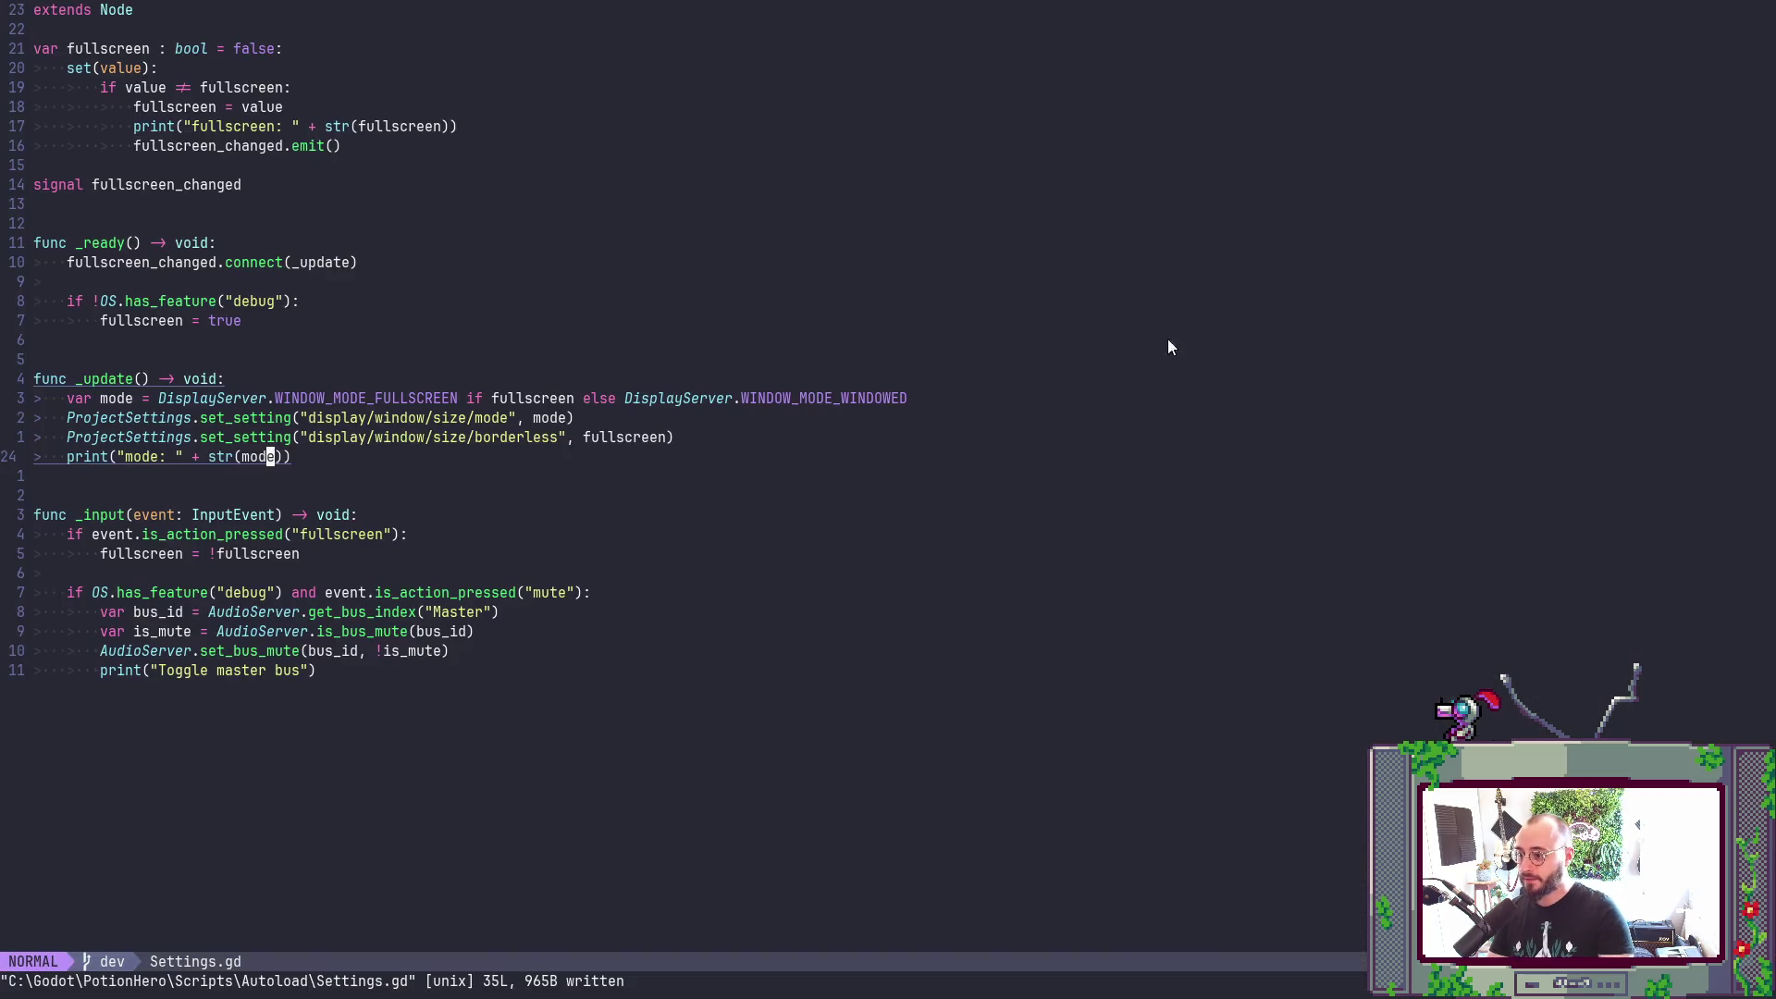
# - Delete the mode and Toggle master bus debug print lines from Settings.gd
pyautogui.press('d')
pyautogui.press('d')
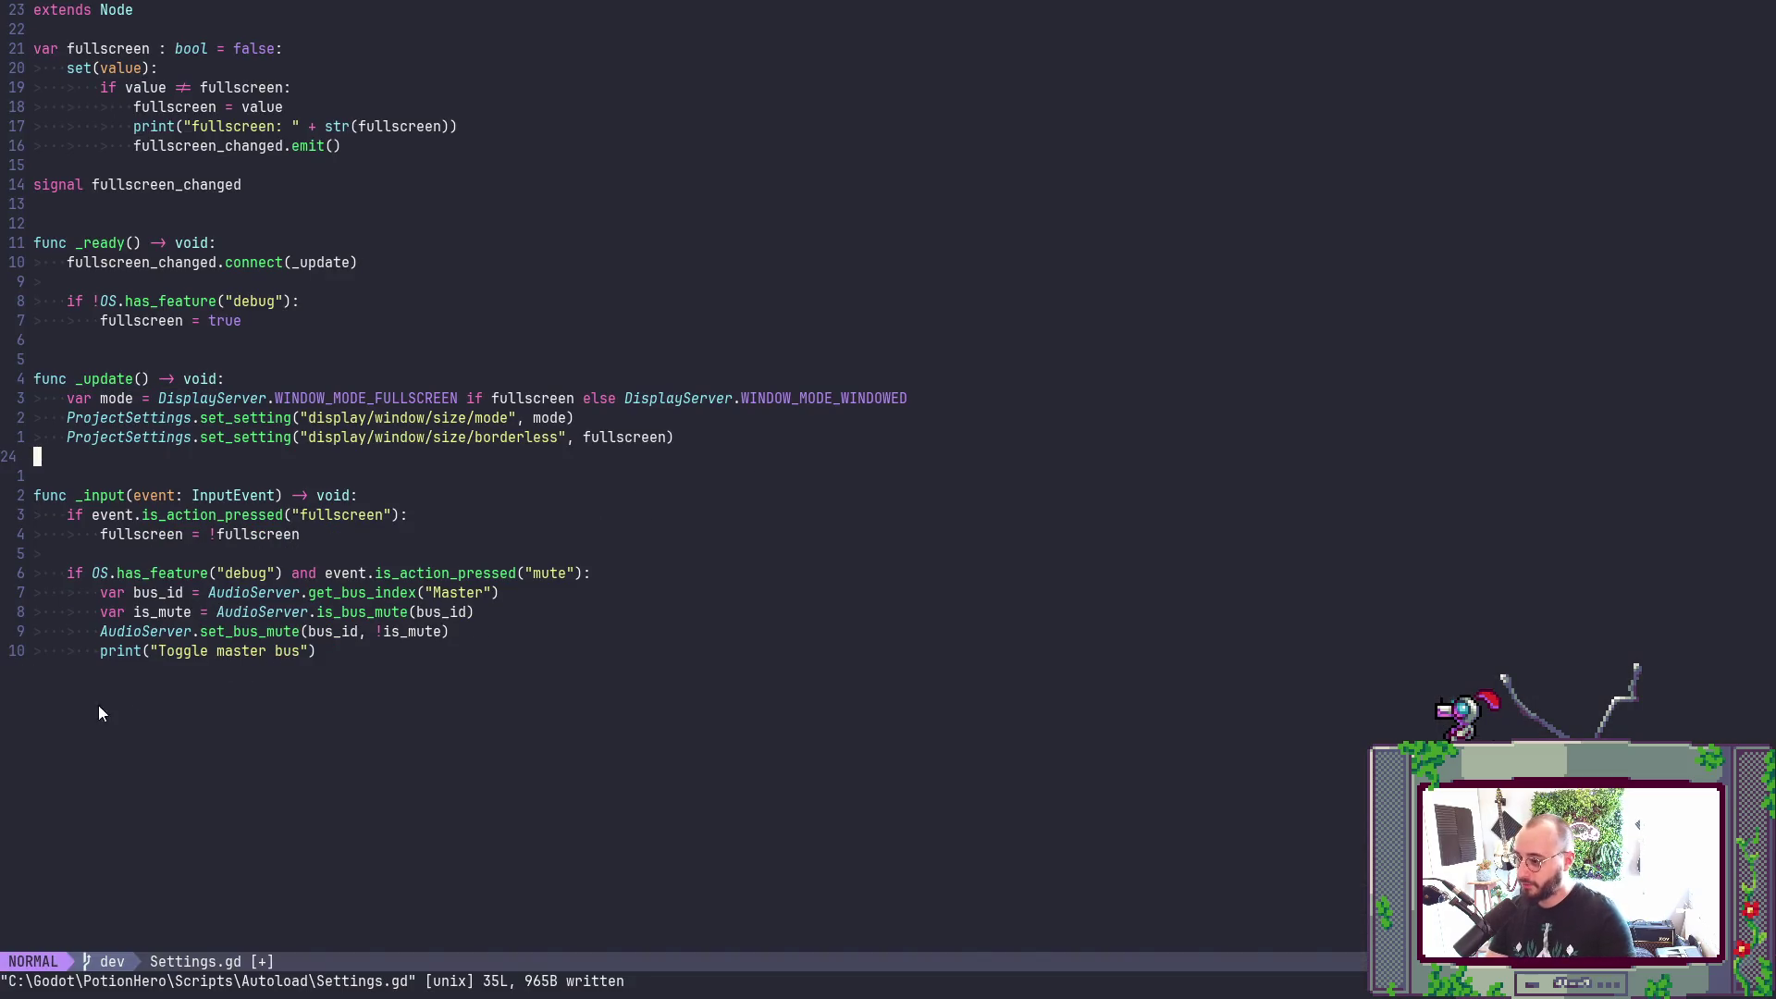
pyautogui.click(293, 651)
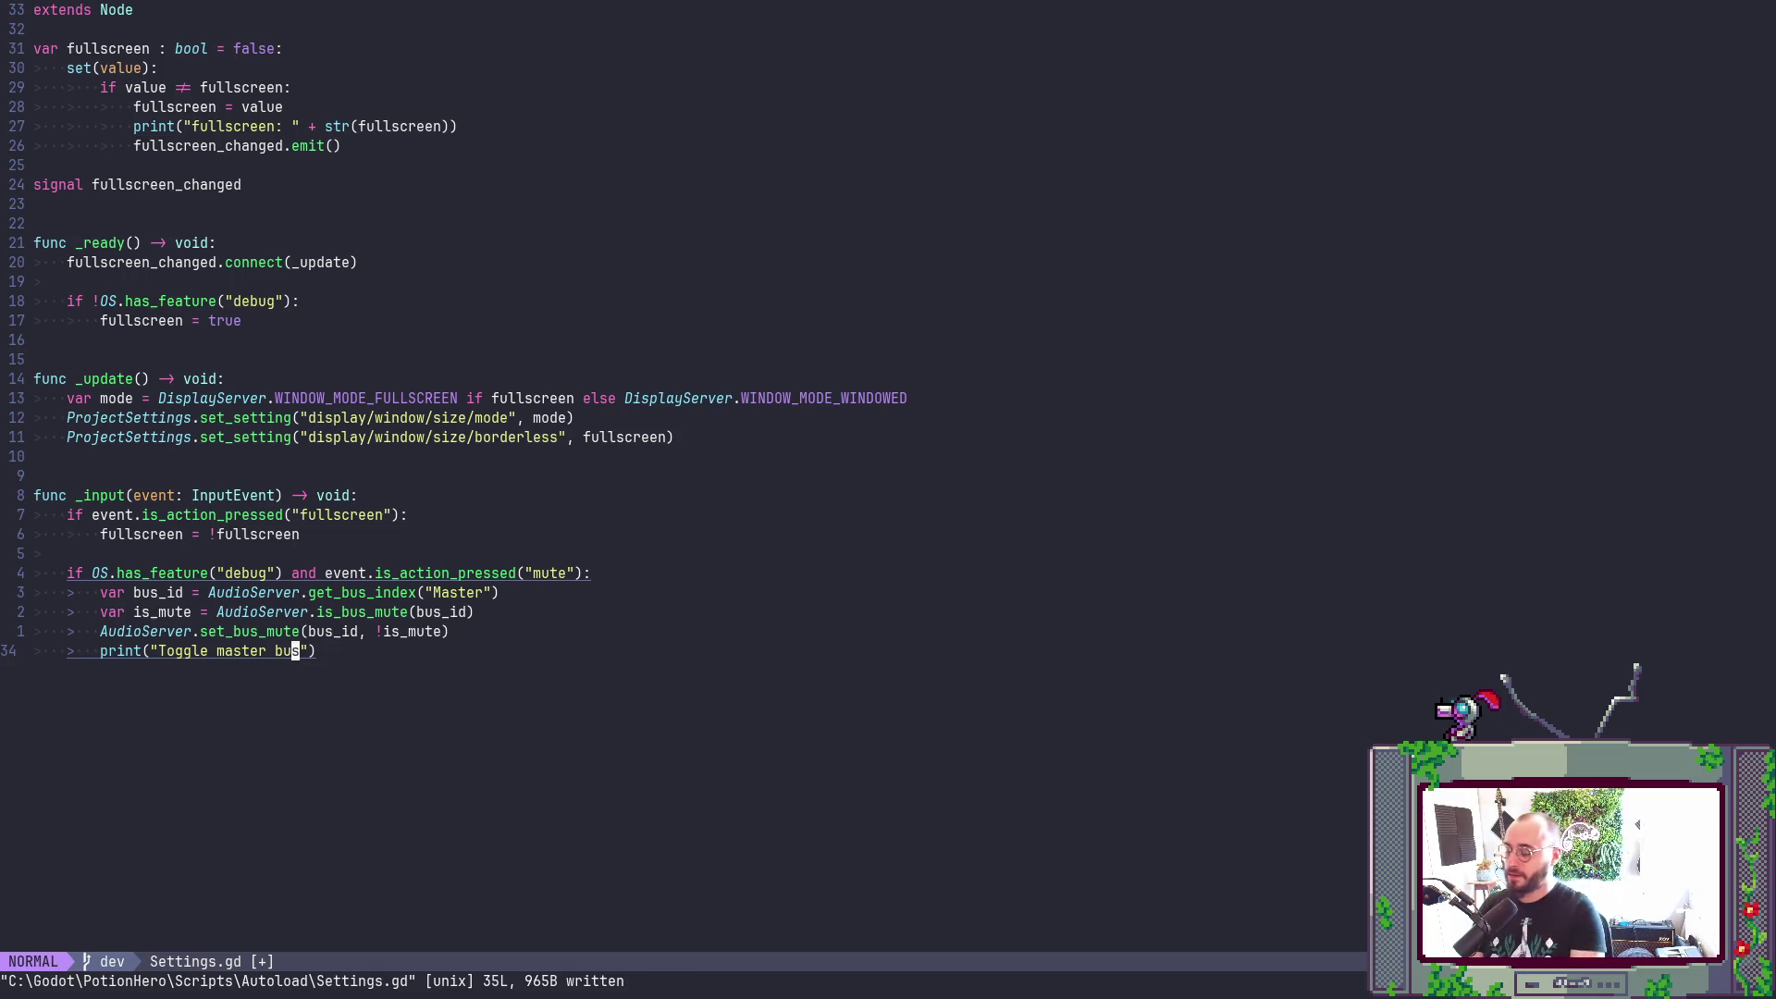
pyautogui.press('d')
pyautogui.press('d')
pyautogui.press('k')
pyautogui.press('k')
pyautogui.press('k')
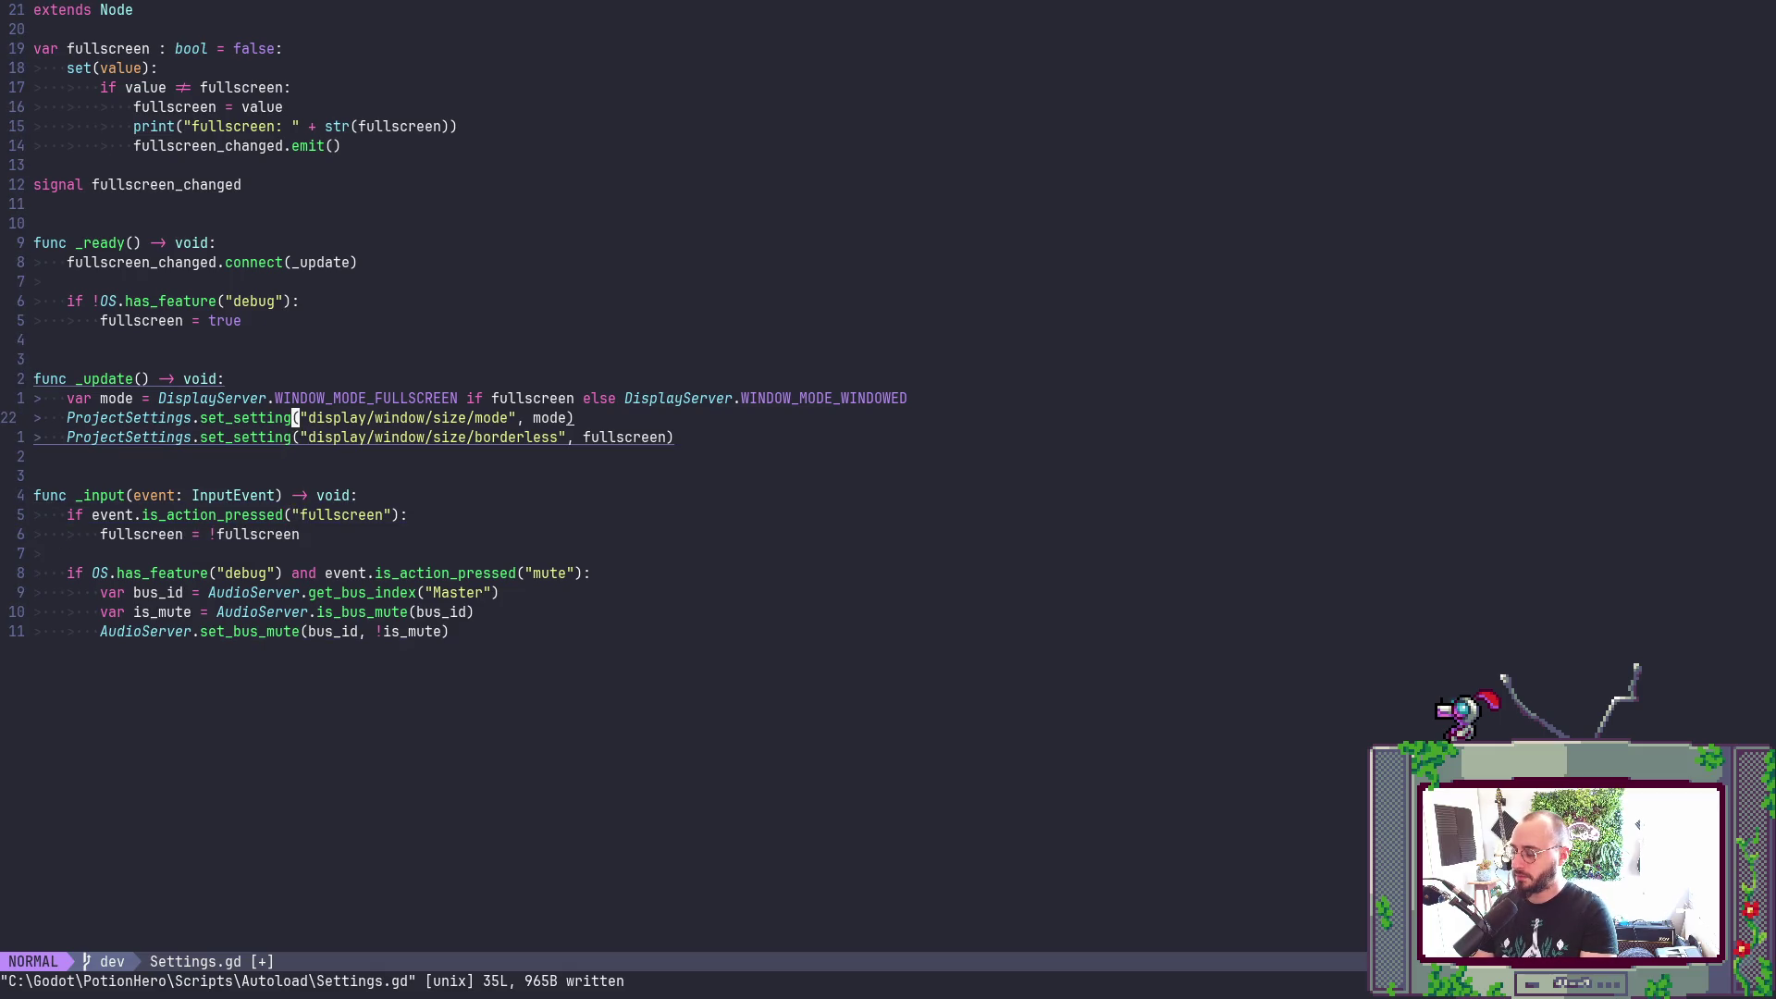
# - Duplicate the display/window/size/mode set_setting line
pyautogui.press('j')
pyautogui.press('k')
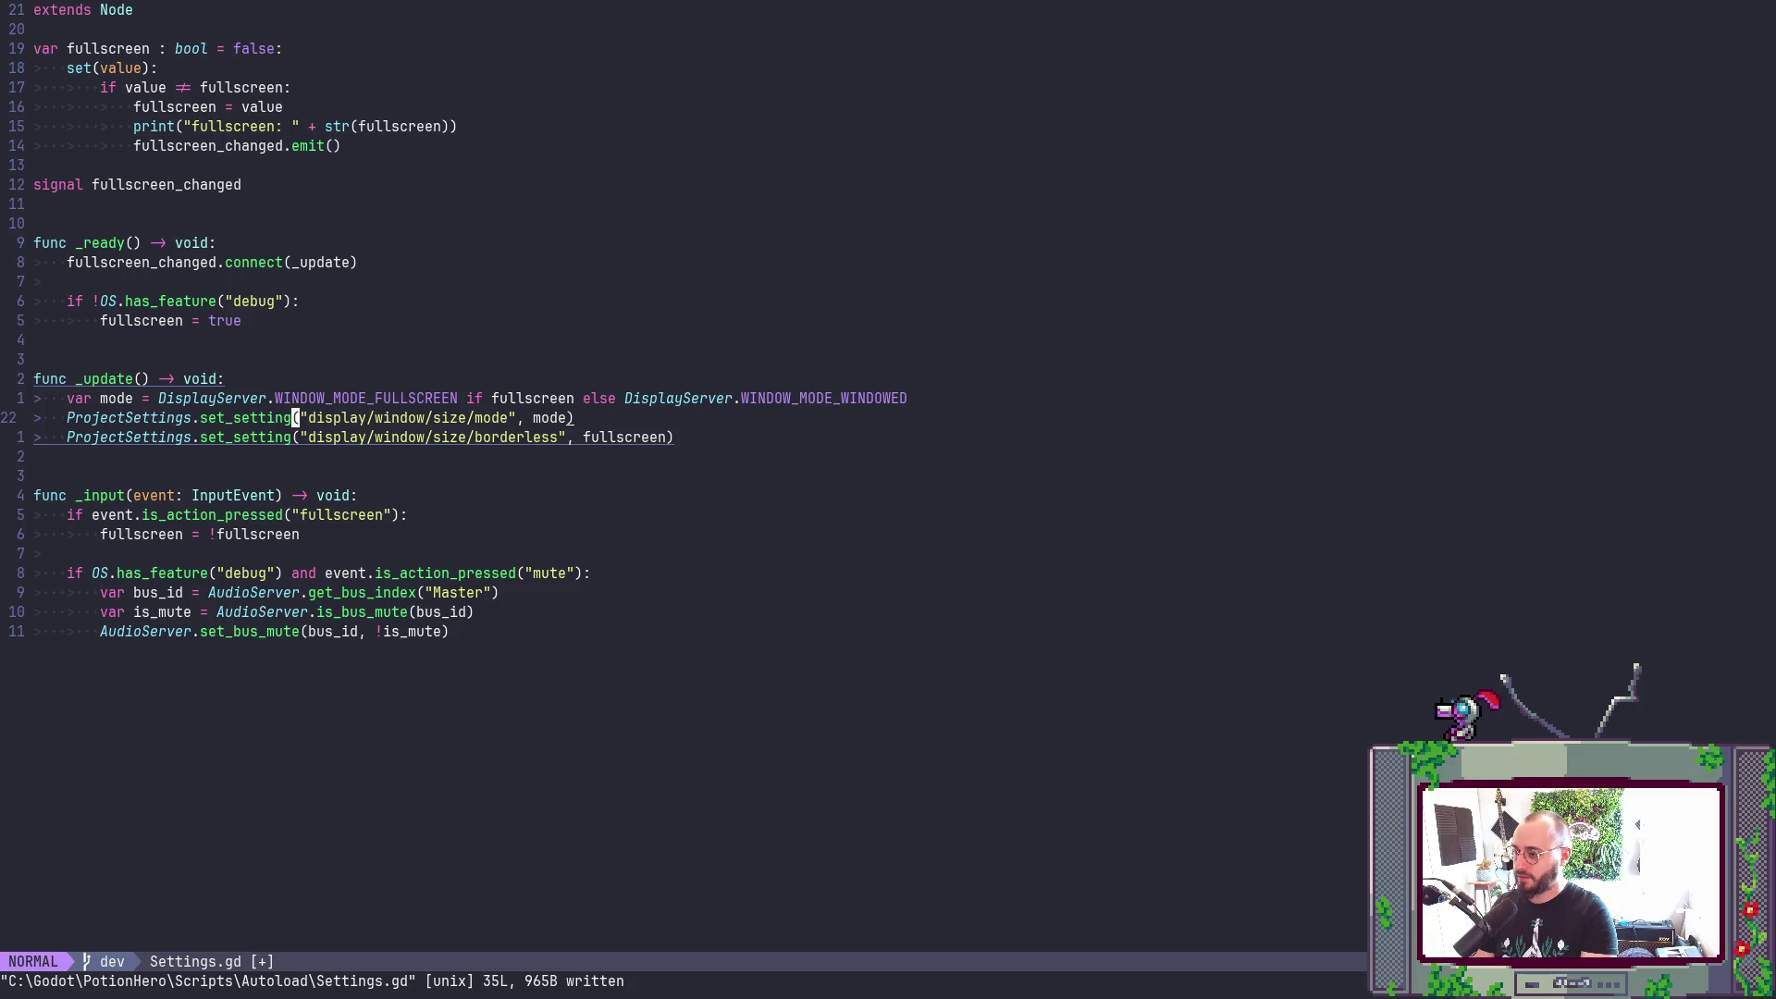
pyautogui.press('y')
pyautogui.press('y')
pyautogui.press('P')
# - Change the copied line's call to DisplayServer.window_set_mode
pyautogui.press('^')
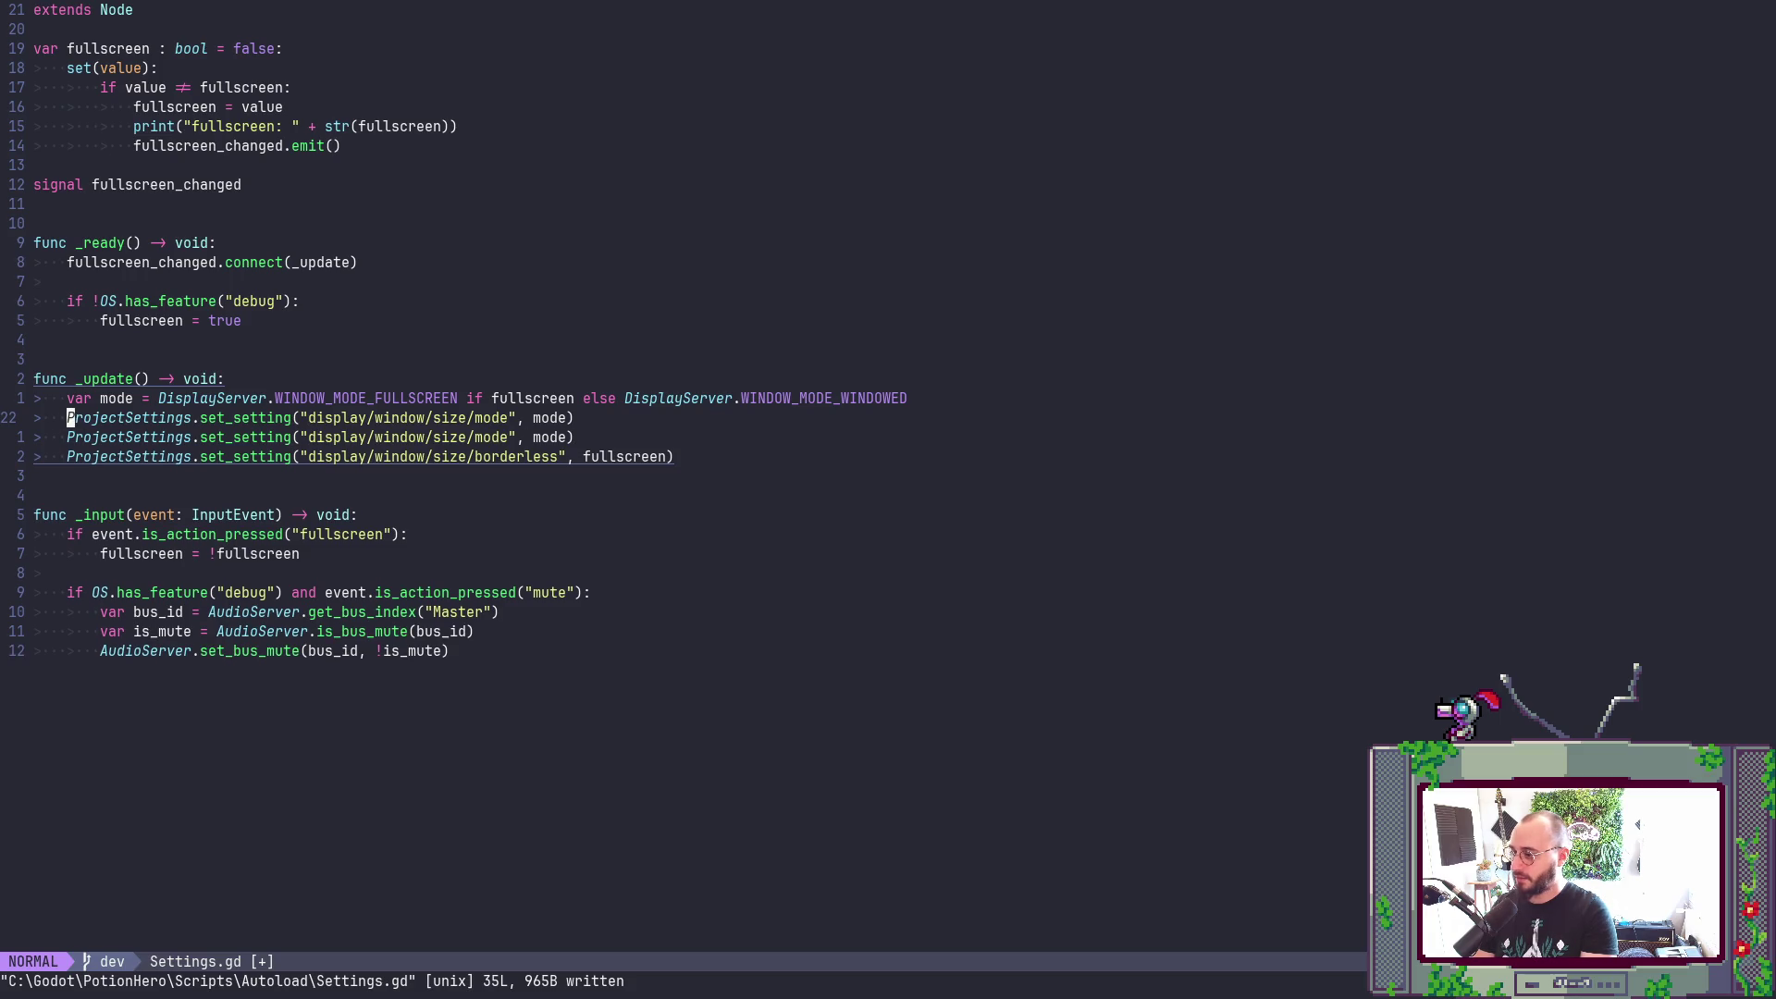
pyautogui.write('cw')
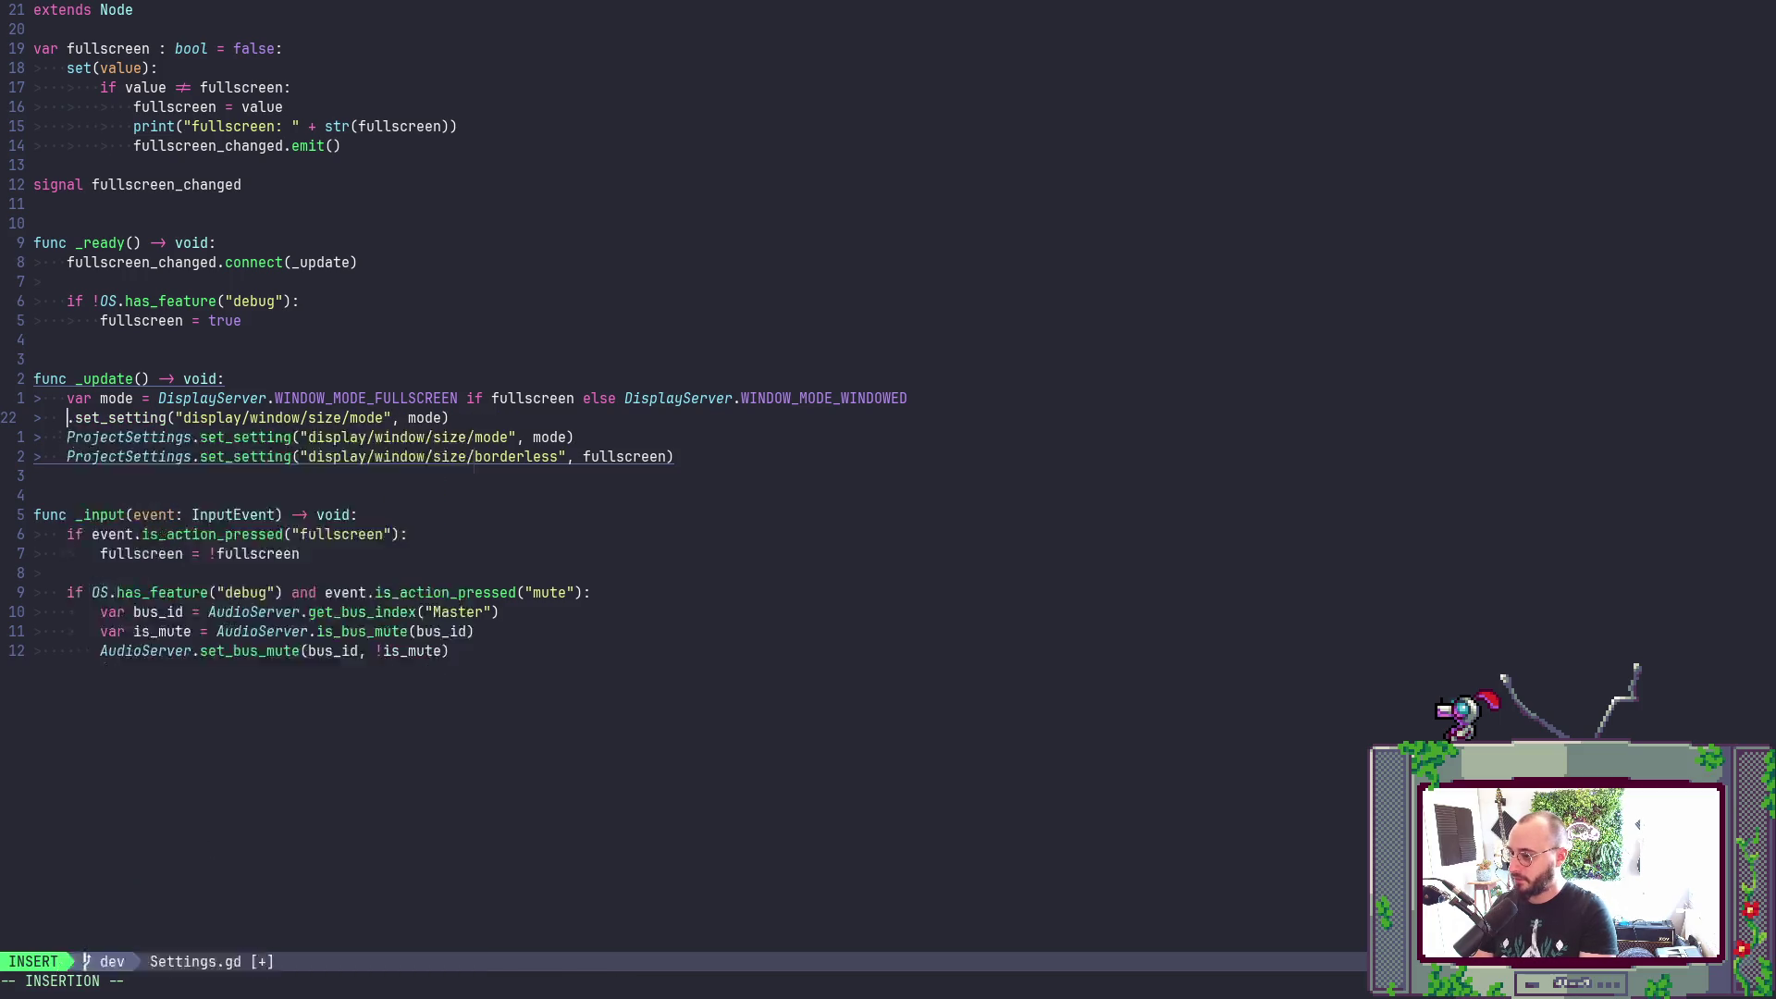
pyautogui.write('Displ')
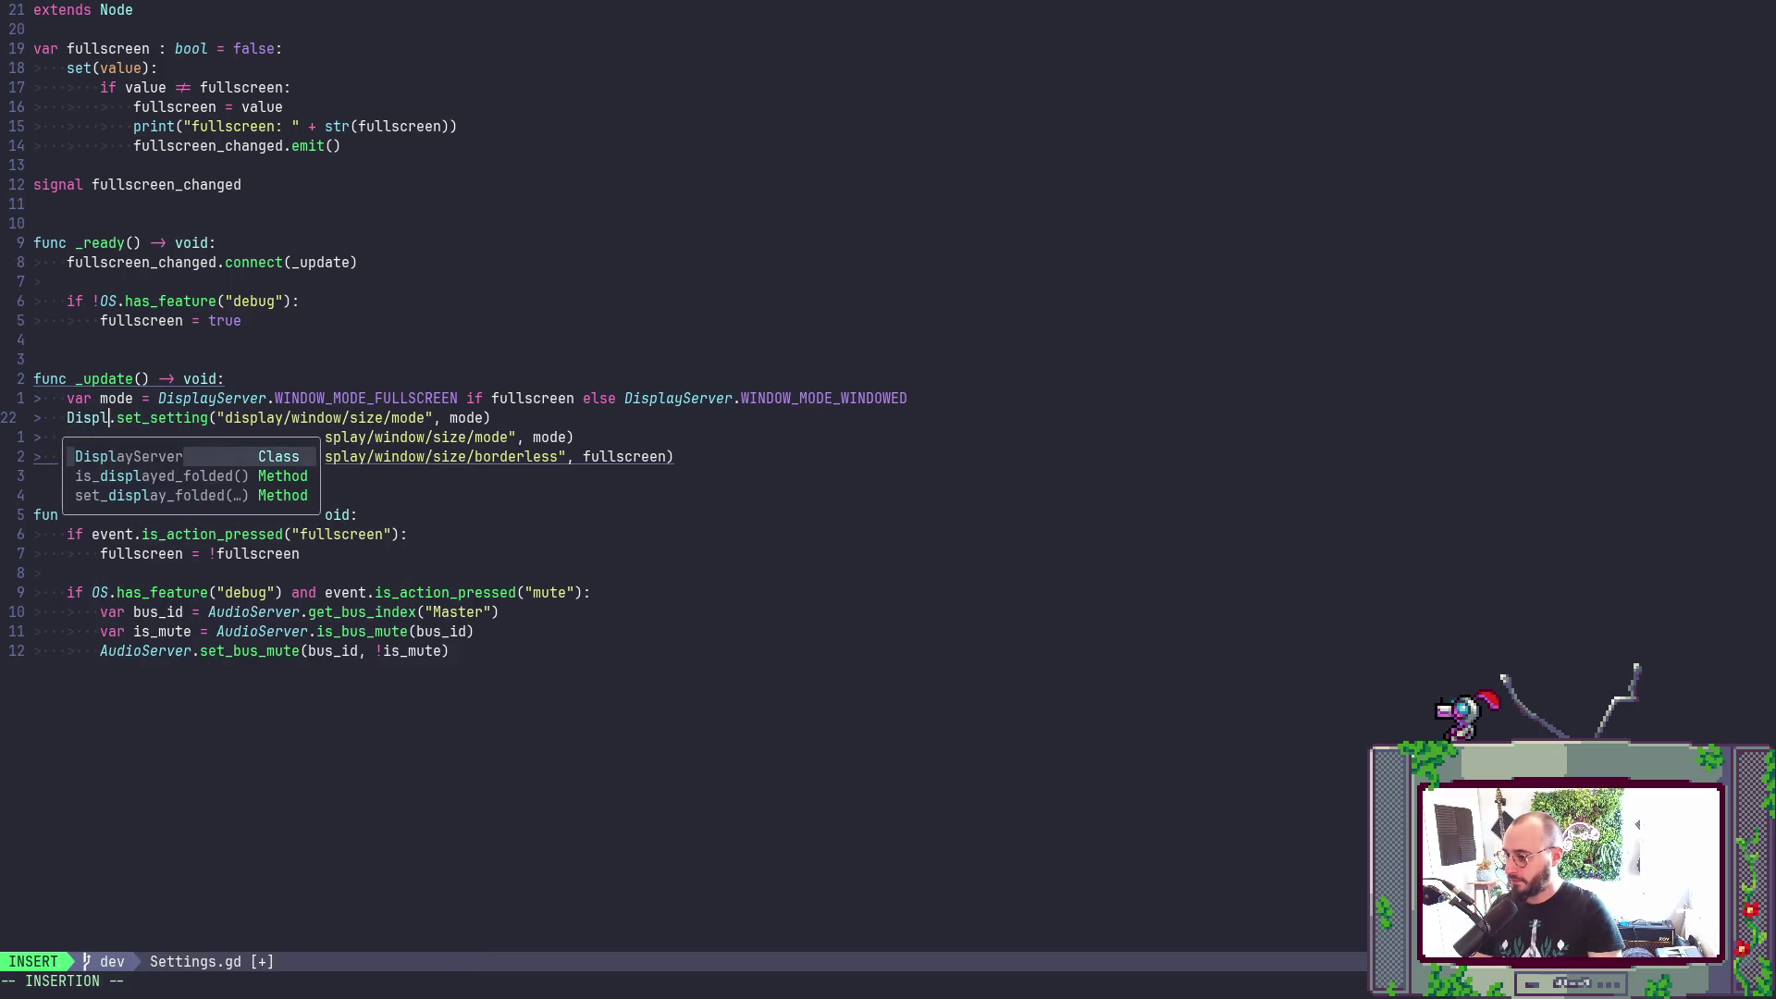
pyautogui.press('Return')
pyautogui.press('Escape')
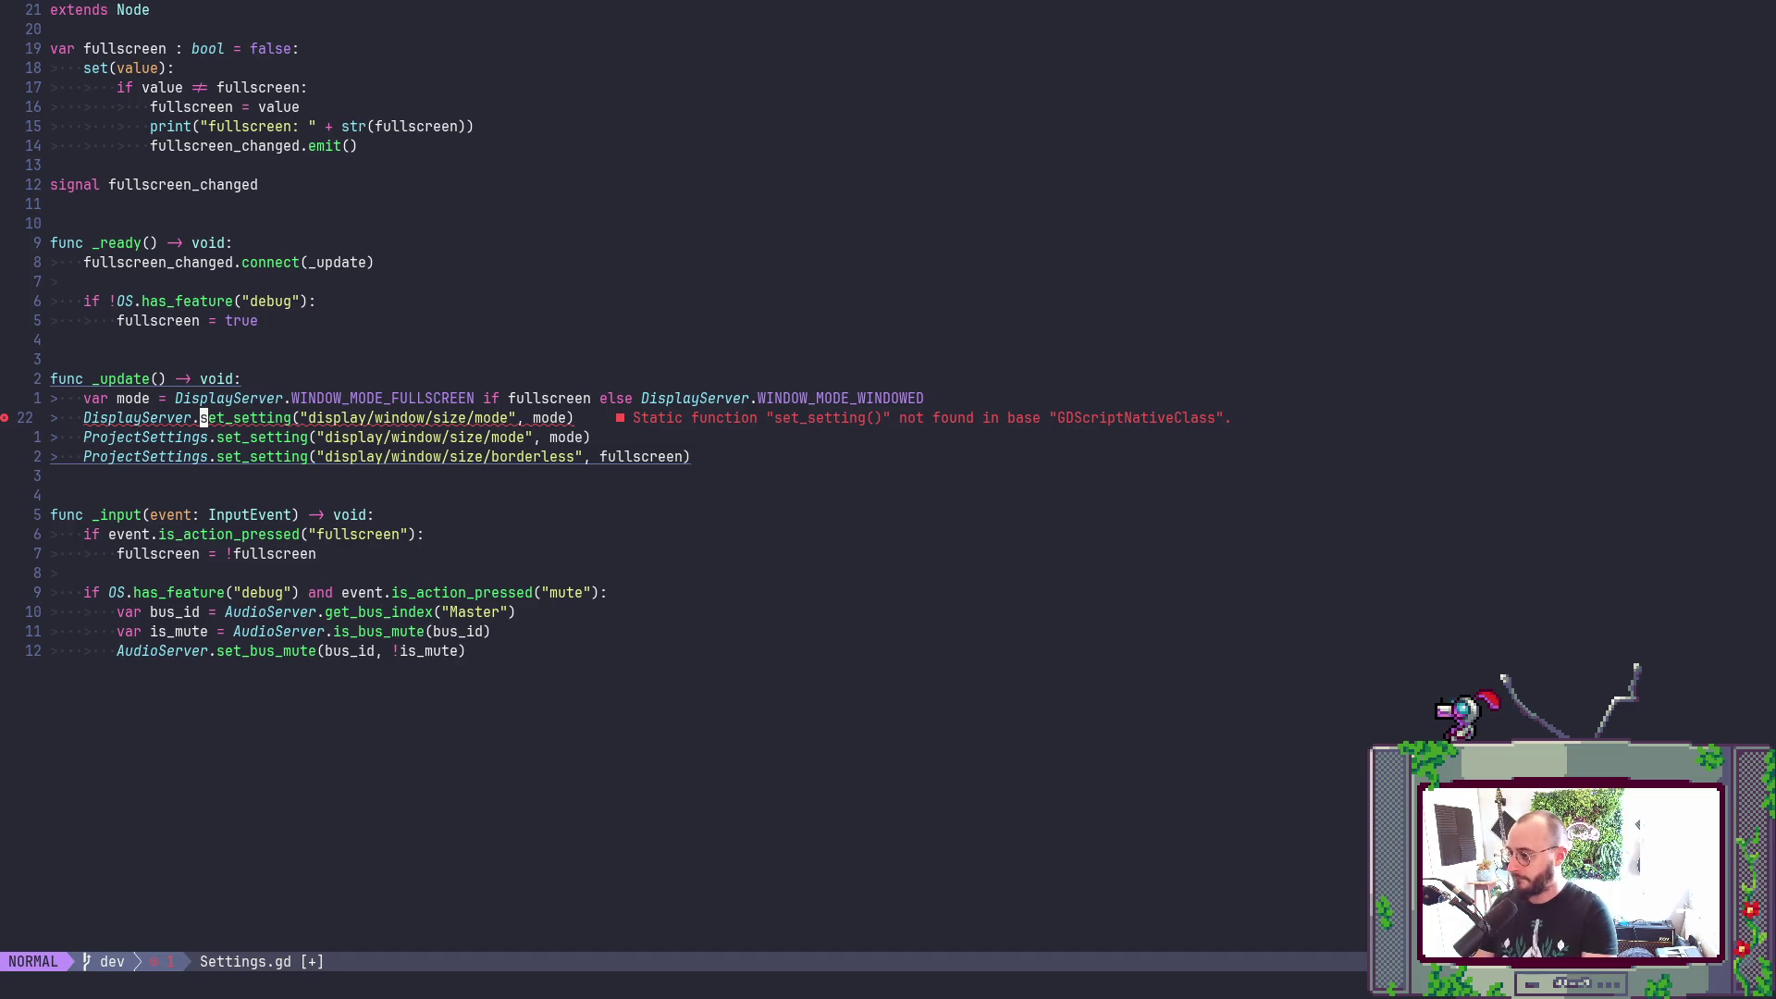
pyautogui.write('cw')
pyautogui.write('wi')
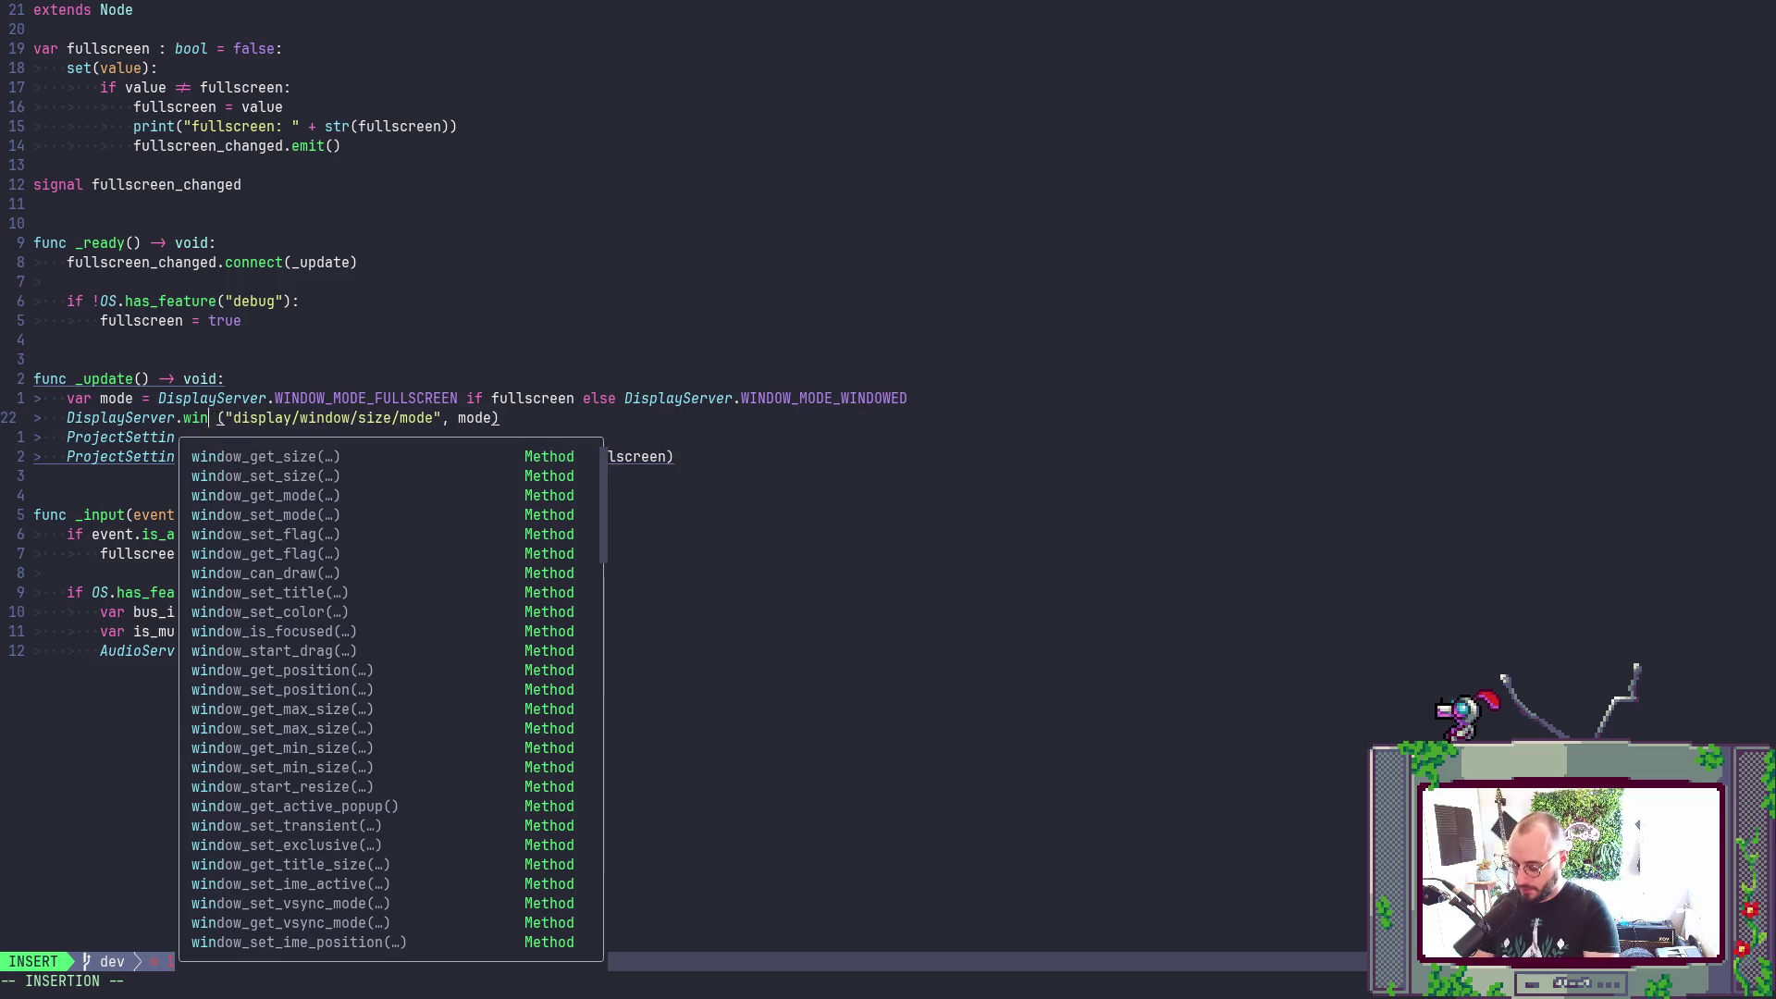
pyautogui.write('ndow_sr')
pyautogui.press('BackSpace')
pyautogui.write('e')
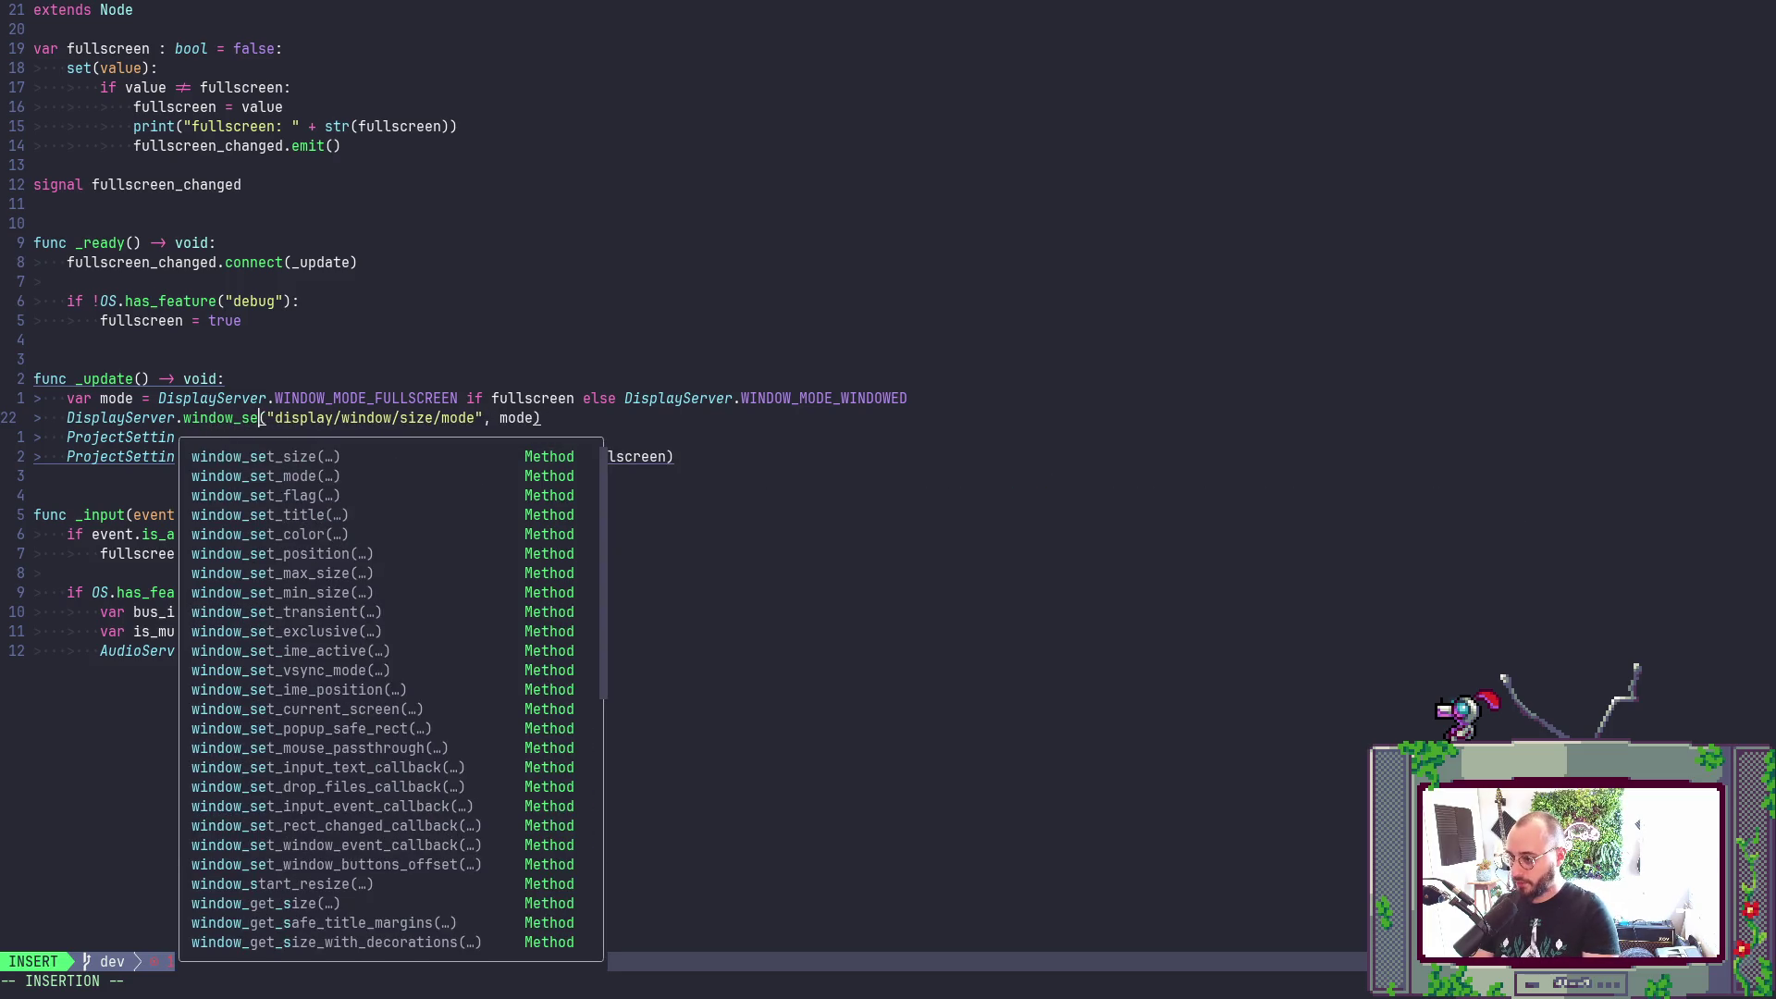
pyautogui.press('Down')
pyautogui.press('Down')
pyautogui.press('Return')
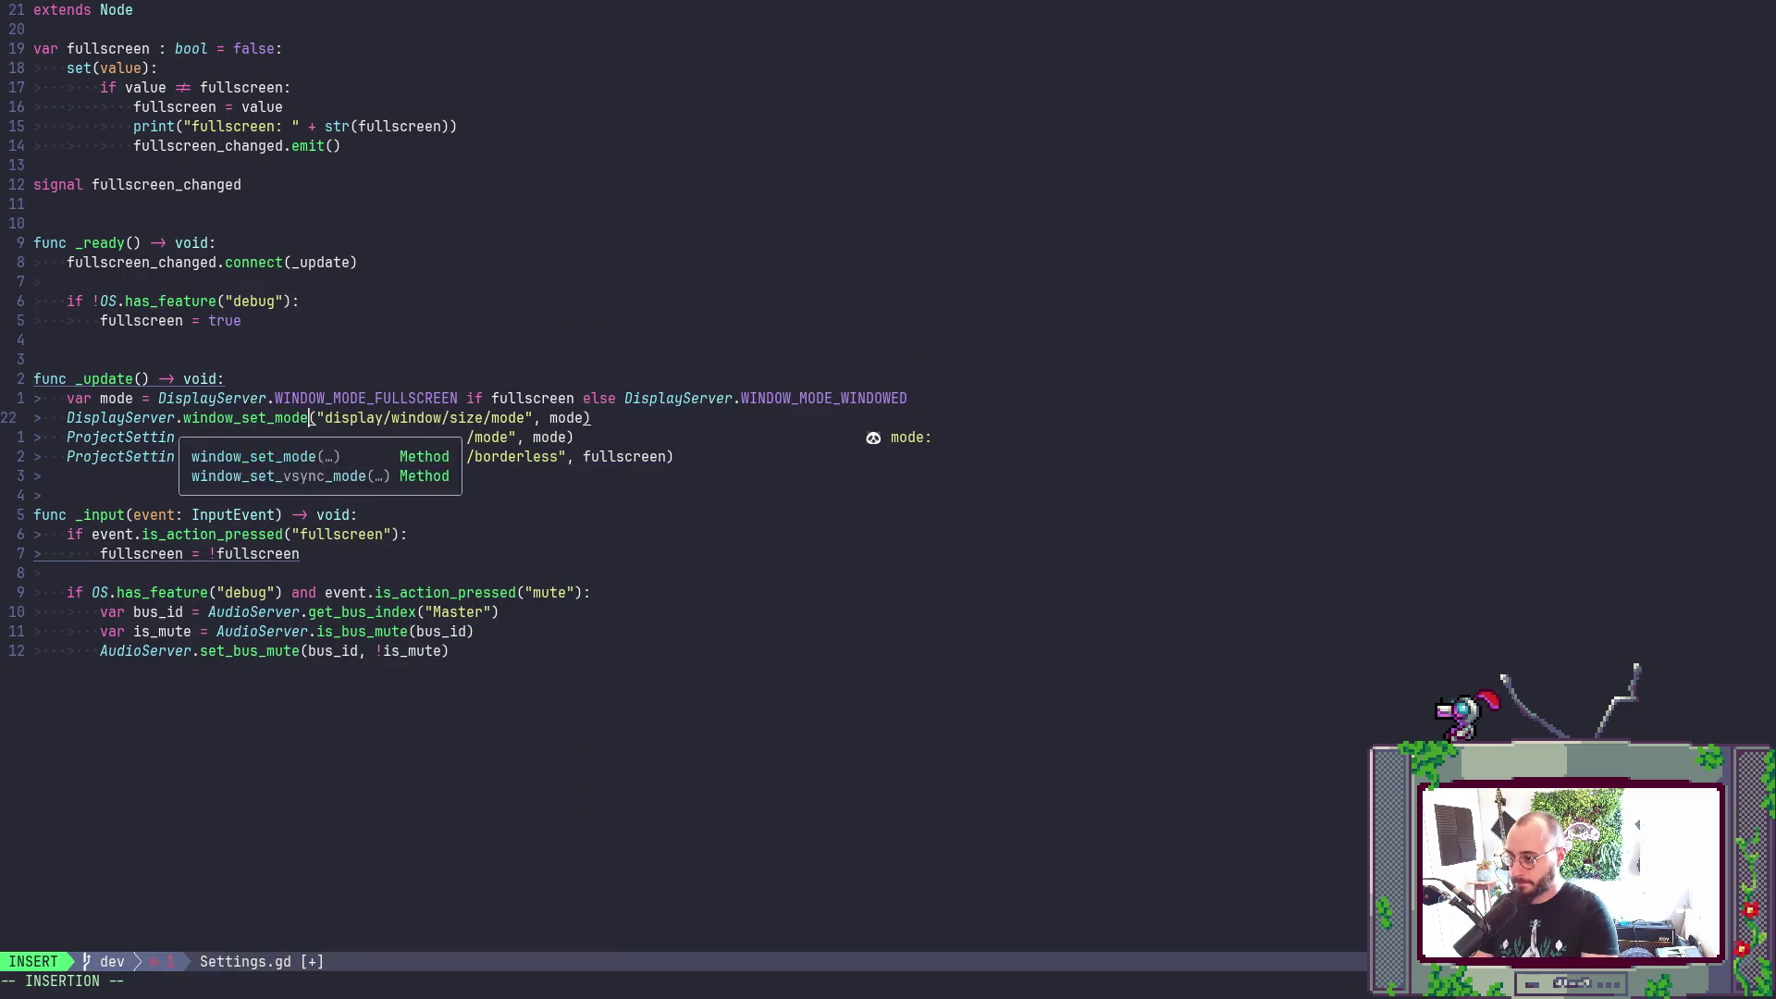
pyautogui.press('Escape')
# - Reduce the call's arguments to just mode and delete the ProjectSettings window mode line
pyautogui.press('l')
pyautogui.press('d')
pyautogui.press('a')
pyautogui.press('"')
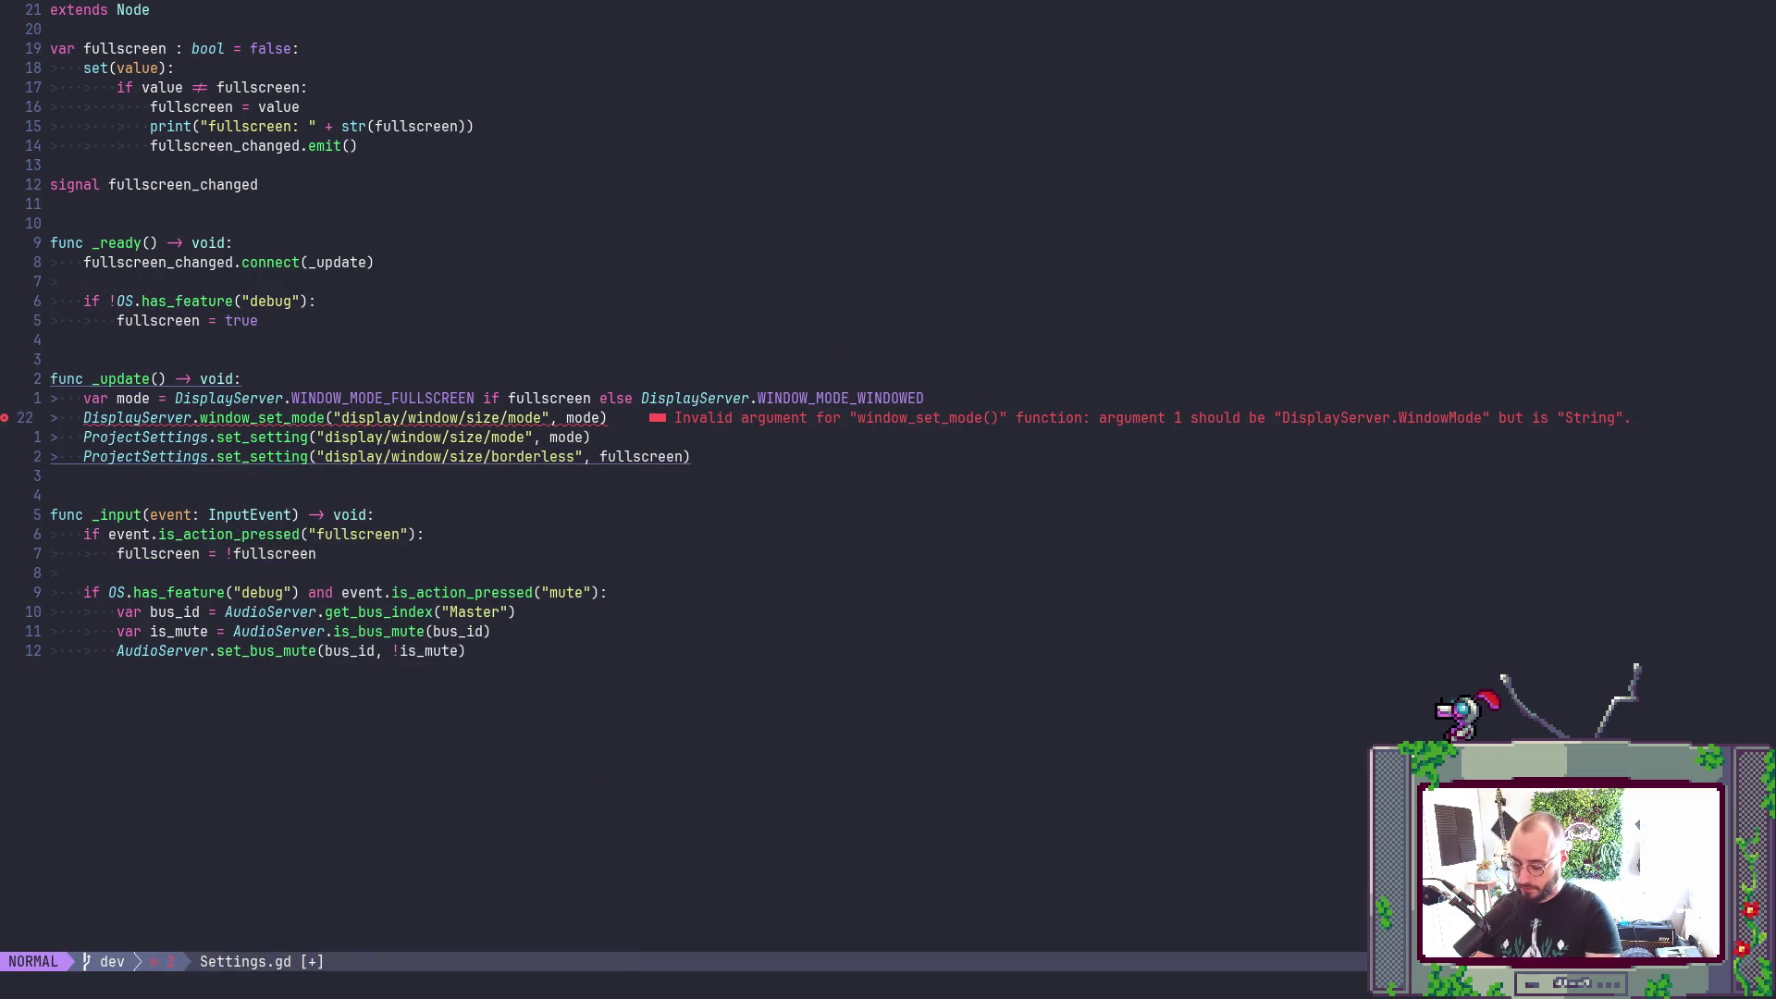
pyautogui.press('d')
pyautogui.press('w')
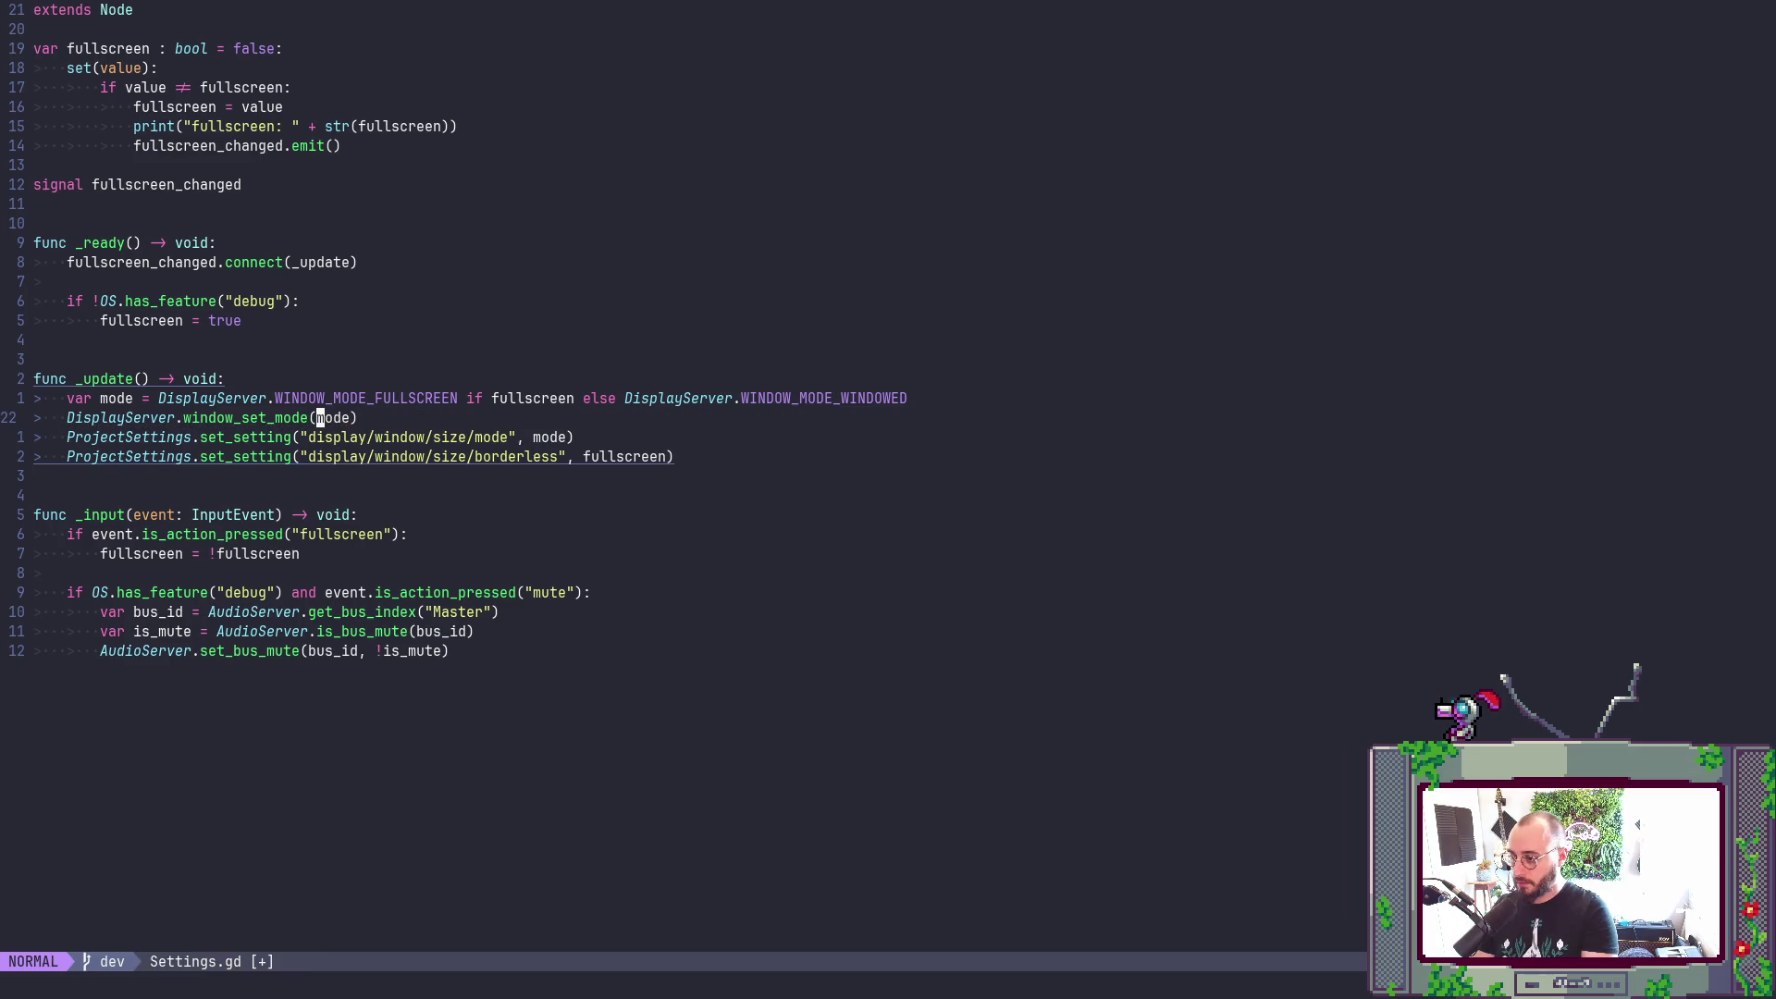
pyautogui.press('h')
pyautogui.press('h')
pyautogui.press('j')
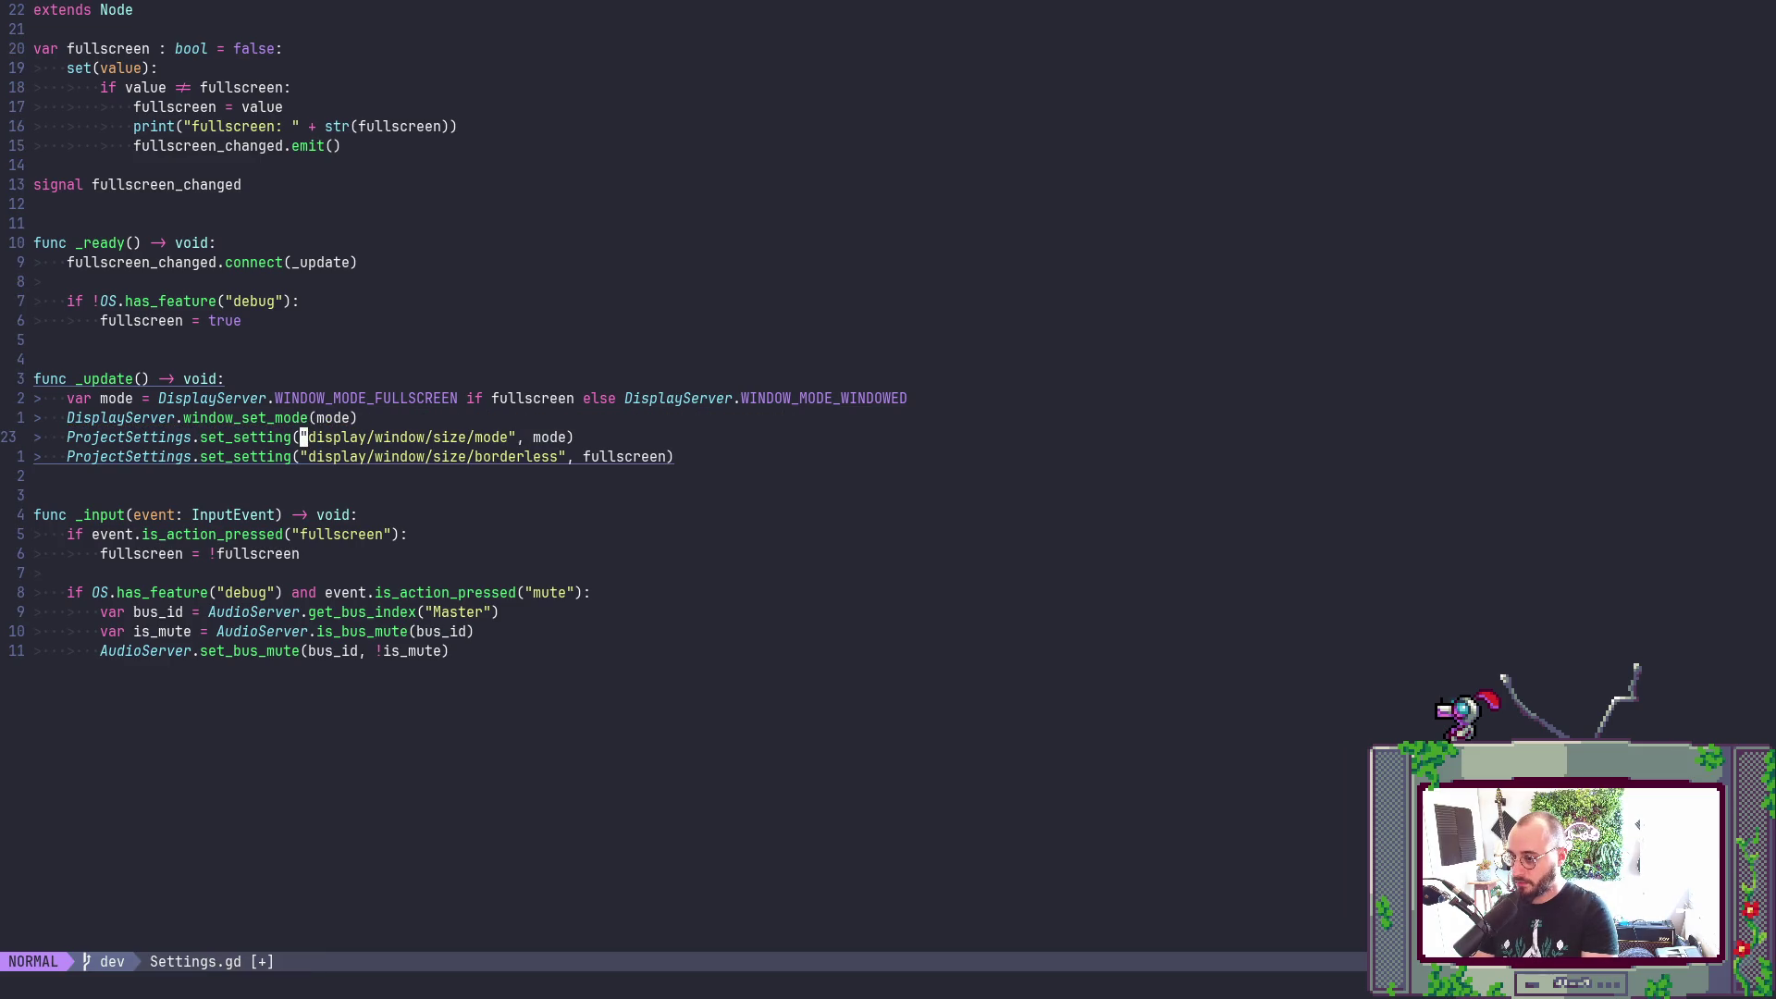
pyautogui.press('d')
pyautogui.press('d')
pyautogui.press('k')
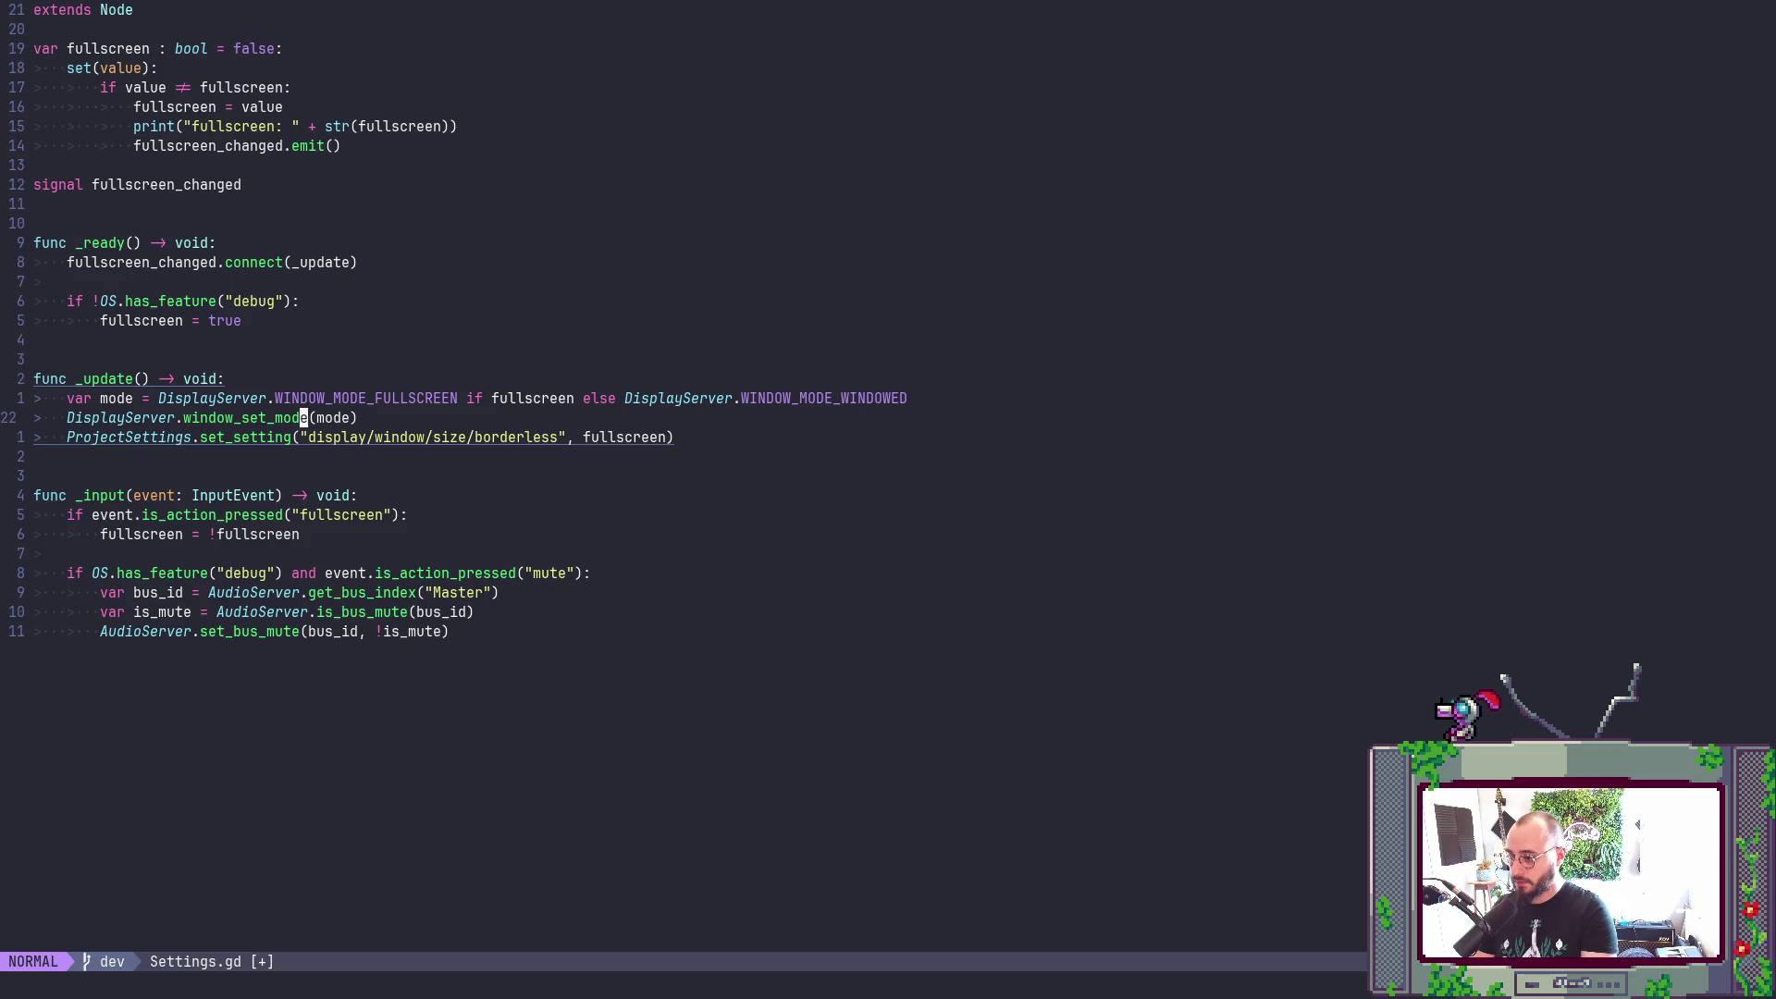
# - Duplicate the window_set_mode(mode) line below itself
pyautogui.press('y')
pyautogui.press('y')
pyautogui.press('p')
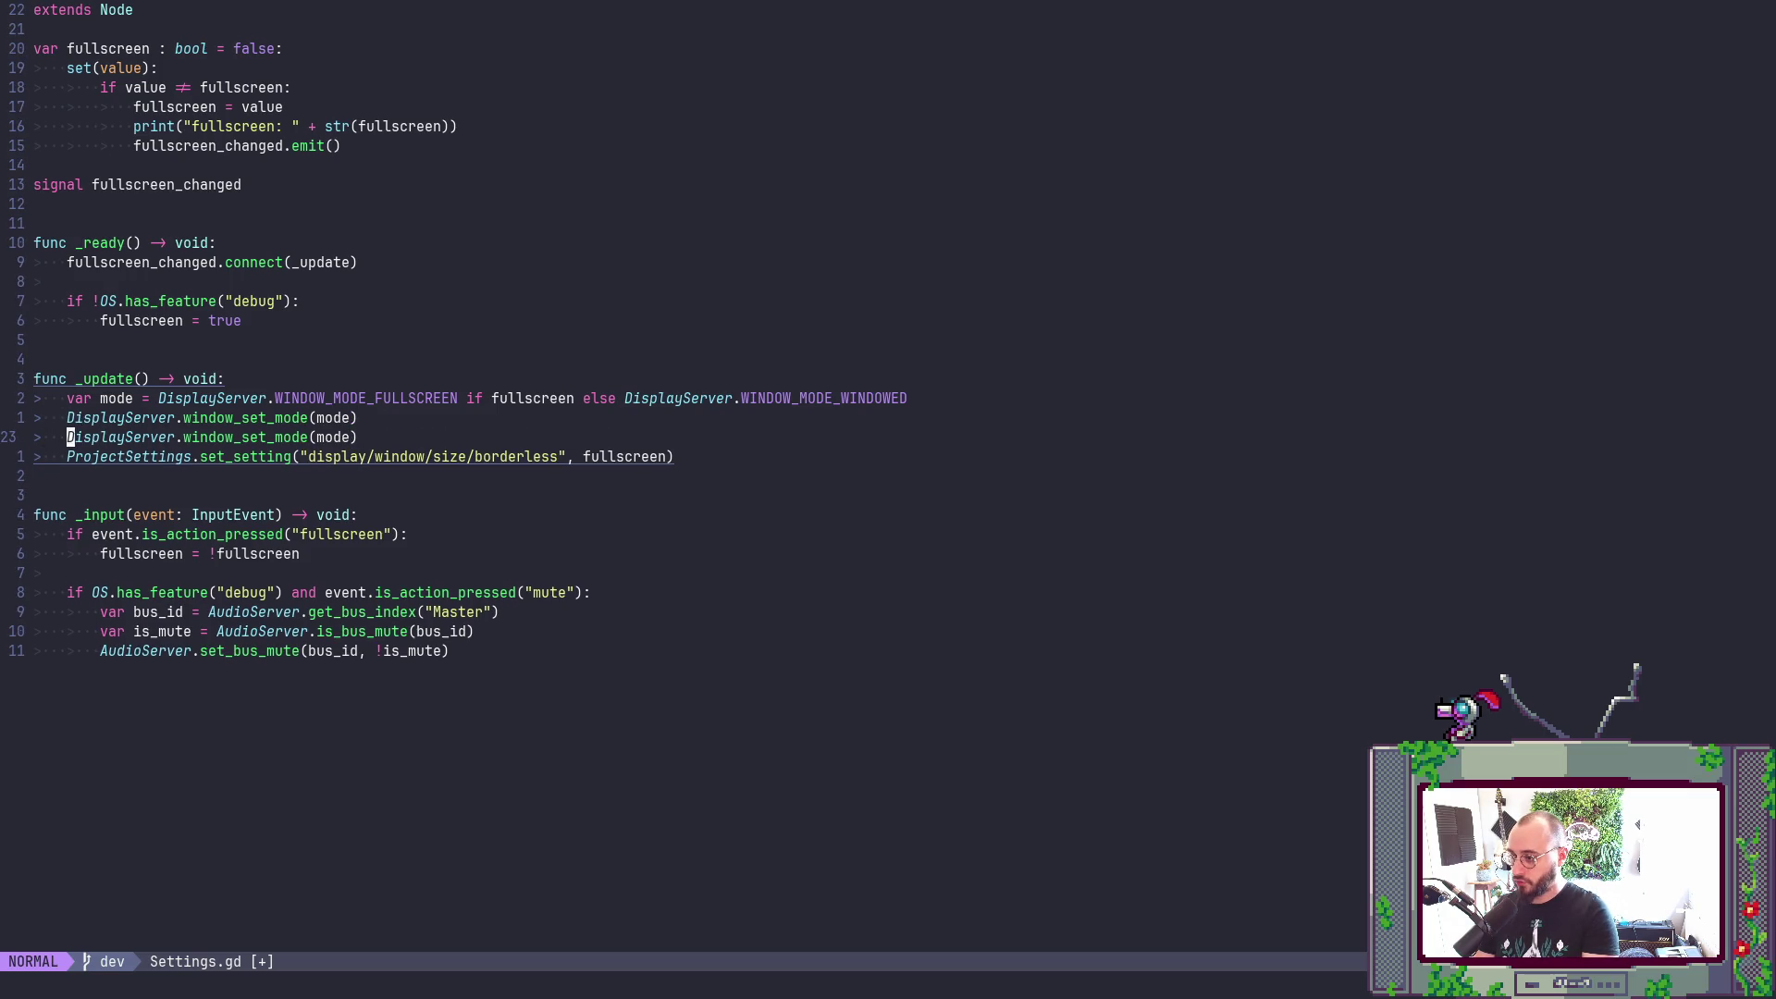
pyautogui.press('l')
pyautogui.press('l')
pyautogui.press('l')
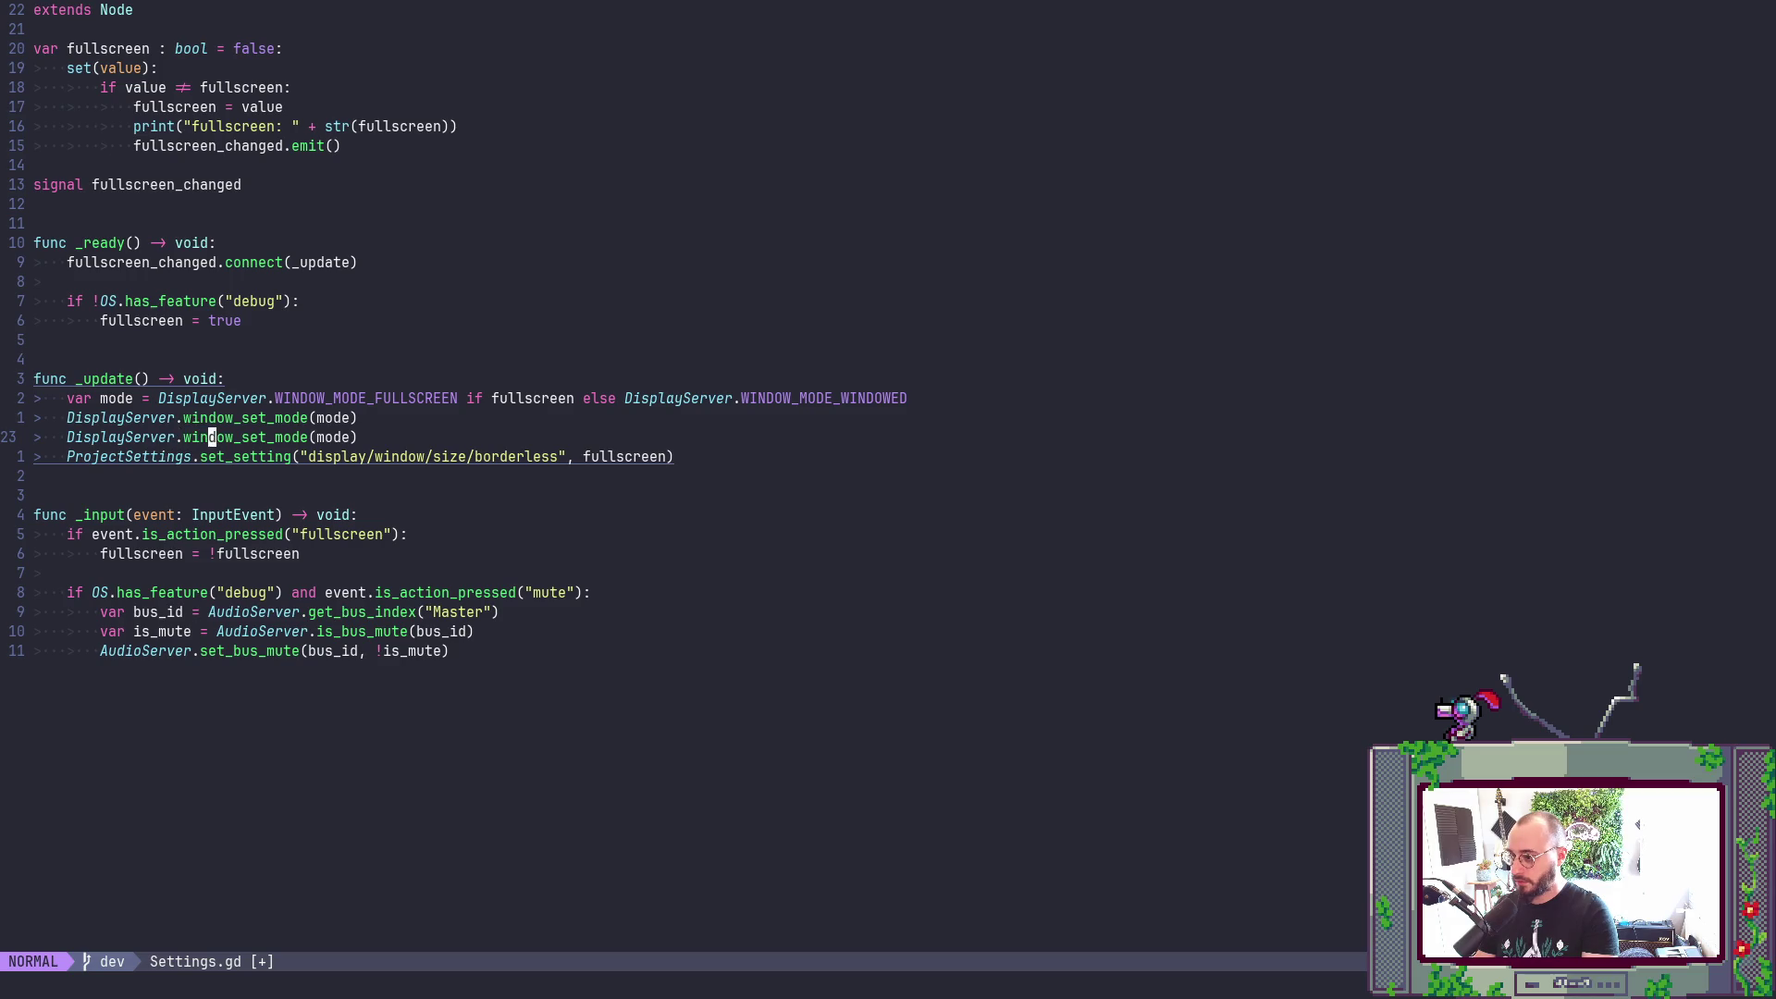
pyautogui.press('h')
pyautogui.press('h')
pyautogui.press('h')
pyautogui.press('j')
pyautogui.press('k')
pyautogui.press('h')
pyautogui.press('h')
pyautogui.hotkey('alt', 'Tab')
# - Open the DisplayServer class reference and search 'borderle' to find WINDOW_FLAG_BORDERLESS under WindowFlags
pyautogui.click(1322, 108)
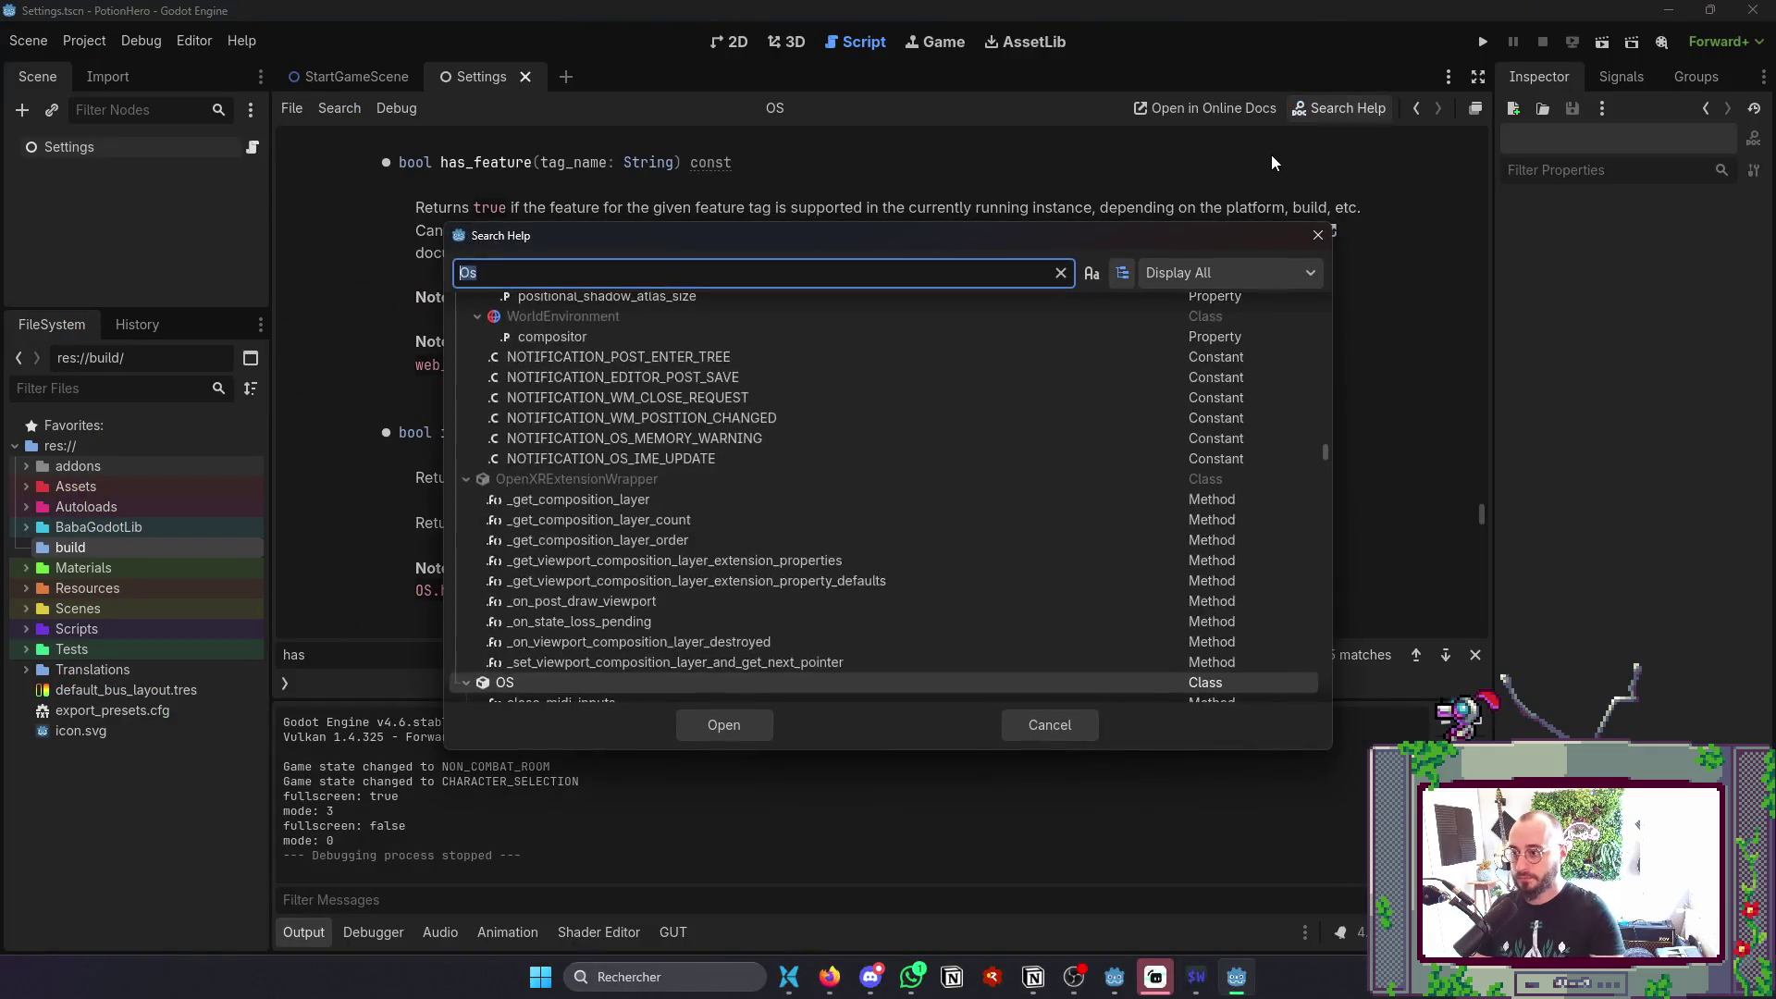
pyautogui.write('Displa')
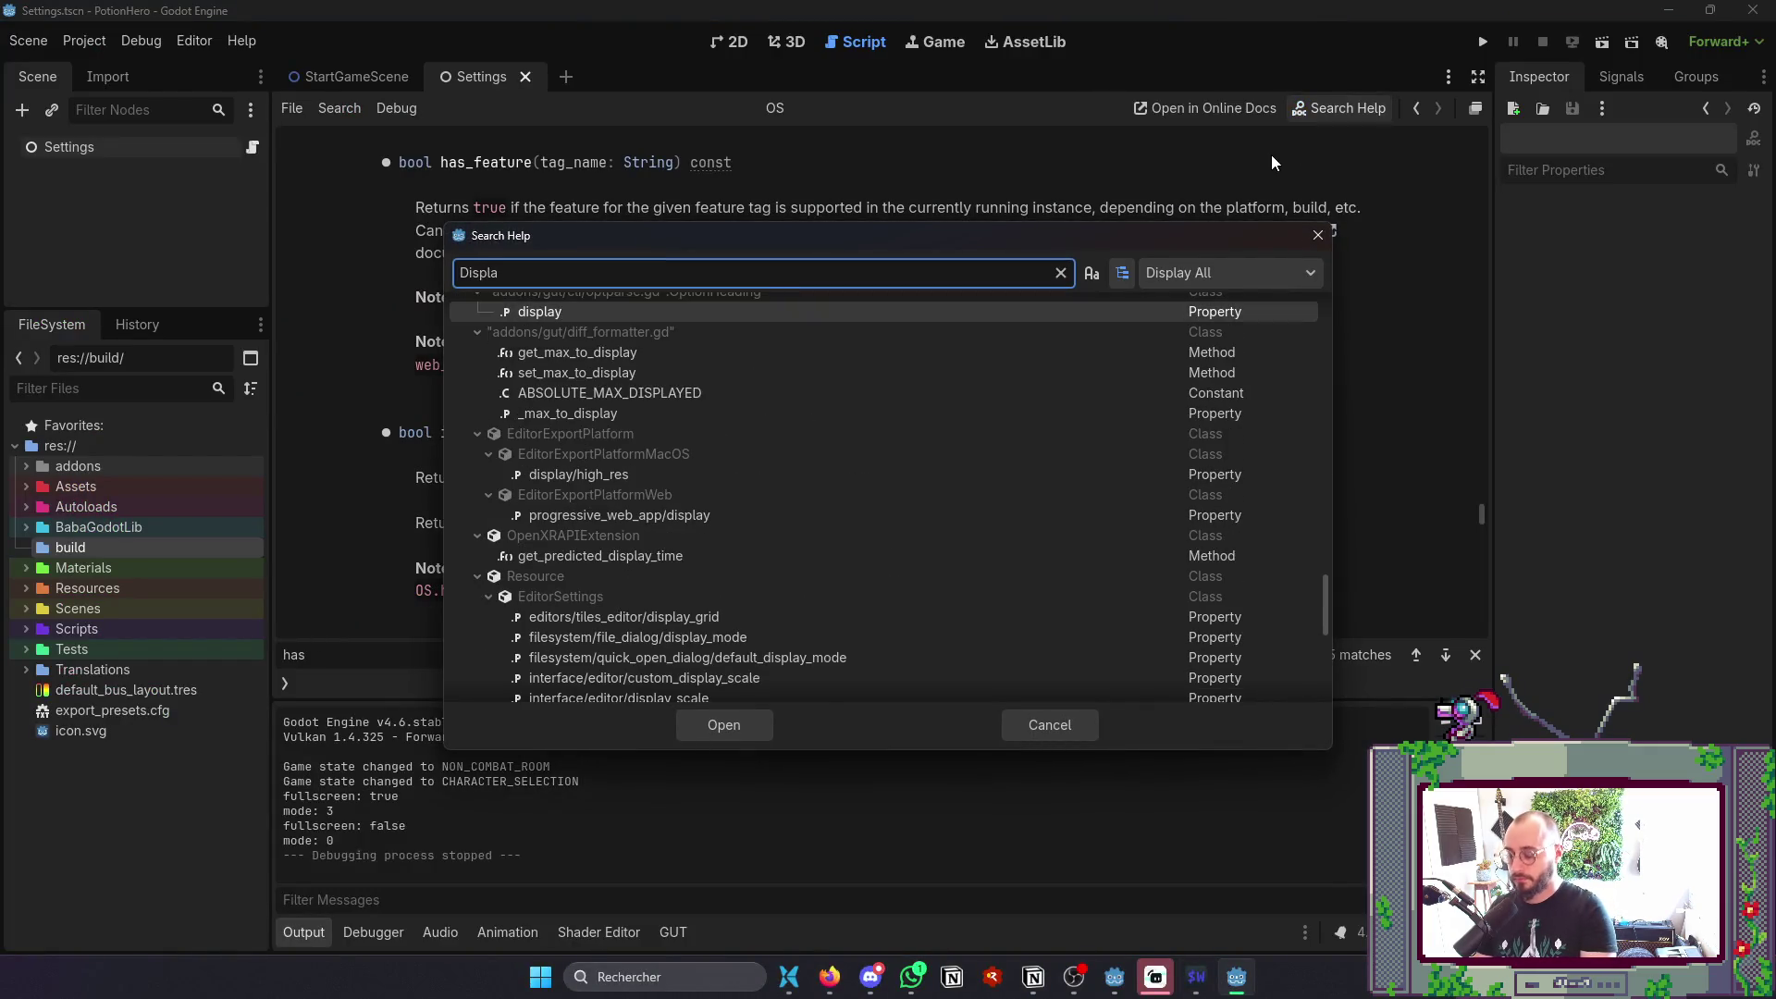
pyautogui.write('yServer')
pyautogui.press('Return')
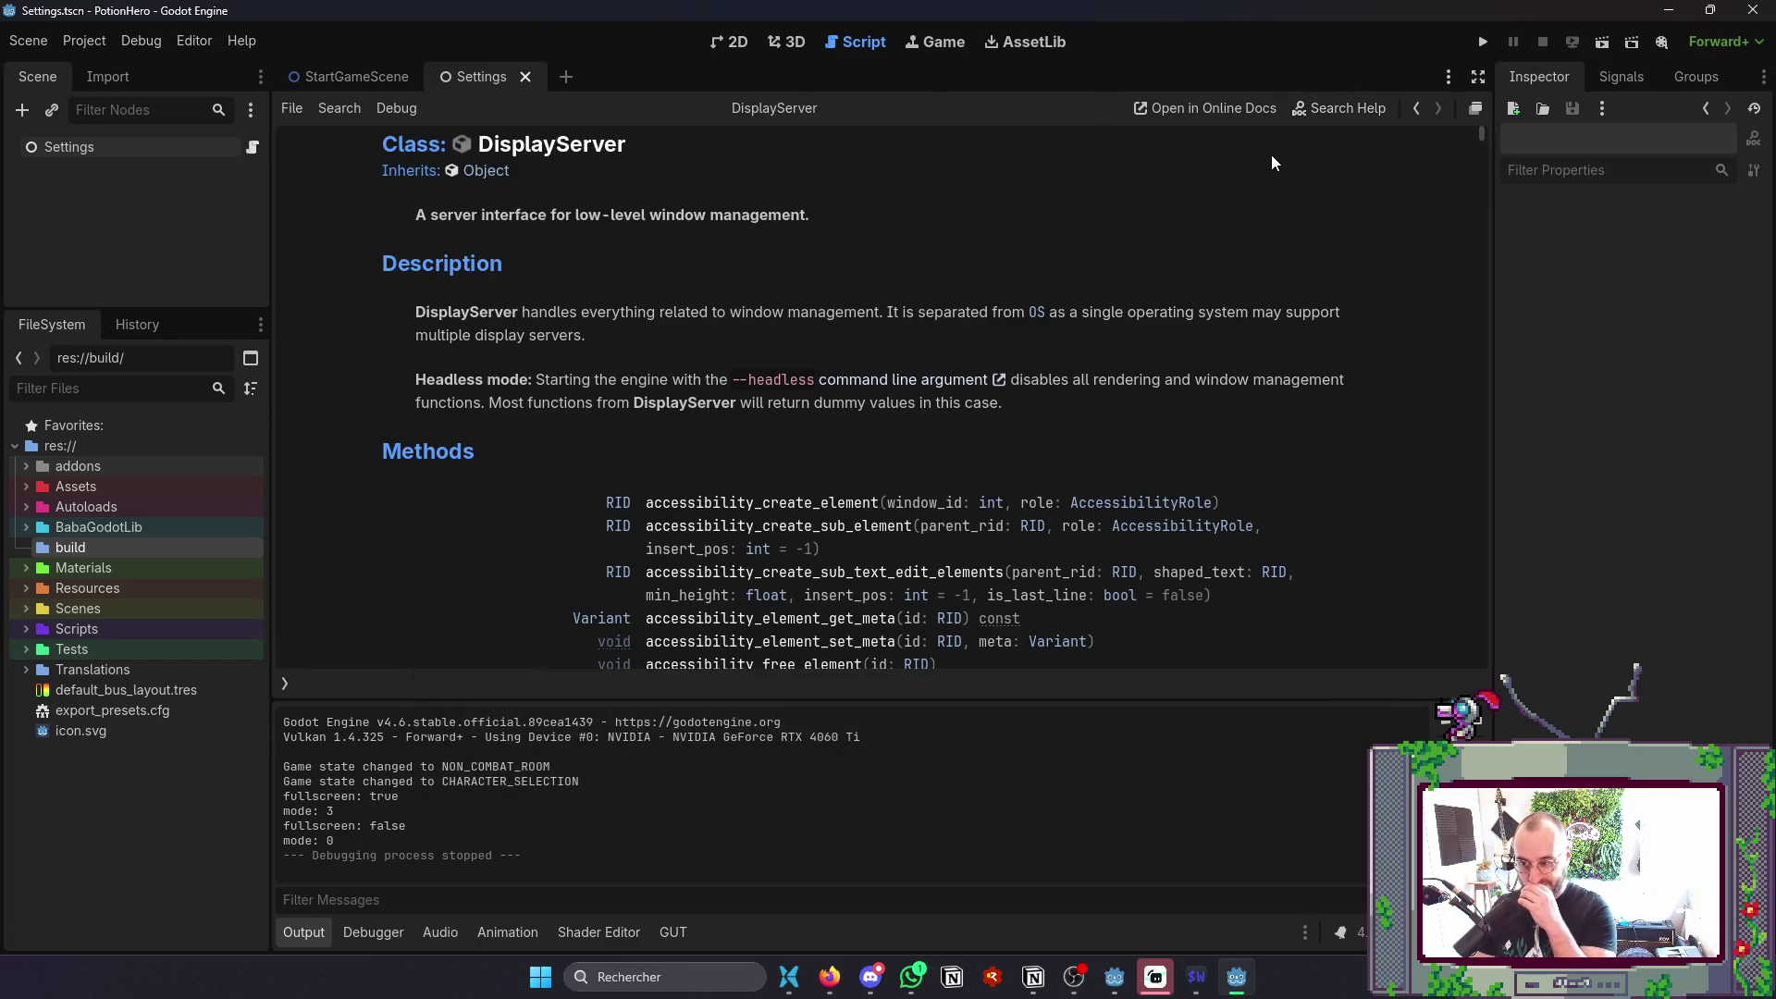
pyautogui.hotkey('ctrl', 'f')
pyautogui.write('border')
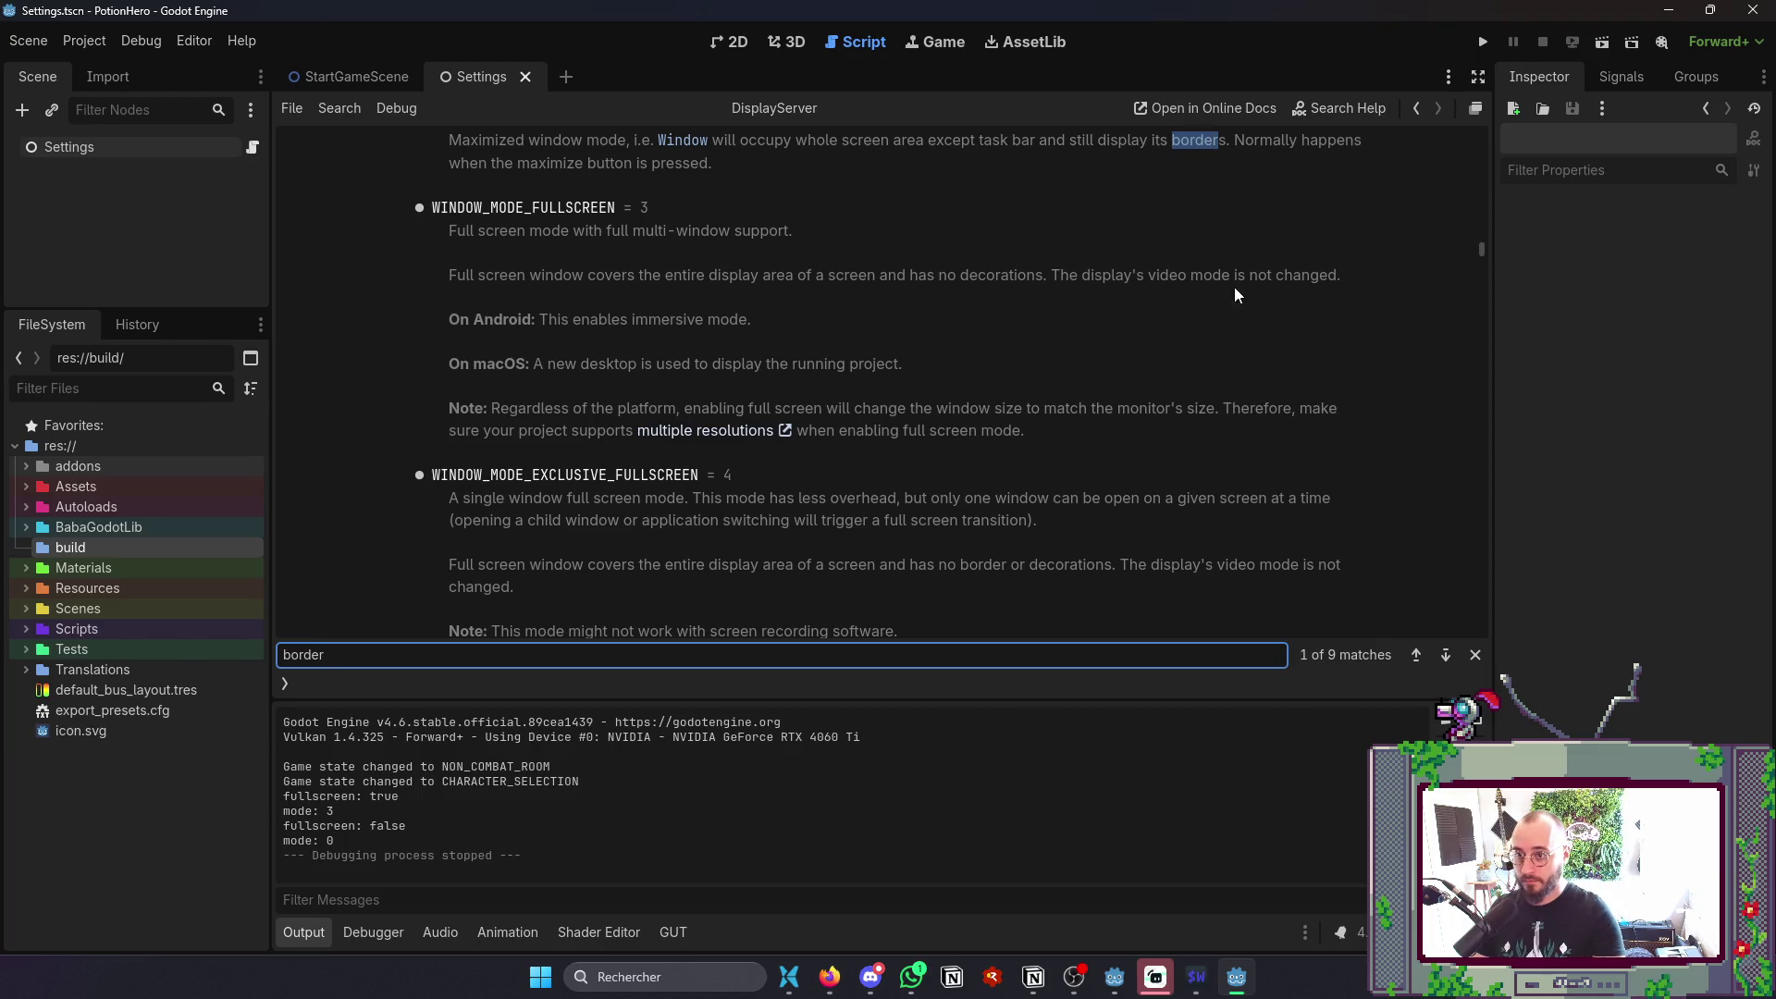
pyautogui.write('le')
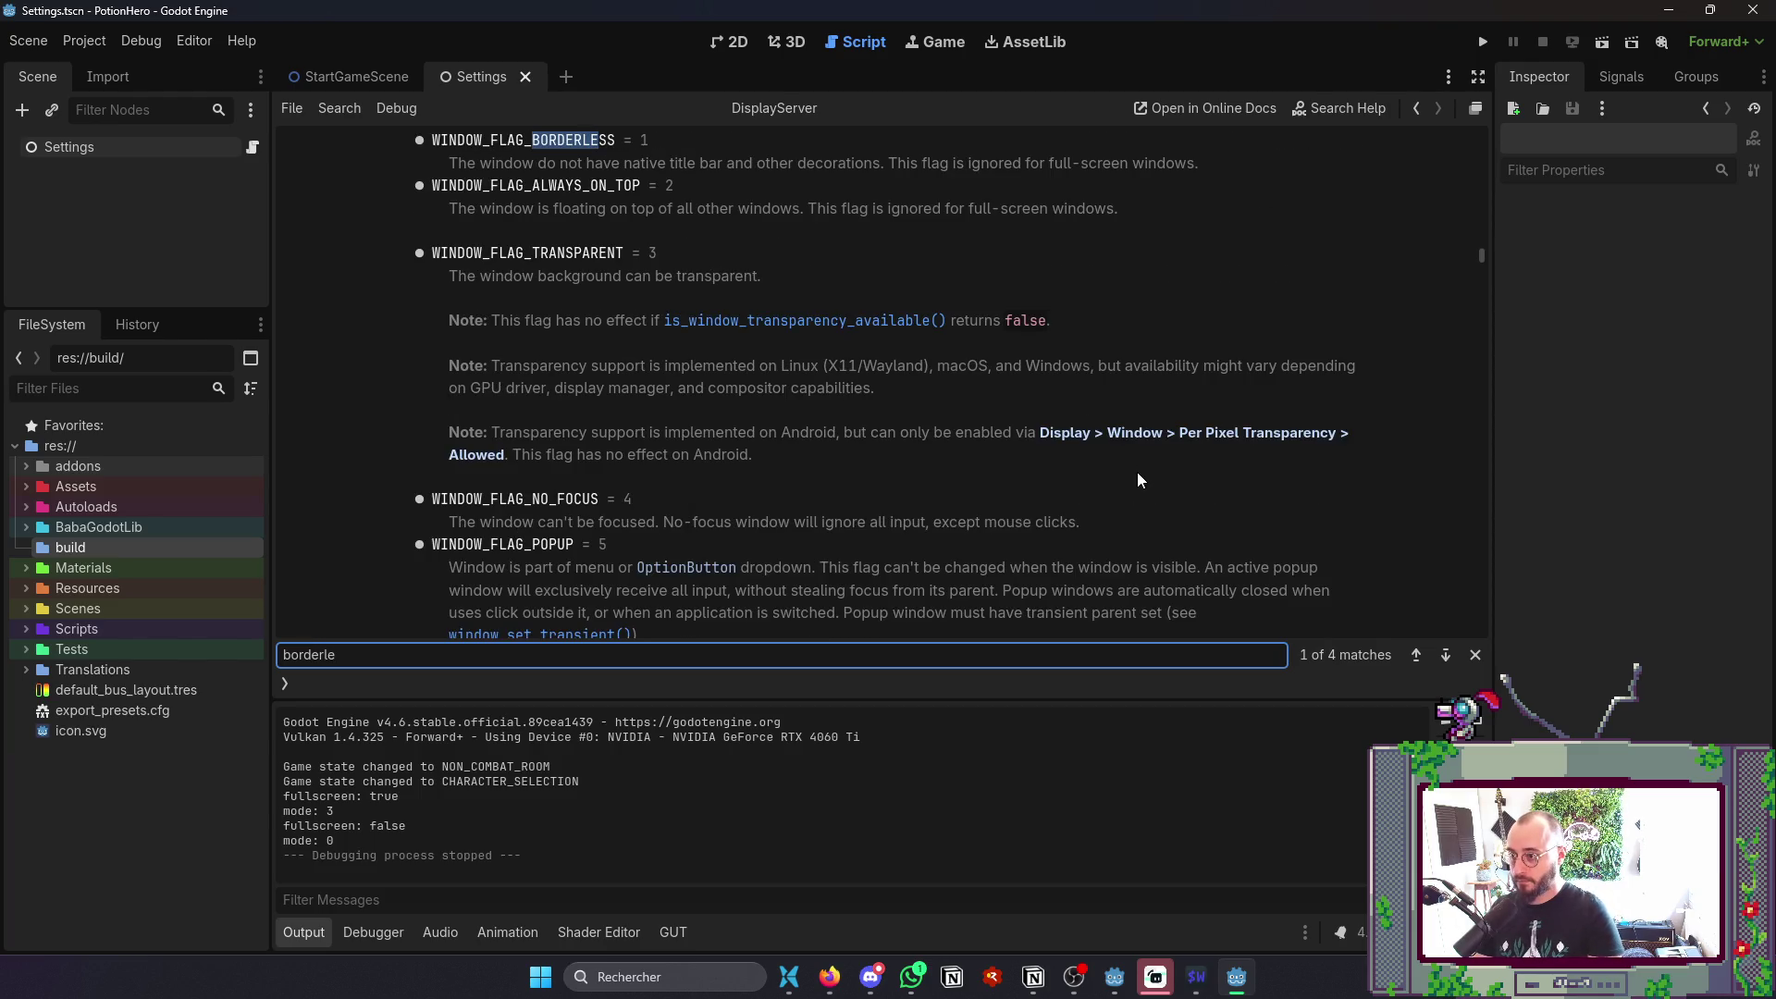
pyautogui.click(1415, 655)
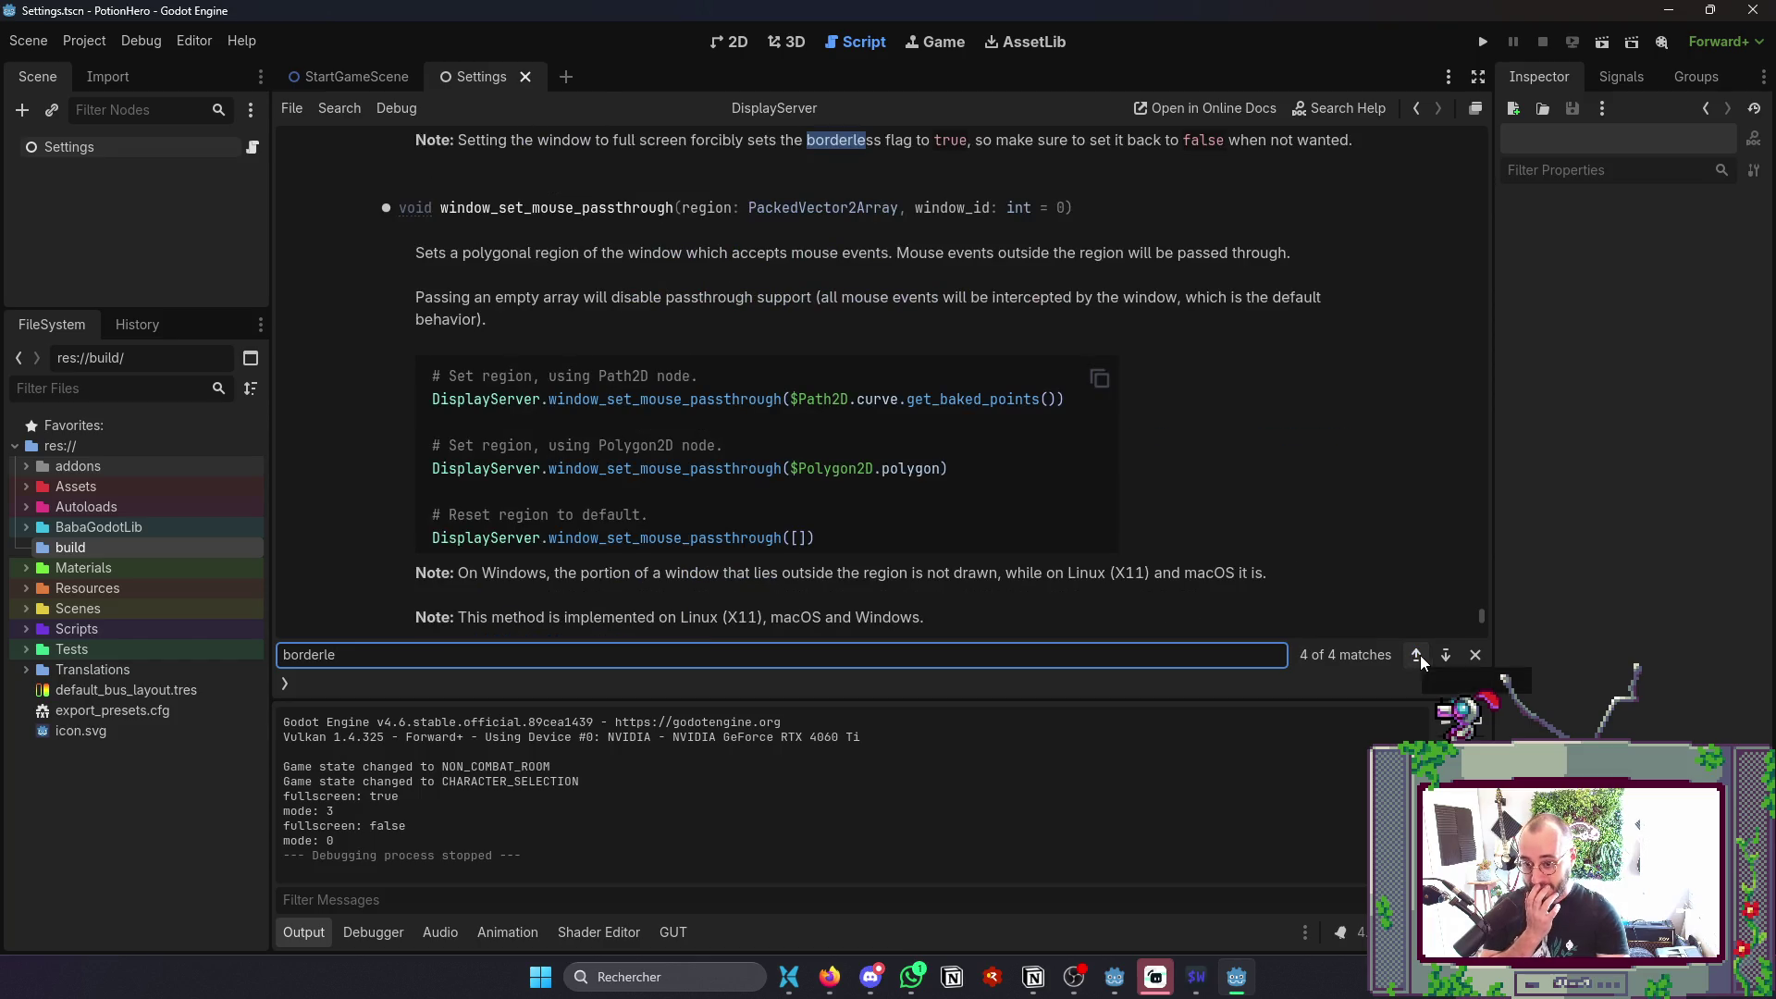
pyautogui.click(1436, 653)
pyautogui.scroll(2, 1040, 464)
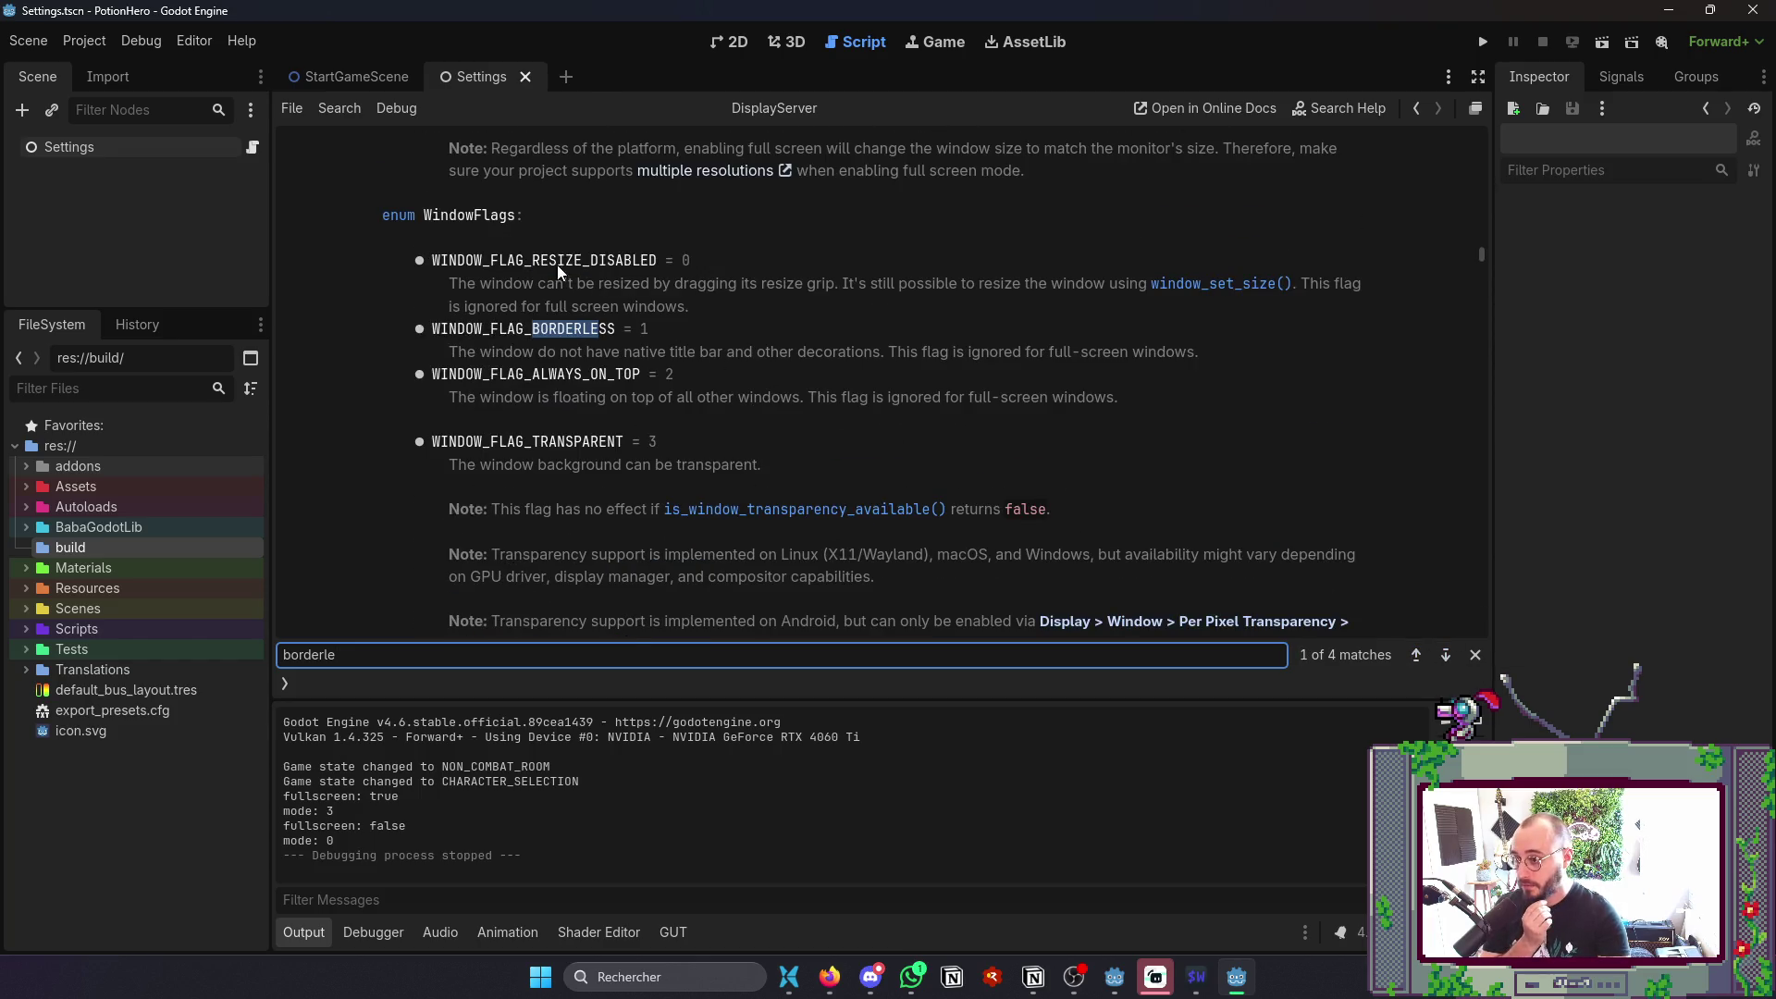
pyautogui.click(481, 214)
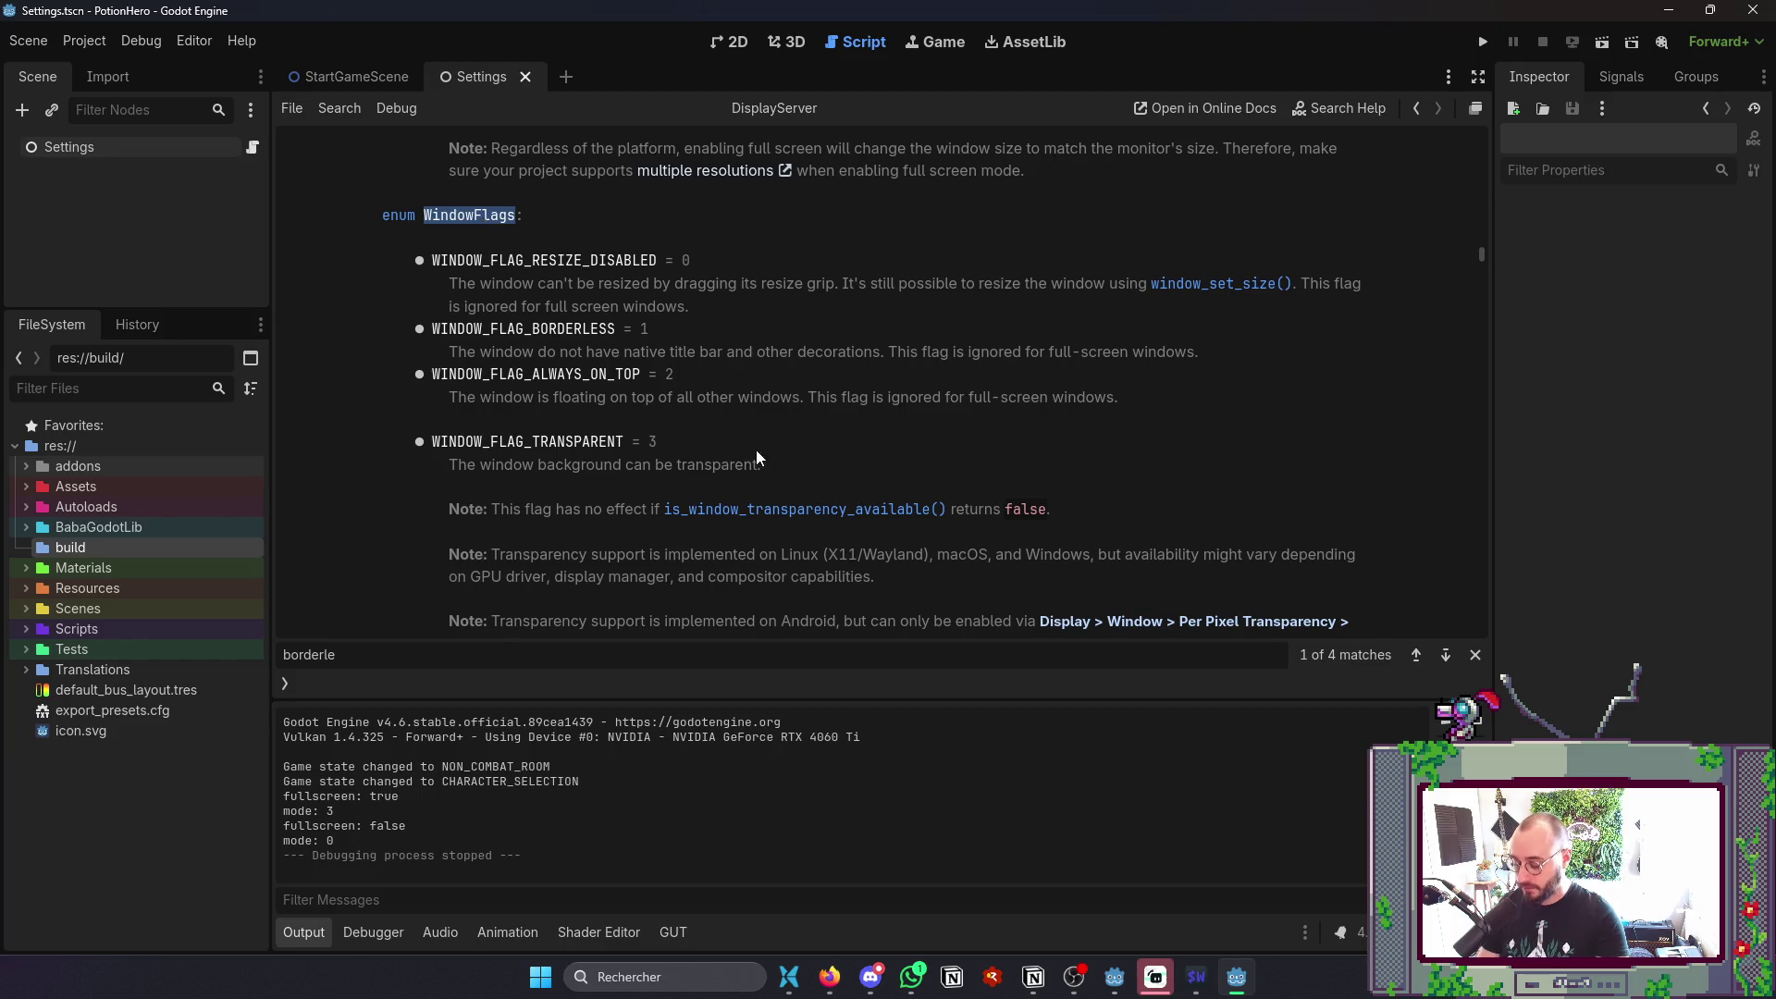
# - Search the DisplayServer docs for 'WindowFl' to find methods using WindowFlags, like window_set_flag
pyautogui.hotkey('ctrl', 'f')
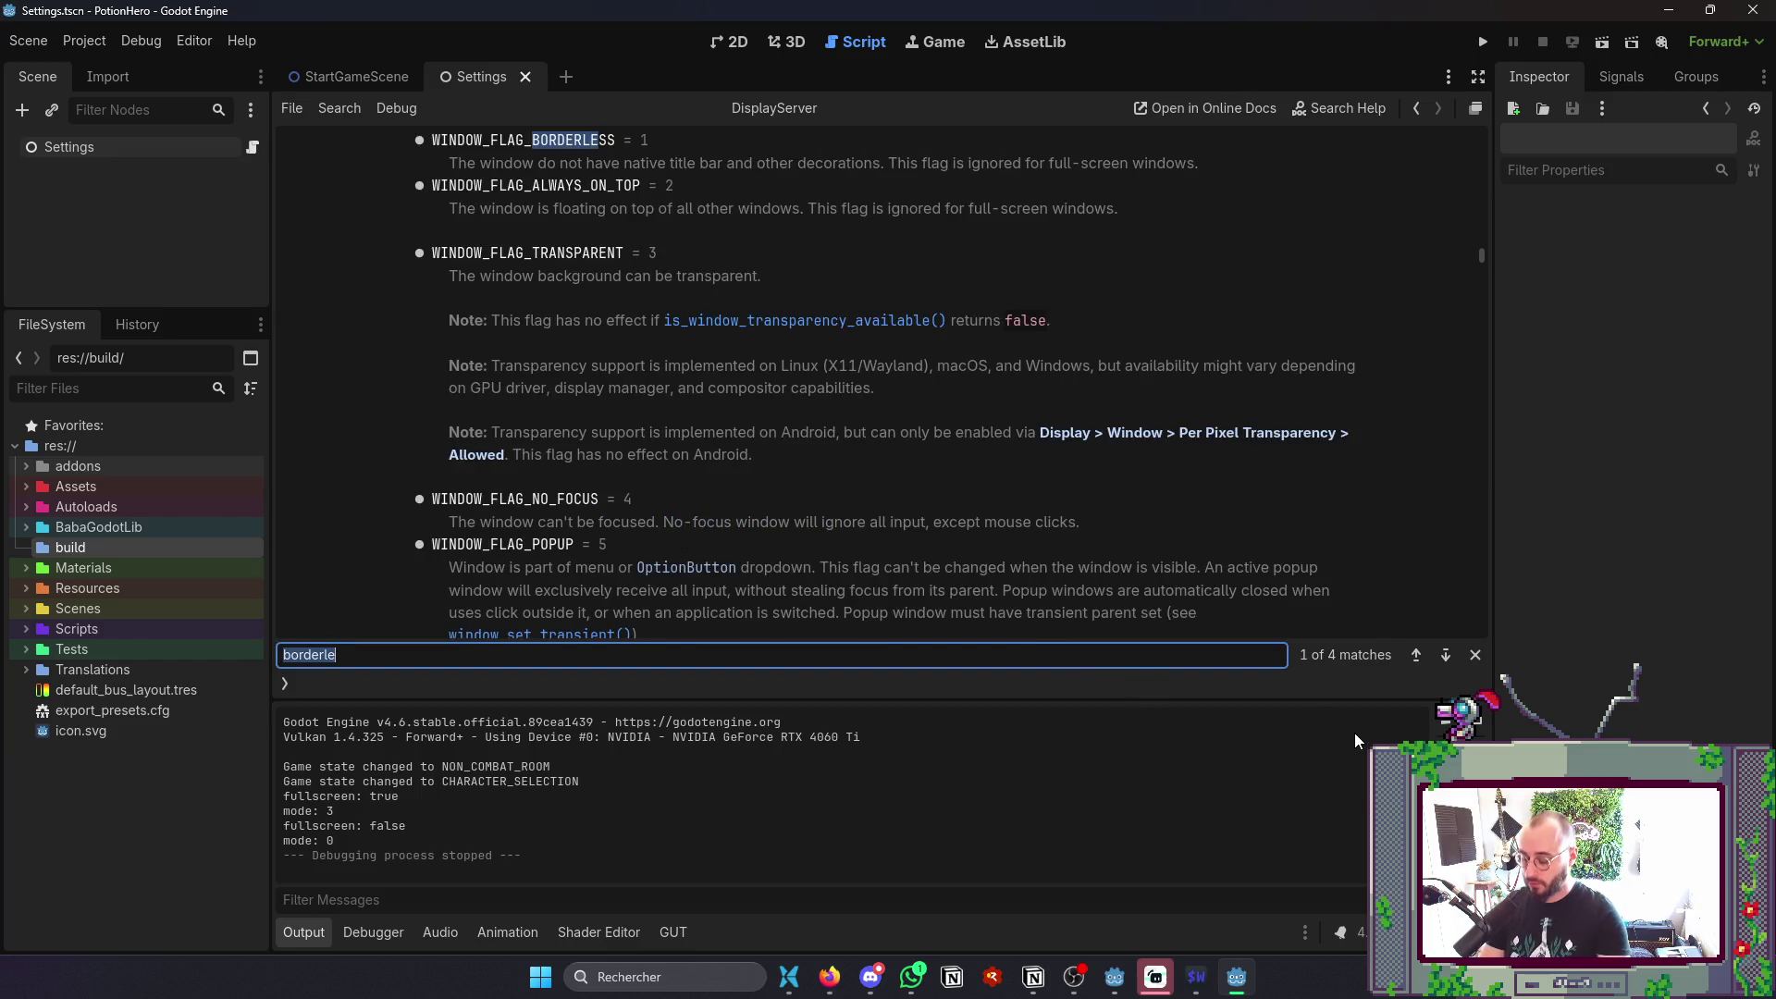
pyautogui.write('w')
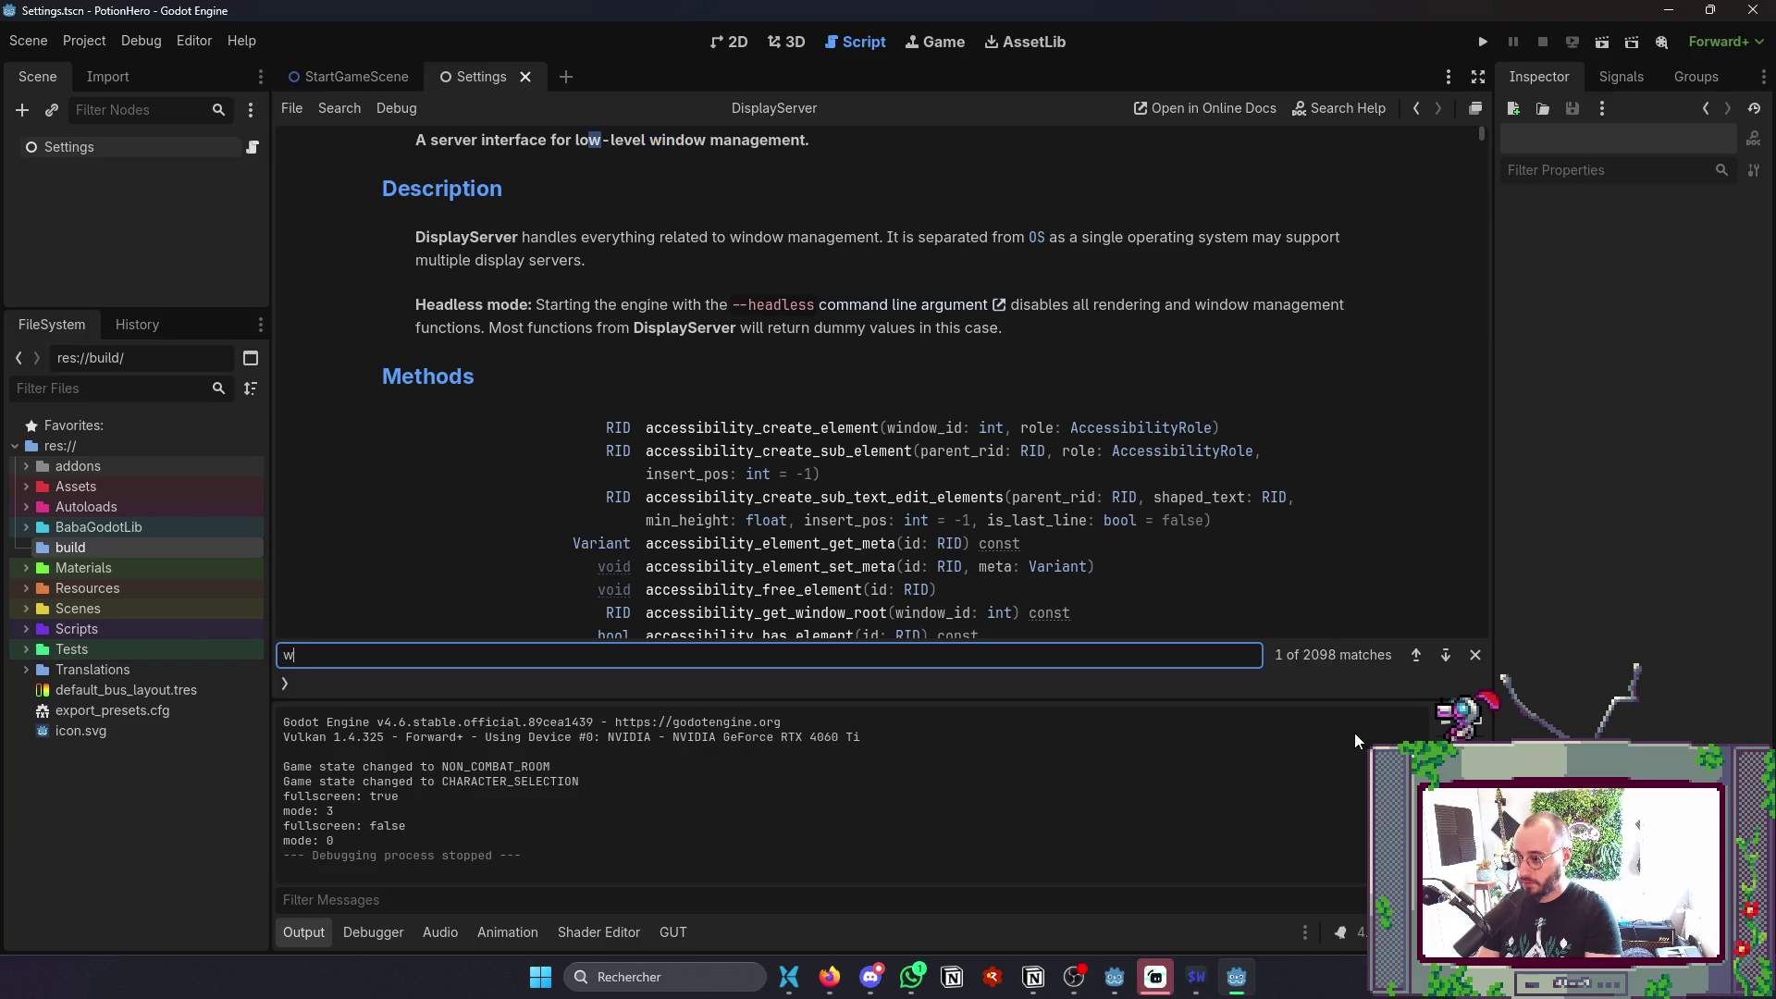
pyautogui.press('BackSpace')
pyautogui.write('WindowF')
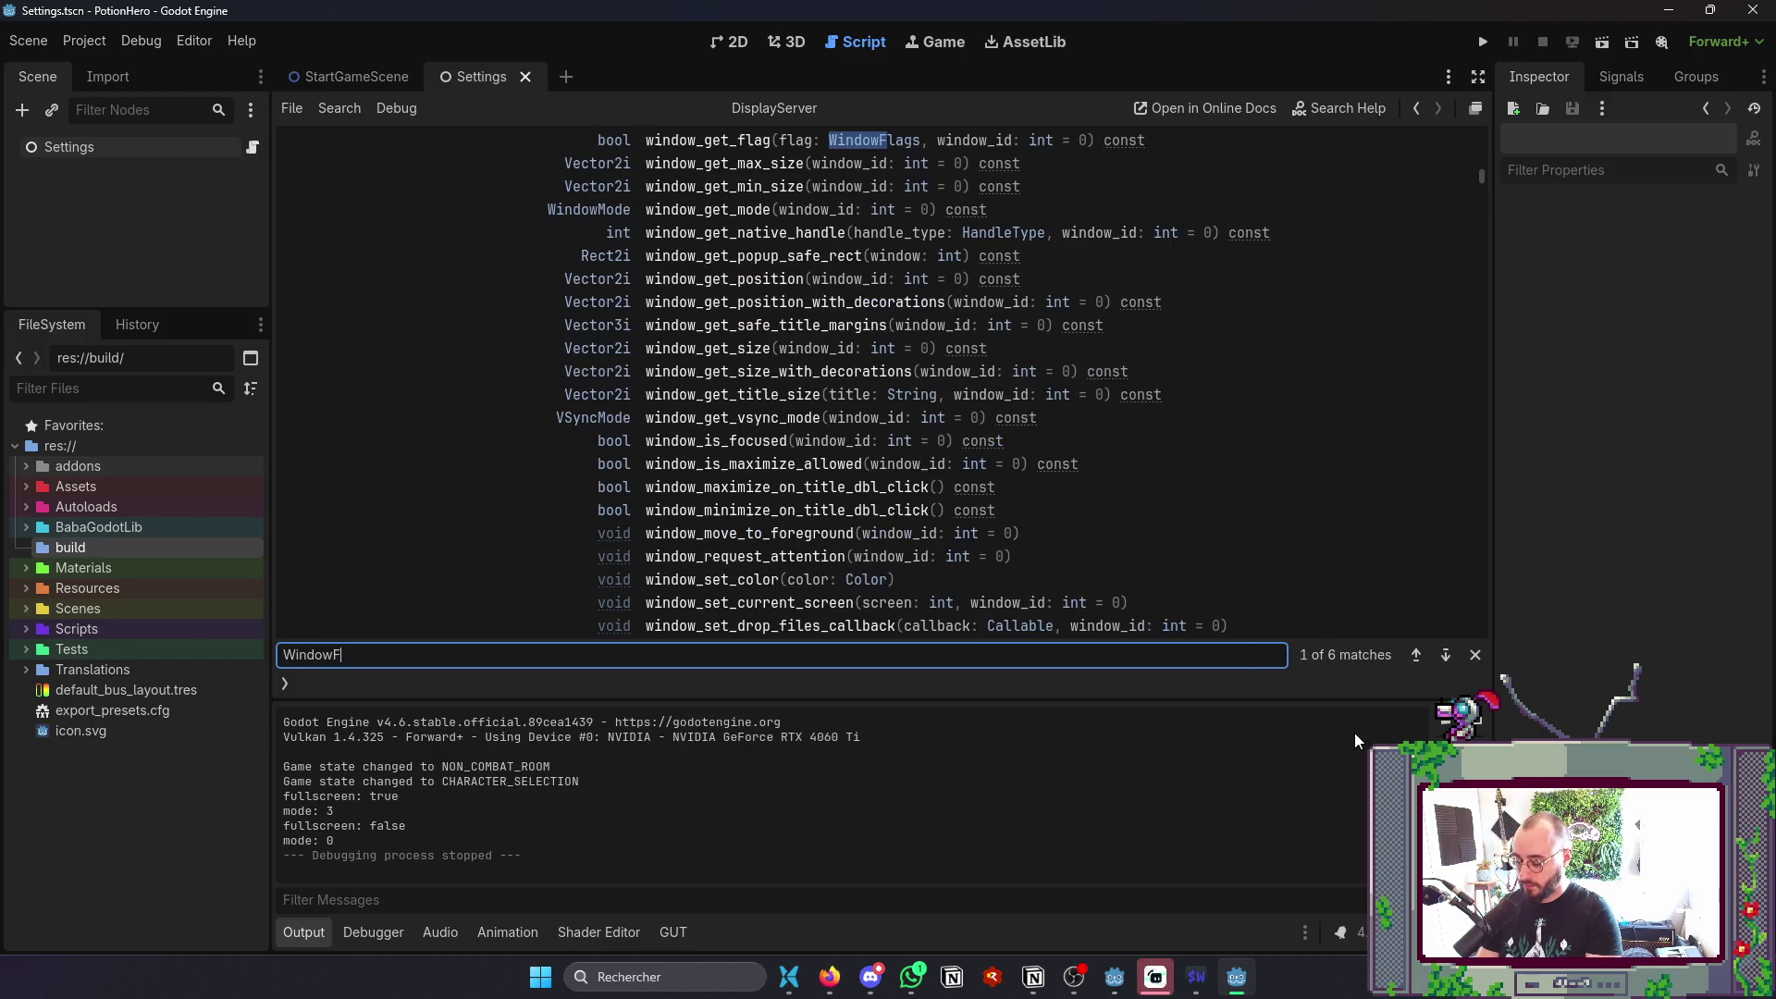
pyautogui.write('l')
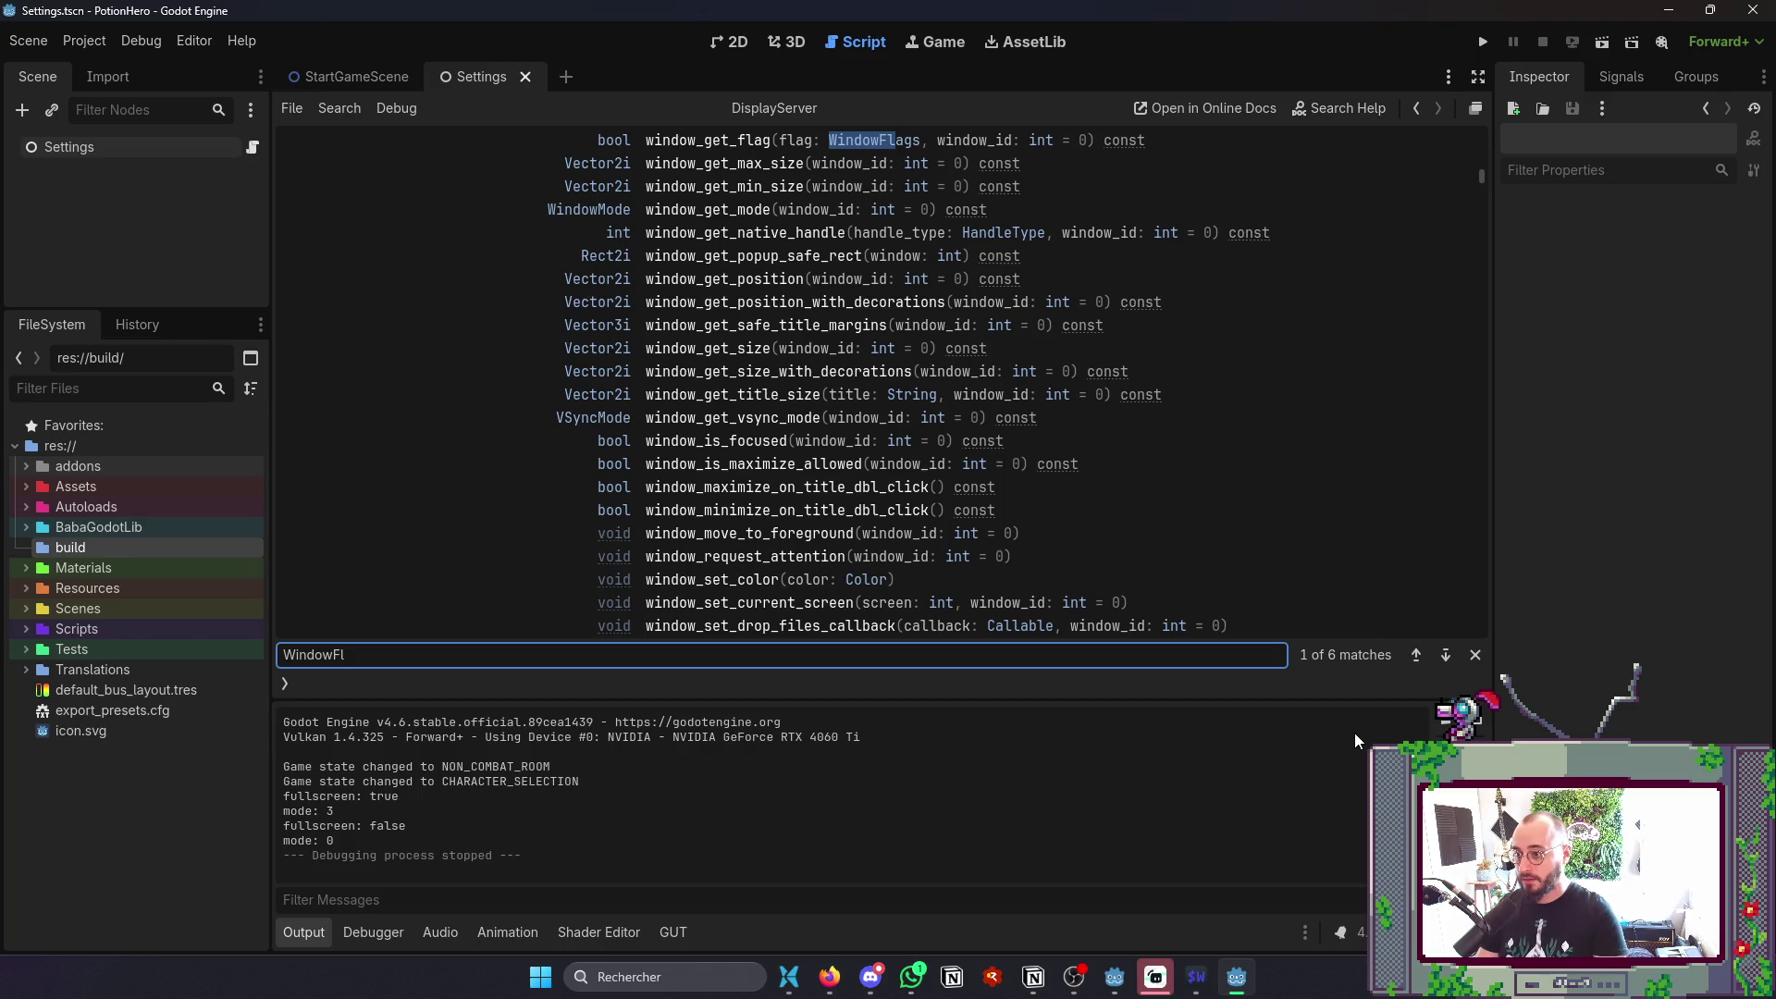
pyautogui.scroll(2, 1213, 568)
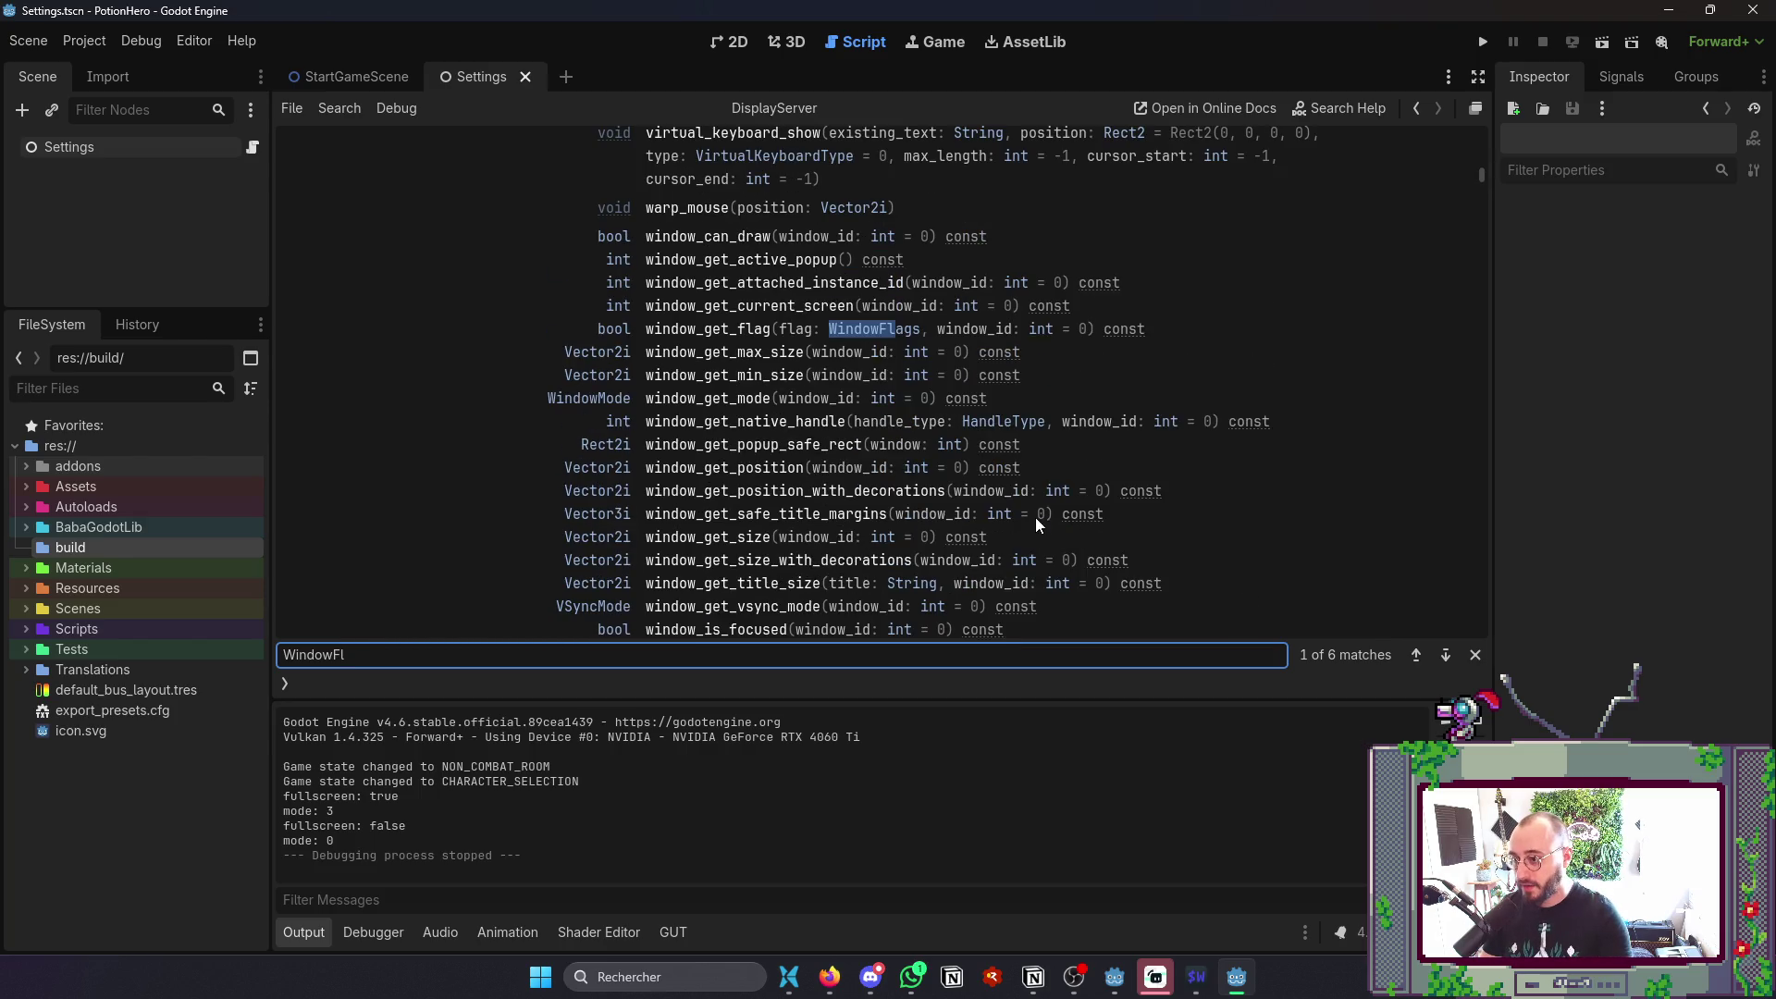
pyautogui.scroll(-5, 1035, 516)
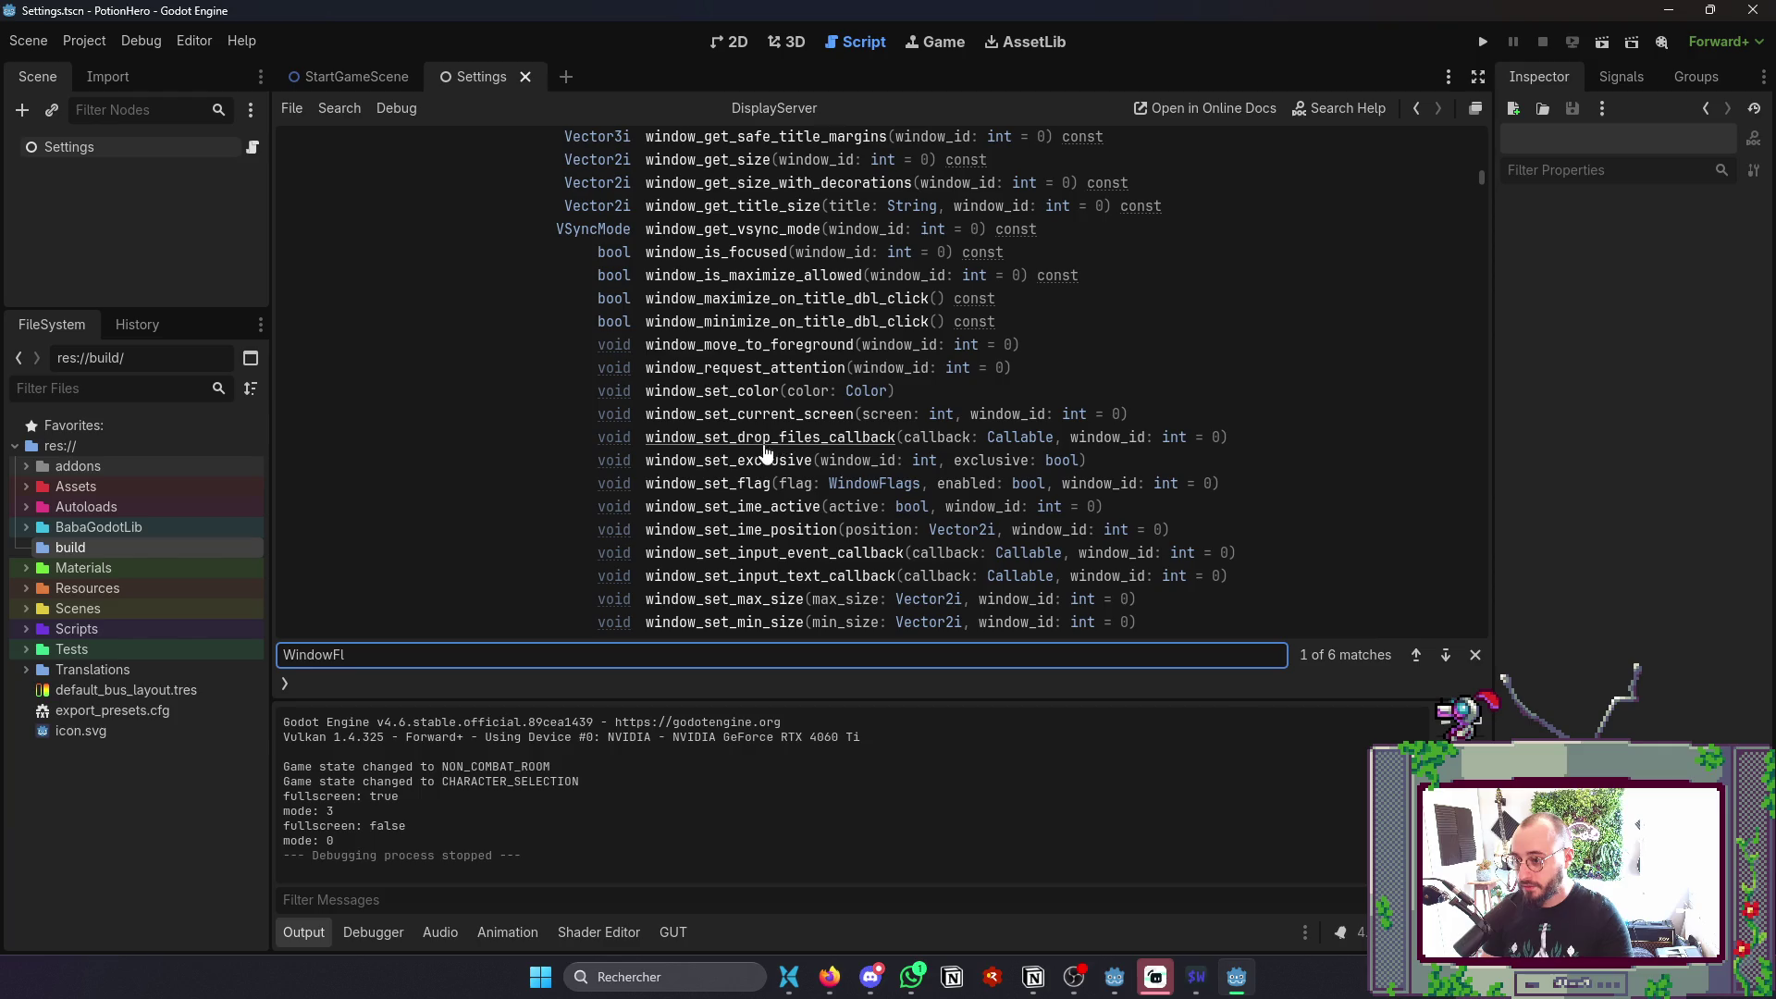
pyautogui.hotkey('alt', 'Tab')
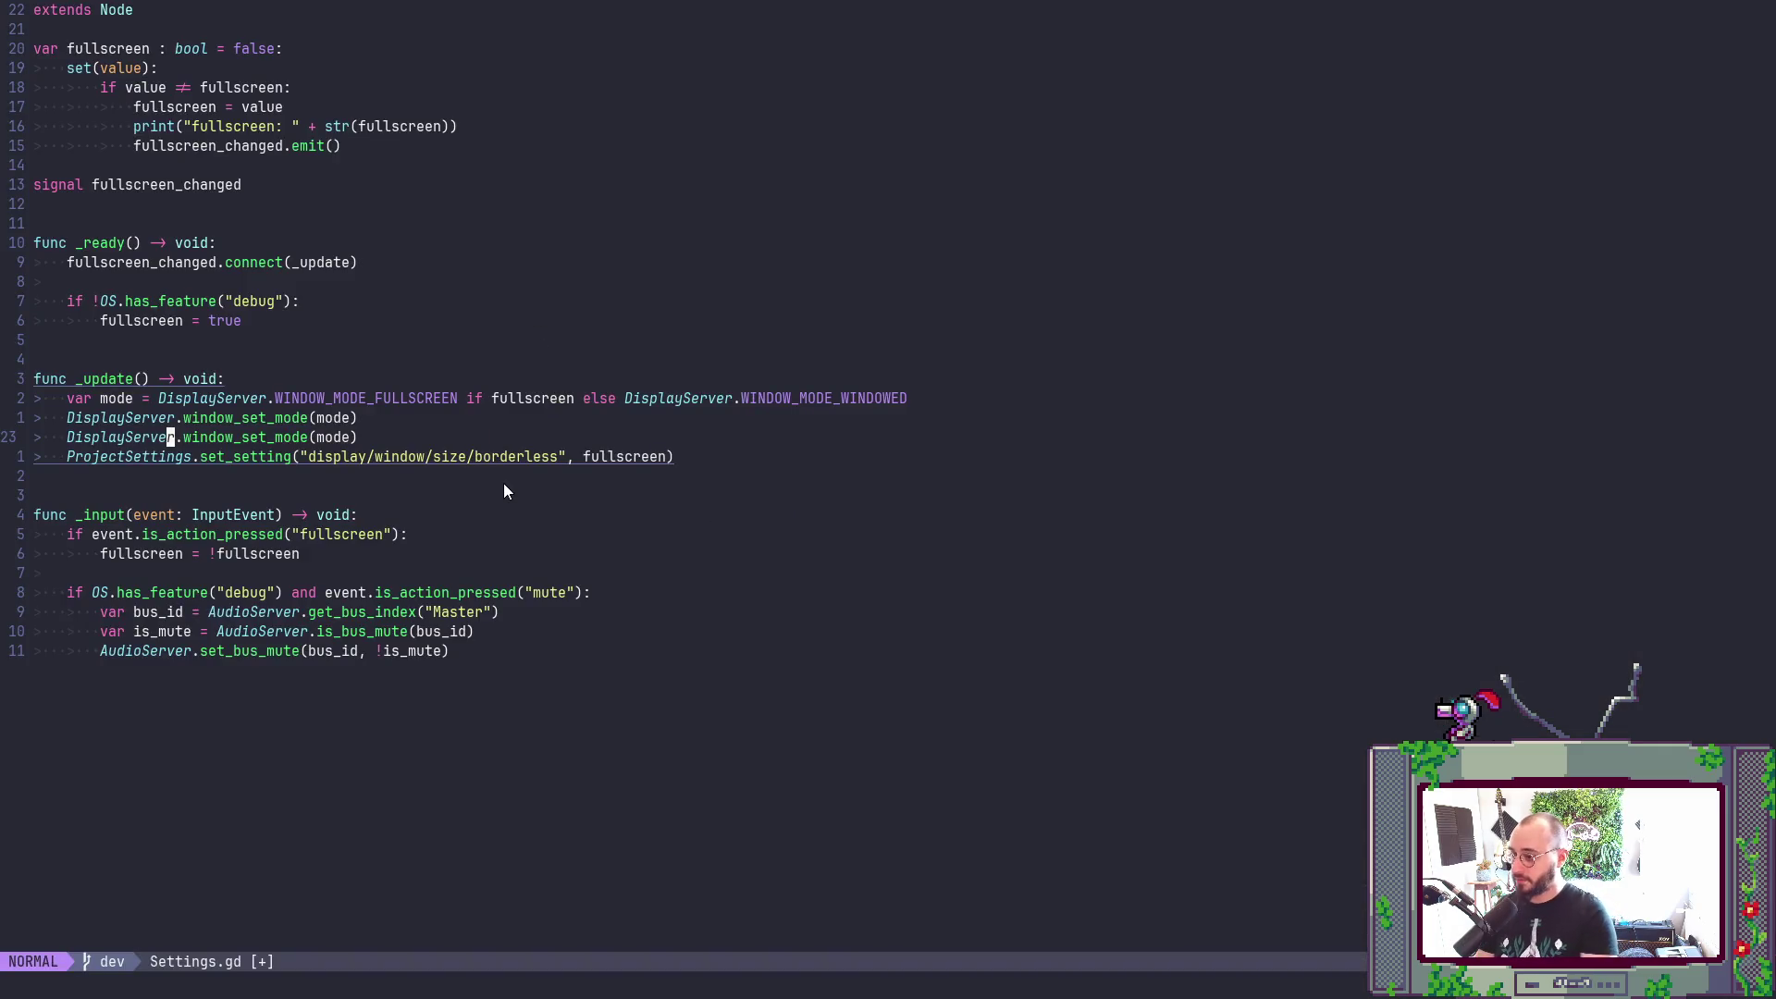
# - Rename the duplicated call on line 23 to window_set_flag and clear its mode argument
pyautogui.write('llcw')
pyautogui.write('window_s')
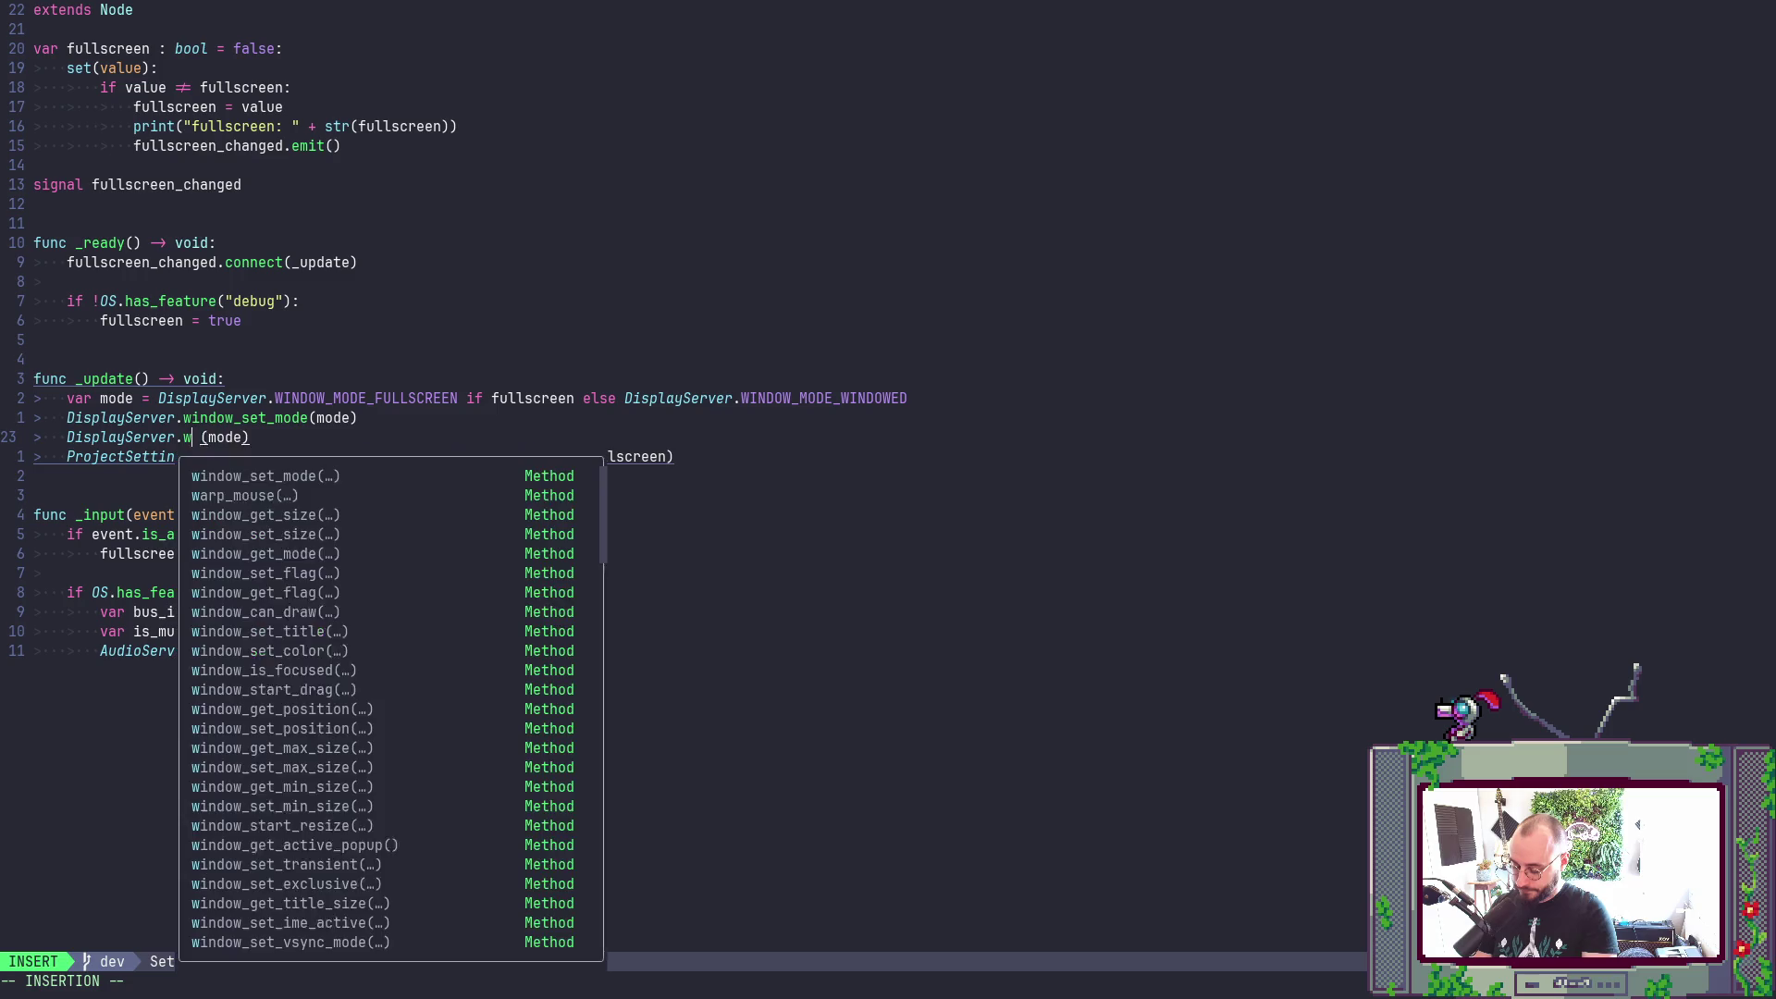
pyautogui.write('et_fl')
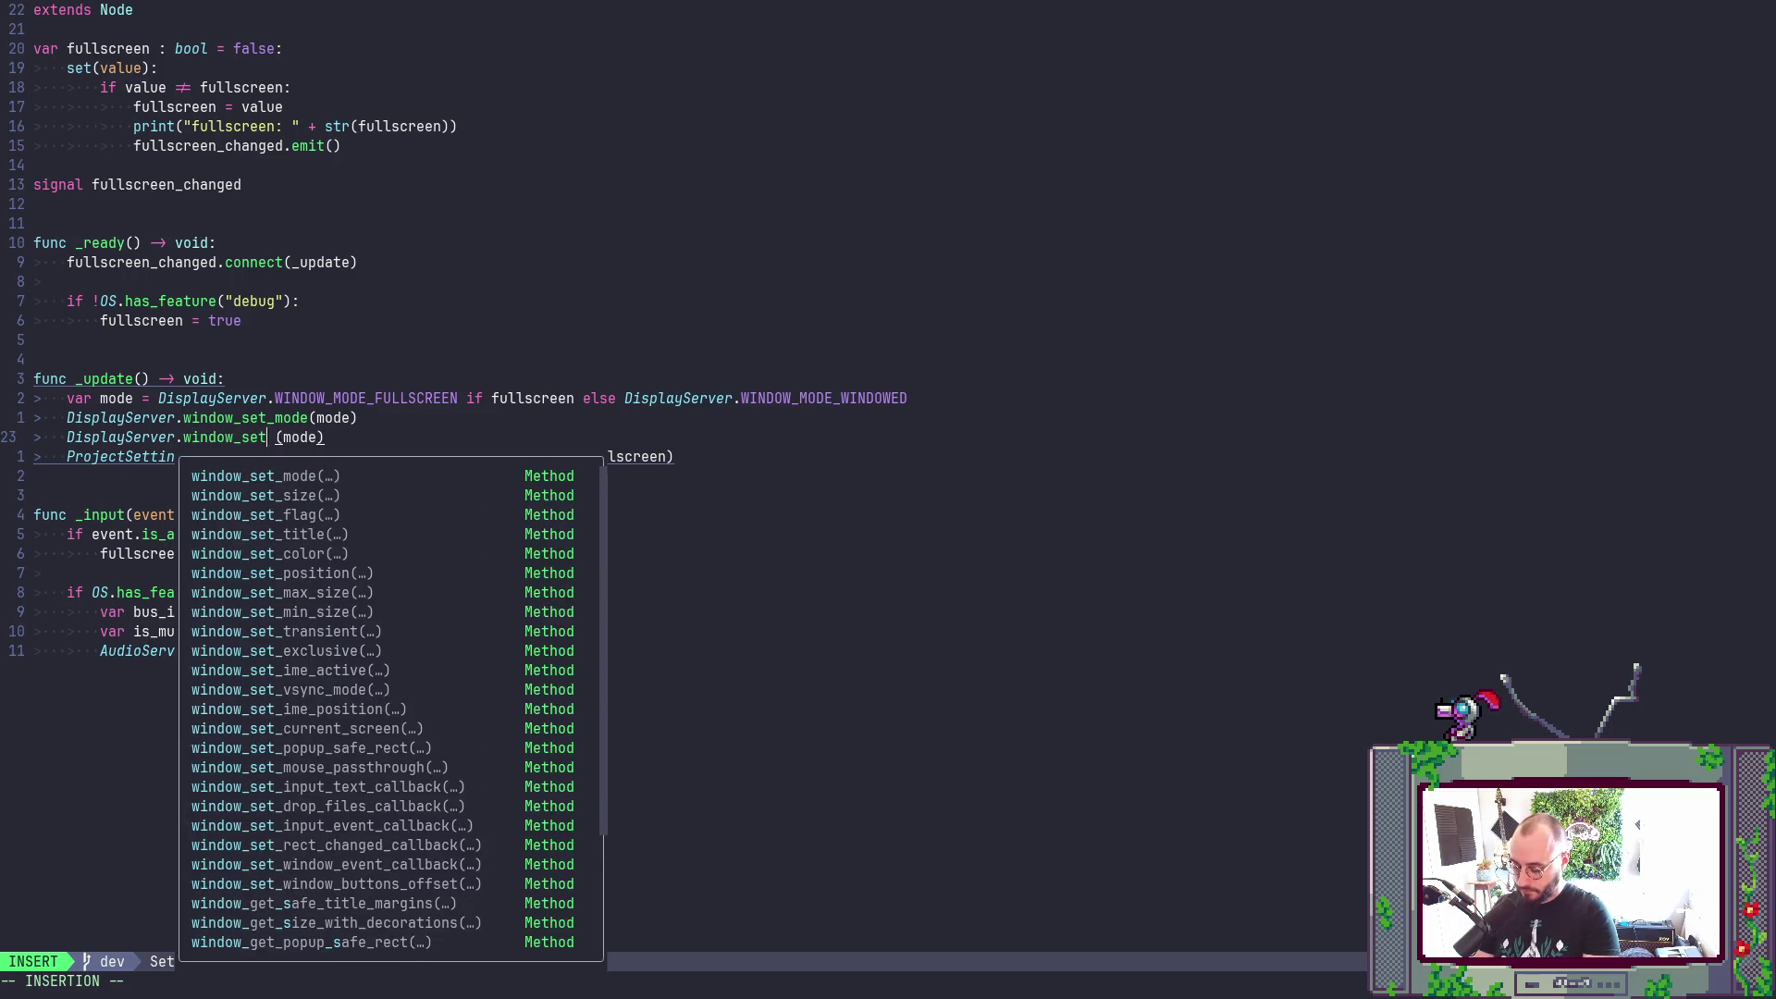
pyautogui.write('a')
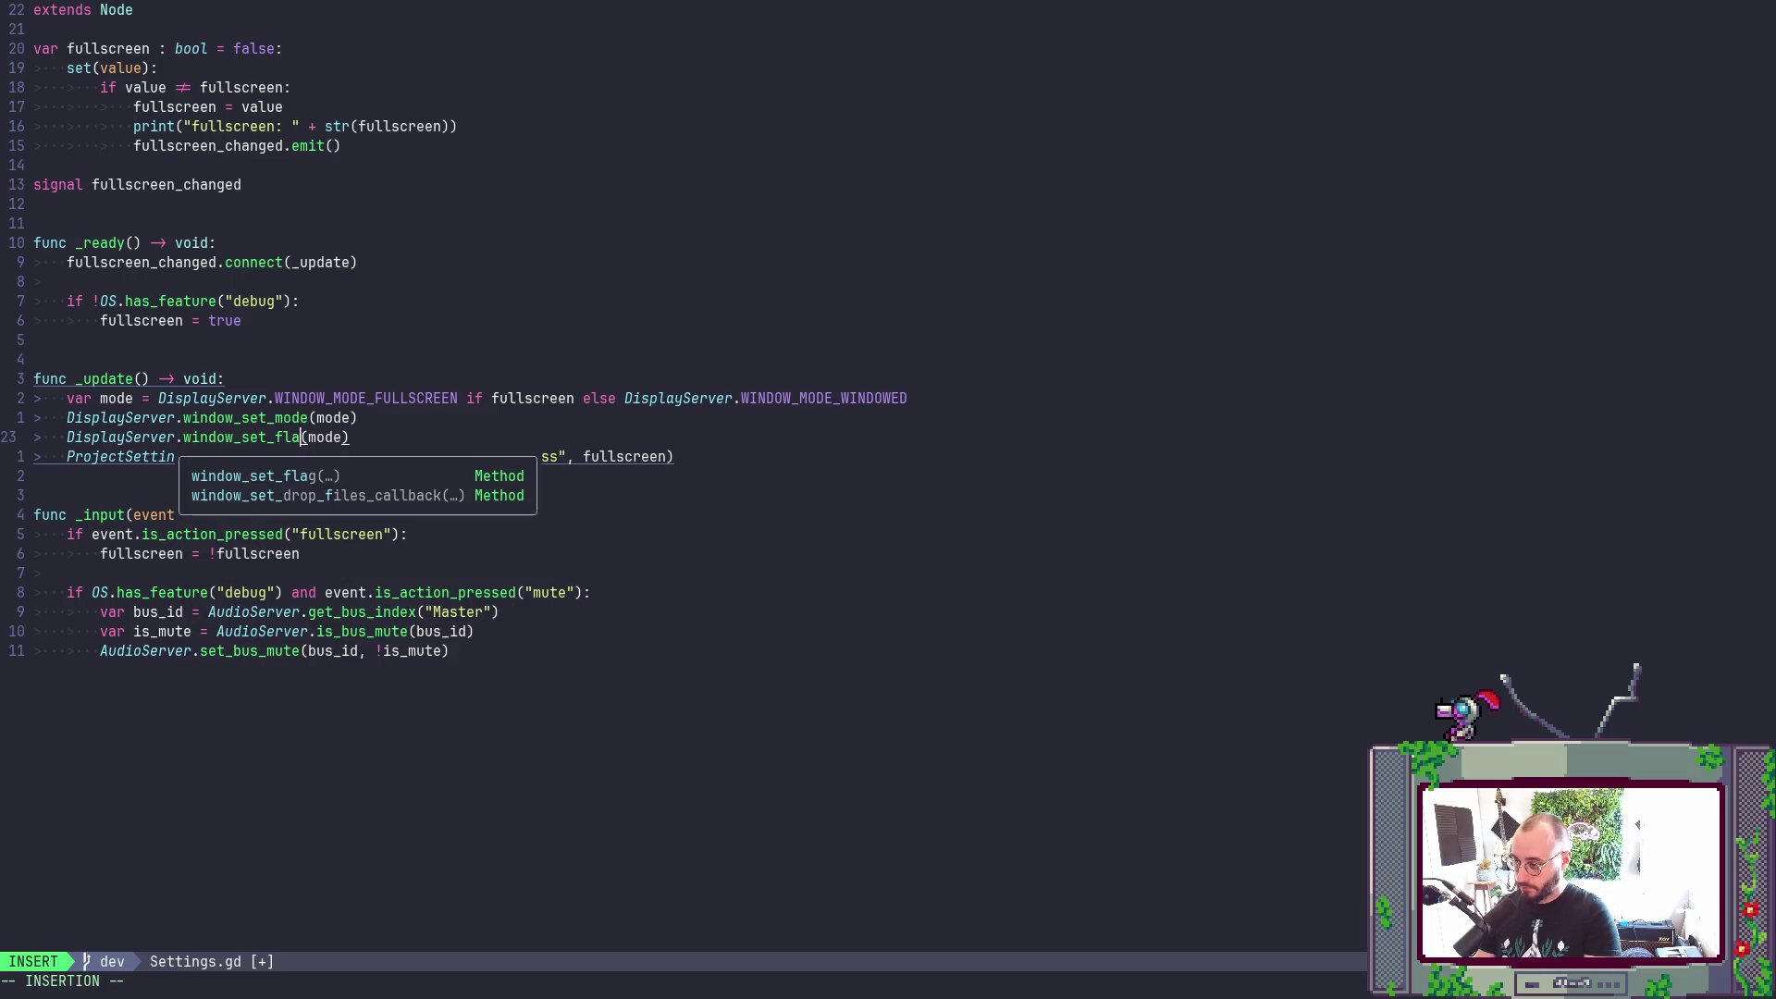
pyautogui.write('g')
pyautogui.press('Escape')
pyautogui.press('c')
pyautogui.press('i')
pyautogui.press('(')
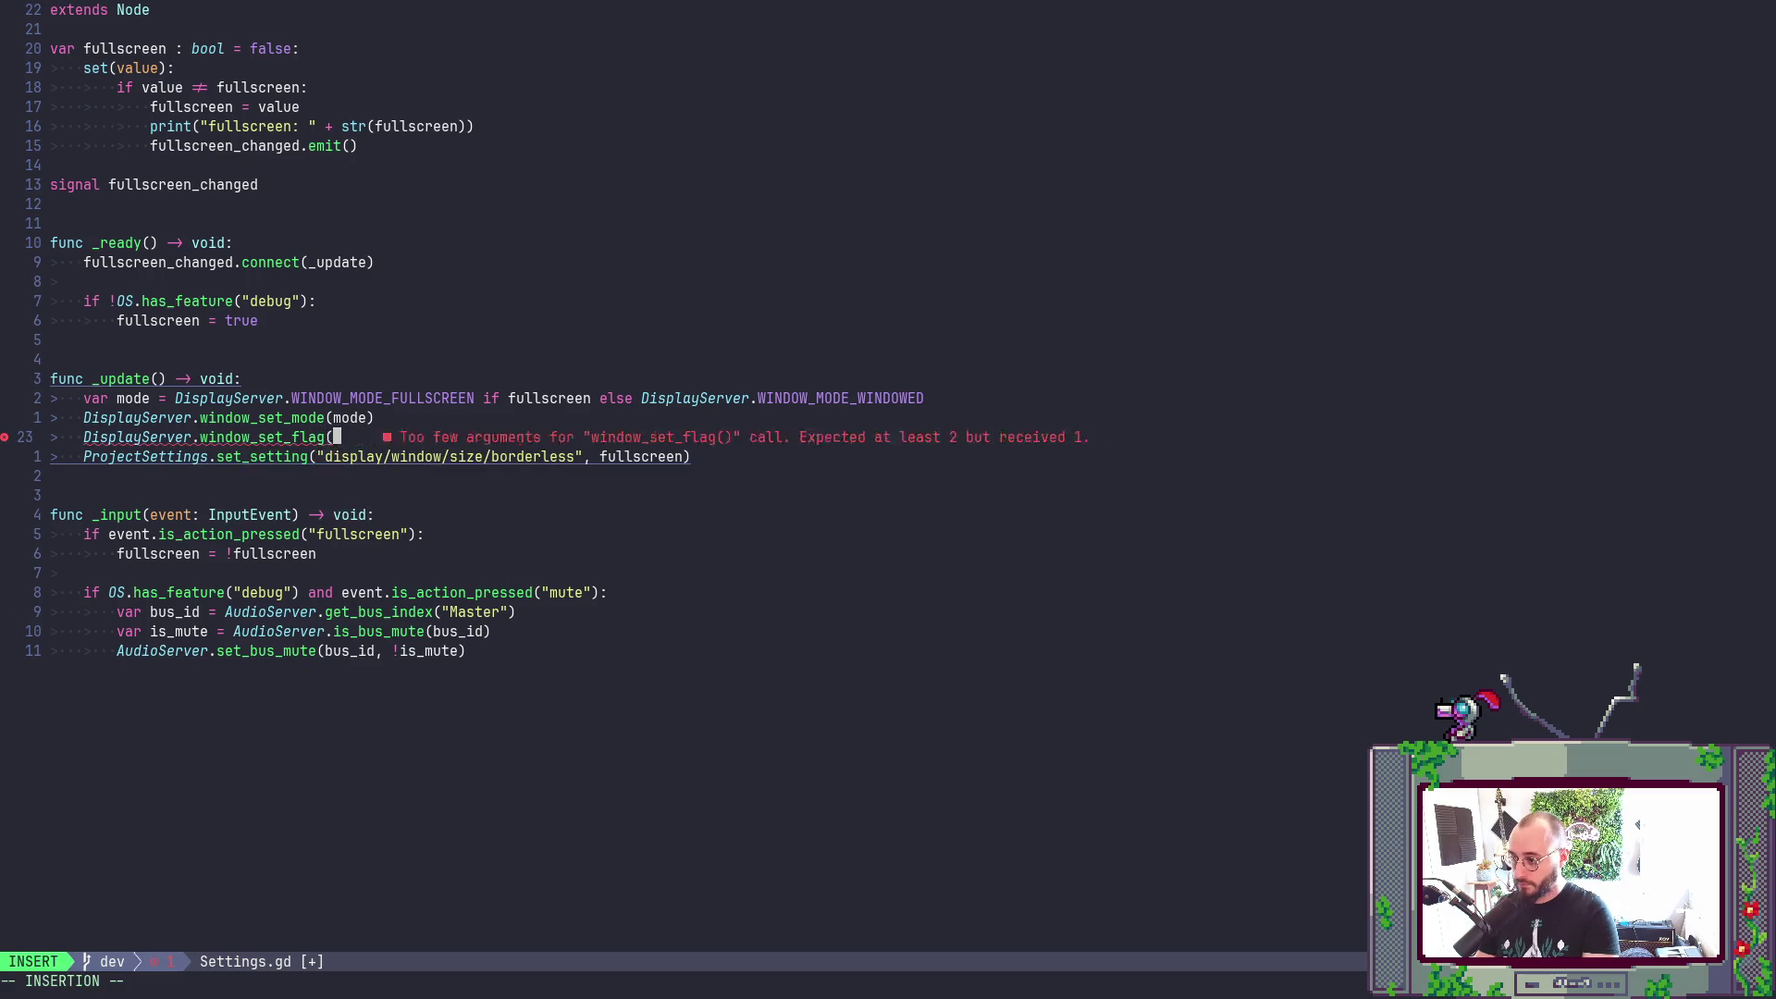
pyautogui.press('Escape')
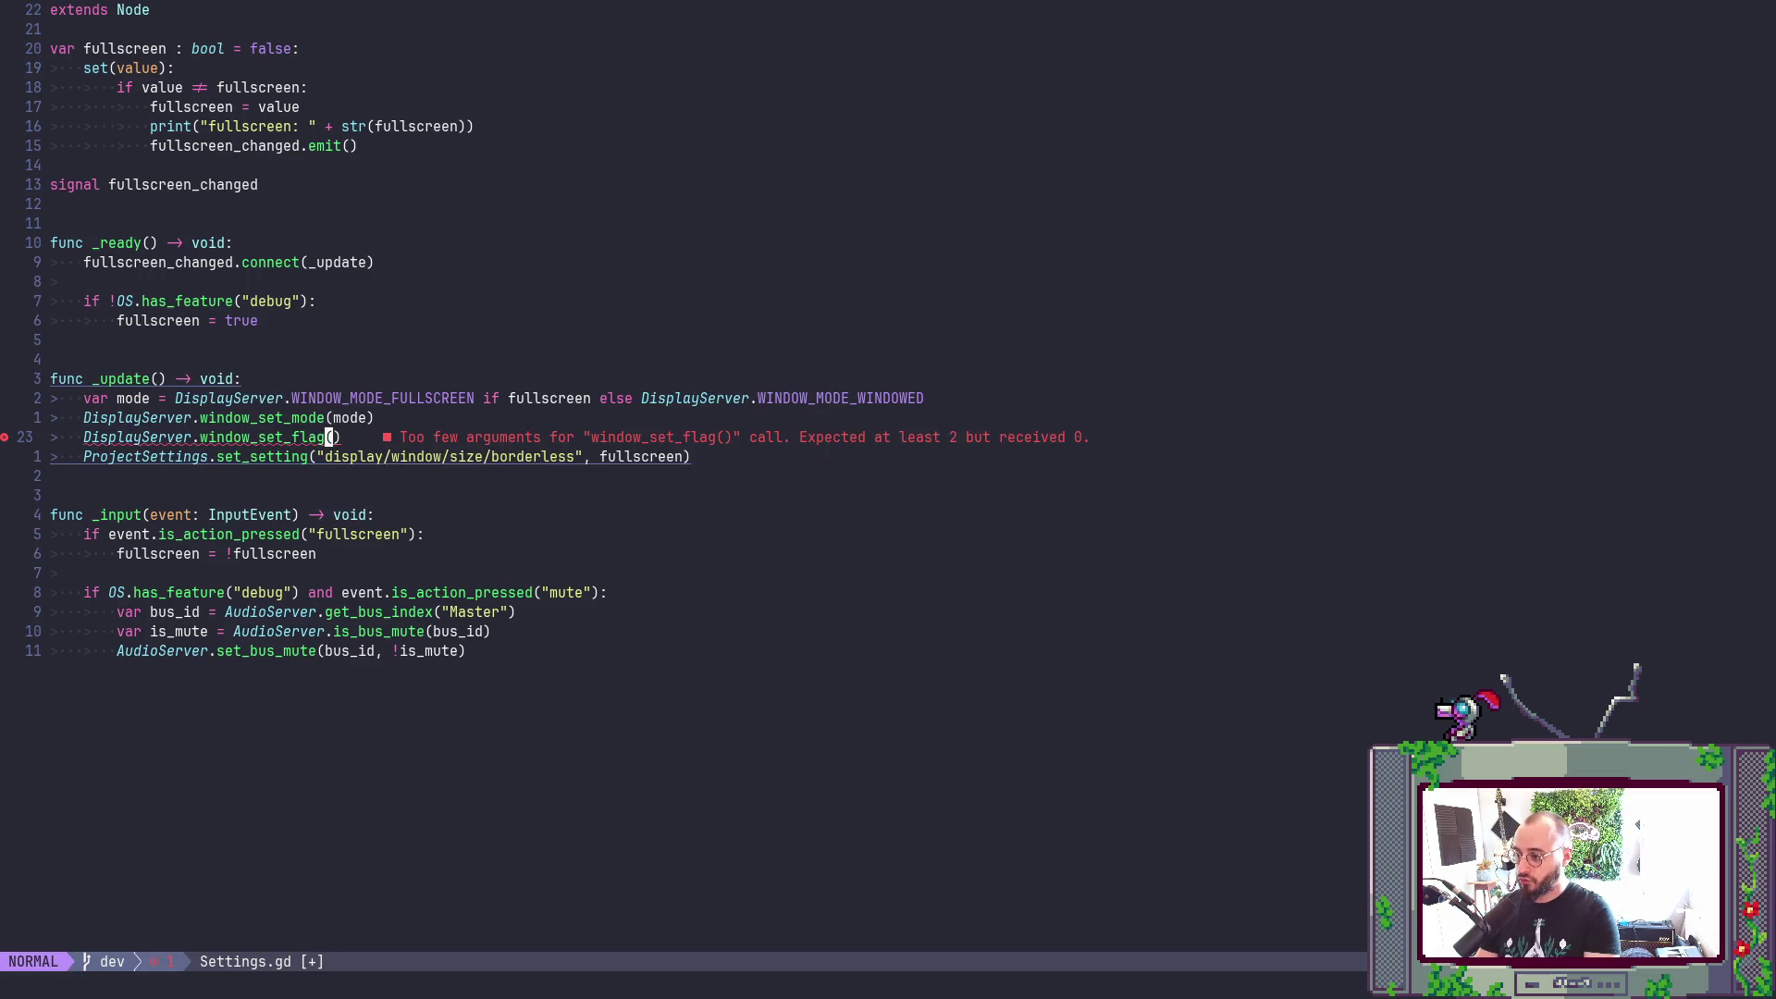
pyautogui.hotkey('alt', 'Tab')
# - Jump to the window_set_flag method description and open the WindowFlags enum details
pyautogui.scroll(-10, 504, 485)
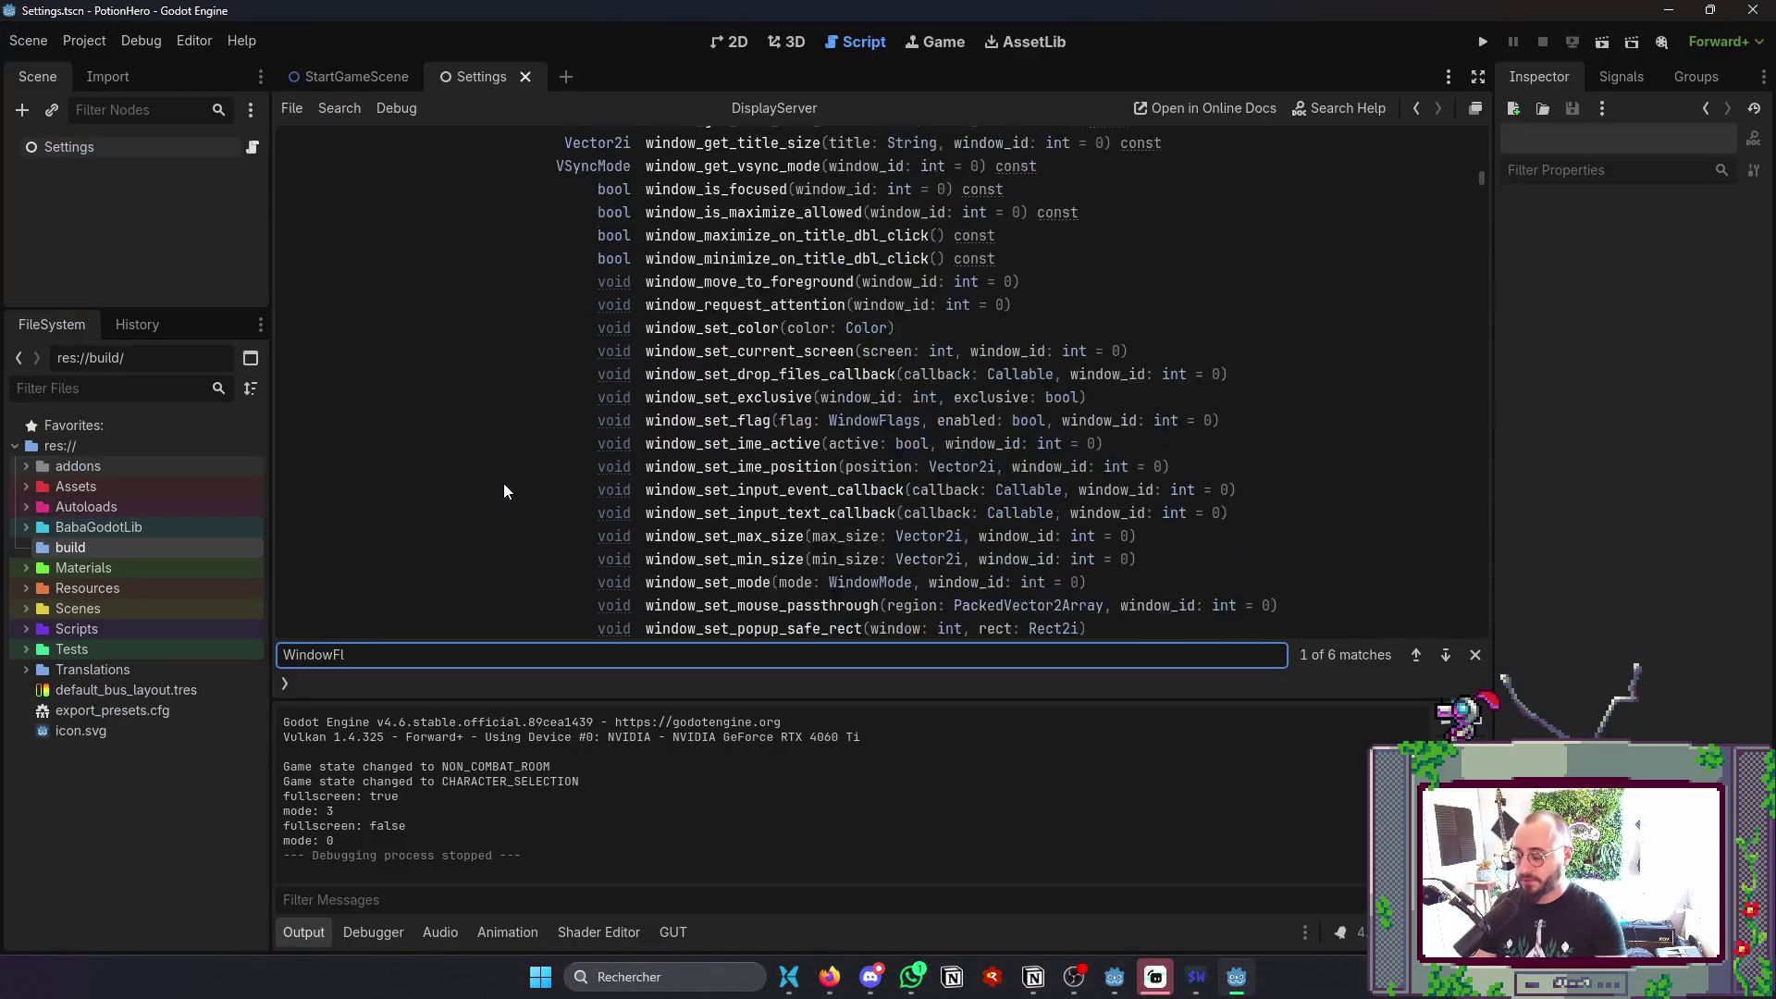
pyautogui.scroll(3, 524, 499)
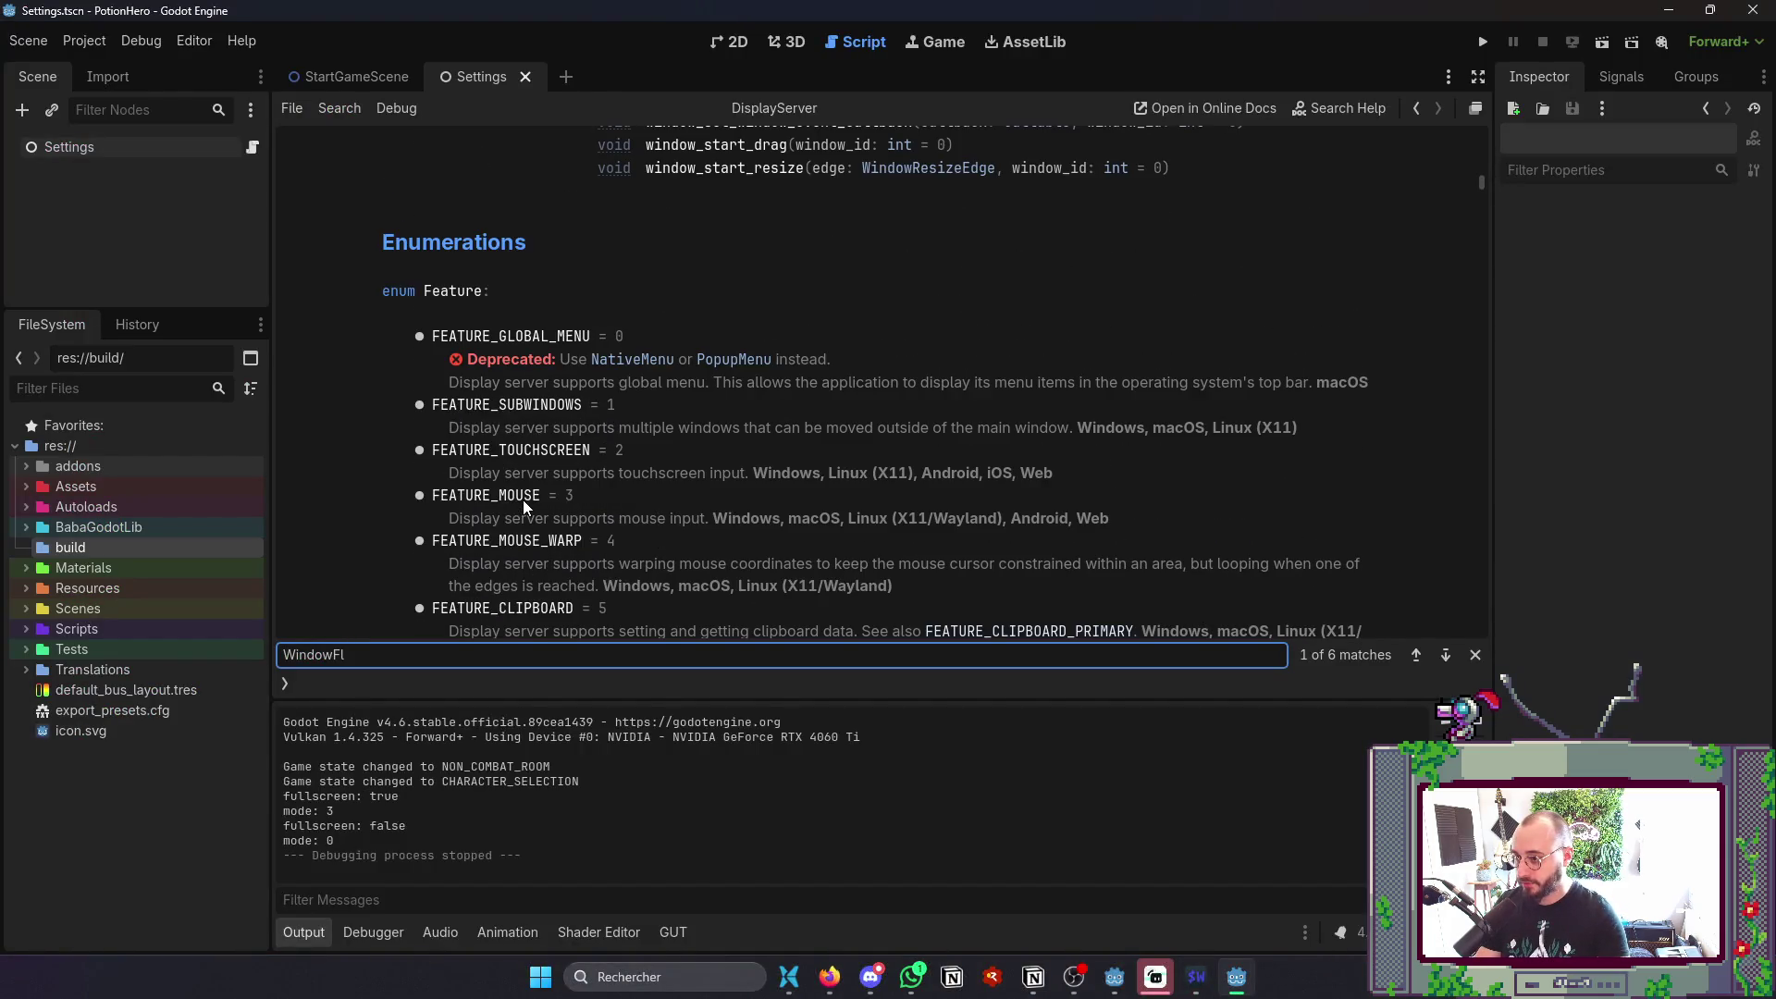
pyautogui.scroll(-6, 523, 499)
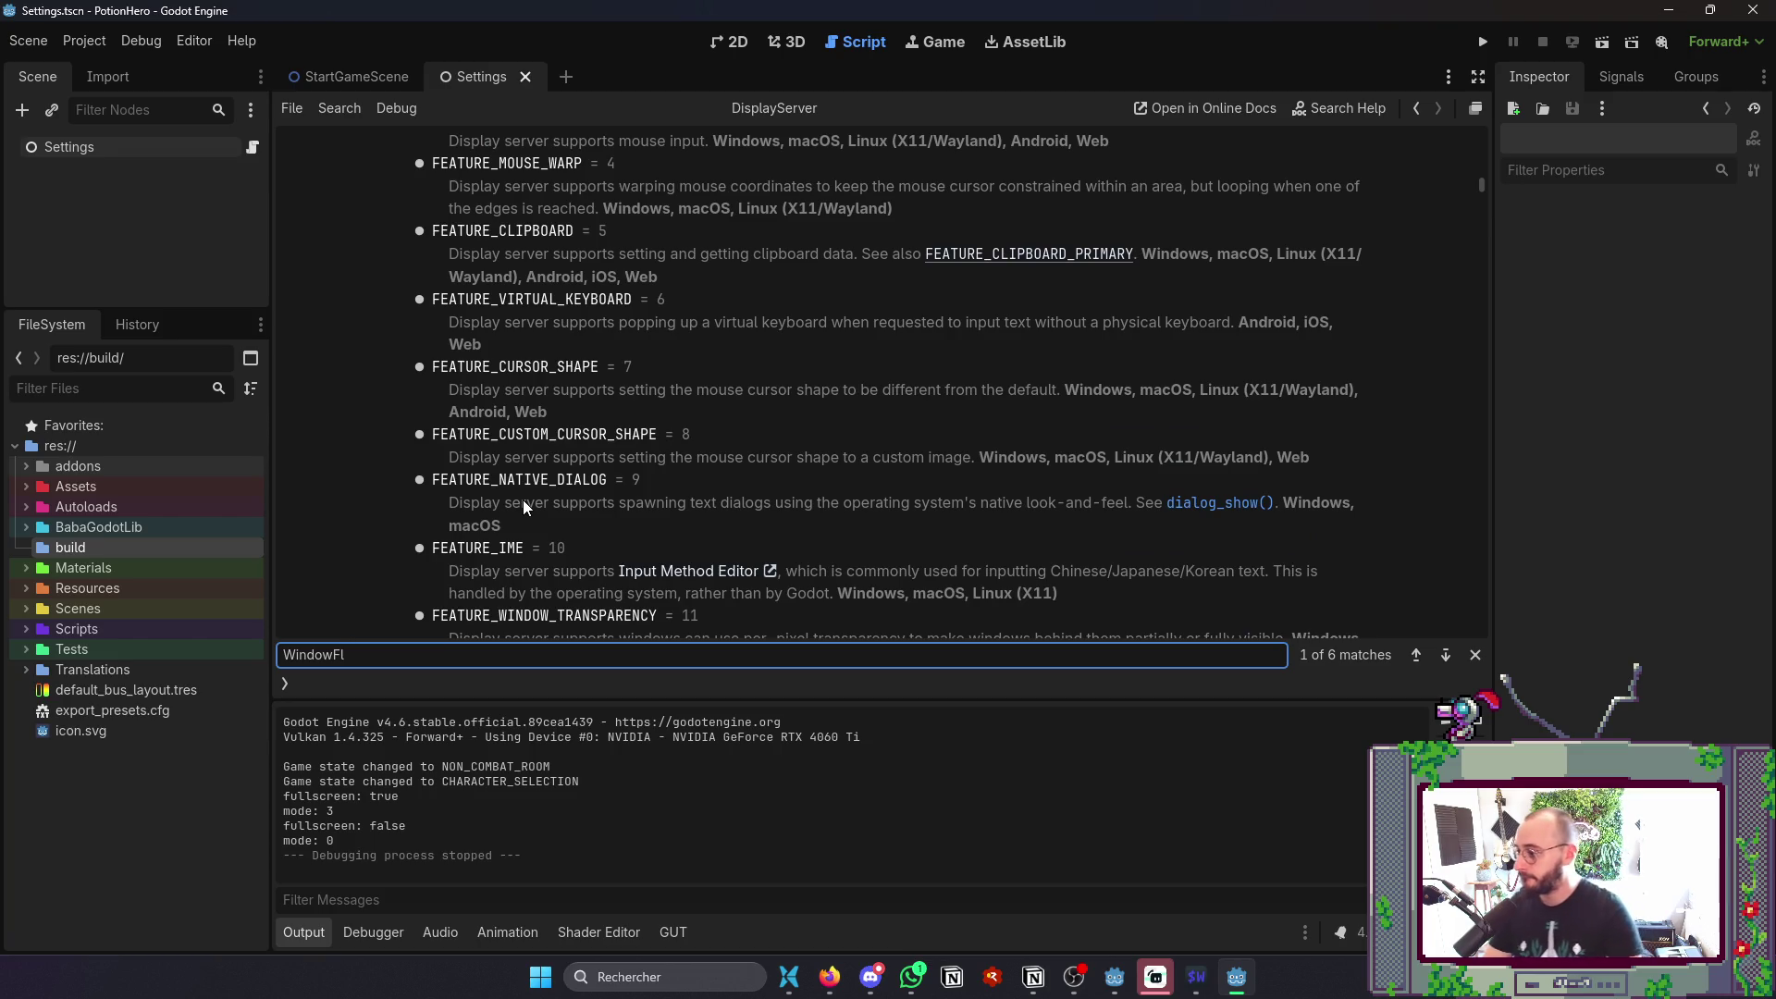
pyautogui.click(1416, 654)
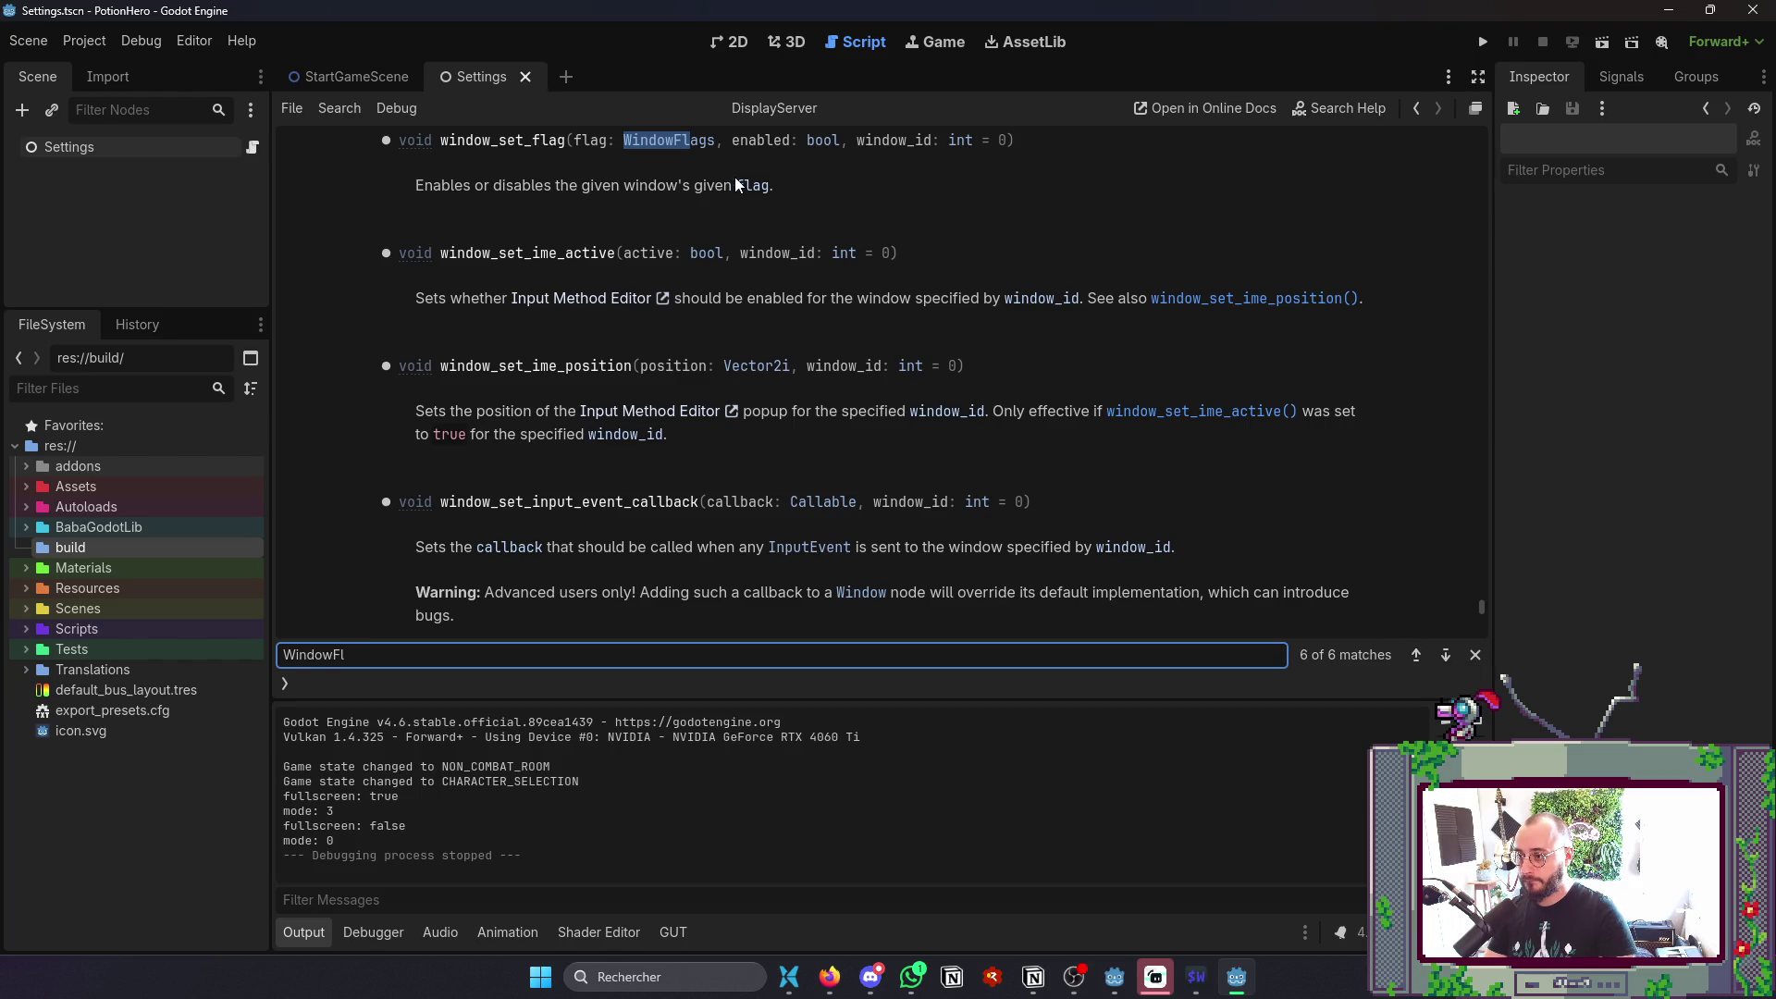
pyautogui.click(707, 142)
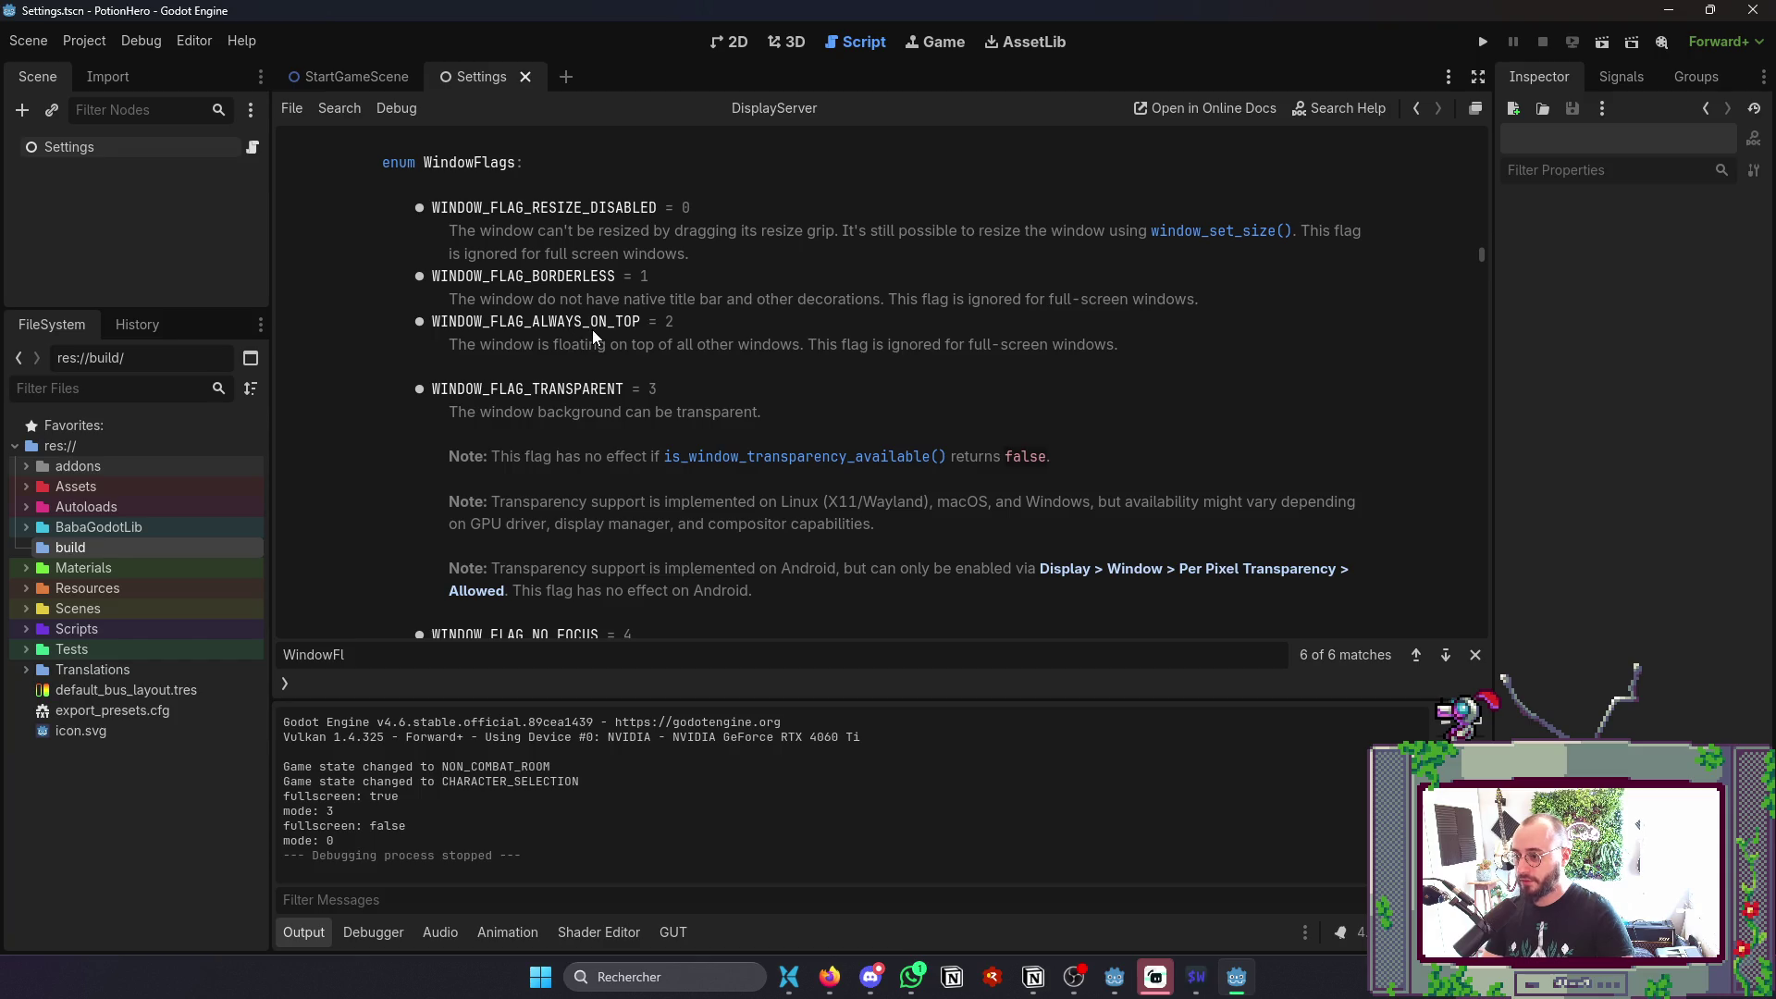
# - Scroll through the WindowFlags enum entries to review the available window flags
pyautogui.scroll(-2, 570, 399)
pyautogui.scroll(2, 572, 398)
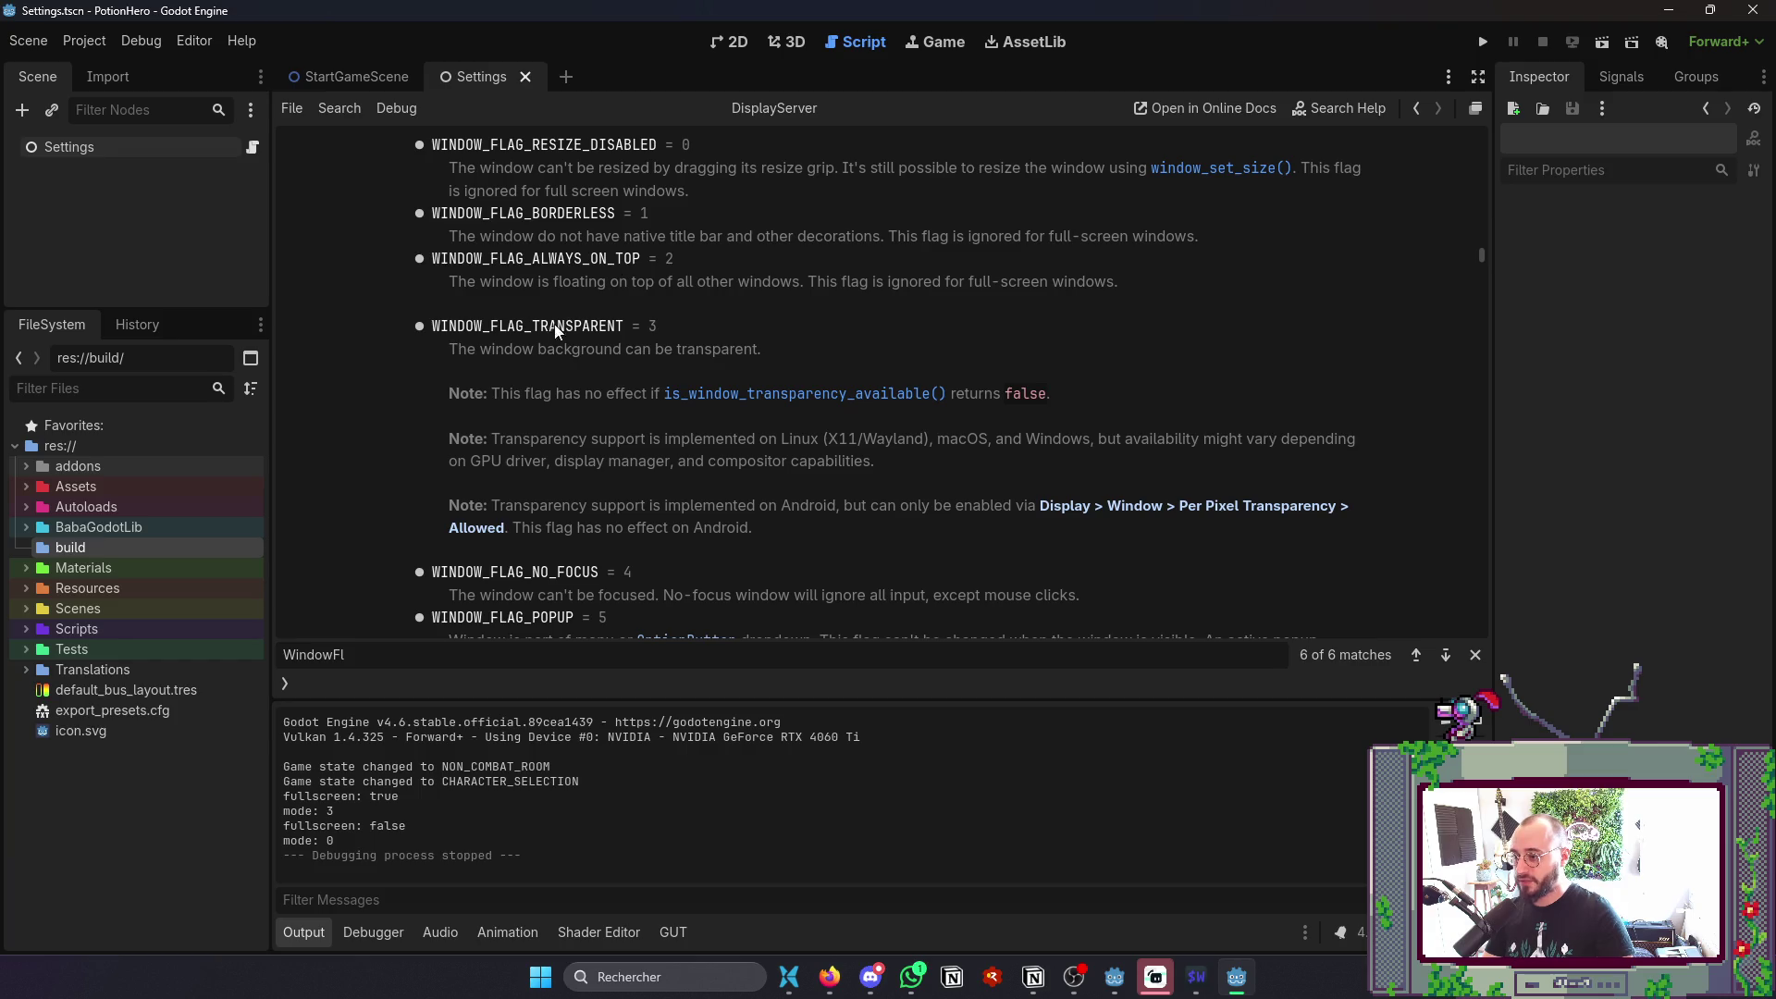
pyautogui.scroll(-4, 544, 342)
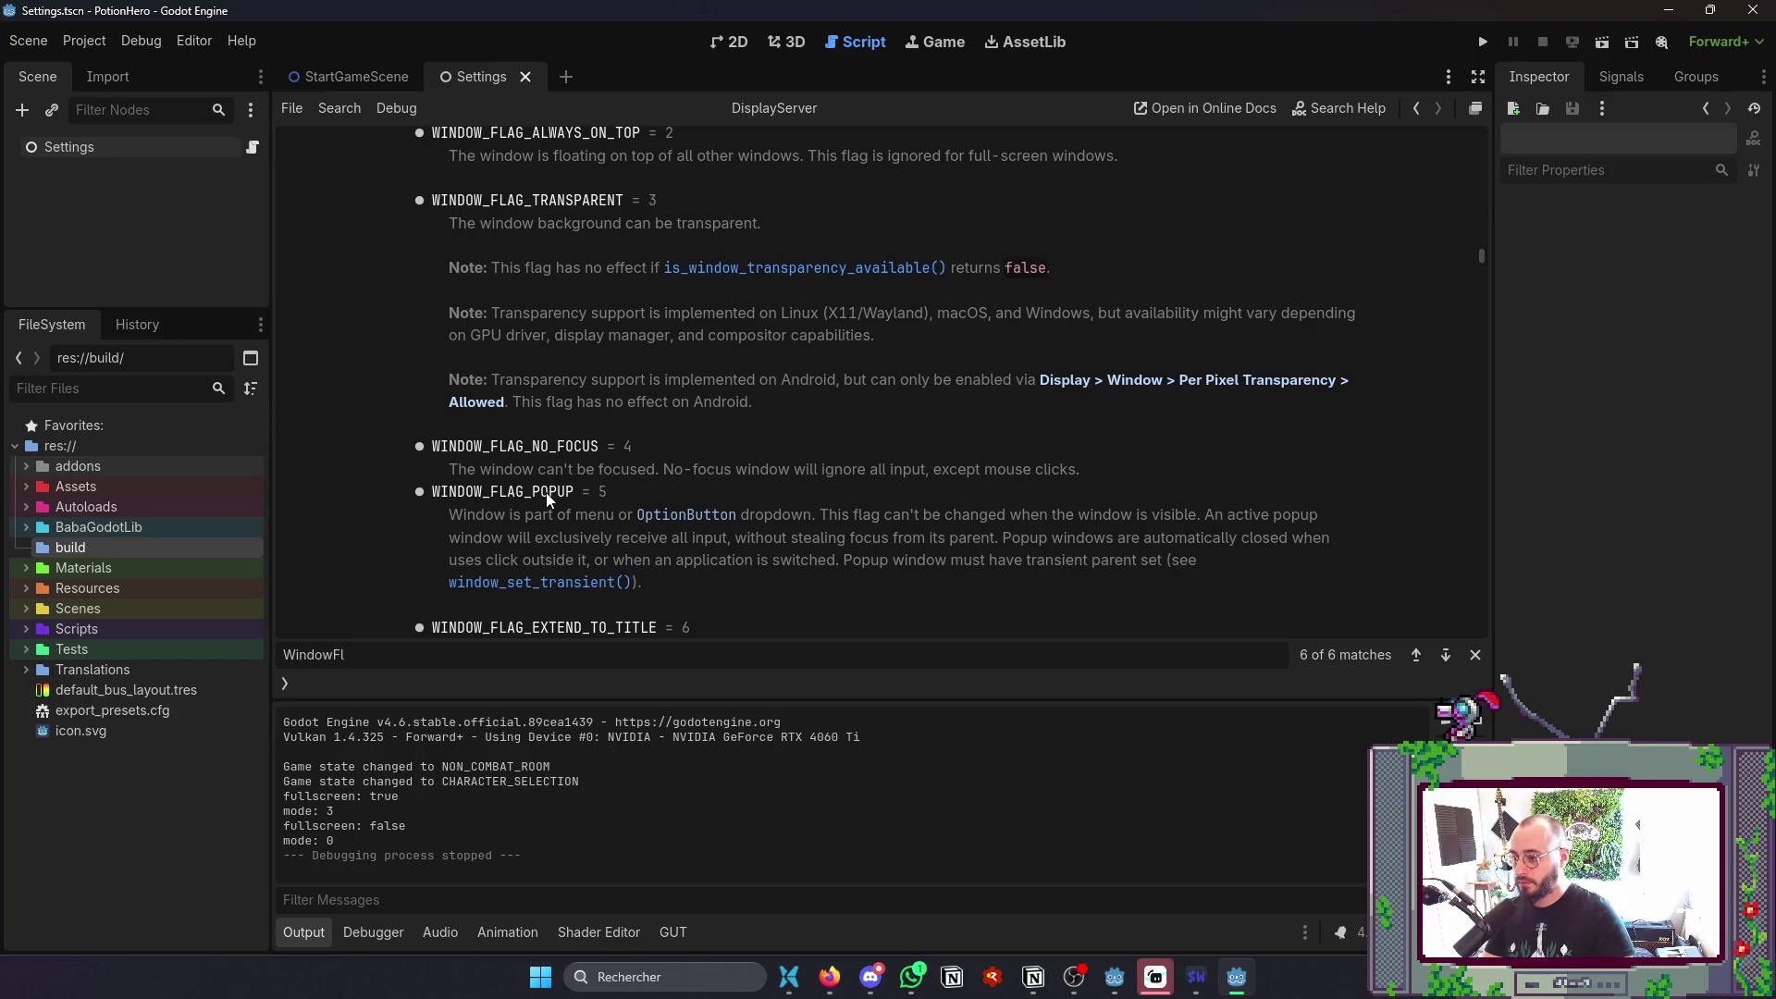
pyautogui.scroll(-6, 555, 509)
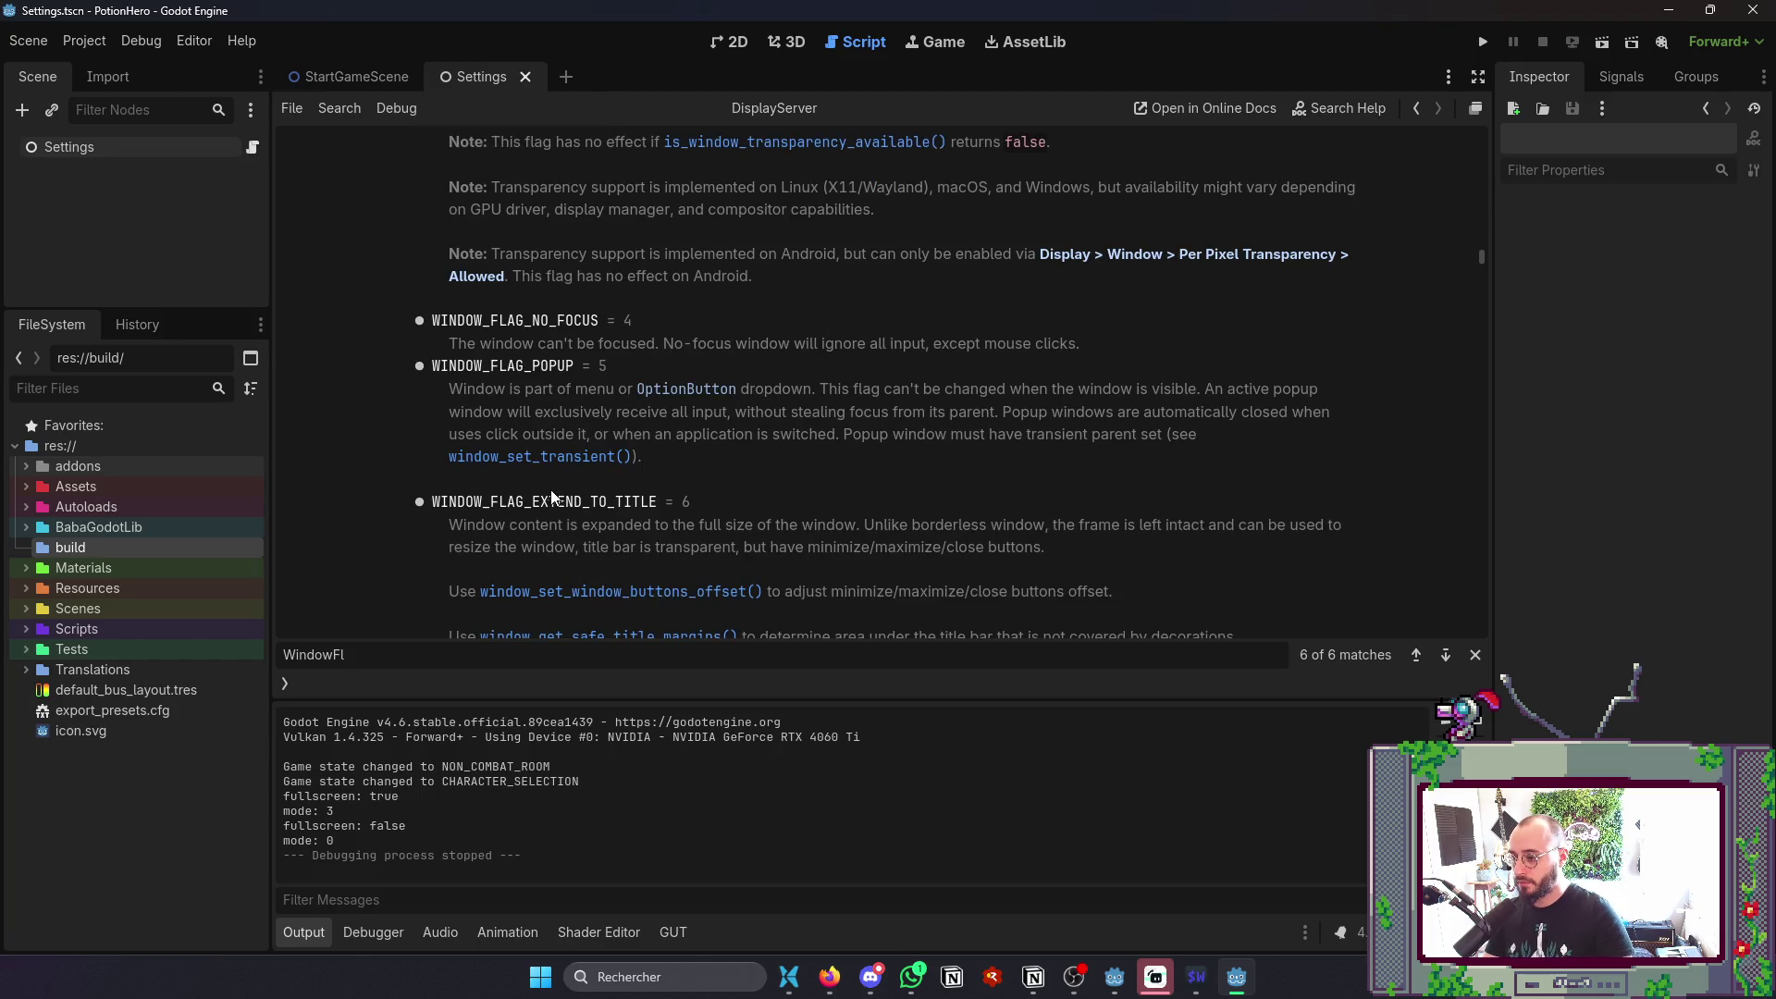
pyautogui.scroll(-1, 566, 518)
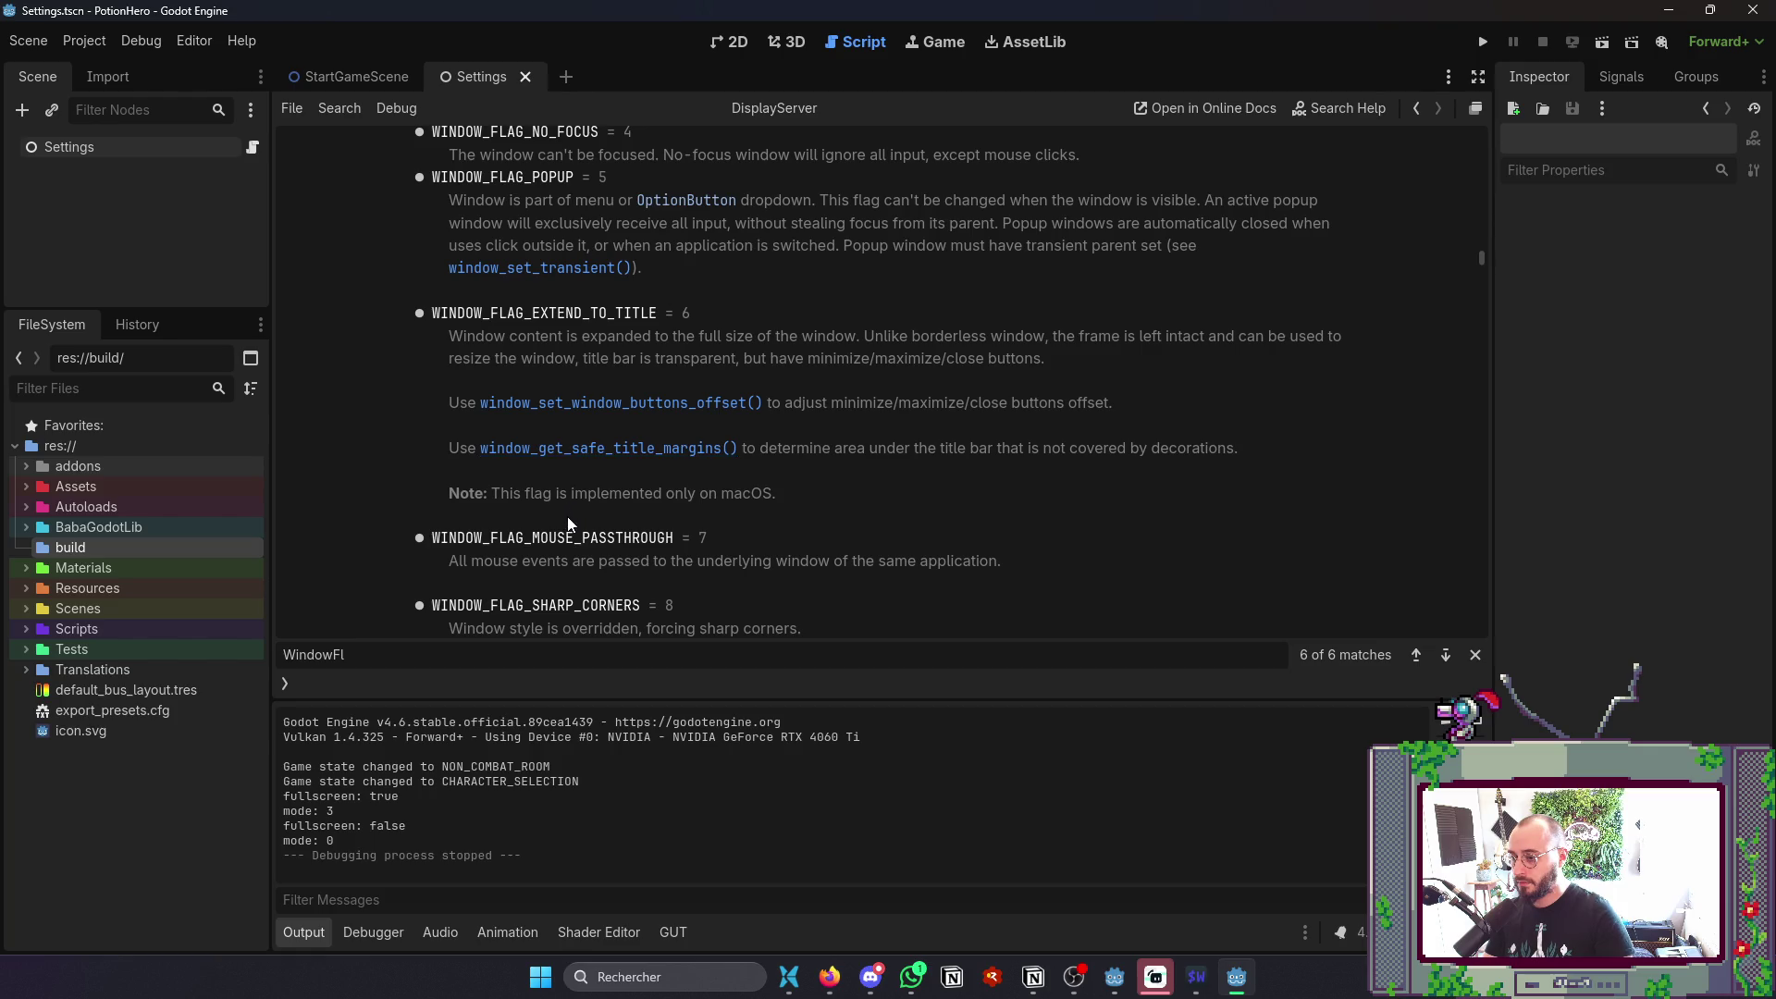
pyautogui.scroll(-3, 568, 520)
pyautogui.scroll(-3, 570, 519)
pyautogui.scroll(-2, 580, 499)
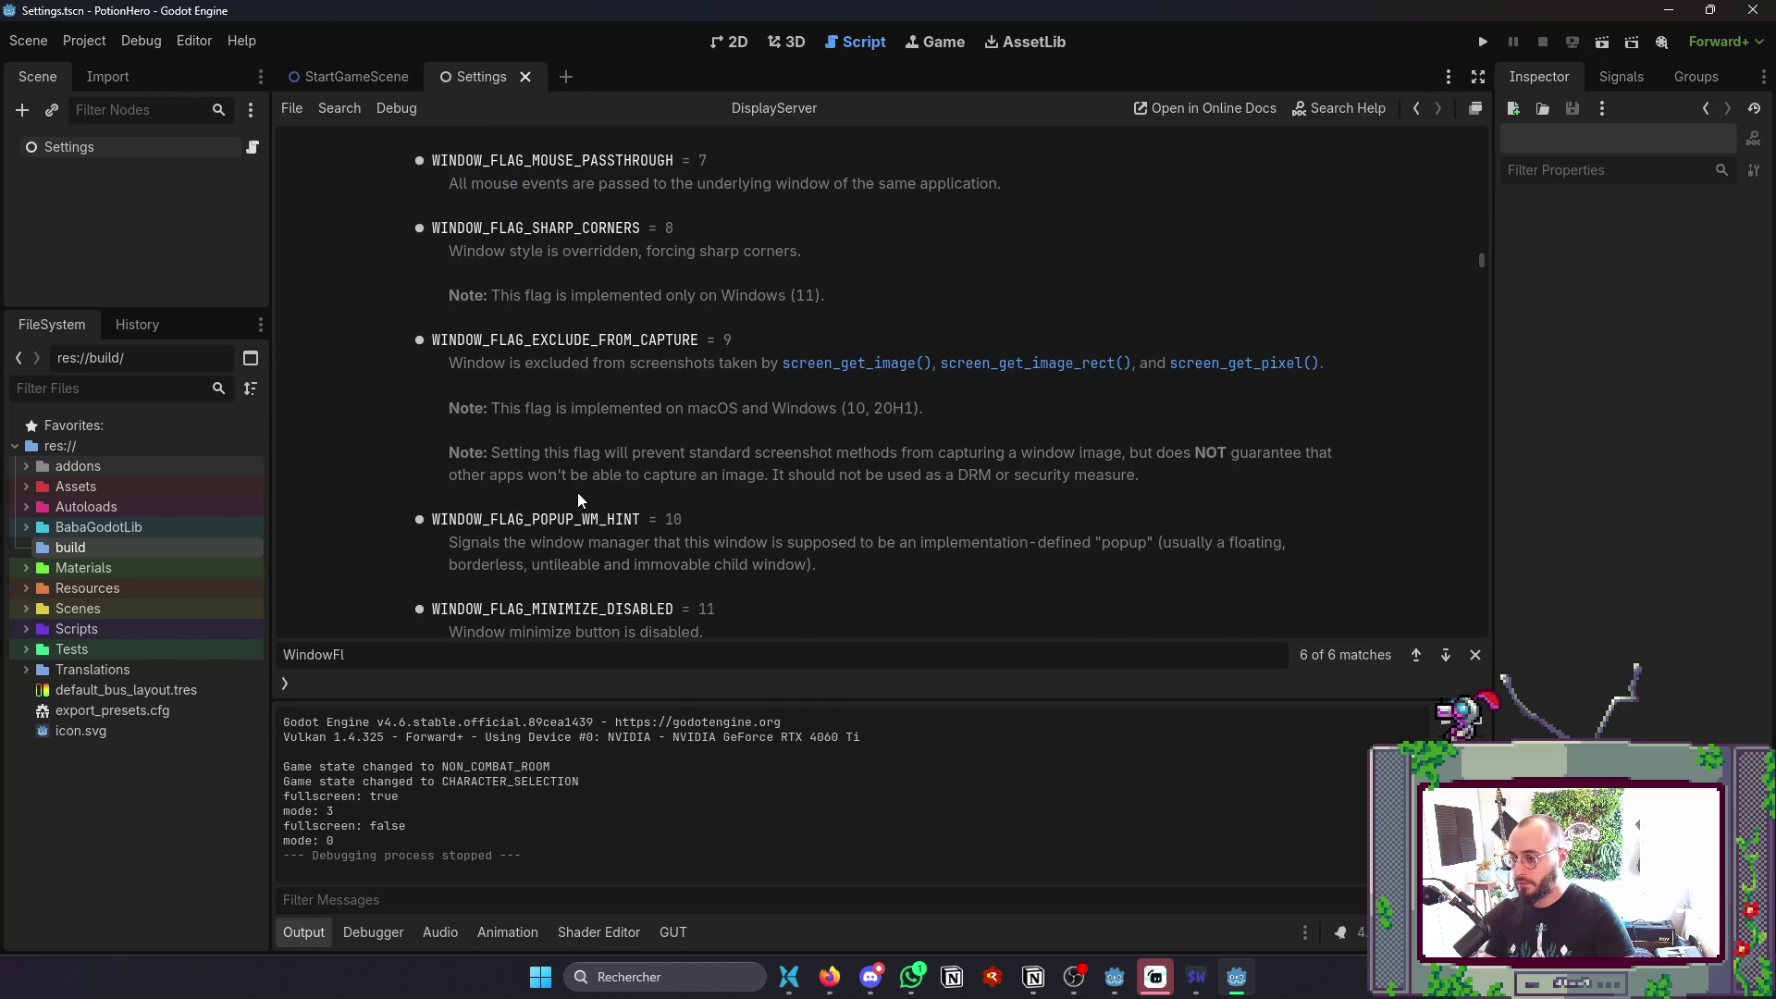
pyautogui.scroll(5, 583, 495)
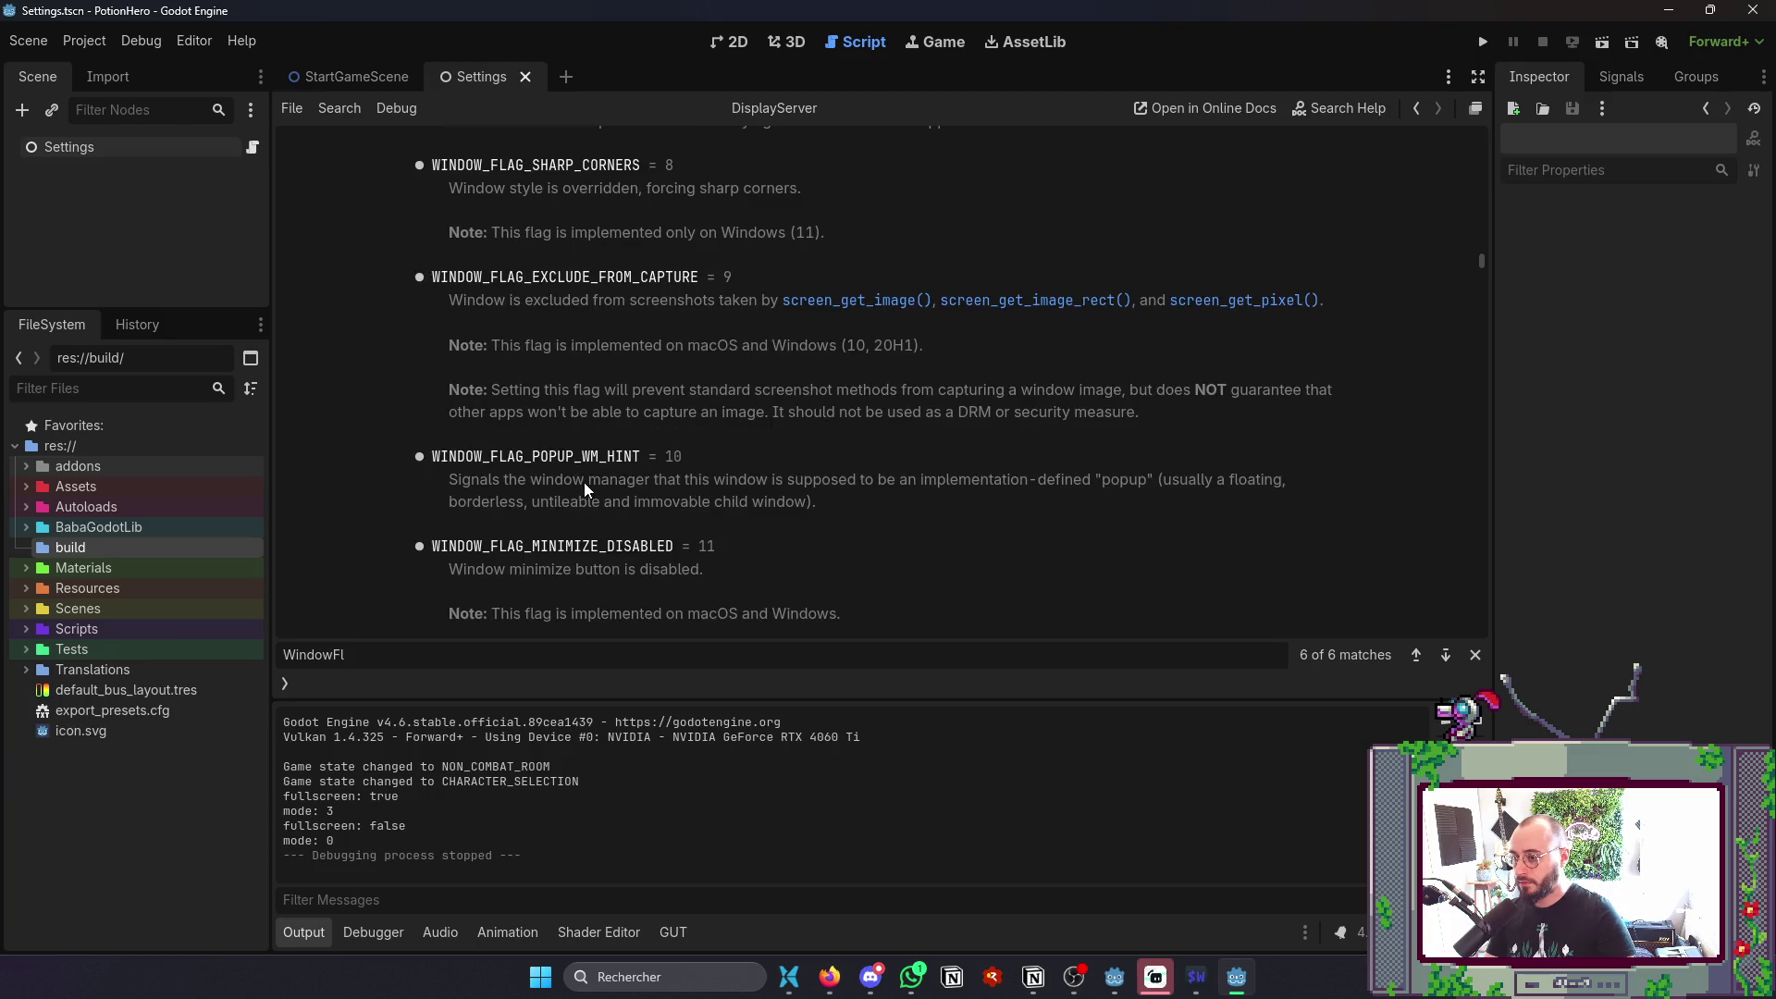
pyautogui.scroll(12, 595, 477)
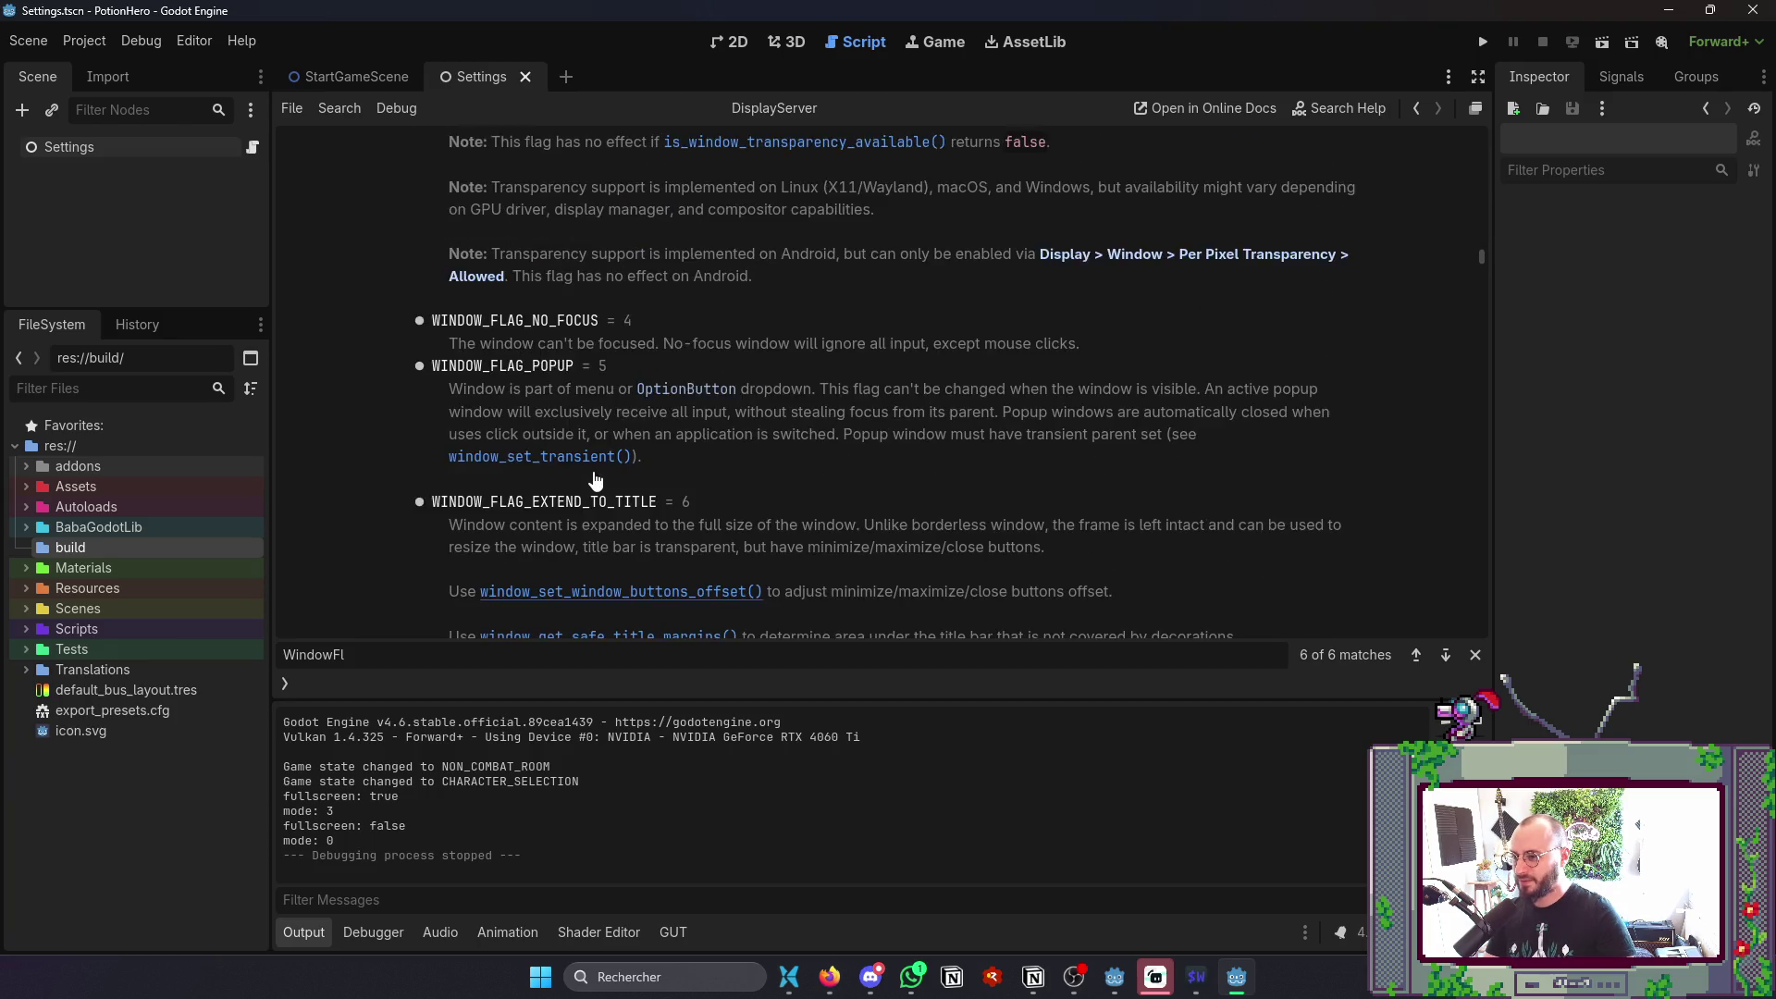
pyautogui.scroll(3, 595, 476)
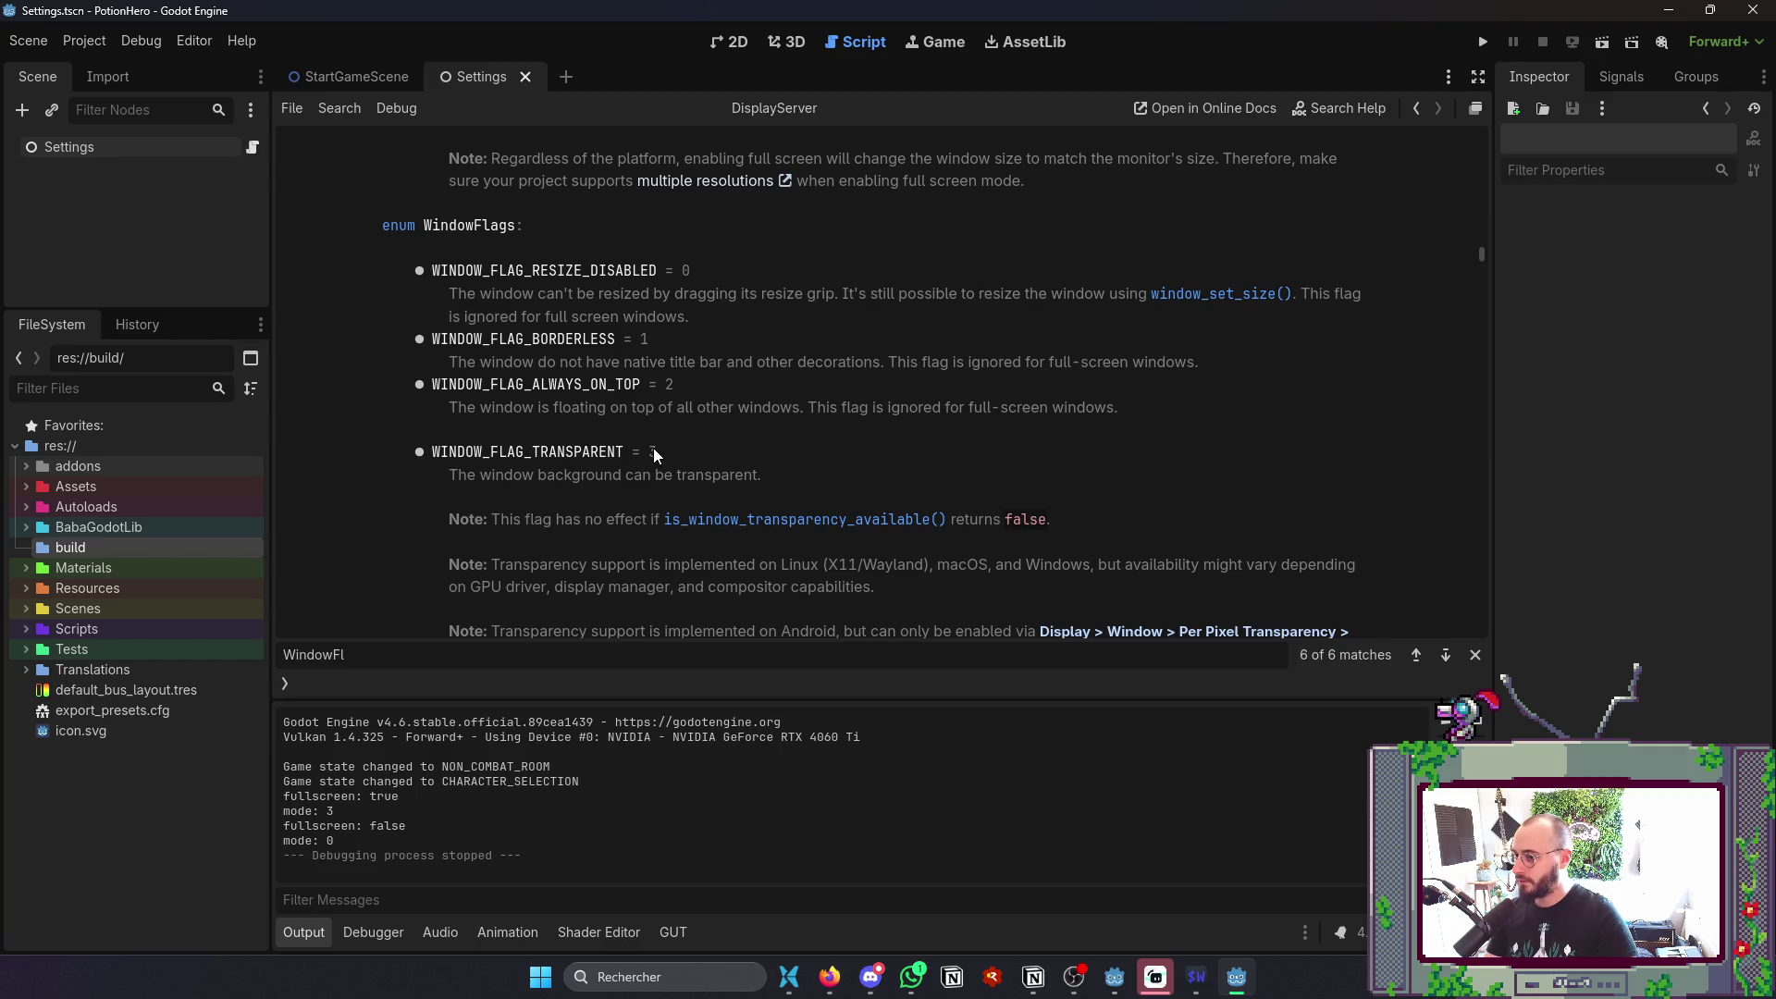
pyautogui.hotkey('alt', 'Tab')
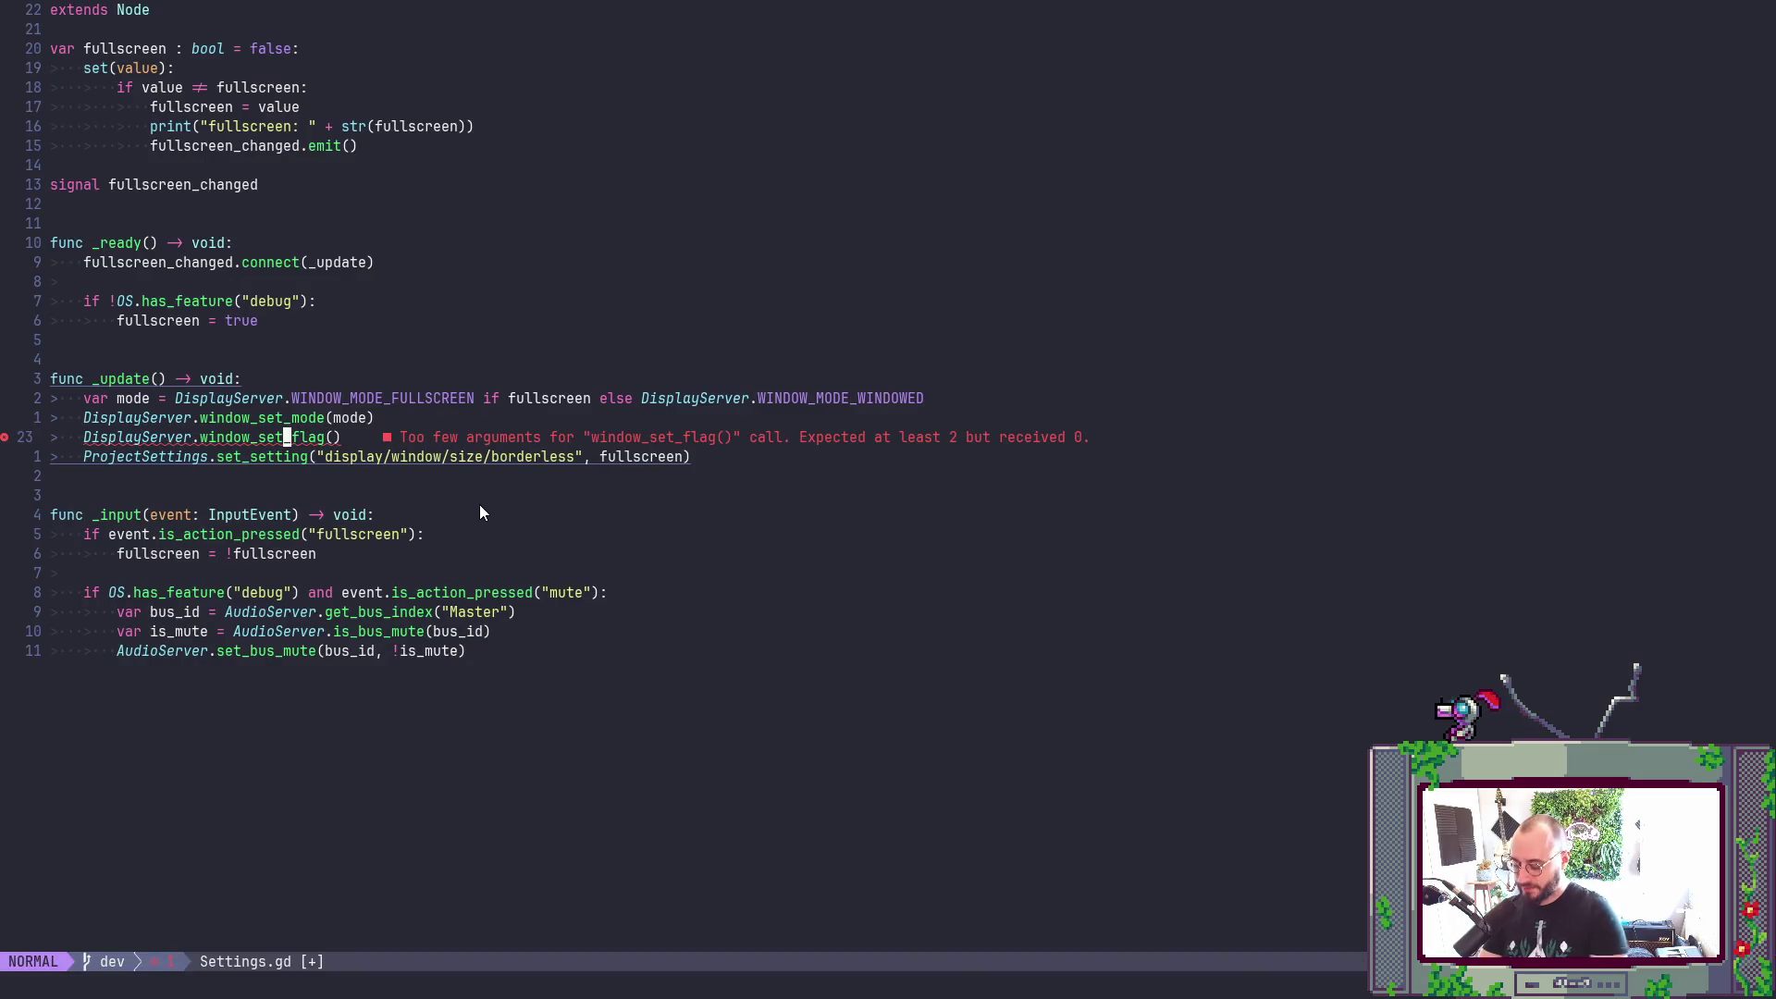
# - Look up window_set_flag's documentation and place the cursor inside its parentheses
pyautogui.press('g')
pyautogui.press('d')
pyautogui.press('K')
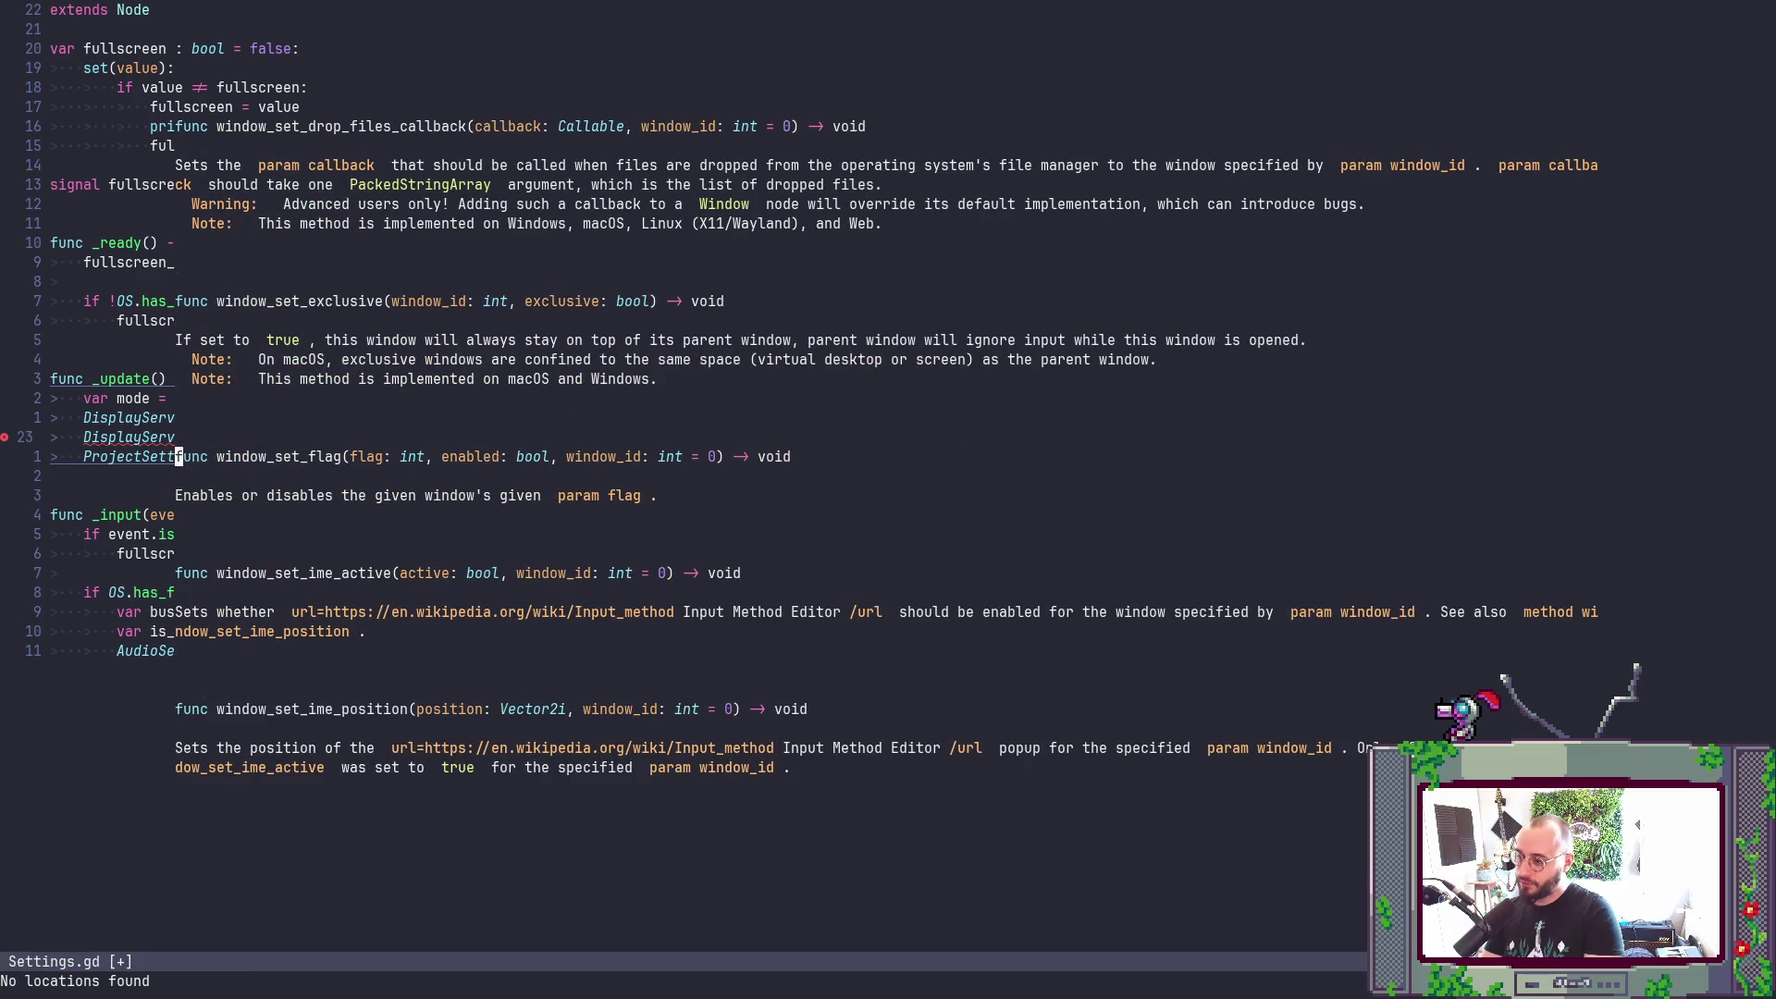
pyautogui.press('Escape')
pyautogui.press('$')
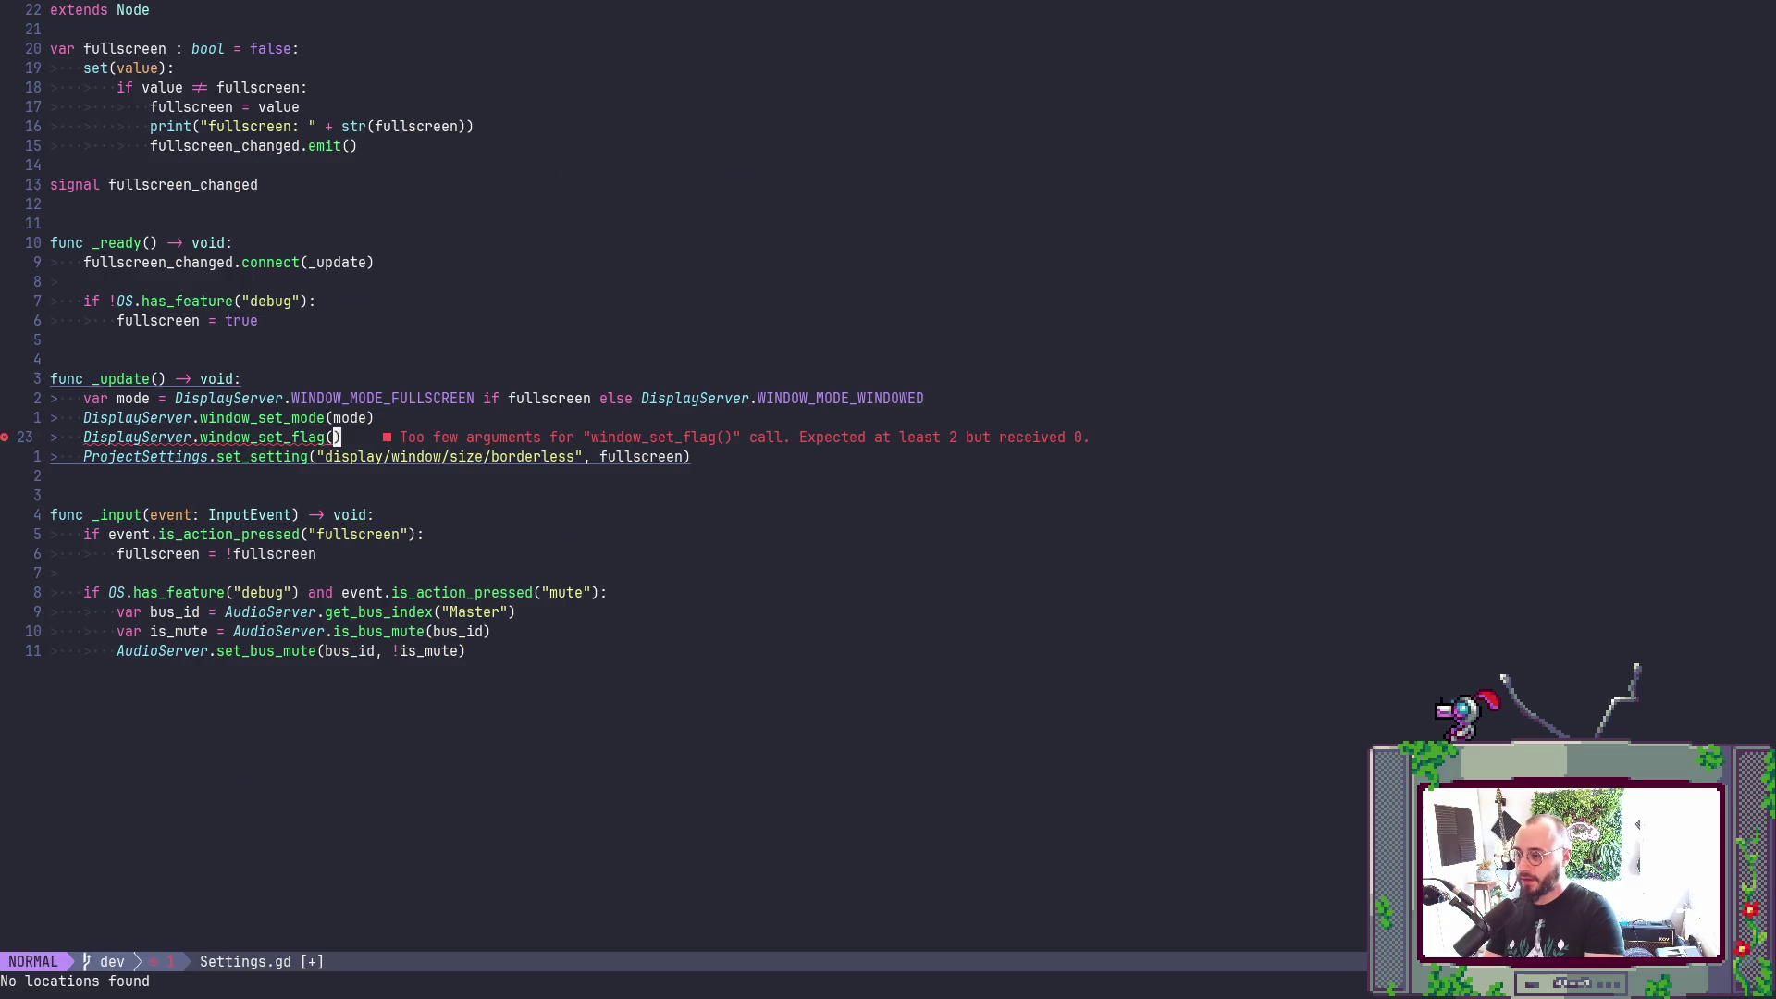
pyautogui.press('i')
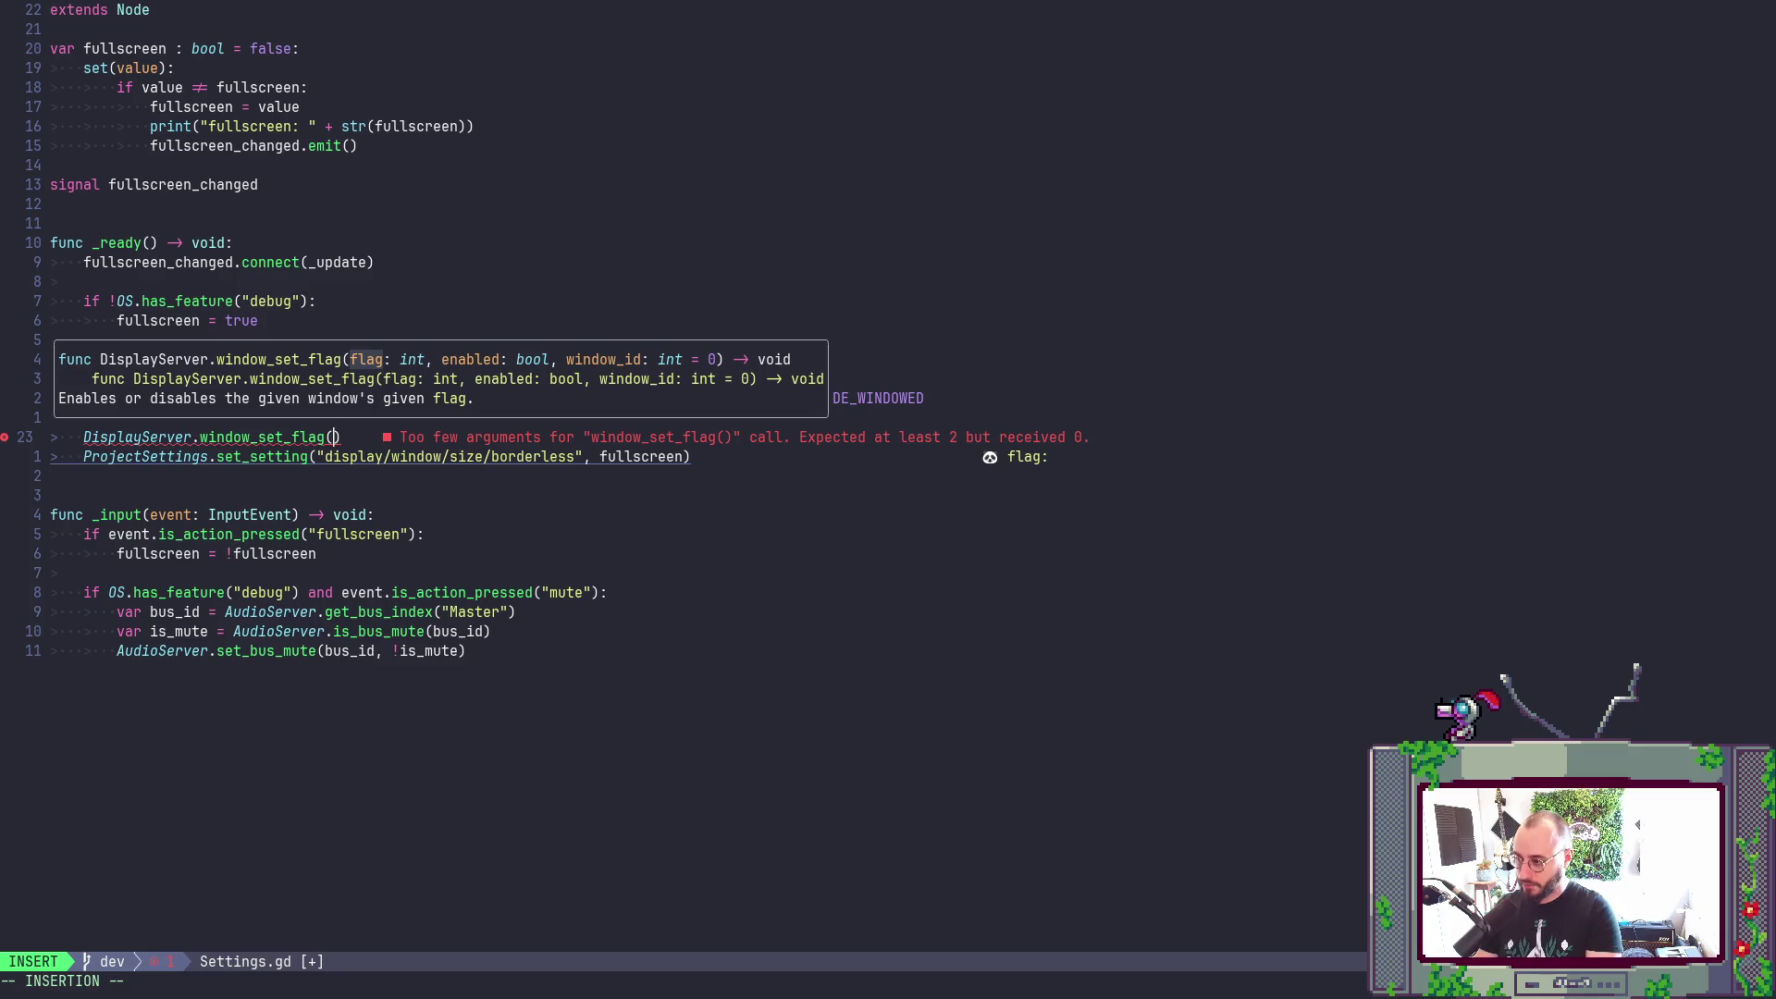
pyautogui.press('Escape')
pyautogui.hotkey('alt', 'Tab')
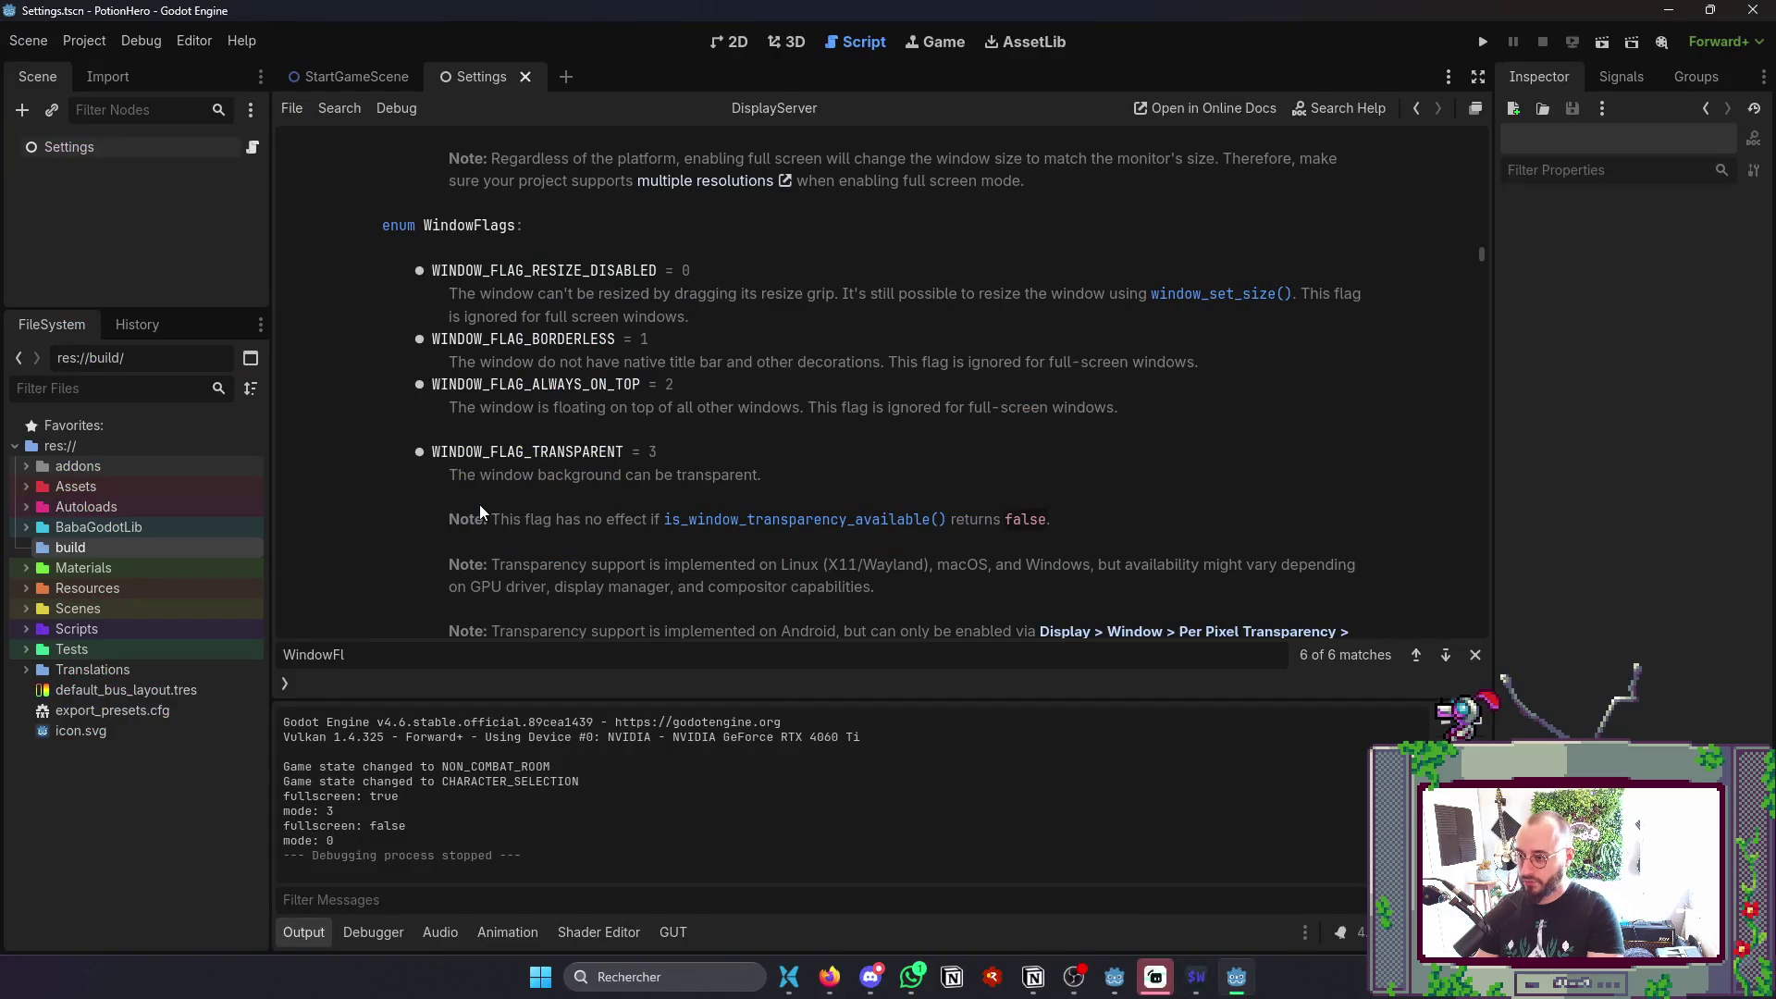
pyautogui.hotkey('alt', 'Tab')
# - Enter DisplayServer.WINDOW_FLAG_BORDERLESS as the first window_set_flag argument
pyautogui.press('a')
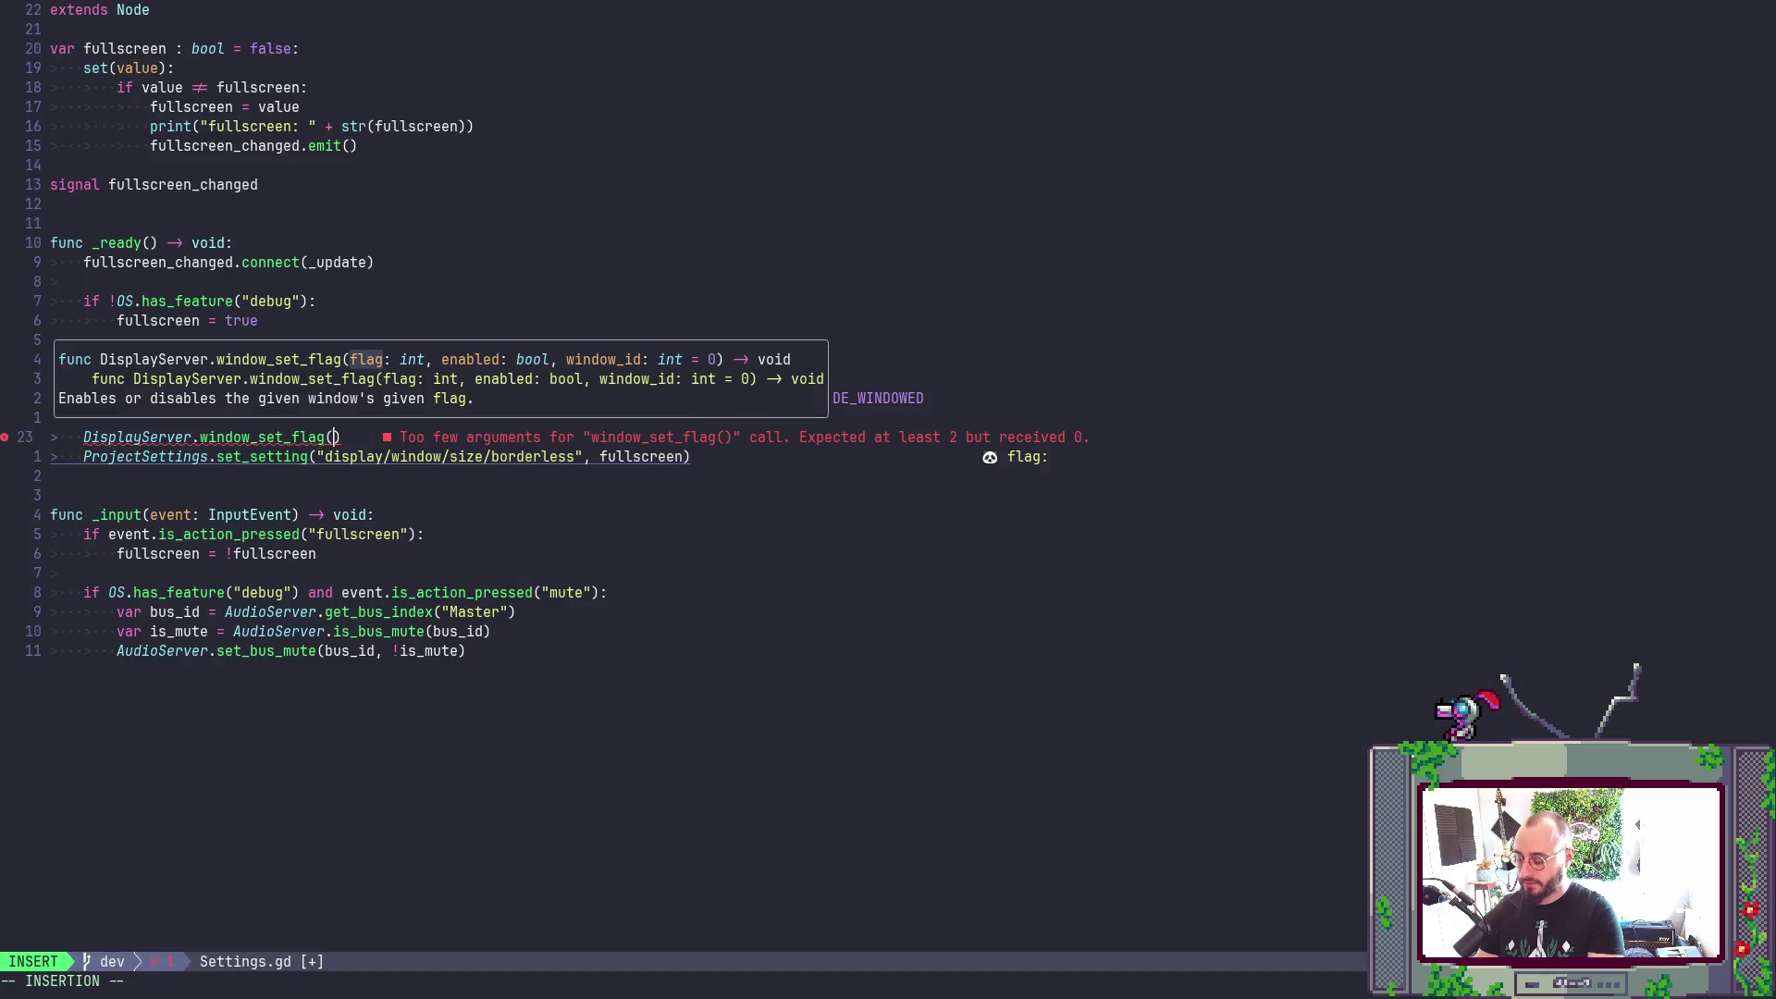
pyautogui.write('DisplayServer.')
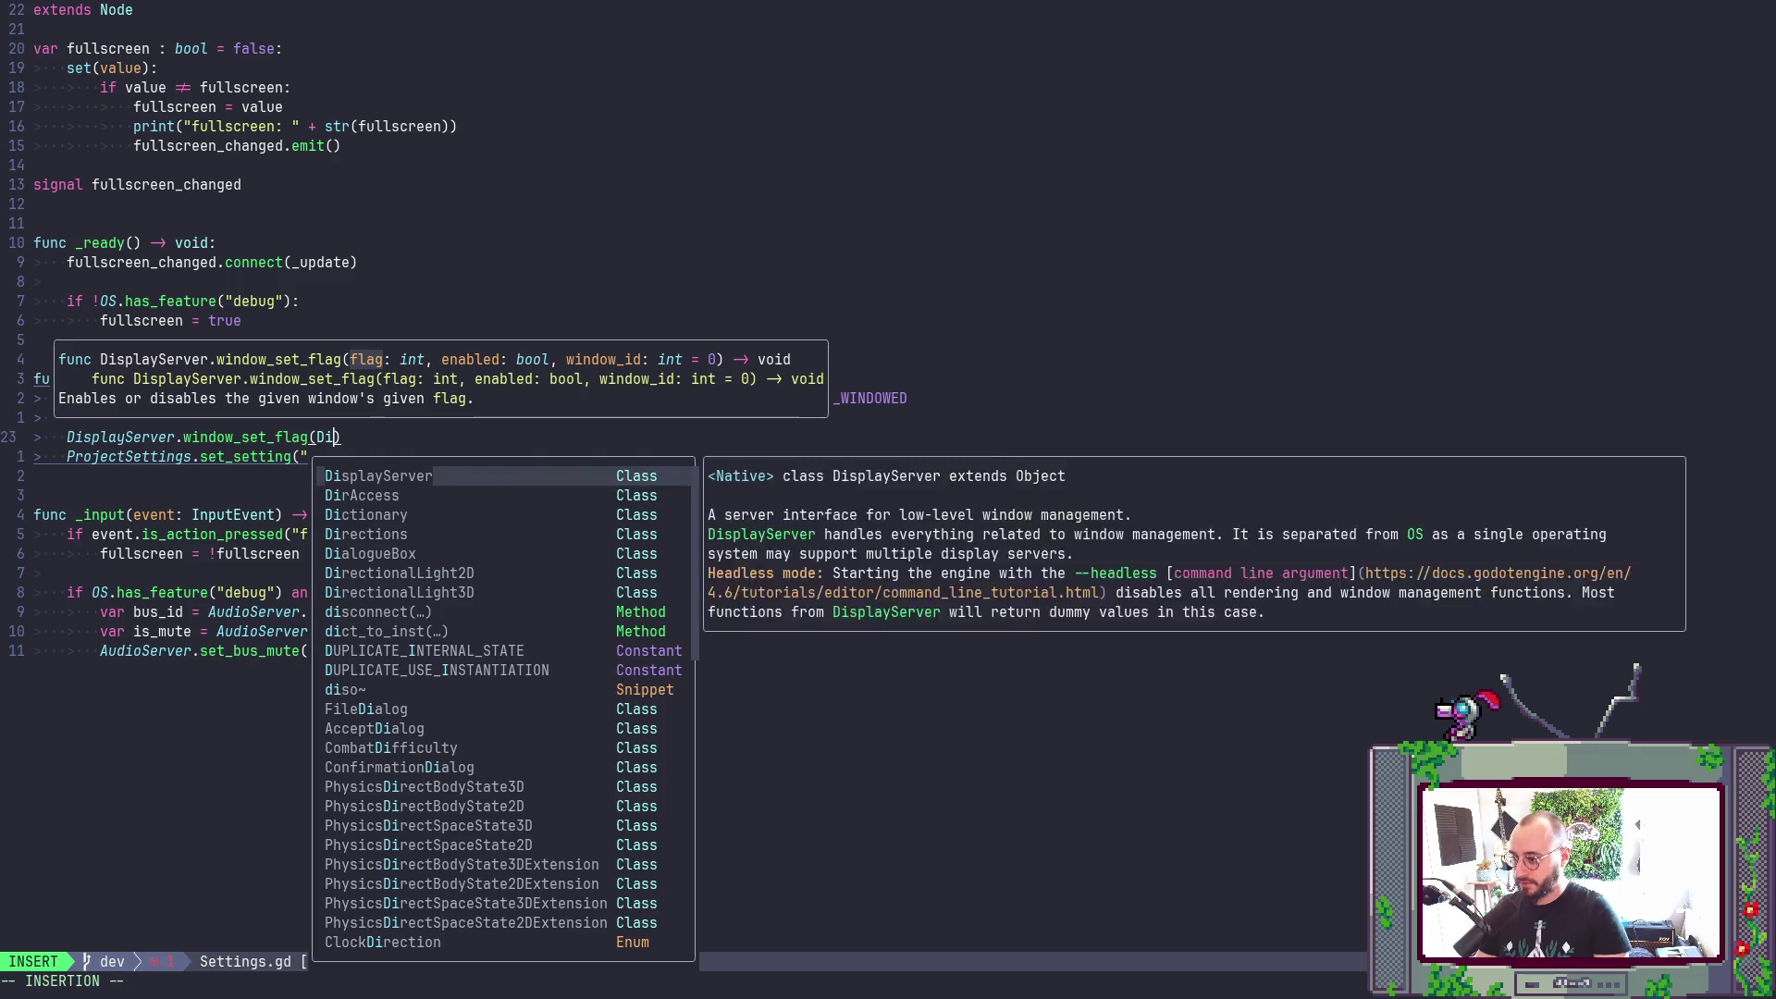
pyautogui.press('Down')
pyautogui.press('Down')
pyautogui.press('Down')
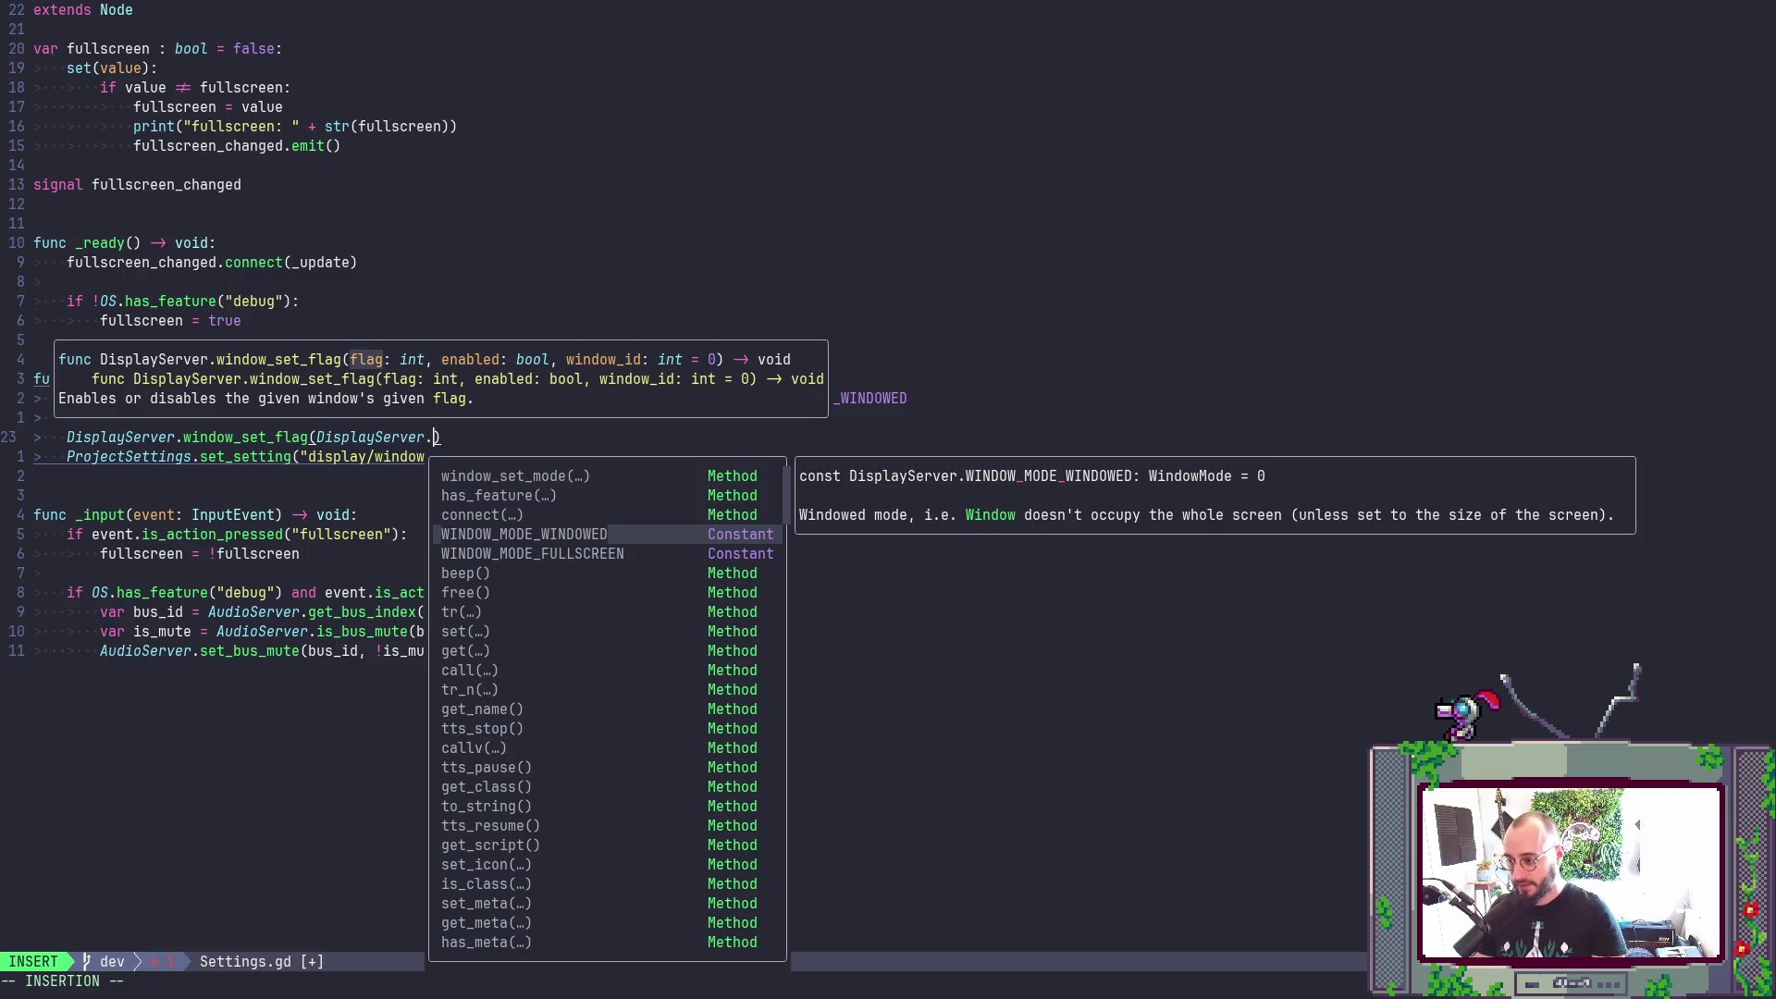
pyautogui.press('Up')
pyautogui.press('Up')
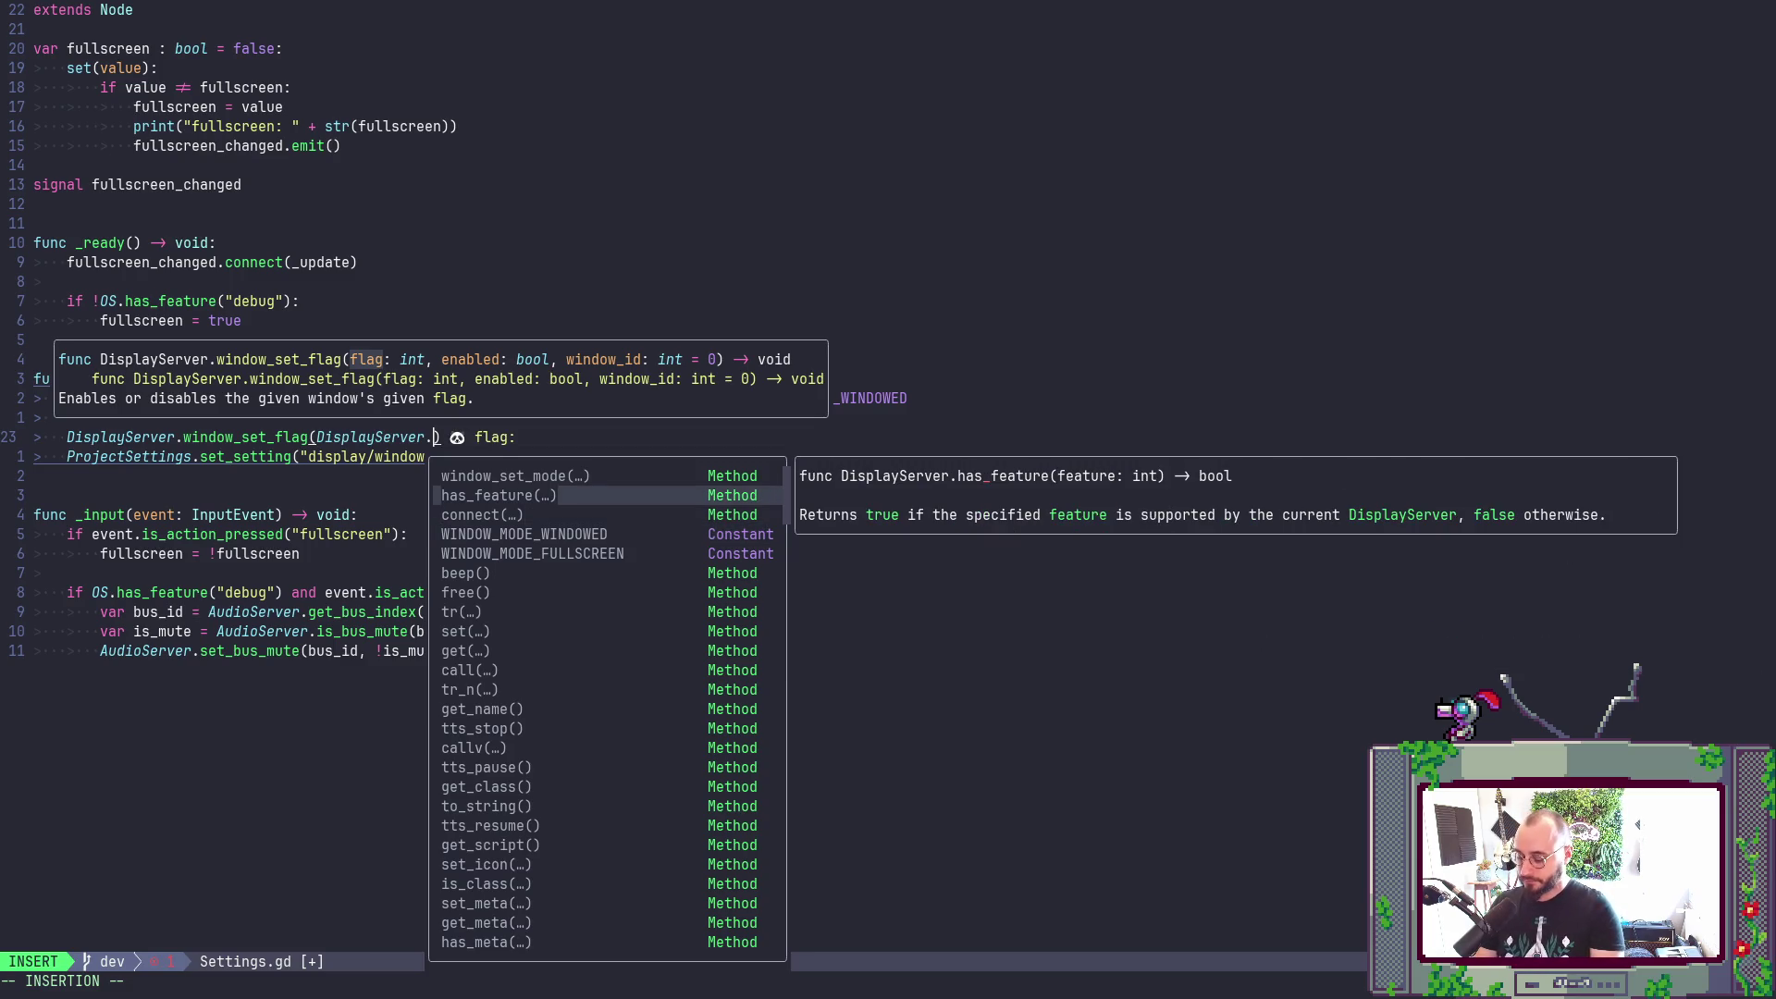
pyautogui.write('BOR')
pyautogui.press('Down')
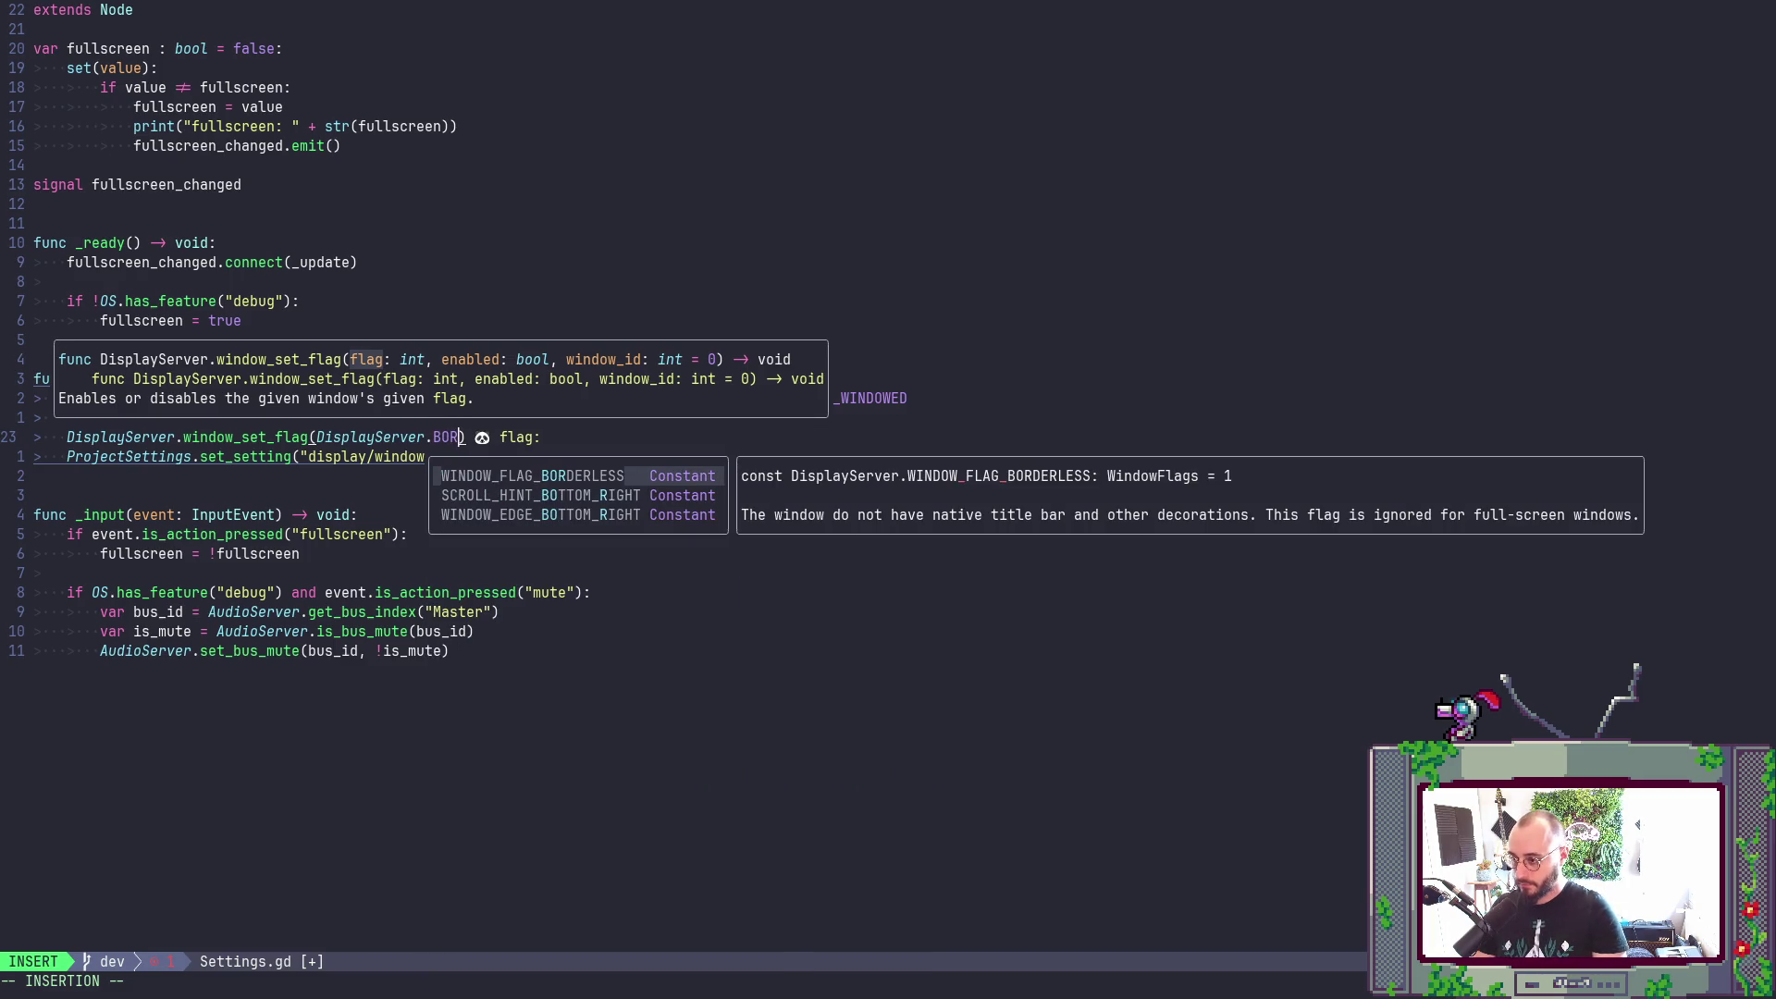
pyautogui.press('Return')
# - Add fullscreen as the second window_set_flag argument
pyautogui.write(', ')
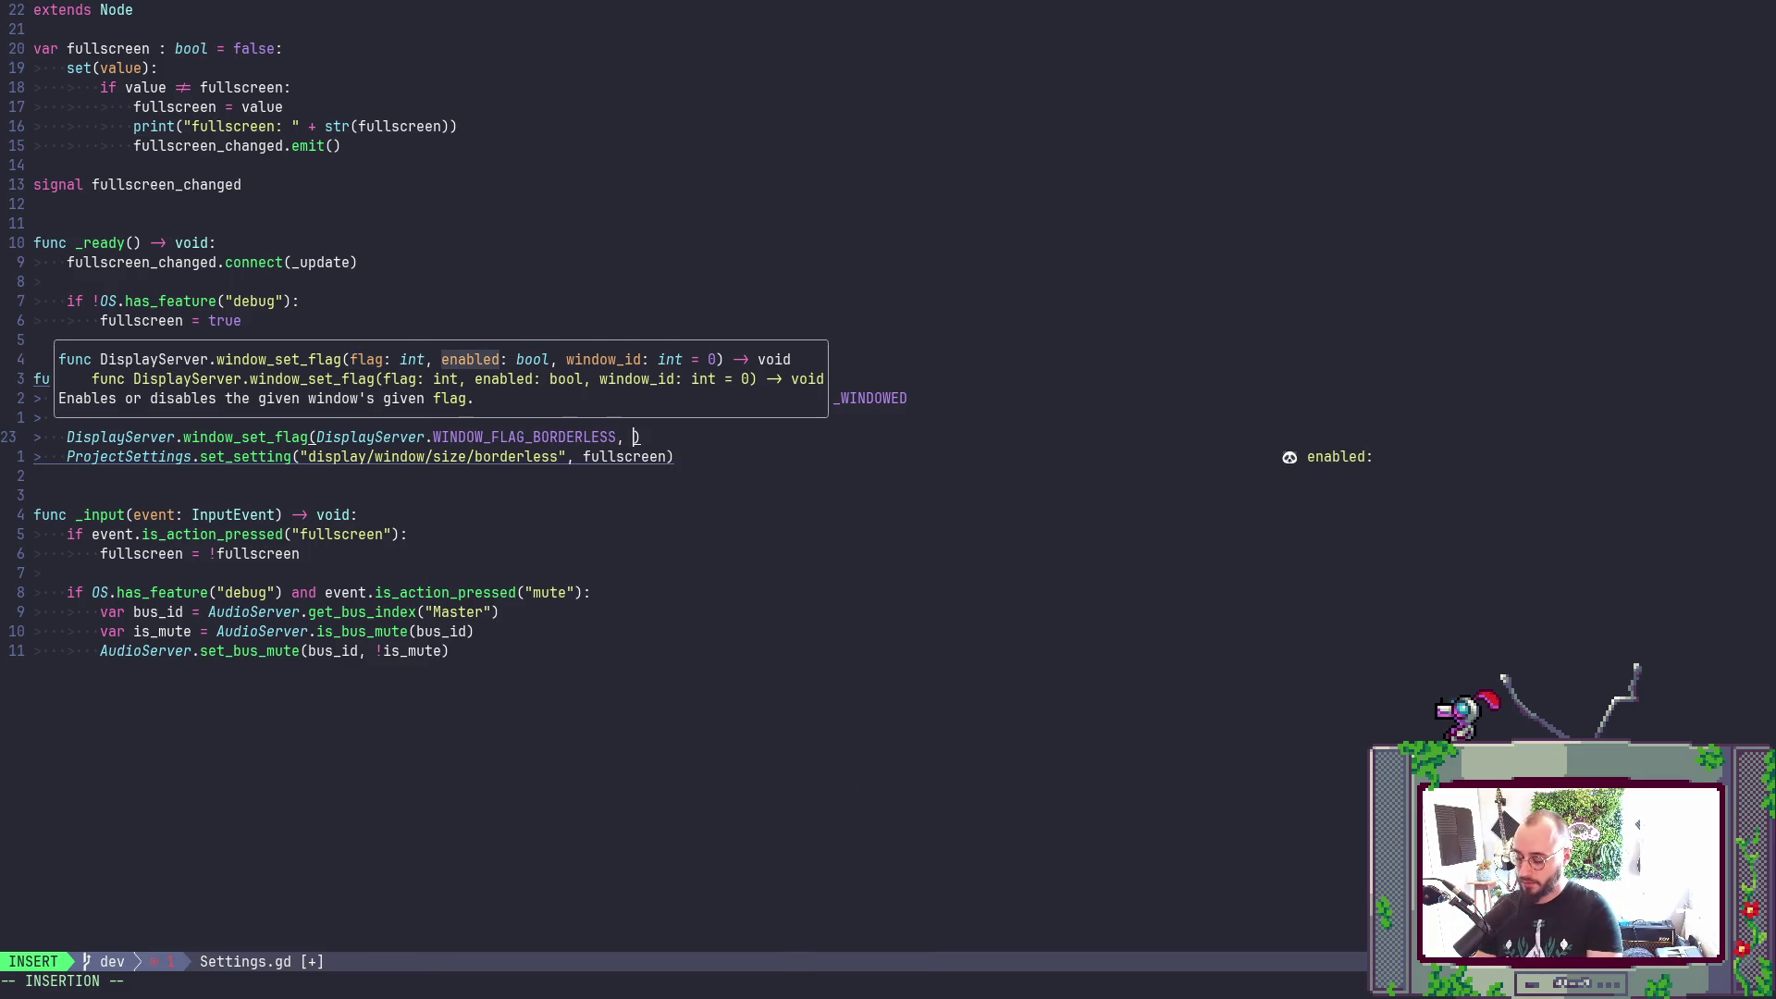
pyautogui.write('t')
pyautogui.press('BackSpace')
pyautogui.write('du')
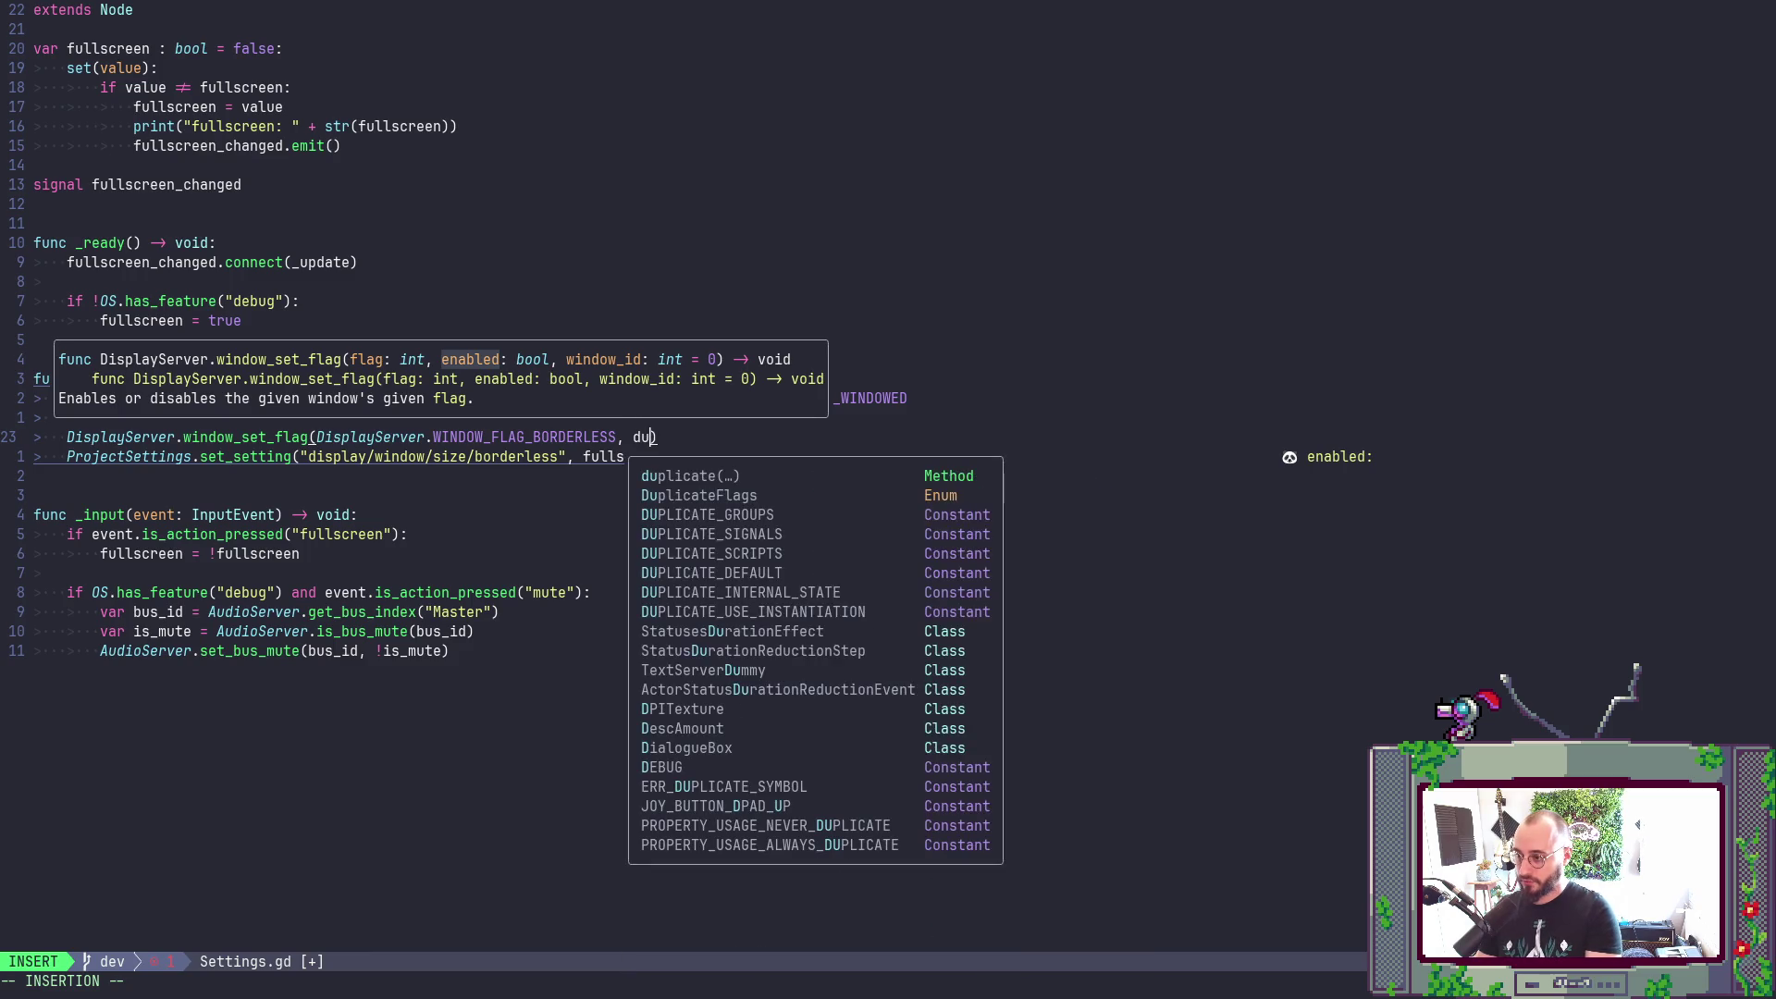
pyautogui.press('BackSpace')
pyautogui.press('BackSpace')
pyautogui.write('fu')
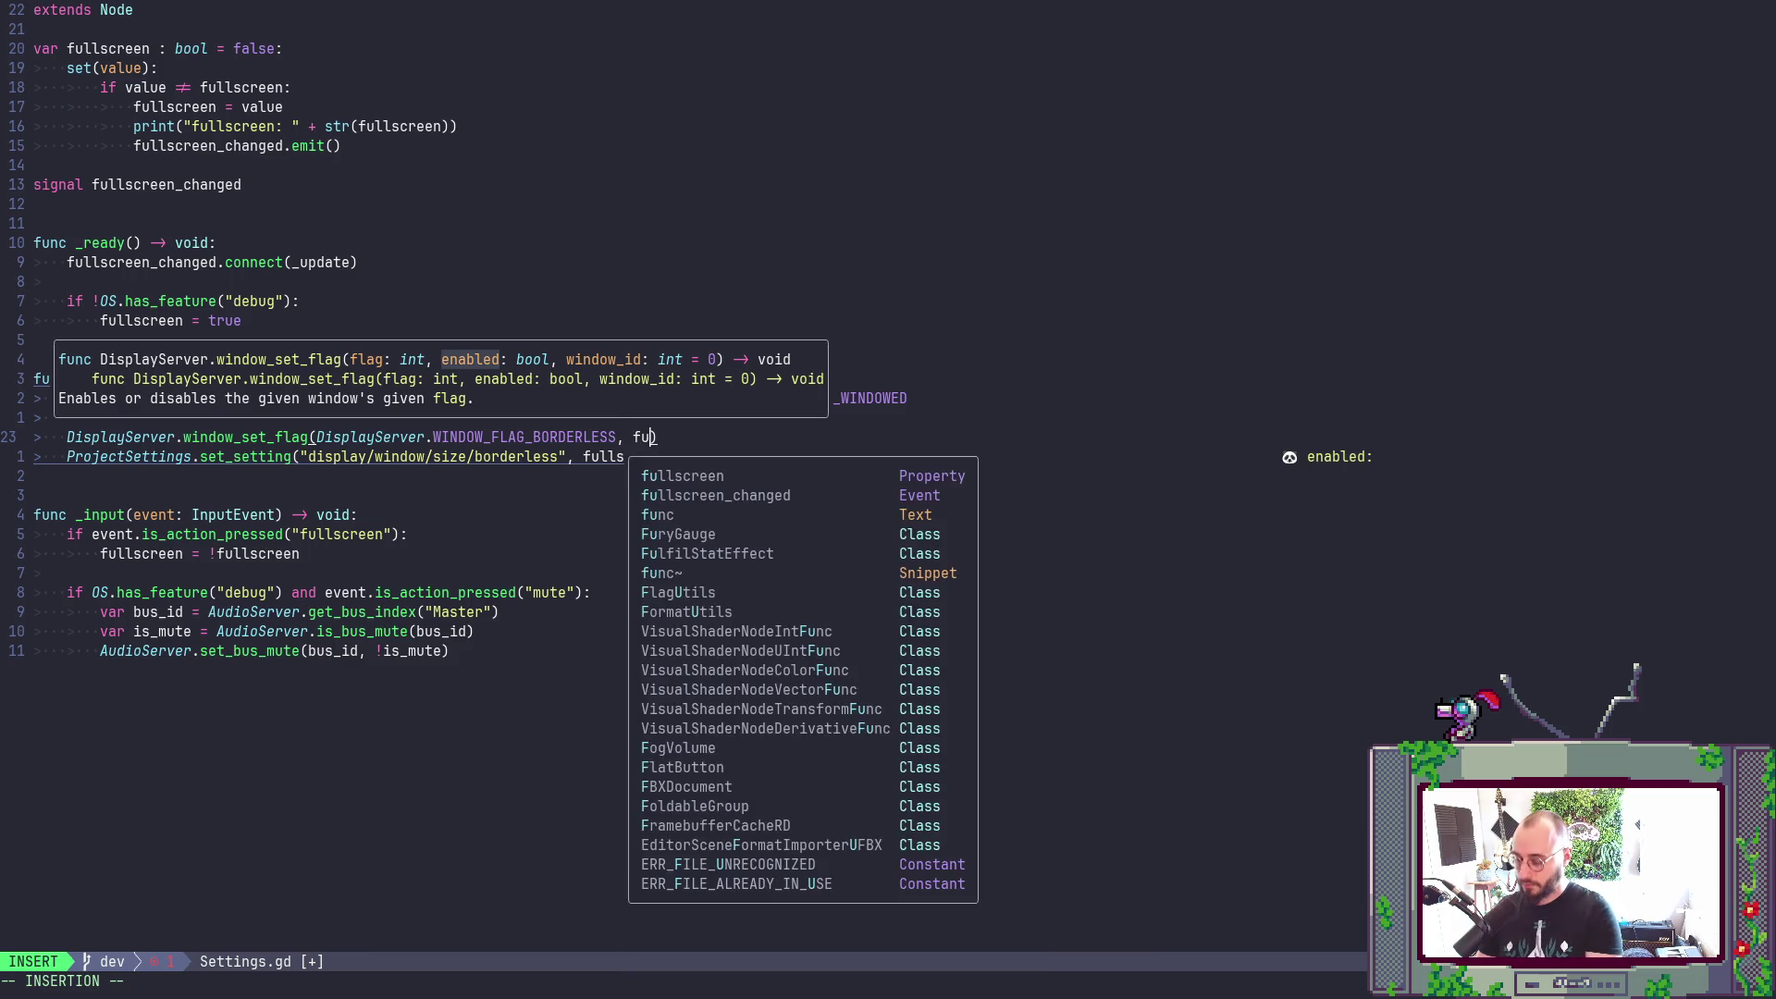
pyautogui.press('Down')
pyautogui.press('Return')
pyautogui.press('Escape')
# - Delete the ProjectSettings borderless set_setting line and save Settings.gd
pyautogui.press('j')
pyautogui.press('d')
pyautogui.press('d')
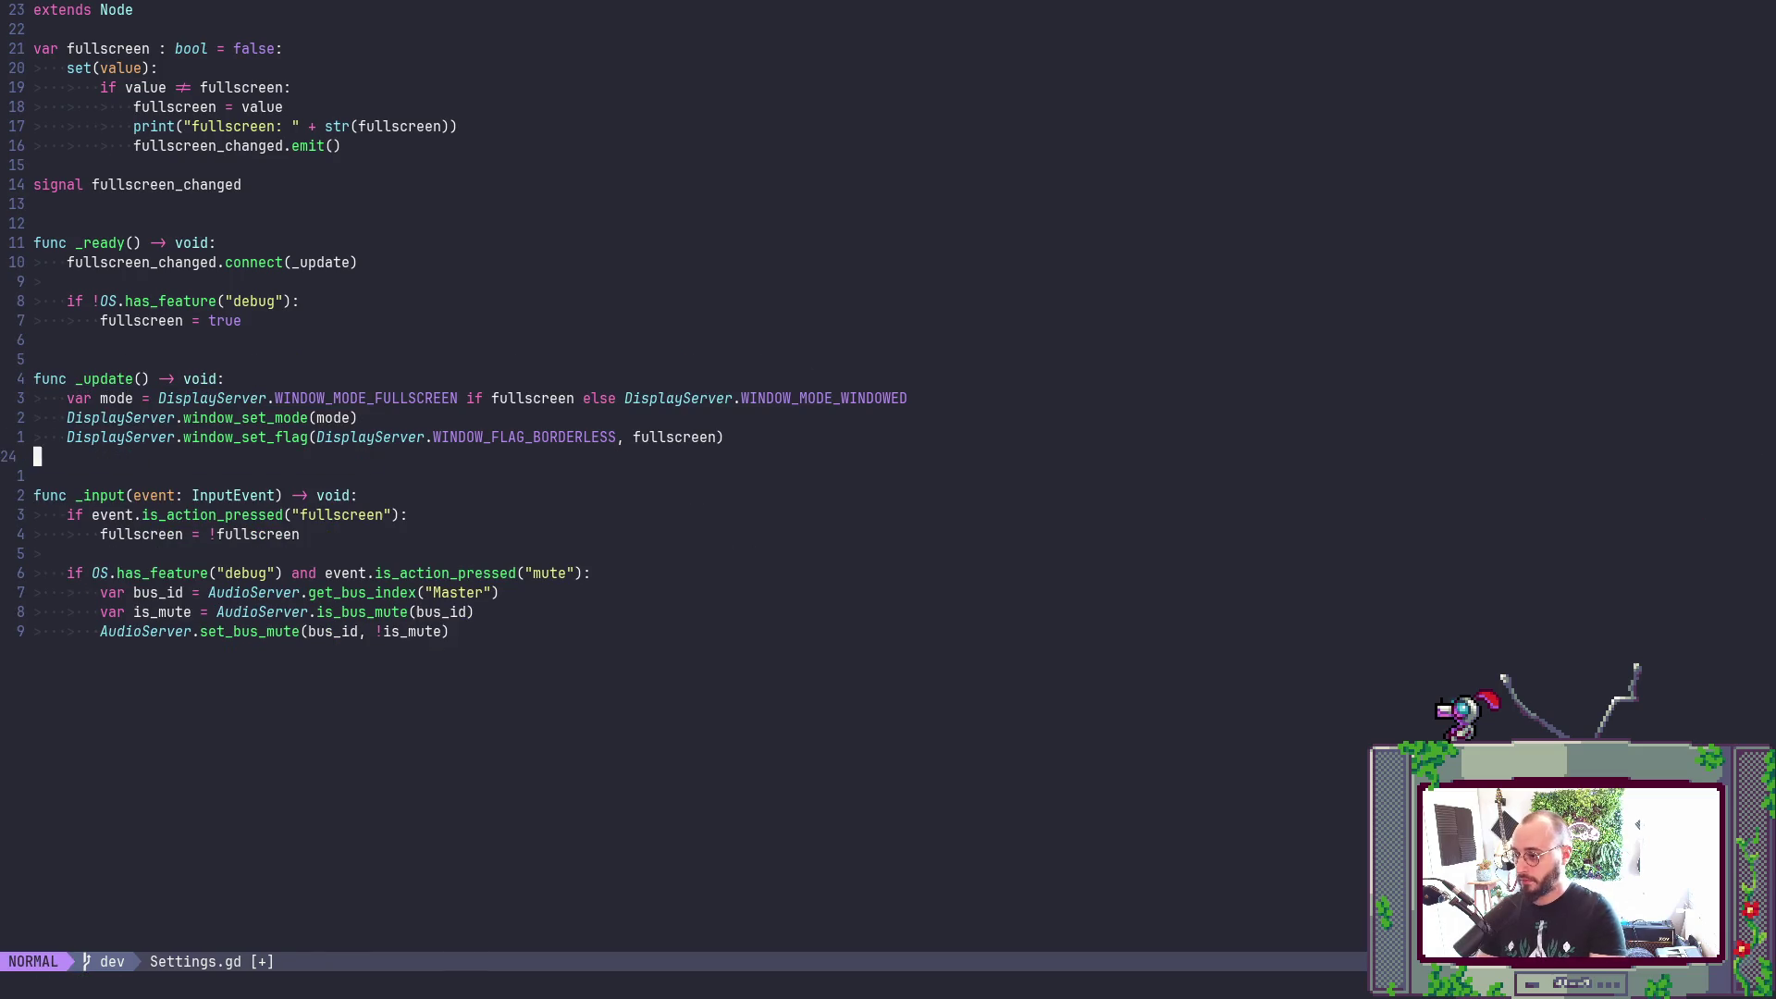
pyautogui.write(':w')
pyautogui.press('Return')
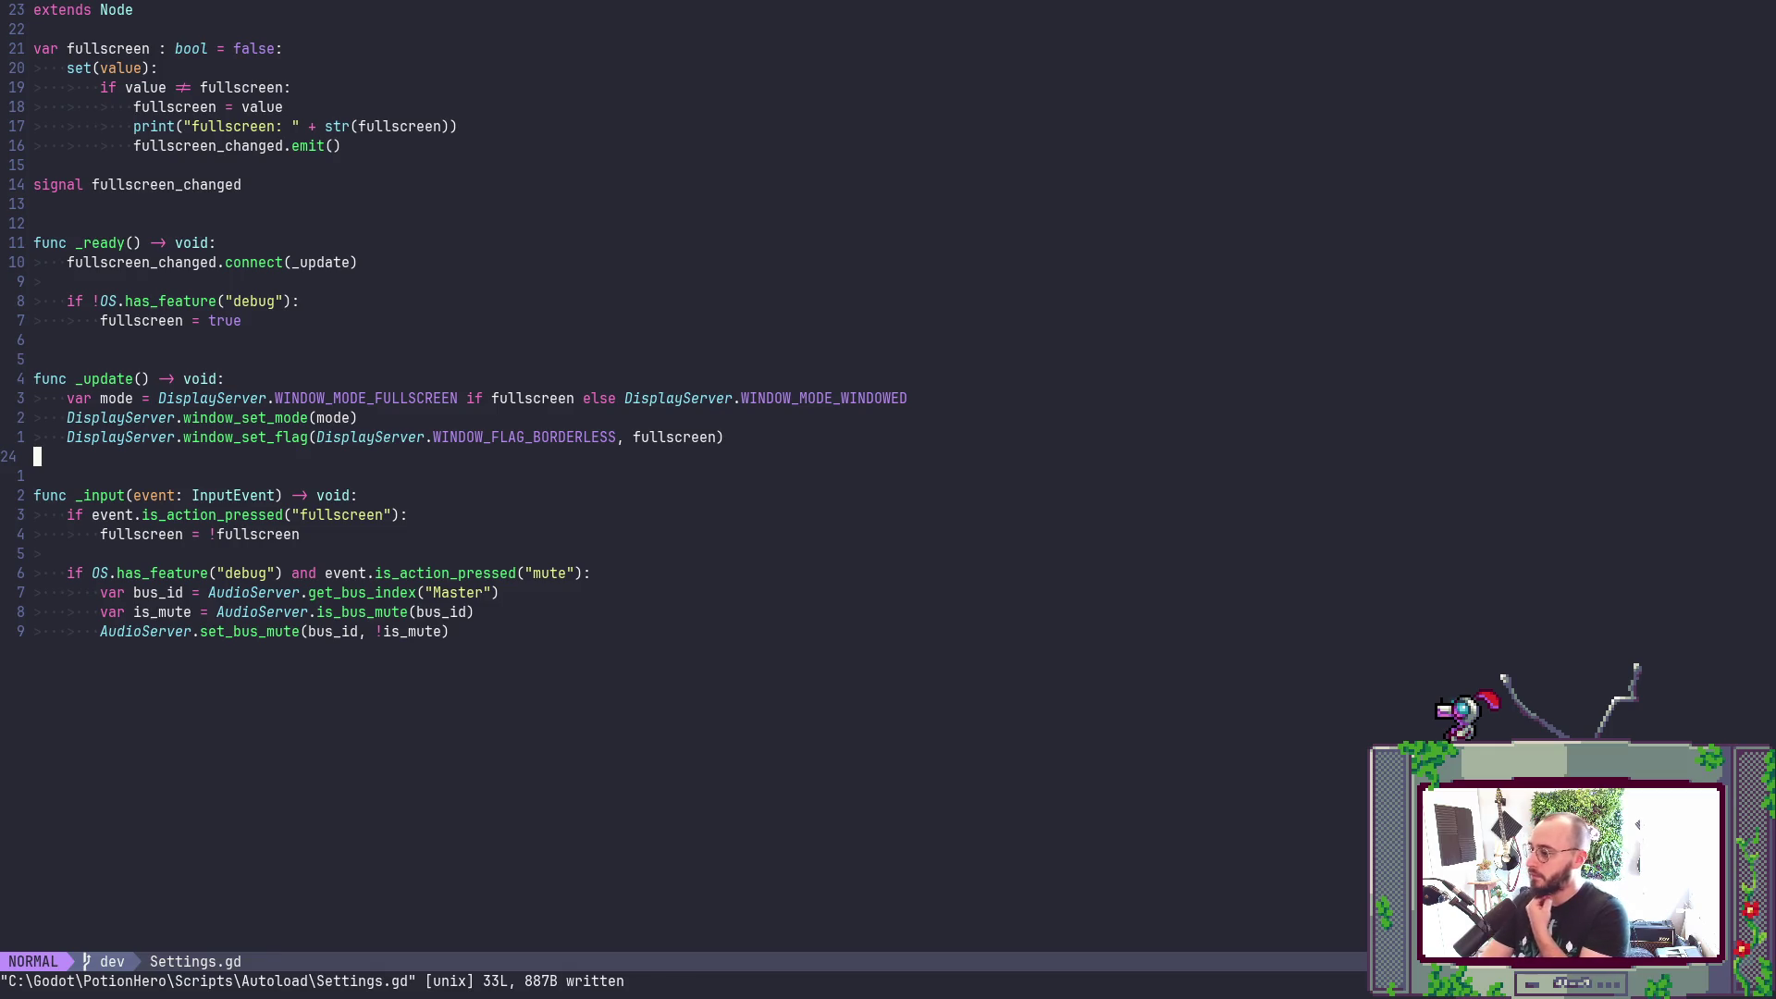
# - Run the game to test the borderless change, stopping and relaunching it a few times
pyautogui.press('F5')
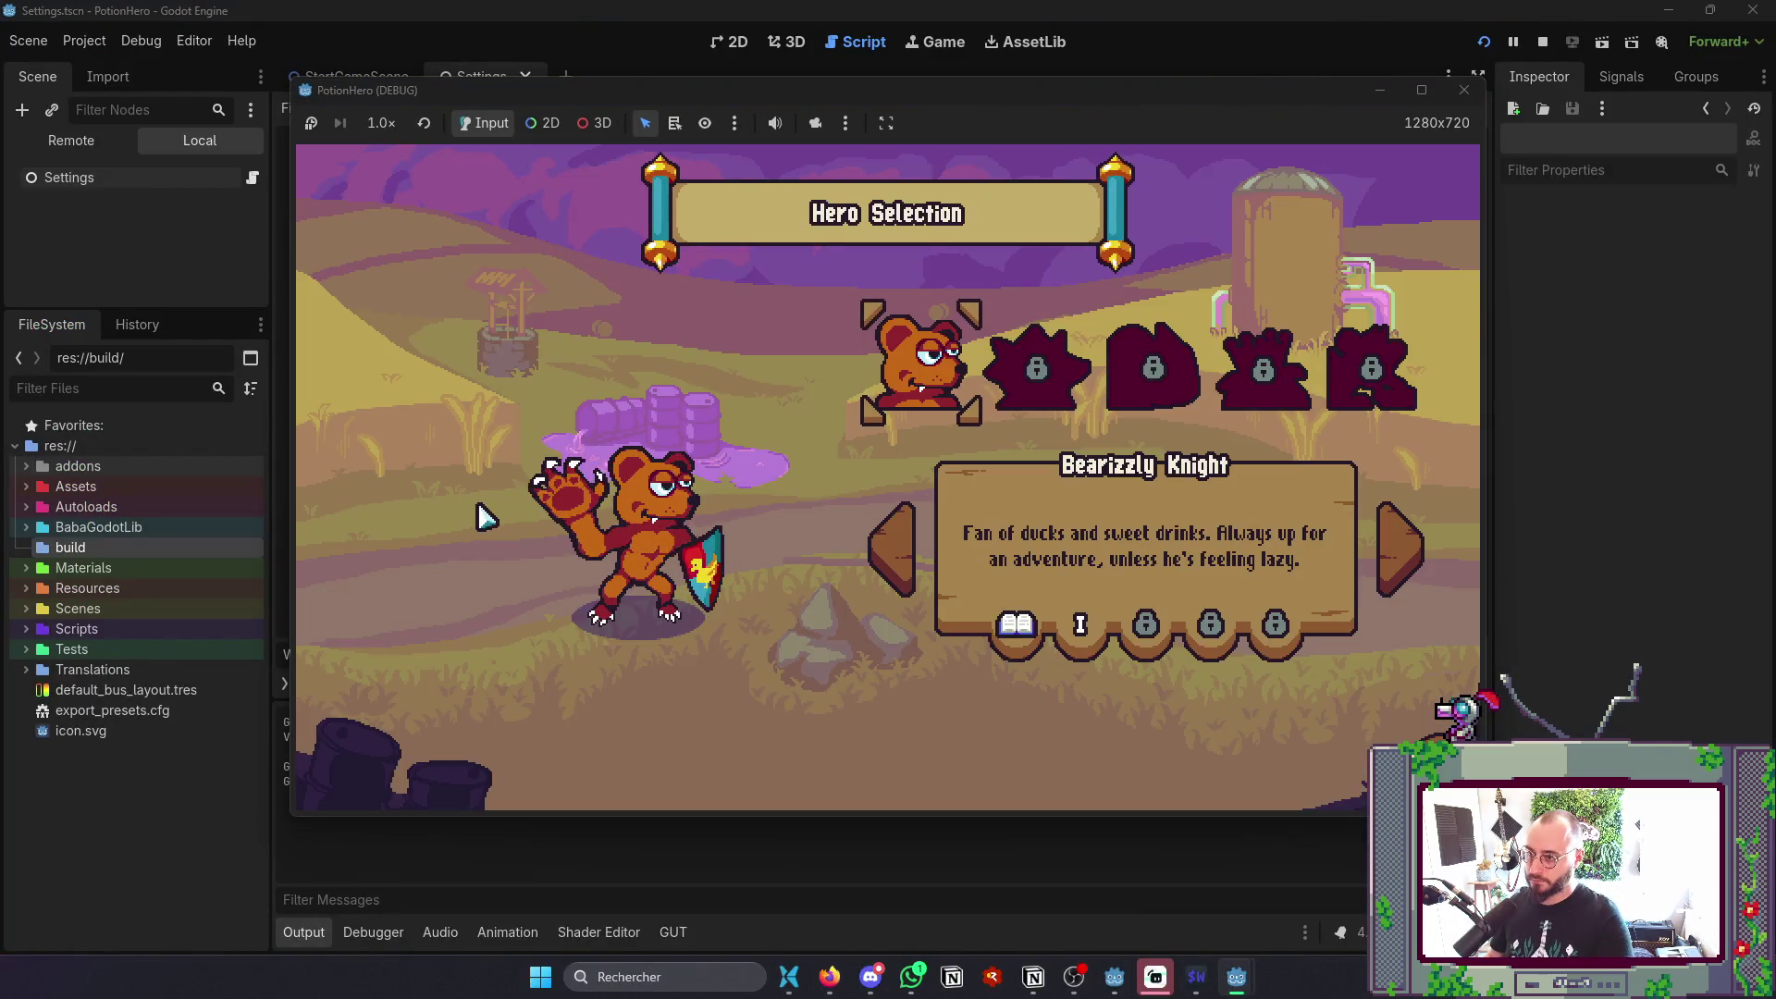
pyautogui.click(1448, 92)
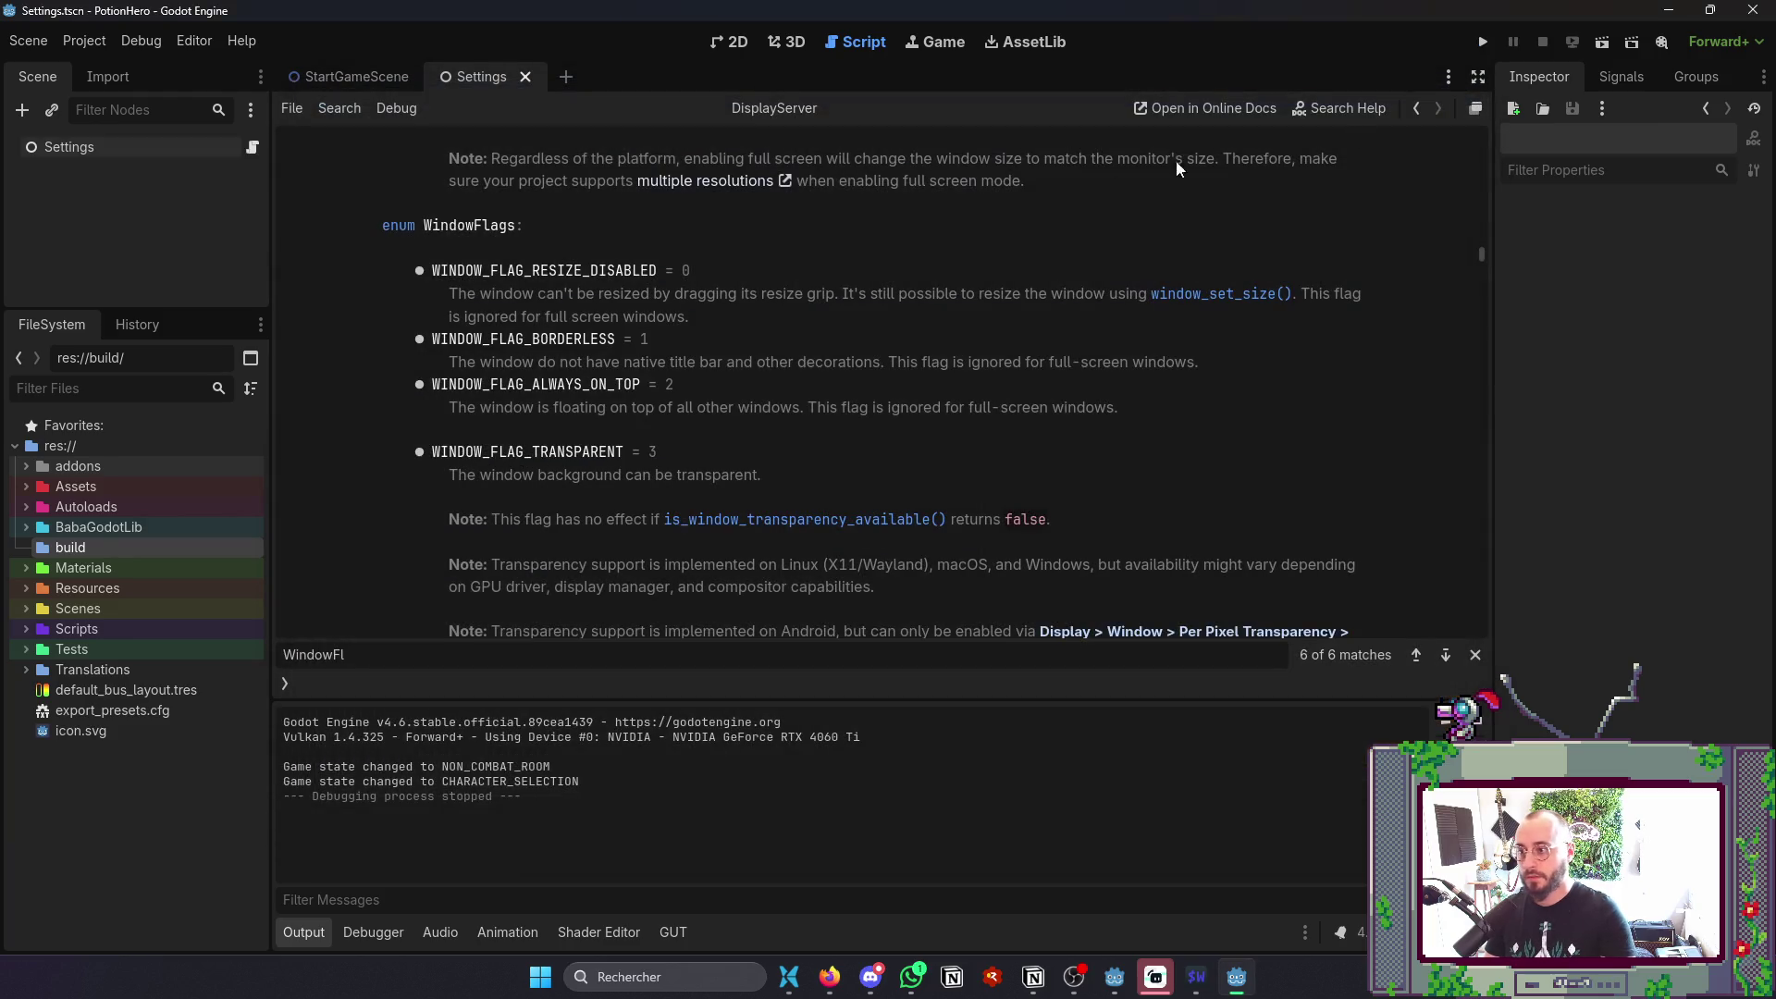
pyautogui.press('F5')
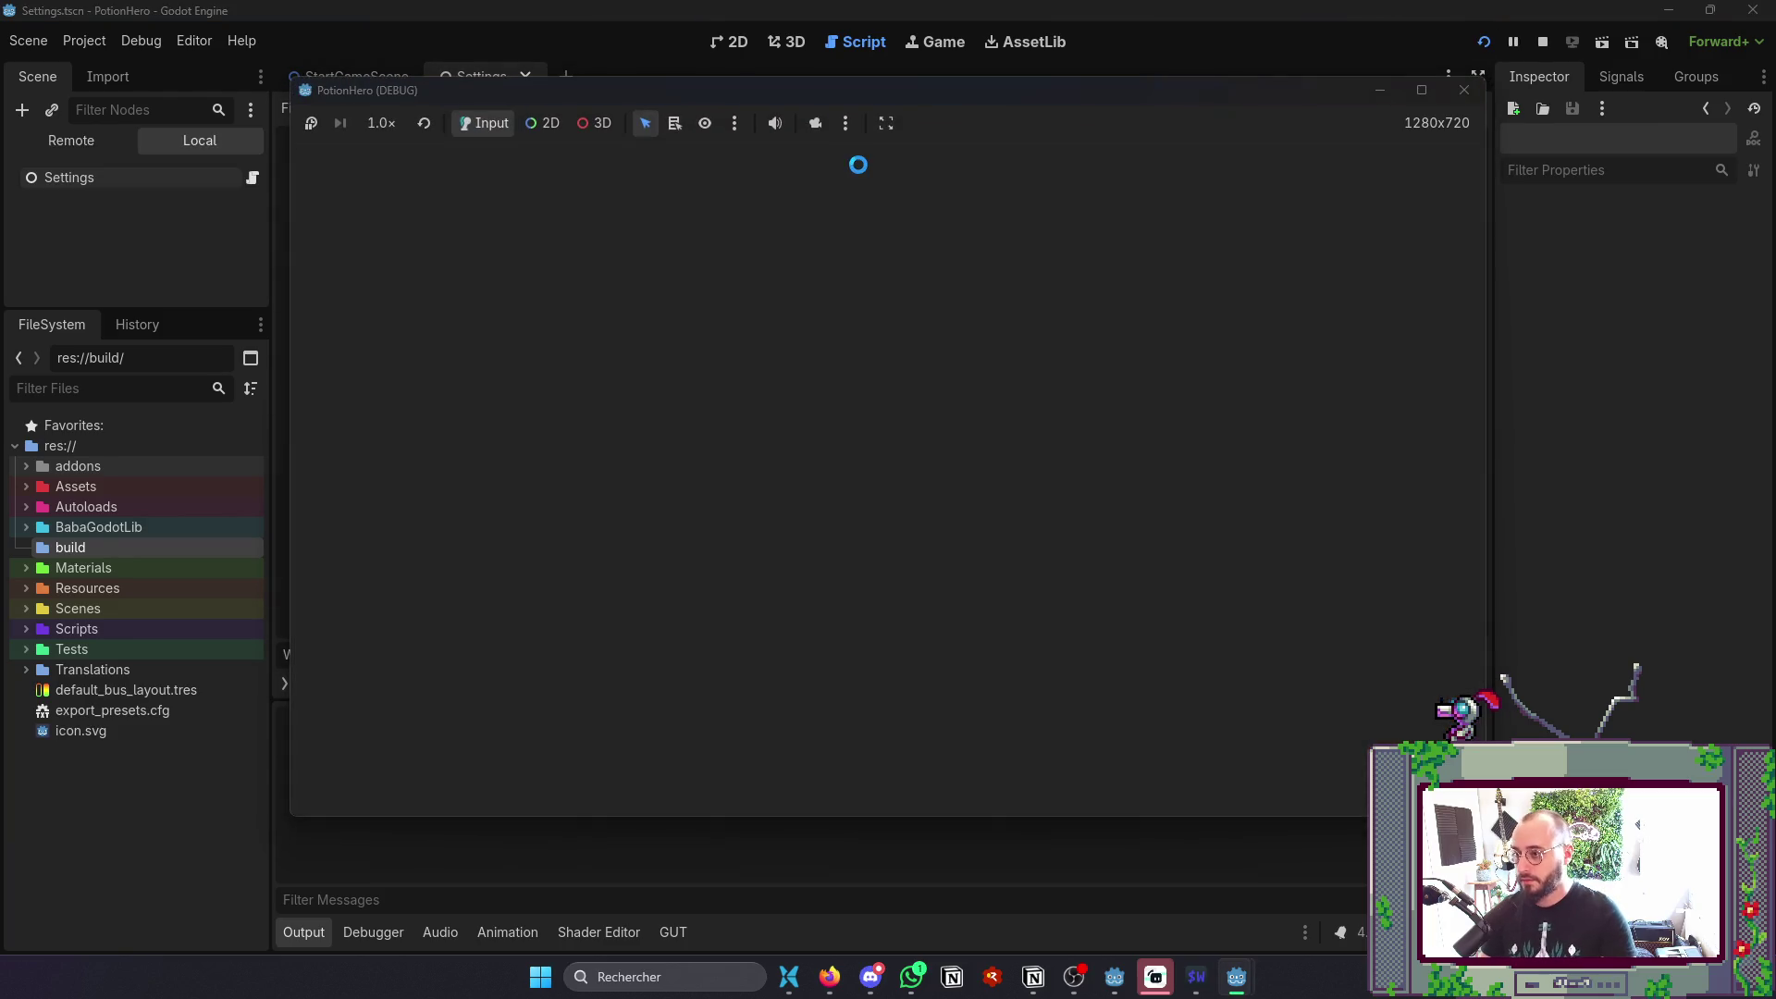
pyautogui.click(846, 123)
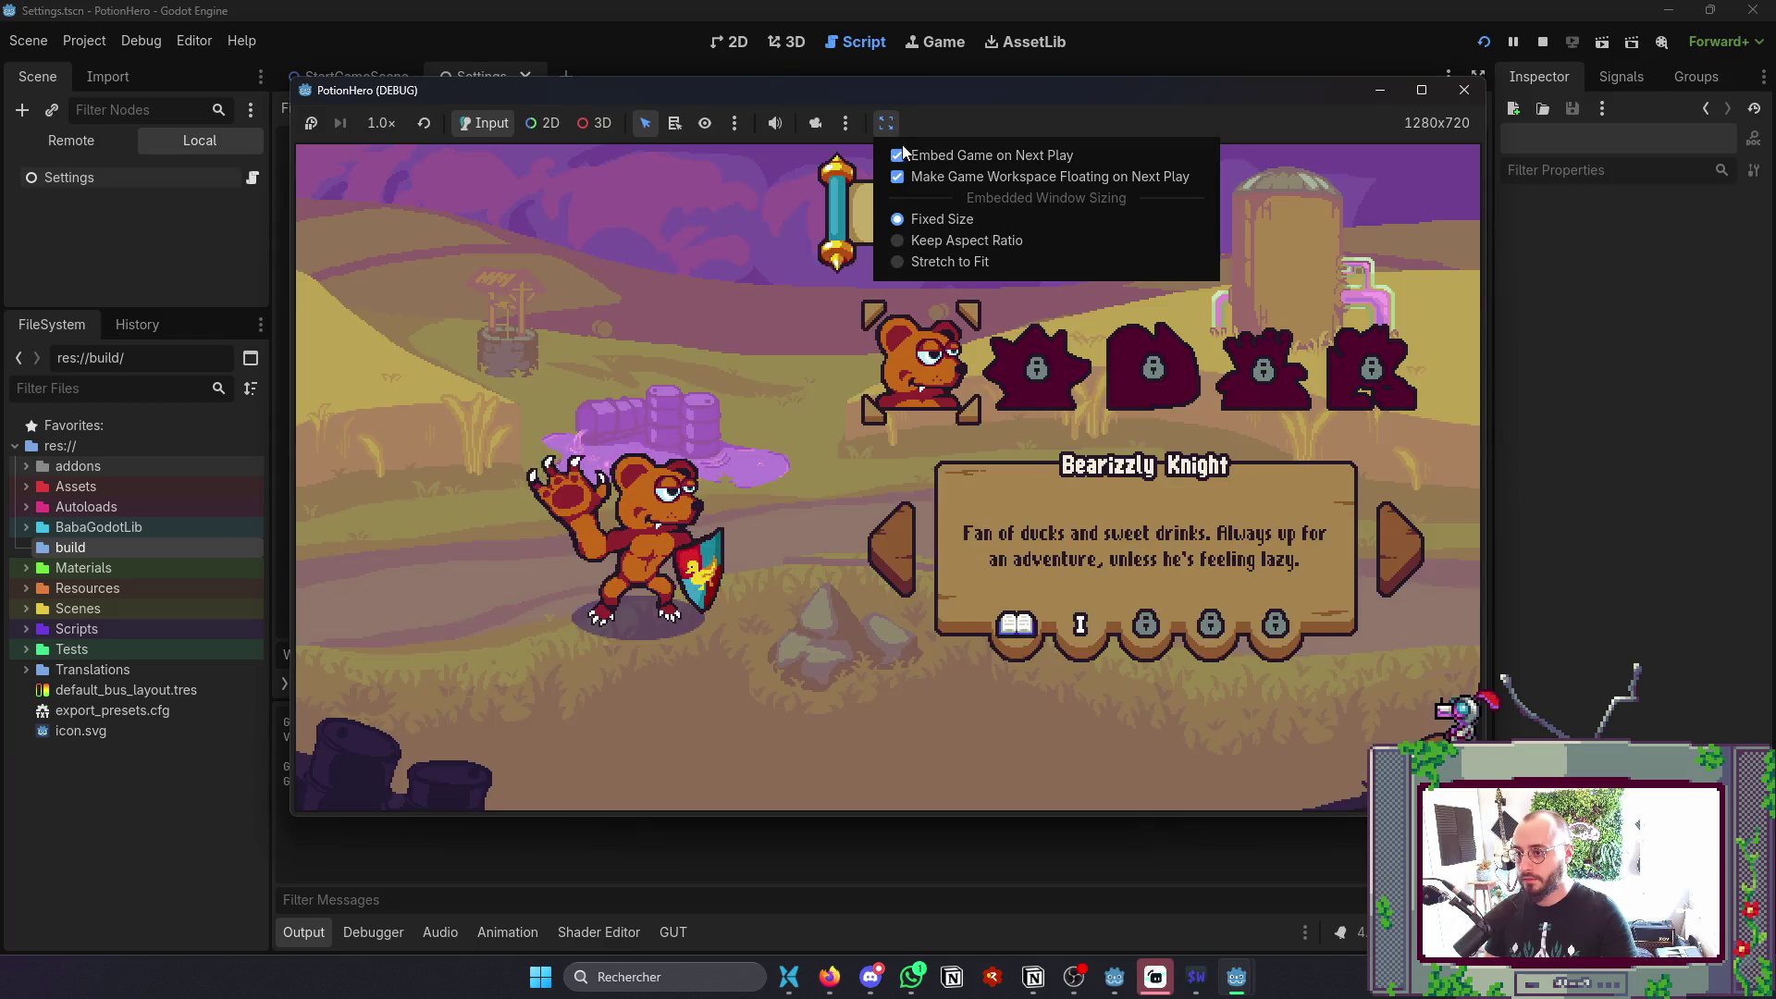
pyautogui.click(932, 166)
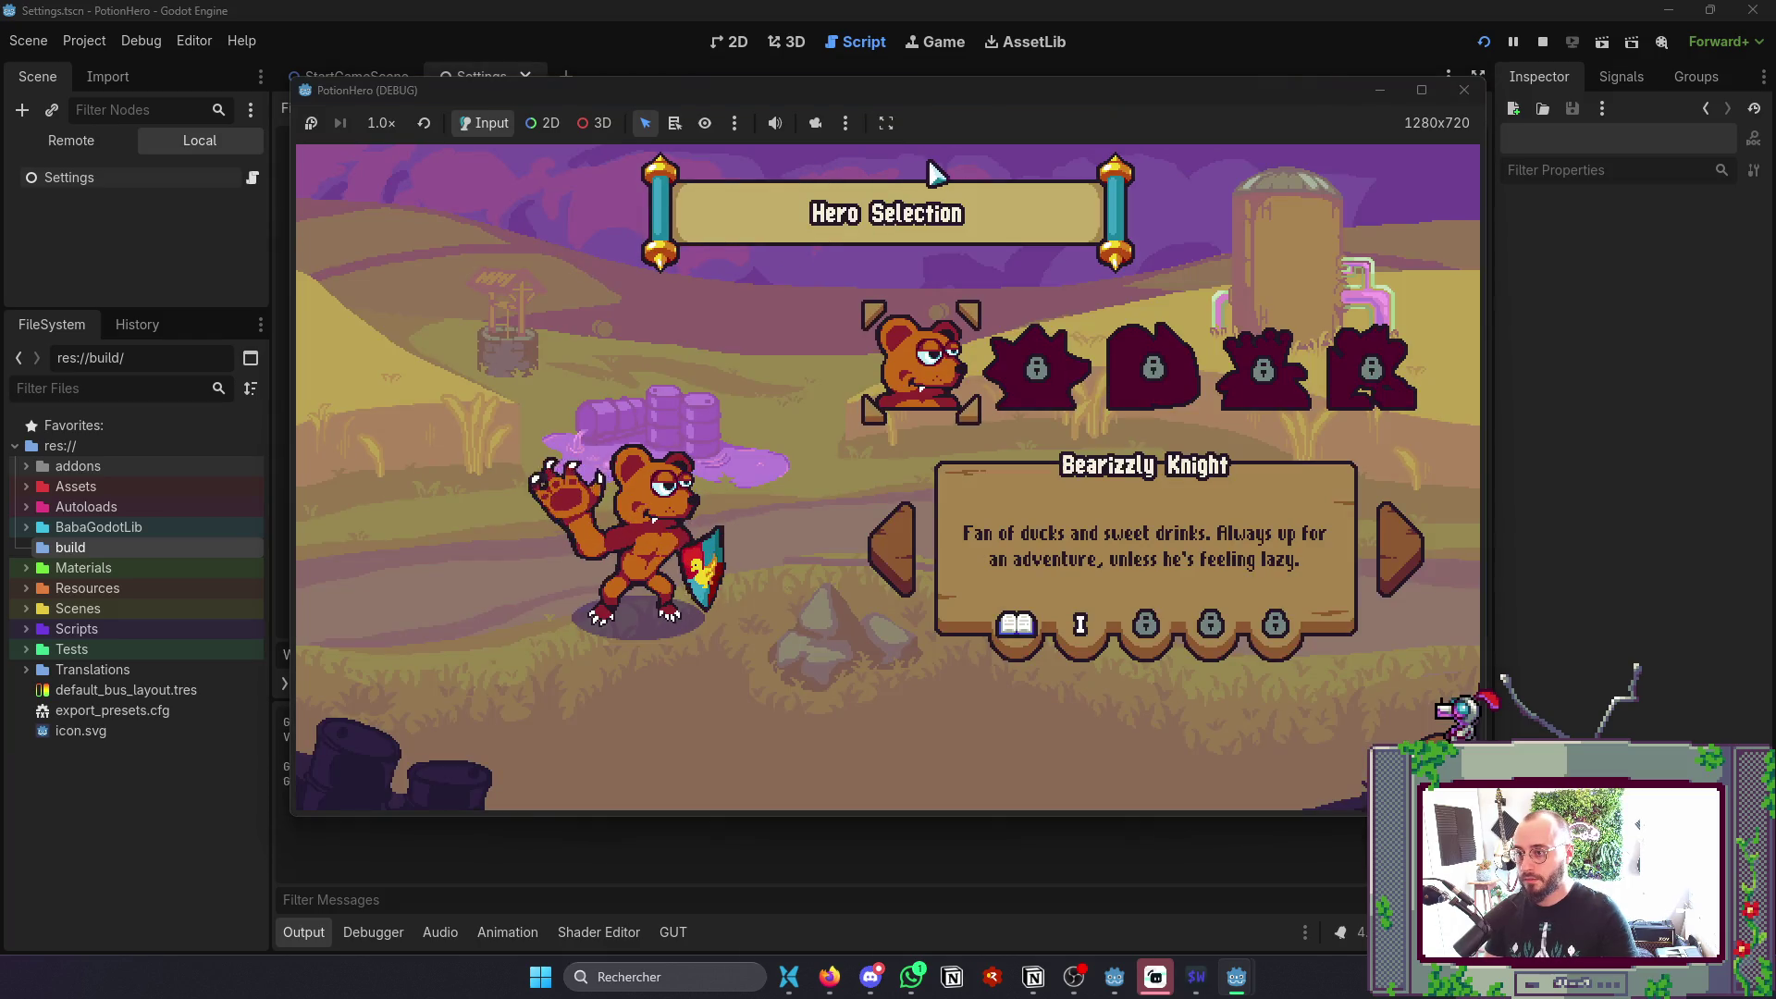
pyautogui.click(1464, 90)
pyautogui.press('F5')
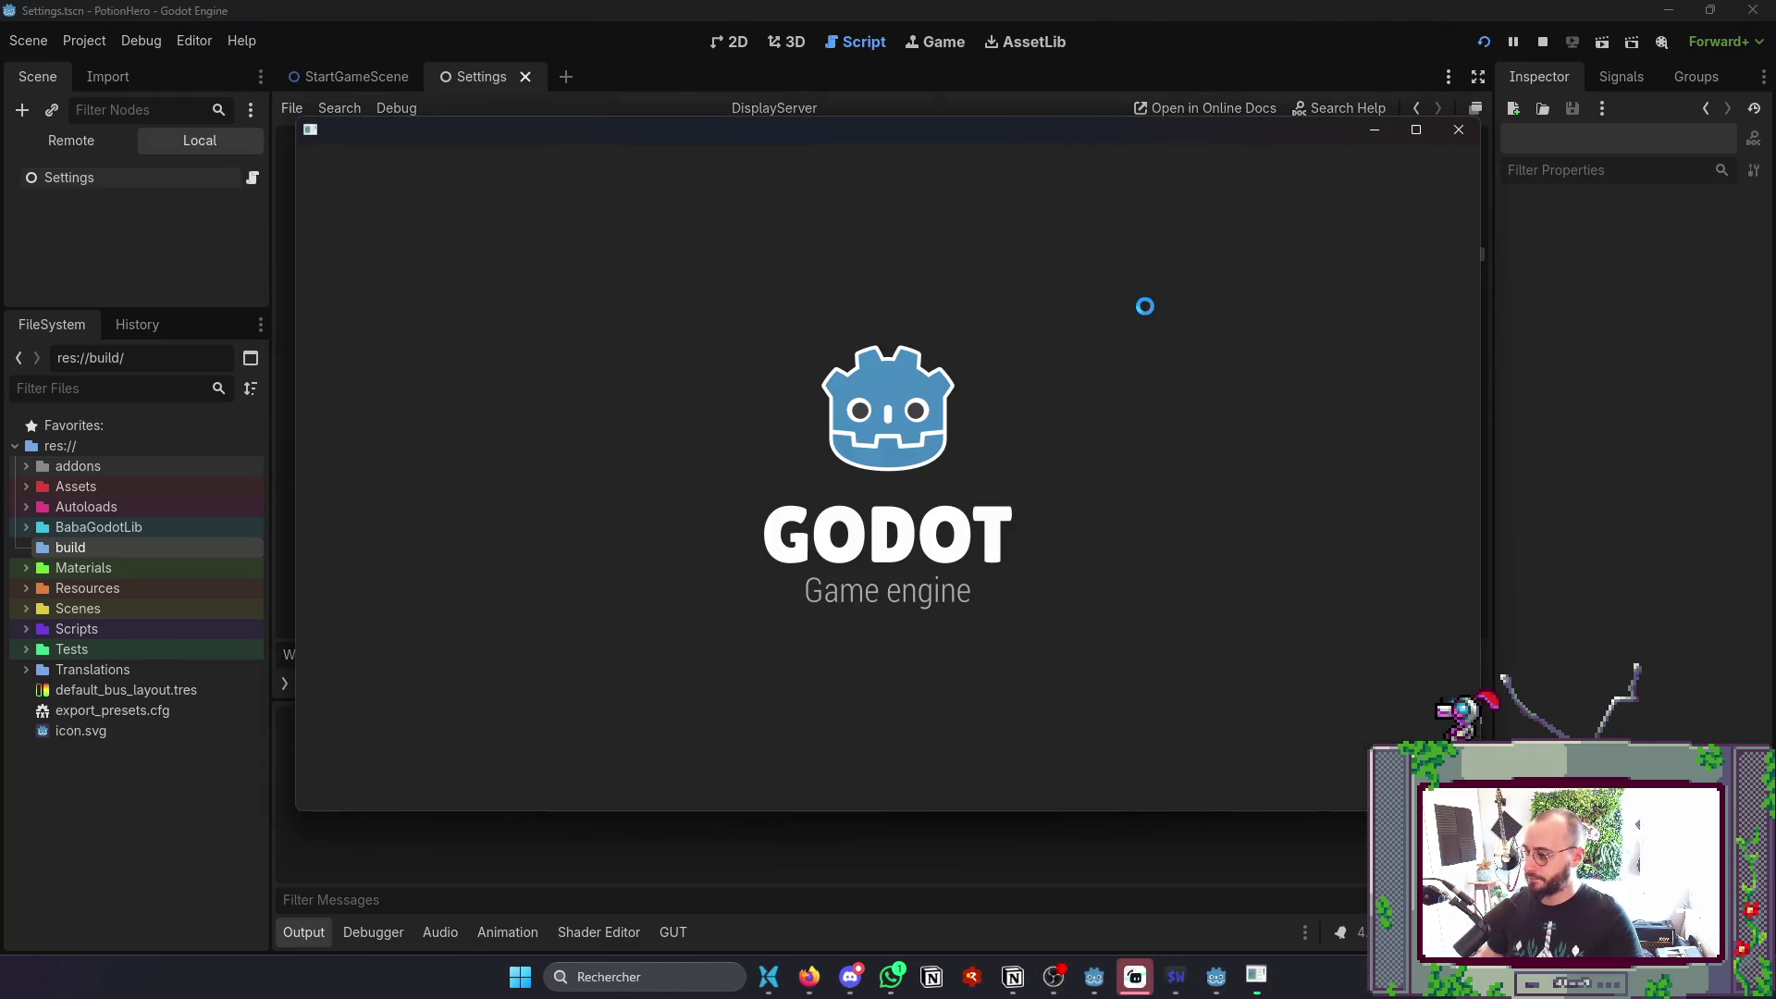
# - Toggle fullscreen with F11 four times, then switch back to Settings.gd in Neovim
pyautogui.press('F11')
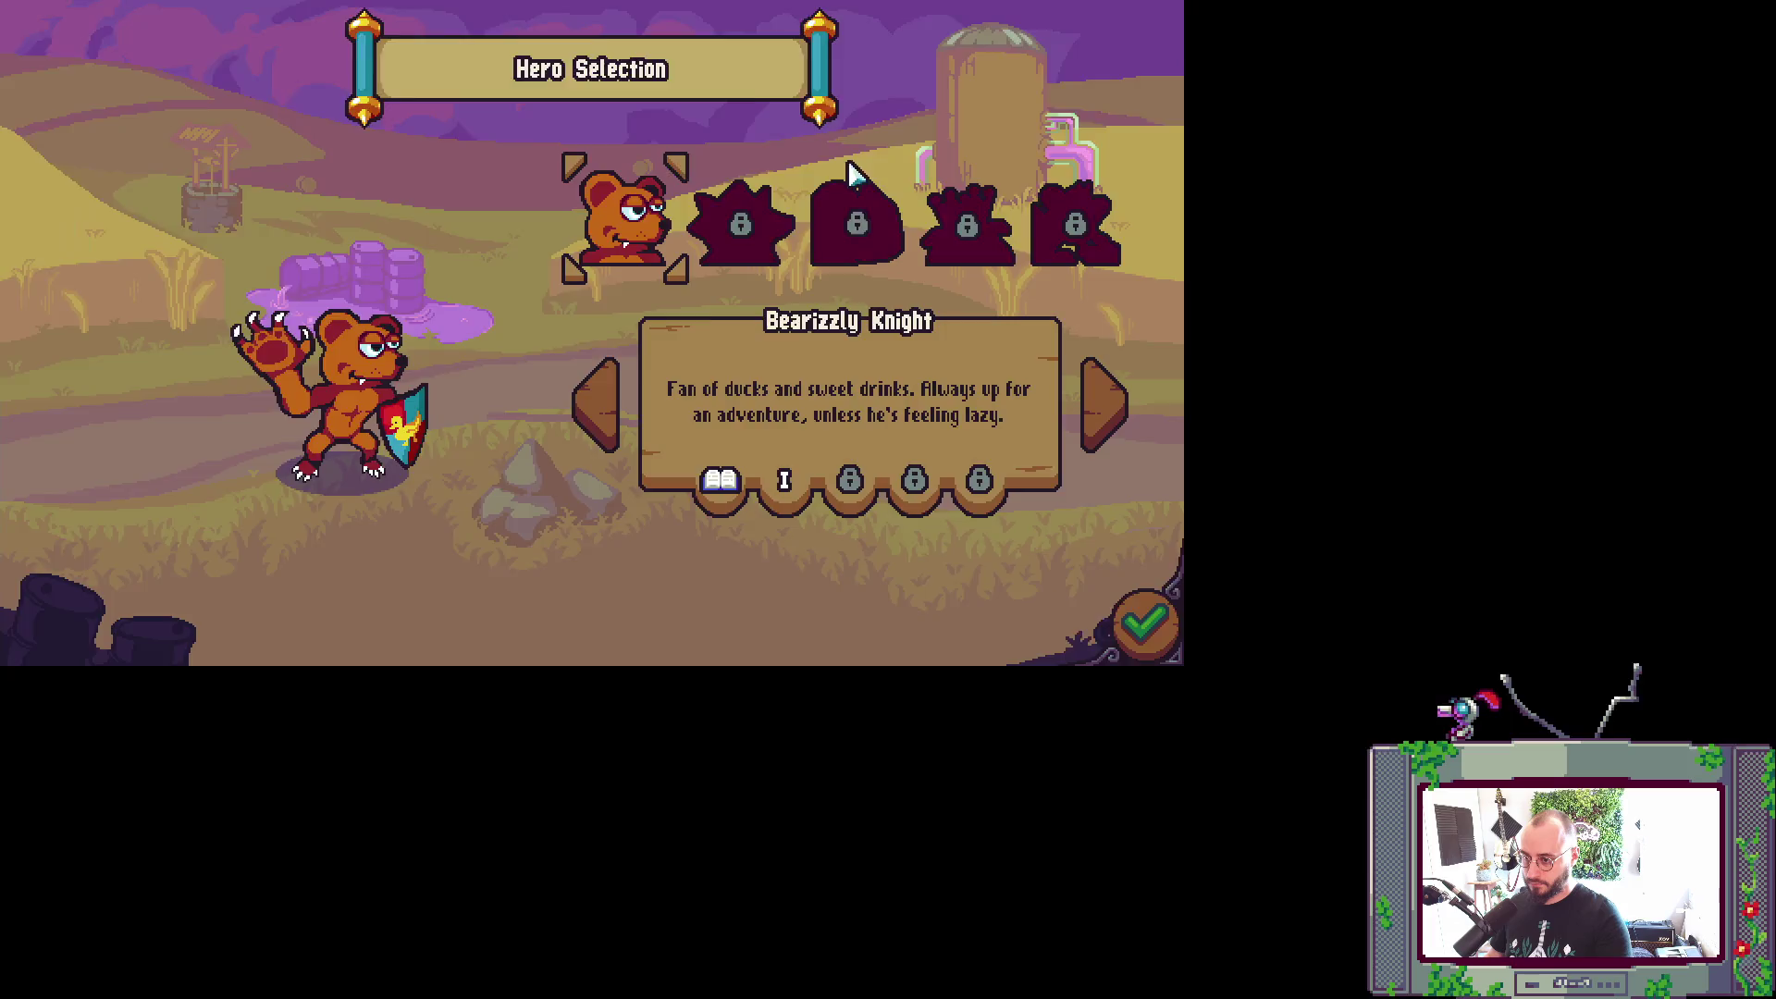
pyautogui.press('F11')
pyautogui.press('F11')
pyautogui.press('F11')
pyautogui.press('F11')
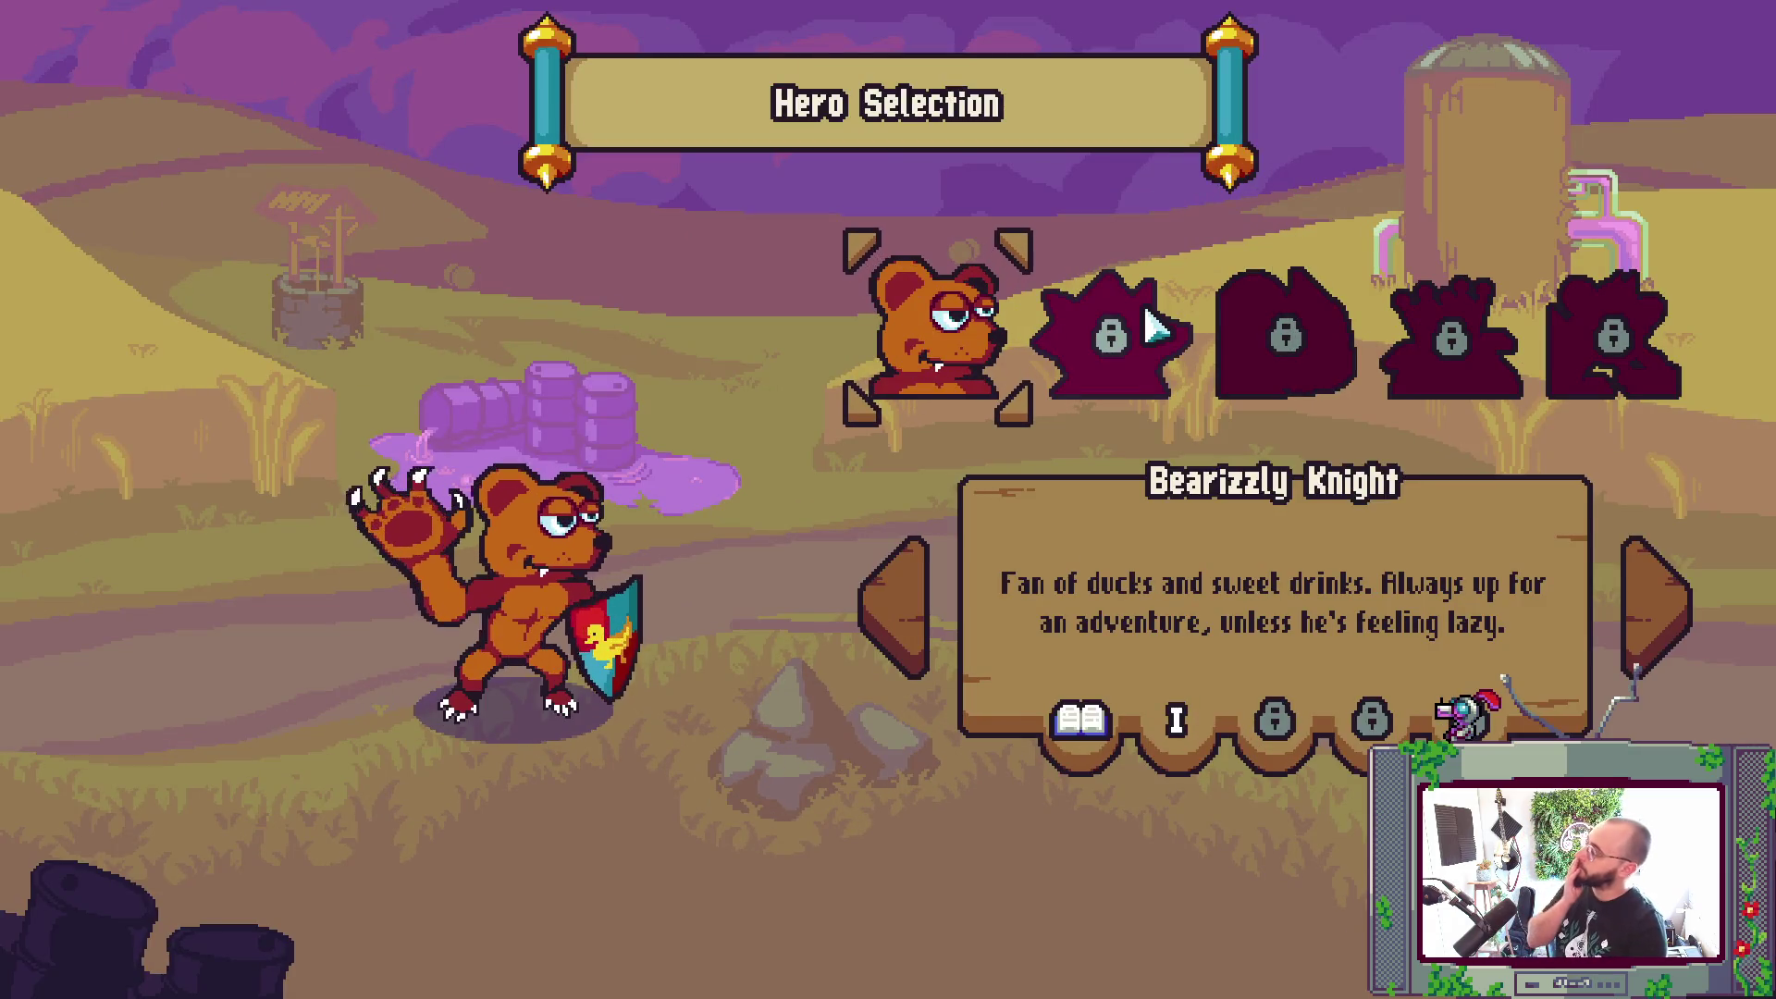
pyautogui.press('F11')
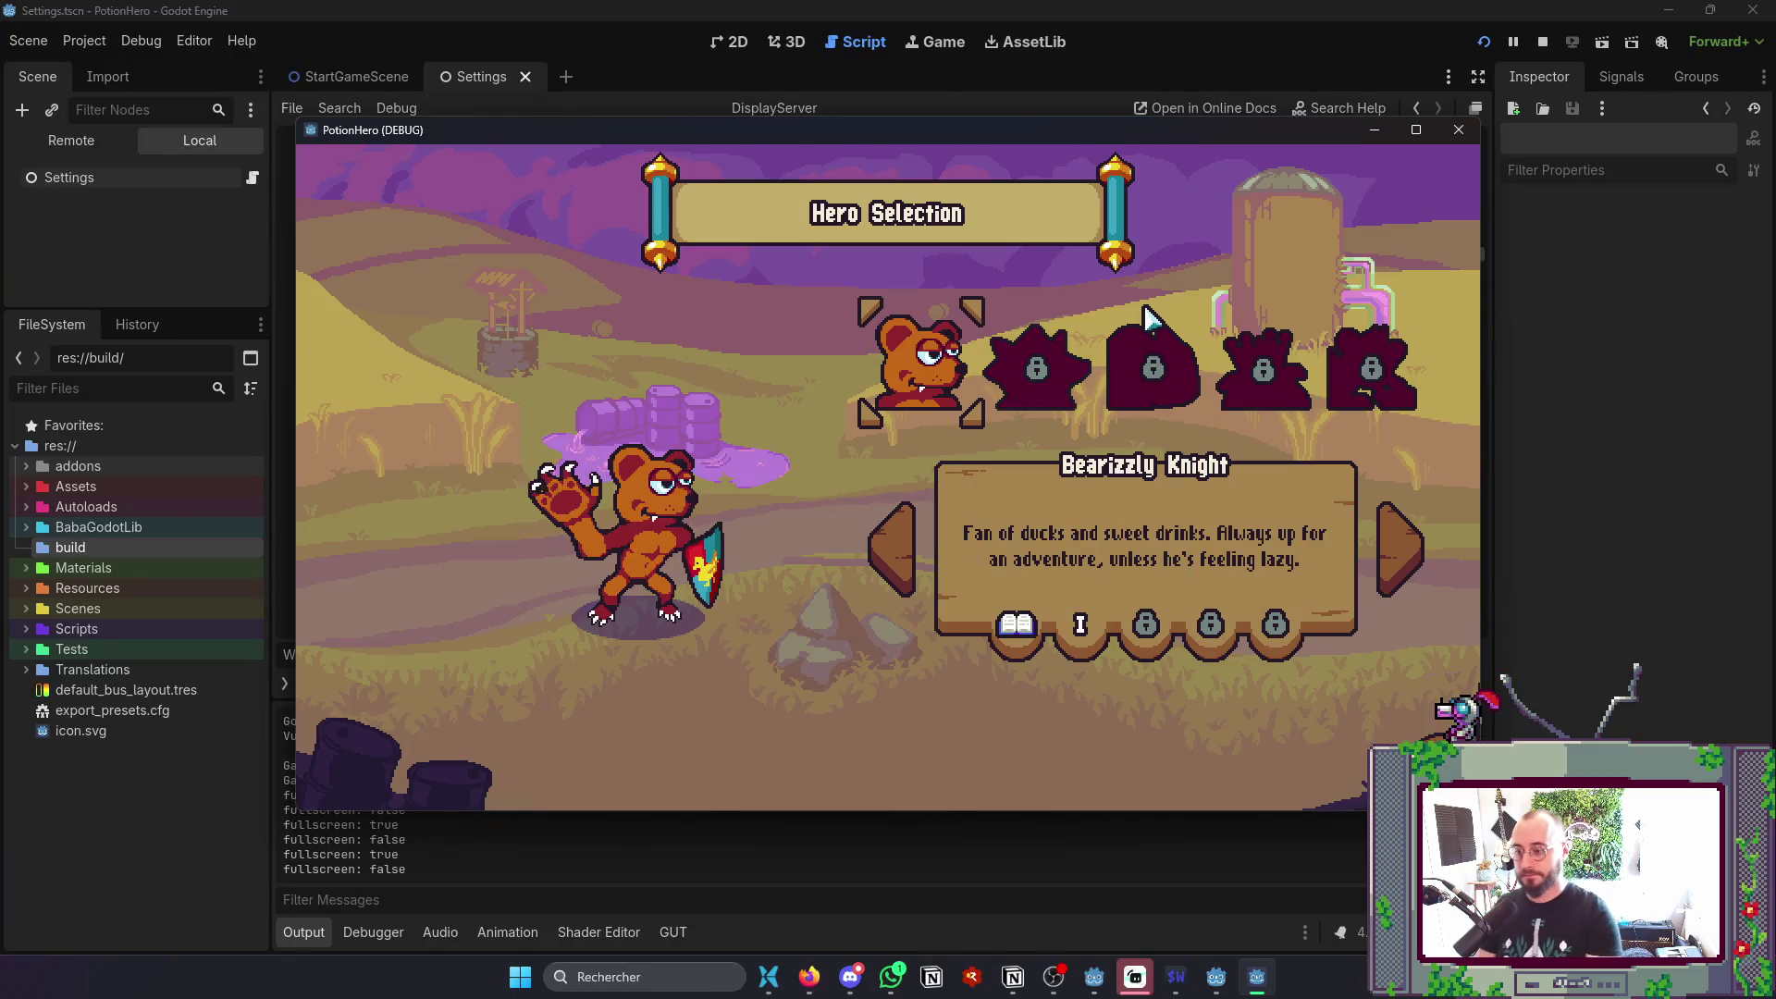
pyautogui.press('F11')
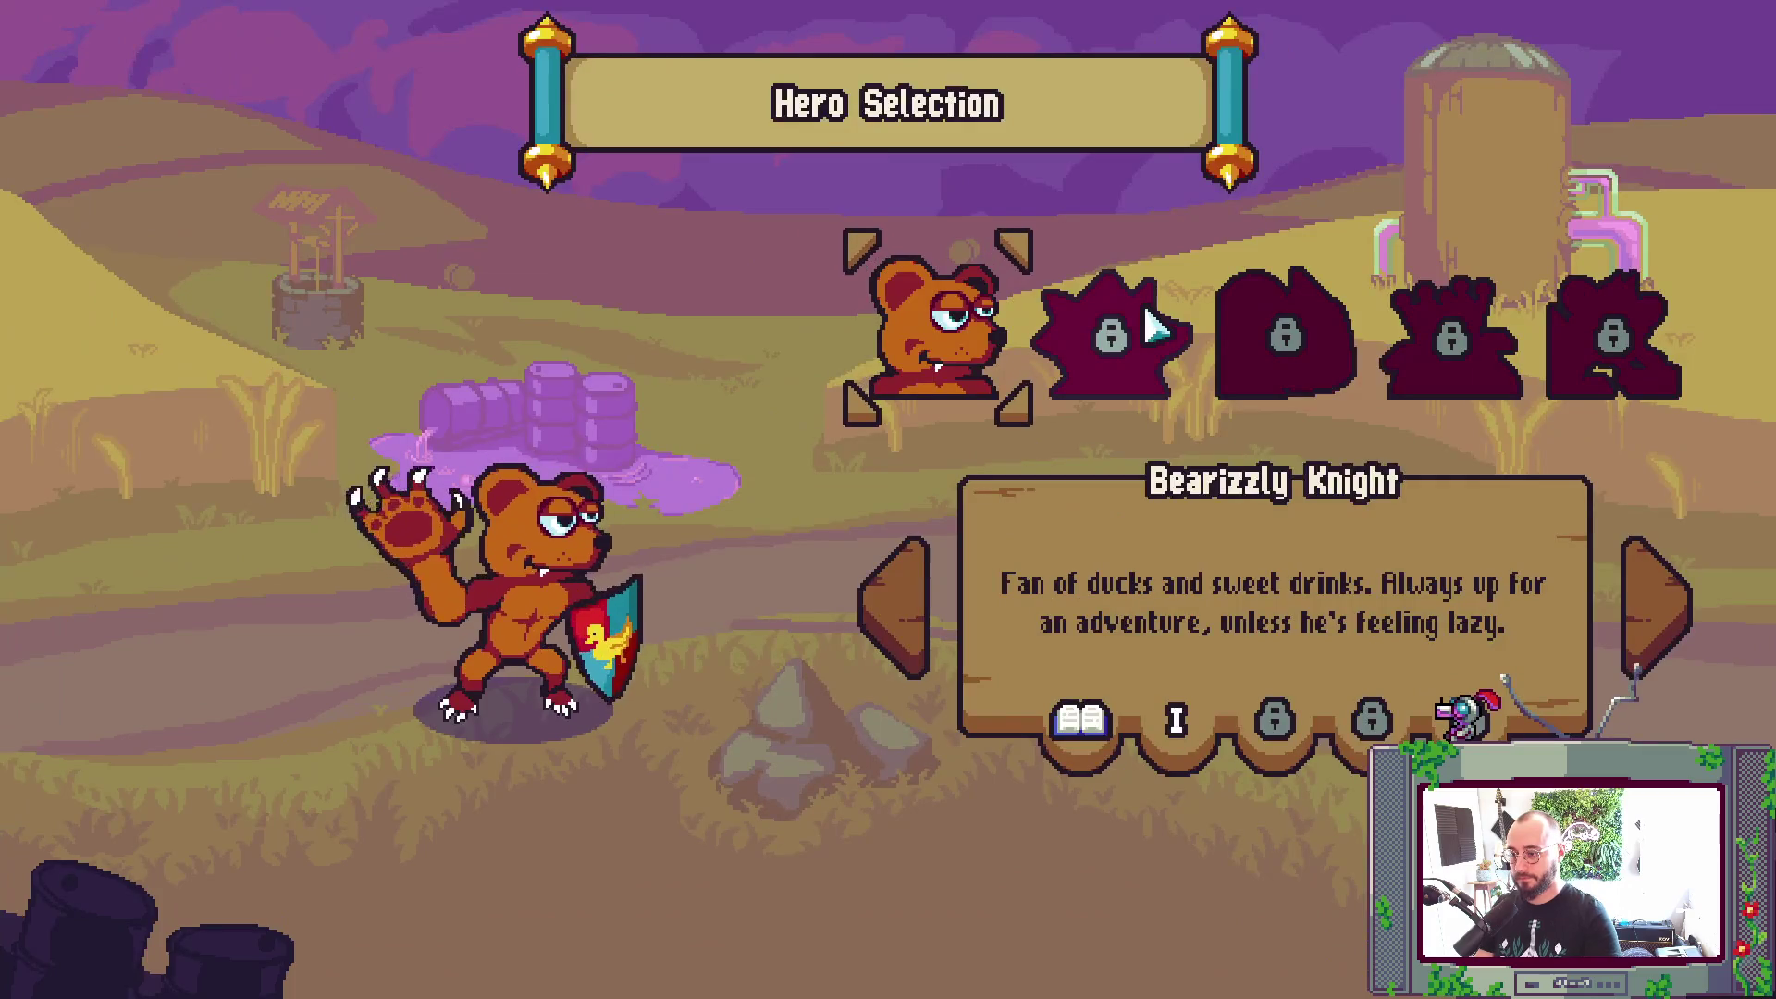
pyautogui.hotkey('alt', 'Tab')
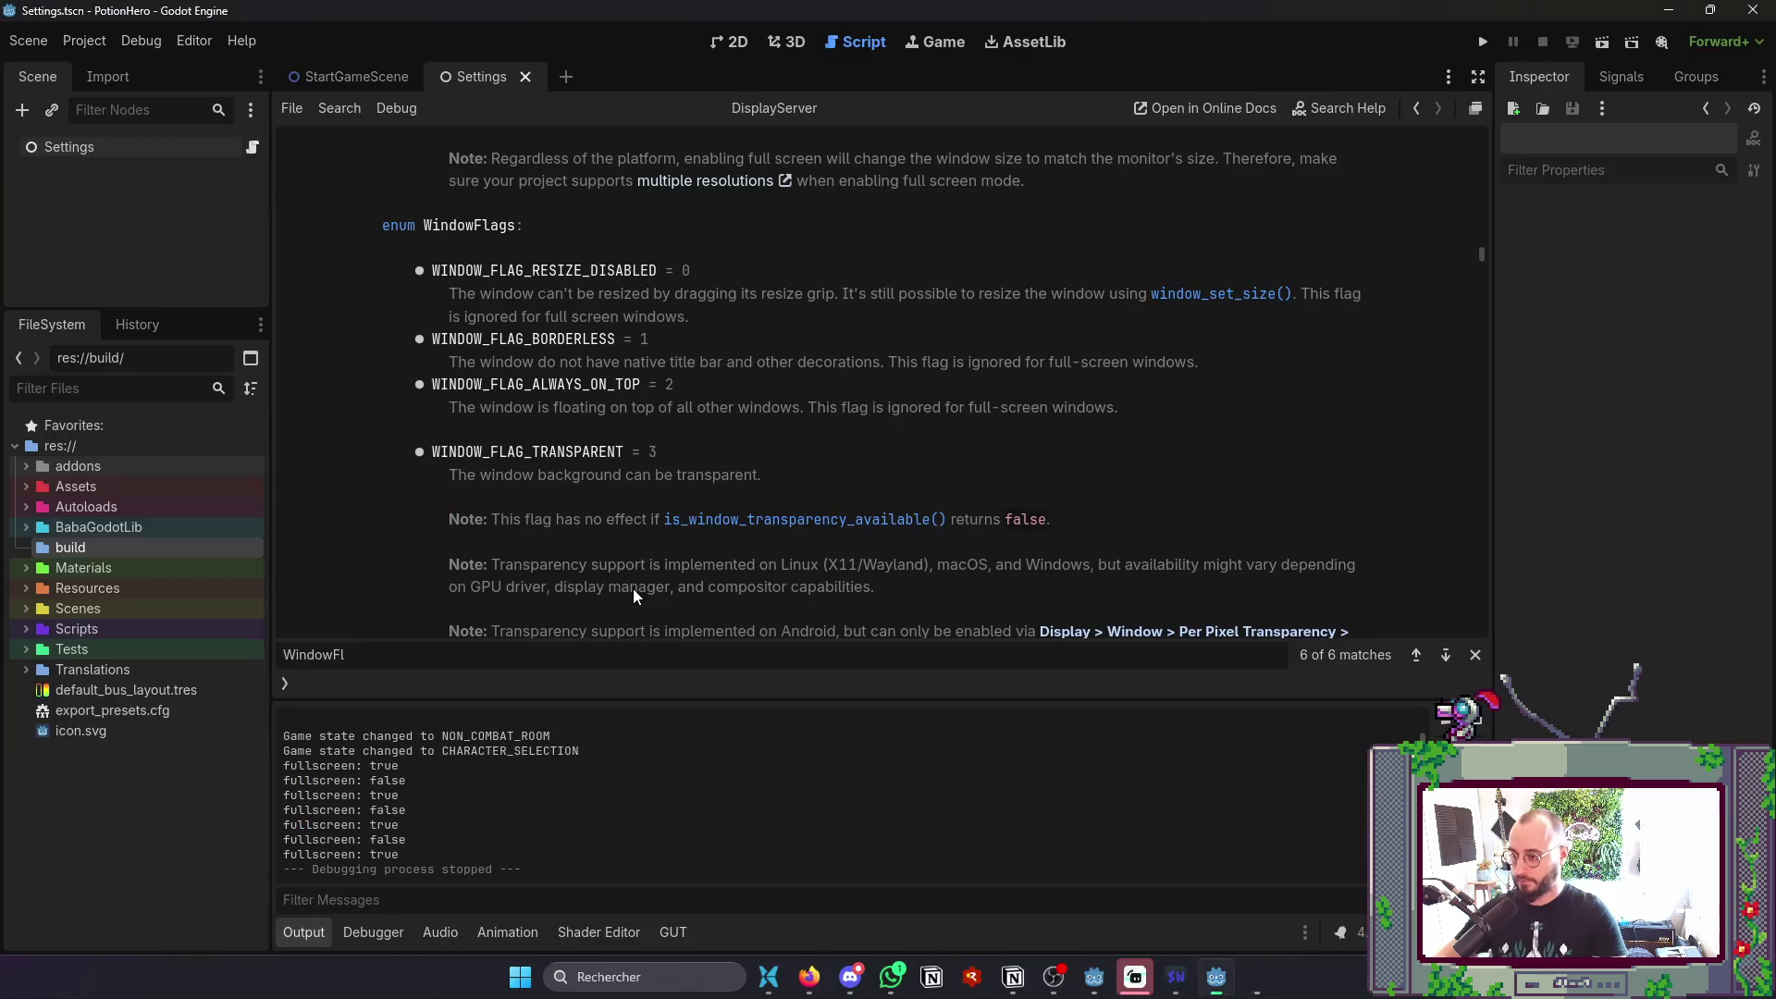
pyautogui.hotkey('alt', 'Tab')
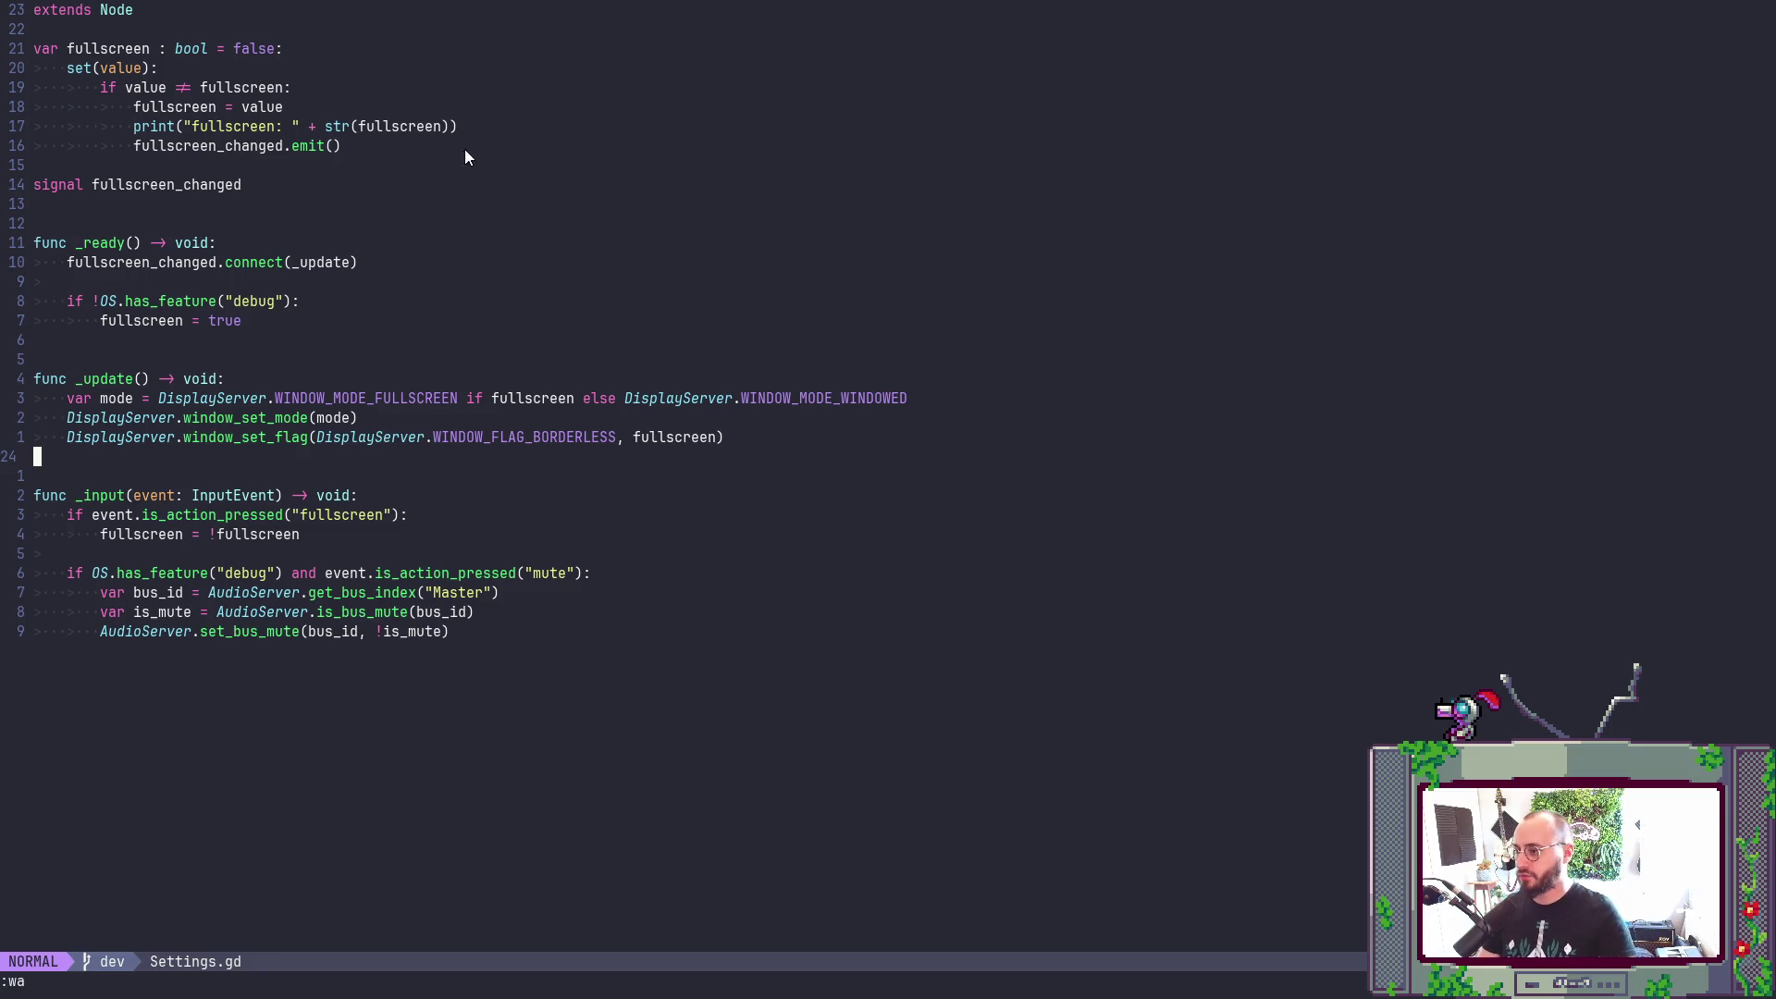
# - Delete the fullscreen print line, add () to the emit call, and save with :wa
pyautogui.click(488, 126)
pyautogui.press('d')
pyautogui.press('d')
pyautogui.write('()')
pyautogui.press('Escape')
pyautogui.write(':wa')
pyautogui.press('Return')
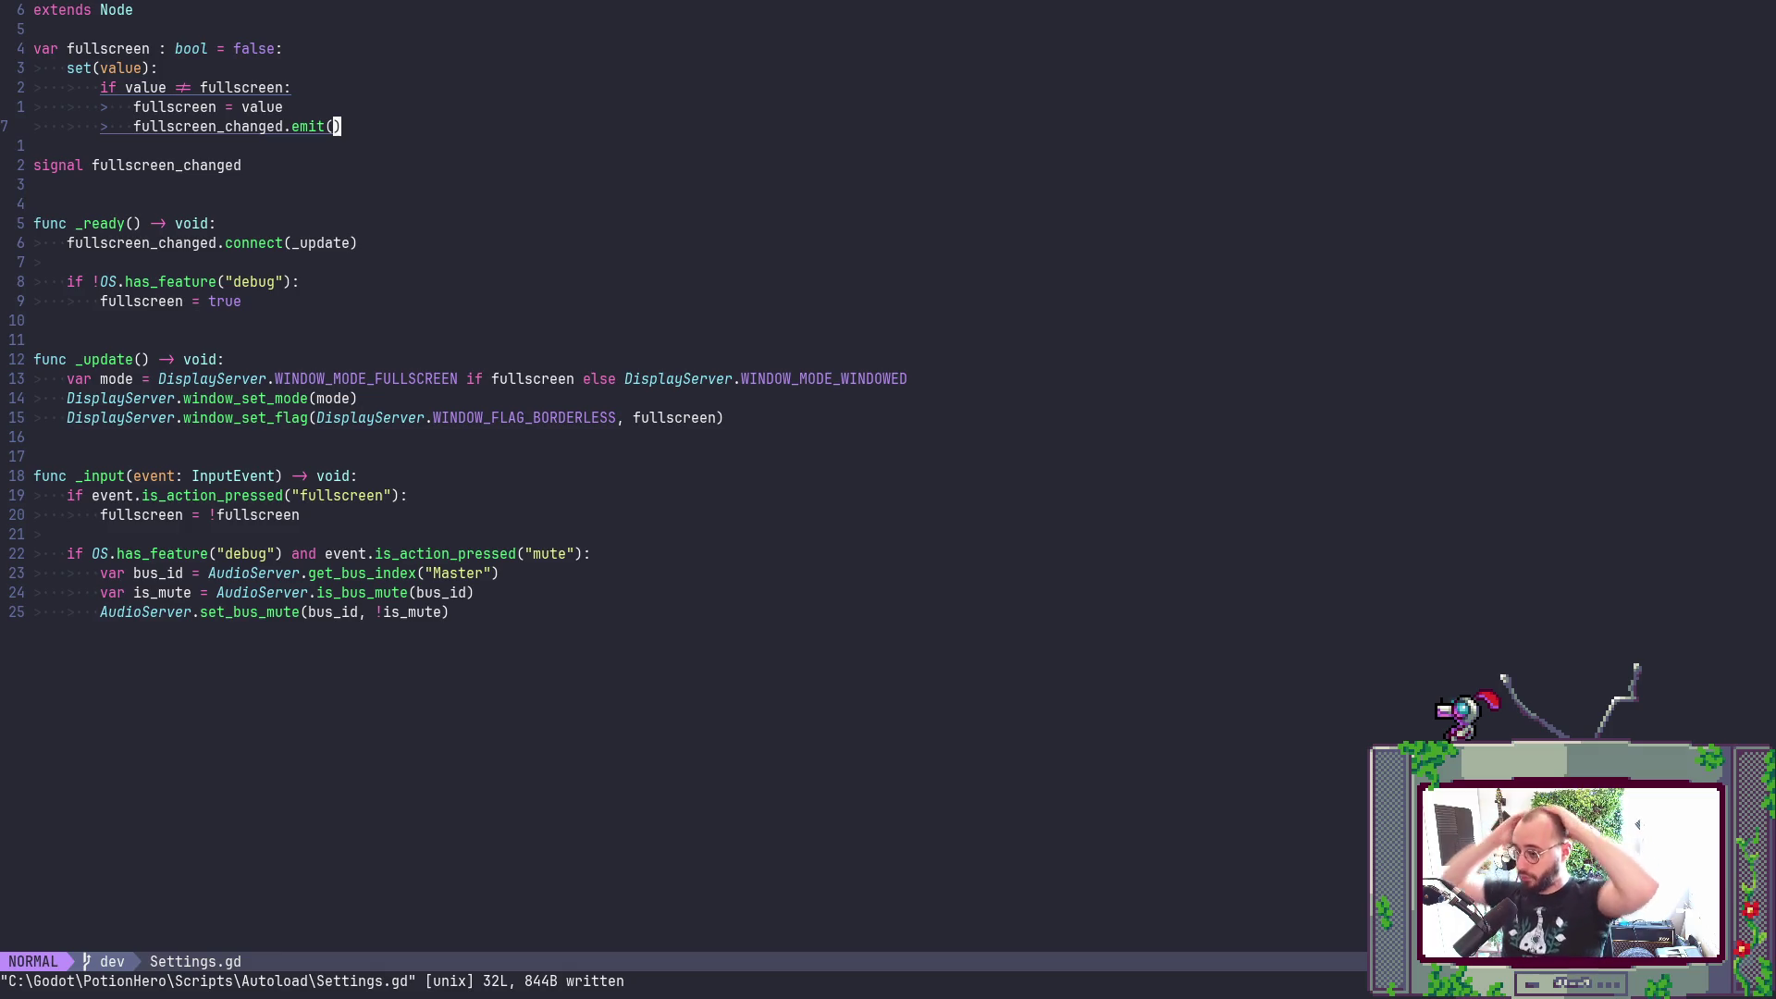
# - Glance at Firefox's Feature tags docs, then bring Godot forward on the 2D workspace
pyautogui.hotkey('alt', 'Tab')
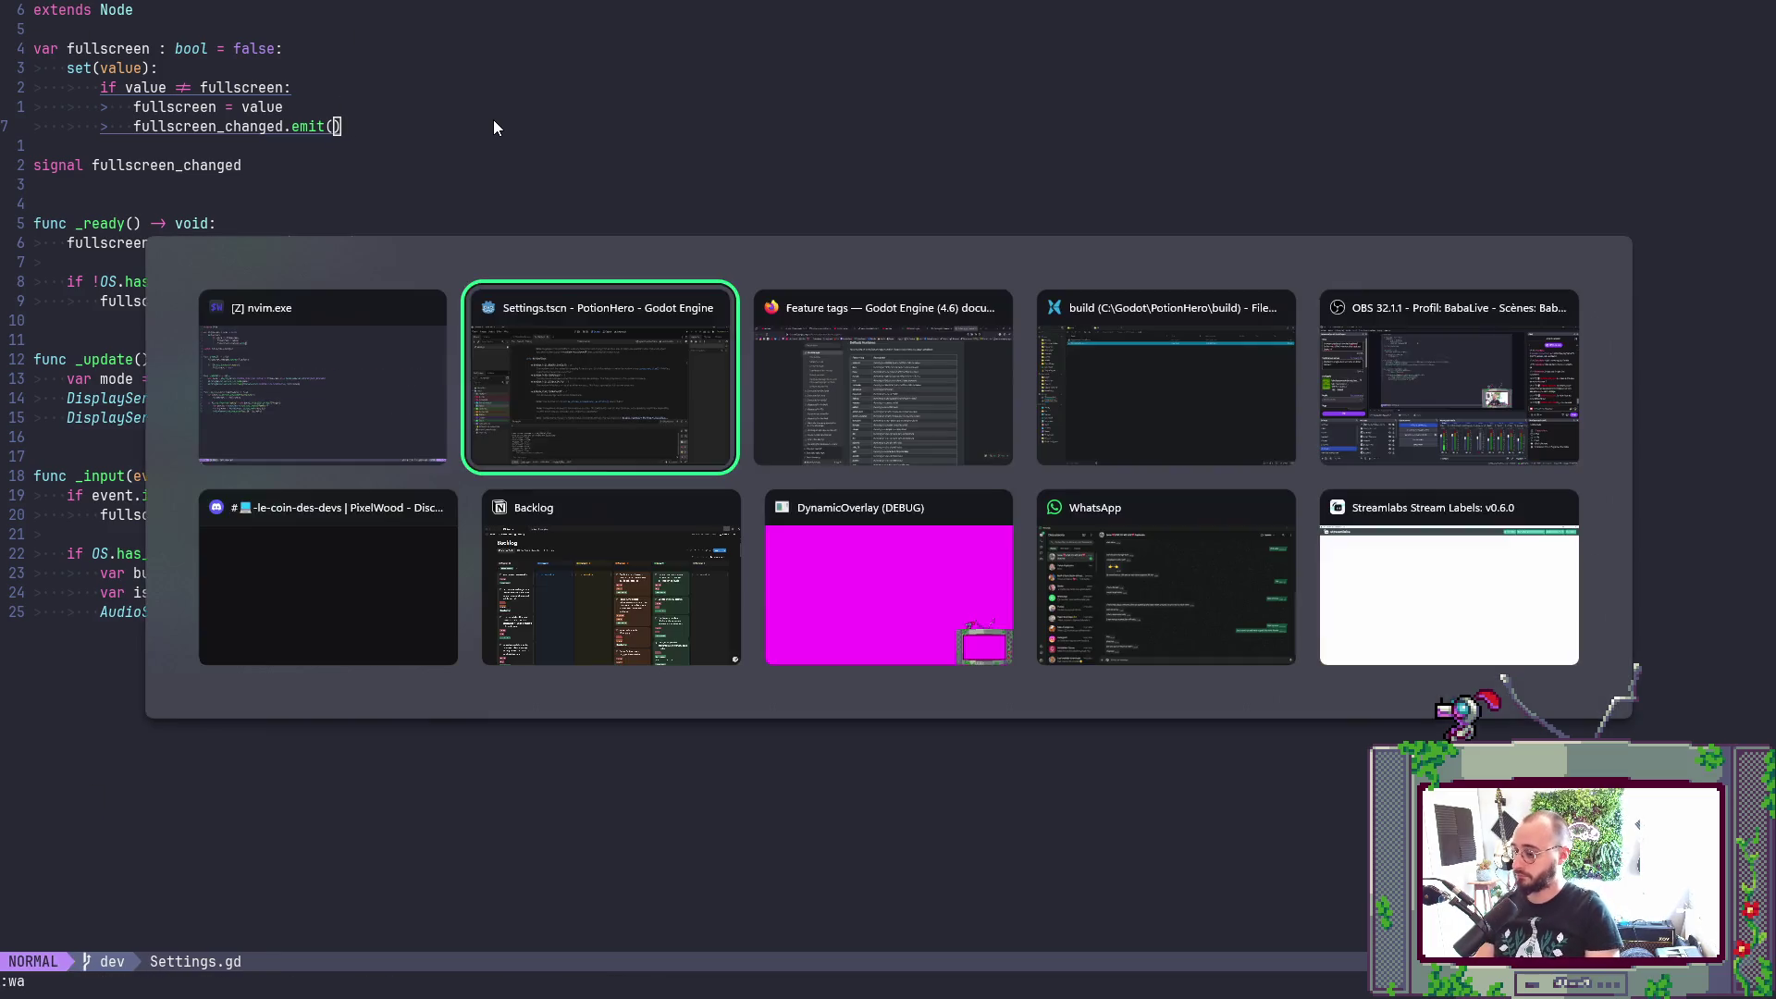
pyautogui.hotkey('alt', 'Tab')
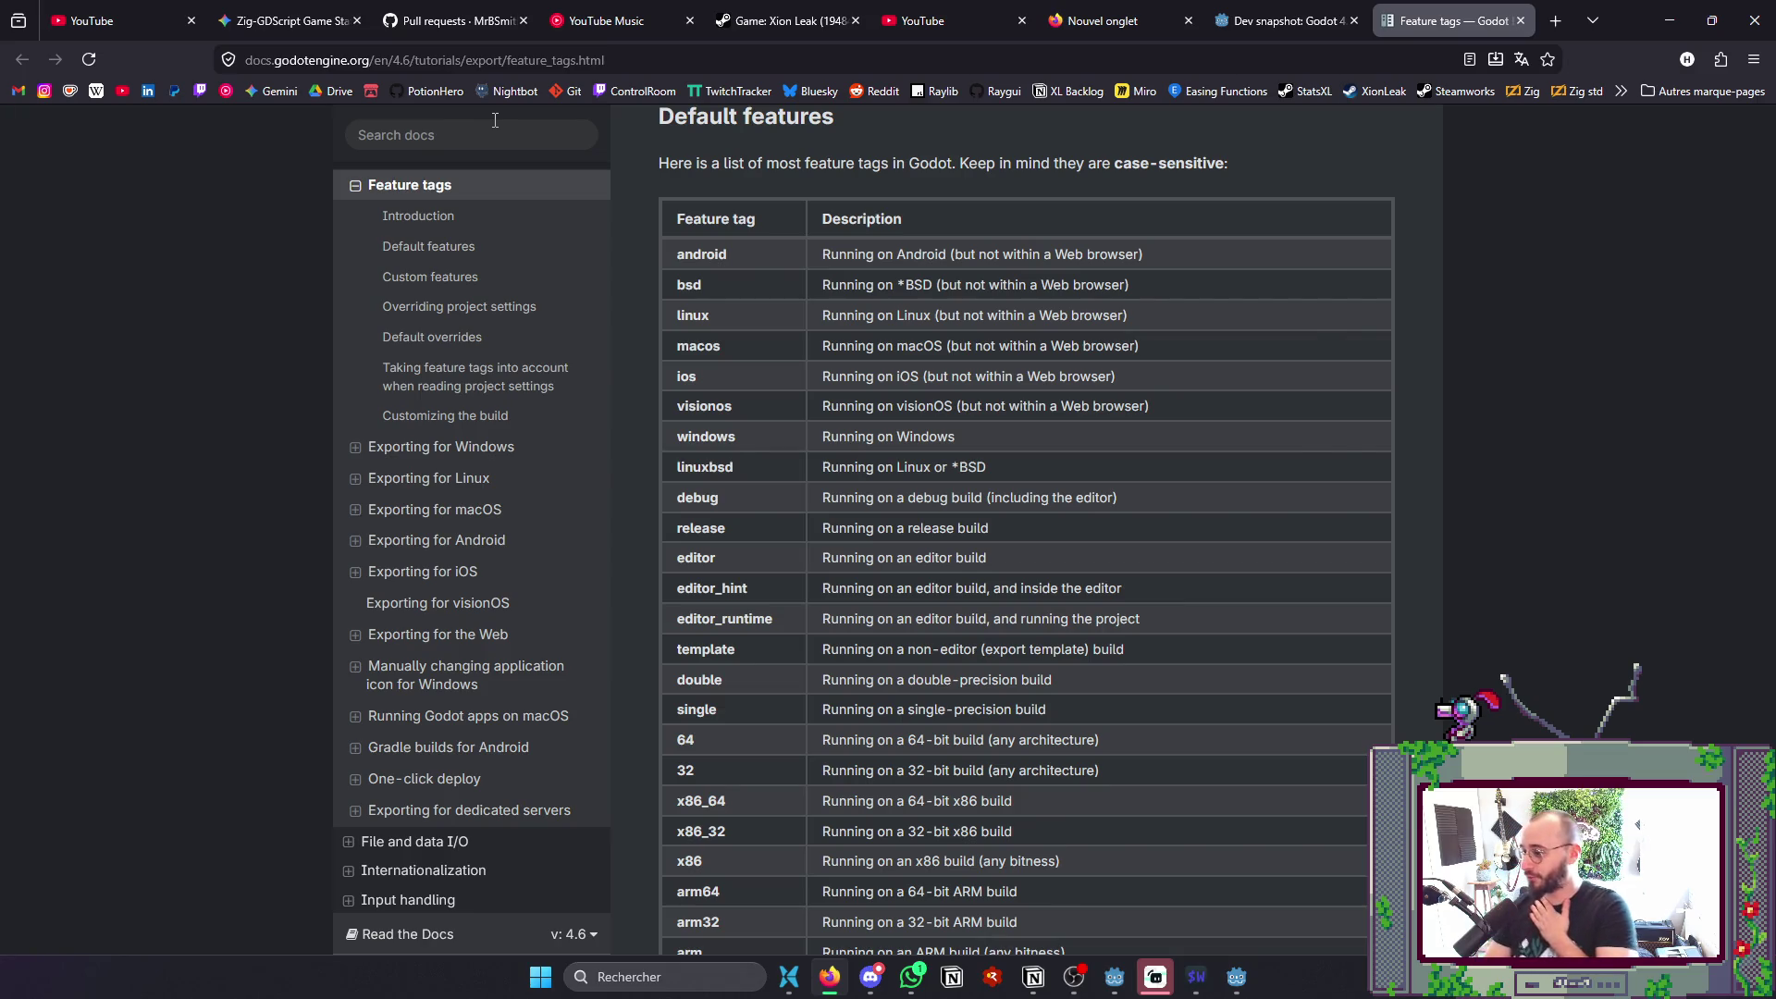
pyautogui.hotkey('alt', 'Tab')
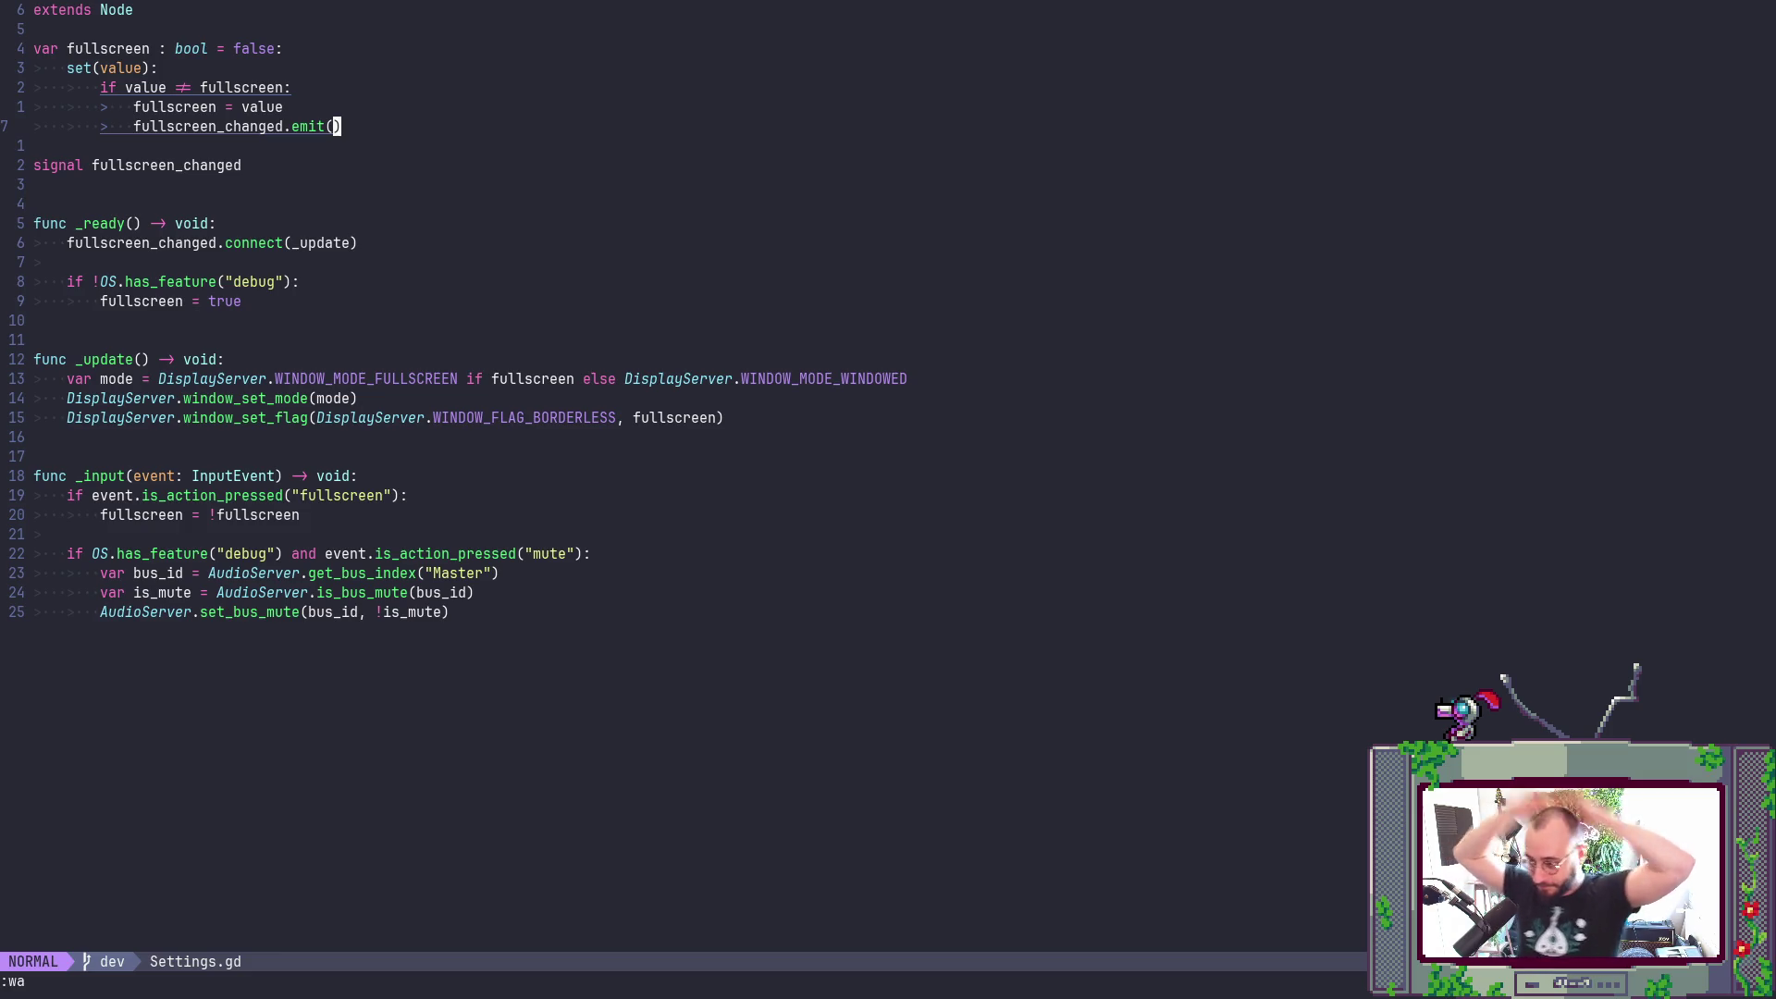
pyautogui.hotkey('alt', 'Tab')
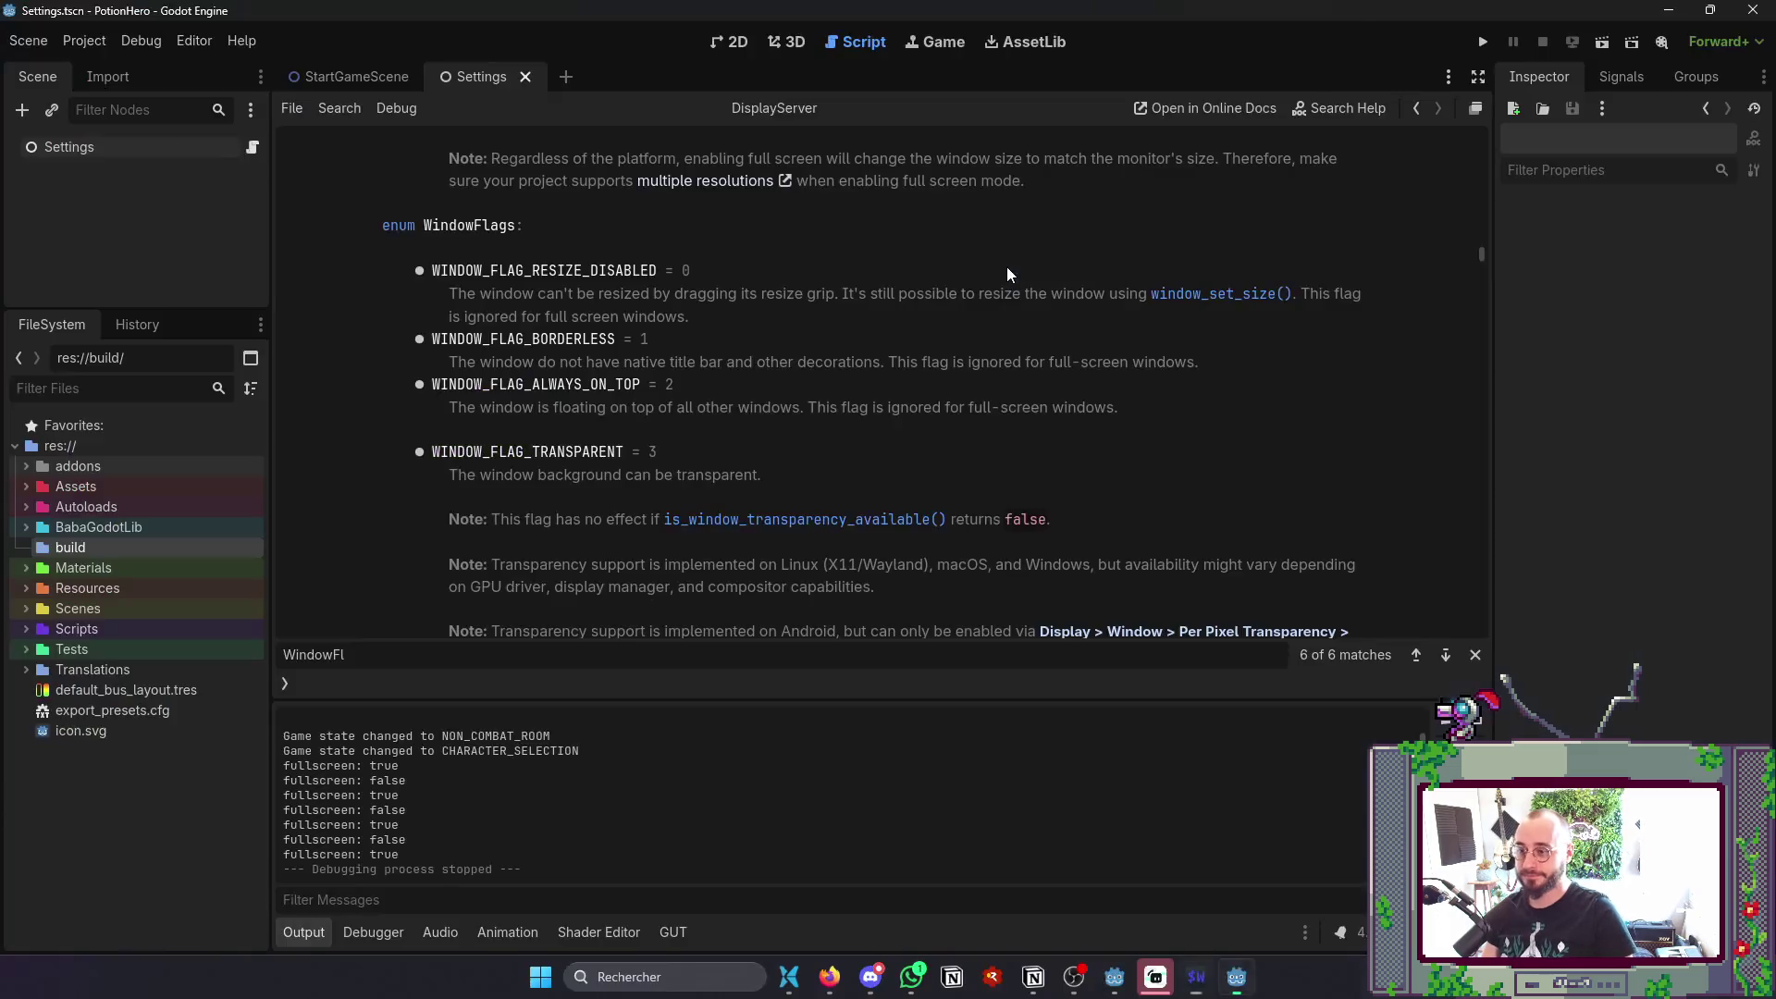
pyautogui.click(736, 47)
pyautogui.hotkey('alt', 'Tab')
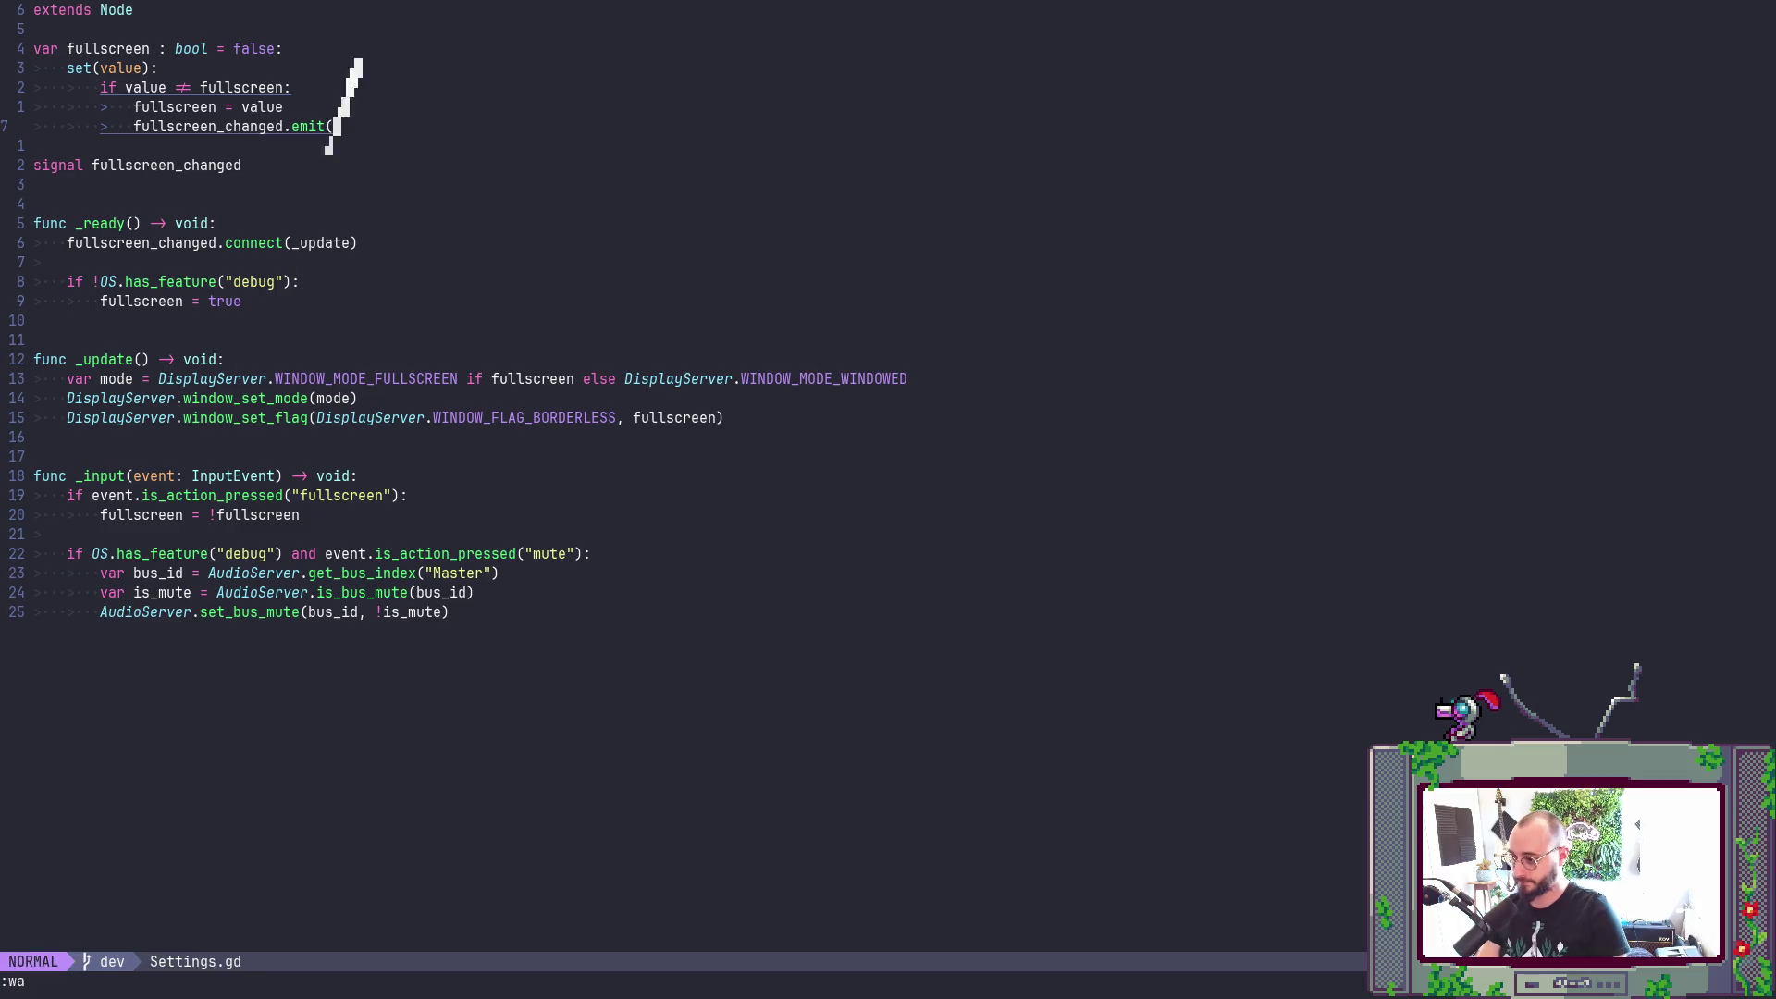
pyautogui.hotkey('alt', 'Tab')
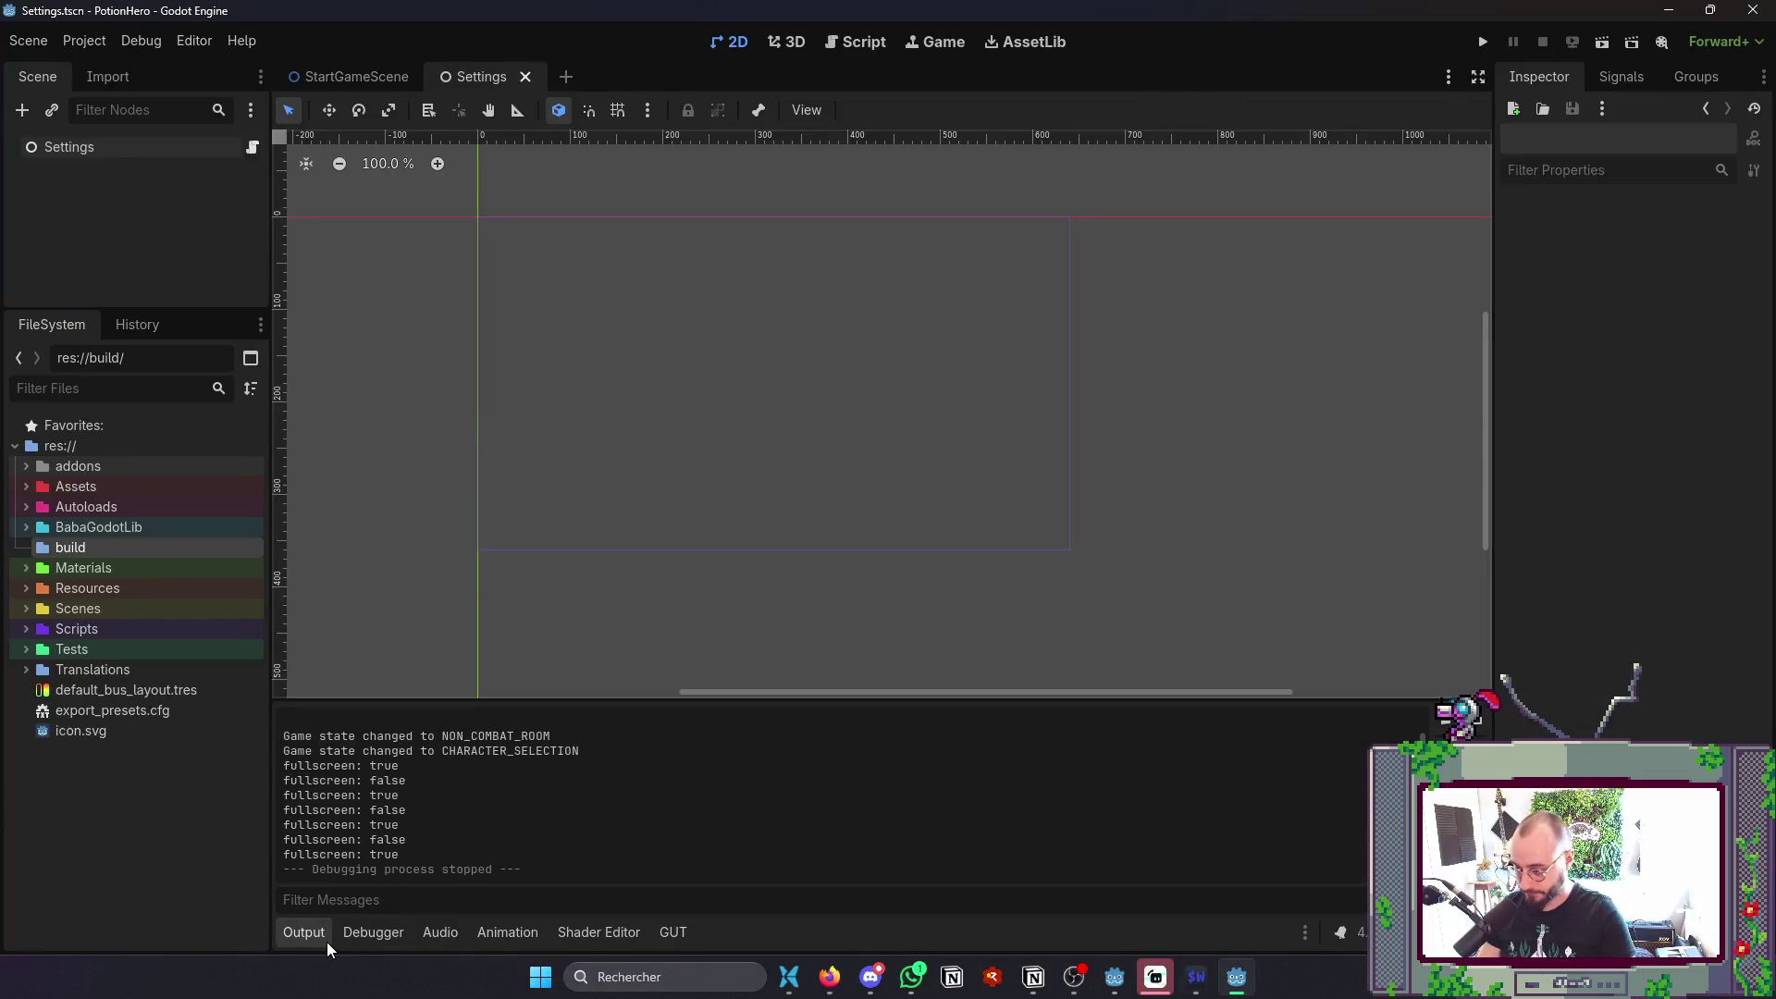
# - Collapse Output, review the Windows Desktop export to build/PotionHero0.1.exe, and cancel the save dialog
pyautogui.click(325, 938)
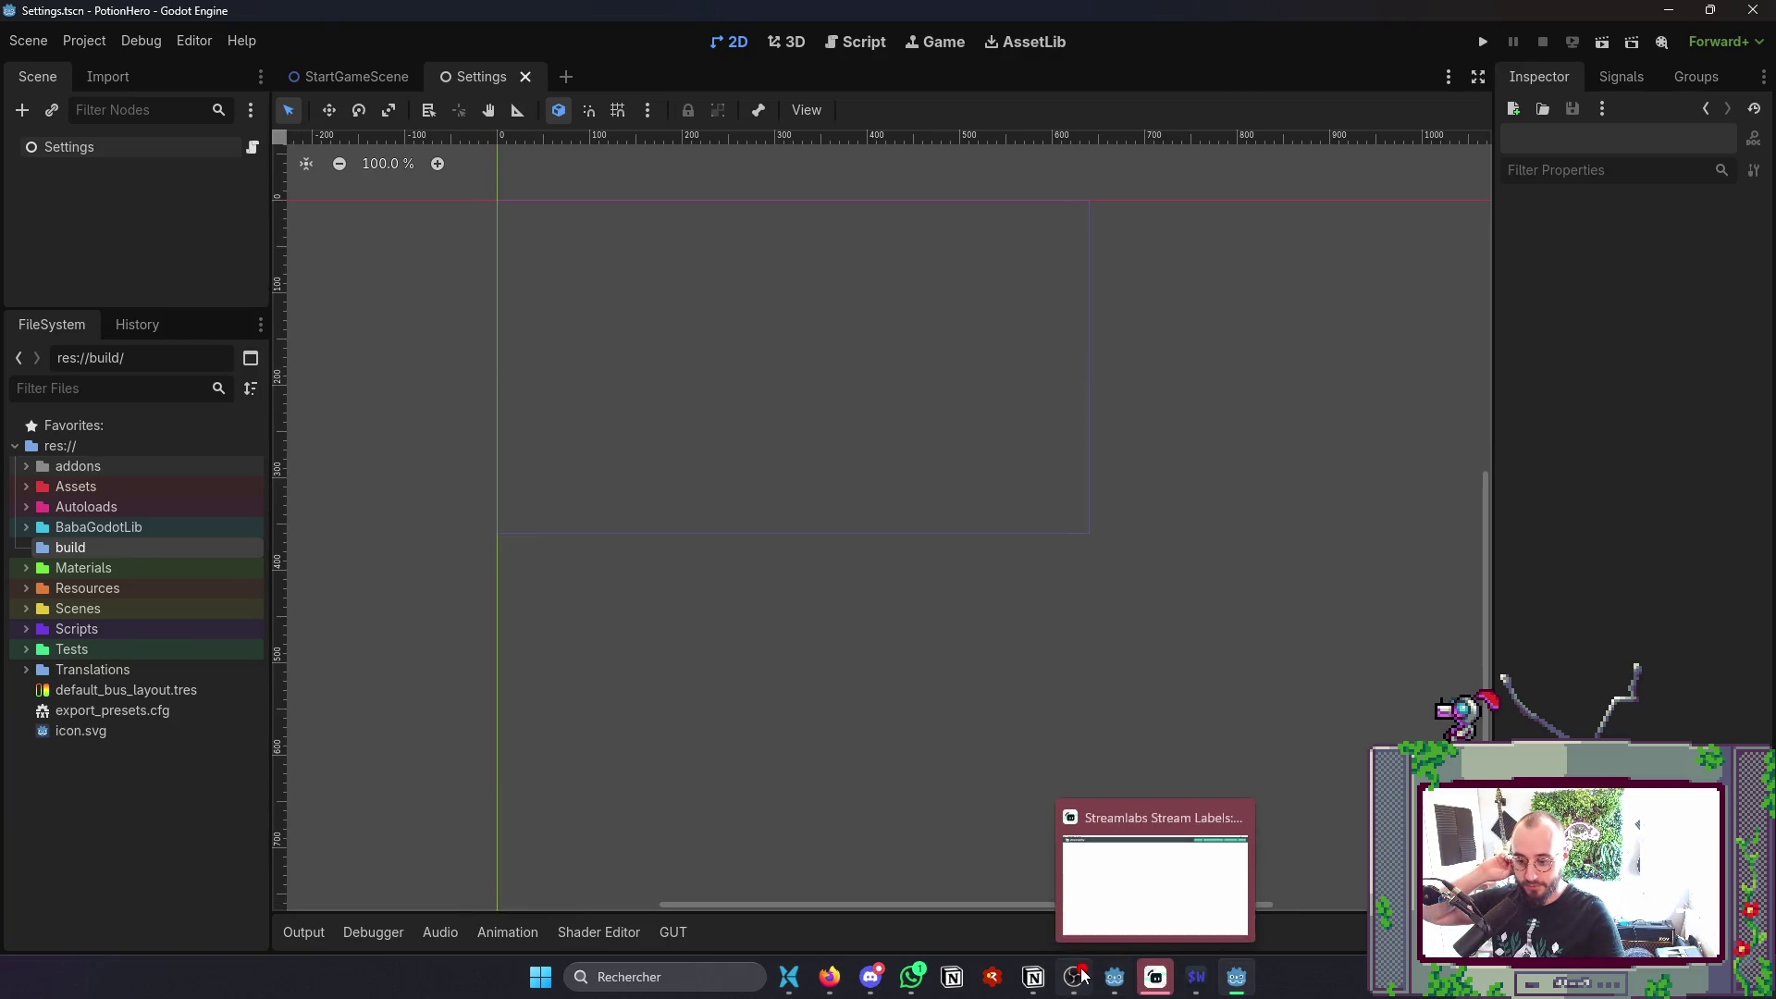
pyautogui.moveTo(1082, 975)
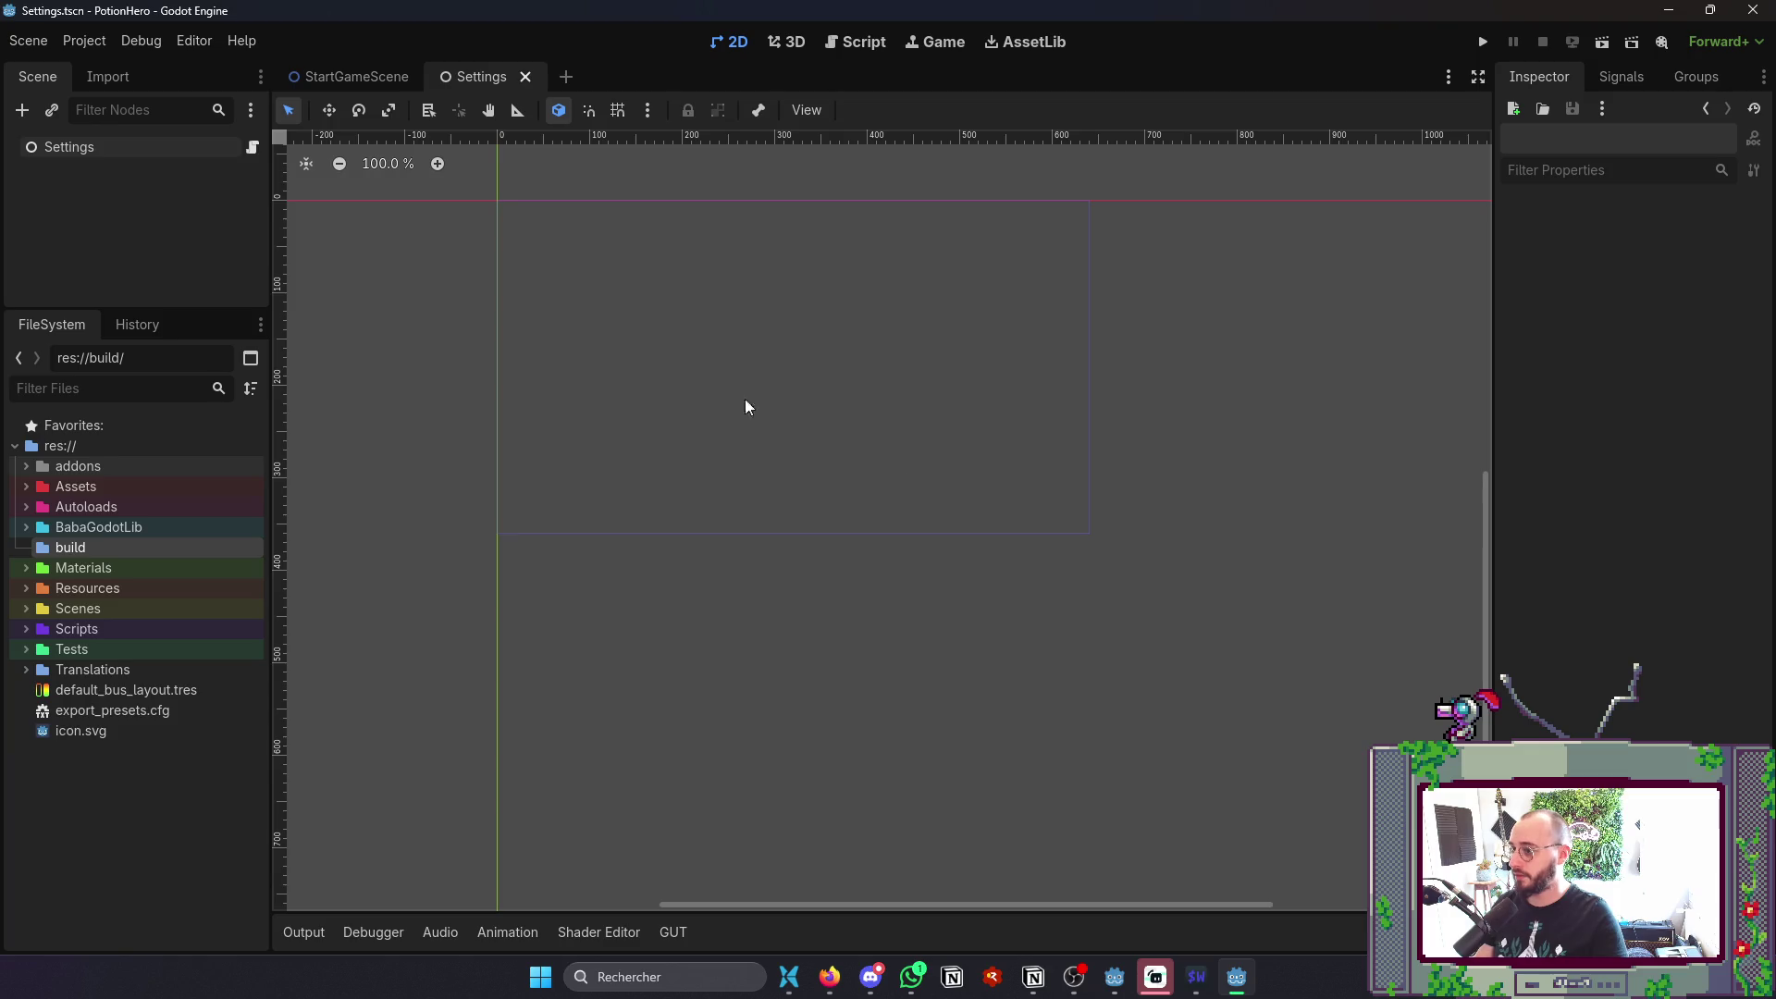
pyautogui.click(83, 41)
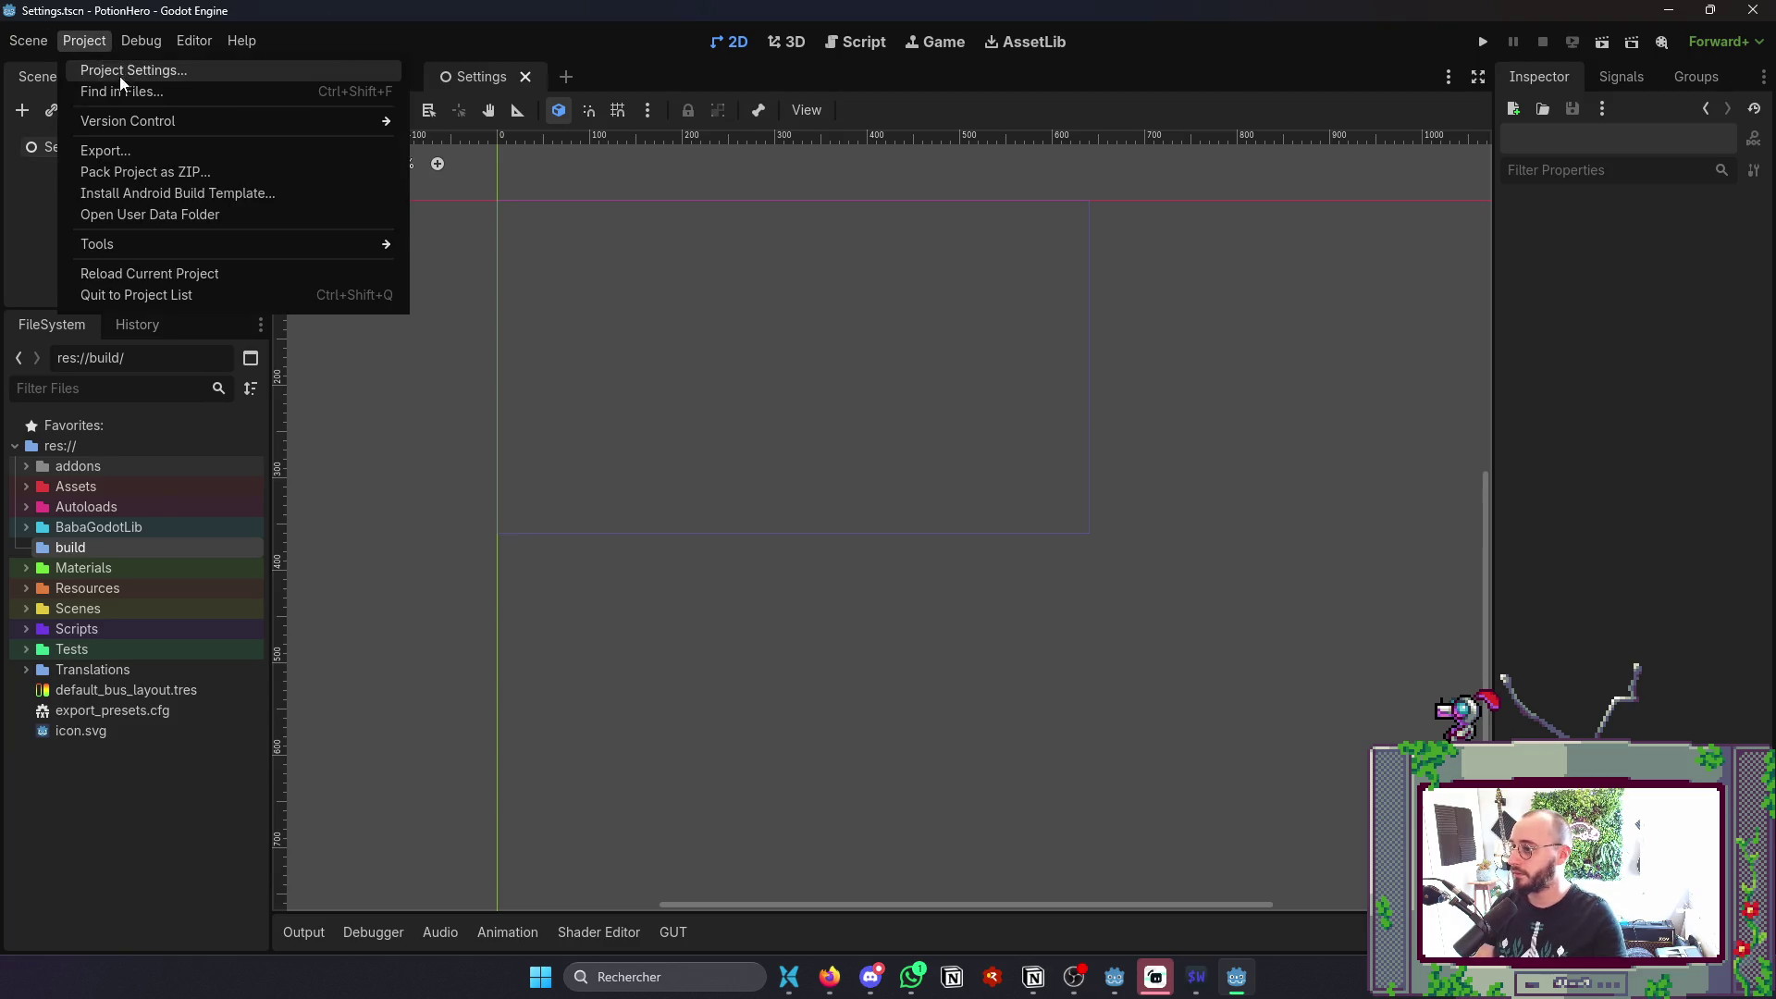
pyautogui.click(137, 148)
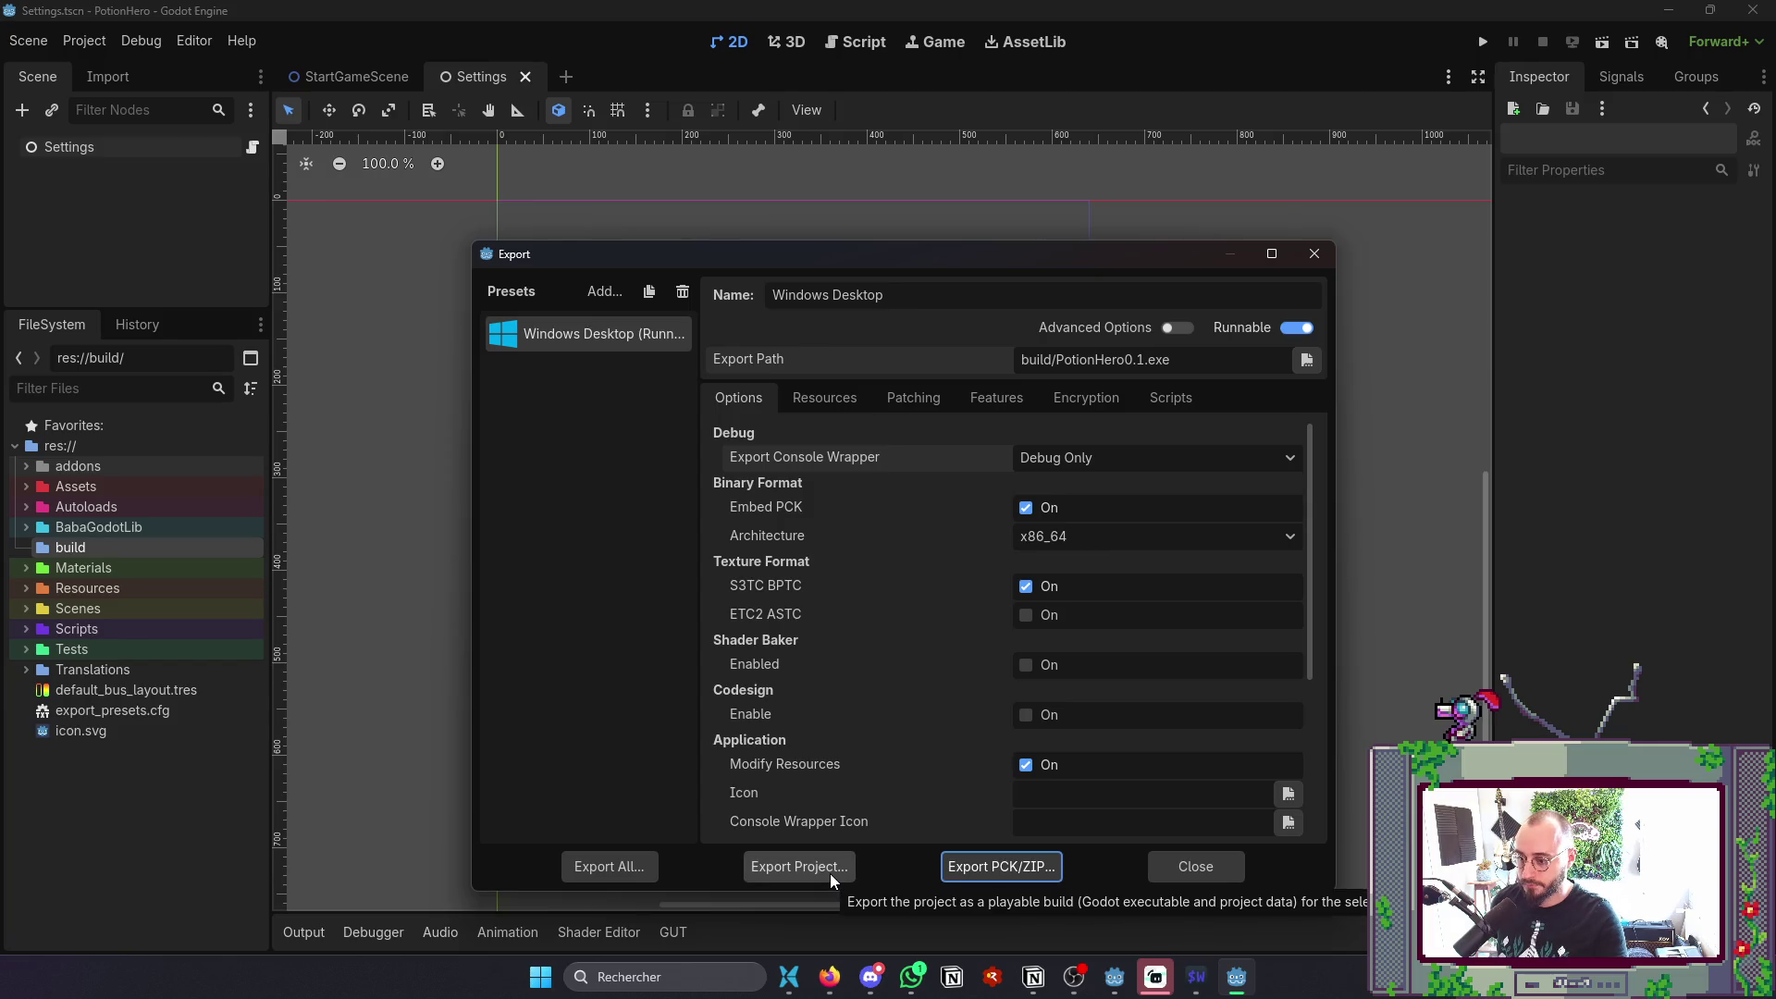
pyautogui.click(832, 877)
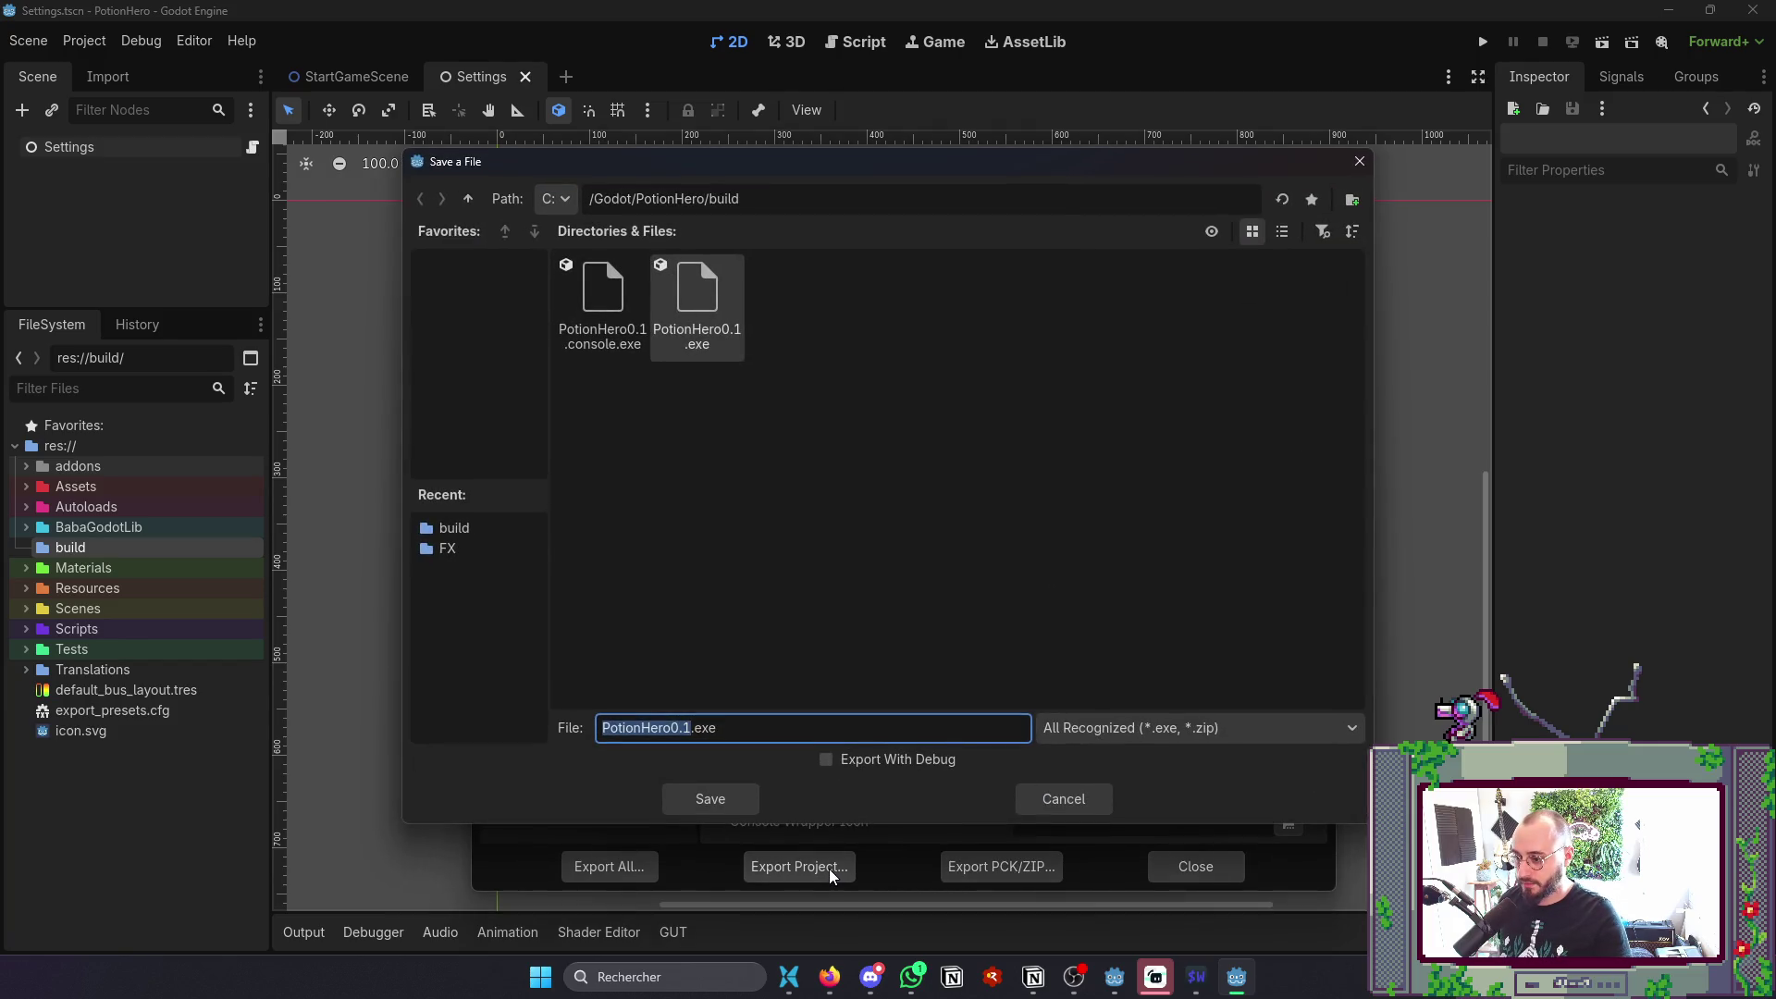
pyautogui.click(1034, 814)
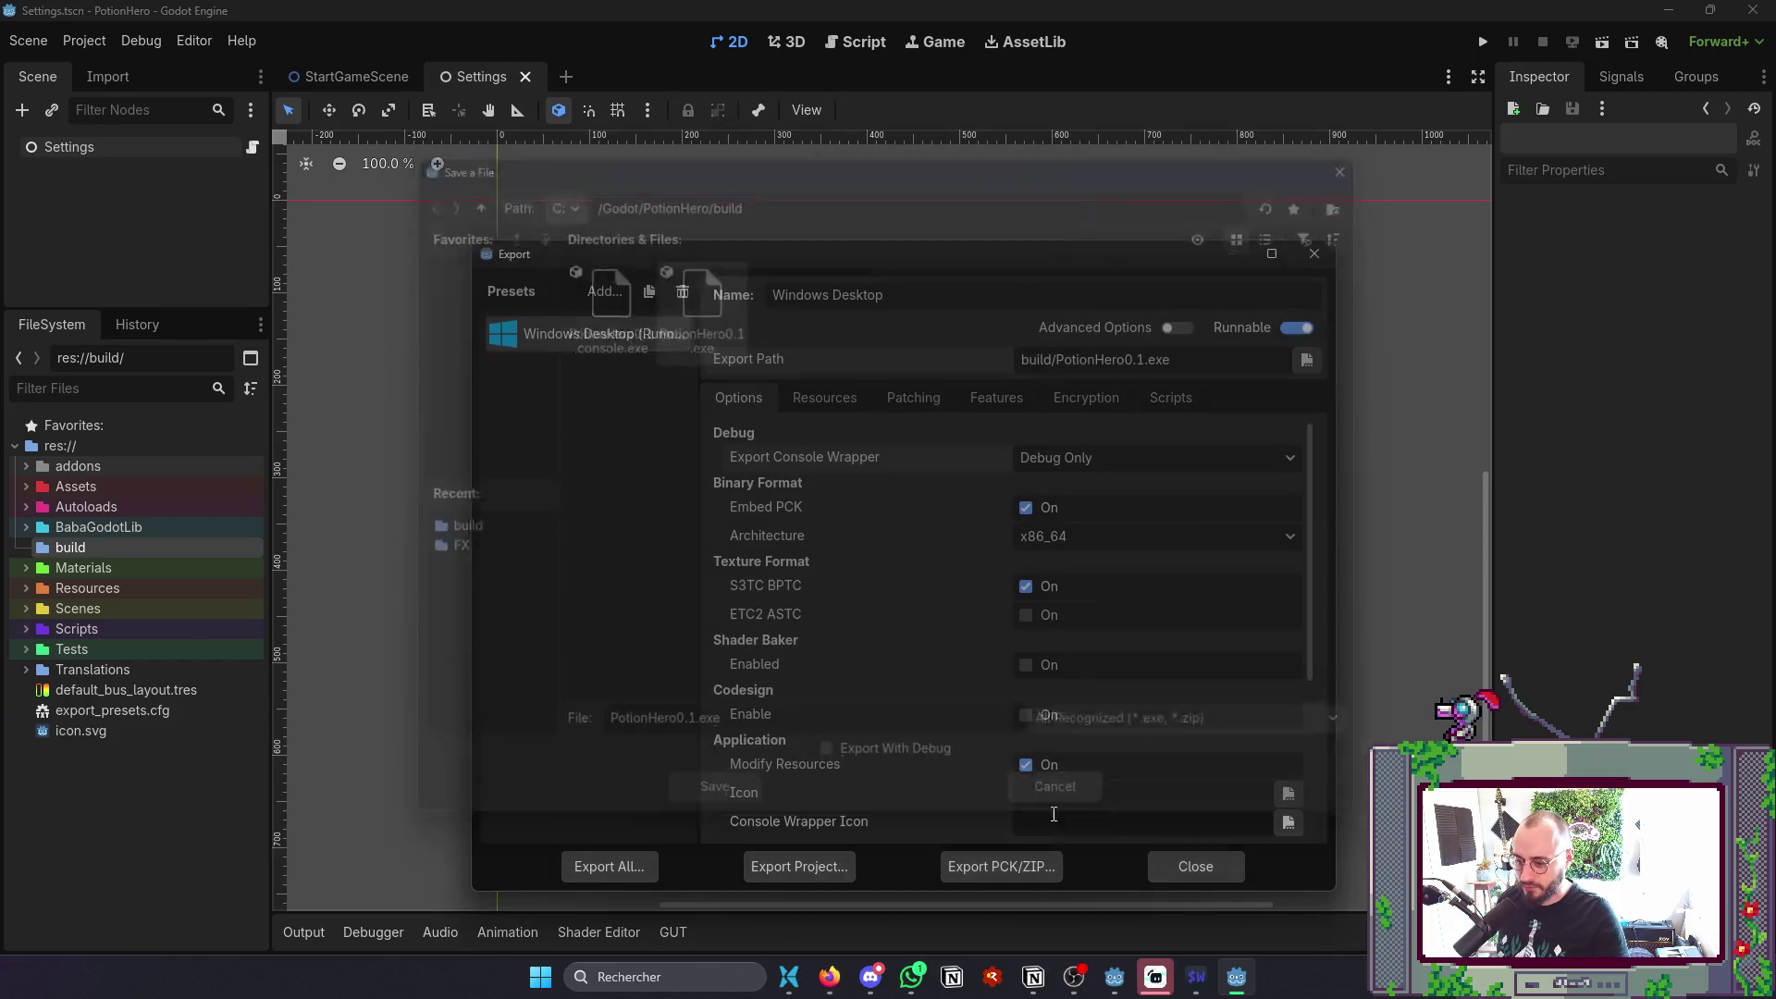
pyautogui.hotkey('alt', 'Tab')
# - Open a terminal split, run gst, and scroll through the dev branch's modified and untracked files
pyautogui.hotkey('ctrl', '\\')
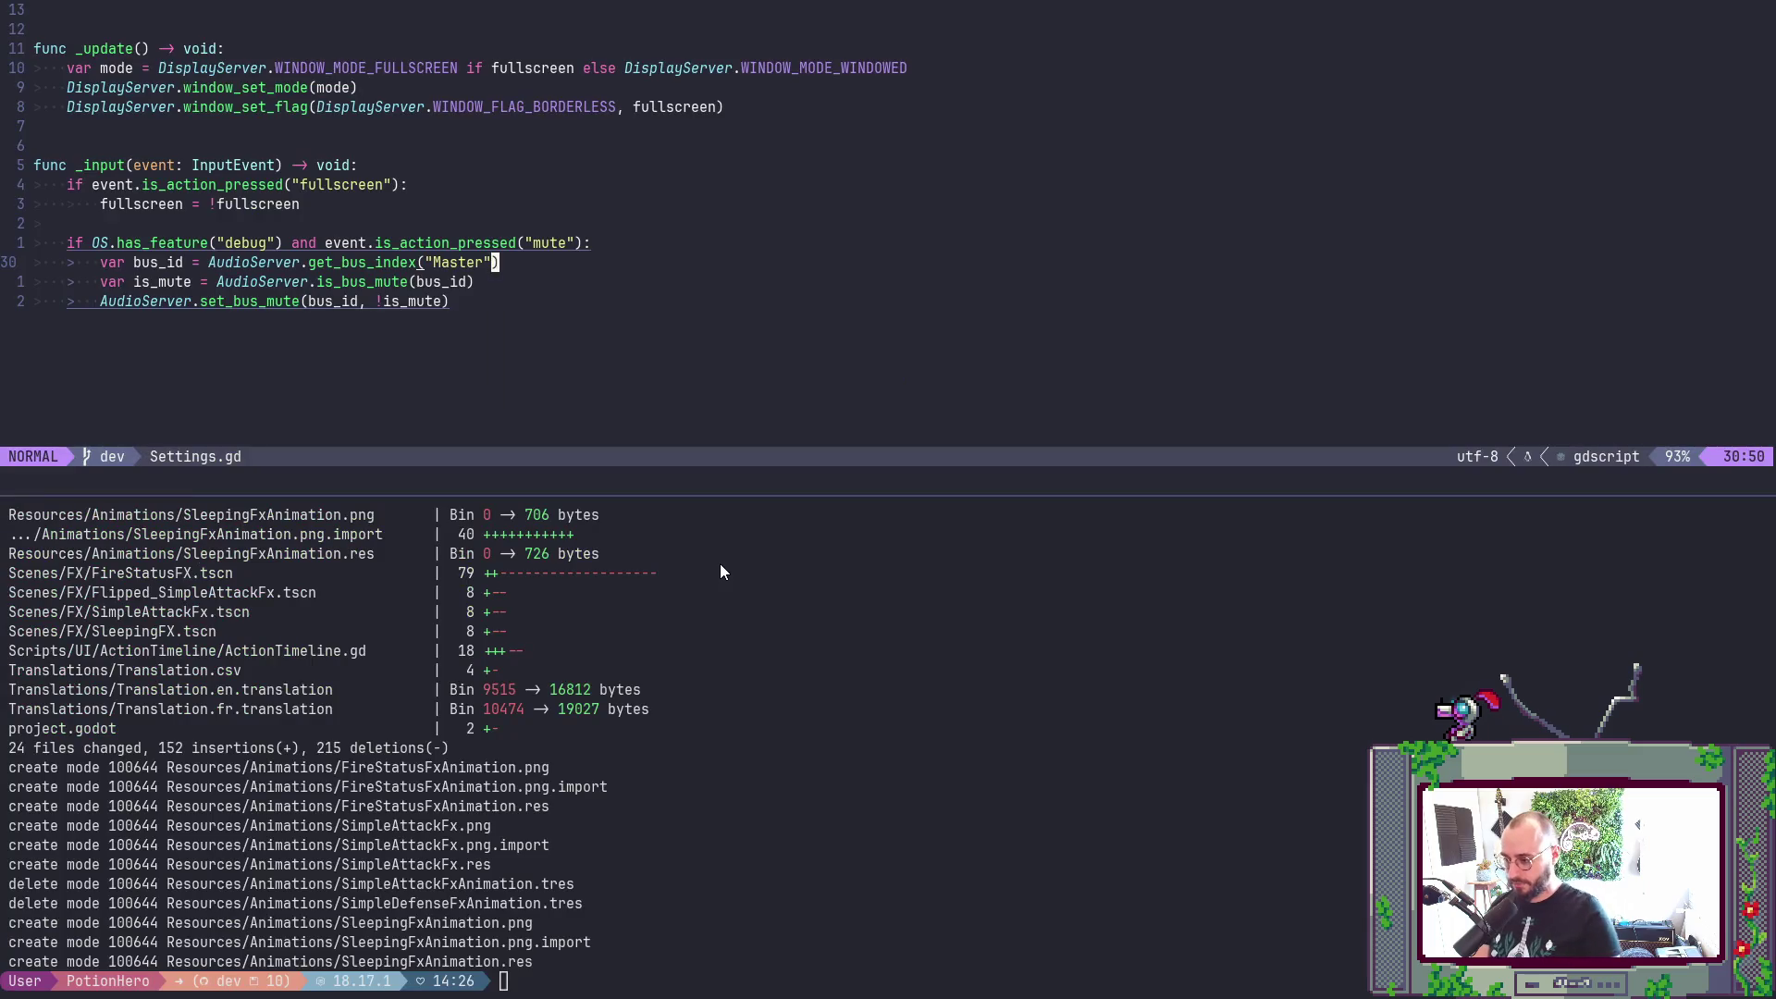
pyautogui.write('gst')
pyautogui.press('Return')
pyautogui.write('git')
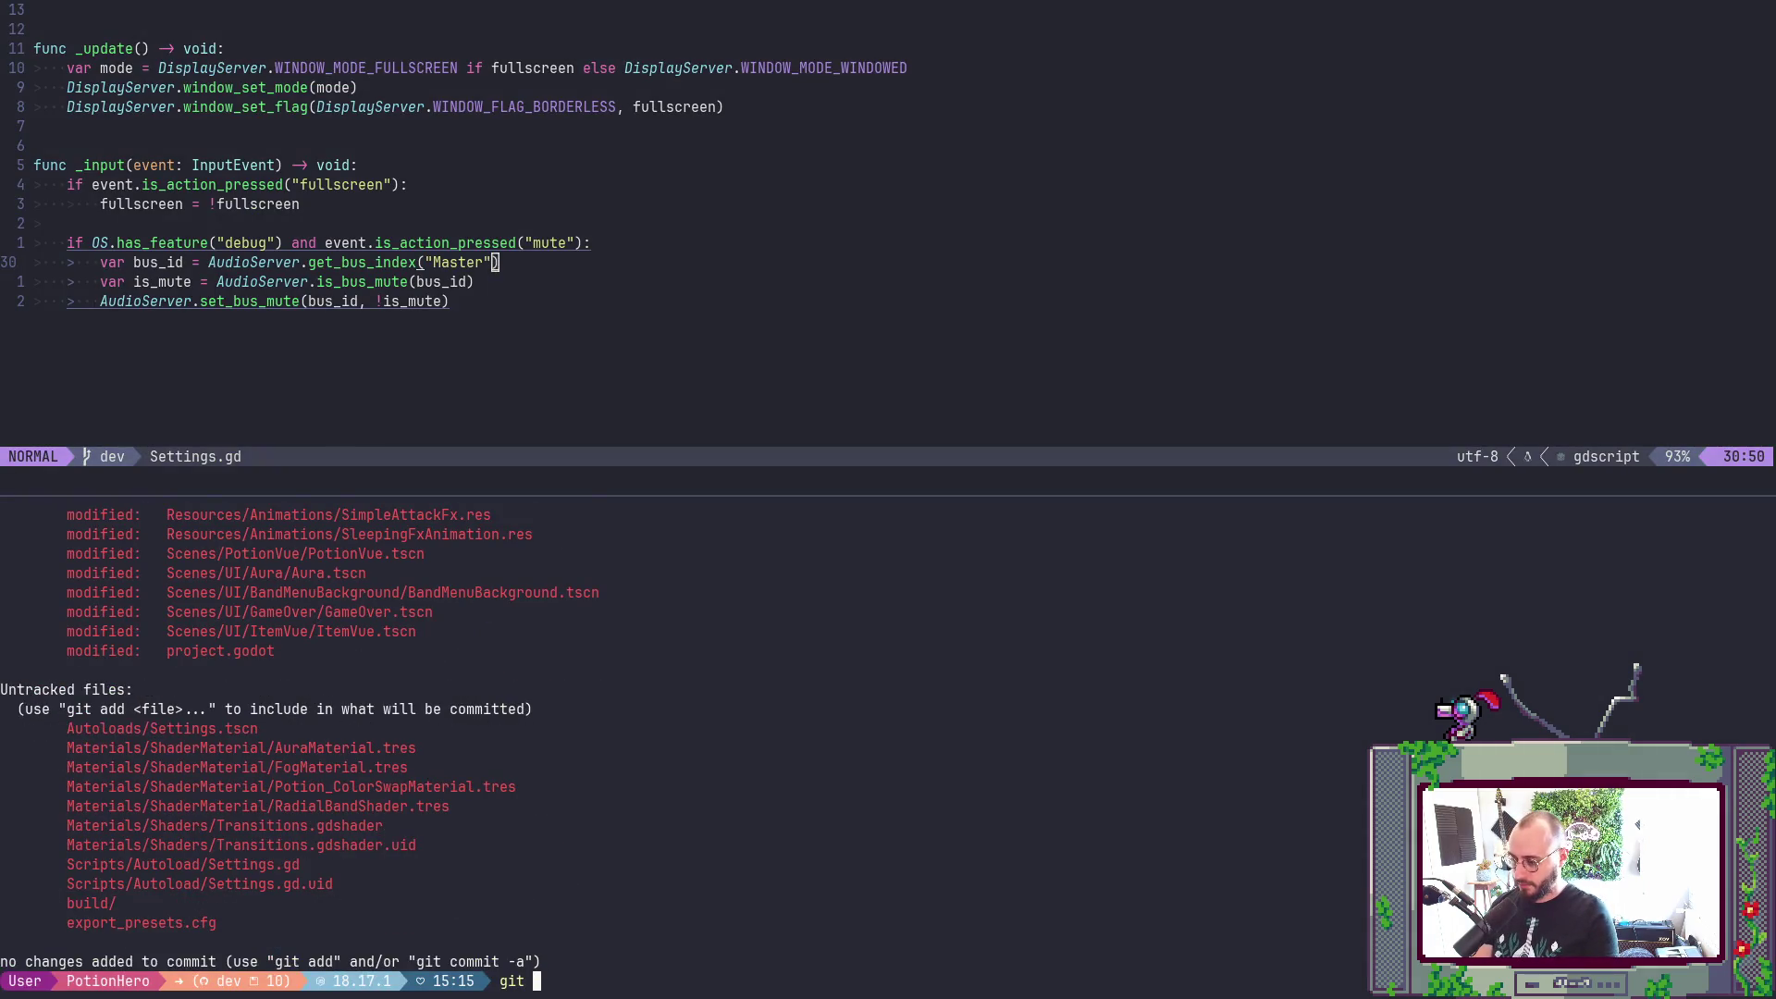
pyautogui.scroll(5, 705, 570)
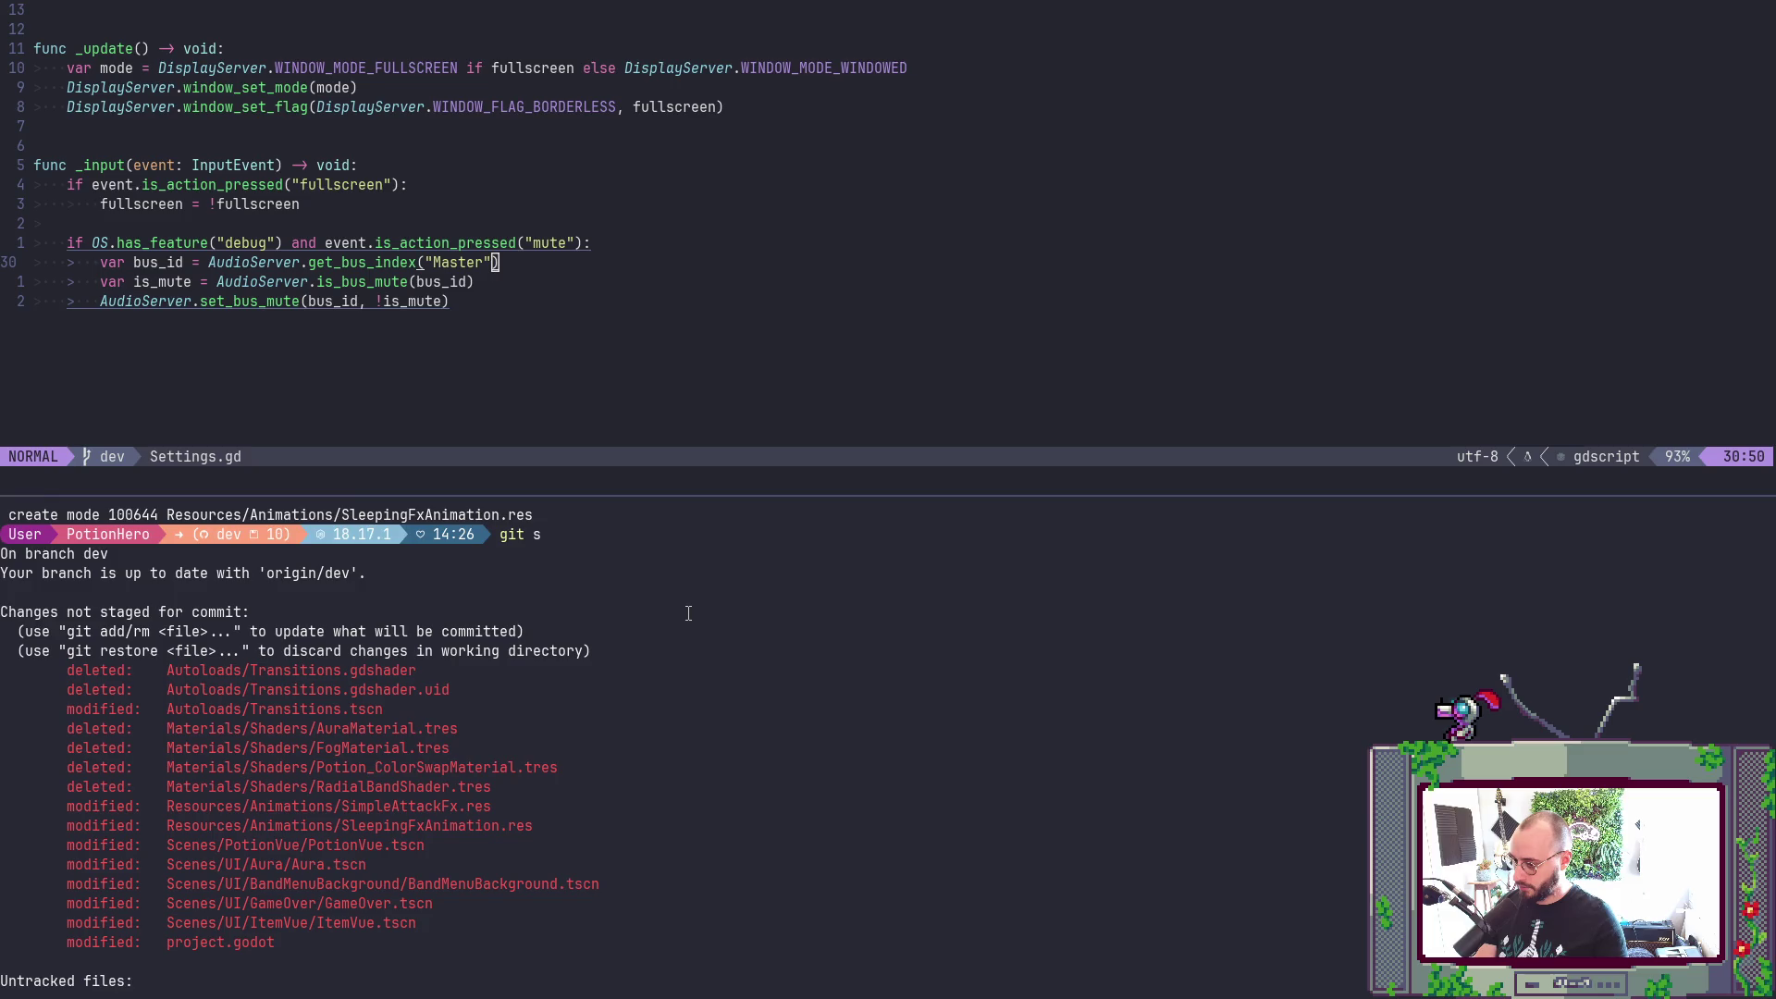
pyautogui.scroll(-2, 688, 614)
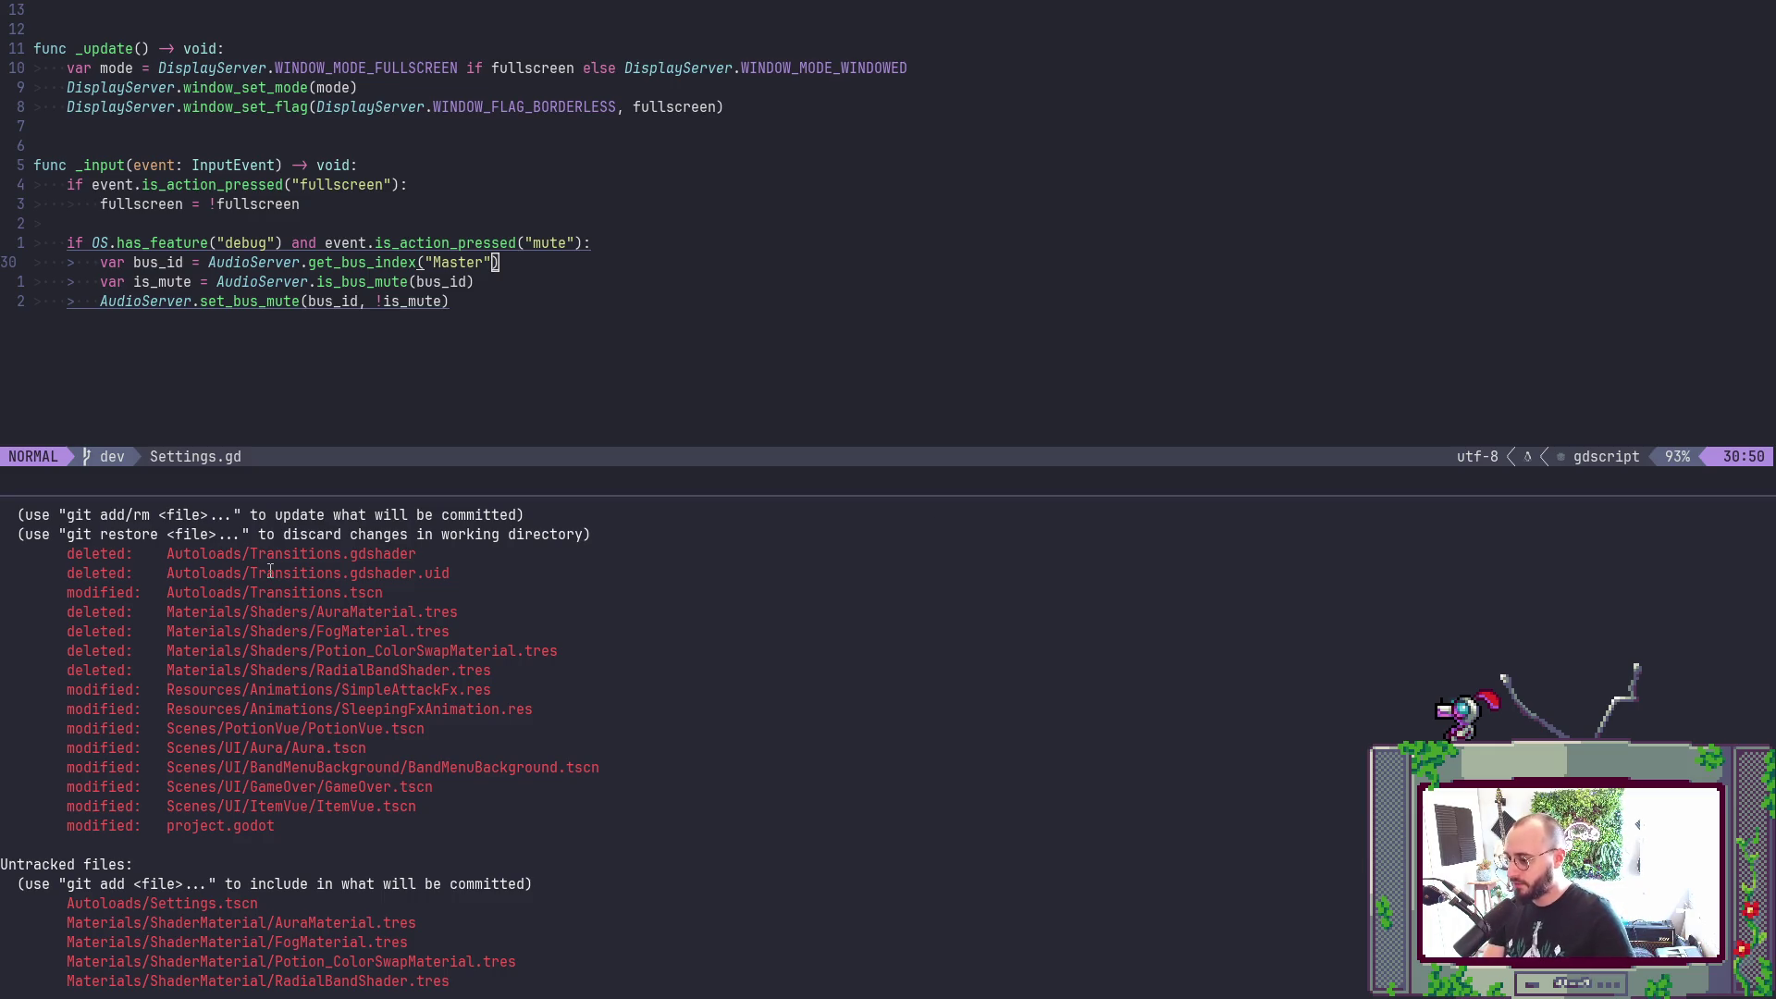
pyautogui.scroll(-3, 270, 570)
pyautogui.scroll(3, 284, 700)
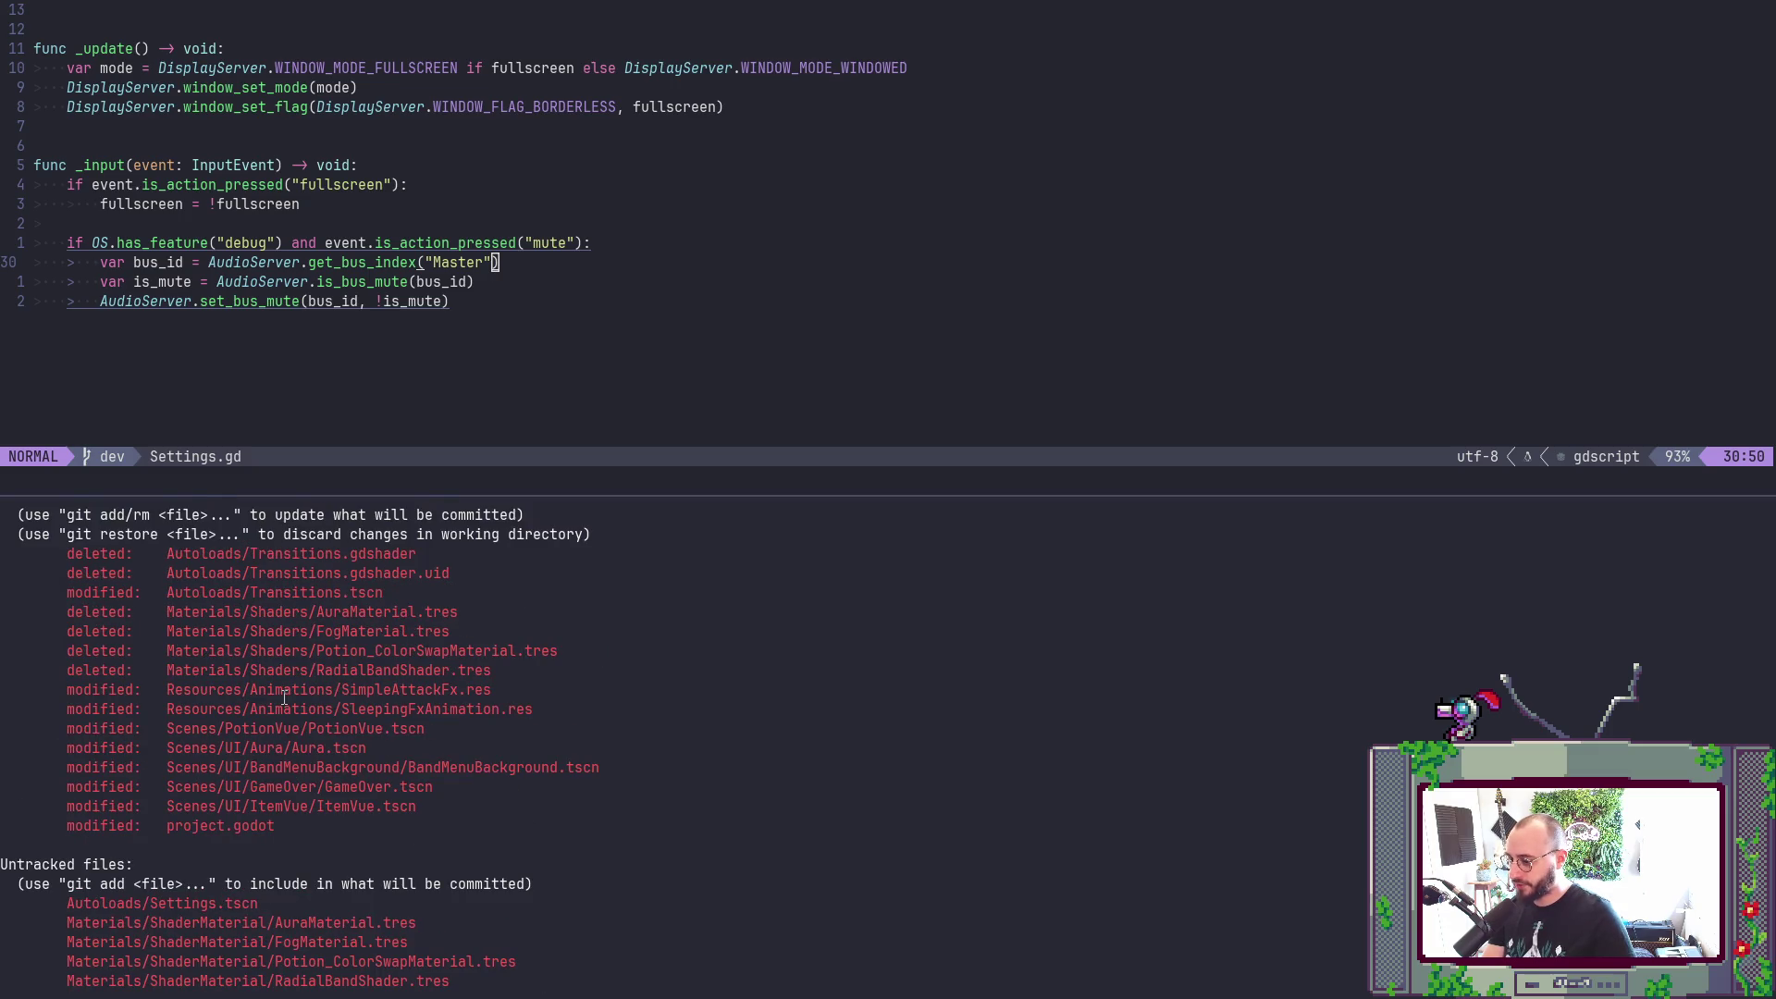
pyautogui.scroll(-3, 284, 699)
pyautogui.write('git')
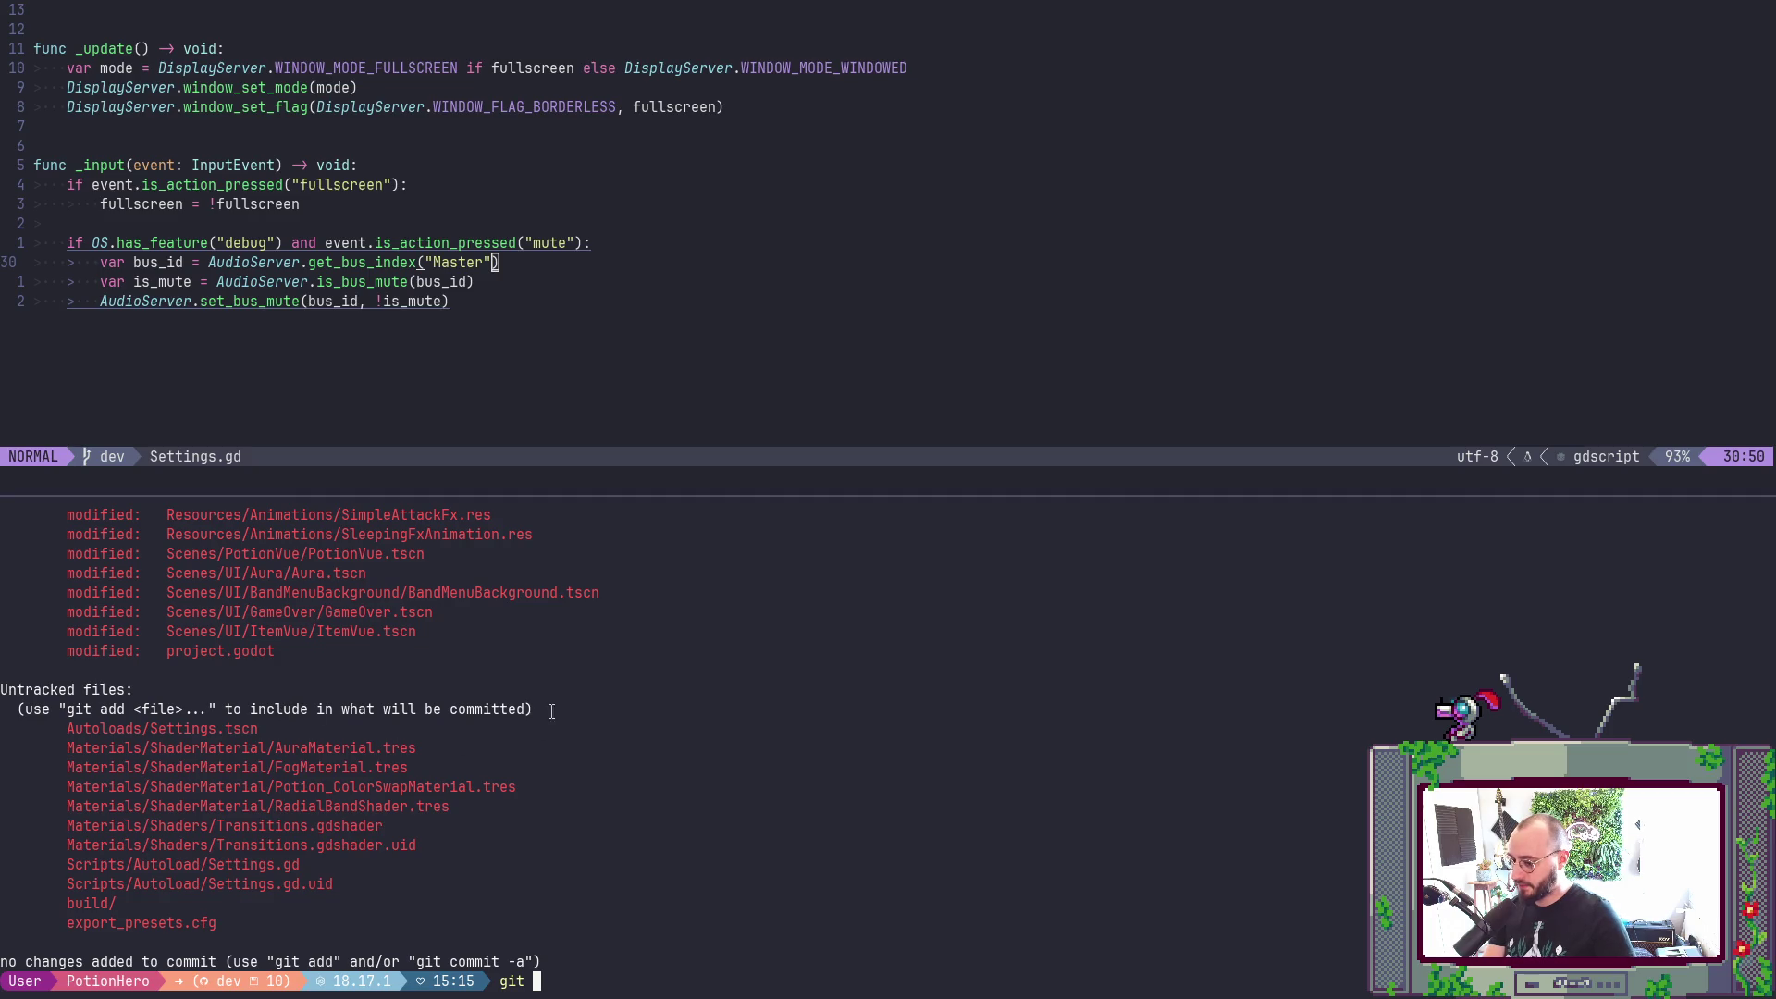
pyautogui.write('add')
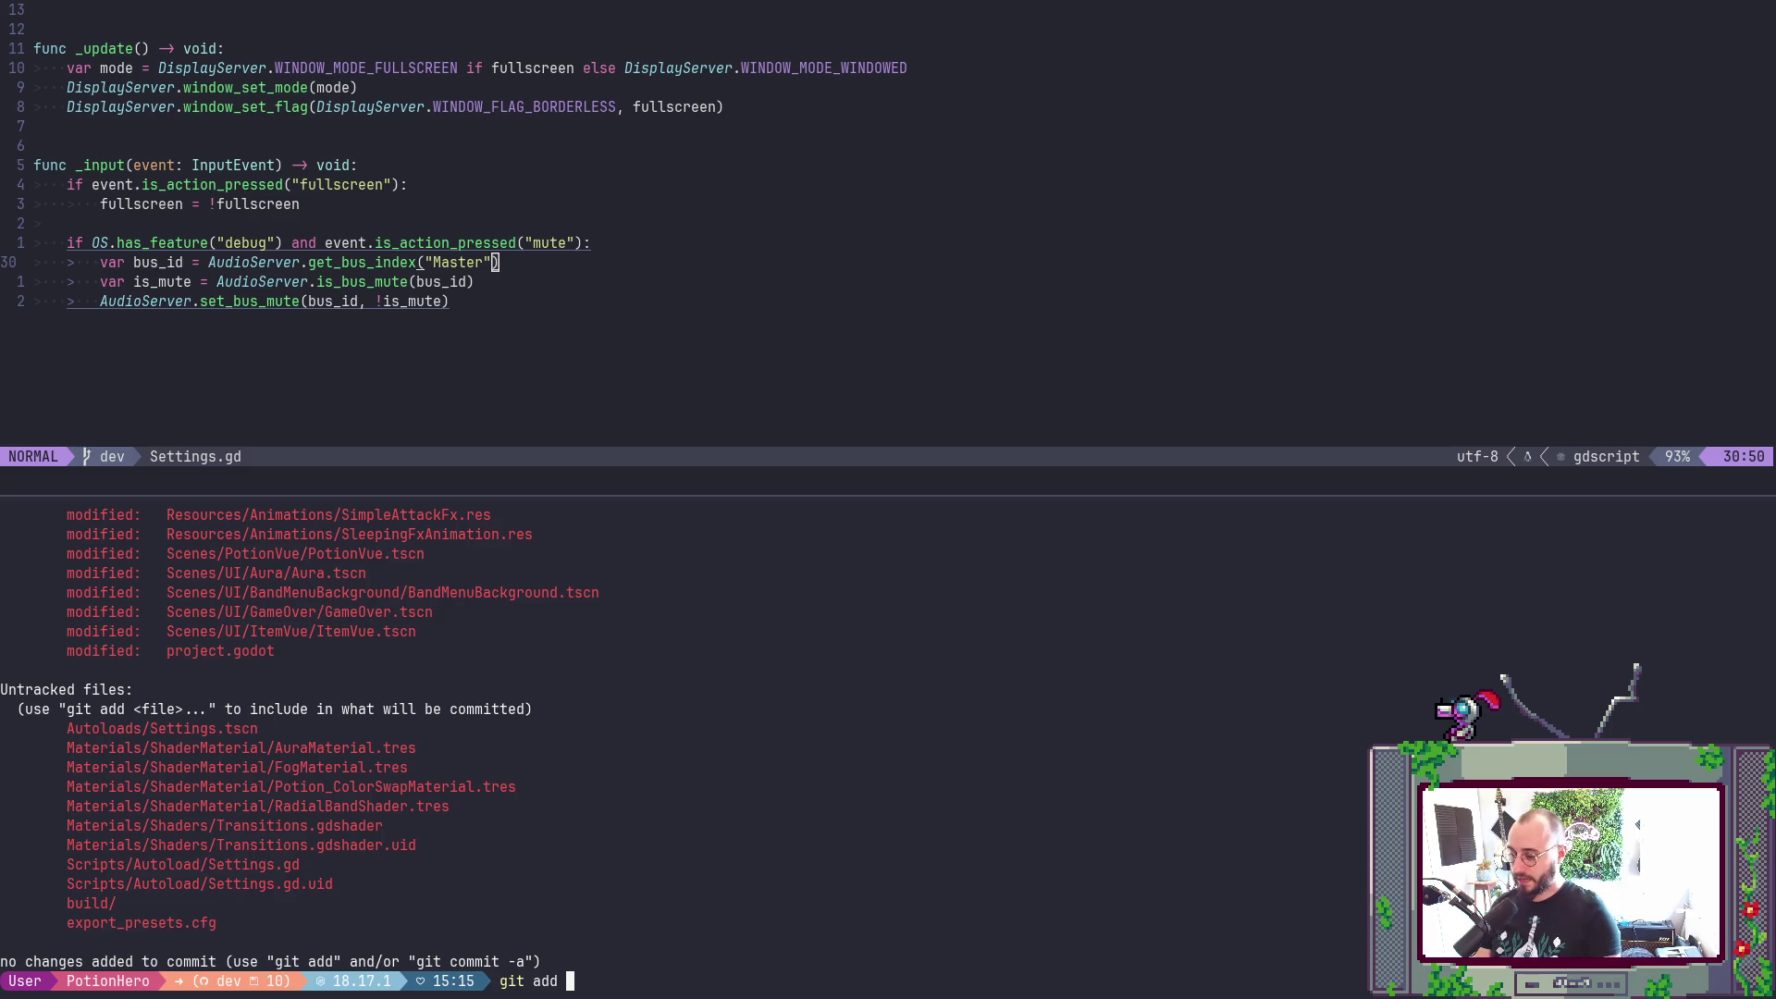
pyautogui.press('BackSpace')
pyautogui.press('BackSpace')
pyautogui.press('BackSpace')
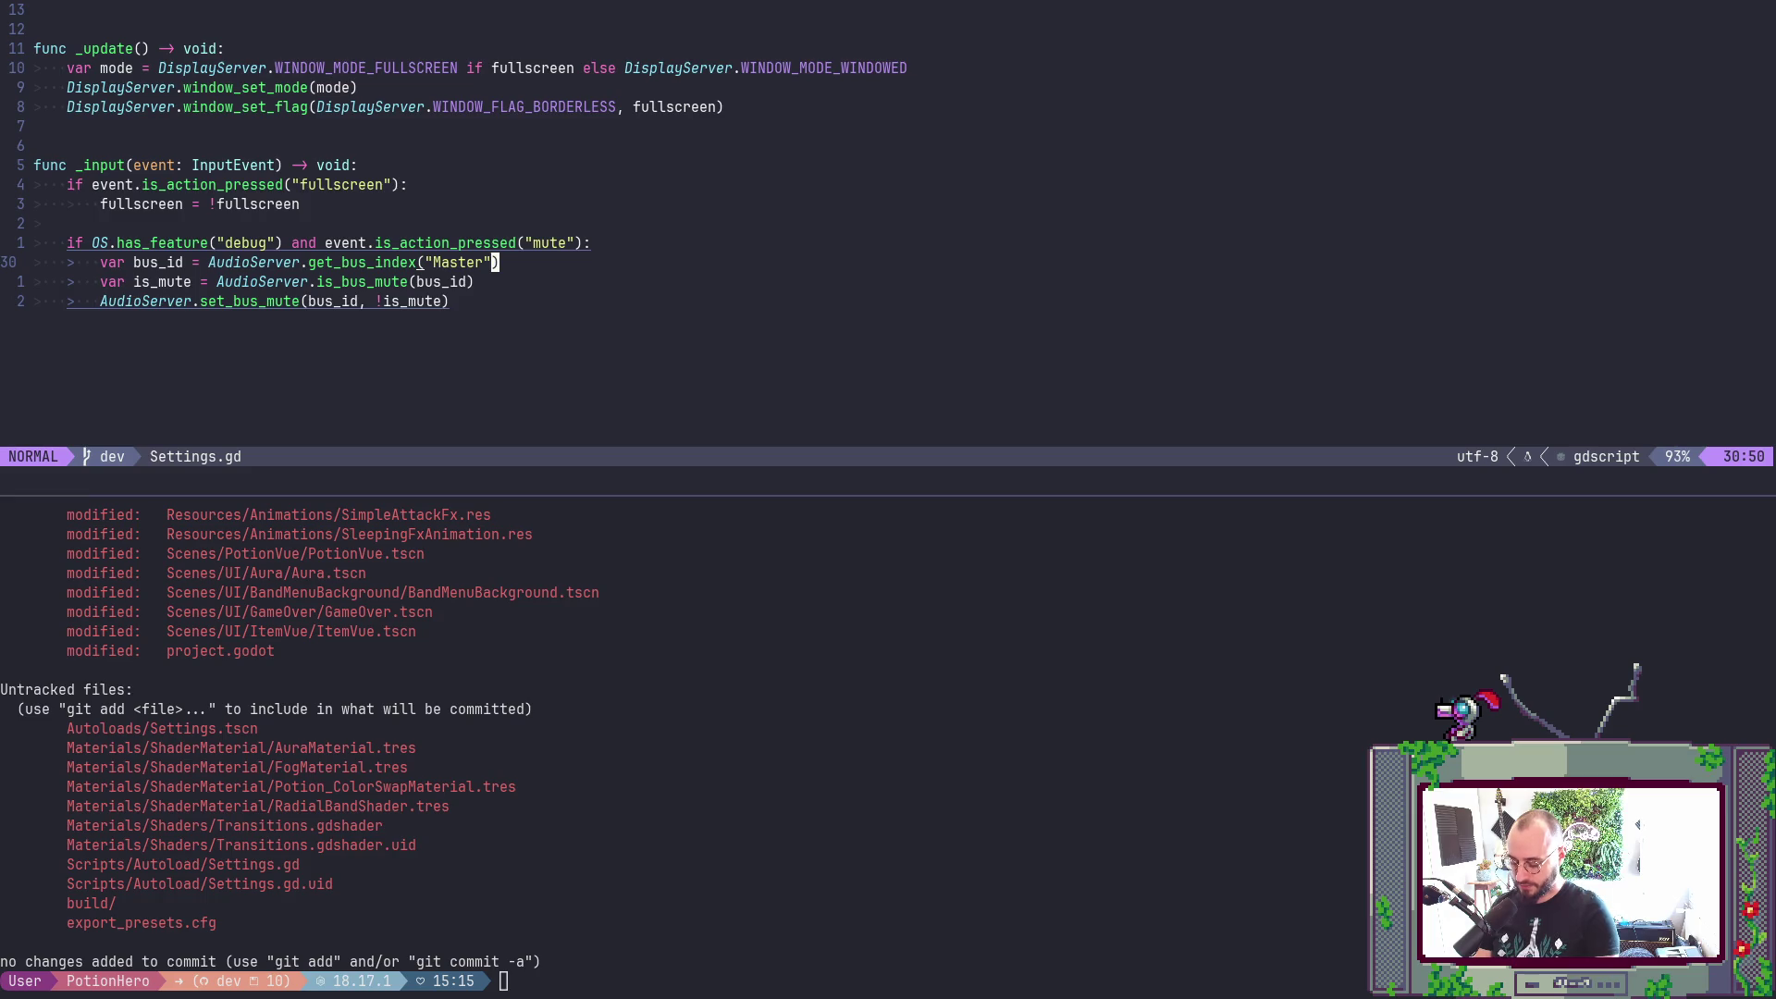
pyautogui.press('space')
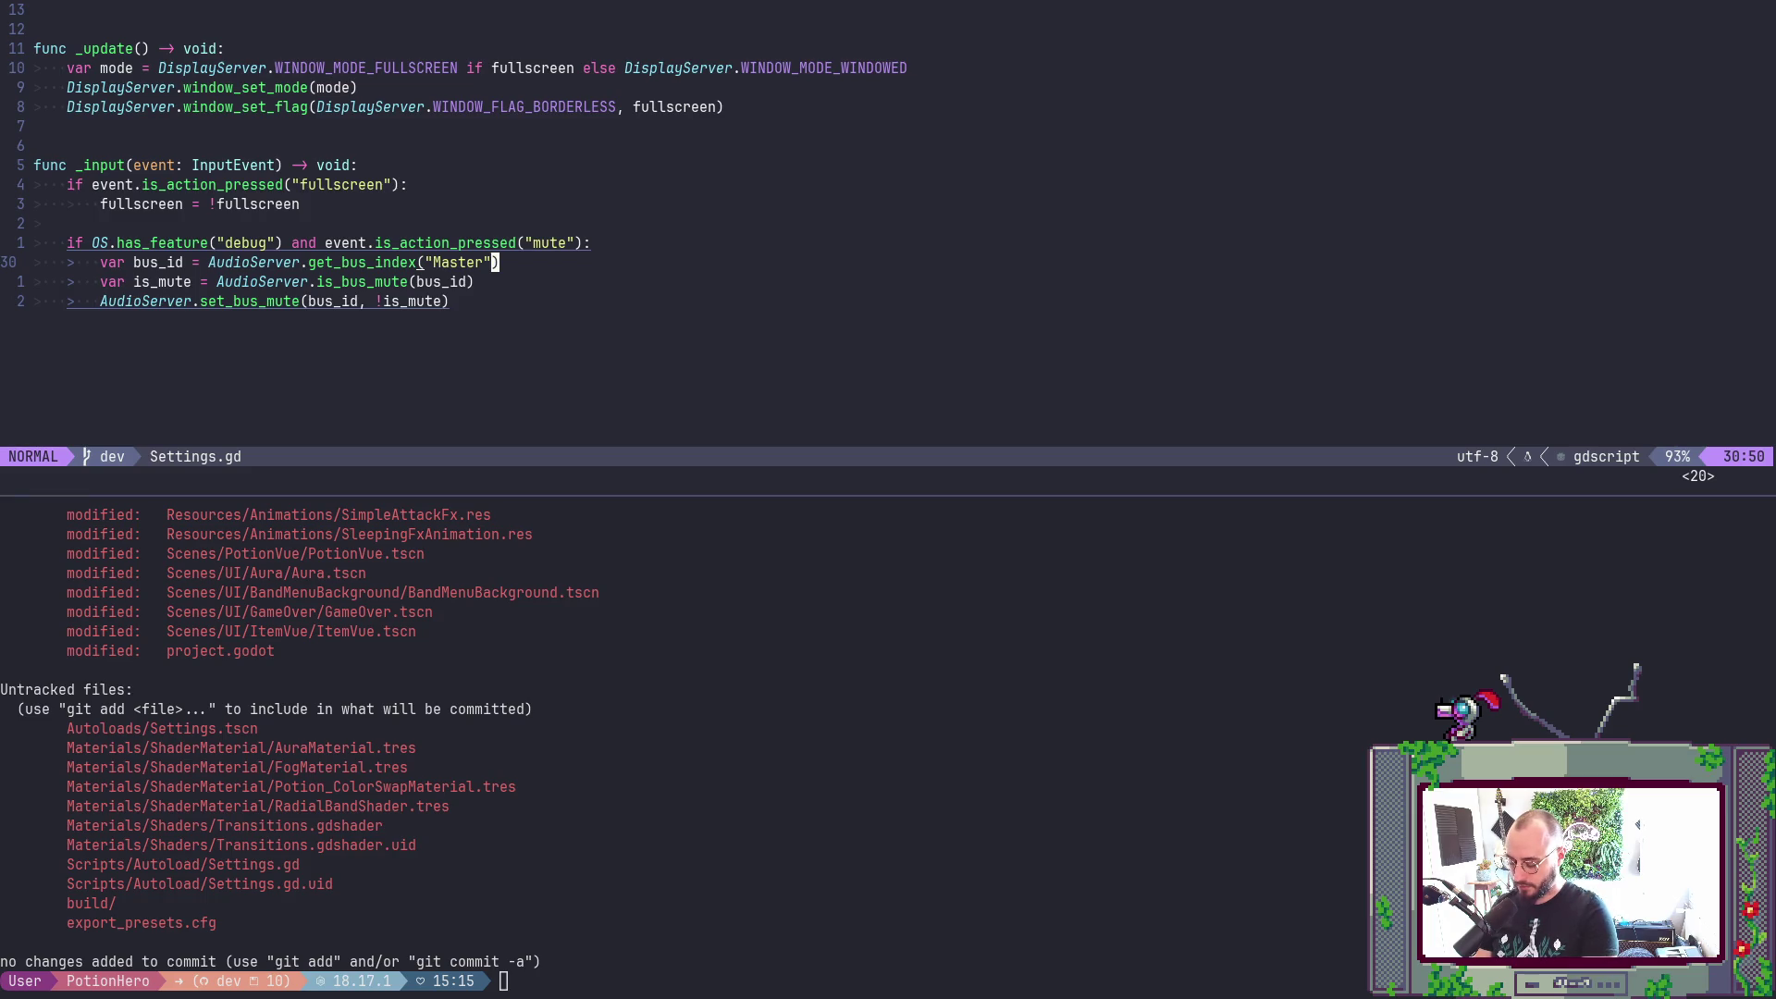
# - Search the project file finder for .gitignore, then close it without opening anything
pyautogui.click(37, 281)
pyautogui.press('space')
pyautogui.press('f')
pyautogui.press('f')
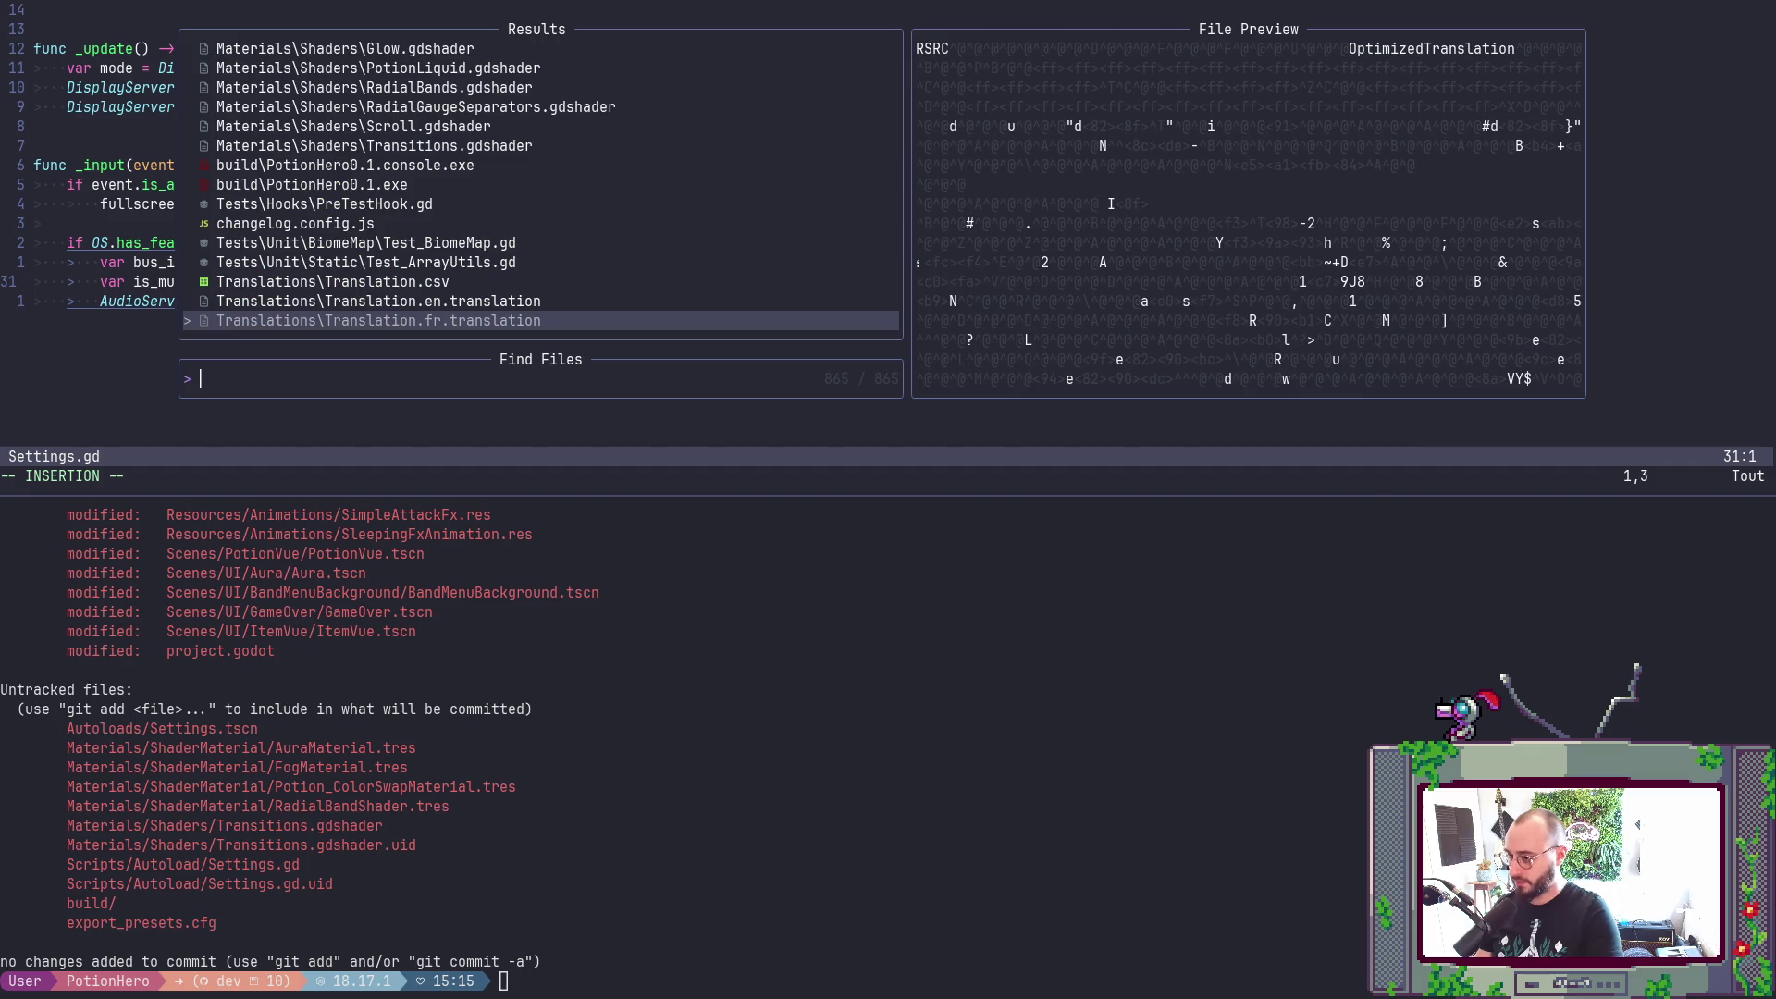
pyautogui.write('.cs')
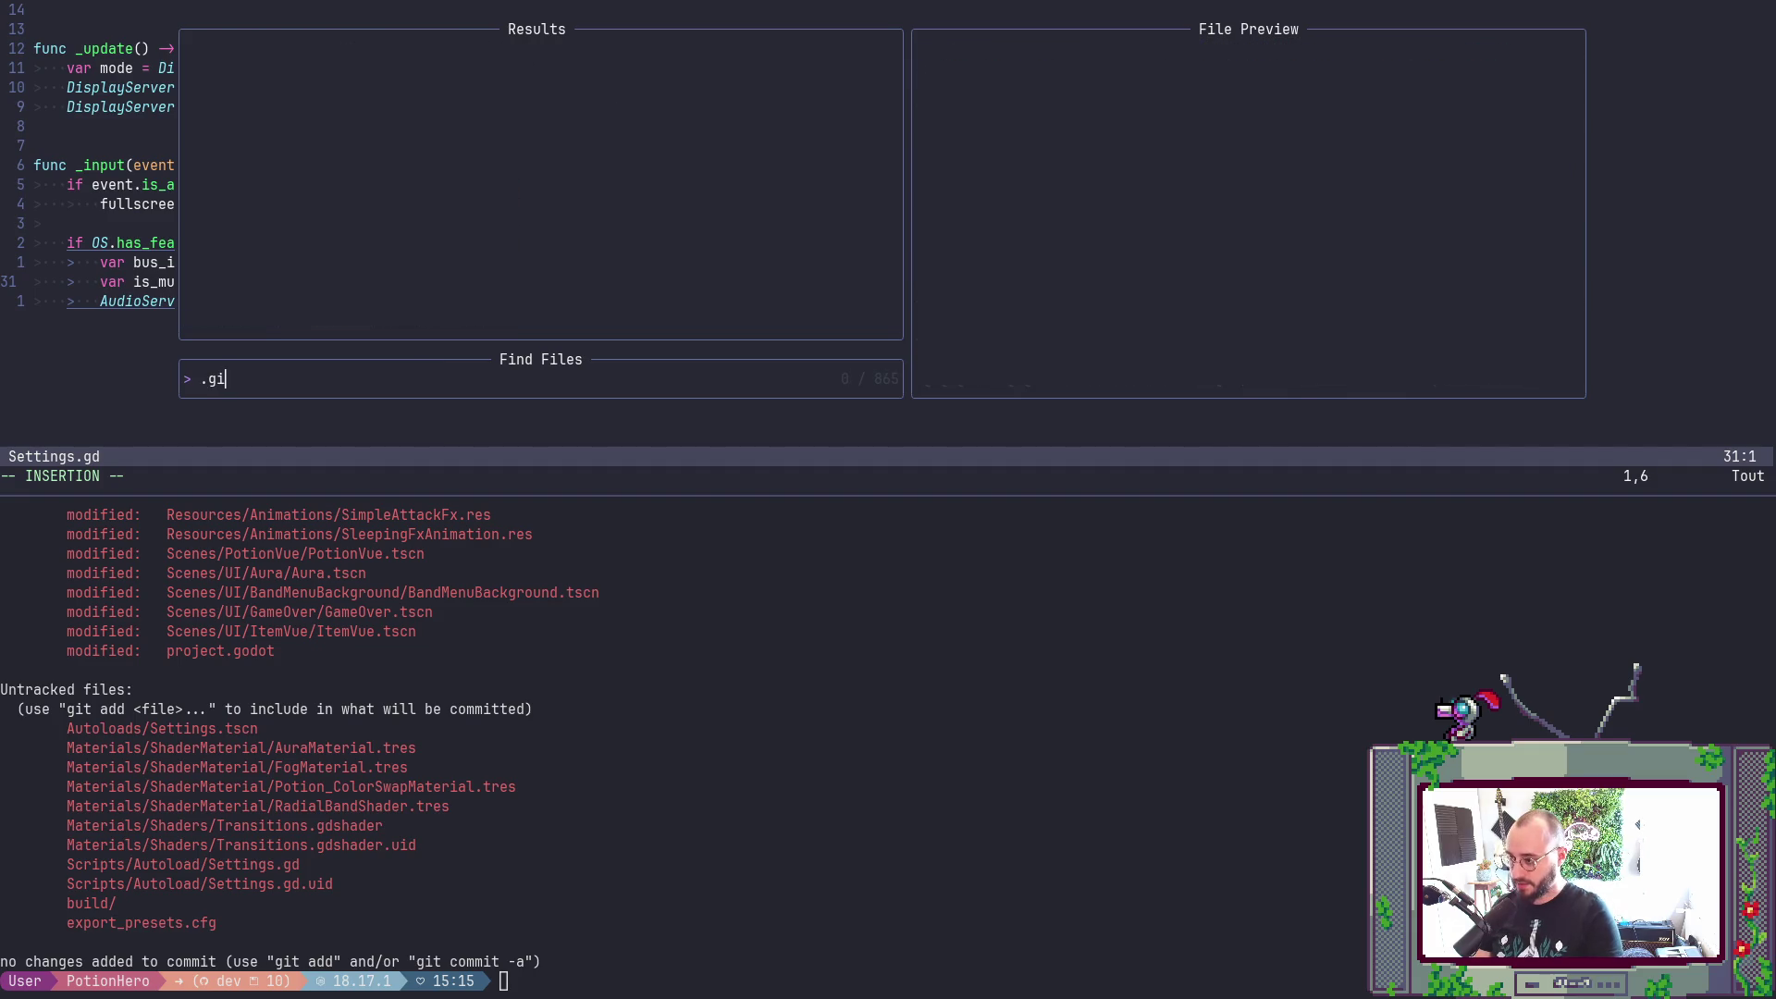
pyautogui.press('BackSpace')
pyautogui.press('BackSpace')
pyautogui.write('git')
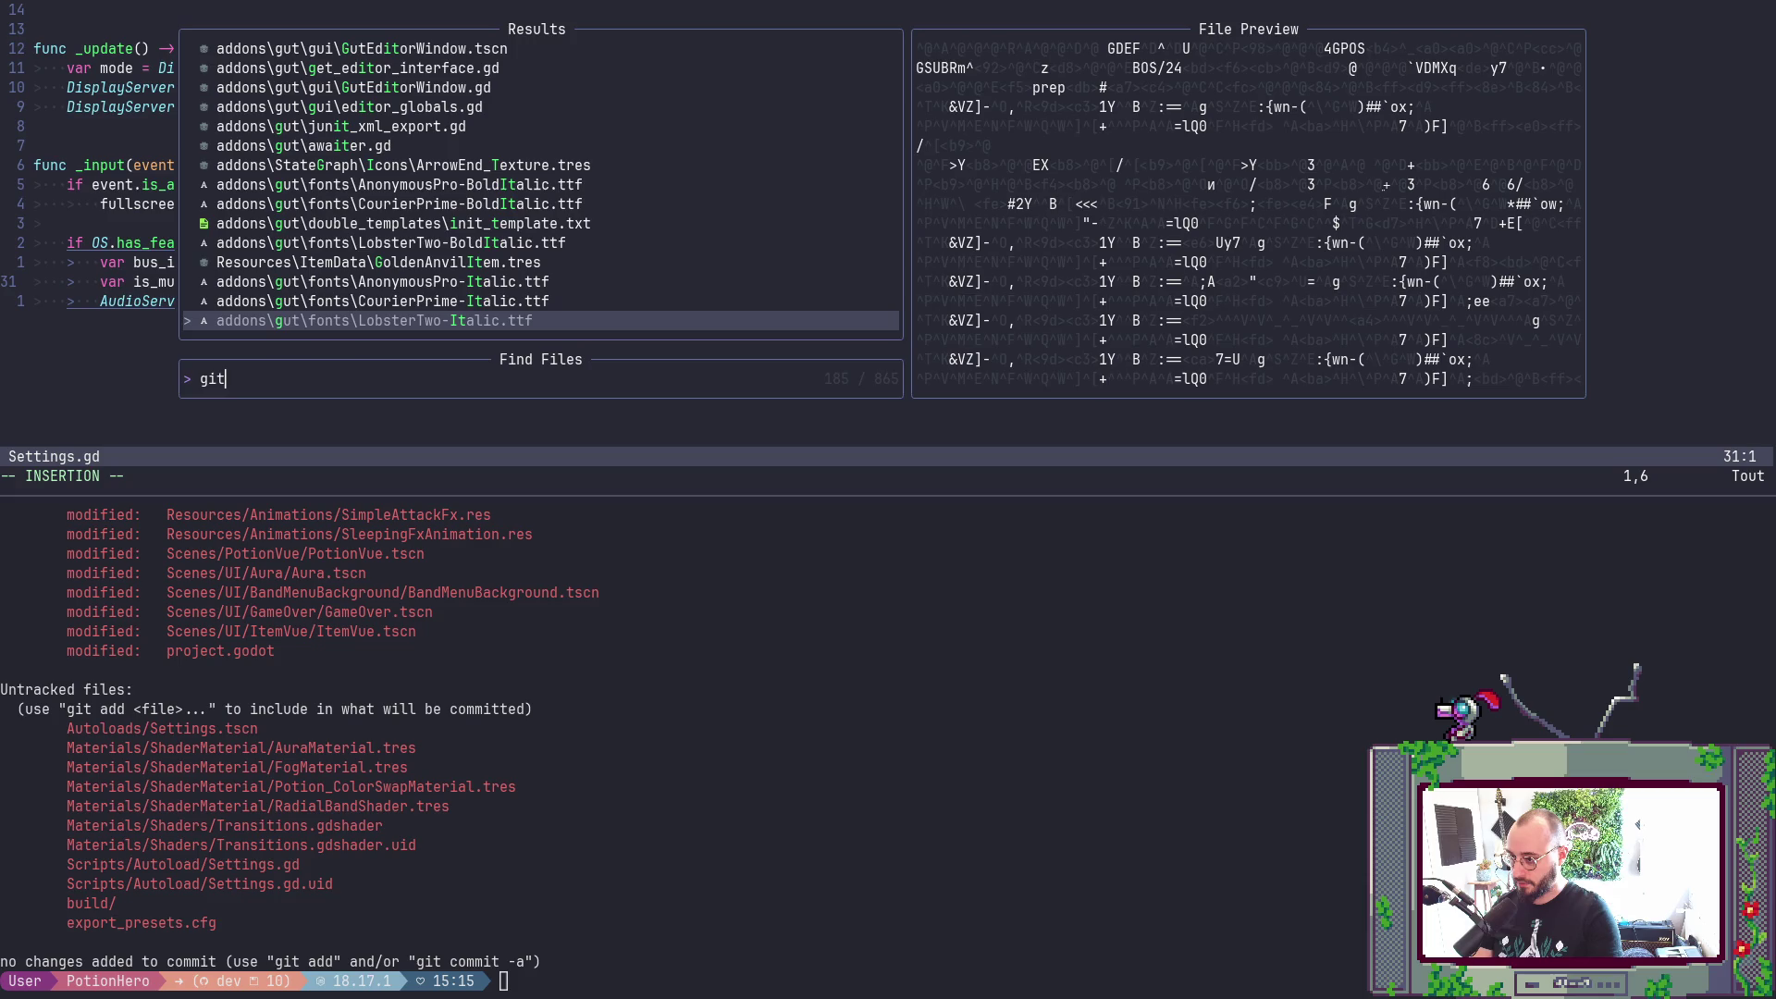
pyautogui.write('igh')
pyautogui.press('BackSpace')
pyautogui.press('BackSpace')
pyautogui.press('BackSpace')
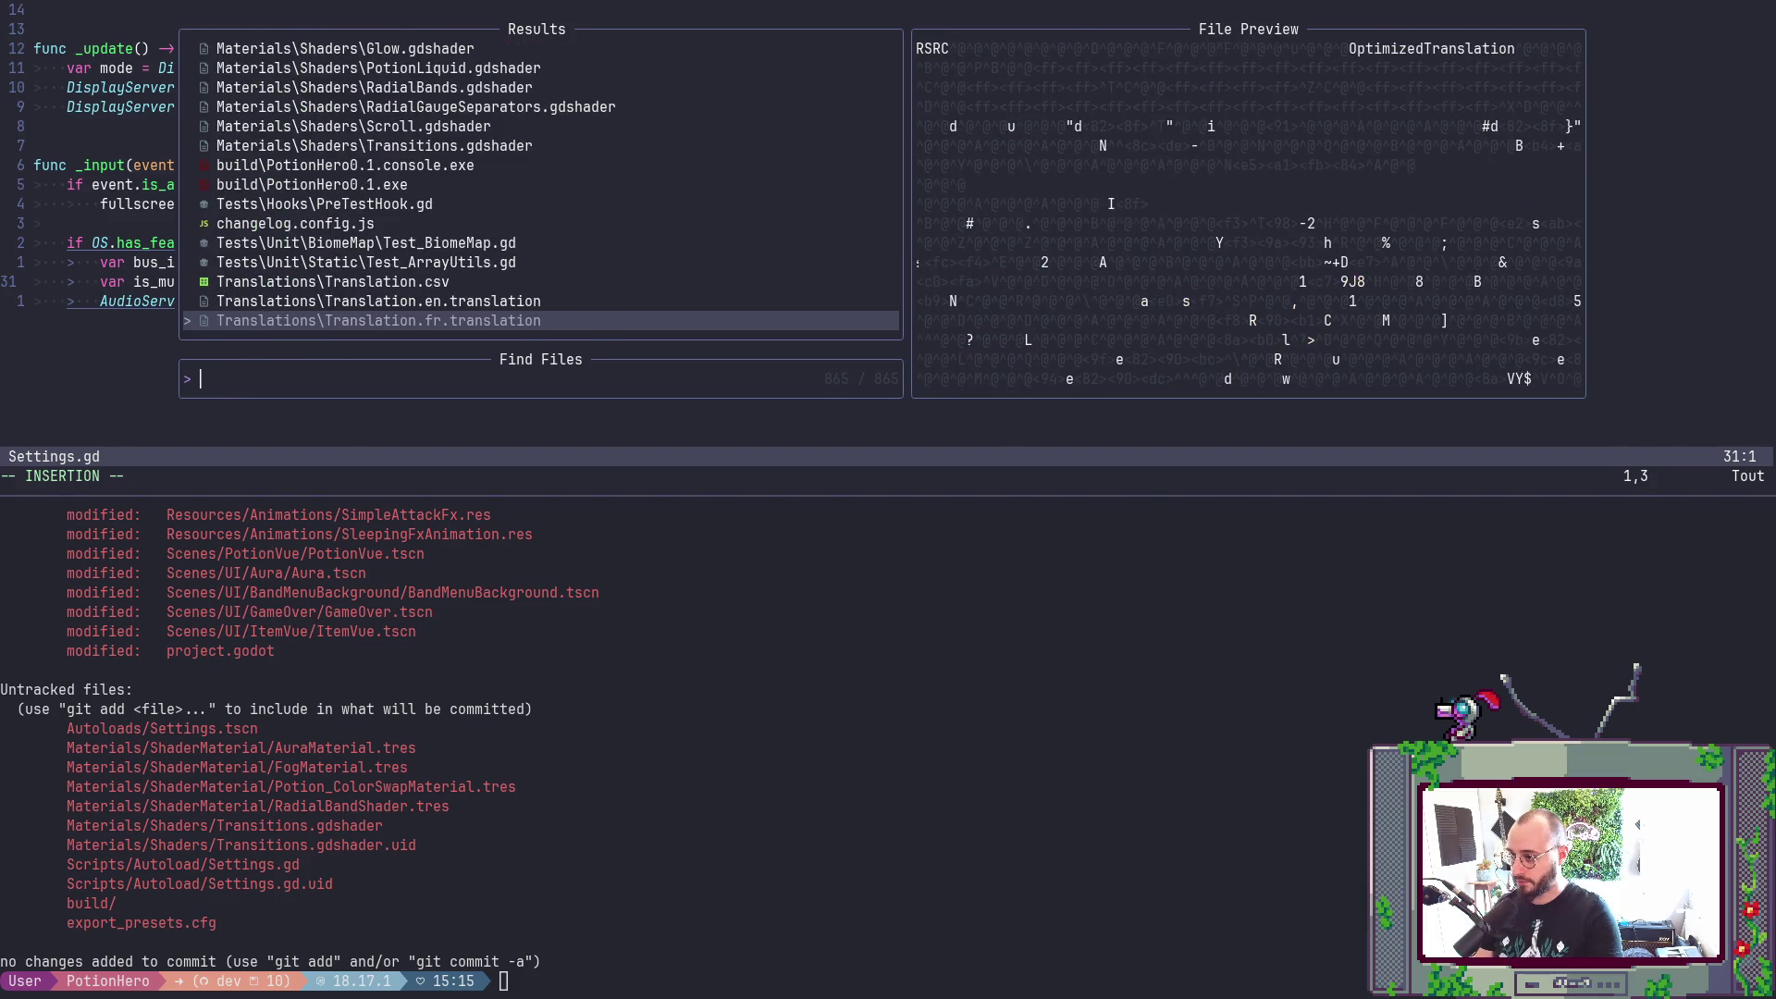
pyautogui.press('Up')
pyautogui.press('Up')
pyautogui.press('Up')
pyautogui.press('Escape')
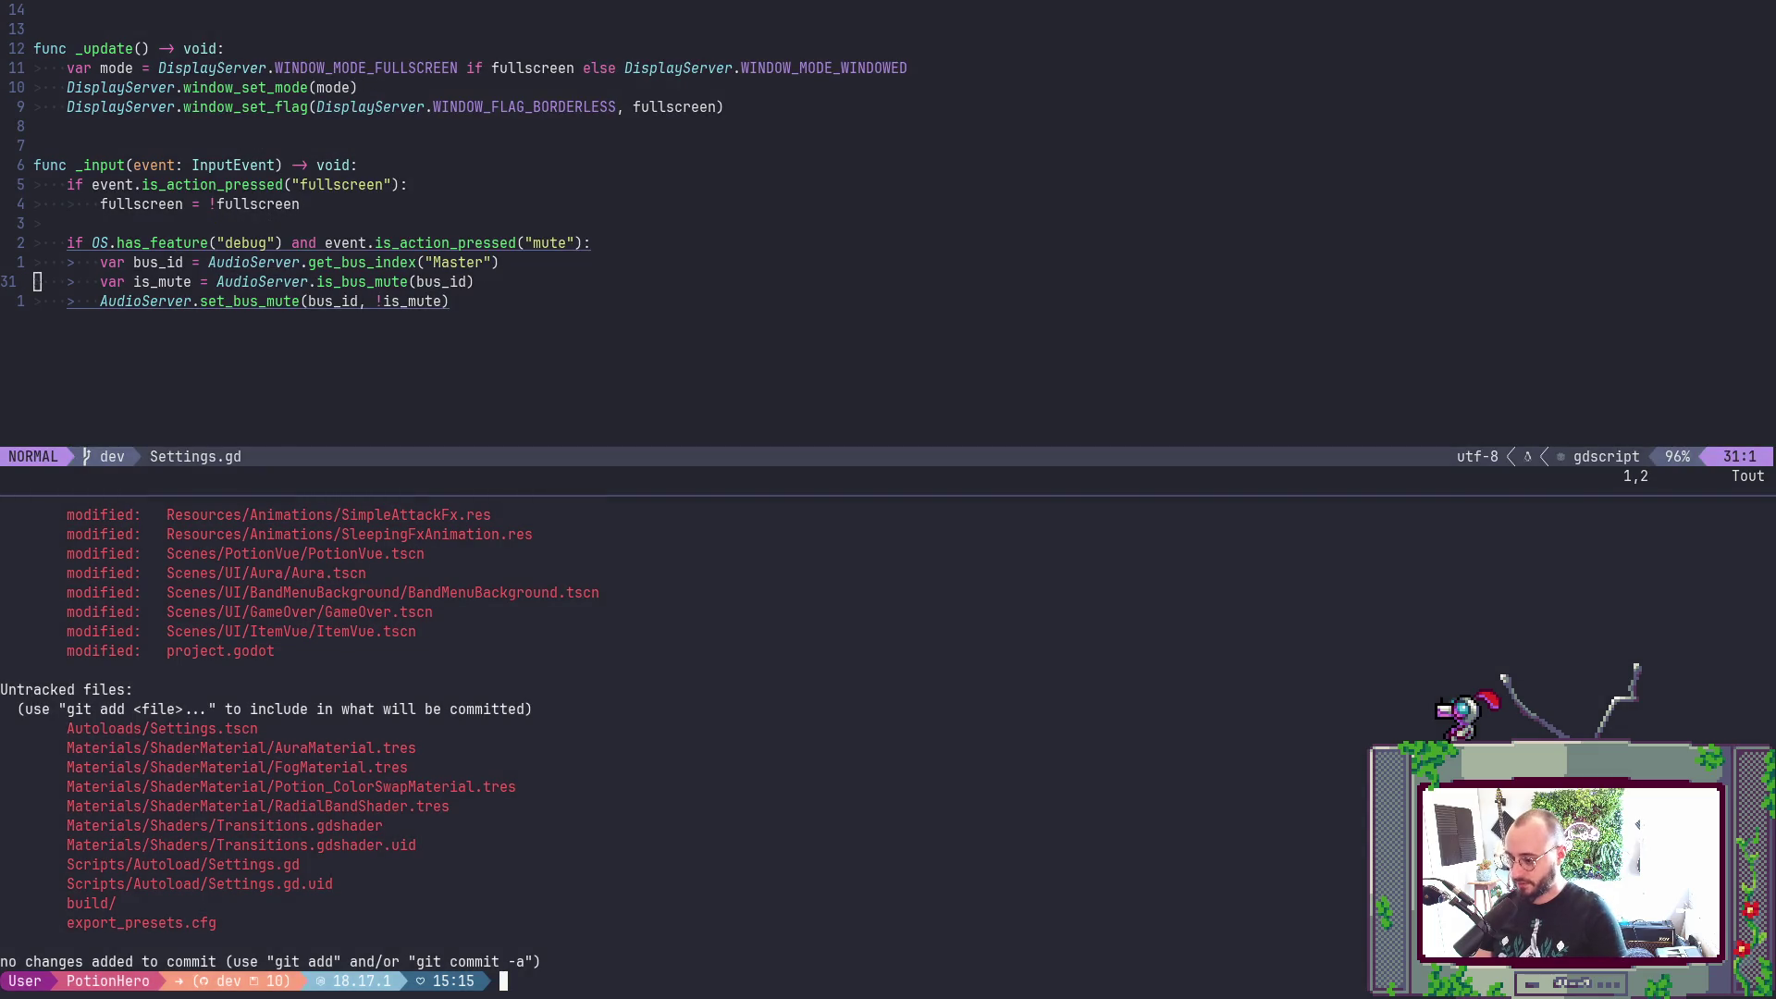
# - Open .gitignore with nvim, append a build/ entry, fix the typo, and save
pyautogui.write('nvim .')
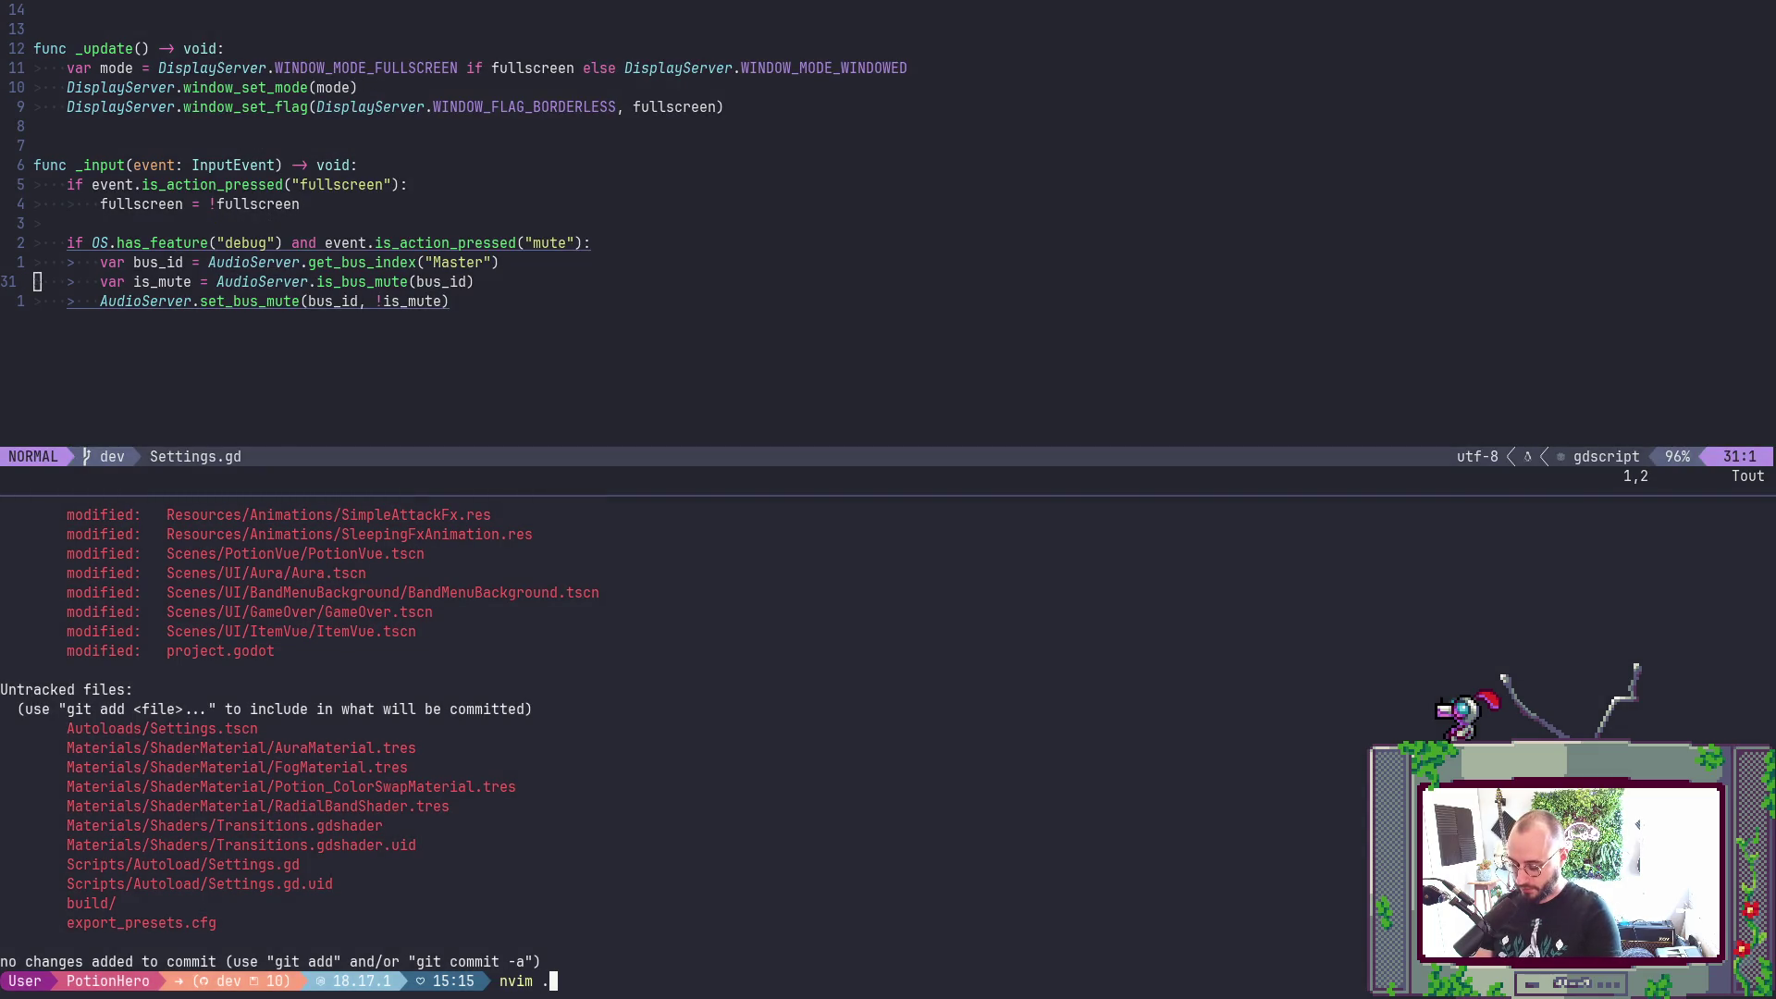
pyautogui.write('gitignore')
pyautogui.press('Return')
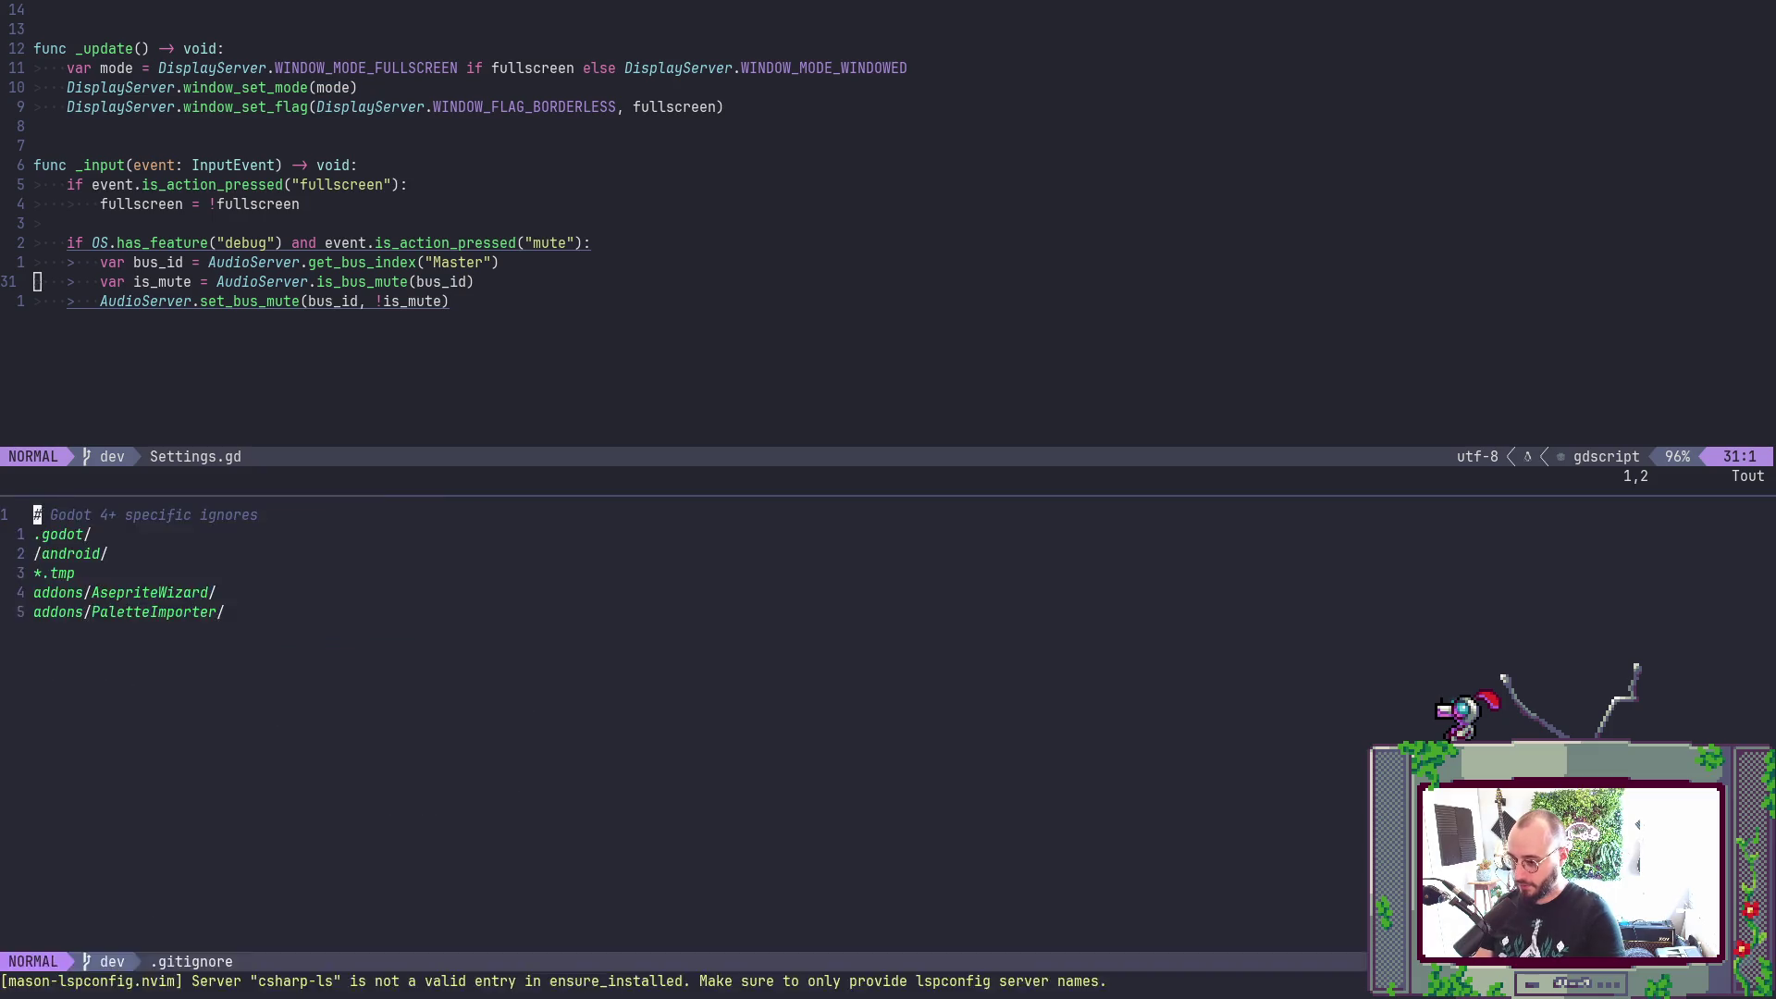
pyautogui.press('Return')
pyautogui.press('Return')
pyautogui.press('Return')
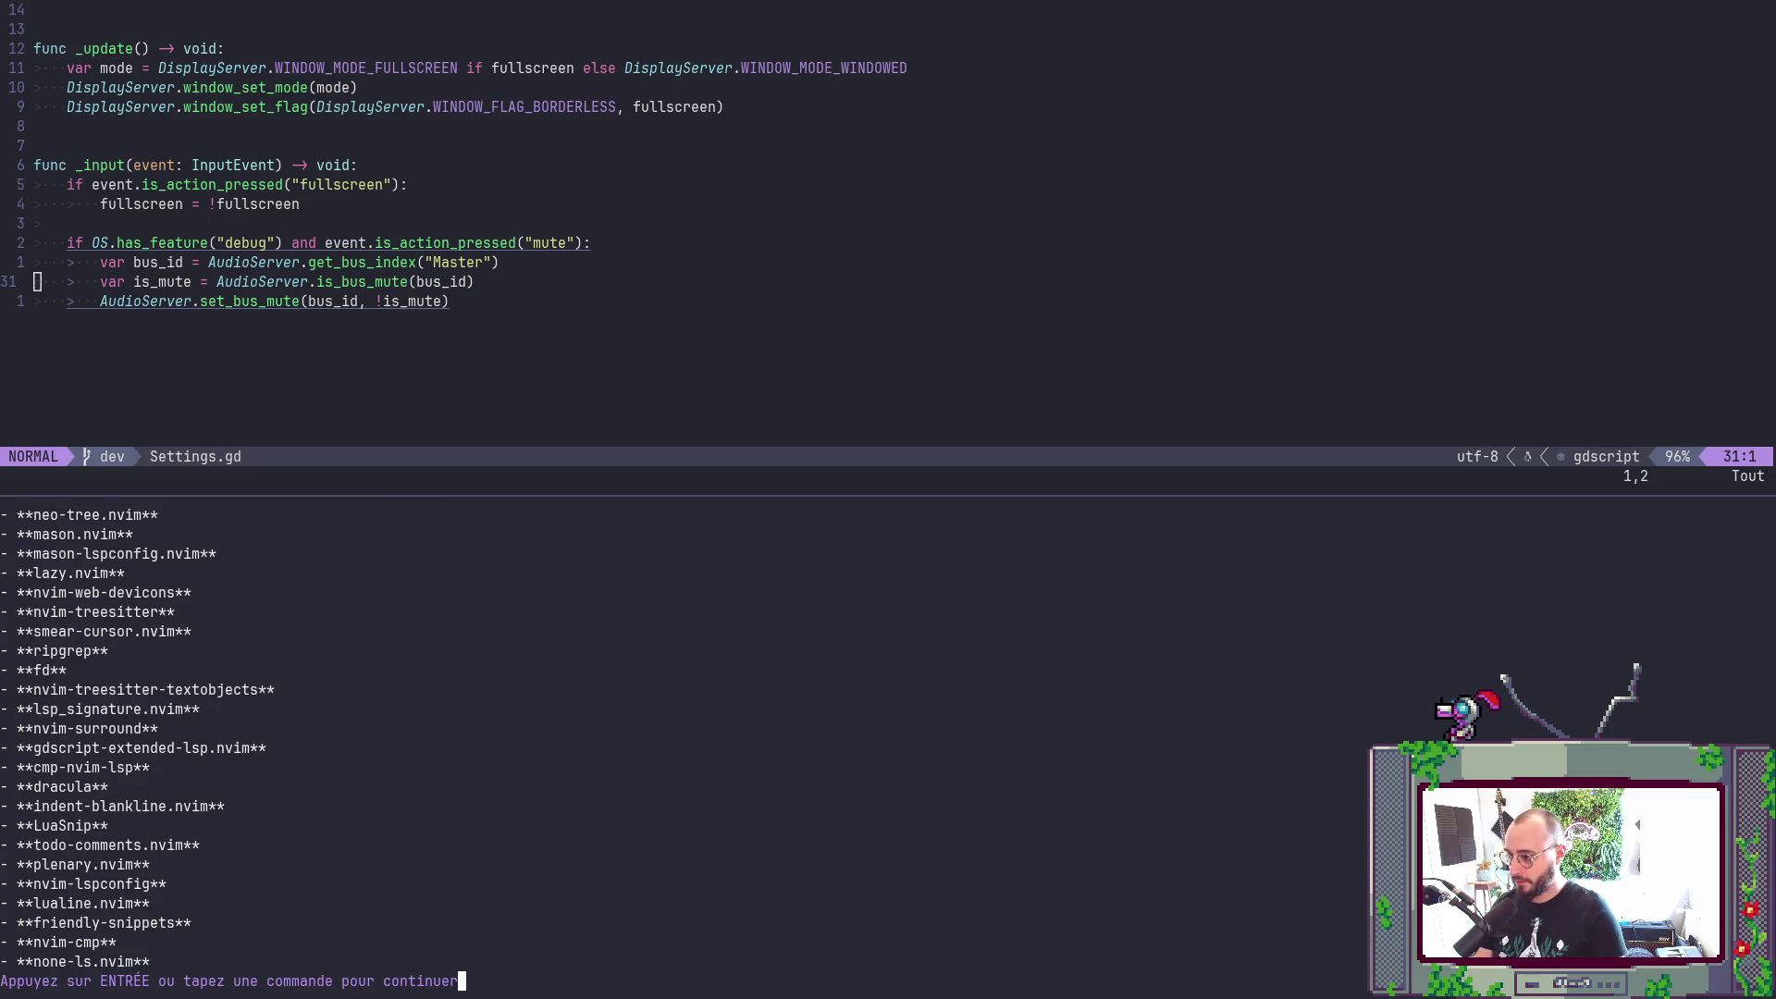
pyautogui.press('G')
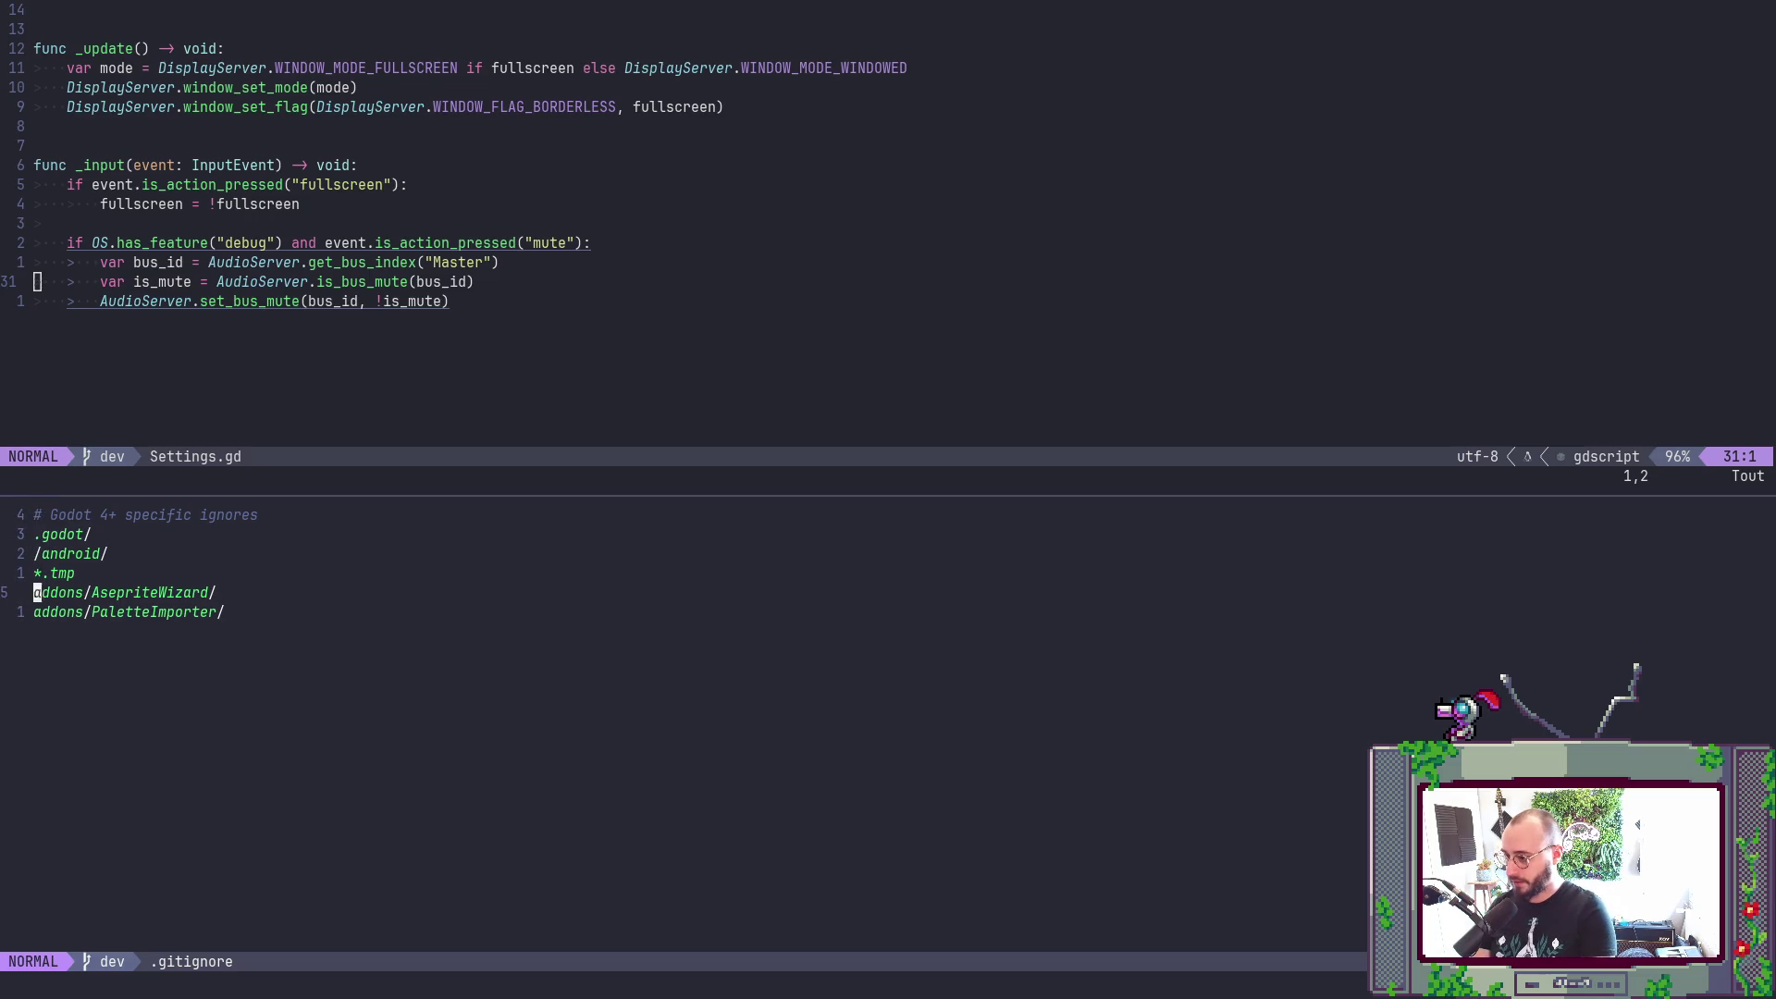
pyautogui.write('o')
pyautogui.write('buiild/')
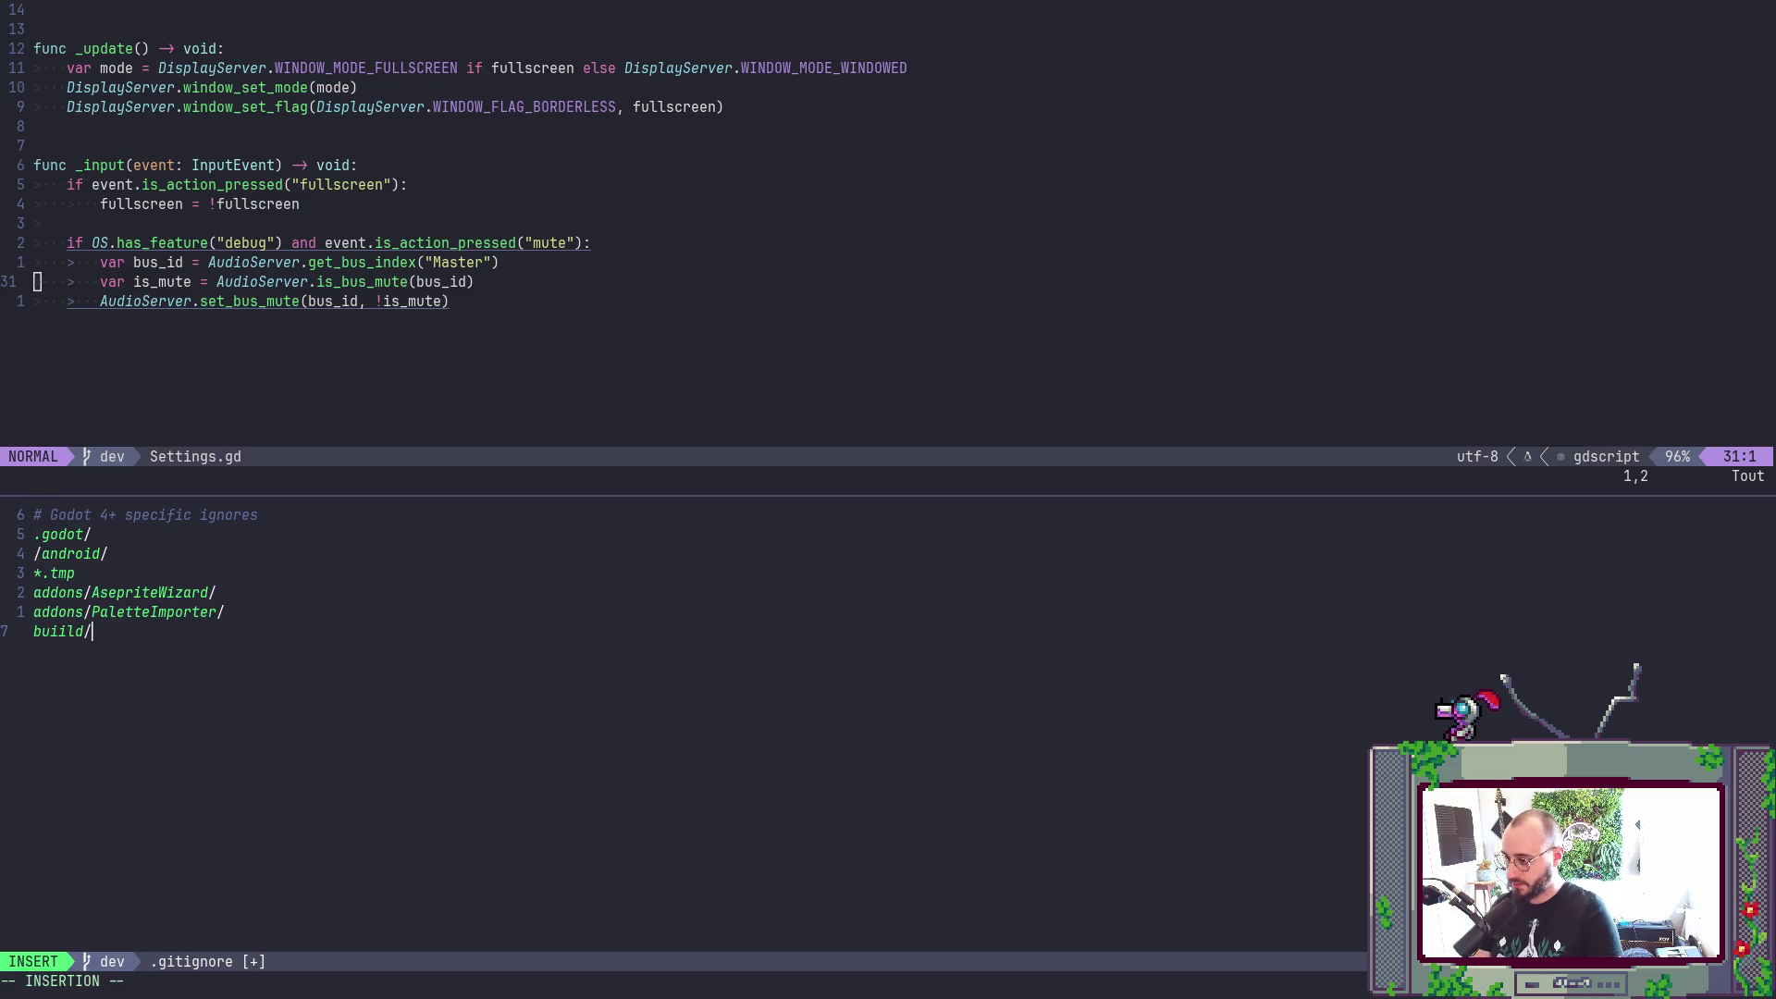
pyautogui.press('Escape')
pyautogui.press('h')
pyautogui.press('h')
pyautogui.press('h')
pyautogui.write('x:w')
pyautogui.press('Return')
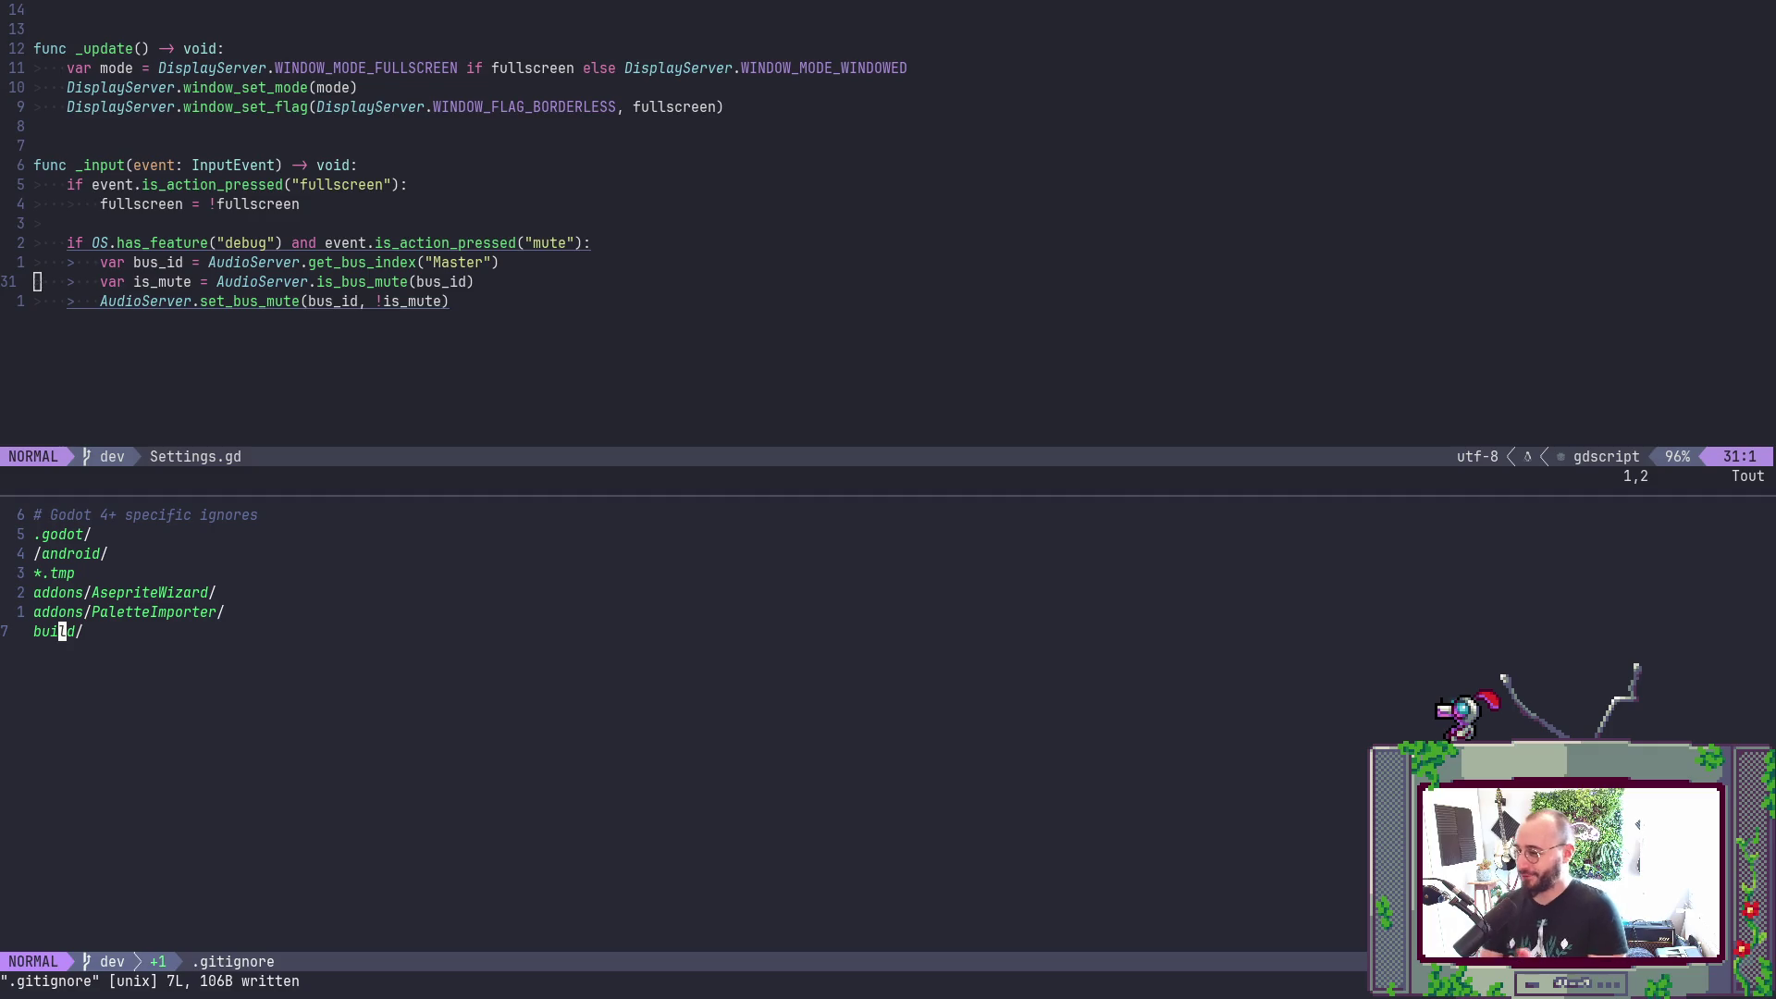
# - Write all buffers with :wa and quit Neovim back to the shell
pyautogui.write(':wa')
pyautogui.press('Return')
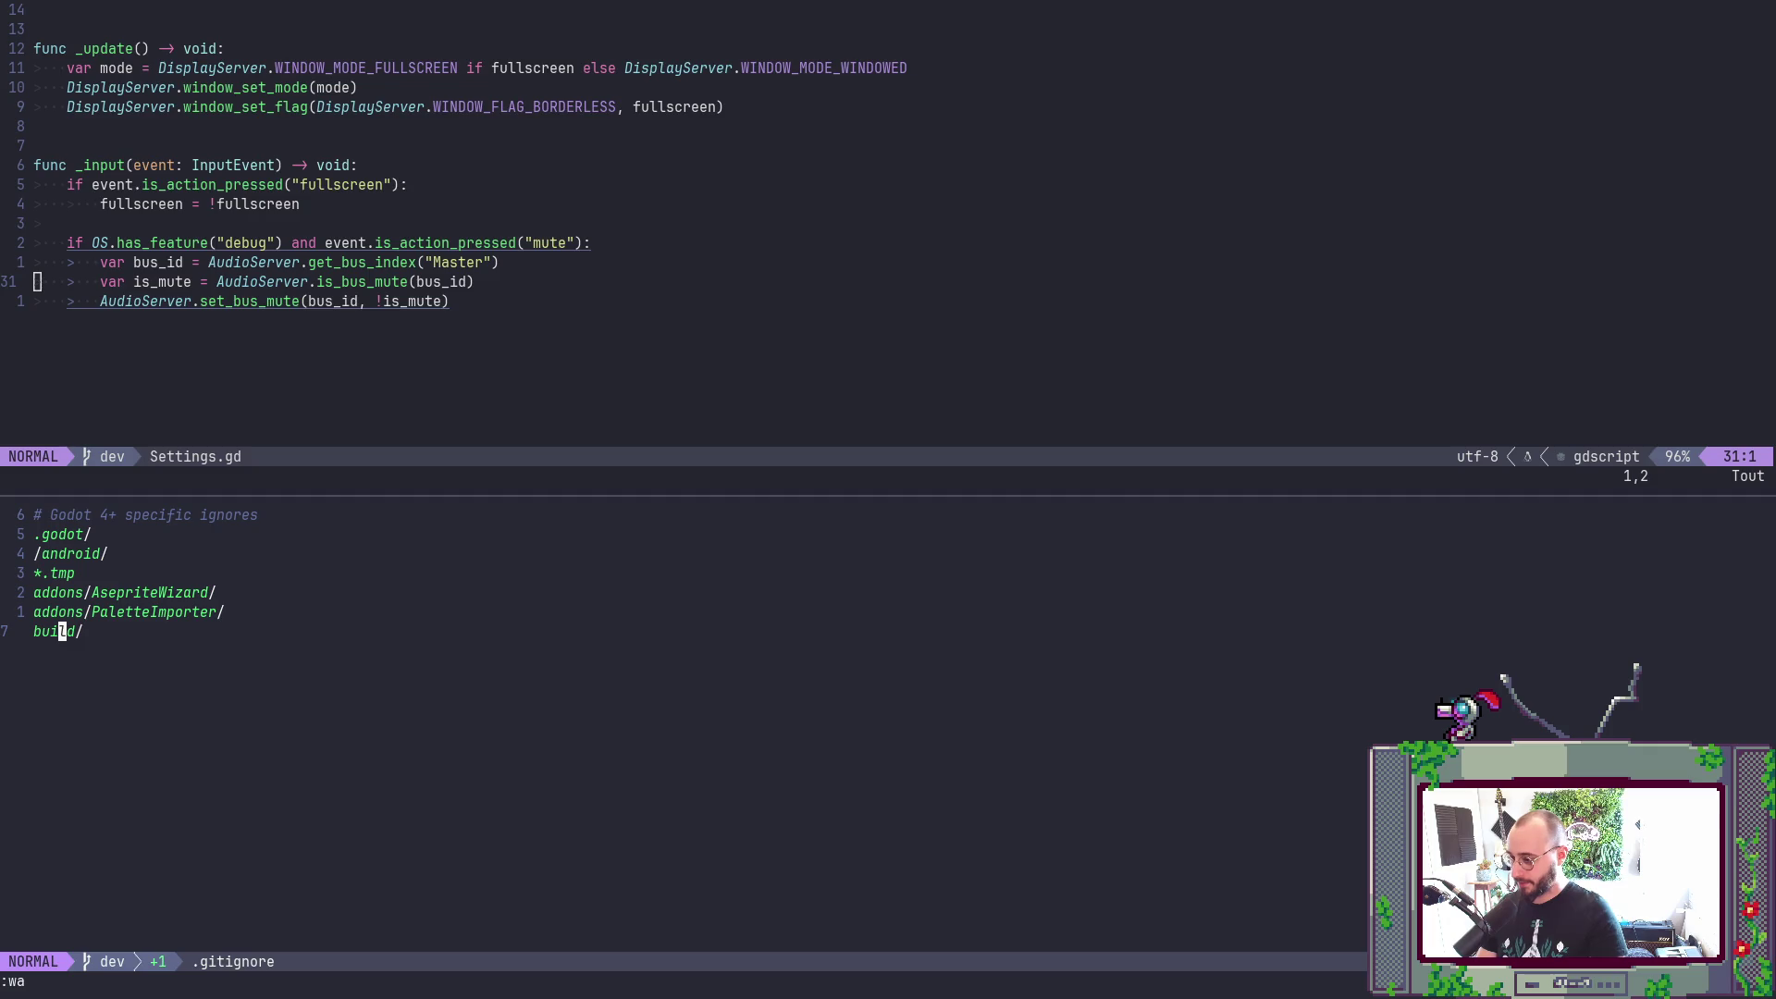
pyautogui.write(':q')
pyautogui.press('Return')
pyautogui.press('Return')
# - Run git status and git diff on export_presets.cfg
pyautogui.write('gi')
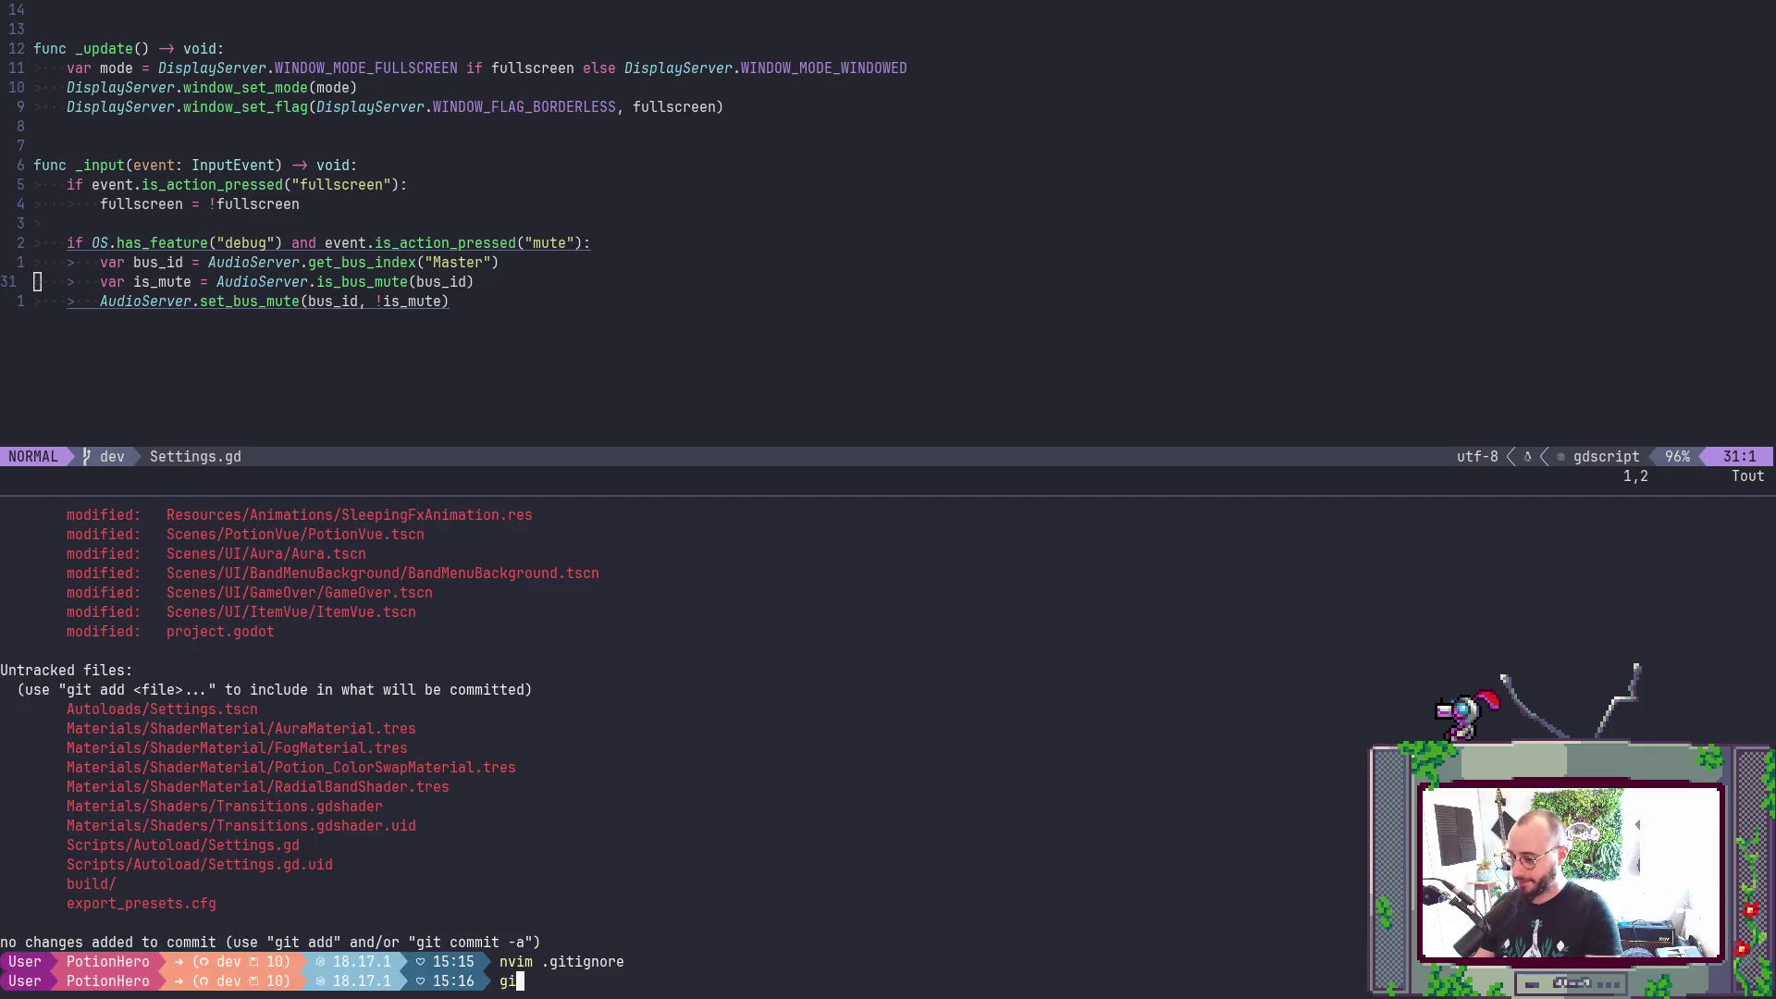
pyautogui.write('t s')
pyautogui.press('Return')
pyautogui.write('git')
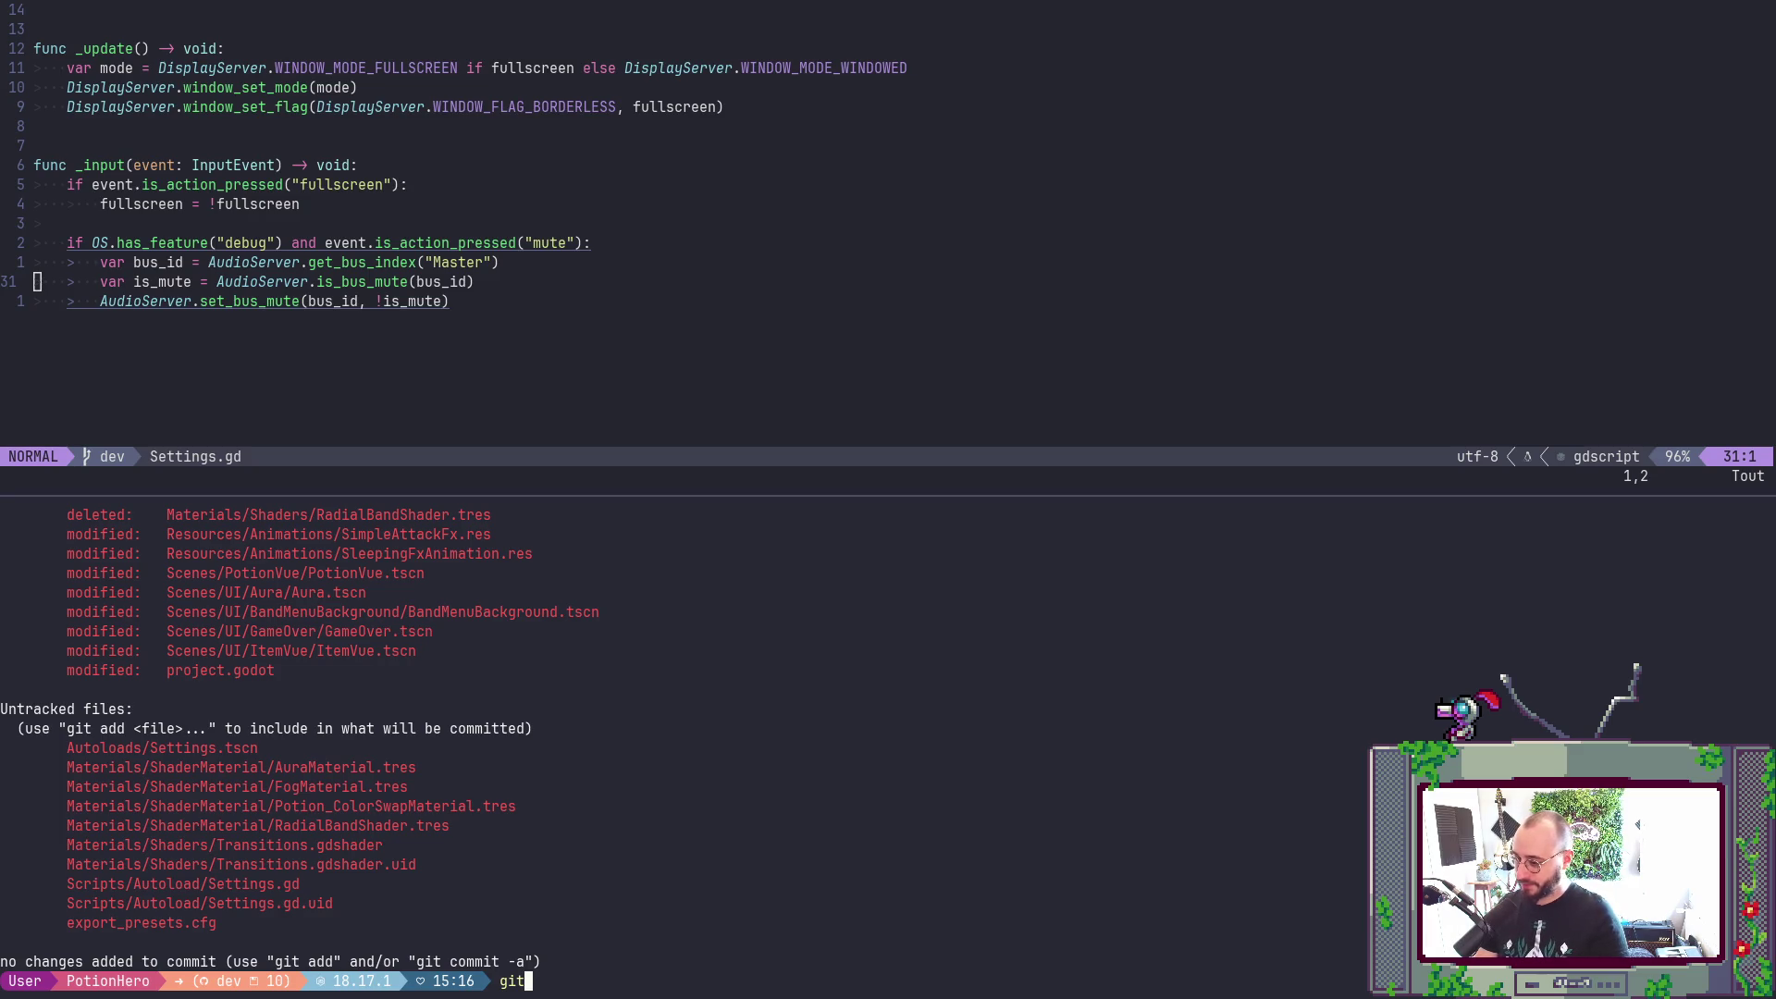
pyautogui.write(' diff')
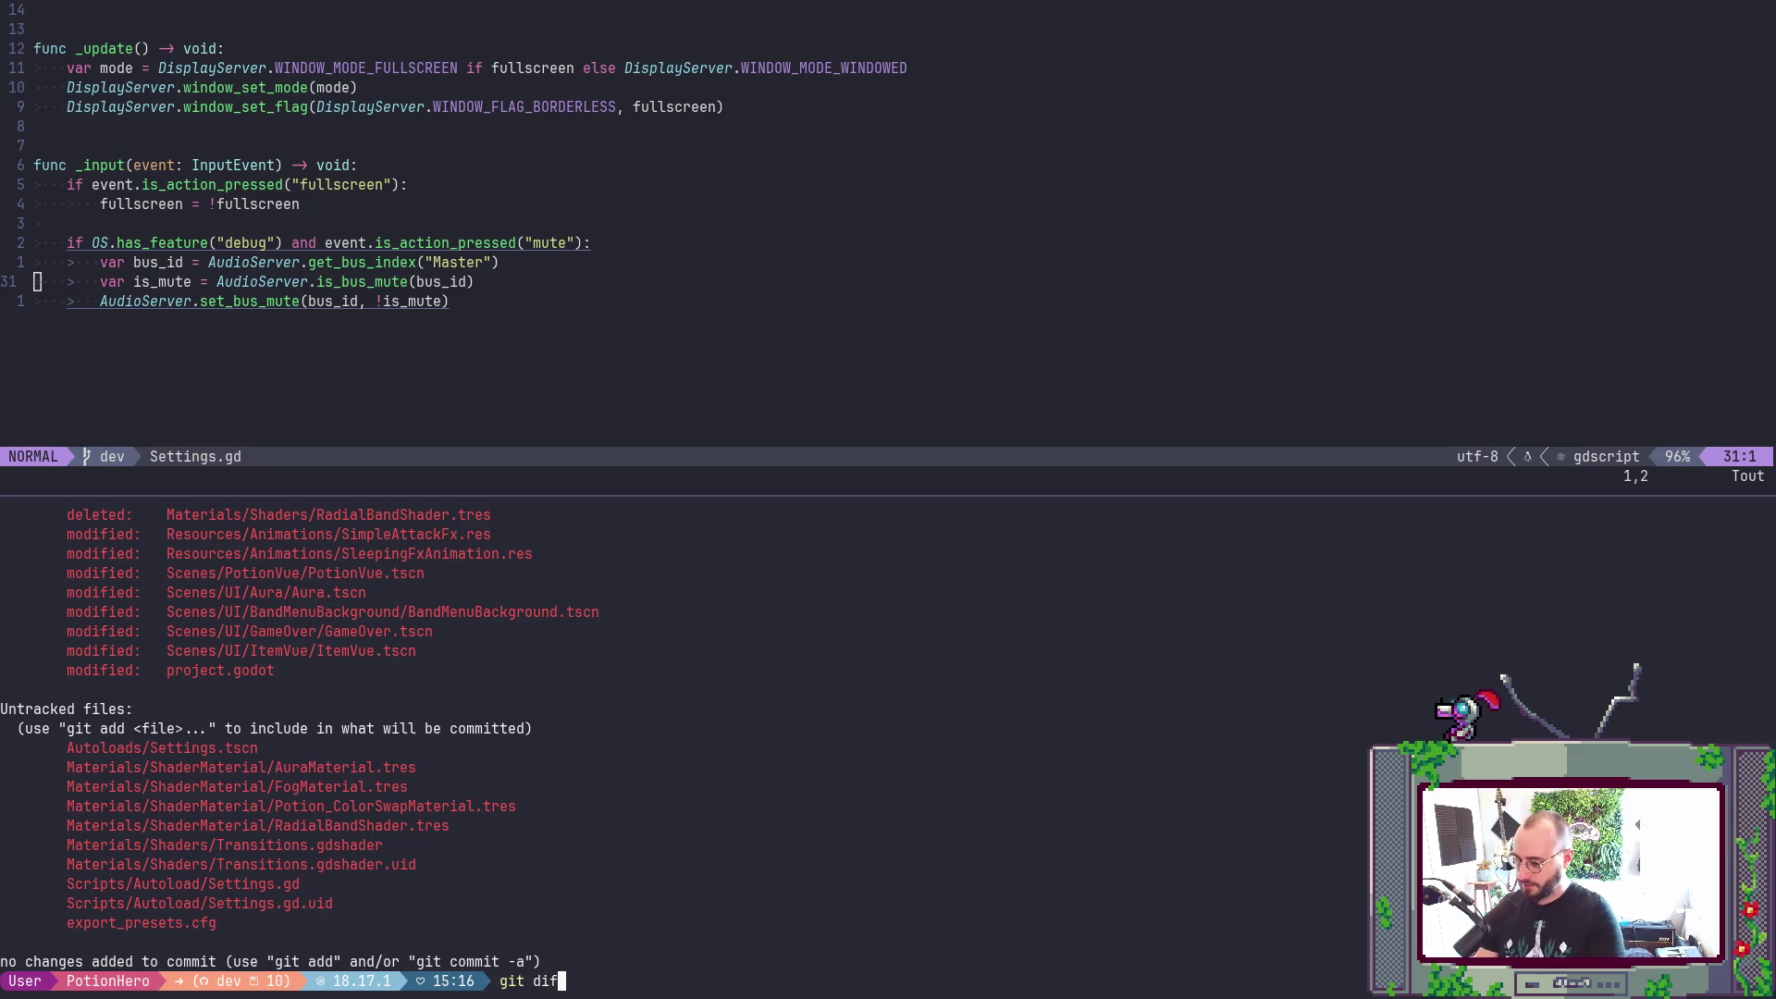
pyautogui.doubleClick(196, 927)
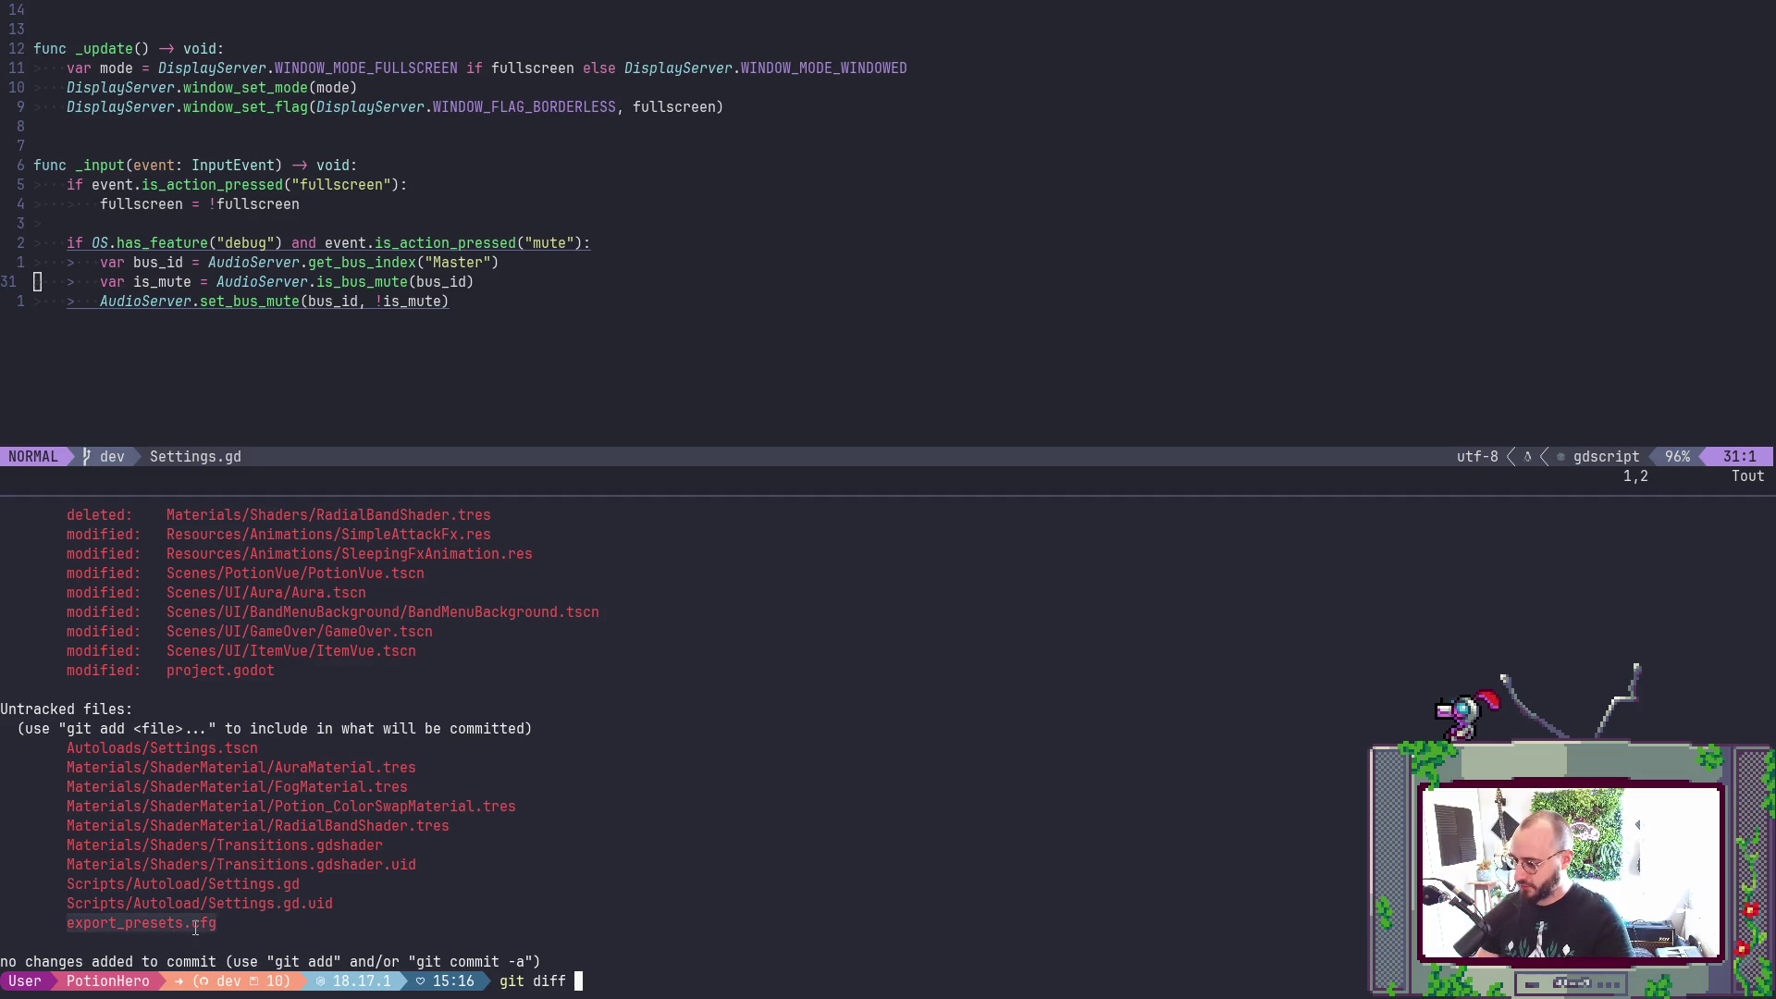
pyautogui.middleClick(195, 928)
pyautogui.press('Return')
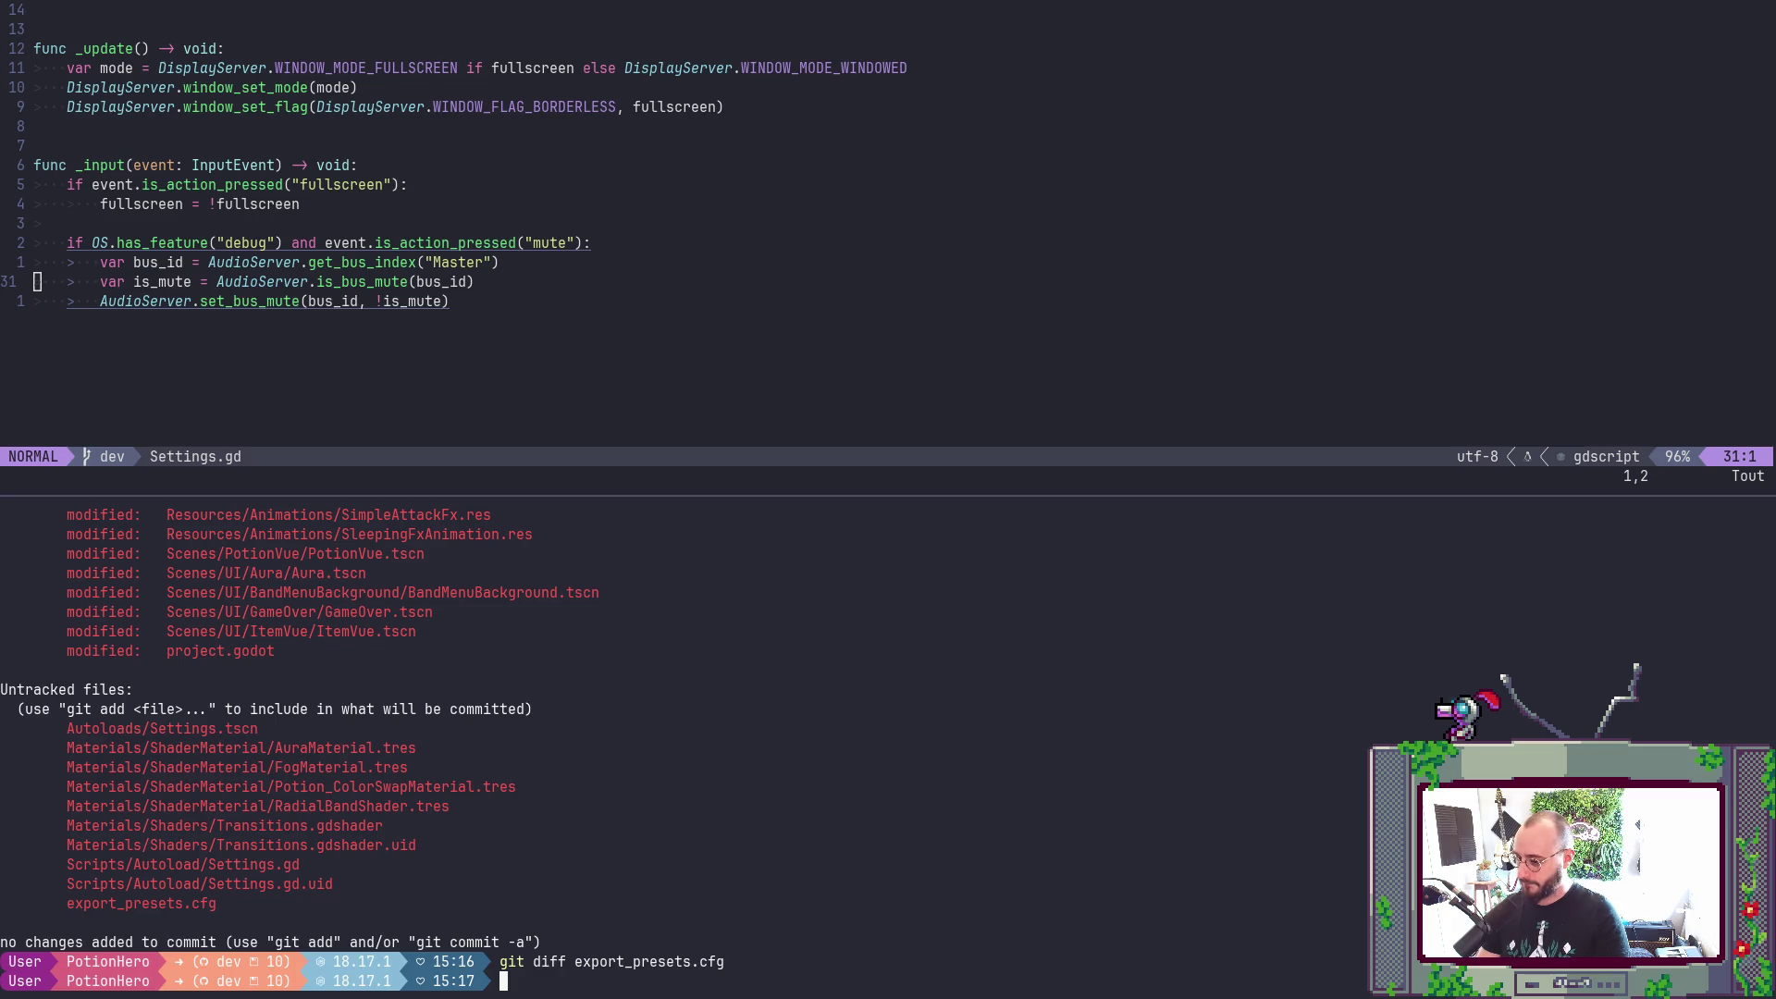
# - Open export_presets.cfg in Neovim, browse to its build/PotionHero0.1.exe export path, and save it
pyautogui.write('nvim')
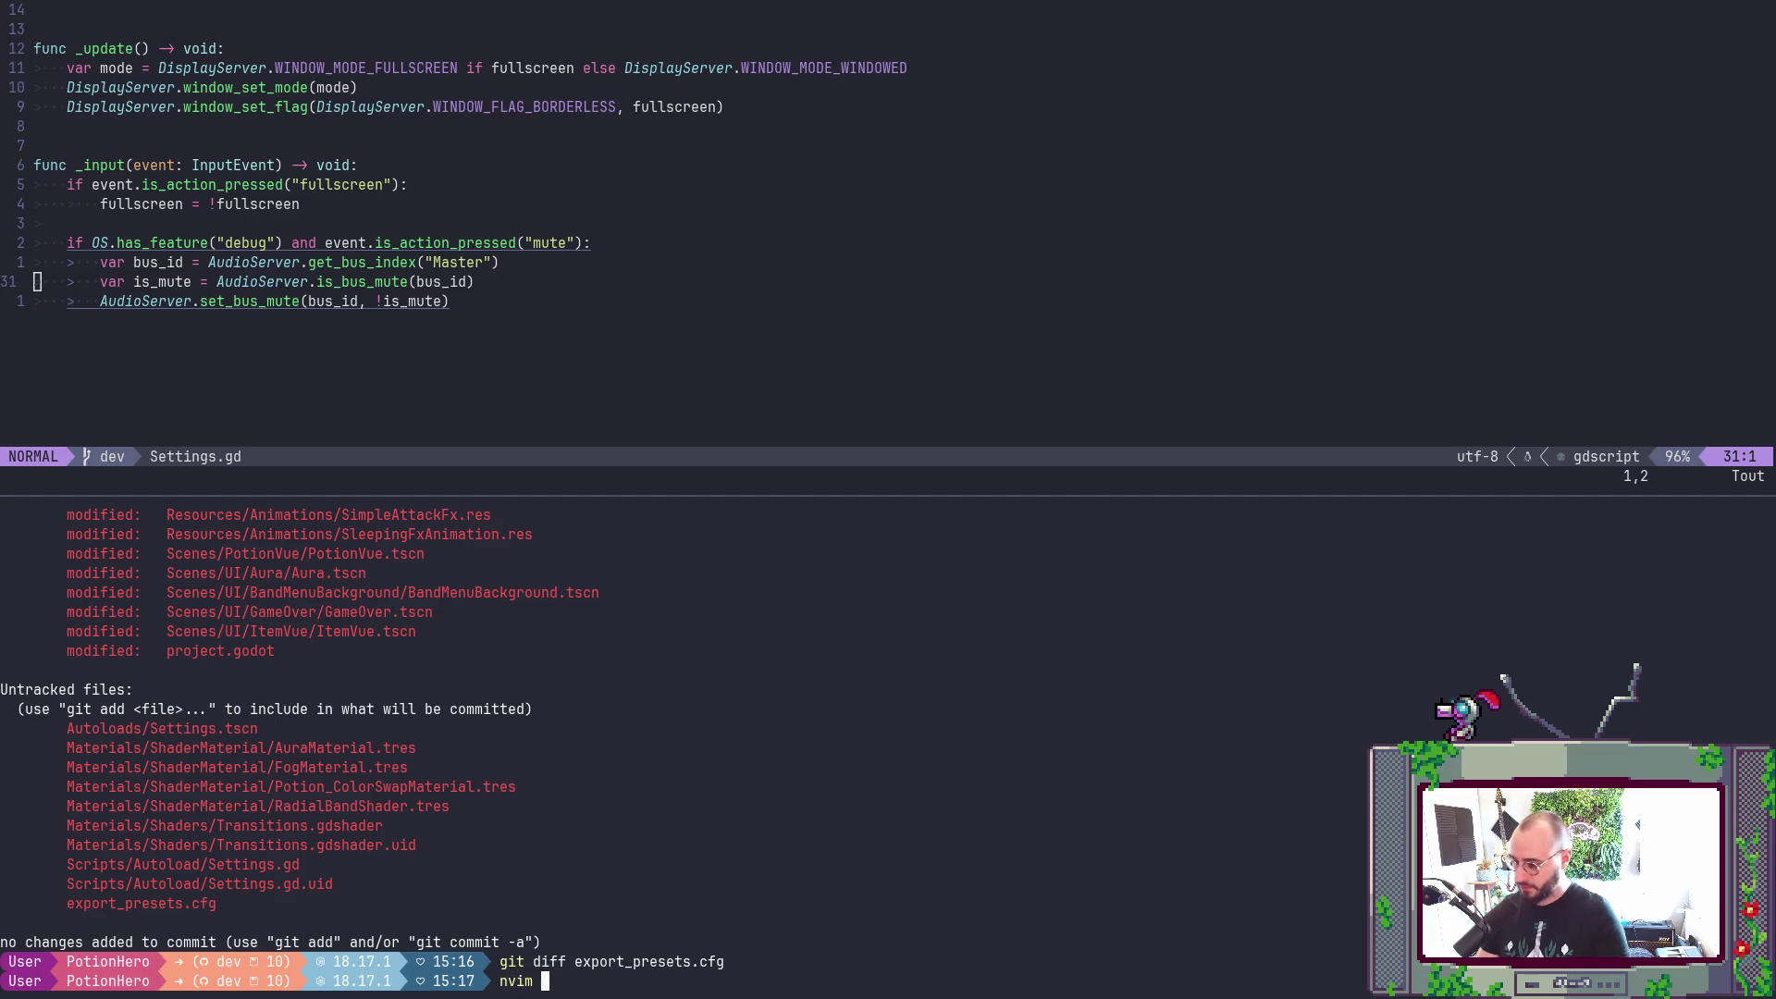
pyautogui.doubleClick(208, 904)
pyautogui.middleClick(208, 904)
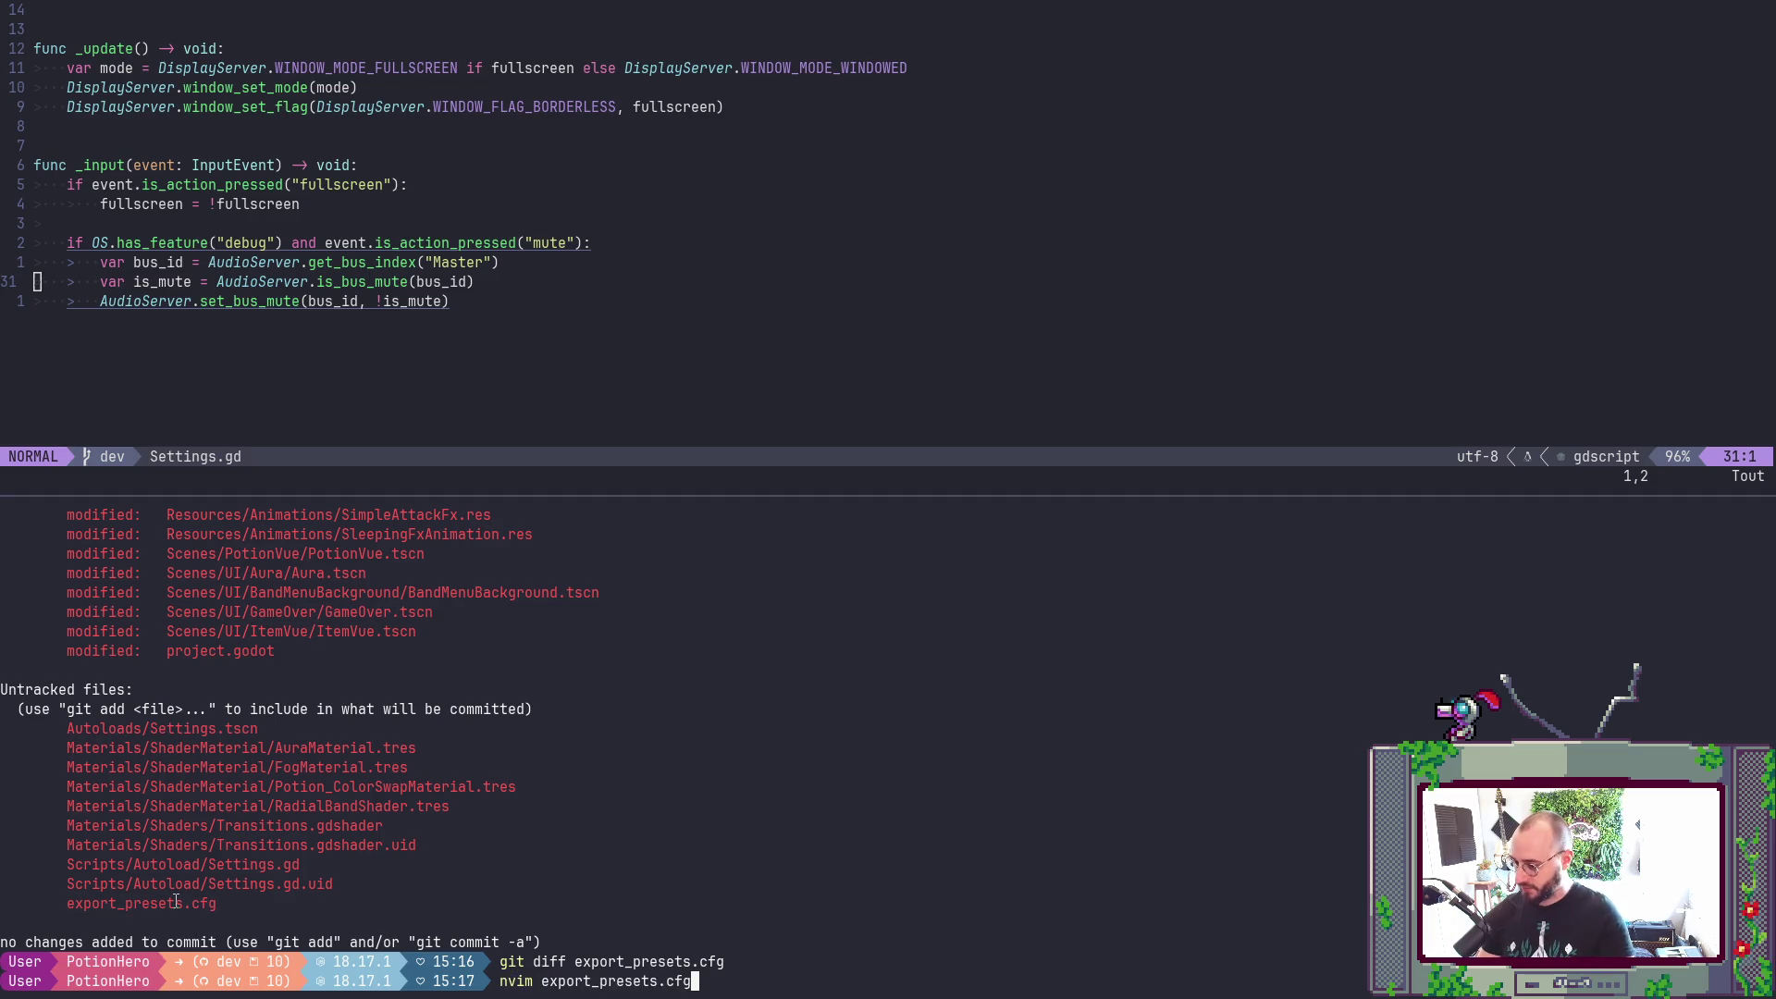
pyautogui.press('Return')
pyautogui.press('Return')
pyautogui.press('Return')
pyautogui.press('Return')
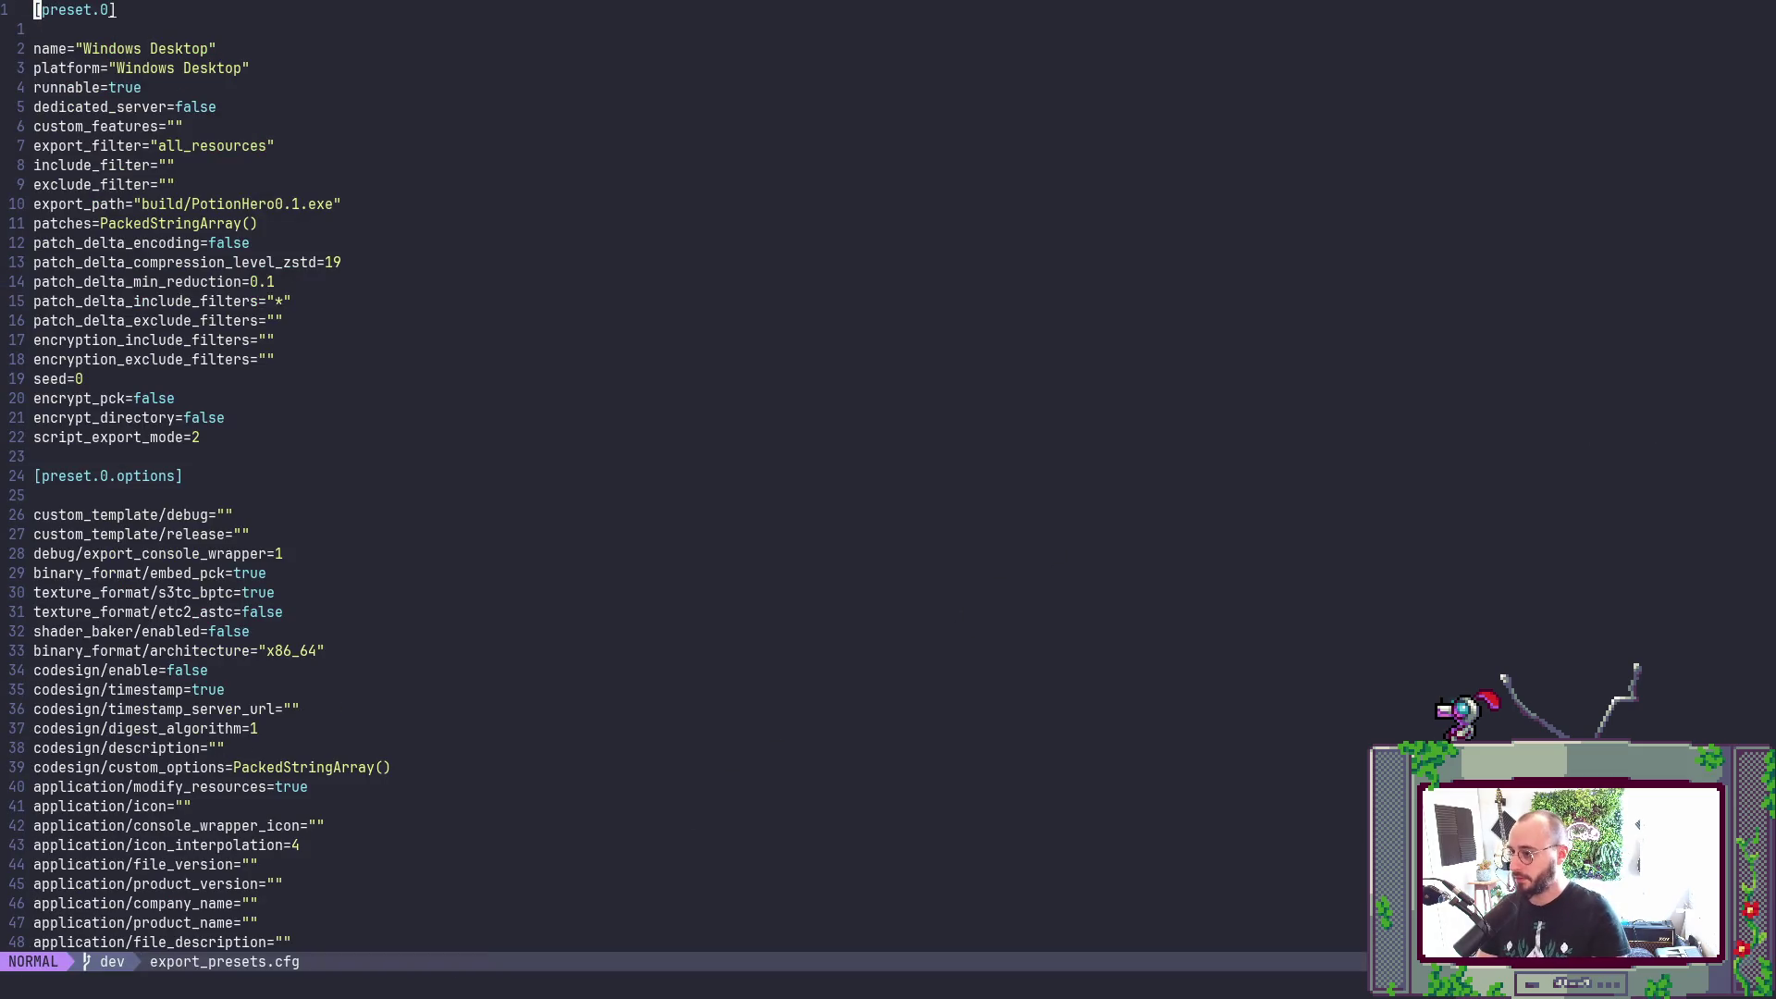
pyautogui.hotkey('ctrl', 'd')
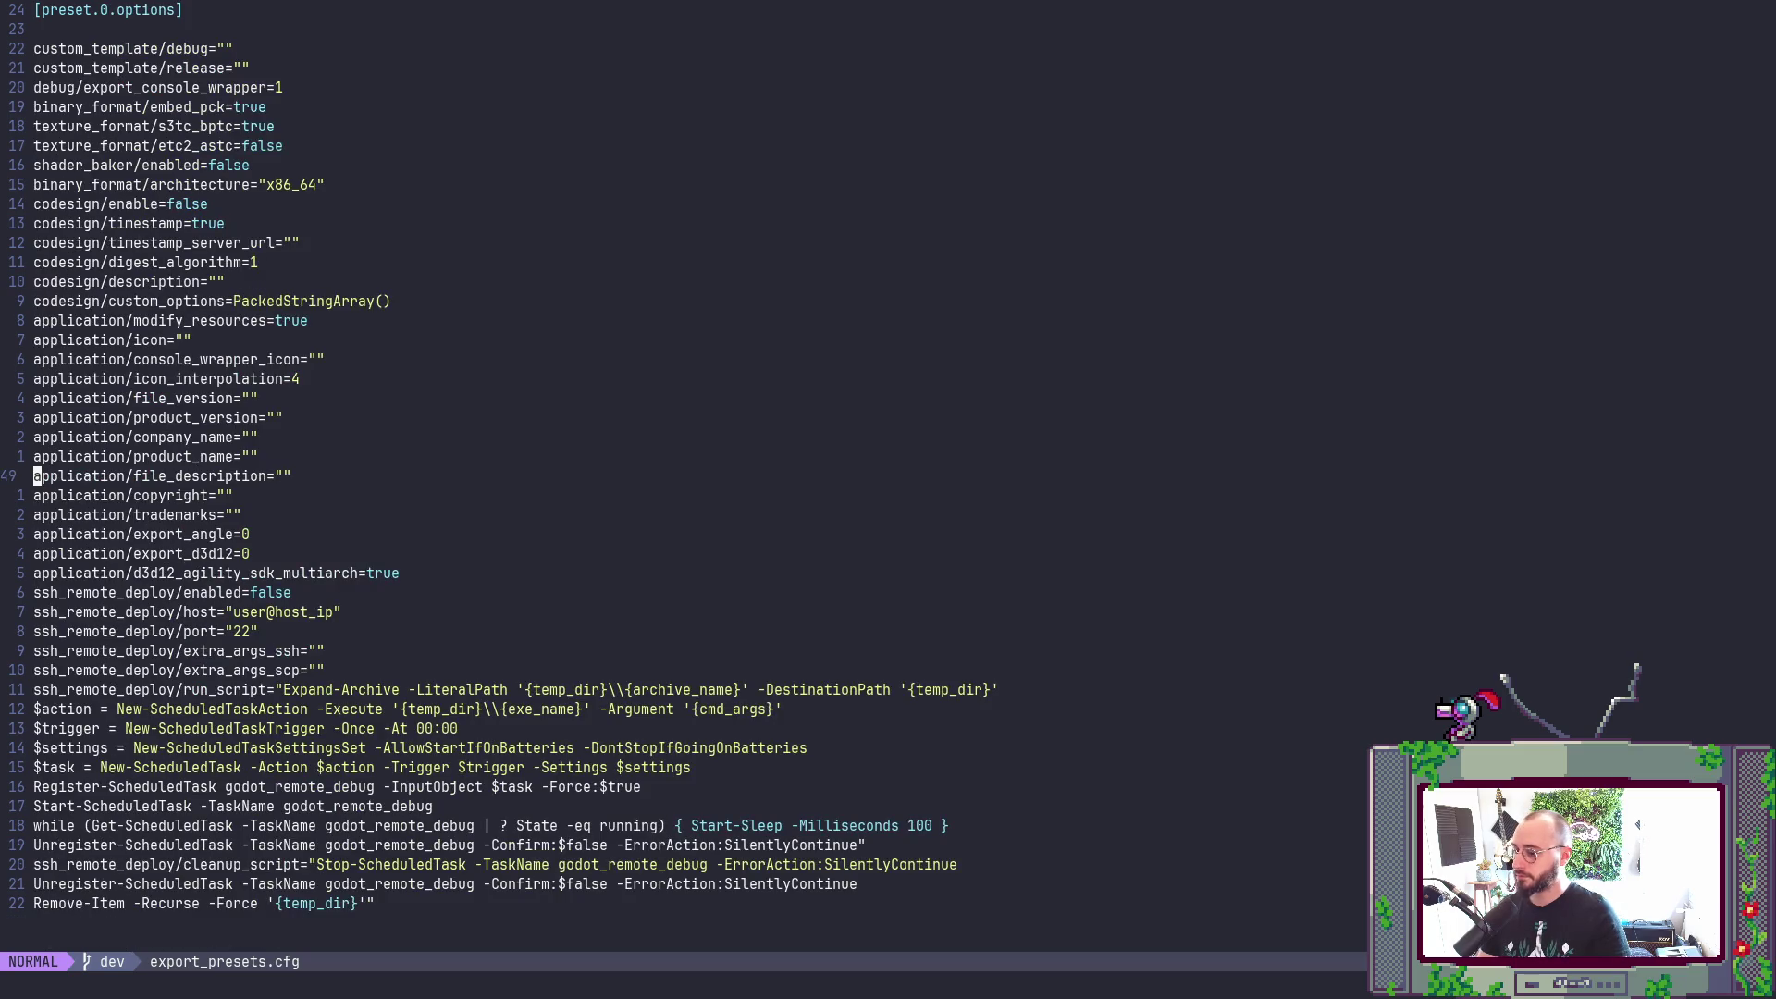
pyautogui.hotkey('ctrl', 'u')
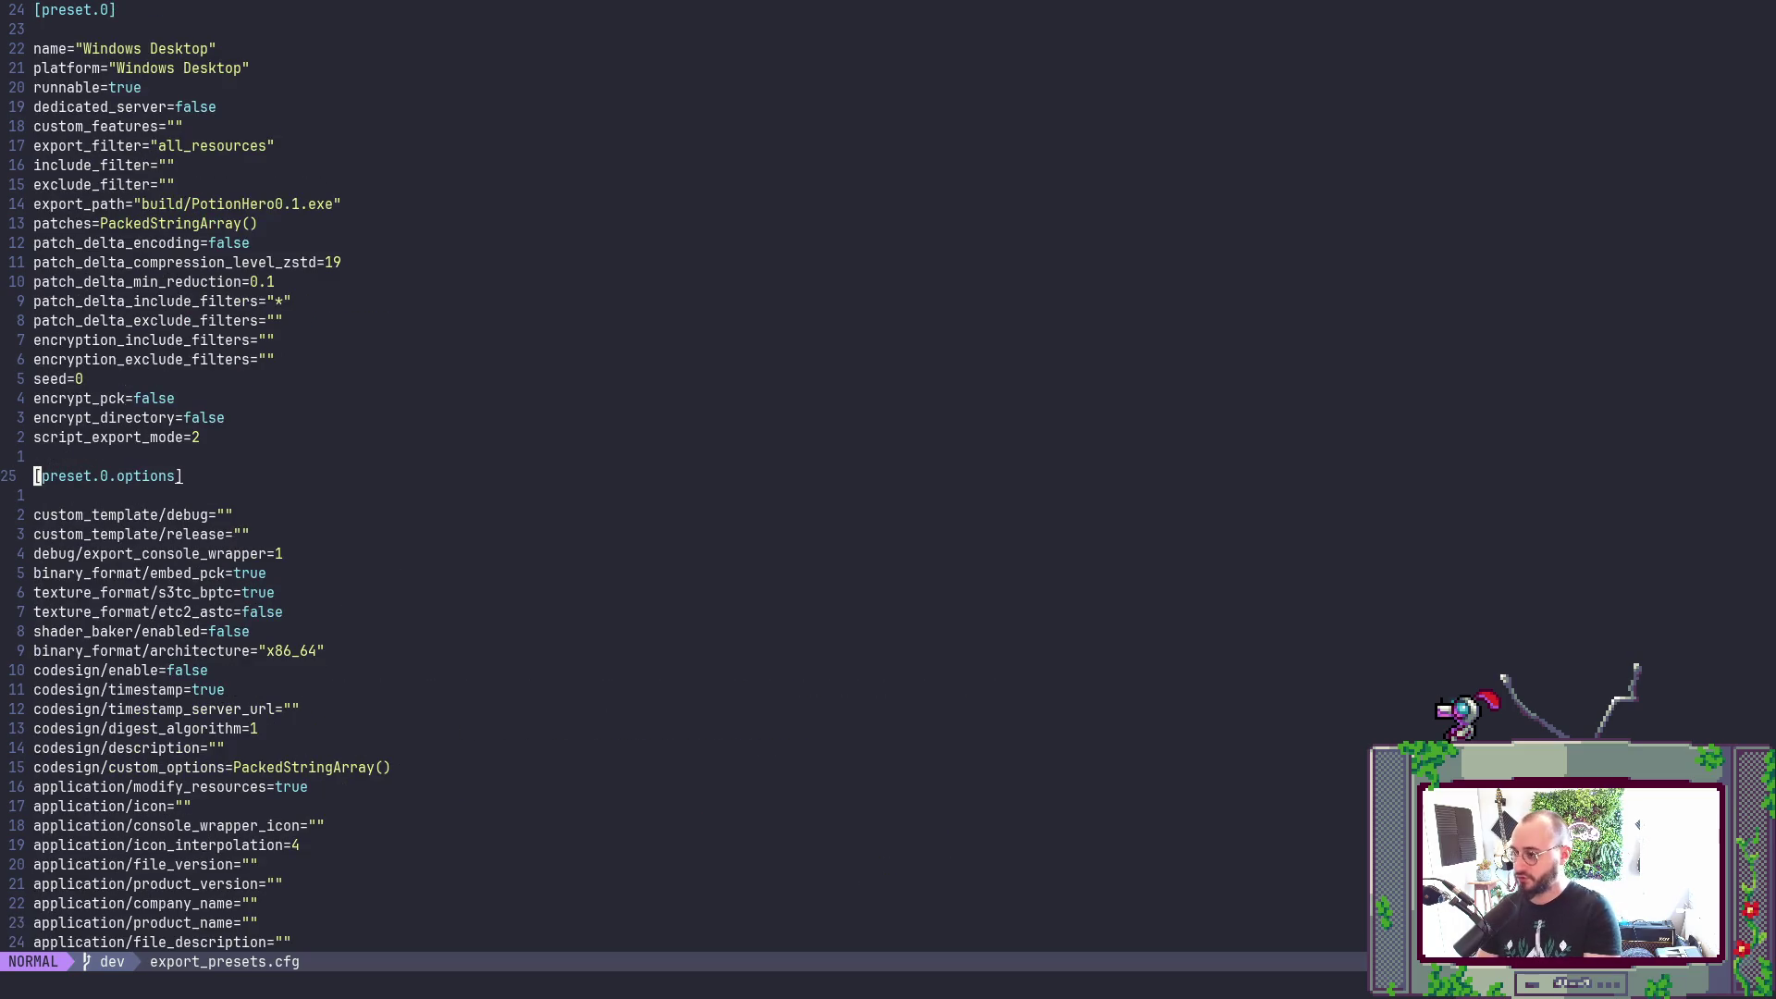
pyautogui.hotkey('ctrl', 'u')
pyautogui.write('G')
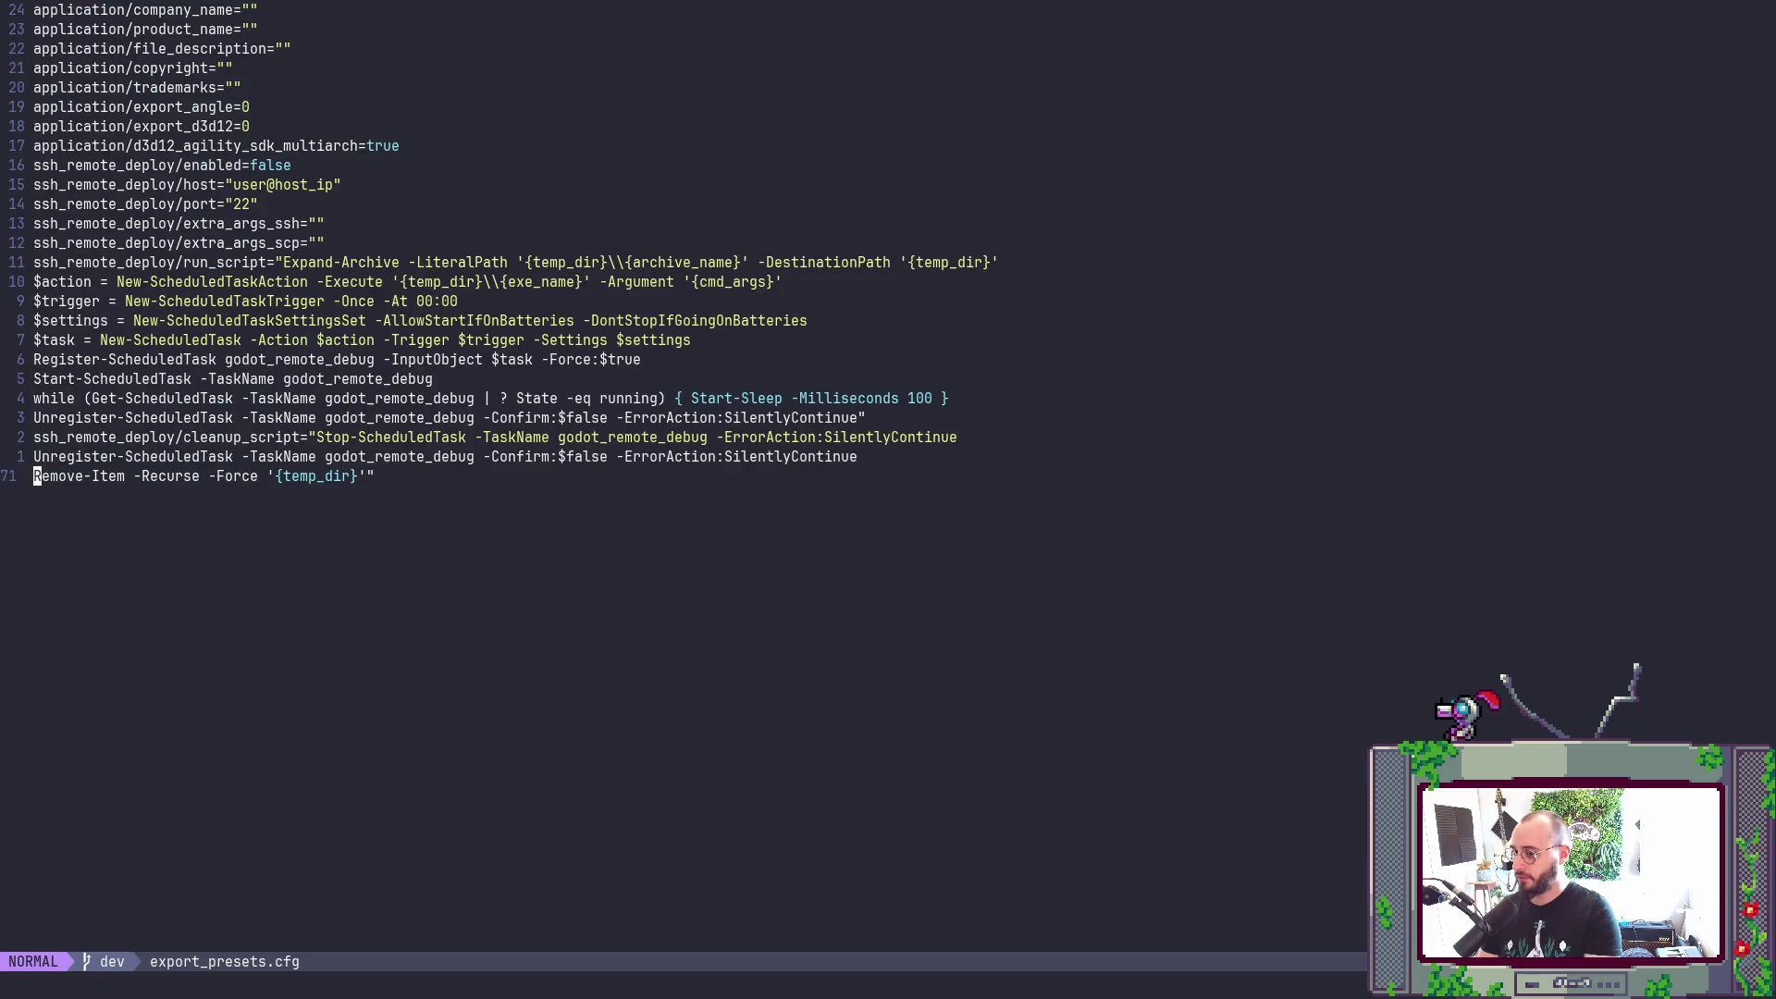
pyautogui.write(':w')
pyautogui.press('Return')
# - Quit Neovim with :q and scroll up through the terminal's git status output
pyautogui.press('g')
pyautogui.press('g')
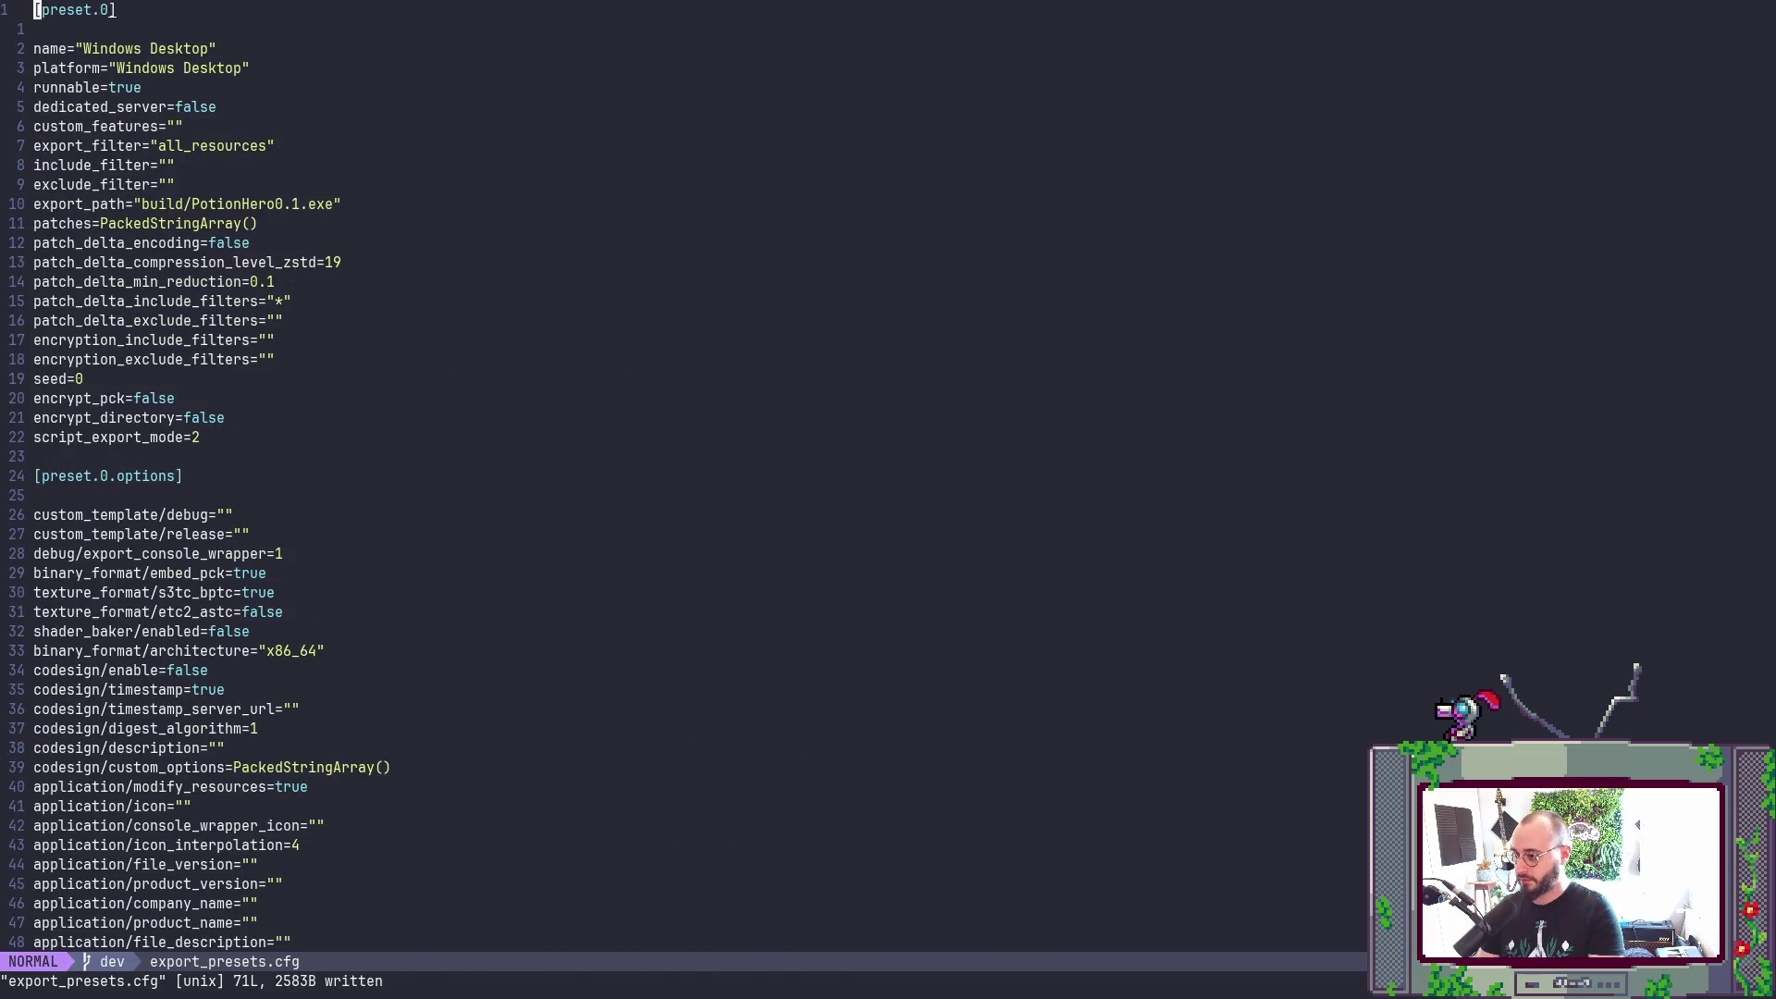
pyautogui.hotkey('ctrl', 'o')
pyautogui.write('e')
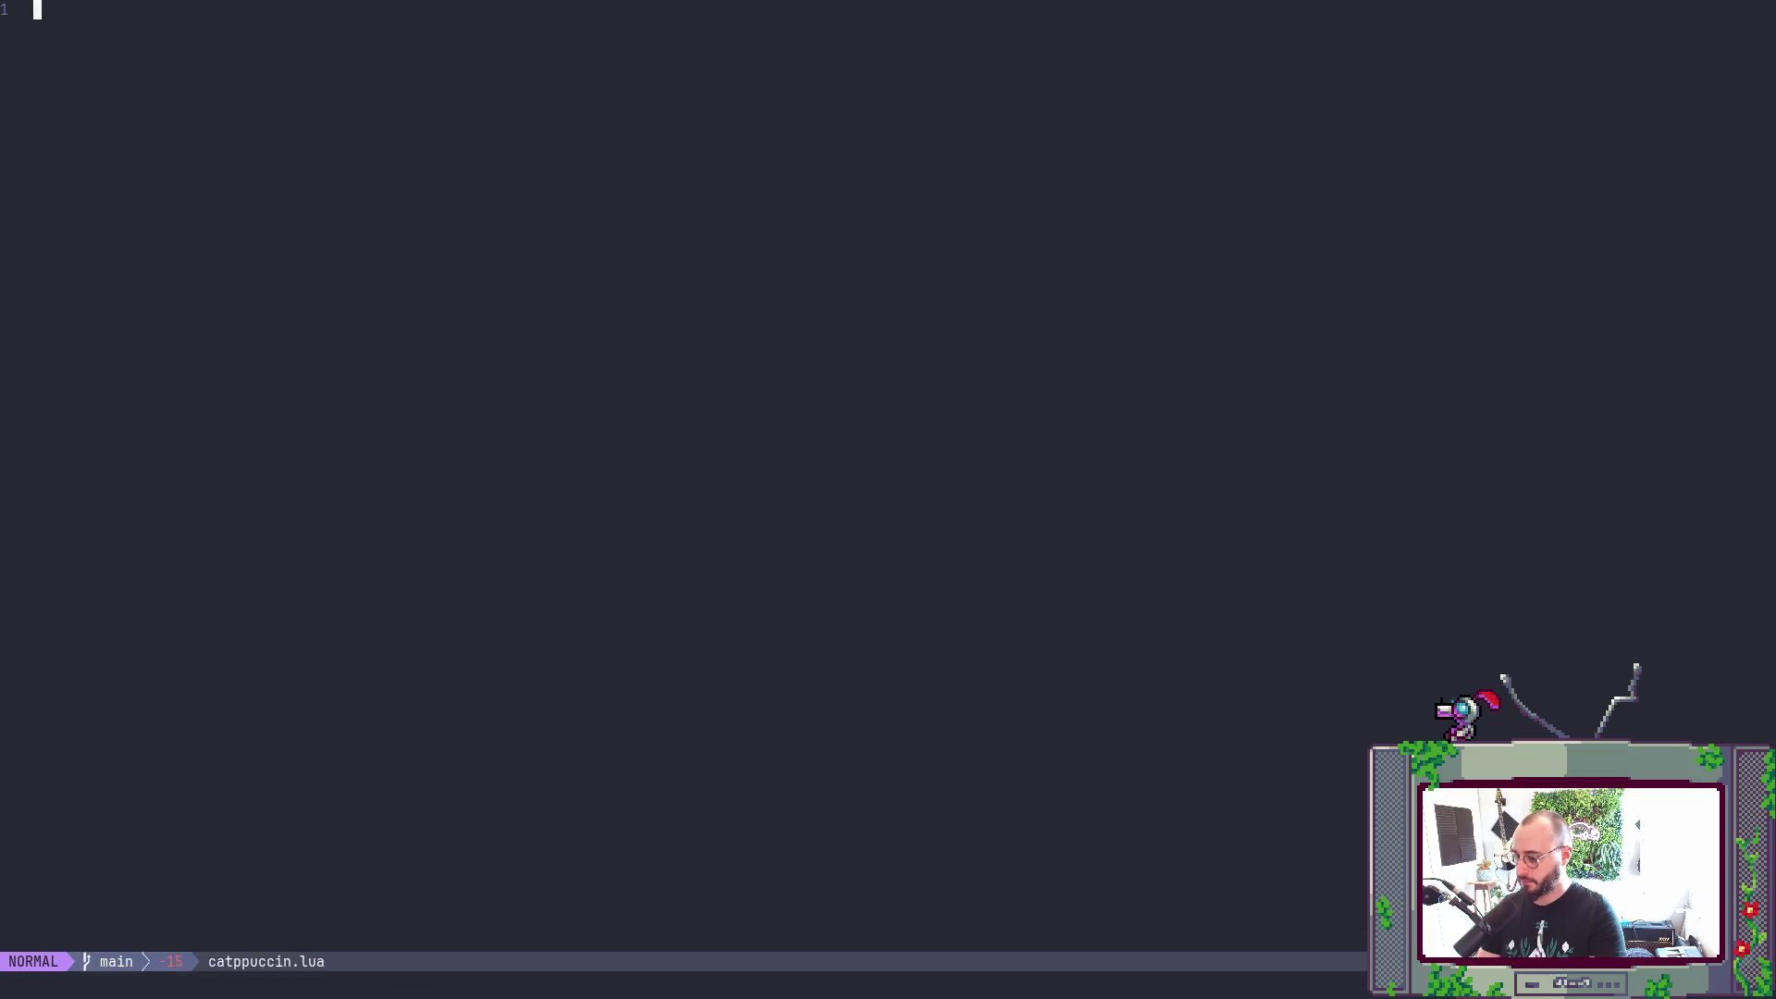
pyautogui.write(':q')
pyautogui.press('Return')
pyautogui.press('Return')
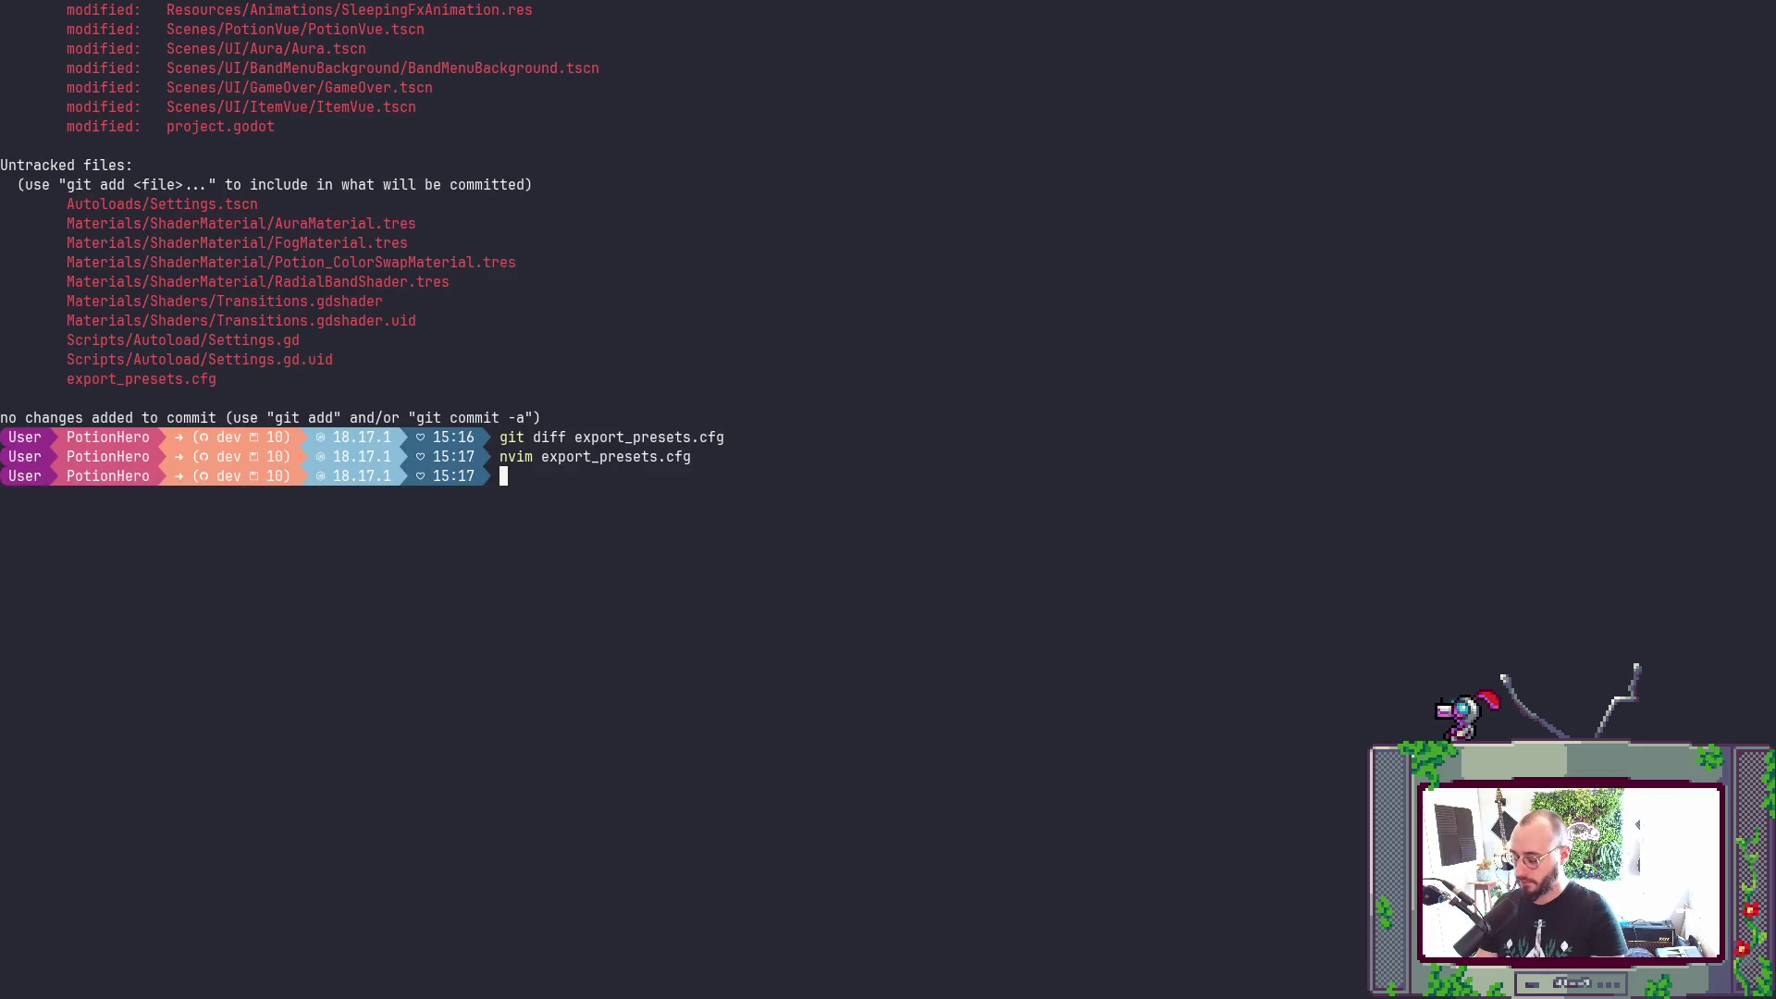
pyautogui.scroll(9, 888, 499)
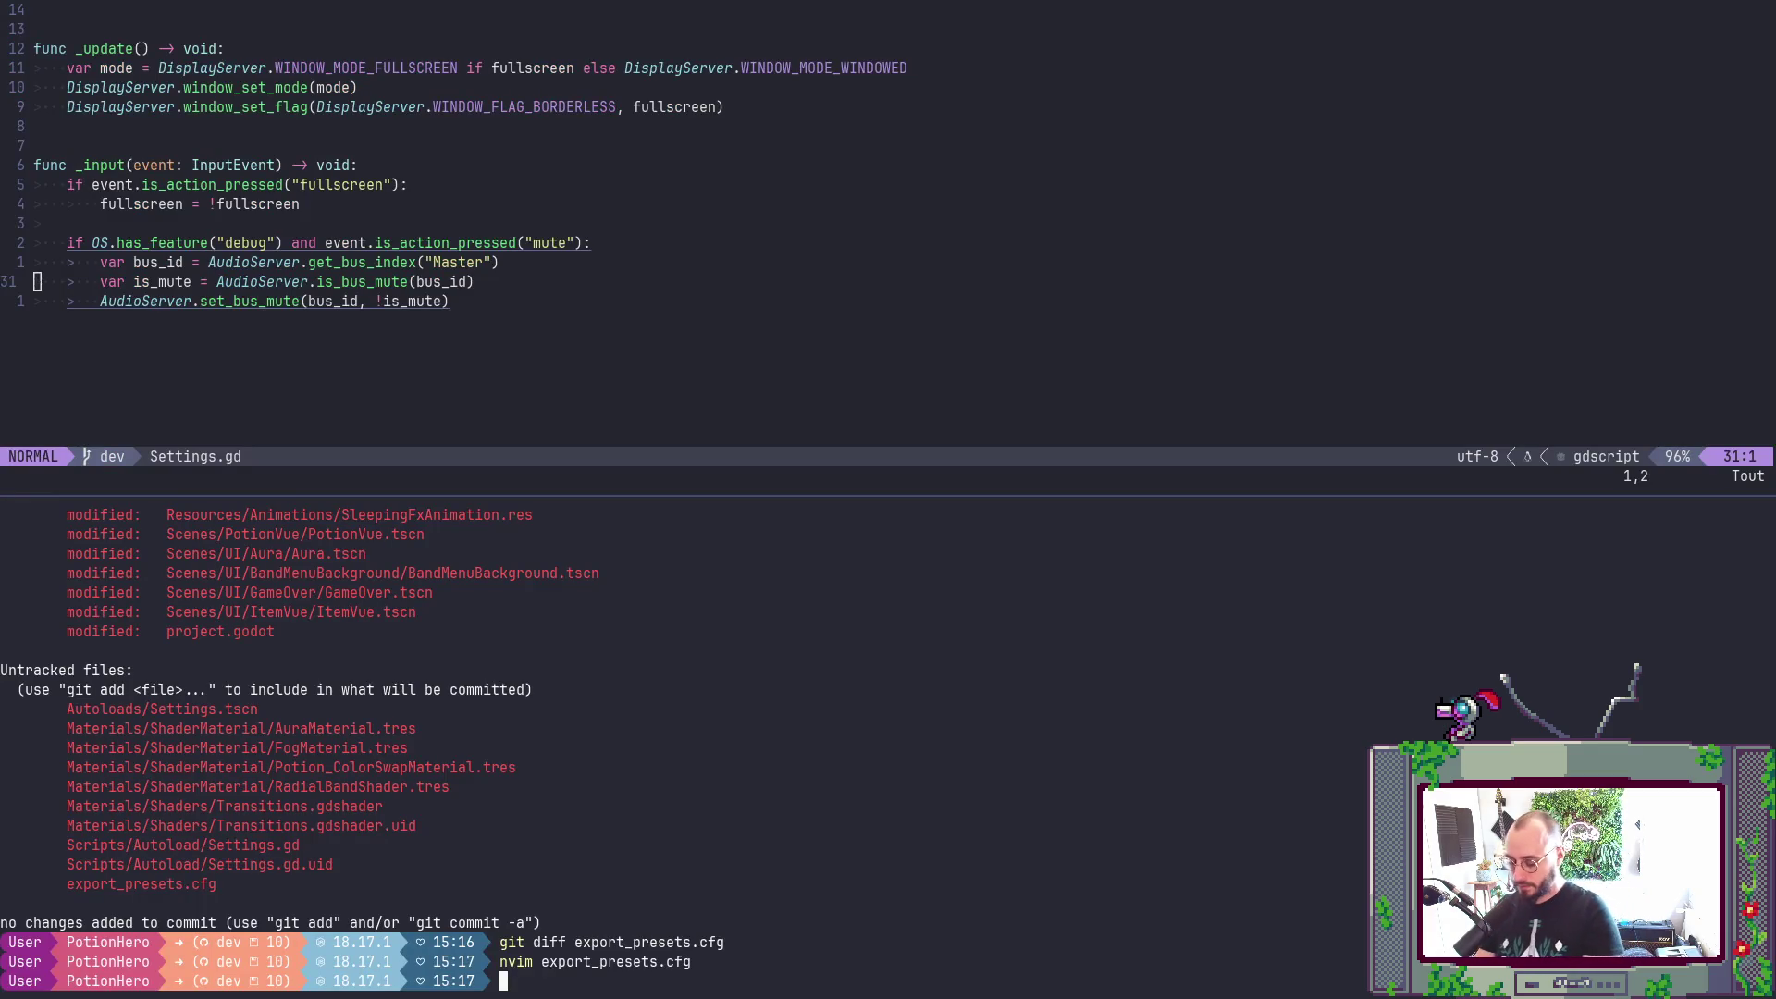
# - Stage everything with git add . and start a cz commit as a feature with Misc scope
pyautogui.write('git add .')
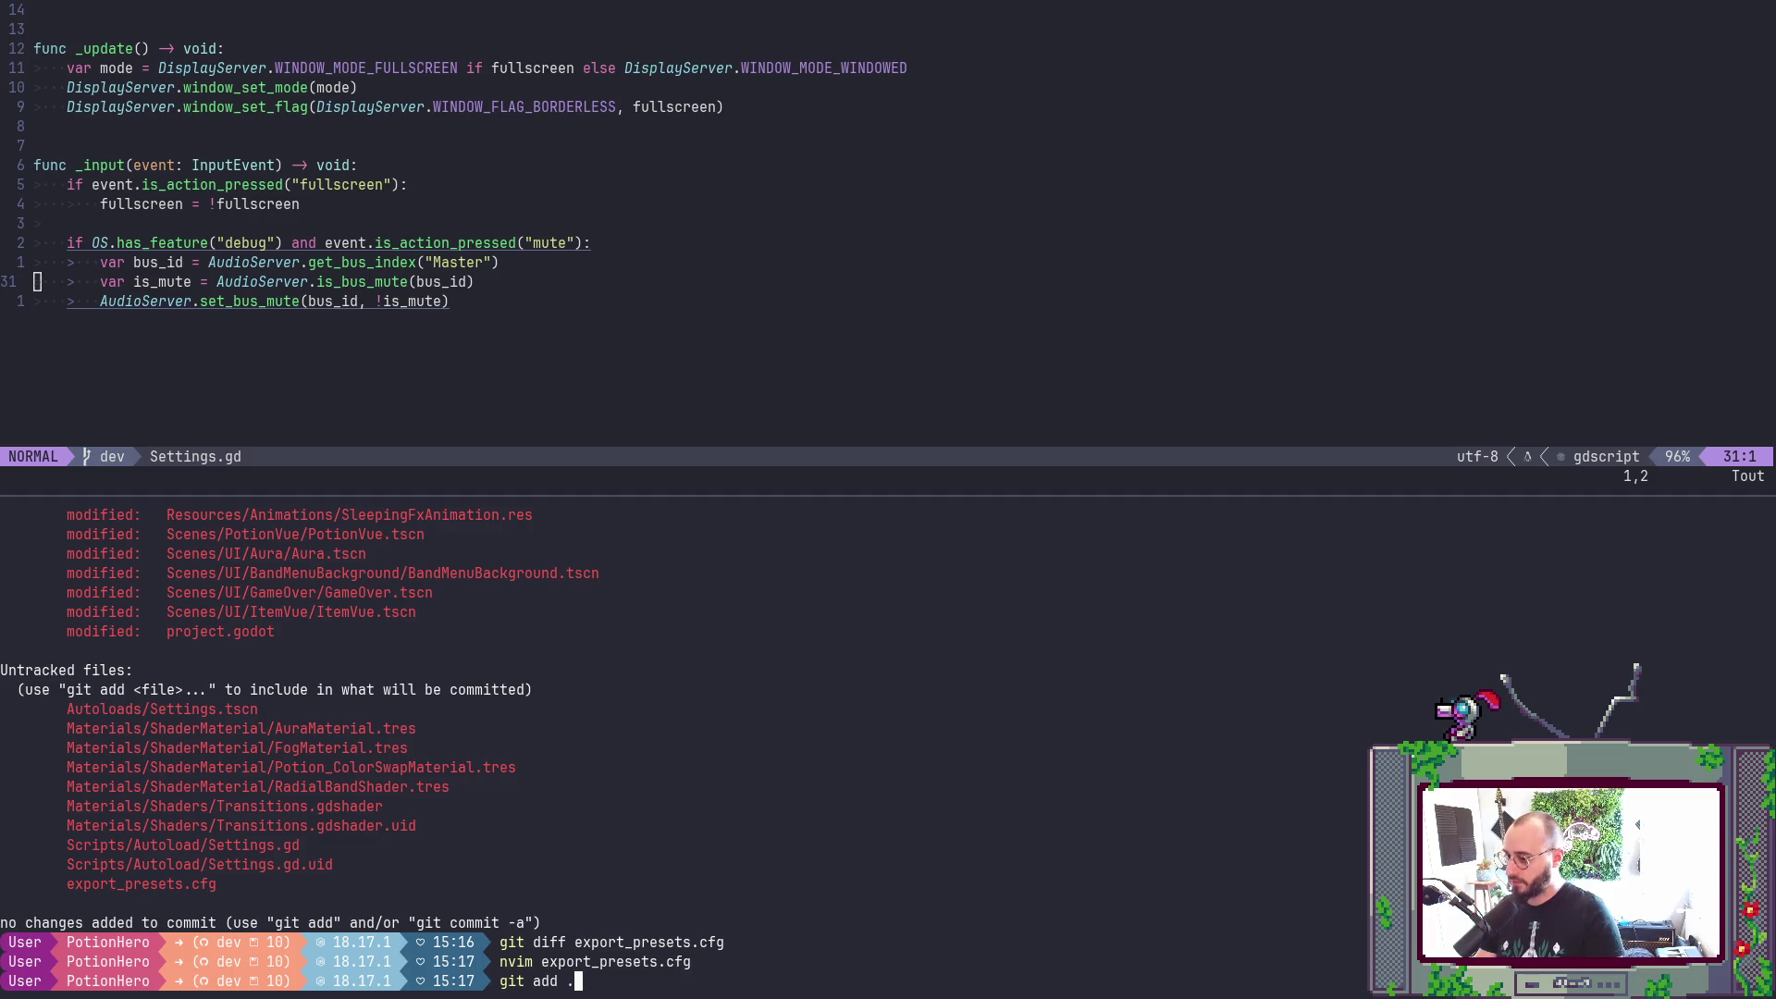
pyautogui.press('Return')
pyautogui.write('cz')
pyautogui.press('Return')
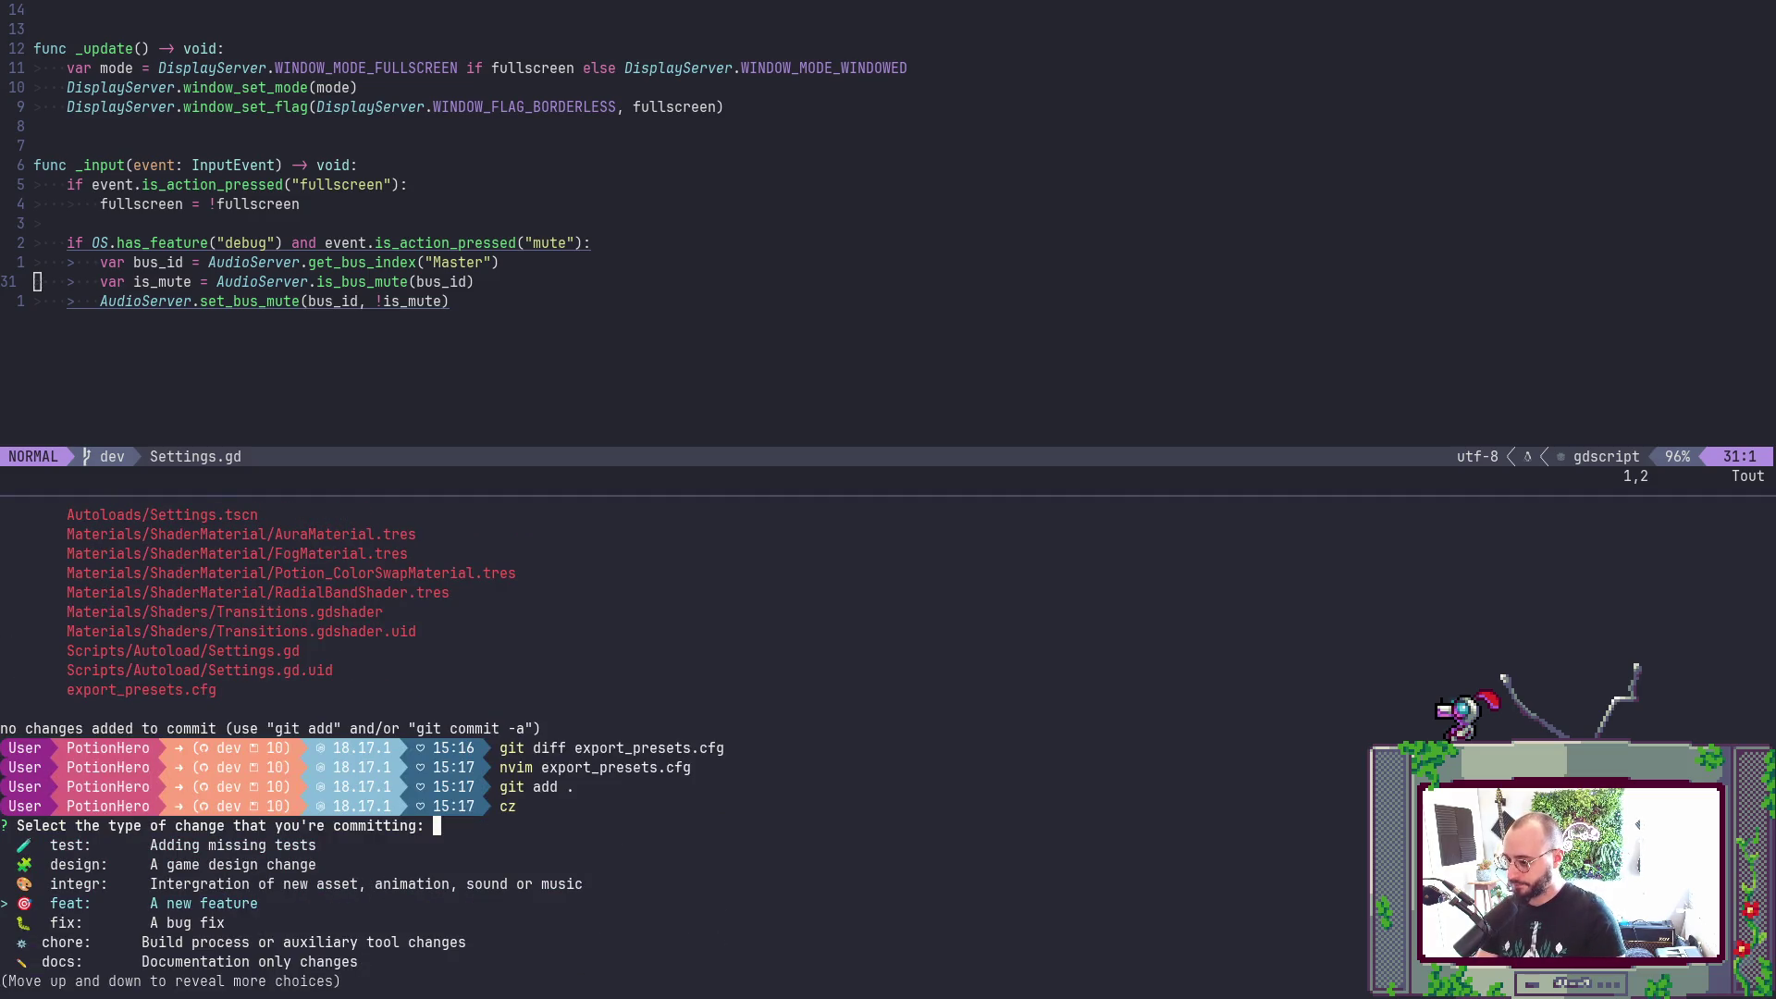
pyautogui.press('Return')
pyautogui.press('Down')
pyautogui.press('Return')
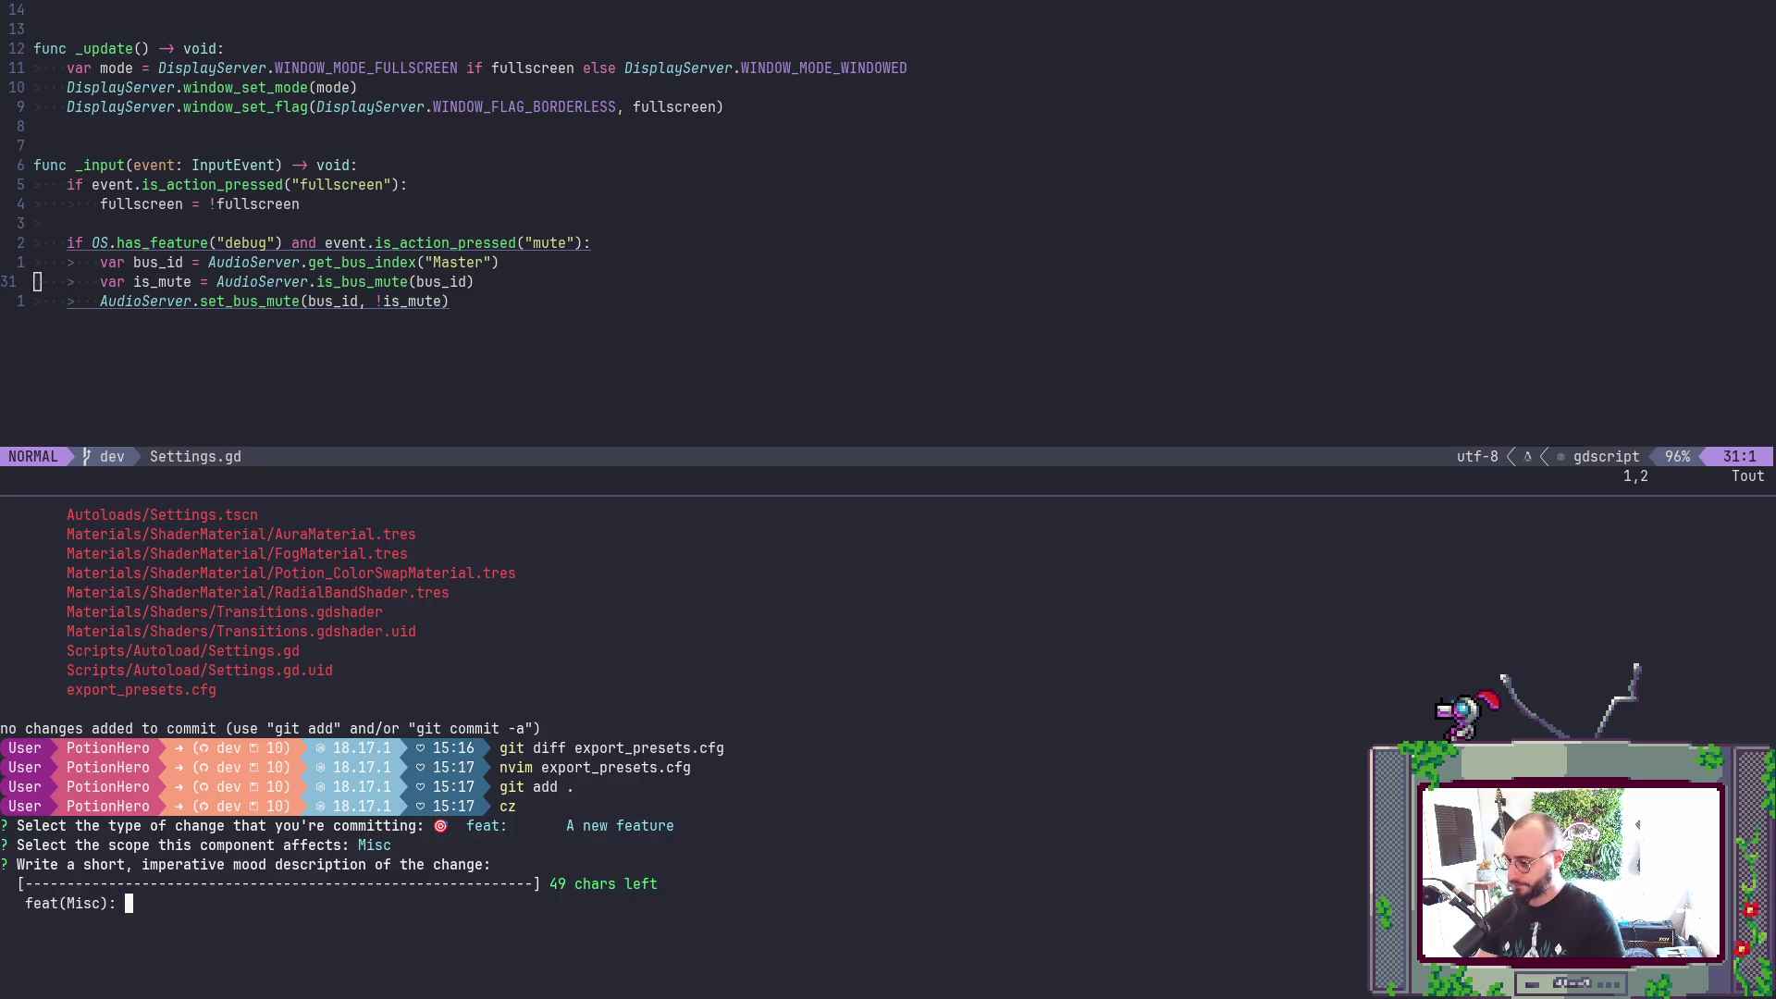
# - Enter the summary 'Add settings singleton, for fullscreen & mute' and skip the long description
pyautogui.write('Add setting')
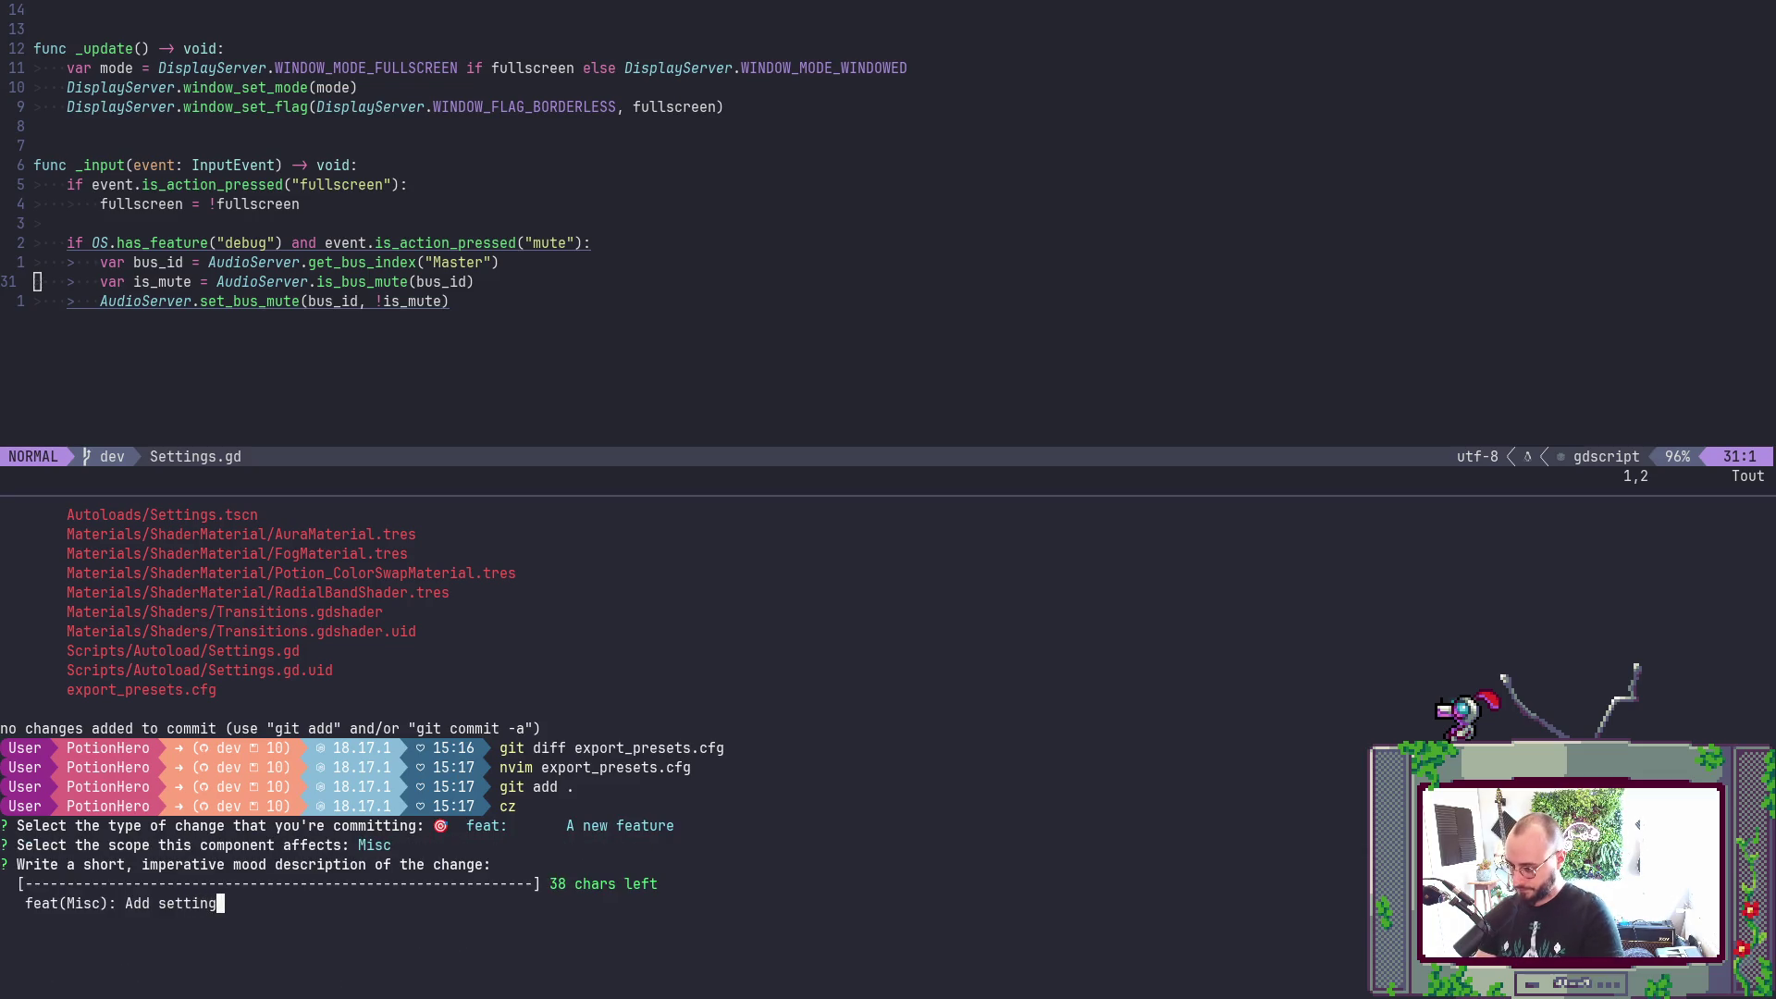
pyautogui.write('s option')
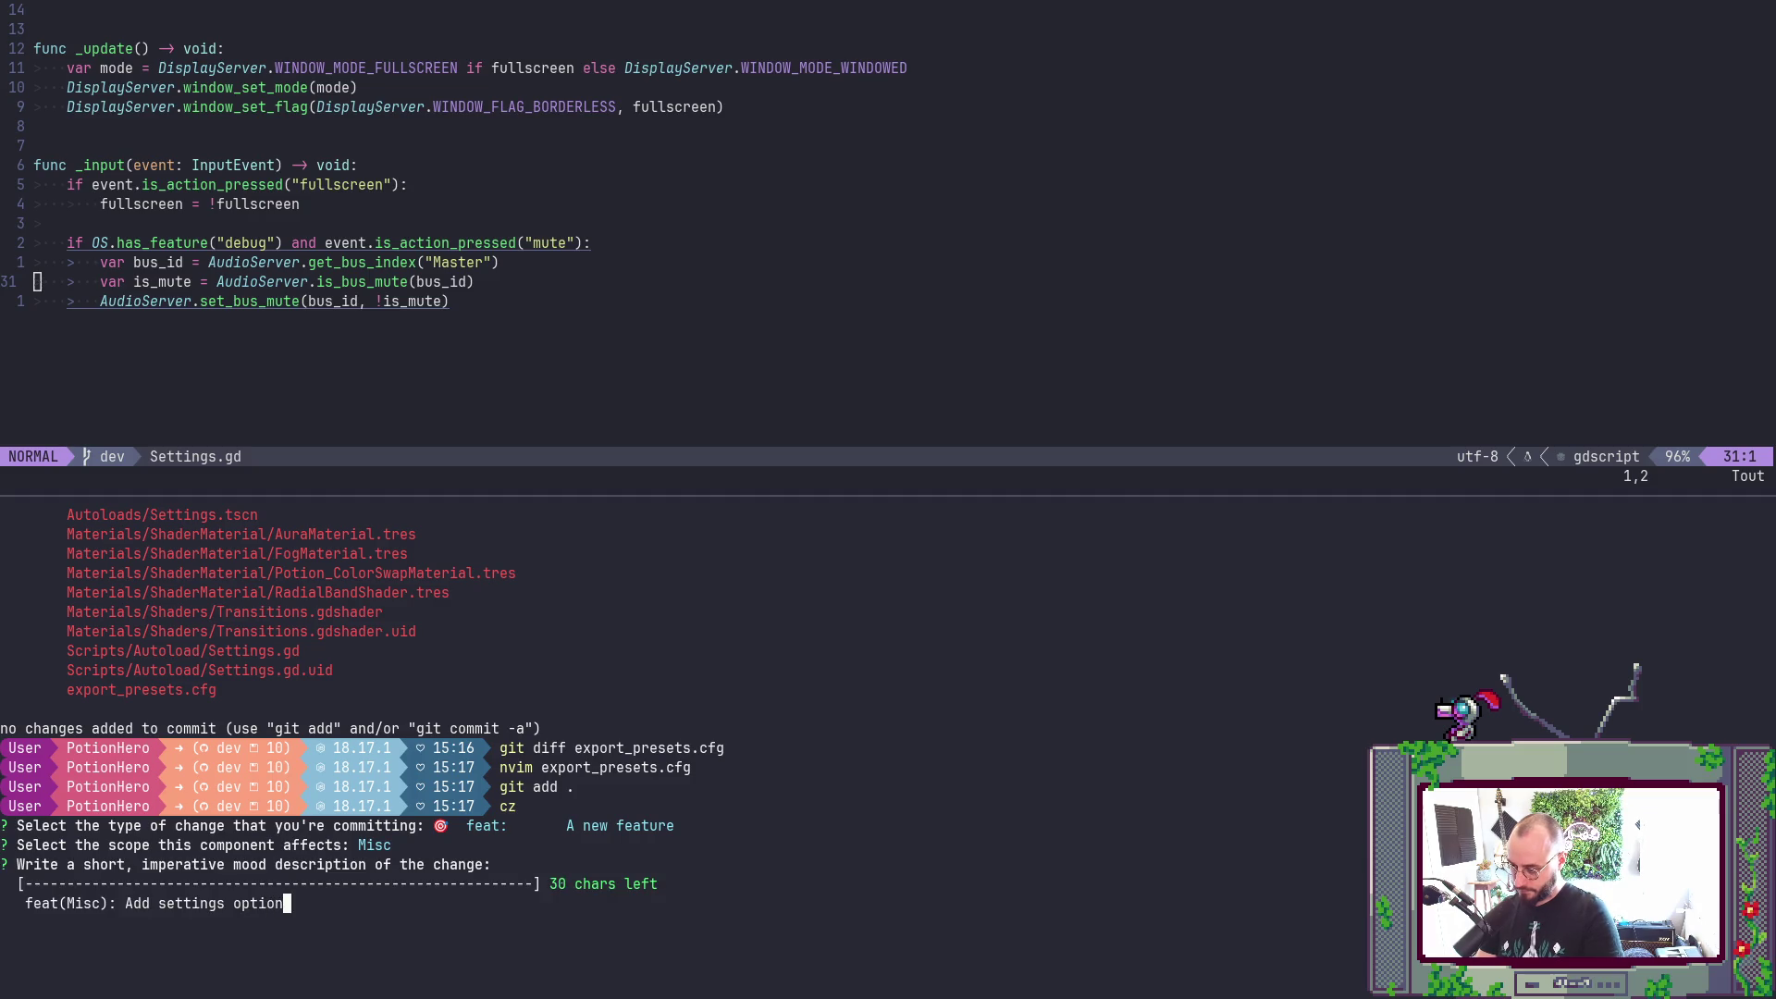
pyautogui.press('BackSpace')
pyautogui.press('BackSpace')
pyautogui.press('BackSpace')
pyautogui.press('BackSpace')
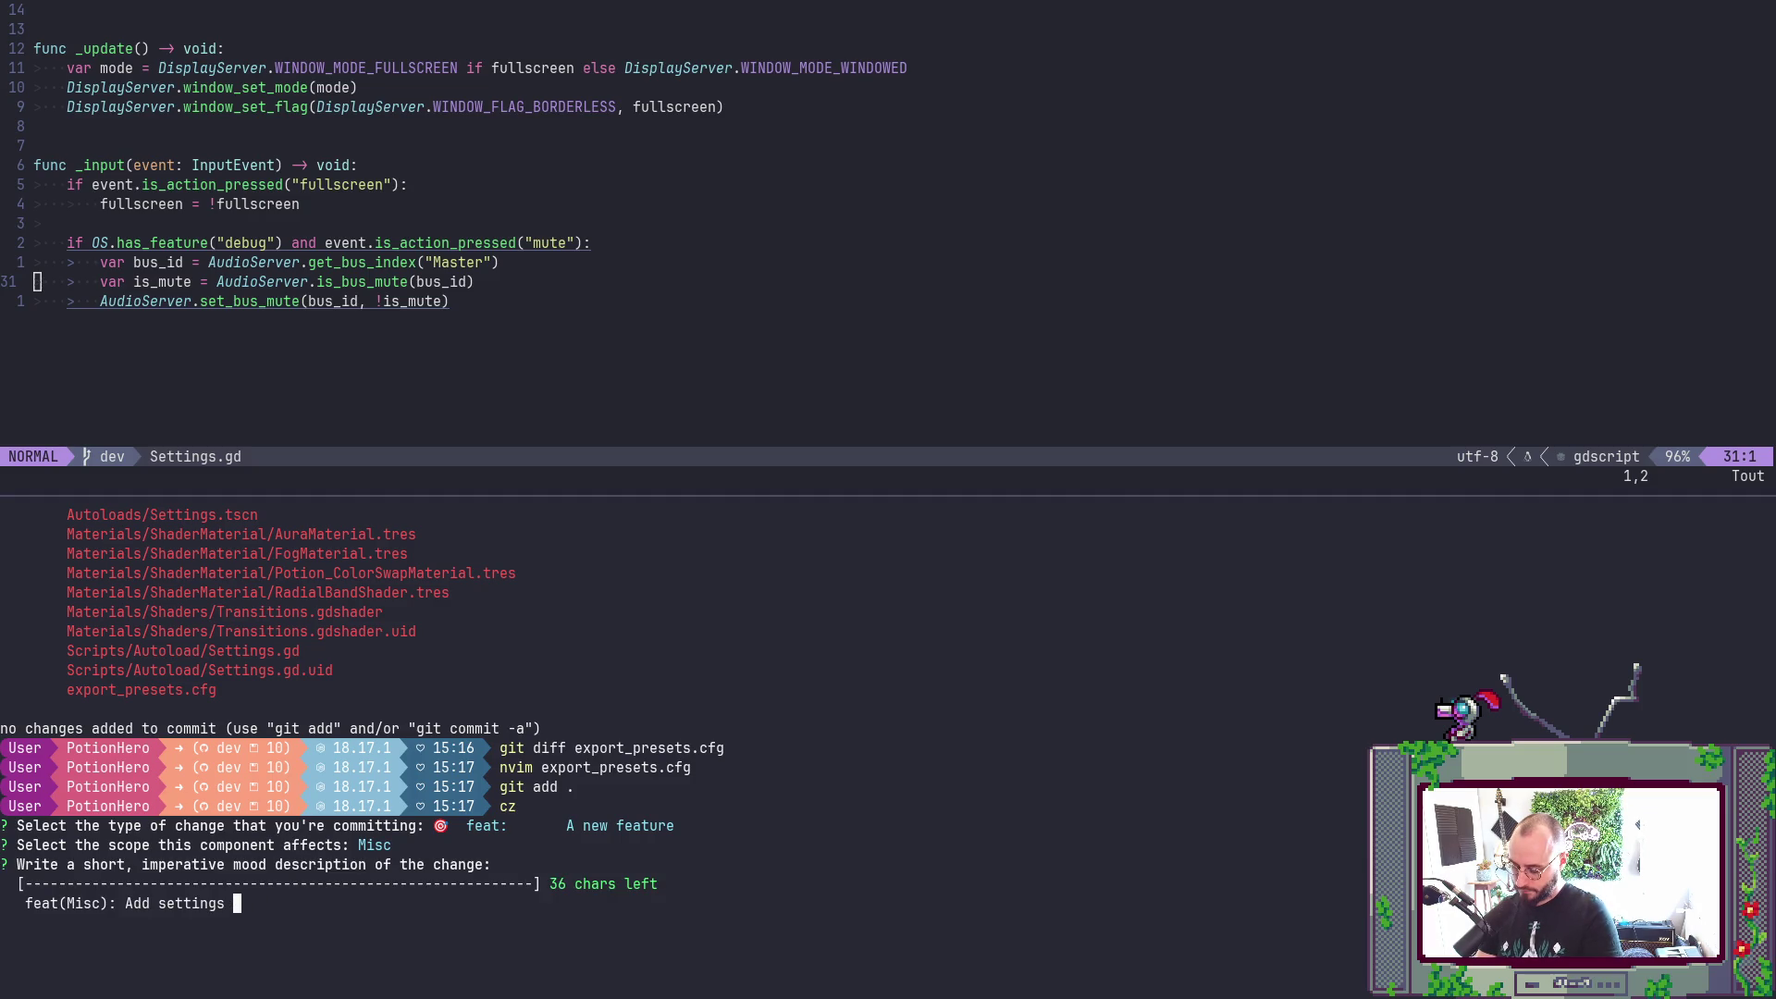
pyautogui.write('singleton')
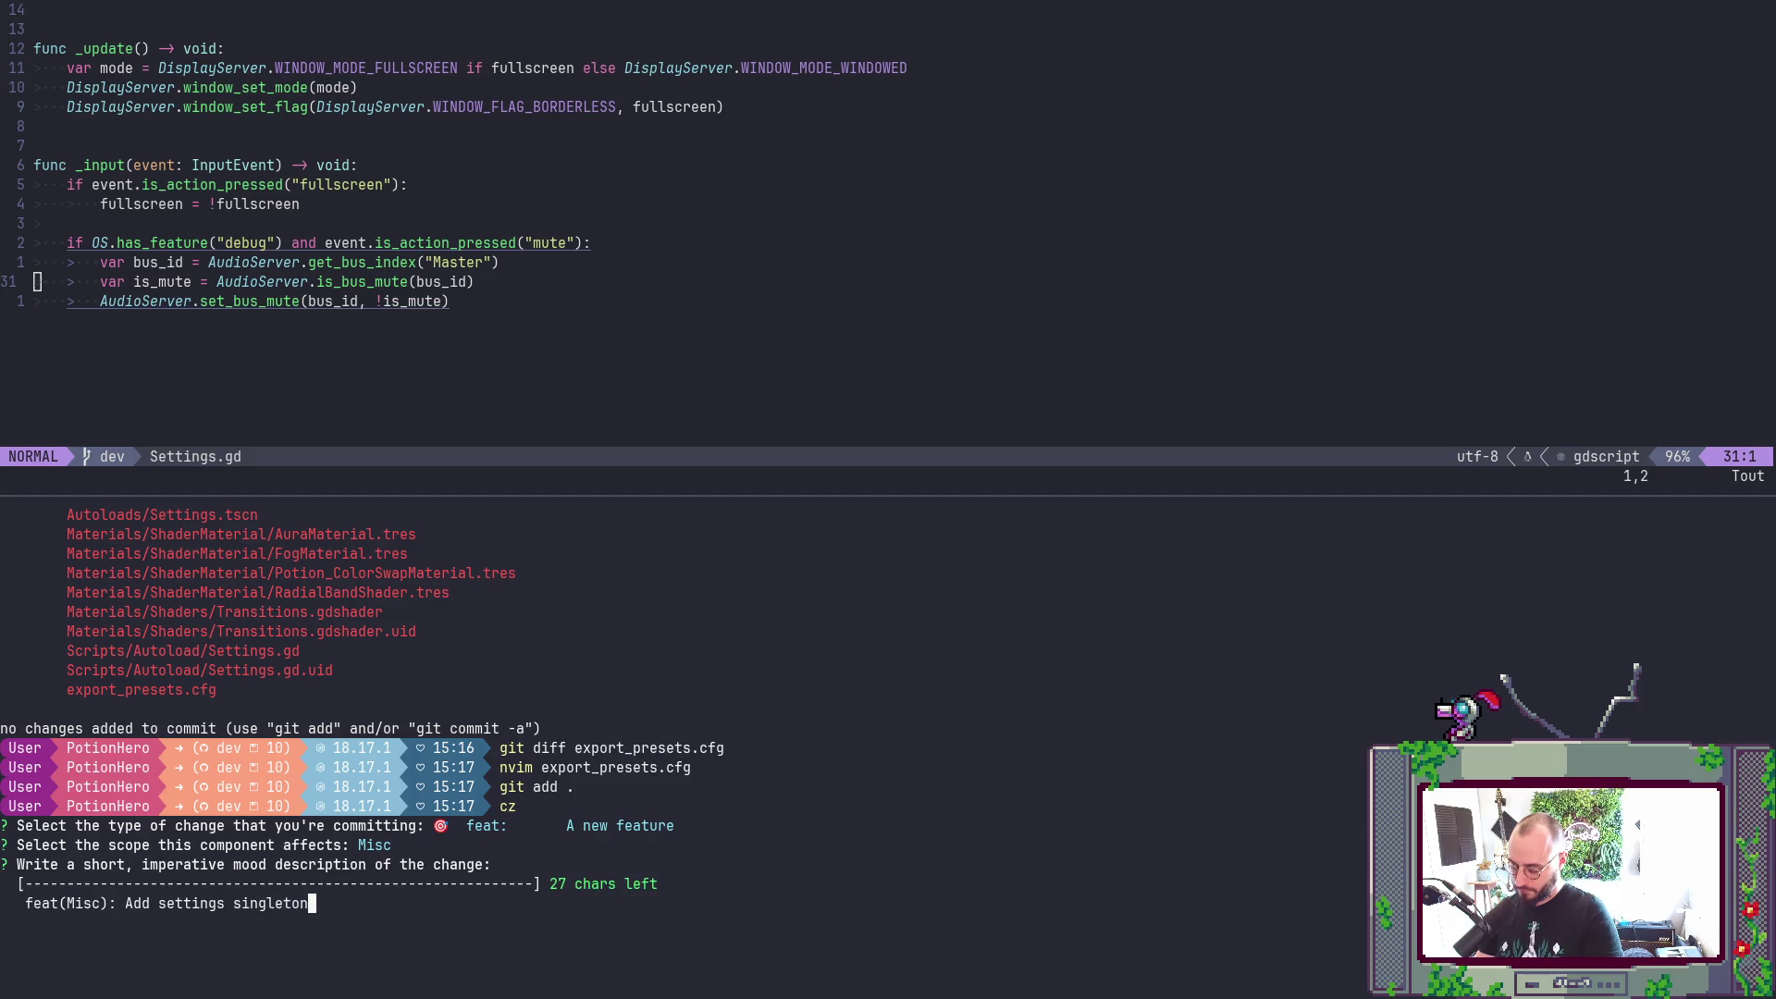
pyautogui.write(', to manag')
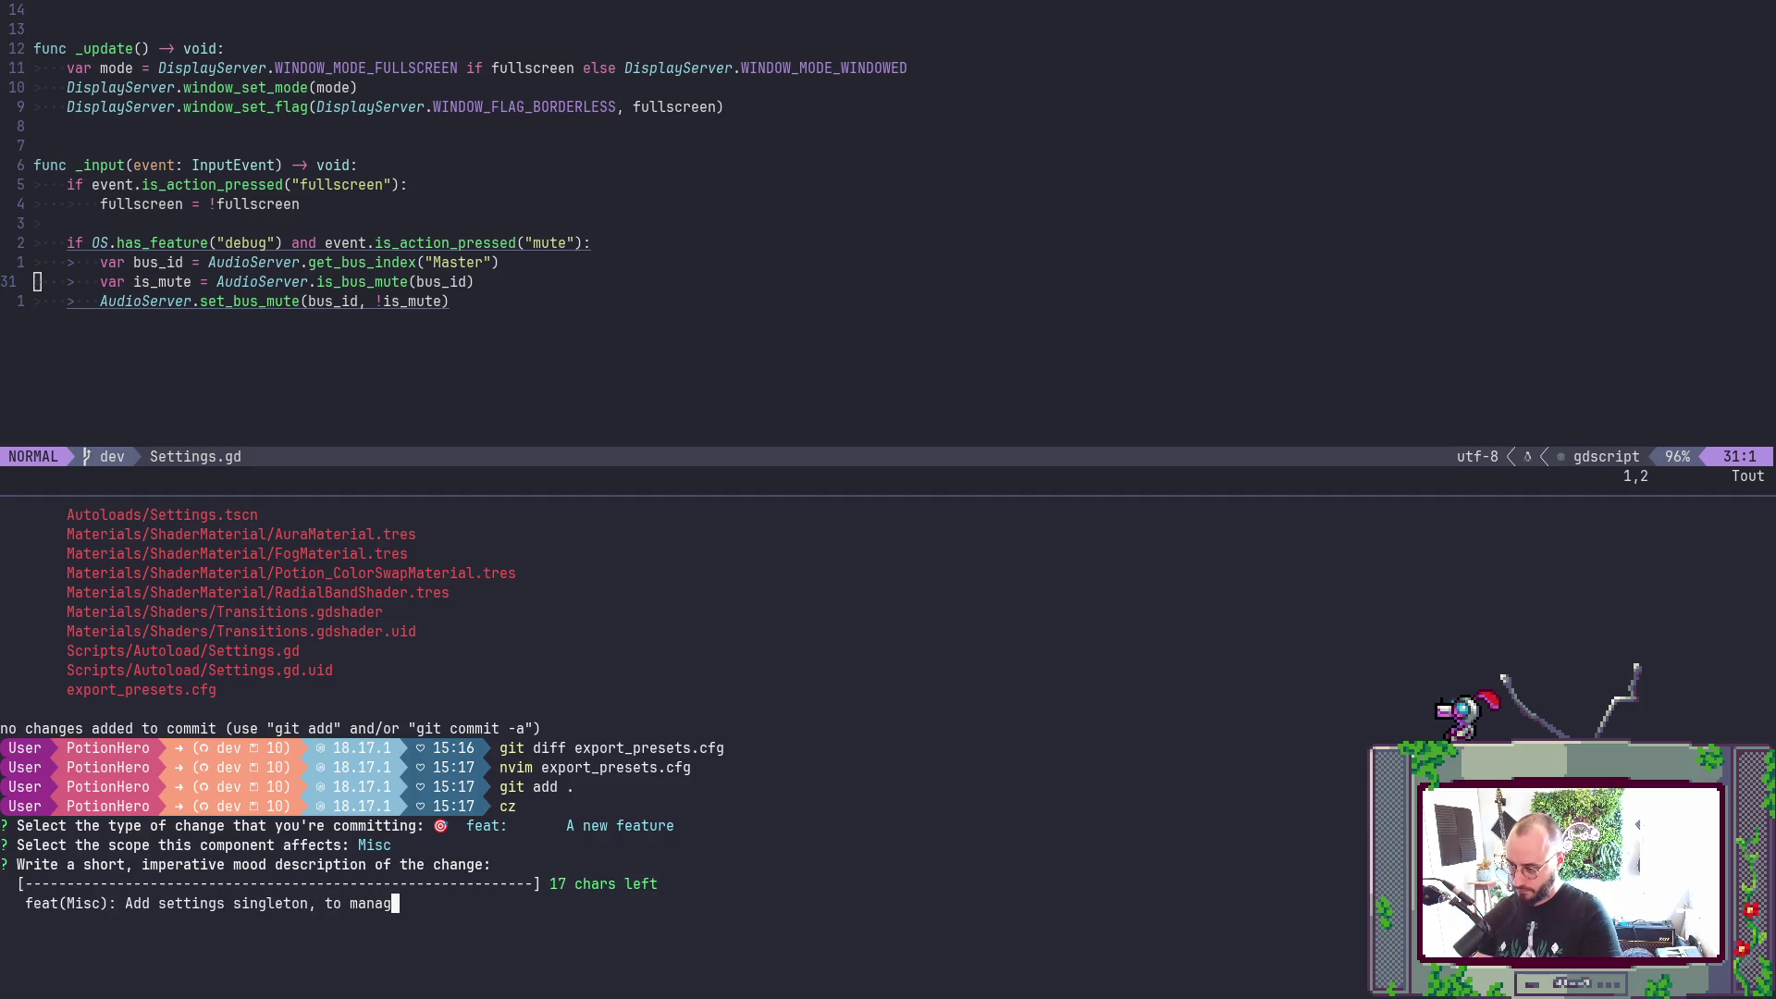
pyautogui.write('e fulss')
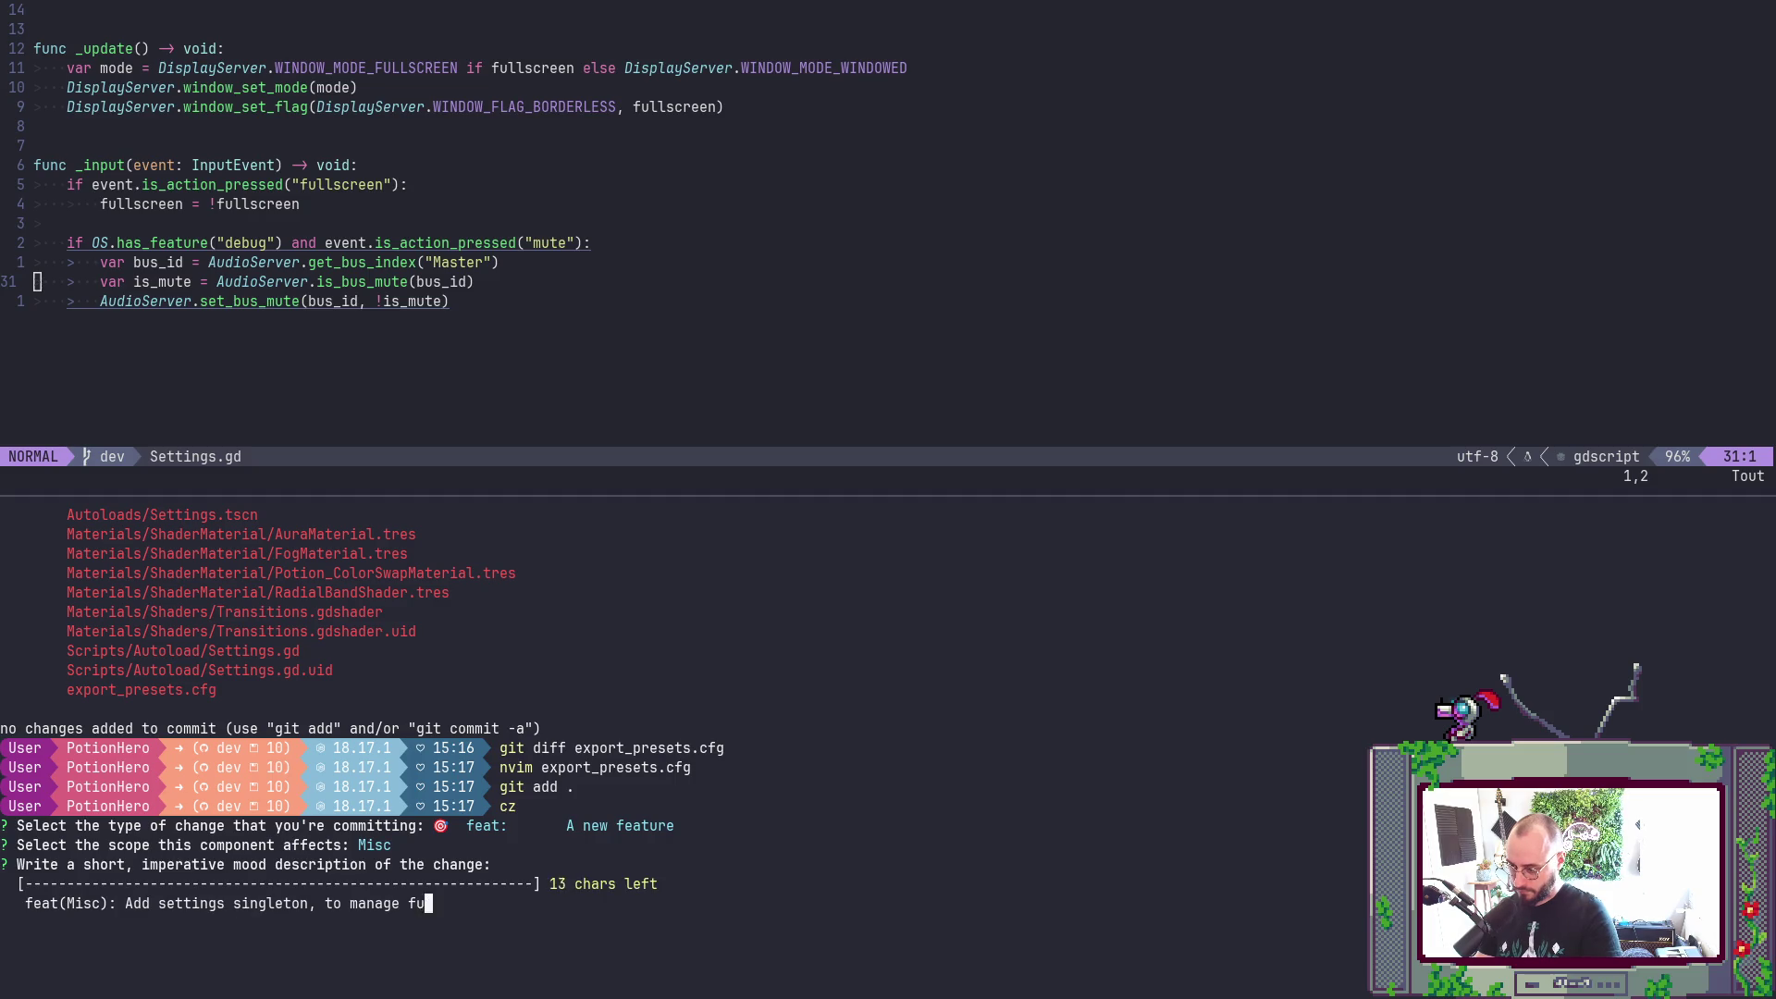
pyautogui.press('BackSpace')
pyautogui.press('BackSpace')
pyautogui.write('ls')
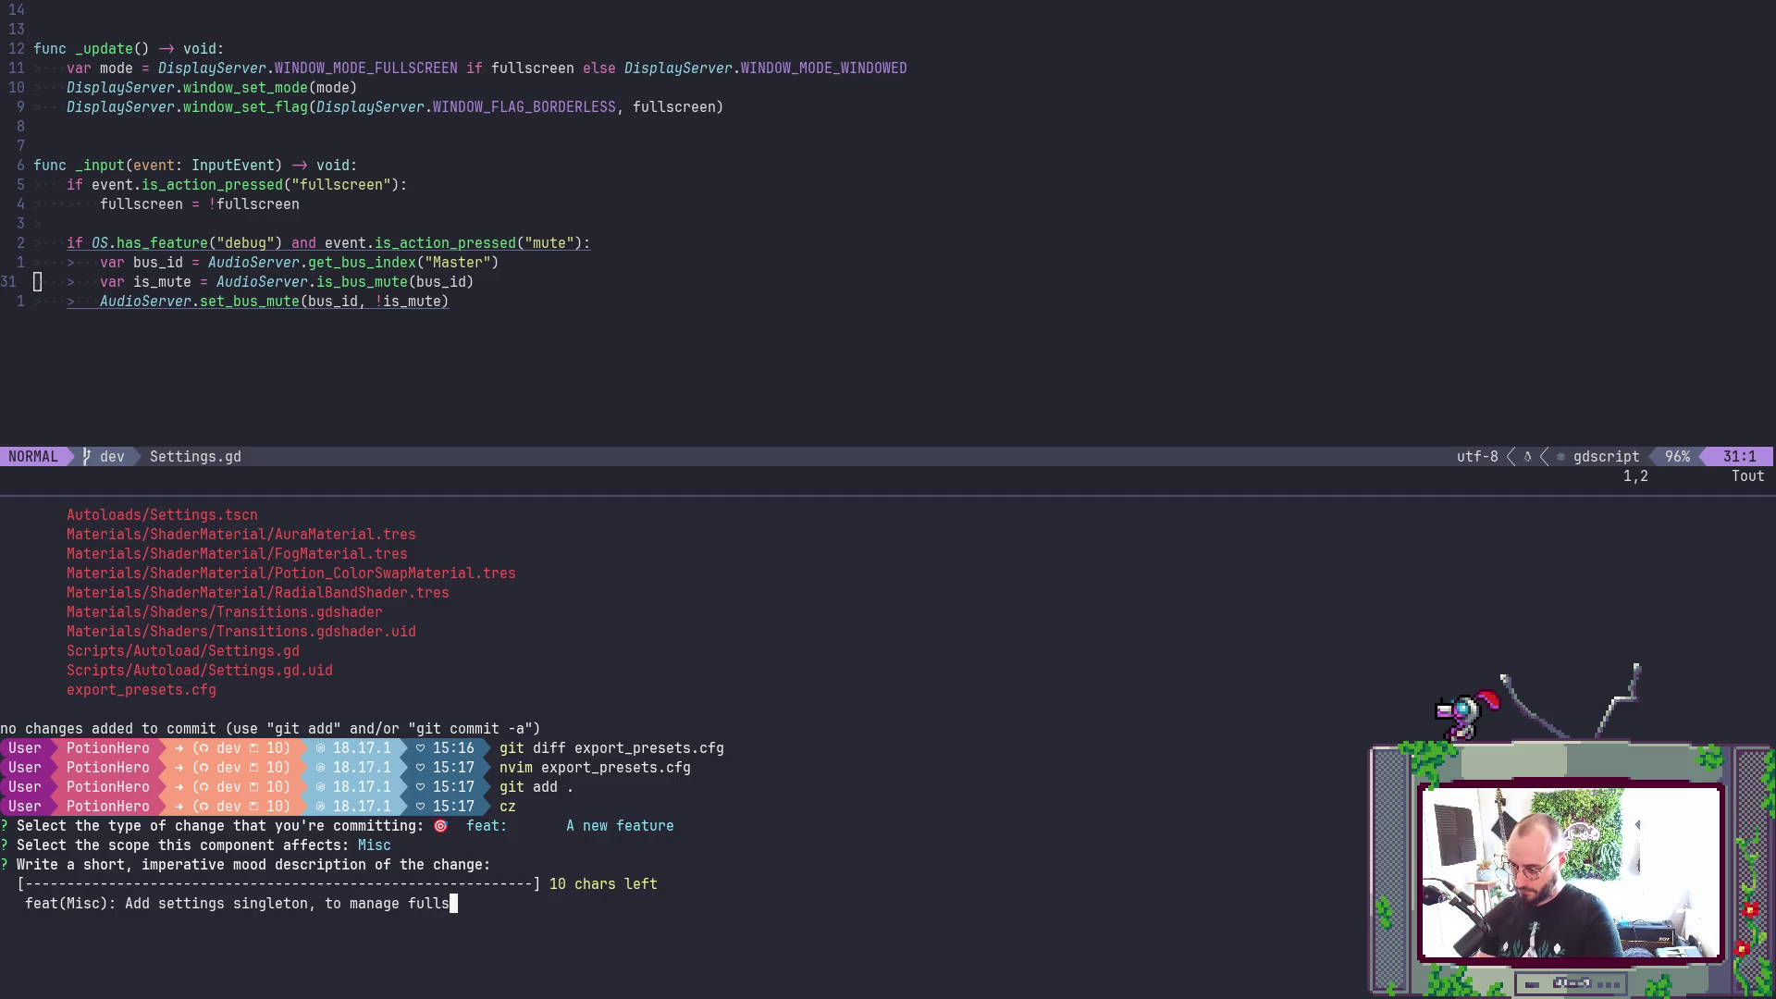
pyautogui.write('creen')
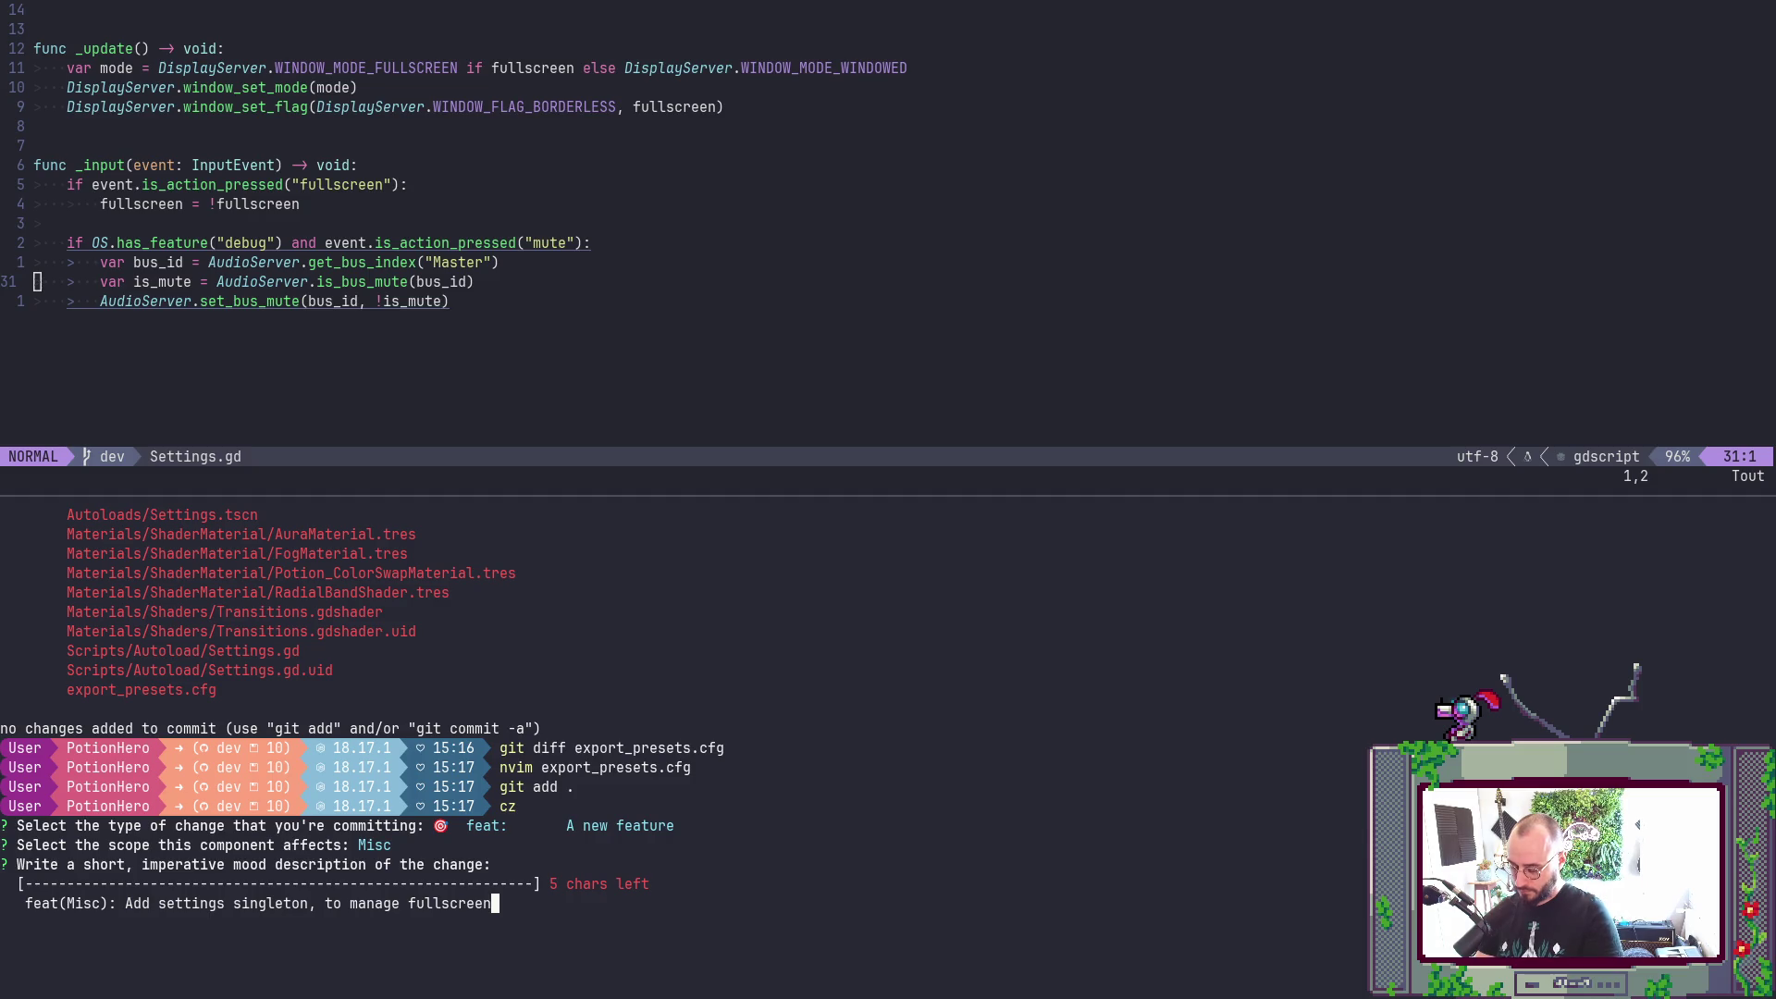
pyautogui.press('BackSpace')
pyautogui.press('BackSpace')
pyautogui.press('BackSpace')
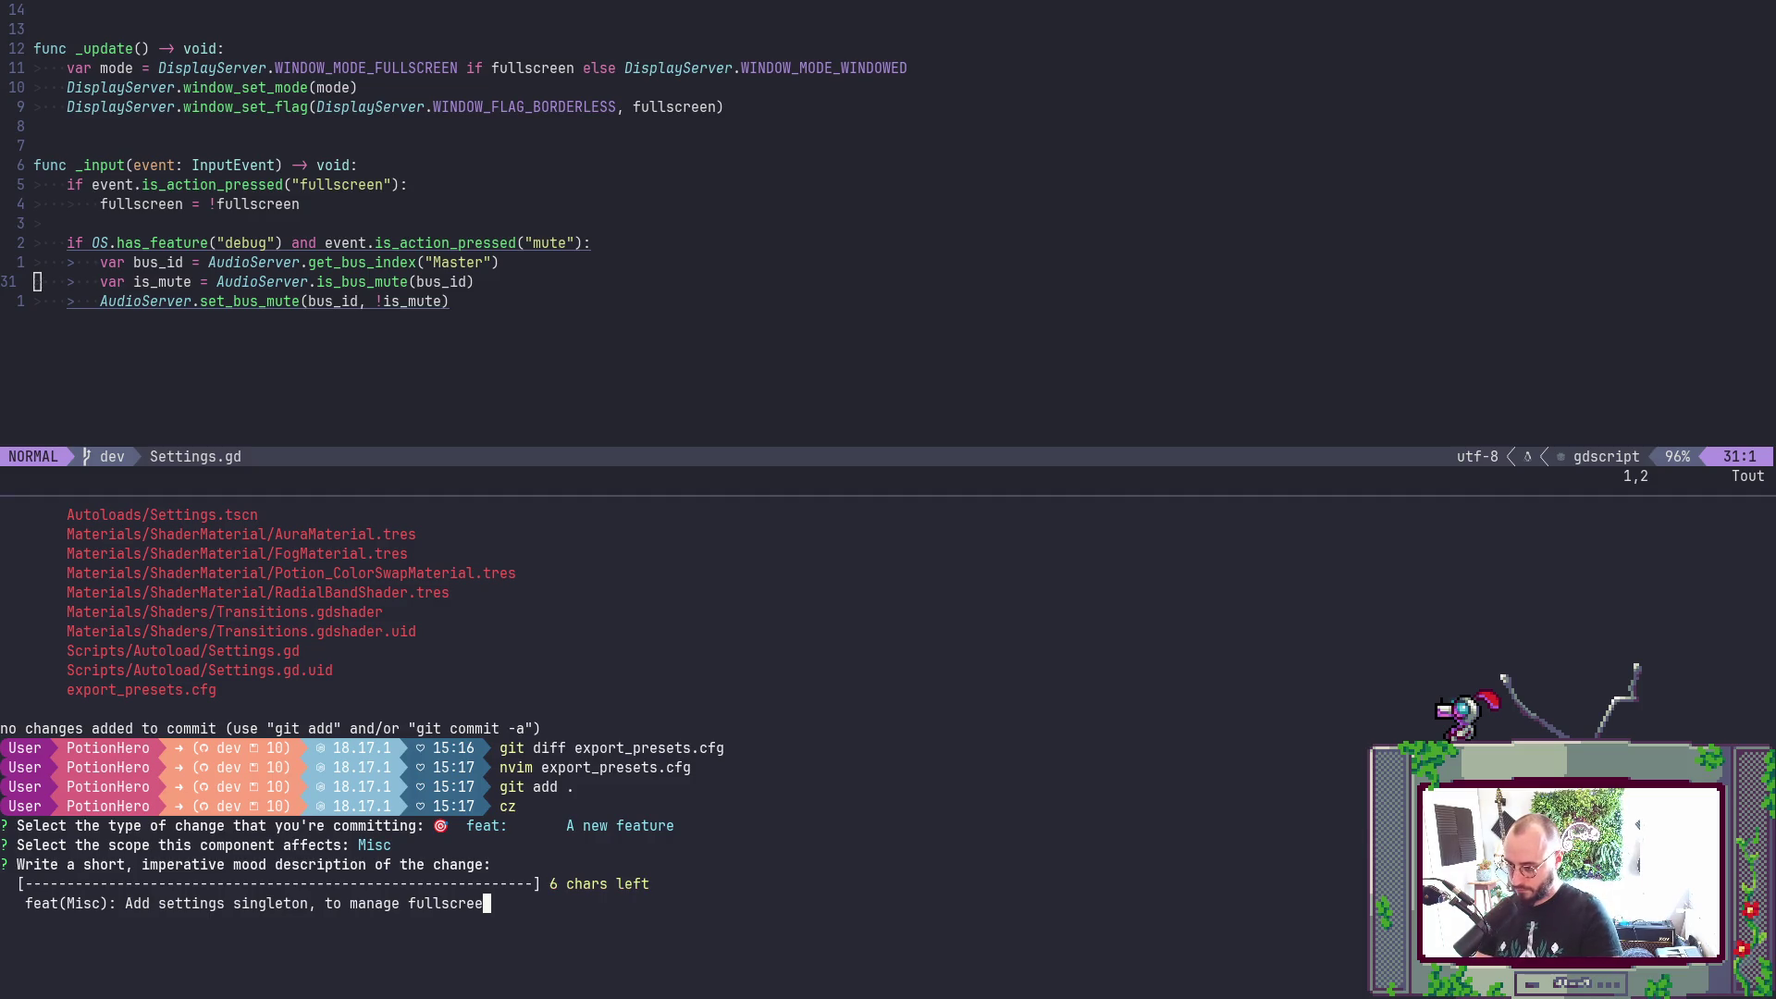
pyautogui.press('BackSpace')
pyautogui.press('BackSpace')
pyautogui.press('BackSpace')
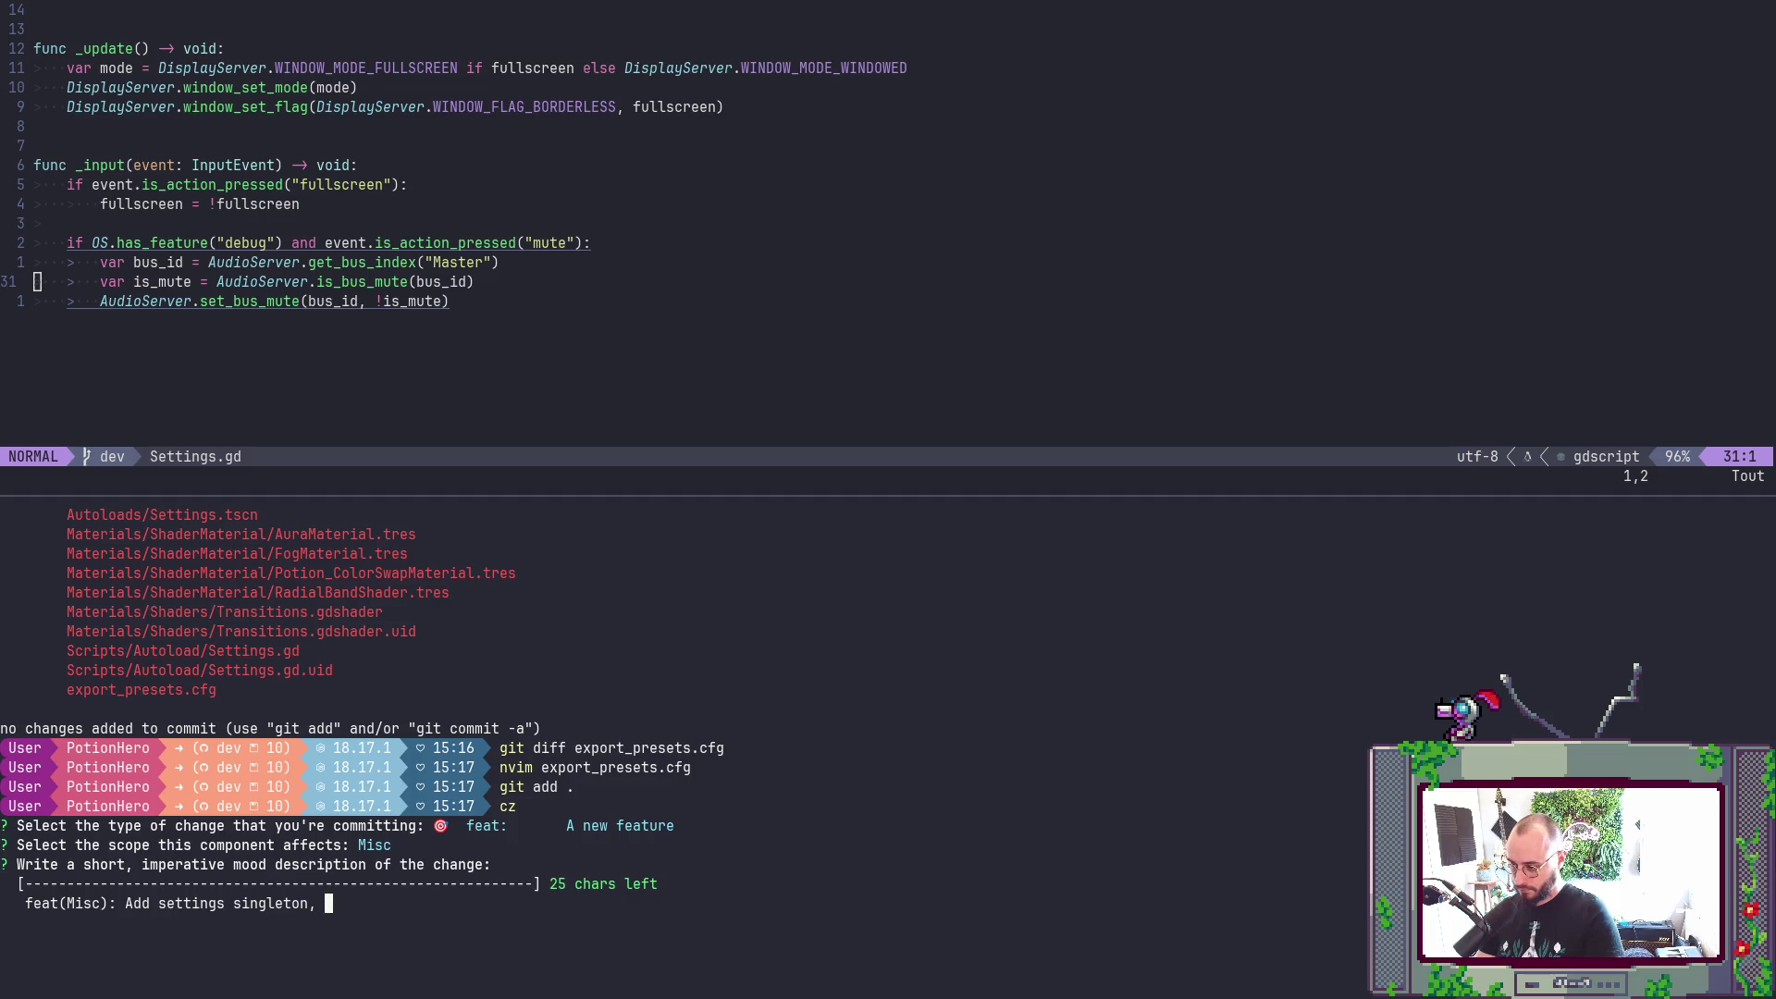
pyautogui.write('for fulls')
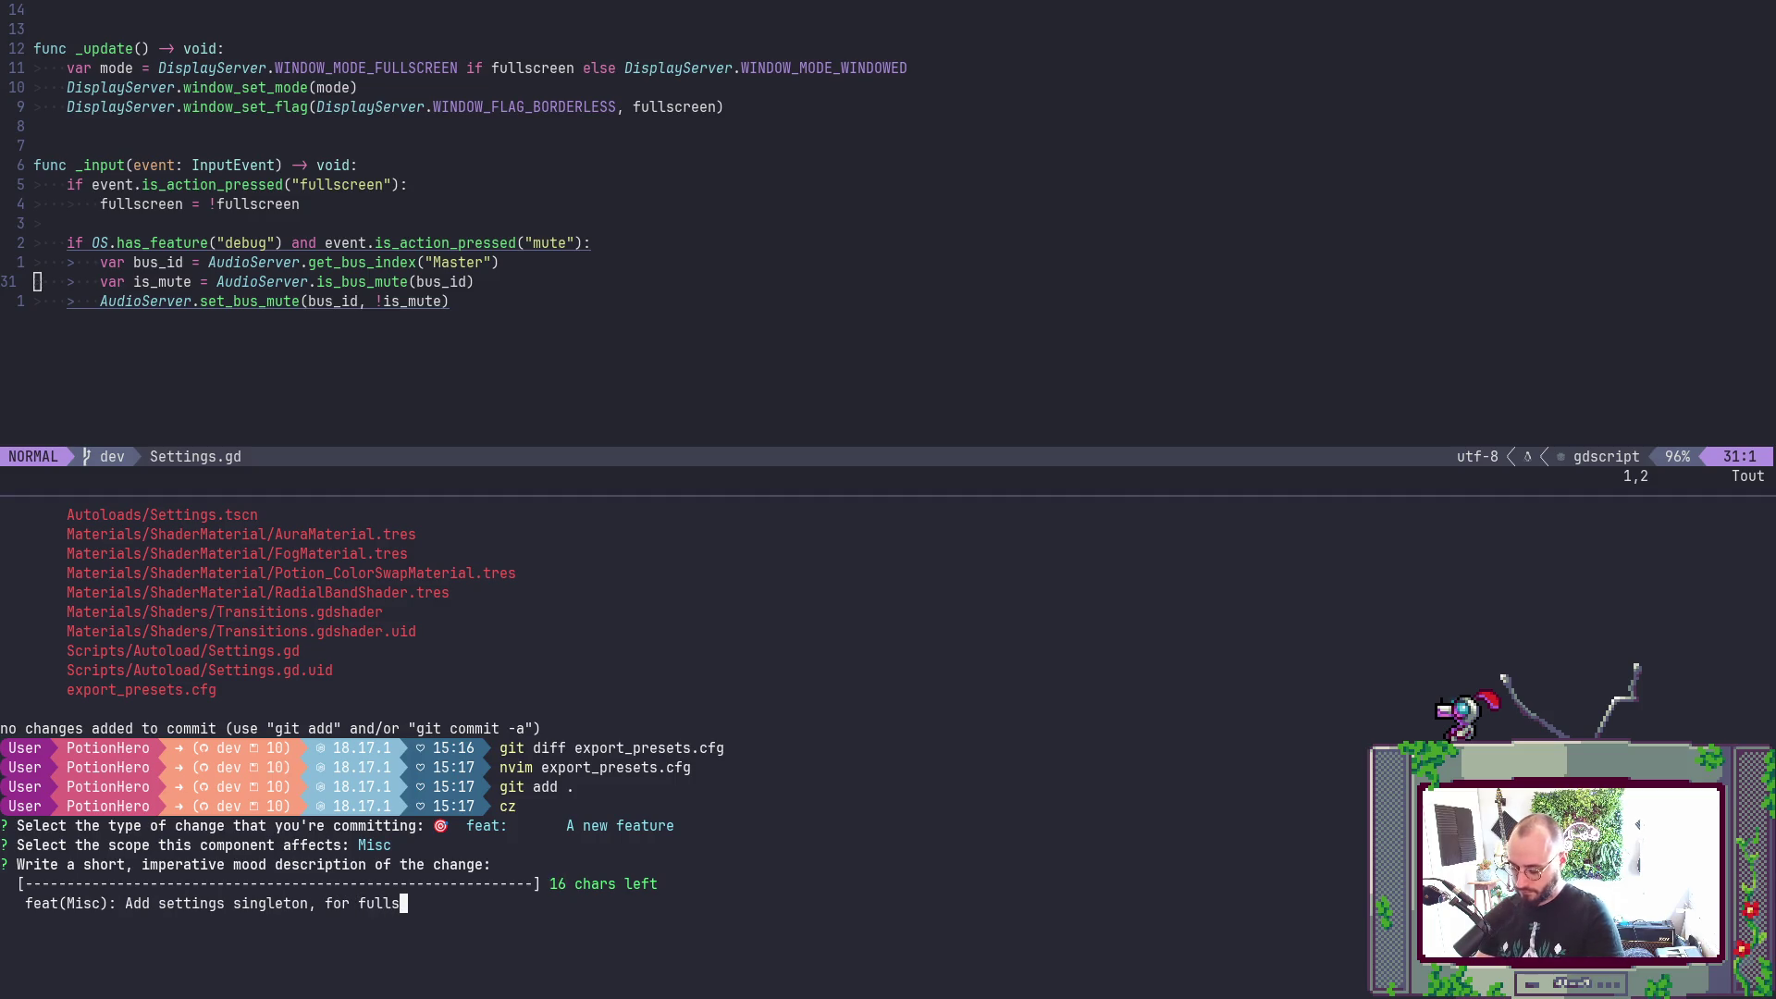
pyautogui.write('creen ')
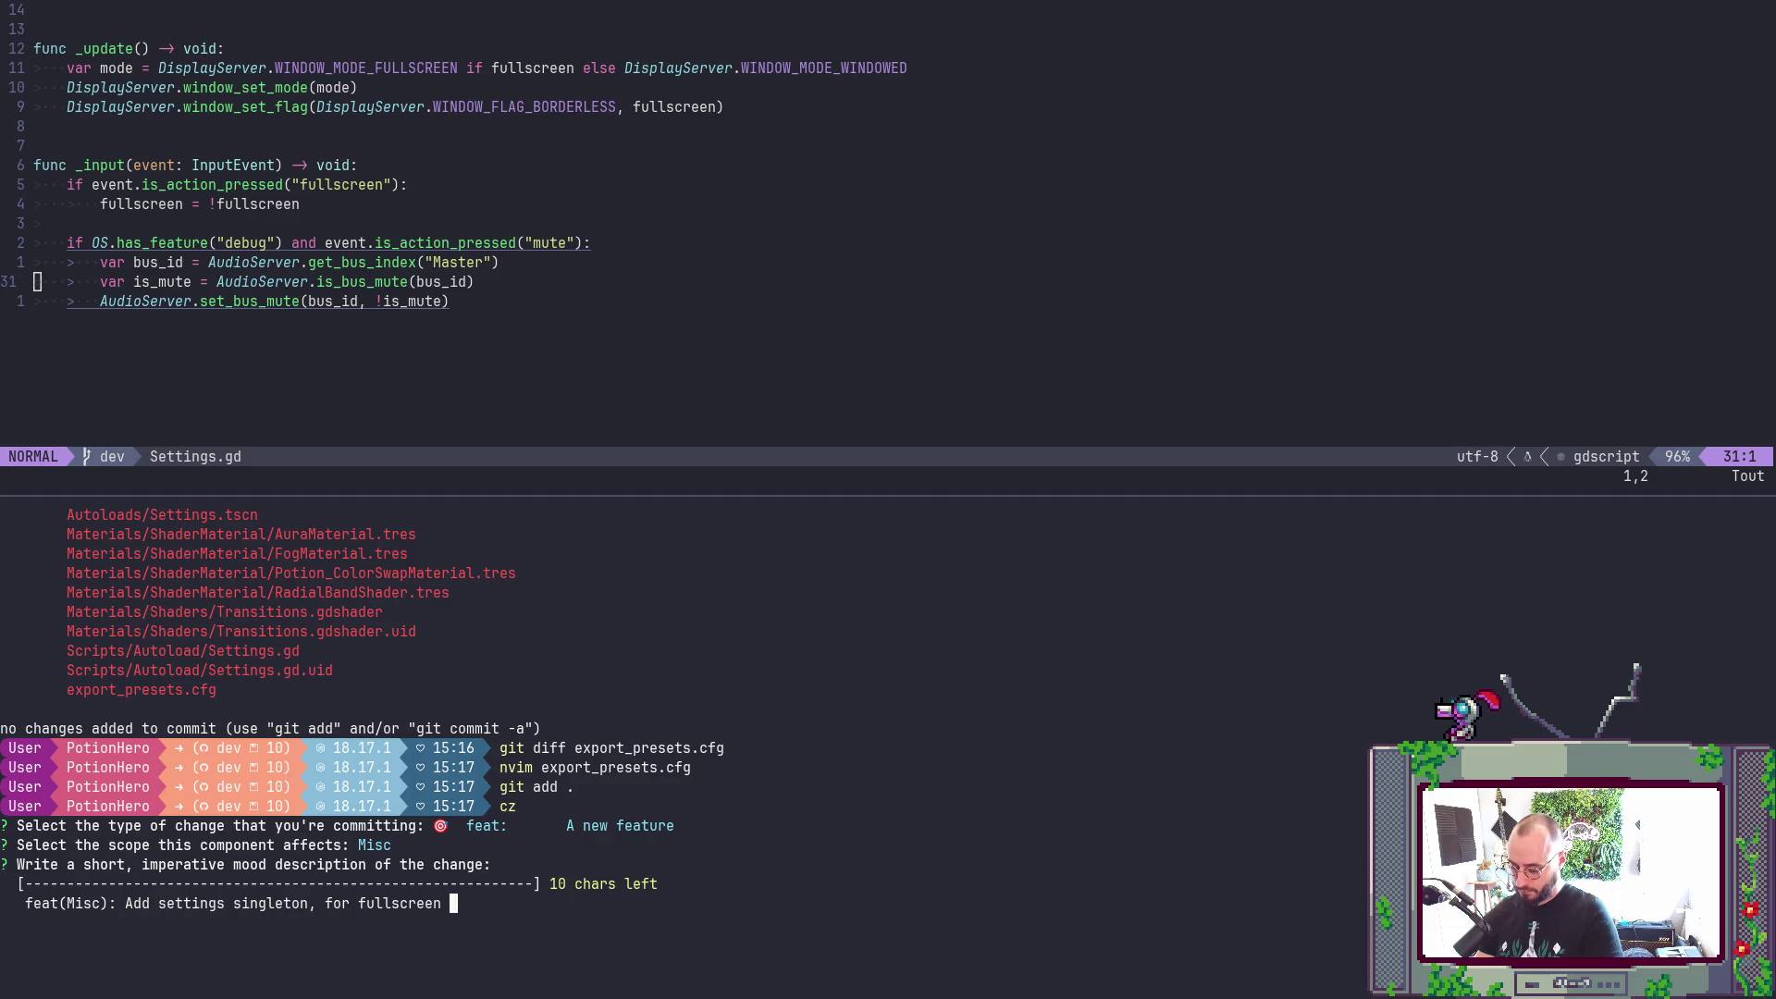
pyautogui.write('& muti')
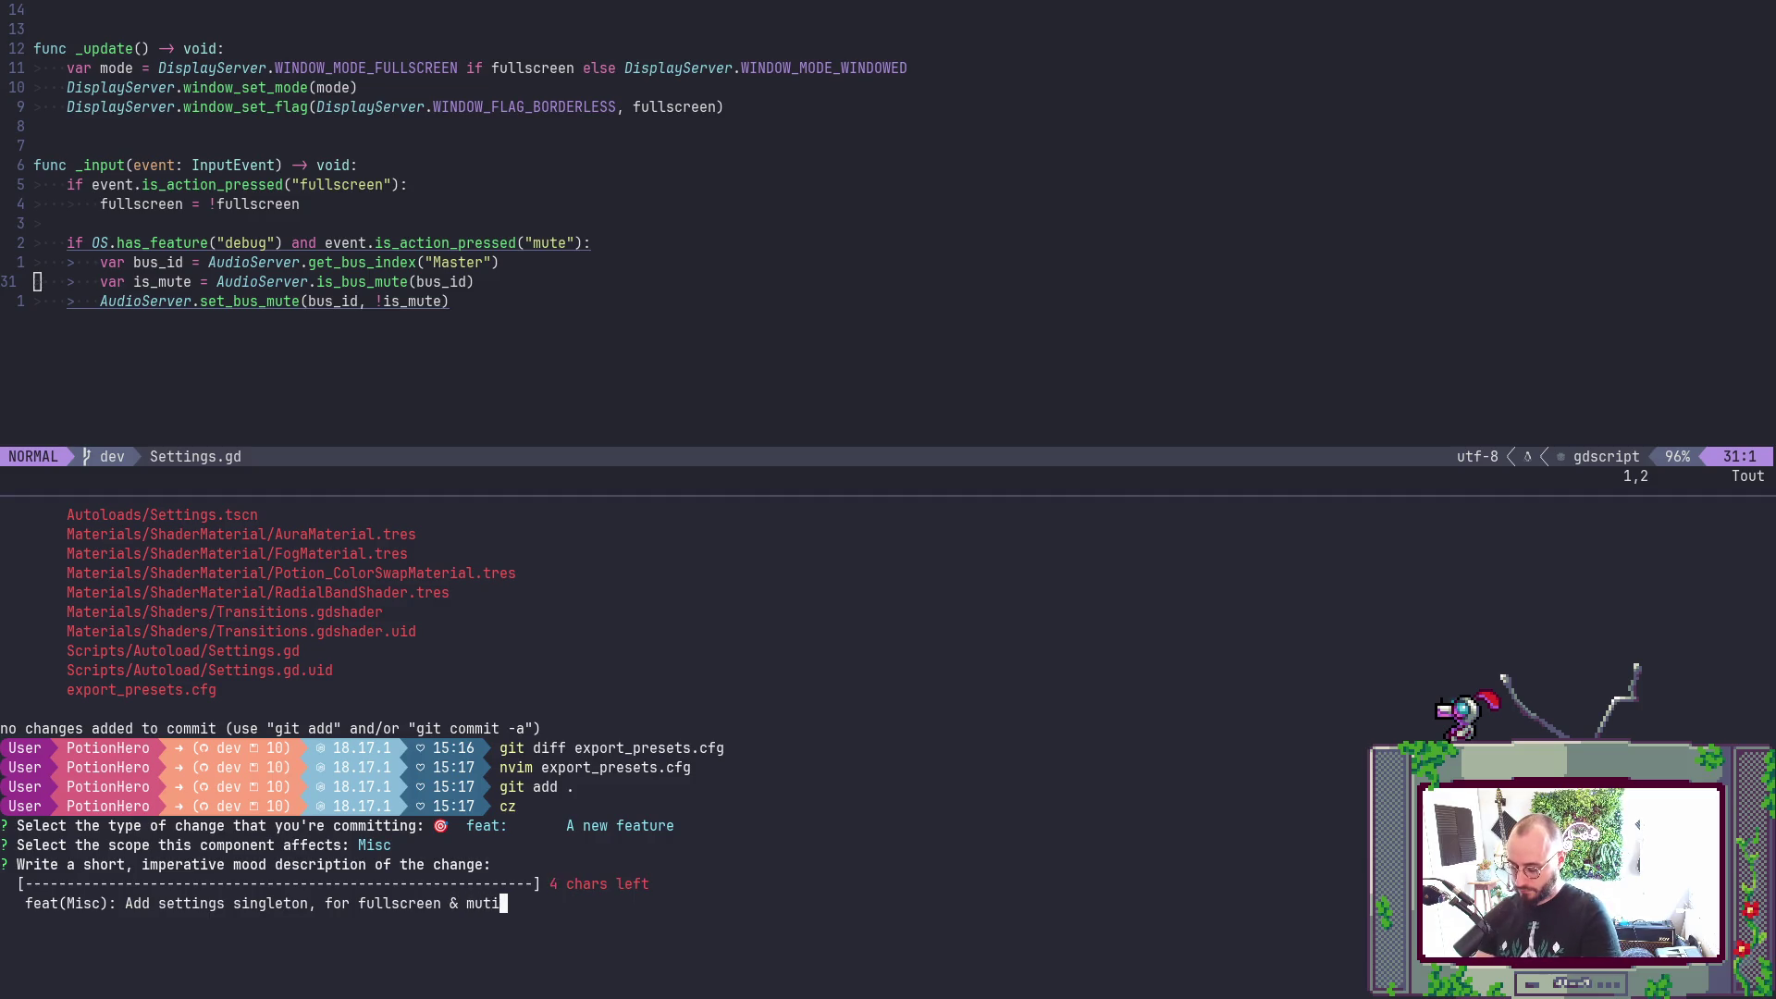
pyautogui.press('BackSpace')
pyautogui.write('e')
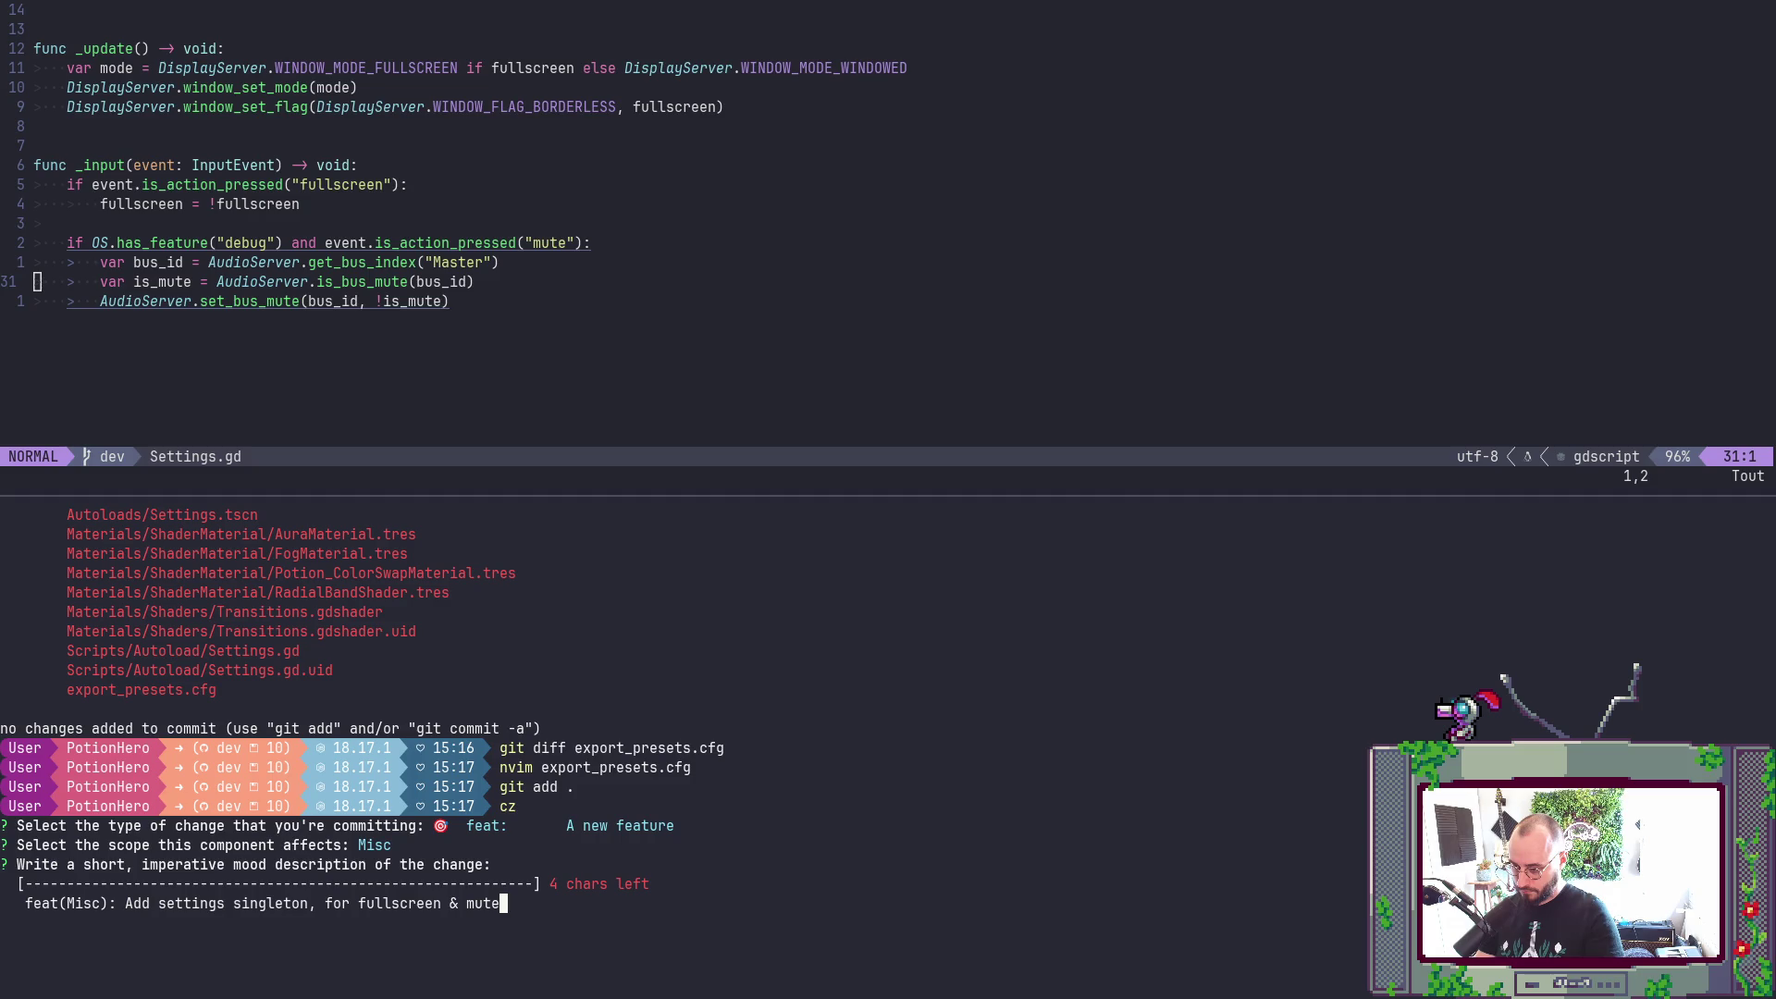
pyautogui.press('BackSpace')
pyautogui.write('ing')
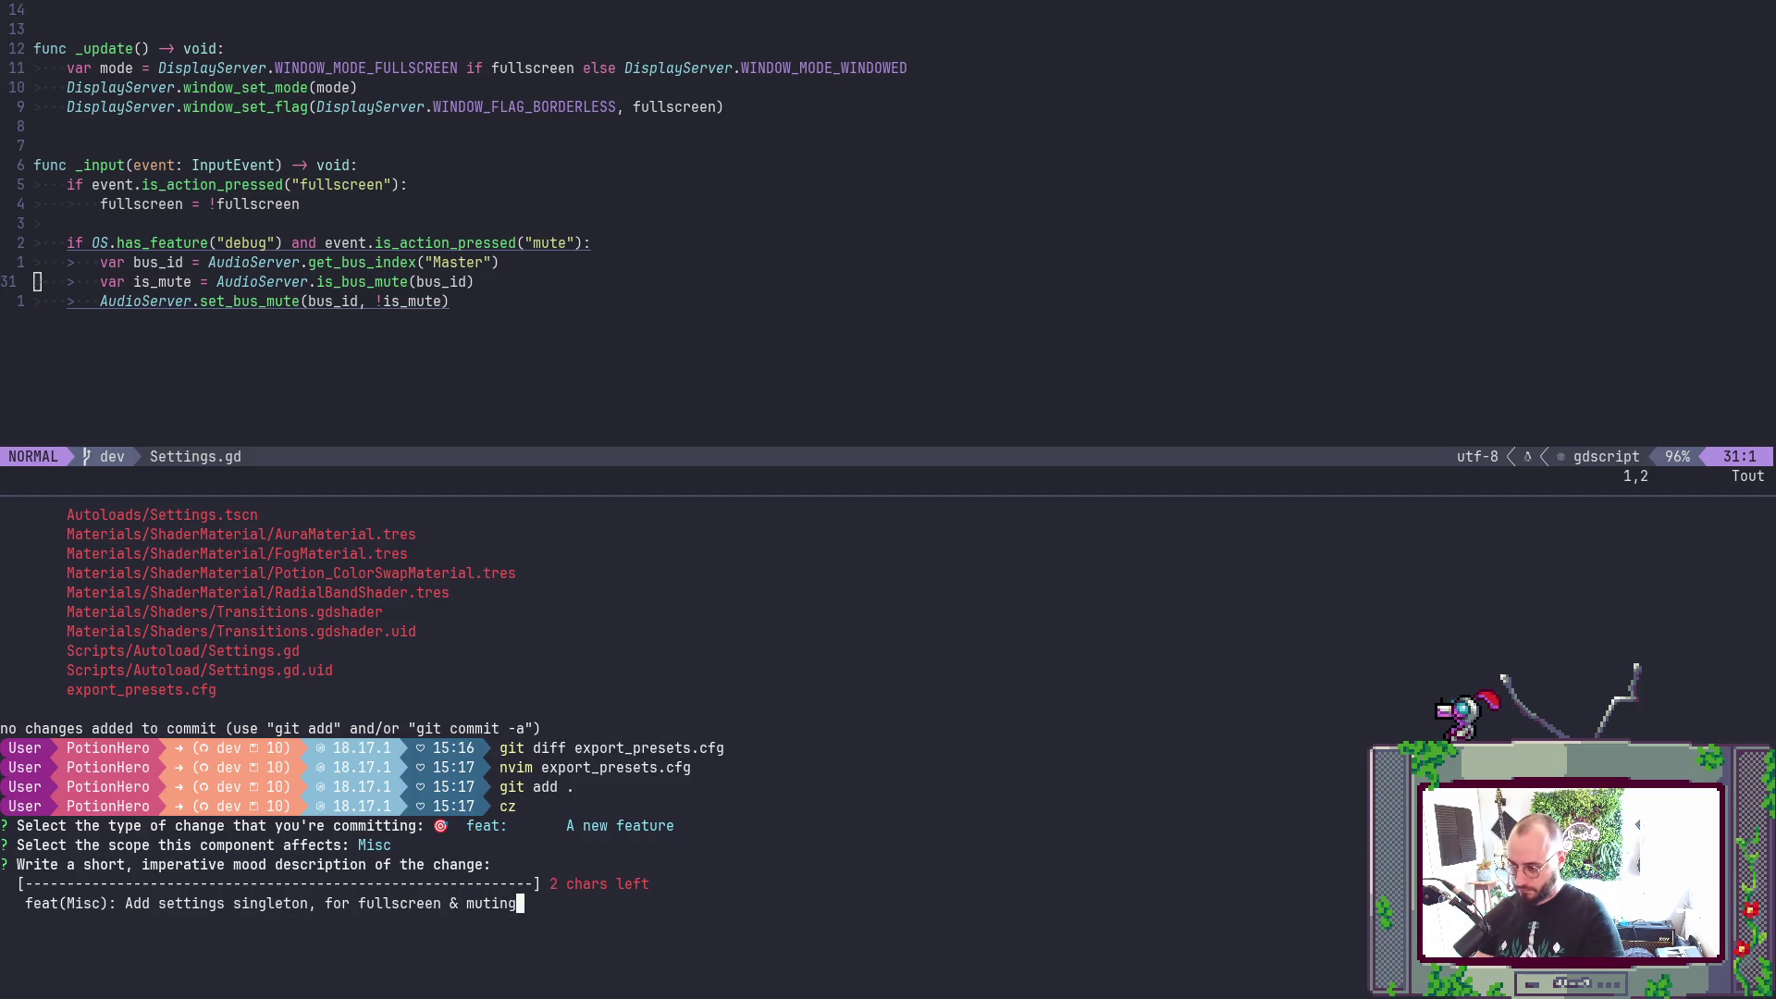
pyautogui.press('BackSpace')
pyautogui.press('BackSpace')
pyautogui.press('BackSpace')
pyautogui.write('e')
pyautogui.press('Return')
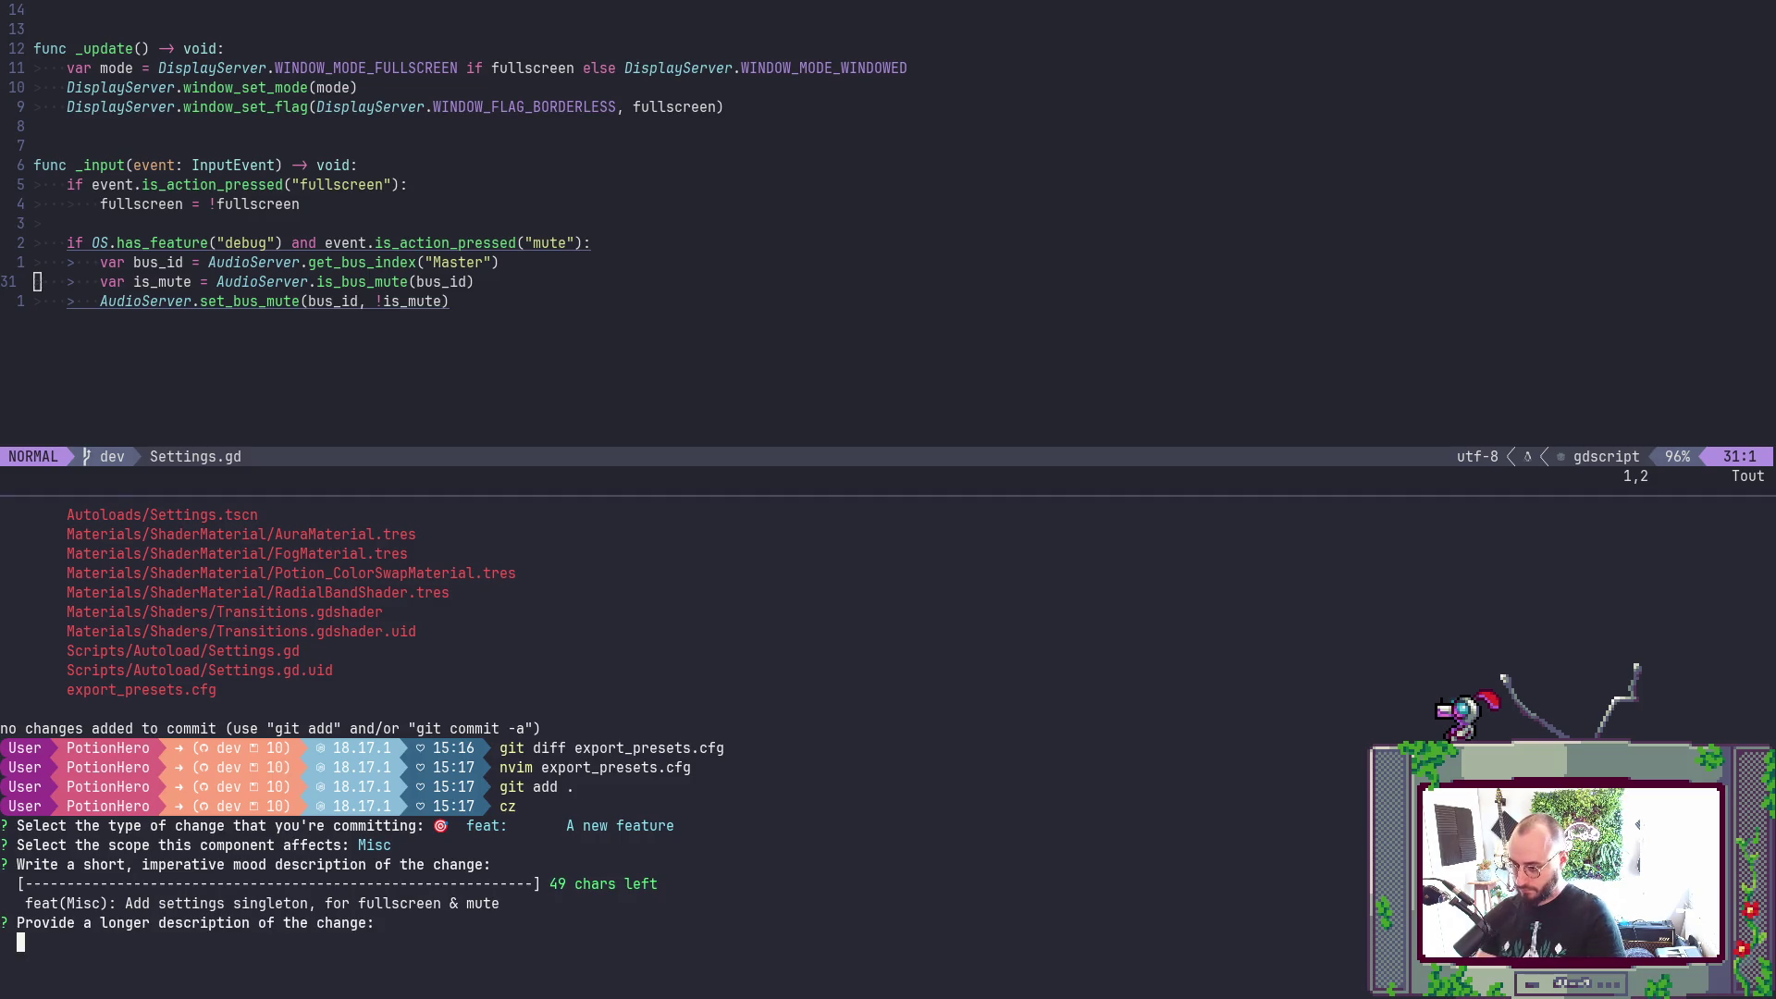
pyautogui.press('Return')
# - Create the feat/settings branch with git co -b and push it to origin
pyautogui.write('git ')
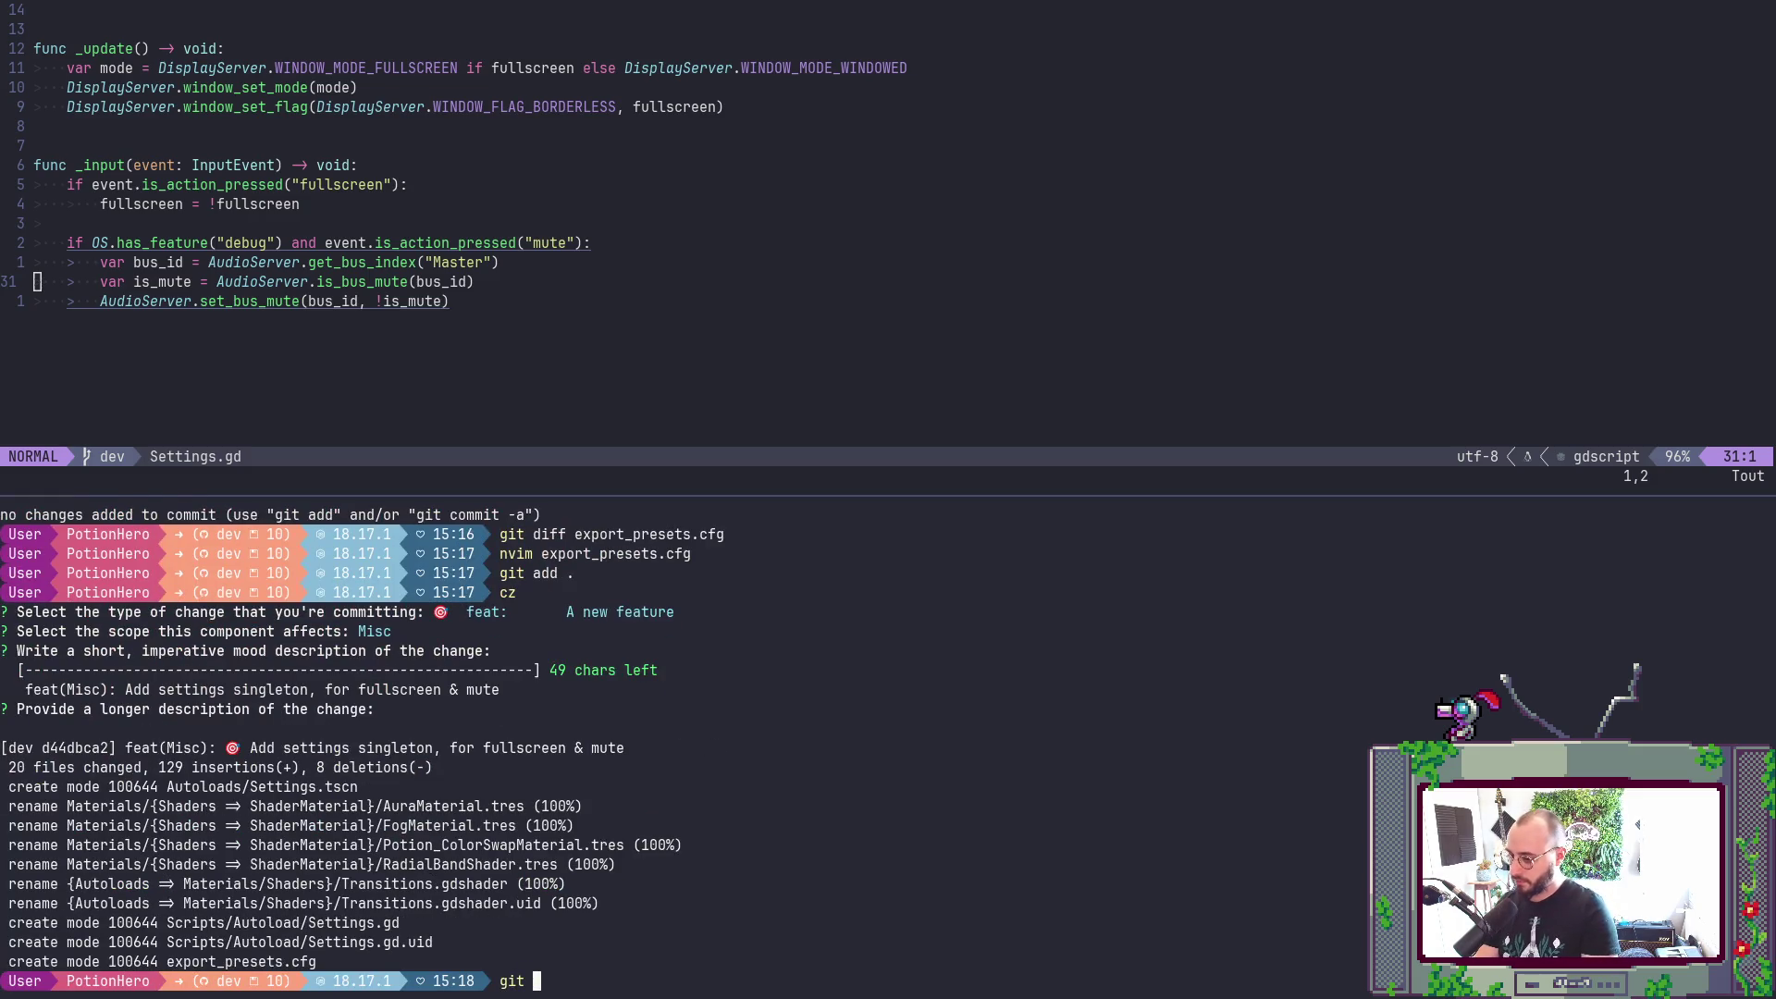
pyautogui.write('g')
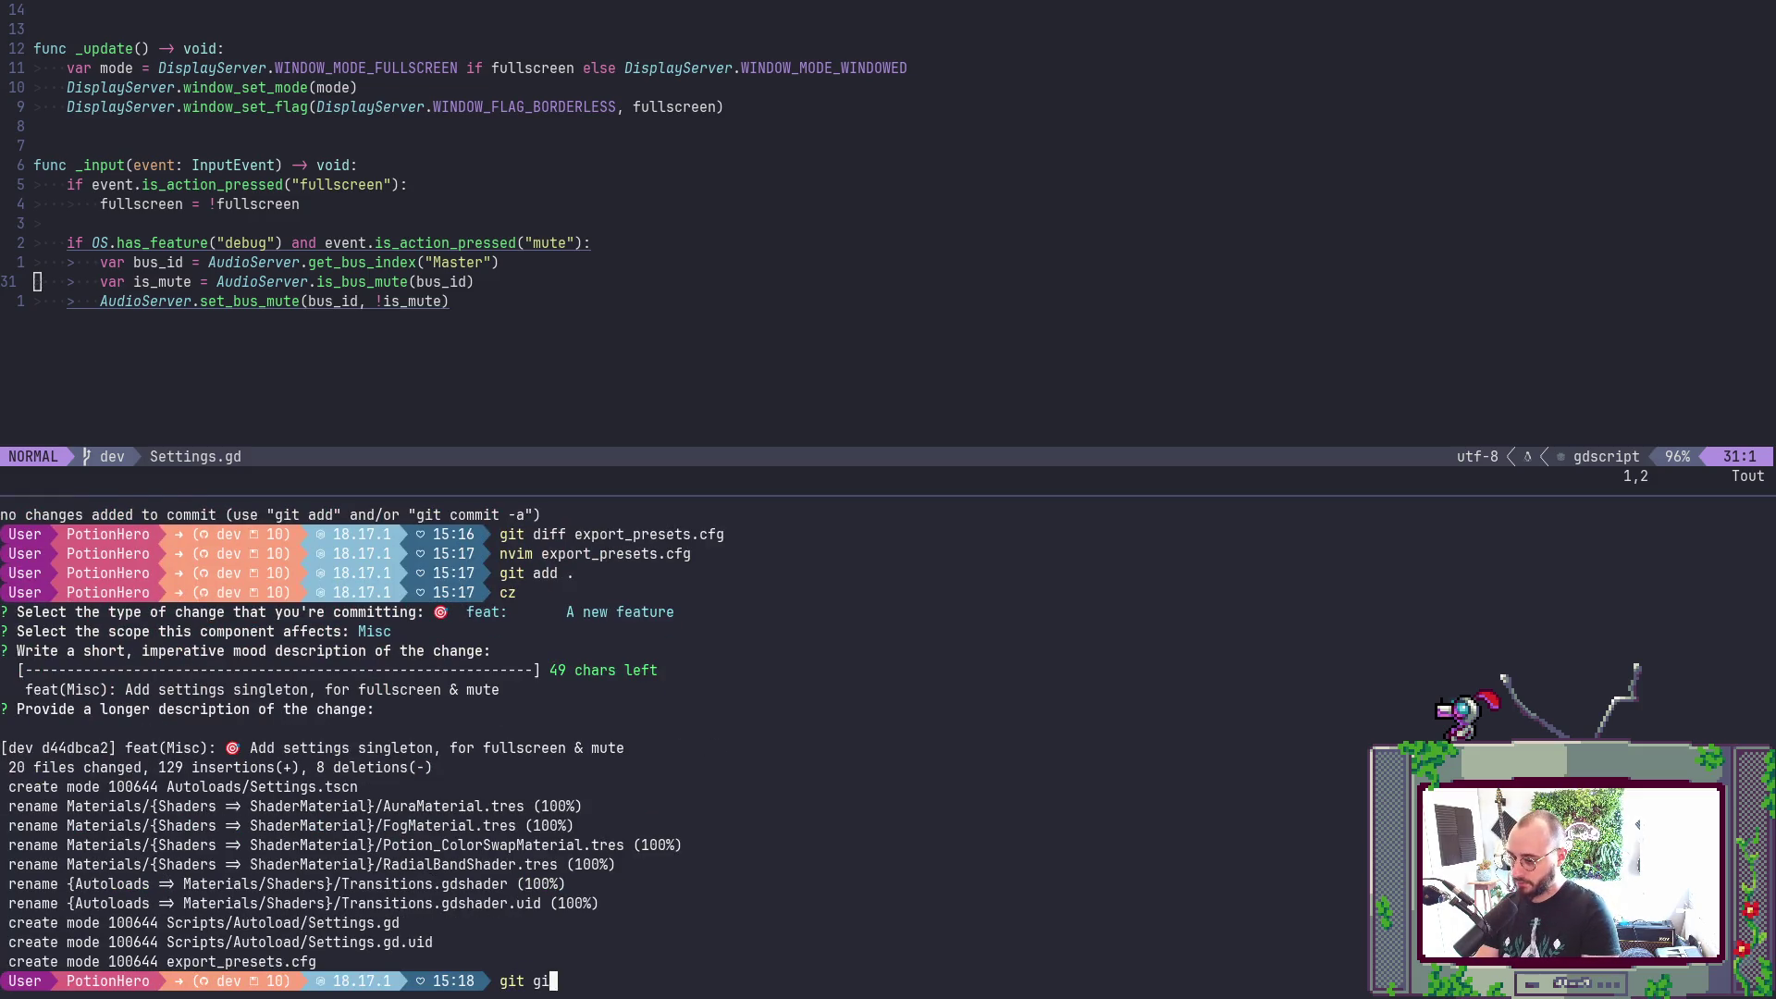
pyautogui.press('BackSpace')
pyautogui.write('co -b fix')
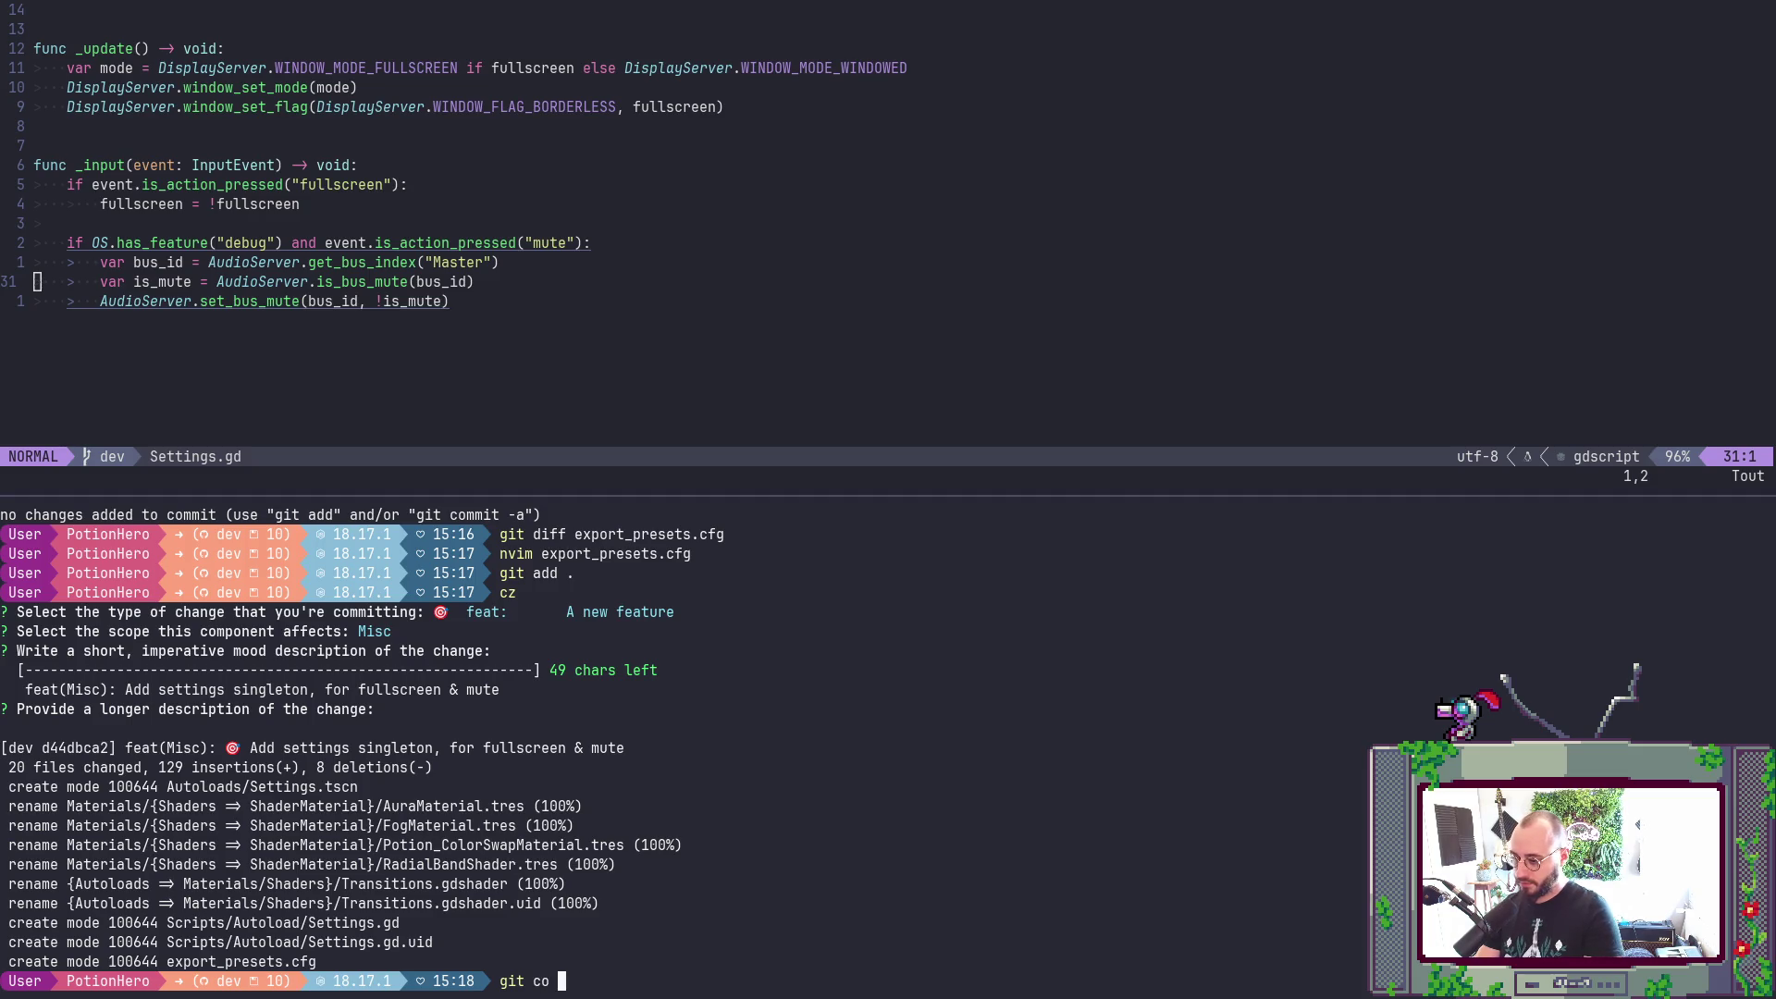
pyautogui.press('BackSpace')
pyautogui.press('BackSpace')
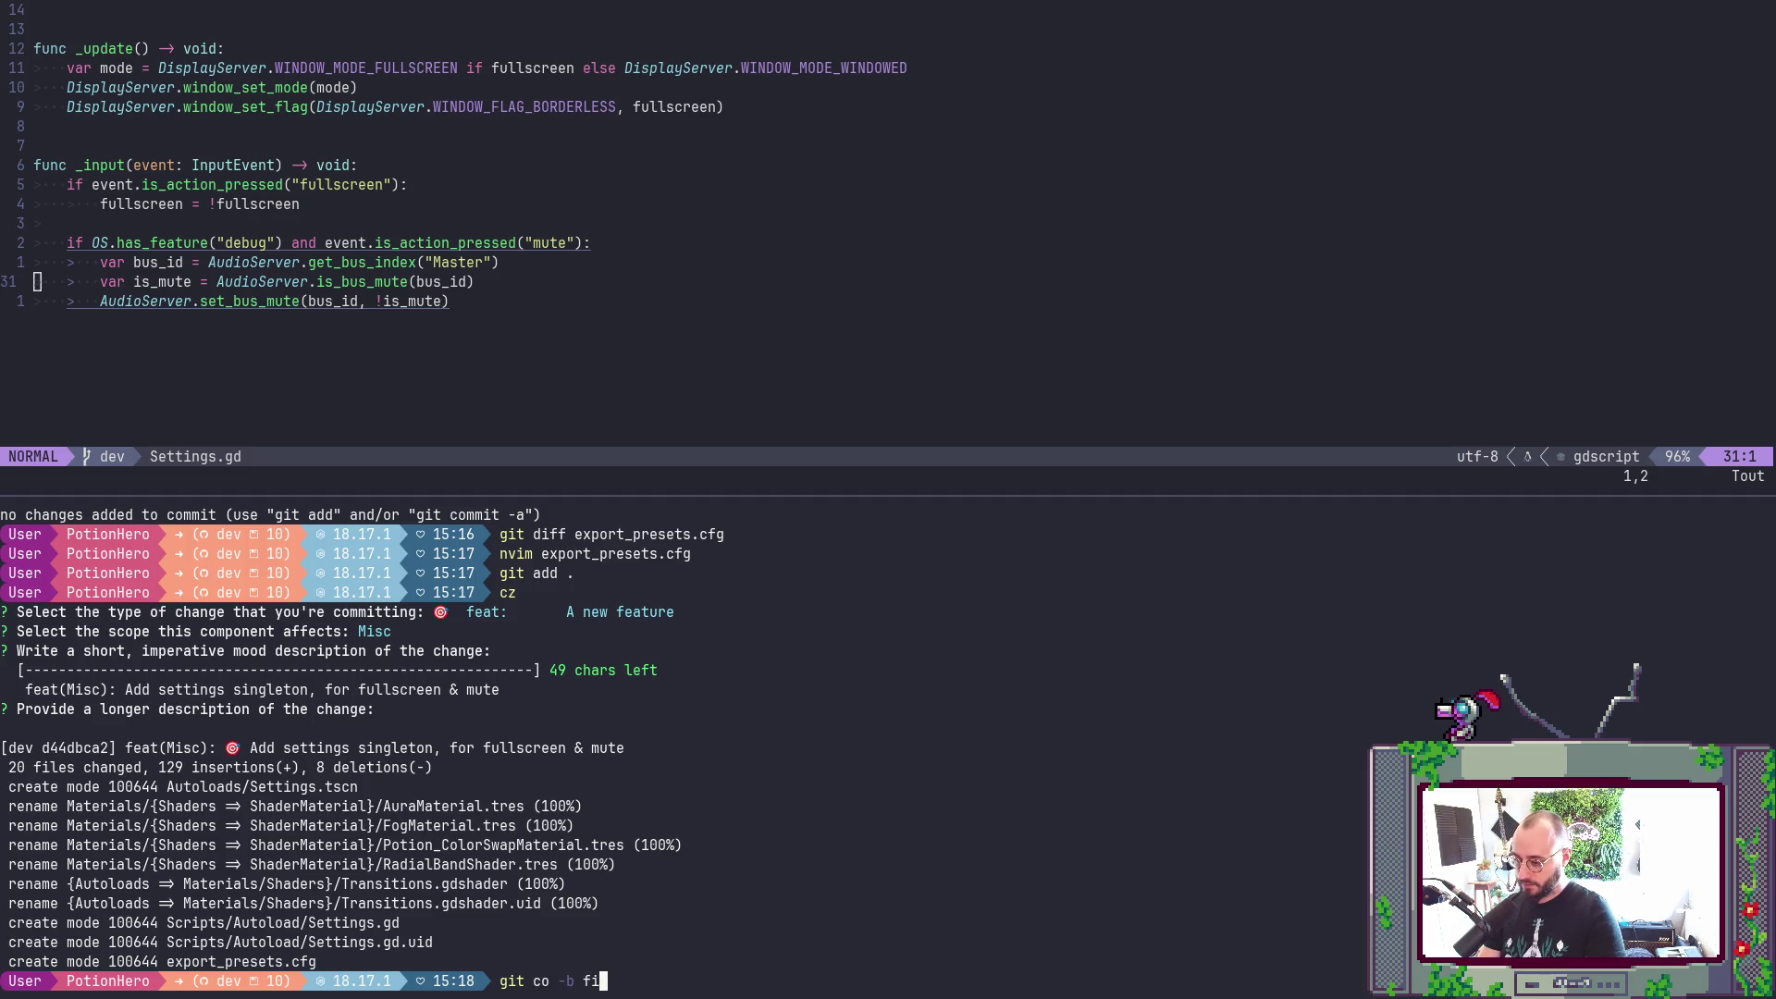
pyautogui.write('eat/settings')
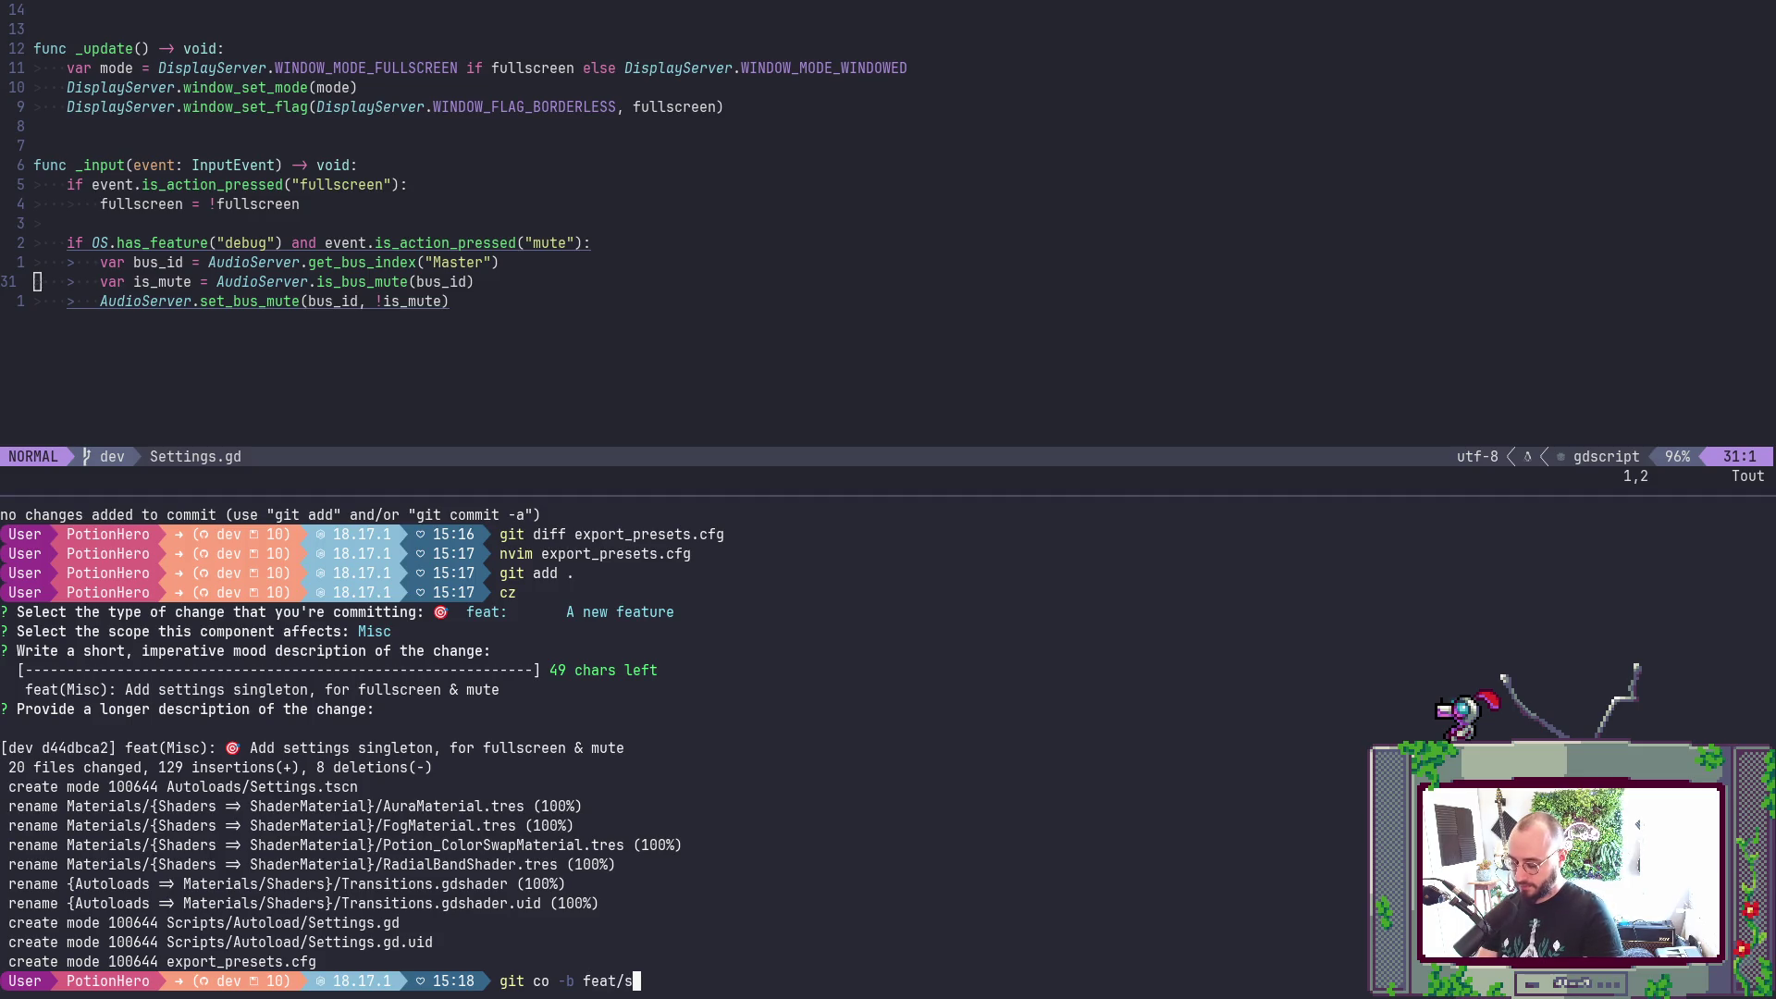
pyautogui.press('Return')
pyautogui.write('git push')
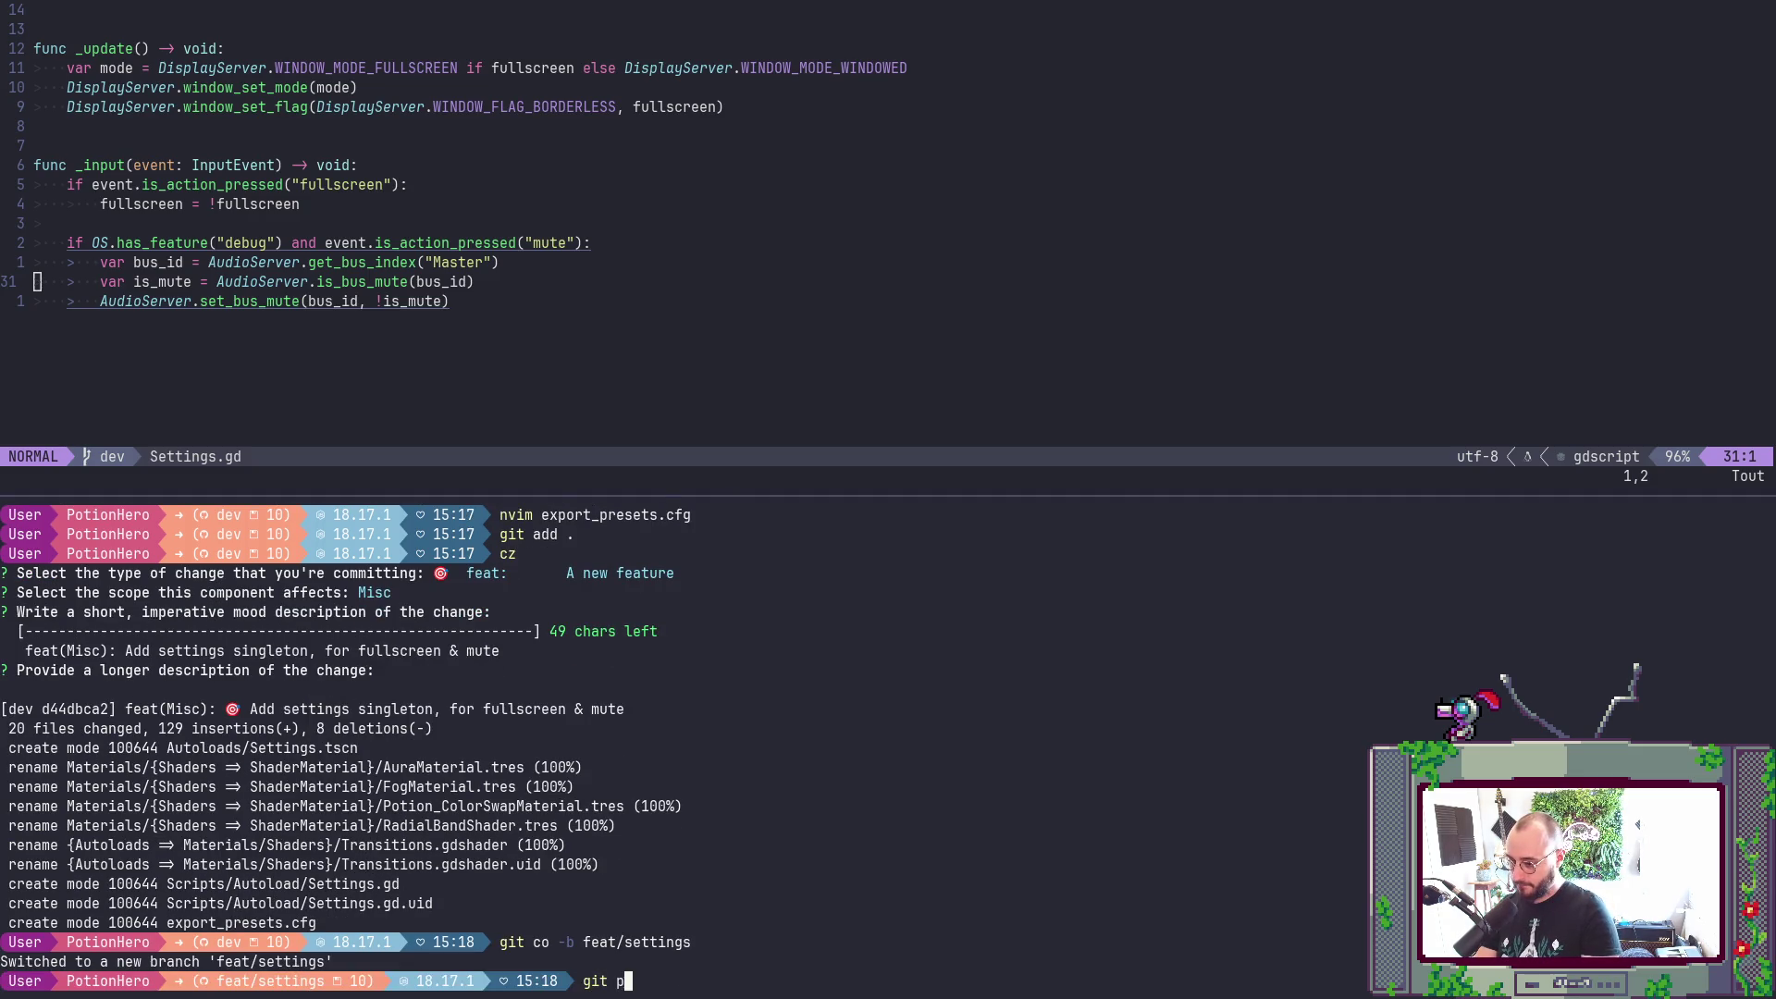
pyautogui.press('Return')
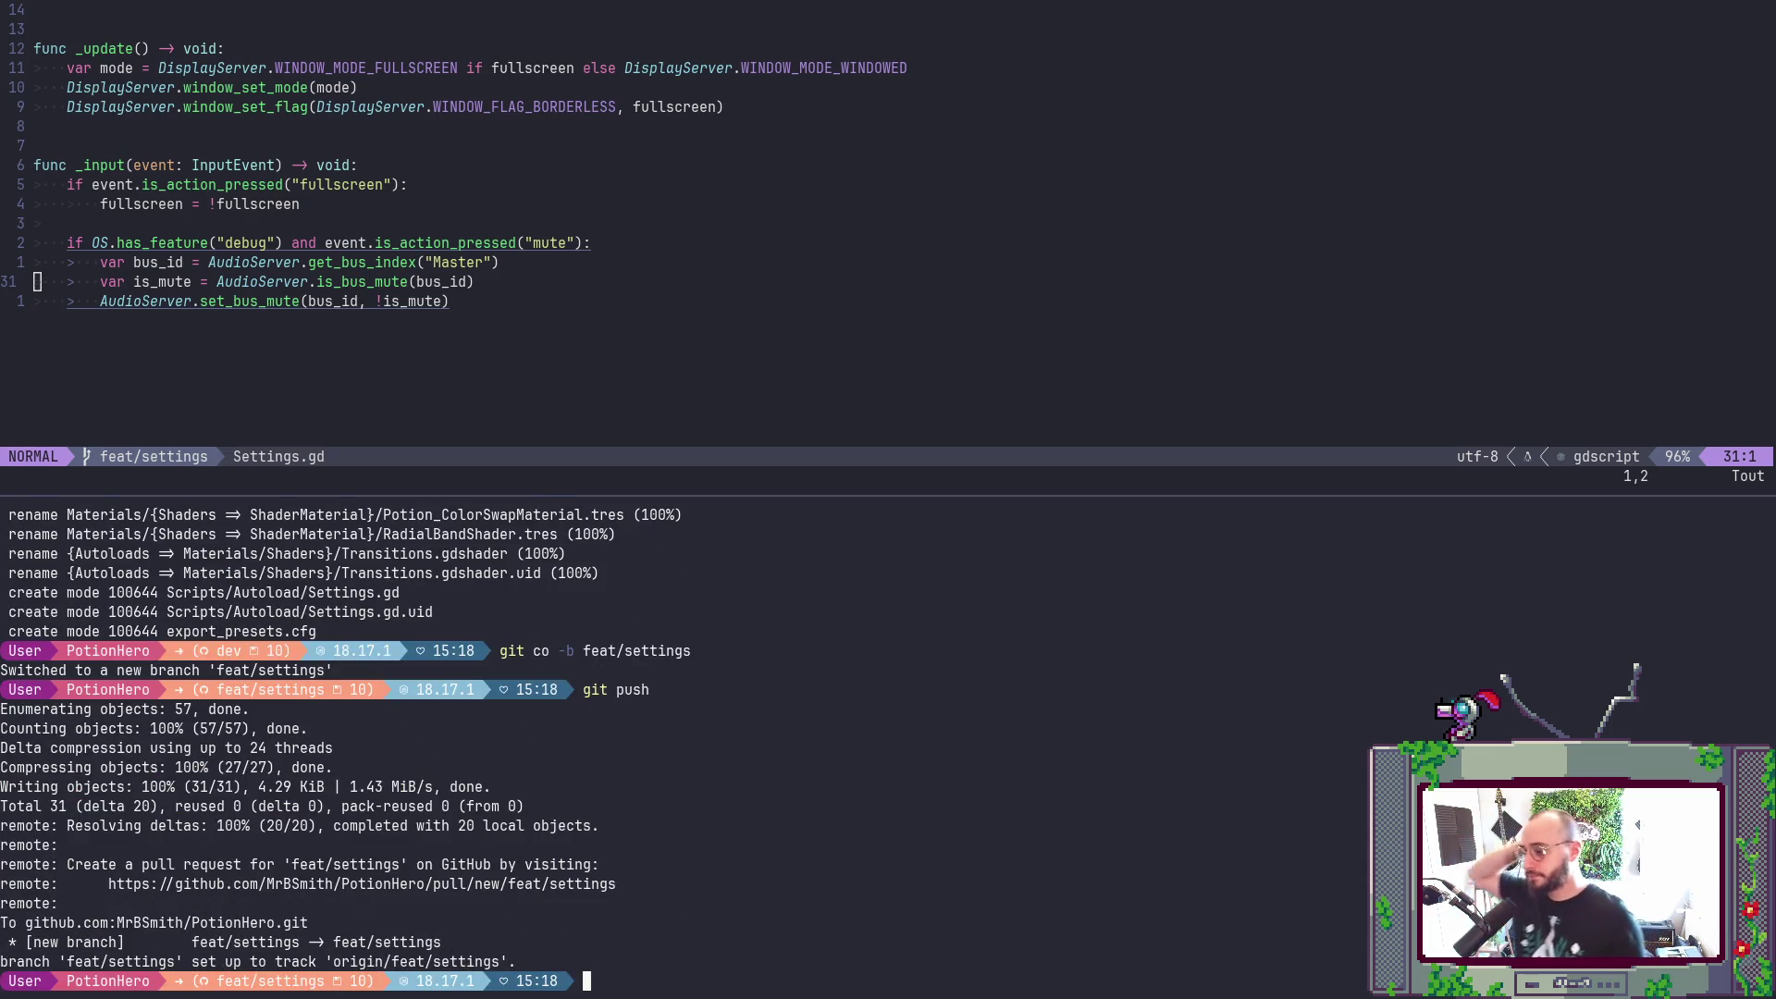
# - Start a pull request for feat/settings, request the suggested reviewer, and apply the Classic template
pyautogui.hotkey('alt', 'Tab')
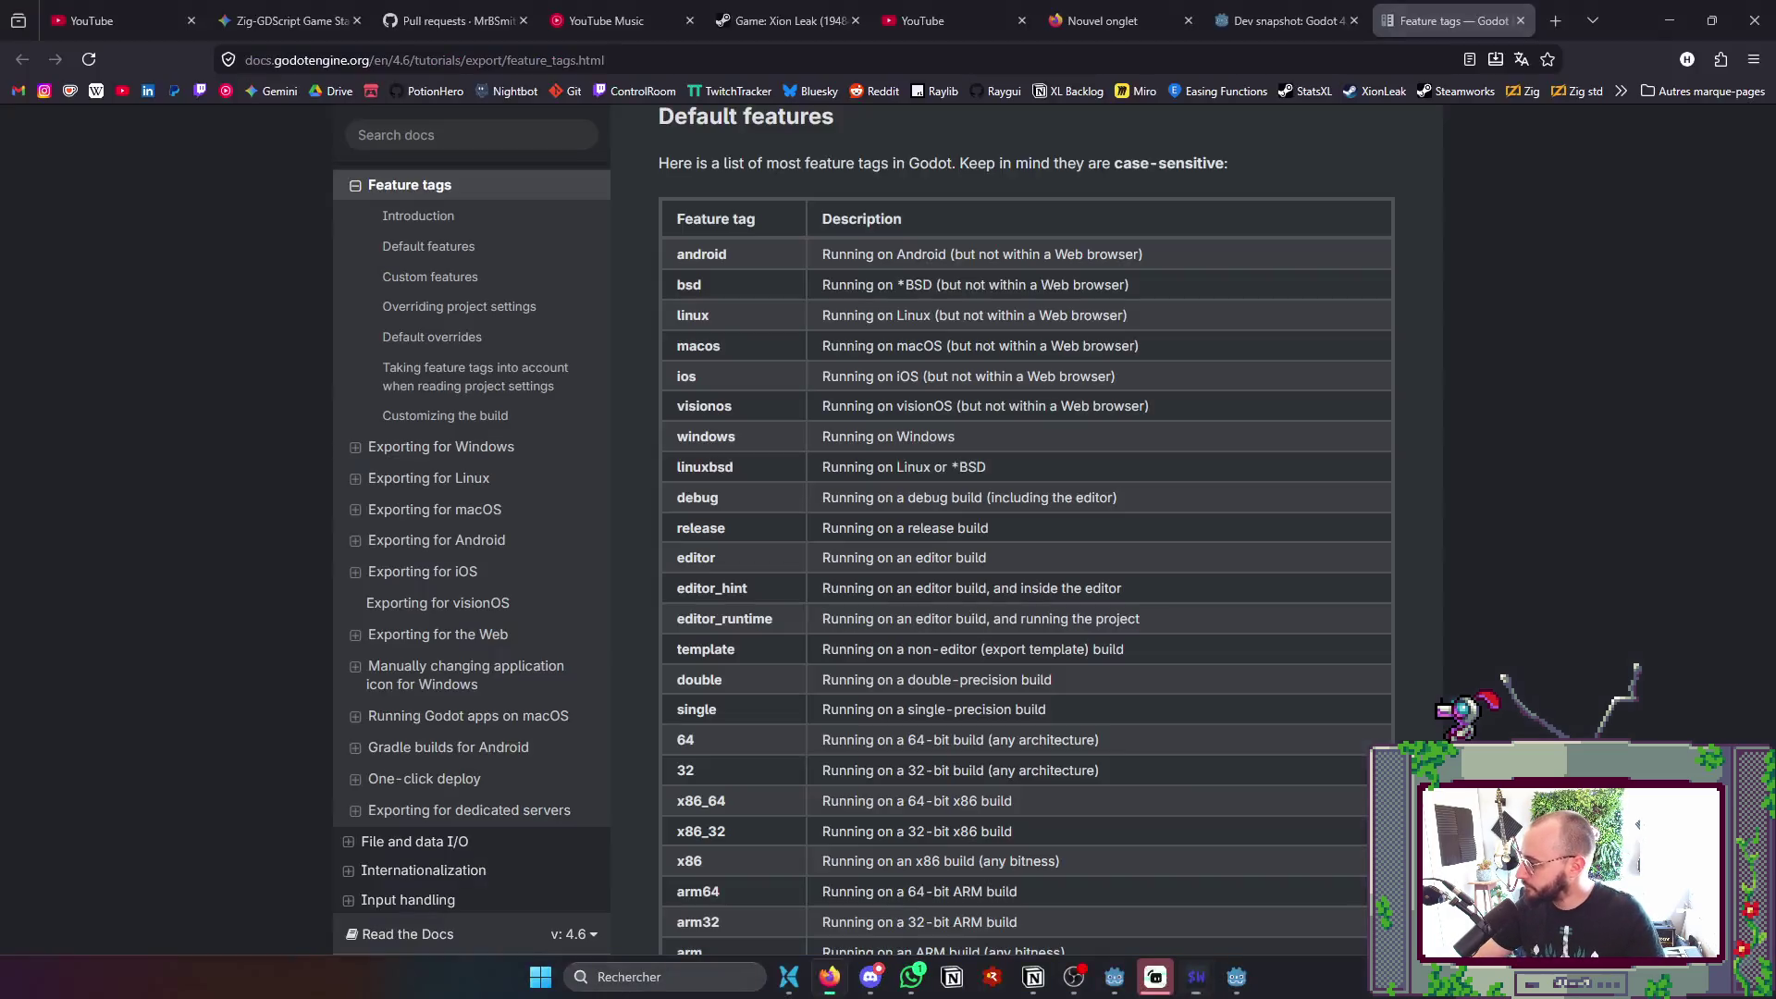
pyautogui.click(484, 11)
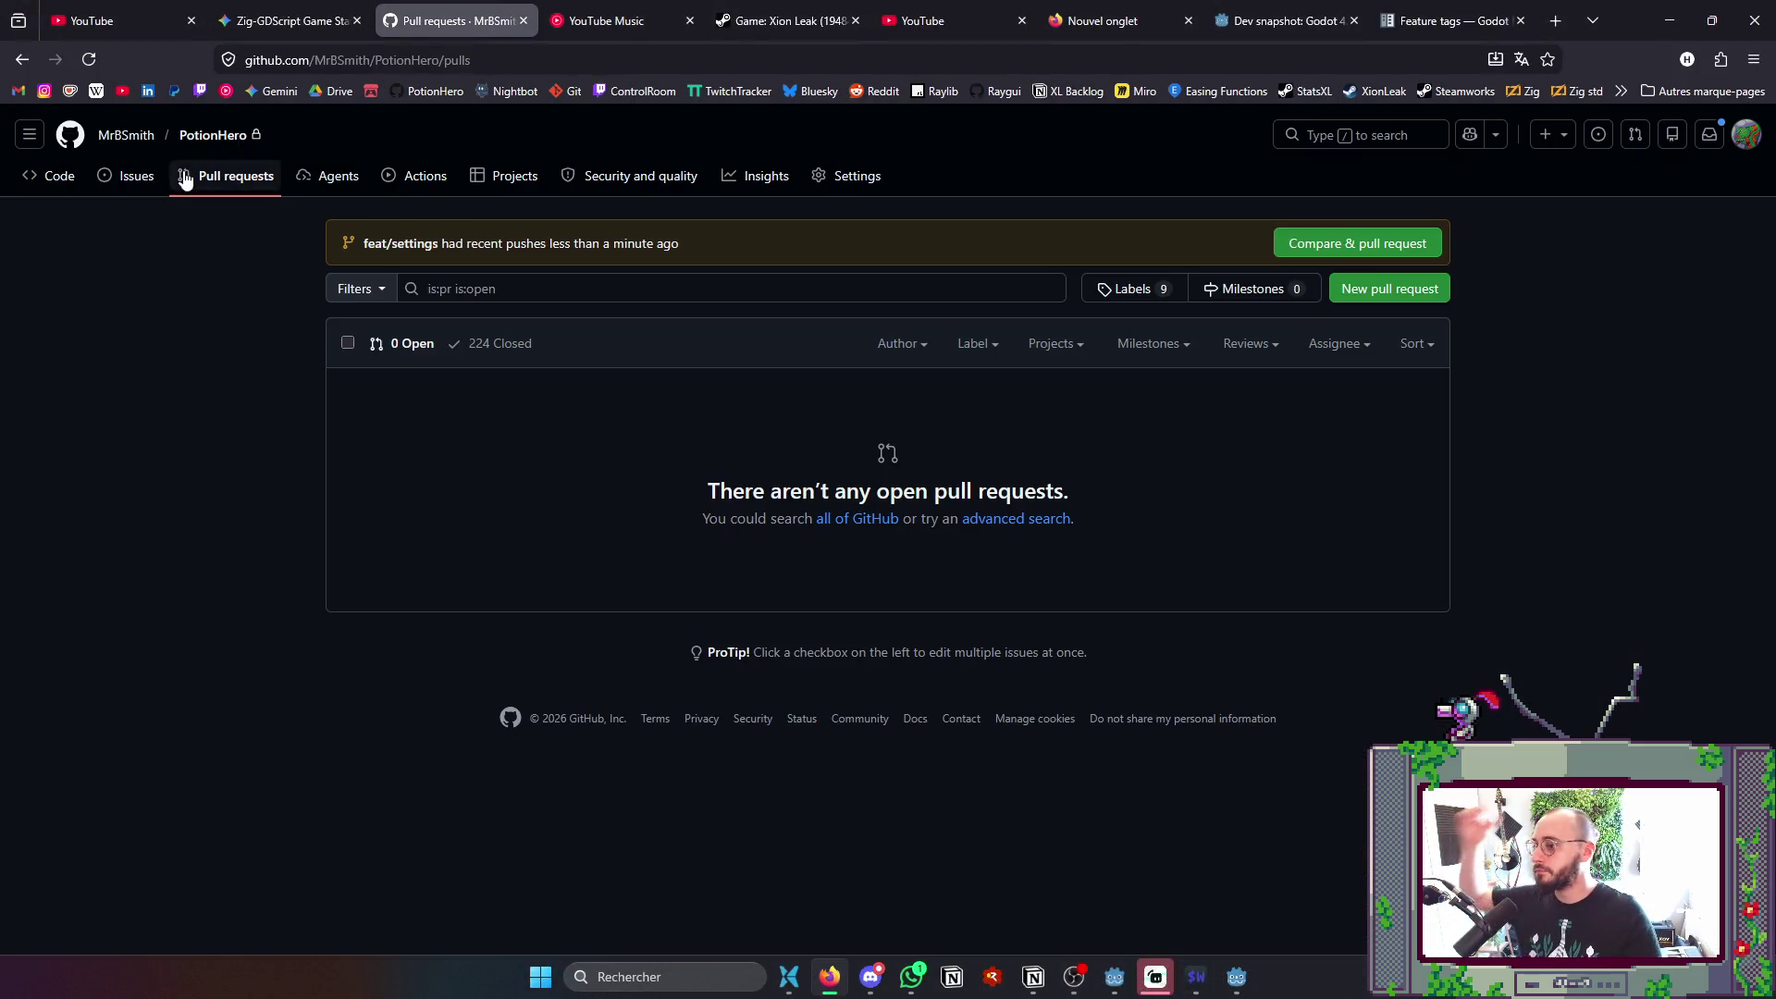
pyautogui.click(1307, 253)
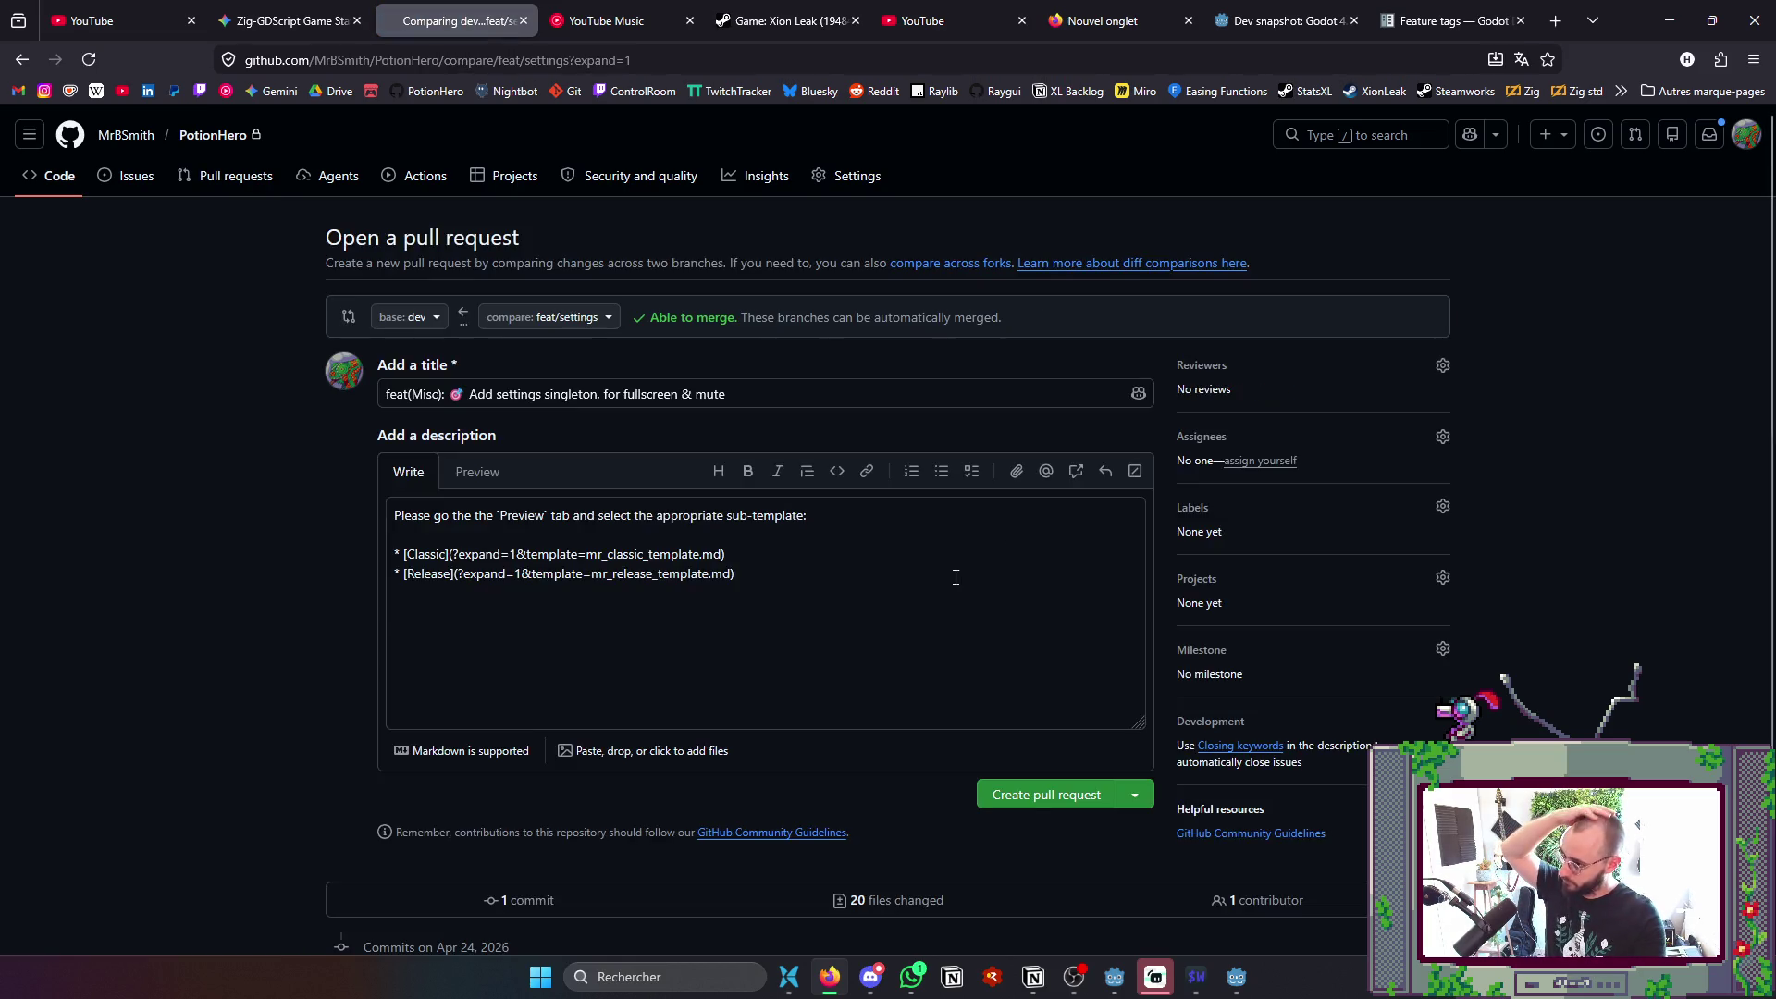
pyautogui.click(1245, 381)
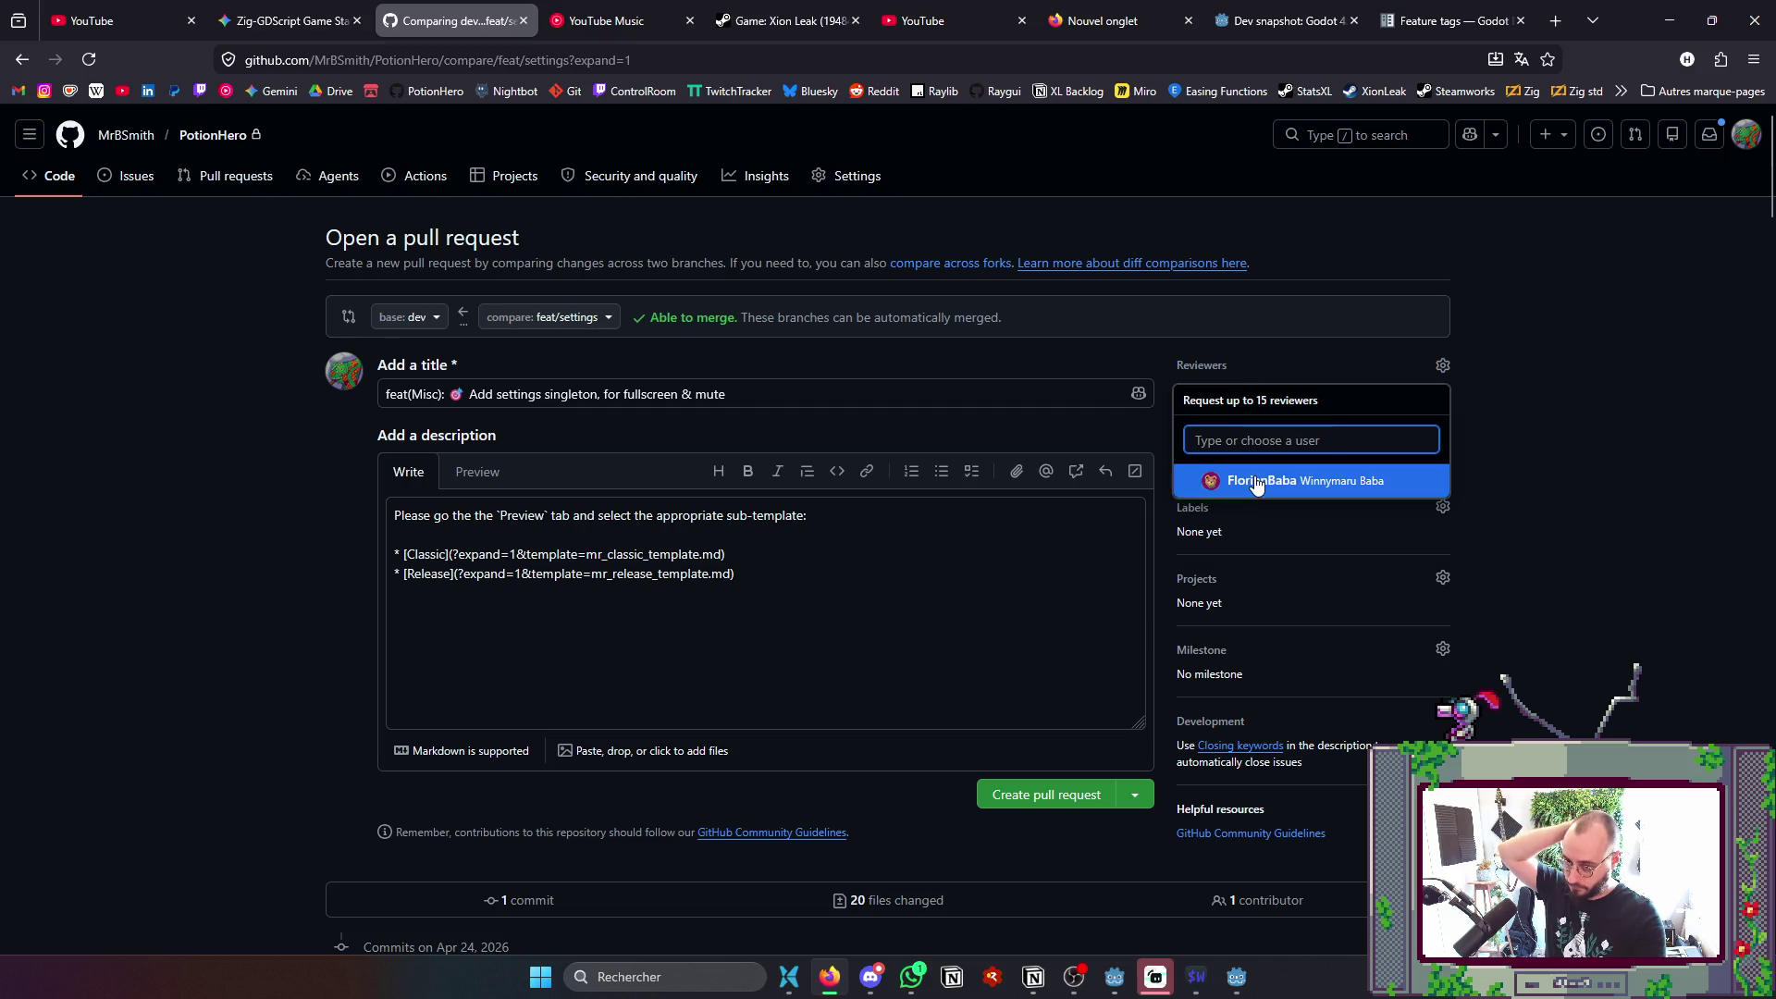
pyautogui.click(1260, 480)
pyautogui.click(171, 423)
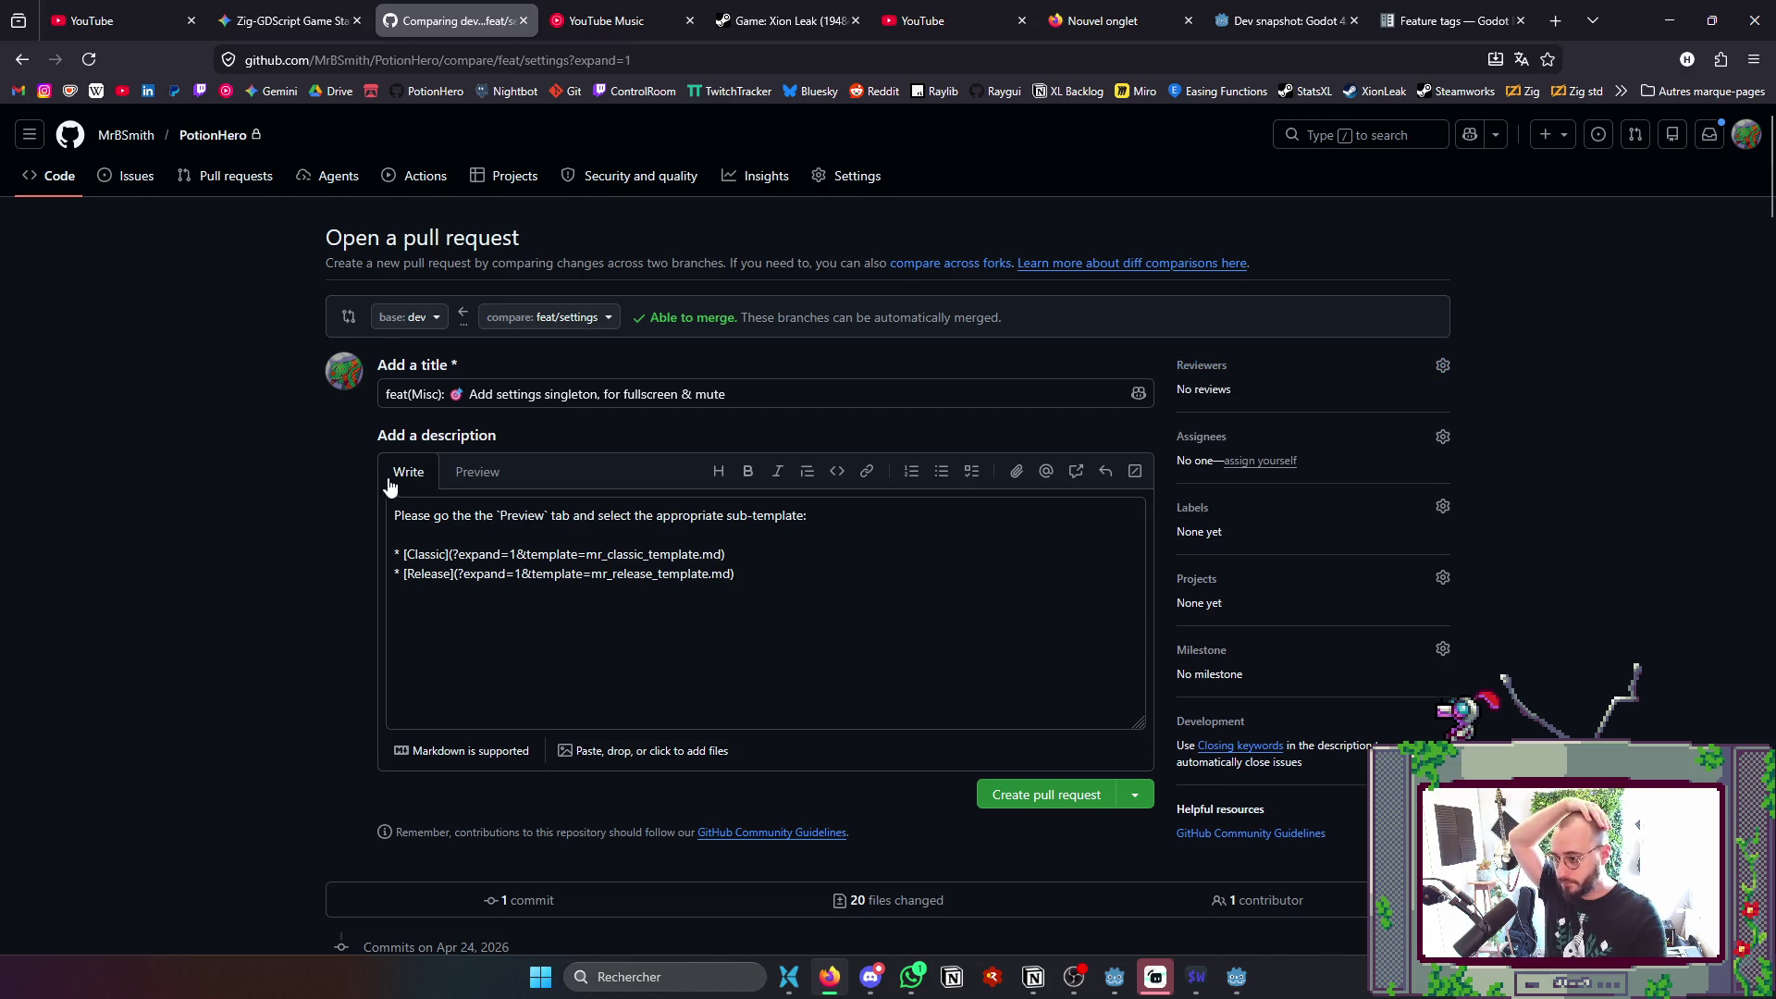
pyautogui.click(478, 473)
pyautogui.click(432, 553)
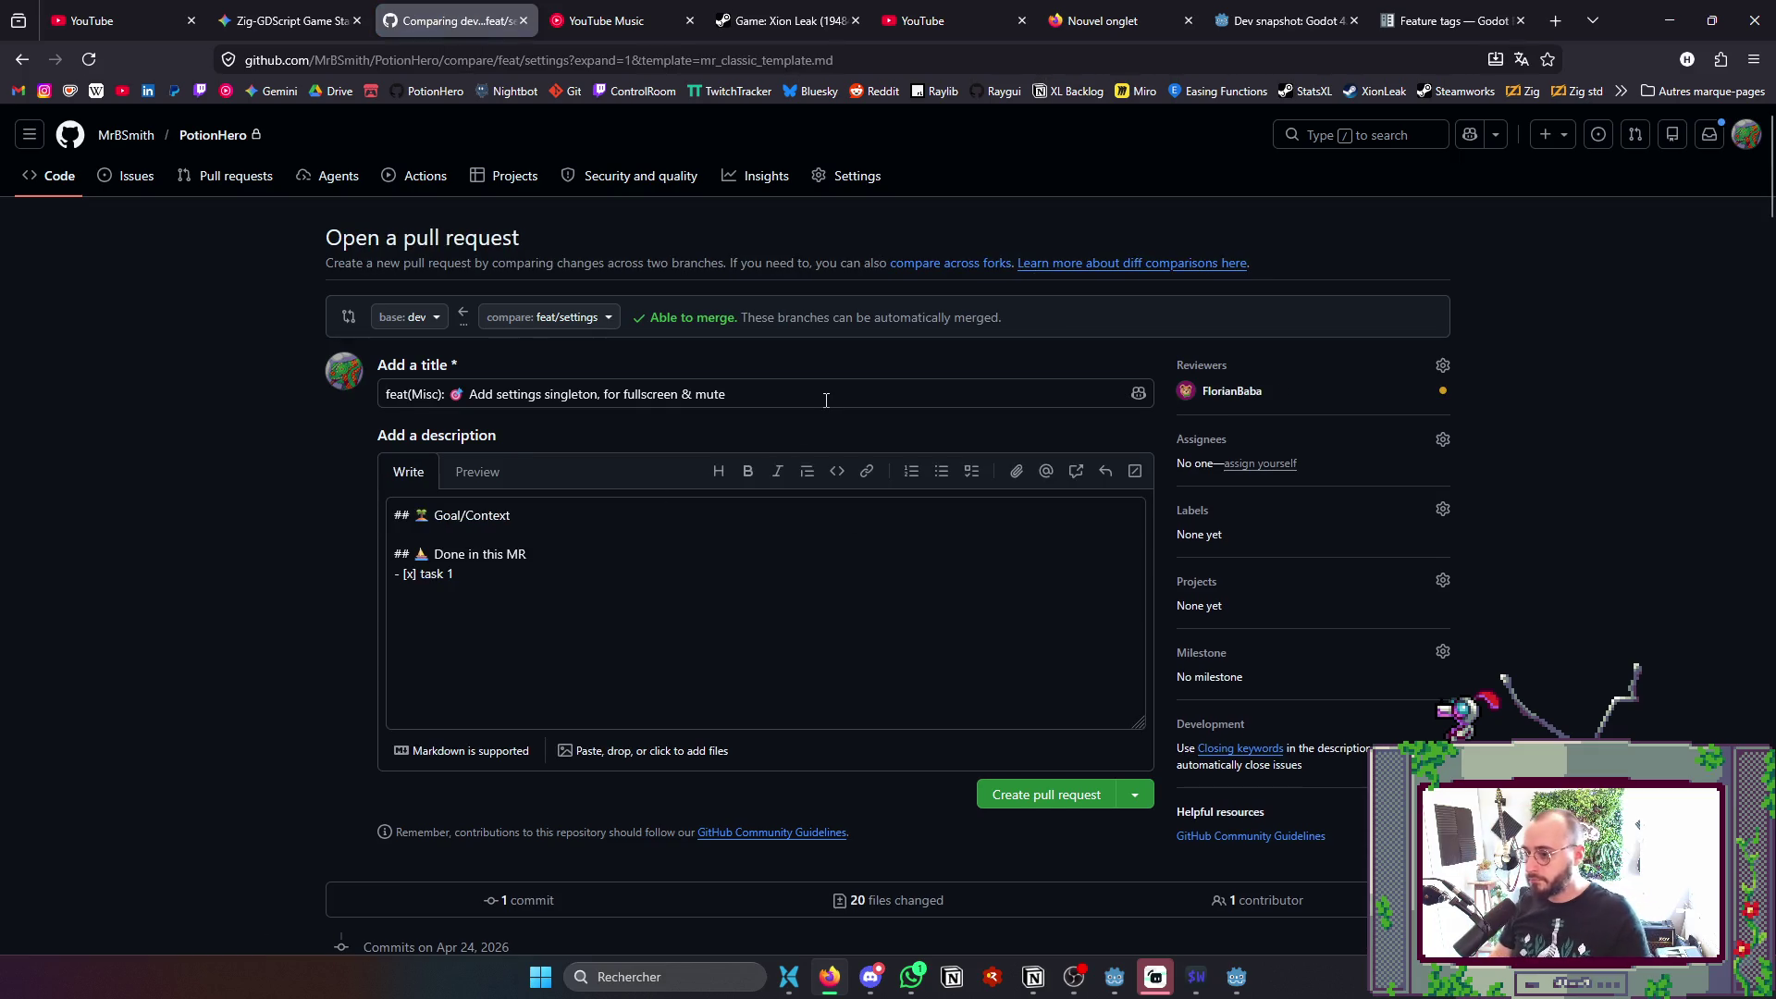
# - Paste the title into task 1 and extend it to end 'muting the master sound bus'
pyautogui.moveTo(826, 399); pyautogui.dragTo(475, 411)
pyautogui.hotkey('ctrl', 'c')
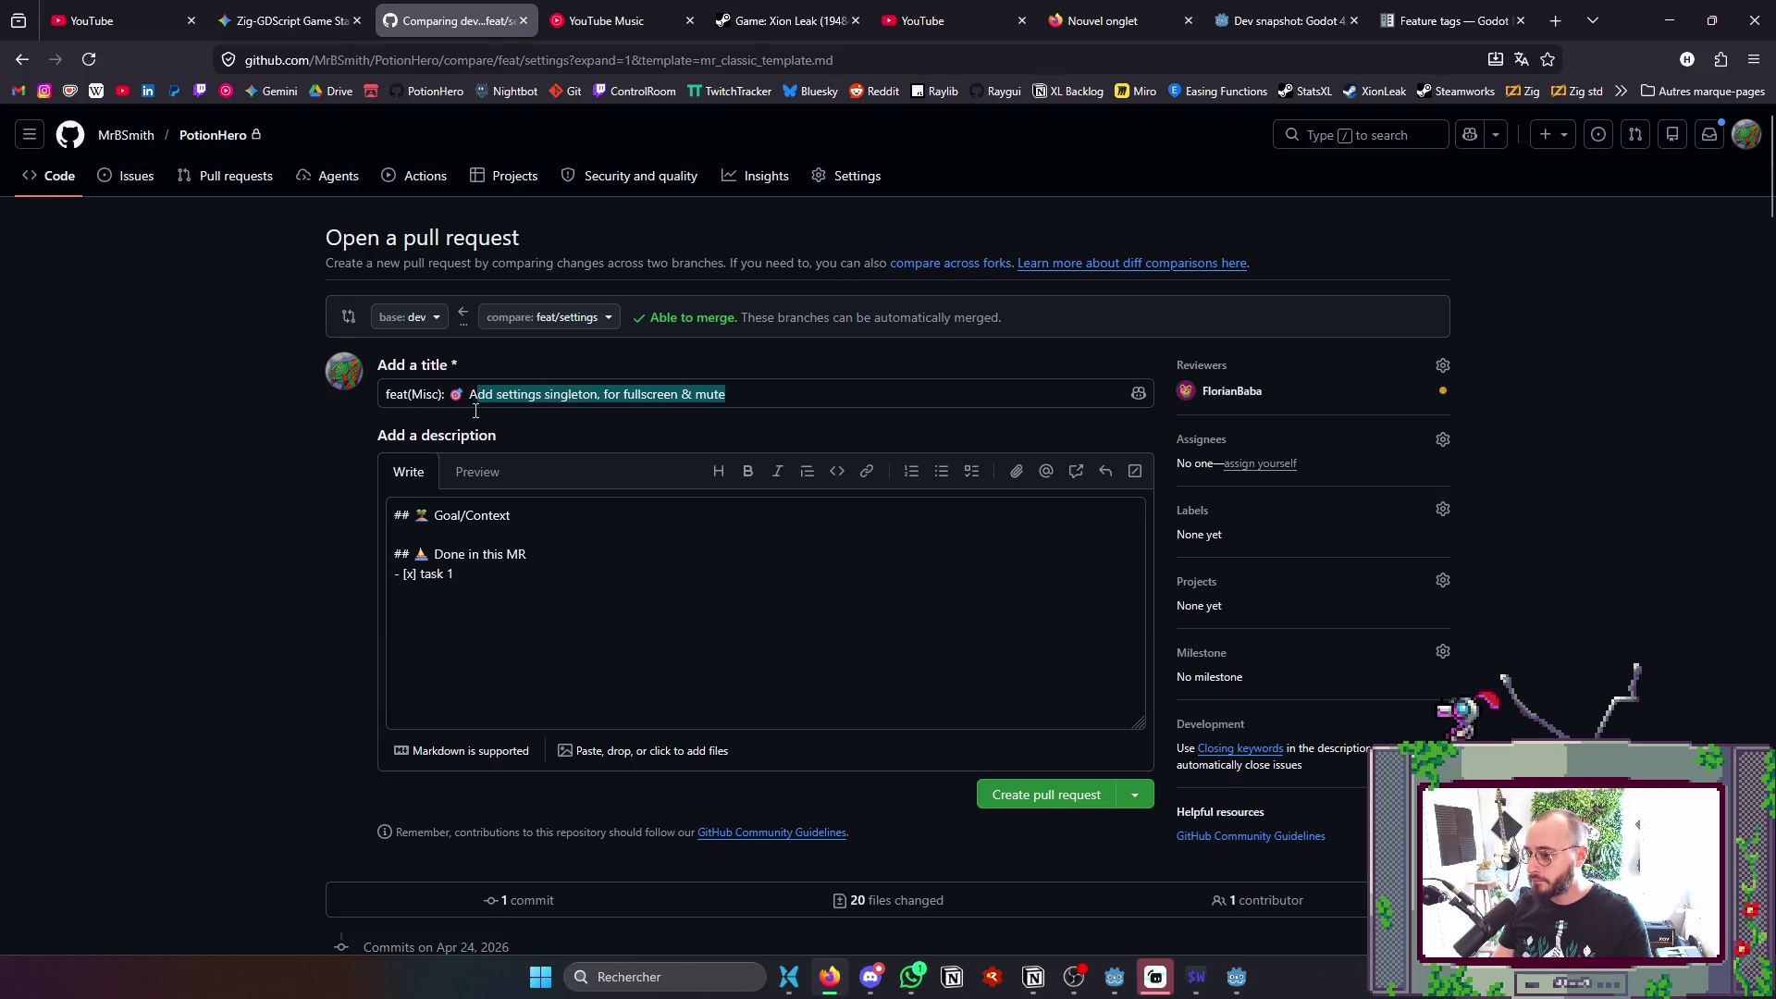
pyautogui.moveTo(453, 574); pyautogui.dragTo(421, 585)
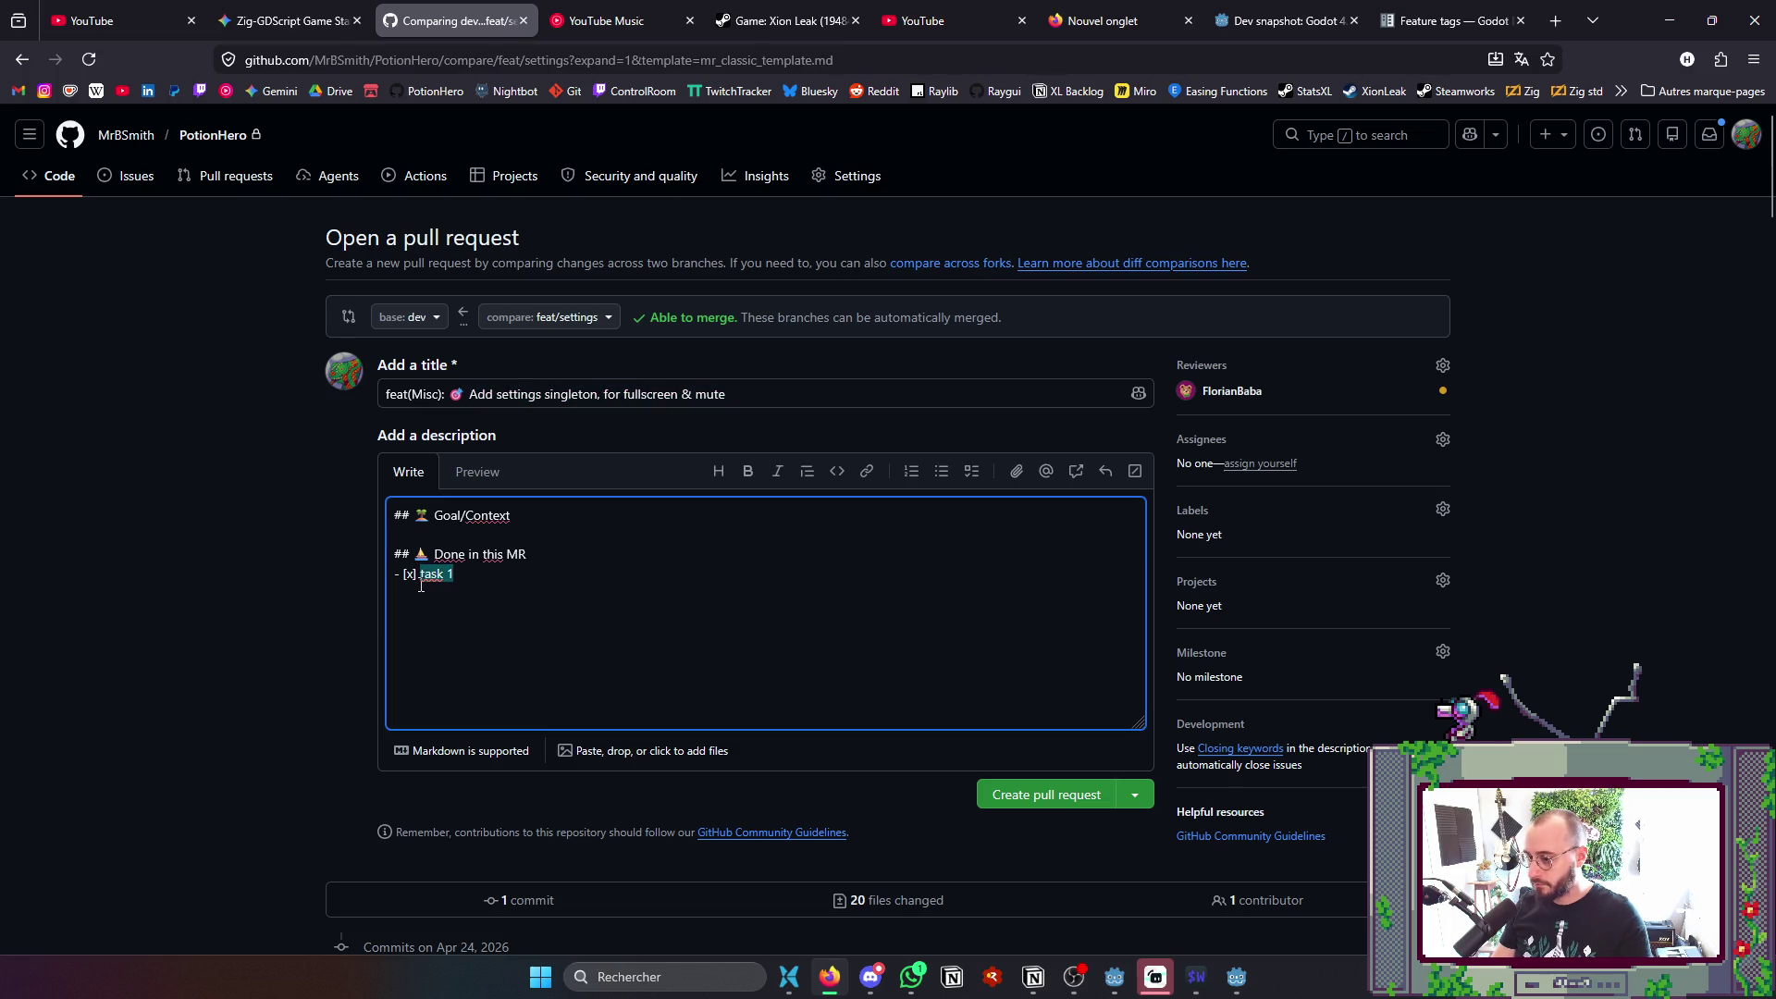
pyautogui.hotkey('ctrl', 'v')
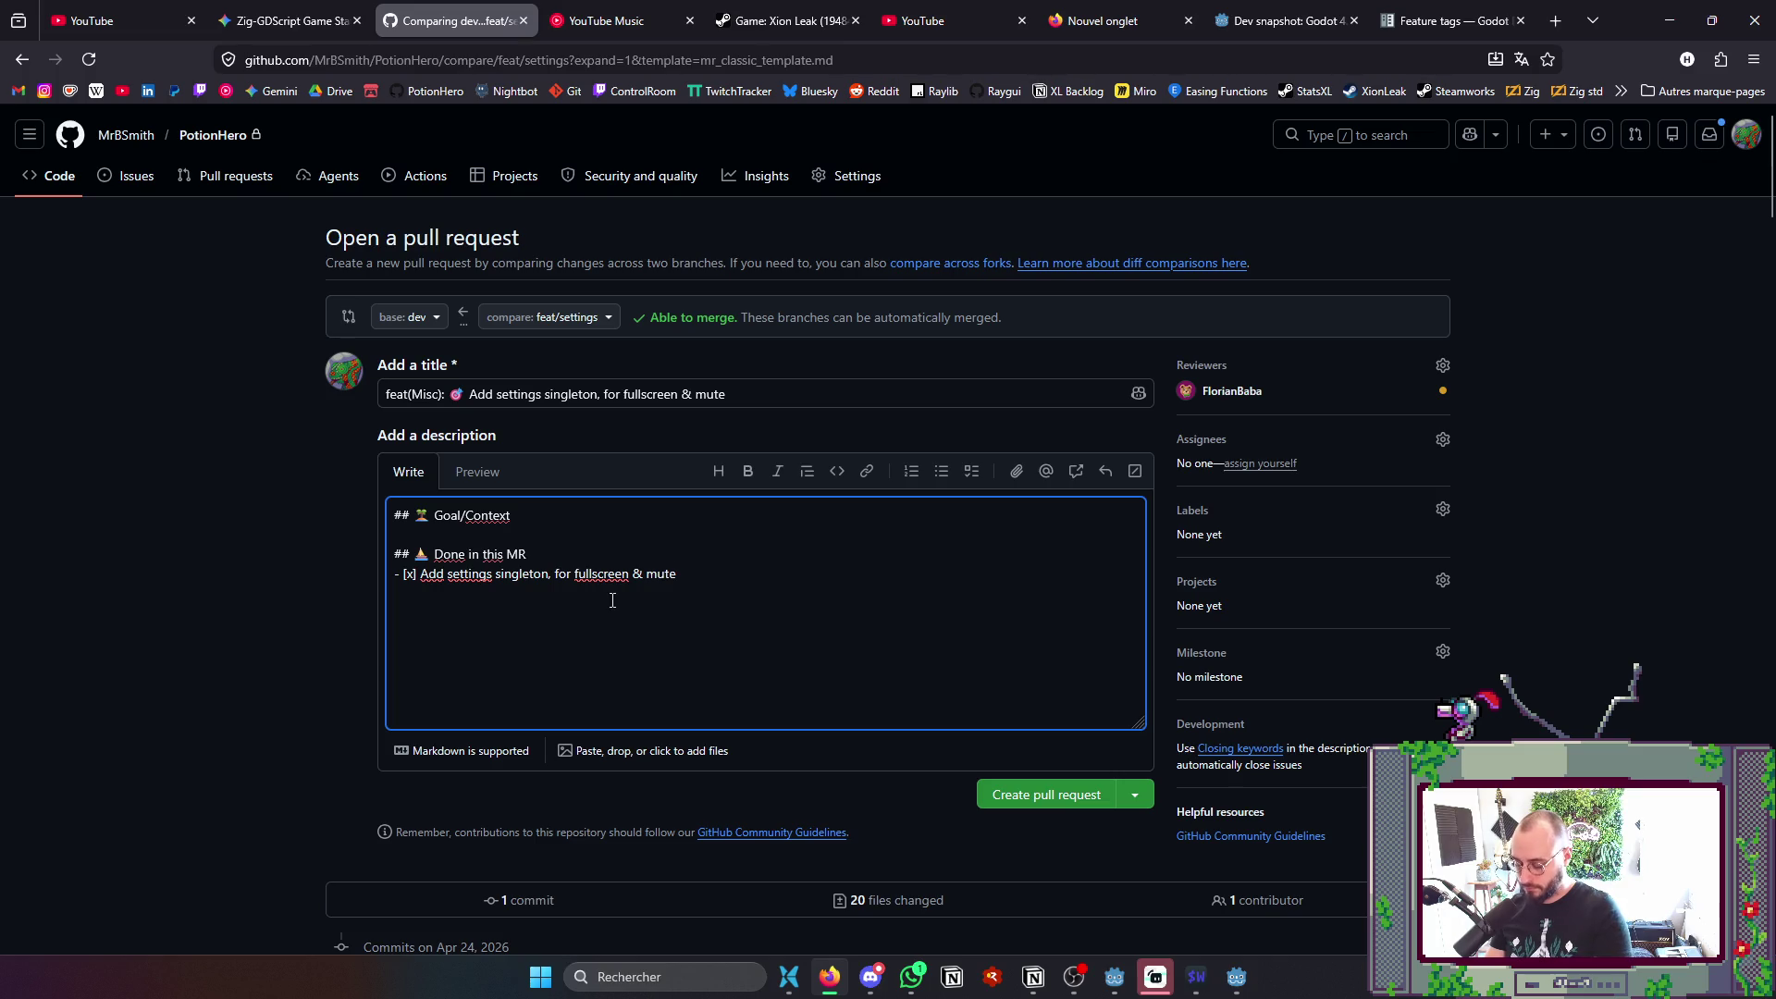
pyautogui.press('BackSpace')
pyautogui.write('ing the sou')
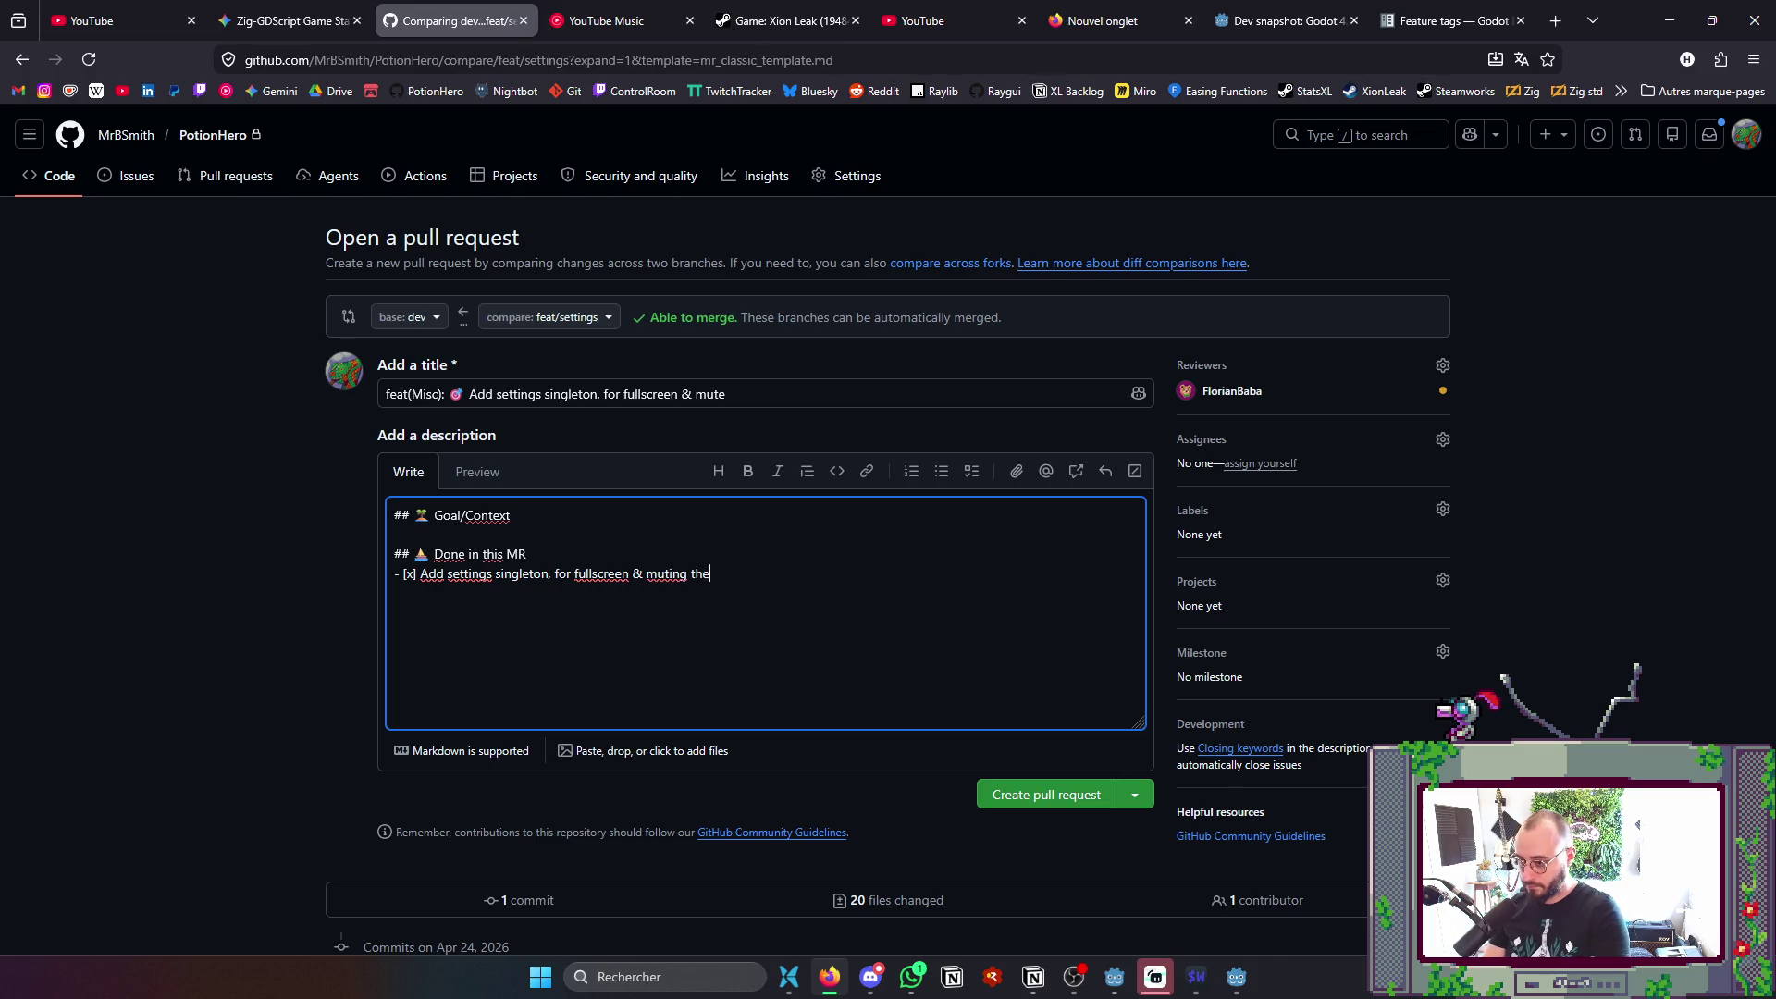
pyautogui.write('nd')
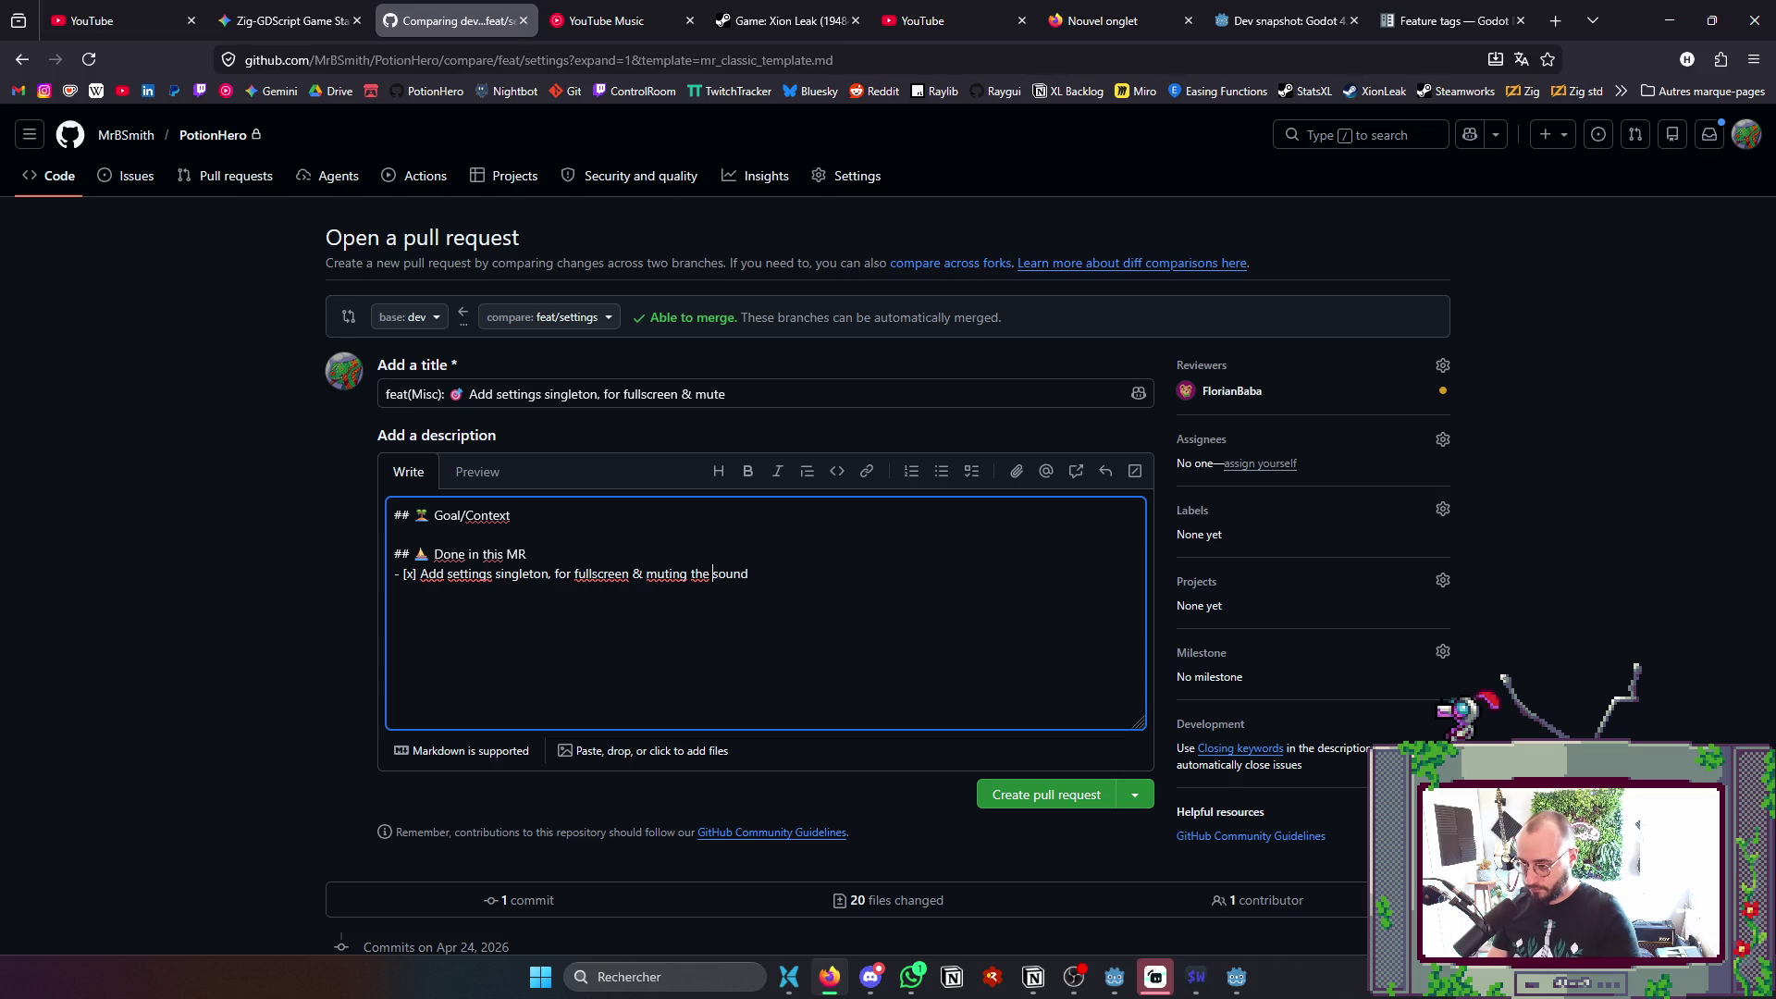
pyautogui.hotkey('ctrl', 'Left')
pyautogui.write('master')
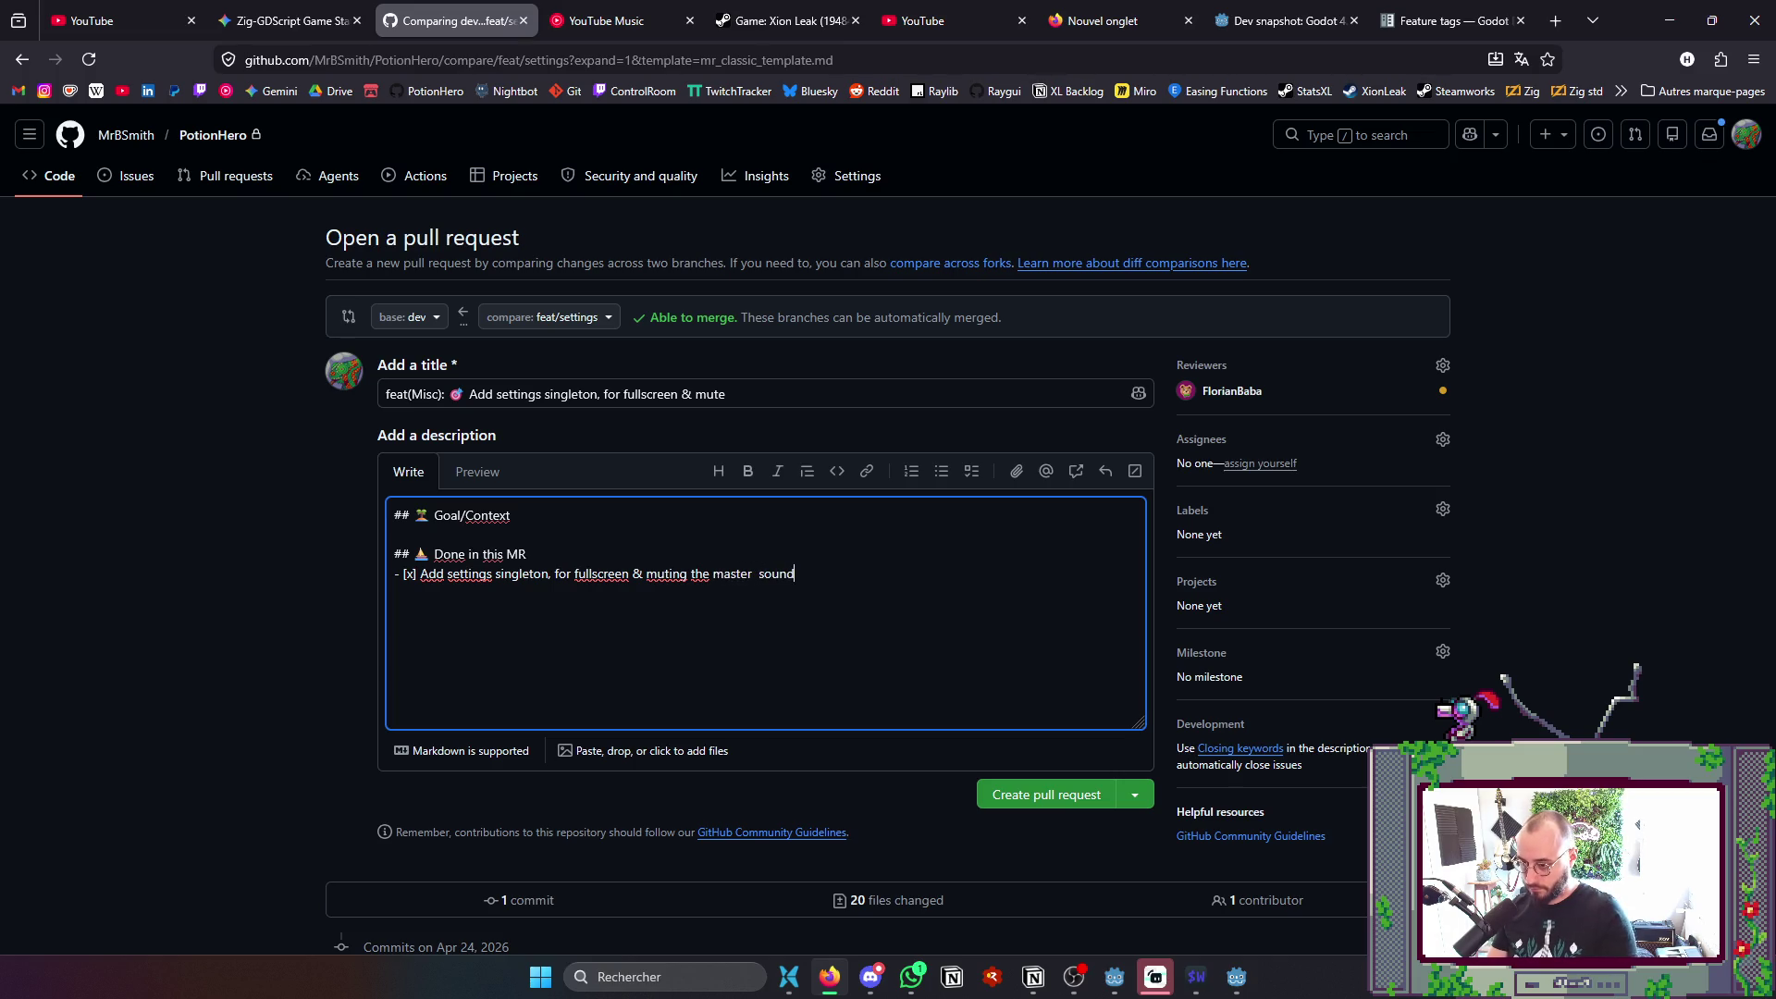
pyautogui.press('BackSpace')
pyautogui.press('End')
pyautogui.write('bus')
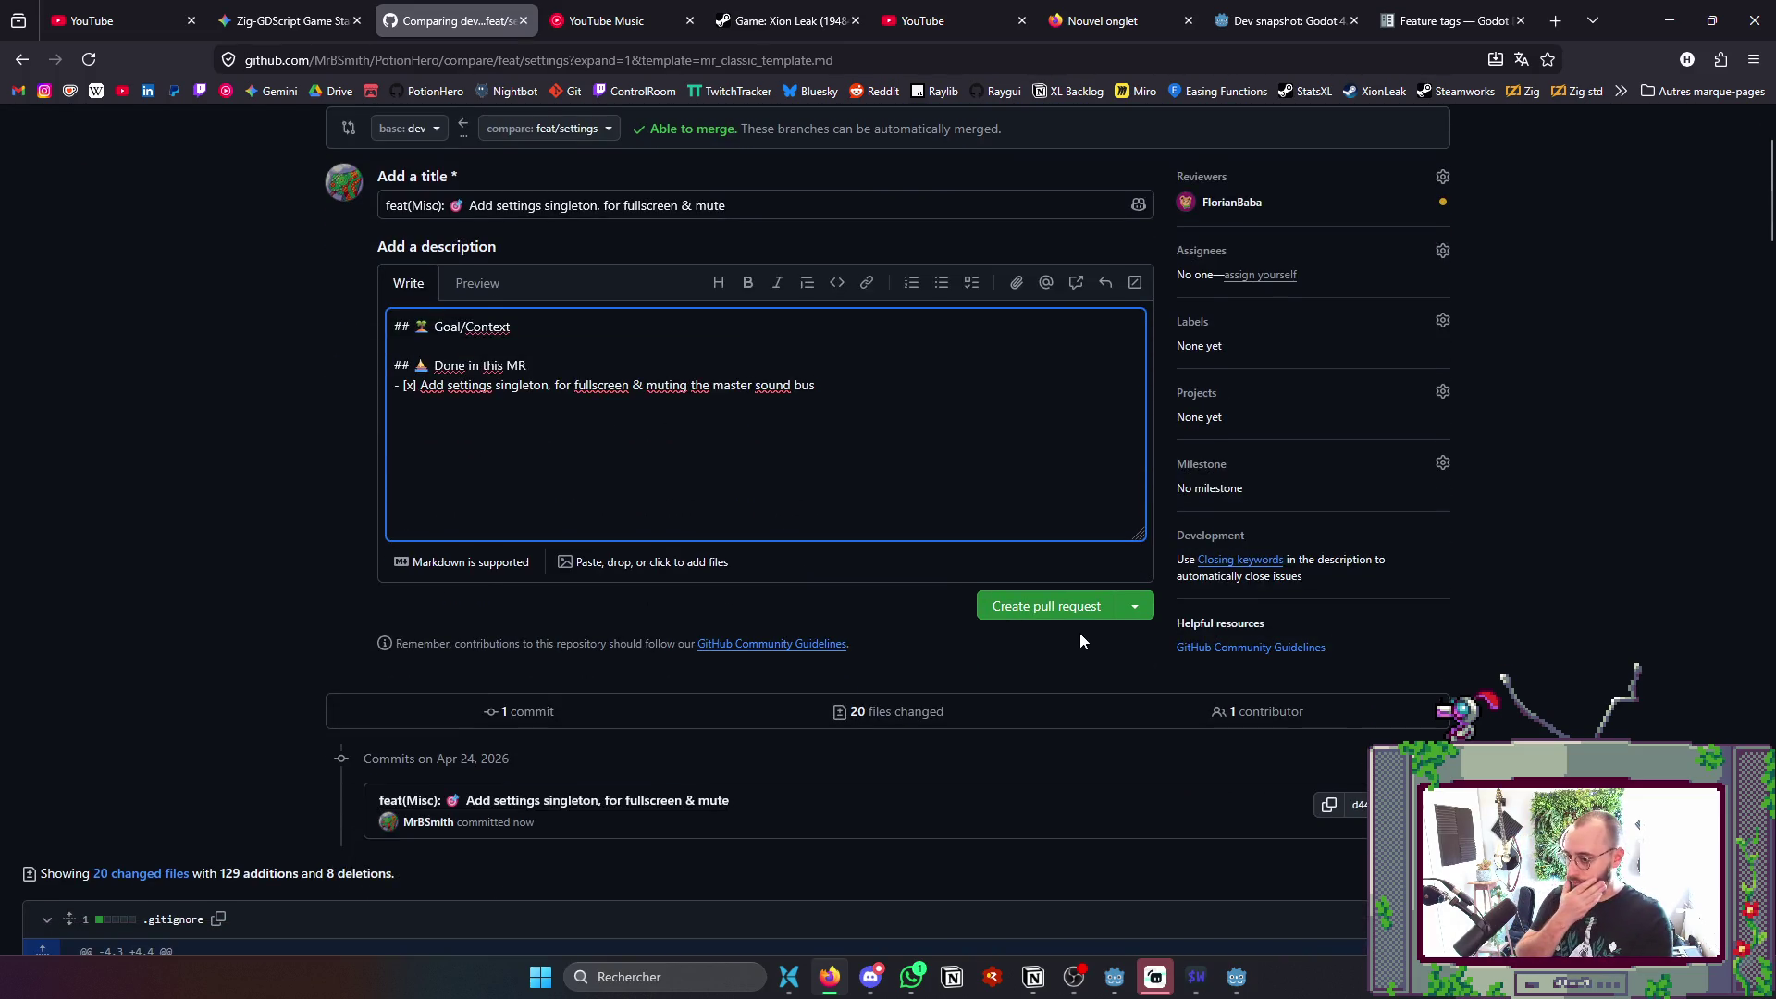
# - Create pull request #225 from feat/settings into dev and copy its web address
pyautogui.click(1051, 607)
pyautogui.scroll(-4, 764, 617)
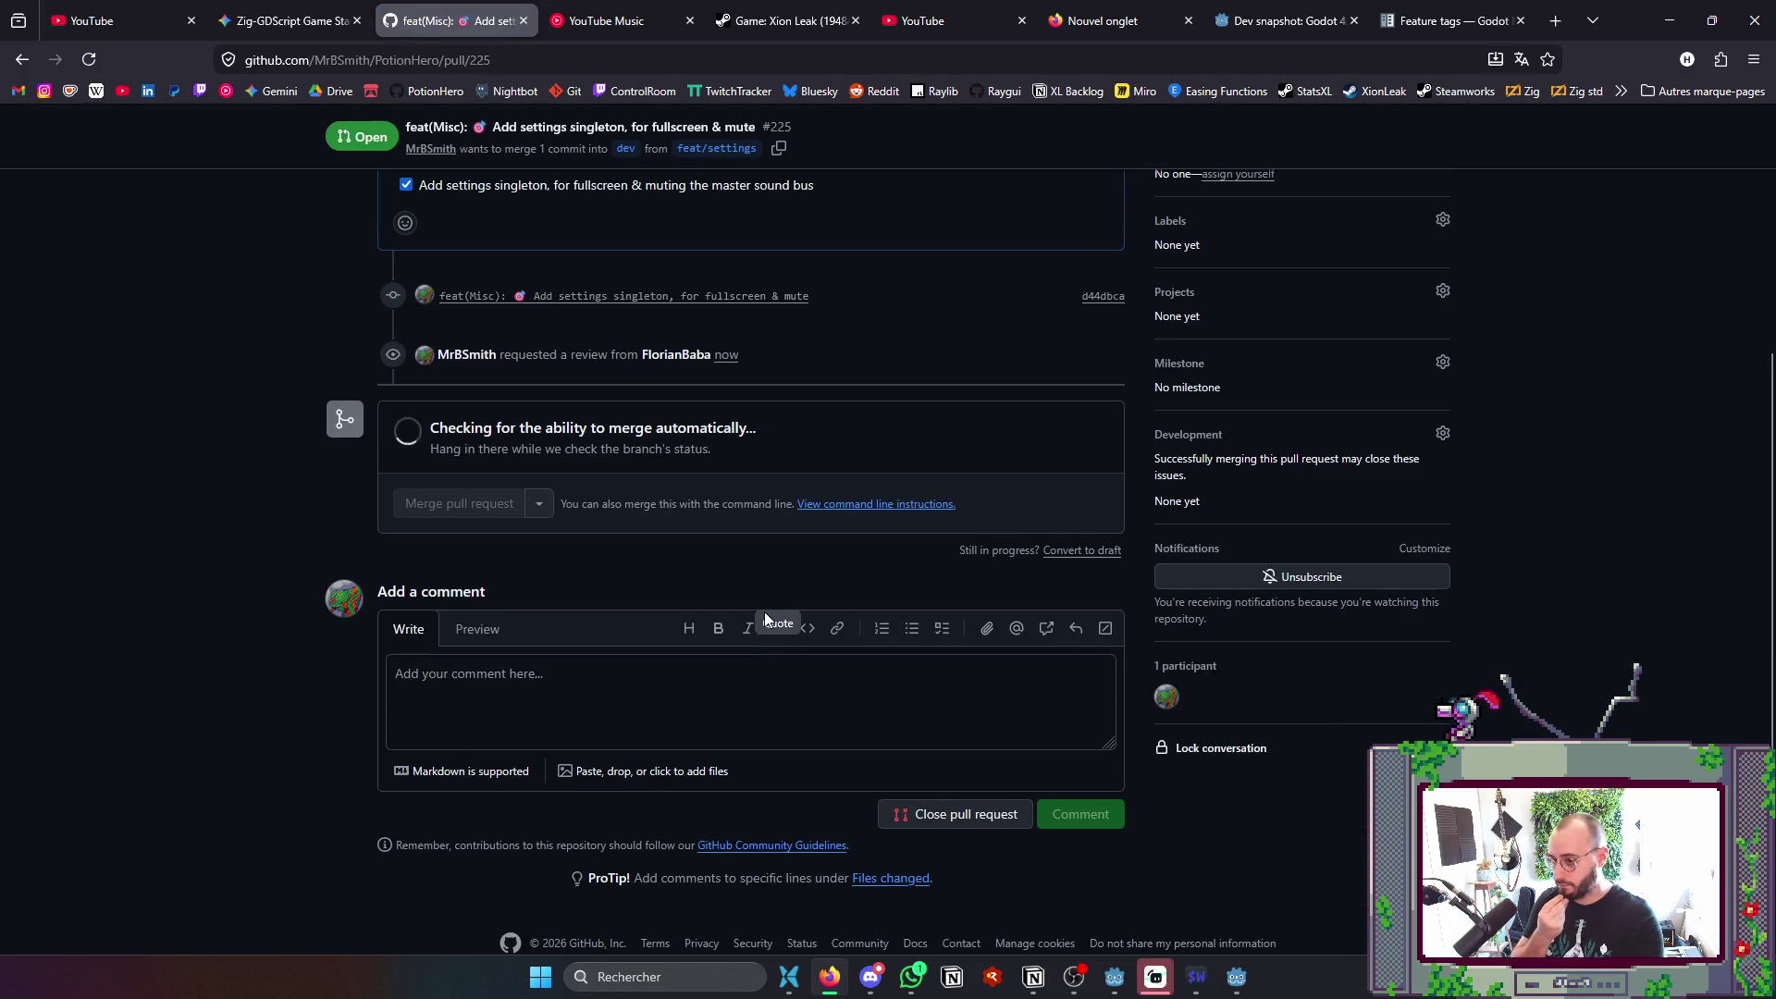
pyautogui.click(444, 59)
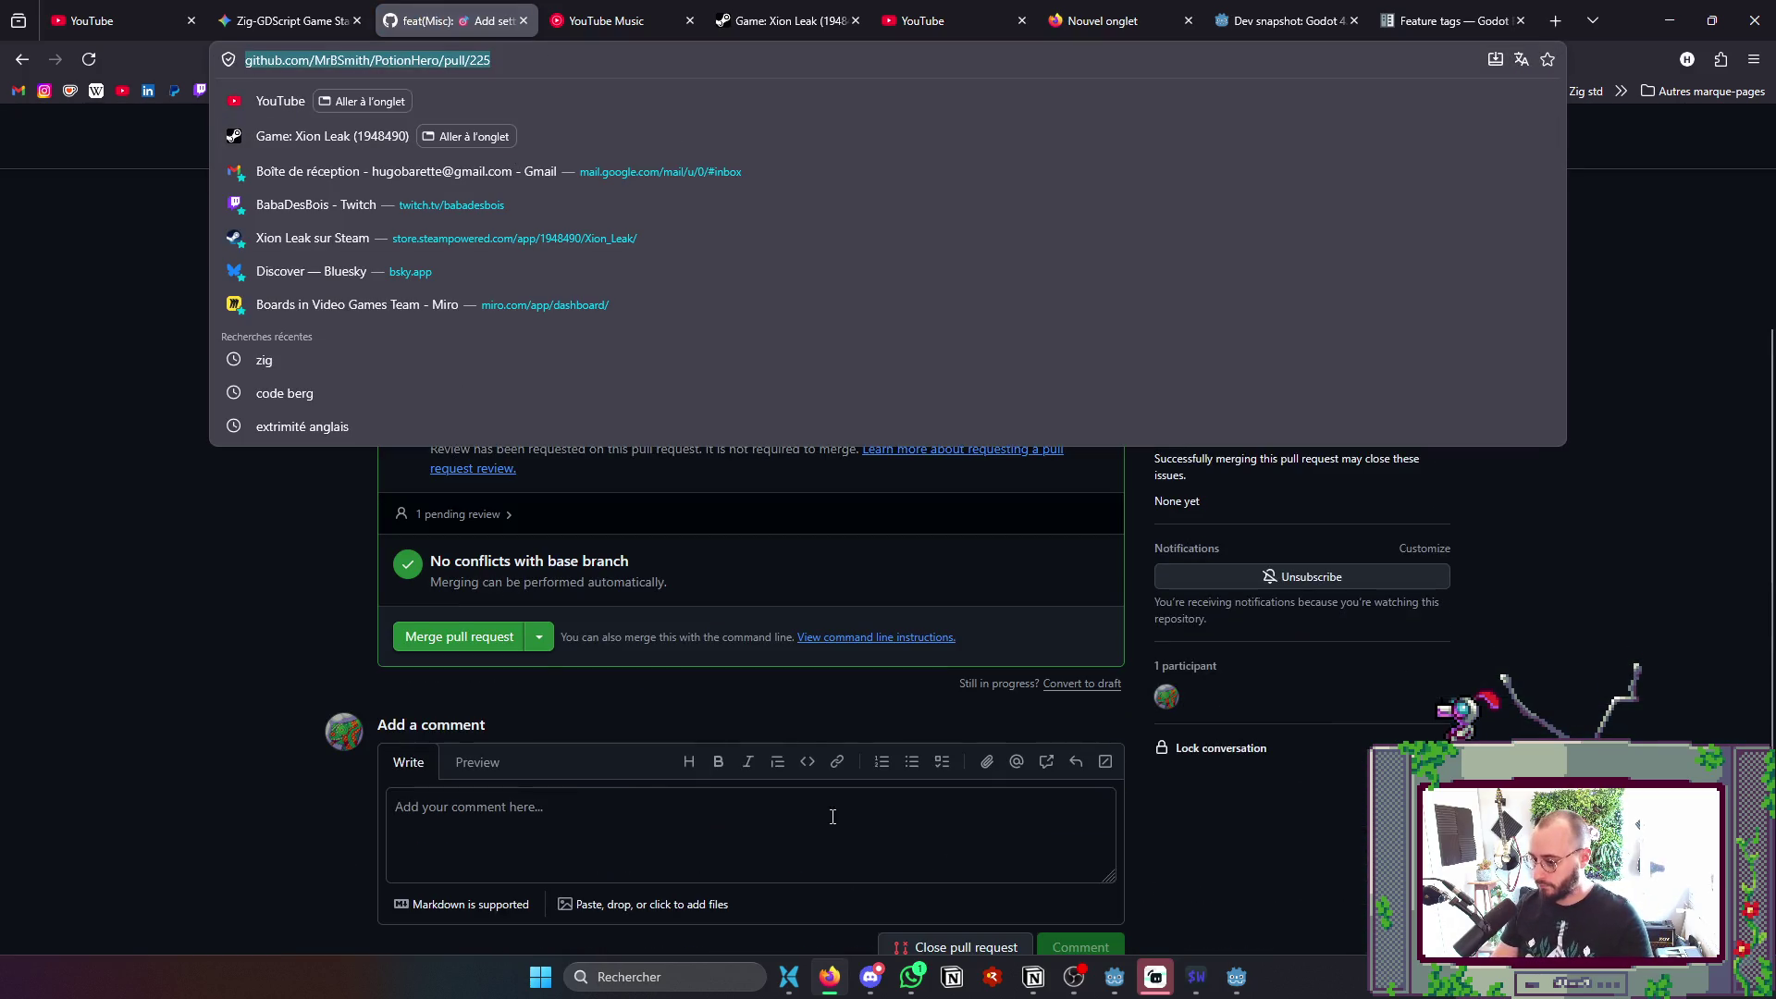
pyautogui.hotkey('alt', 'Tab')
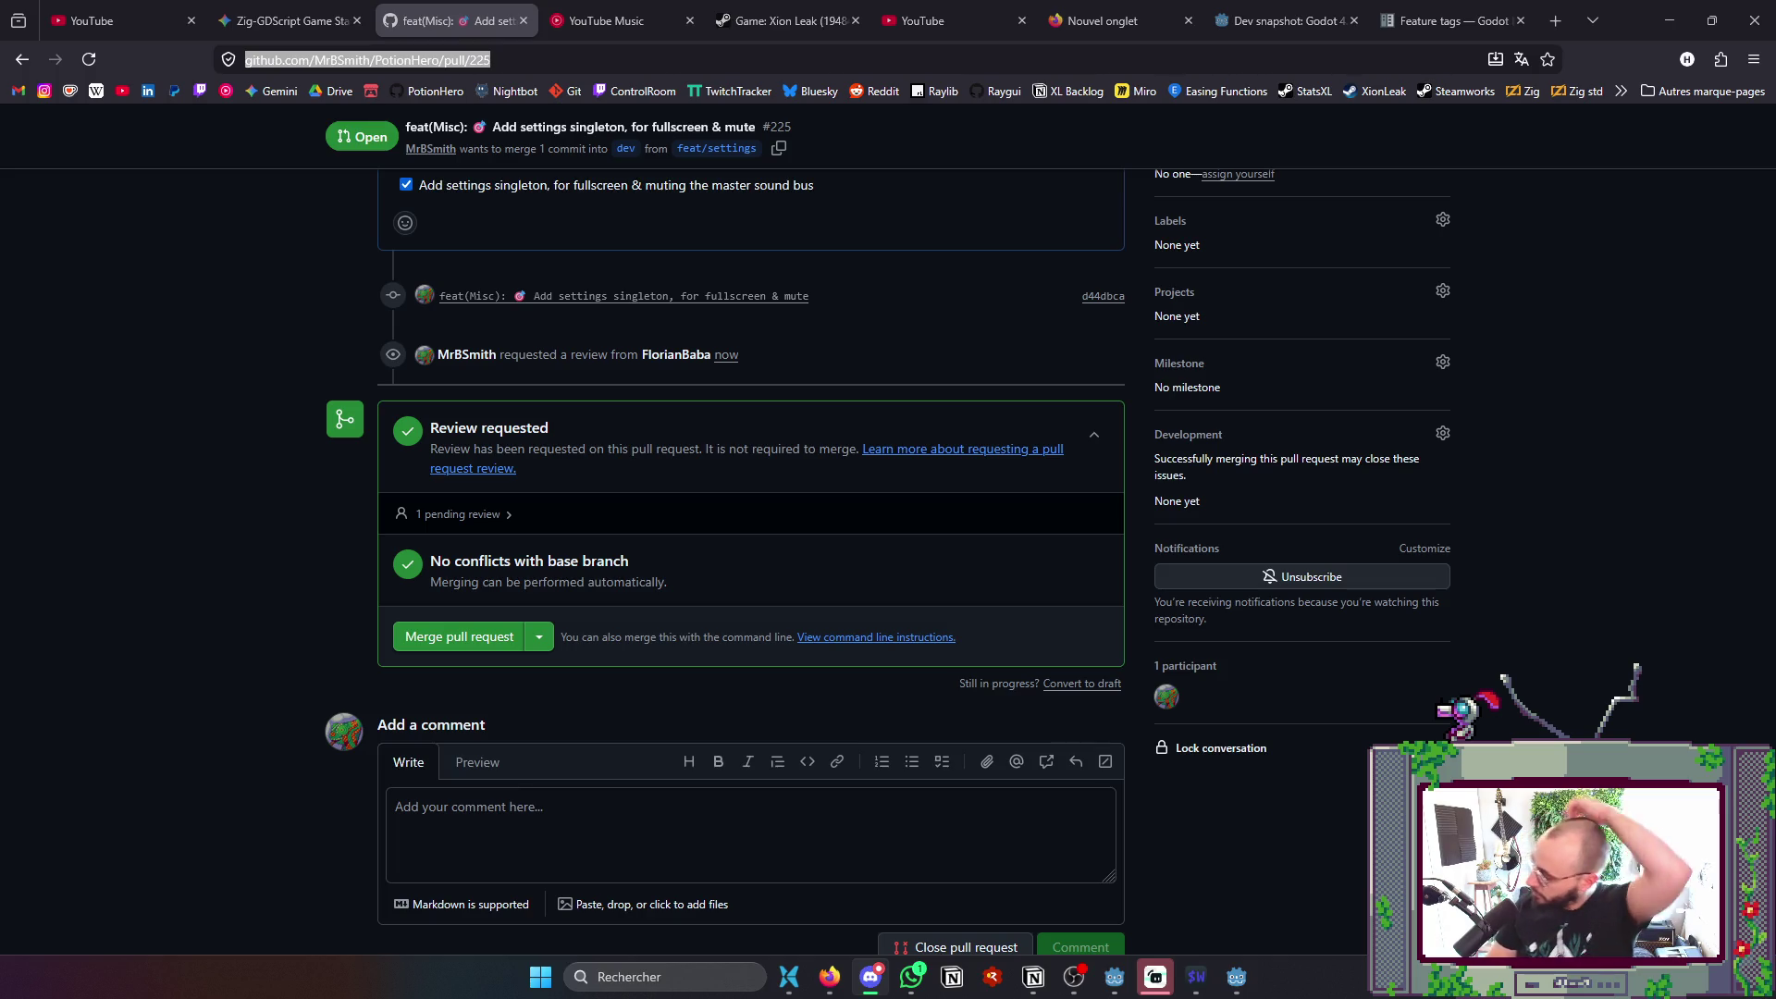
# - Check out the dev branch in the terminal with git co dev
pyautogui.hotkey('alt', 'Tab')
pyautogui.press('Tab')
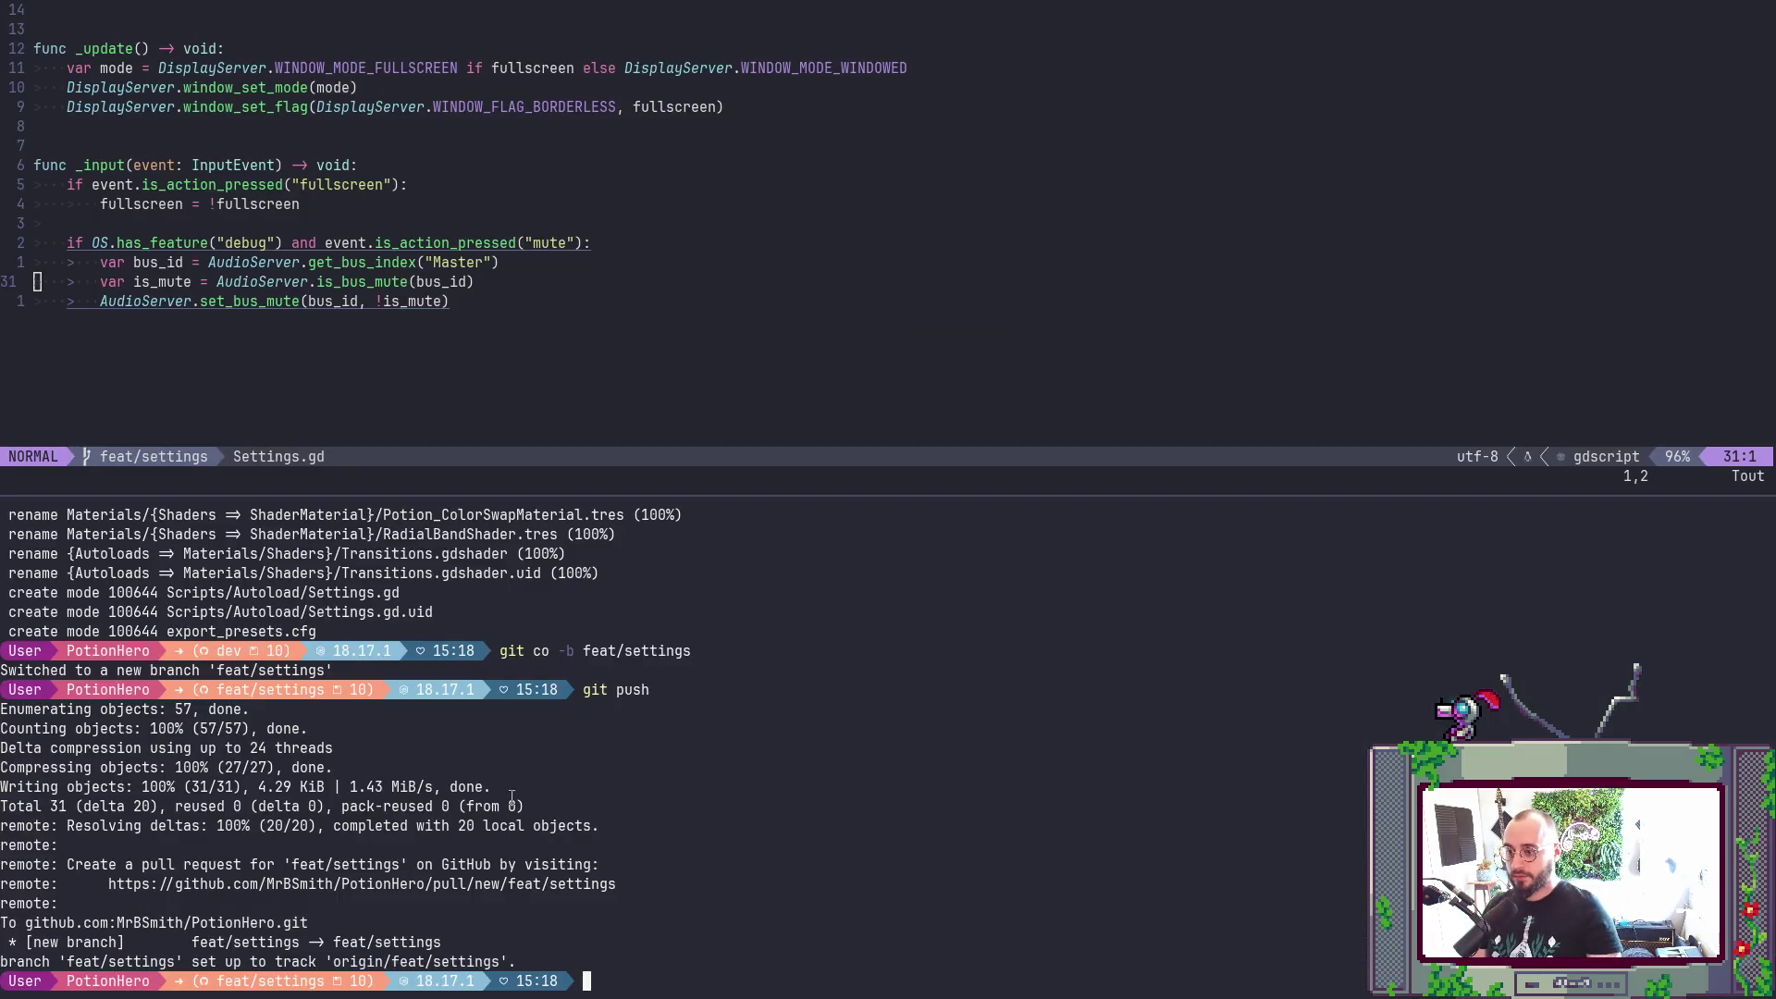
pyautogui.write('git co deb')
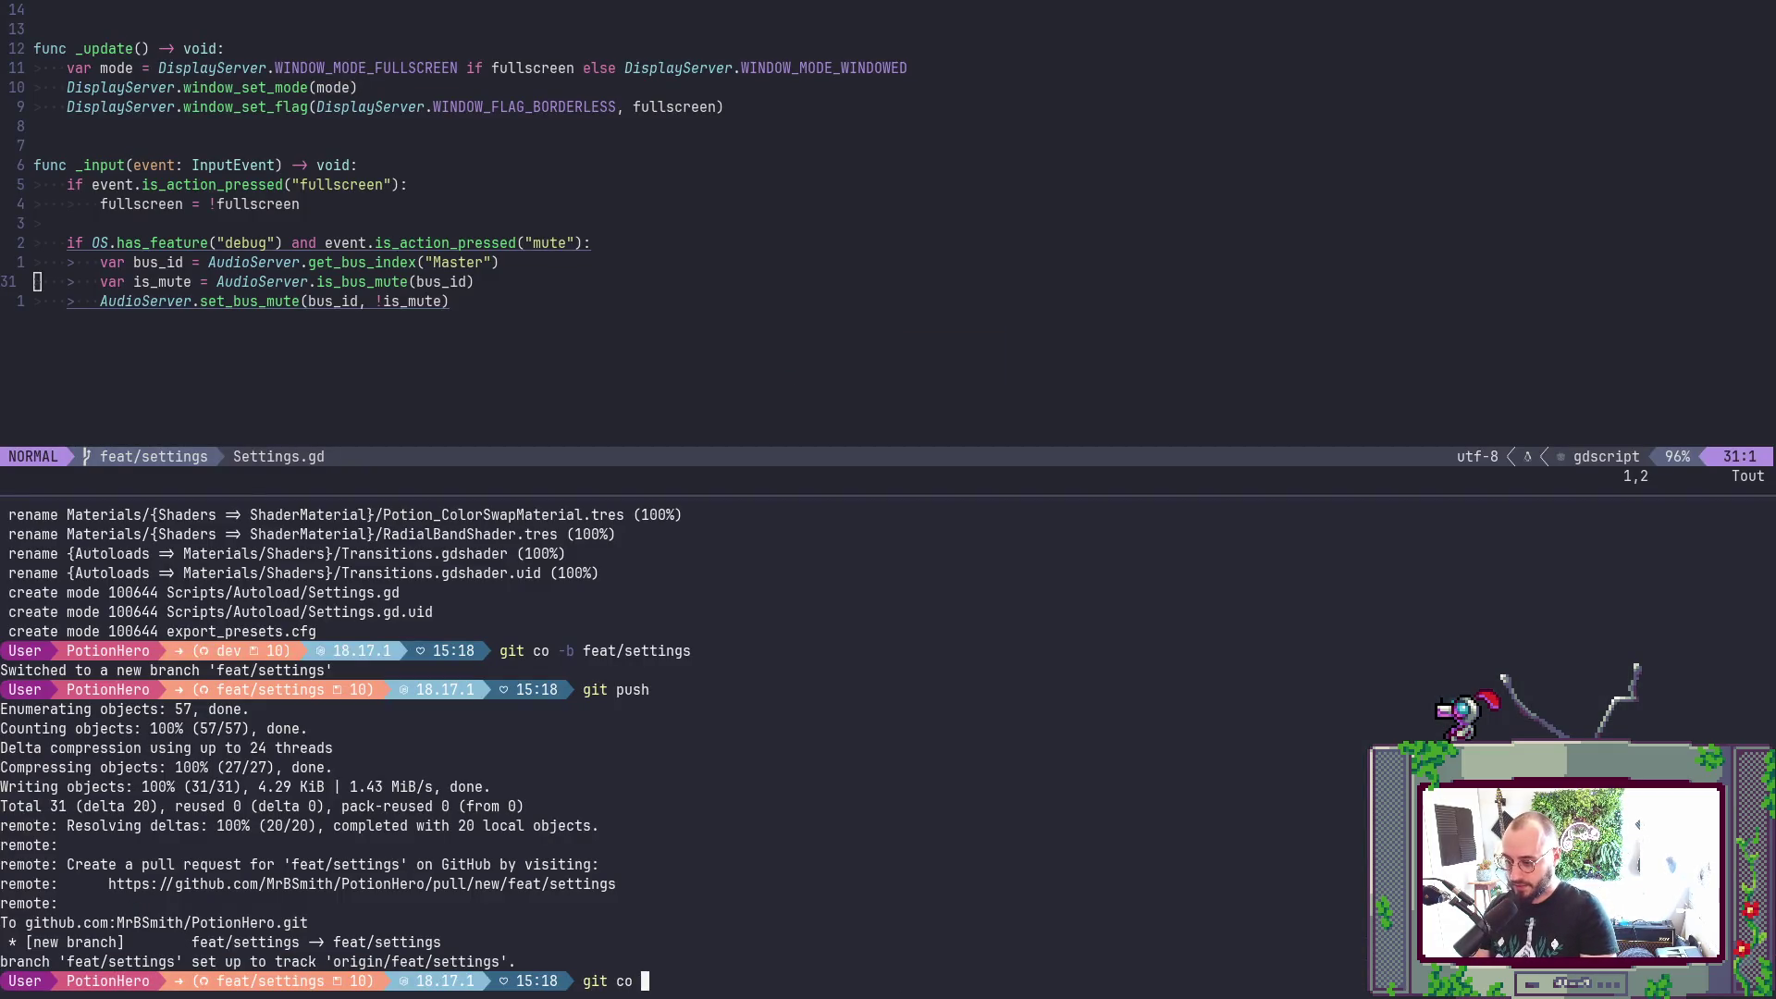
pyautogui.press('Return')
pyautogui.write('git co dev')
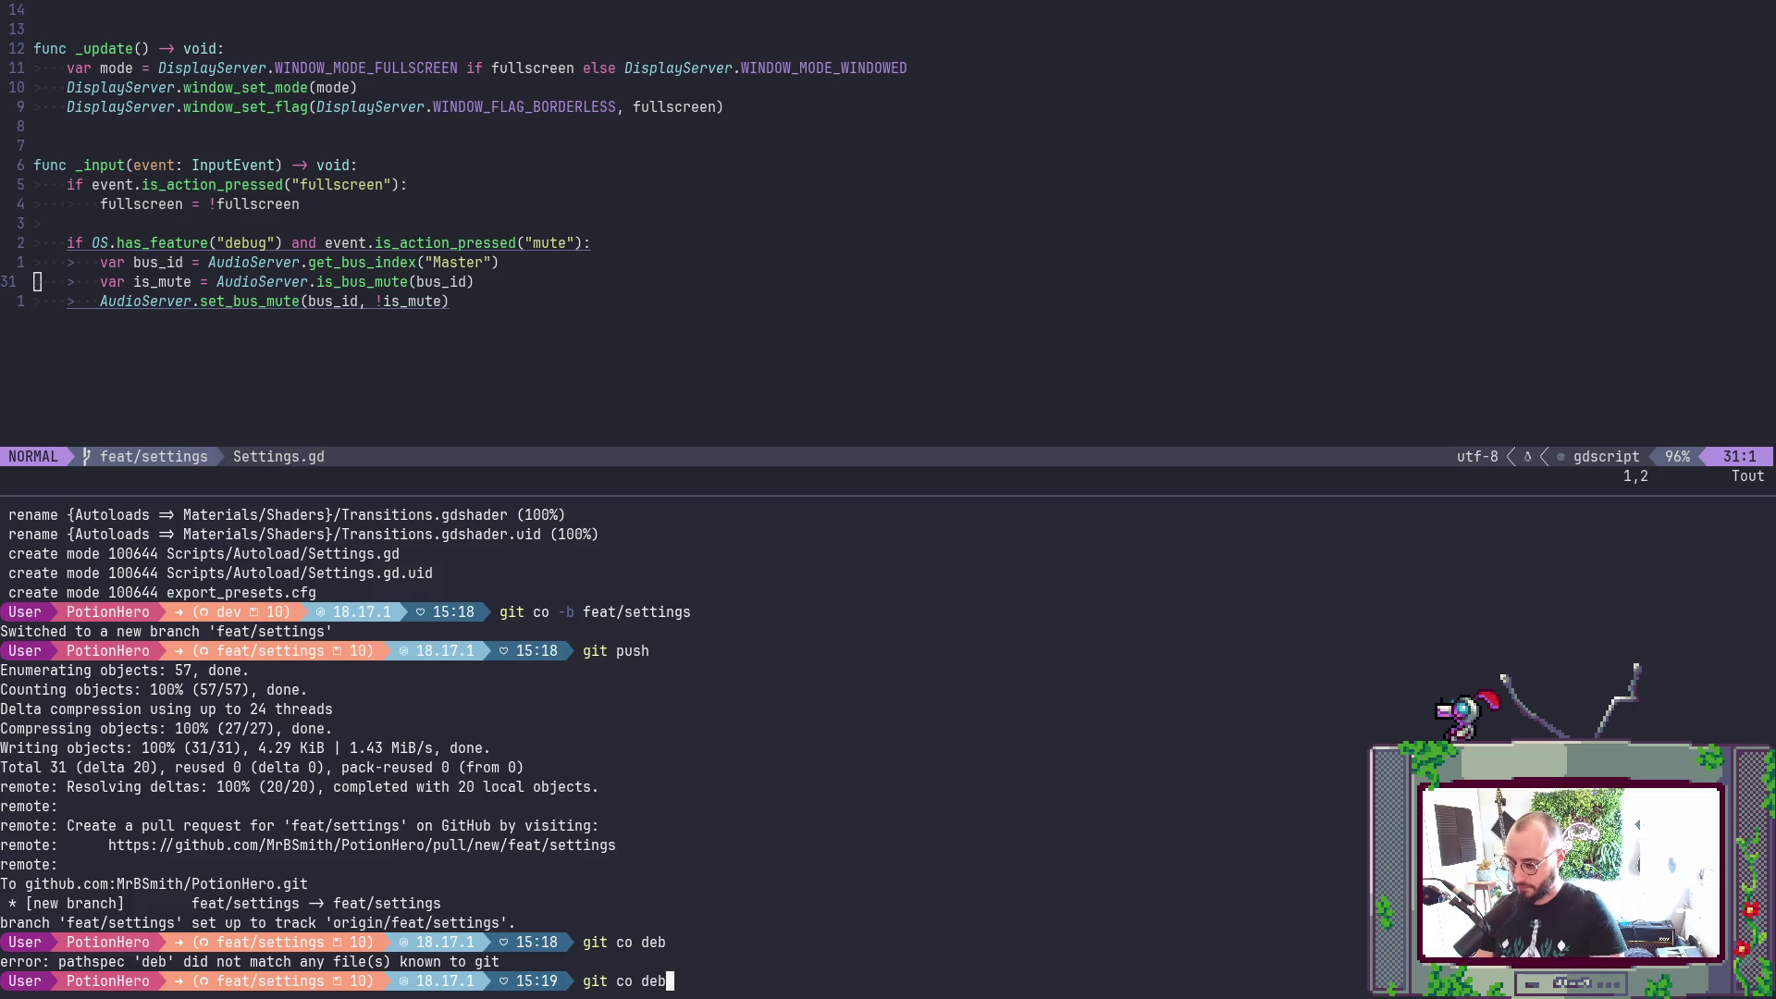
pyautogui.press('Return')
# - Undo dev's last commit with git reset HEAD~1 and check the status
pyautogui.write('git ')
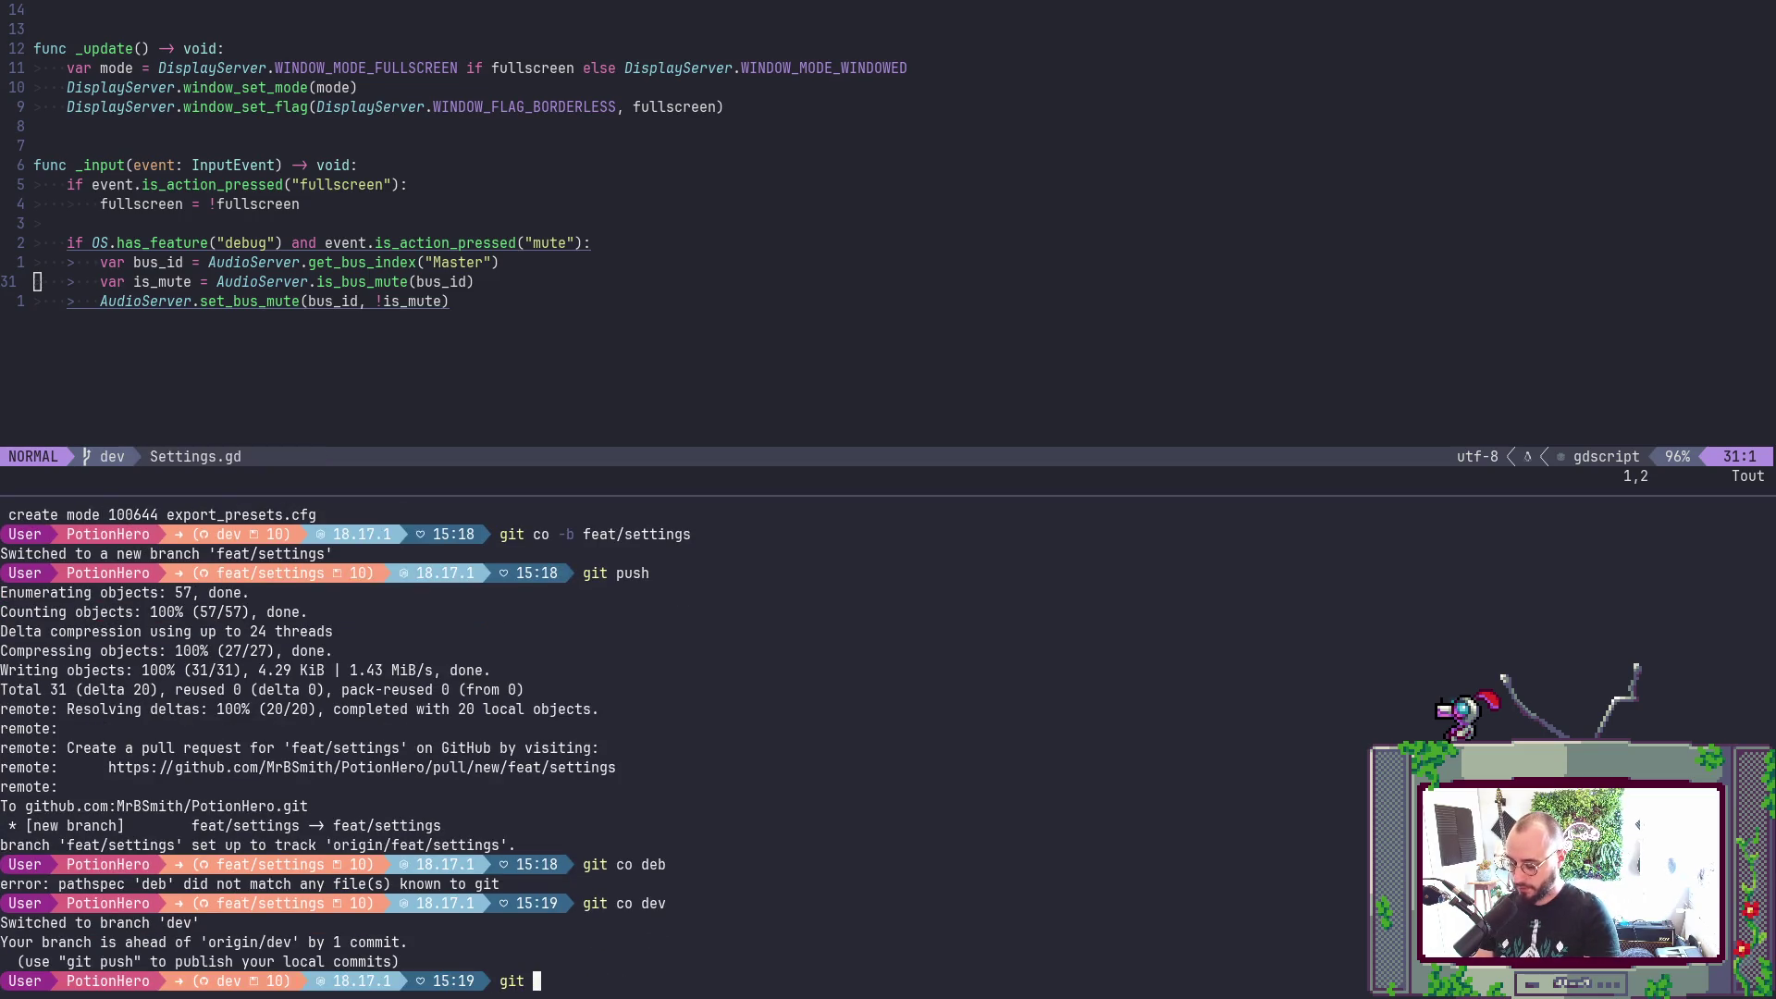
pyautogui.write('reset HEAD')
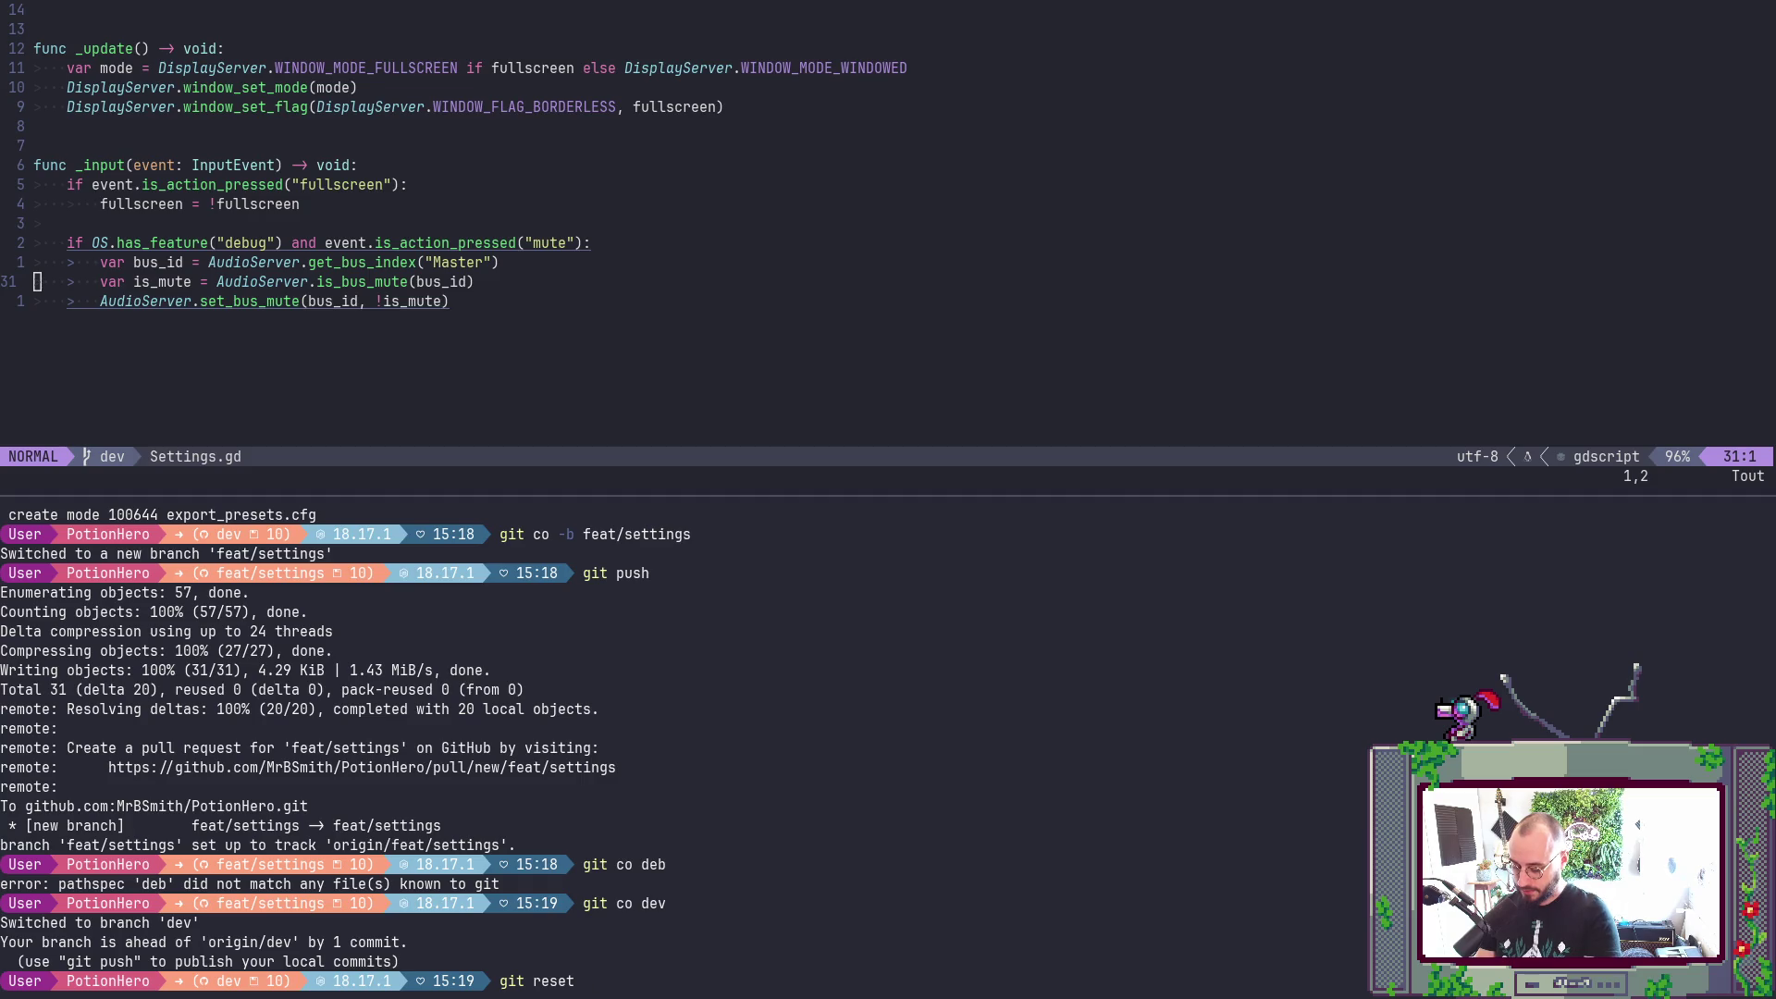
pyautogui.write('~1')
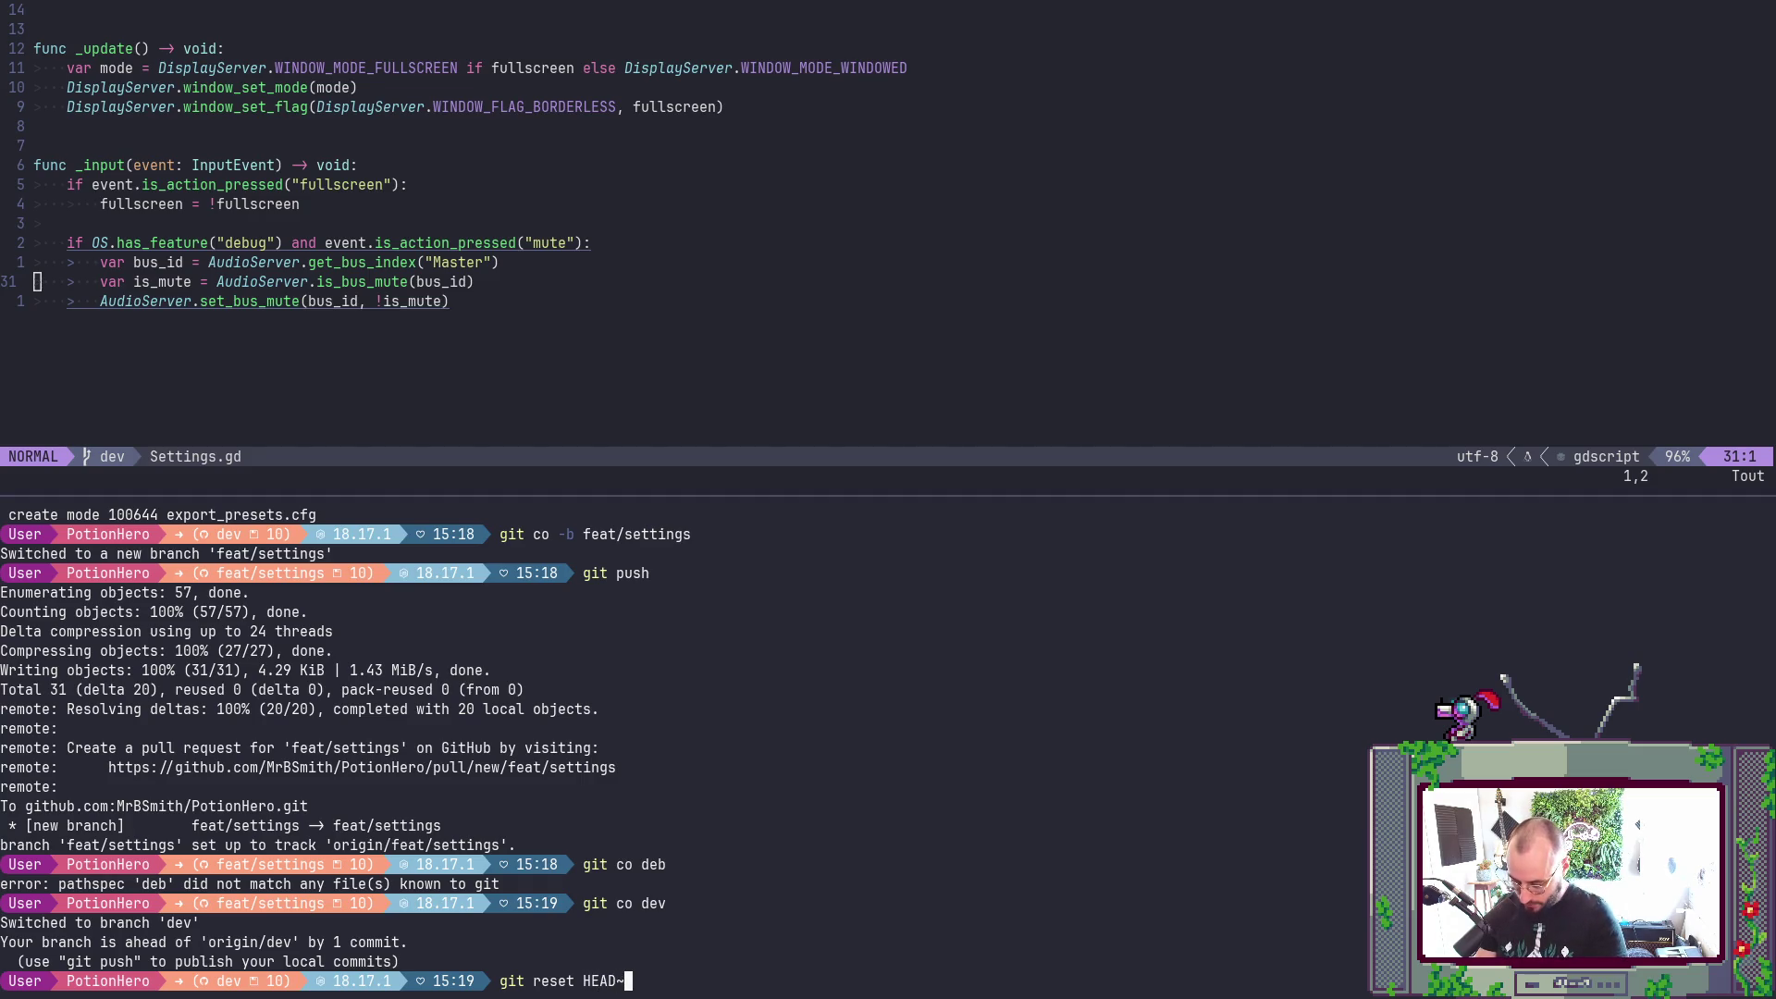
pyautogui.press('Return')
pyautogui.write('git ')
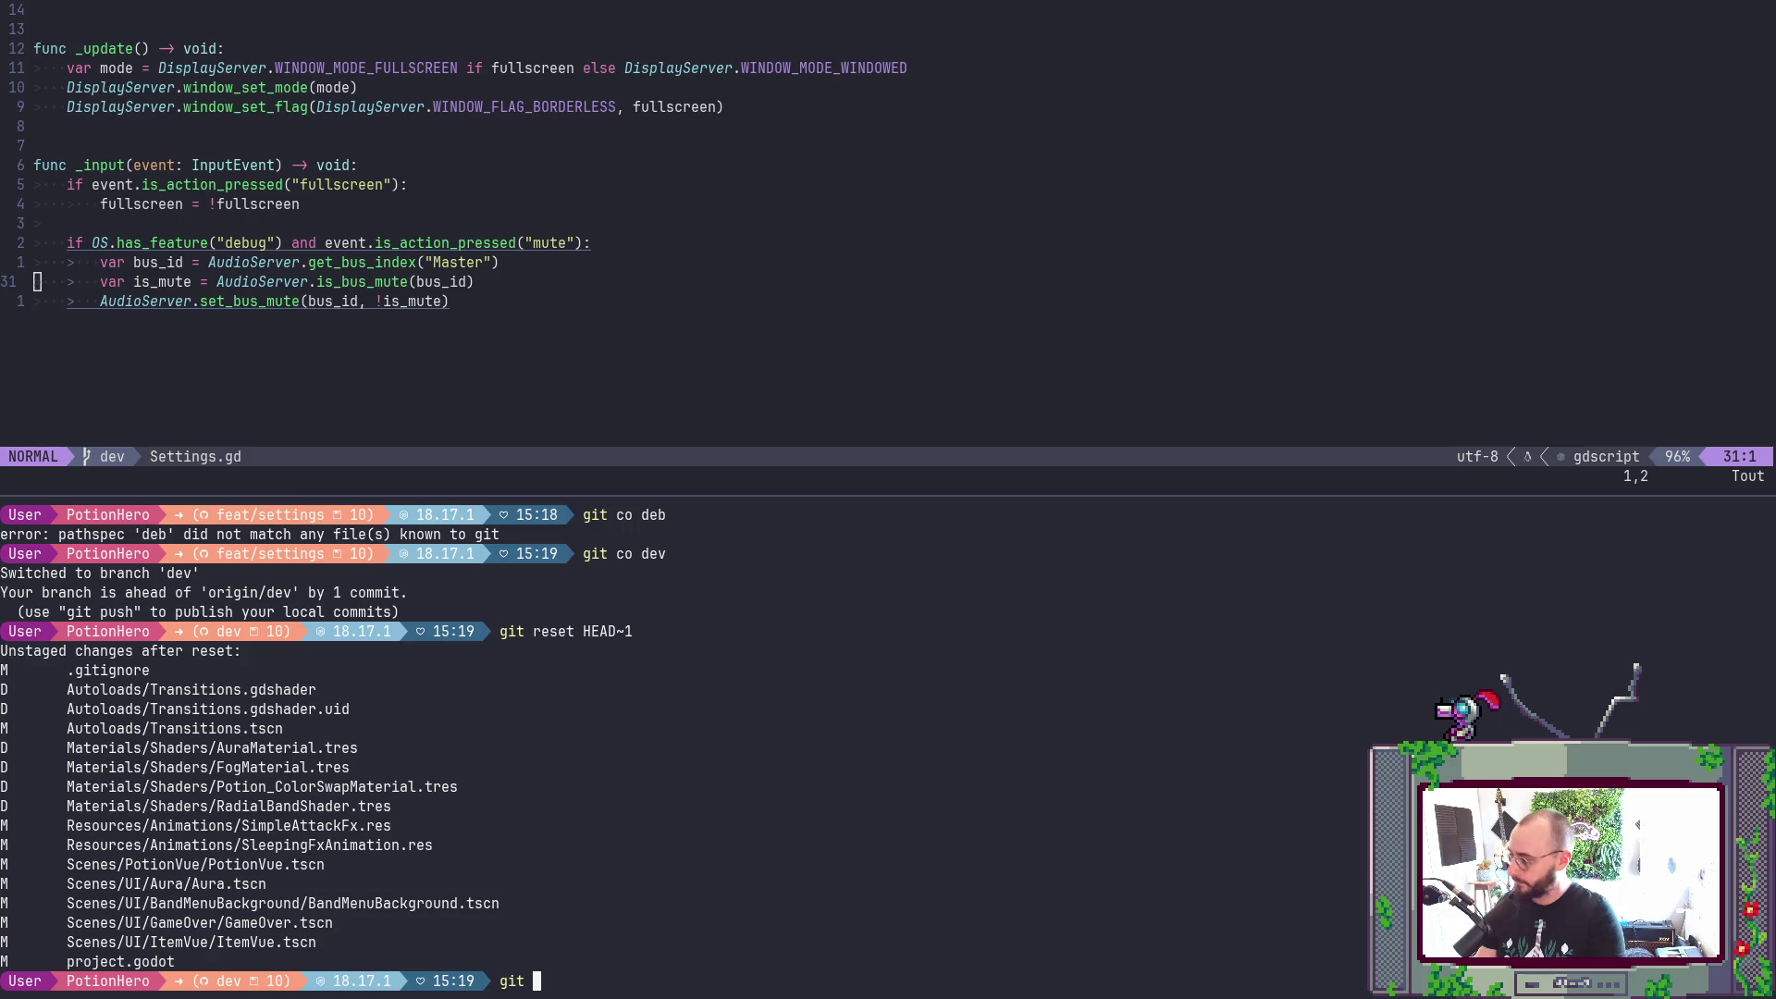
pyautogui.write('st')
pyautogui.press('Return')
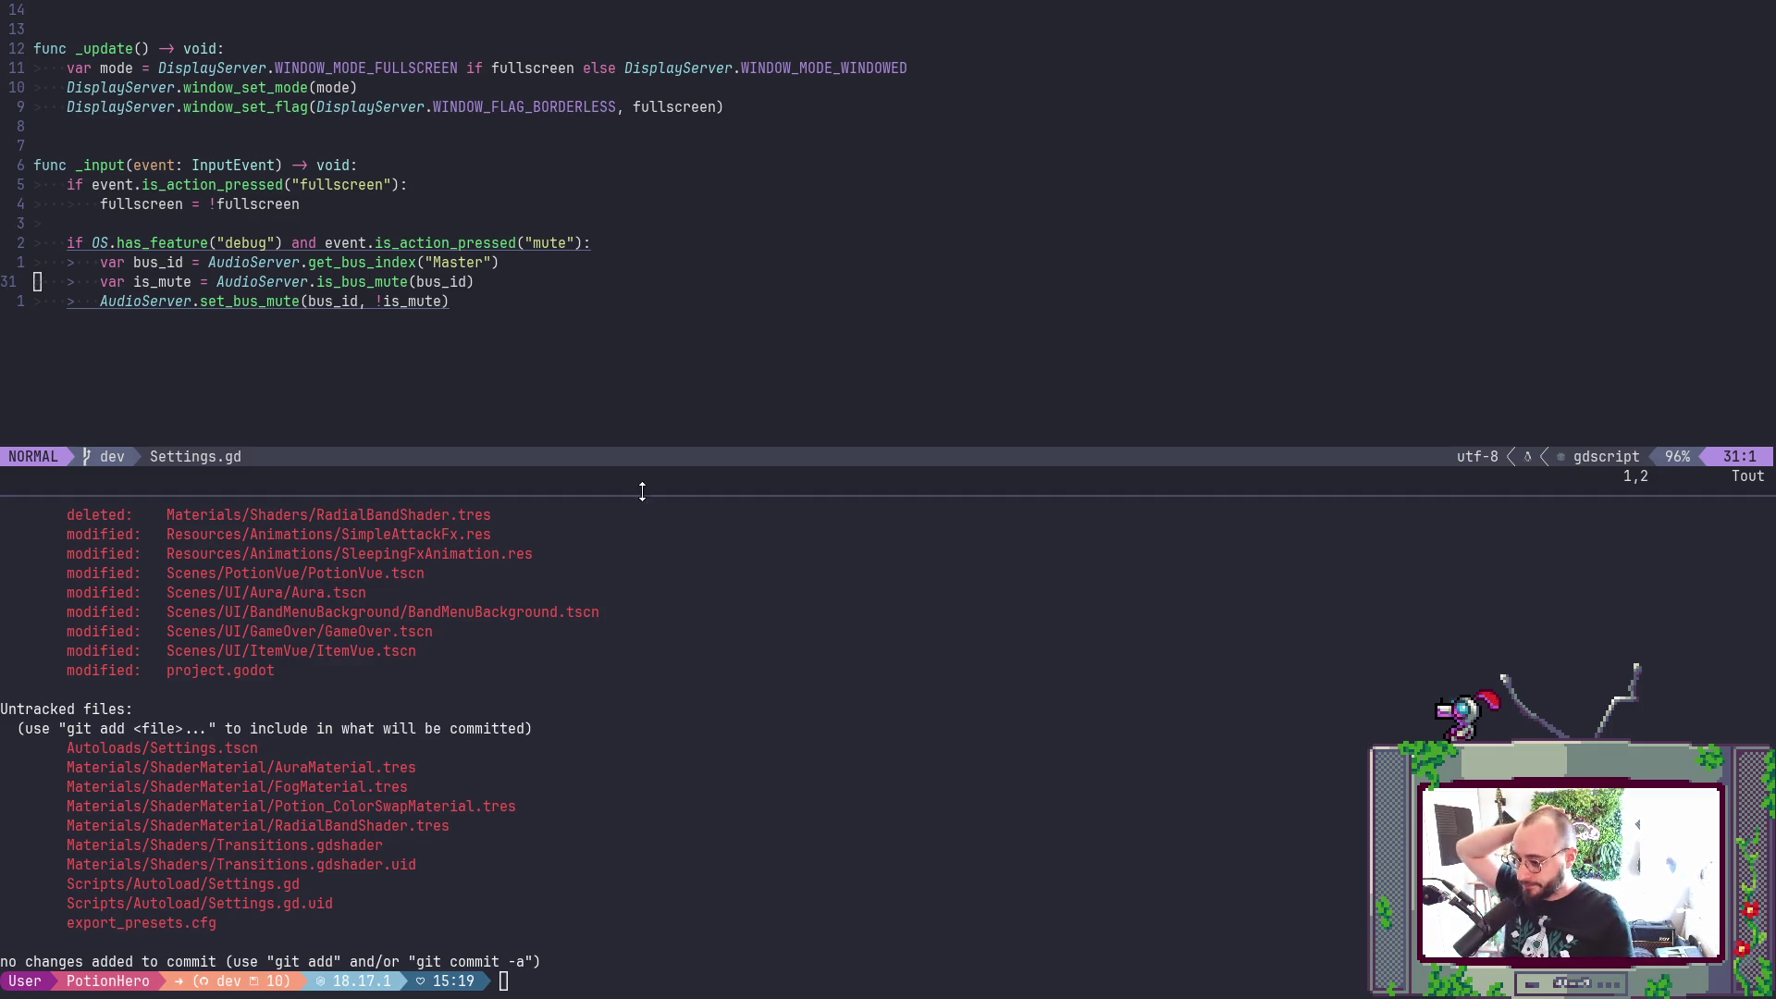
# - Run git r . on the whole working tree, then return to the pull request
pyautogui.scroll(1, 644, 491)
pyautogui.scroll(-1, 663, 674)
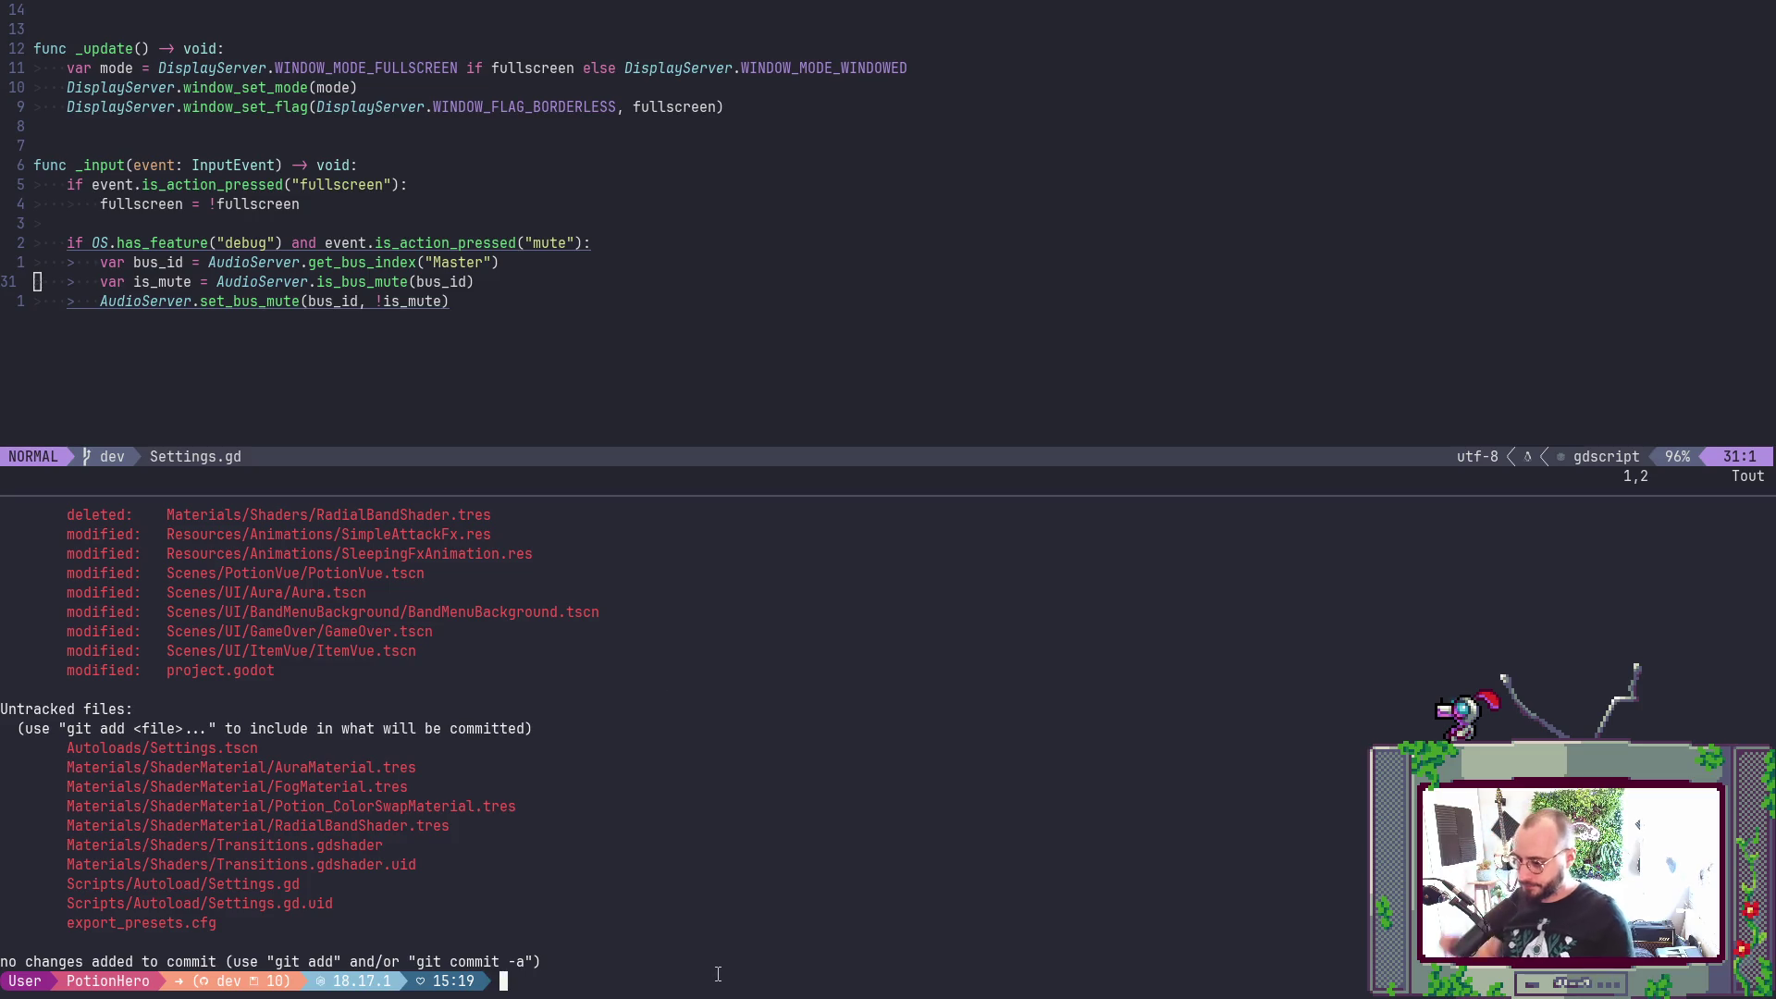
pyautogui.write('git ')
pyautogui.write('r .')
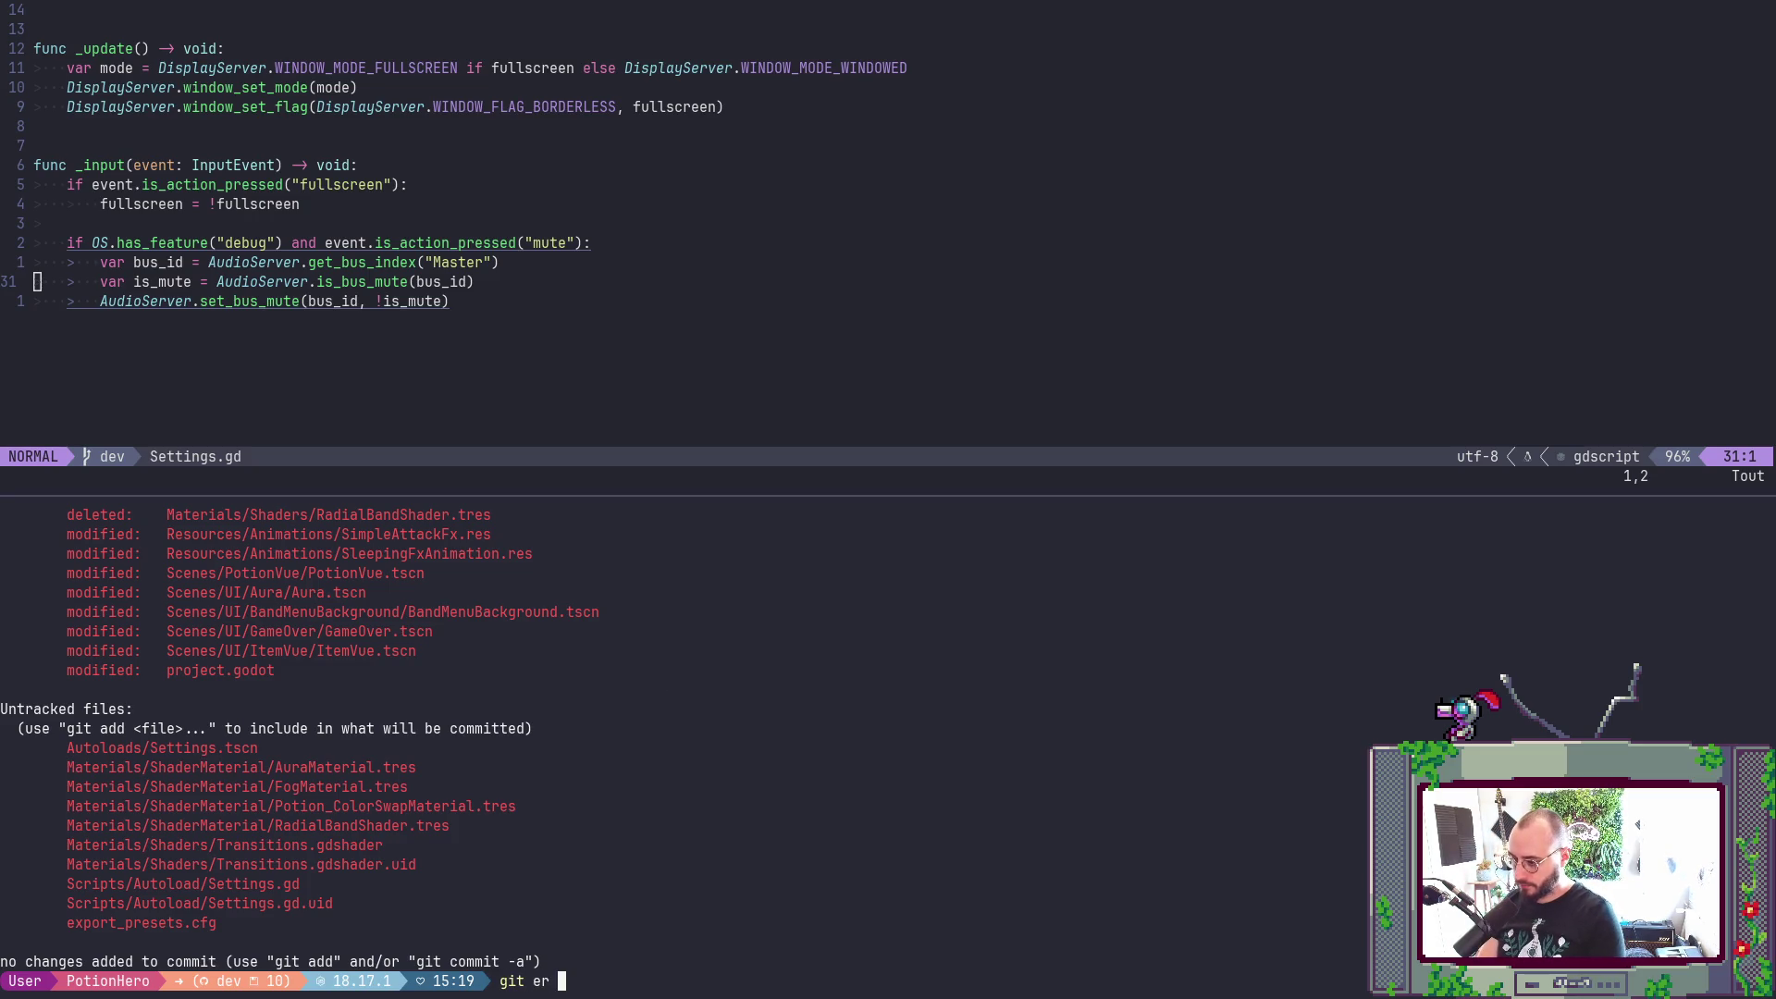
pyautogui.press('Return')
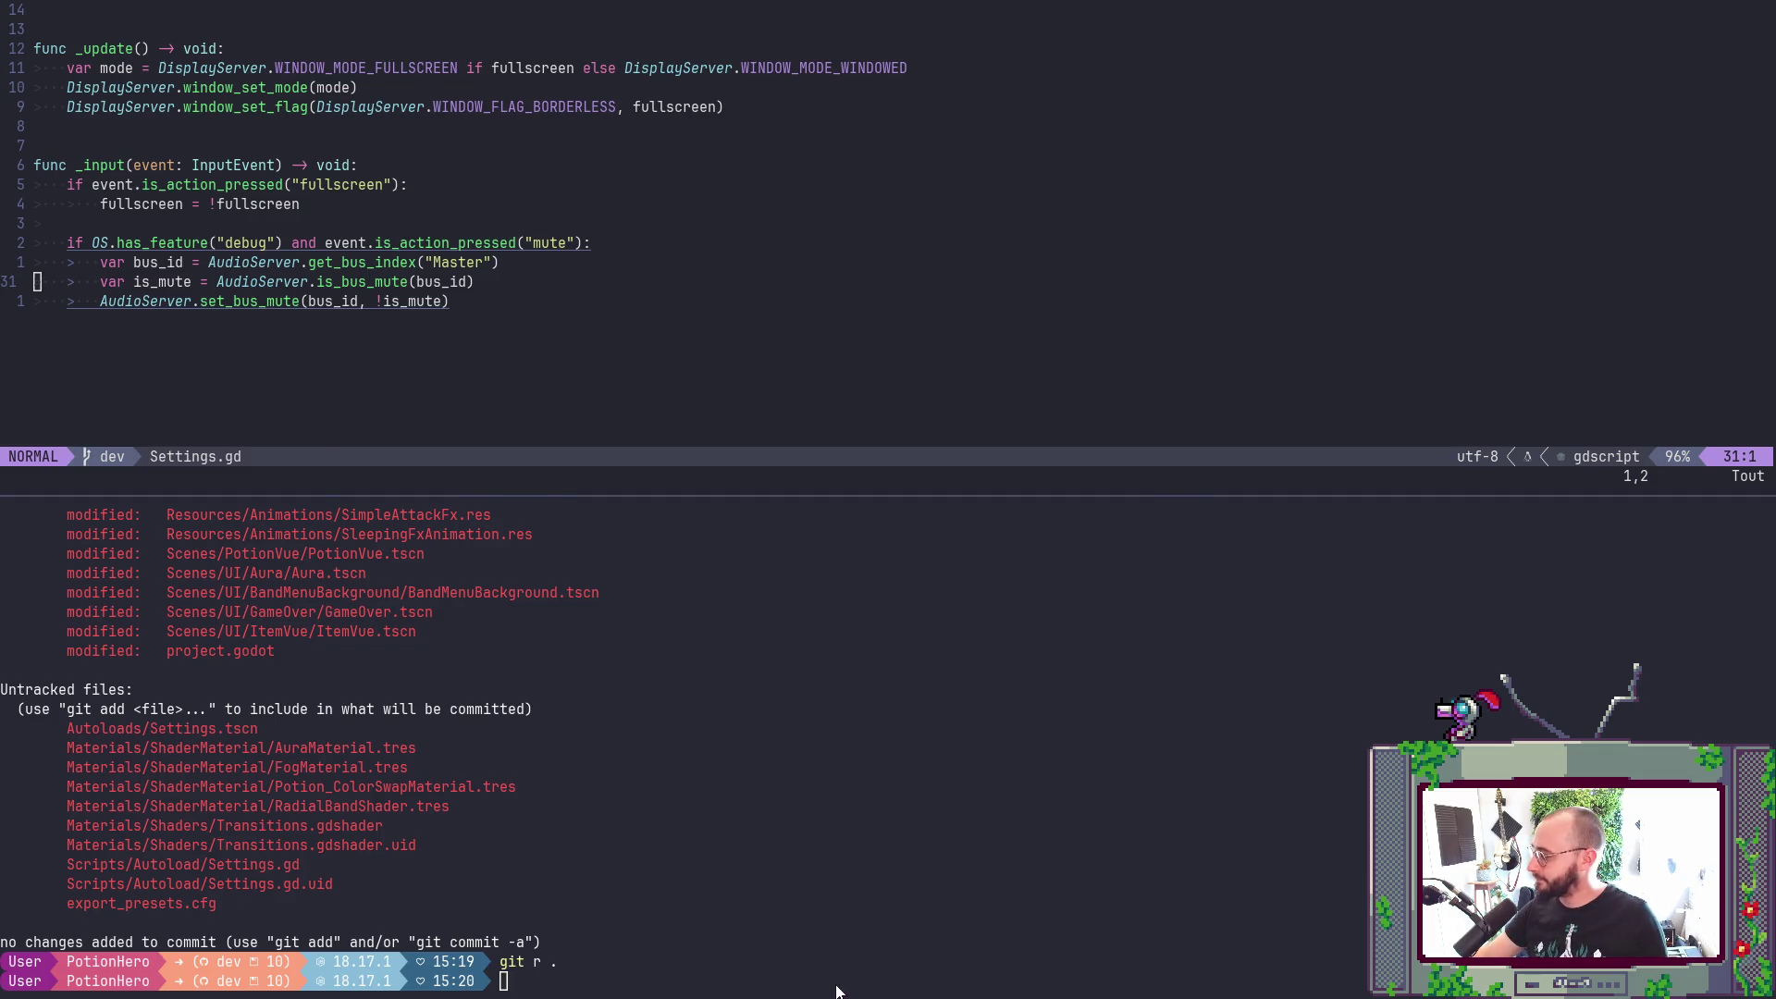
pyautogui.hotkey('alt', 'Tab')
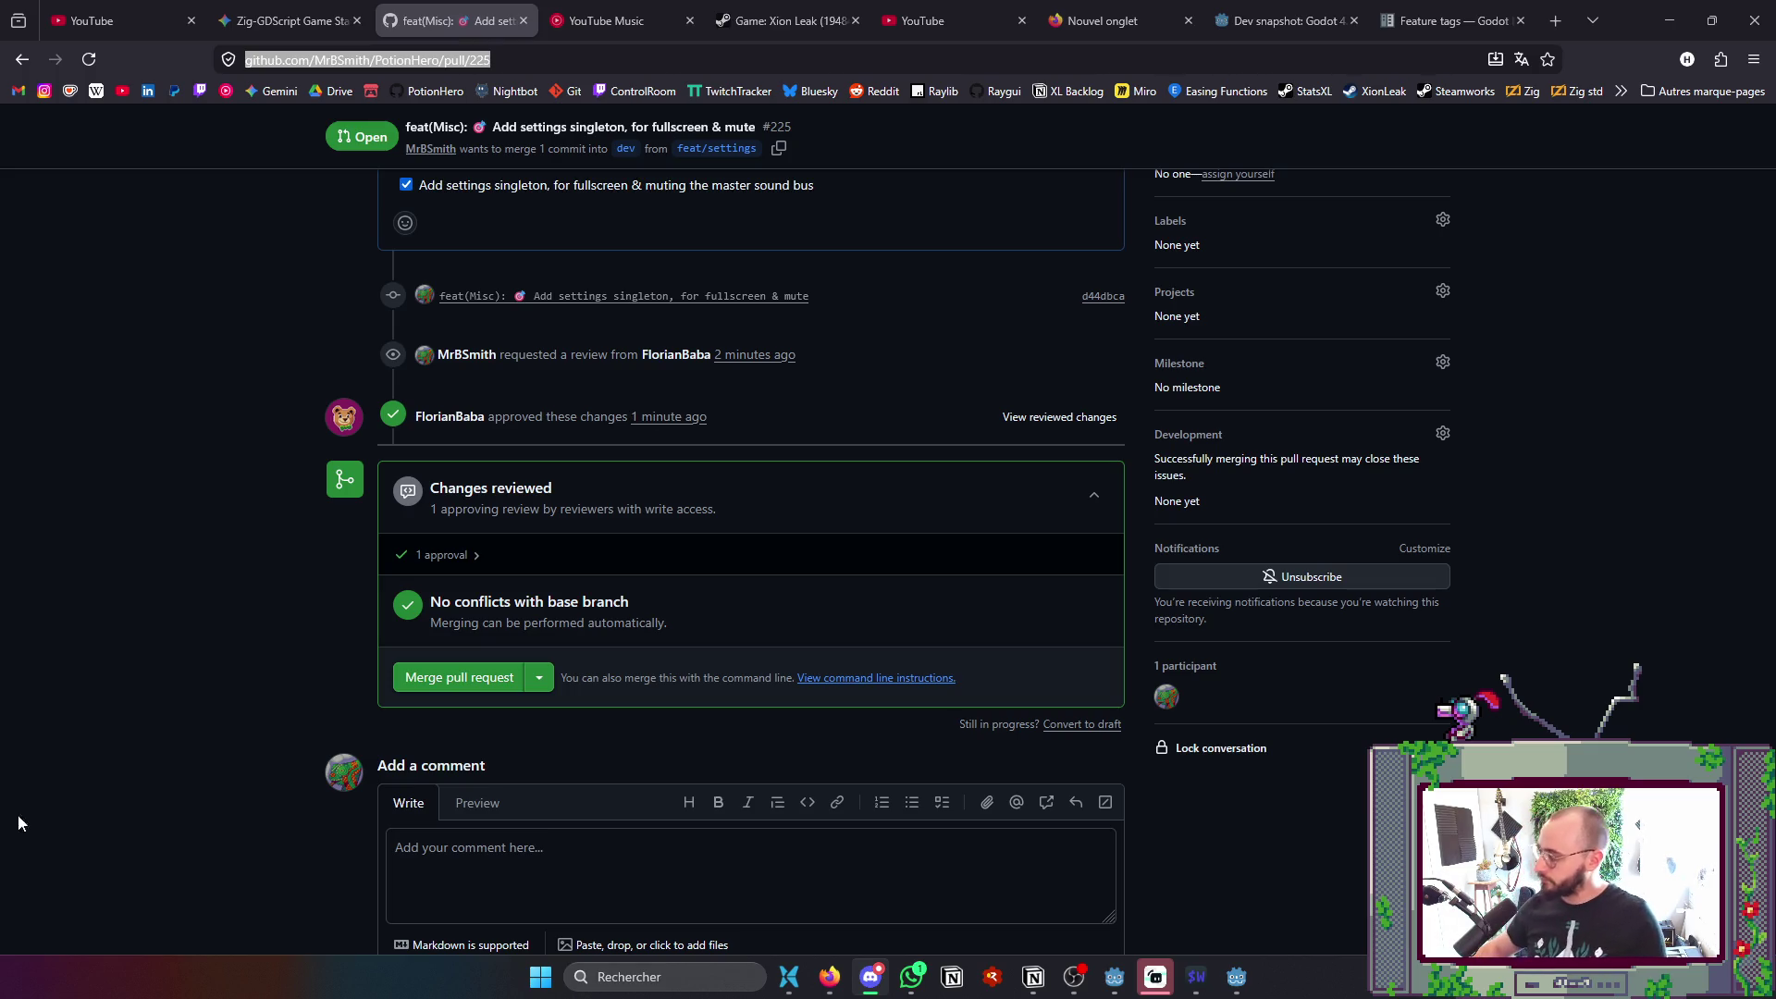
# - Merge pull request #225 into dev and confirm the merge
pyautogui.scroll(4, 675, 364)
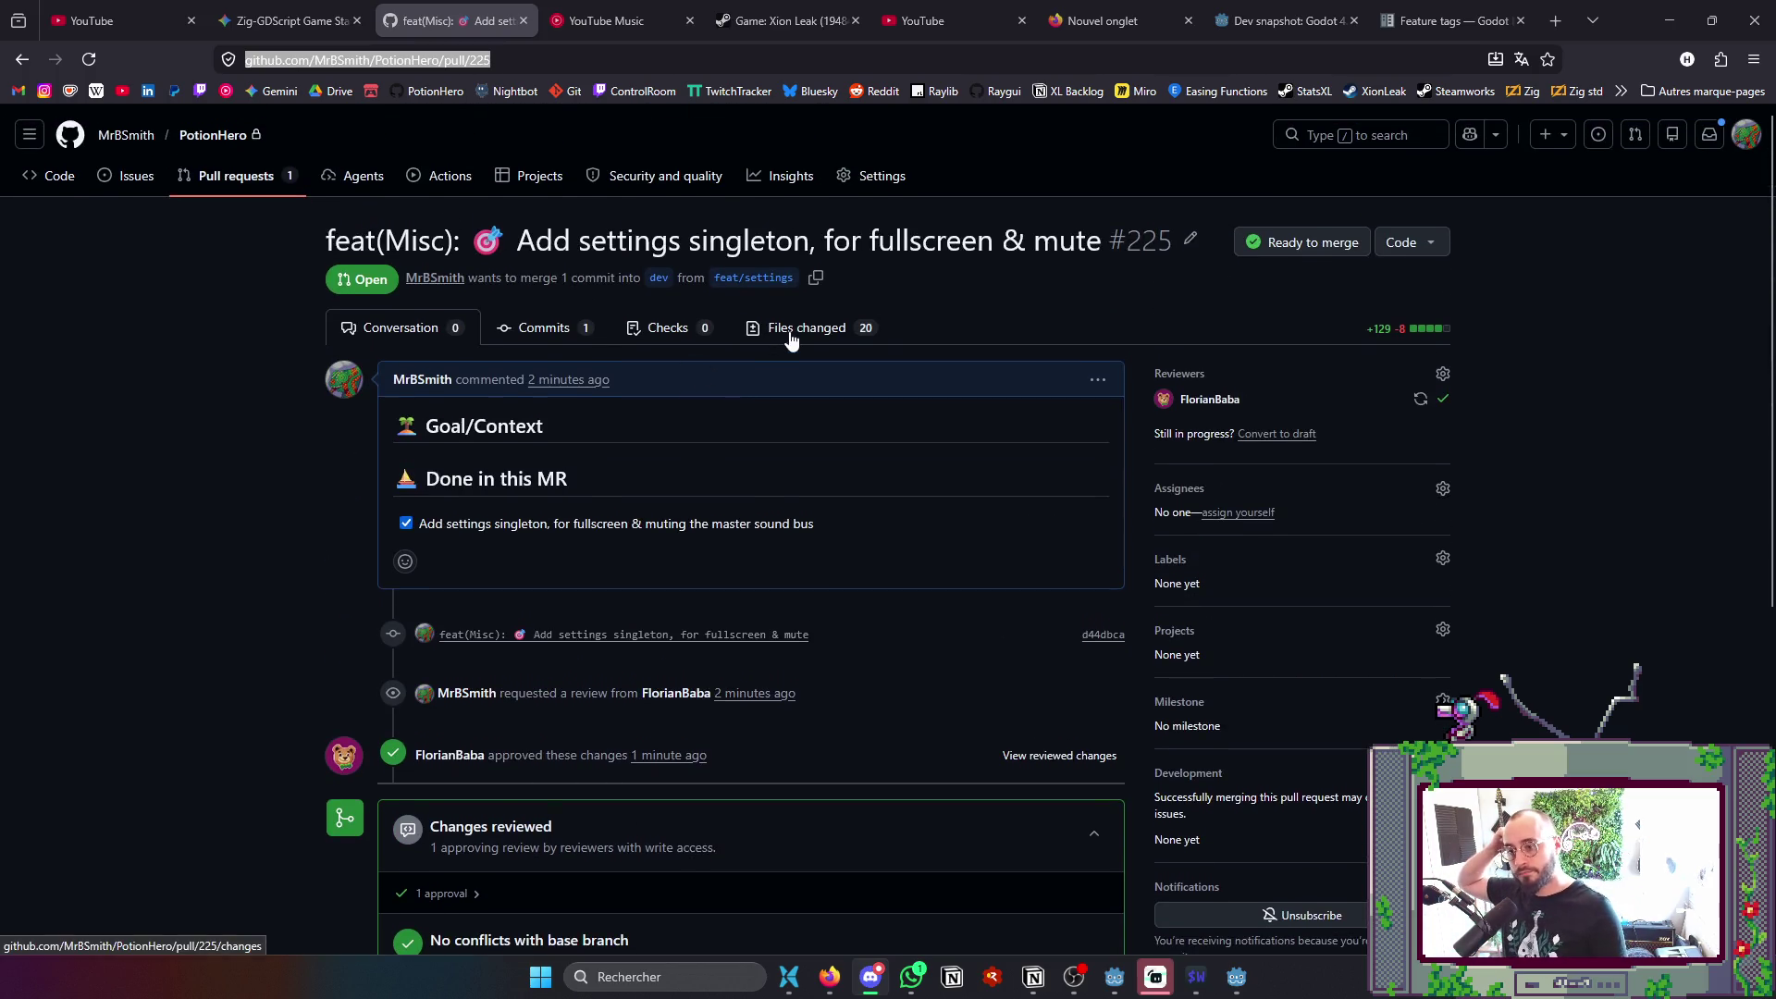
pyautogui.scroll(-4, 662, 441)
pyautogui.scroll(1, 684, 518)
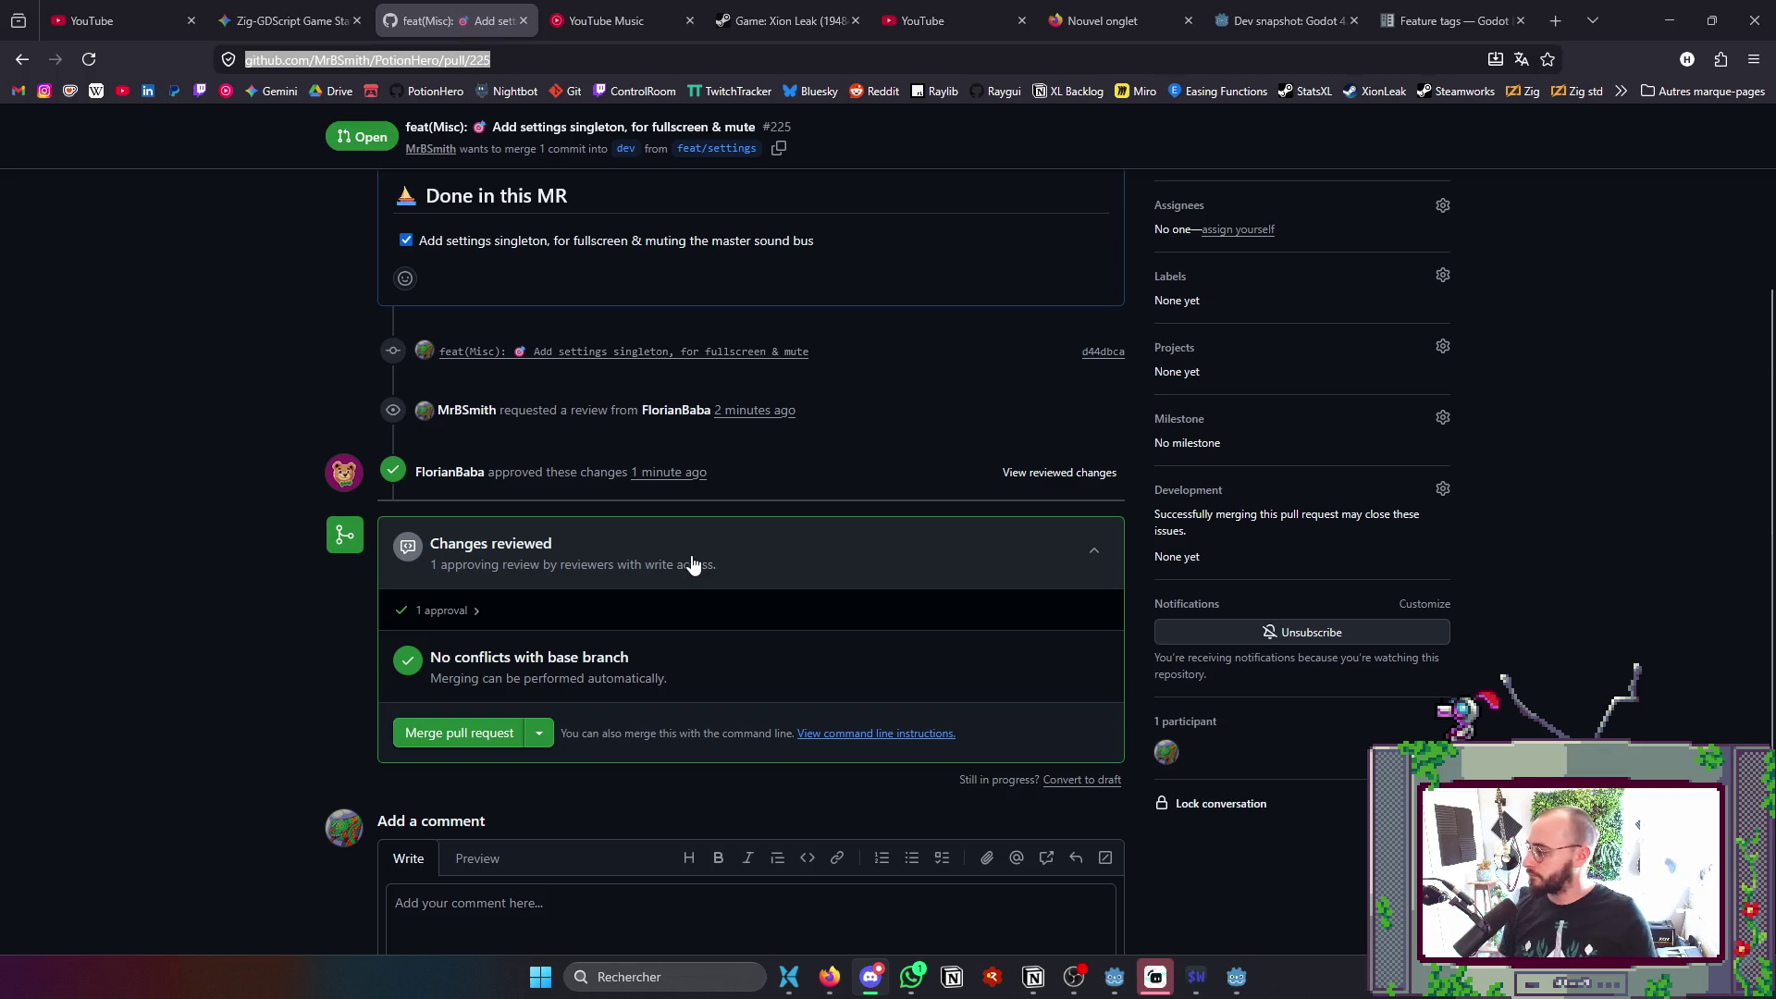
pyautogui.click(450, 735)
pyautogui.click(469, 840)
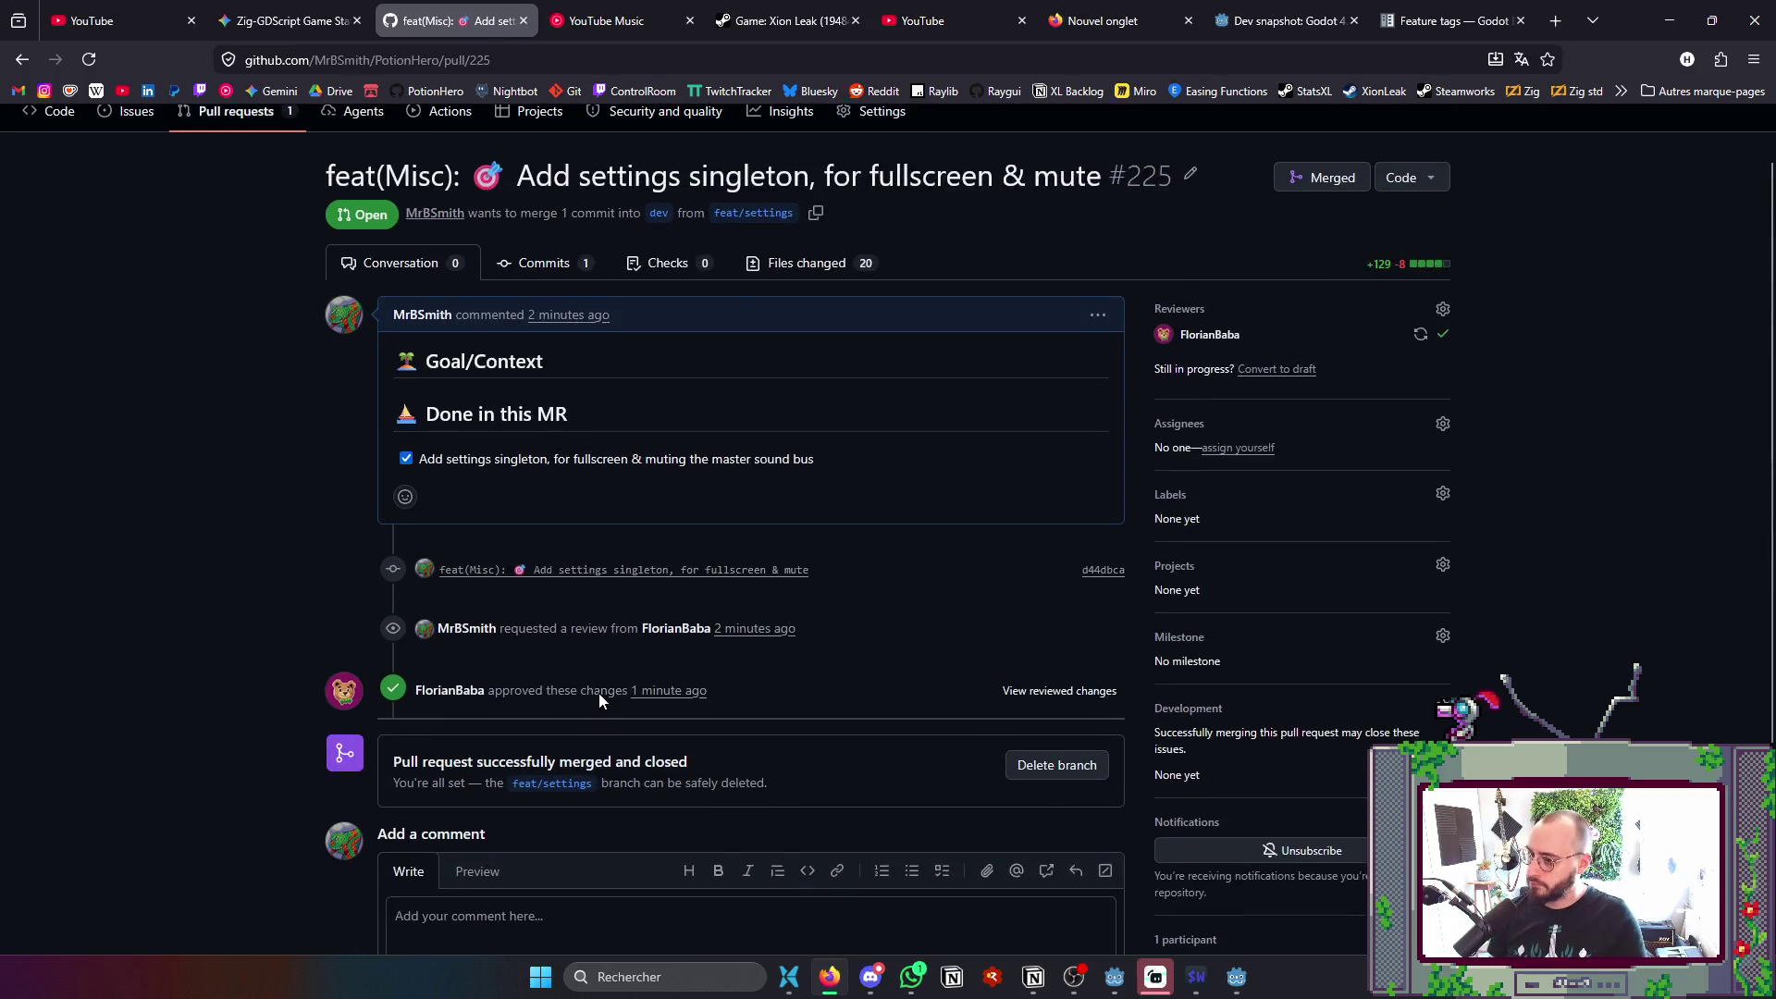
pyautogui.scroll(1, 602, 689)
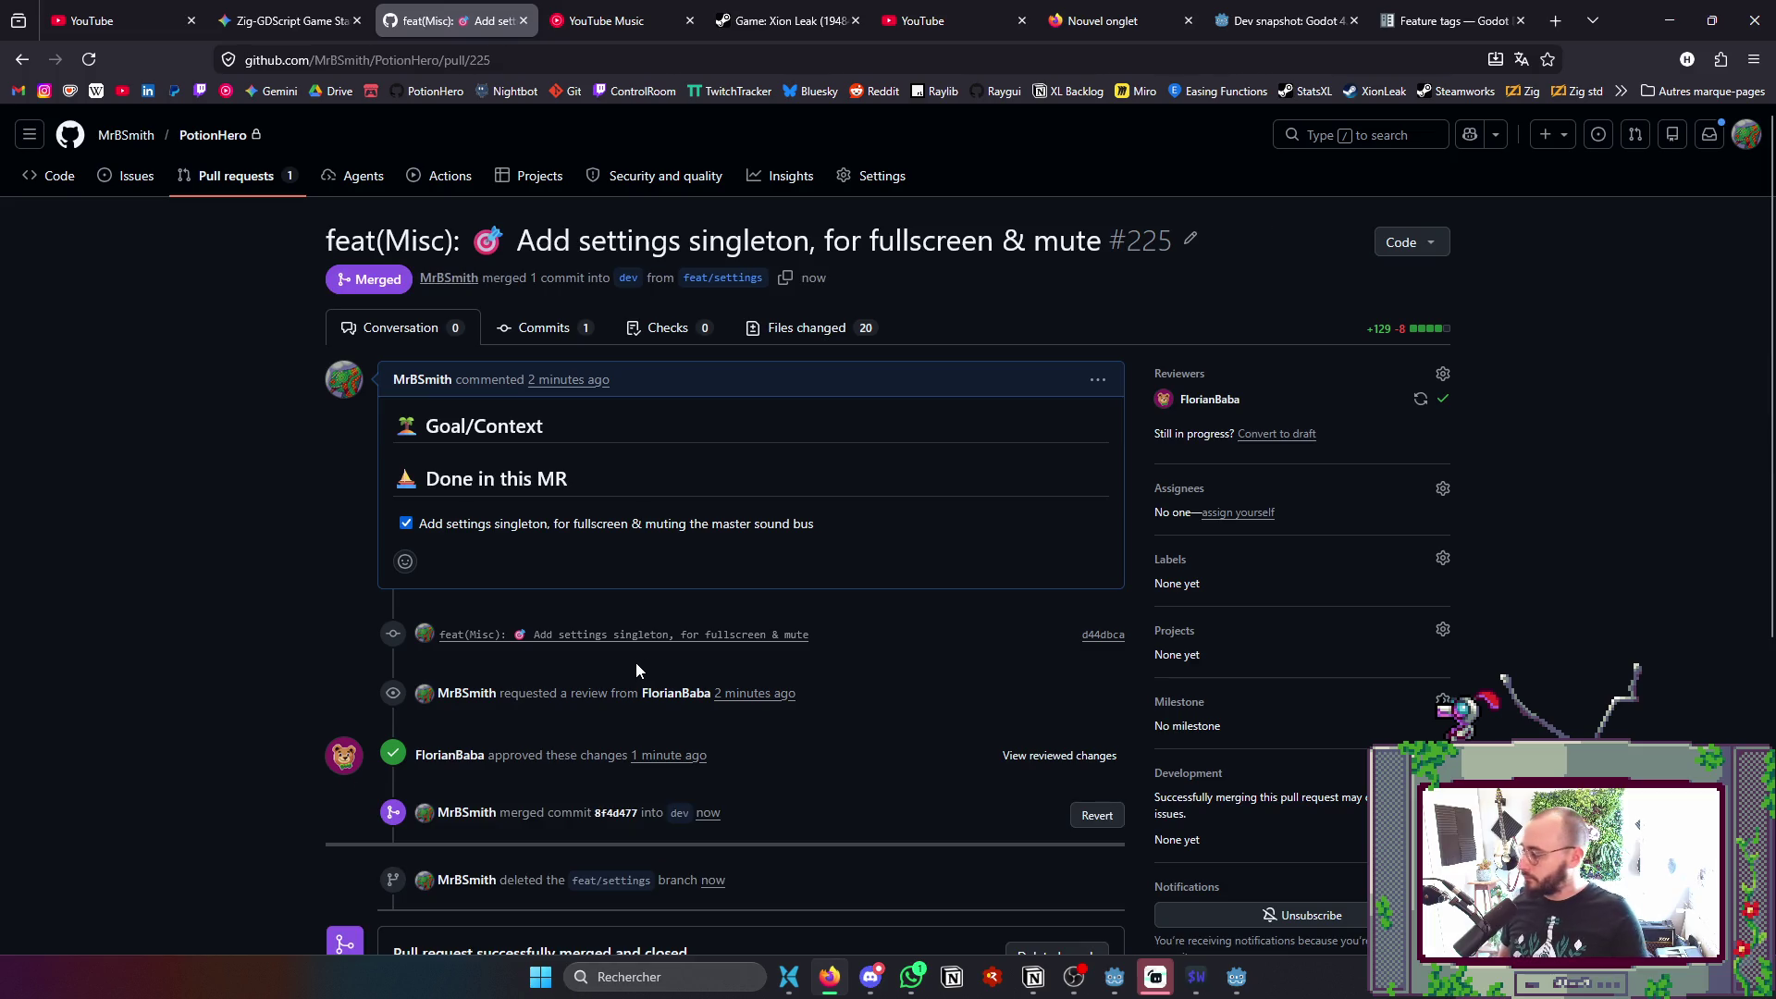
pyautogui.hotkey('alt', 'Tab')
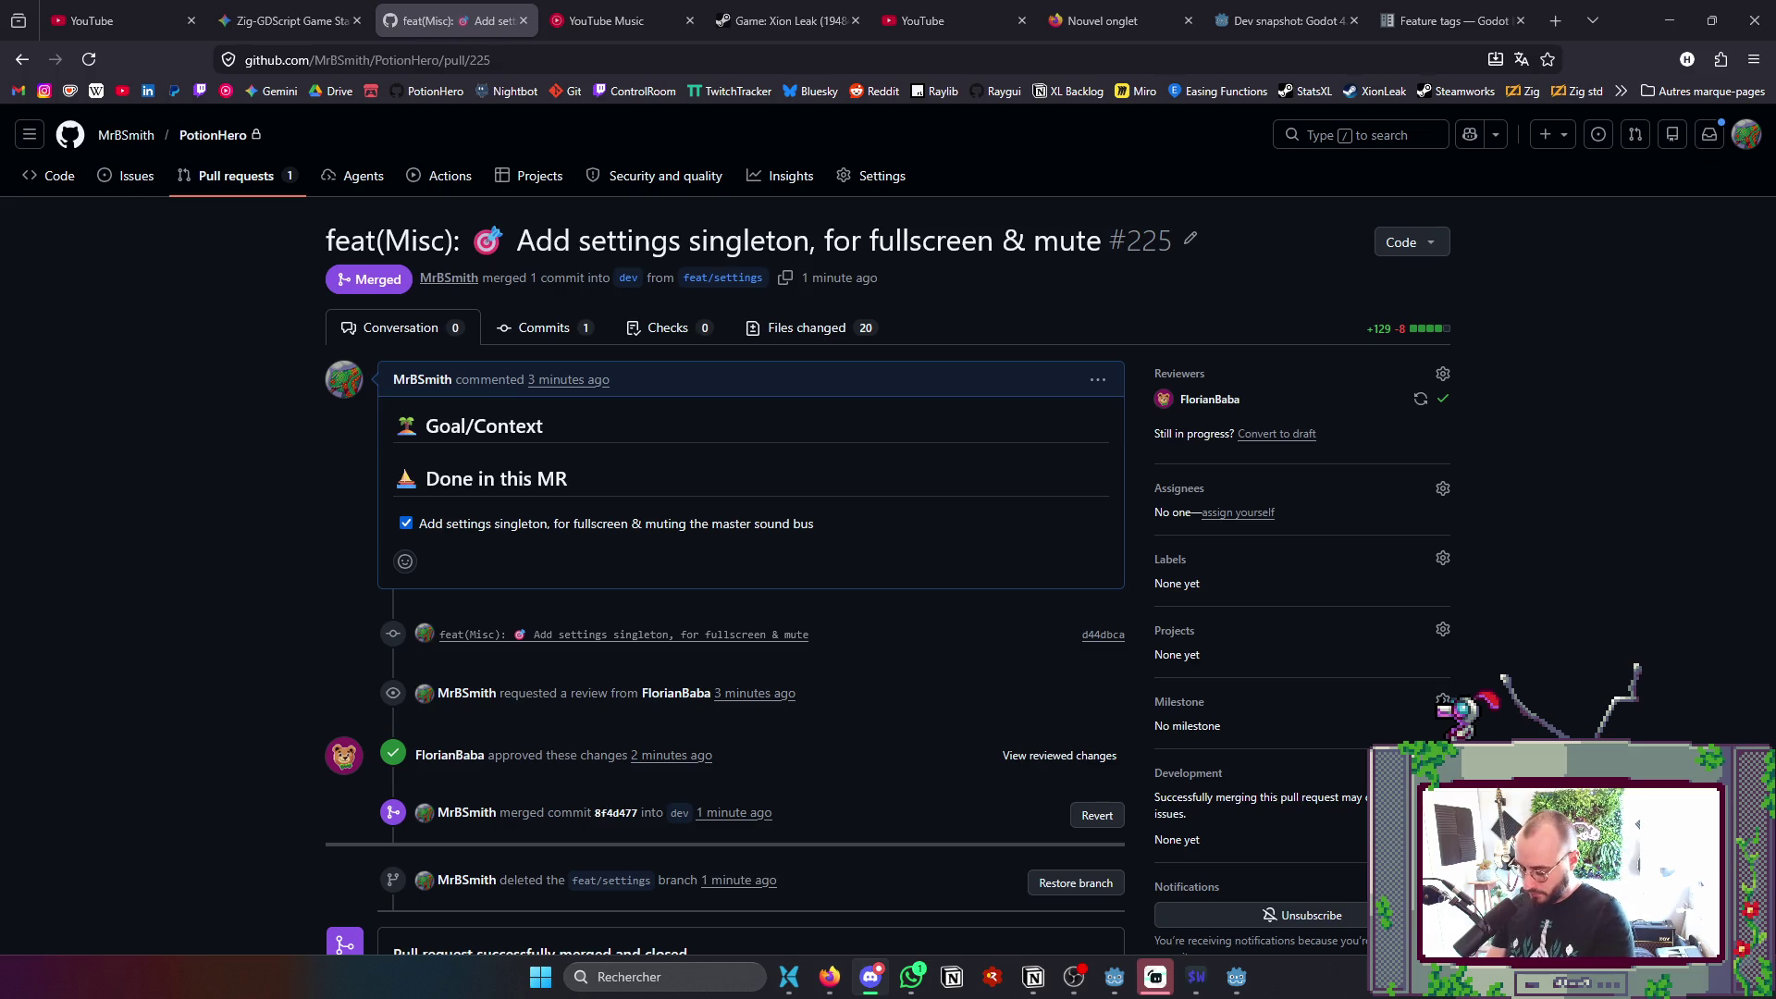
# - Reload project.godot from disk, close the Export dialog, and run the game
pyautogui.hotkey('alt', 'Tab')
pyautogui.hotkey('alt', 'Tab')
pyautogui.hotkey('alt', 'Tab')
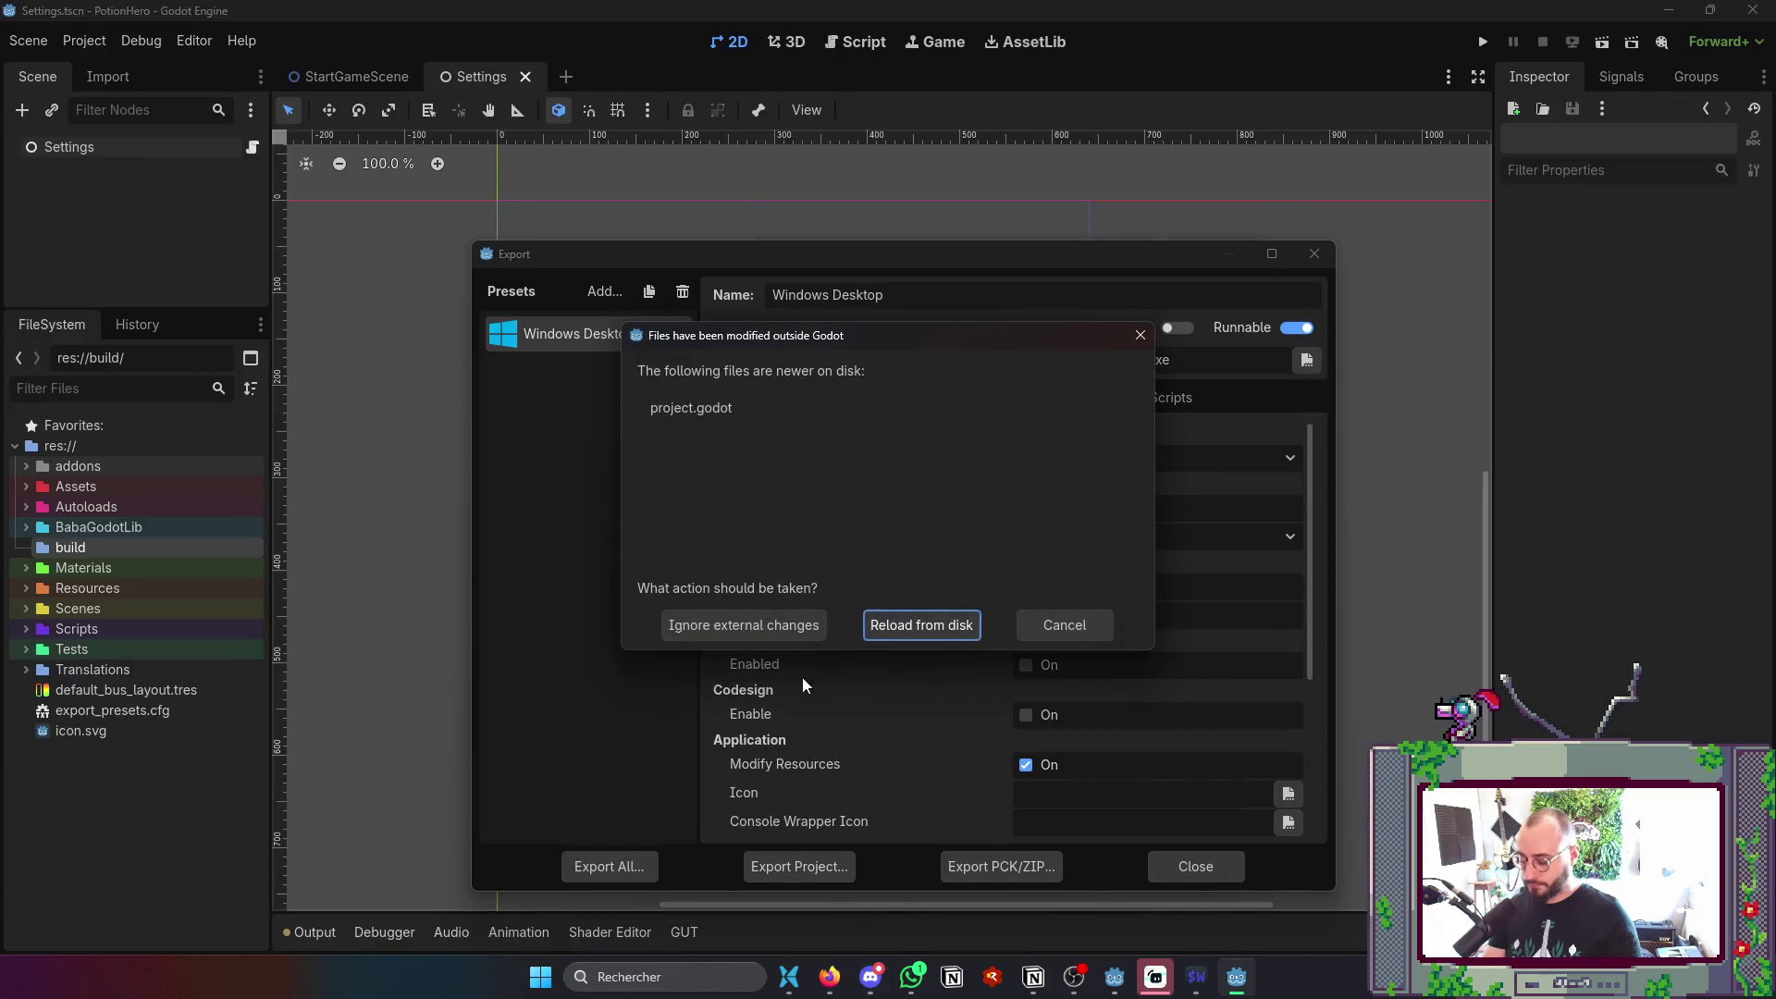
pyautogui.click(953, 627)
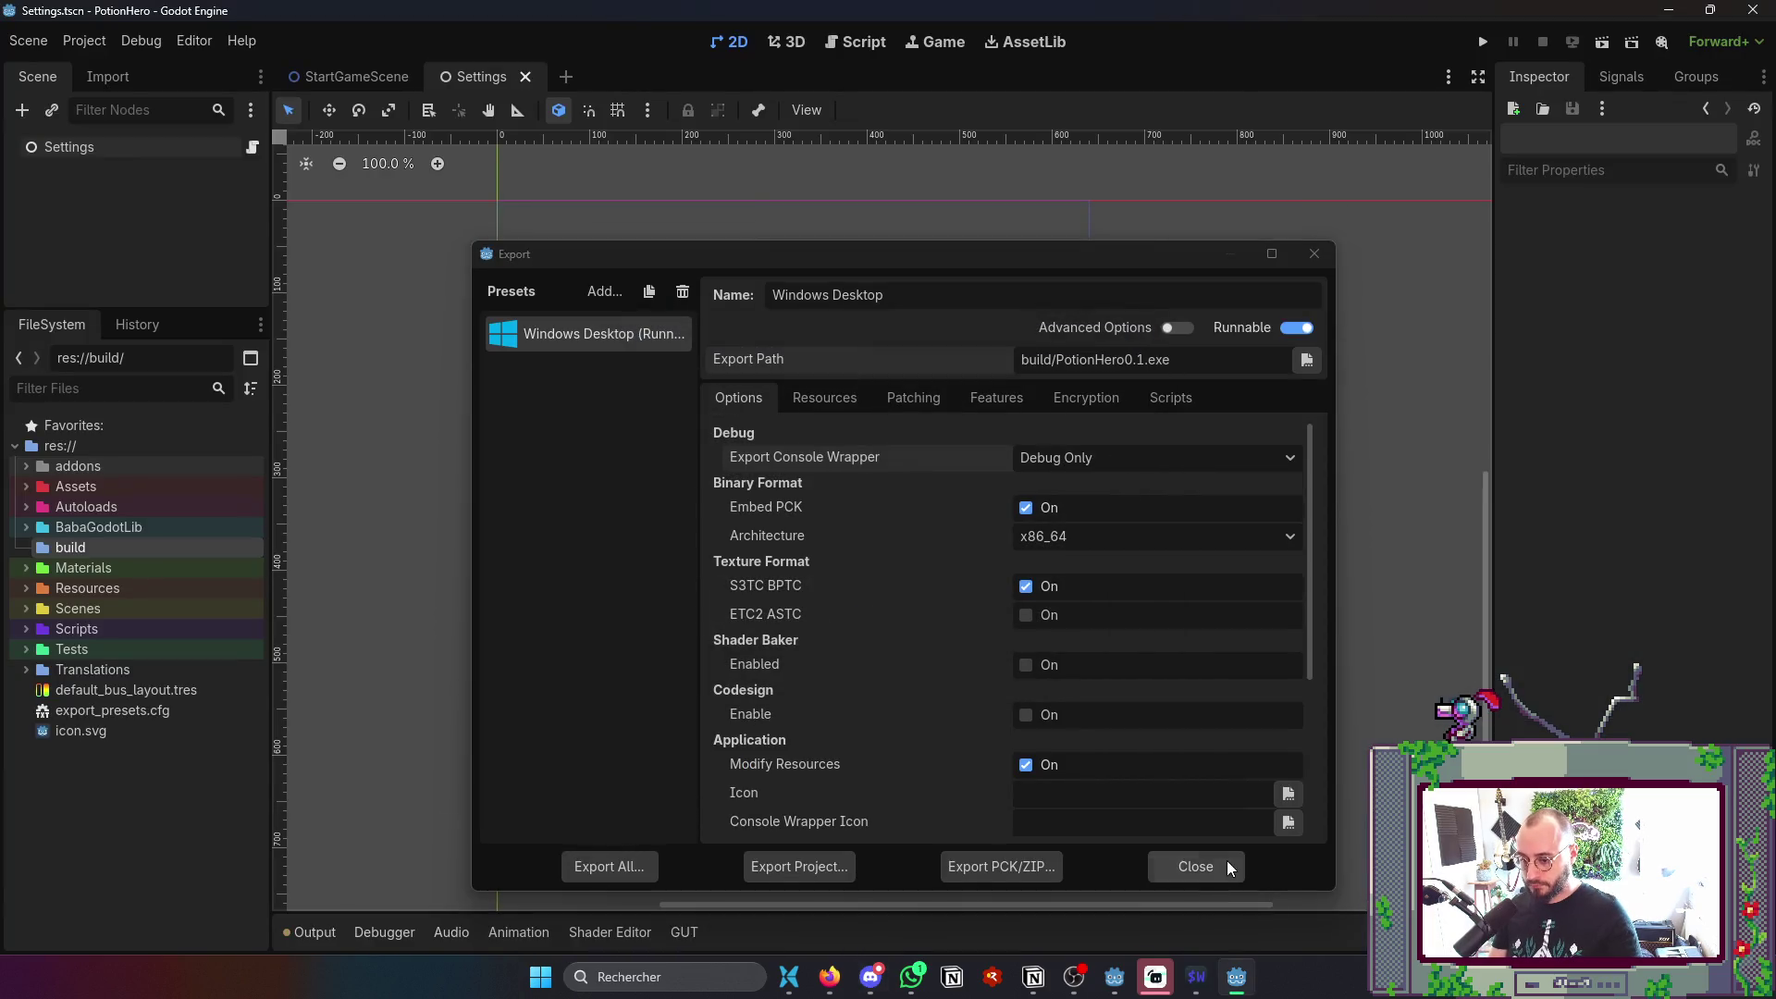
pyautogui.click(1201, 864)
pyautogui.press('F5')
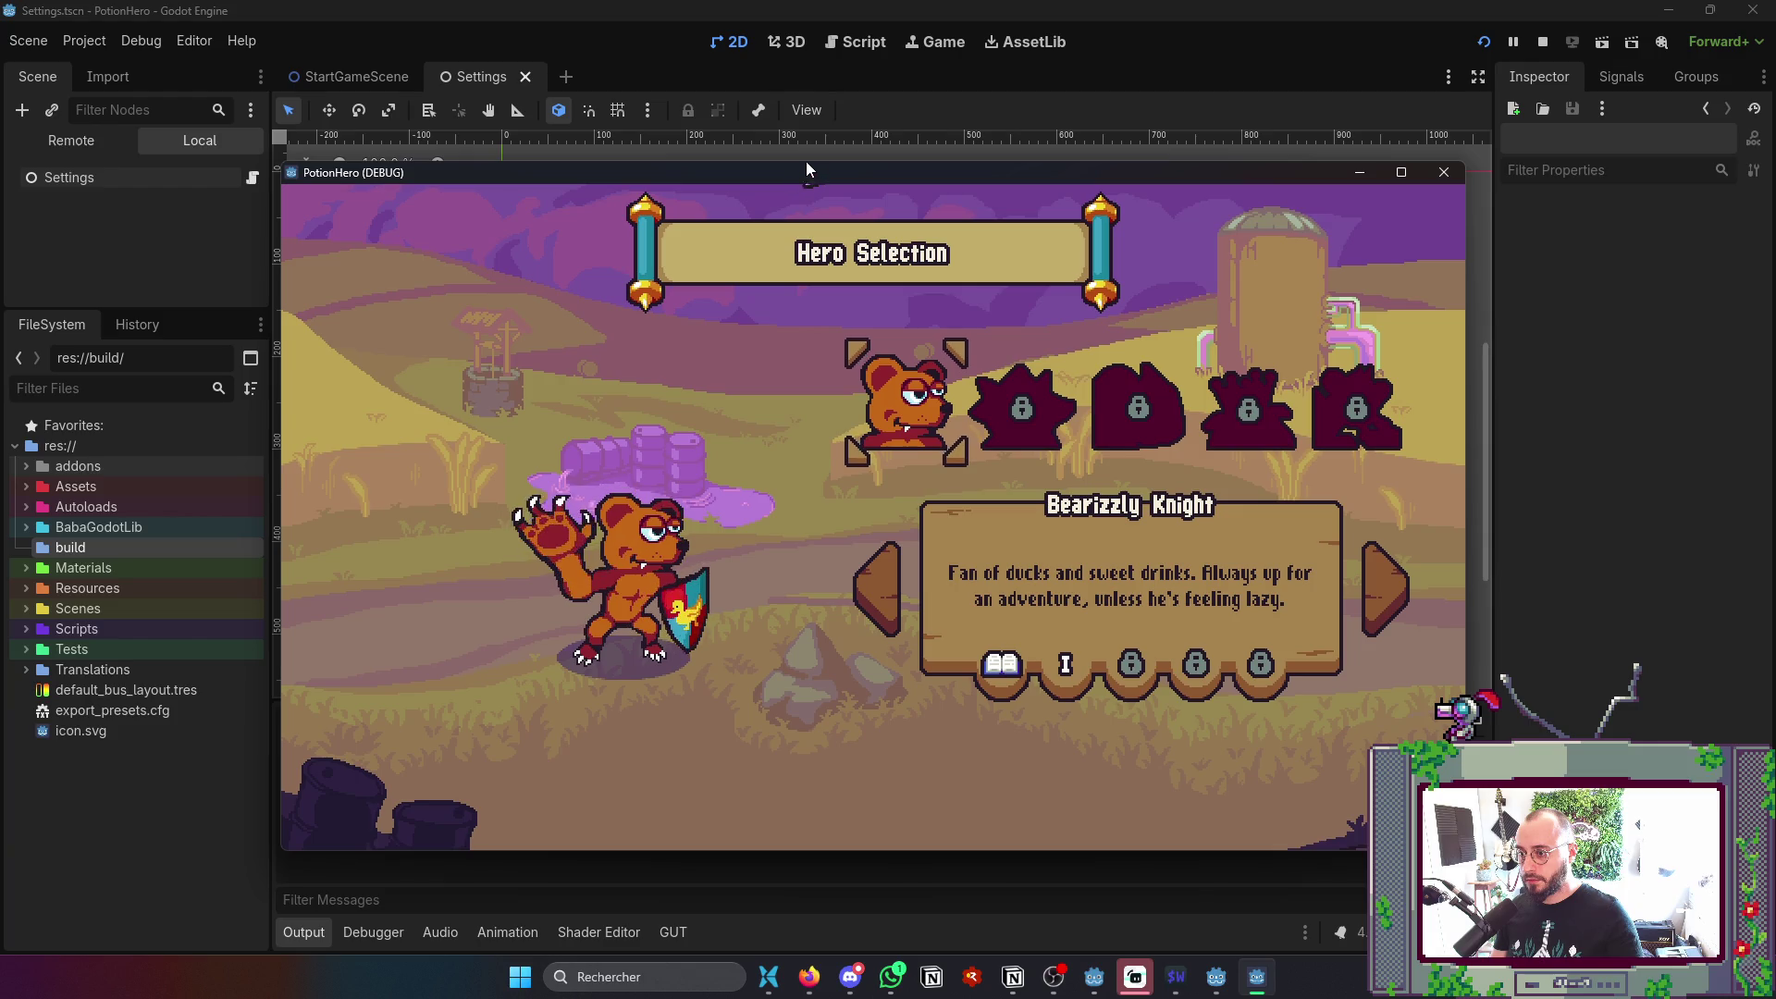
# - Turn on Embed Game on Next Play in the Game workspace and rerun the game embedded
pyautogui.click(814, 97)
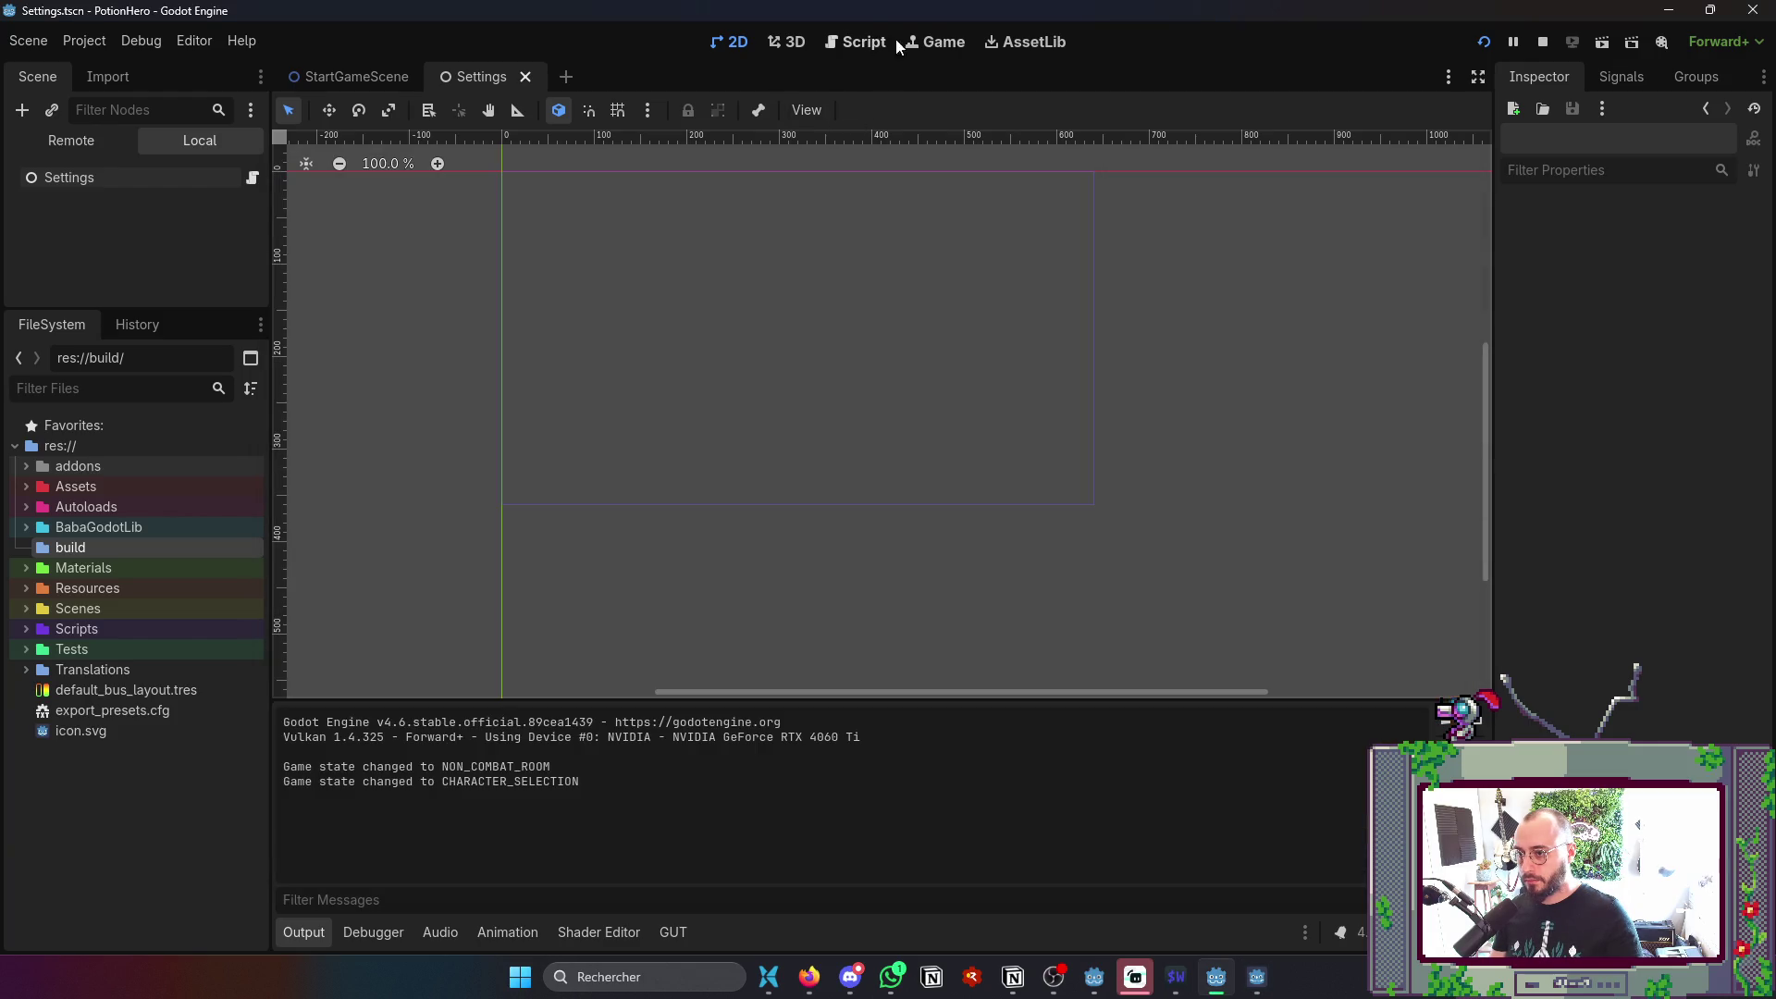
pyautogui.click(934, 42)
pyautogui.click(863, 110)
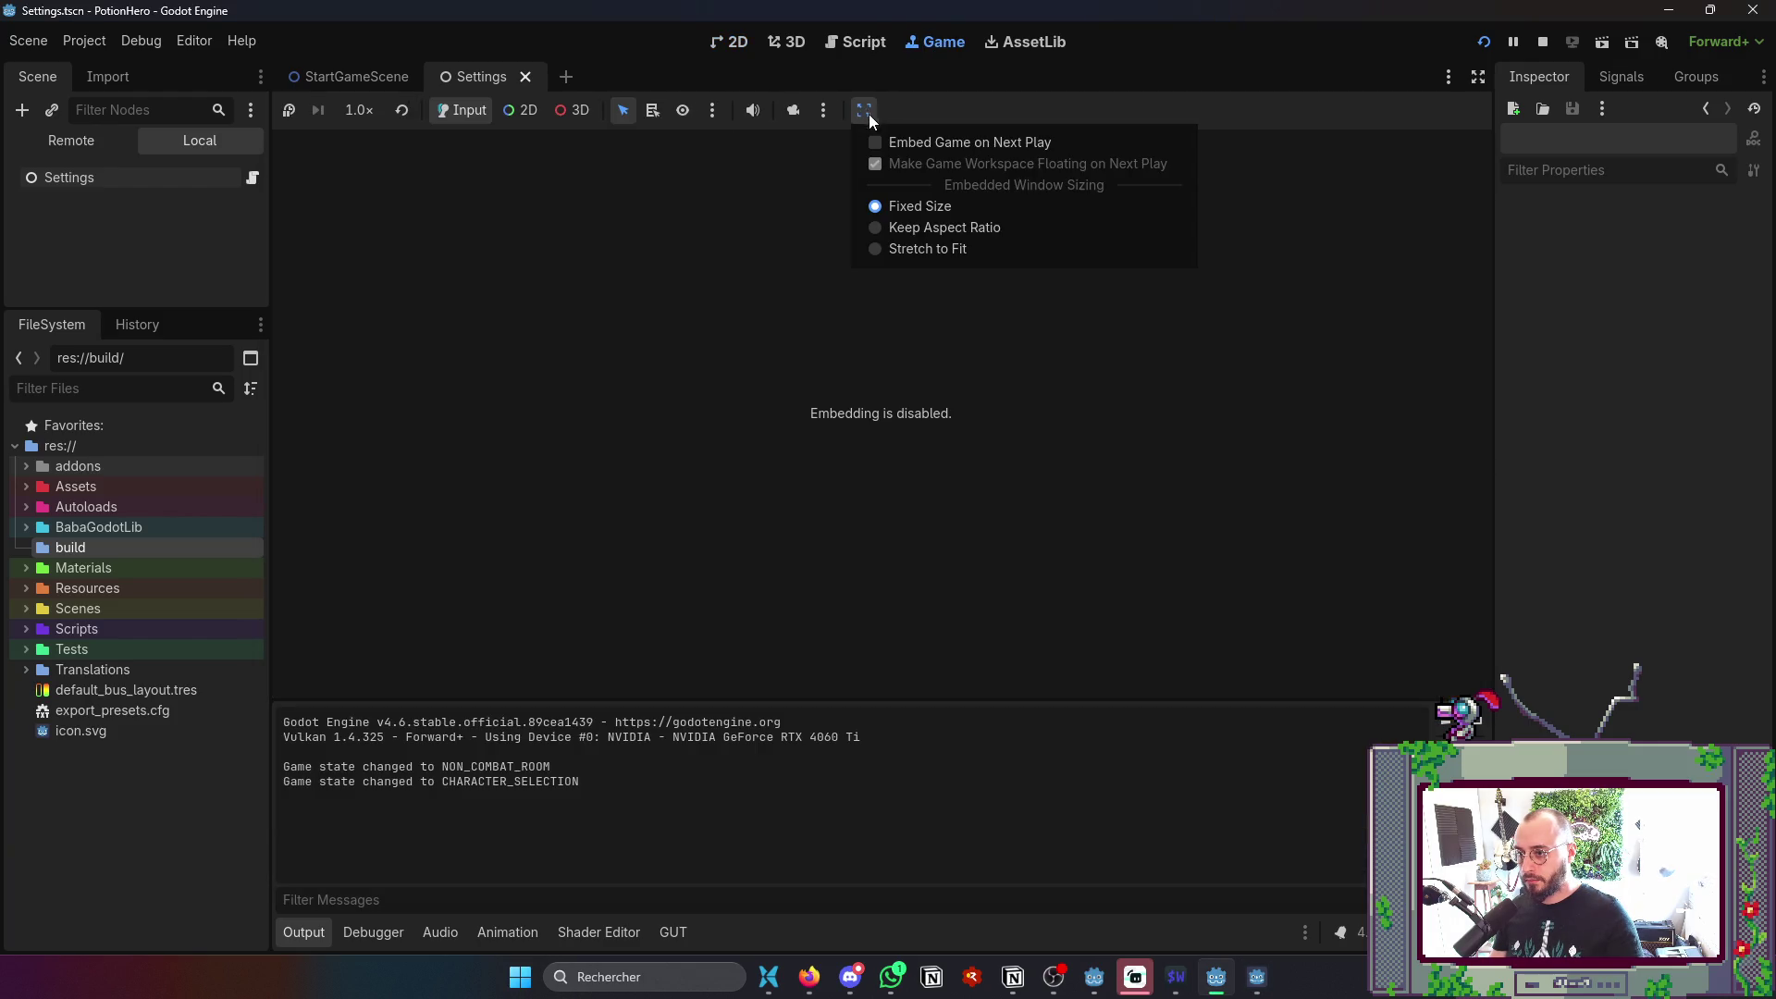
pyautogui.click(921, 143)
pyautogui.click(1541, 41)
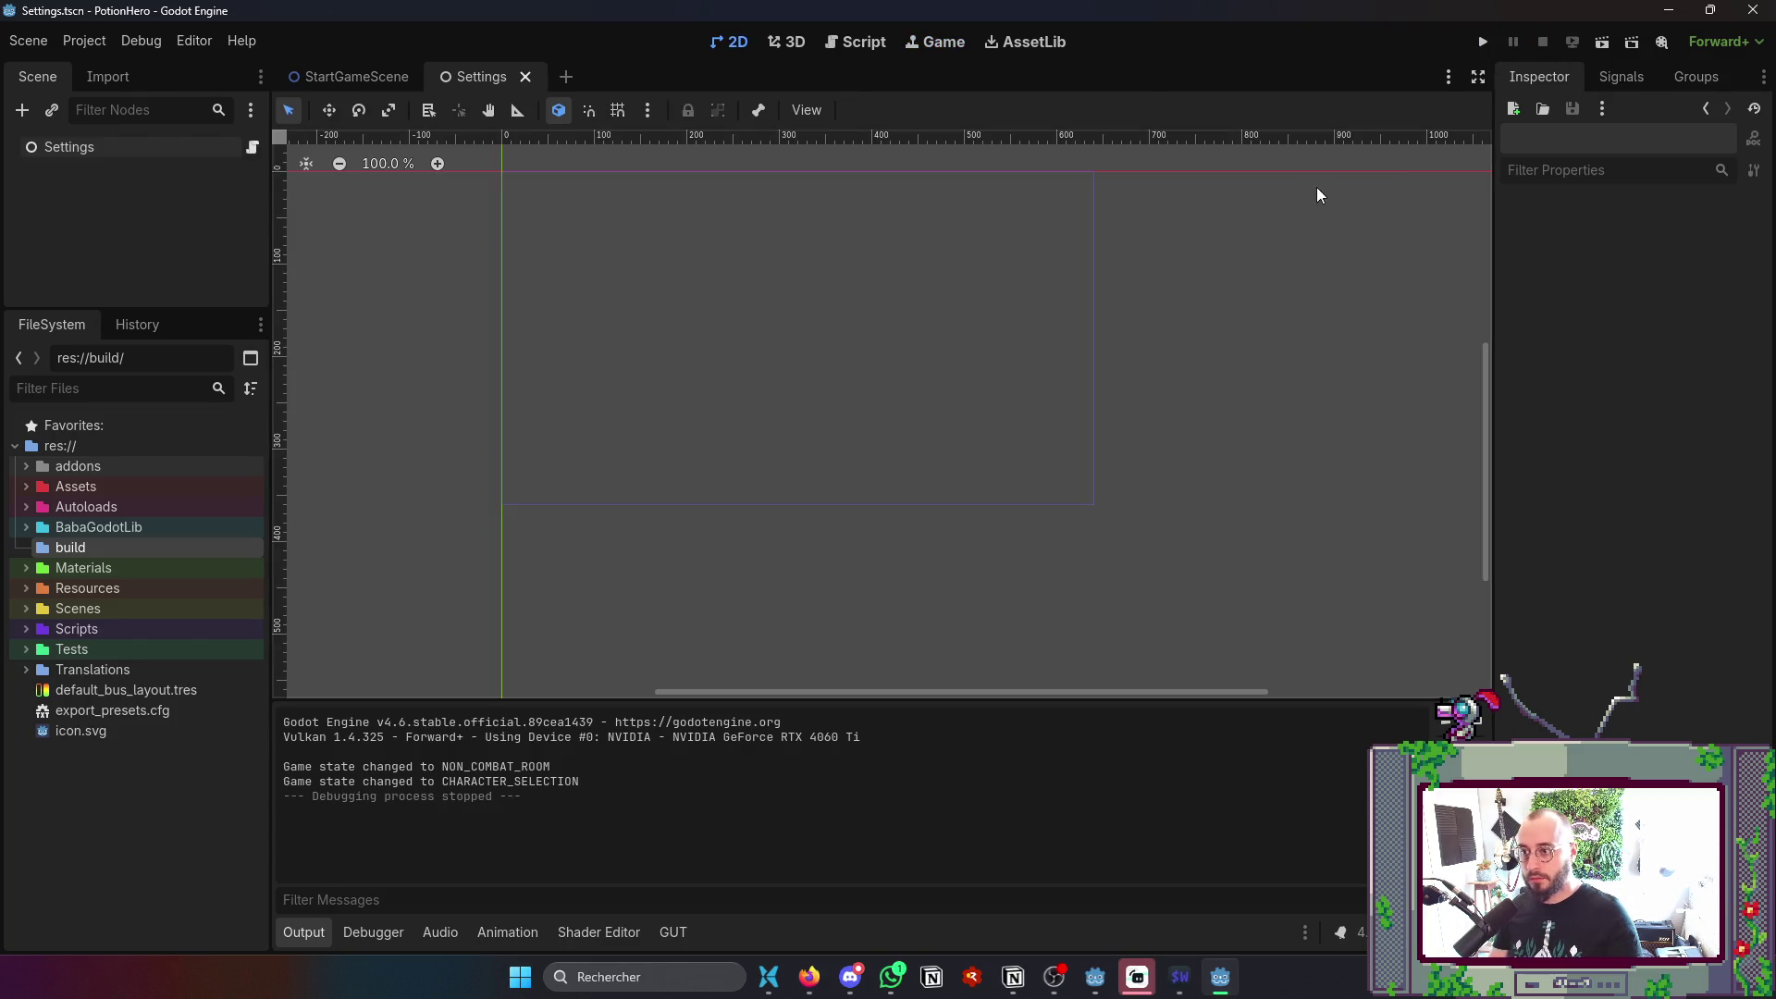
pyautogui.press('F5')
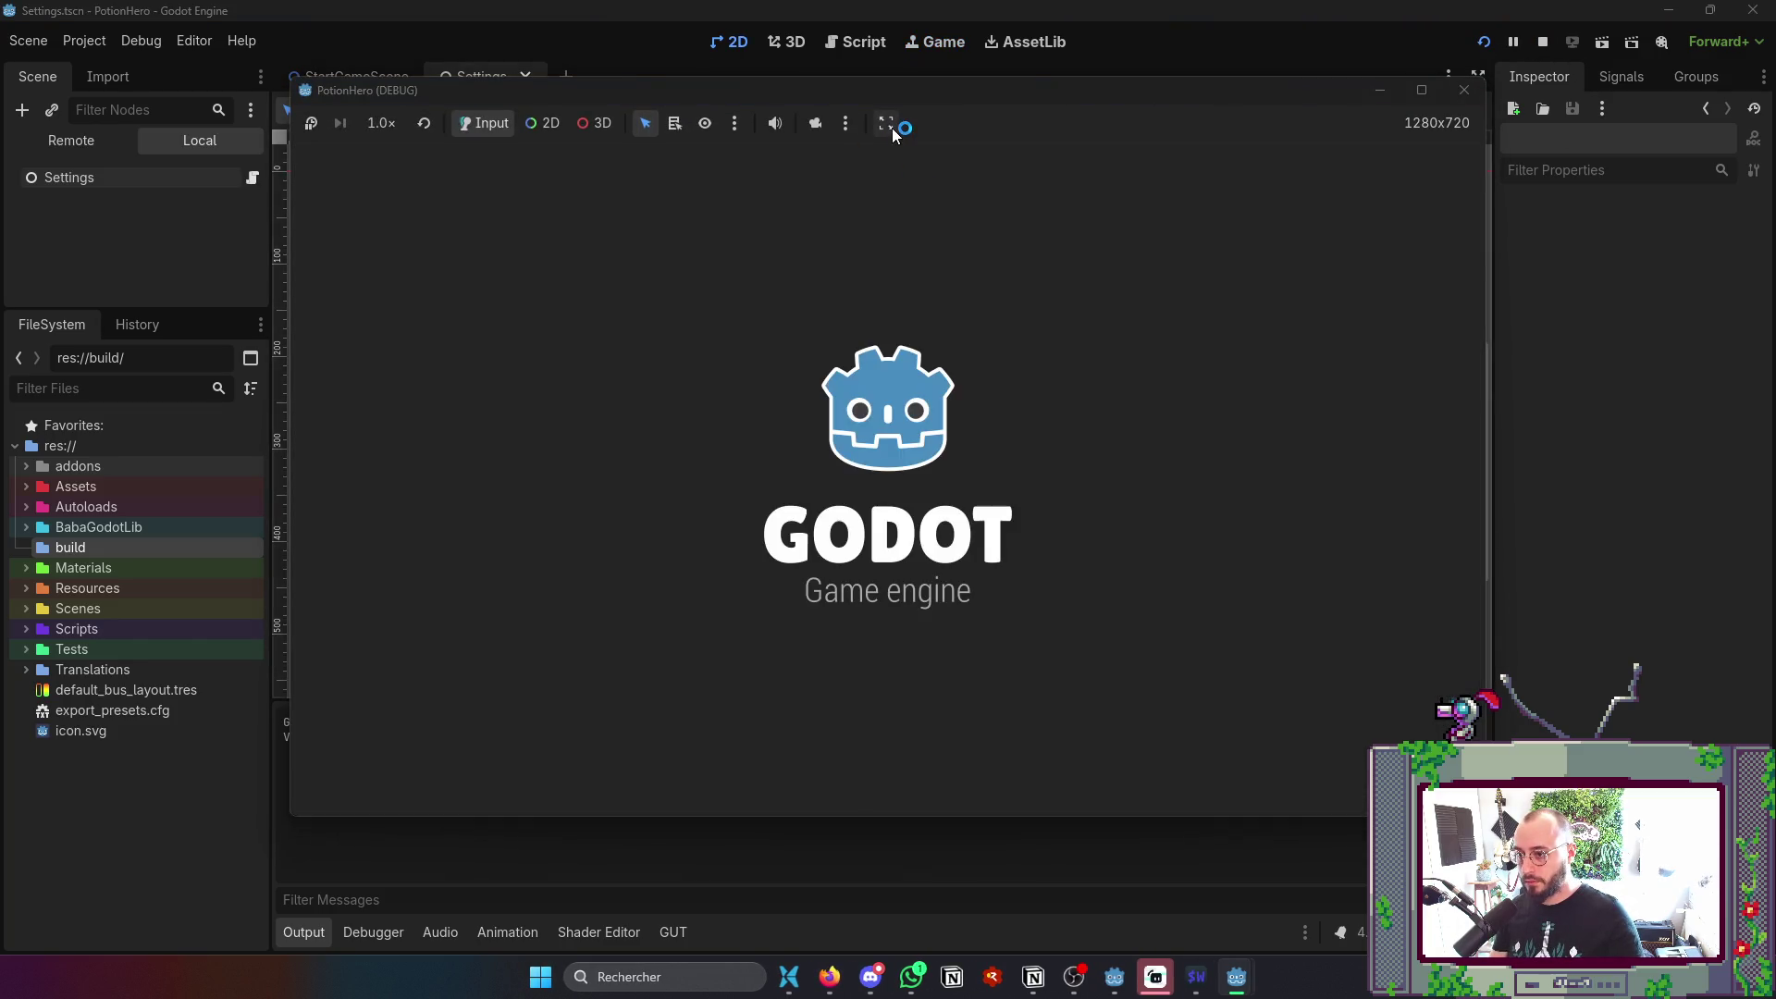
# - Capture a screenshot of the editor with the embedded game, then close the game
pyautogui.click(890, 126)
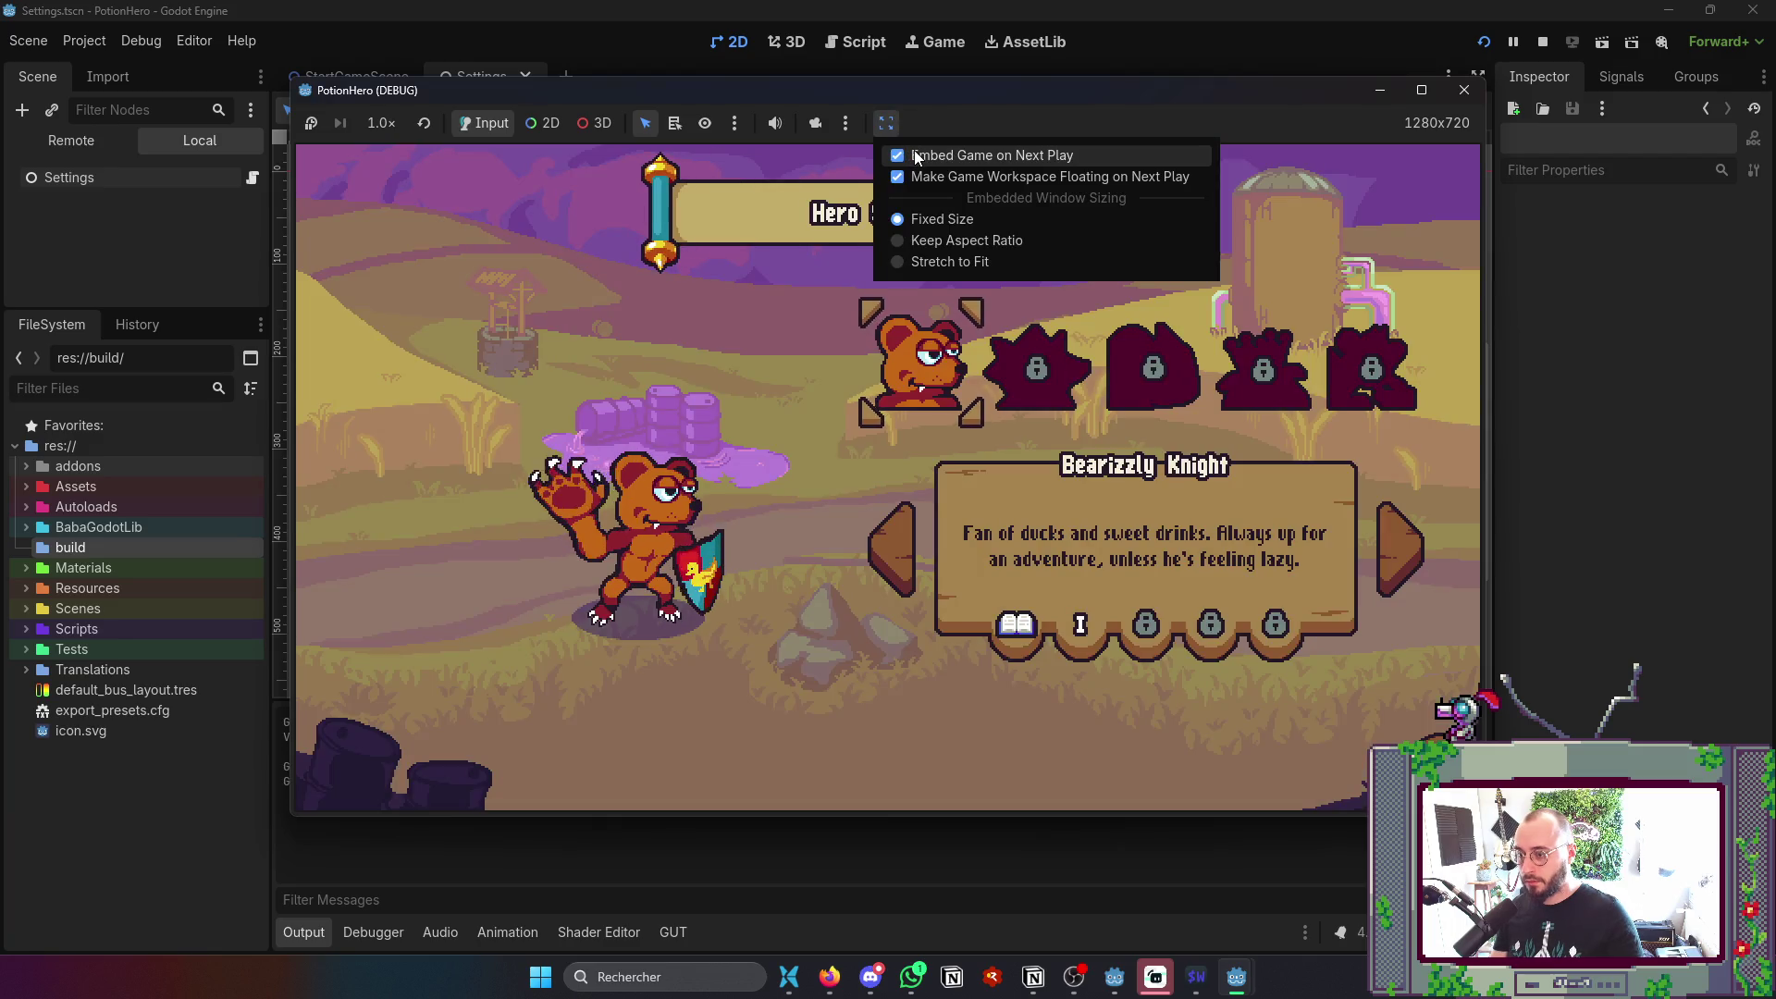
pyautogui.press('super+shift+s')
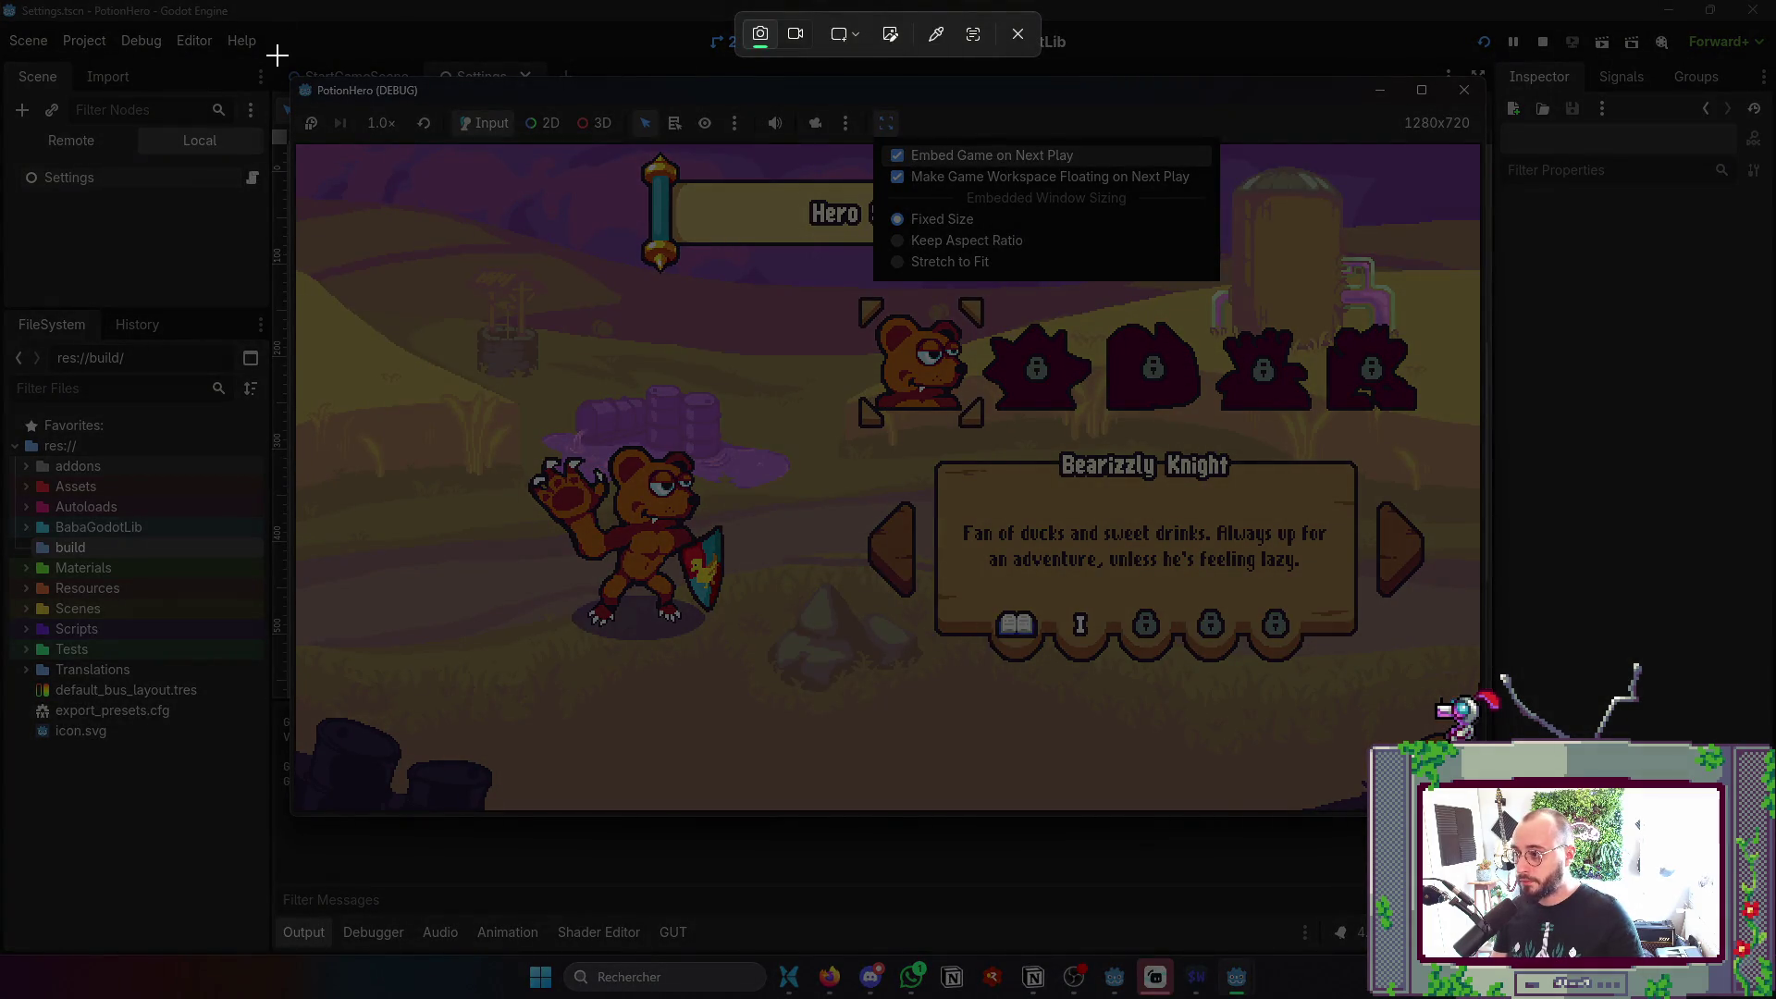
pyautogui.moveTo(277, 57)
pyautogui.mouseDown()
pyautogui.moveTo(1579, 421)
pyautogui.moveTo(1655, 328)
pyautogui.mouseUp()
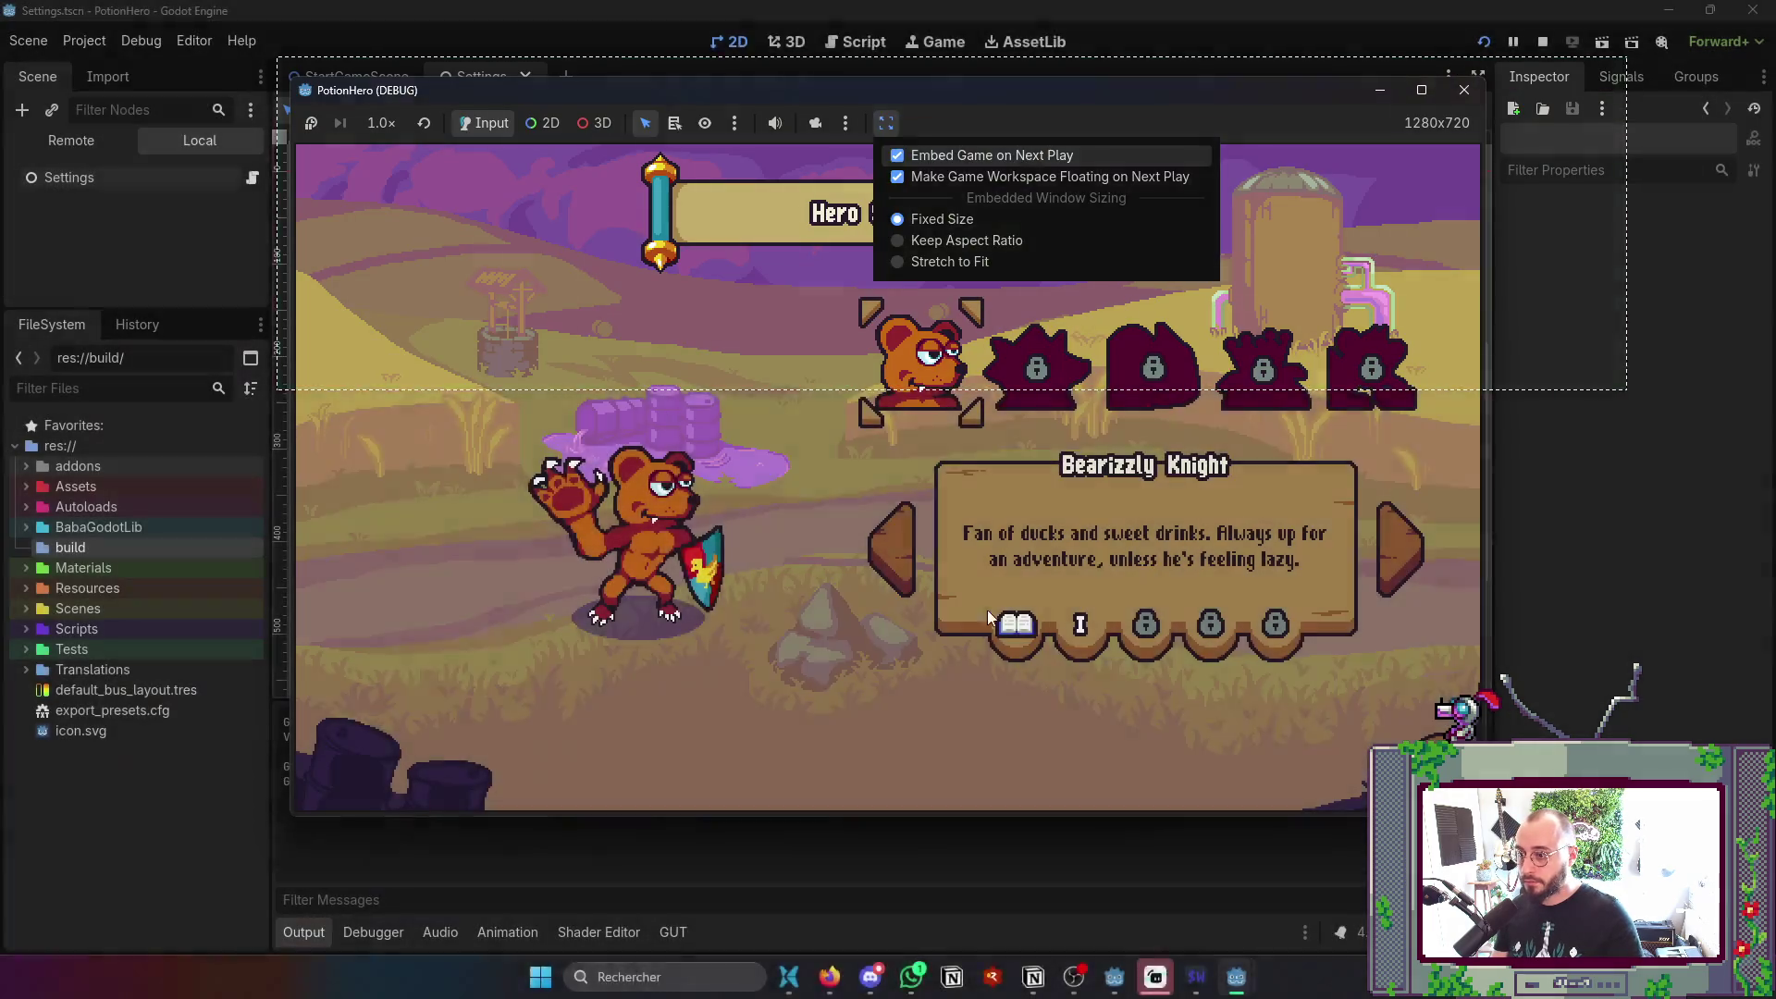
pyautogui.click(986, 609)
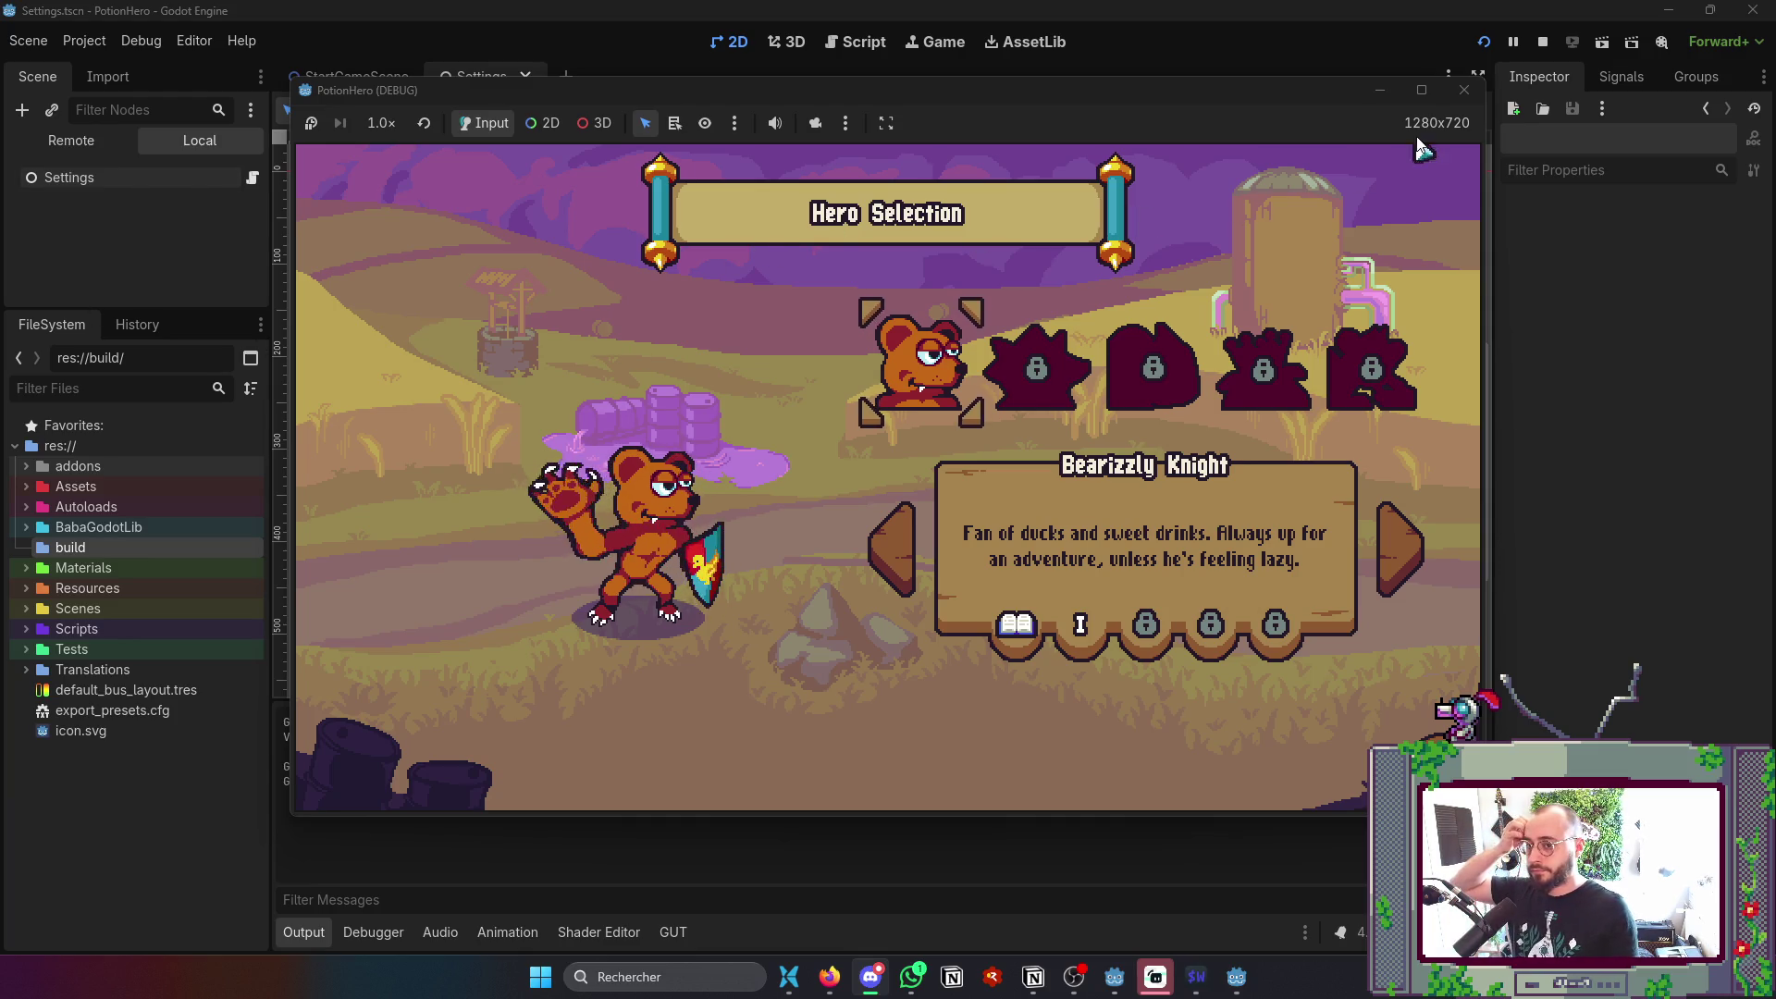
pyautogui.click(1476, 100)
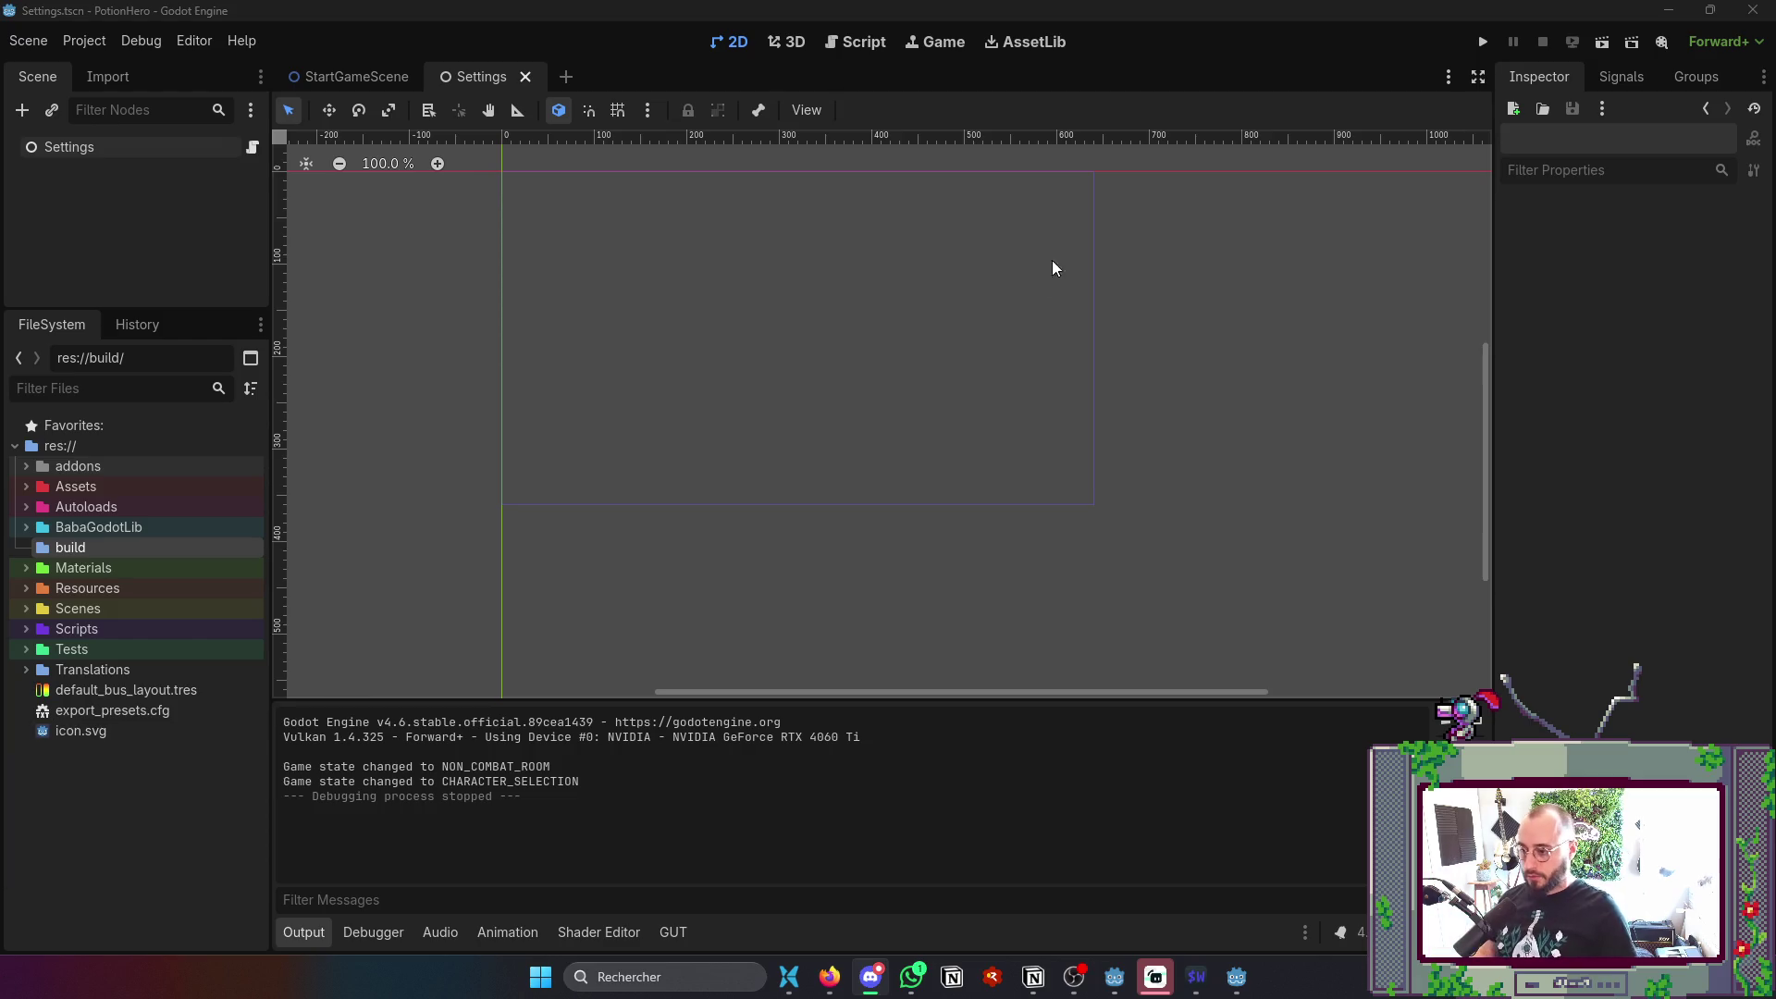
# - Hide the output panel, shift the canvas view up, and dismiss the Project menu
pyautogui.click(304, 932)
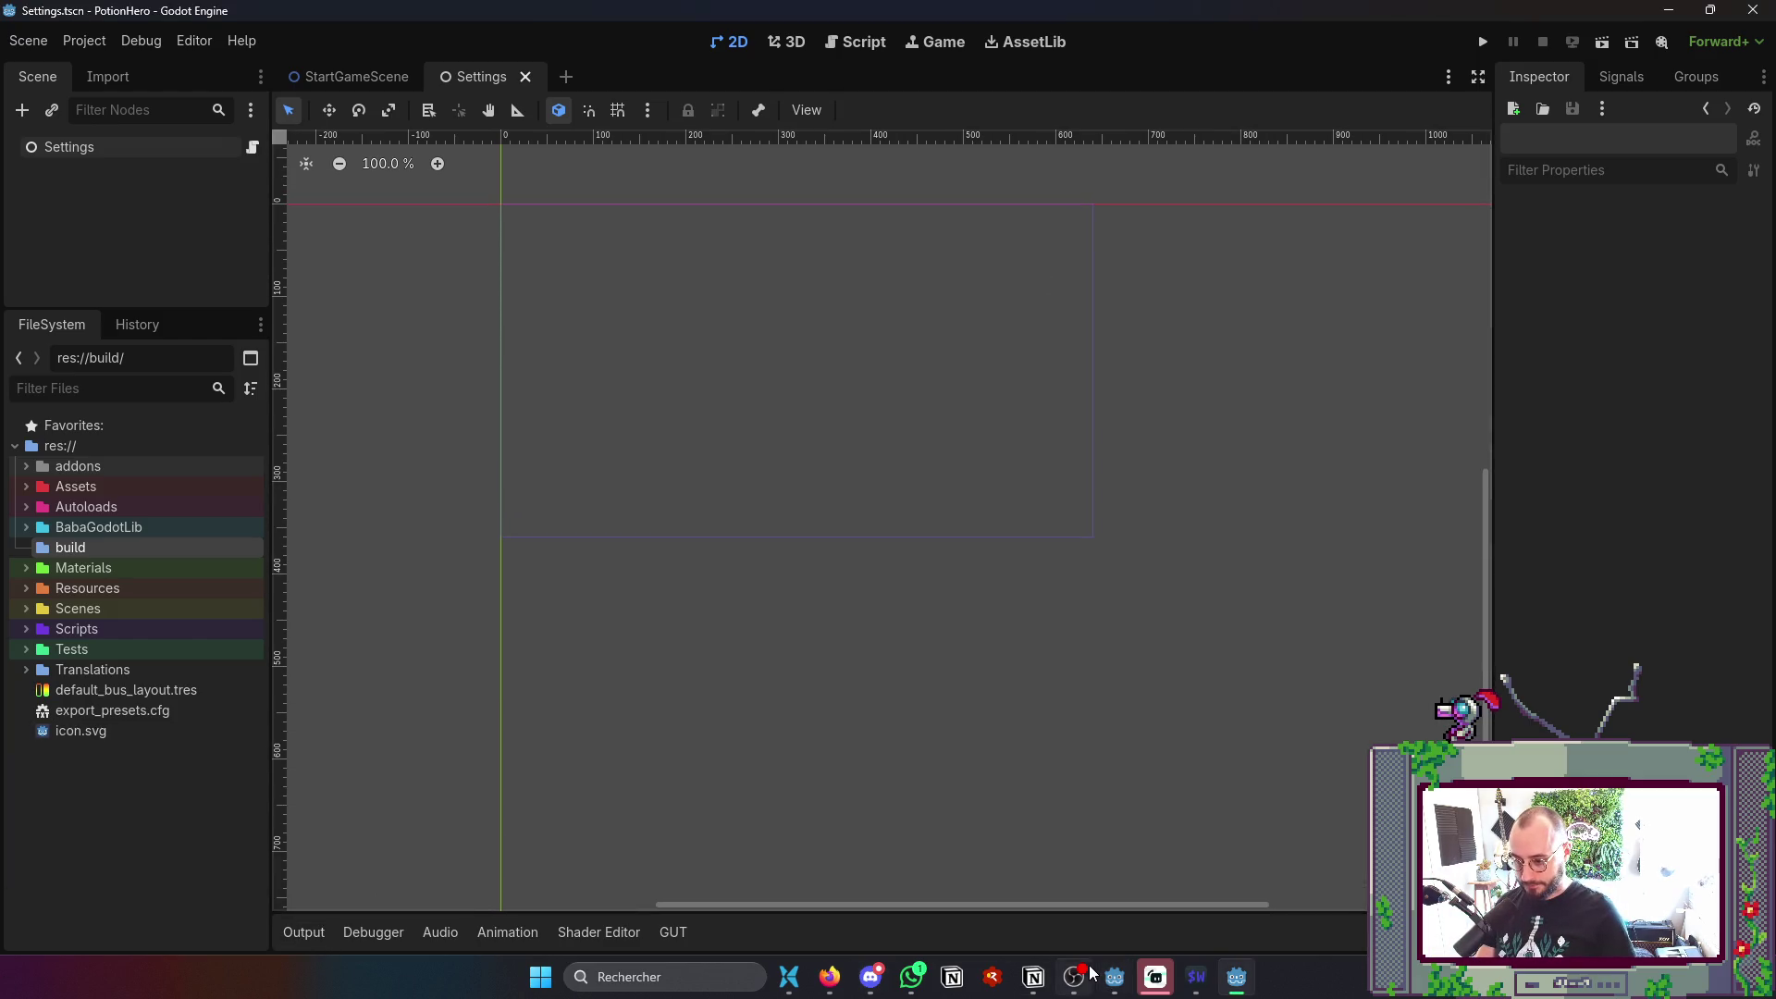
pyautogui.moveTo(1145, 844); pyautogui.dragTo(1125, 809)
pyautogui.click(85, 41)
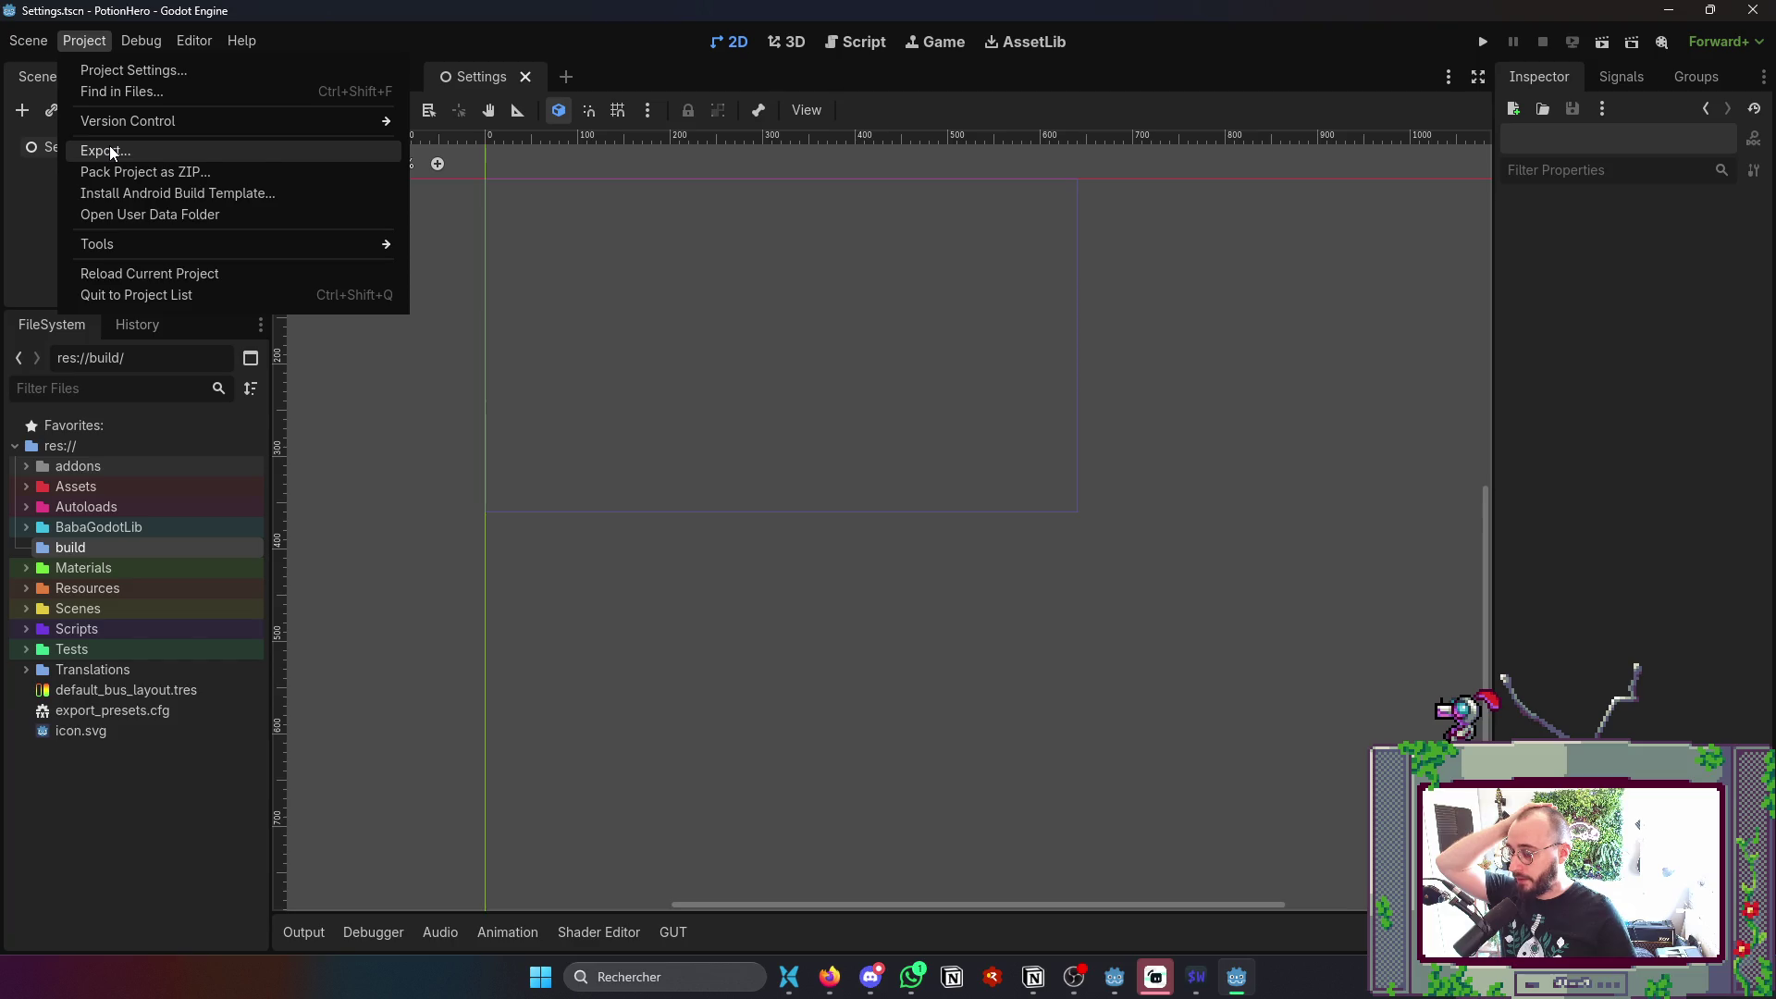
pyautogui.click(763, 396)
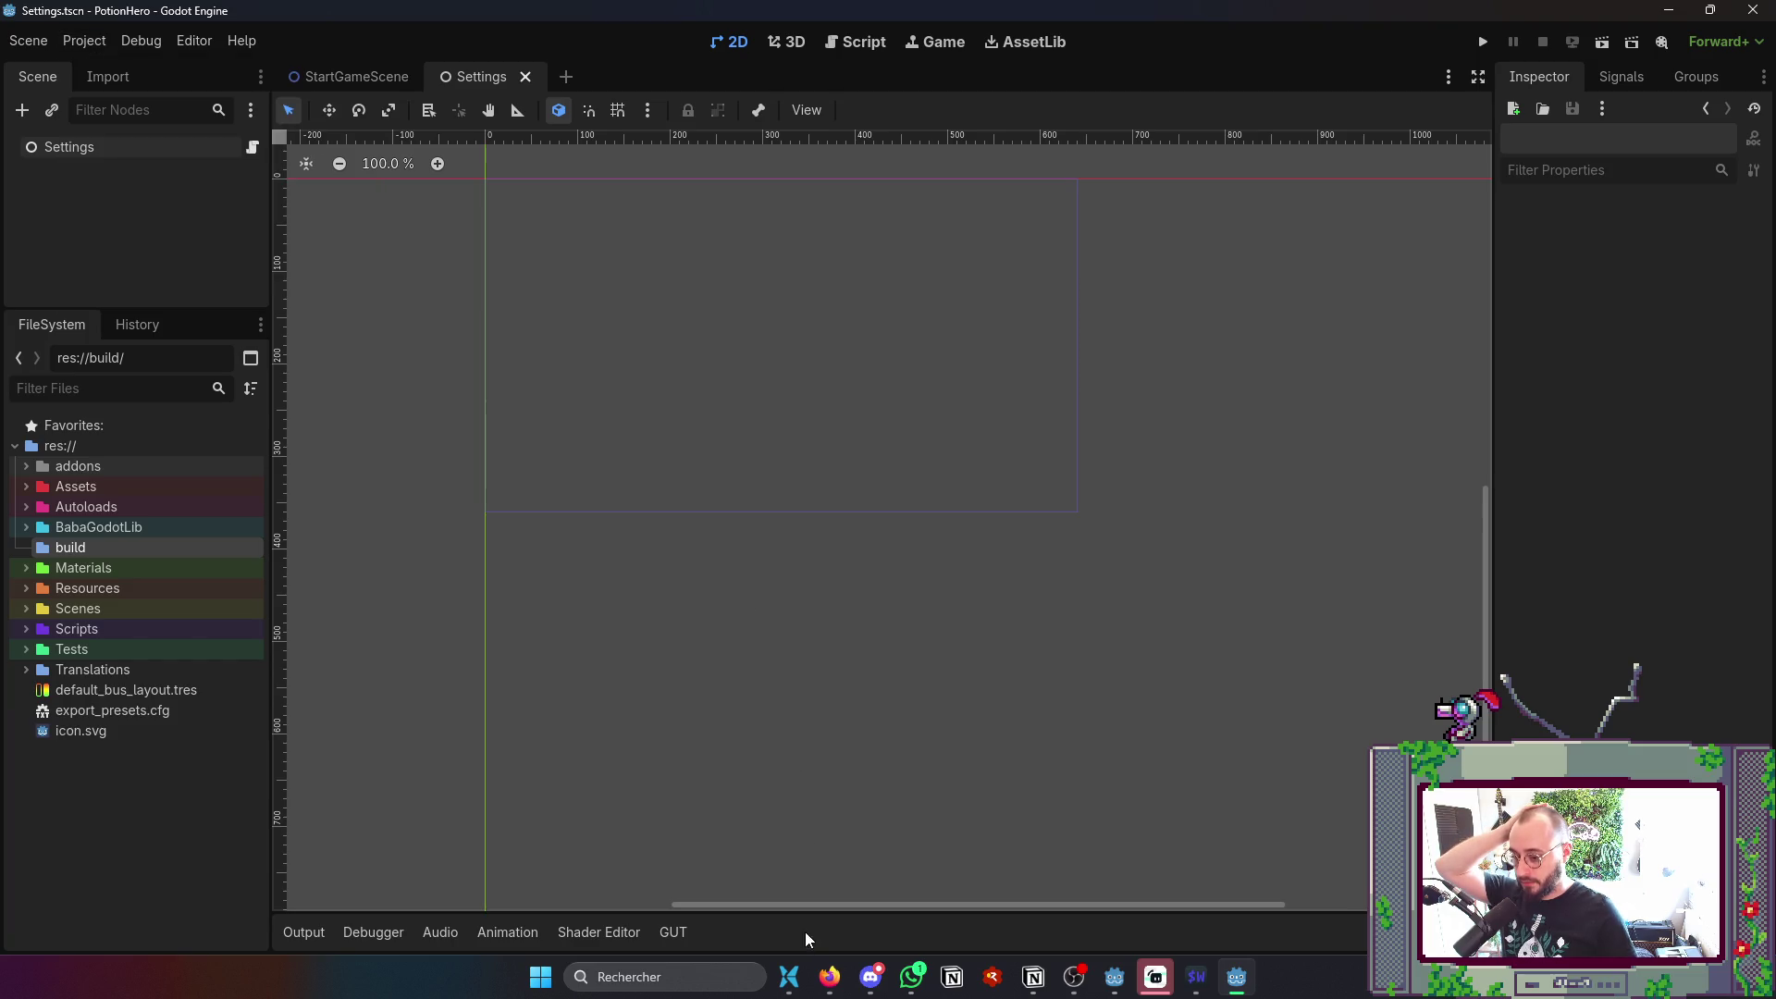
# - Run git pull in the terminal to fetch the merged dev
pyautogui.click(1203, 973)
pyautogui.write('git pull')
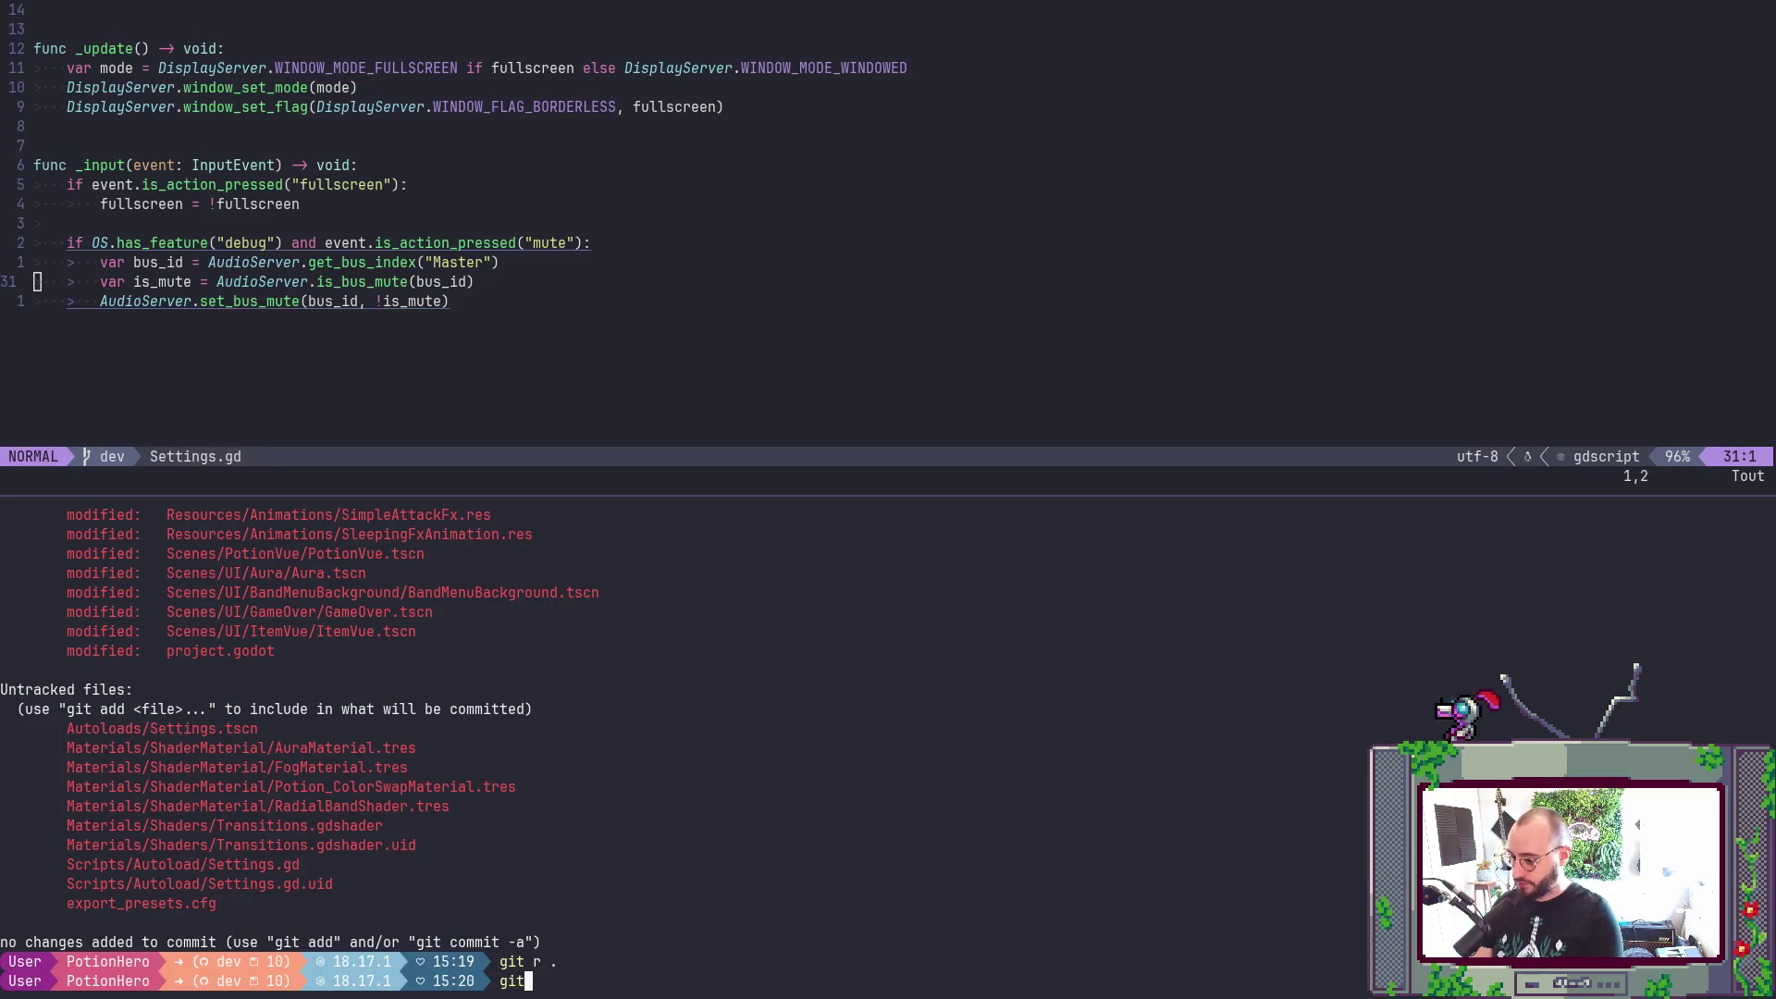
pyautogui.press('Return')
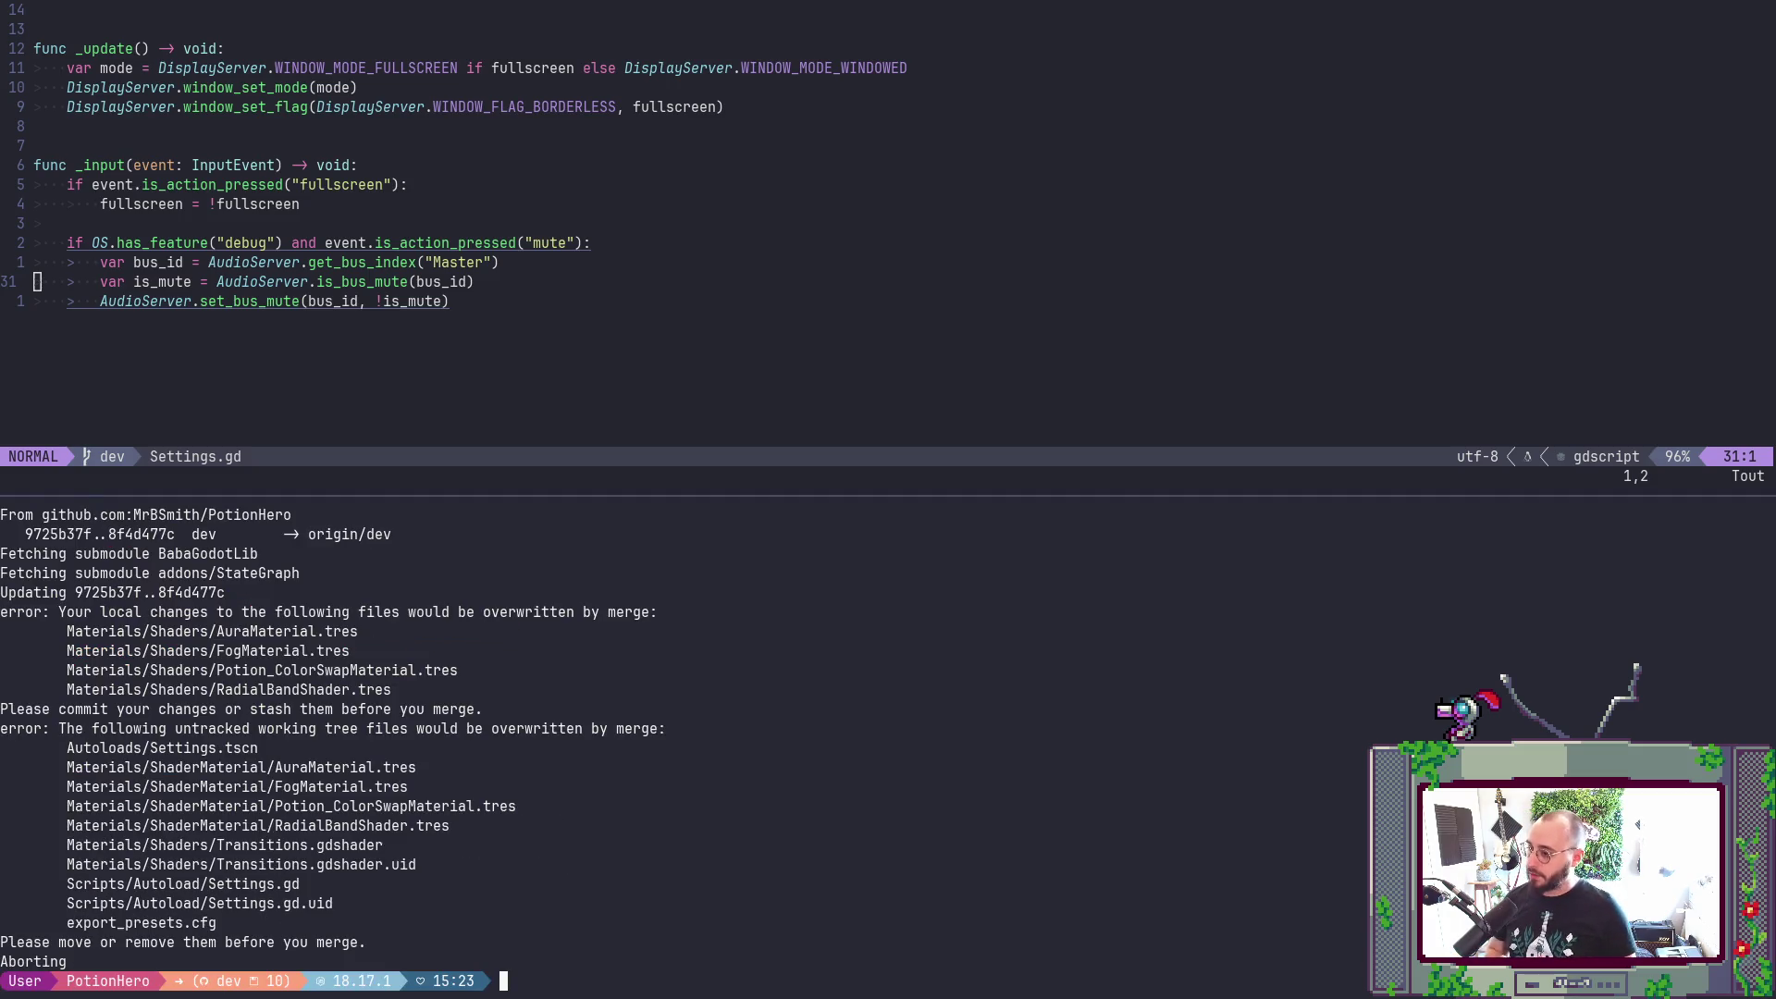
pyautogui.scroll(5, 884, 795)
pyautogui.scroll(-5, 897, 759)
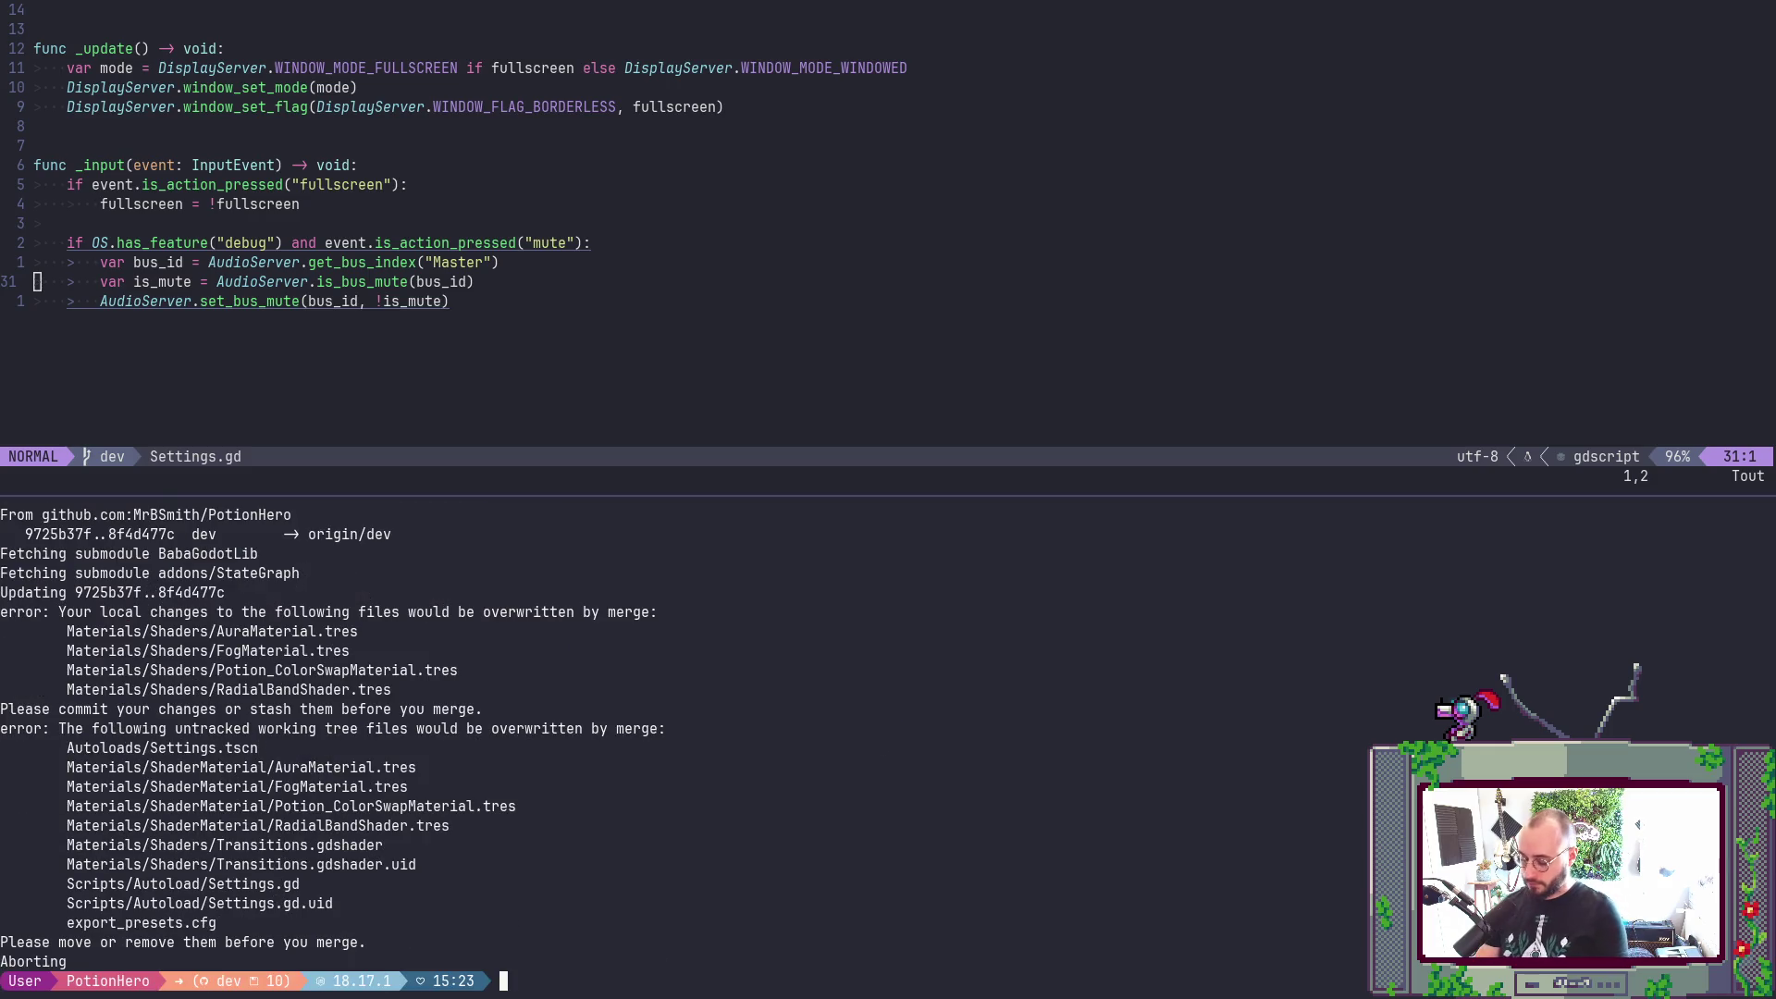
# - Discard changes to modified tracked files with git r . and recheck the status
pyautogui.write('git st')
pyautogui.press('Return')
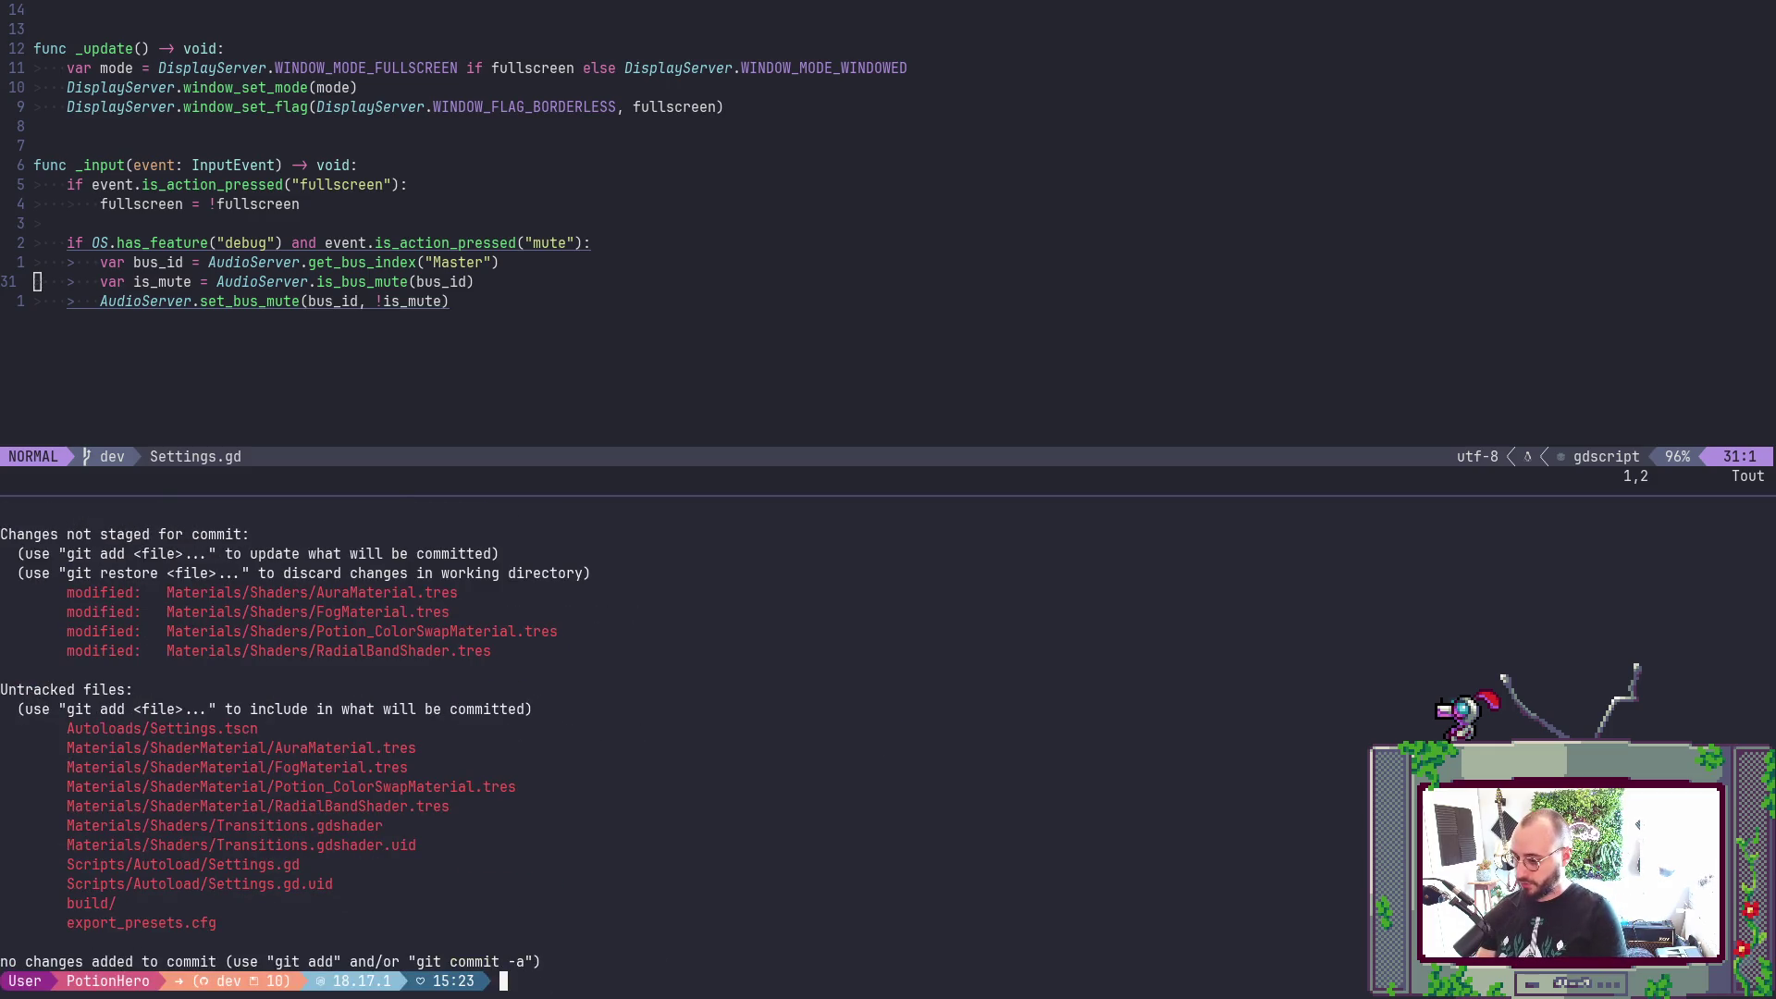
pyautogui.write('git ad')
pyautogui.press('BackSpace')
pyautogui.press('BackSpace')
pyautogui.press('BackSpace')
pyautogui.write('it r .')
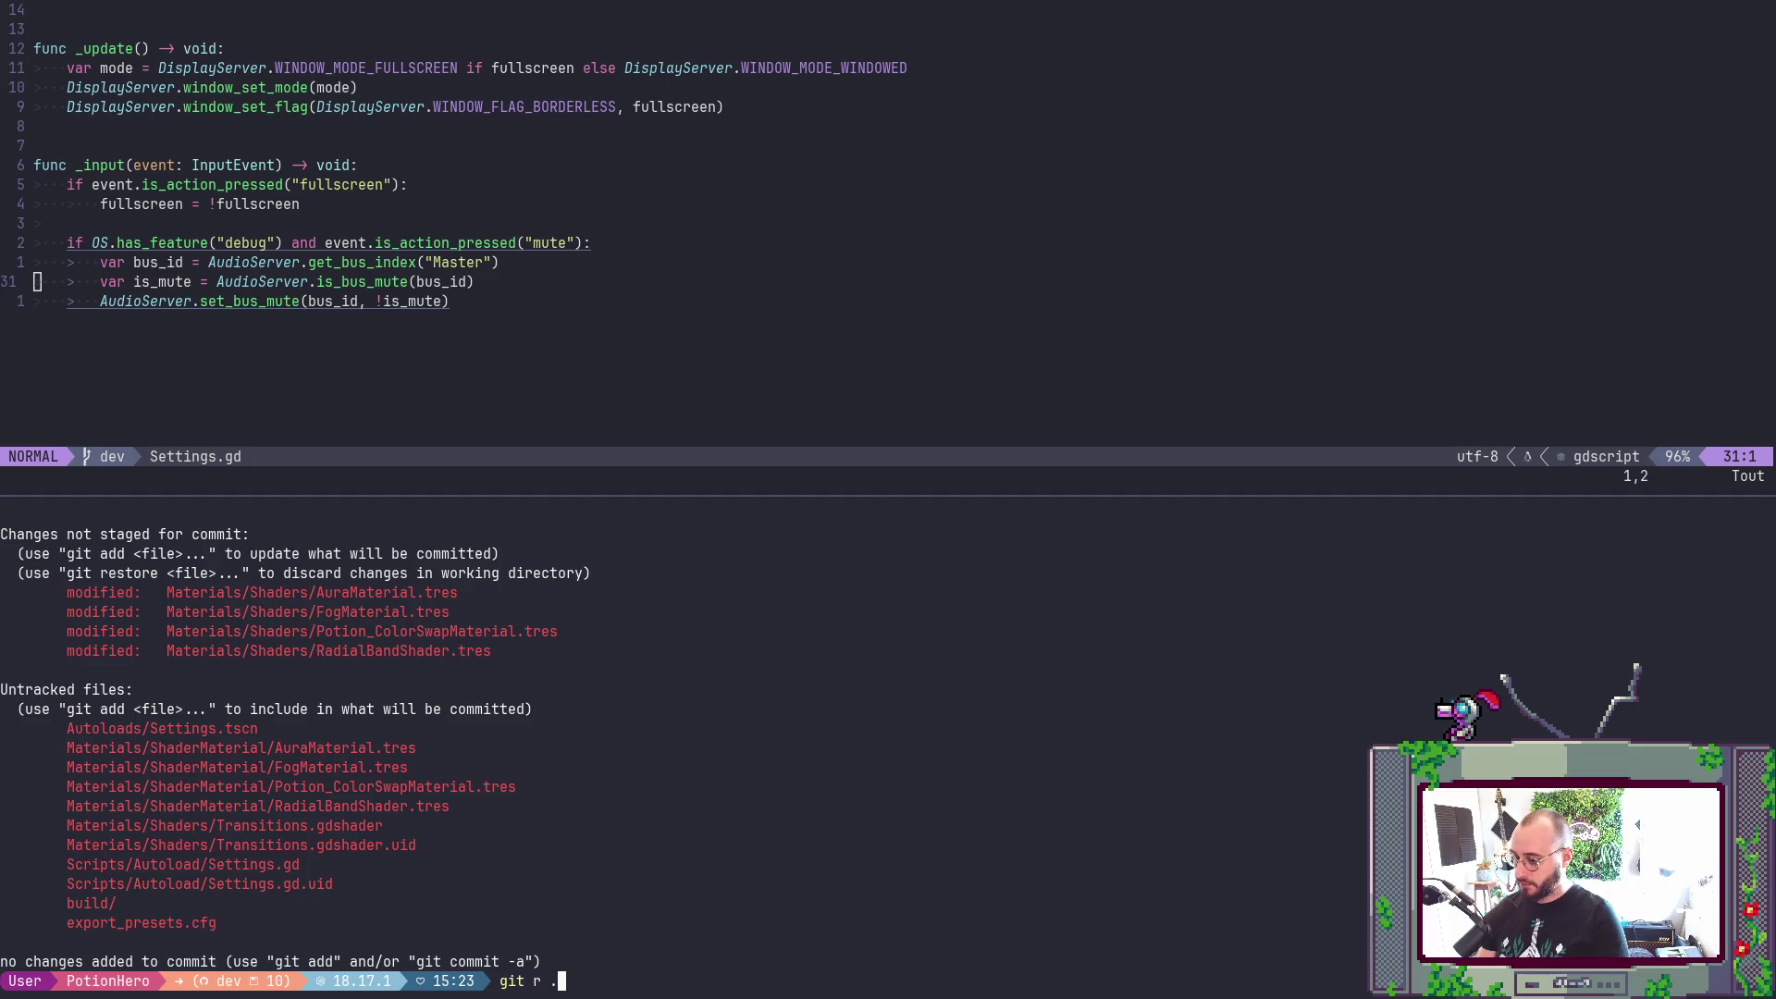
pyautogui.press('Return')
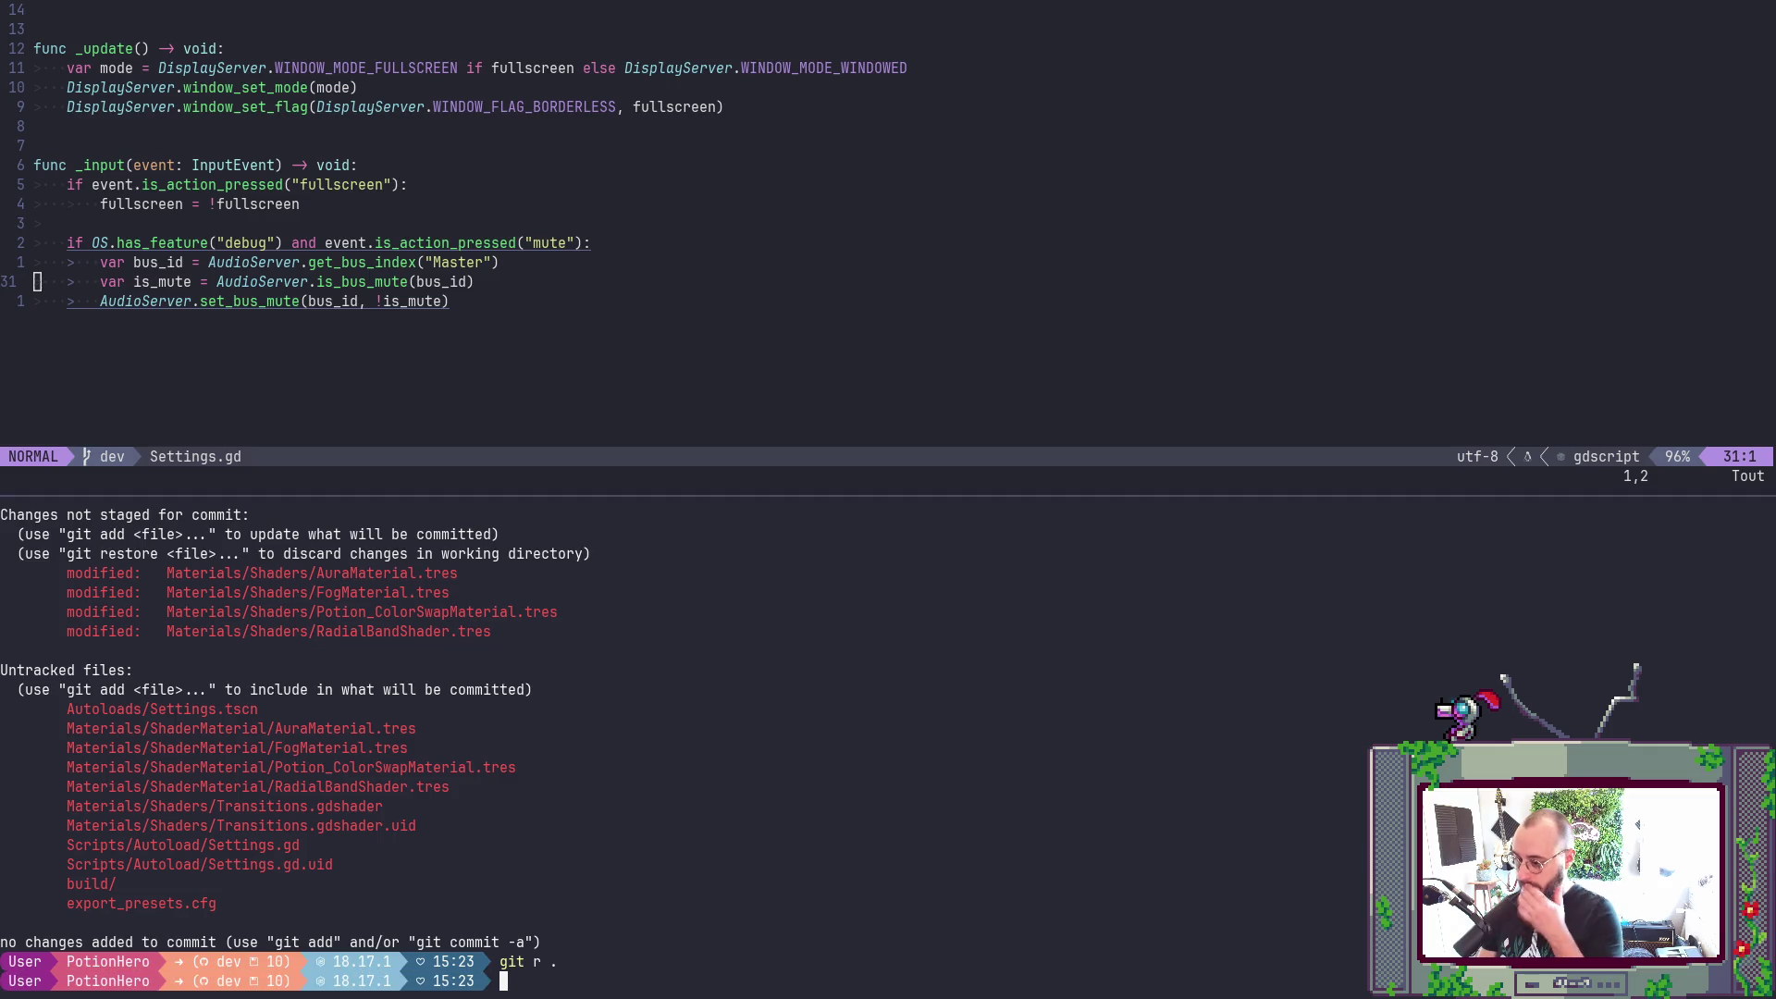
pyautogui.write('git s')
pyautogui.press('Return')
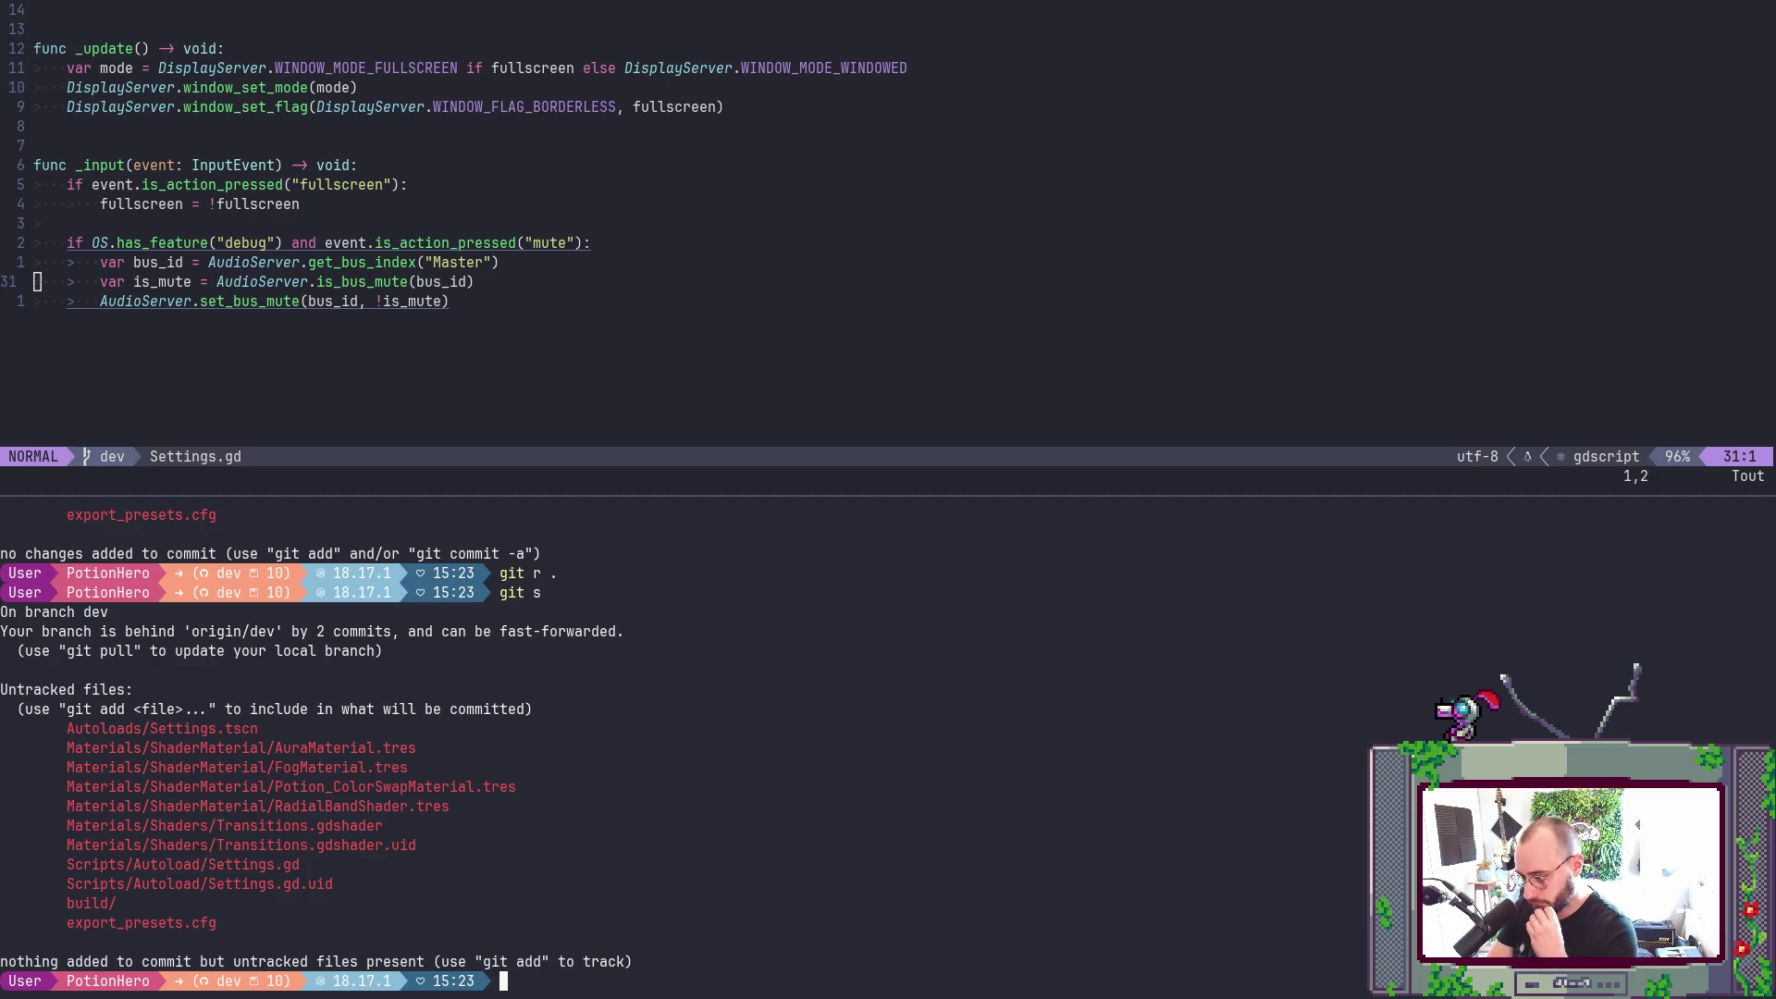
# - Delete Autoloads/Settings.tscn, AuraMaterial.tres and FogMaterial.tres
pyautogui.write('rm')
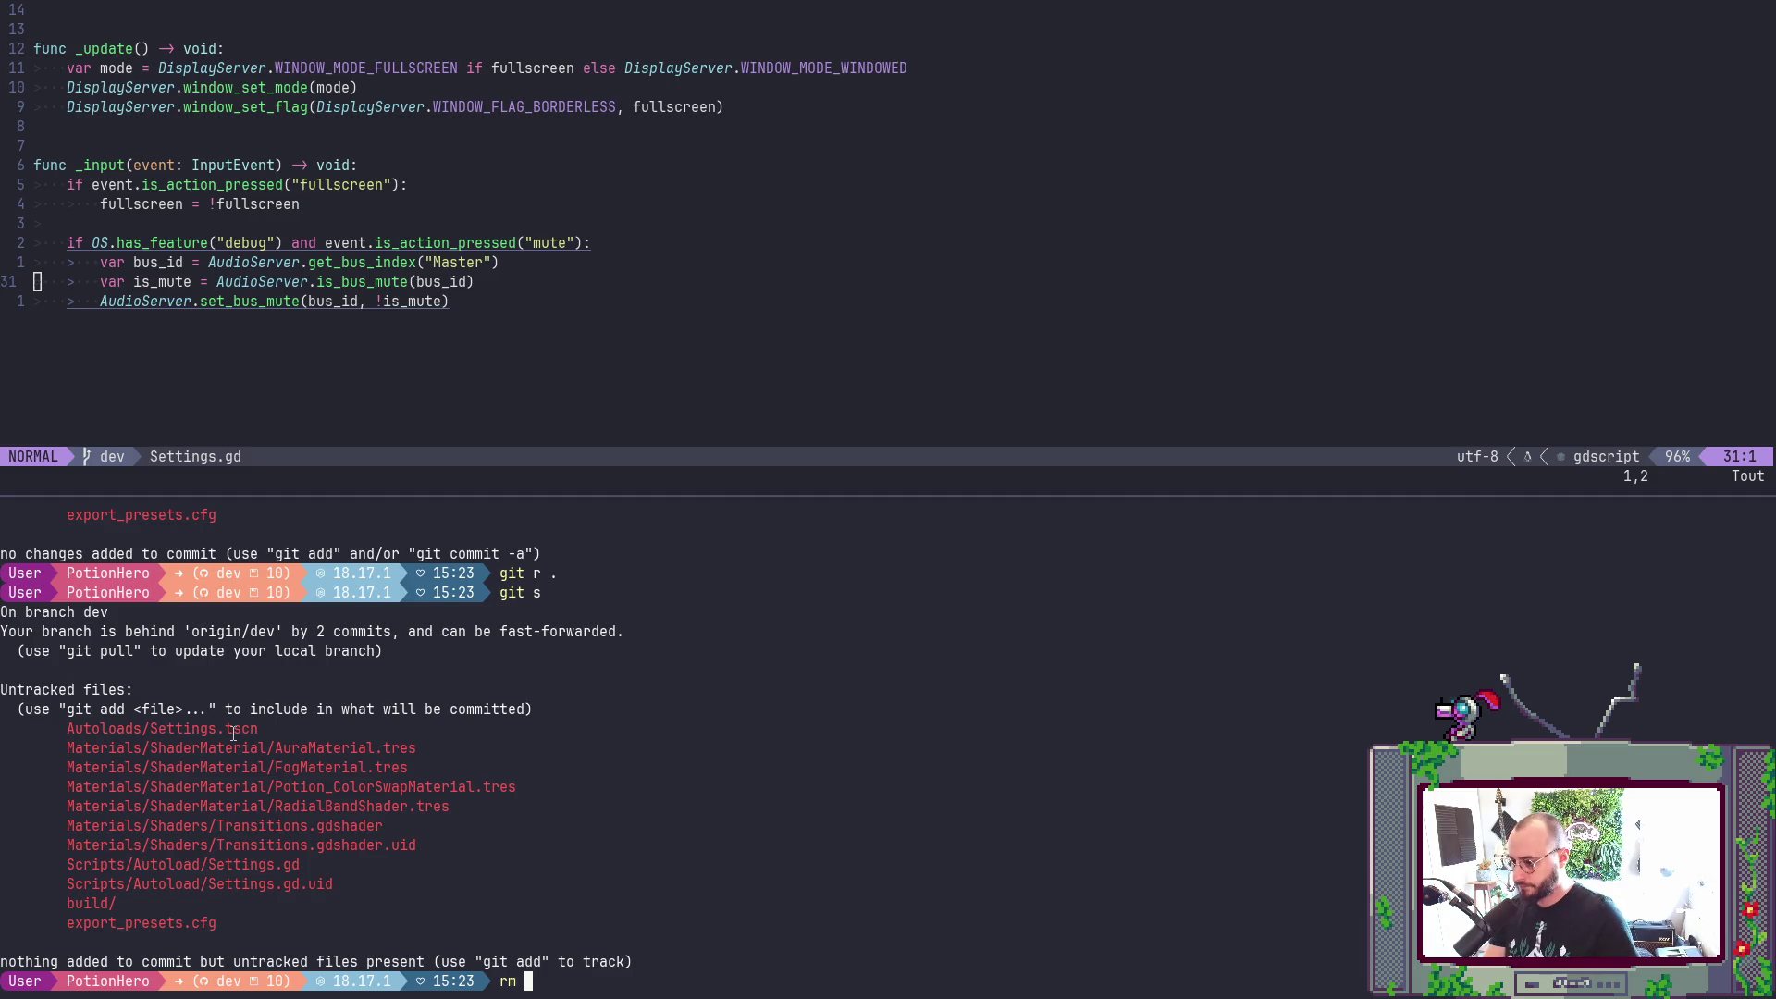
pyautogui.doubleClick(233, 733)
pyautogui.middleClick(233, 734)
pyautogui.press('Return')
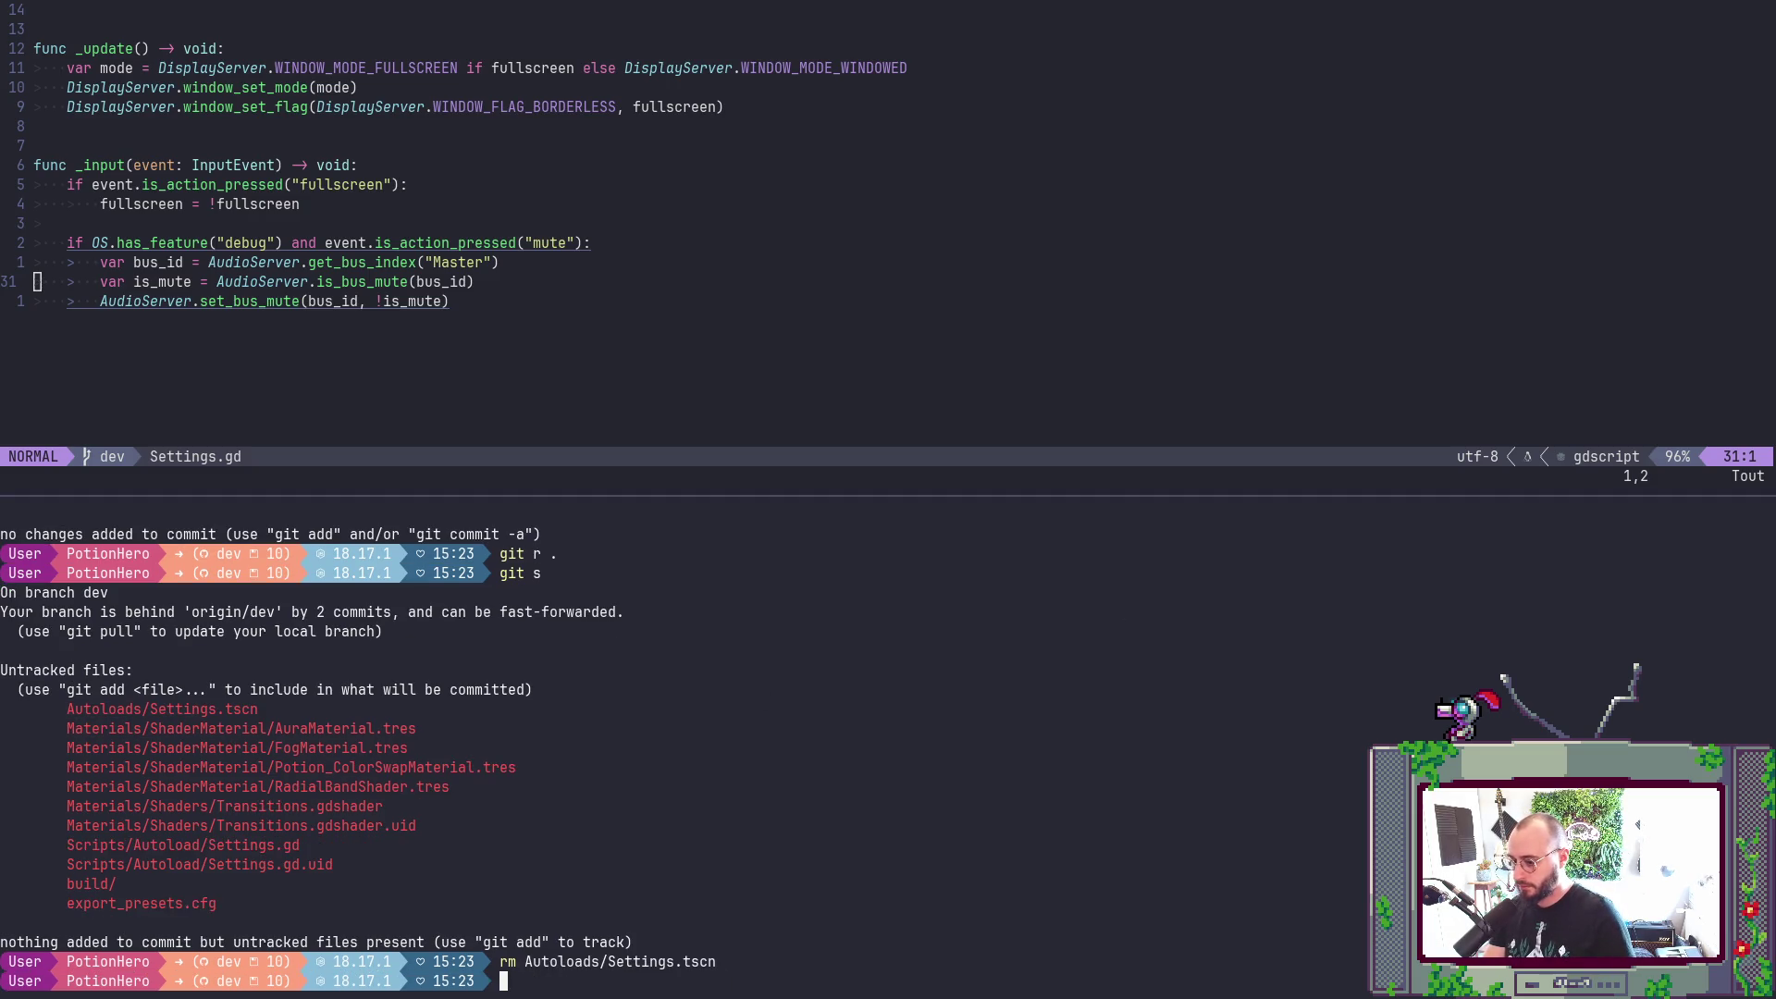
pyautogui.write('rm')
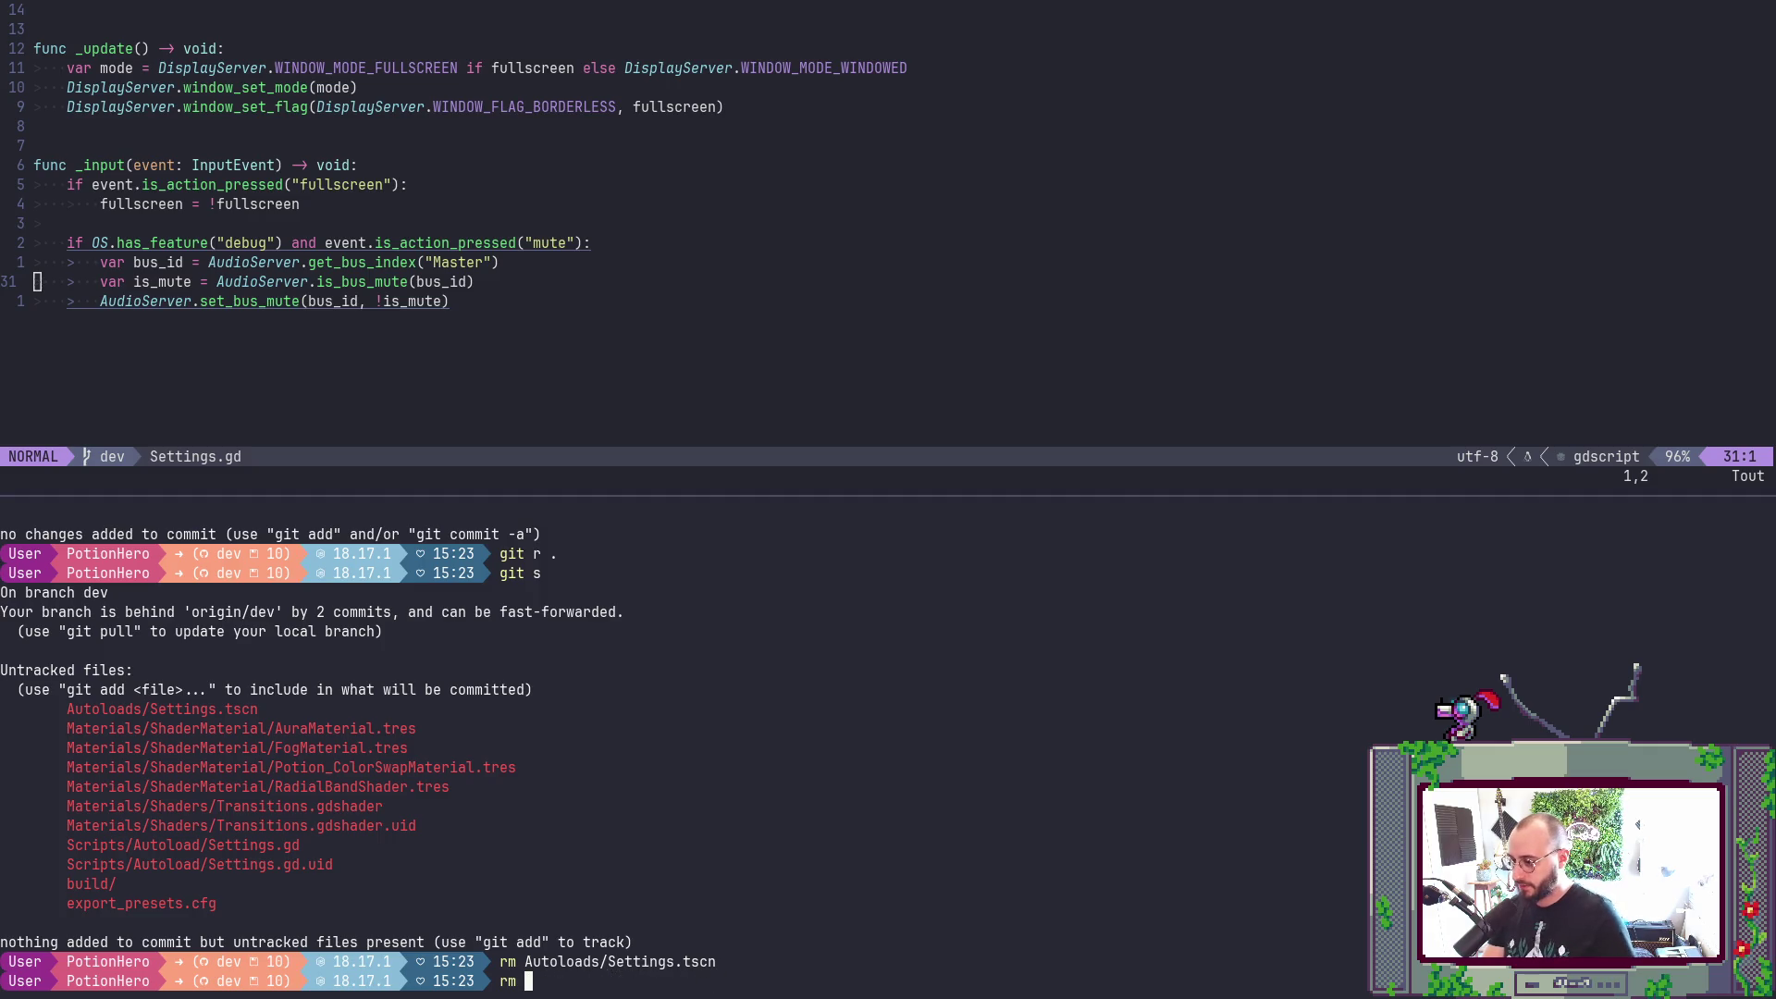
pyautogui.doubleClick(289, 730)
pyautogui.middleClick(289, 730)
pyautogui.press('Return')
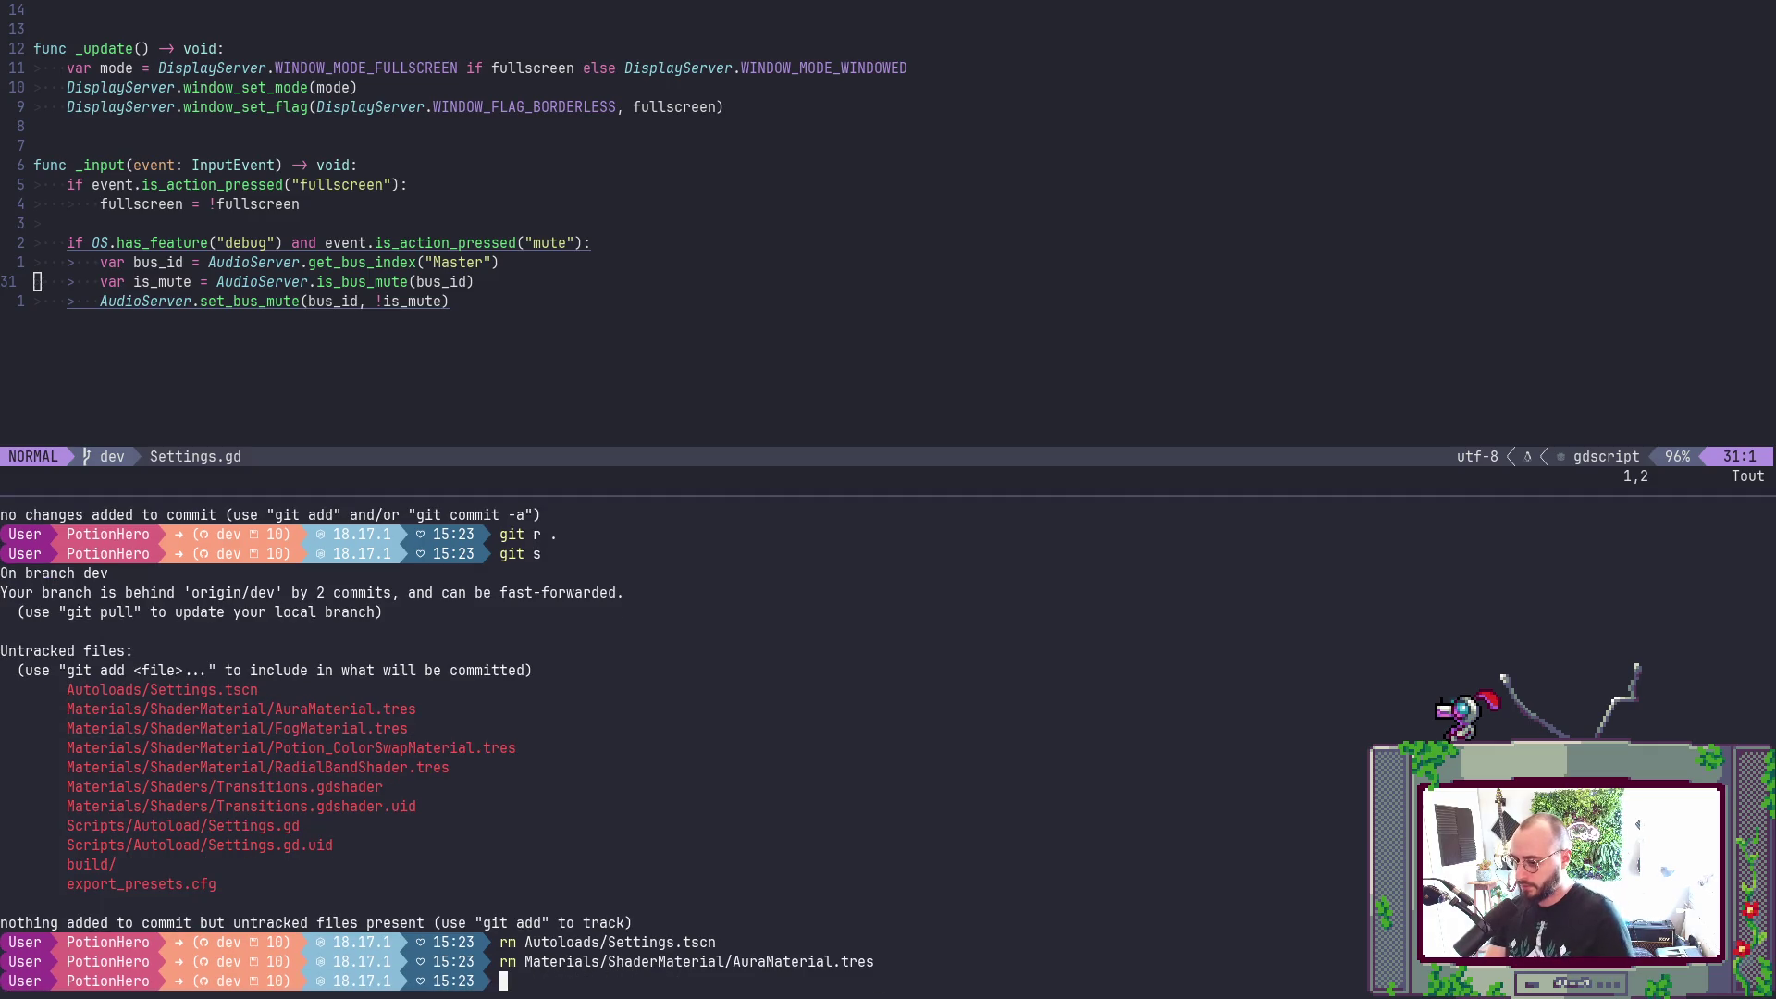
pyautogui.press('Up')
pyautogui.hotkey('ctrl', 'w')
pyautogui.hotkey('ctrl', 'w')
pyautogui.hotkey('ctrl', 'w')
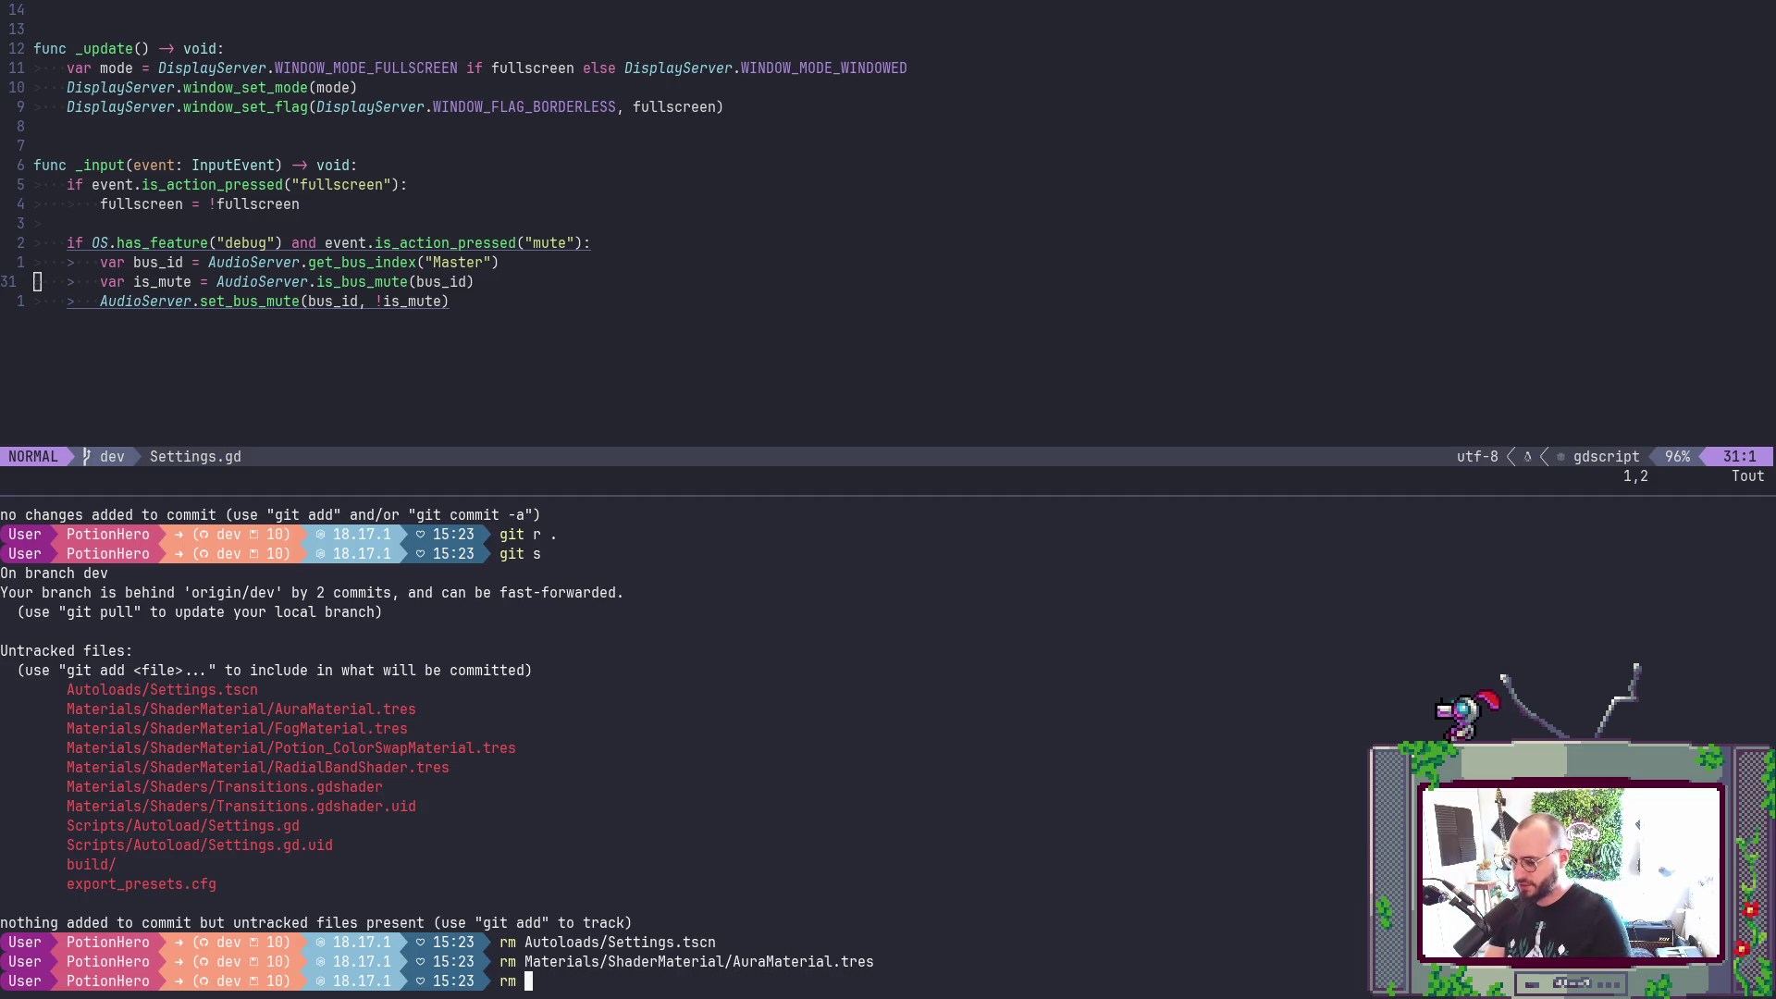
pyautogui.doubleClick(278, 728)
pyautogui.middleClick(278, 728)
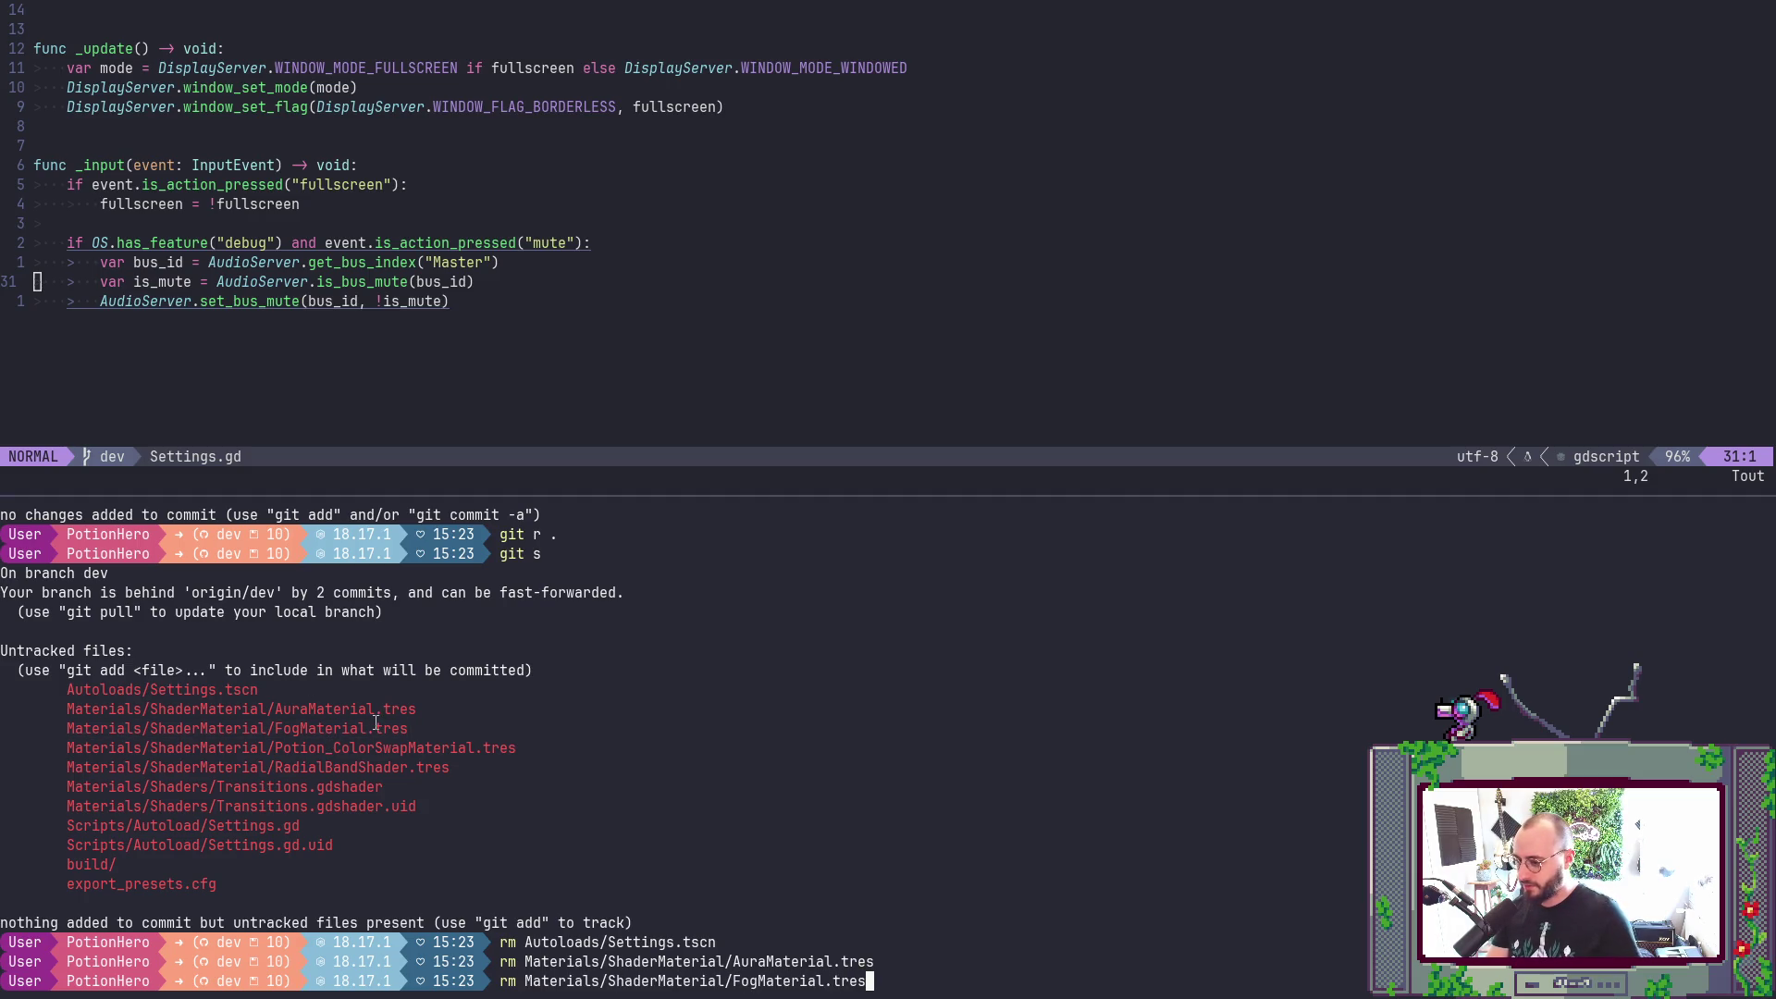
pyautogui.press('Return')
# - Delete Potion_ColorSwapMaterial.tres and RadialBandShader.tres
pyautogui.write('m')
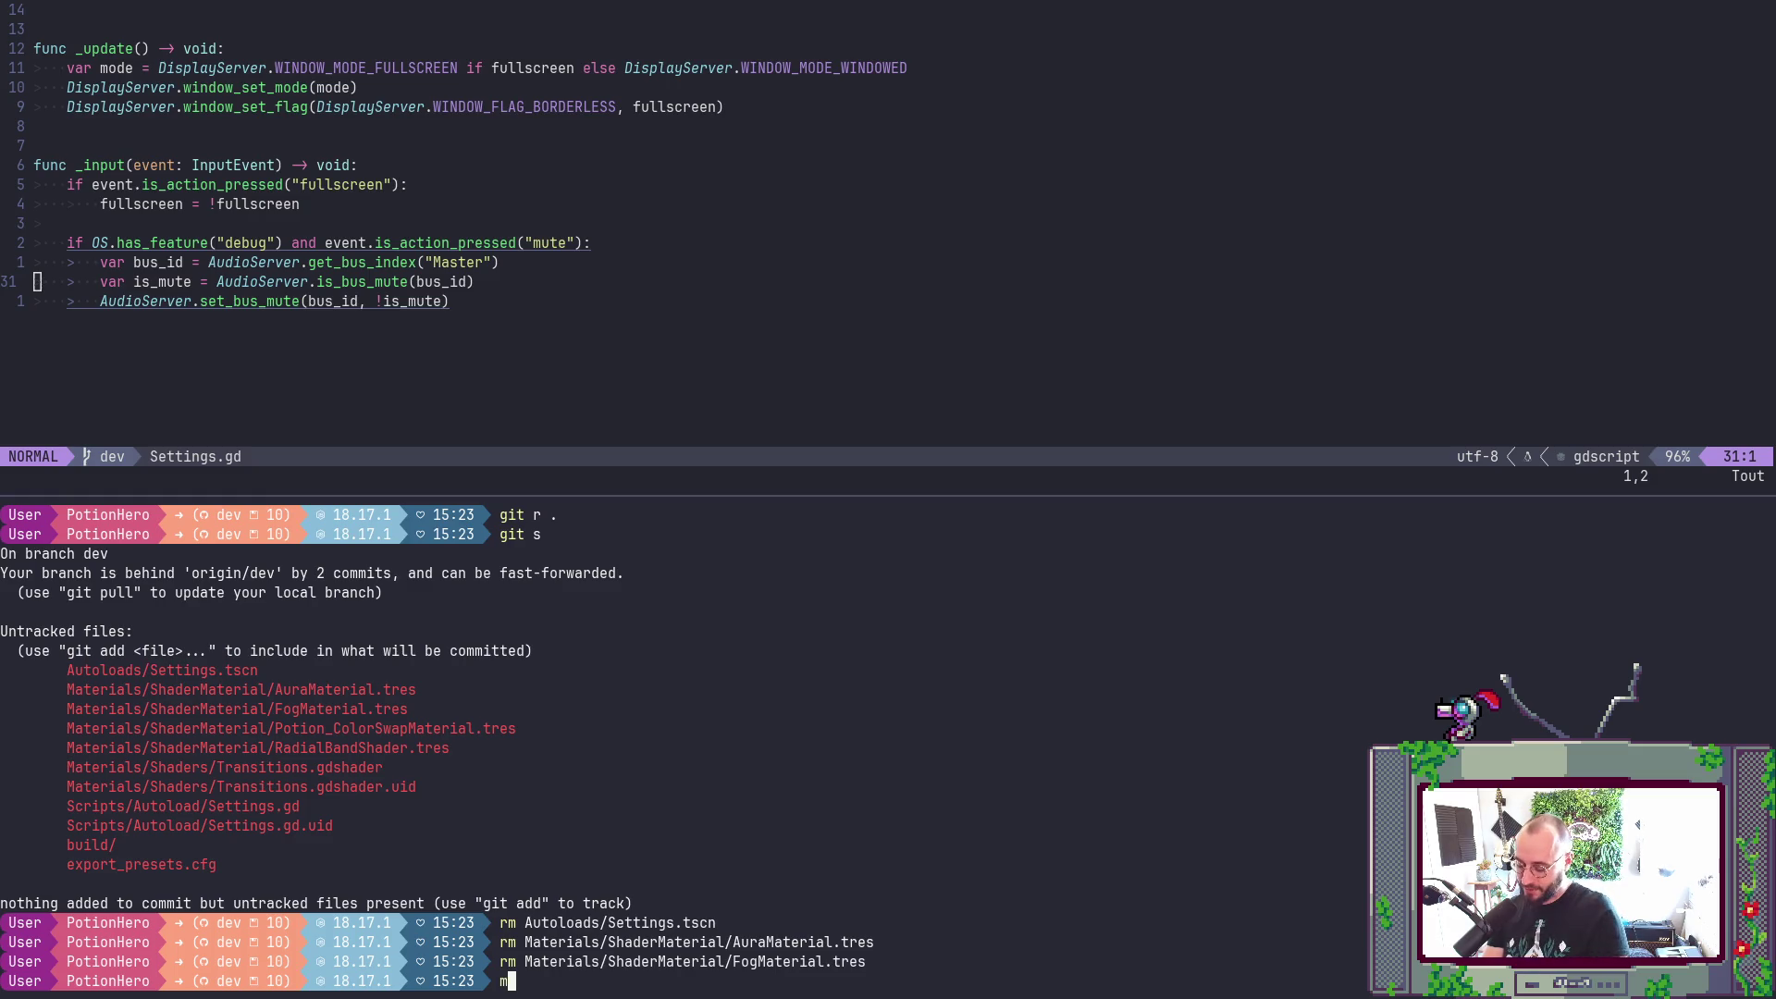
pyautogui.press('BackSpace')
pyautogui.write('rm')
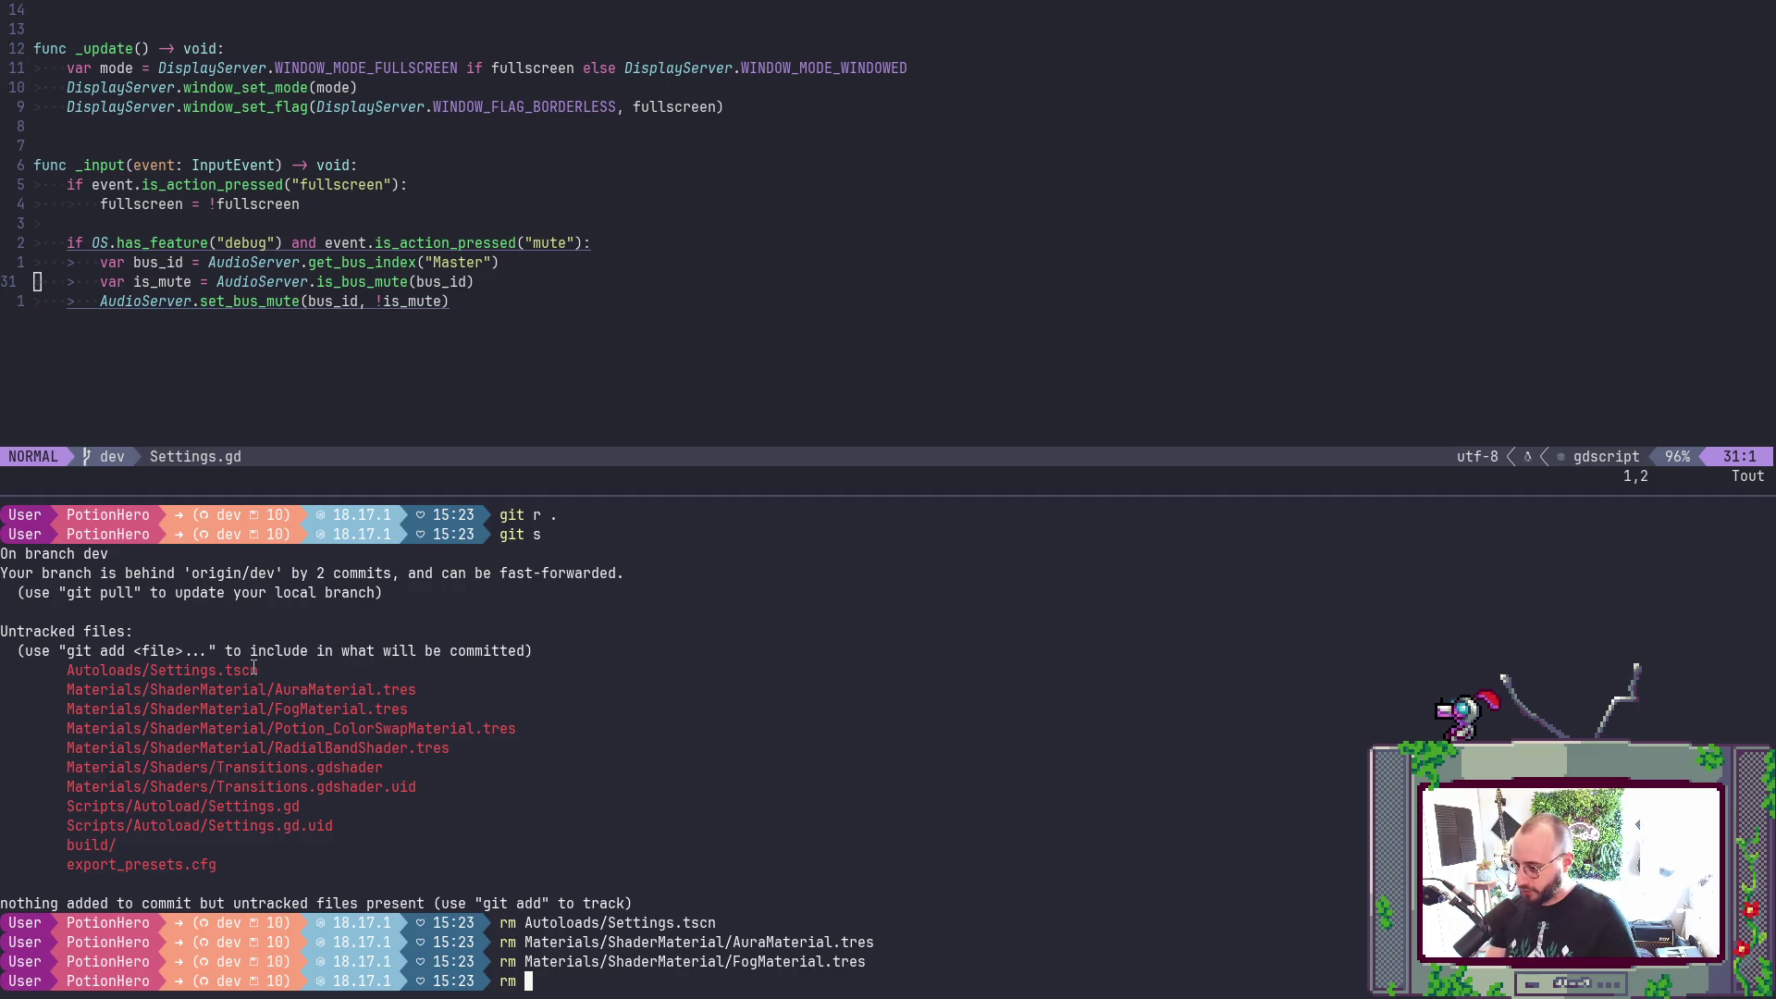
pyautogui.moveTo(258, 670)
pyautogui.mouseDown()
pyautogui.moveTo(254, 846)
pyautogui.moveTo(224, 864)
pyautogui.mouseUp()
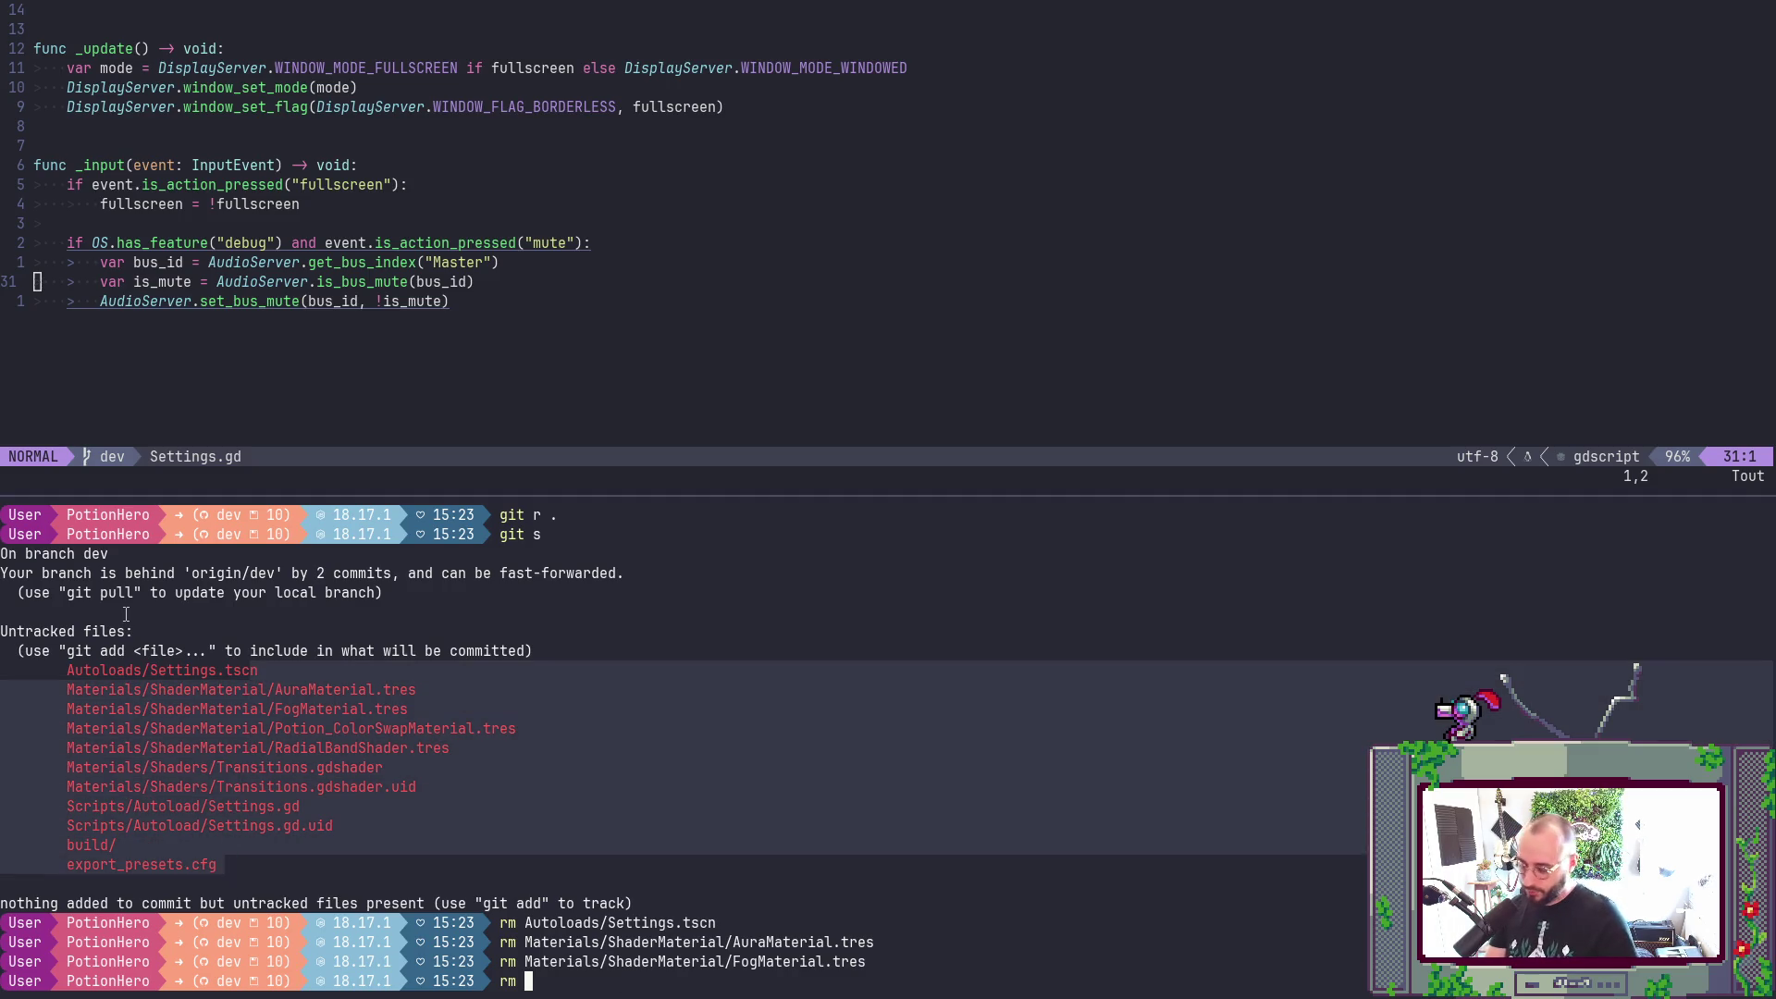
pyautogui.click(244, 760)
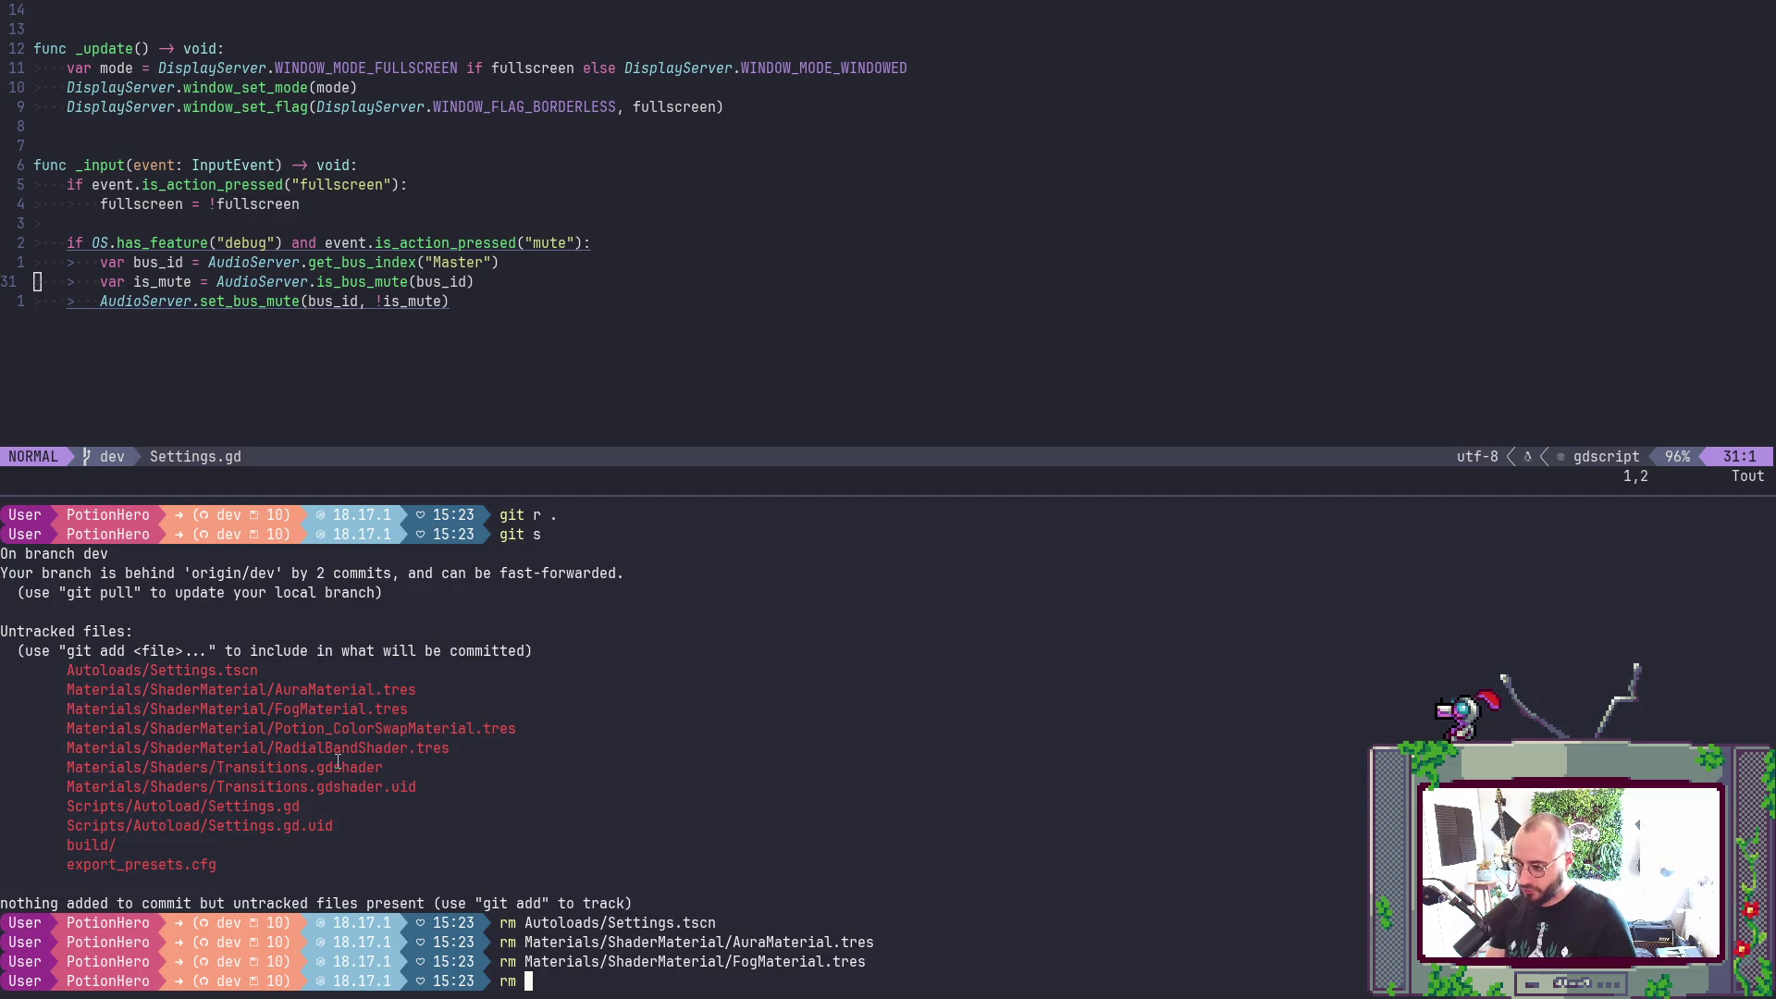
pyautogui.doubleClick(425, 728)
pyautogui.middleClick(425, 735)
pyautogui.press('Return')
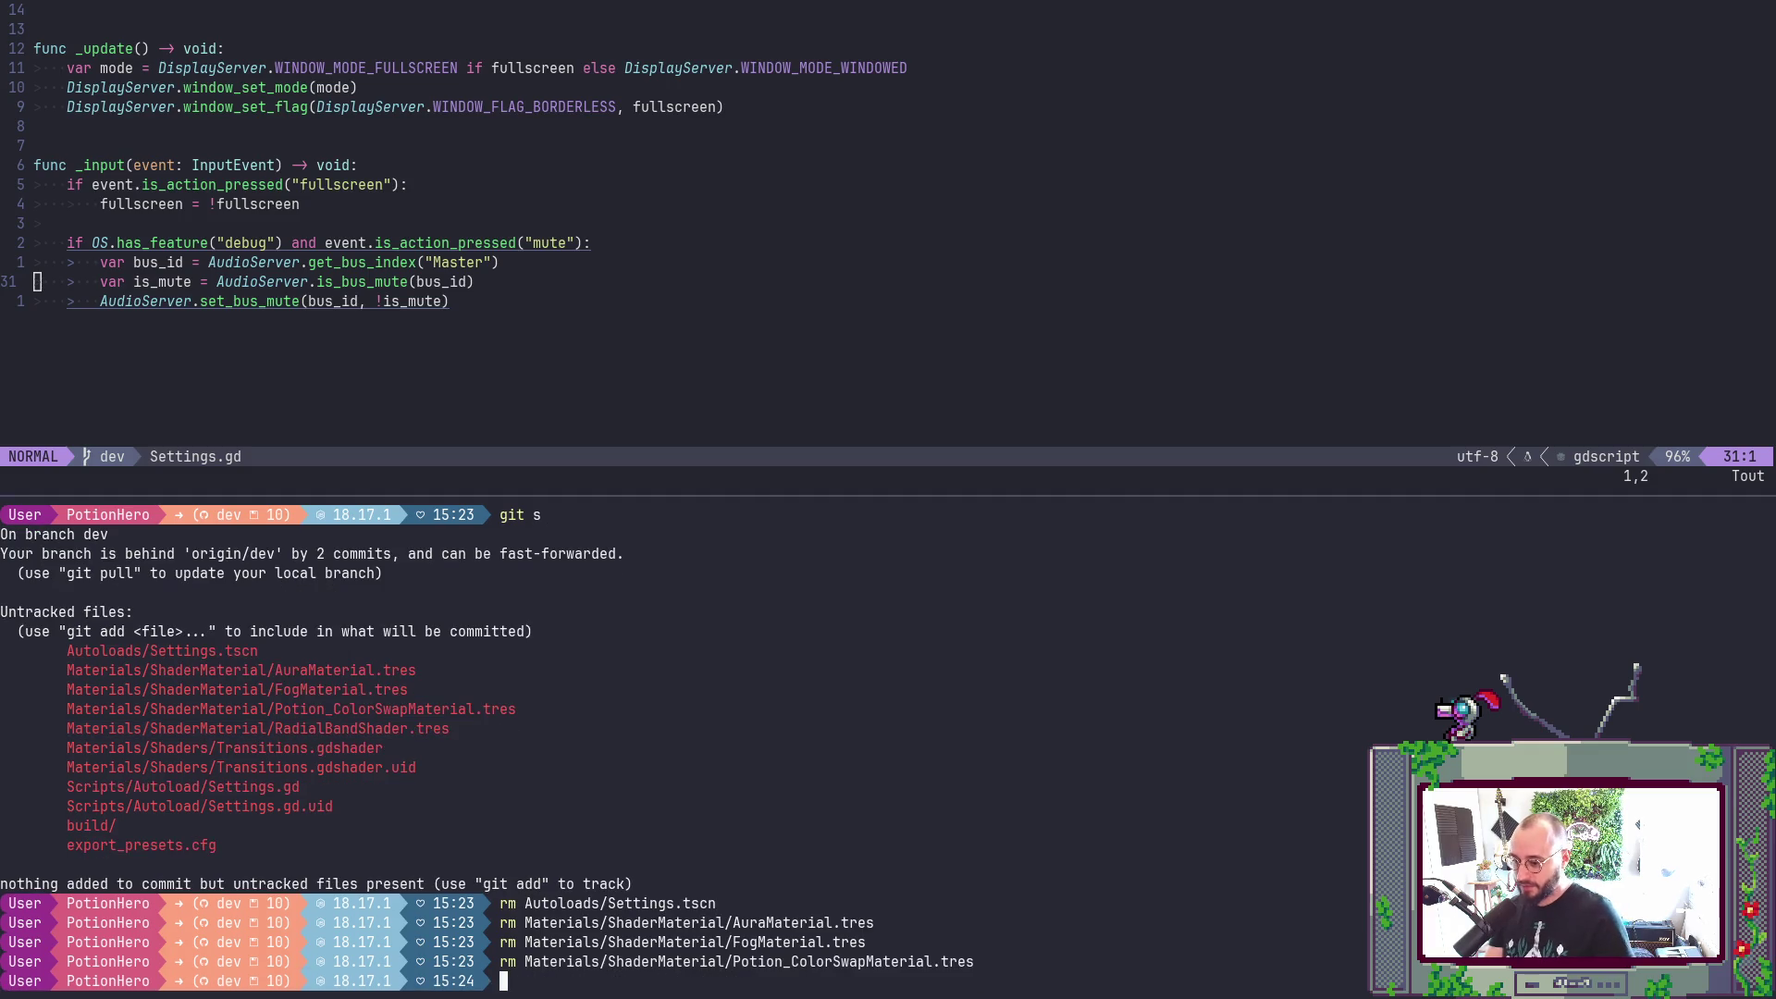
pyautogui.write('rm')
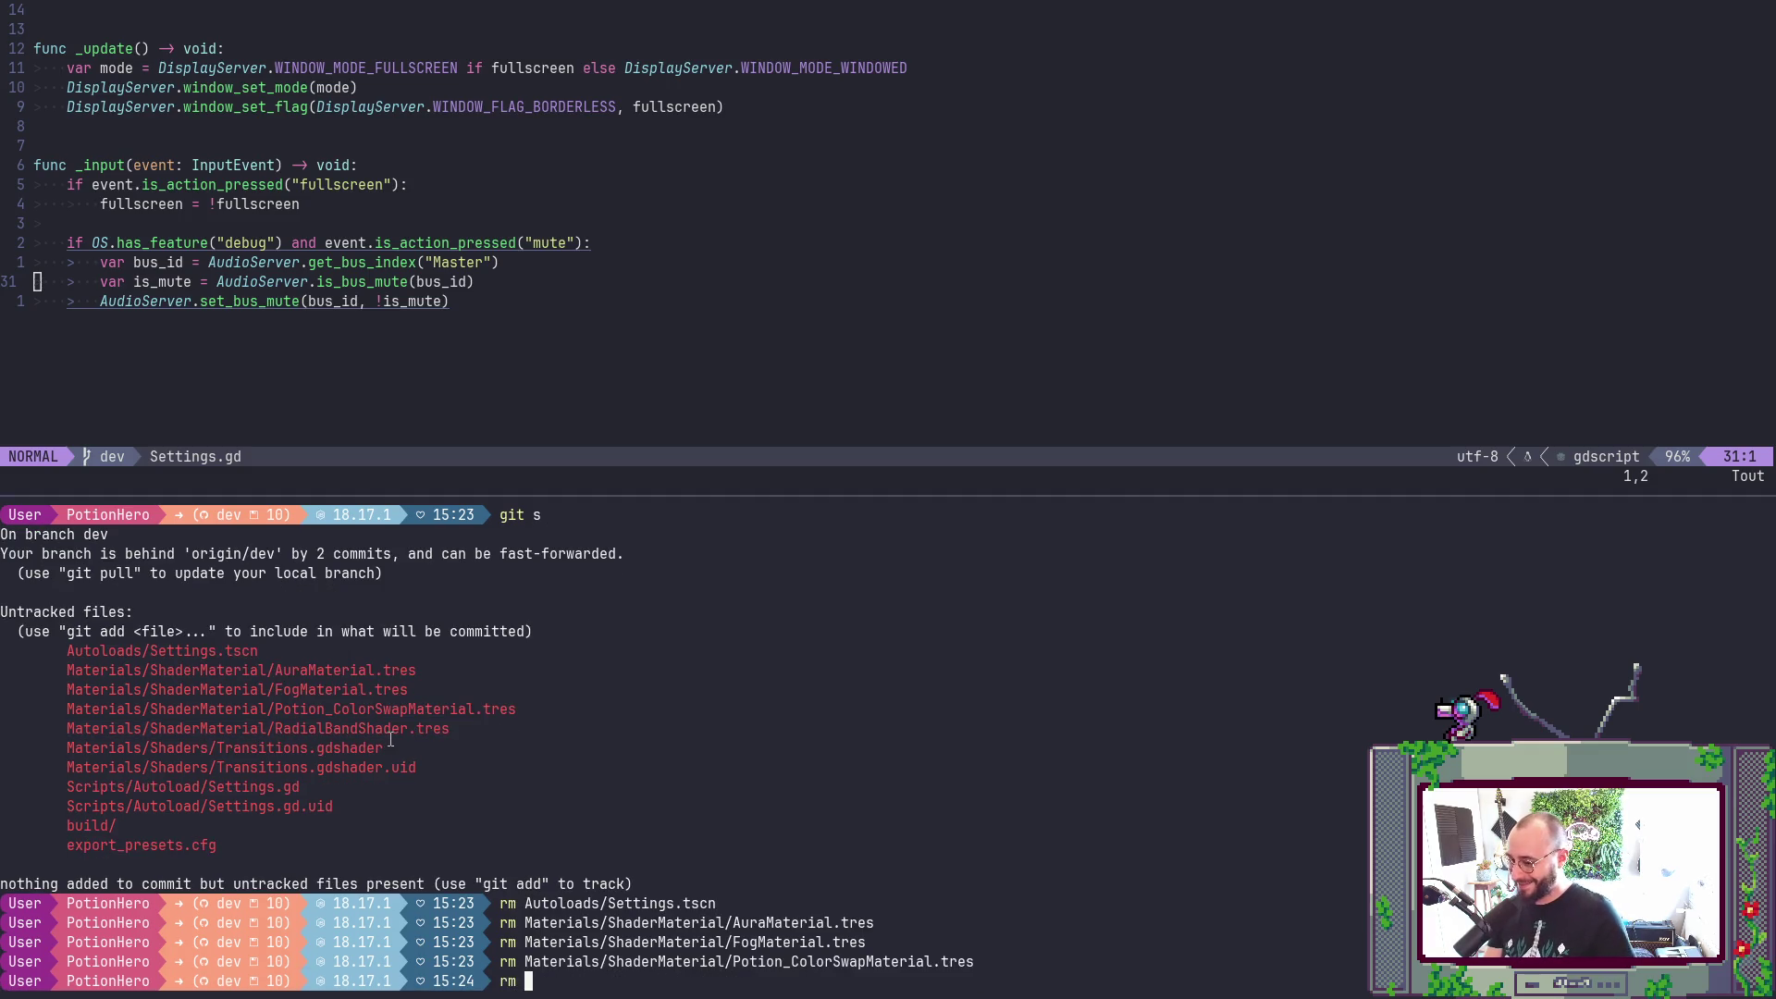
pyautogui.doubleClick(410, 728)
pyautogui.middleClick(409, 728)
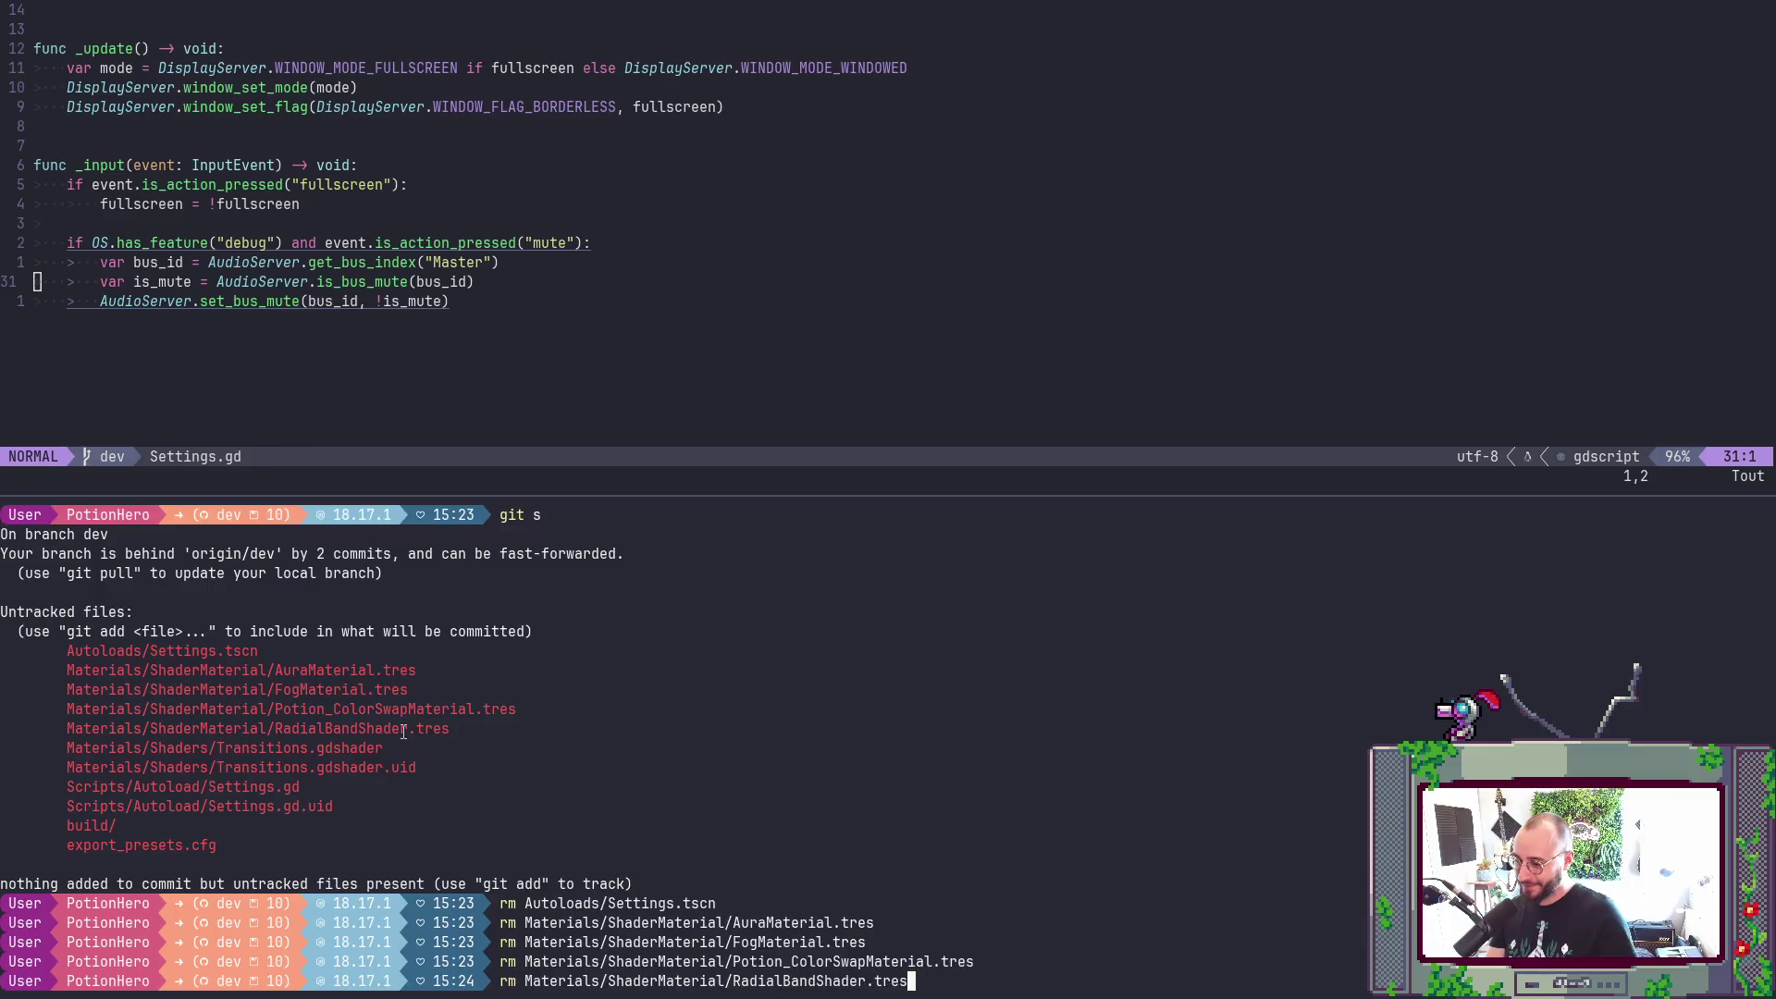
pyautogui.press('Return')
# - Delete Transitions.gdshader and Transitions.gdshader.uid
pyautogui.write('rm')
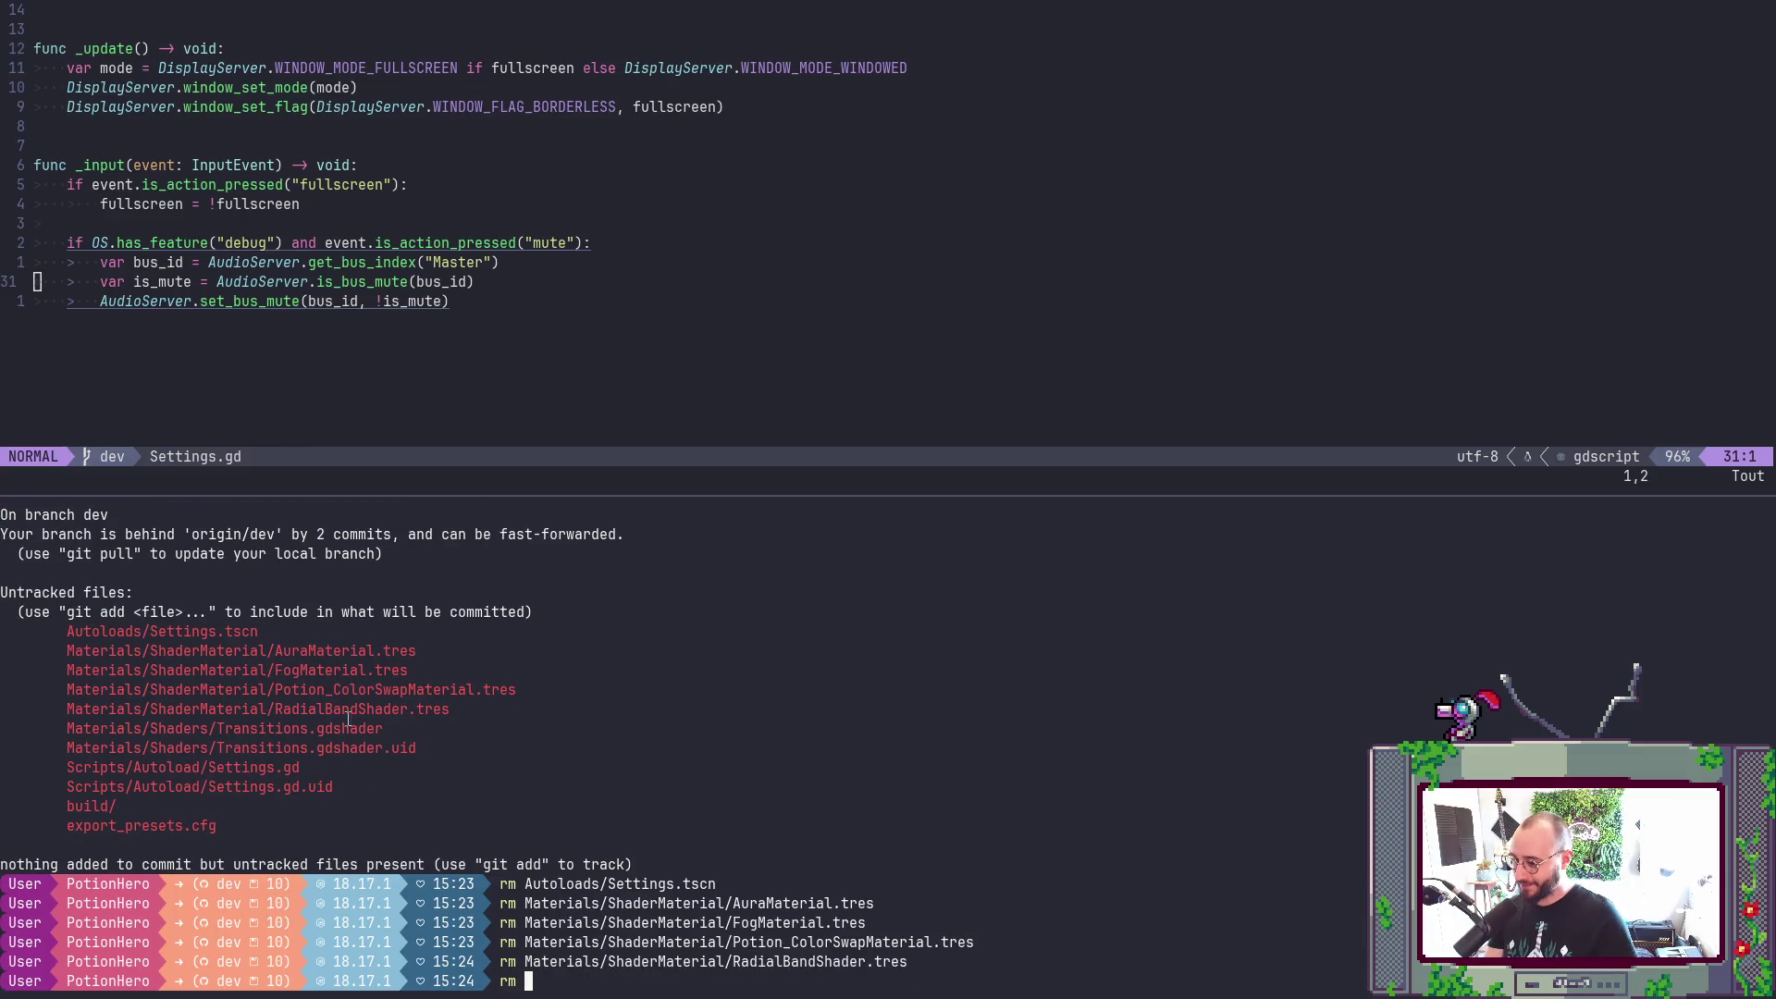
pyautogui.doubleClick(211, 731)
pyautogui.middleClick(211, 729)
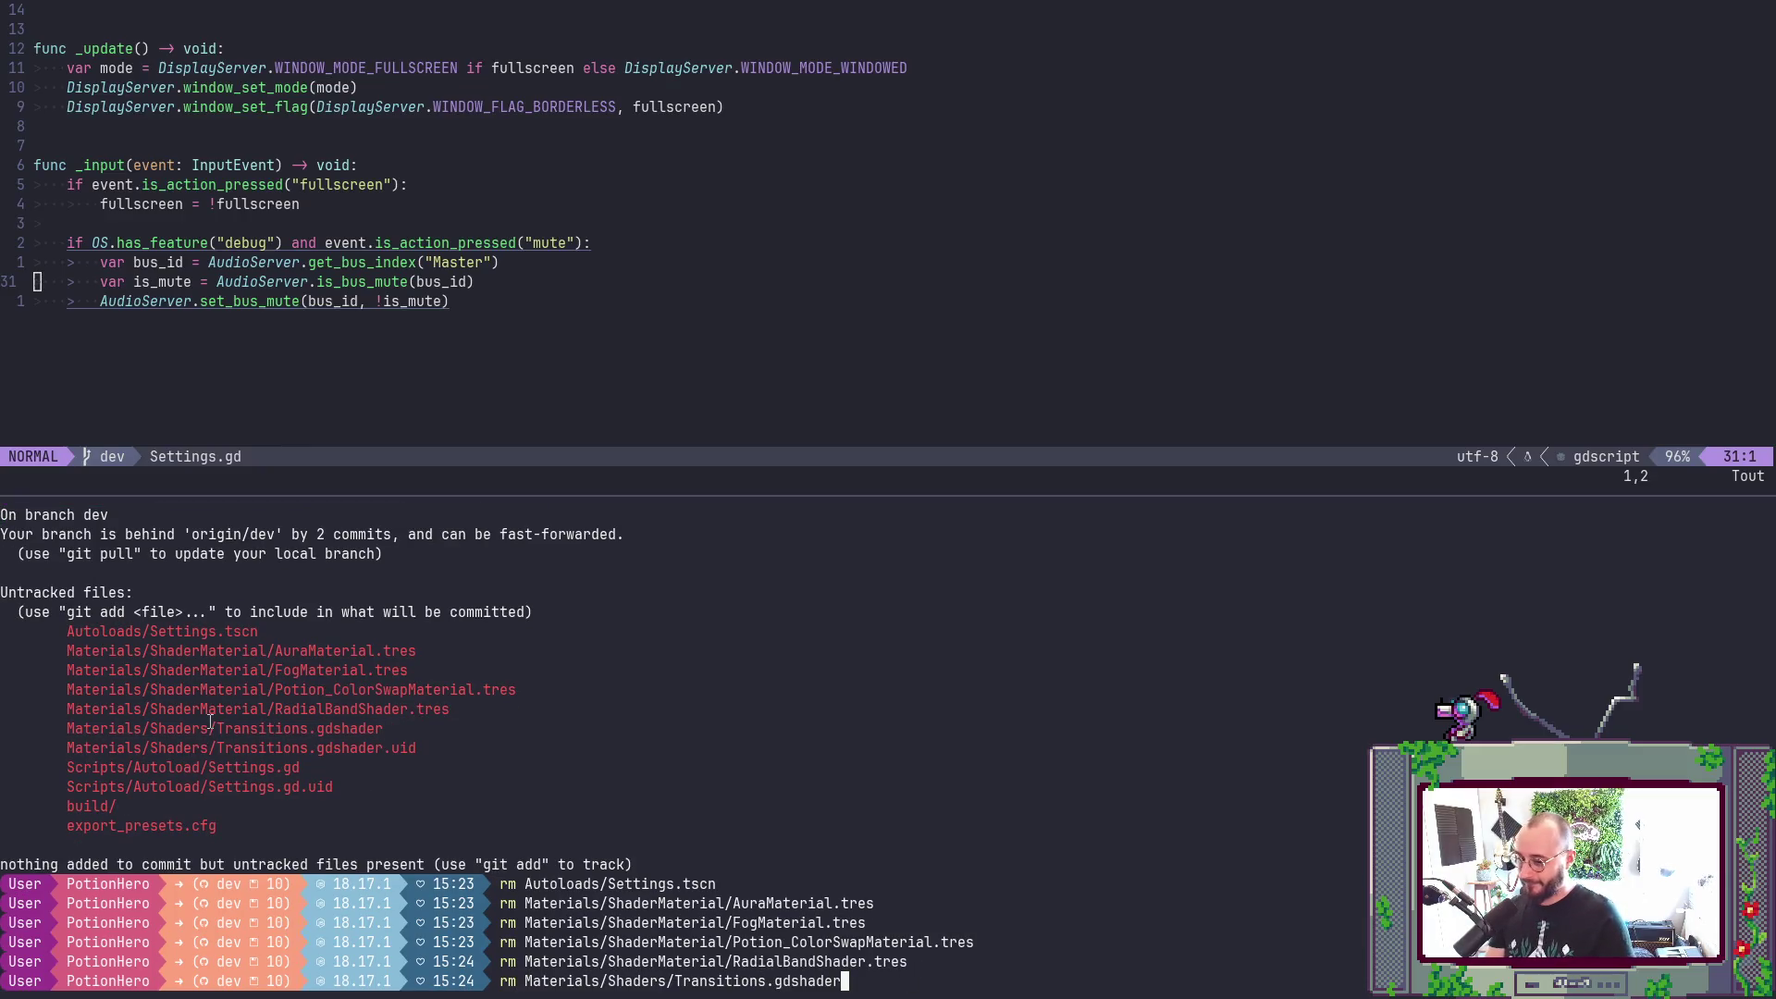
pyautogui.press('Return')
pyautogui.write('rm')
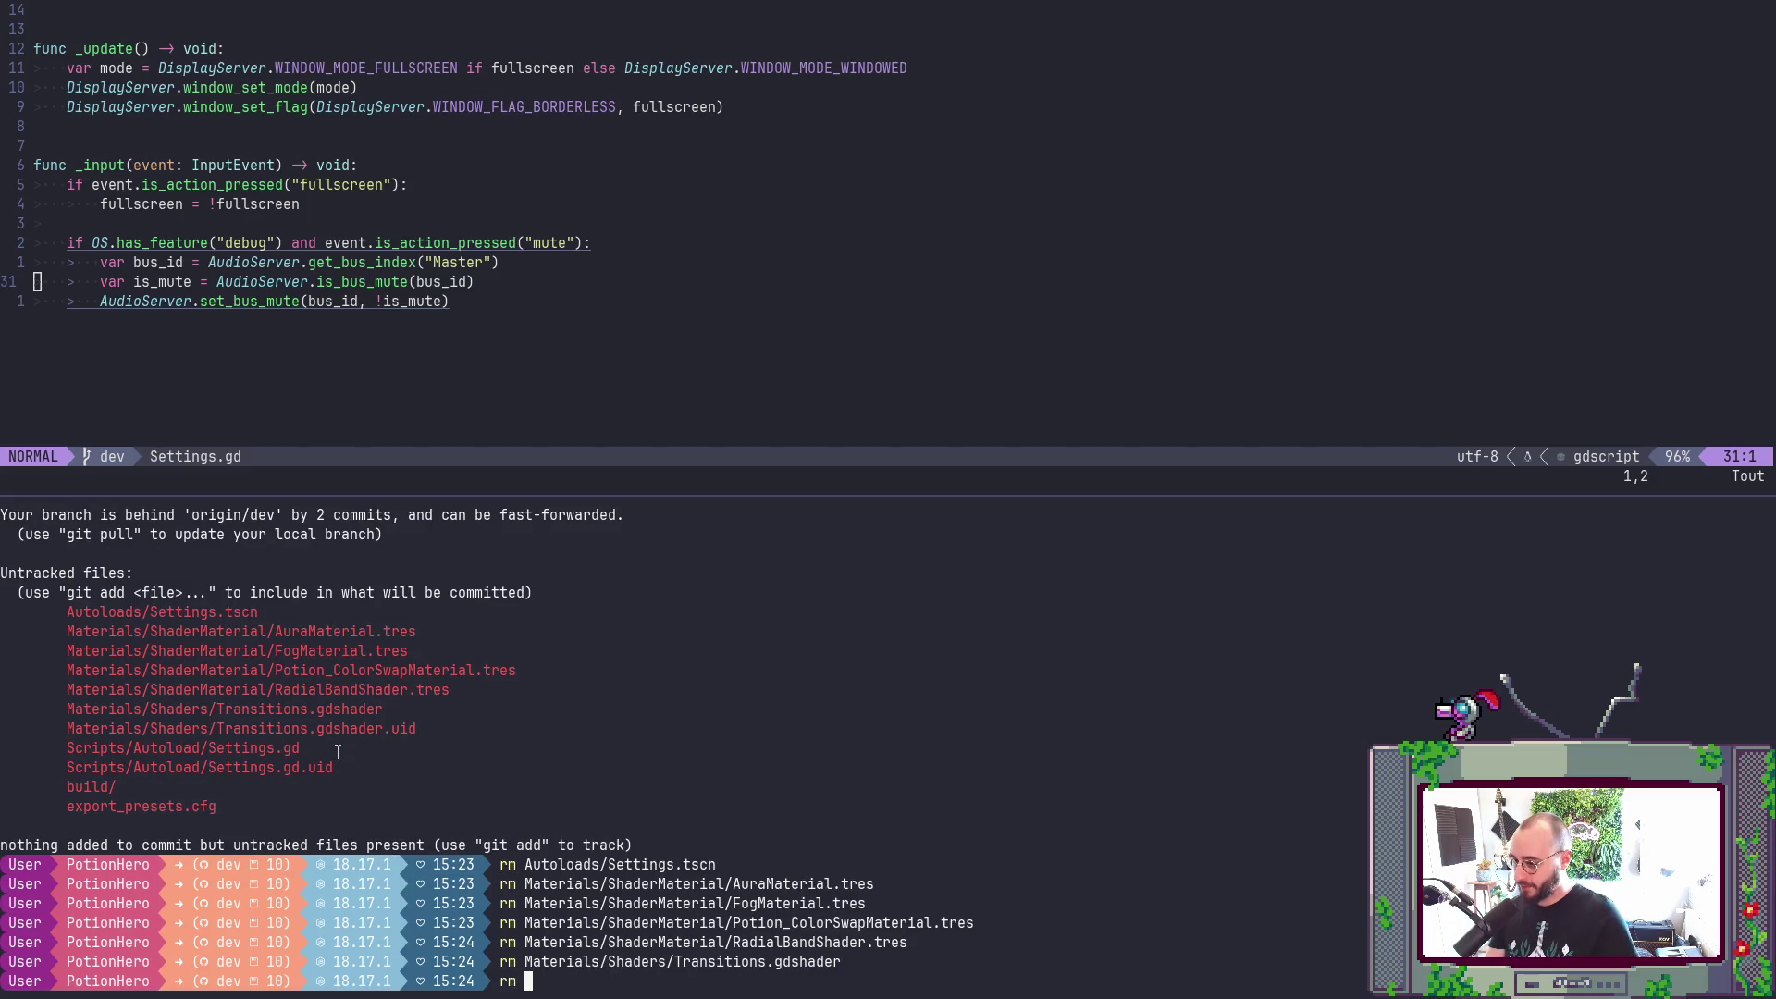
pyautogui.doubleClick(384, 728)
pyautogui.middleClick(384, 728)
pyautogui.press('Return')
# - Delete Scripts/Autoload/Settings.gd and Settings.gd.uid
pyautogui.write('rm')
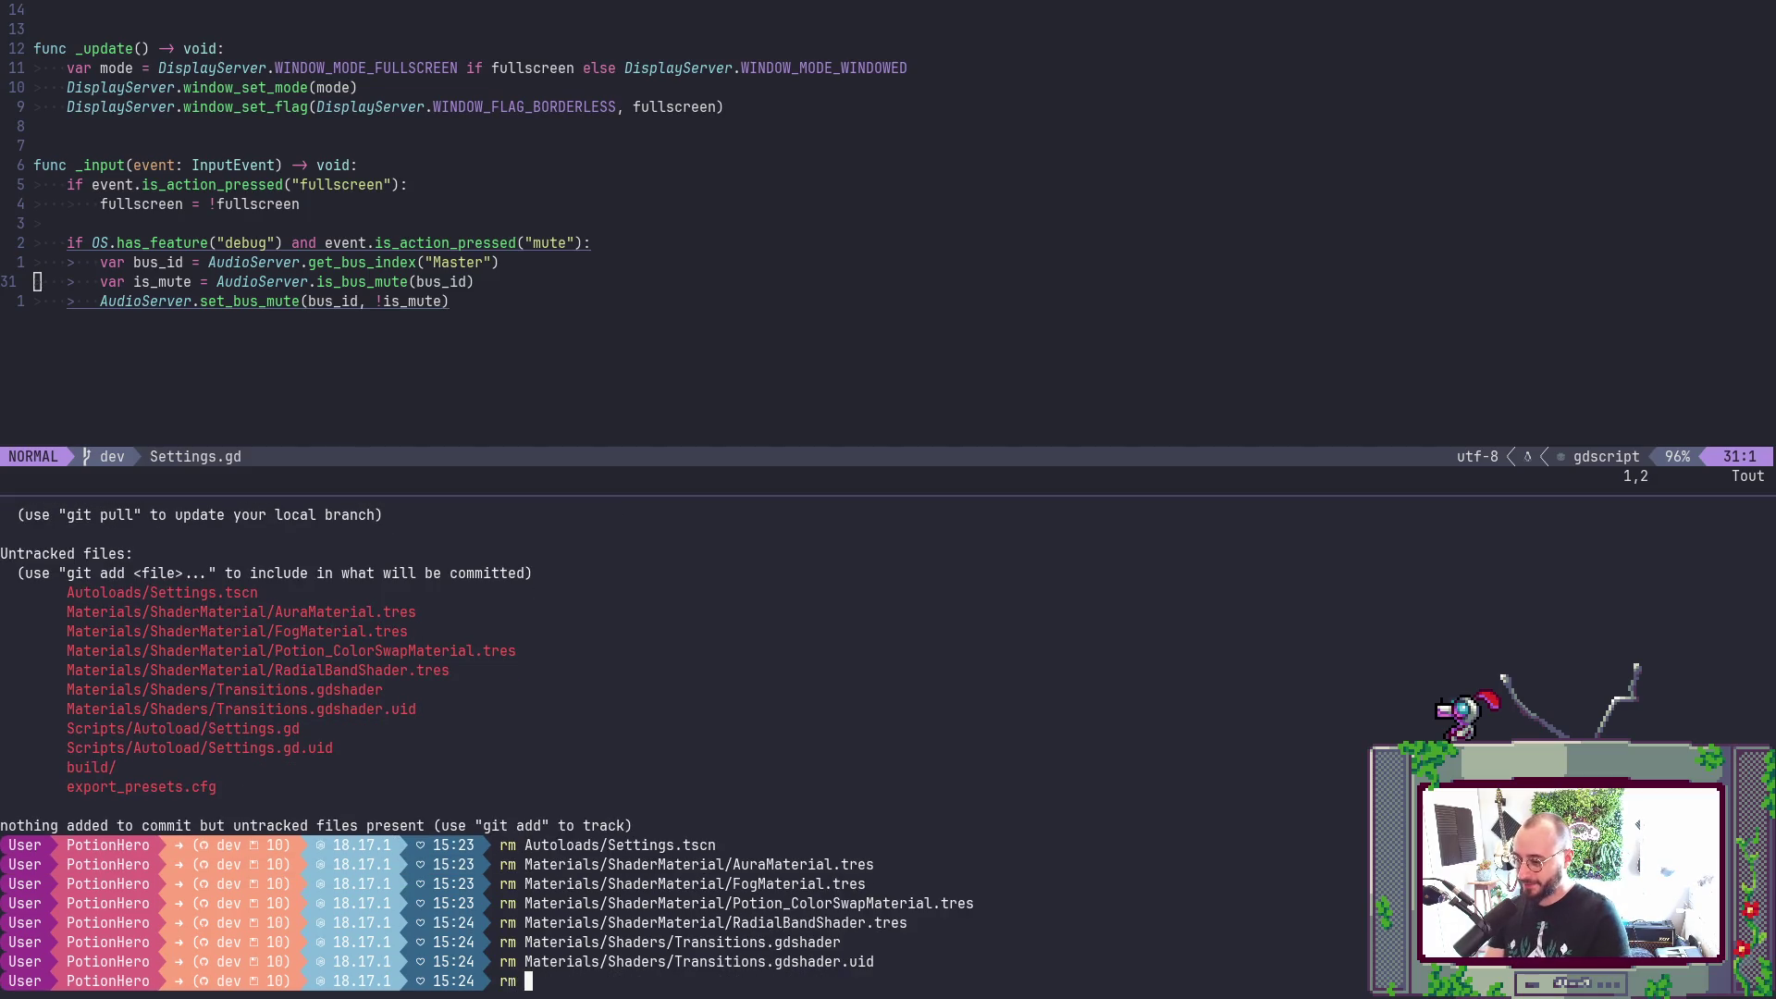
pyautogui.doubleClick(213, 728)
pyautogui.middleClick(213, 728)
pyautogui.press('Return')
pyautogui.write('rm')
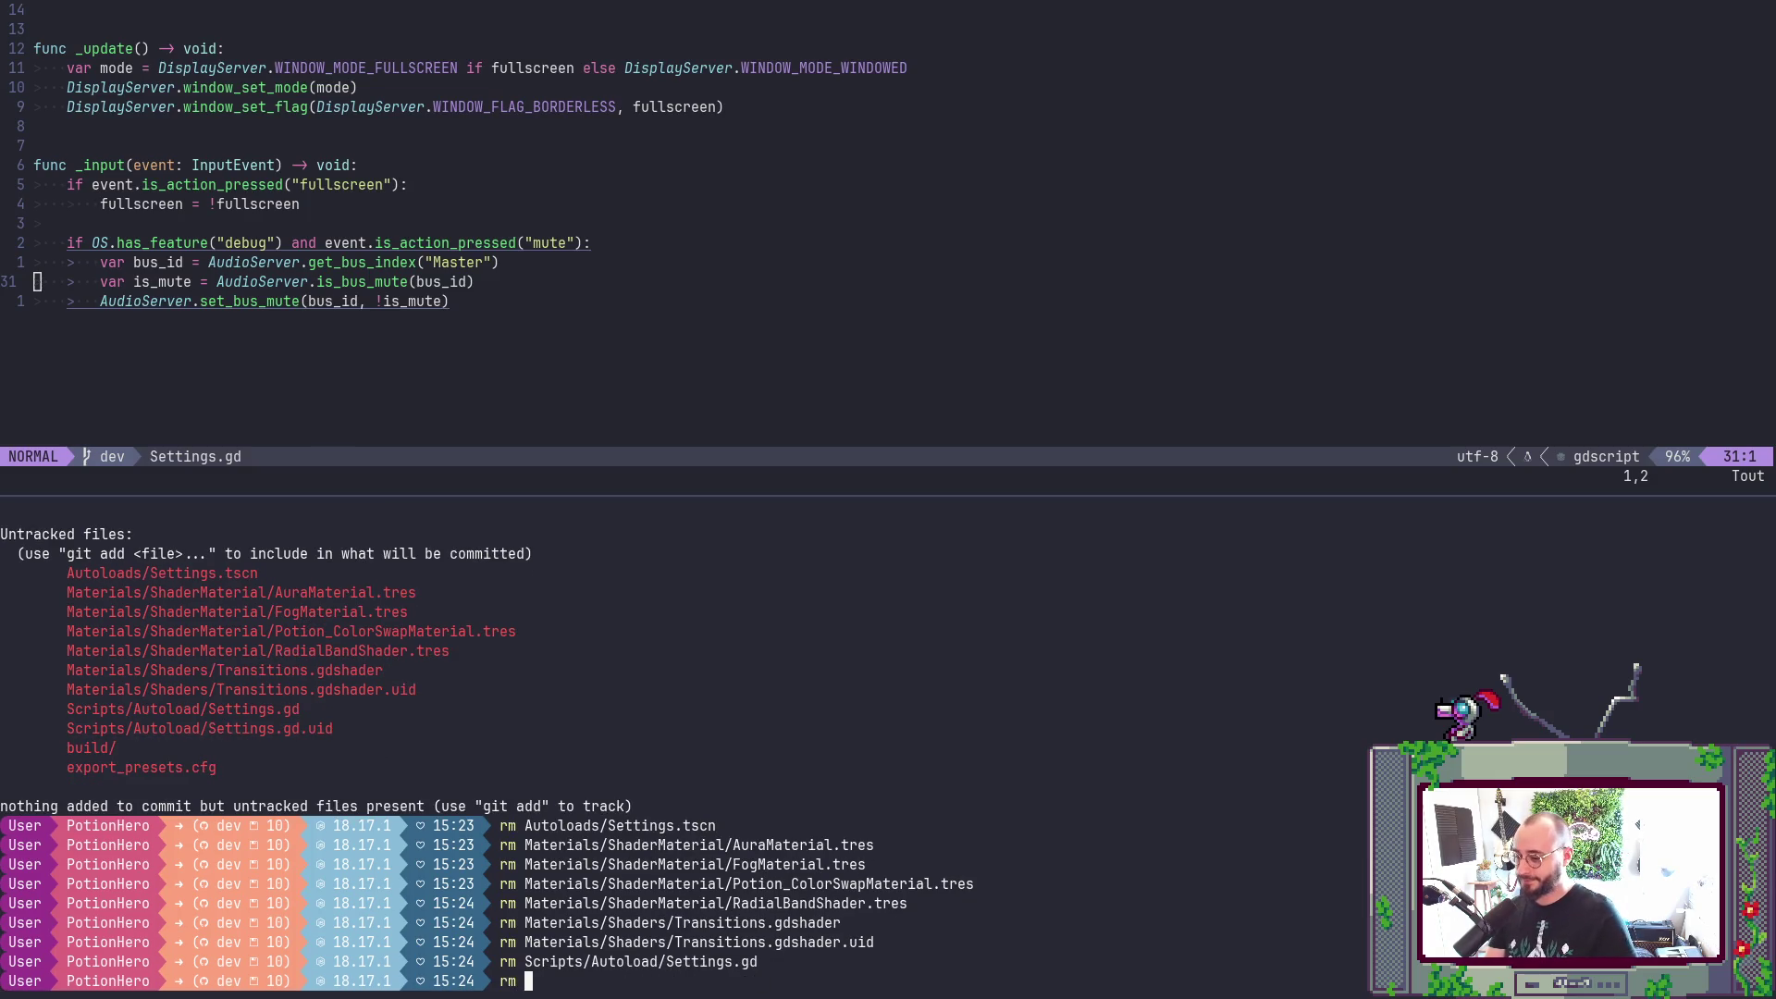
pyautogui.doubleClick(224, 728)
pyautogui.middleClick(224, 728)
pyautogui.press('Return')
# - Delete the build/ folder, confirming with O, and remove export_presets.cfg
pyautogui.write('rm')
pyautogui.doubleClick(110, 729)
pyautogui.middleClick(109, 729)
pyautogui.press('Return')
pyautogui.write('O')
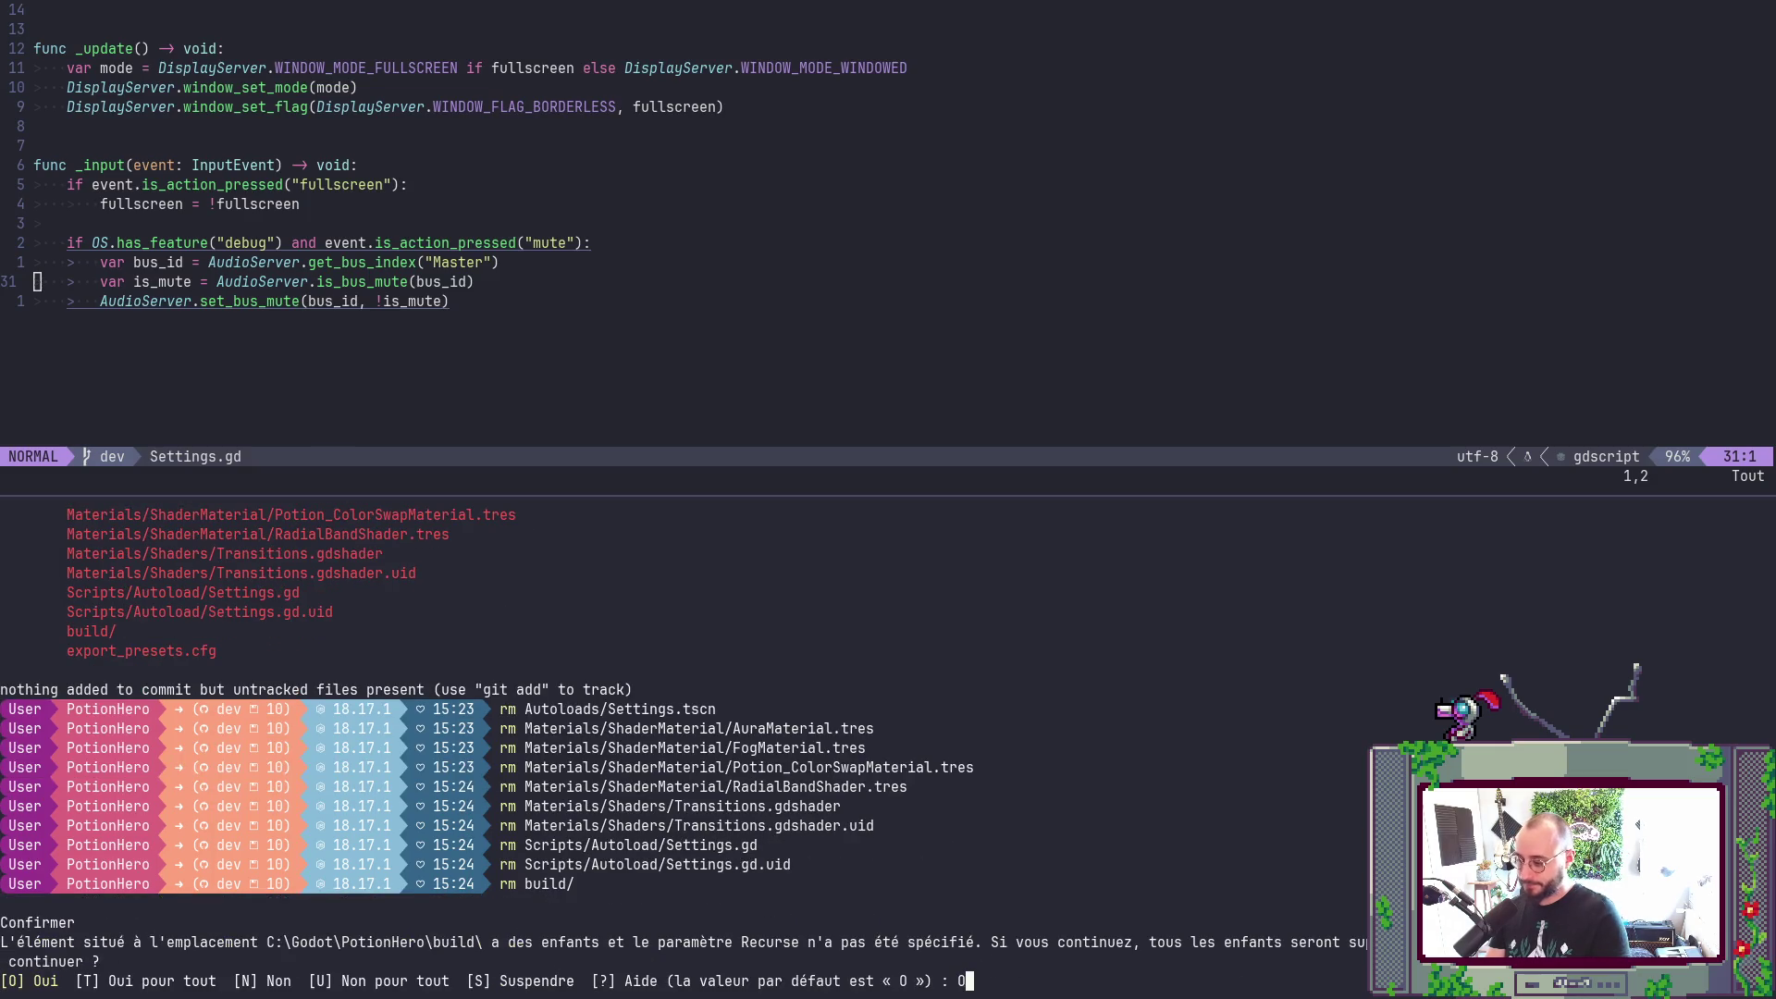
pyautogui.press('Return')
pyautogui.write('rm')
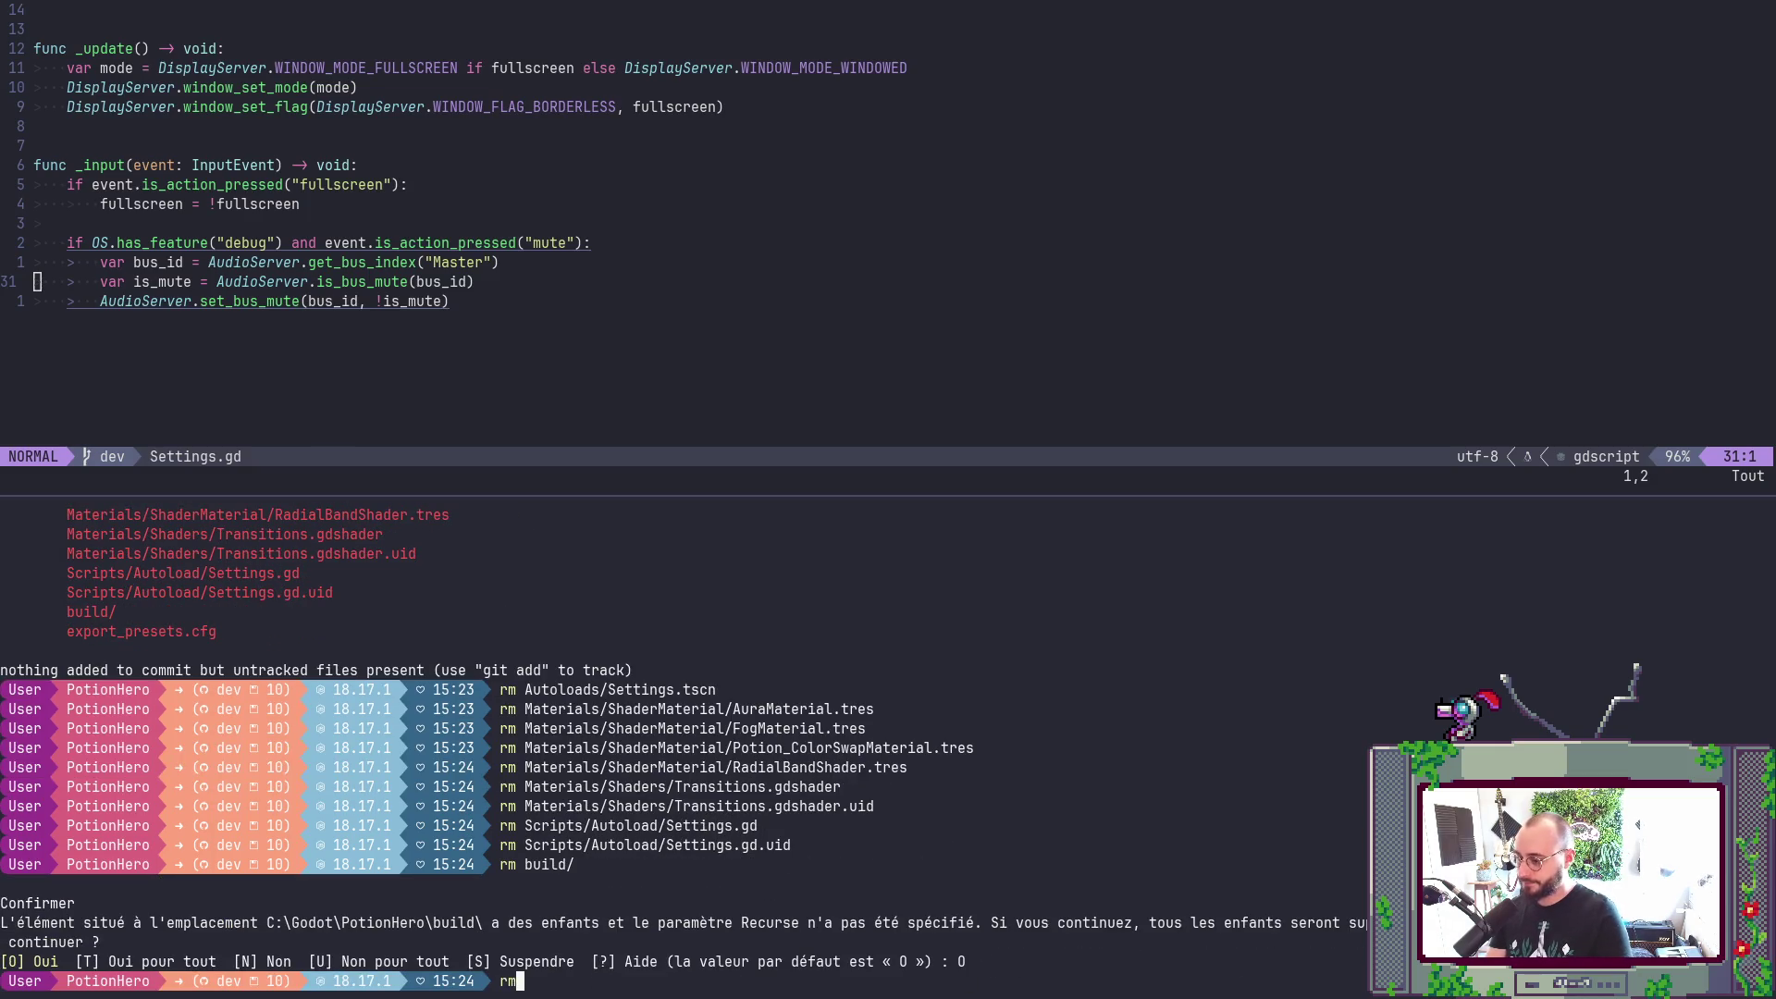
pyautogui.doubleClick(168, 629)
pyautogui.middleClick(166, 629)
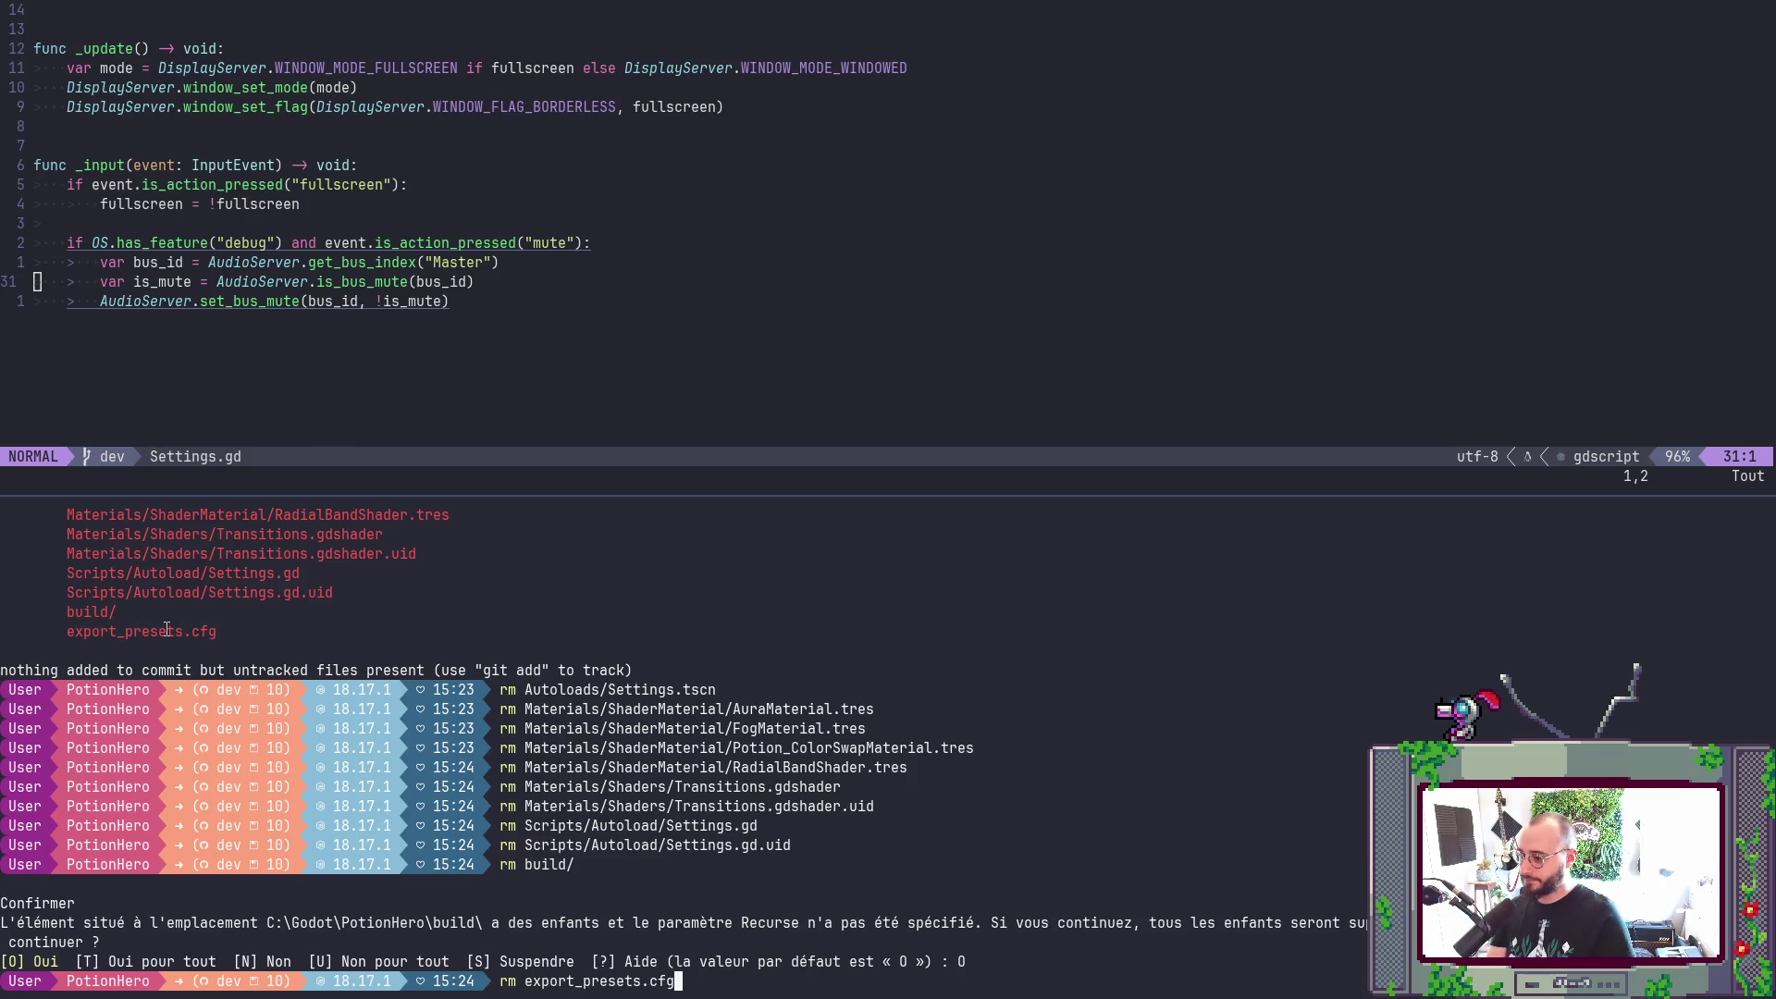
pyautogui.press('Return')
# - Run git pull to fast-forward dev to origin/dev
pyautogui.write('git puy')
pyautogui.press('BackSpace')
pyautogui.write('ll')
pyautogui.press('Return')
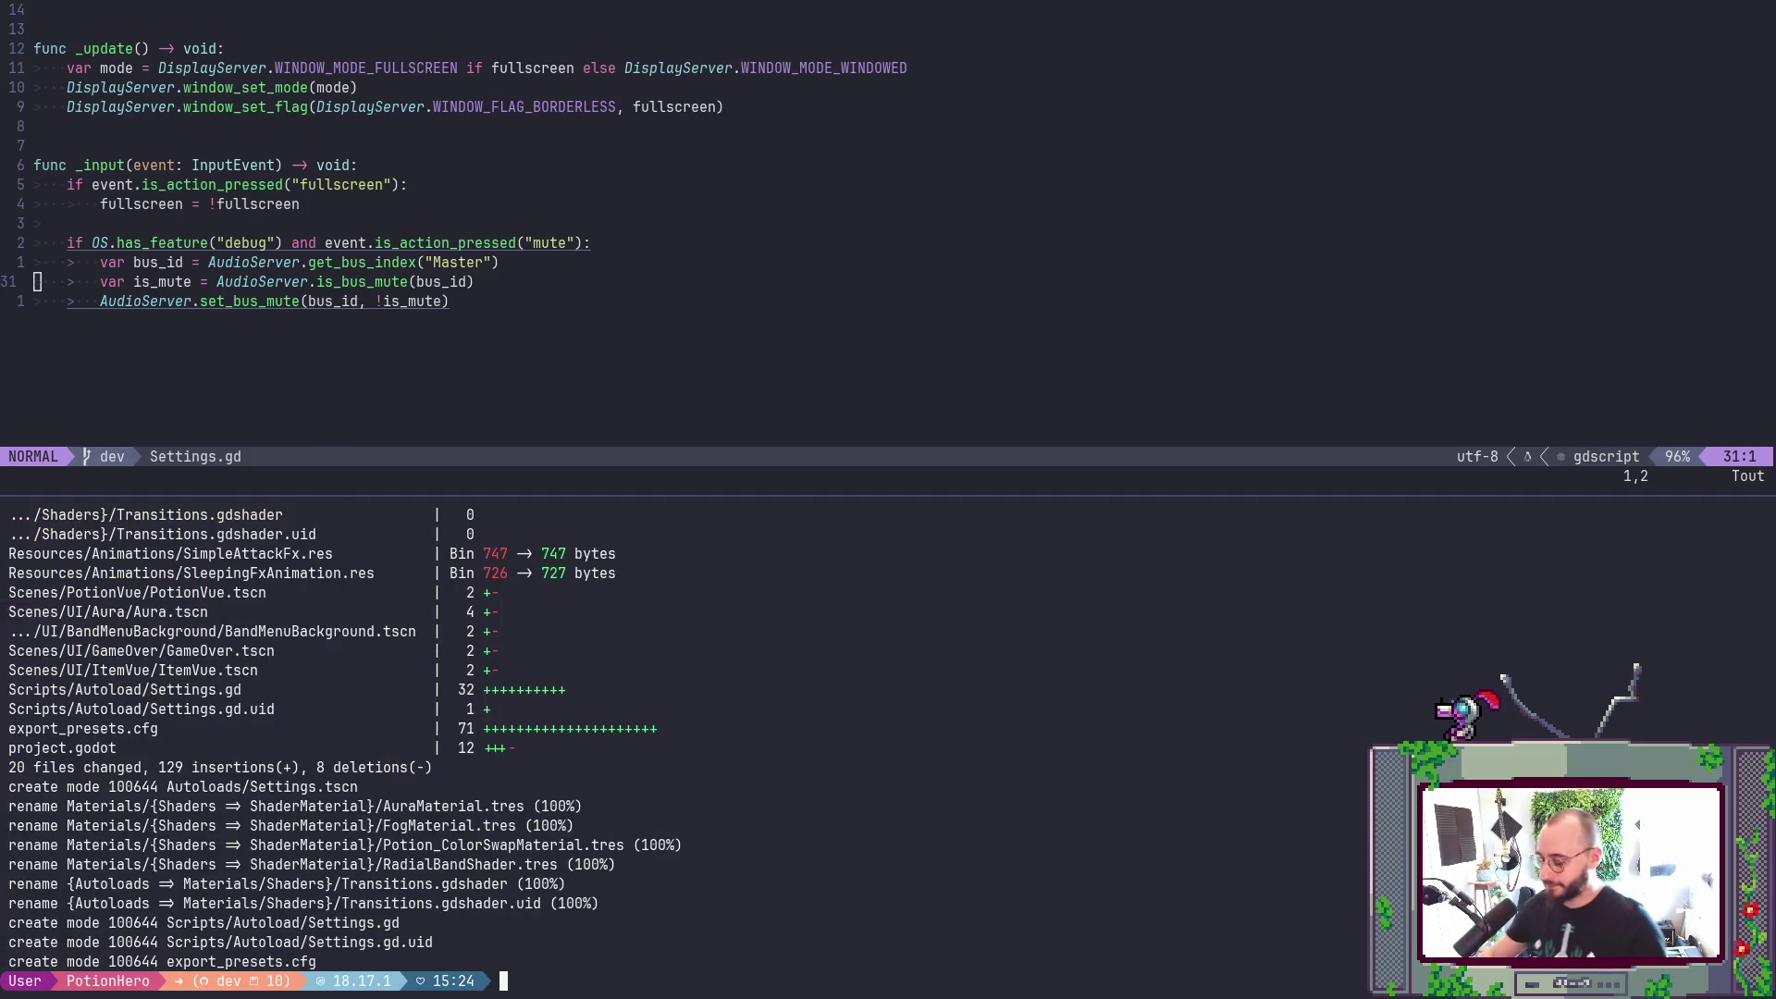
# - Zoom the terminal pane, then reload the externally changed files in Godot
pyautogui.hotkey('ctrl', 'b')
pyautogui.press('z')
pyautogui.hotkey('alt', 'Tab')
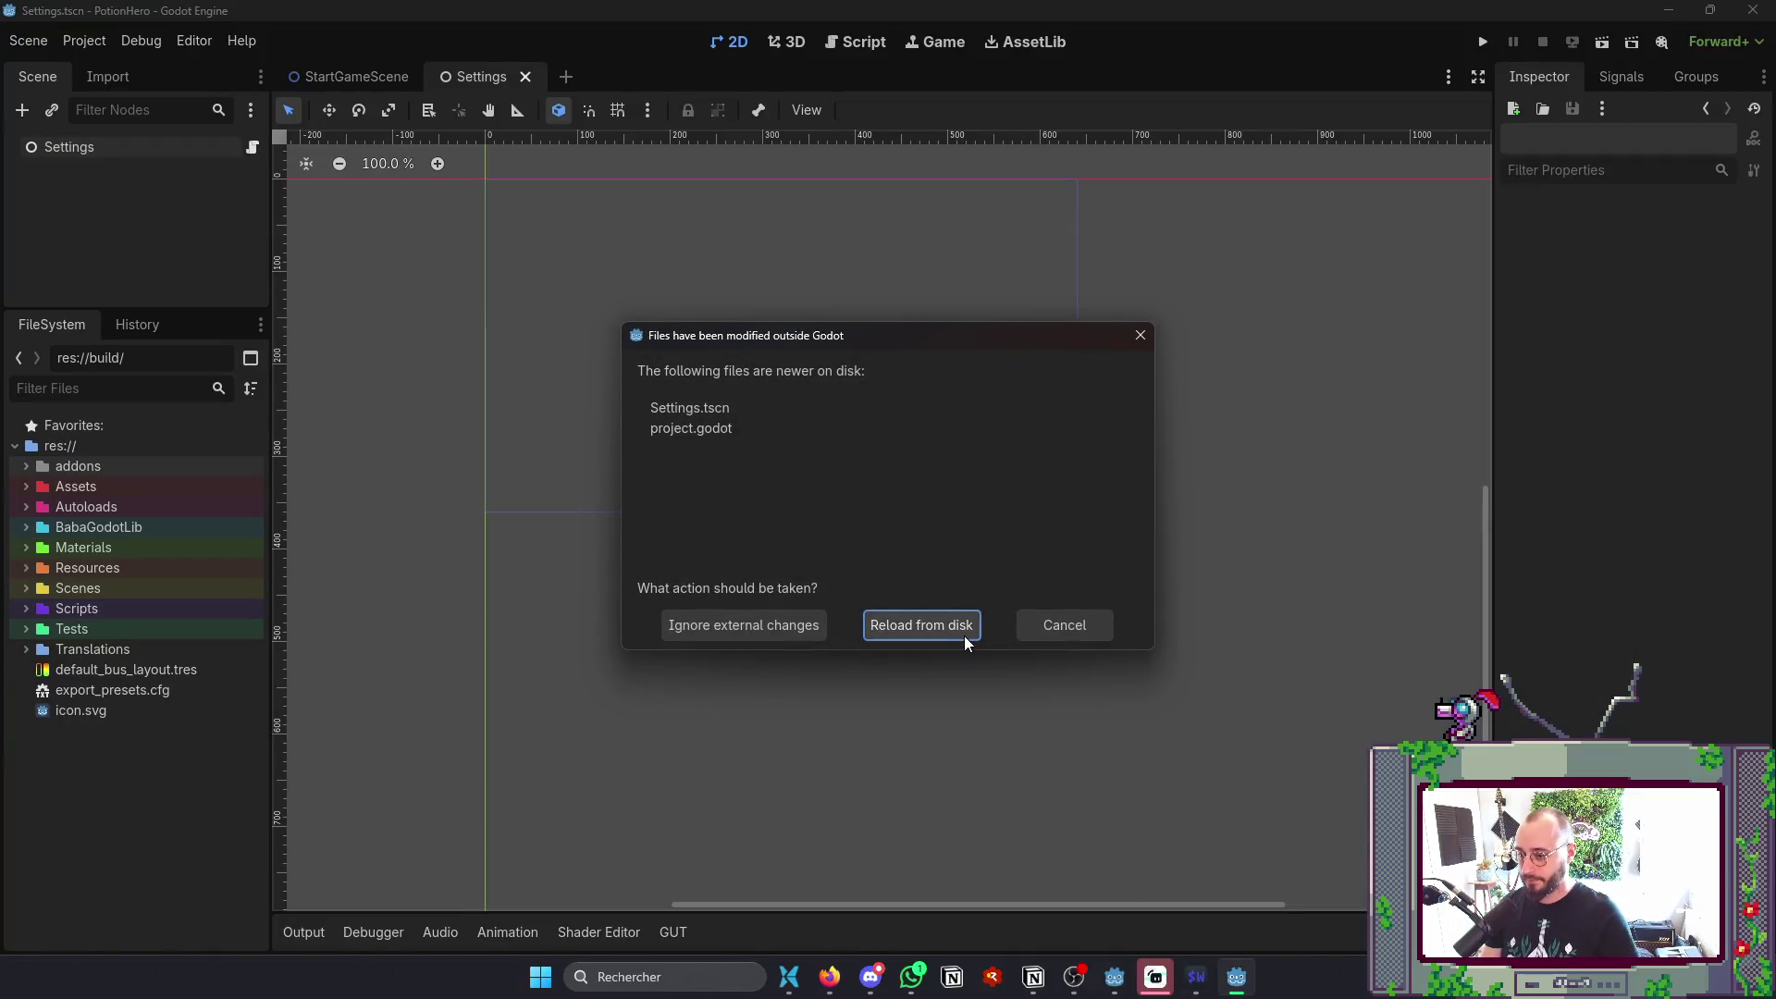
pyautogui.click(965, 640)
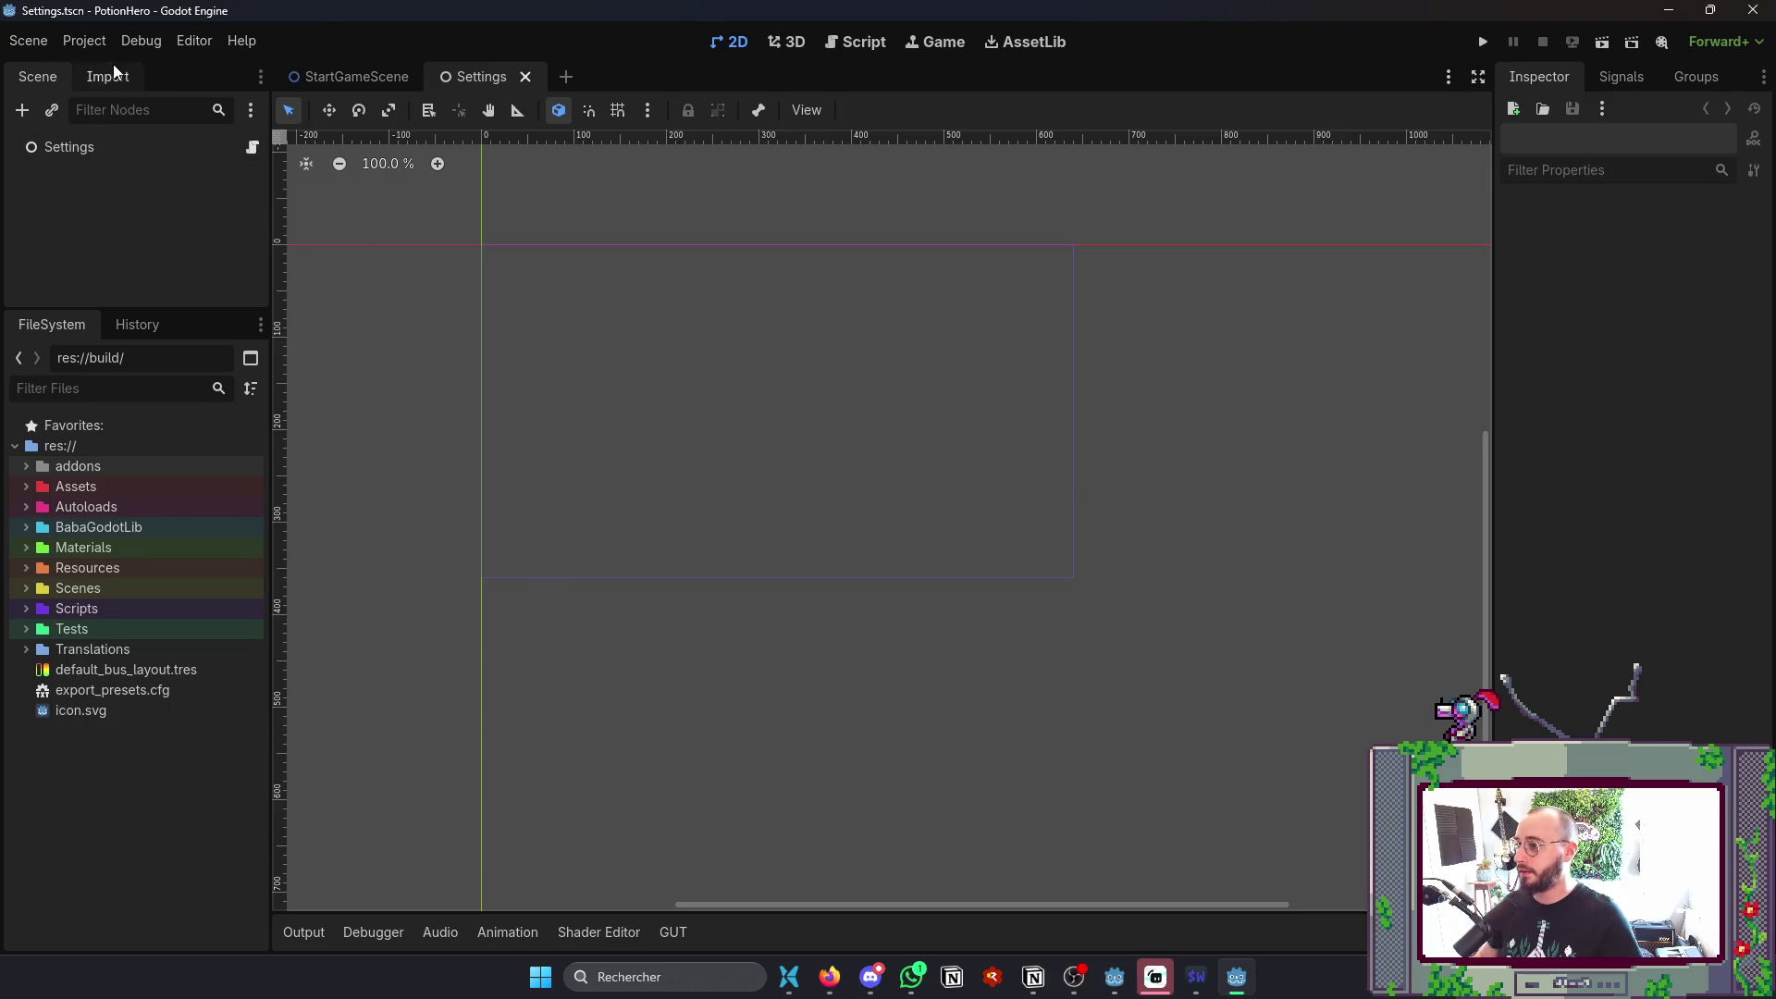
# - Open the Project Settings and close them again
pyautogui.click(84, 41)
pyautogui.click(111, 68)
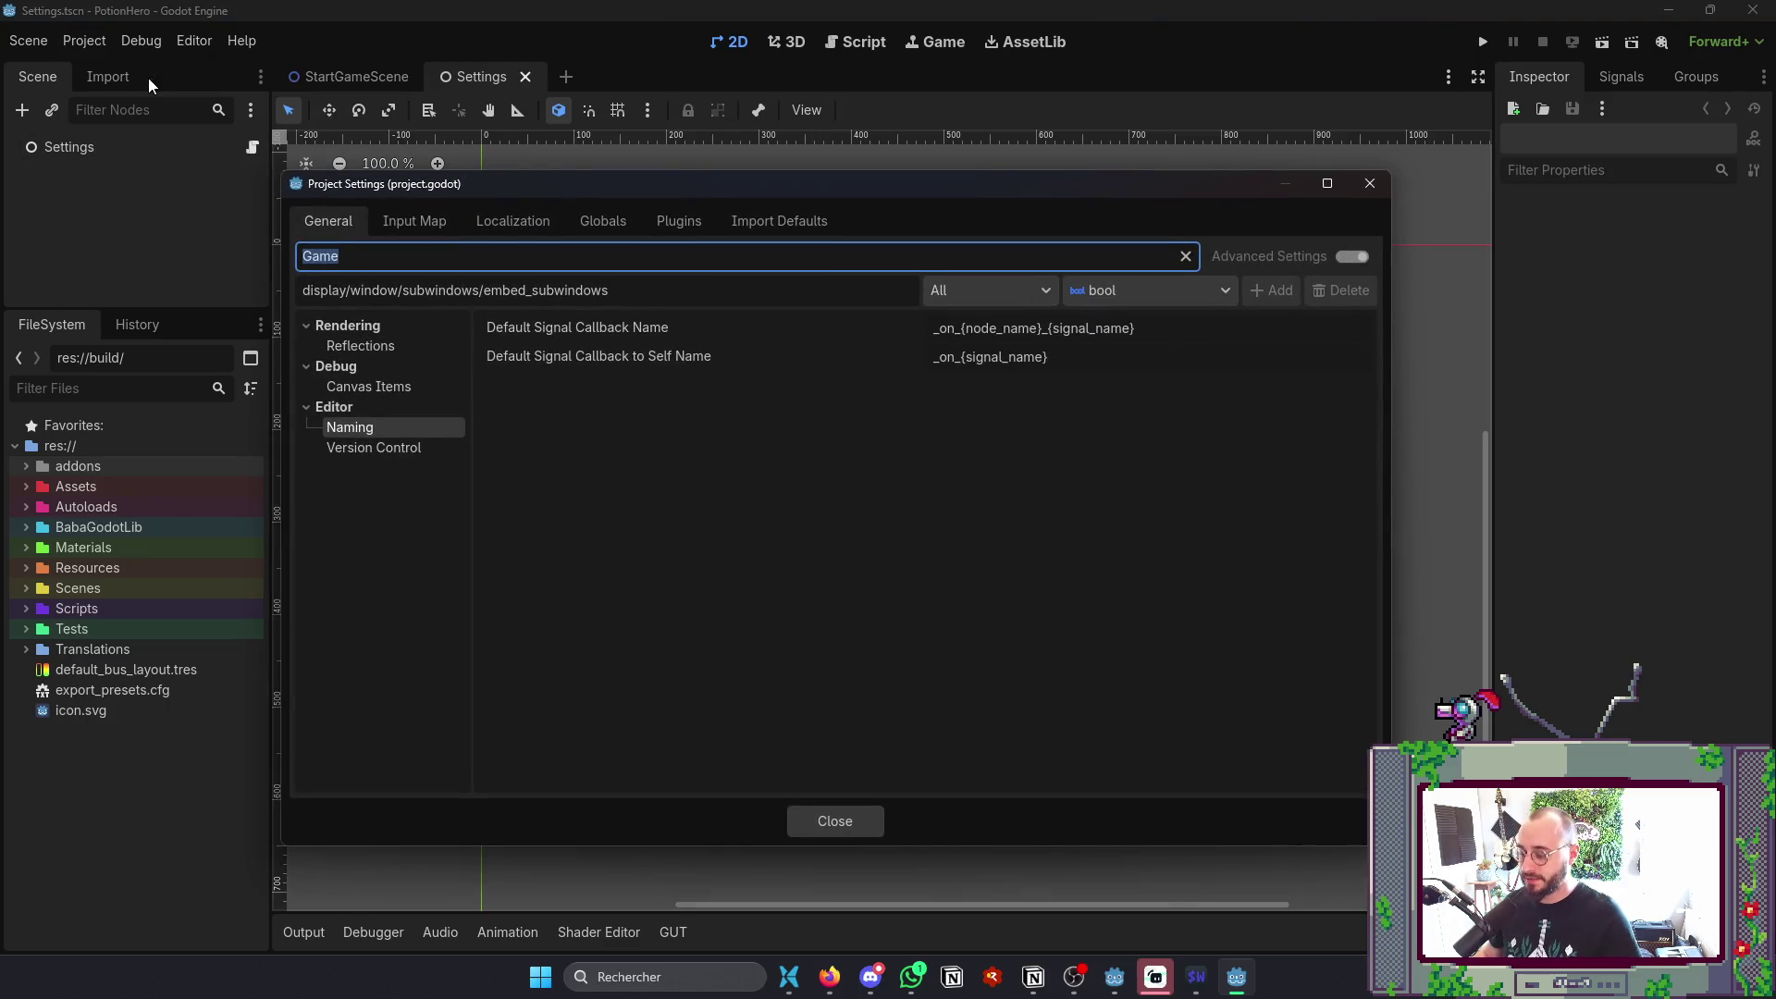
pyautogui.press('Escape')
# - Open the Export dialog, start a data package export, and cancel the save window
pyautogui.click(84, 41)
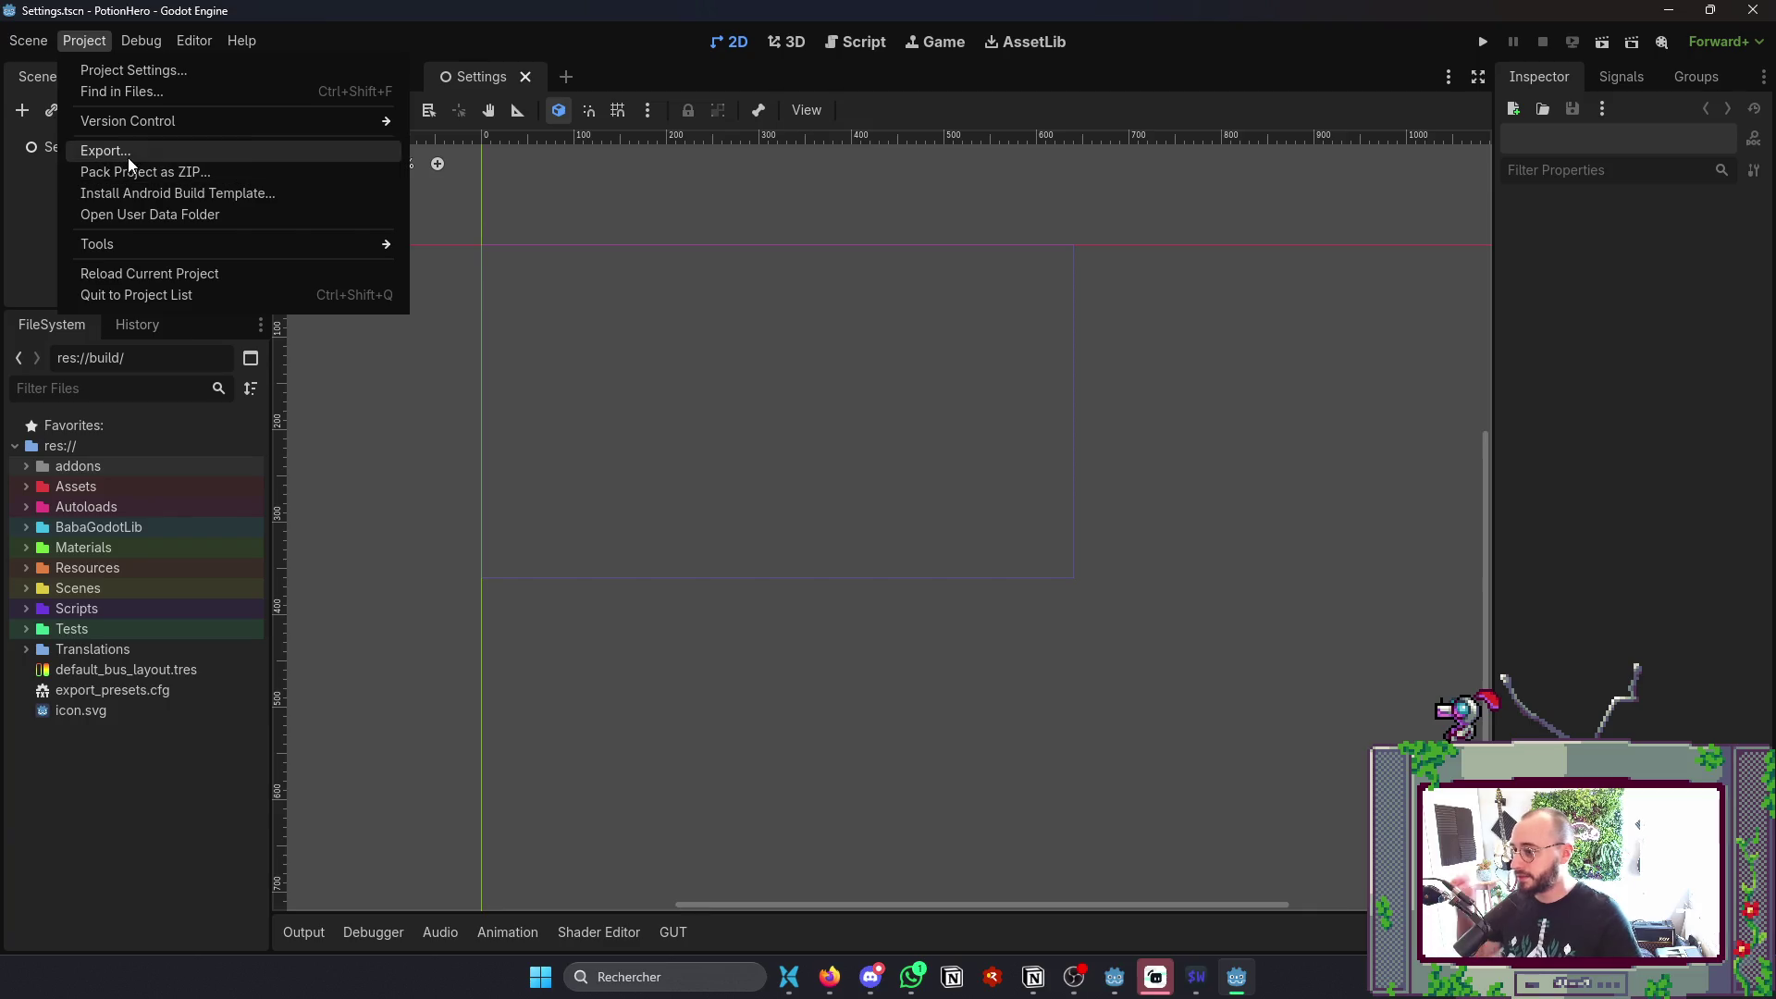
pyautogui.click(129, 156)
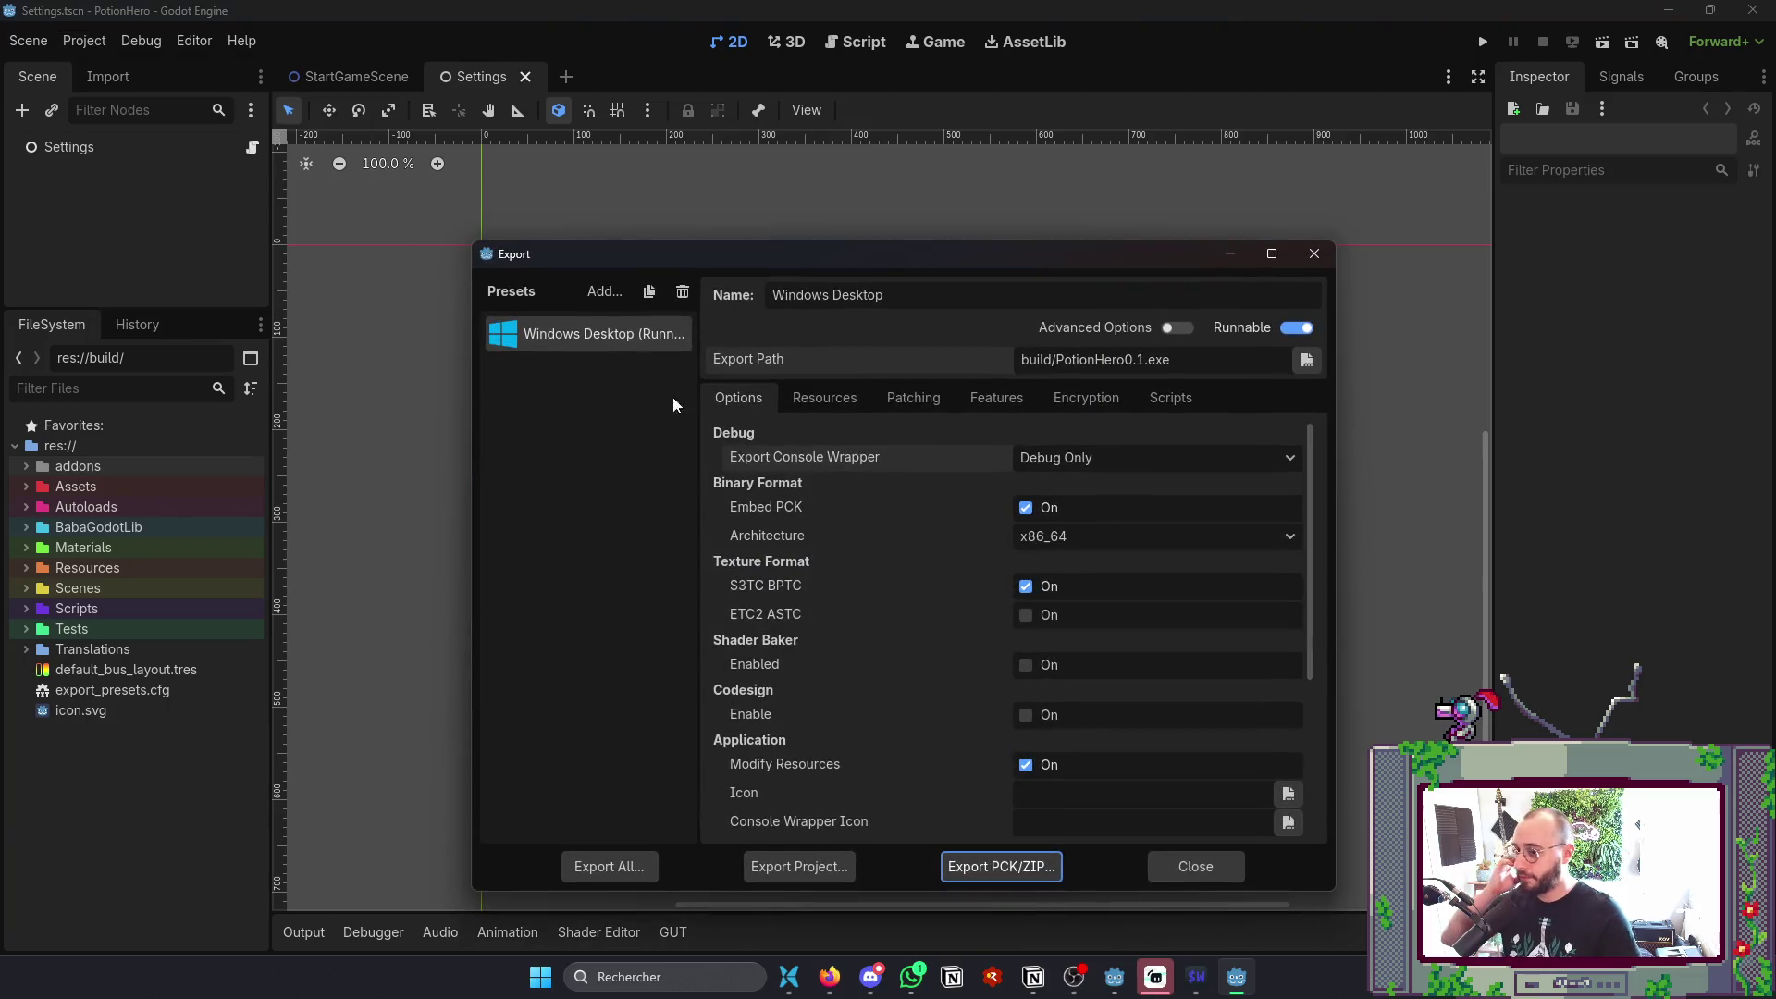
pyautogui.click(1012, 879)
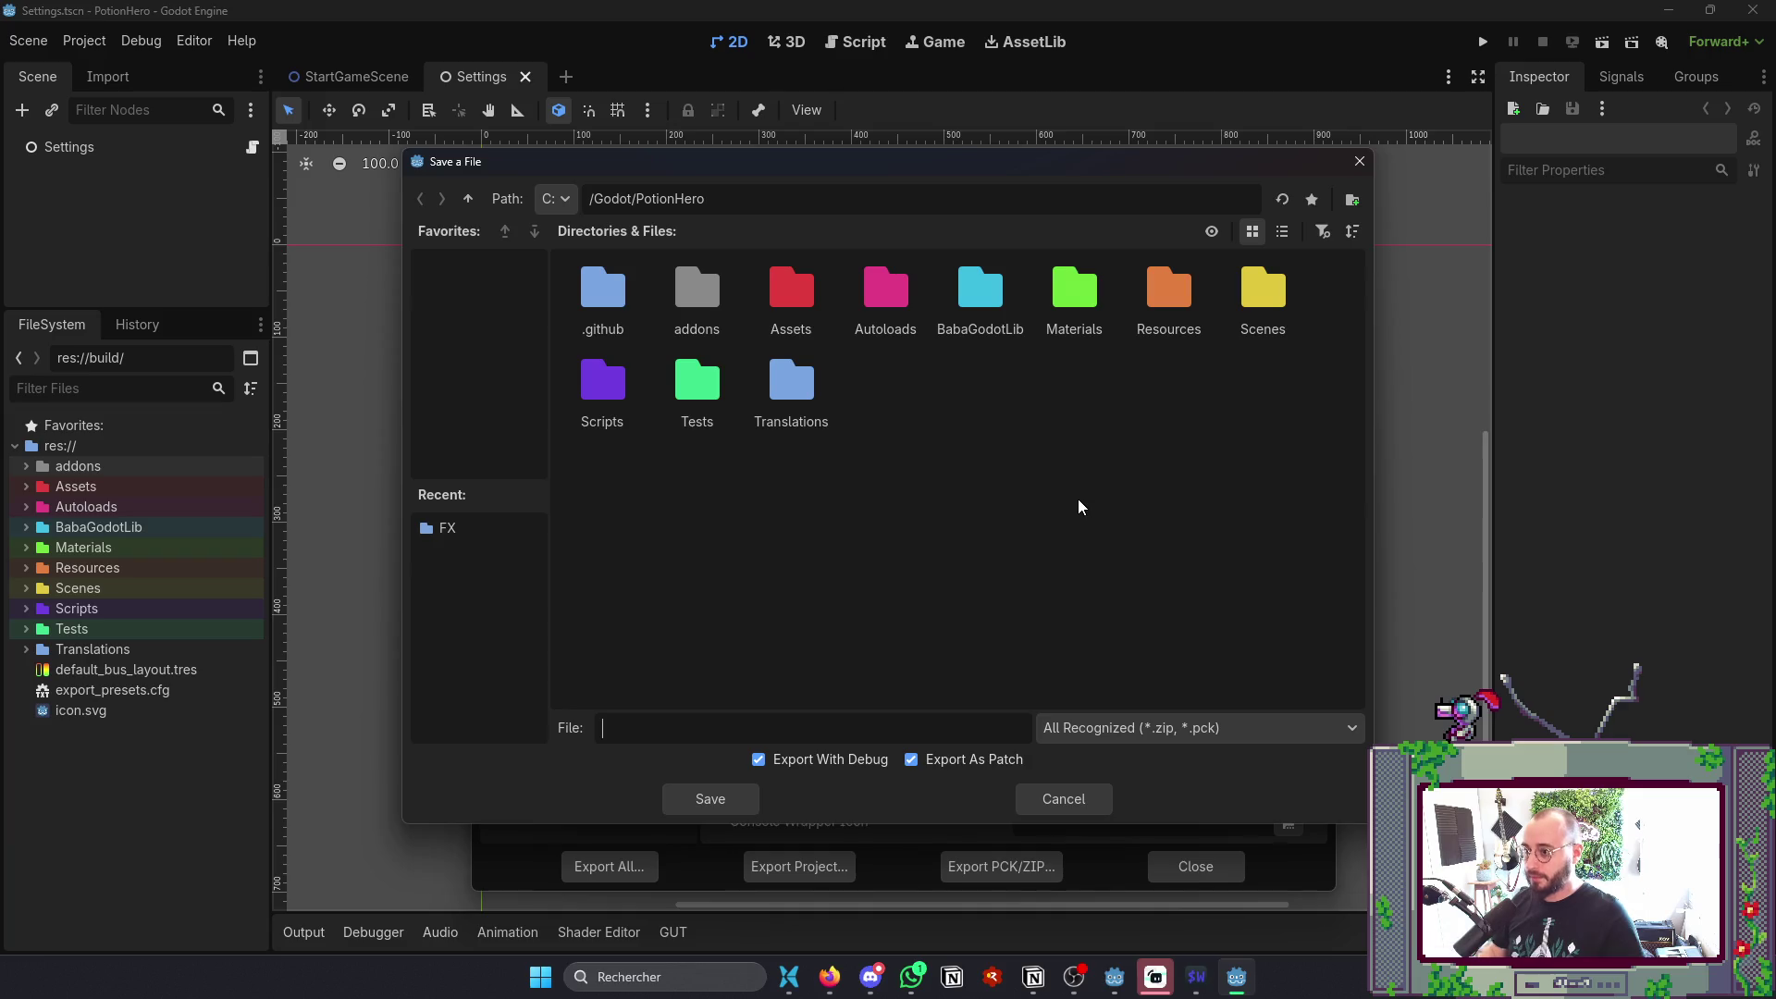
pyautogui.press('Escape')
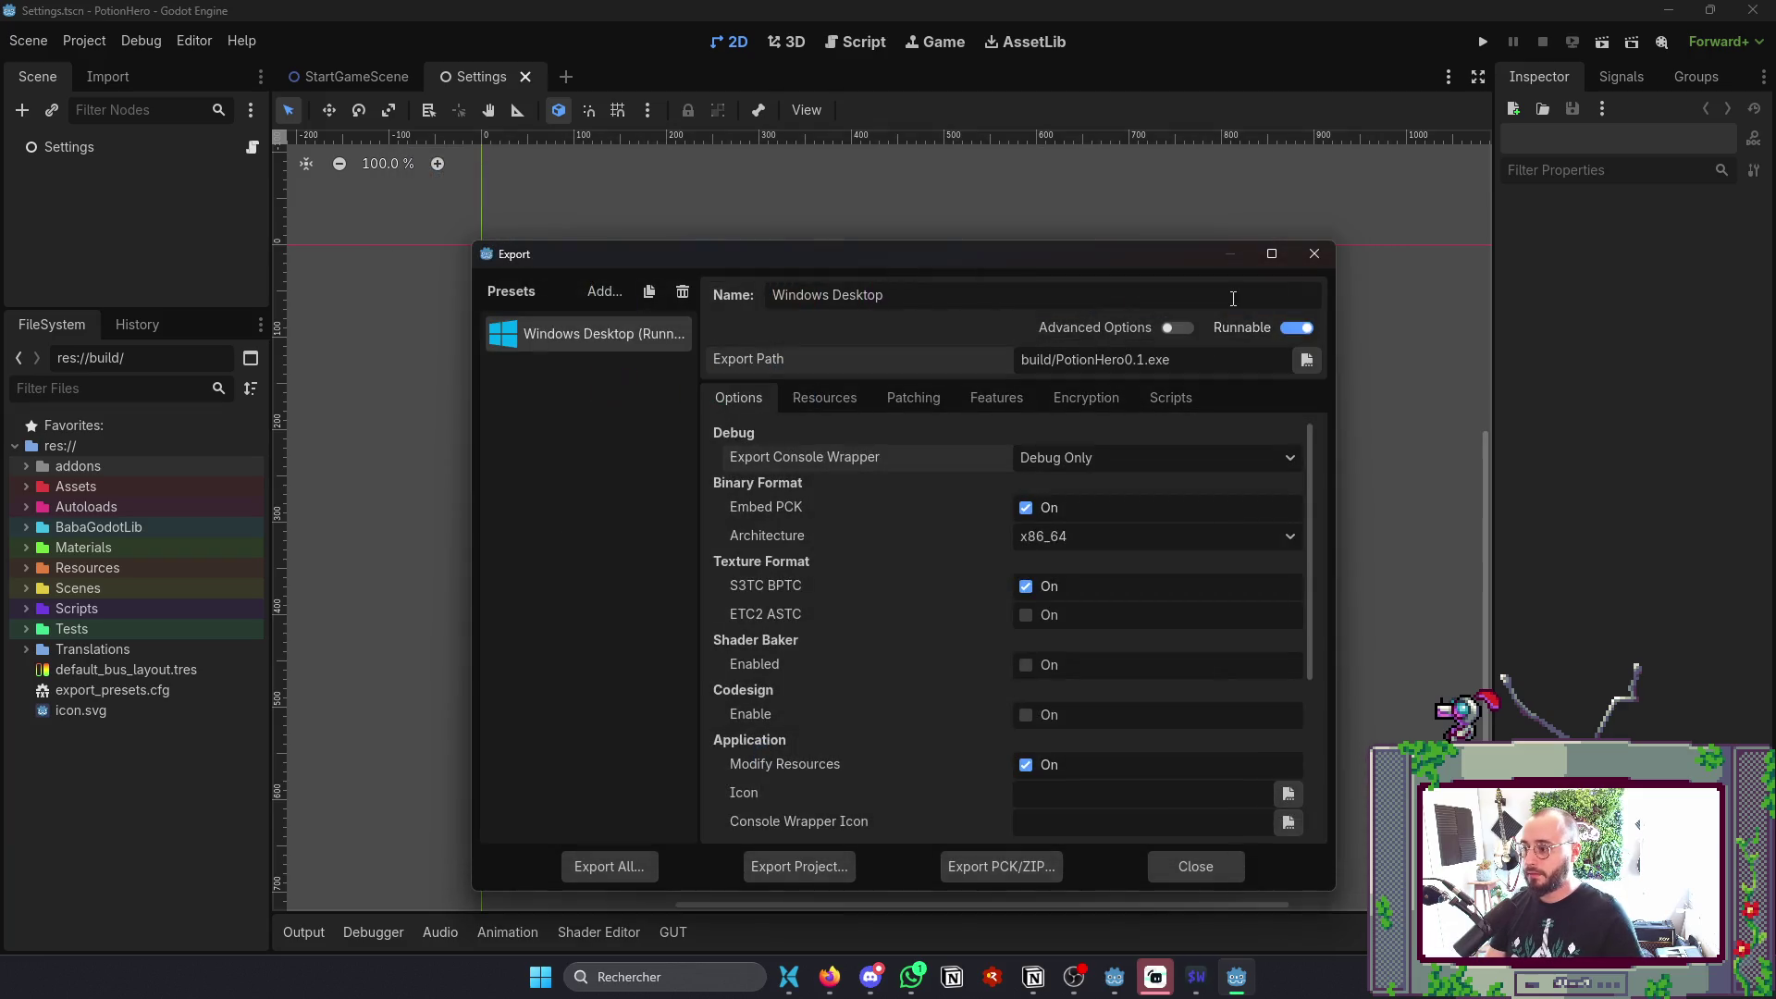
pyautogui.hotkey('alt', 'Tab')
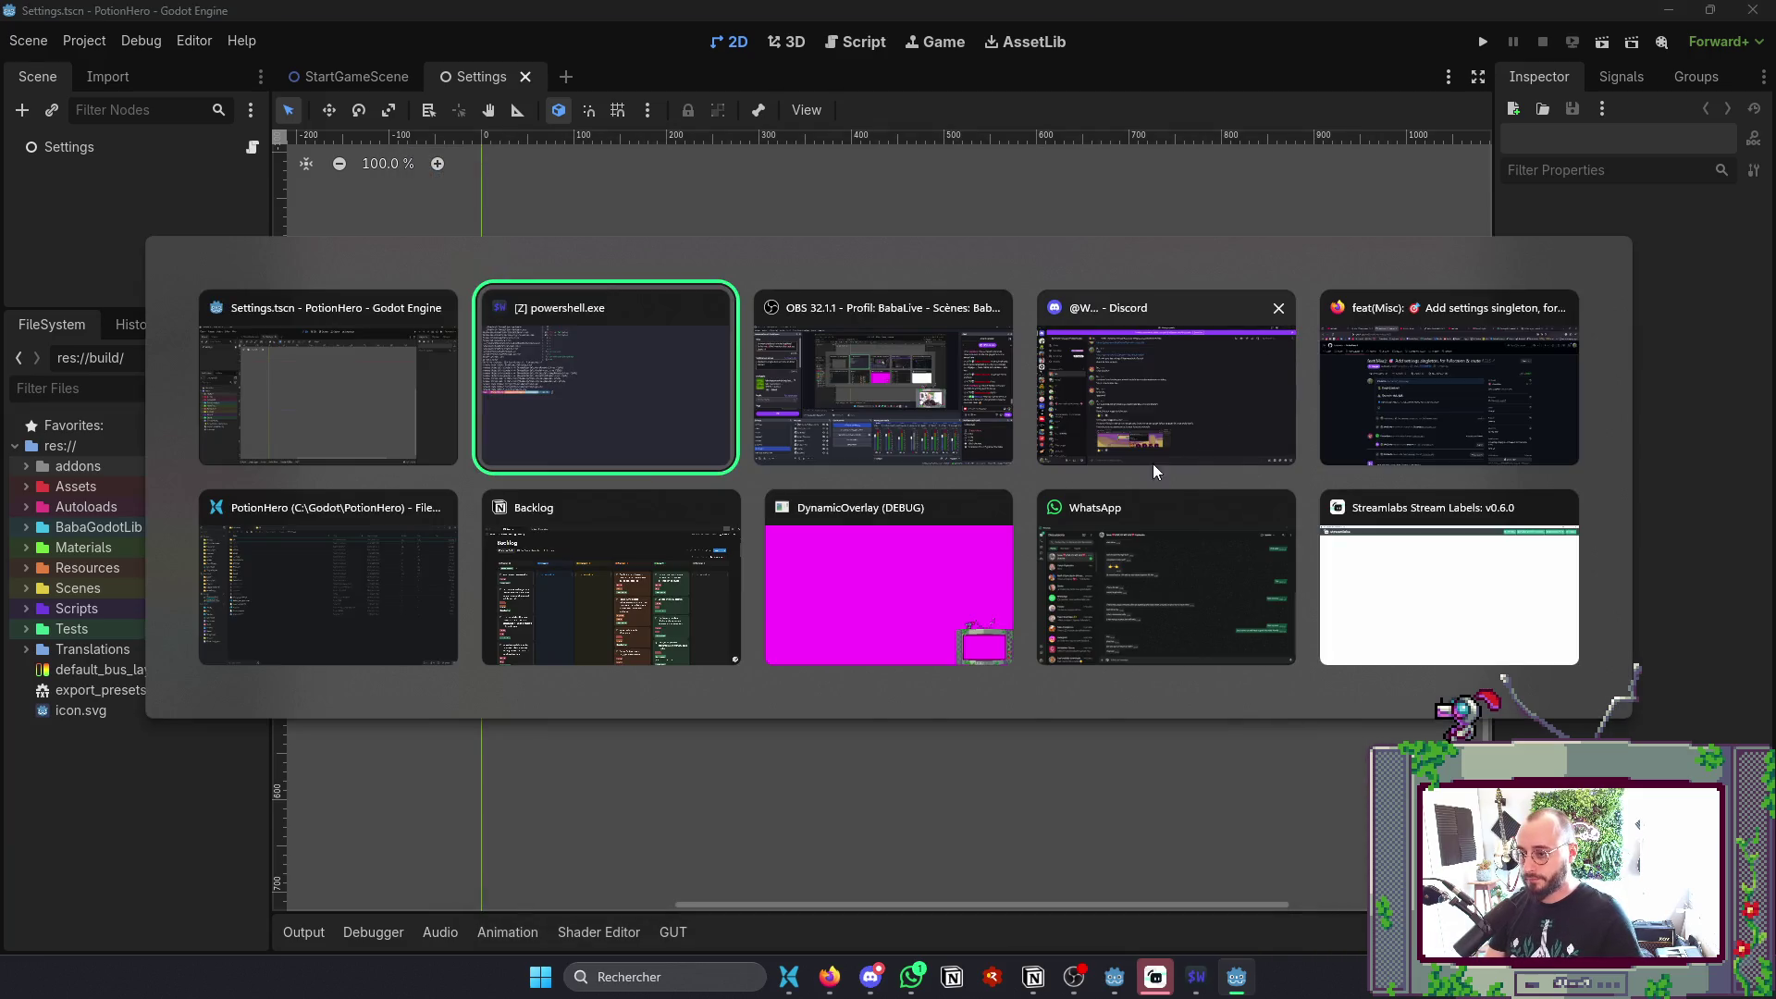
# - Create a new folder inside the PotionHero folder and name it 'Build'
pyautogui.click(370, 557)
pyautogui.rightClick(398, 746)
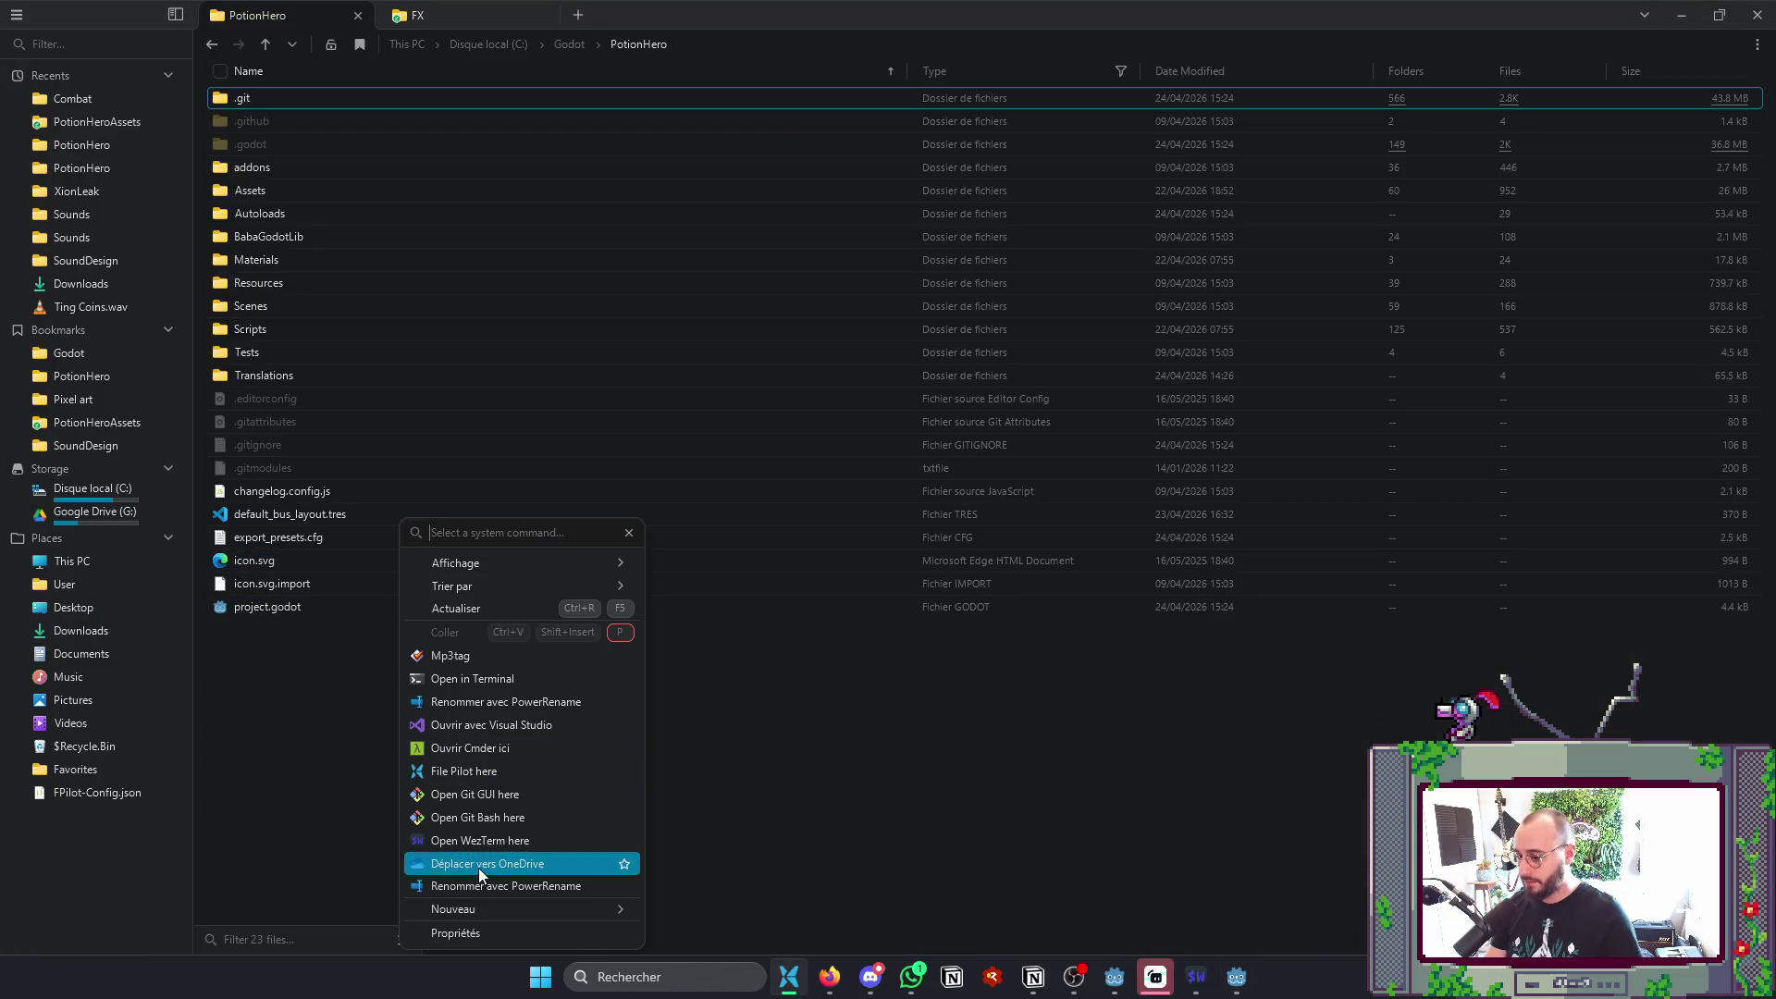
pyautogui.click(537, 912)
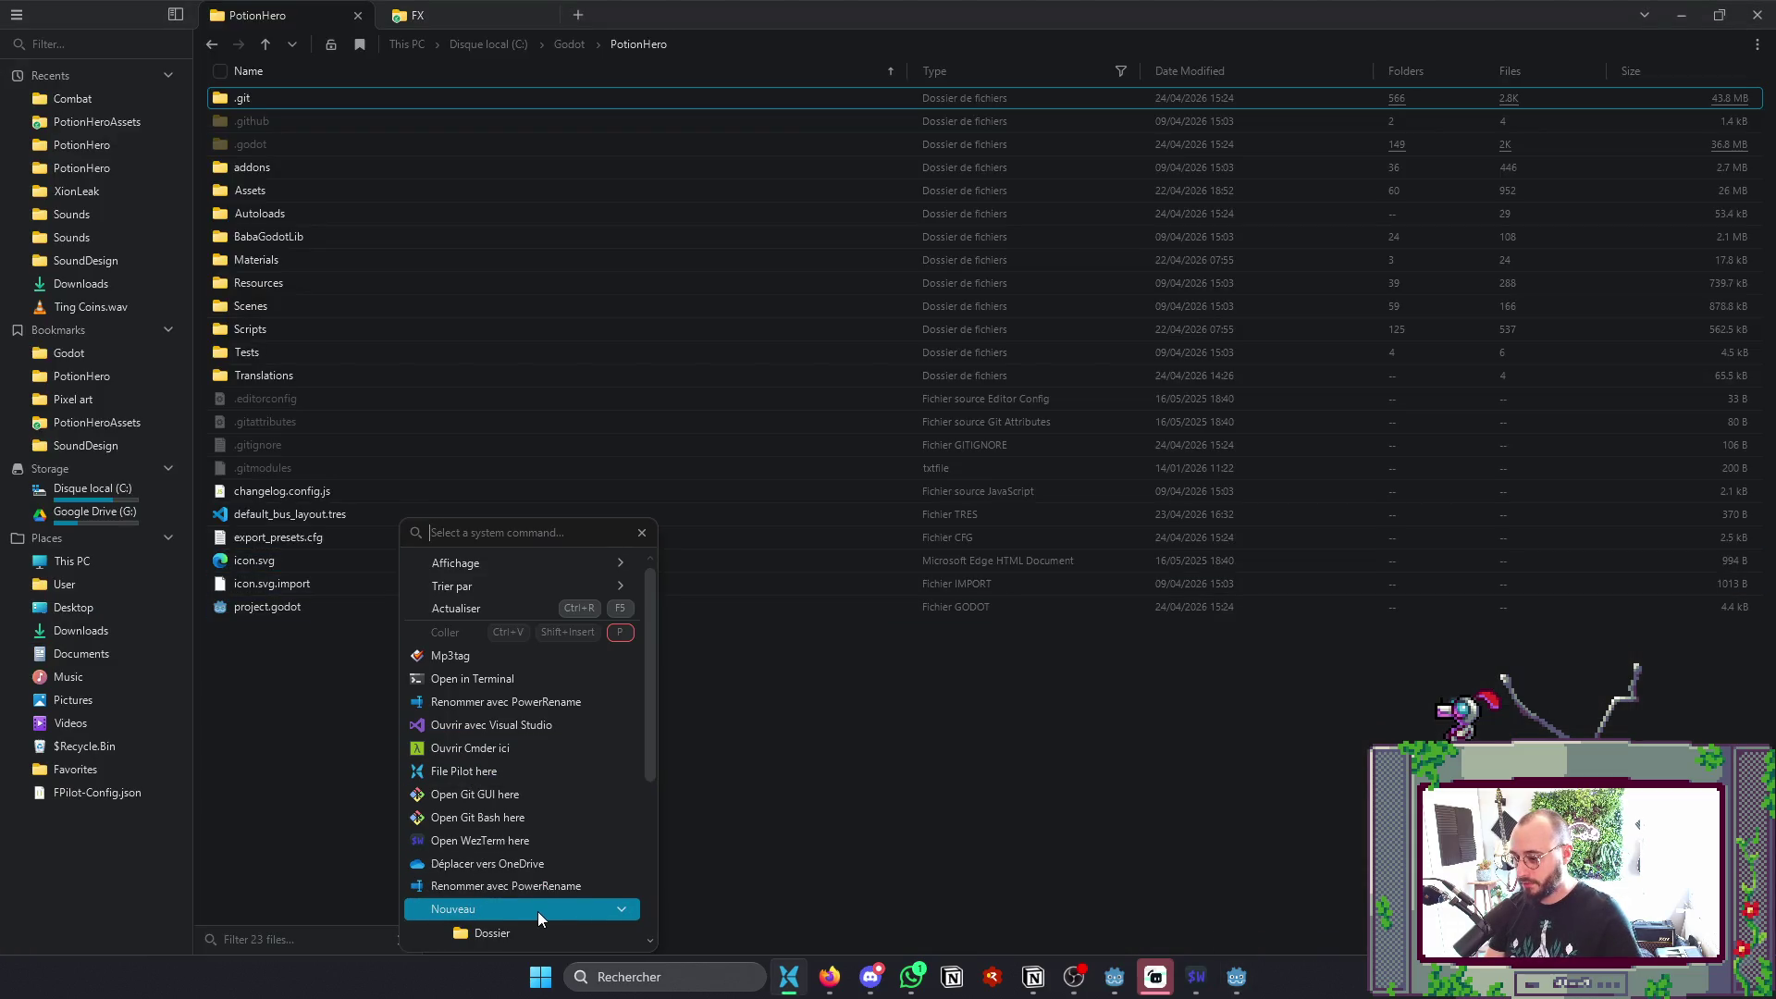
pyautogui.click(536, 657)
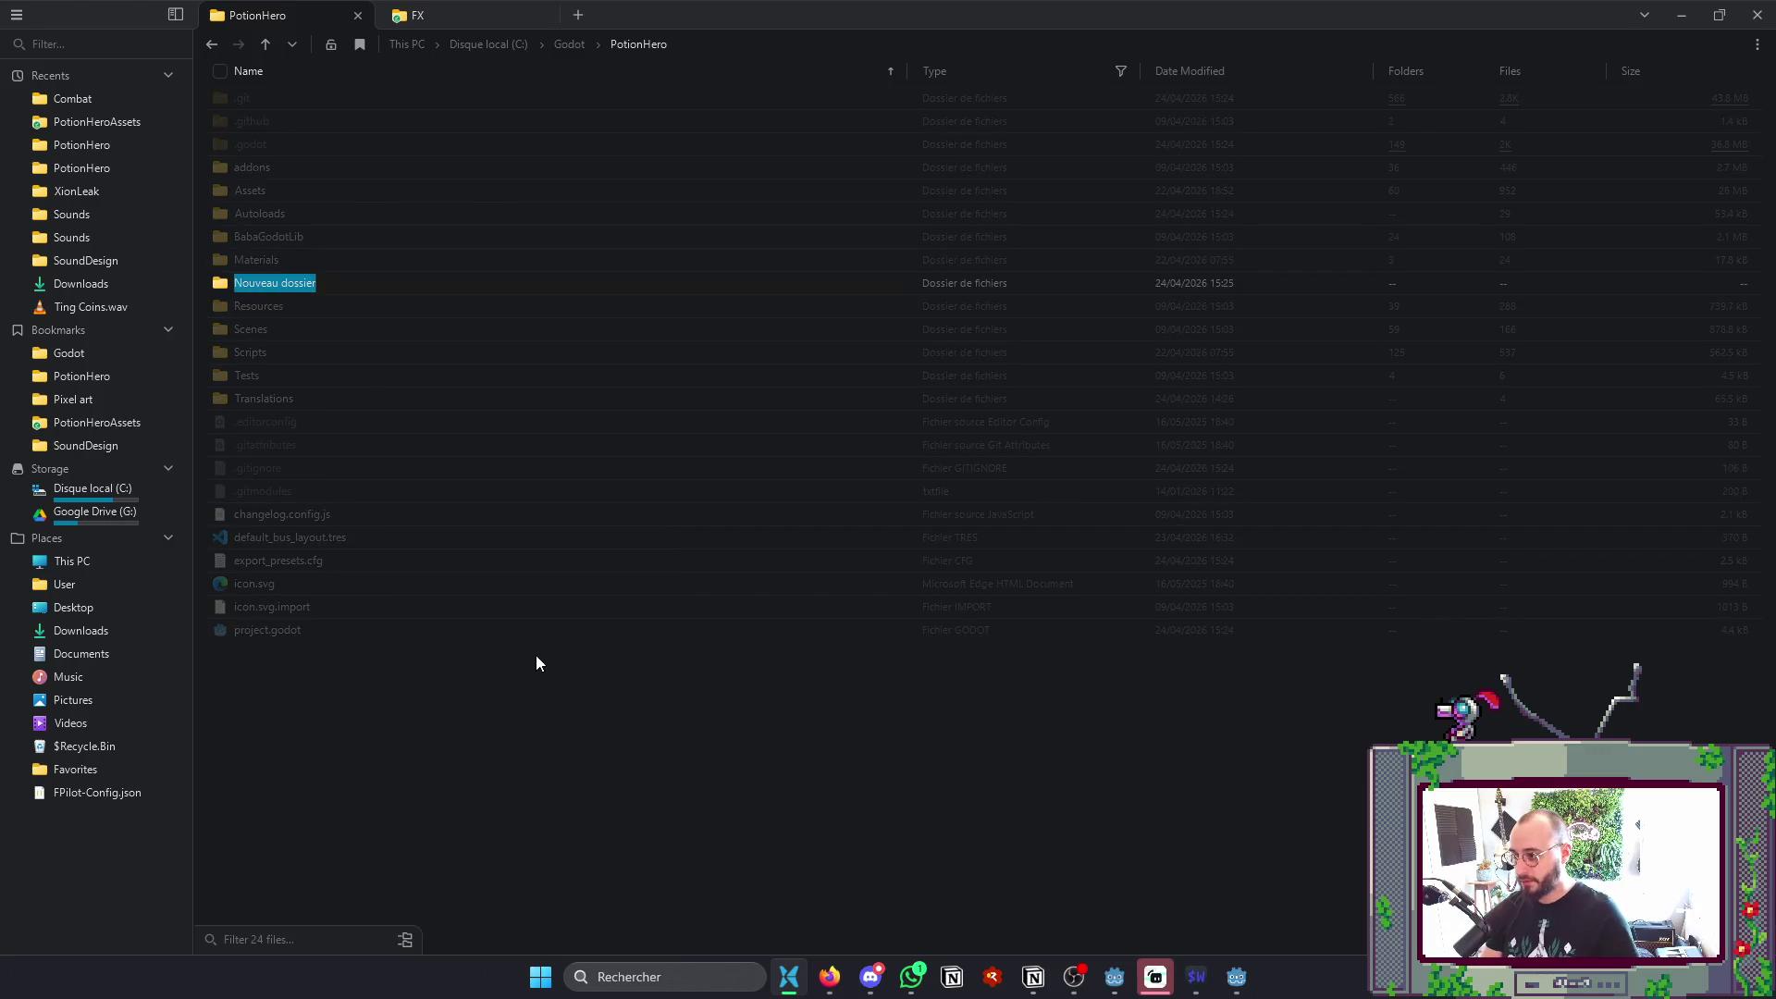
pyautogui.write('build')
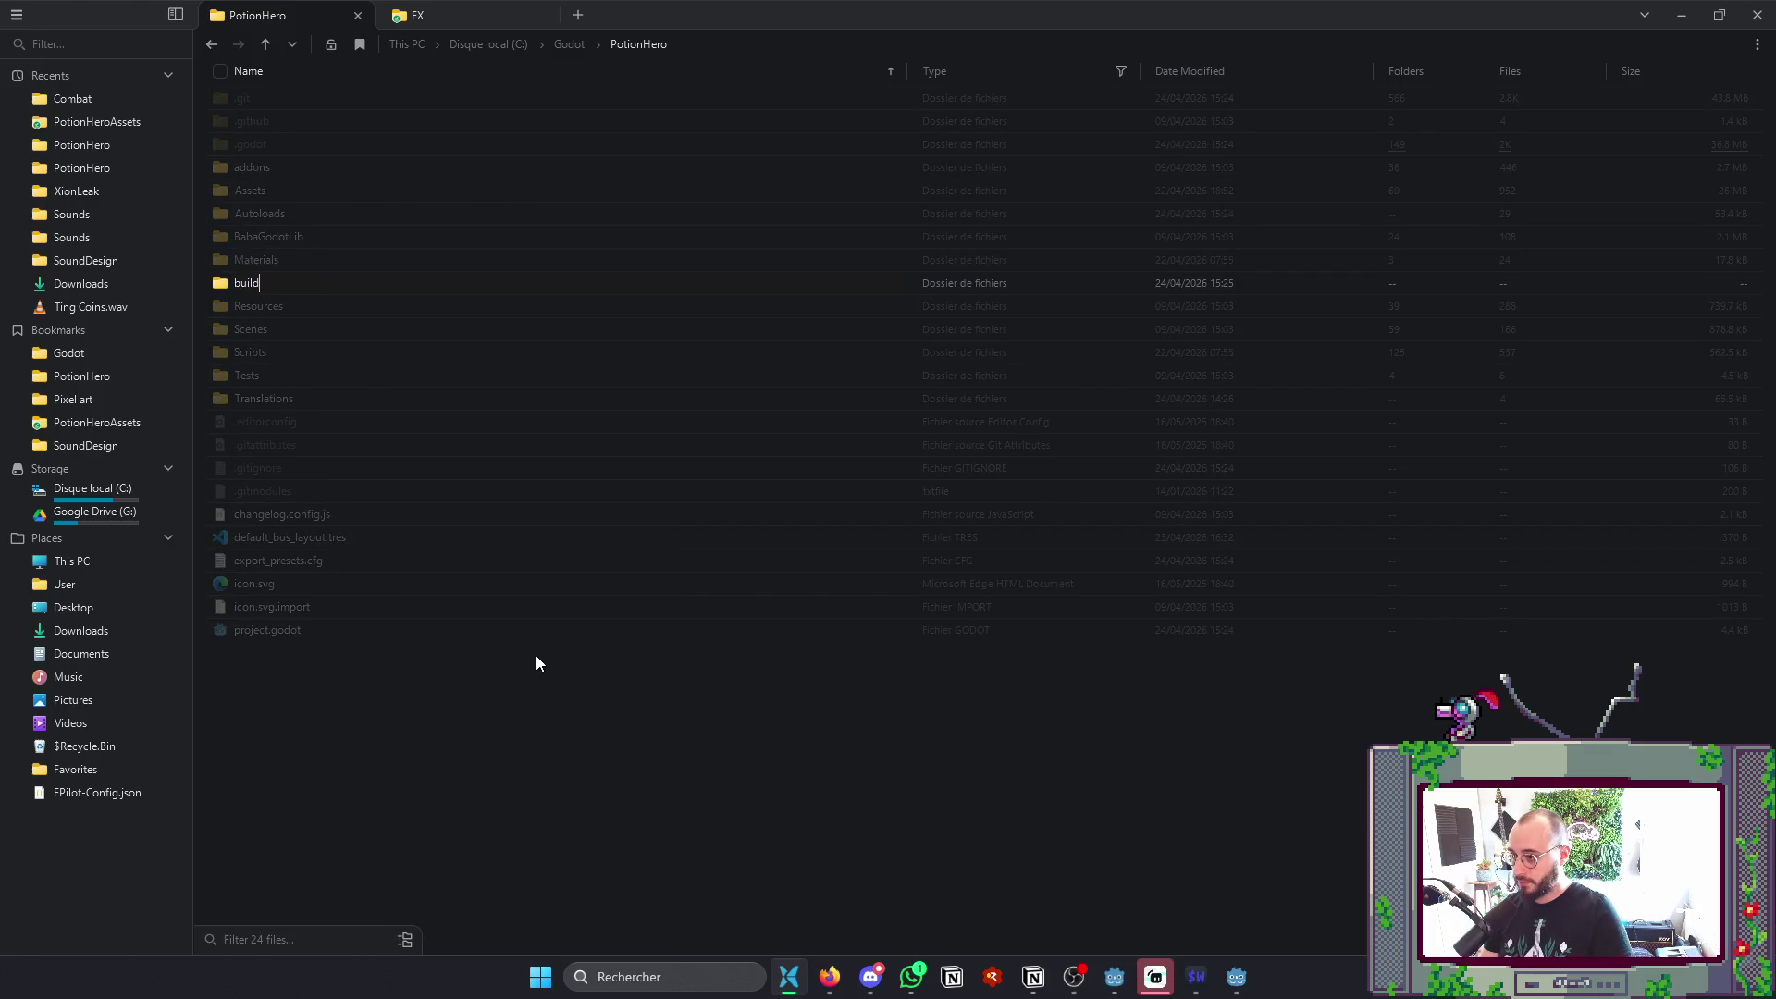
pyautogui.press('Home')
pyautogui.press('Delete')
pyautogui.write('B')
pyautogui.press('Return')
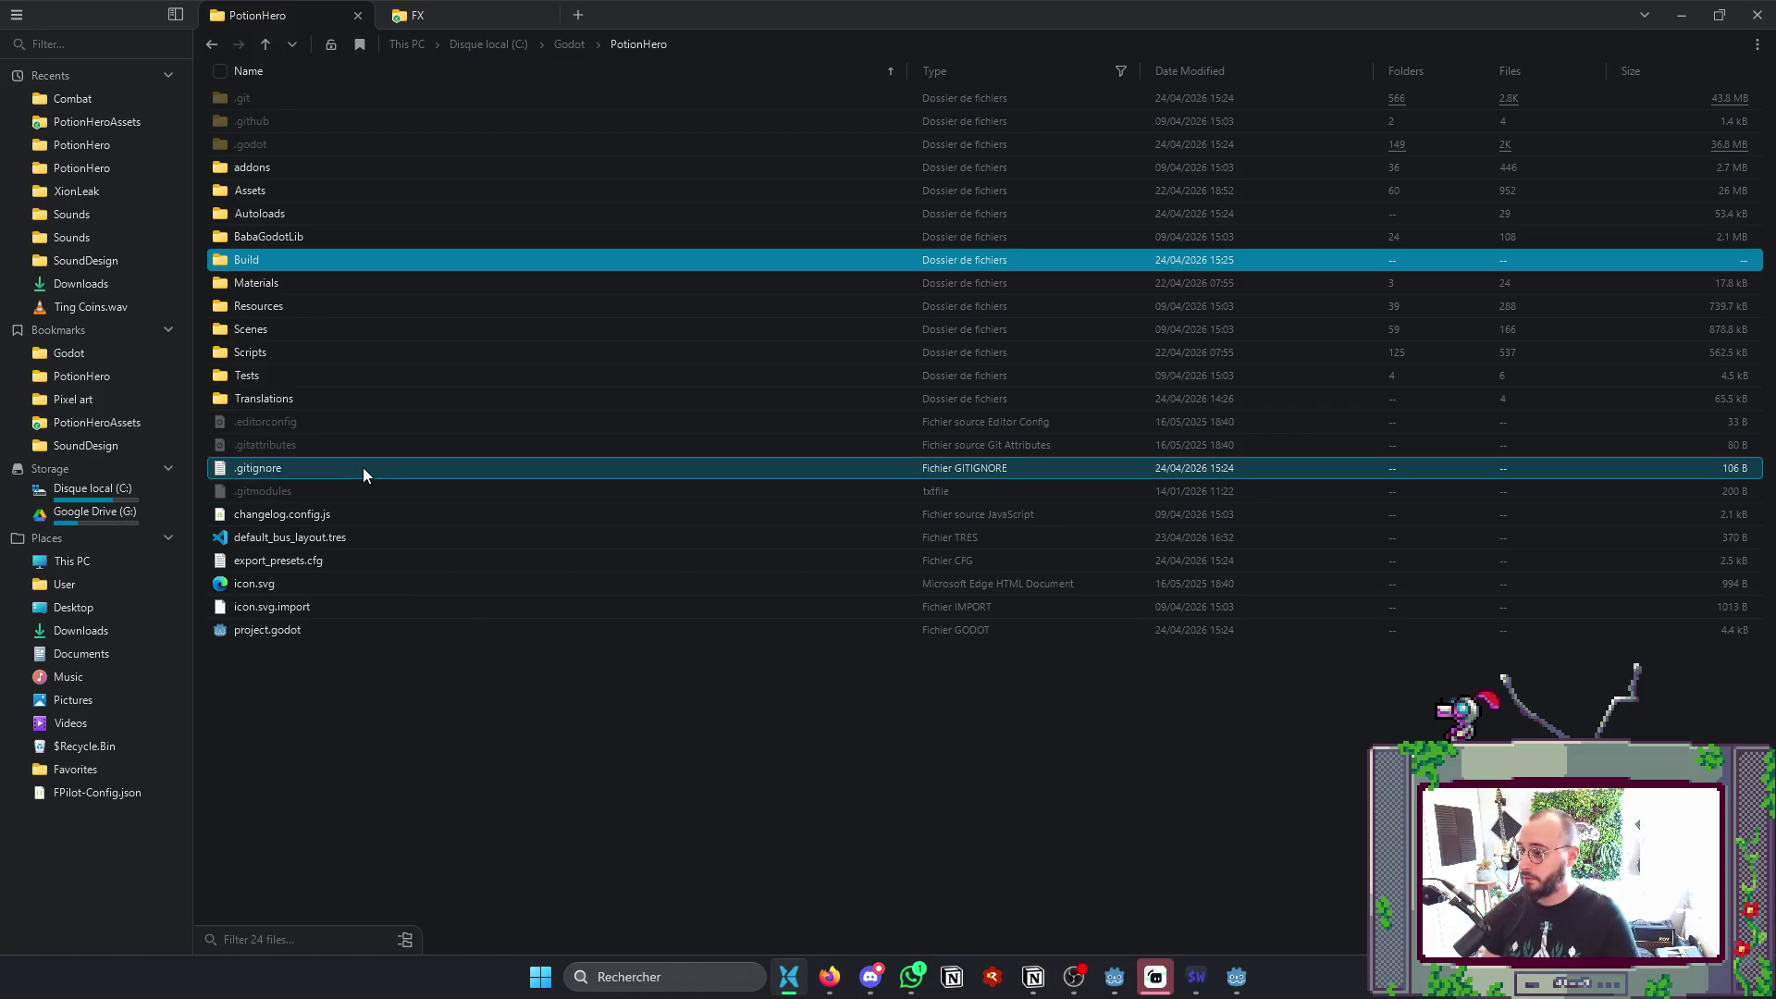
# - Rename the folder to lowercase 'build'
pyautogui.press('F2')
pyautogui.press('Home')
pyautogui.press('Right')
pyautogui.press('BackSpace')
pyautogui.write('b')
pyautogui.press('Return')
pyautogui.hotkey('alt', 'Tab')
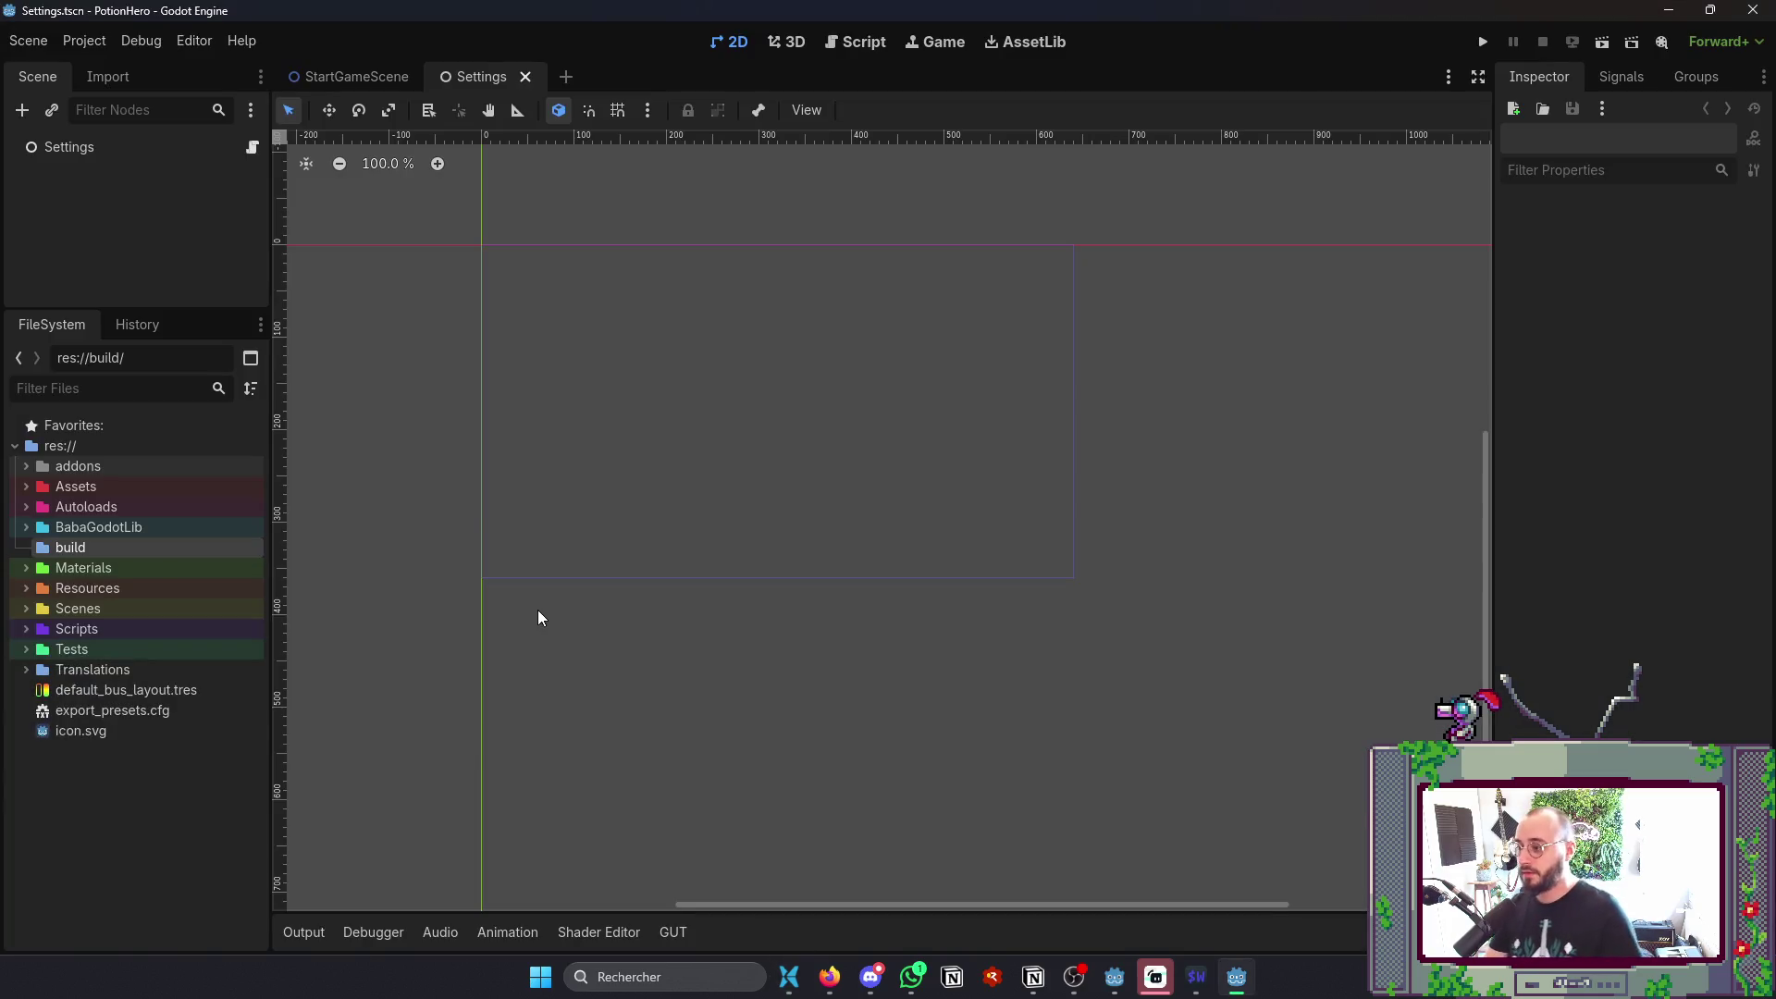
pyautogui.hotkey('alt', 'Tab')
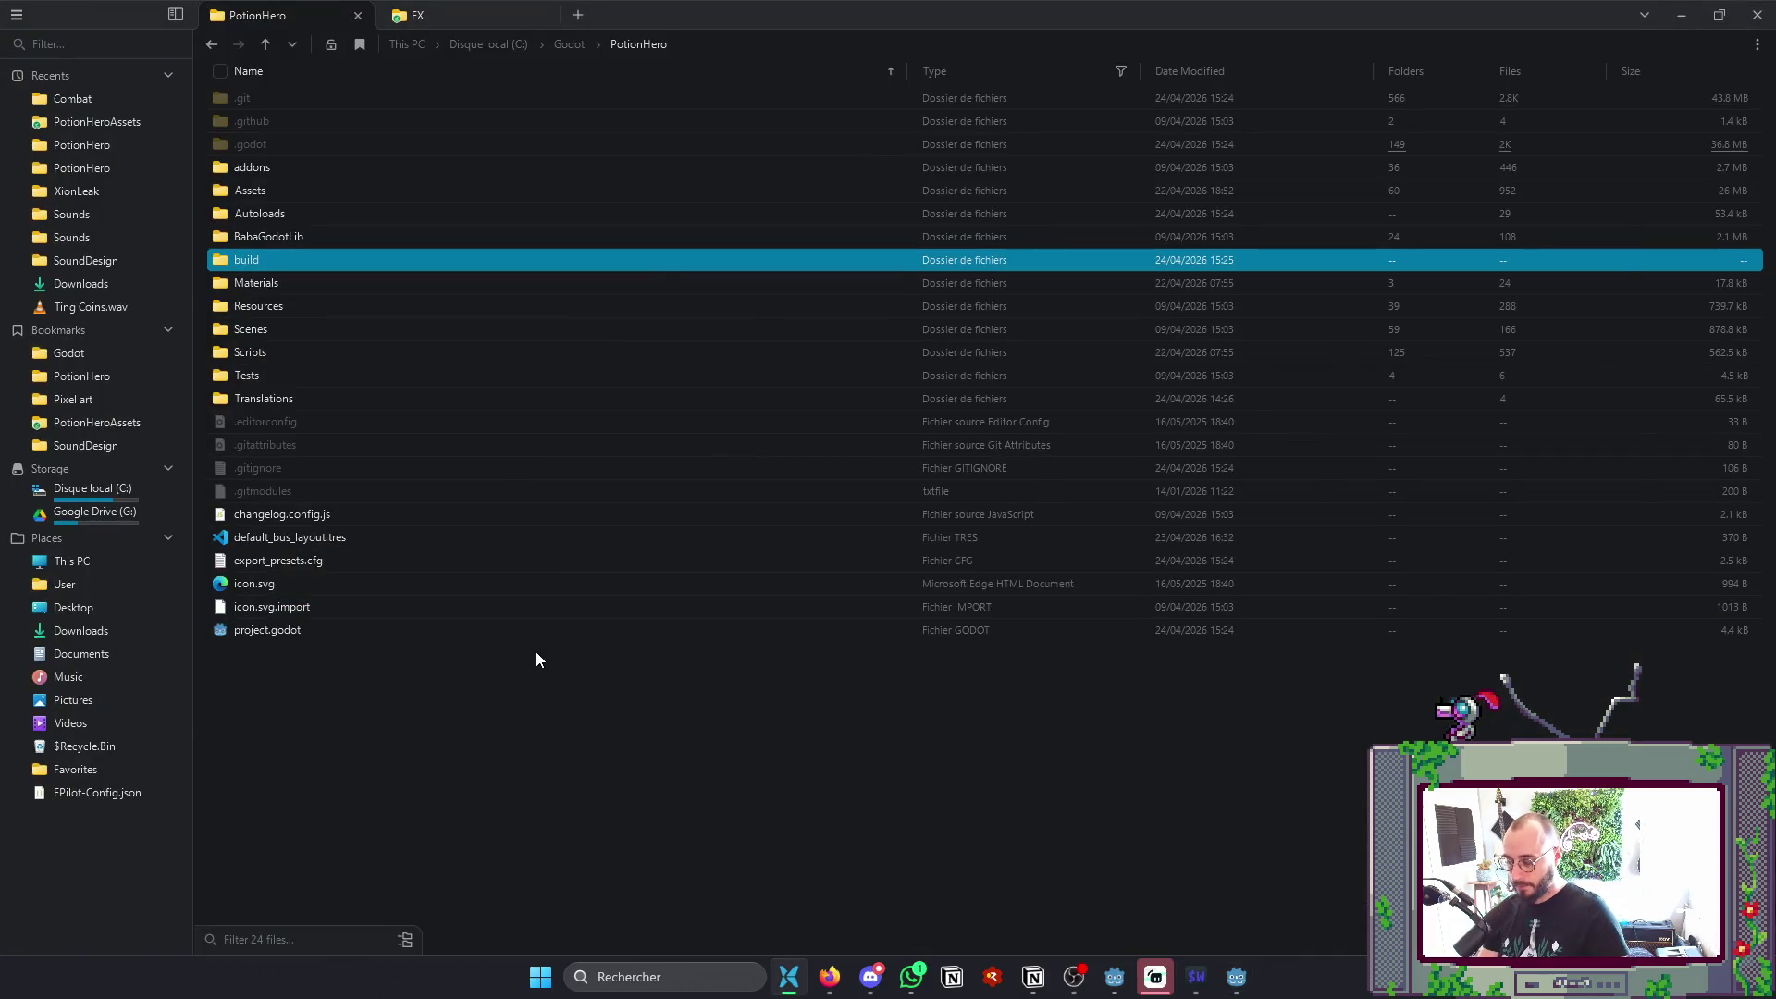
pyautogui.hotkey('alt', 'Tab')
pyautogui.hotkey('alt', 'Tab')
# - Check the repository with 'git s' and discard unstaged animation changes with 'git r .'
pyautogui.write('git s')
pyautogui.press('Return')
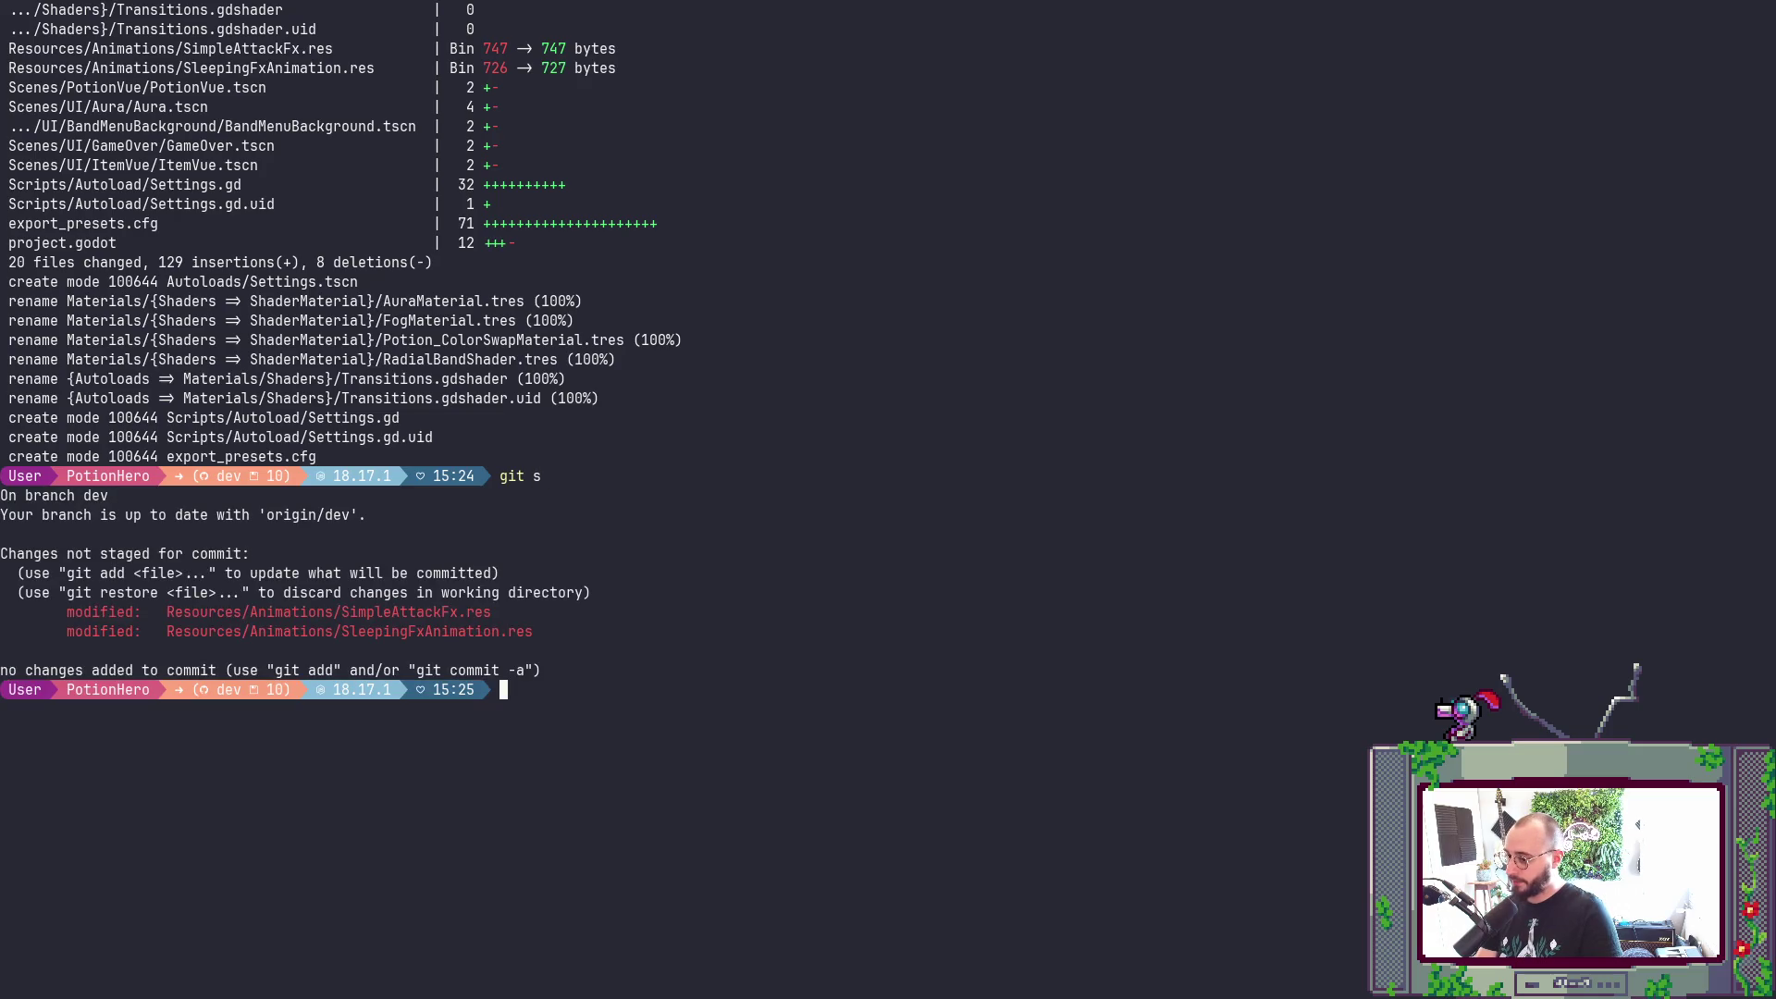
pyautogui.write('git r .')
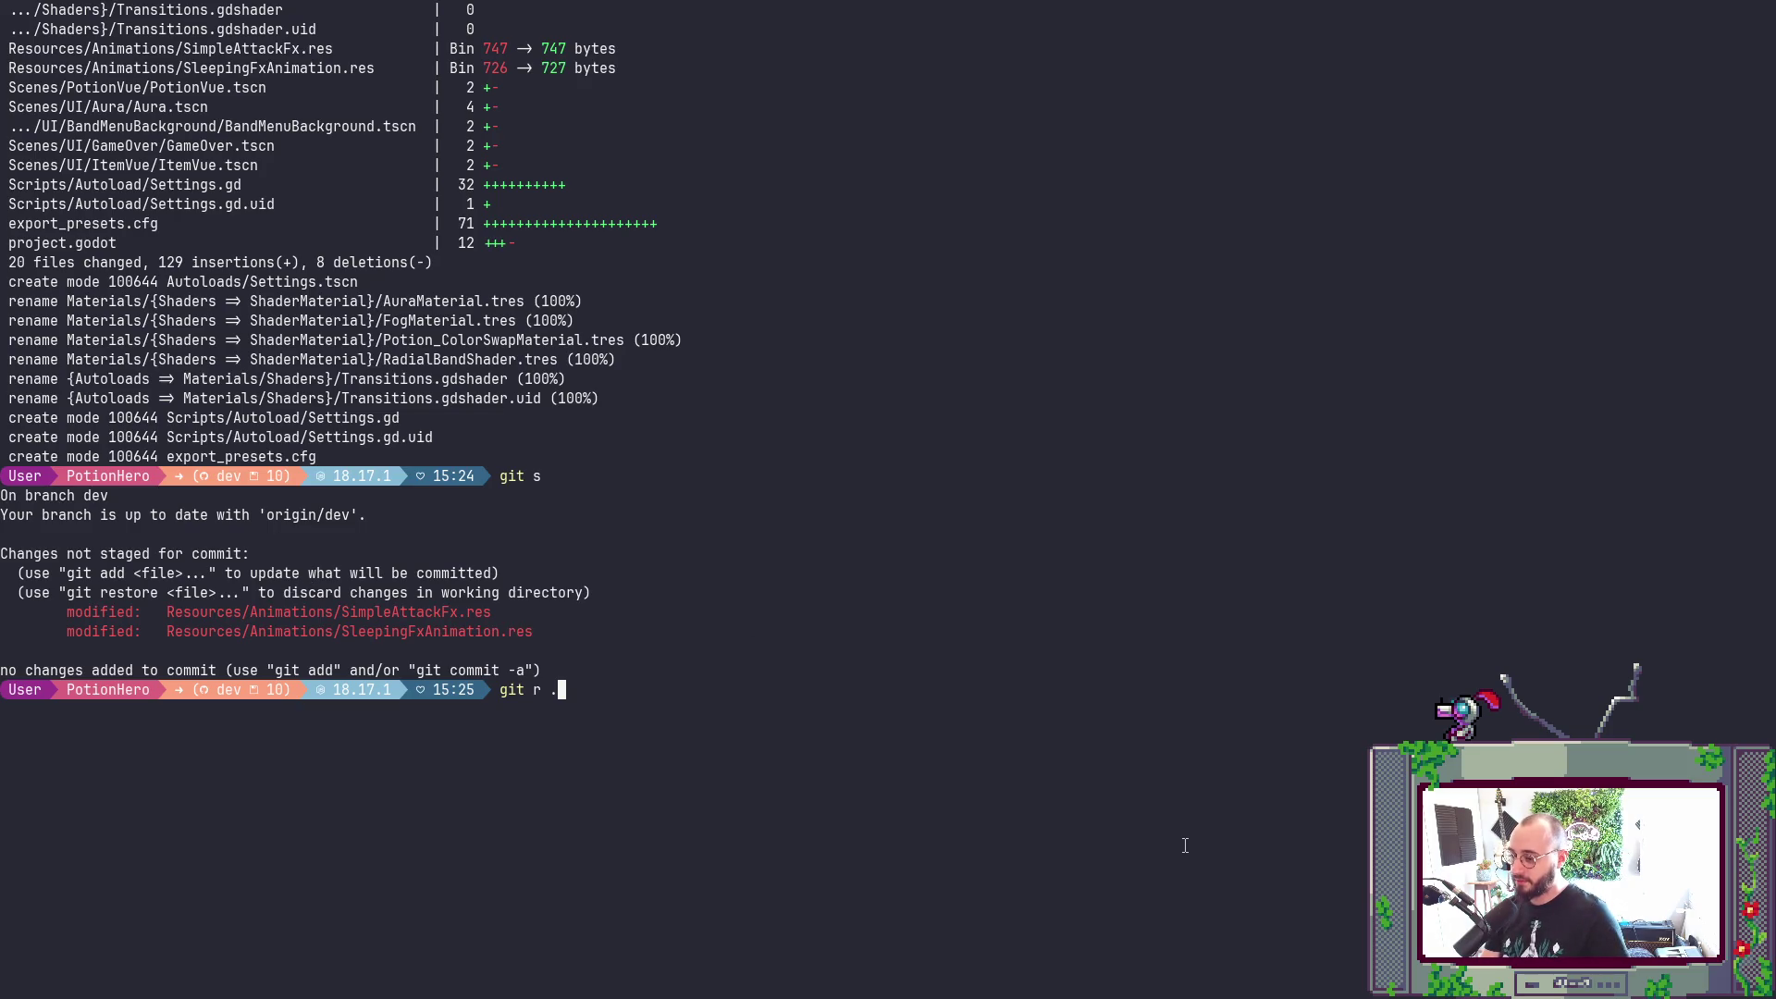
pyautogui.press('Return')
pyautogui.hotkey('alt', 'Tab')
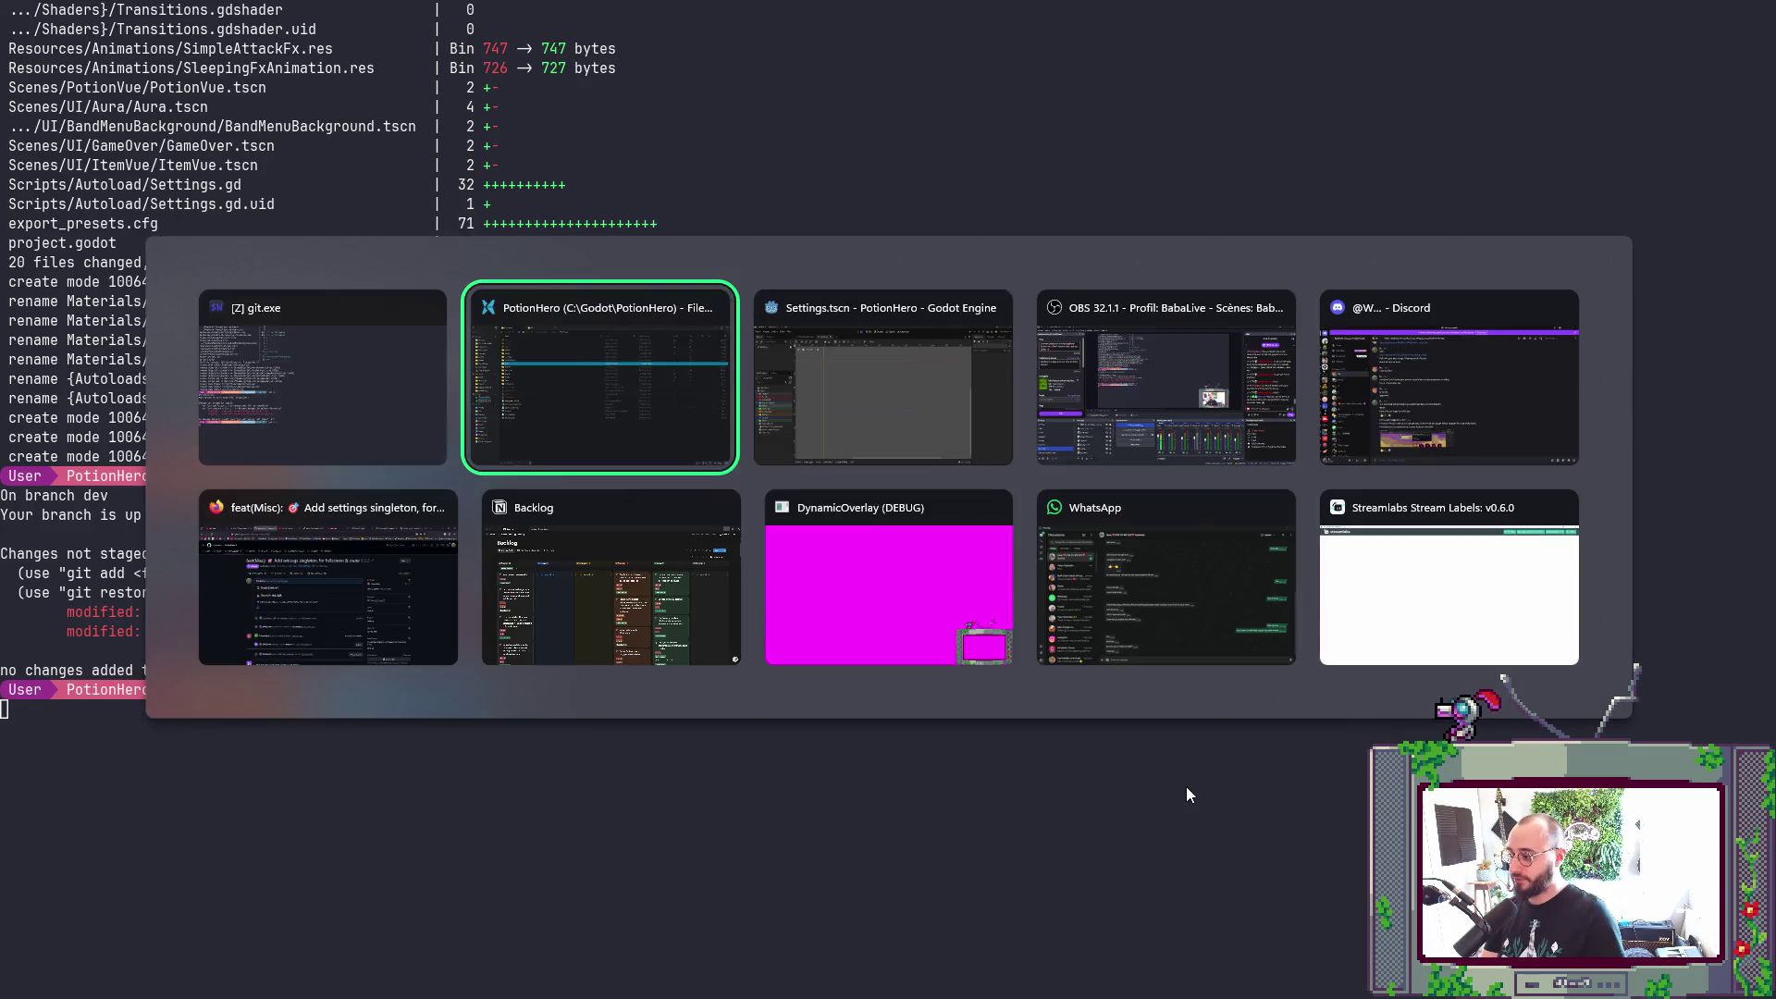
pyautogui.press('Tab')
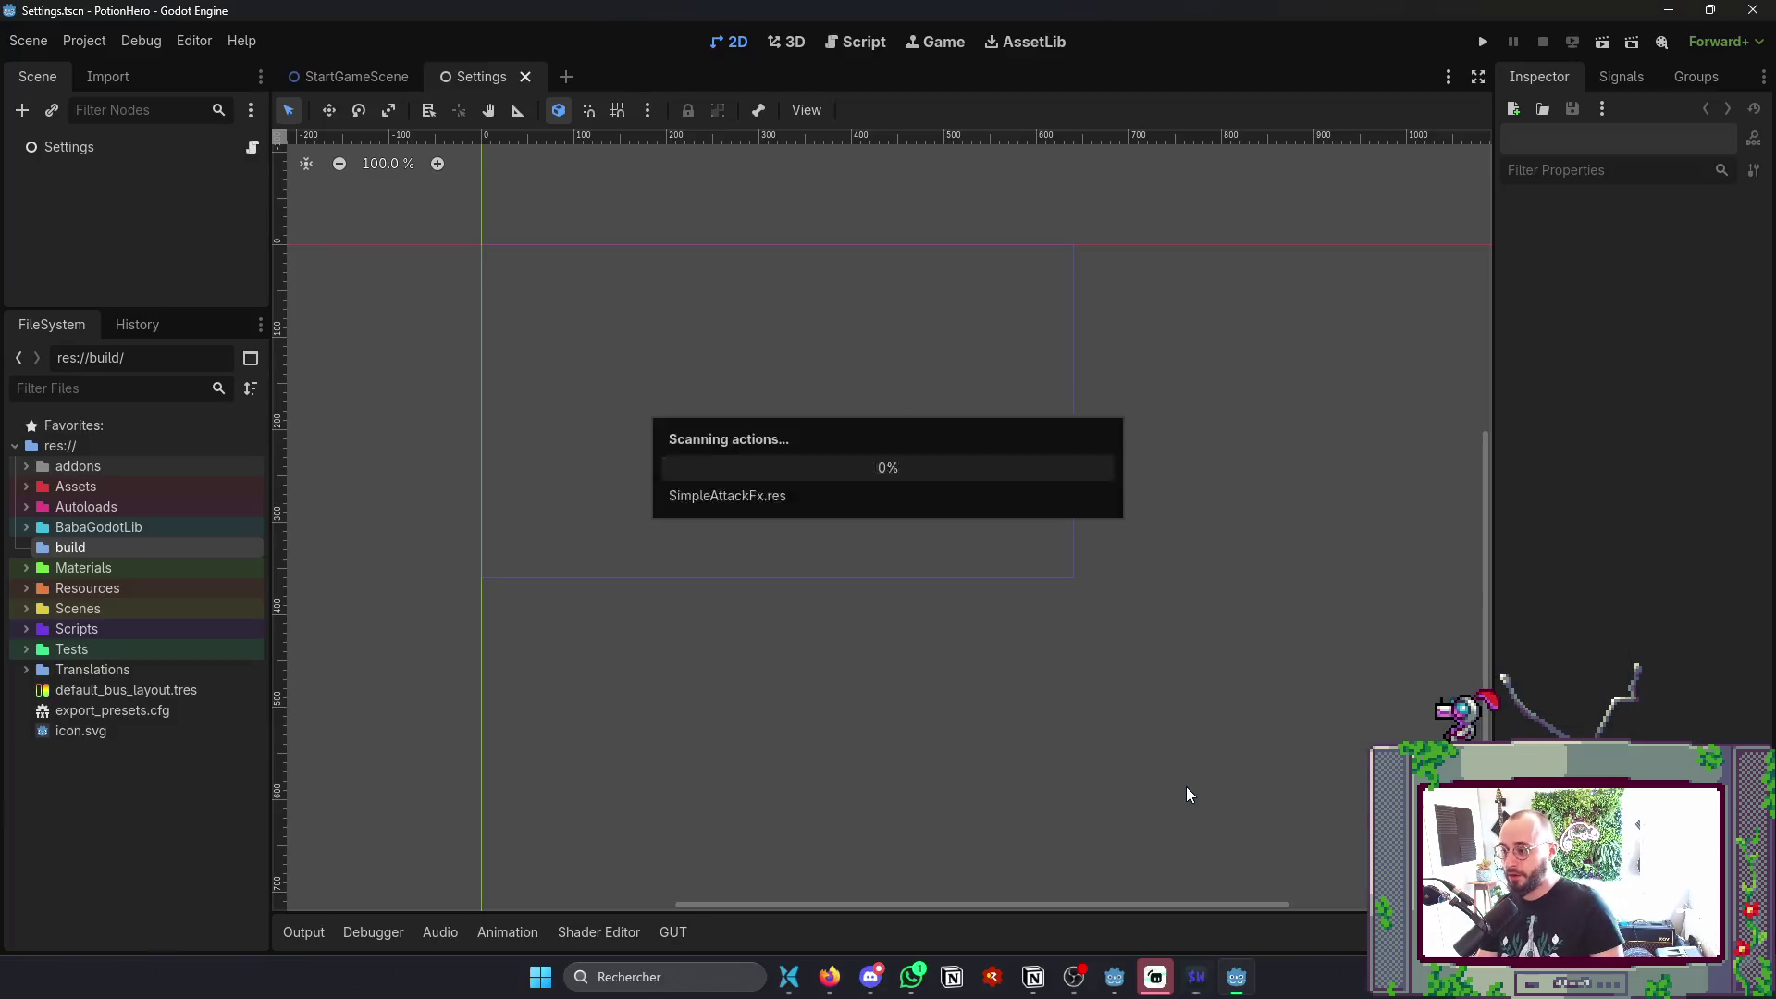
# - Export the Windows Desktop preset as build/PotionHero0.1.exe and close the Export window
pyautogui.click(789, 977)
pyautogui.click(1237, 977)
pyautogui.click(99, 48)
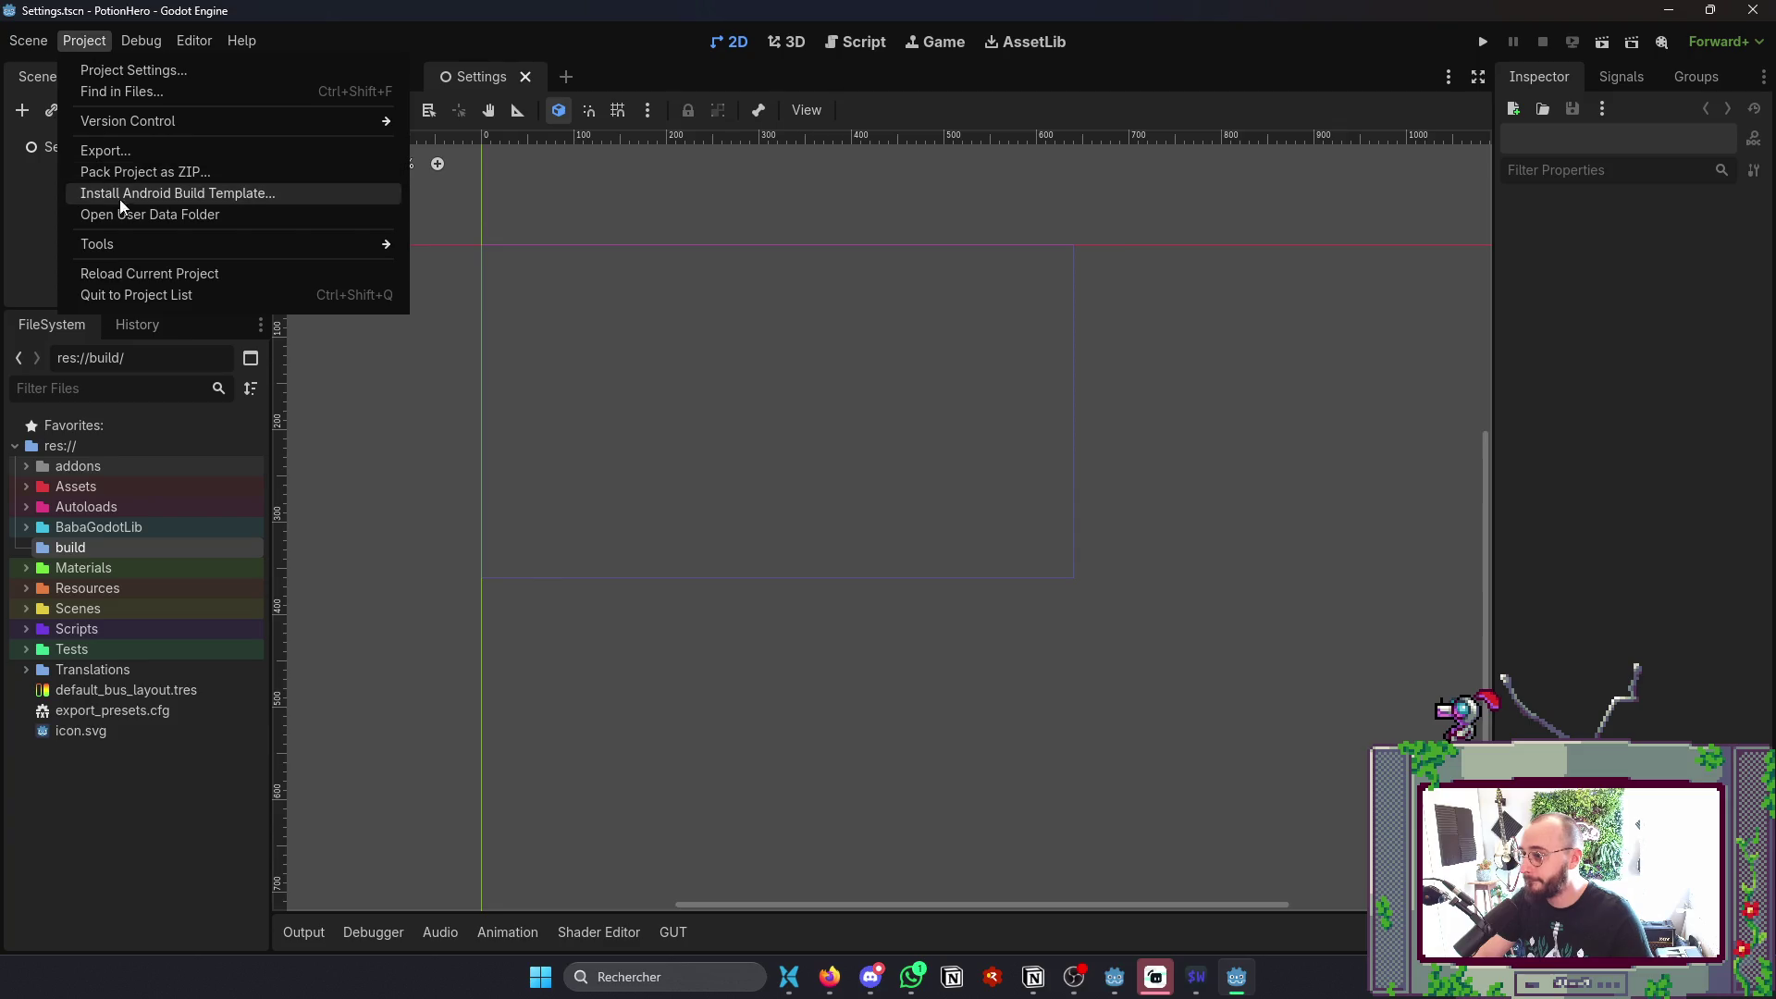
pyautogui.click(148, 153)
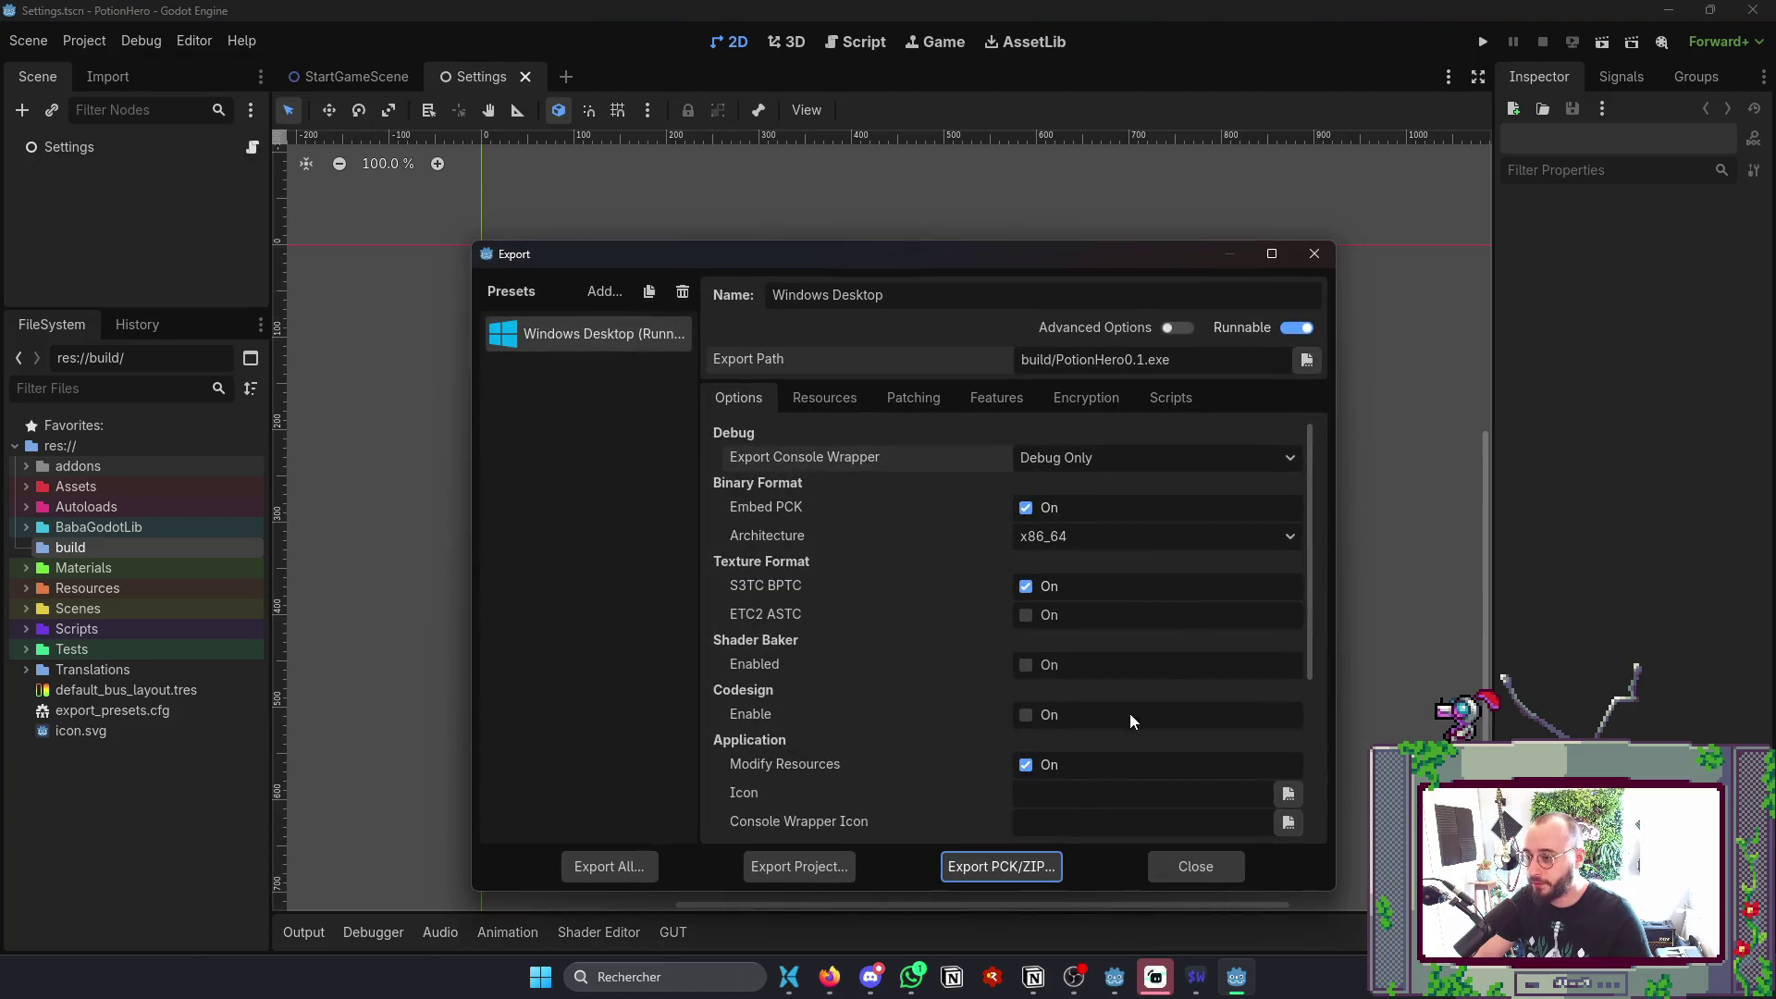
pyautogui.click(841, 875)
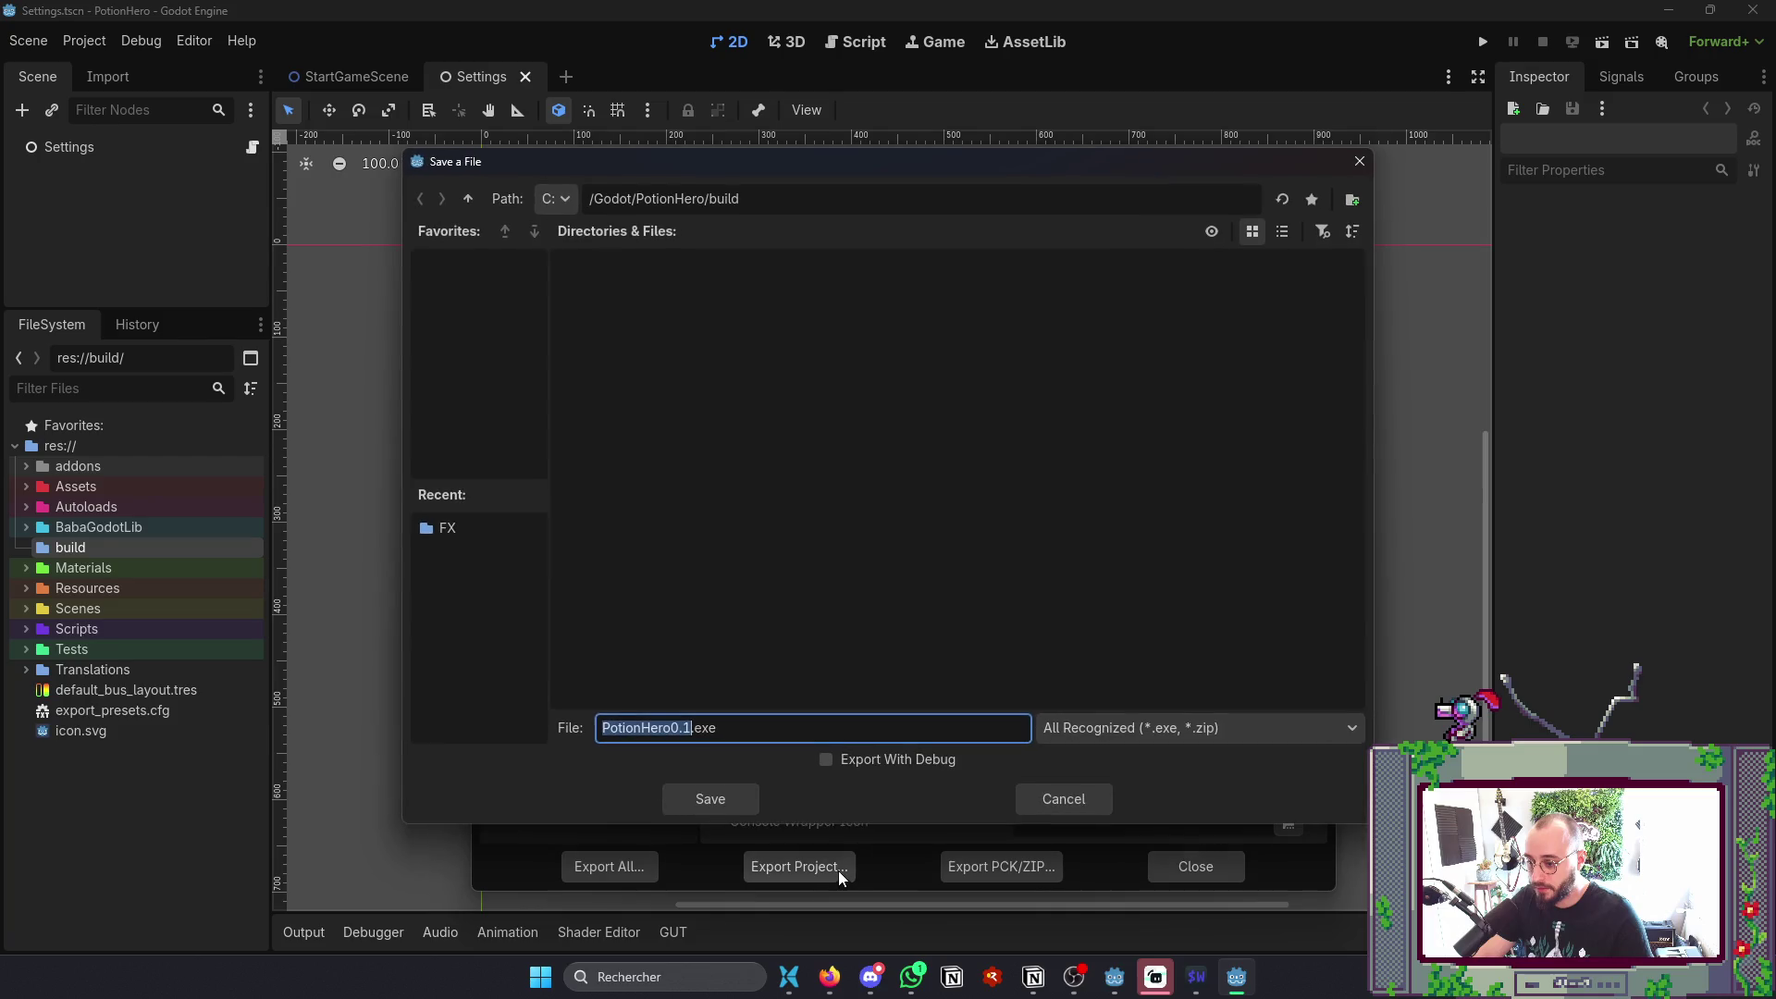
pyautogui.click(710, 798)
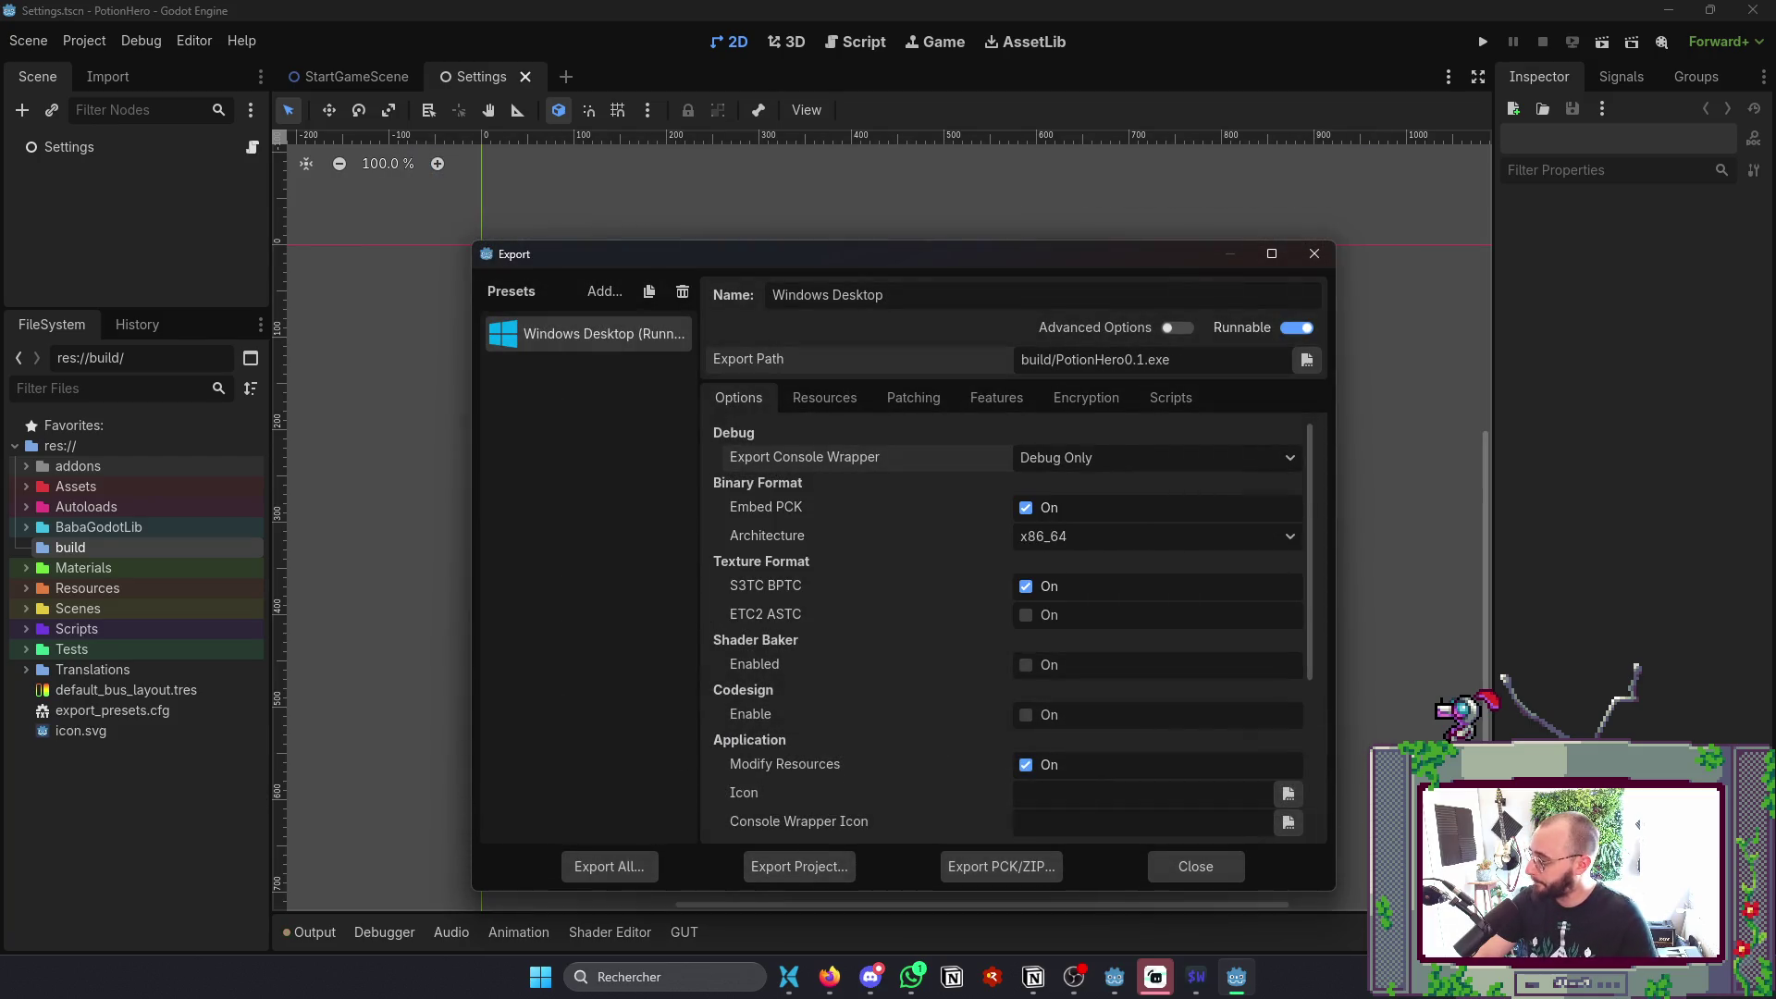
pyautogui.hotkey('alt', 'Tab')
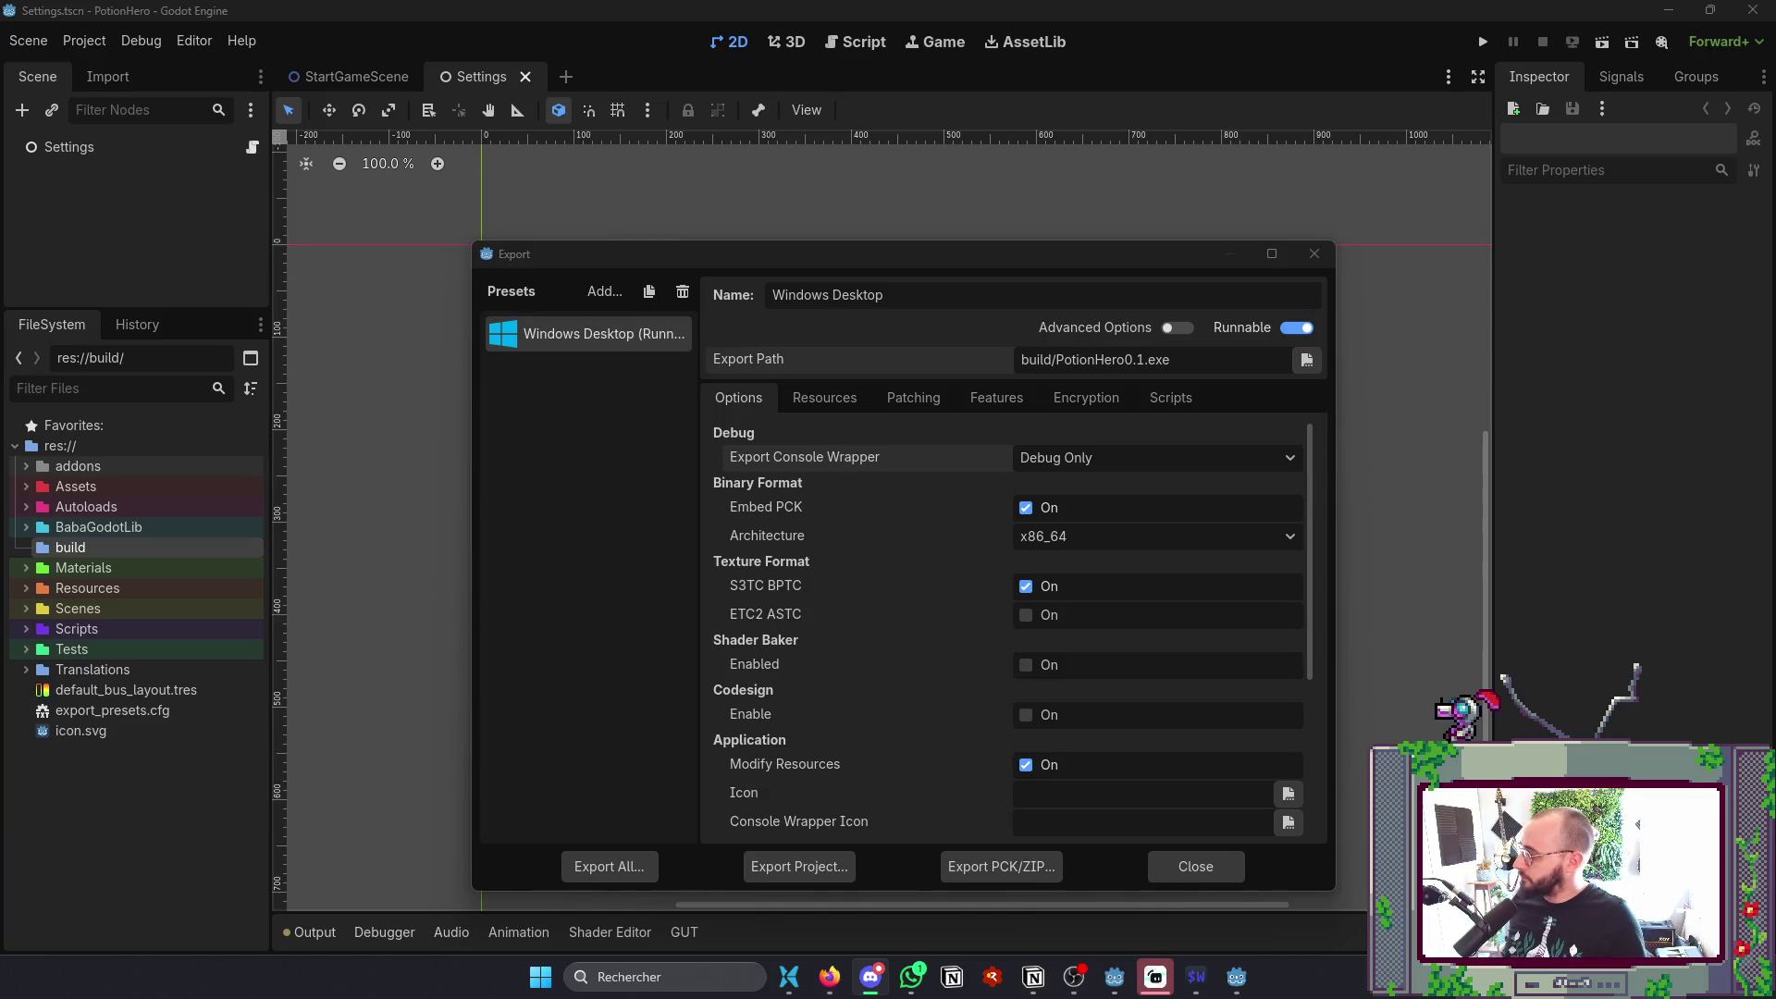
pyautogui.click(1190, 867)
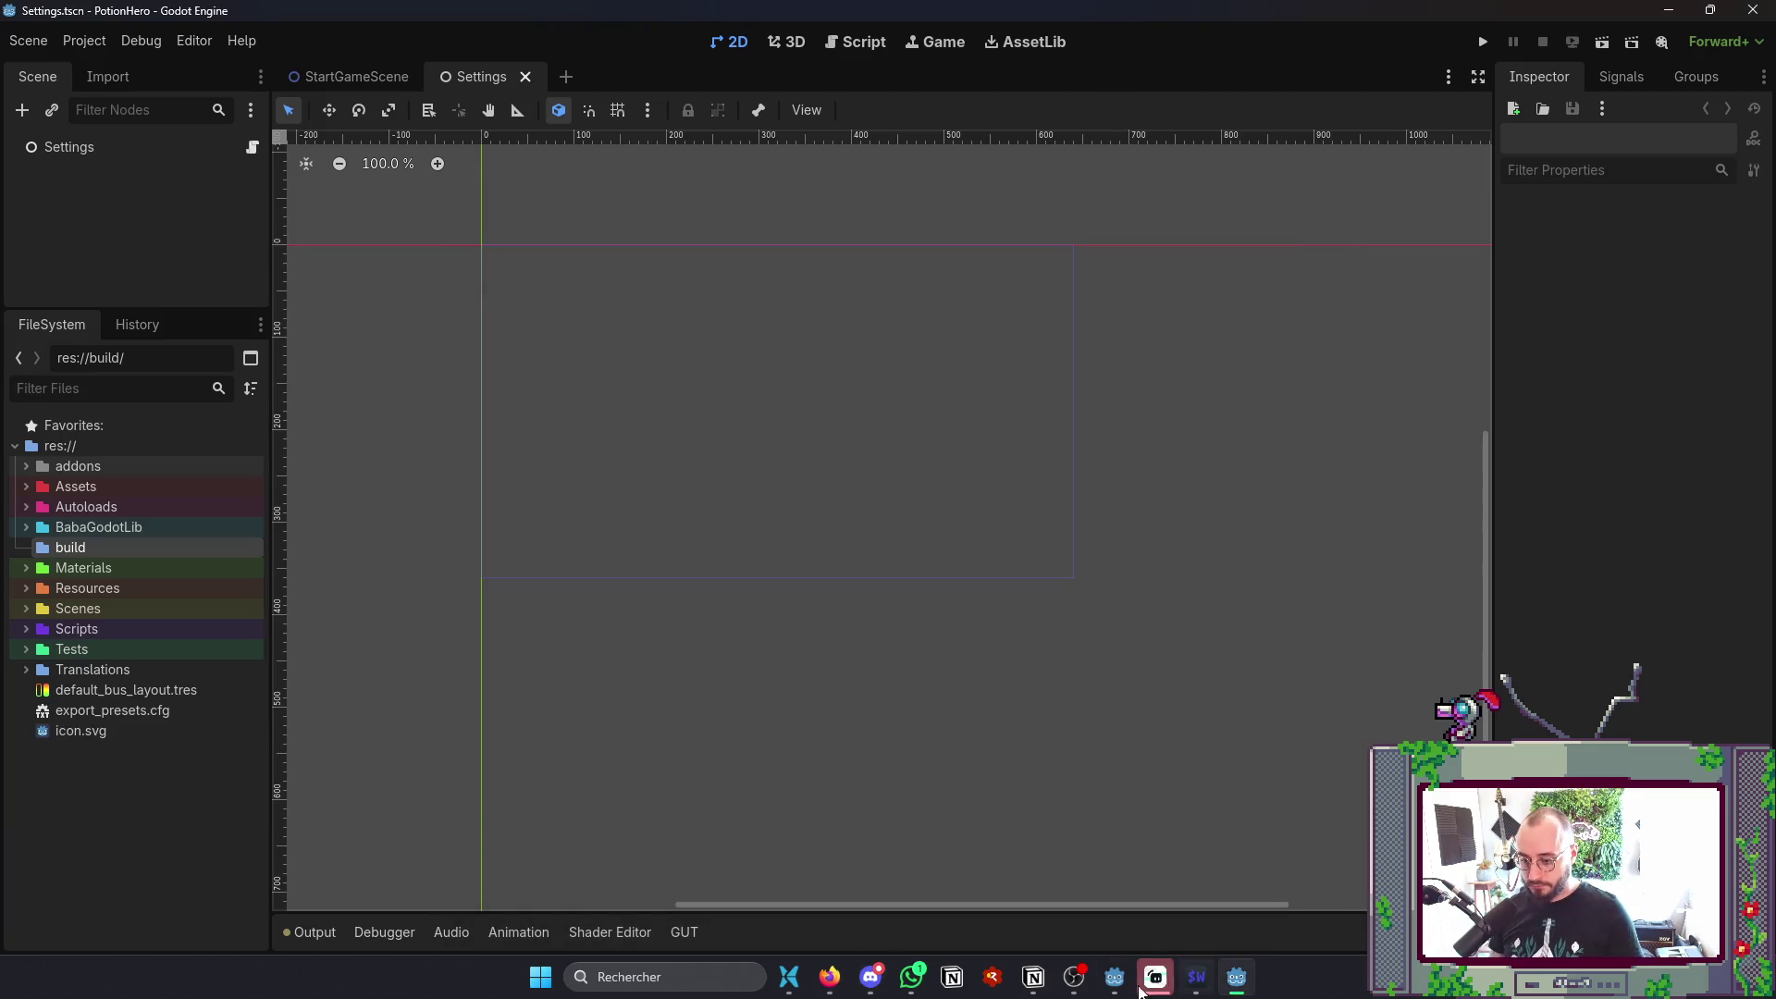
# - Open the build folder and run PotionHero0.1.exe
pyautogui.click(792, 981)
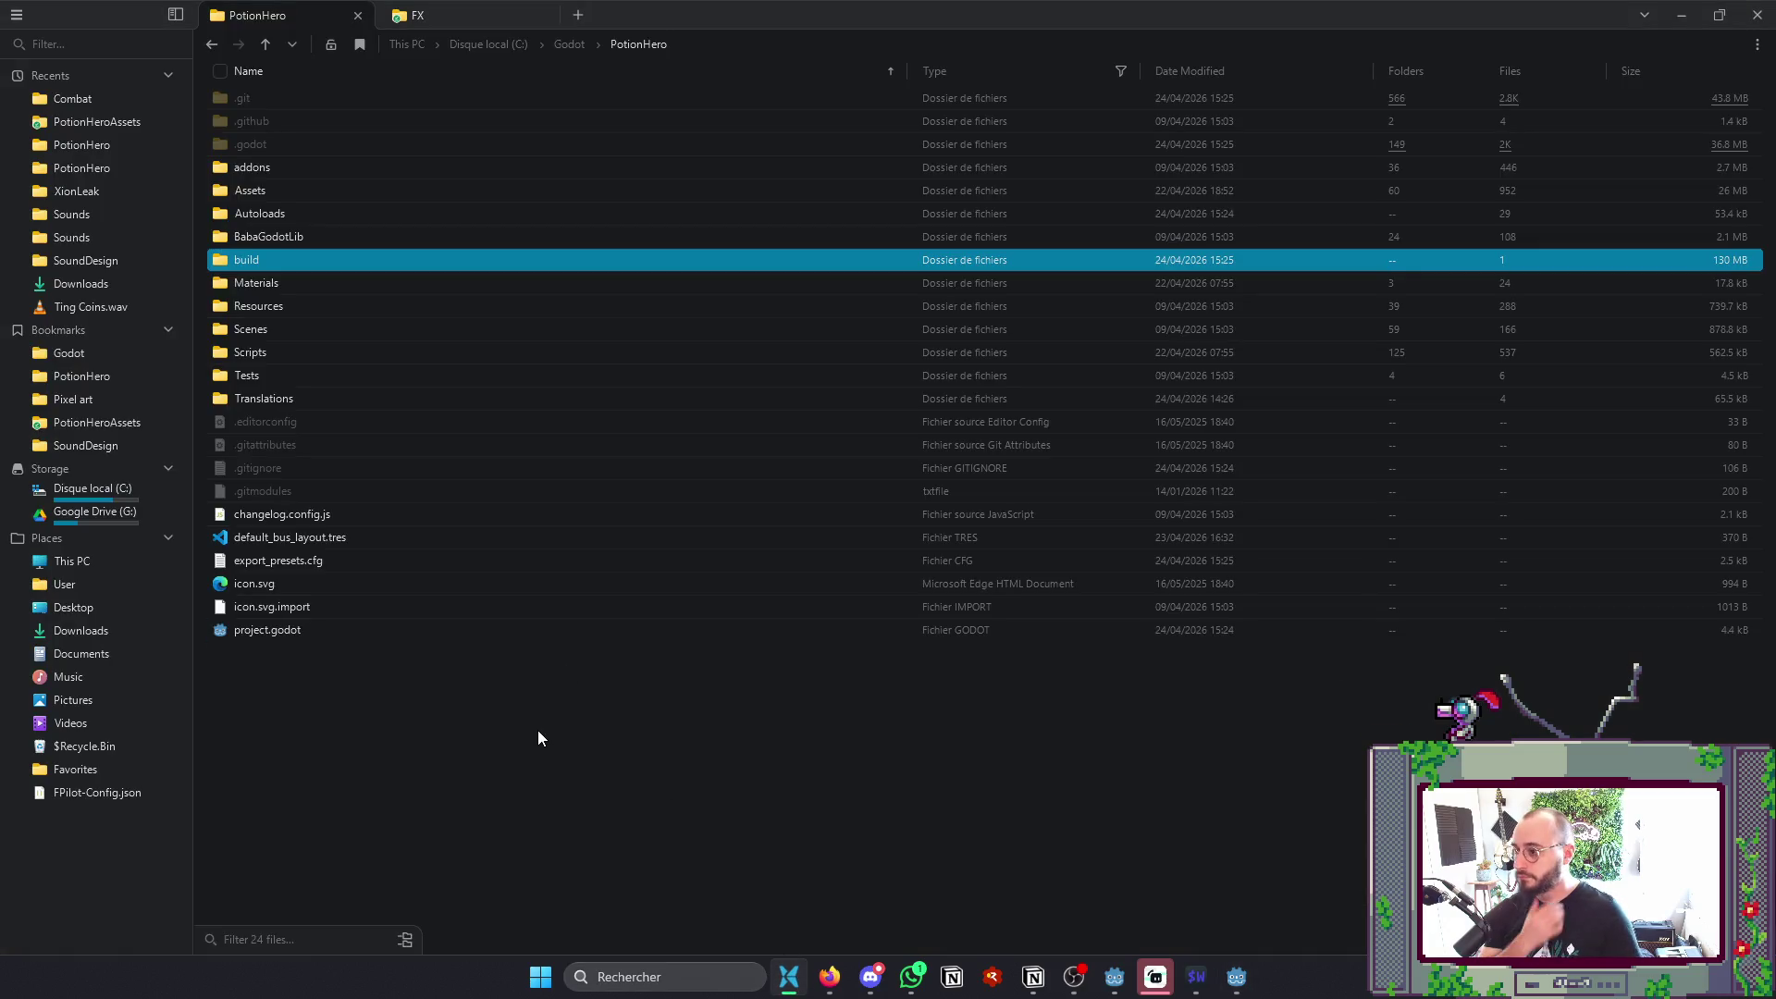
pyautogui.doubleClick(311, 268)
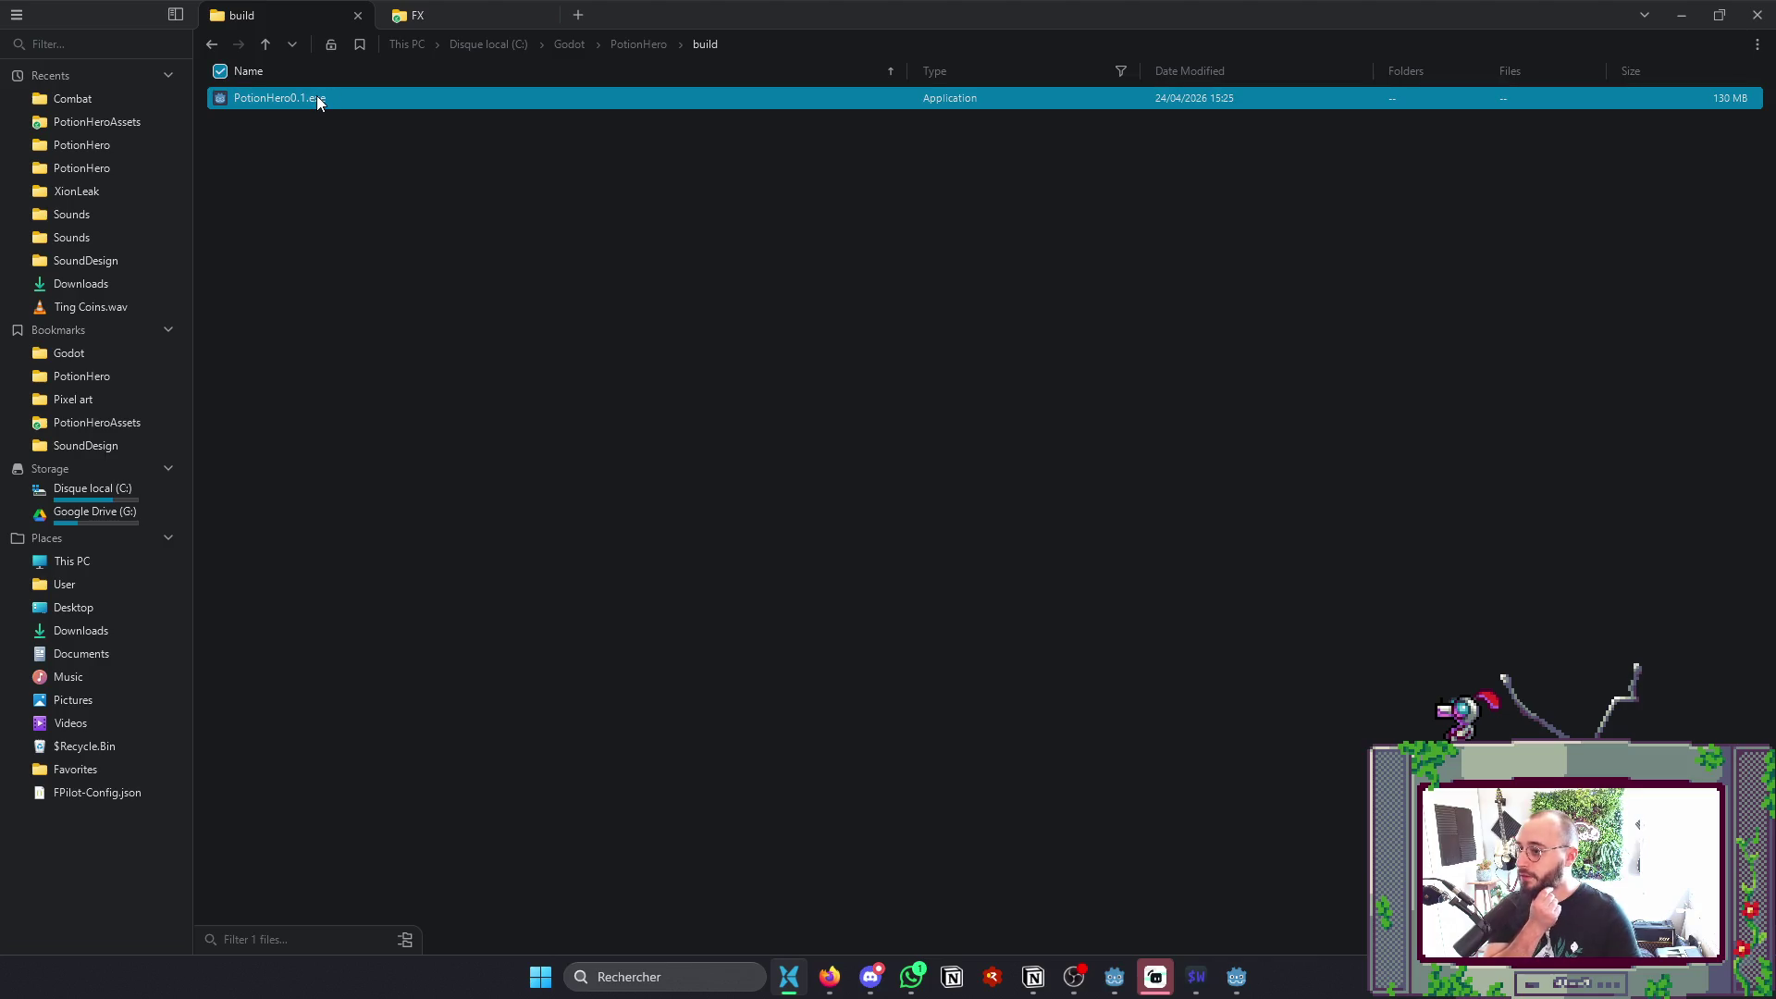
pyautogui.doubleClick(316, 97)
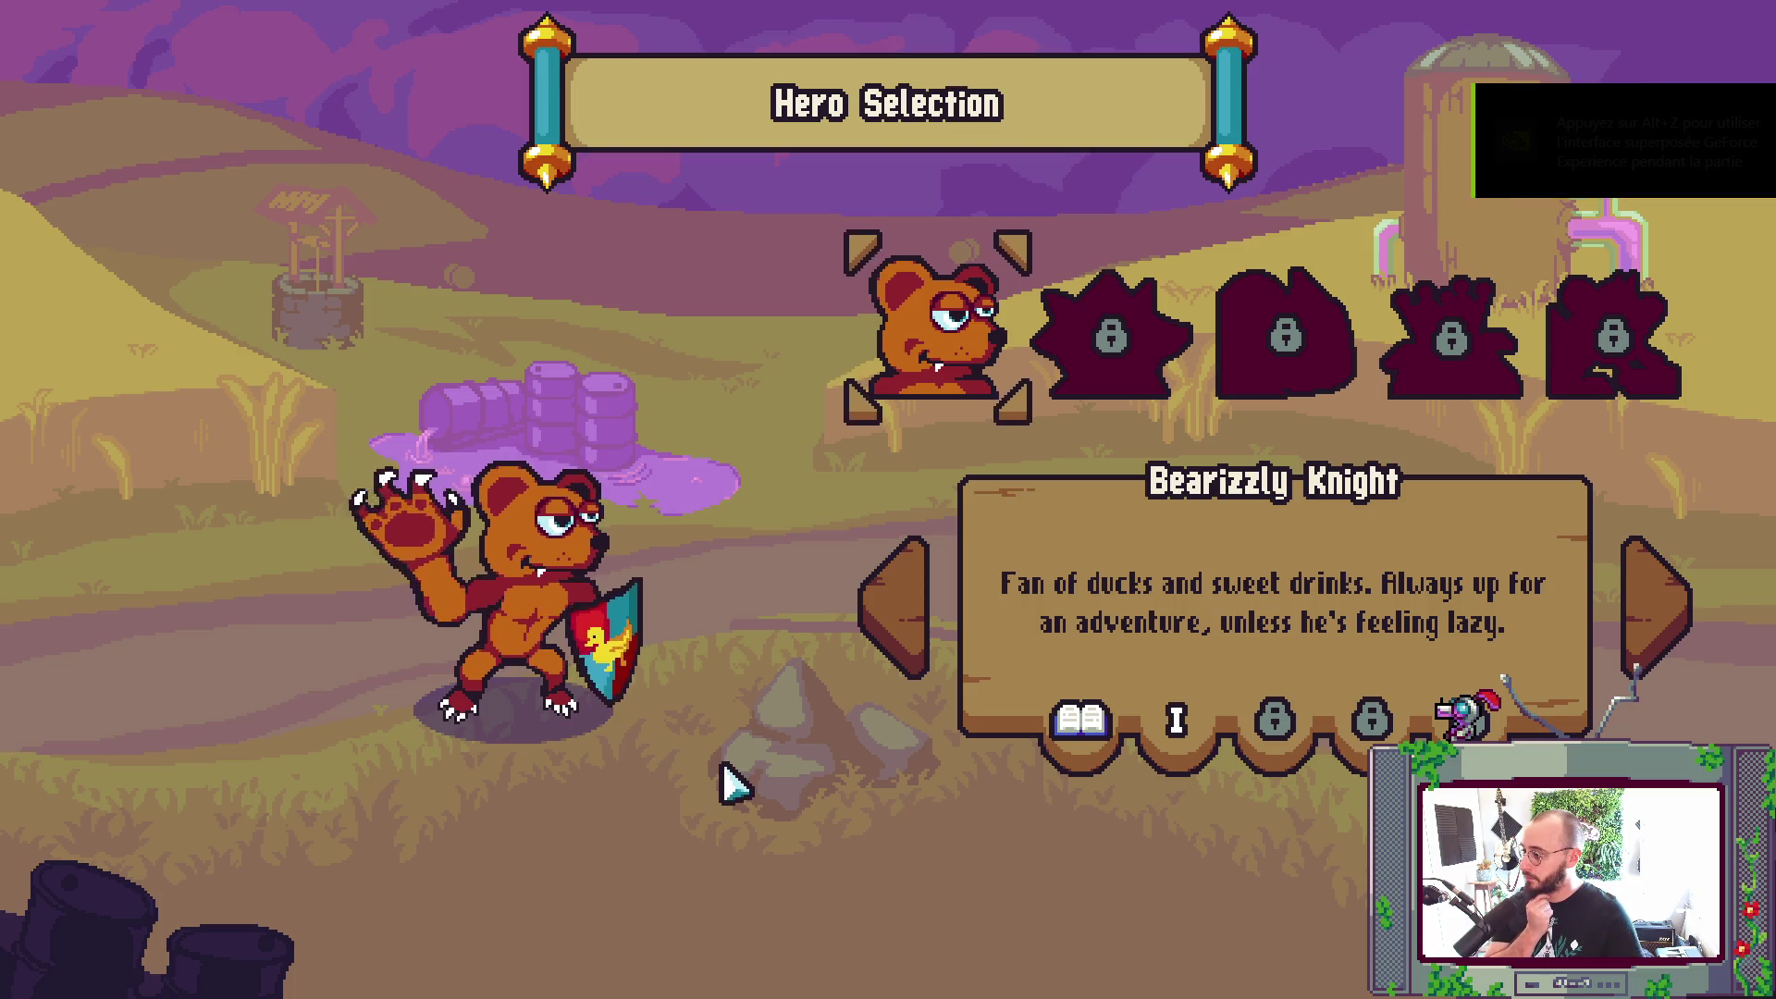
# - Toggle fullscreen off and back on, browse heroes, and confirm the Bearizzly Knight
pyautogui.press('F11')
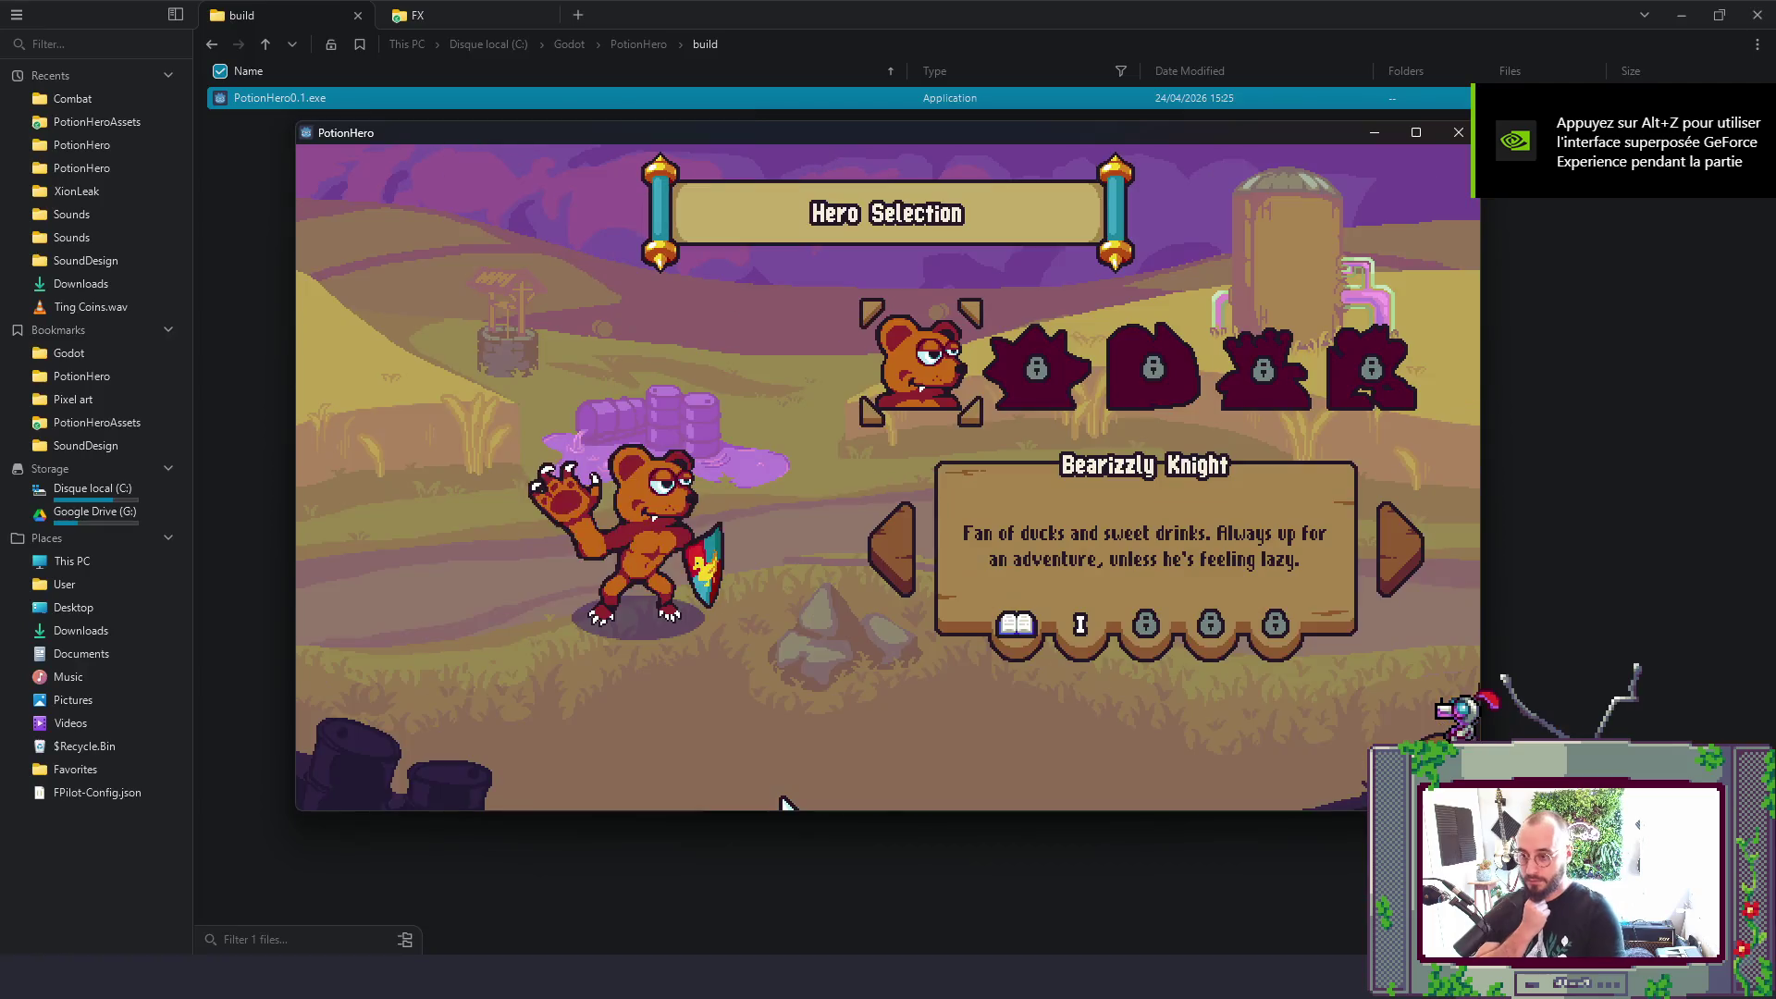
pyautogui.press('F11')
pyautogui.press('F11')
pyautogui.press('F11')
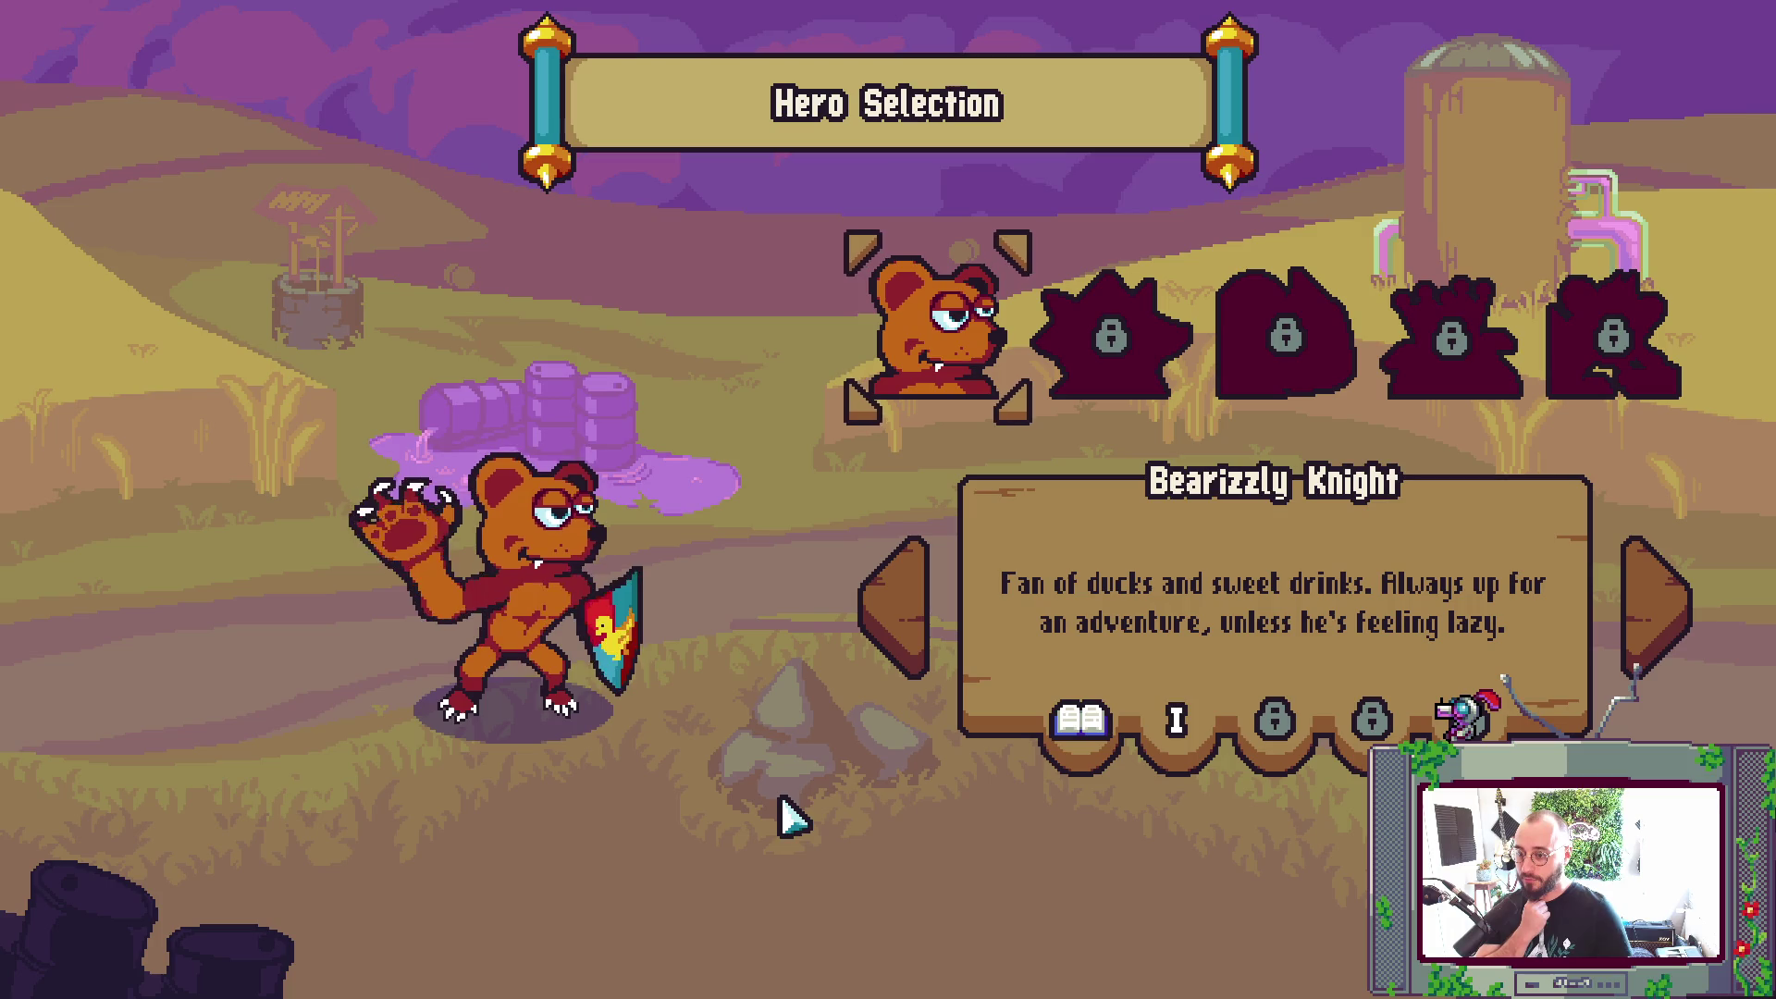
pyautogui.click(919, 595)
pyautogui.click(1651, 585)
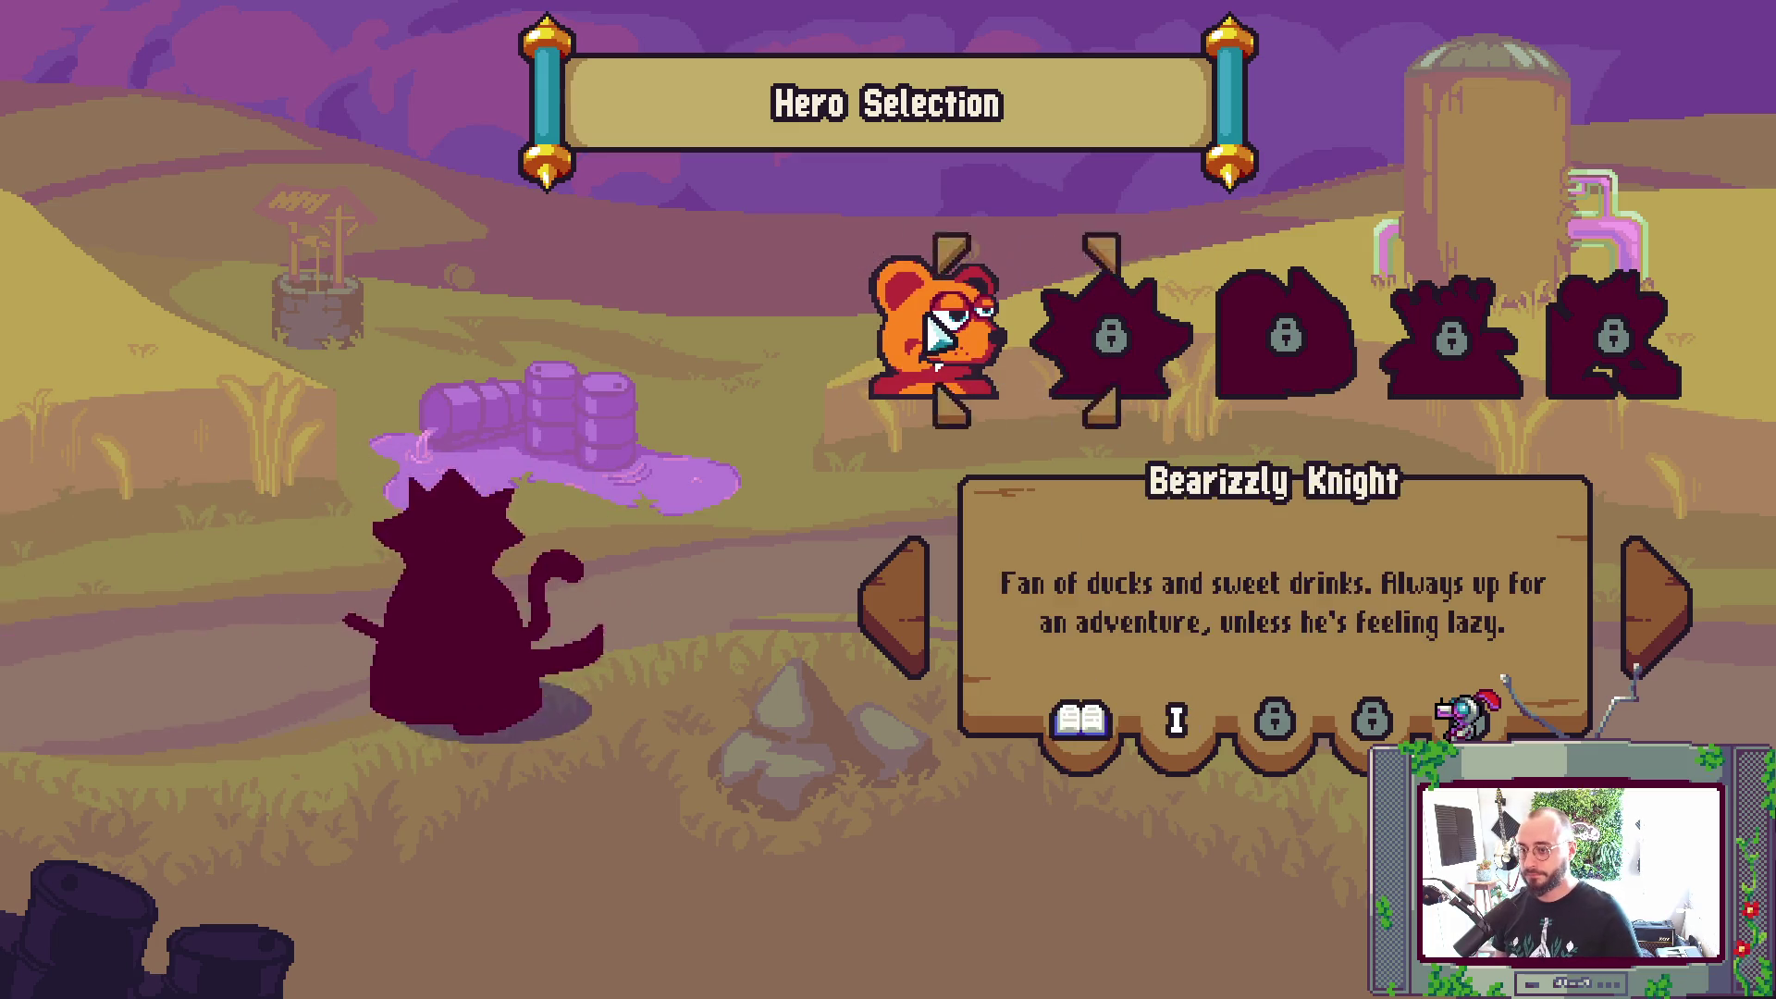
pyautogui.press('Return')
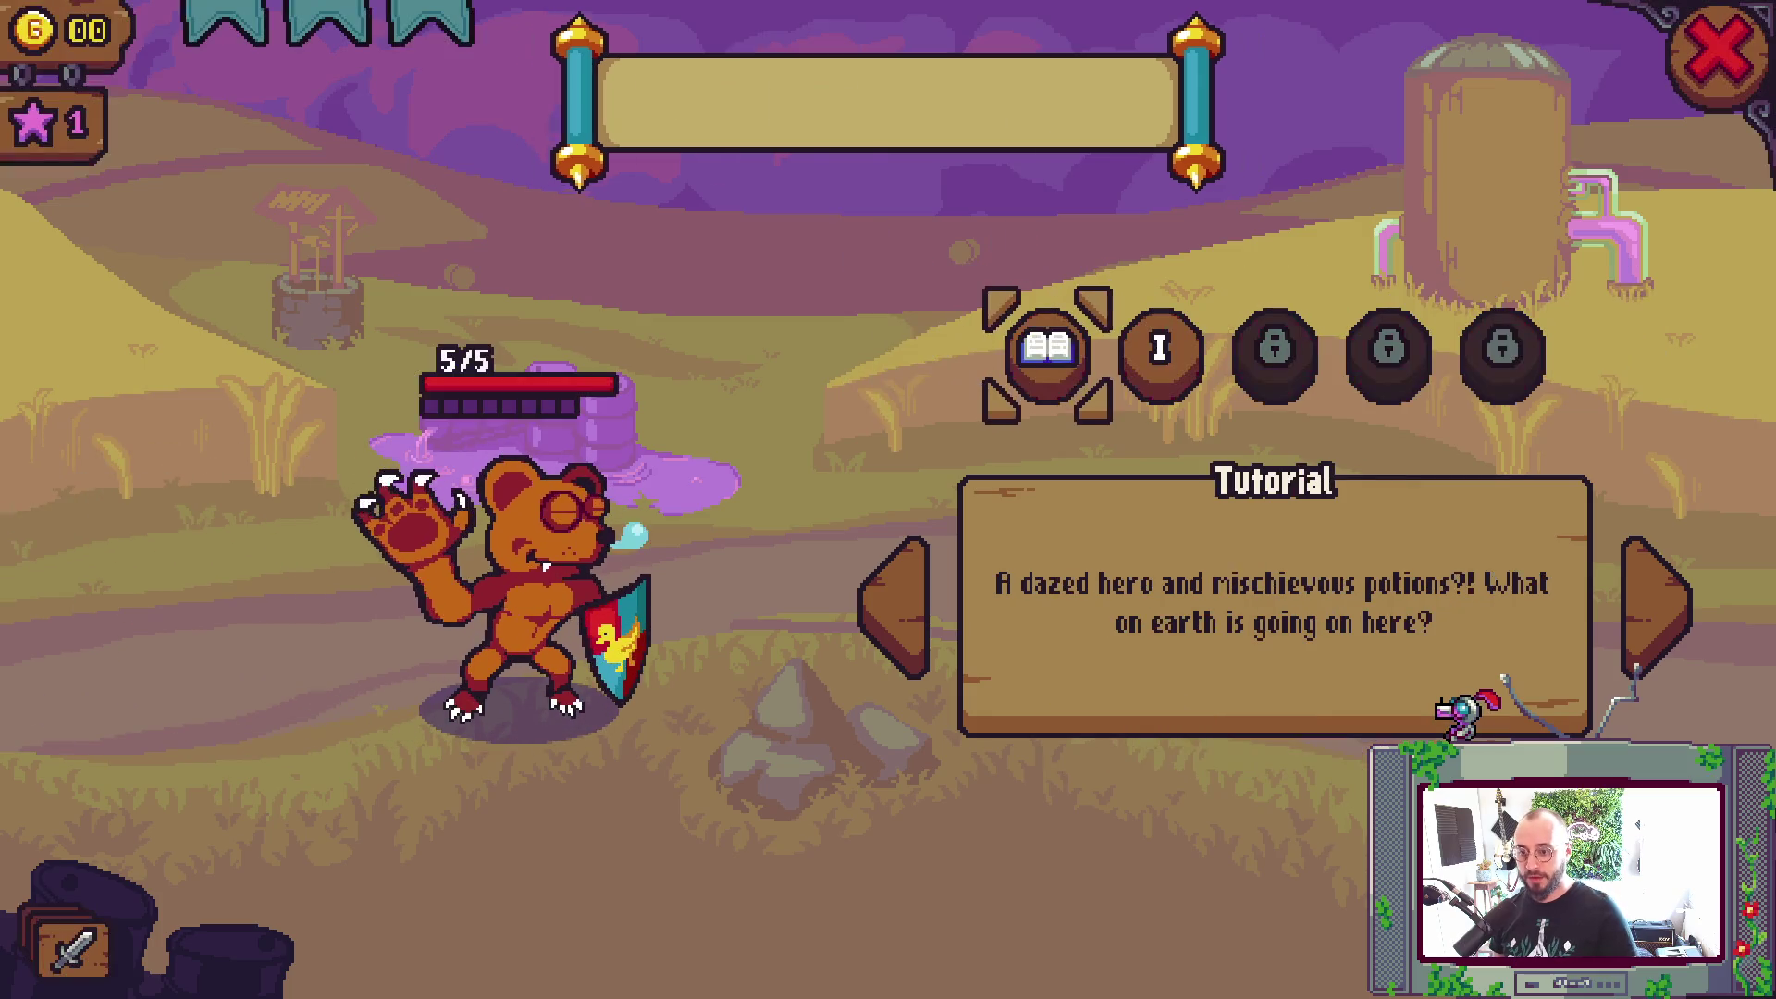
# - Start the Tutorial, advance its opening dialogue, and quit the game
pyautogui.press('Return')
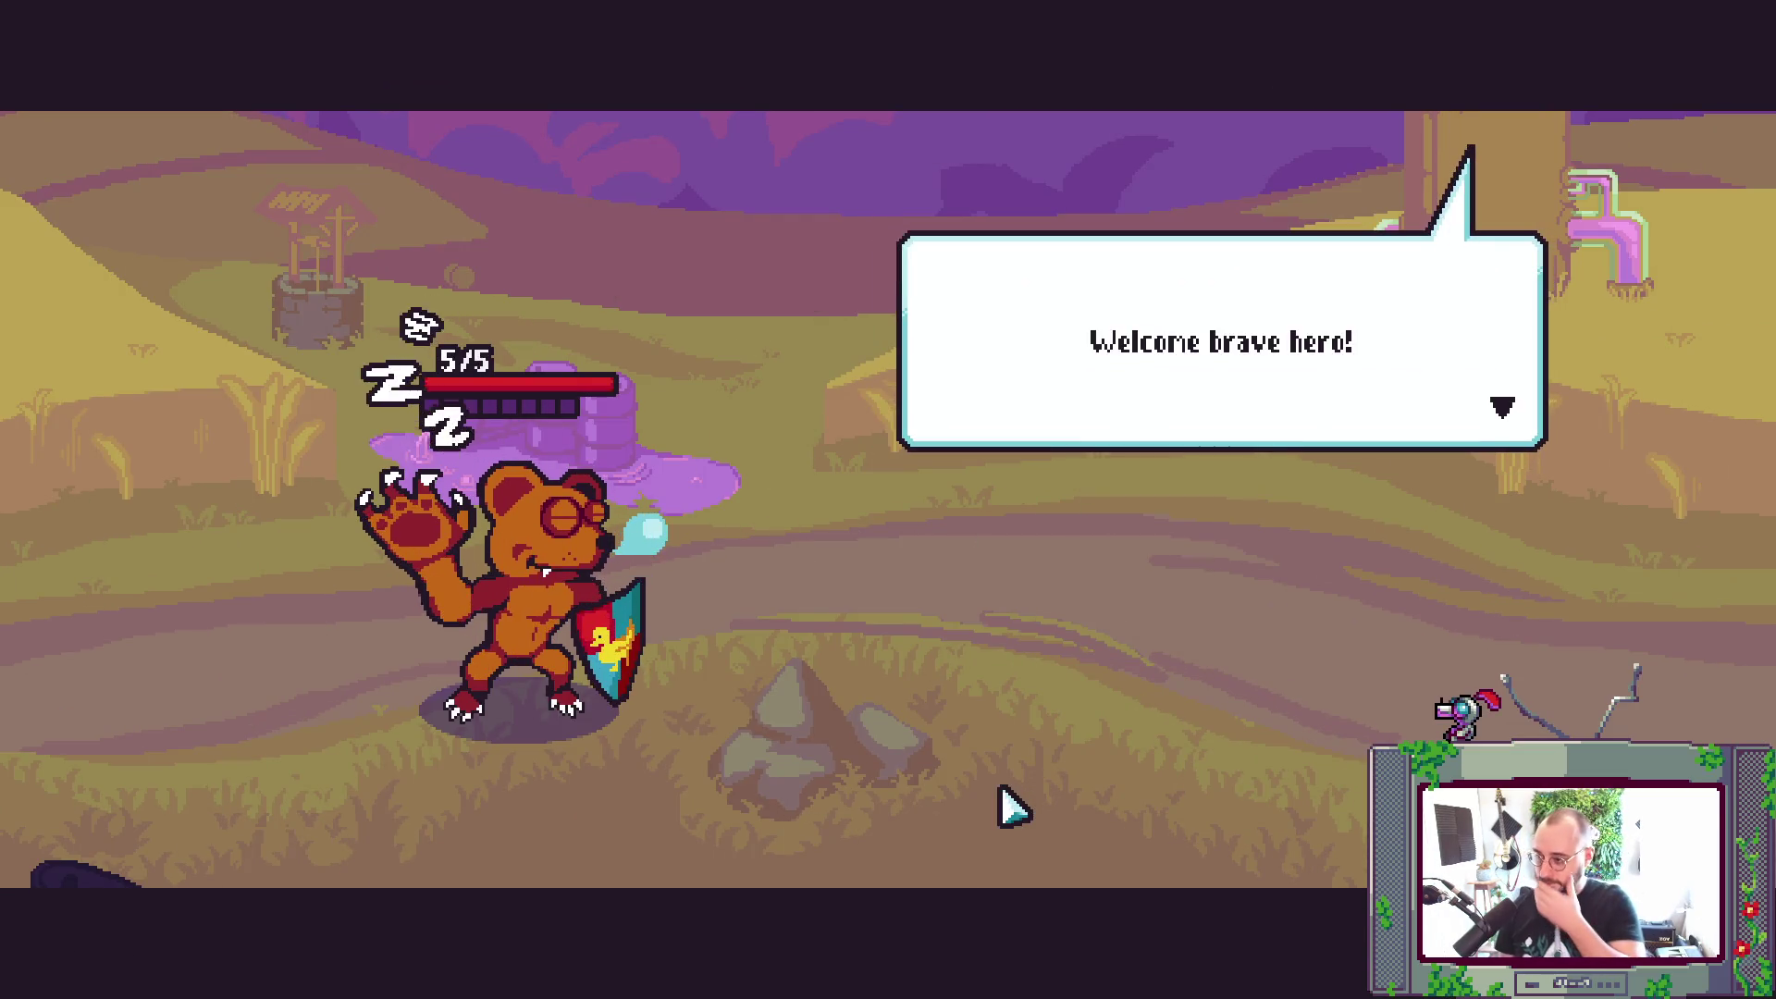
pyautogui.click(1017, 798)
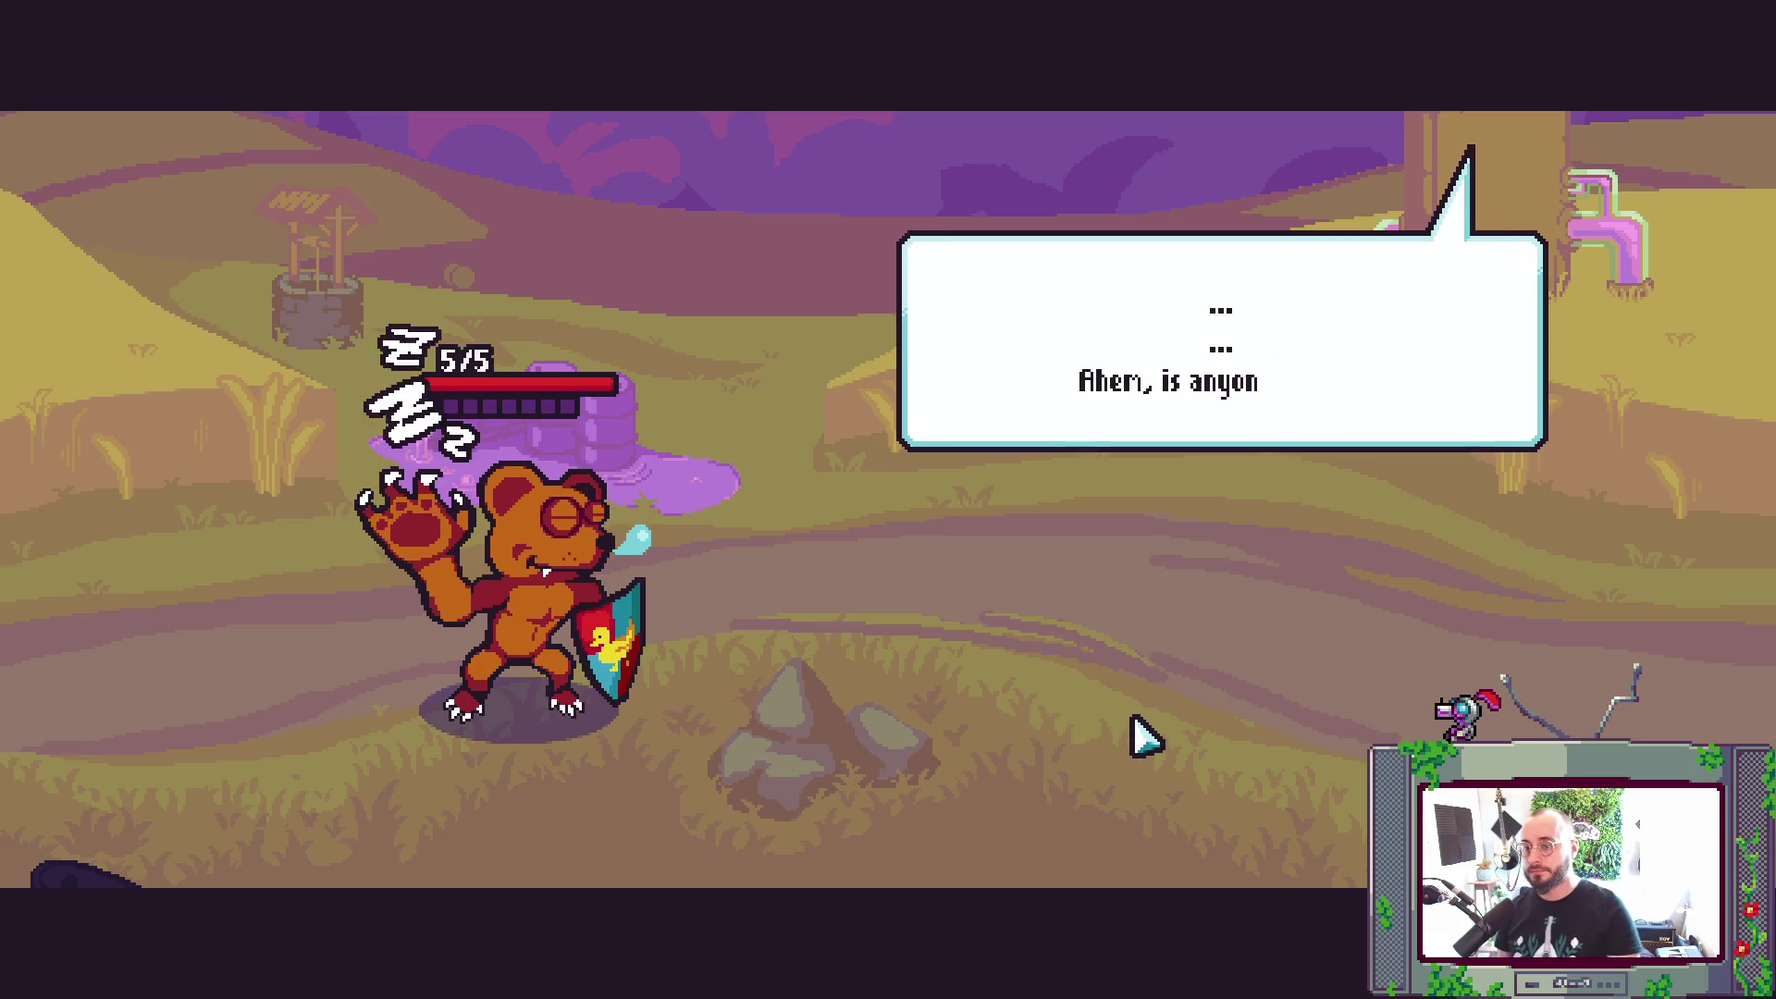
pyautogui.hotkey('alt', 'F4')
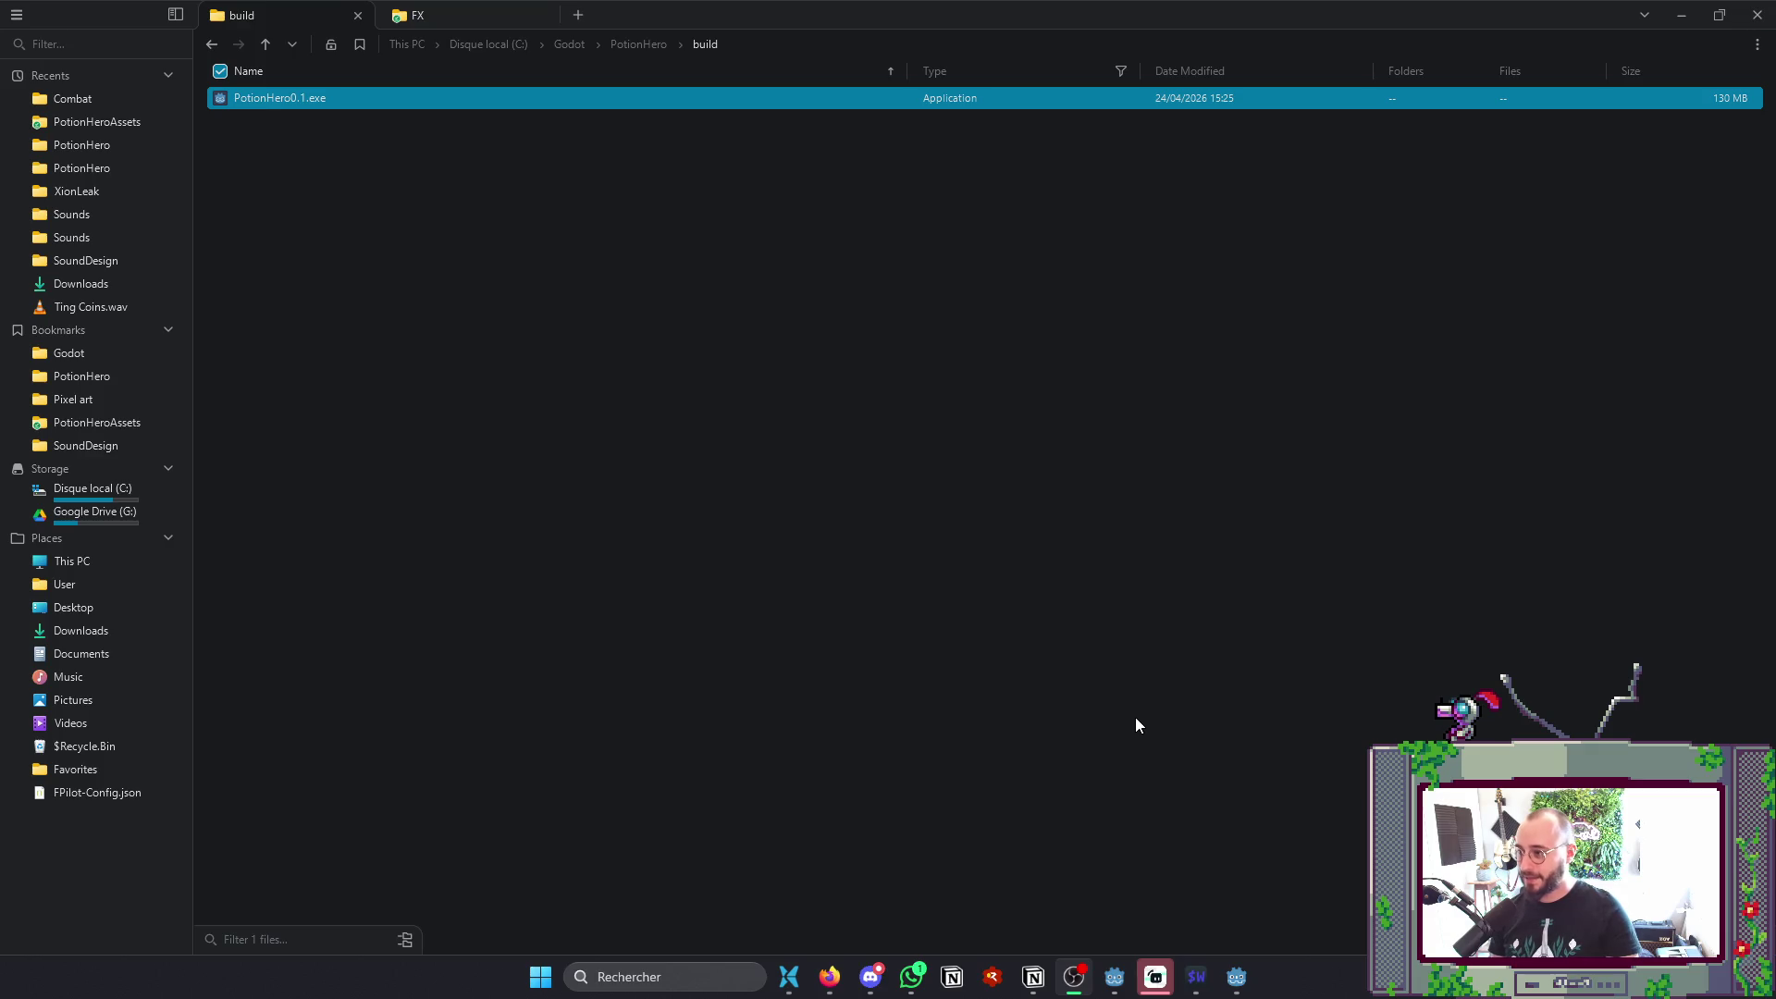
# - Launch a PotionHero debug run from the Godot editor with F5
pyautogui.click(1237, 977)
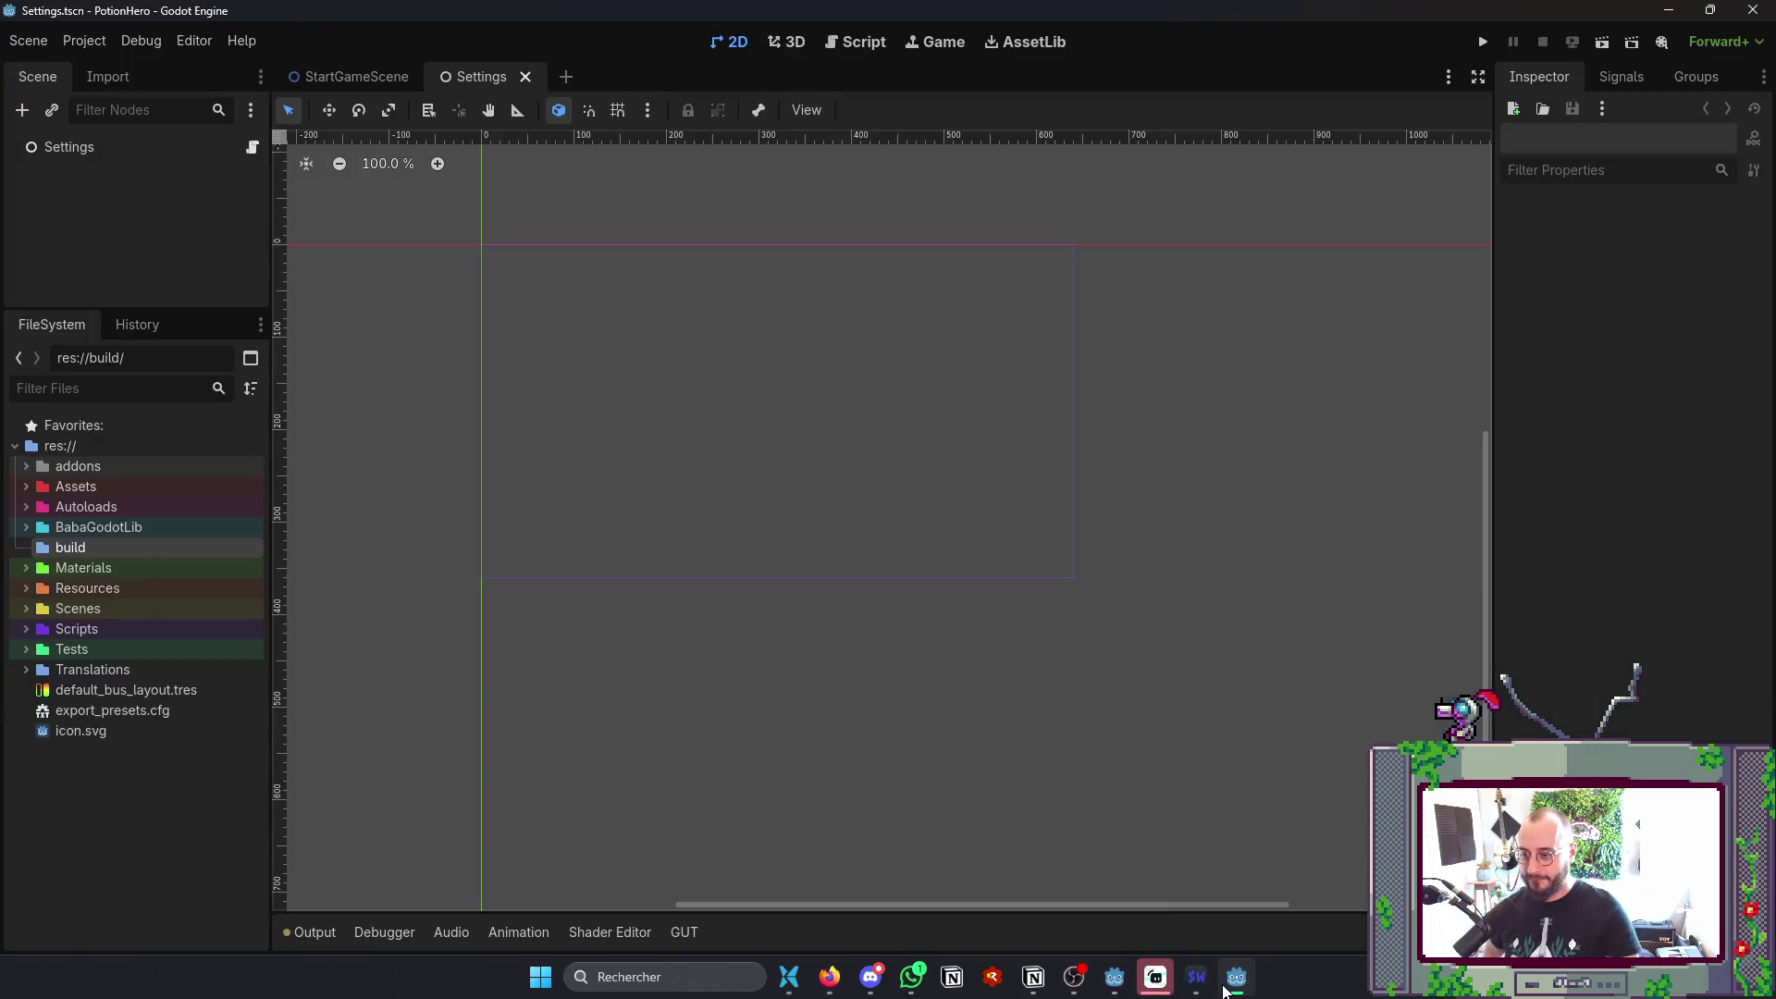
pyautogui.press('F5')
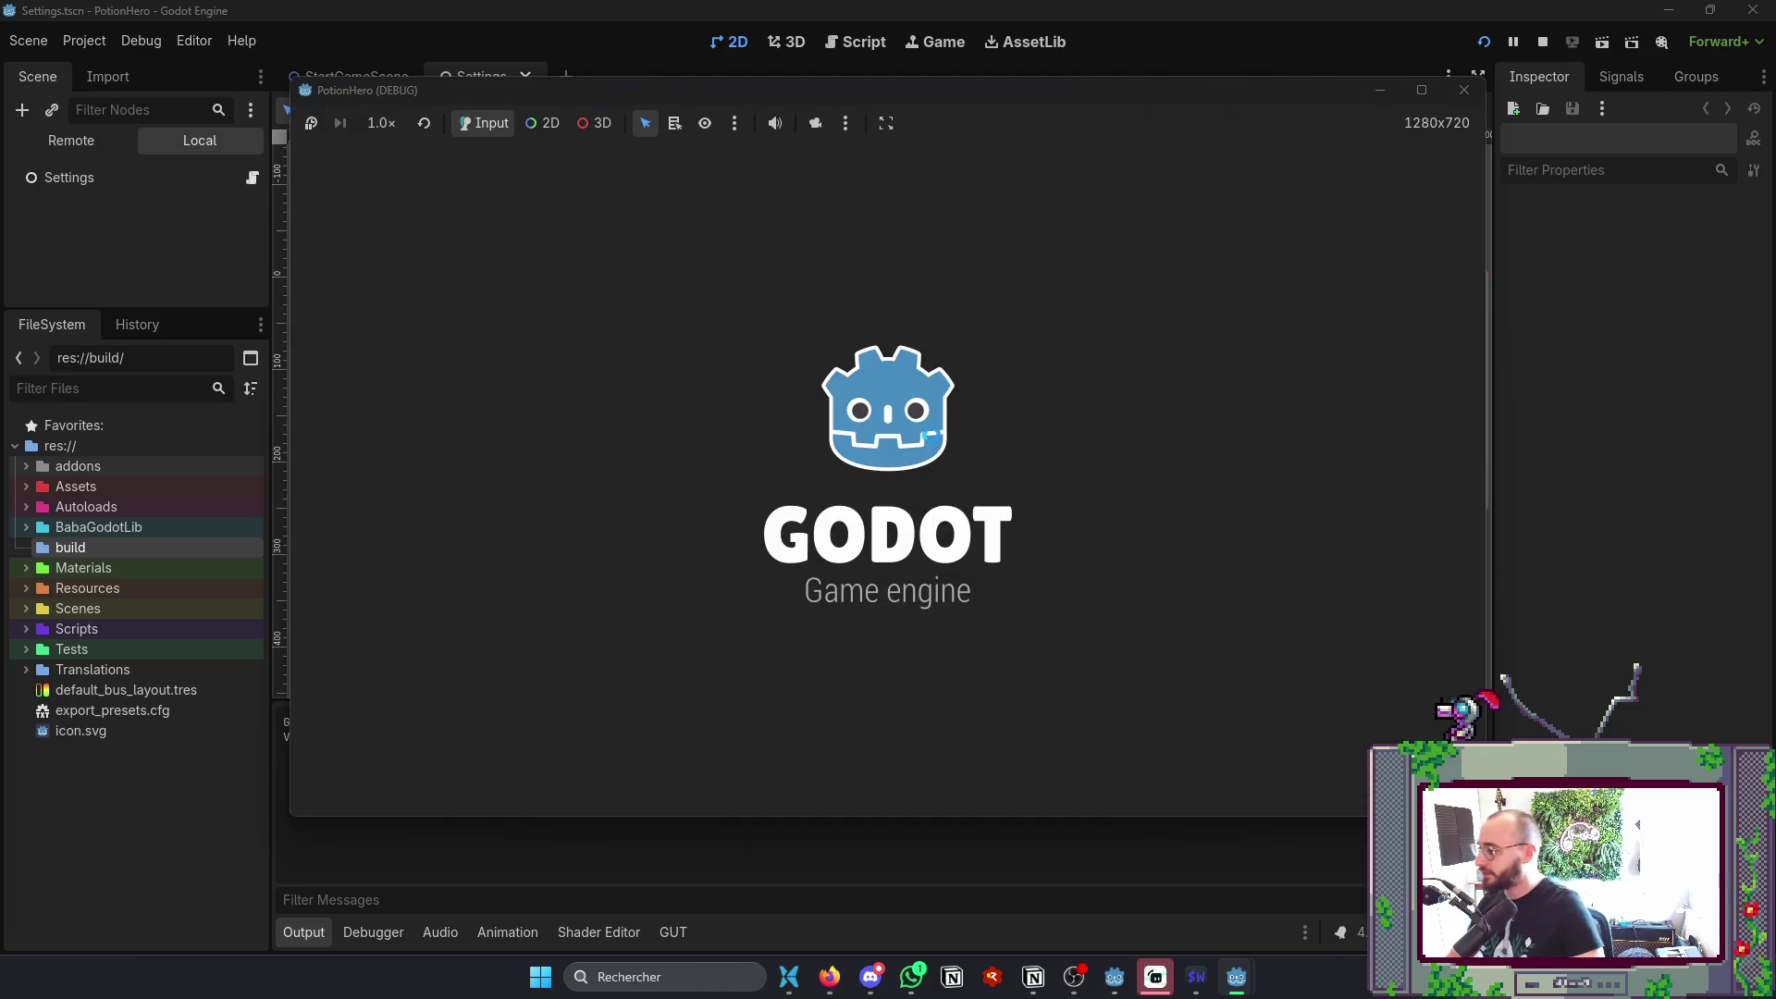
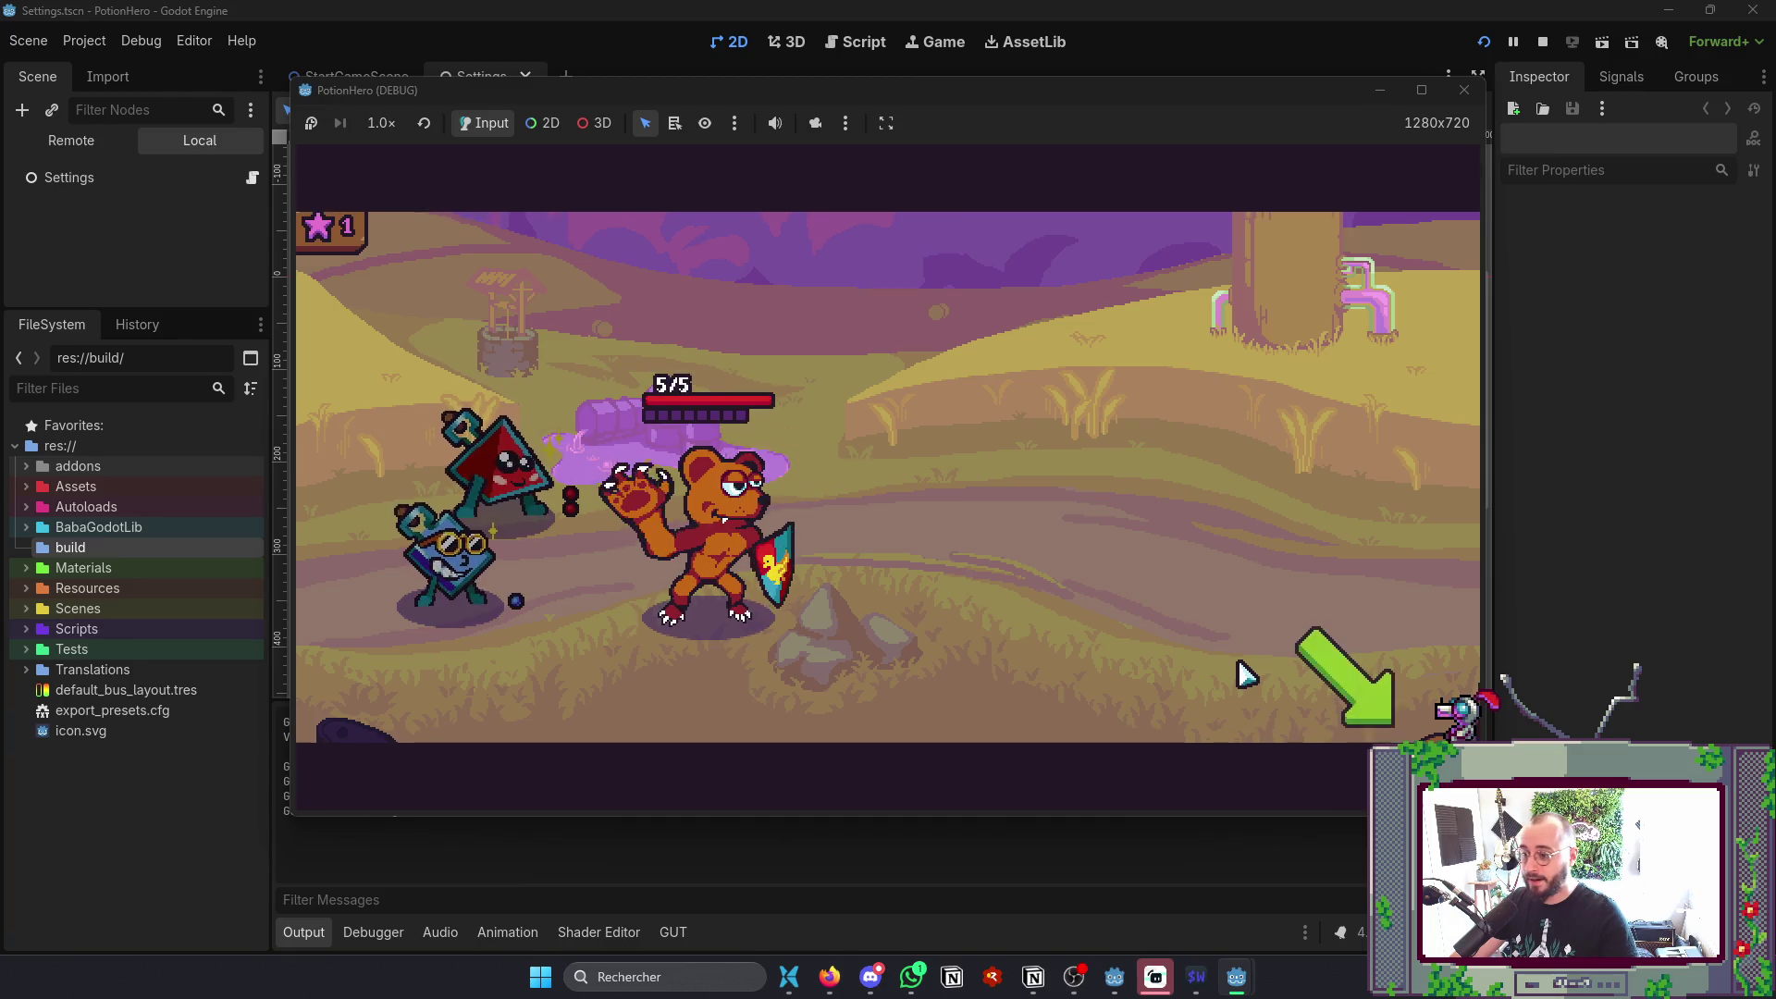
# - Stop the game and export the Windows Desktop build with debug, overwriting PotionHero0.1.exe
pyautogui.click(1464, 90)
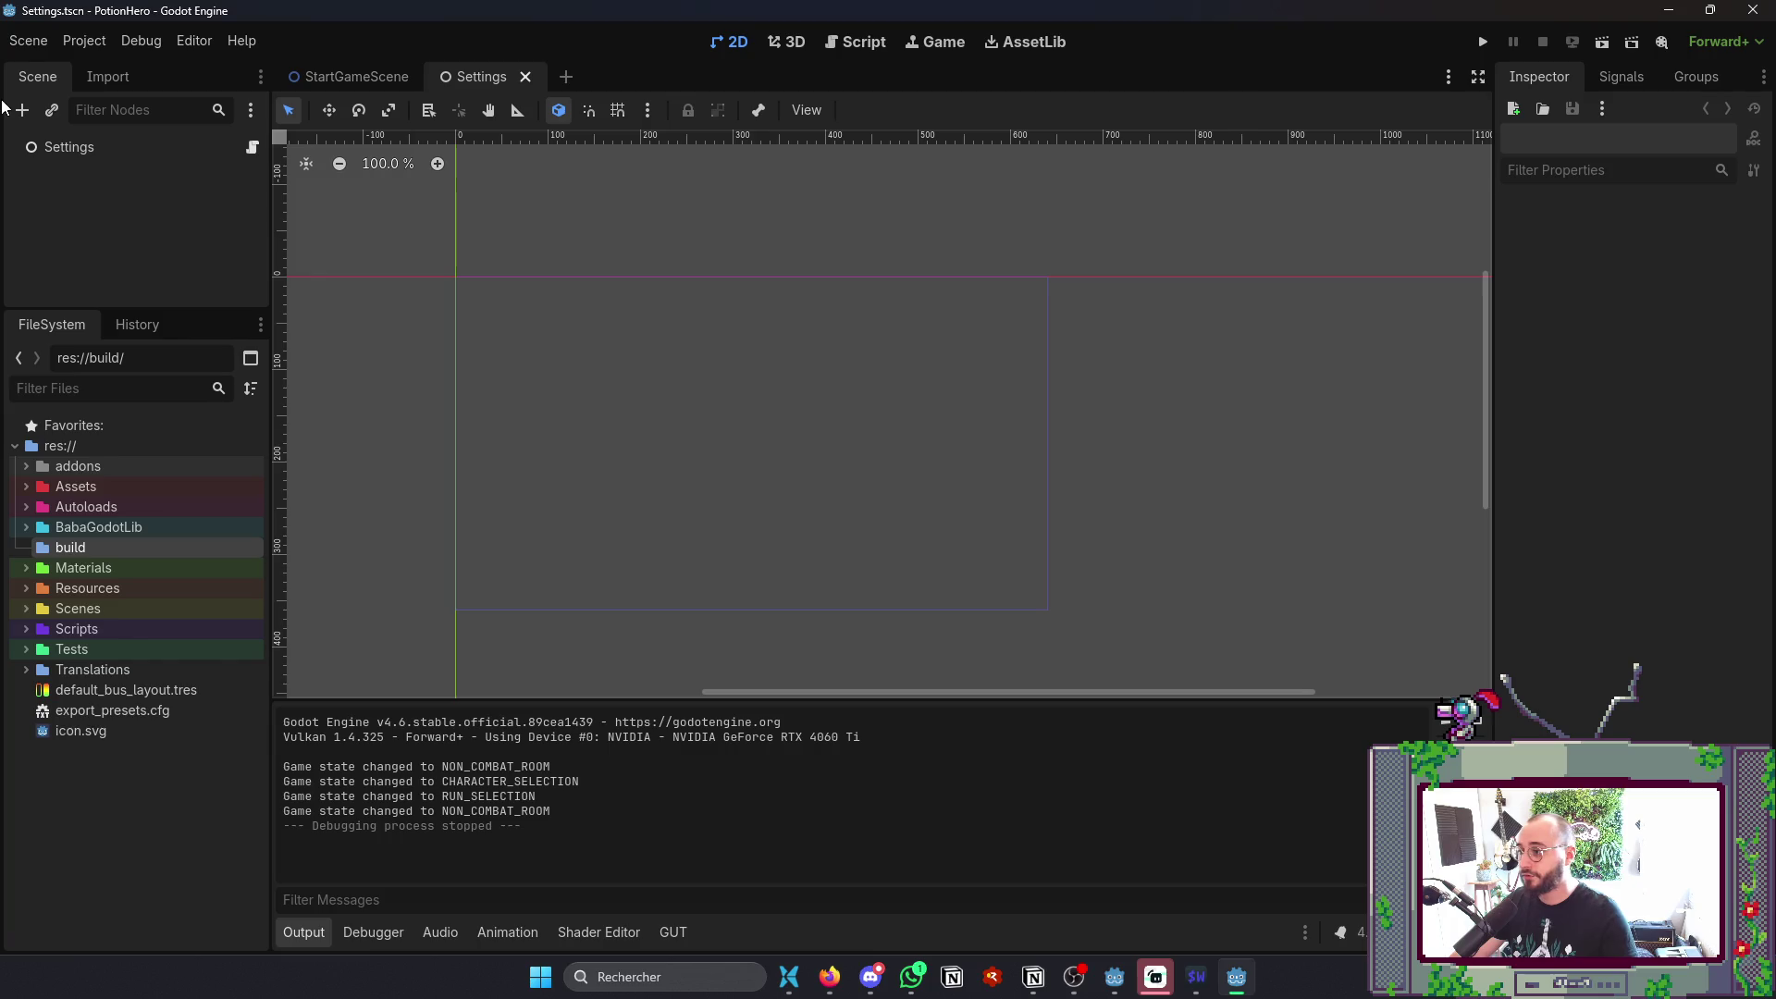
pyautogui.click(95, 43)
pyautogui.click(111, 148)
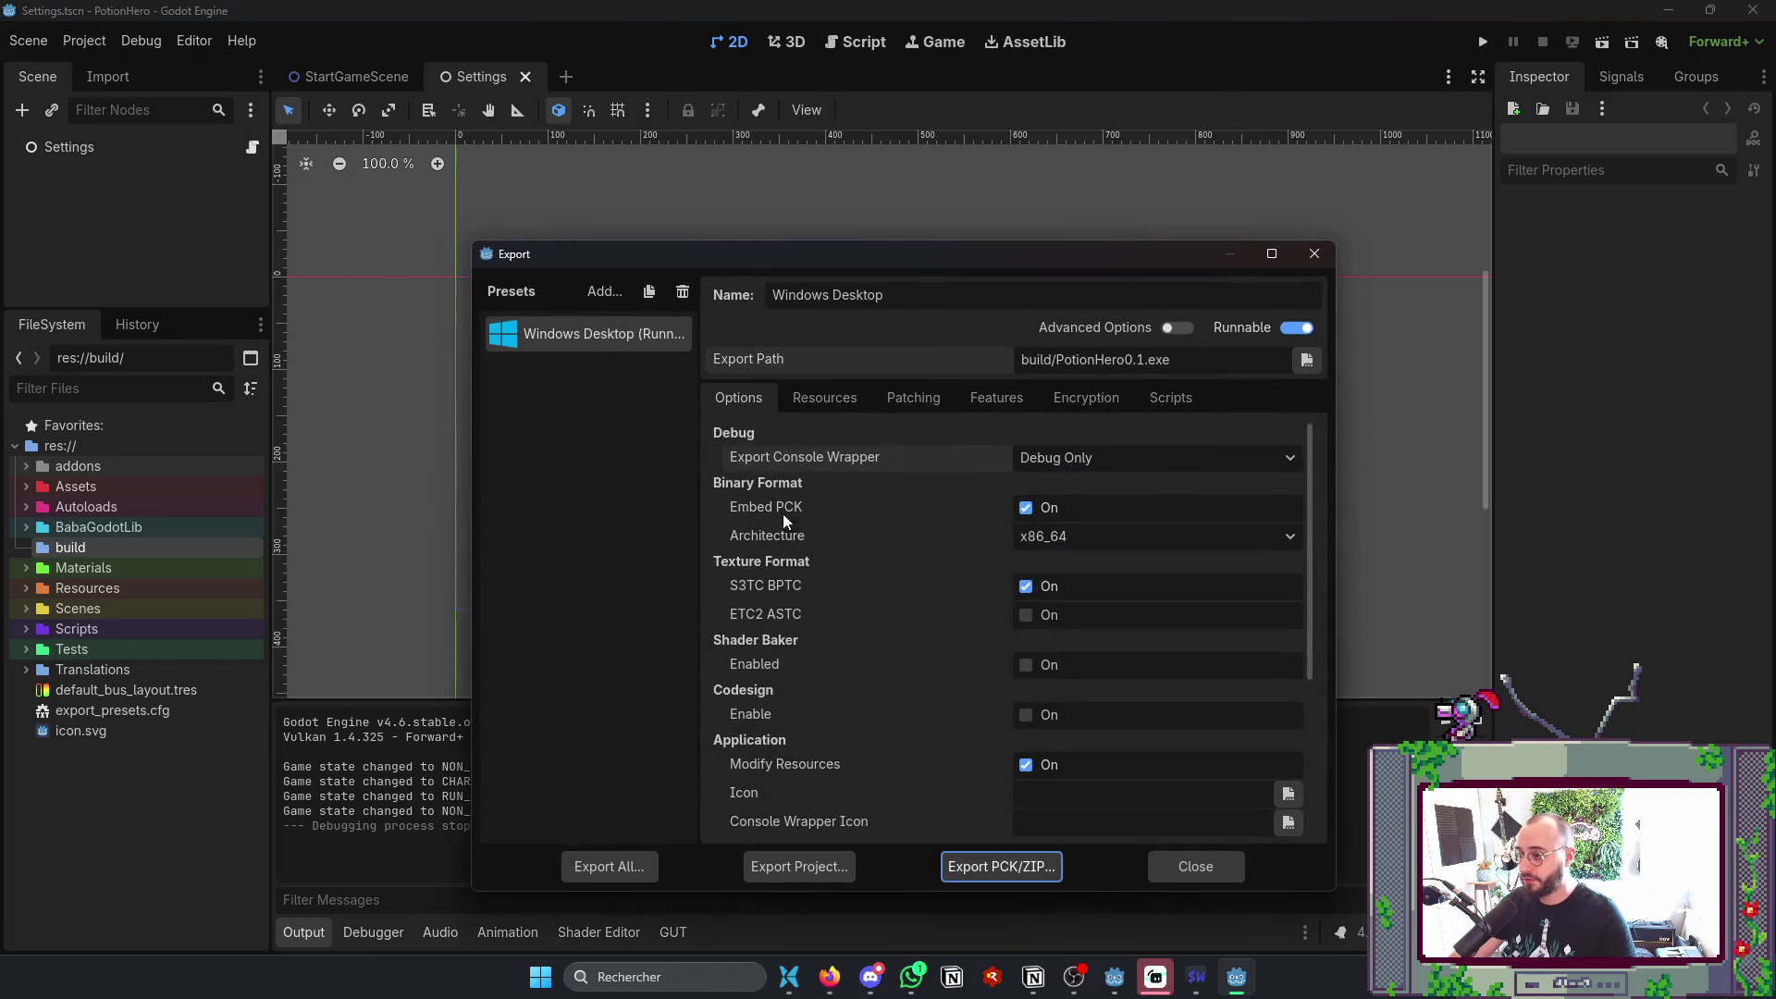
pyautogui.click(813, 863)
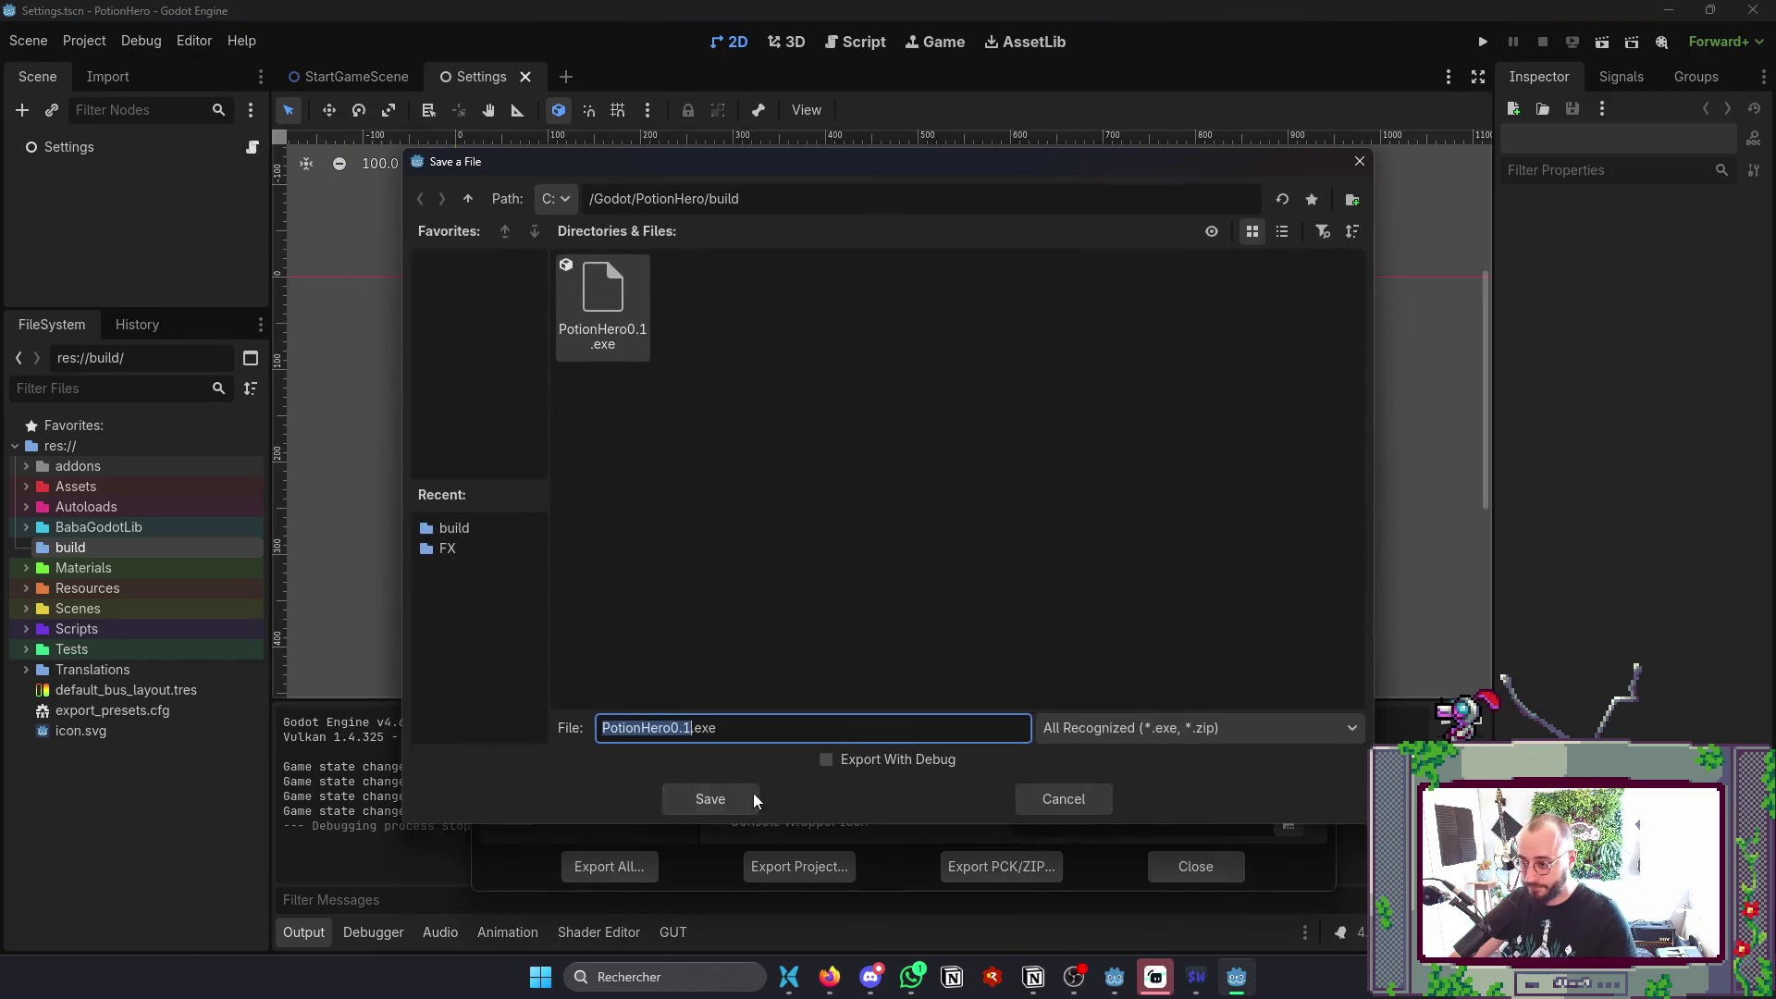
pyautogui.click(842, 764)
pyautogui.click(709, 798)
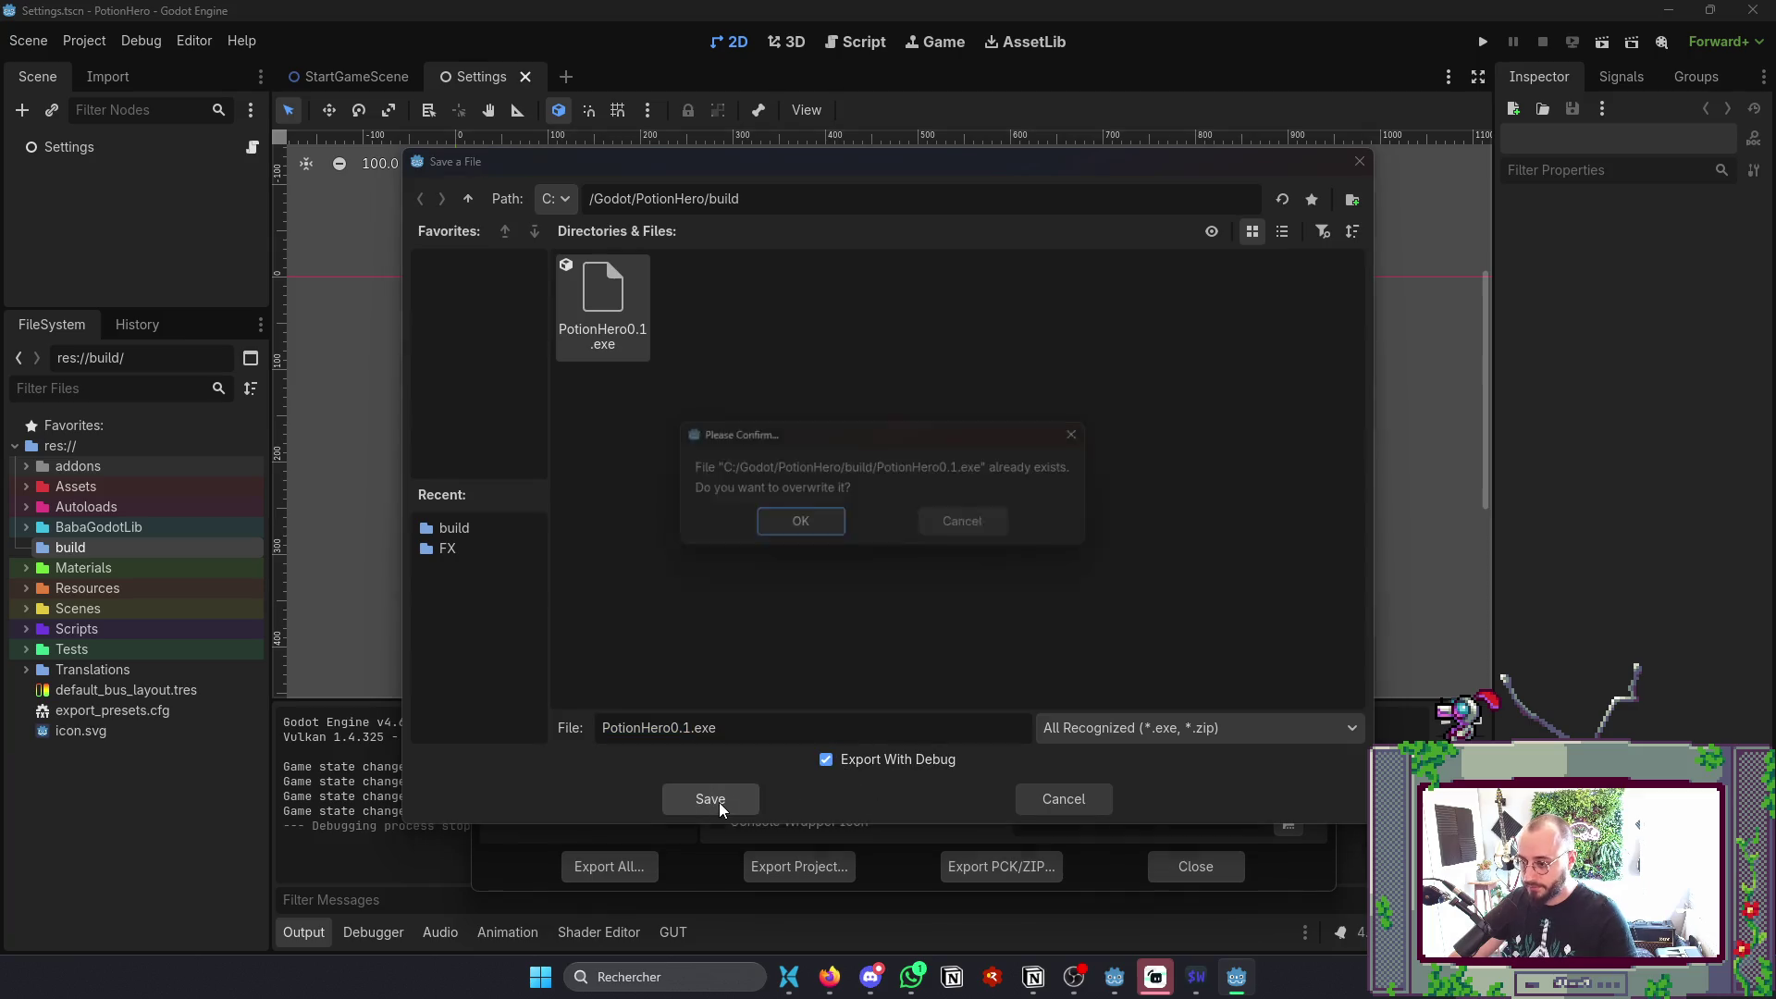
pyautogui.click(822, 532)
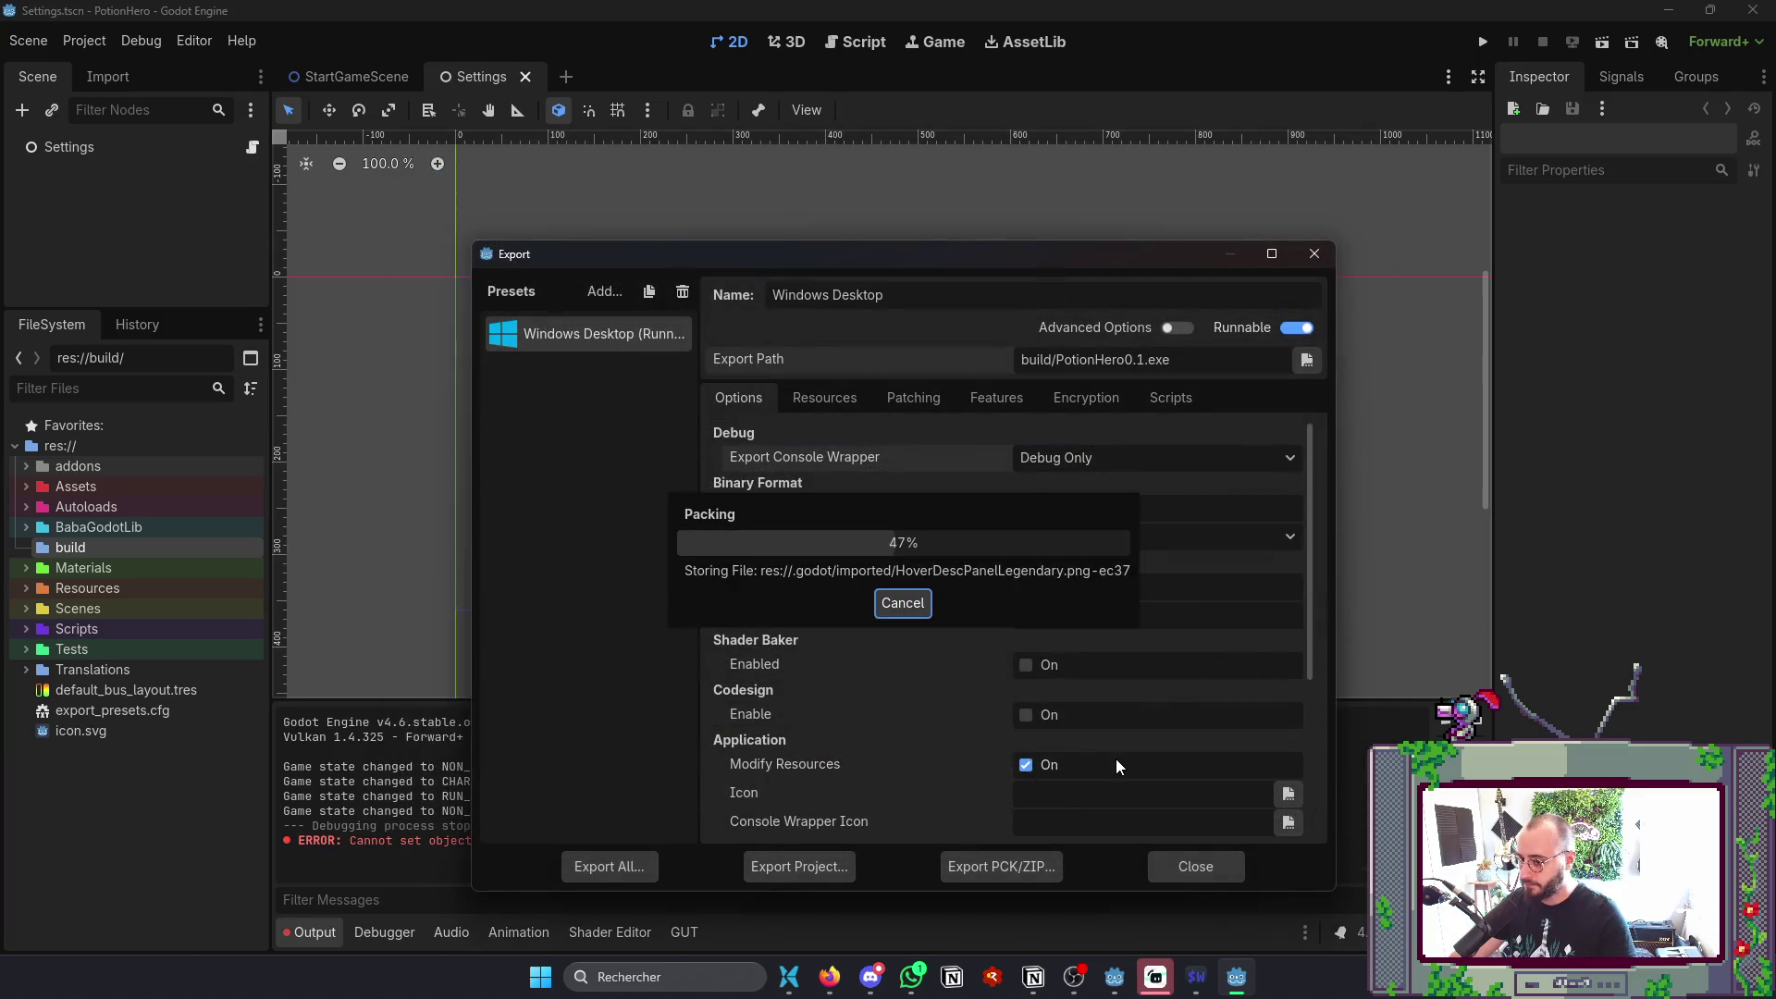
pyautogui.click(995, 928)
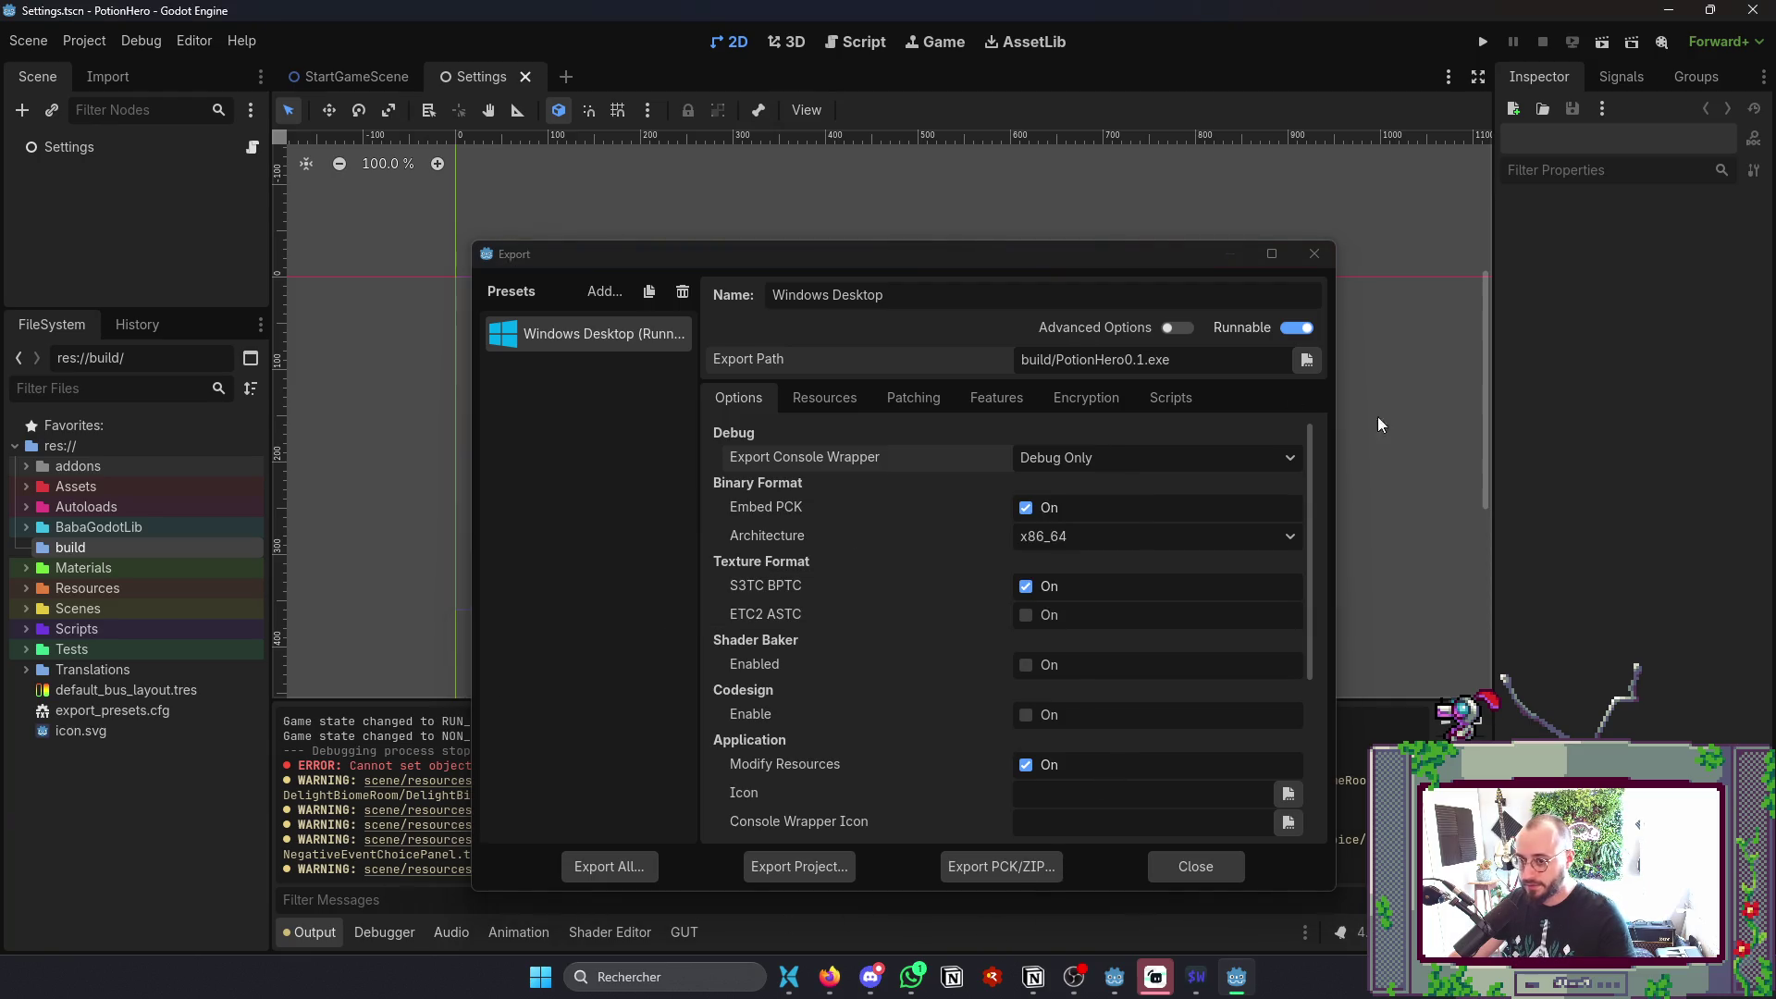
pyautogui.click(1187, 866)
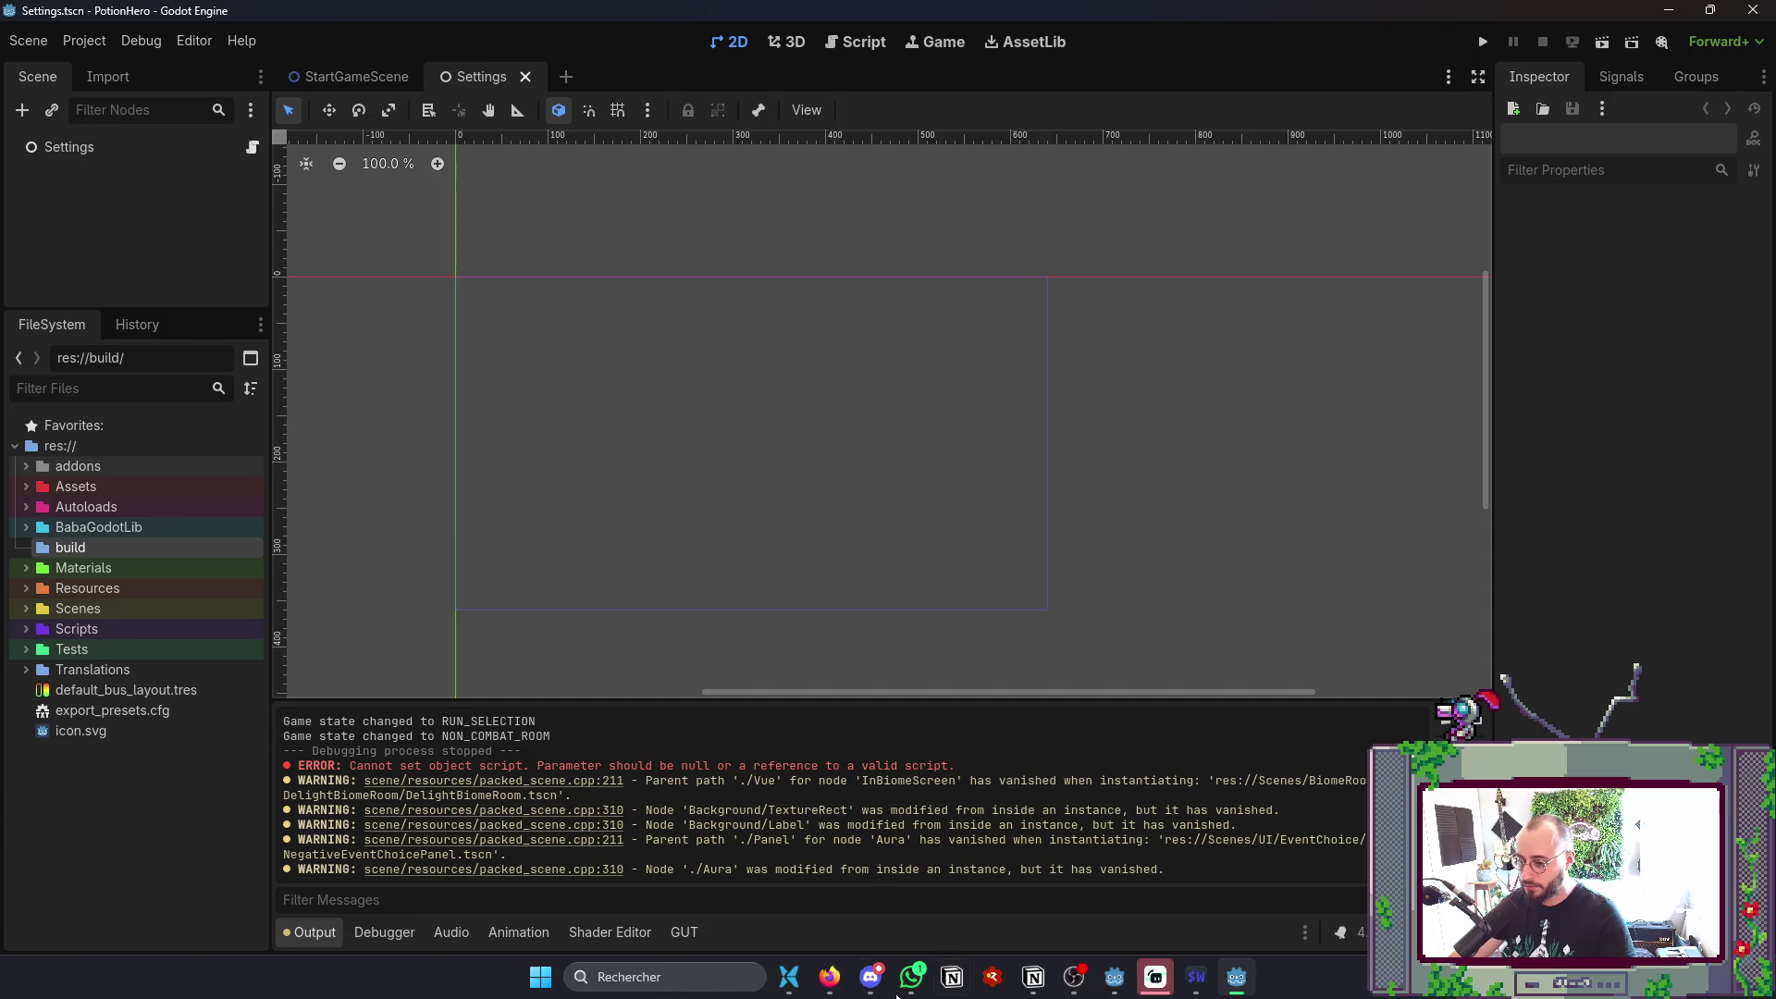
# - Launch PotionHero0.1.console.exe from the build folder and read its startup errors
pyautogui.click(789, 977)
pyautogui.doubleClick(413, 98)
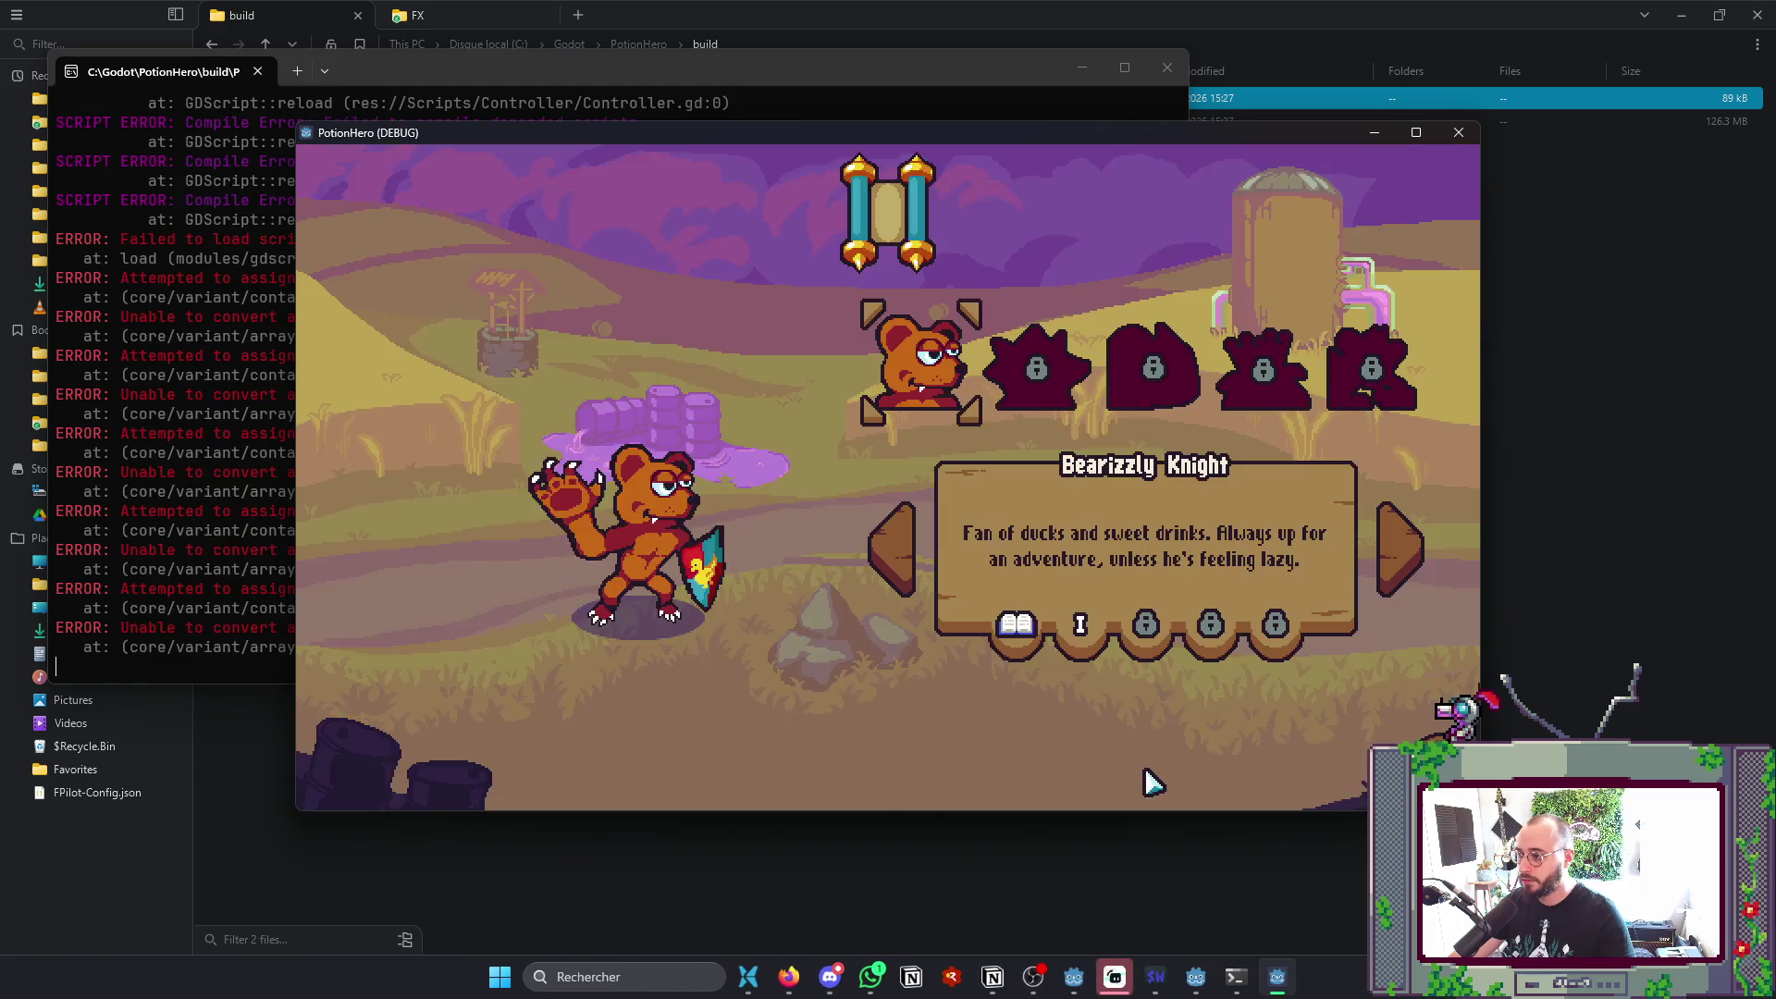
pyautogui.click(108, 425)
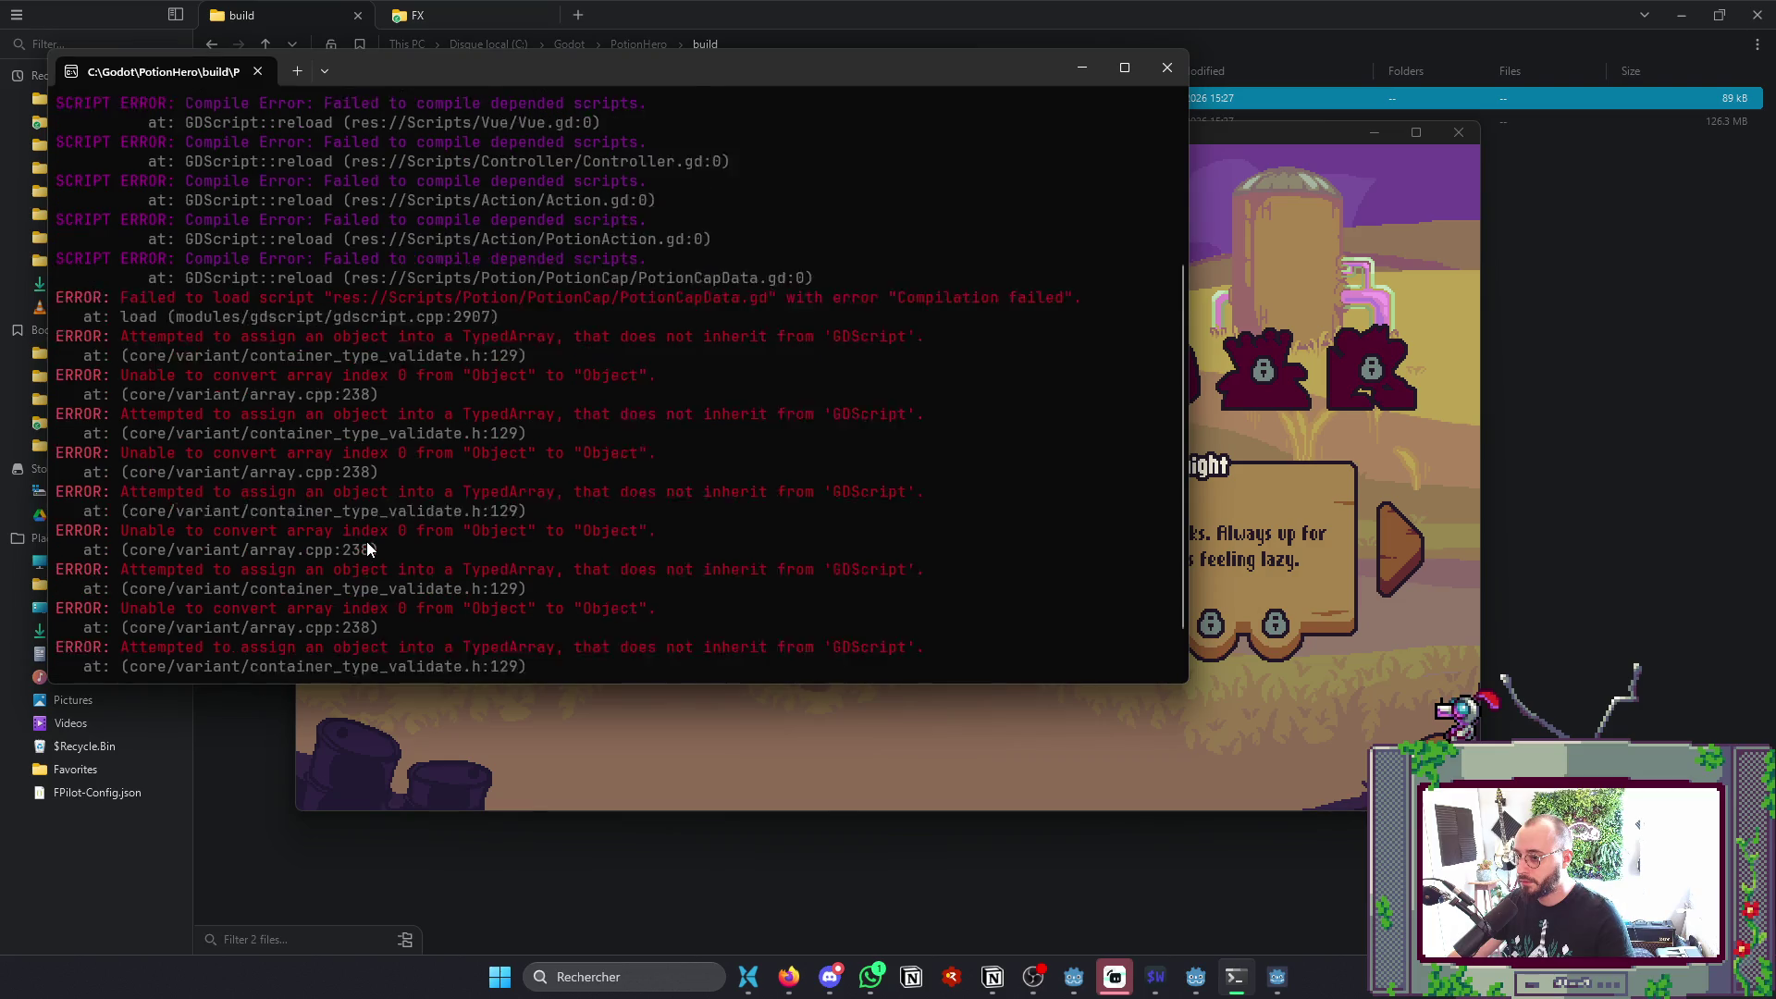
pyautogui.scroll(5, 370, 544)
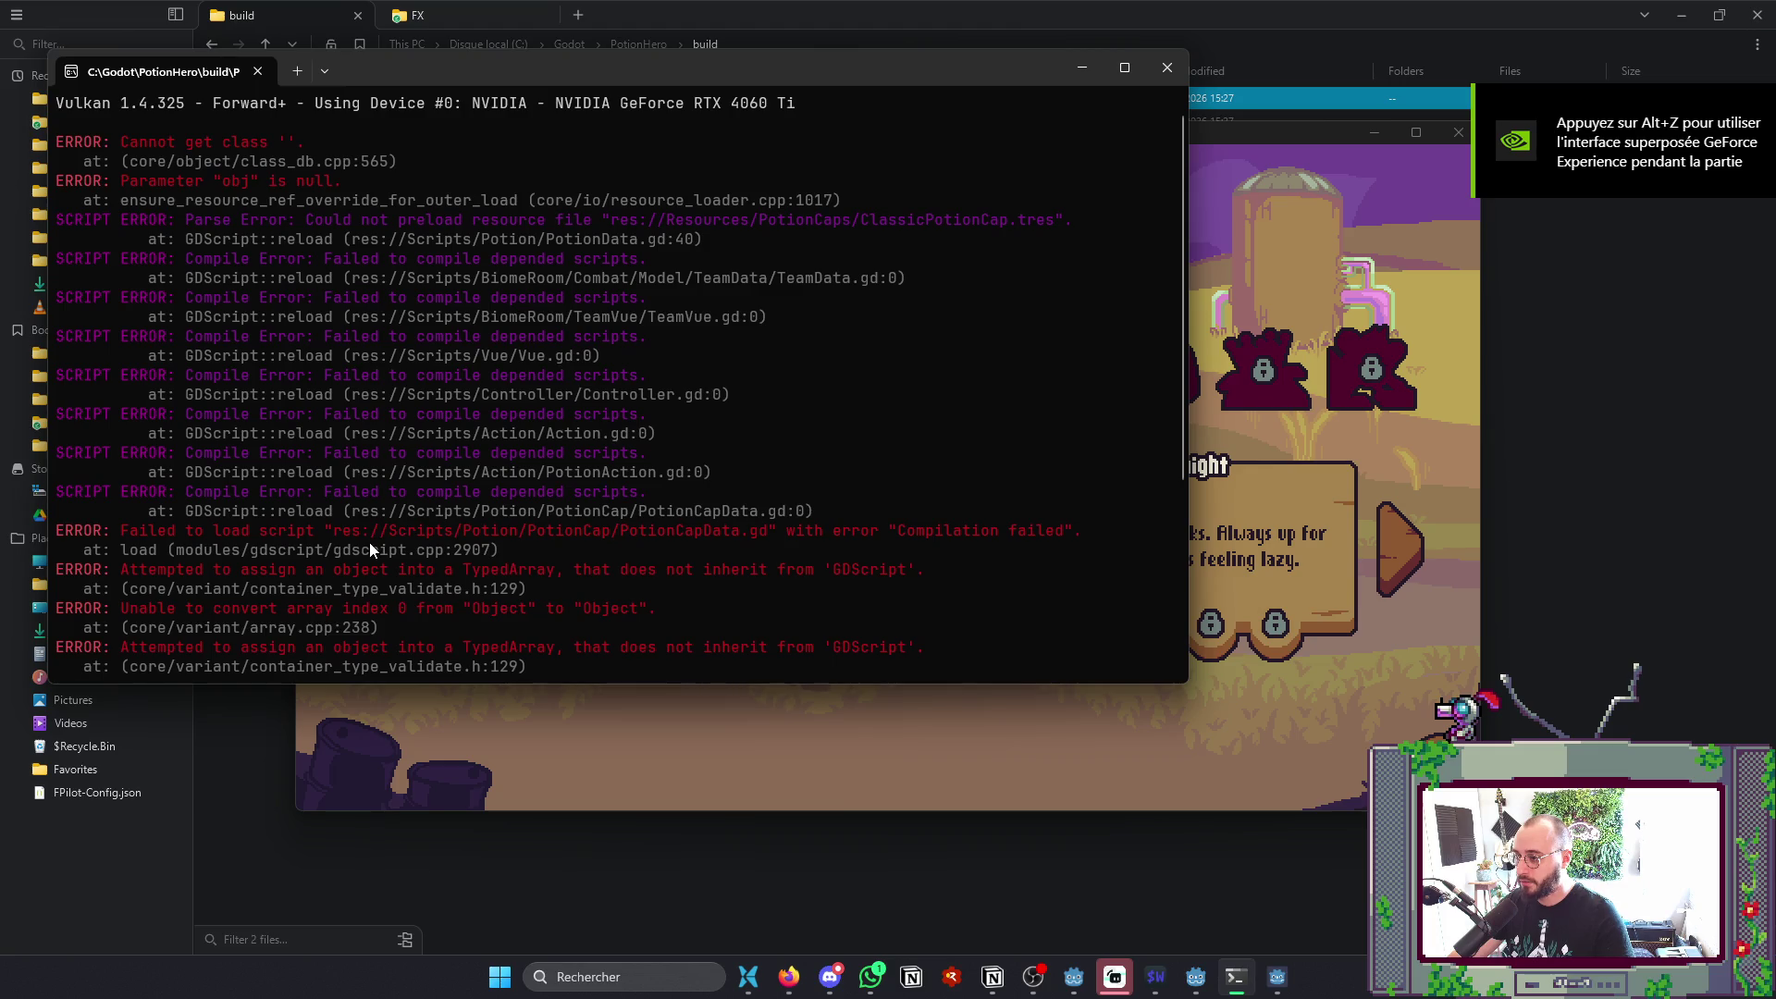
pyautogui.scroll(-5, 370, 542)
pyautogui.scroll(5, 369, 544)
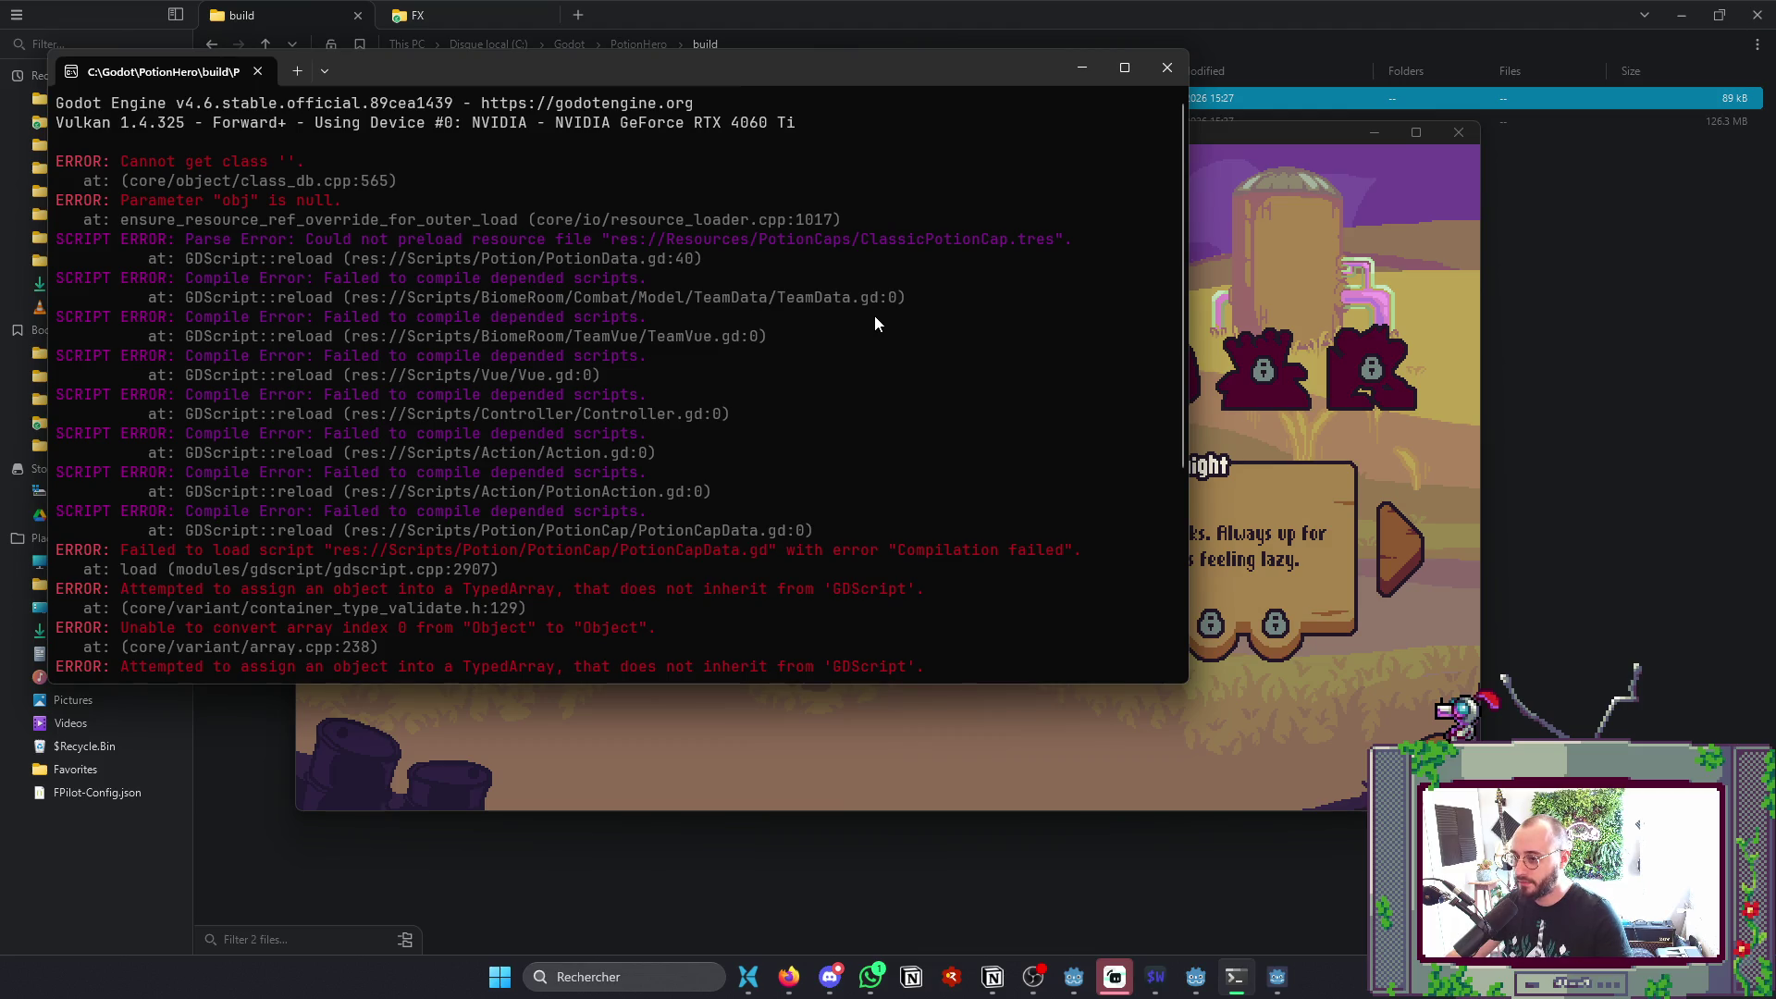
pyautogui.scroll(-5, 853, 357)
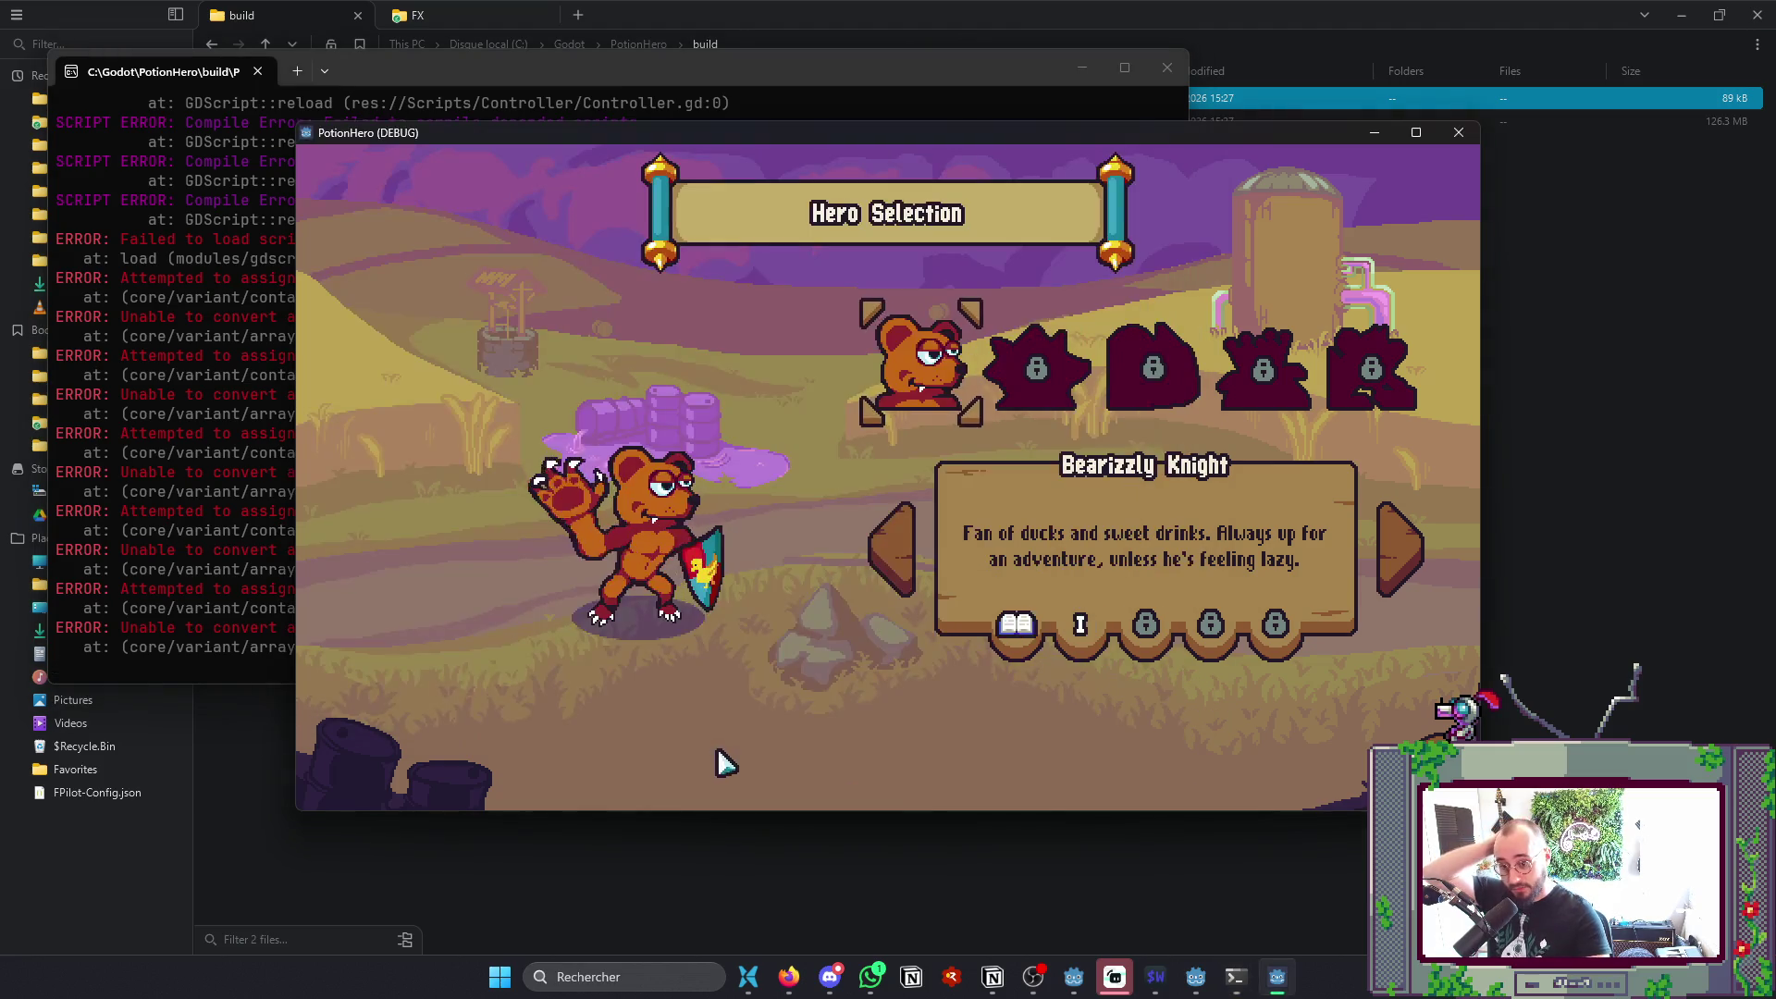
# - Start the Tutorial adventure, advance the dialogue, read the new console error, and quit the game
pyautogui.click(722, 762)
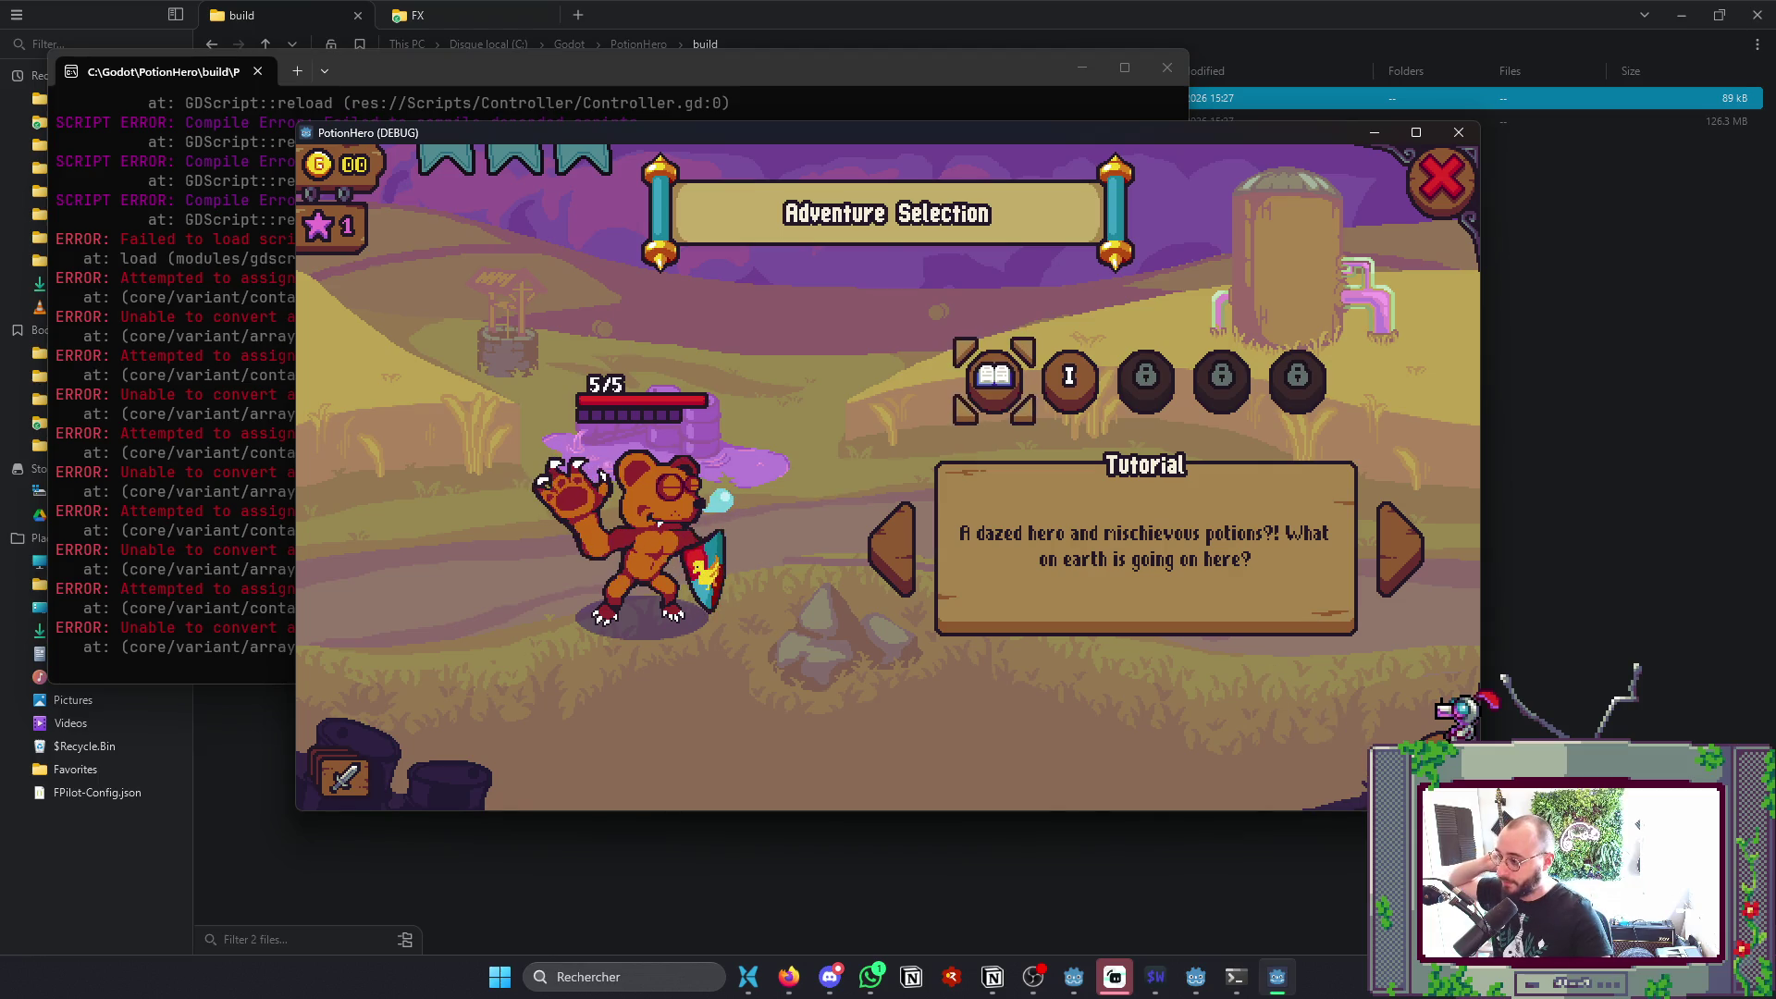
pyautogui.press('Return')
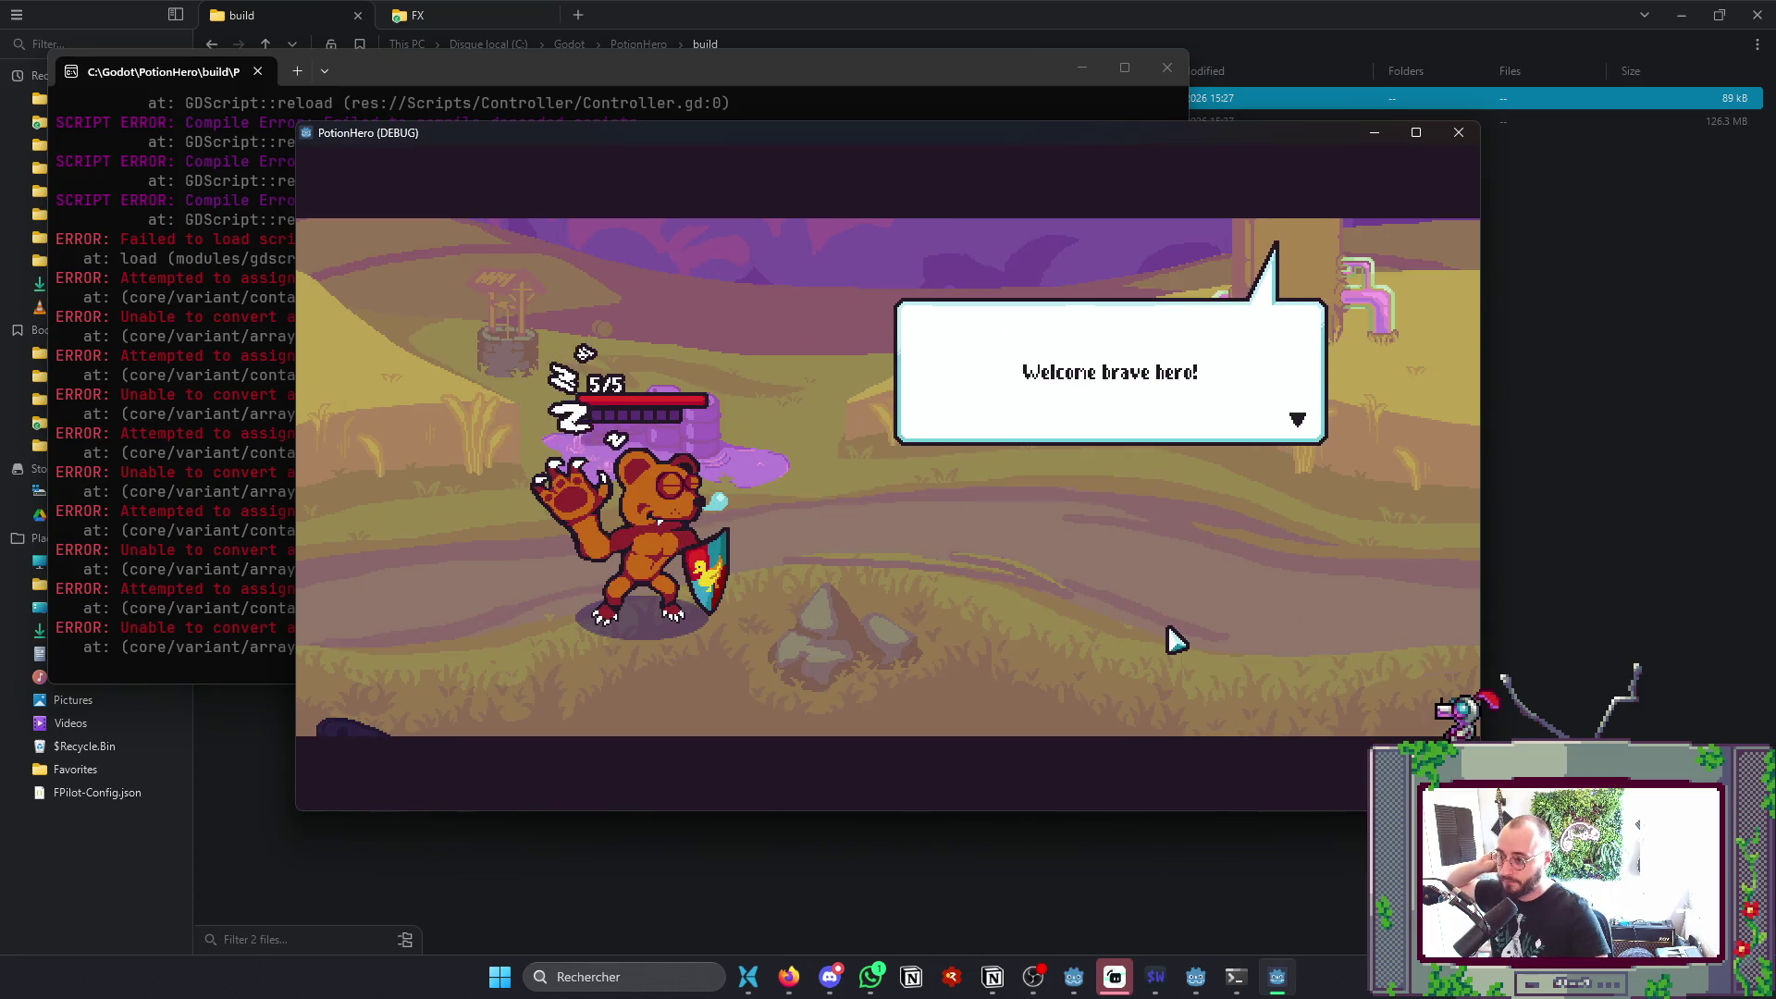
pyautogui.press('Return')
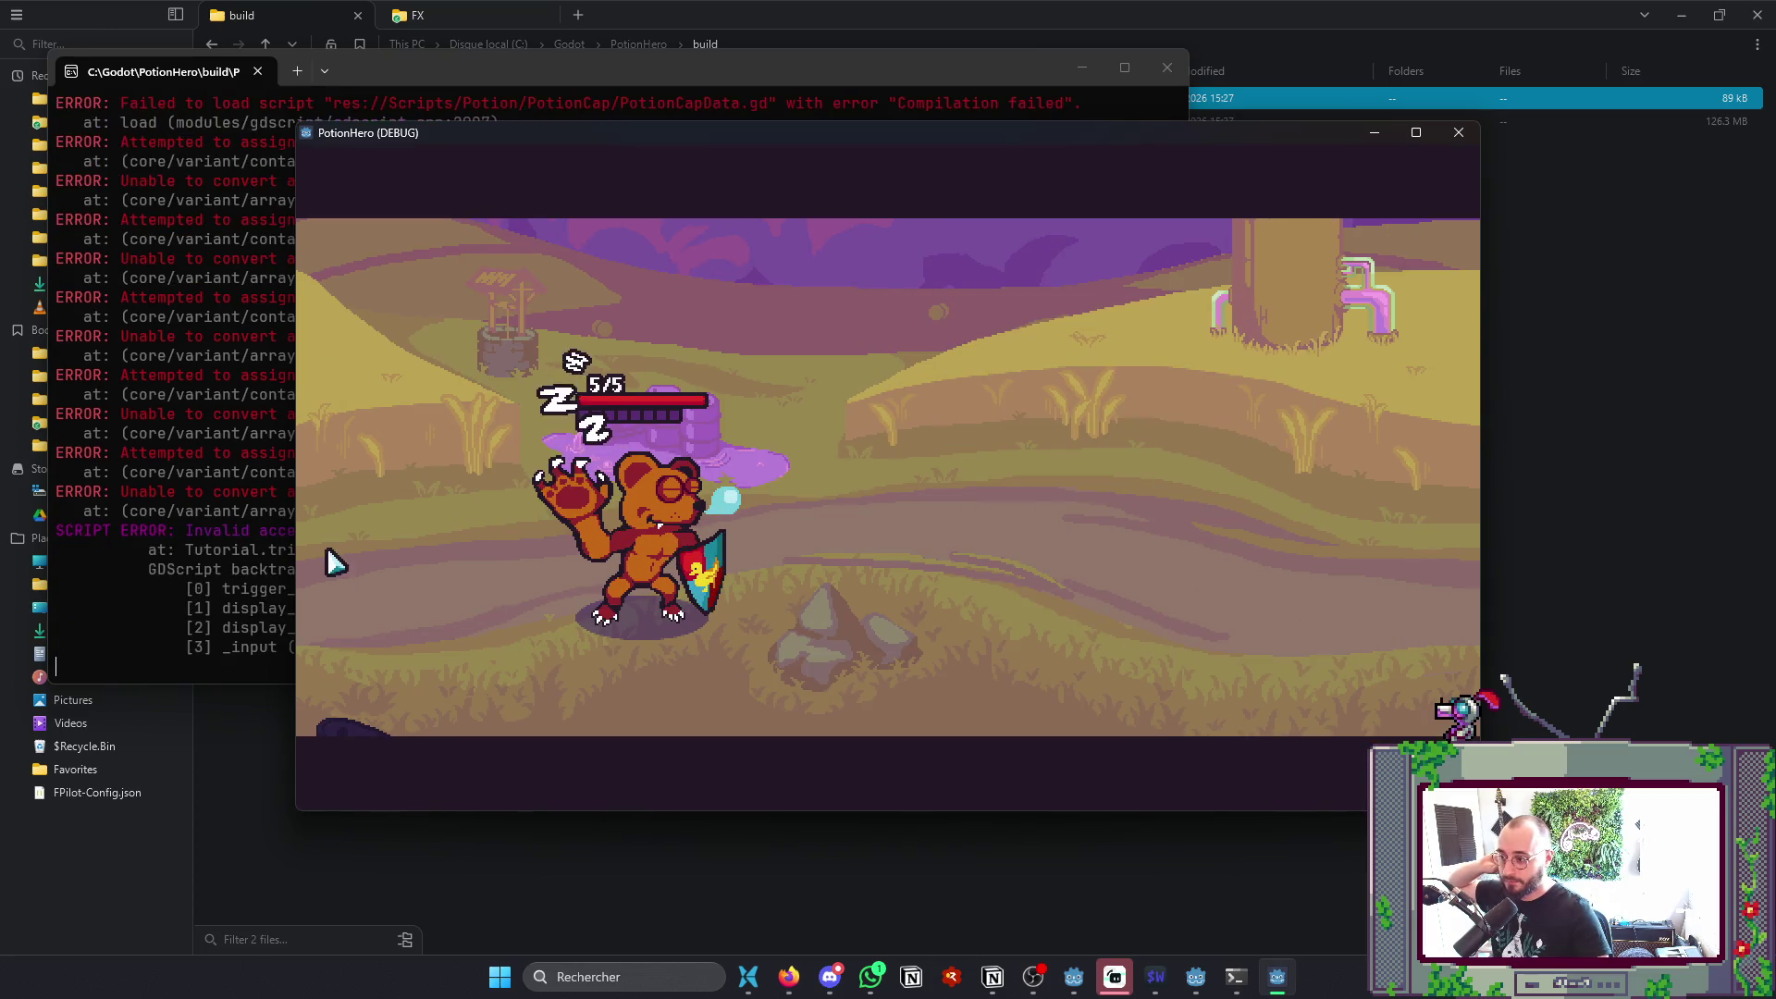
pyautogui.click(224, 552)
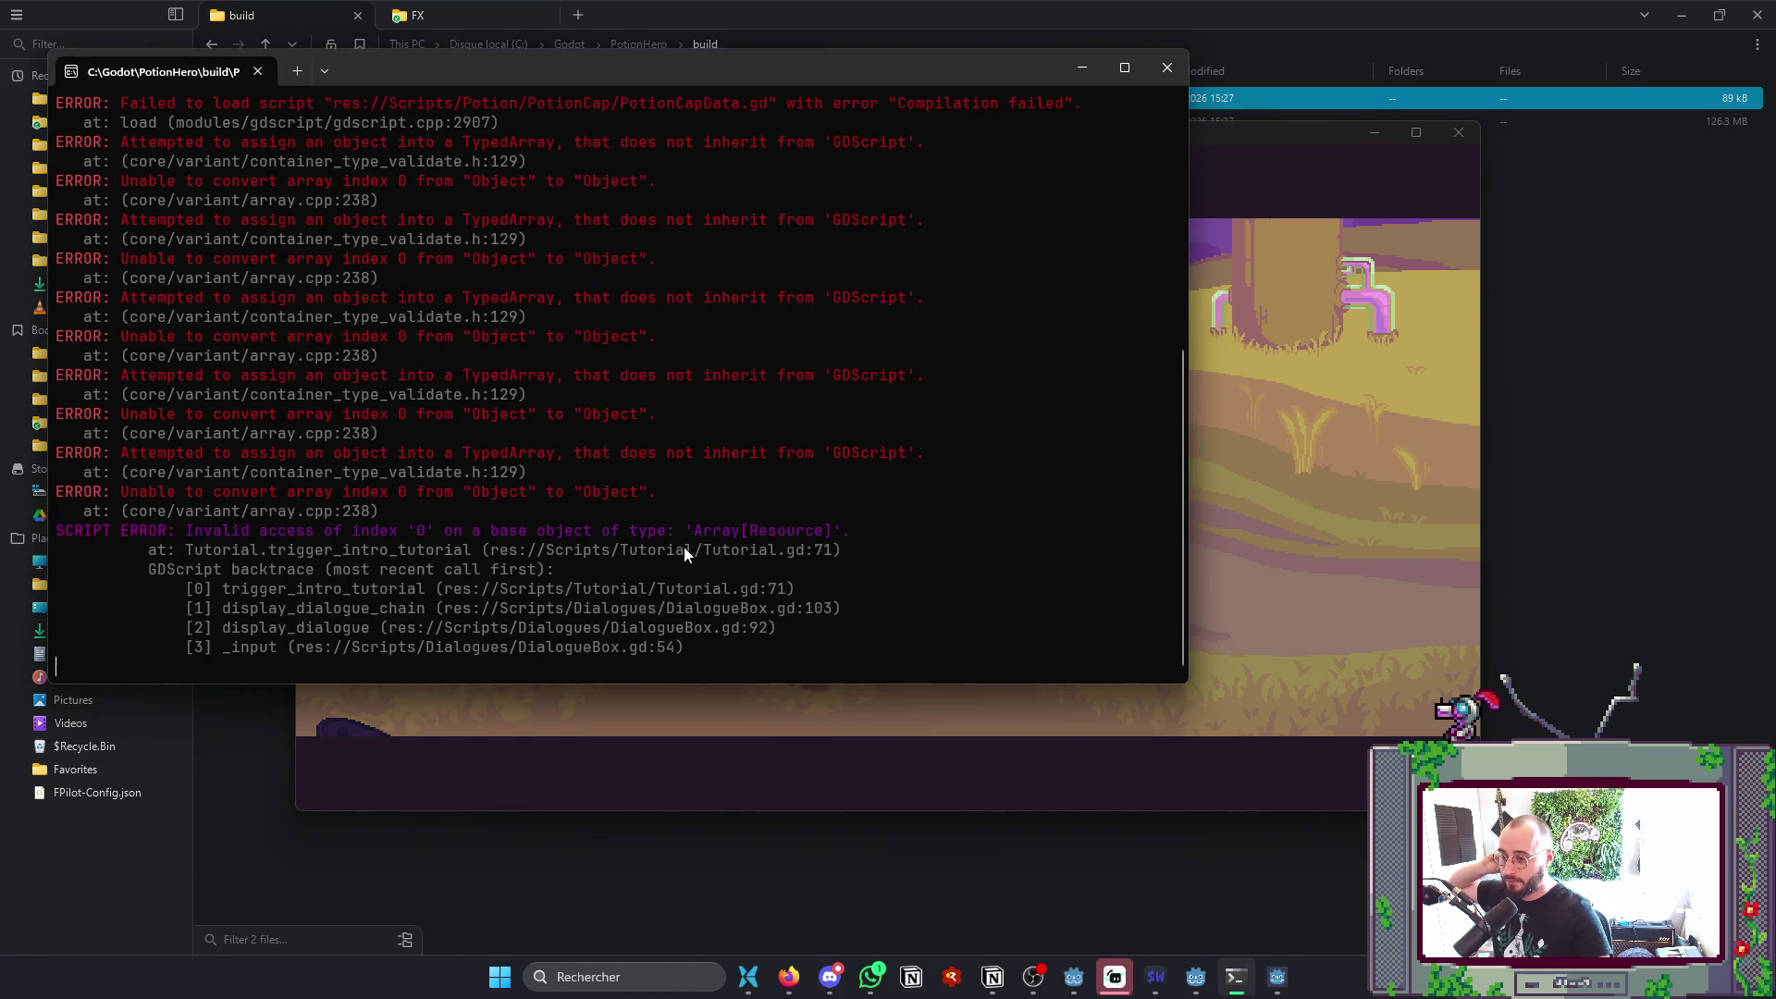
pyautogui.scroll(5, 458, 557)
pyautogui.scroll(-5, 459, 555)
pyautogui.click(1288, 642)
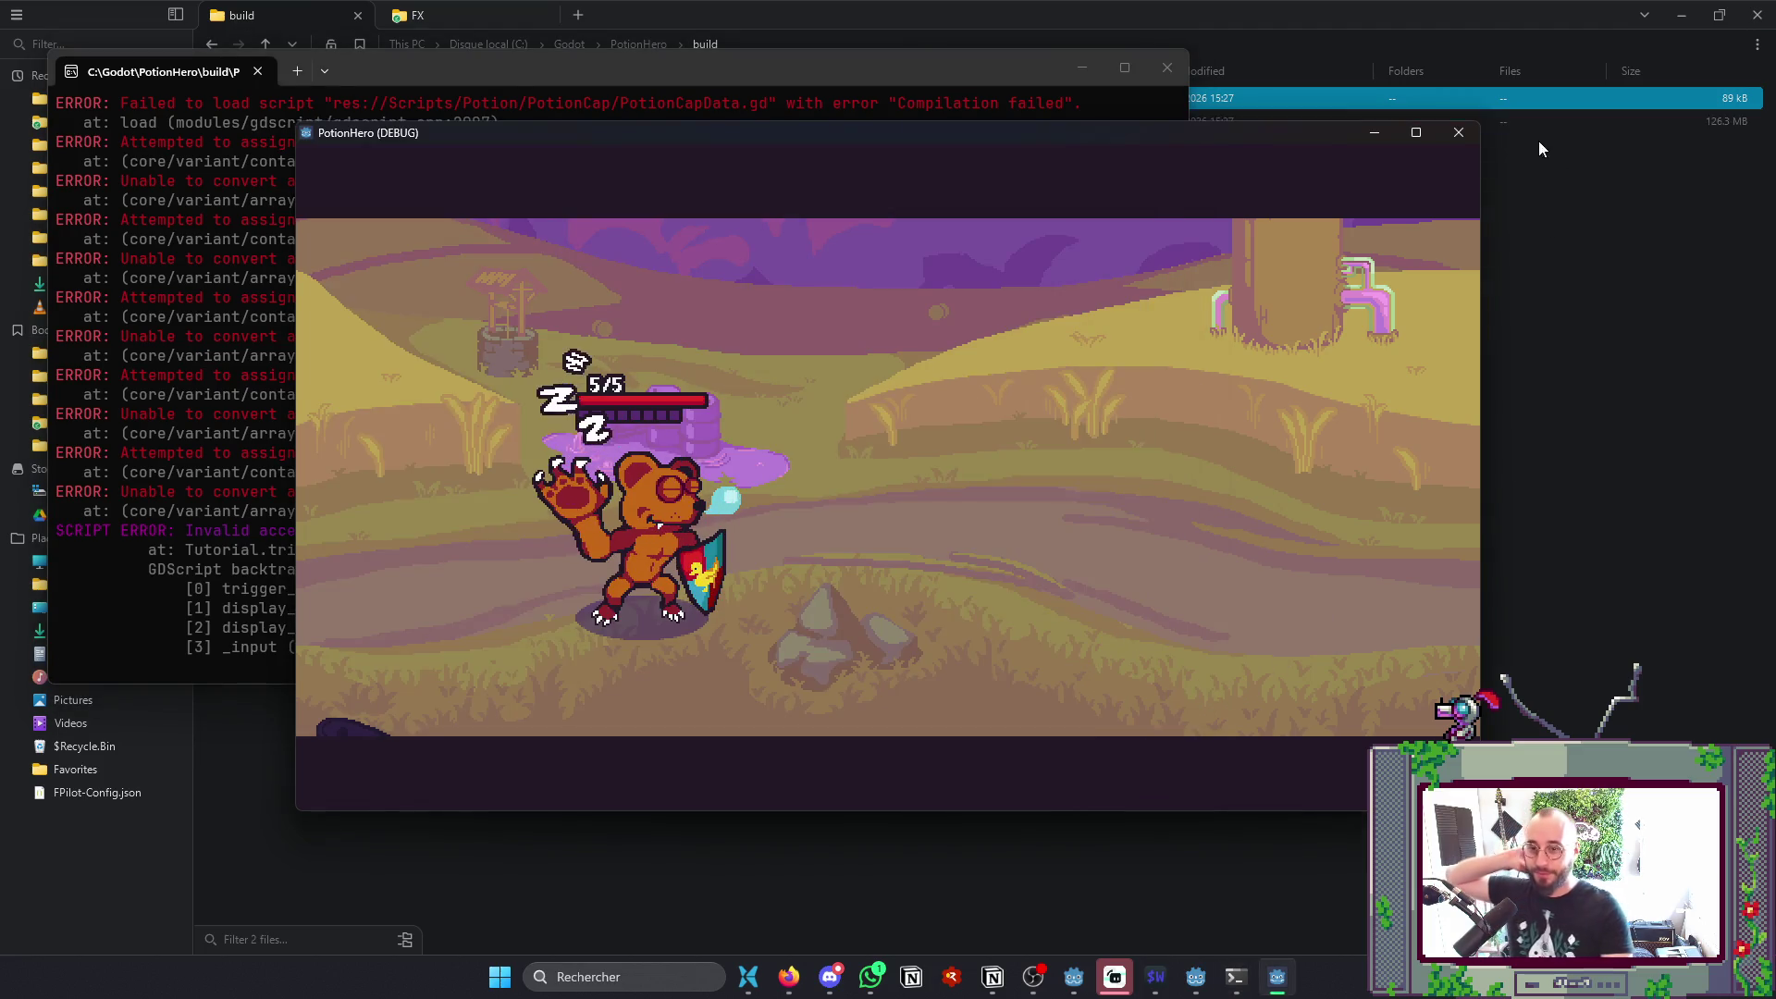
pyautogui.click(1459, 131)
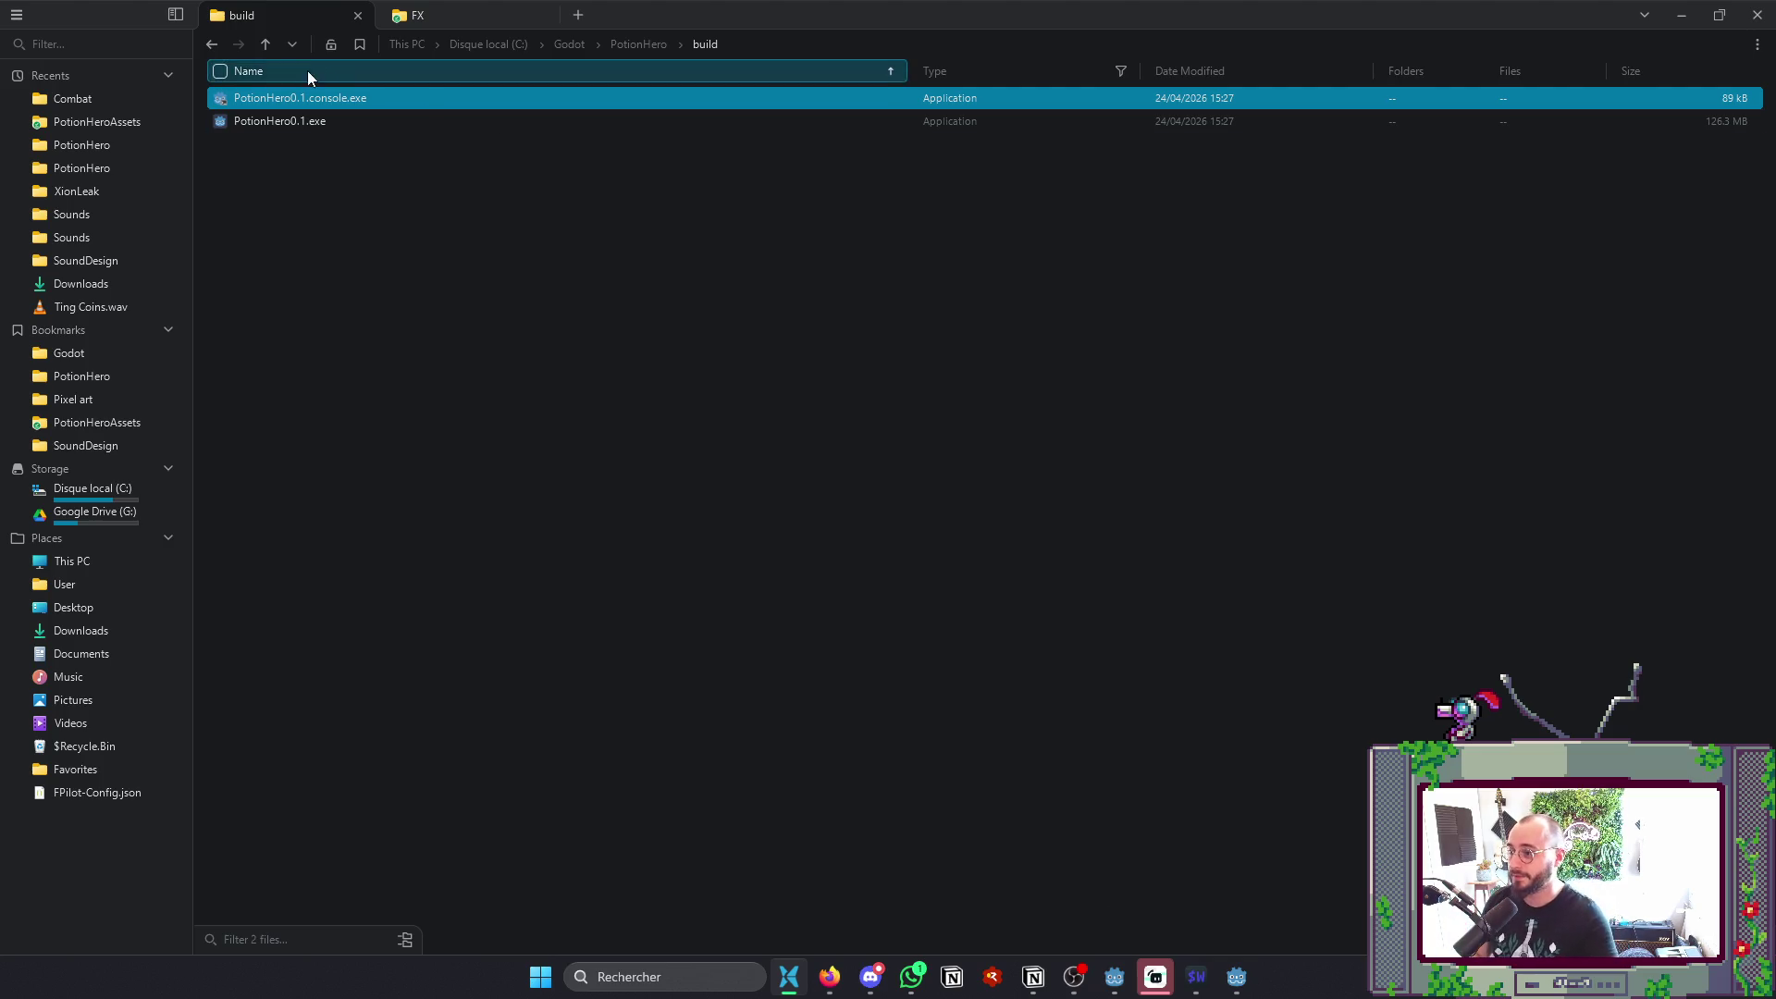
# - Relaunch the console build and scroll through its TypedArray load errors
pyautogui.doubleClick(289, 98)
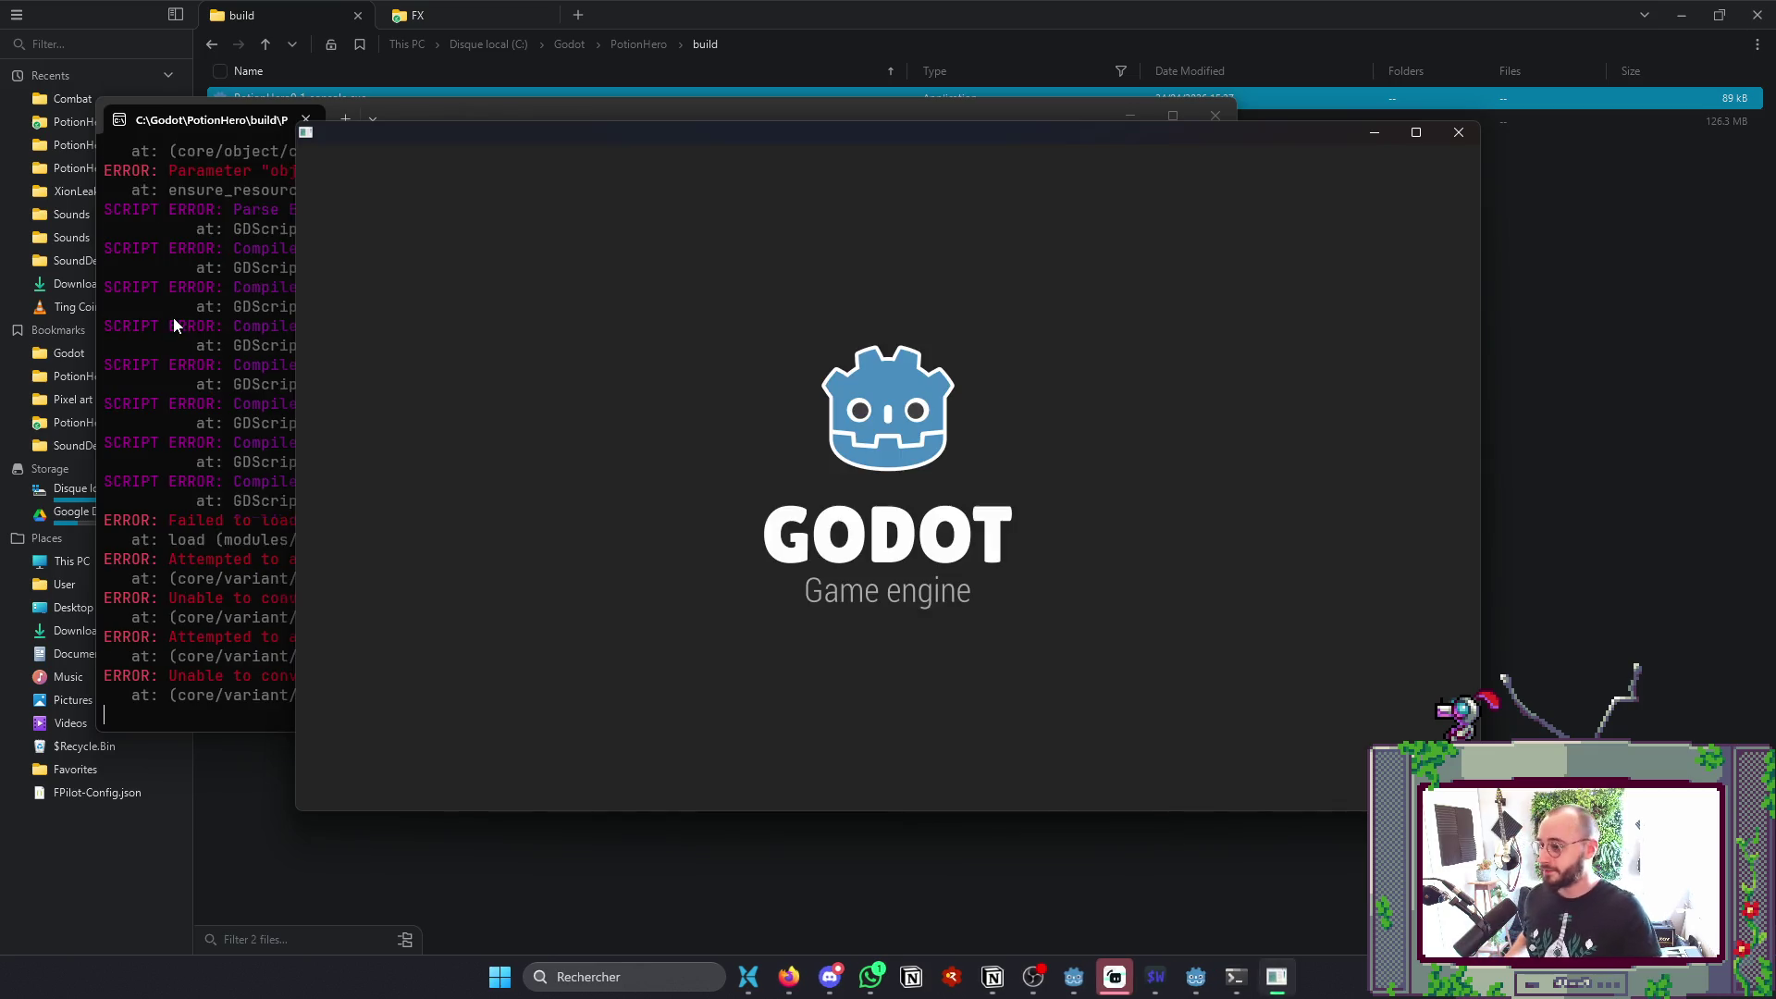
pyautogui.click(189, 321)
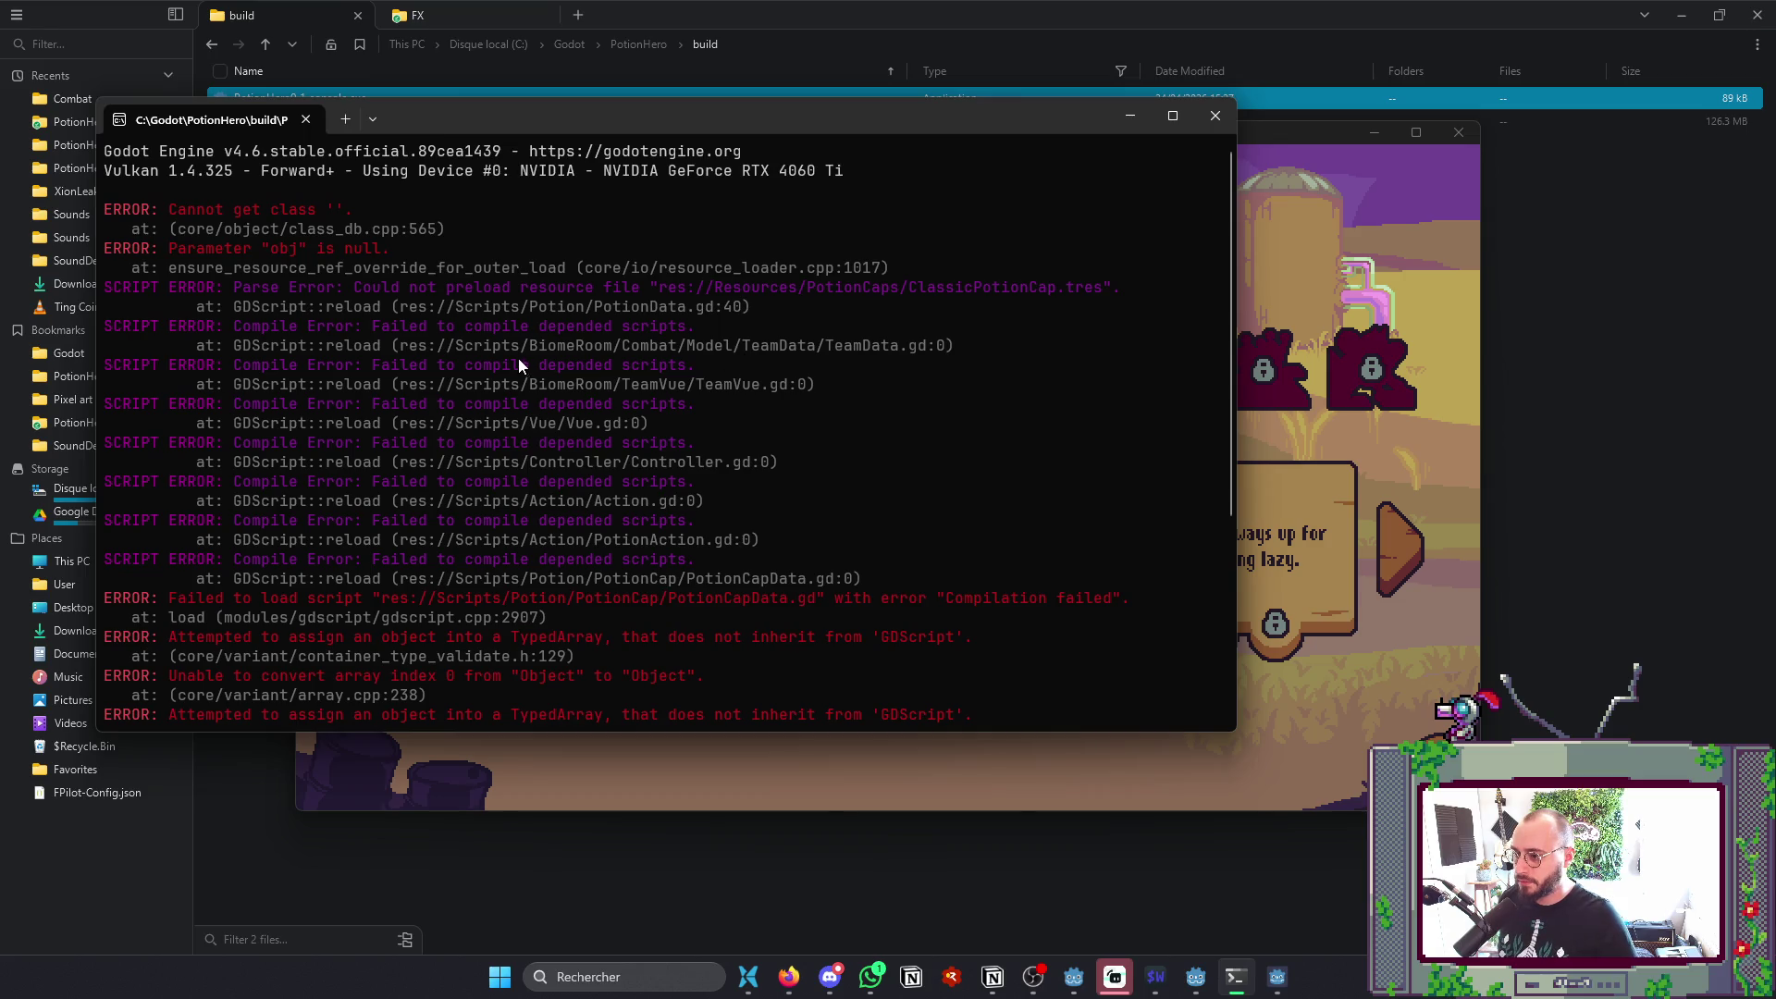
pyautogui.scroll(-3, 523, 340)
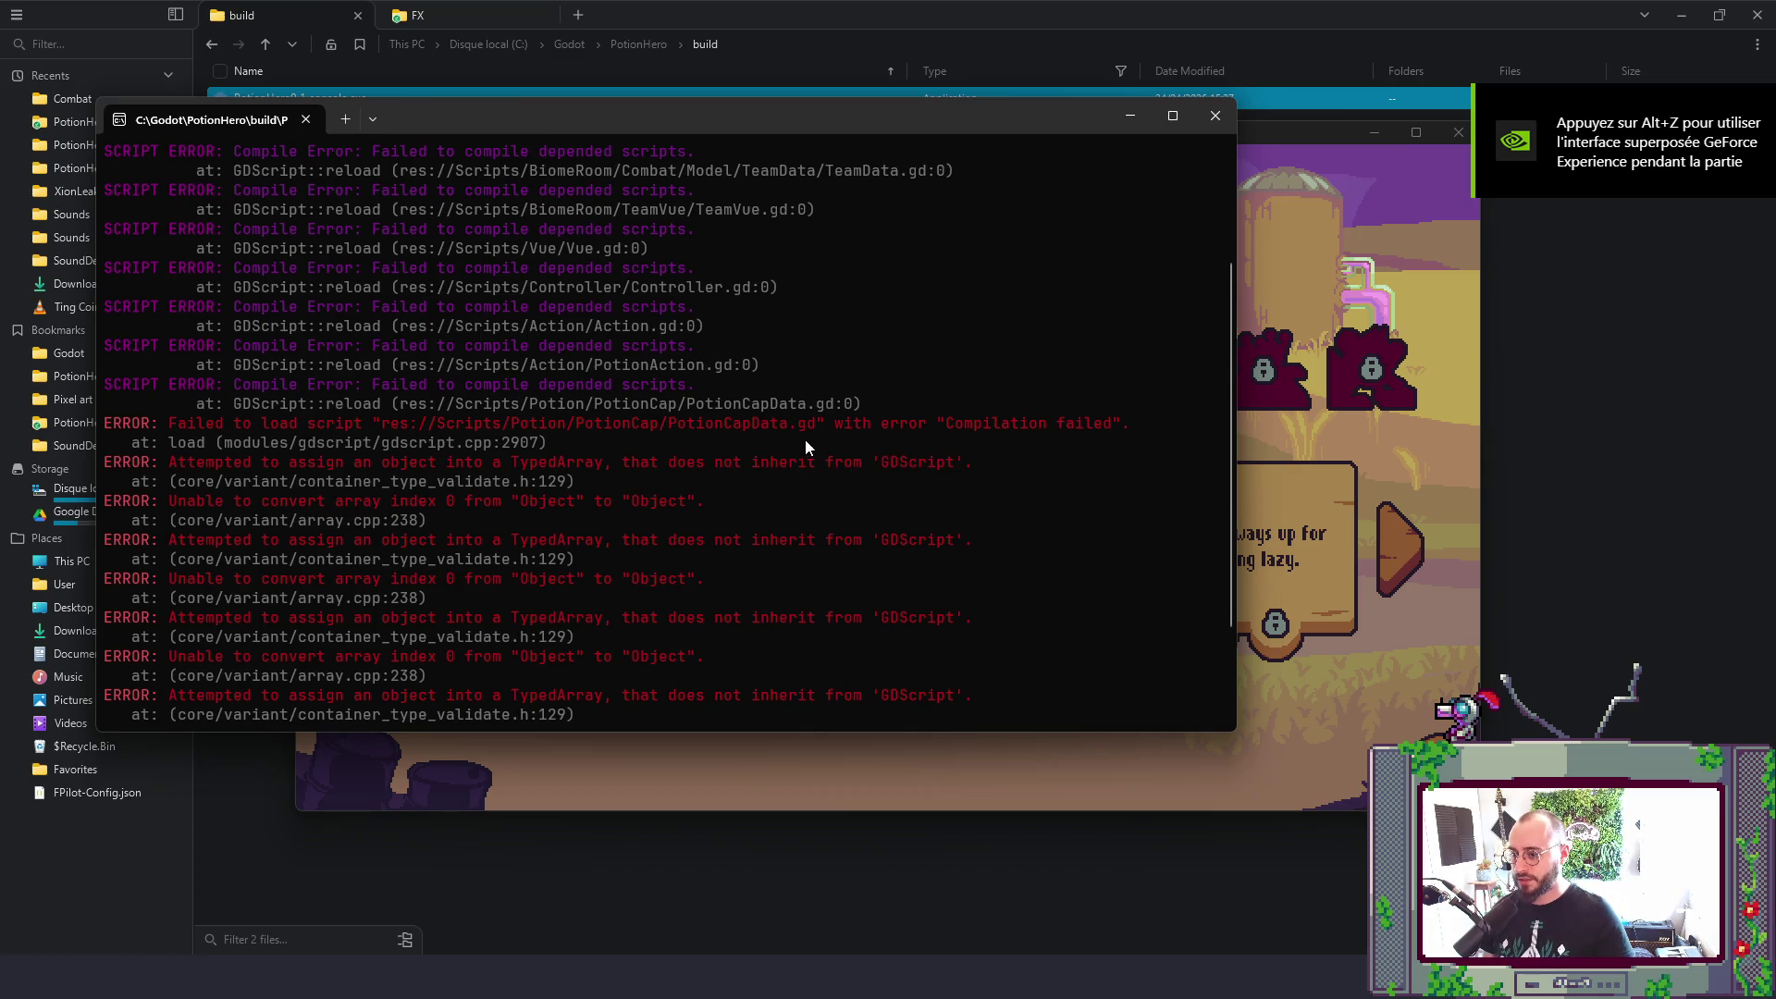
pyautogui.scroll(-2, 265, 442)
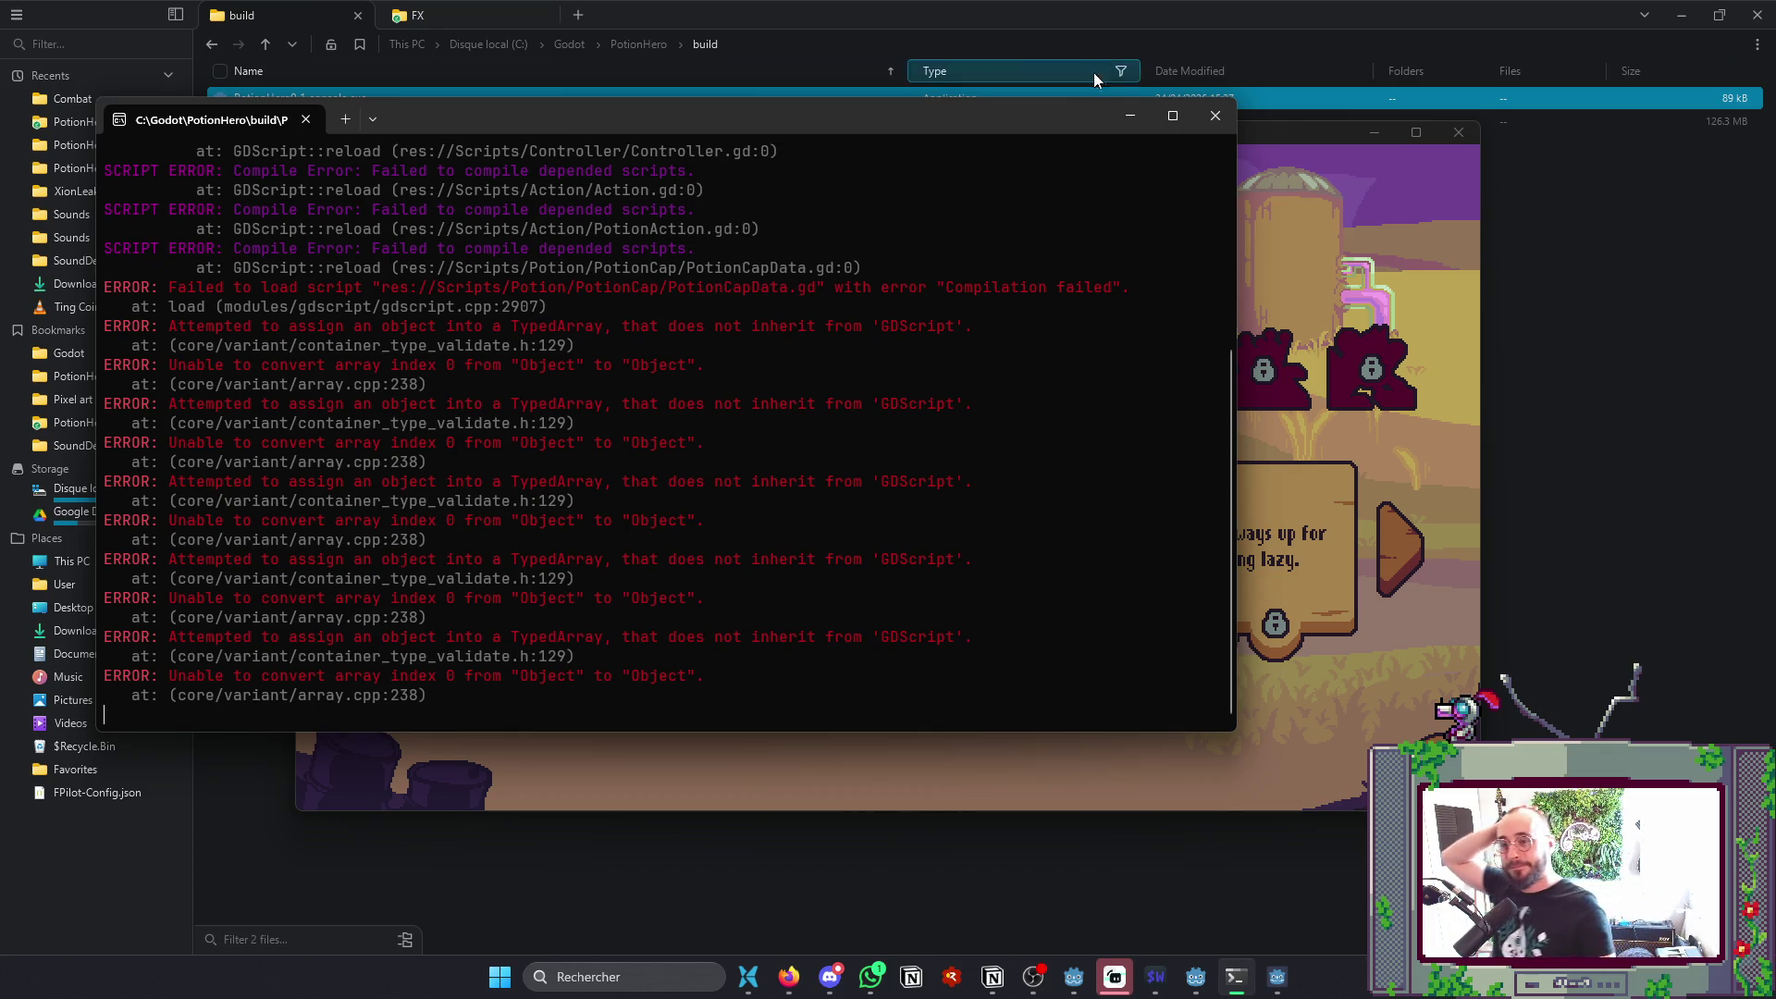
pyautogui.scroll(3, 1067, 373)
pyautogui.scroll(1, 1068, 374)
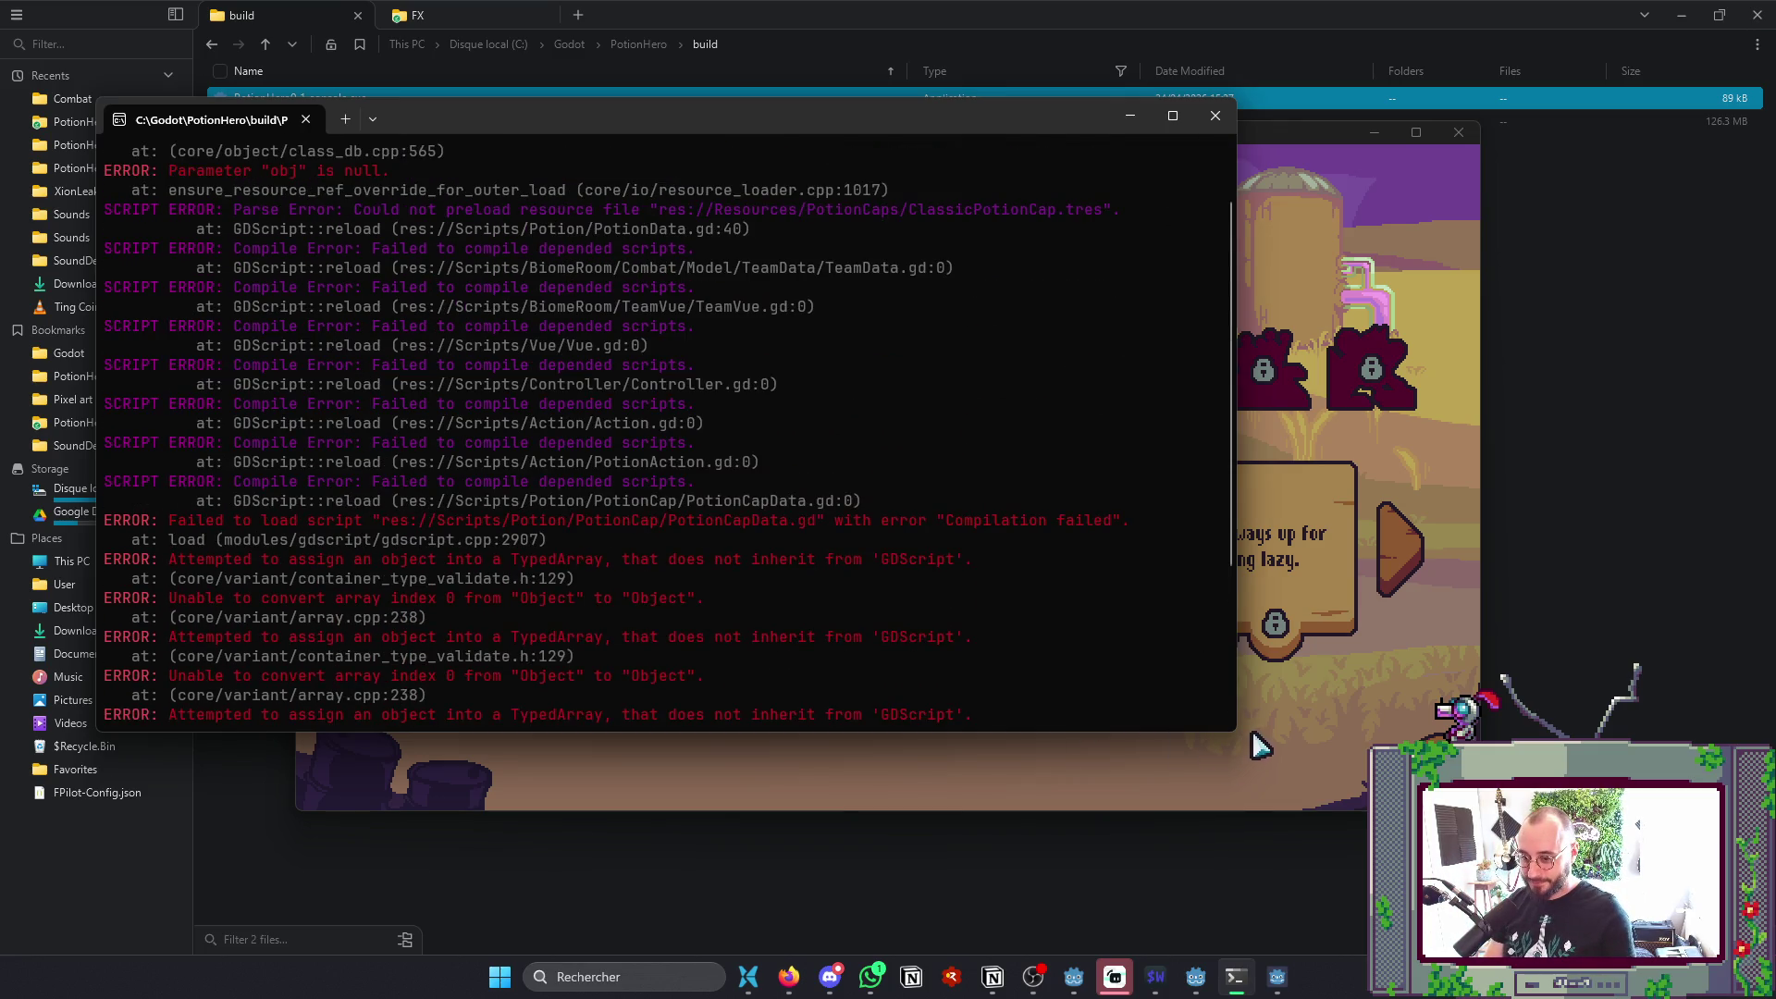
# - Stretch the terminal to full height, snip a screenshot of the error log, and close it
pyautogui.moveTo(1234, 732); pyautogui.dragTo(1549, 955)
pyautogui.press('super+shift+Up')
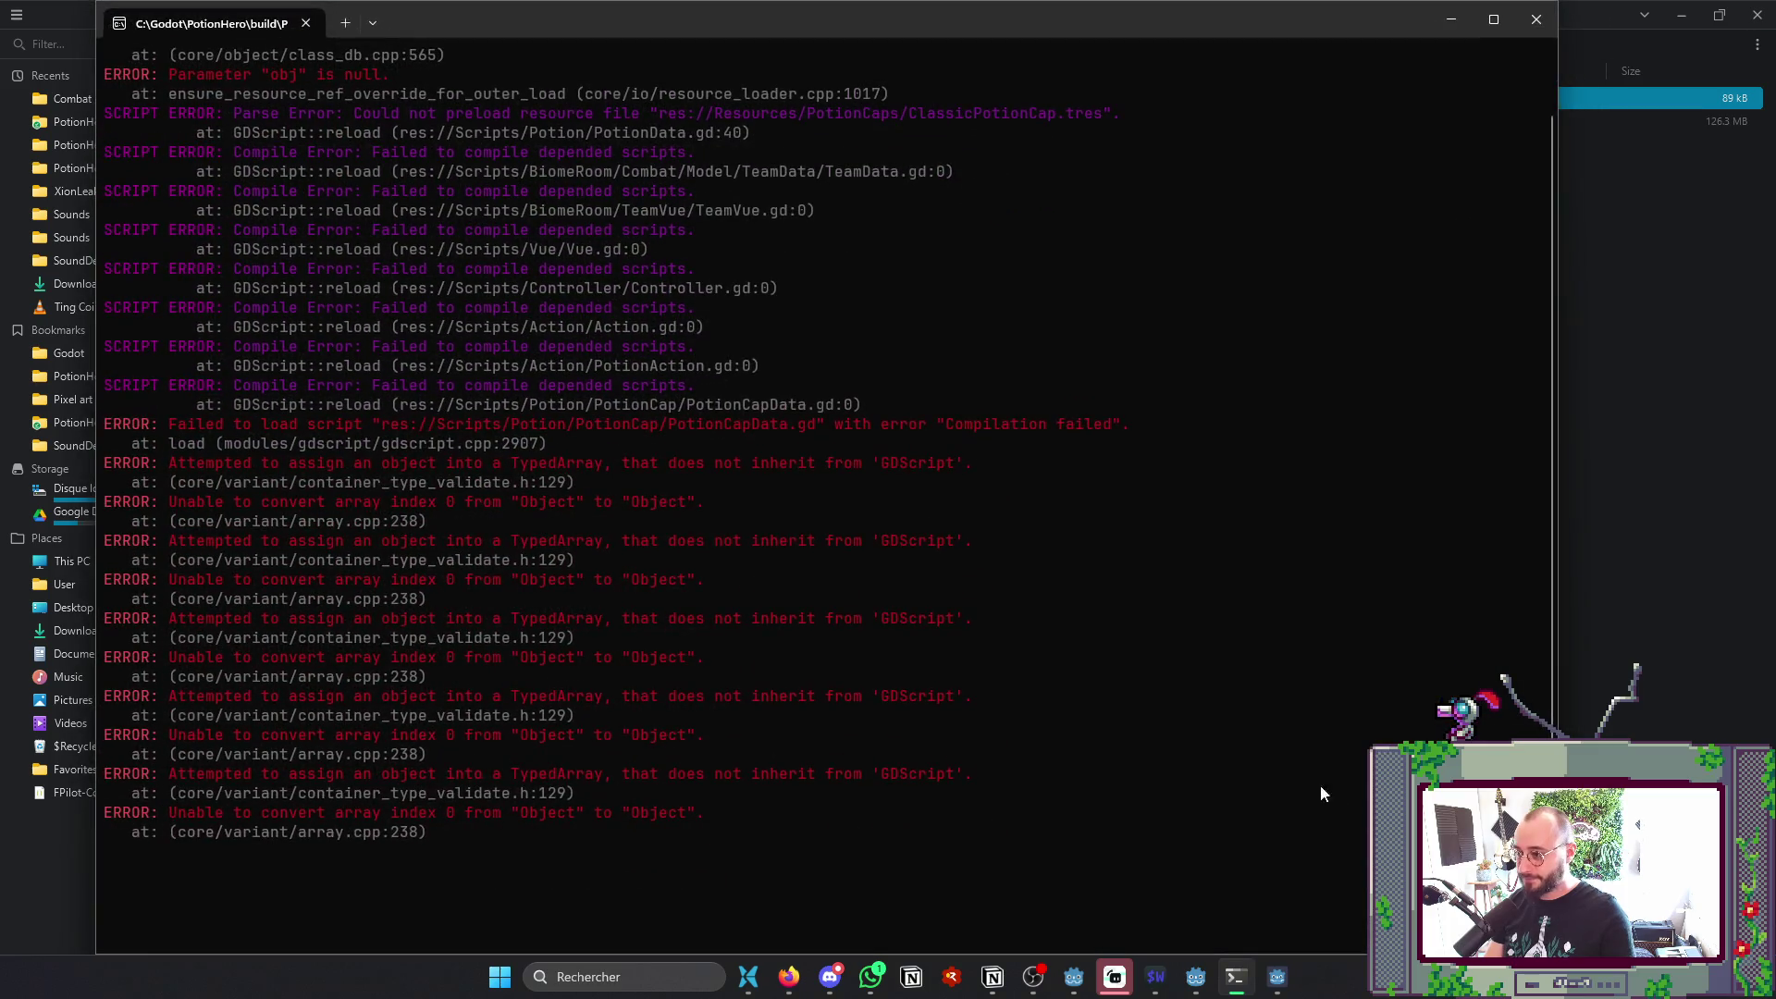
pyautogui.press('super+shift+s')
pyautogui.moveTo(94, 54)
pyautogui.mouseDown()
pyautogui.moveTo(124, 115)
pyautogui.moveTo(1376, 852)
pyautogui.moveTo(1478, 883)
pyautogui.mouseUp()
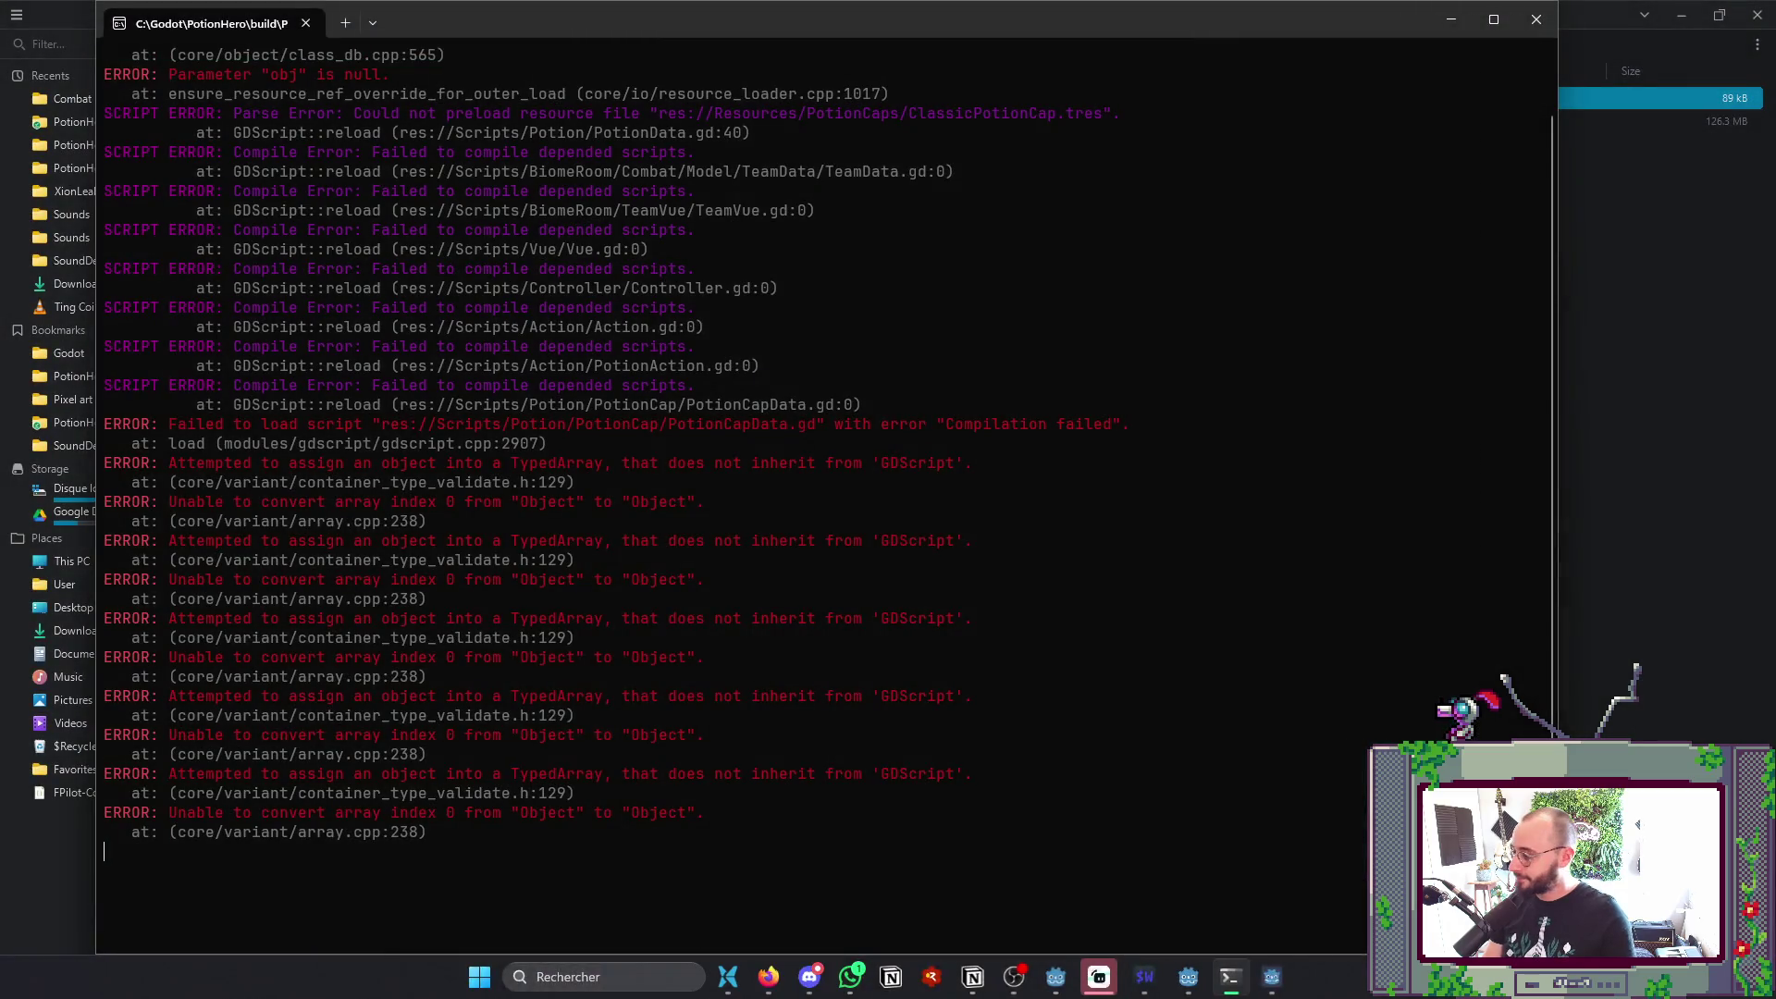
pyautogui.hotkey('alt', 'Tab')
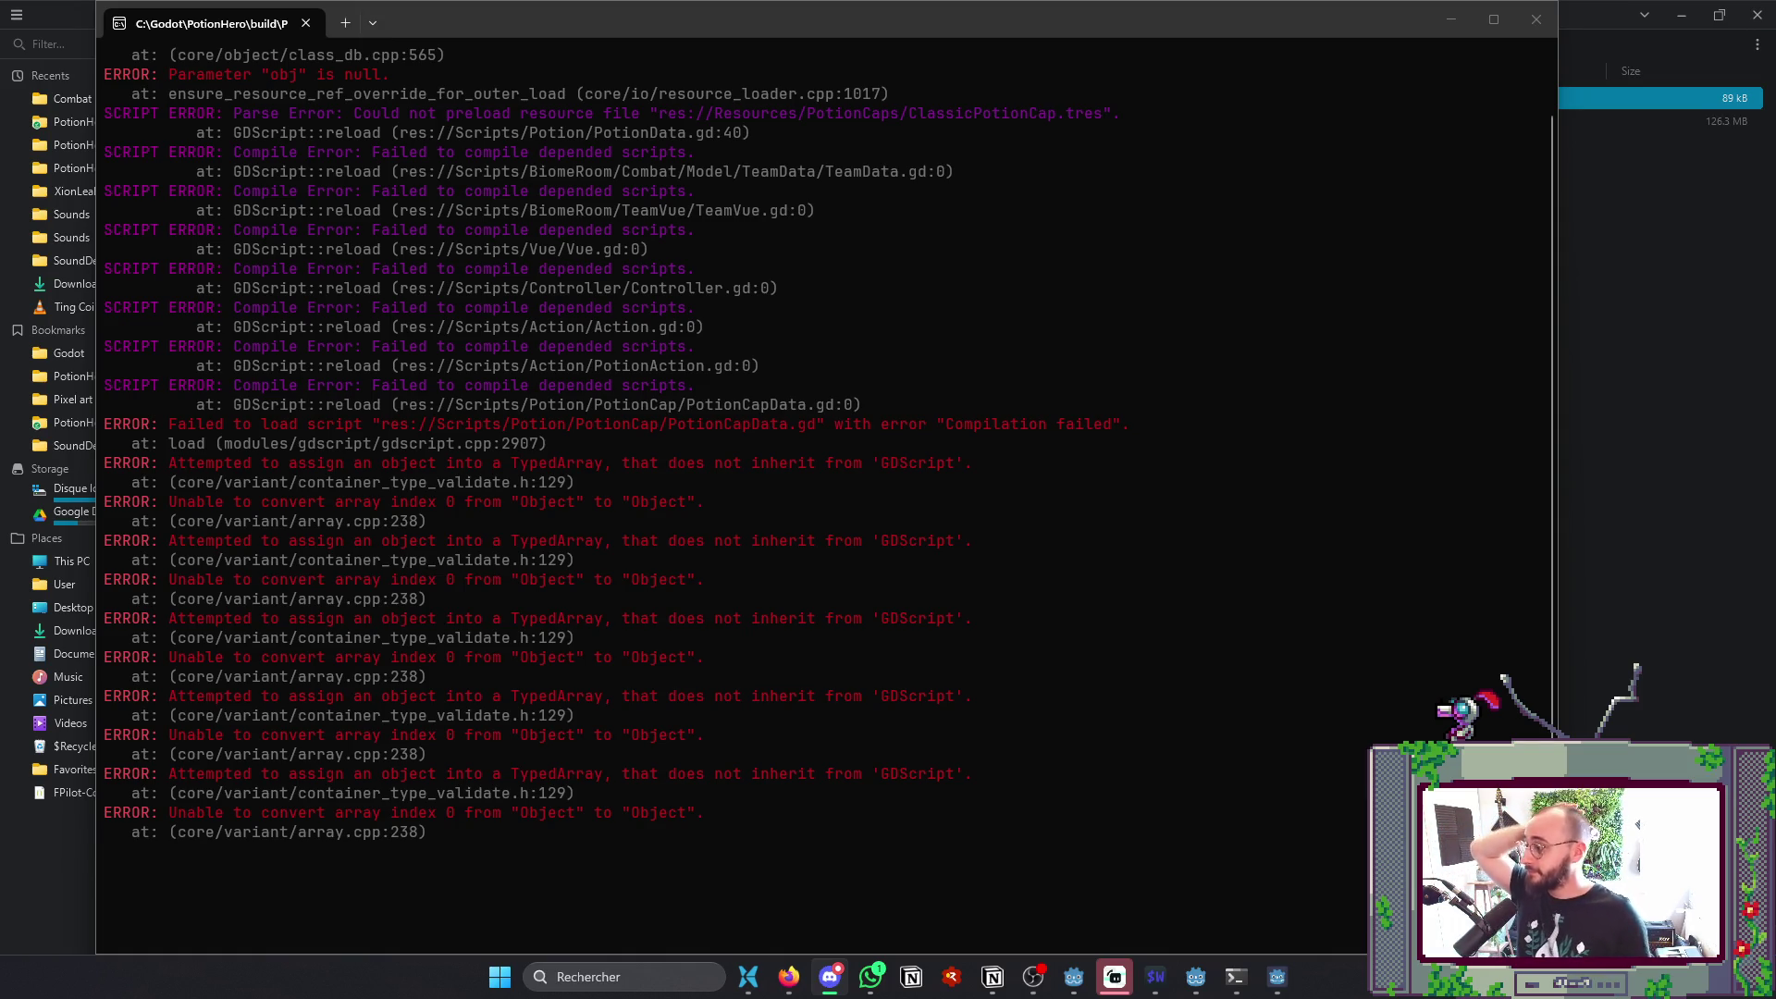
pyautogui.click(1549, 26)
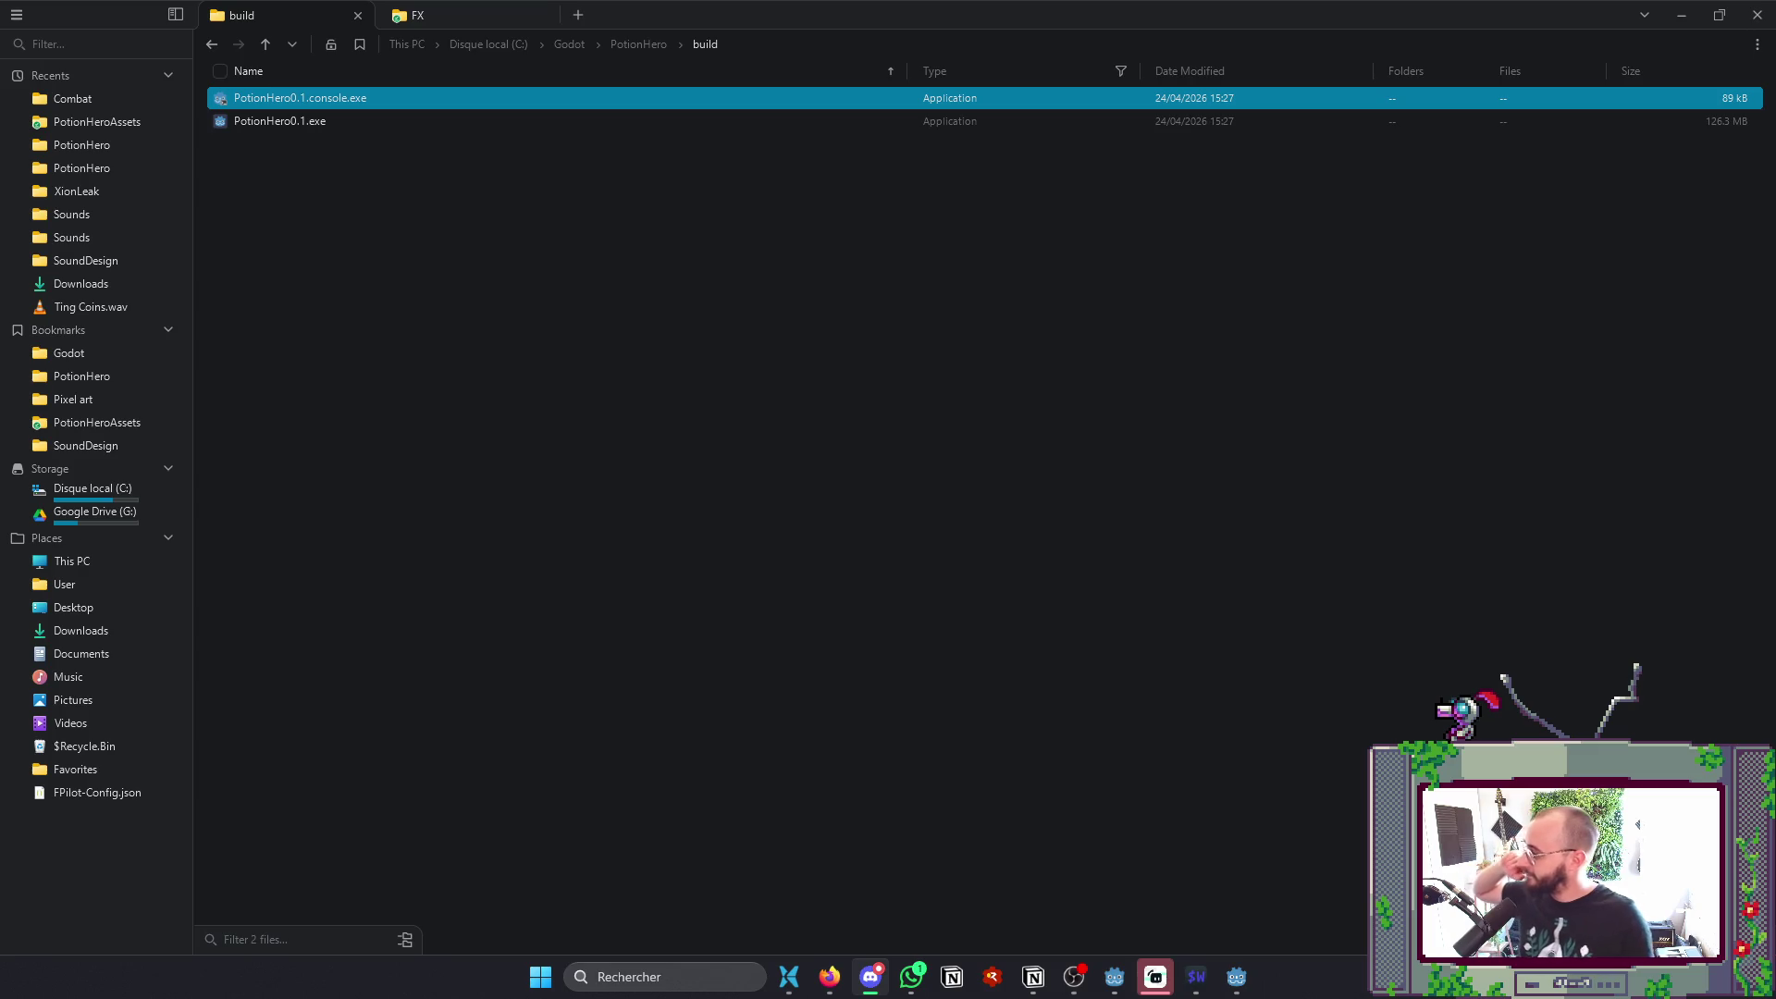
# - Make the Scene dock taller, hide the Output panel, and save Settings.tscn
pyautogui.hotkey('alt', 'Tab')
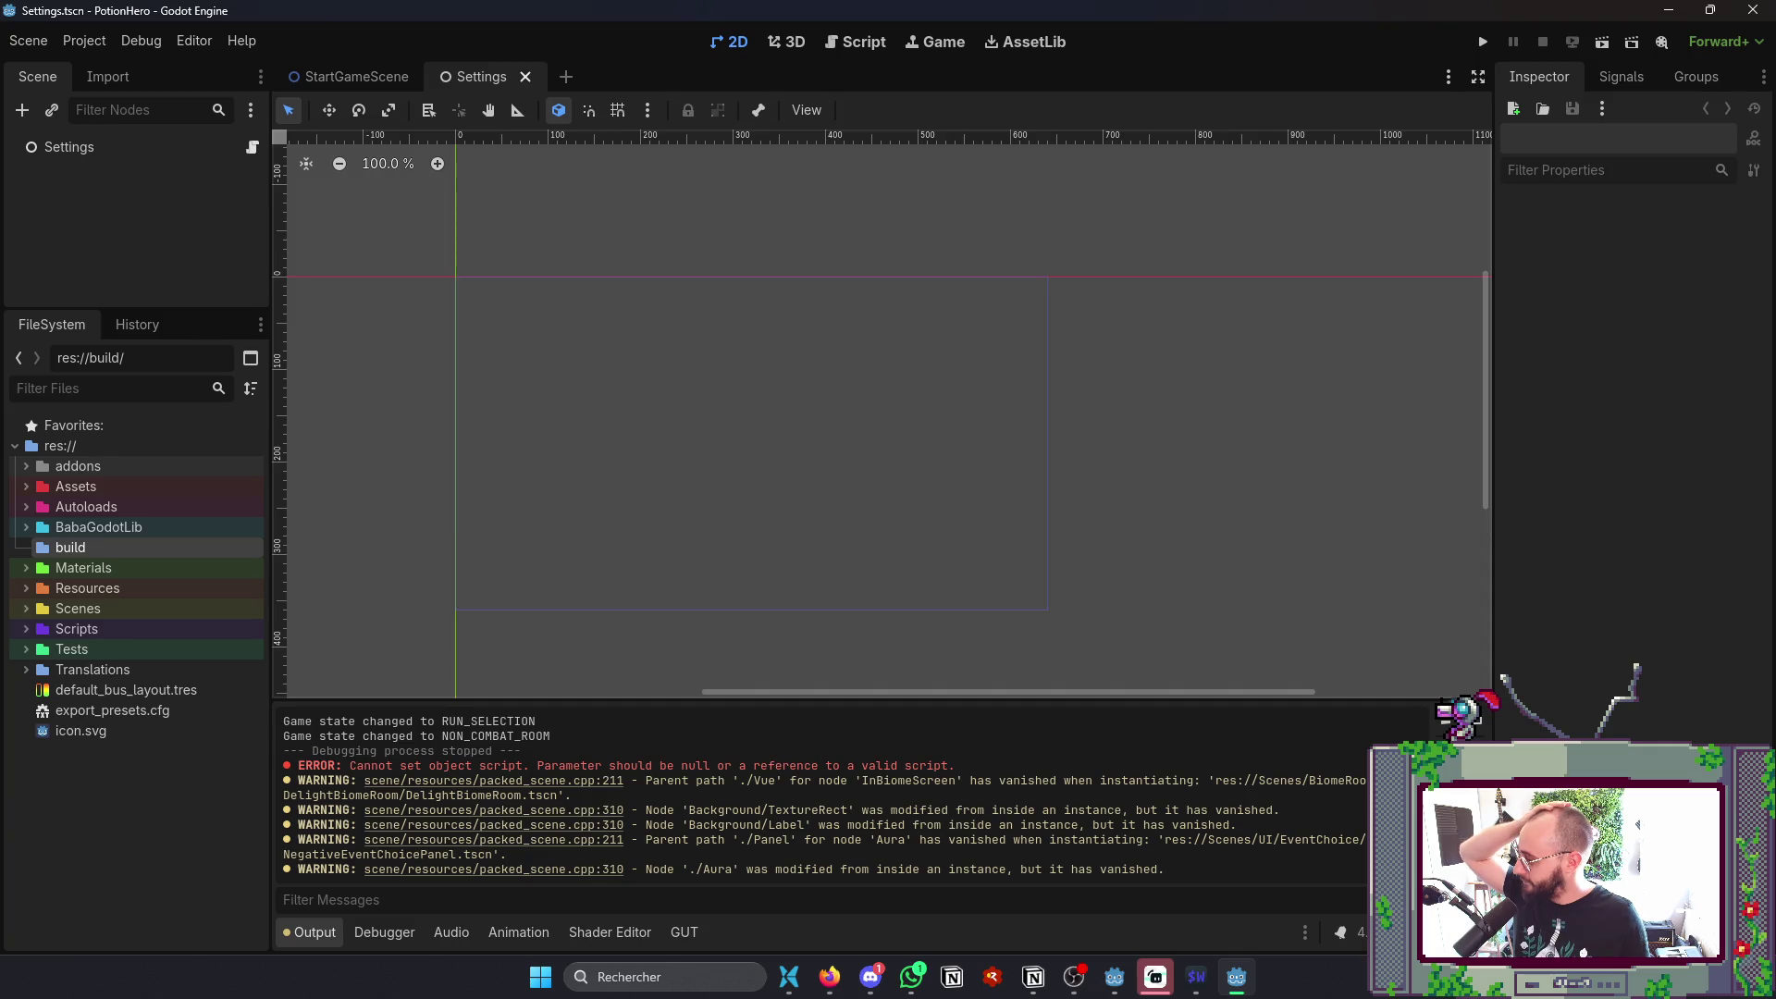
pyautogui.hotkey('alt', 'Tab')
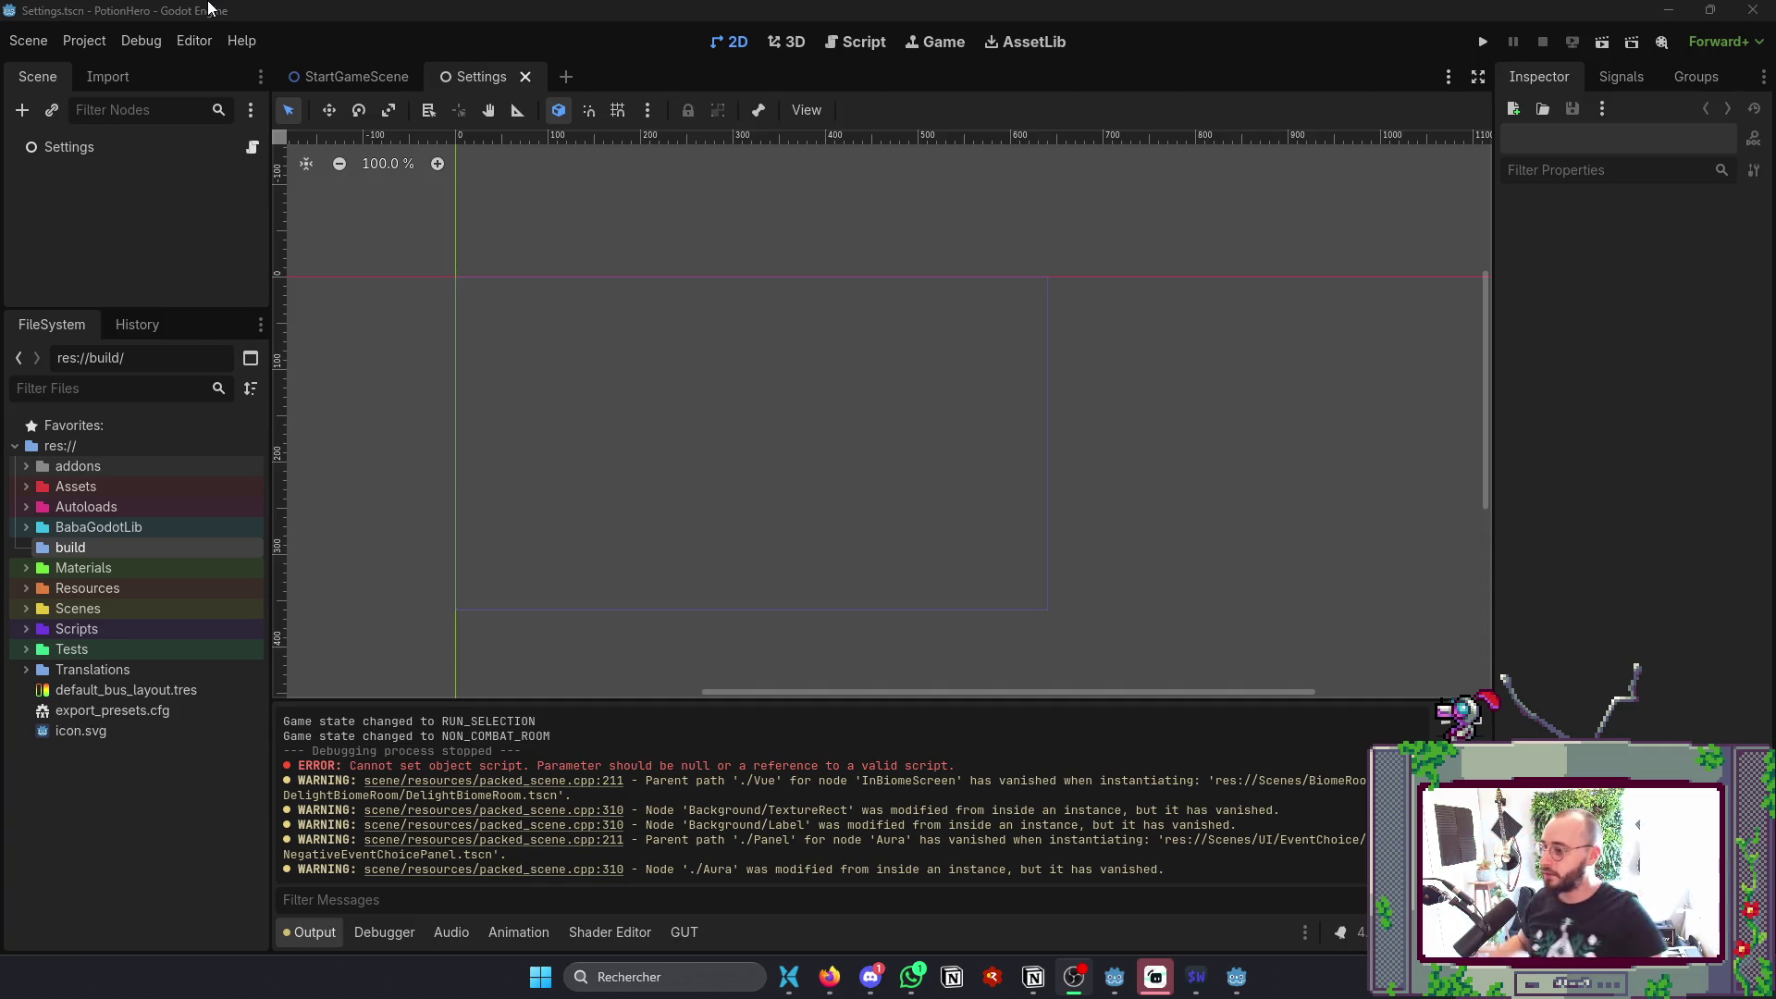
pyautogui.moveTo(191, 308); pyautogui.dragTo(161, 396)
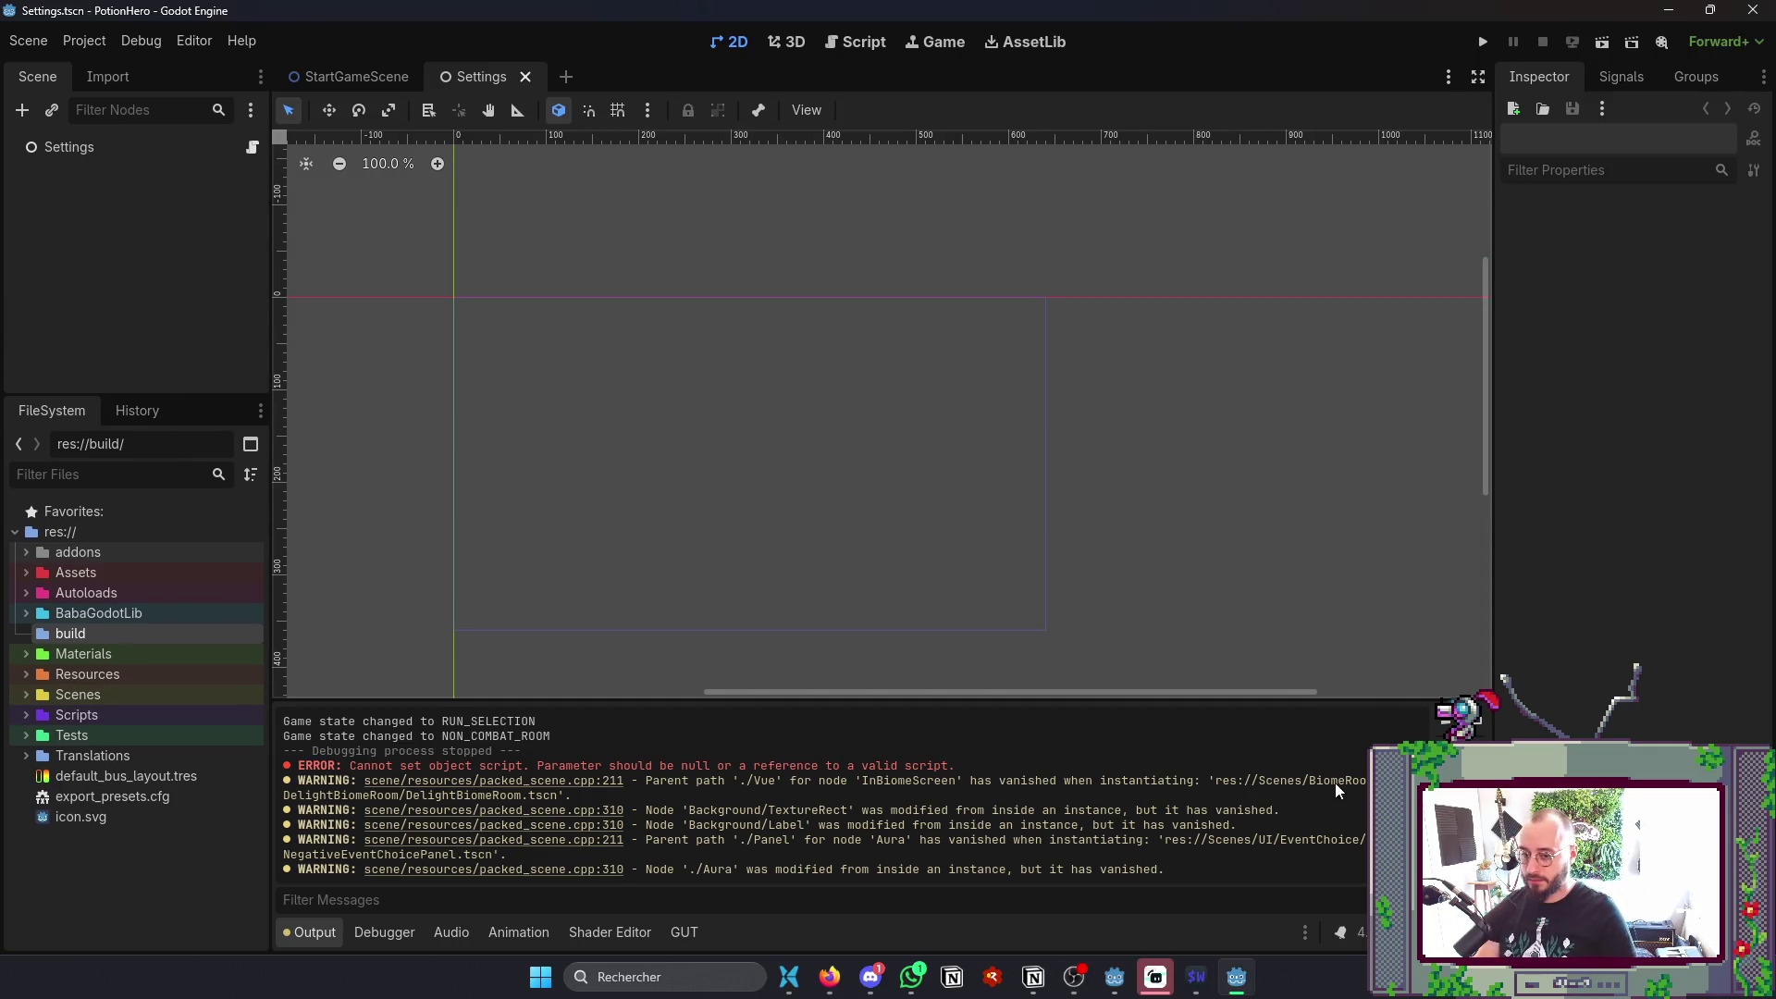
pyautogui.click(311, 942)
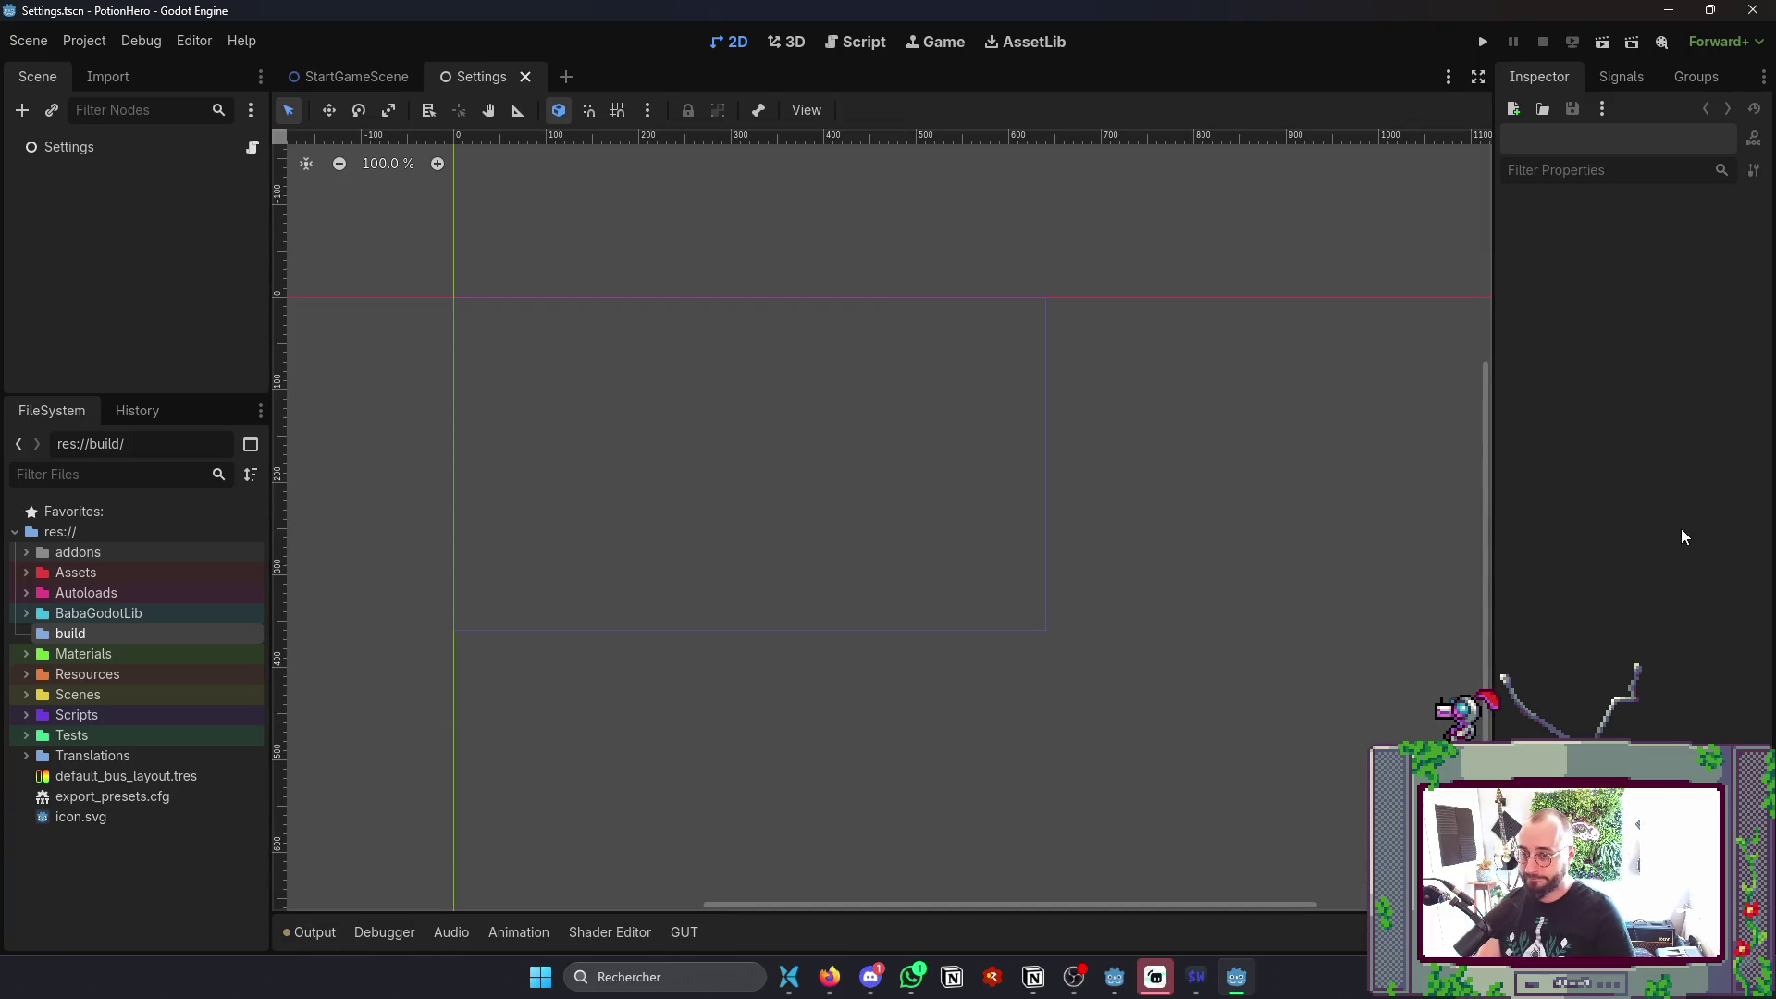
pyautogui.hotkey('alt', 'Tab')
pyautogui.press('Tab')
pyautogui.press('Tab')
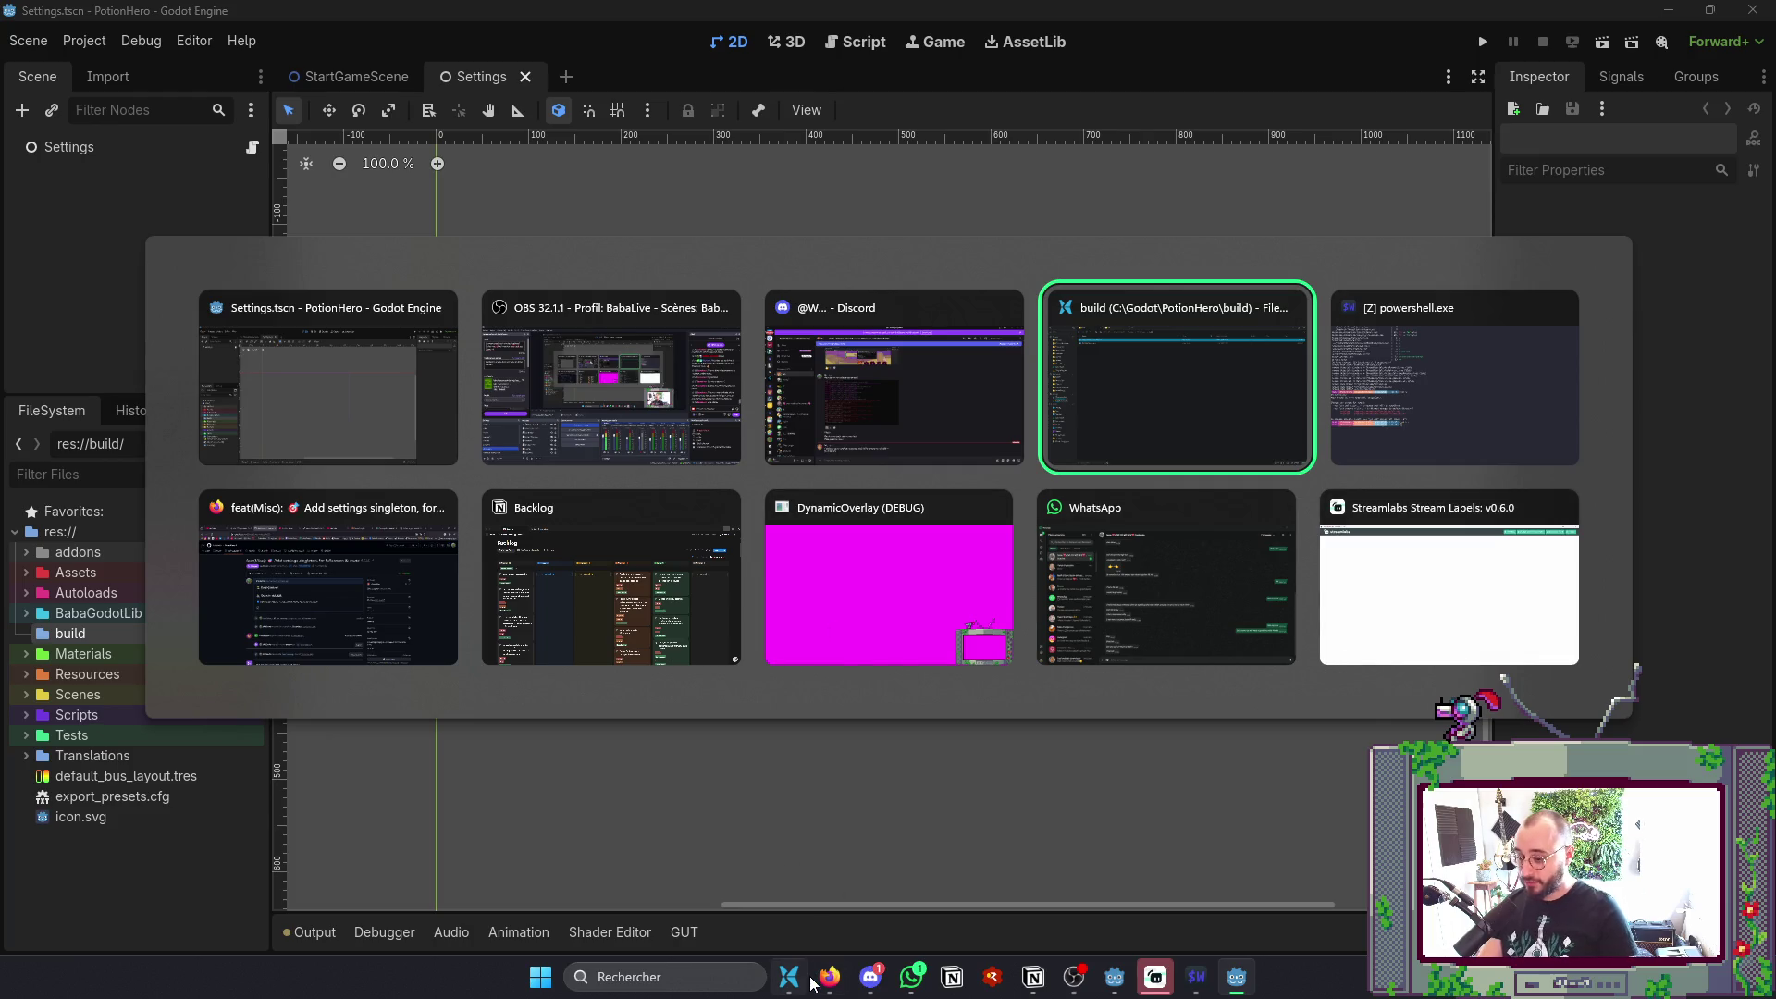
# - Look over merged pull request #225 and the PowerShell terminal's git status
pyautogui.click(825, 981)
pyautogui.hotkey('alt', 'Tab')
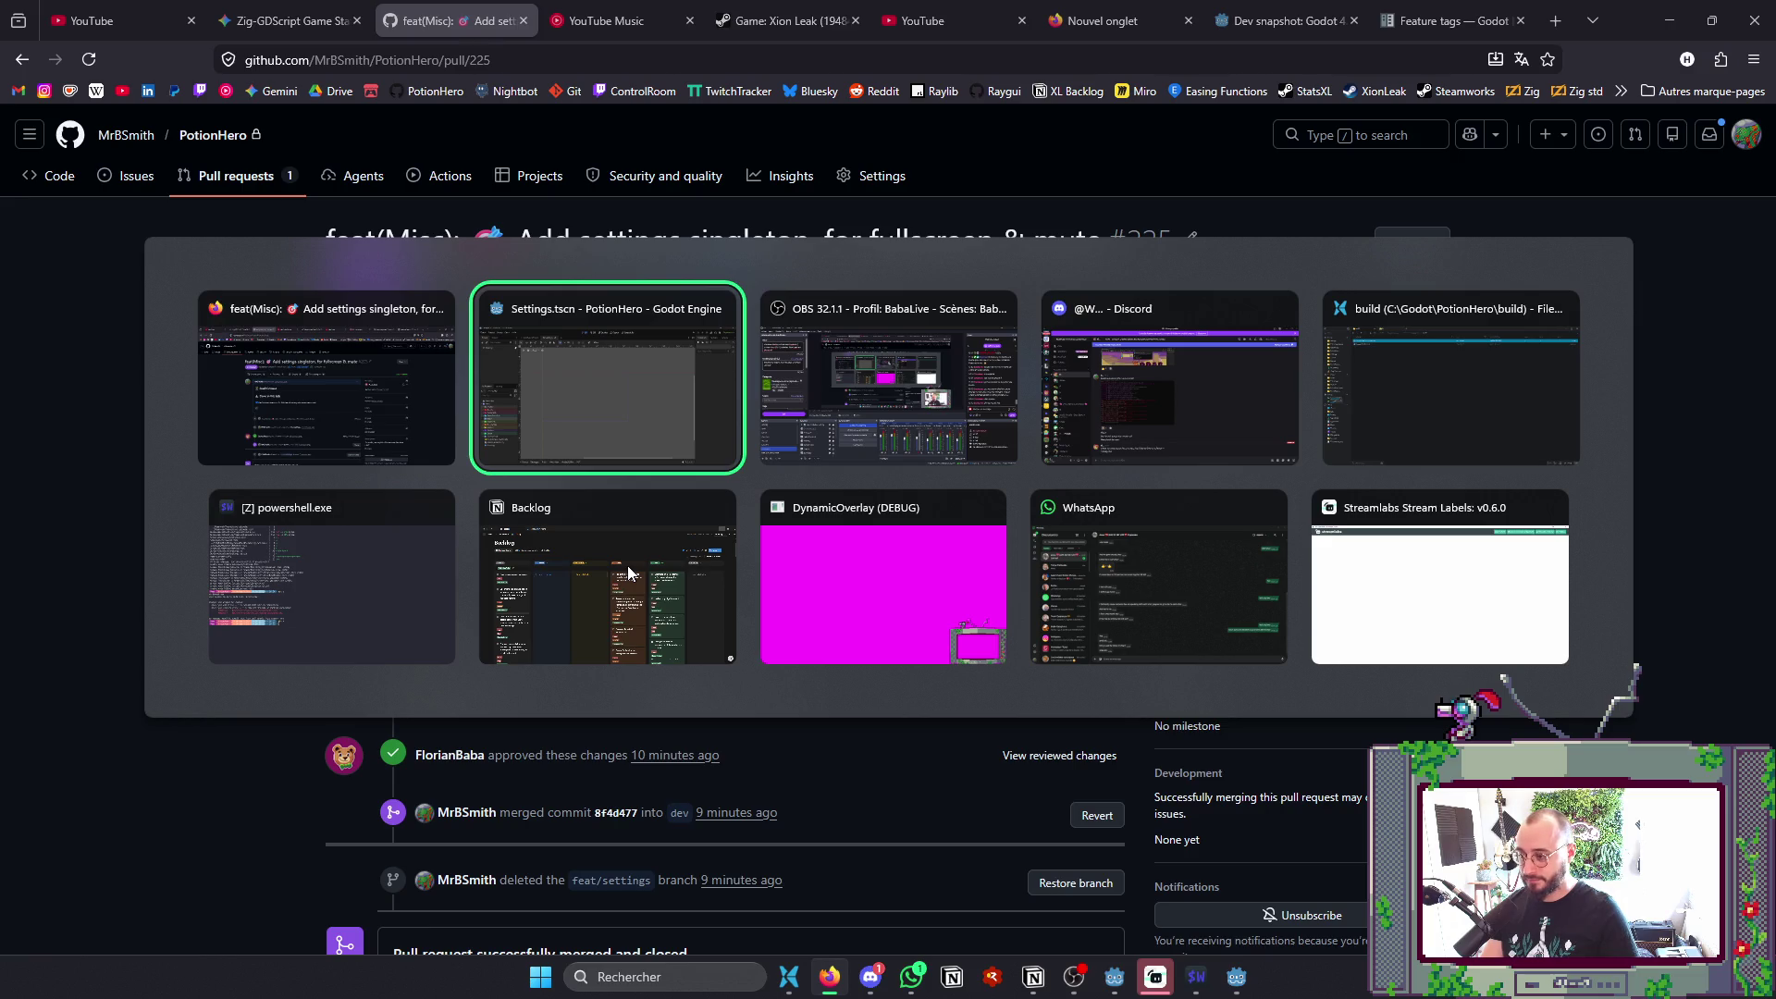
pyautogui.click(338, 604)
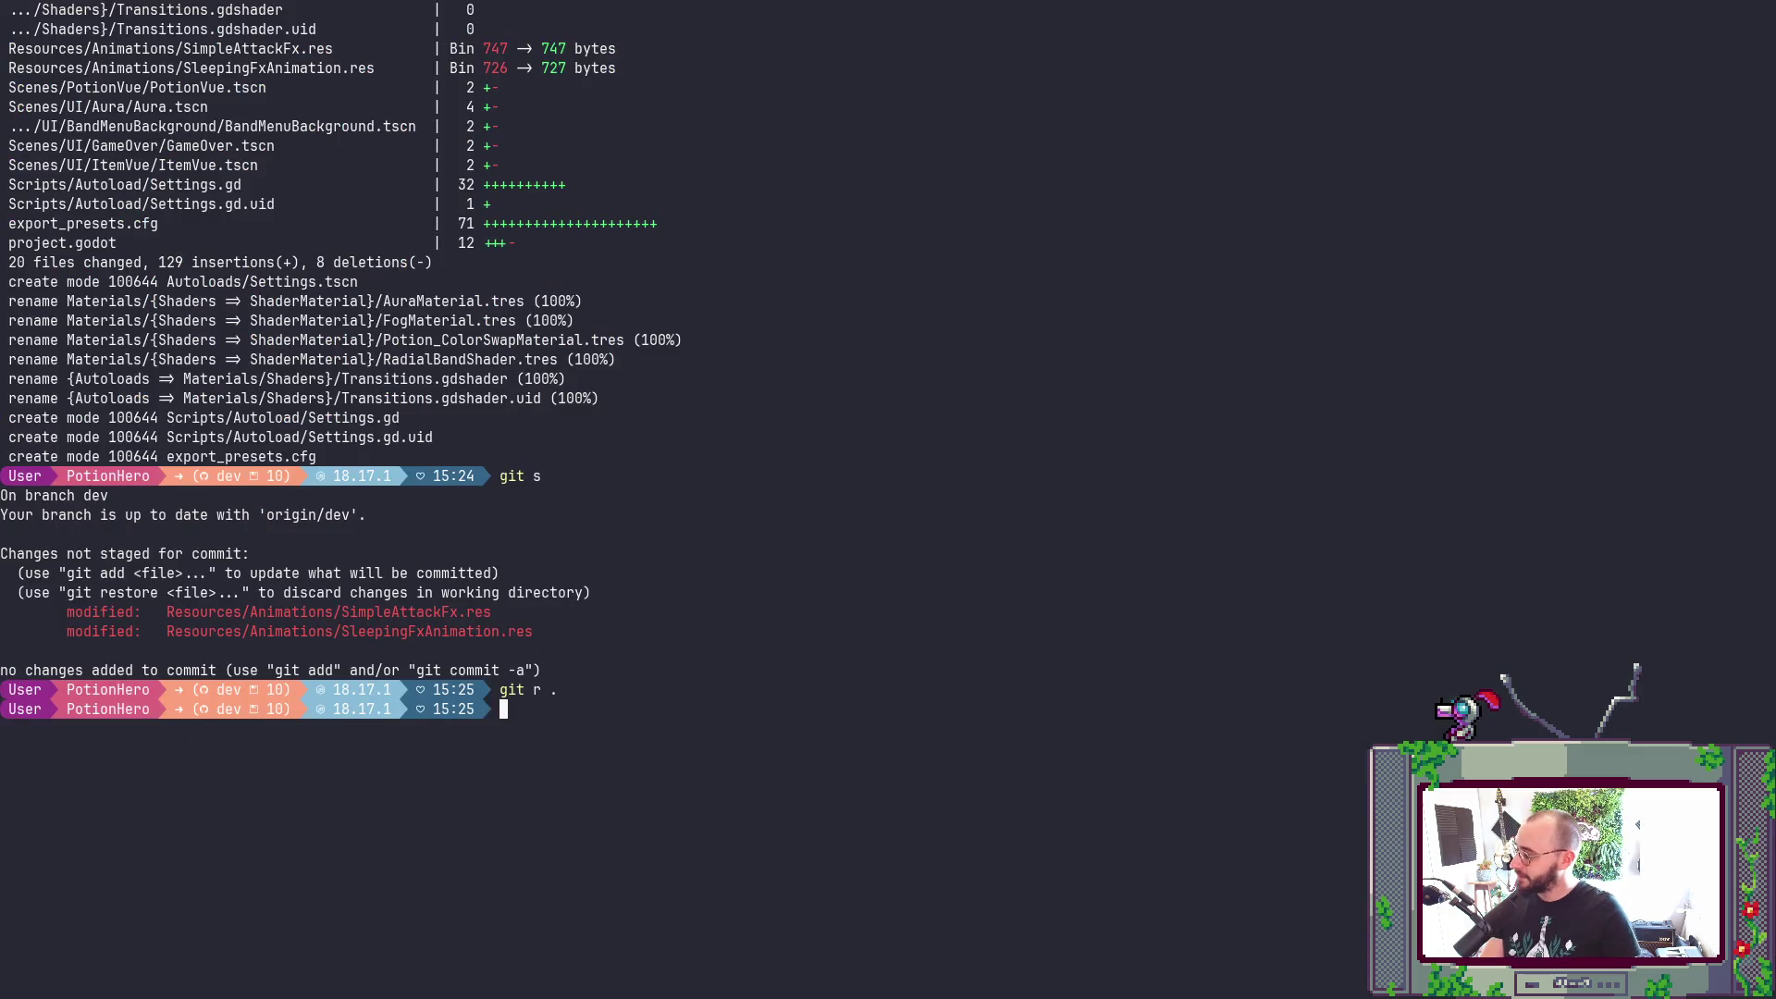
# - Play the song Closed on YouTube Music, minimize Firefox, and show the build folder
pyautogui.hotkey('alt', 'Tab')
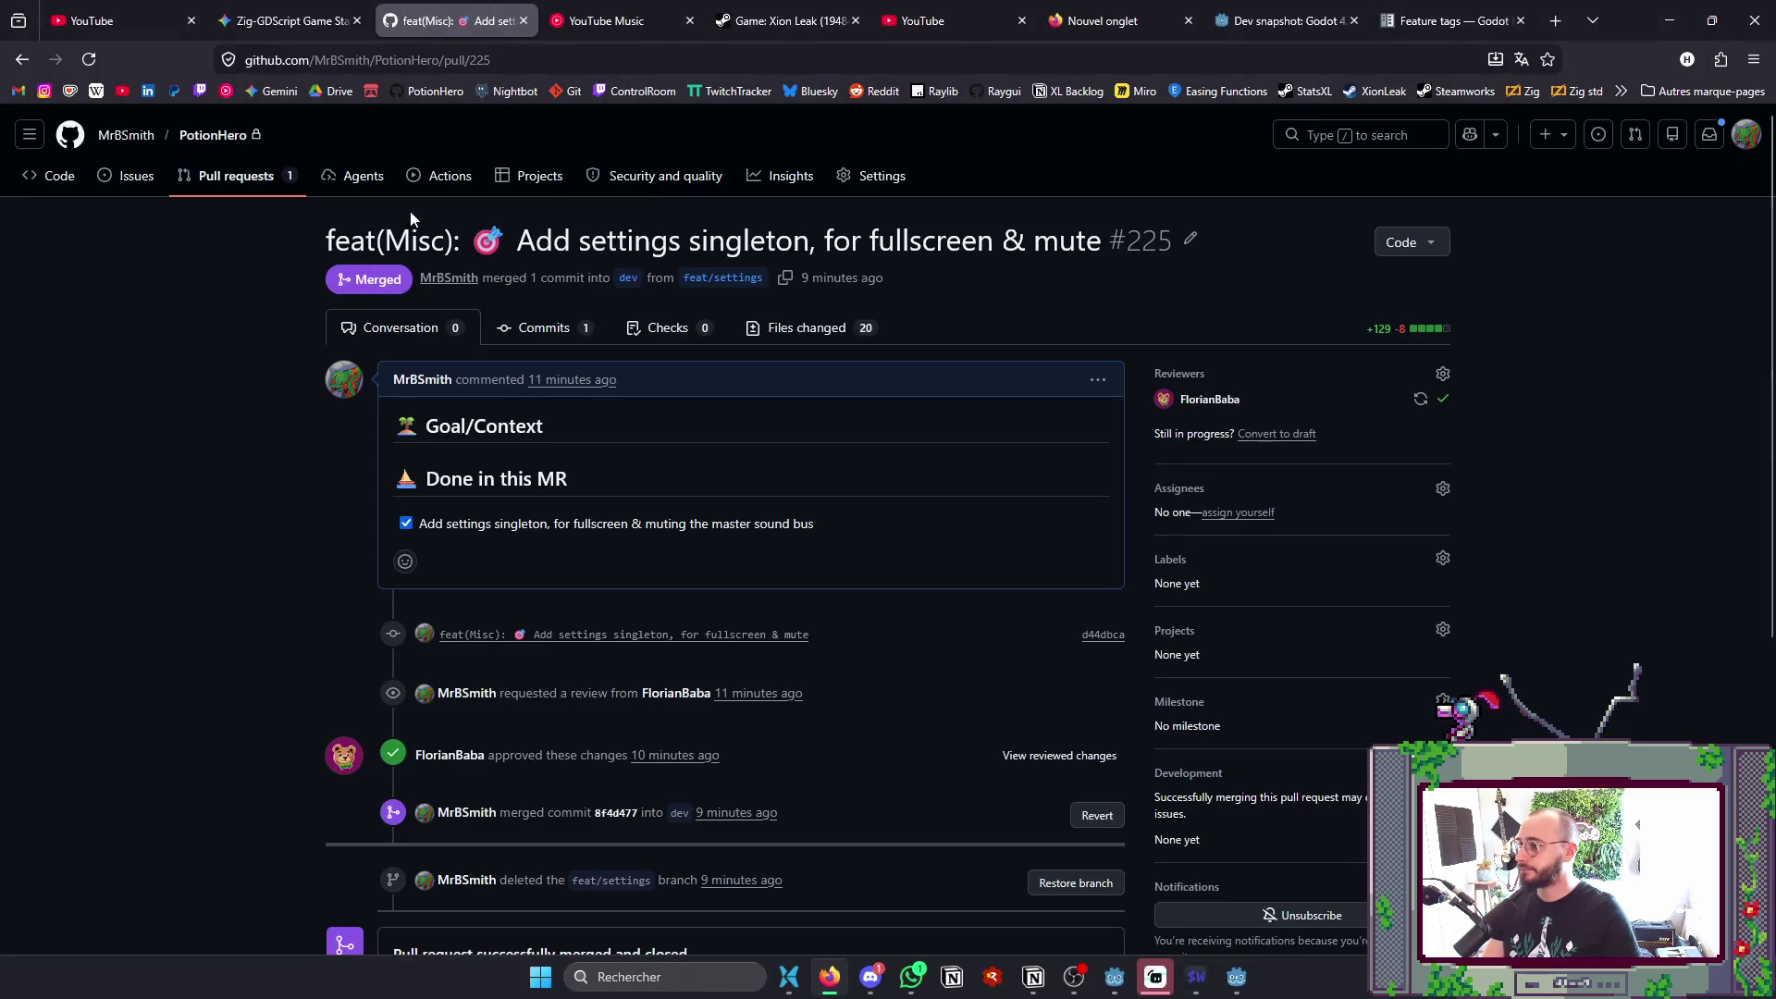
pyautogui.hotkey('ctrl', 'Tab')
pyautogui.press('space')
pyautogui.click(1662, 17)
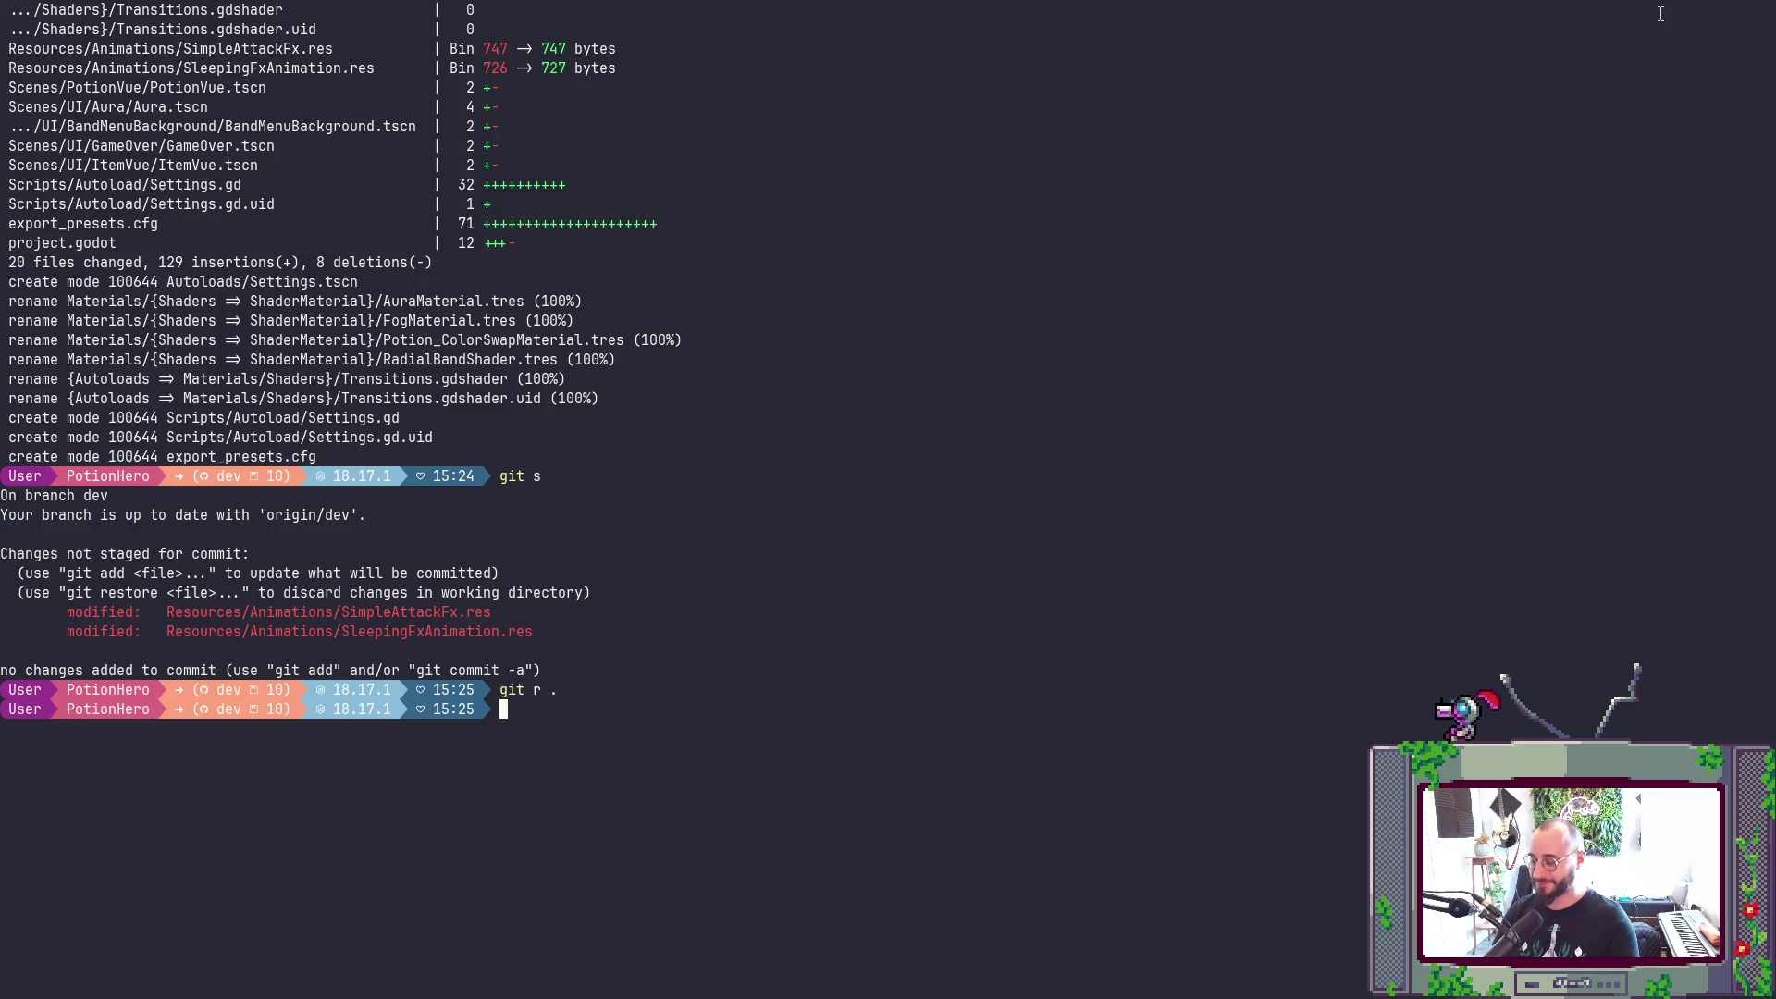
pyautogui.hotkey('alt', 'Tab')
pyautogui.click(407, 555)
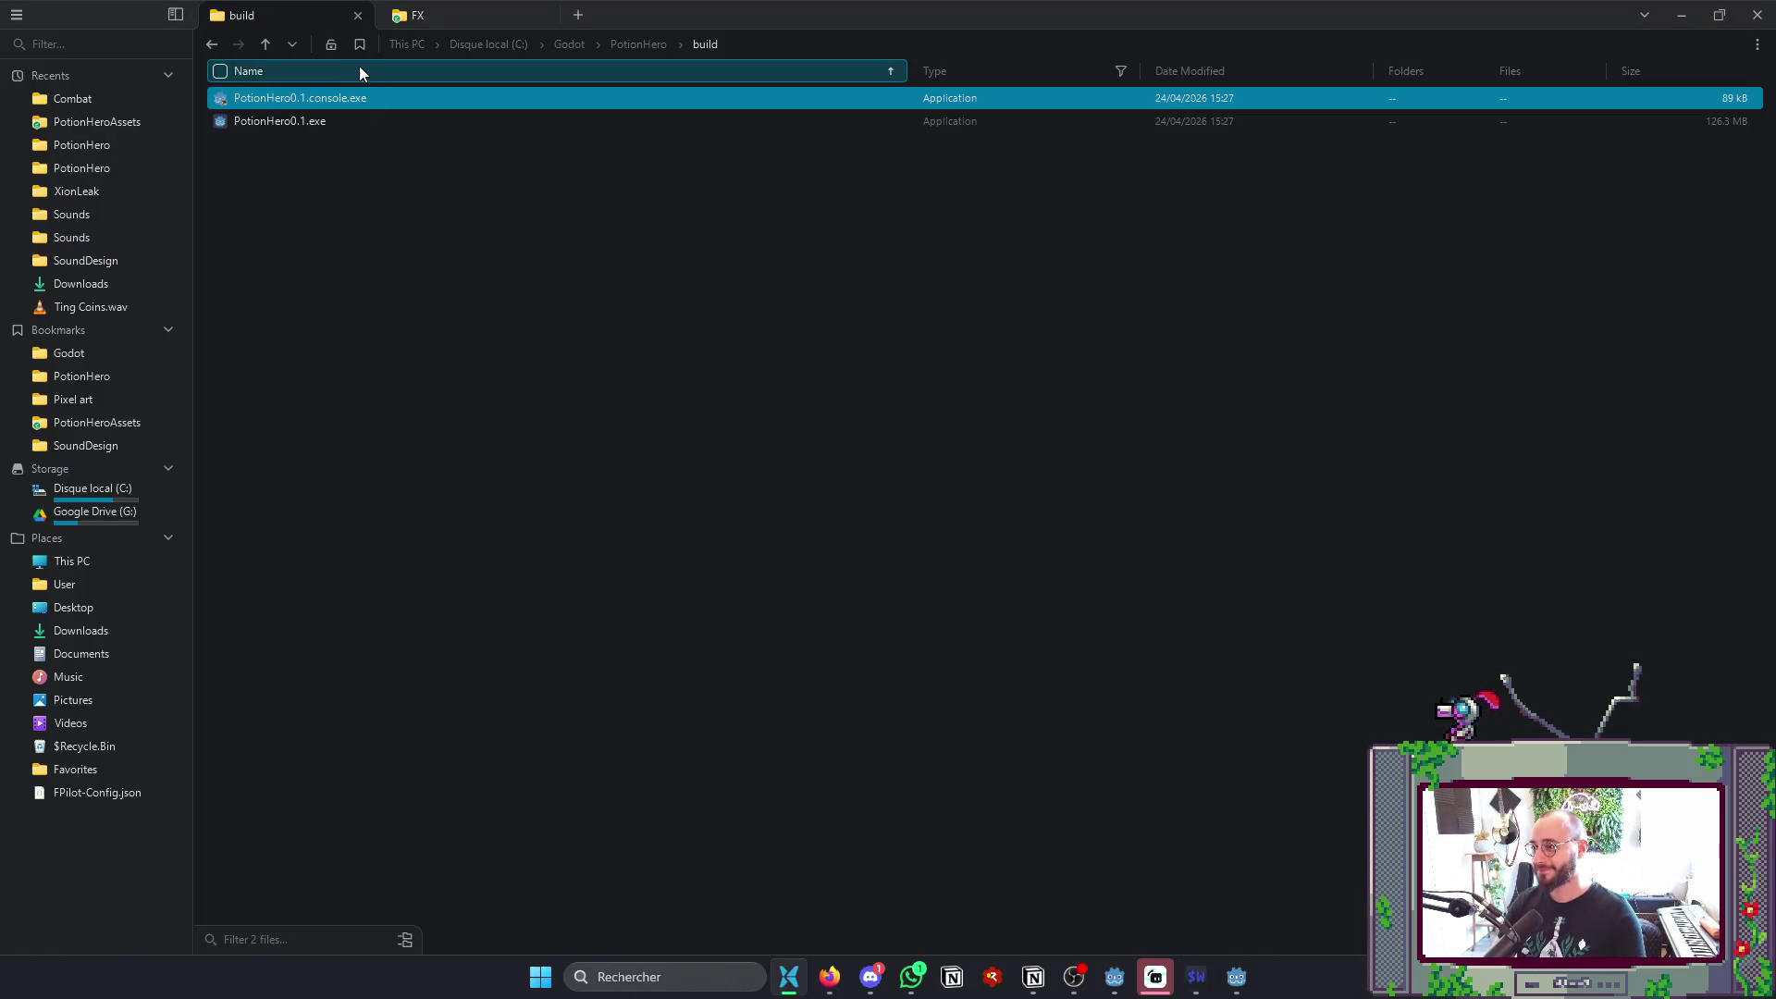
# - Run PotionHero0.1.console.exe, inspect the gdscript.cpp:2907 load errors, and close the game
pyautogui.doubleClick(313, 96)
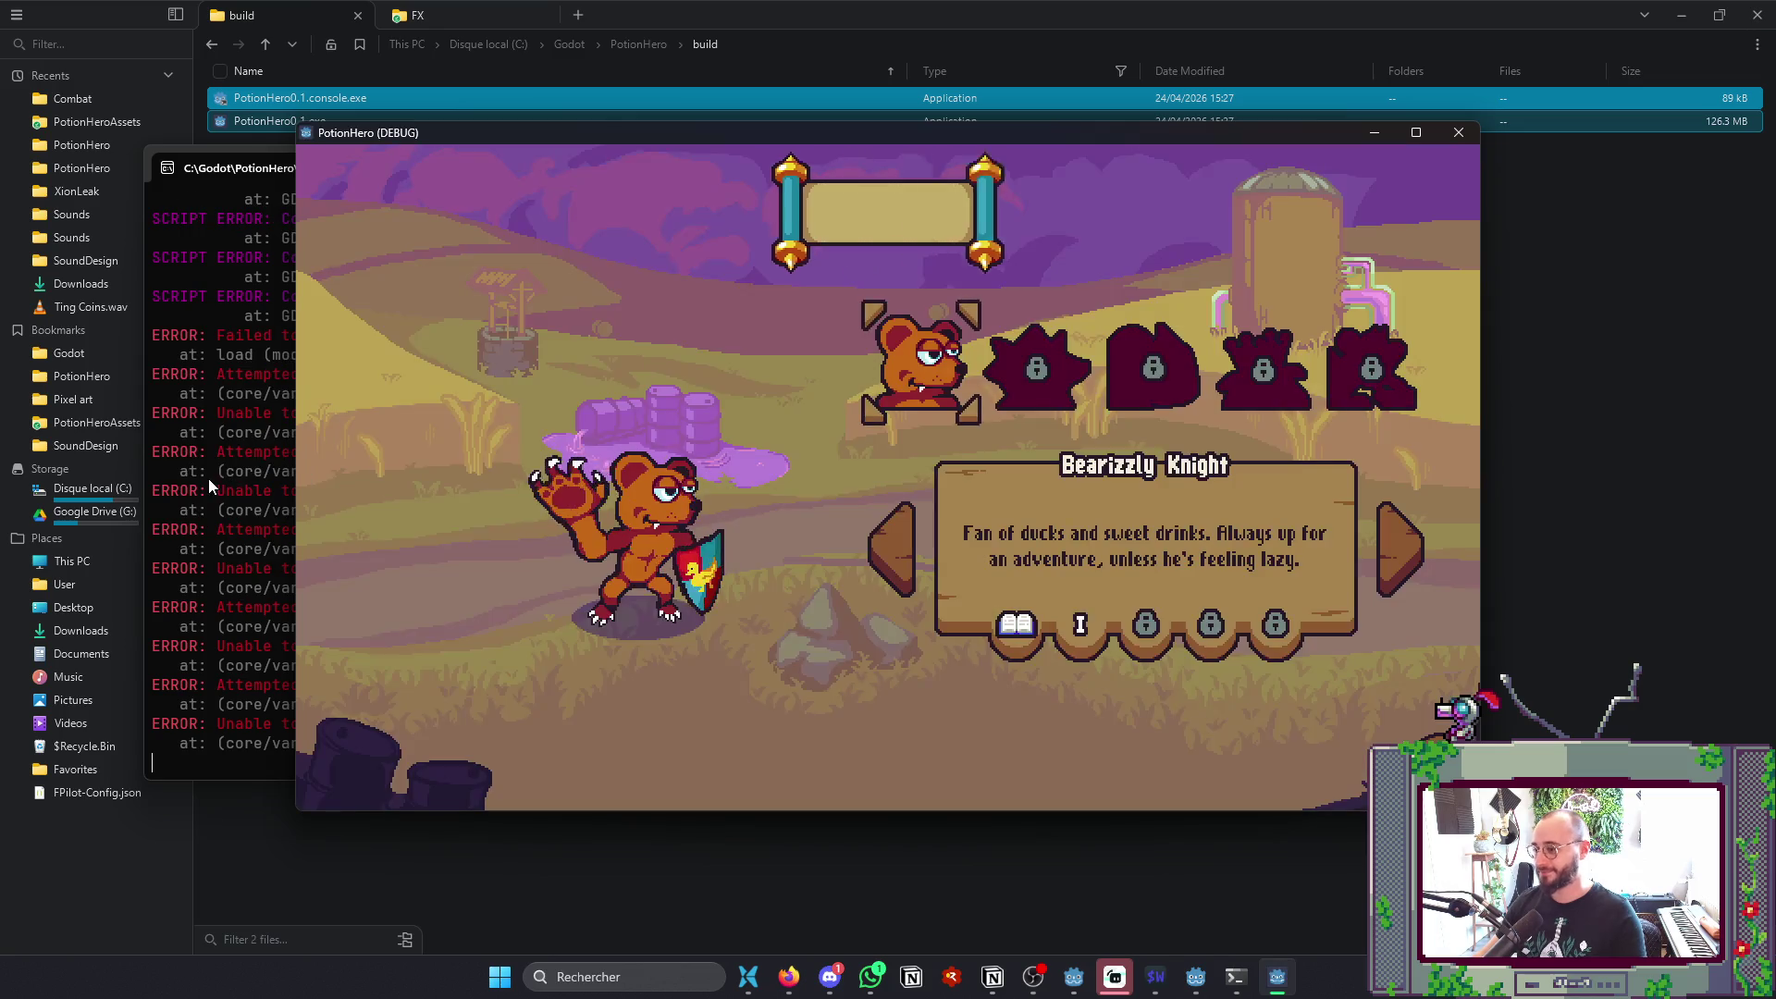
pyautogui.click(208, 479)
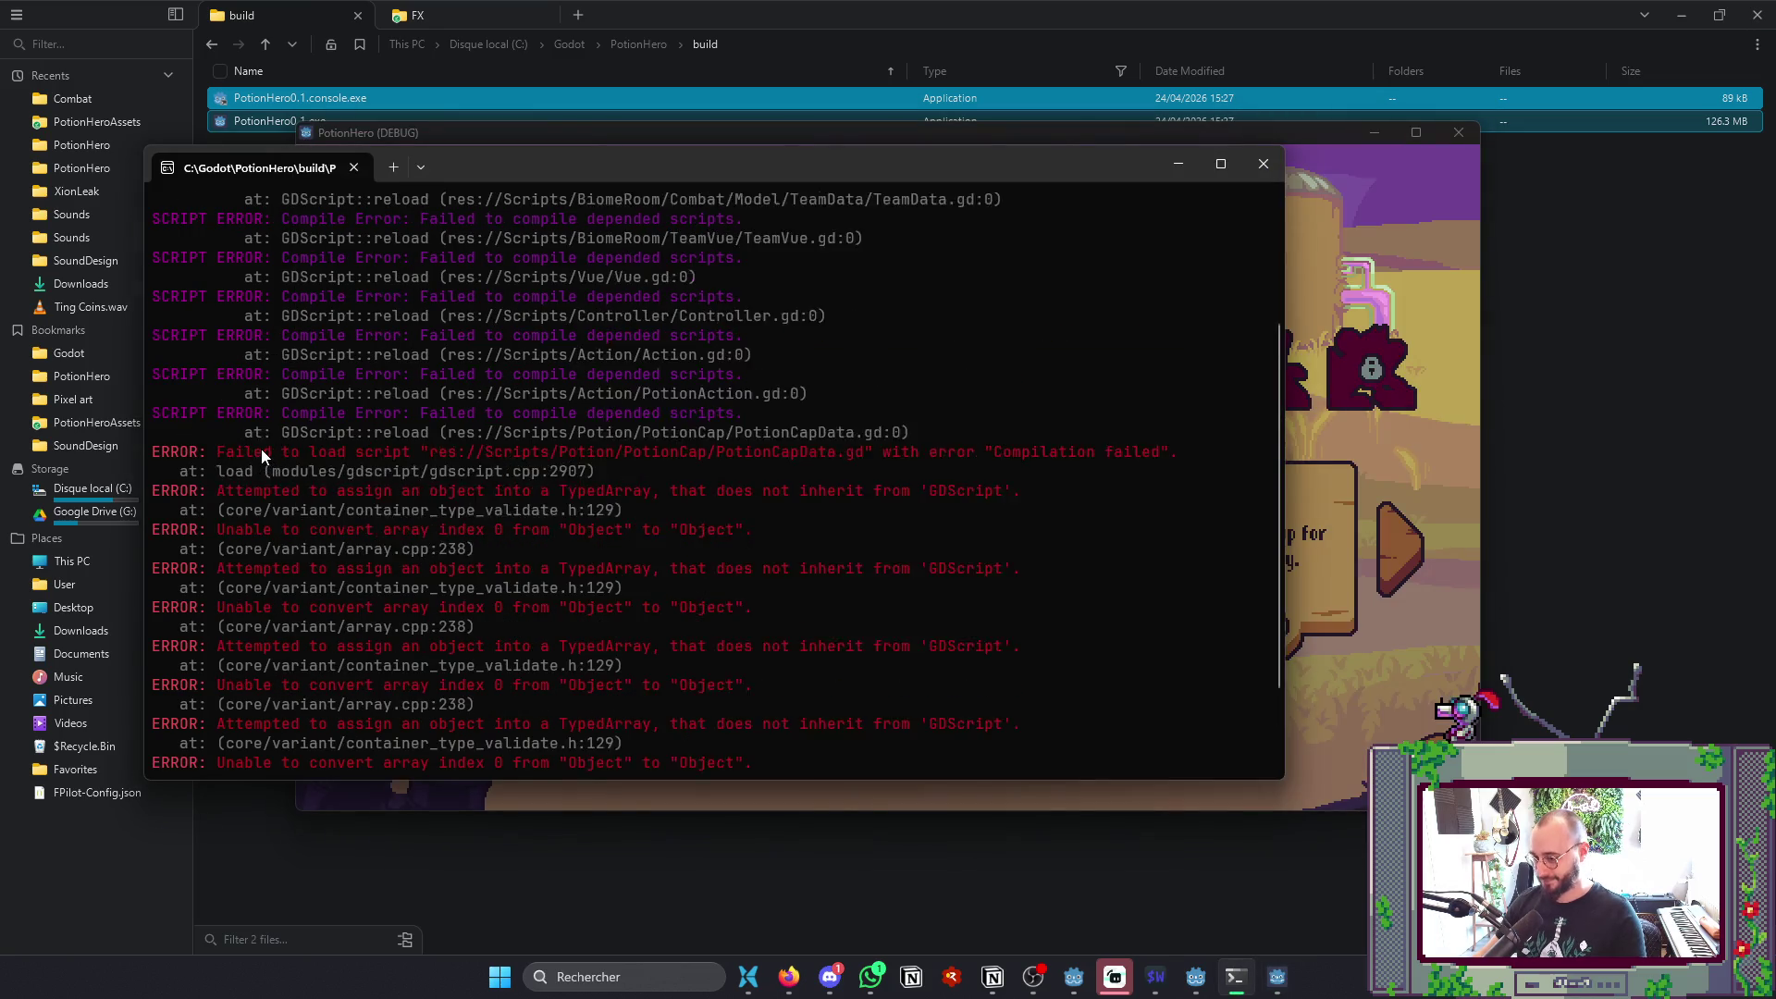
pyautogui.scroll(1, 261, 448)
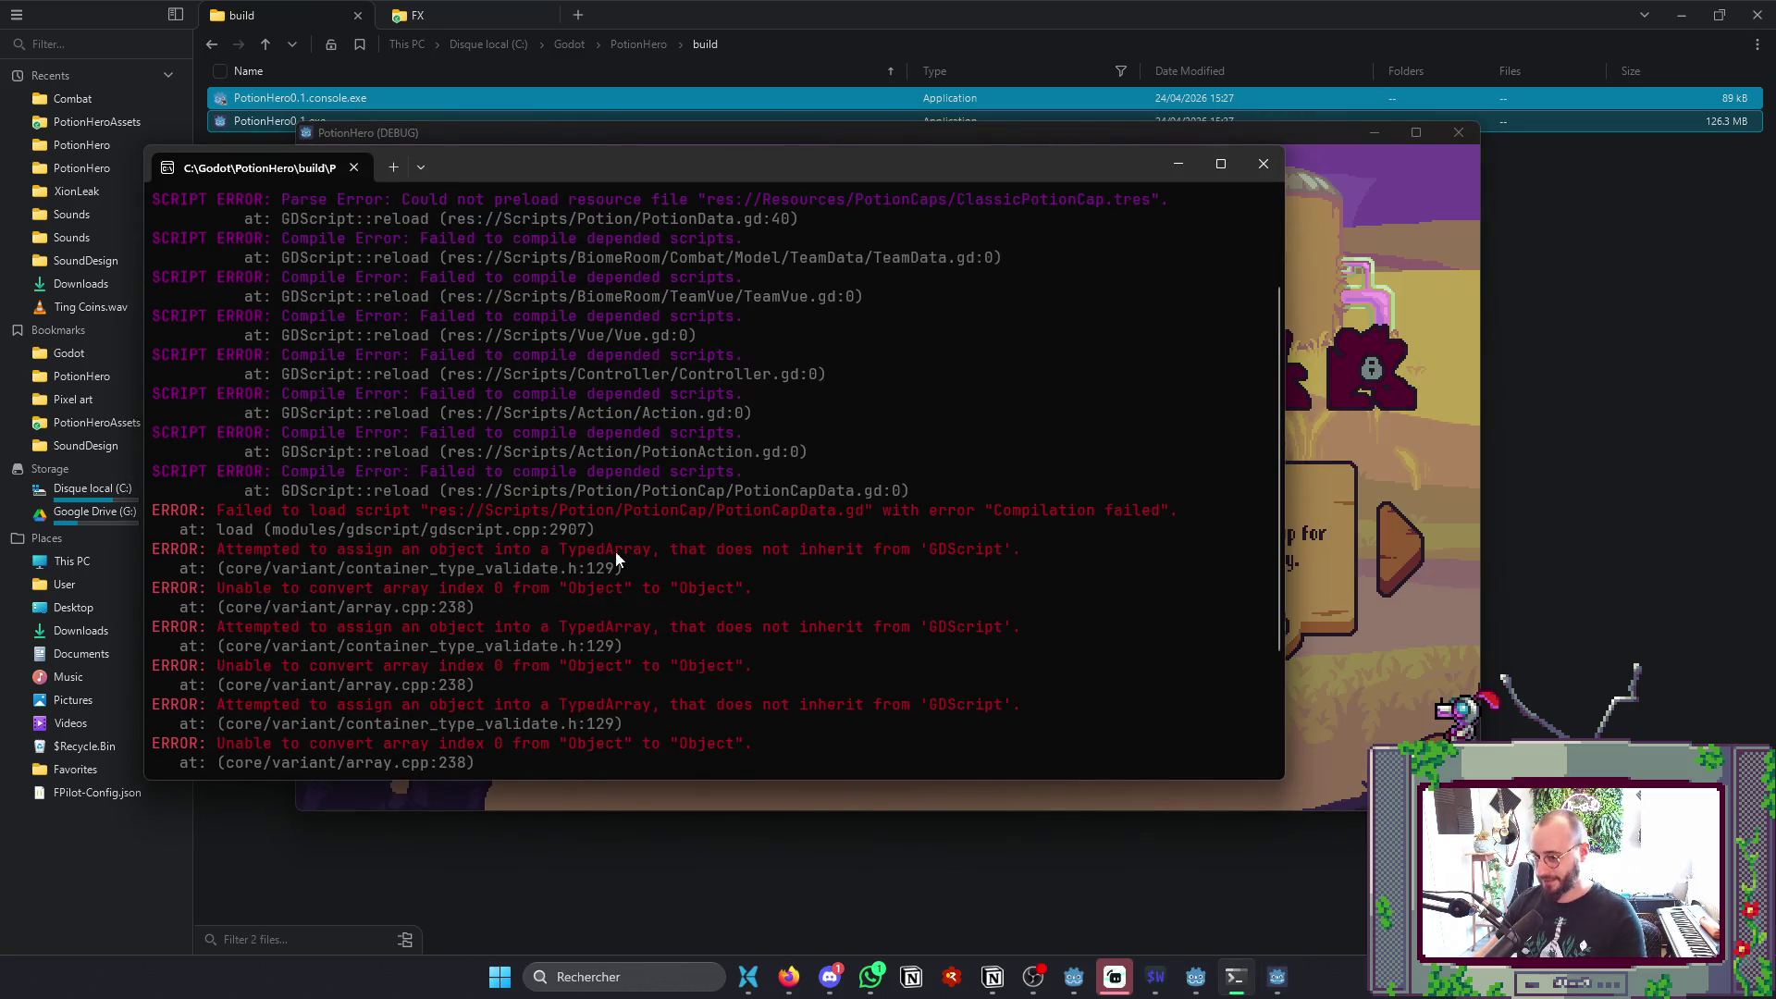
pyautogui.moveTo(651, 532); pyautogui.dragTo(236, 536)
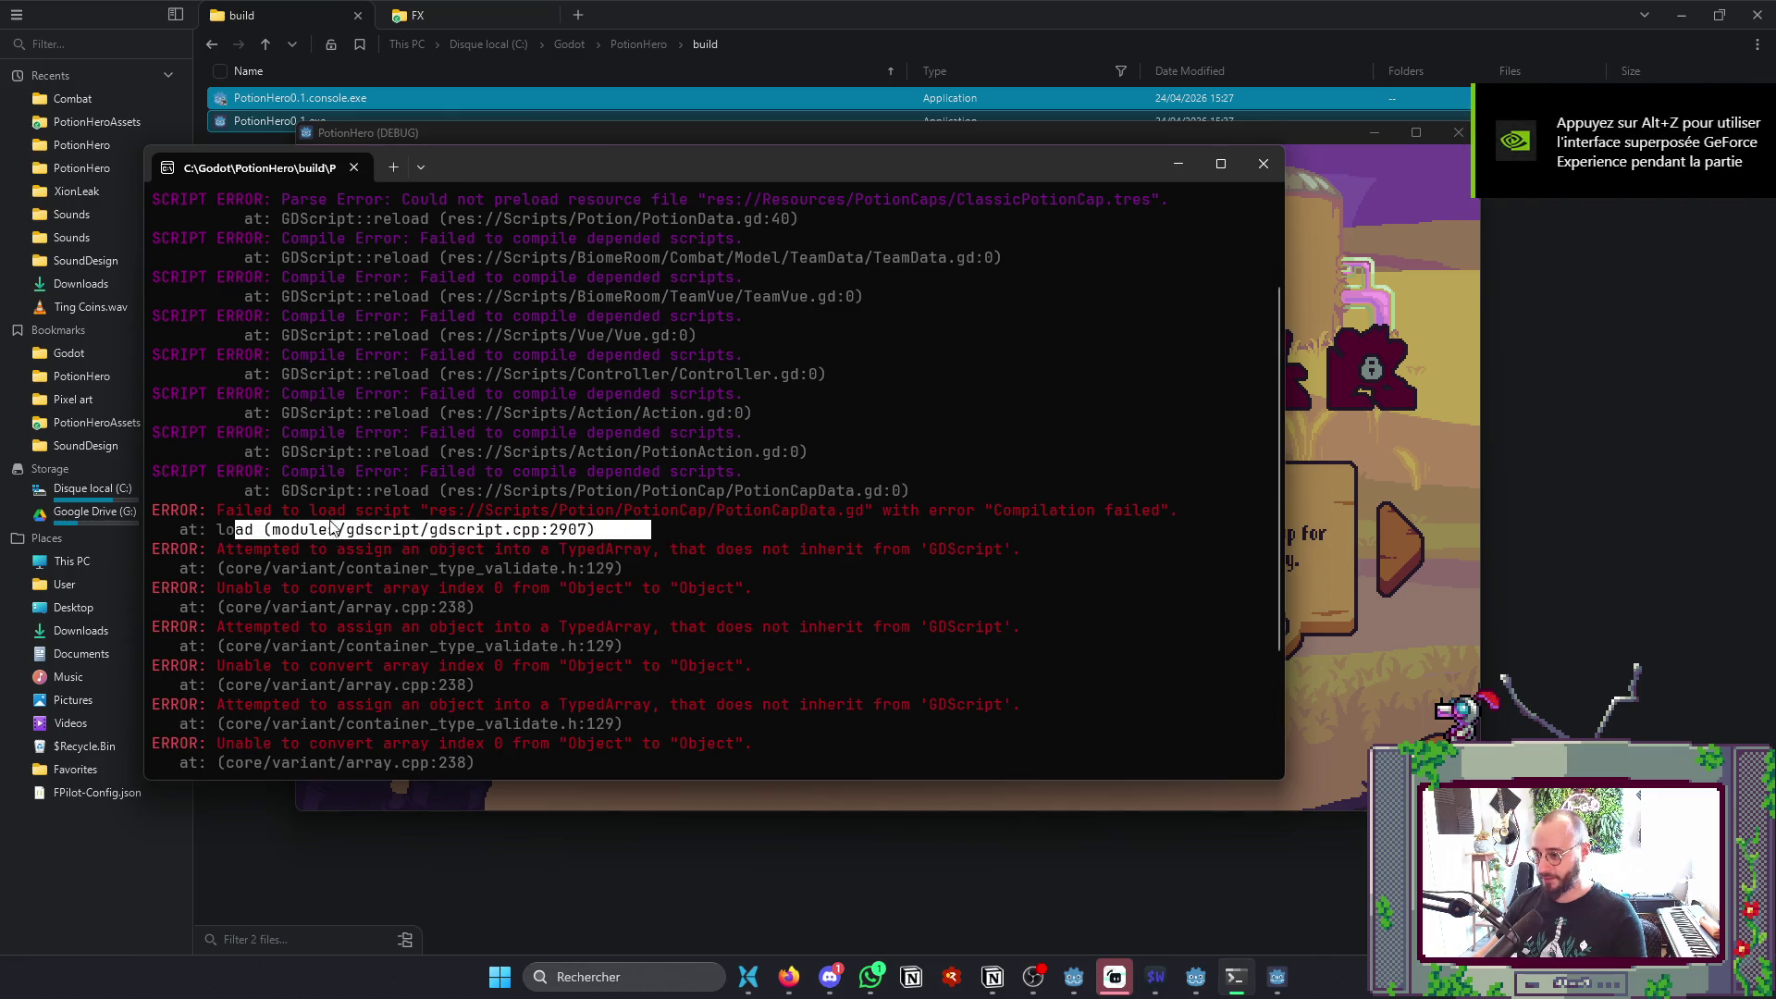
pyautogui.scroll(3, 404, 547)
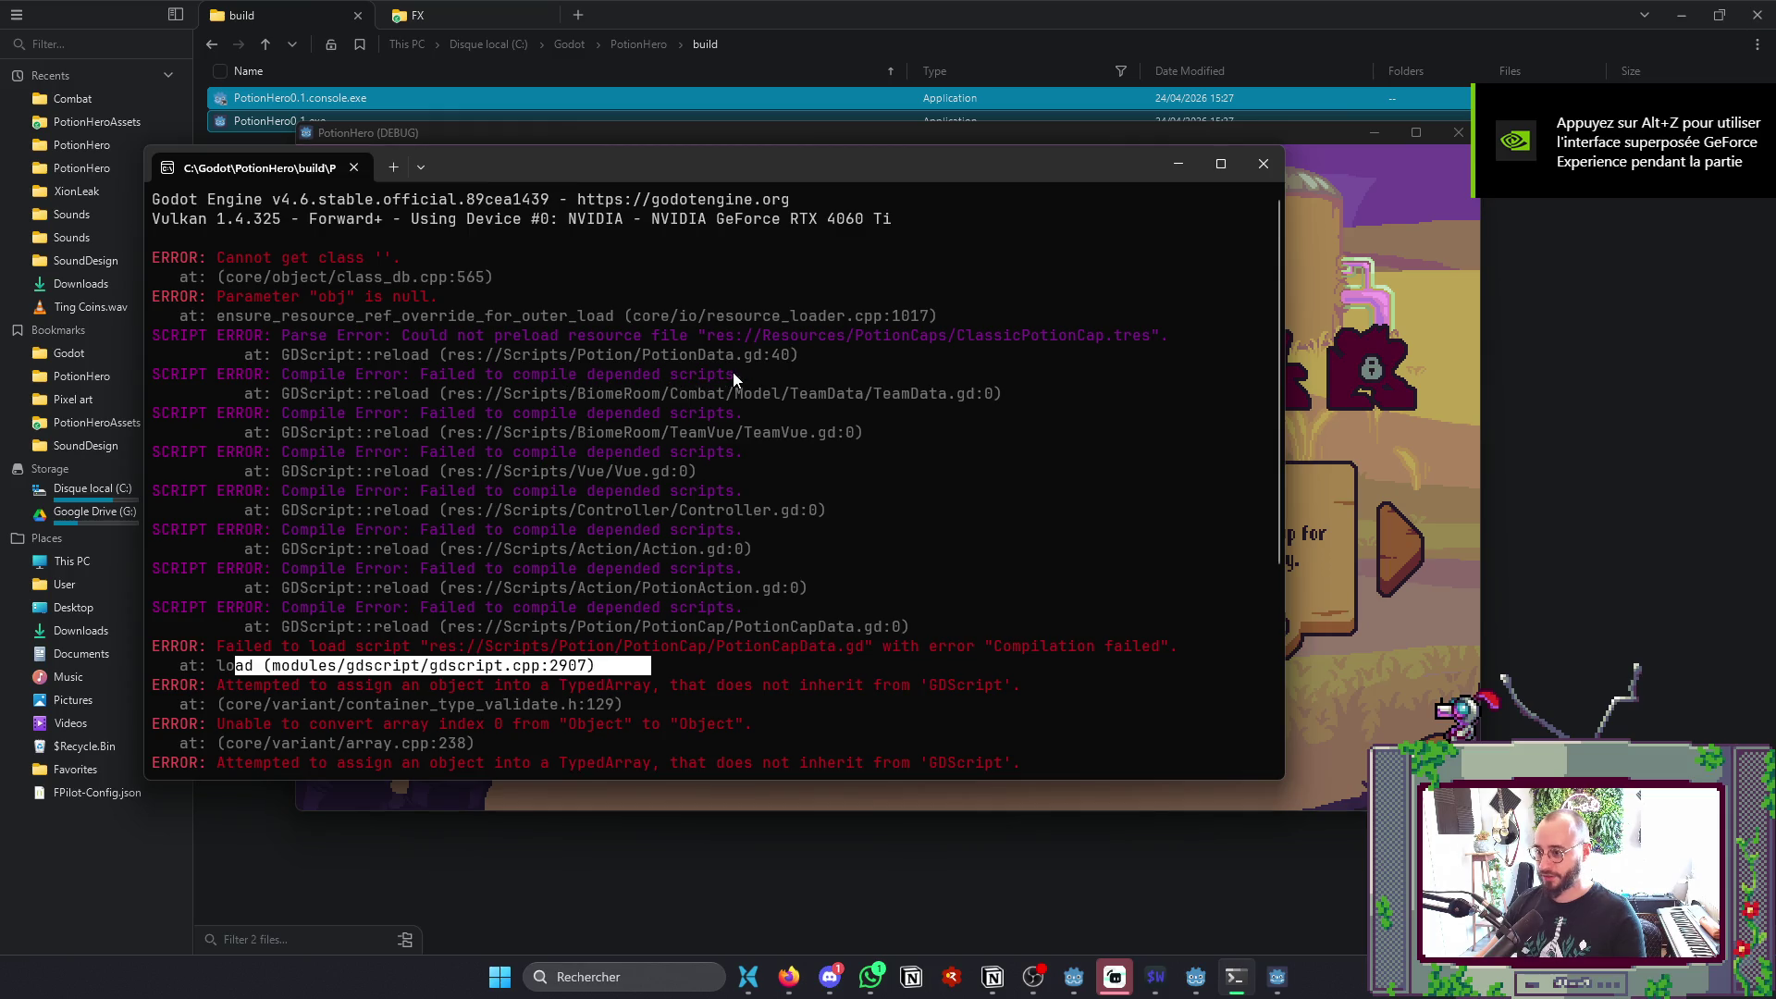
pyautogui.click(1416, 457)
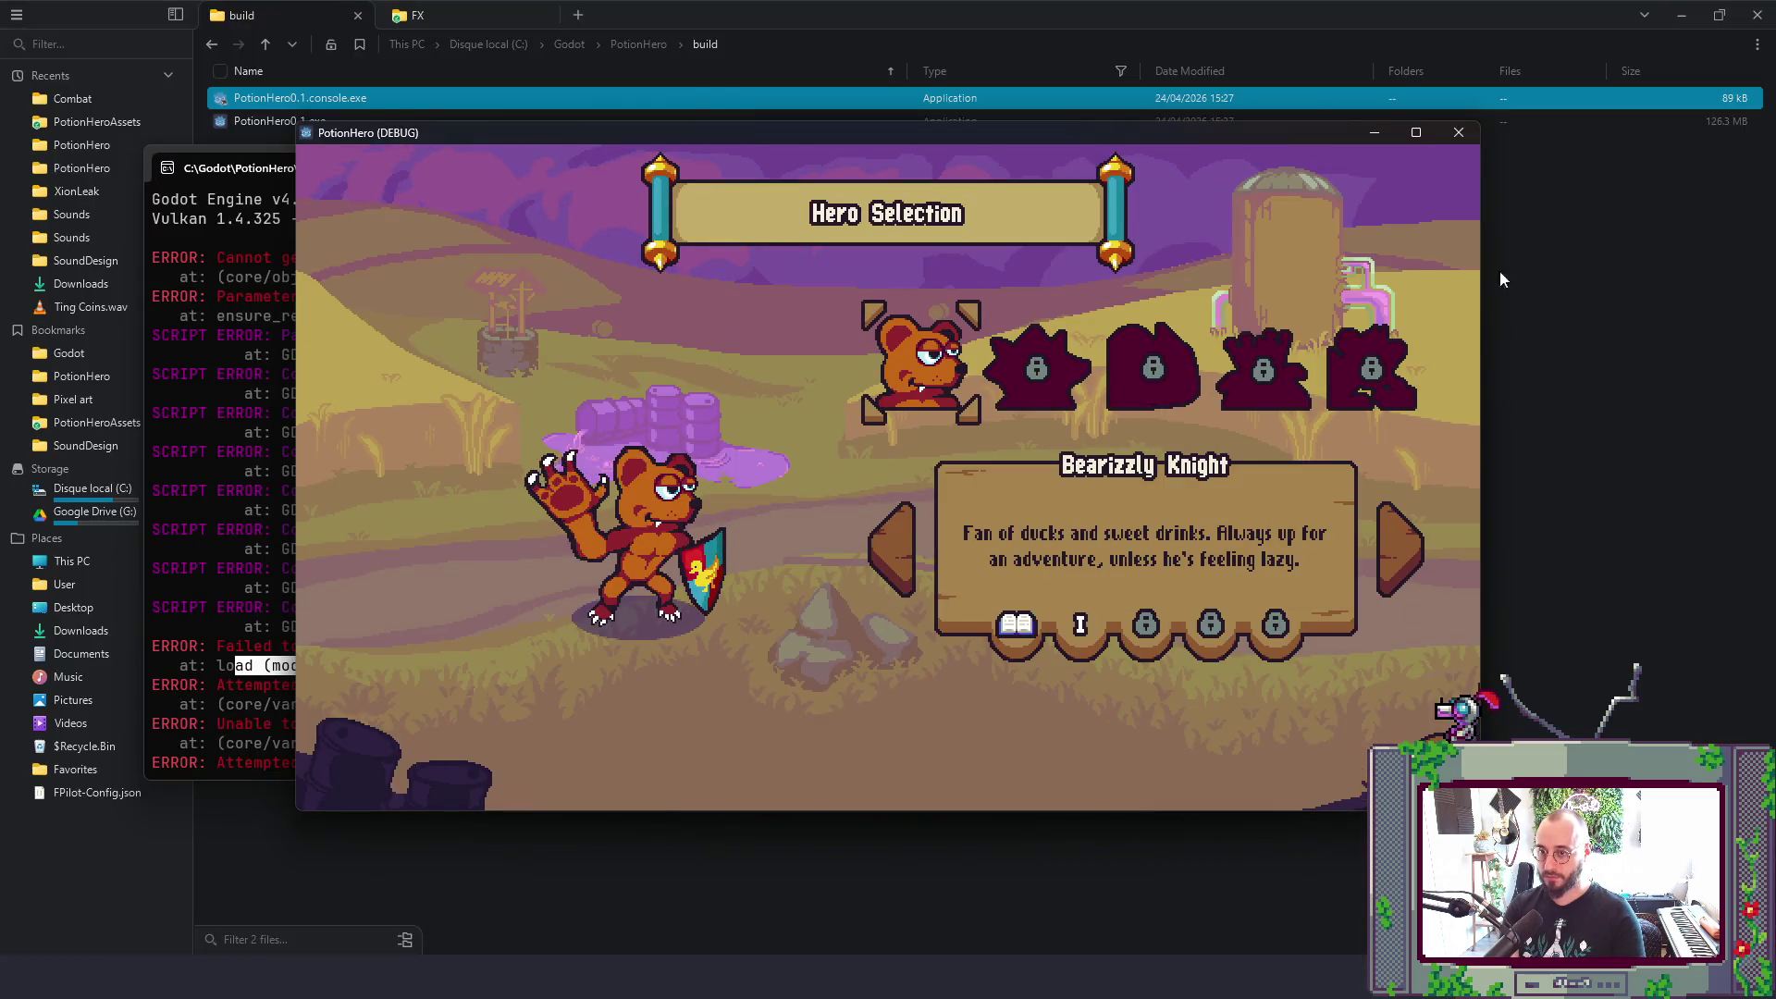
pyautogui.click(259, 425)
pyautogui.click(1457, 133)
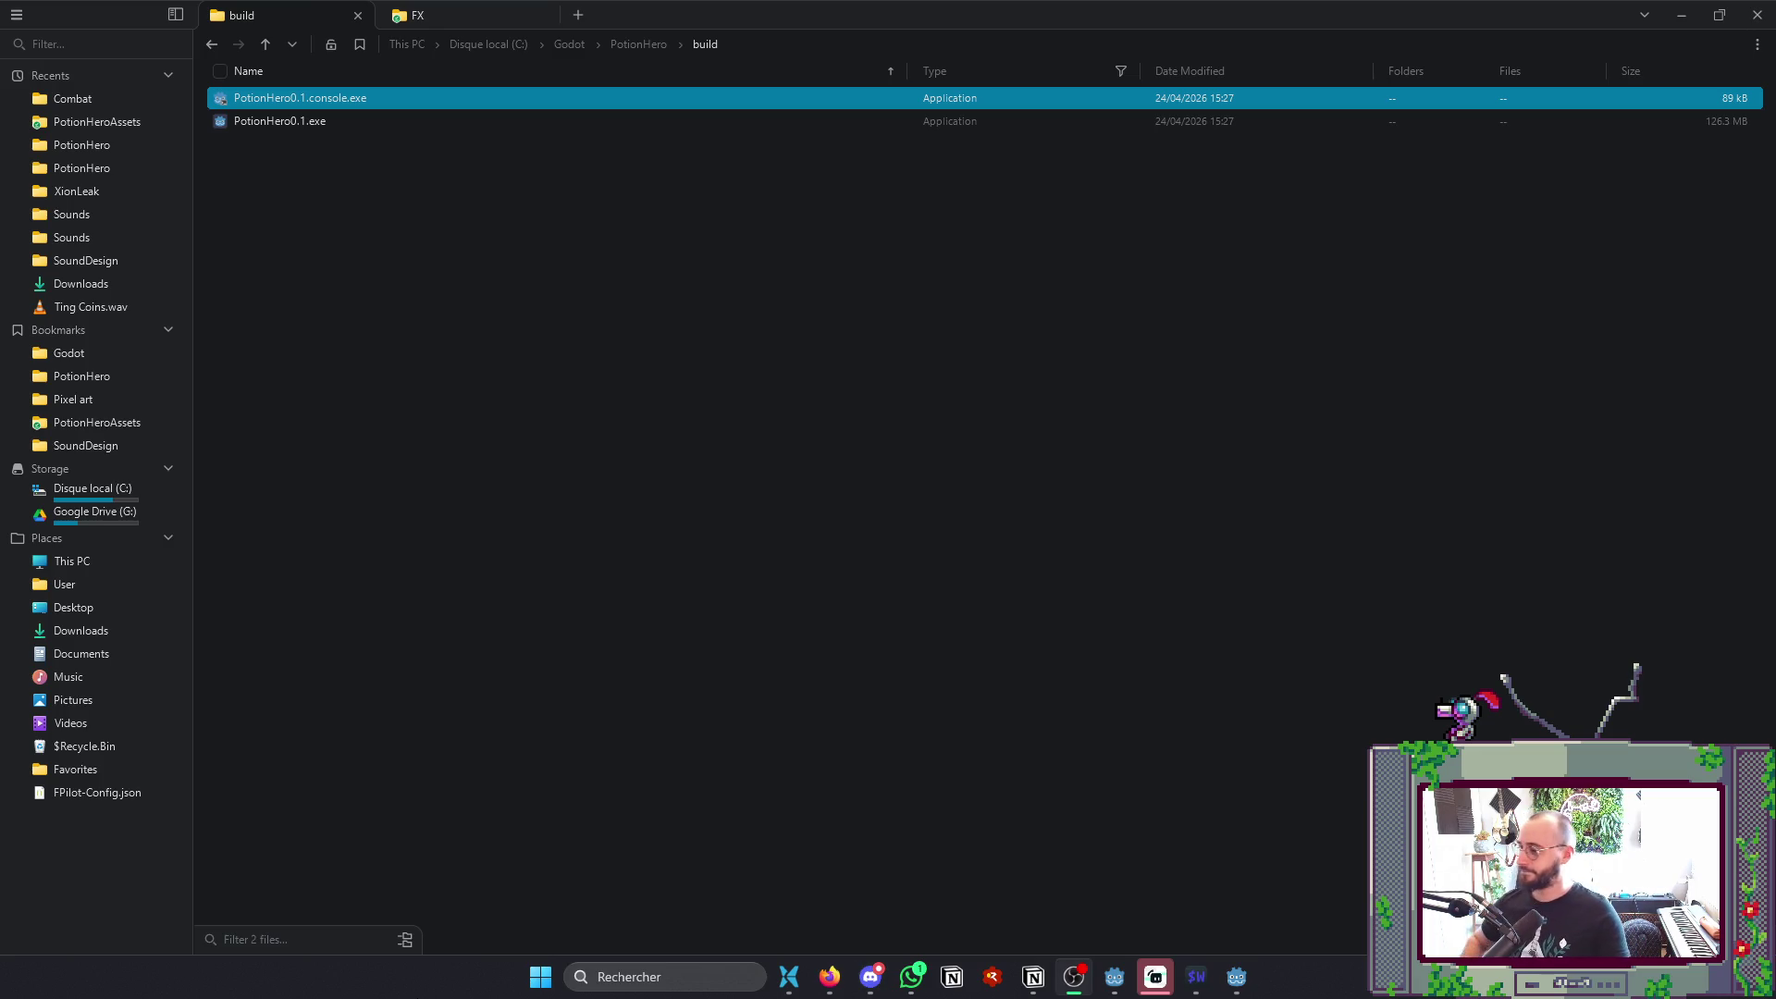
# - Return to the terminal's Neovim pane showing Settings.gd
pyautogui.click(1200, 977)
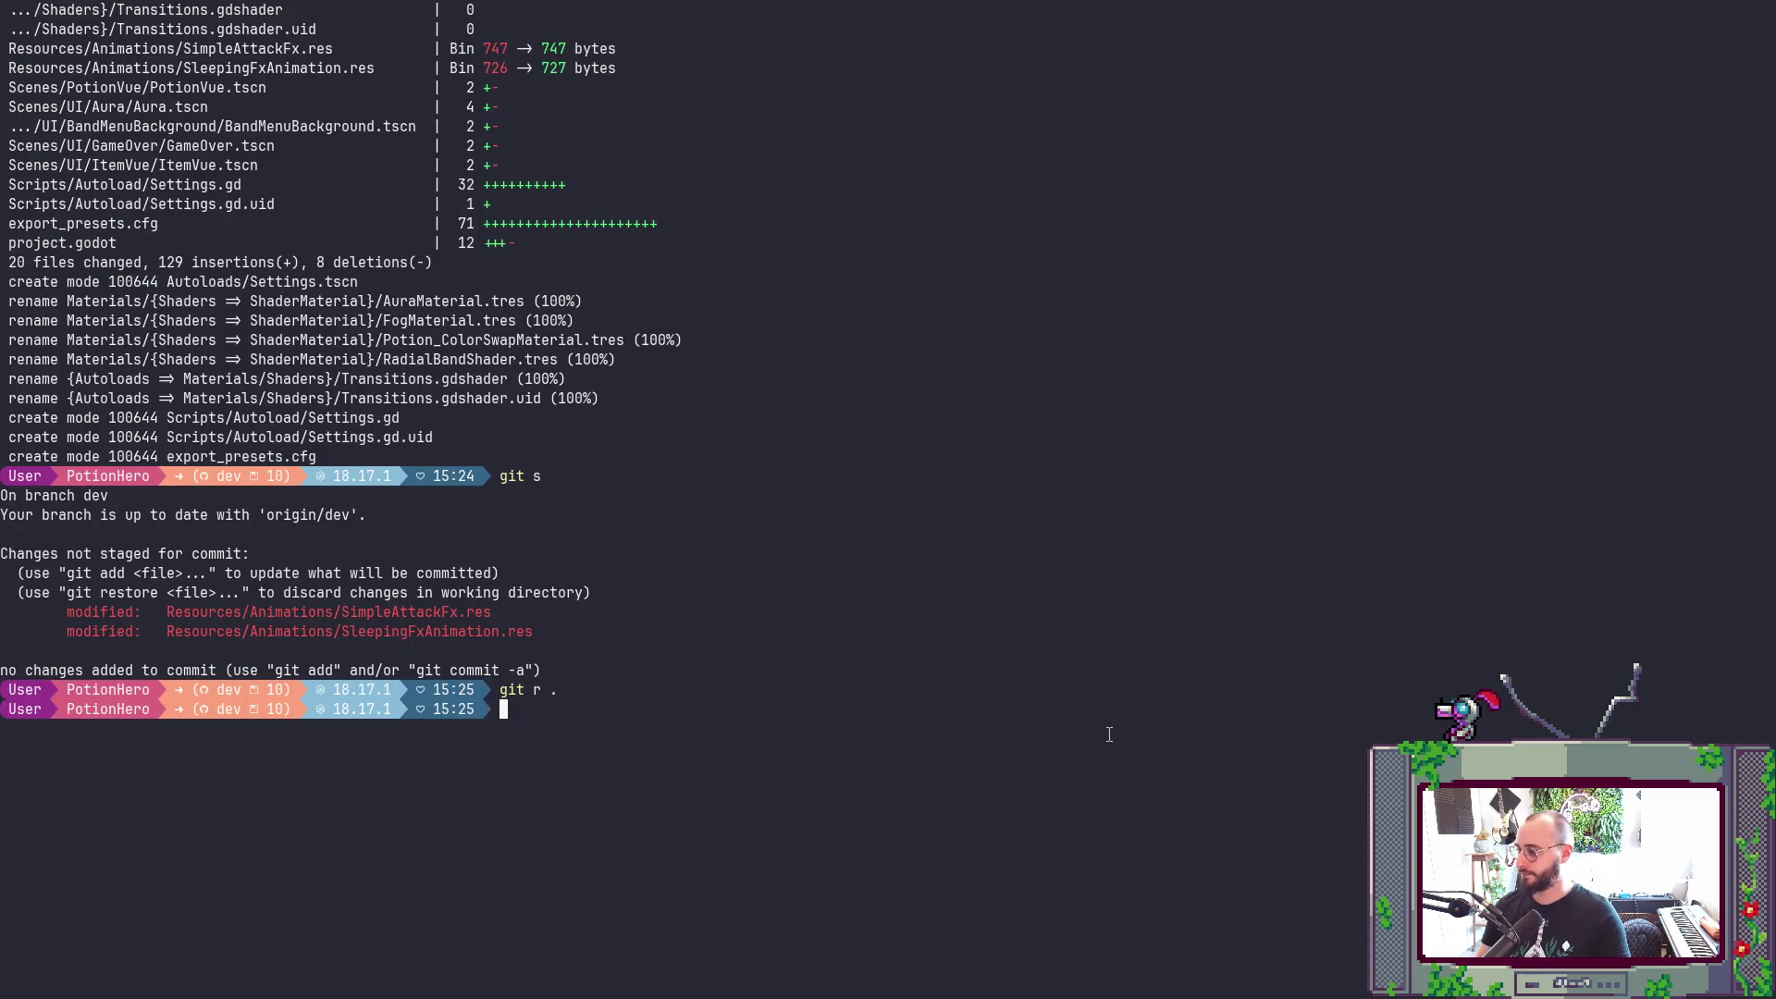
pyautogui.hotkey('ctrl', '\\')
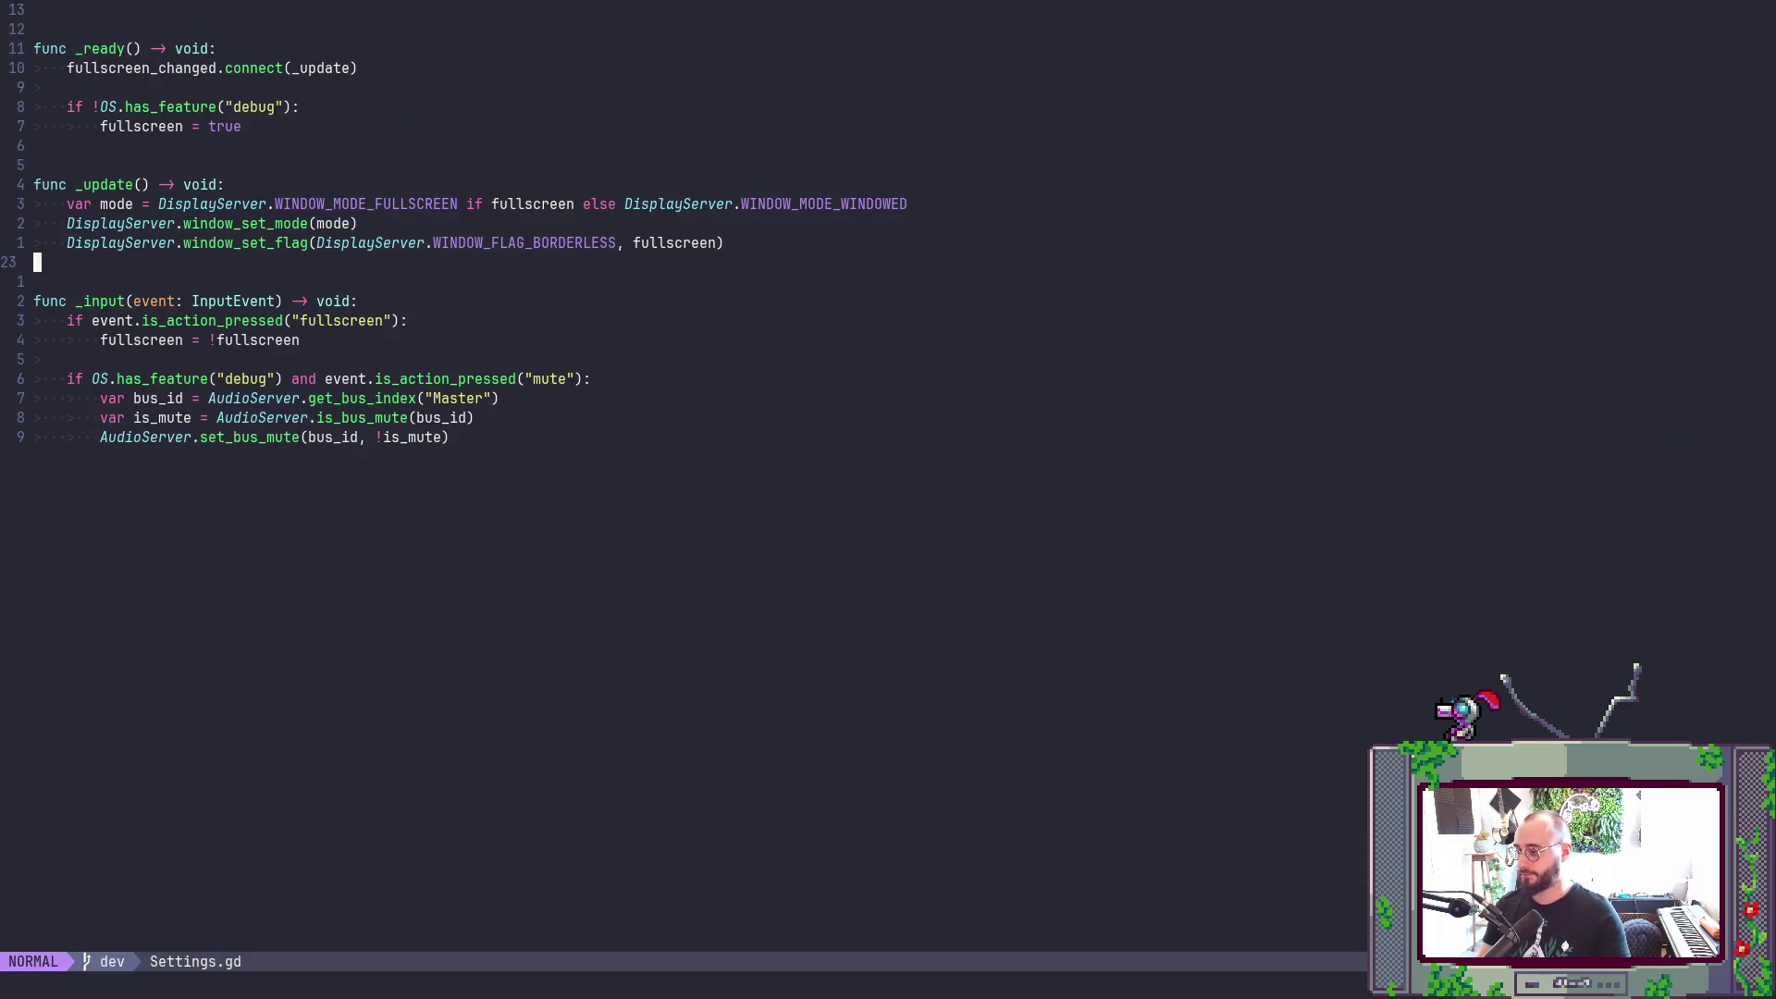
pyautogui.hotkey('alt', 'Tab')
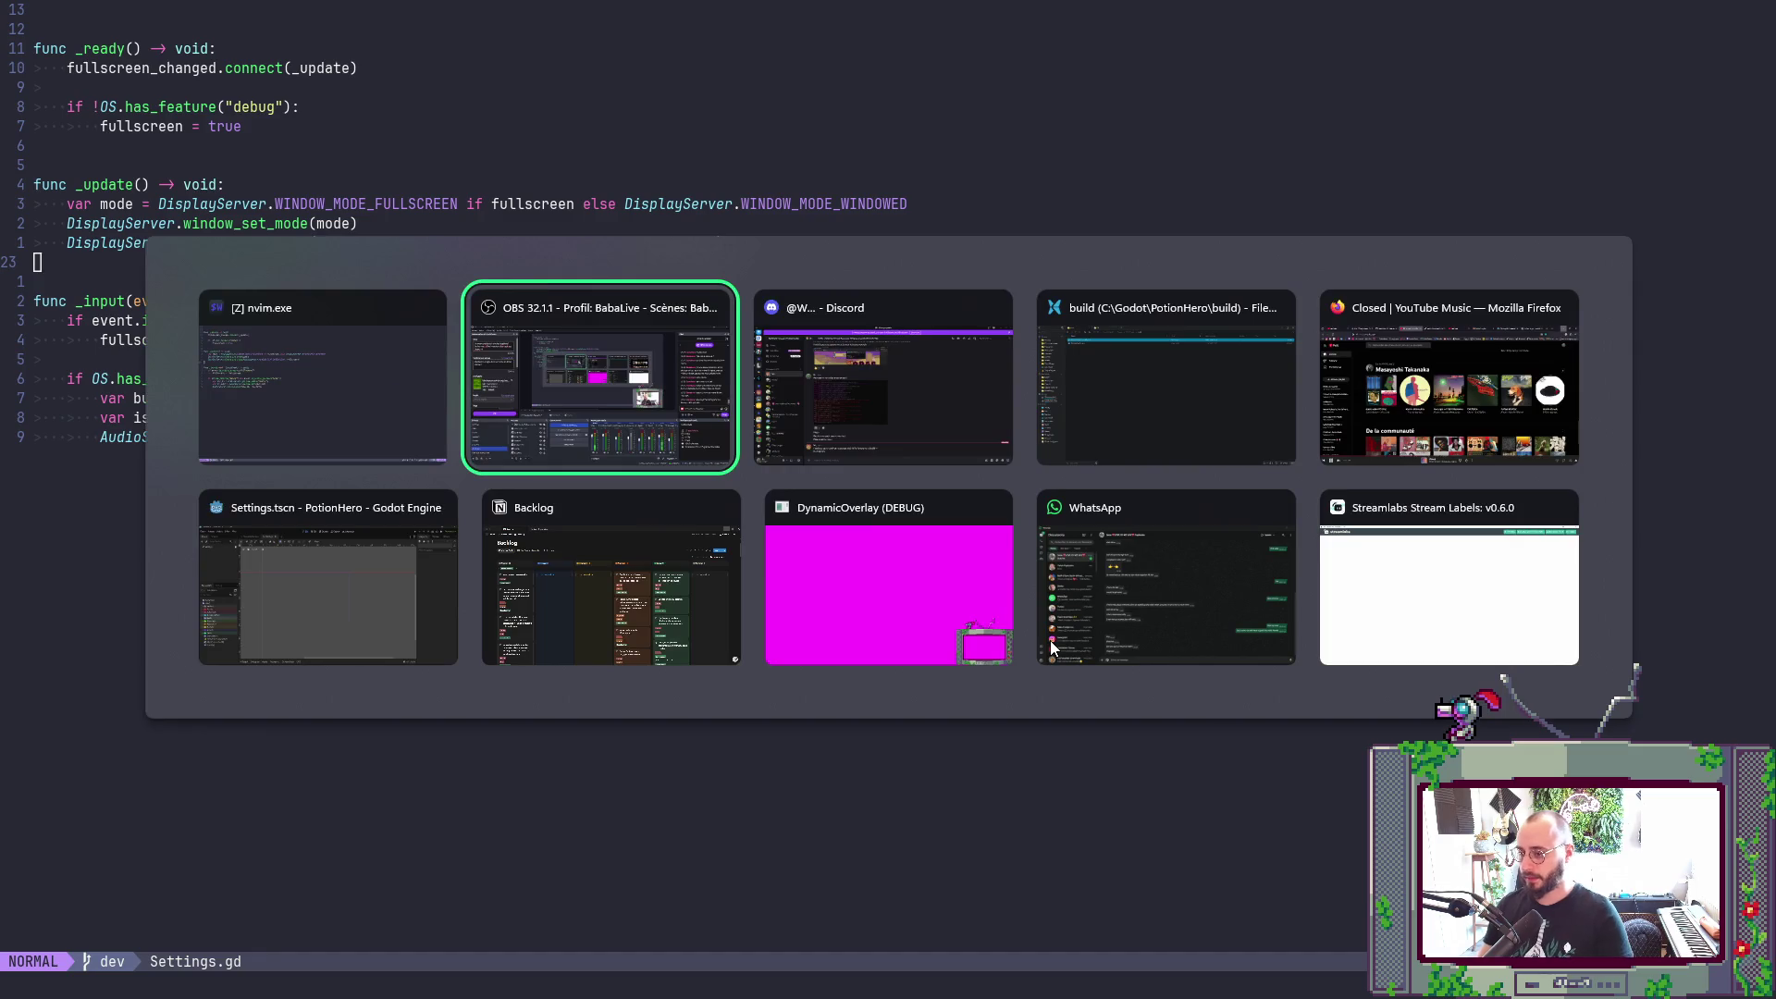
pyautogui.press('Escape')
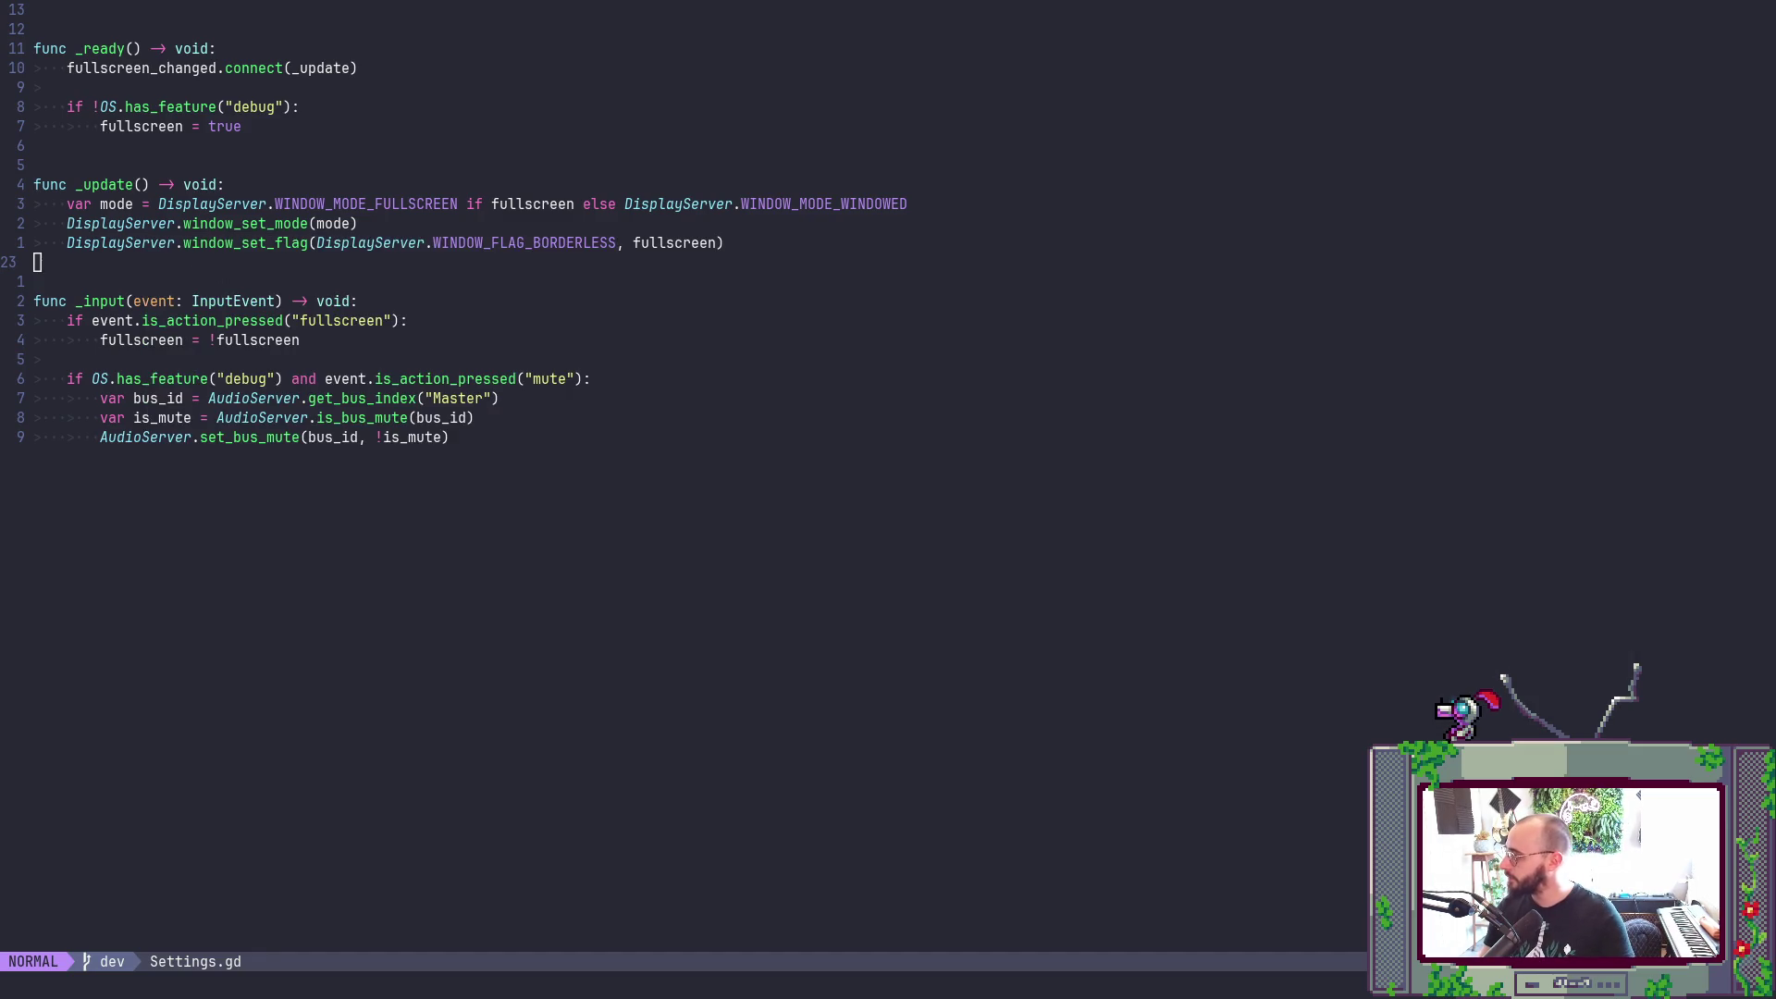
# - Find PotionData.gd with a 'Potiondat' file search and go to the line-40 potion_cap preload
pyautogui.click(750, 703)
pyautogui.press('space')
pyautogui.press('f')
pyautogui.press('f')
pyautogui.write('Potio')
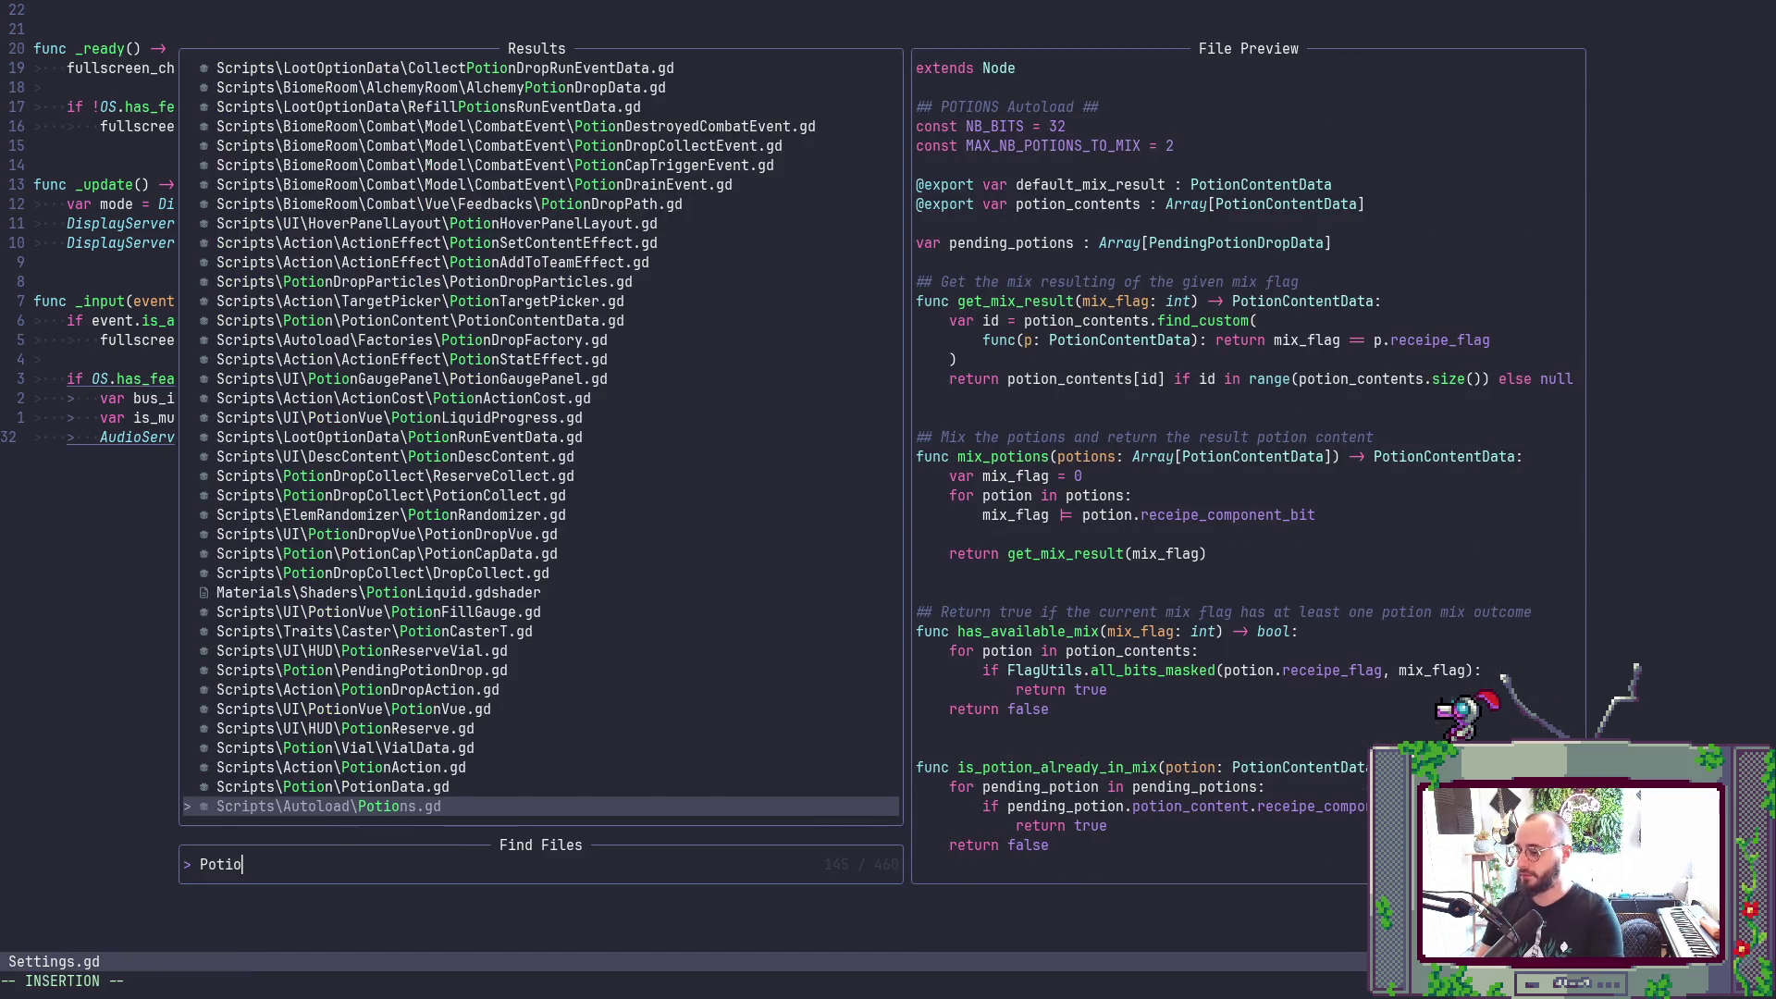
pyautogui.write('ndat')
pyautogui.press('Return')
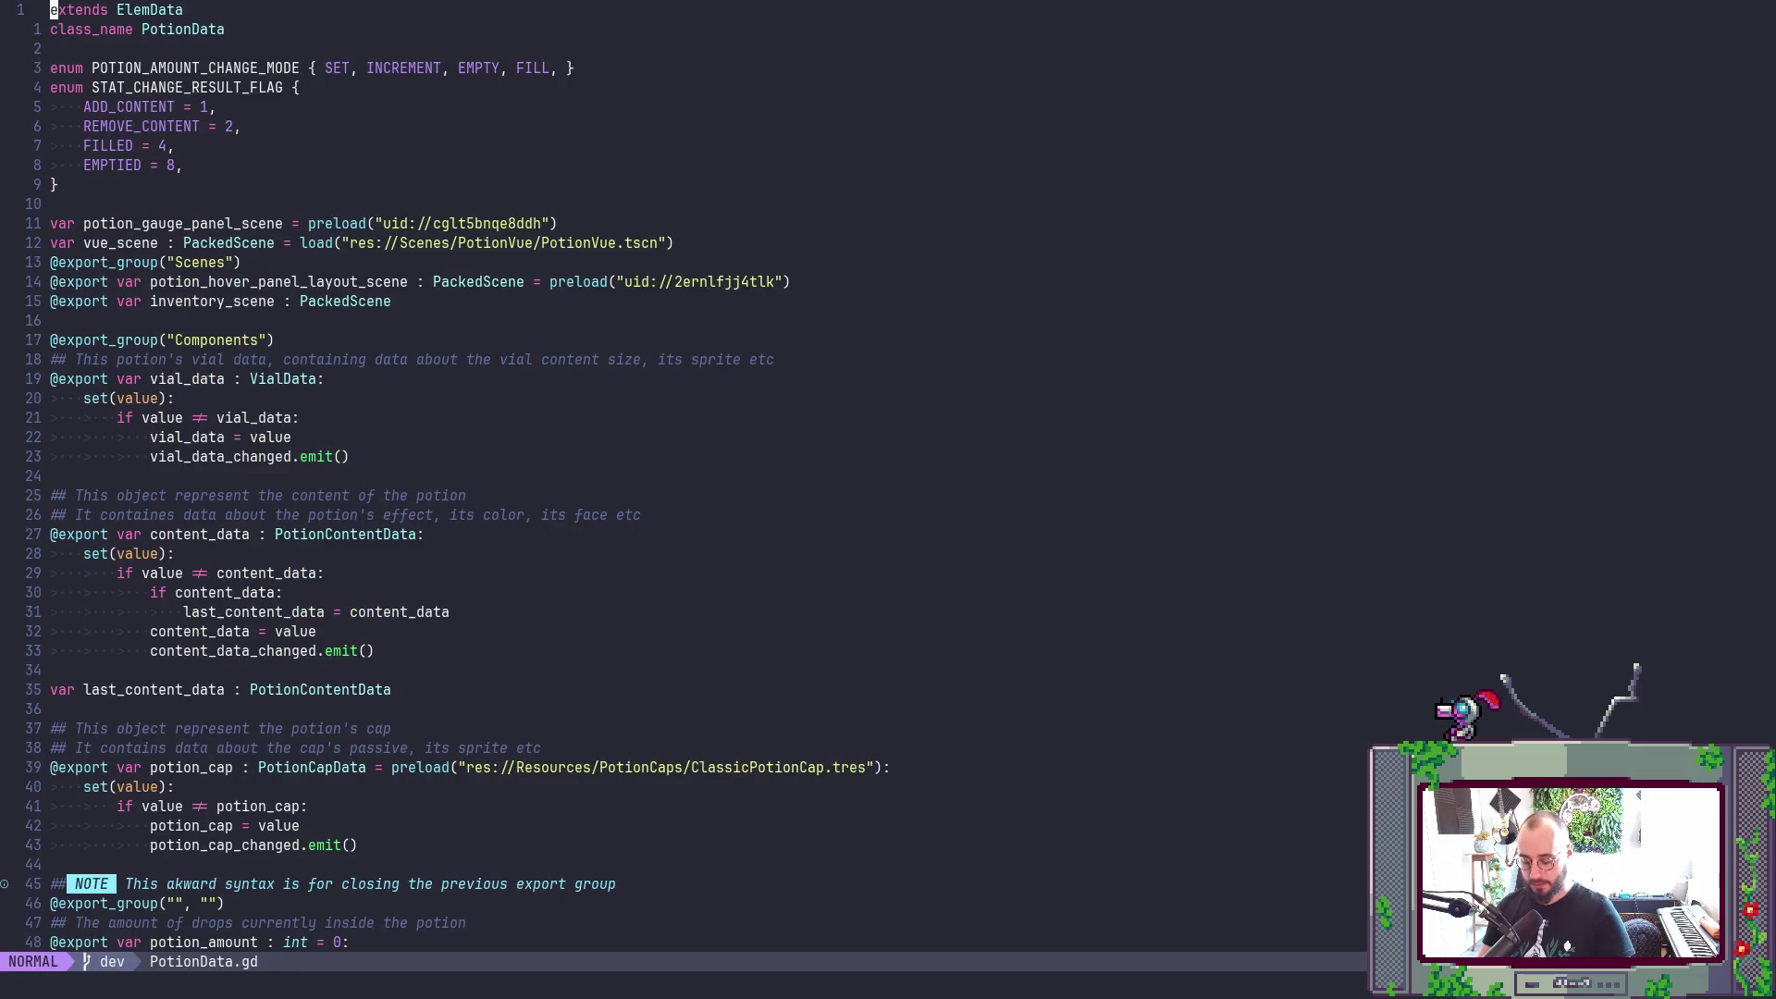
pyautogui.click(52, 767)
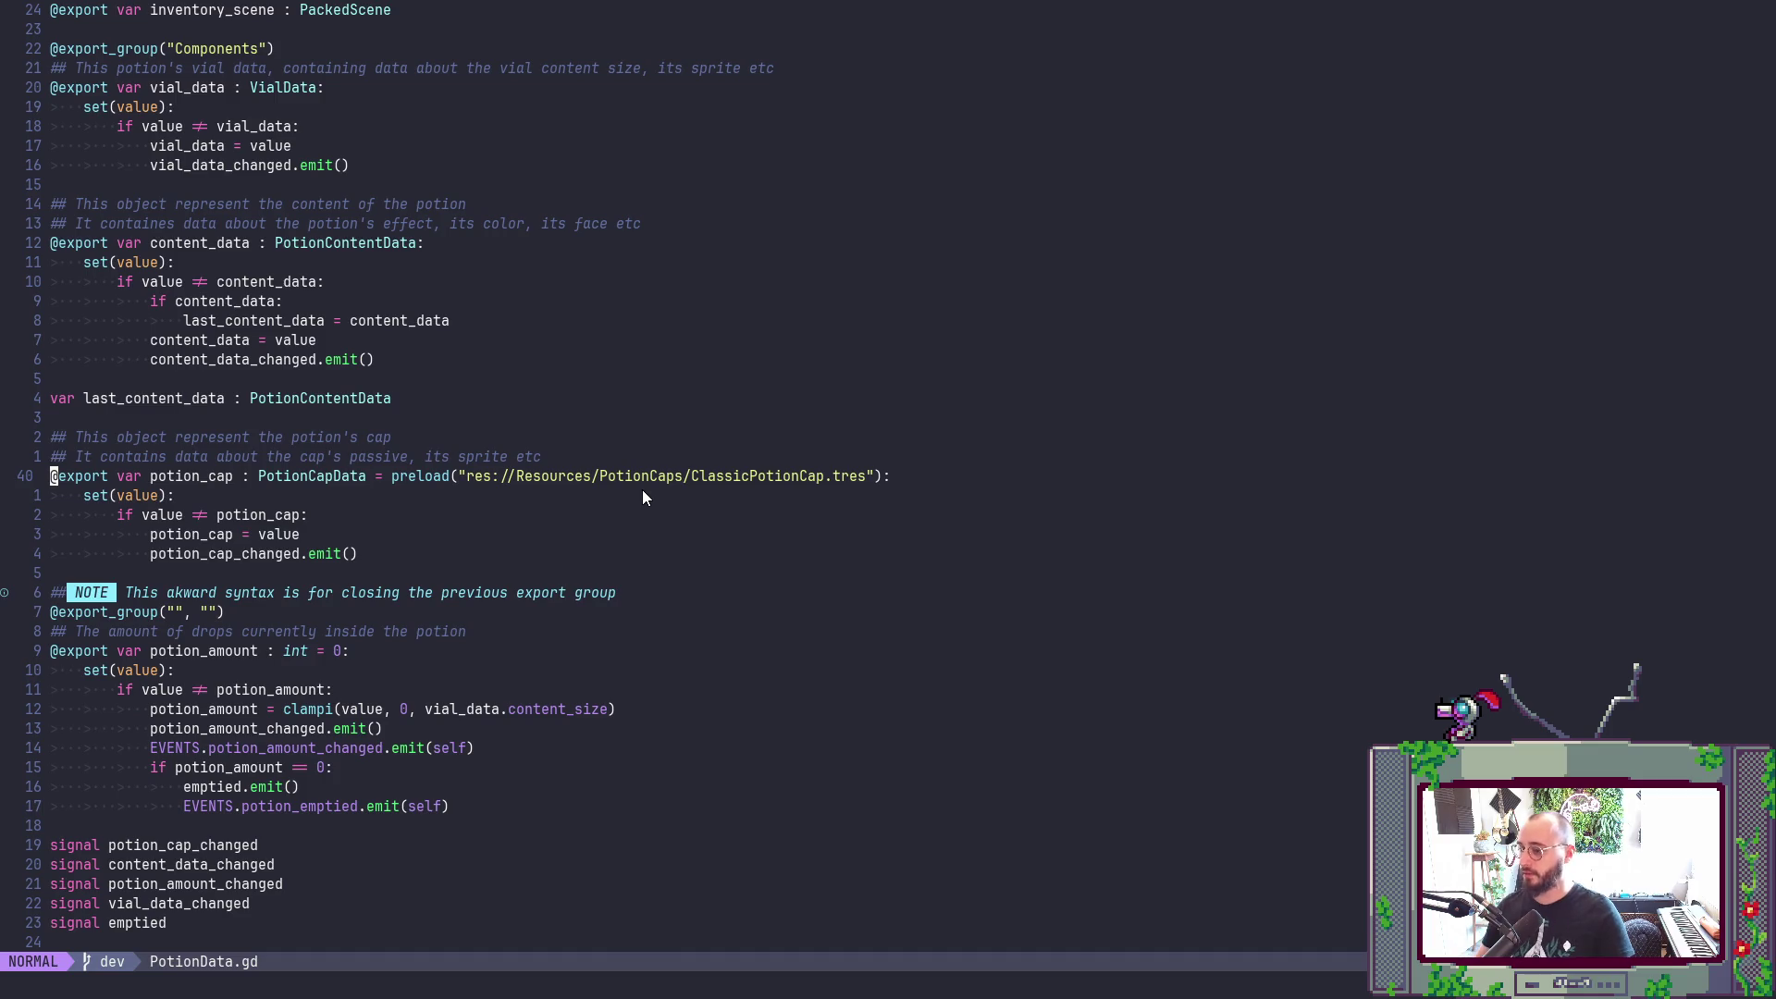
# - In Godot's FileSystem, filter for 'Classi' and copy the UID of ClassicPotionCap.tres
pyautogui.hotkey('alt', 'Tab')
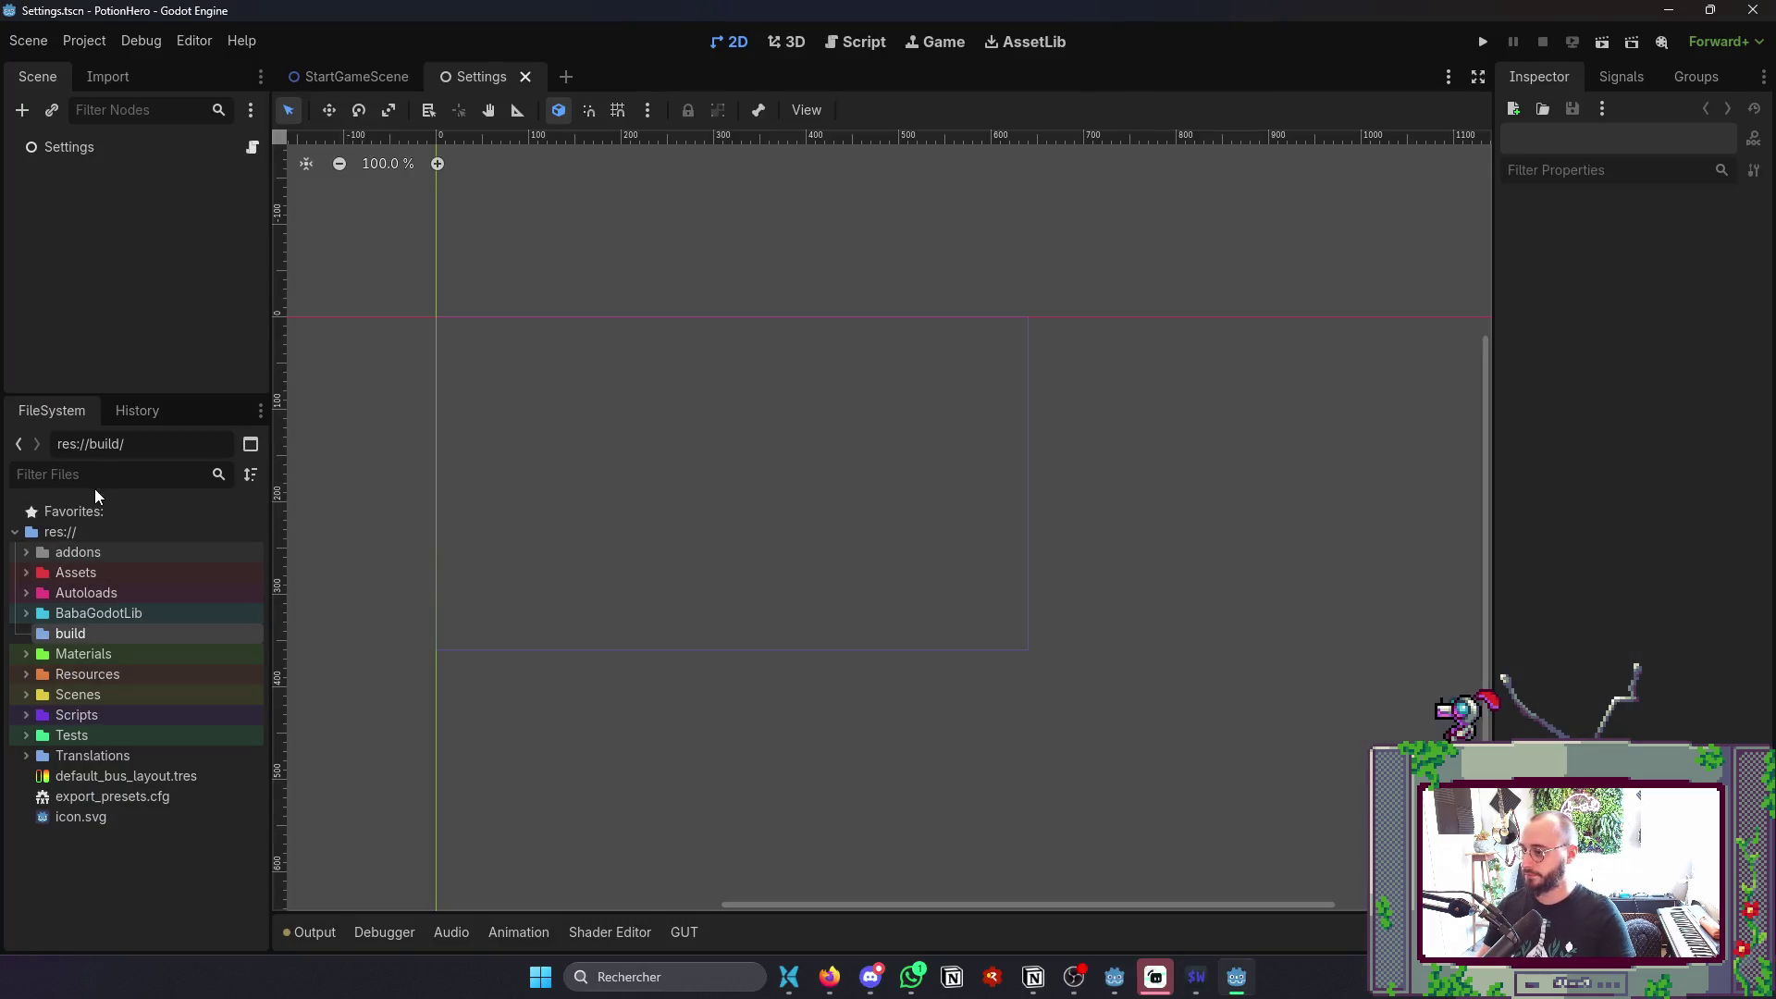
pyautogui.hotkey('alt', 'Tab')
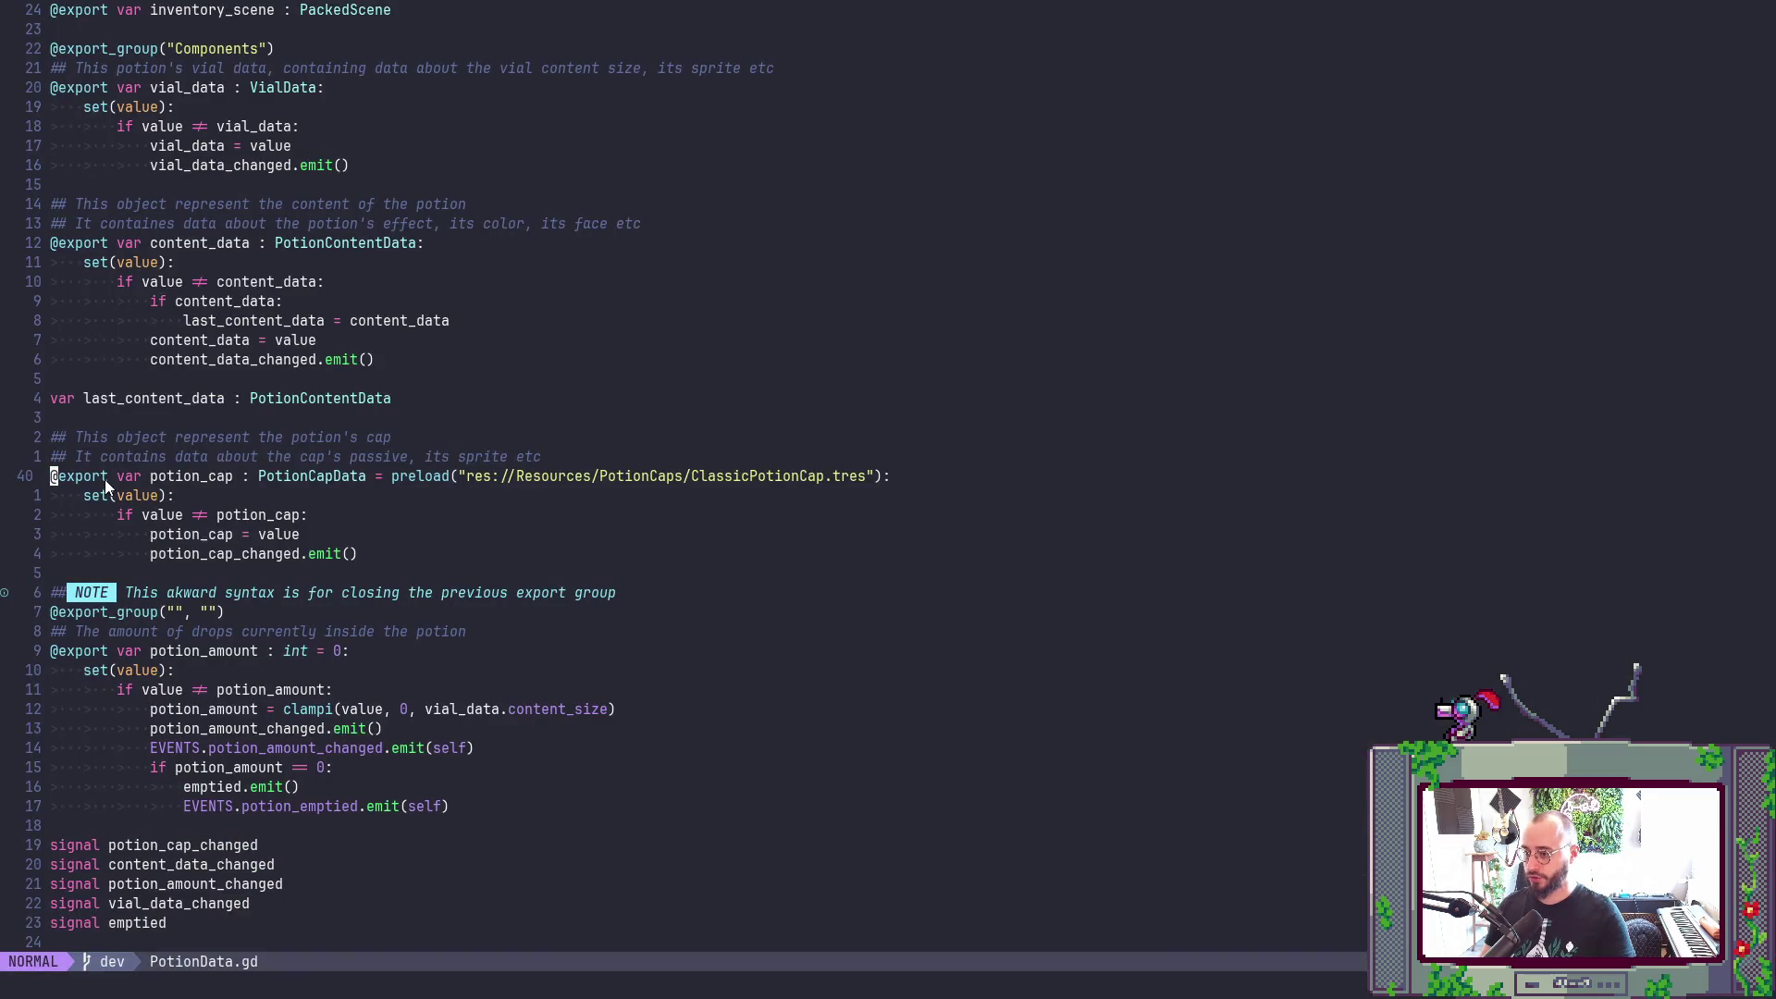
pyautogui.hotkey('alt', 'Tab')
pyautogui.click(106, 474)
pyautogui.write('Classi')
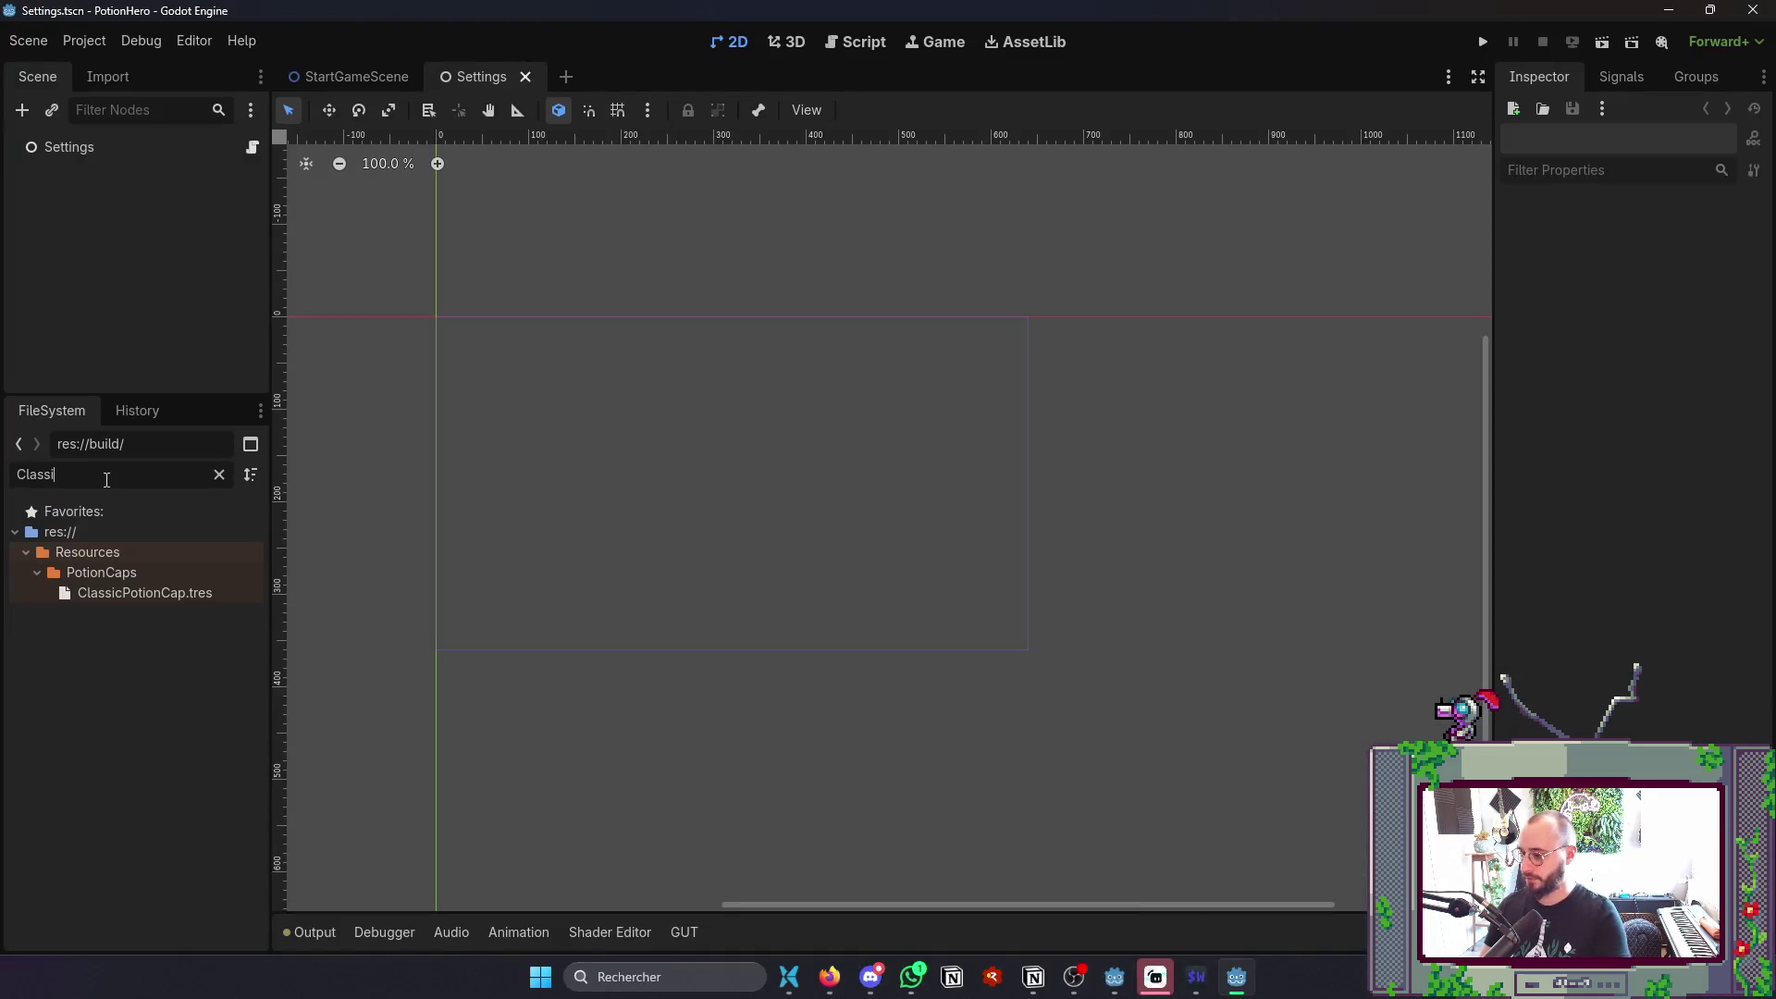
pyautogui.rightClick(169, 596)
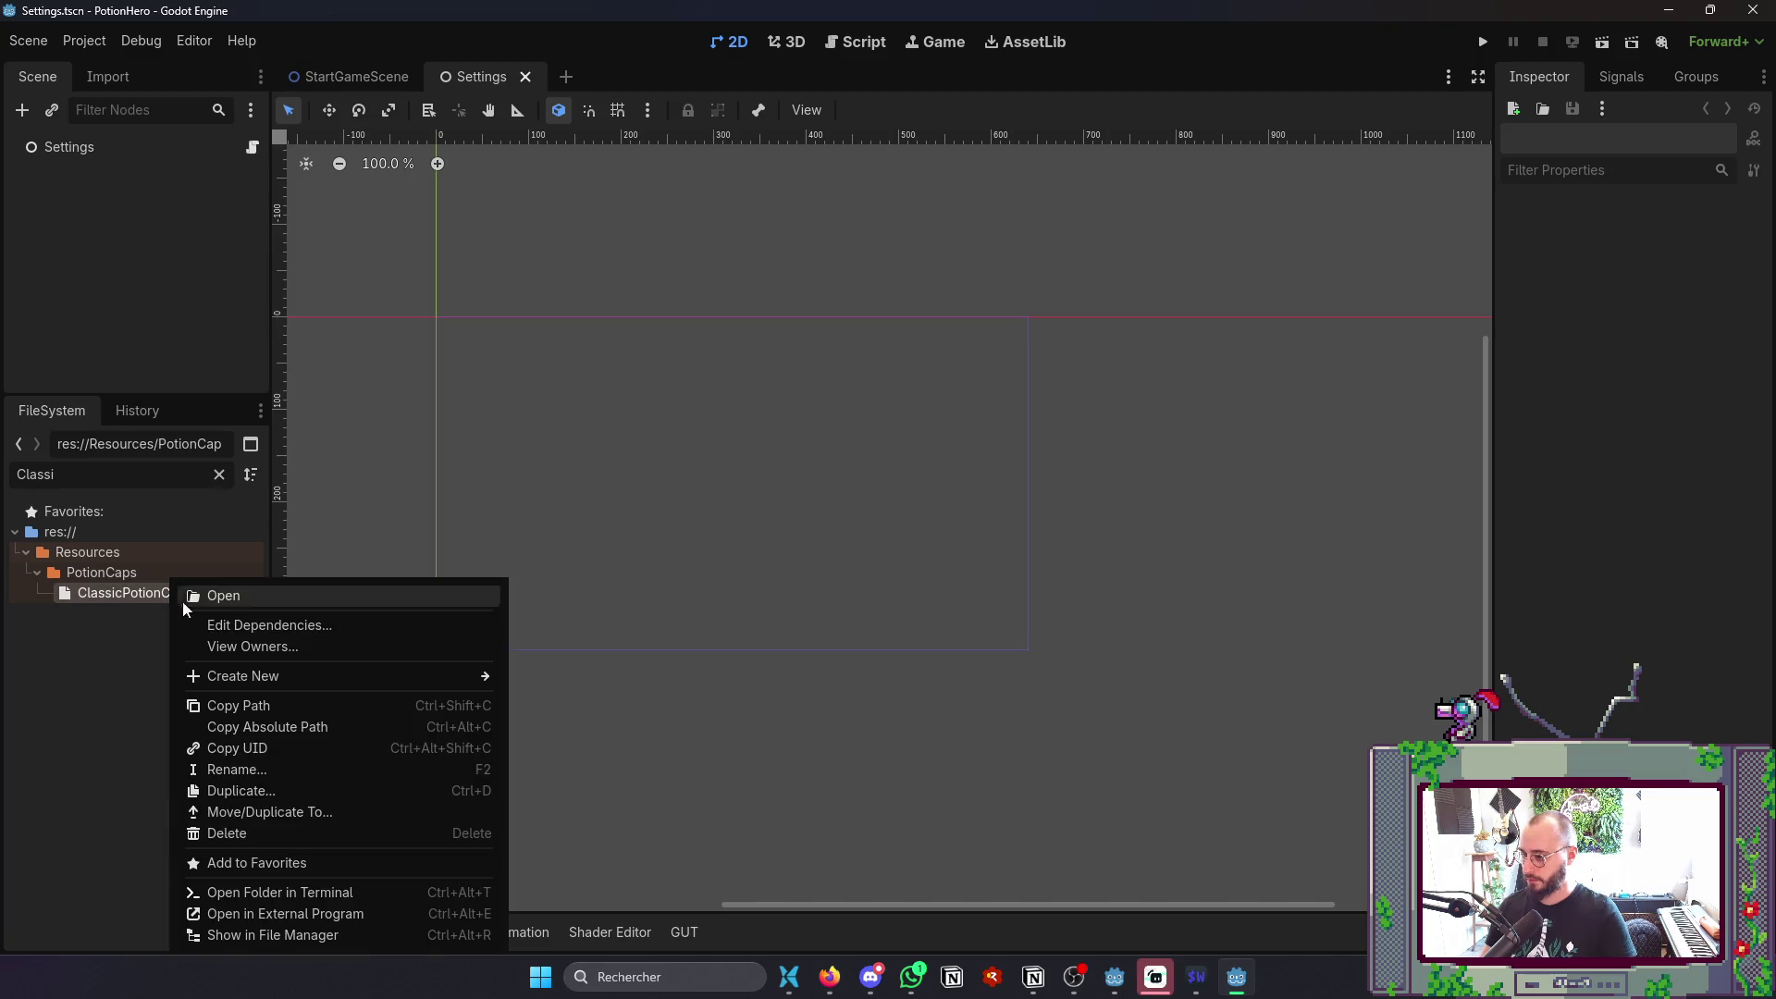
pyautogui.click(261, 750)
# - Try pasting the uid in PotionData.gd, then clean up the duplicated line and stray paste
pyautogui.hotkey('alt', 'Tab')
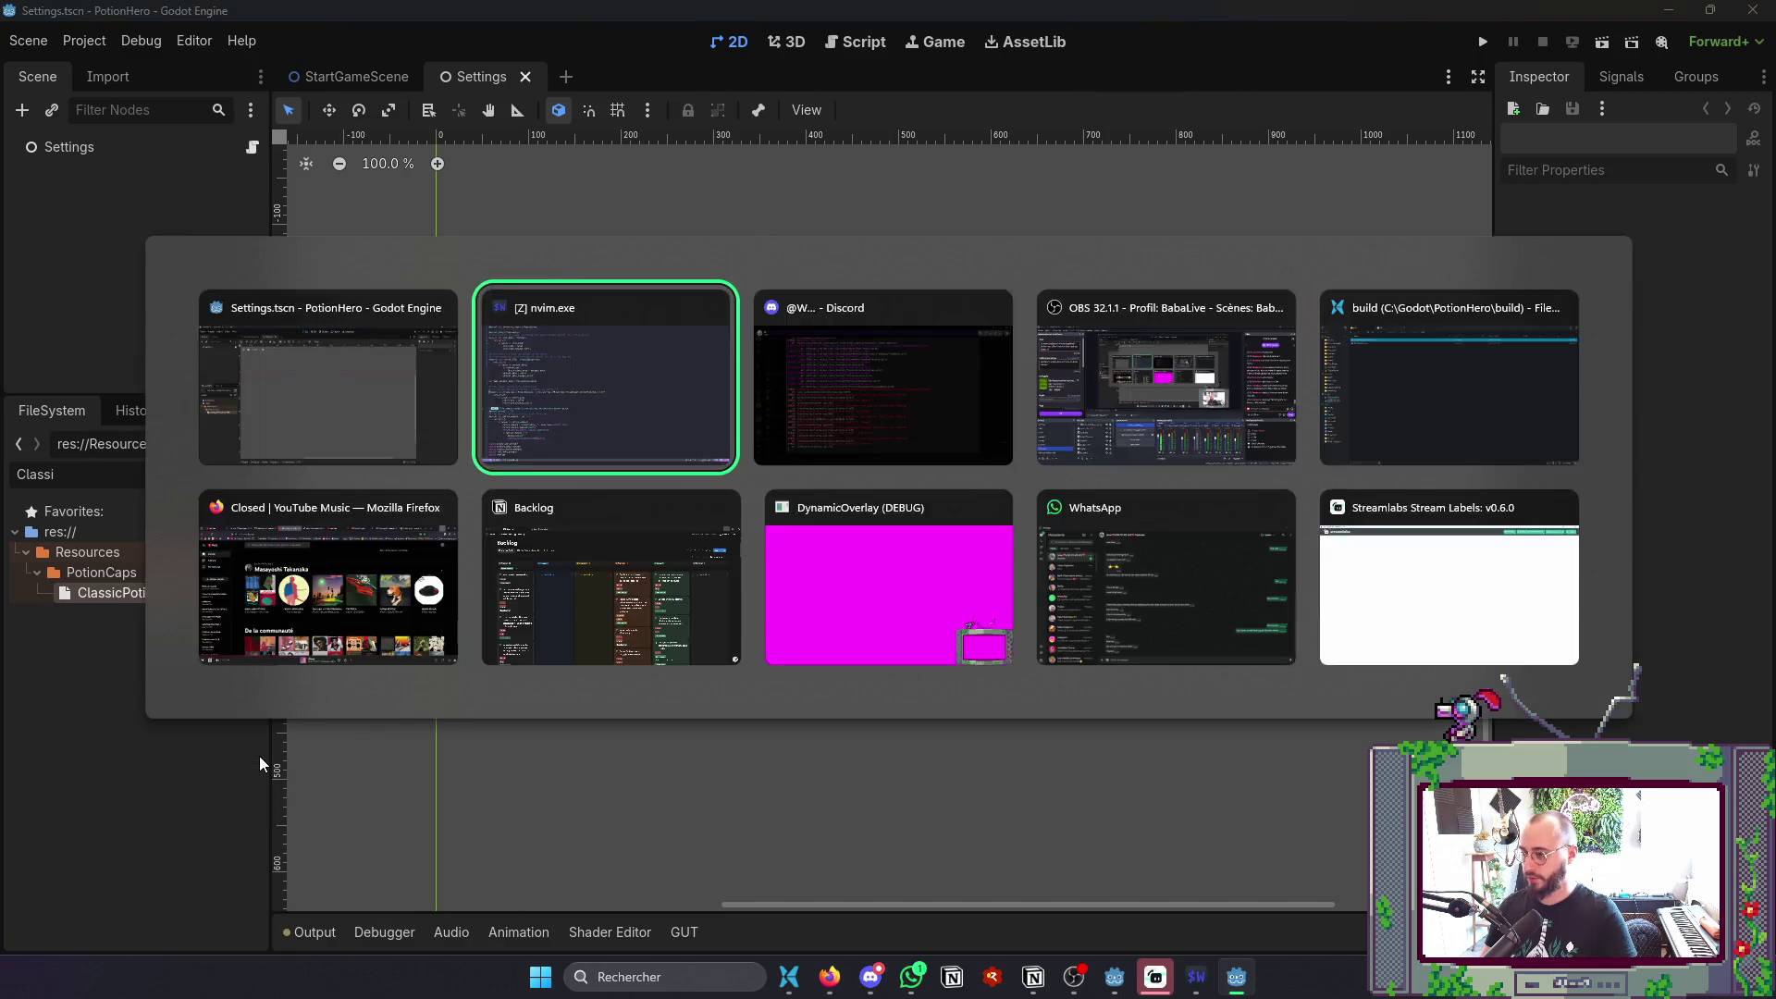
pyautogui.click(509, 478)
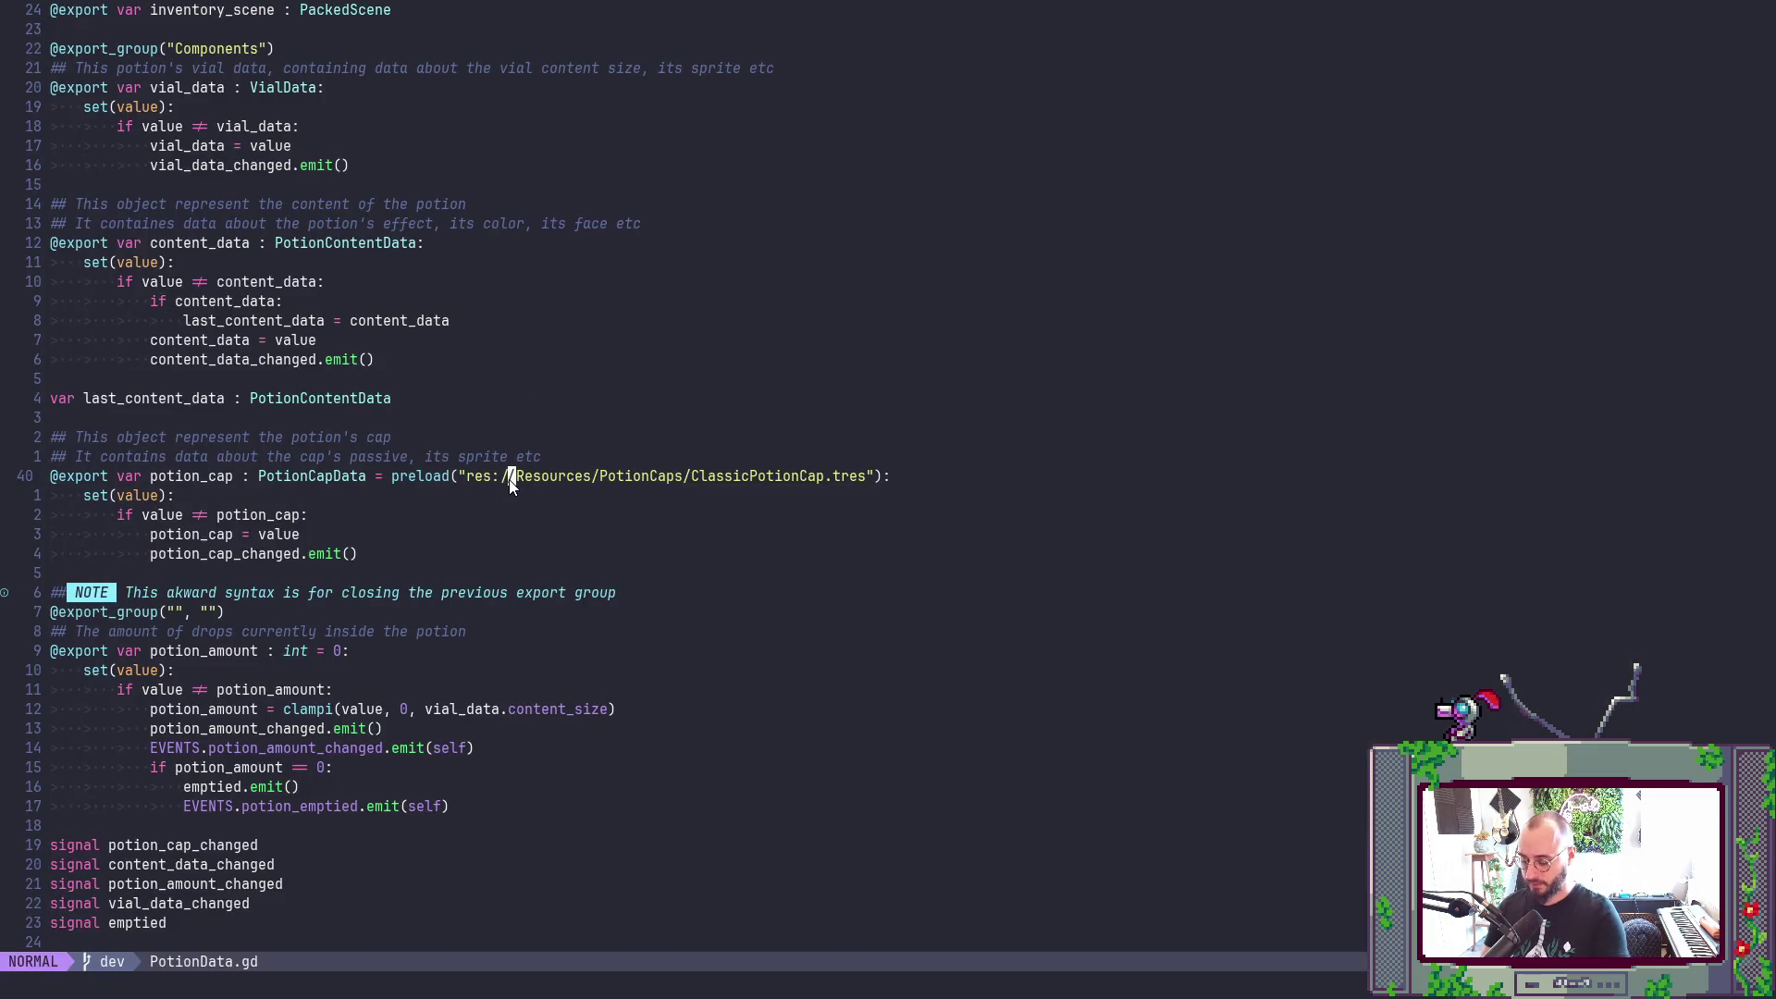
pyautogui.write('vi"')
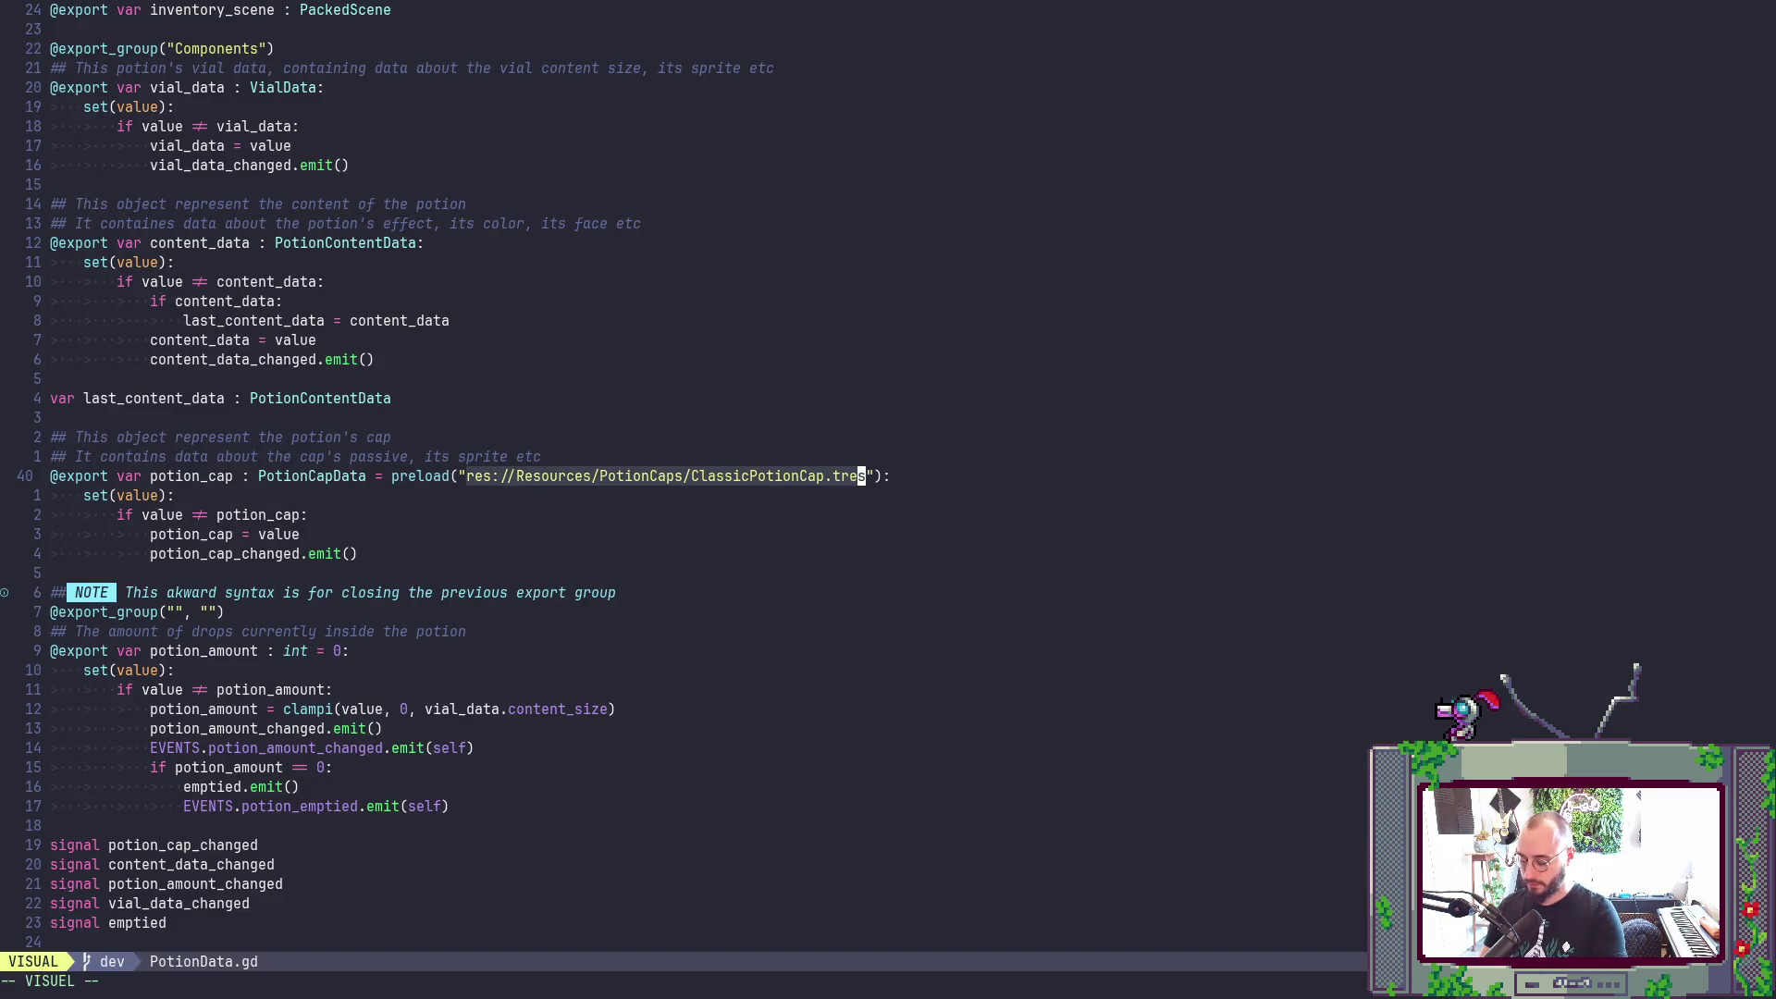
pyautogui.write('p')
pyautogui.write('u')
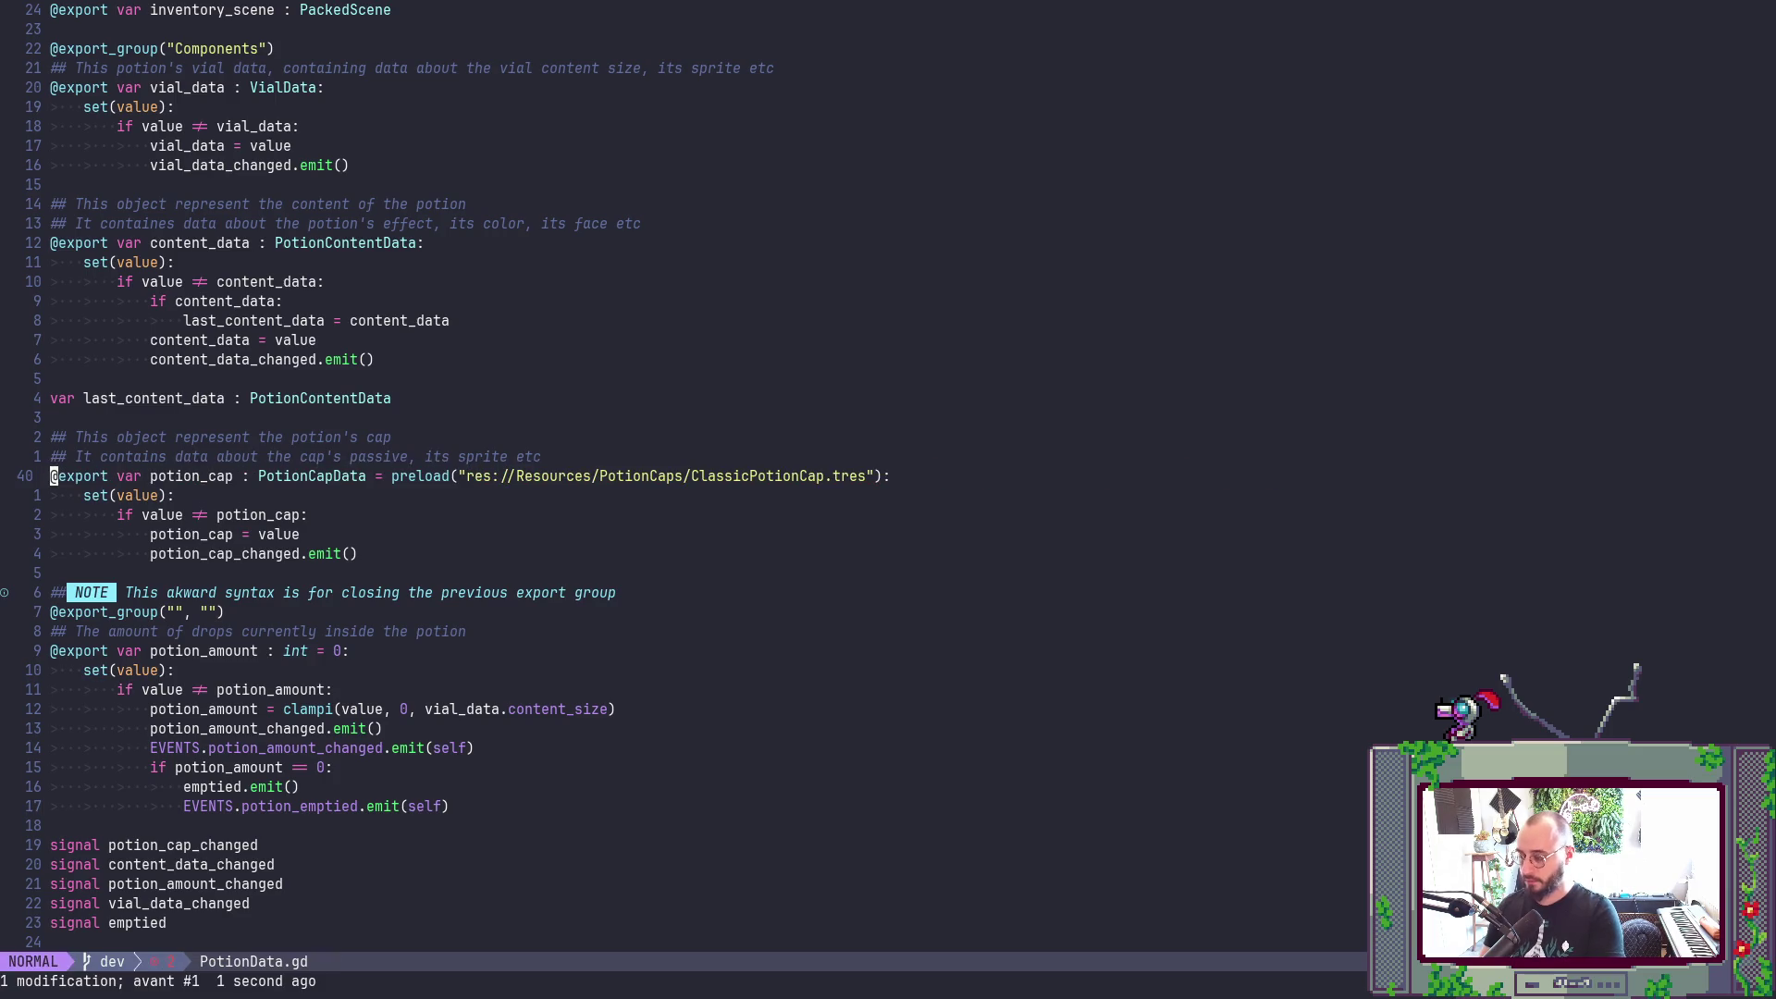
pyautogui.write('vi"')
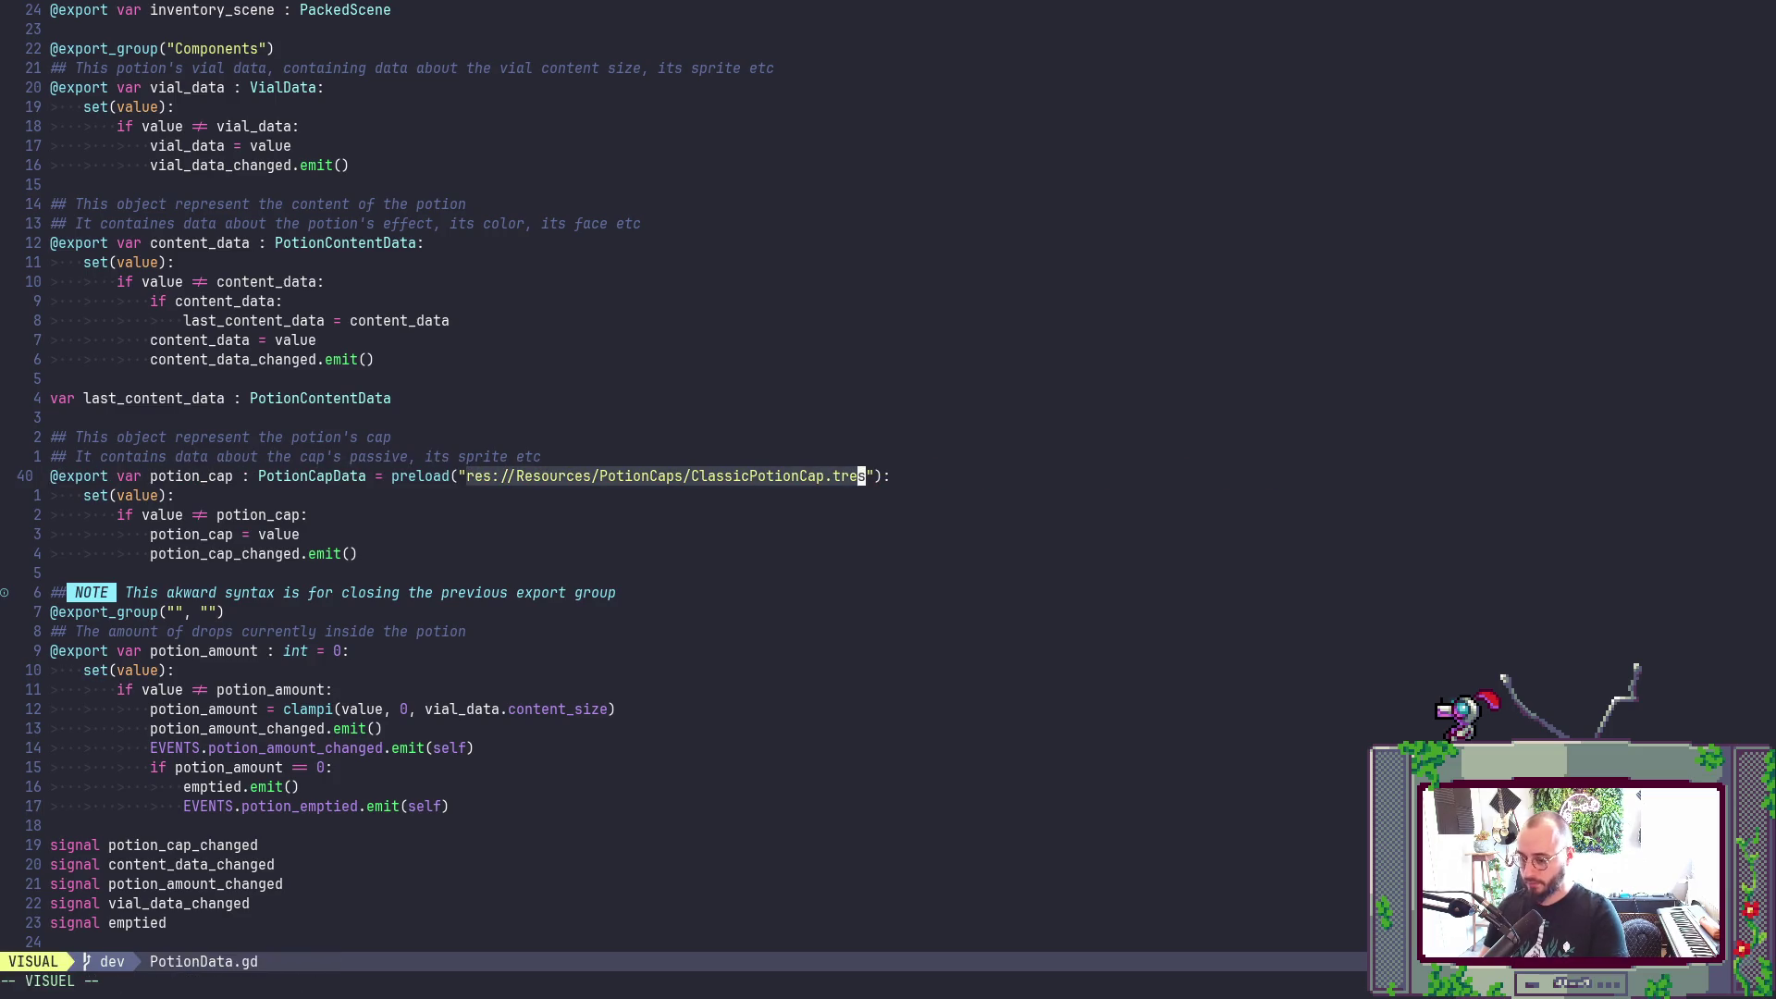
pyautogui.write('p')
pyautogui.write('u')
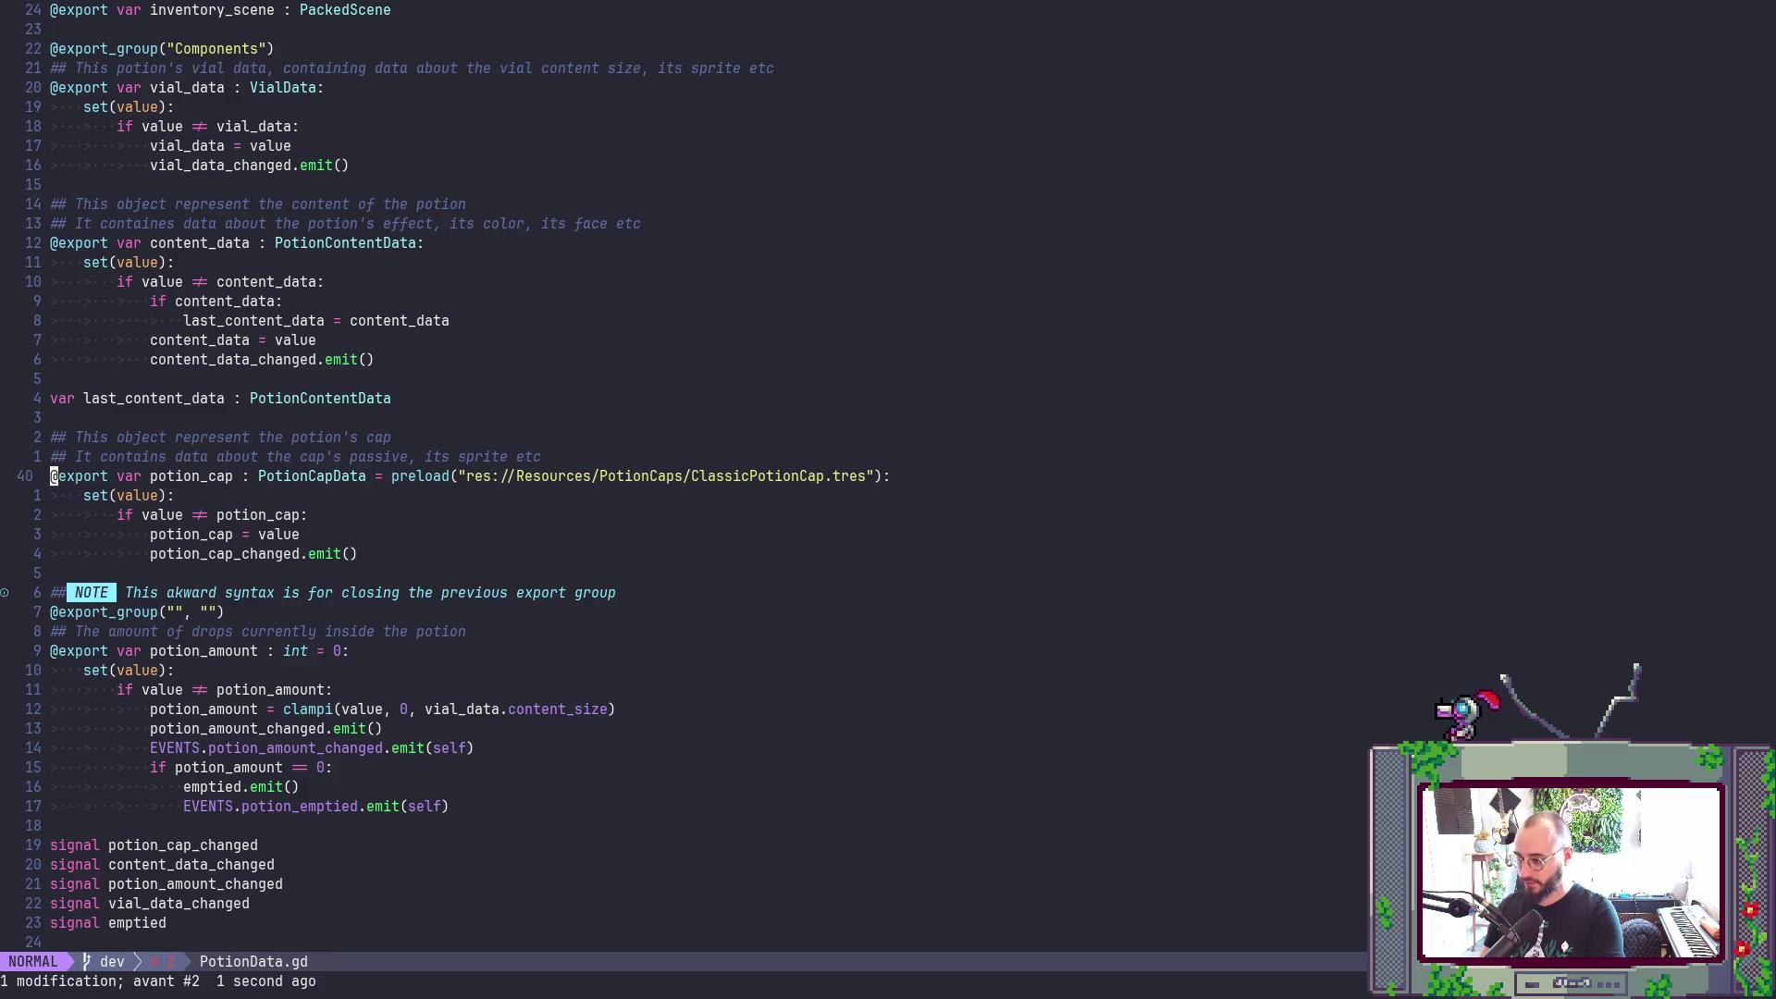
pyautogui.write('P')
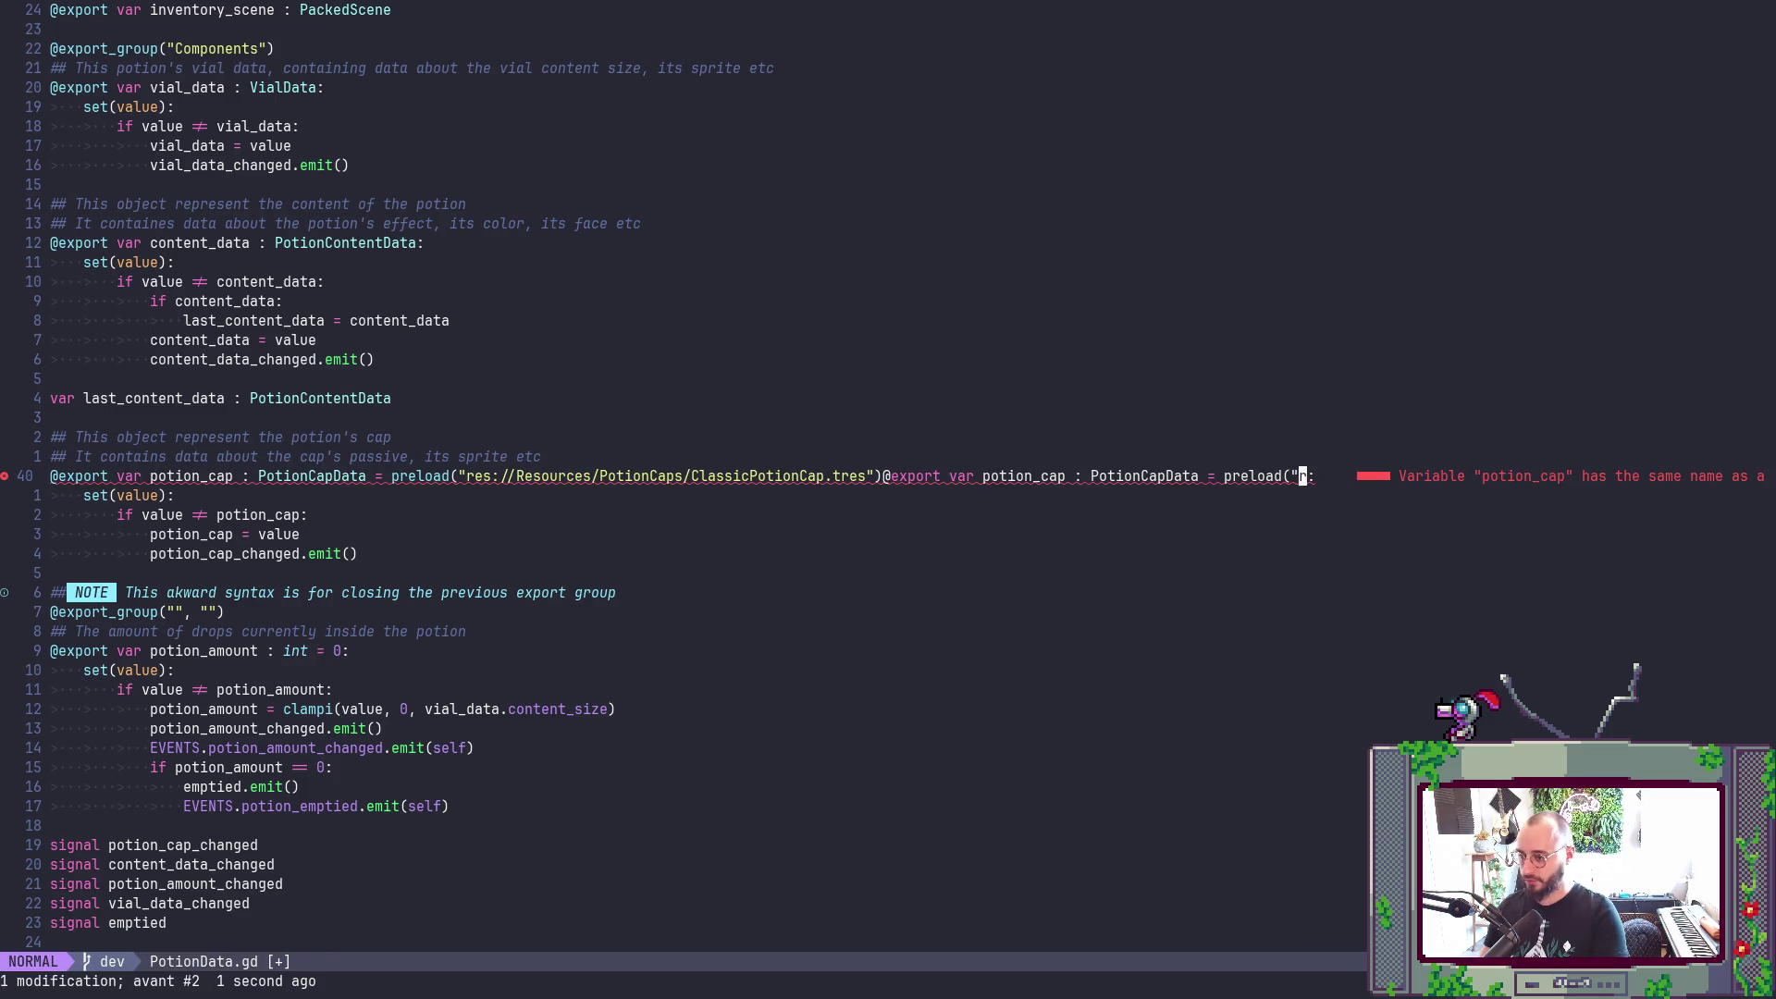
pyautogui.write('uO')
pyautogui.press('Escape')
pyautogui.press('p')
pyautogui.press('v')
pyautogui.press('0')
pyautogui.press('d')
pyautogui.press('j')
# - Replace the quoted preload path with the uid, remove the blank line, save, and run the game
pyautogui.press('$')
pyautogui.press('h')
pyautogui.press('h')
pyautogui.press('h')
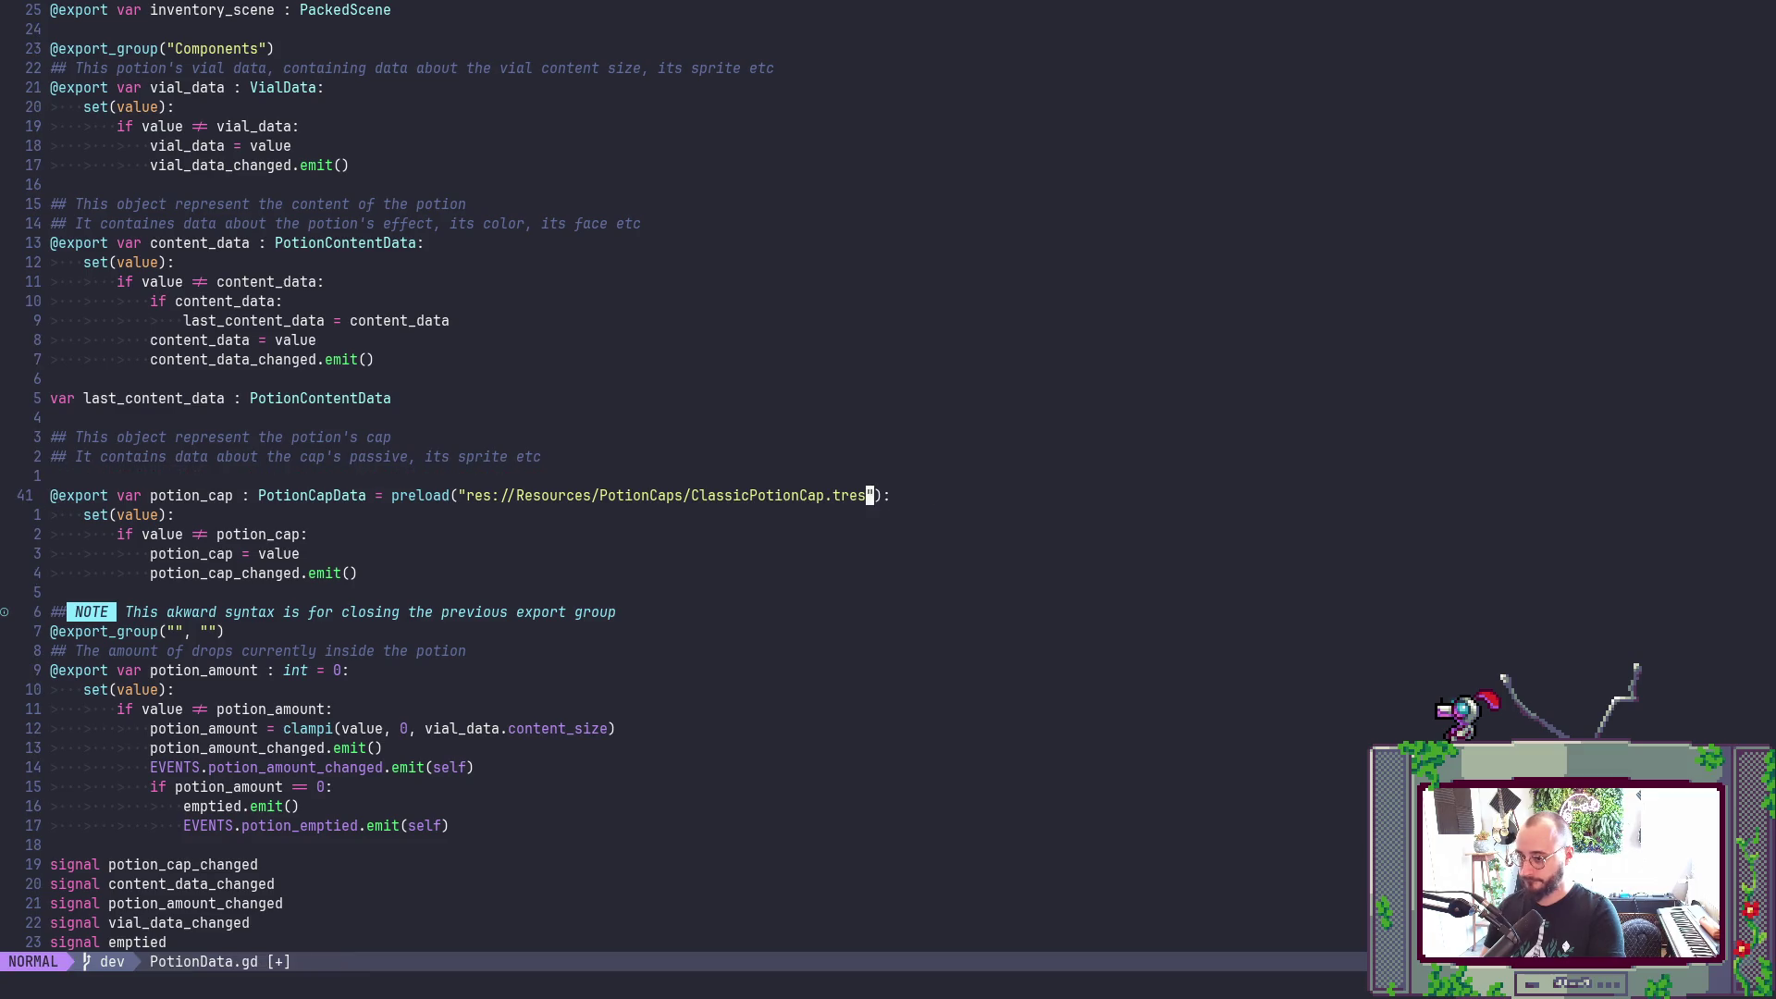
pyautogui.press('v')
pyautogui.press('i')
pyautogui.press('"')
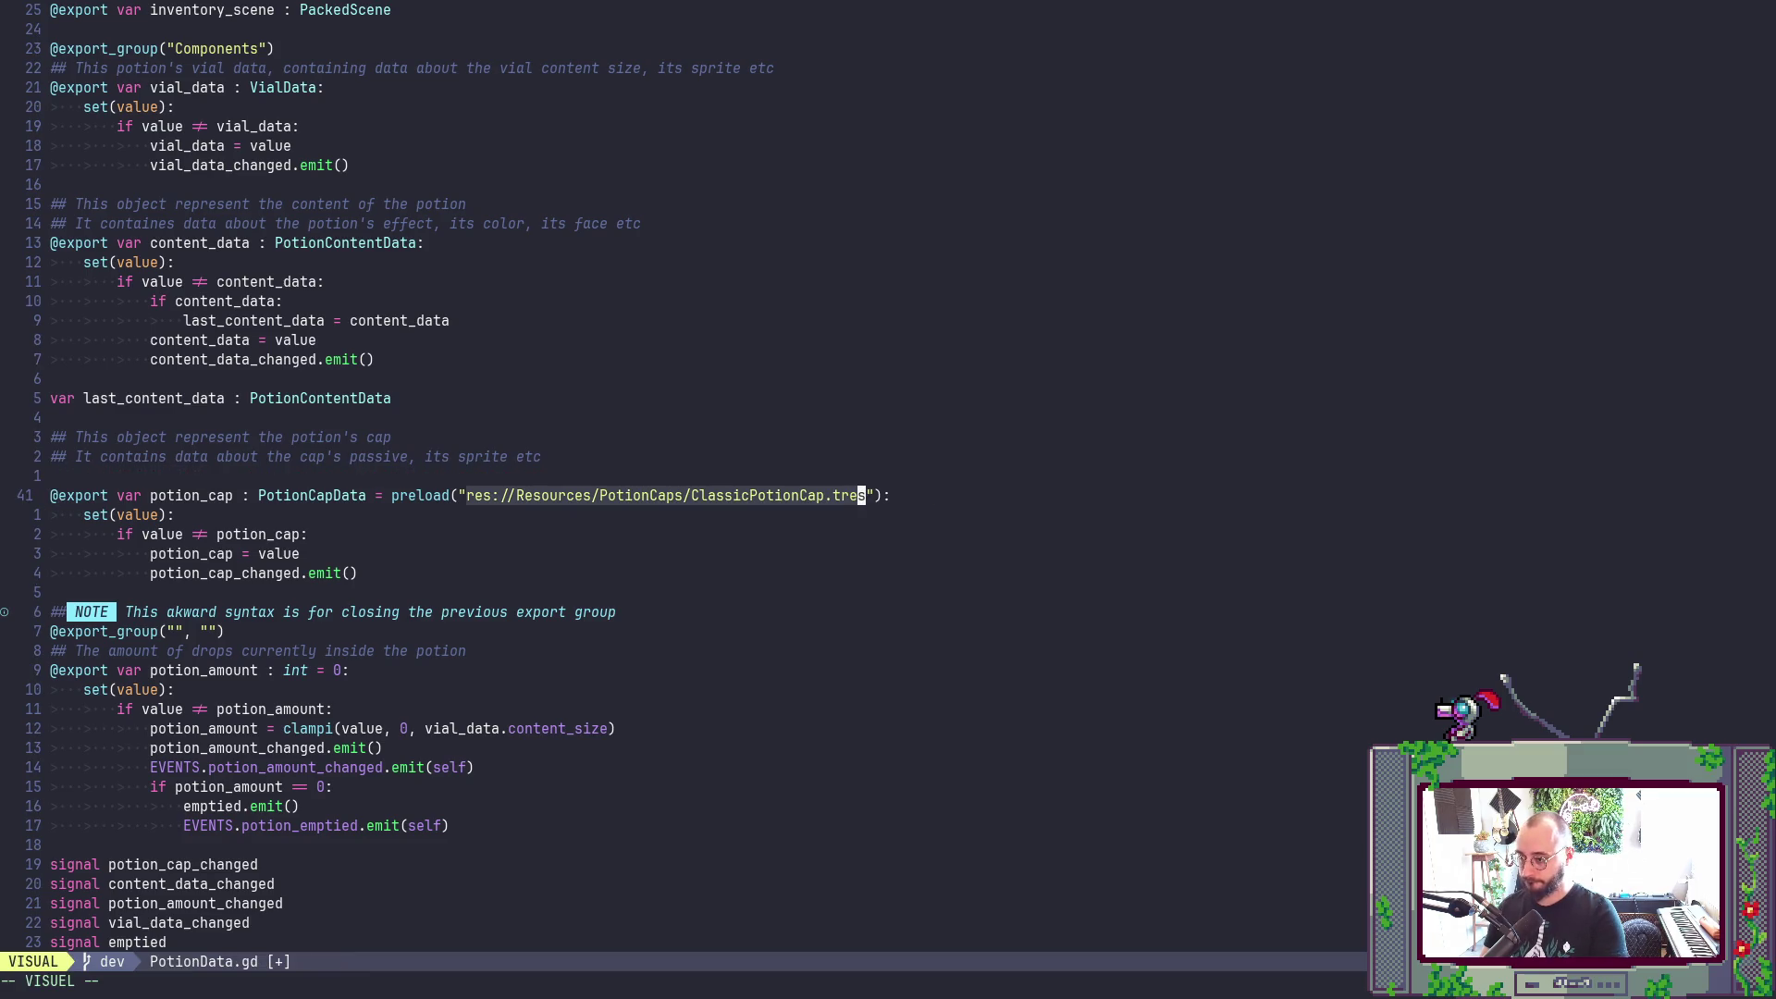
pyautogui.press('p')
pyautogui.press('k')
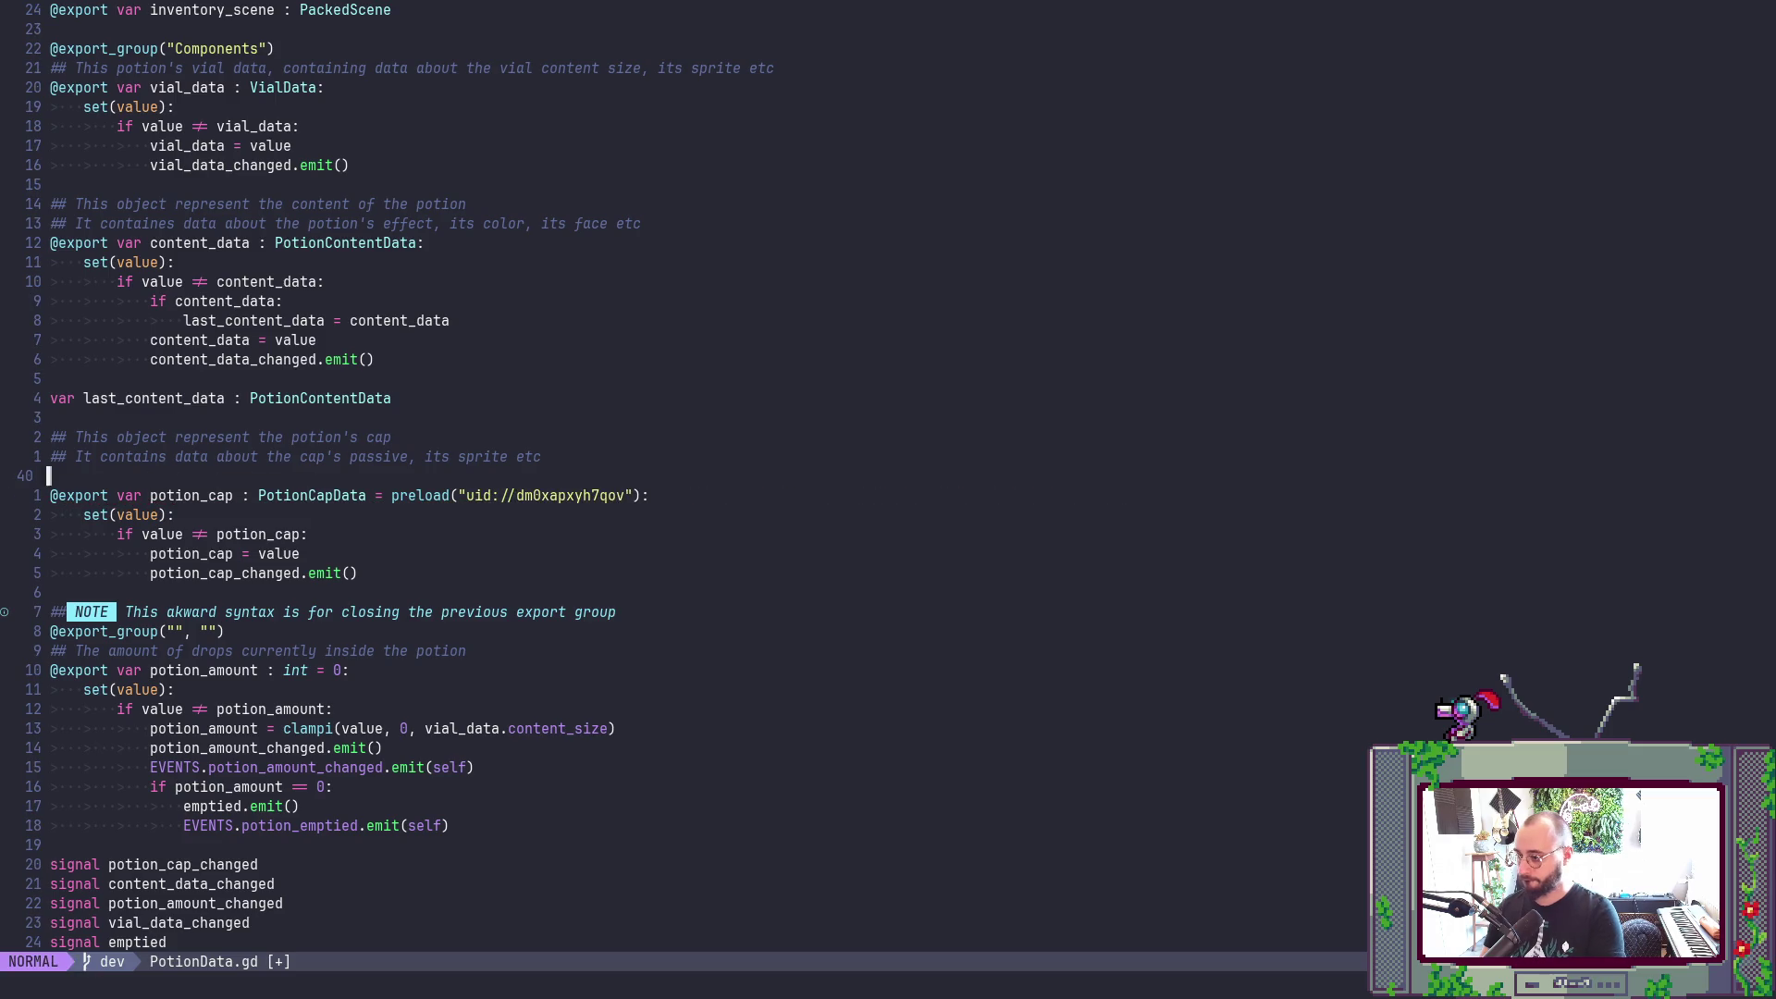
pyautogui.press('d')
pyautogui.press('d')
pyautogui.write(':w')
pyautogui.press('Return')
pyautogui.hotkey('alt', 'Tab')
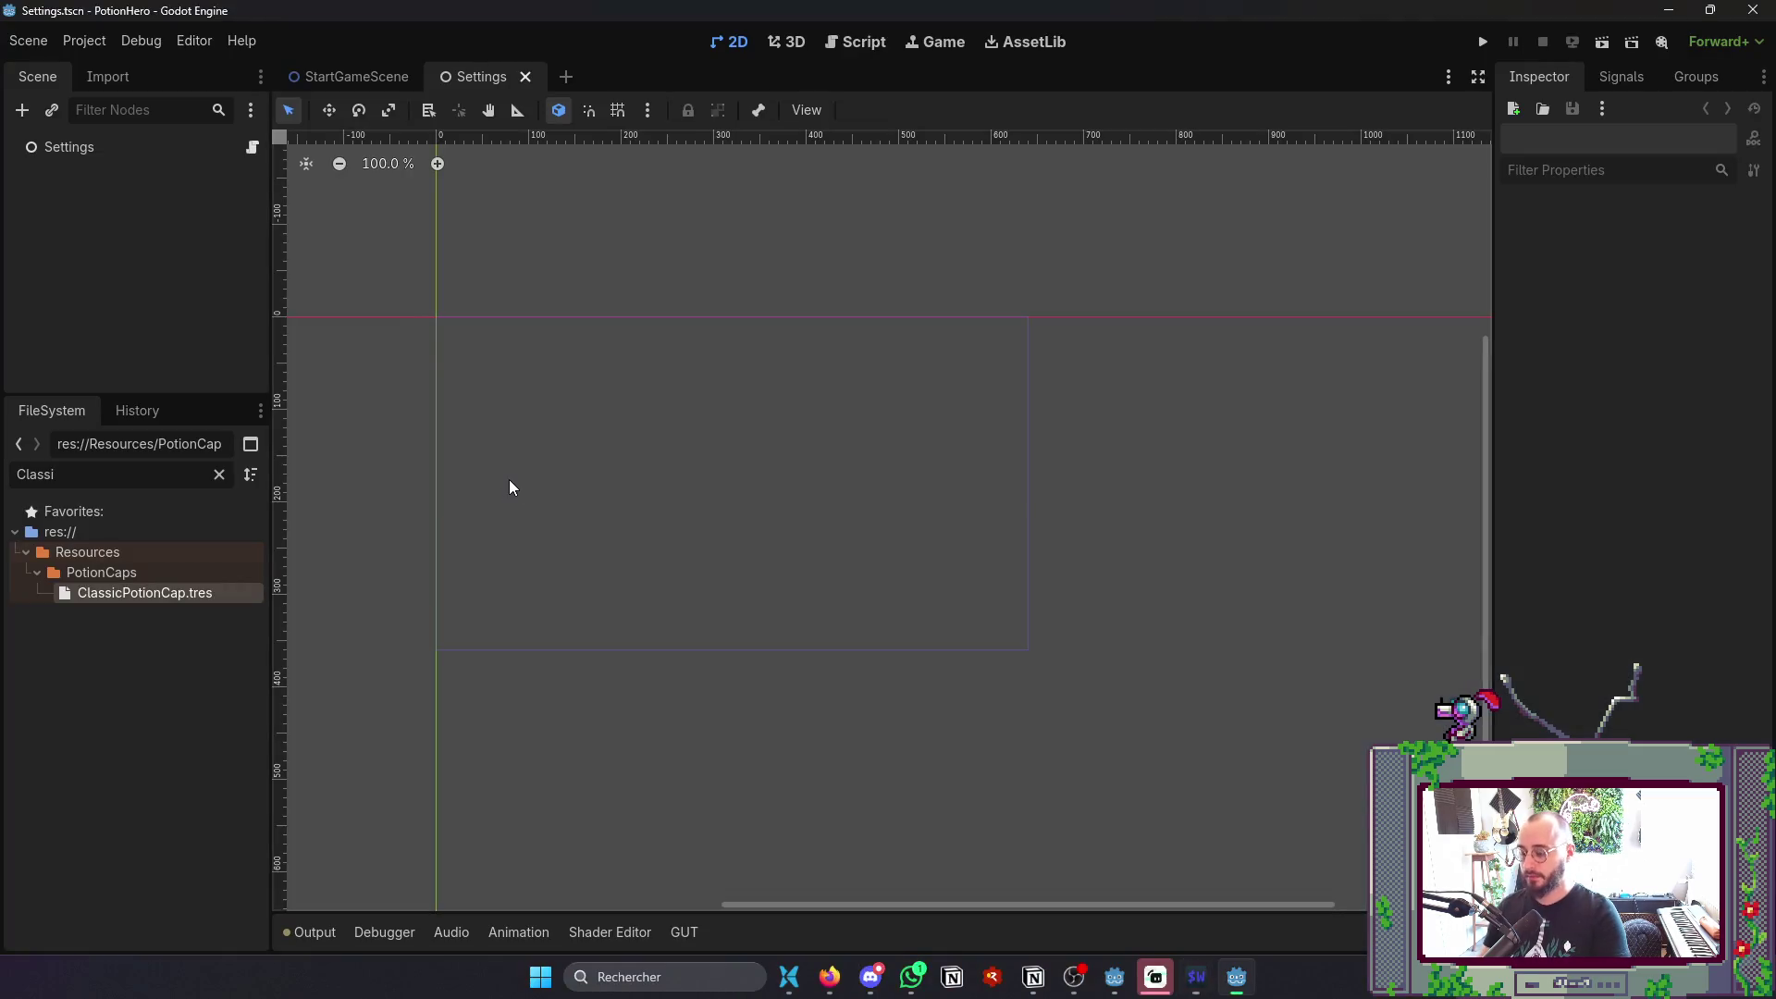
pyautogui.press('F5')
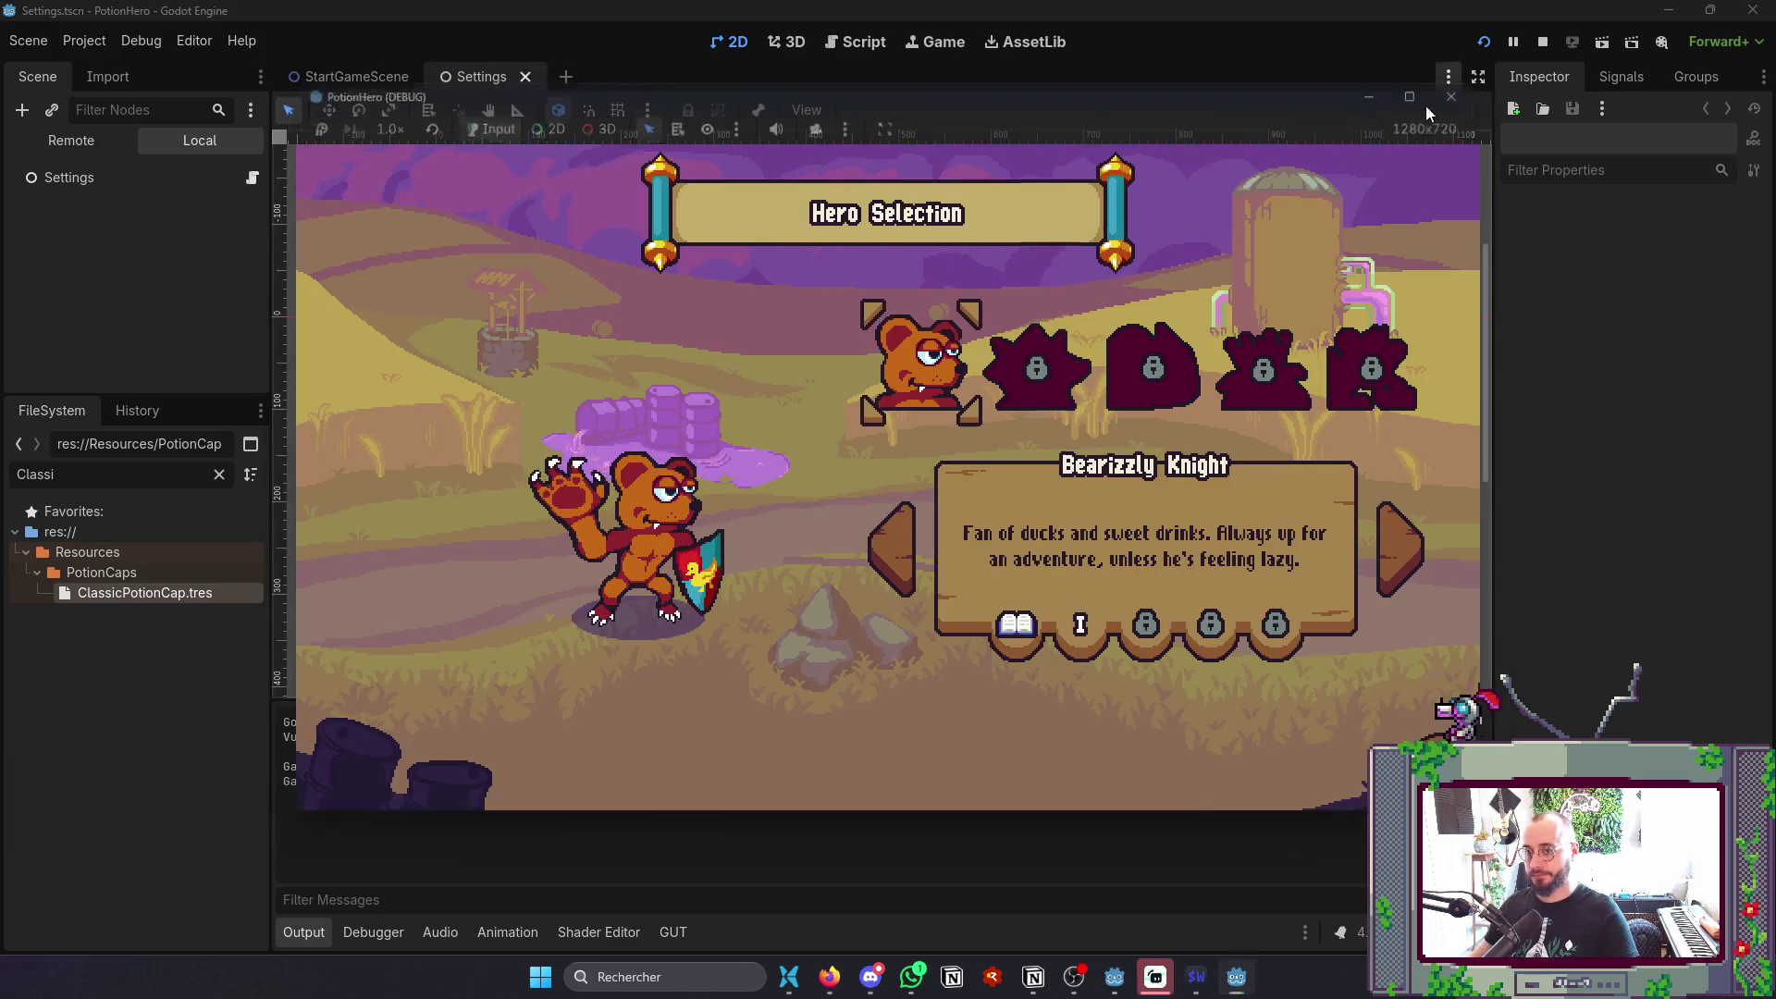
# - Stop the debug run and export the Windows Desktop build over PotionHero0.1.exe
pyautogui.click(1463, 90)
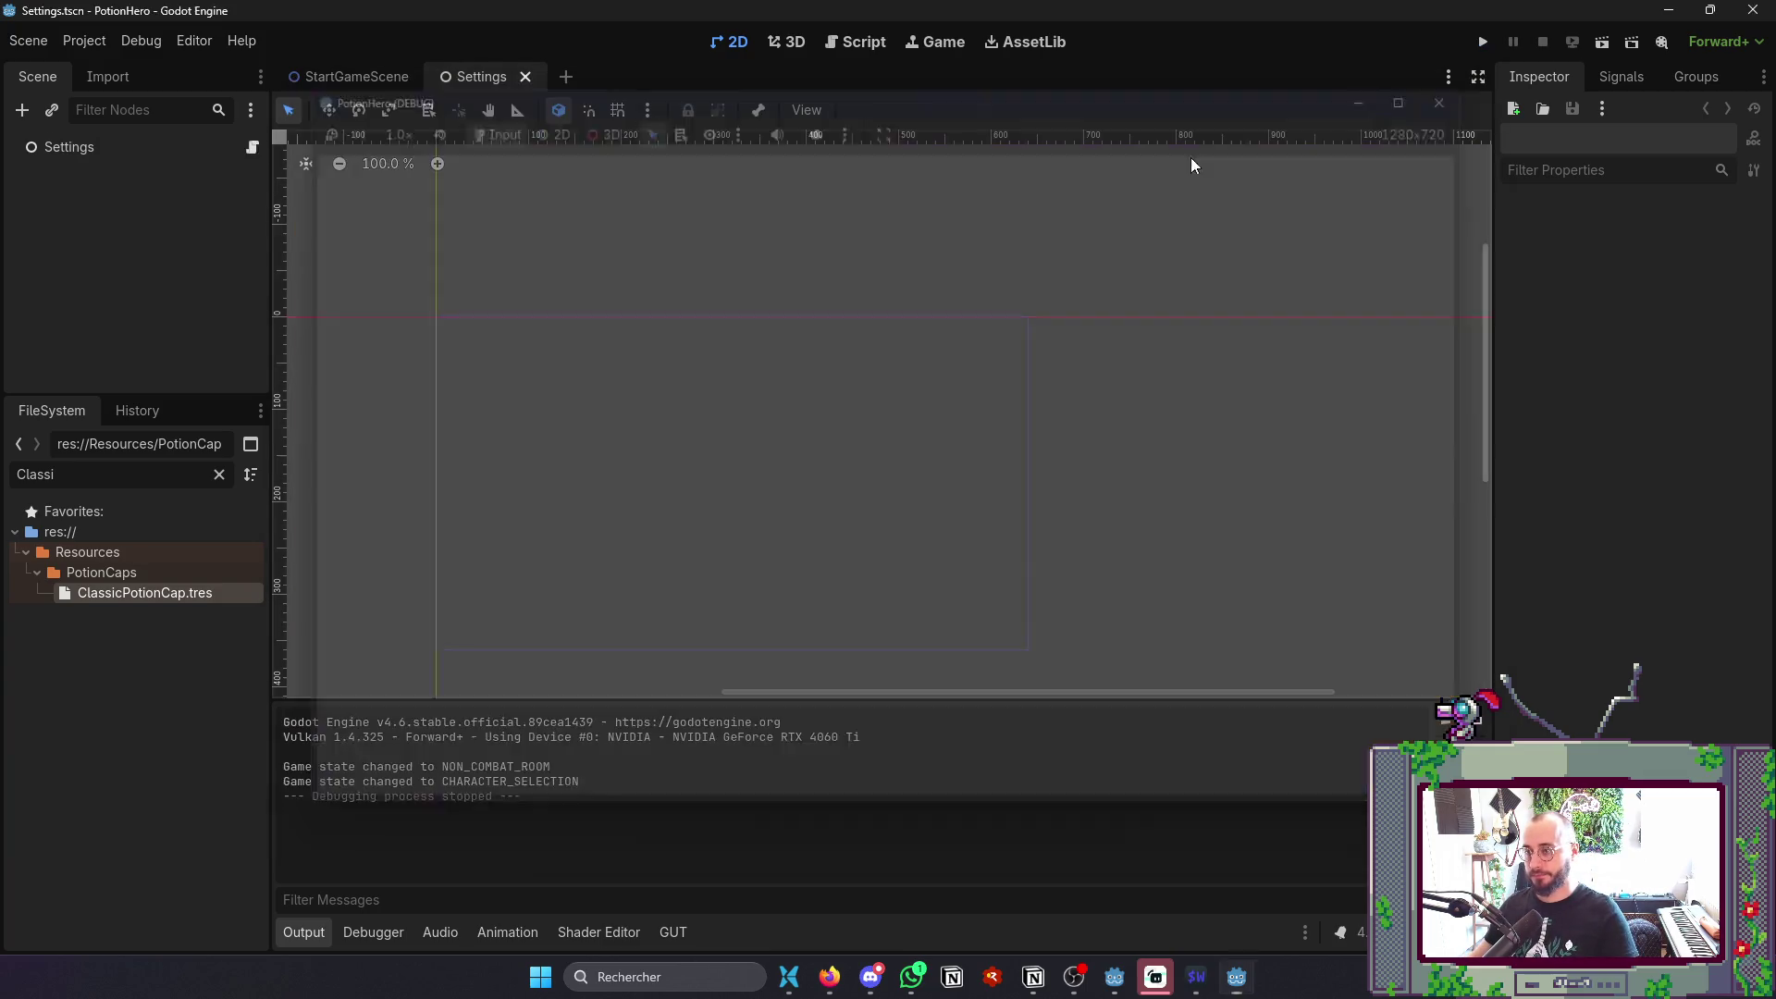
pyautogui.click(85, 41)
pyautogui.click(126, 153)
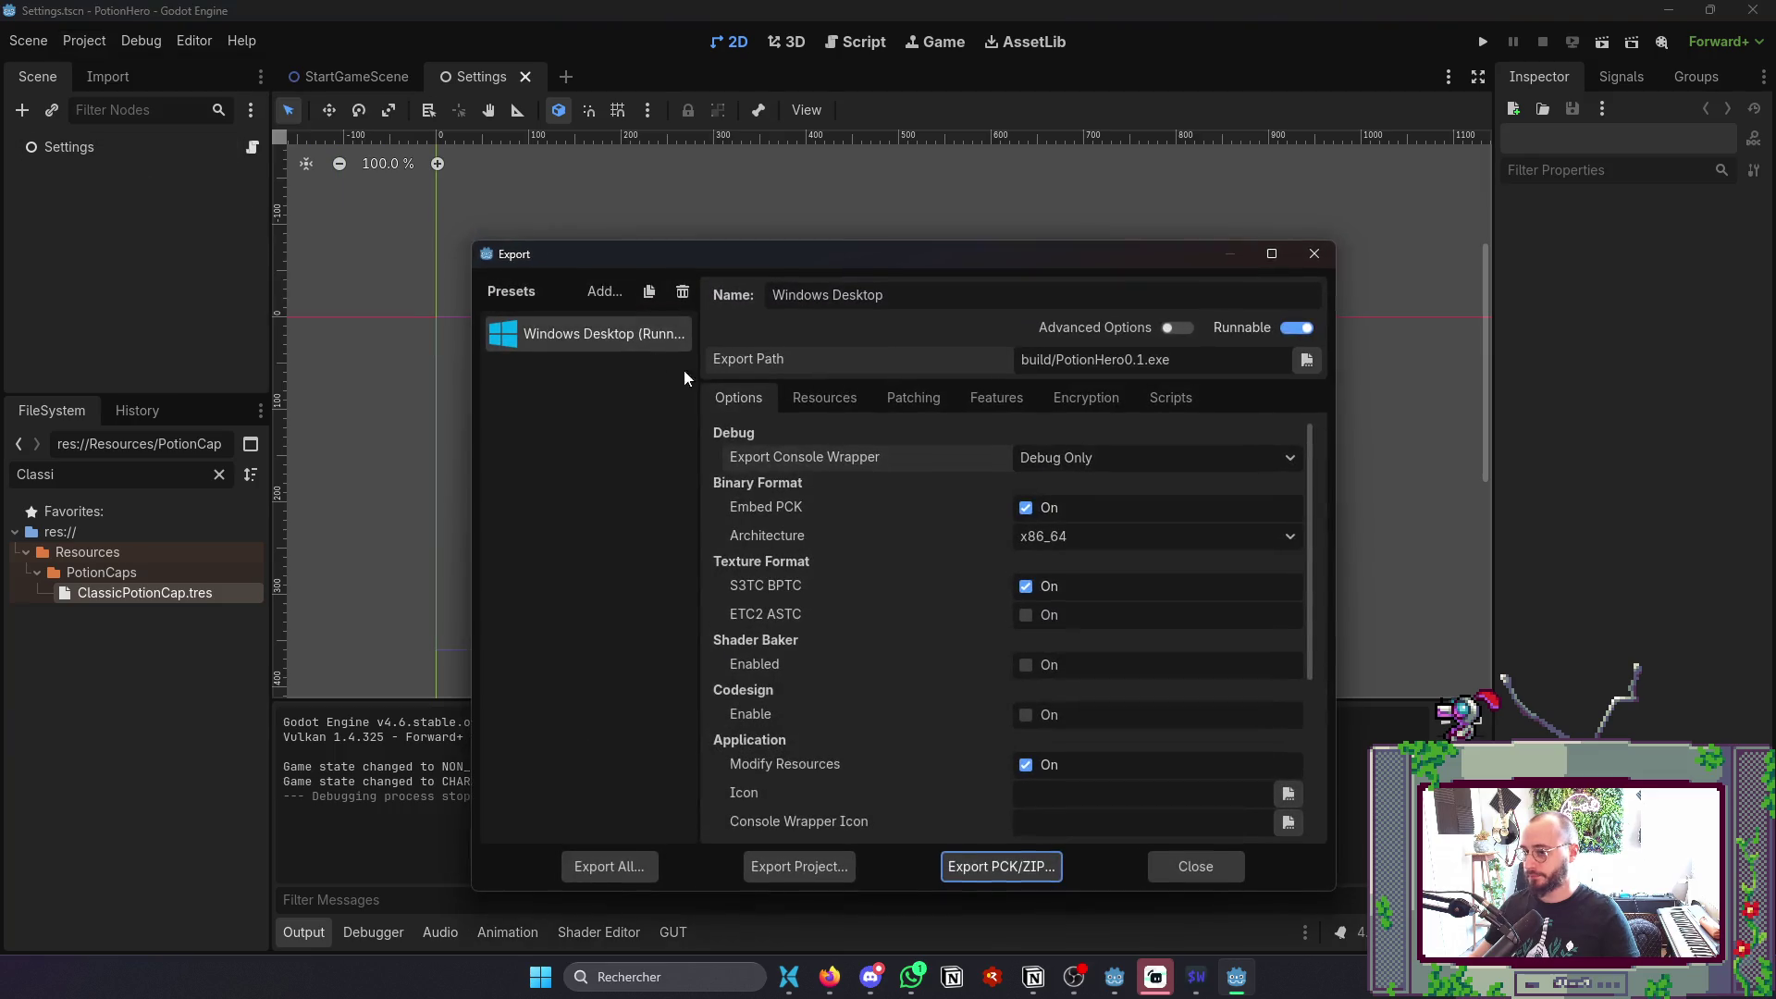
pyautogui.click(803, 870)
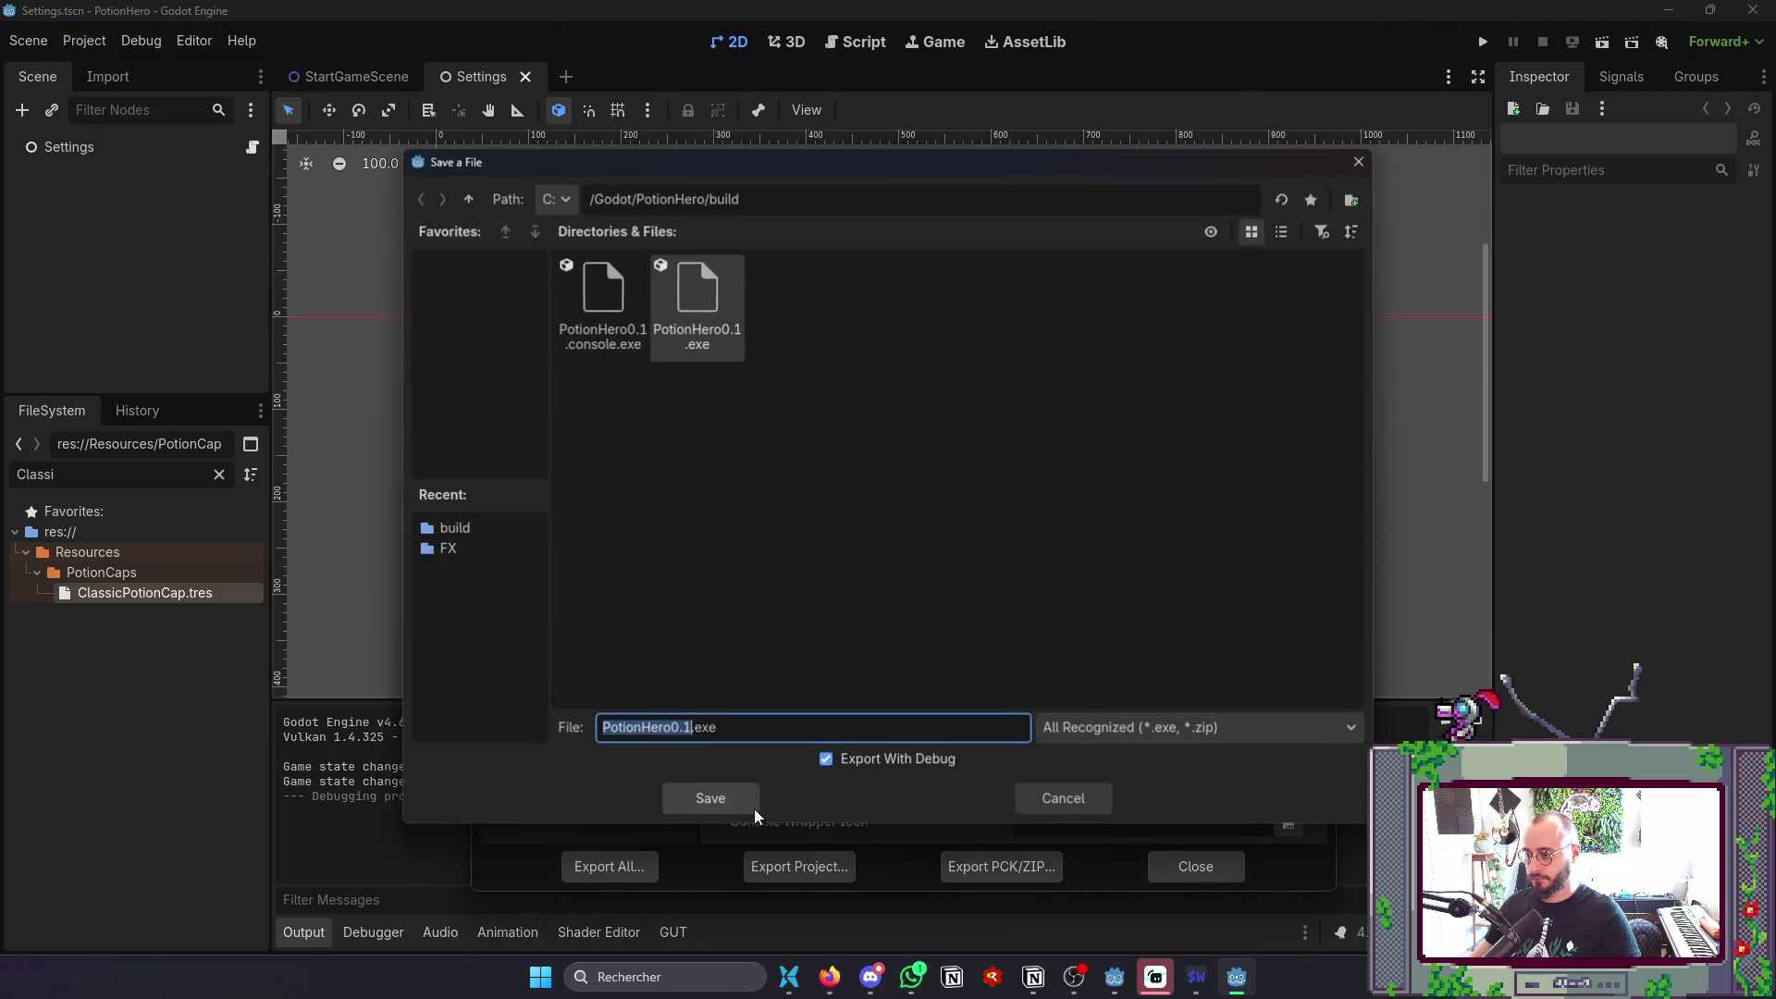
pyautogui.click(669, 792)
pyautogui.click(801, 528)
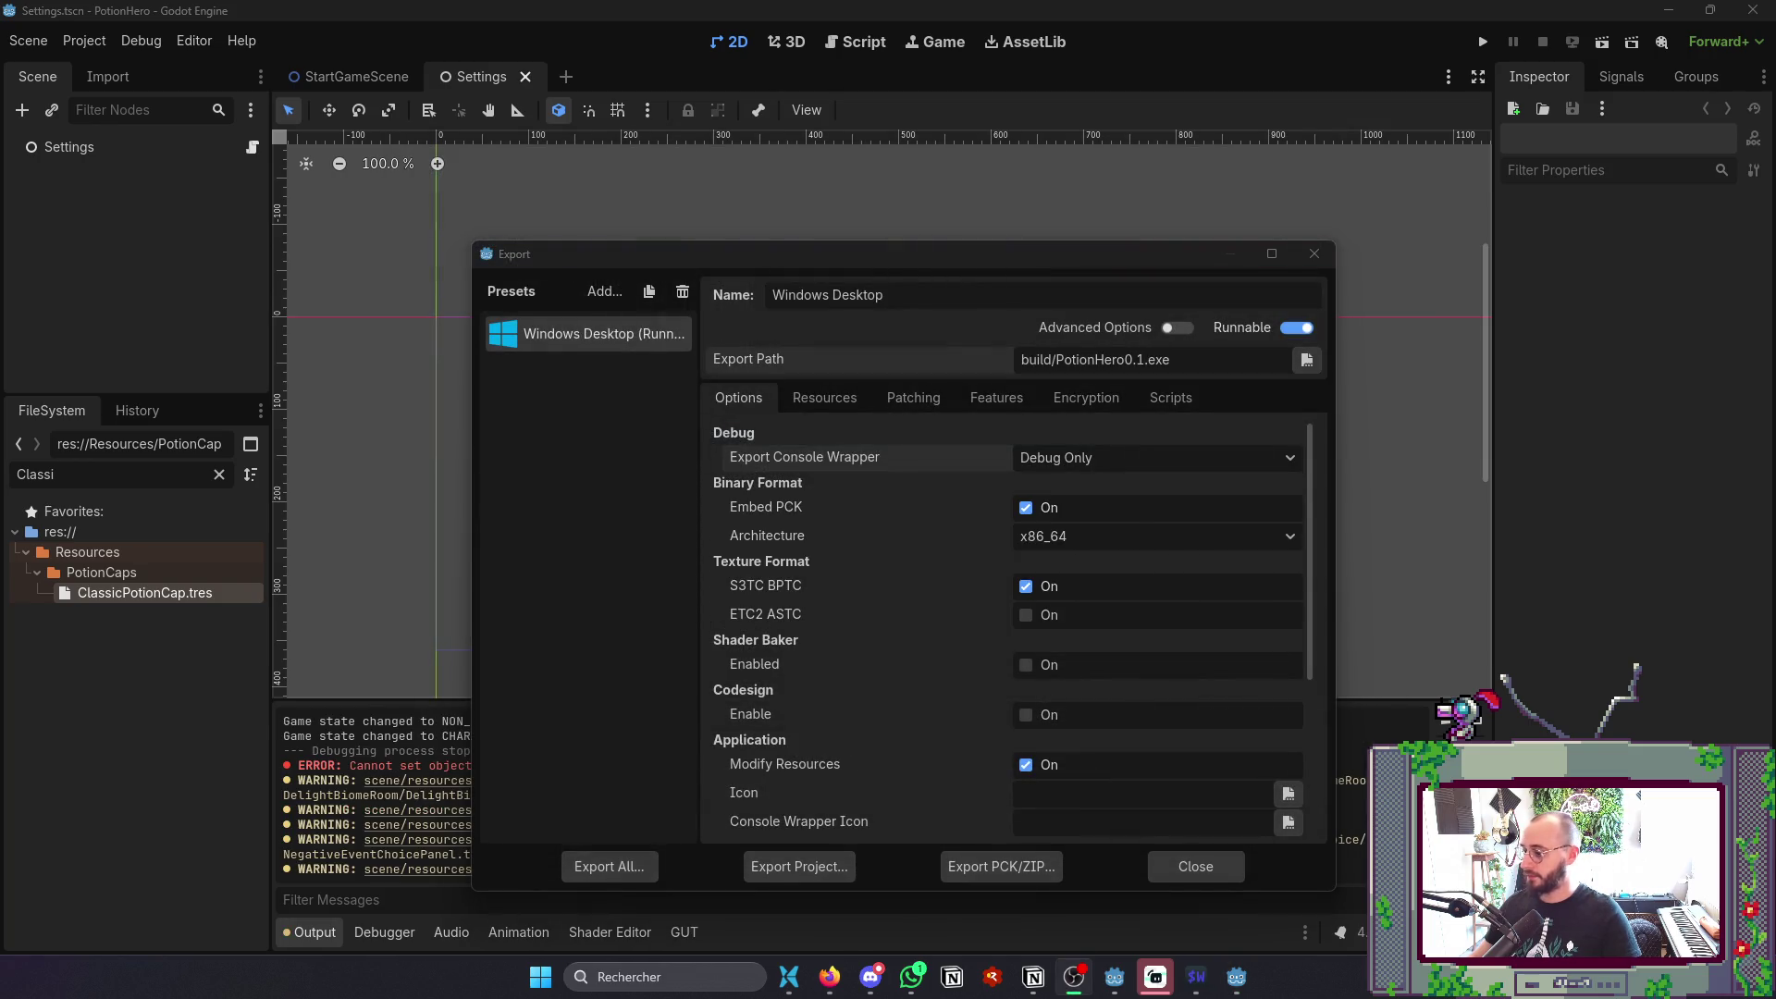
# - Export the build over PotionHero0.1.exe a second time, close the Export dialog, and save the scene
pyautogui.click(822, 877)
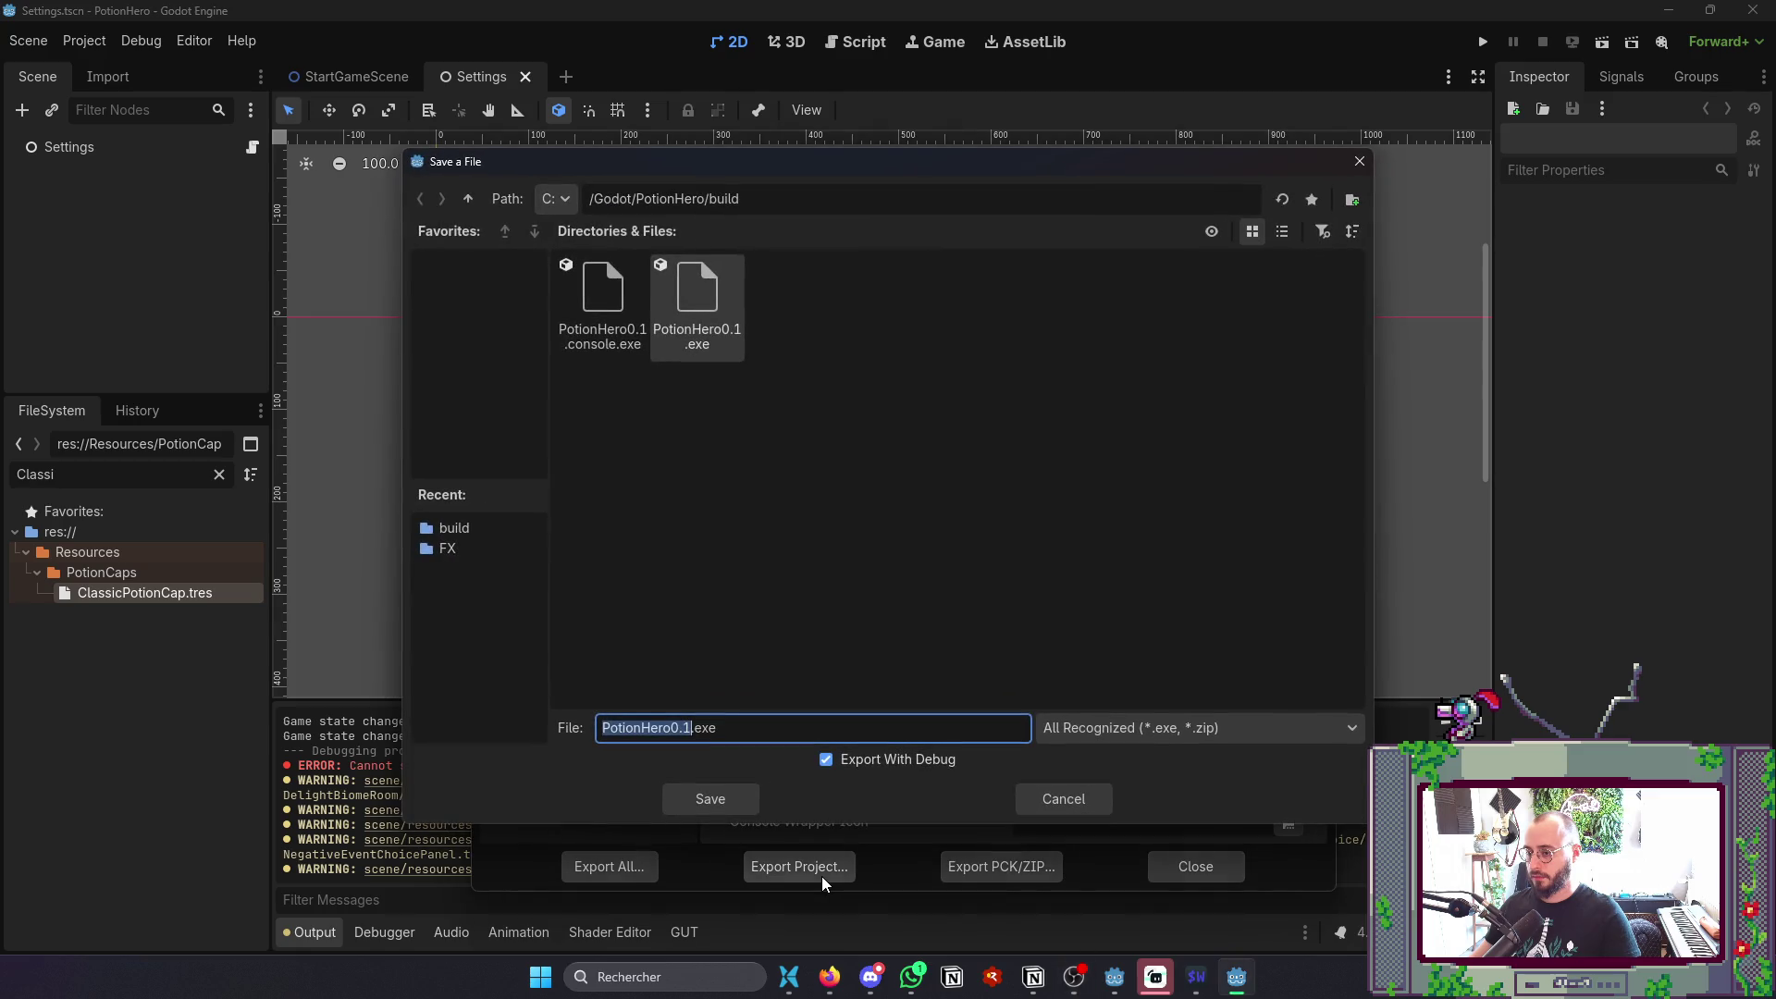
pyautogui.click(723, 801)
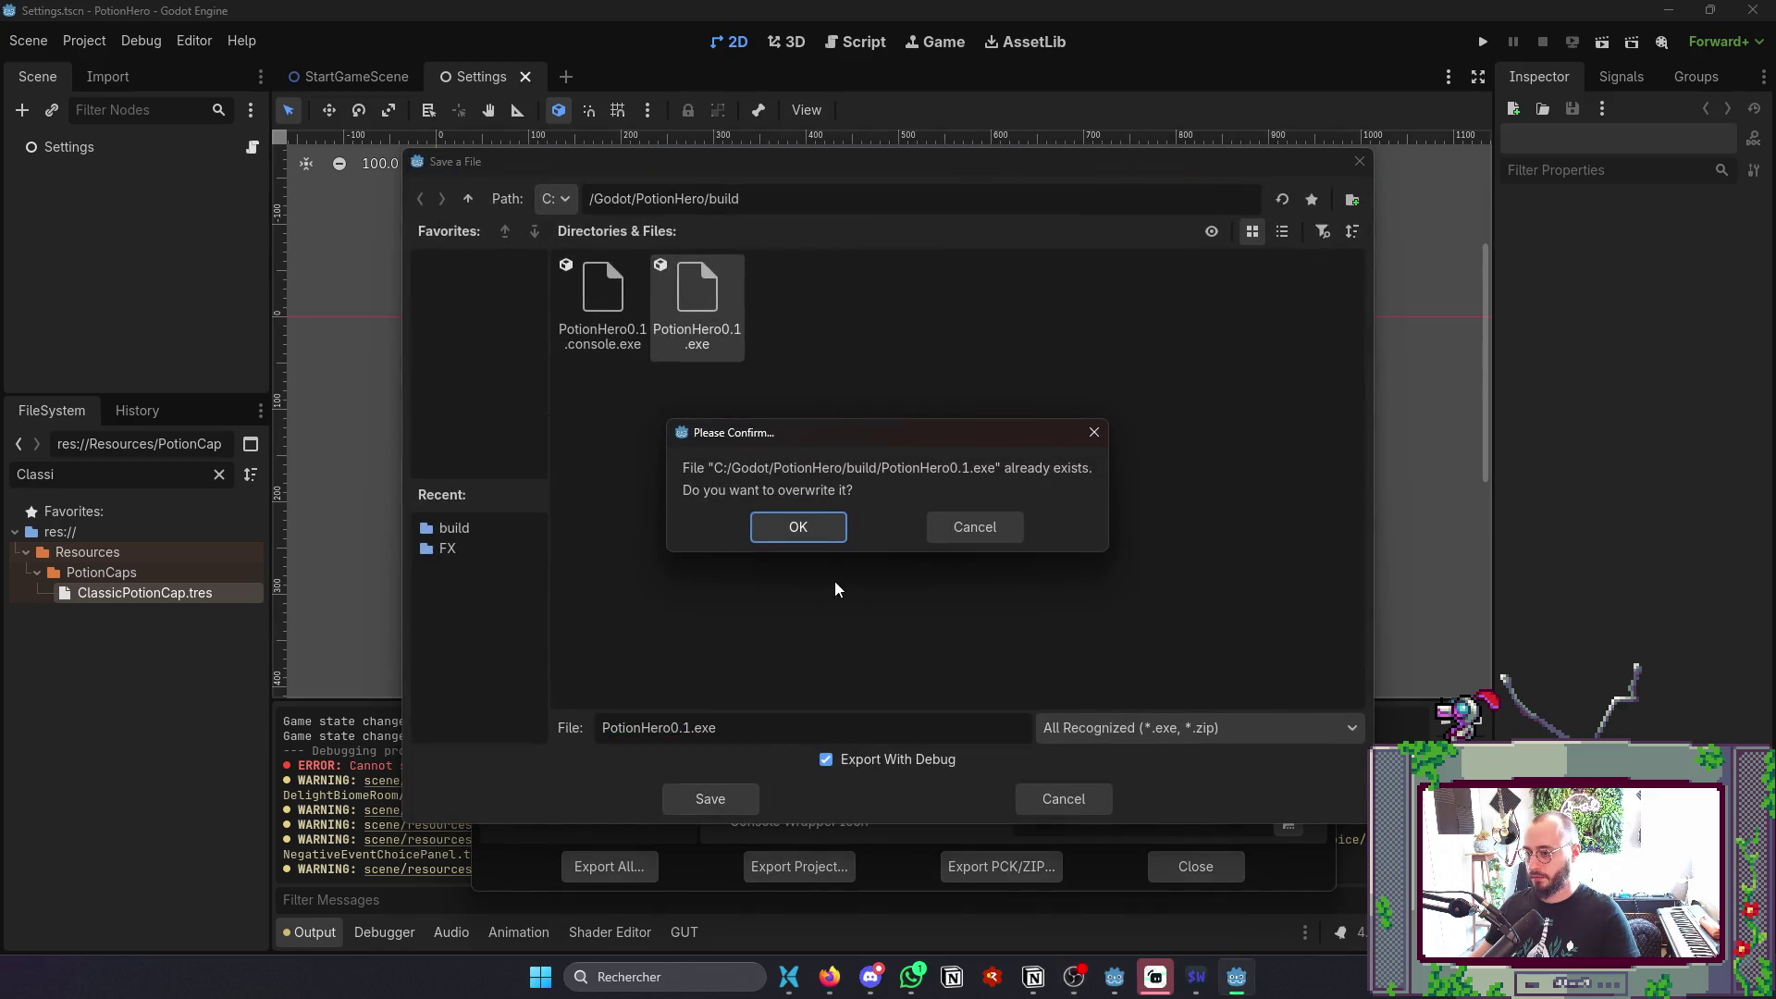
pyautogui.click(819, 540)
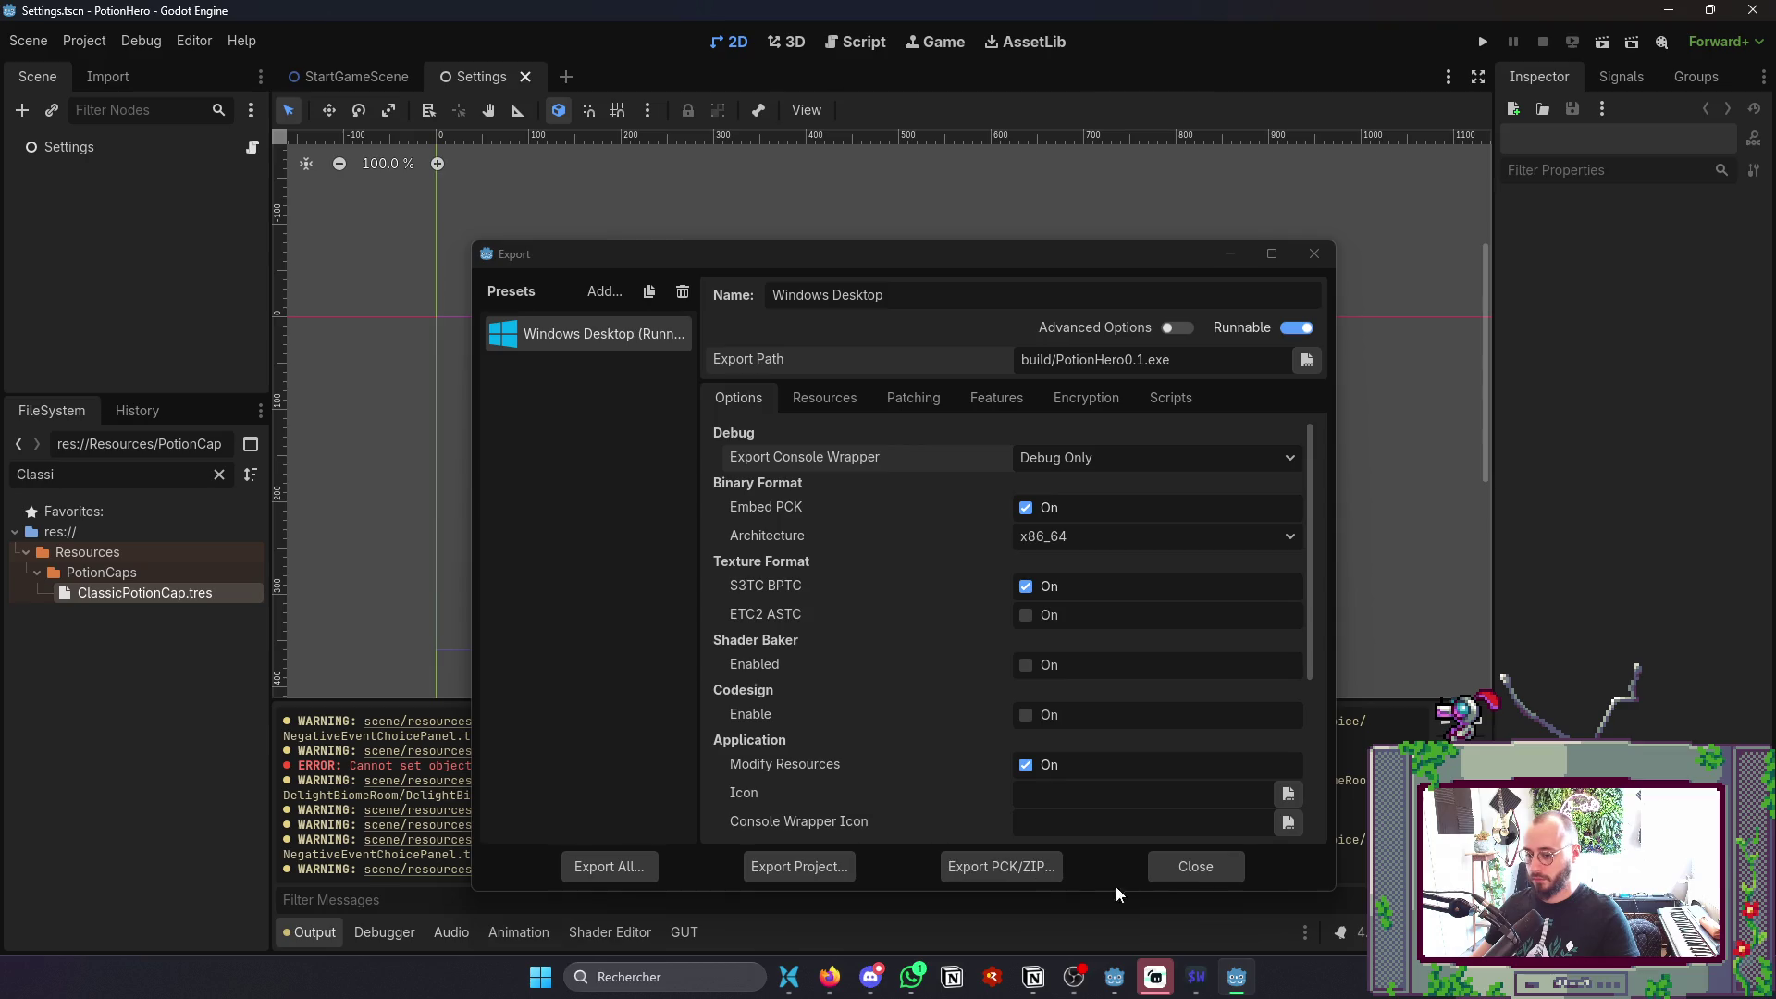
pyautogui.click(1201, 876)
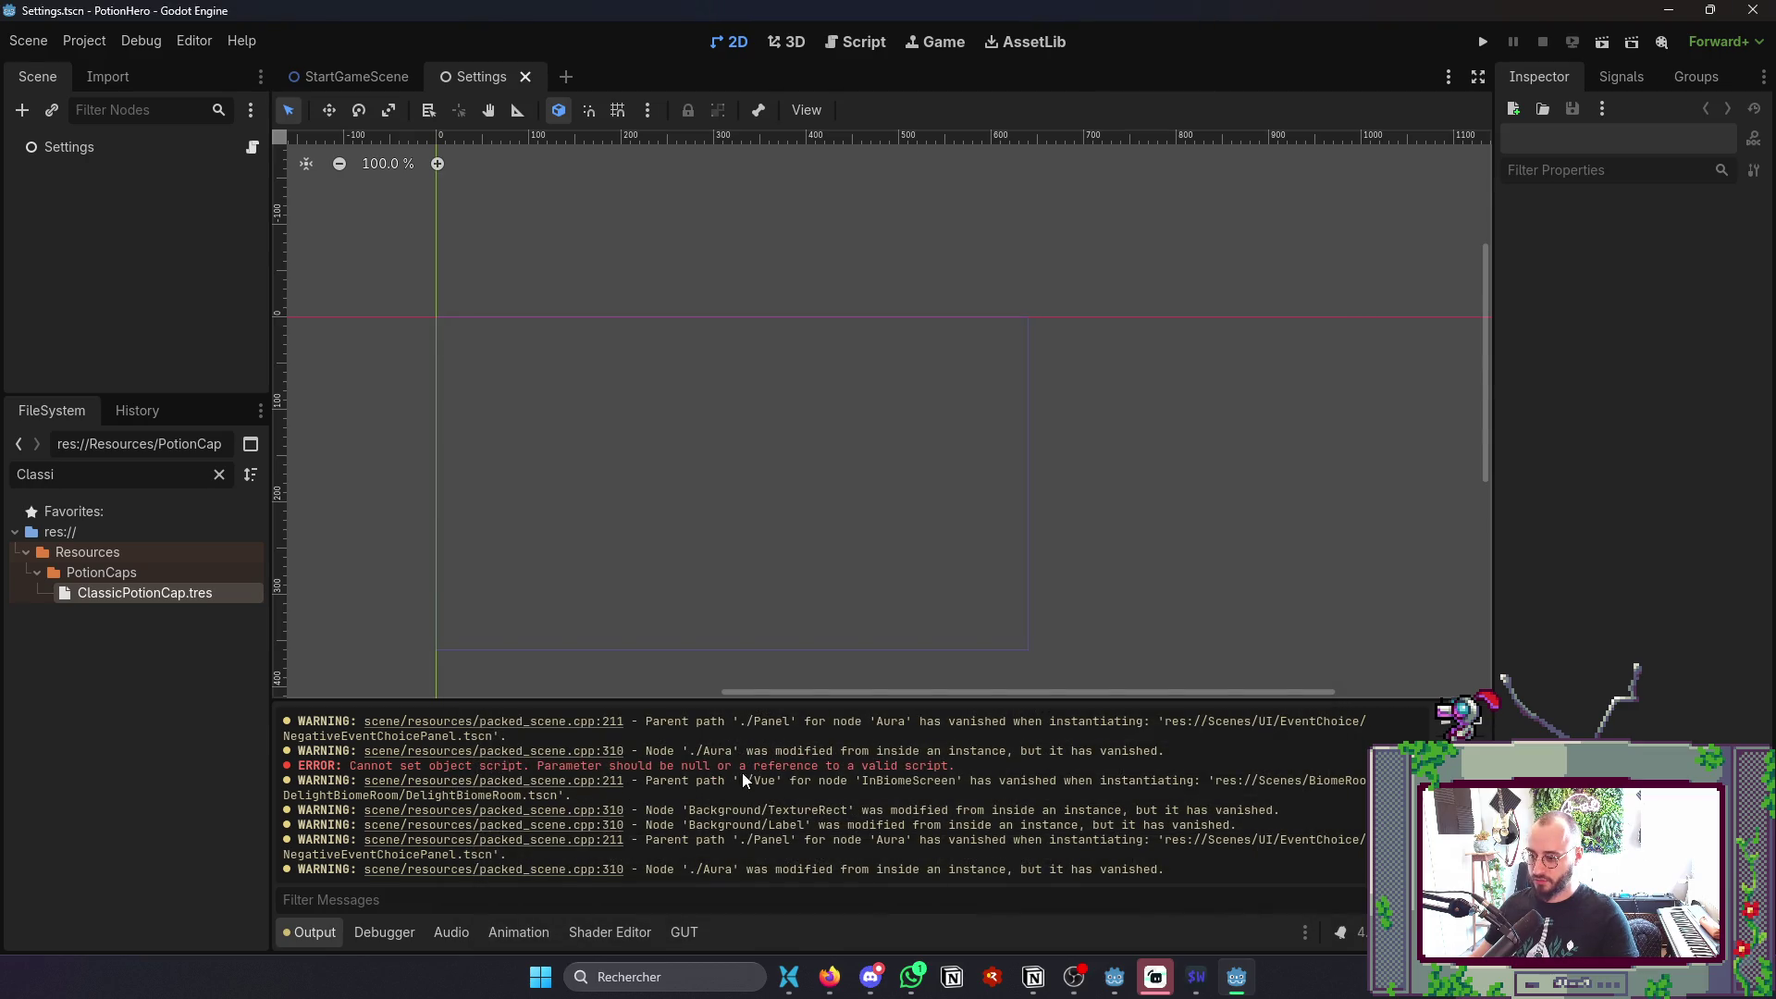
pyautogui.scroll(5, 895, 808)
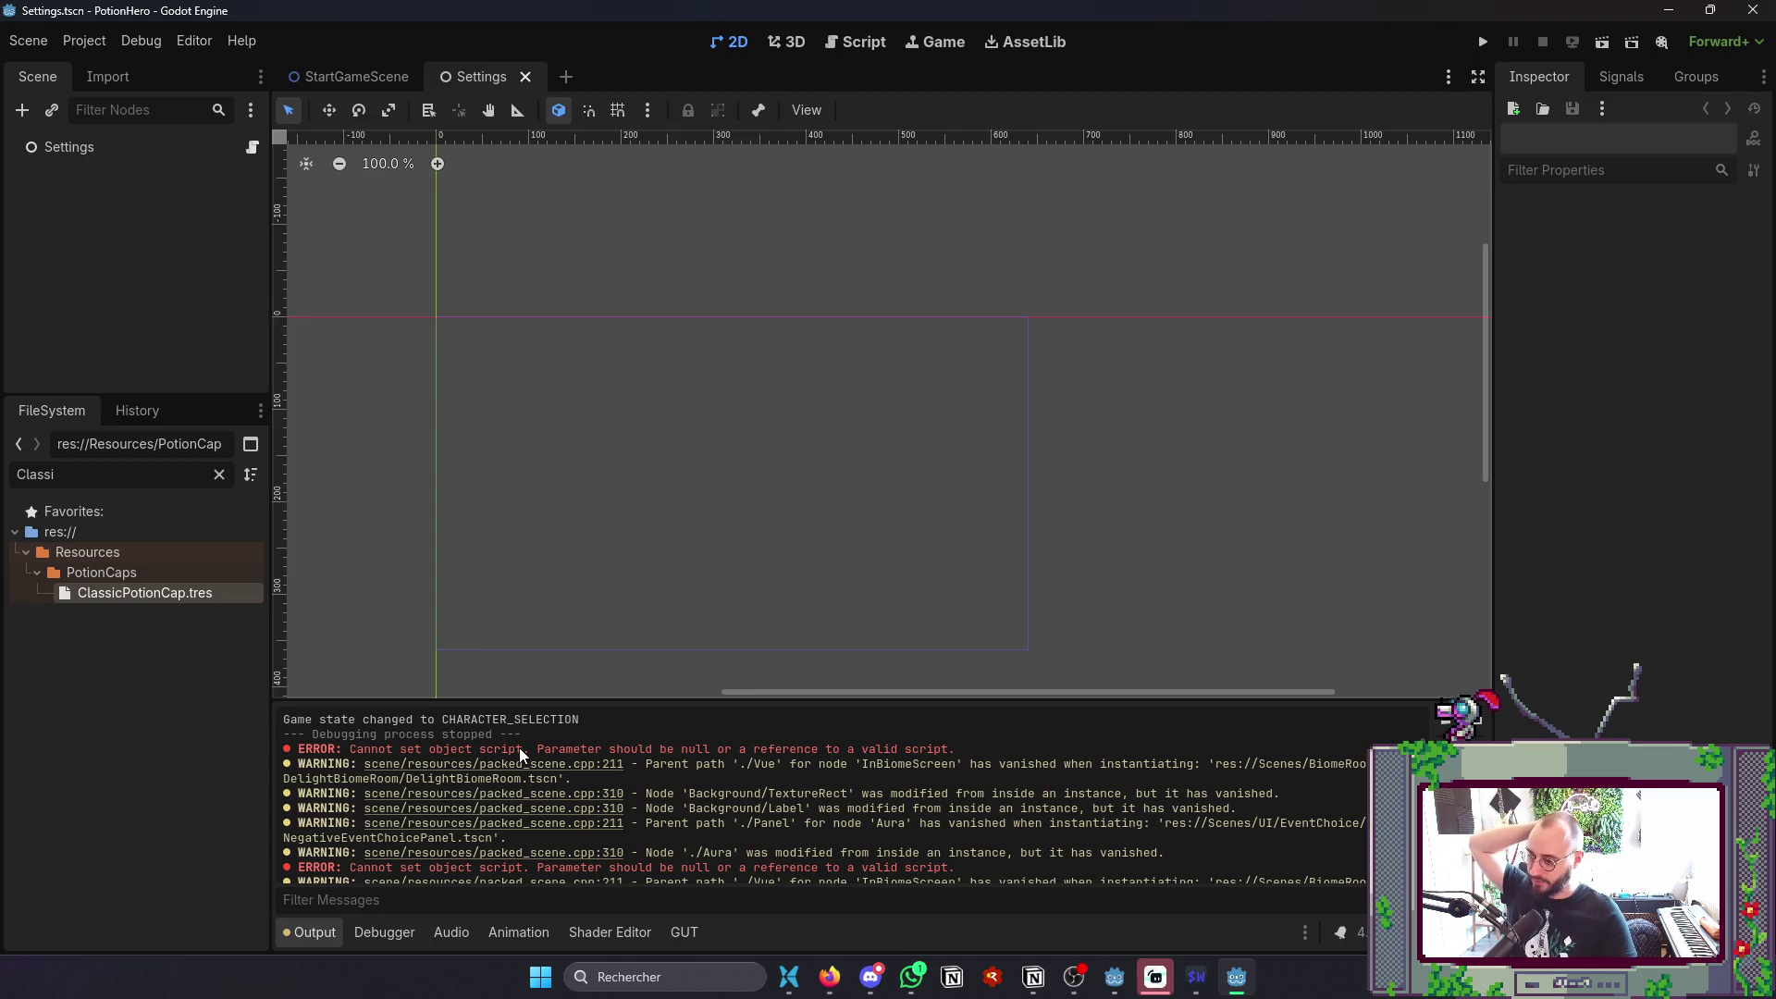
pyautogui.scroll(-1, 888, 454)
pyautogui.hotkey('ctrl', 's')
# - Run PotionHero0.1.console.exe, check its uid://dm0xapxyh7qov preload error, and close the game
pyautogui.click(799, 986)
pyautogui.doubleClick(335, 97)
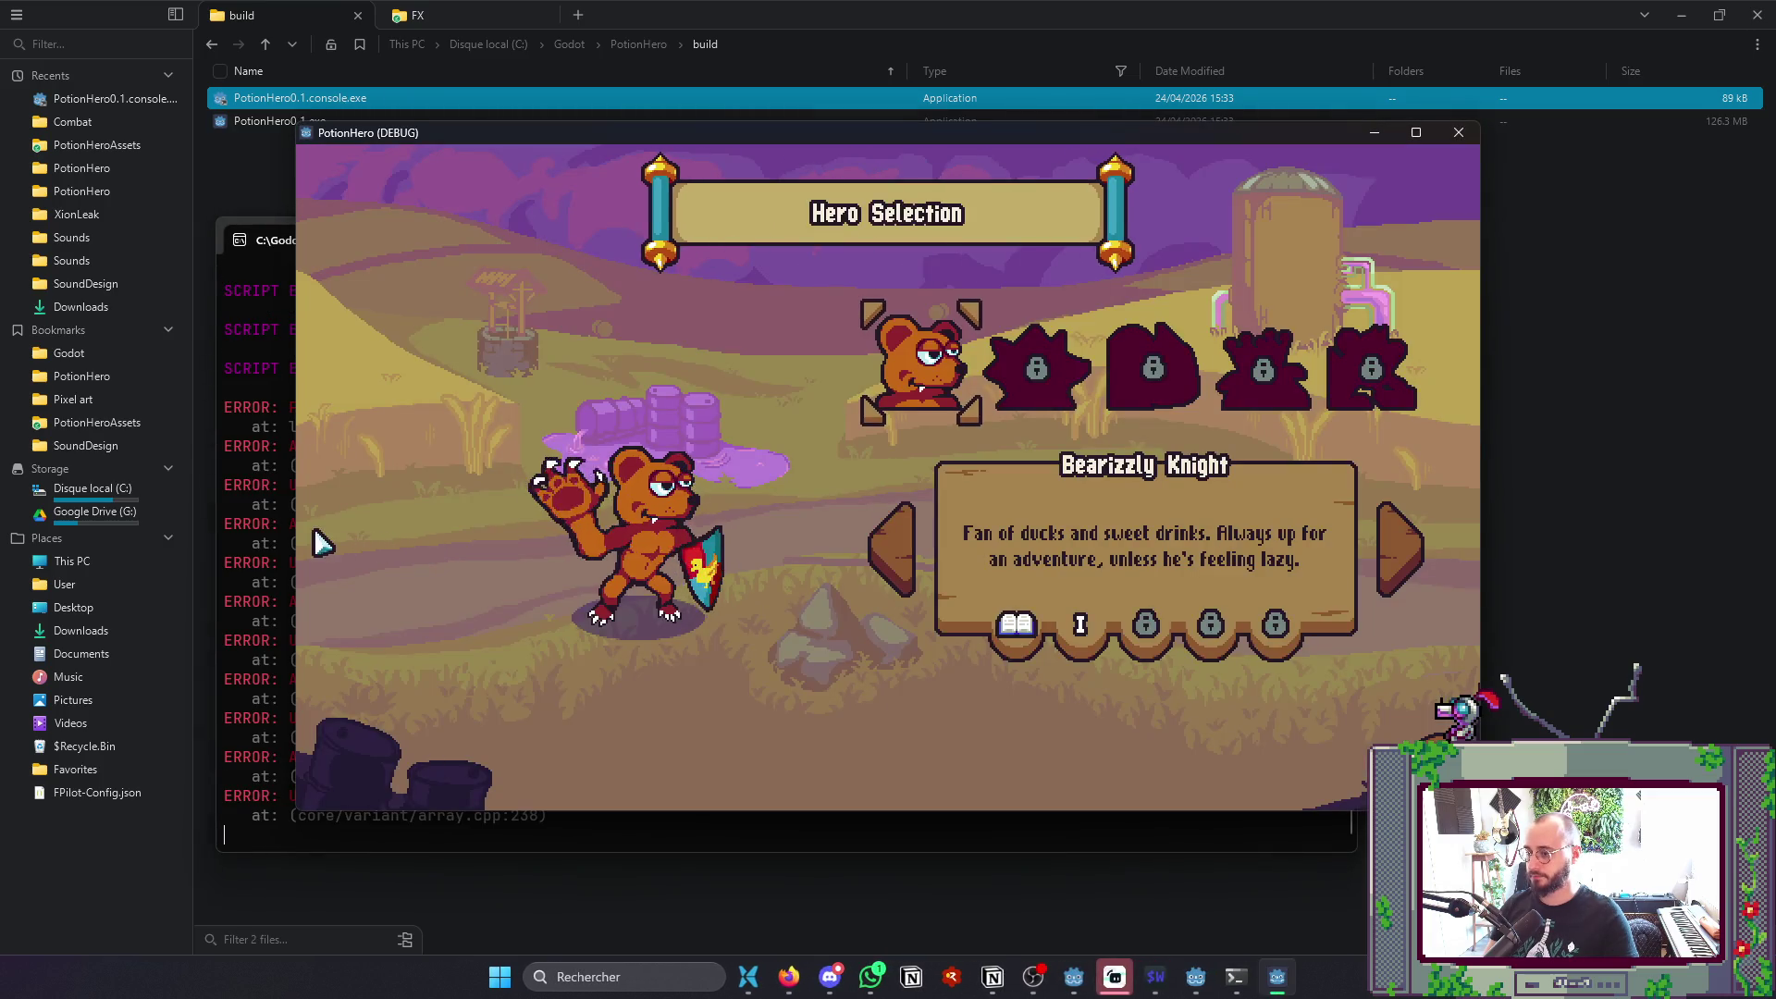
pyautogui.click(277, 541)
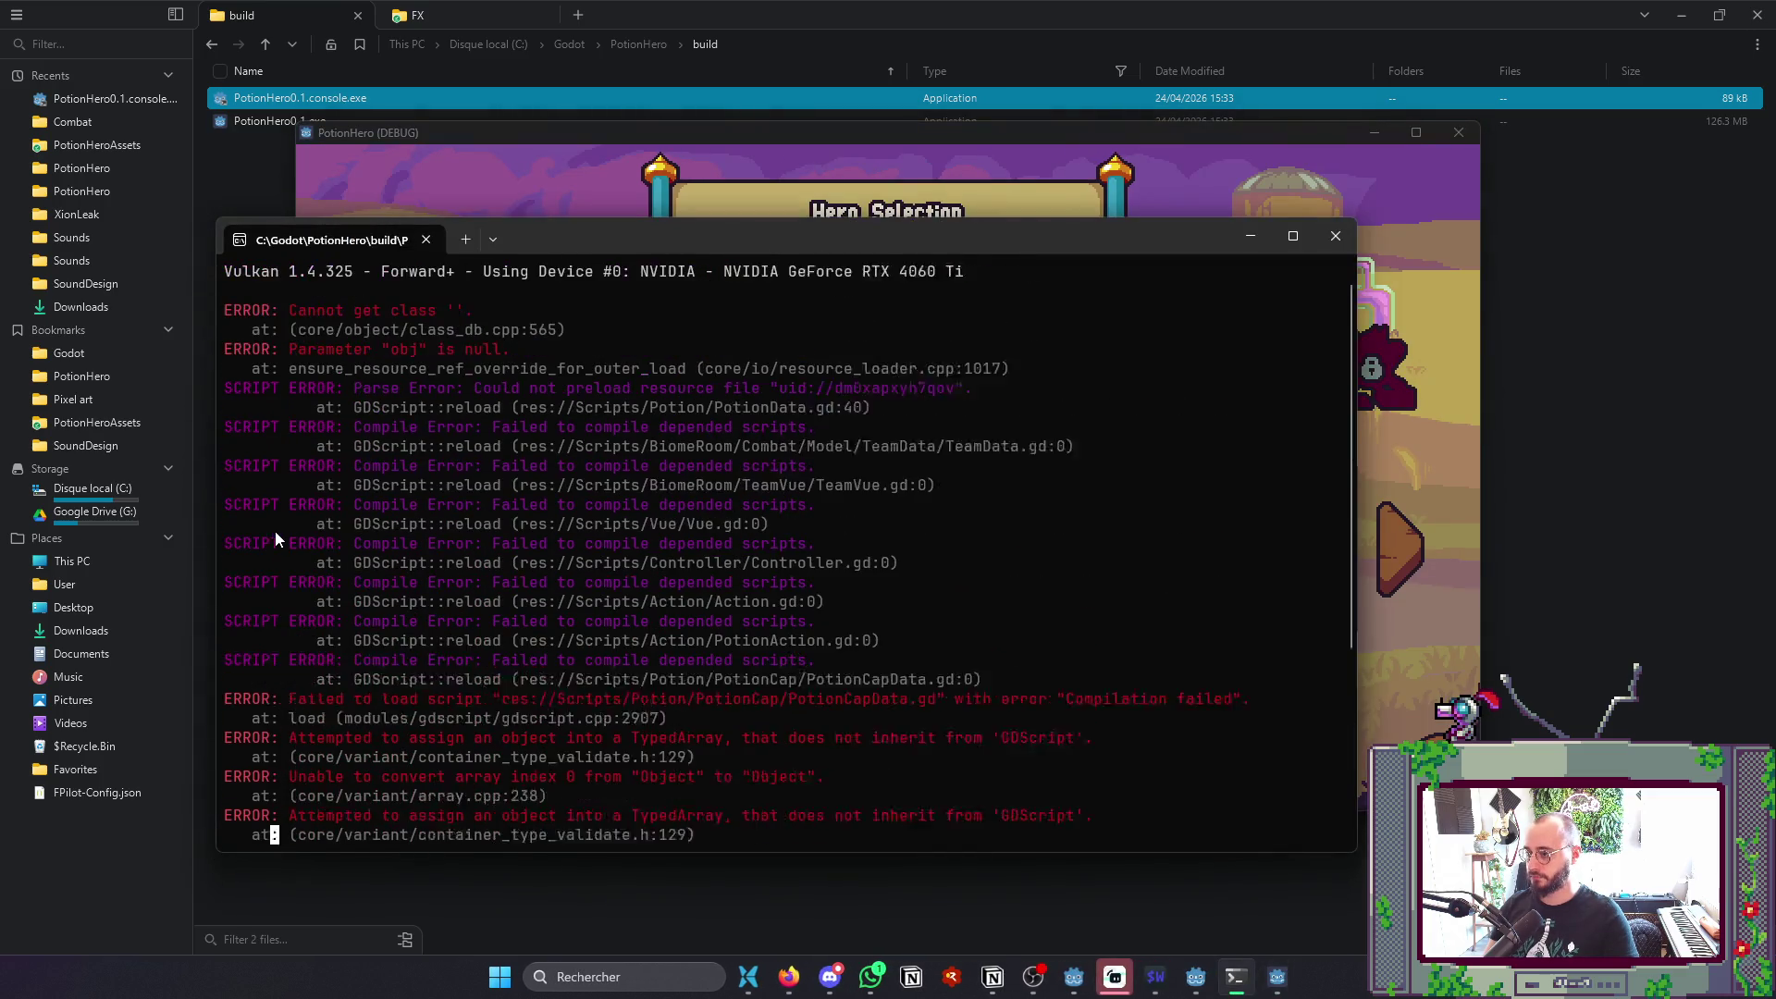
pyautogui.scroll(1, 276, 531)
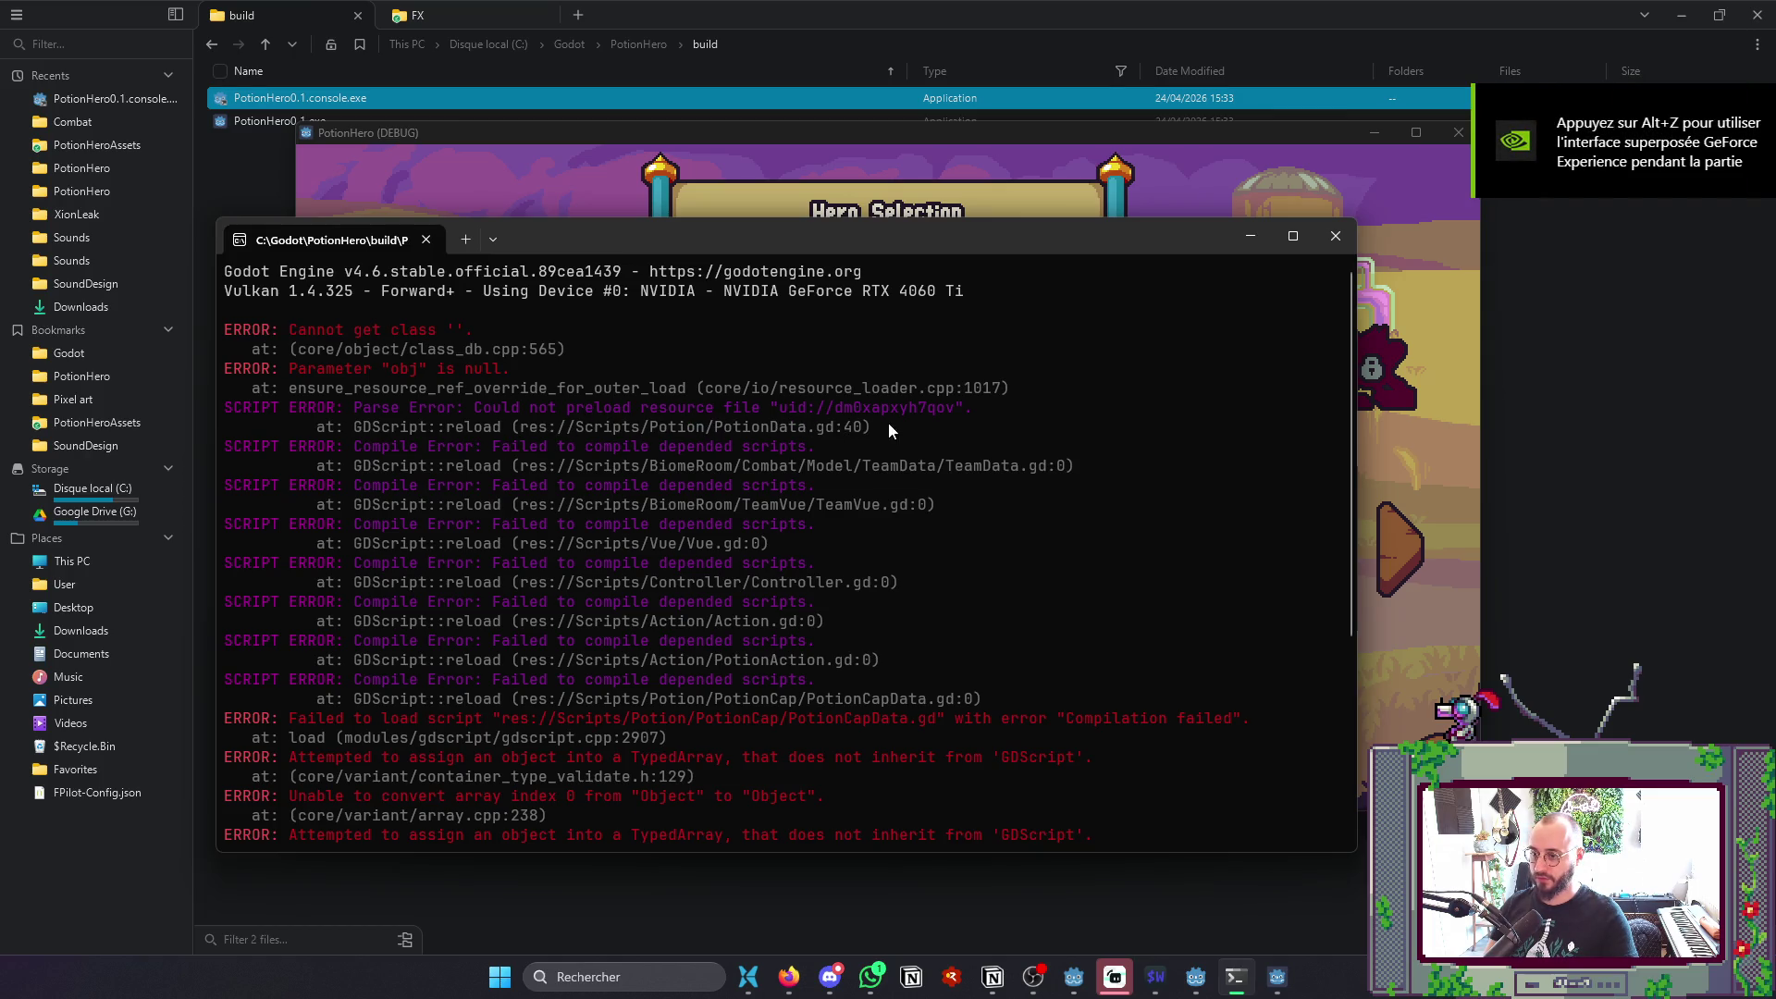
pyautogui.click(1343, 239)
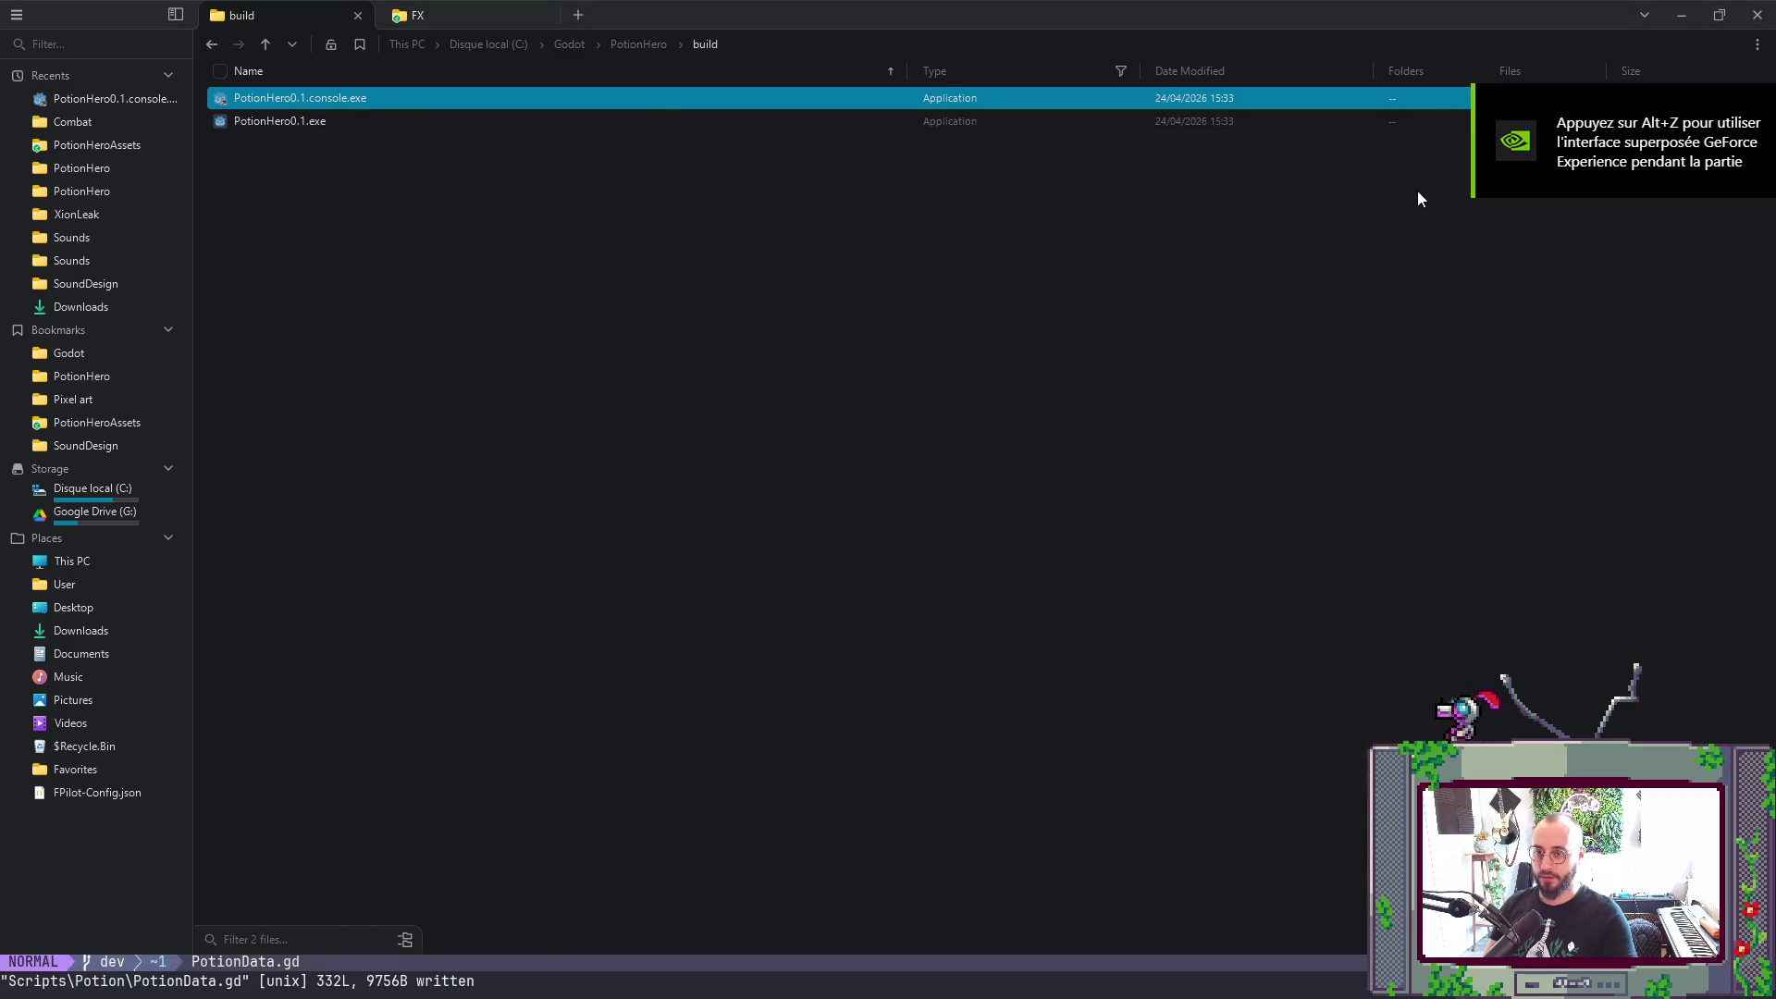
# - Look at the PotionCapData type on line 40 of PotionData.gd, then return to Godot
pyautogui.hotkey('alt', 'Tab')
pyautogui.hotkey('alt', 'Tab')
pyautogui.press('Tab')
pyautogui.press('Tab')
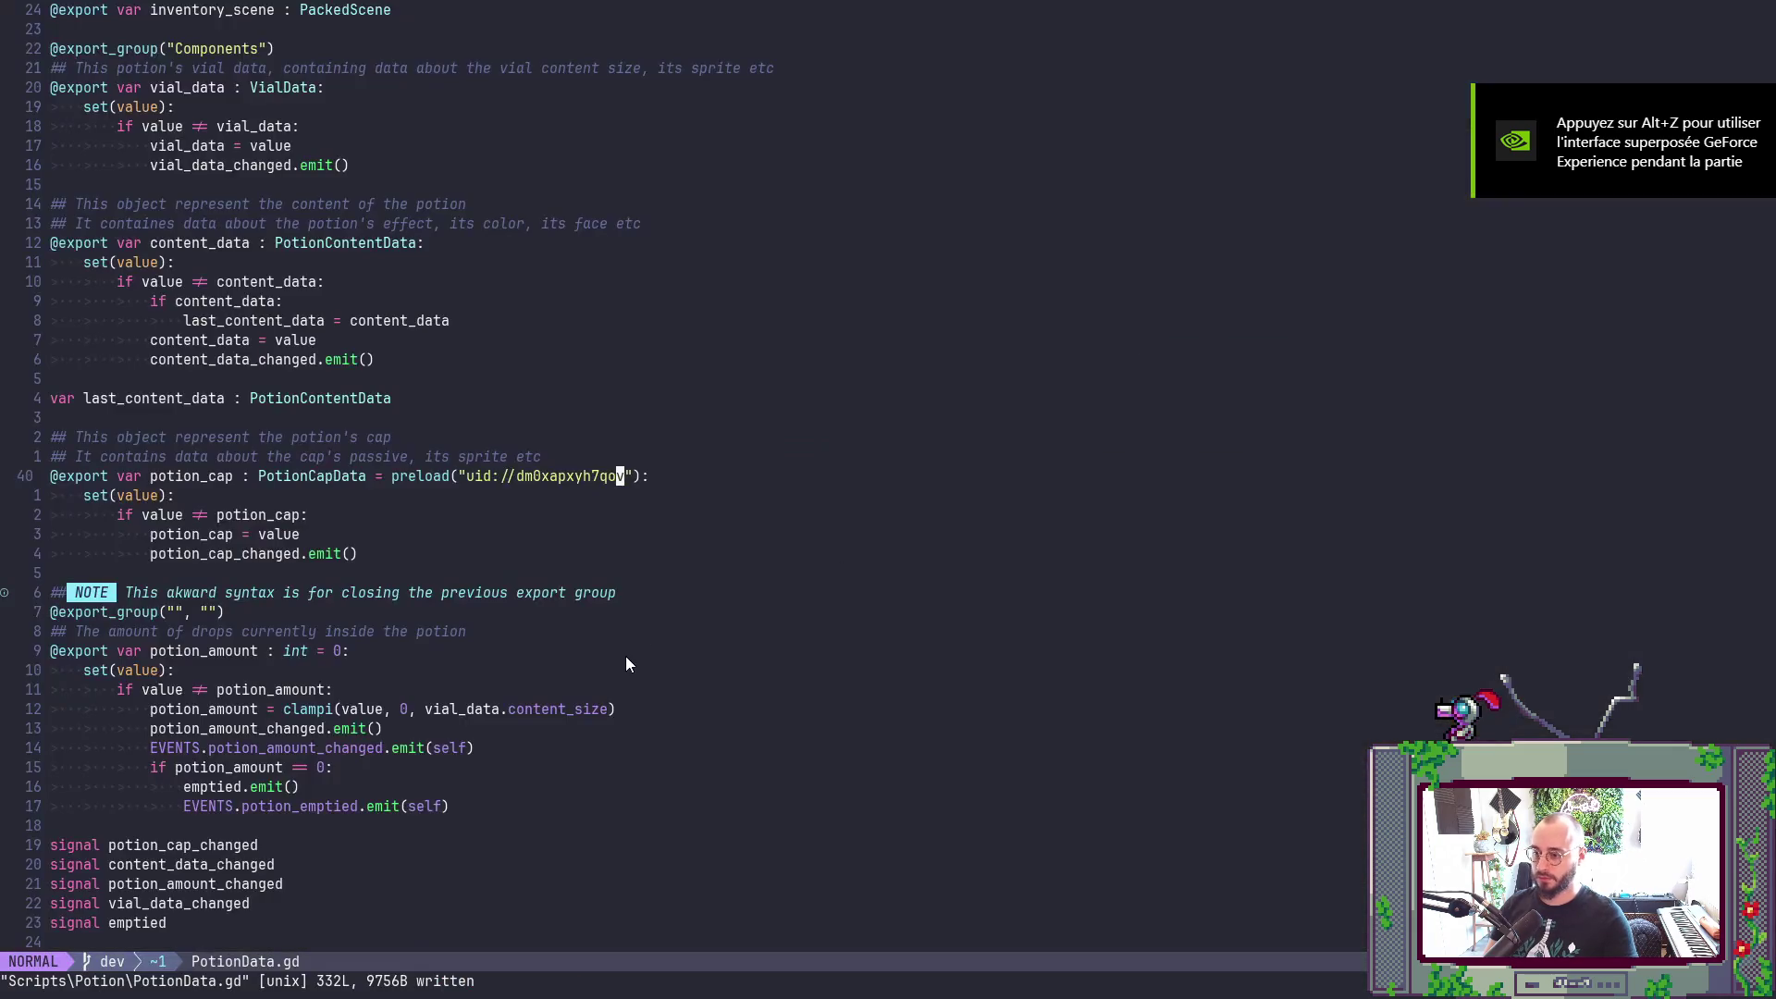
pyautogui.click(353, 476)
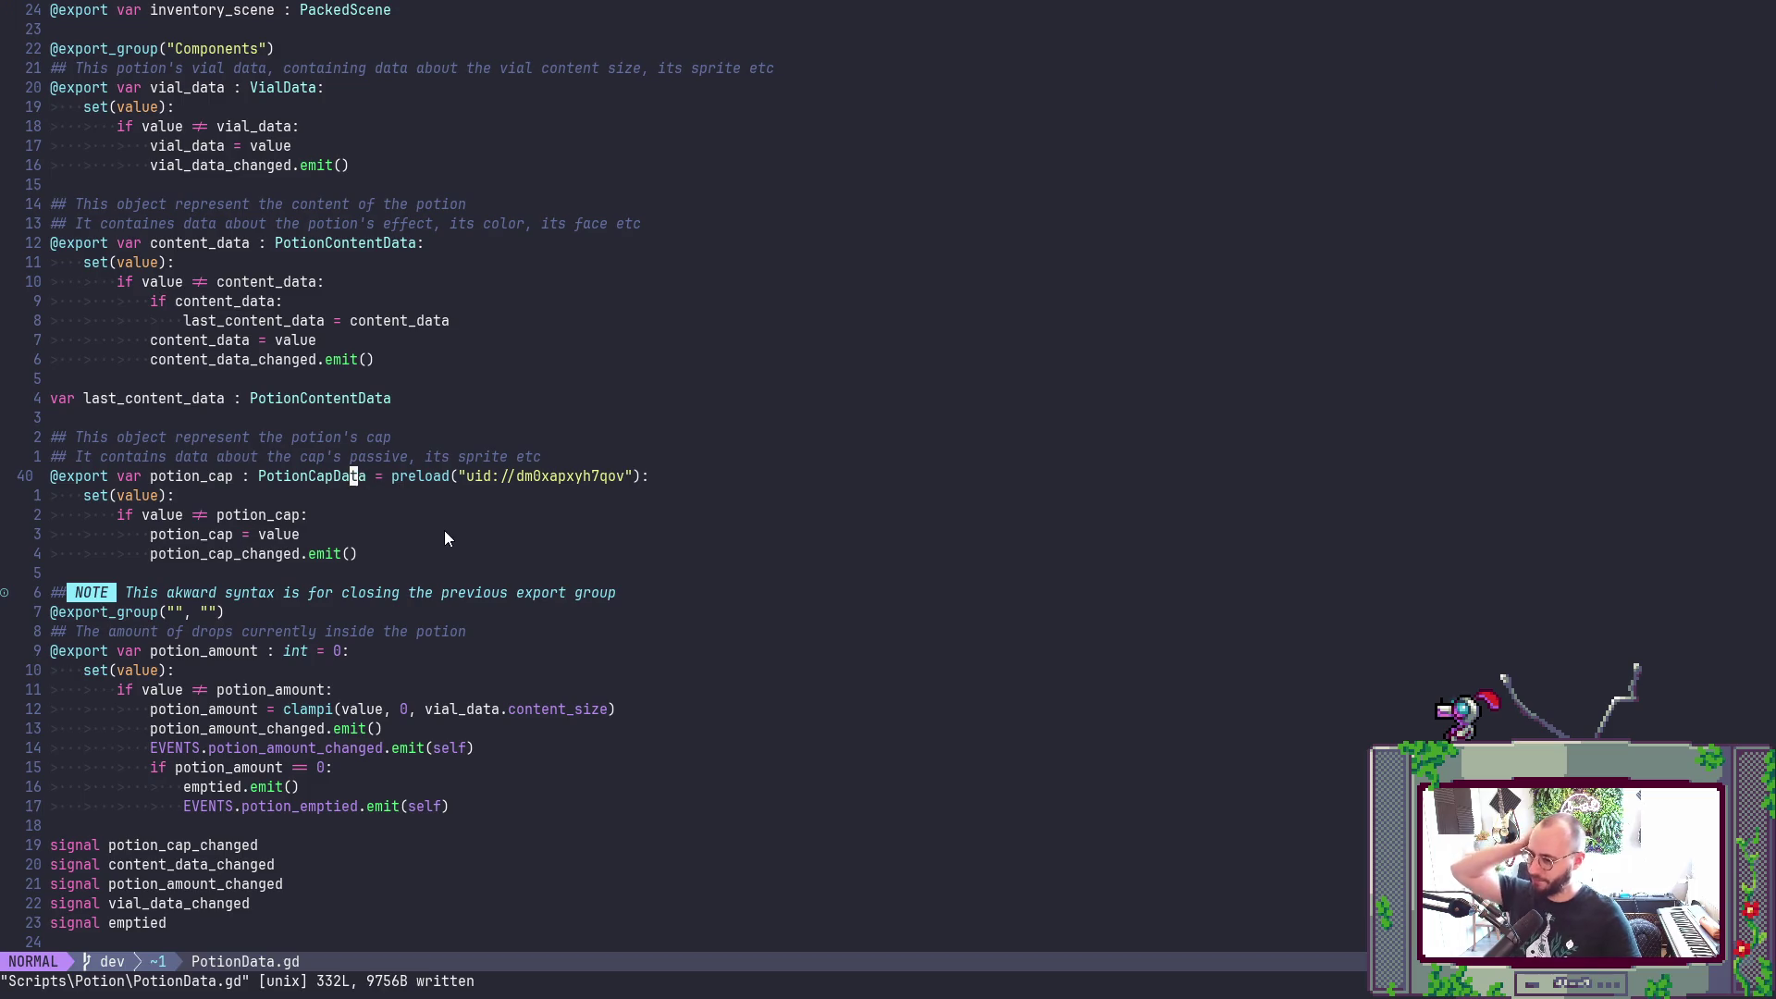
pyautogui.hotkey('alt', 'Tab')
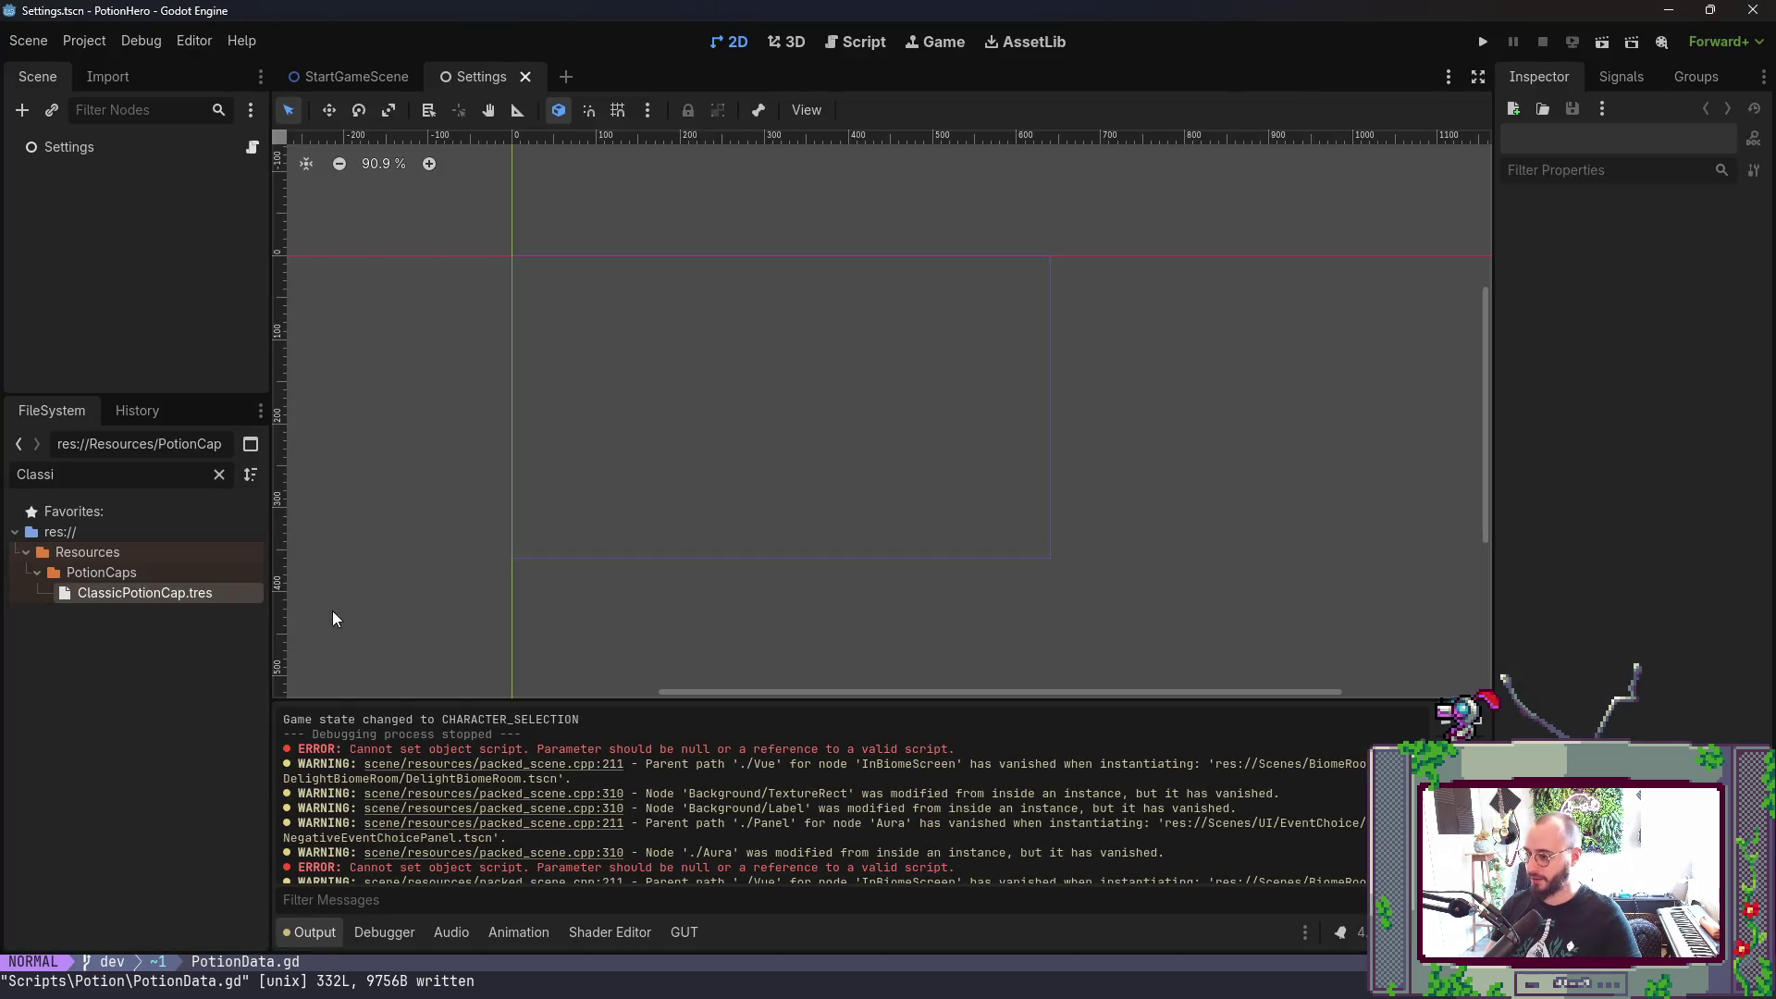
# - Inspect ClassicPotionCap.tres in Godot, then open PotionCapData.gd in Neovim at pick_targets' target check
pyautogui.click(157, 588)
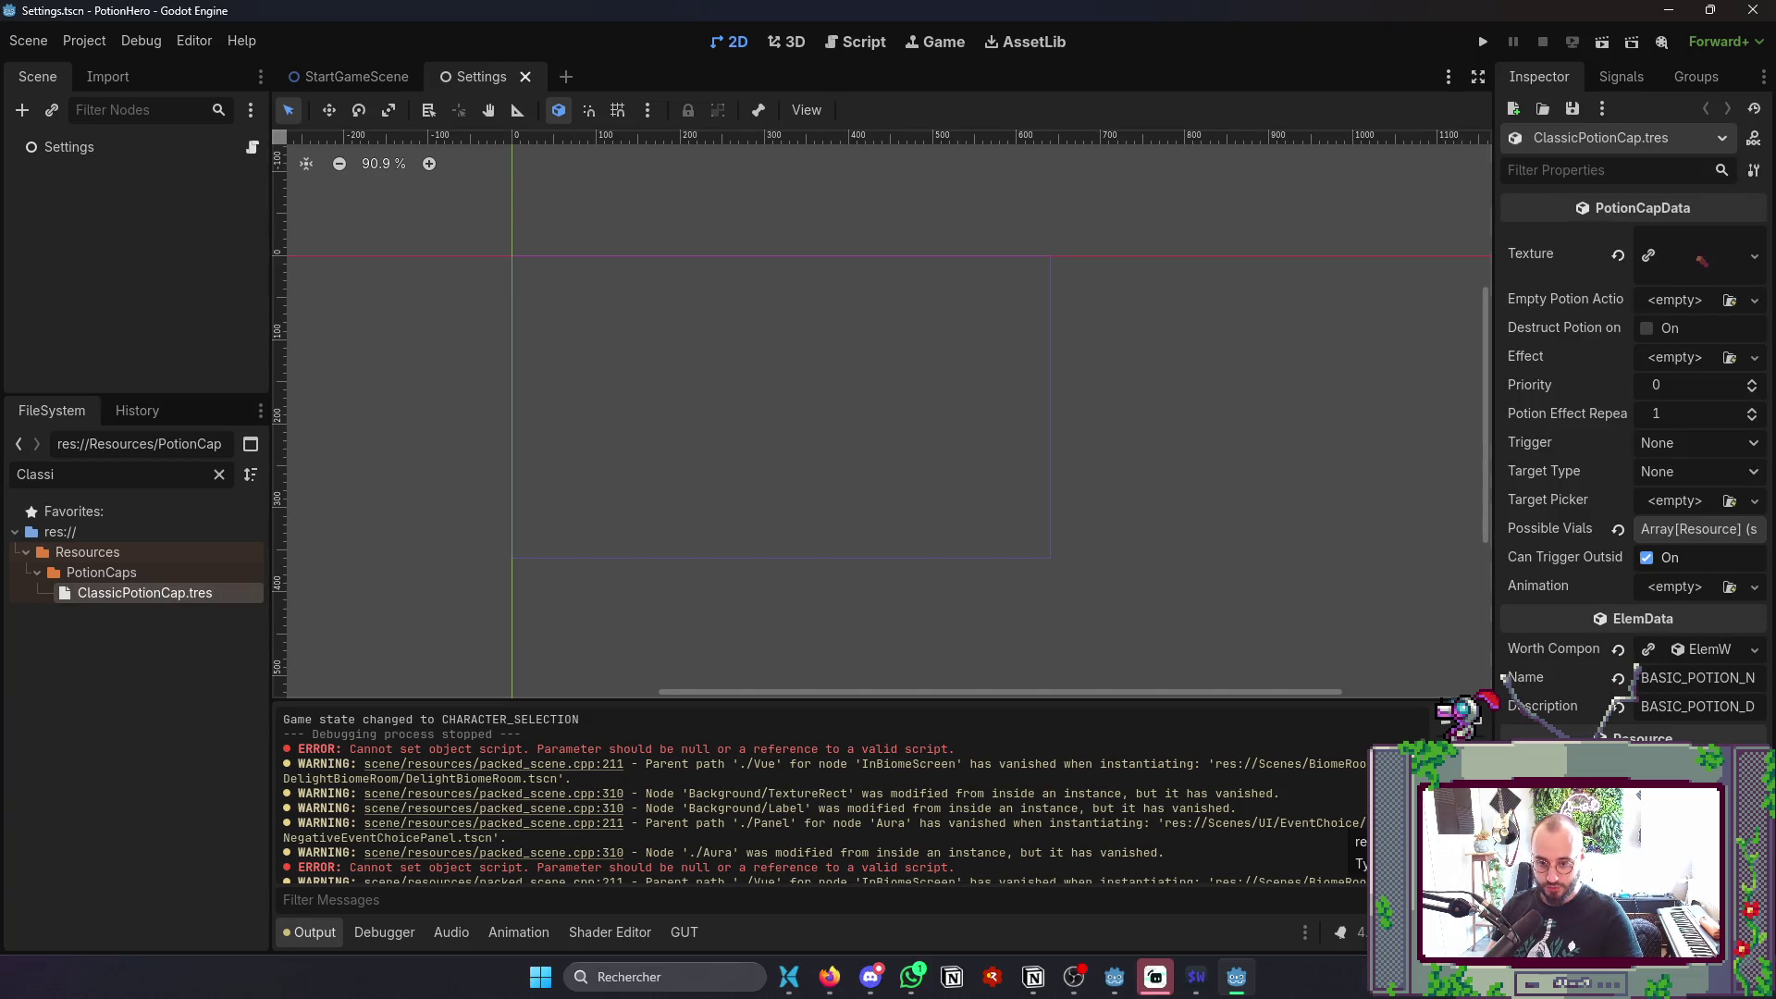
pyautogui.doubleClick(136, 481)
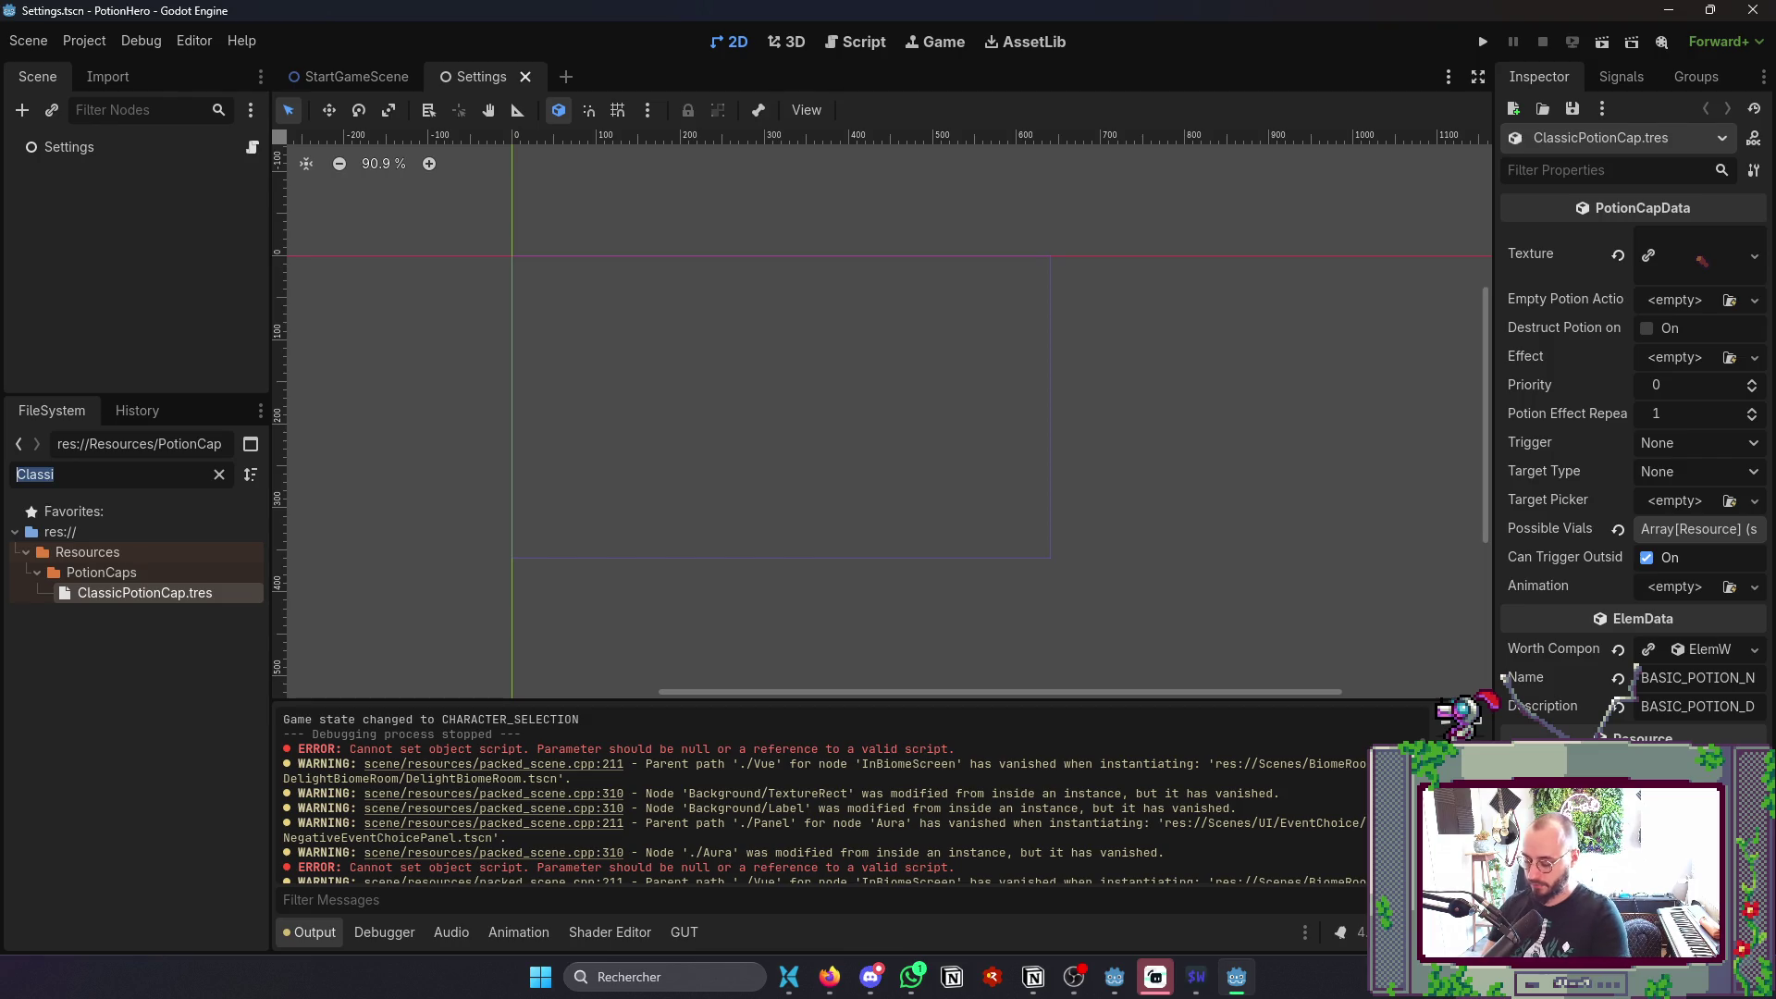
pyautogui.hotkey('alt', 'Tab')
pyautogui.press('space')
pyautogui.press('f')
pyautogui.press('f')
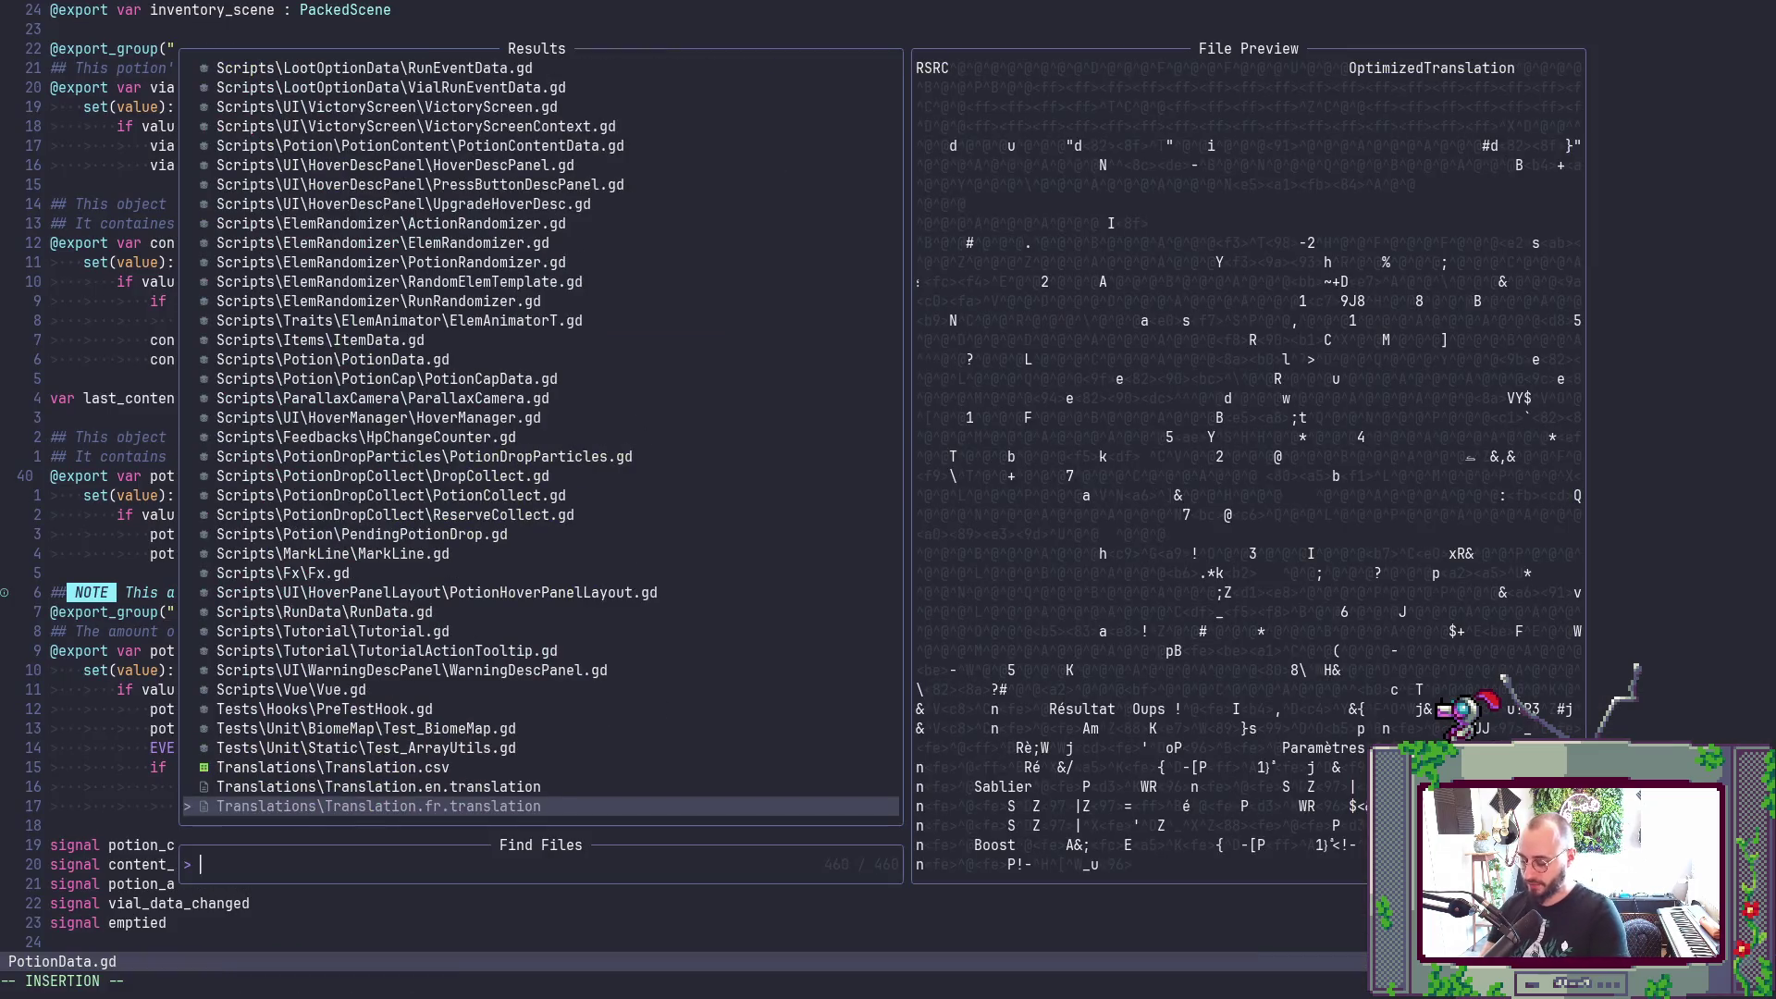
pyautogui.write('PotionCapDat')
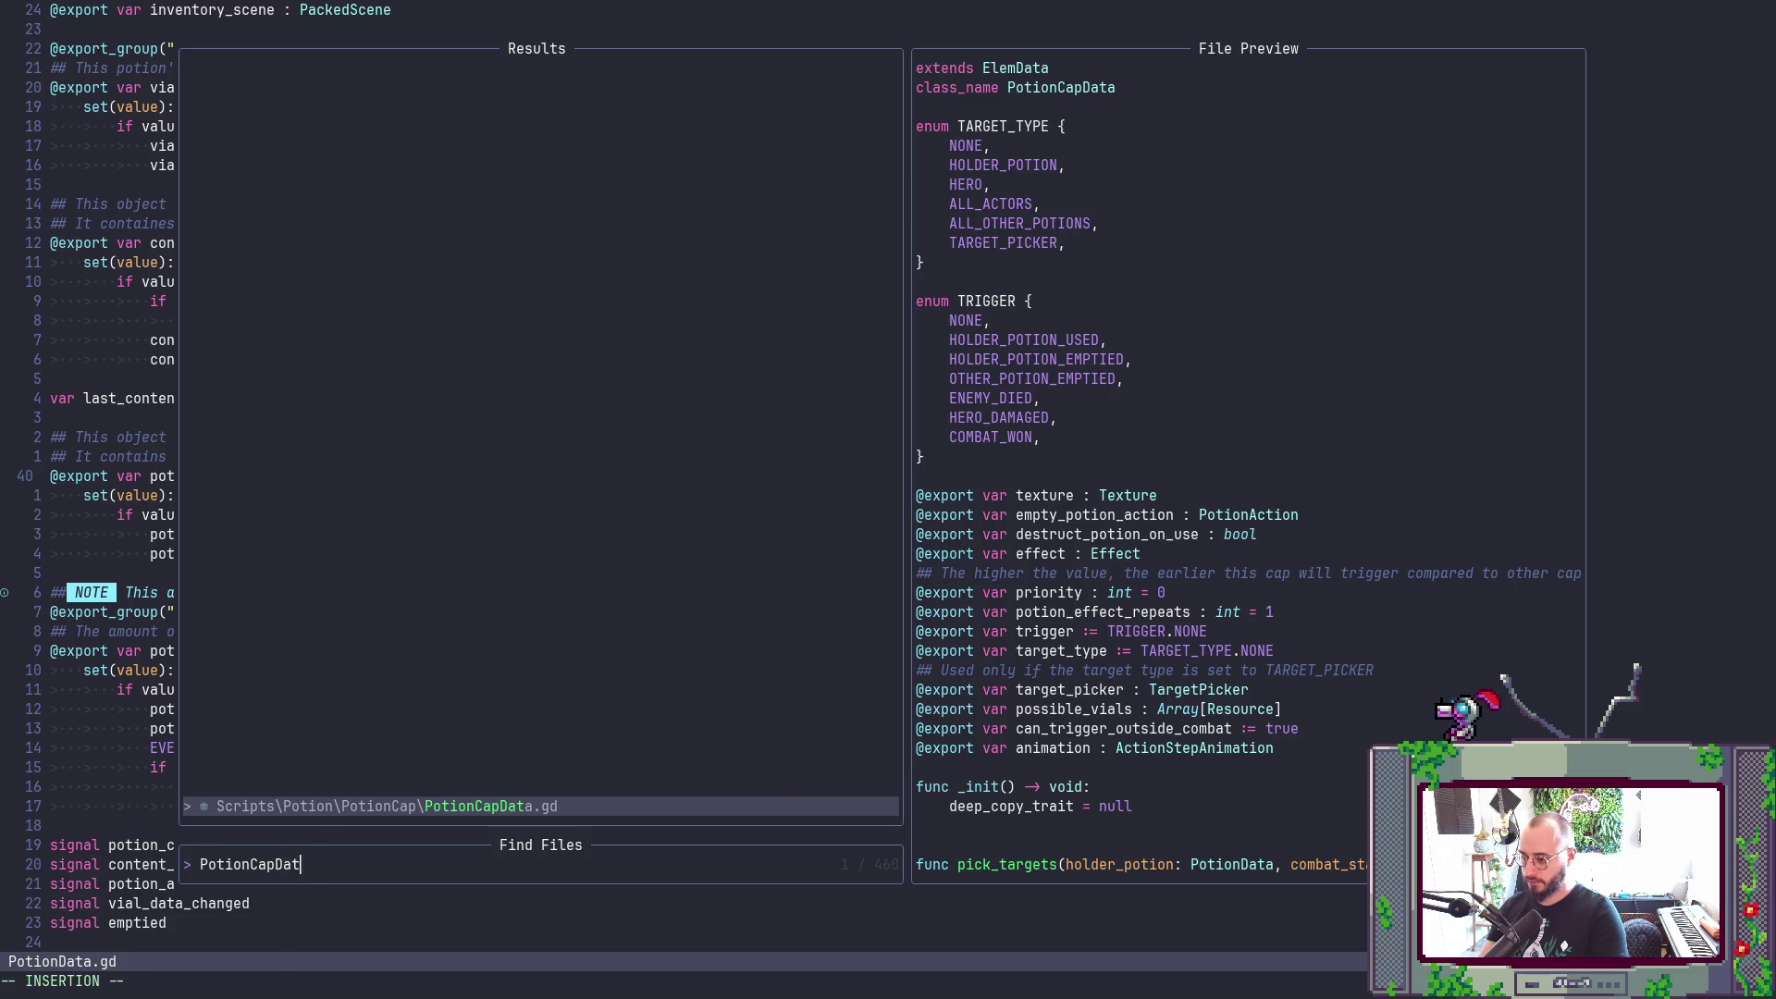
pyautogui.press('Return')
pyautogui.hotkey('ctrl', 'd')
pyautogui.hotkey('ctrl', 'd')
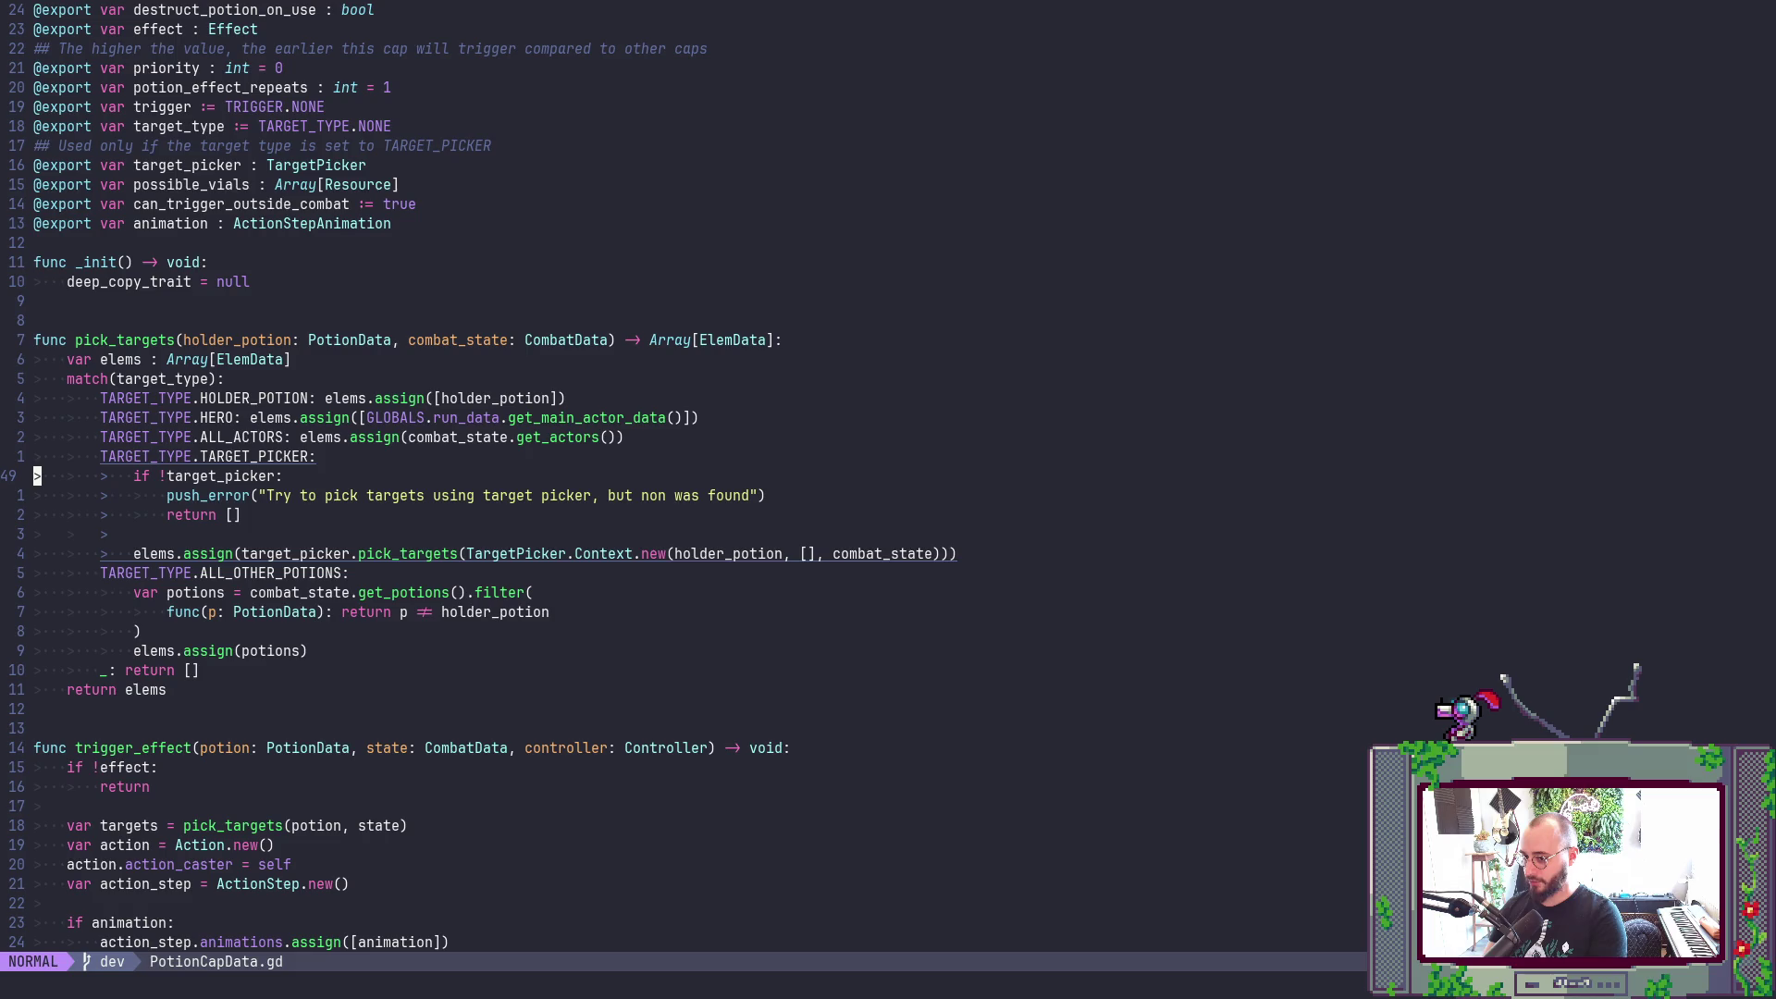
# - Initialise the elems declaration in pick_targets to an empty array with ' = []'
pyautogui.press('j')
pyautogui.press('j')
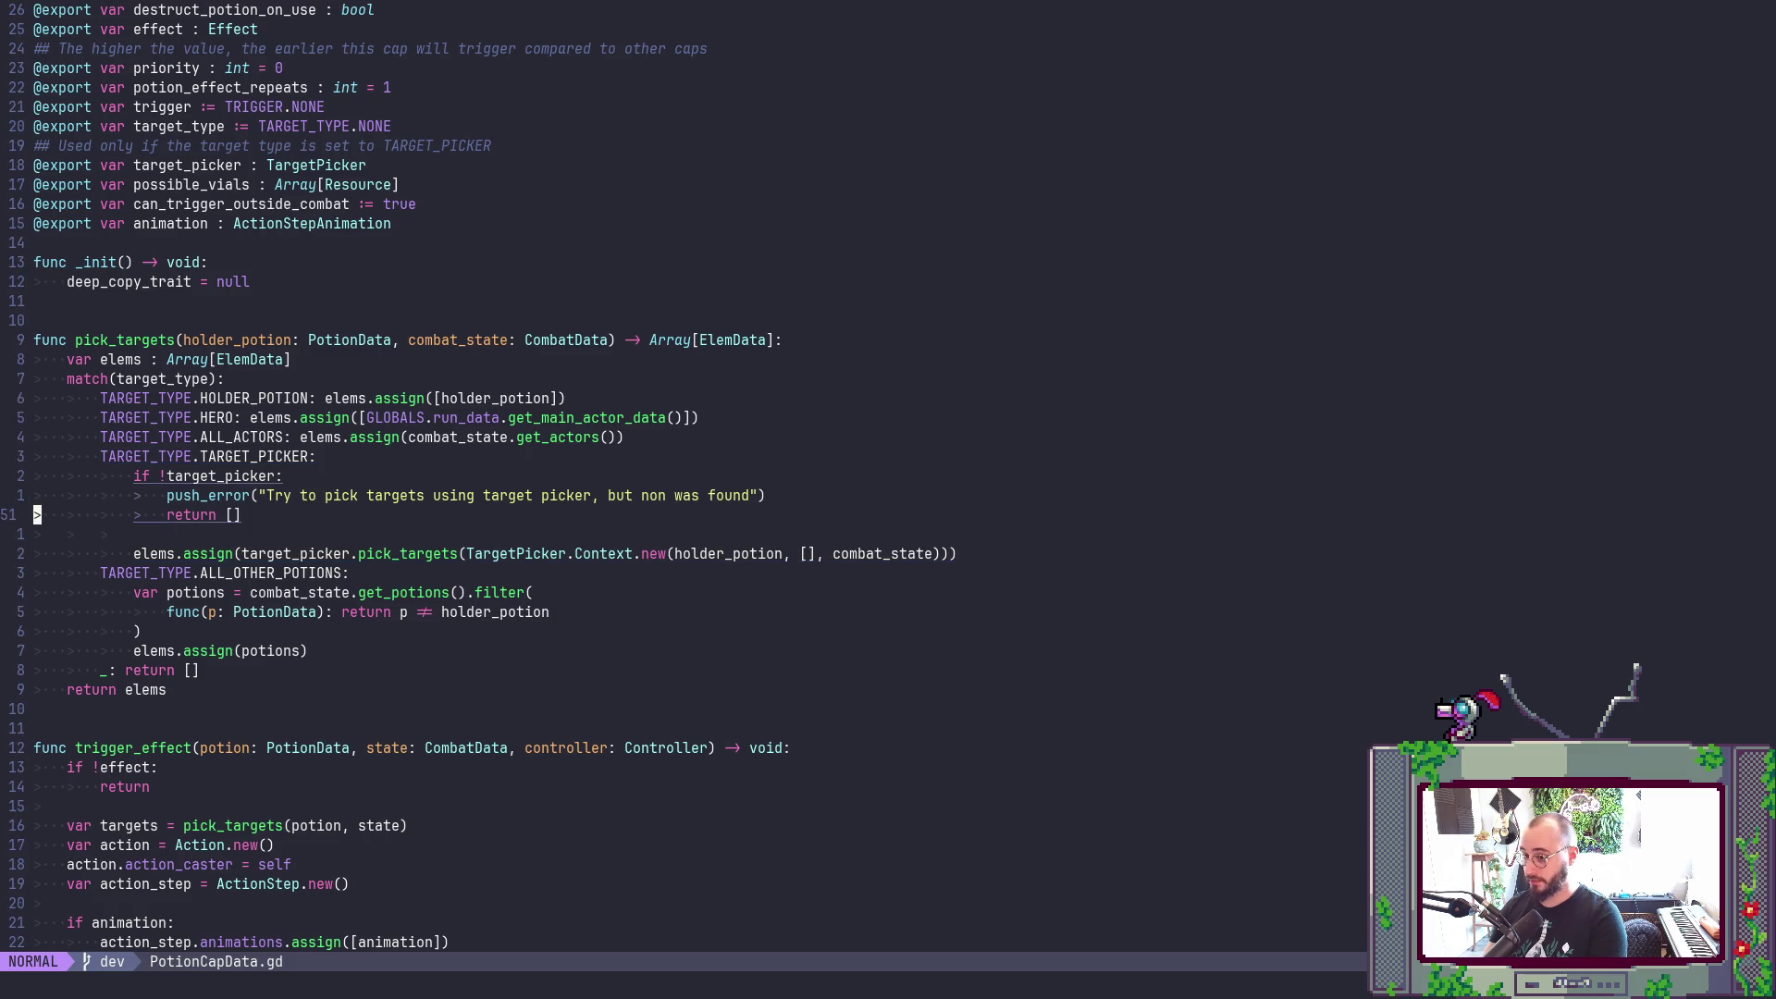
pyautogui.press('k')
pyautogui.press('k')
pyautogui.press('k')
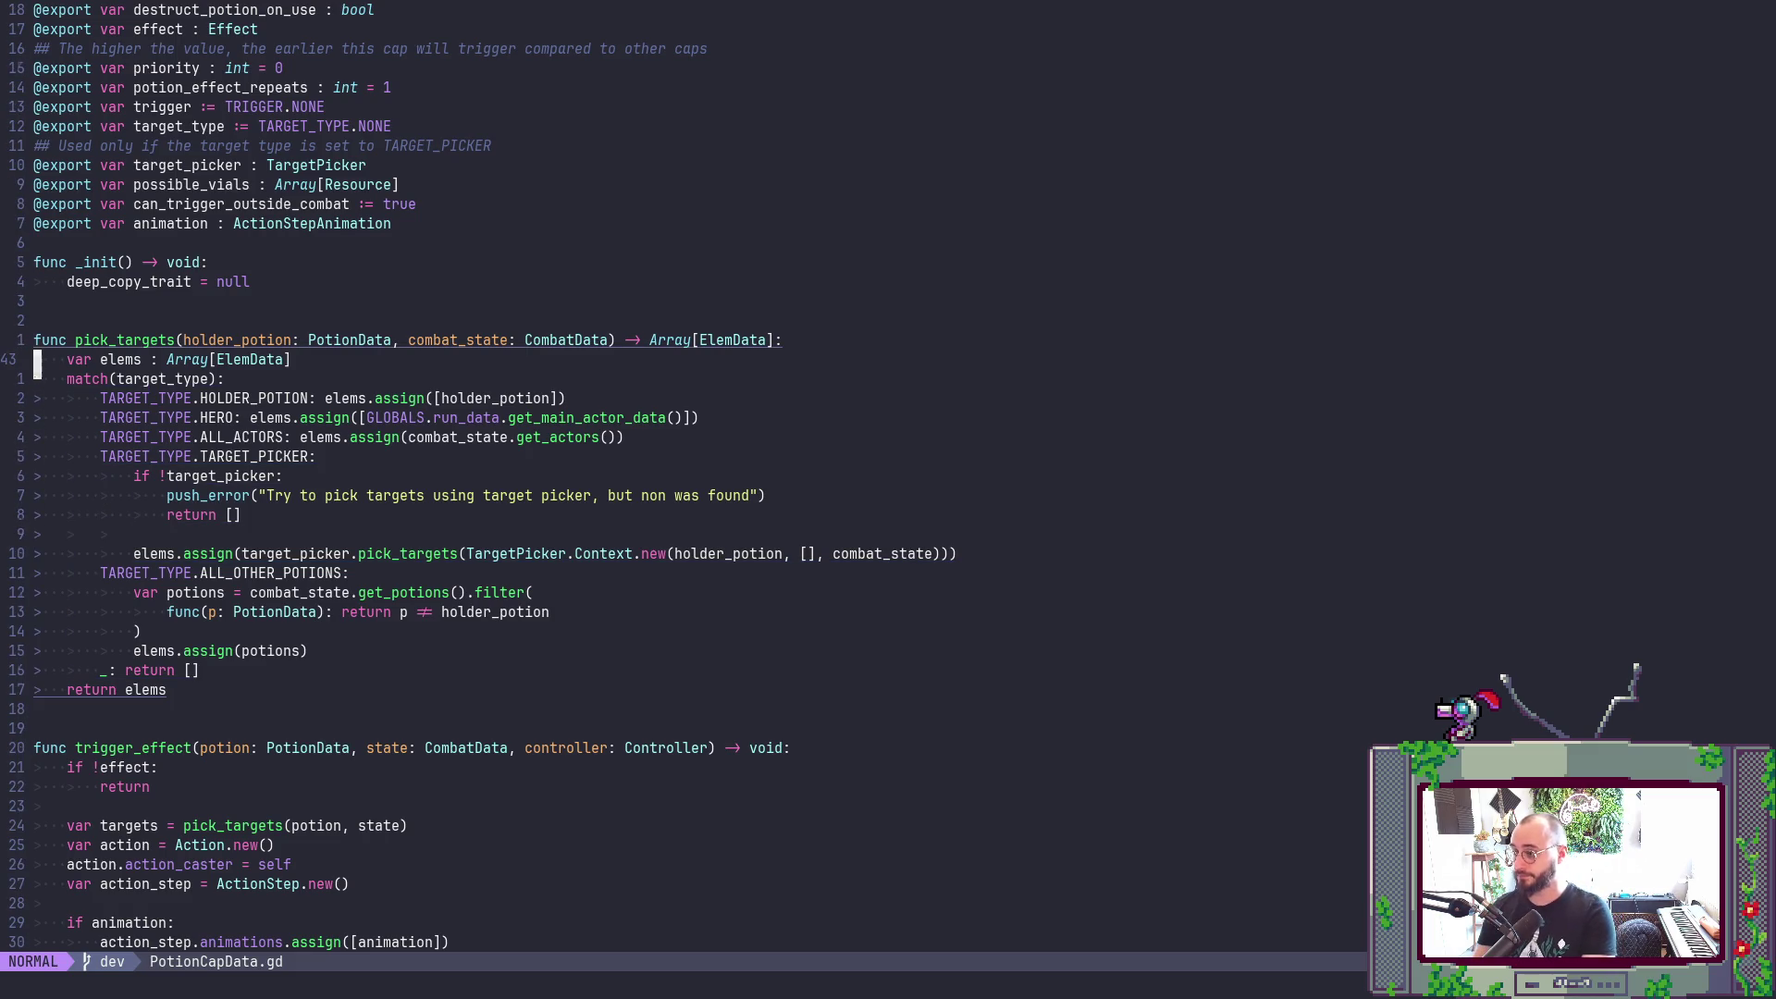
pyautogui.write('A = ')
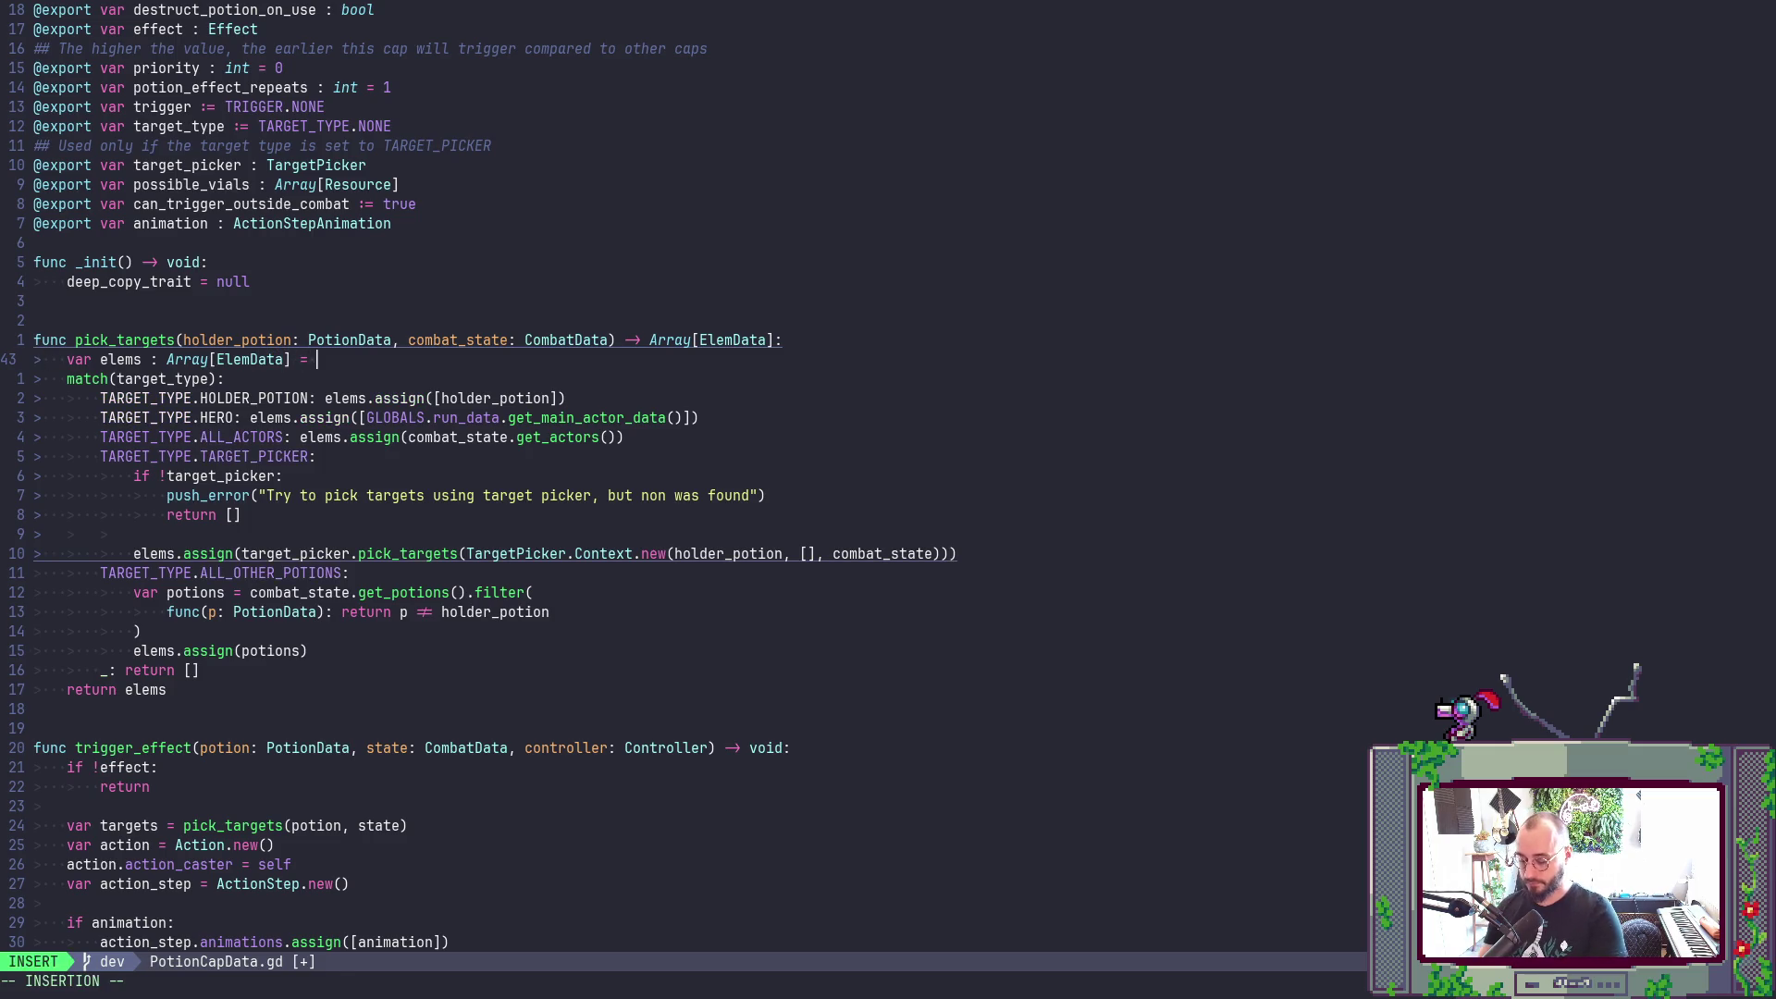
pyautogui.write('[]')
pyautogui.press('Escape')
# - Change both 'return []' lines in pick_targets to 'return elems' and save
pyautogui.press('j')
pyautogui.press('j')
pyautogui.press('j')
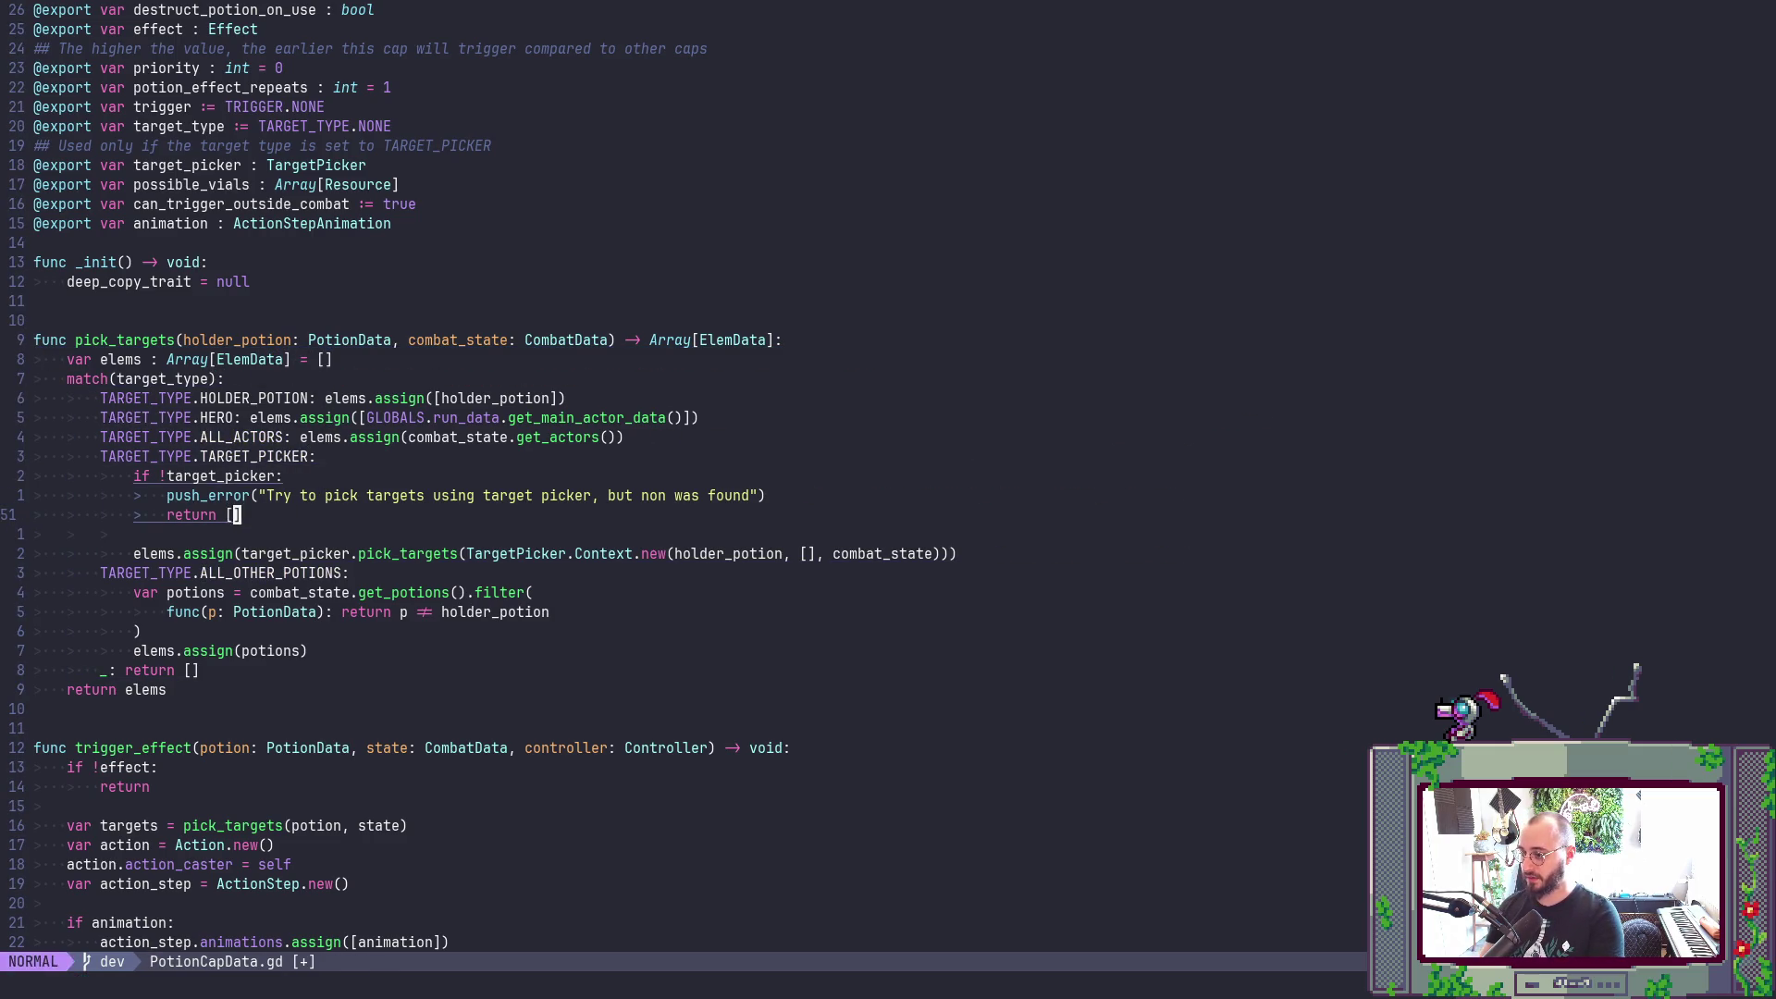
pyautogui.press('c')
pyautogui.press('a')
pyautogui.press('[')
pyautogui.write('elems')
pyautogui.press('Escape')
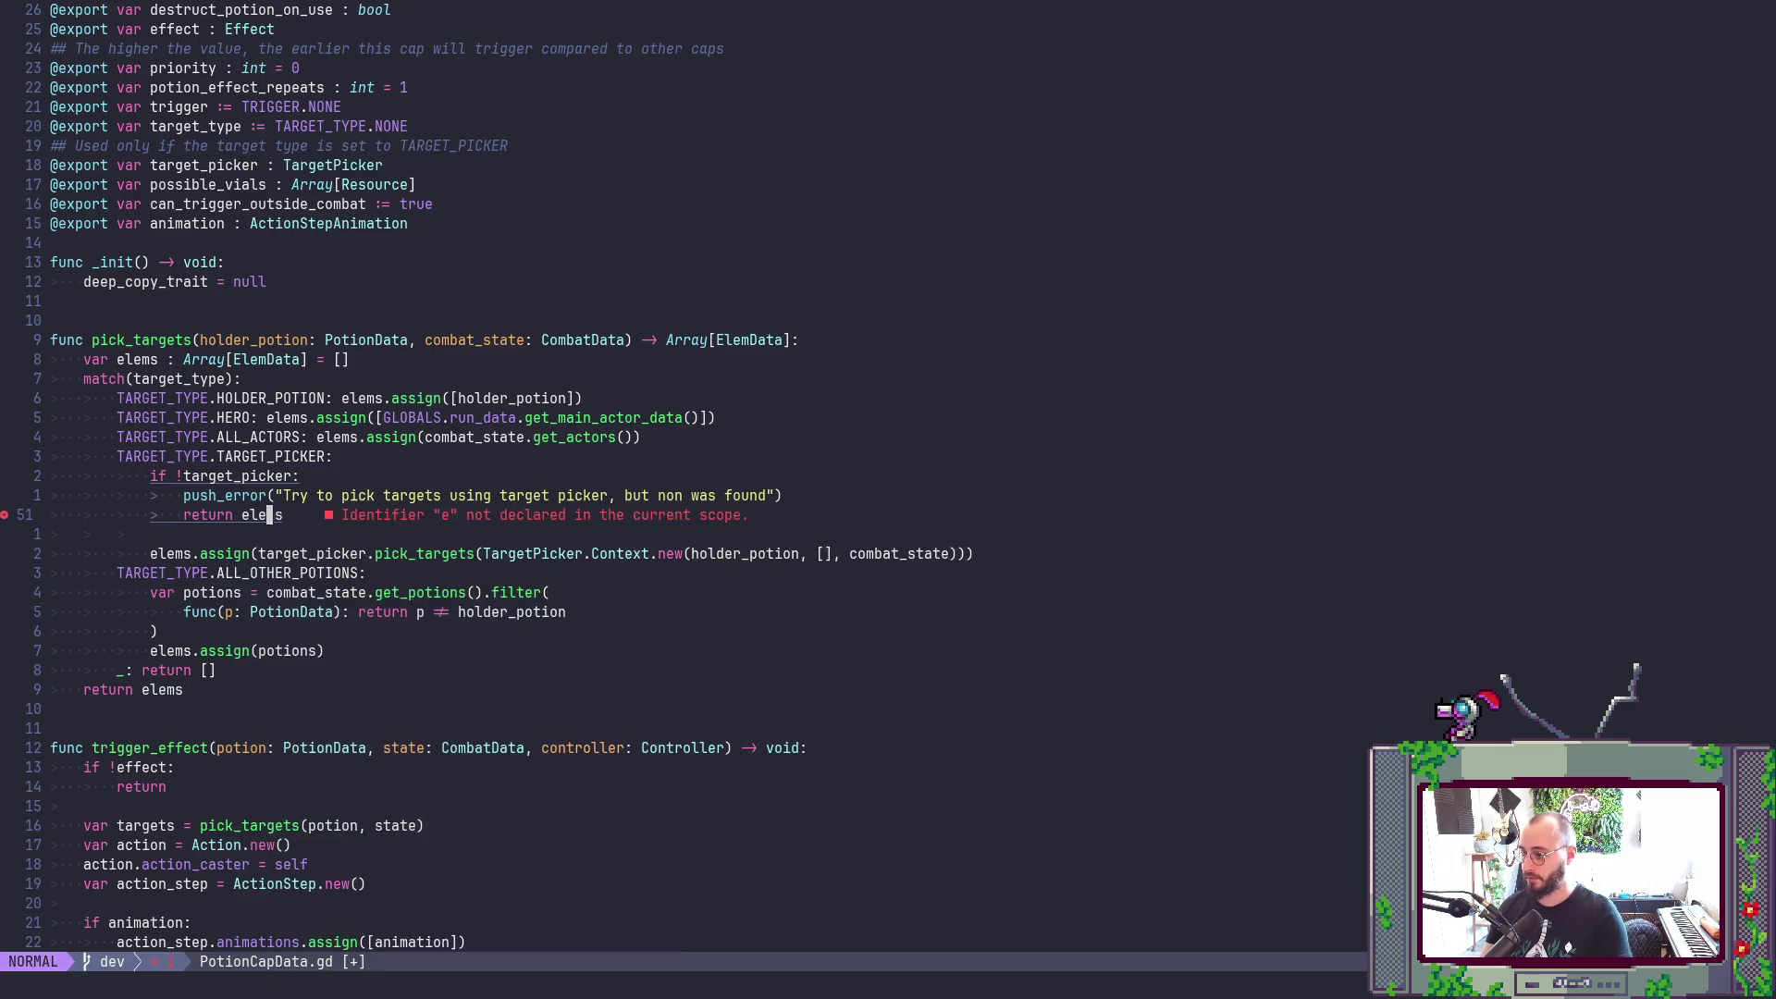
pyautogui.press('j')
pyautogui.press('j')
pyautogui.press('j')
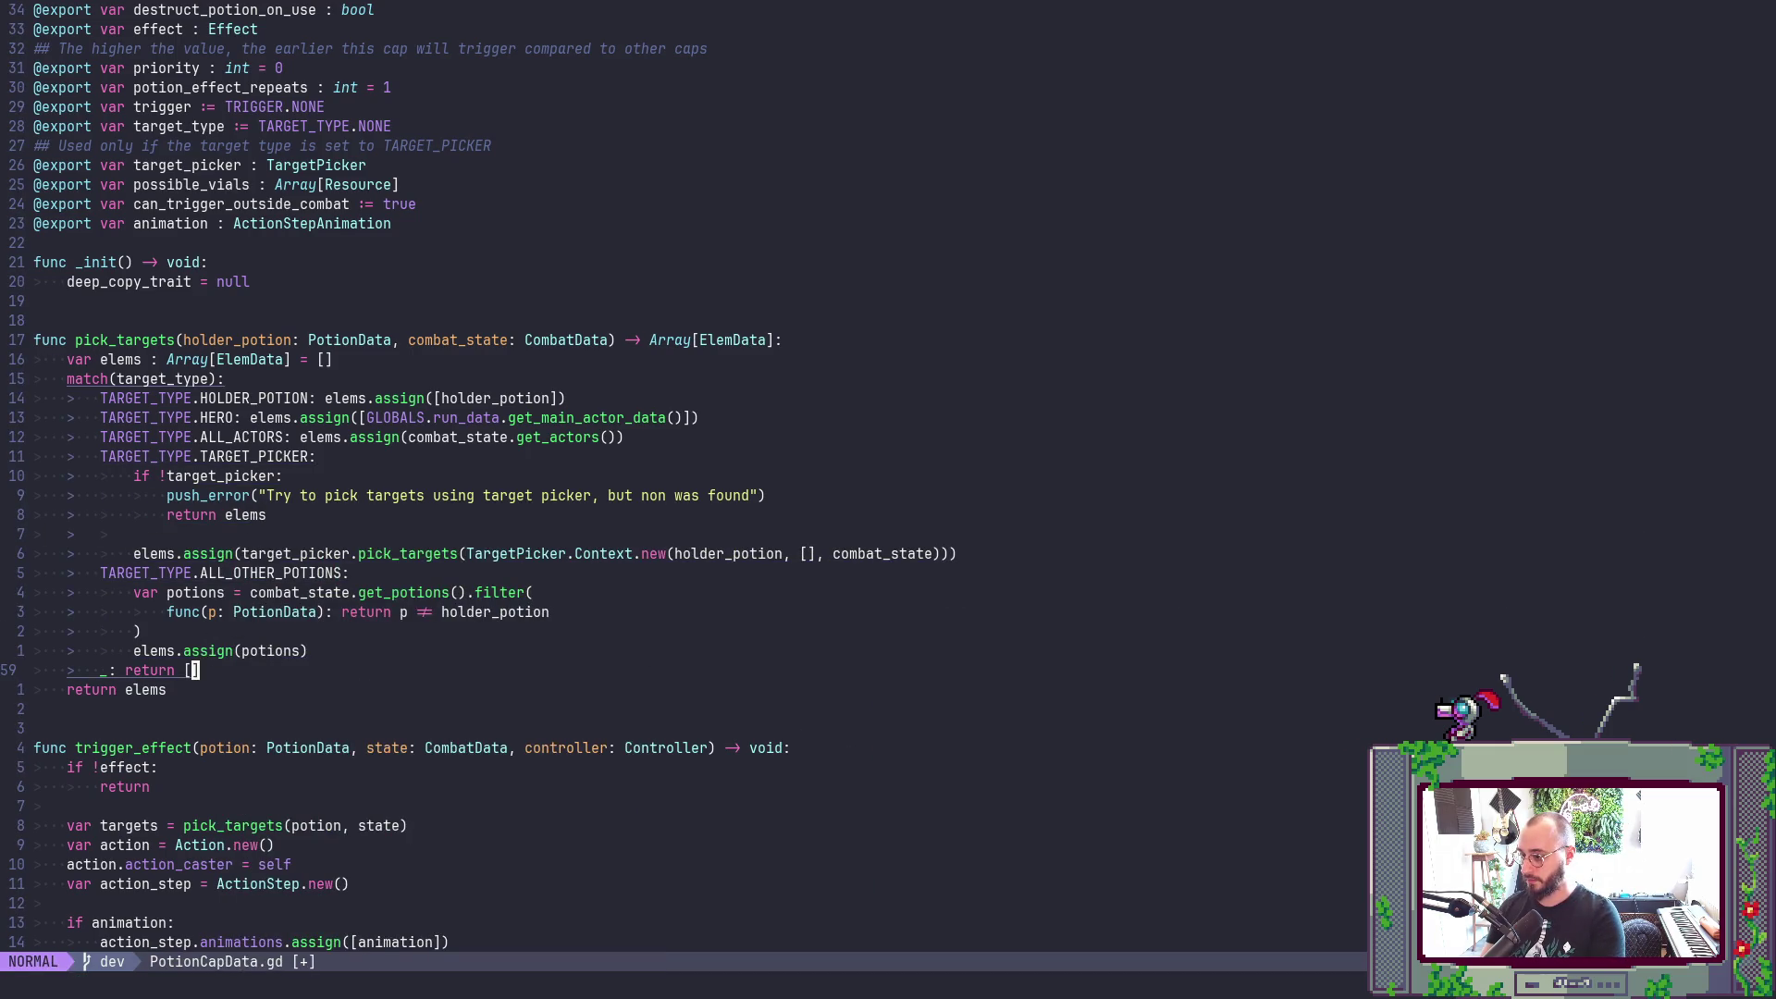
pyautogui.press('c')
pyautogui.press('a')
pyautogui.press('[')
pyautogui.write('elems')
pyautogui.press('Escape')
pyautogui.write(':w')
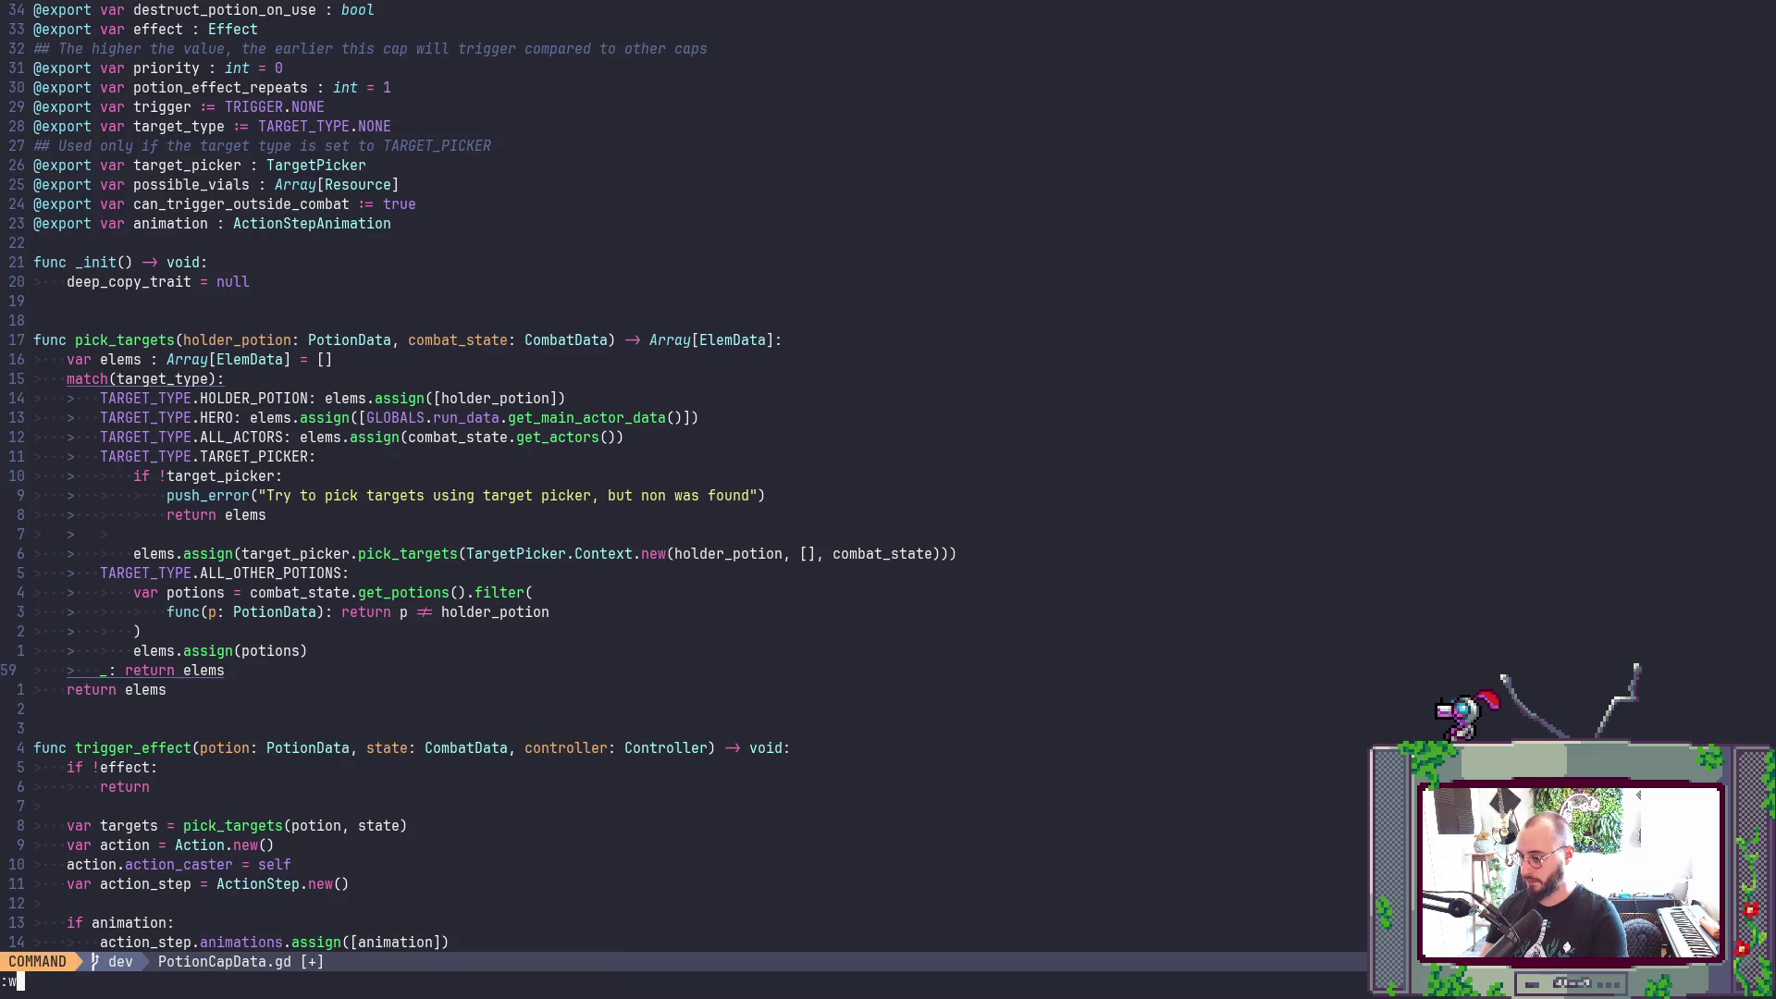
pyautogui.press('Return')
# - Start a new 'var desc:' declaration above the amount line in generate_desc_amounts
pyautogui.hotkey('ctrl', 'd')
pyautogui.press('j')
pyautogui.press('j')
pyautogui.press('j')
pyautogui.press('k')
pyautogui.press('k')
pyautogui.write('O')
pyautogui.write('var ')
pyautogui.write('desc')
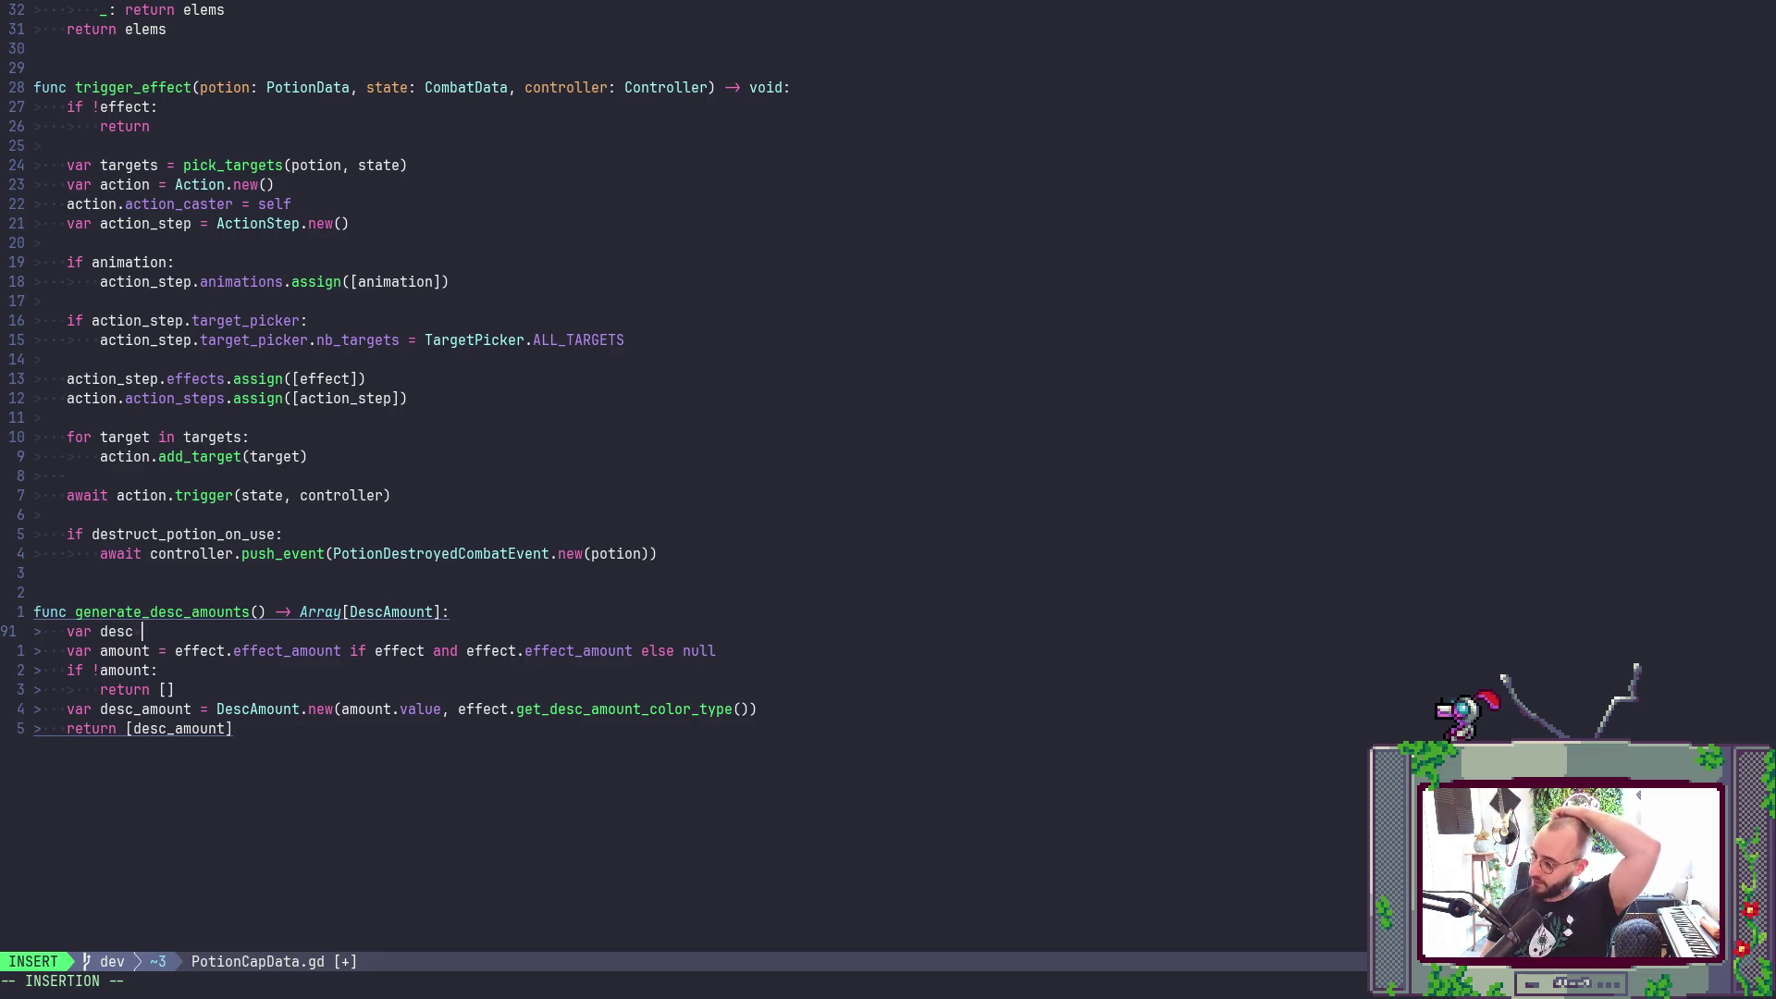
pyautogui.write(':')
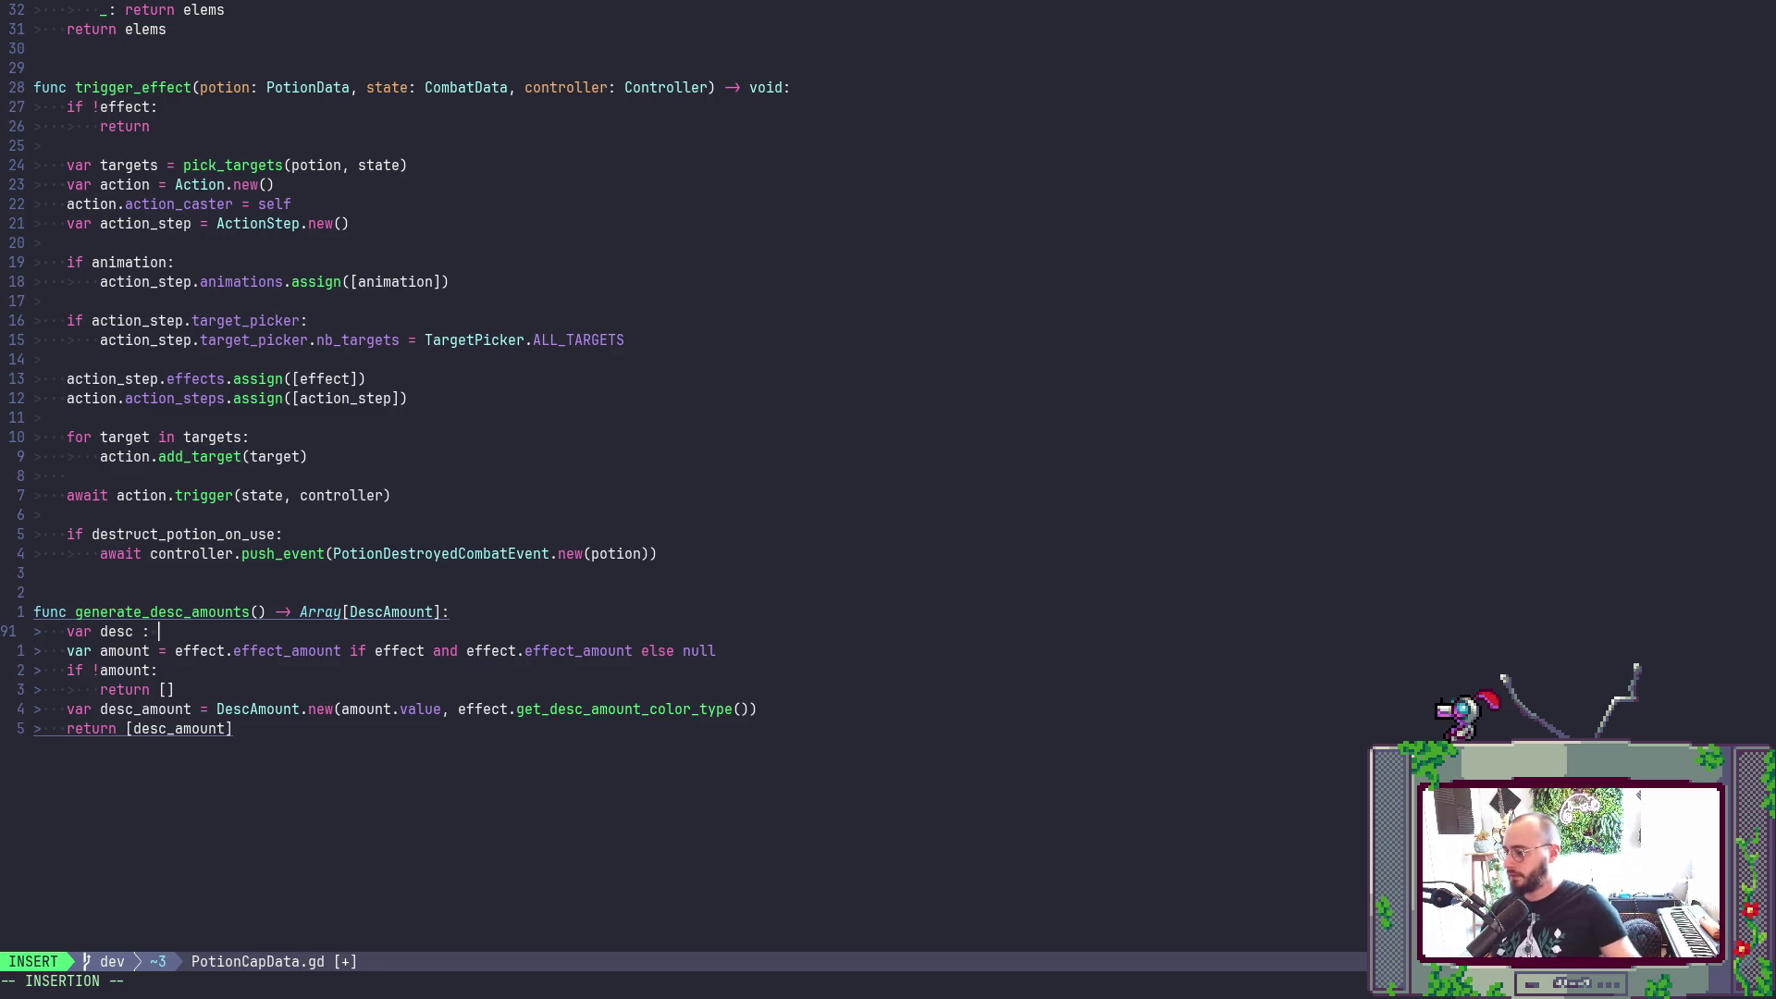
# - Complete the declaration as an empty typed array: 'Array[DescAmount] = []'
pyautogui.write('Arra')
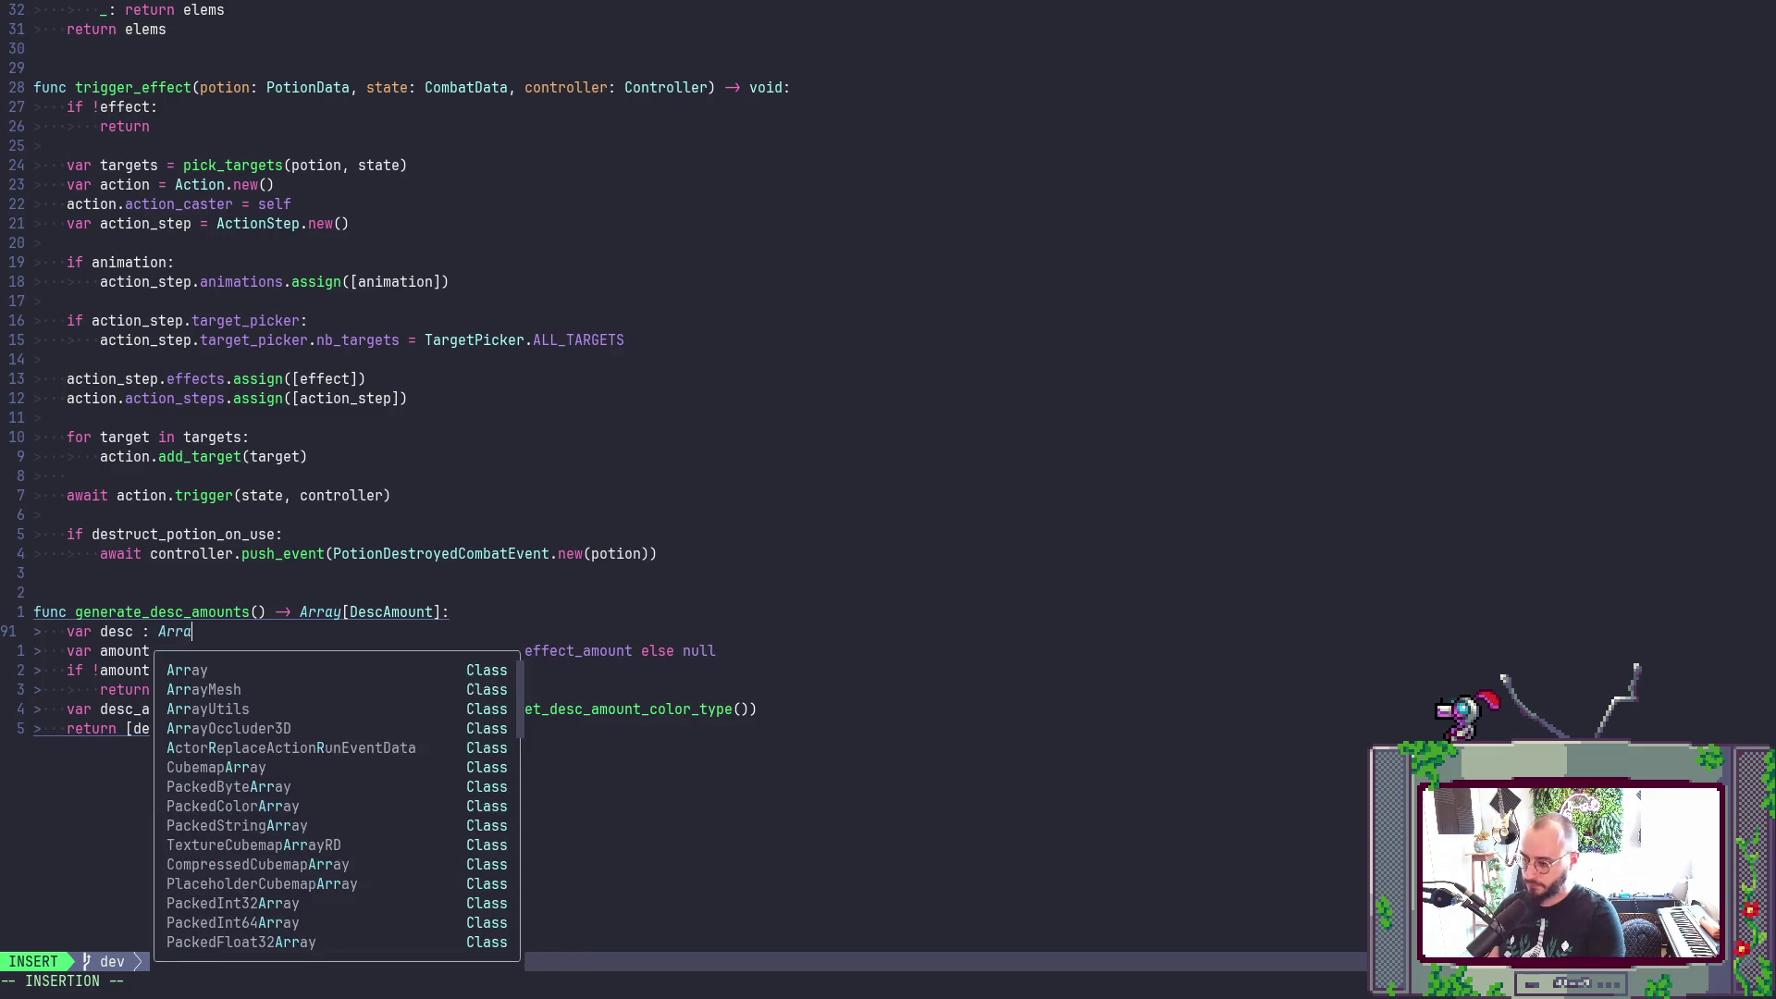
pyautogui.write('y[Desc')
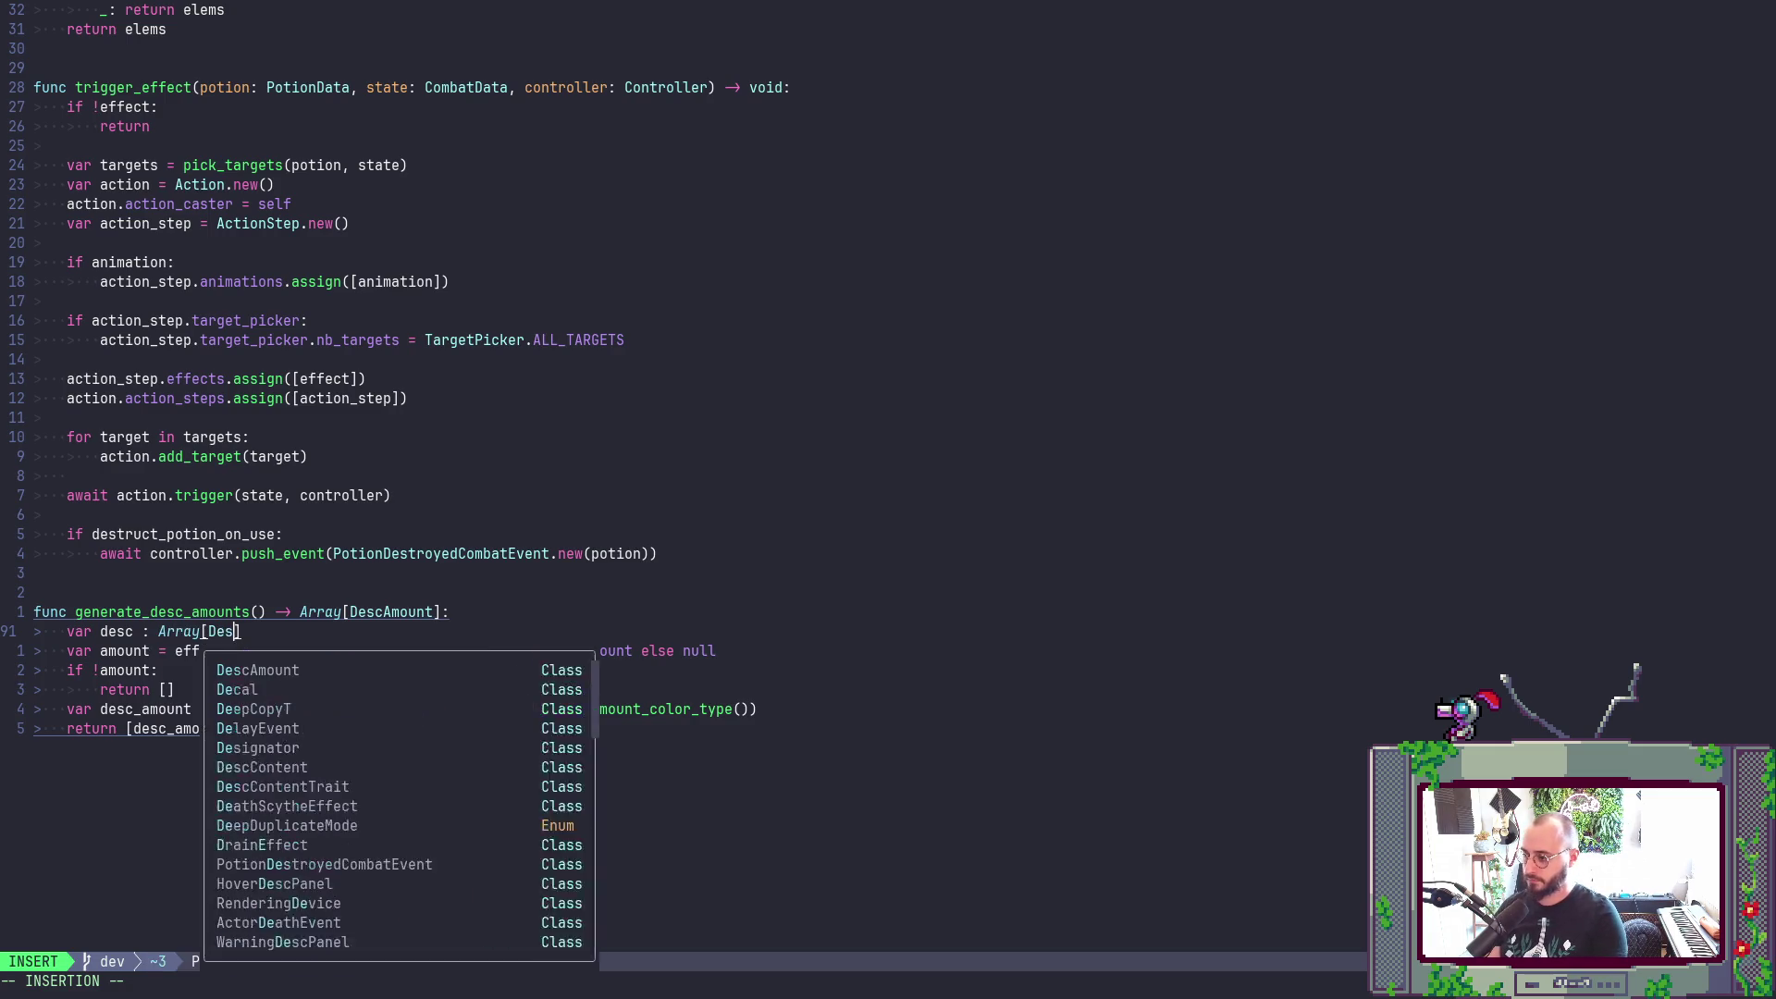
pyautogui.press('Tab')
pyautogui.press('Escape')
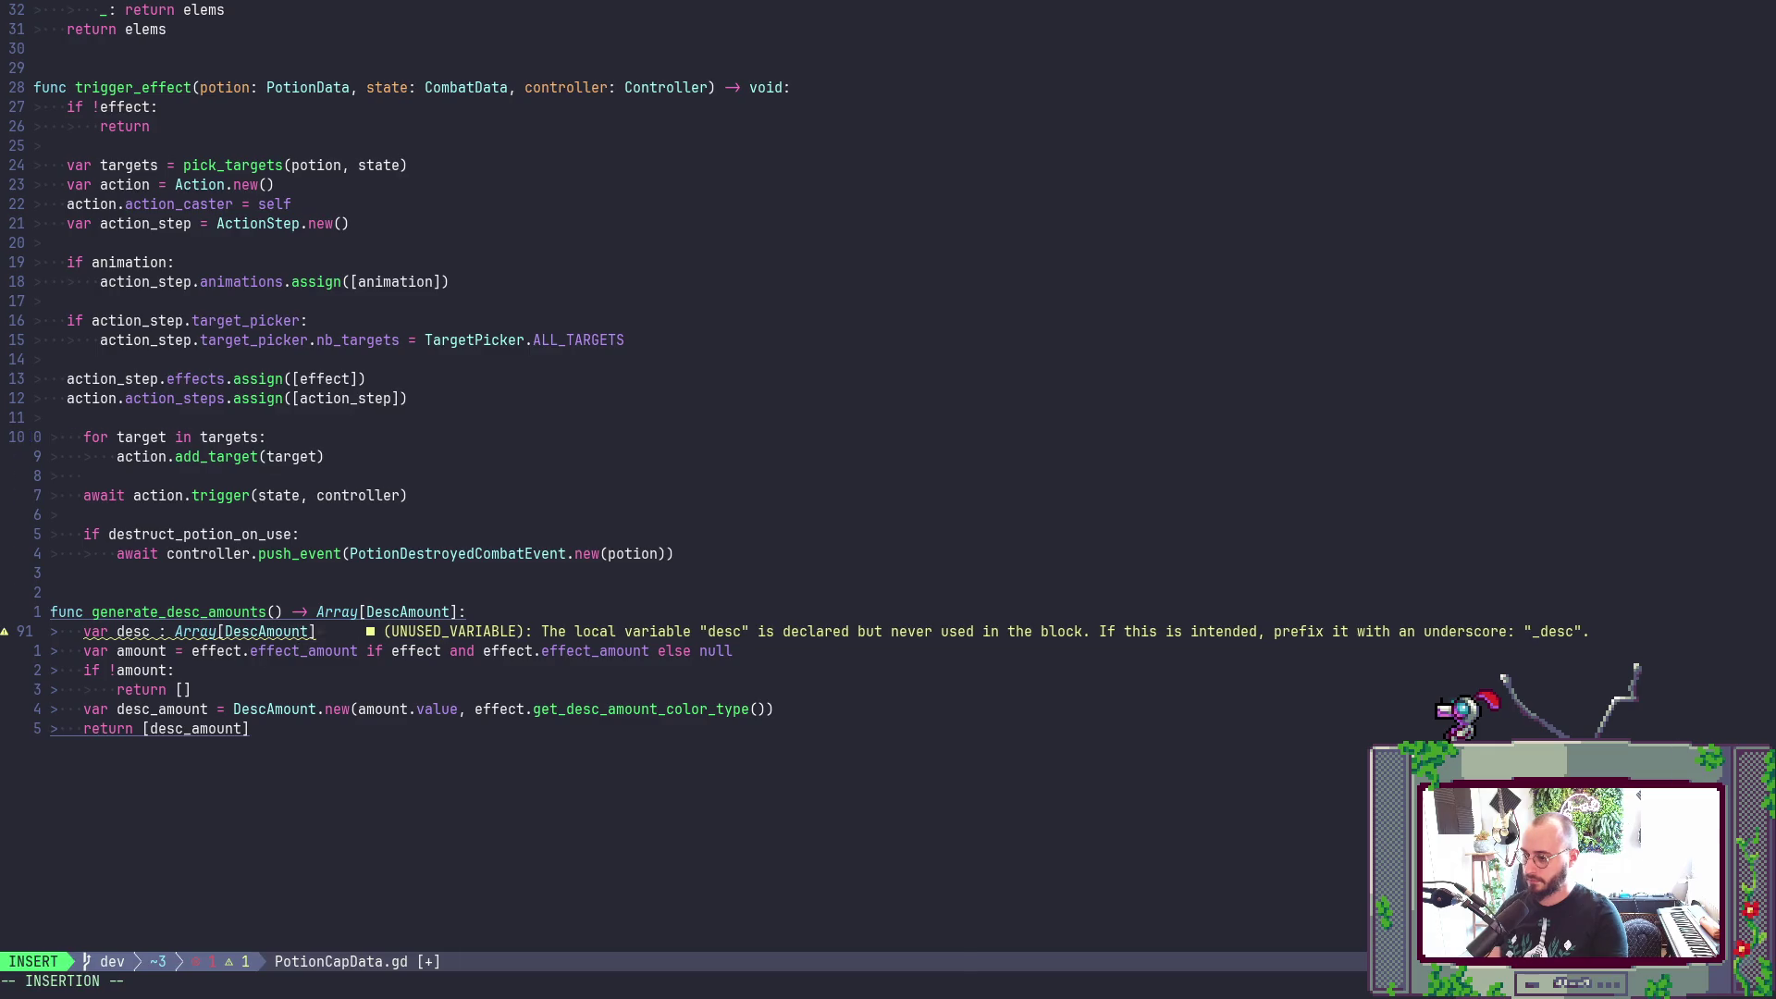
pyautogui.write('Amount] = []')
pyautogui.press('Escape')
# - Rename the new variable from desc to amounts and save the script
pyautogui.press('j')
pyautogui.press('j')
pyautogui.press('B')
pyautogui.press('k')
pyautogui.press('k')
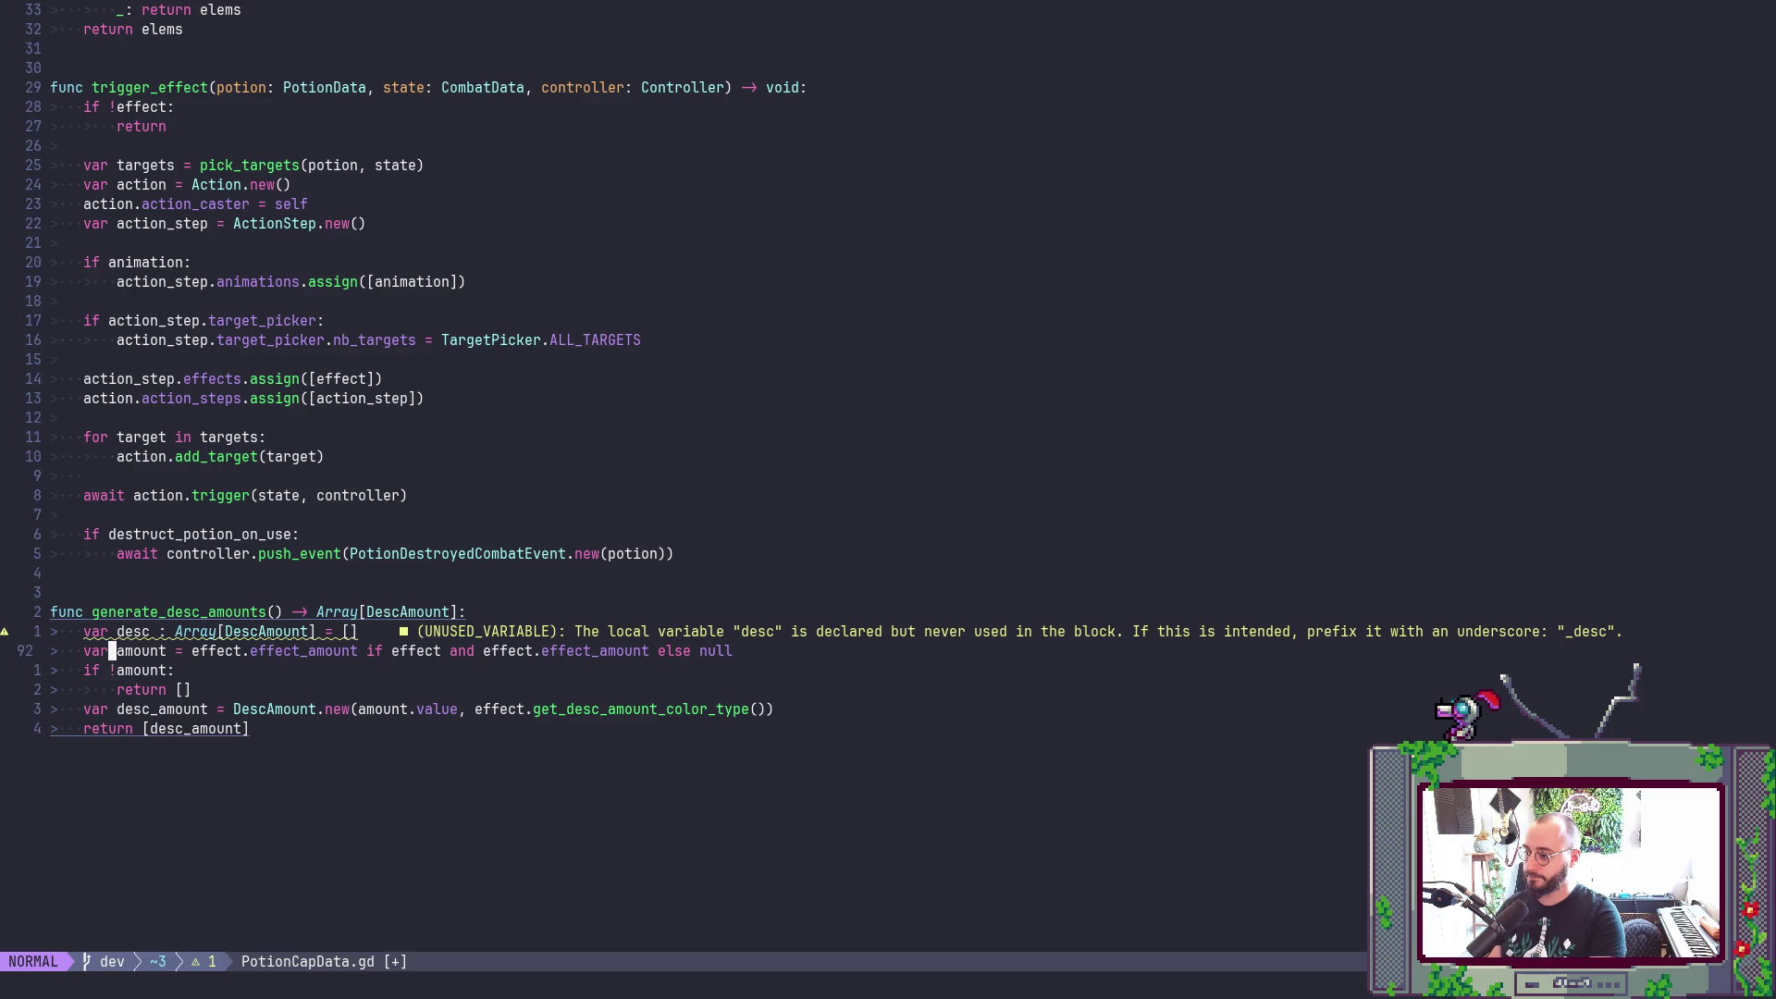
pyautogui.write('cw')
pyautogui.write('amounrt')
pyautogui.press('BackSpace')
pyautogui.press('BackSpace')
pyautogui.write('ts')
pyautogui.press('Escape')
pyautogui.write(':w')
pyautogui.press('Return')
pyautogui.press('j')
pyautogui.press('j')
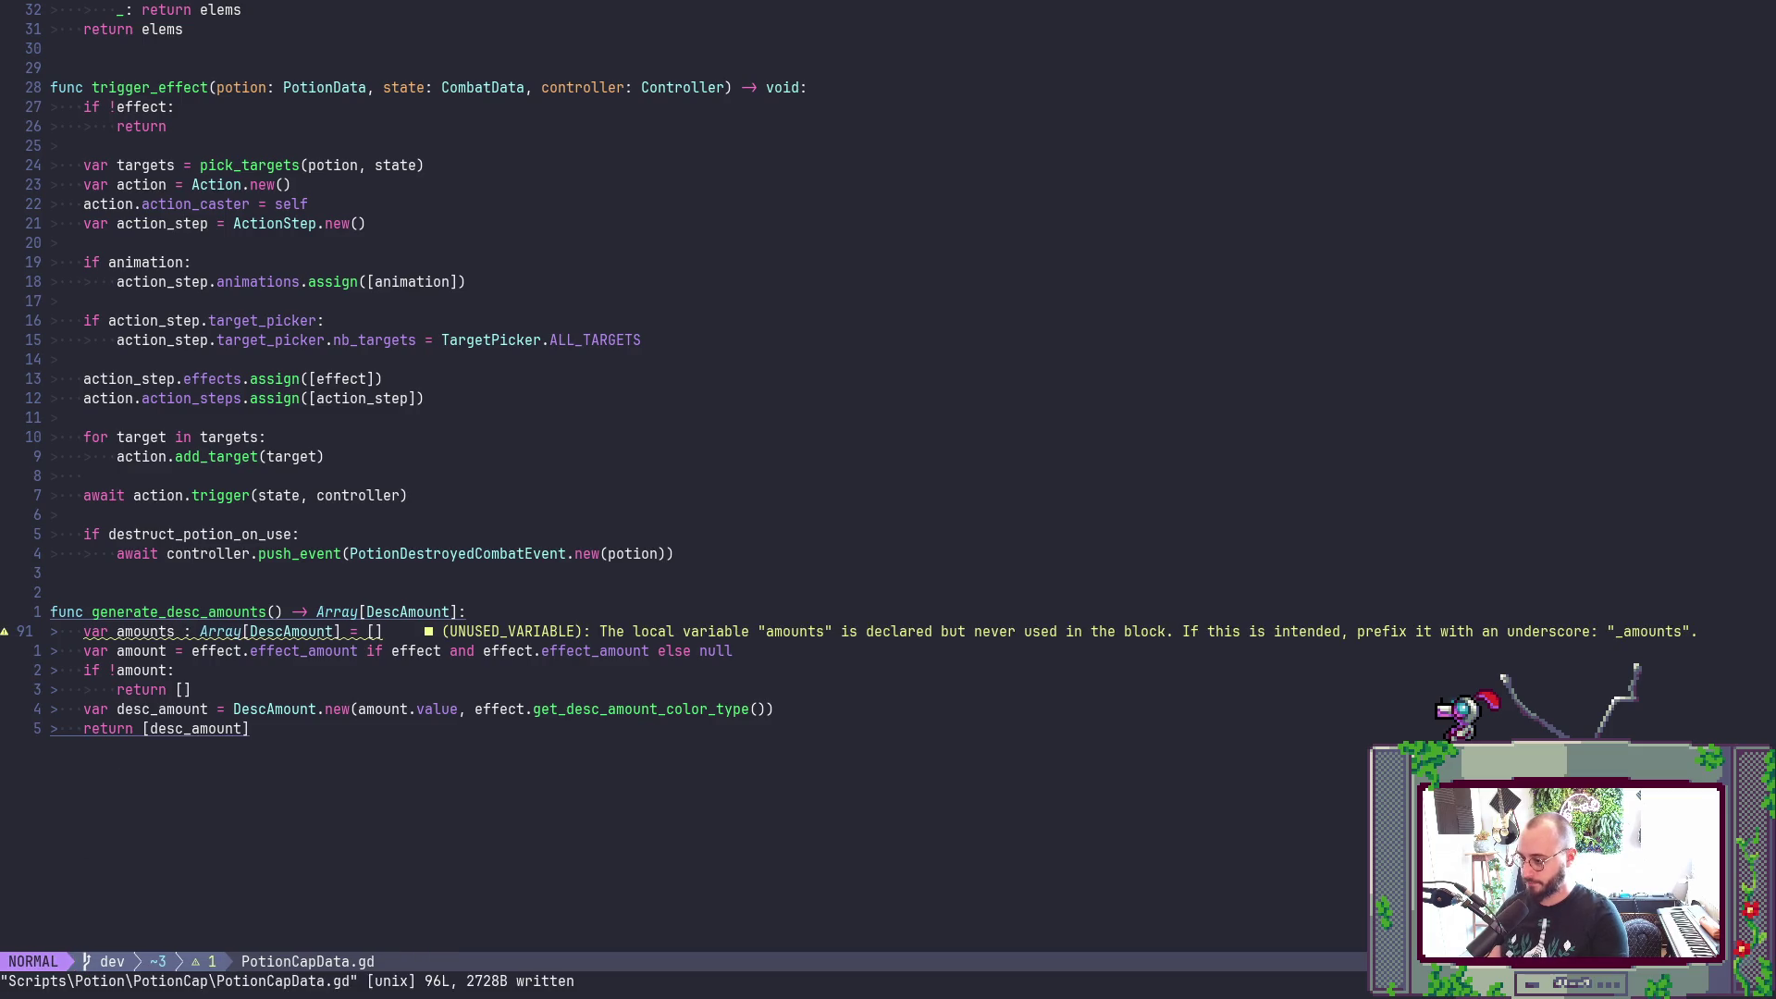
# - Make the return inside the amount check return amounts
pyautogui.press('h')
pyautogui.write('jwCam')
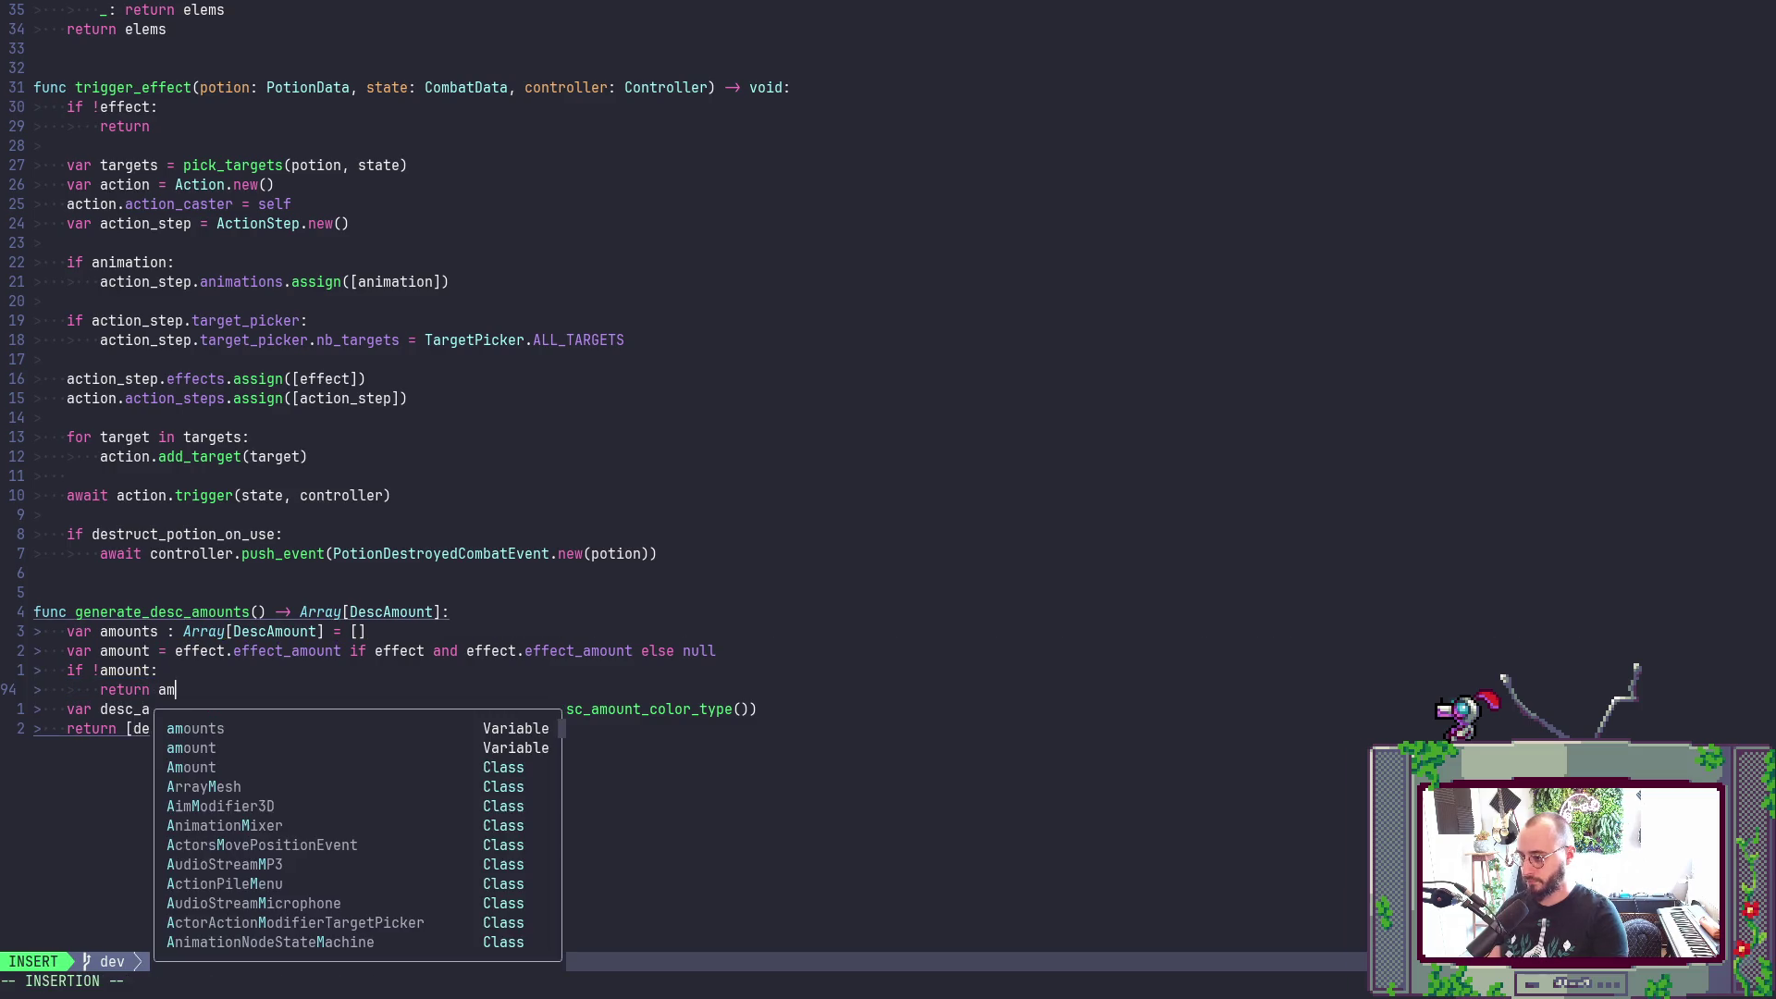
pyautogui.press('Tab')
pyautogui.press('Escape')
# - Add an 'amounts.append(desc_amount)' line before the final return
pyautogui.press('j')
pyautogui.press('j')
pyautogui.press('b')
pyautogui.press('h')
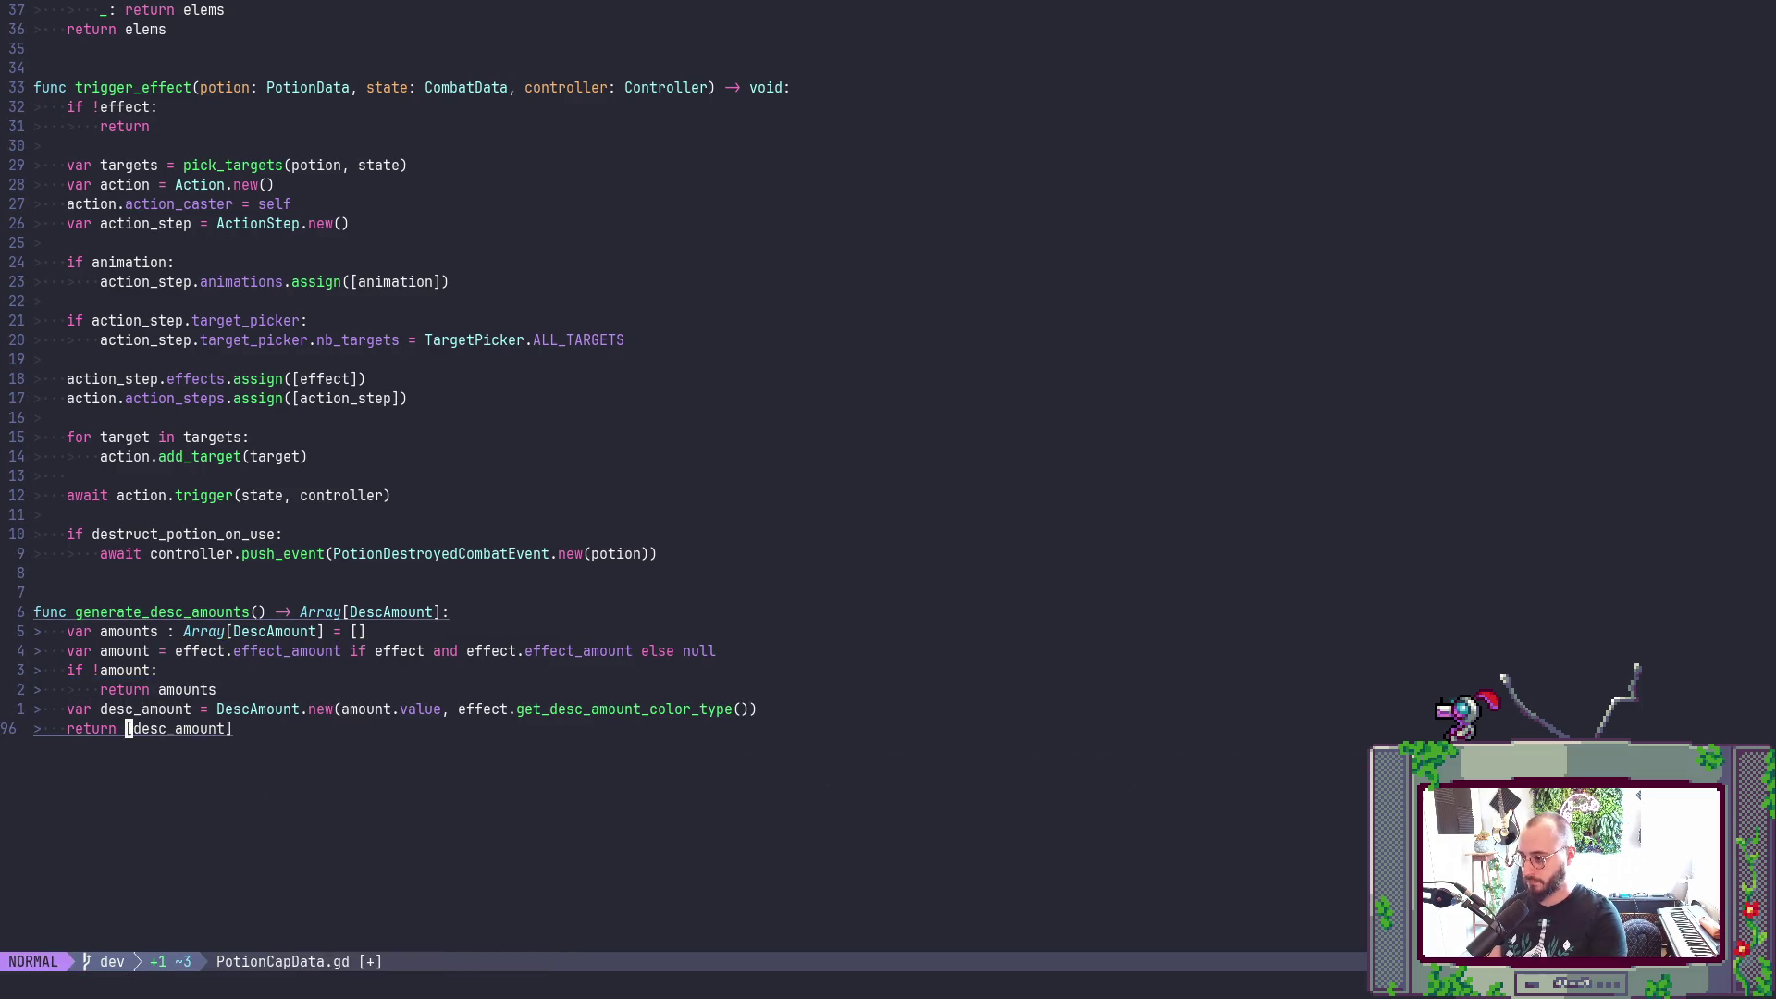
pyautogui.press('b')
pyautogui.press('c')
pyautogui.press('w')
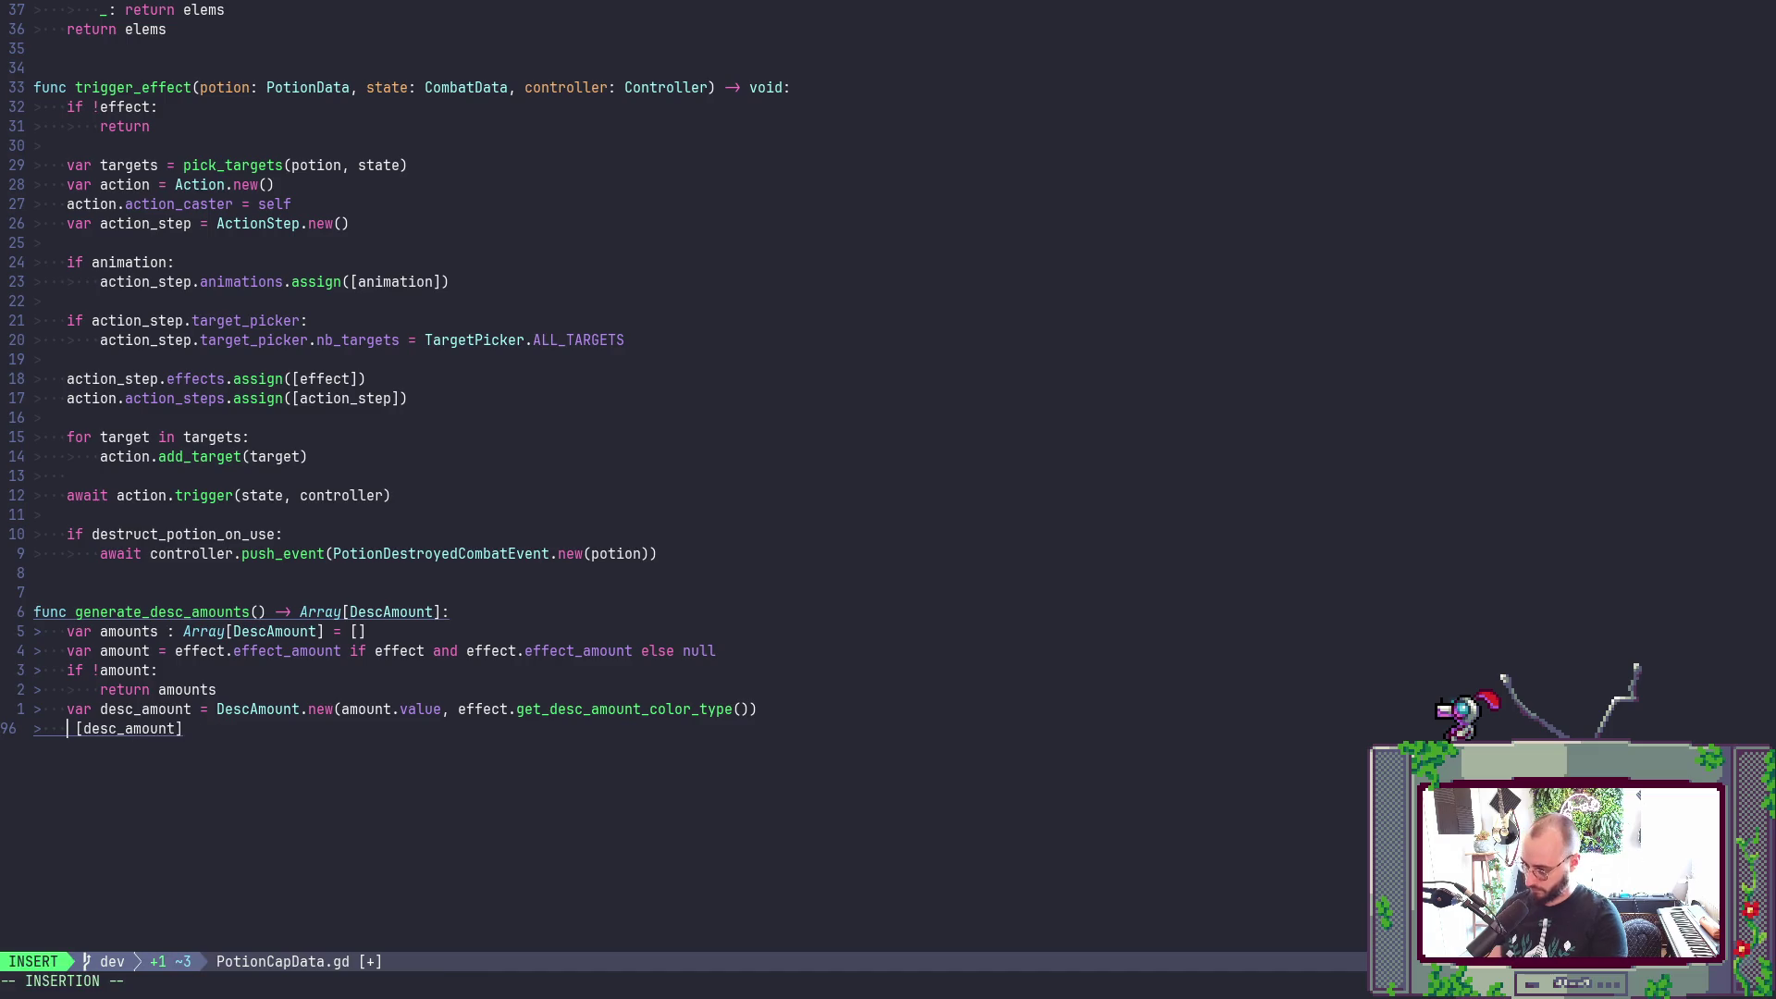
pyautogui.press('Escape')
pyautogui.write('uOa')
pyautogui.press('Tab')
pyautogui.write('.a')
pyautogui.press('Tab')
pyautogui.write('(de')
pyautogui.press('Tab')
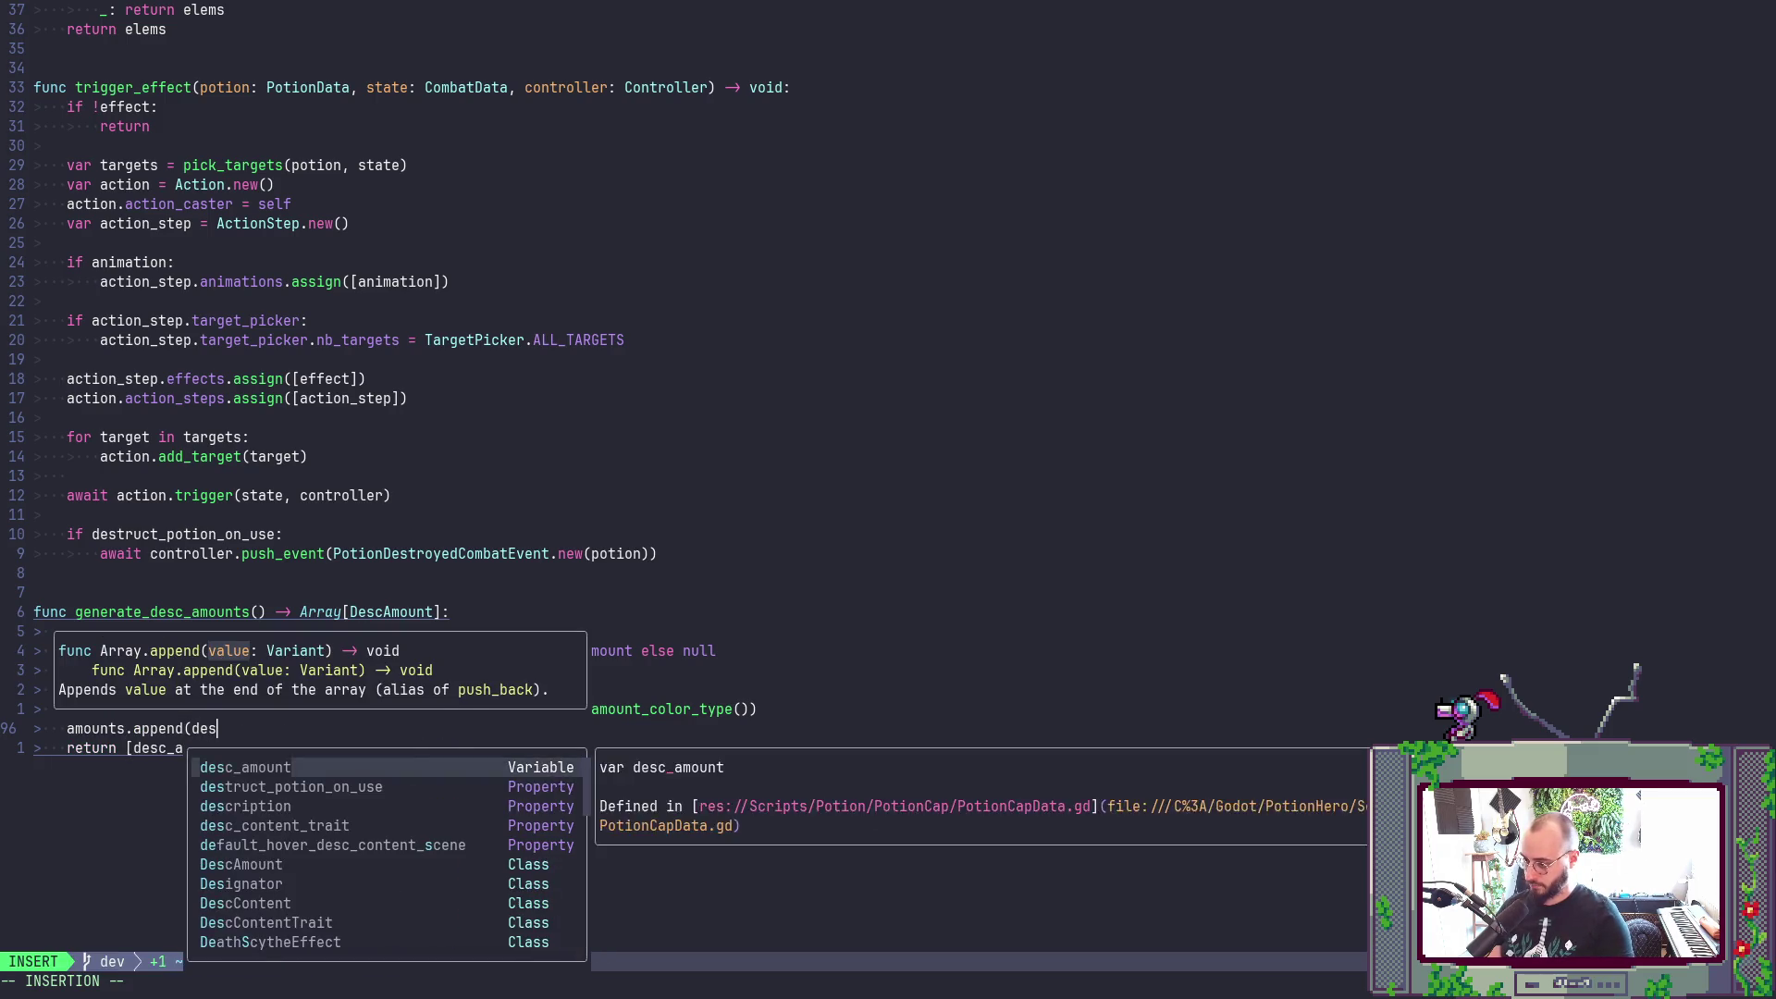
pyautogui.write(')')
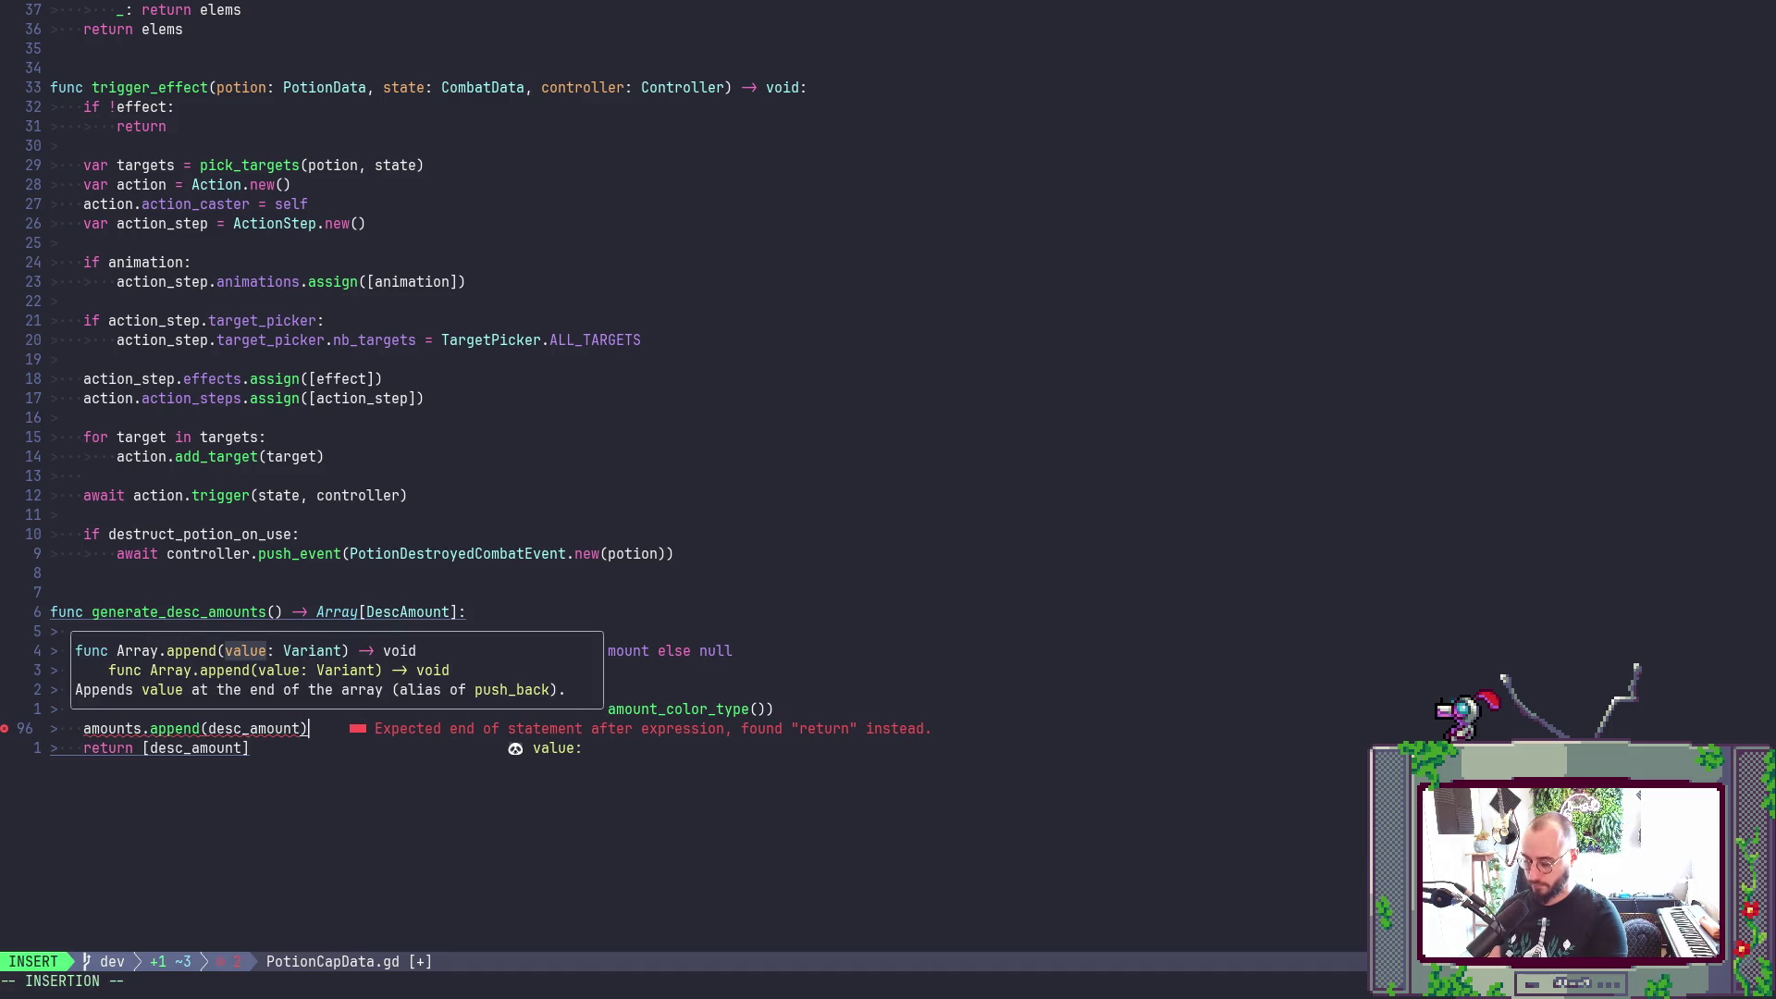
pyautogui.press('Escape')
# - Change the final return to 'return amounts' and save the script
pyautogui.write('jBC')
pyautogui.write('am')
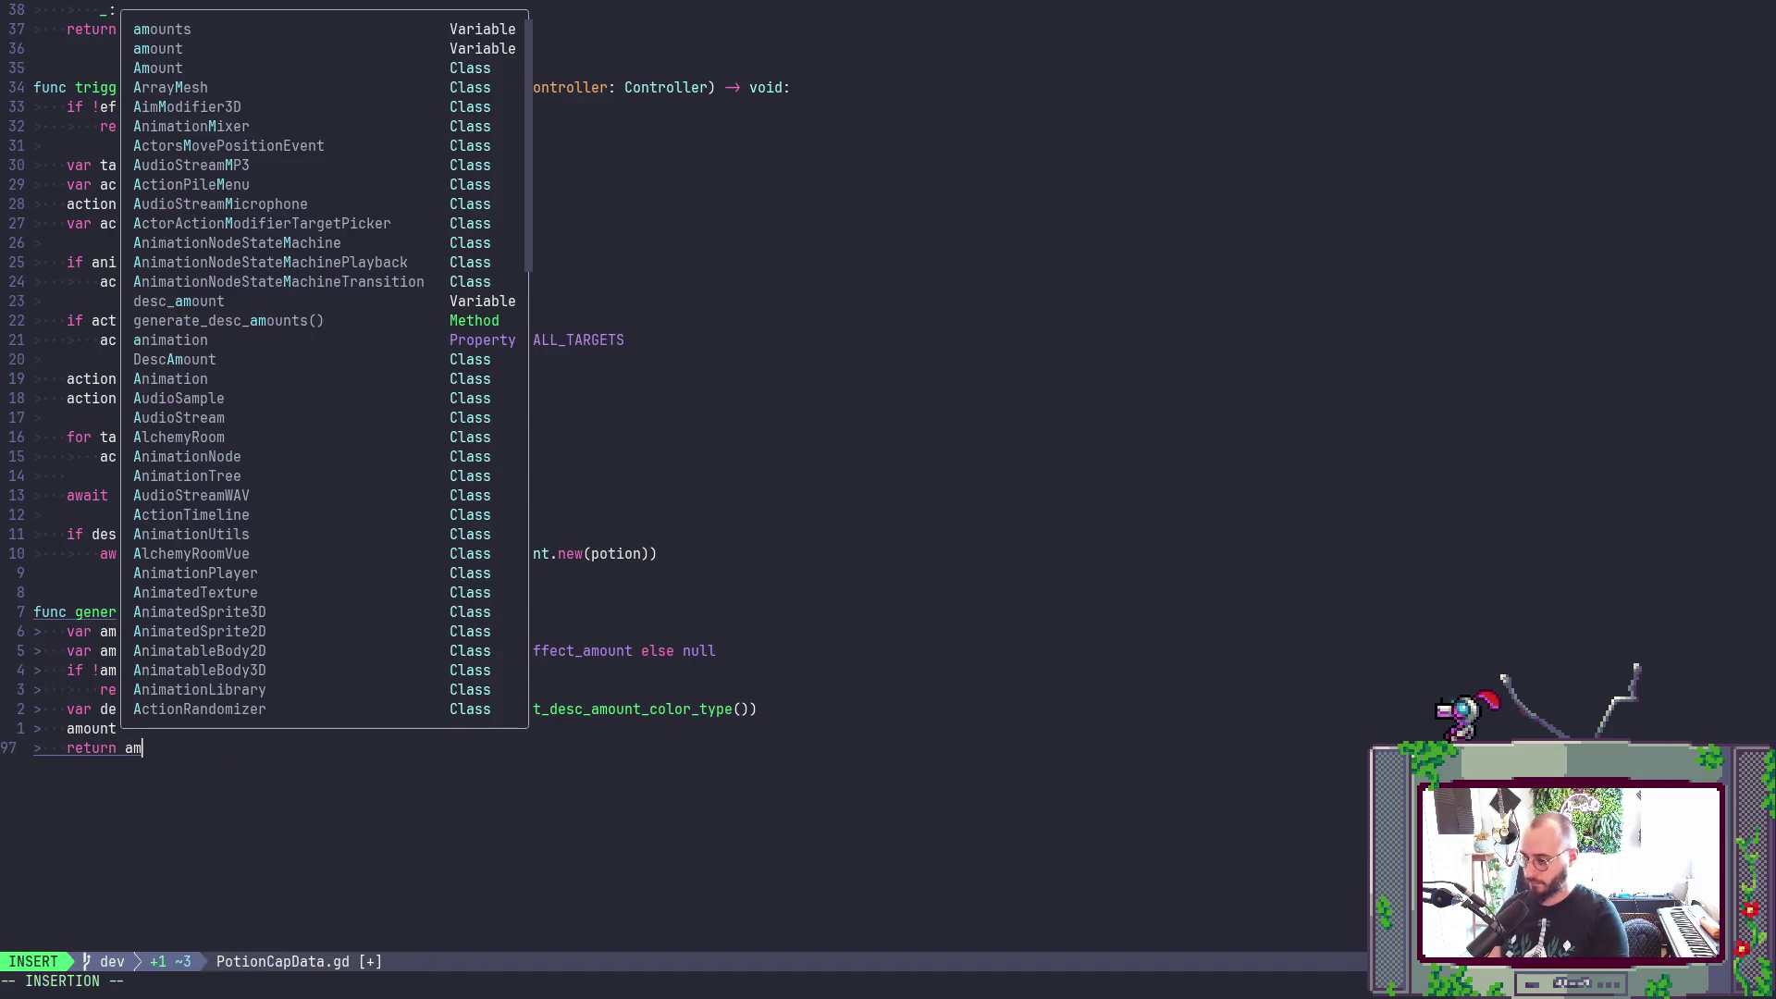
pyautogui.press('Tab')
pyautogui.press('Escape')
pyautogui.write(':w')
pyautogui.press('Return')
pyautogui.hotkey('alt', 'Tab')
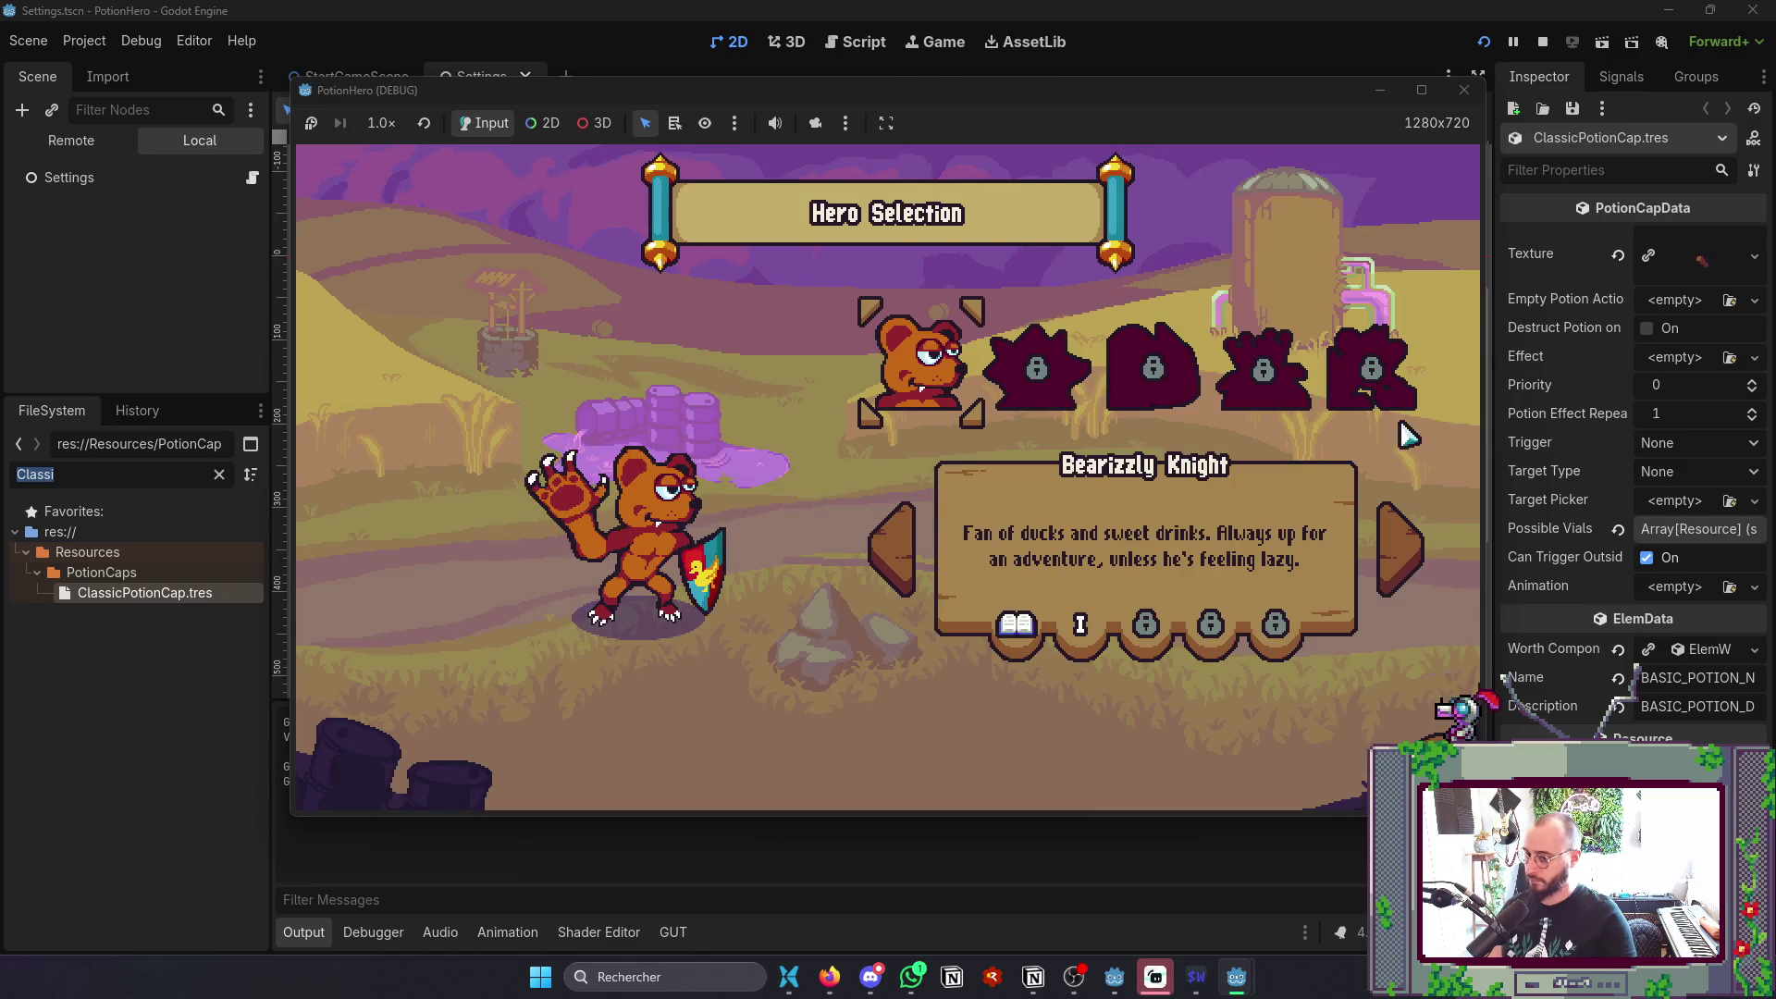
# - Close the debug game and re-export the Windows Desktop build, overwriting PotionHero0.1.exe
pyautogui.click(1464, 93)
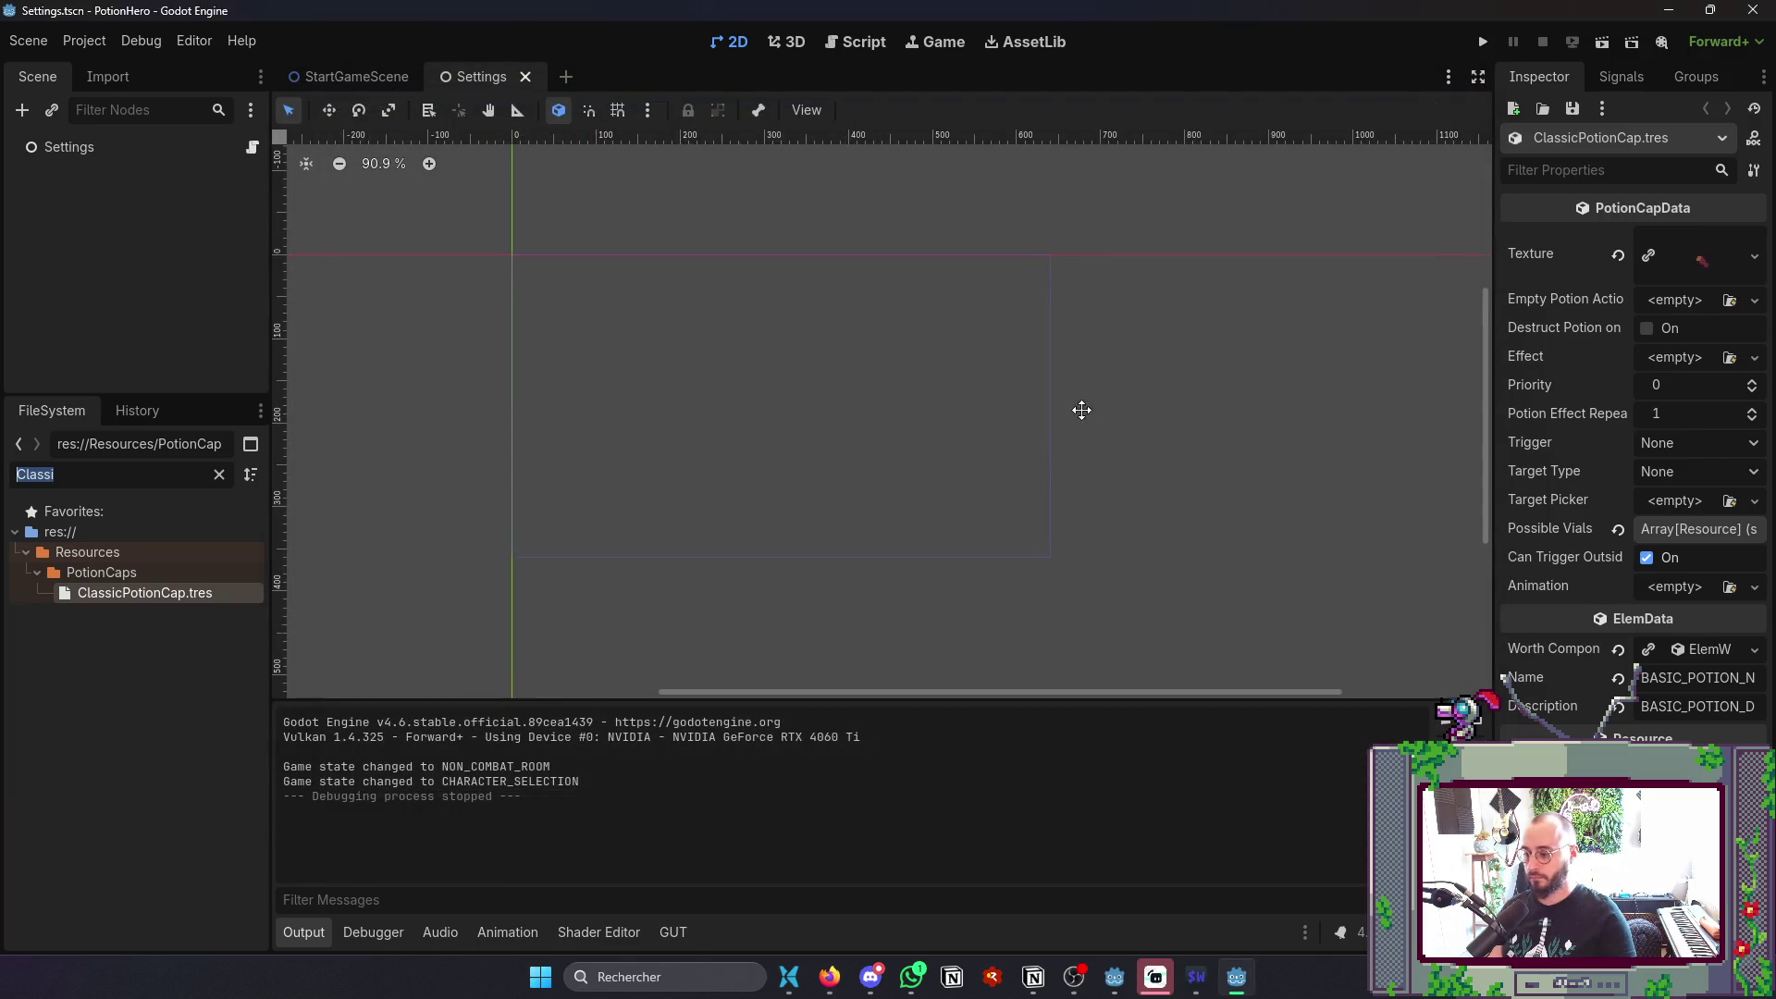
pyautogui.click(76, 41)
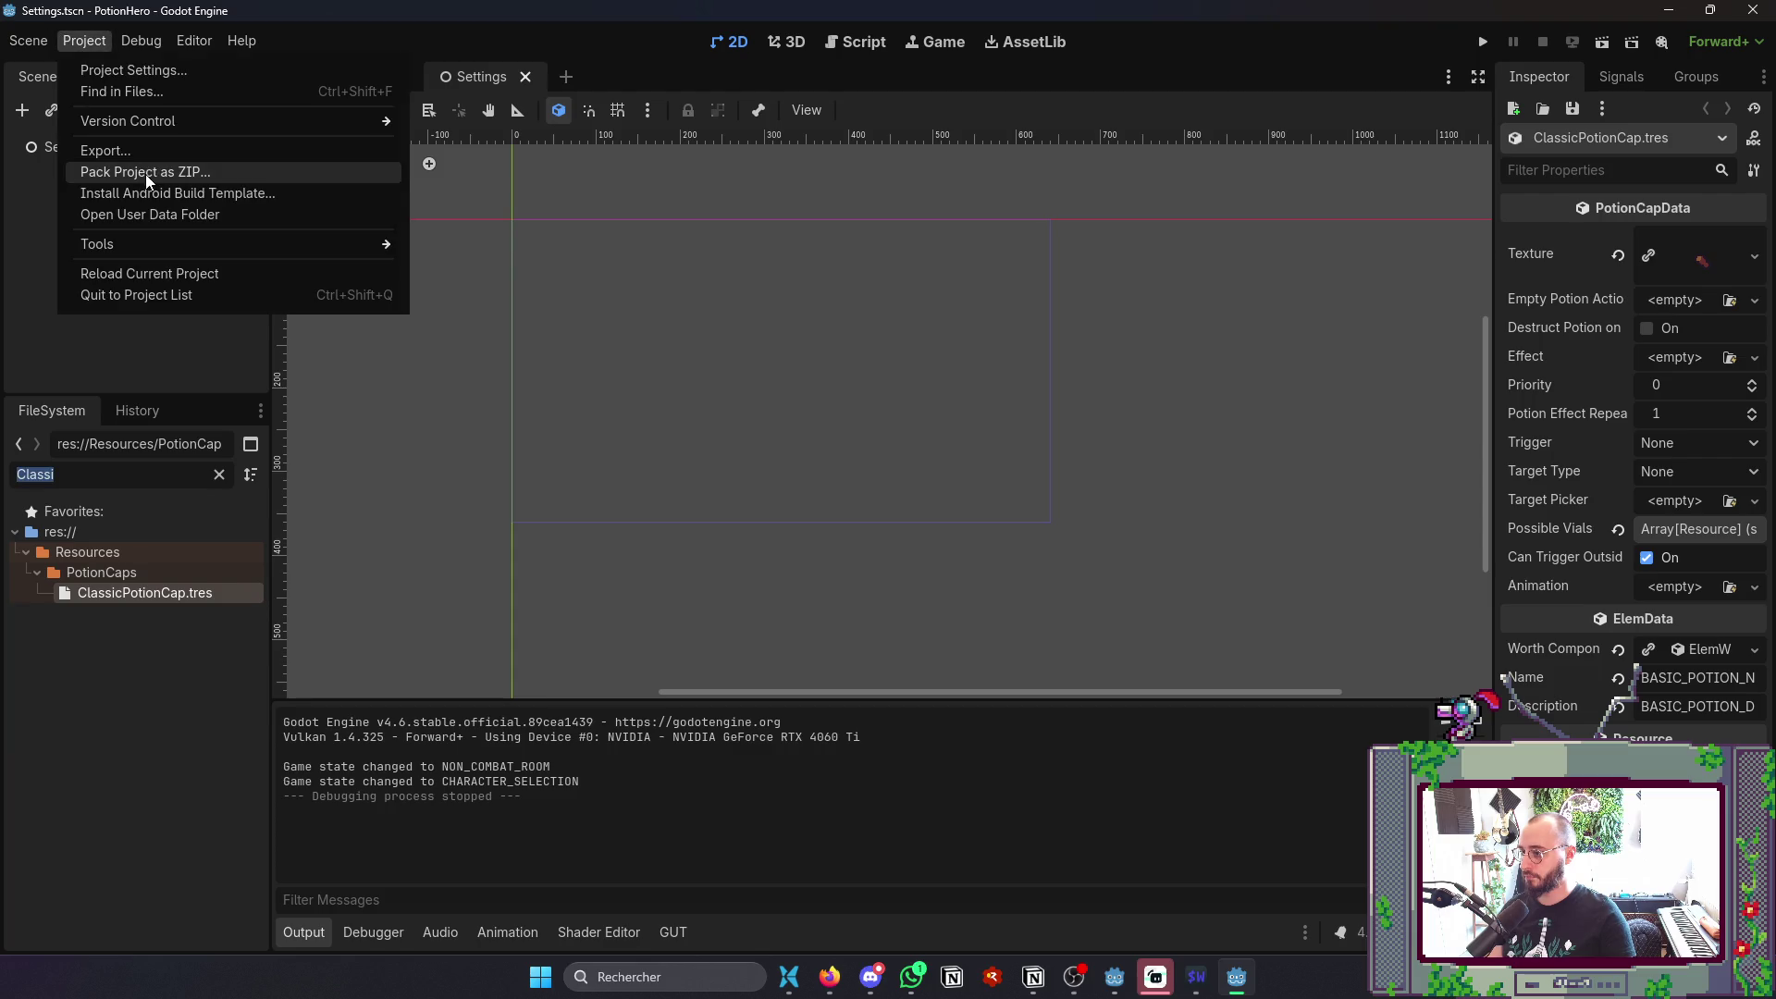
pyautogui.click(111, 147)
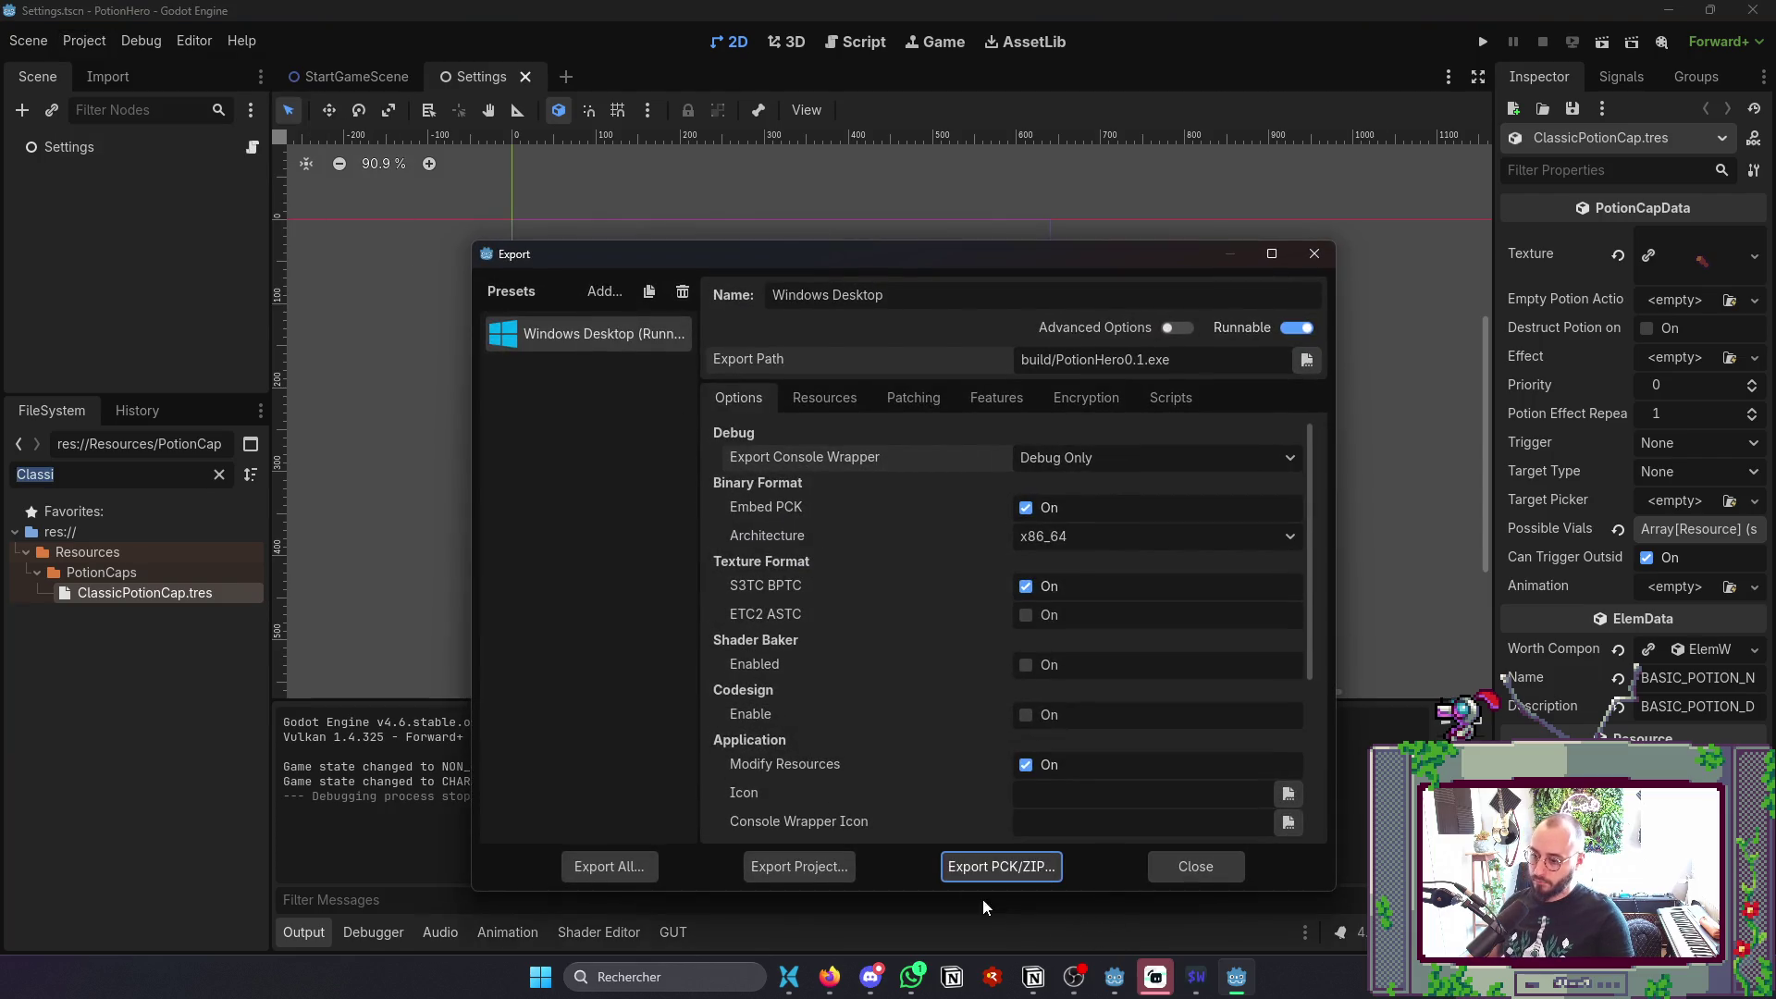
pyautogui.click(801, 867)
pyautogui.click(744, 801)
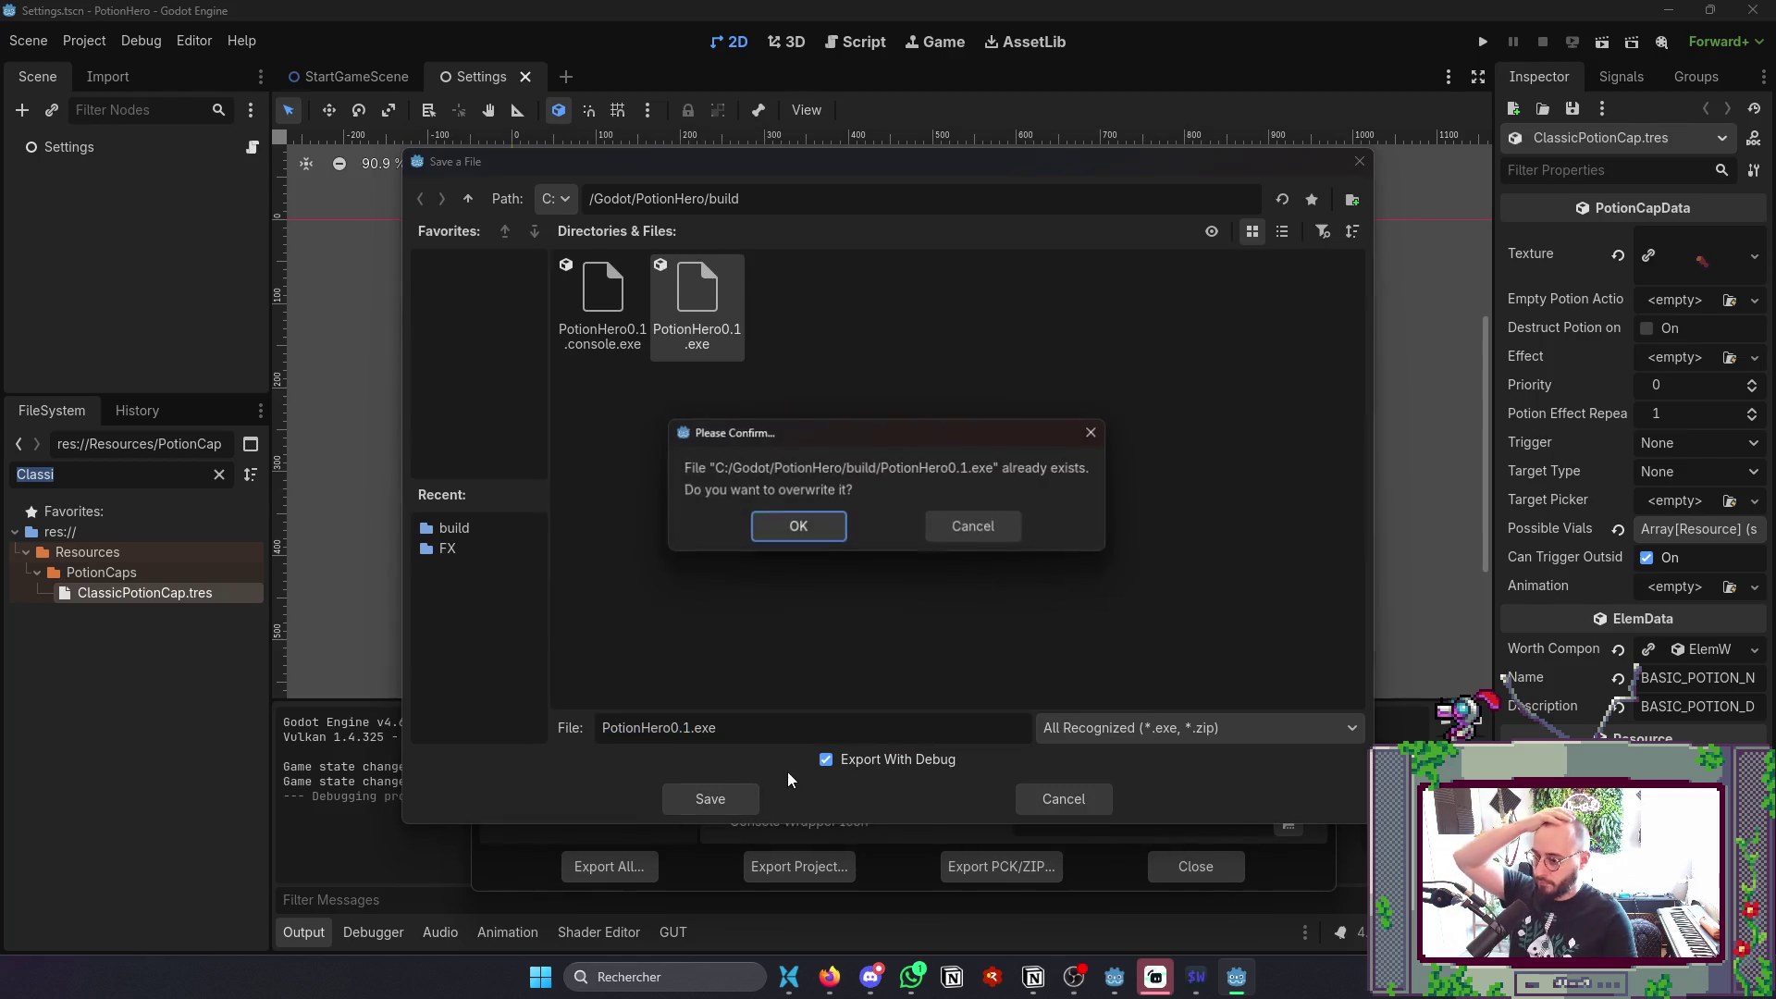
pyautogui.click(796, 528)
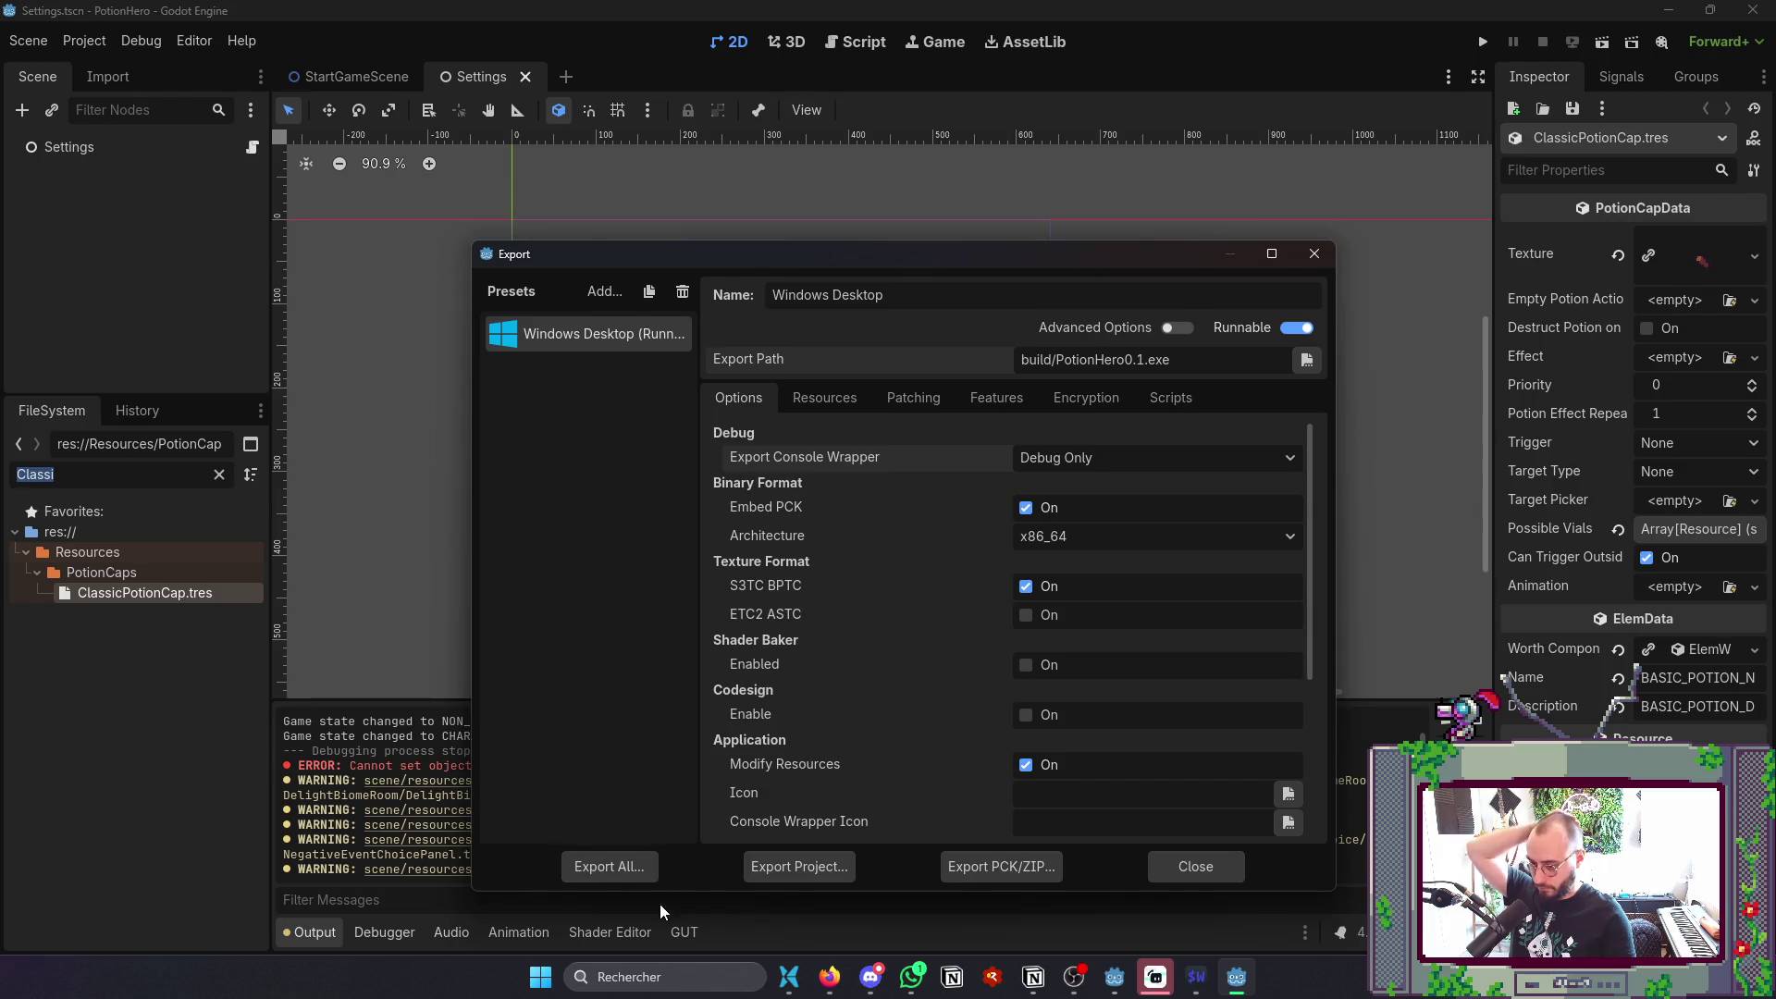
pyautogui.click(1195, 867)
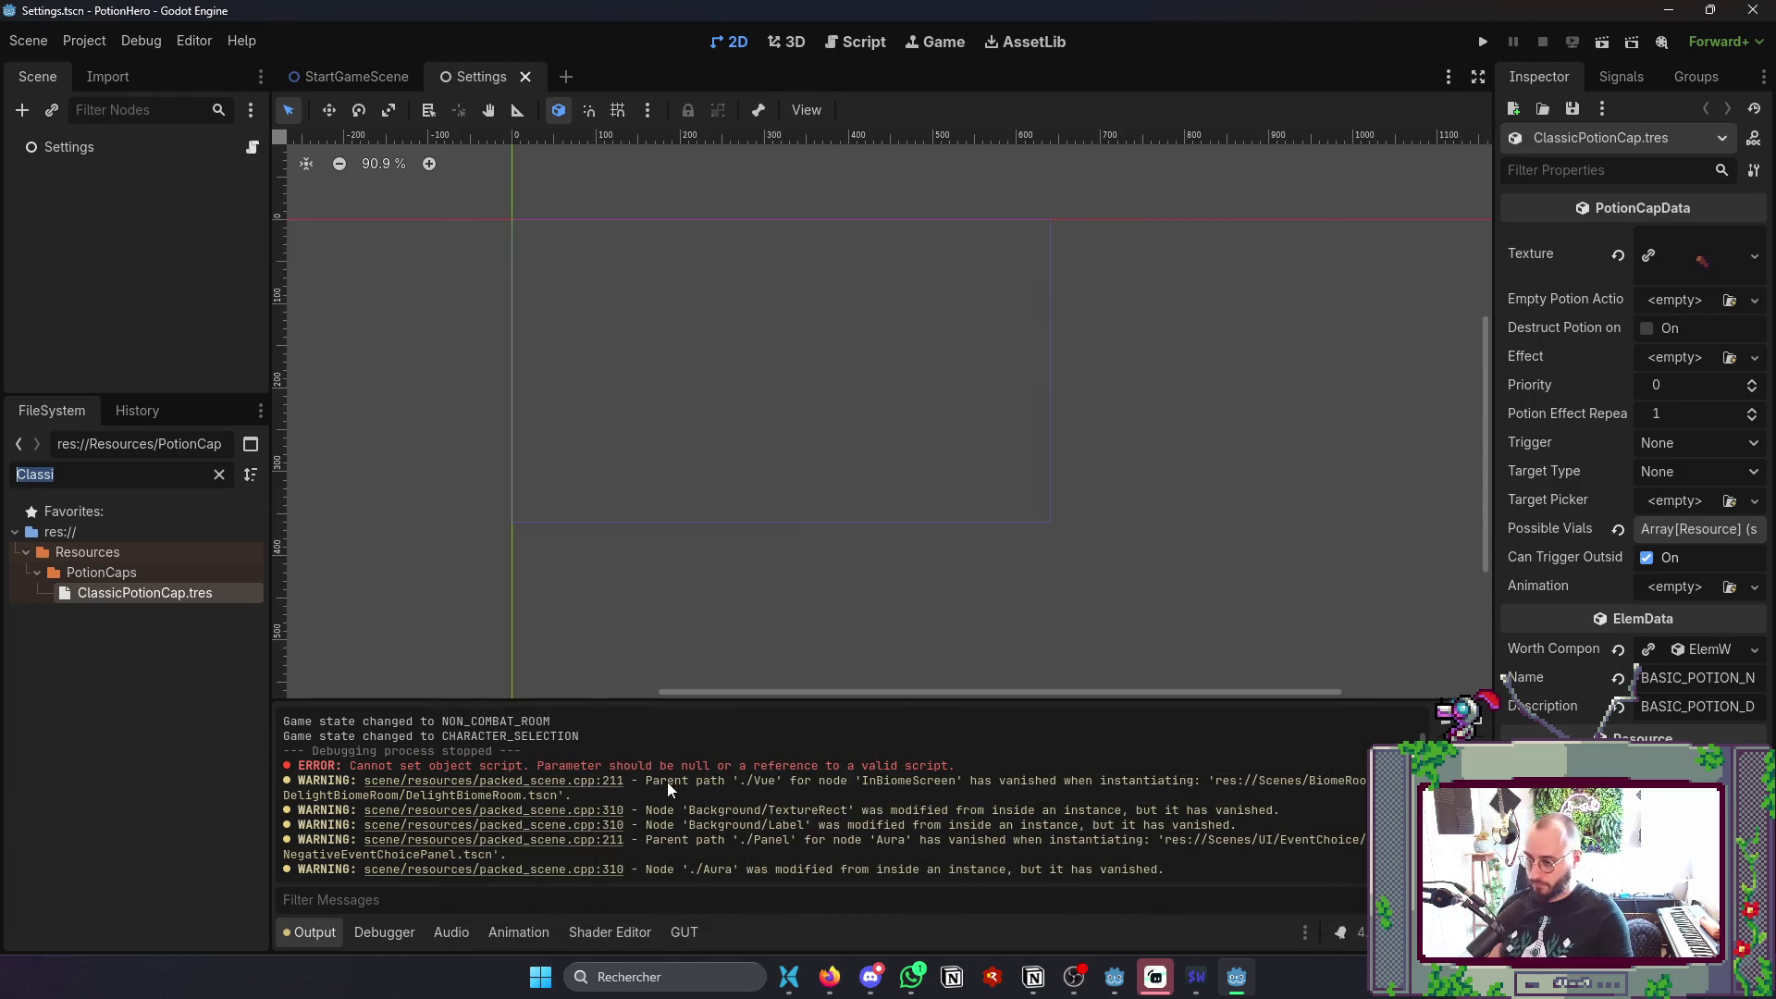
pyautogui.hotkey('alt', 'Tab')
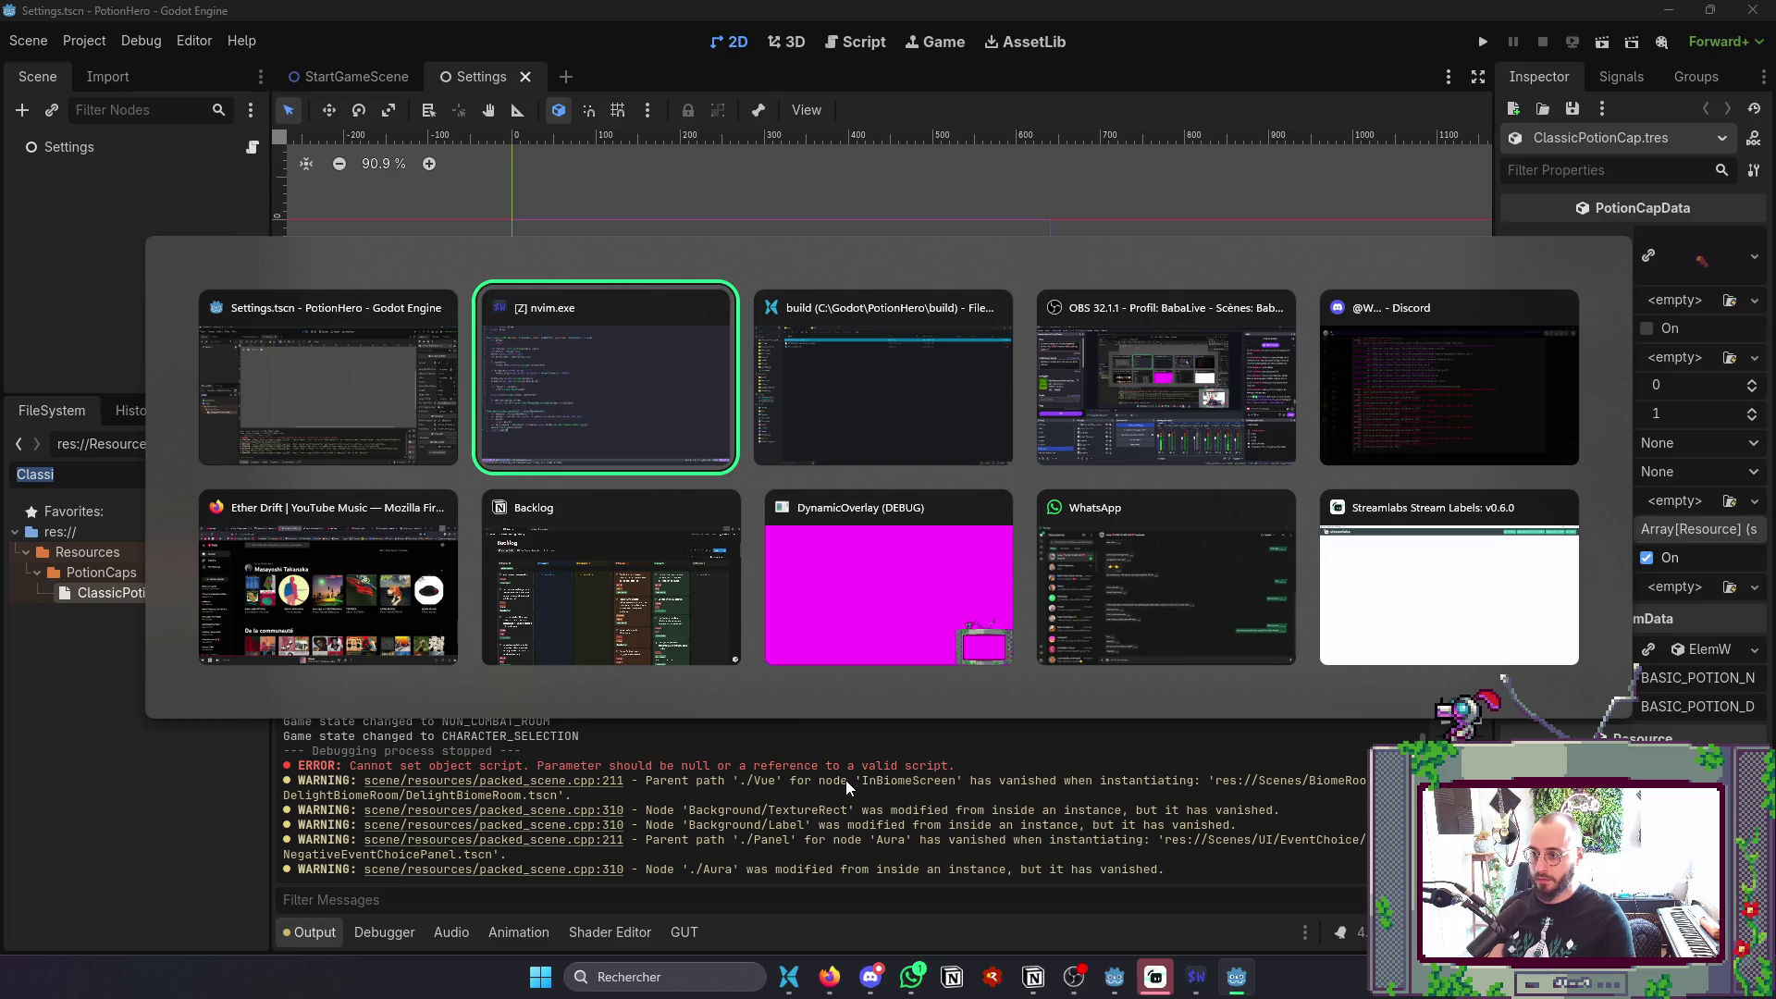
# - Run PotionHero0.1.console.exe from the build folder and read its preload errors in the console
pyautogui.click(758, 451)
pyautogui.click(411, 309)
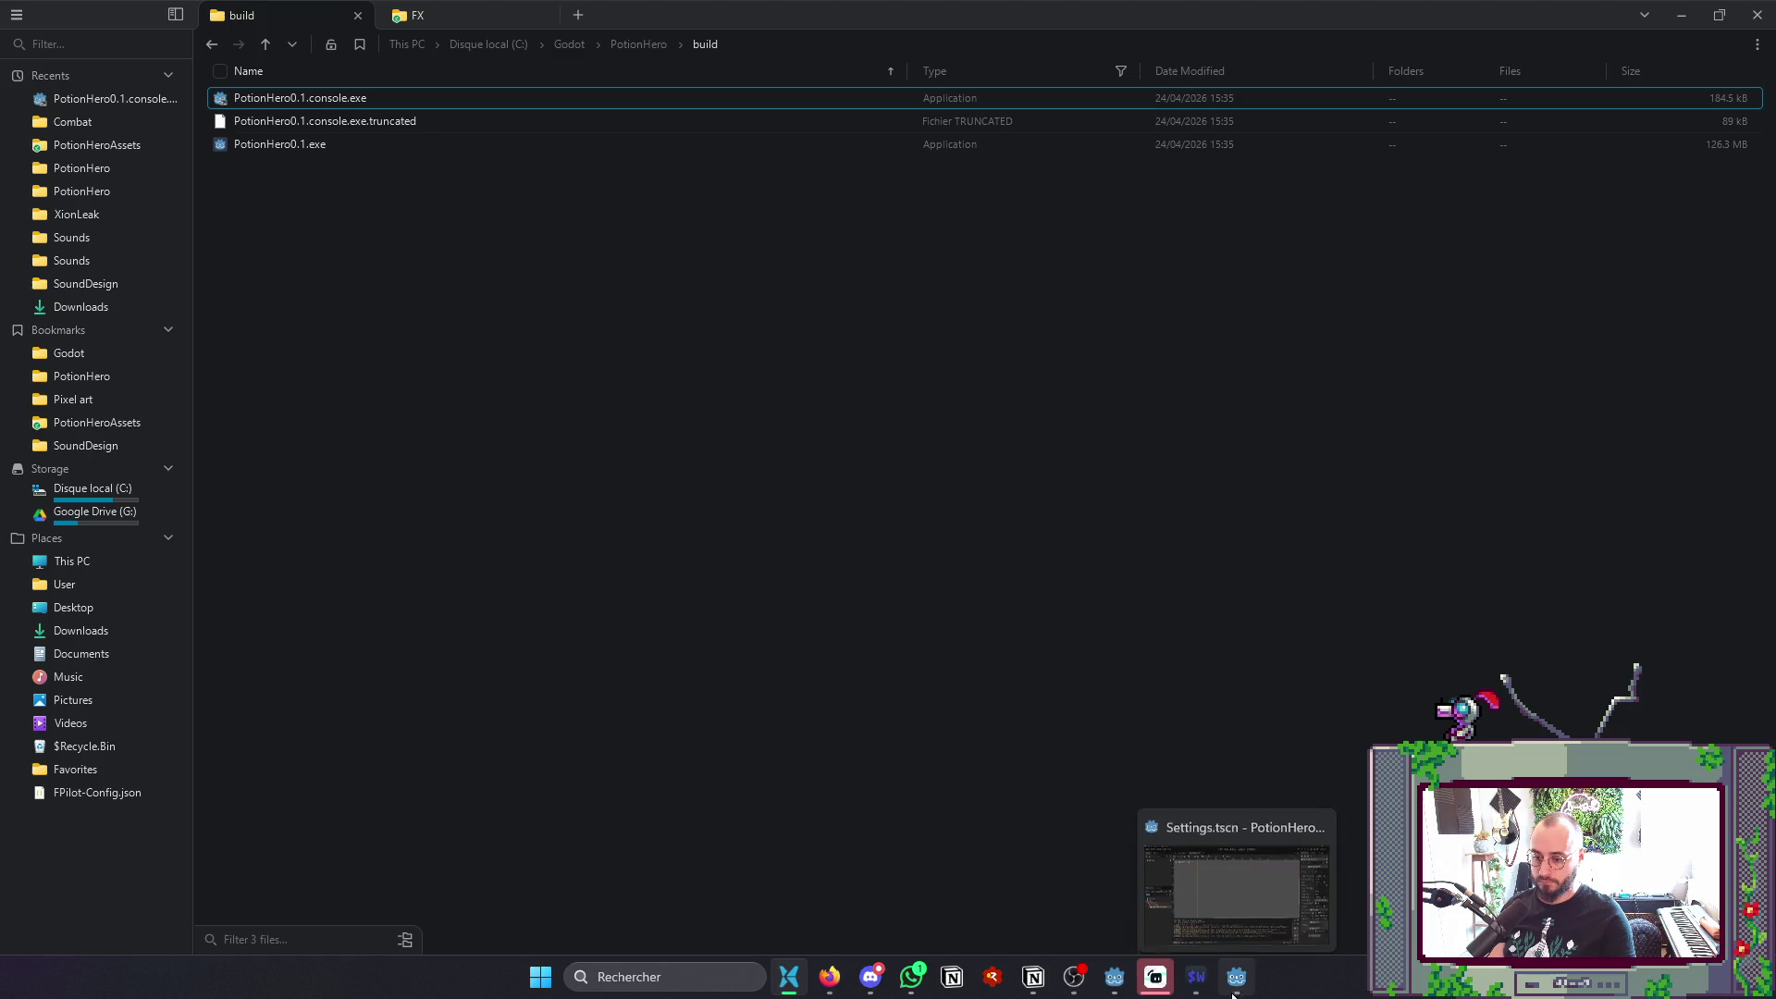
pyautogui.moveTo(1105, 988)
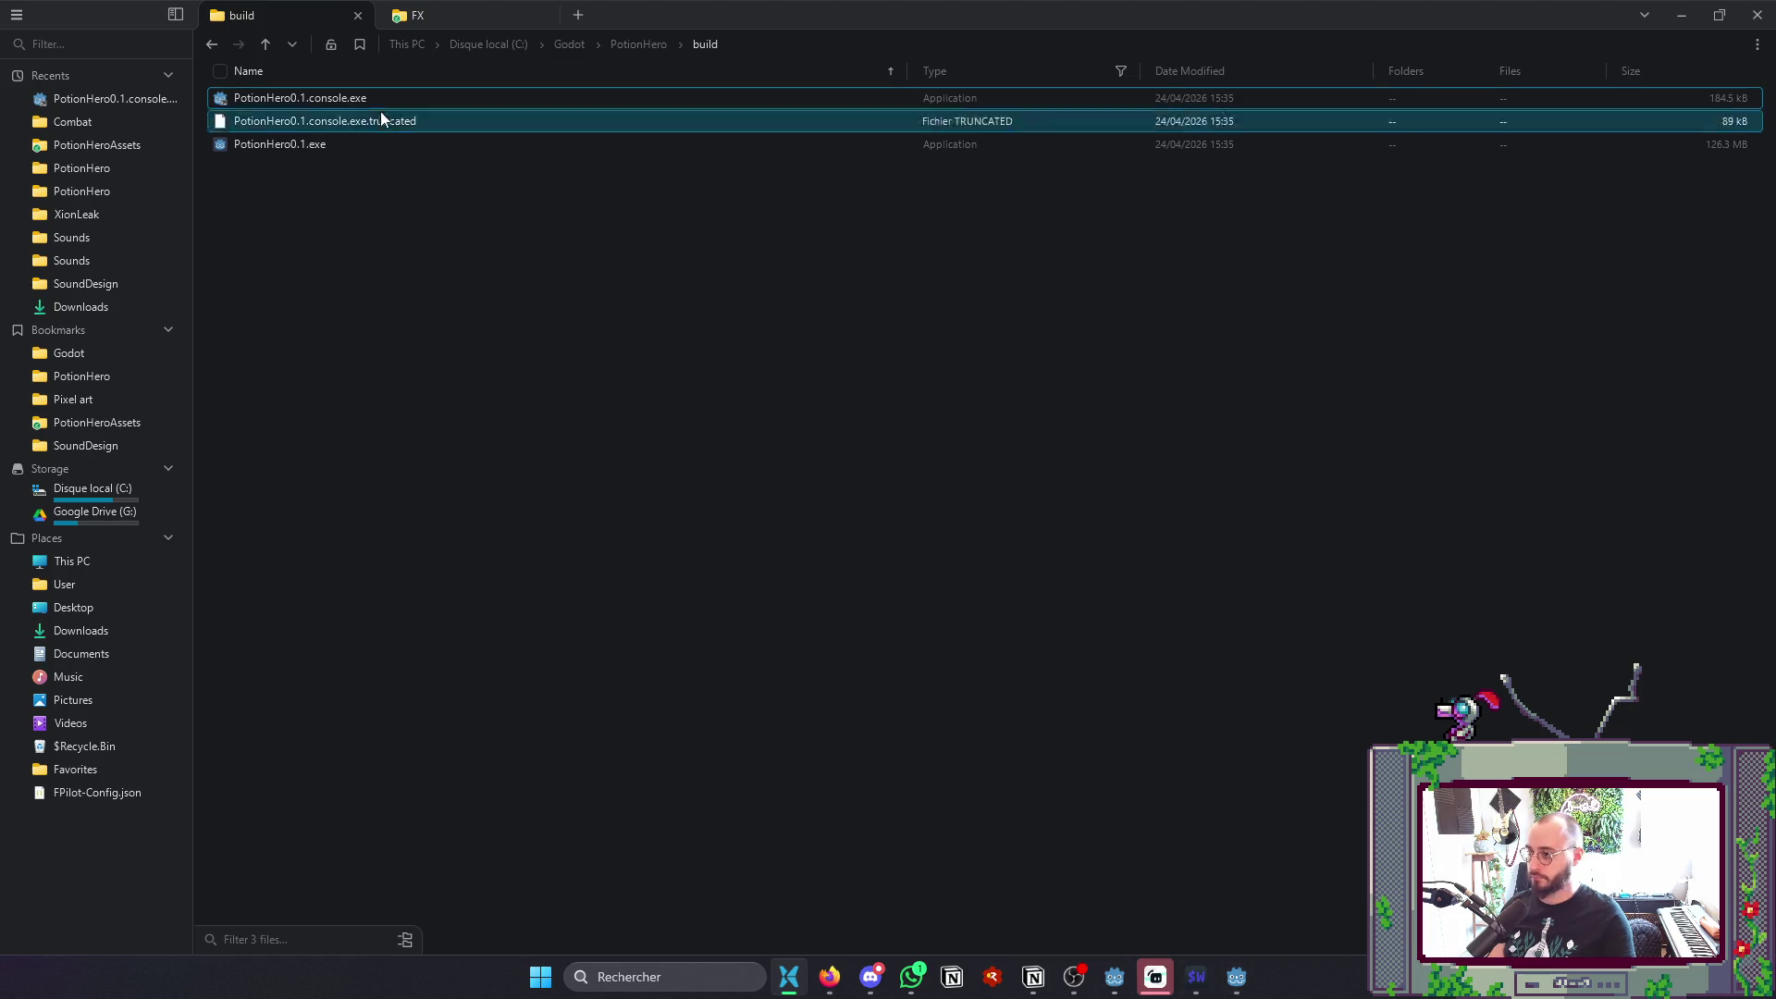
pyautogui.click(339, 99)
pyautogui.doubleClick(337, 97)
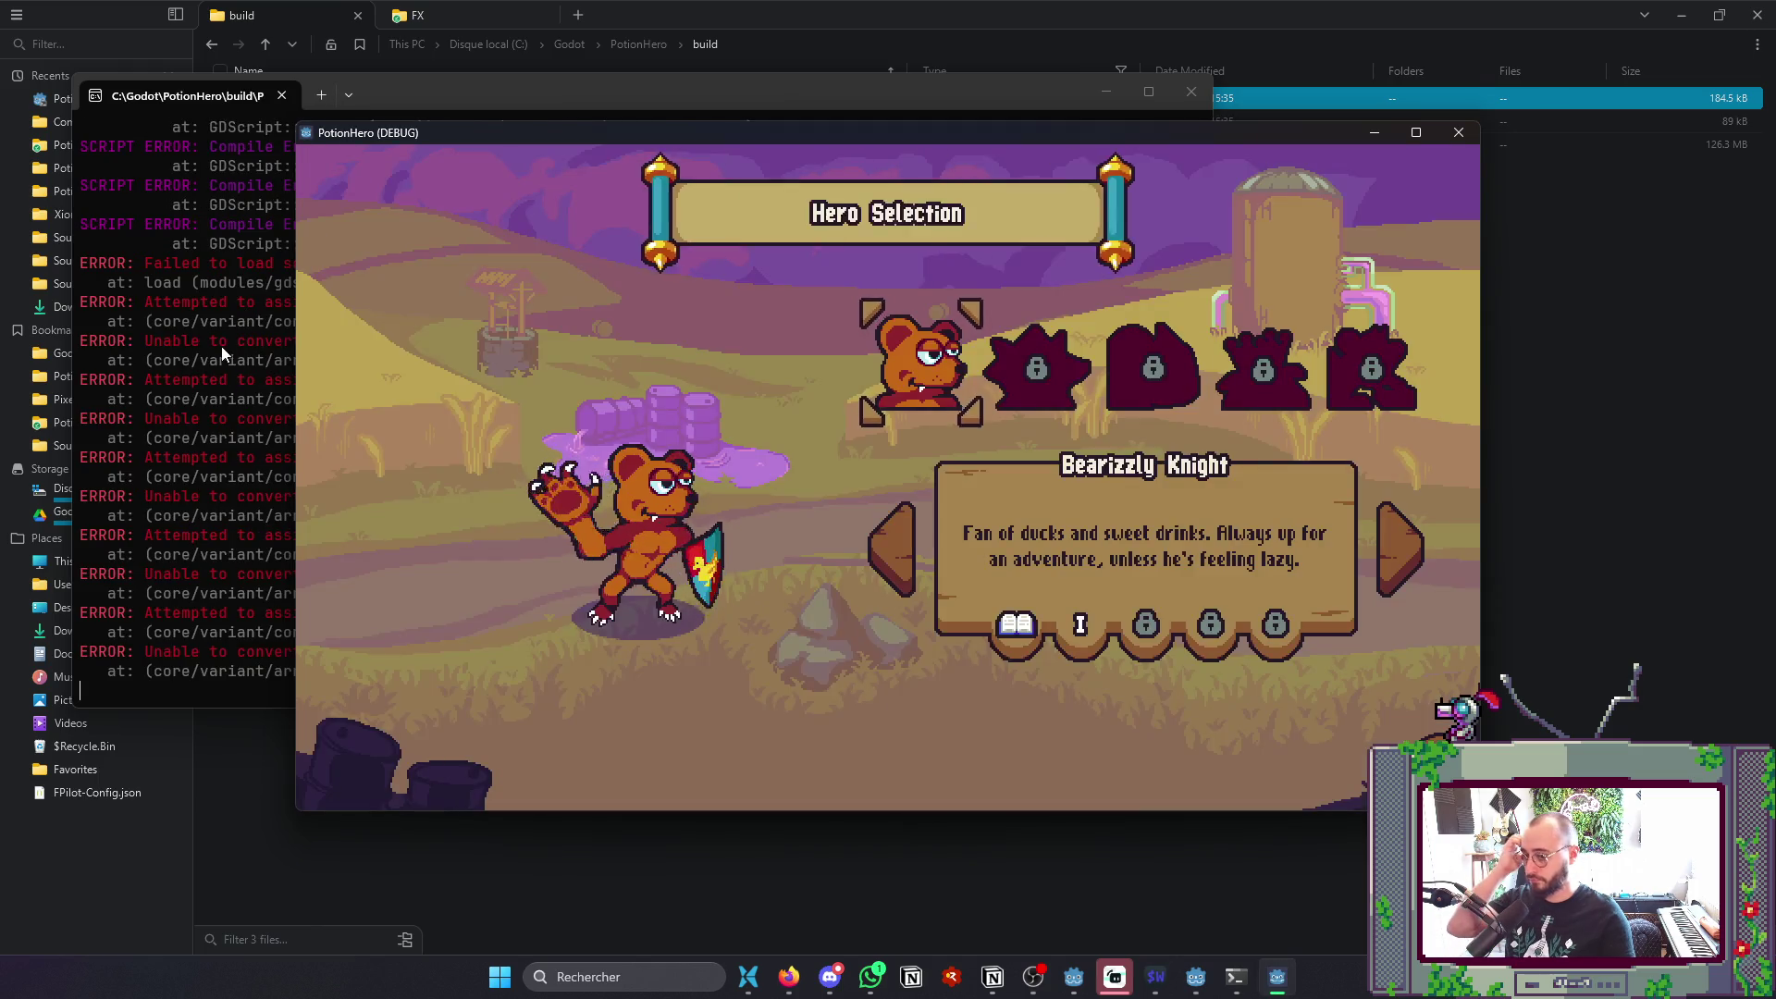
pyautogui.click(222, 344)
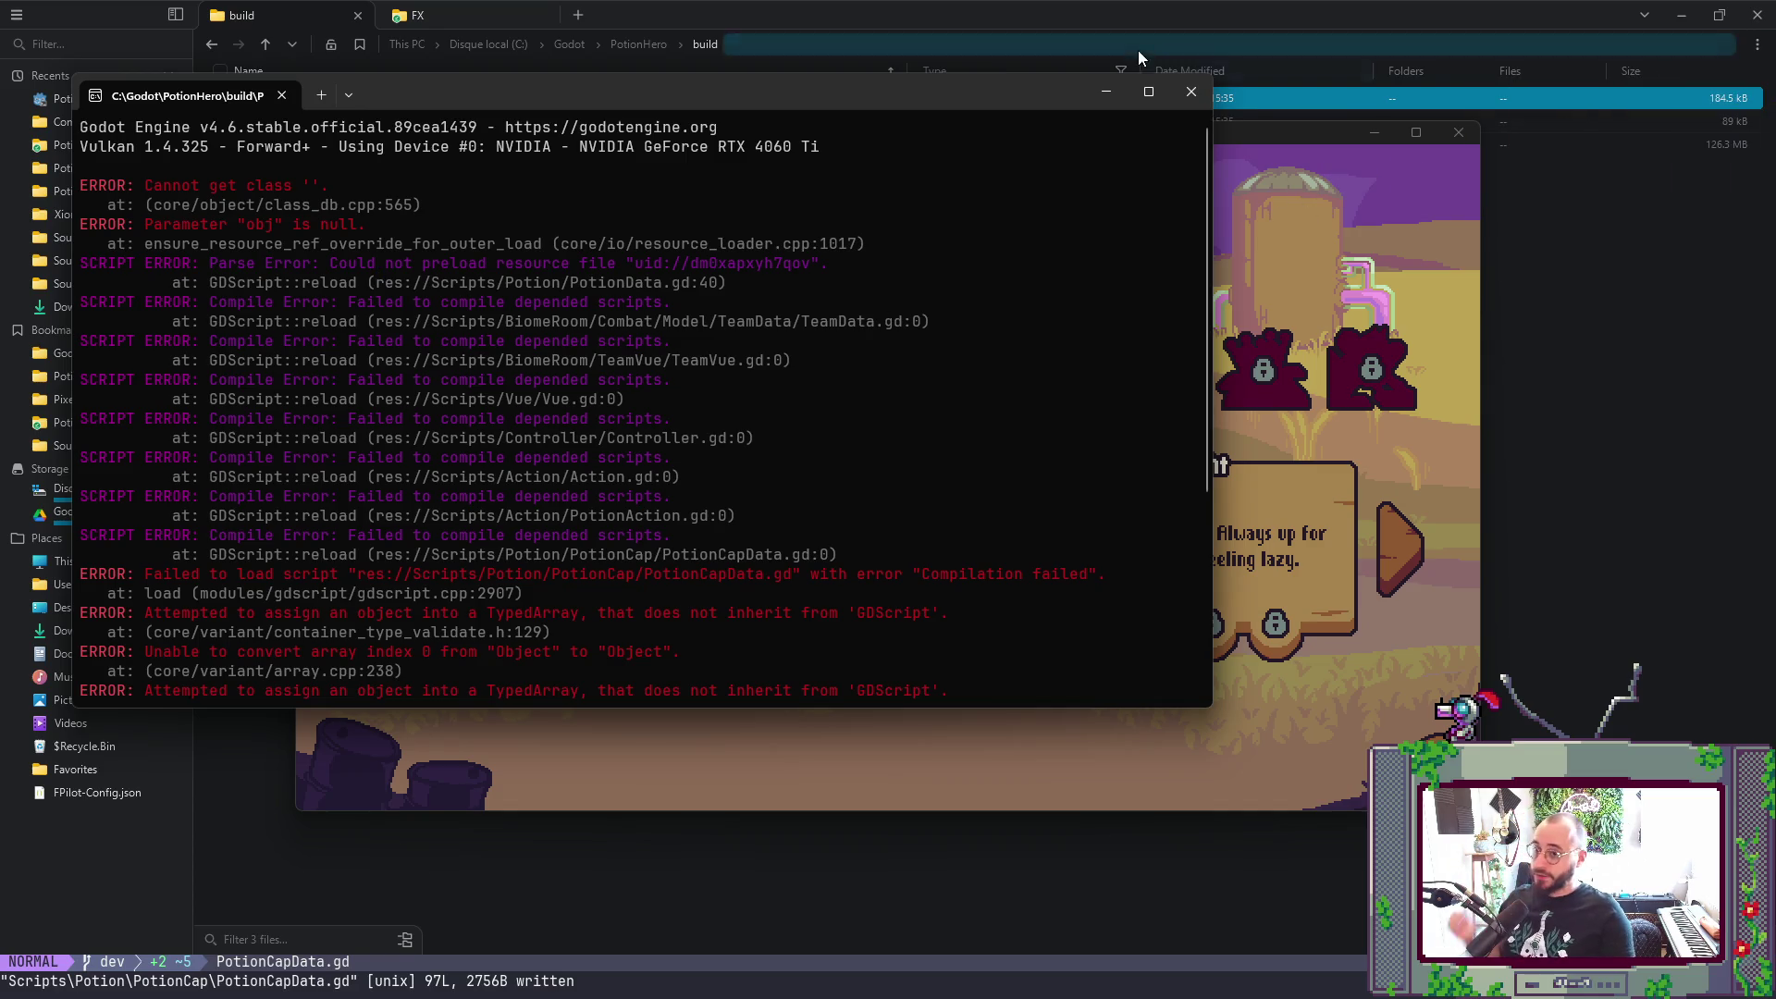
pyautogui.click(1192, 92)
pyautogui.hotkey('alt', 'Tab')
# - Save all open scripts in Neovim with :wa
pyautogui.click(701, 553)
pyautogui.scroll(6, 701, 555)
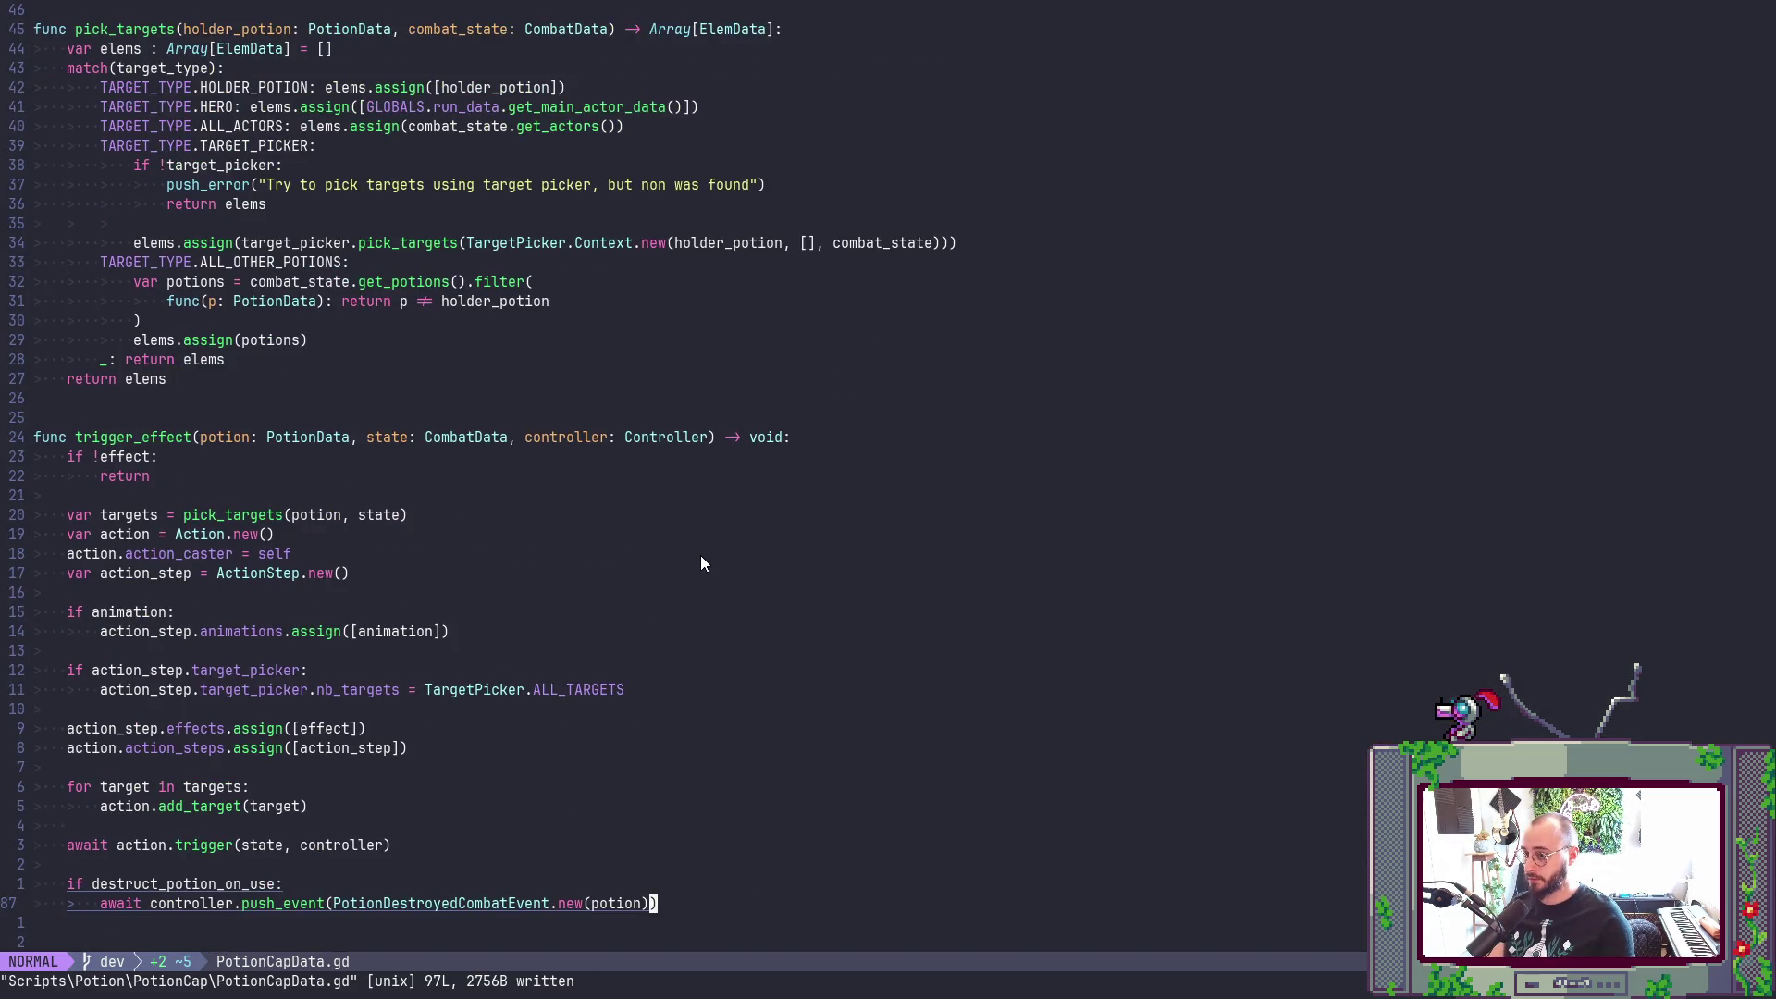
pyautogui.scroll(3, 701, 556)
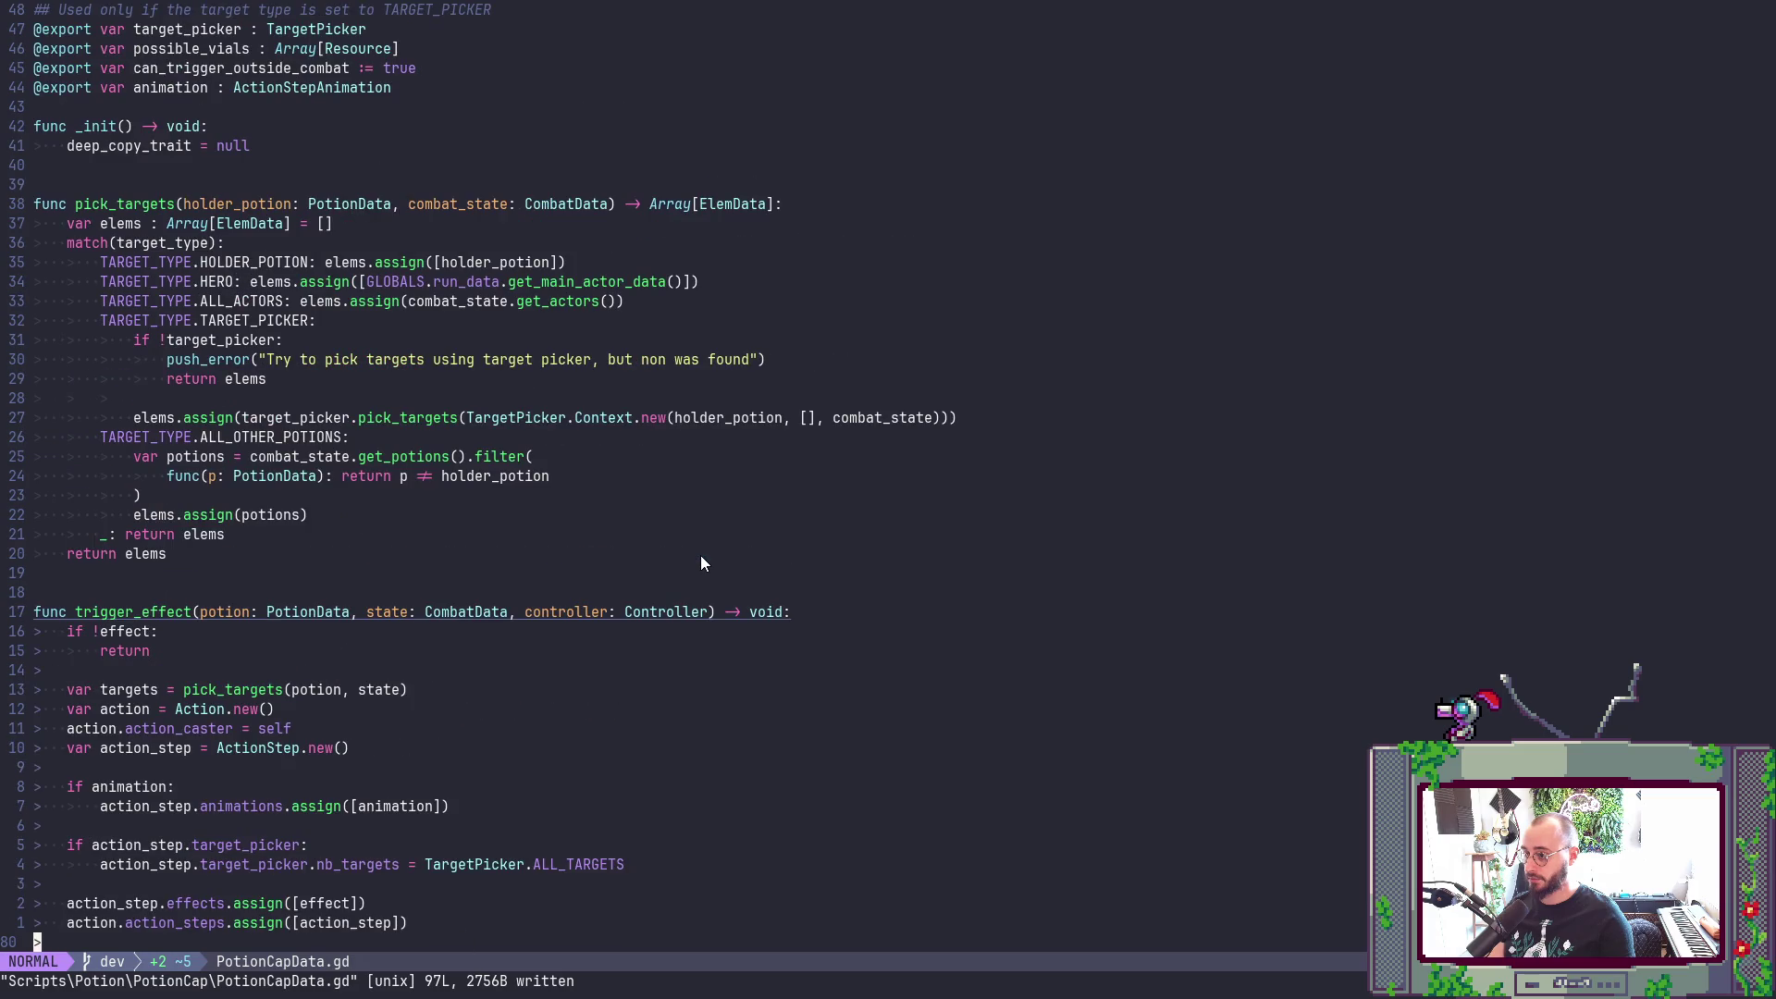
pyautogui.click(701, 556)
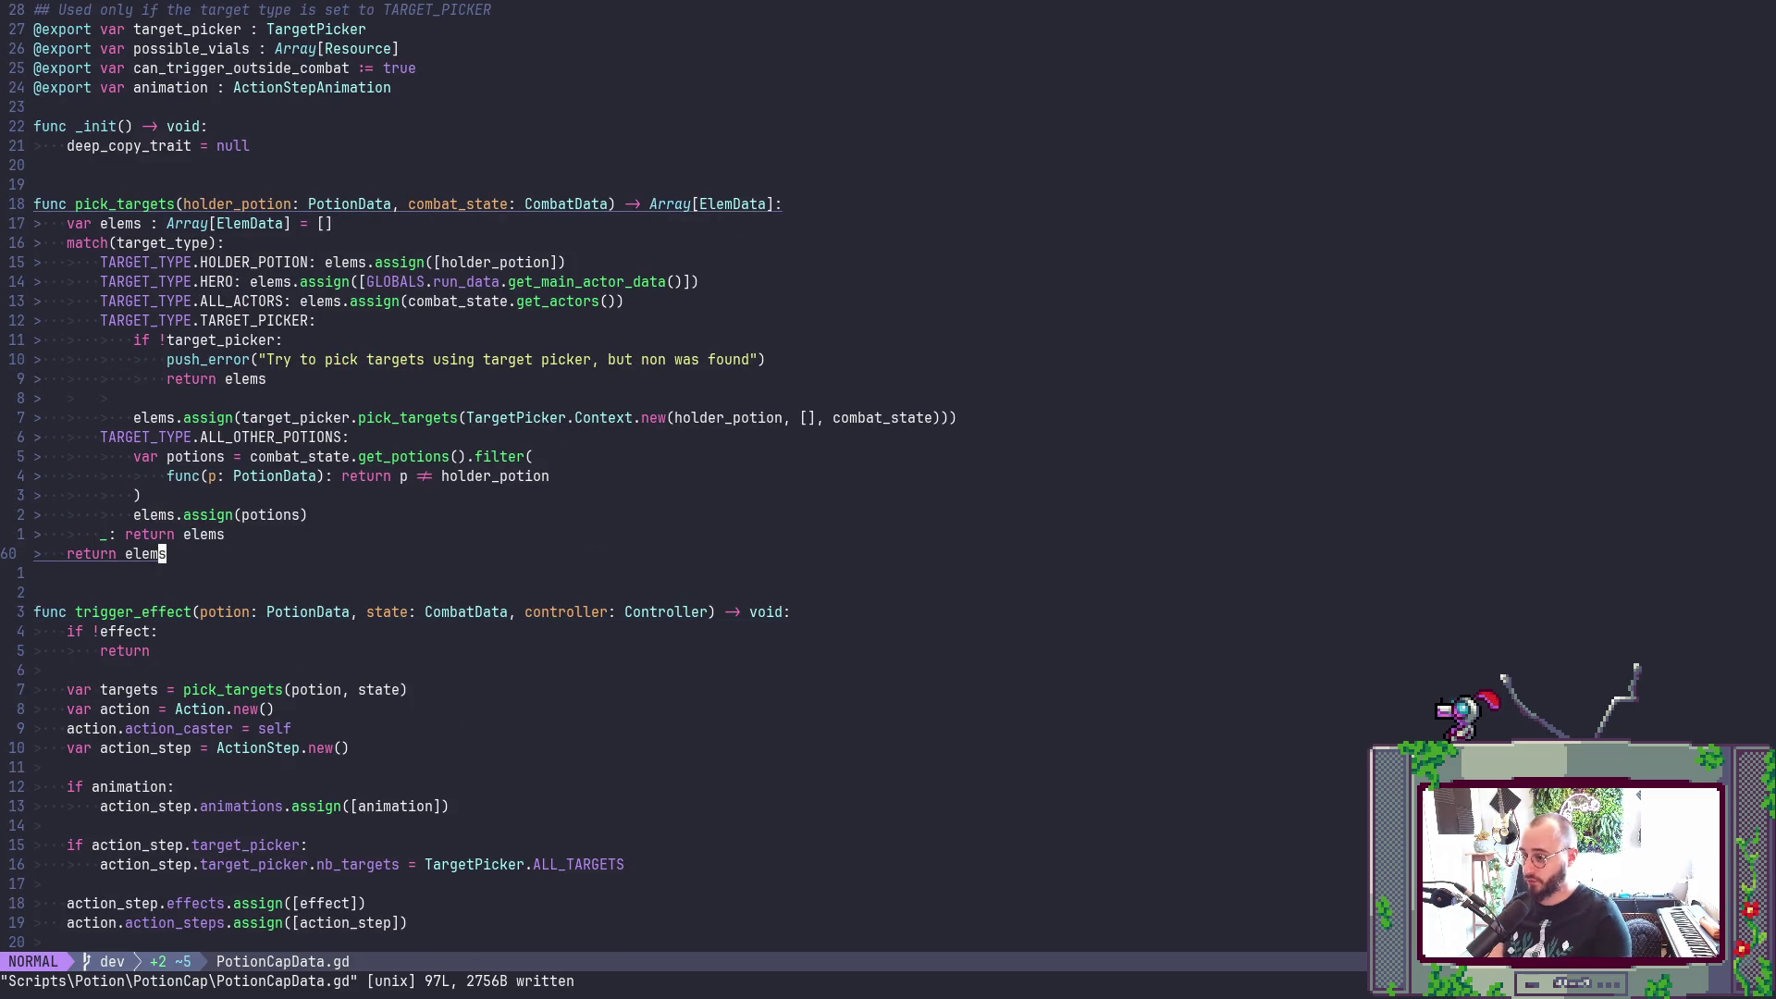
pyautogui.write(':wa')
# - Look up TargetPicker's Context class definition, then jump back to PotionCapData.gd
pyautogui.click(624, 418)
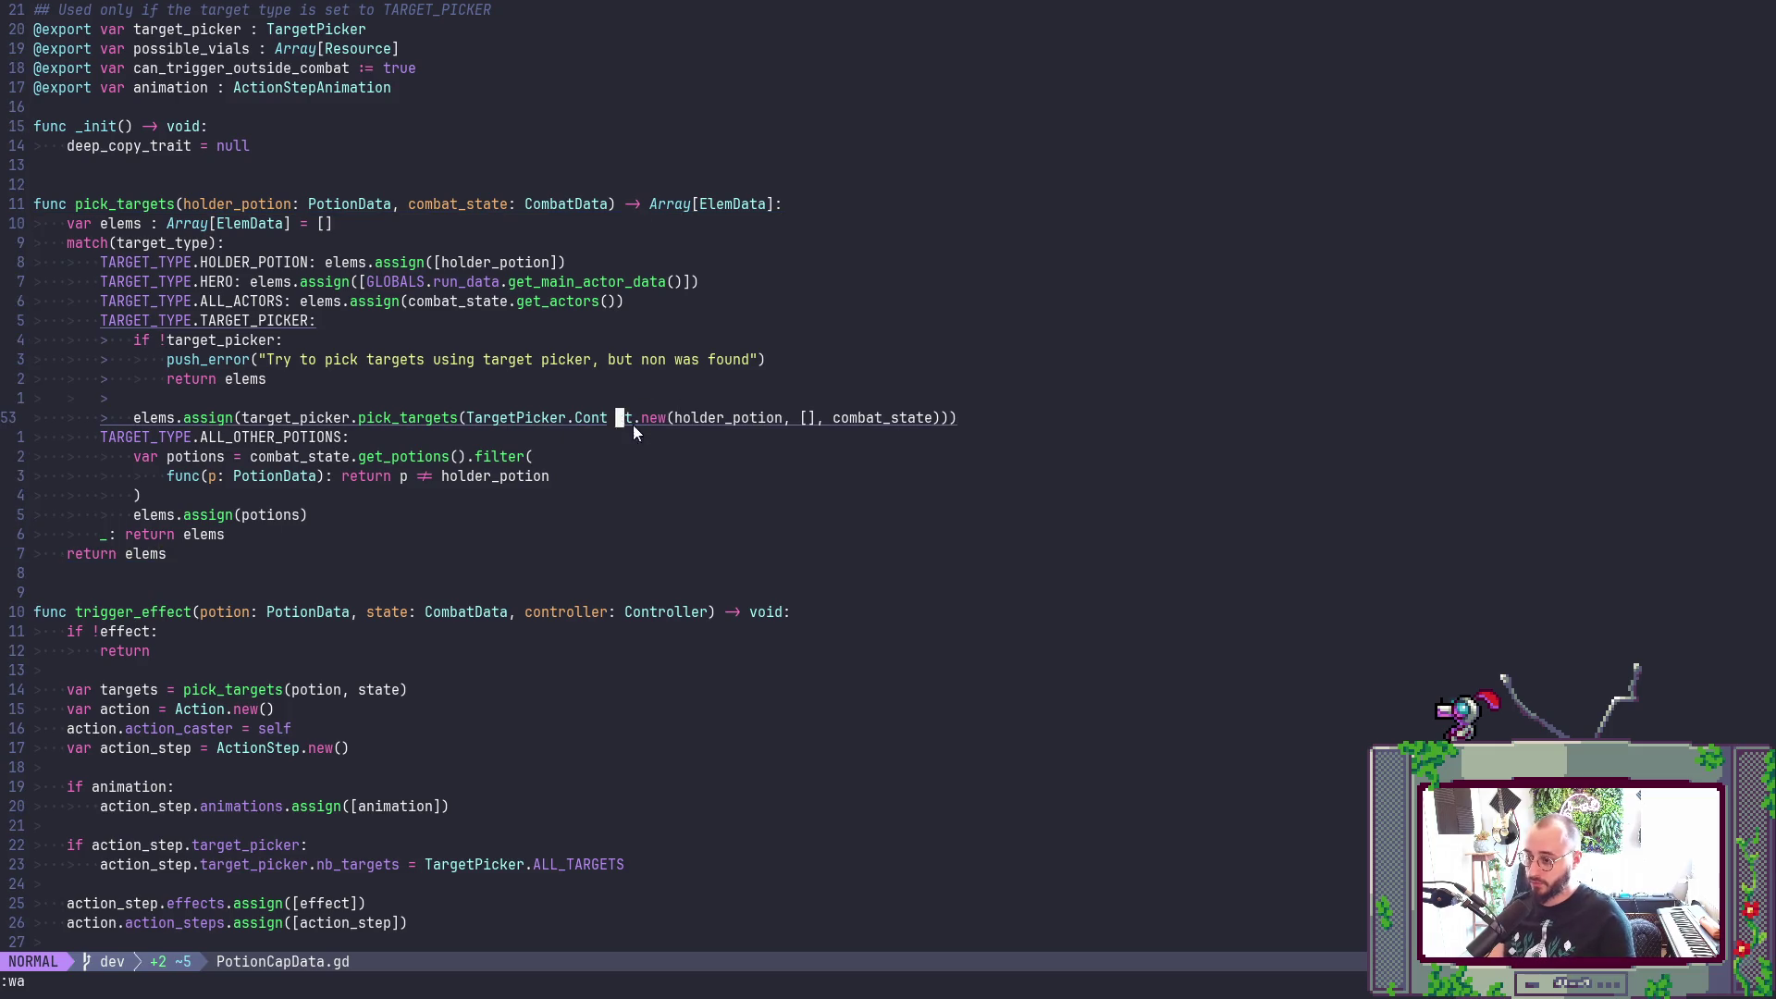
pyautogui.press('g')
pyautogui.press('d')
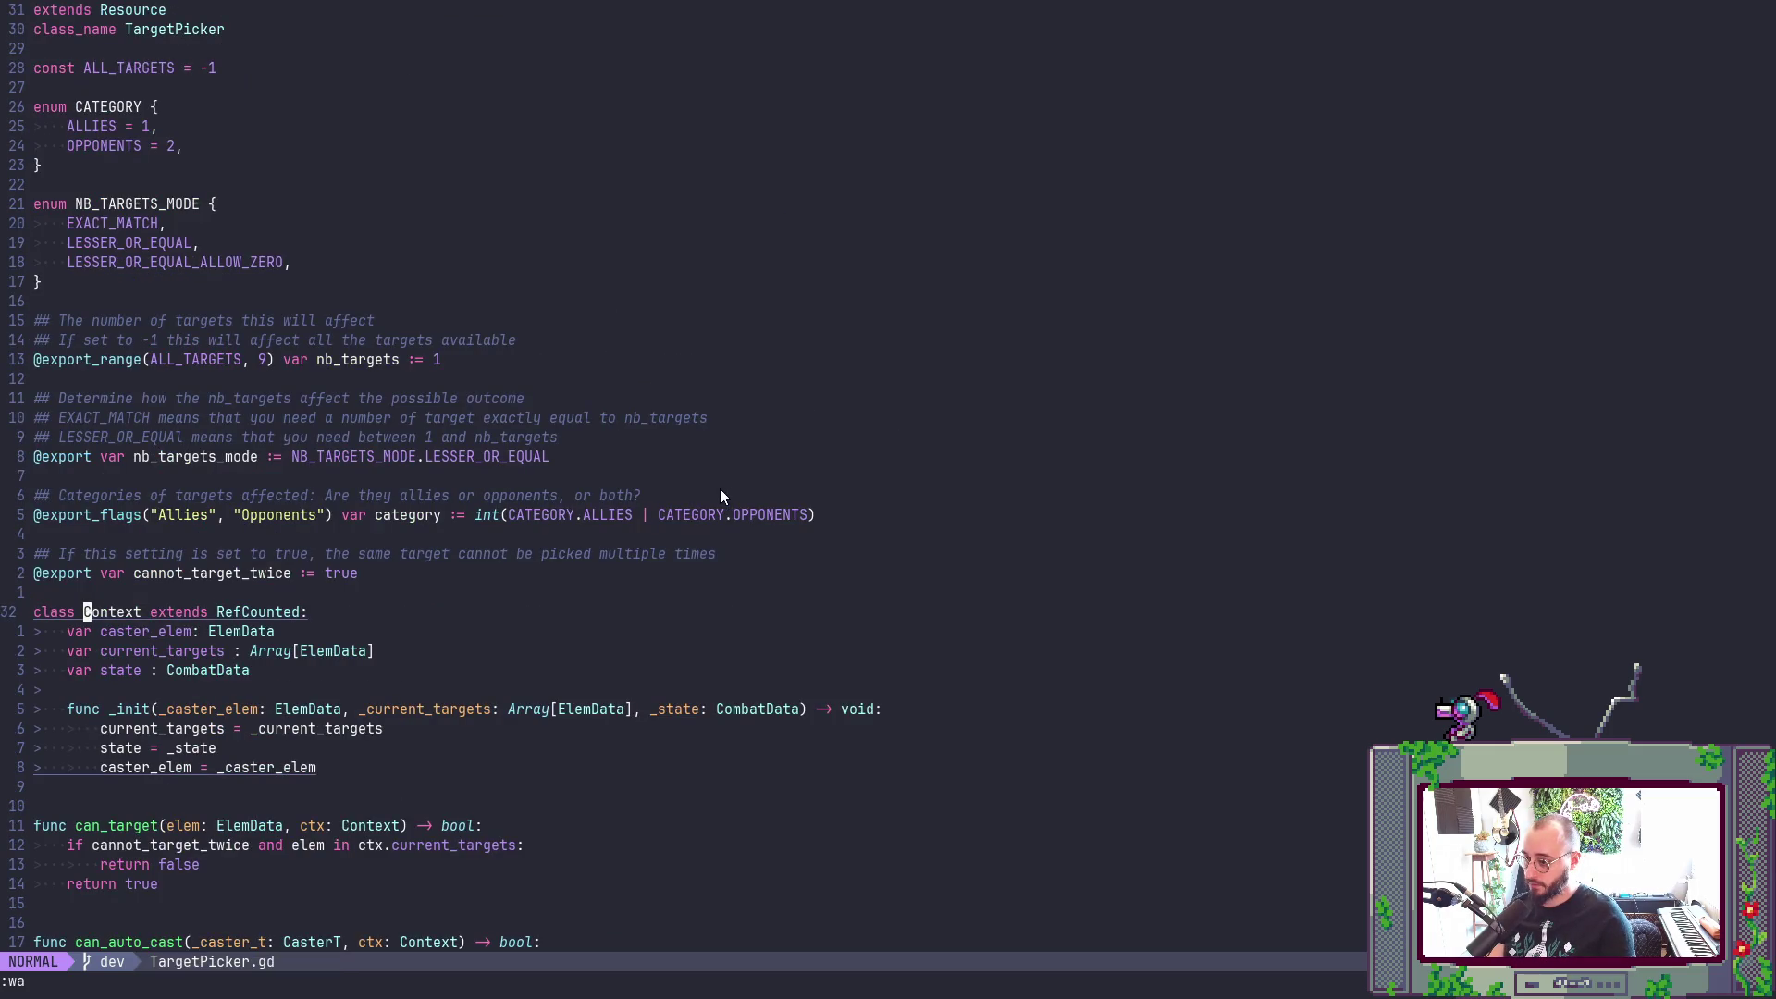
pyautogui.scroll(-5, 721, 494)
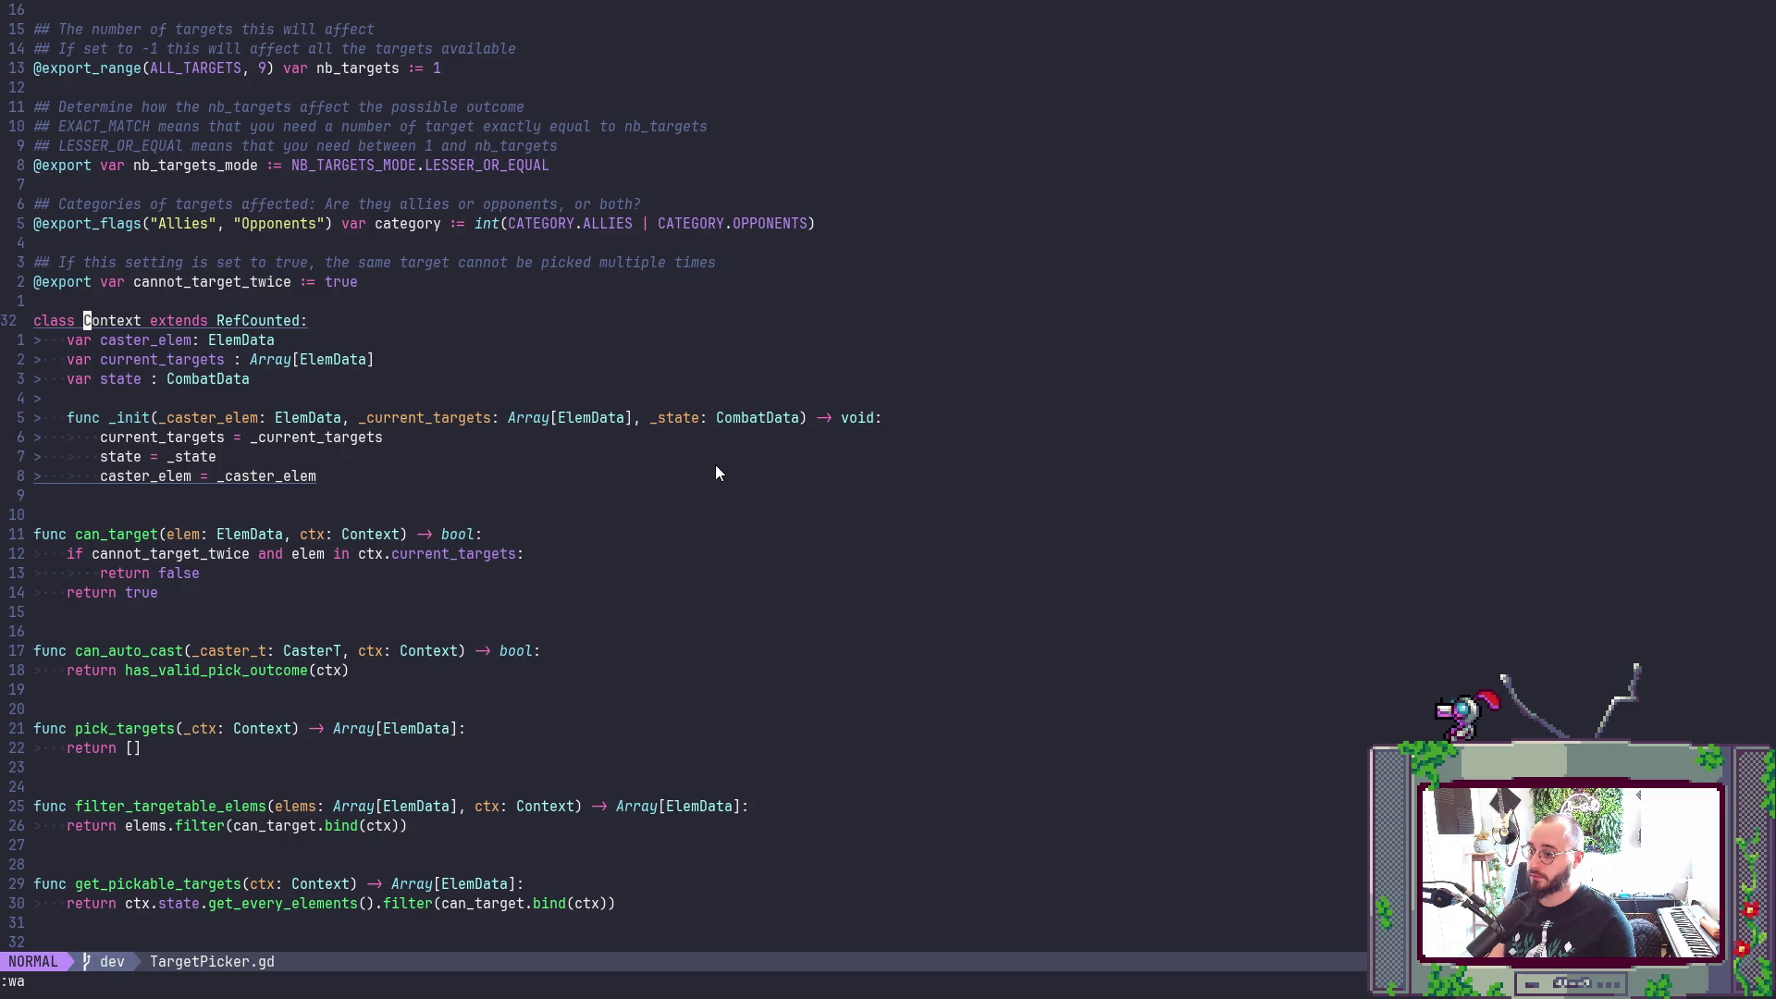
pyautogui.hotkey('ctrl', 'o')
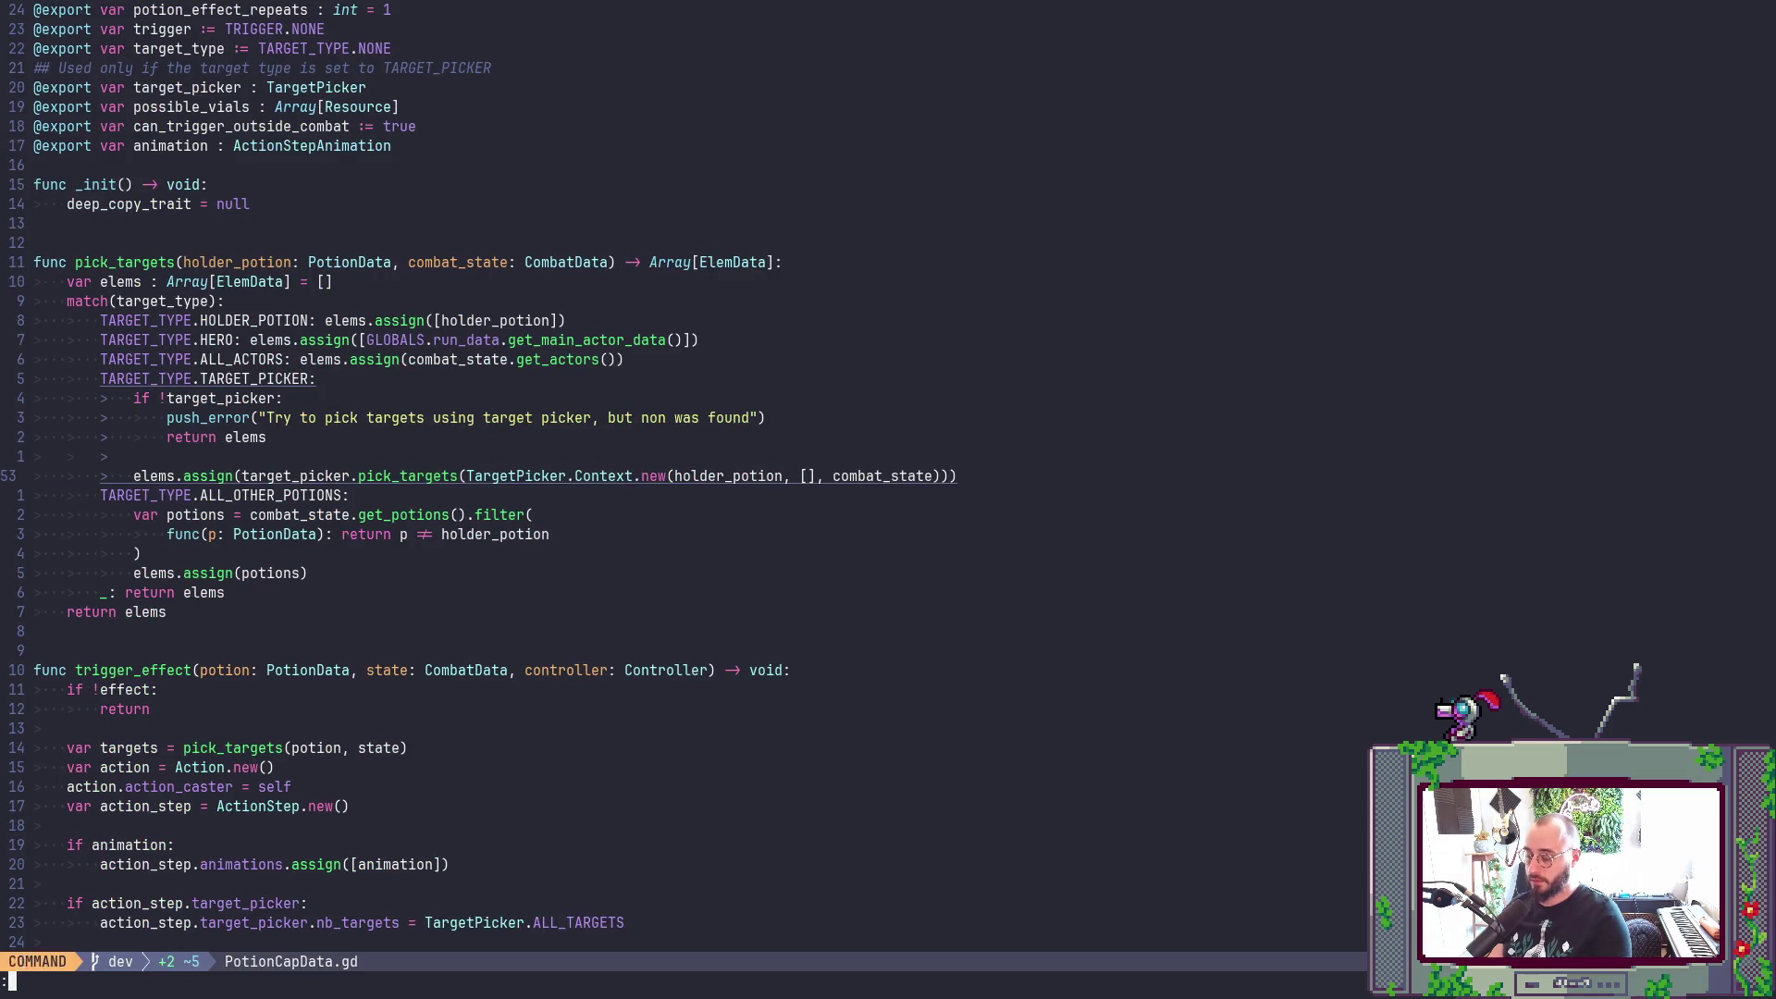
pyautogui.hotkey('ctrl', 'o')
pyautogui.press('G')
# - Open PotionData.gd with the file finder, save it, and read through the file
pyautogui.press('space')
pyautogui.press('f')
pyautogui.press('f')
pyautogui.write('Poti')
pyautogui.write('onCapData')
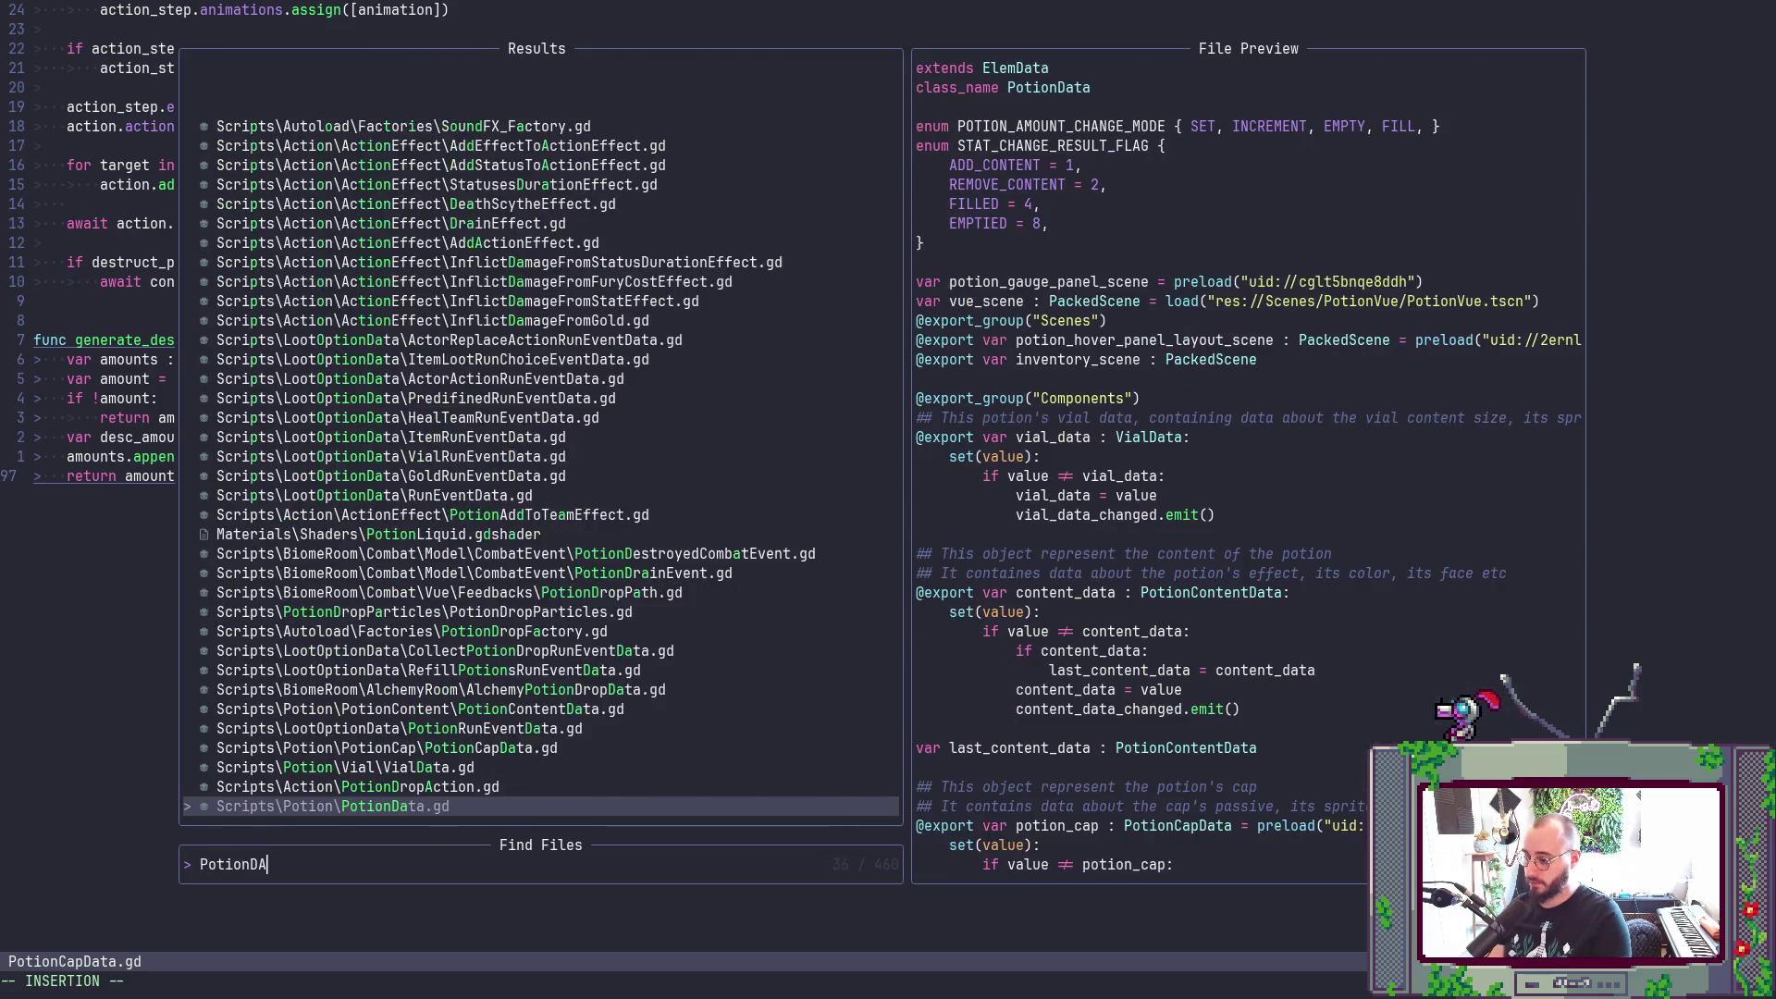
pyautogui.press('Return')
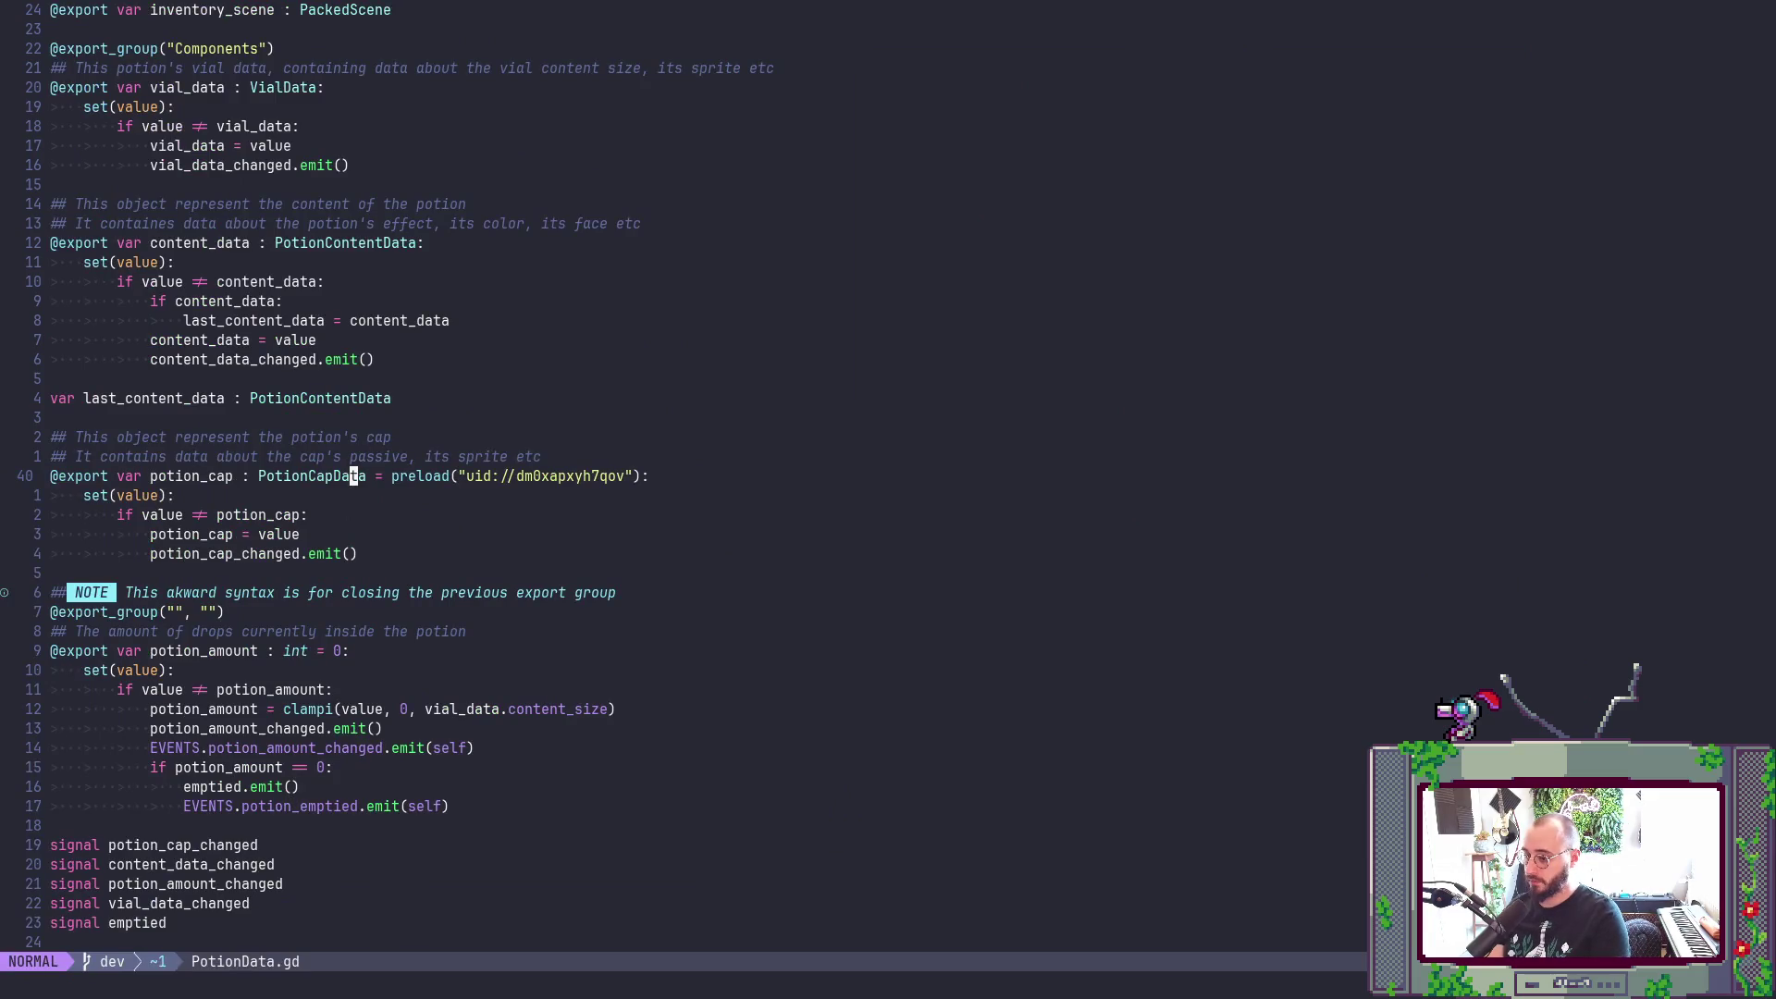
pyautogui.hotkey('ctrl', 'd')
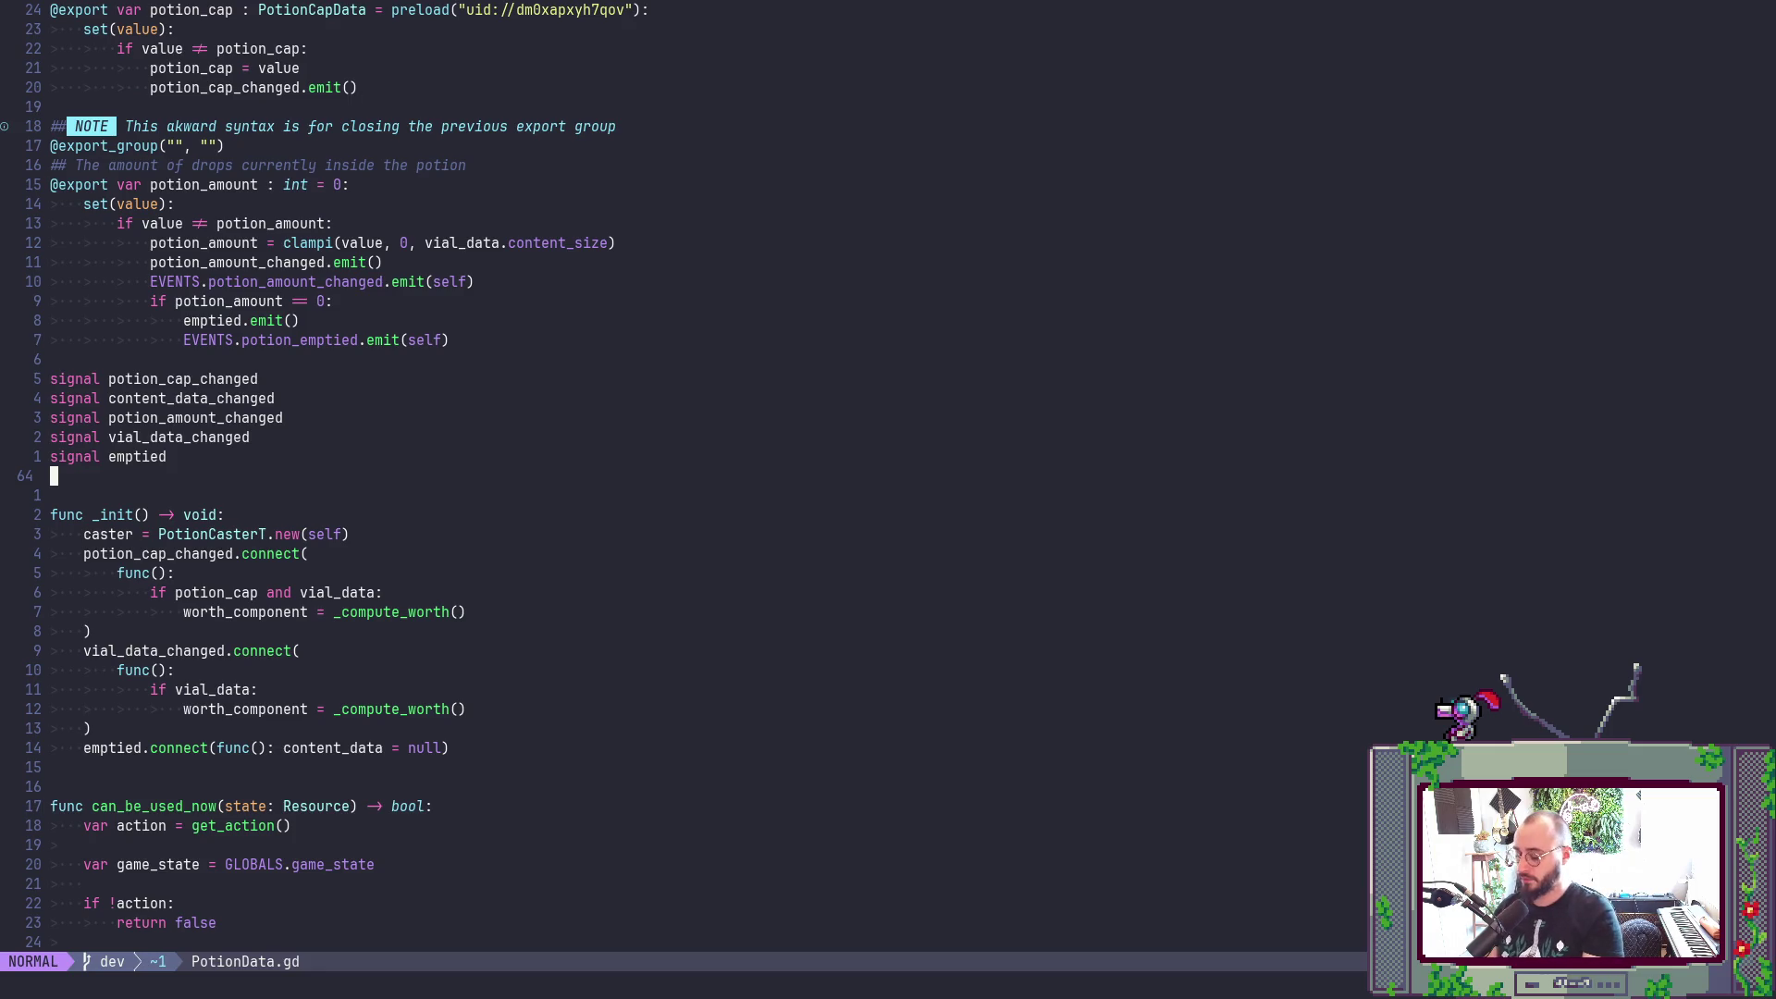
pyautogui.hotkey('ctrl', 'd')
pyautogui.write(':w')
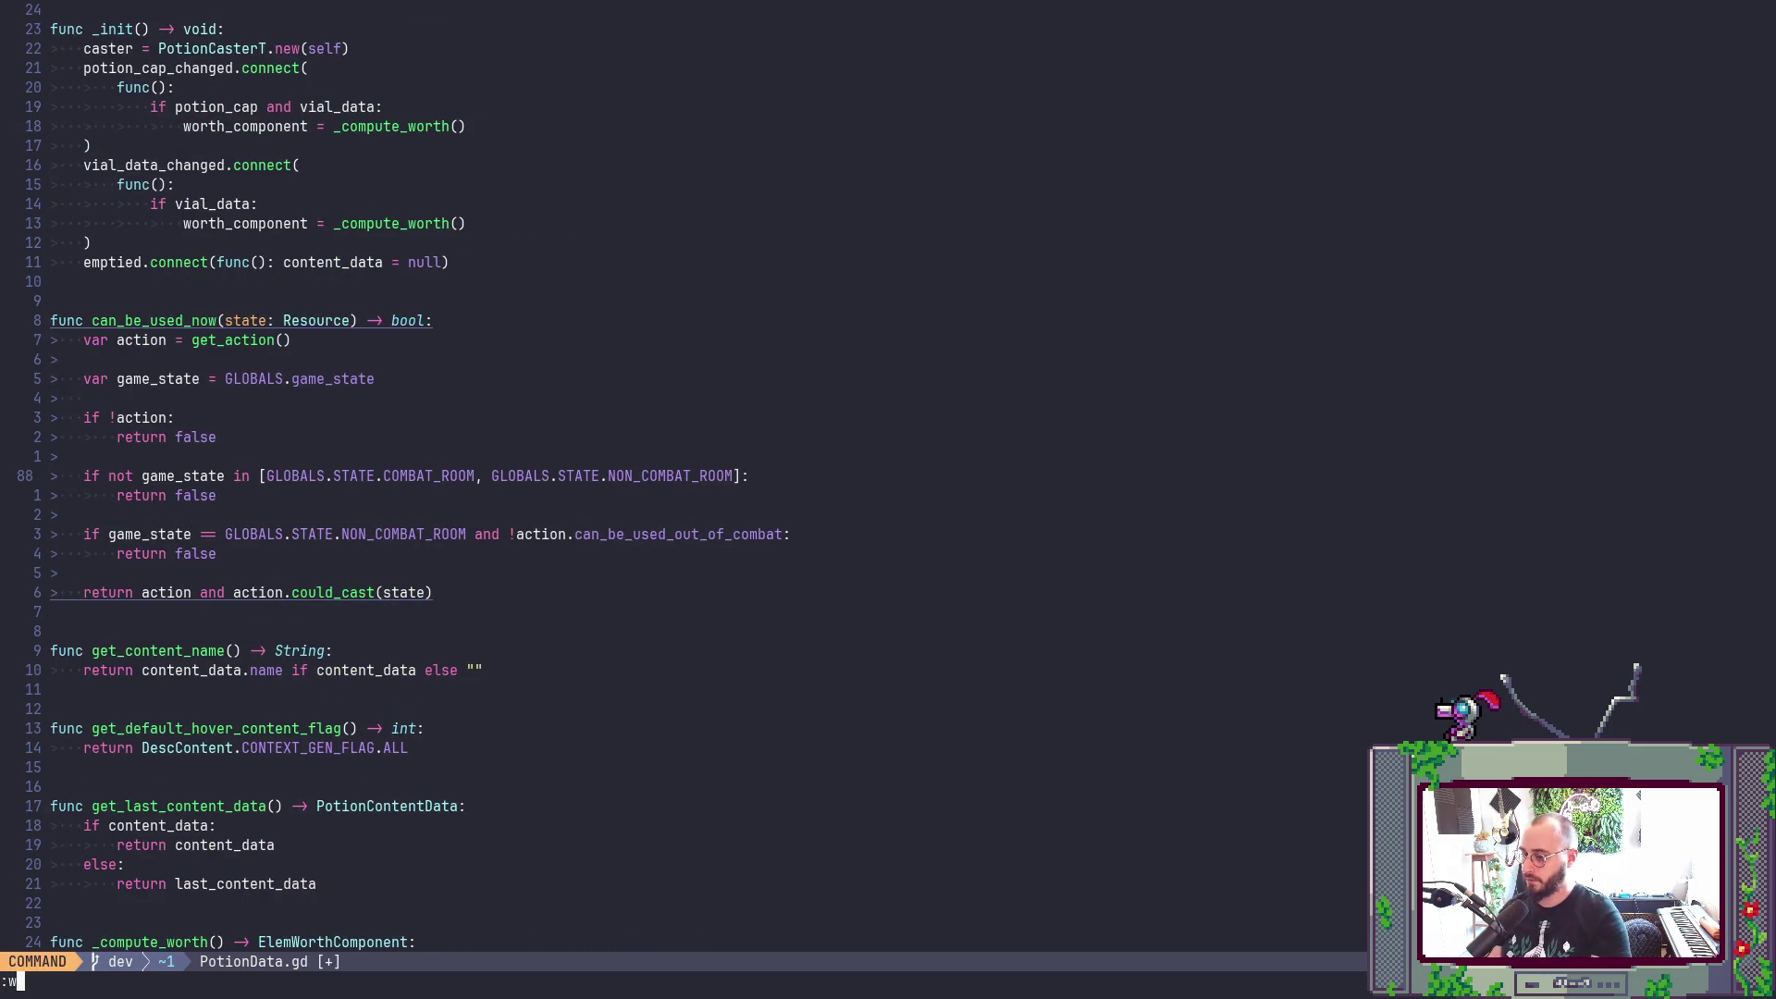
pyautogui.press('Return')
pyautogui.hotkey('ctrl', 'd')
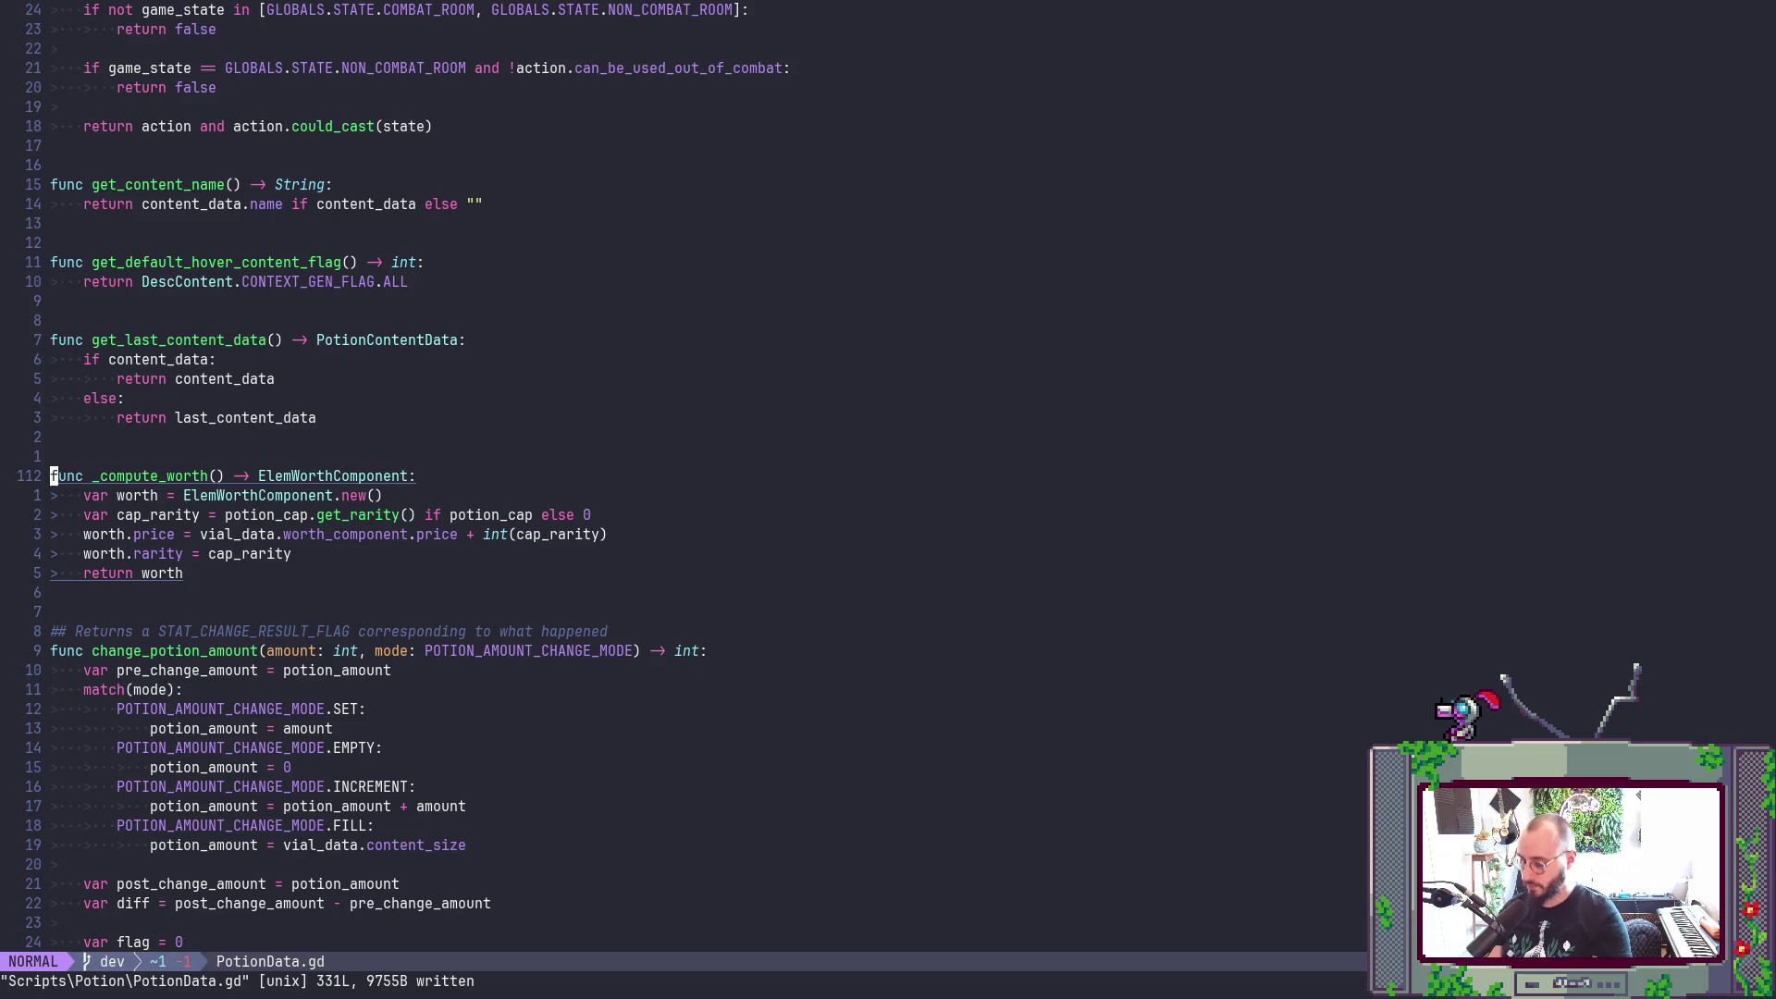
pyautogui.hotkey('ctrl', 'd')
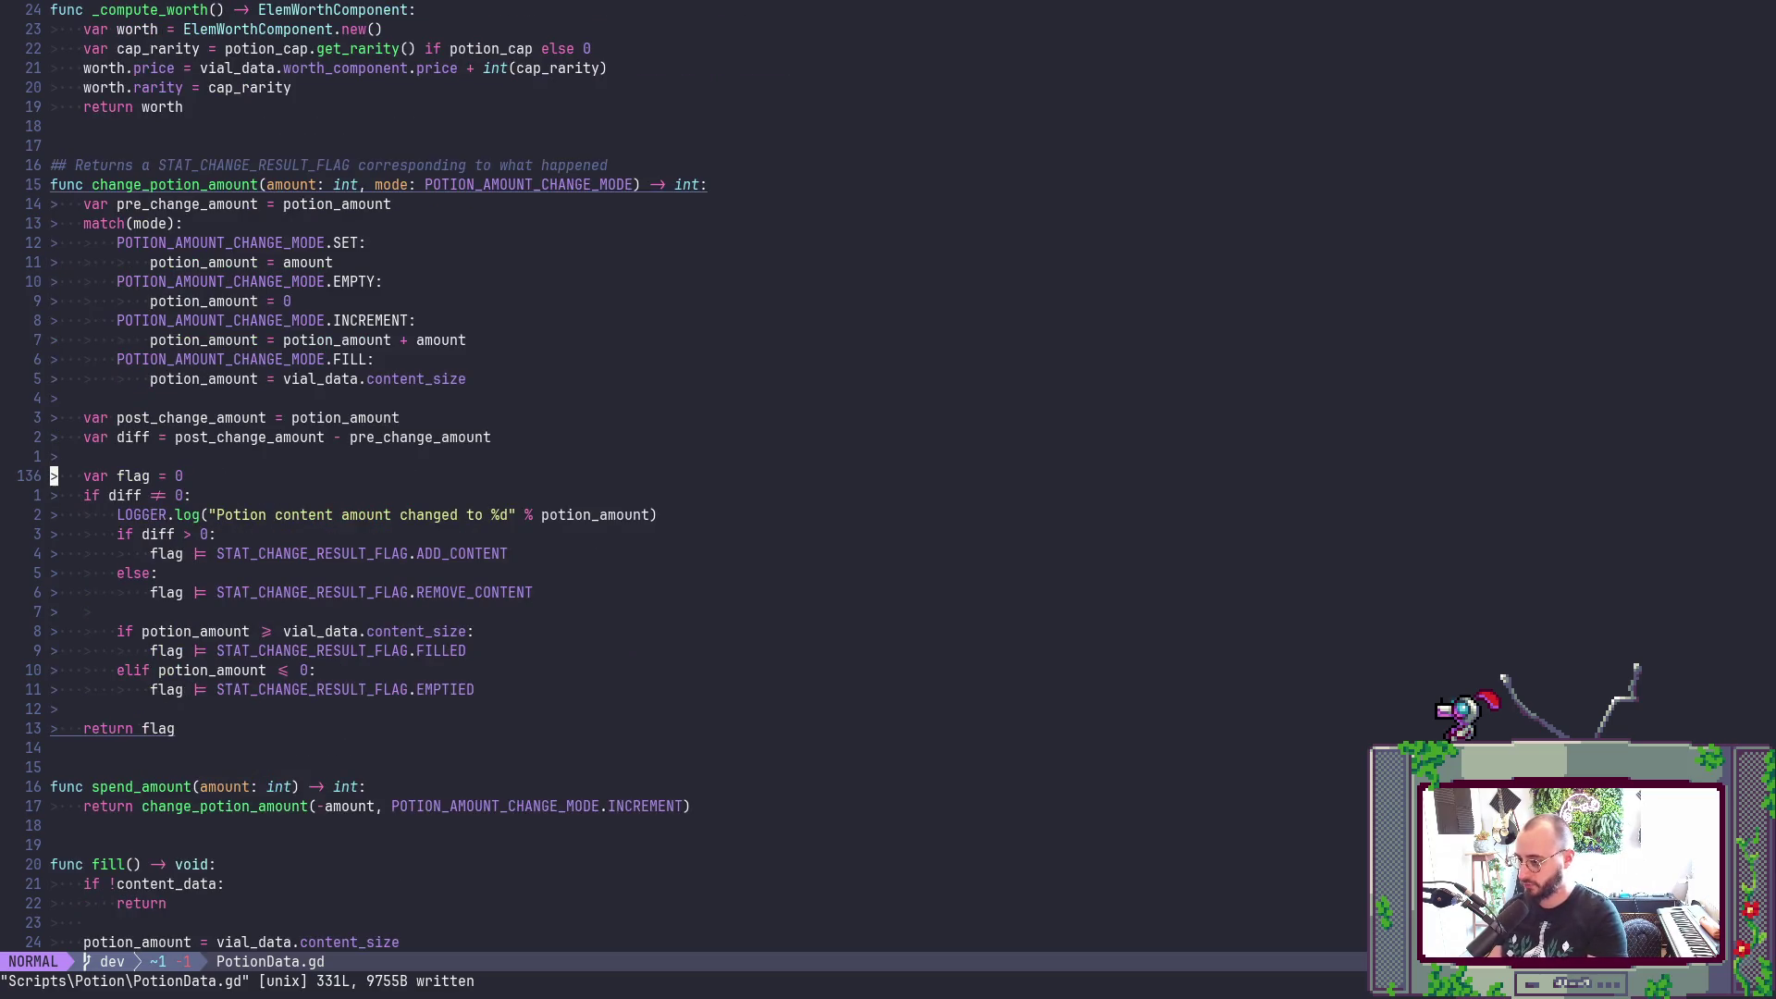
pyautogui.hotkey('ctrl', 'd')
pyautogui.hotkey('ctrl', 'd')
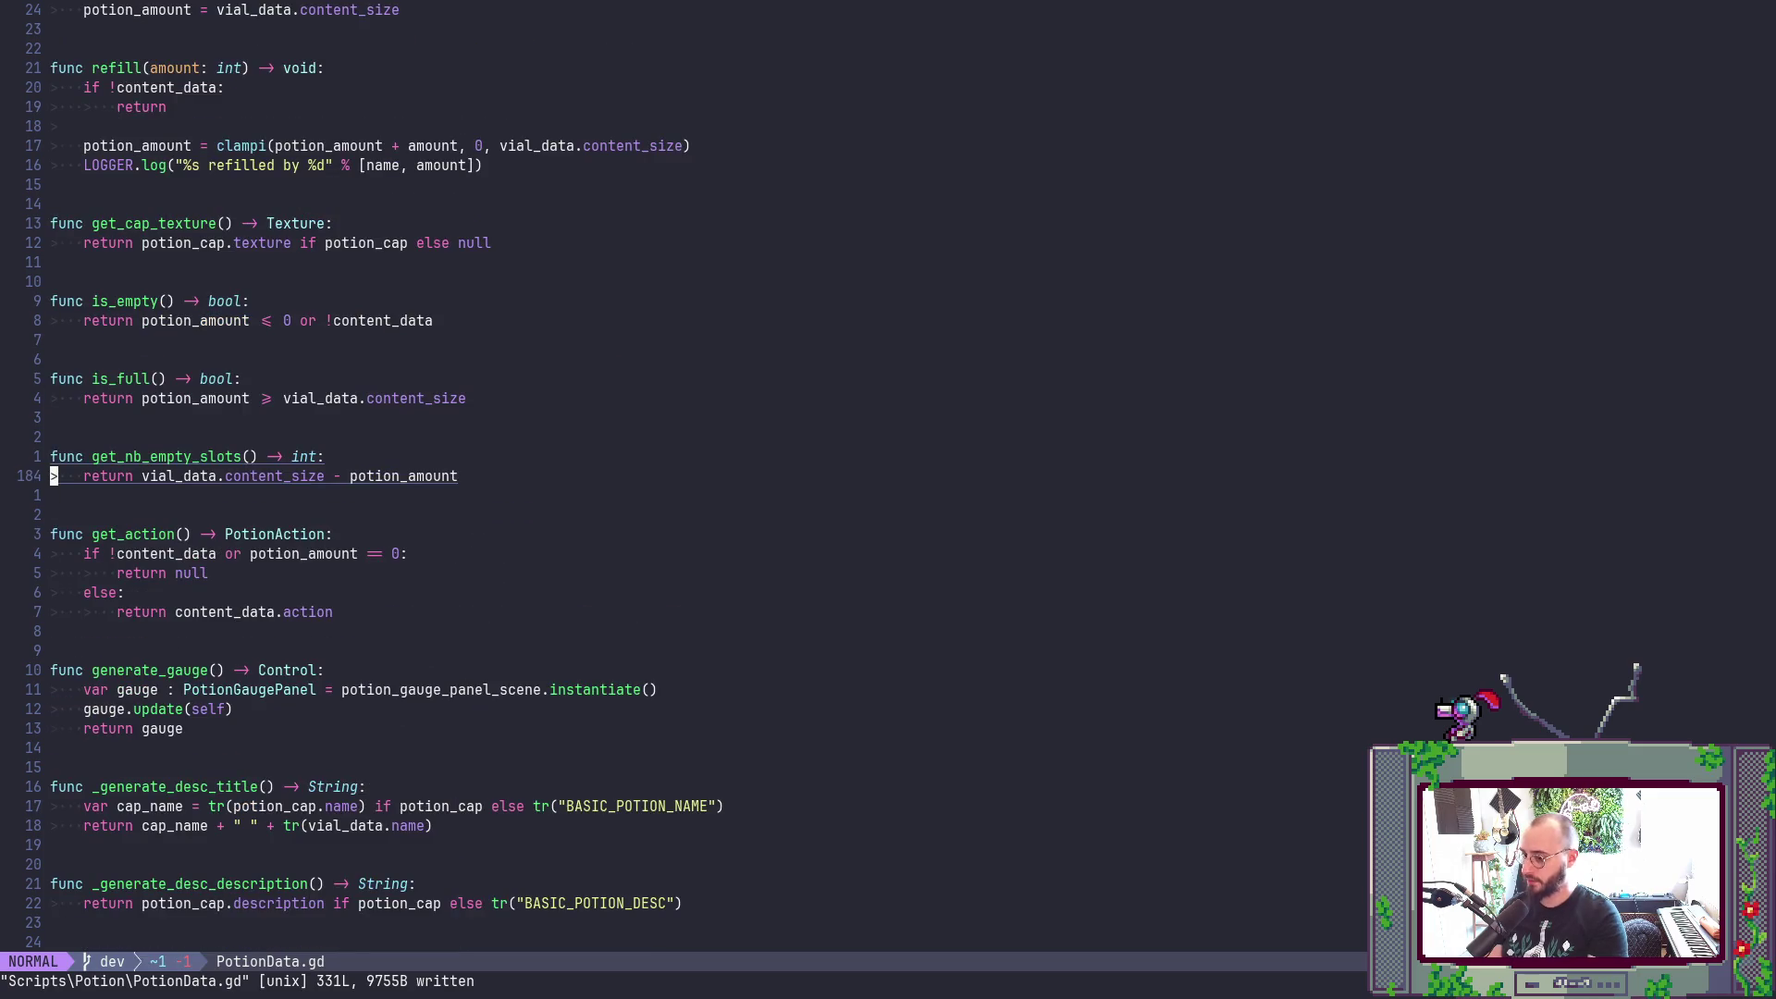
pyautogui.hotkey('ctrl', 'u')
pyautogui.hotkey('ctrl', 'u')
pyautogui.hotkey('ctrl', 'u')
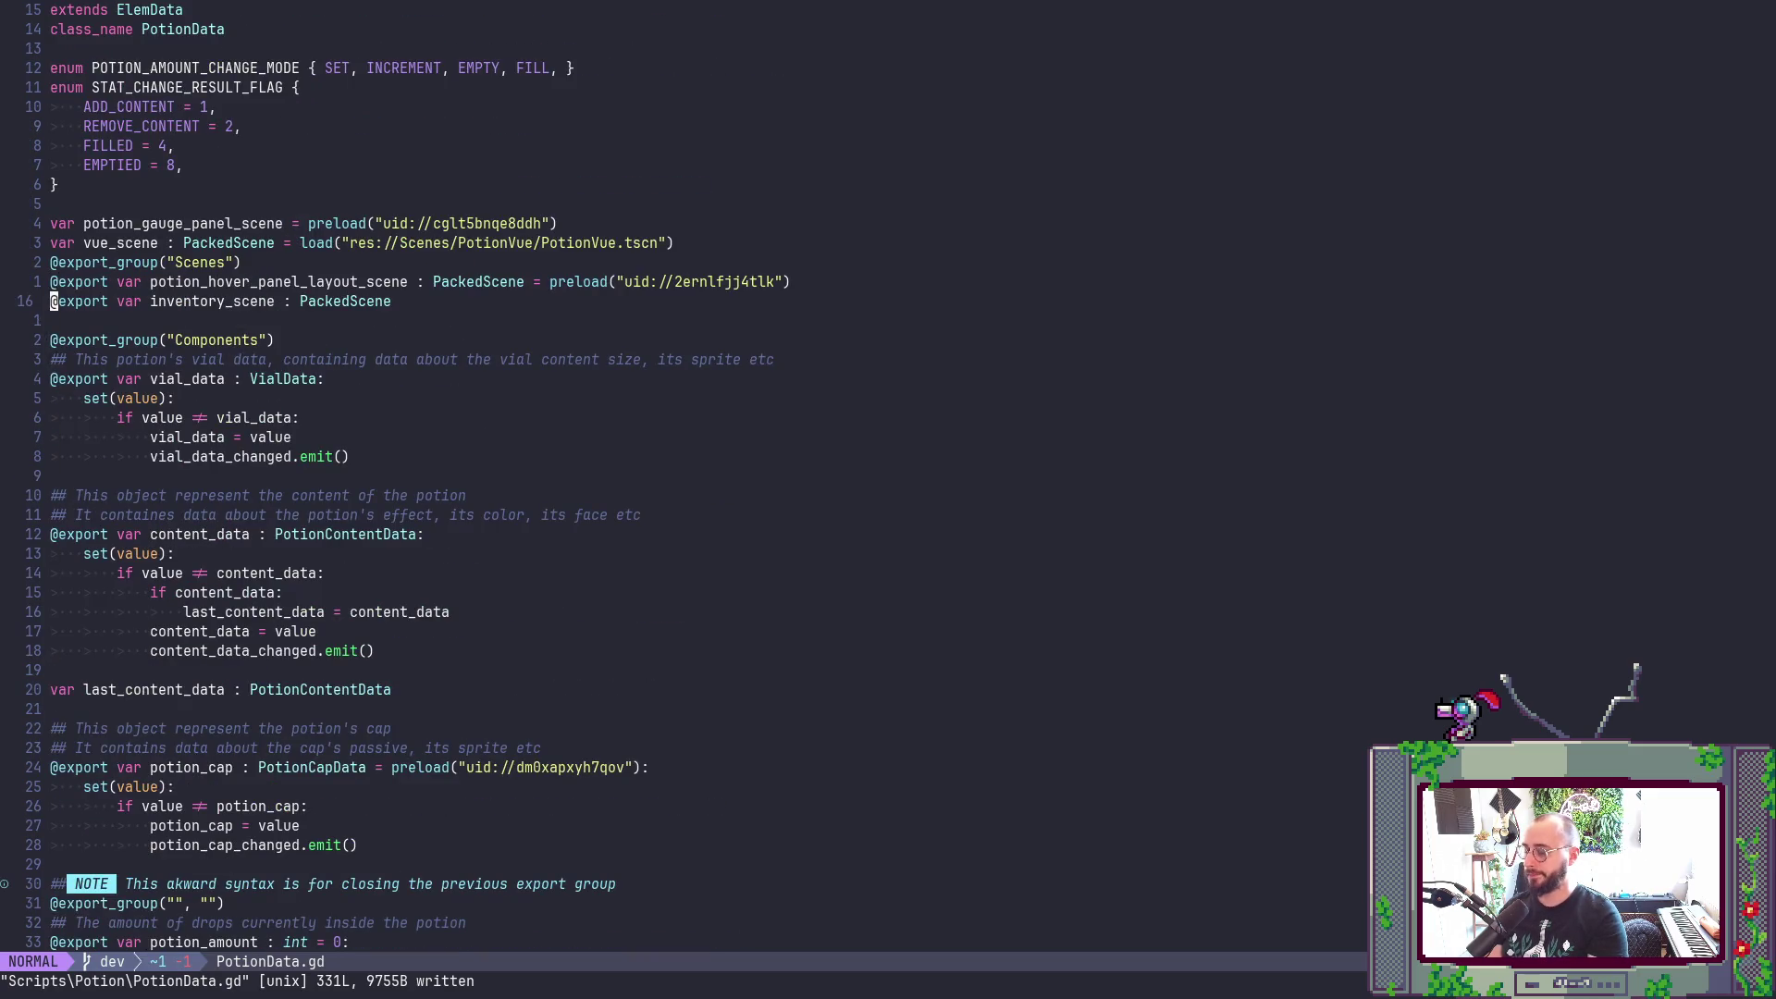
pyautogui.hotkey('ctrl', 'd')
pyautogui.hotkey('ctrl', 'd')
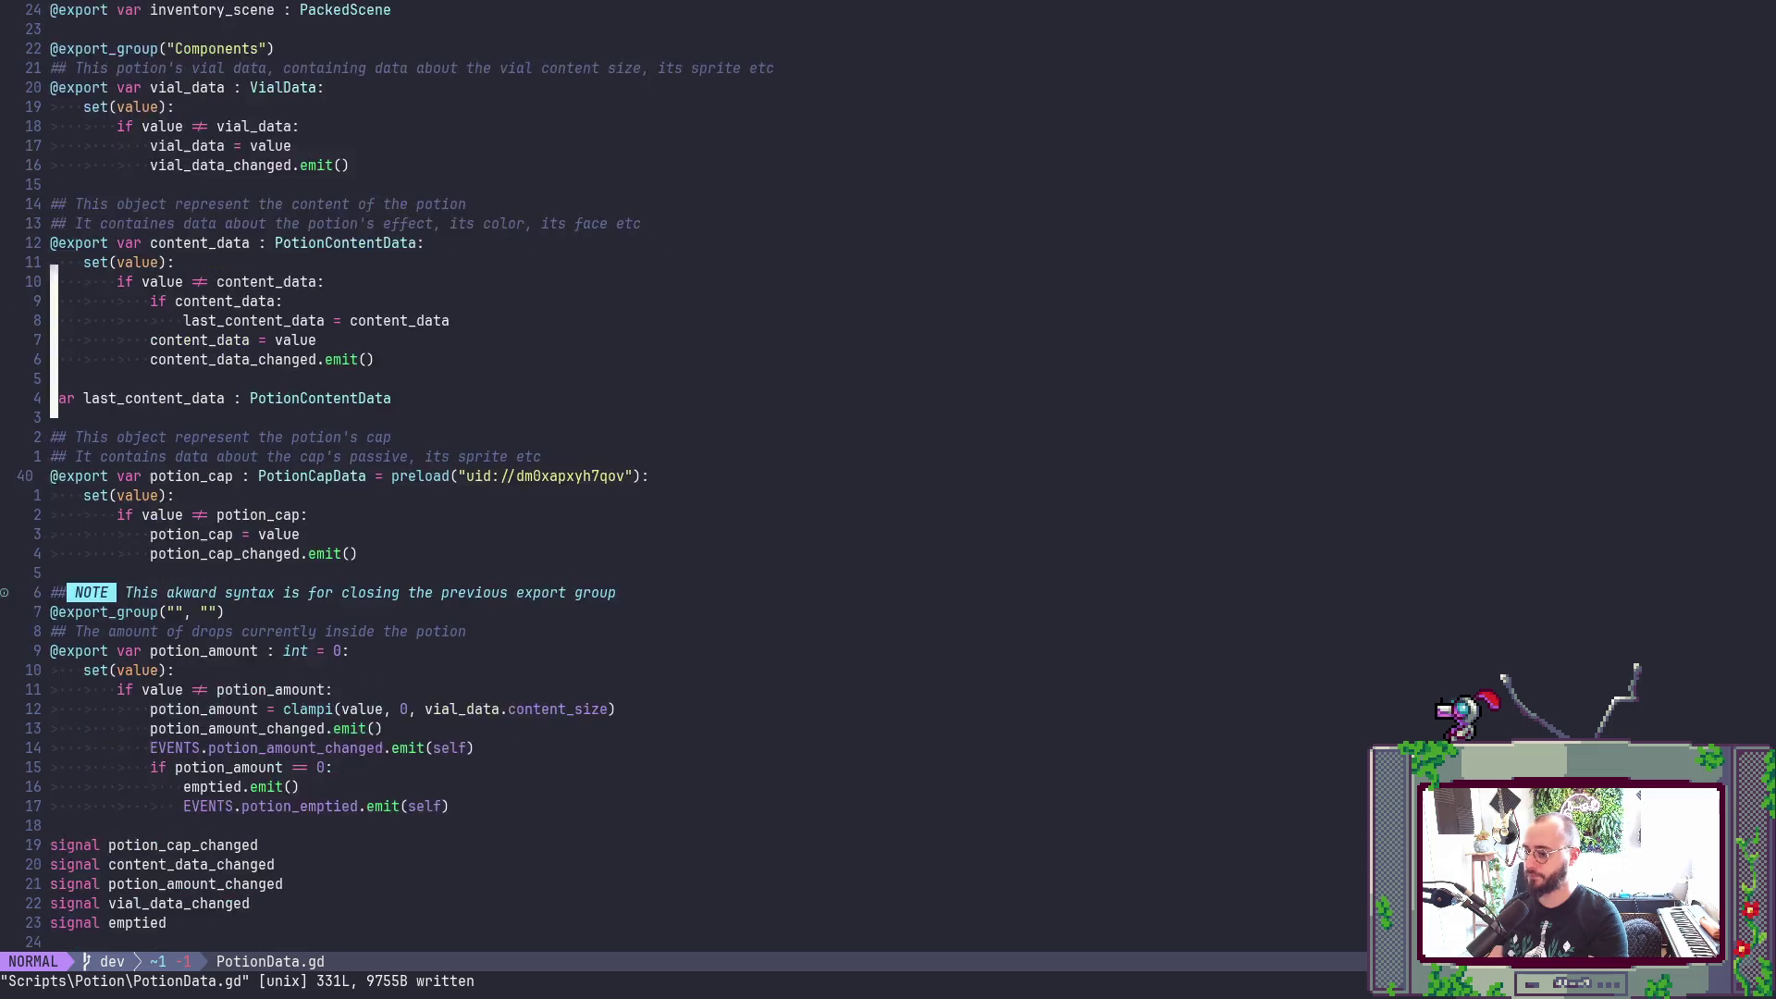
# - Clear Godot's Output log and return to Neovim
pyautogui.hotkey('alt', 'Tab')
pyautogui.press('Tab')
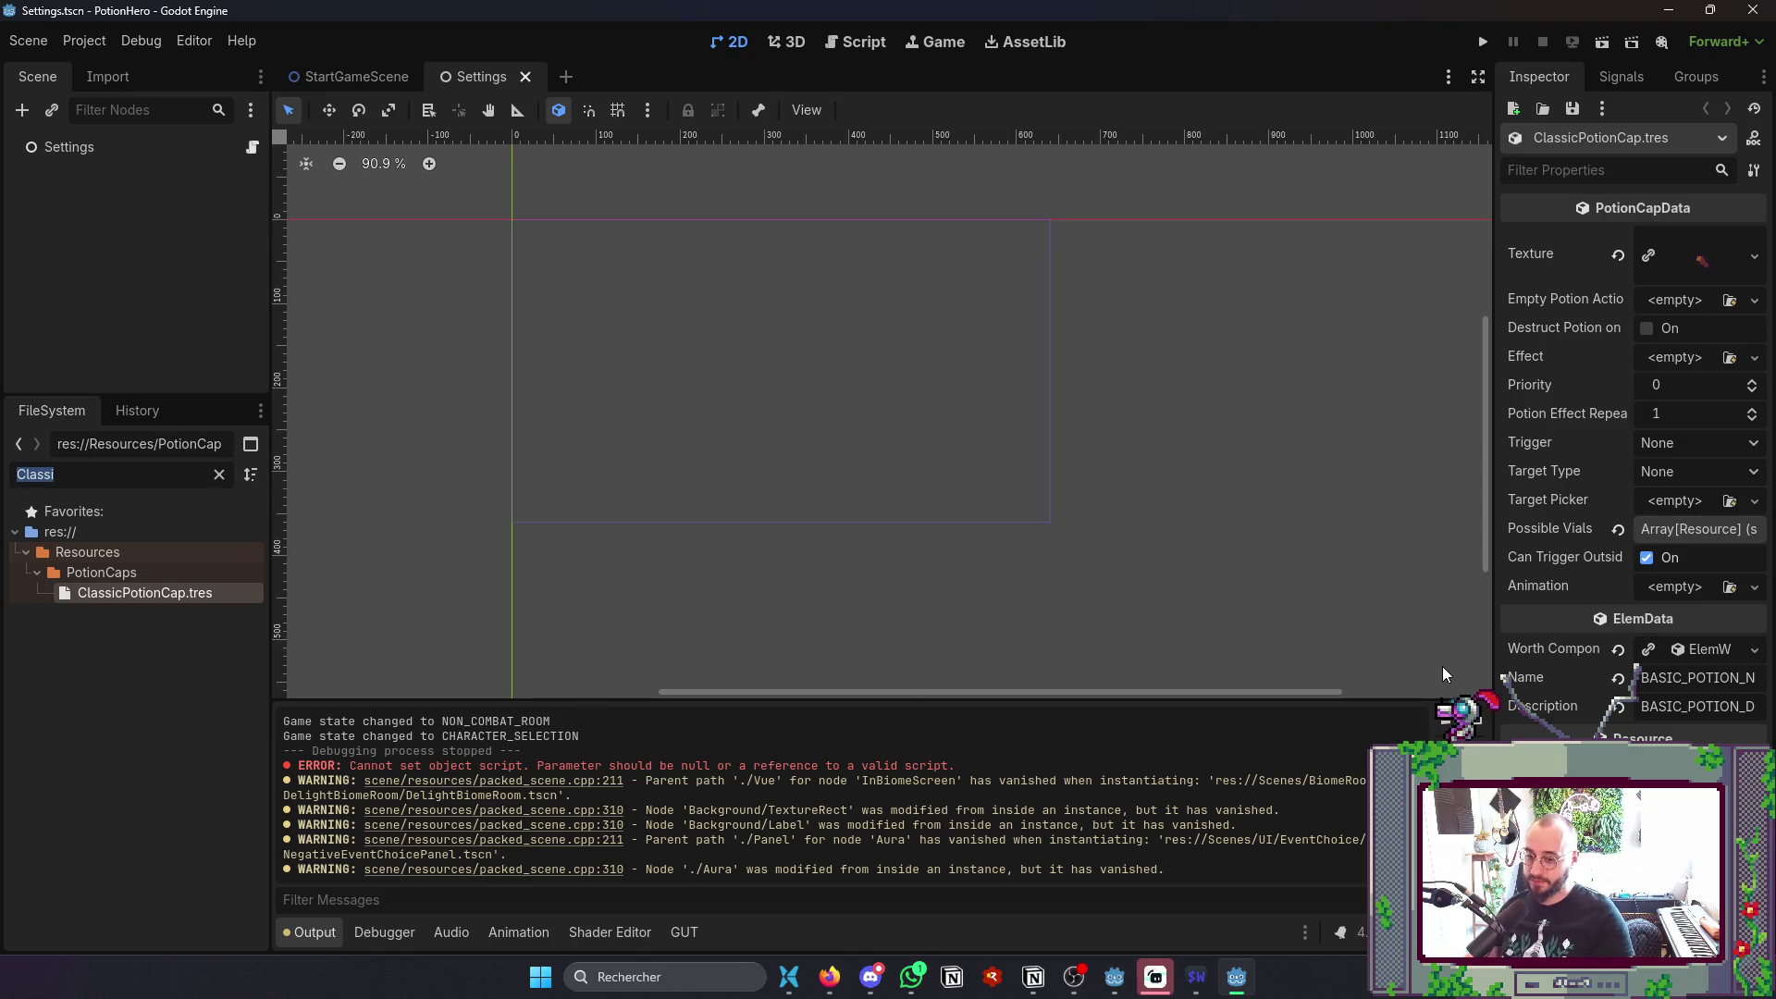
pyautogui.press('F5')
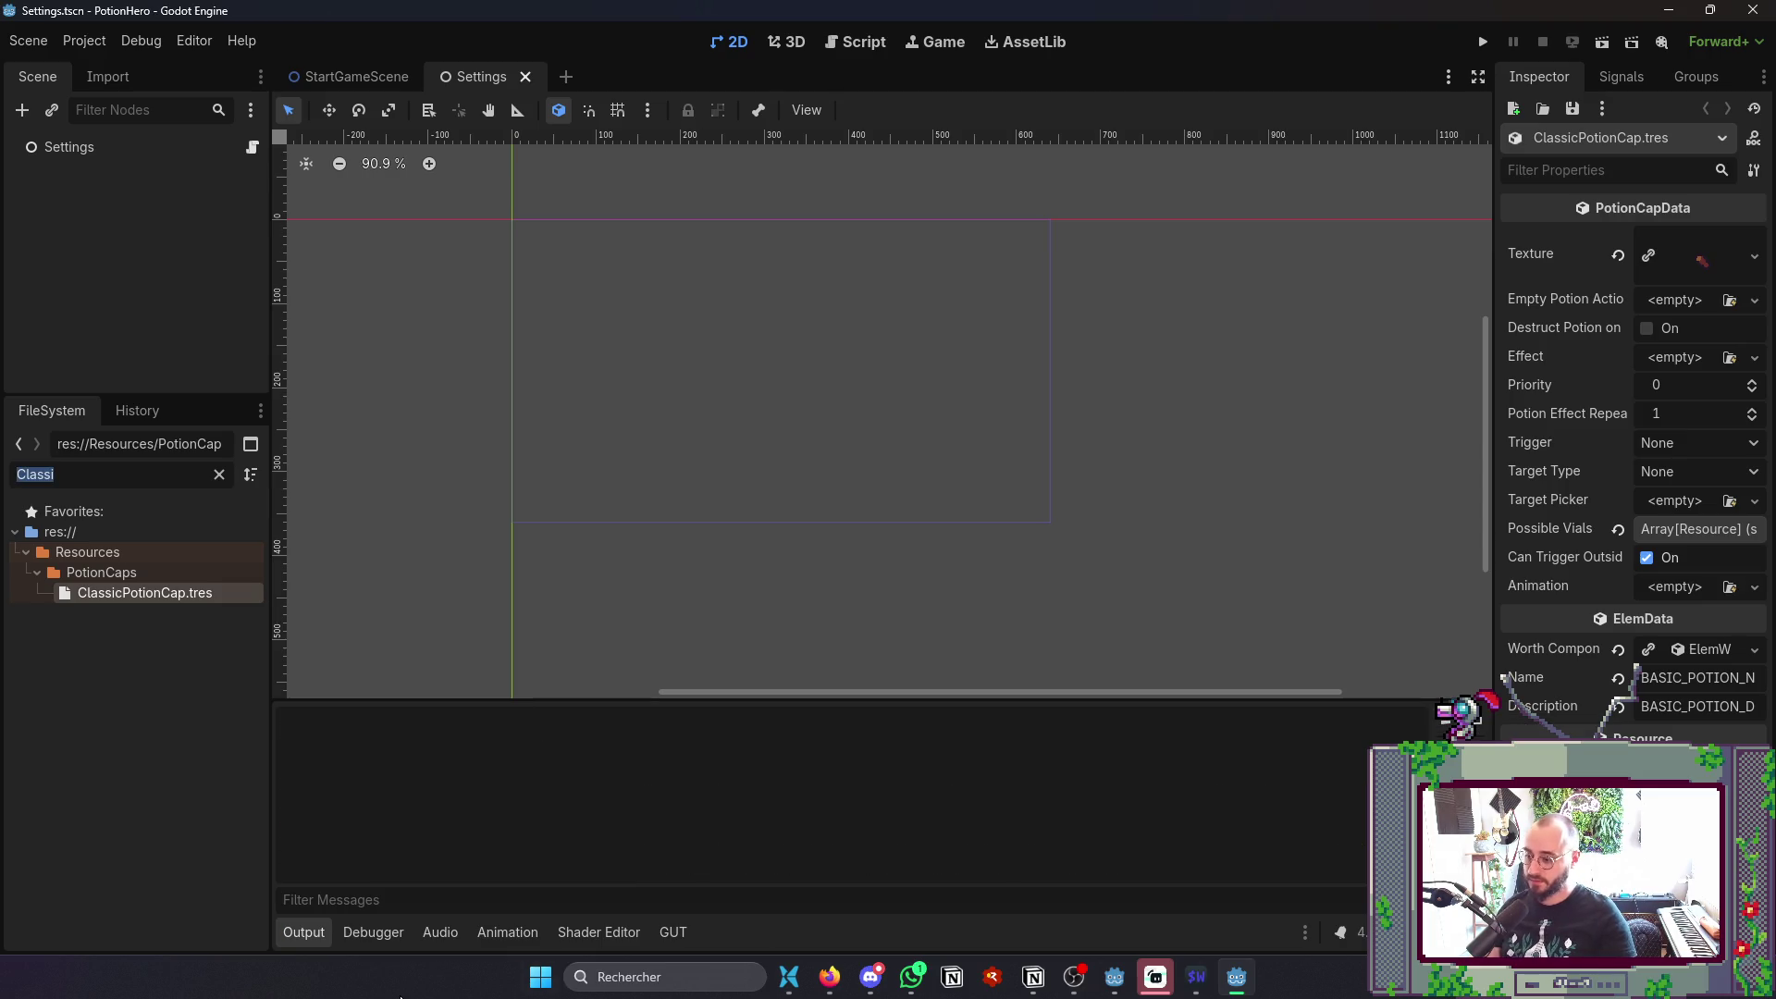
pyautogui.hotkey('alt', 'Tab')
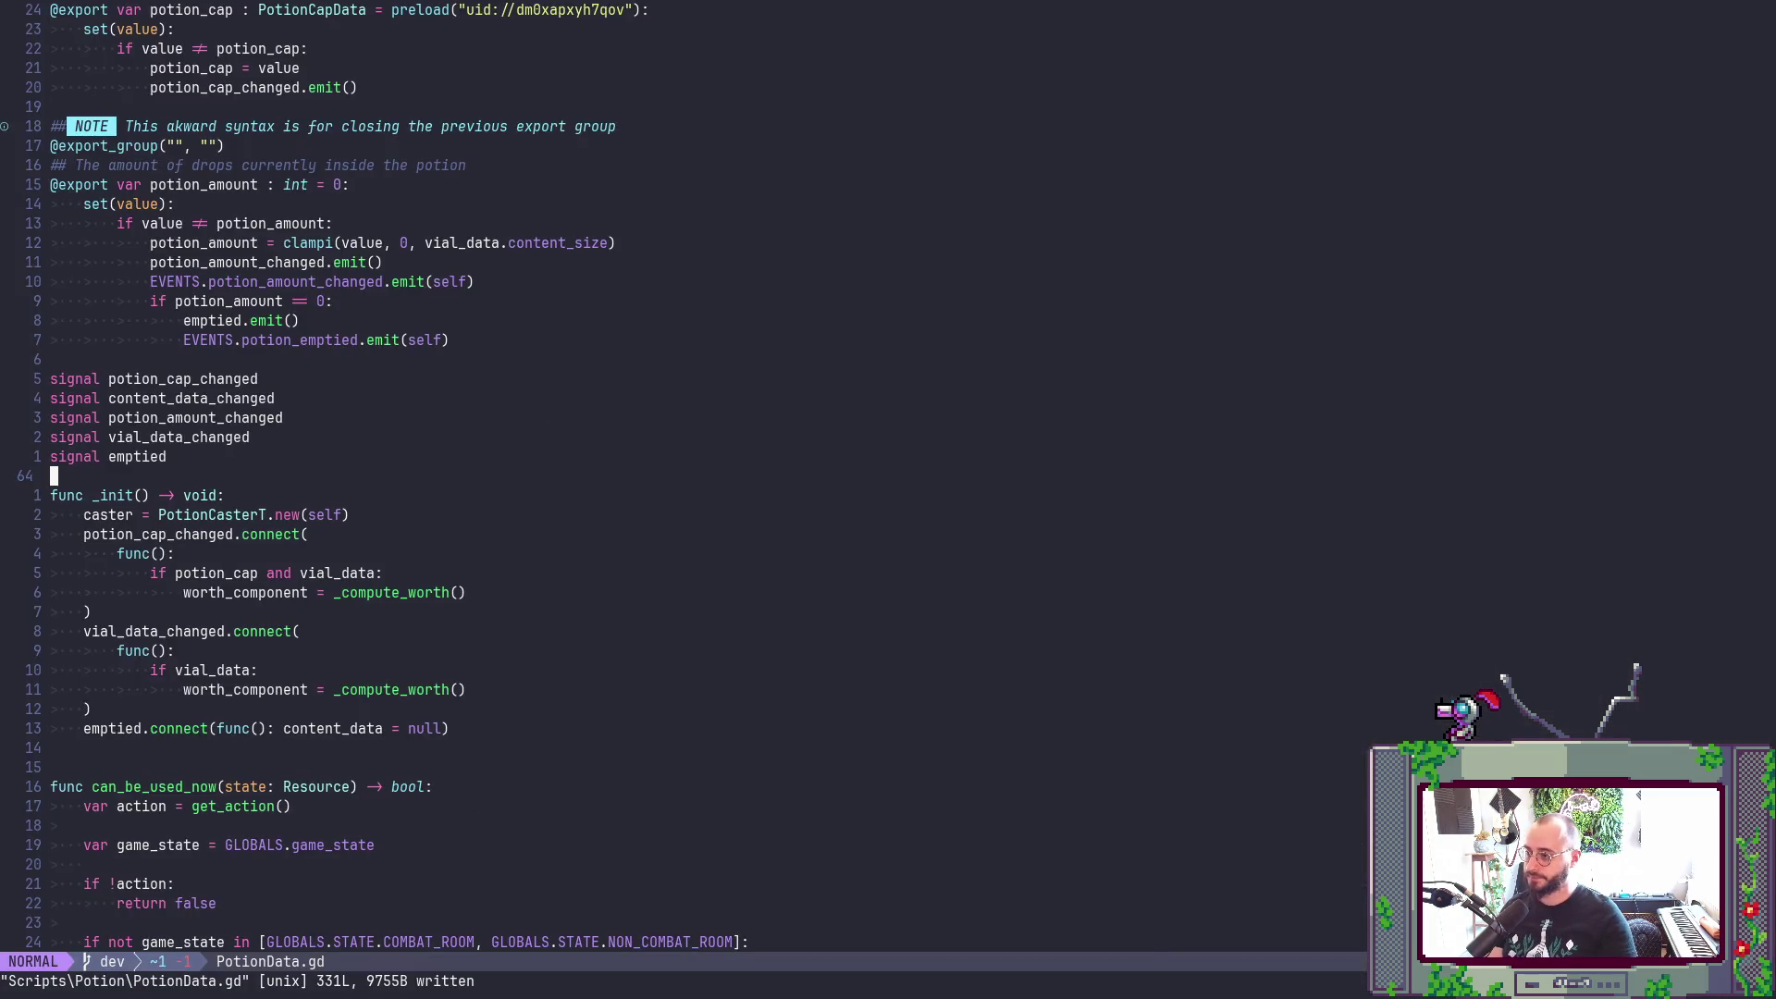
pyautogui.scroll(8, 855, 612)
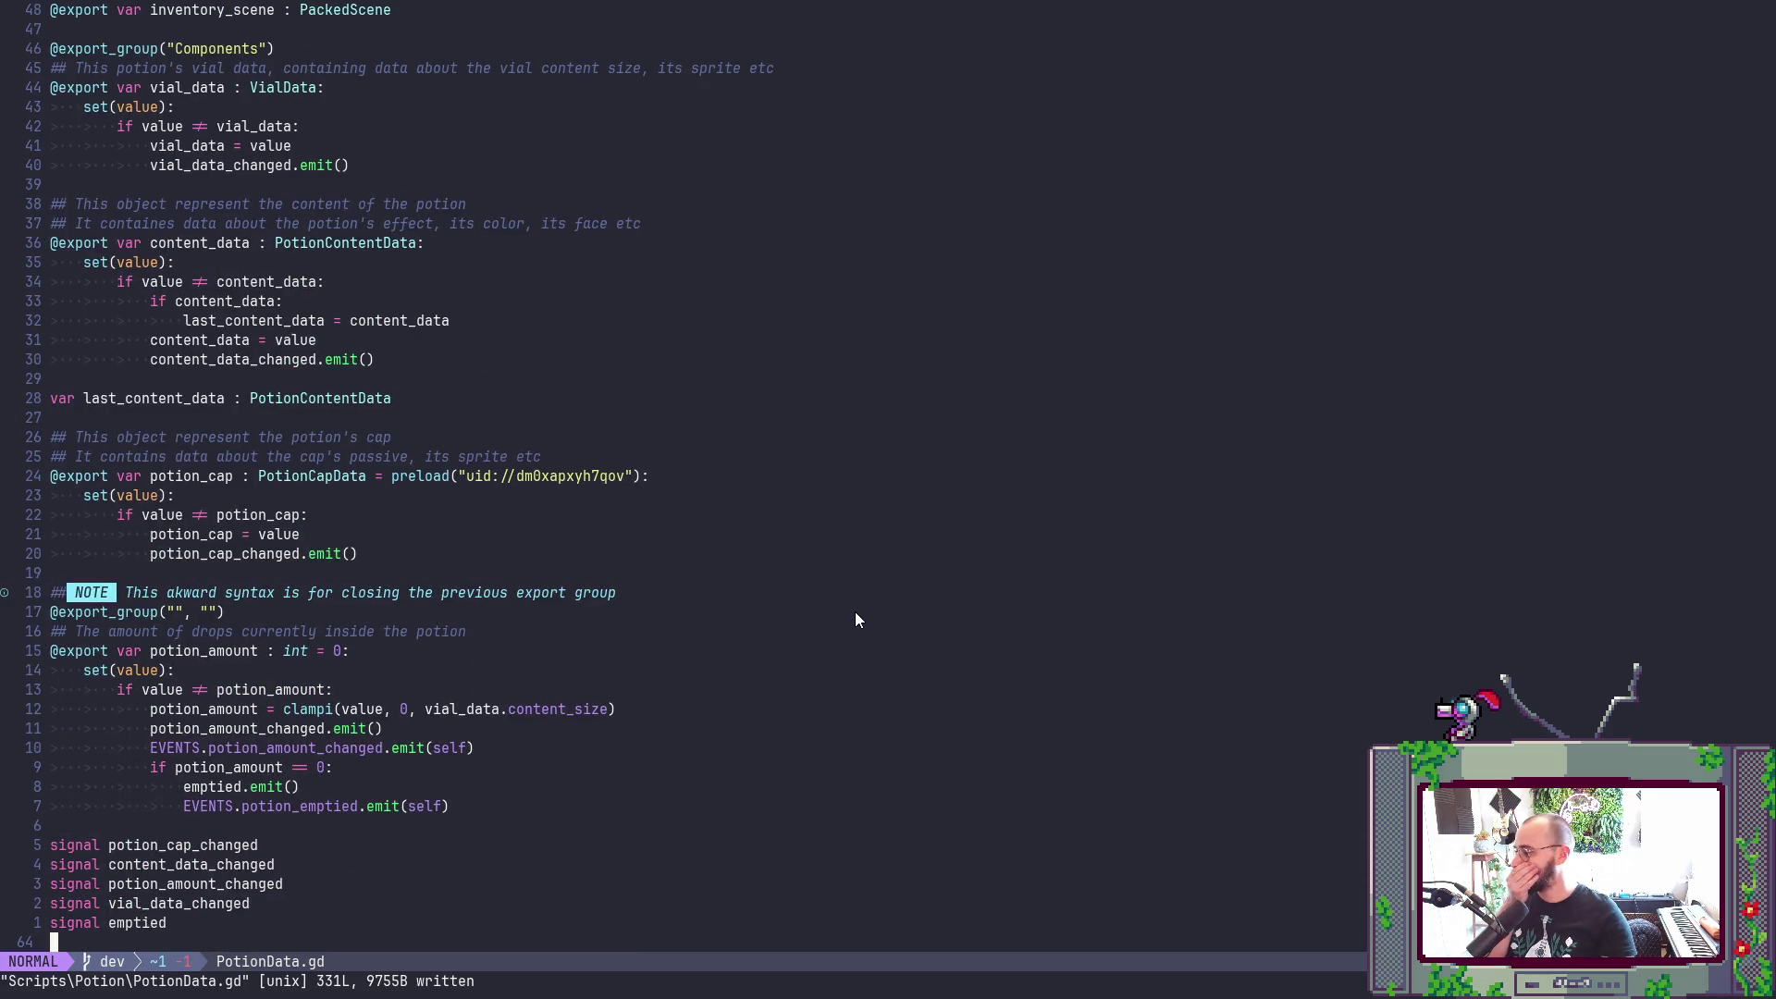
pyautogui.scroll(-9, 855, 614)
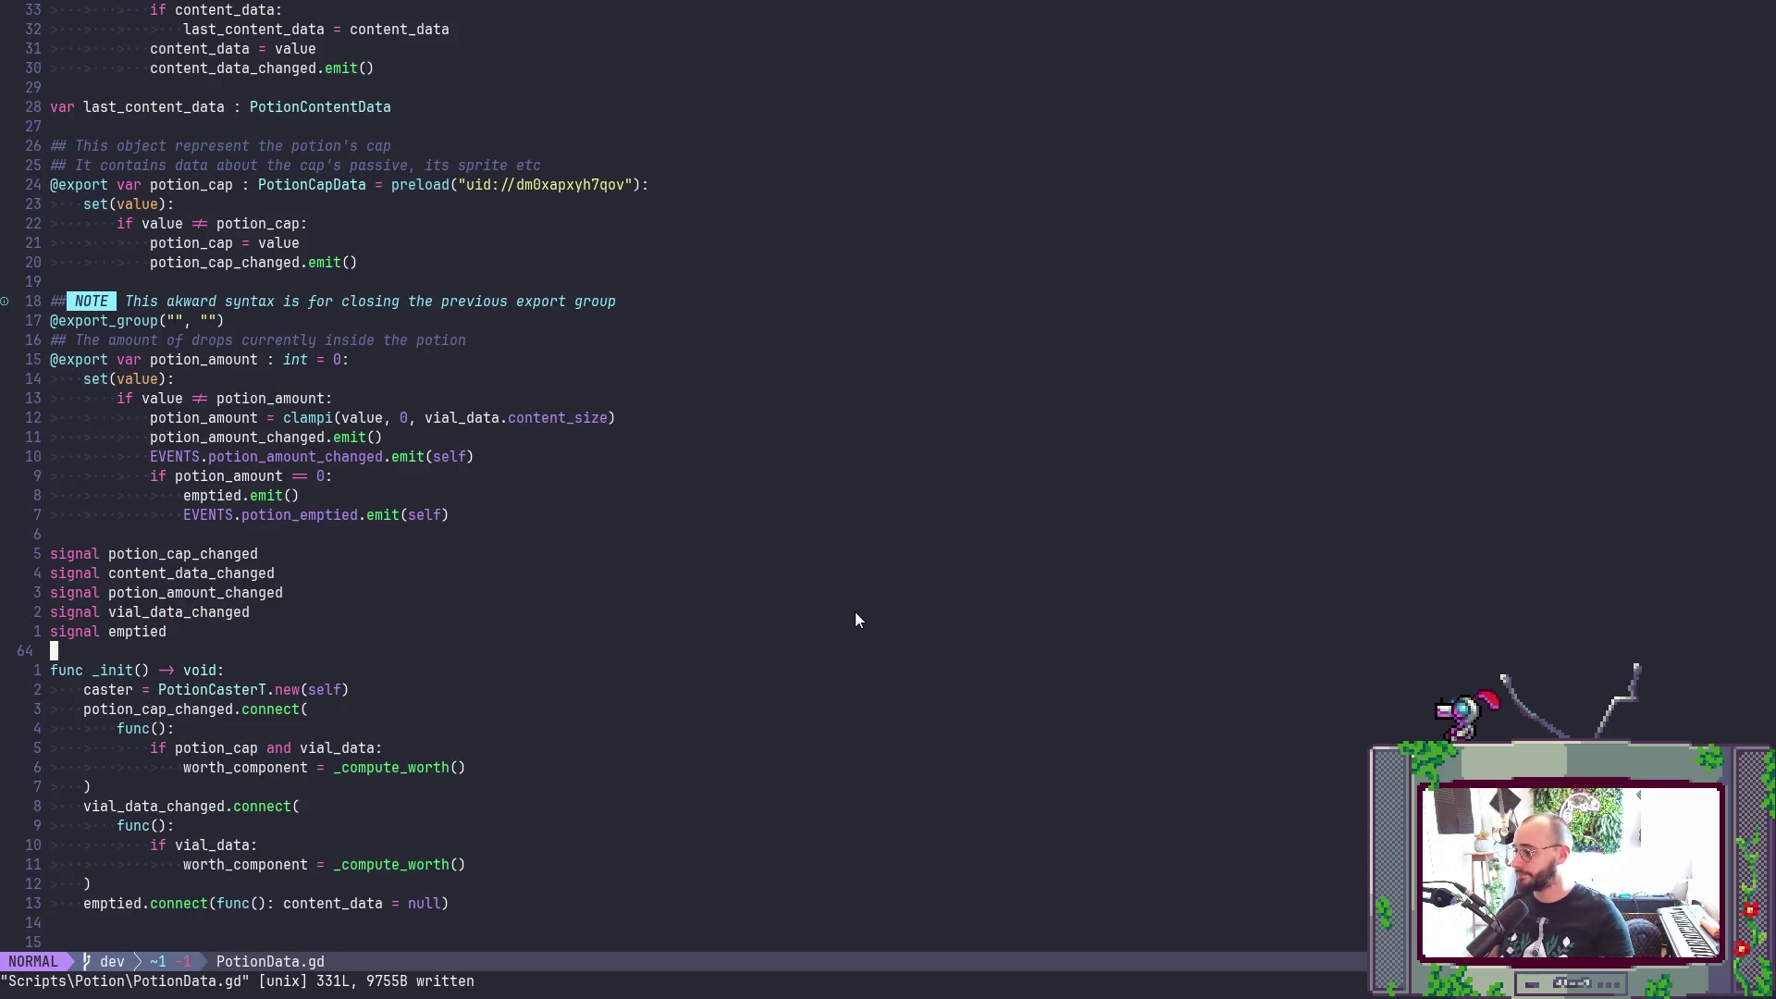
pyautogui.scroll(-7, 857, 606)
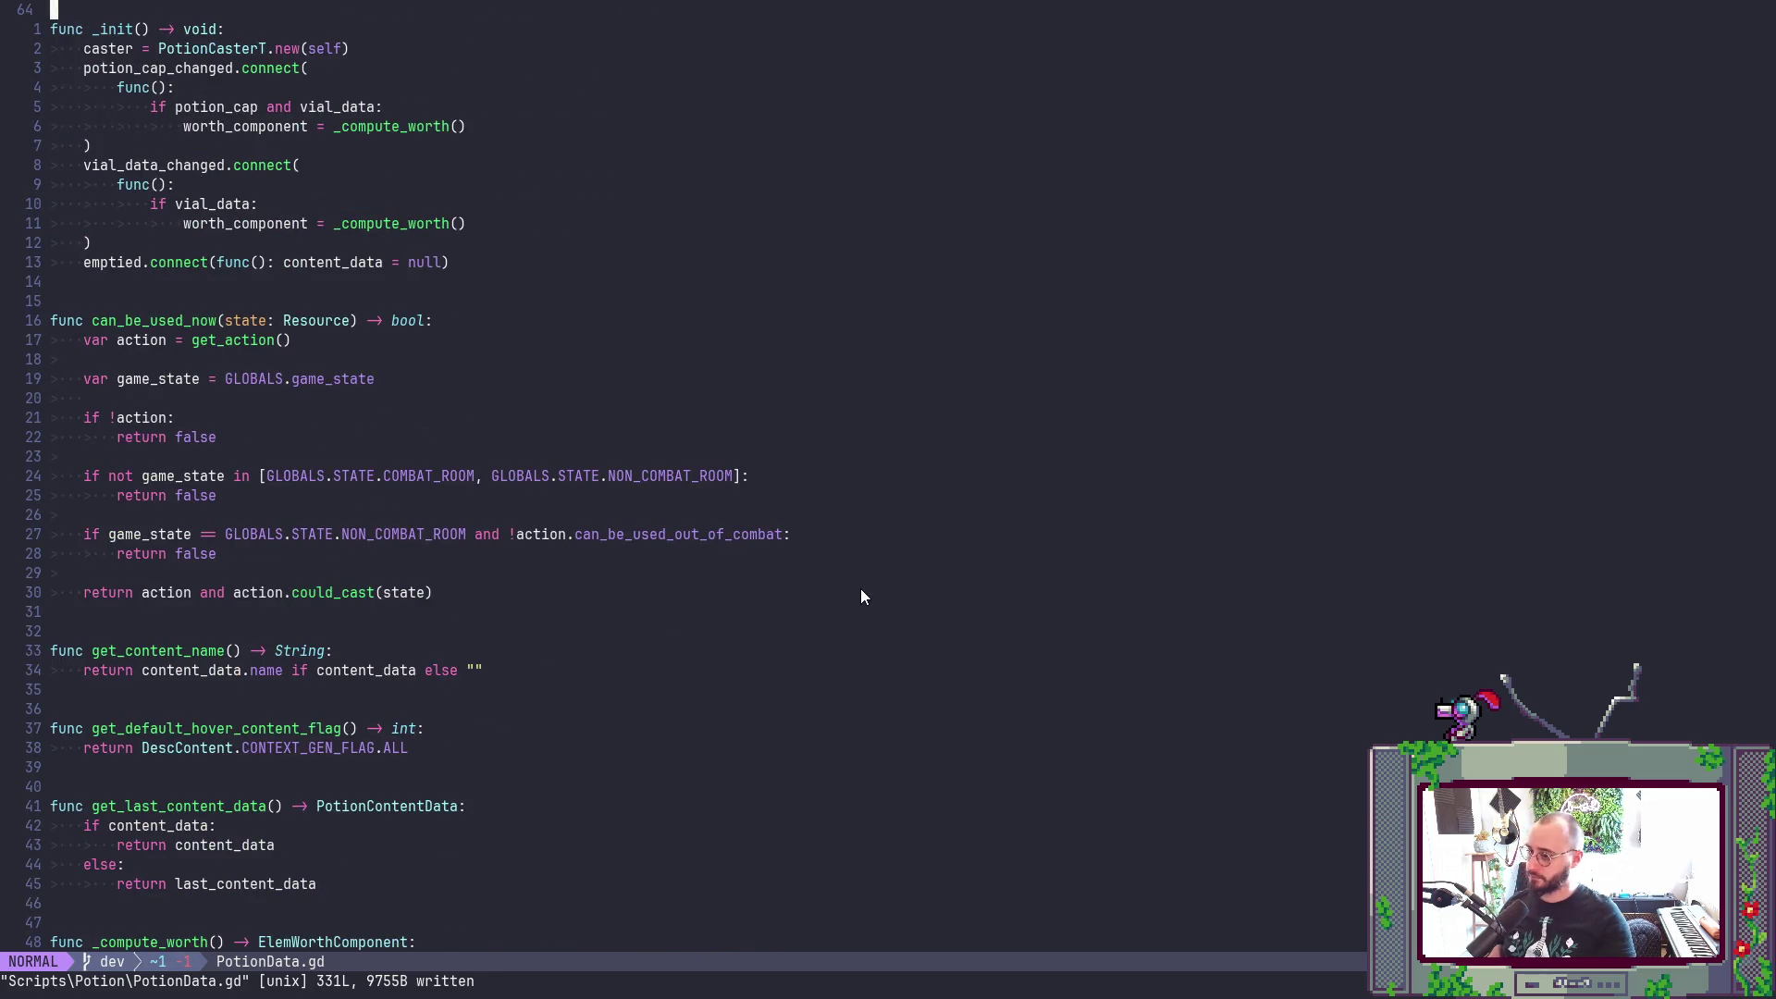
pyautogui.scroll(-7, 860, 589)
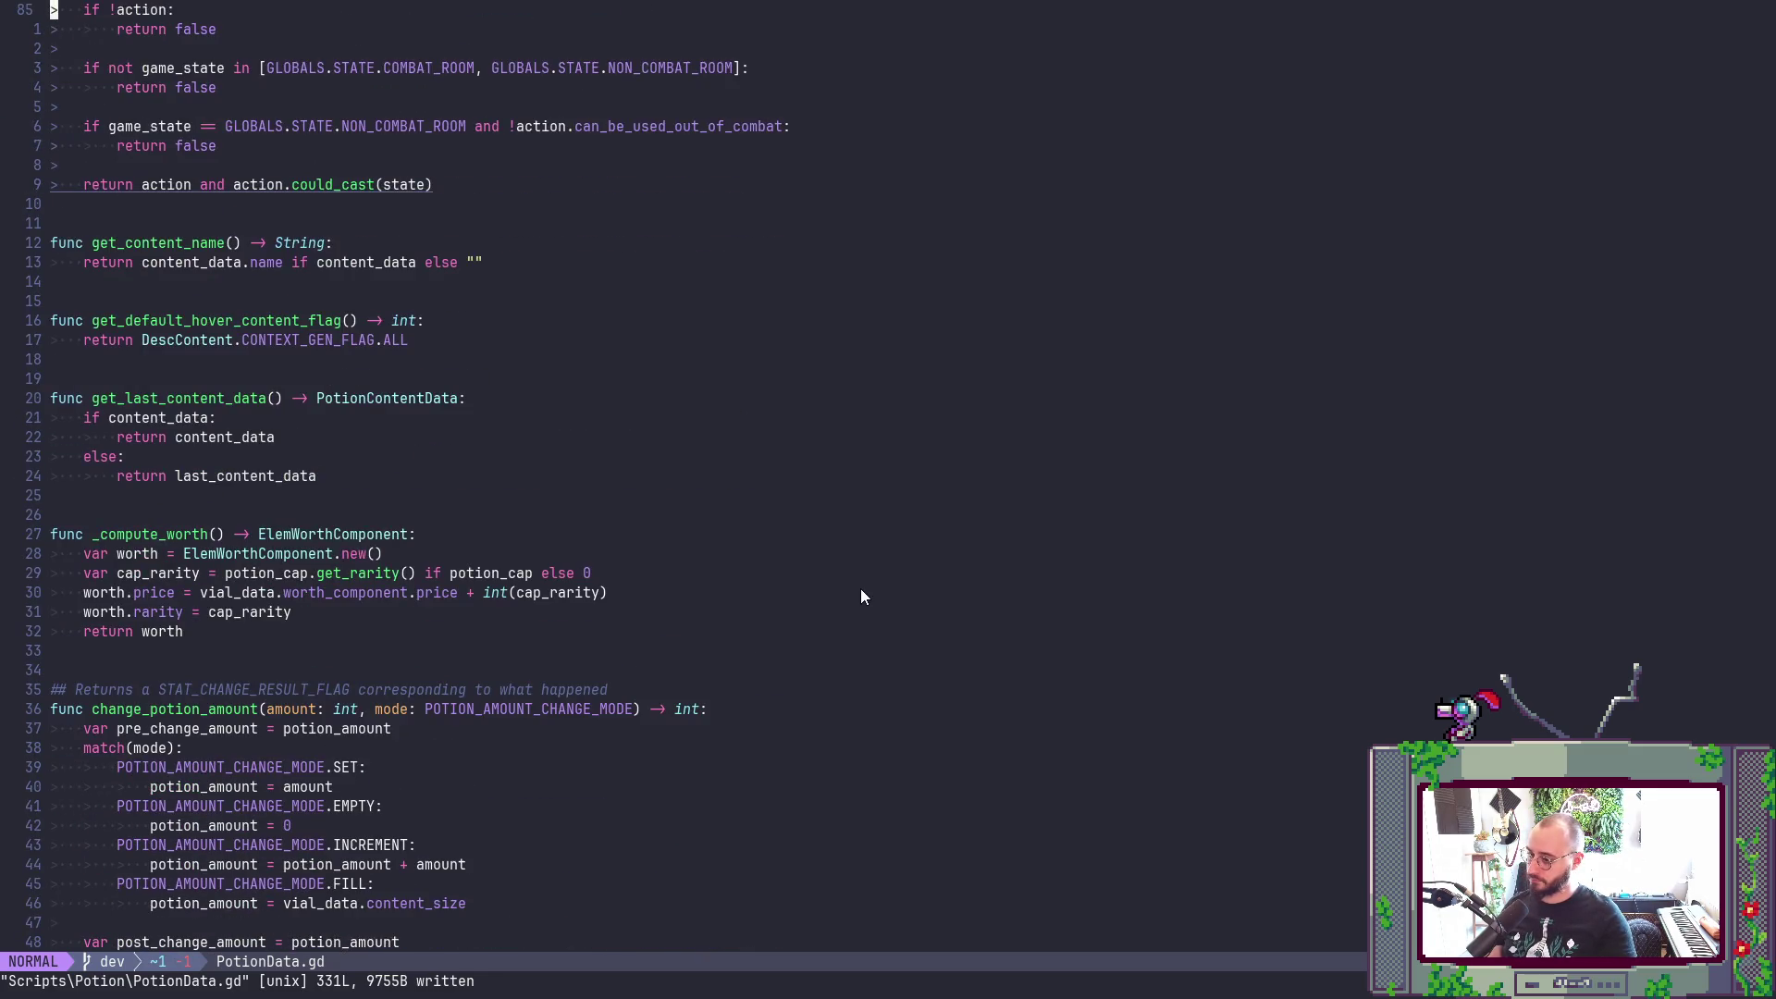
pyautogui.scroll(-7, 860, 589)
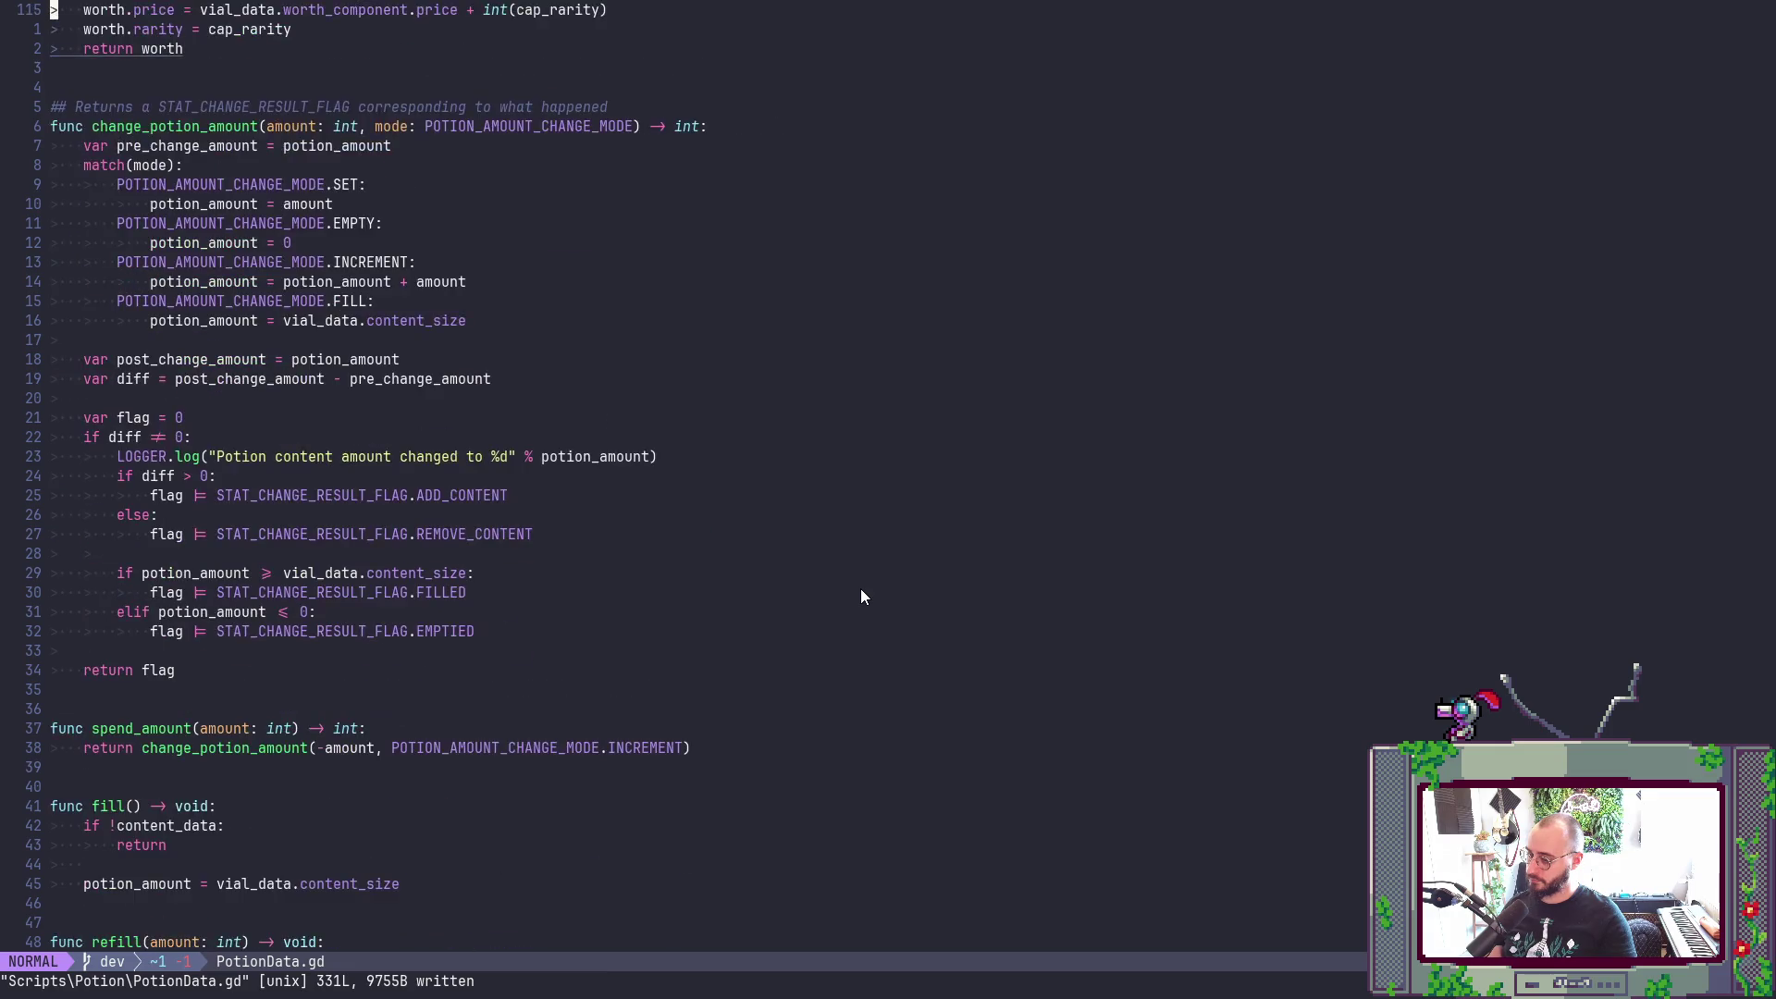
pyautogui.scroll(4, 861, 589)
pyautogui.write('9j$')
pyautogui.write('/[]')
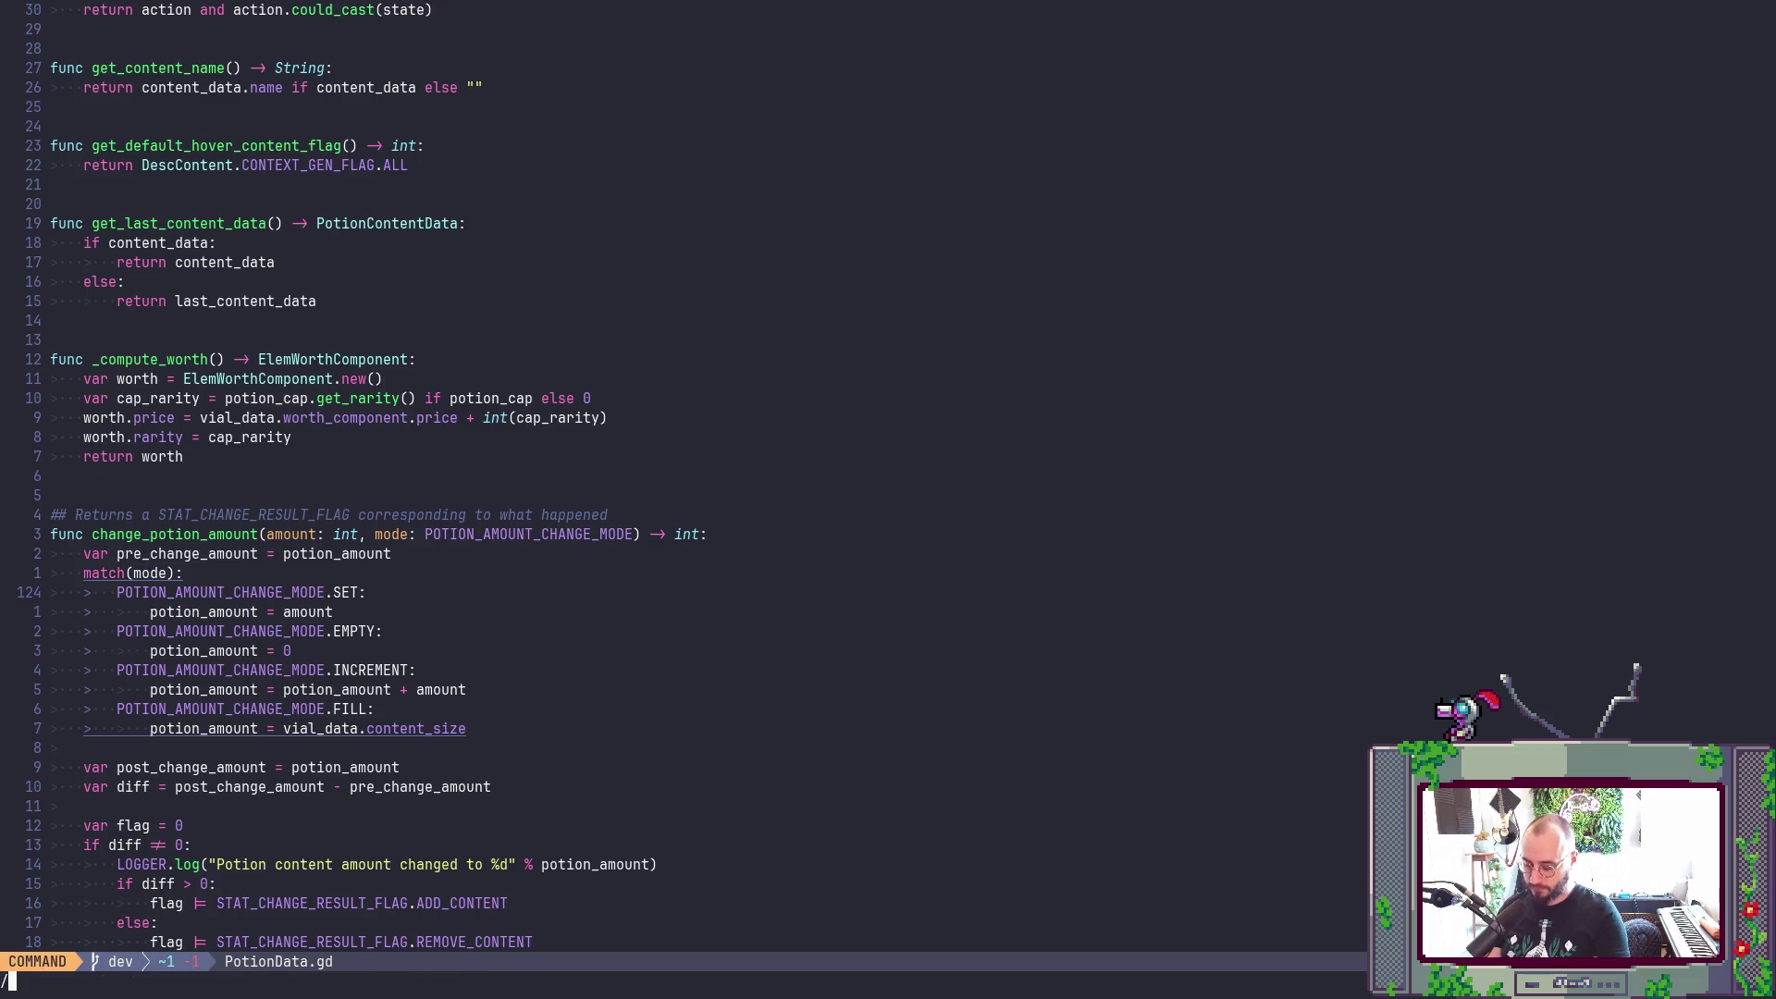
pyautogui.press('Return')
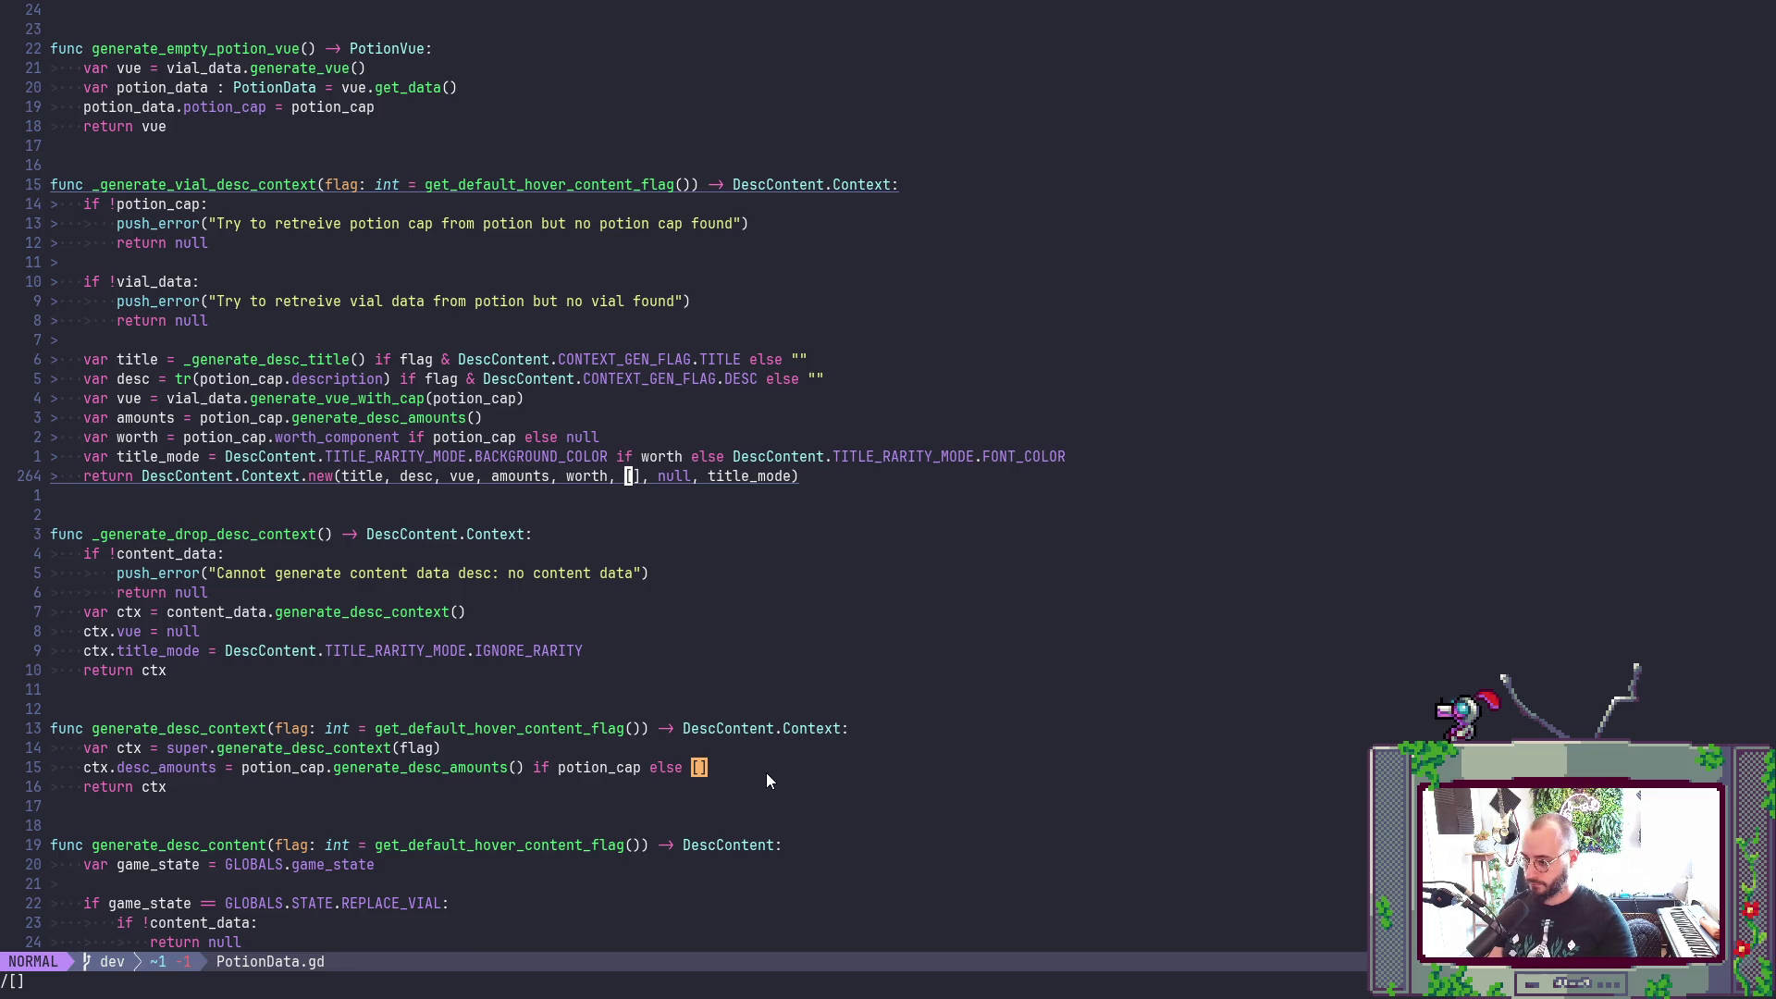
pyautogui.press('n')
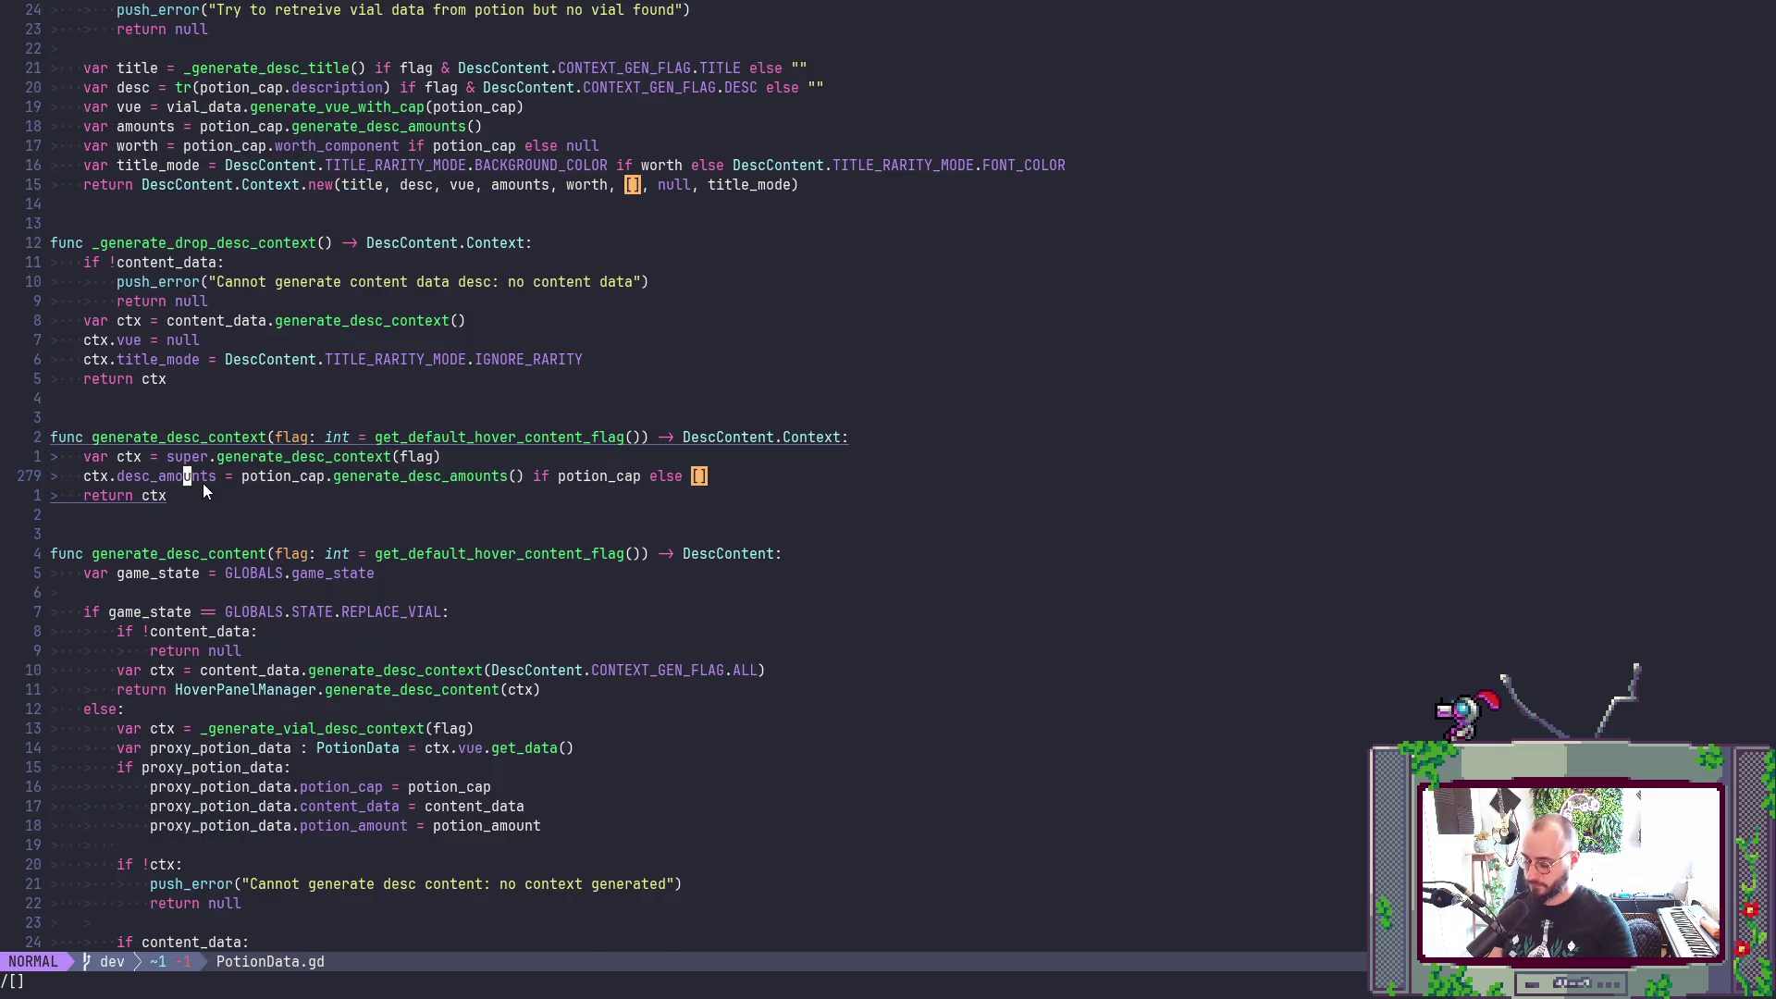
pyautogui.press('g')
pyautogui.press('d')
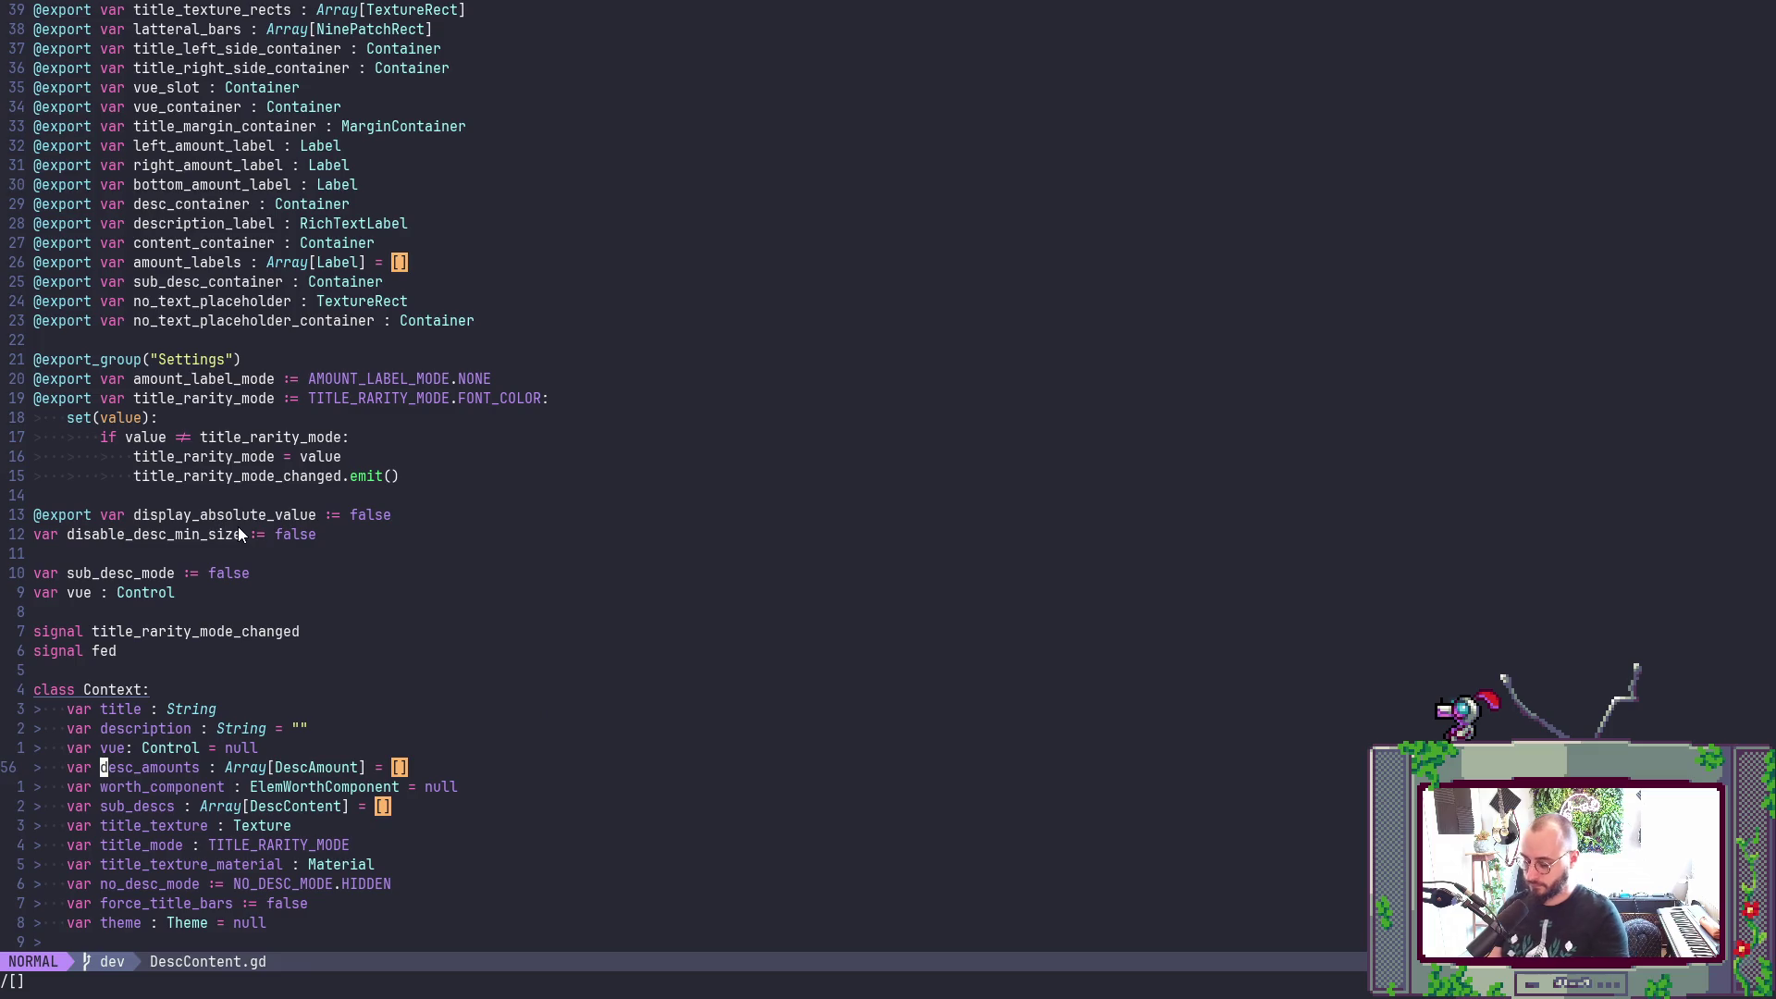
pyautogui.hotkey('ctrl', 'o')
# - Rewrite line 279 as ctx.desc_amounts.assign(generated amounts if potion_cap else []) and save
pyautogui.press('l')
pyautogui.press('l')
pyautogui.press('l')
pyautogui.press('a')
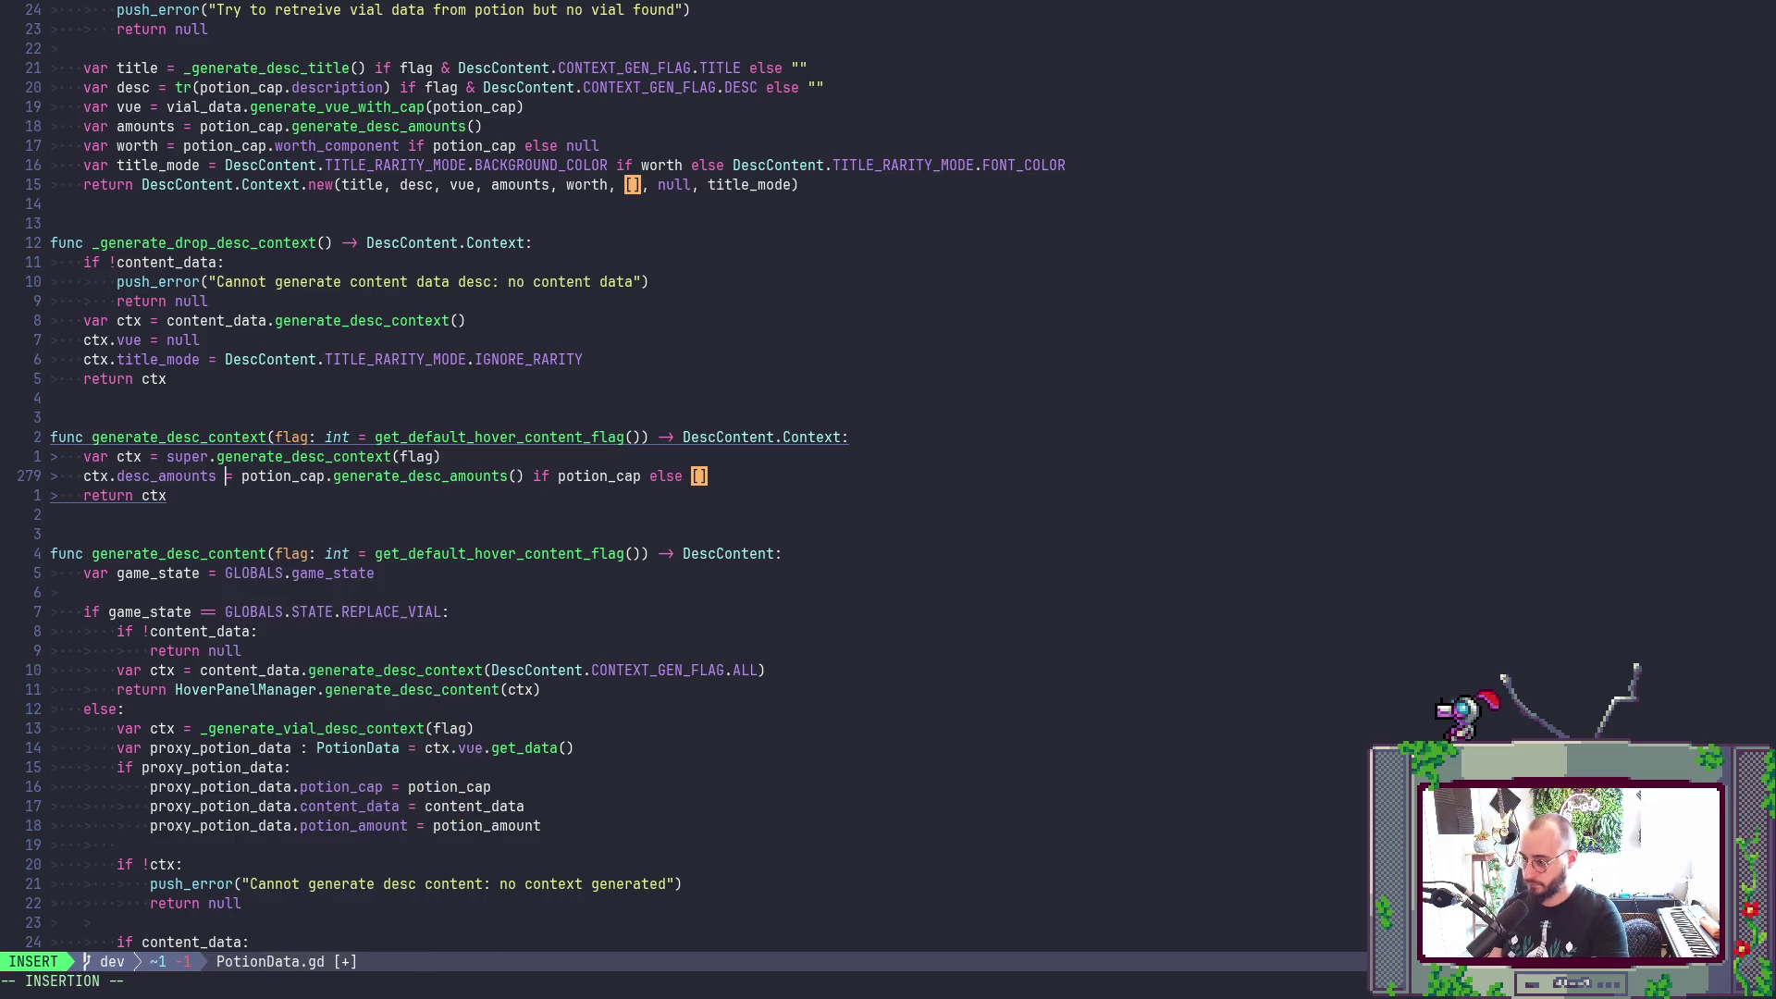
pyautogui.press('BackSpace')
pyautogui.write('.a')
pyautogui.press('Down')
pyautogui.press('Return')
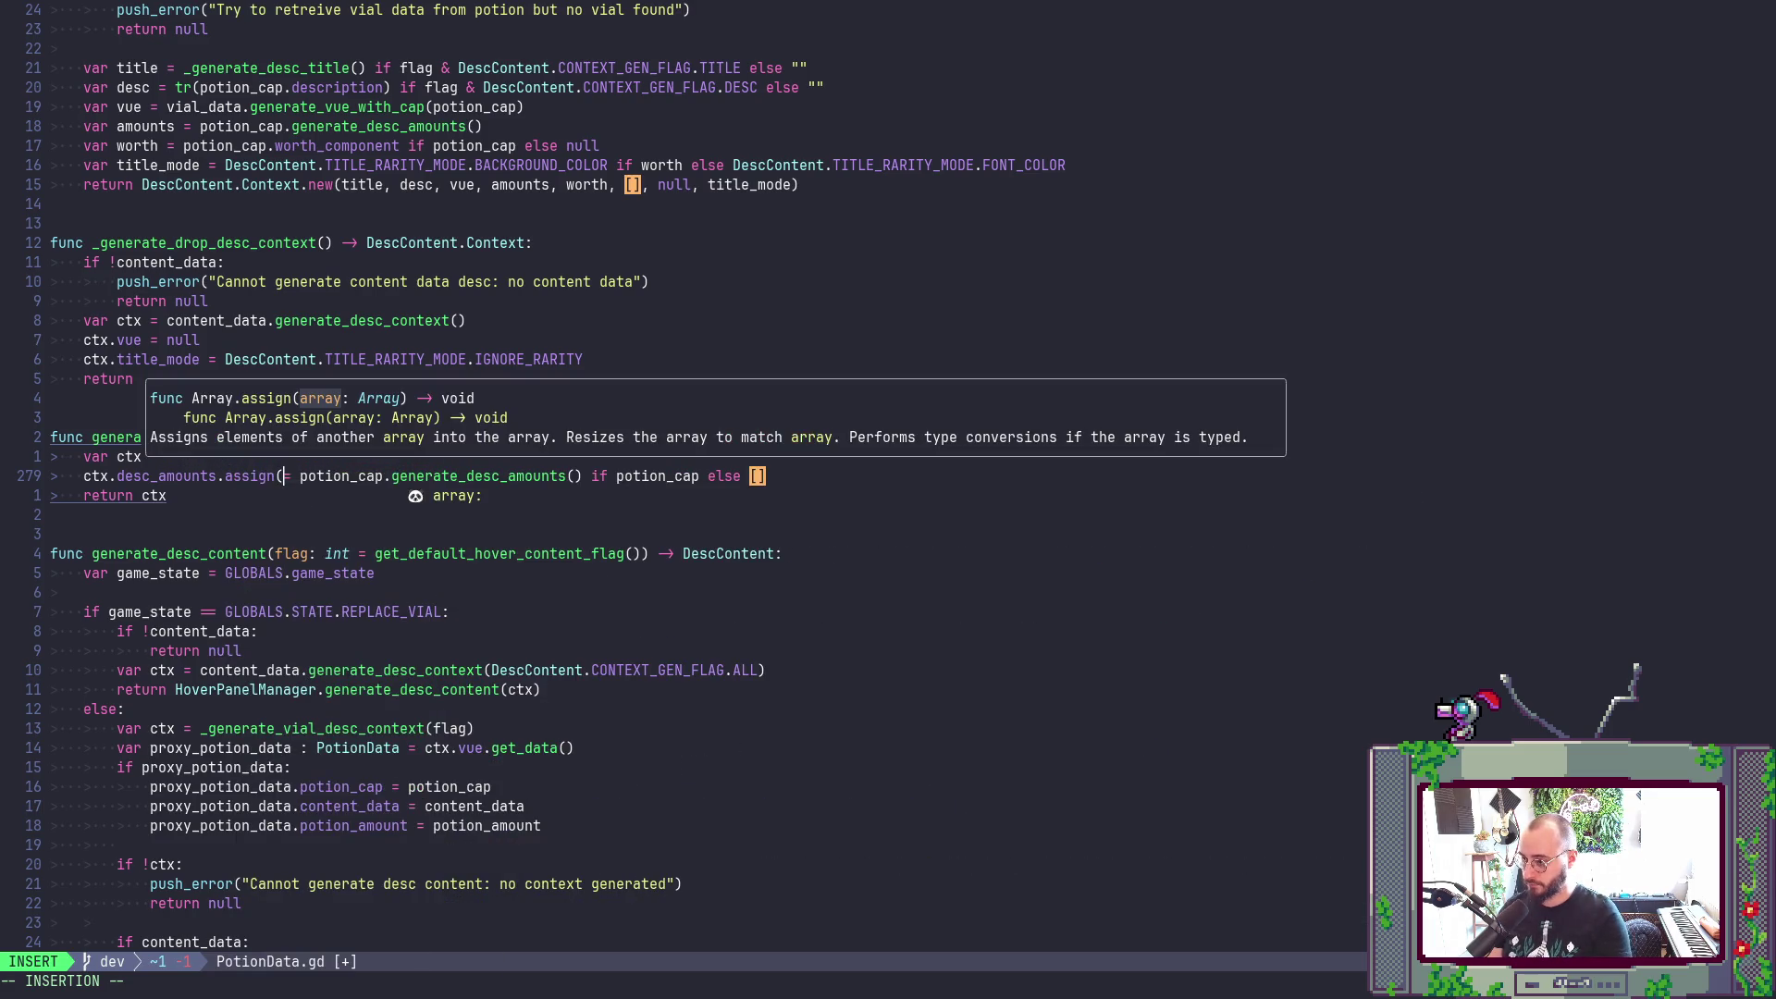
pyautogui.press('Escape')
pyautogui.press('d')
pyautogui.press('w')
pyautogui.write('$')
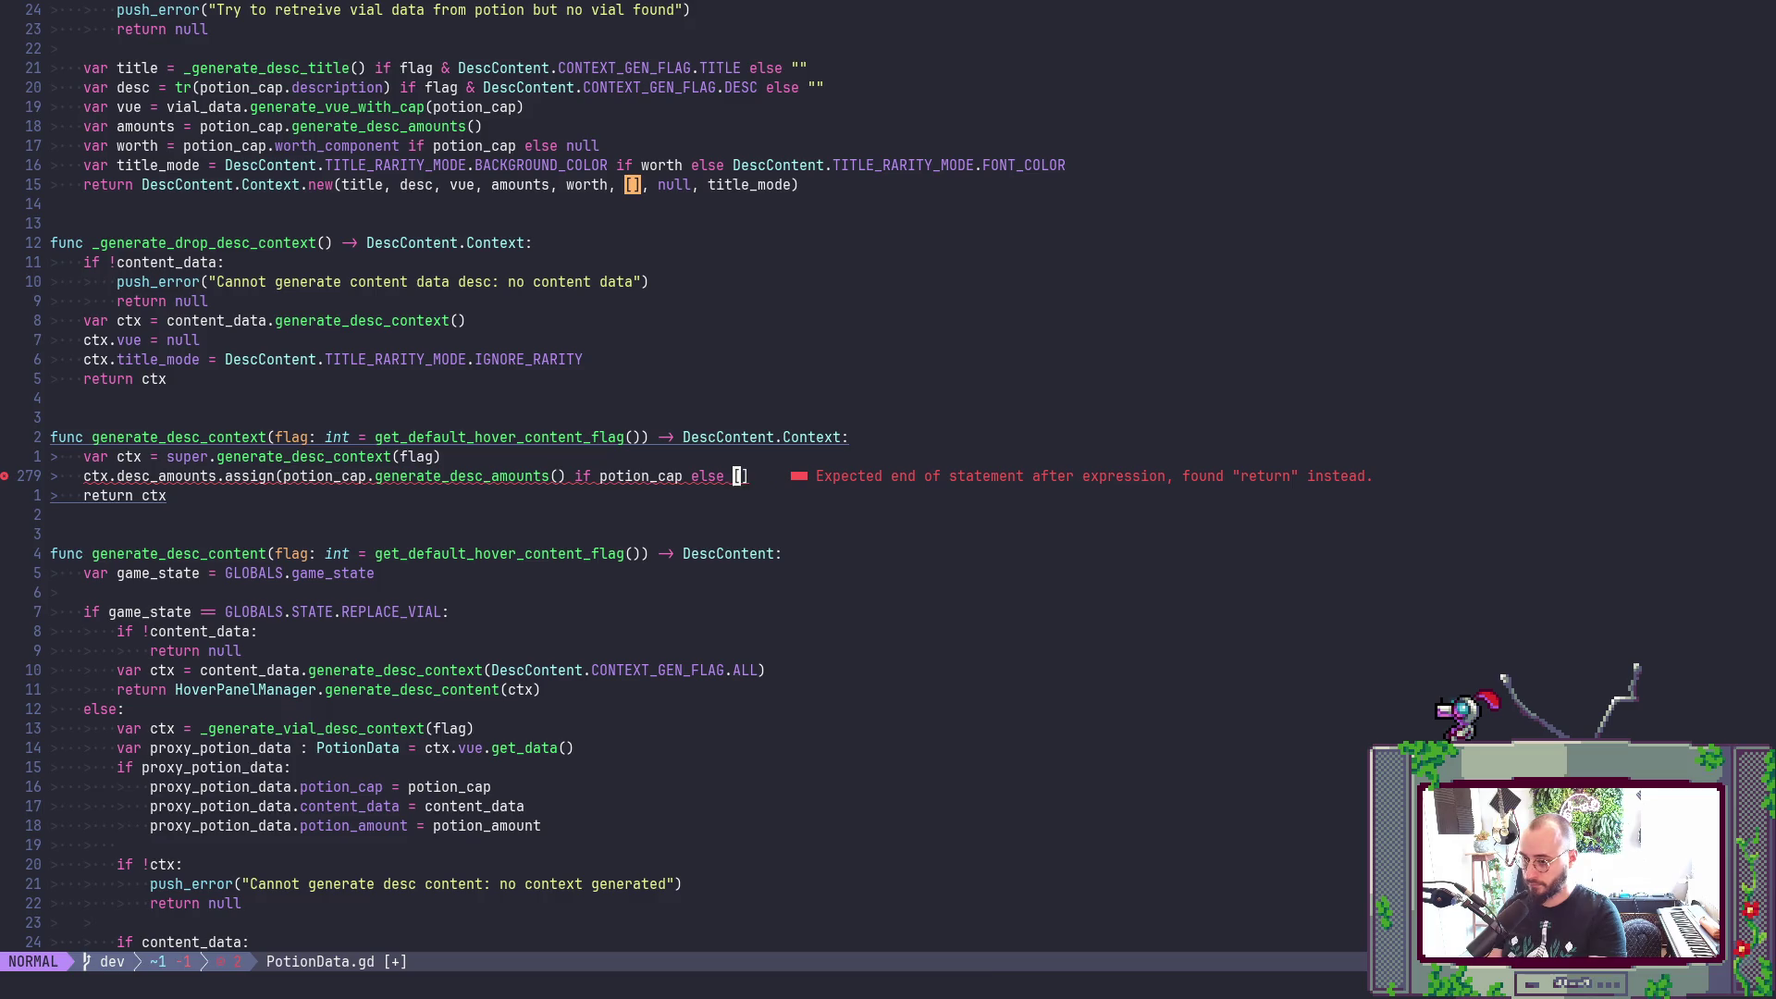
pyautogui.write('a[])')
pyautogui.press('Escape')
pyautogui.write(':w')
pyautogui.press('Return')
# - Clear search highlights, search again for '[]' literals, and save PotionData.gd
pyautogui.write(':noh')
pyautogui.press('Return')
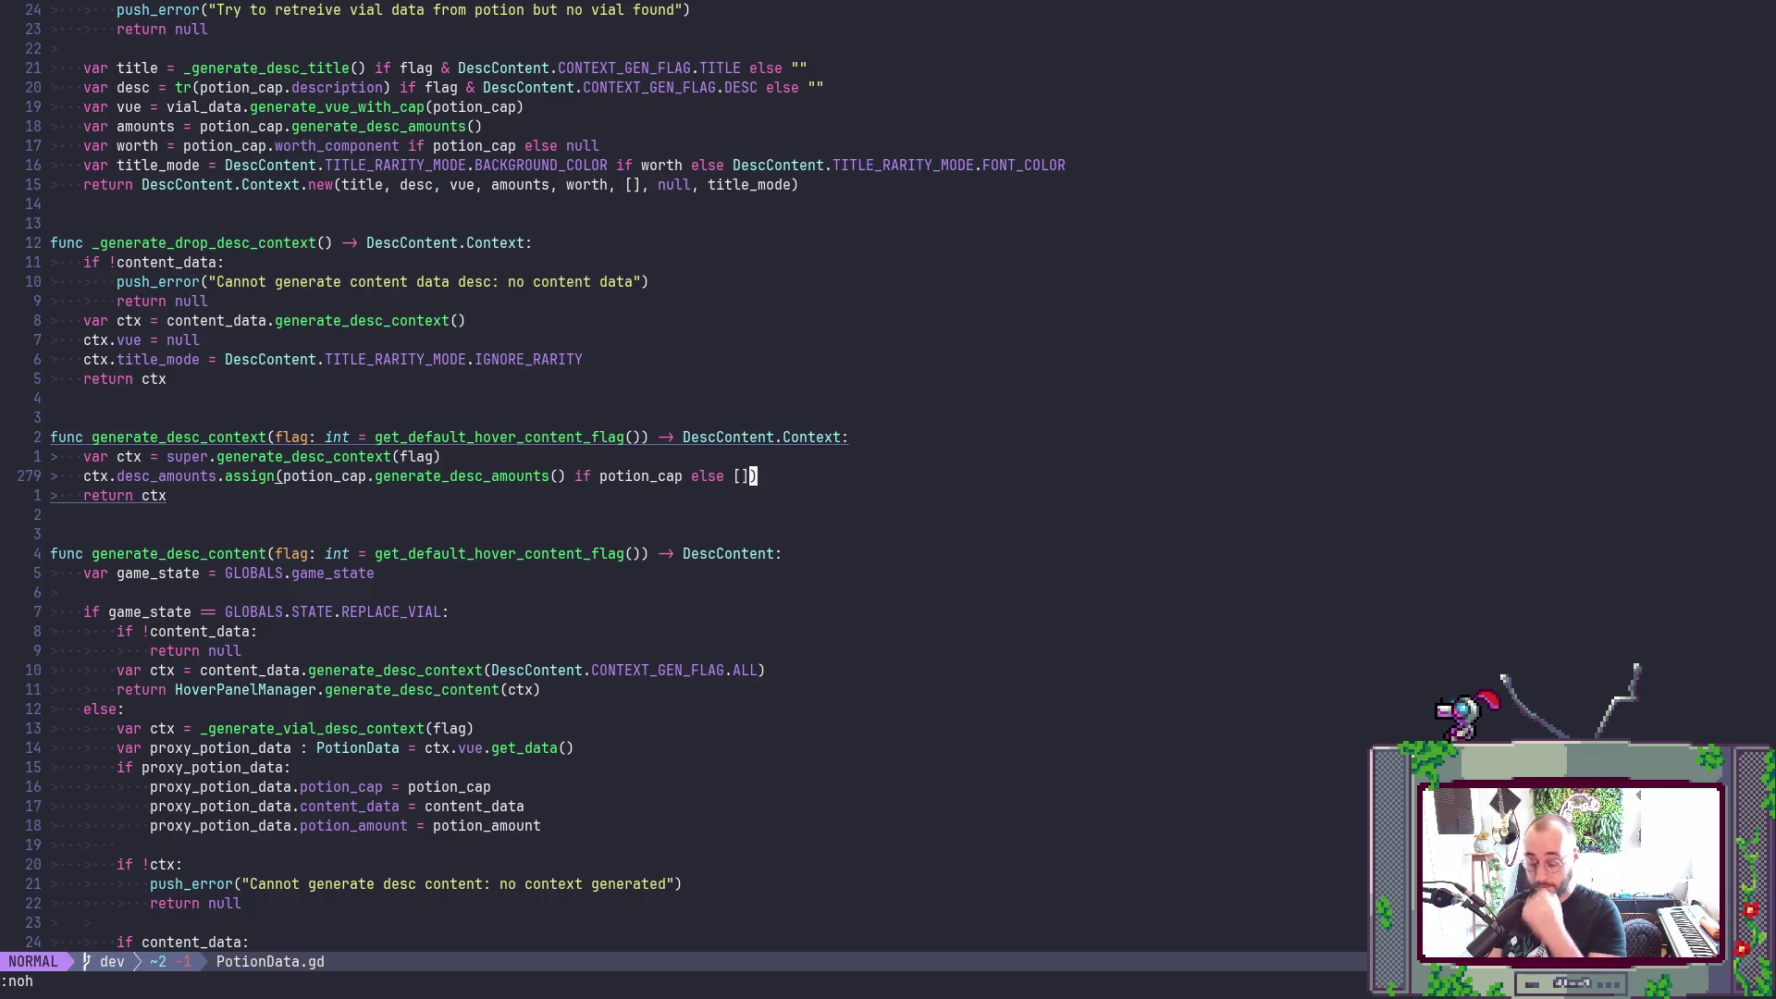
pyautogui.write('/[]')
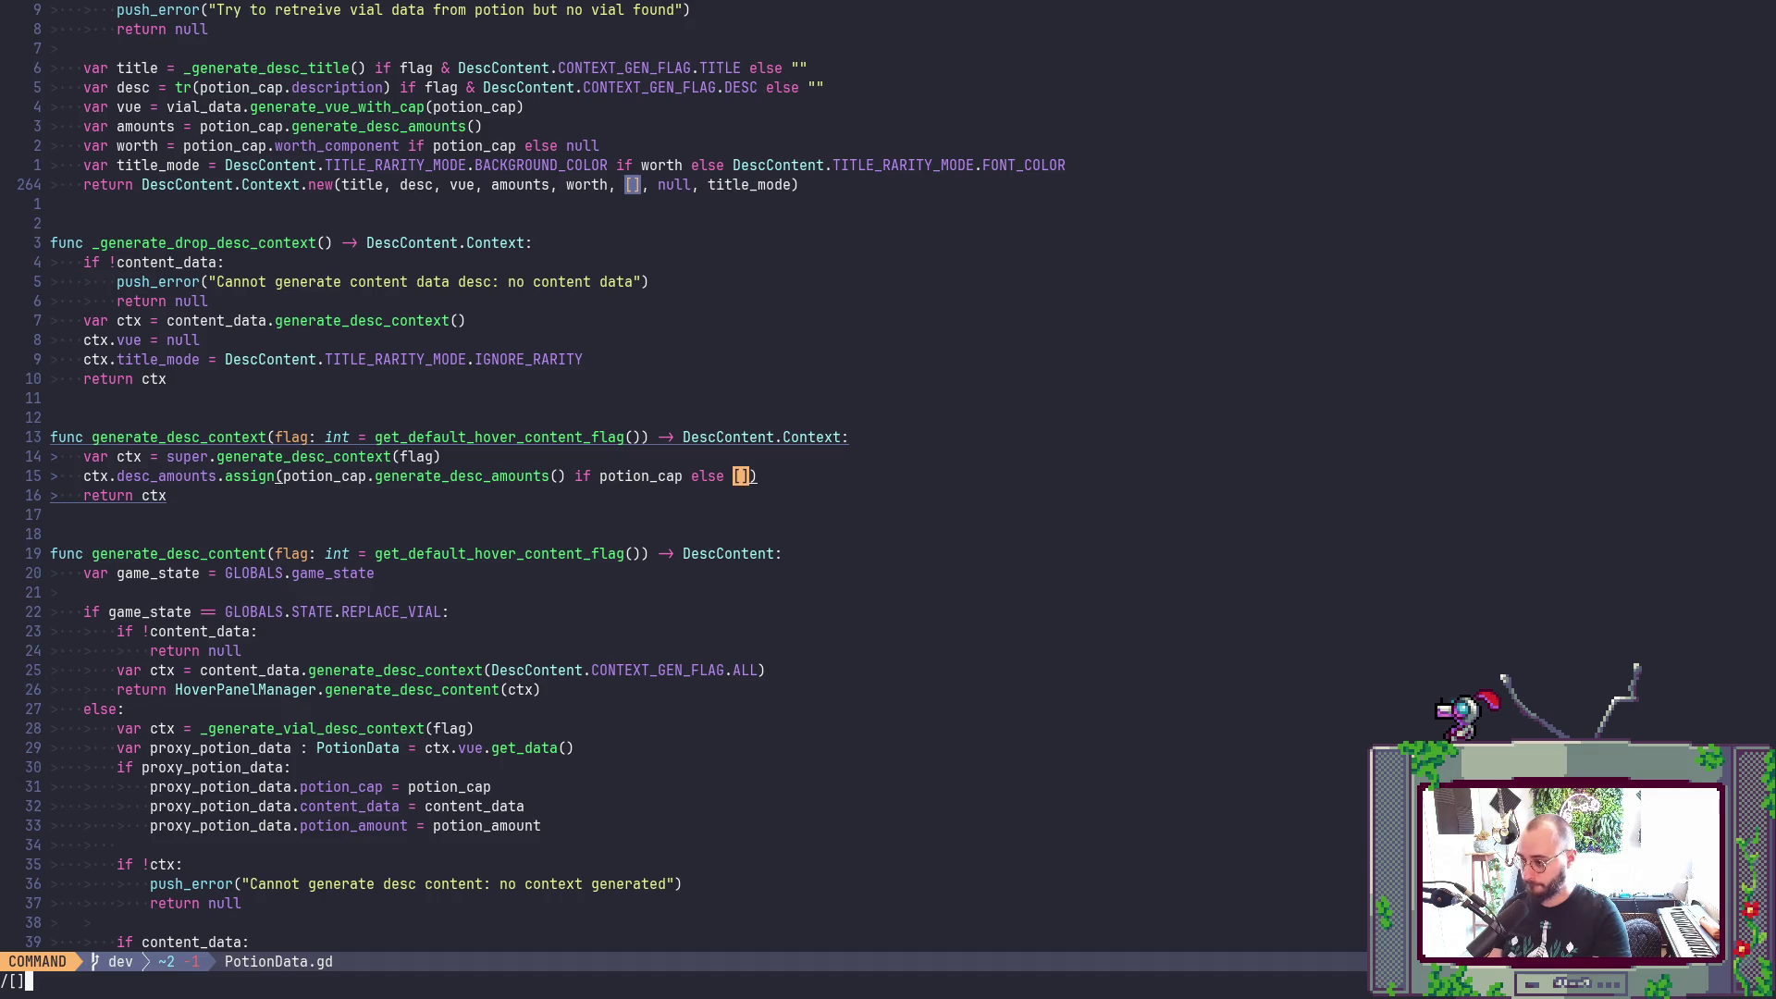
pyautogui.press('Return')
pyautogui.write('N')
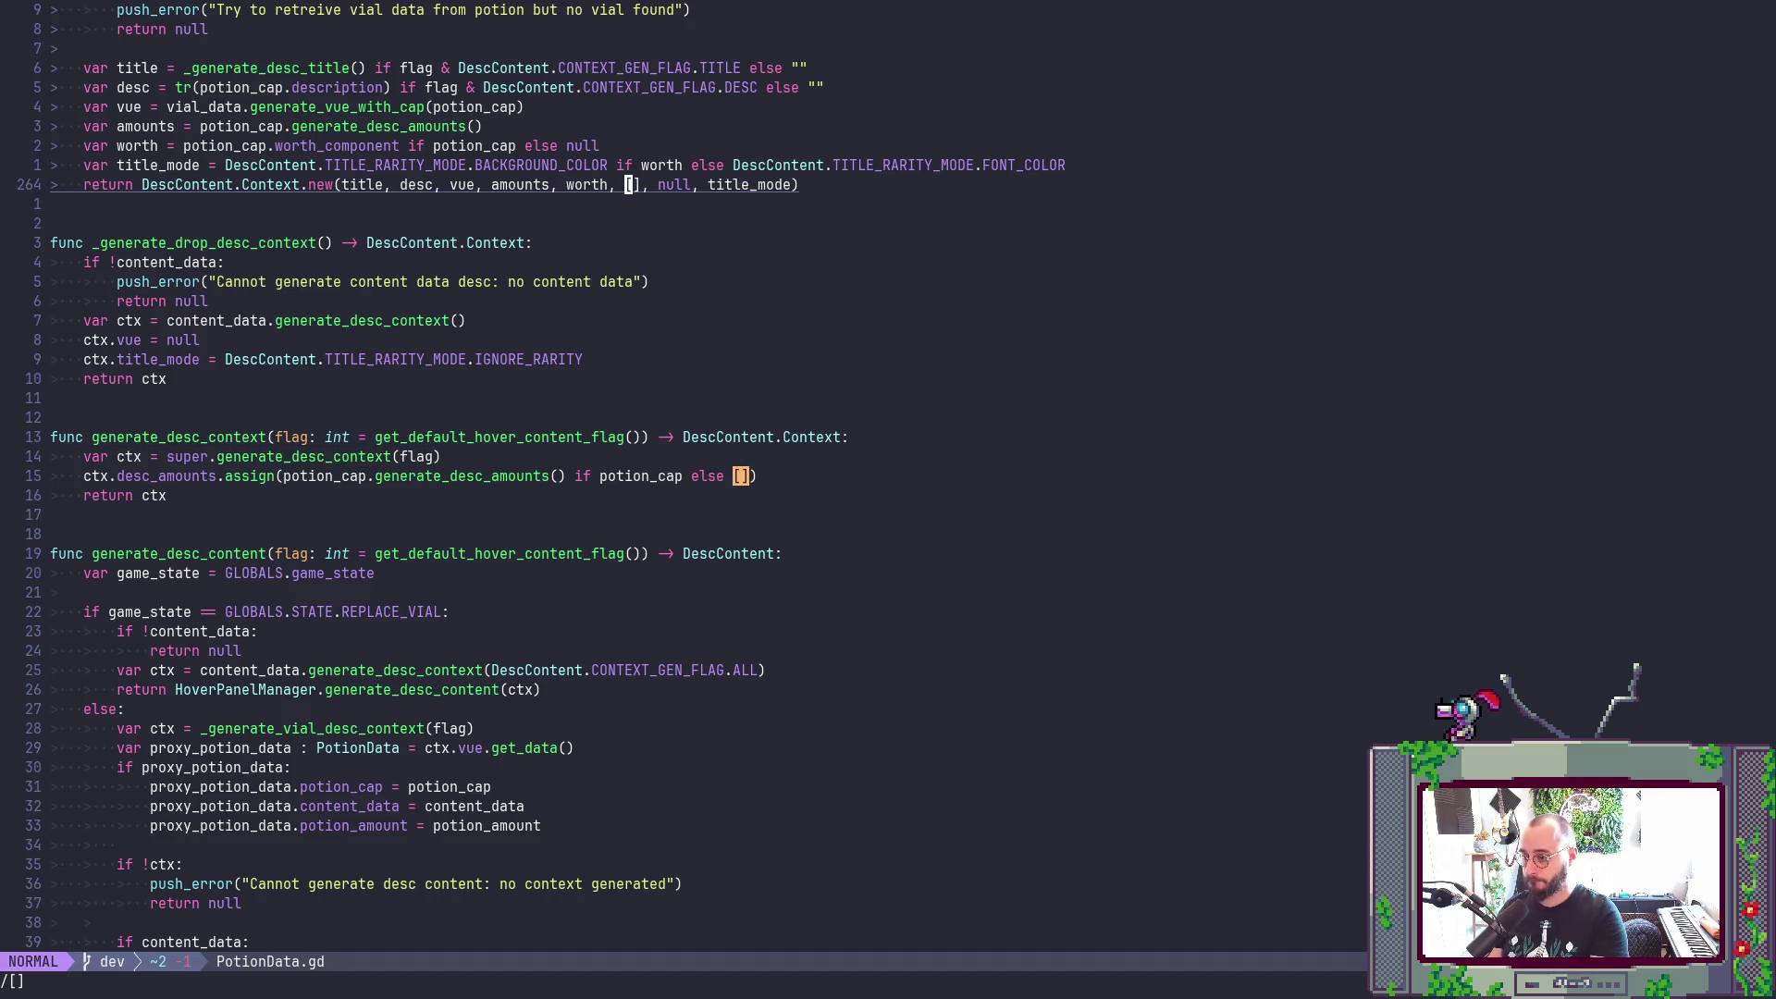
pyautogui.write(':w')
pyautogui.press('Return')
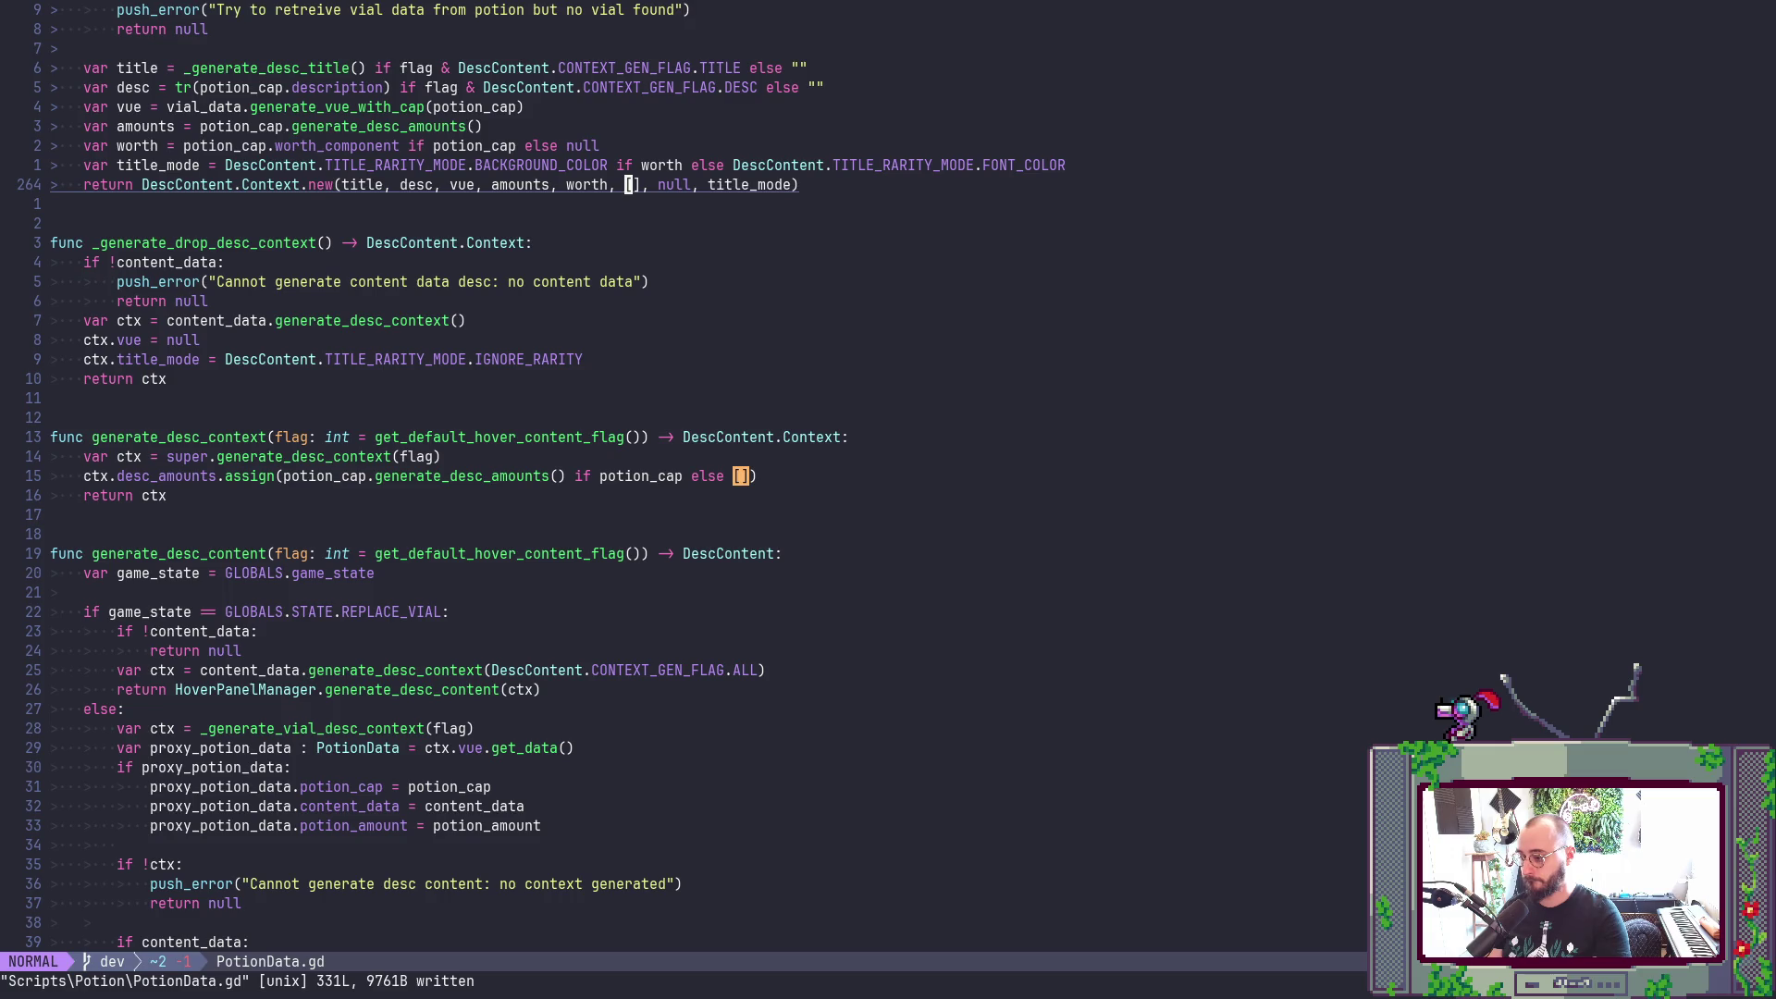
pyautogui.hotkey('alt', 'Tab')
pyautogui.press('Tab')
pyautogui.press('Tab')
pyautogui.press('Tab')
pyautogui.press('Escape')
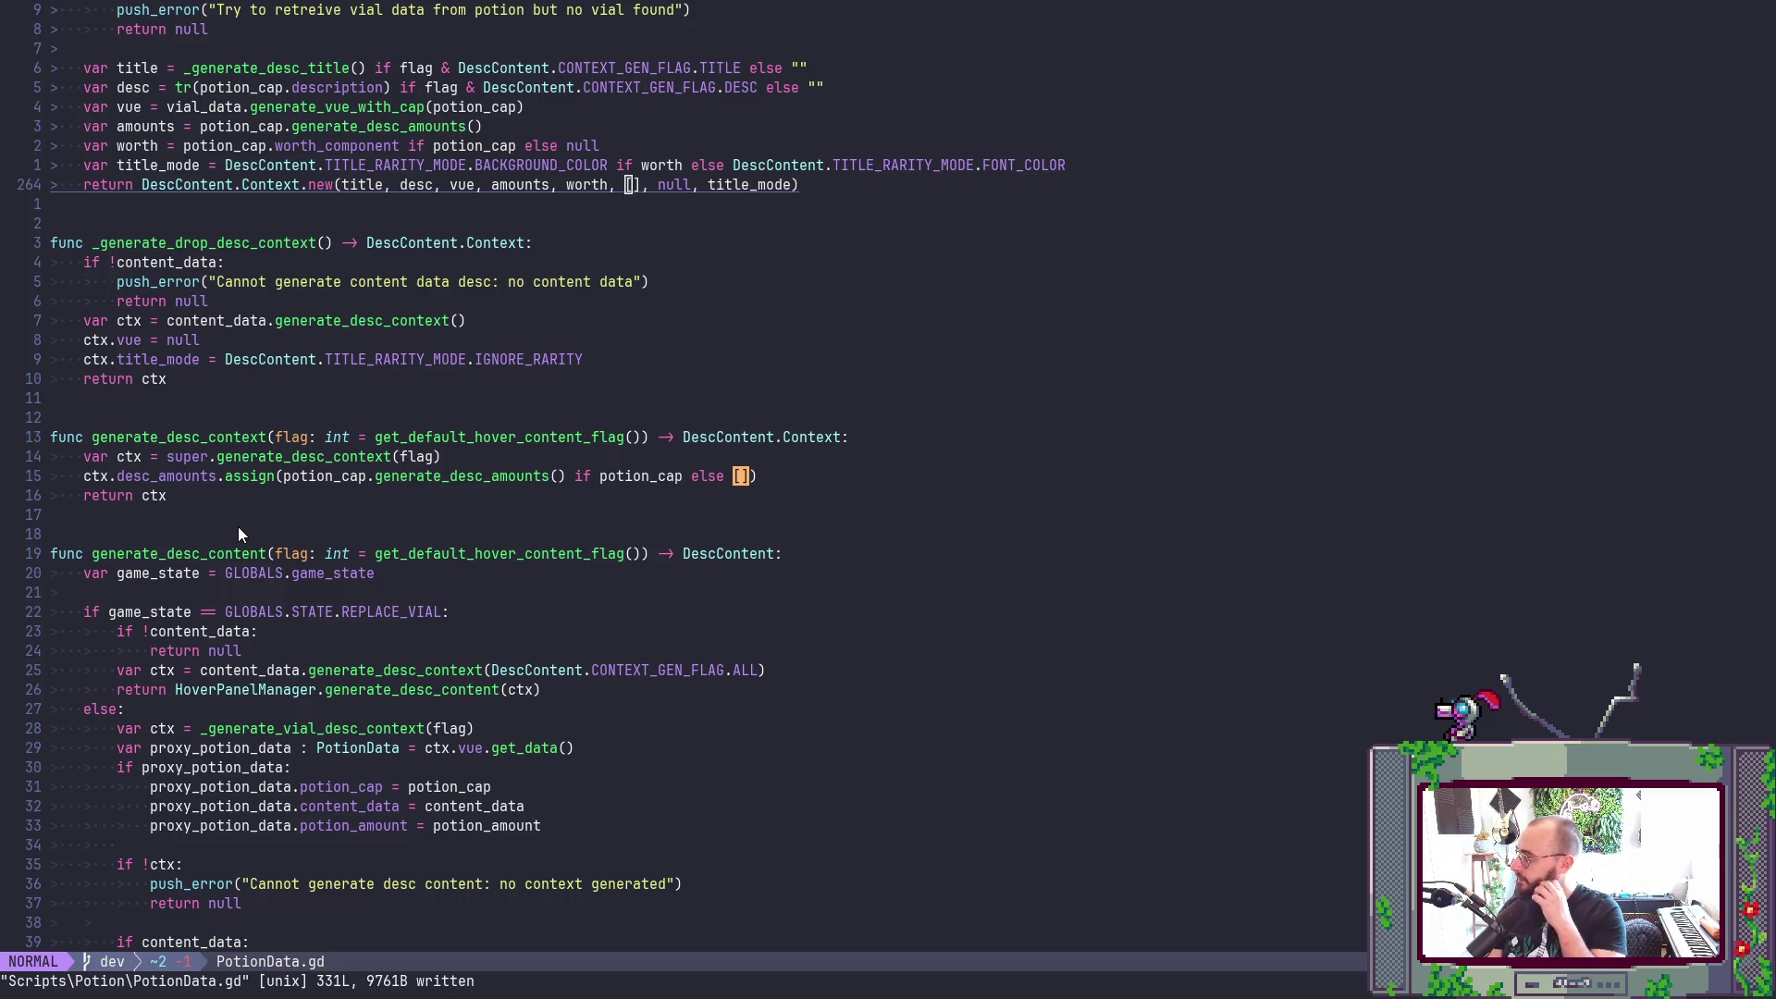
pyautogui.click(781, 691)
pyautogui.hotkey('ctrl', 'o')
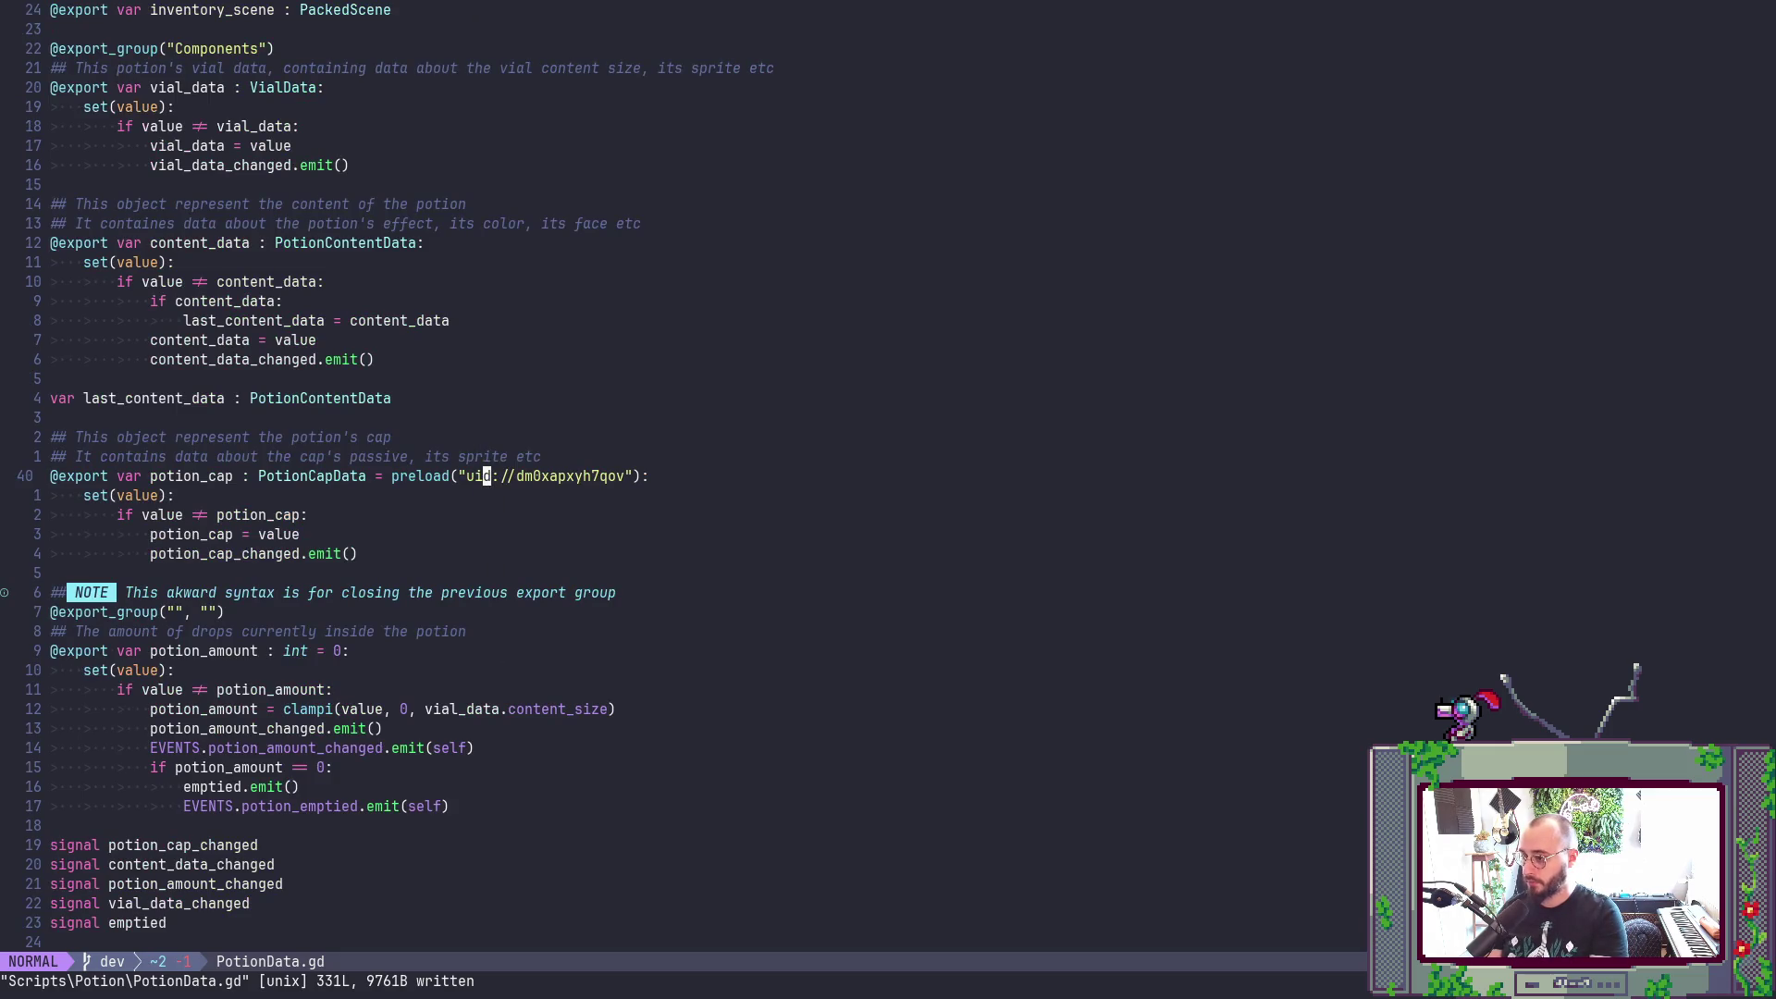
pyautogui.press('B')
pyautogui.press('B')
pyautogui.press('B')
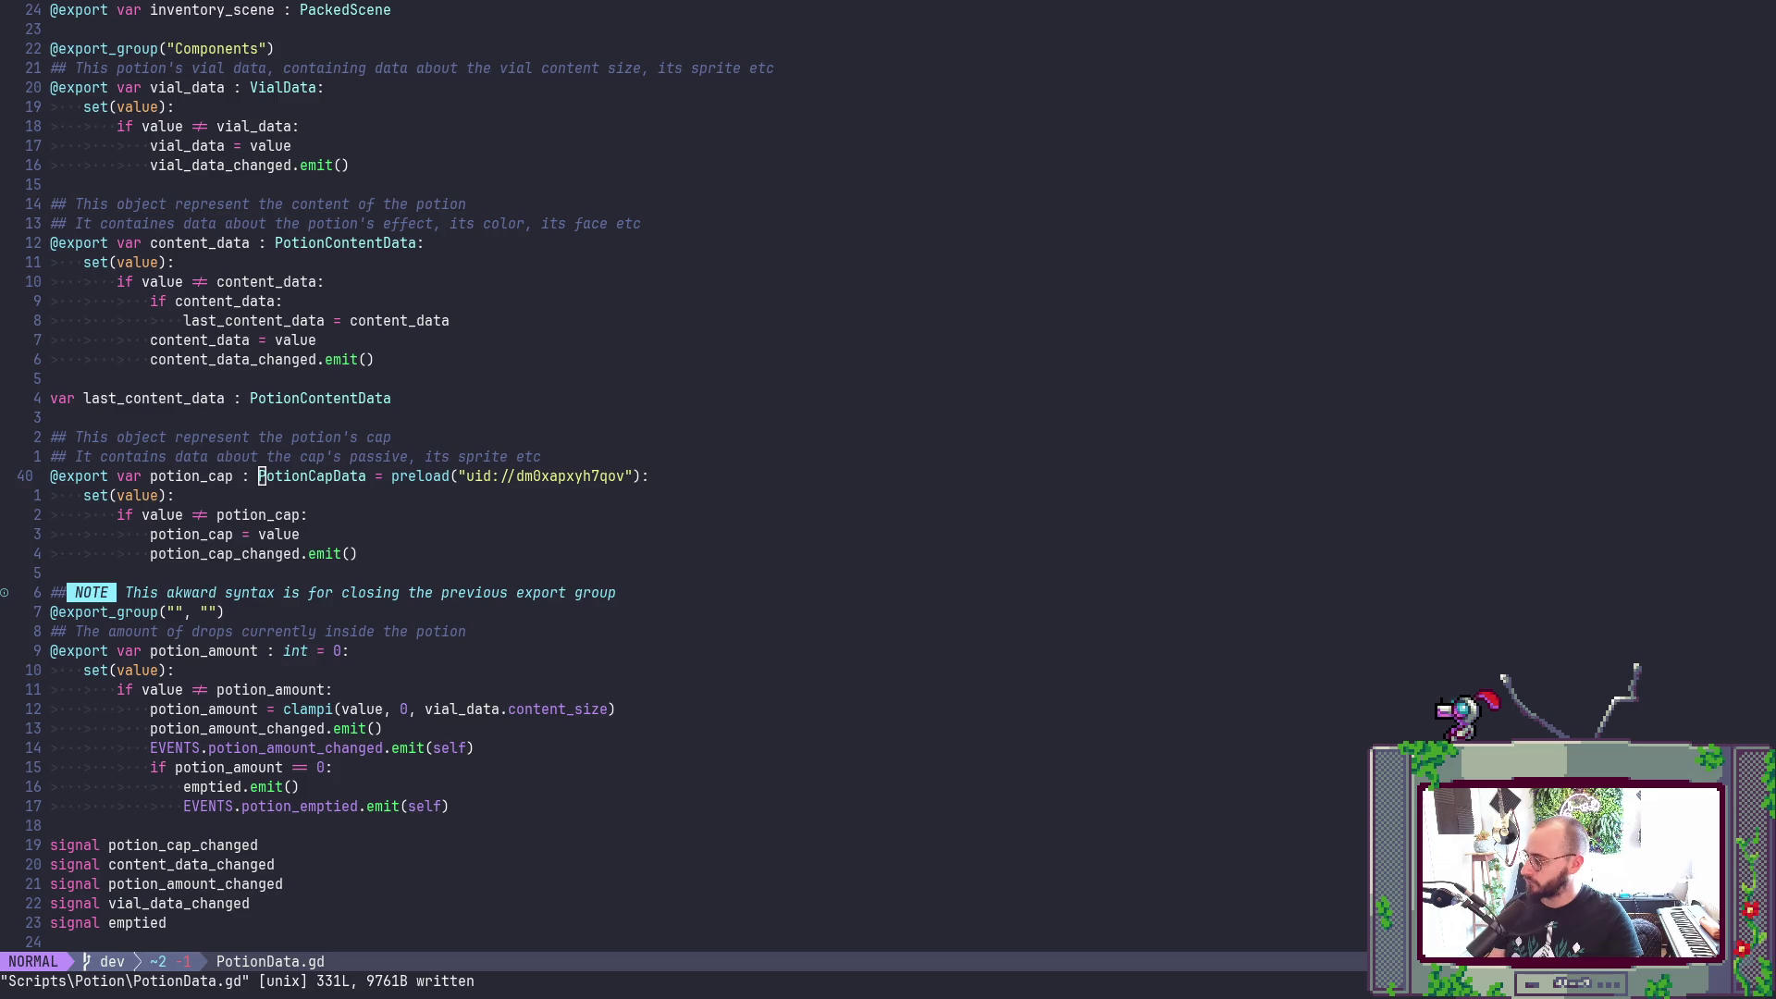
pyautogui.click(1065, 734)
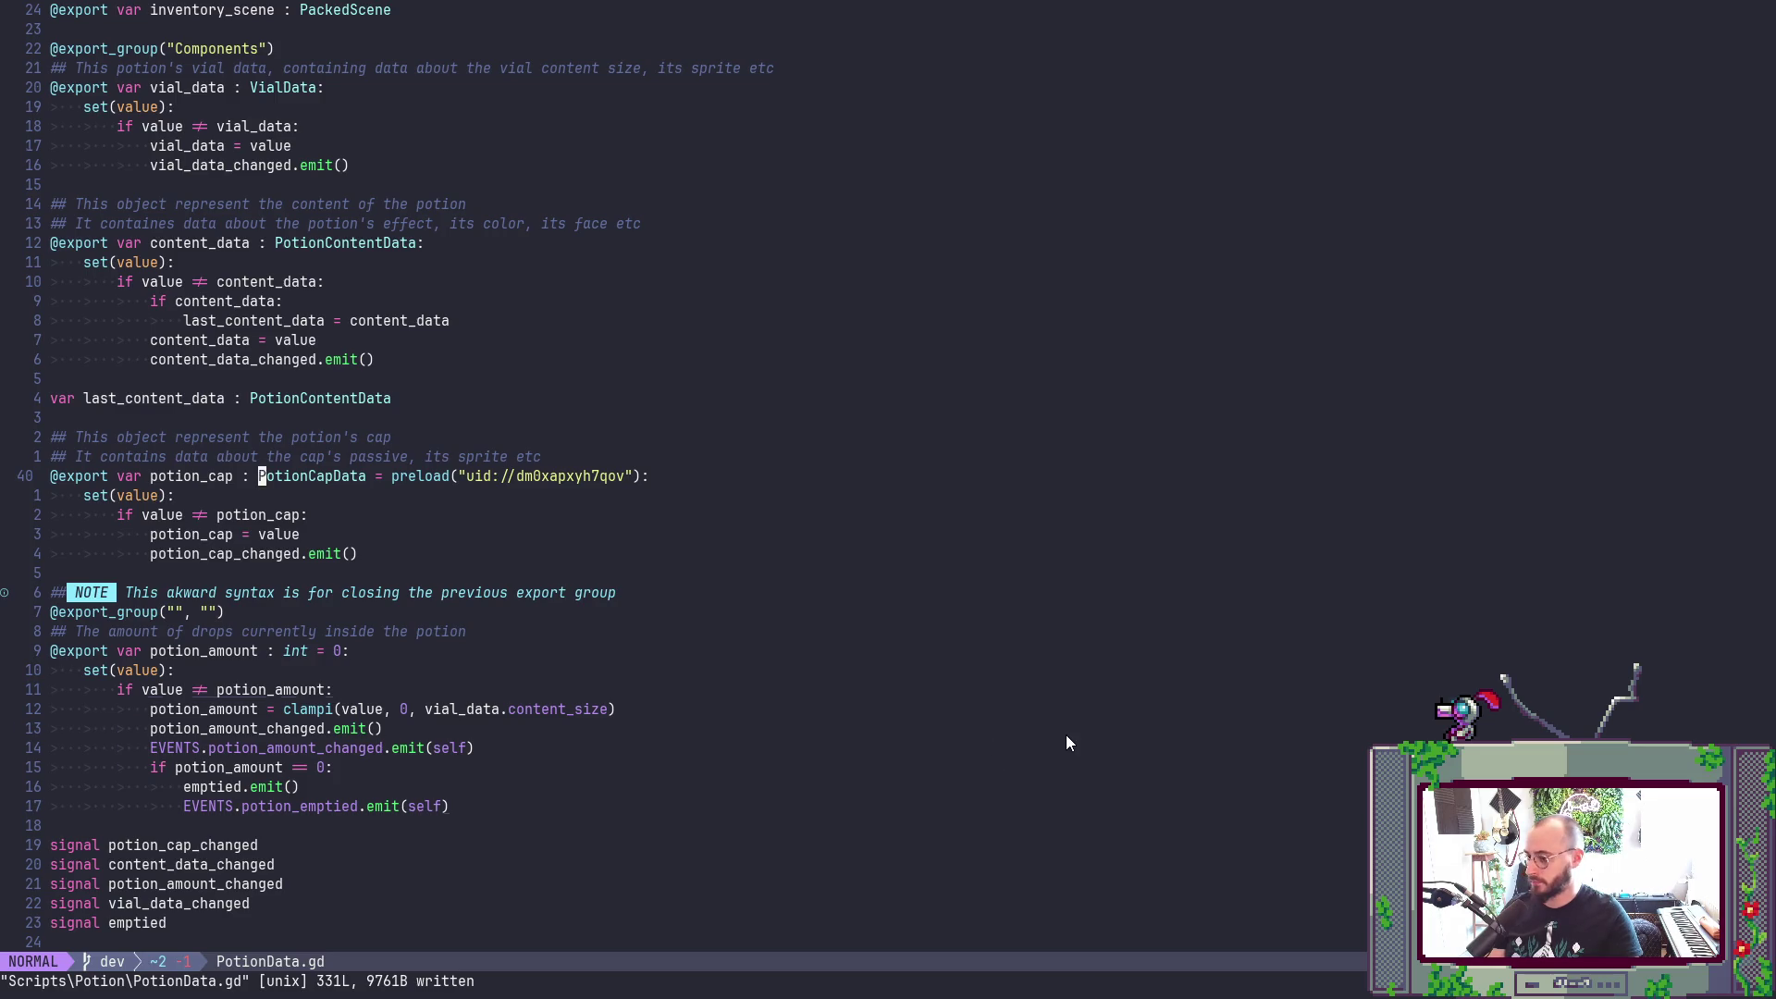
pyautogui.scroll(-3, 1066, 734)
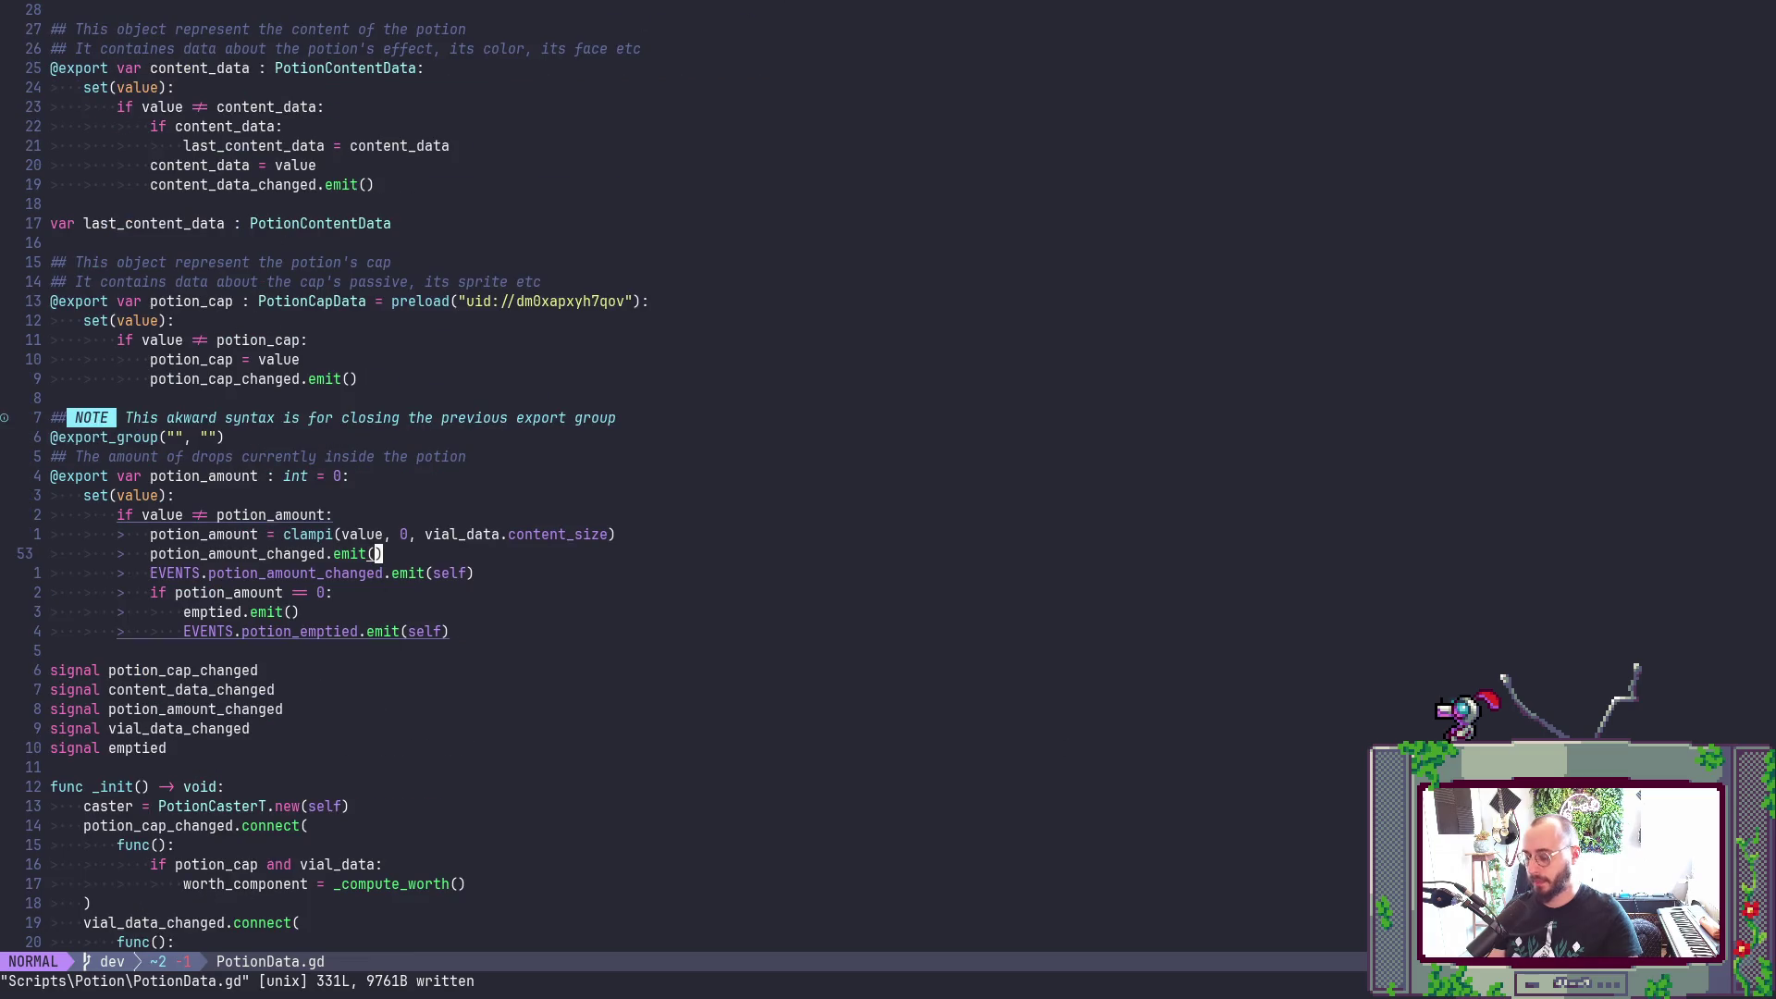
pyautogui.write(':wa')
pyautogui.press('Return')
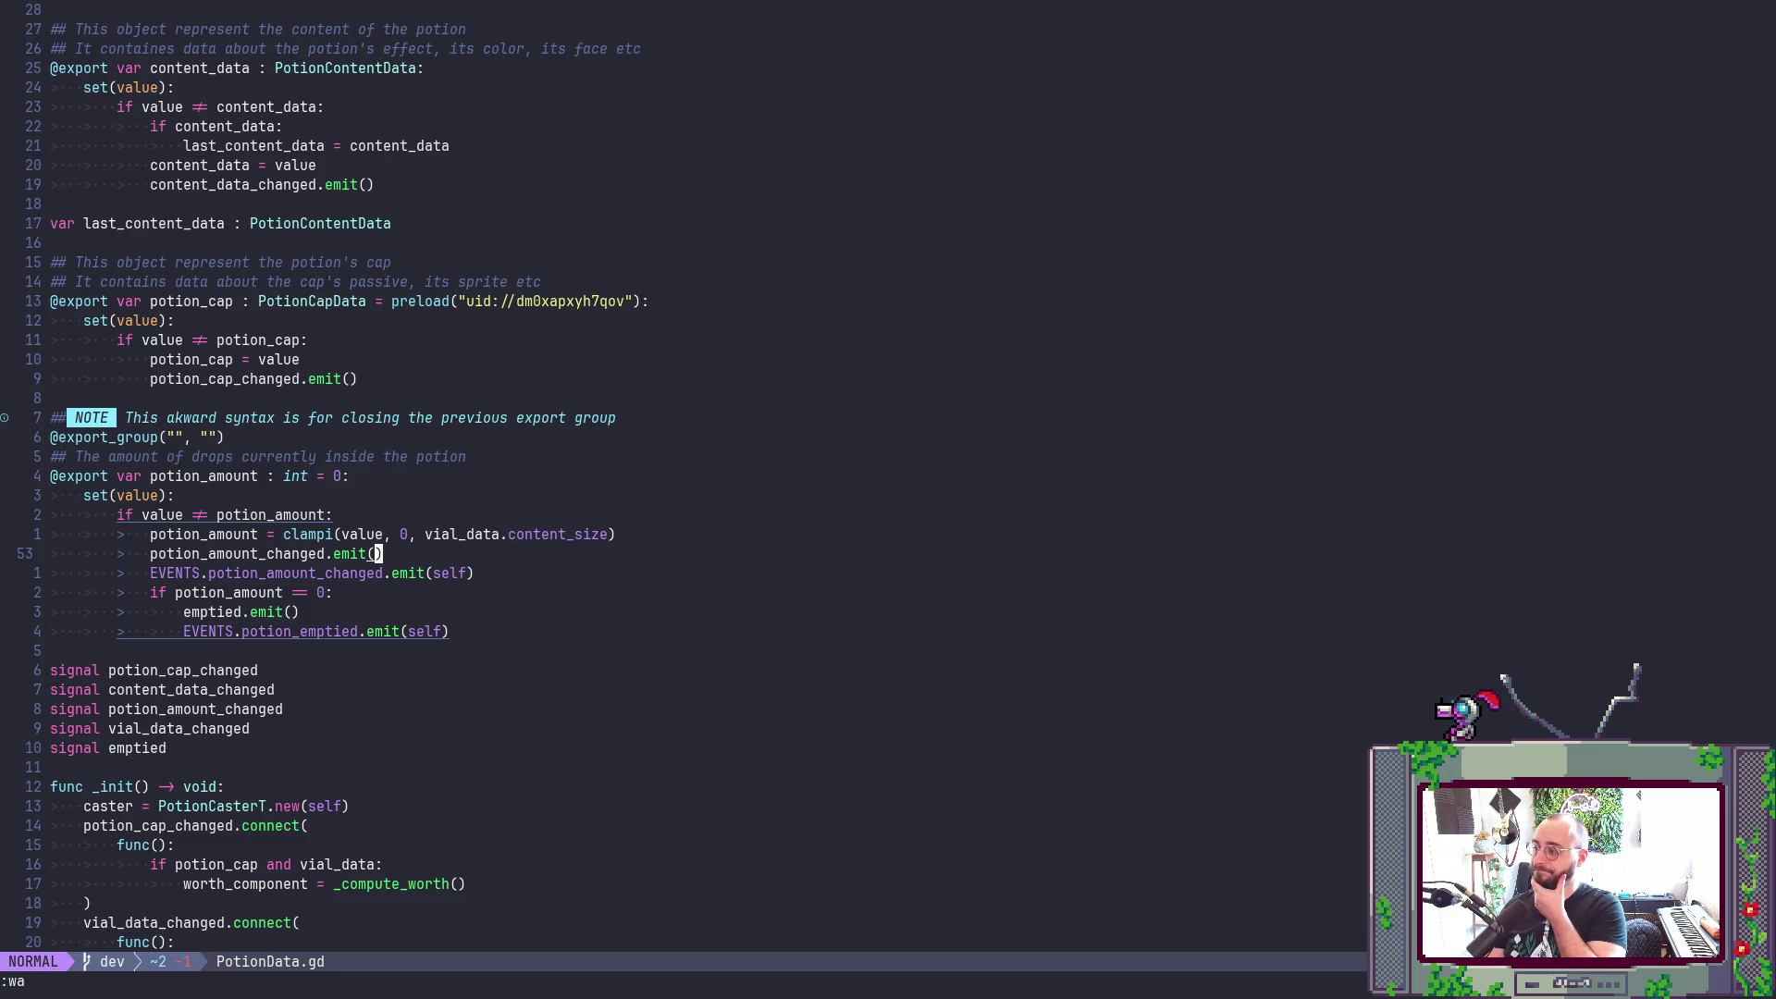
pyautogui.hotkey('alt', 'Tab')
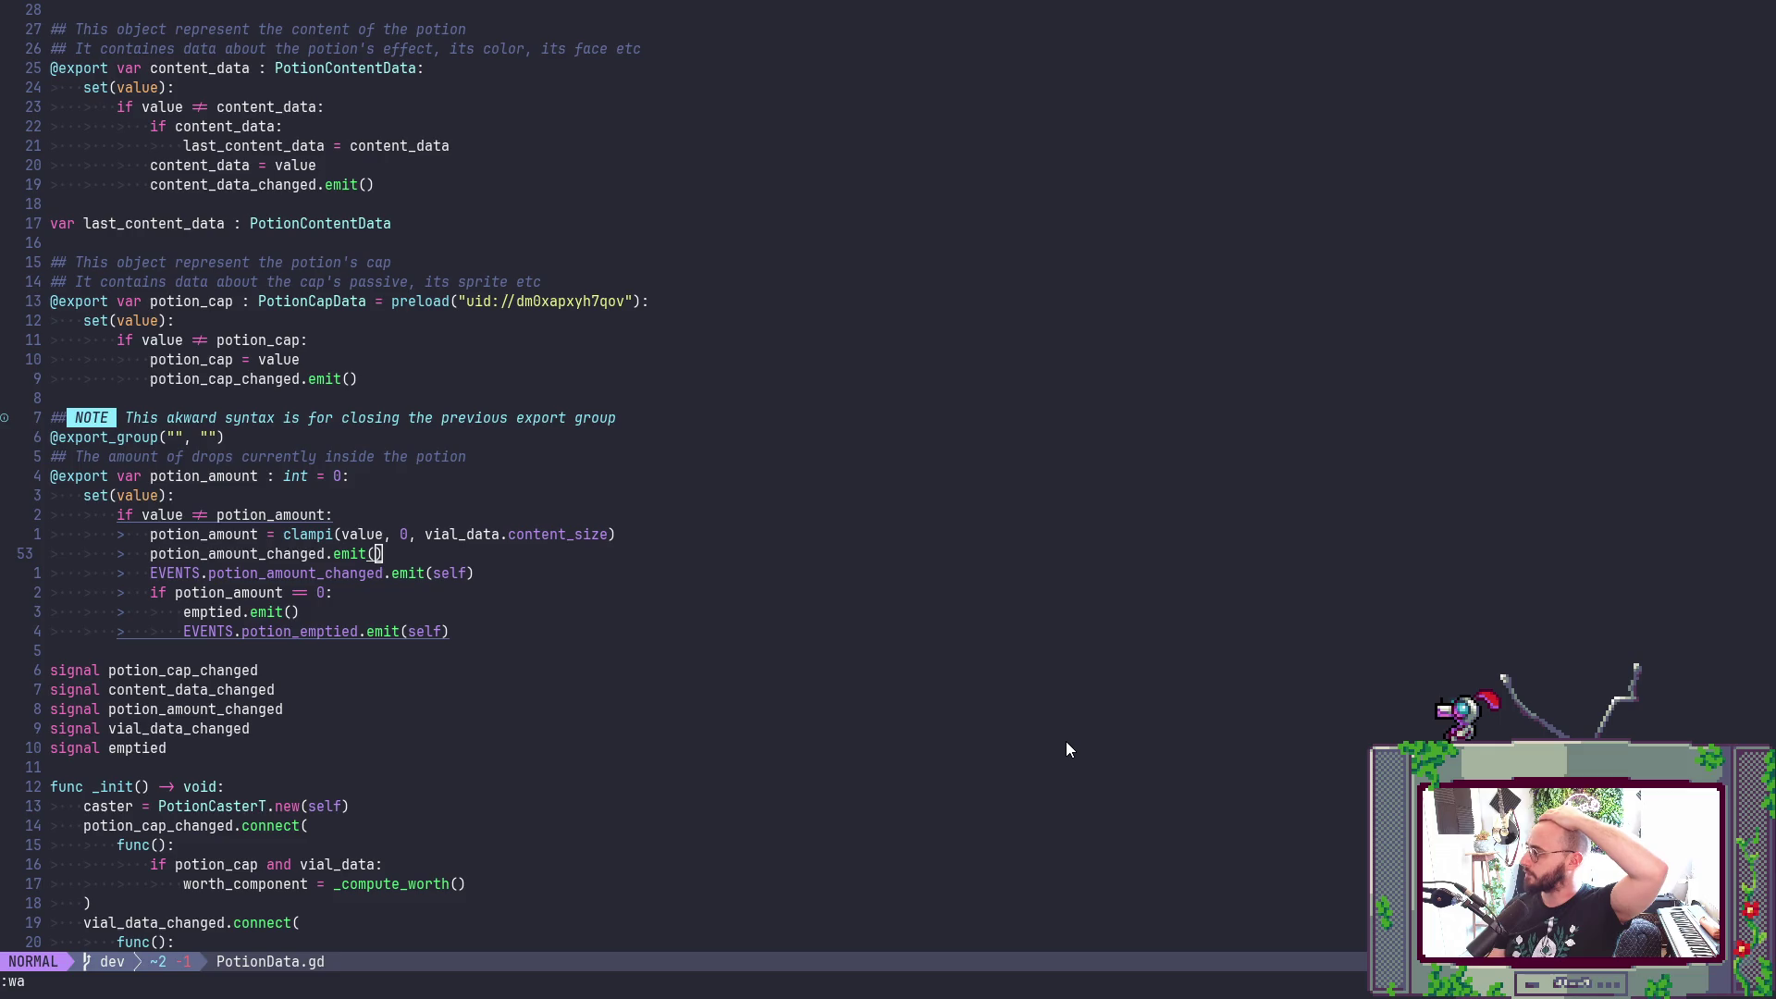
# - Open TeamVue.gd from the project file finder by searching 'teamvue'
pyautogui.click(1042, 731)
pyautogui.press('space')
pyautogui.press('f')
pyautogui.press('f')
pyautogui.write('teamvue')
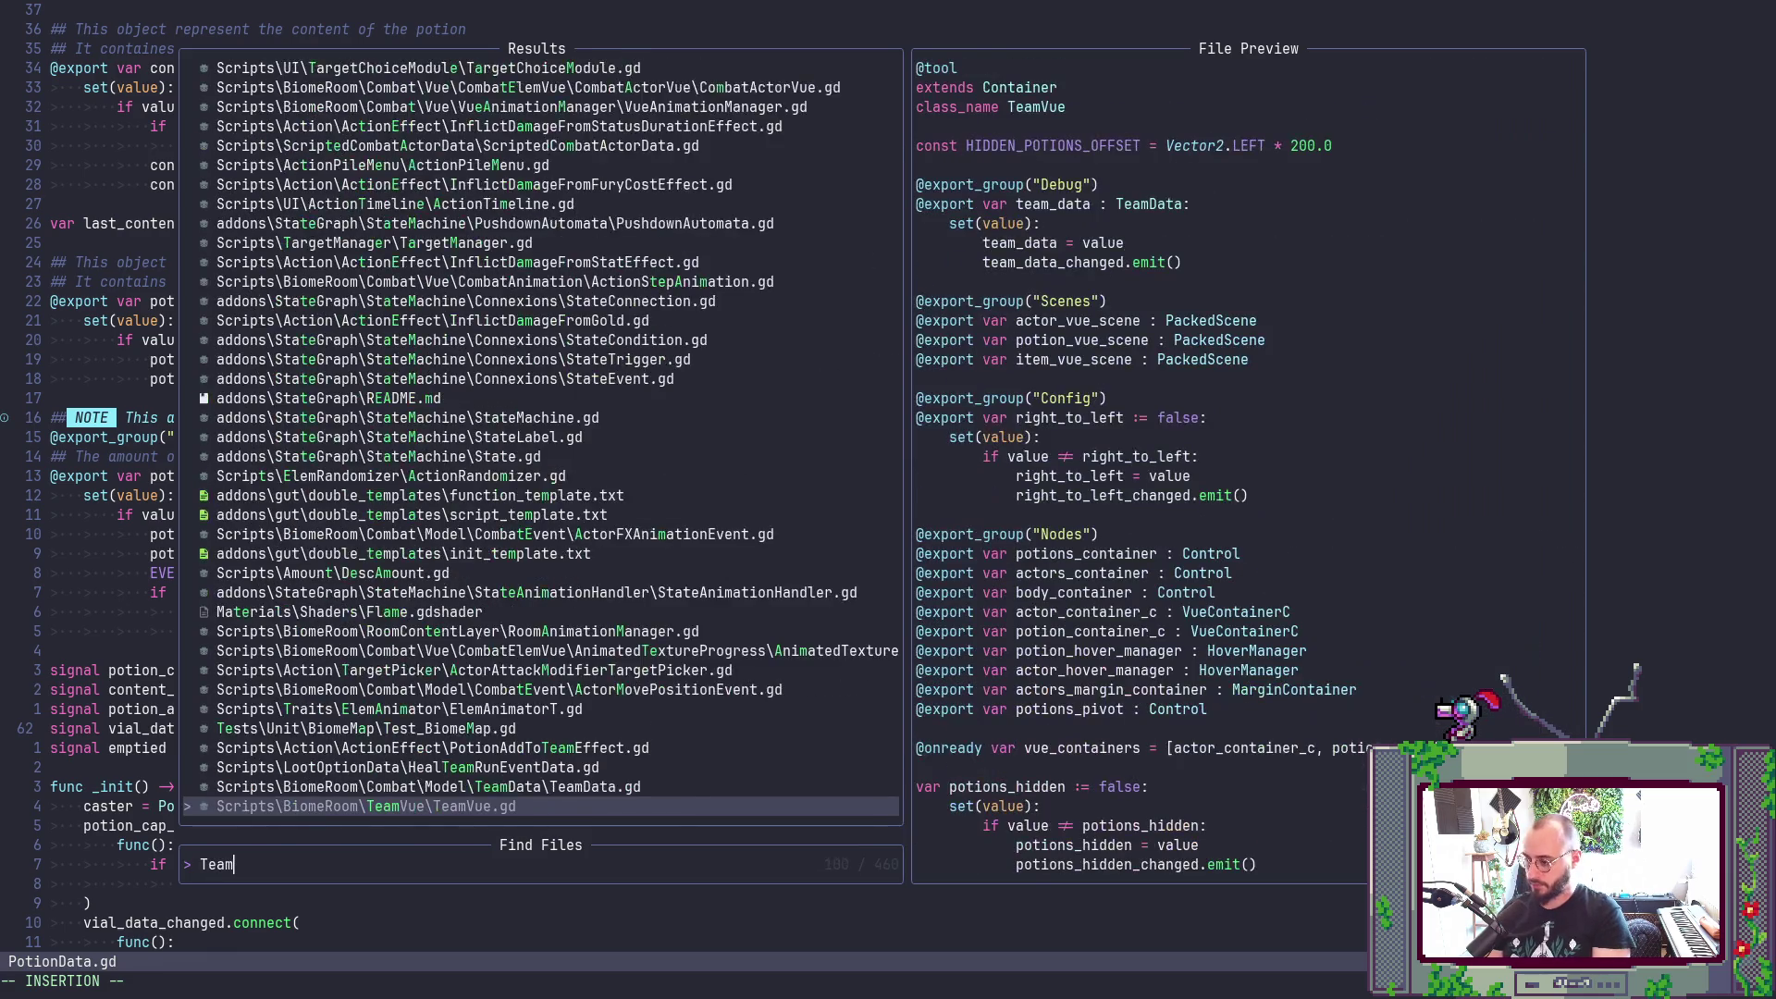
pyautogui.press('Return')
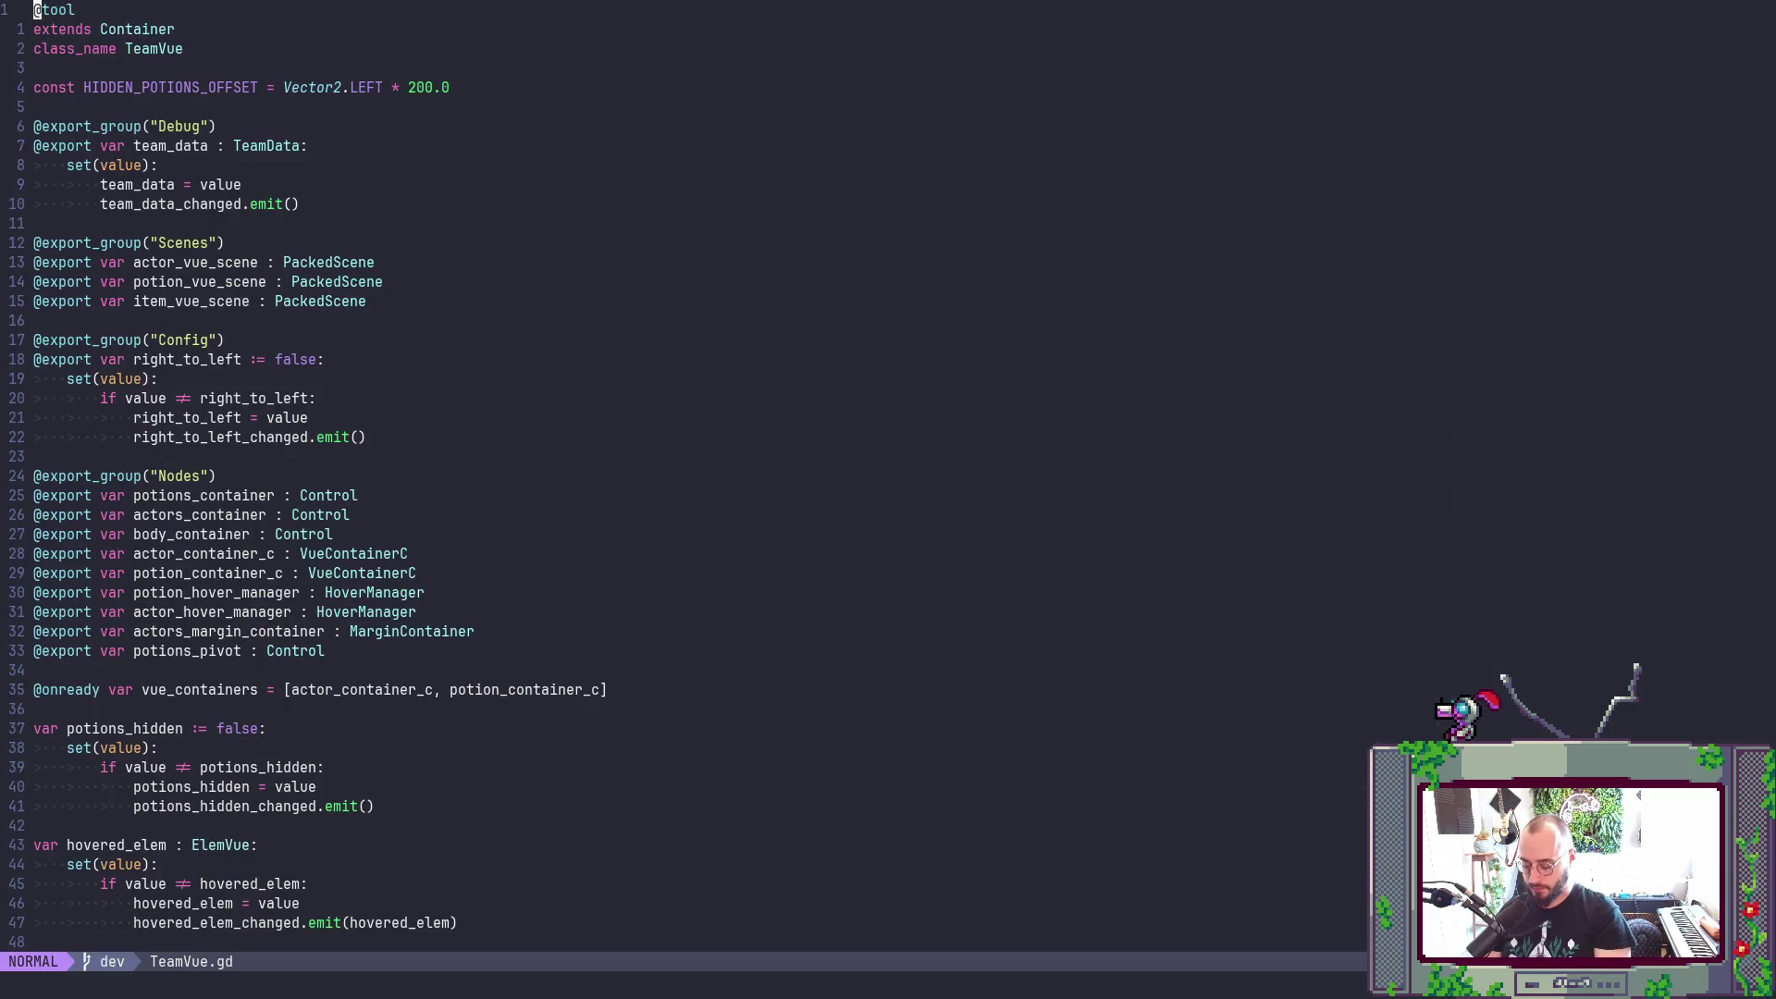
# - In get_every_vue_elements, change 'return []' to 'return array' and save TeamVue.gd
pyautogui.write('/[]')
pyautogui.press('Return')
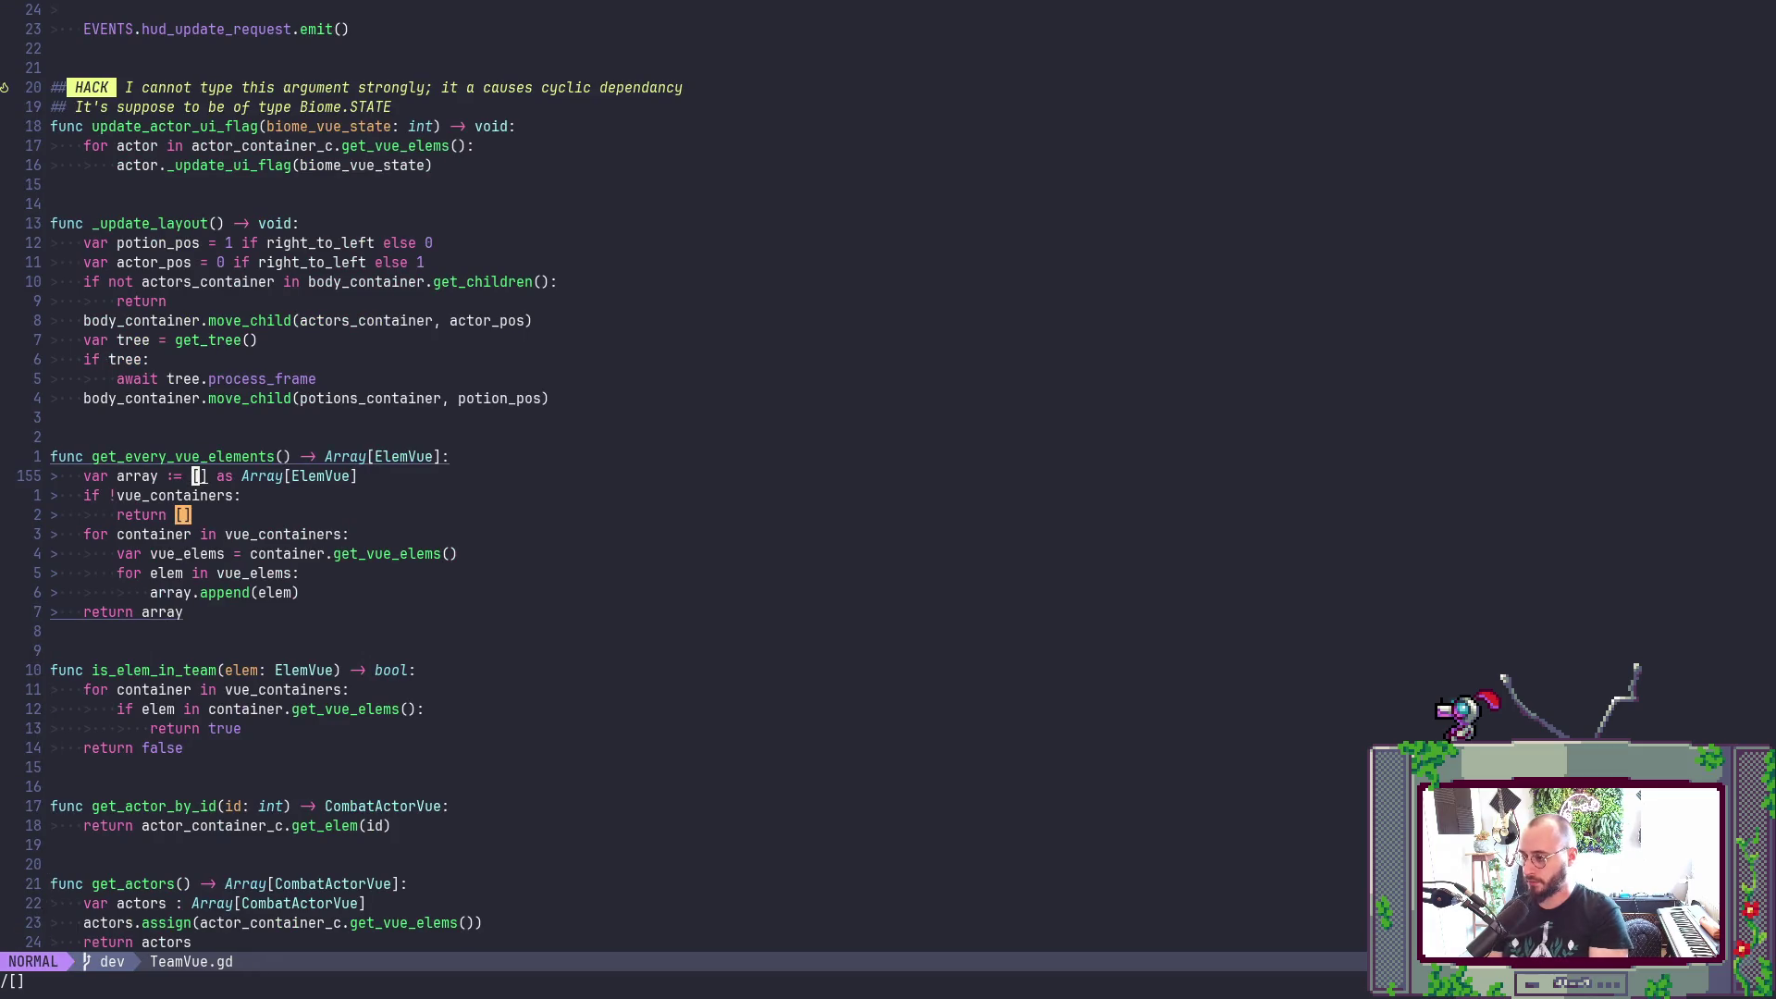
pyautogui.press('j')
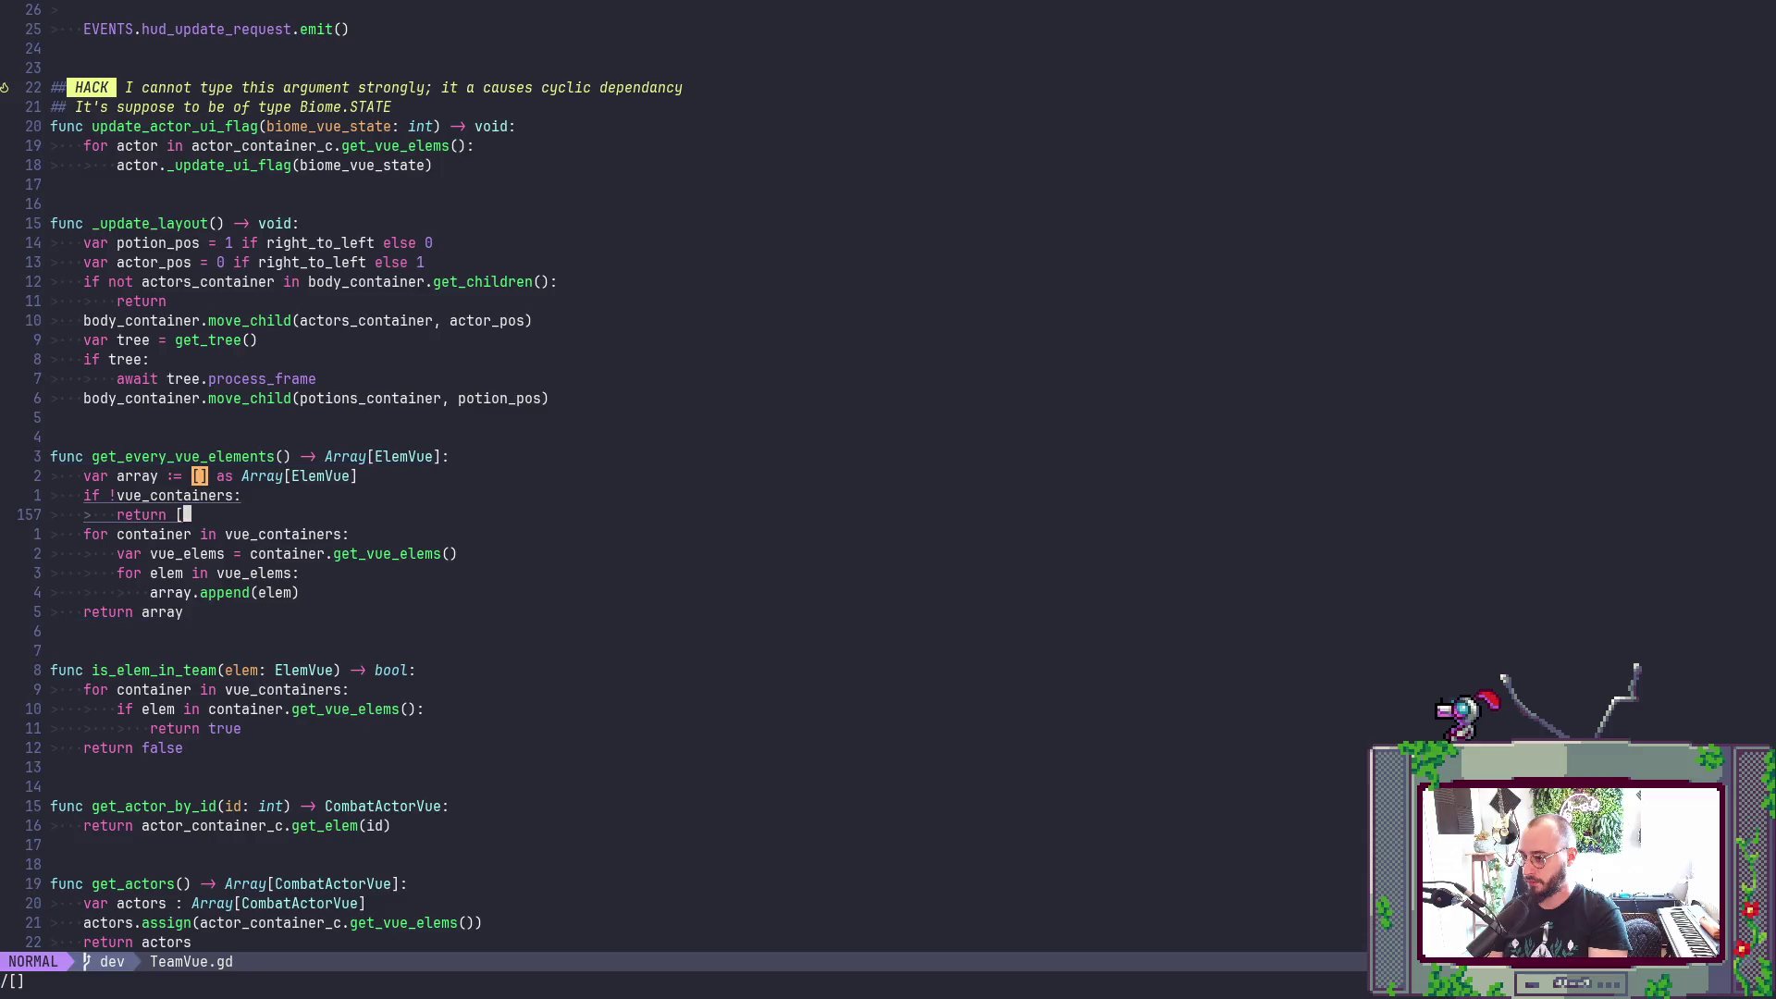
pyautogui.press('k')
pyautogui.press('j')
pyautogui.press('j')
pyautogui.press('x')
pyautogui.press('x')
pyautogui.write('aar')
pyautogui.write('r')
pyautogui.press('Tab')
pyautogui.press('Escape')
pyautogui.write(':w')
pyautogui.press('Return')
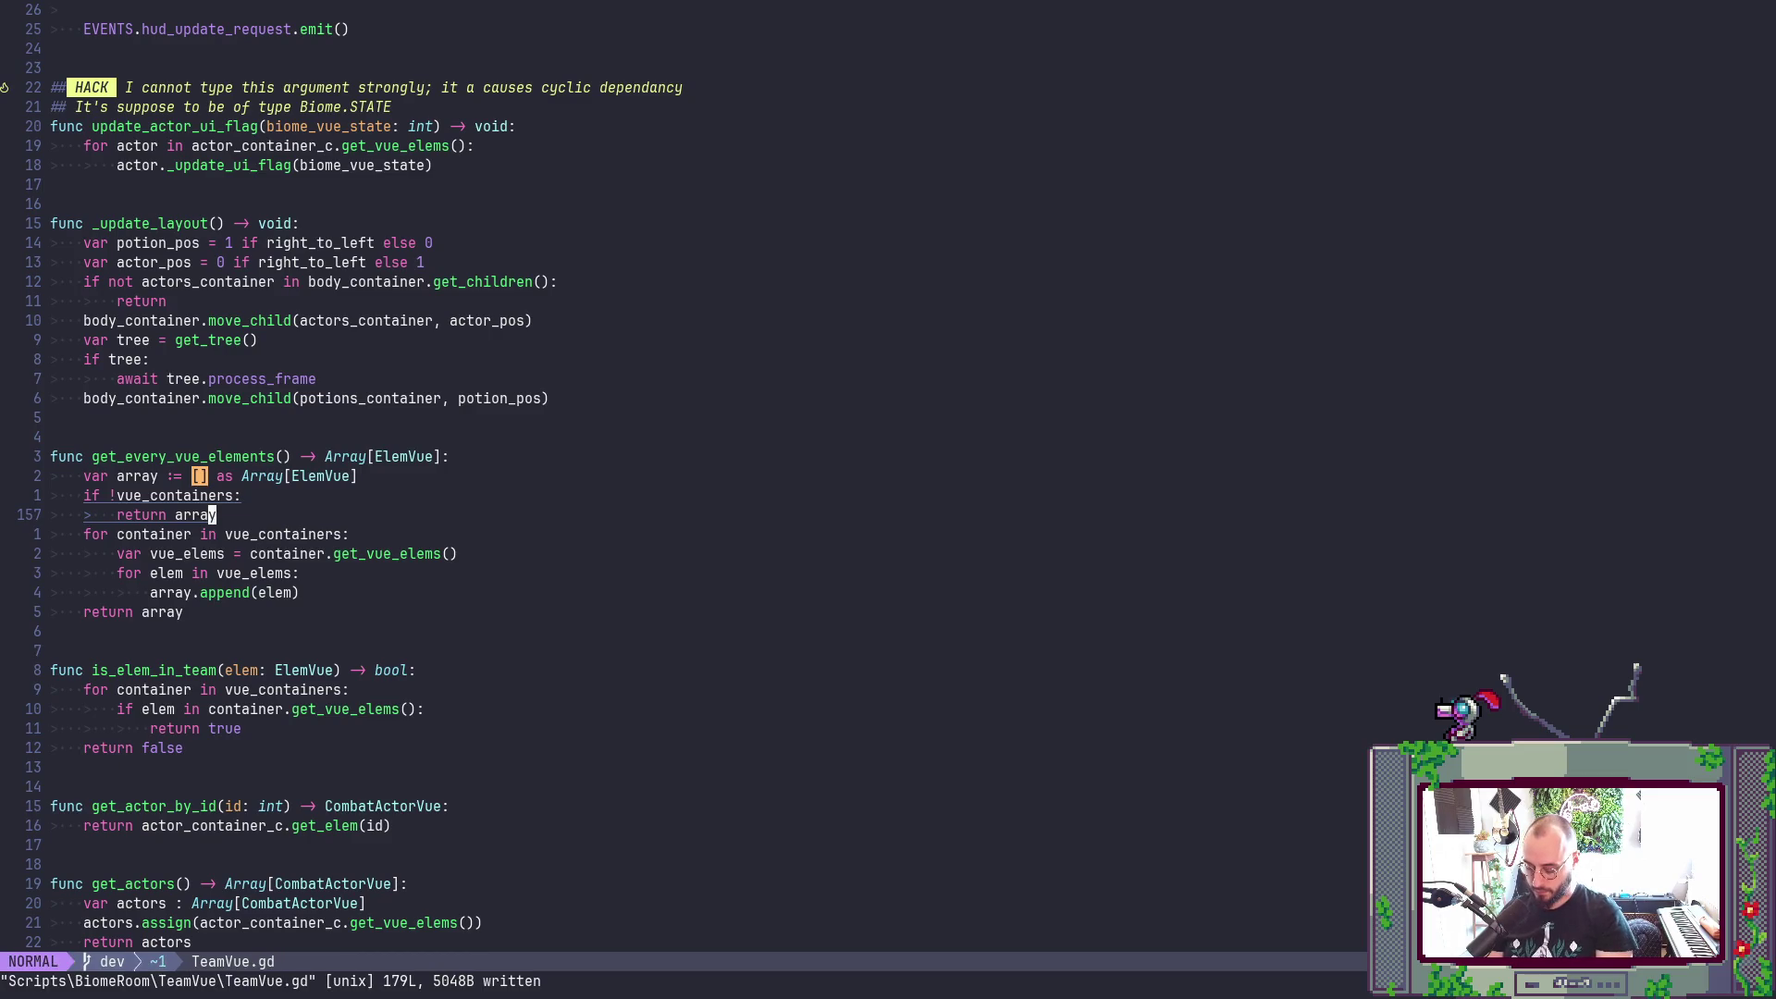
# - Search TeamVue.gd for remaining empty array literals and save again
pyautogui.write('/[]')
pyautogui.press('Return')
pyautogui.write(':w')
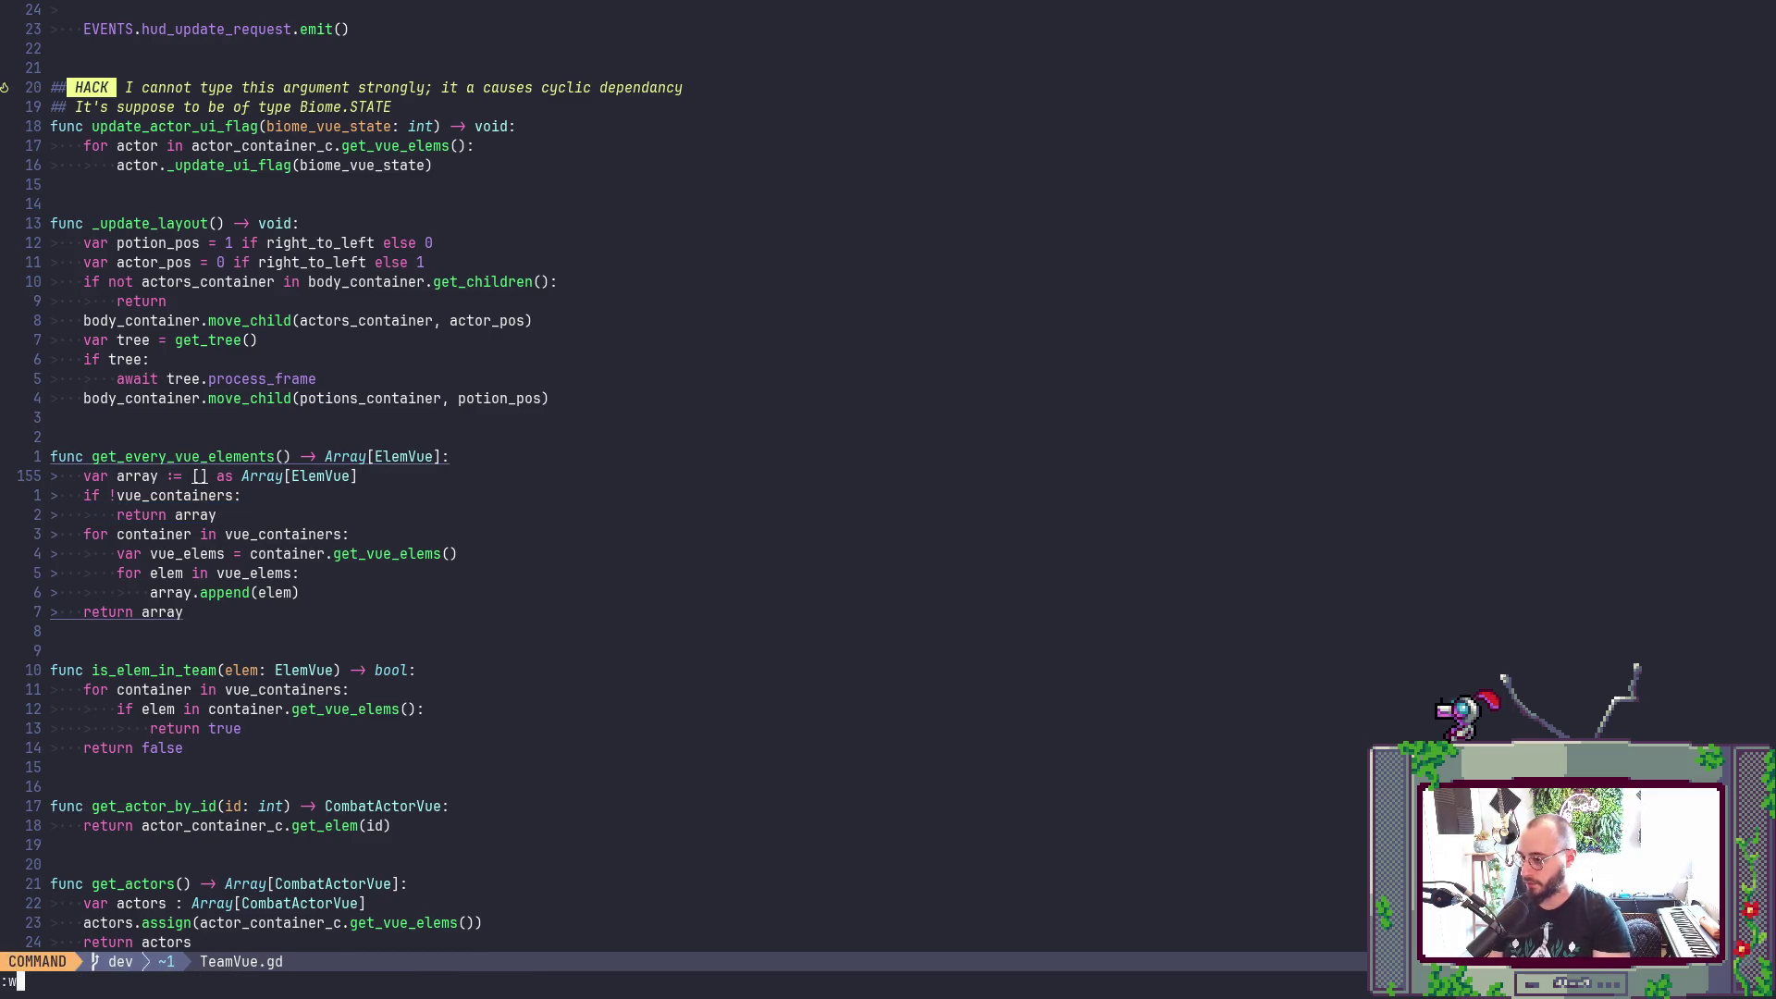
pyautogui.press('Return')
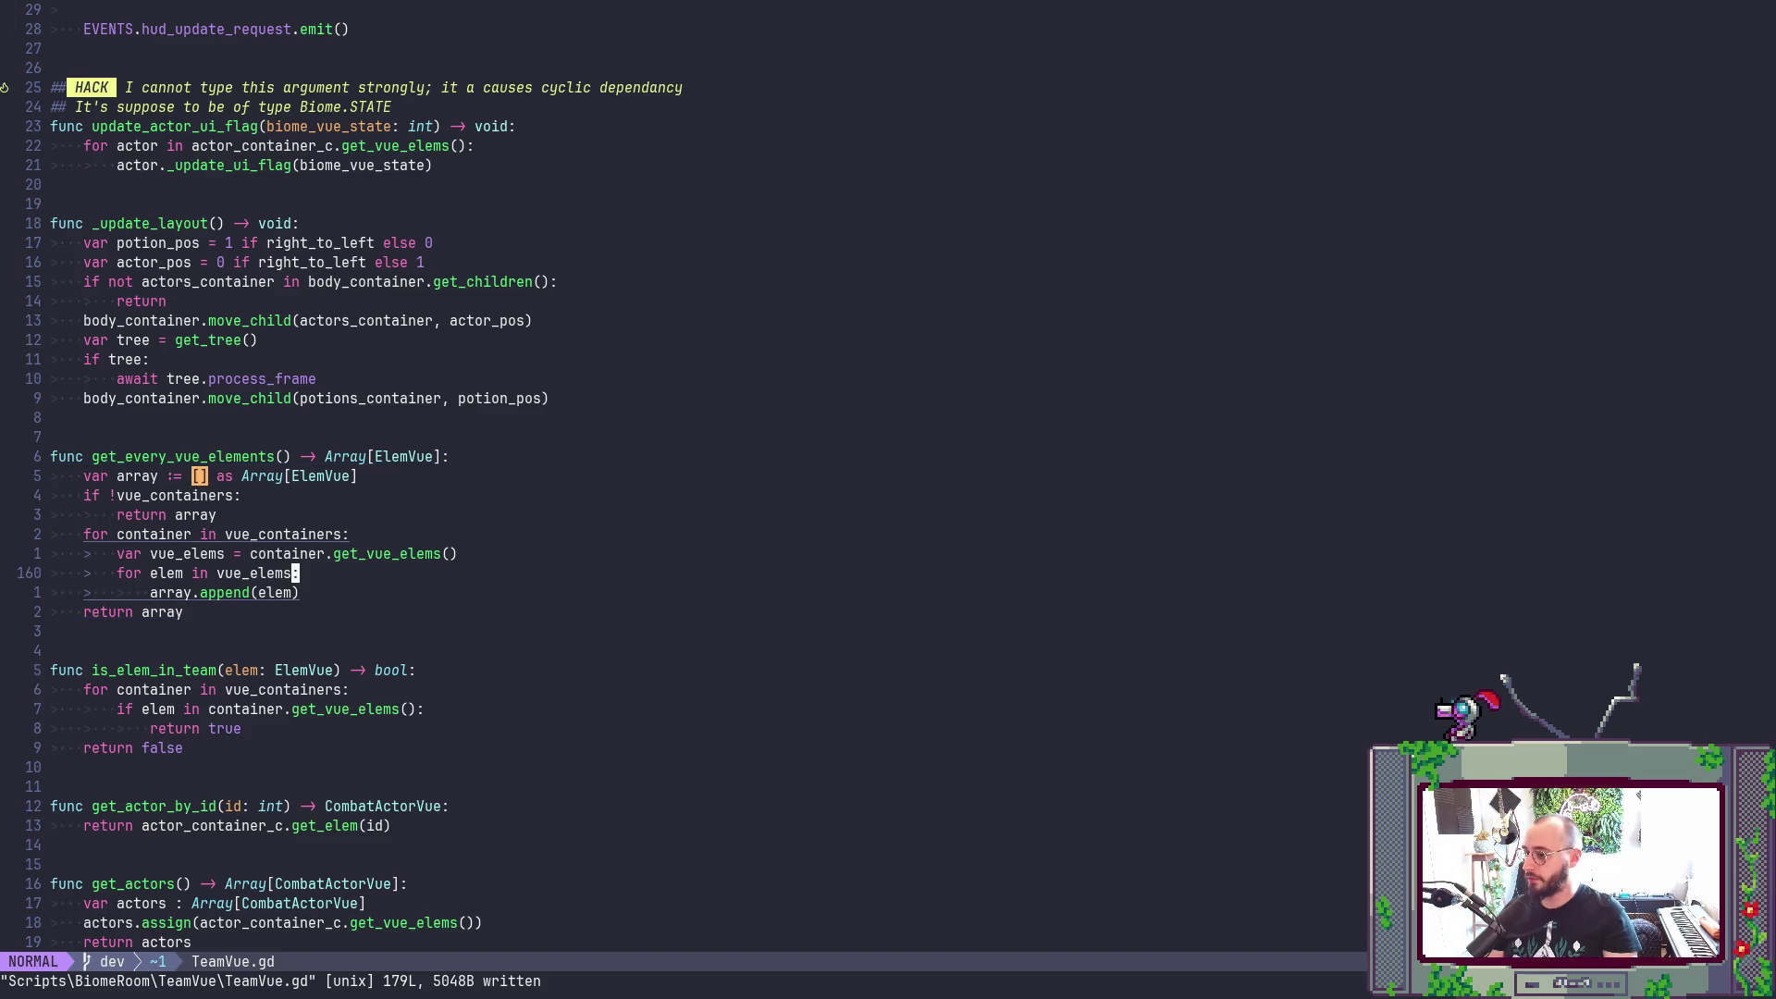
# - Open Vue.gd from the project file finder by searching 'vue'
pyautogui.press('space')
pyautogui.press('f')
pyautogui.press('f')
pyautogui.write('vue')
pyautogui.press('Return')
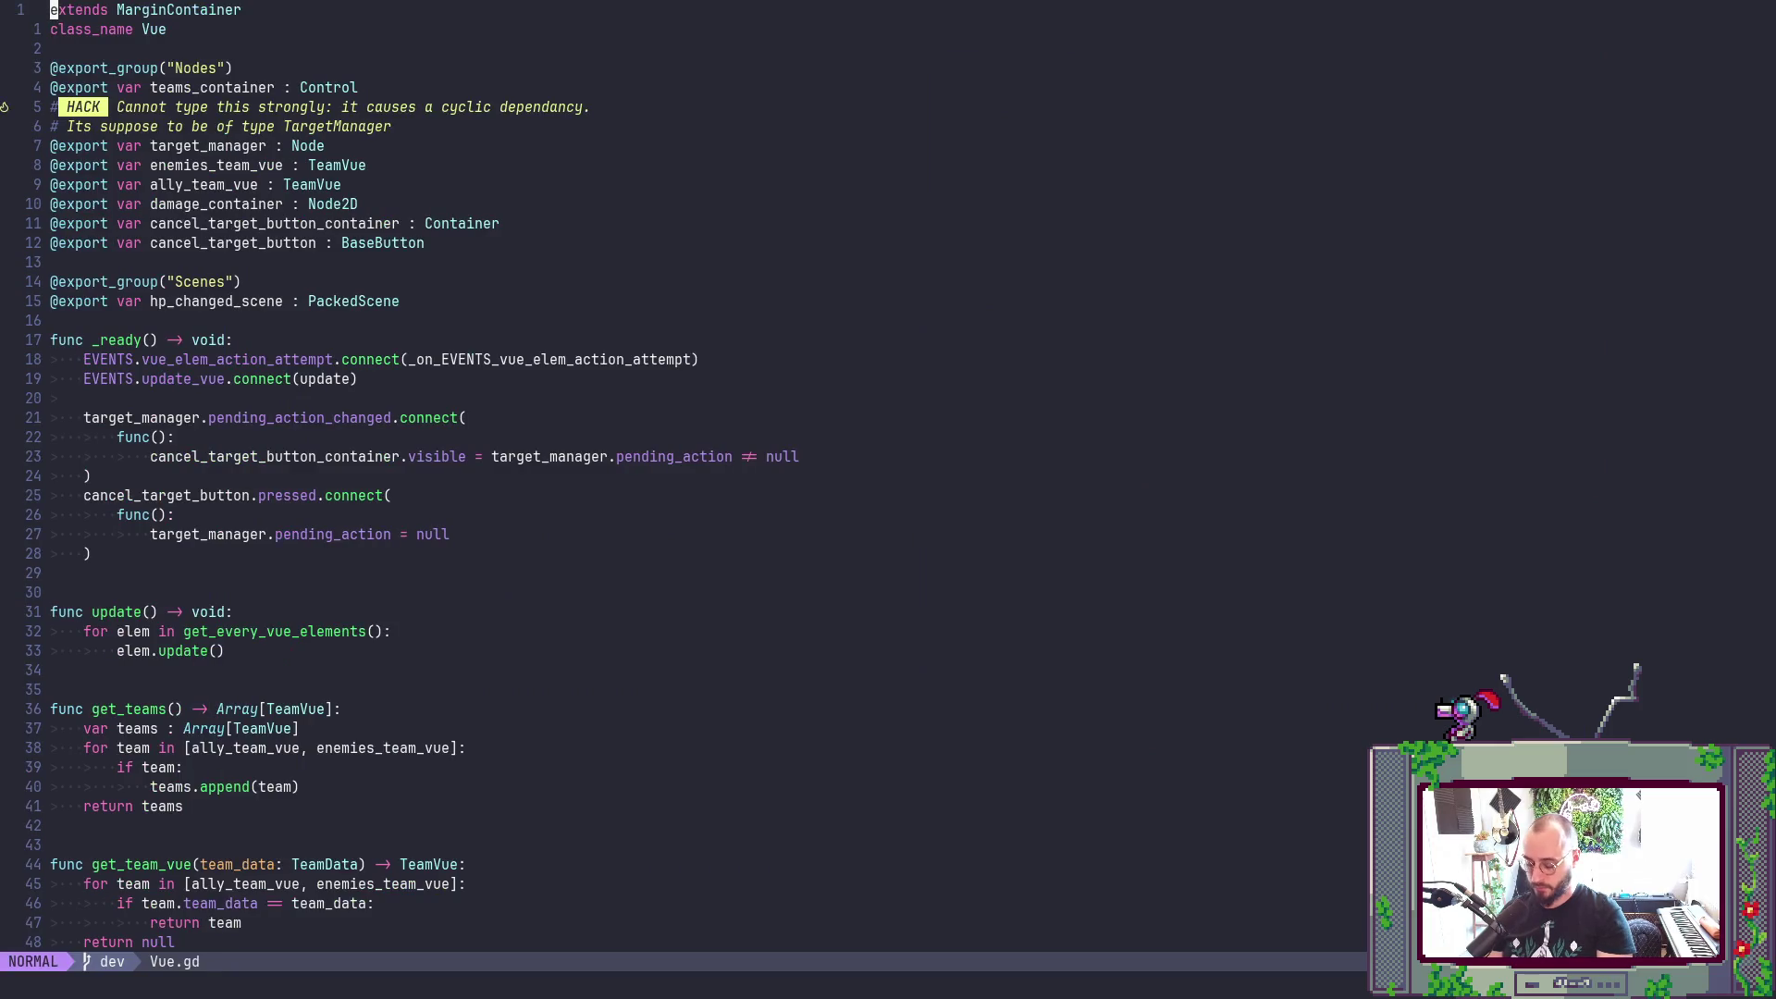
# - Find the typed empty array in Vue.gd's get_every_vue_elements and save all files with :wa
pyautogui.write('/[]')
pyautogui.press('Return')
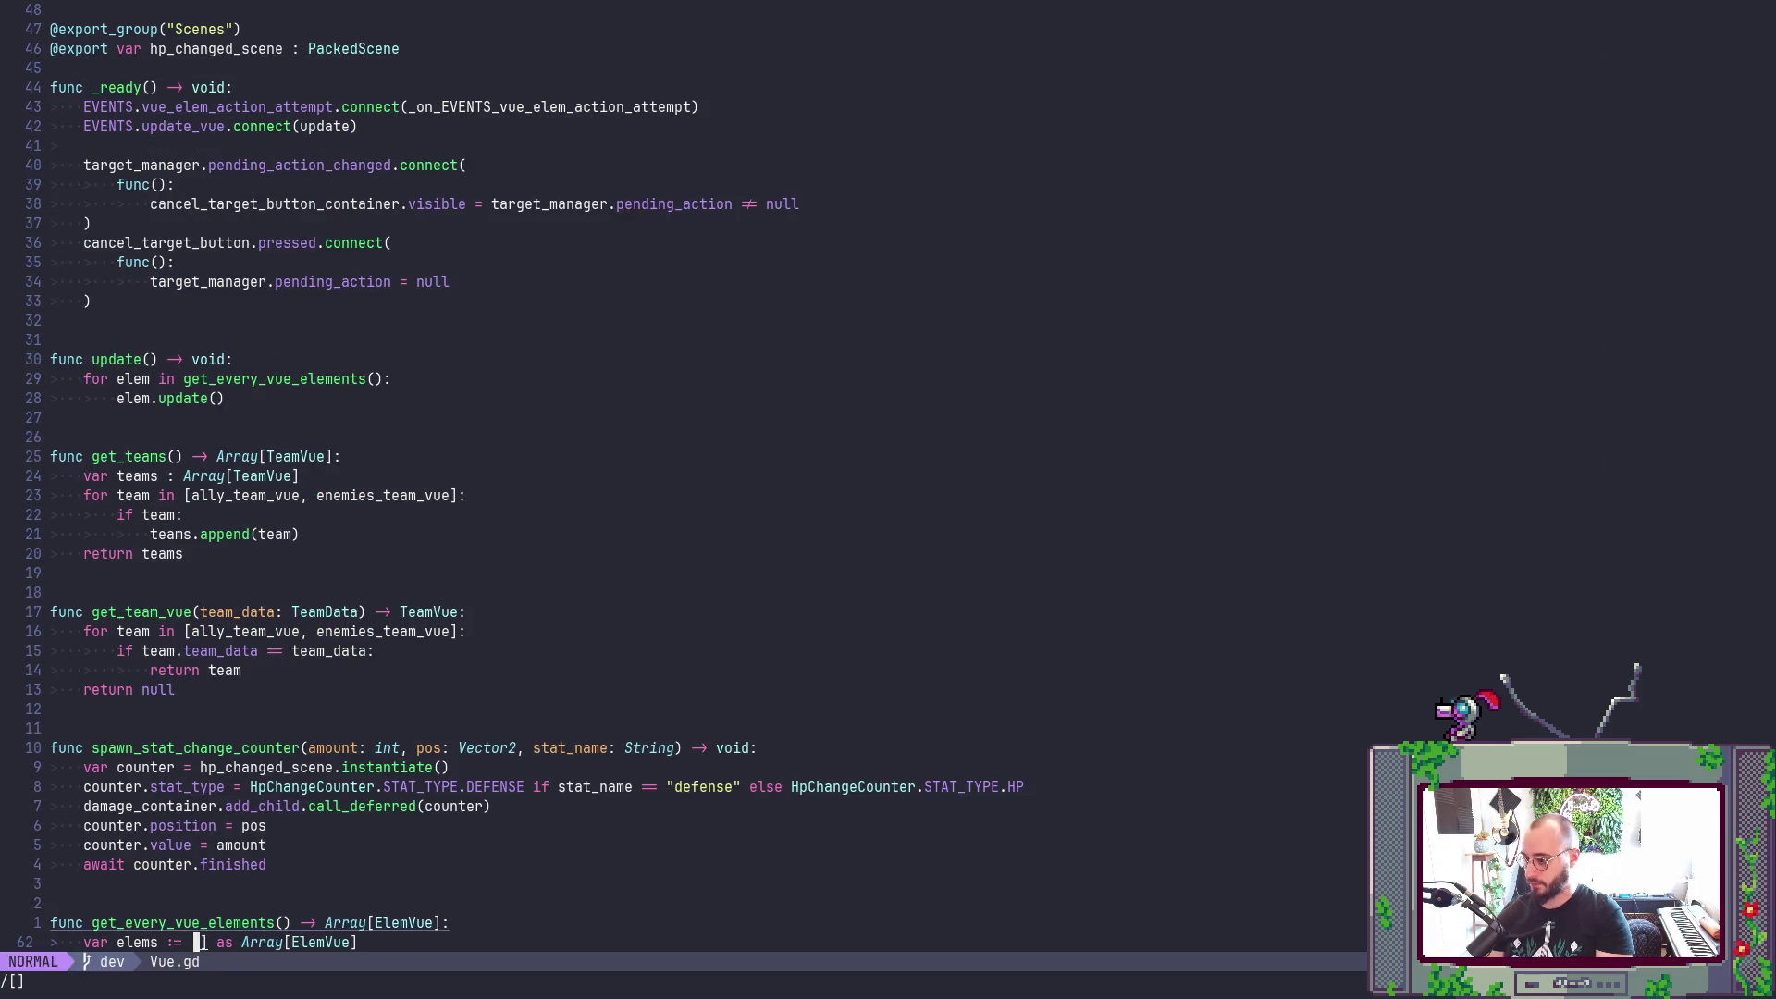
pyautogui.press('z')
pyautogui.press('z')
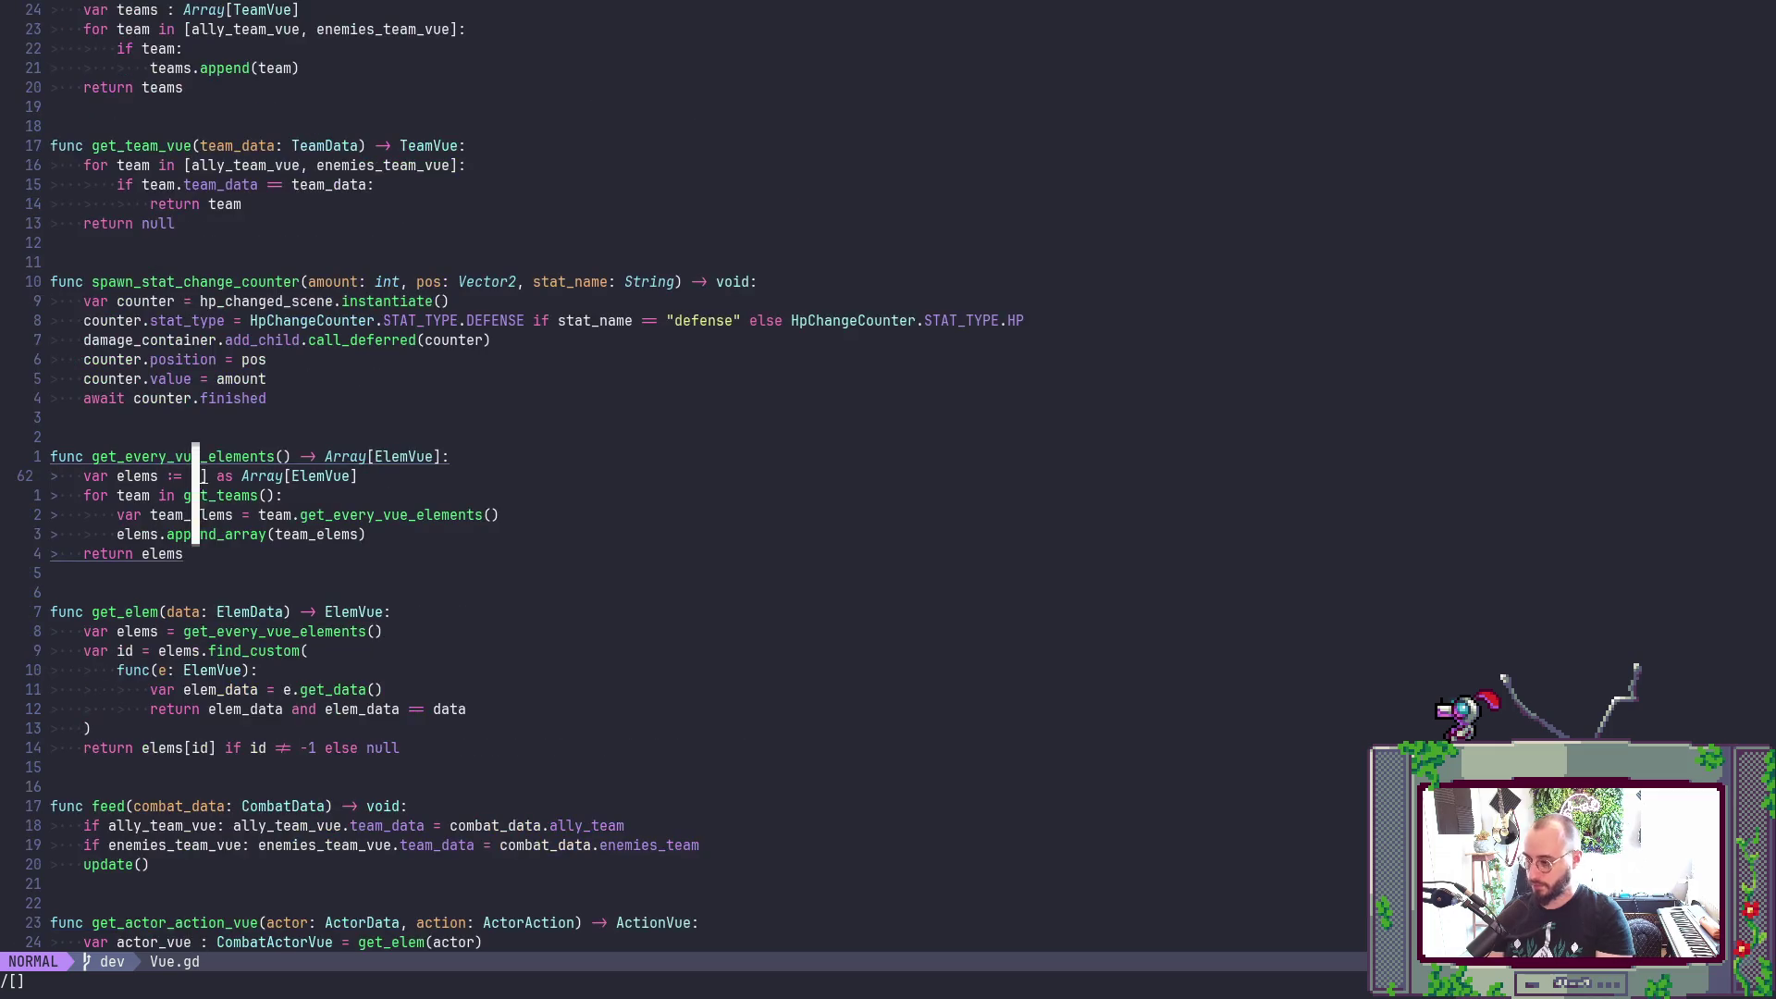
pyautogui.press('j')
pyautogui.press('j')
pyautogui.press('j')
pyautogui.press('j')
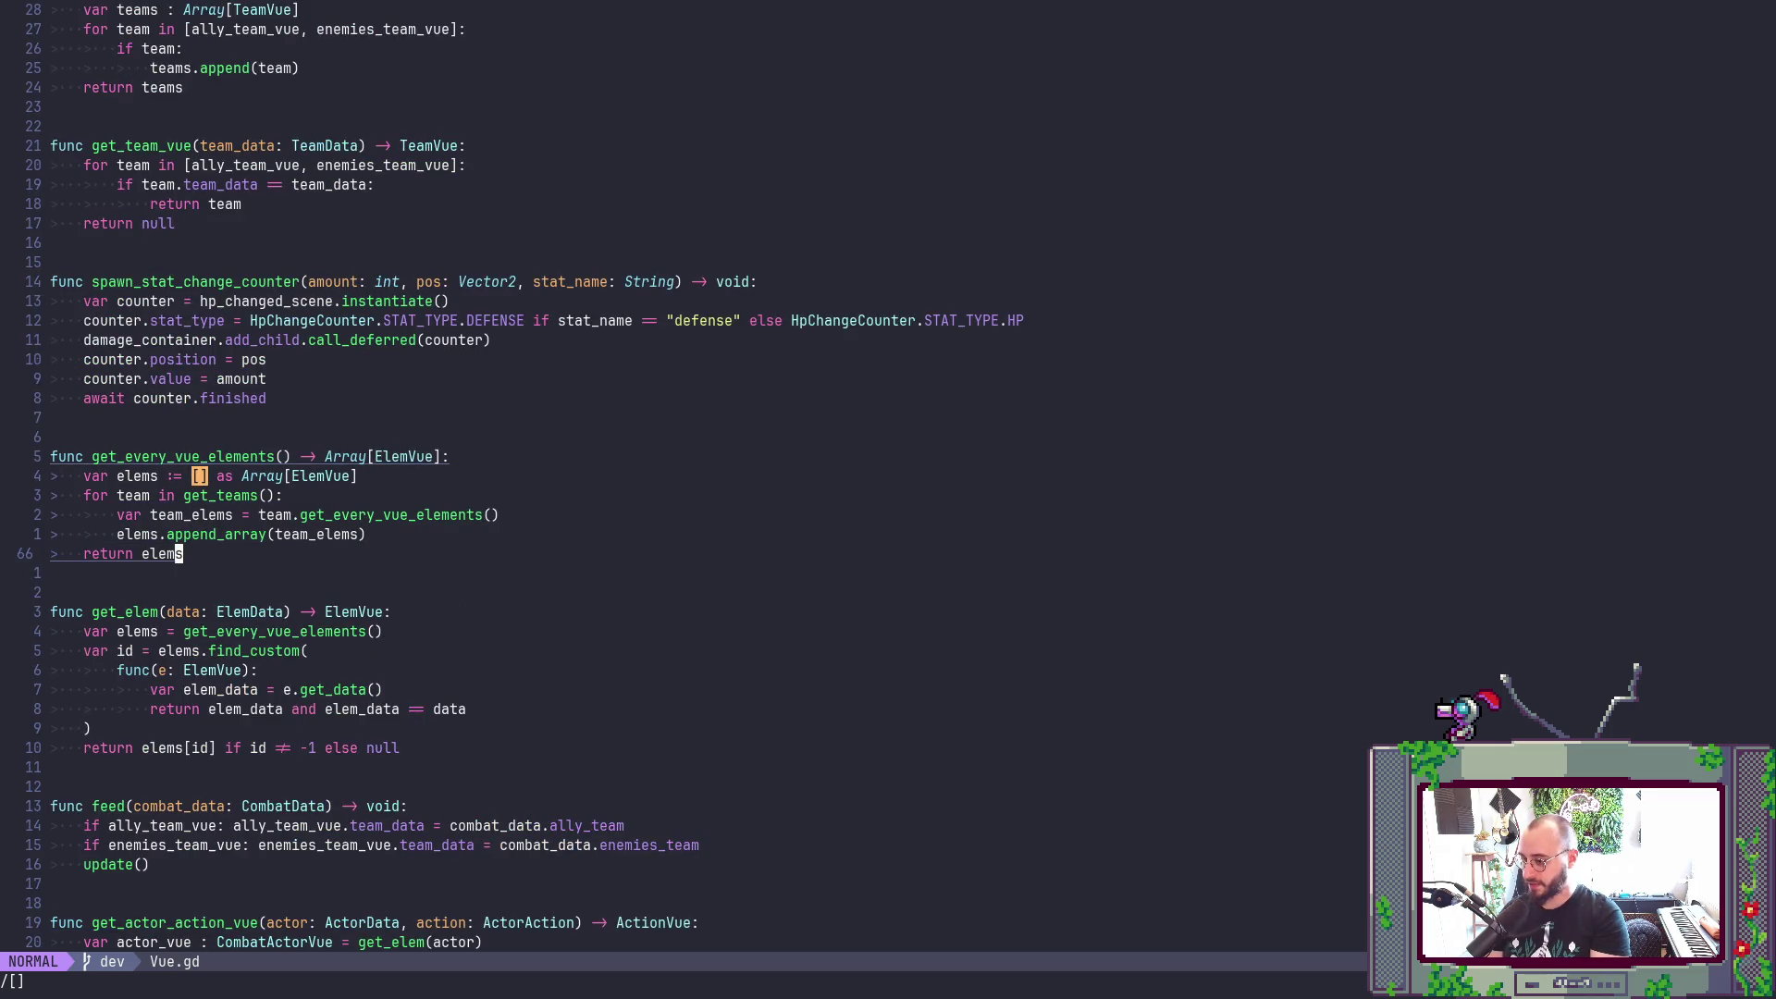
pyautogui.write('N')
pyautogui.write(':wa')
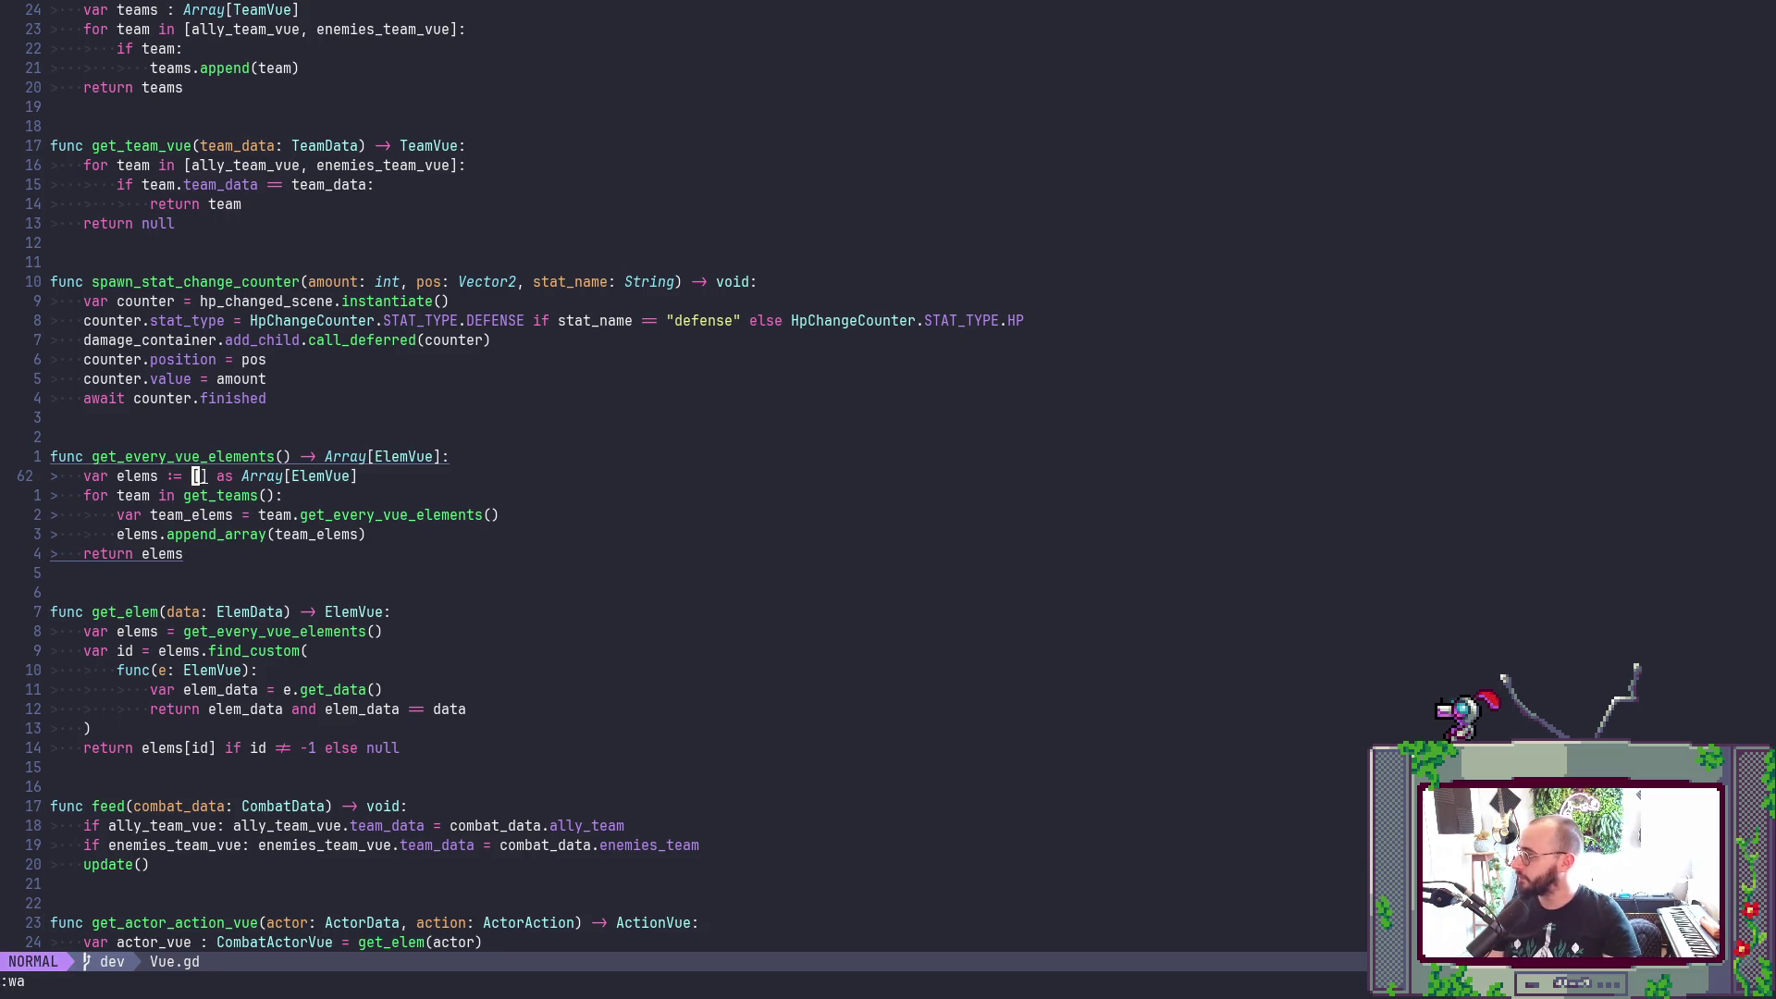
pyautogui.press('$')
pyautogui.press('space')
# - Open Controller.gd and jump to its first empty array literal
pyautogui.press('f')
pyautogui.press('f')
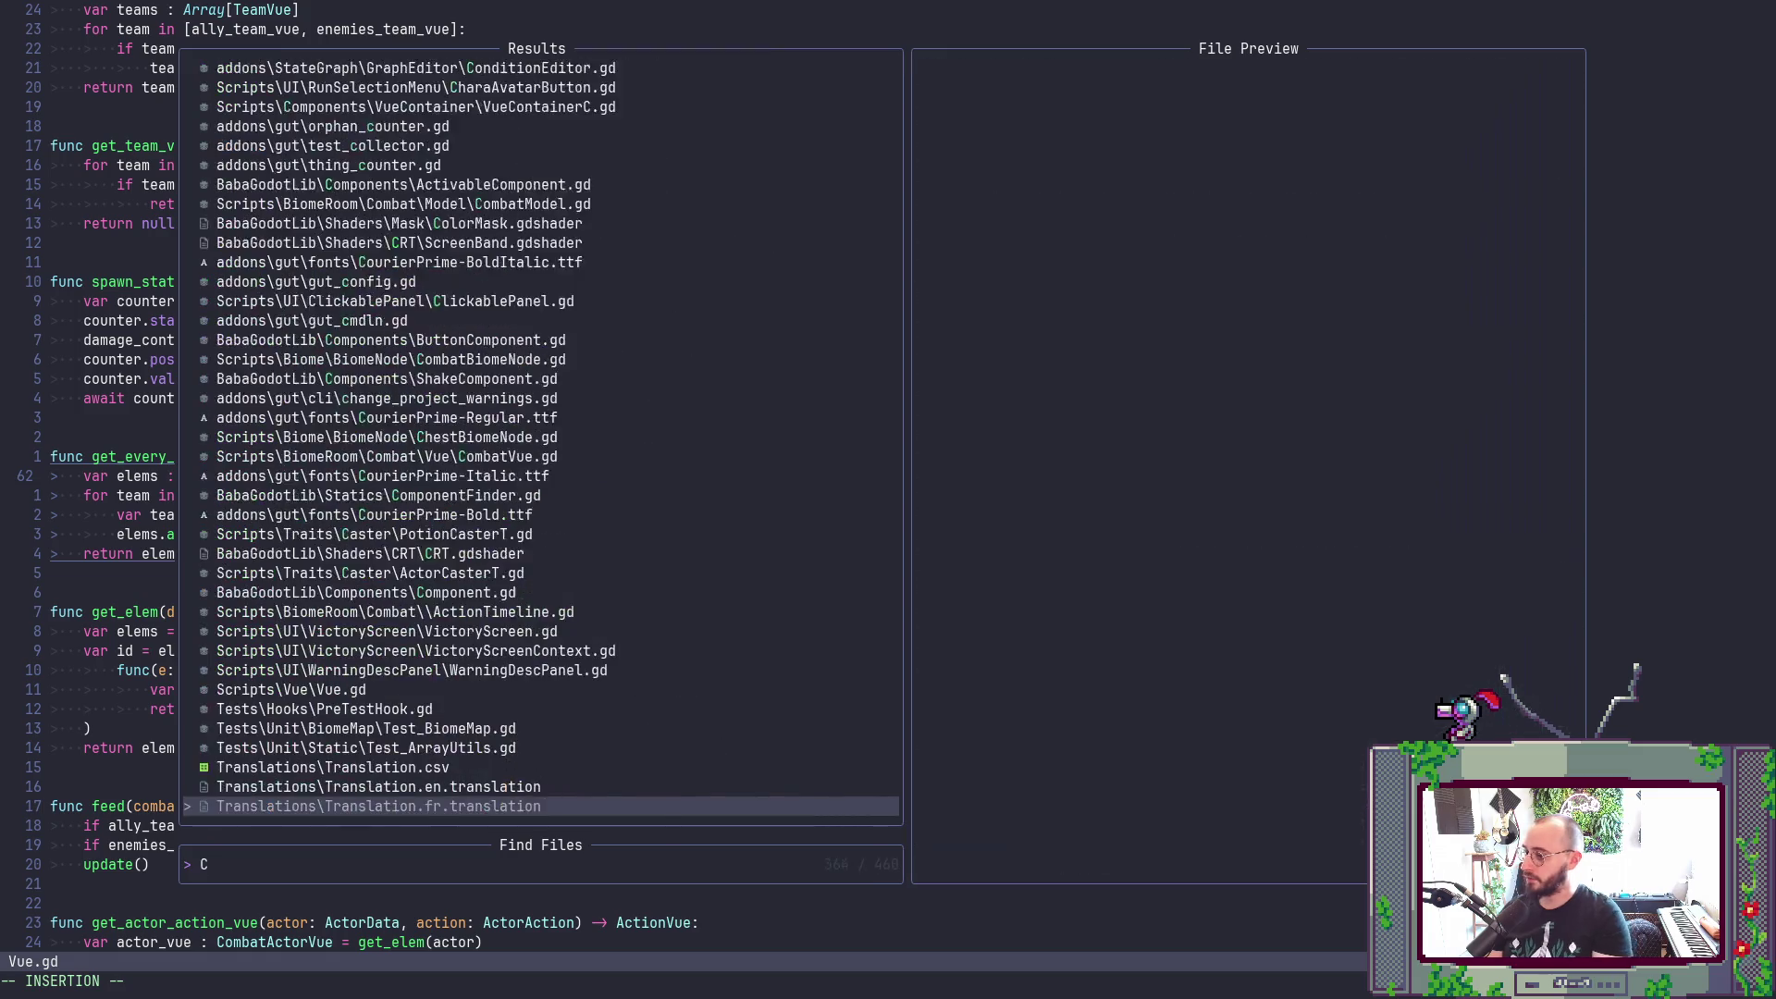
pyautogui.write('Controller')
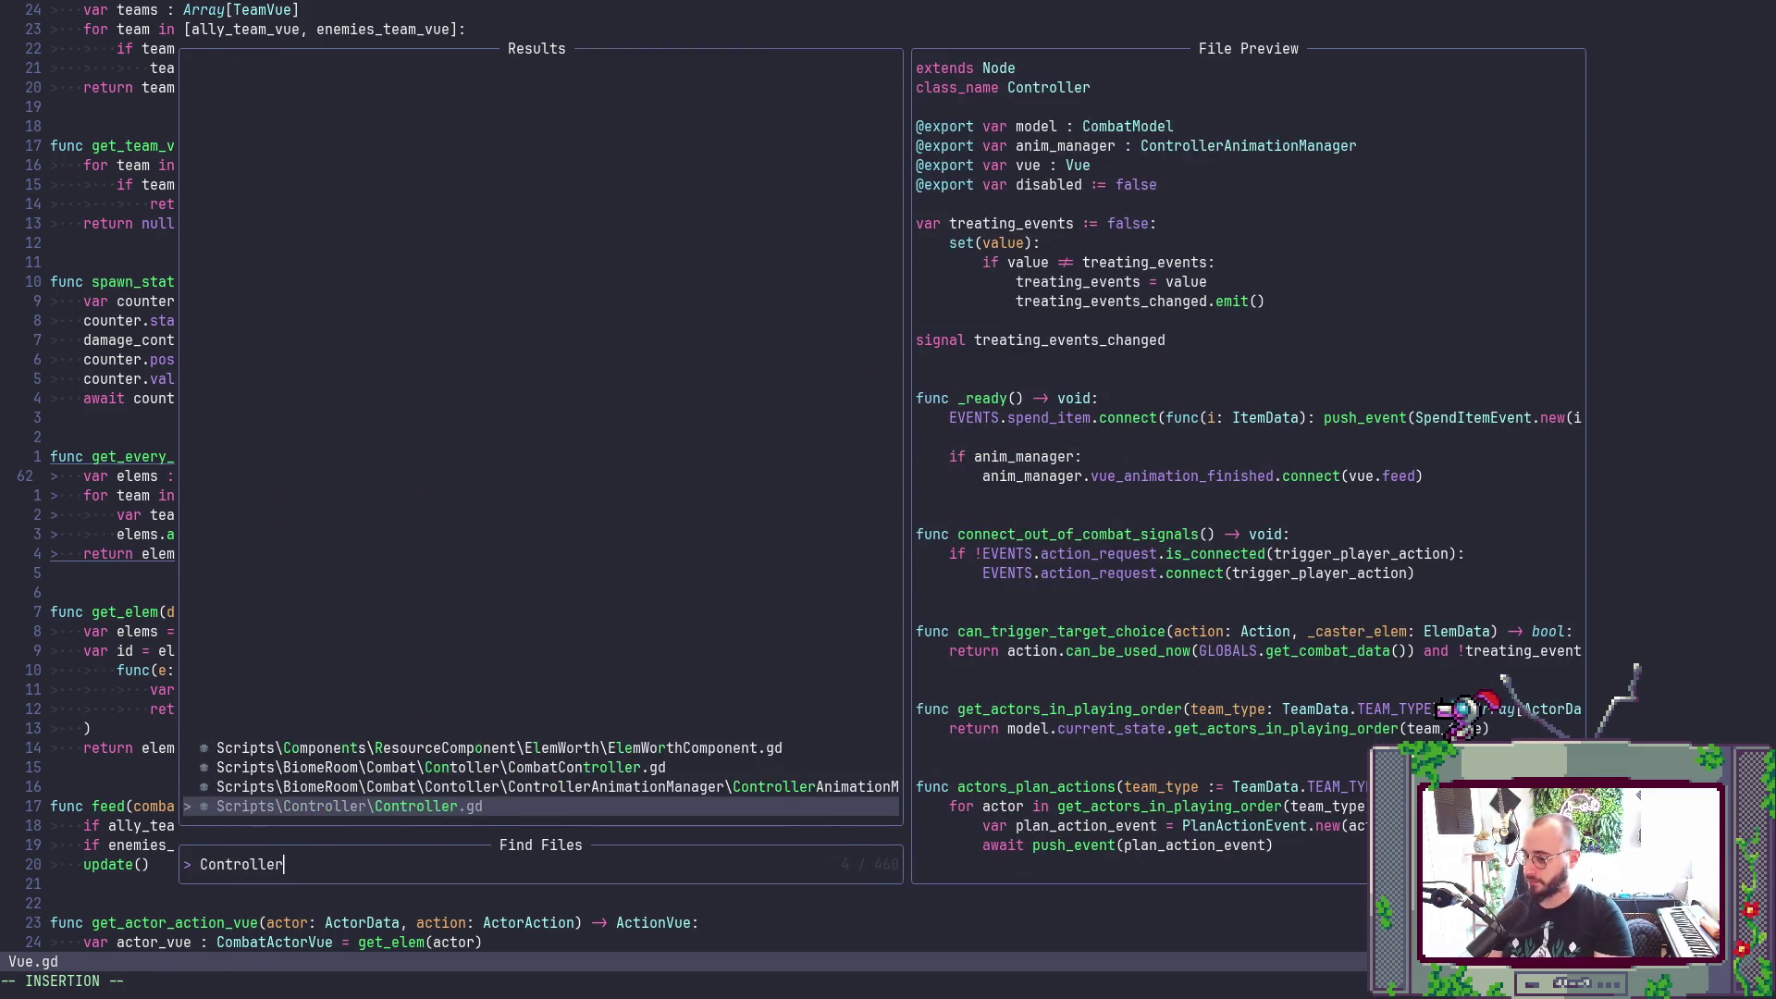
pyautogui.press('Return')
pyautogui.write('/[]')
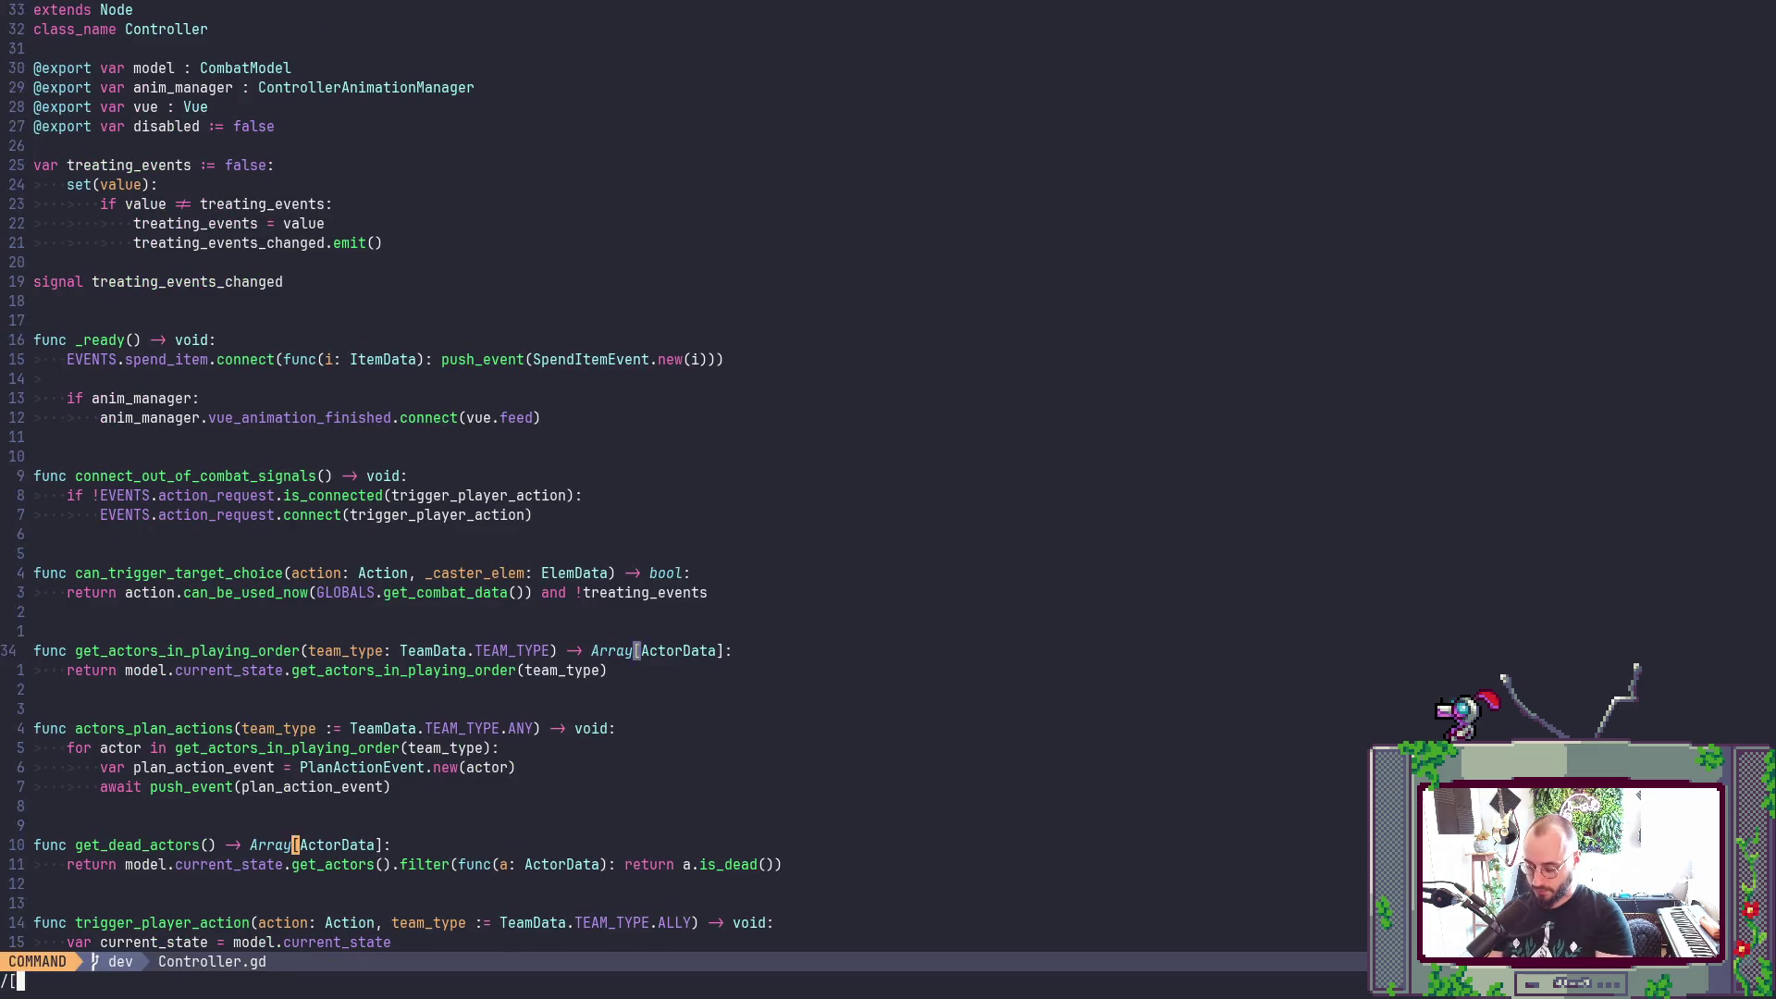
pyautogui.press('Return')
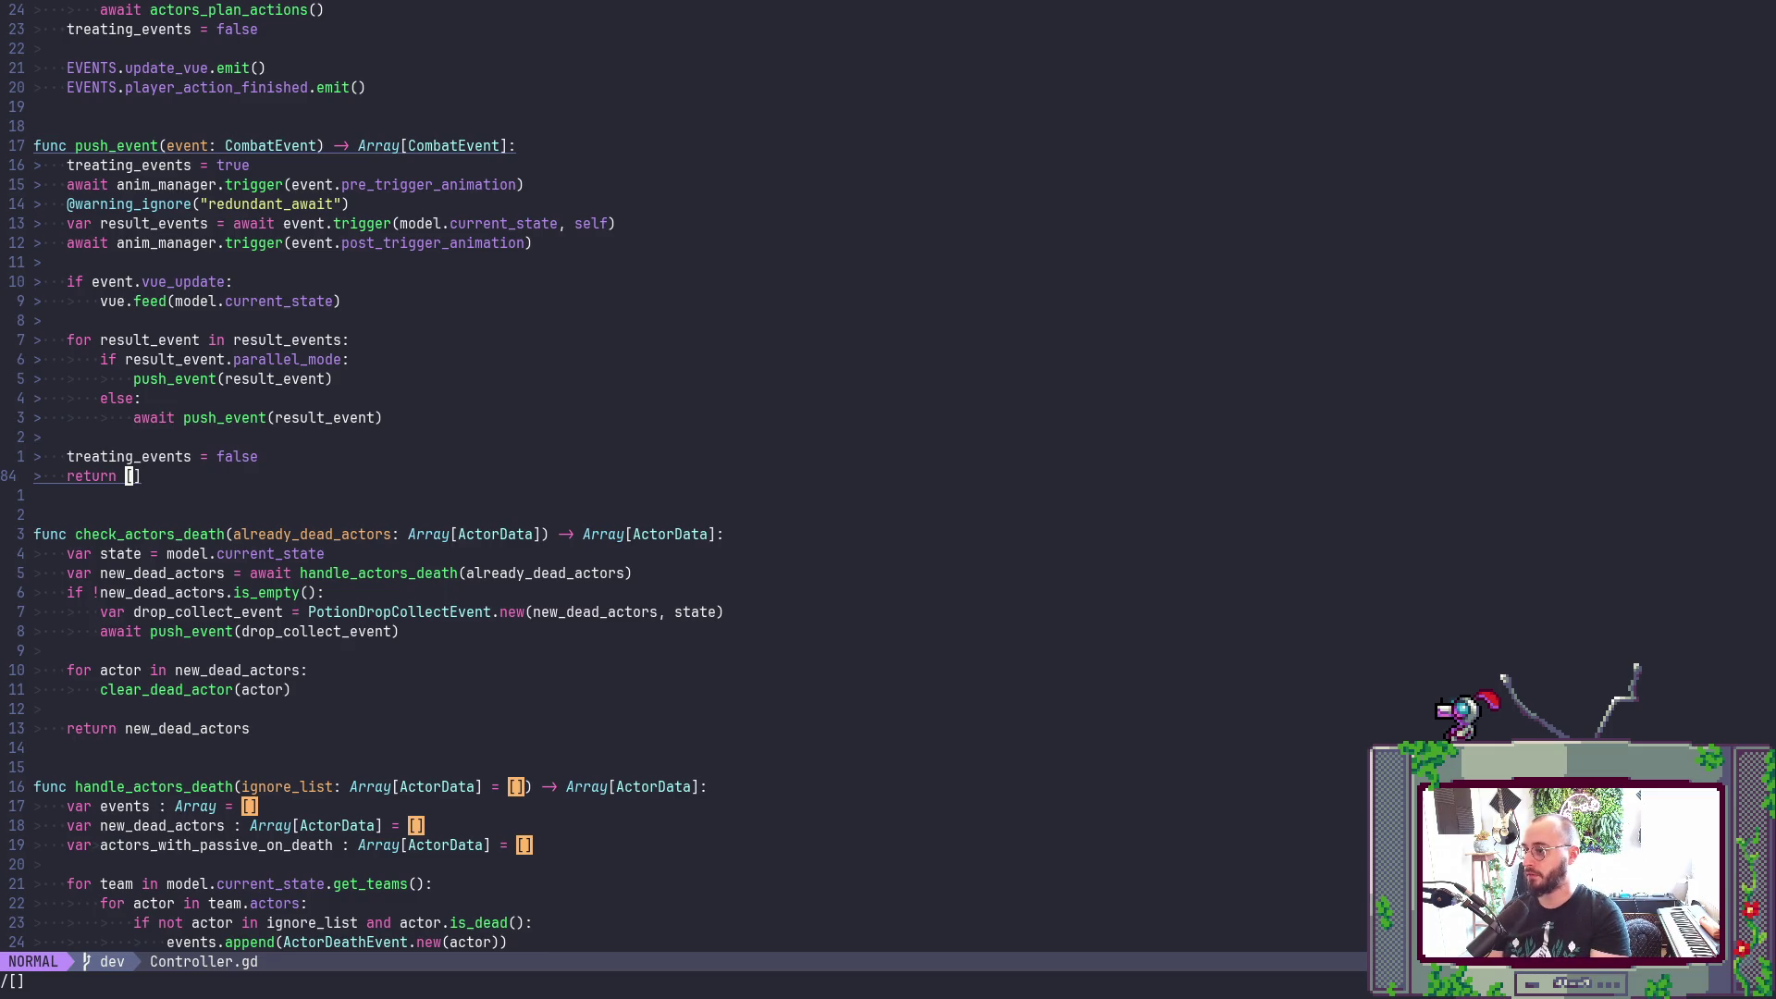
# - Add 'var events : Array[CombatEvent] = []' at the start of push_event
pyautogui.press('k')
pyautogui.press('k')
pyautogui.press('k')
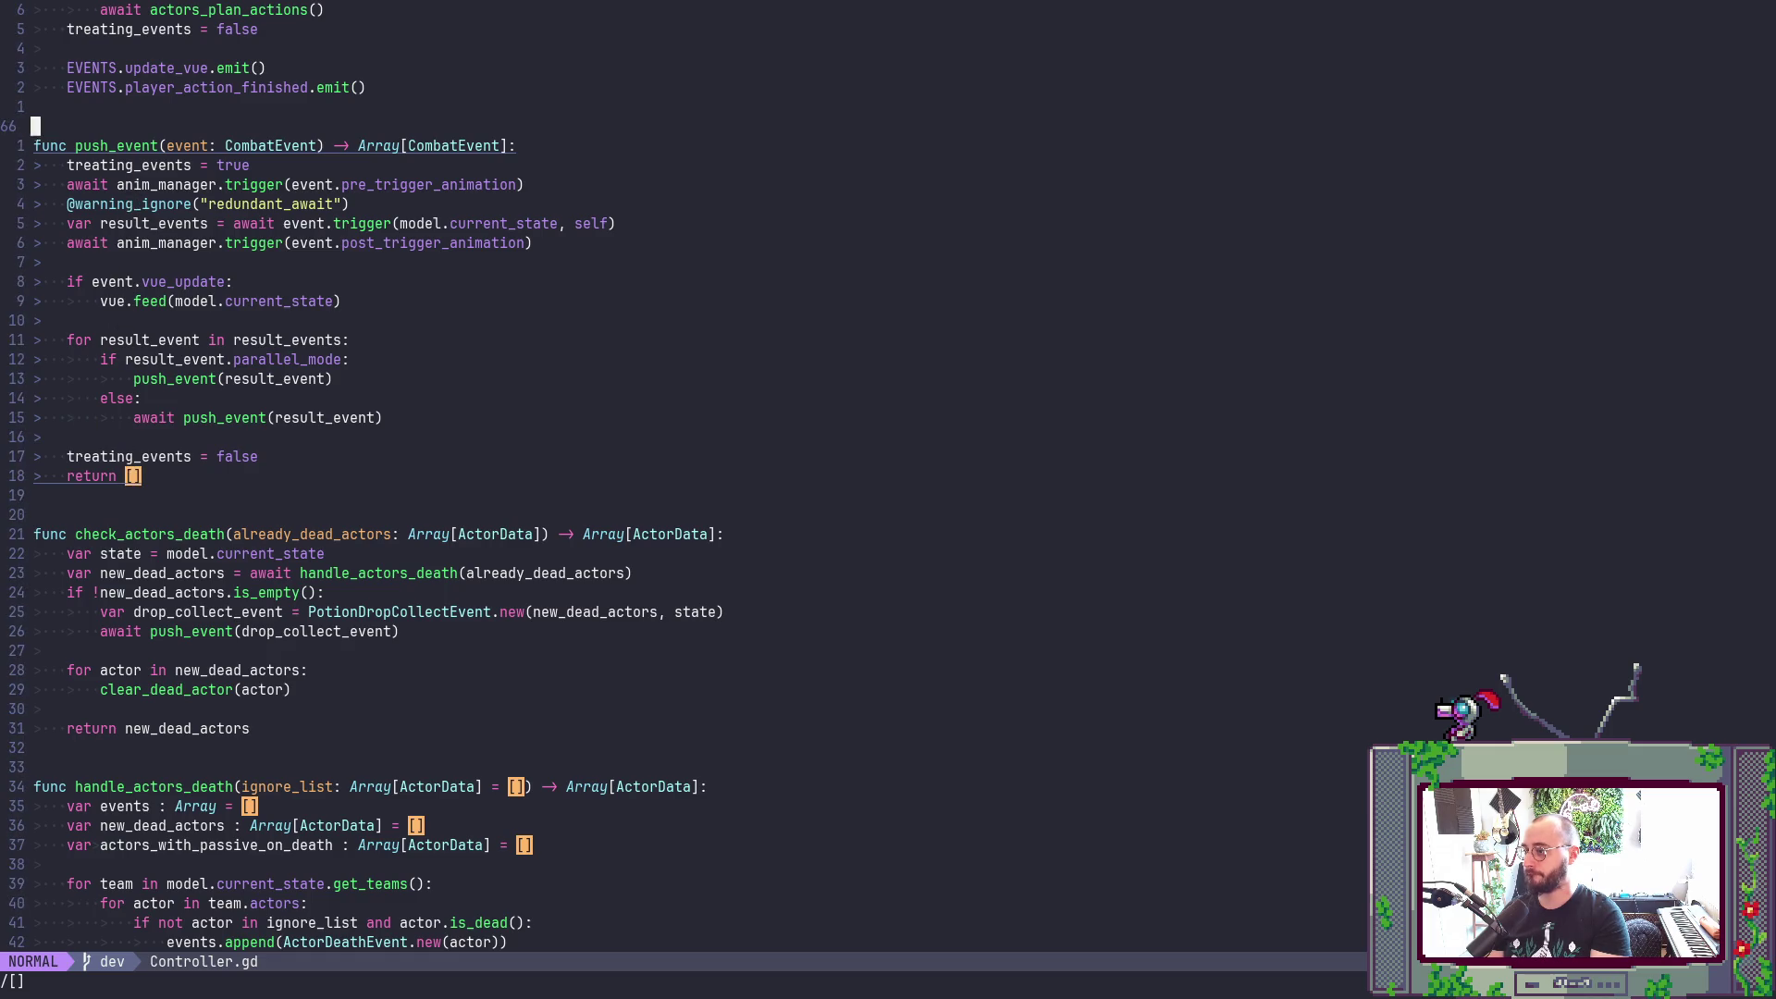
pyautogui.press('k')
pyautogui.press('$')
pyautogui.press('B')
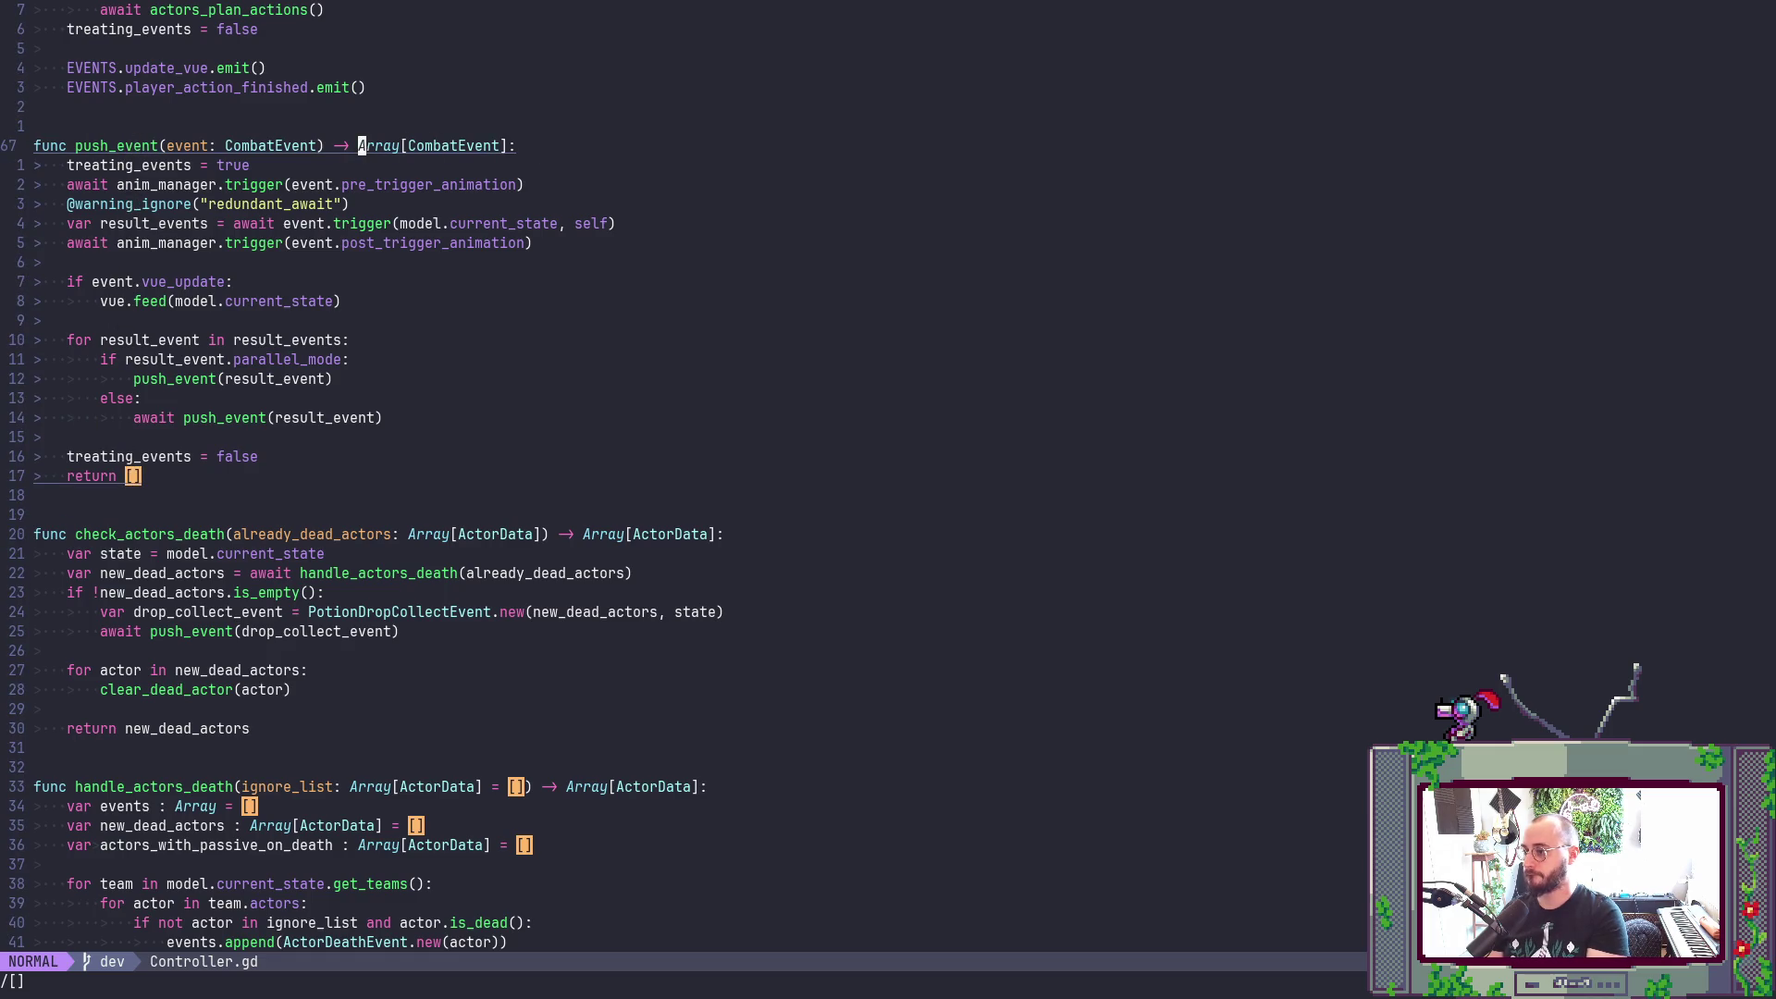
pyautogui.write('ovar event')
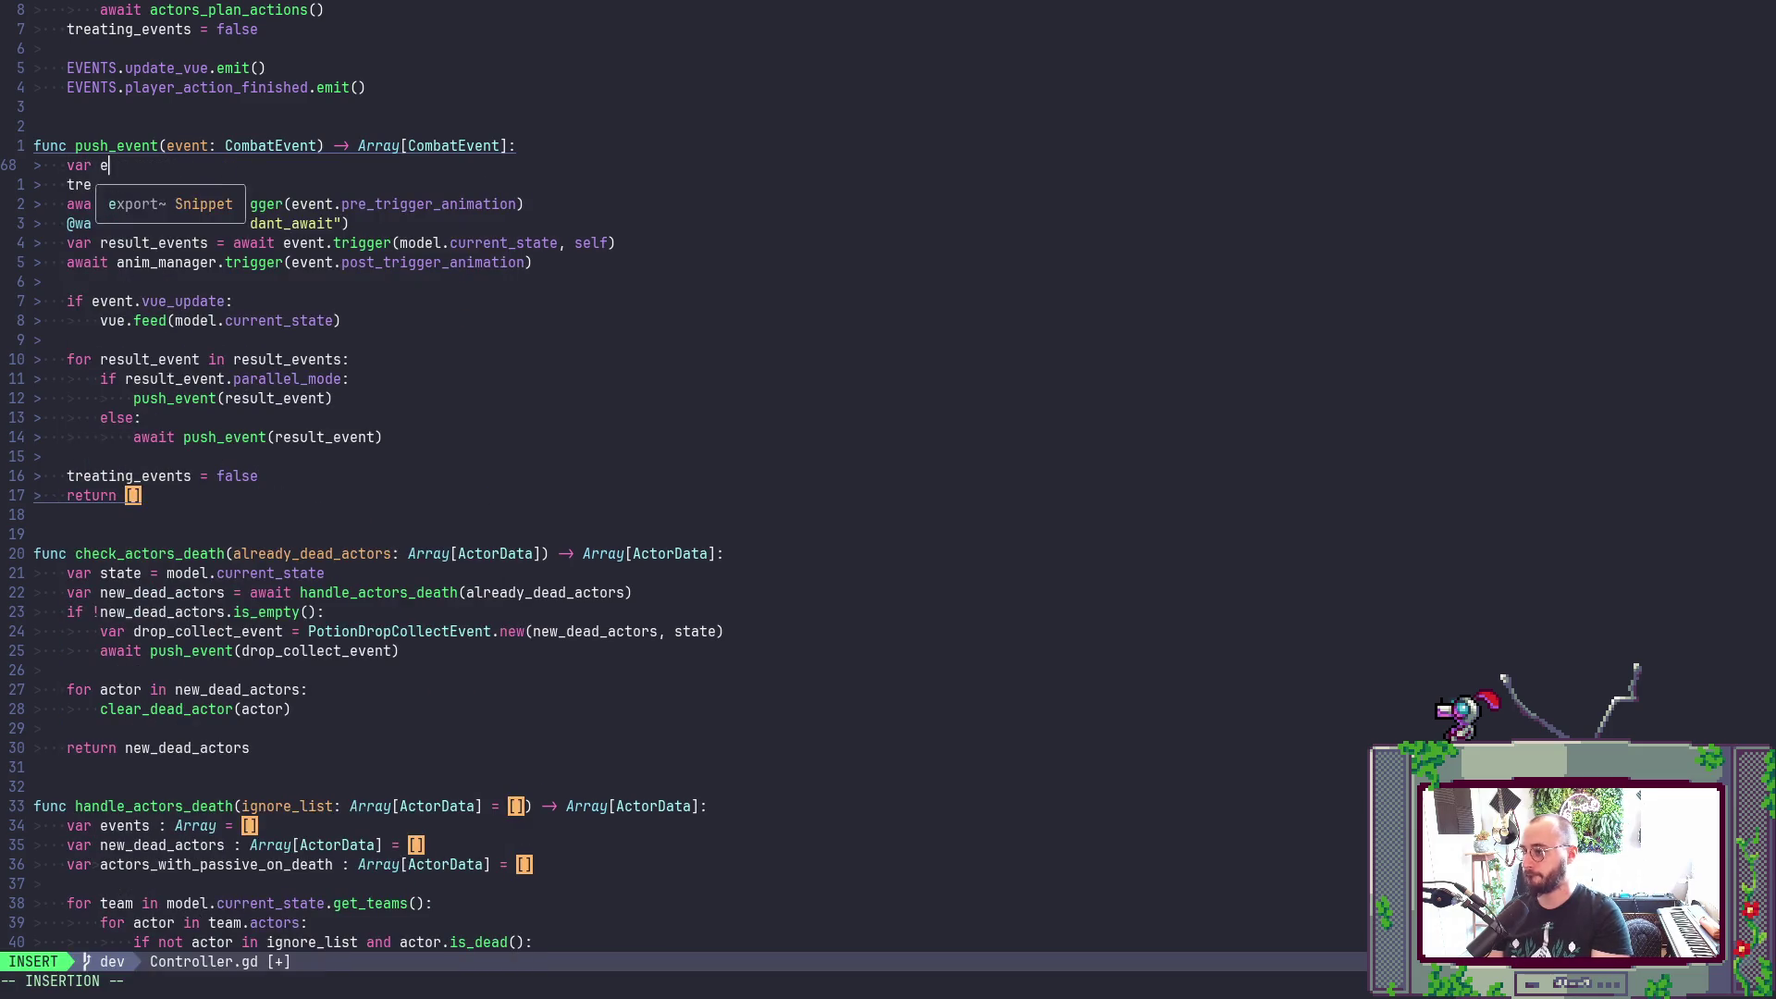
pyautogui.write(' Array[CombatEvent]')
pyautogui.press('Escape')
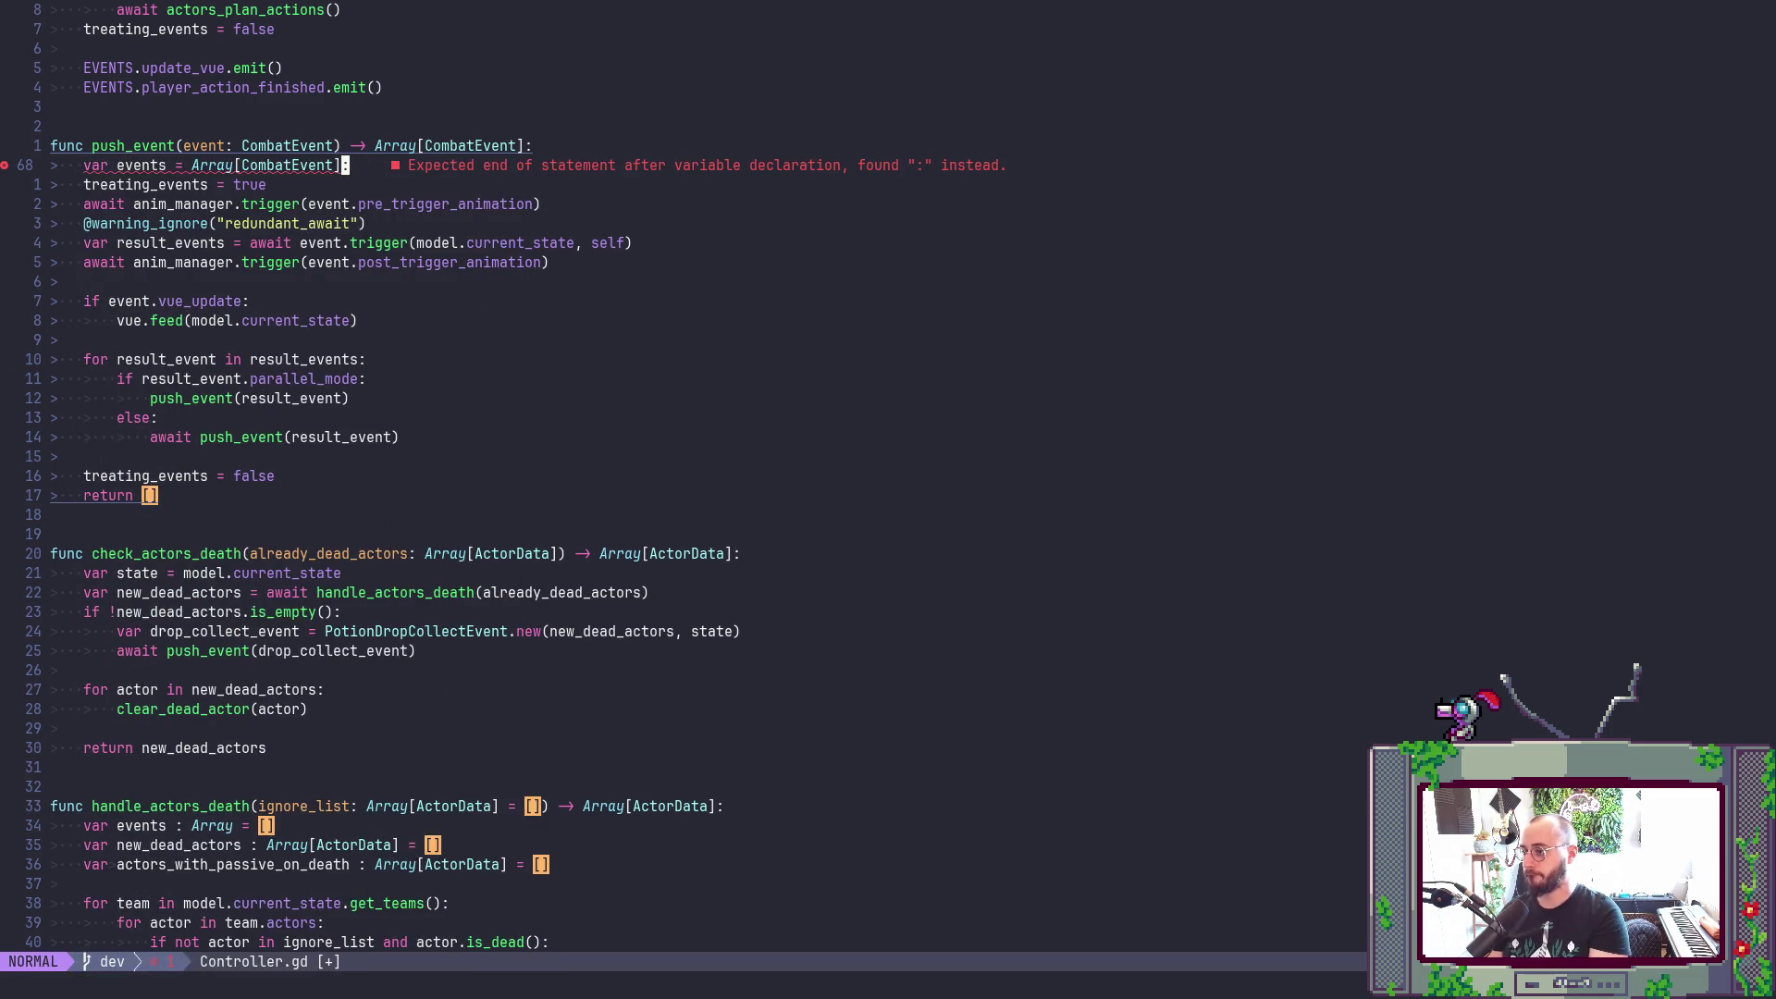
pyautogui.write('xa -')
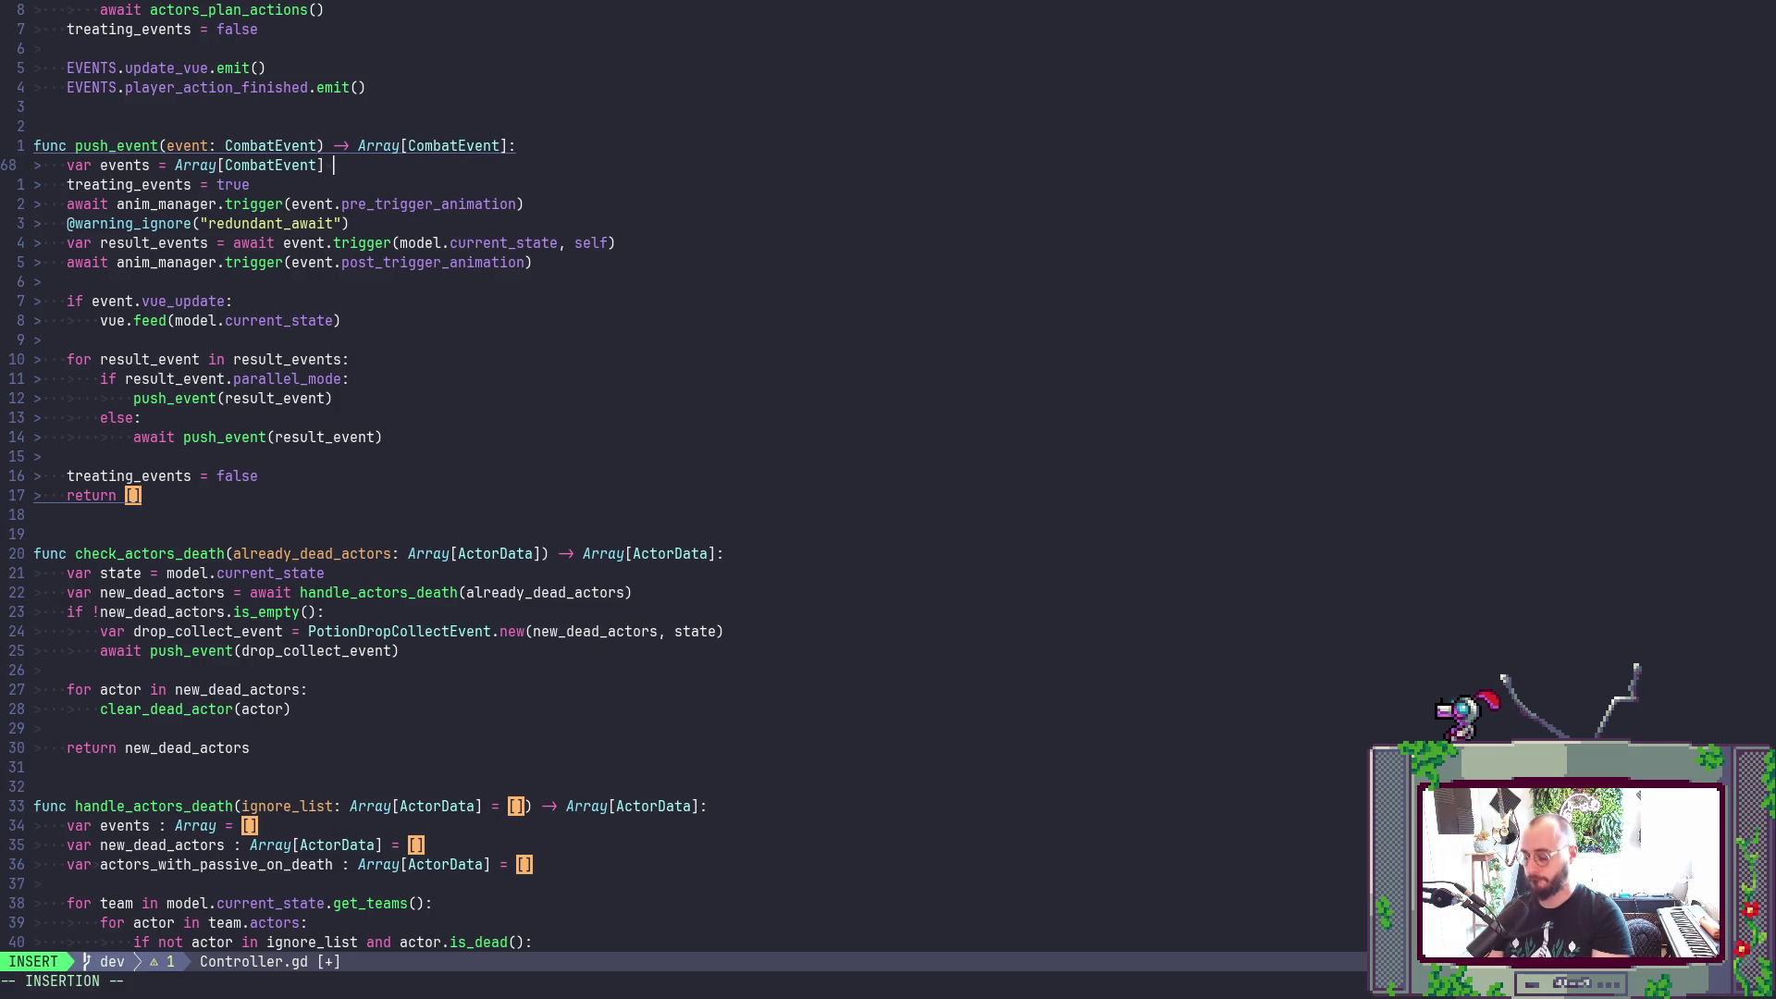
pyautogui.write('[]')
pyautogui.press('Escape')
pyautogui.press('j')
pyautogui.press('j')
pyautogui.press('j')
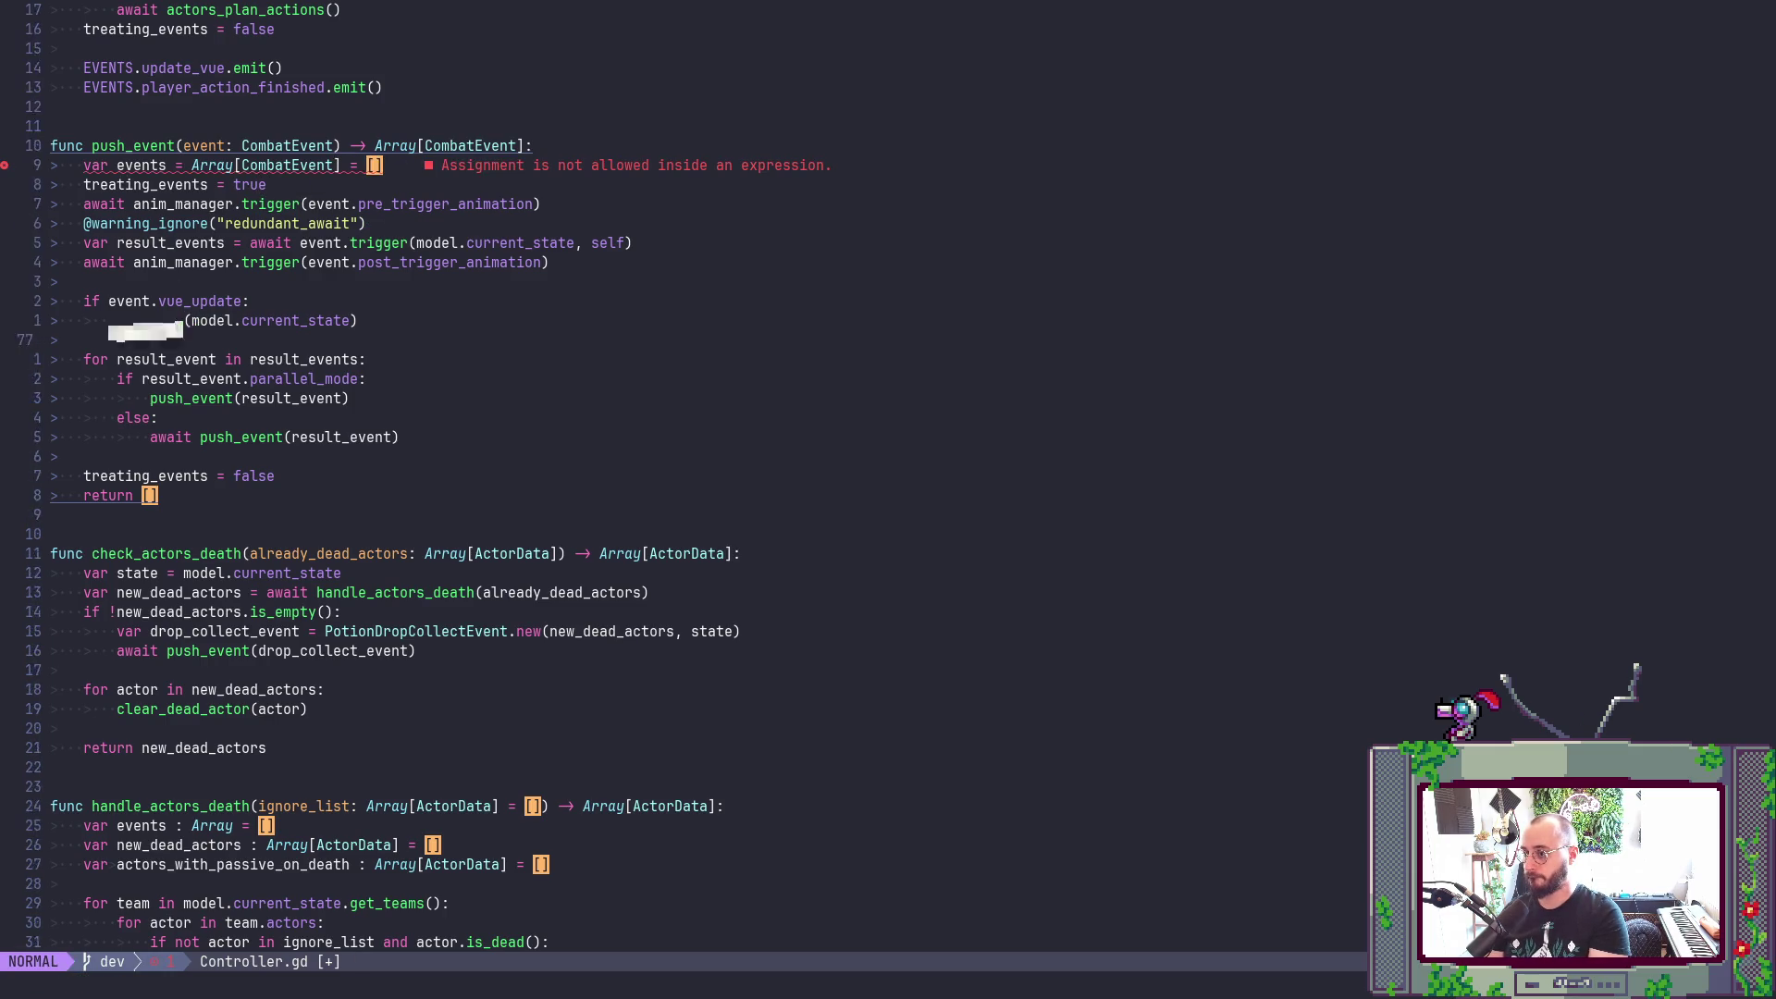
pyautogui.press('k')
pyautogui.press('k')
pyautogui.press('k')
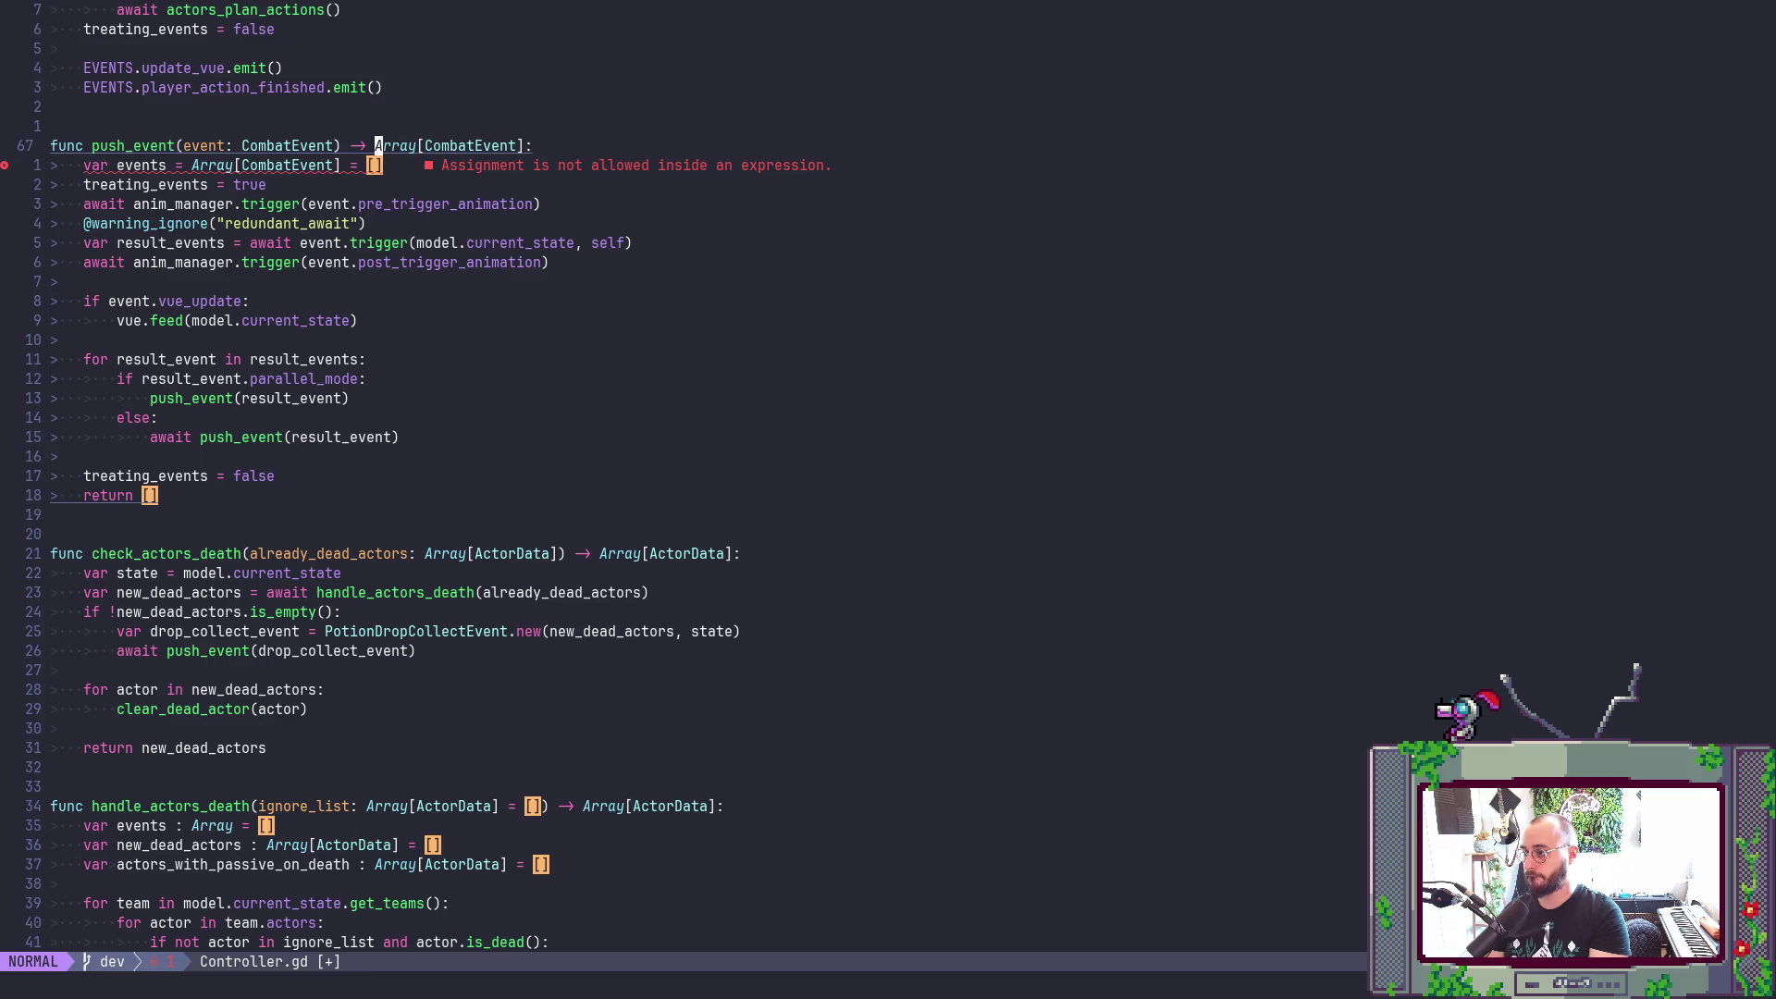
pyautogui.press('b')
pyautogui.press('b')
pyautogui.press('b')
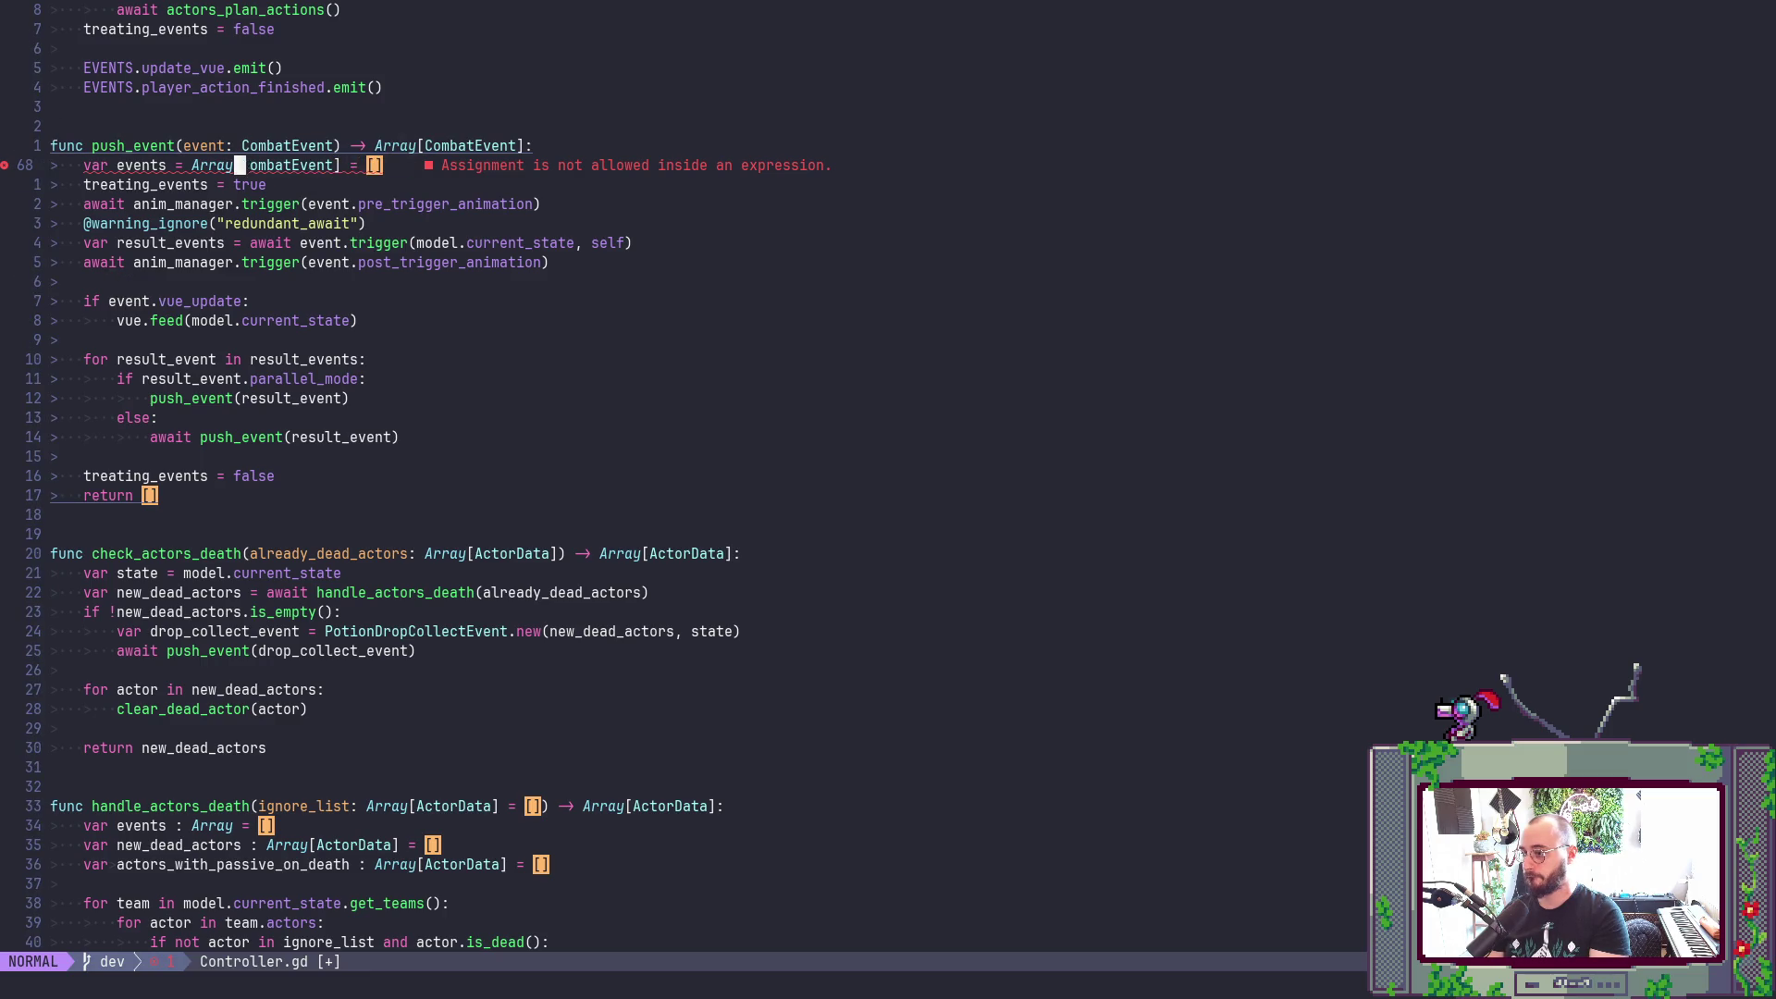
pyautogui.press('r')
# - Replace push_event's 'return []' with 'return events' and save Controller.gd
pyautogui.press(':')
pyautogui.press('j')
pyautogui.press('j')
pyautogui.press('j')
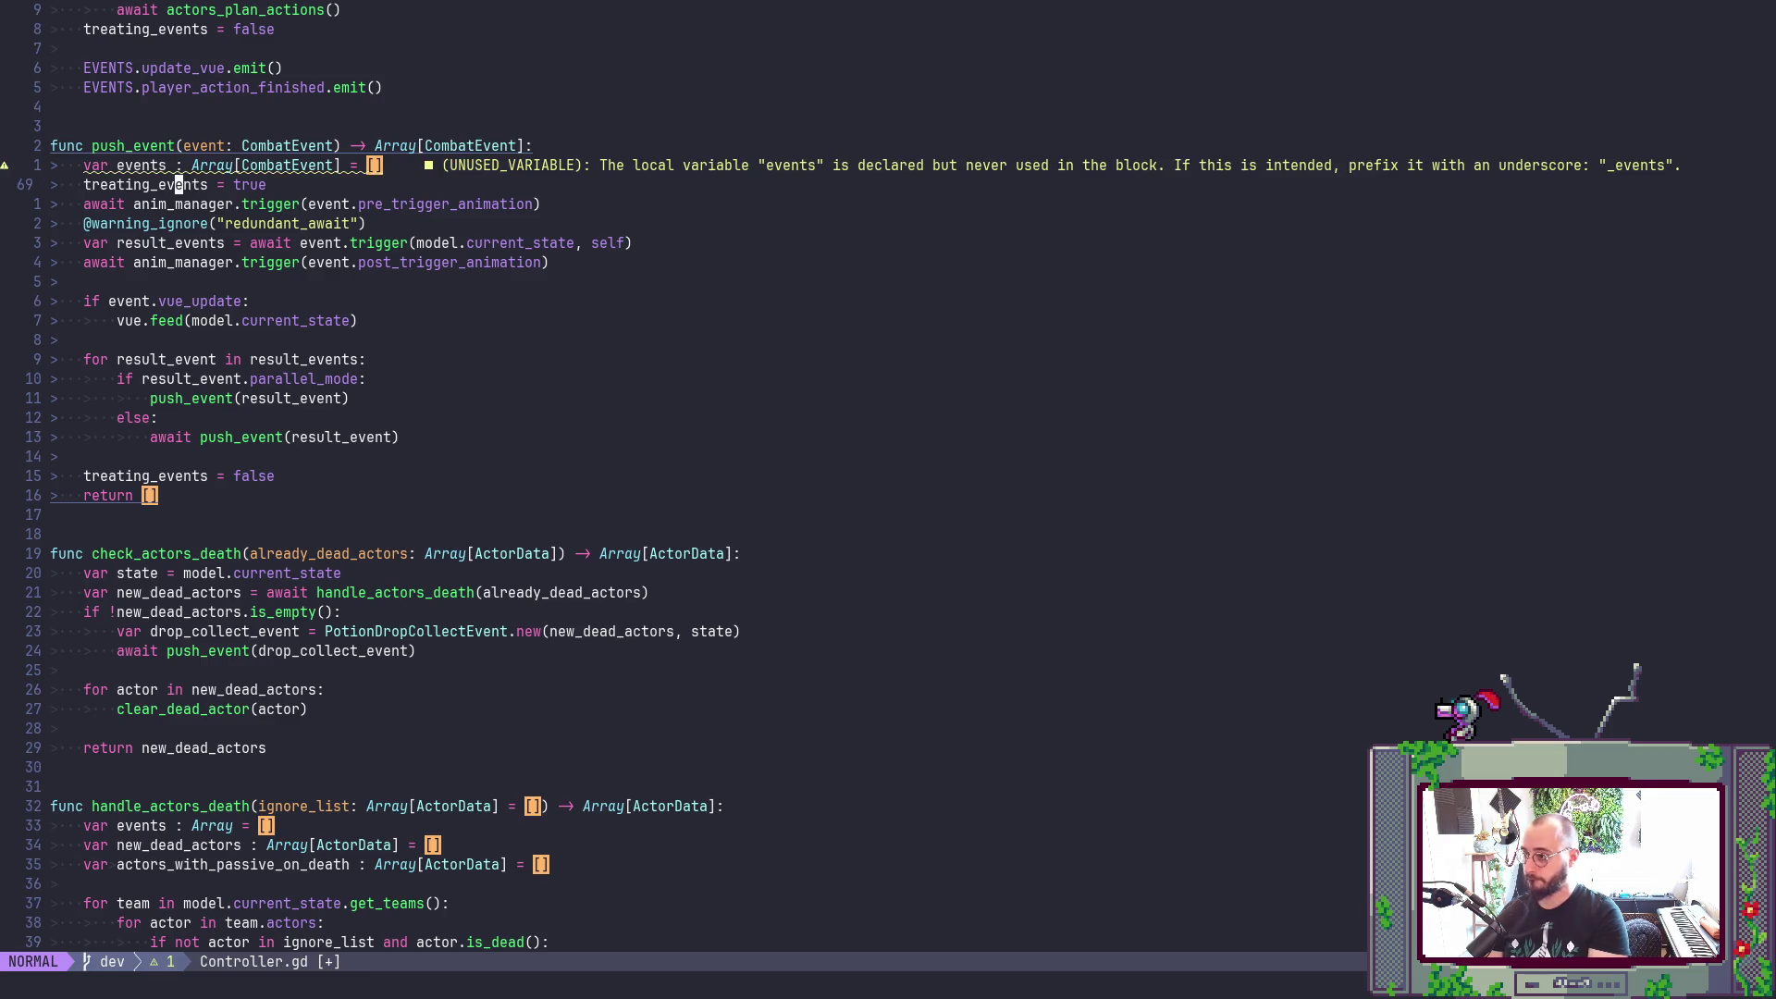
pyautogui.press('k')
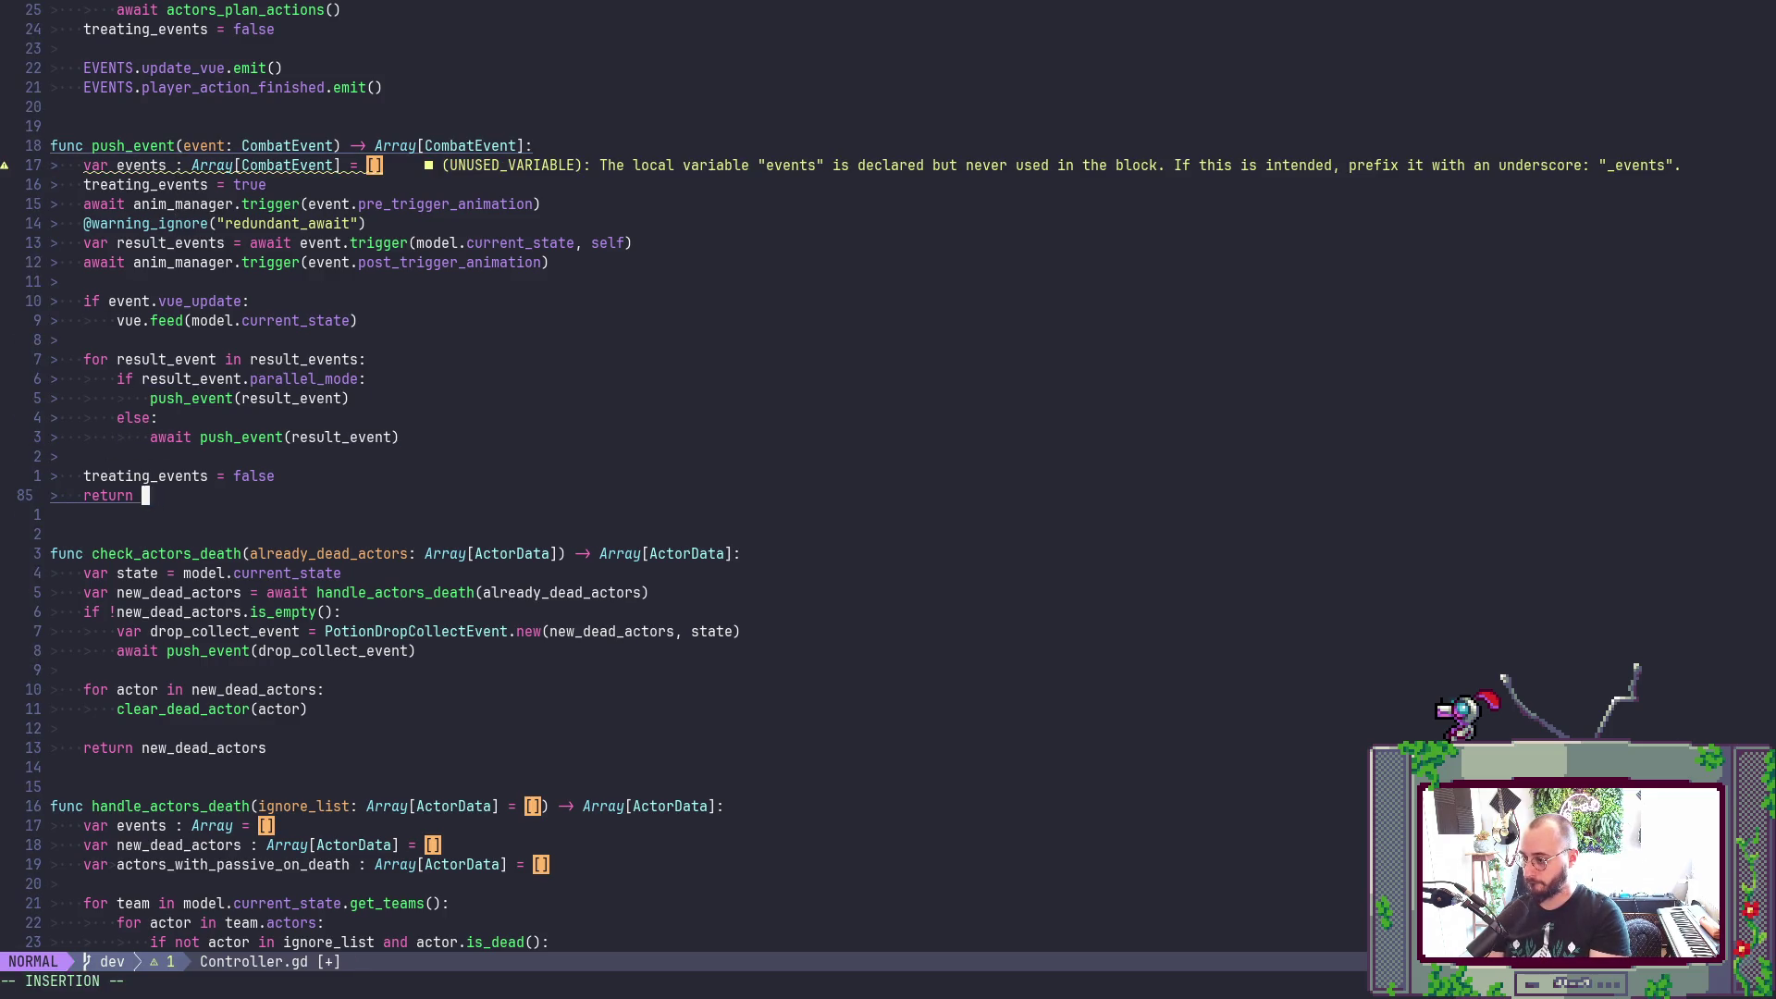
pyautogui.press('c')
pyautogui.press('a')
pyautogui.press('[')
pyautogui.write('eve')
pyautogui.press('Tab')
pyautogui.press('Return')
pyautogui.press('Escape')
pyautogui.write(':w')
pyautogui.press('Return')
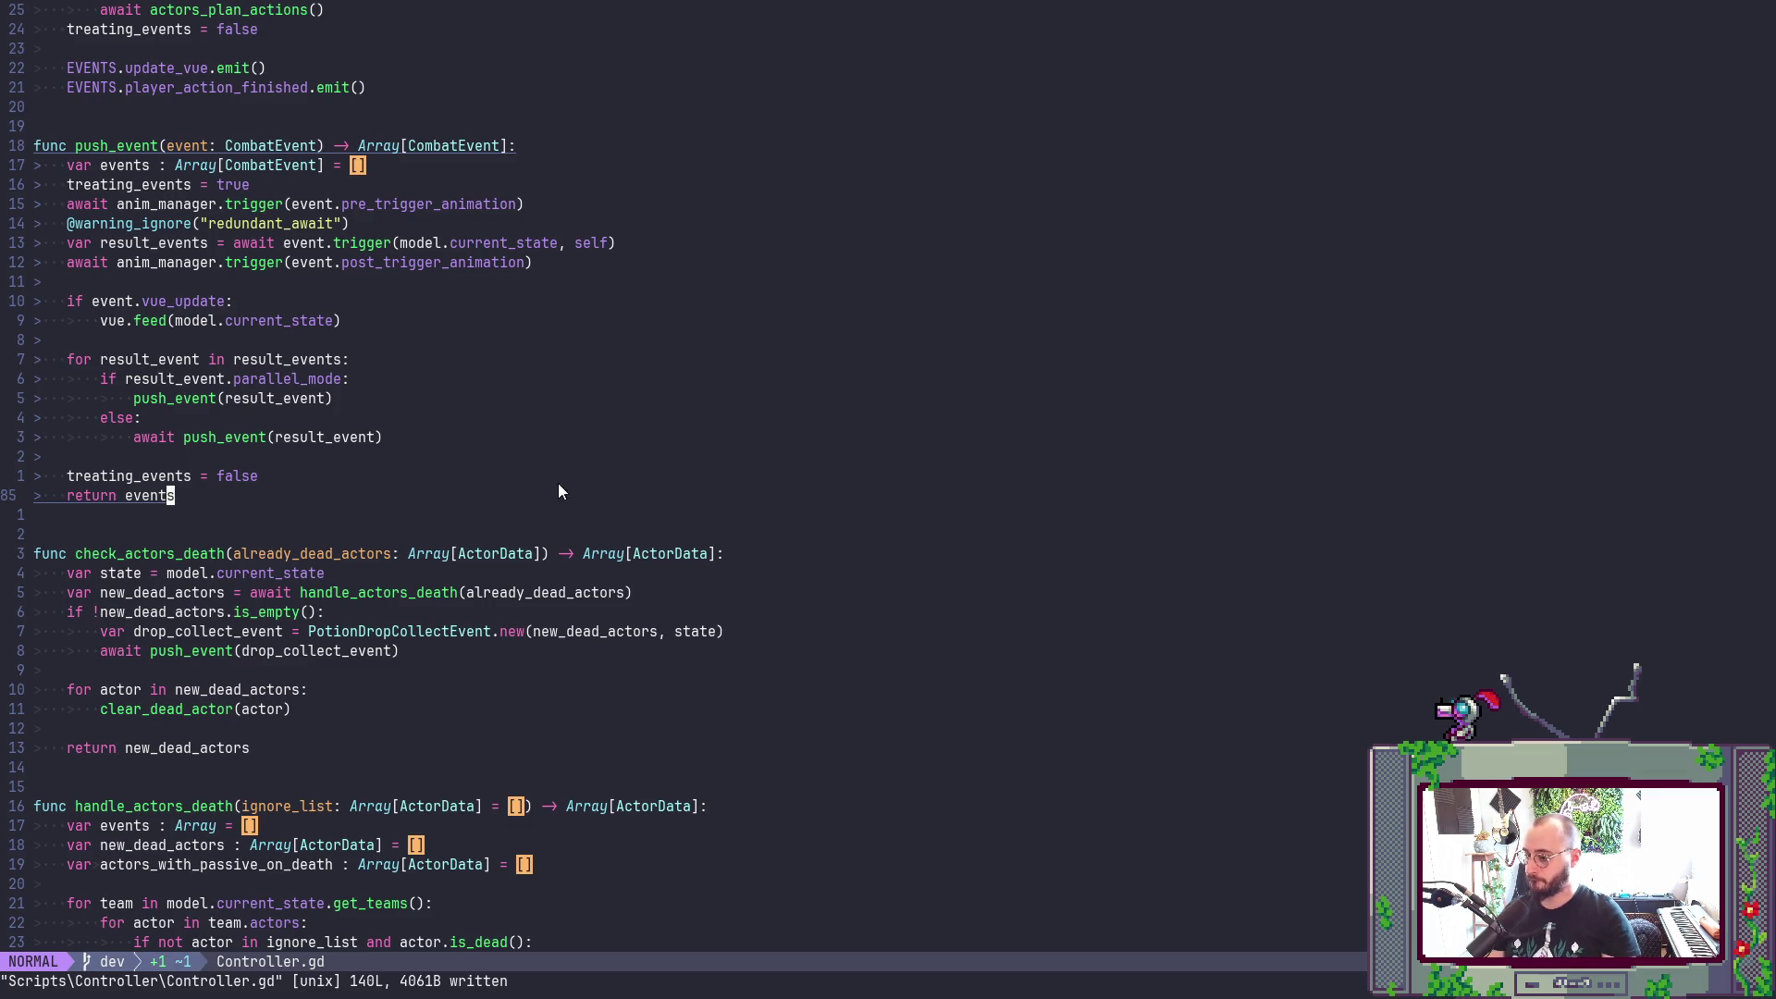
# - Step through Controller.gd's remaining empty array matches and save it again
pyautogui.scroll(-3, 432, 699)
pyautogui.scroll(-6, 433, 692)
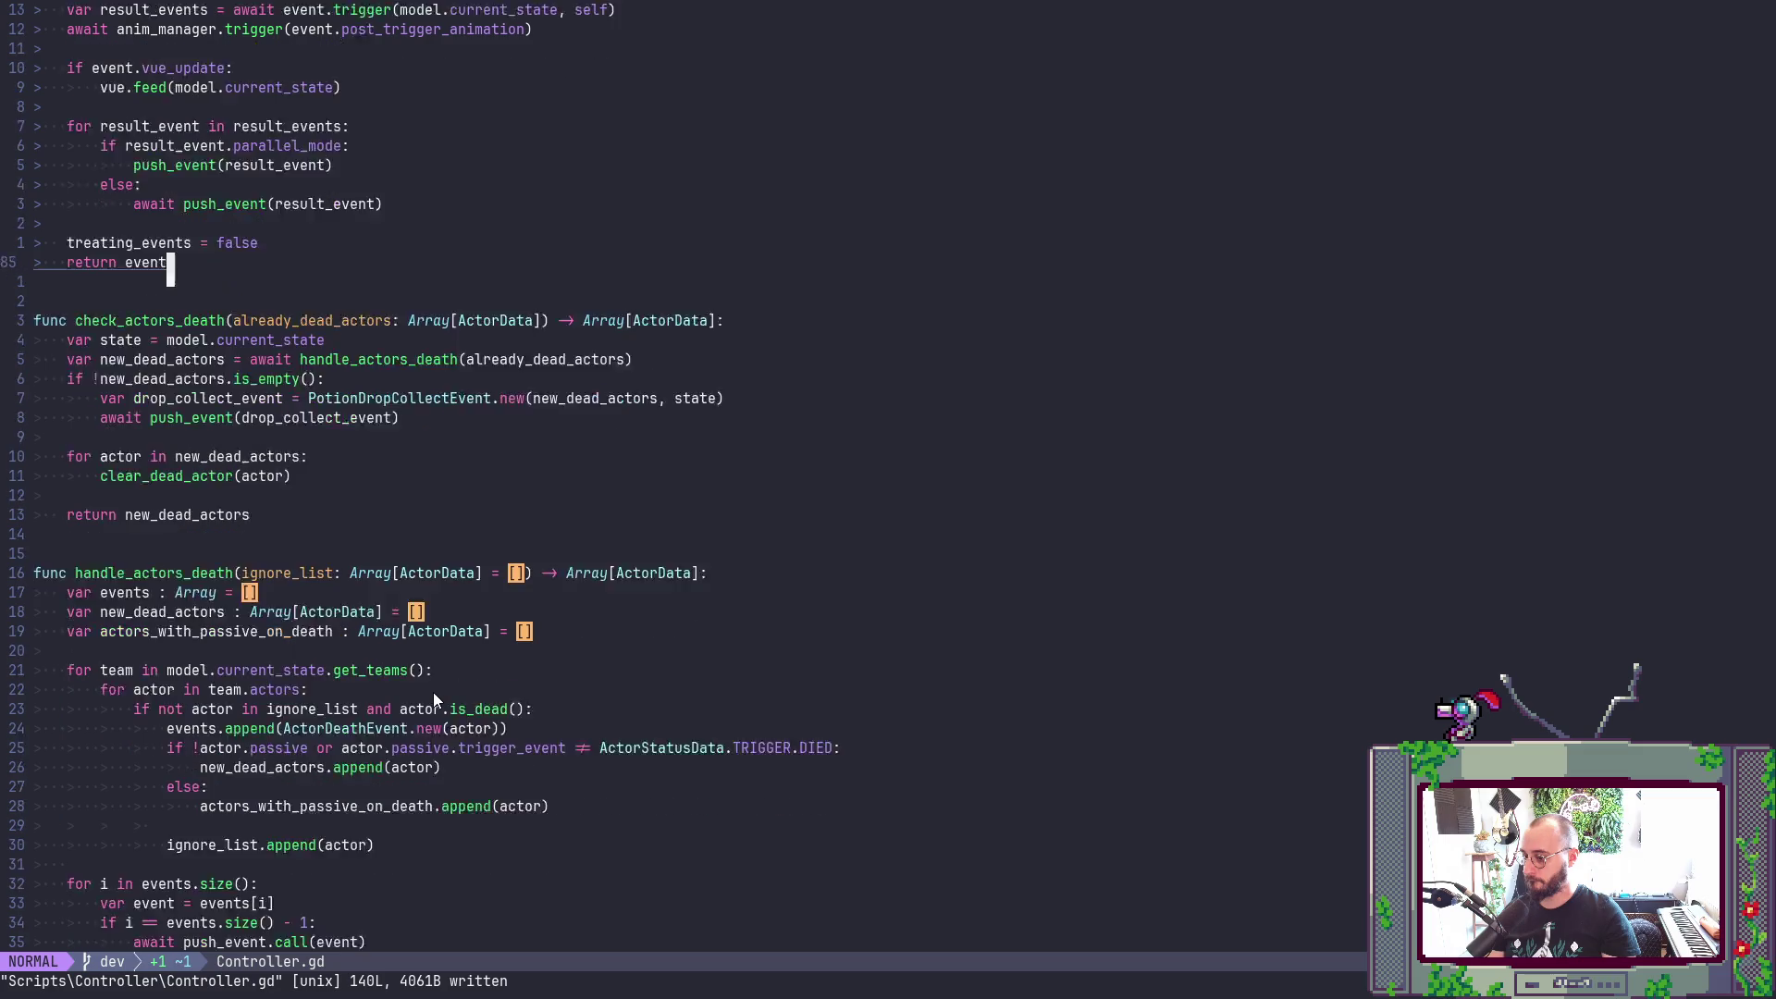
pyautogui.scroll(3, 433, 692)
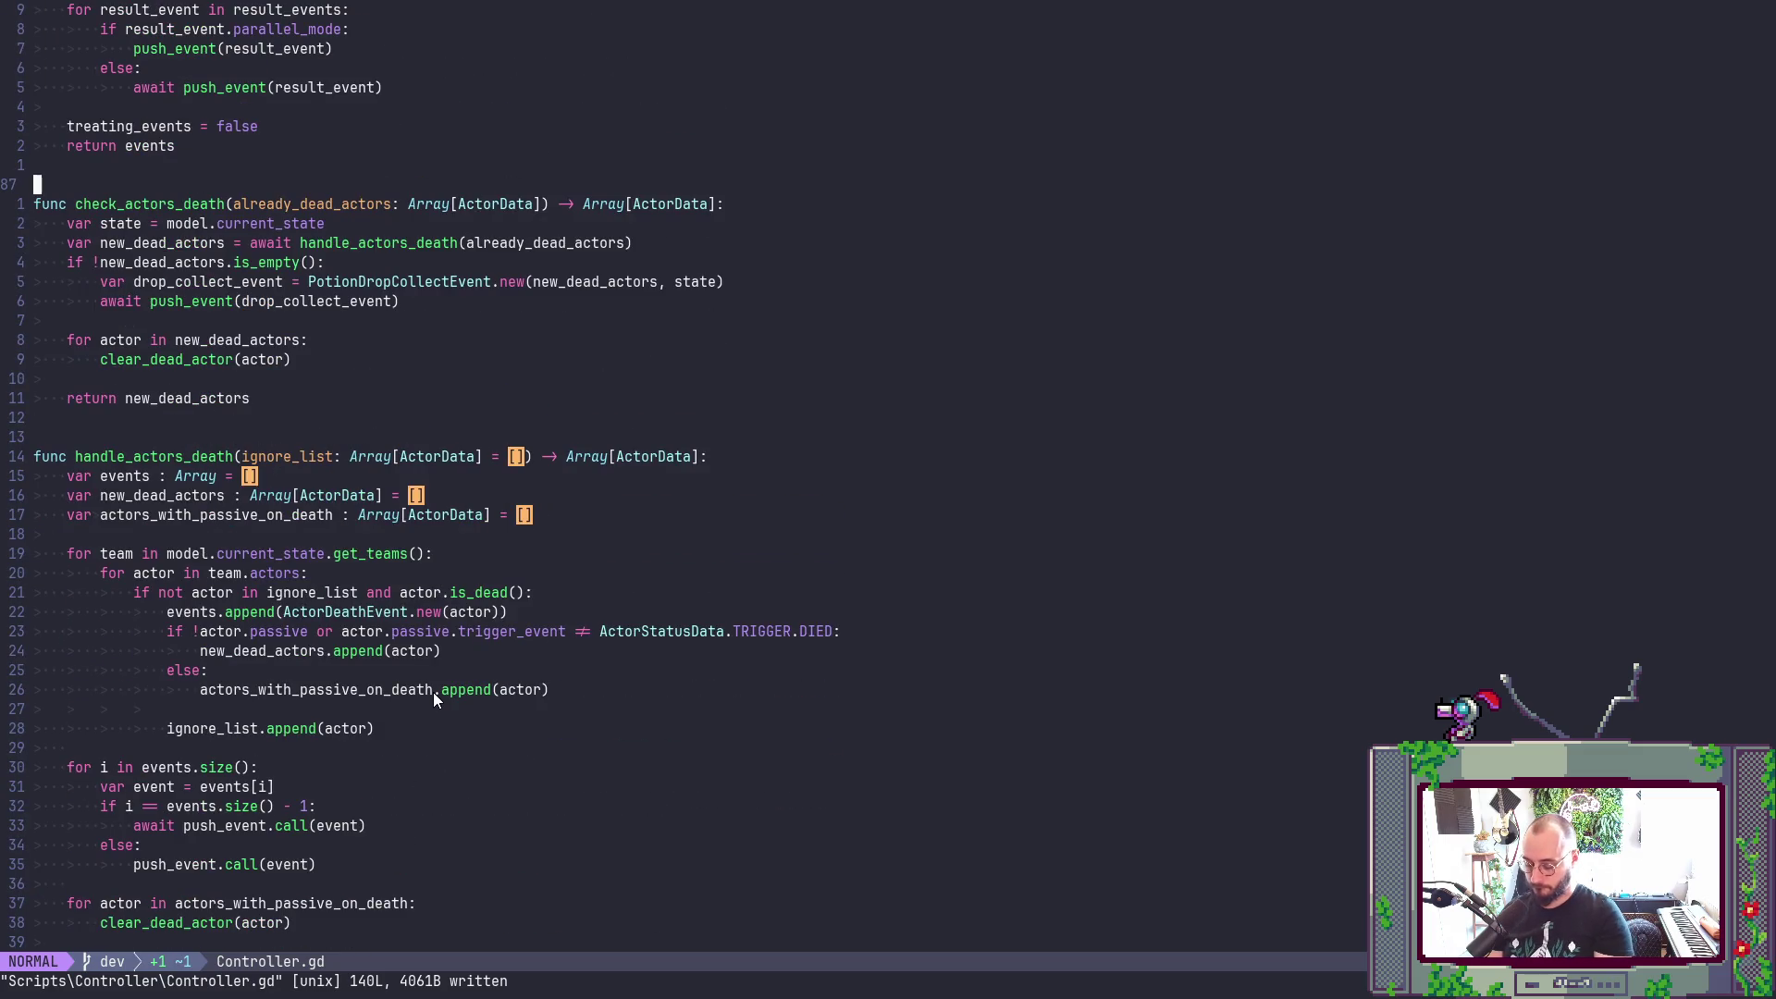
pyautogui.write('/[]')
pyautogui.press('Return')
pyautogui.press('n')
pyautogui.press('n')
pyautogui.press('n')
pyautogui.write('n:w')
pyautogui.press('Return')
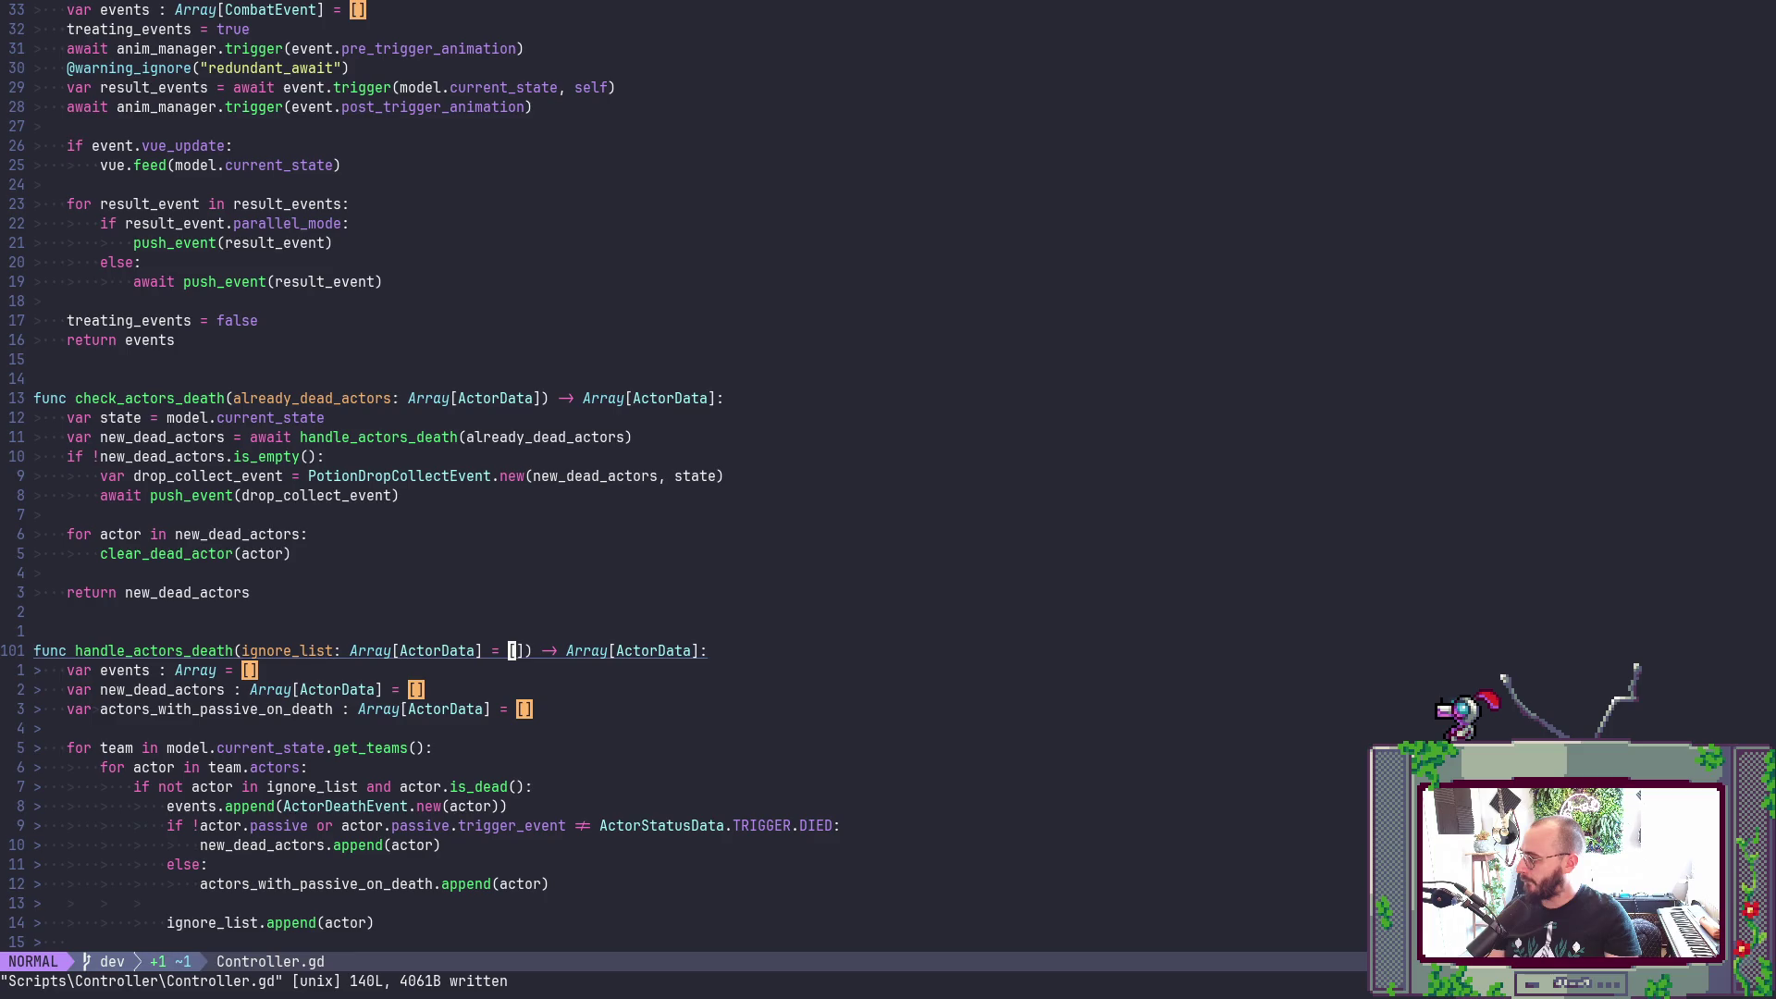
# - Open Action.gd from the project file finder by searching 'Actio'
pyautogui.press('k')
pyautogui.press('k')
pyautogui.press('k')
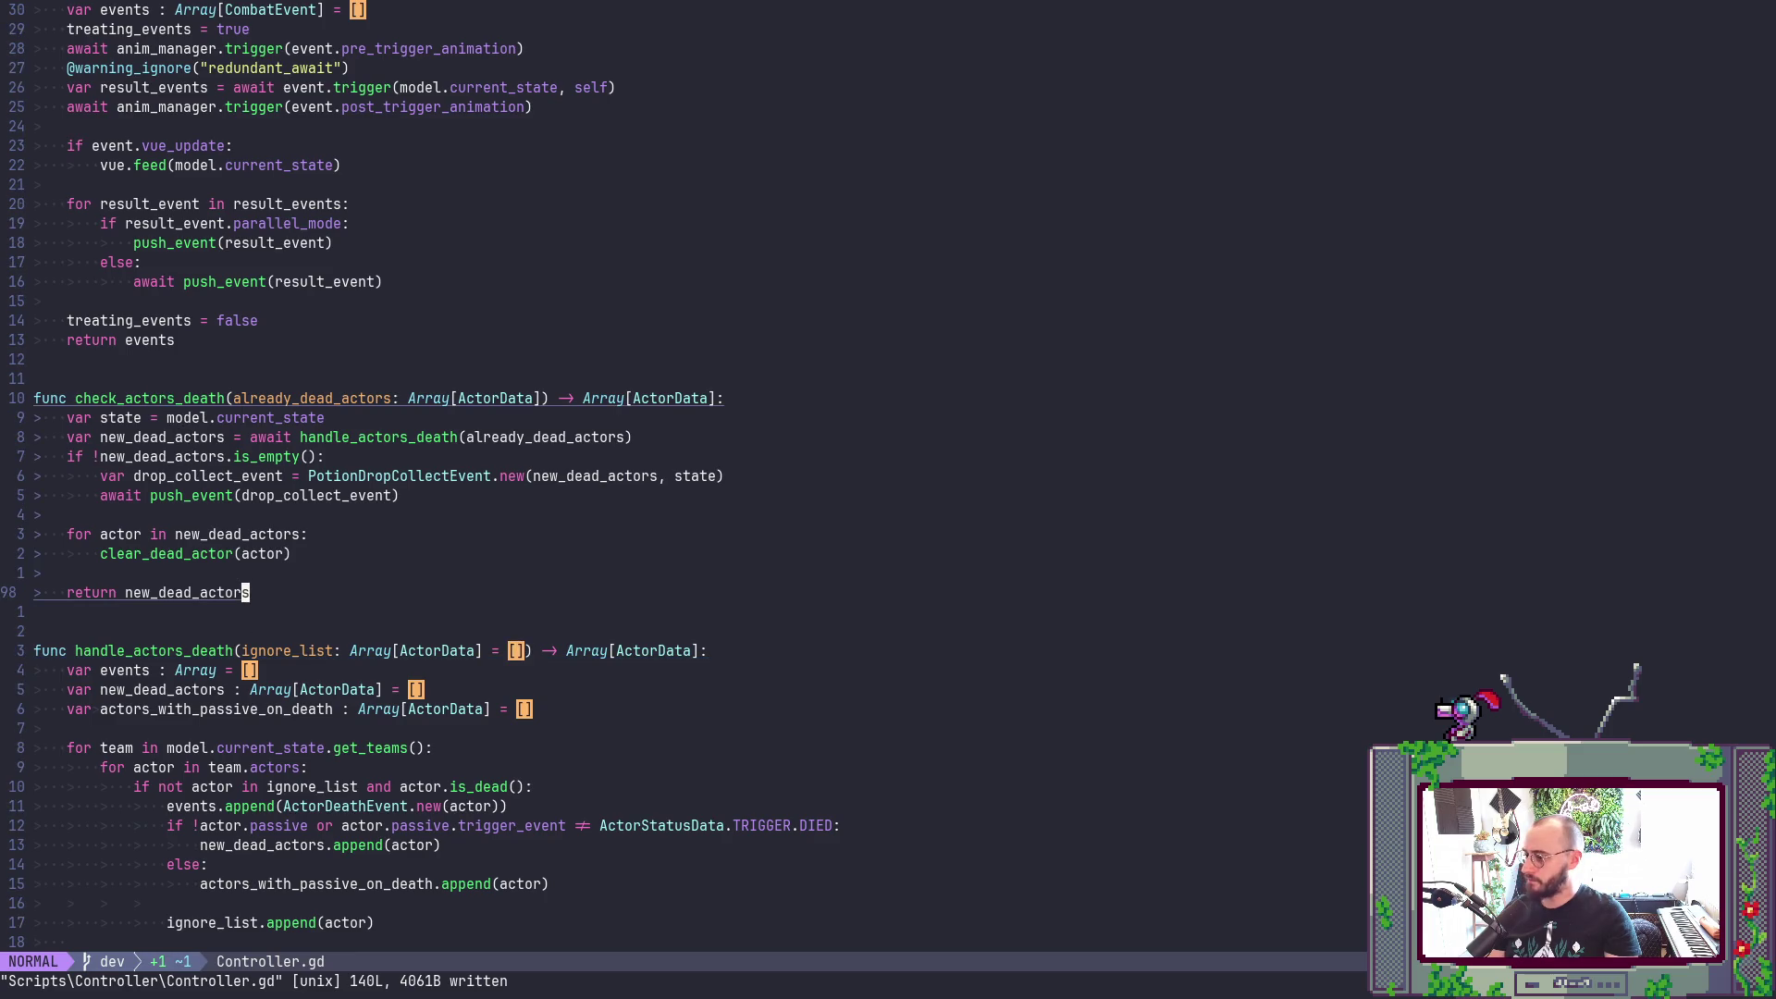
pyautogui.press('space')
pyautogui.press('f')
pyautogui.press('f')
pyautogui.write('Actio')
pyautogui.press('Return')
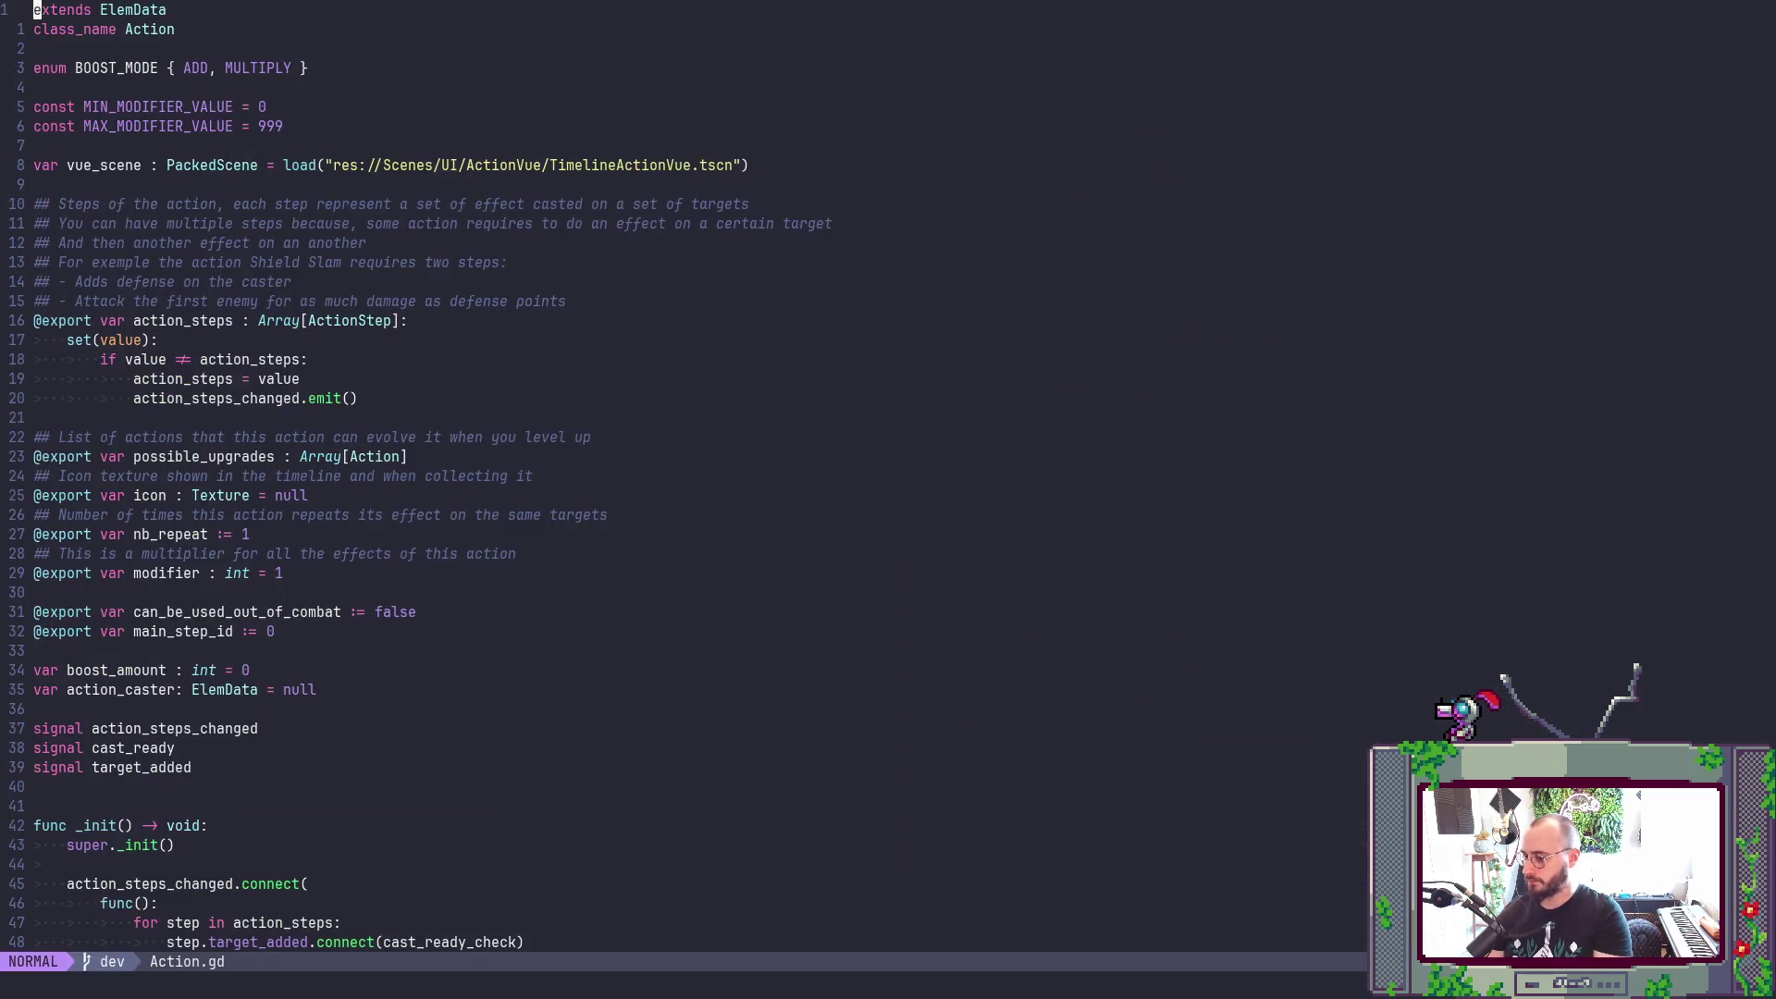
# - Jump to the first empty array literal in Action.gd with /[]
pyautogui.write('/[]')
pyautogui.press('Return')
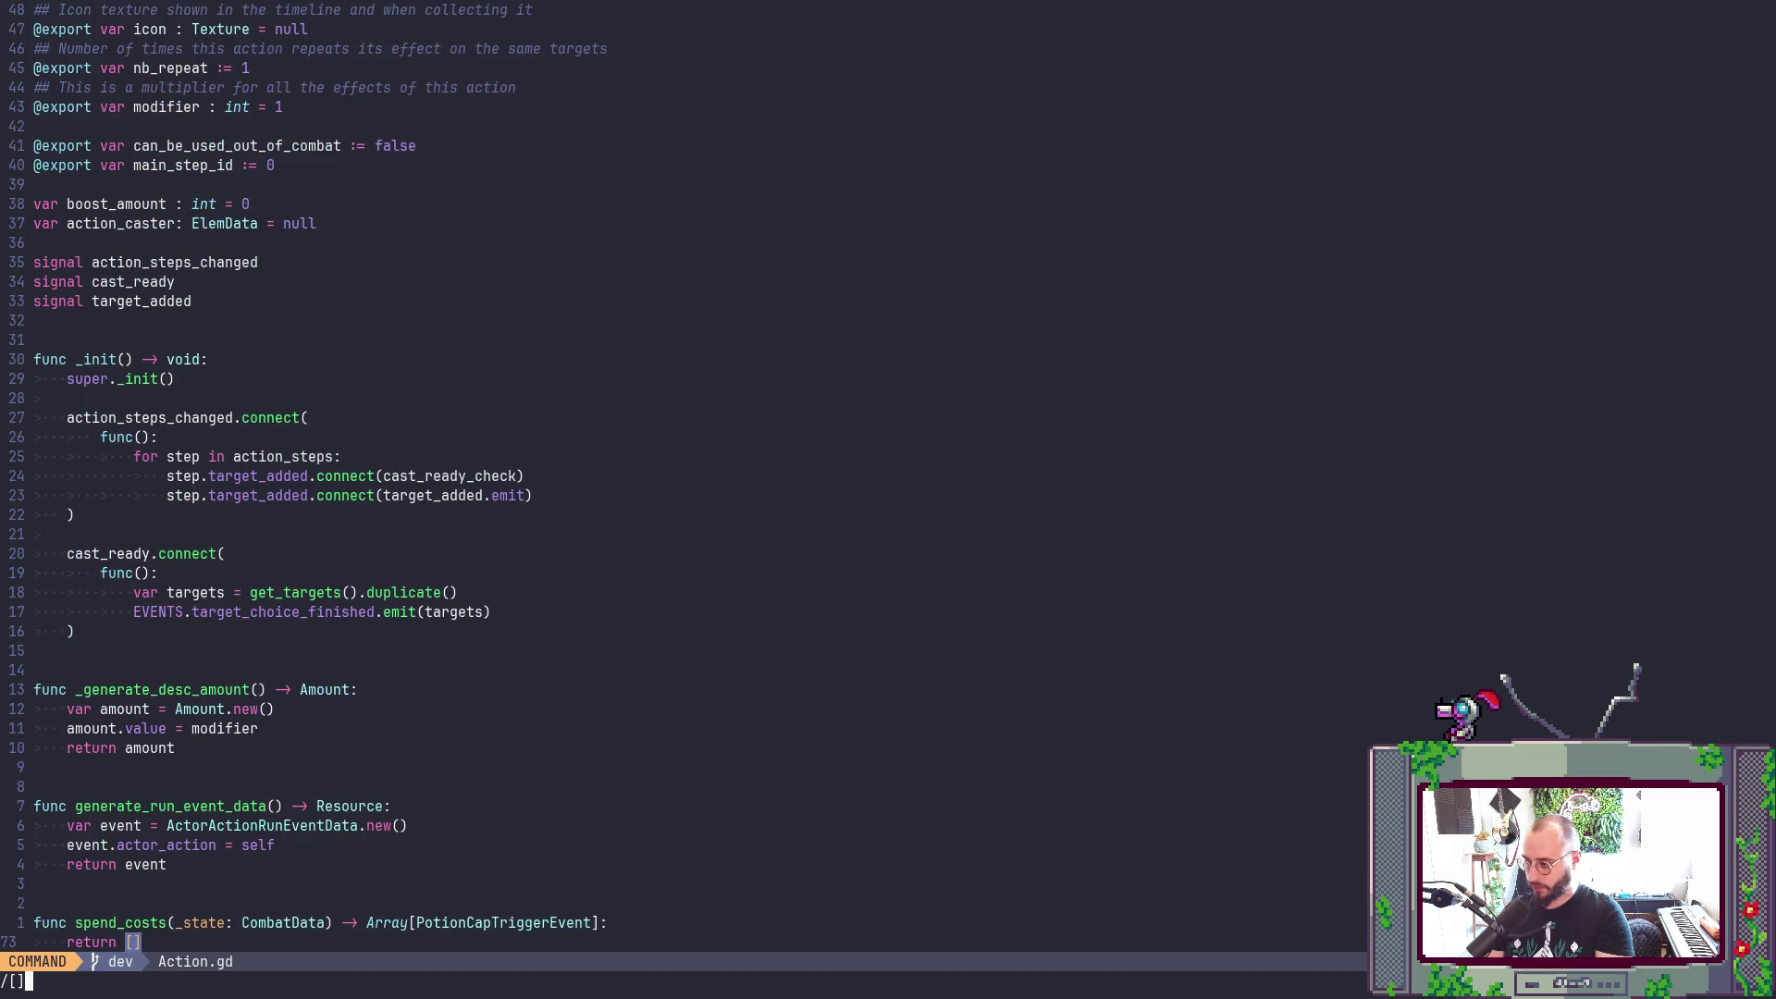
pyautogui.scroll(-4, 1046, 601)
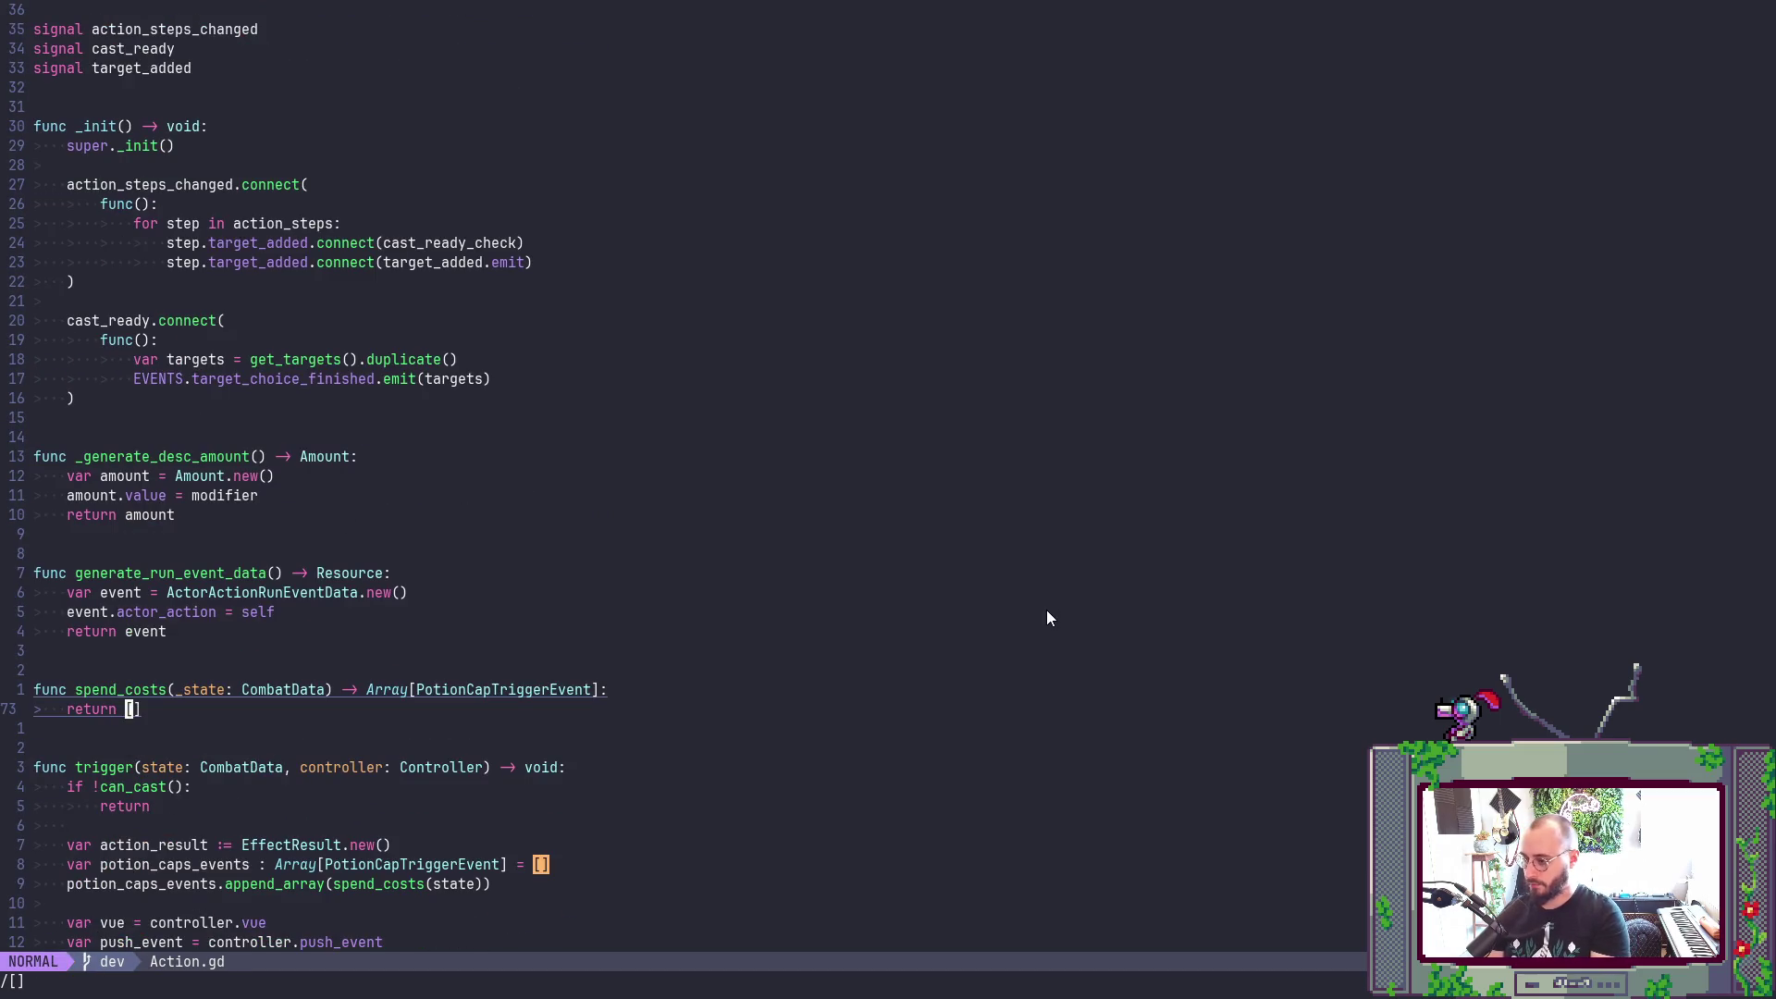
# - Declare 'var events : Array[PotionCapTriggerEvent] = []' in spend_costs
pyautogui.write('Ovar ')
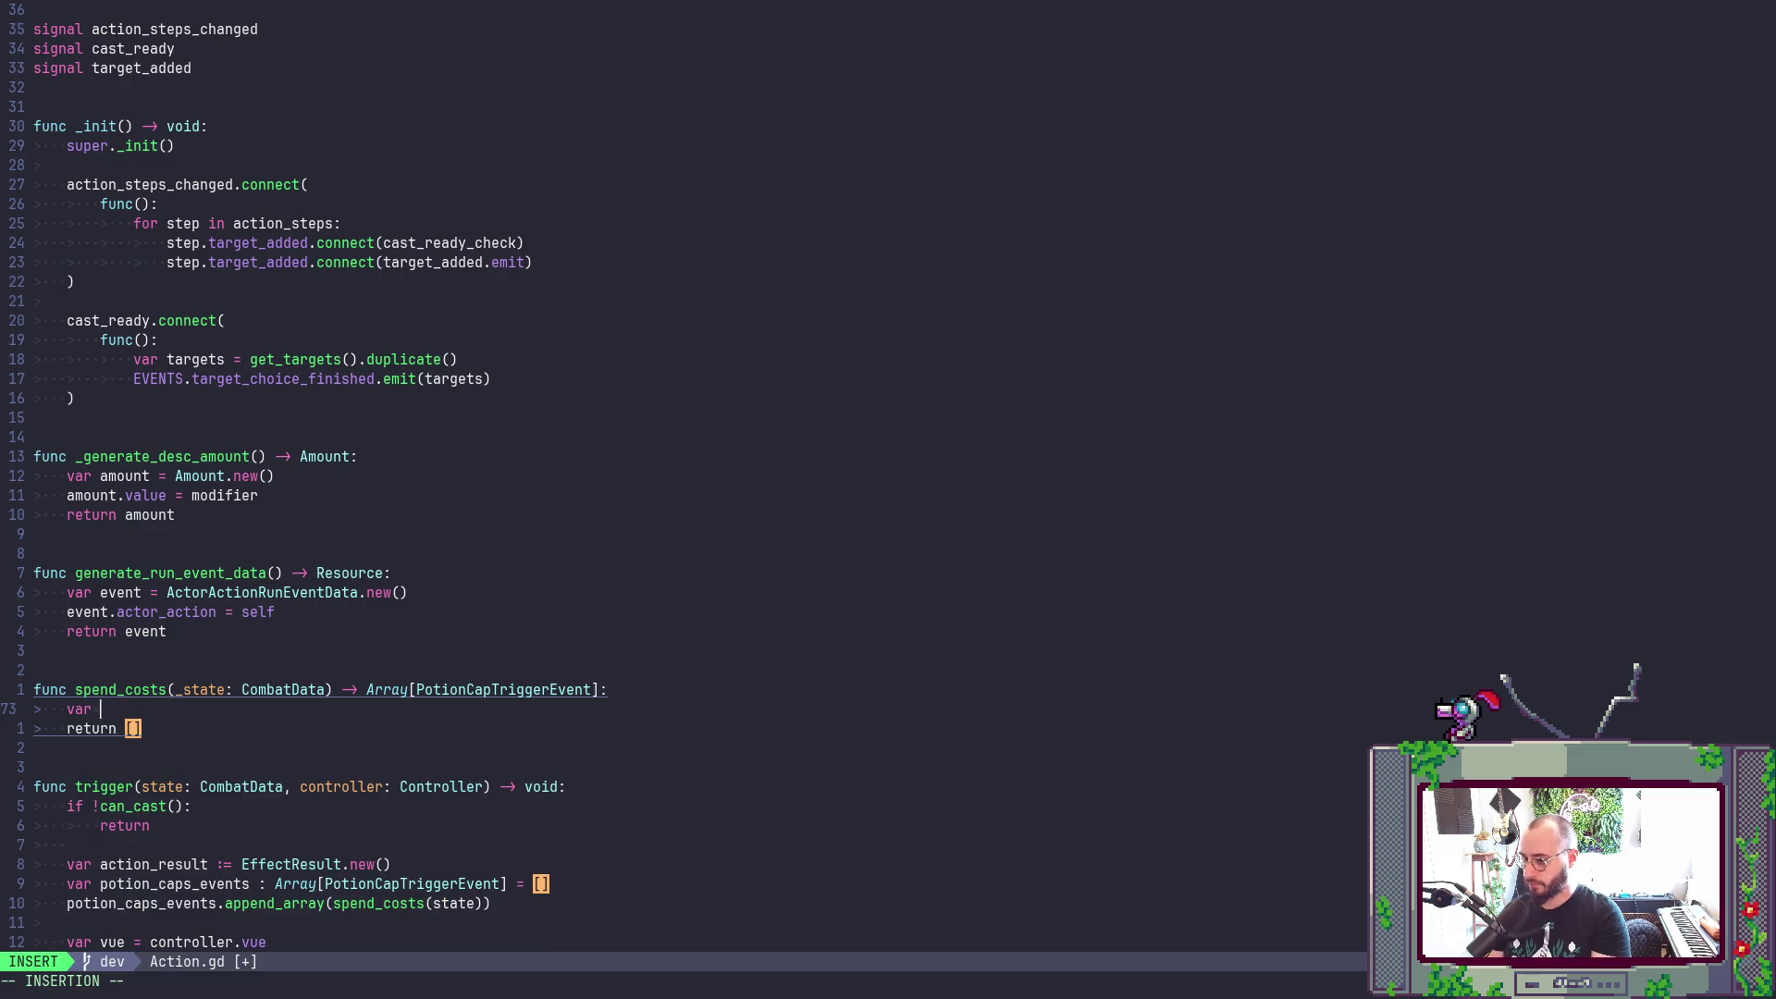
pyautogui.write('events')
pyautogui.press('Escape')
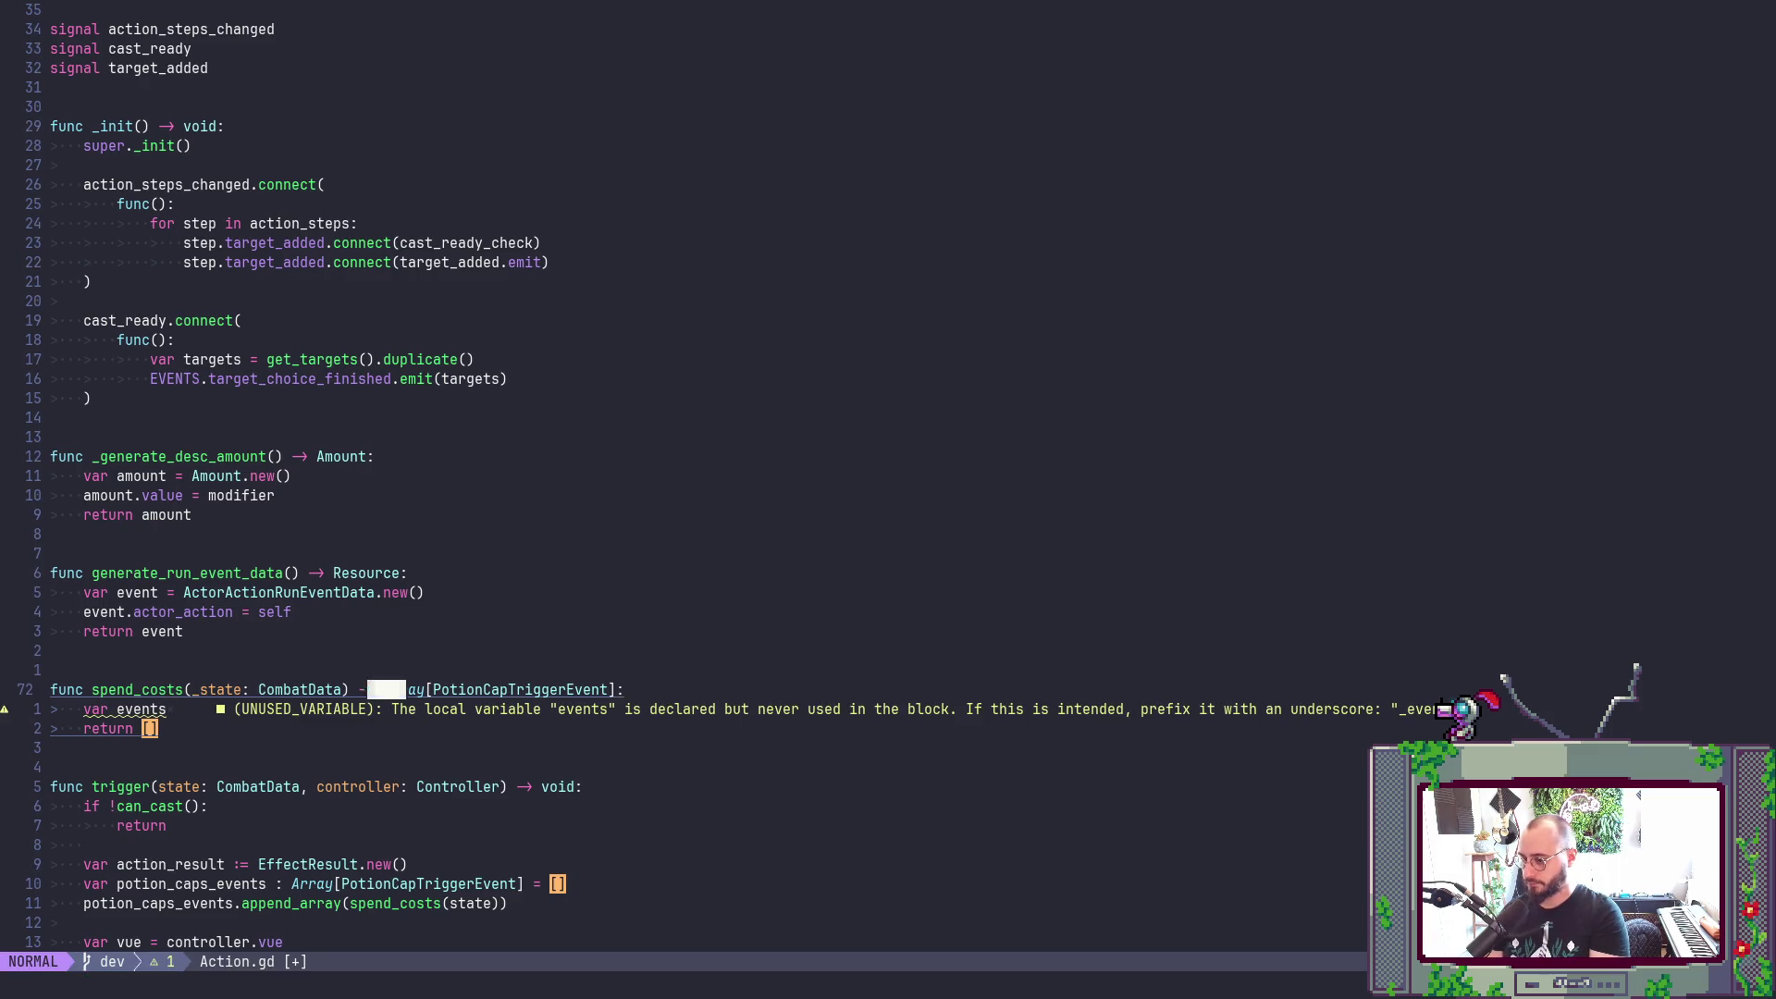
pyautogui.write('ar events :Array[PotionCapTriggerEvent]:')
pyautogui.press('Escape')
pyautogui.press('V')
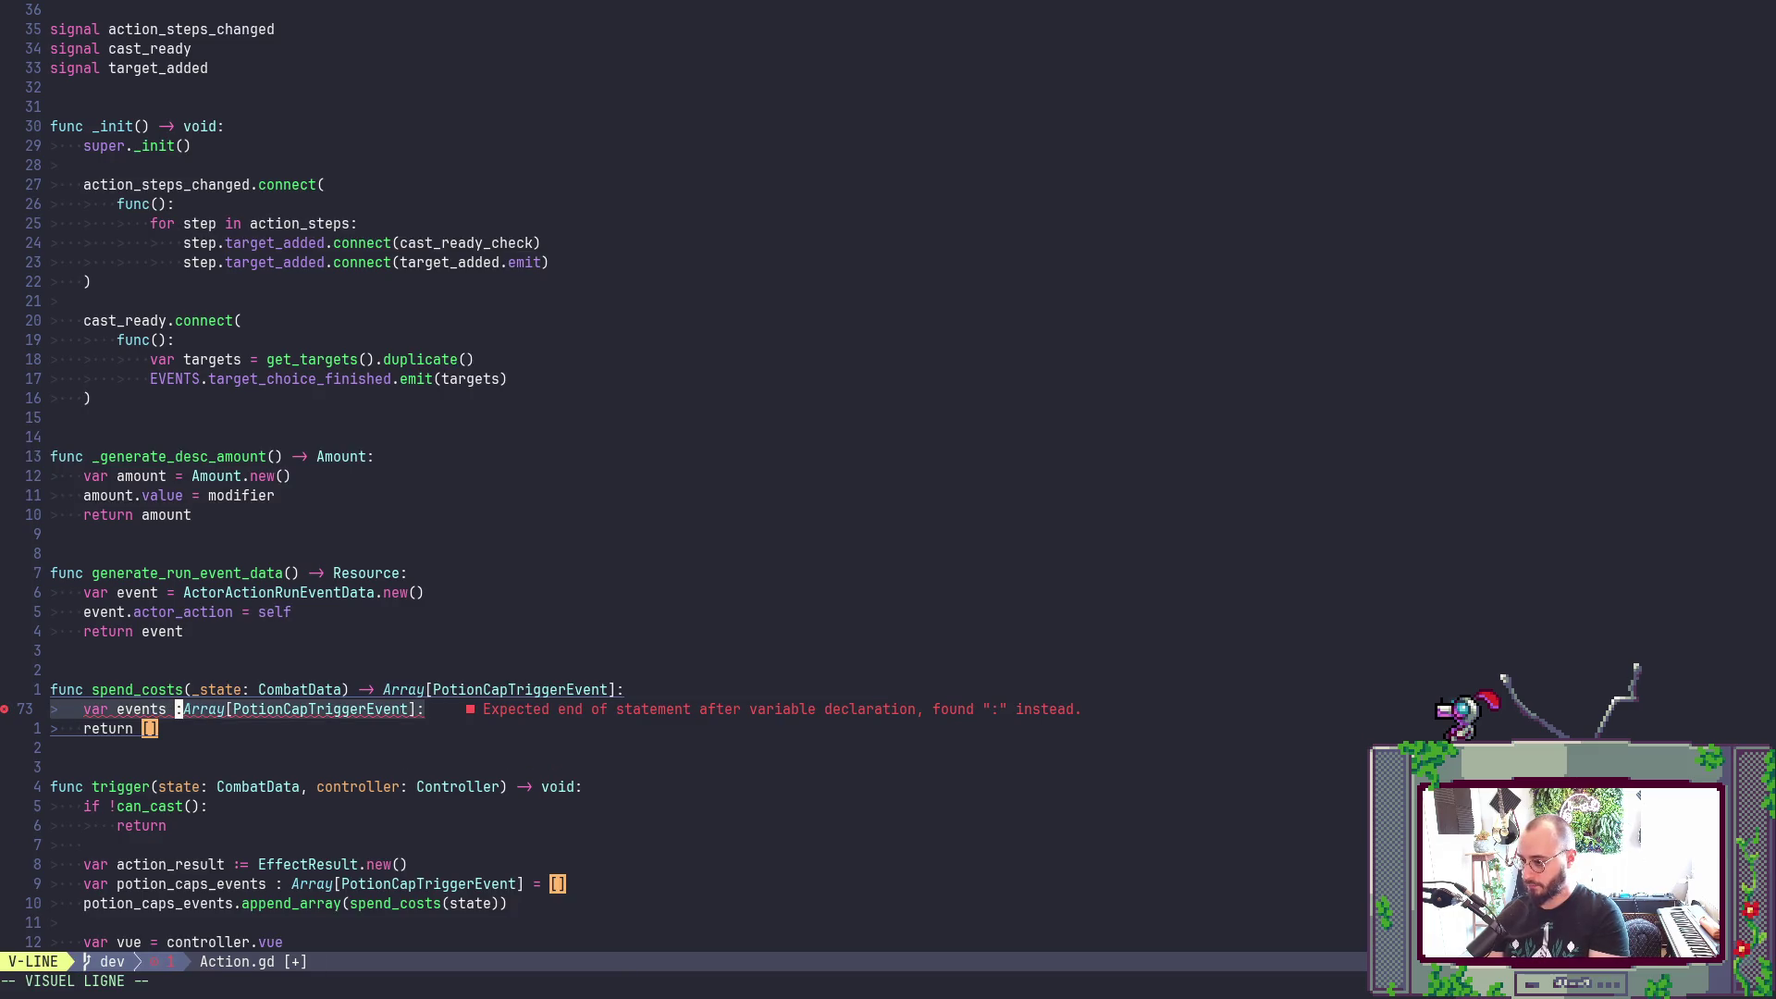
pyautogui.press('Escape')
pyautogui.write('a L')
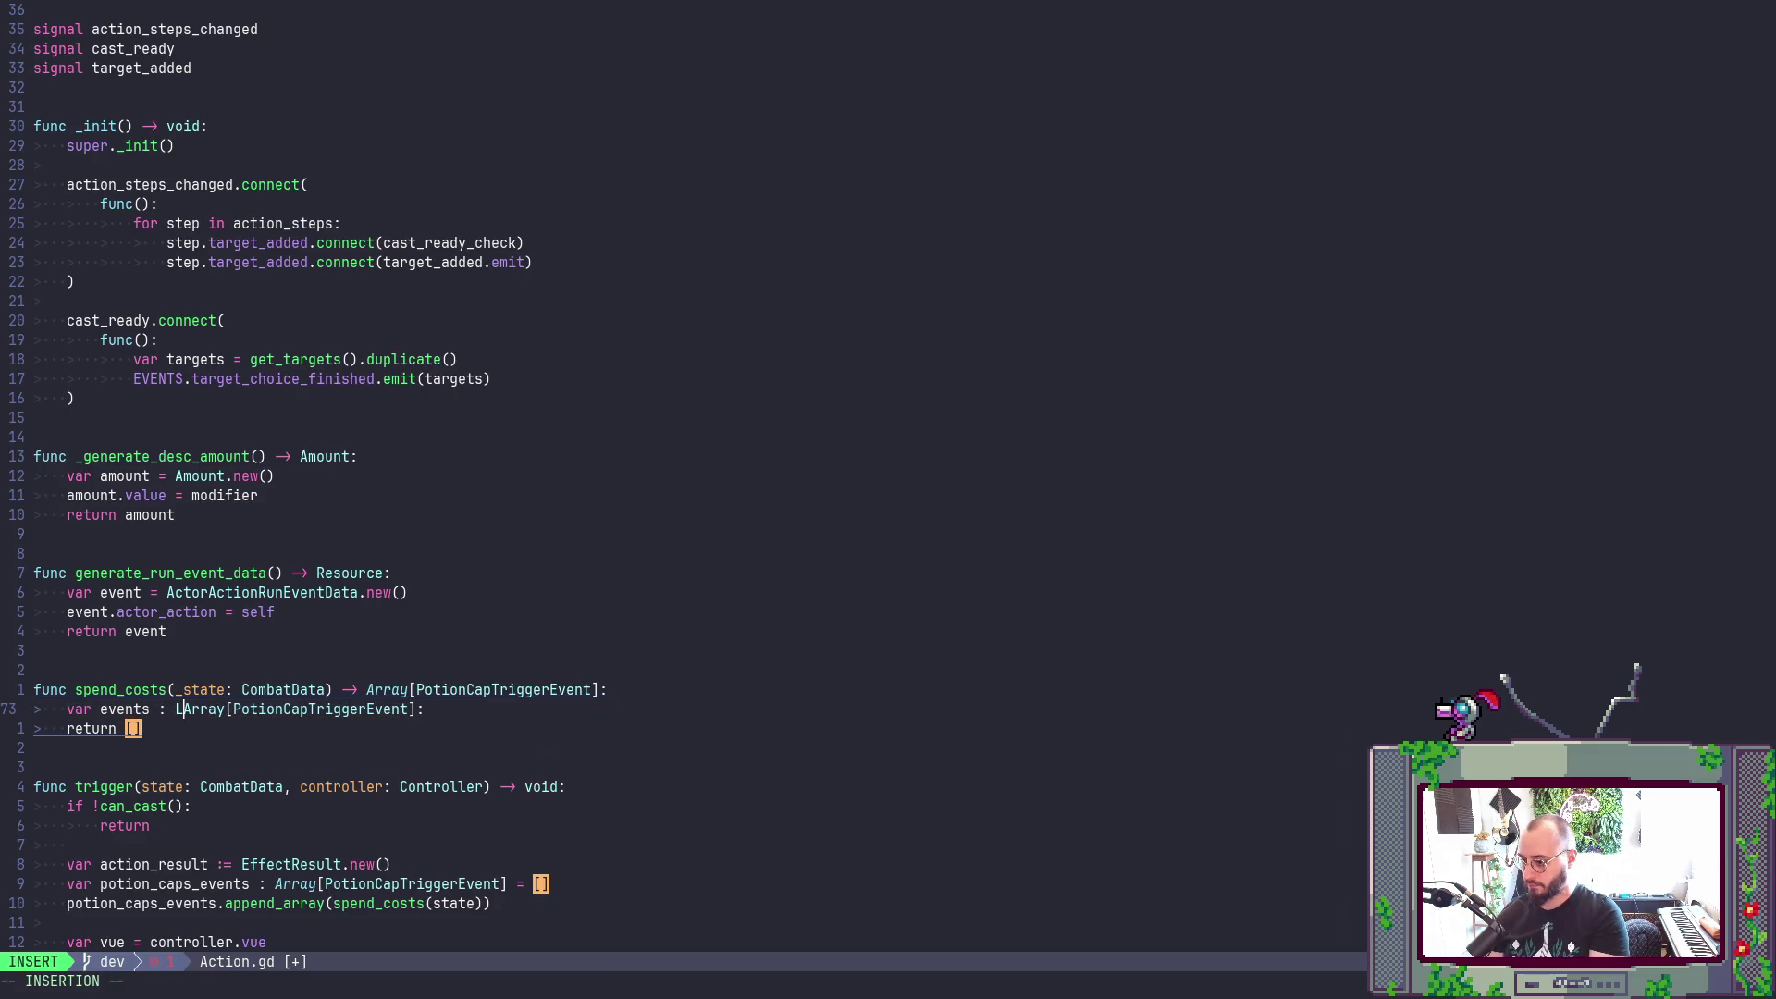
pyautogui.press('BackSpace')
pyautogui.press('Escape')
pyautogui.press('$')
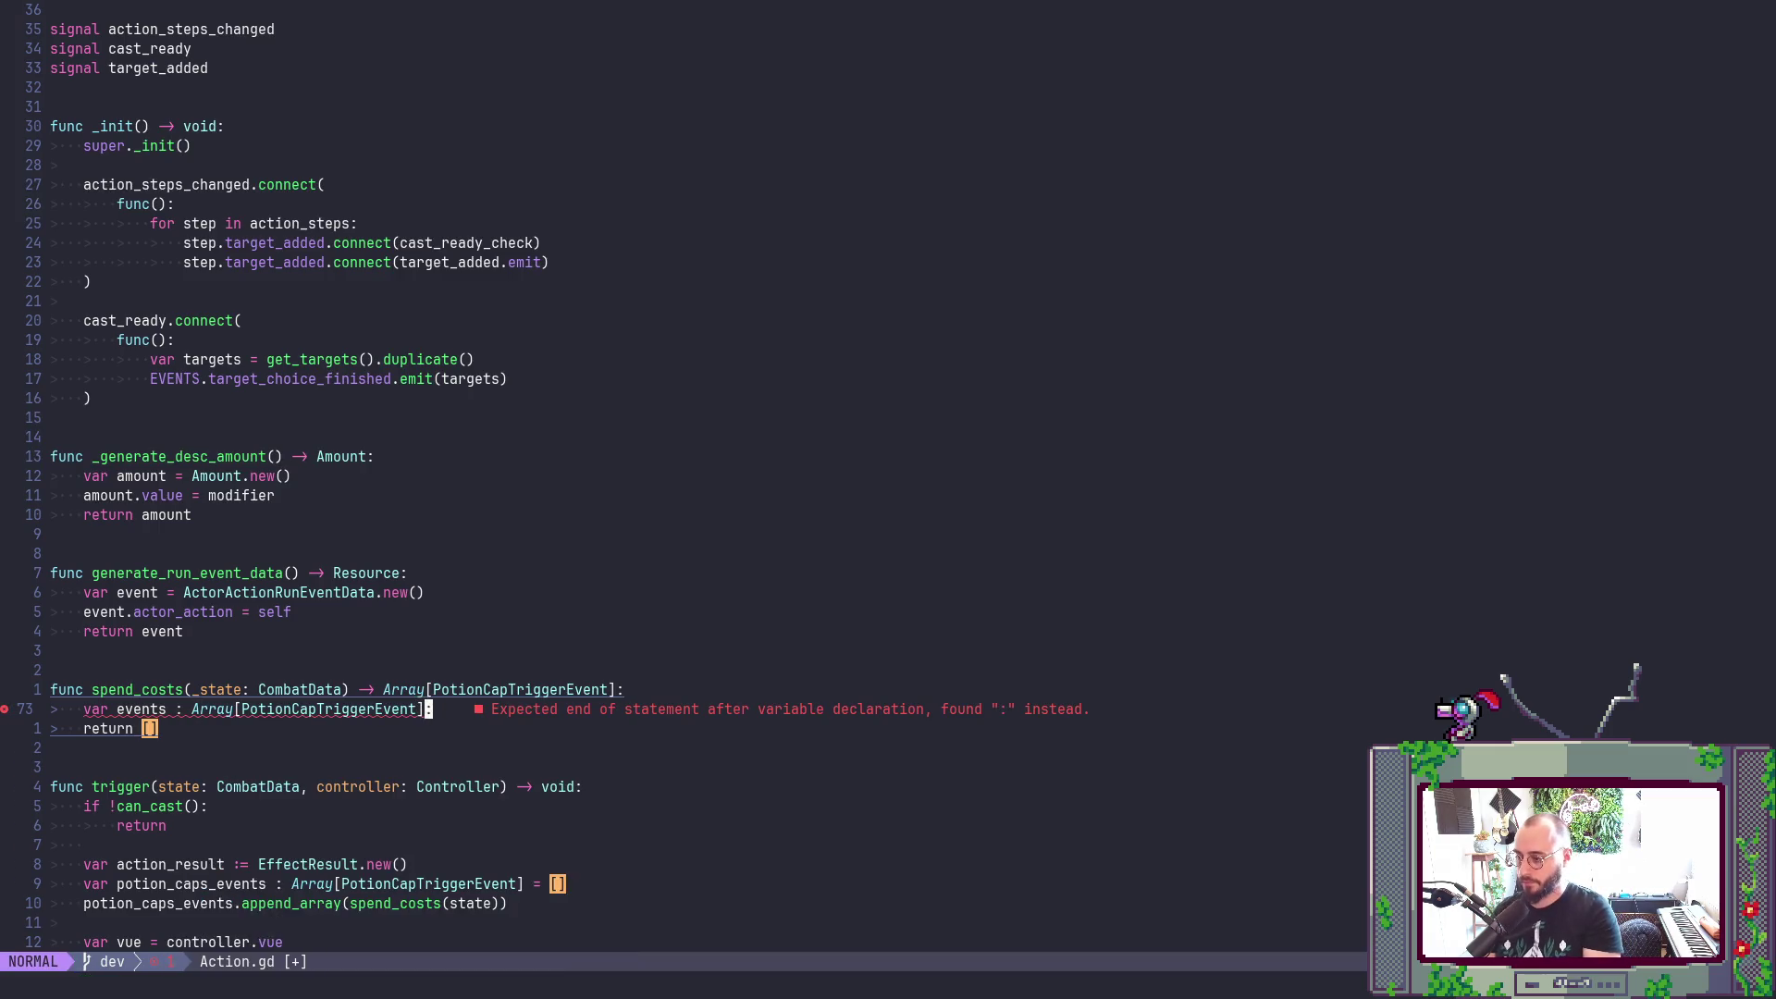
pyautogui.write('xa = []')
# - Make spend_costs return events instead of [], save Action.gd, and search for more empty arrays
pyautogui.press('Down')
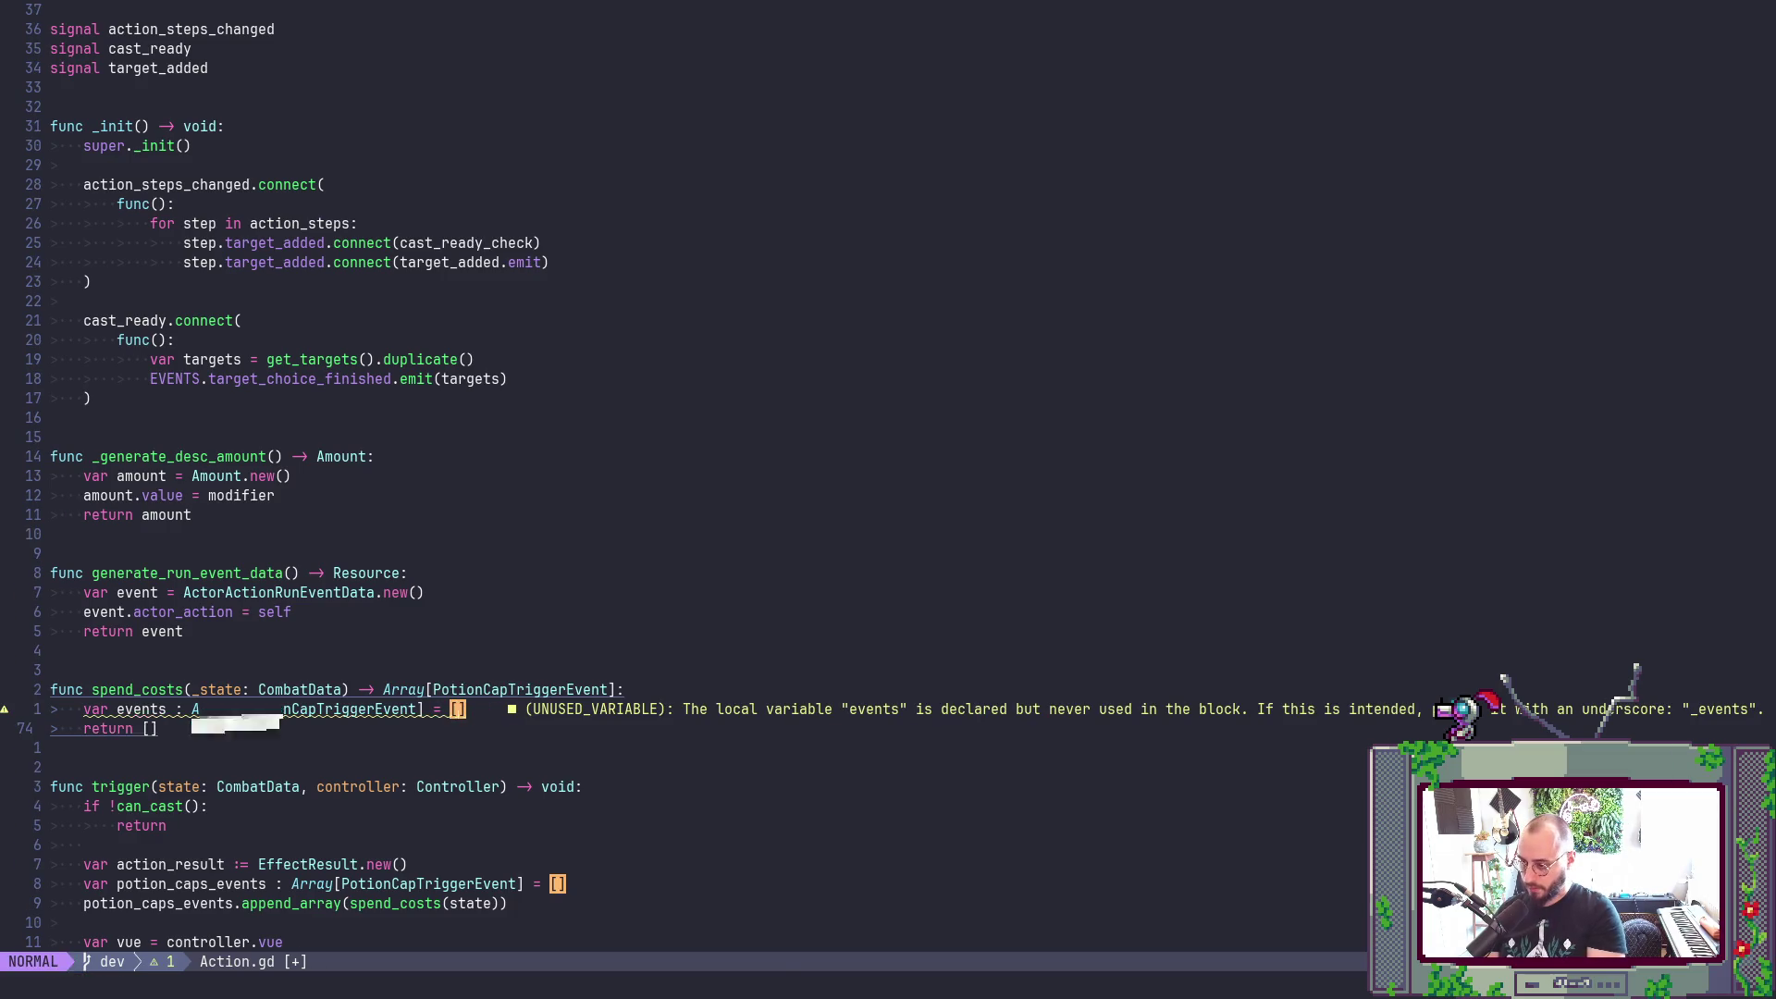
pyautogui.press('BackSpace')
pyautogui.press('BackSpace')
pyautogui.write('events')
pyautogui.press('Escape')
pyautogui.write(':w')
pyautogui.press('Return')
pyautogui.write('/[]')
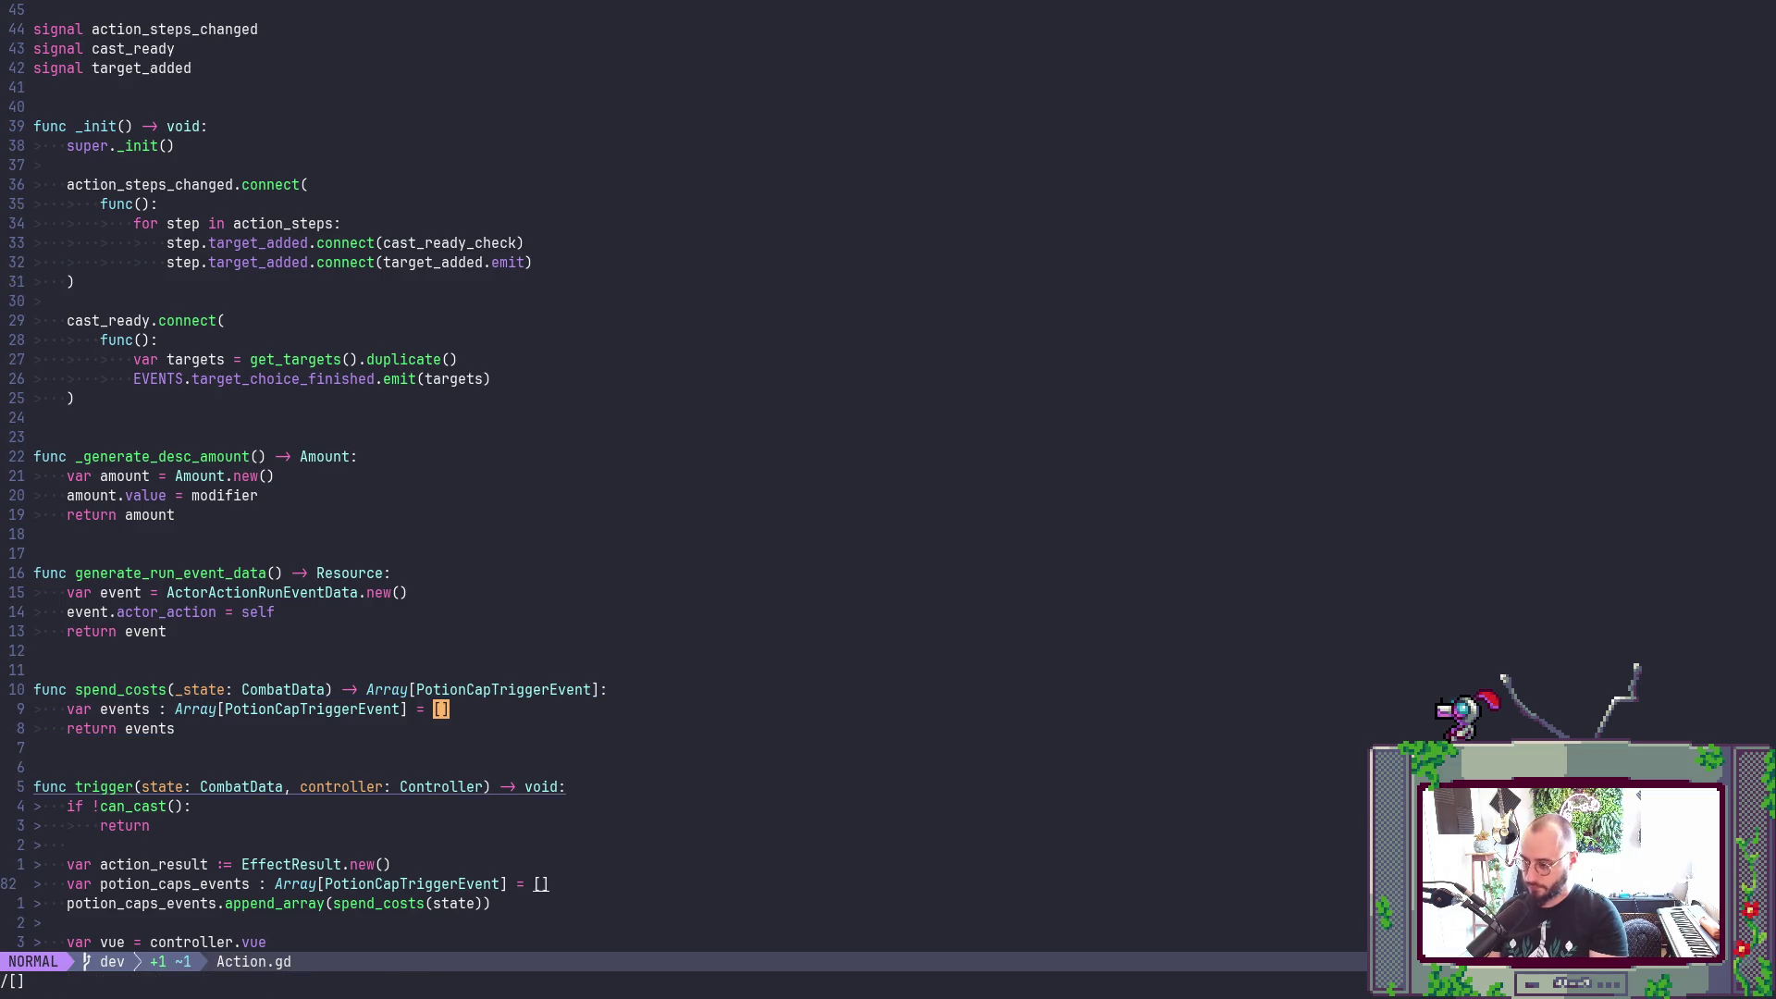
pyautogui.scroll(-6, 1032, 571)
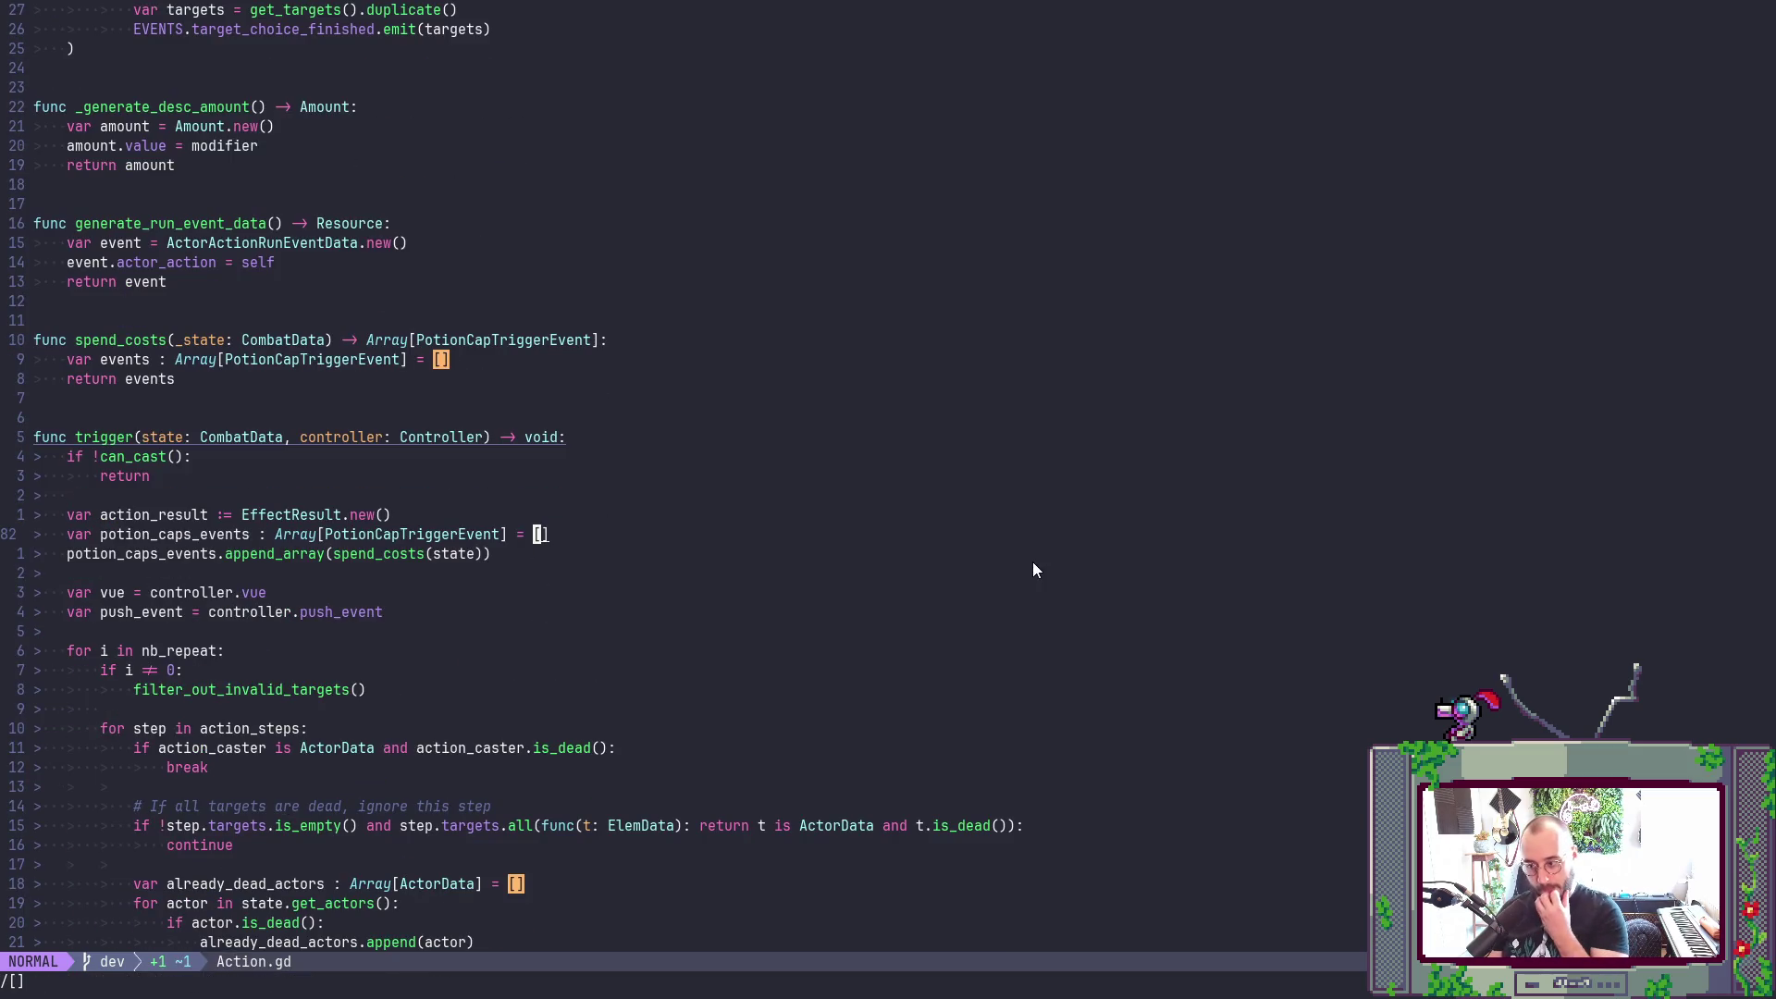
pyautogui.press('n')
pyautogui.press('n')
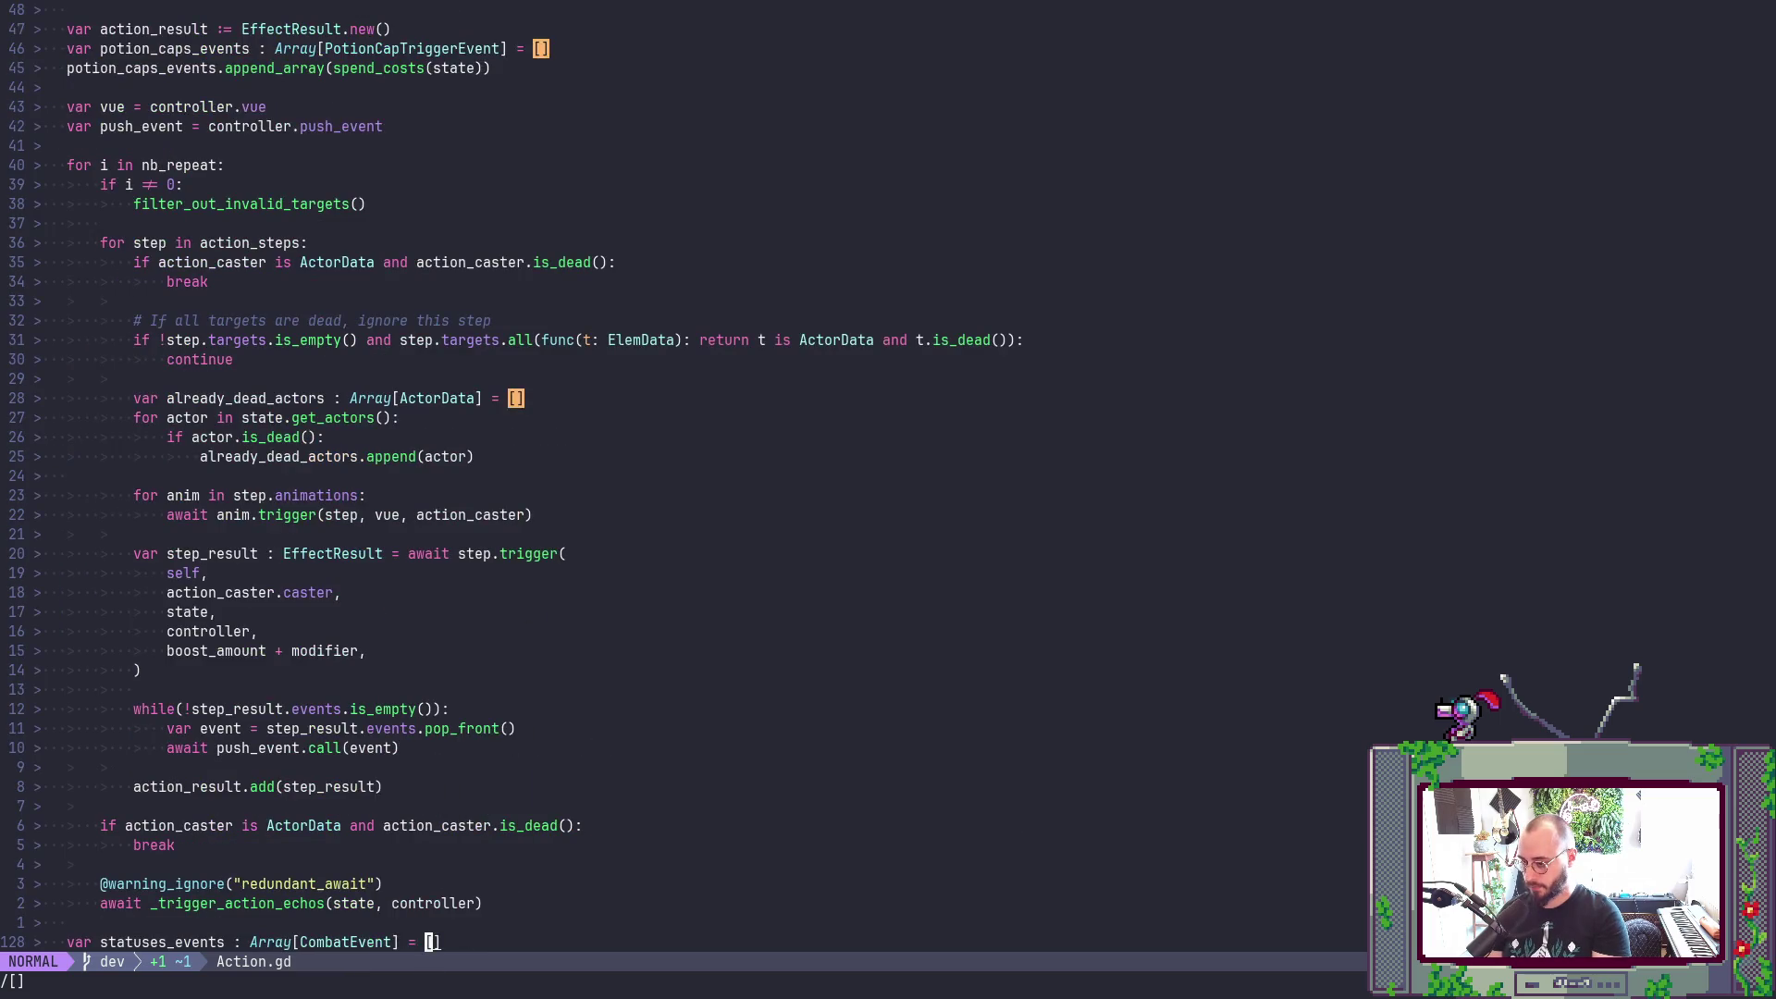
pyautogui.press('n')
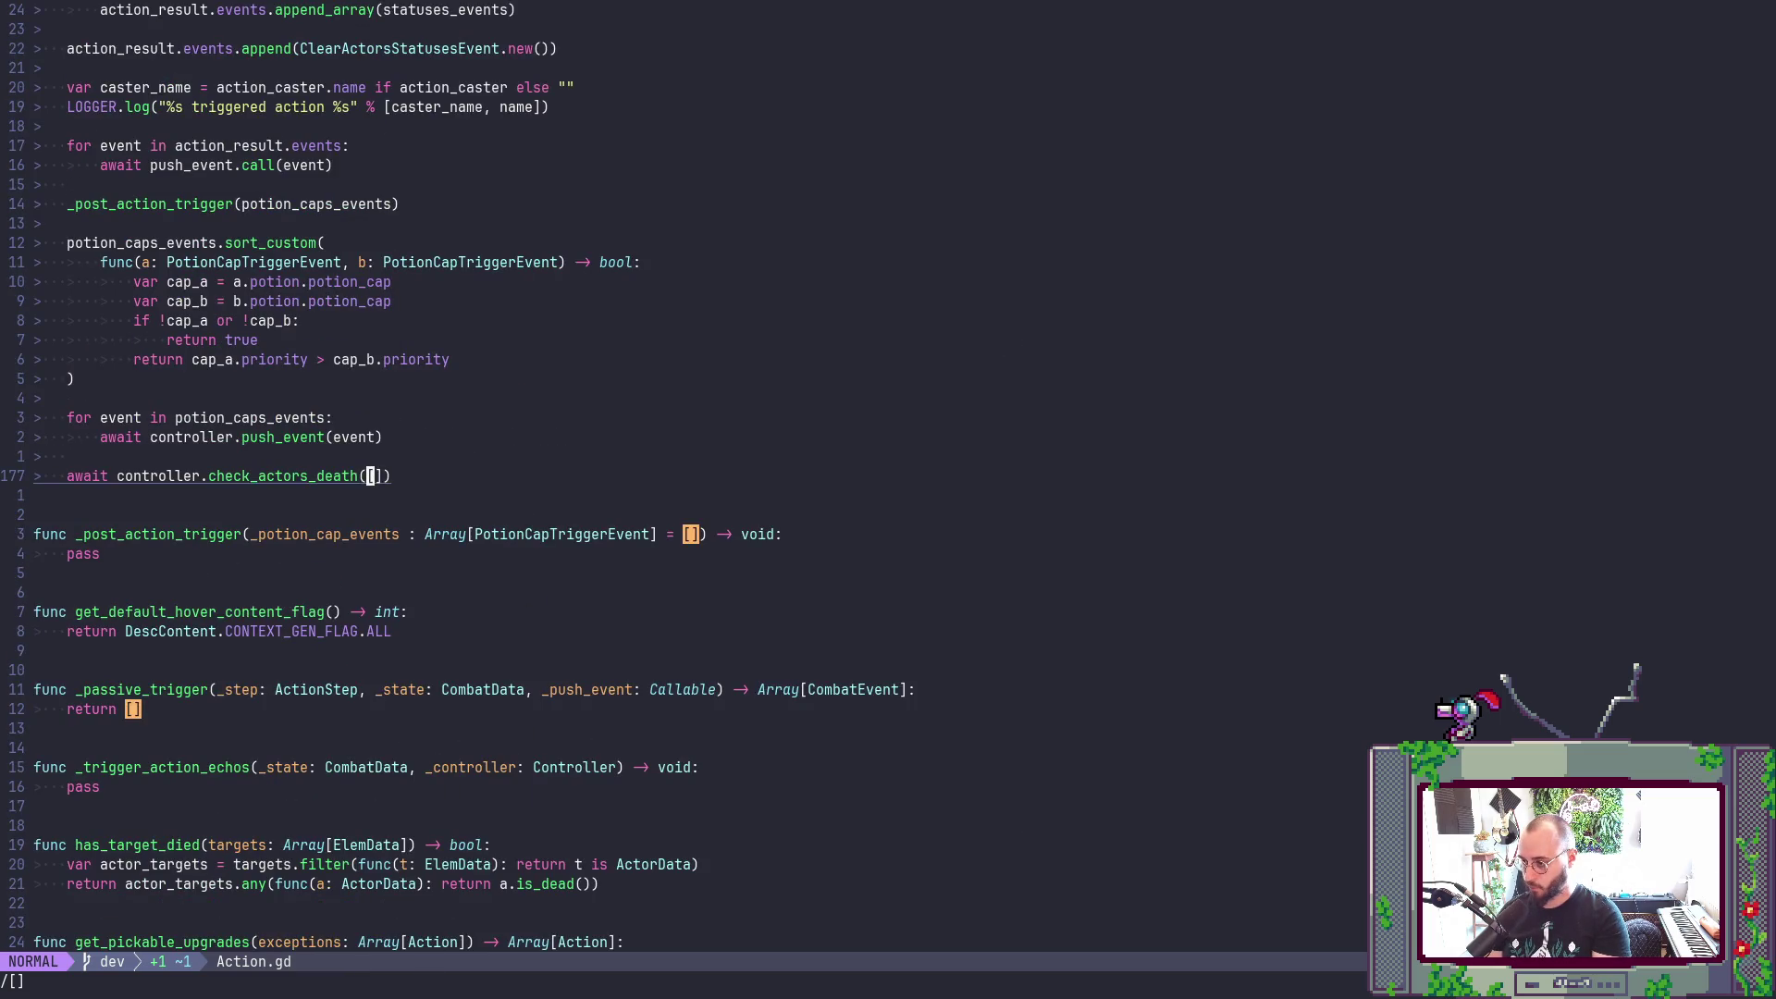
pyautogui.press('h')
pyautogui.press('h')
pyautogui.press('h')
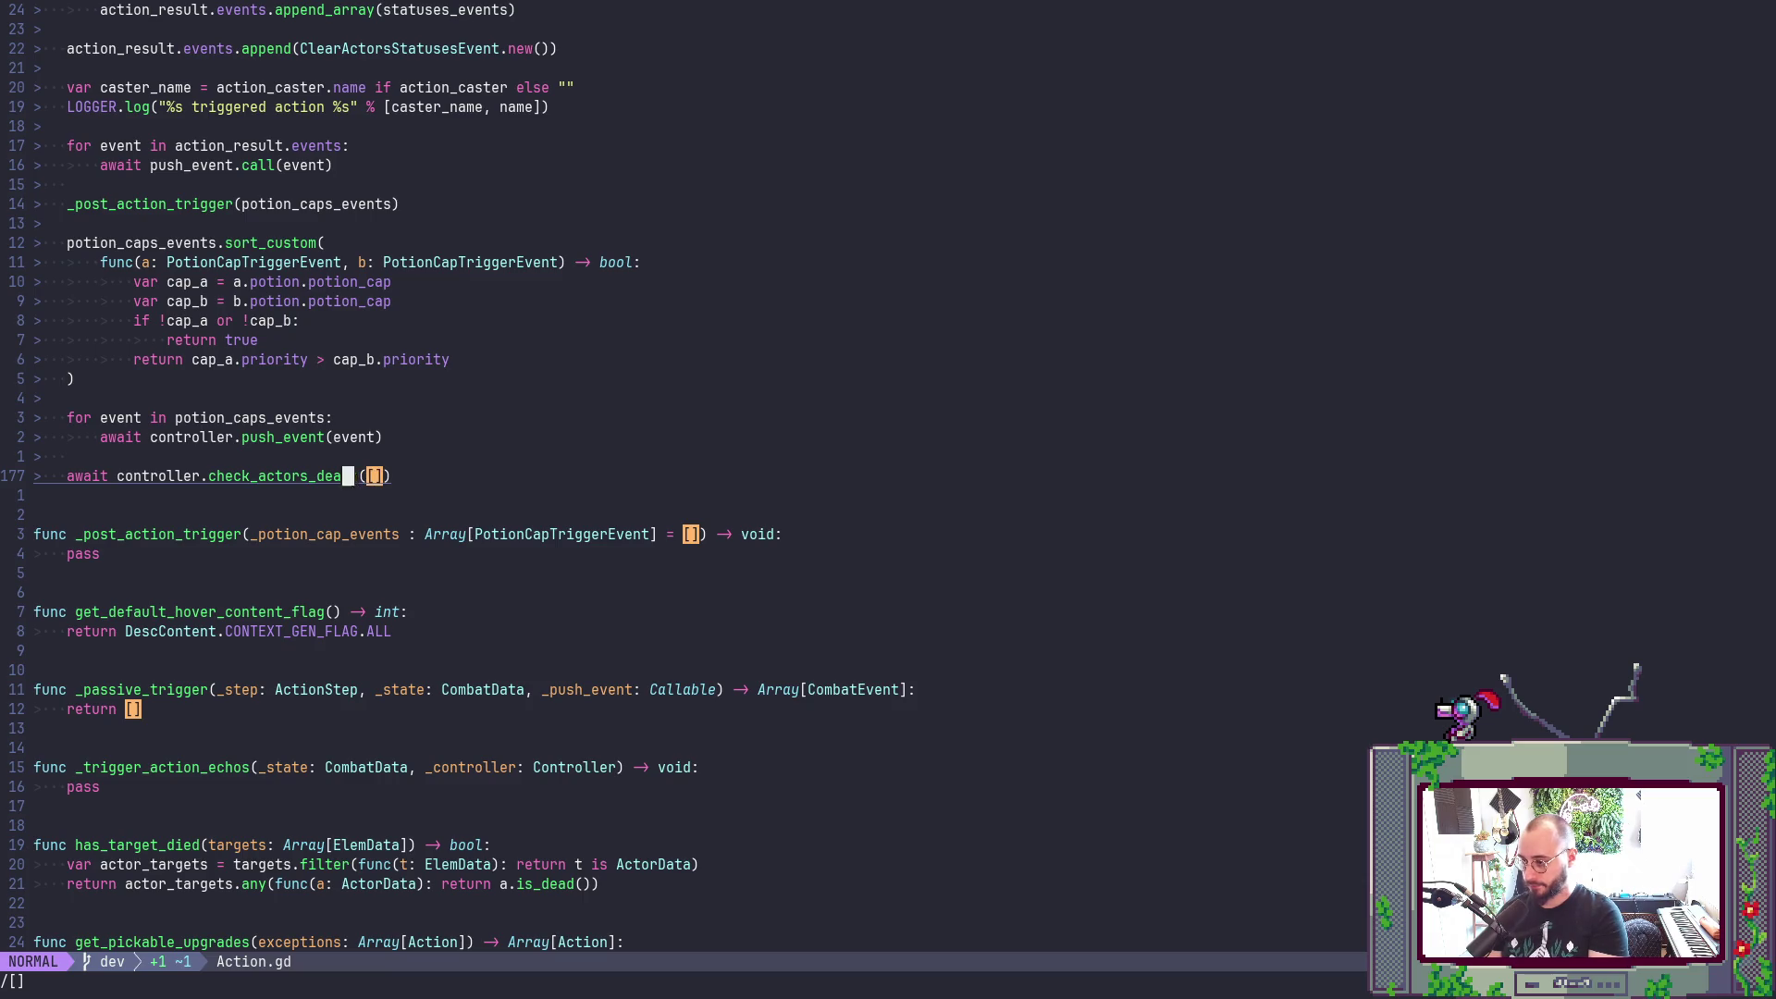
pyautogui.press('g')
pyautogui.press('d')
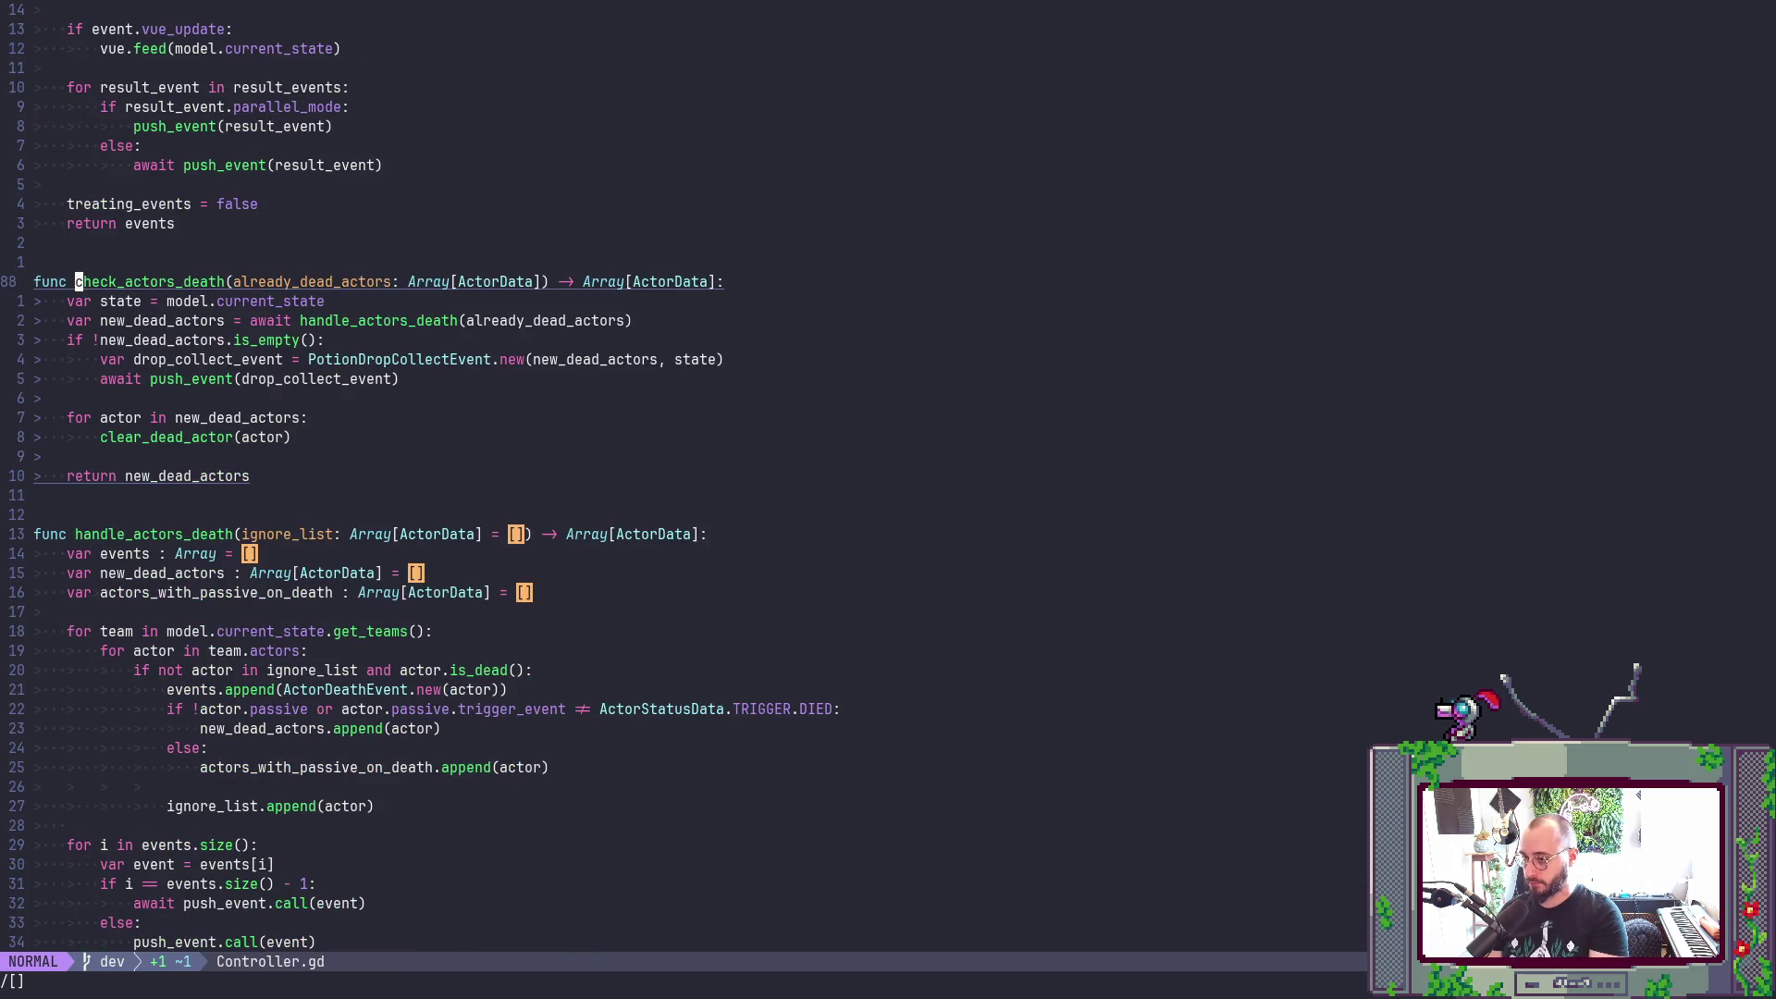
pyautogui.hotkey('ctrl', 'o')
pyautogui.hotkey('shift', 'o')
pyautogui.write('va')
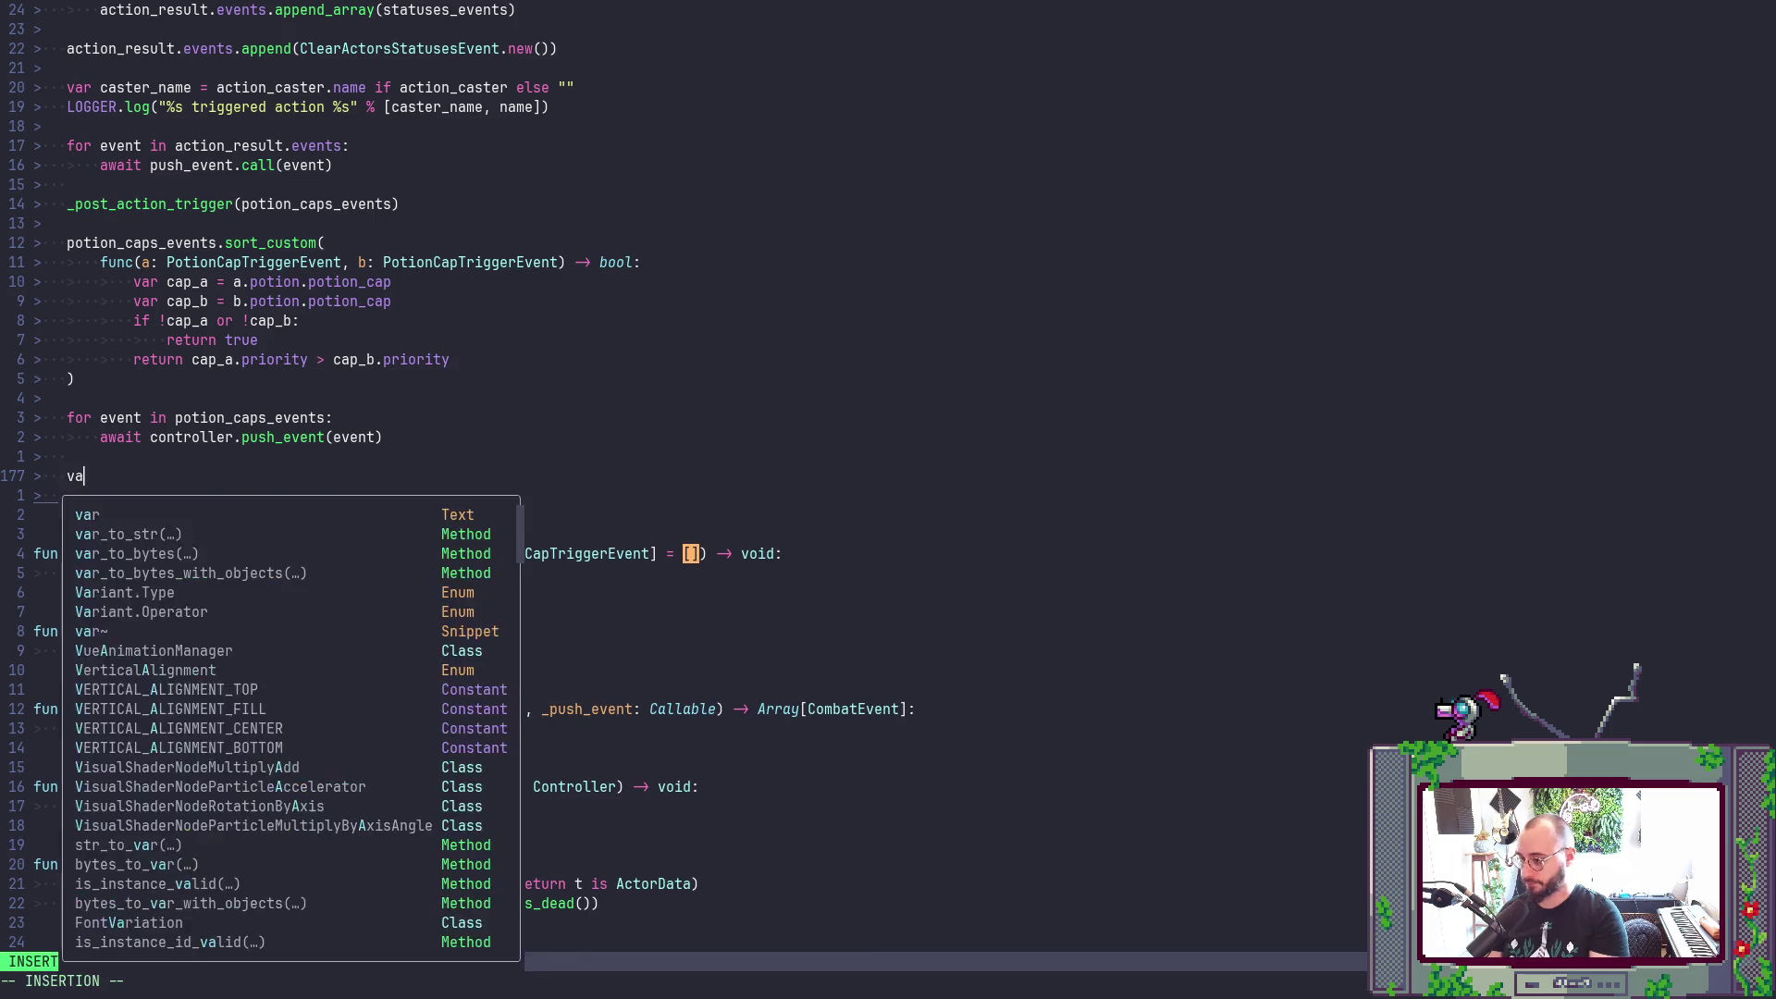
pyautogui.write('r actor')
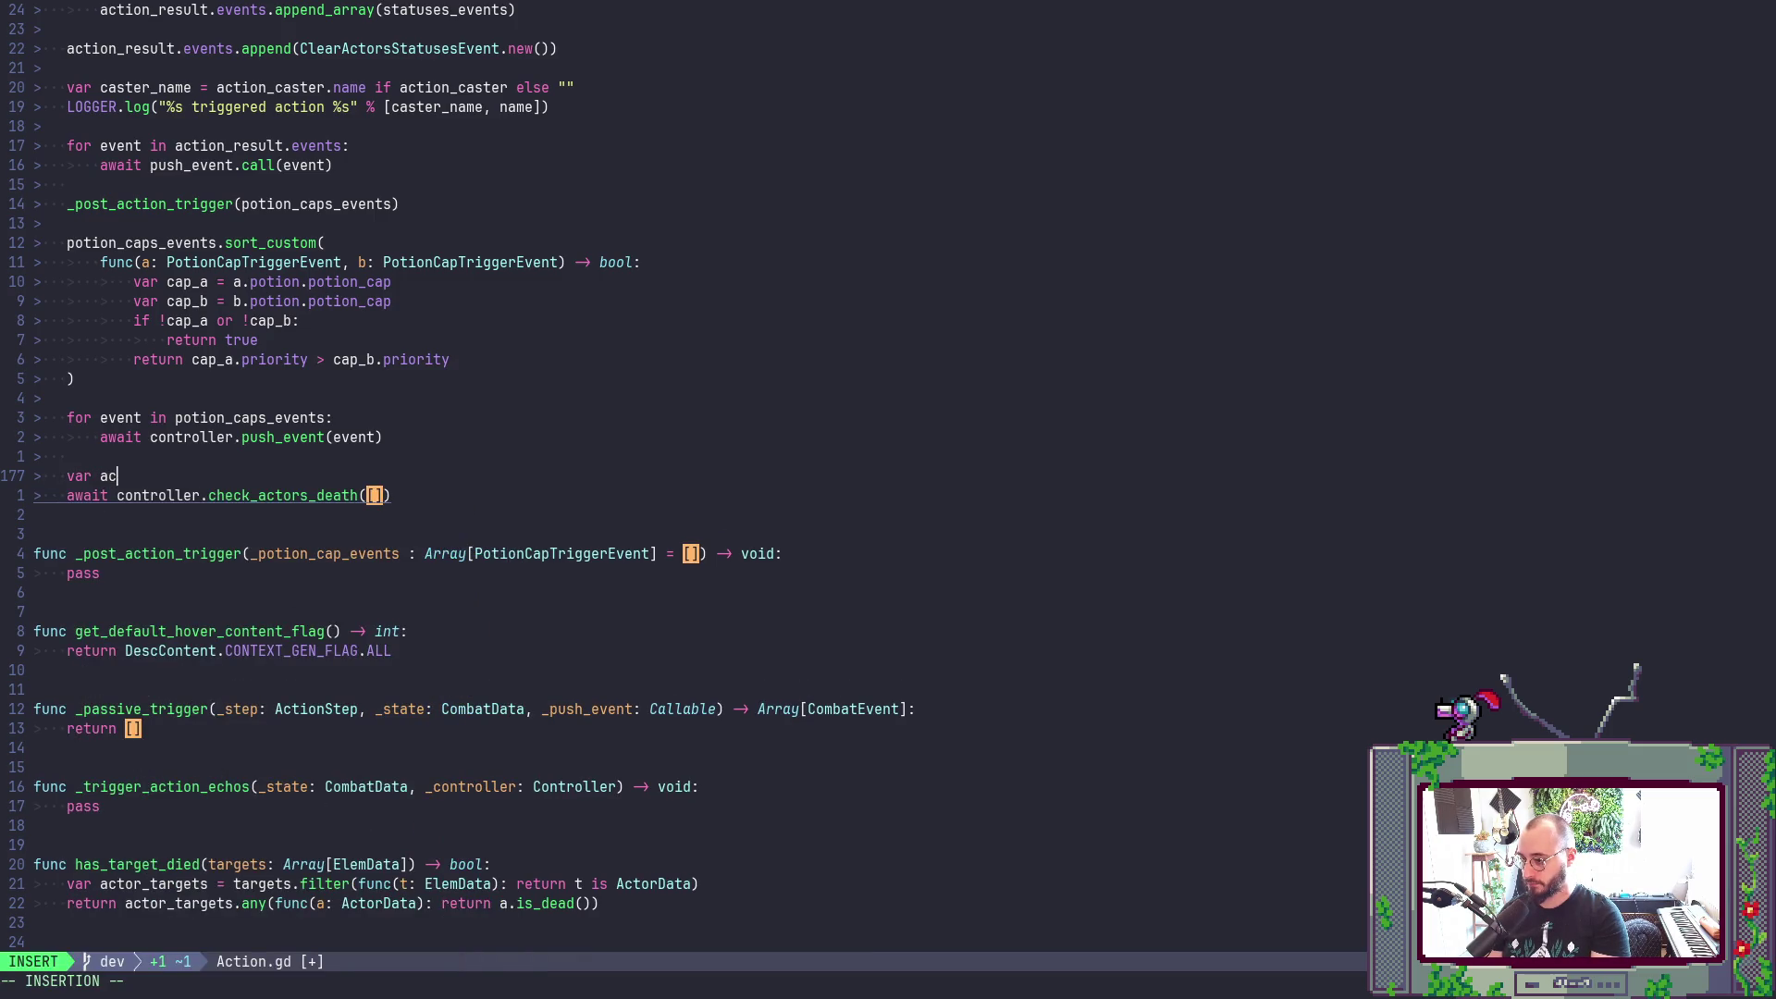
pyautogui.press('Escape')
pyautogui.press('j')
pyautogui.press('$')
pyautogui.press('h')
pyautogui.press('h')
pyautogui.press('h')
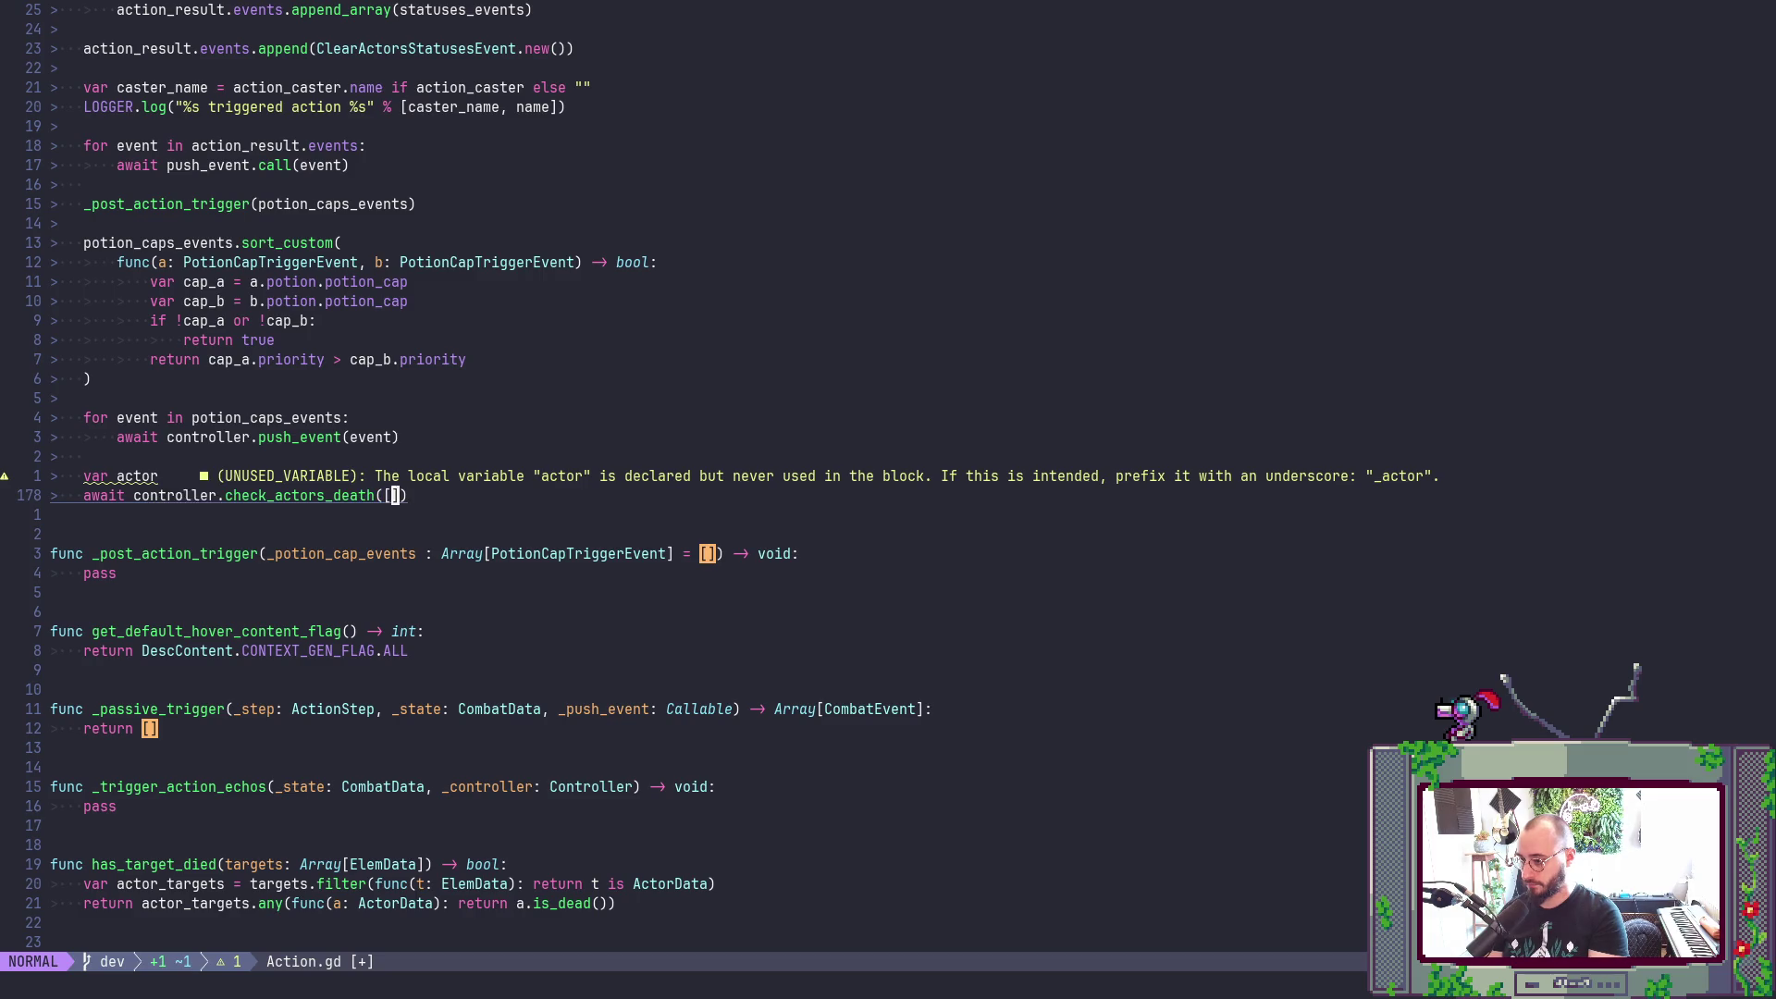
pyautogui.write('u:w')
pyautogui.press('Return')
pyautogui.press('j')
pyautogui.press('j')
pyautogui.press('j')
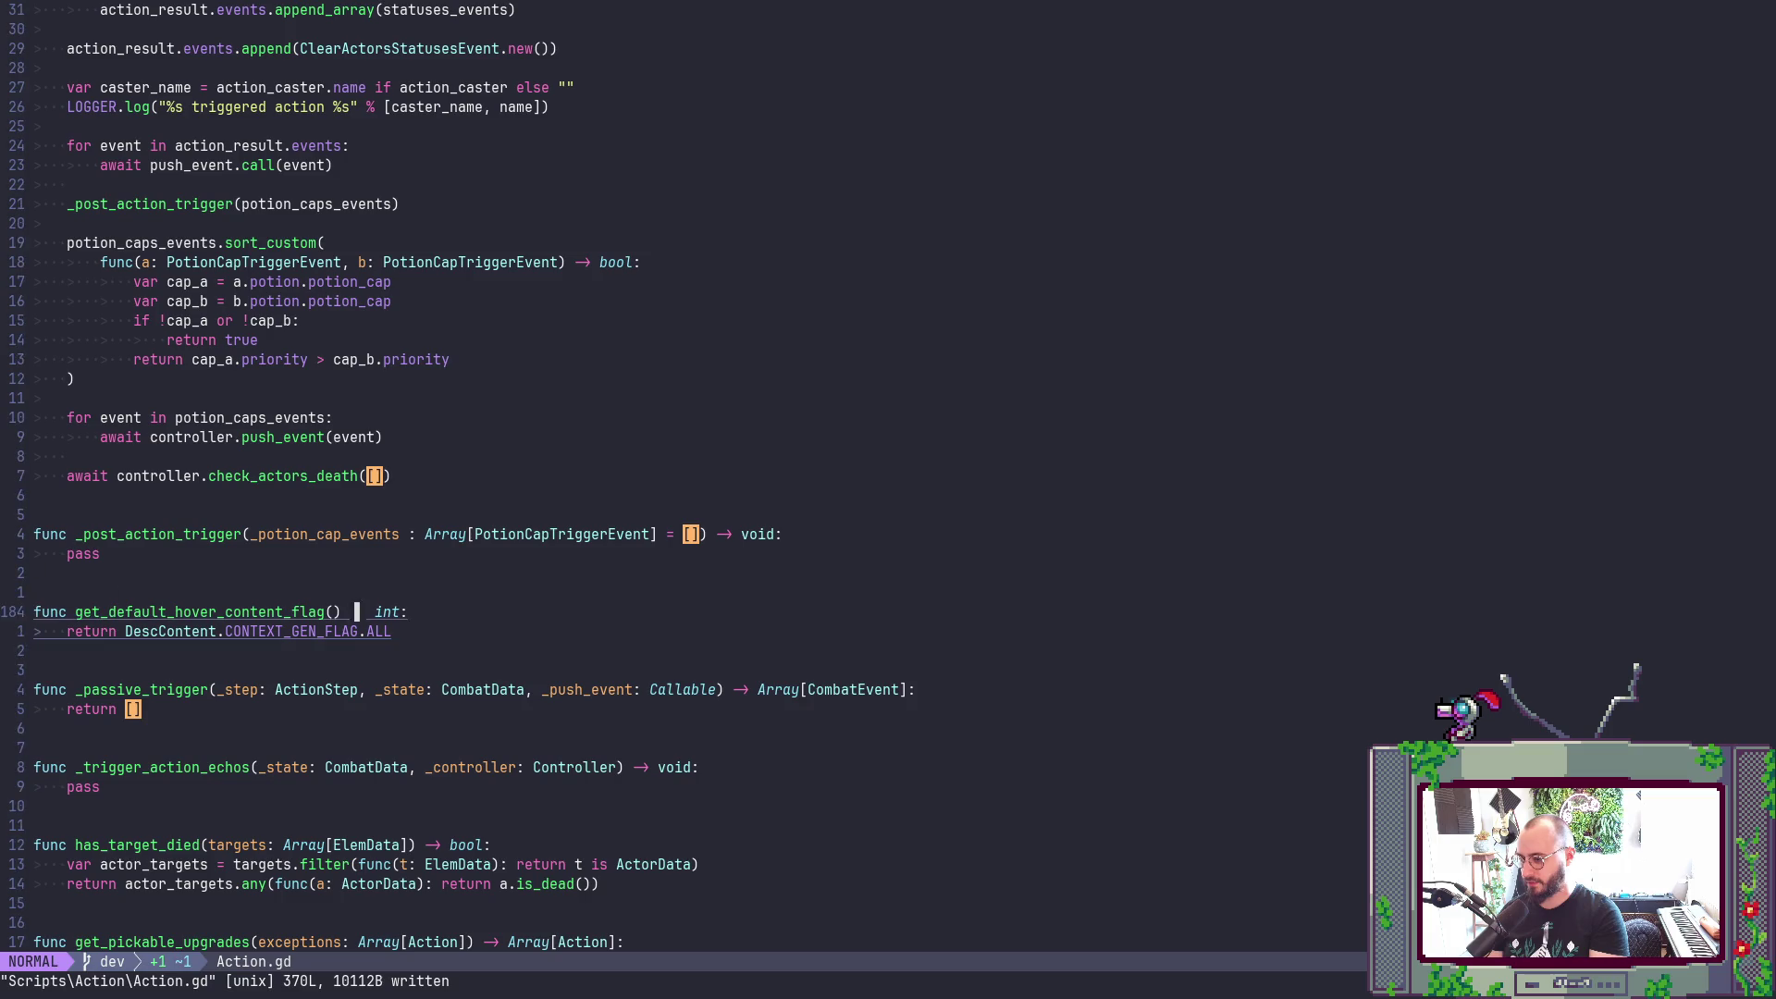
# - Declare 'var events : Array[CombatEvent] = []' in _passive_trigger, reusing its return type
pyautogui.press('k')
pyautogui.press('$')
pyautogui.press('B')
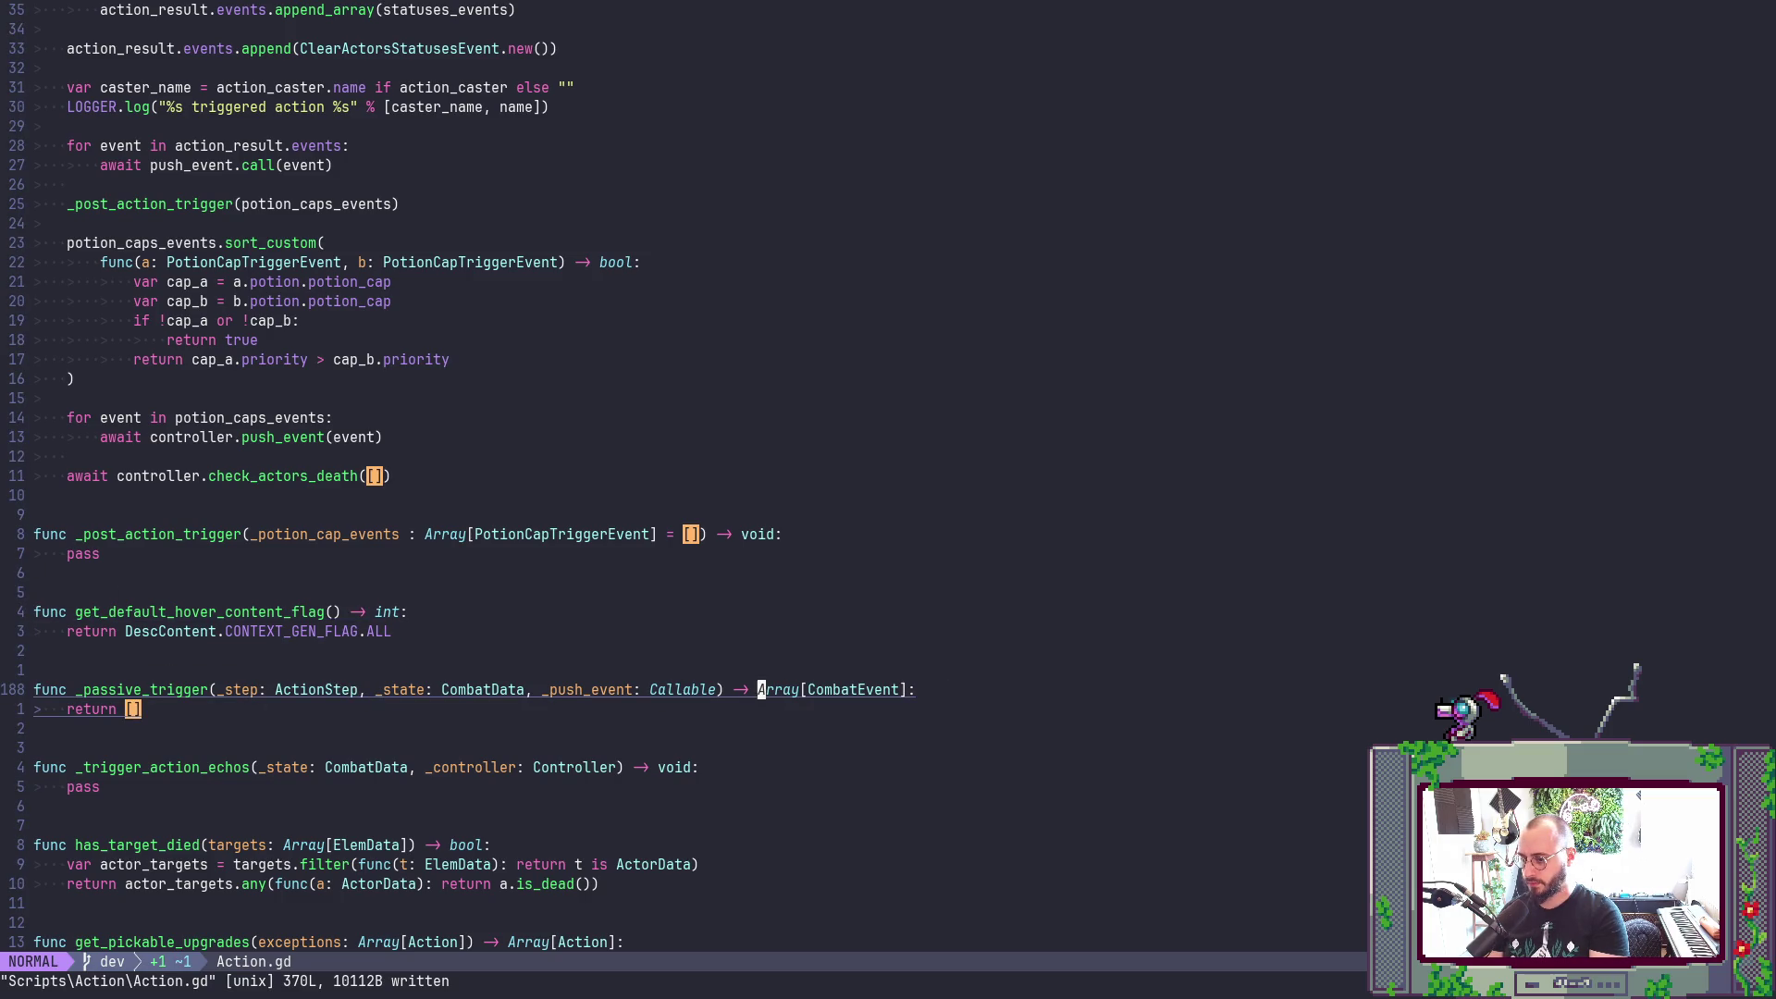
pyautogui.write('ovar ')
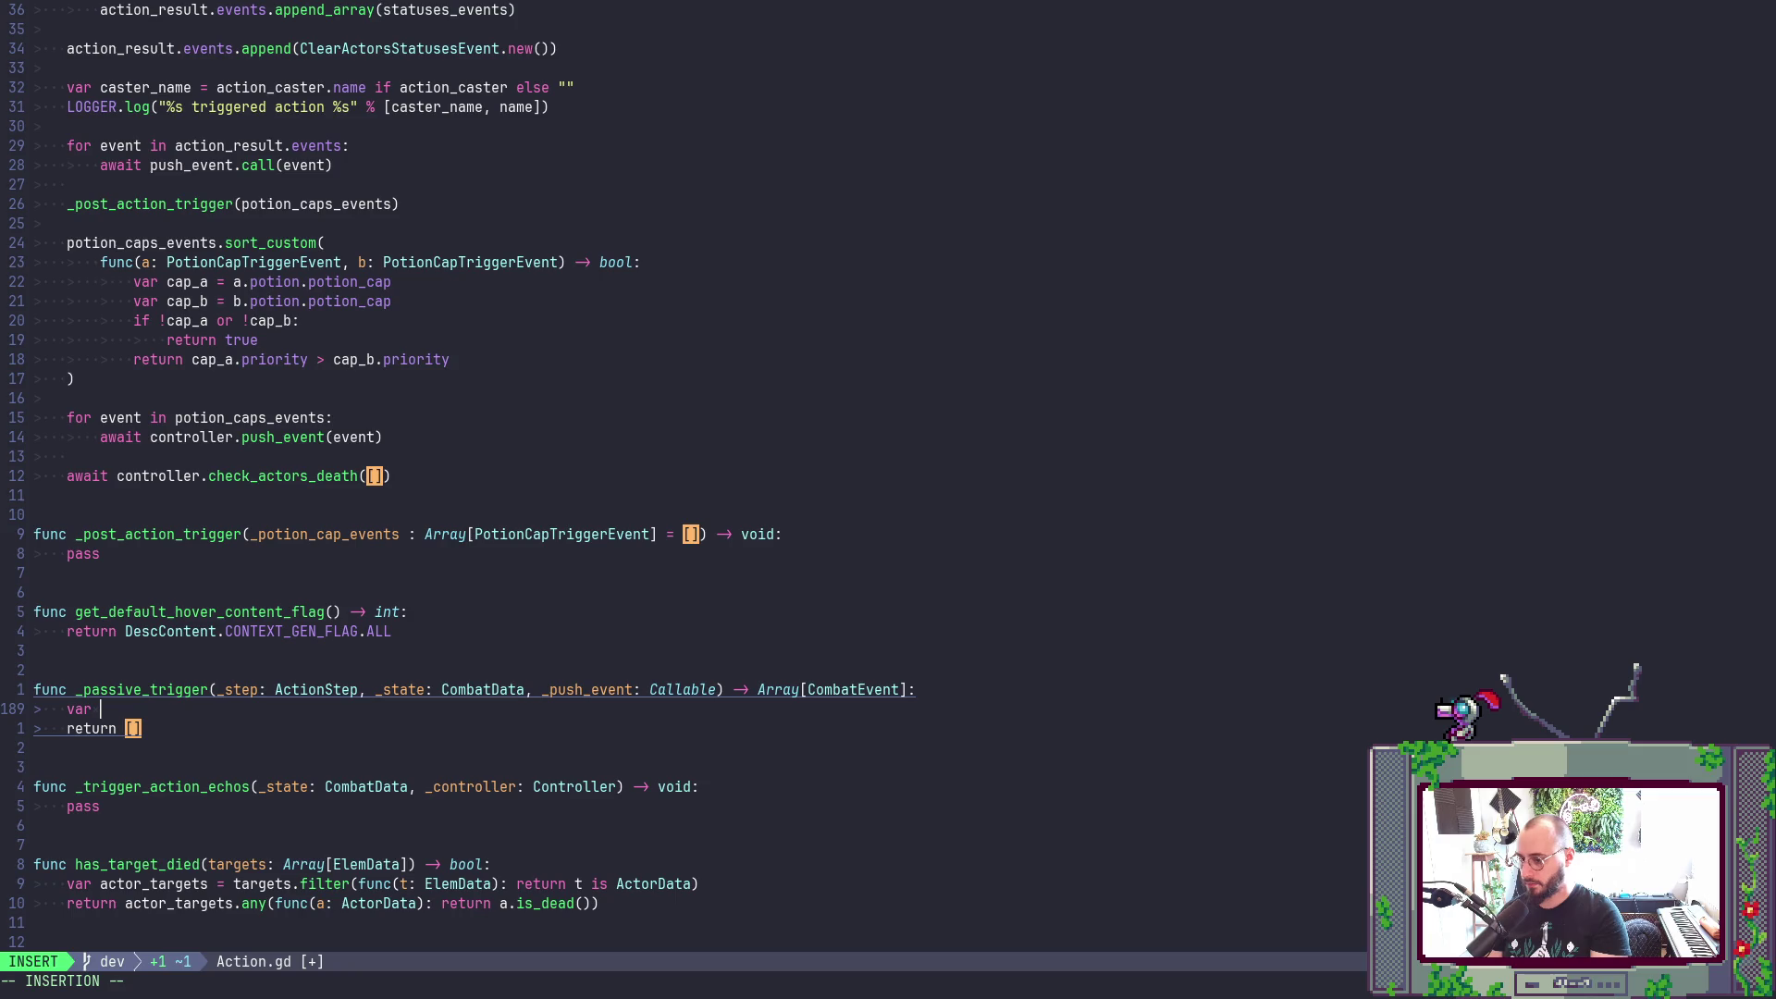
pyautogui.write('events ')
pyautogui.write('=')
pyautogui.press('Escape')
pyautogui.press('p')
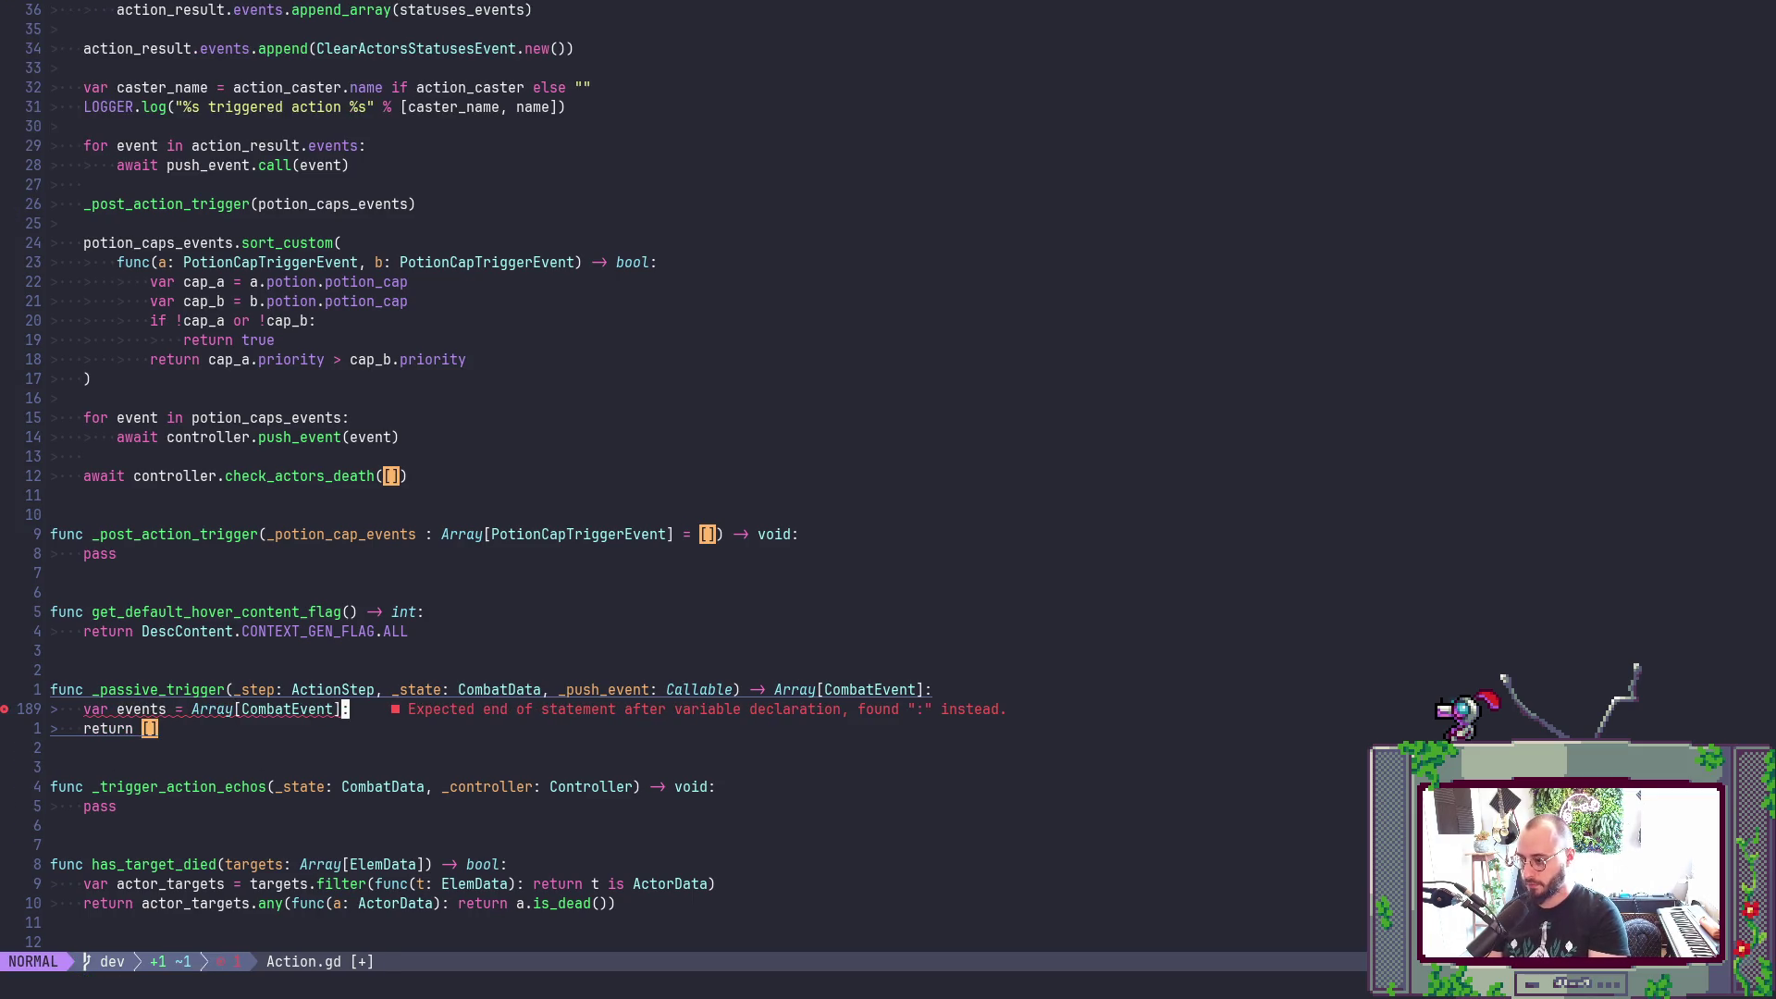
pyautogui.press('x')
pyautogui.press('B')
pyautogui.press('B')
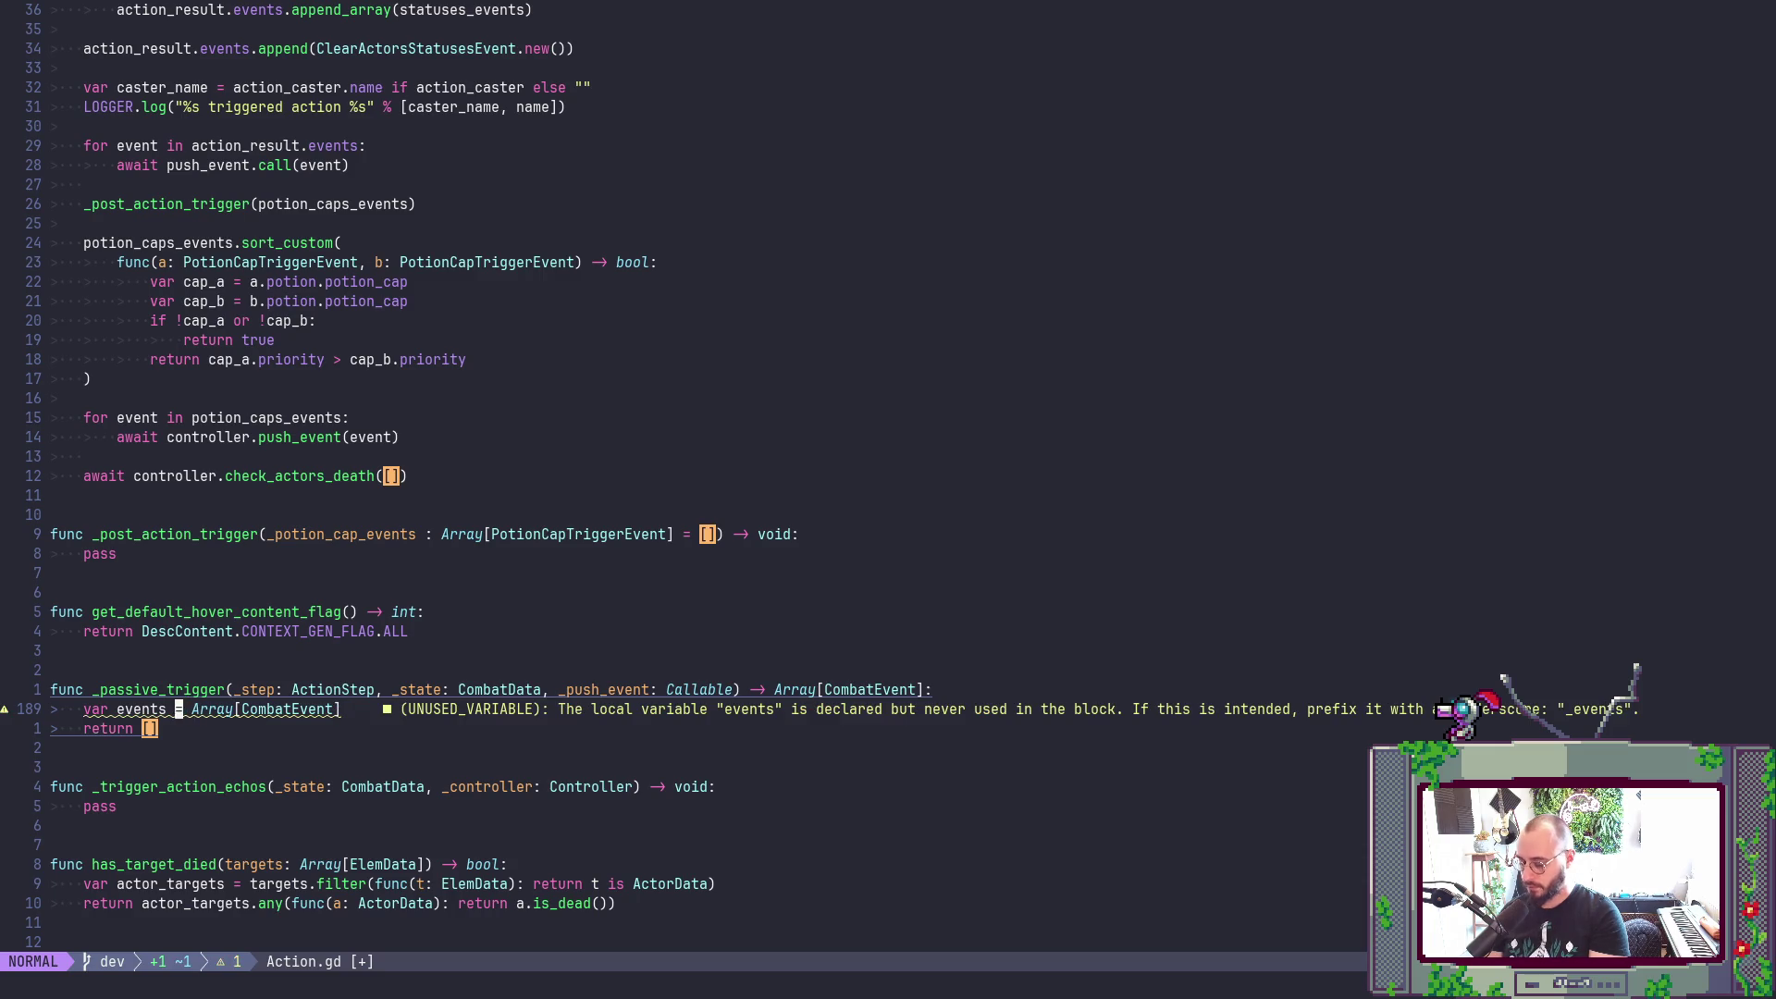
pyautogui.write(':A = []')
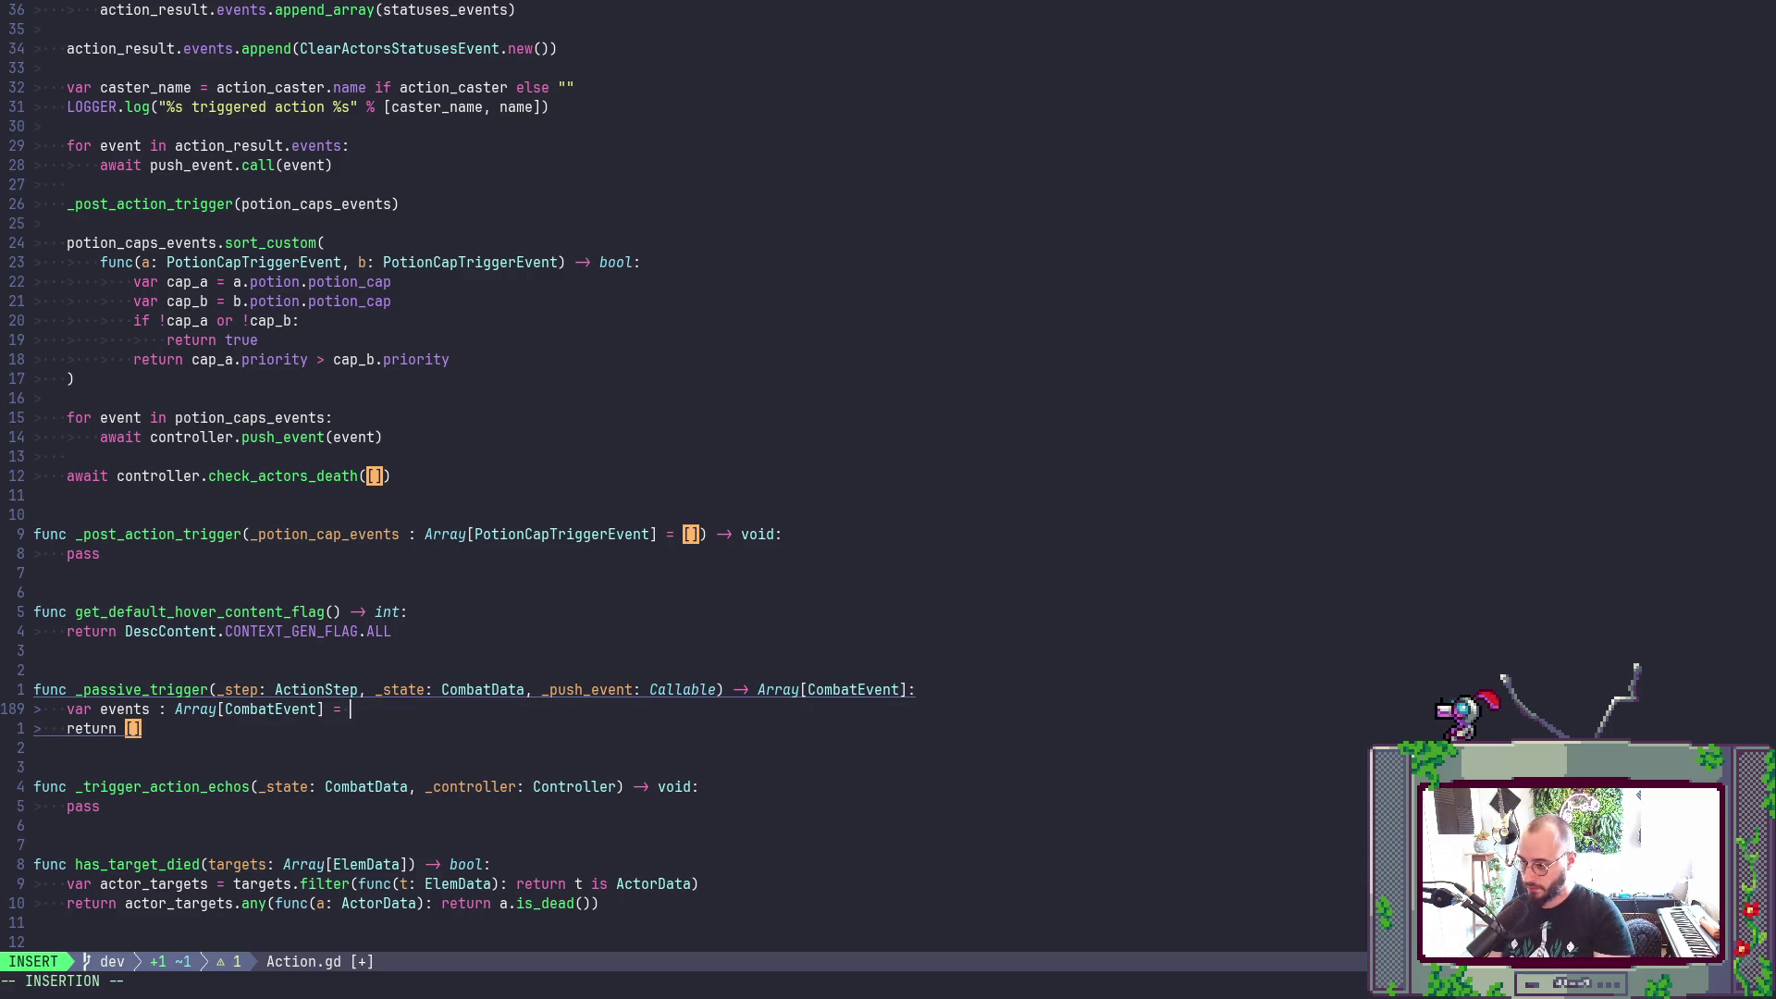
# - Change _passive_trigger's 'return []' to 'return events' and save Action.gd
pyautogui.press('Escape')
pyautogui.write('jca[events')
pyautogui.press('Escape')
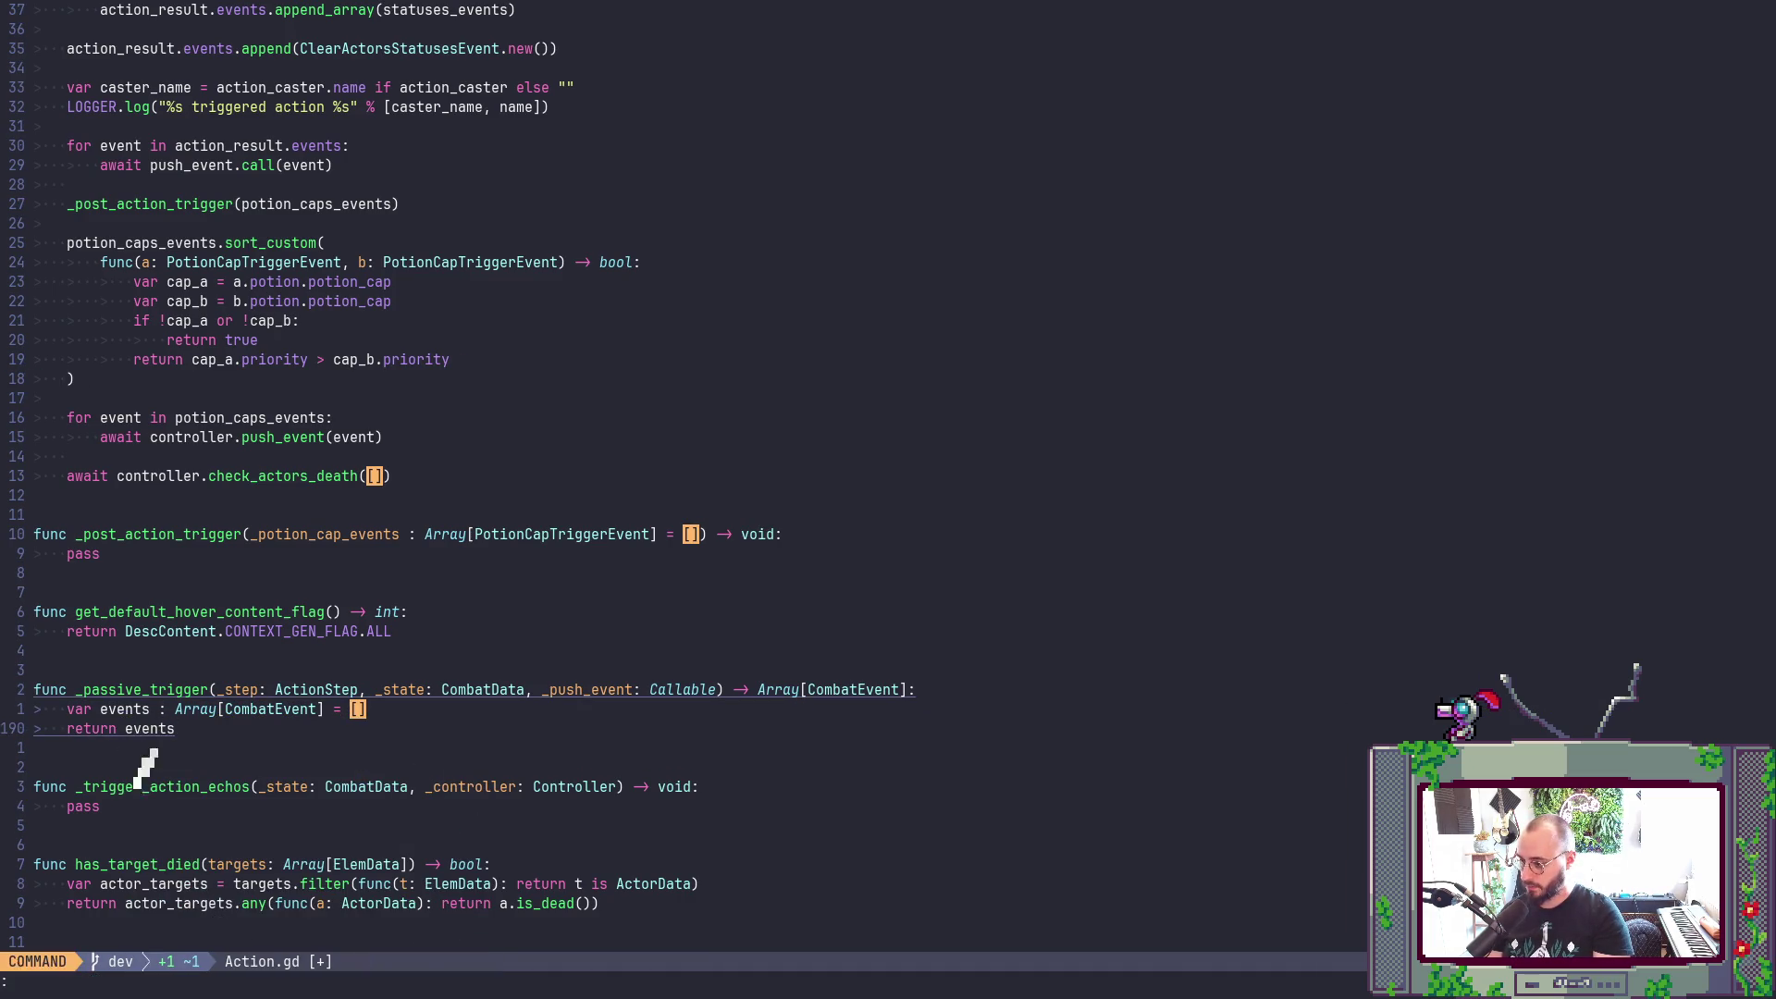
pyautogui.write(':w')
pyautogui.press('Return')
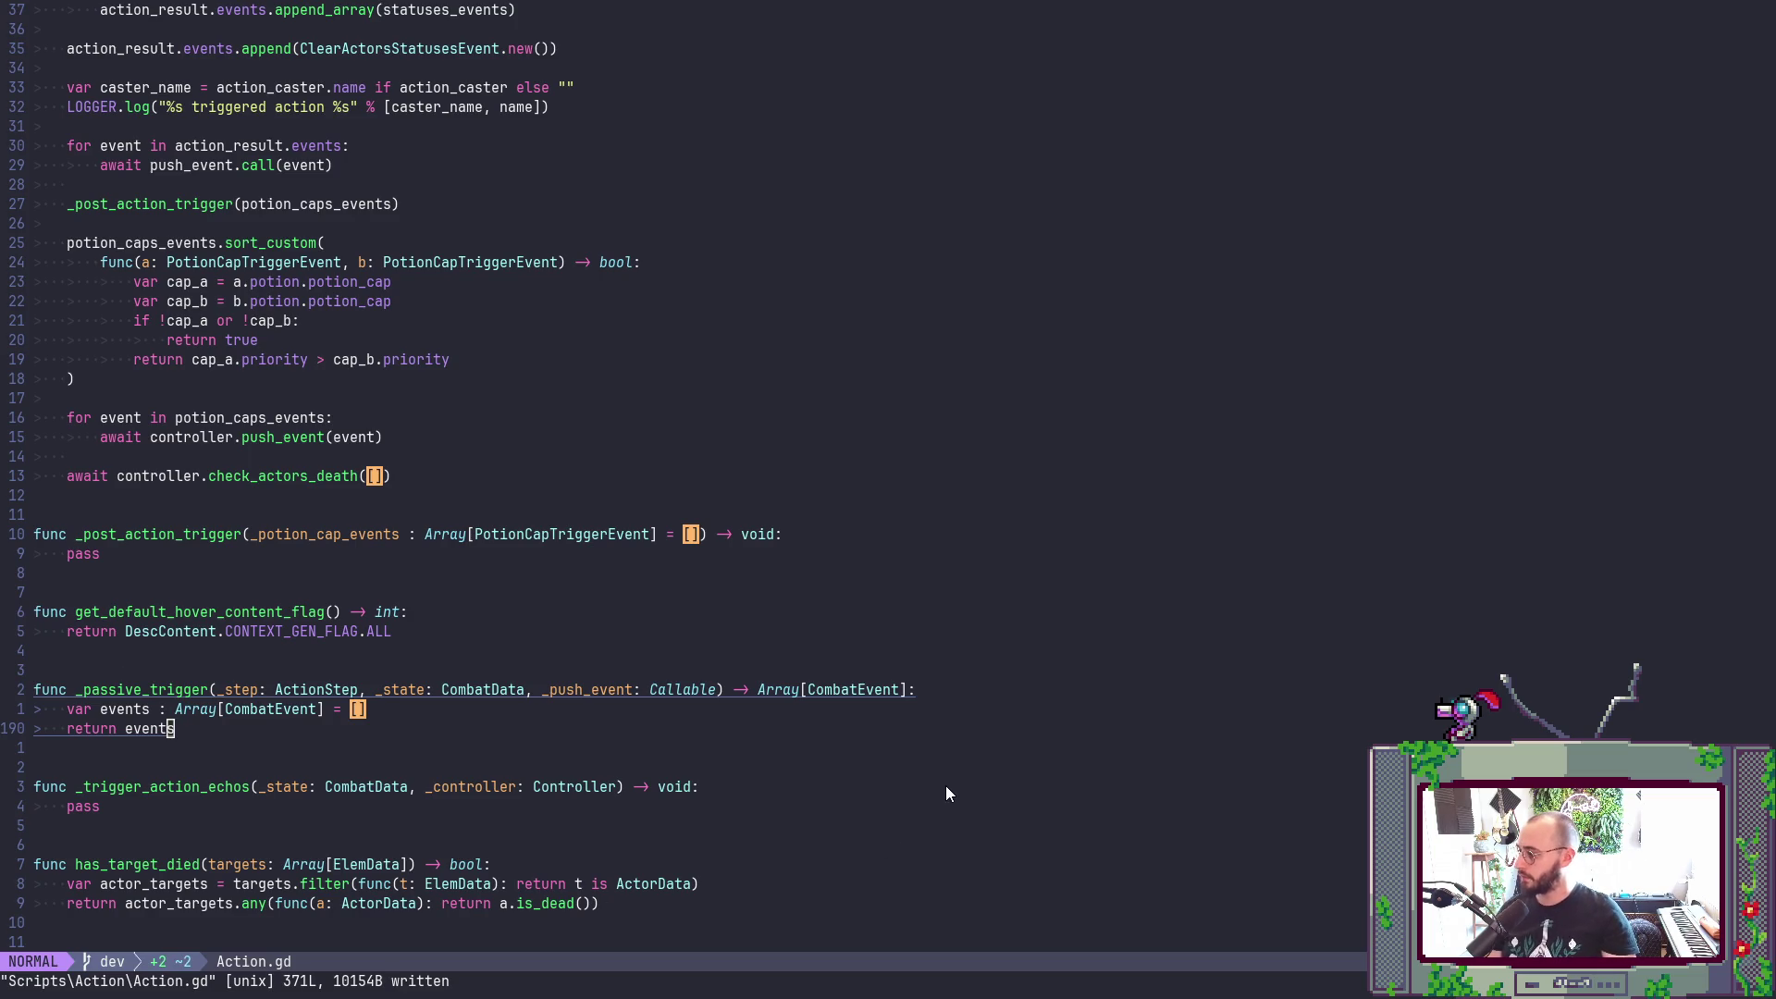
# - Go to the empty array in get_pickable_upgrades and save all files with :wa
pyautogui.scroll(-7, 627, 664)
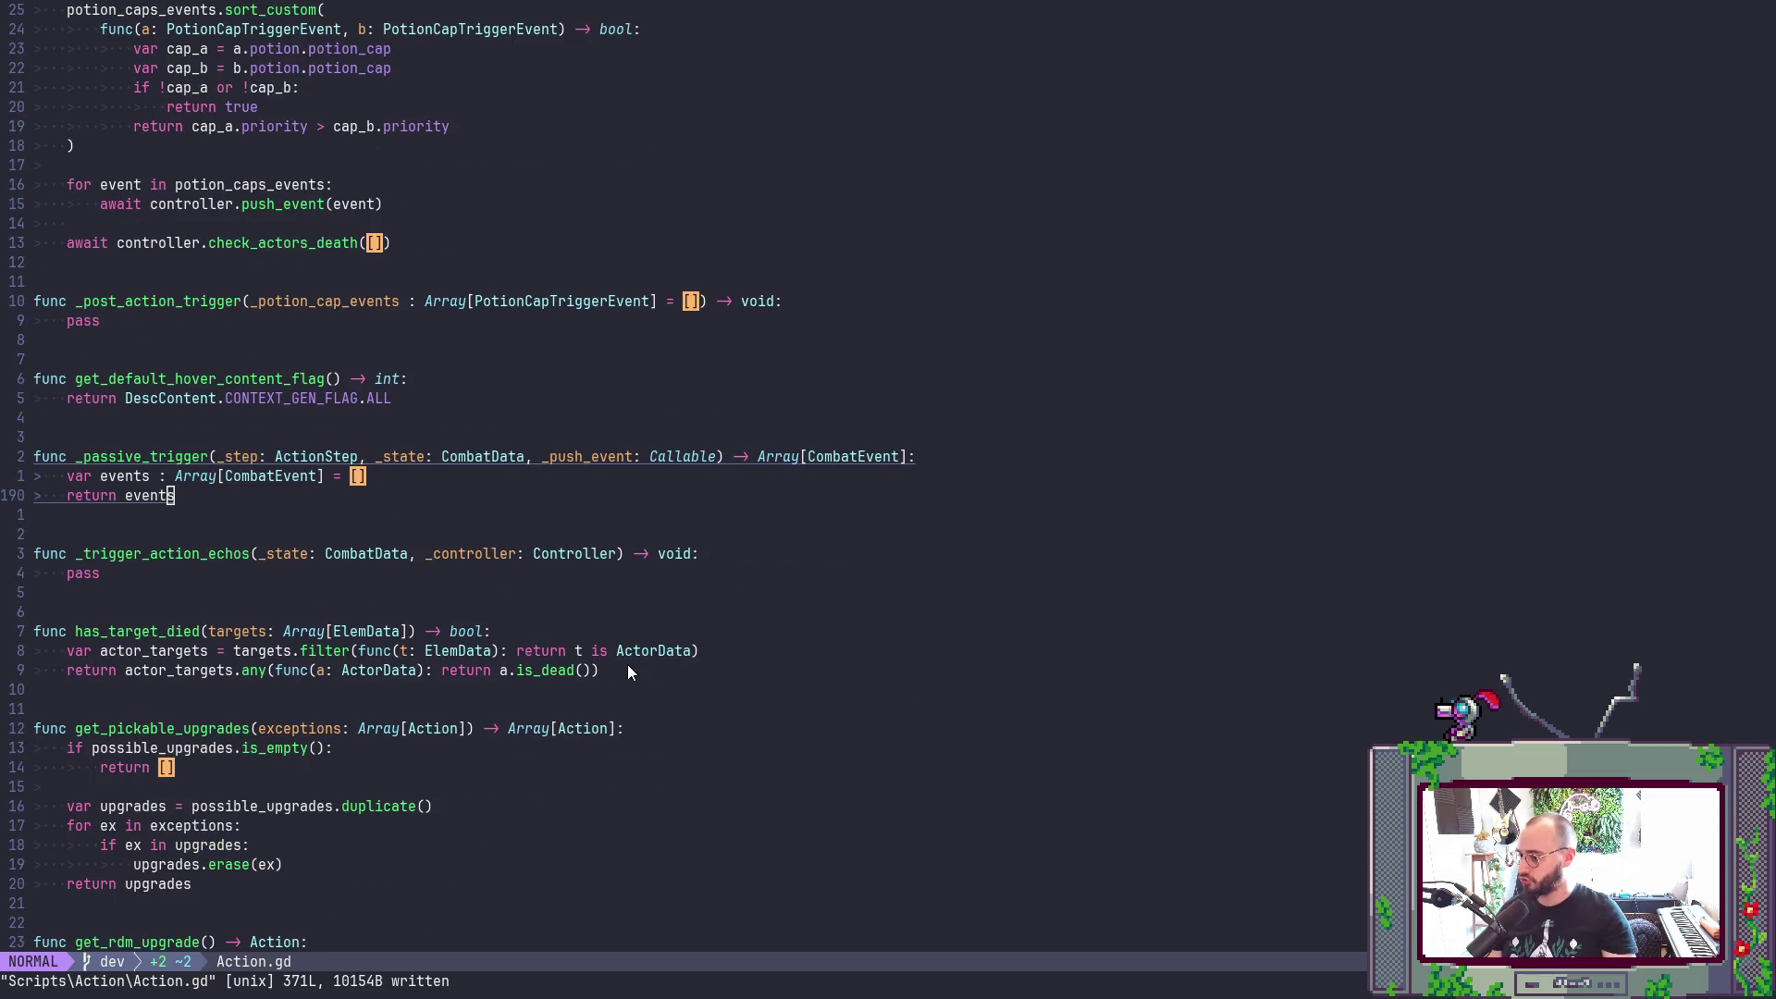
pyautogui.scroll(2, 497, 637)
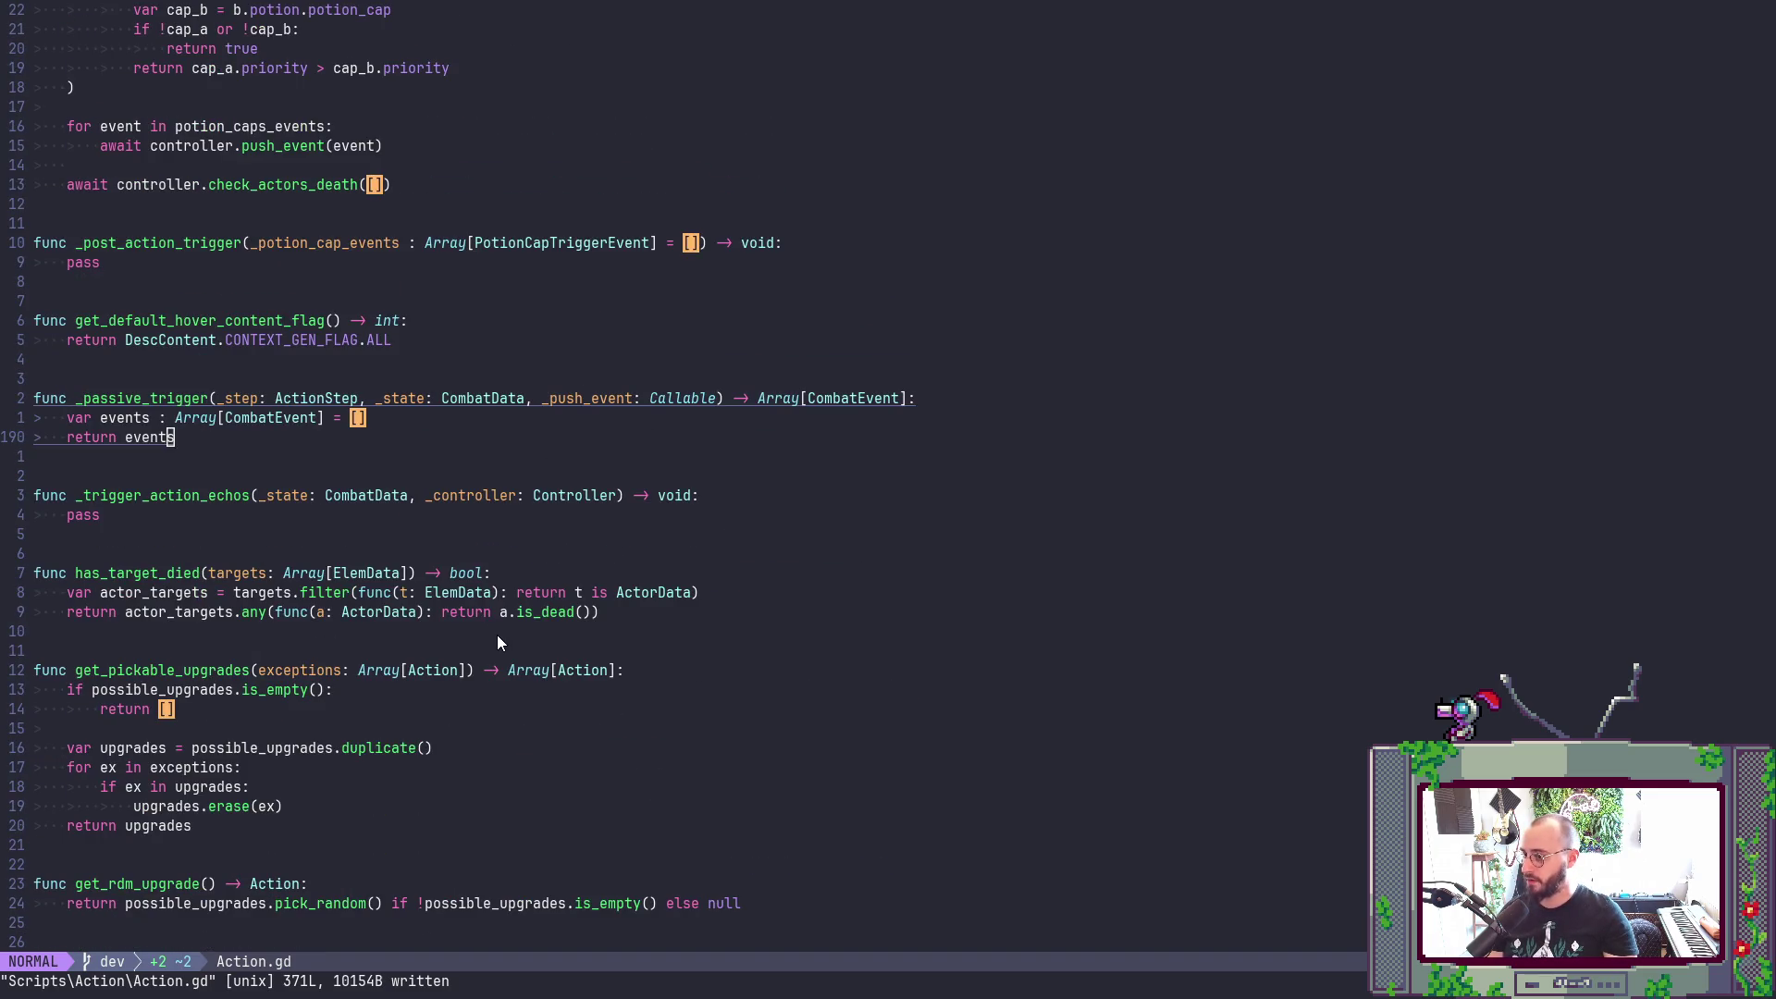
pyautogui.scroll(-3, 498, 636)
pyautogui.scroll(-2, 497, 641)
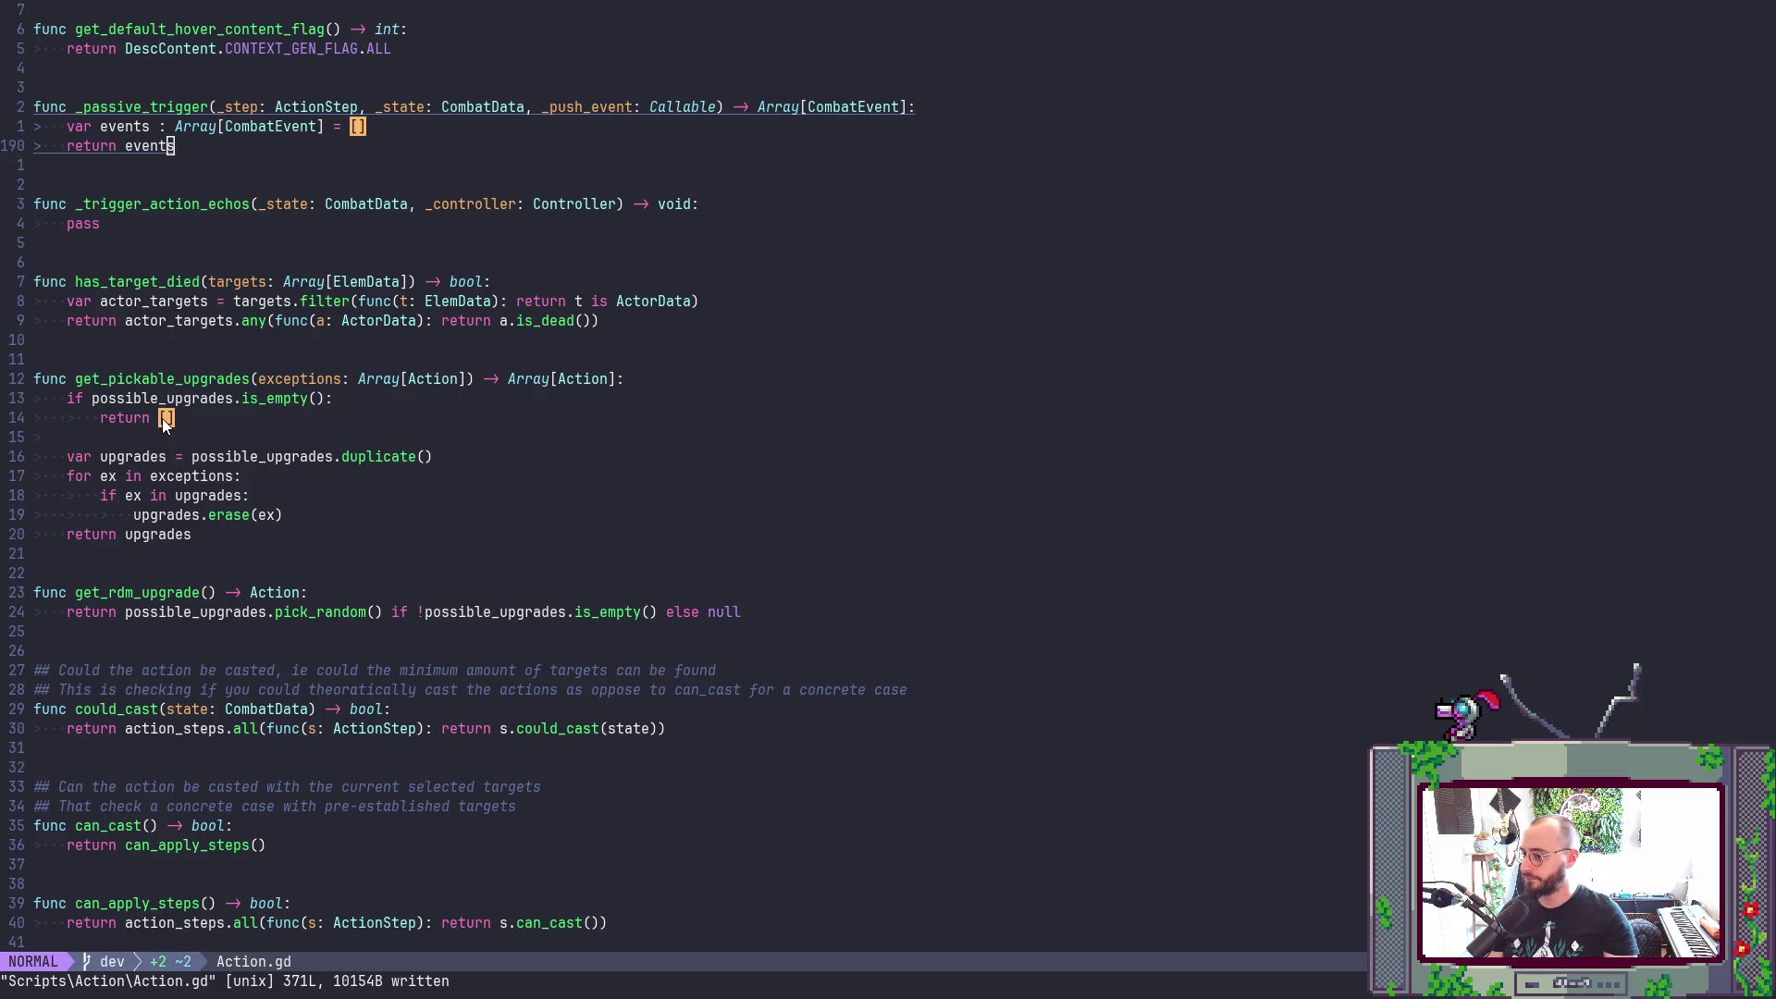
pyautogui.click(269, 420)
pyautogui.write(':wa')
pyautogui.press('Return')
pyautogui.click(270, 398)
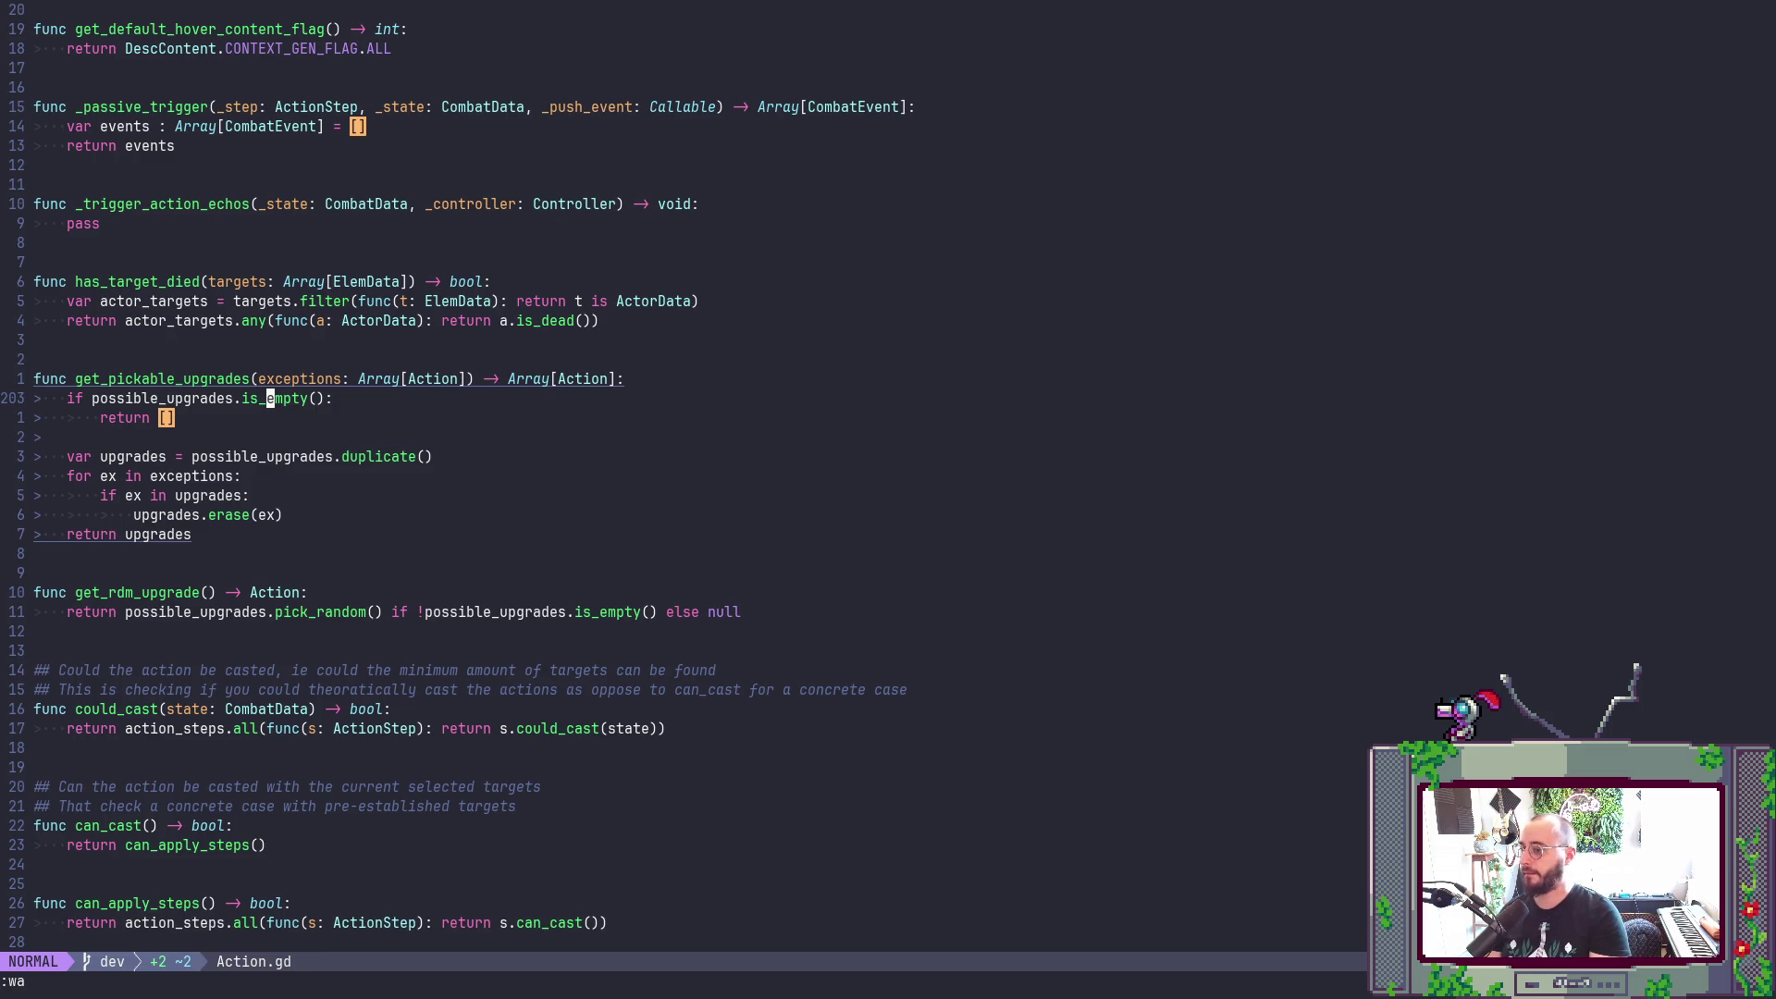
# - Add an actions variable typed Array[Action], copied from the function's return type
pyautogui.write('Ovar')
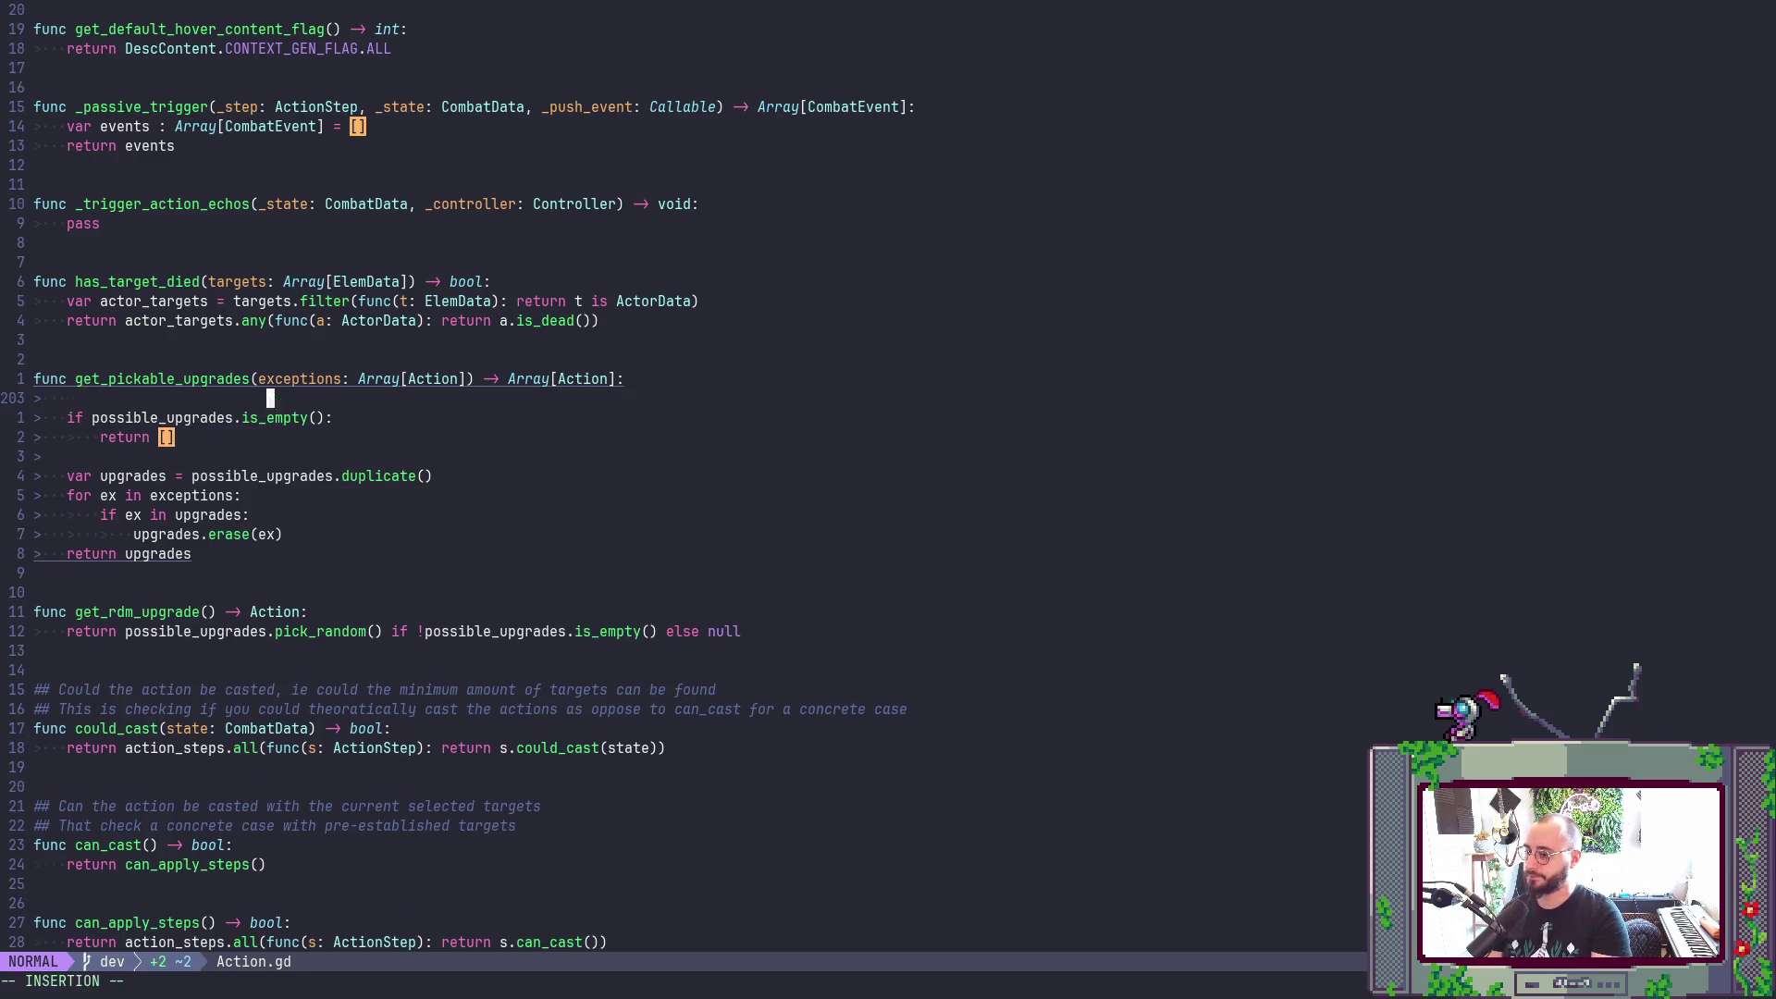
pyautogui.write(' actions =')
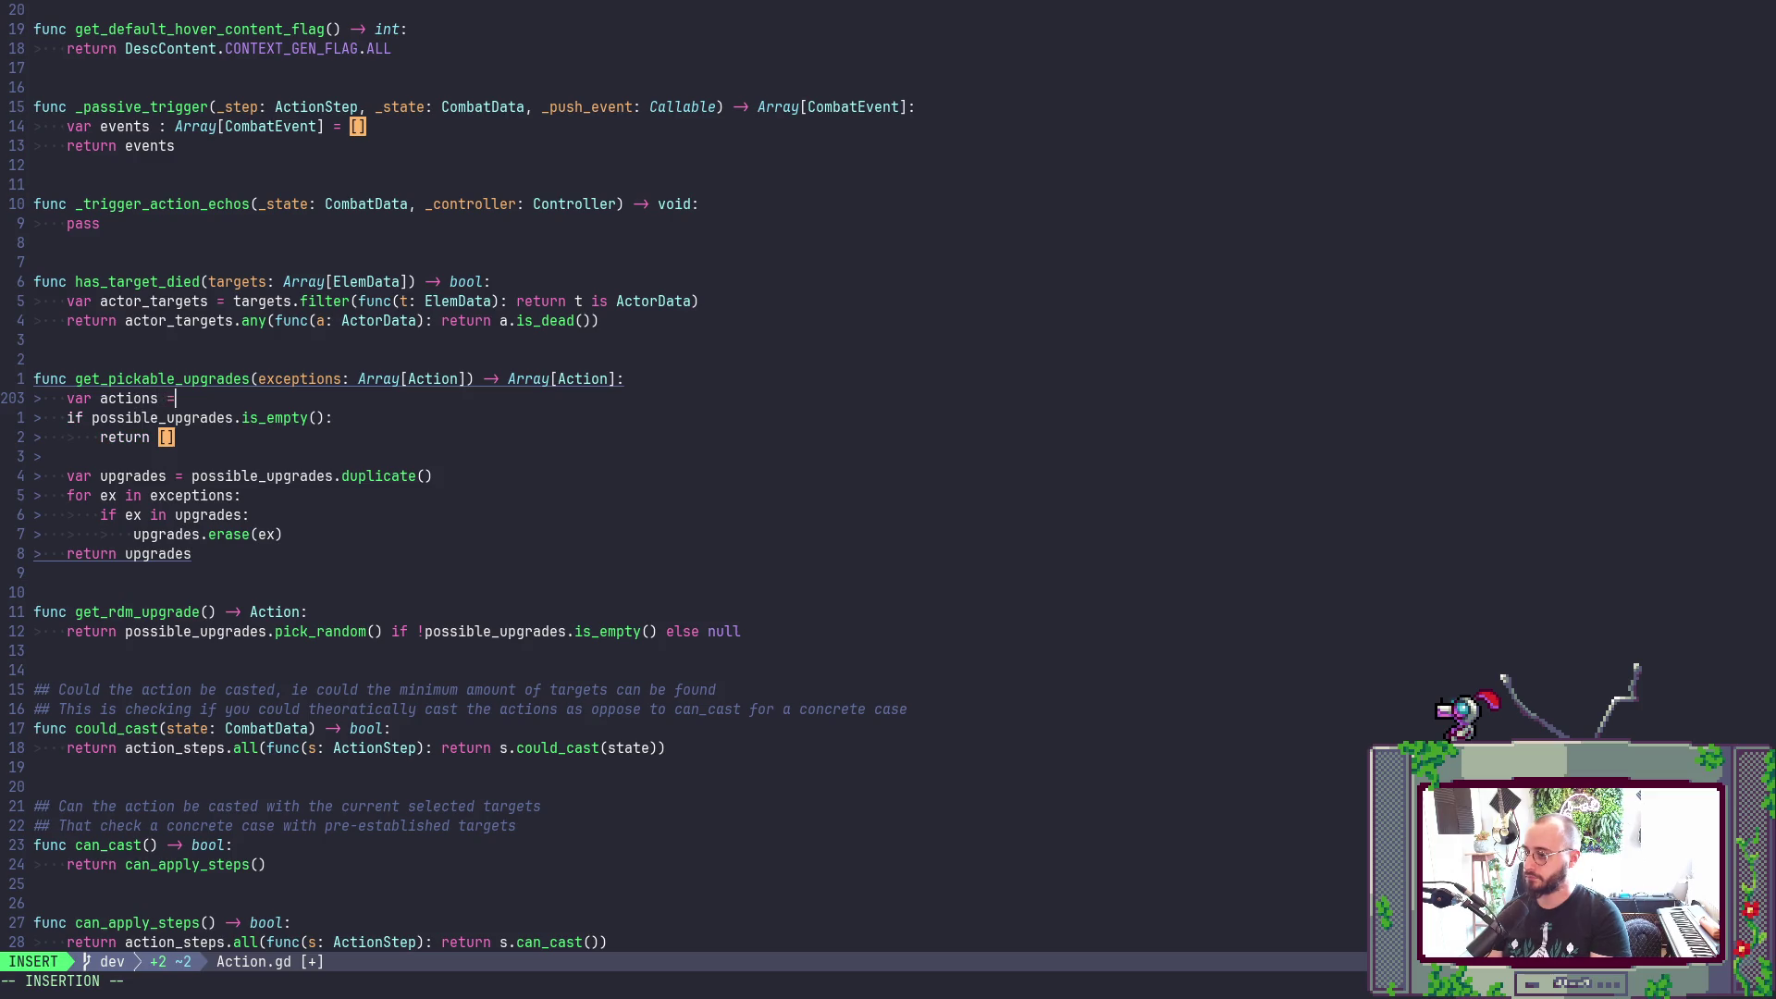
pyautogui.press('Escape')
pyautogui.press('j')
pyautogui.press('k')
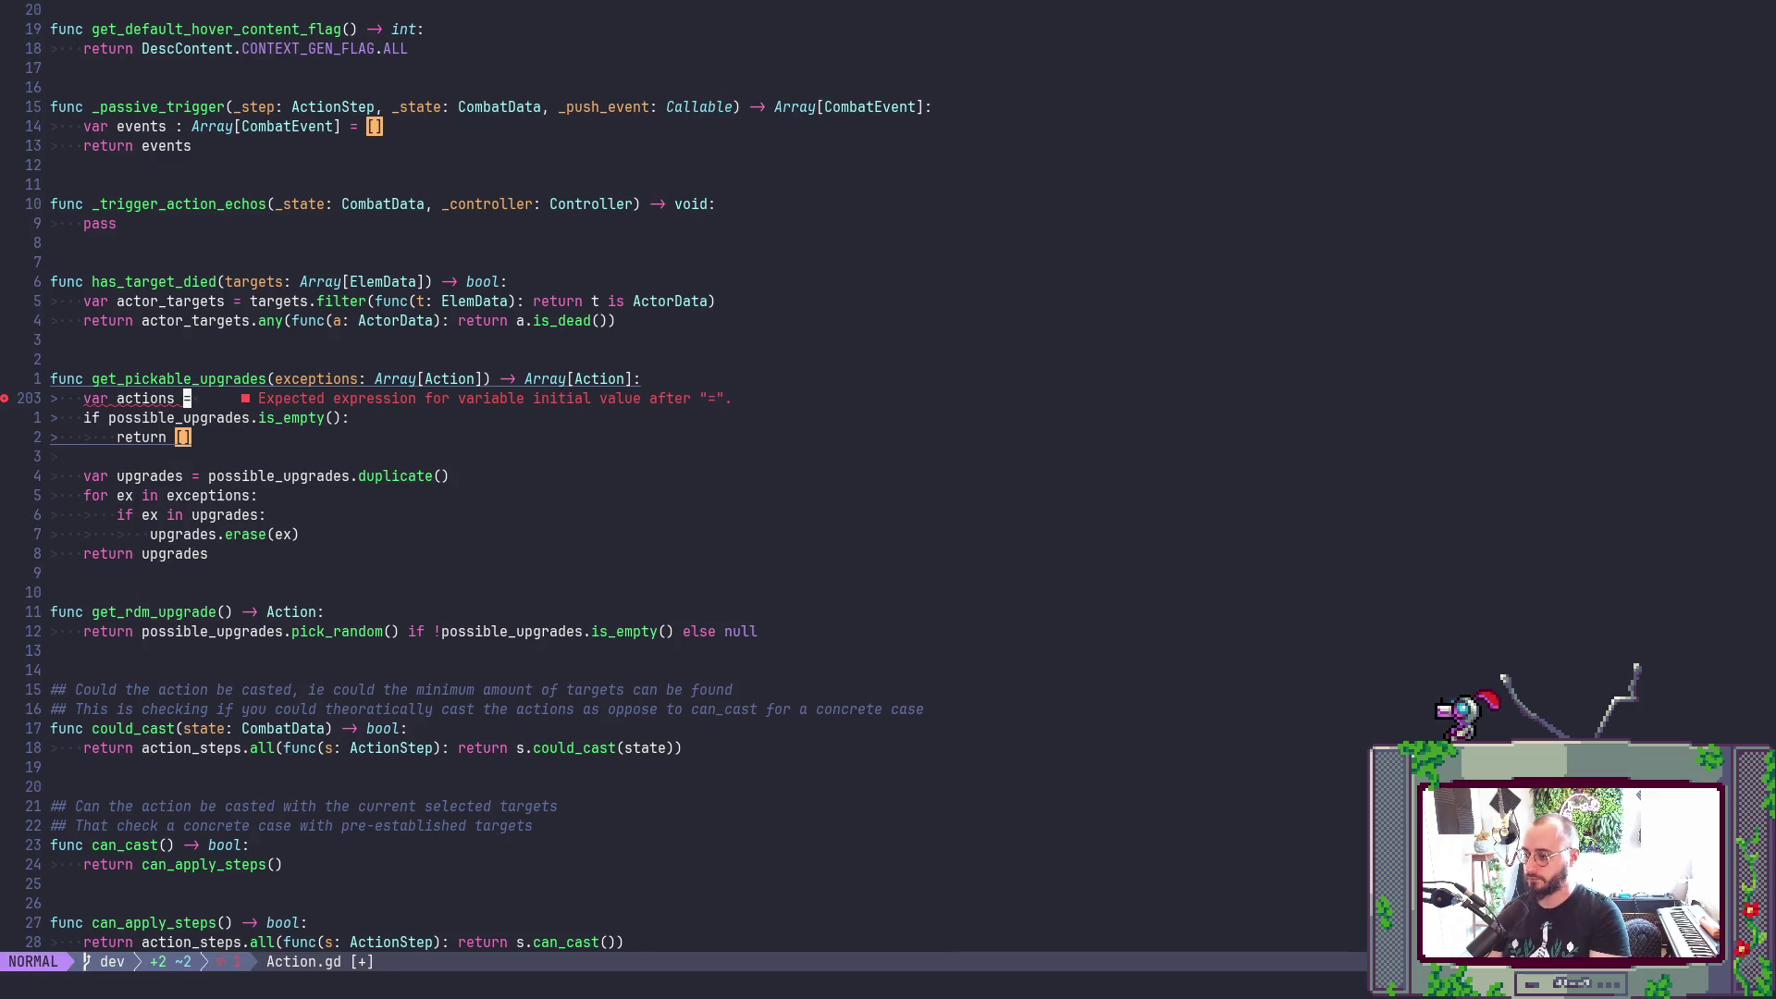
pyautogui.press('r')
pyautogui.press(':')
pyautogui.click(528, 378)
pyautogui.press('y')
pyautogui.press('w')
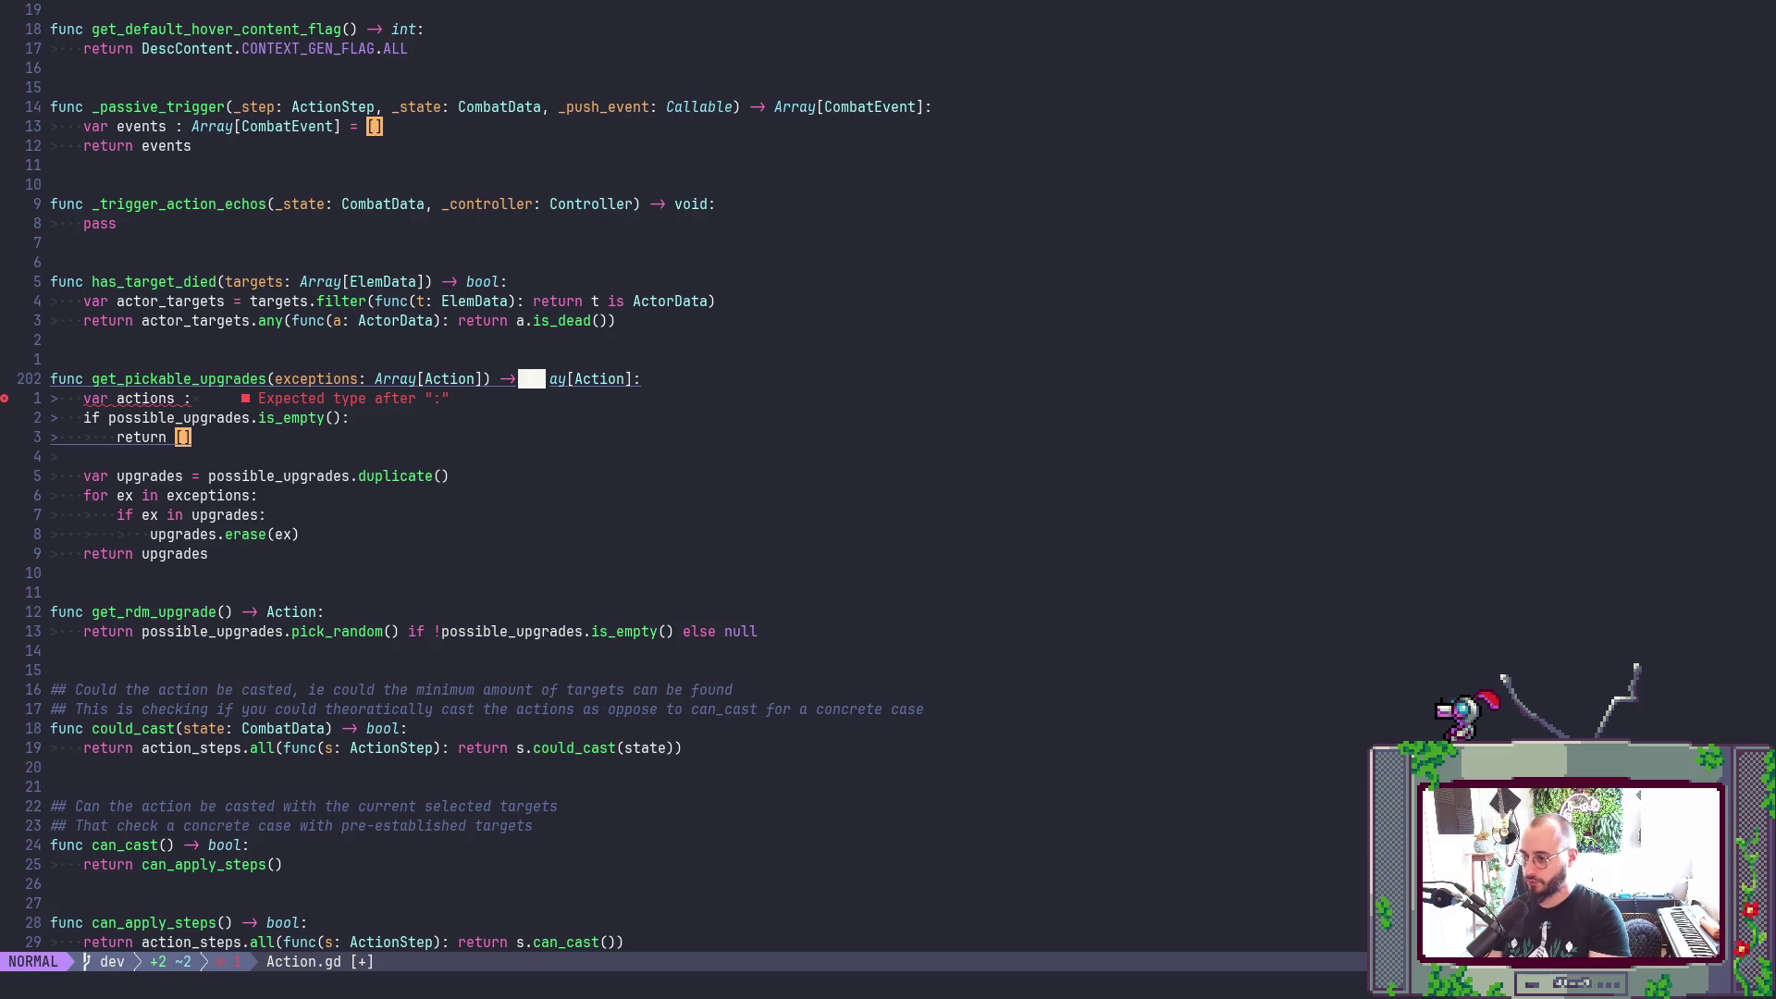
pyautogui.press('j')
# - Initialize actions to [], make the branch return actions, and save Action.gd
pyautogui.write('p')
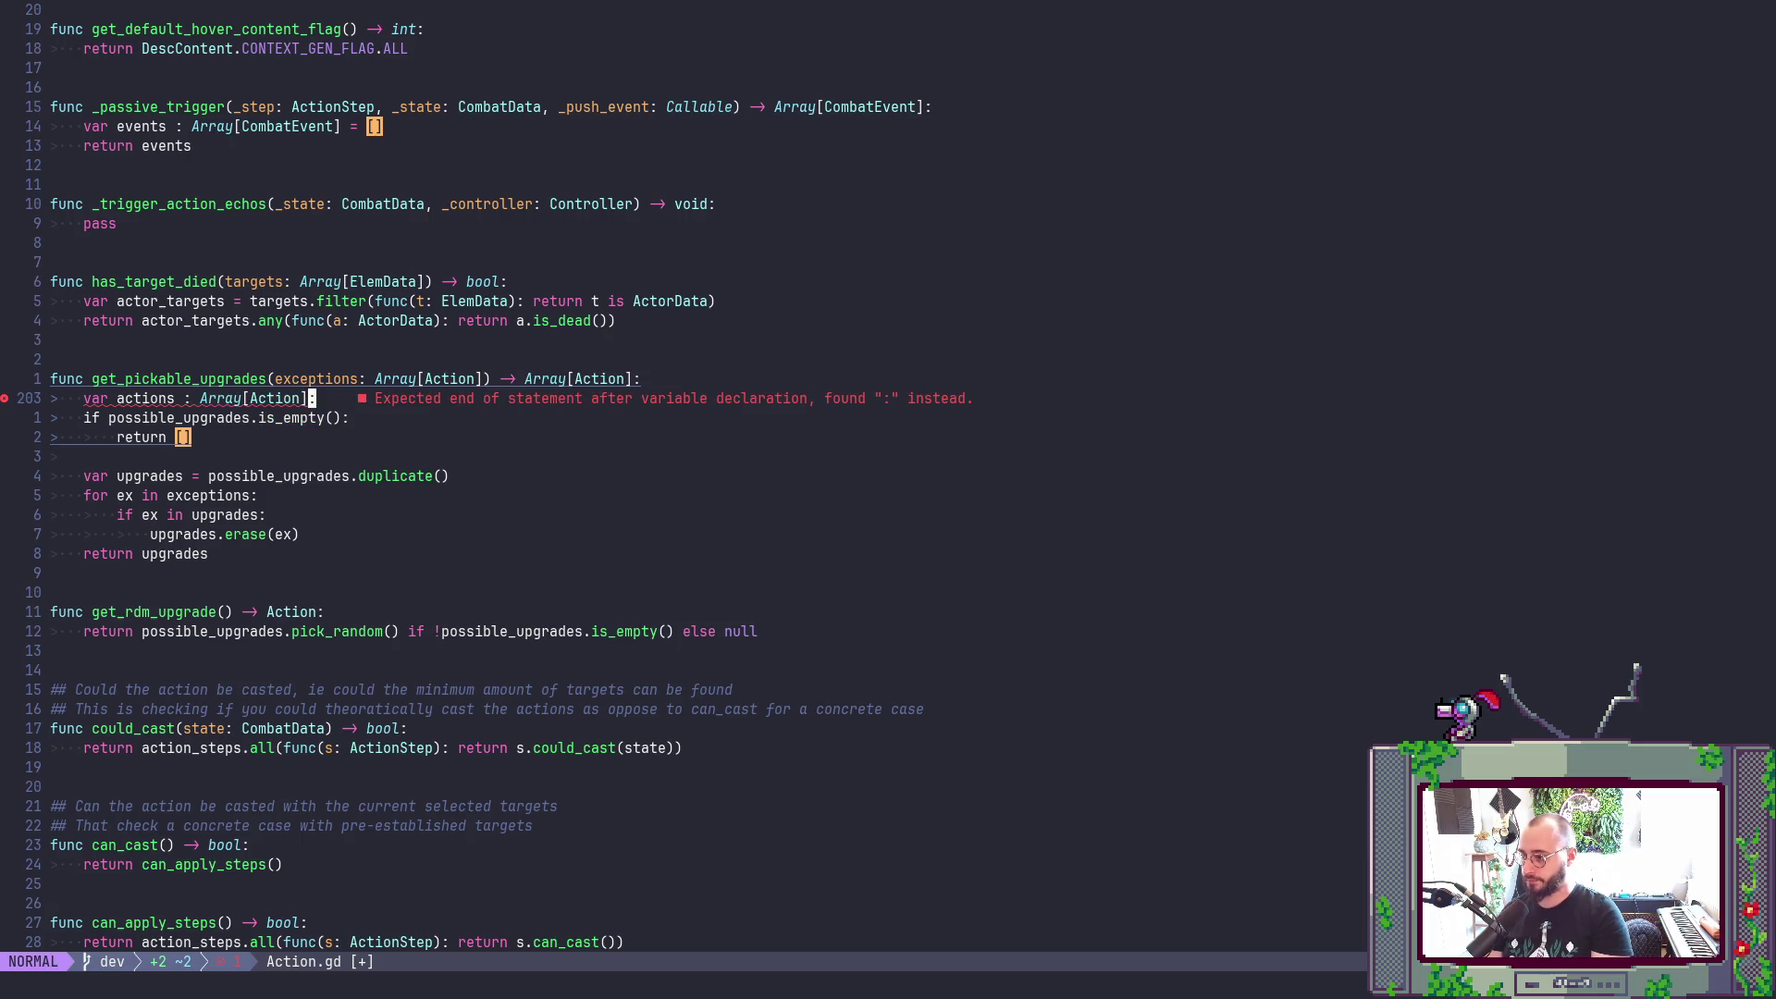
pyautogui.write('s = ')
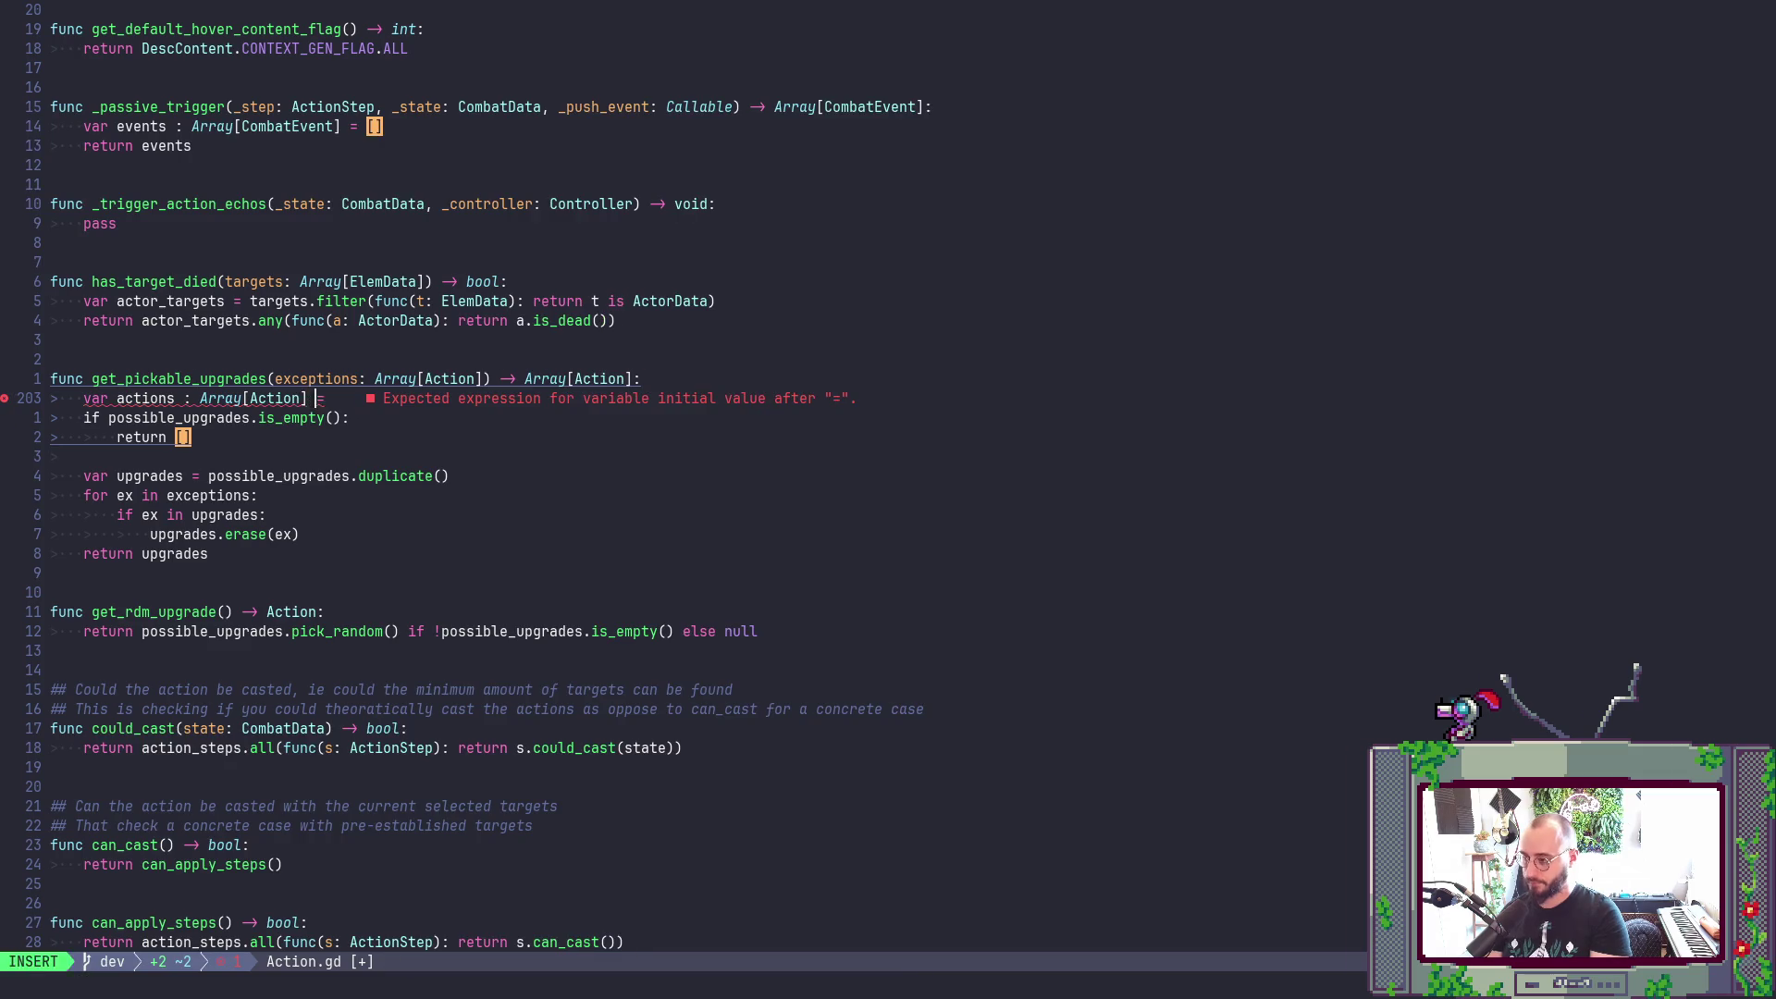
pyautogui.write('[]')
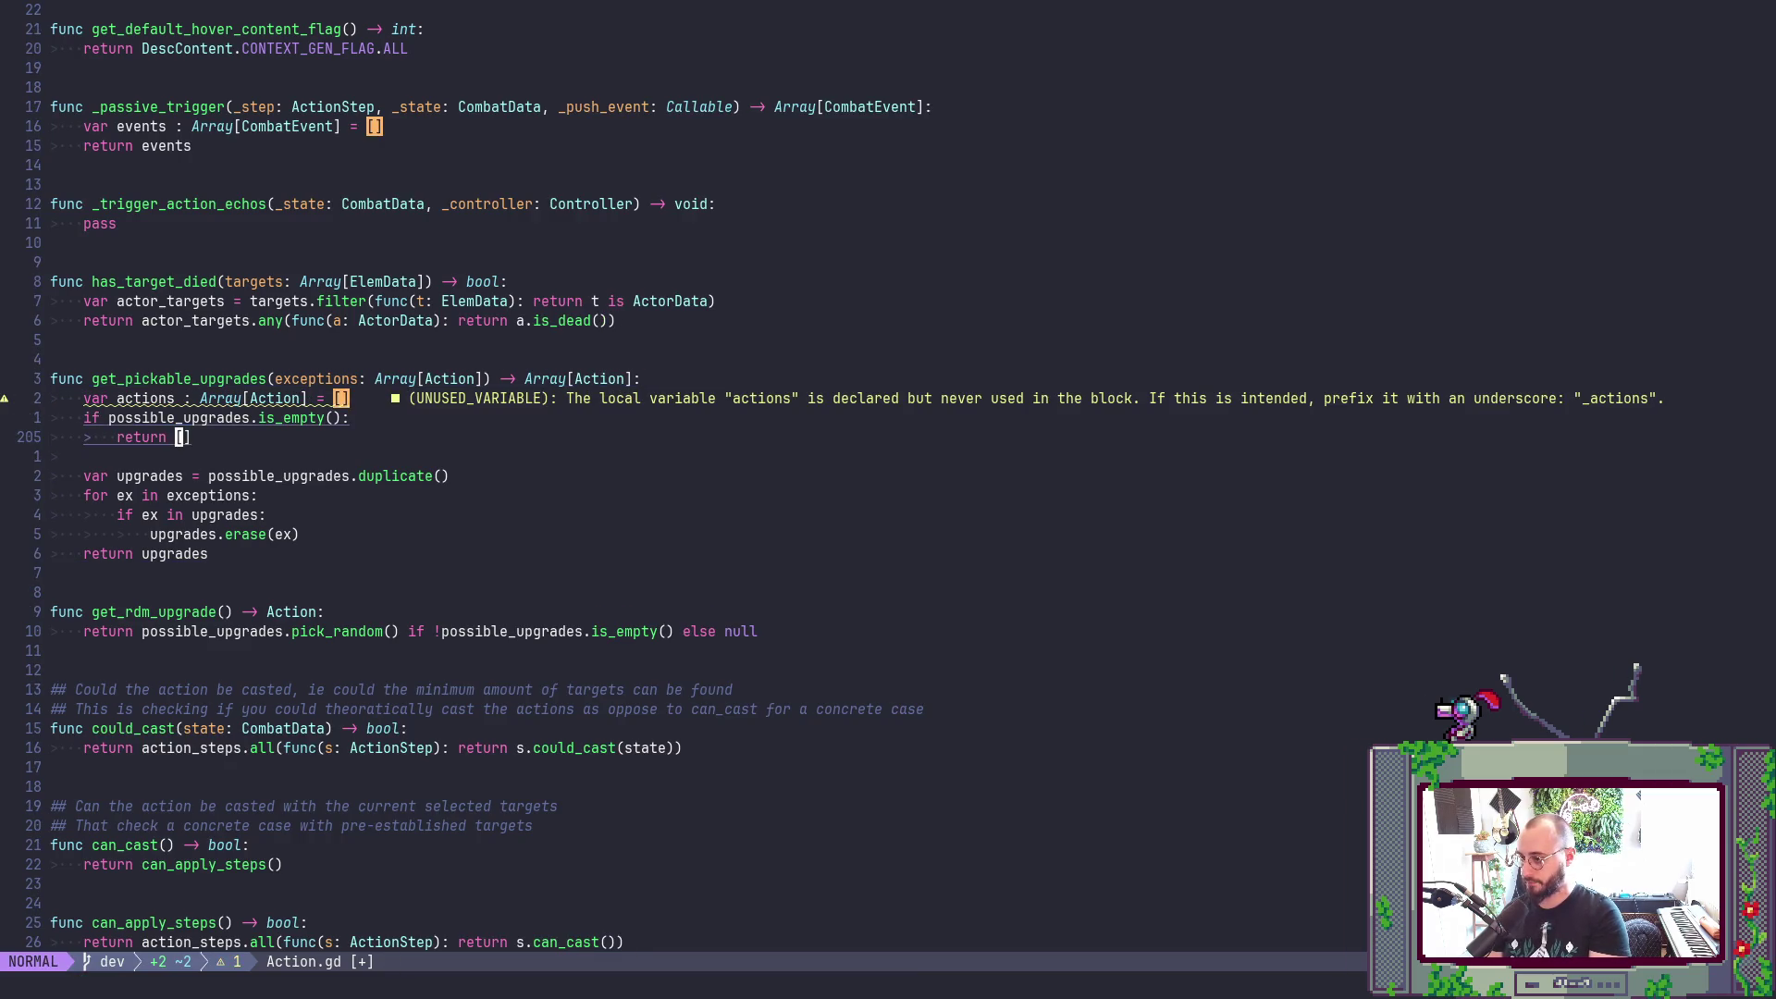
pyautogui.write('Aaction')
pyautogui.press('BackSpace')
pyautogui.write('s')
pyautogui.press('Escape')
pyautogui.write(':wa')
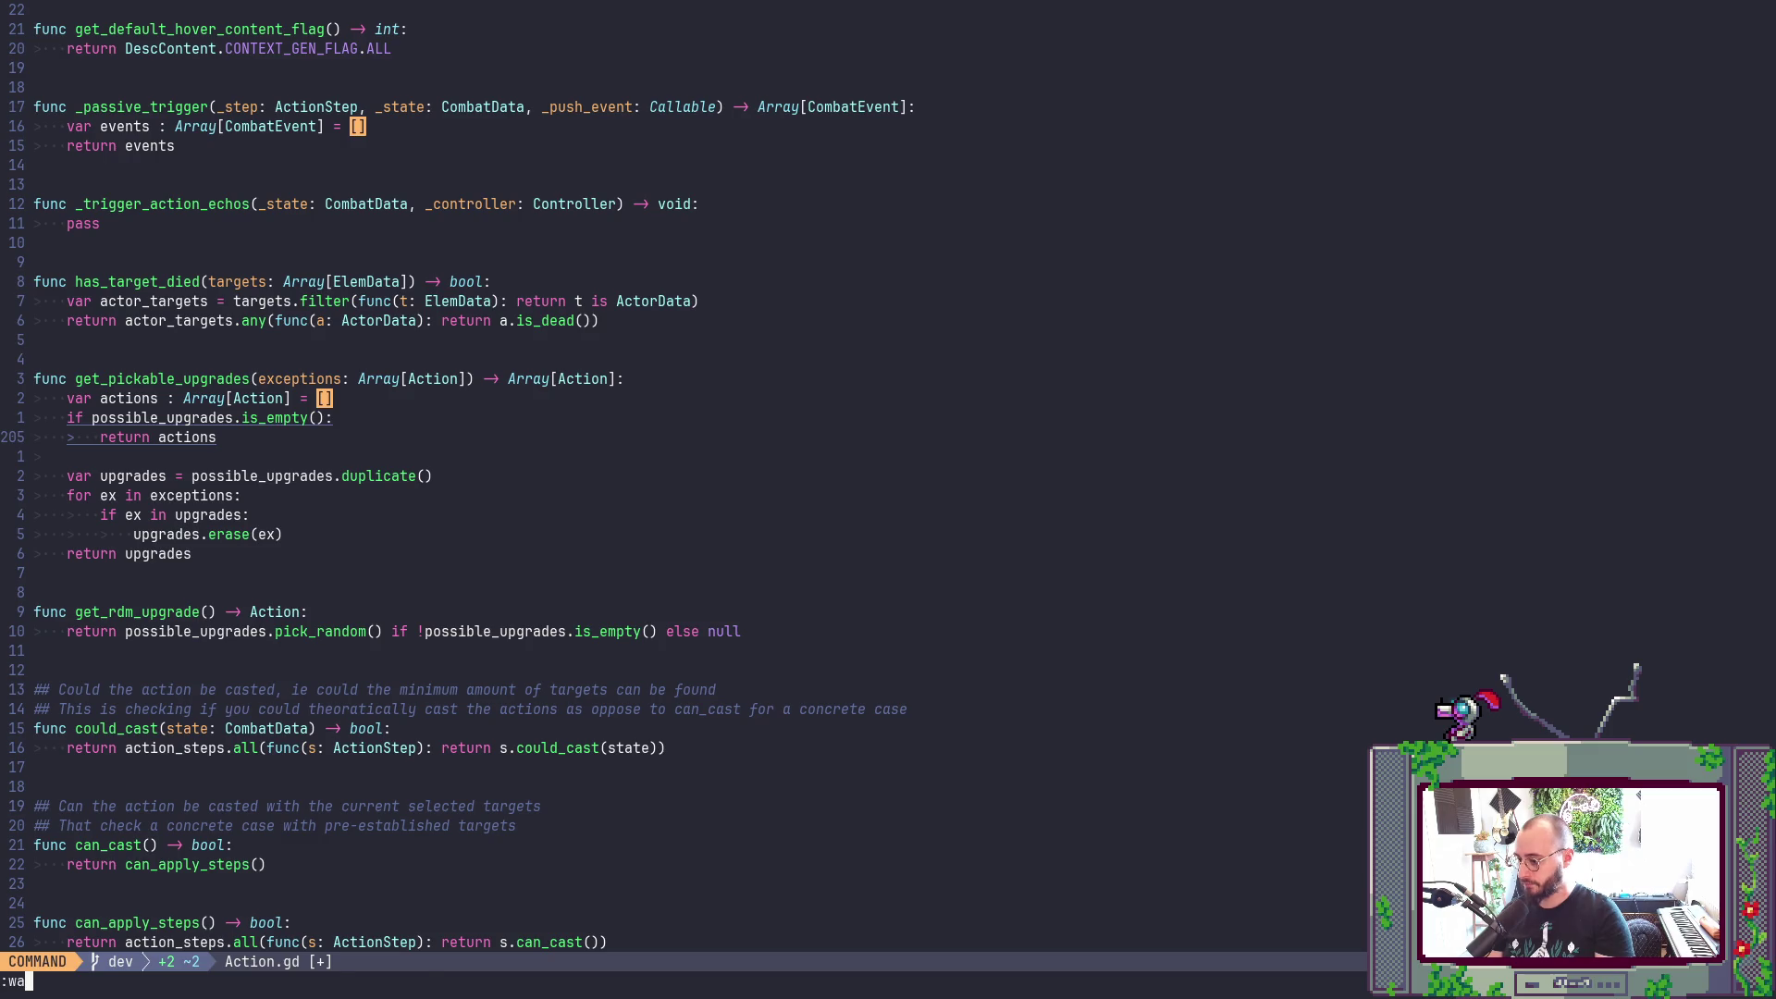
pyautogui.press('Return')
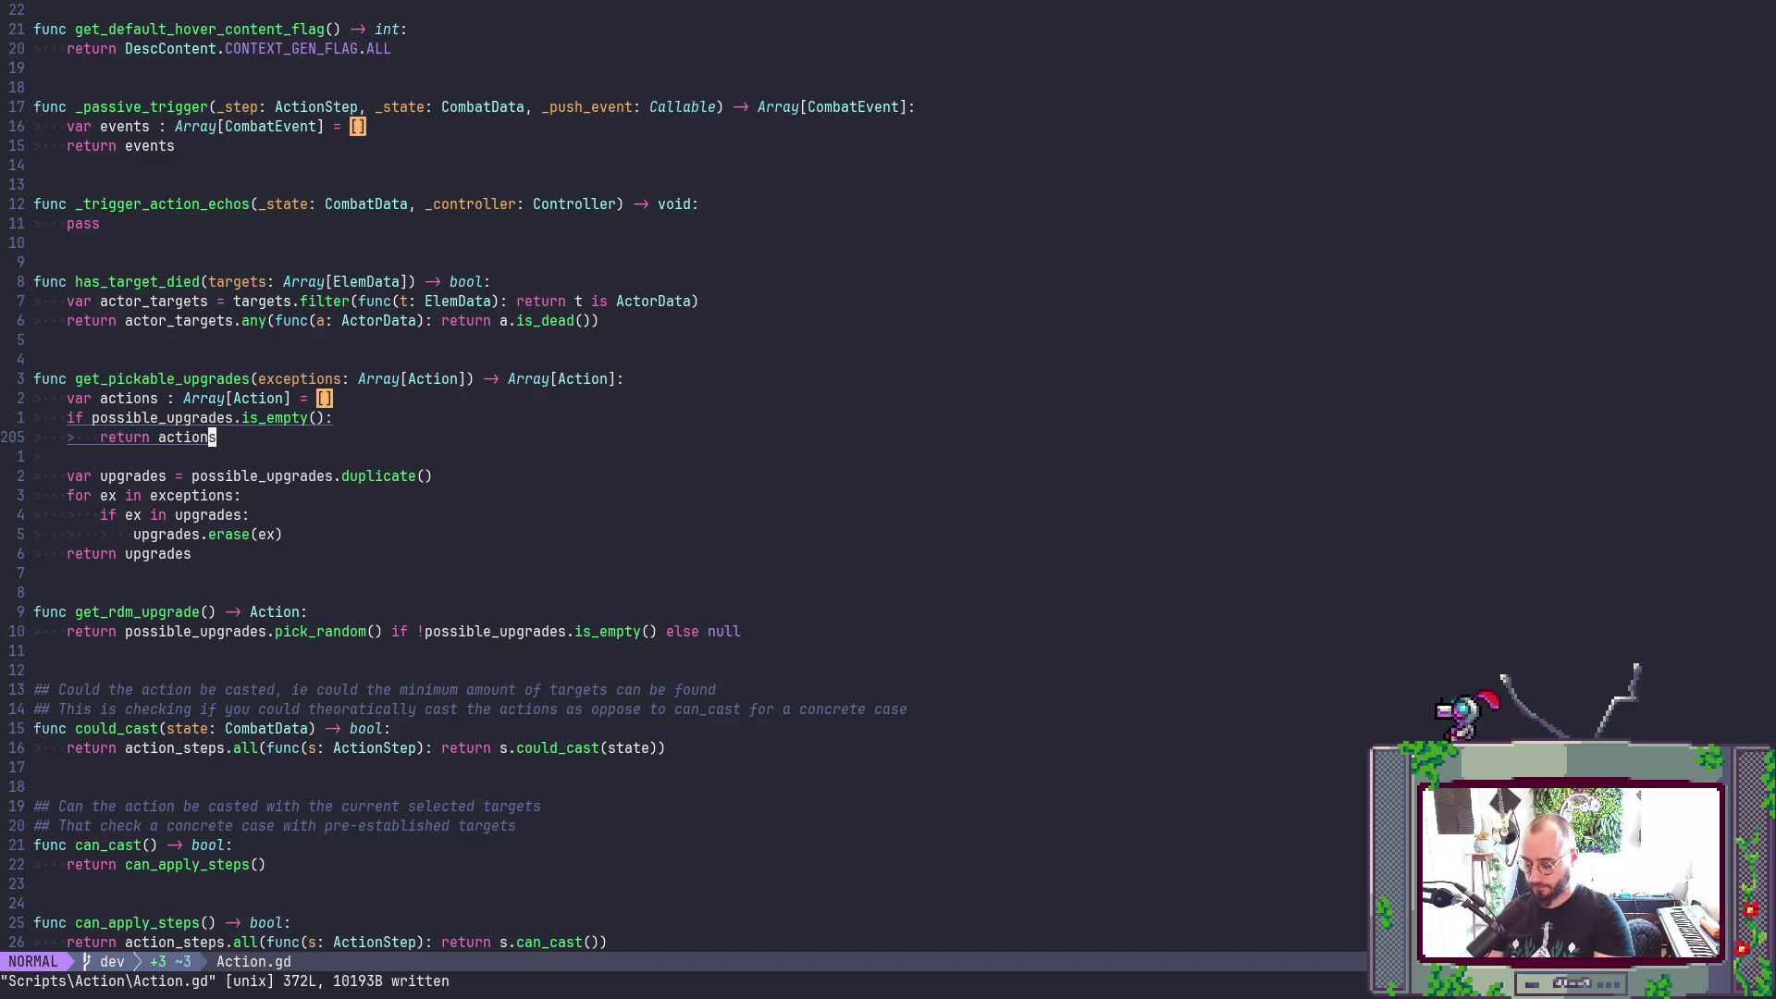
# - Clear the search highlights with :noh and save all open scripts with :wa
pyautogui.write(':noh')
pyautogui.press('Return')
pyautogui.write(':wa')
pyautogui.press('Return')
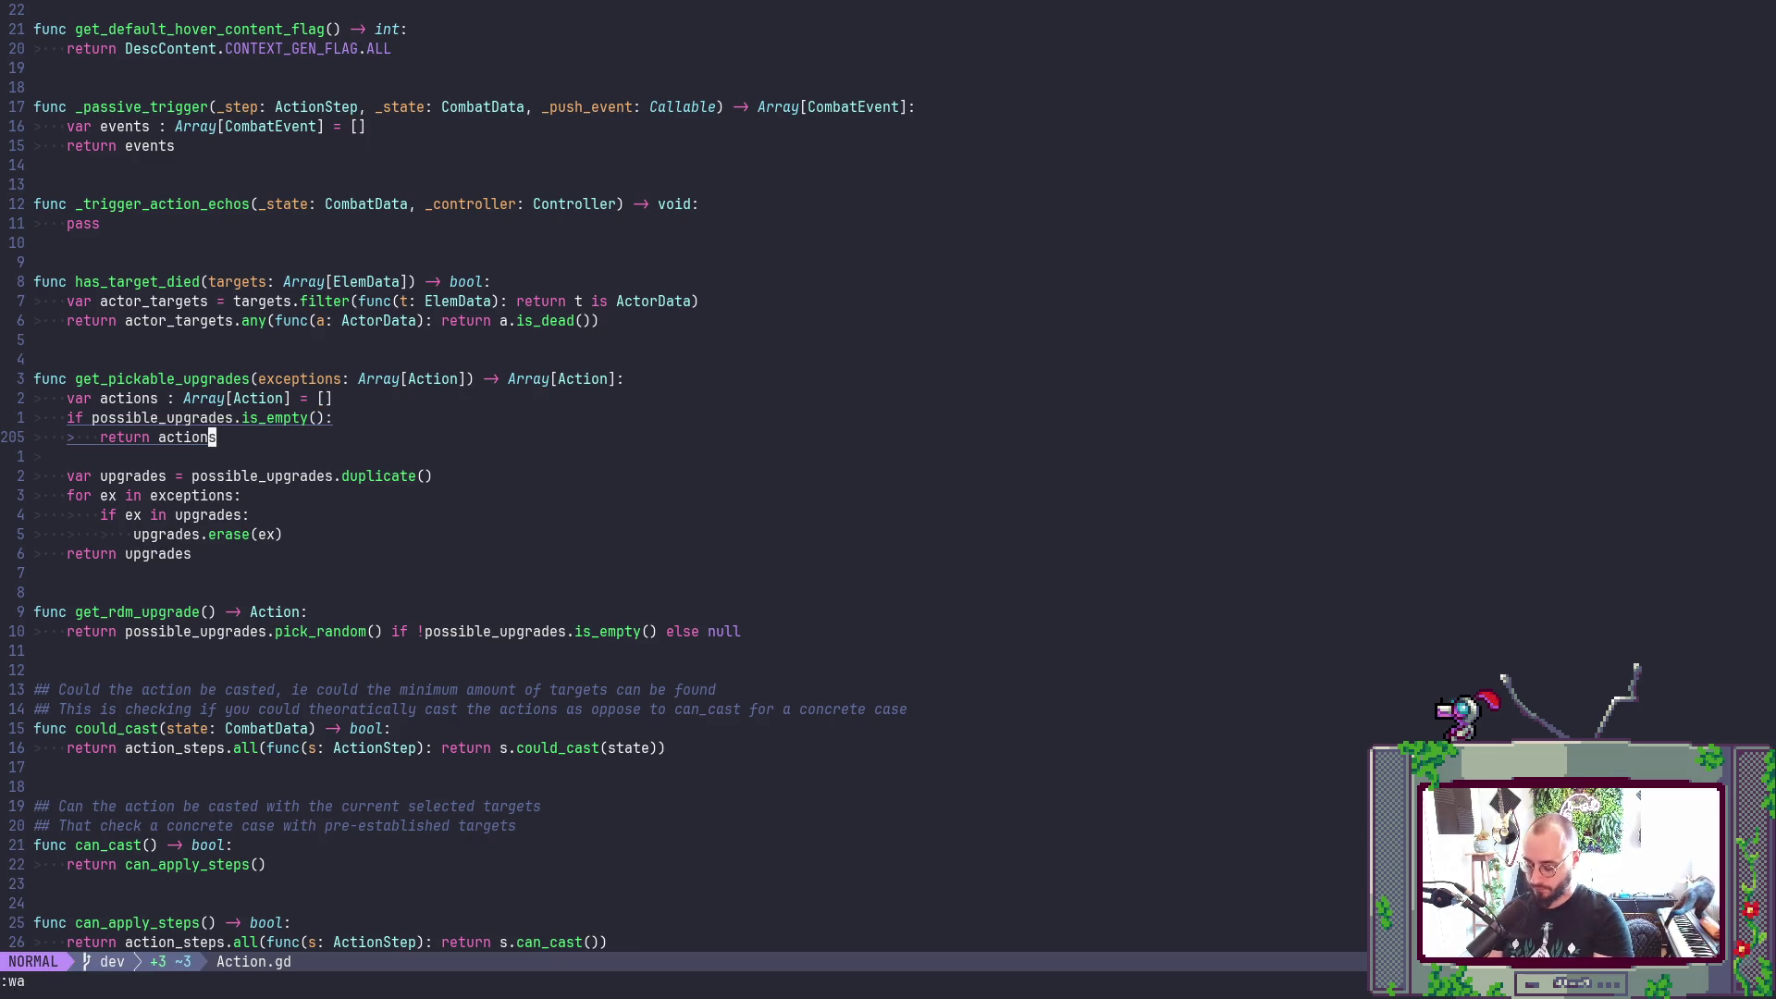
# - Step through every [] literal in Action.gd, then save all scripts again
pyautogui.write('/[]')
pyautogui.press('Return')
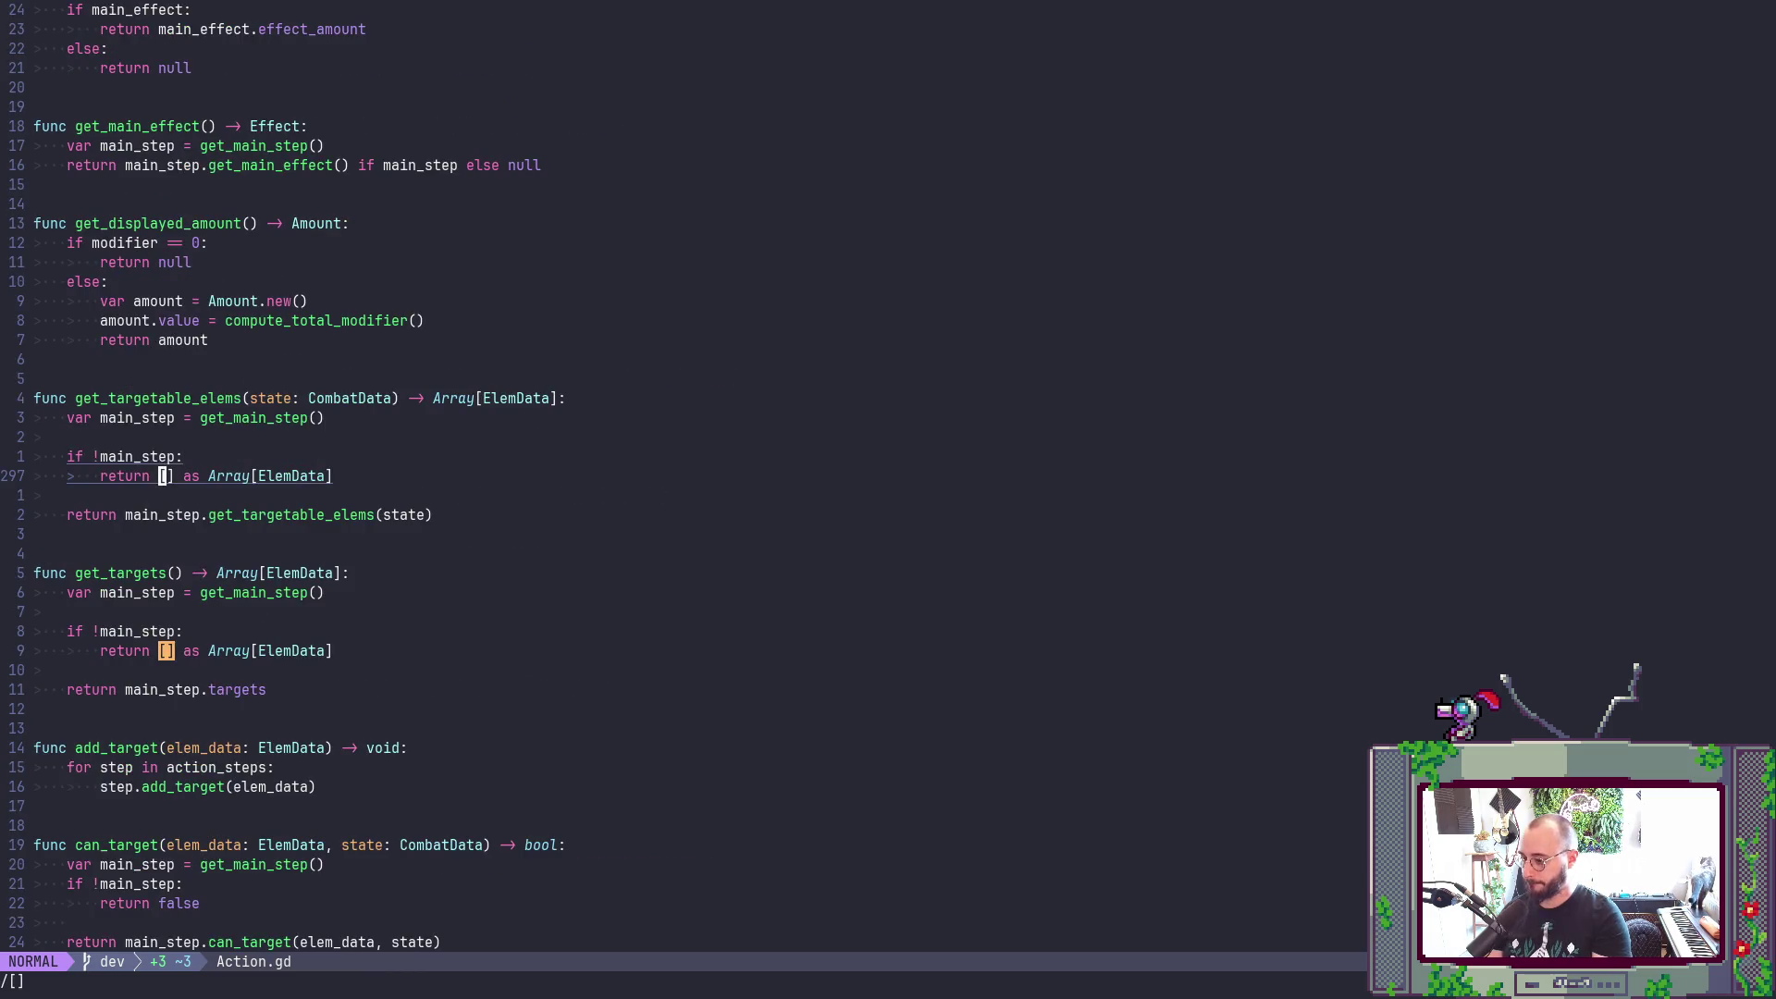
pyautogui.press('n')
pyautogui.press('n')
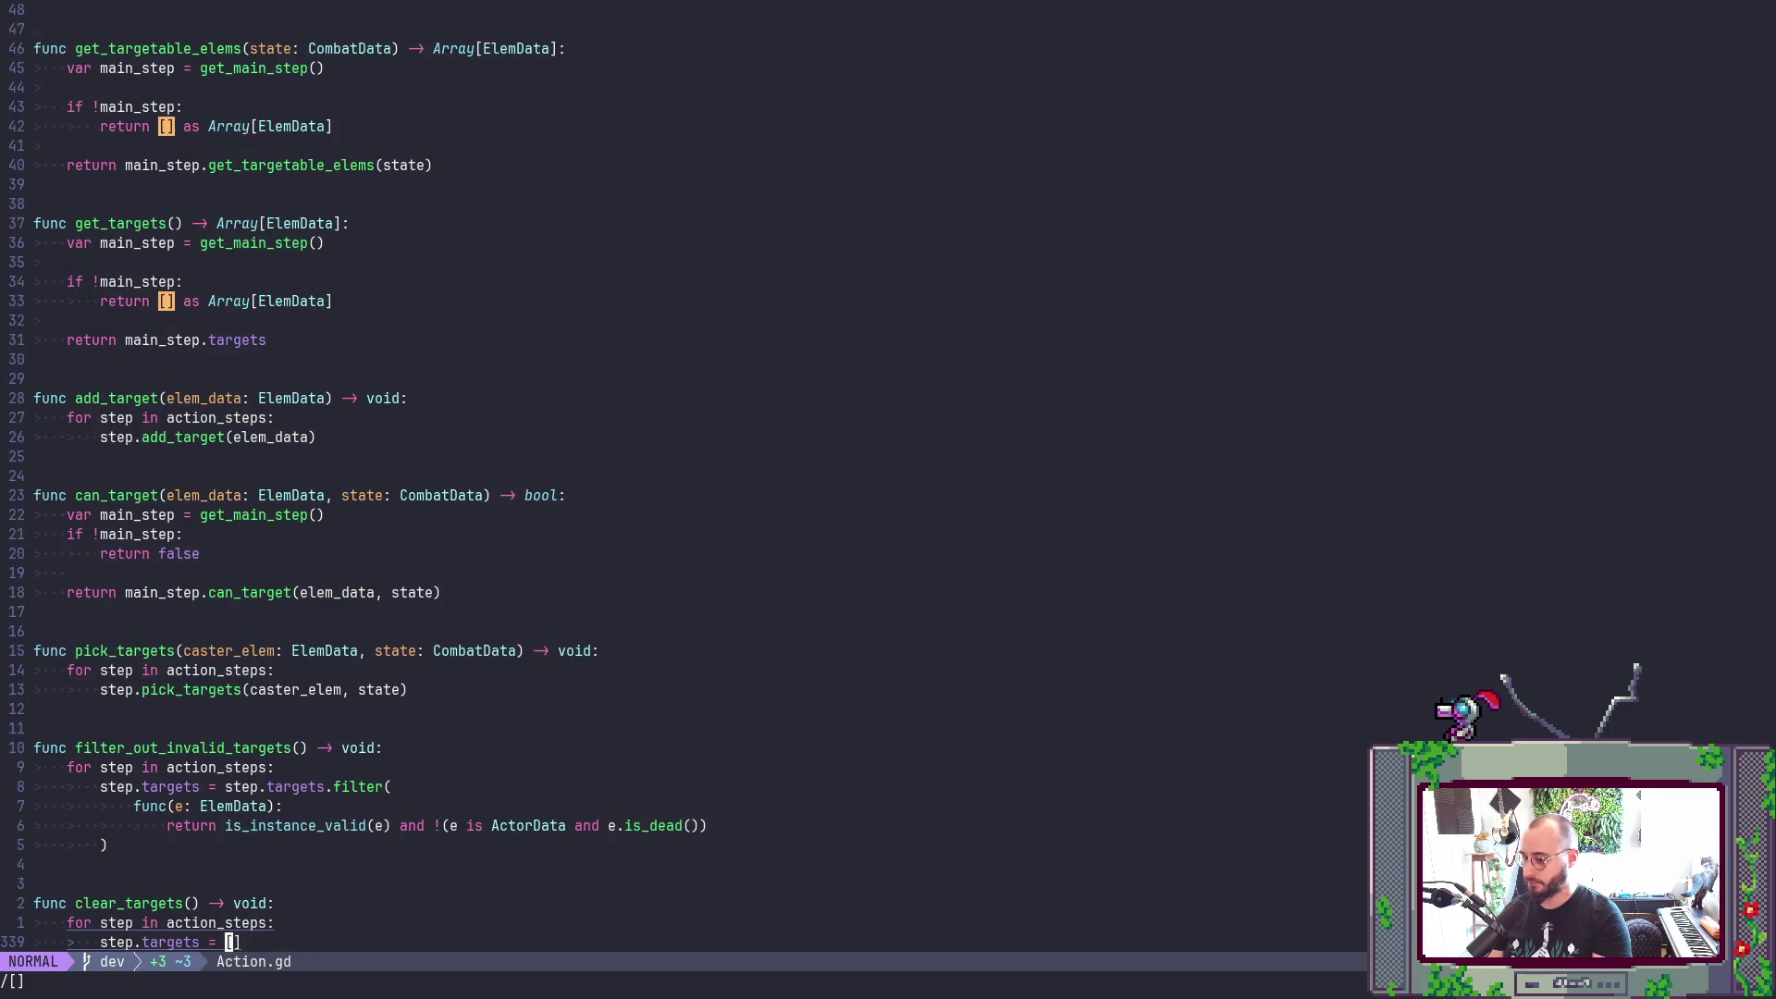
pyautogui.press('n')
pyautogui.press('n')
pyautogui.write('nn')
pyautogui.write(':wa')
pyautogui.press('Return')
pyautogui.hotkey('alt', 'Tab')
pyautogui.click(269, 419)
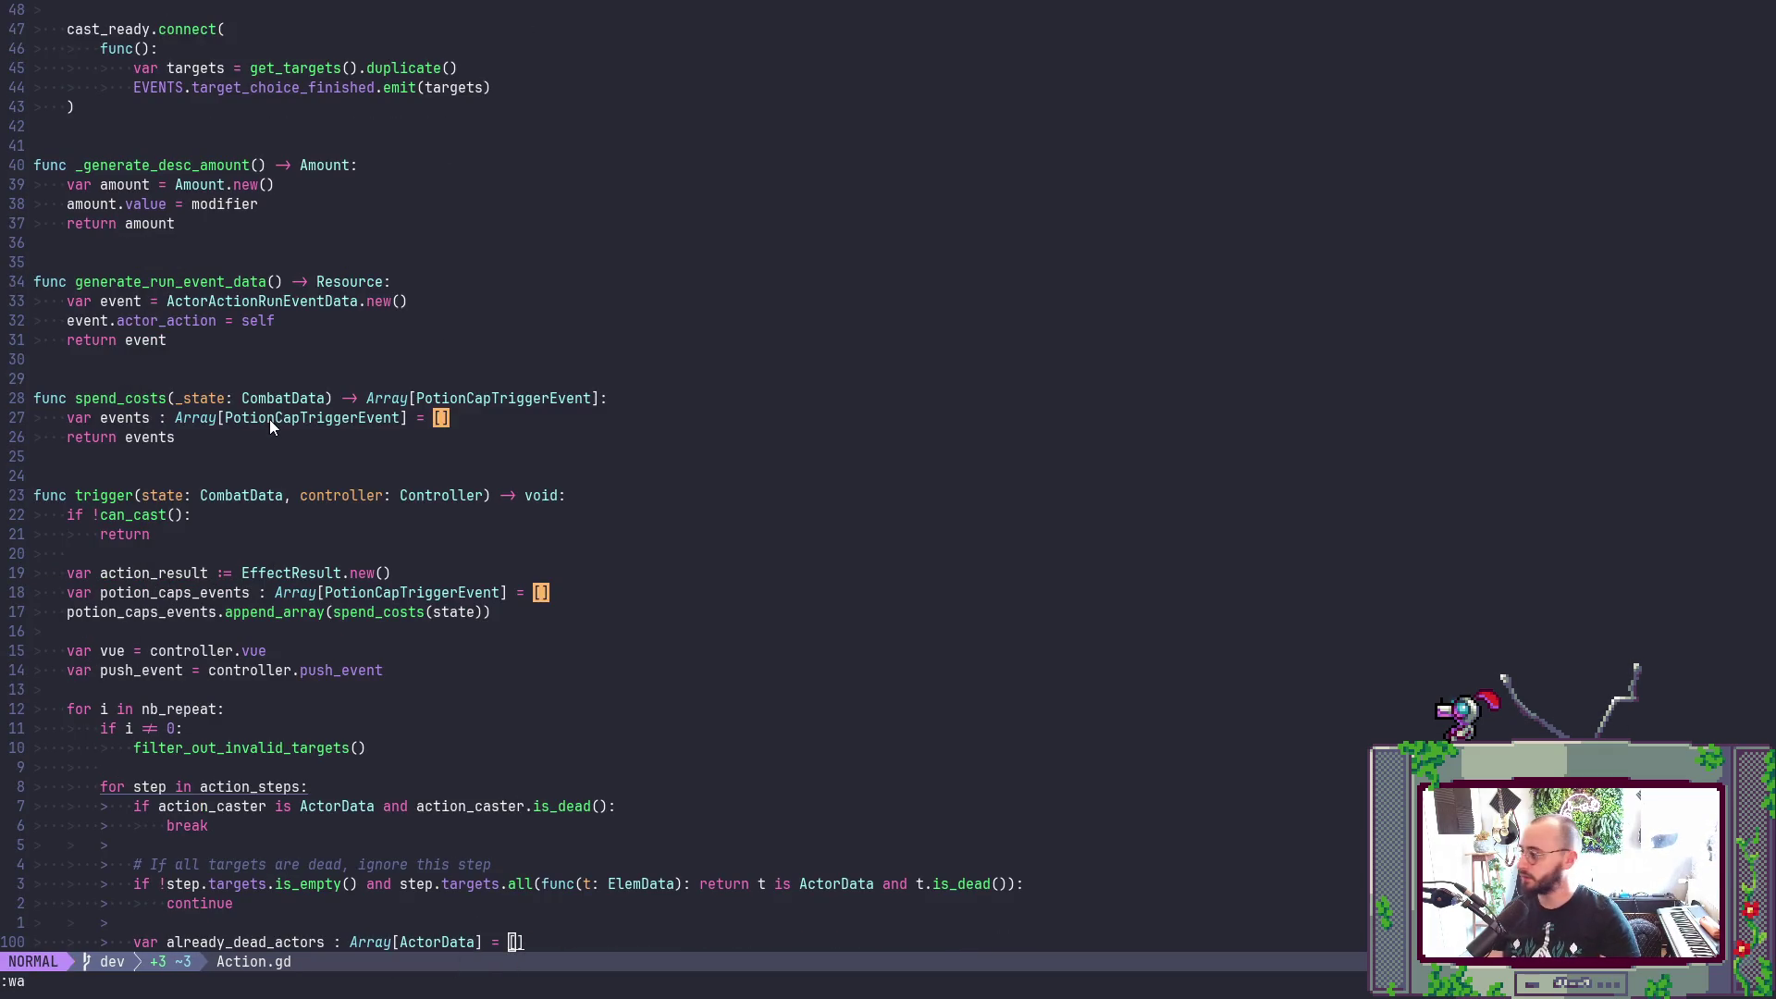
# - Return to the Godot editor and open the Project > Export settings
pyautogui.hotkey('alt', 'Tab')
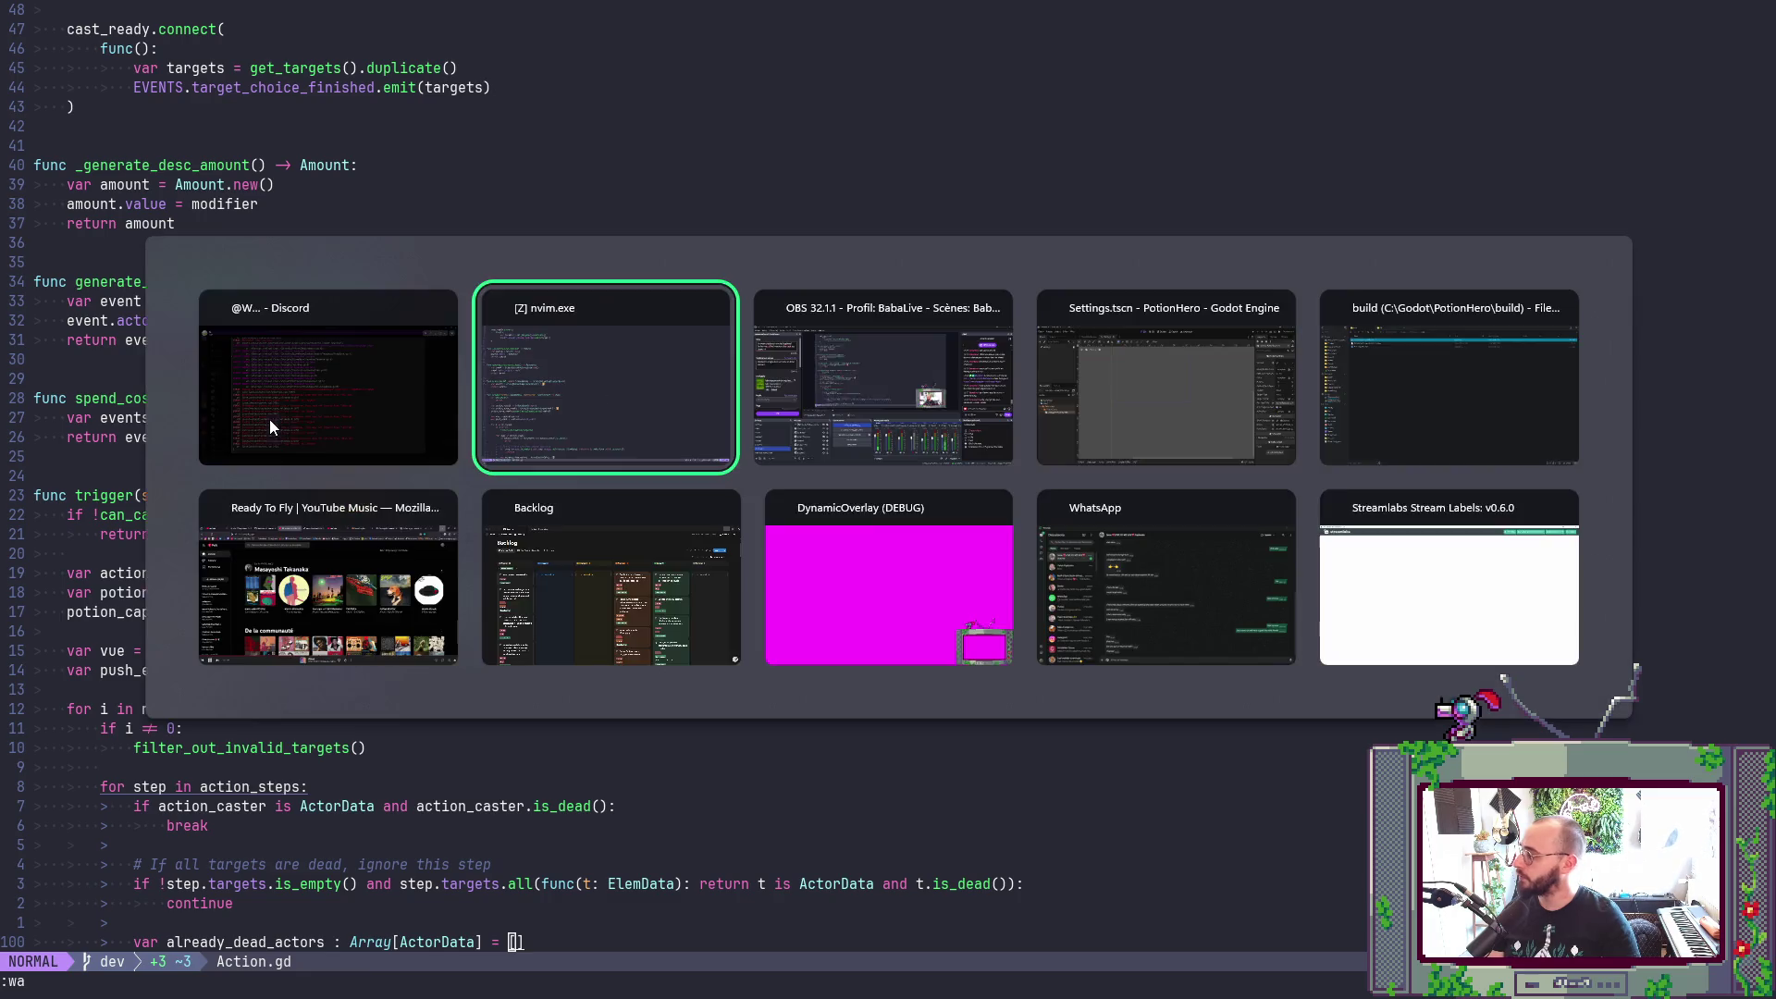
pyautogui.hotkey('alt', 'Tab')
pyautogui.hotkey('alt', 'shift', 'Tab')
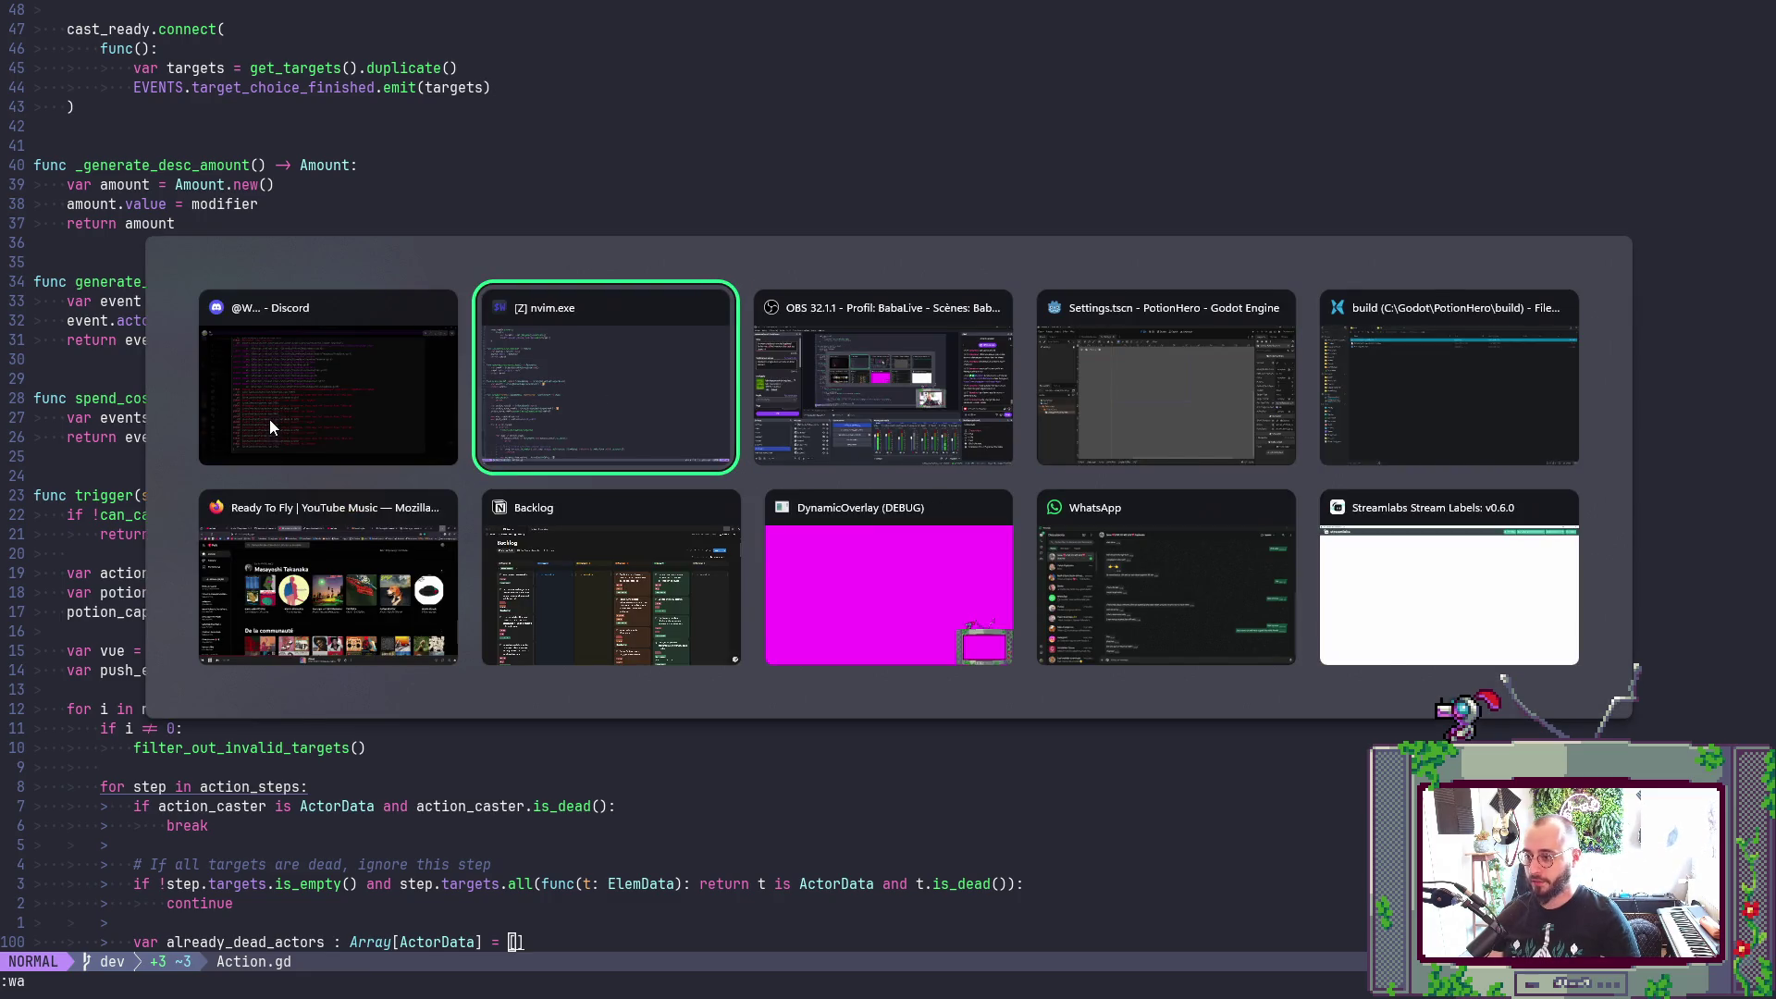
pyautogui.press('Tab')
pyautogui.press('Tab')
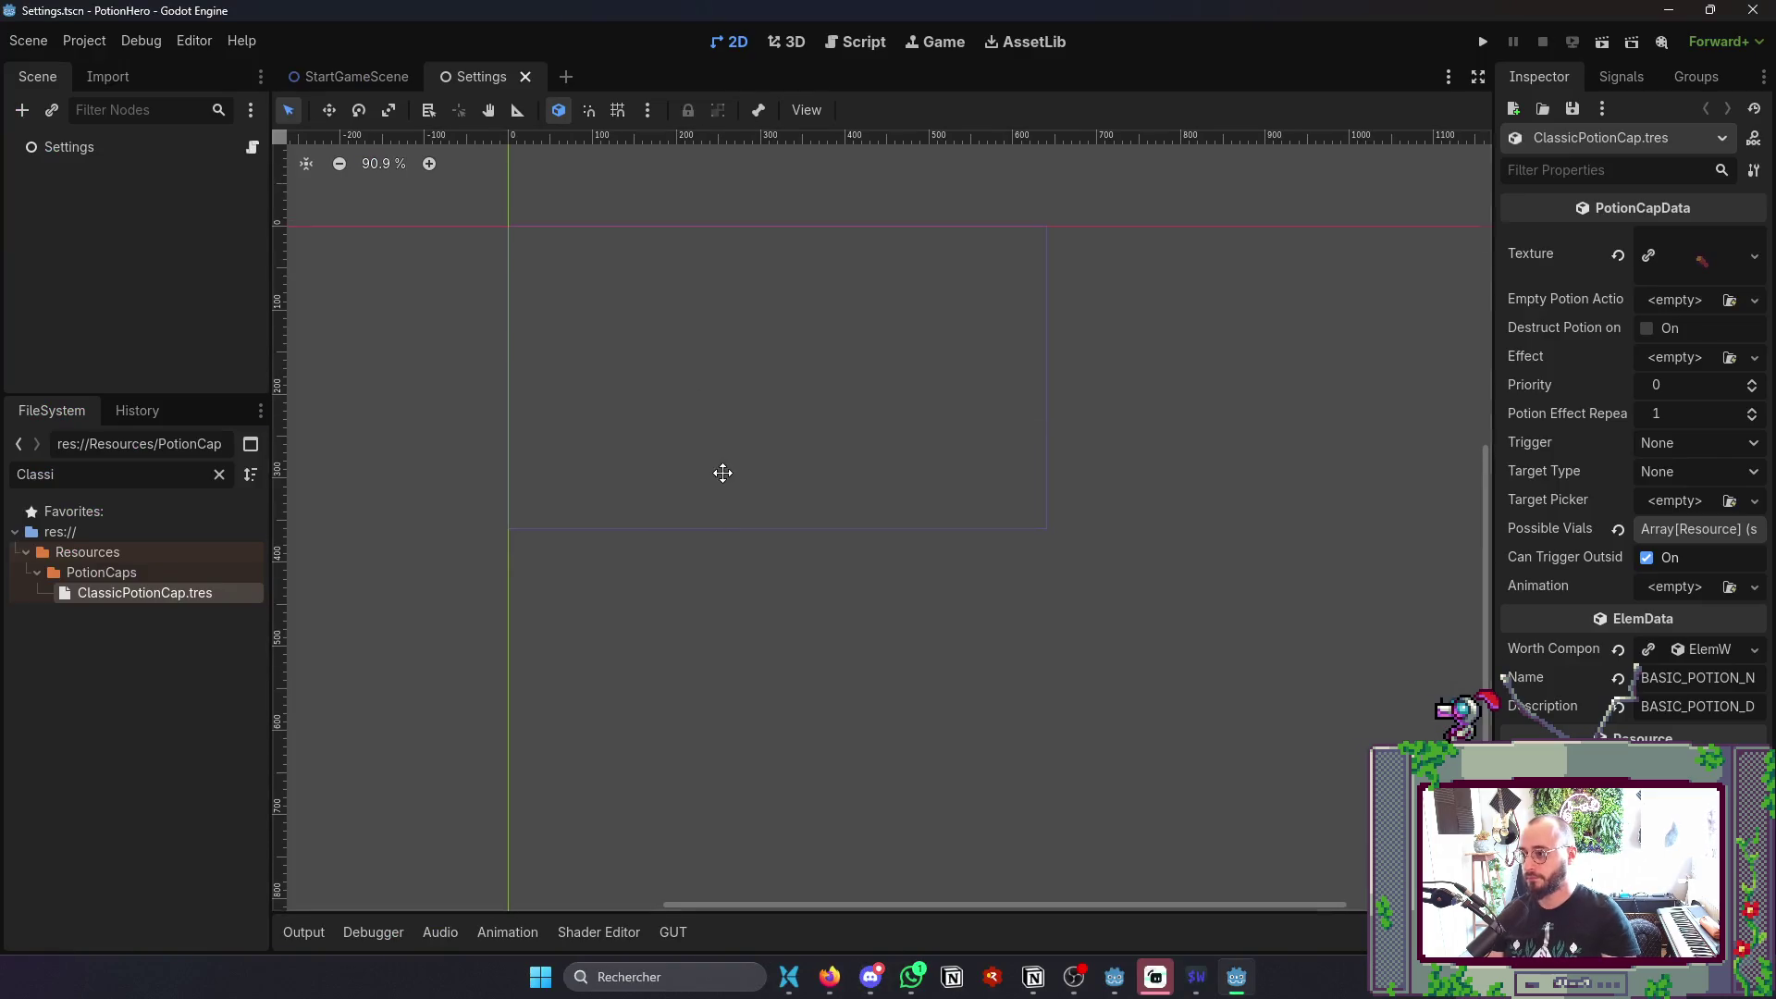
pyautogui.click(85, 41)
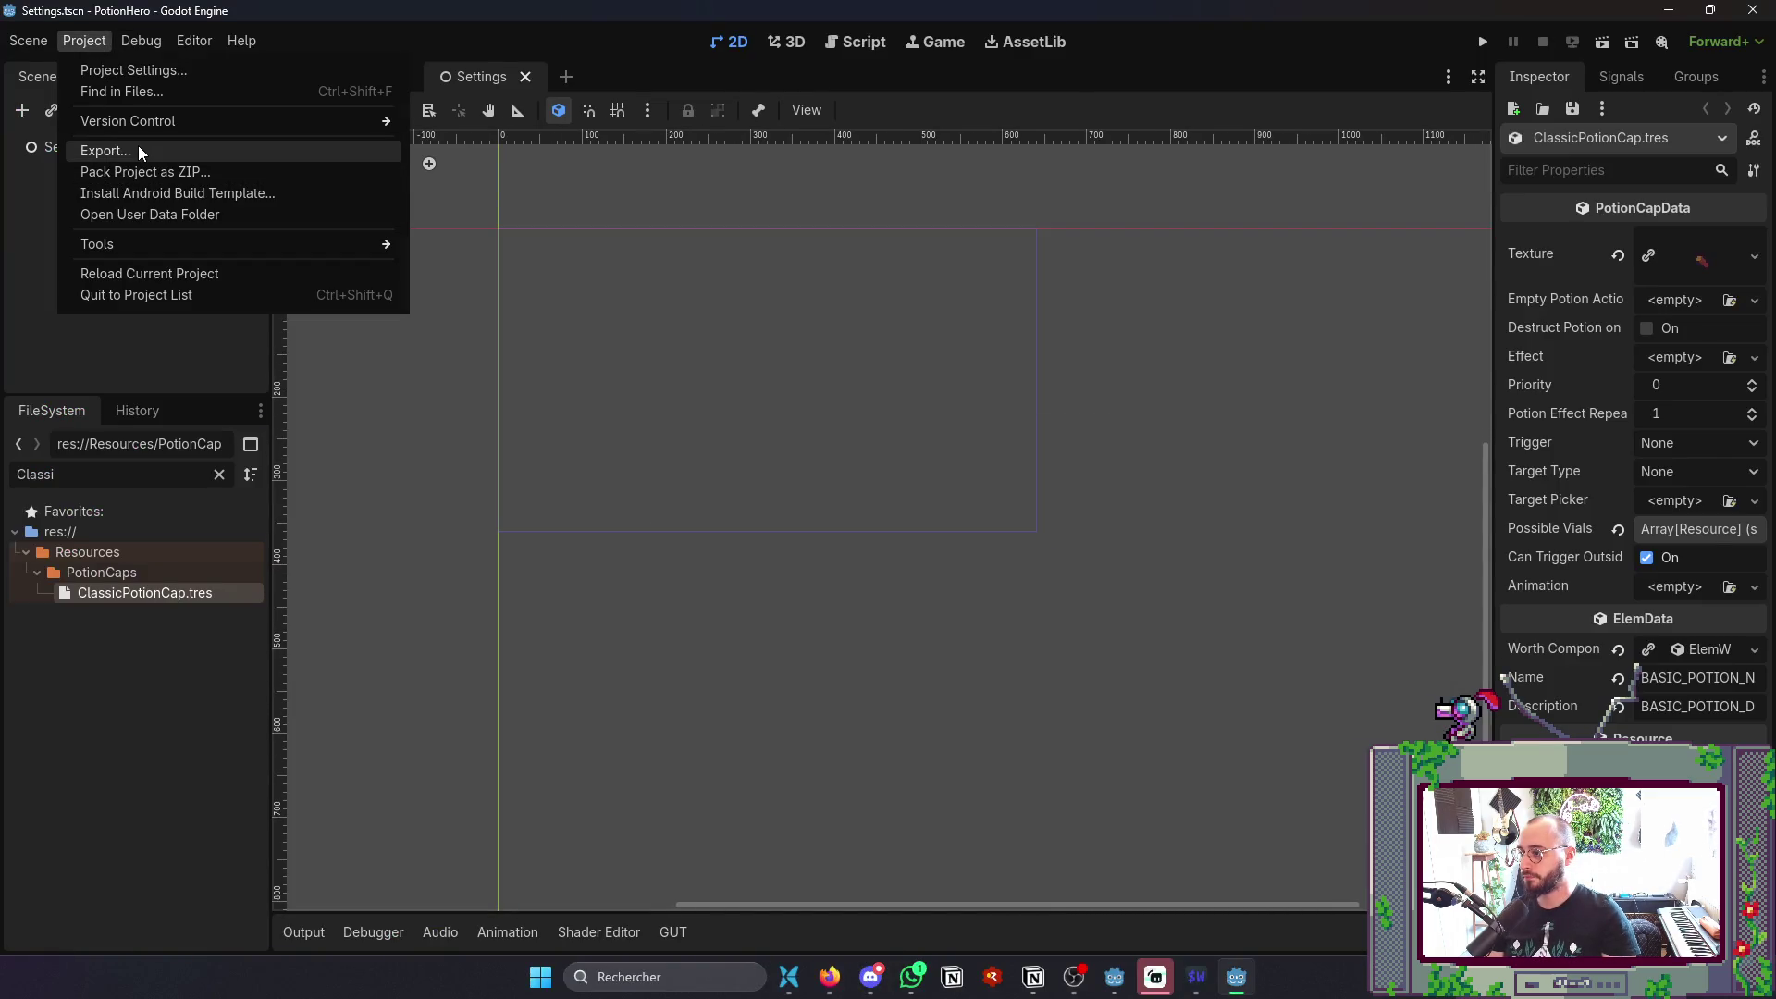
pyautogui.click(139, 147)
# - Export over the existing PotionHero0.1.exe, close the export settings, and show the build folder
pyautogui.click(827, 868)
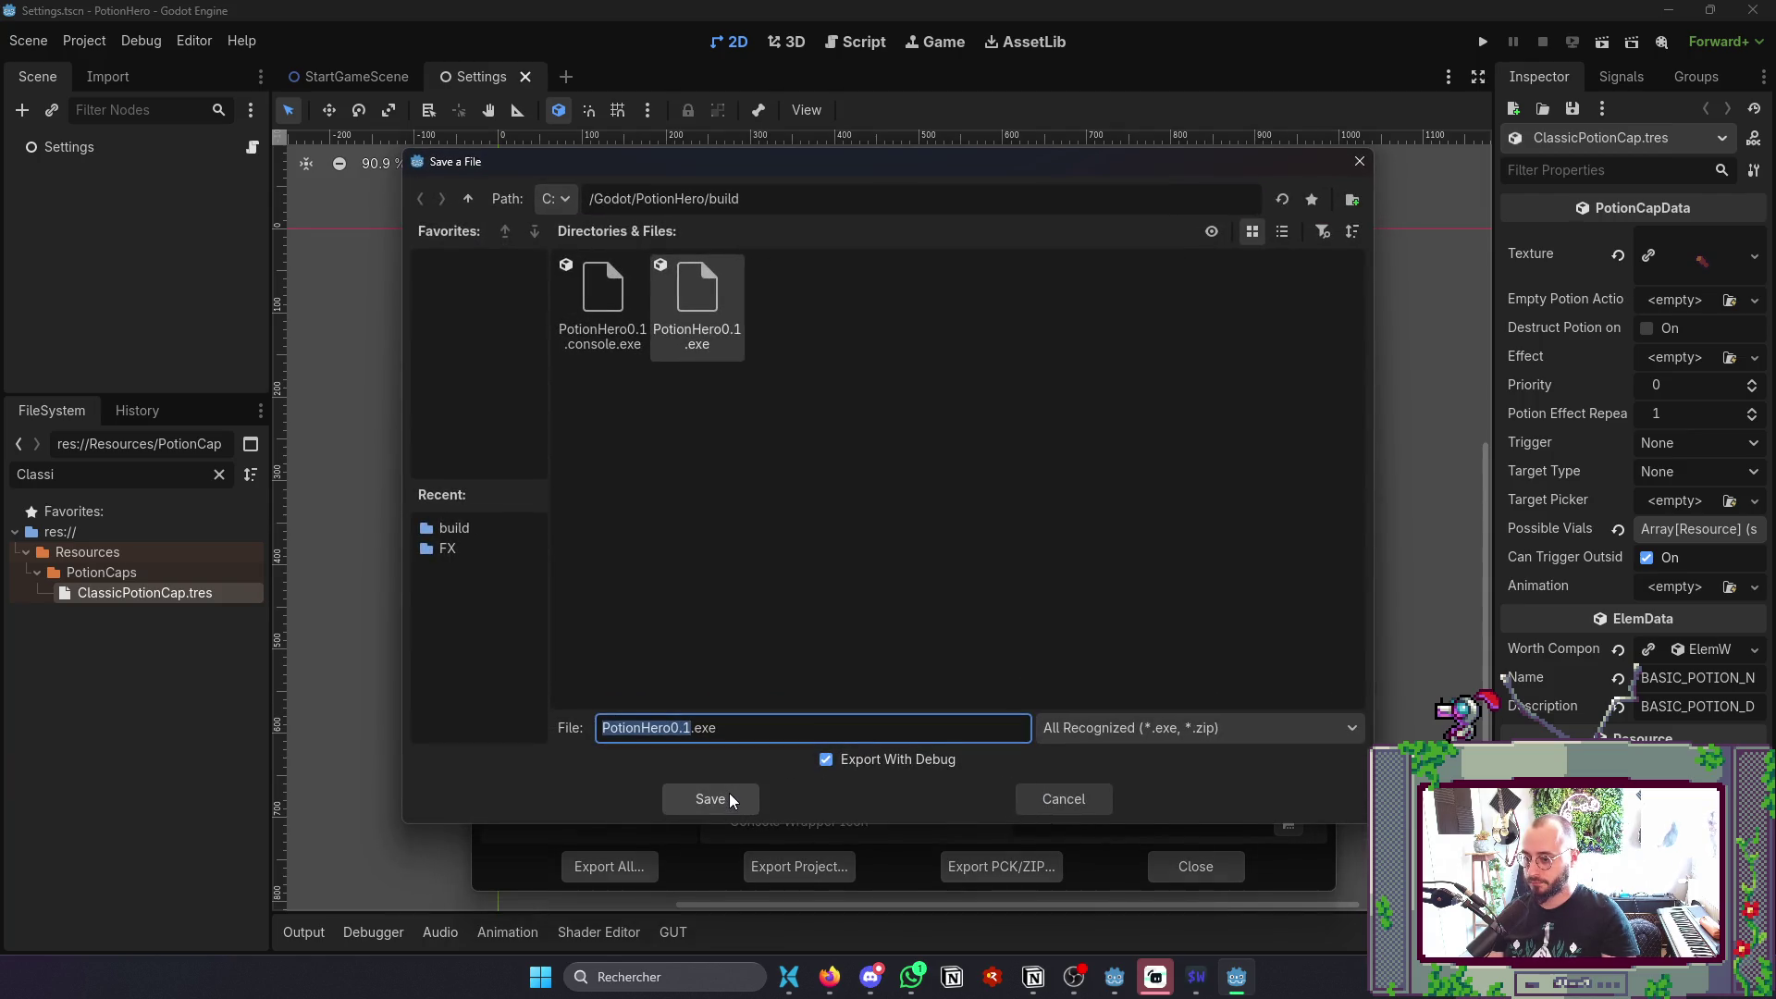
pyautogui.click(730, 800)
pyautogui.click(729, 800)
pyautogui.click(801, 523)
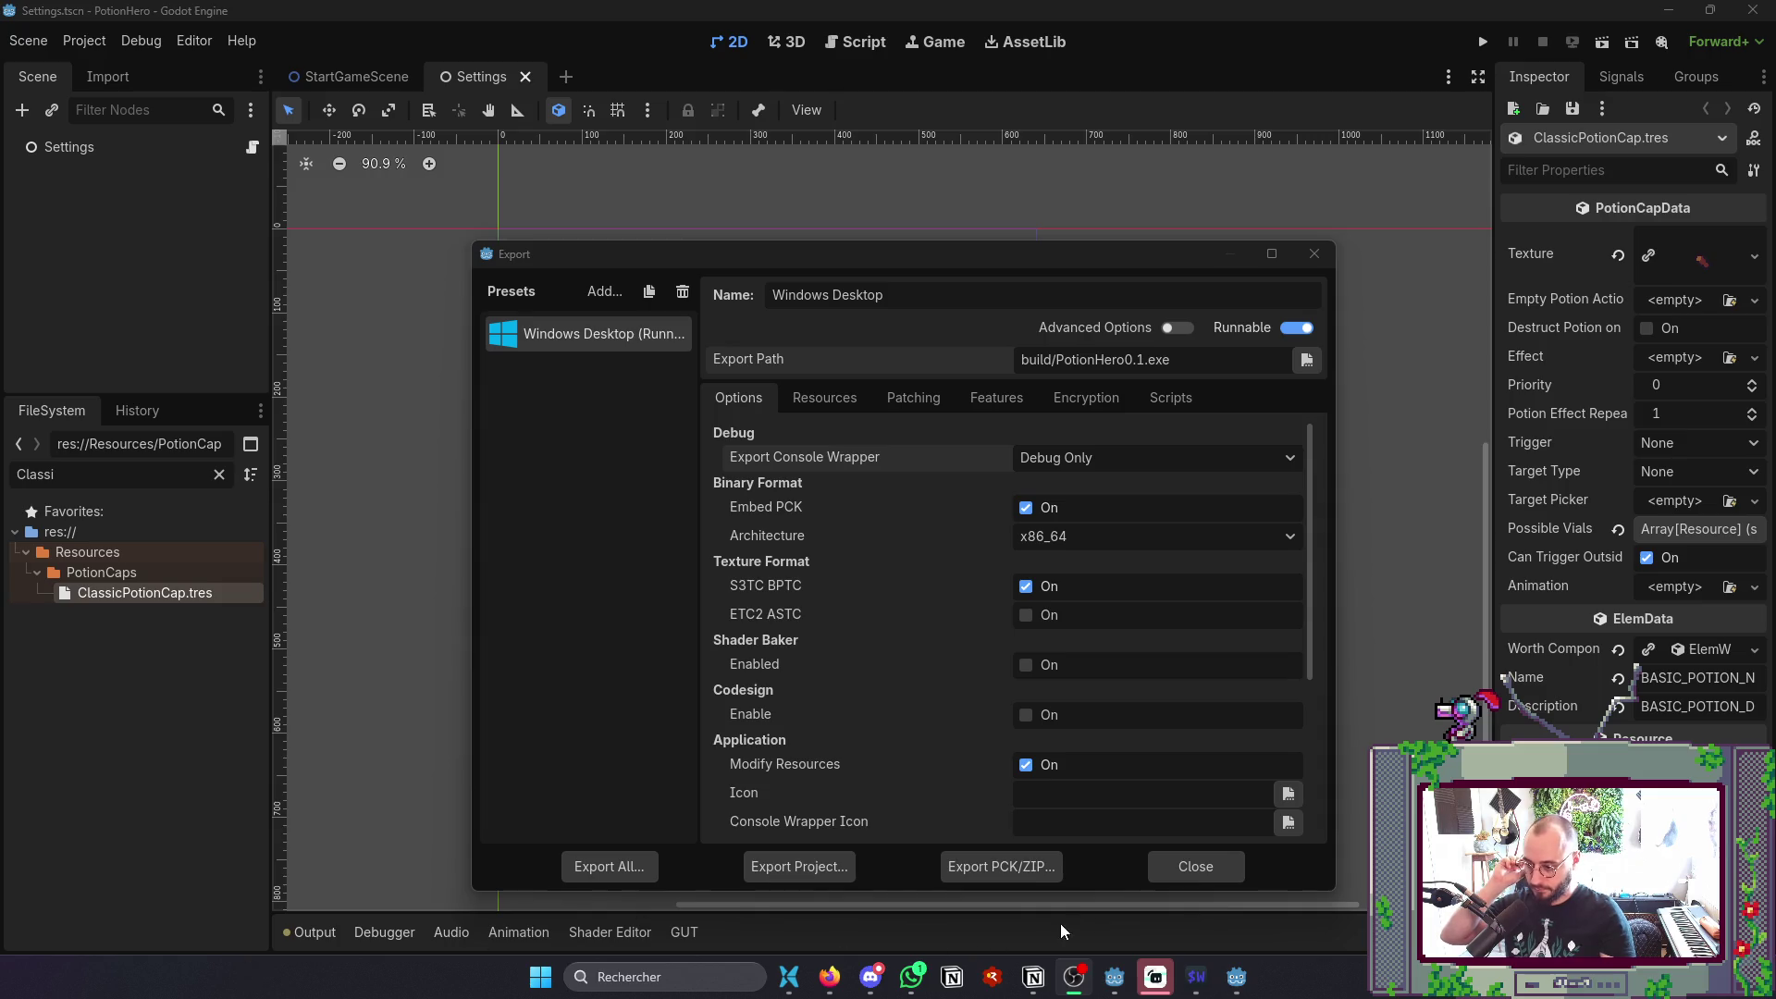
pyautogui.click(1197, 874)
pyautogui.click(785, 986)
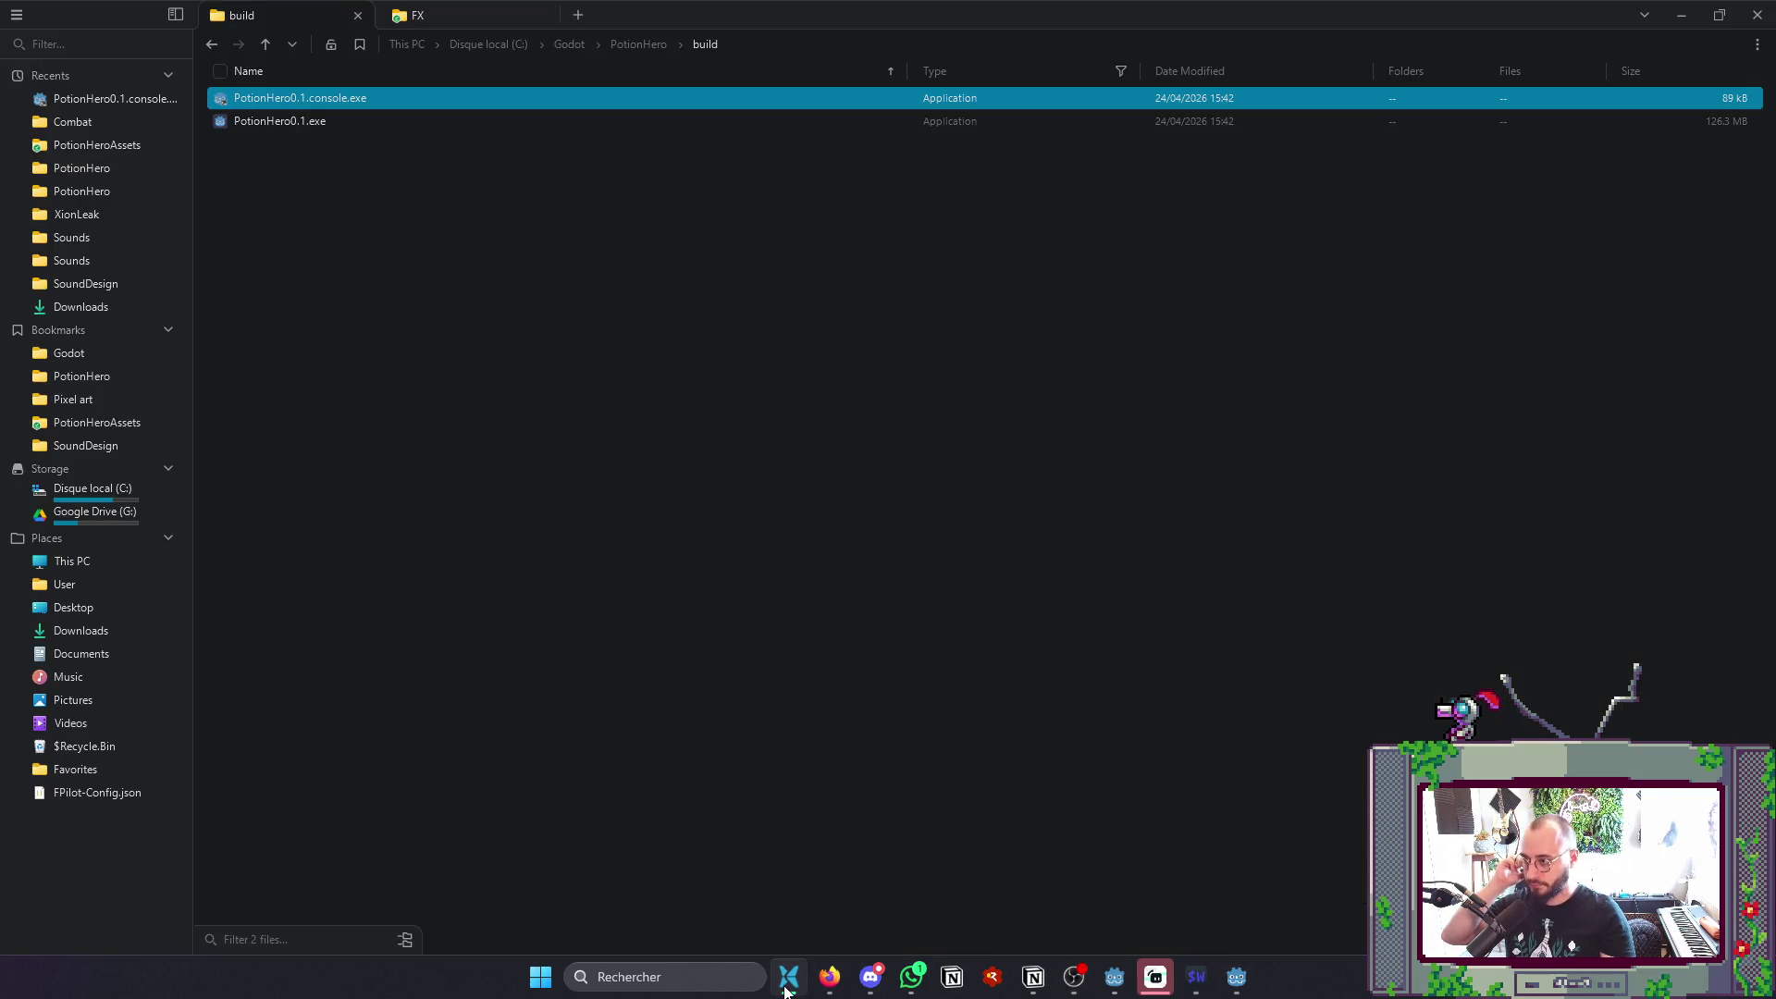
# - Launch PotionHero0.1.console.exe and review the load errors in its console
pyautogui.doubleClick(314, 100)
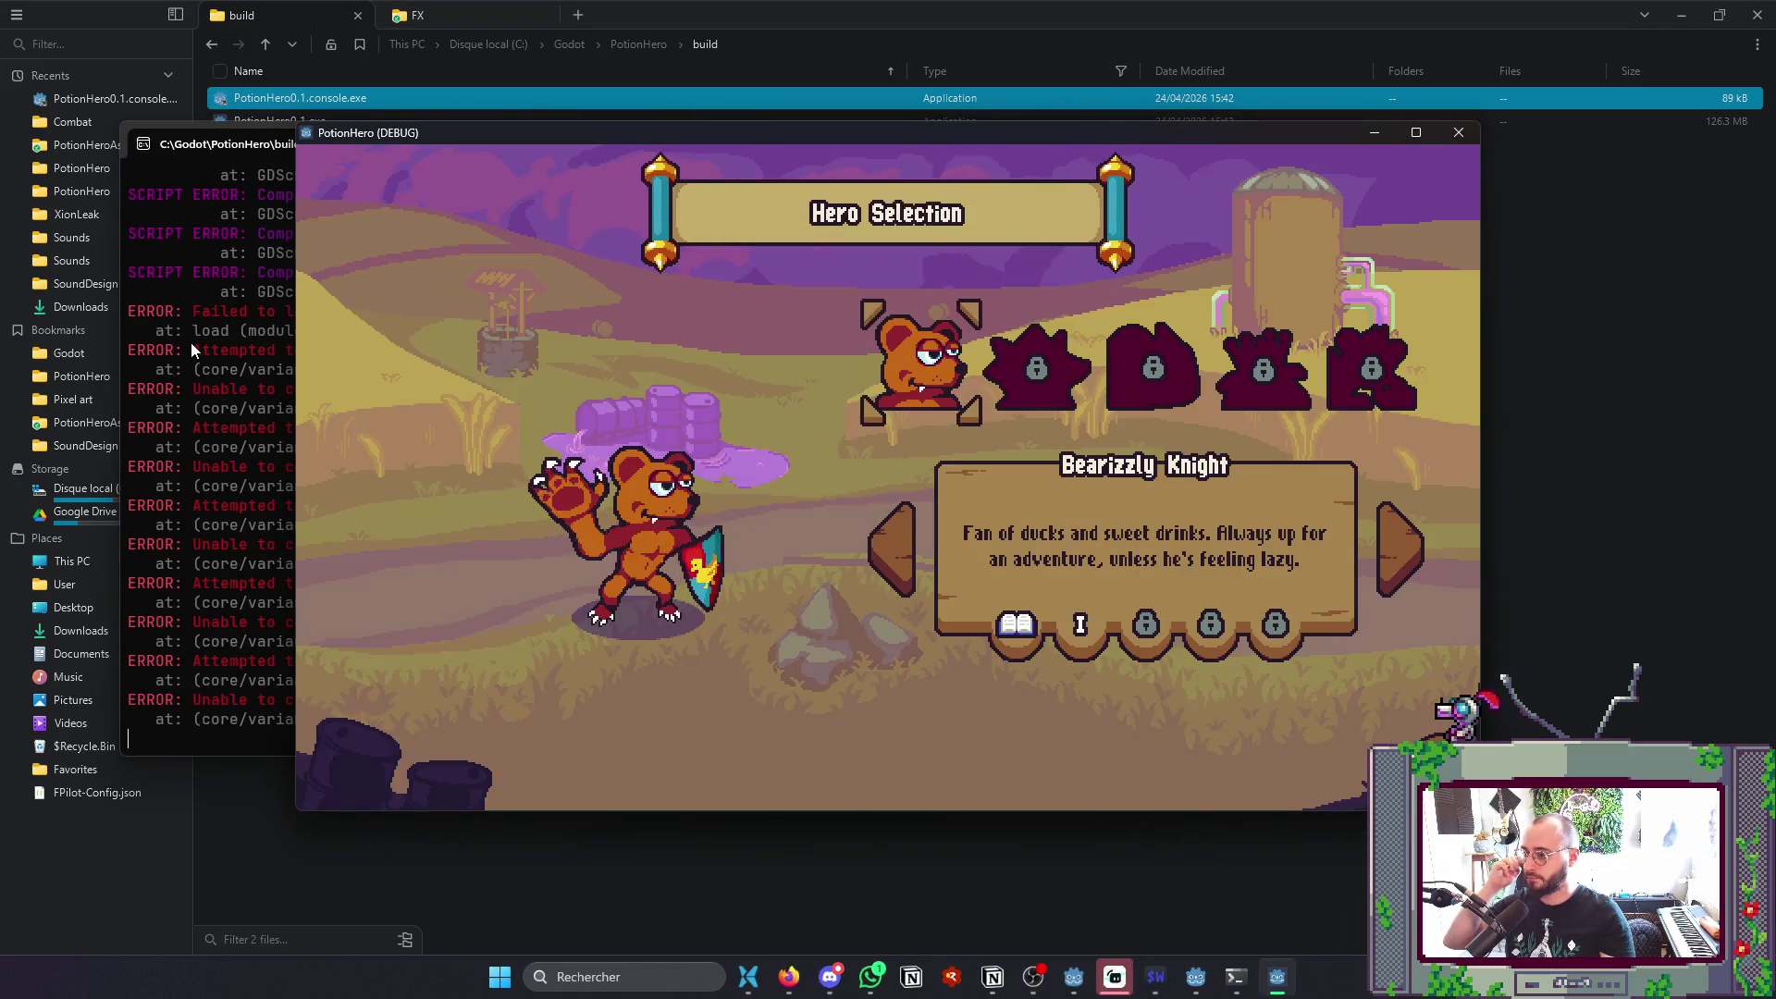
pyautogui.click(224, 360)
pyautogui.scroll(5, 224, 361)
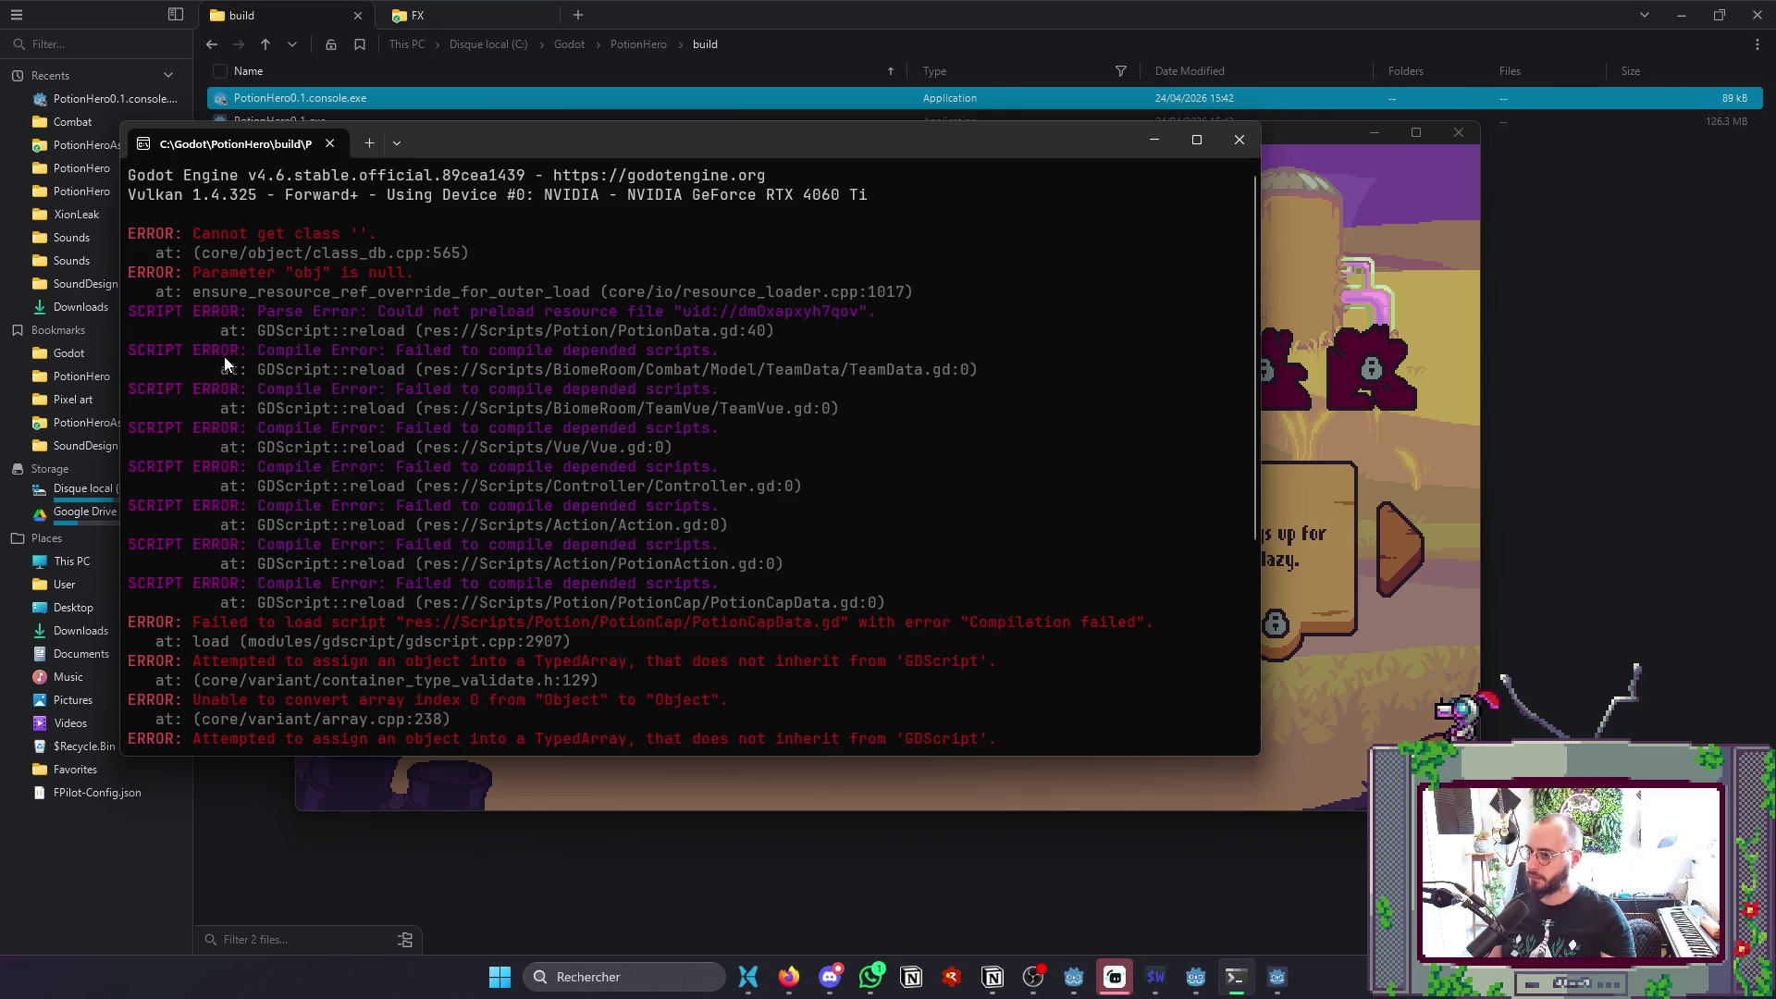
pyautogui.click(1454, 523)
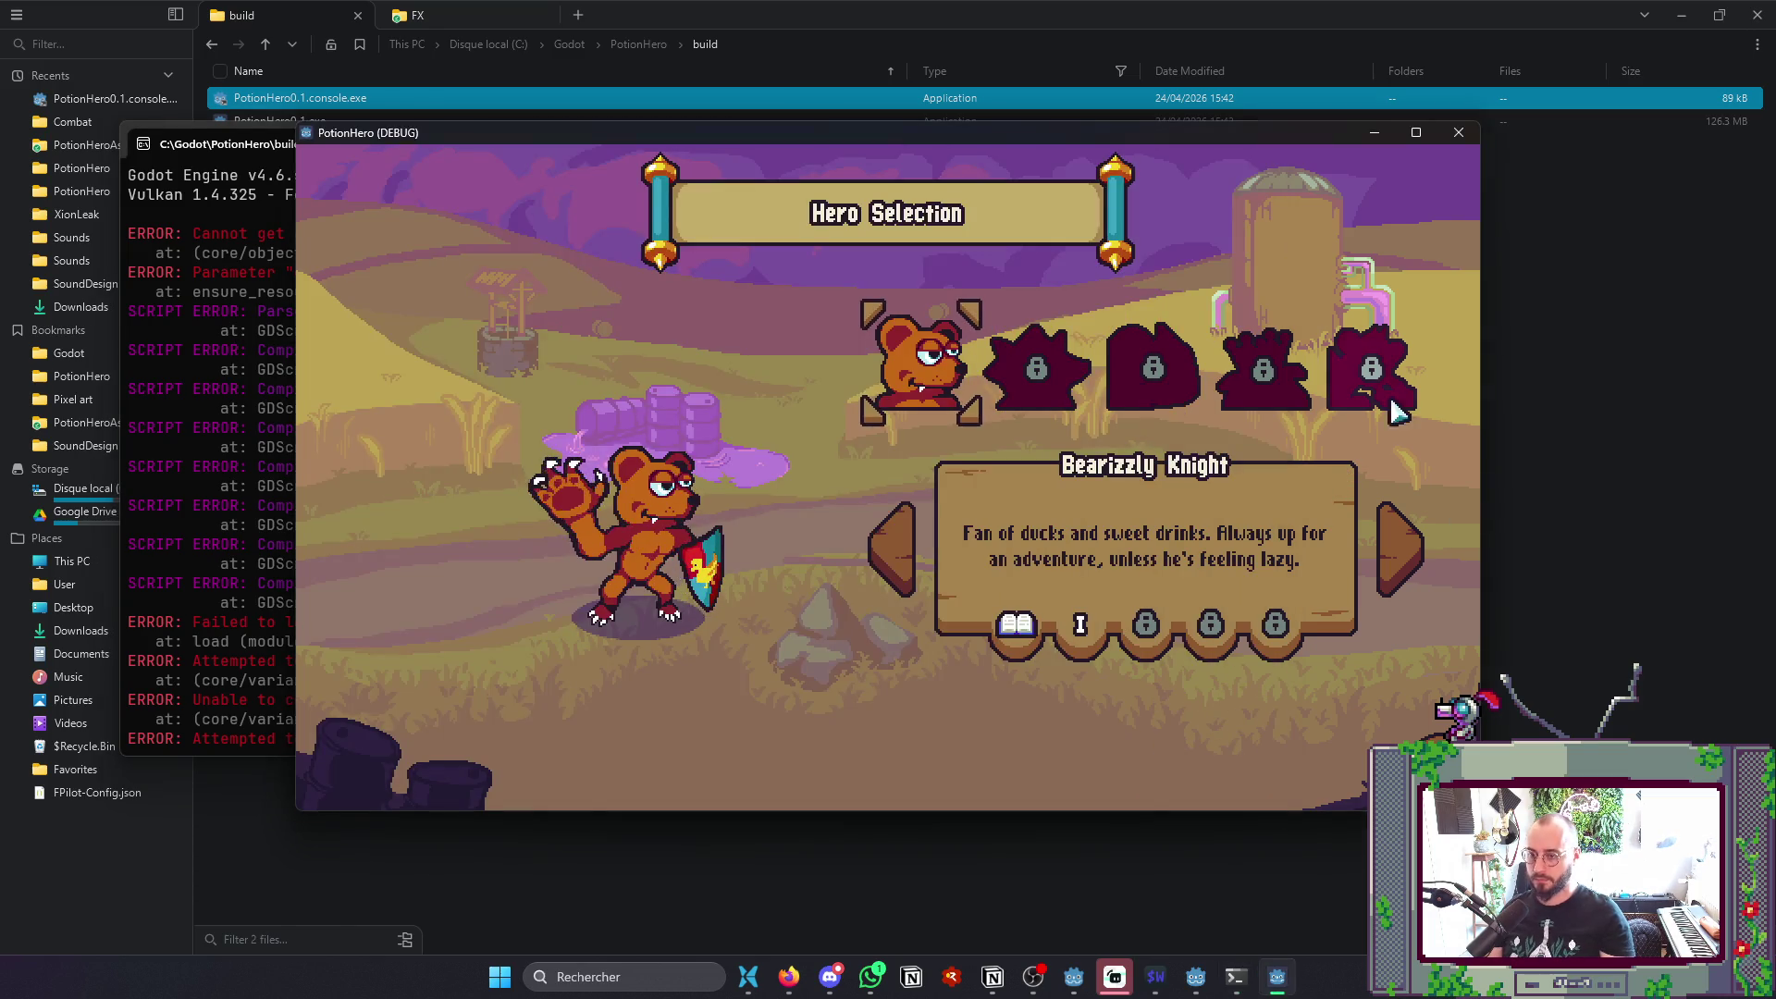
pyautogui.click(273, 220)
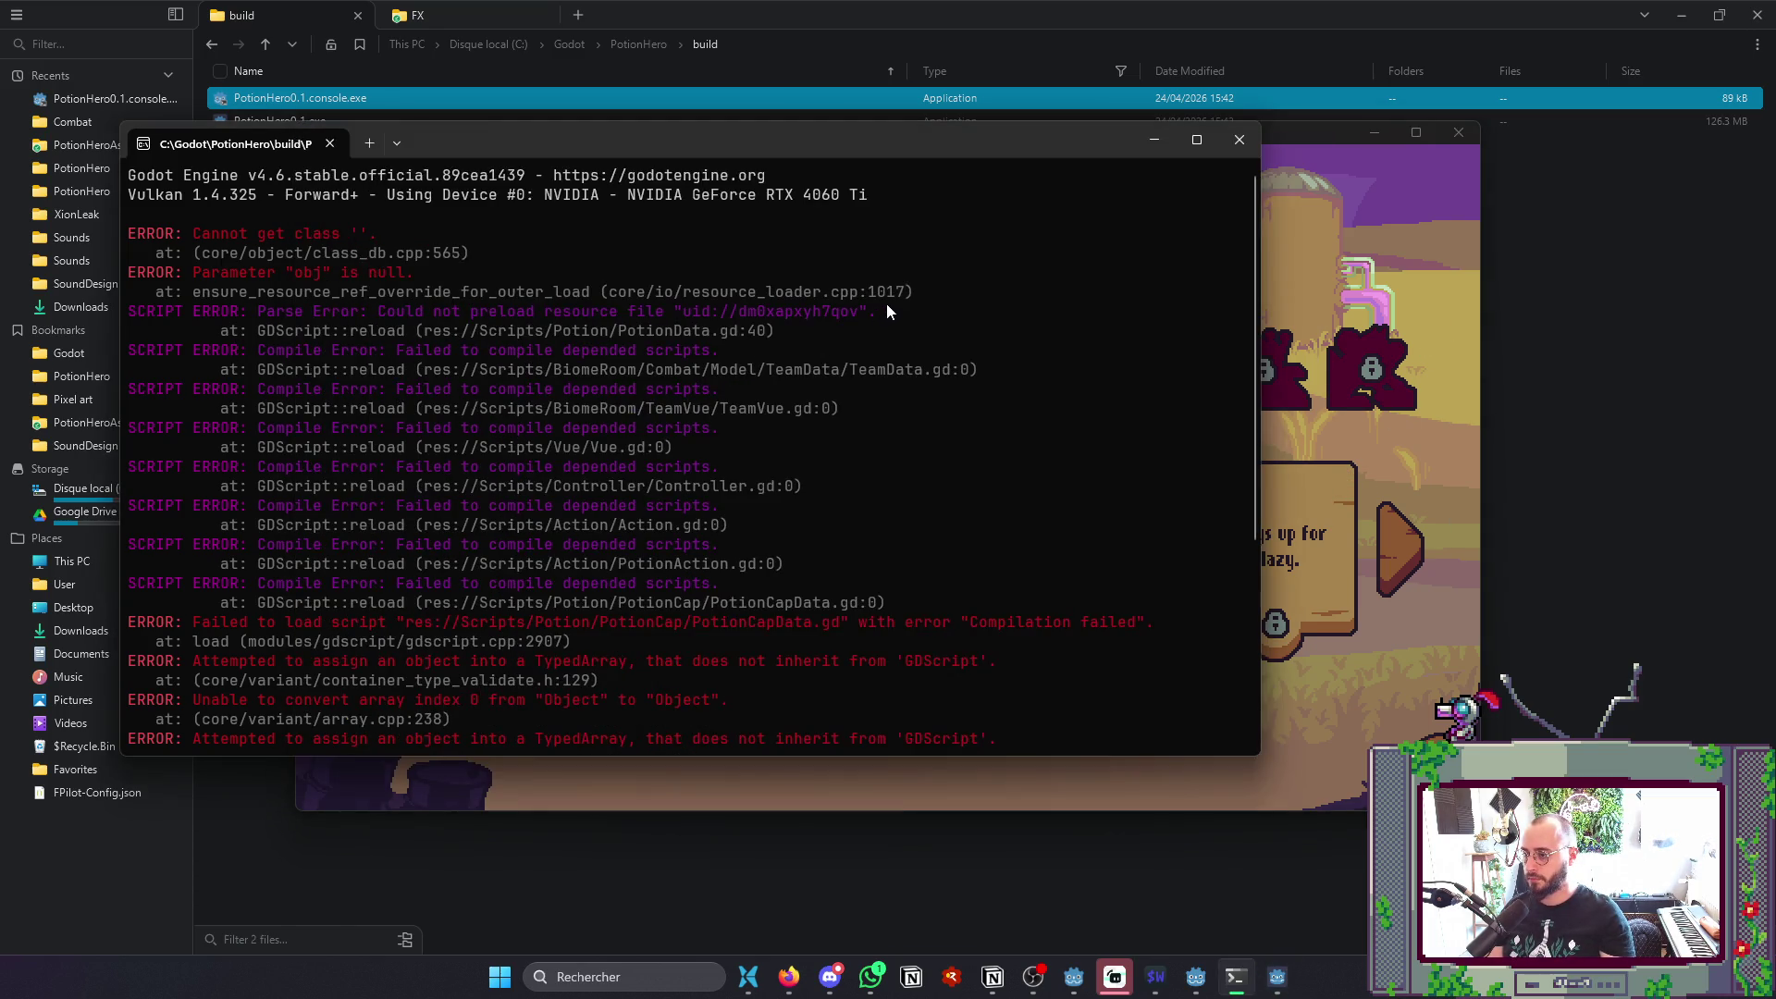
# - Copy the first two ERROR messages from the console and close the game
pyautogui.moveTo(935, 290)
pyautogui.mouseDown()
pyautogui.moveTo(385, 242)
pyautogui.moveTo(138, 268)
pyautogui.moveTo(97, 231)
pyautogui.mouseUp()
pyautogui.hotkey('ctrl', 'c')
pyautogui.click(1471, 152)
pyautogui.click(1468, 141)
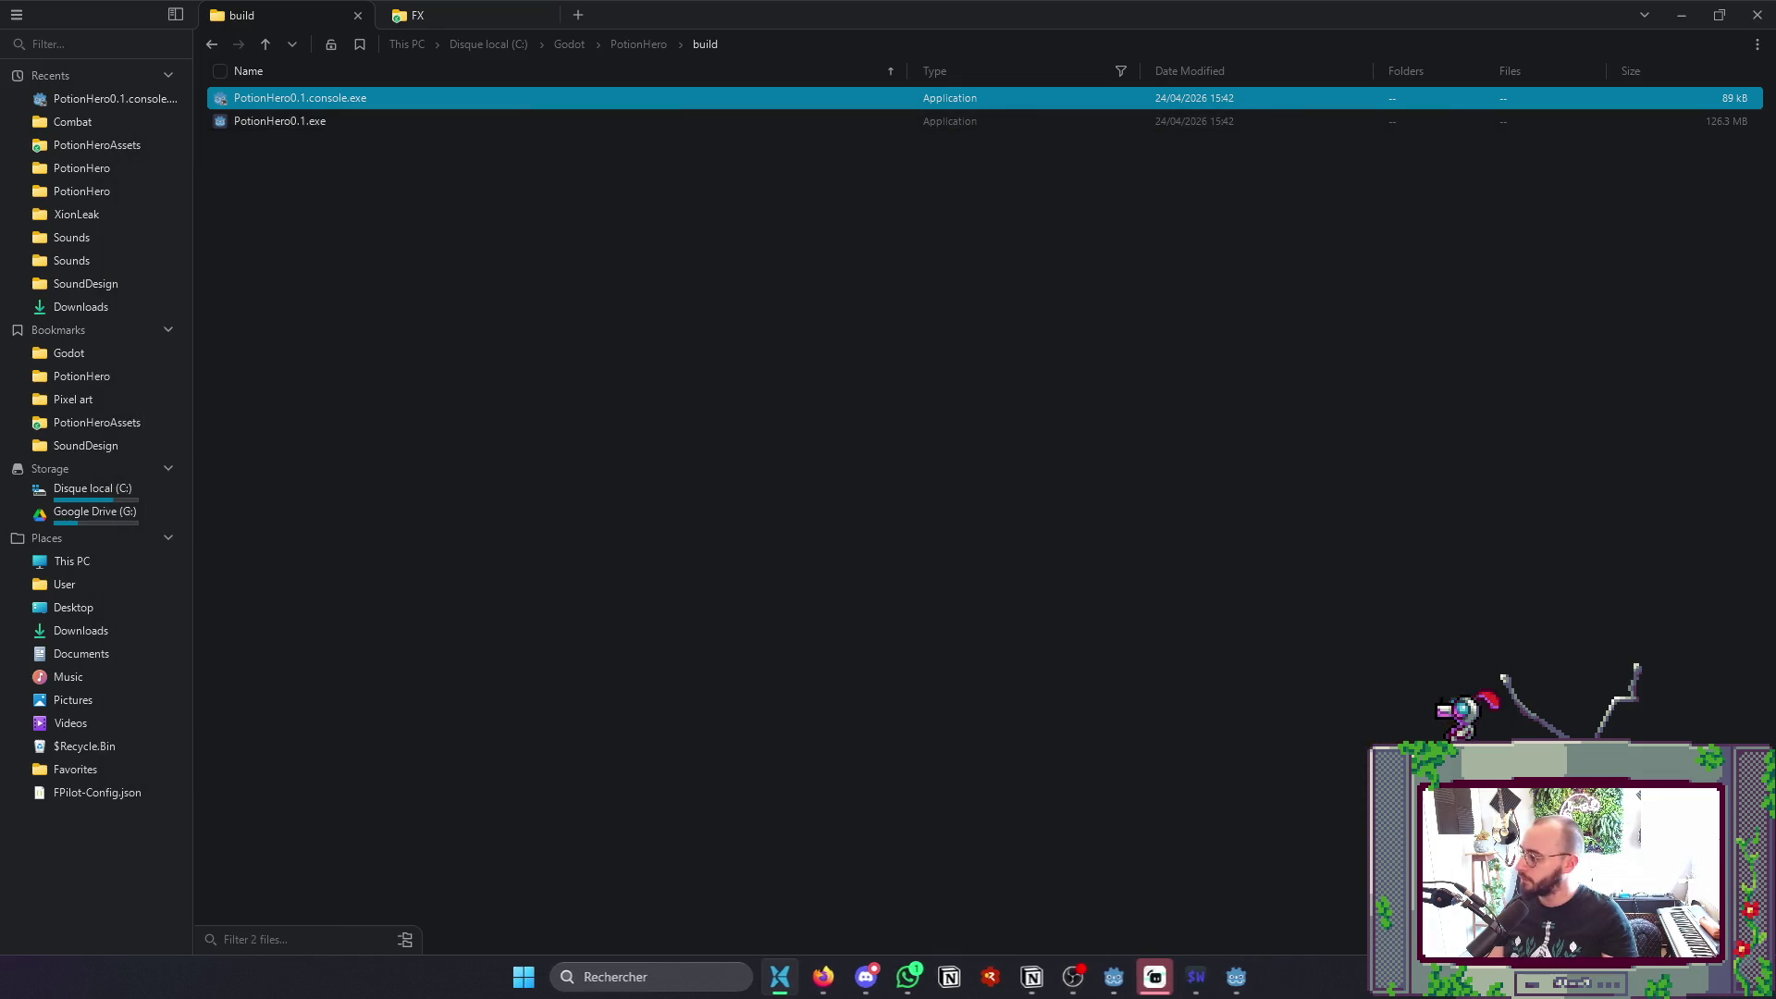
# - Google the pasted Godot error text in a new Firefox tab, then start a new Gemini chat
pyautogui.click(1757, 15)
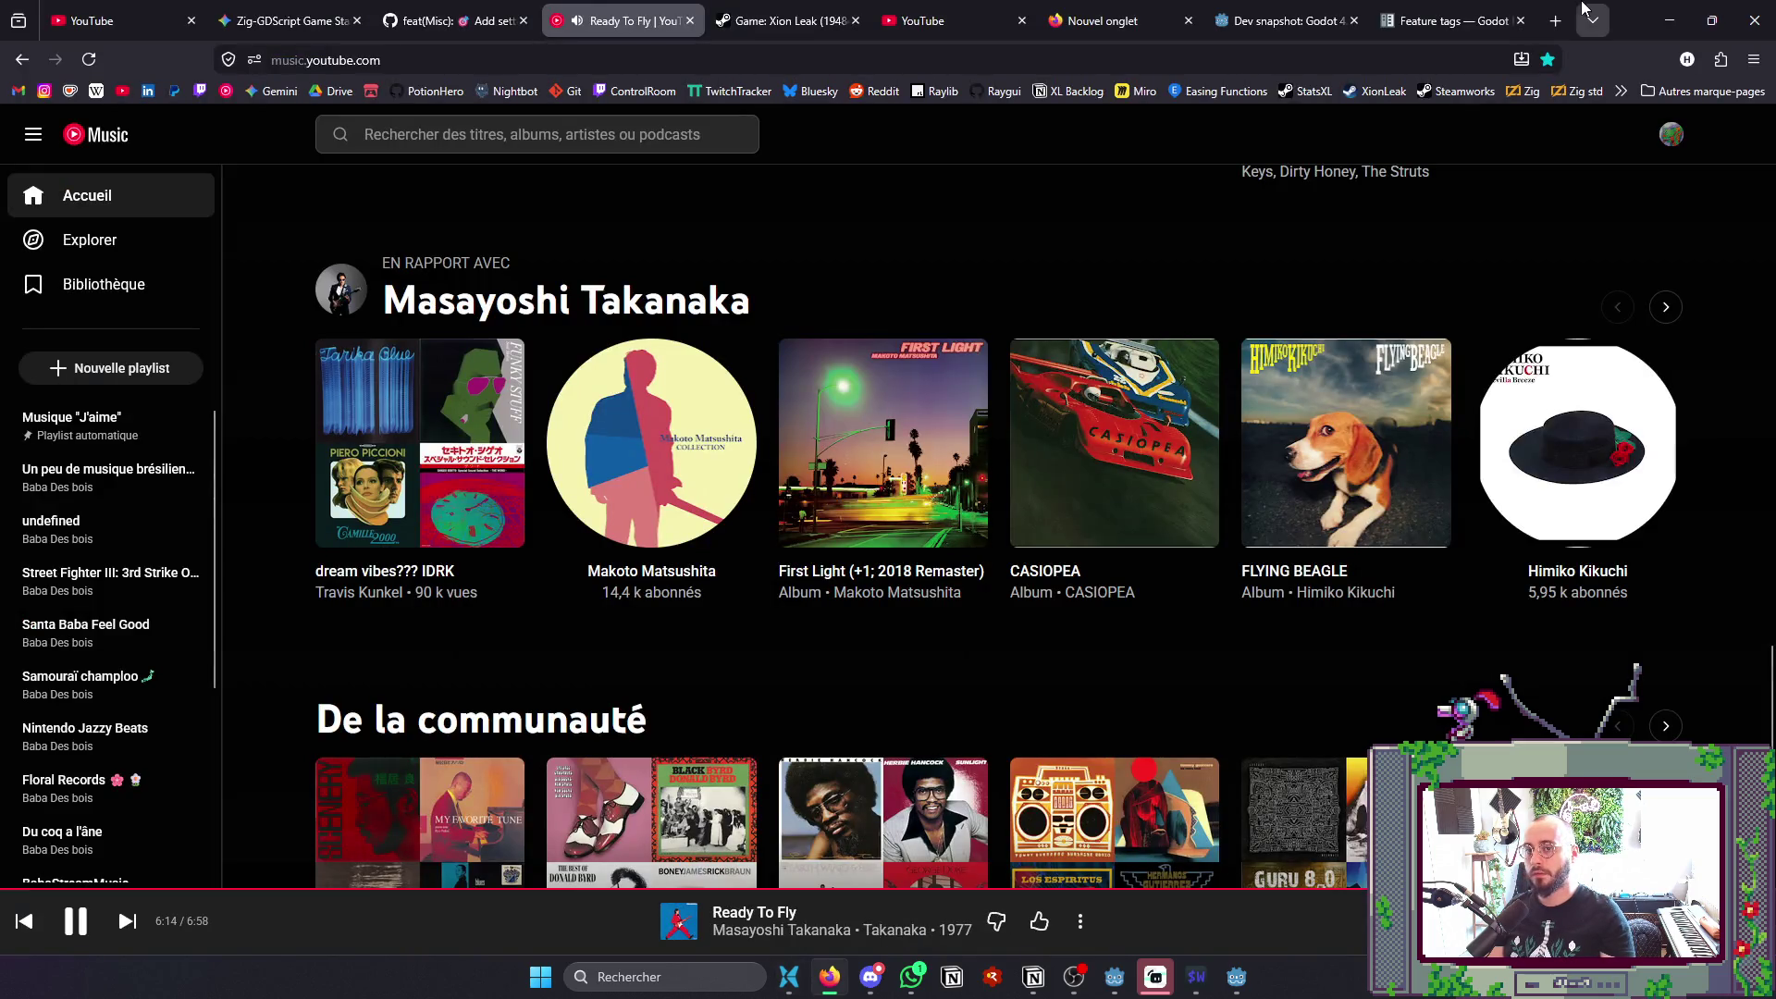
pyautogui.click(1555, 22)
pyautogui.hotkey('ctrl', 'v')
pyautogui.press('Return')
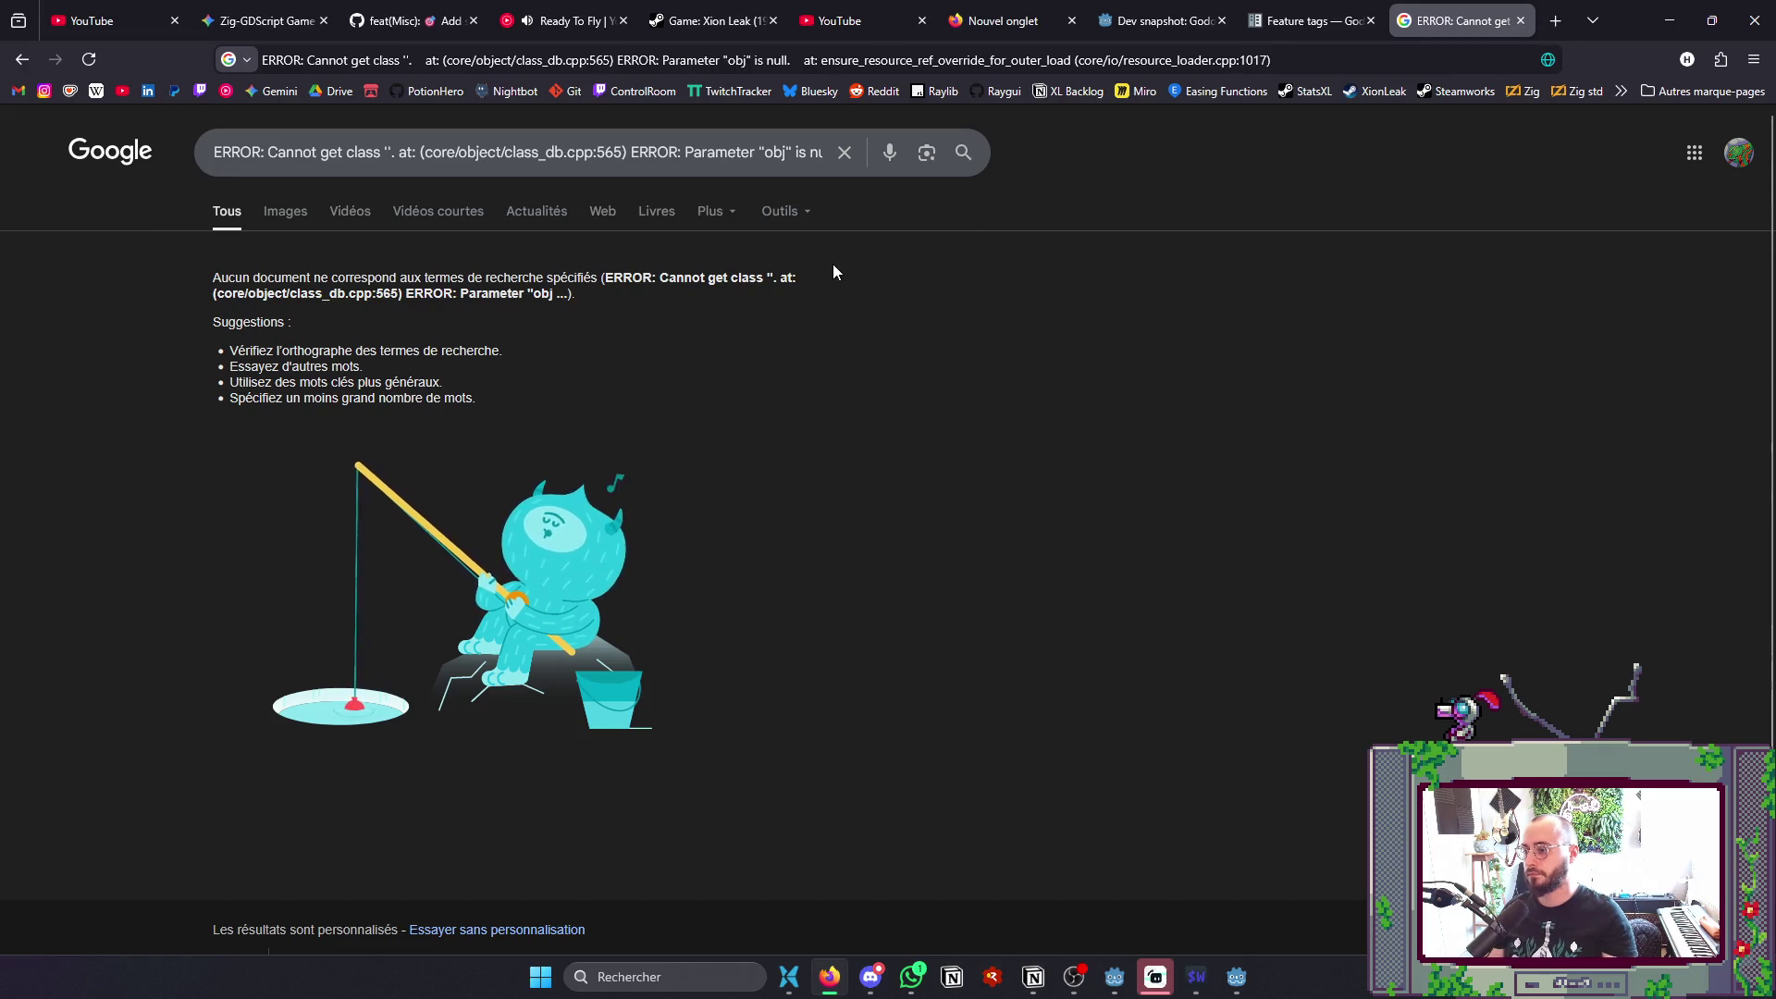
pyautogui.click(269, 21)
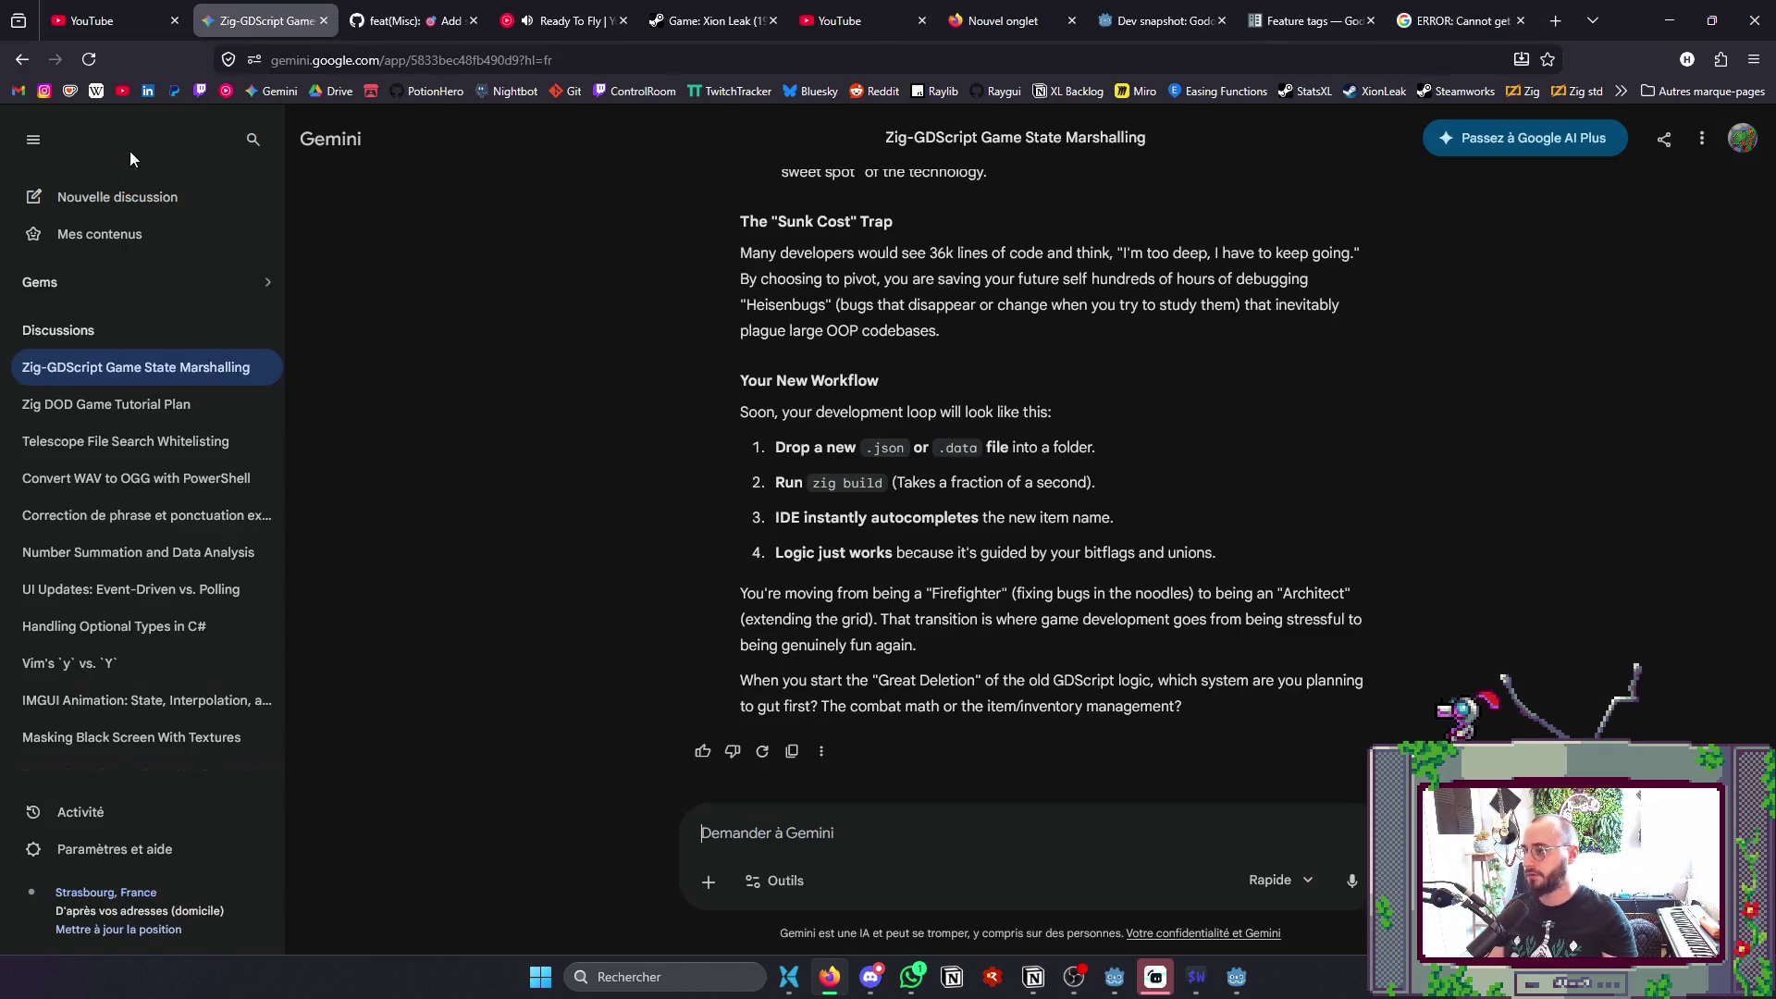
pyautogui.click(63, 200)
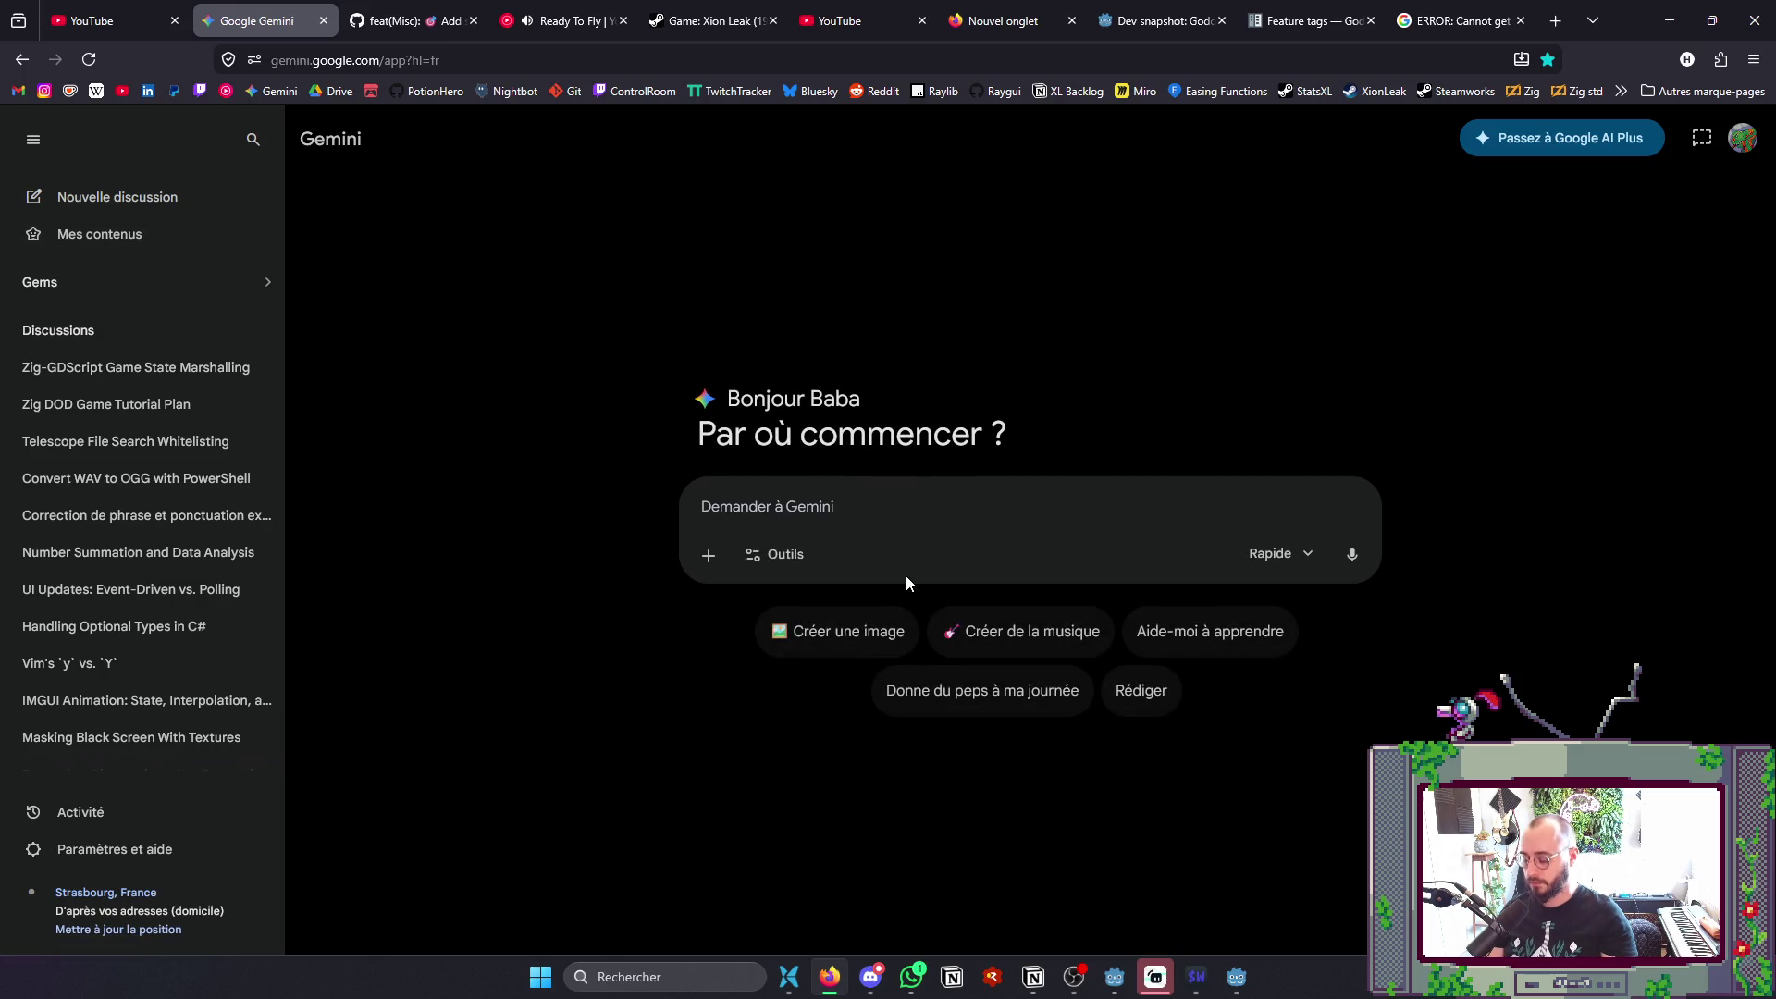
# - Send Gemini 'I got this errors when building and testing my godot game:' with the pasted log and a cause question
pyautogui.write('I g')
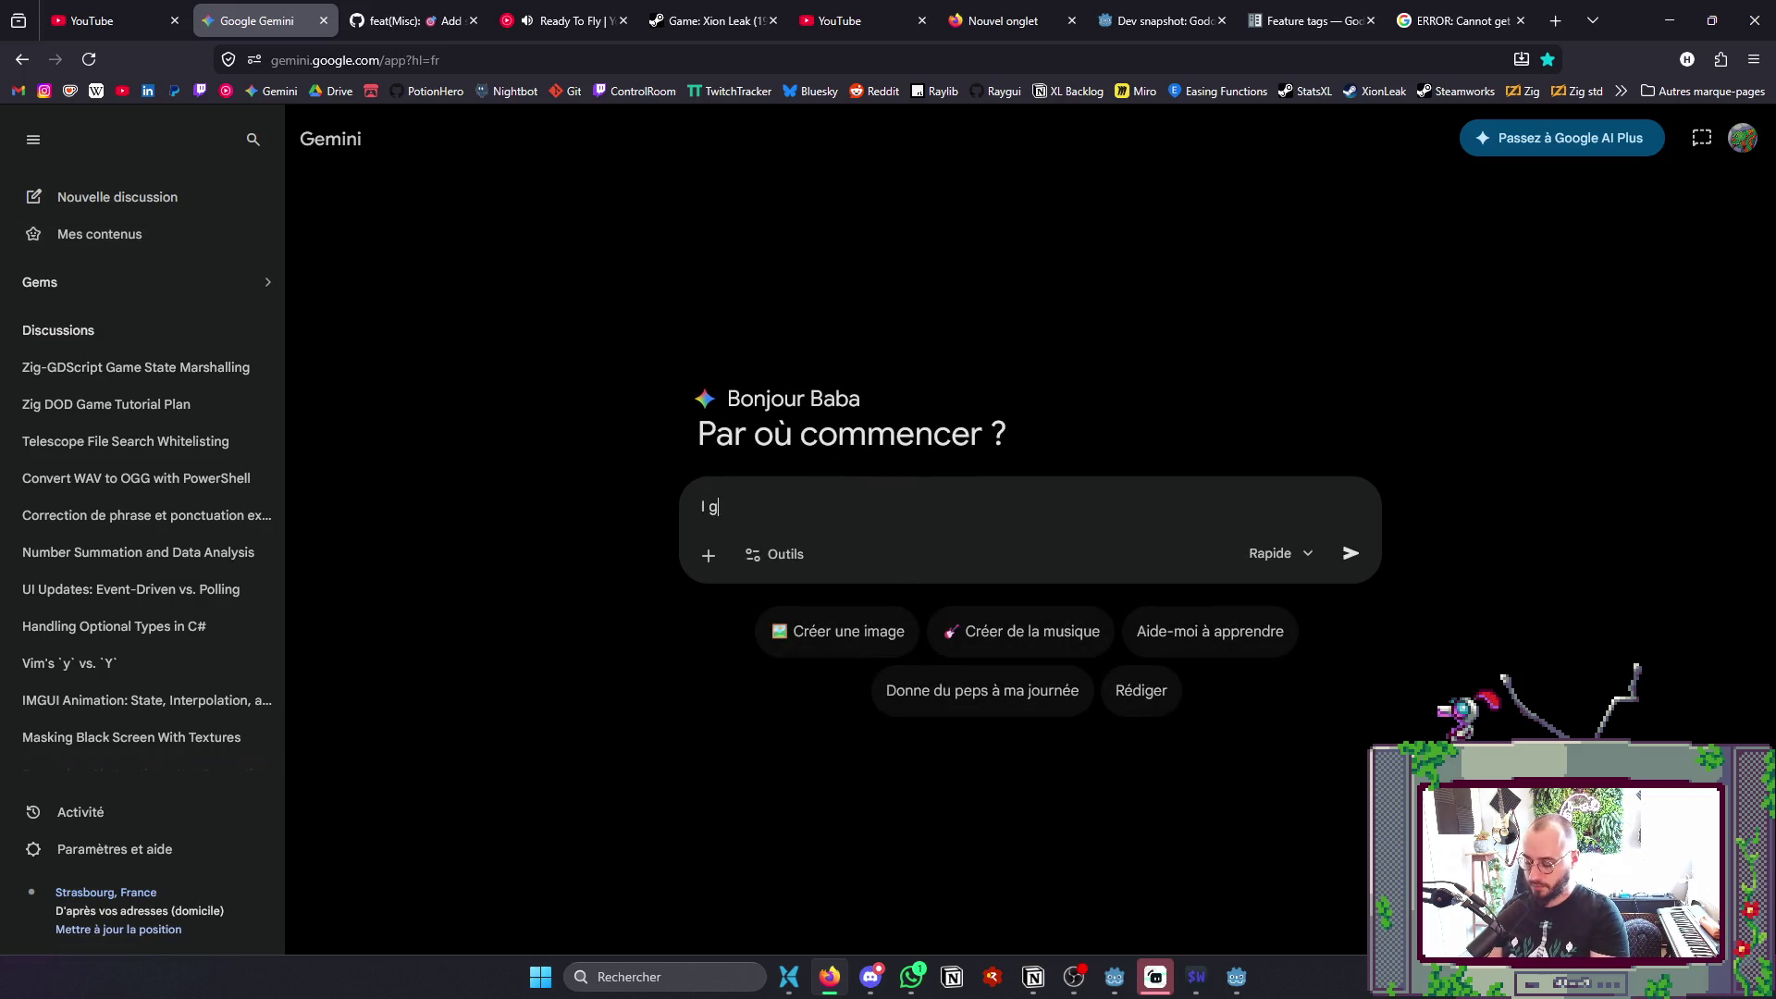
pyautogui.write('ot this e')
pyautogui.write('rrors when g')
pyautogui.press('BackSpace')
pyautogui.press('BackSpace')
pyautogui.write('building ')
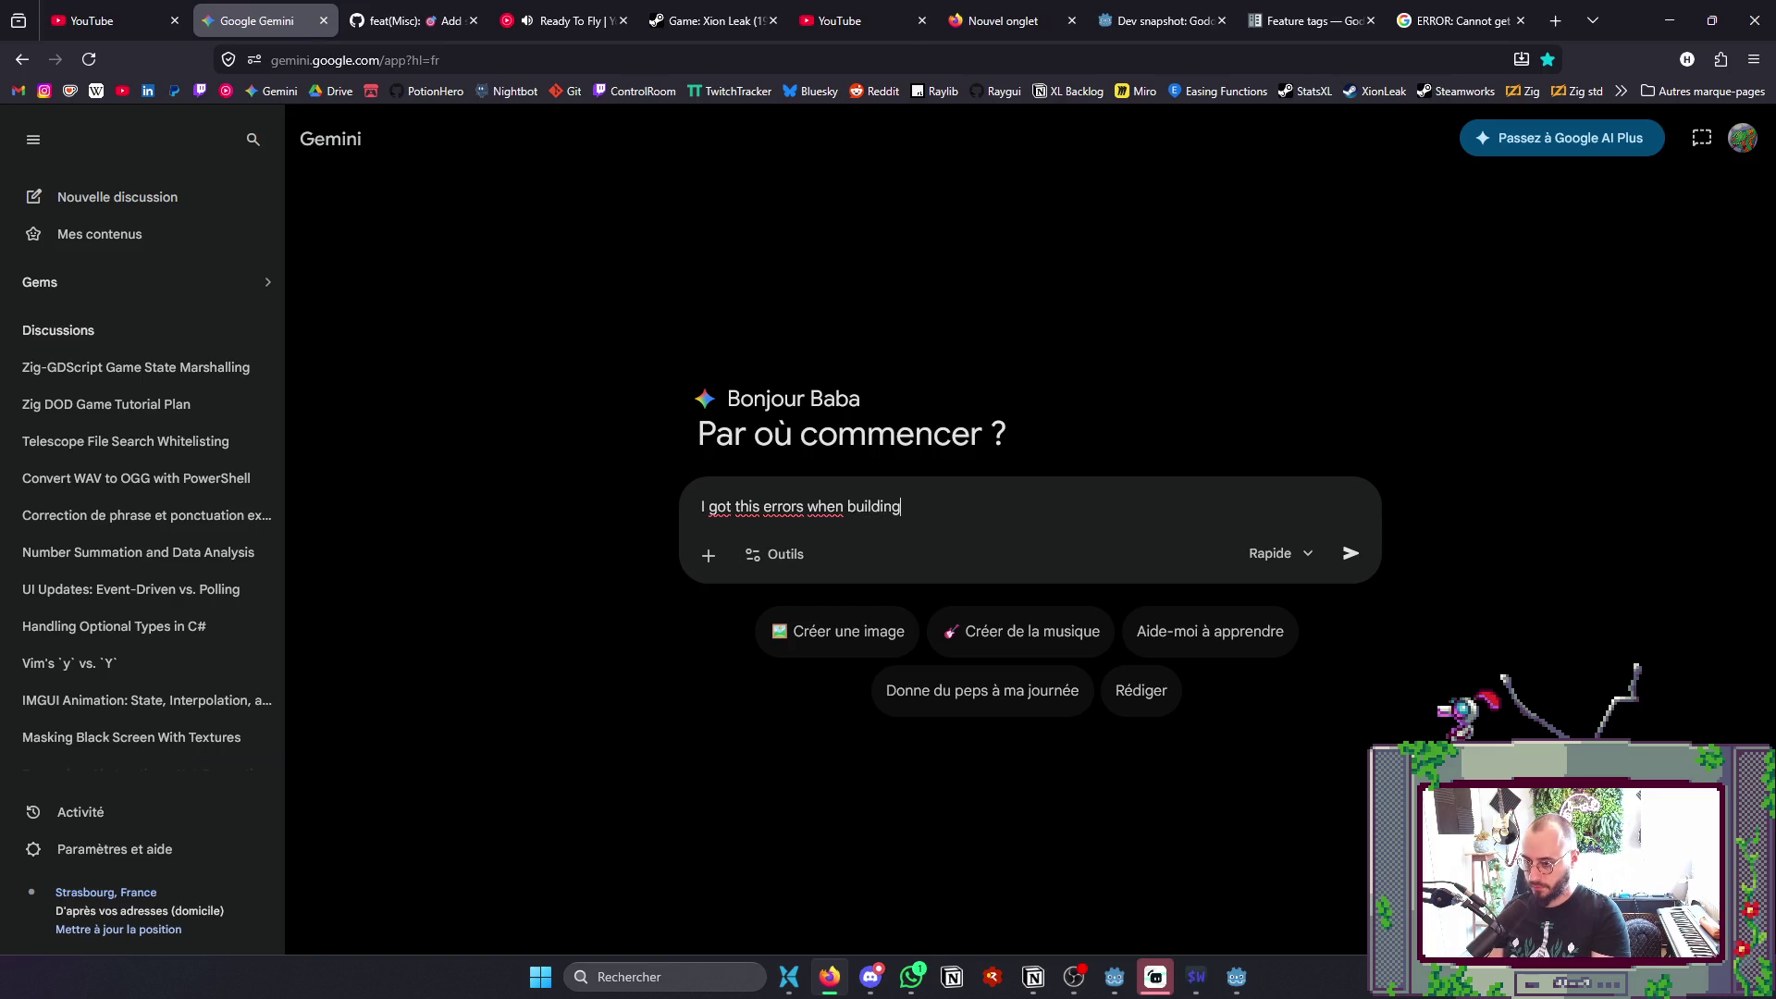
pyautogui.write('and e')
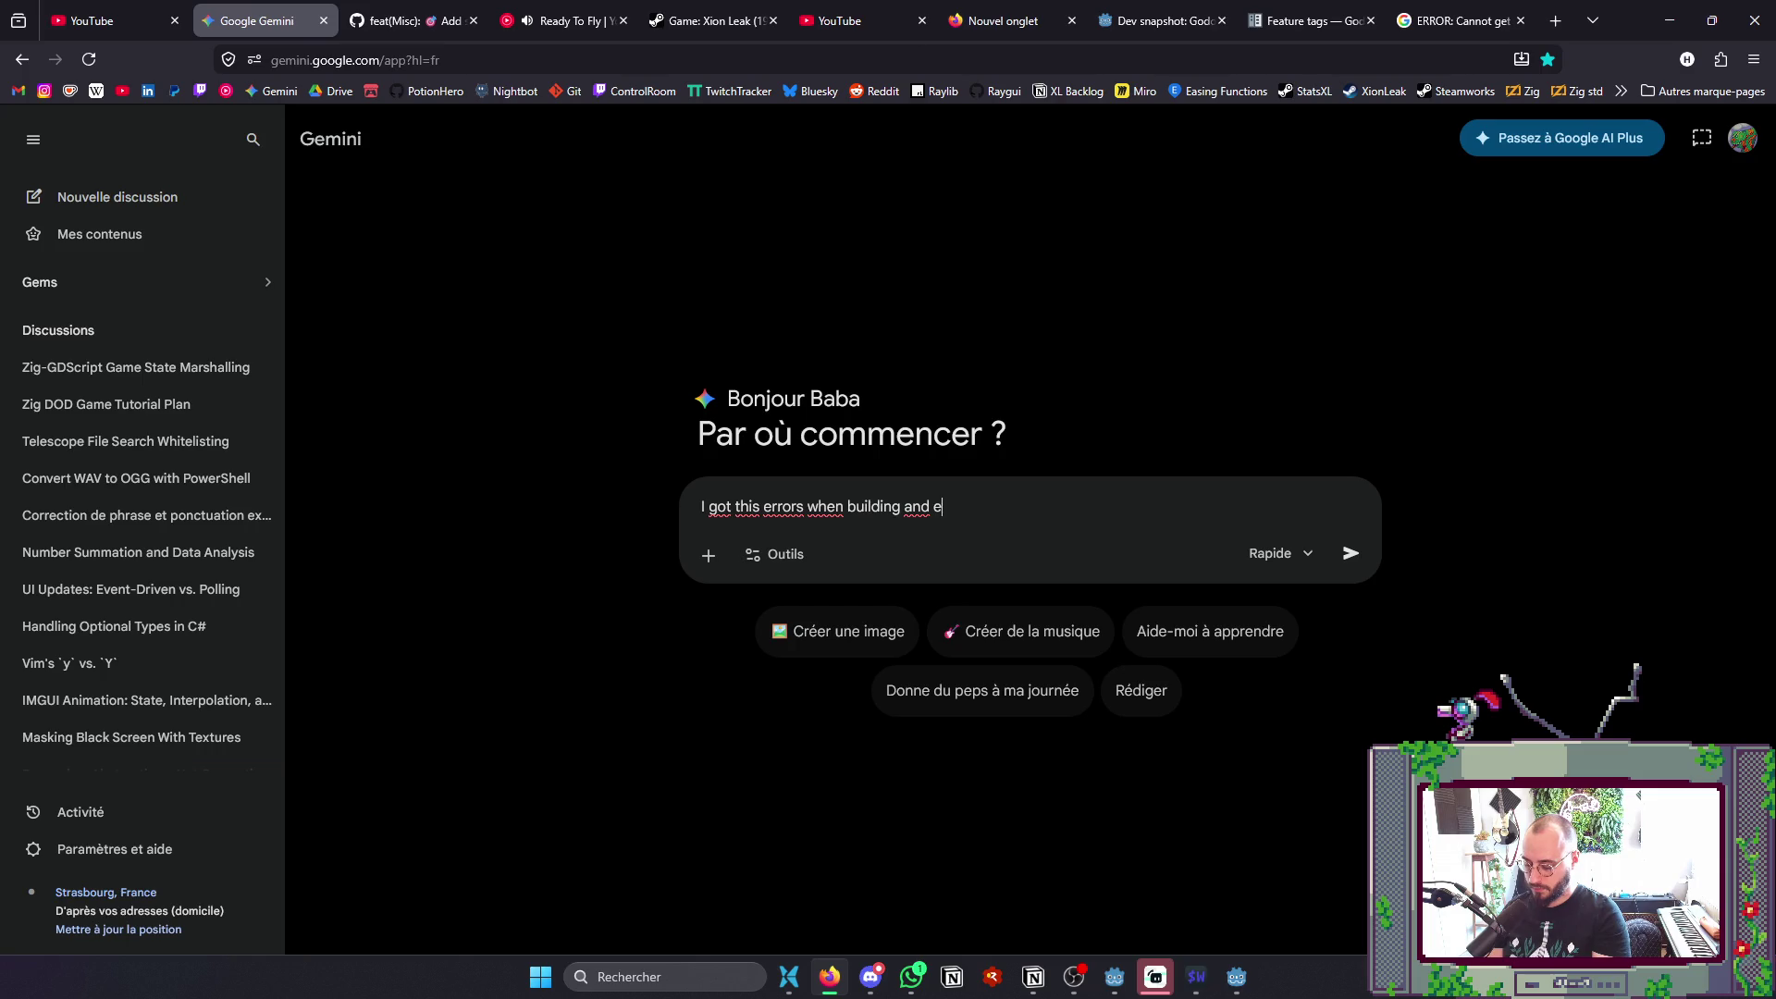
pyautogui.press('BackSpace')
pyautogui.write('testing my godot game:')
pyautogui.hotkey('shift', 'Return')
pyautogui.hotkey('ctrl', 'v')
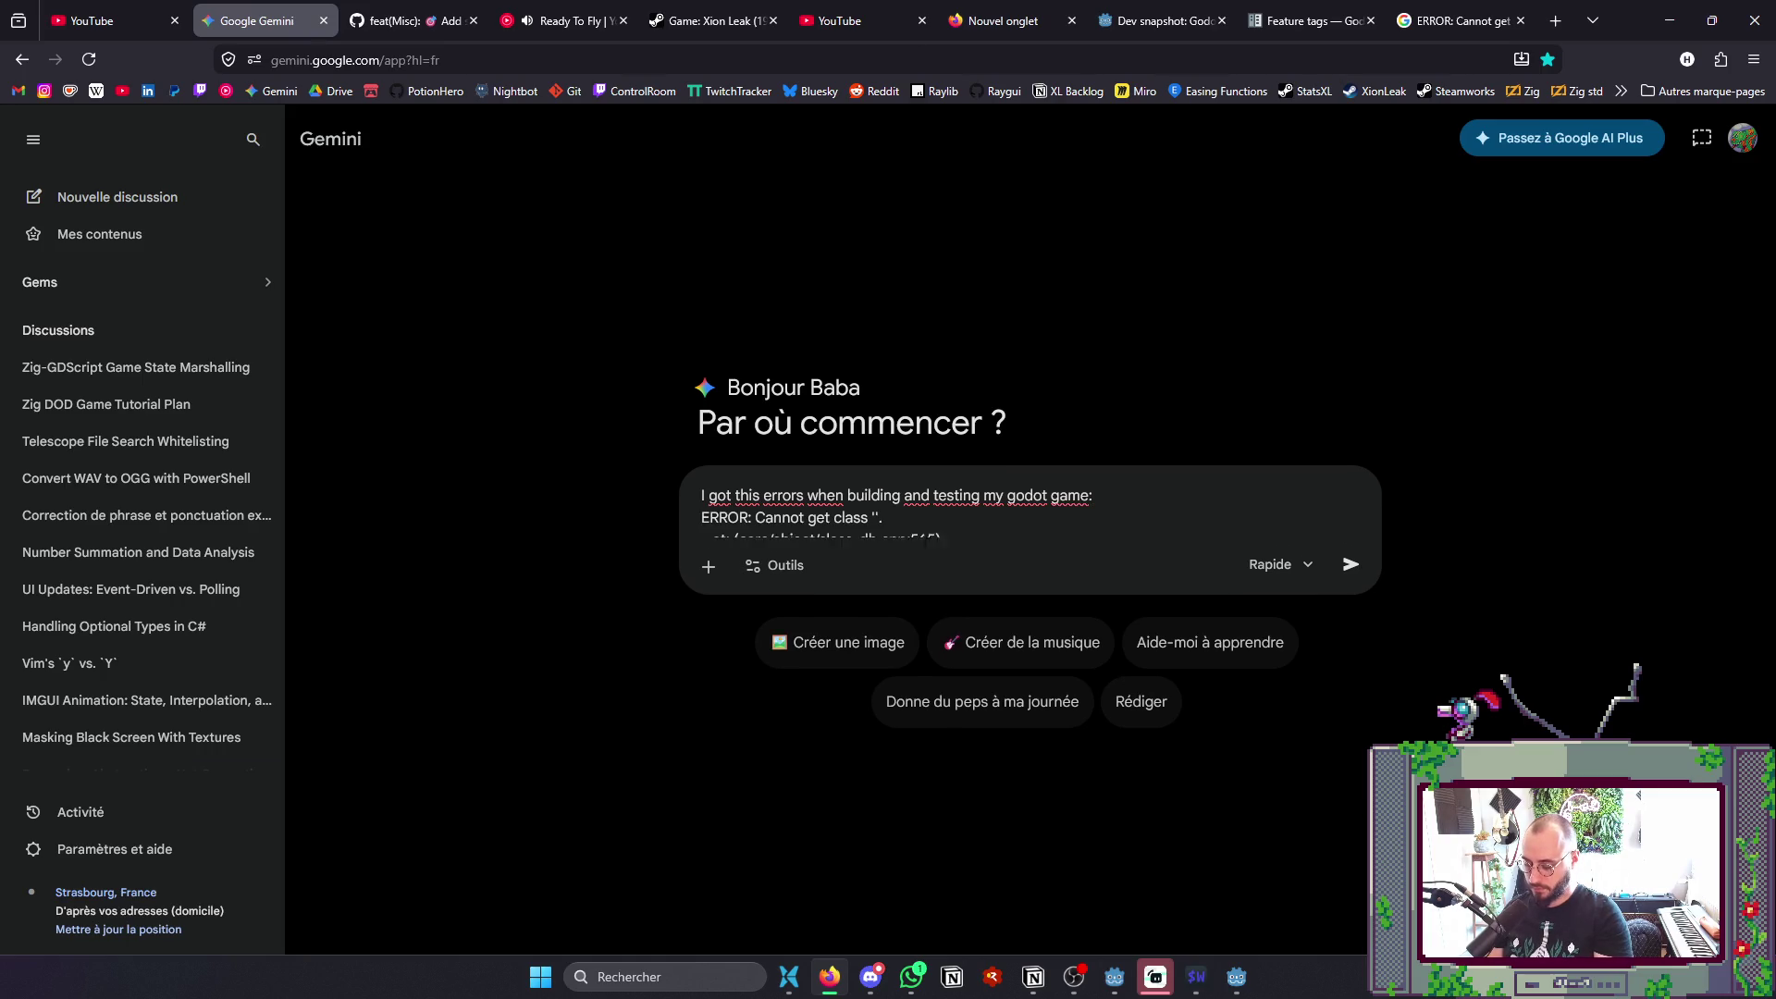
pyautogui.write('Do yo')
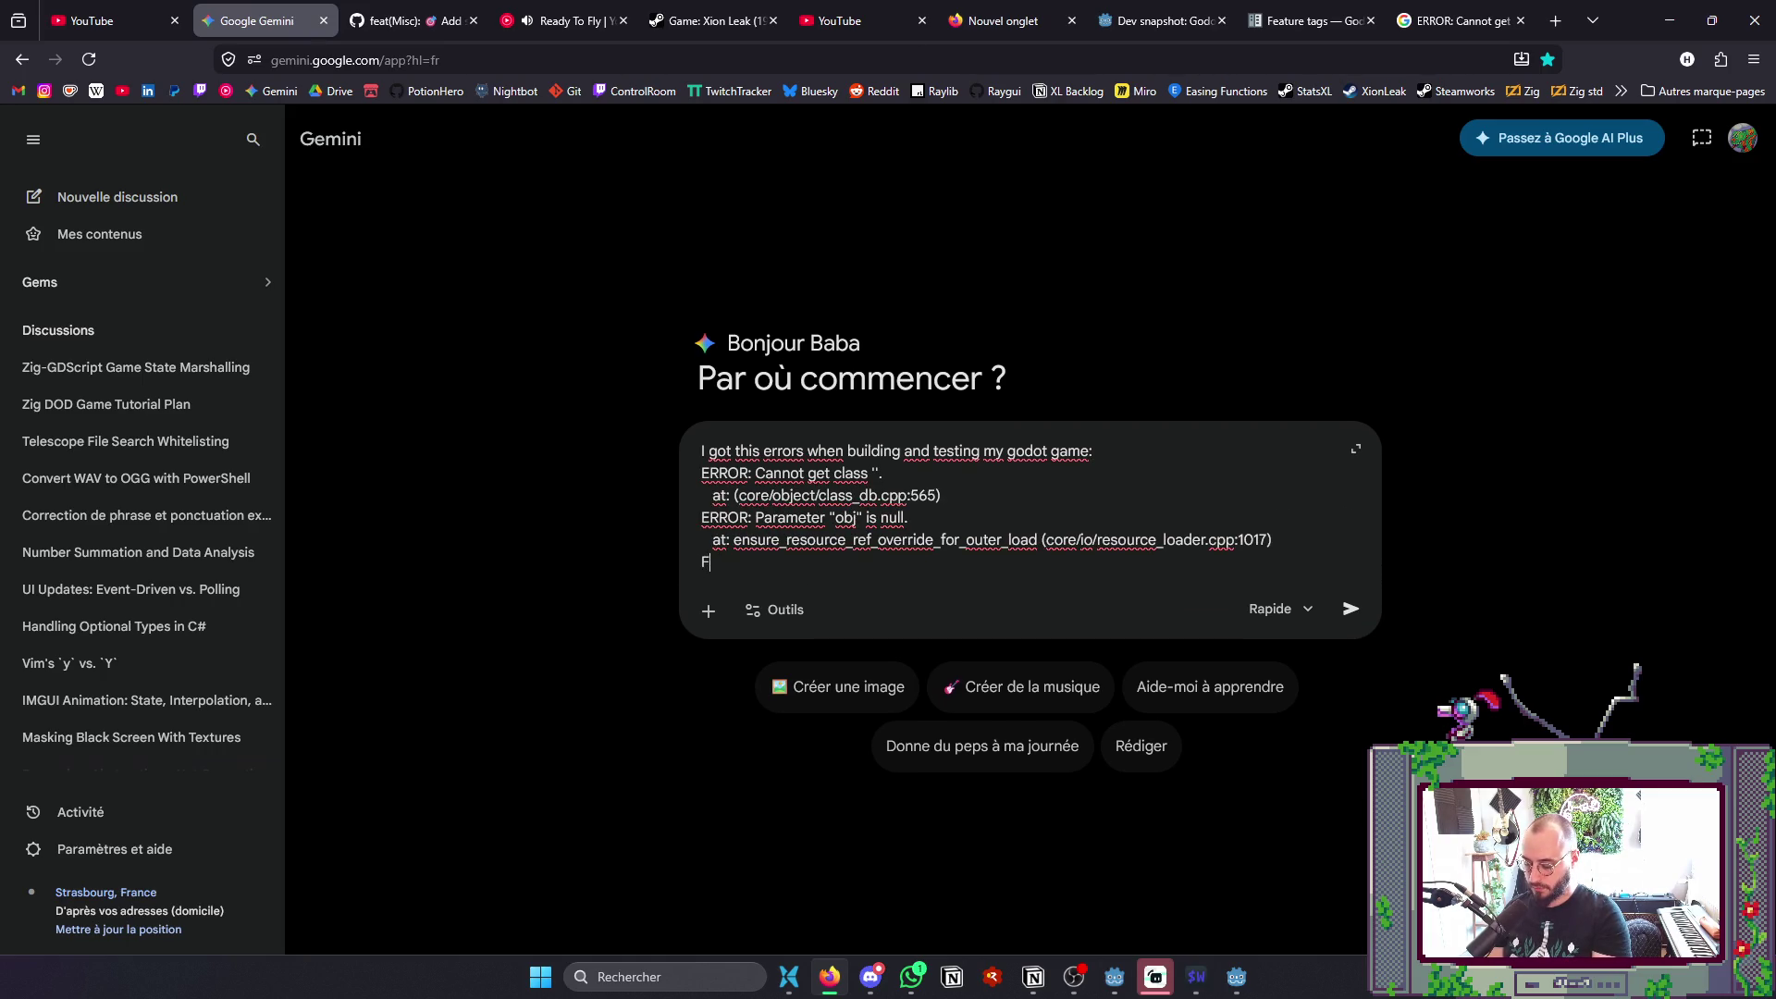
pyautogui.write('u n')
pyautogui.write('now ')
pyautogui.write('wha')
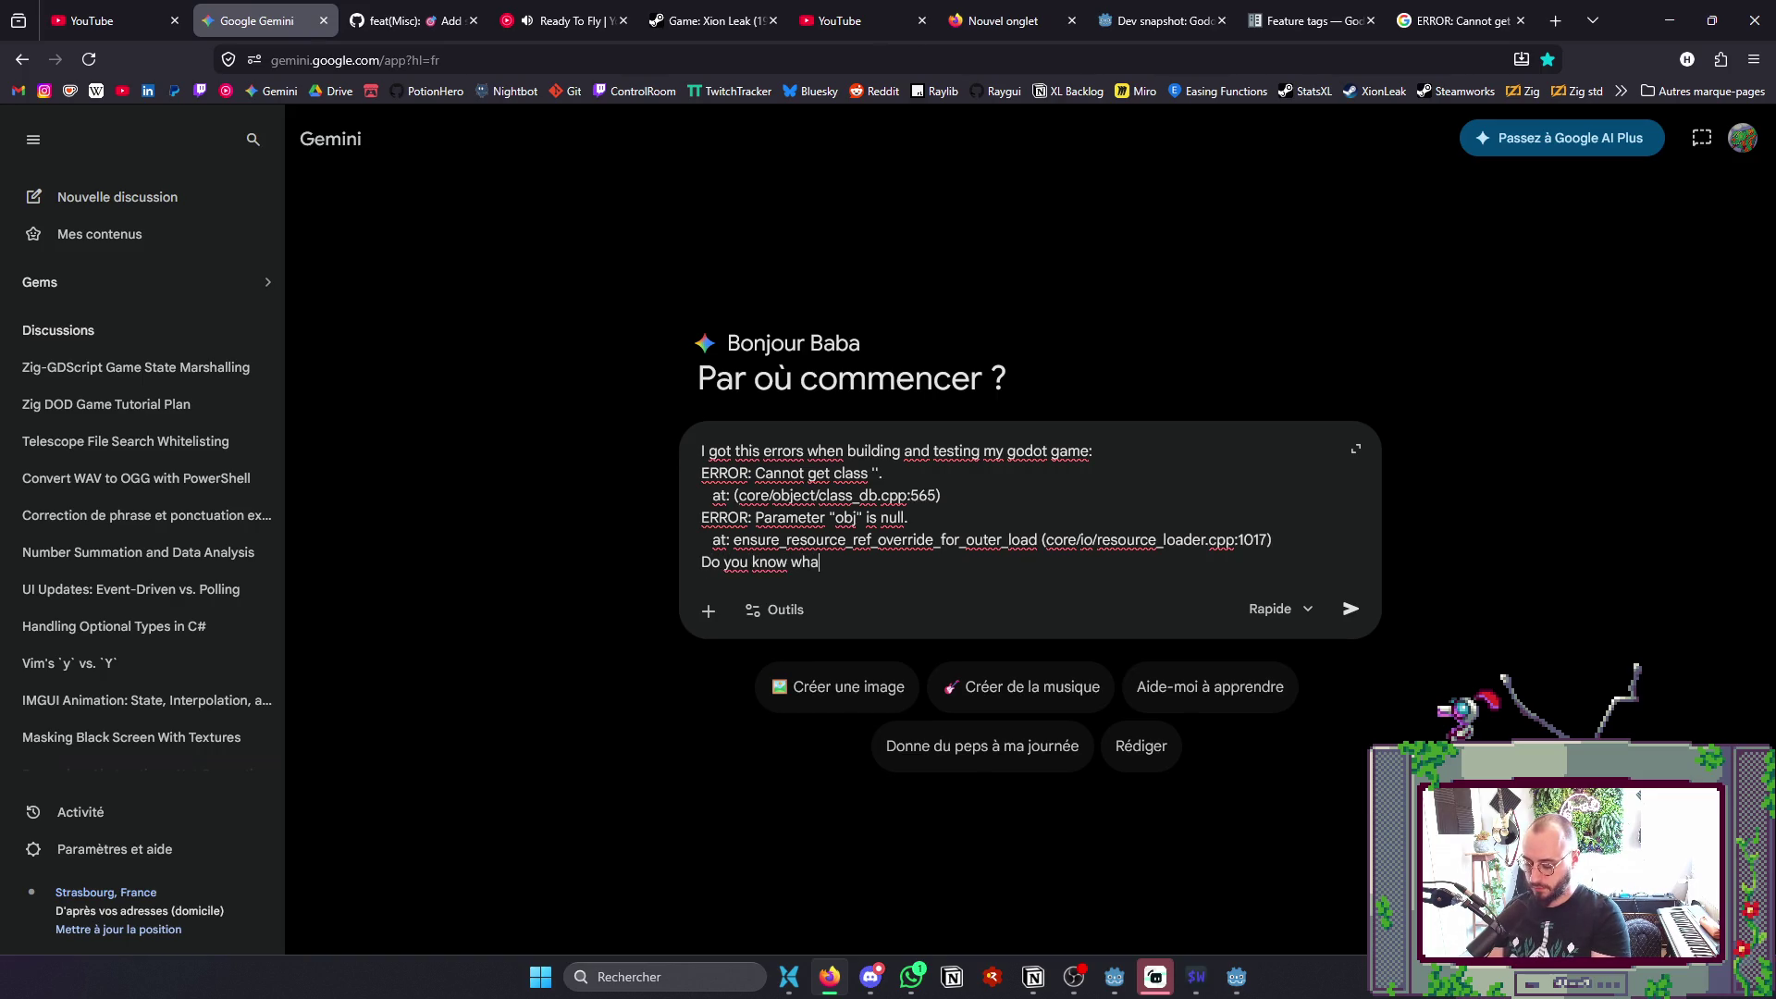
pyautogui.write('t might be the cause')
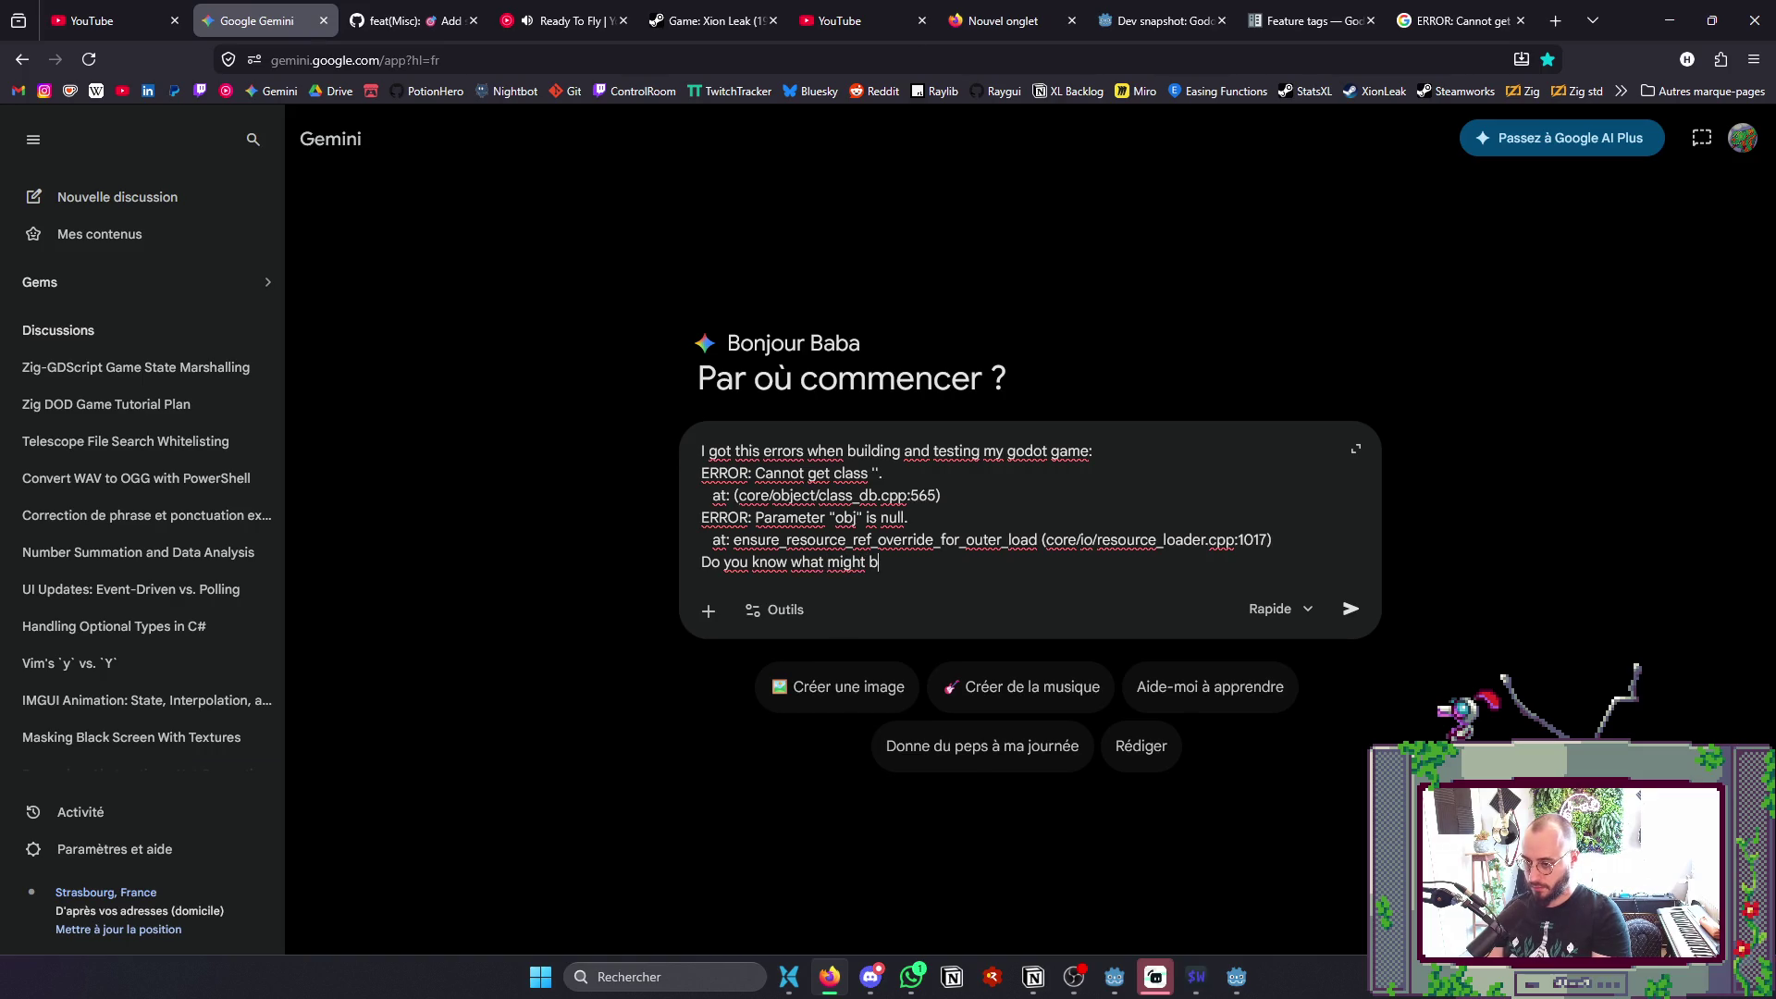
pyautogui.press('Return')
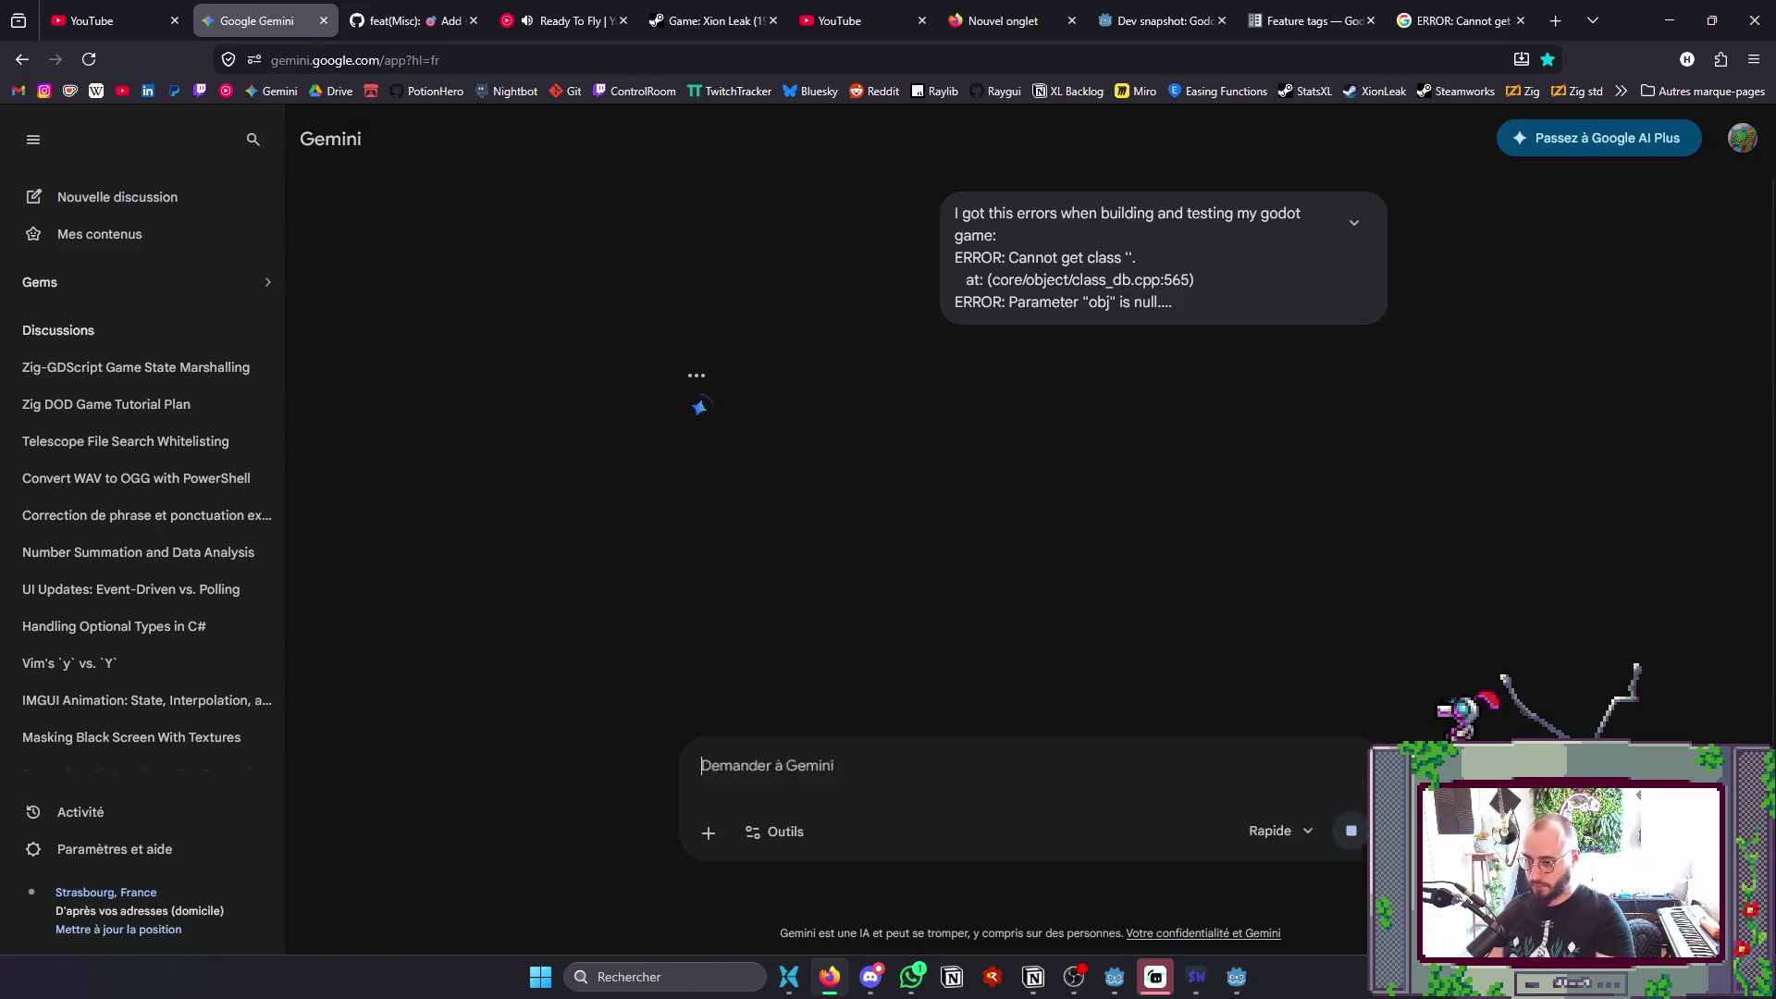
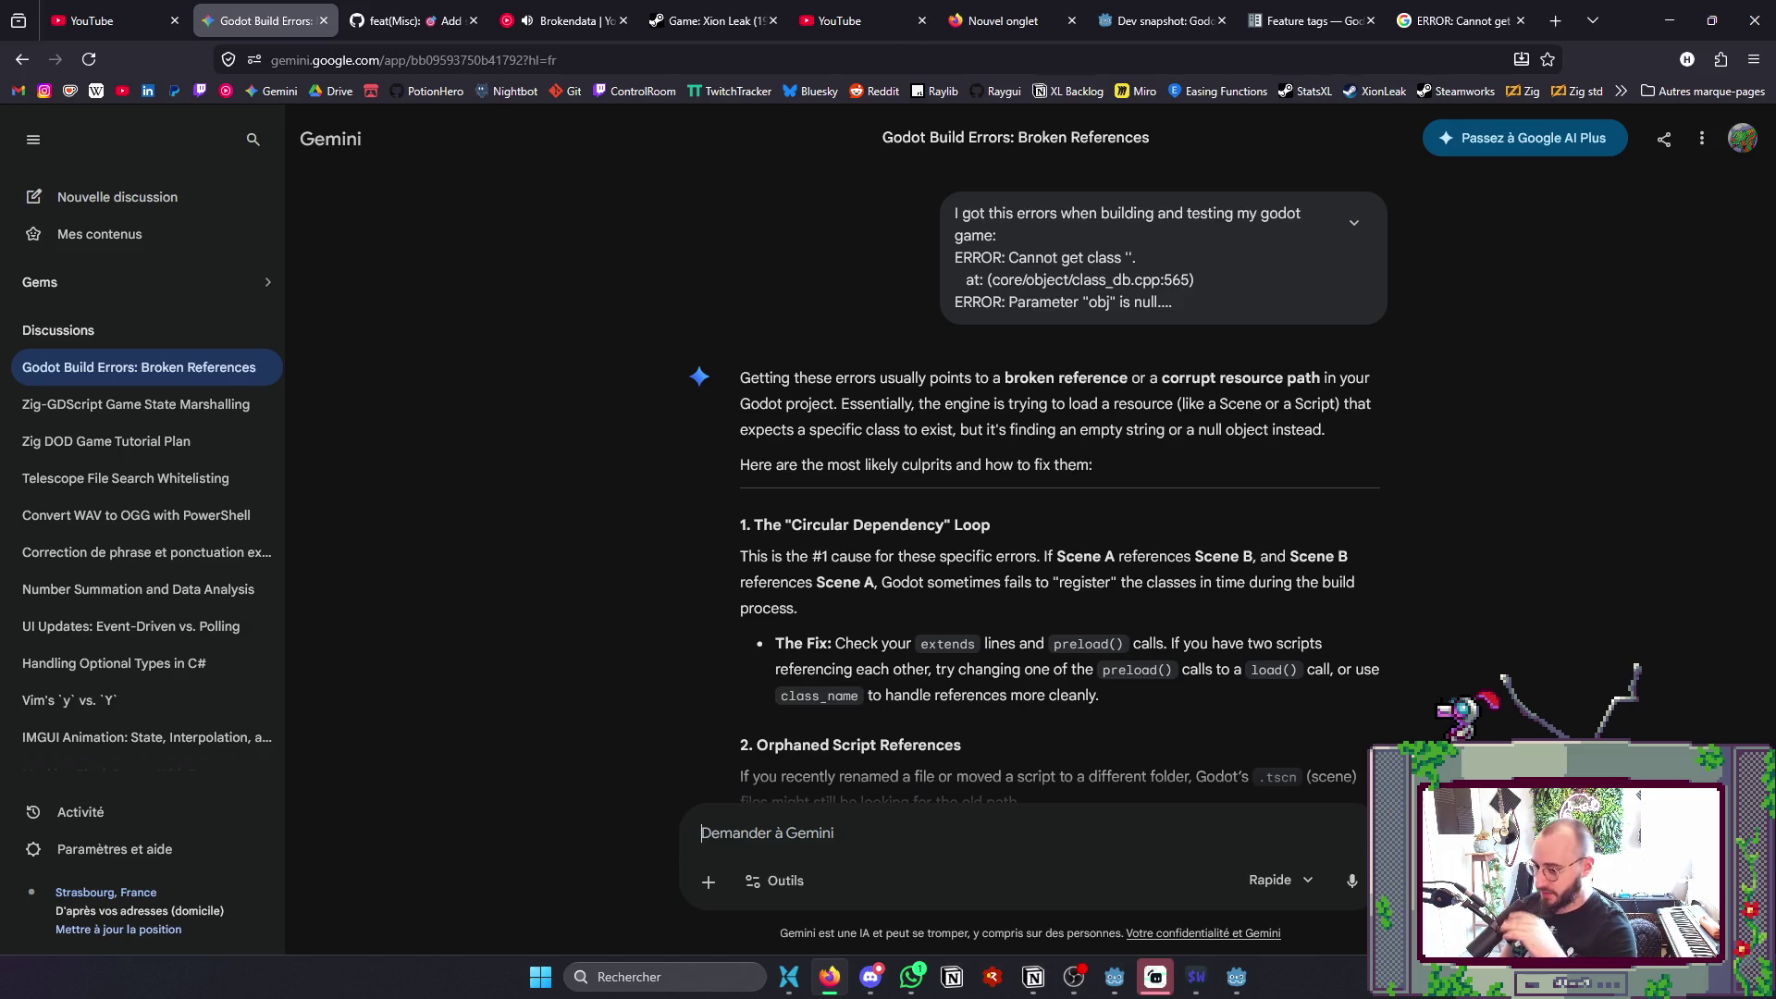
# - Switch to Neovim and open PotionCapData.gd with the Telescope file finder
pyautogui.scroll(-4, 939, 712)
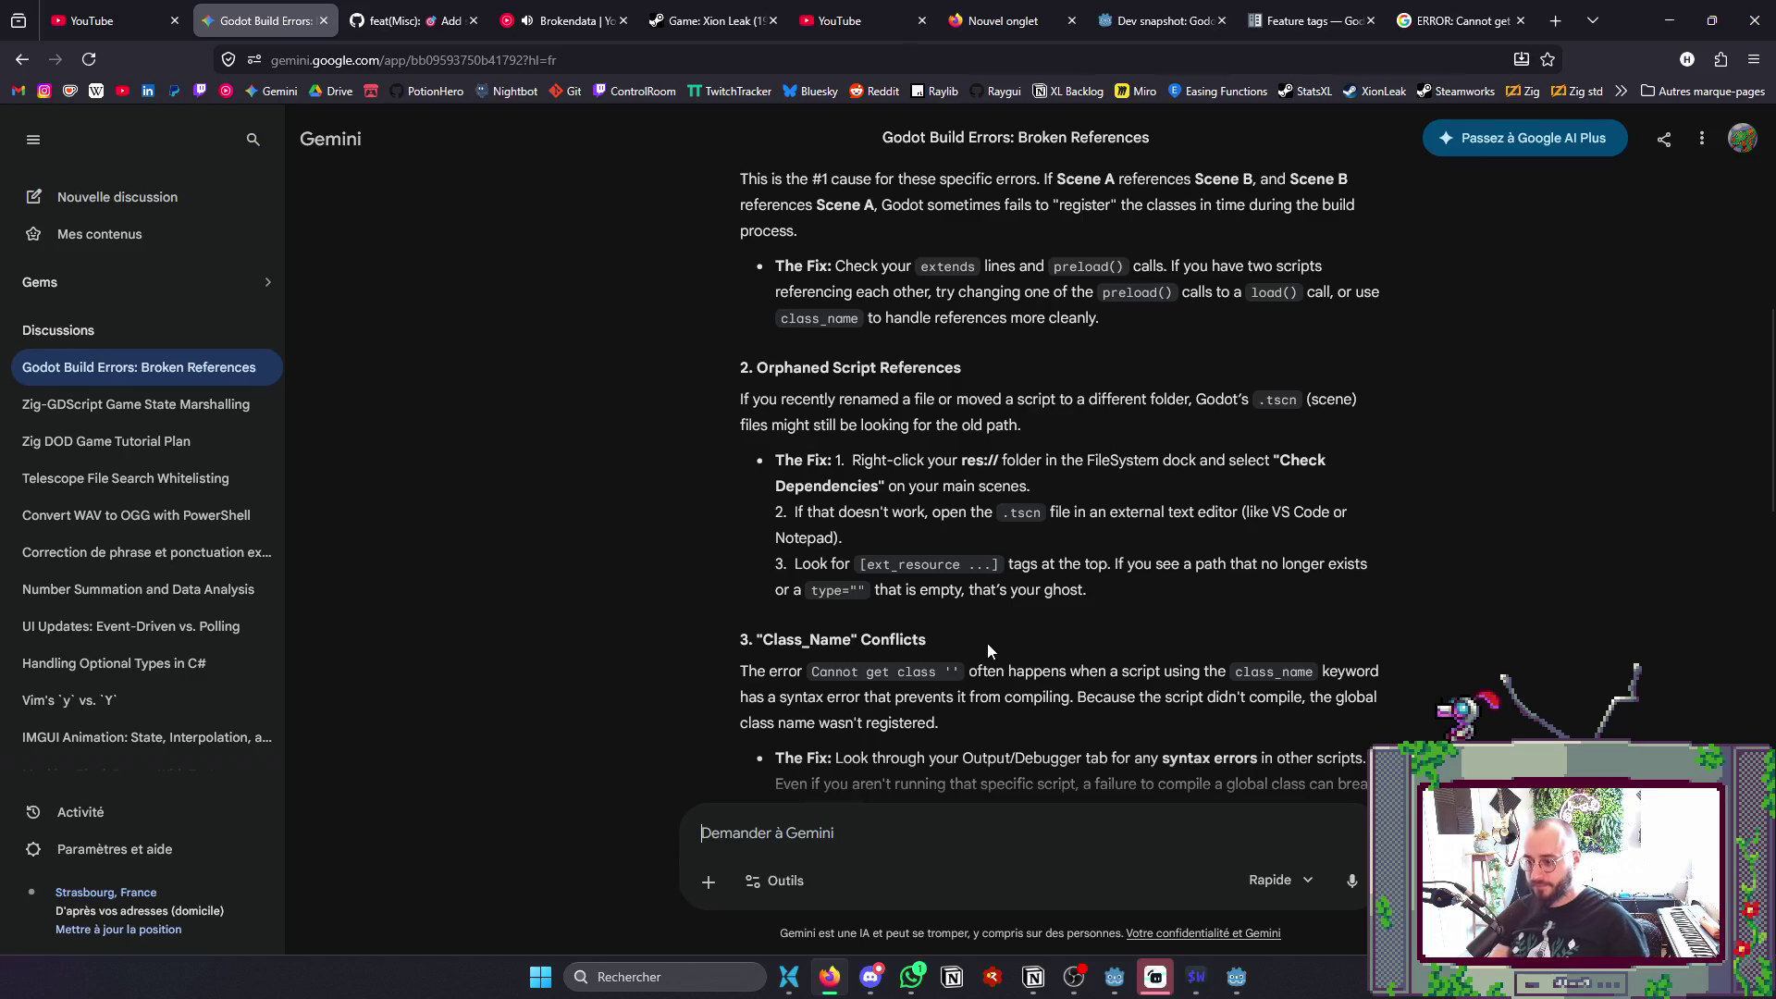
pyautogui.hotkey('alt', 'Tab')
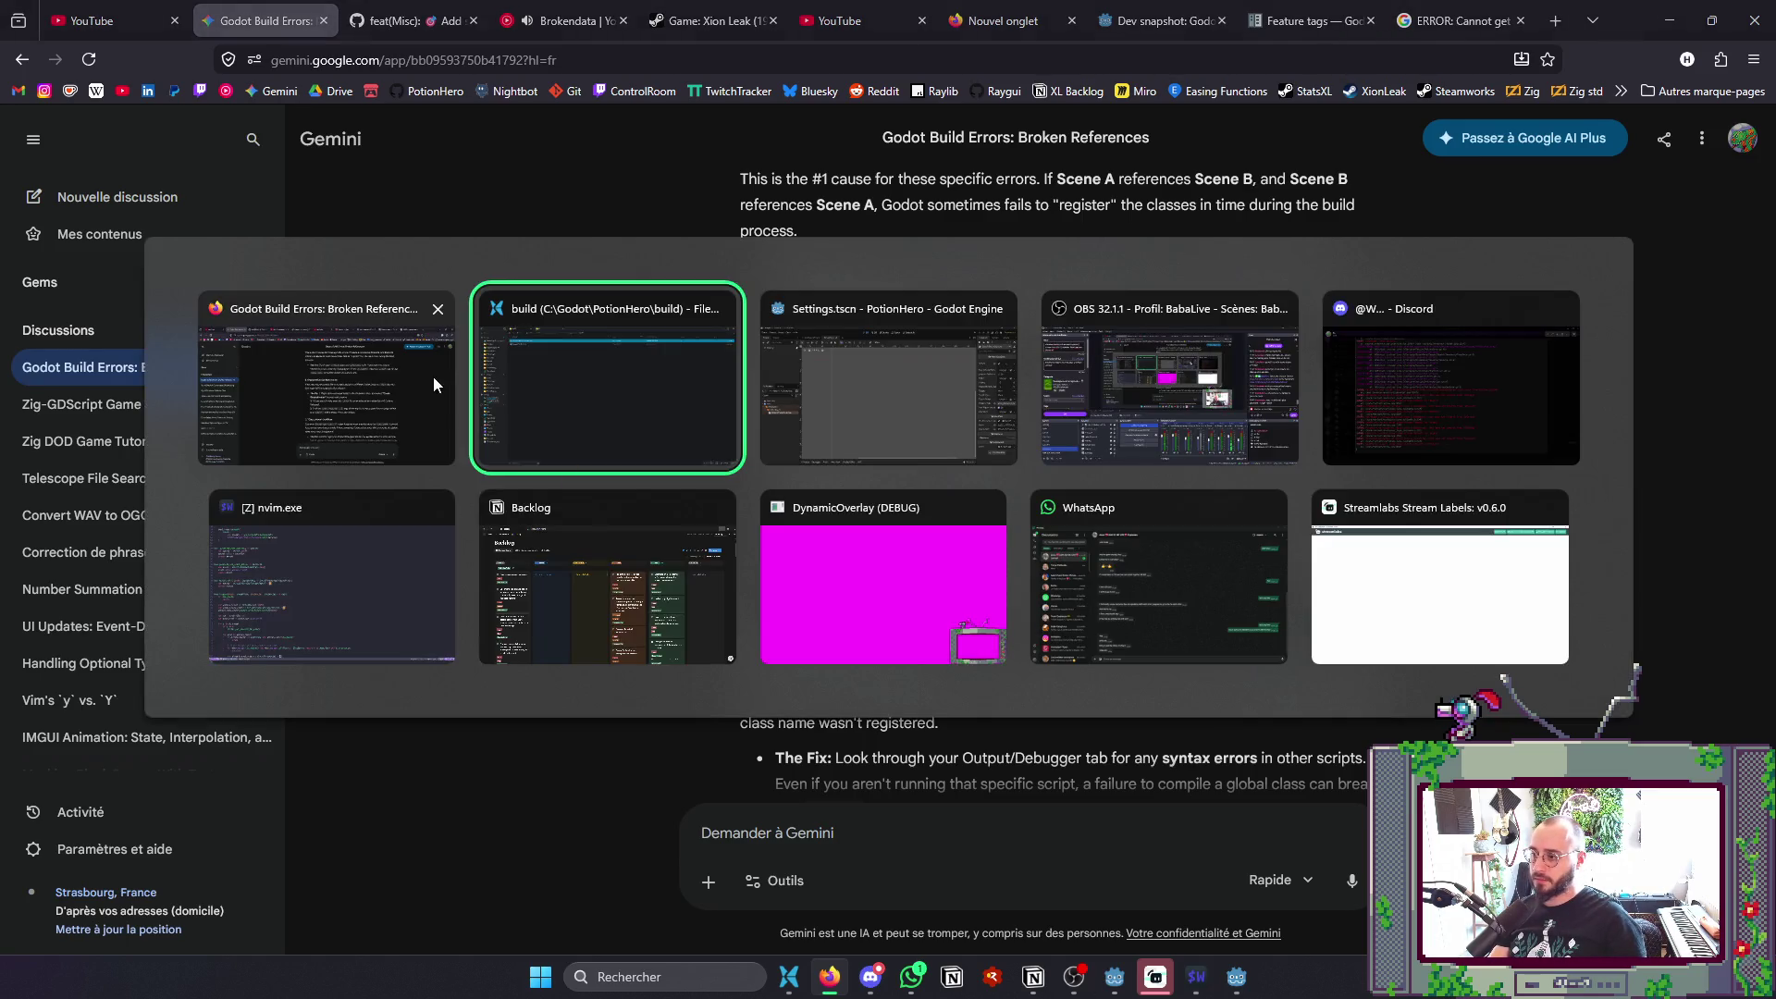
pyautogui.click(1497, 380)
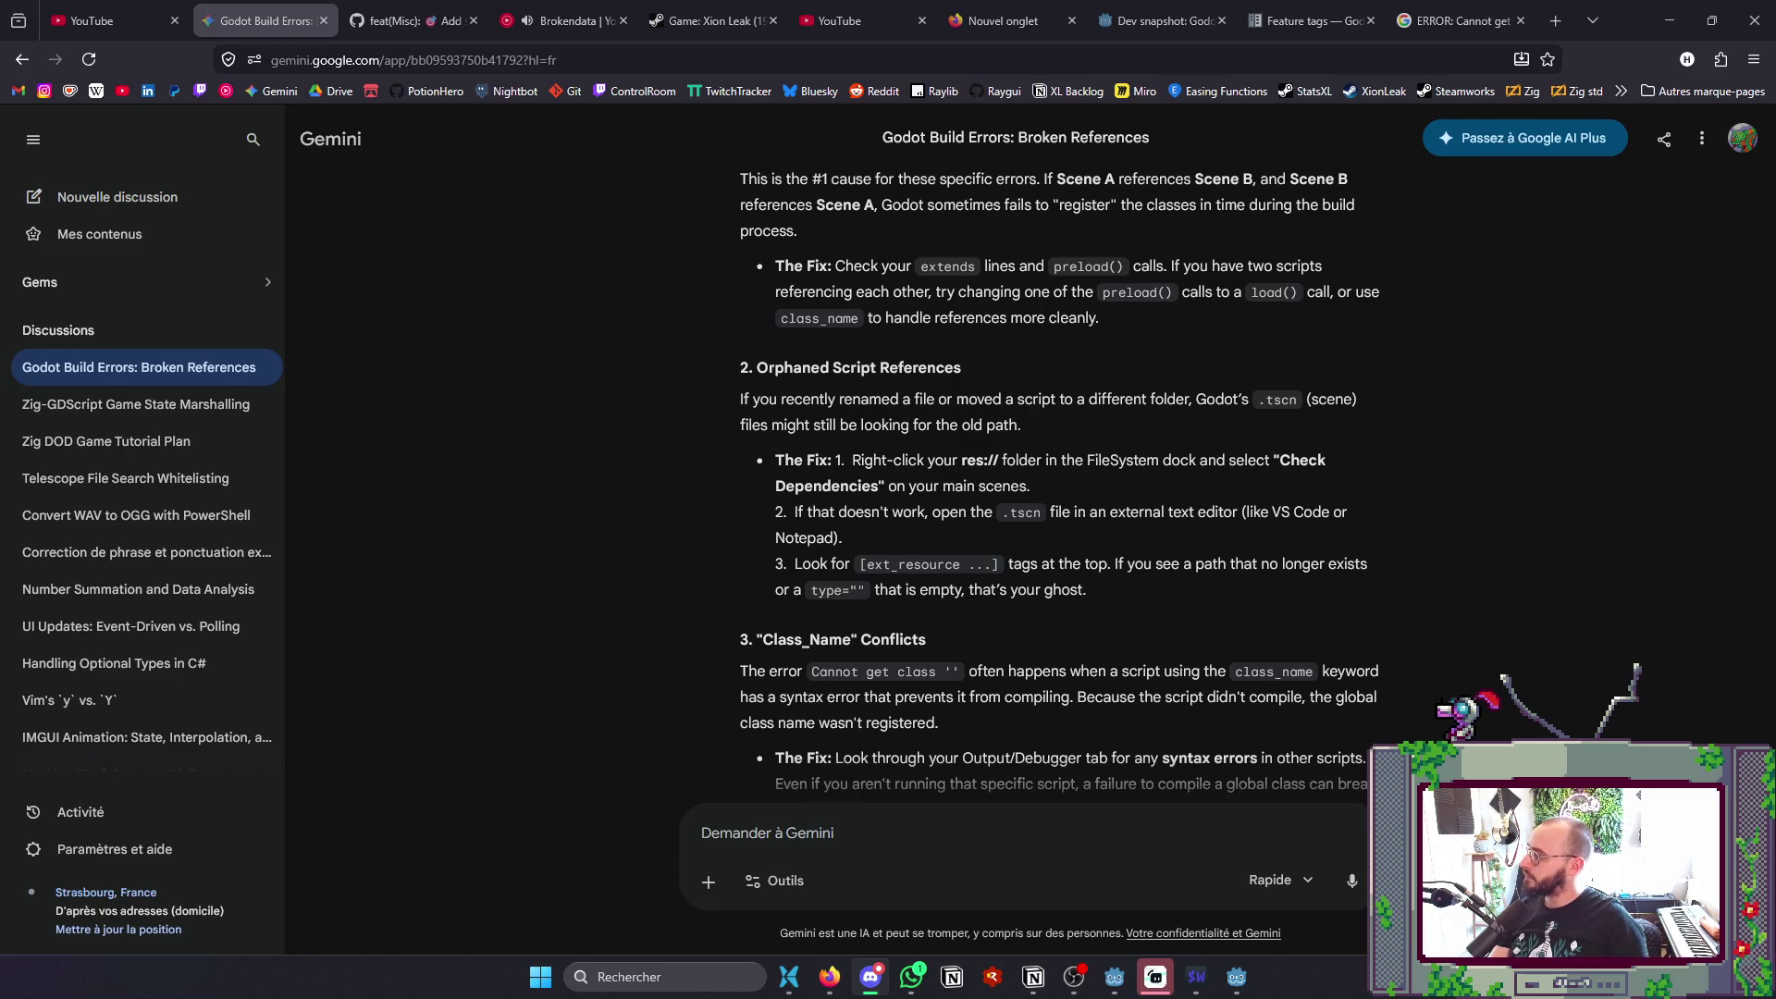
pyautogui.hotkey('alt', 'Tab')
pyautogui.hotkey('alt', 'Tab')
pyautogui.hotkey('alt', 'Tab')
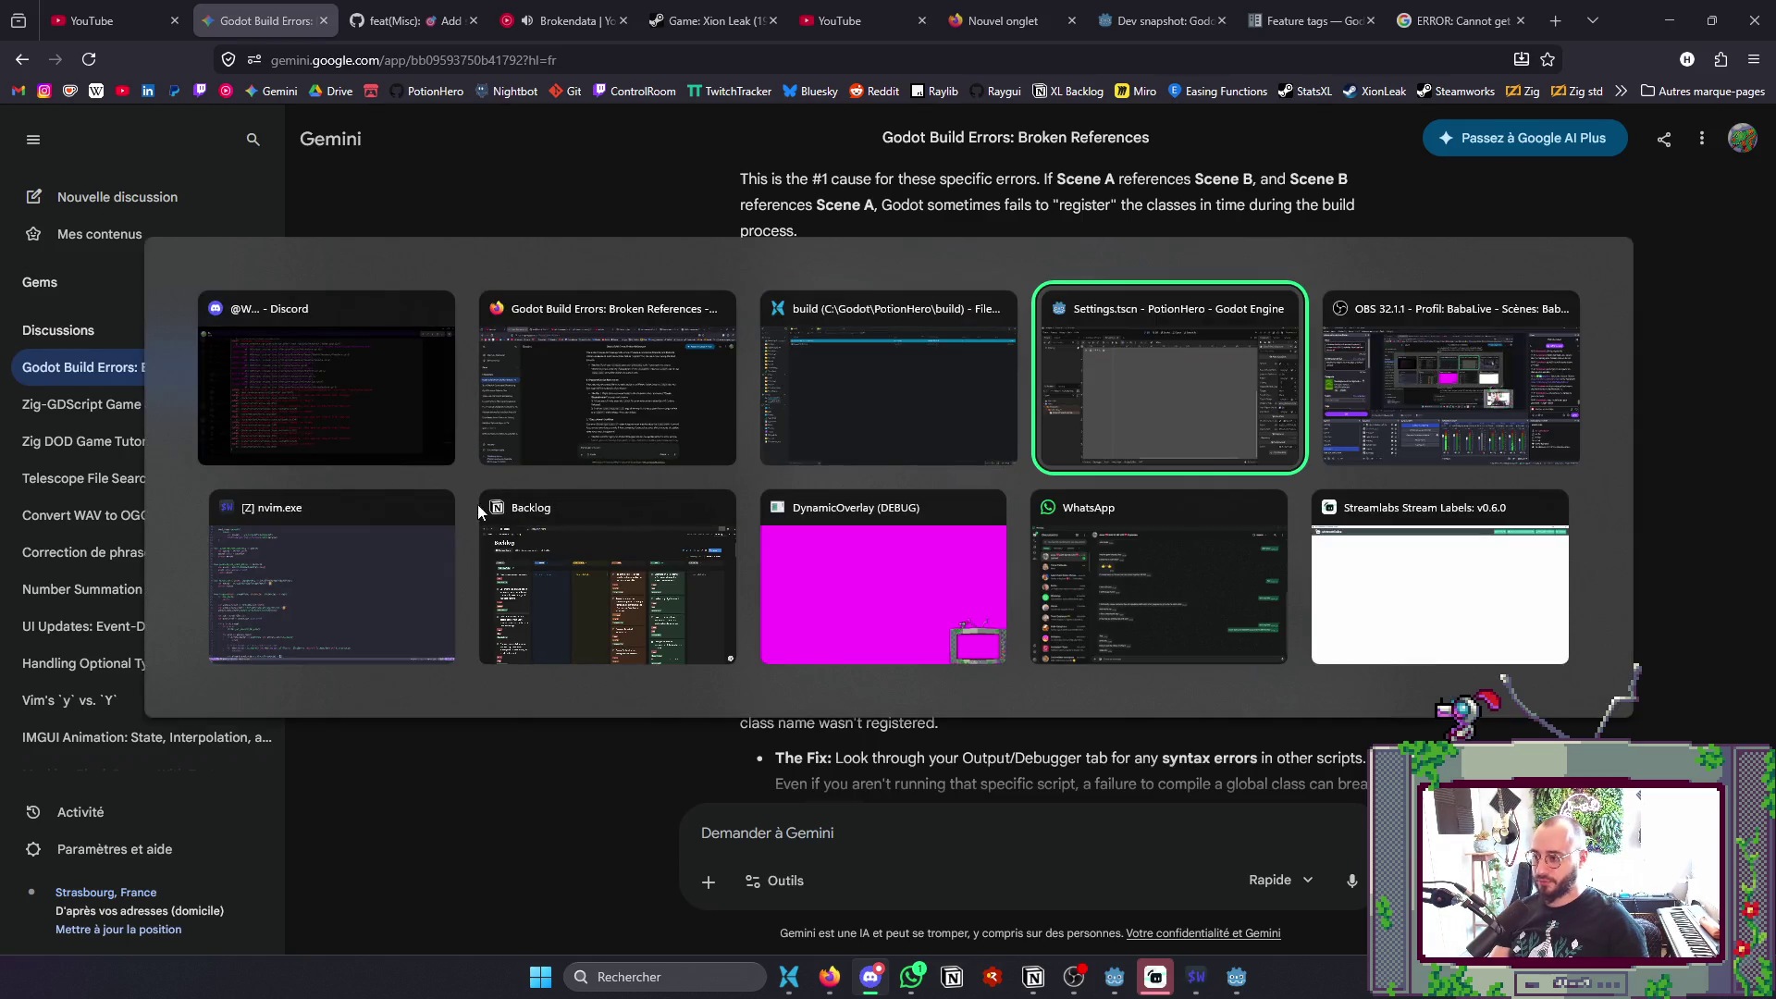
pyautogui.click(370, 578)
pyautogui.press('space')
pyautogui.press('f')
pyautogui.press('f')
pyautogui.write('PotioN')
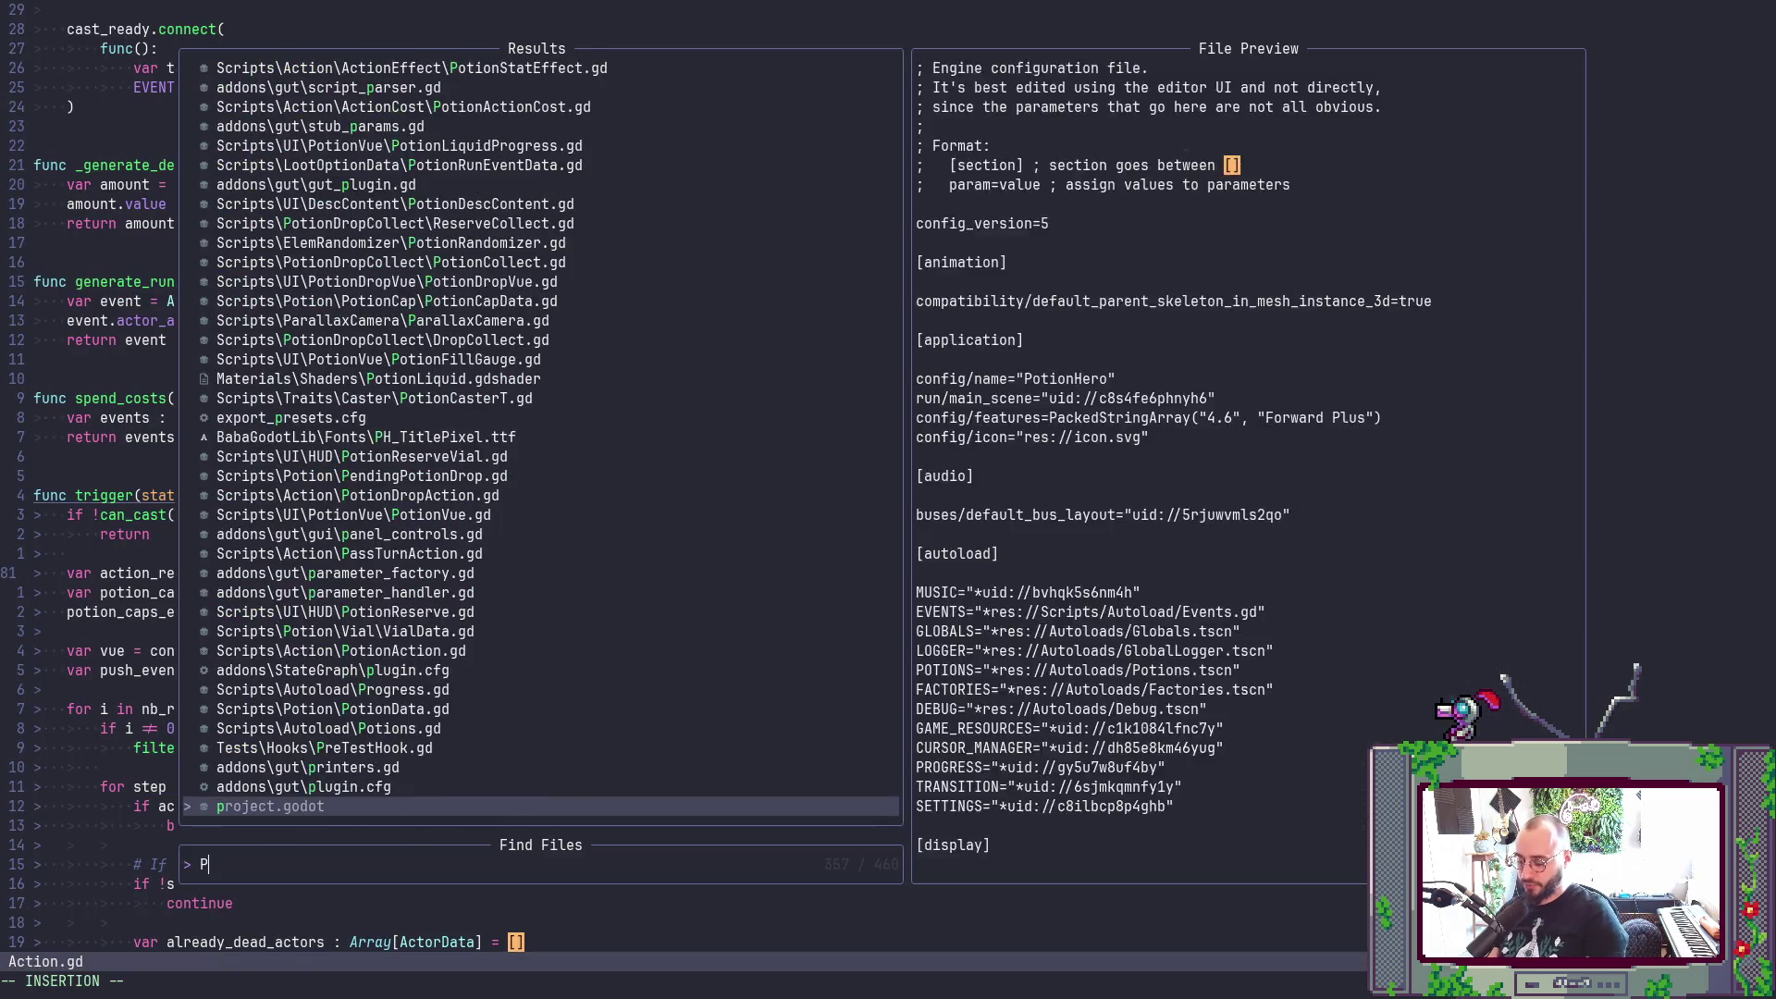
pyautogui.press('BackSpace')
pyautogui.press('BackSpace')
pyautogui.write('nCap')
pyautogui.press('Return')
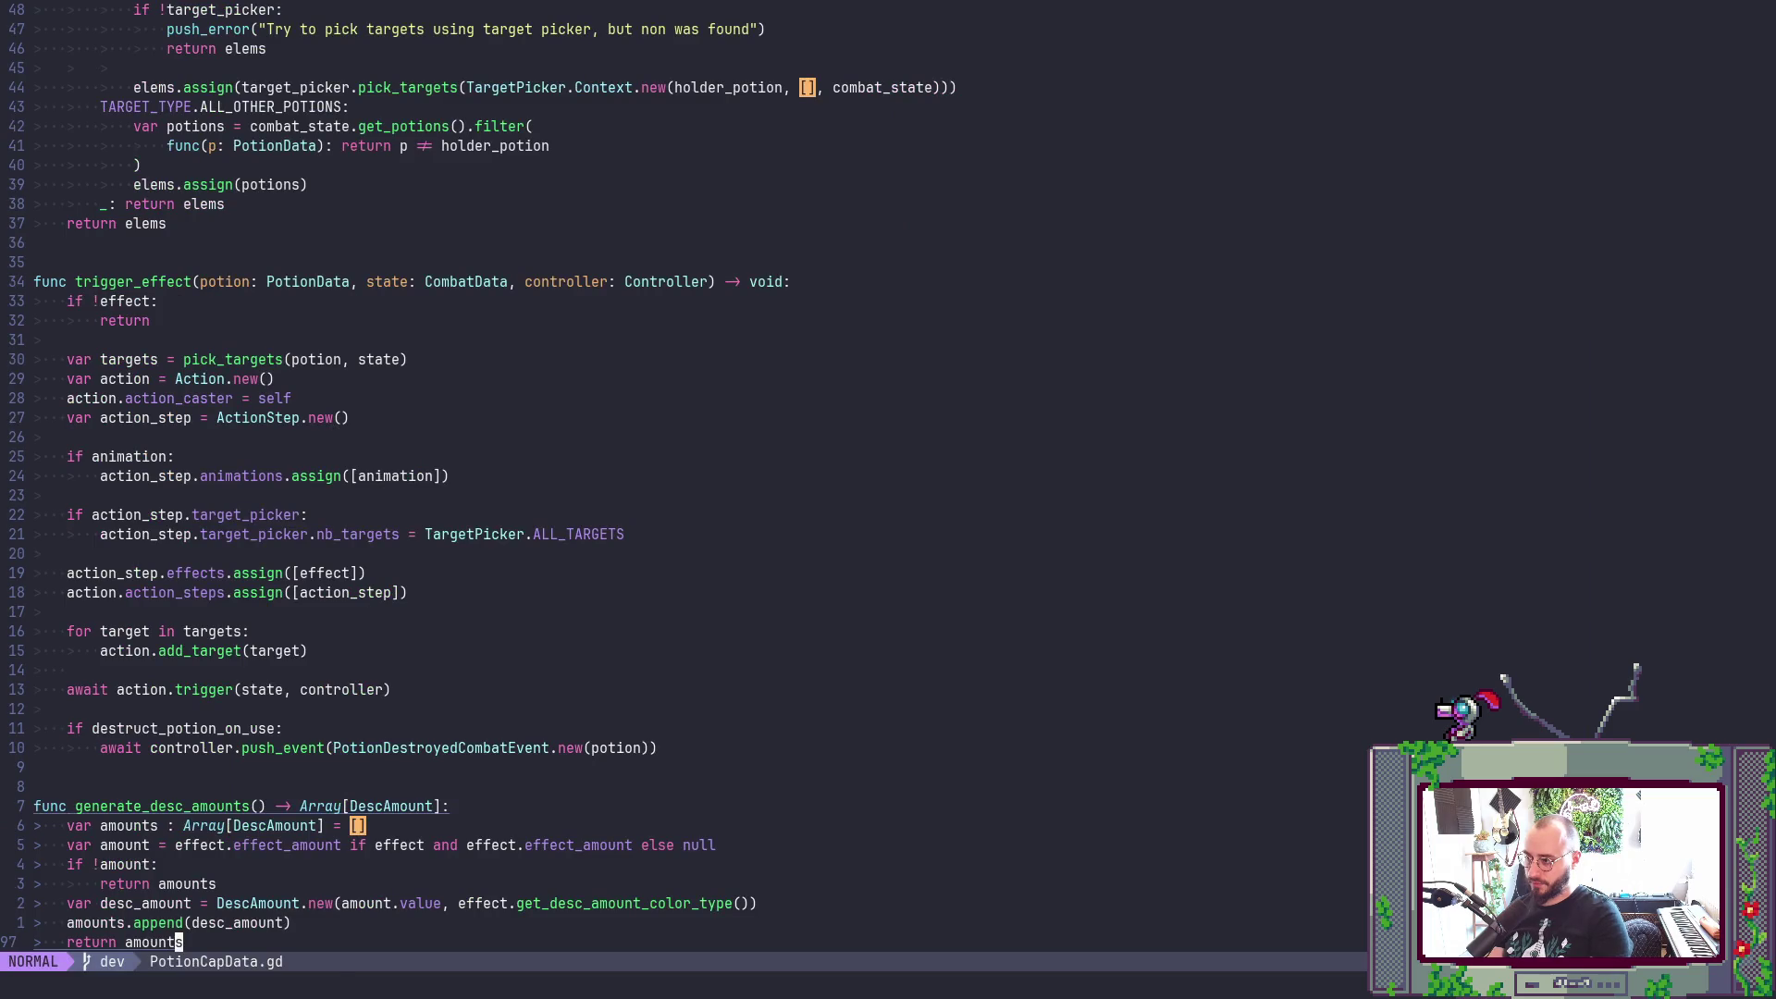
# - Look up the PotionData class definition from trigger_effect, then return to PotionCapData.gd
pyautogui.press('g')
pyautogui.press('g')
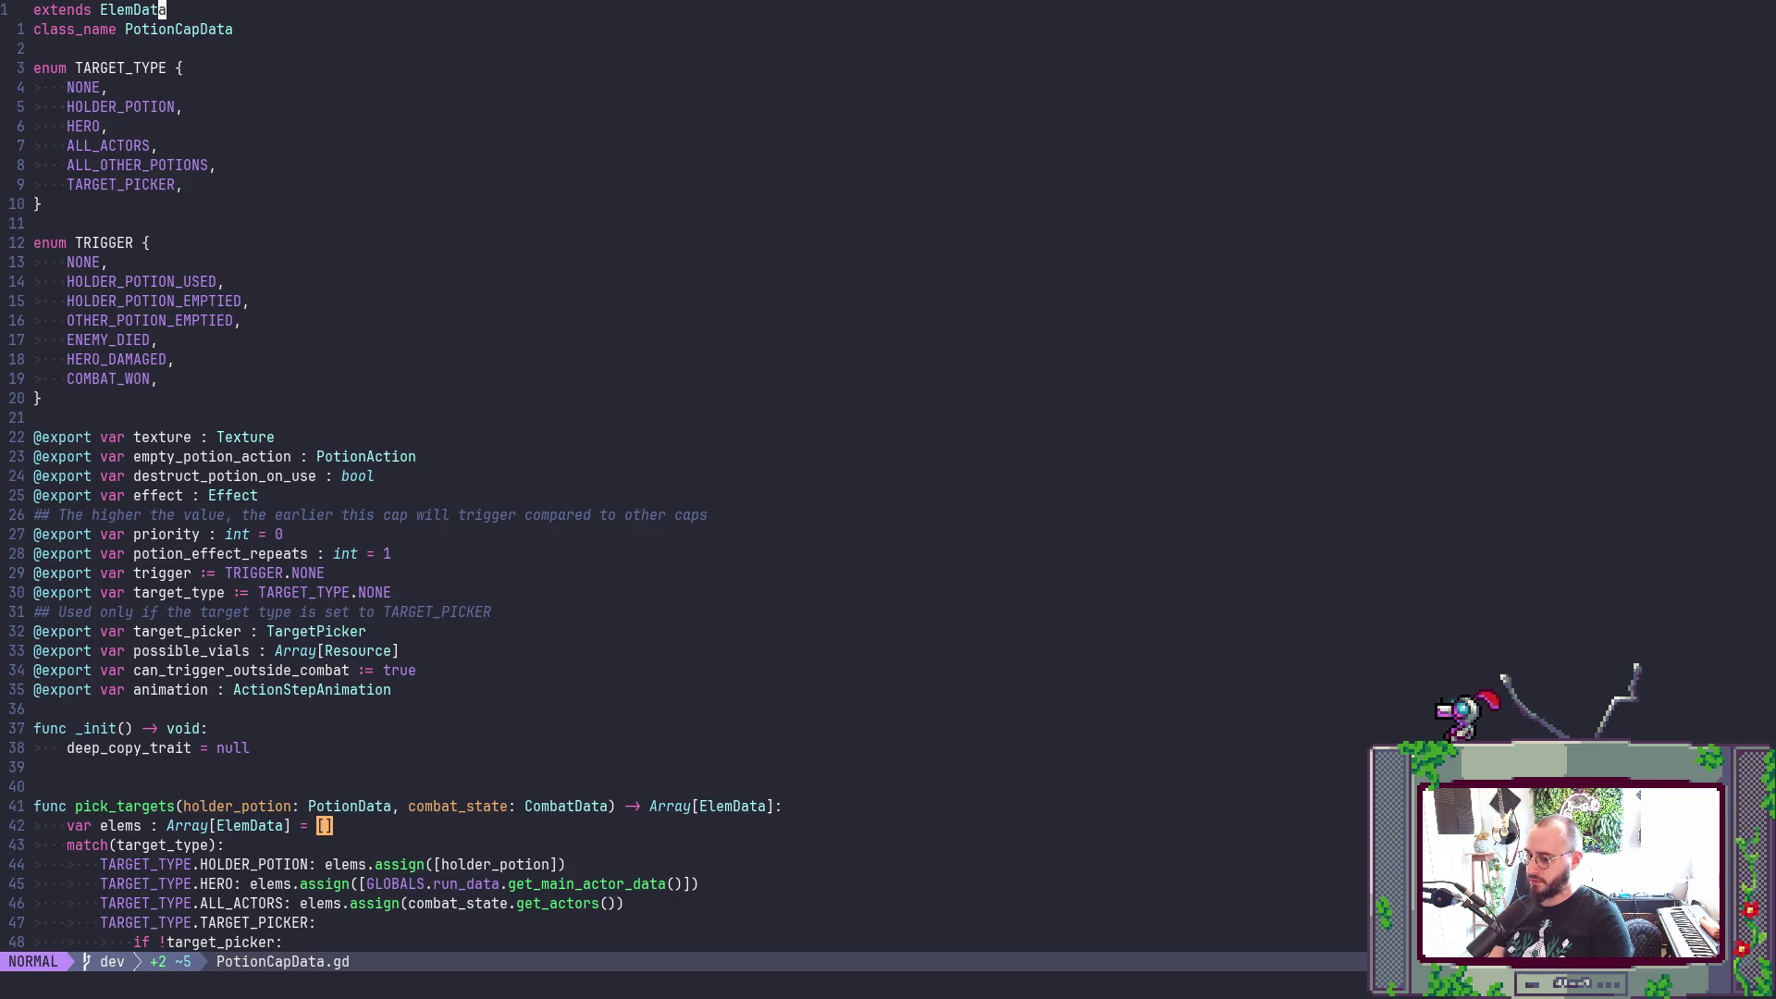
pyautogui.scroll(-12, 1020, 611)
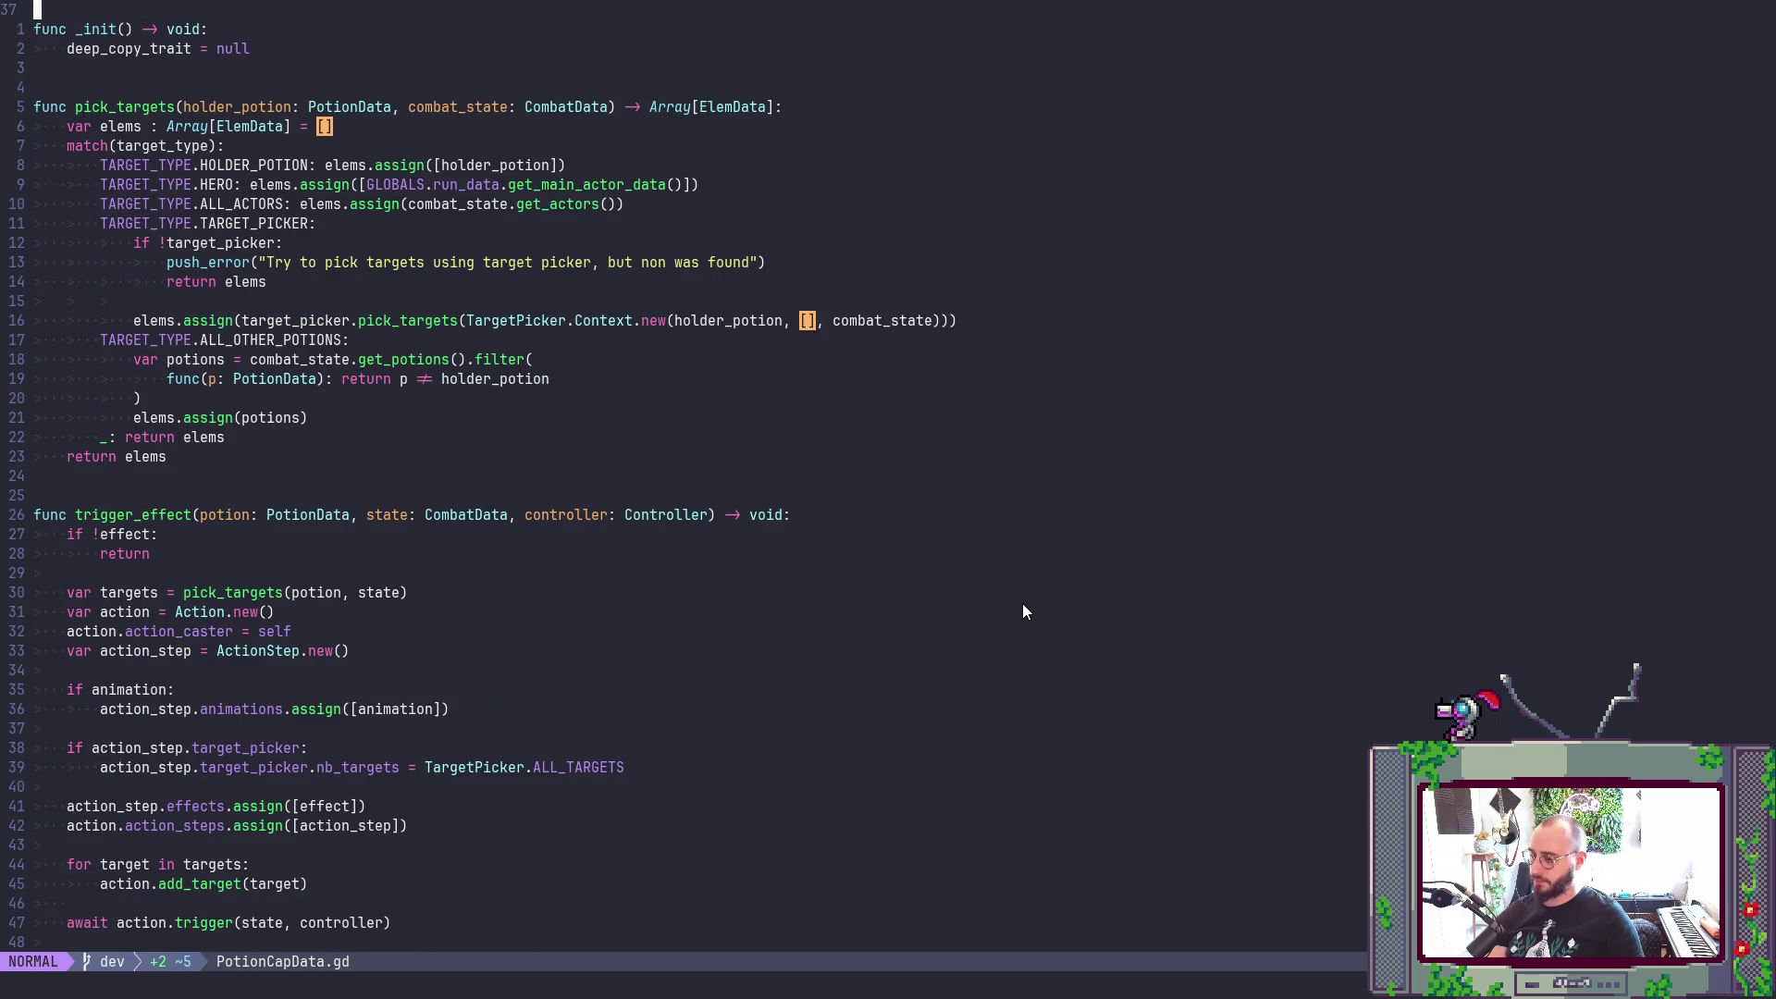
pyautogui.click(309, 515)
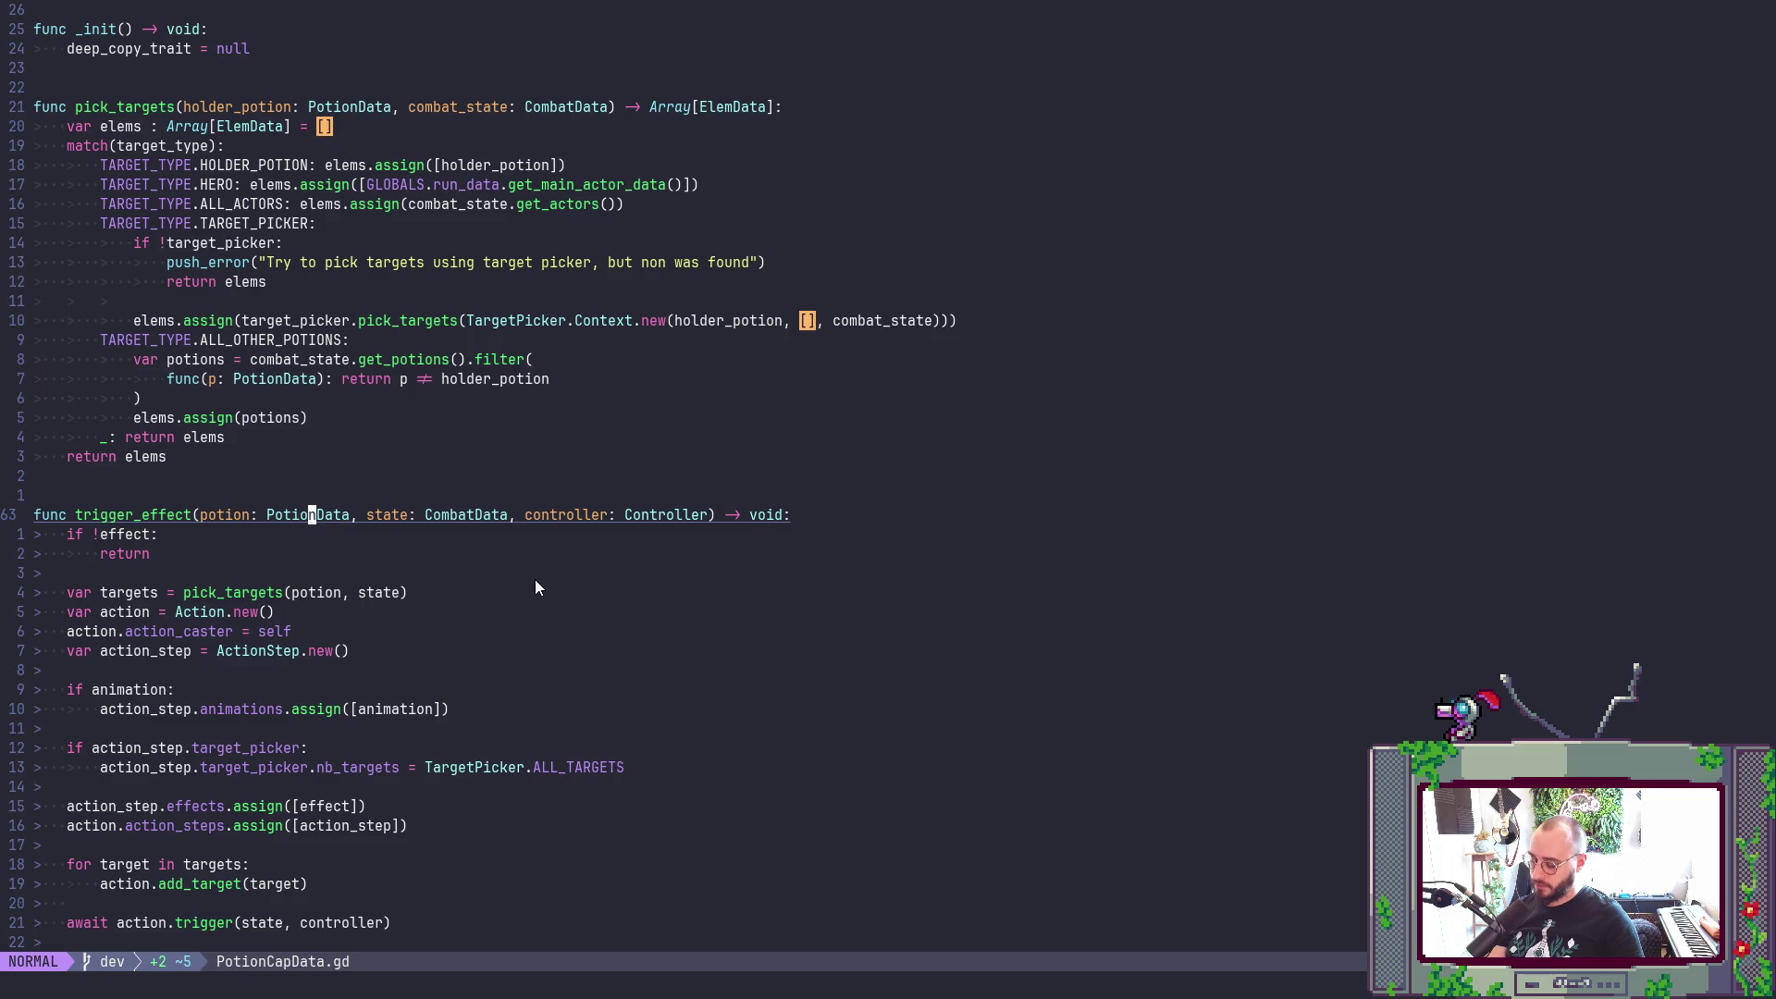
pyautogui.press('g')
pyautogui.press('d')
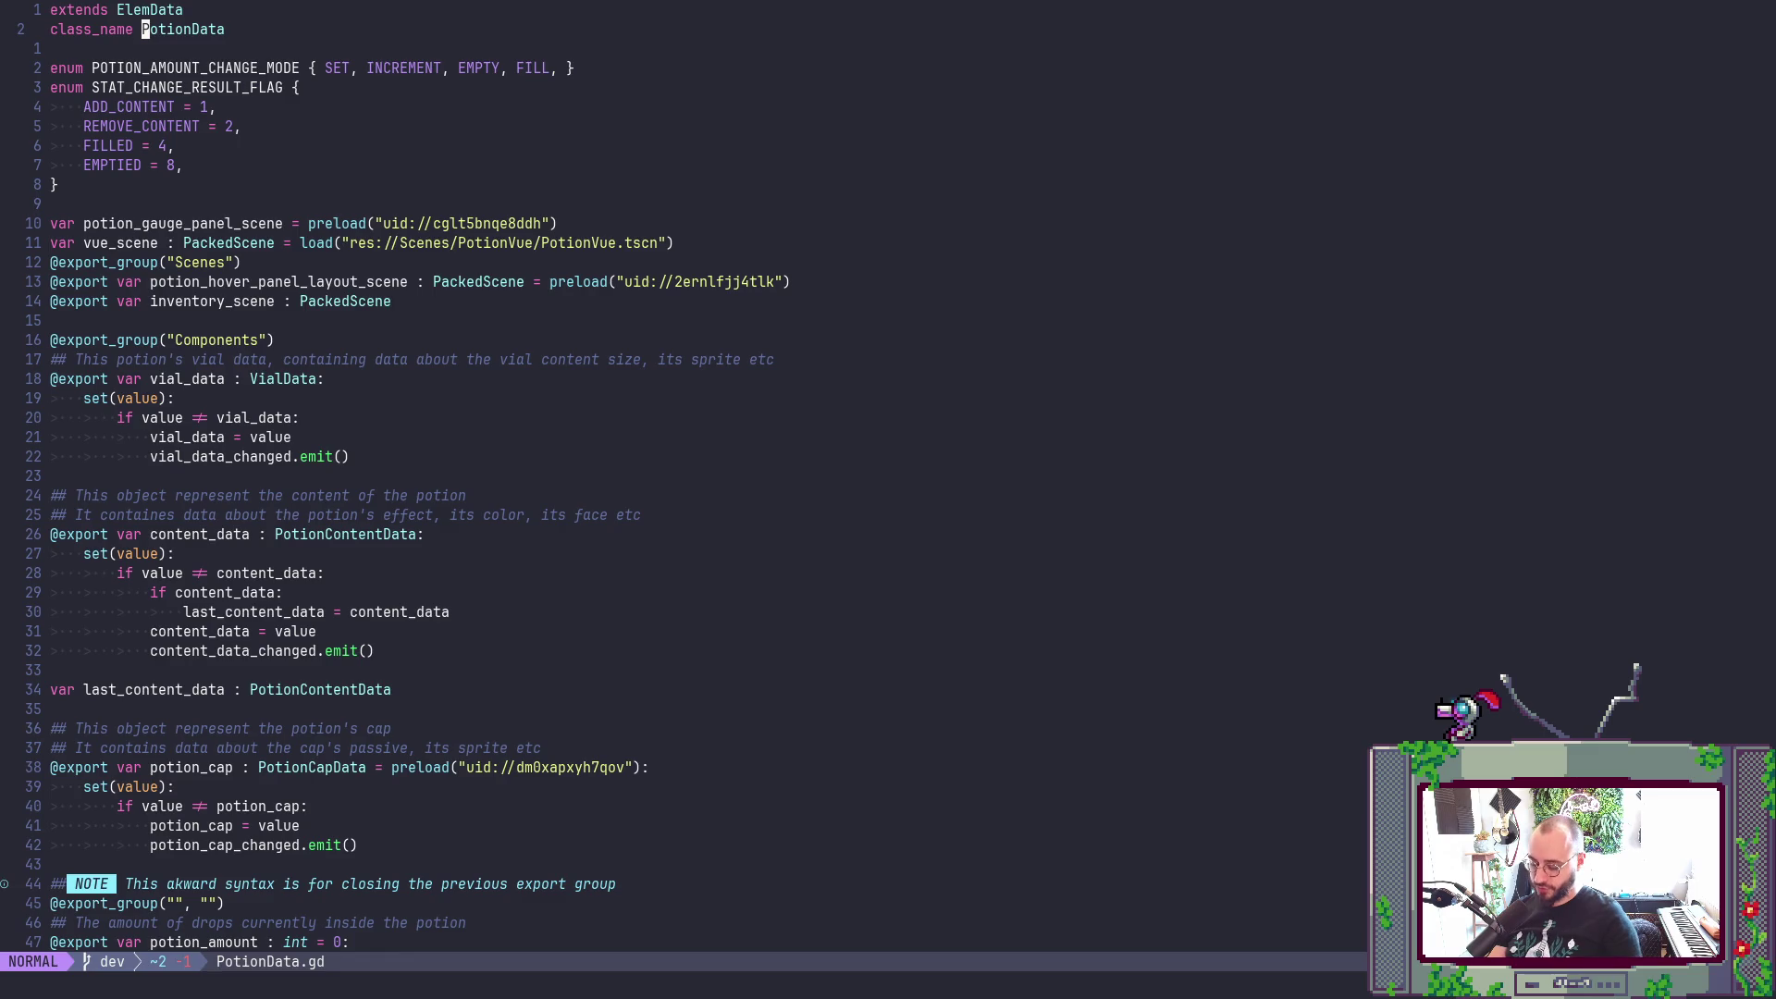
pyautogui.write('/PotionCap')
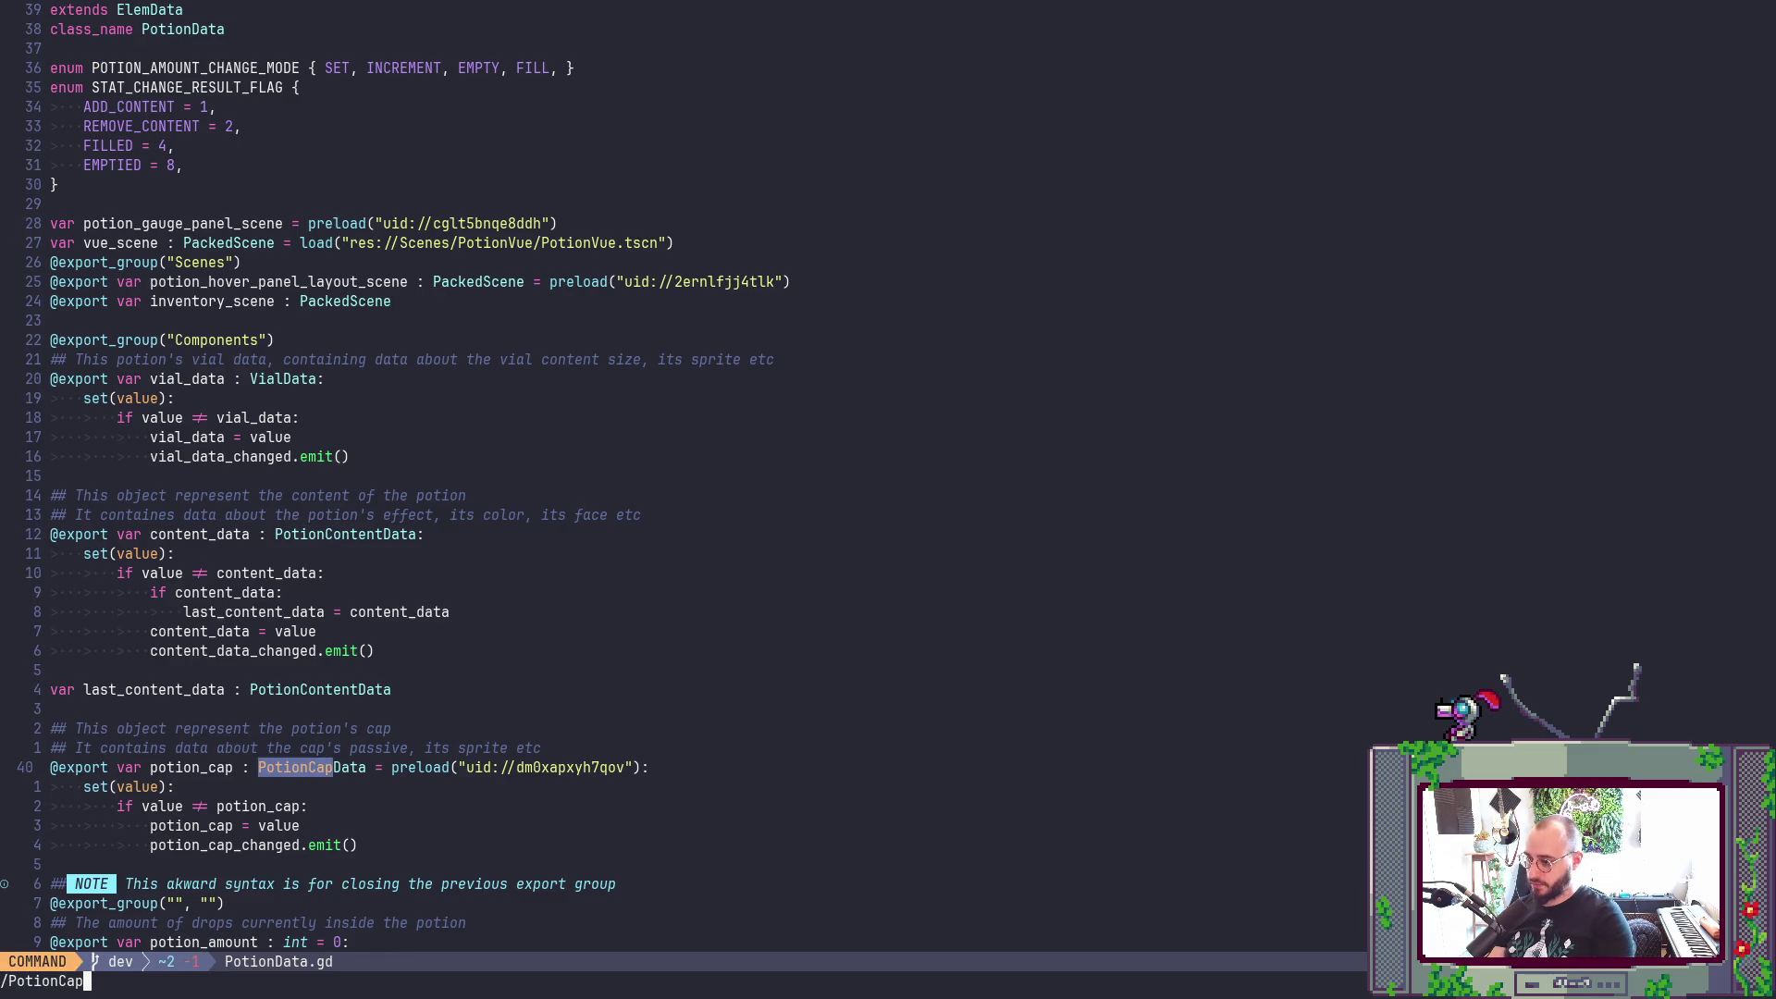
pyautogui.press('Escape')
pyautogui.hotkey('ctrl', 'o')
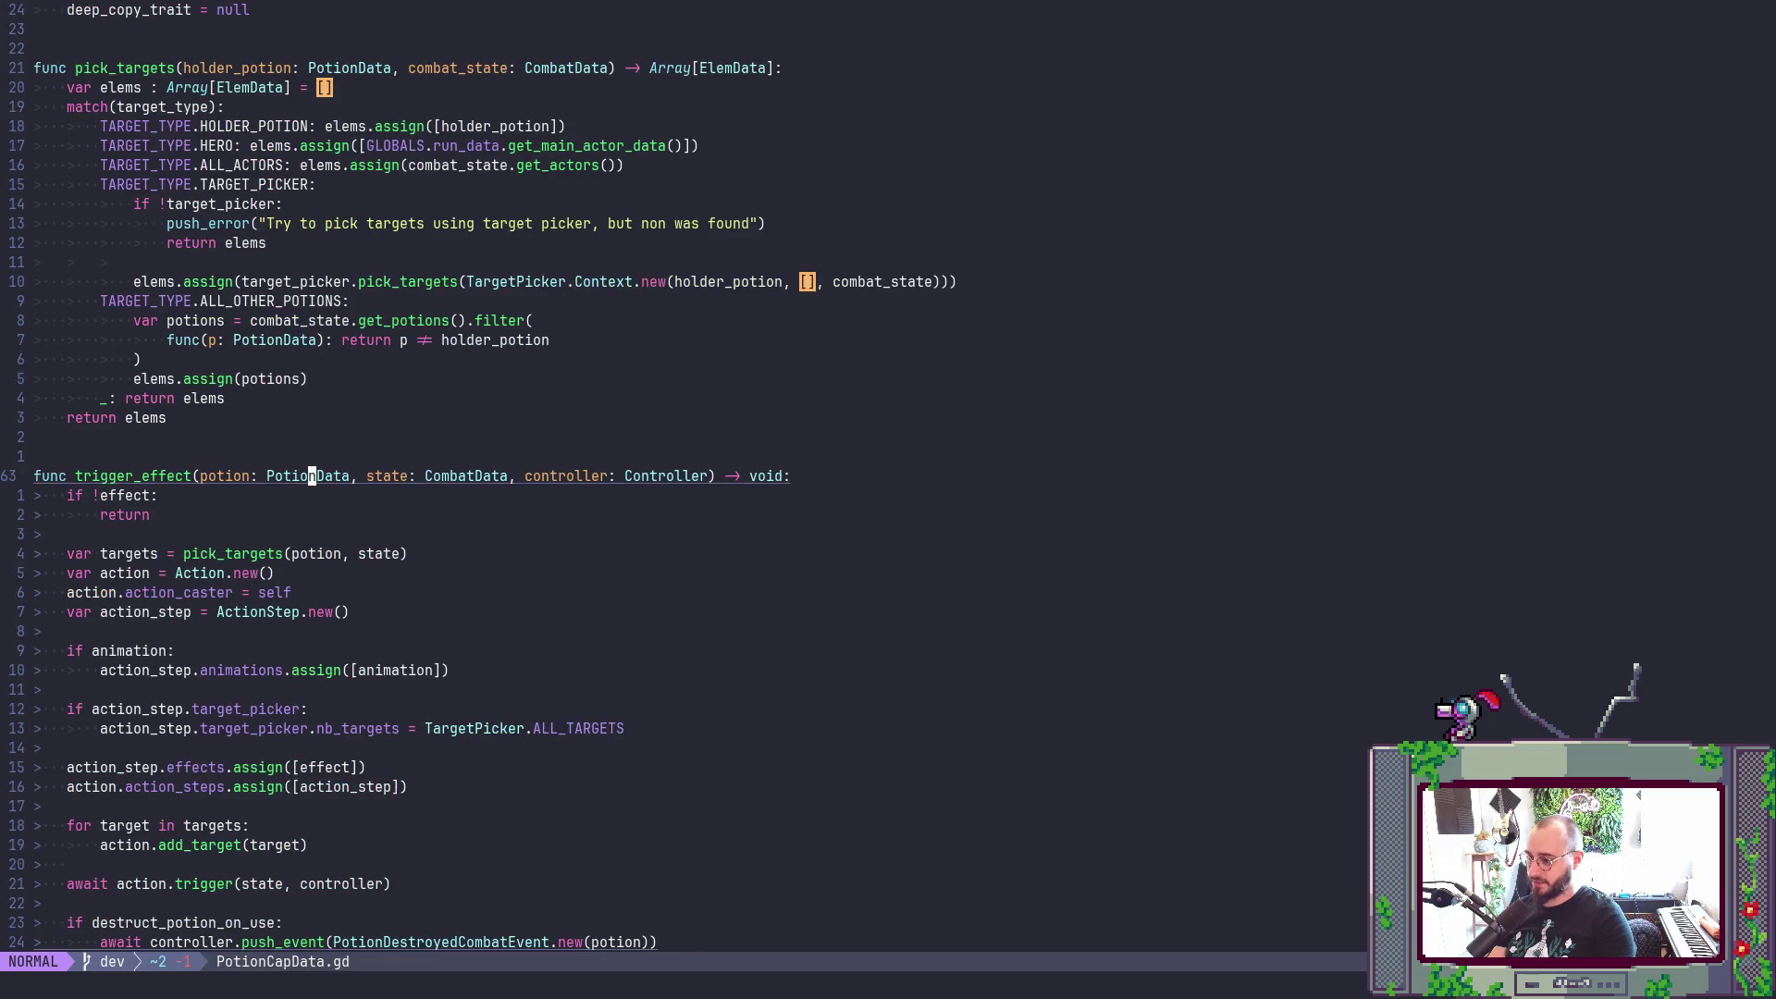
# - Retype trigger_effect's potion parameter as ElemData and save all files with :w and :wa
pyautogui.press('b')
pyautogui.write('cw')
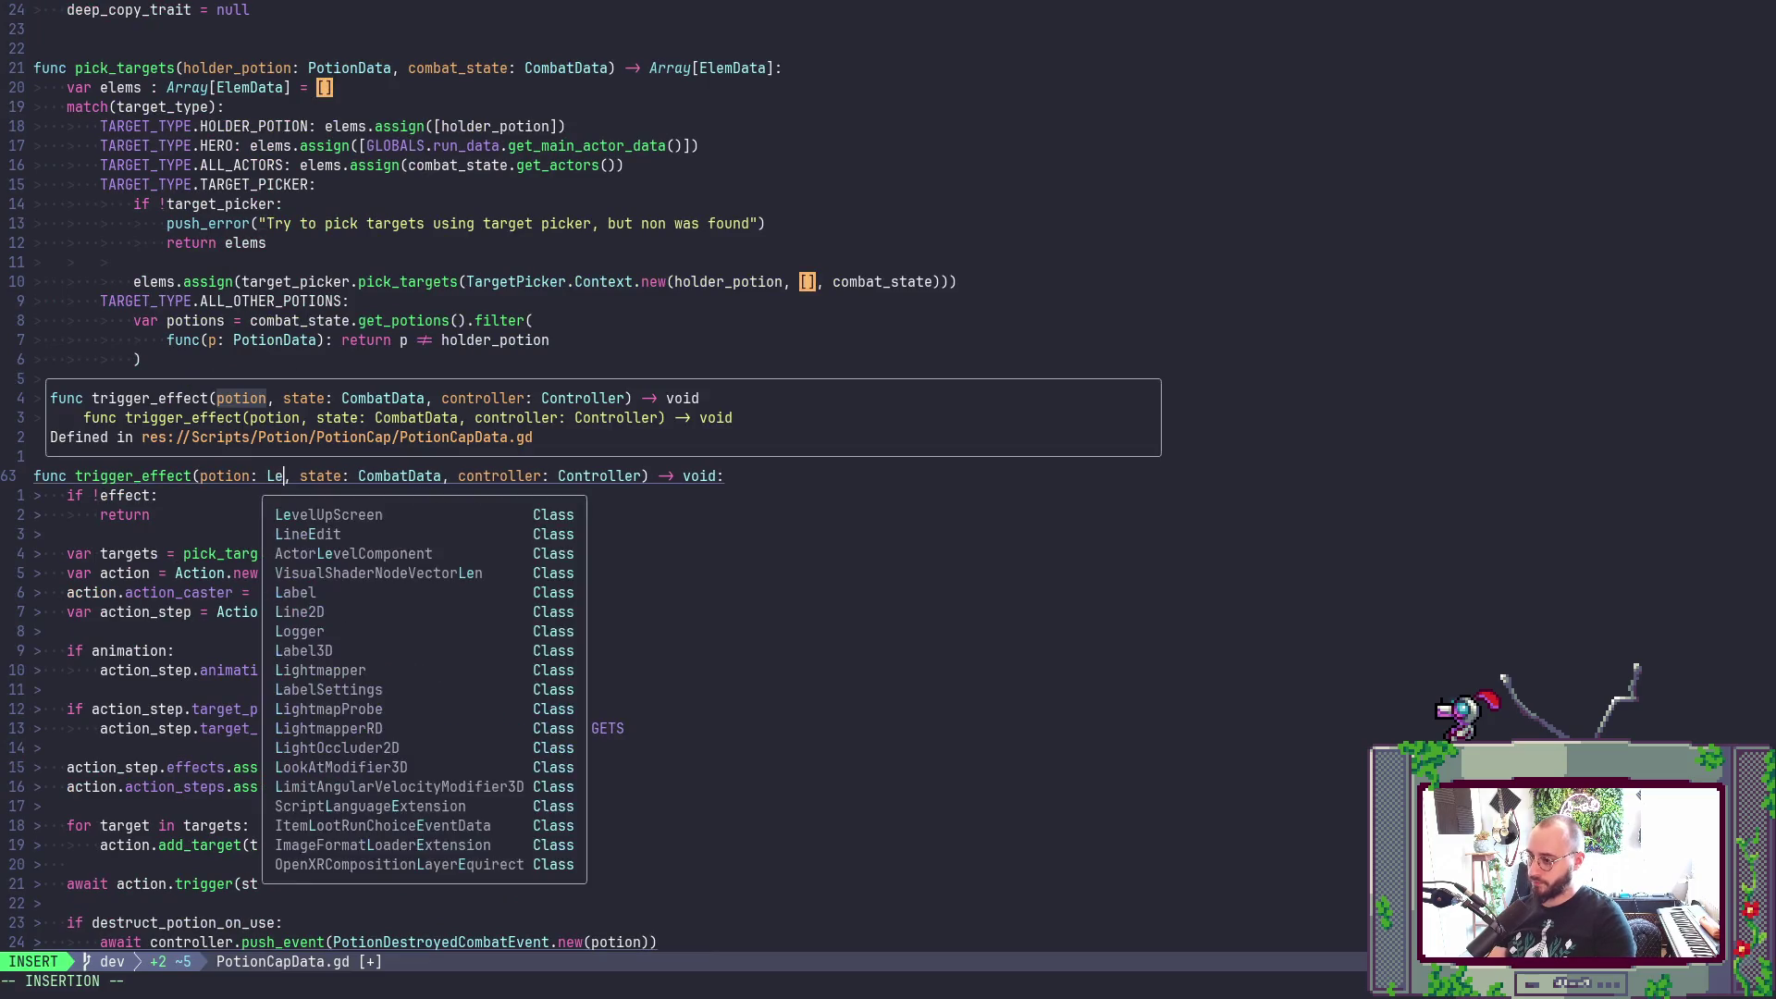
pyautogui.write('ElemData')
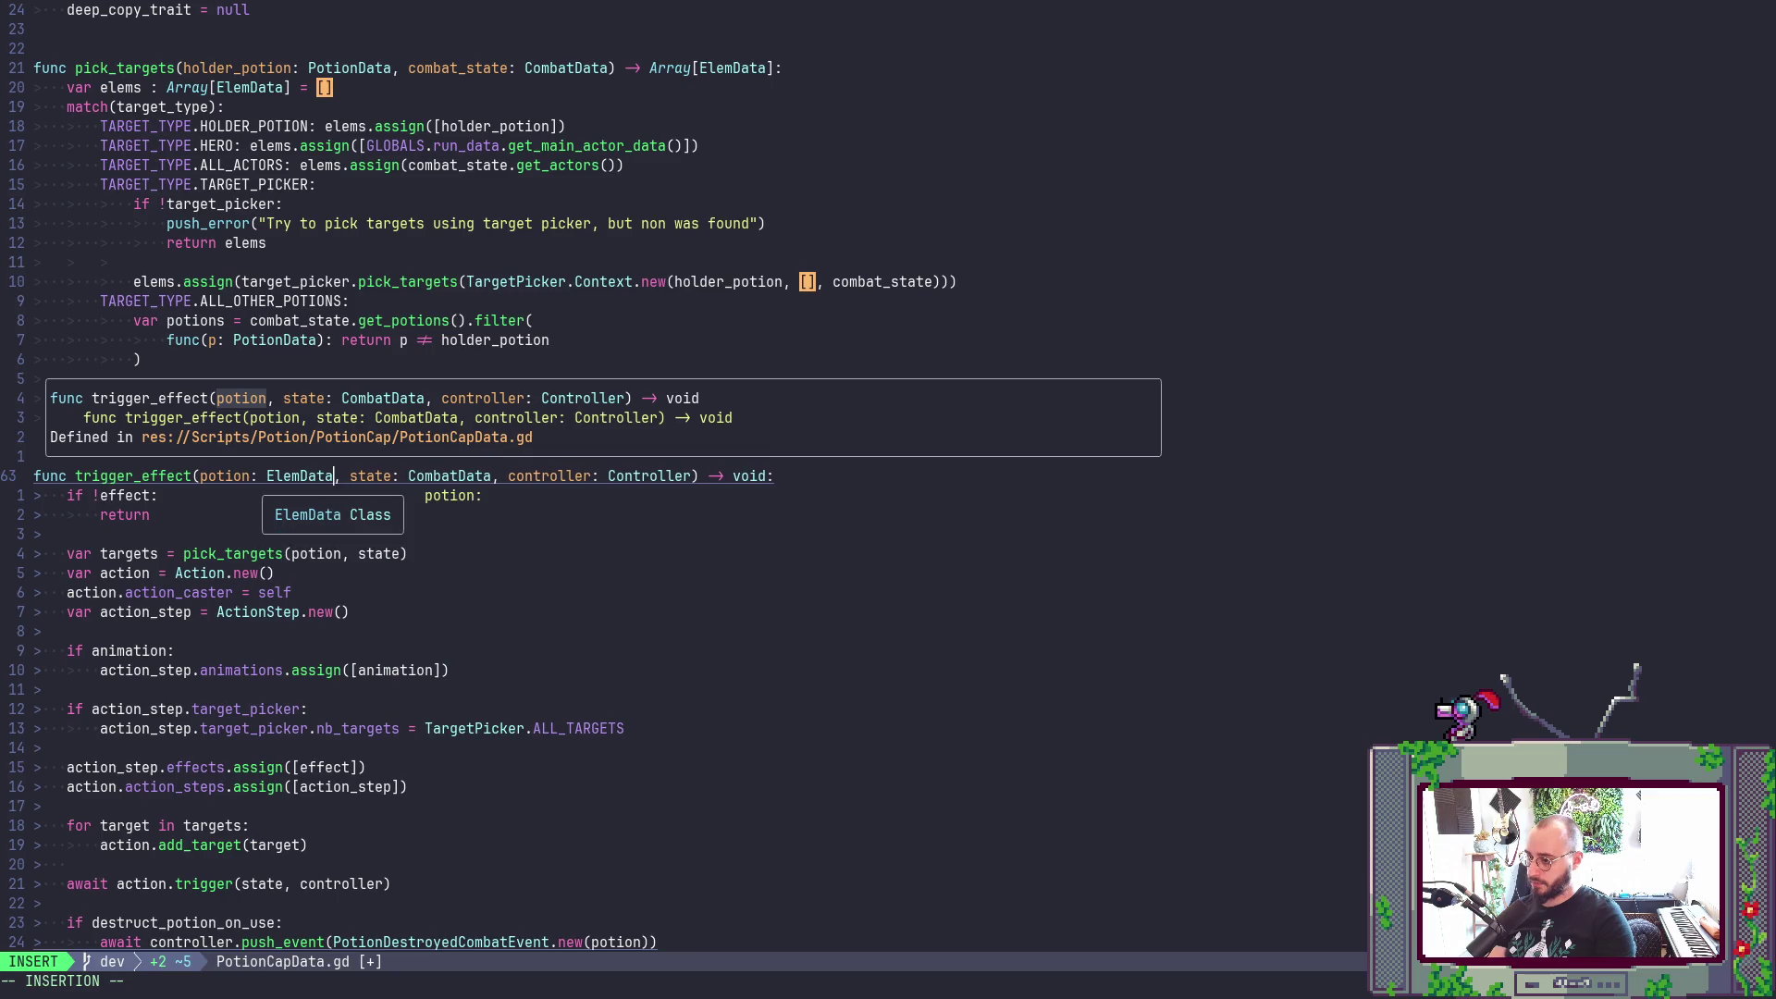
pyautogui.press('Escape')
pyautogui.write(':w')
pyautogui.press('Return')
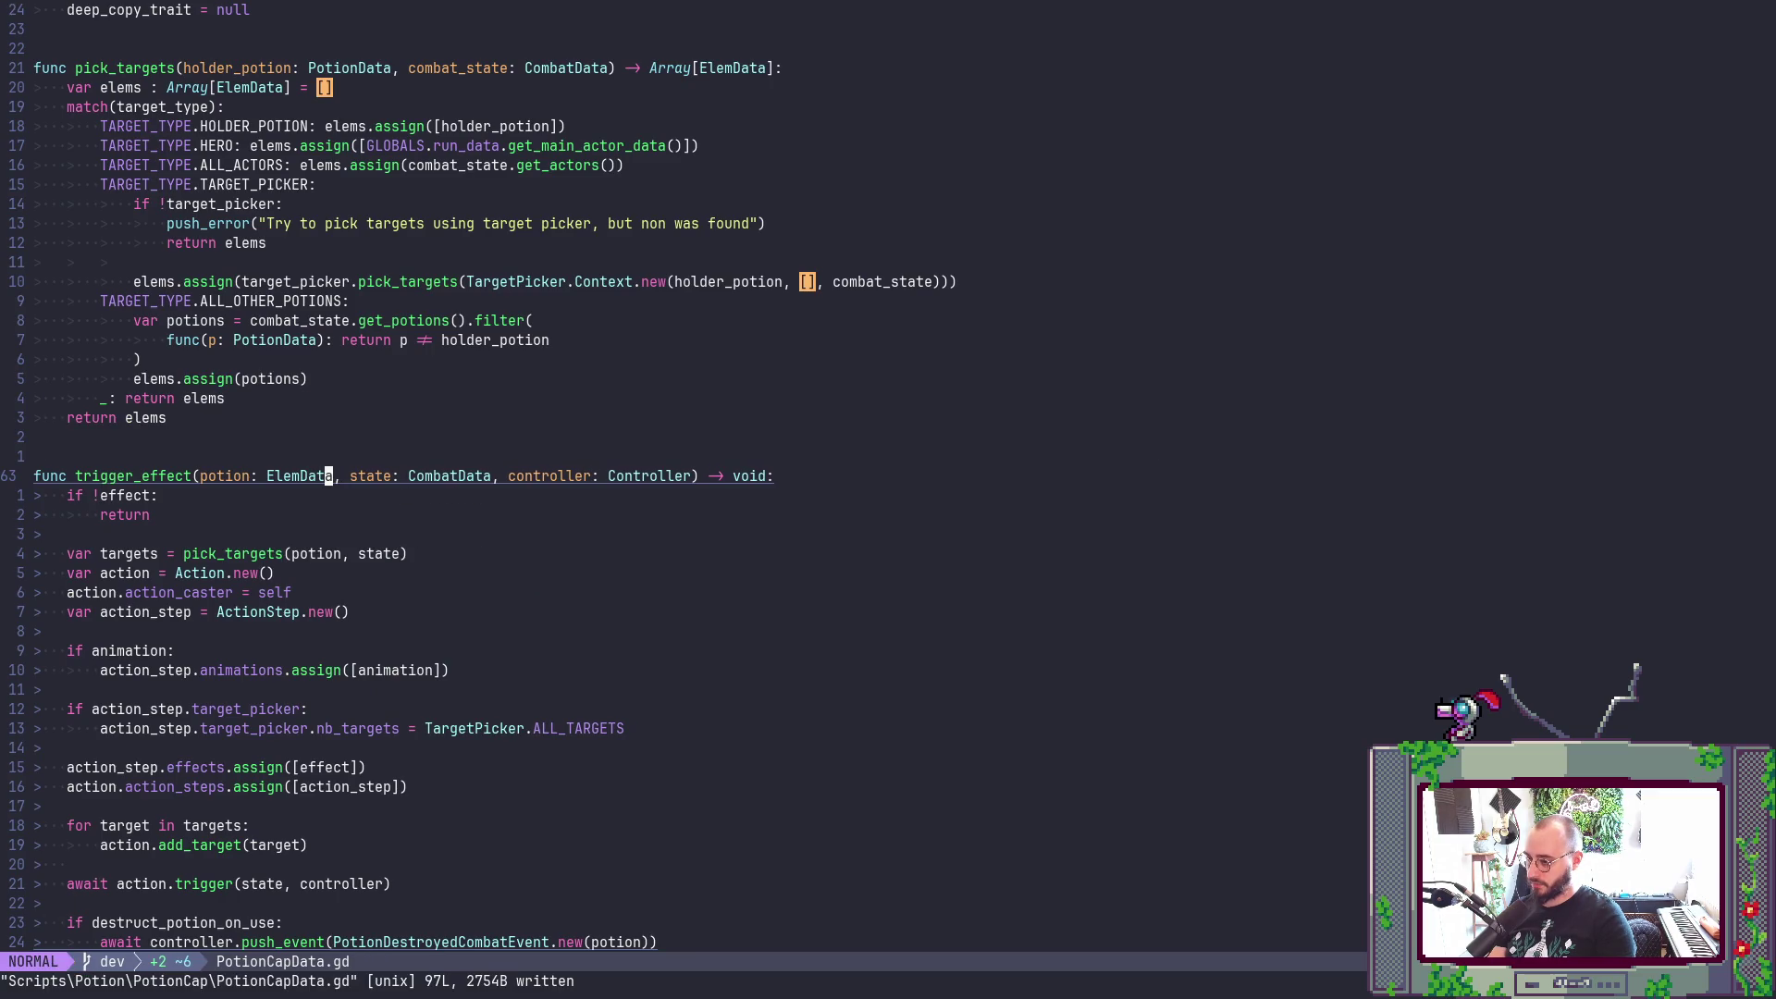
pyautogui.hotkey('ctrl', 'd')
pyautogui.write(':wa')
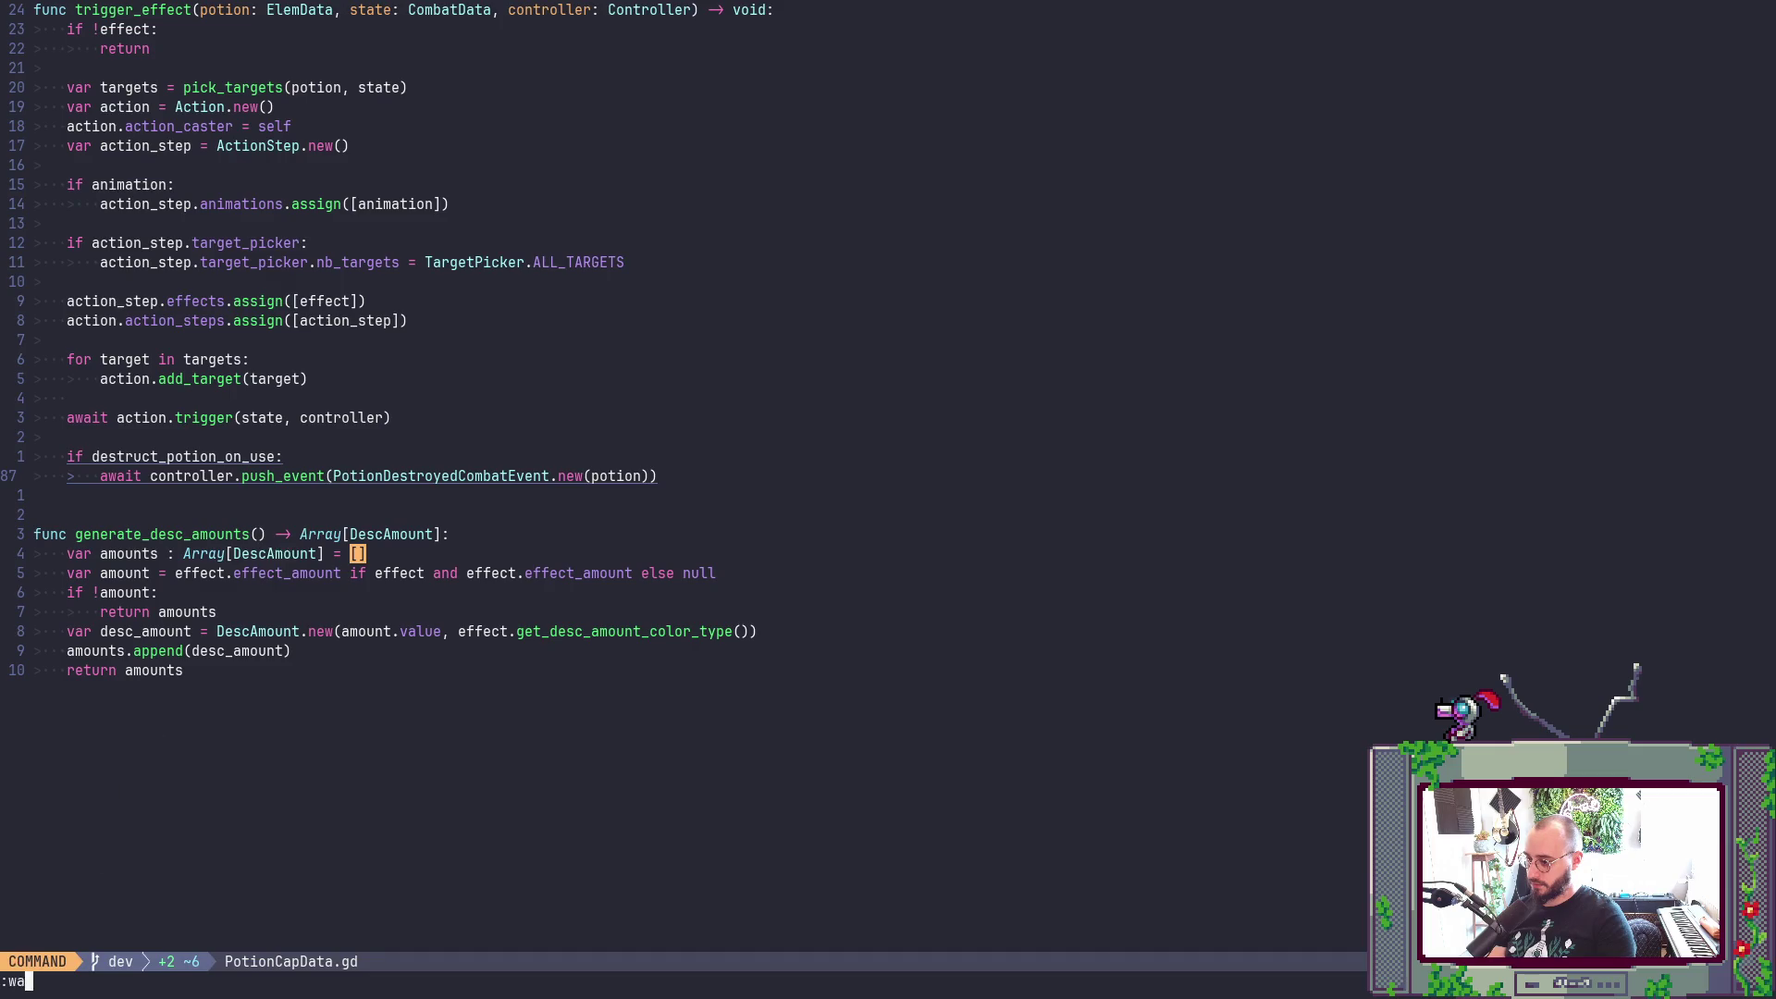
pyautogui.hotkey('alt', 'Tab')
pyautogui.hotkey('alt', 'Tab')
pyautogui.hotkey('alt', 'Tab')
pyautogui.hotkey('alt', 'Tab')
pyautogui.press('Escape')
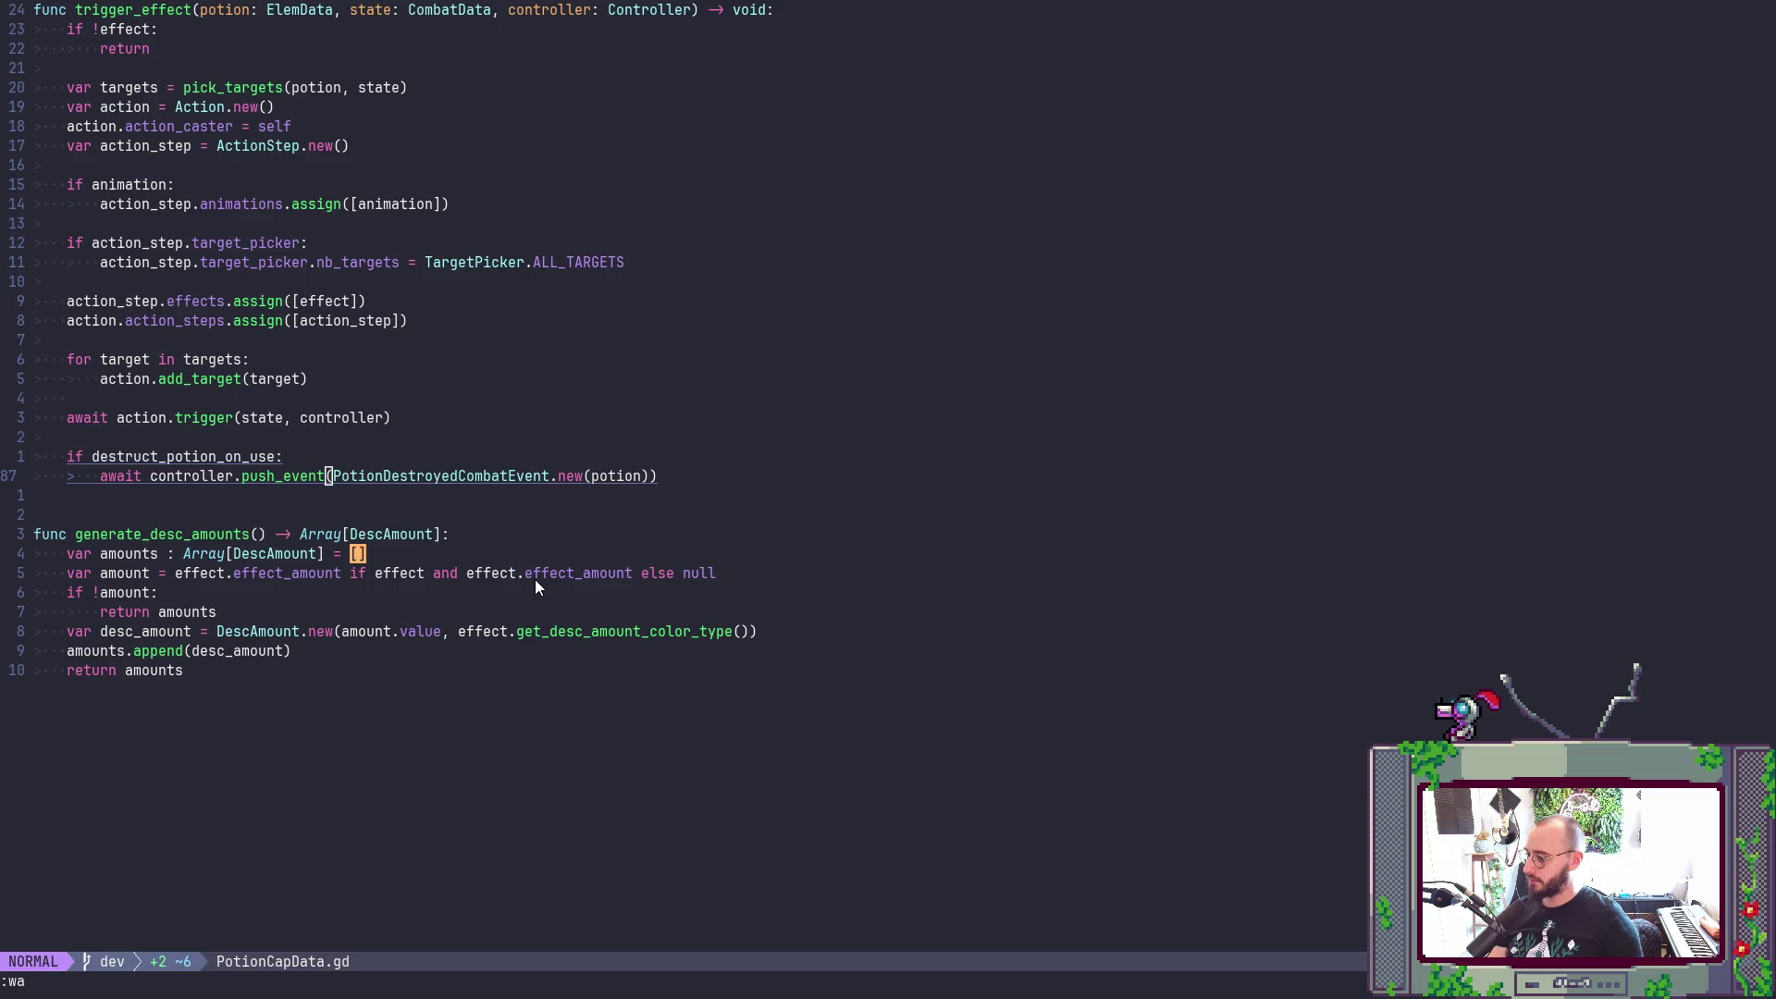
pyautogui.hotkey('alt', 'Tab')
pyautogui.hotkey('alt', 'Tab')
pyautogui.hotkey('alt', 'Tab')
pyautogui.hotkey('alt', 'Tab')
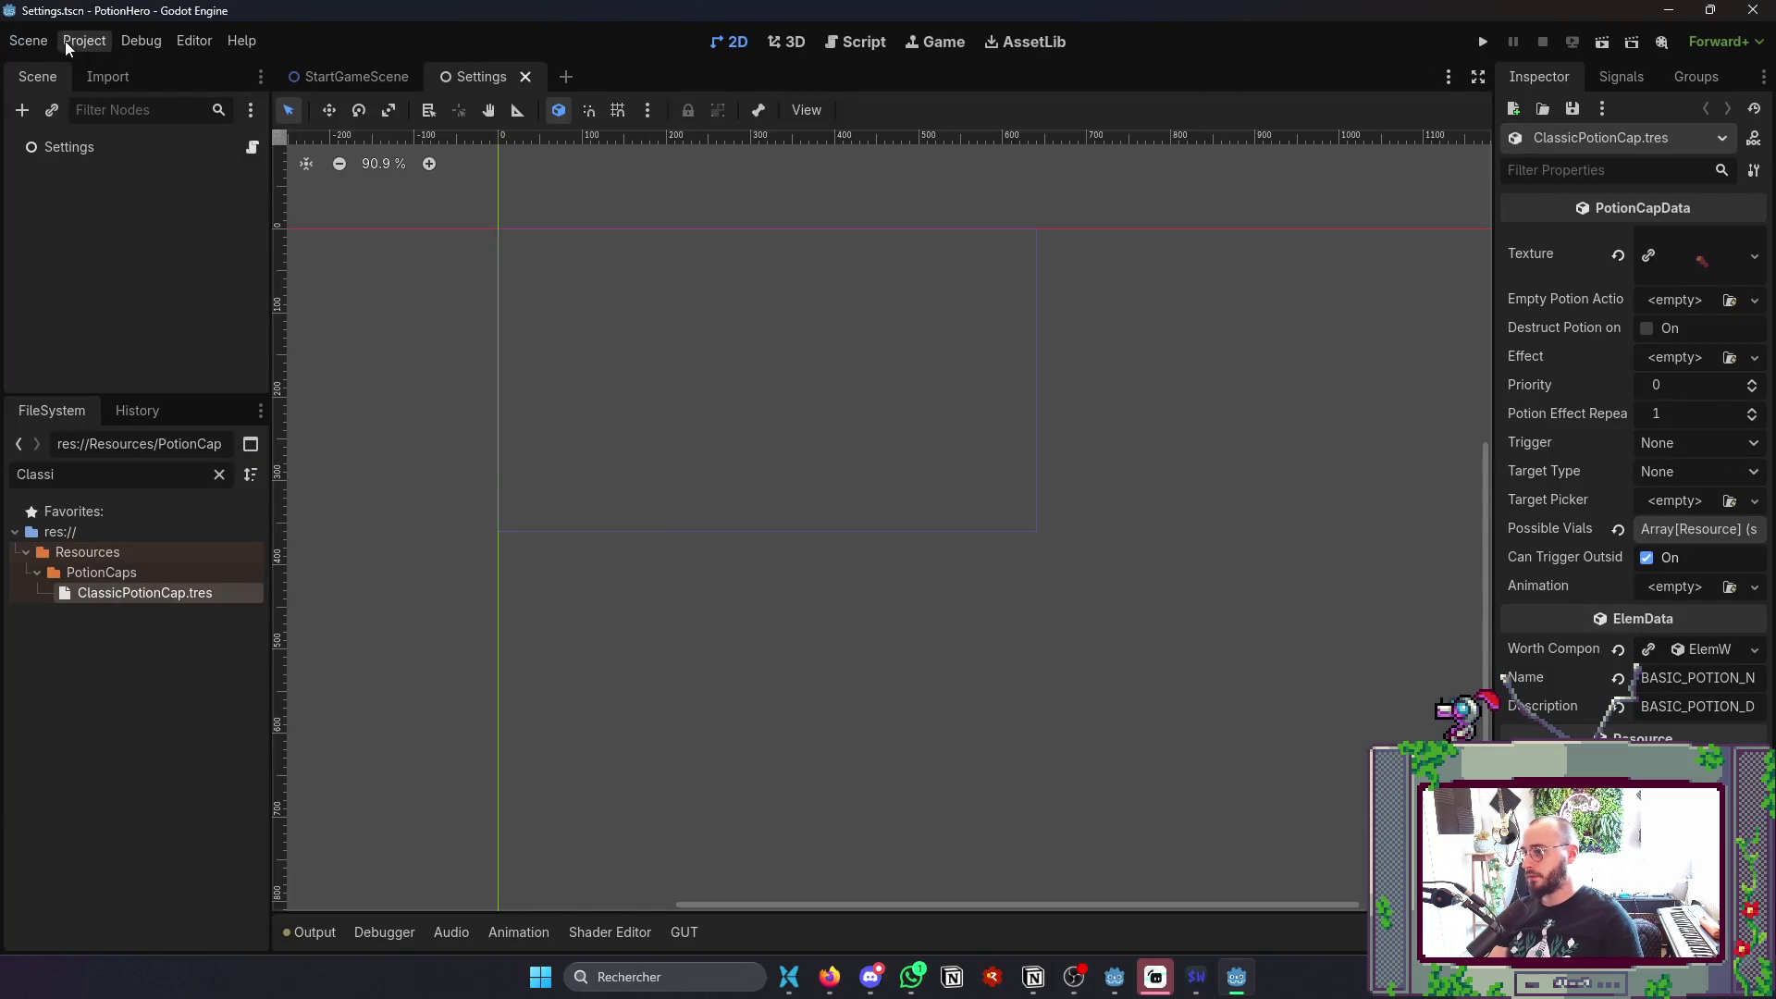
# - Open and close Project Settings twice from the Project menu
pyautogui.click(88, 45)
pyautogui.click(120, 69)
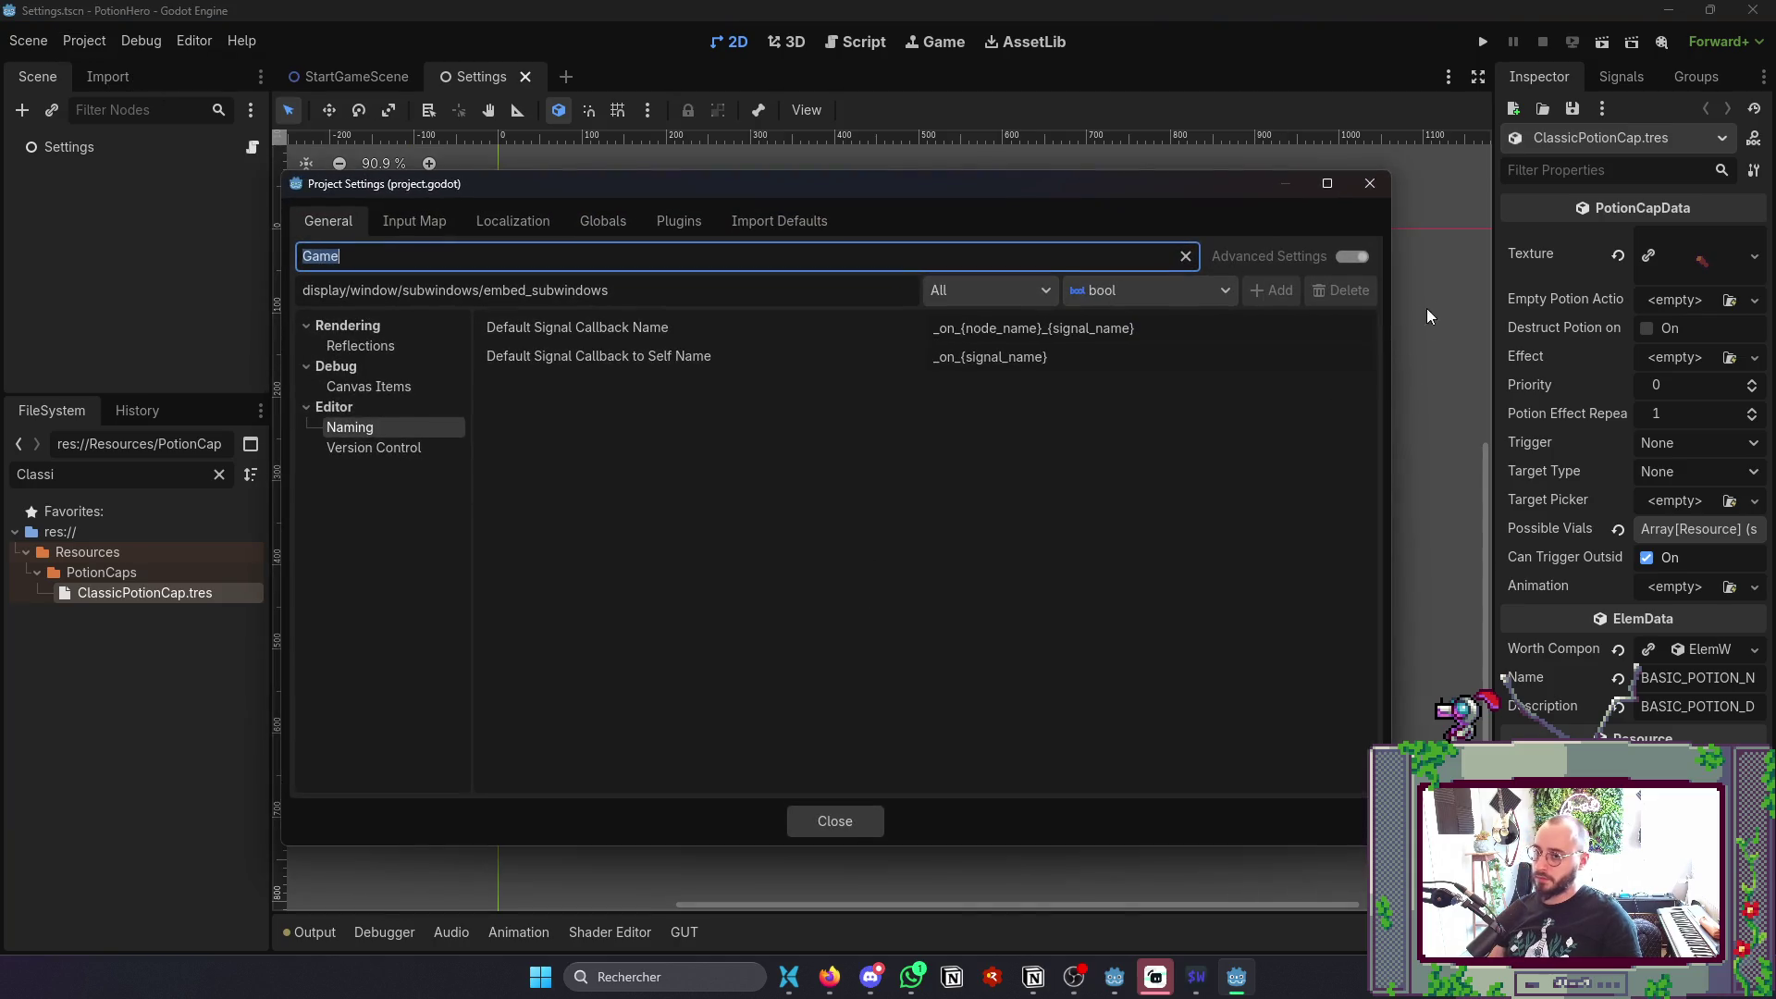
pyautogui.click(1369, 184)
pyautogui.click(85, 40)
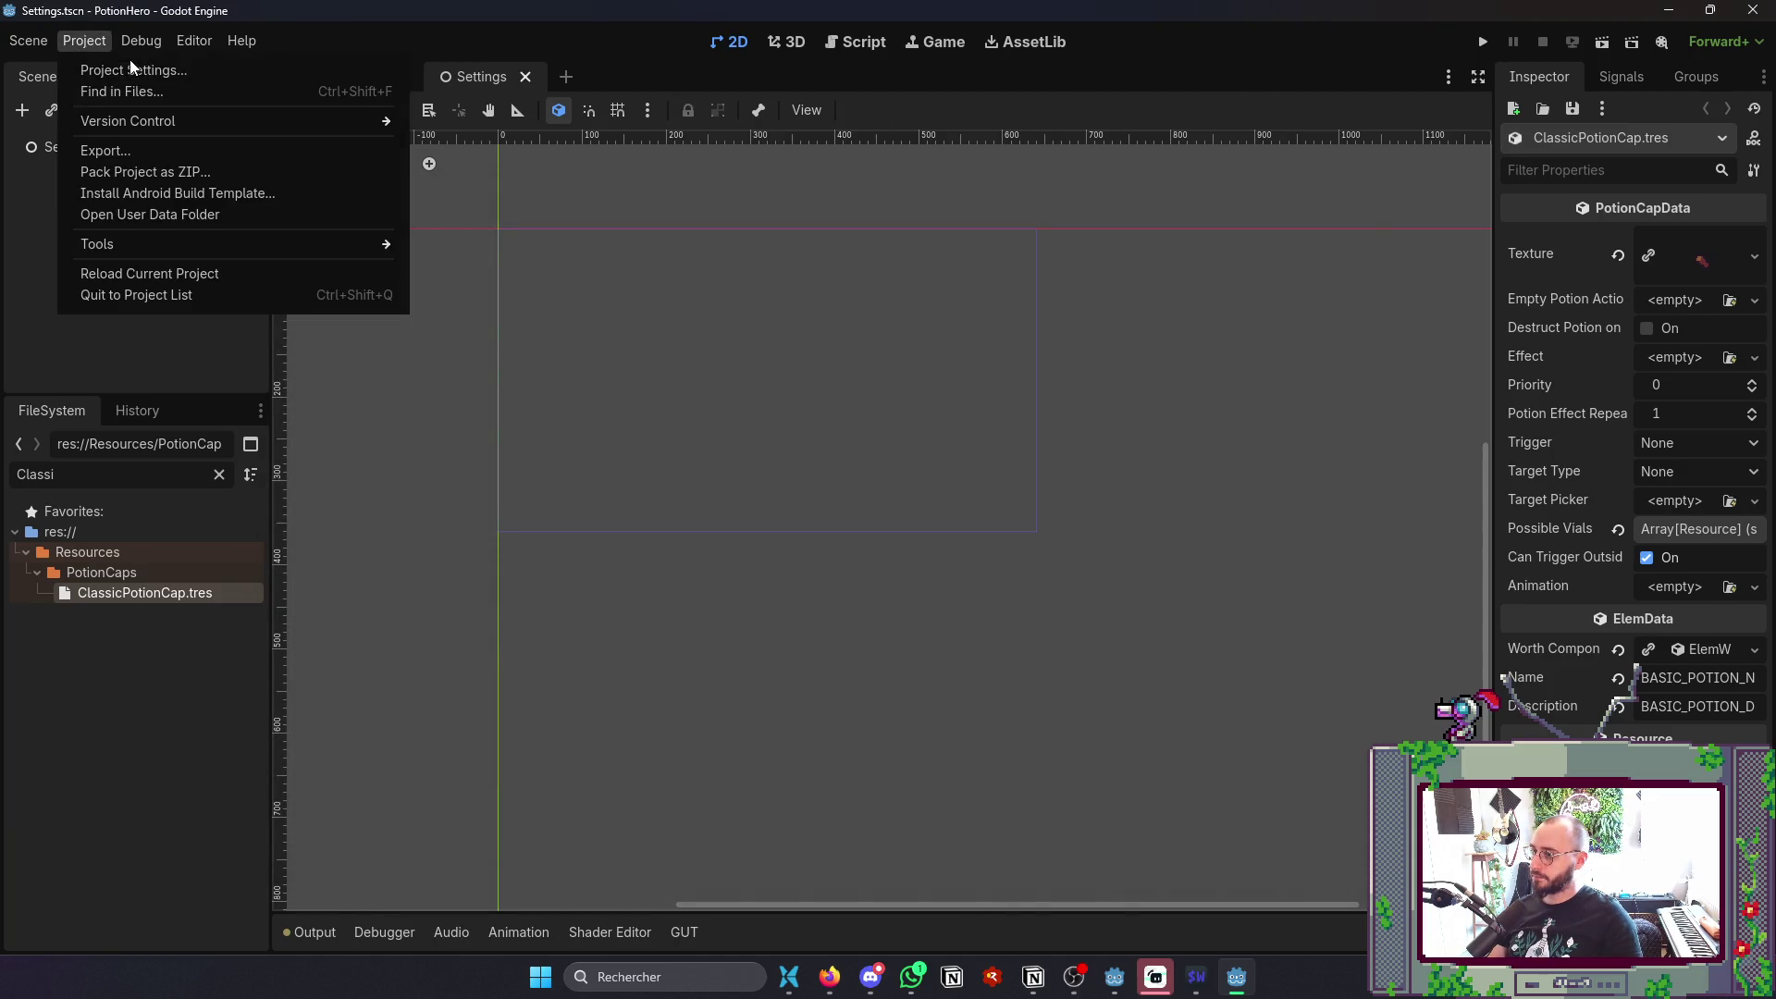
pyautogui.click(132, 69)
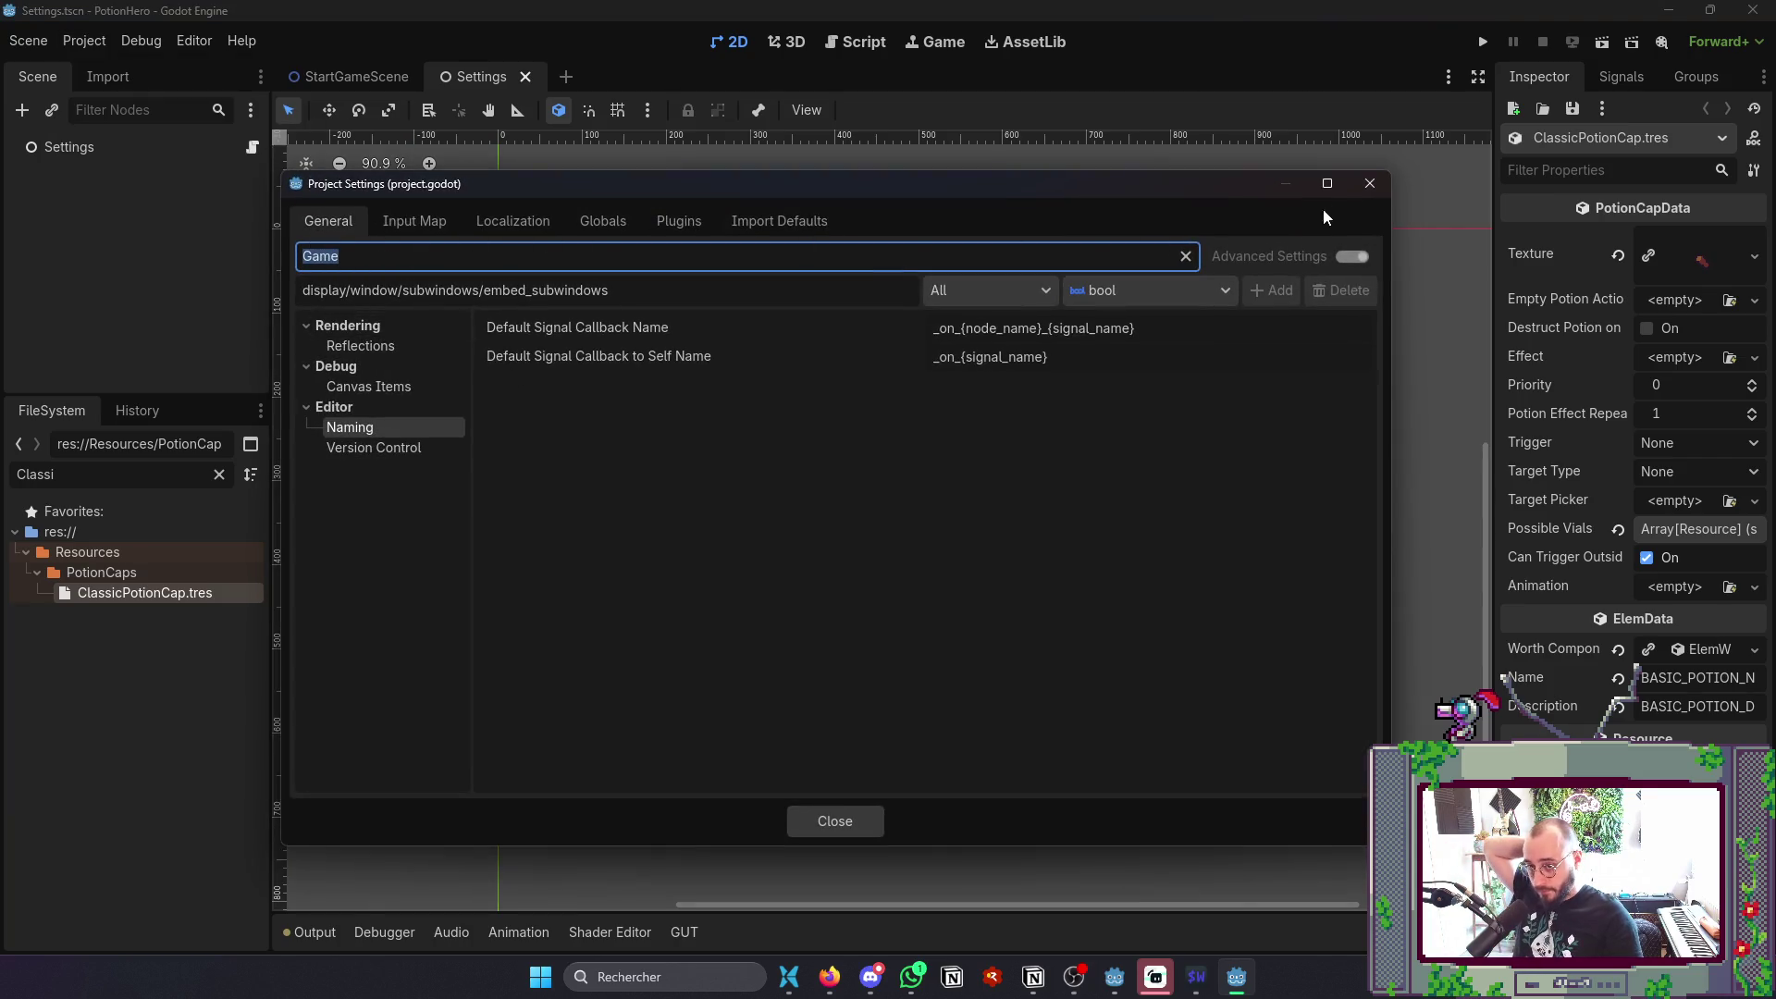
pyautogui.click(1369, 183)
# - Export the Windows Desktop build, overwriting PotionHero0.1.exe, and go to the build folder
pyautogui.click(84, 41)
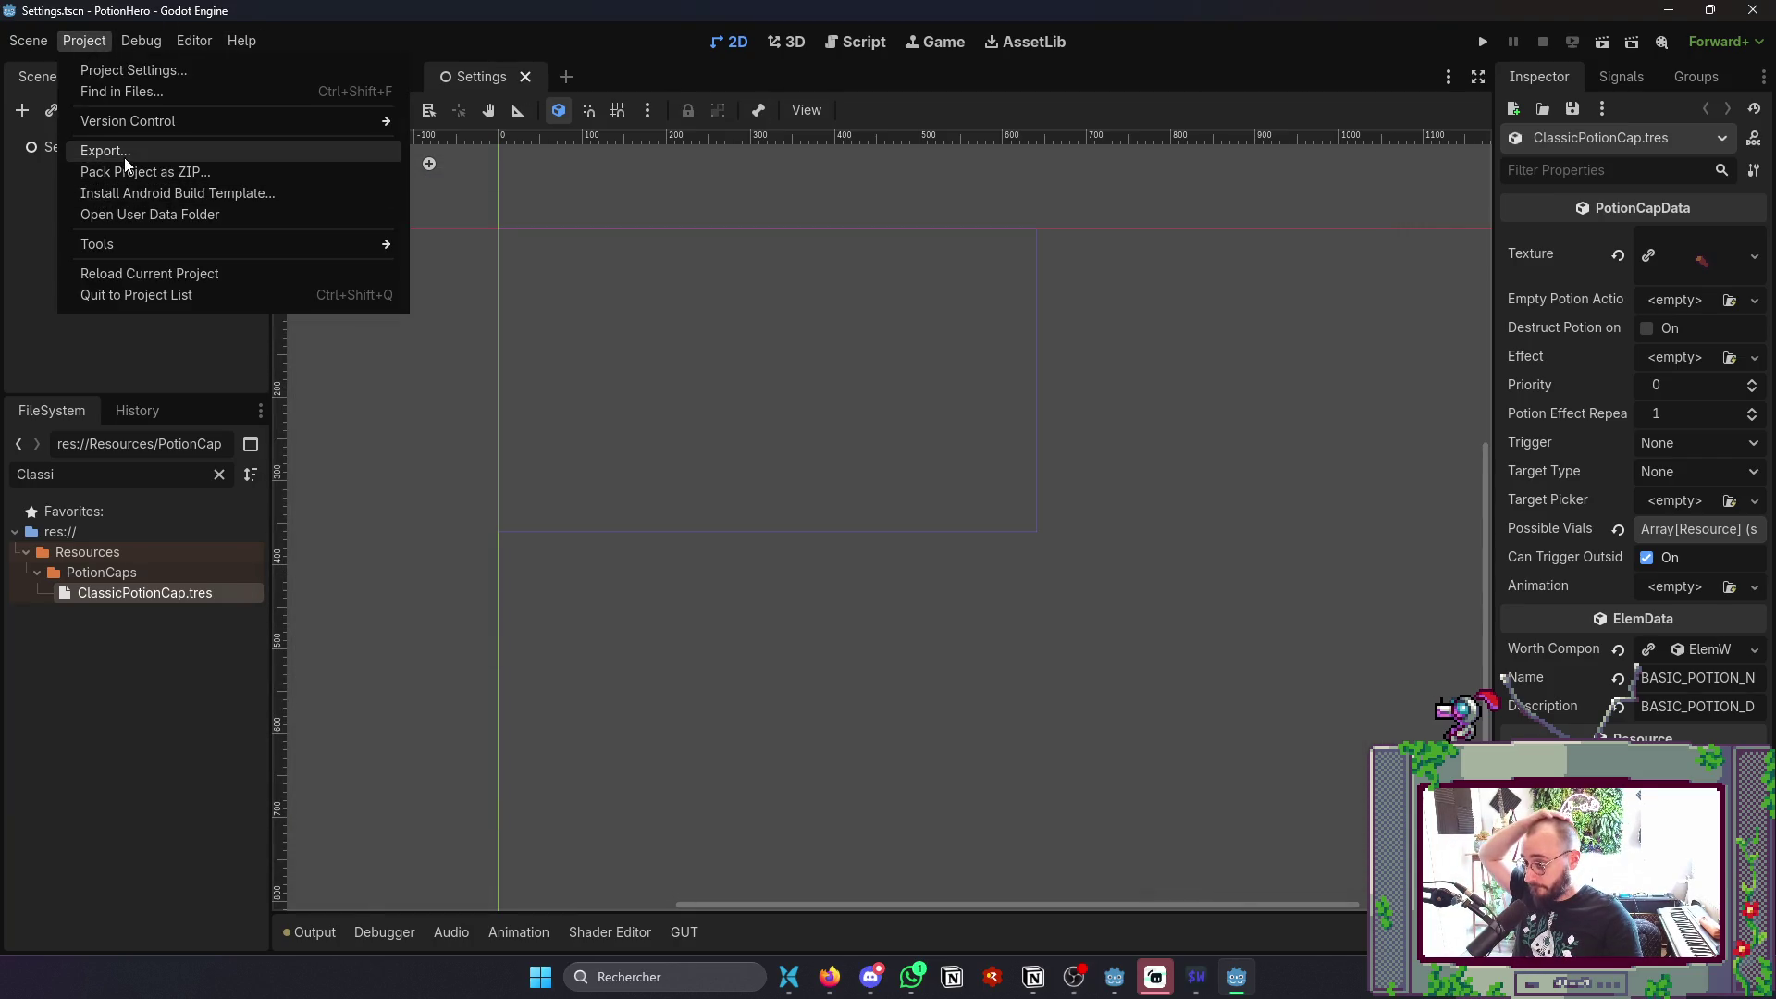
pyautogui.click(106, 151)
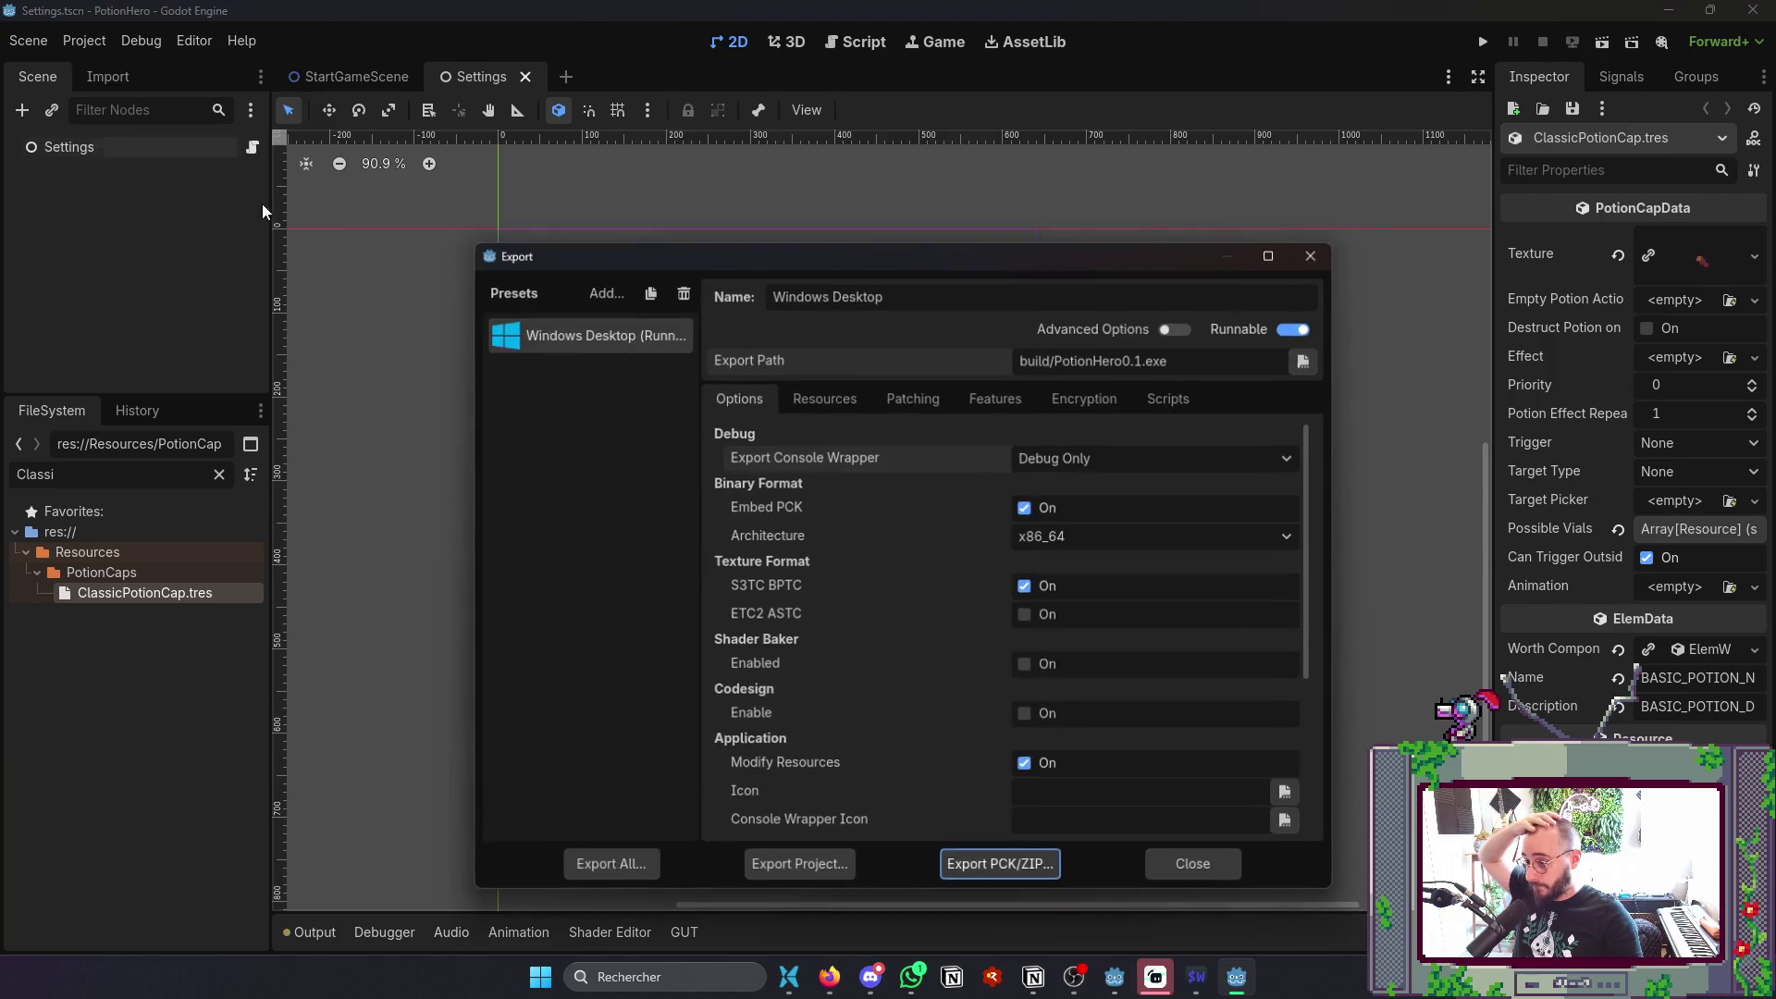
pyautogui.click(802, 874)
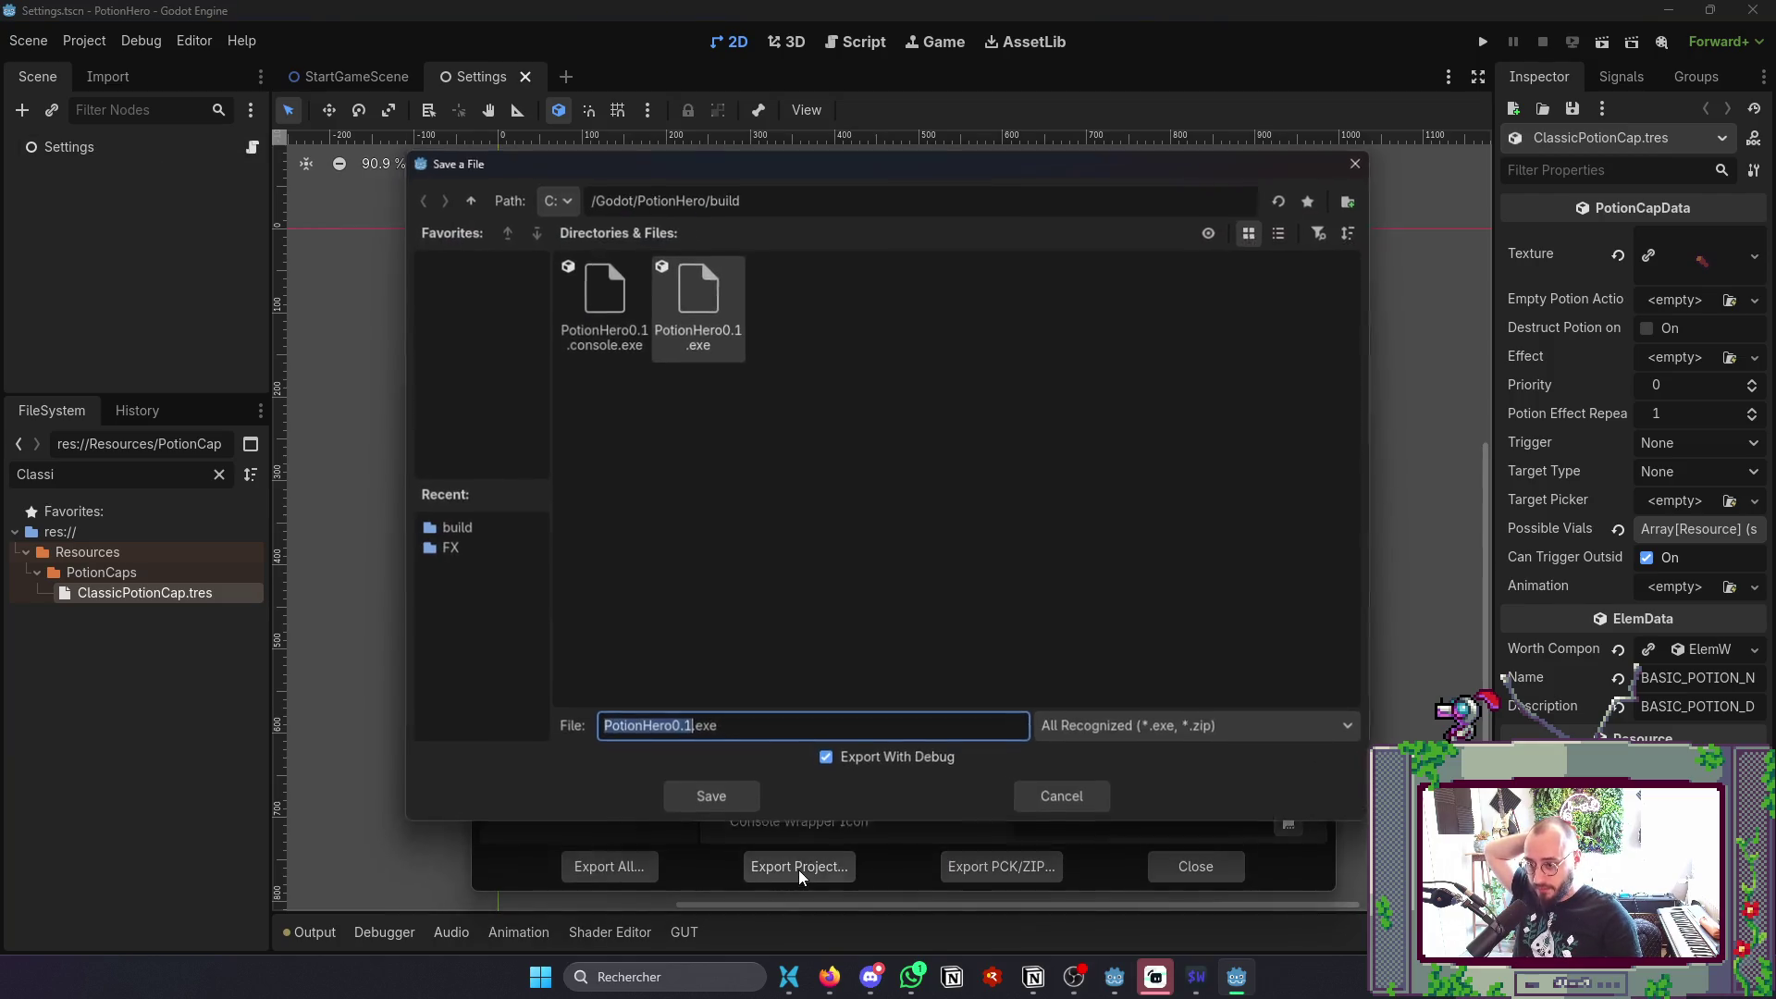
pyautogui.click(719, 801)
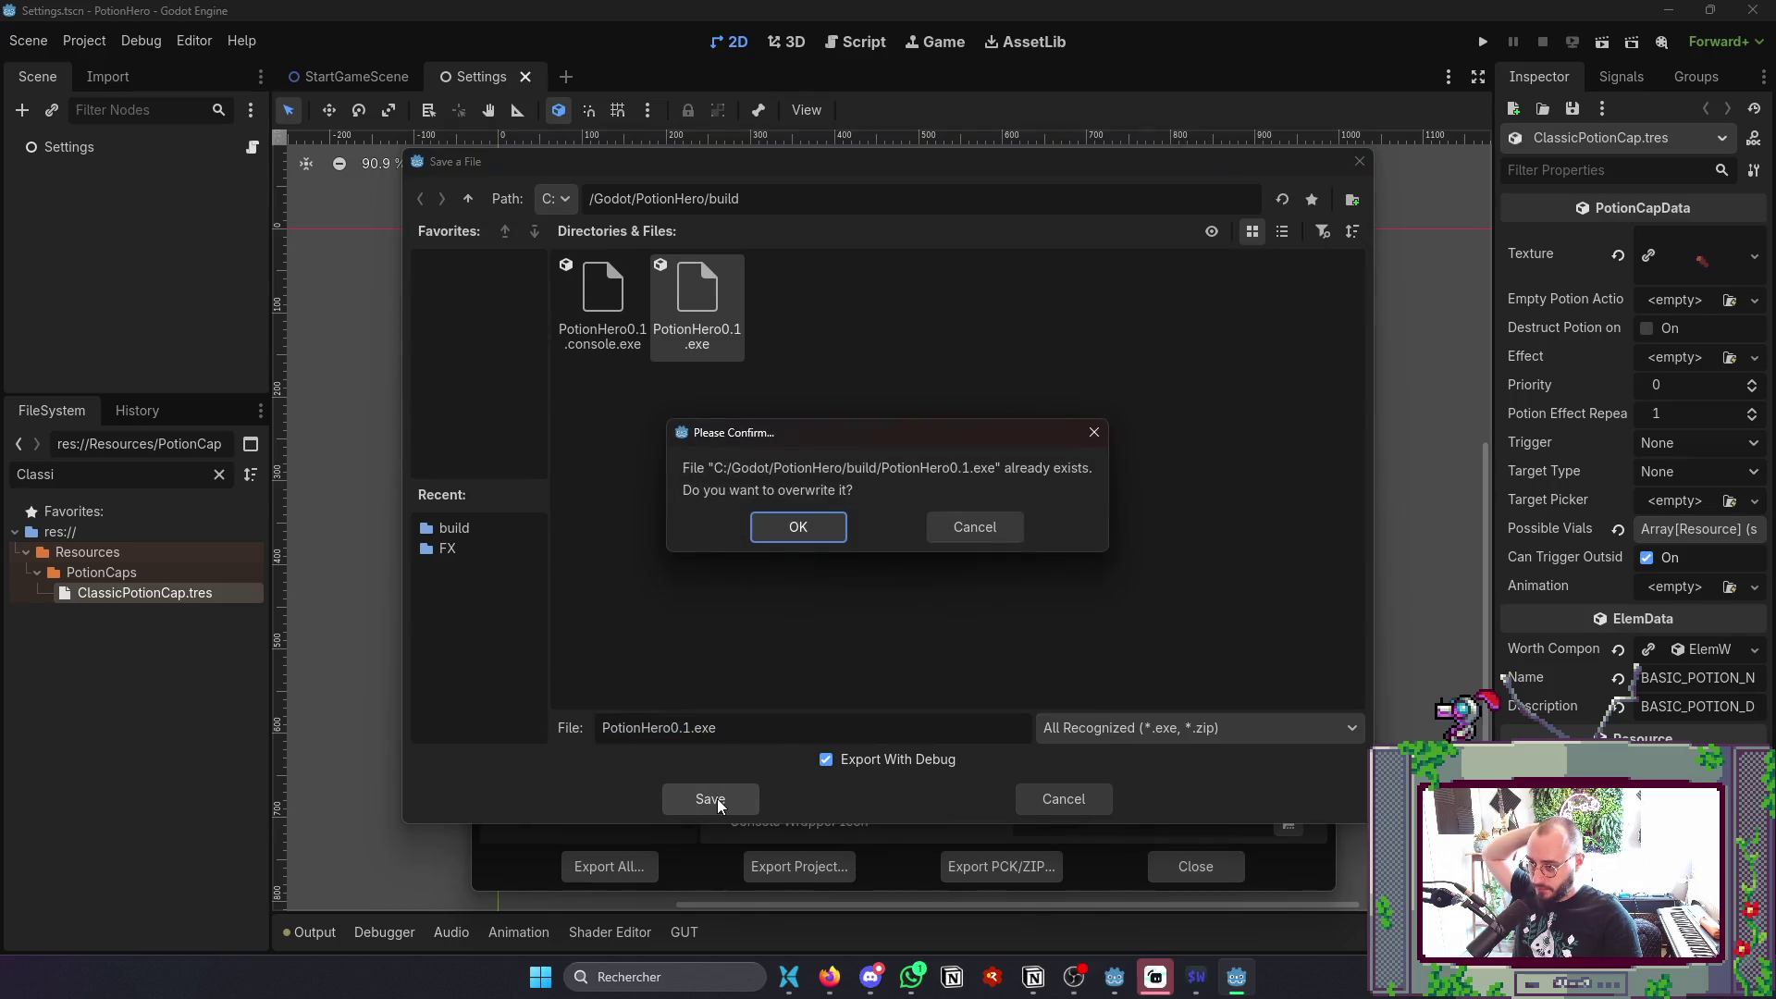
pyautogui.click(831, 534)
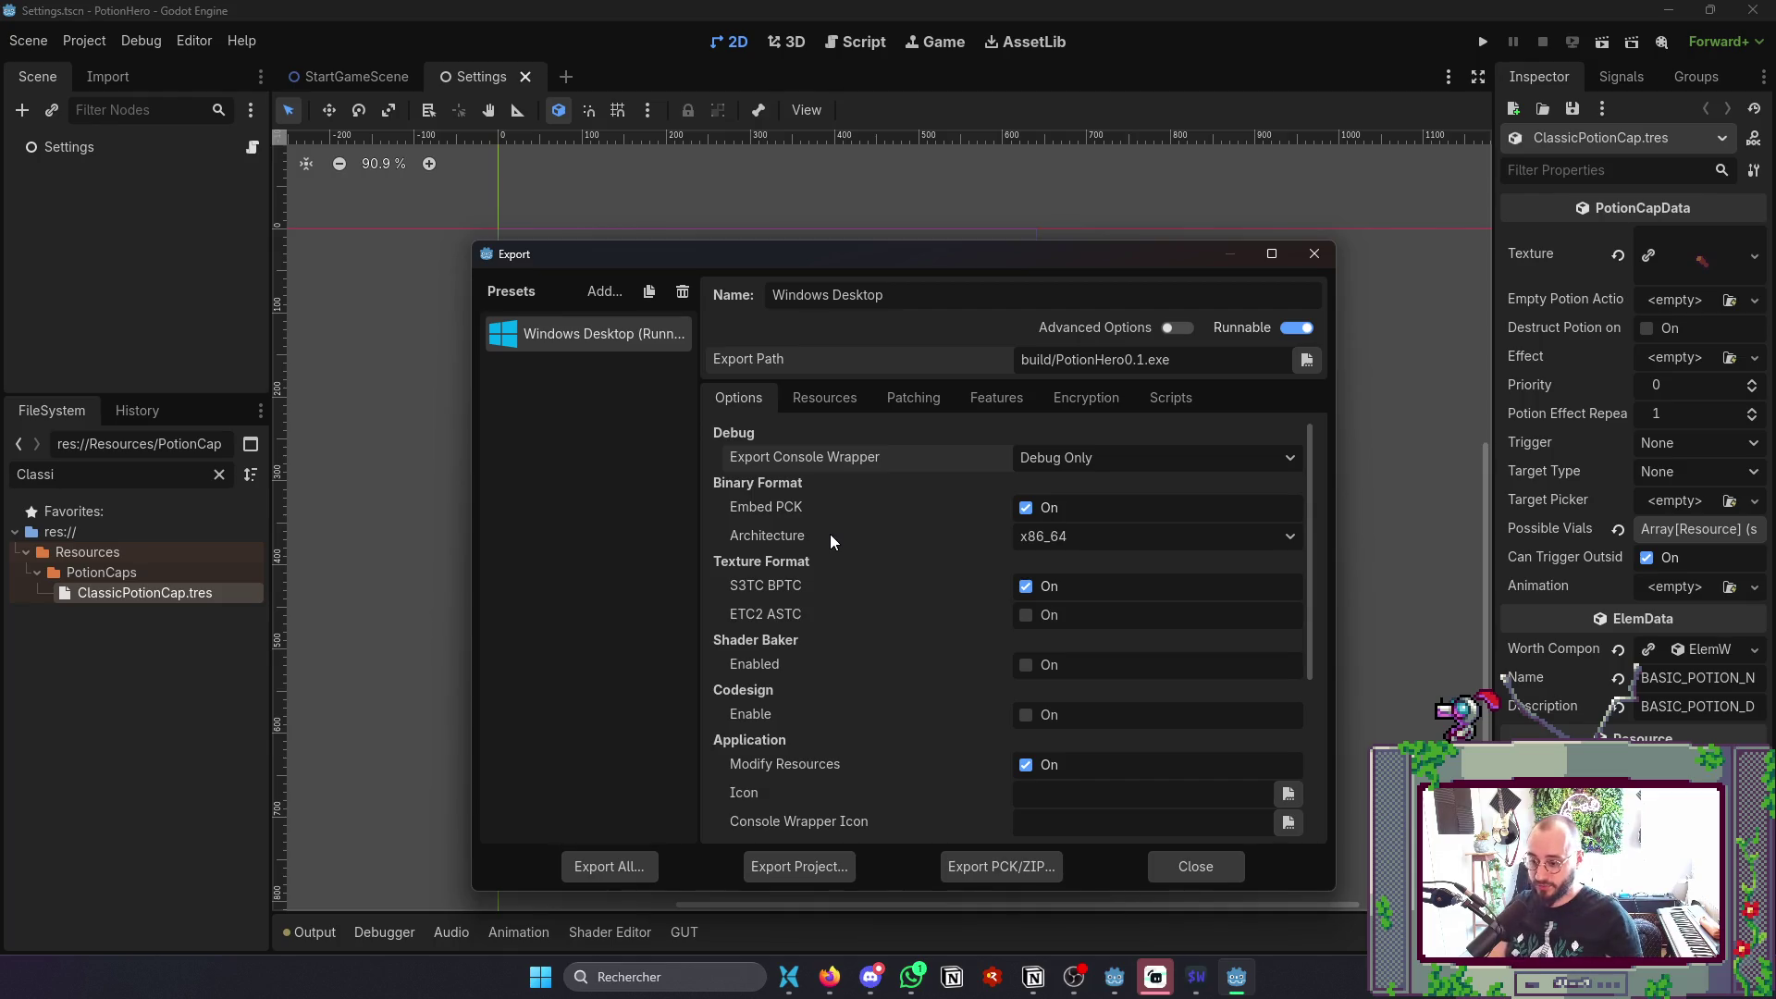
pyautogui.click(1221, 865)
pyautogui.click(806, 977)
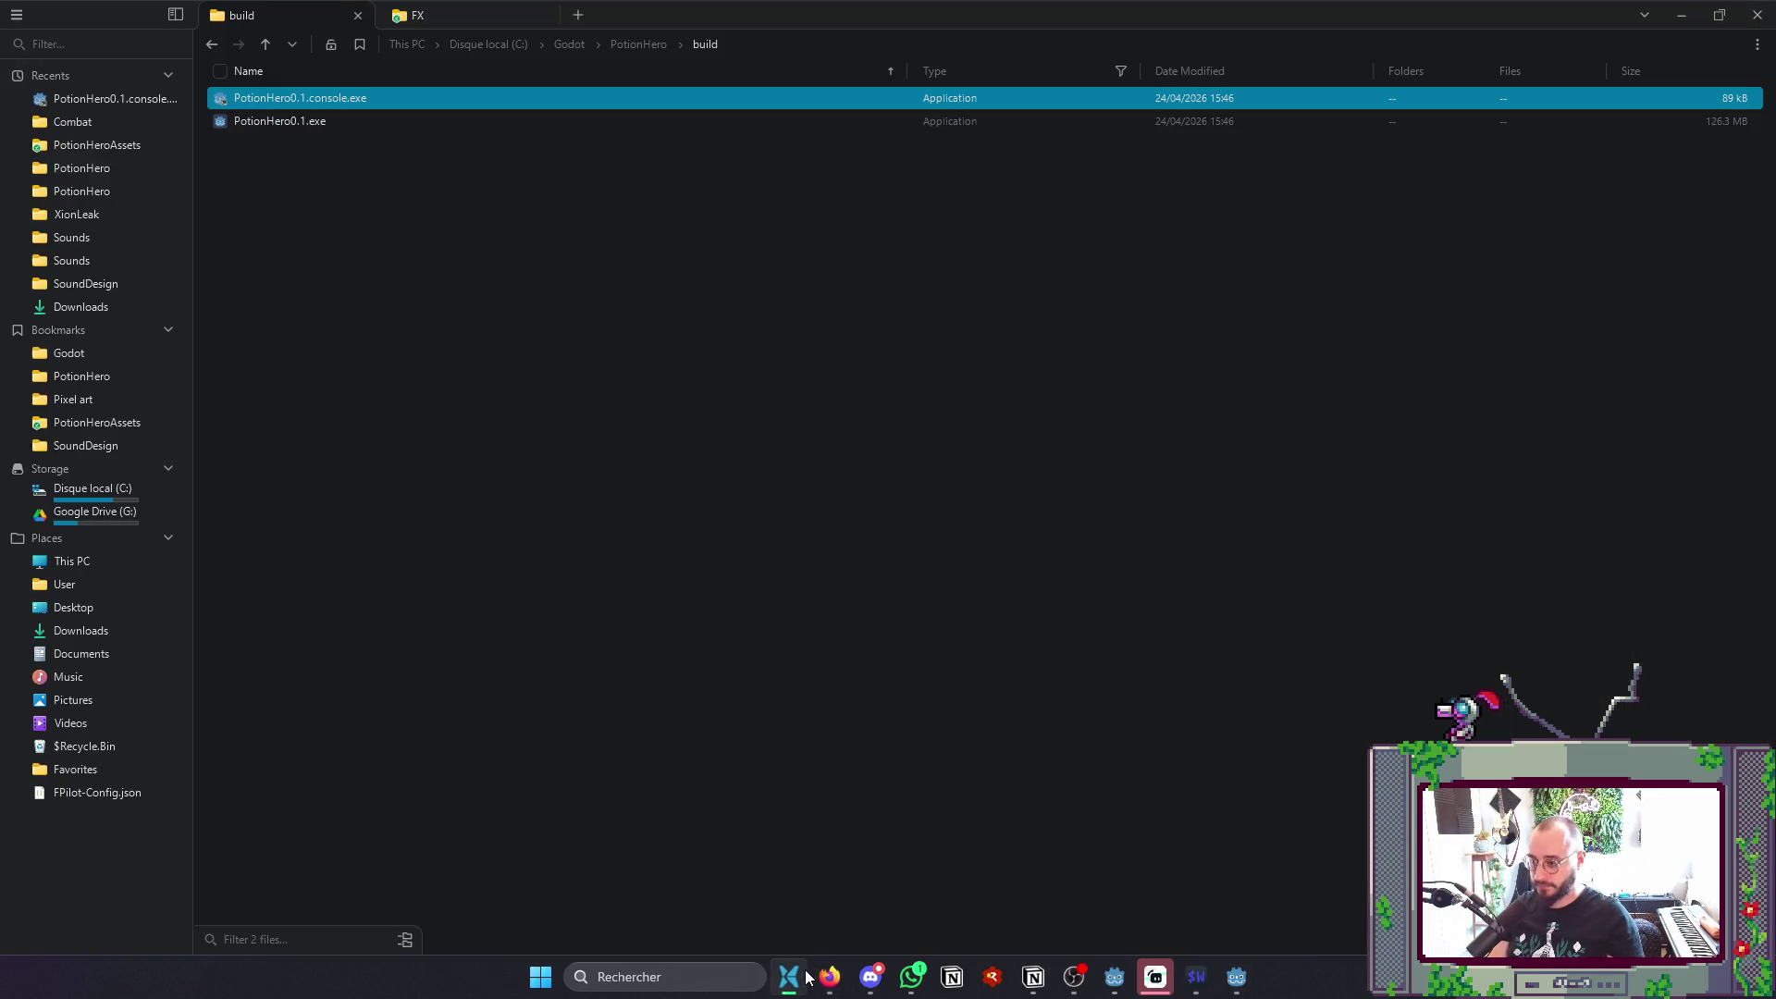
# - Launch PotionHero0.1.console.exe, review its PotionCapData.gd compile errors, close it and return to Neovim
pyautogui.doubleClick(350, 96)
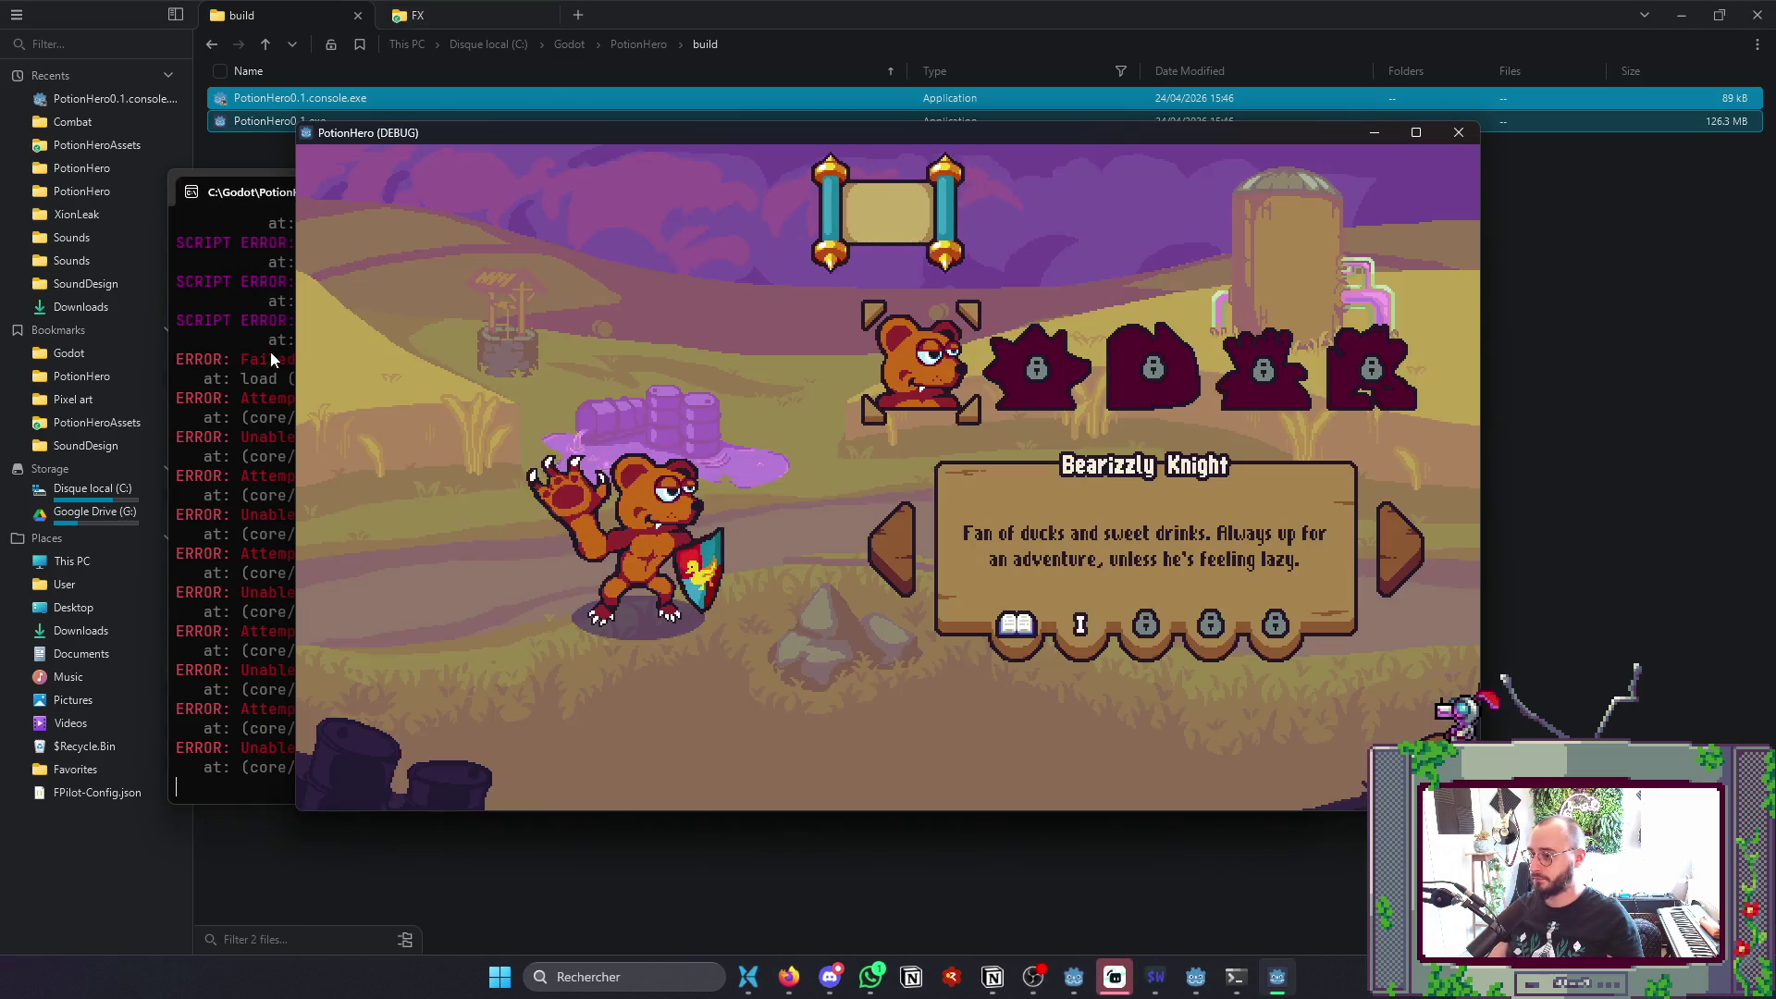
pyautogui.click(215, 400)
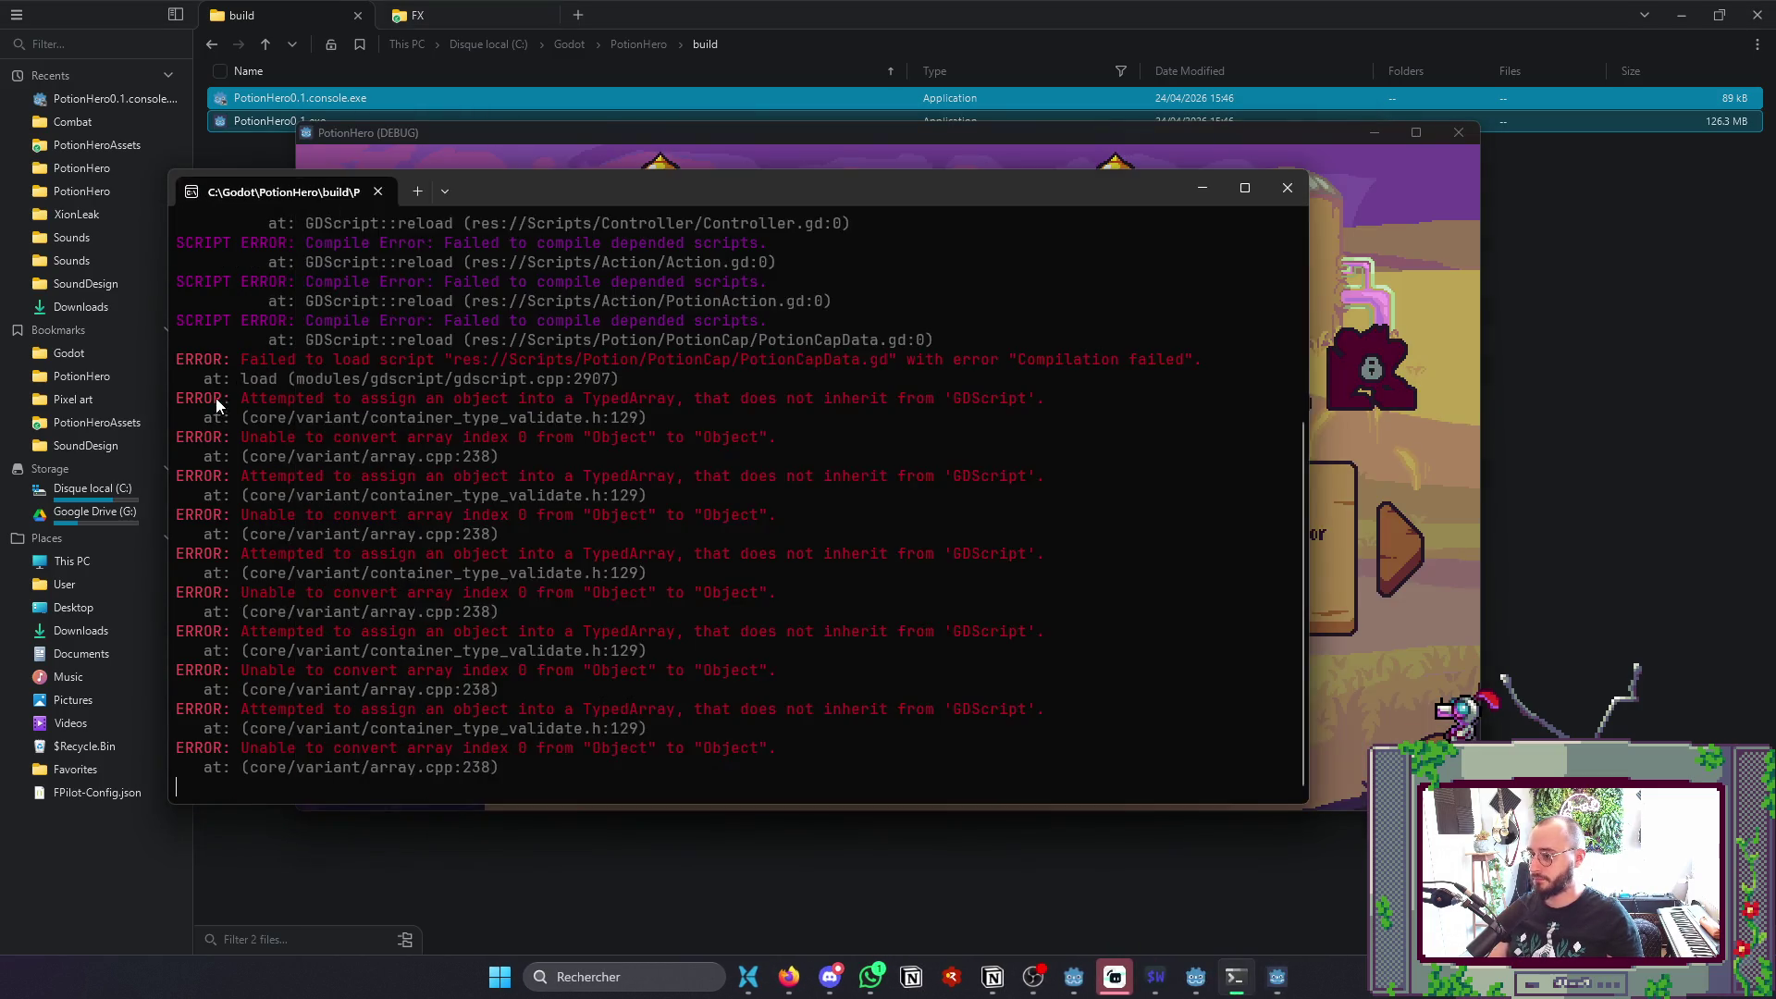
pyautogui.scroll(5, 246, 412)
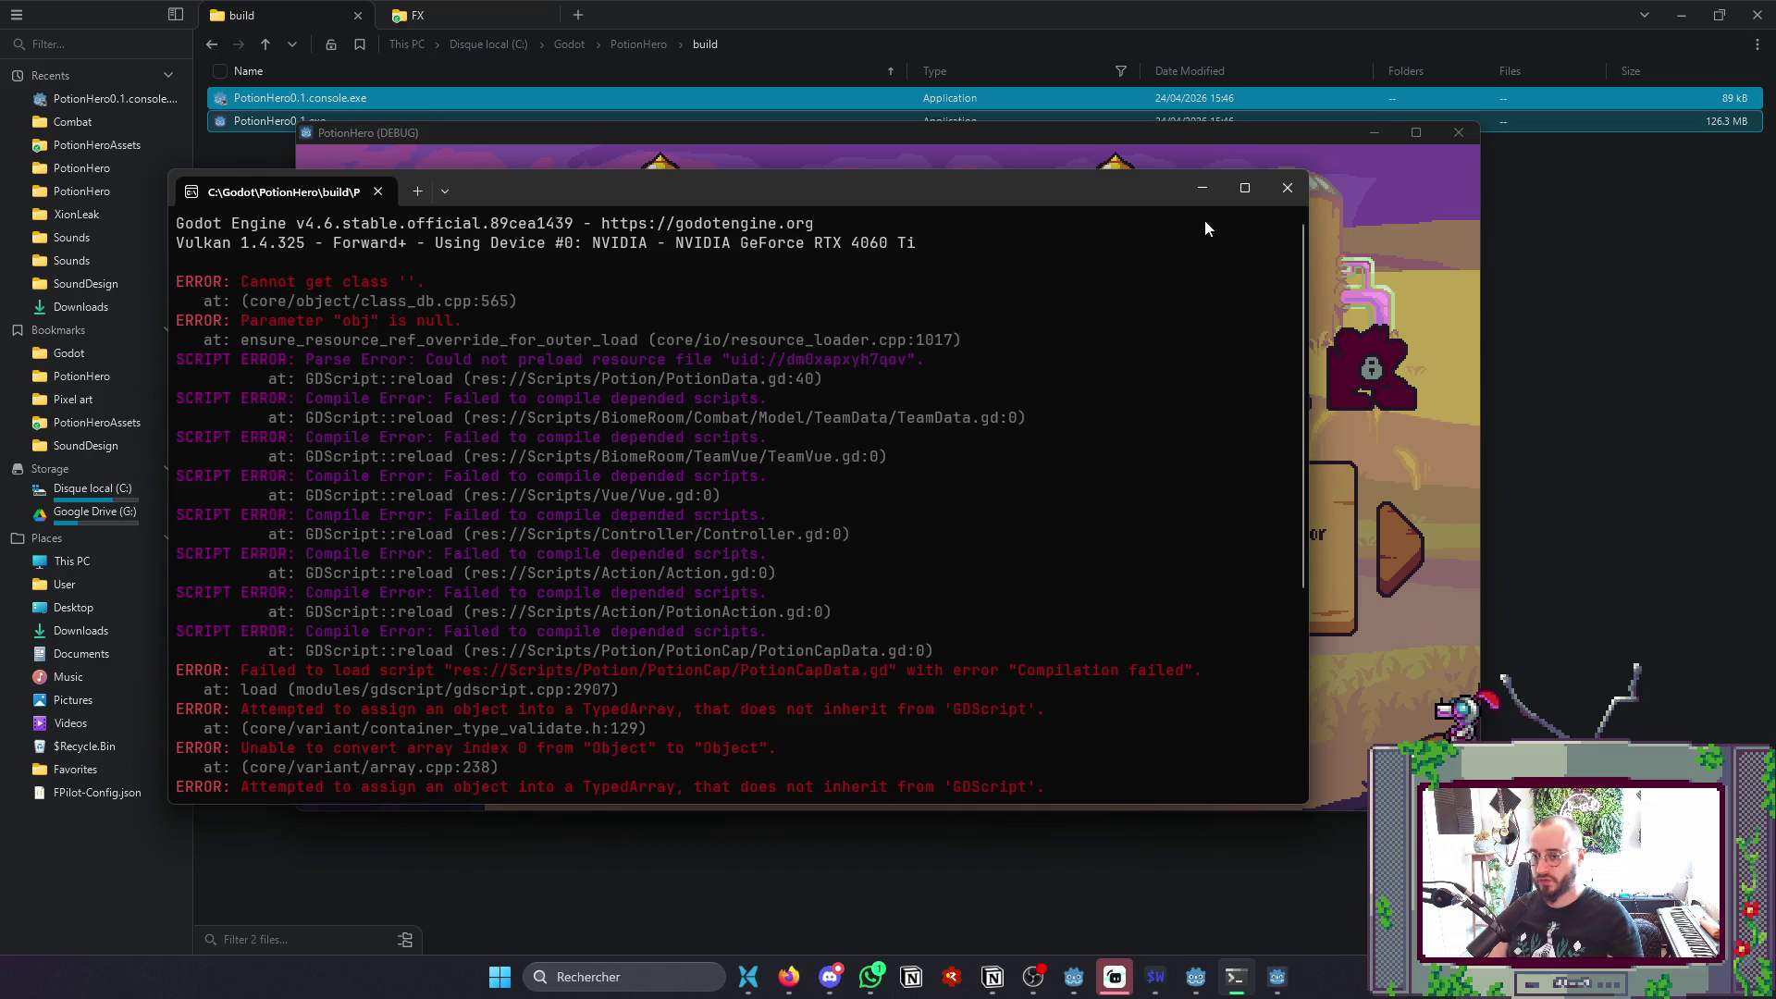
pyautogui.click(1459, 132)
pyautogui.hotkey('alt', 'Tab')
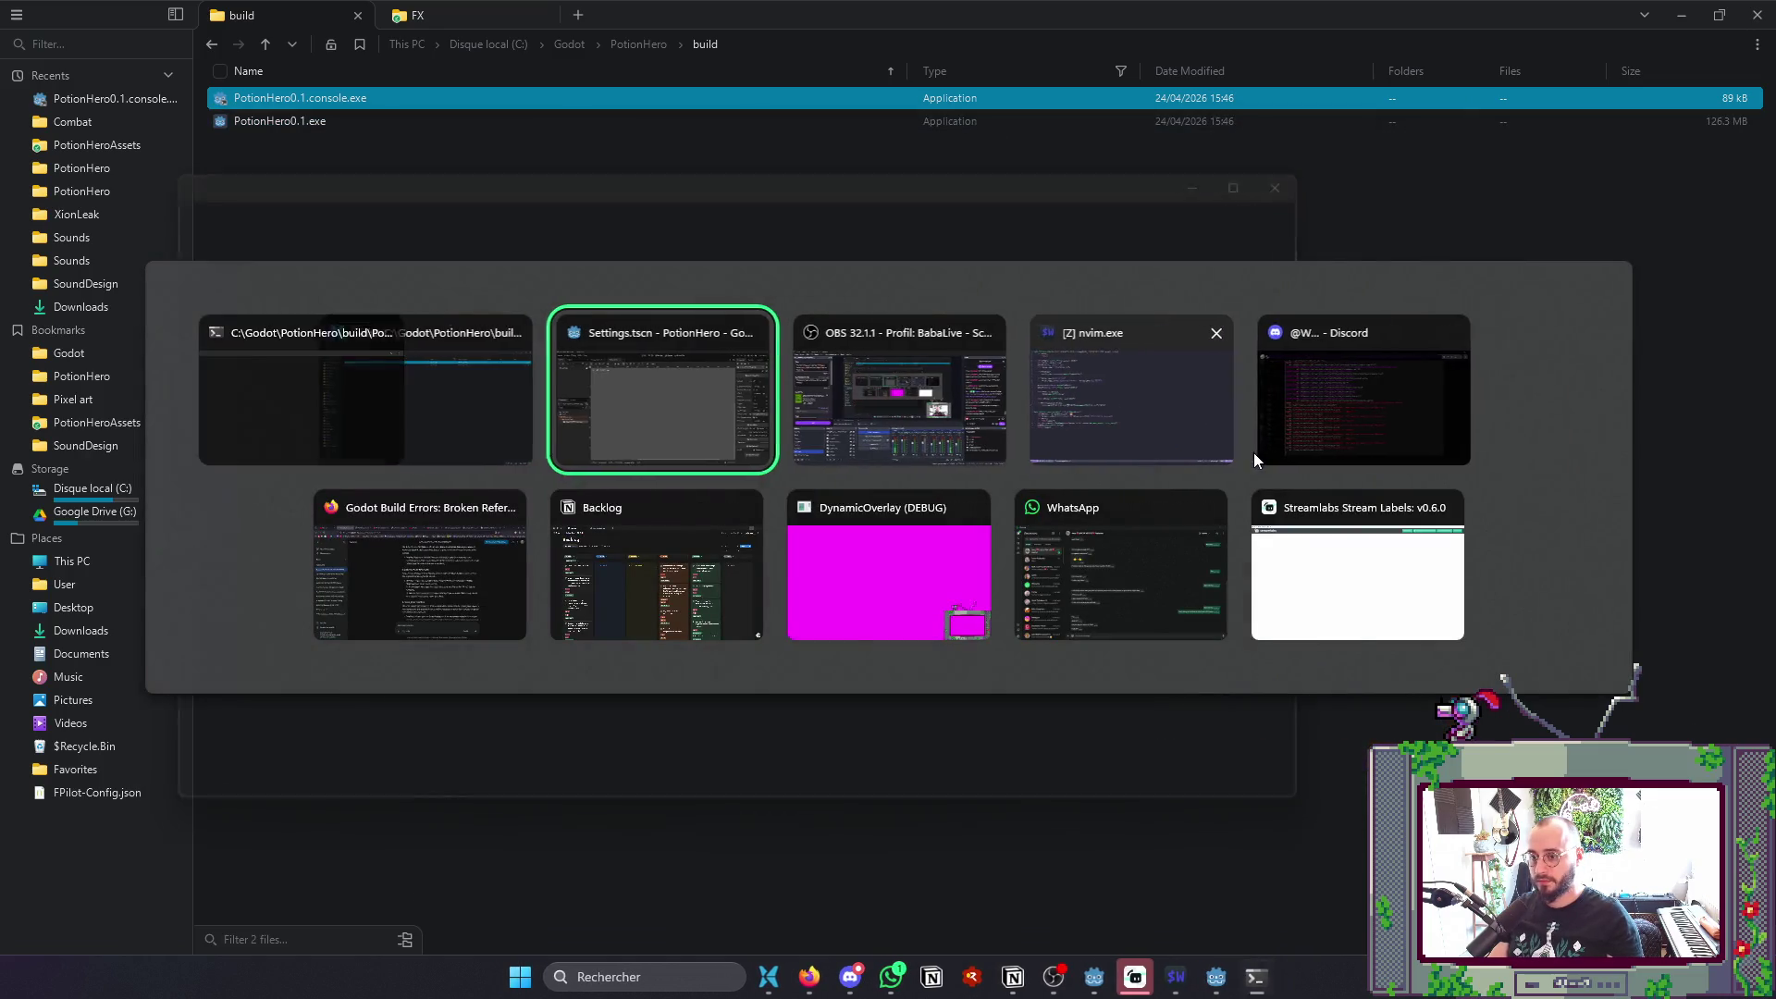
pyautogui.click(1203, 458)
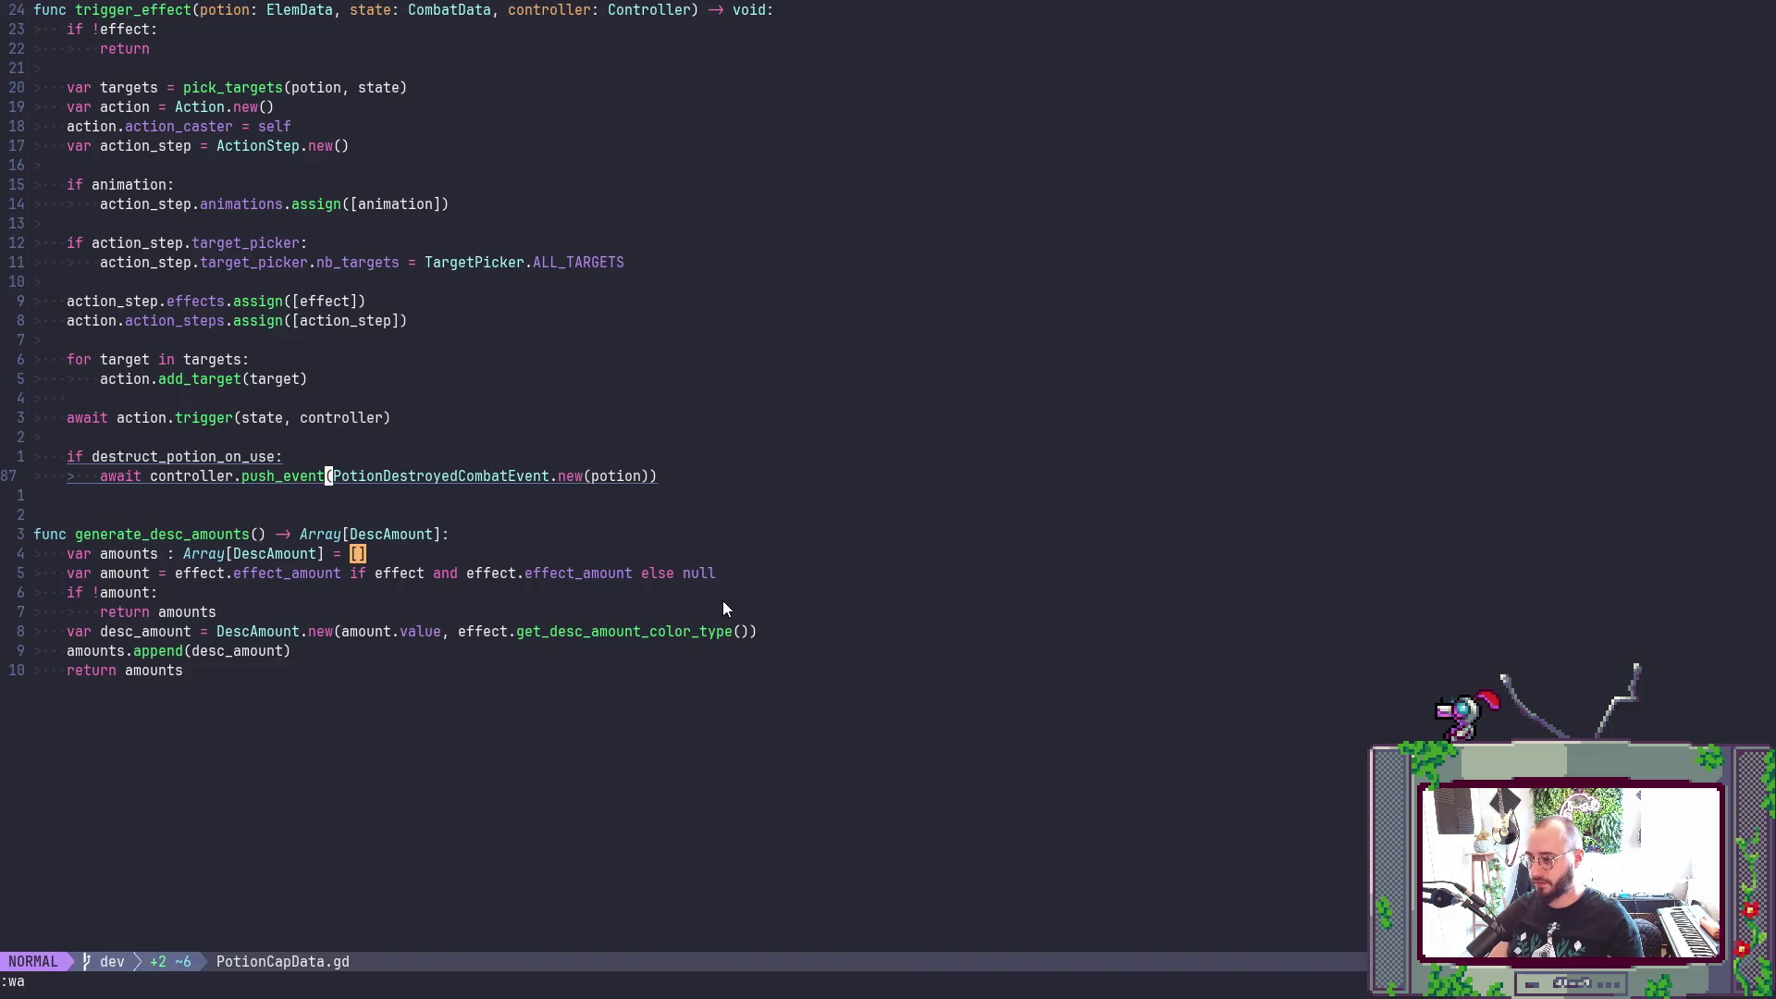
# - Find PotionData in pick_targets and change the holder_potion type hint to ElemData
pyautogui.scroll(10, 663, 507)
pyautogui.click(663, 485)
pyautogui.write('/Po')
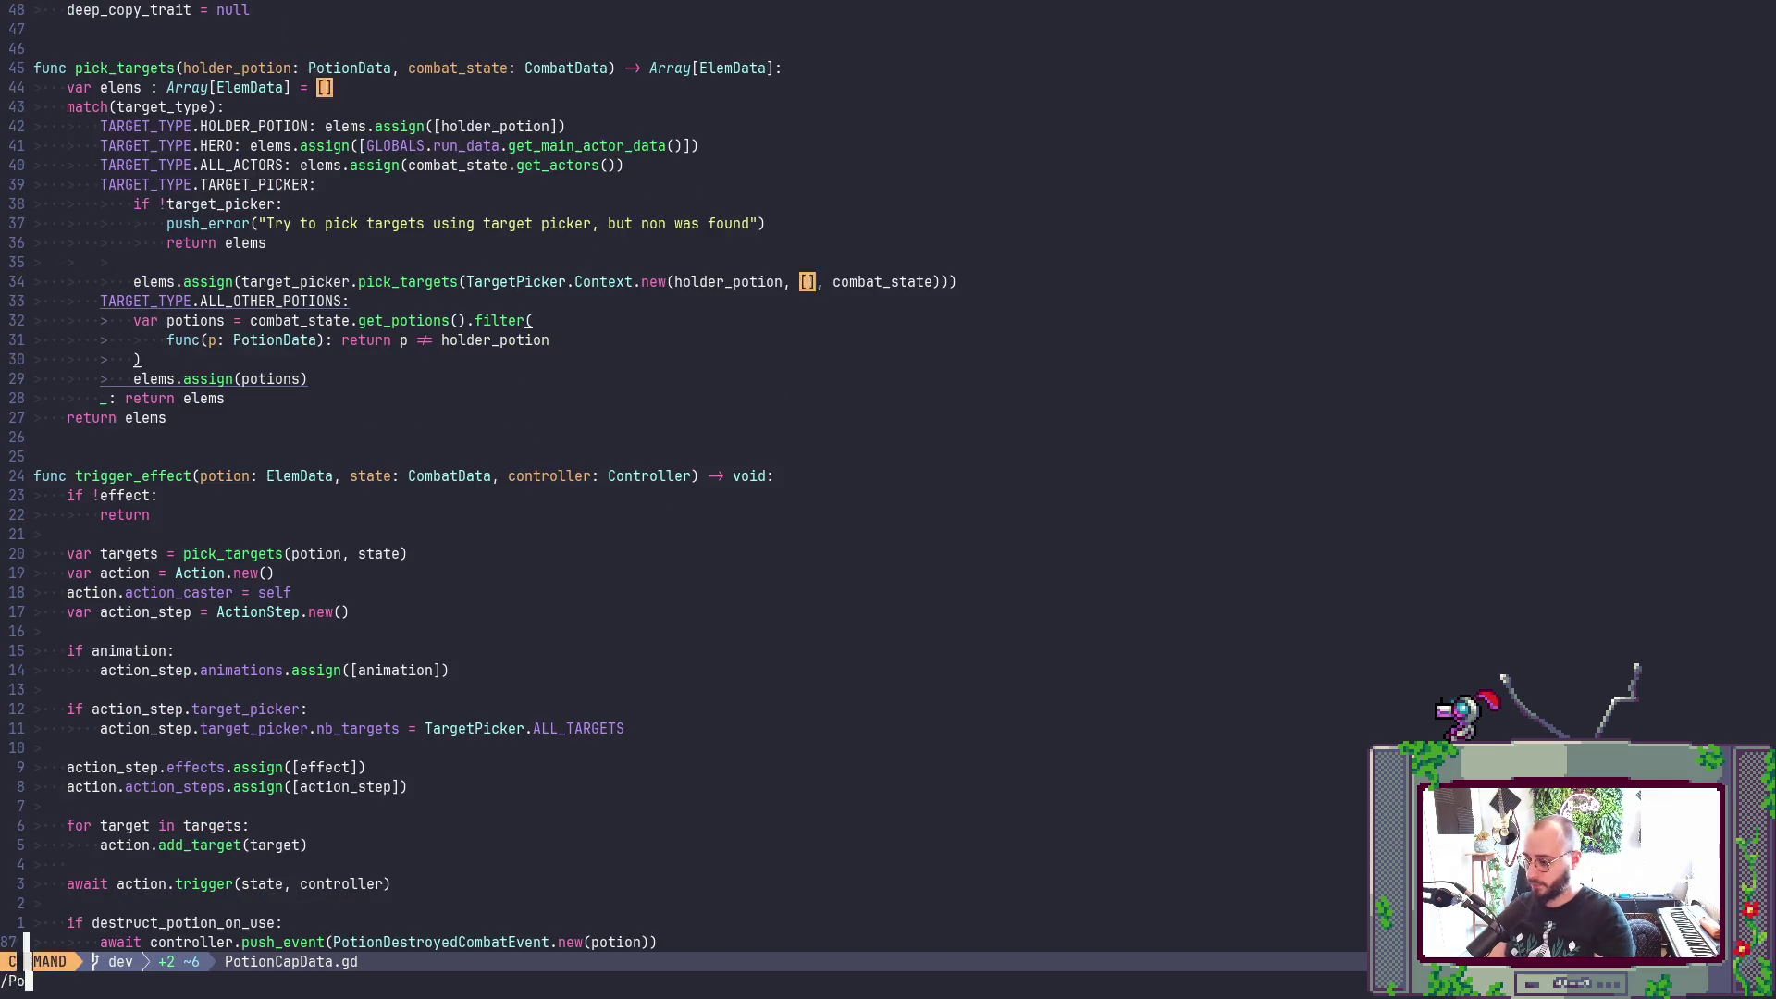
pyautogui.write('tionD')
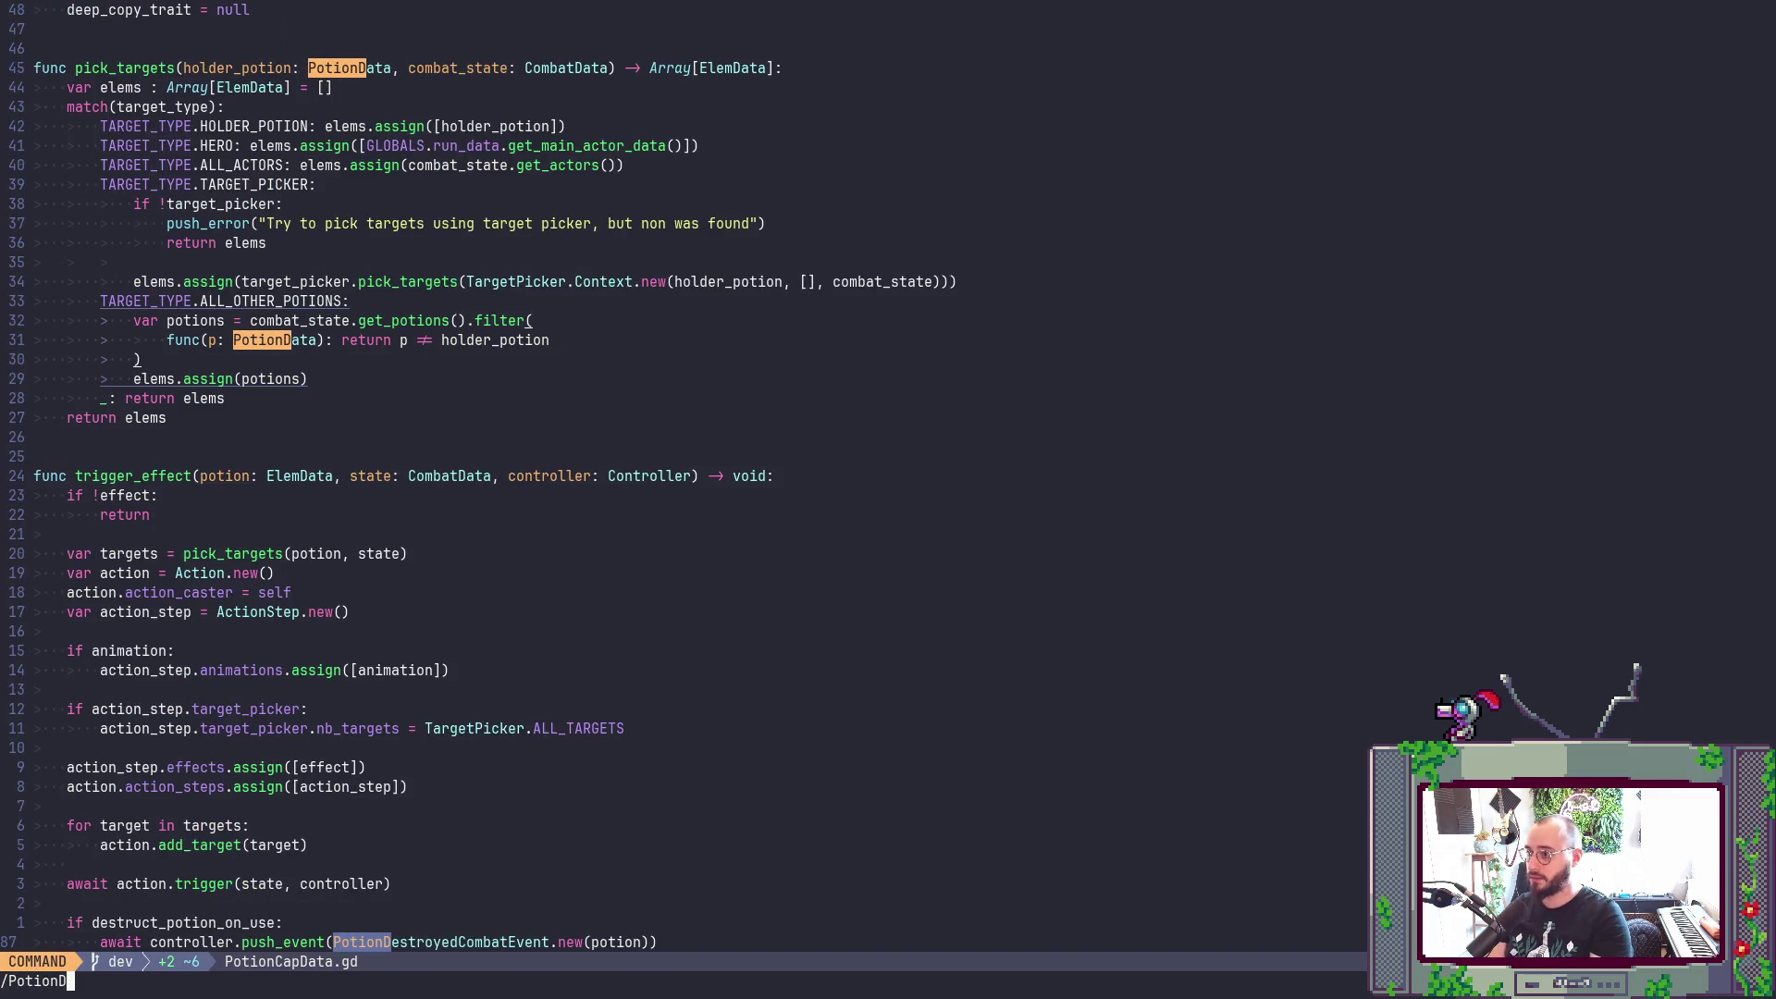
pyautogui.press('Return')
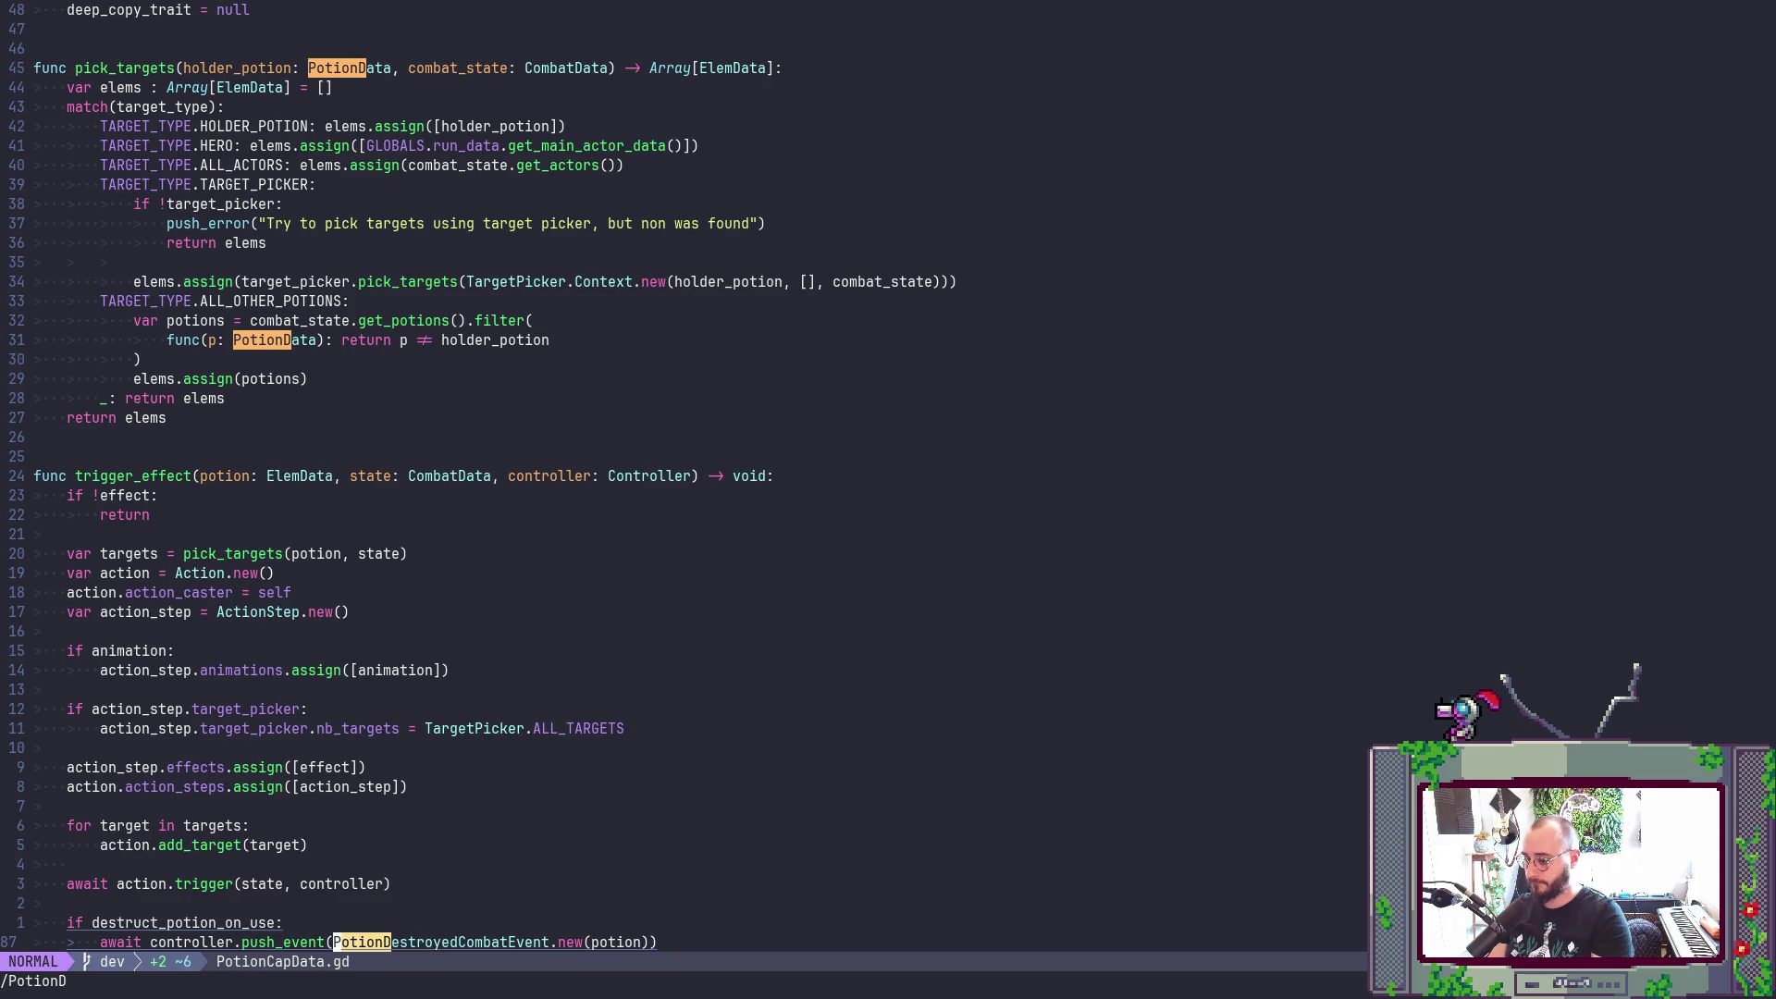
pyautogui.scroll(6, 664, 143)
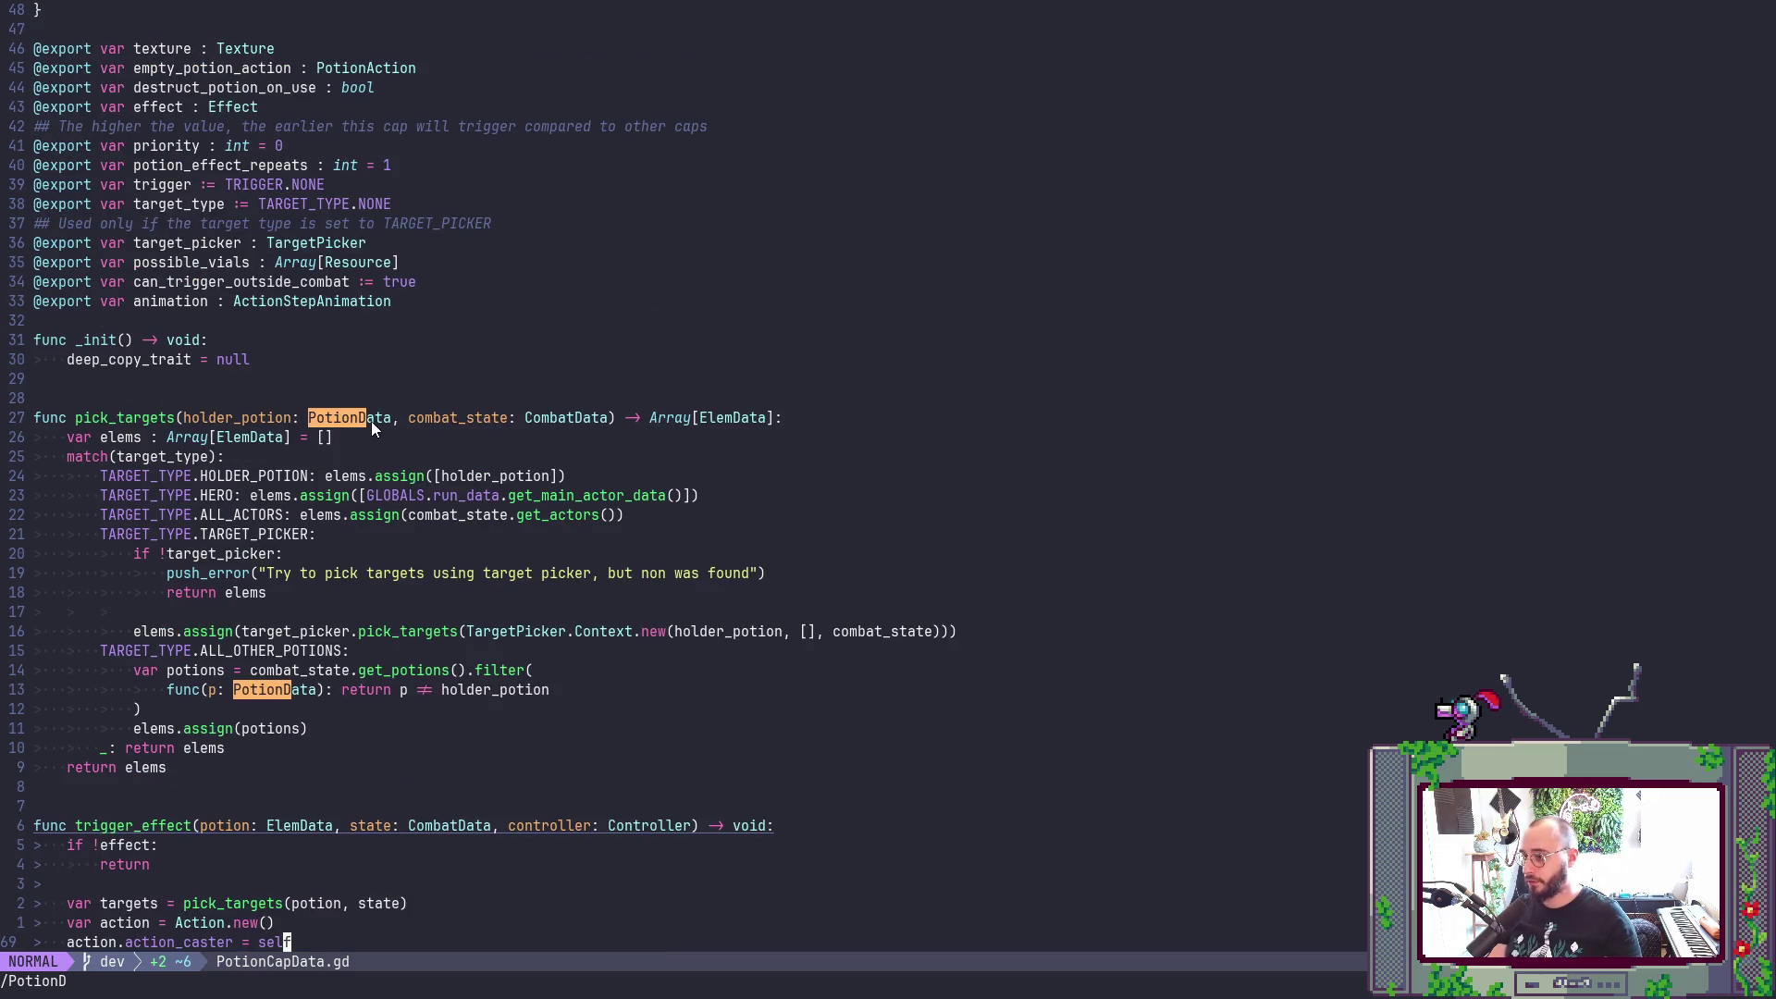
pyautogui.scroll(1, 368, 422)
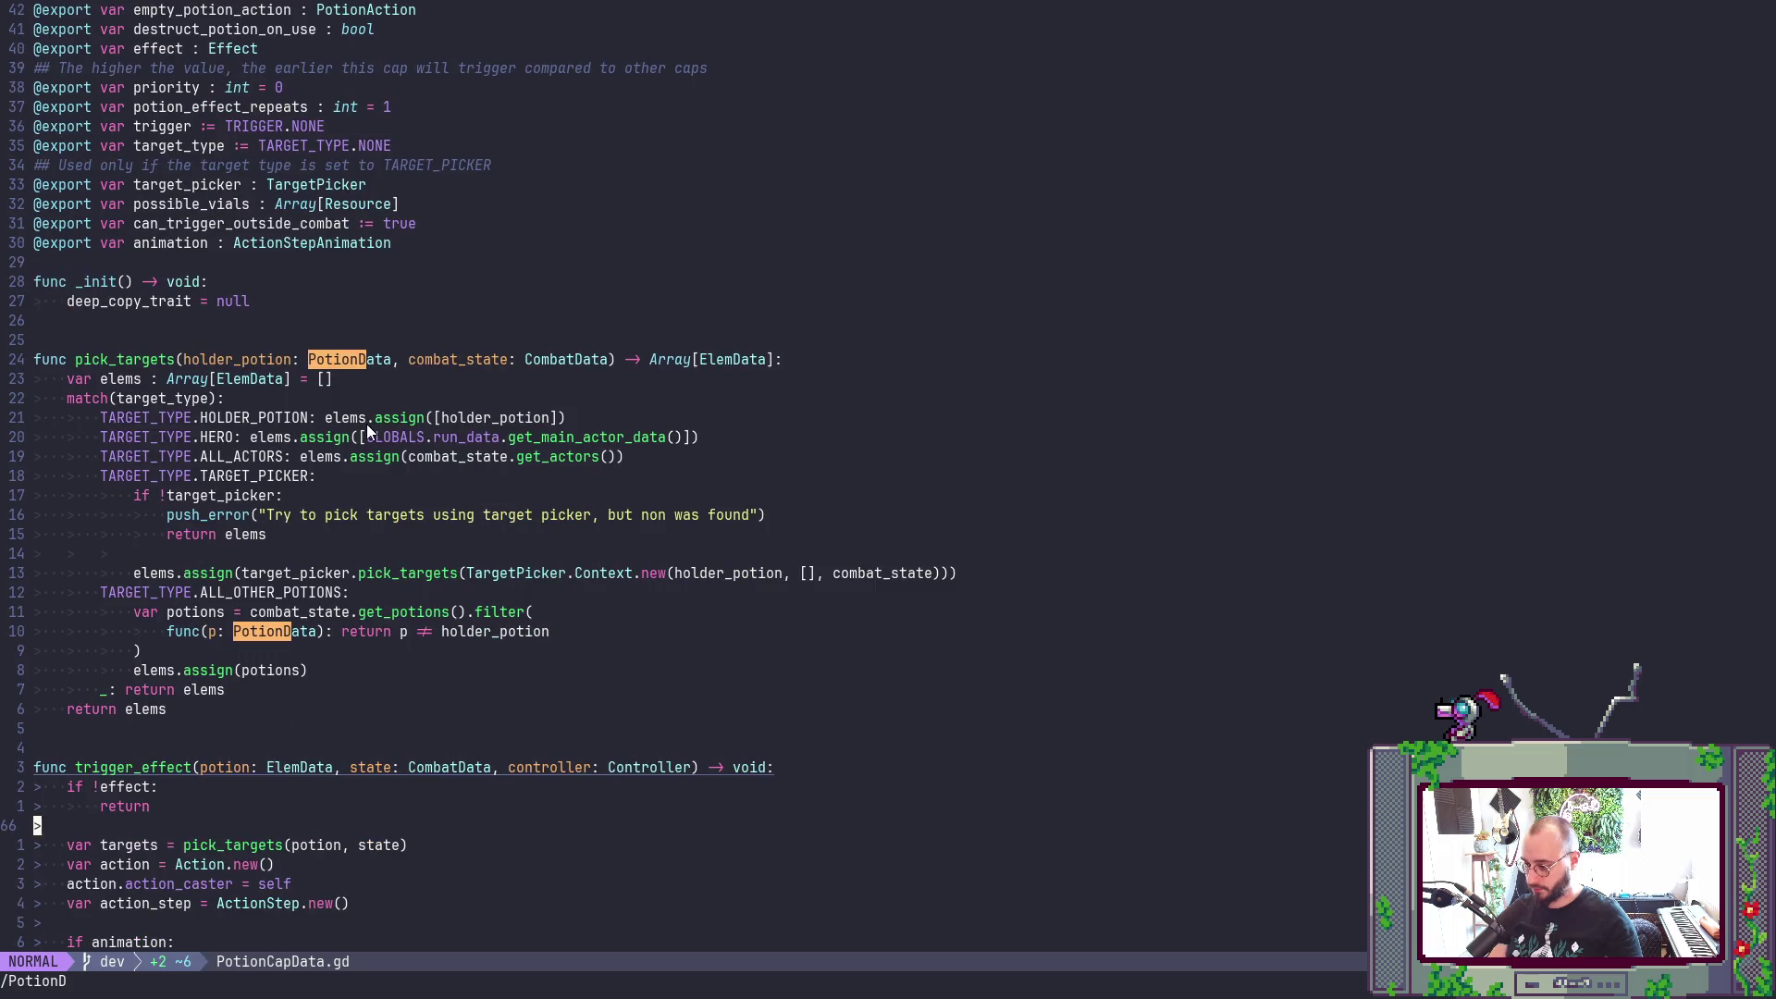
pyautogui.click(316, 363)
pyautogui.write('ciwE')
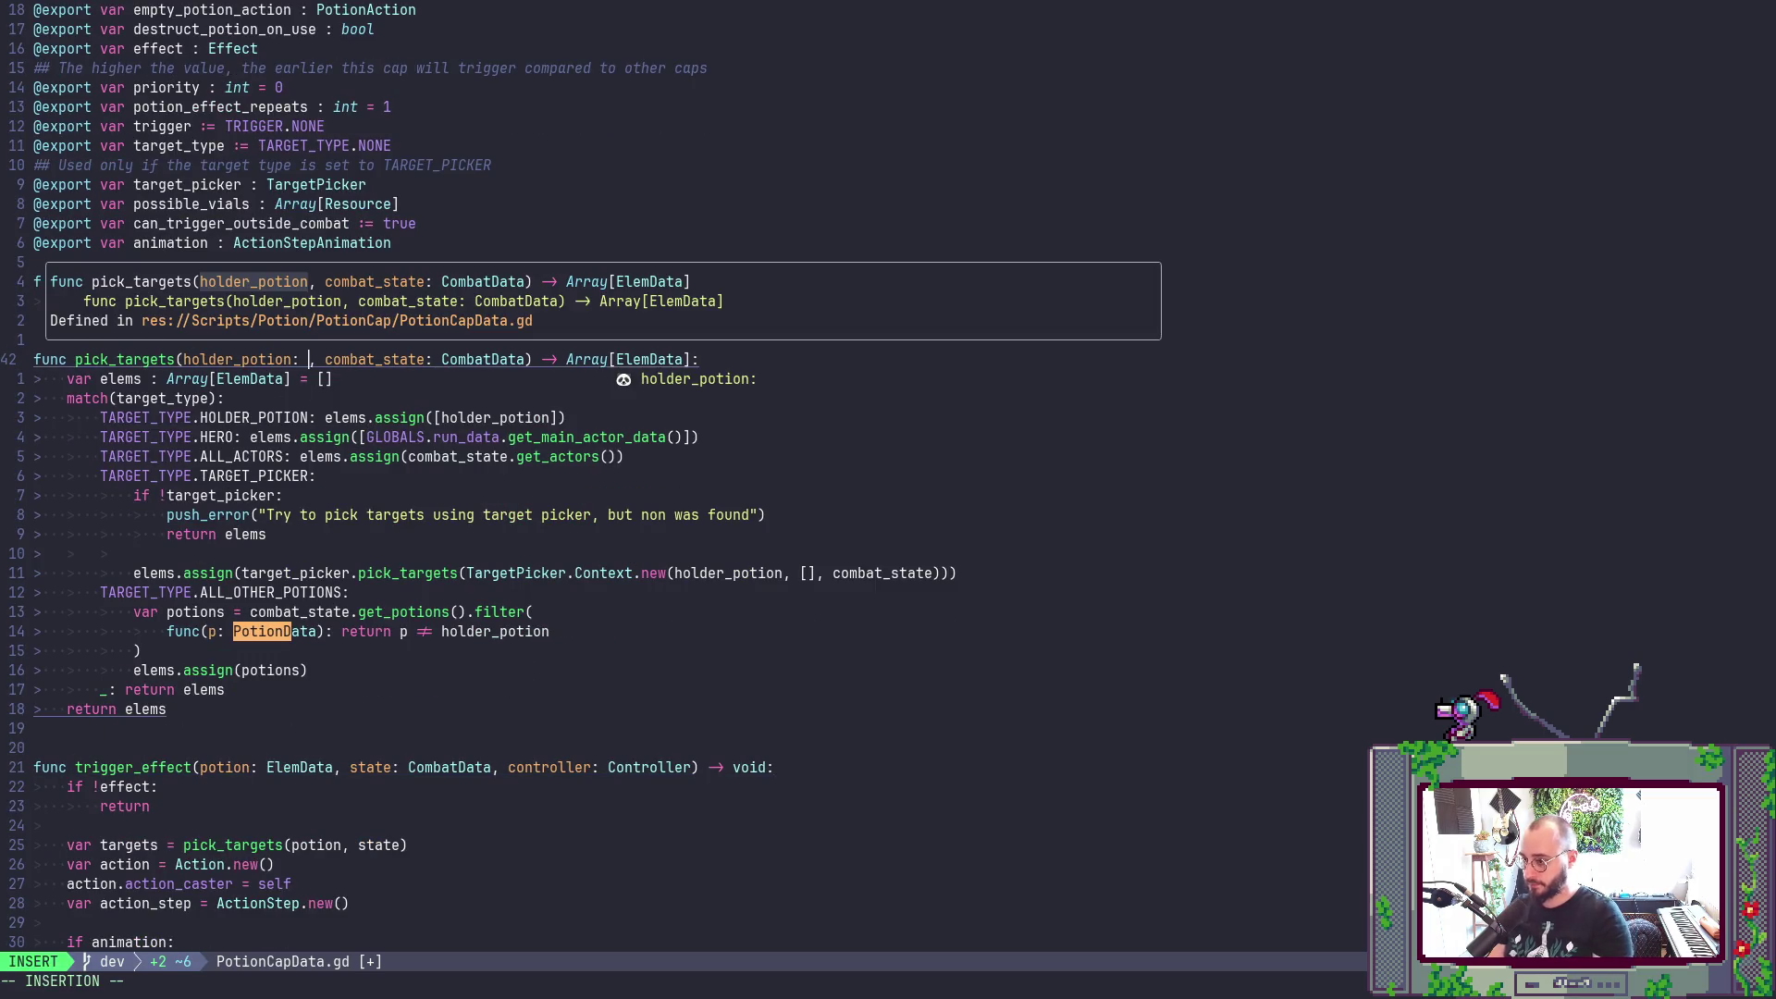
pyautogui.write('lem')
pyautogui.press('Return')
pyautogui.press('Escape')
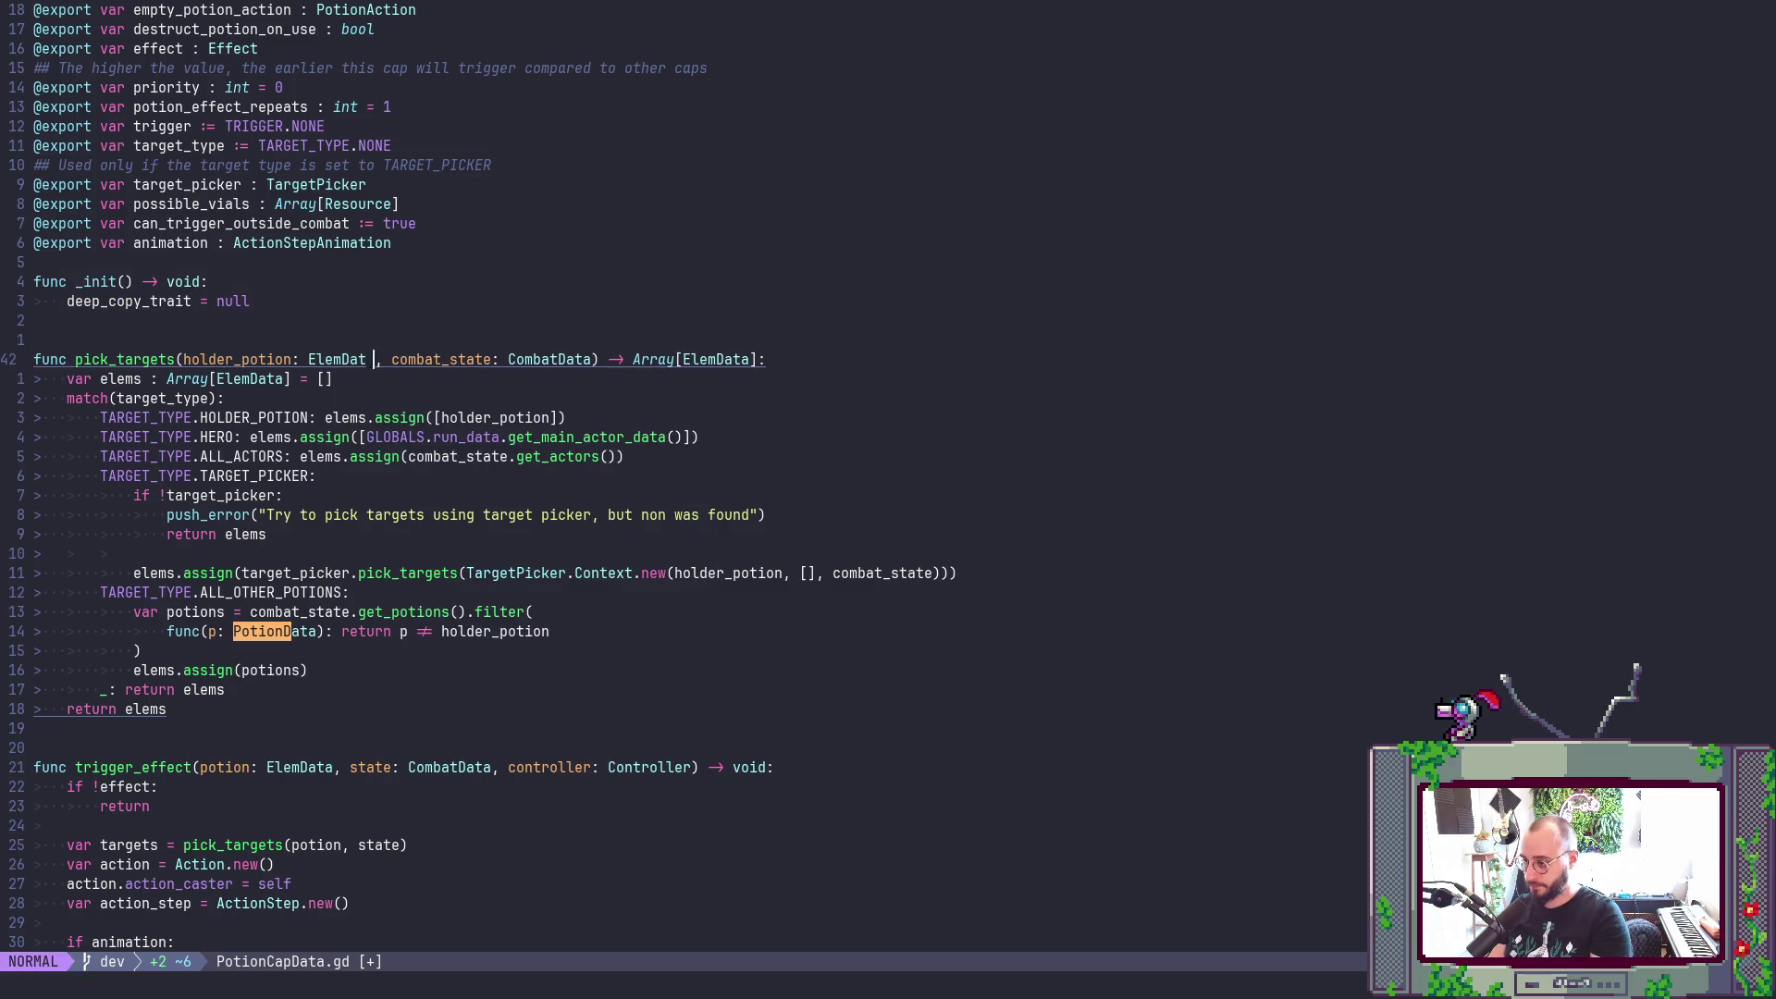
# - Attempt to edit the filter lambda's PotionData hint, undoing an accidental line join and partial edit
pyautogui.press('j')
pyautogui.press('j')
pyautogui.press('j')
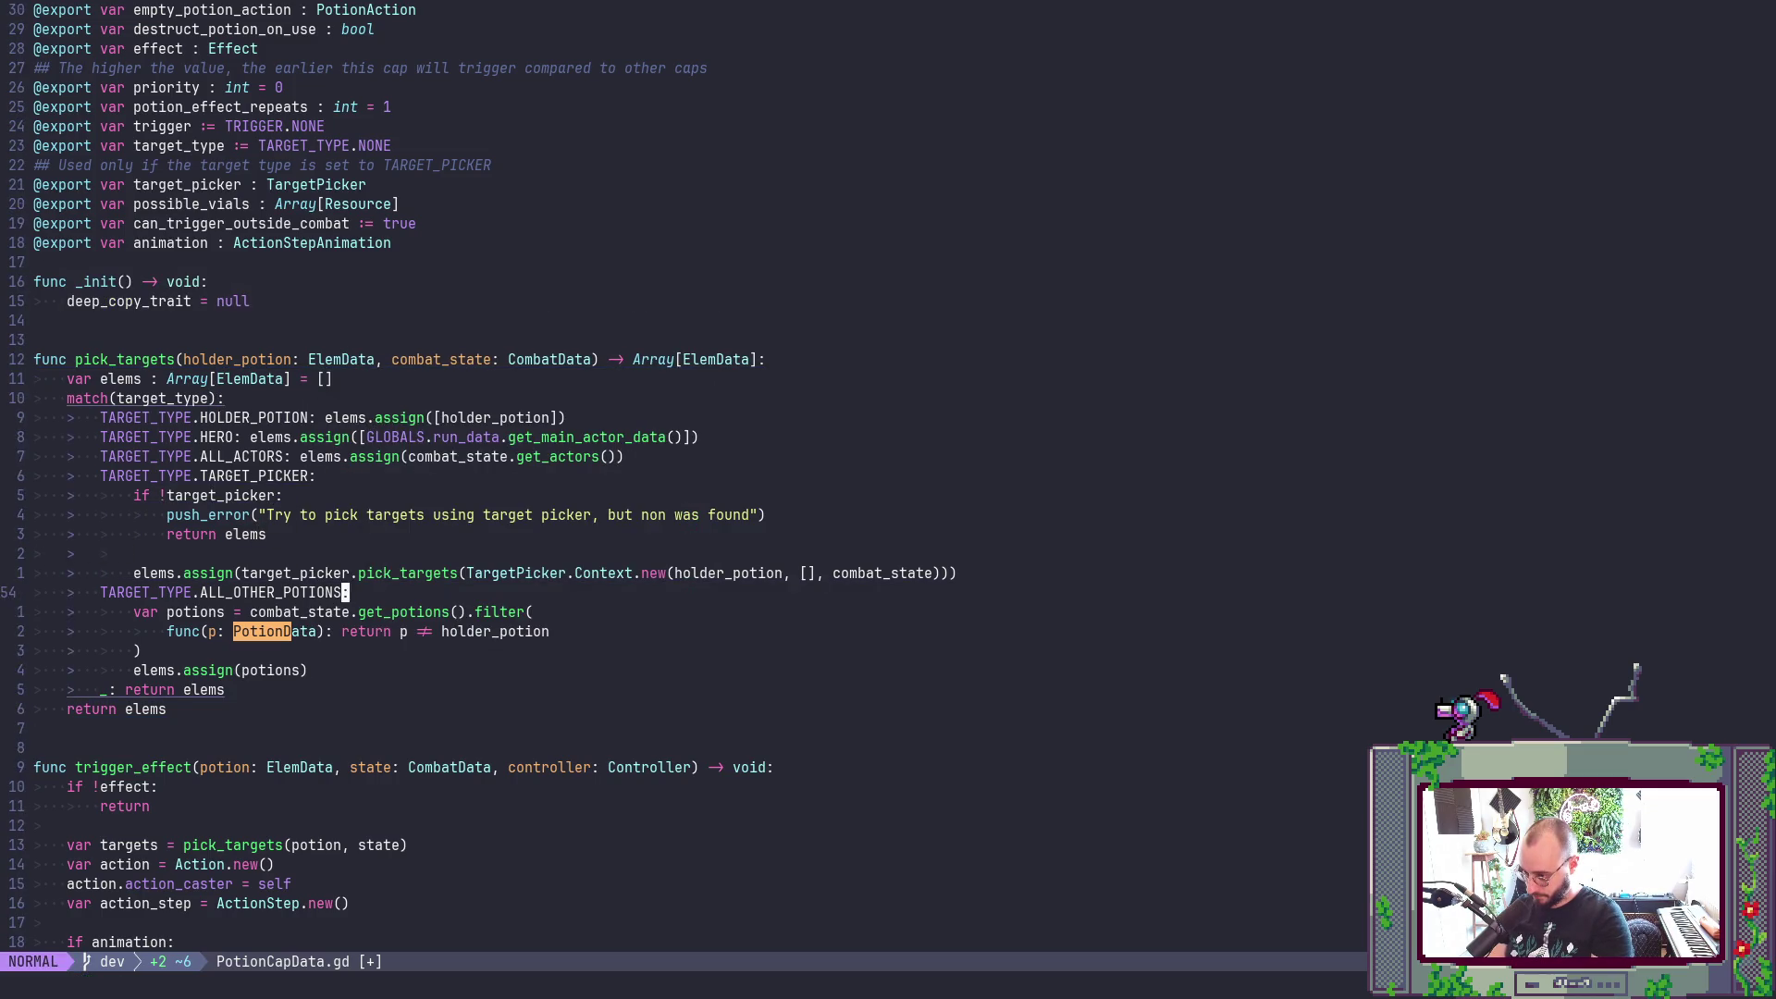
pyautogui.press('J')
pyautogui.press('u')
pyautogui.press('j')
pyautogui.press('b')
pyautogui.press('b')
pyautogui.press('b')
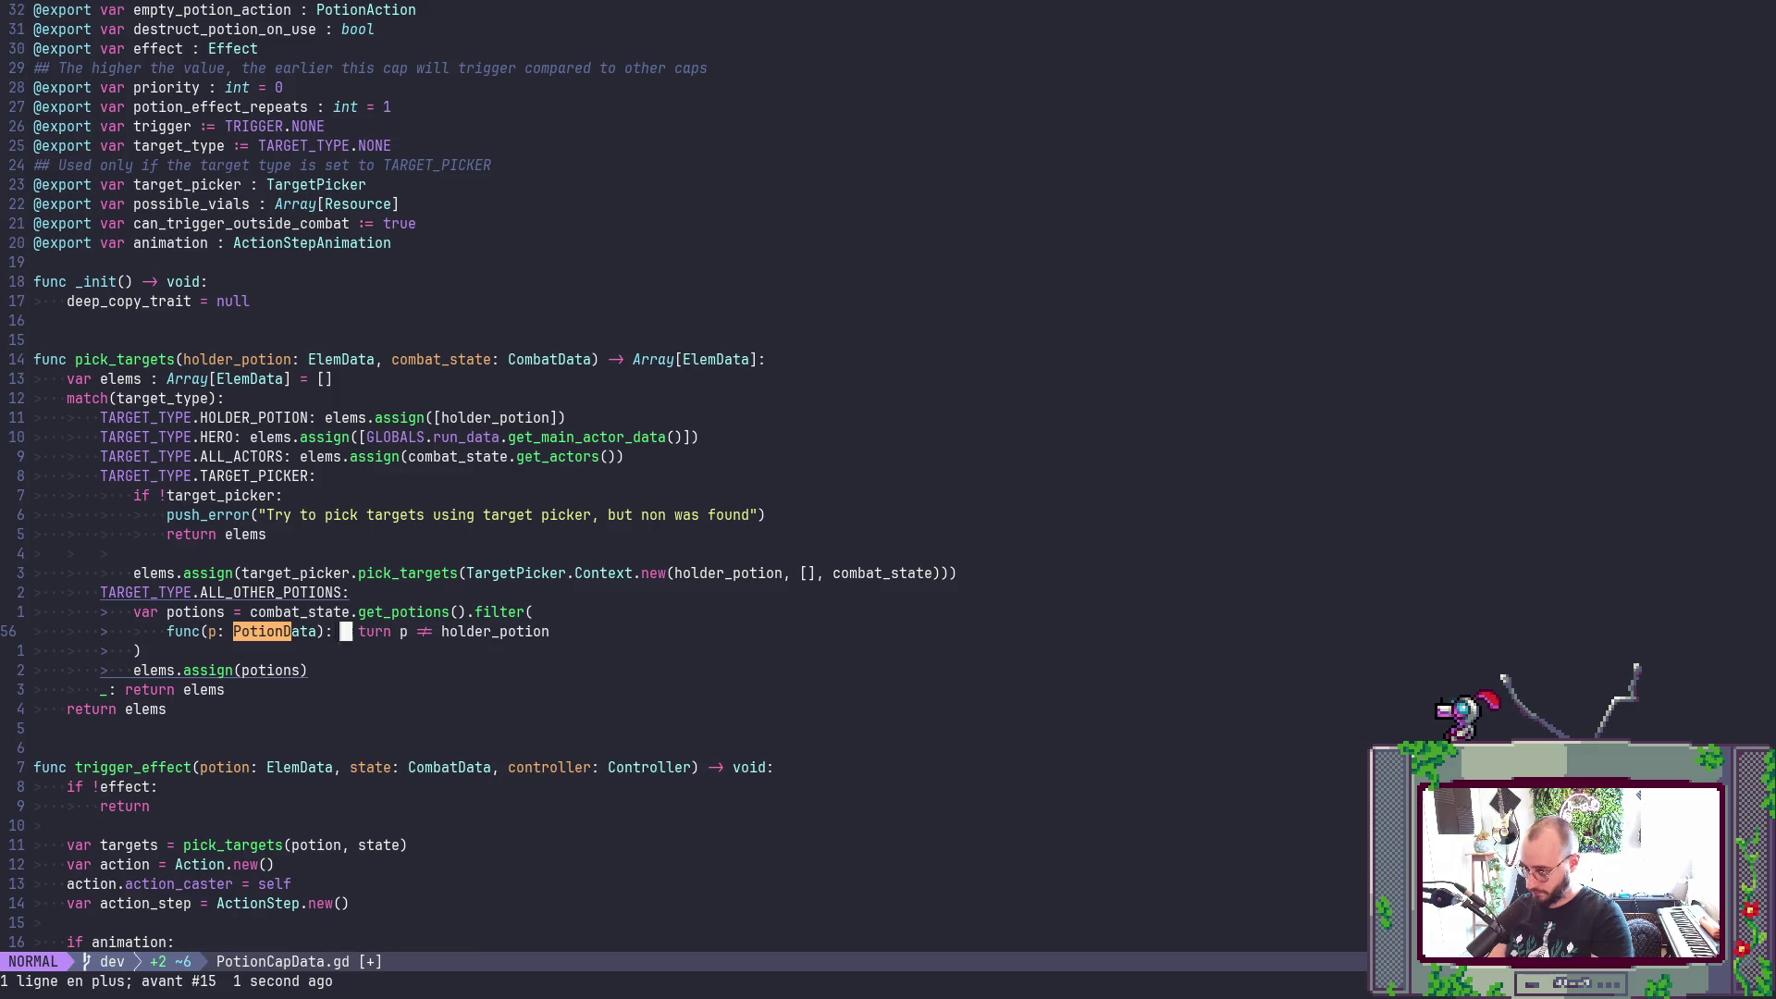
pyautogui.write('cwElem')
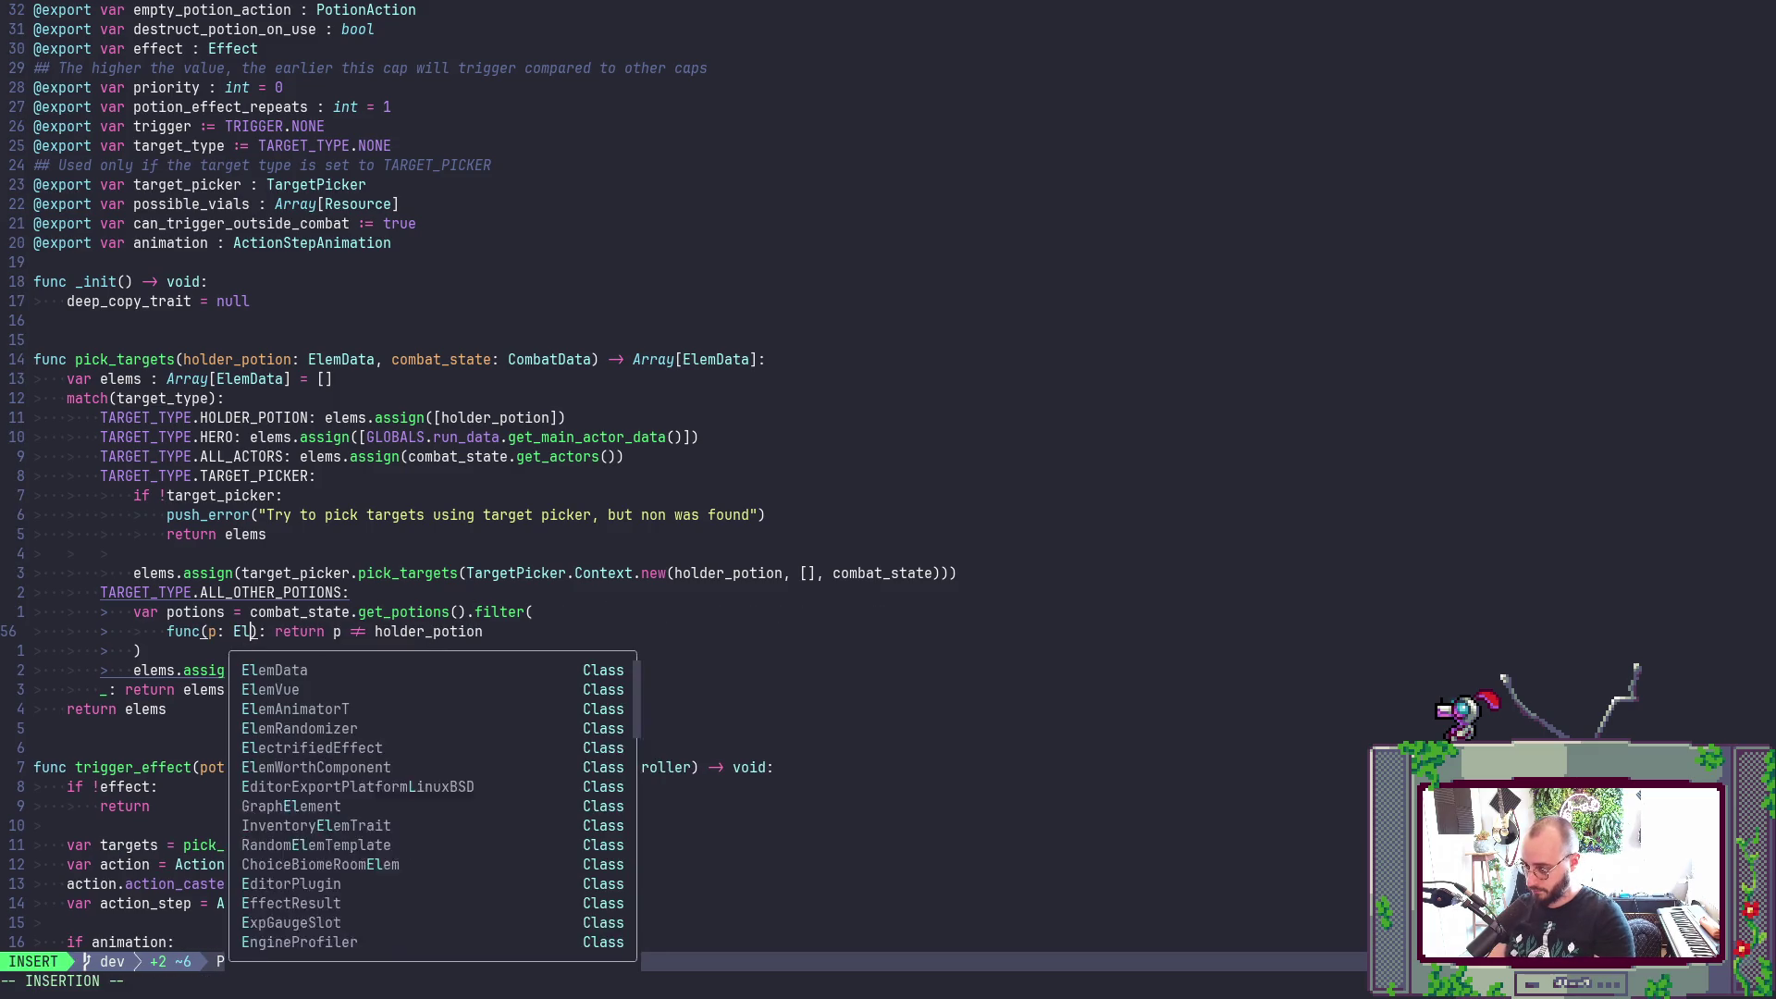
pyautogui.press('Escape')
pyautogui.press('u')
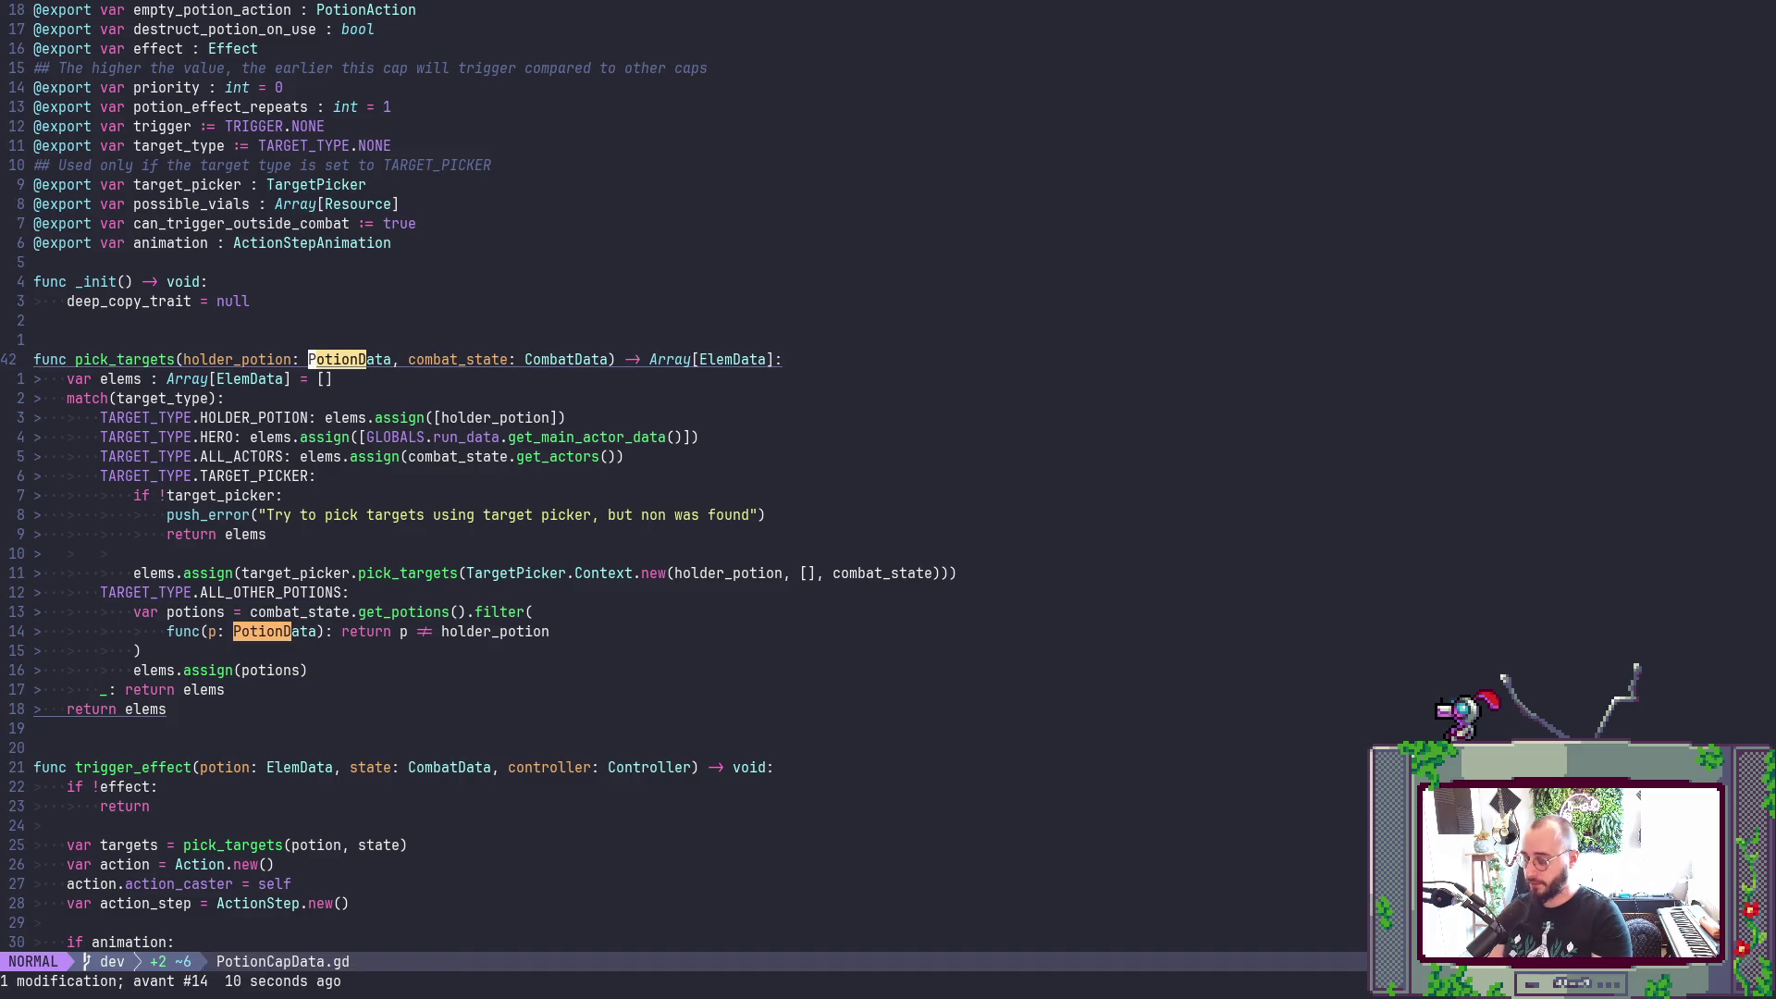
# - Replace PotionData with ElemData via :%s/PotionData/ElemData/gc, confirming each match, and save
pyautogui.press(':')
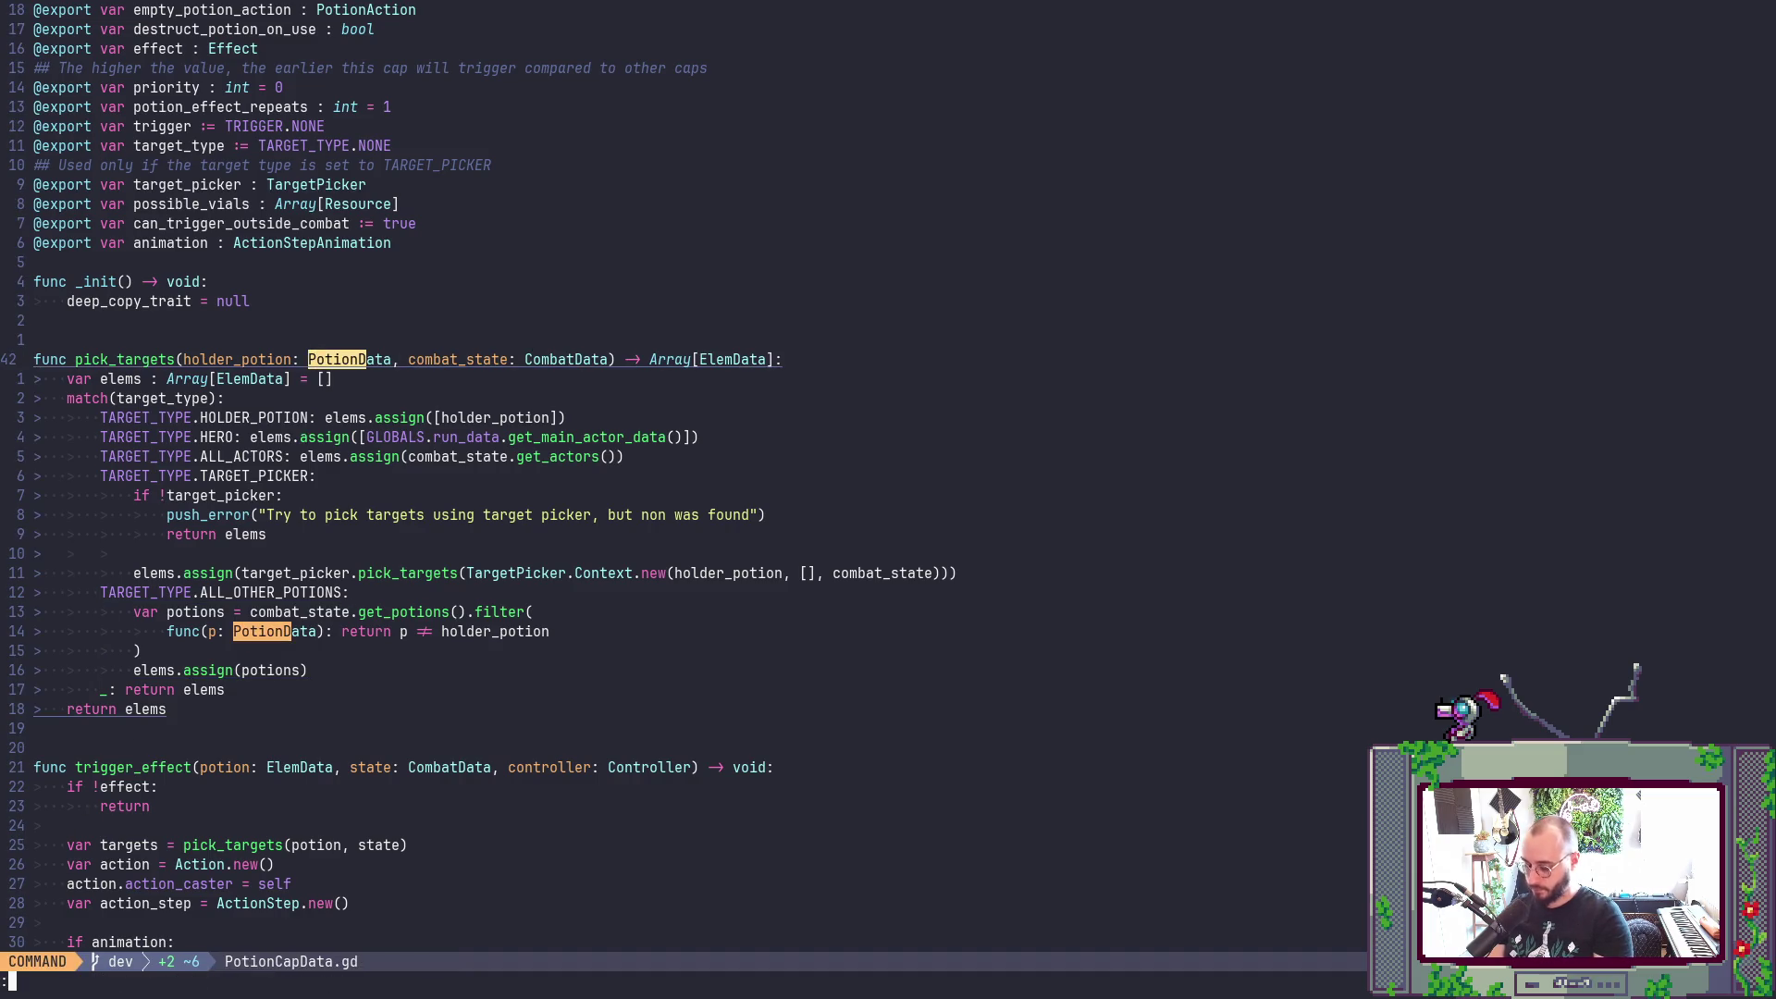
pyautogui.write('%s/P')
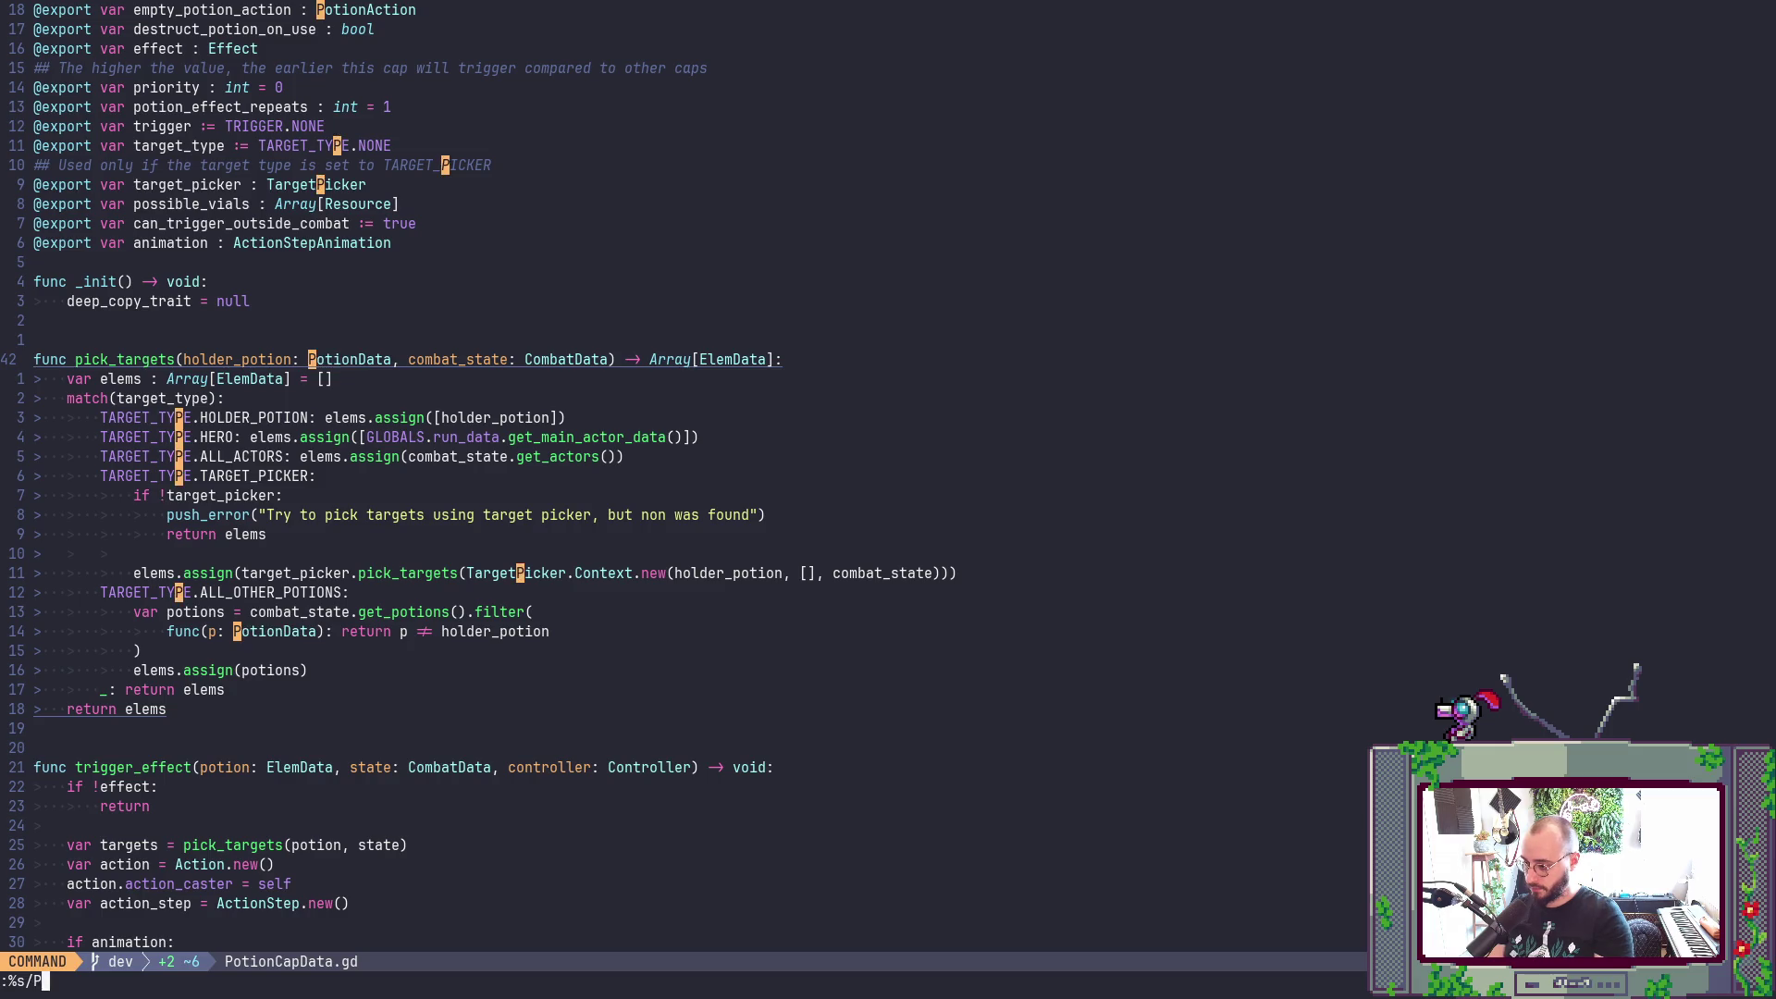
pyautogui.write('otionData/ElemData/gc')
pyautogui.press('Return')
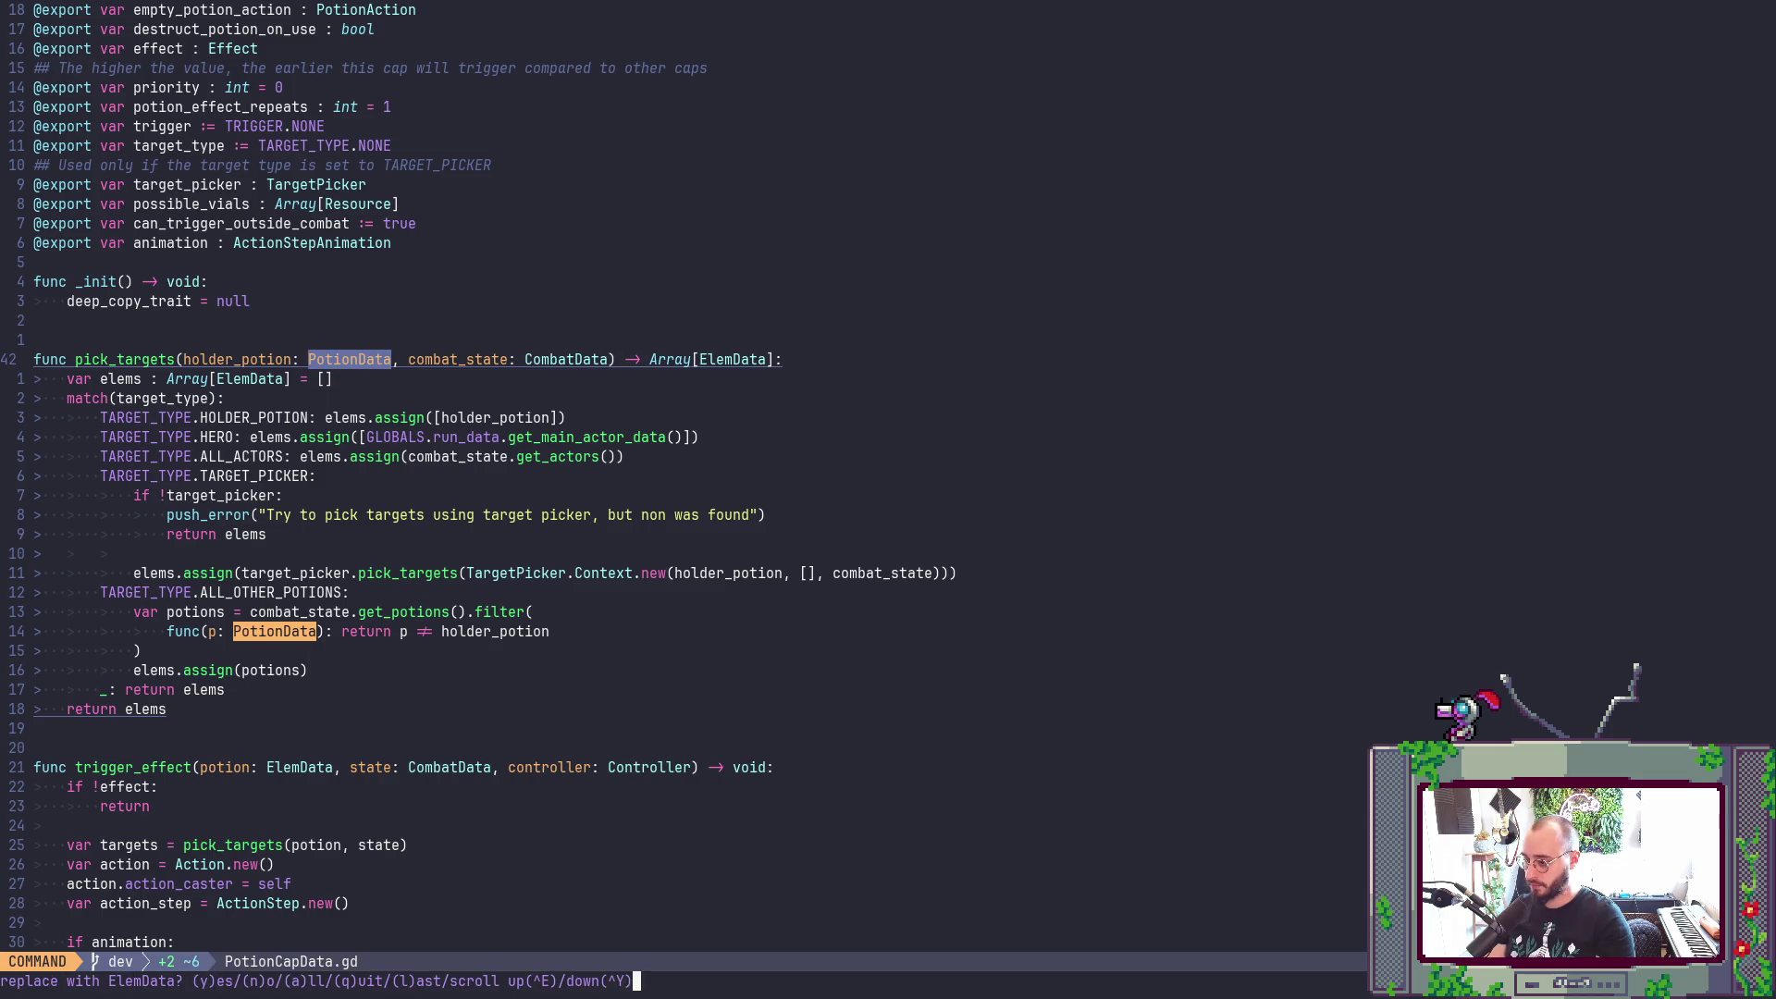
pyautogui.press('y')
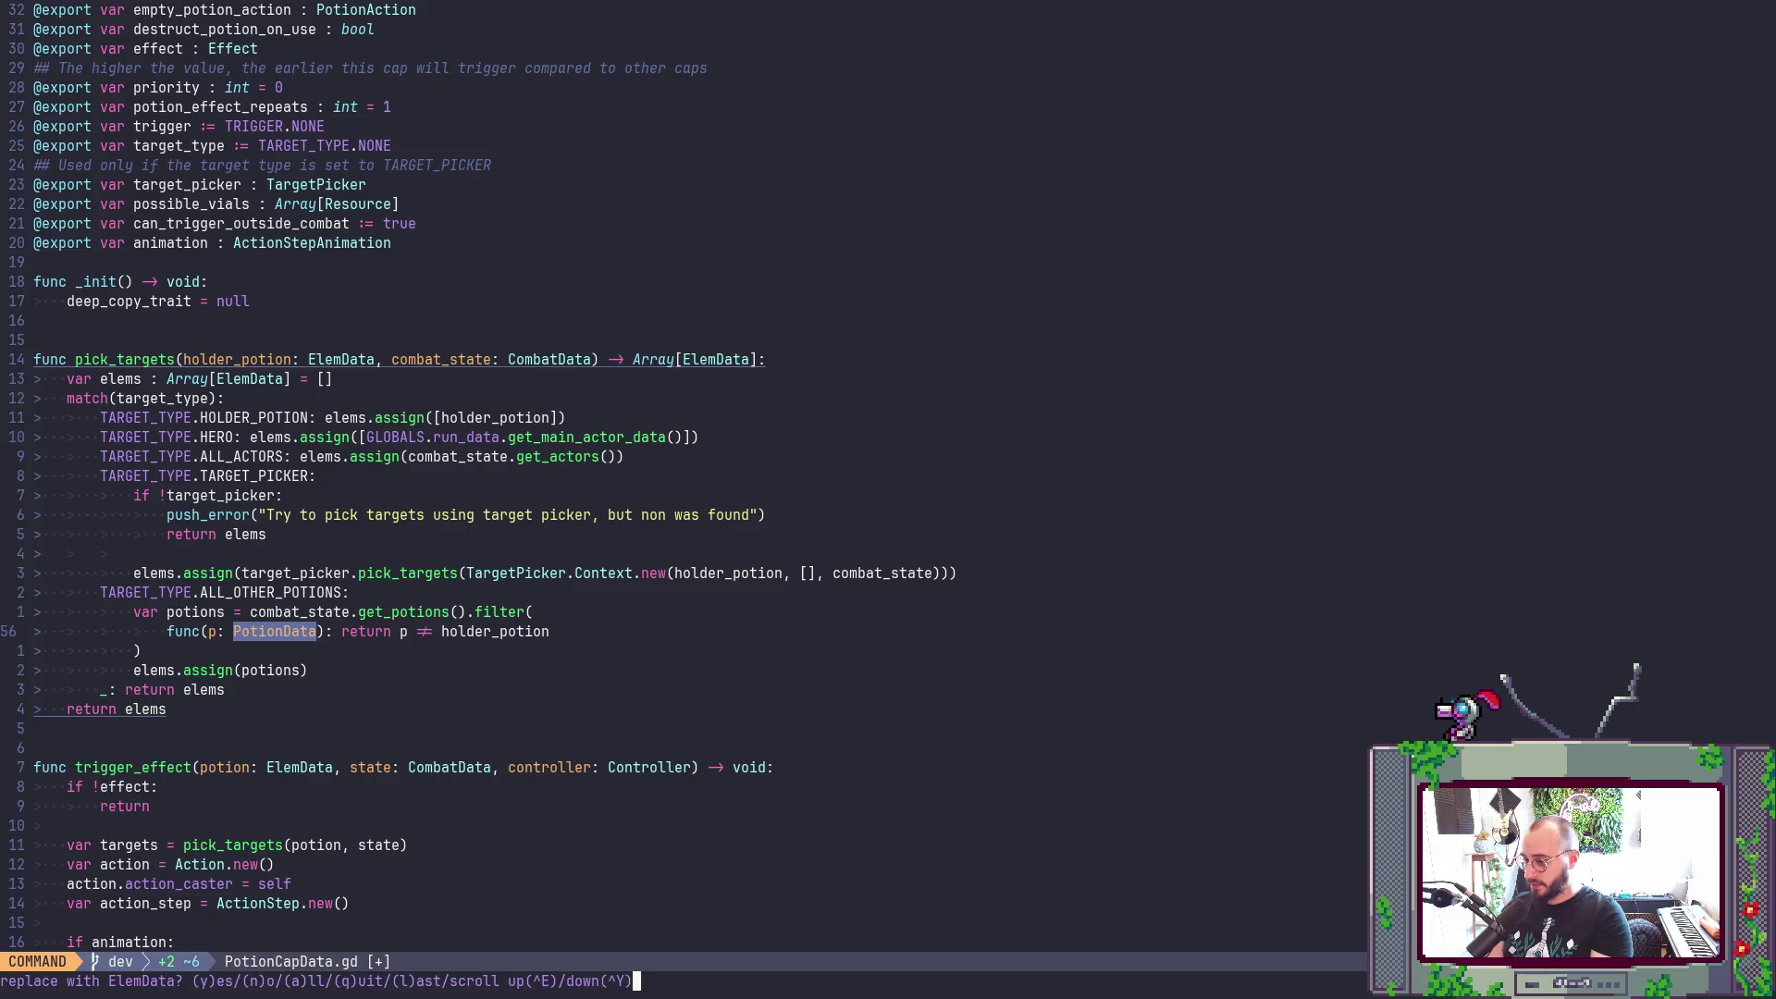
pyautogui.write('y:w')
pyautogui.press('Return')
pyautogui.hotkey('alt', 'Tab')
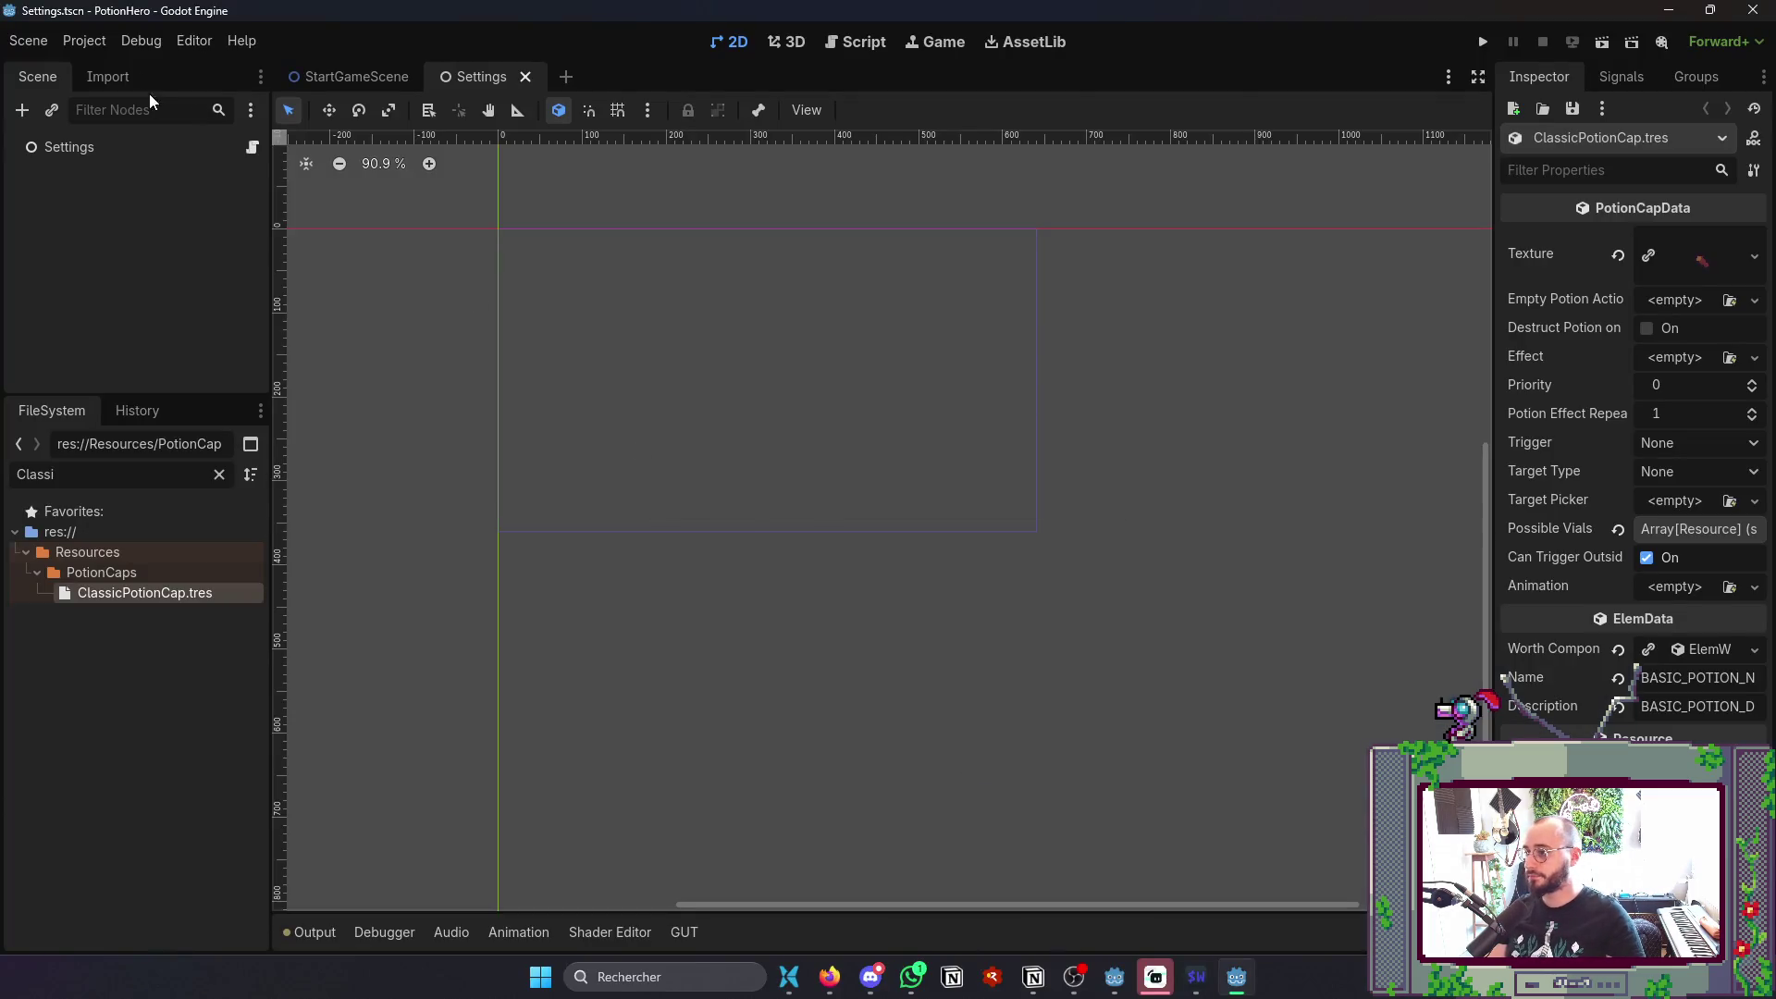
# - Export the Windows Desktop build again over PotionHero0.1.exe and close the export dialog
pyautogui.click(84, 41)
pyautogui.click(113, 150)
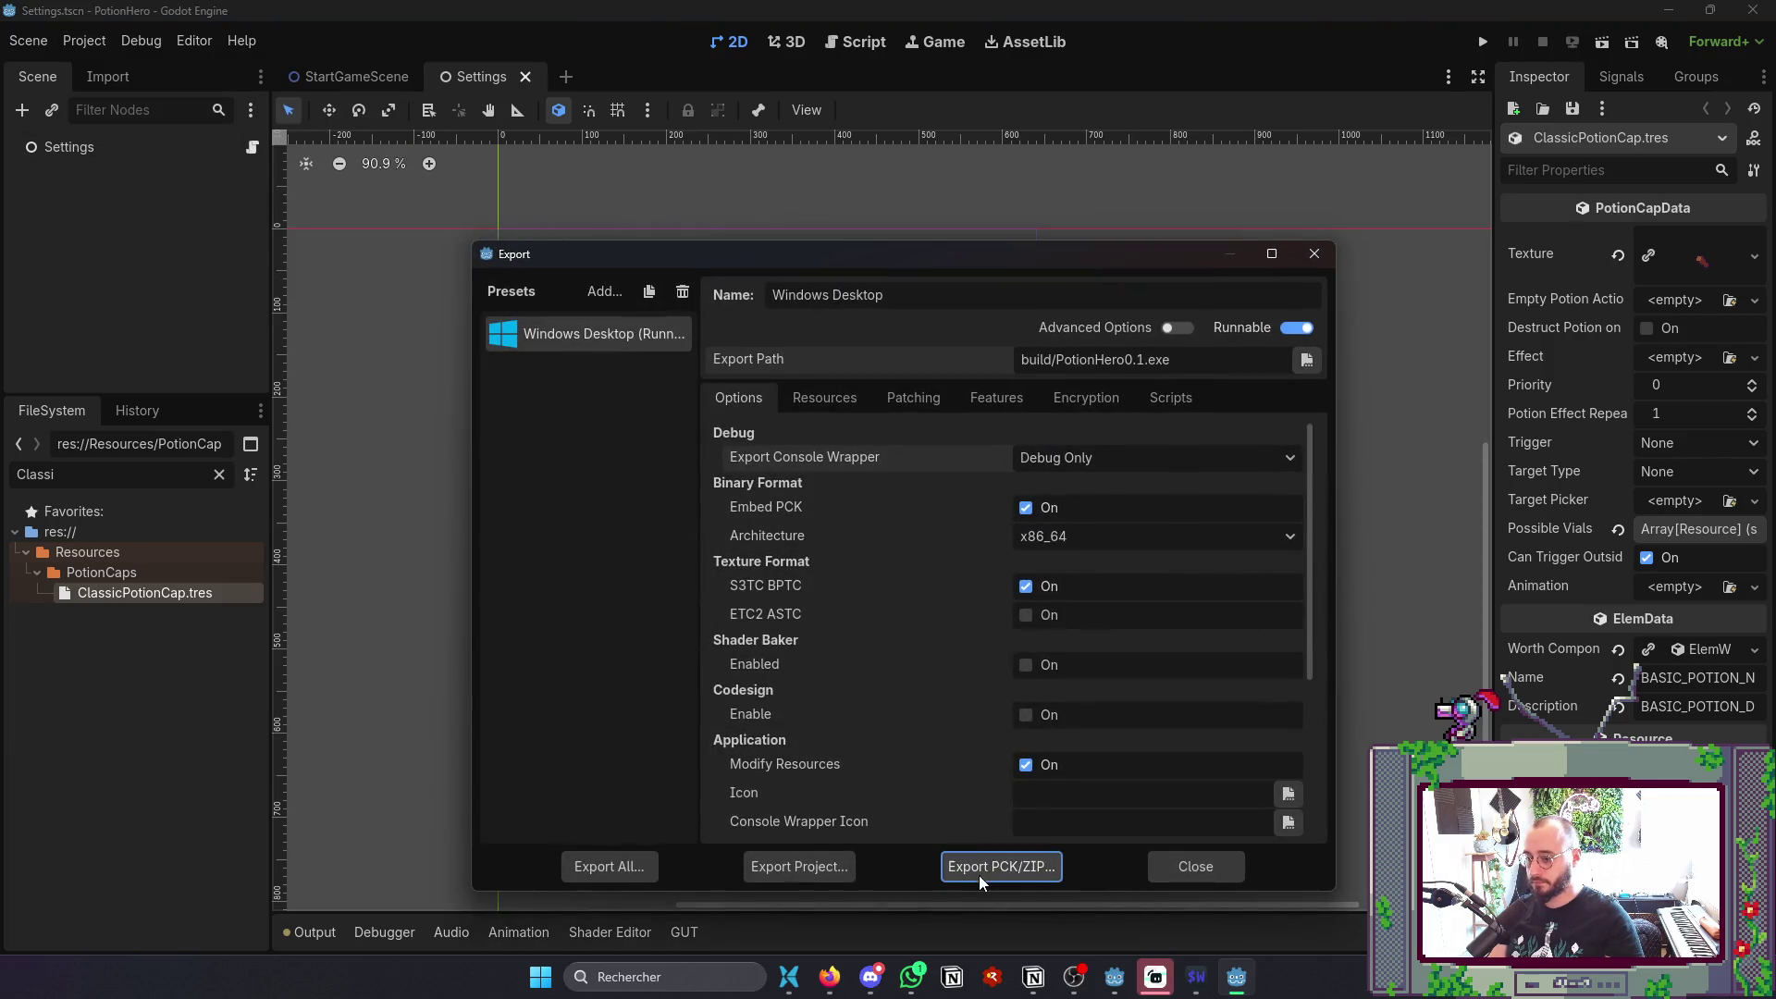
pyautogui.click(801, 867)
pyautogui.click(717, 799)
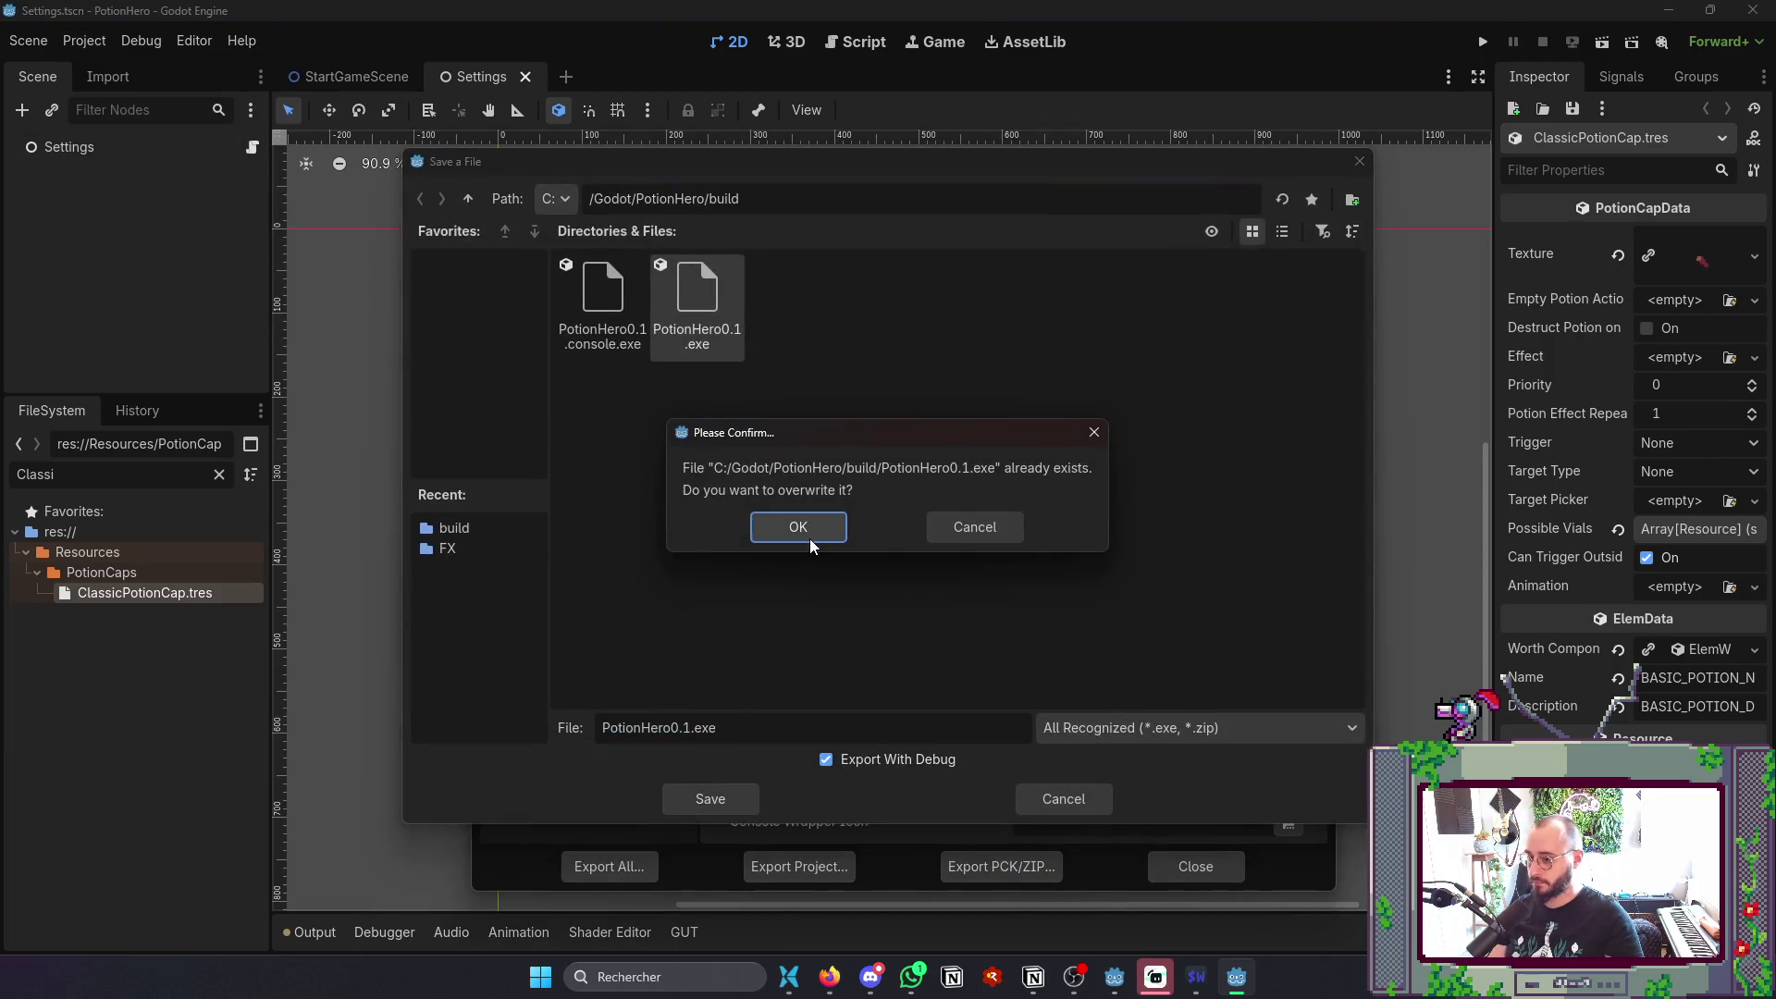
pyautogui.click(798, 521)
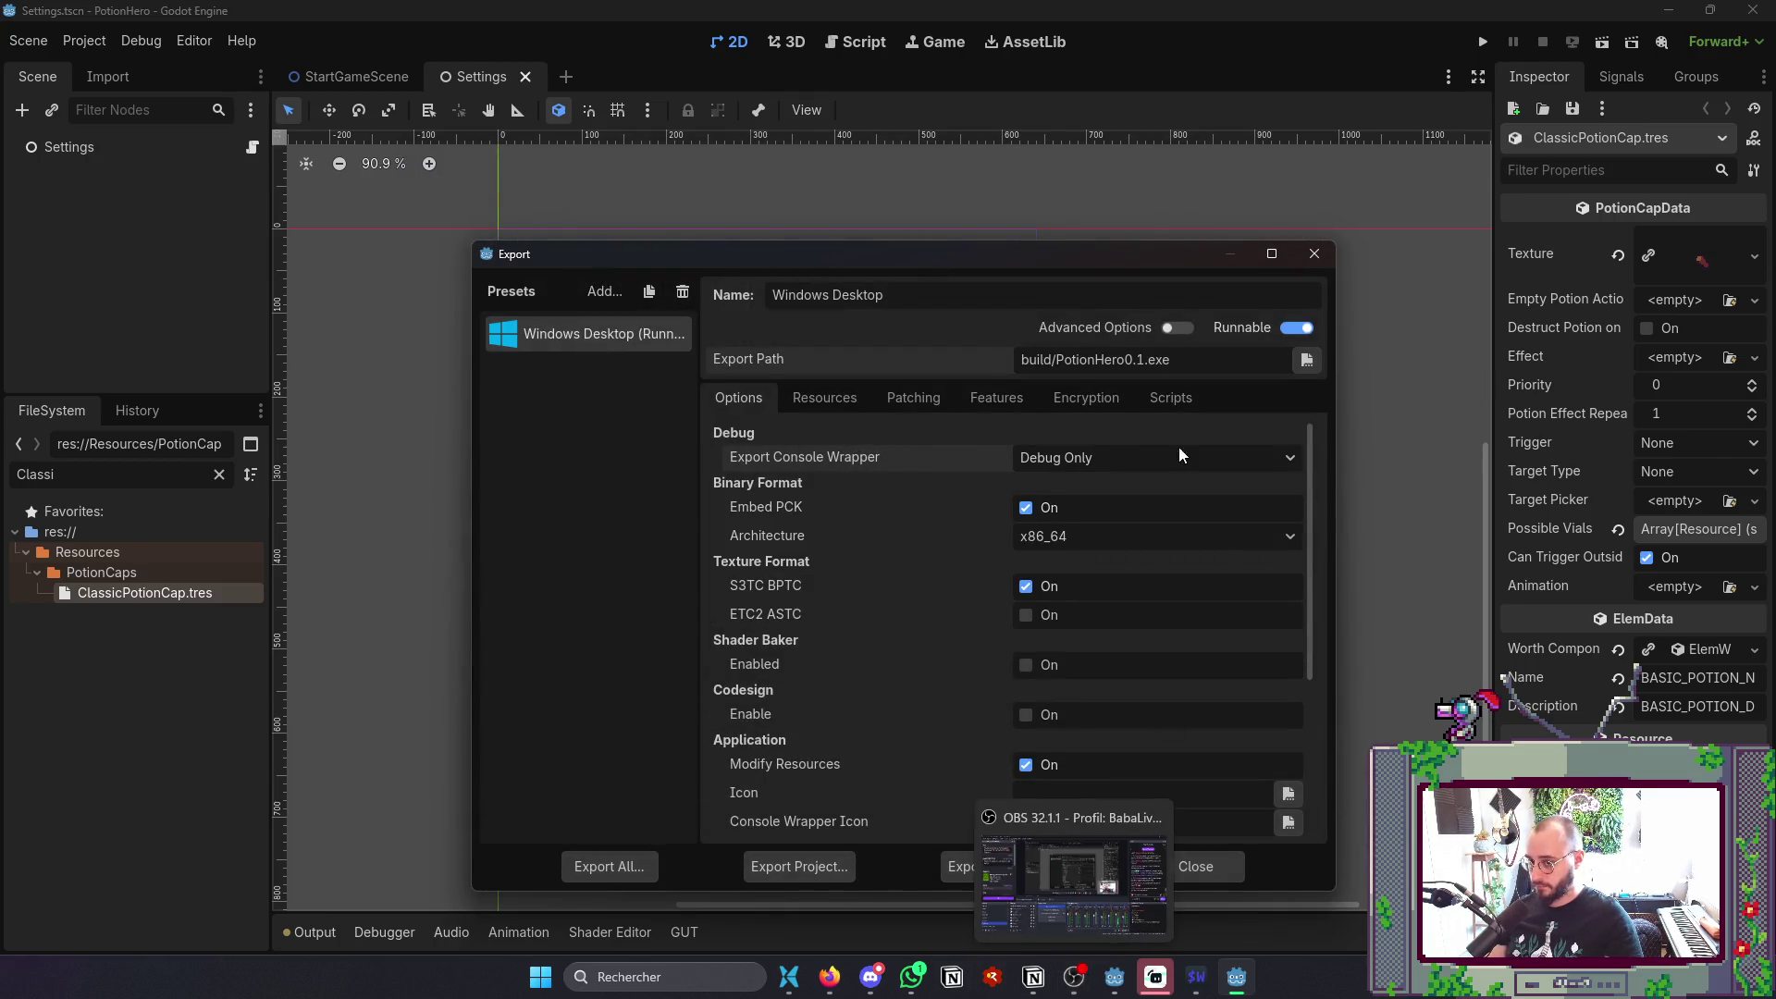
pyautogui.click(1195, 872)
pyautogui.click(789, 977)
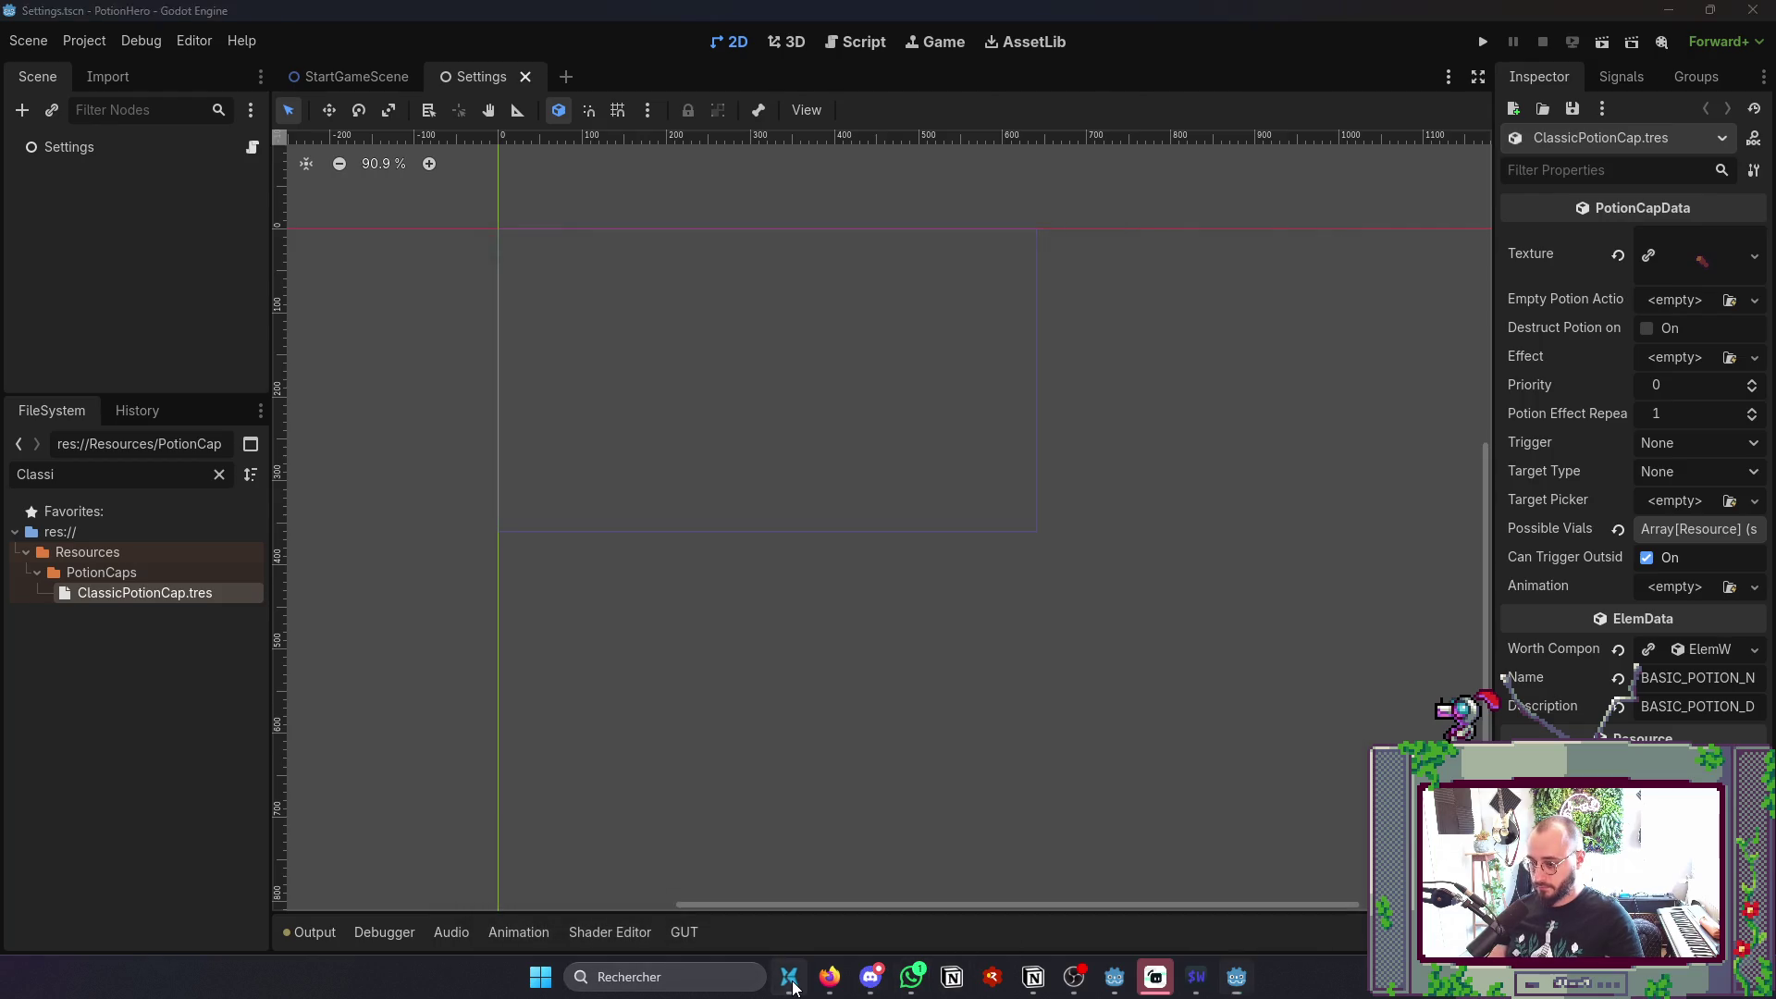
# - Run PotionHero0.1.console.exe, read the PotionData.gd:40 preload parse error, then close it
pyautogui.doubleClick(343, 102)
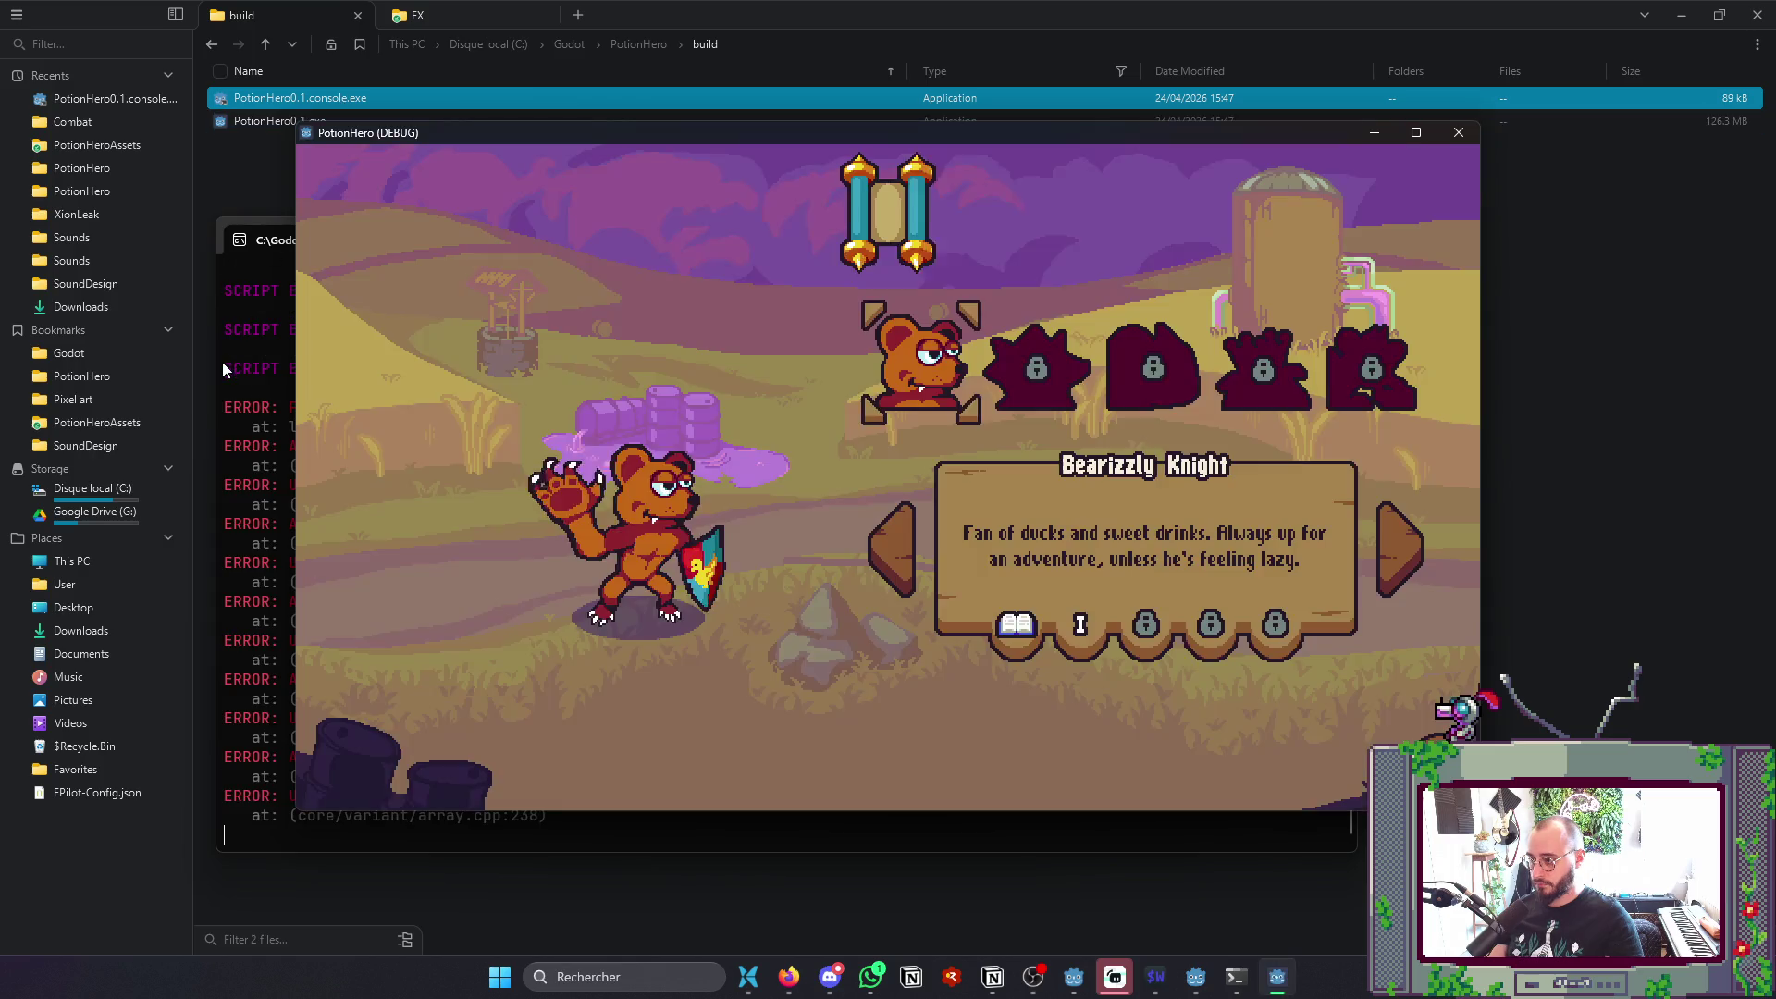
pyautogui.click(222, 362)
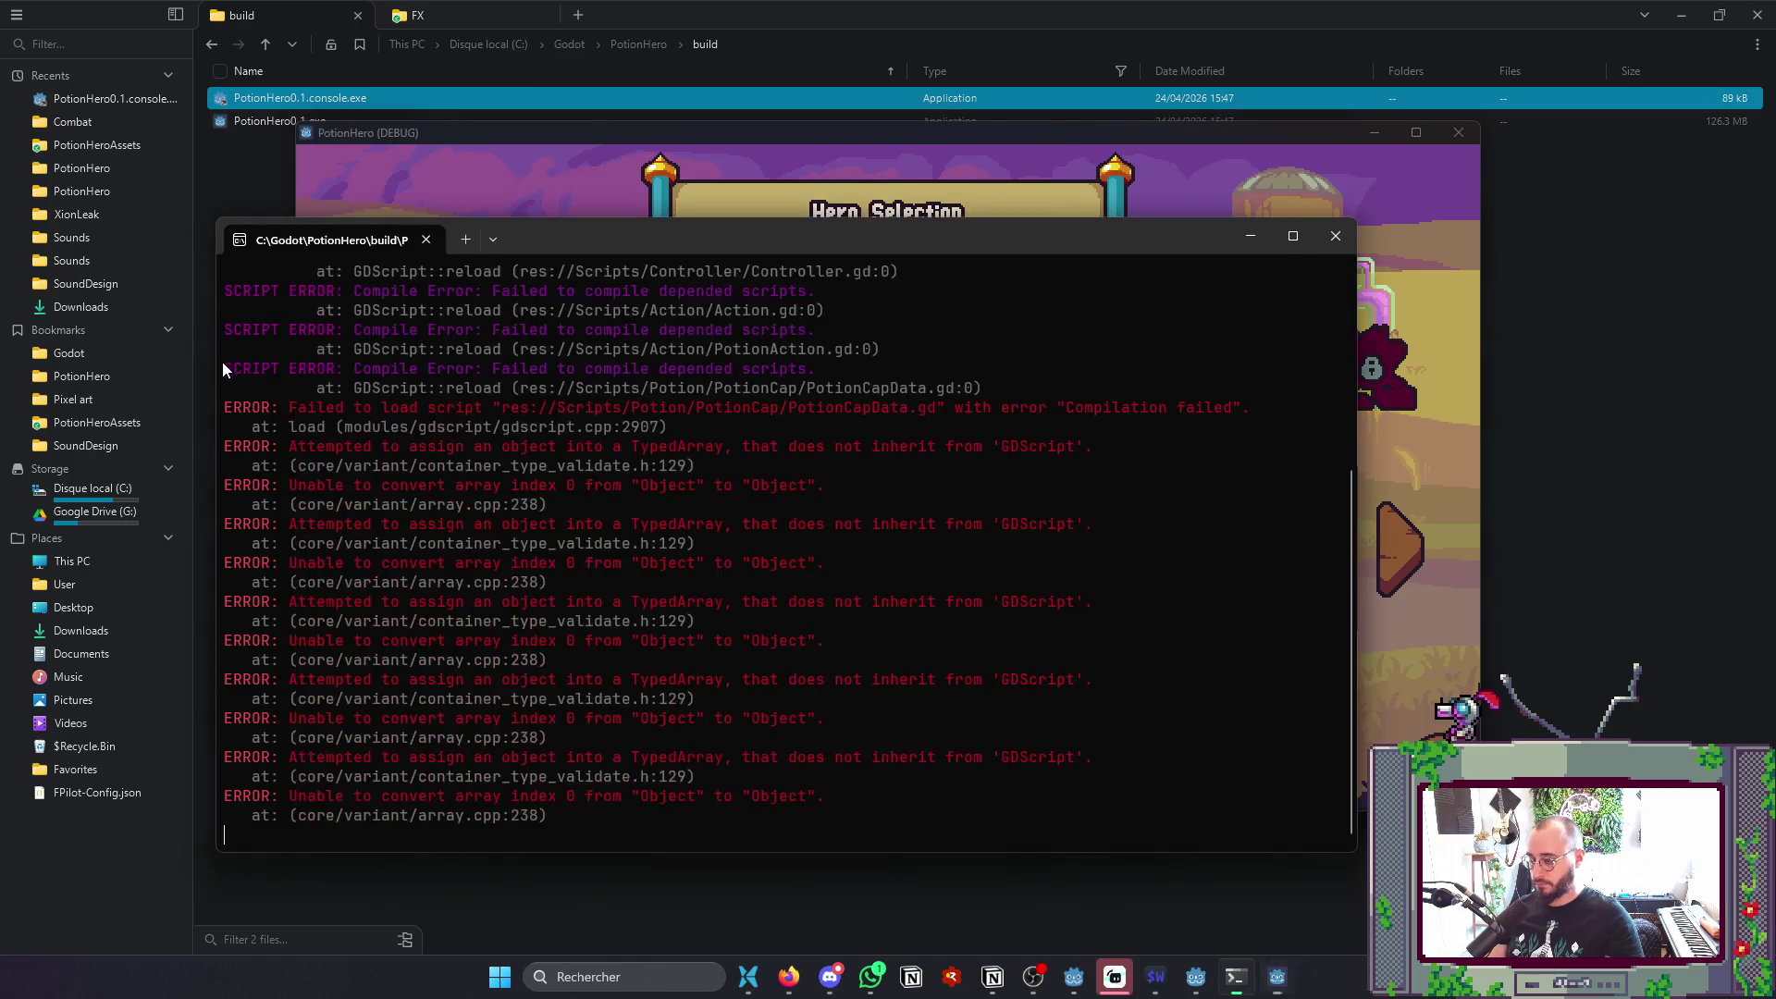
pyautogui.scroll(5, 353, 403)
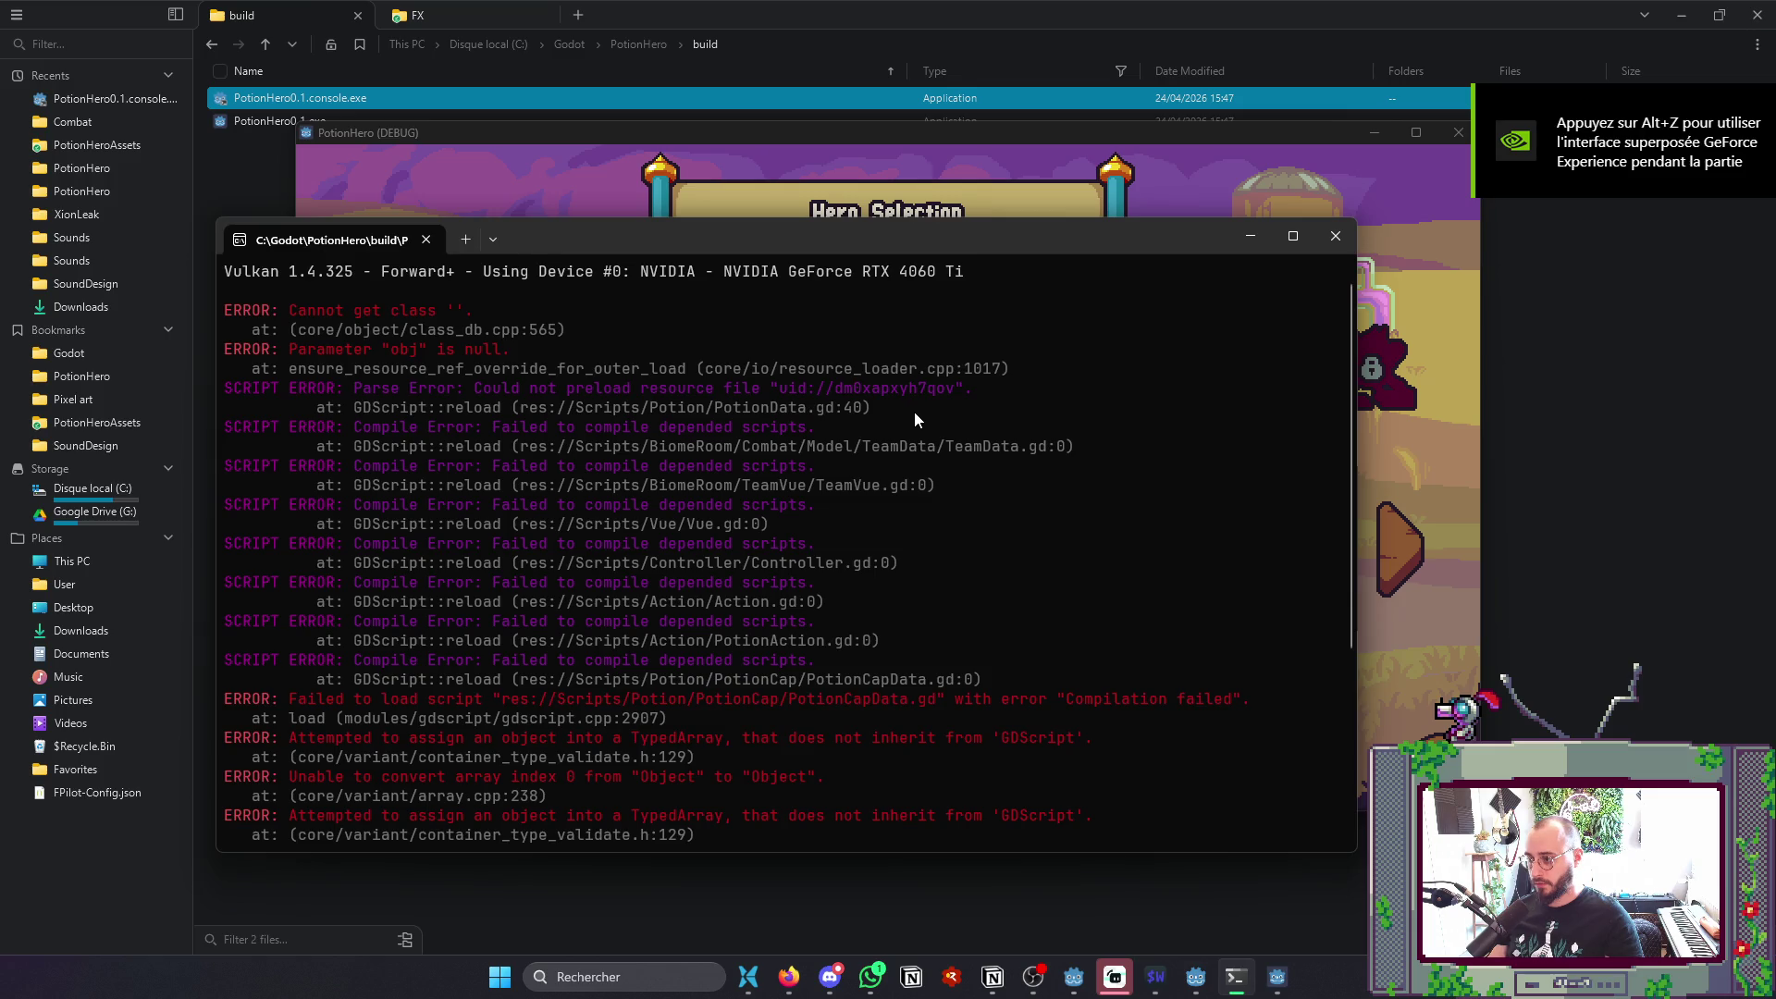
pyautogui.click(1333, 234)
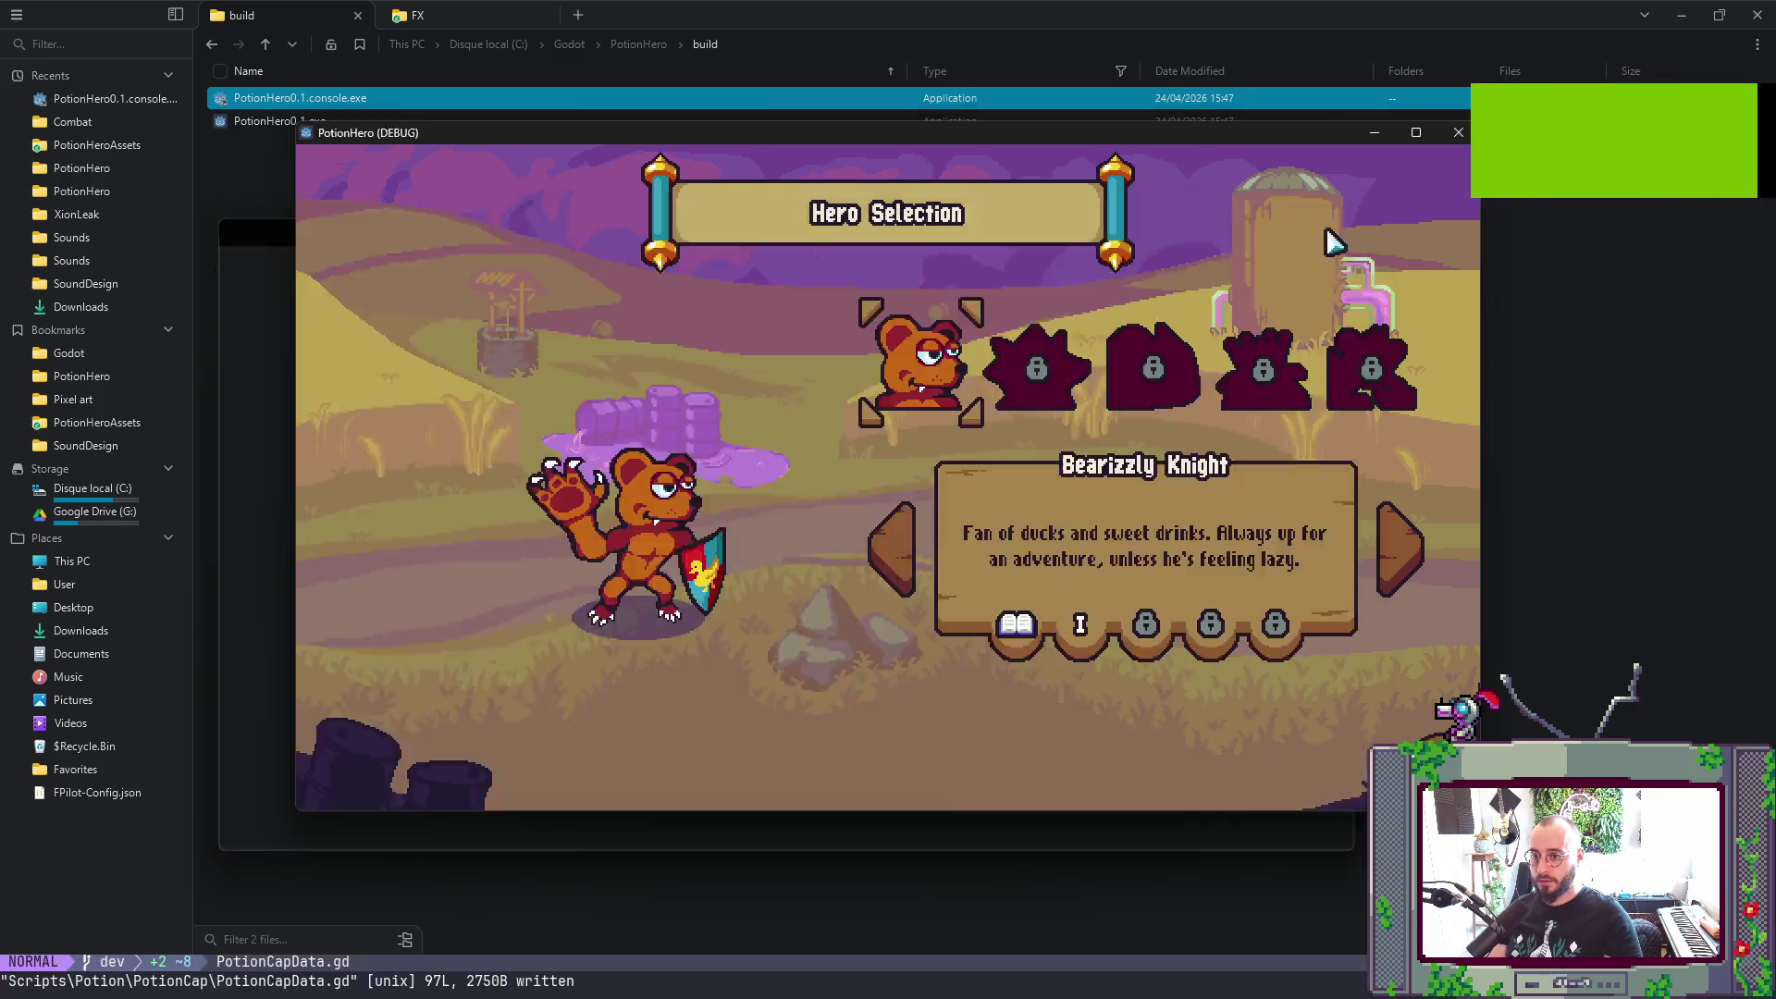
pyautogui.hotkey('alt', 'Tab')
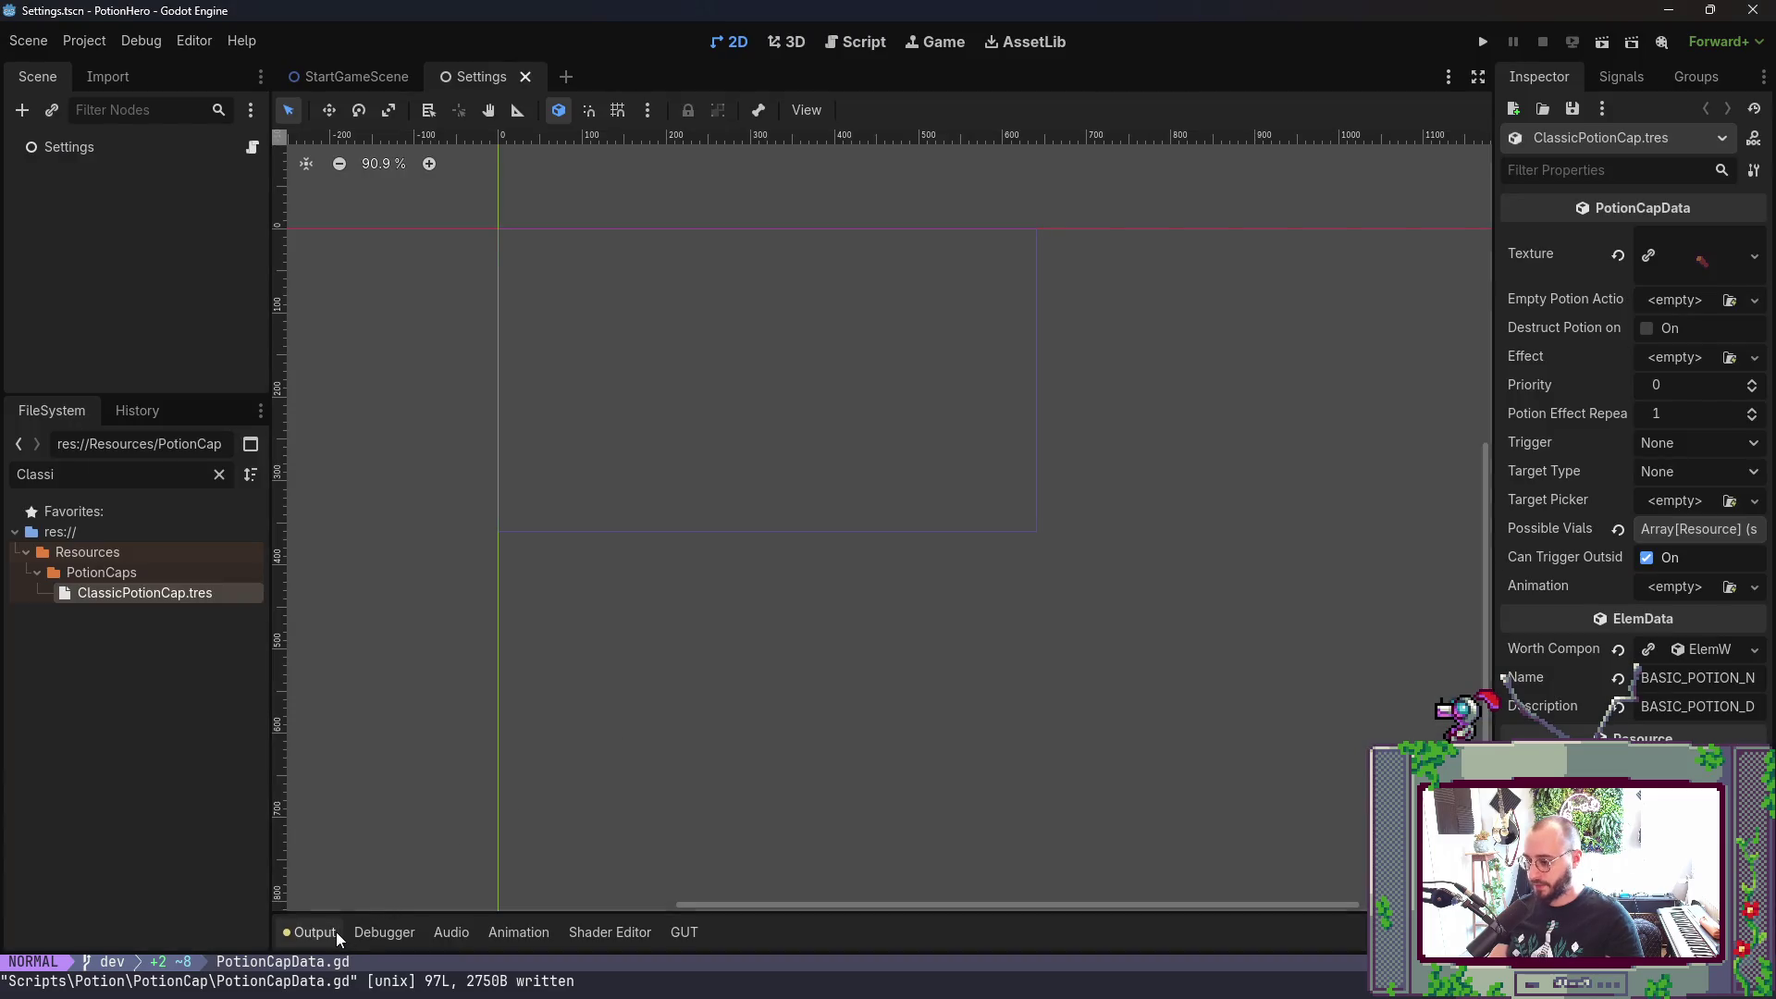
# - Show the Output log and scroll through the 'Cannot set object script' errors and vanished-node warnings
pyautogui.click(313, 932)
pyautogui.scroll(-3, 435, 867)
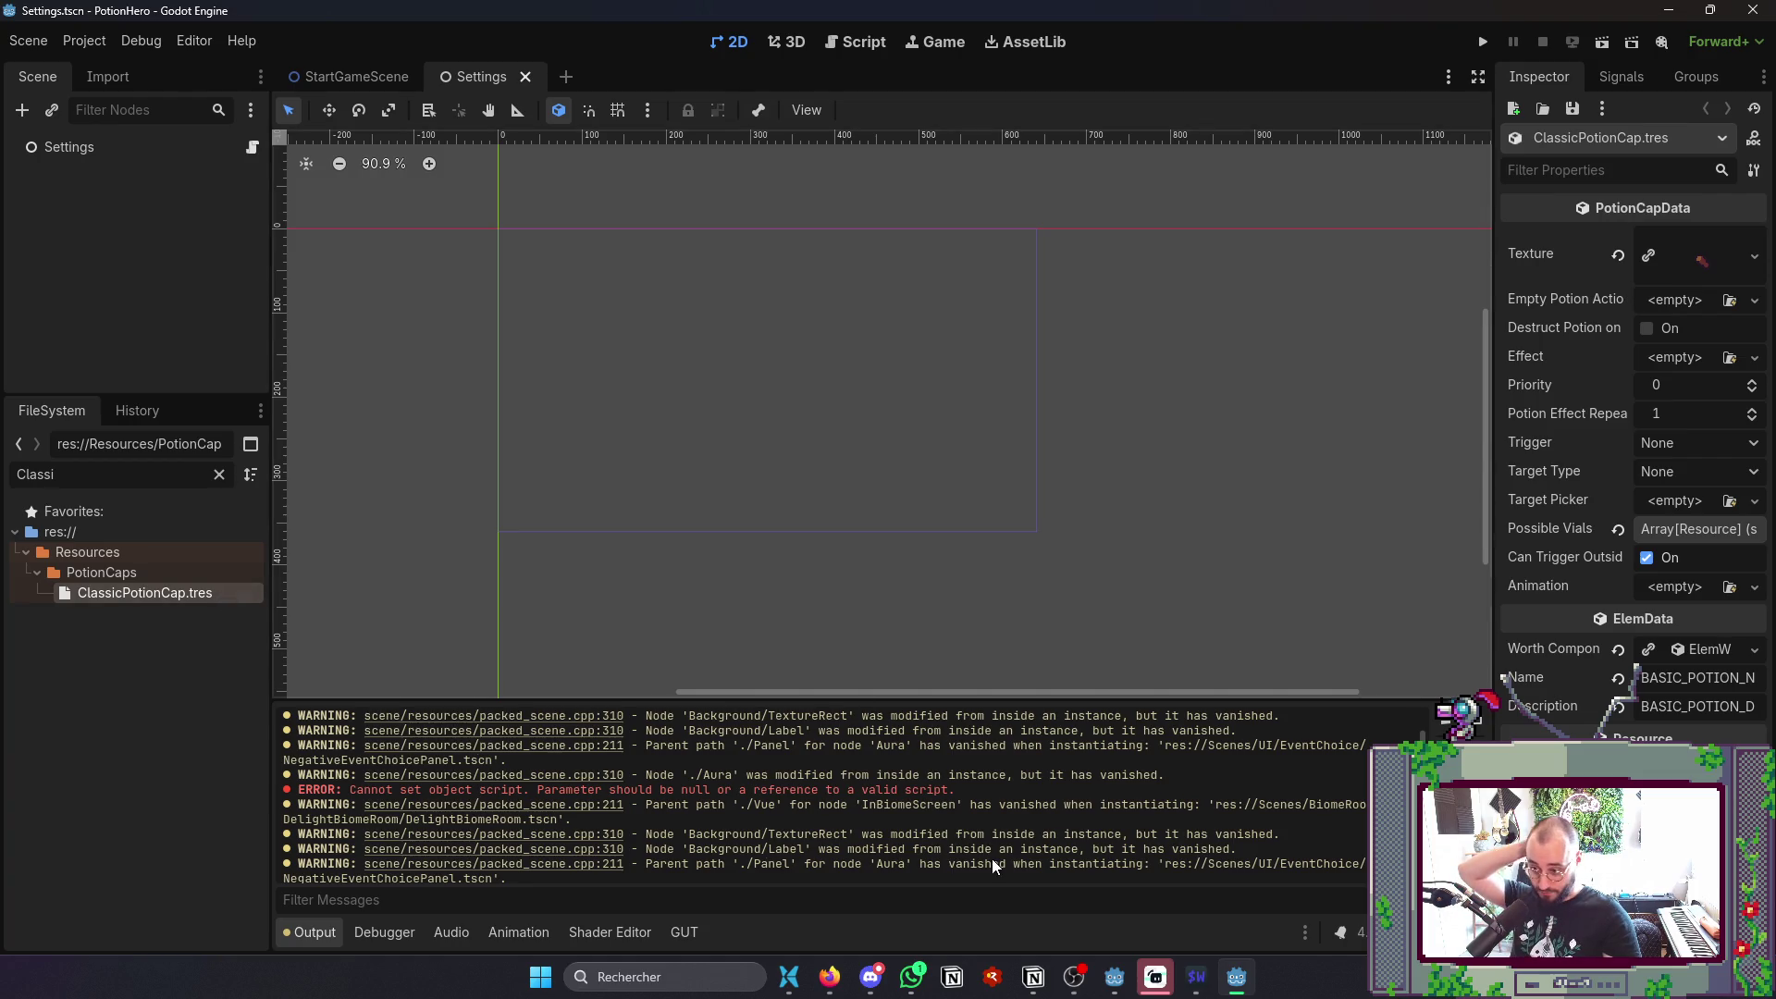
pyautogui.scroll(2, 992, 865)
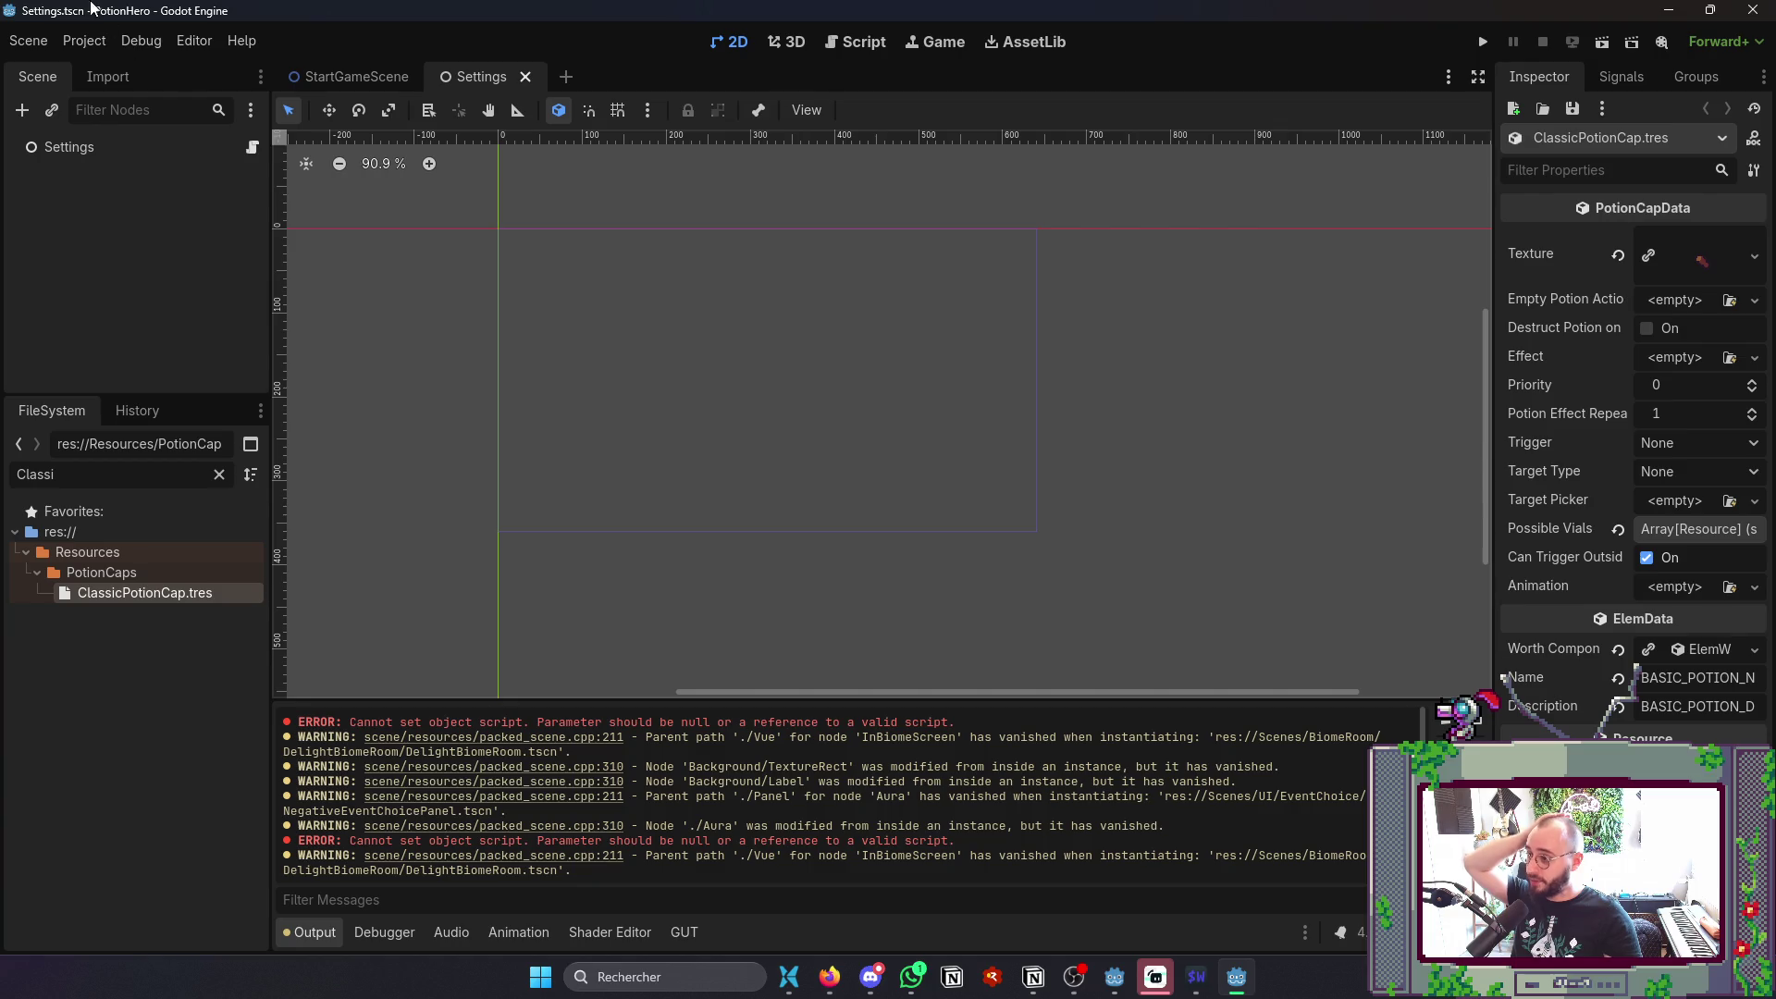
pyautogui.click(84, 41)
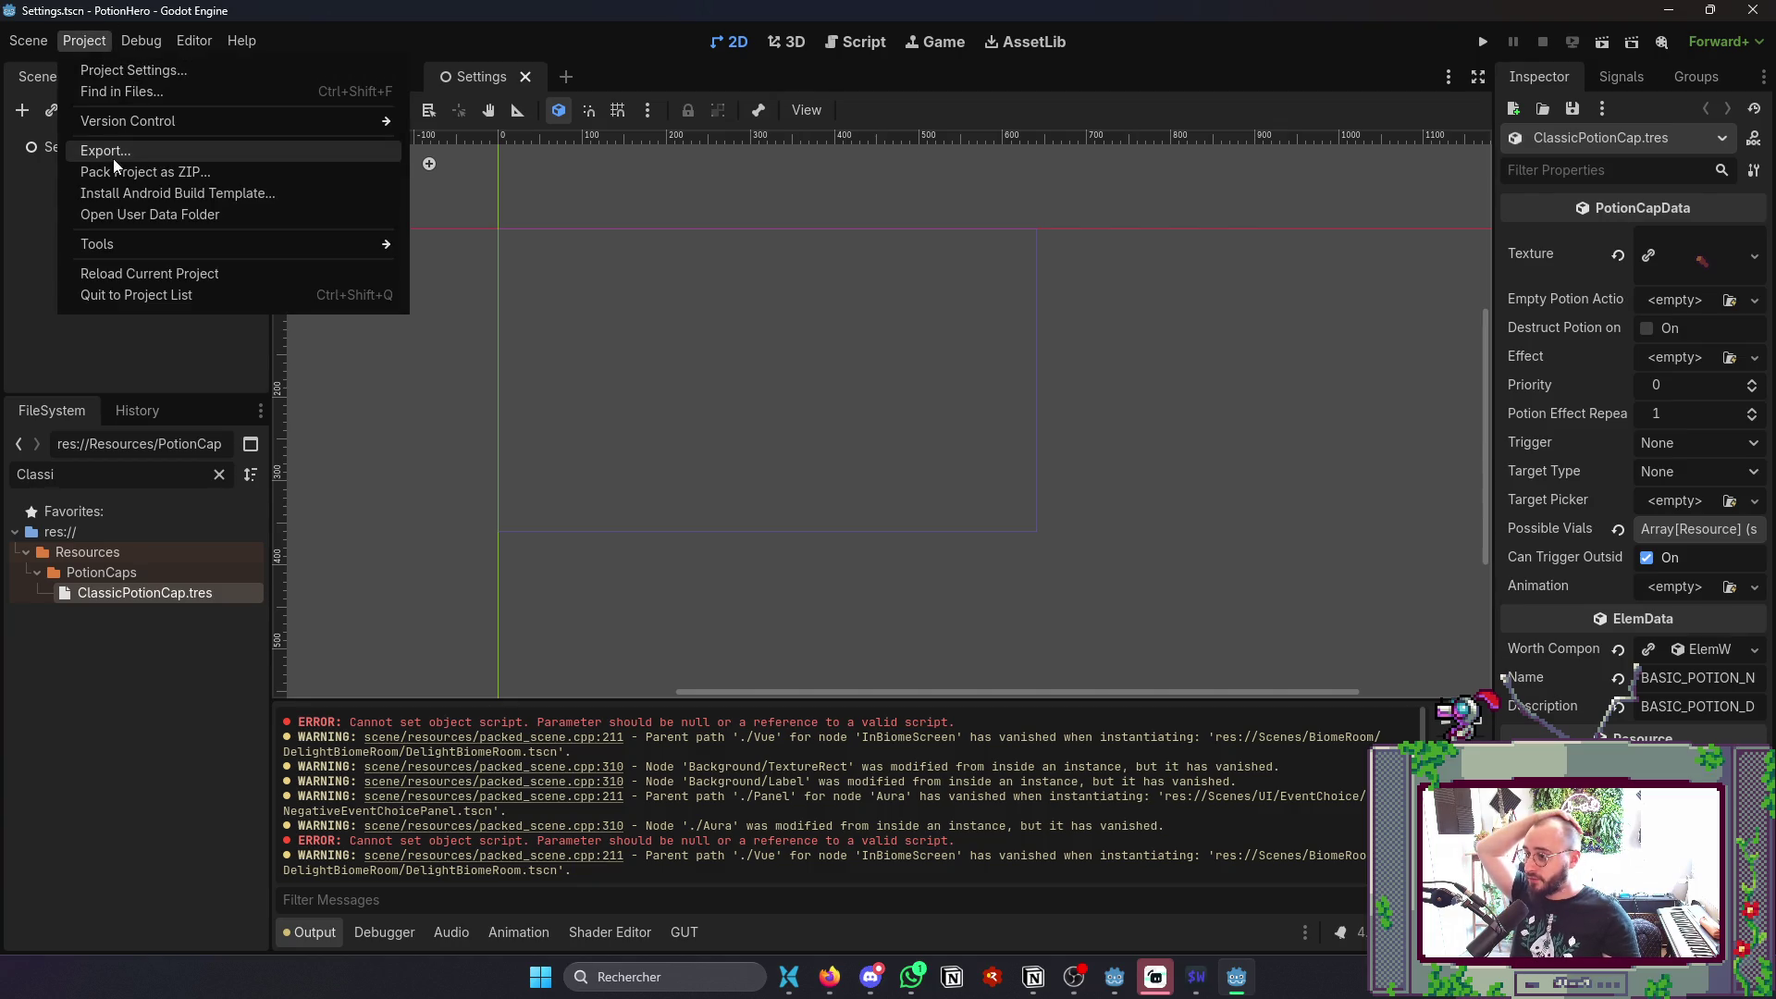
# - Turn off Embed PCK and re-export the Windows Desktop build over PotionHero0.1.exe
pyautogui.click(105, 151)
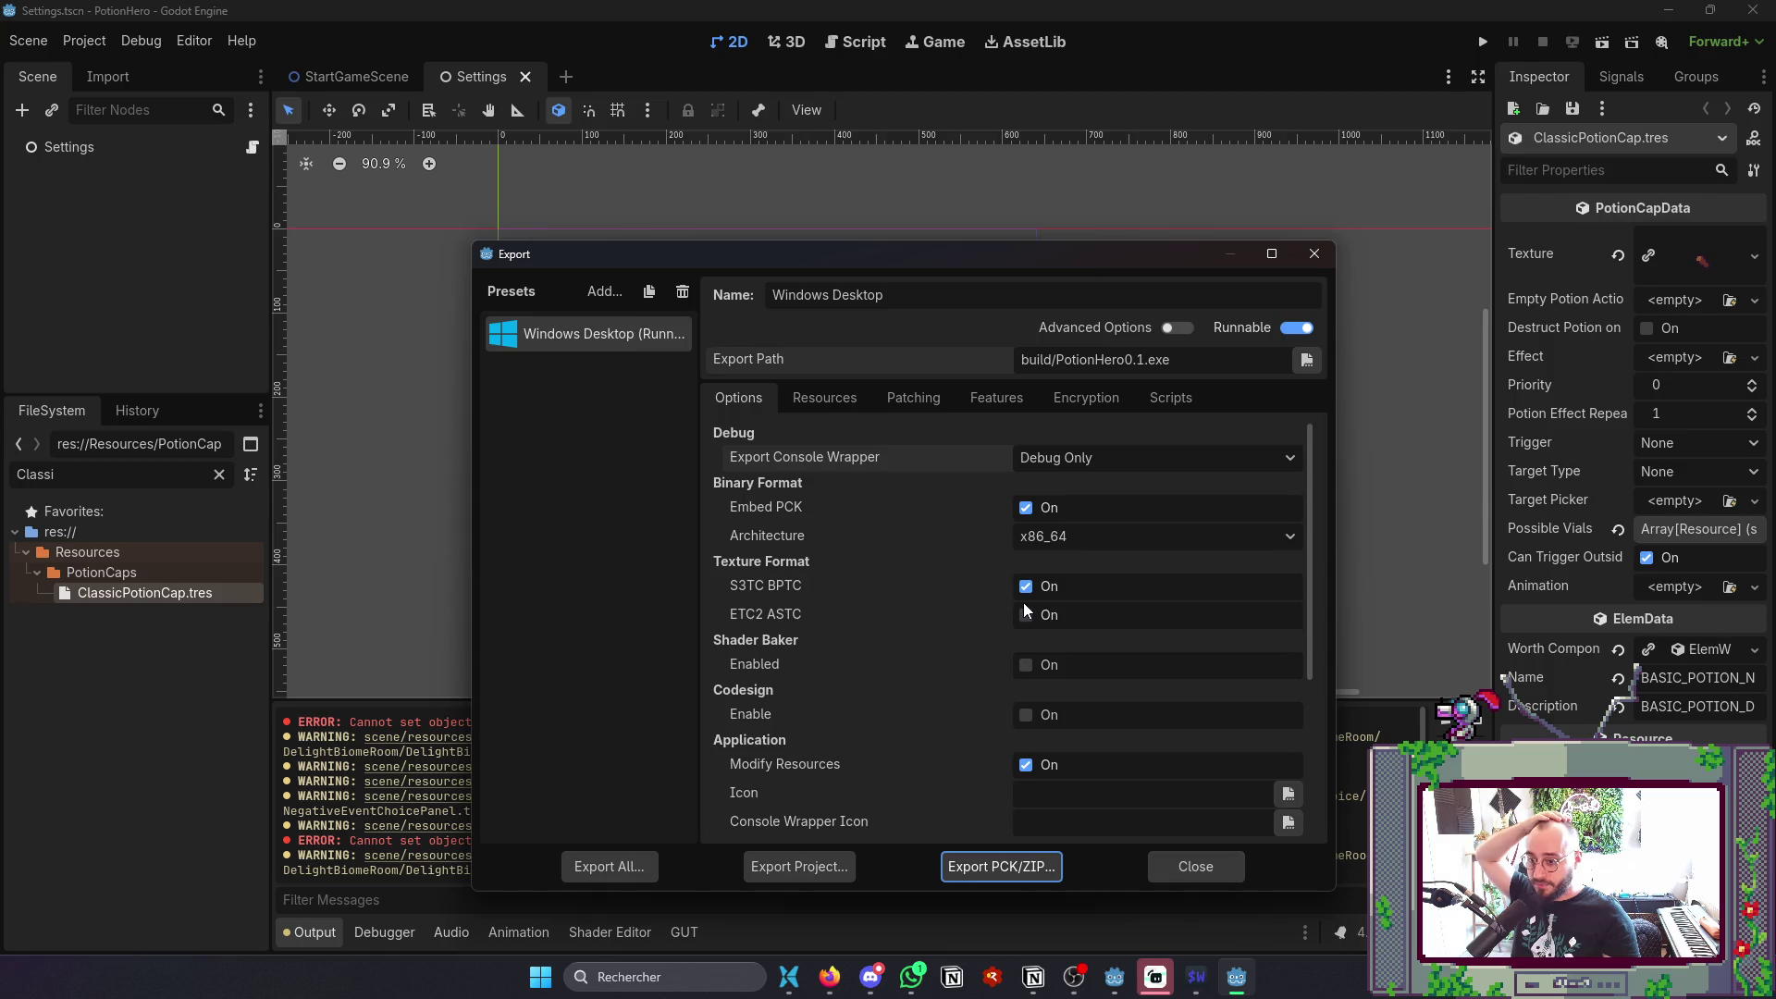
pyautogui.click(1026, 508)
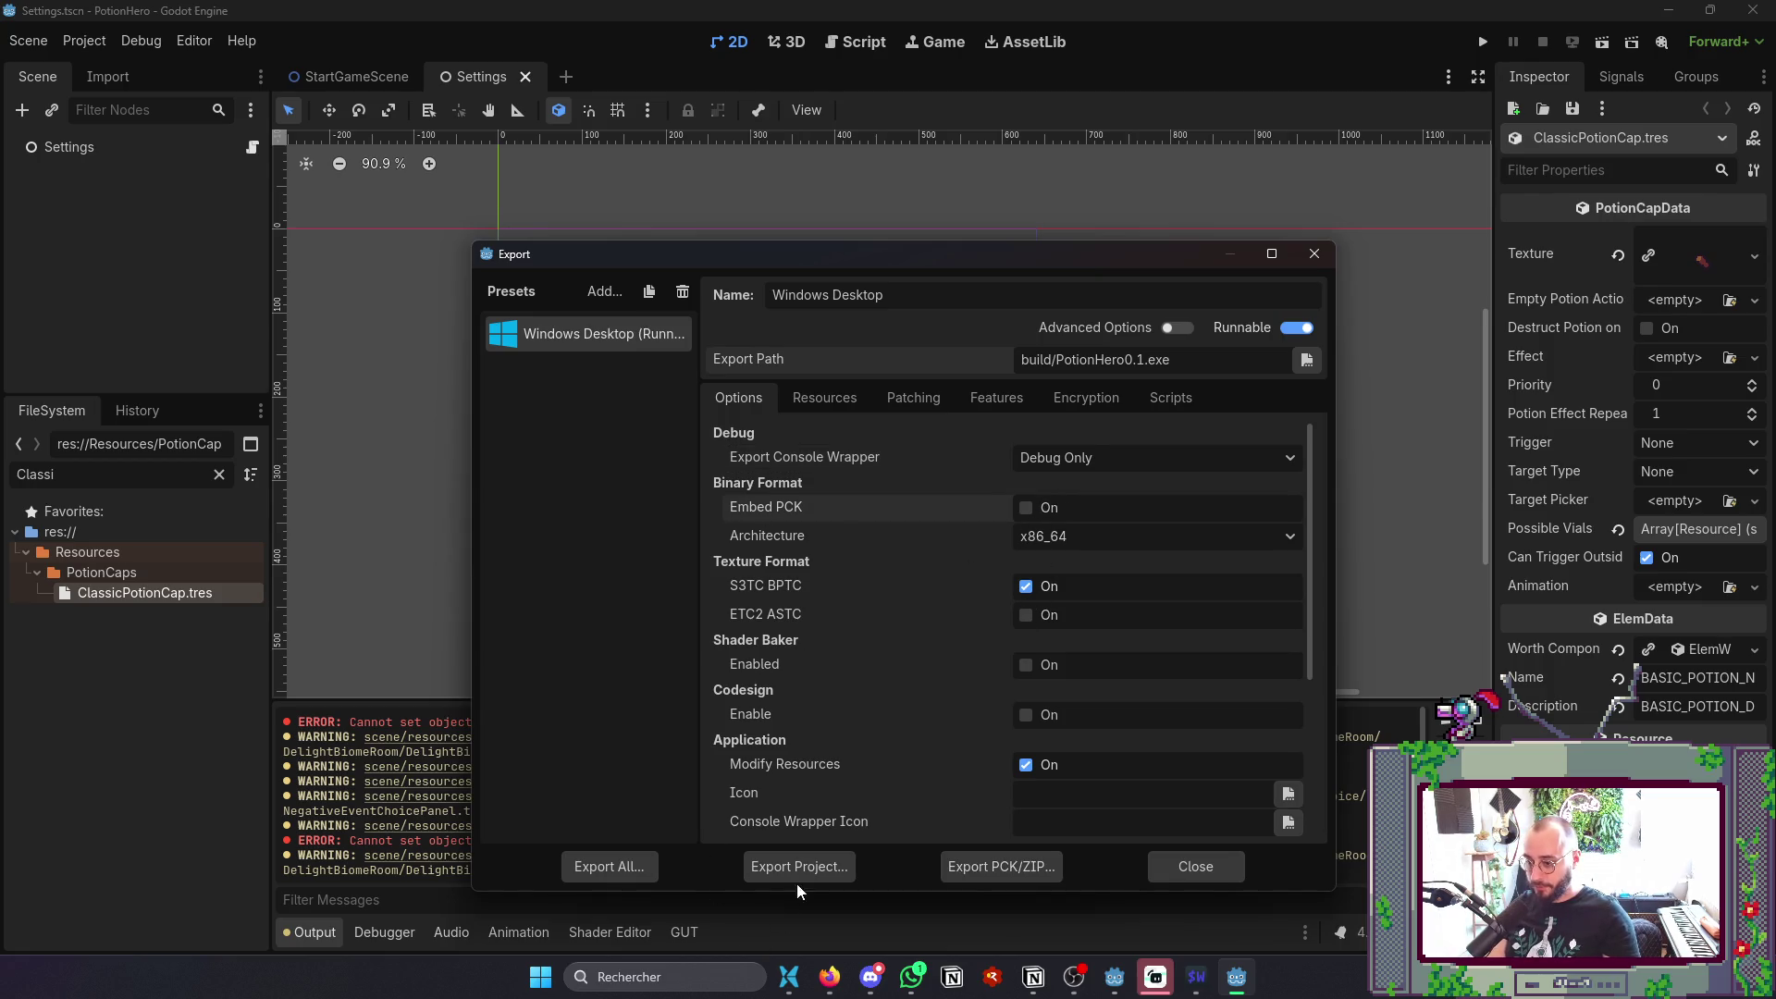
pyautogui.click(799, 867)
pyautogui.click(733, 802)
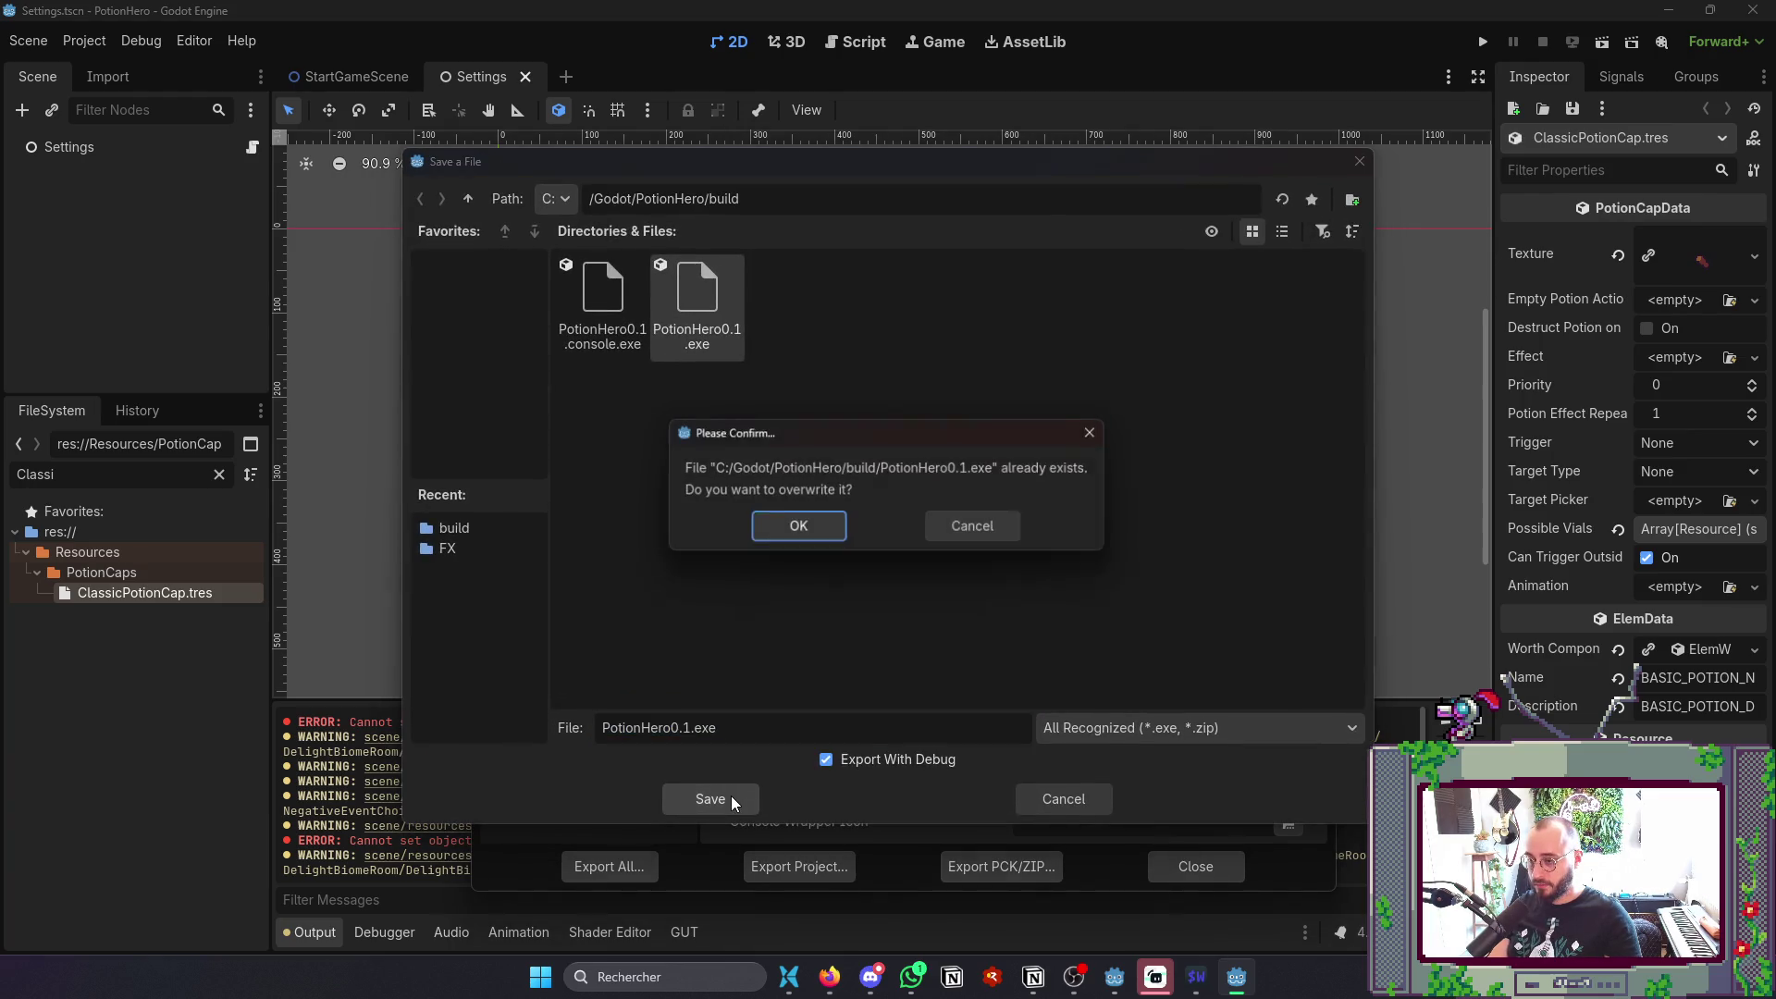
pyautogui.click(841, 530)
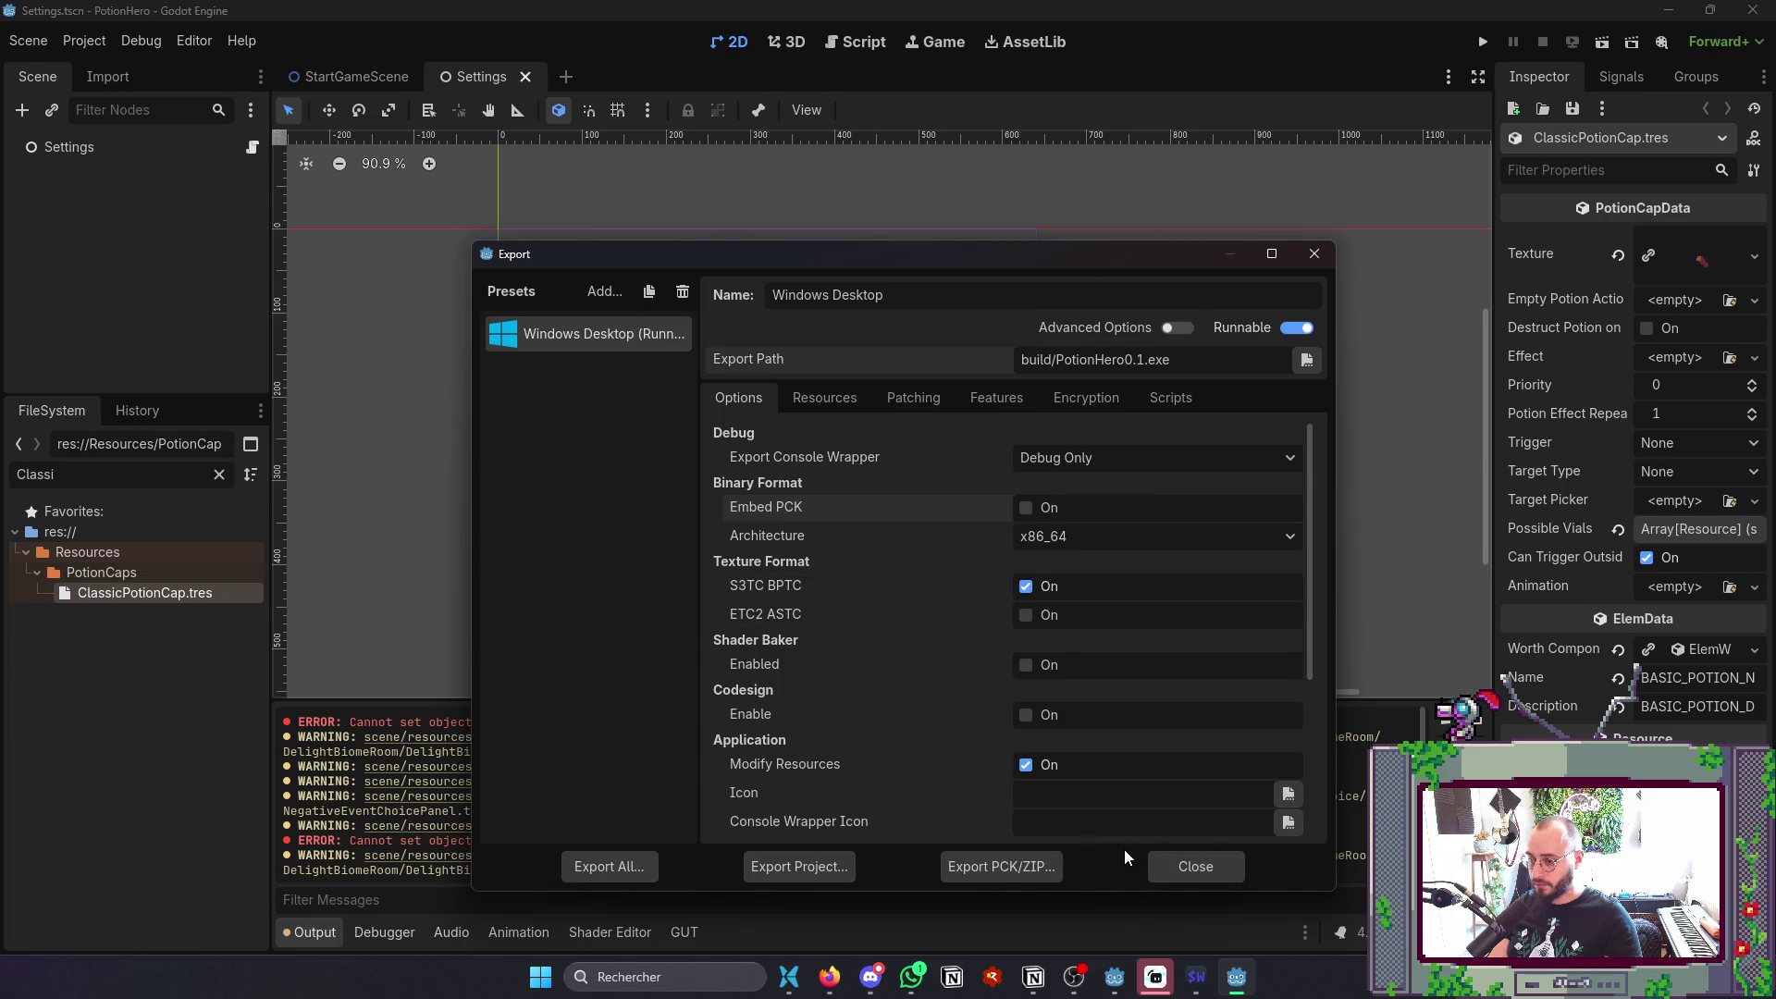
pyautogui.hotkey('alt', 'Tab')
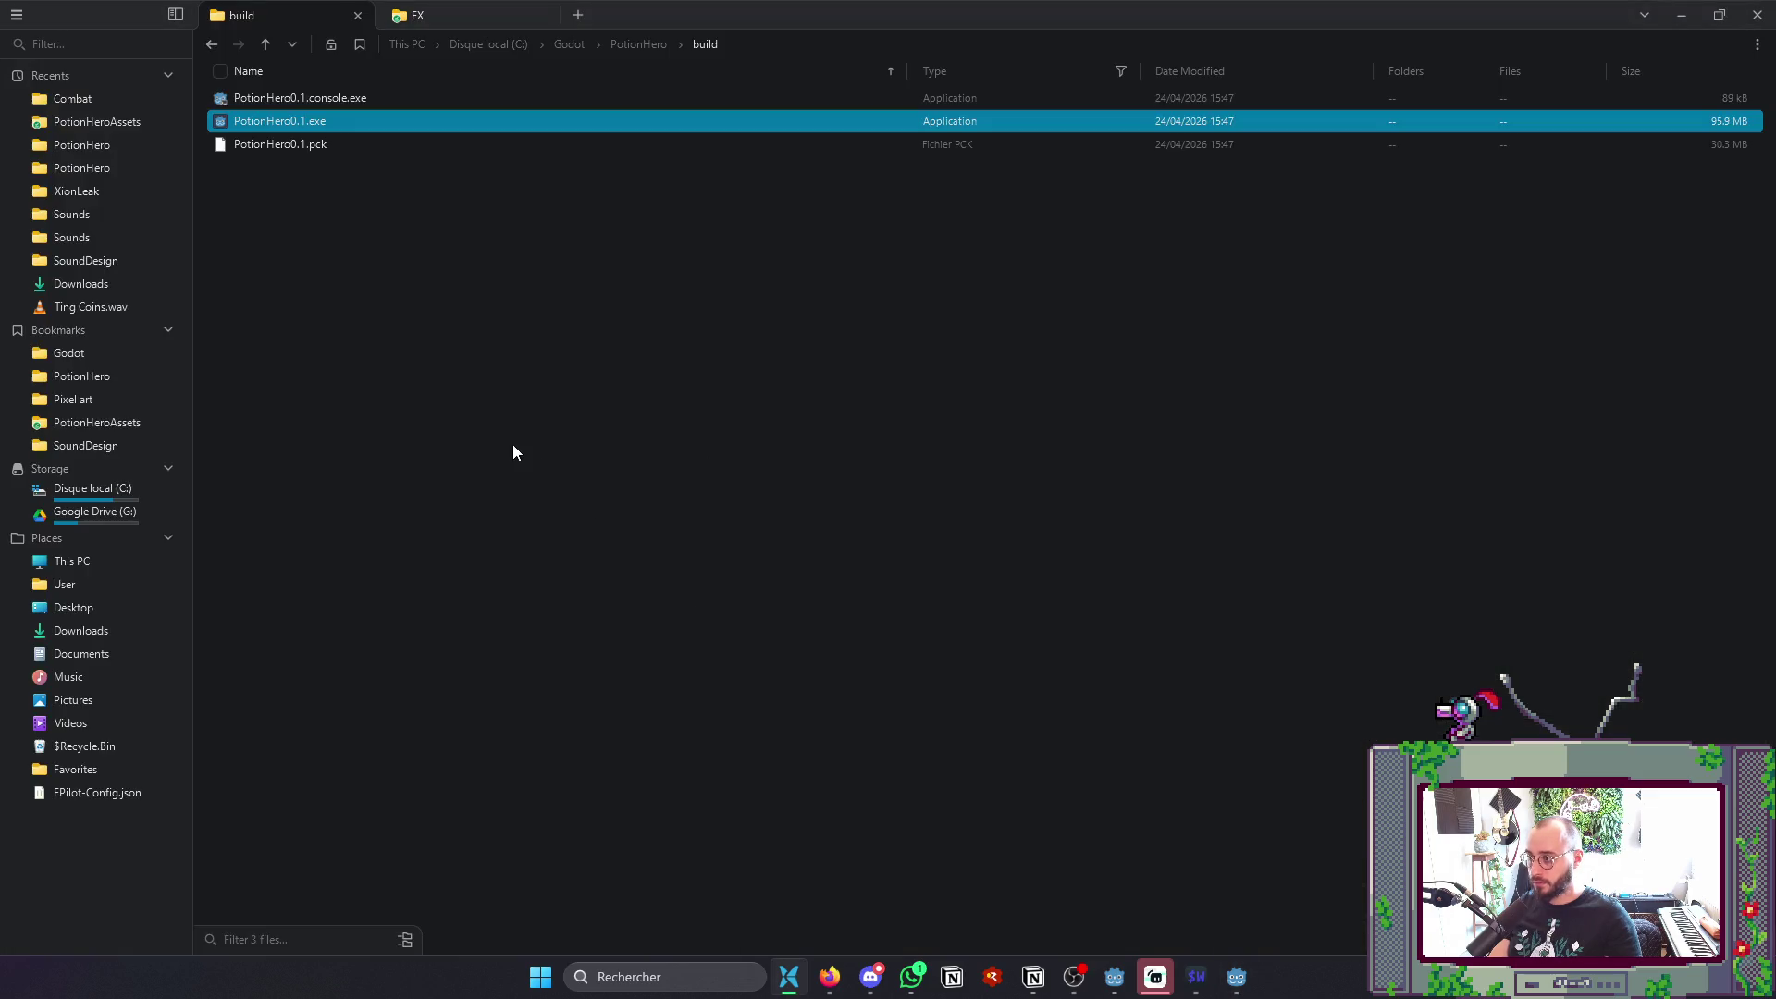
# - Run the separate-PCK console build to the Hero Selection screen, then close the game and console
pyautogui.doubleClick(320, 108)
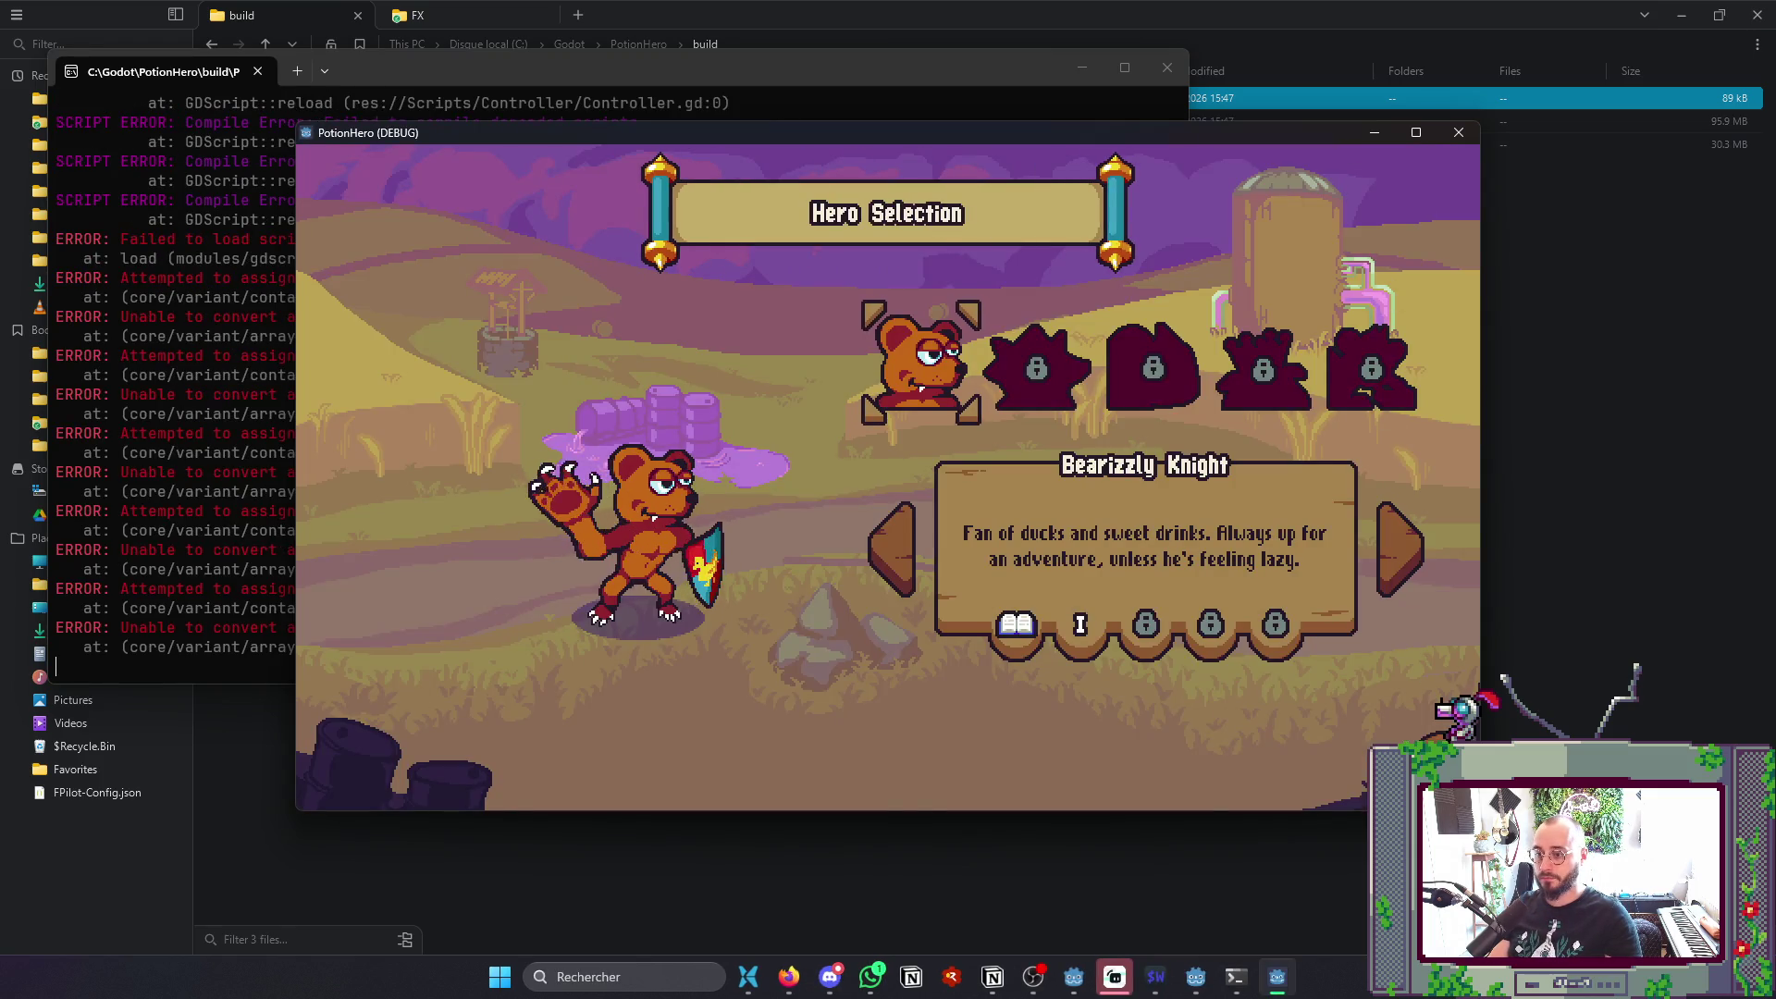
pyautogui.click(1458, 132)
pyautogui.click(1167, 70)
pyautogui.hotkey('alt', 'Tab')
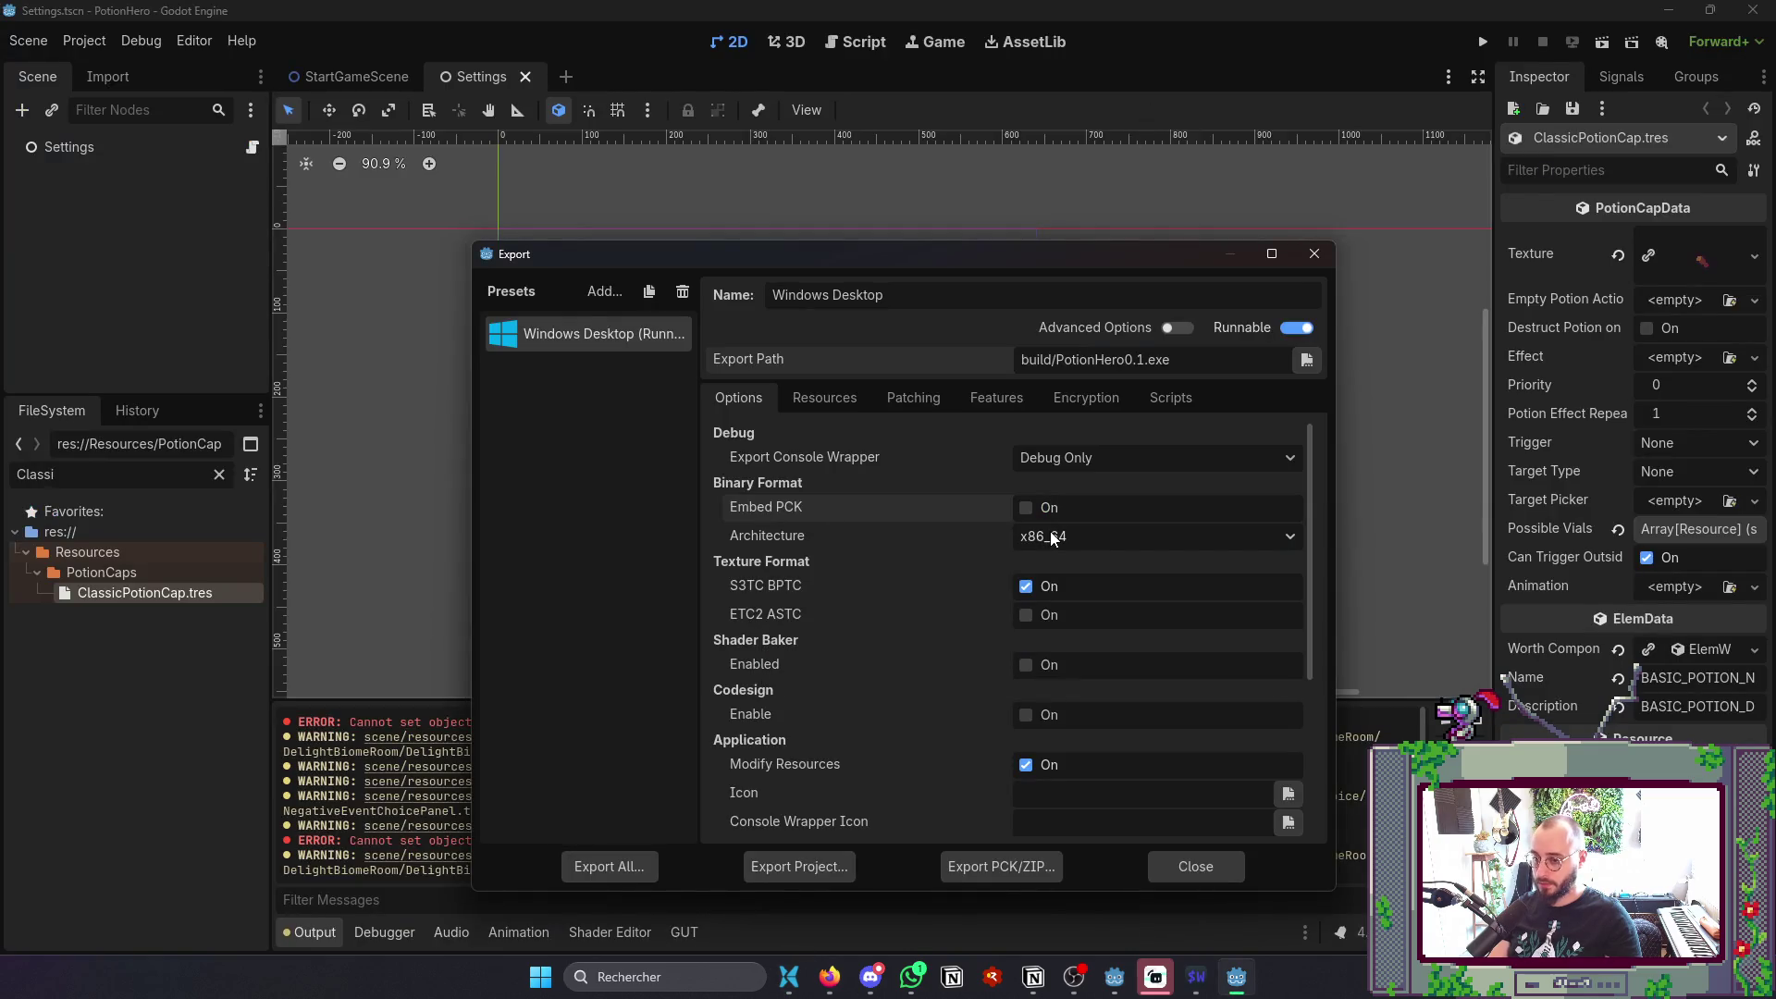
# - Browse the export Options, Resources and Patching tabs, close the dialog, and select the first ERROR line
pyautogui.scroll(-2, 1053, 539)
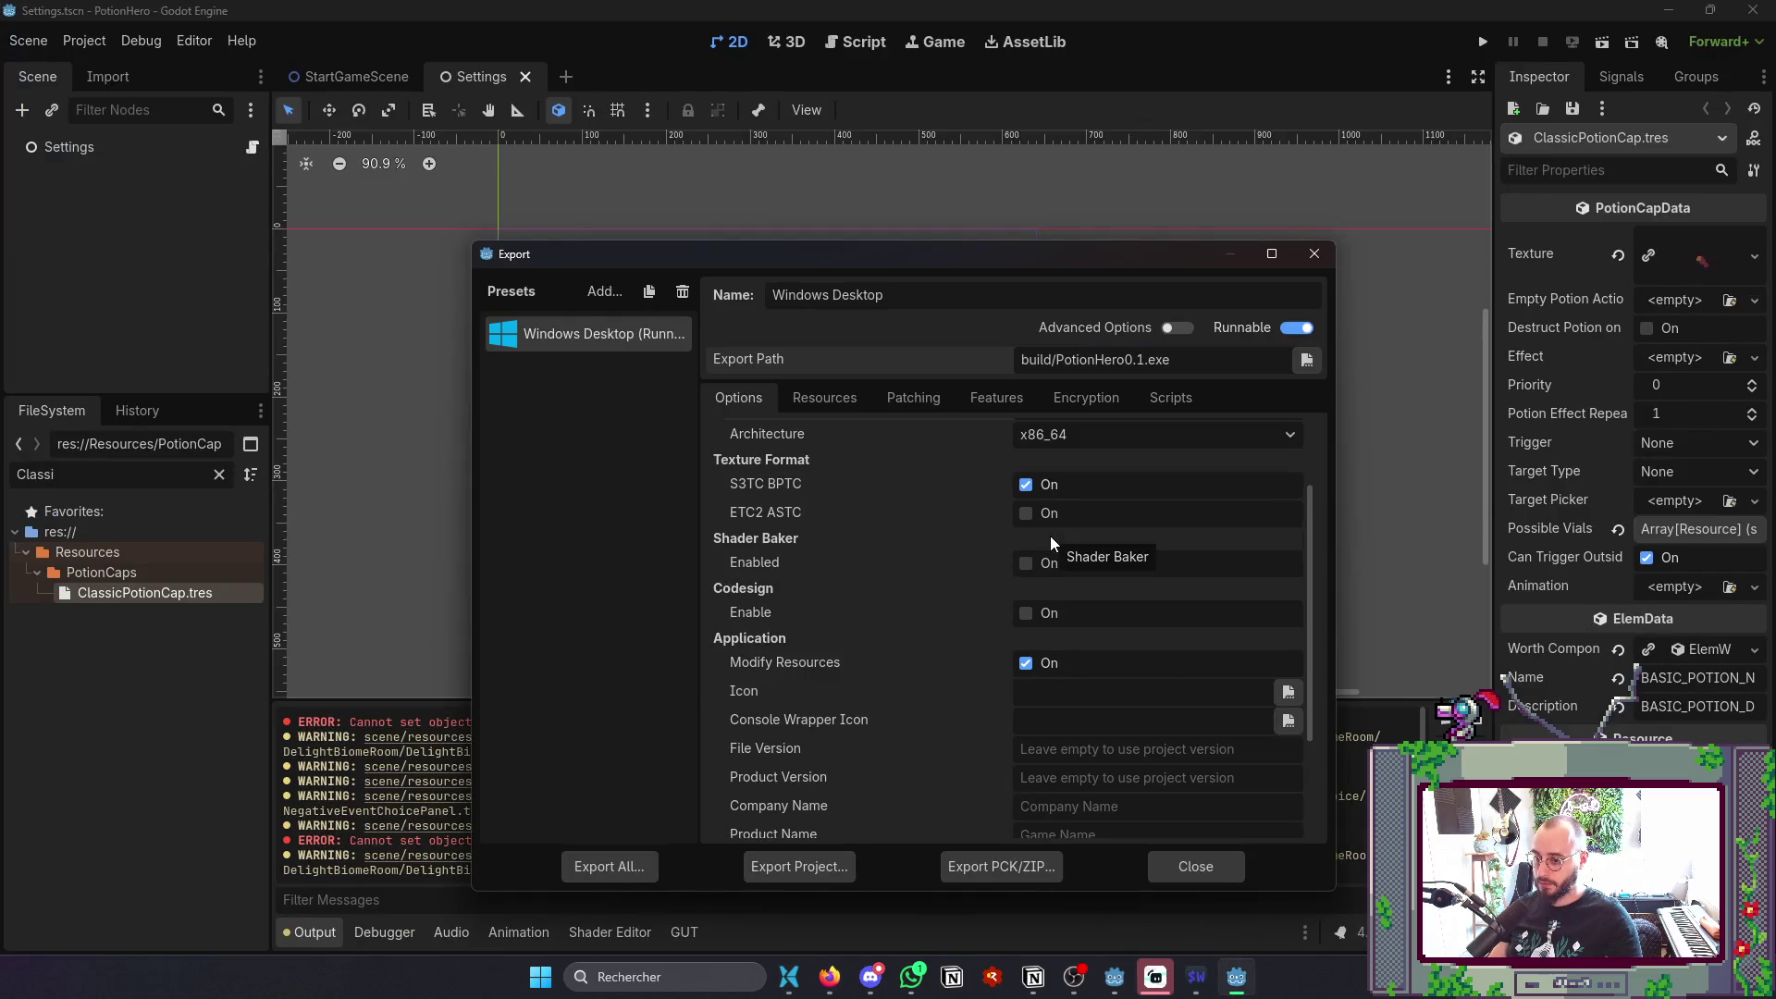
pyautogui.scroll(-3, 1052, 542)
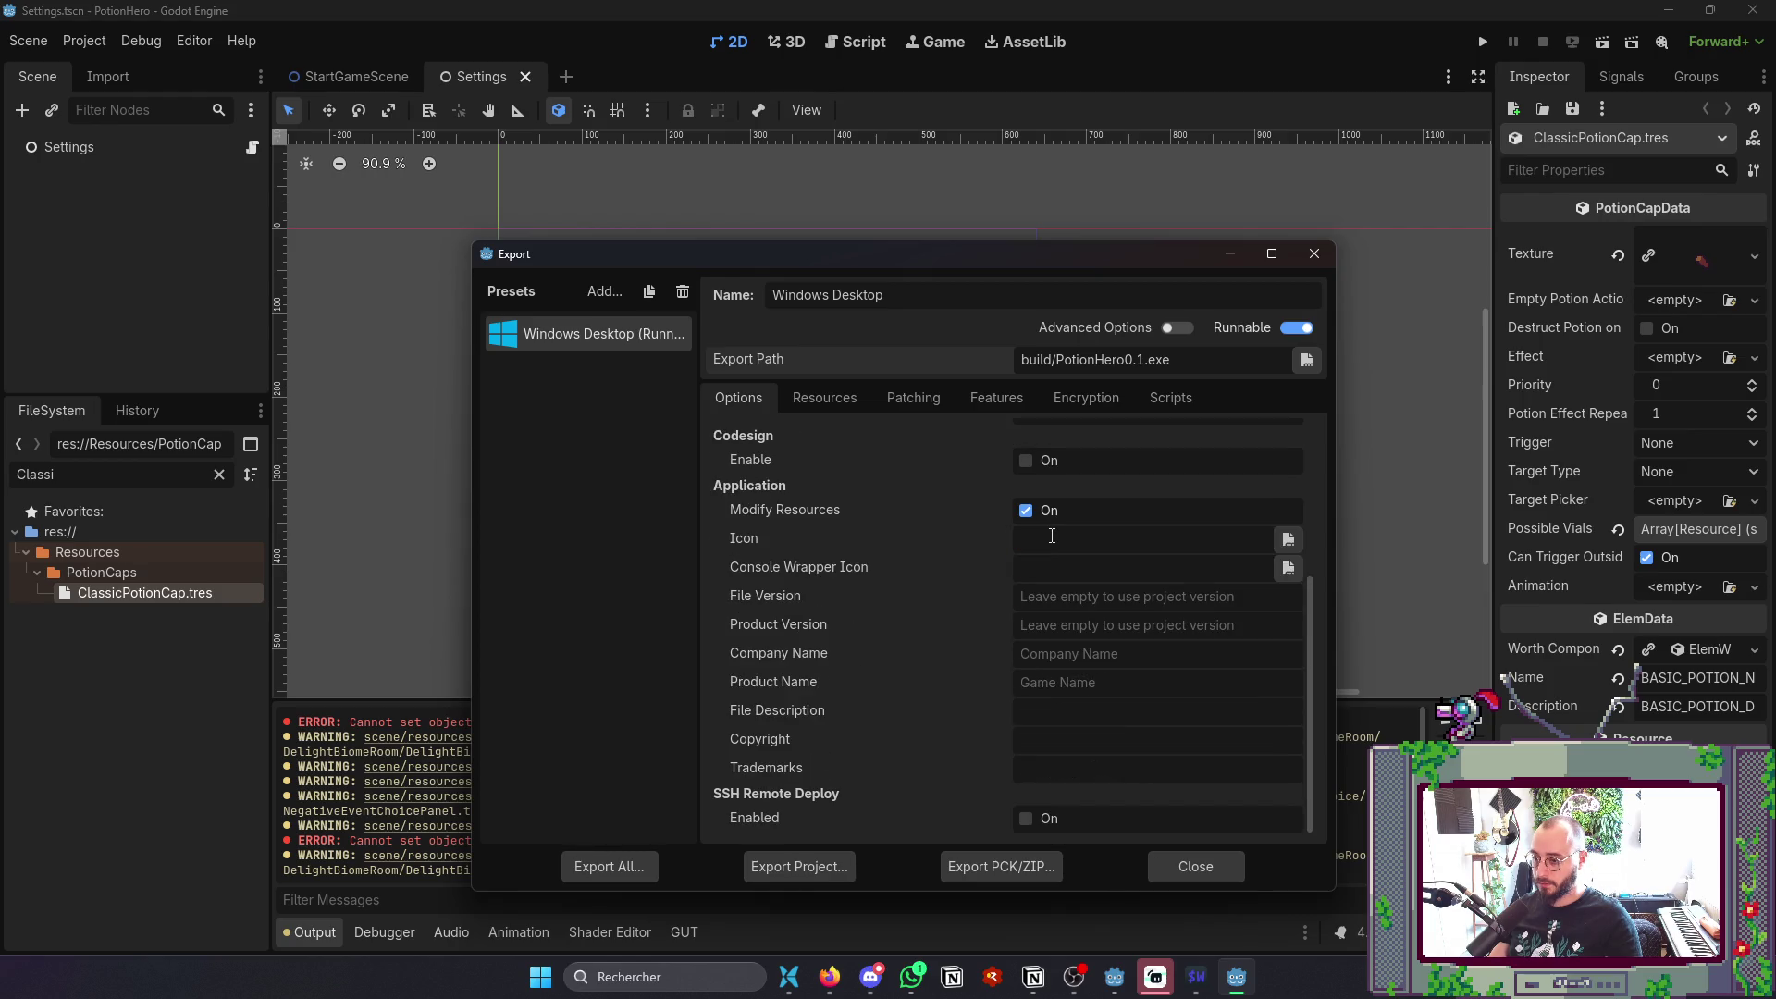
pyautogui.scroll(5, 941, 586)
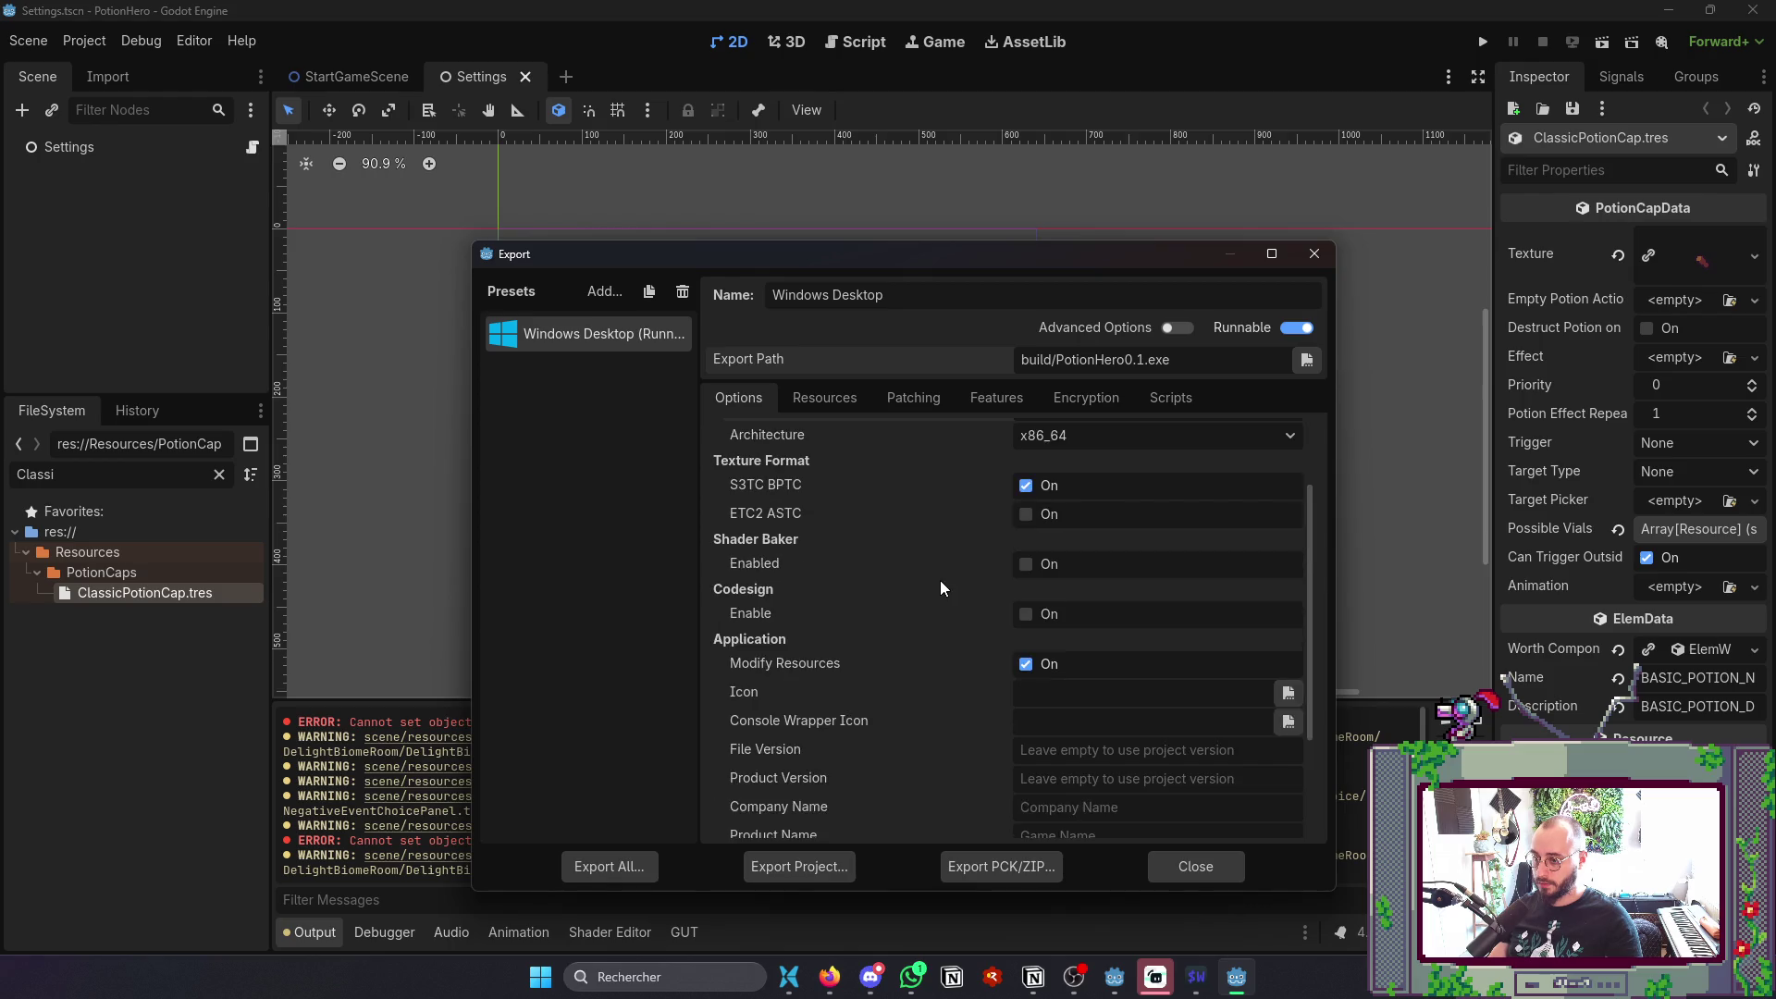
pyautogui.click(824, 398)
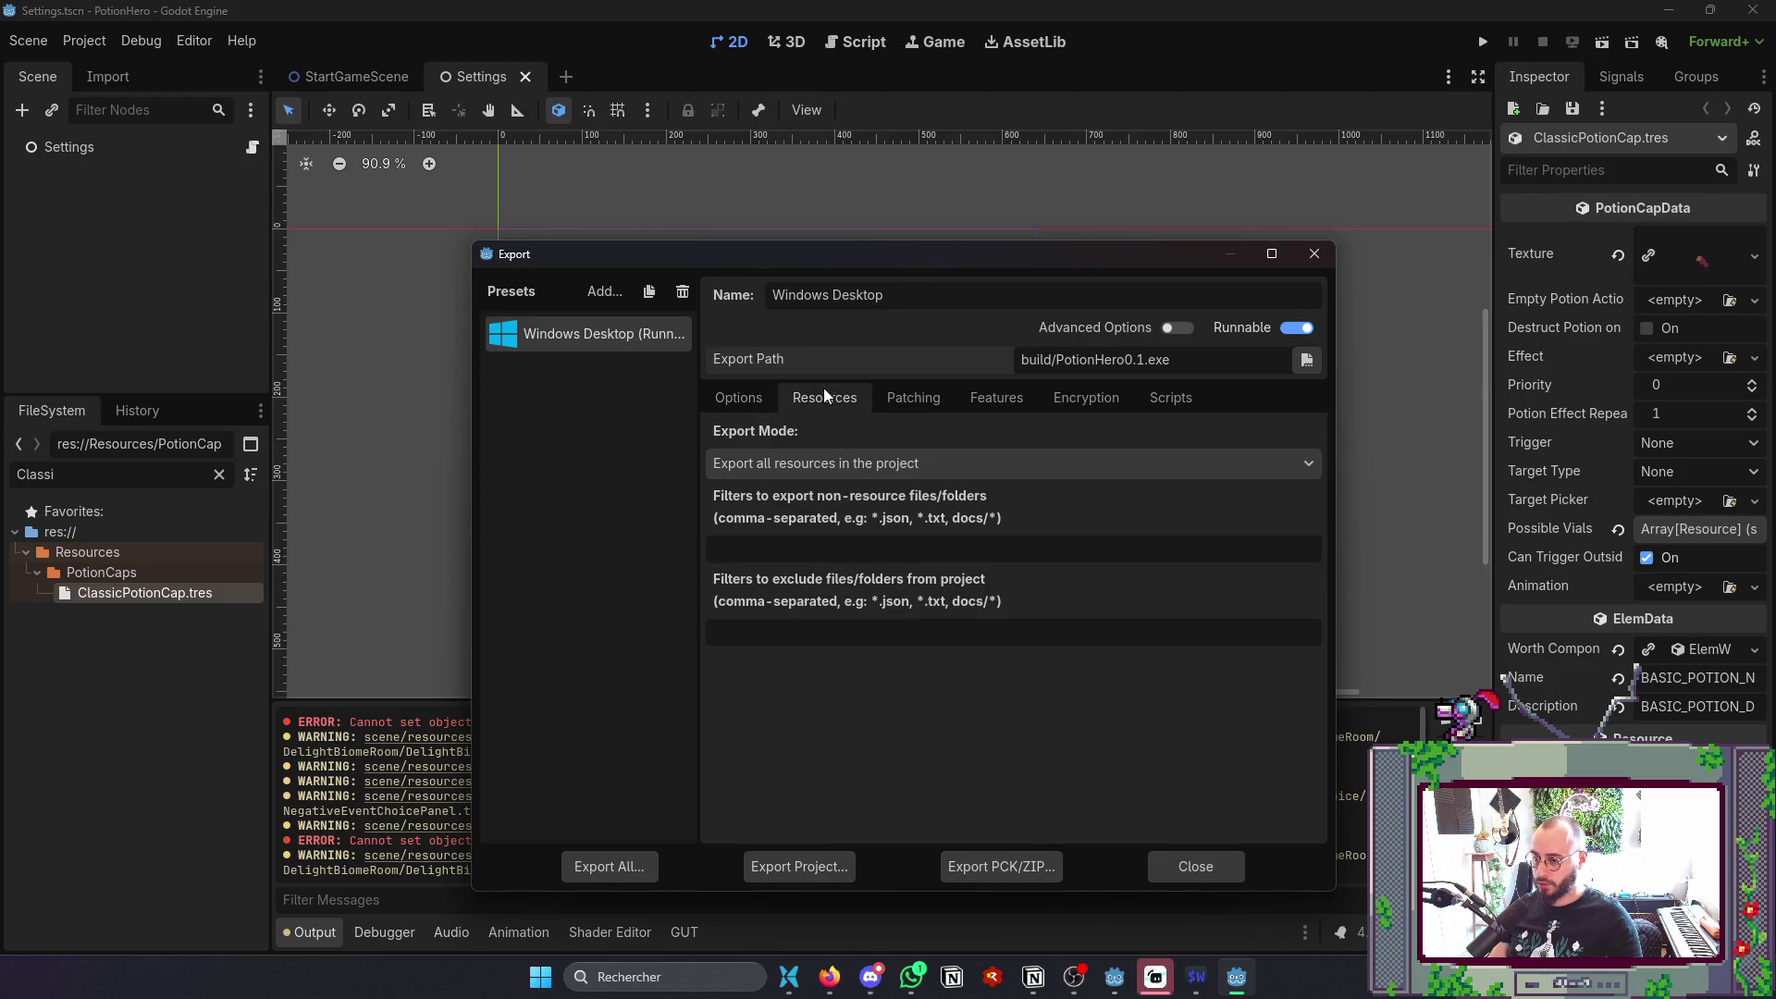
pyautogui.click(914, 400)
pyautogui.click(768, 400)
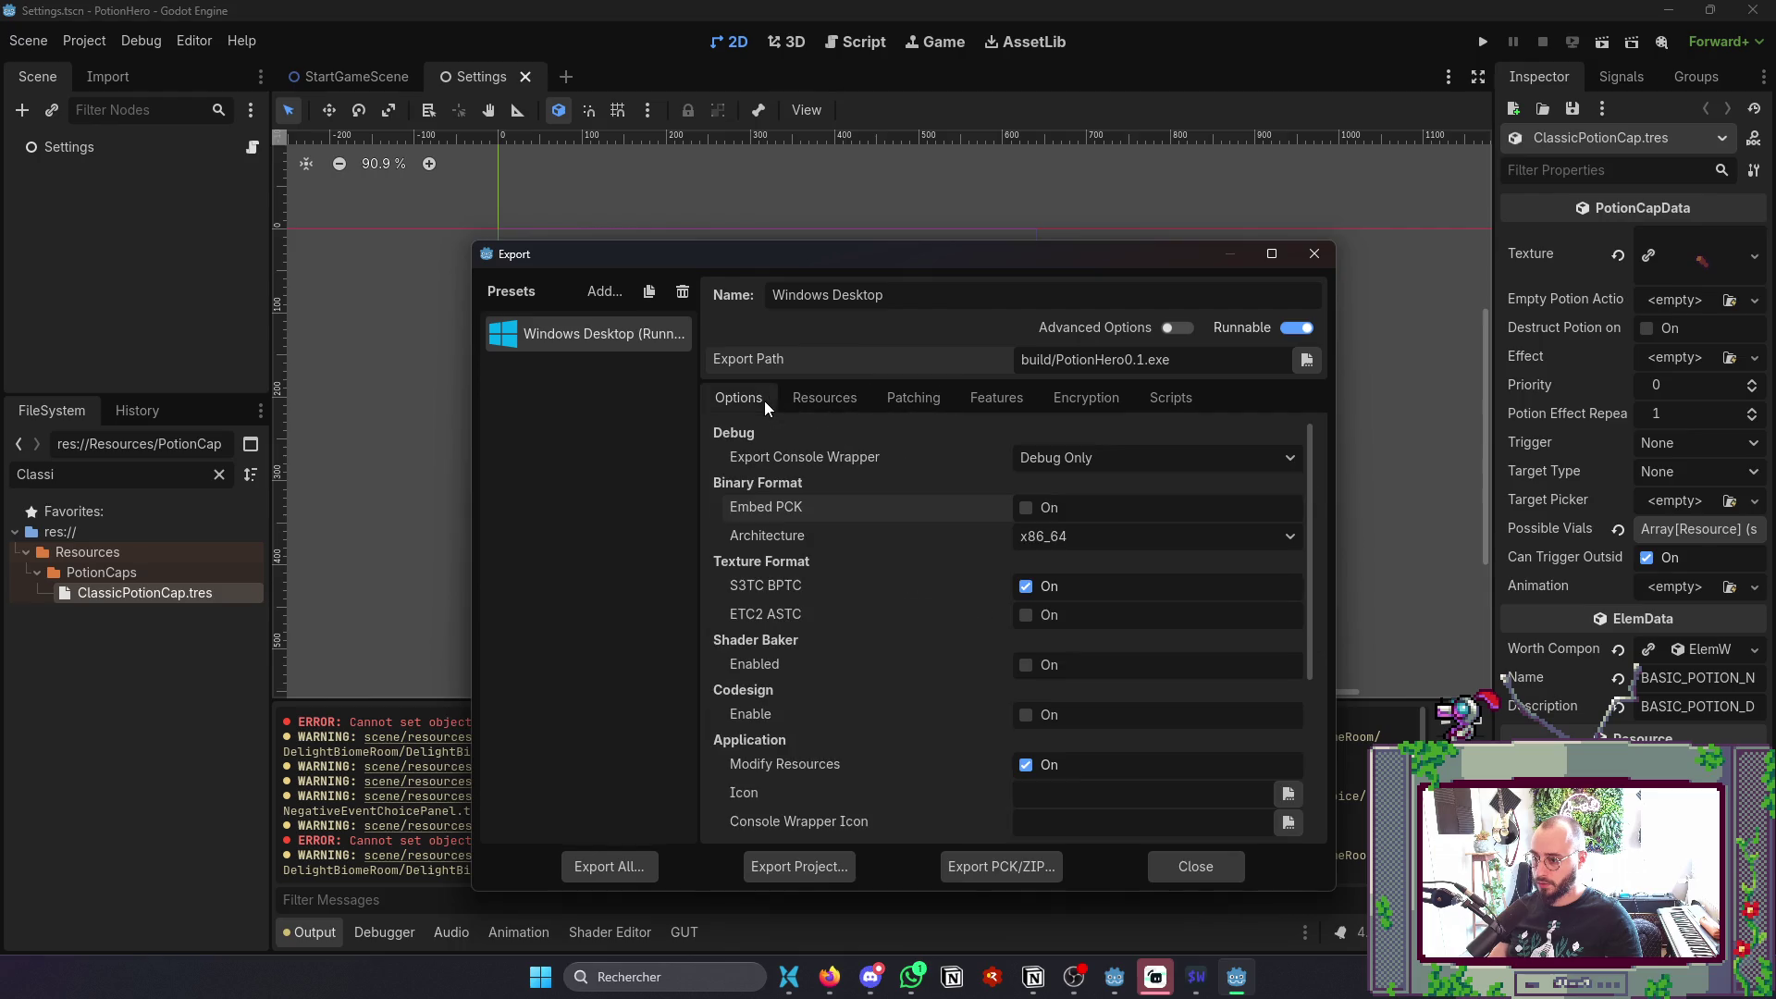
pyautogui.click(1314, 253)
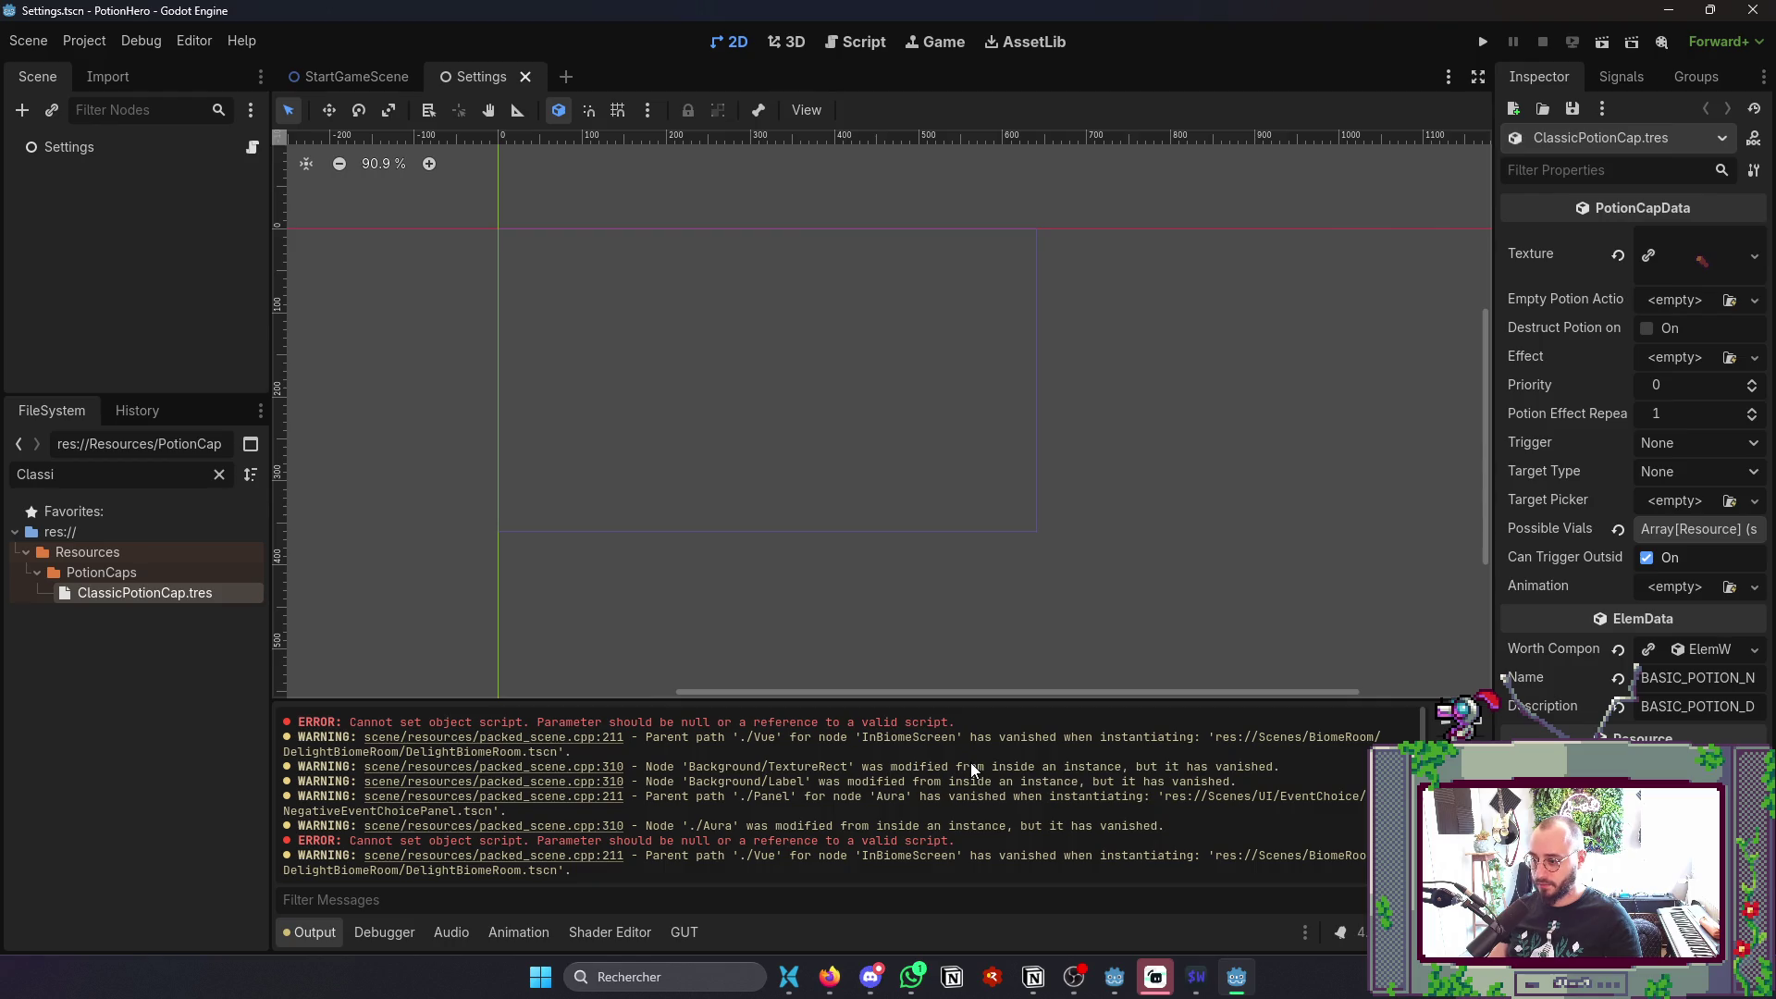
pyautogui.moveTo(956, 726); pyautogui.dragTo(278, 726)
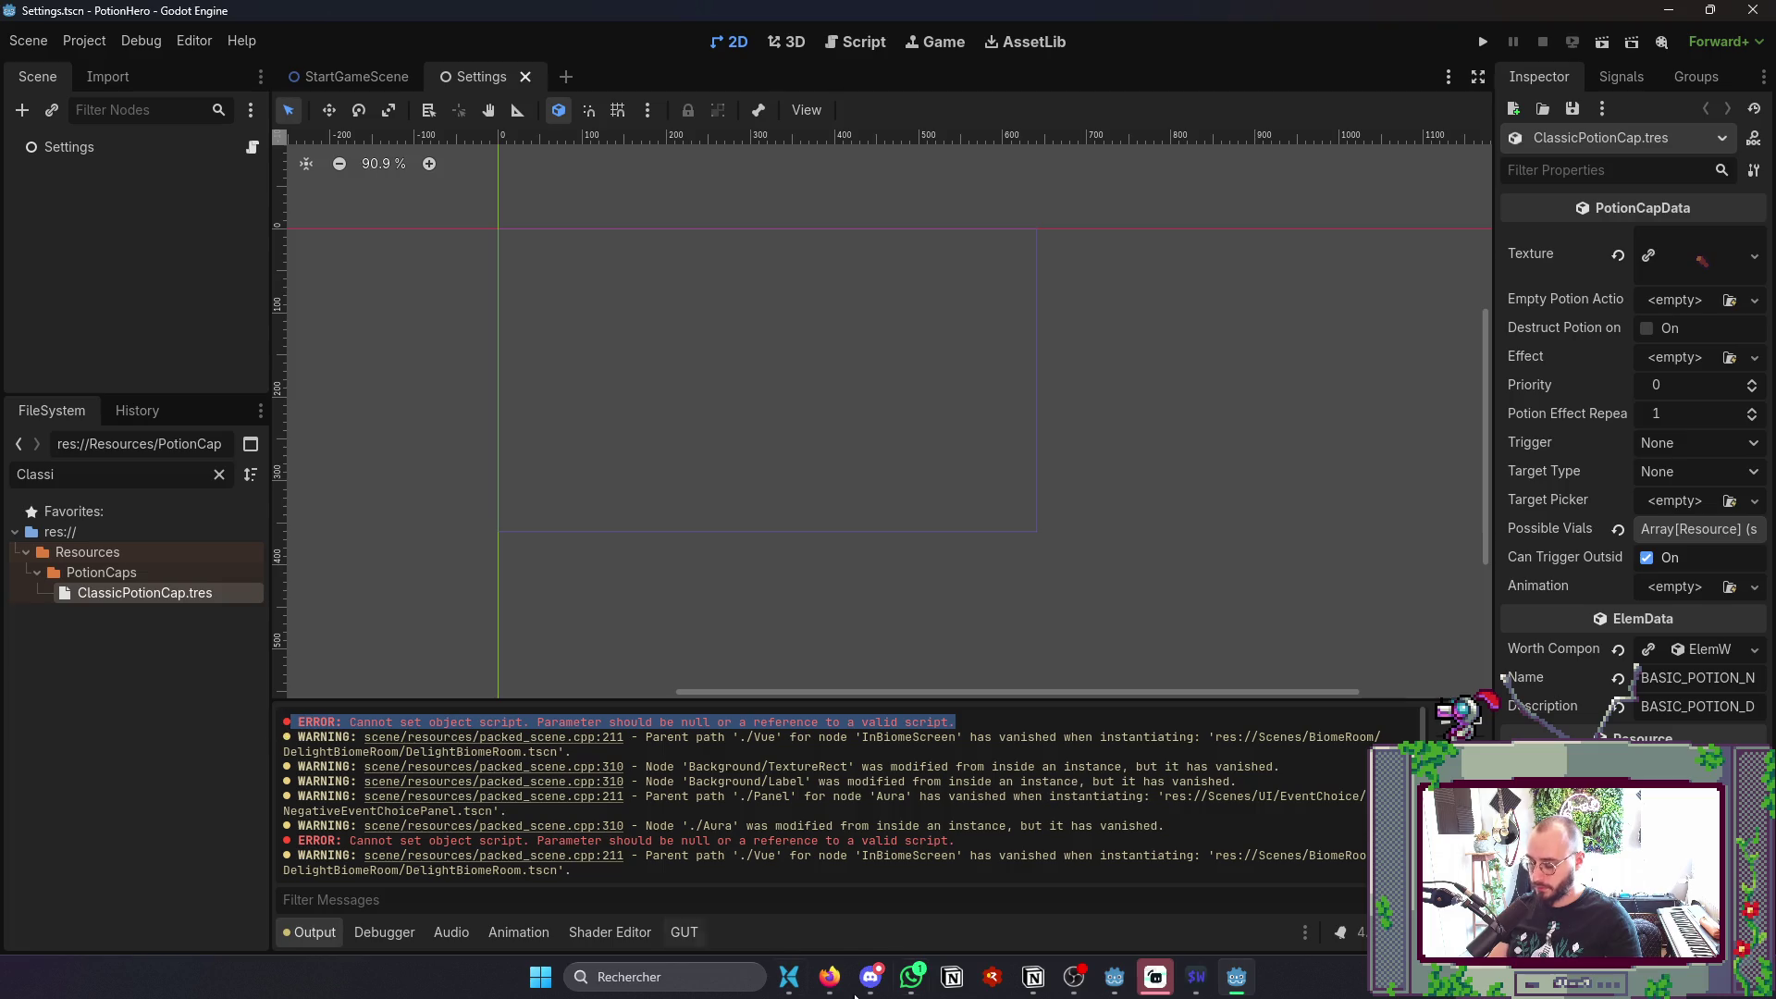
# - Read Gemini's broken-reference fixes down to the 'Corrupt .godot Folder' advice, then return to File Pilot
pyautogui.click(830, 978)
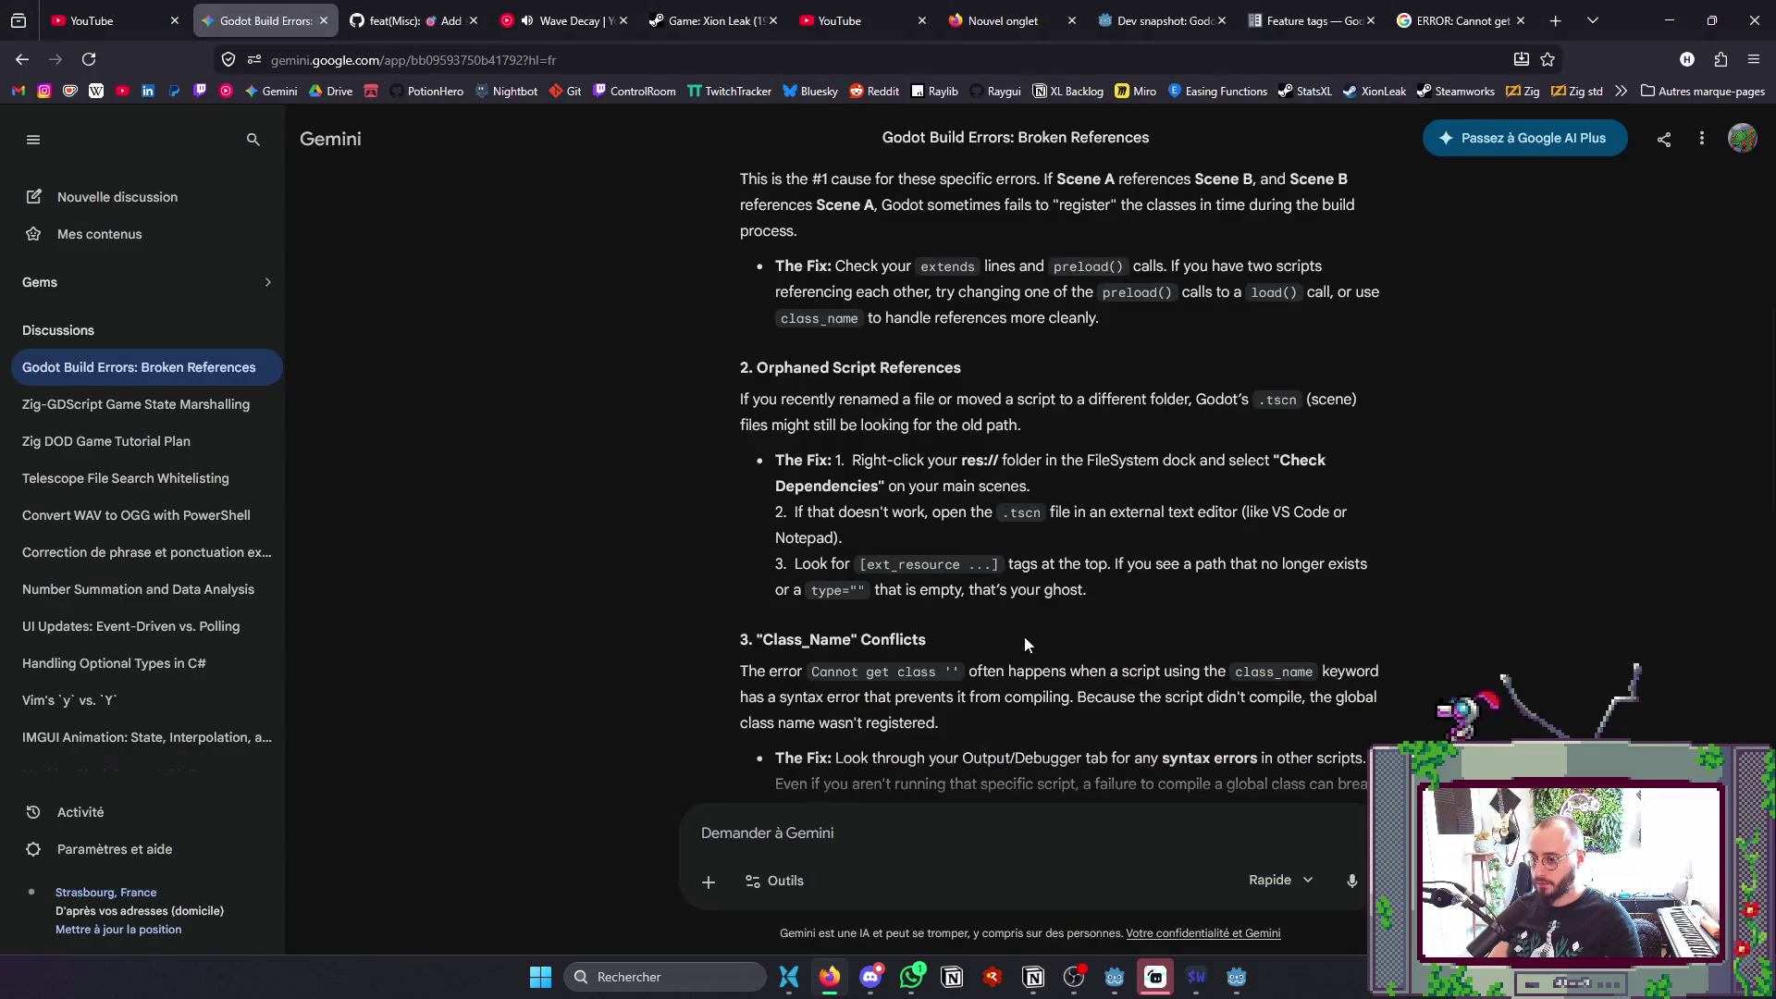
pyautogui.scroll(2, 1028, 631)
pyautogui.scroll(-3, 1031, 631)
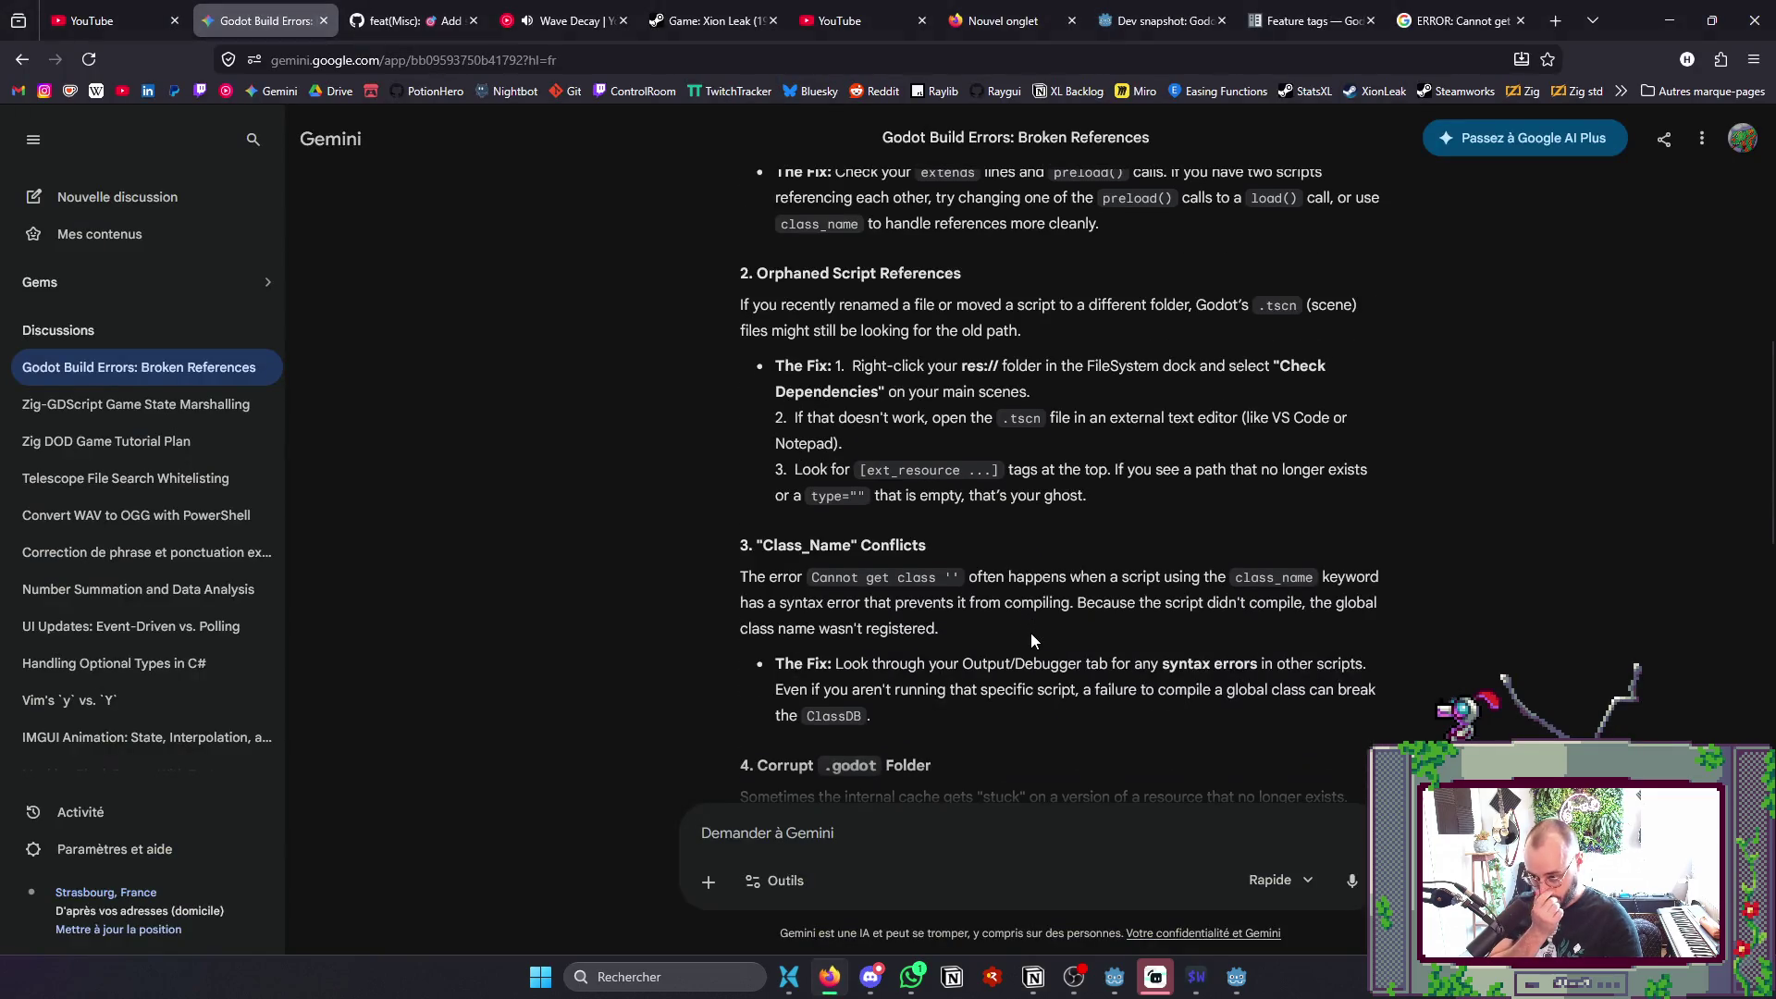
pyautogui.scroll(-2, 1030, 635)
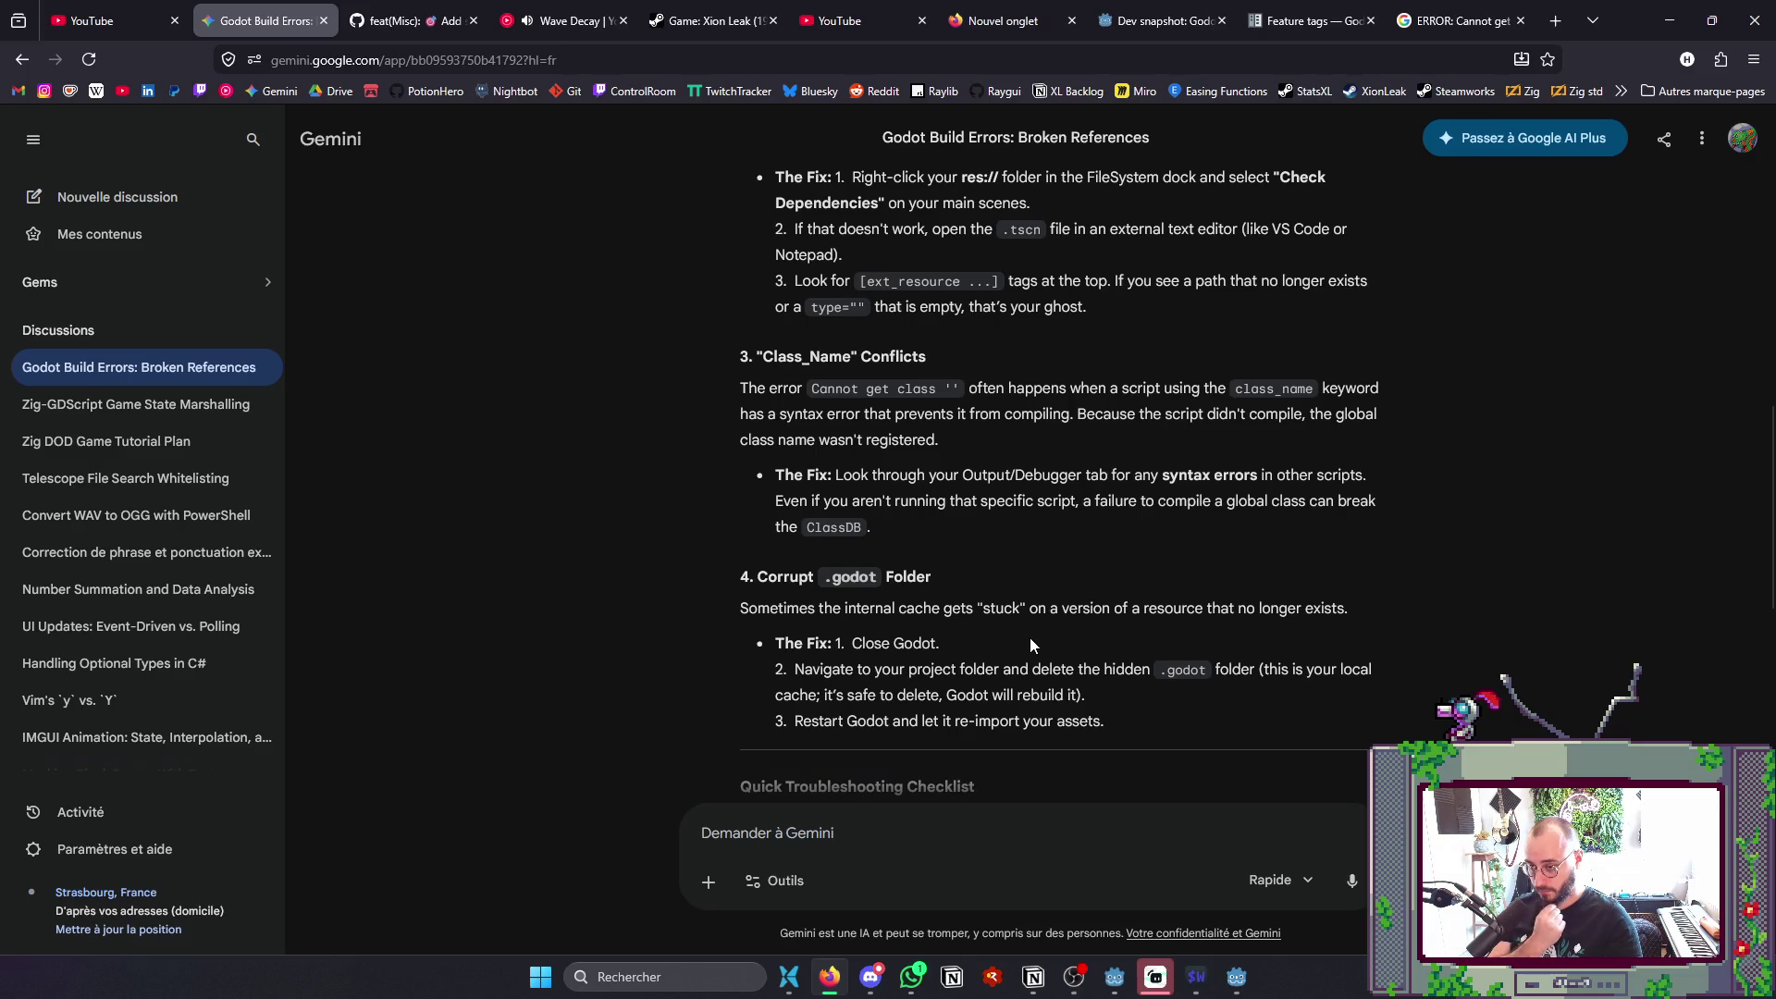
pyautogui.scroll(-2, 1032, 641)
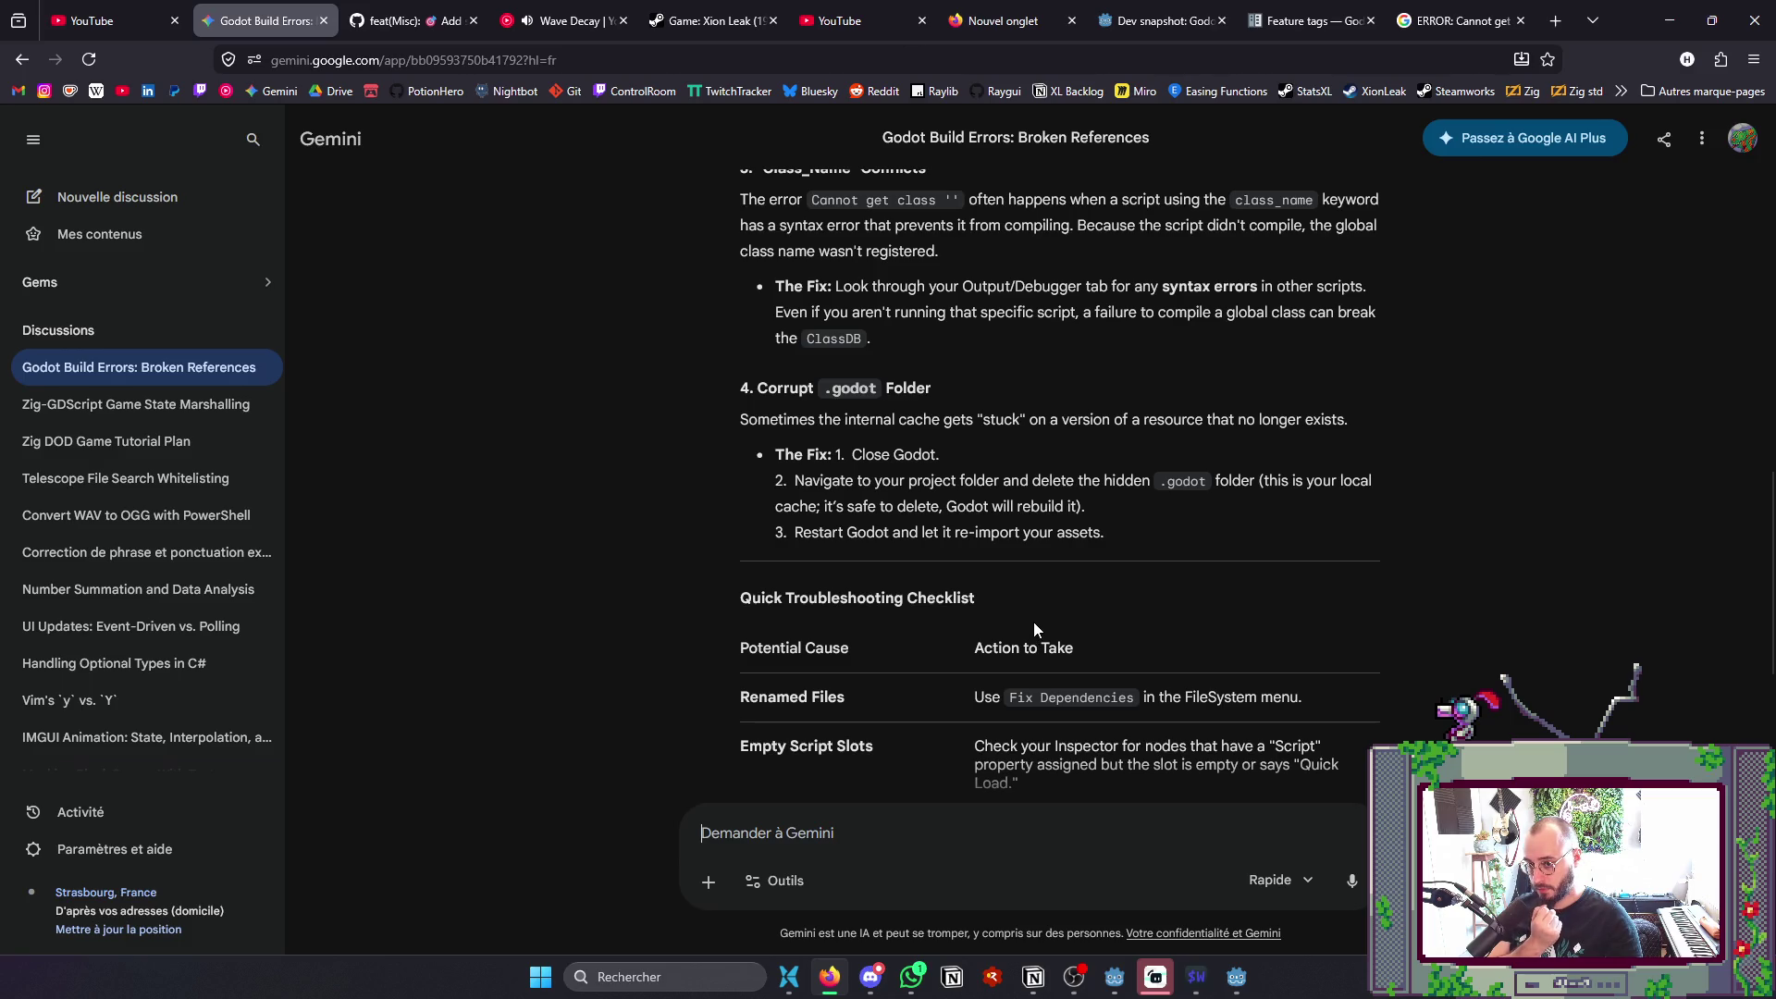
pyautogui.hotkey('alt', 'Tab')
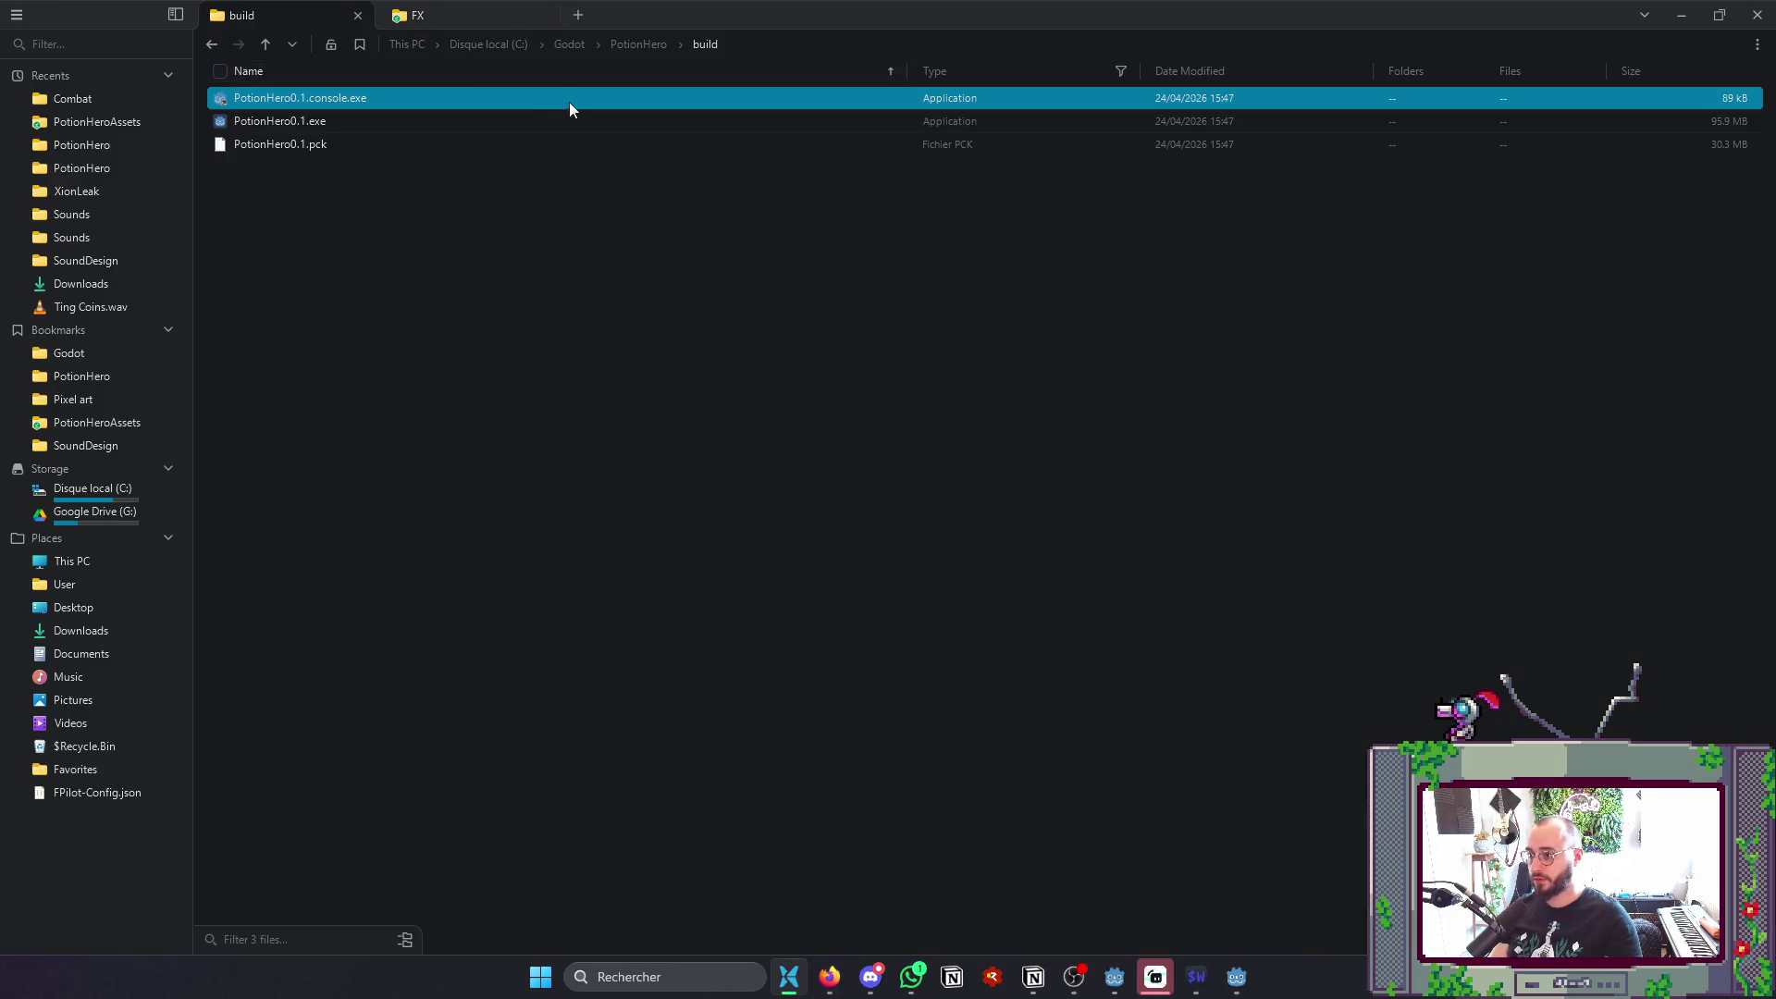
# - Delete the .godot cache folder from the PotionHero project folder
pyautogui.click(638, 43)
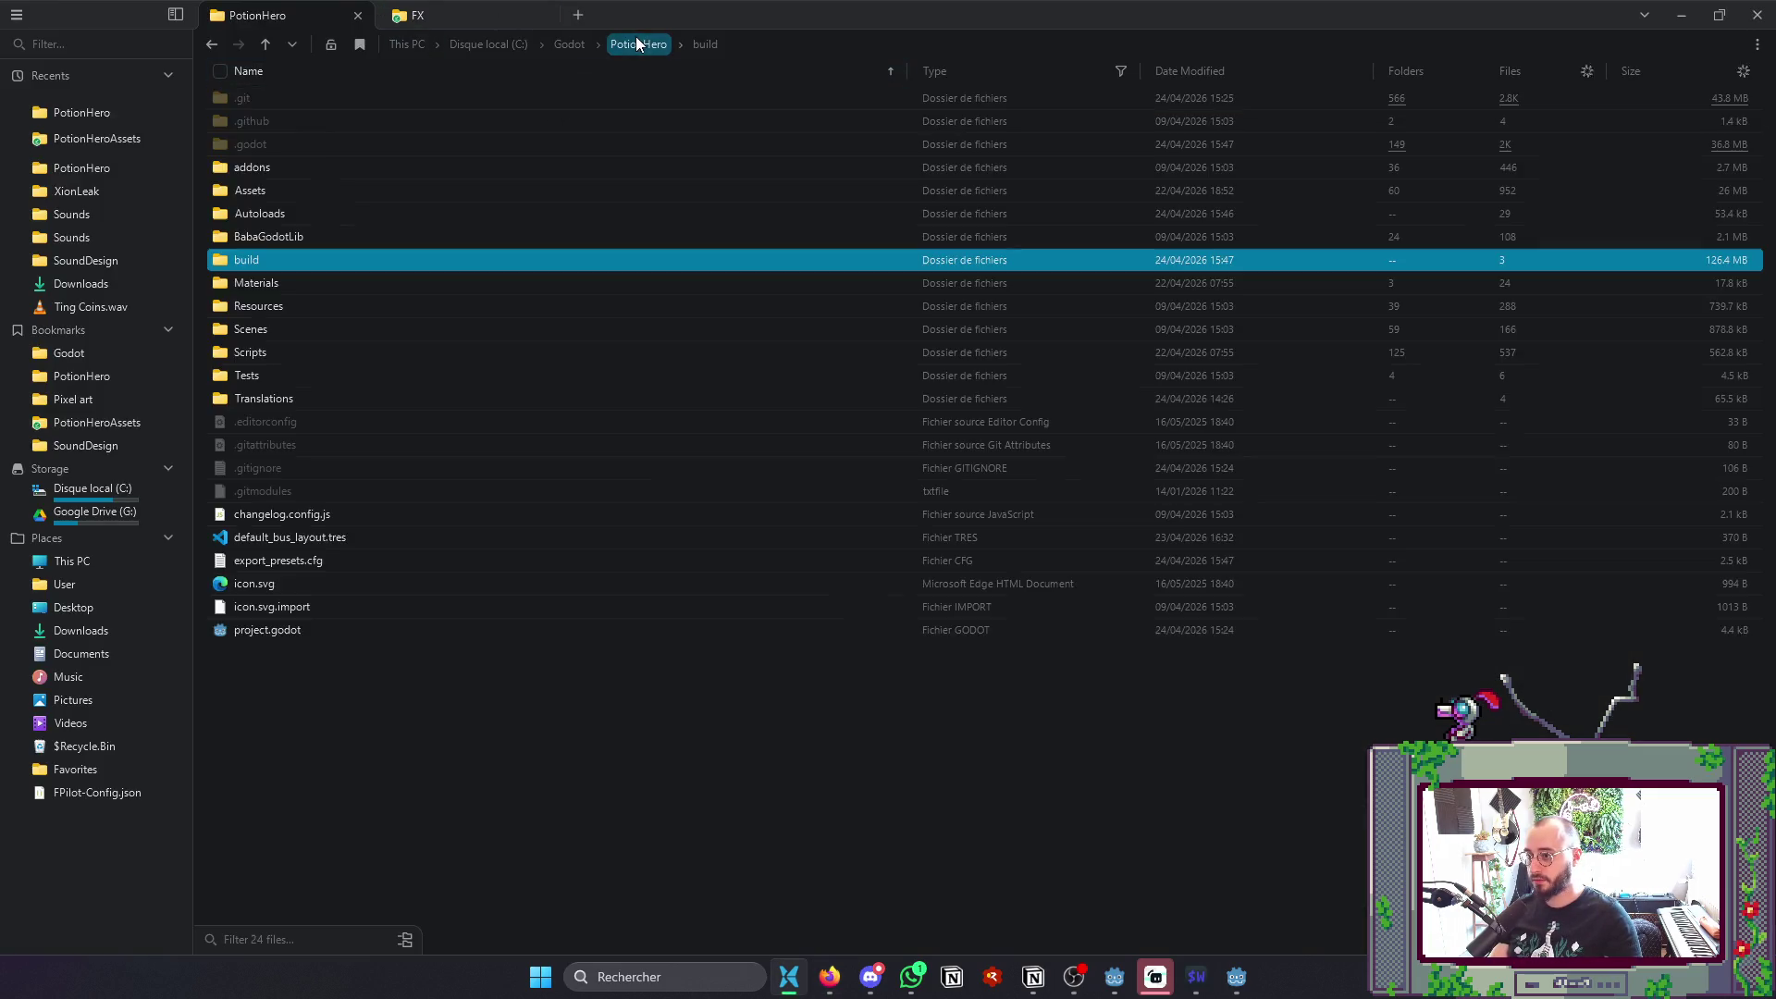
pyautogui.rightClick(296, 144)
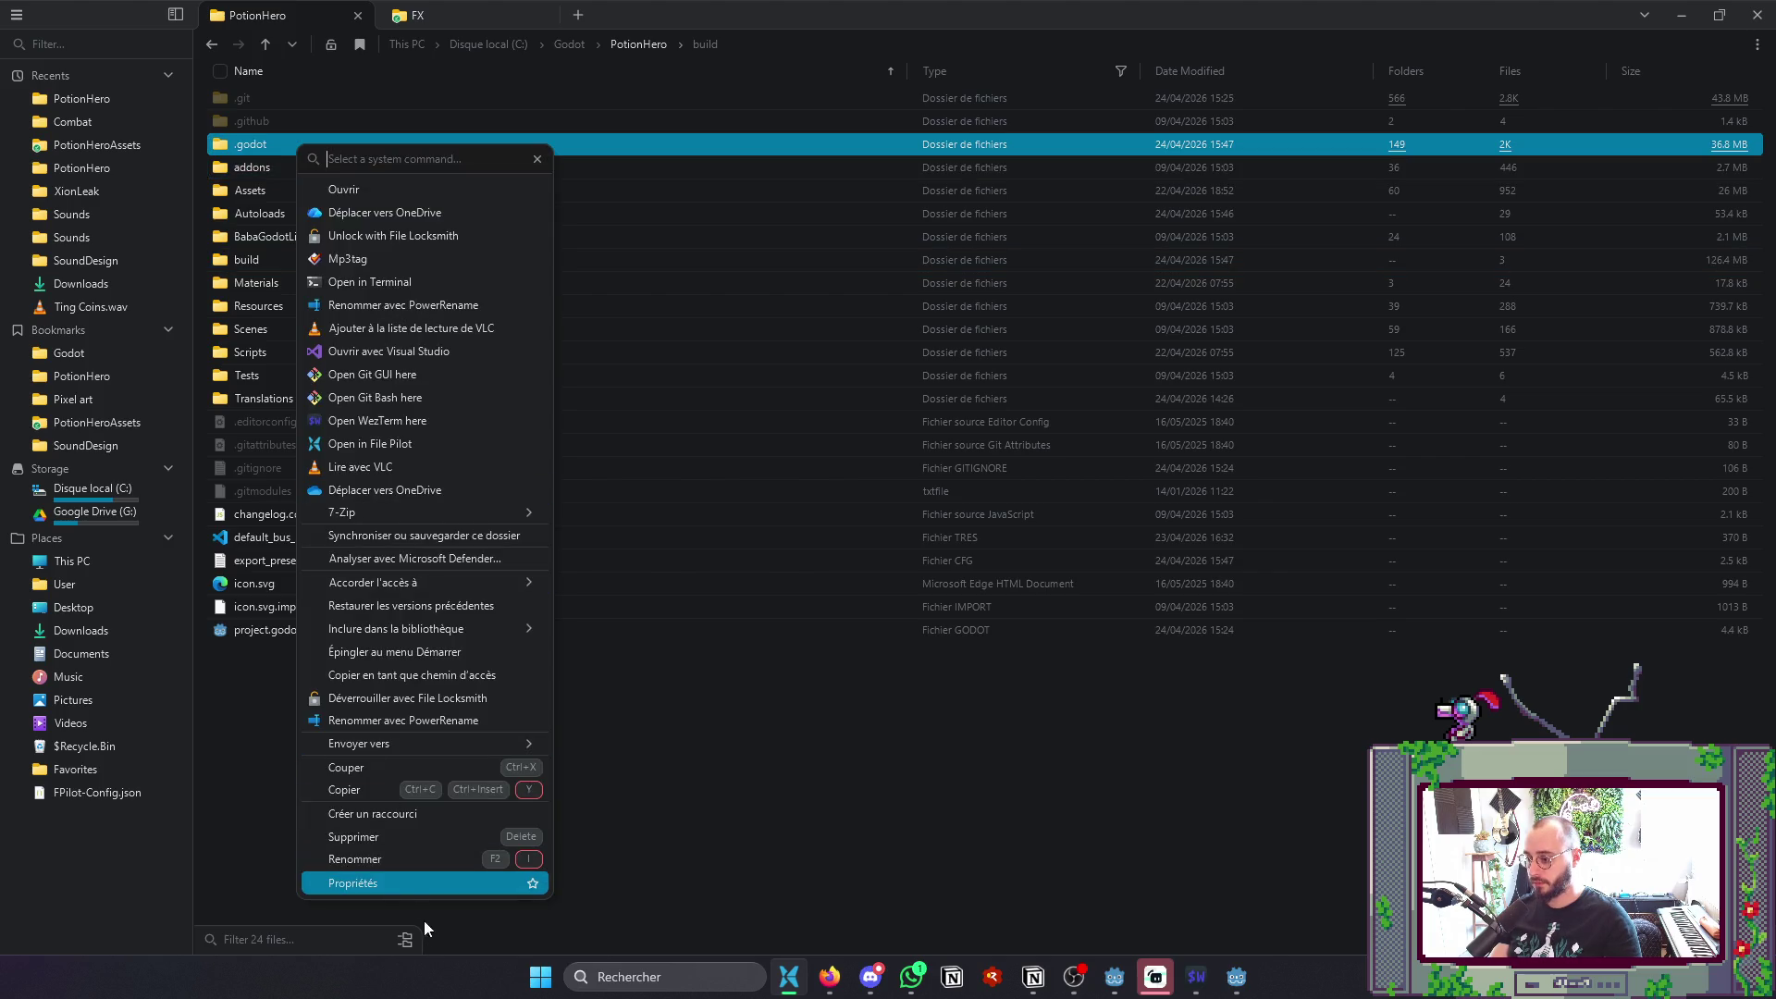
pyautogui.click(392, 837)
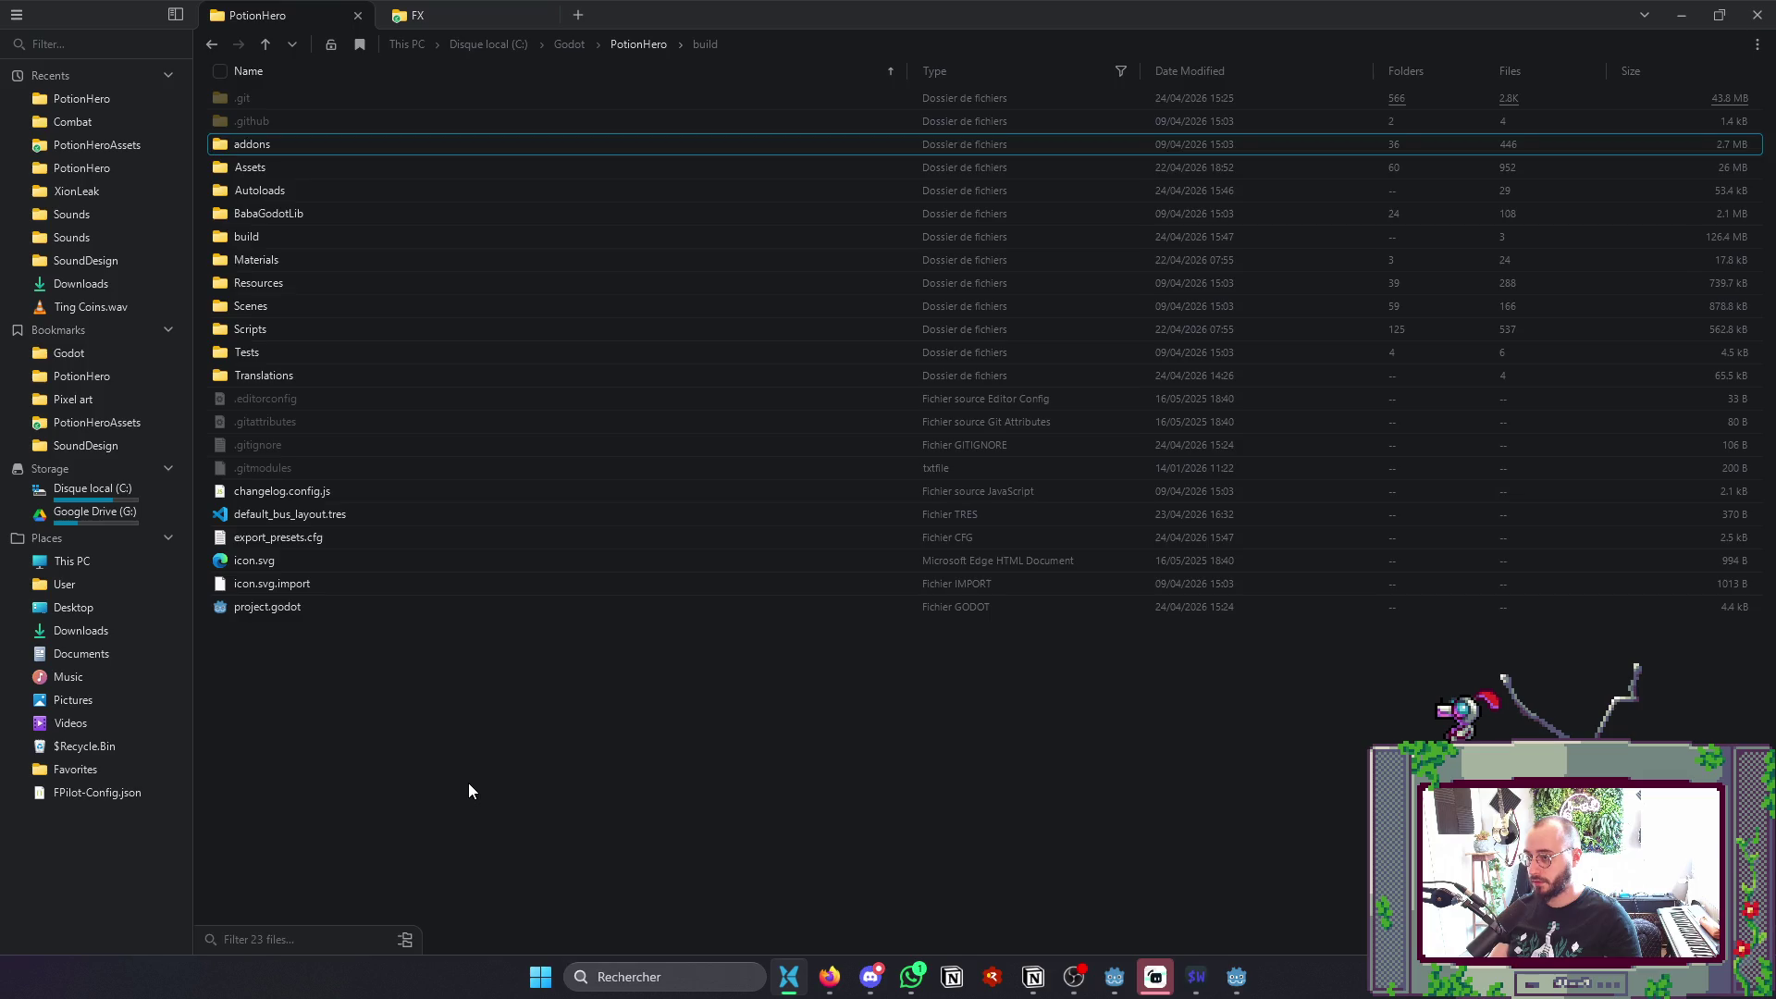
# - Close the accidental extra file pane, minimize File Pilot and return to Godot
pyautogui.hotkey('ctrl', 'd')
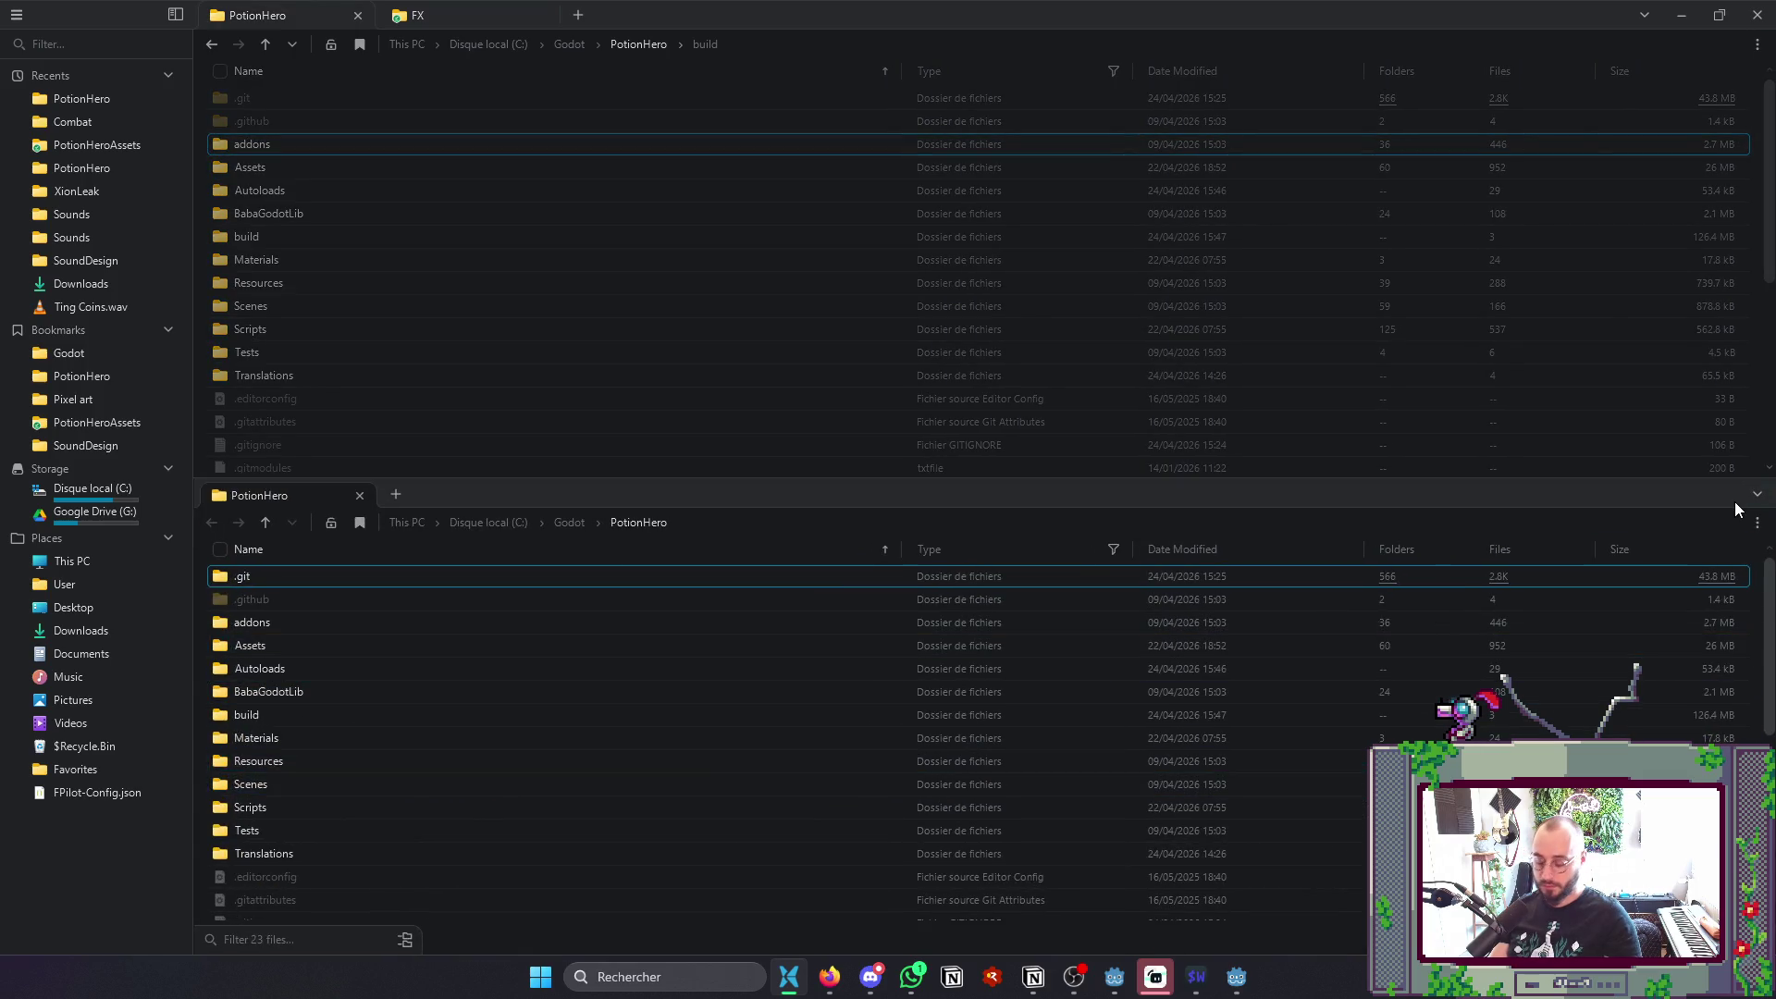
pyautogui.click(1757, 495)
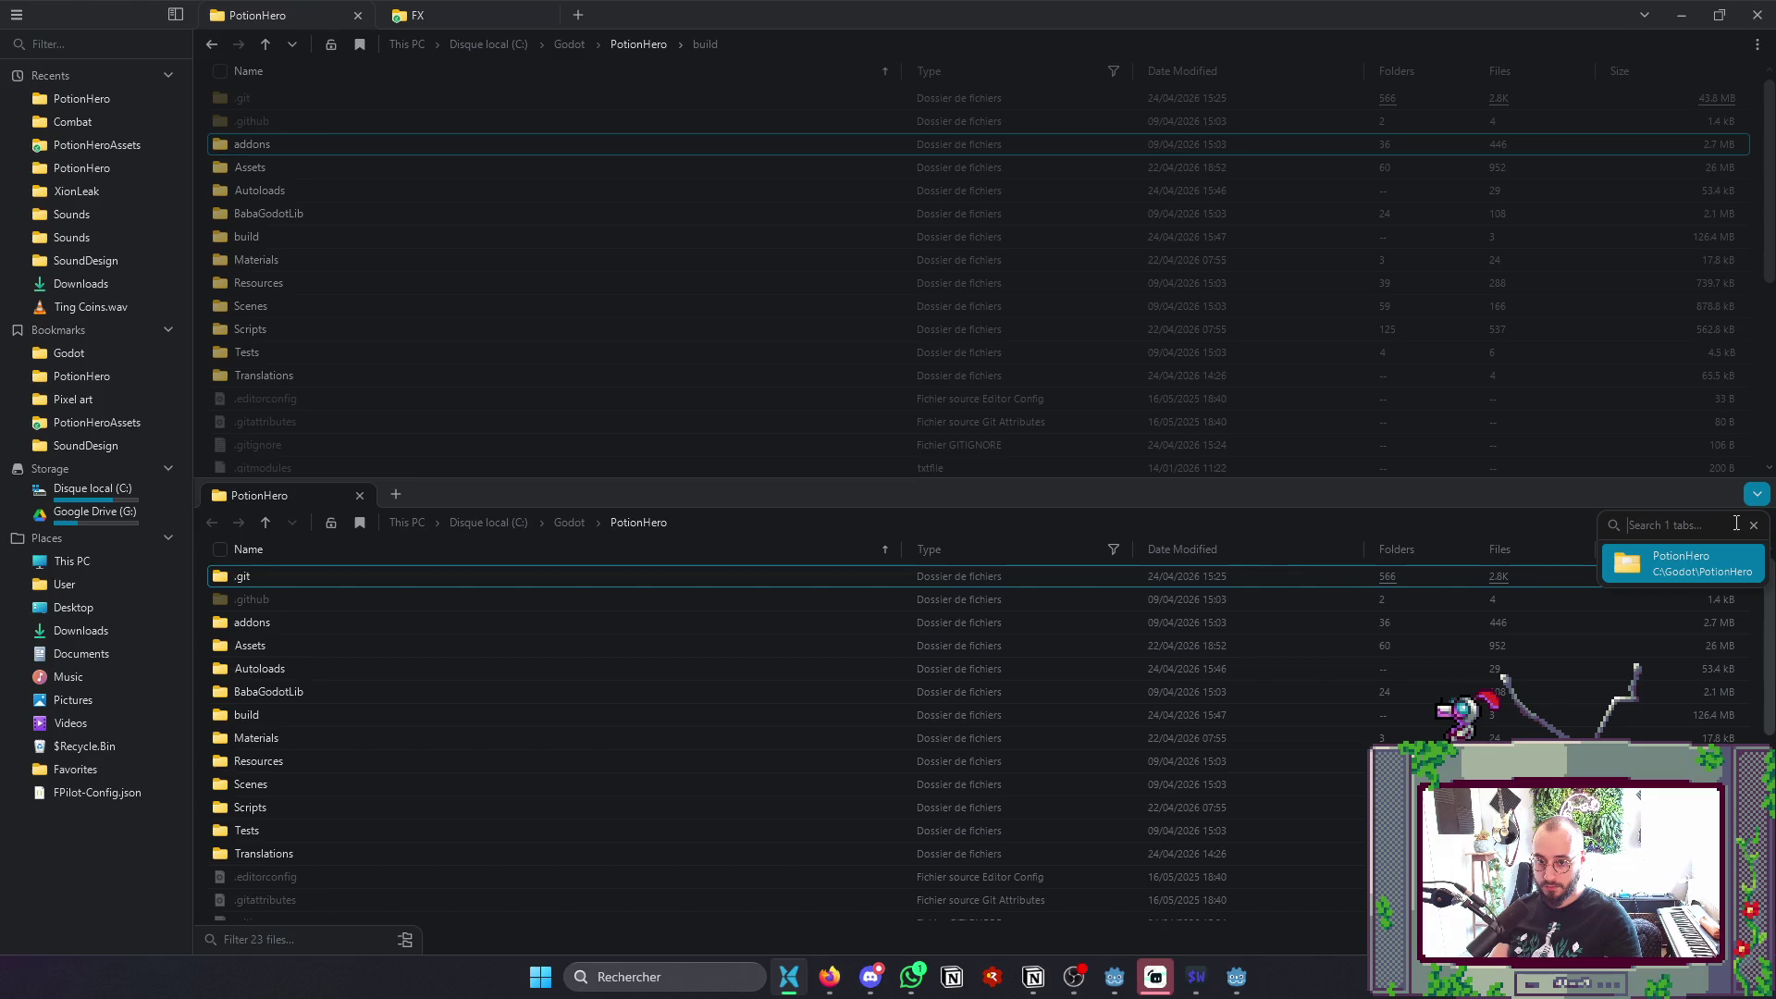
pyautogui.click(1757, 500)
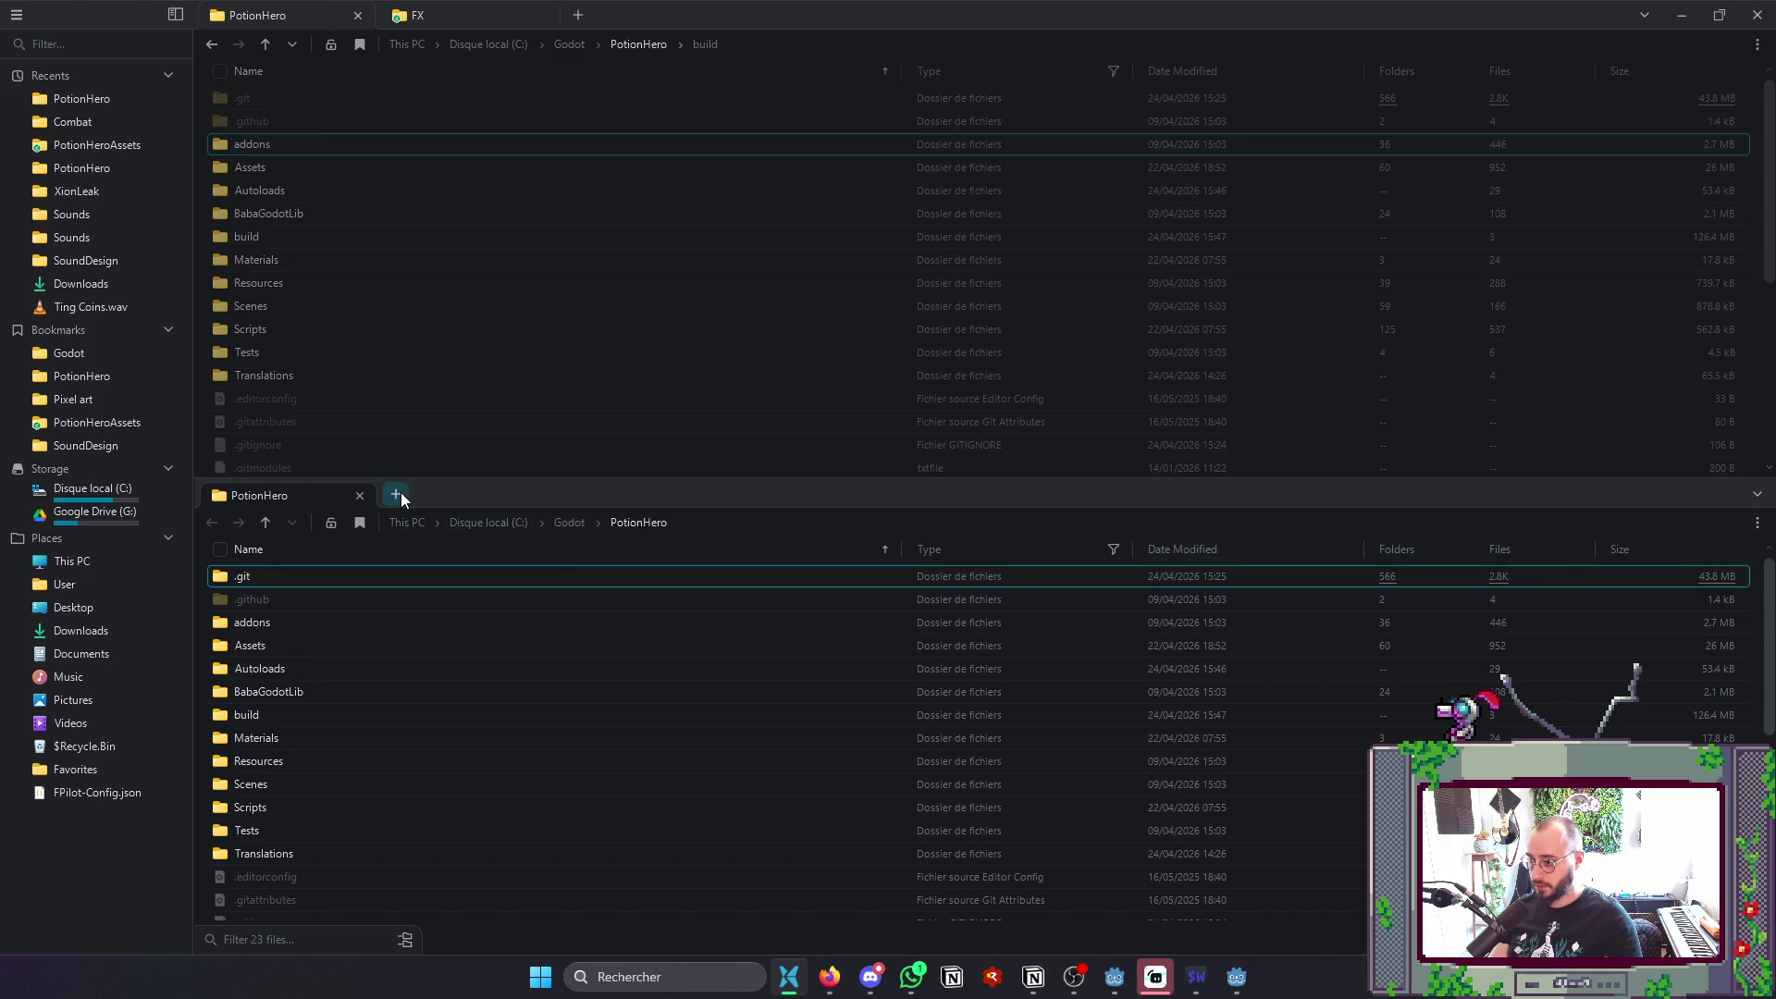
pyautogui.click(360, 495)
pyautogui.click(1681, 15)
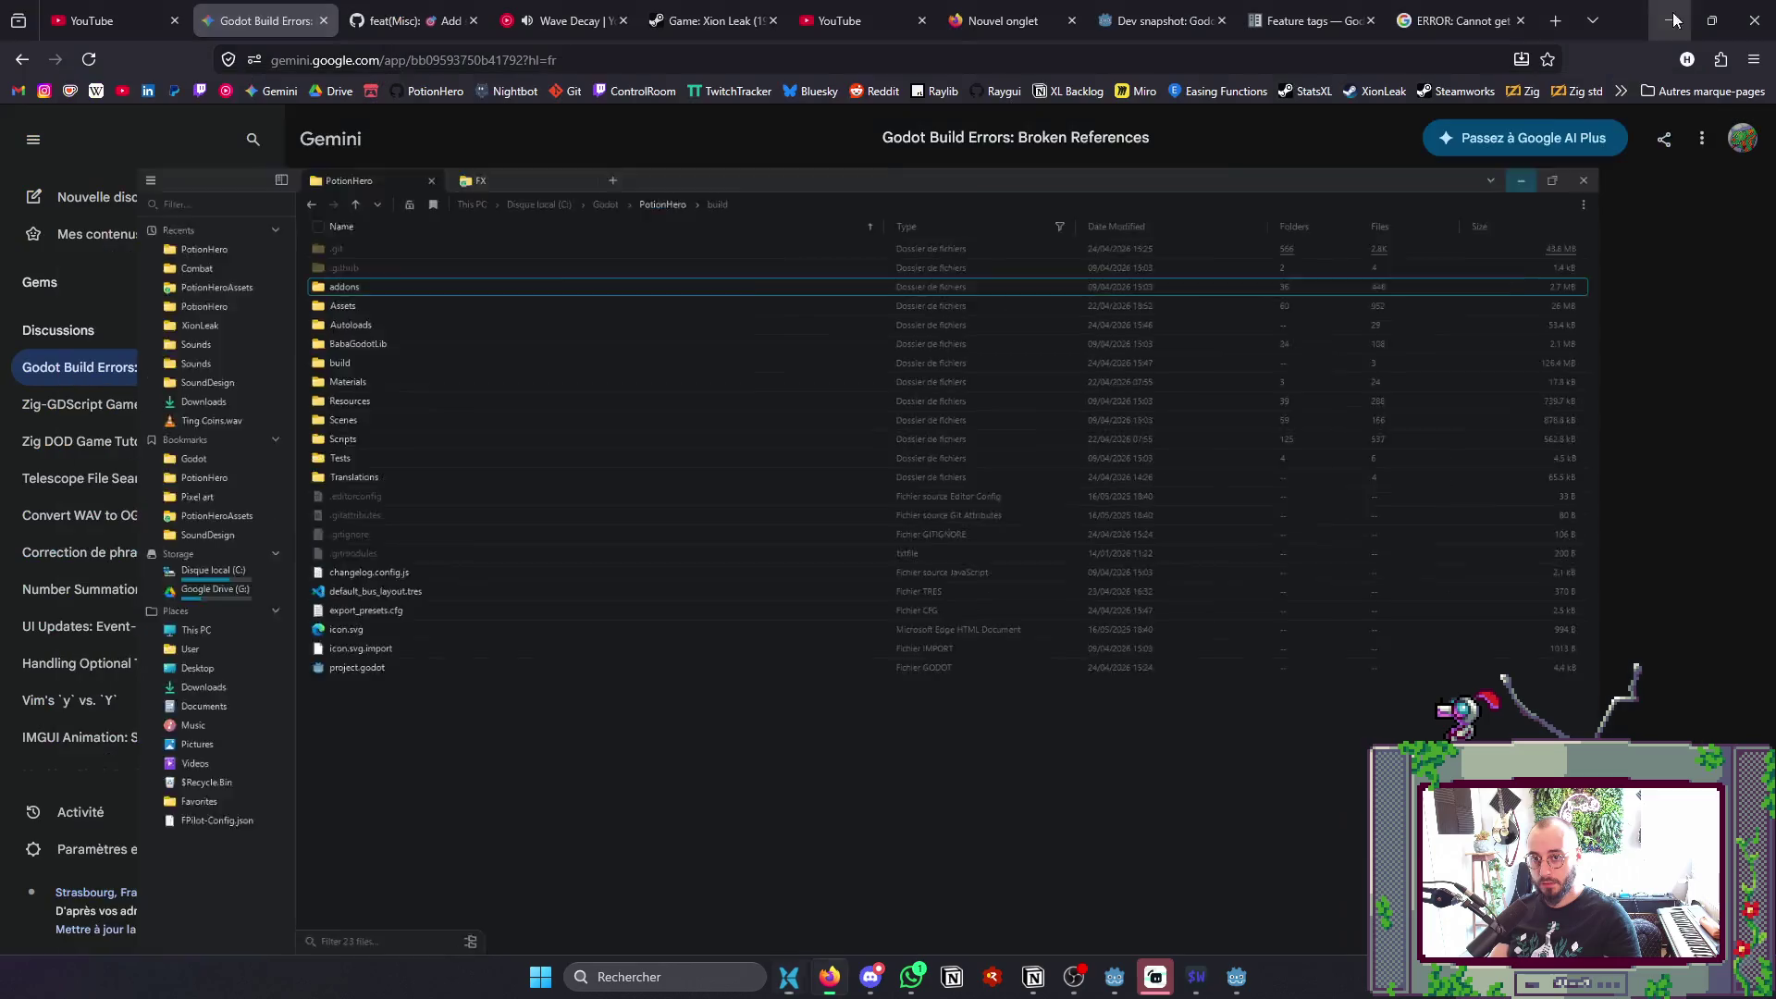
pyautogui.click(1235, 978)
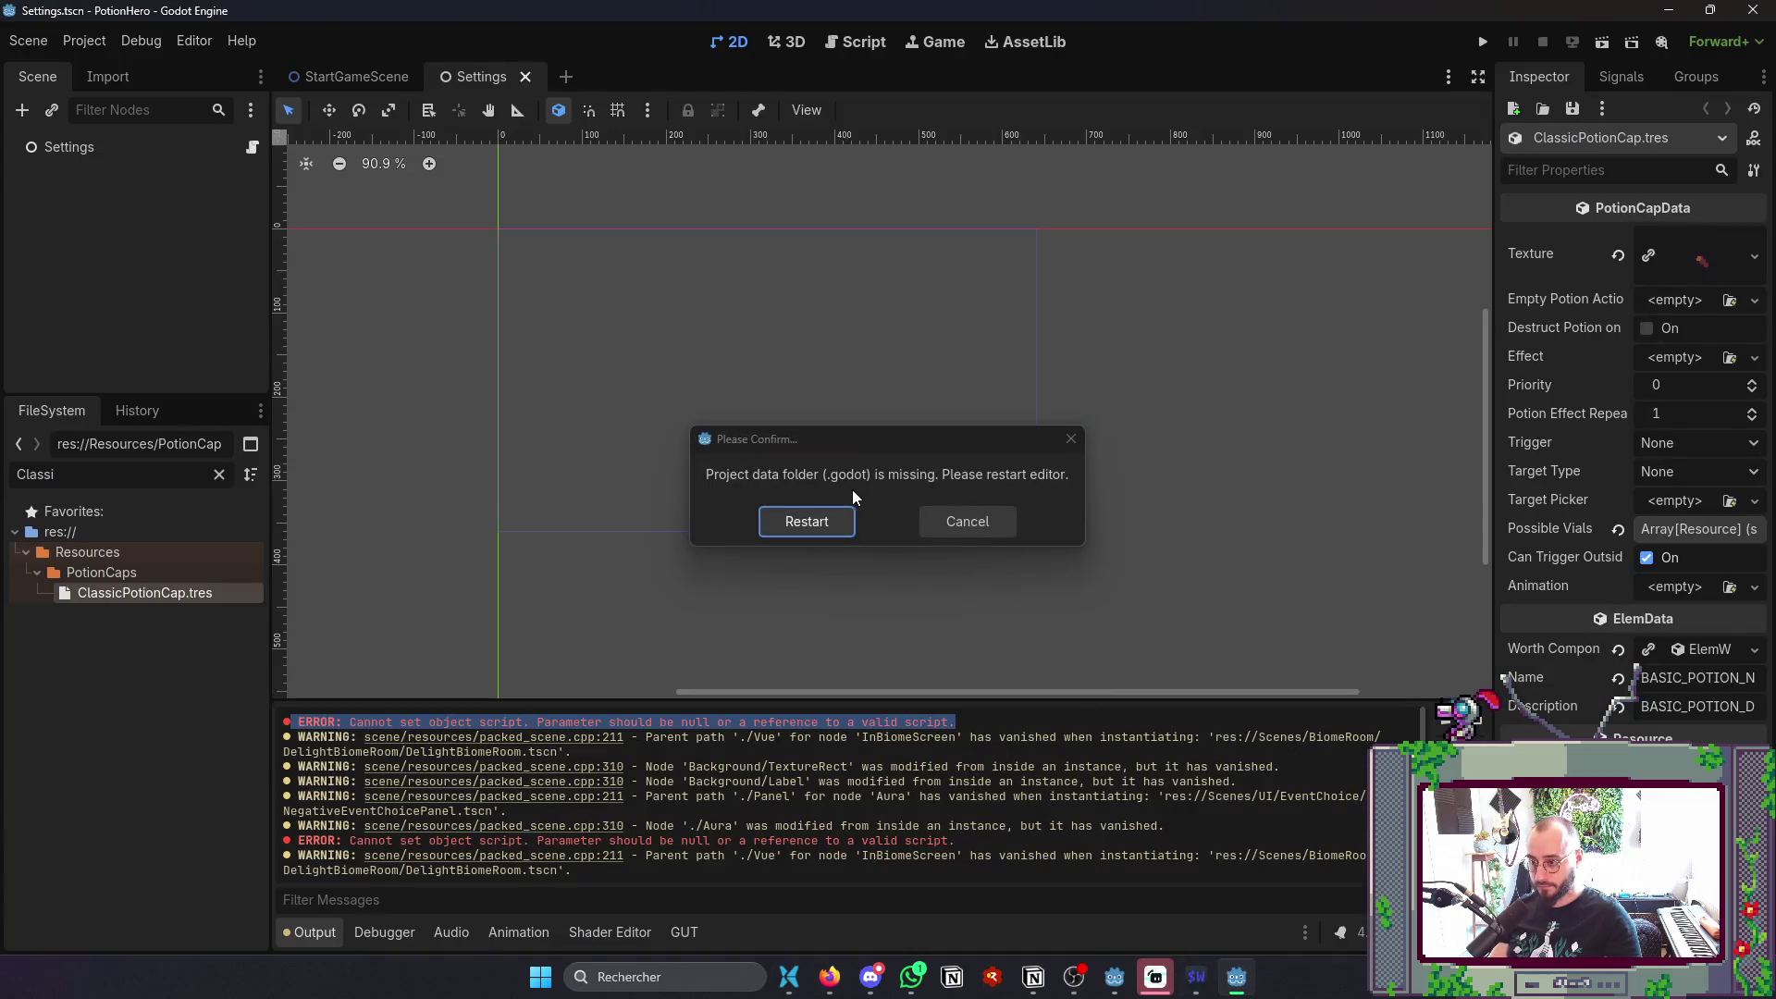
# - Restart Godot to rebuild project data, then review the fresh import log showing two .ctex errors
pyautogui.click(823, 519)
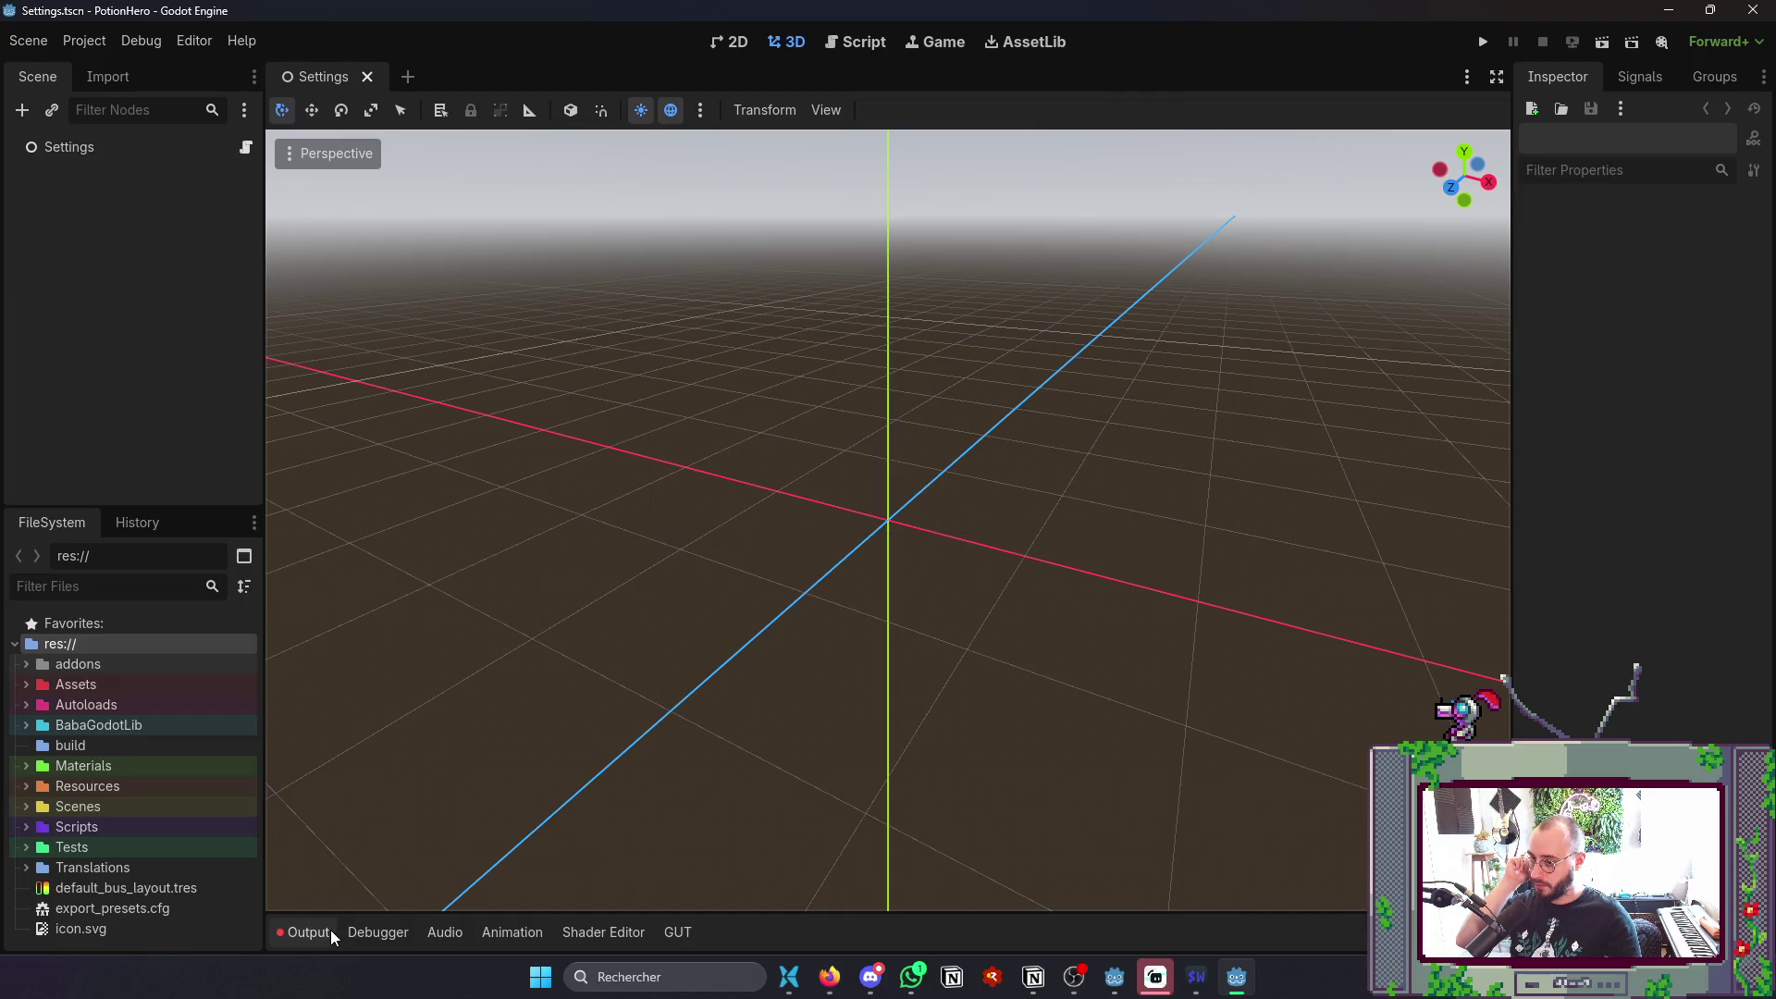
pyautogui.click(330, 930)
pyautogui.scroll(2, 464, 814)
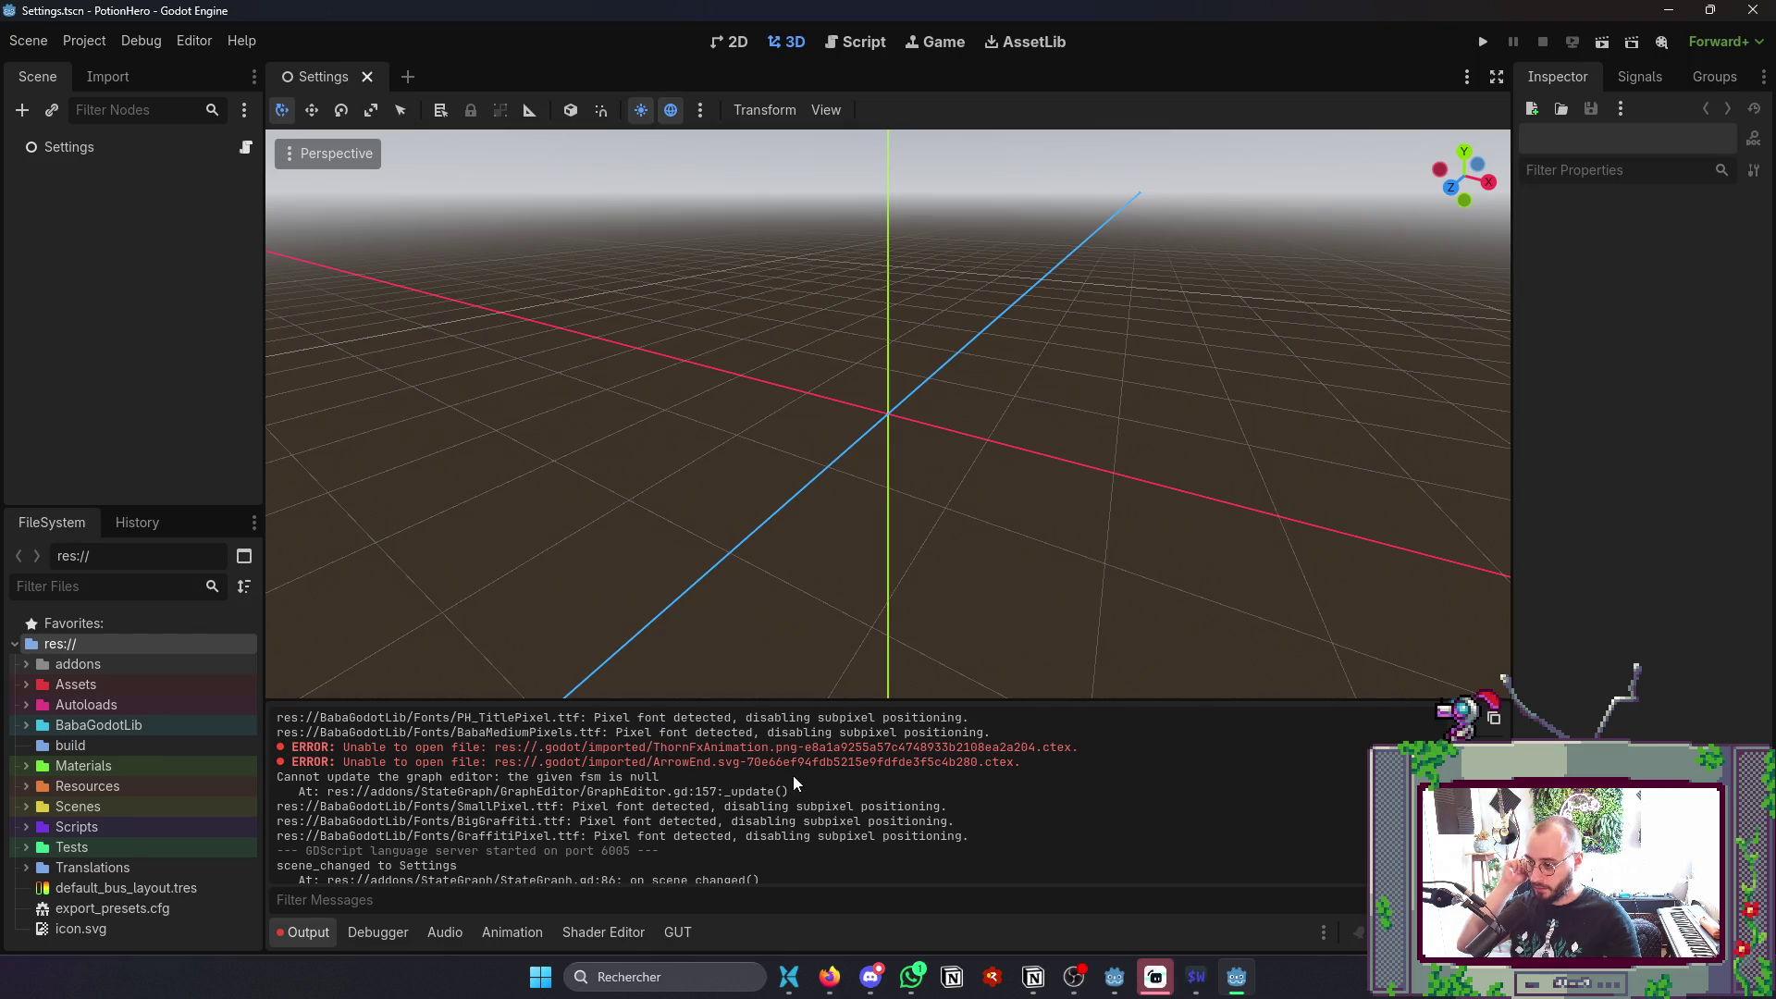
pyautogui.scroll(1, 793, 783)
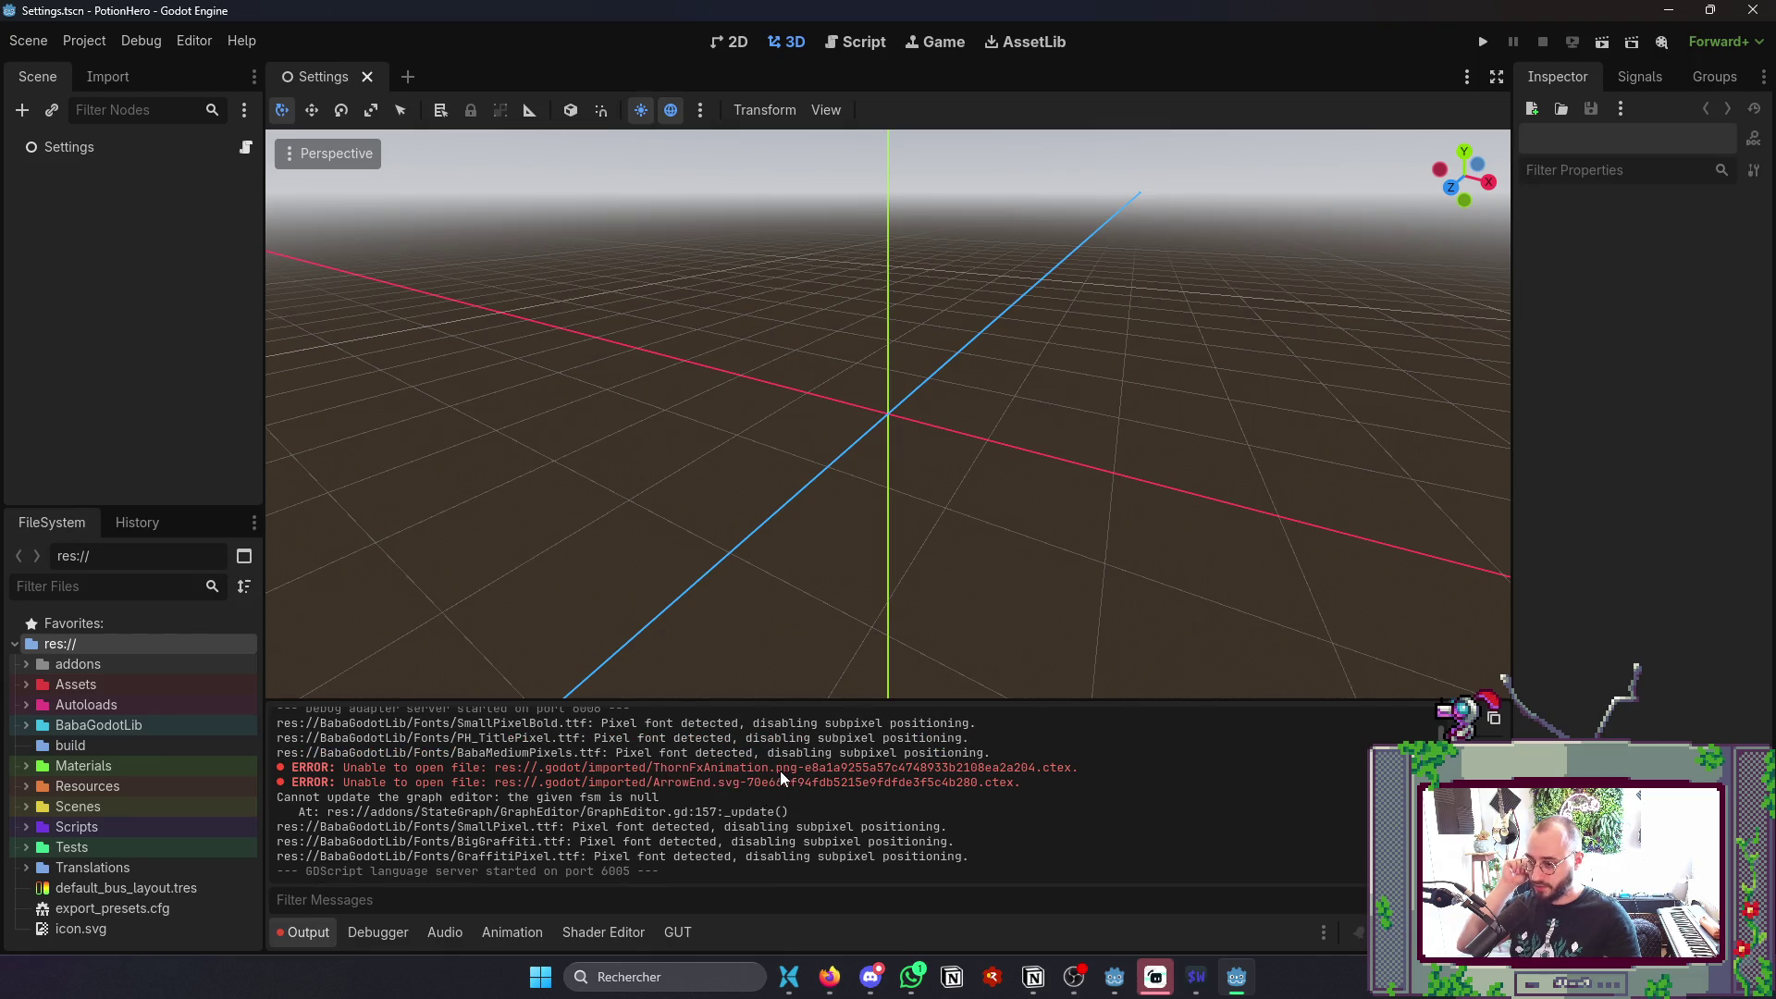
# - Filter FileSystem for 'ArrowE' and check which resources use ArrowEnd.svg
pyautogui.scroll(2, 705, 794)
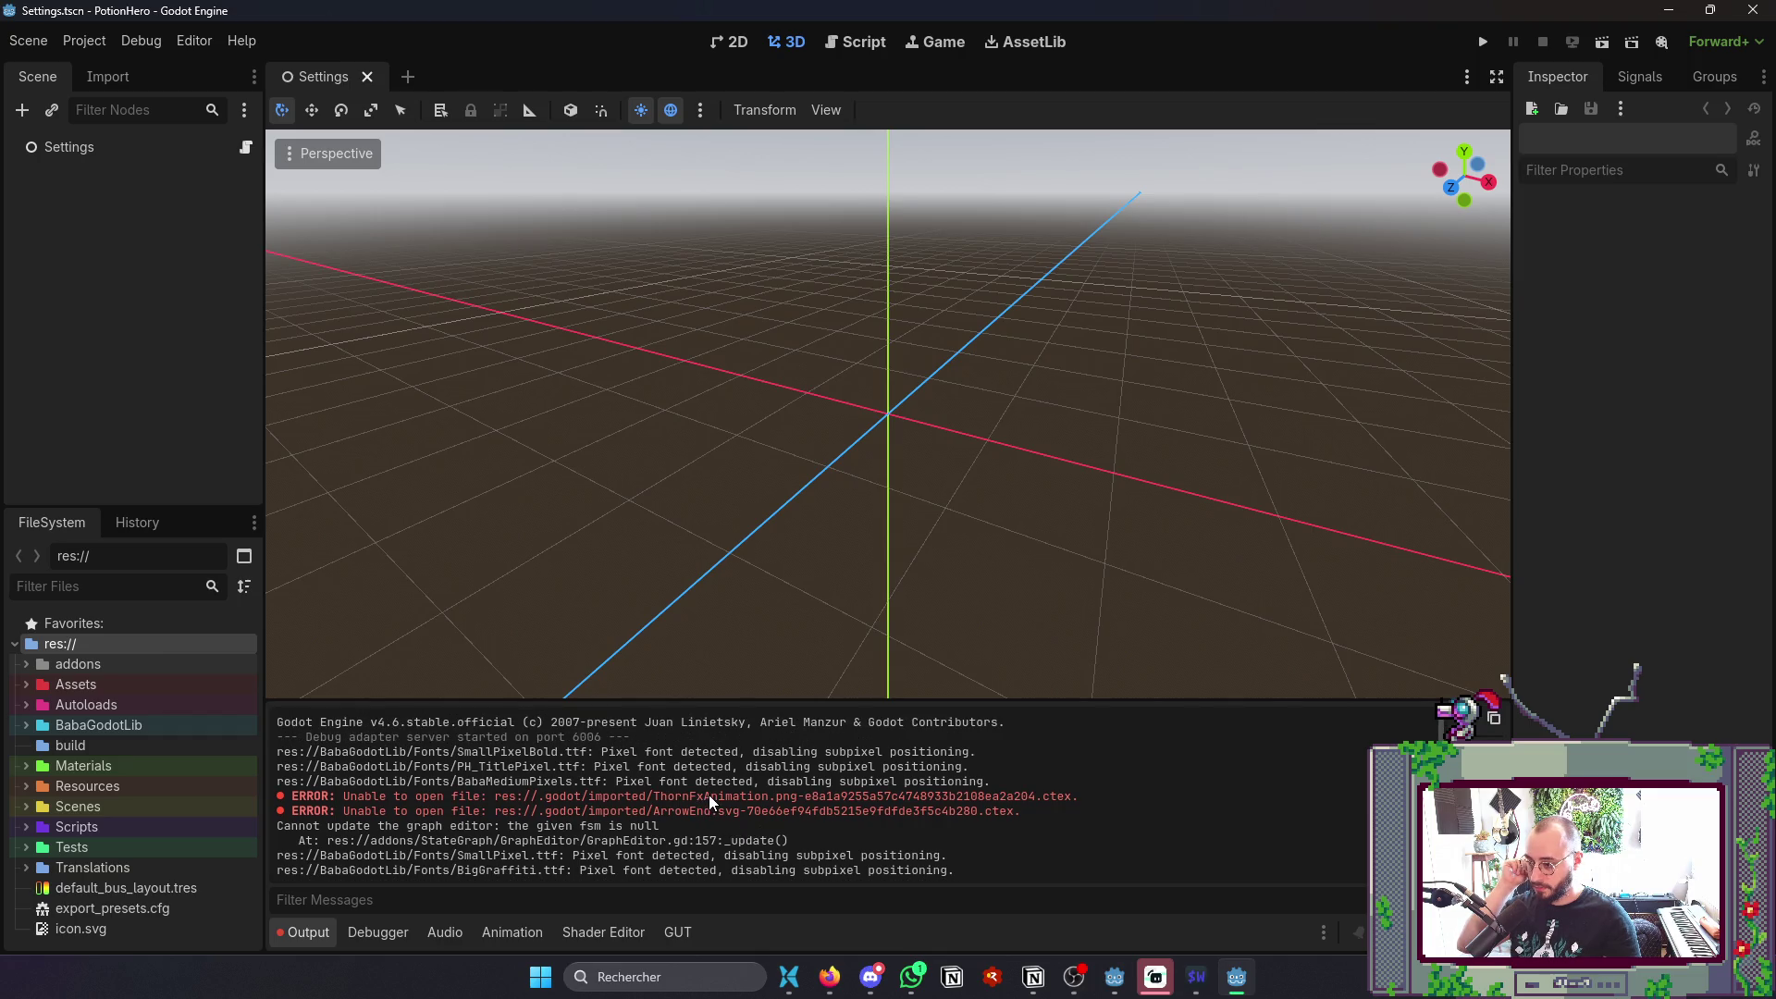
pyautogui.scroll(-4, 708, 796)
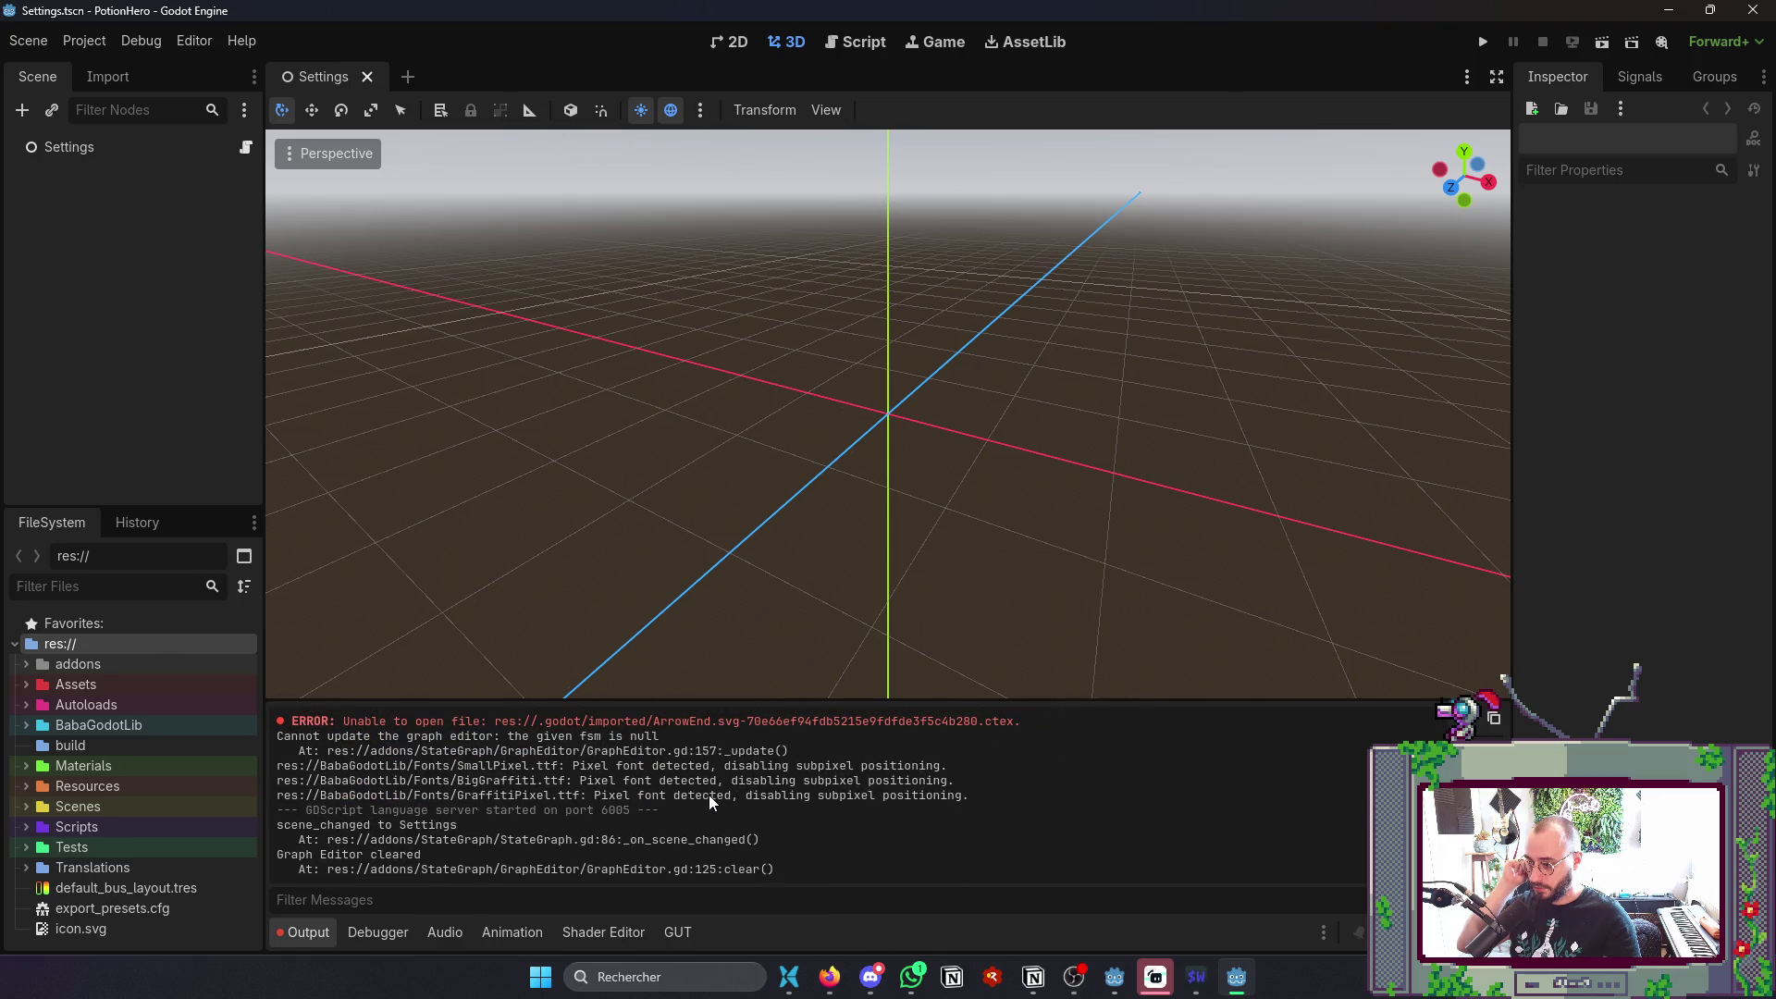
pyautogui.scroll(4, 709, 795)
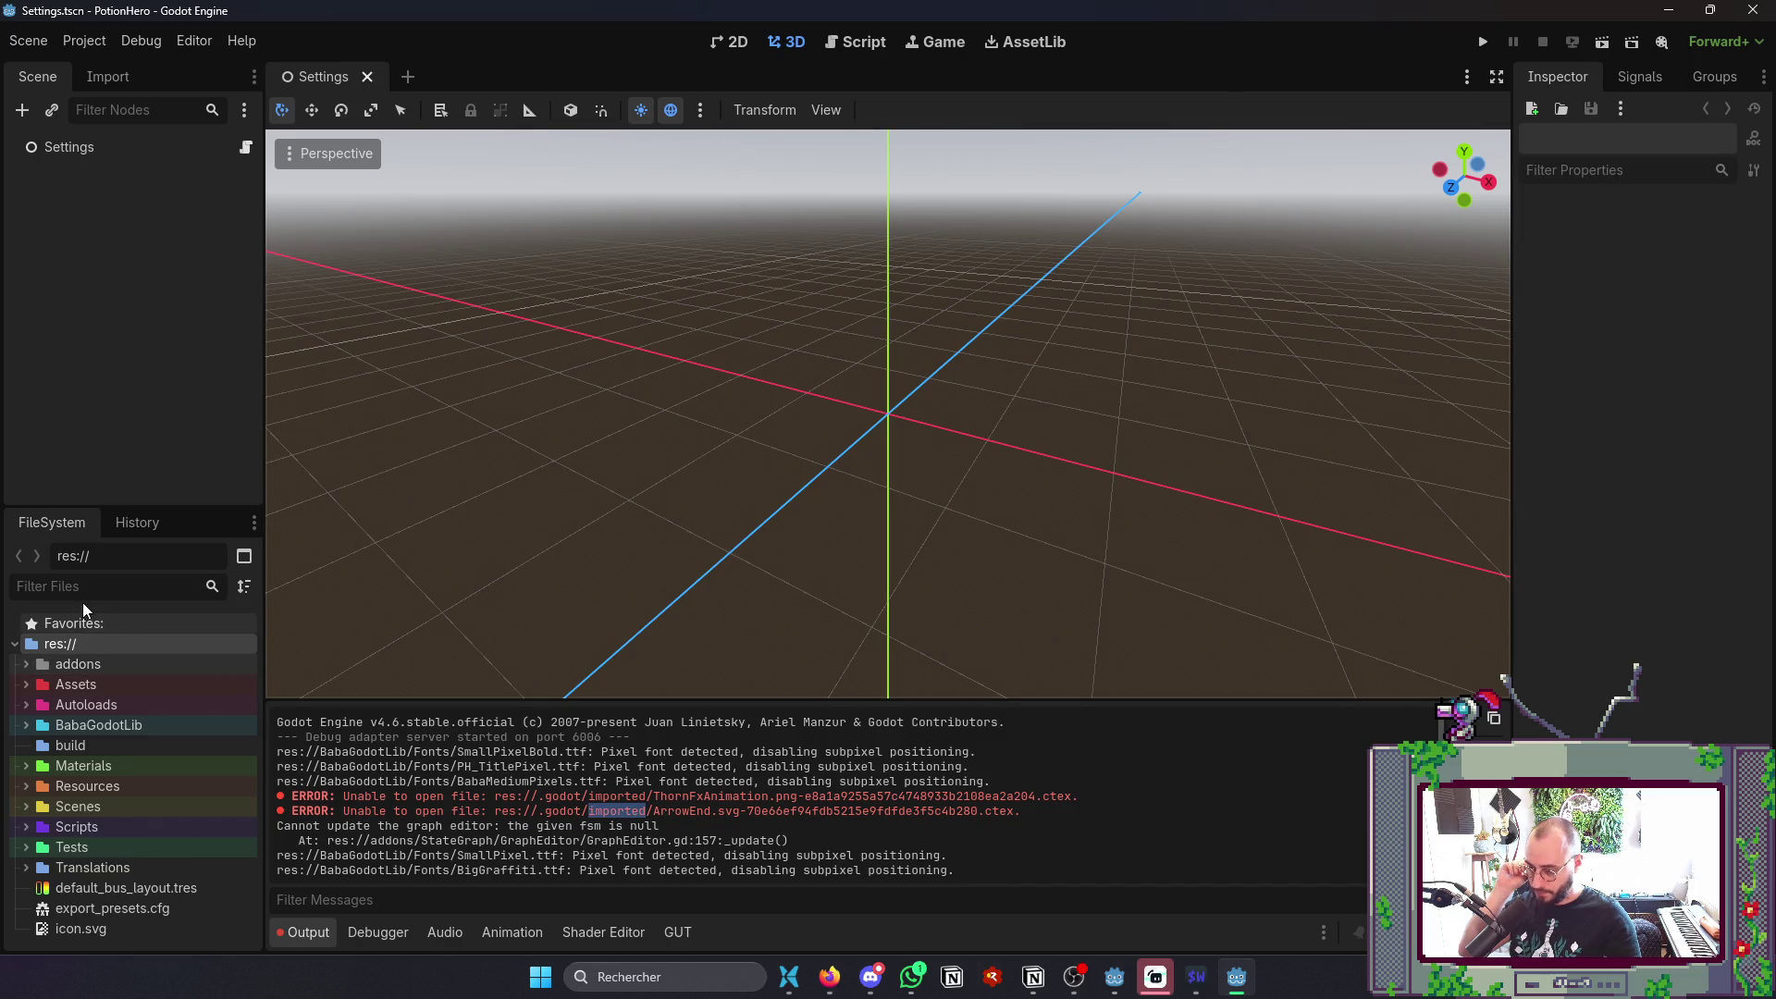
pyautogui.write('ArrowE')
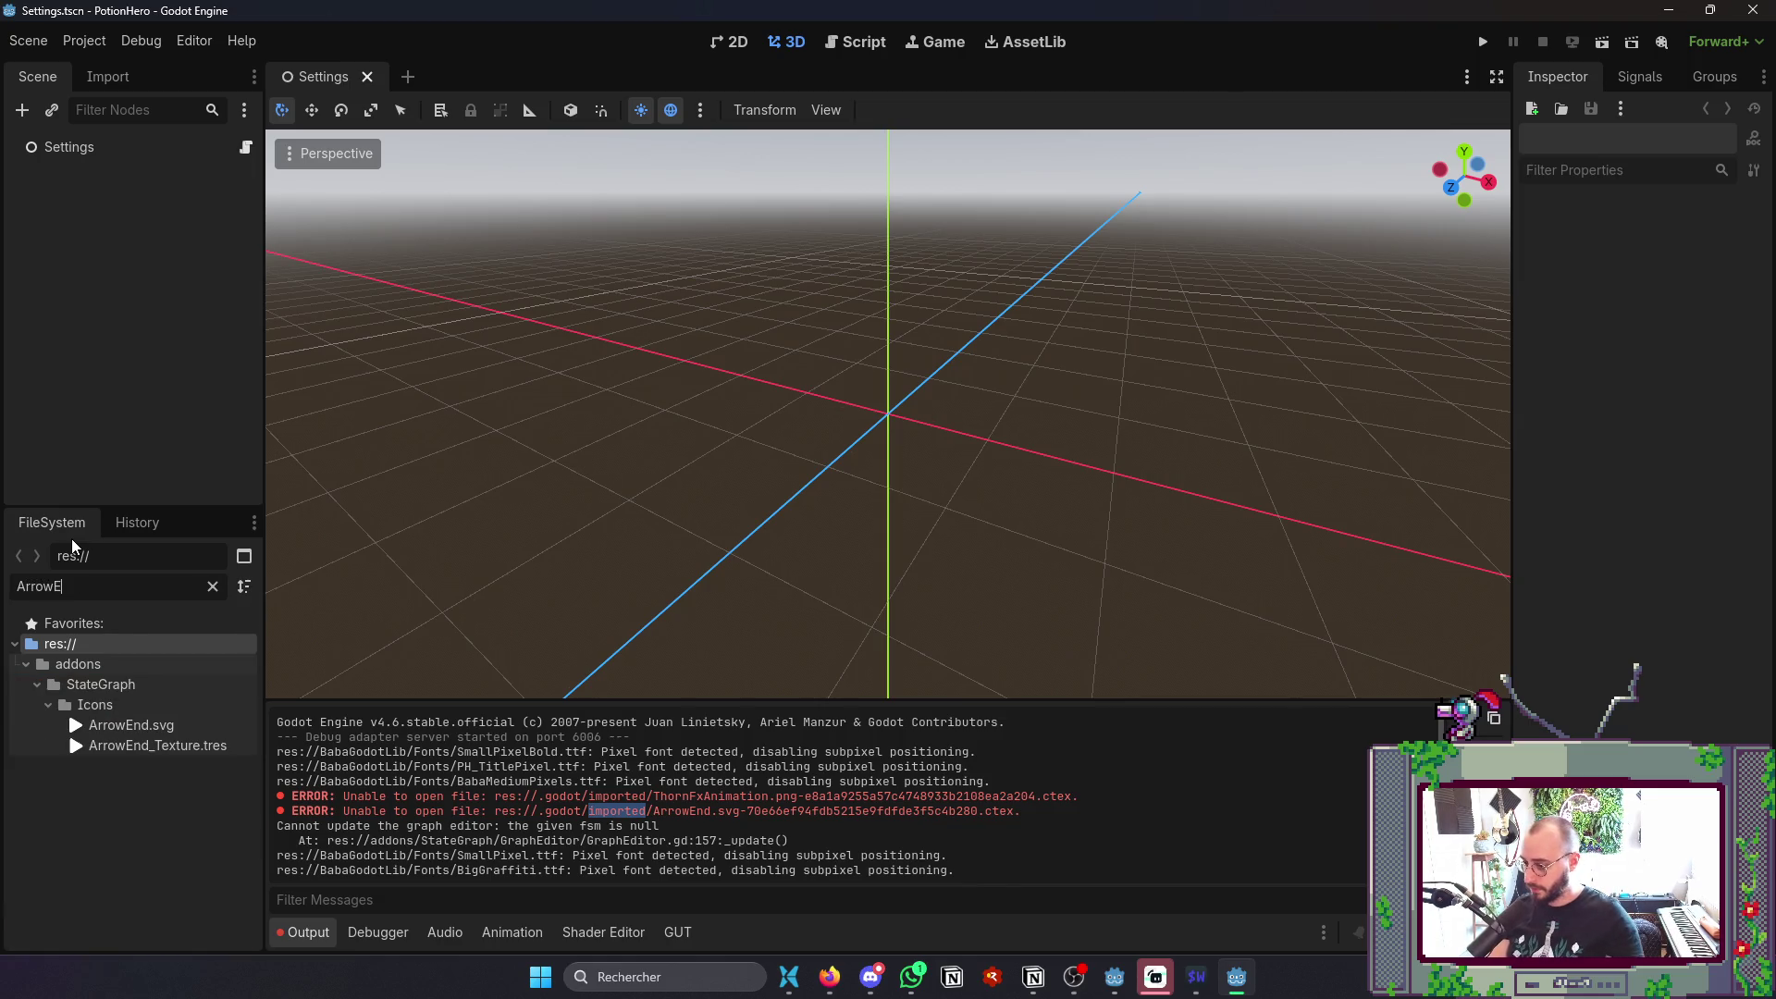
pyautogui.click(126, 726)
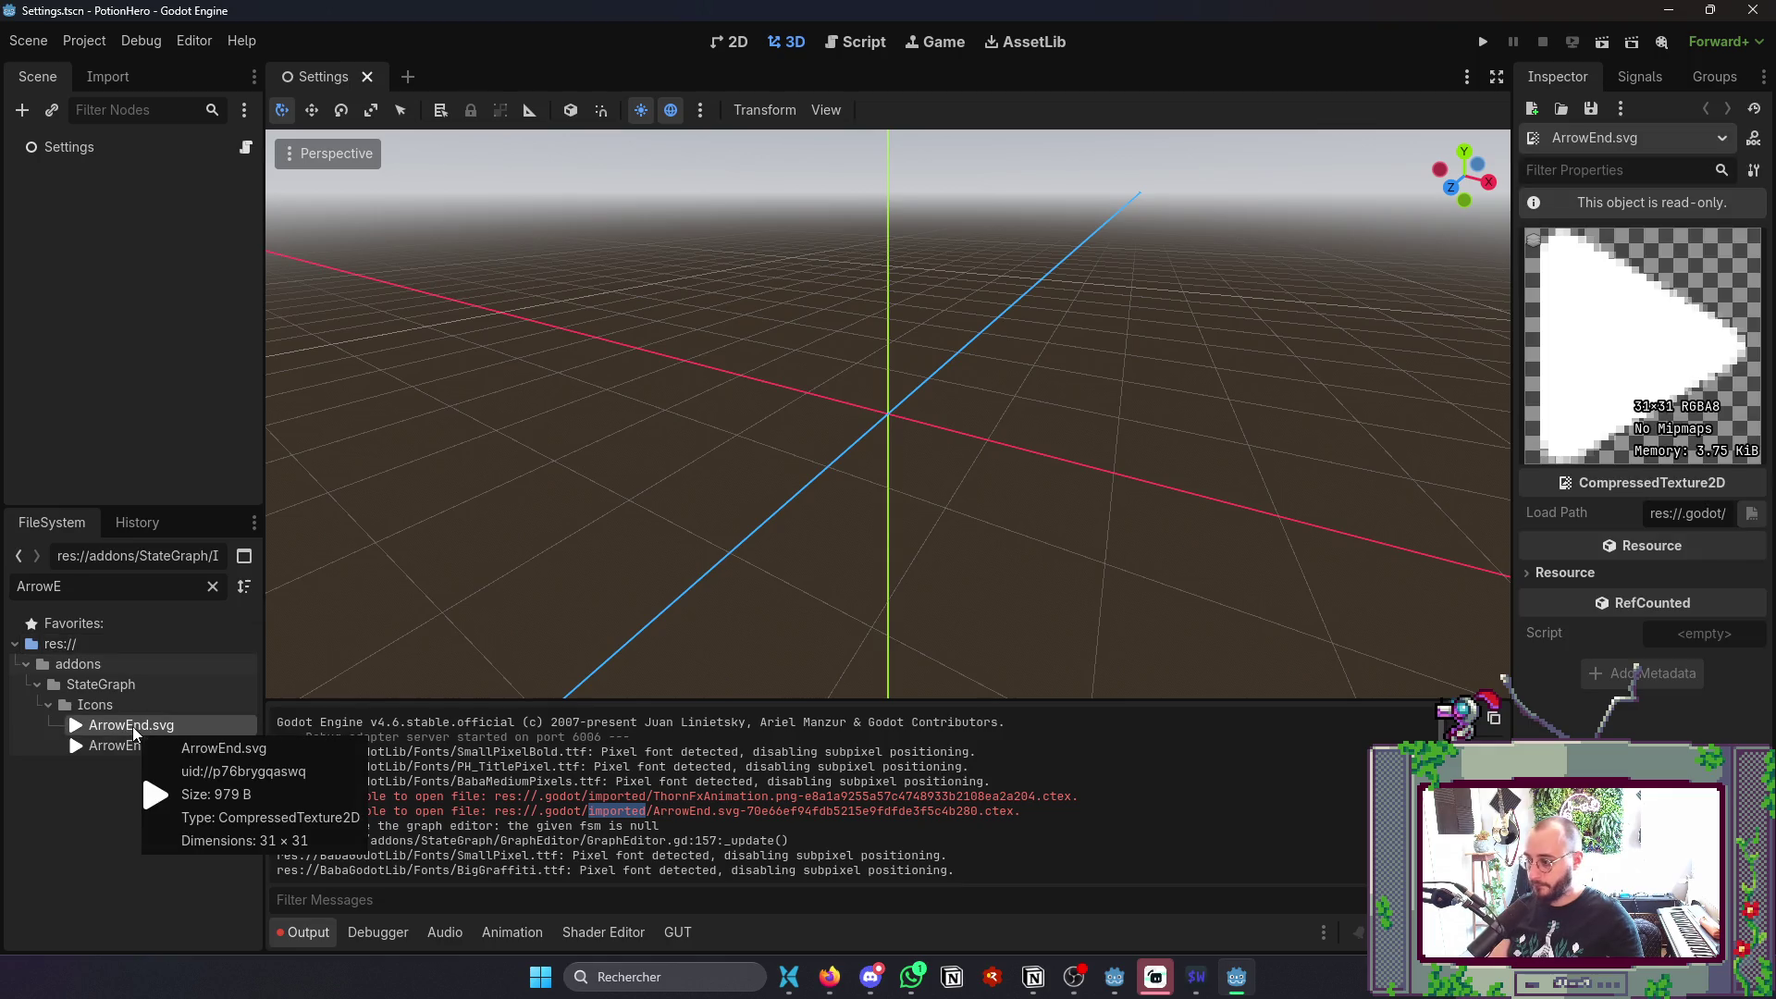
pyautogui.rightClick(133, 727)
pyautogui.click(246, 814)
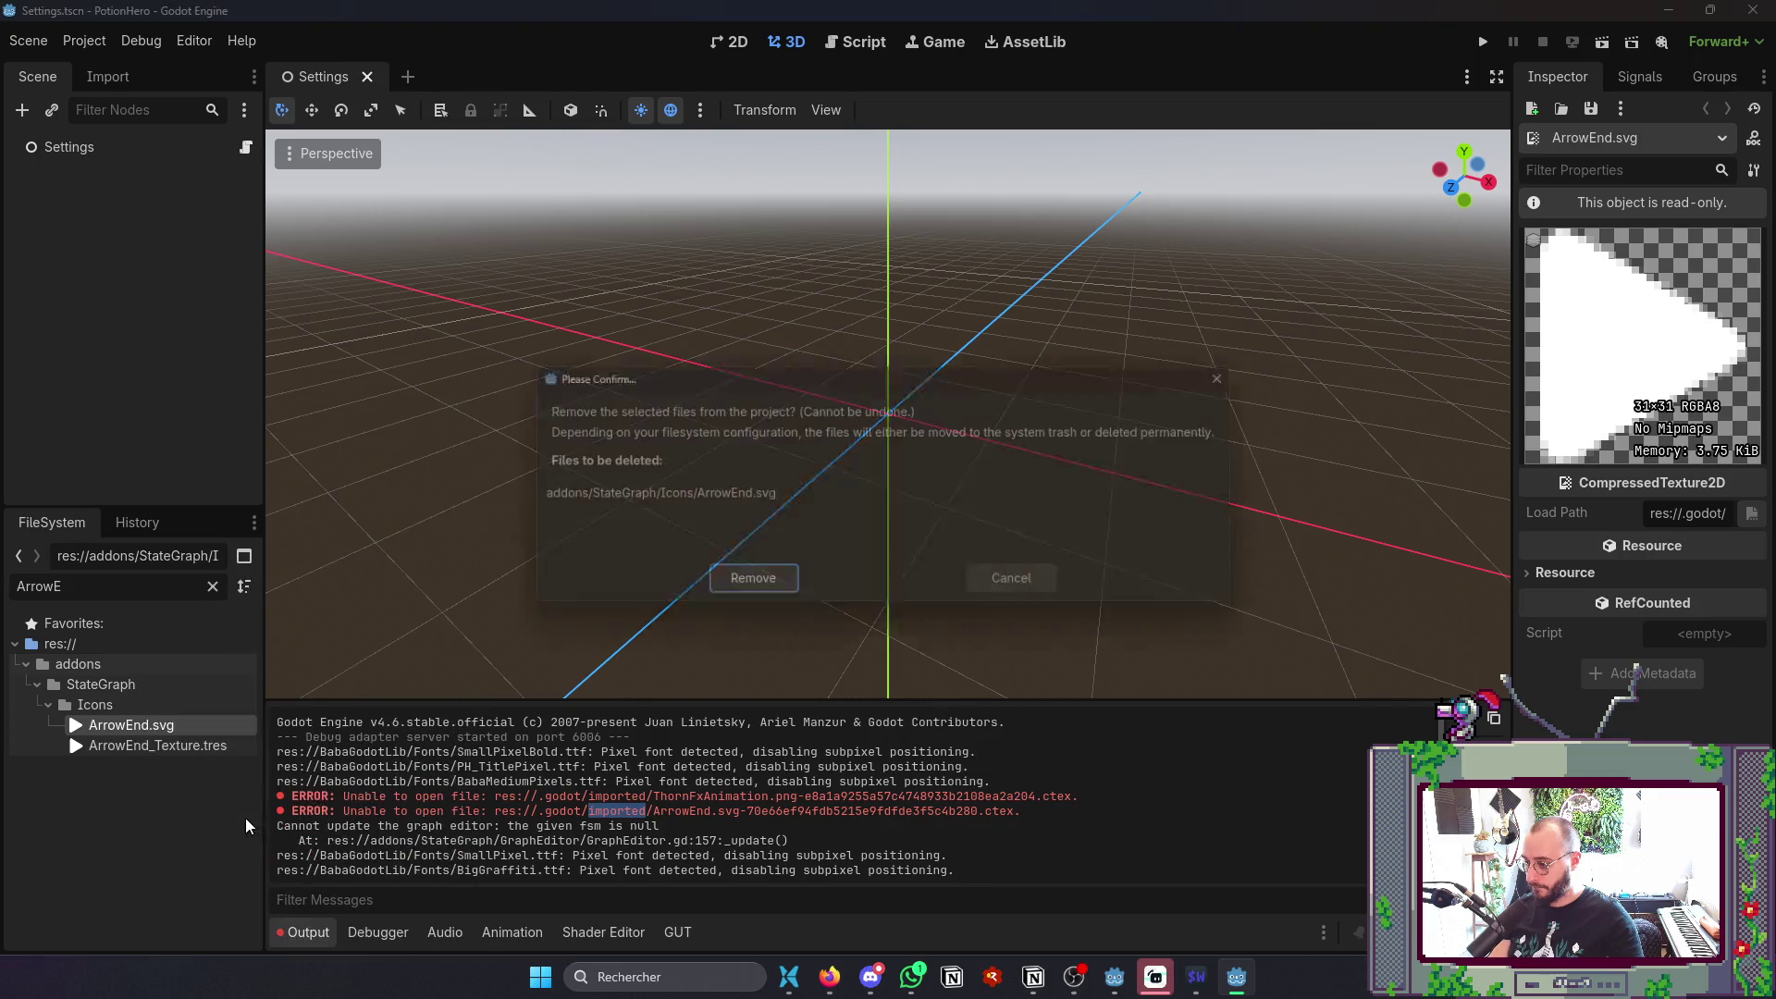
pyautogui.click(748, 587)
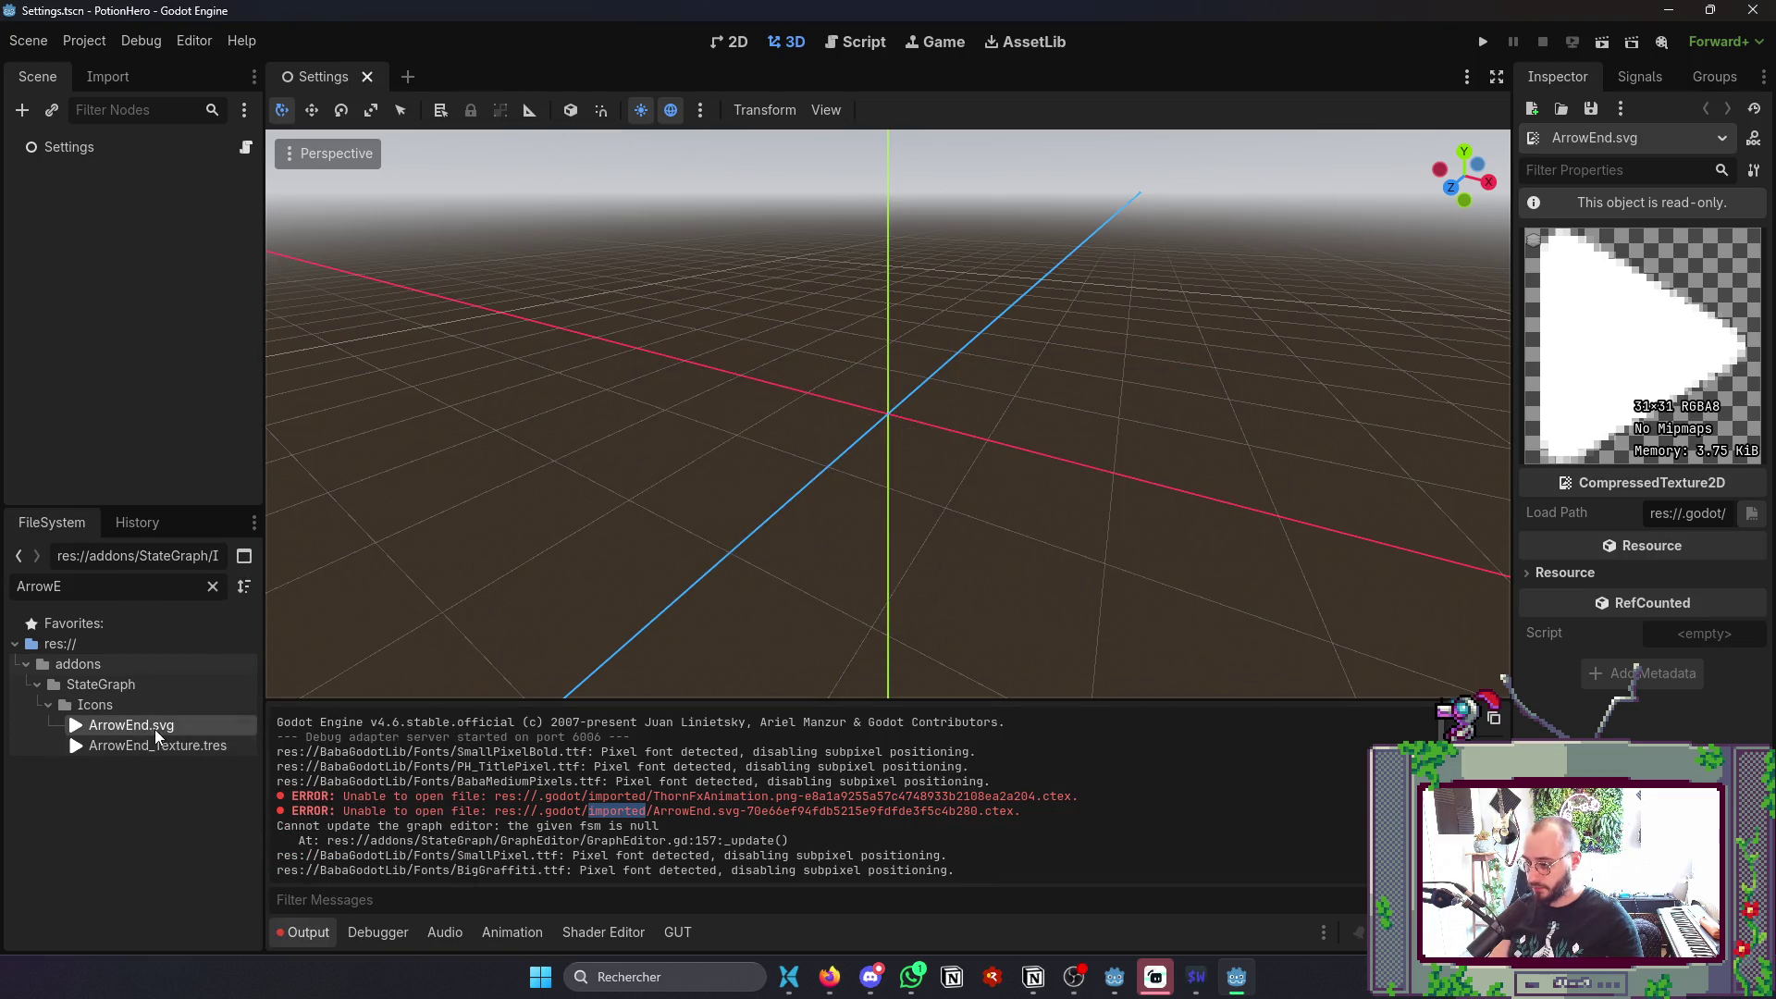
pyautogui.rightClick(156, 729)
pyautogui.click(277, 625)
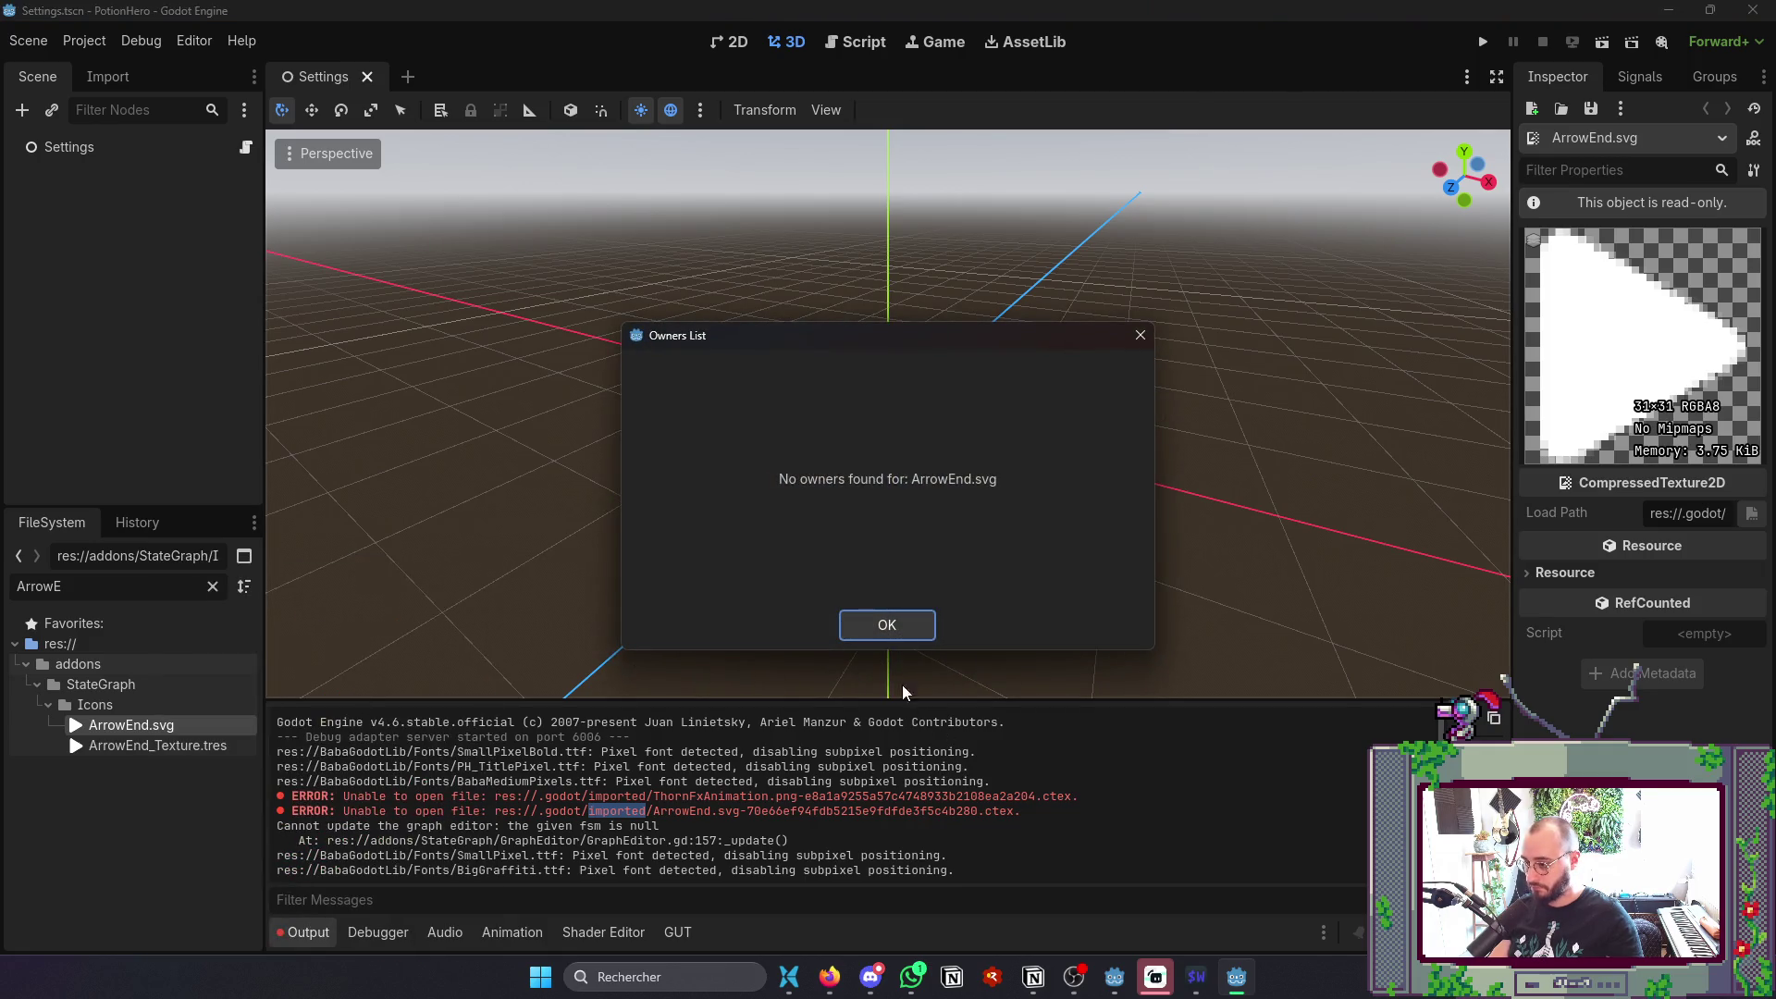
pyautogui.click(927, 627)
# - Remove ArrowEnd.svg from the project, keeping ArrowEnd_Texture.tres
pyautogui.click(168, 746)
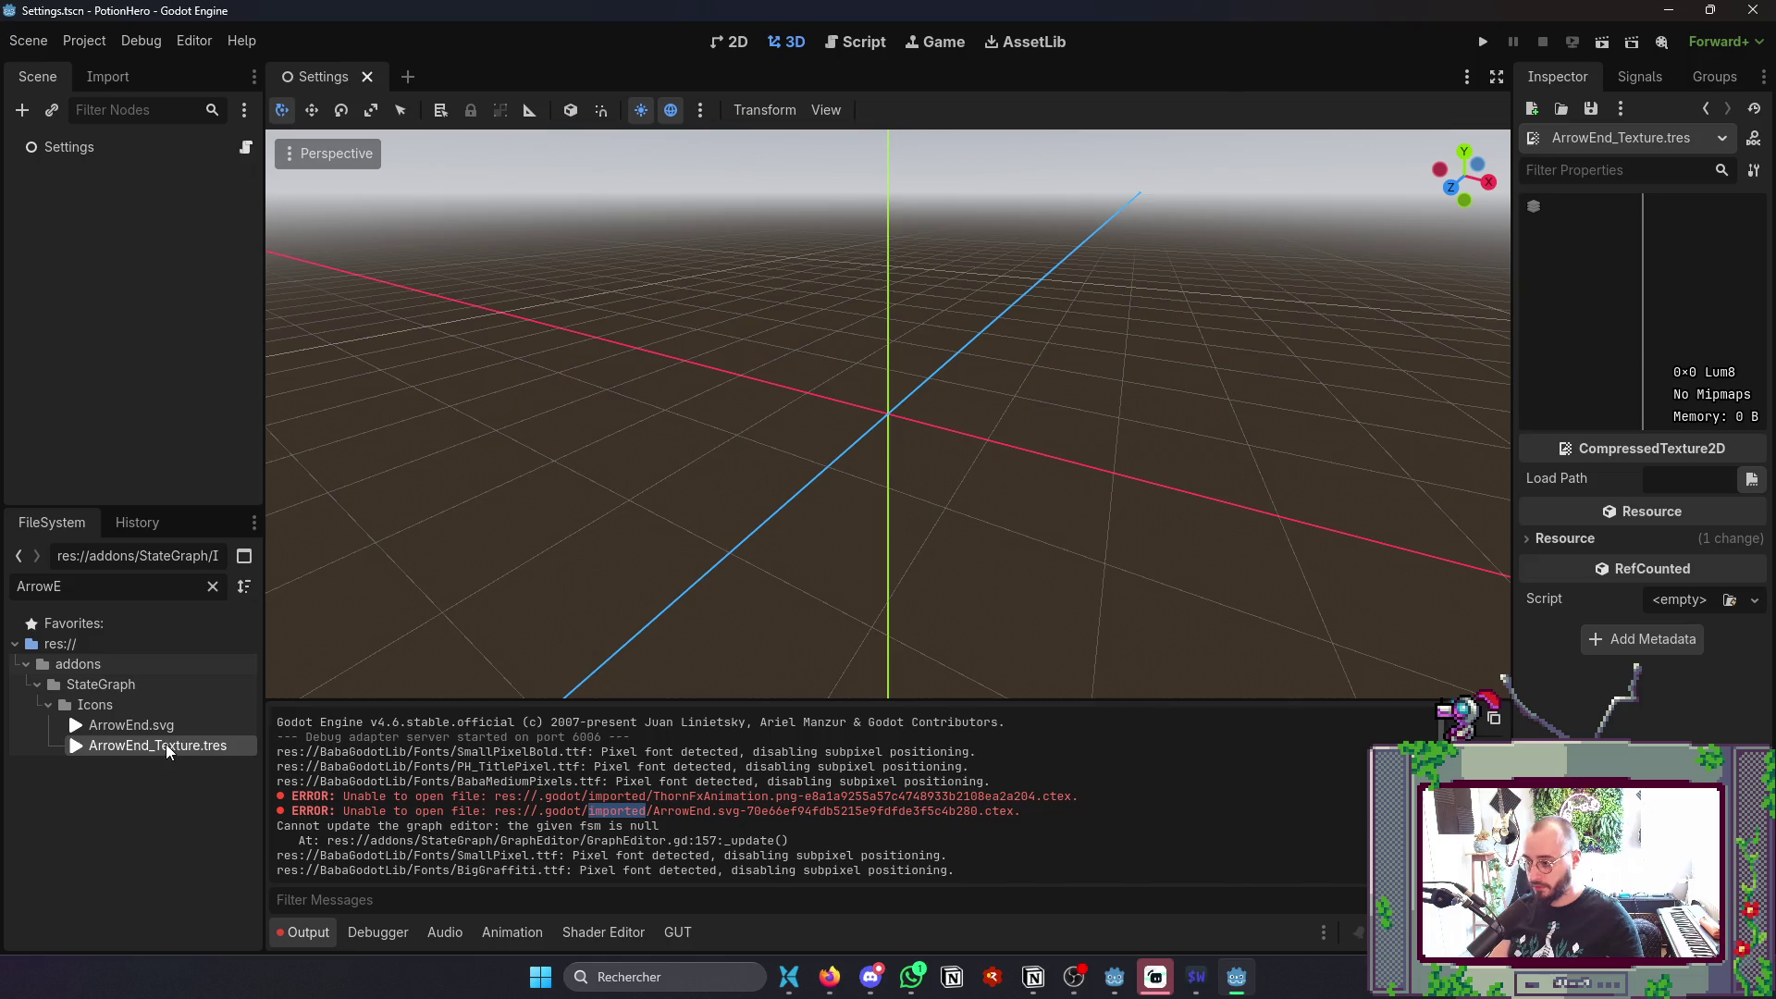
pyautogui.rightClick(168, 728)
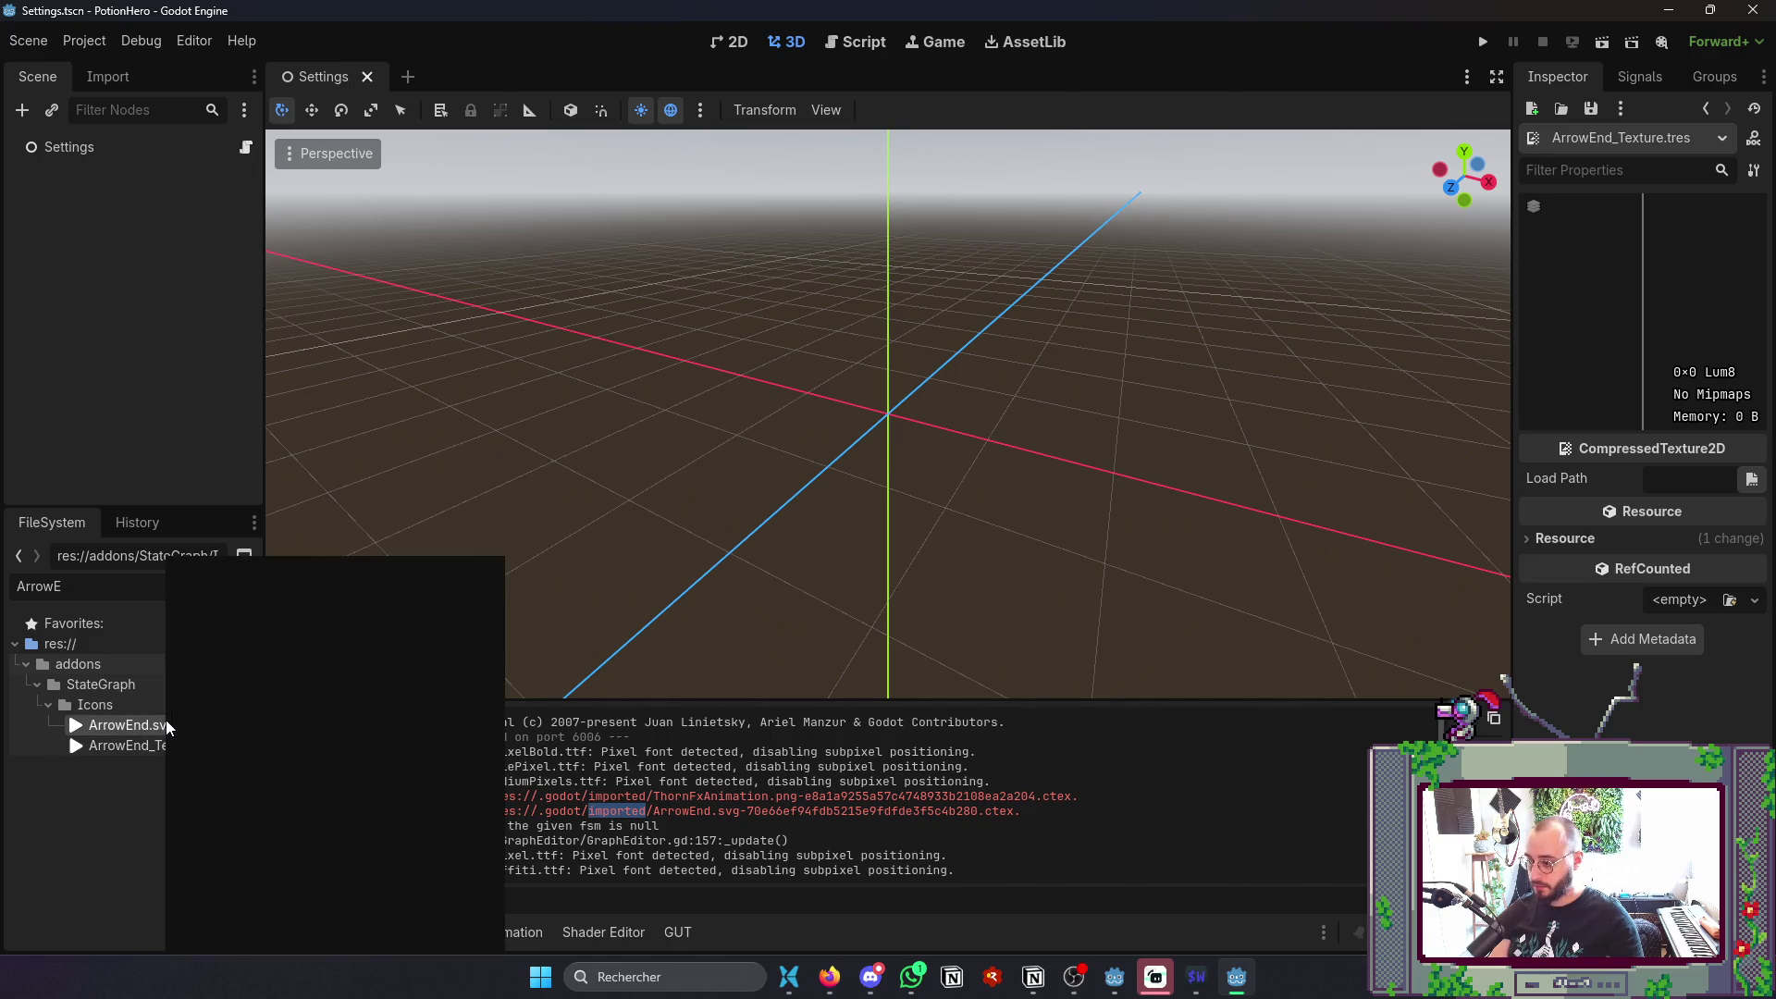
pyautogui.click(240, 818)
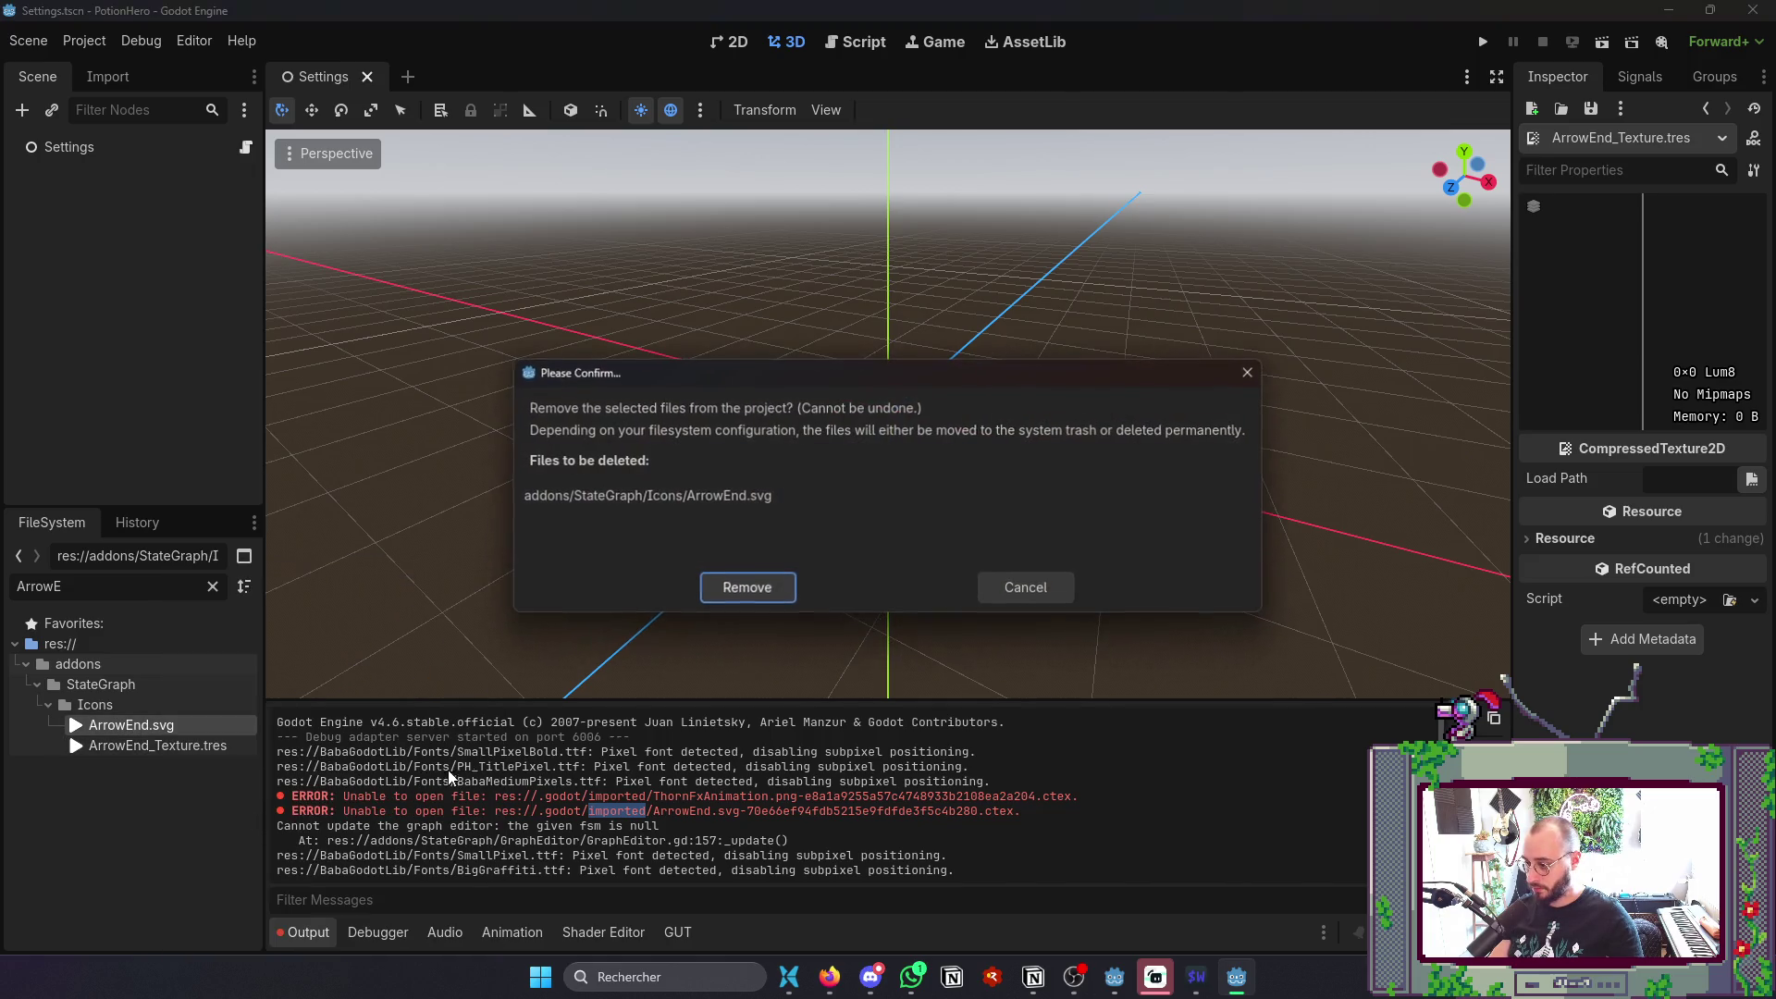
pyautogui.click(770, 592)
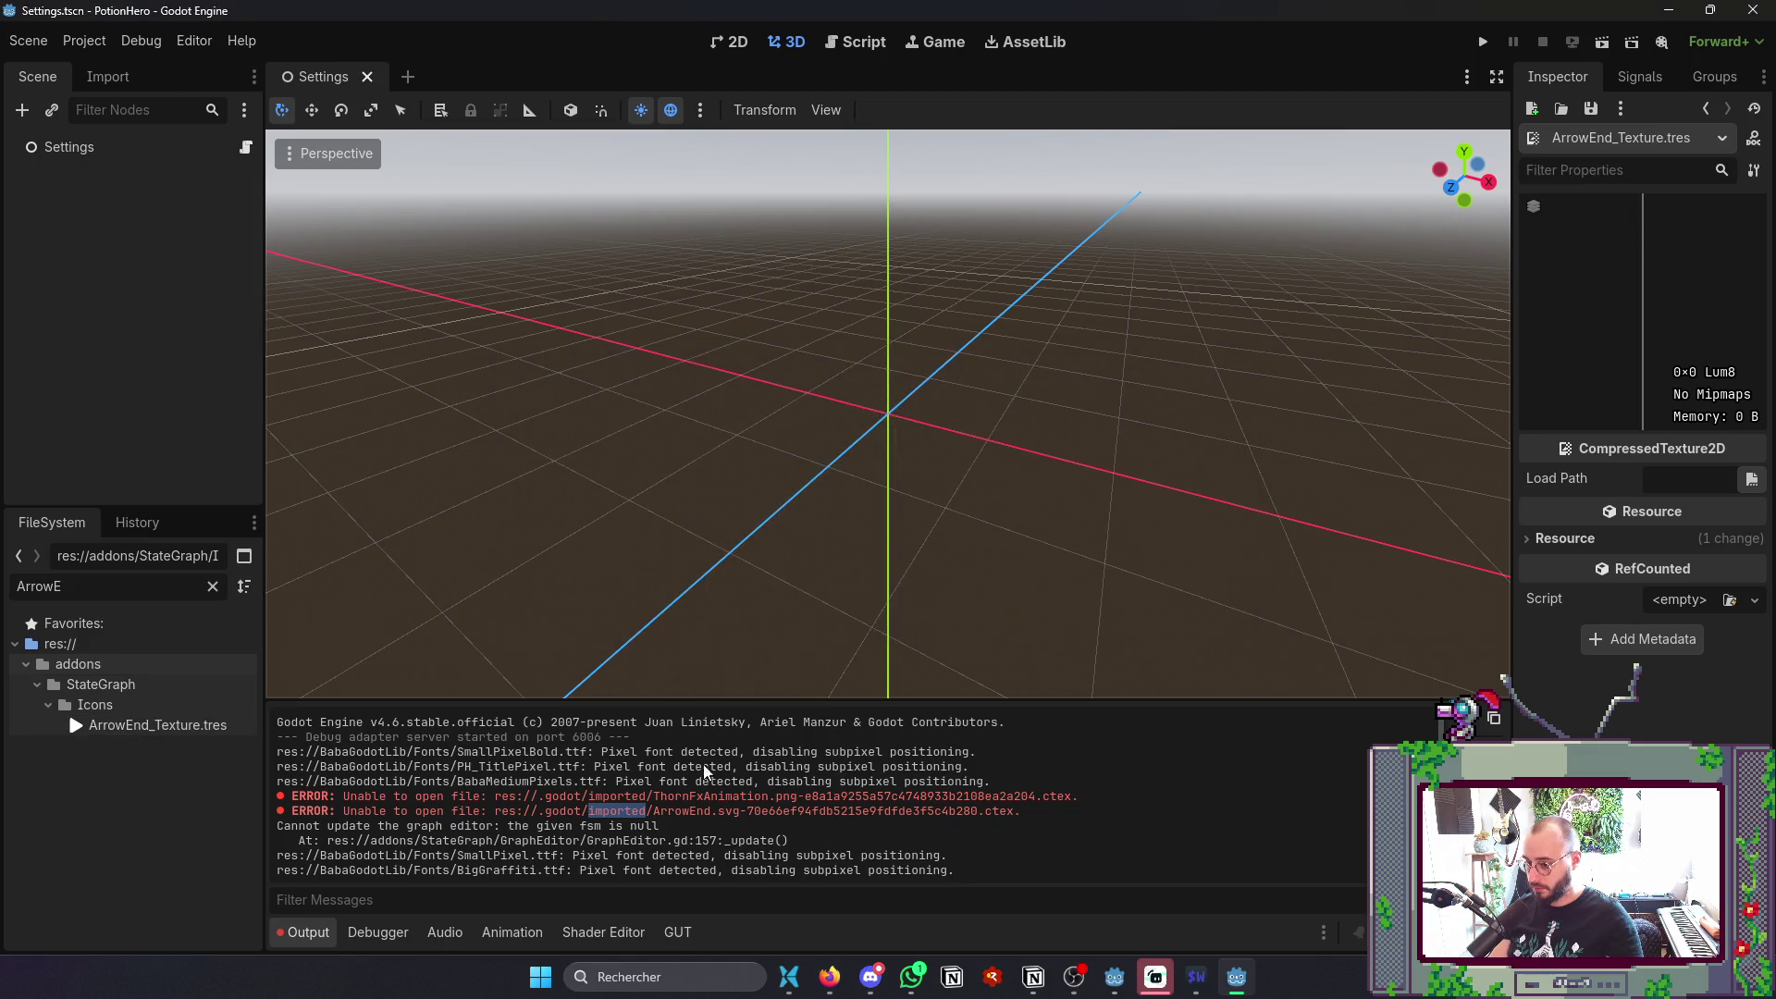
# - Confirm ArrowEnd_Texture.tres is owned only by FSM_Connection.tscn, and save the scene
pyautogui.rightClick(150, 726)
pyautogui.click(231, 648)
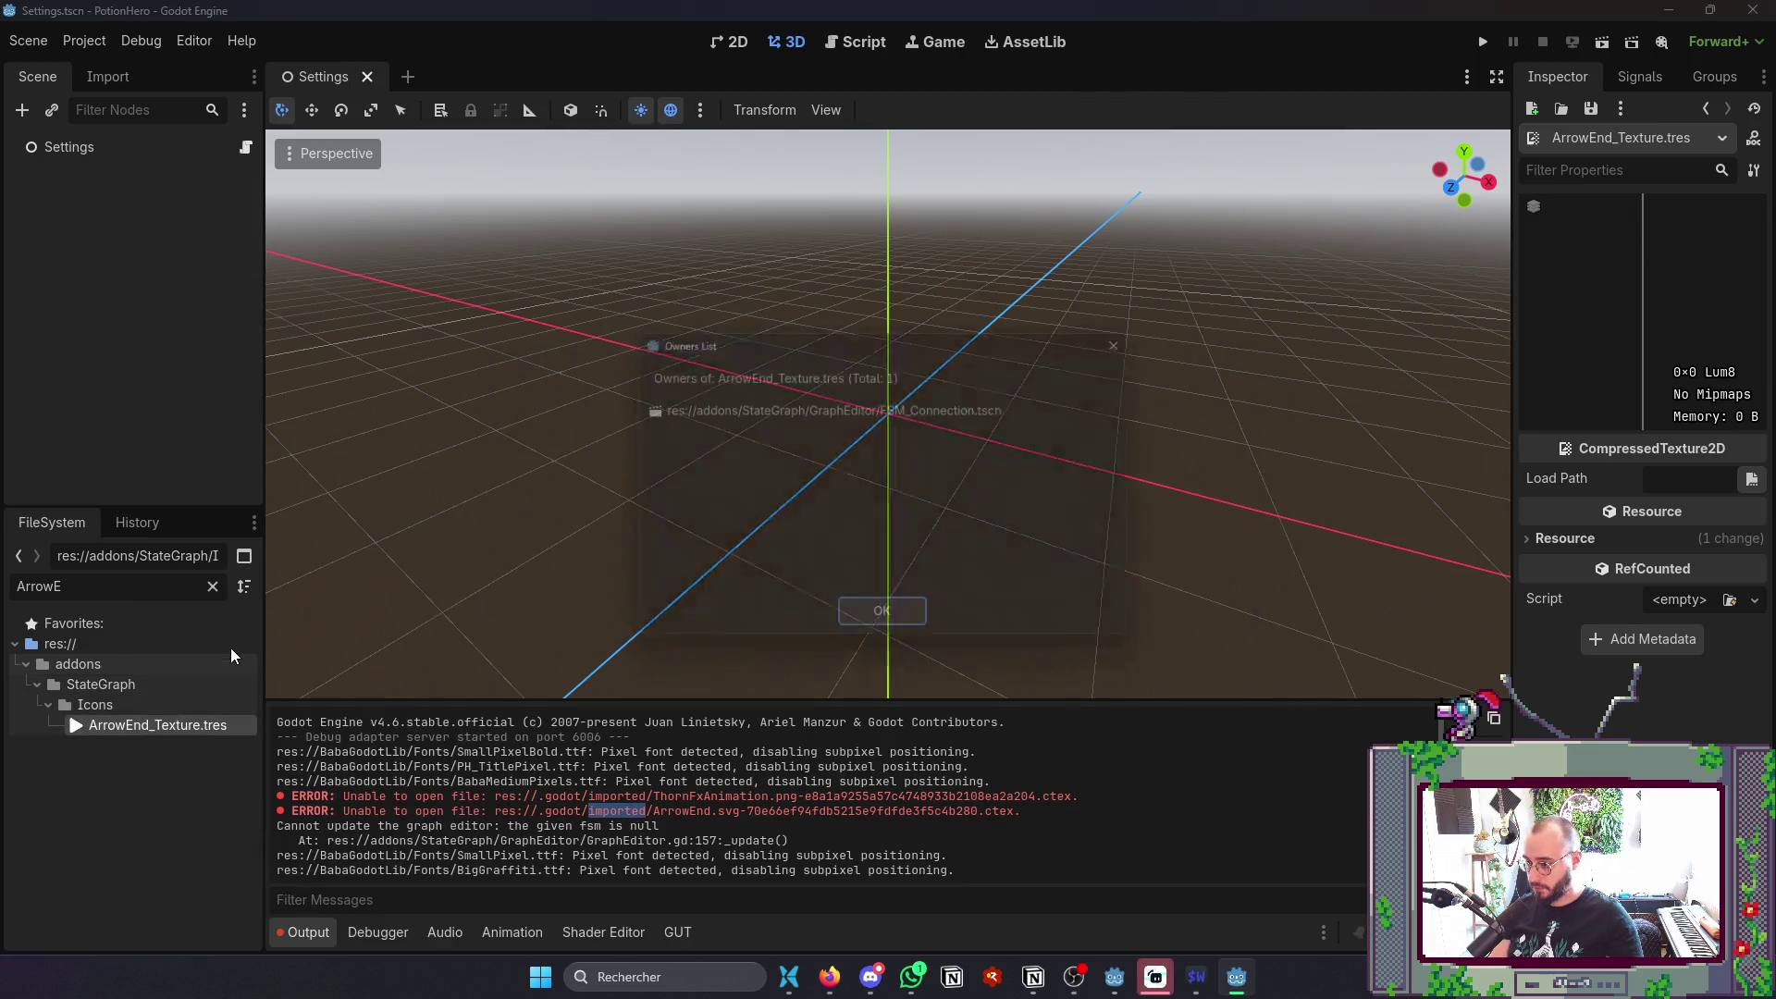
pyautogui.press('Return')
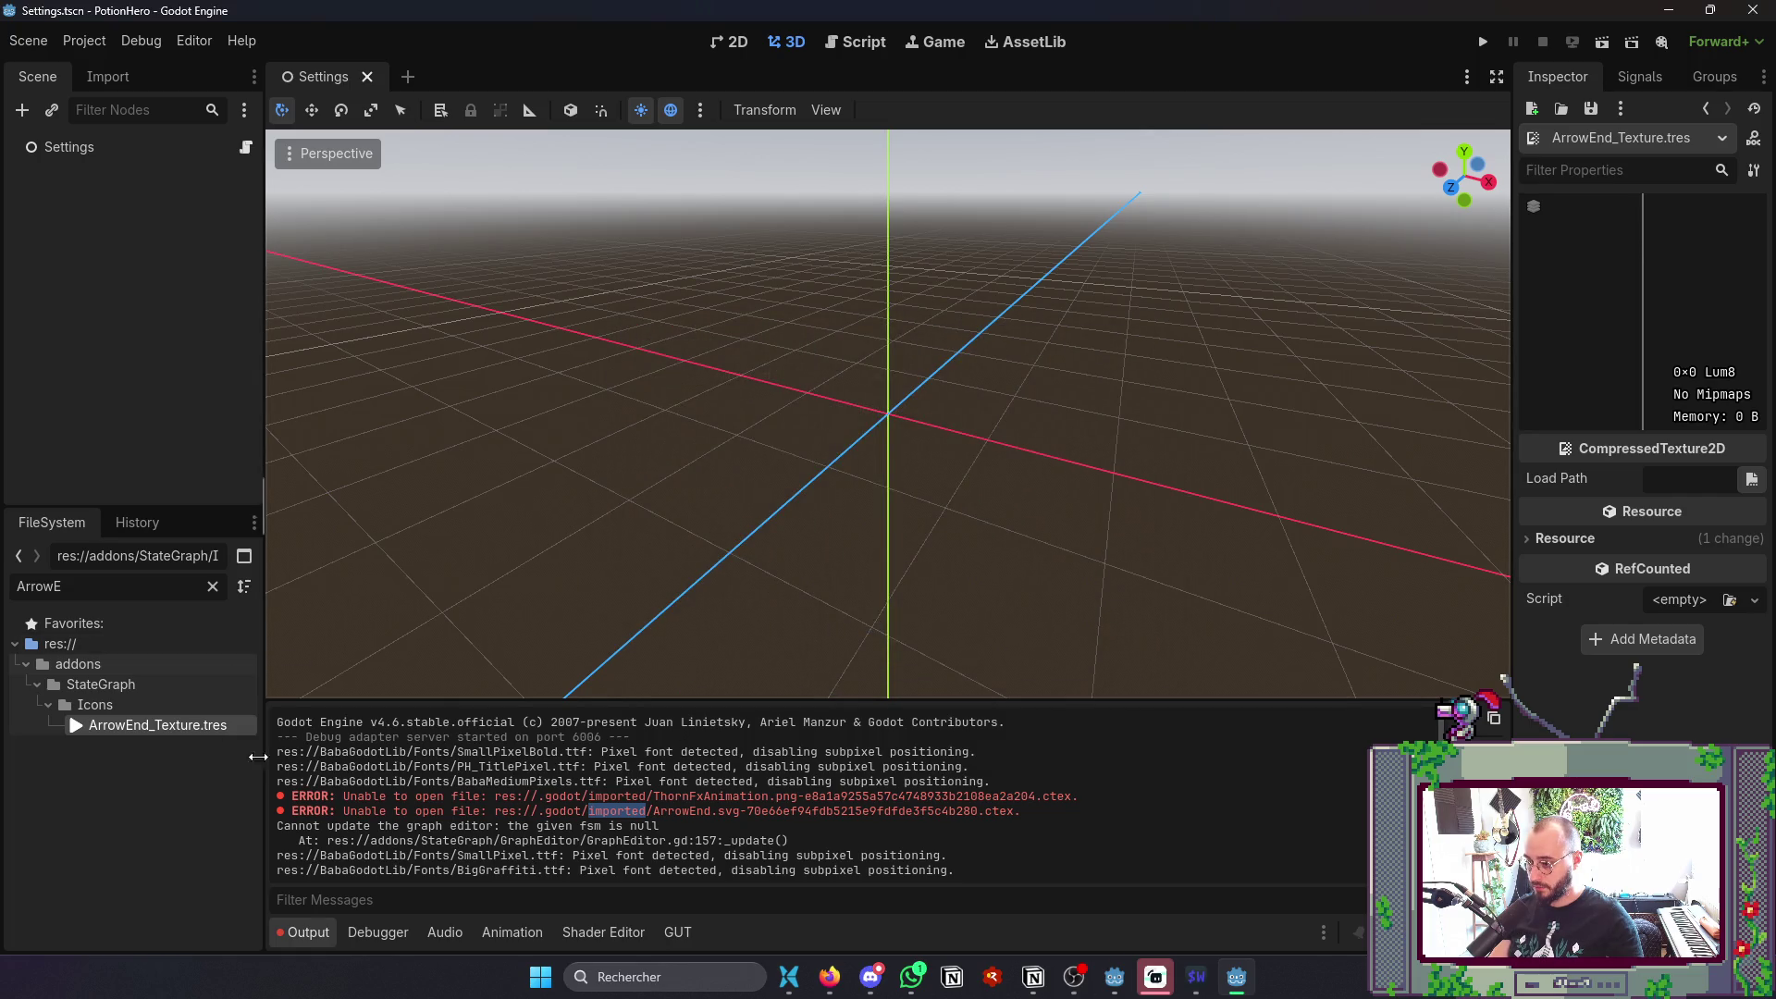
pyautogui.click(193, 709)
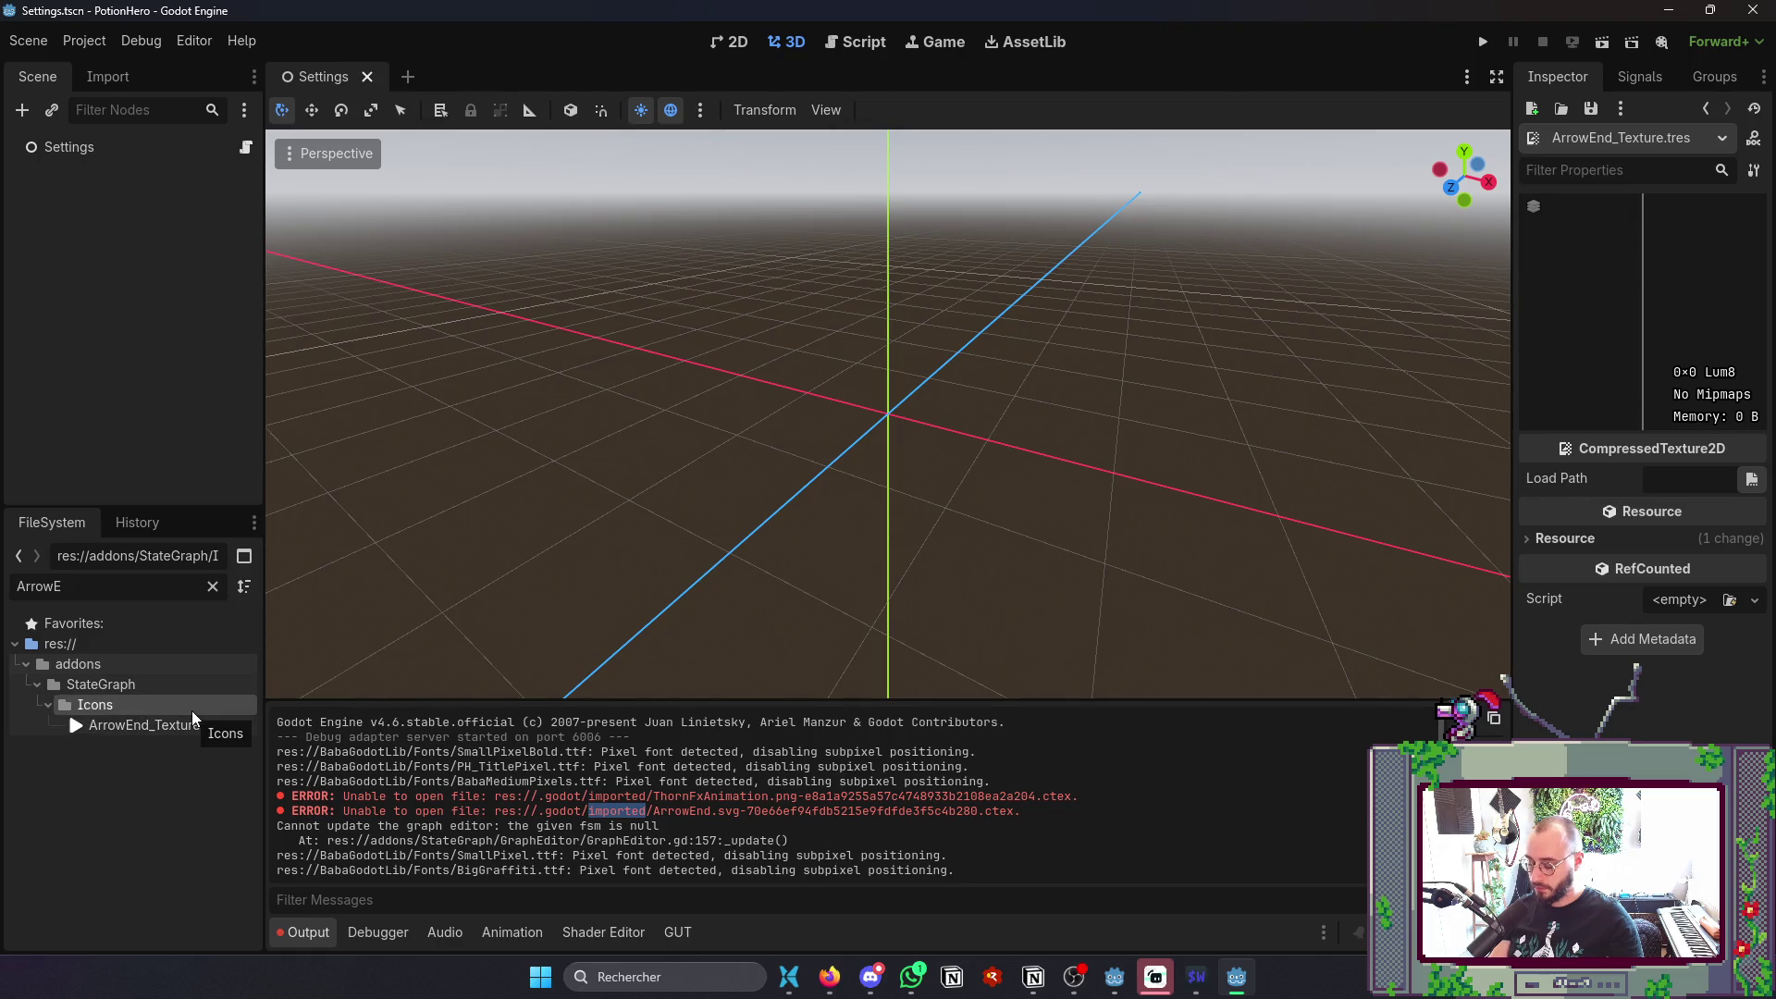
pyautogui.hotkey('ctrl', 's')
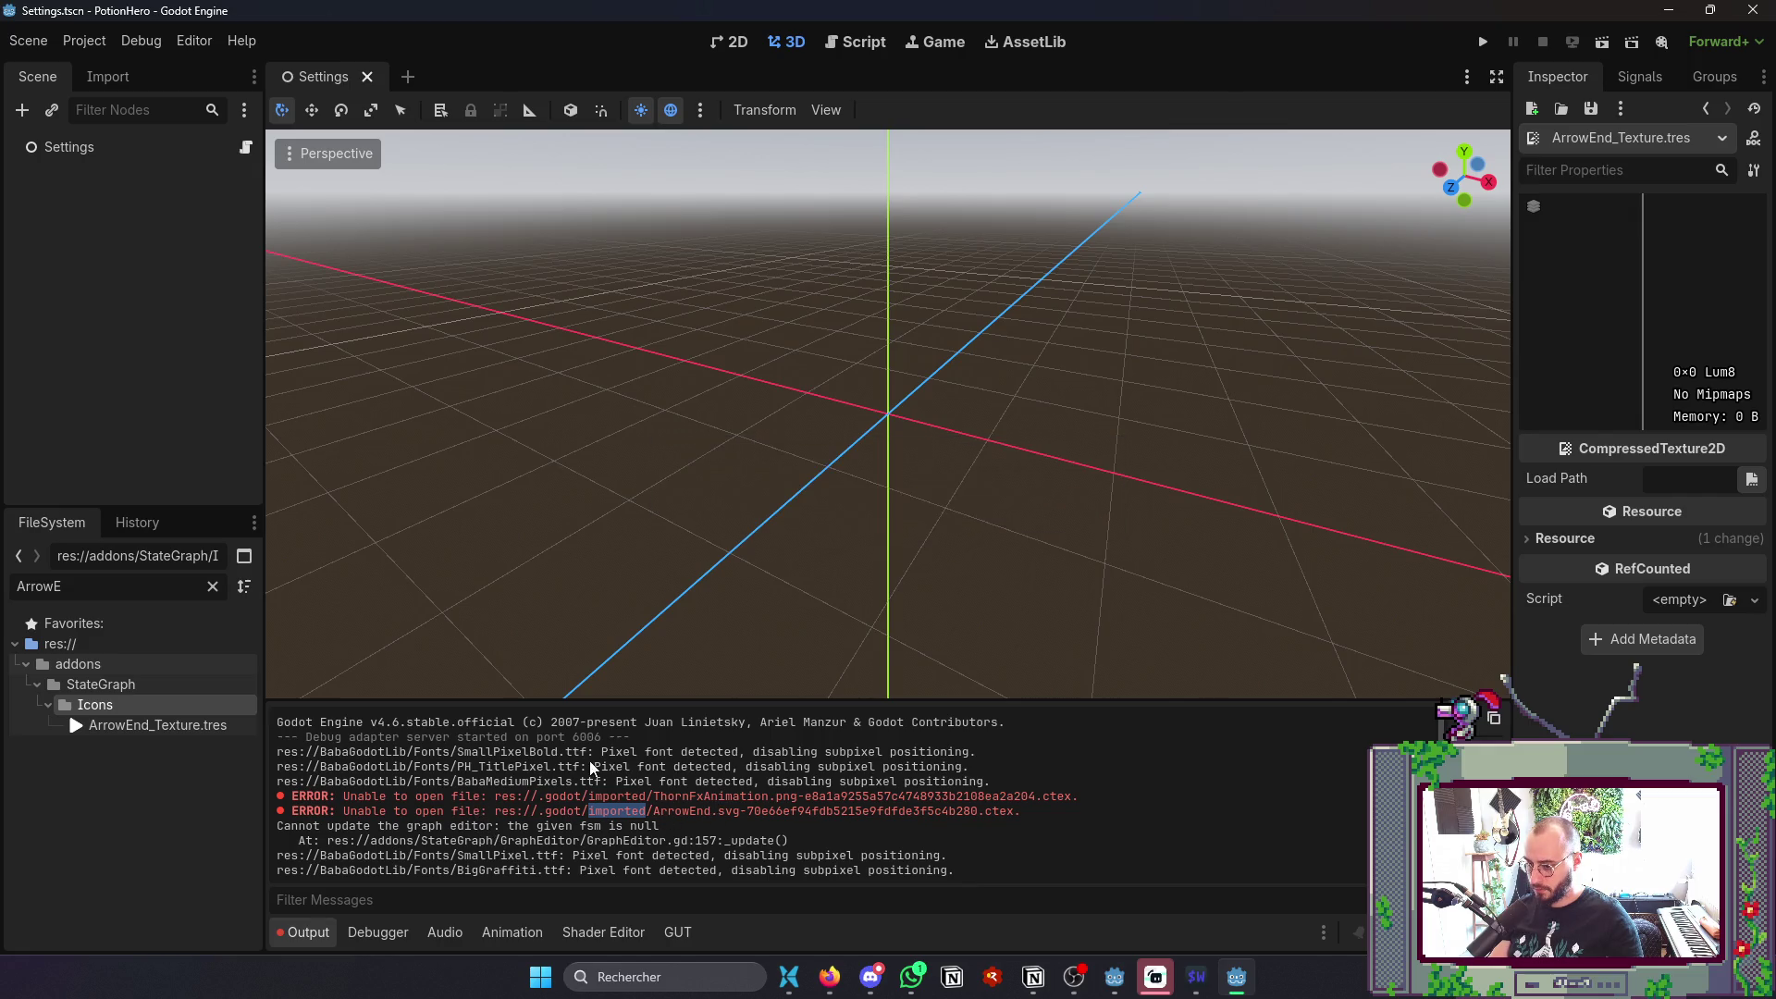
pyautogui.doubleClick(37, 586)
# - Filter for 'ThornF' and open ThornFxAnimation.res's sprite frames (default animation, 14 FPS)
pyautogui.write('Thorn')
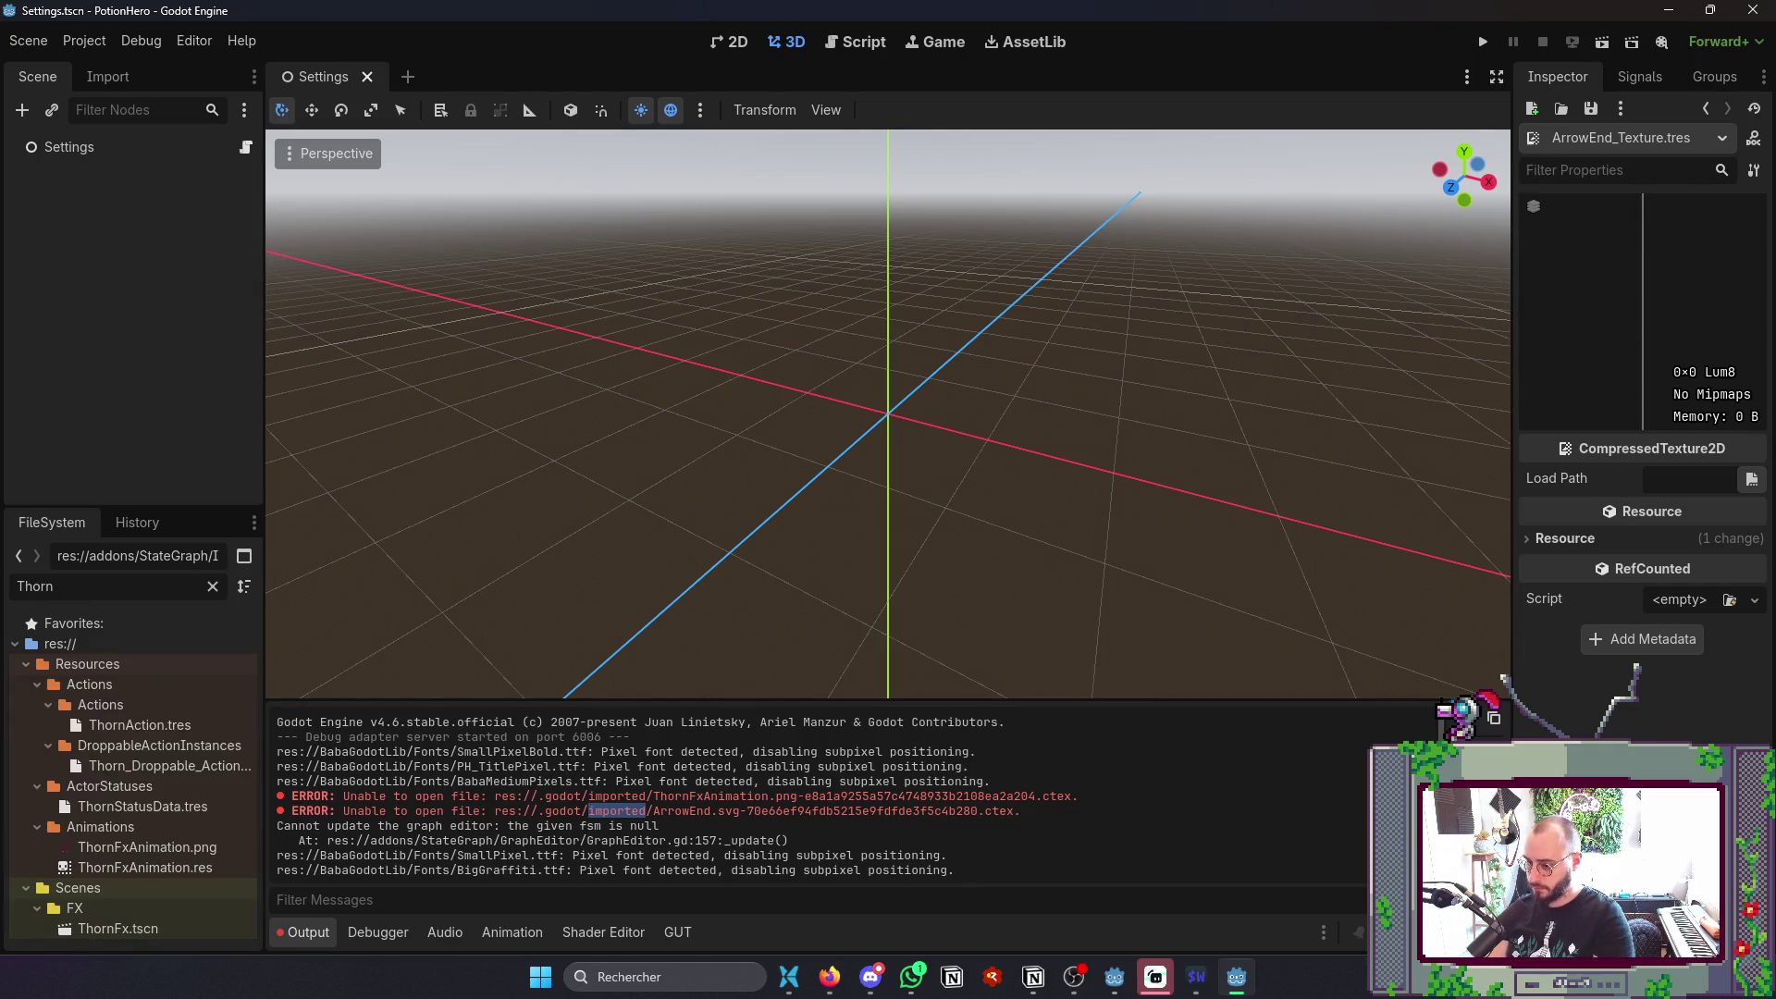
pyautogui.write('F')
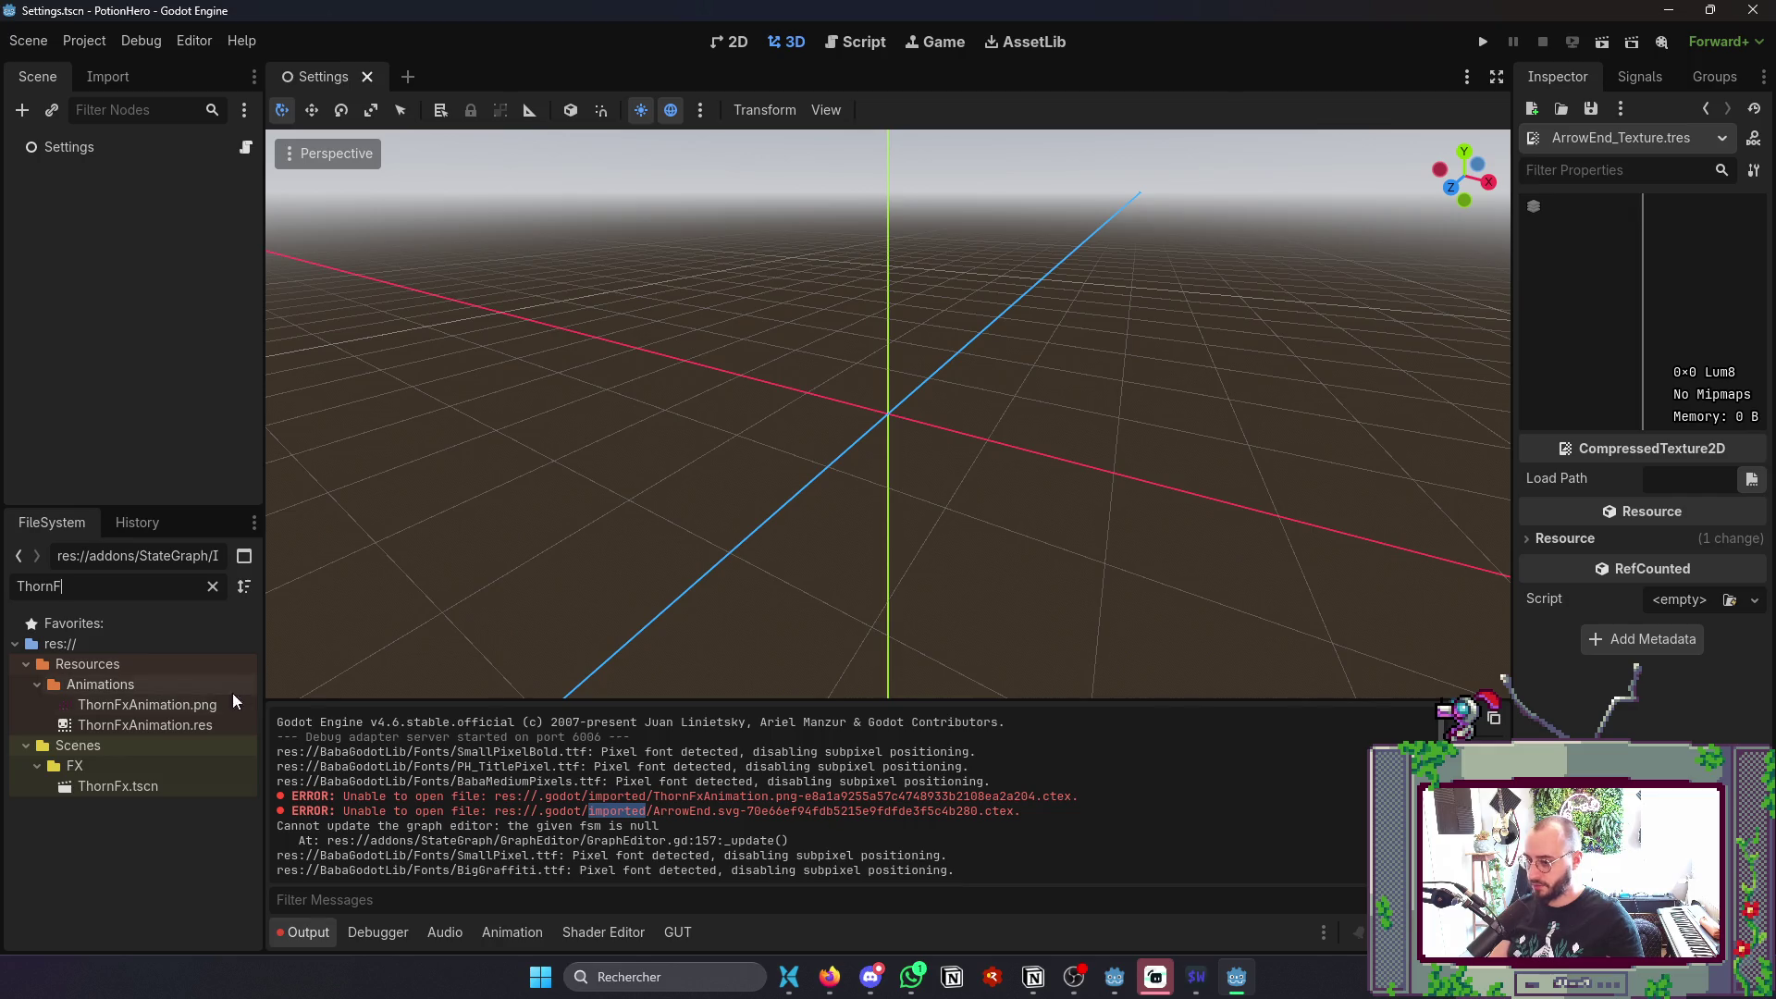
pyautogui.click(165, 714)
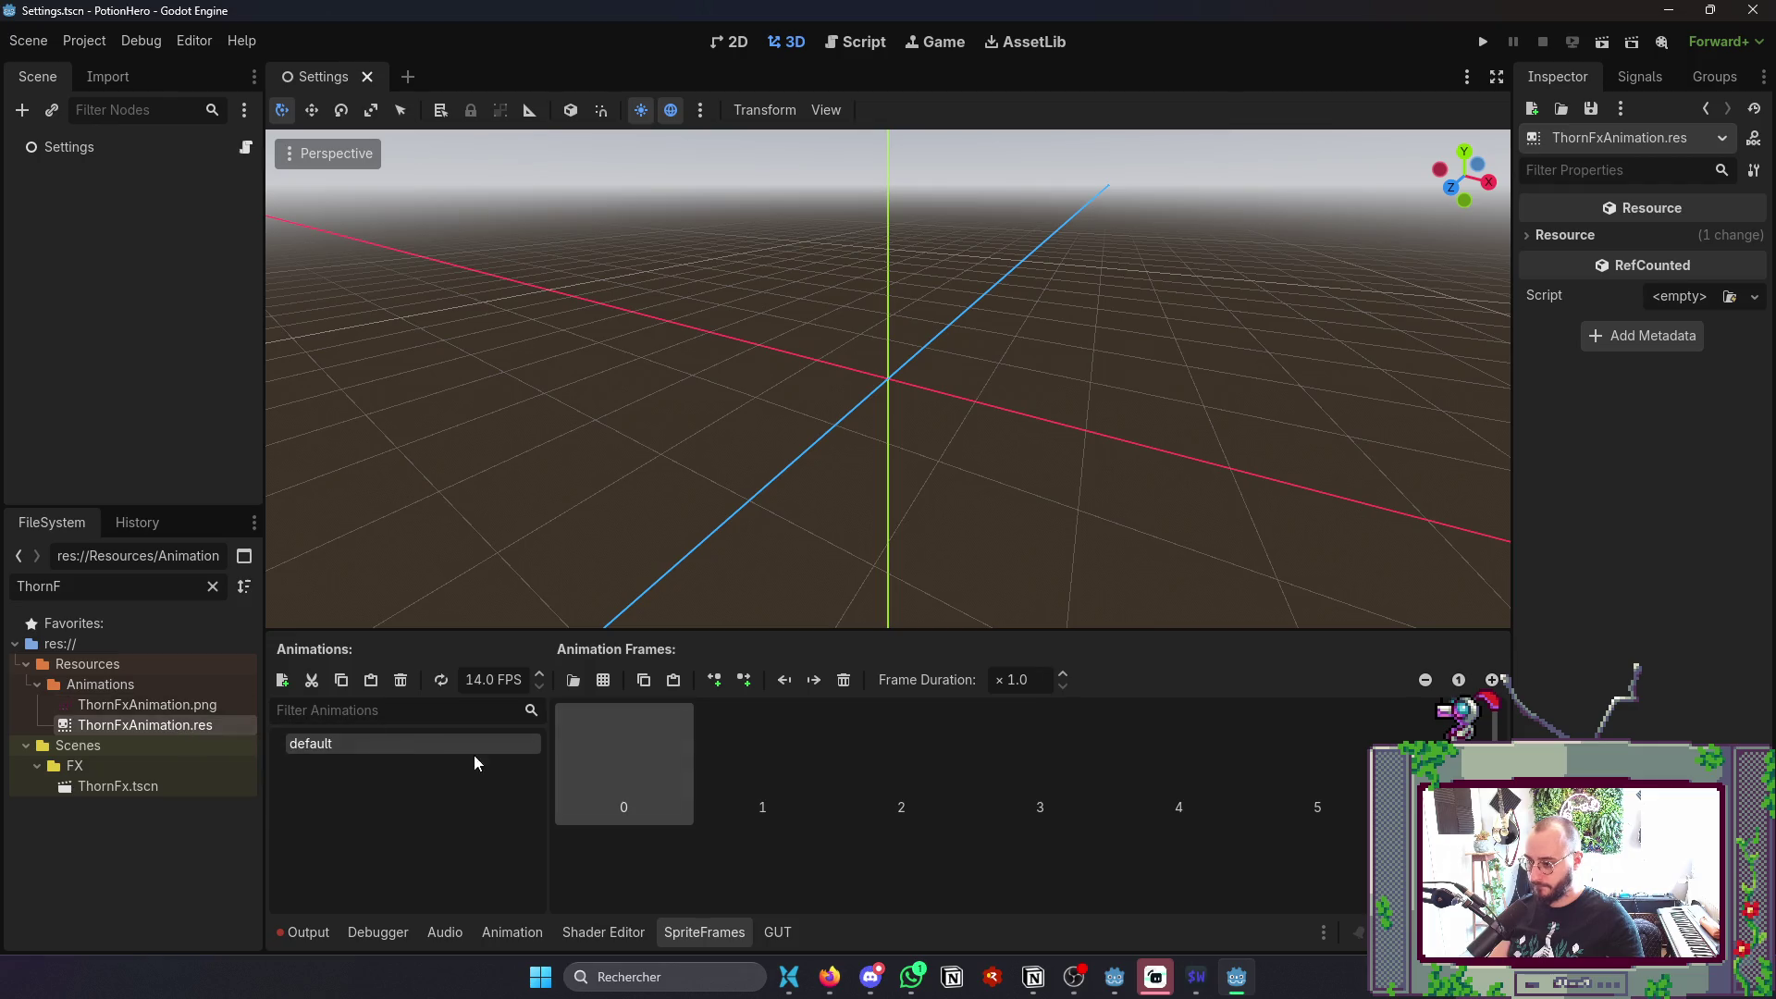
pyautogui.click(182, 703)
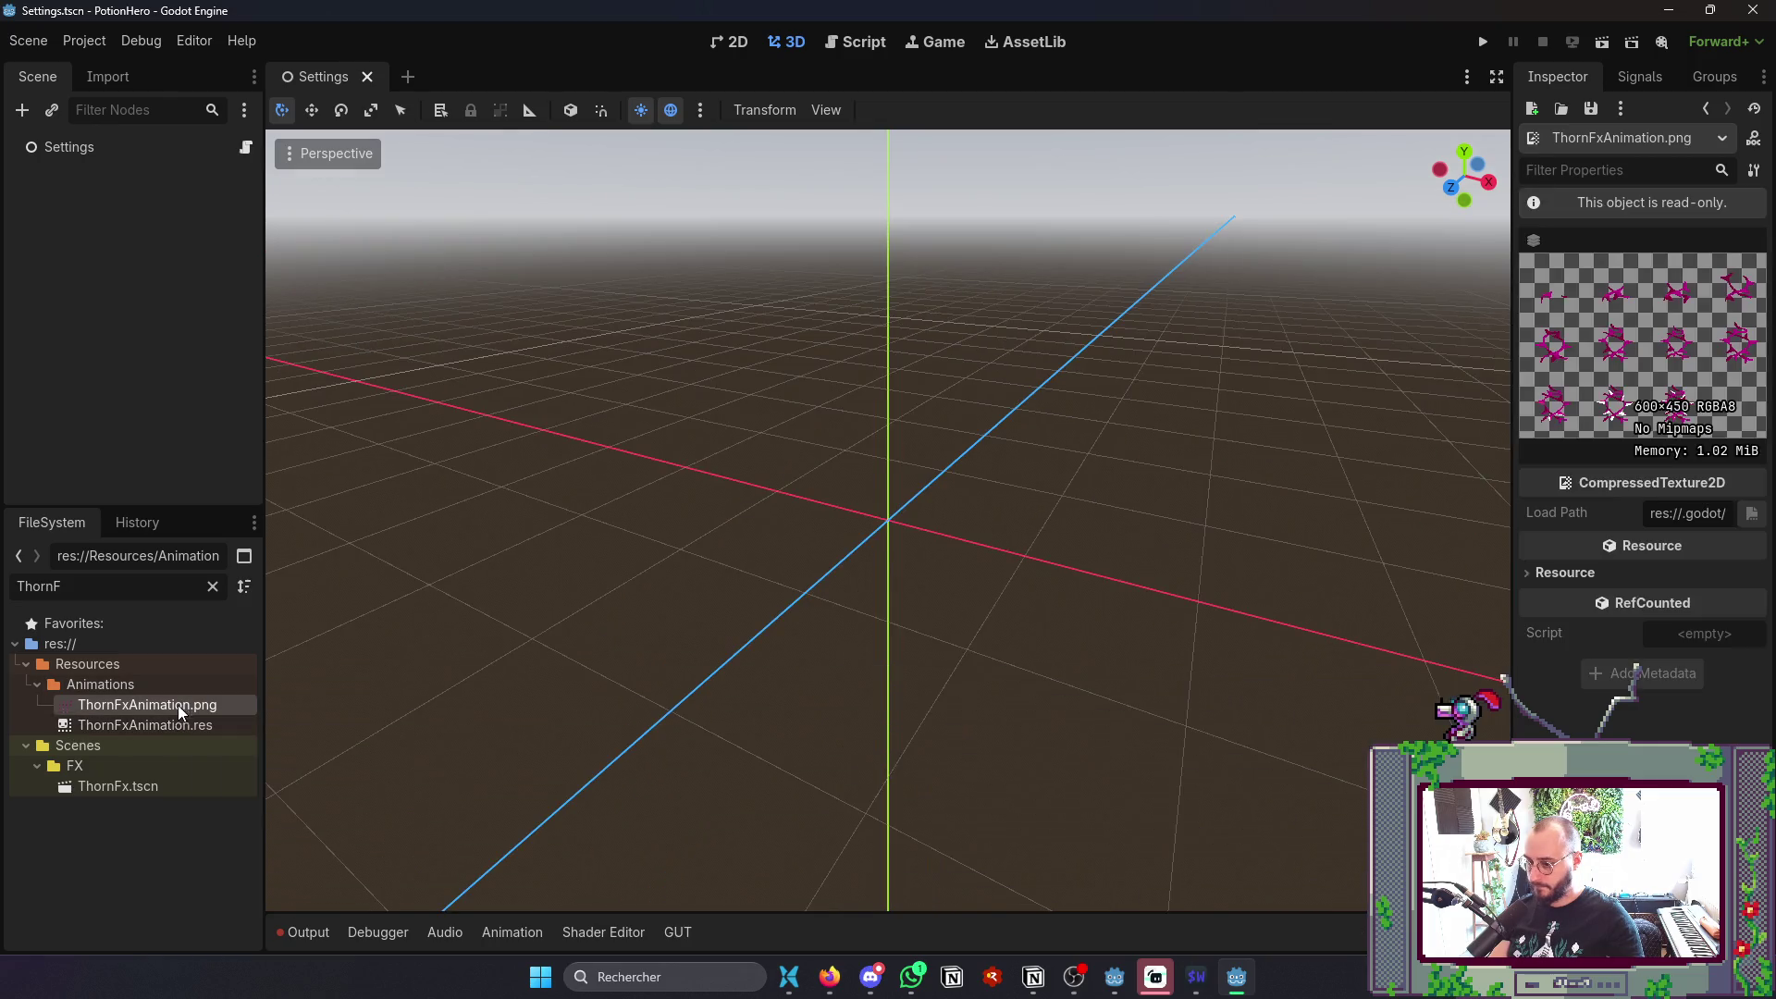
pyautogui.click(167, 727)
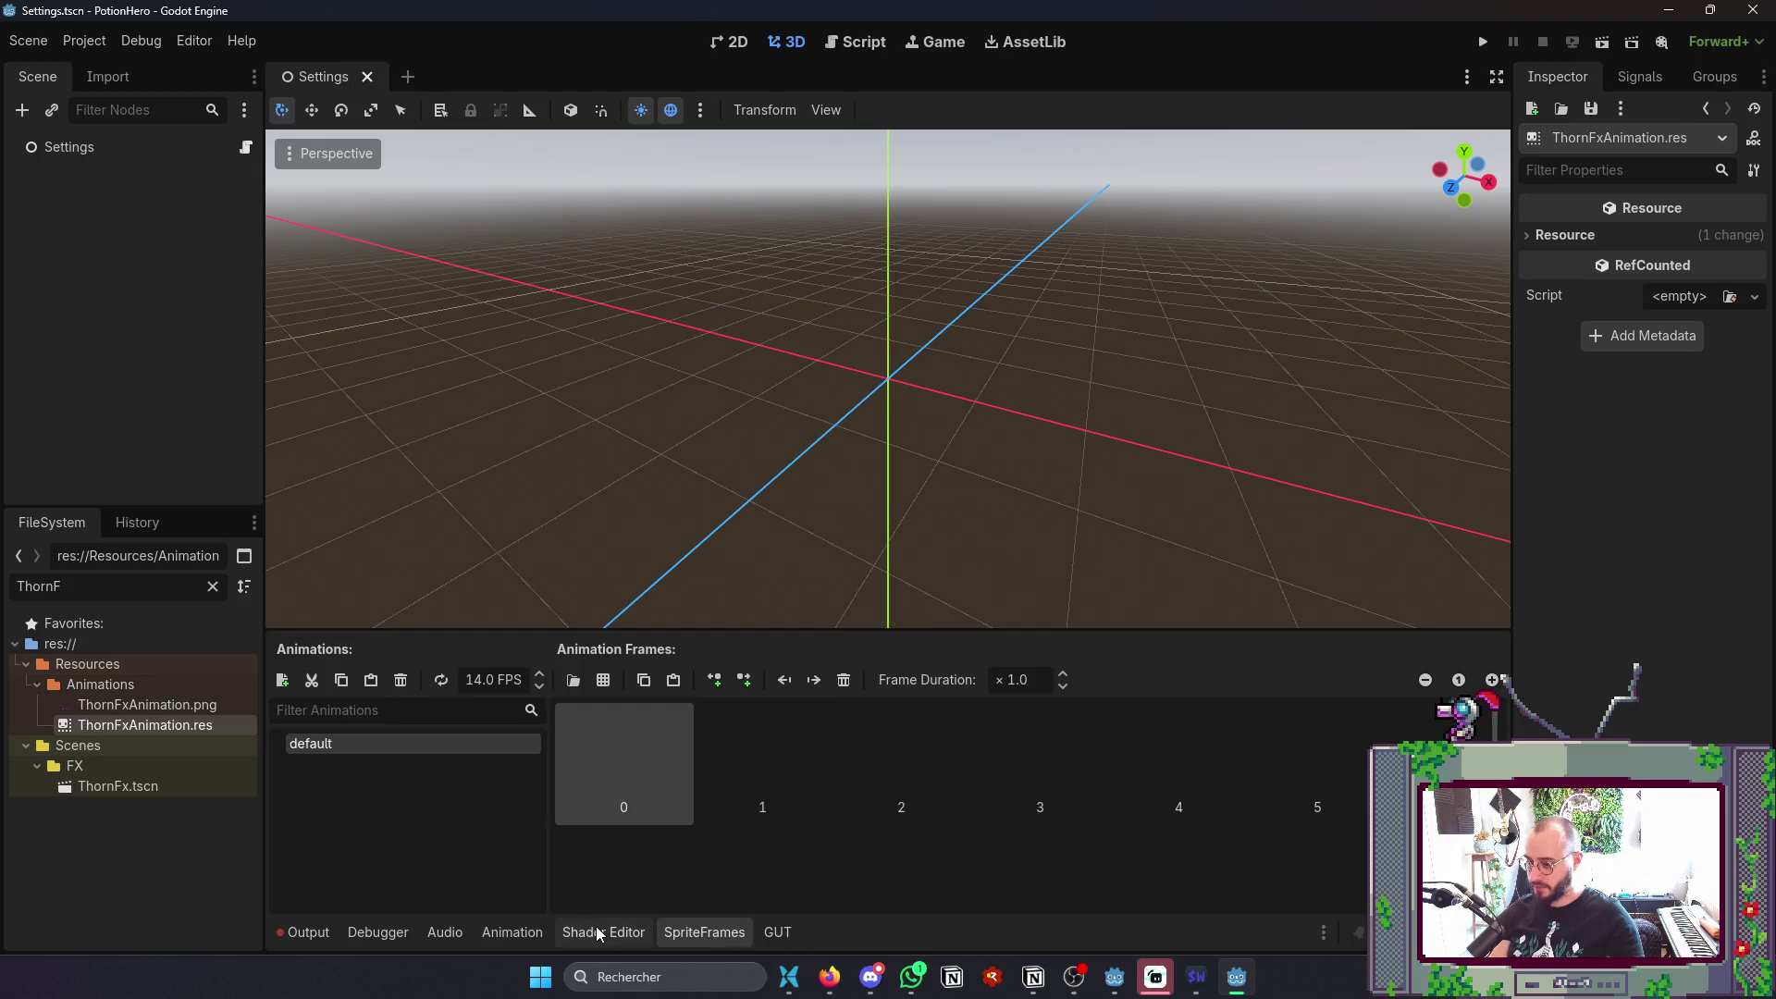
pyautogui.click(106, 39)
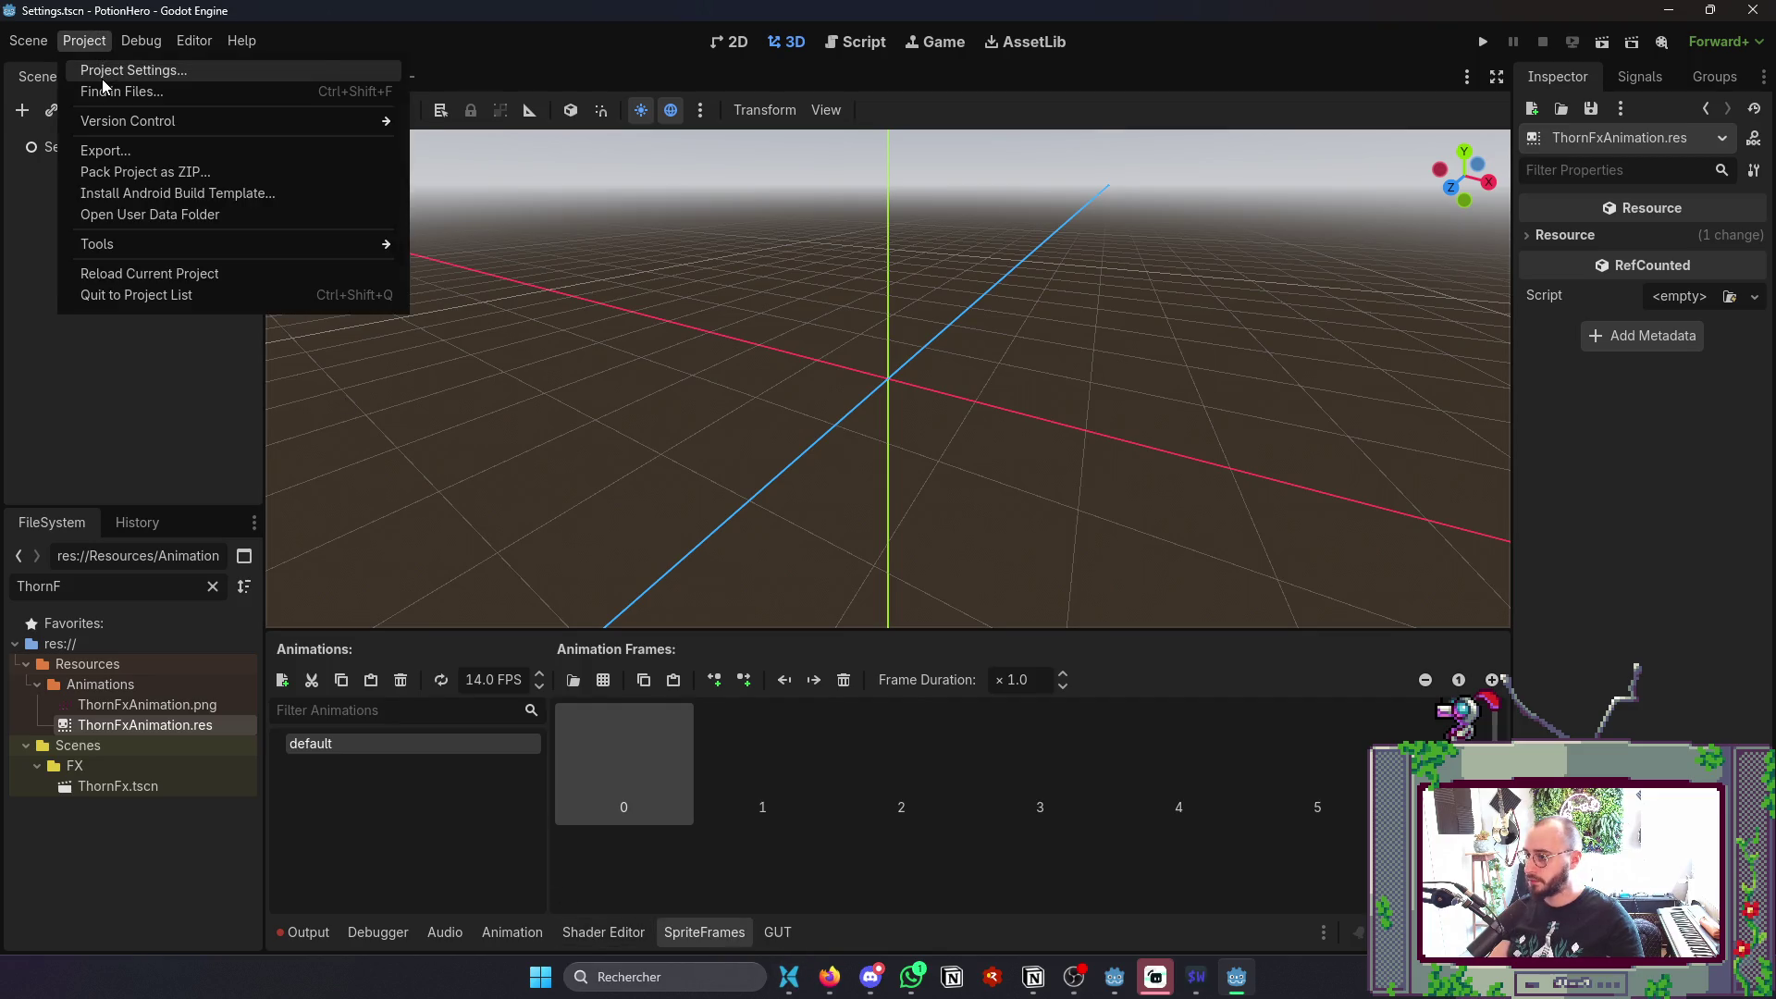
# - Look through Project Settings and the Aseprite Wizard configuration, closing both
pyautogui.click(111, 68)
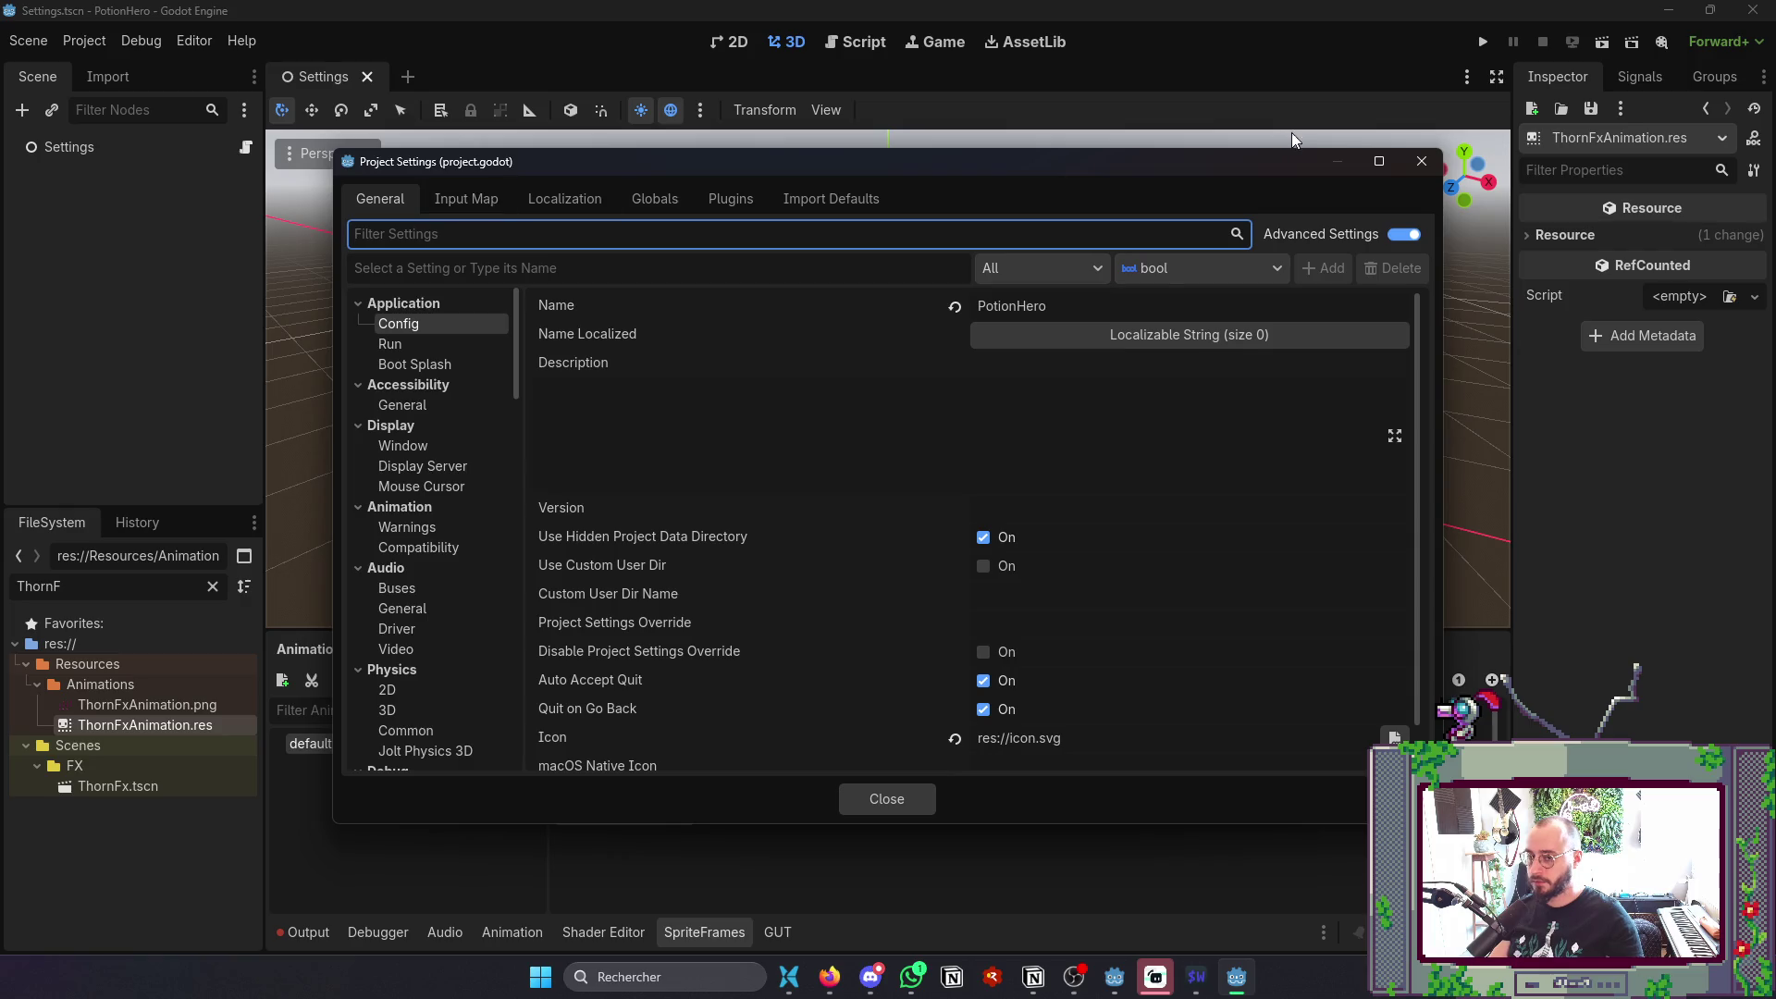
pyautogui.click(1422, 163)
pyautogui.click(84, 41)
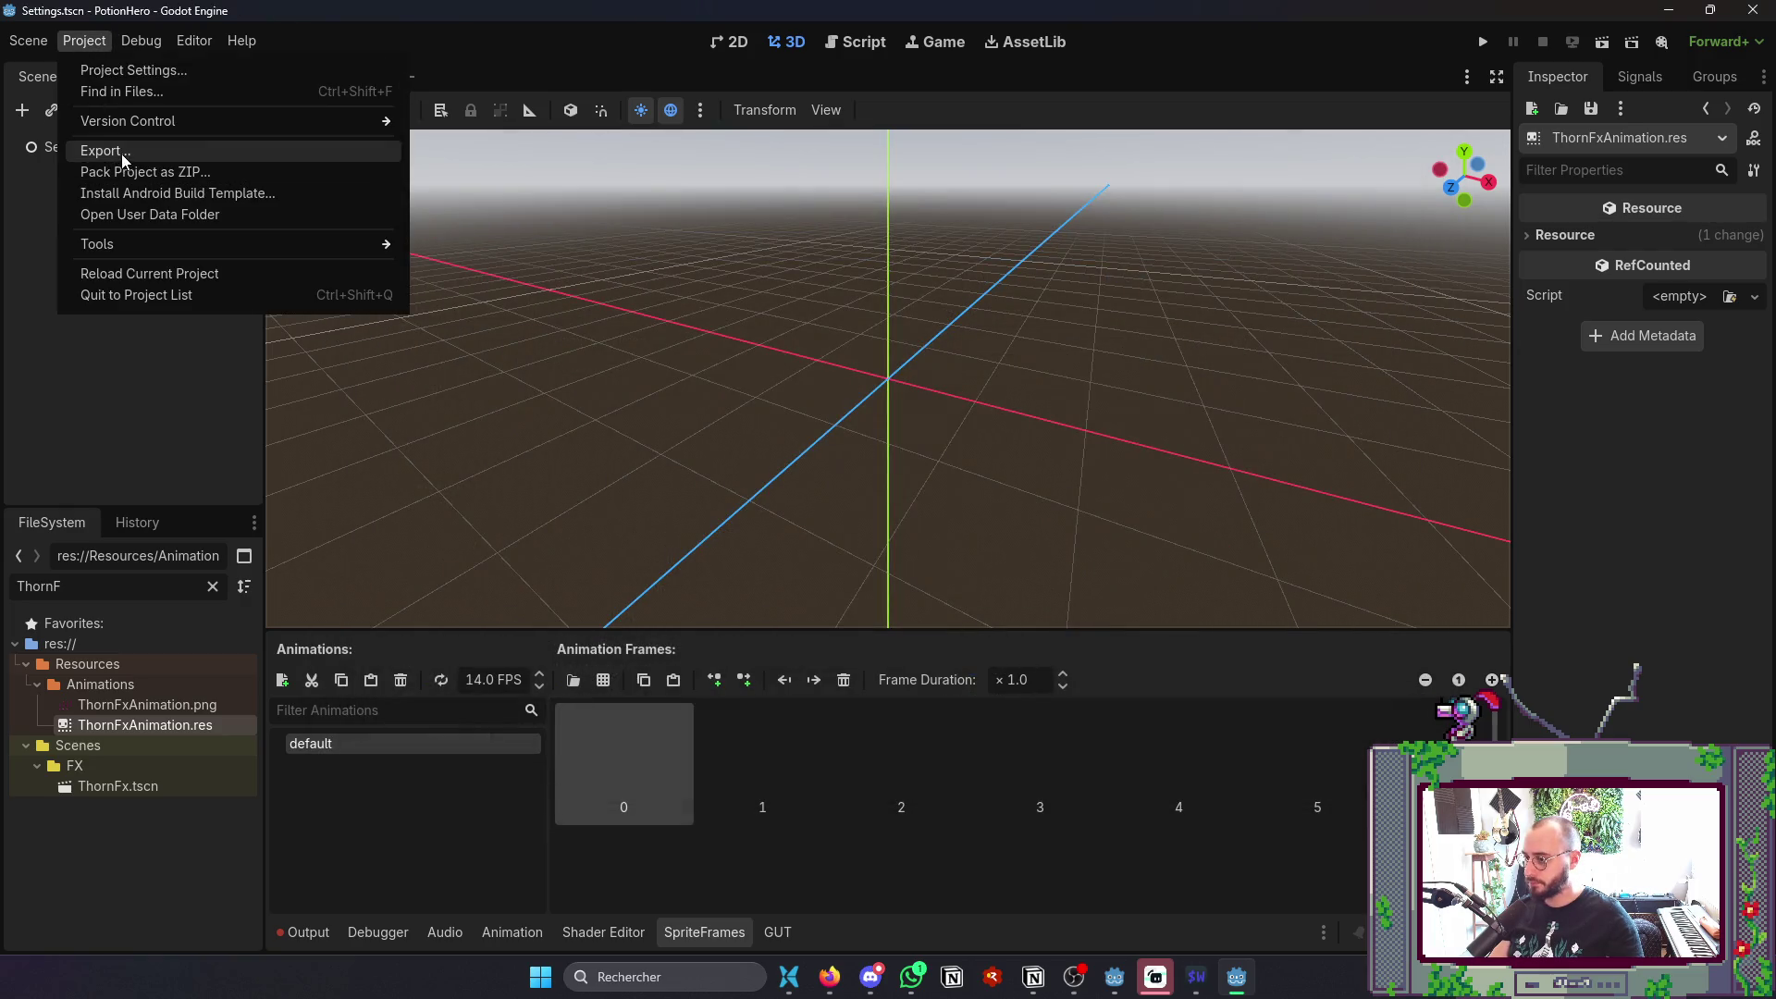
pyautogui.moveTo(148, 242)
pyautogui.moveTo(603, 309)
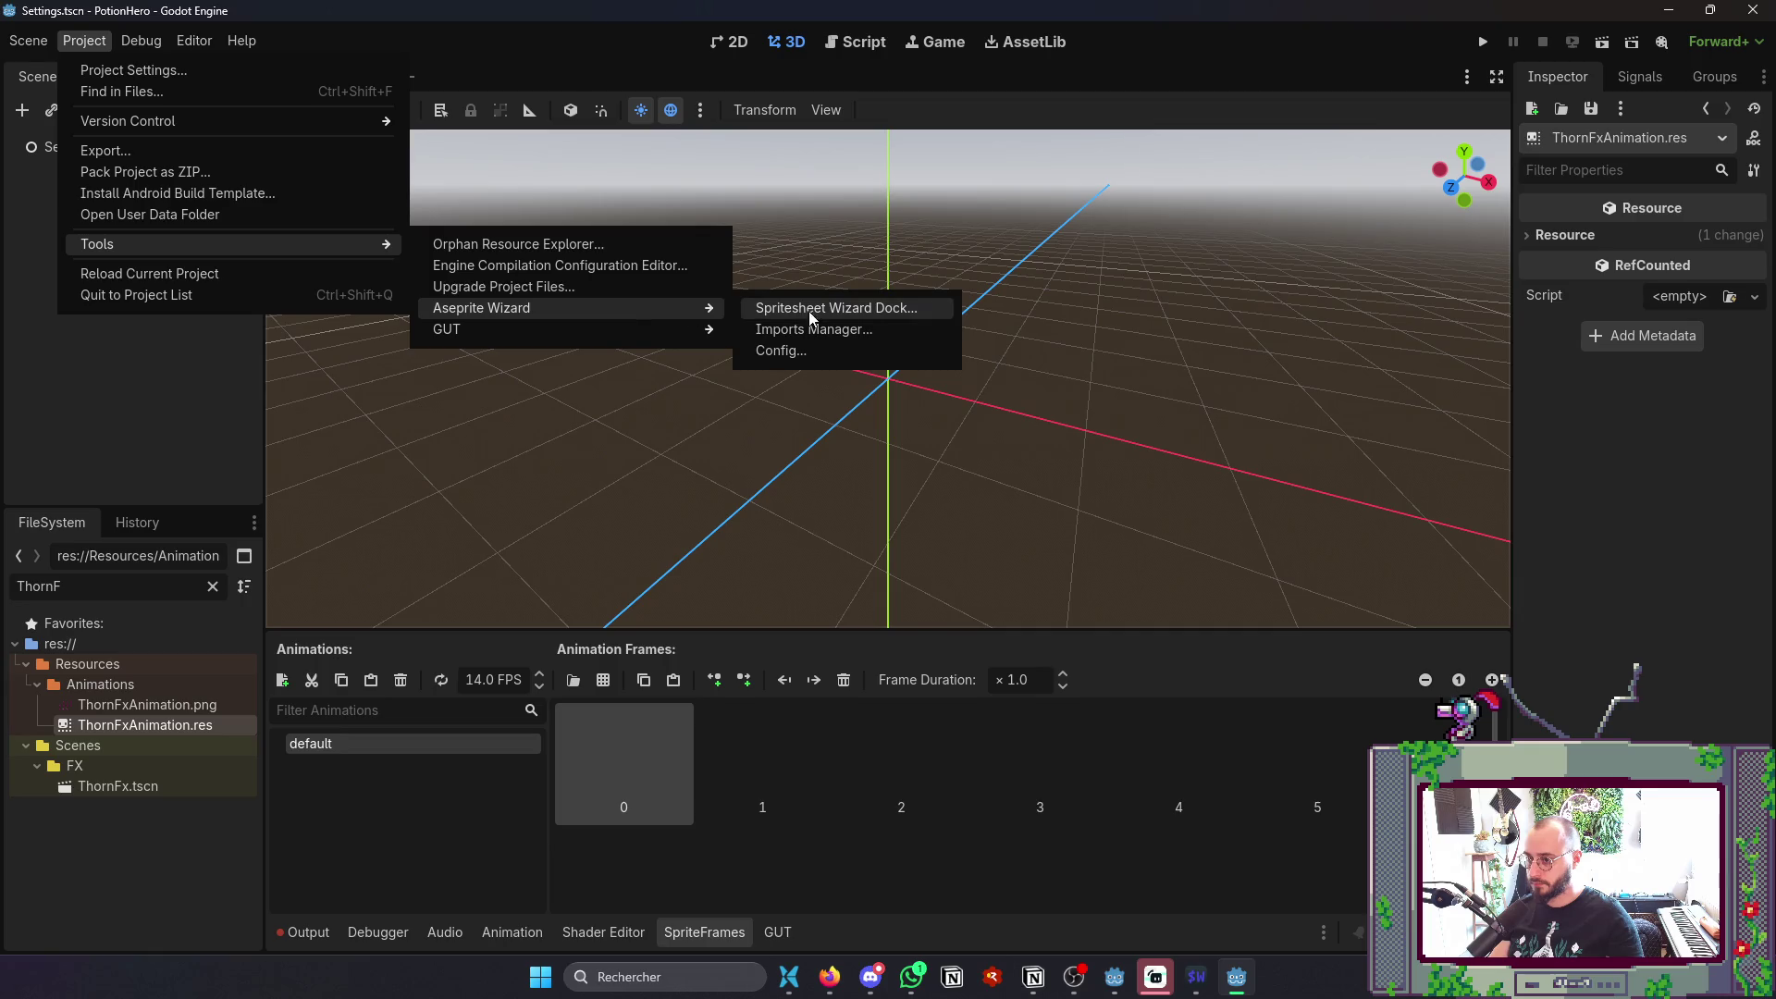
pyautogui.click(755, 349)
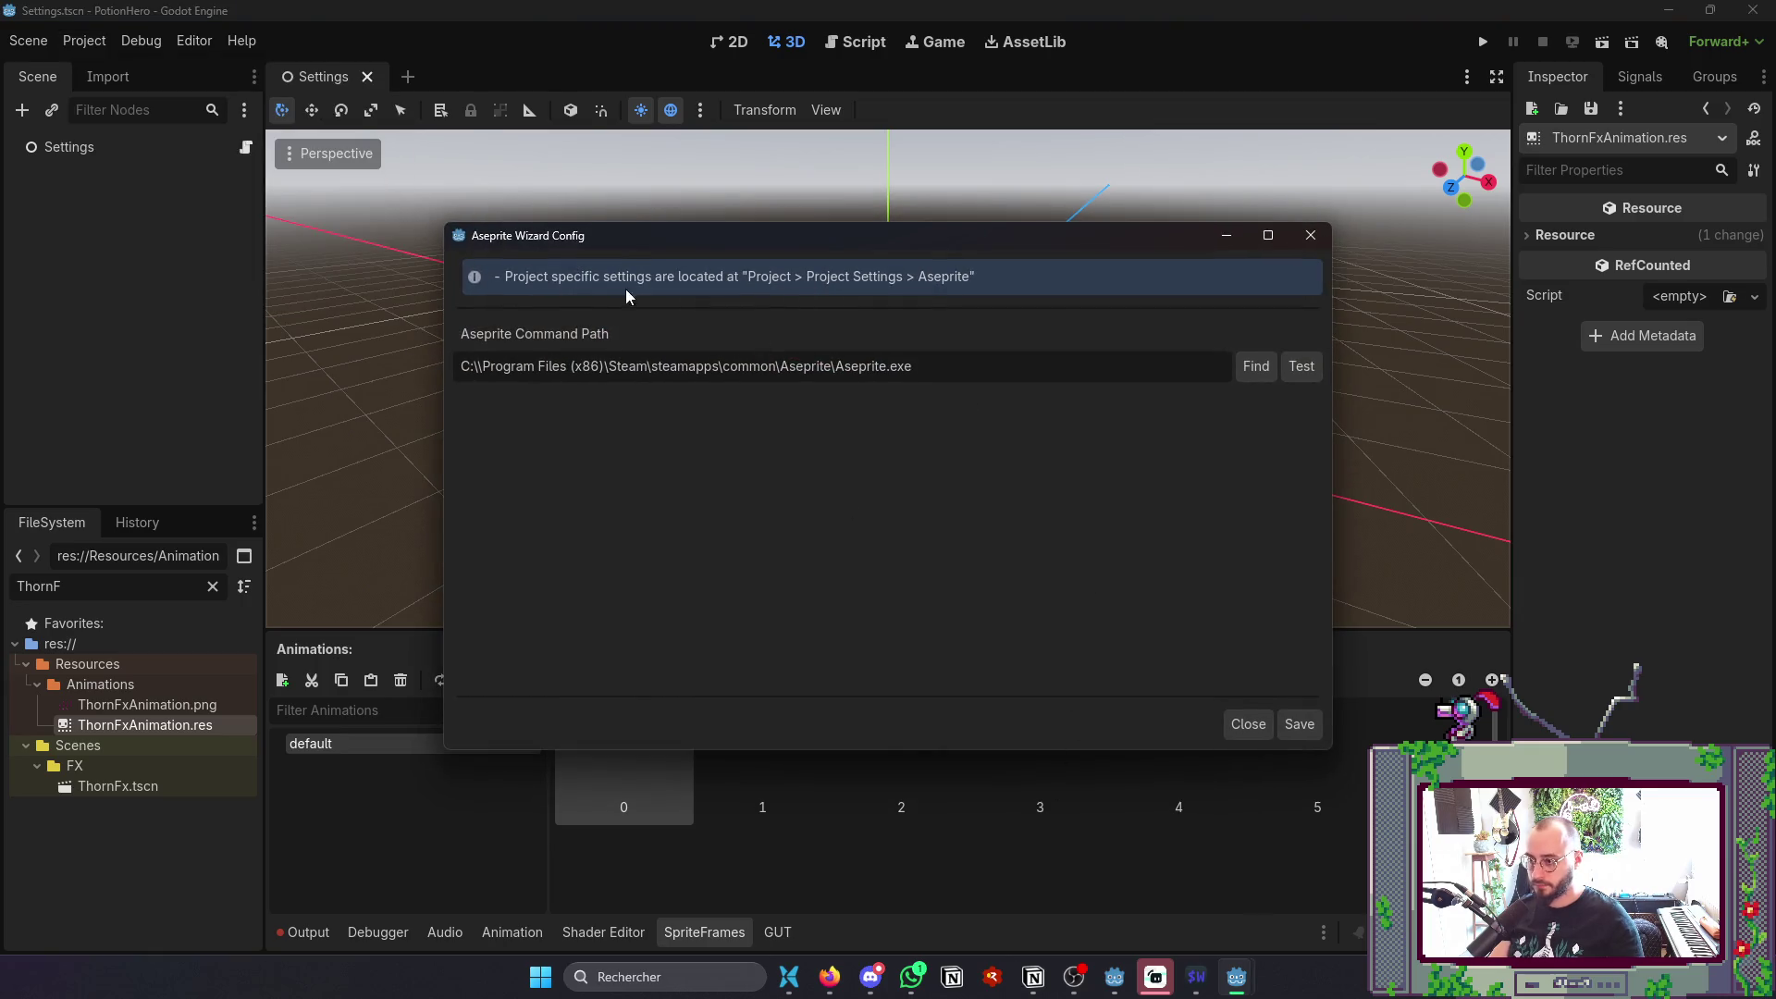
pyautogui.click(1328, 246)
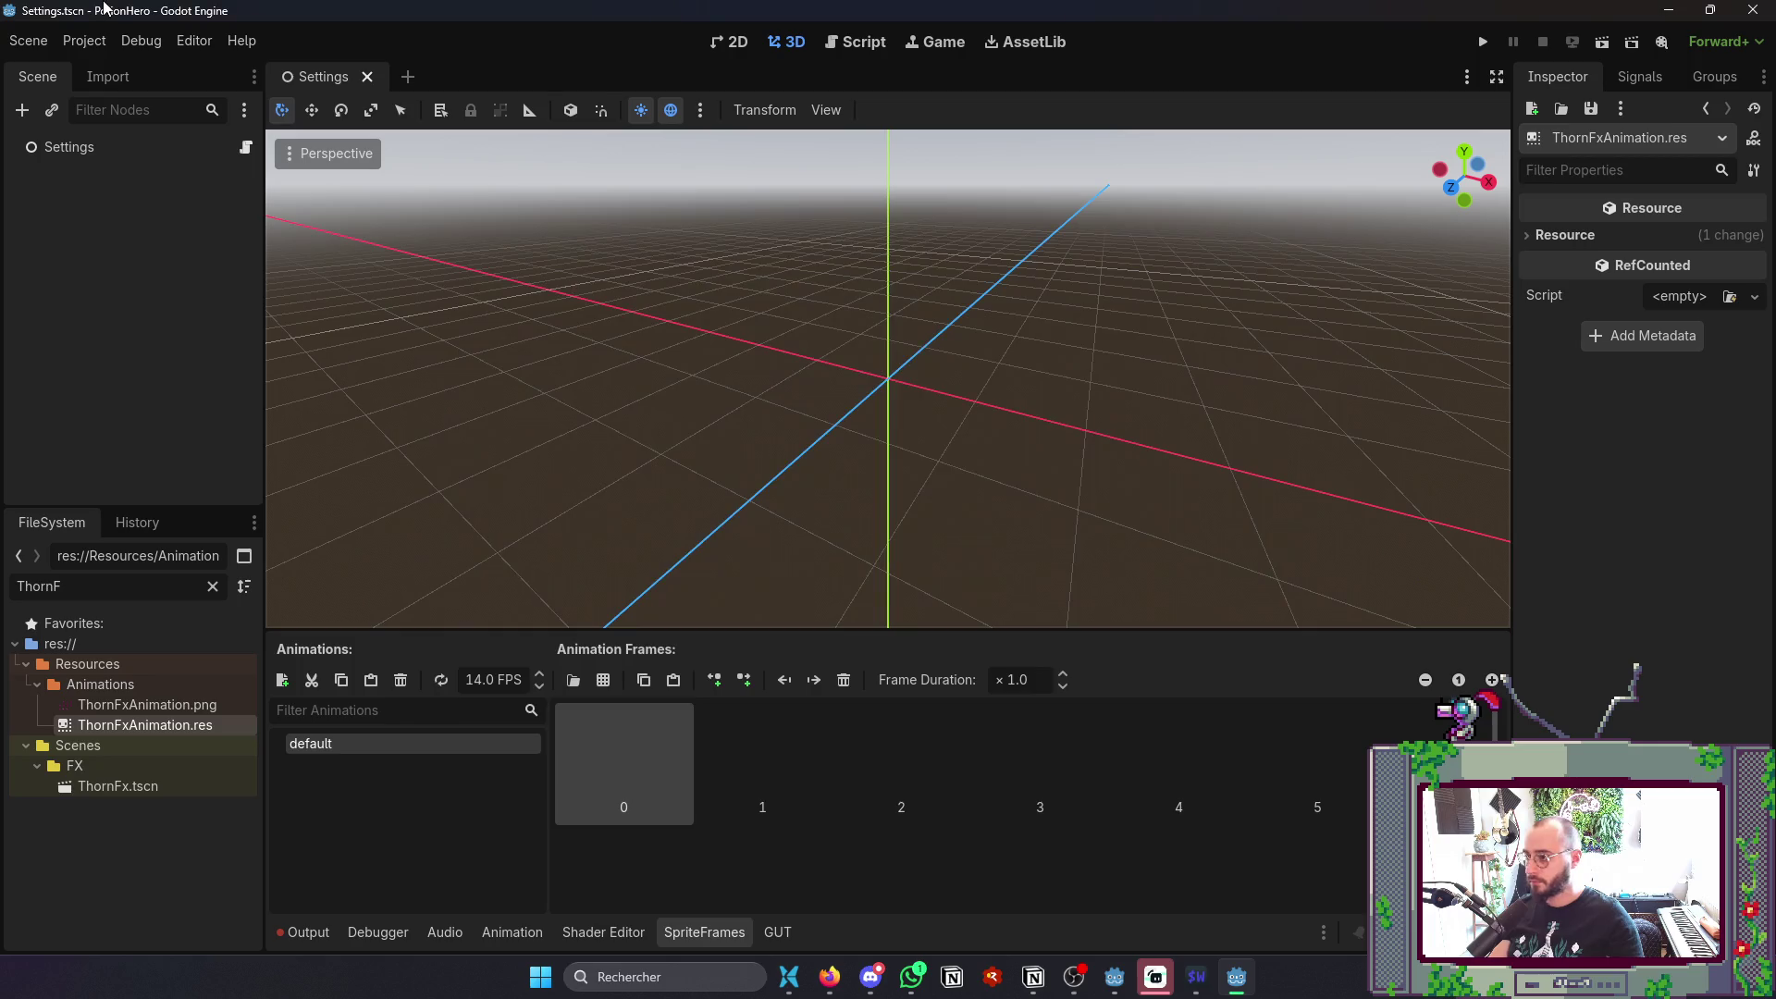
# - Open the Aseprite spritesheet wizard dock and cancel its .aseprite file picker
pyautogui.click(75, 40)
pyautogui.moveTo(128, 244)
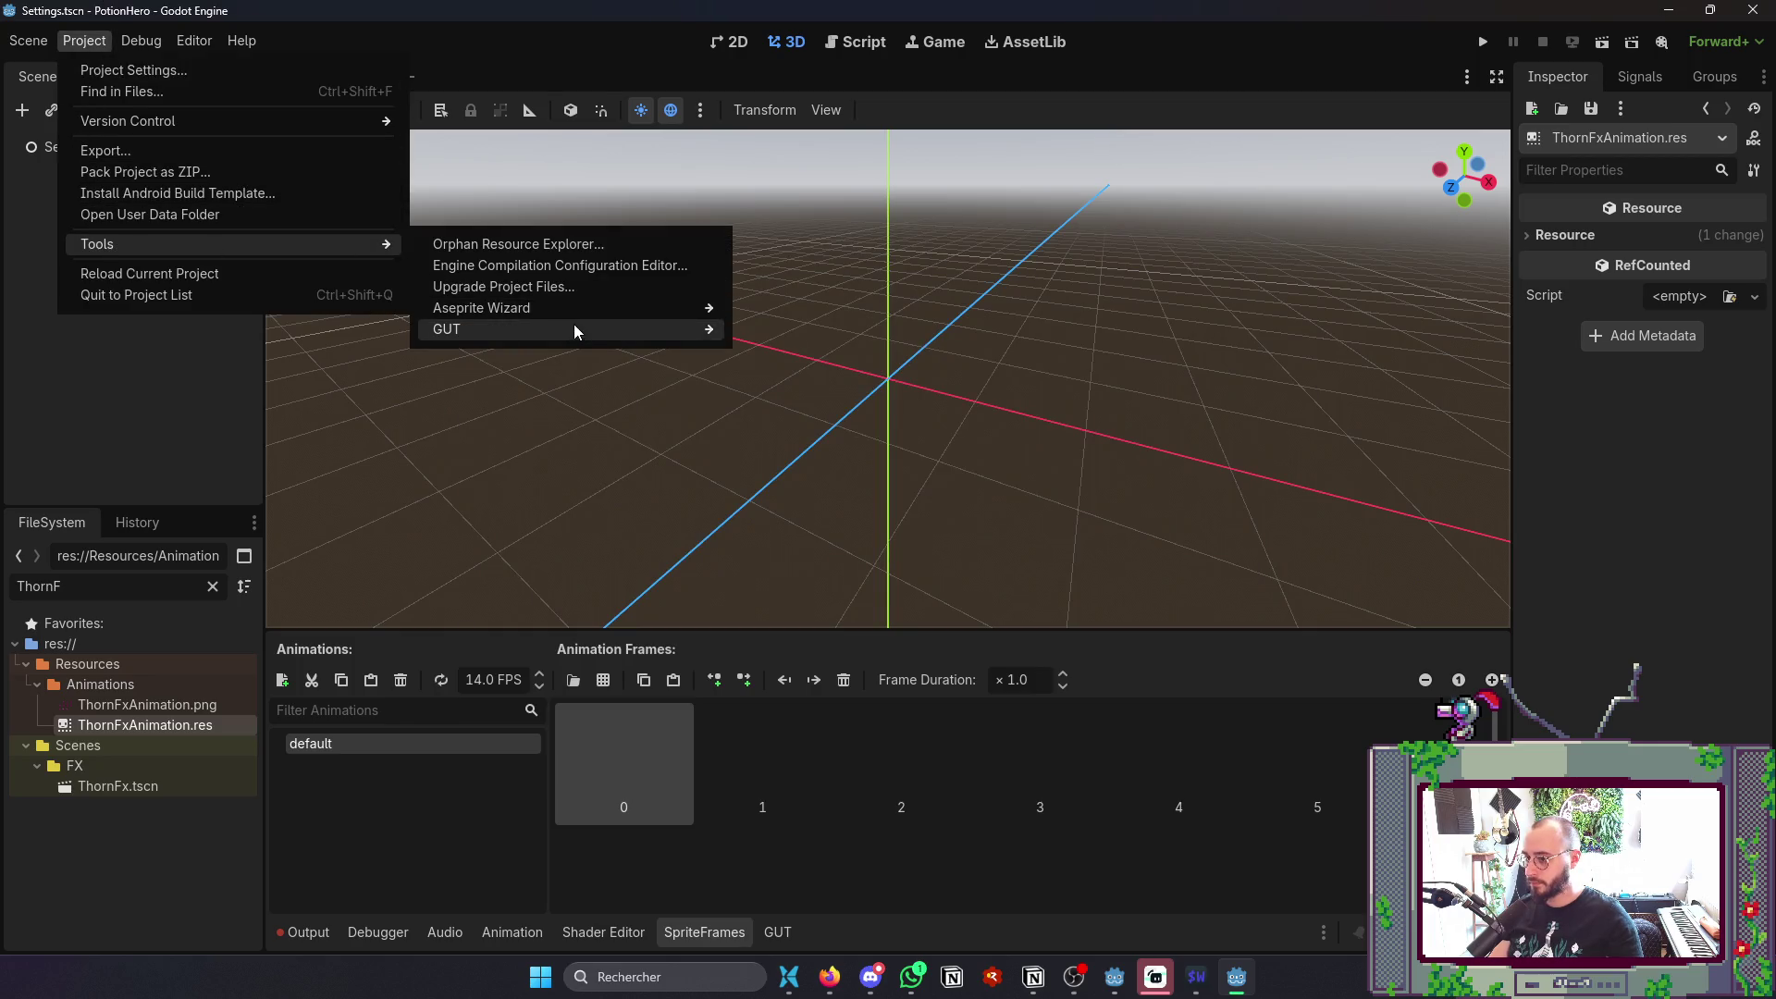
pyautogui.moveTo(604, 305)
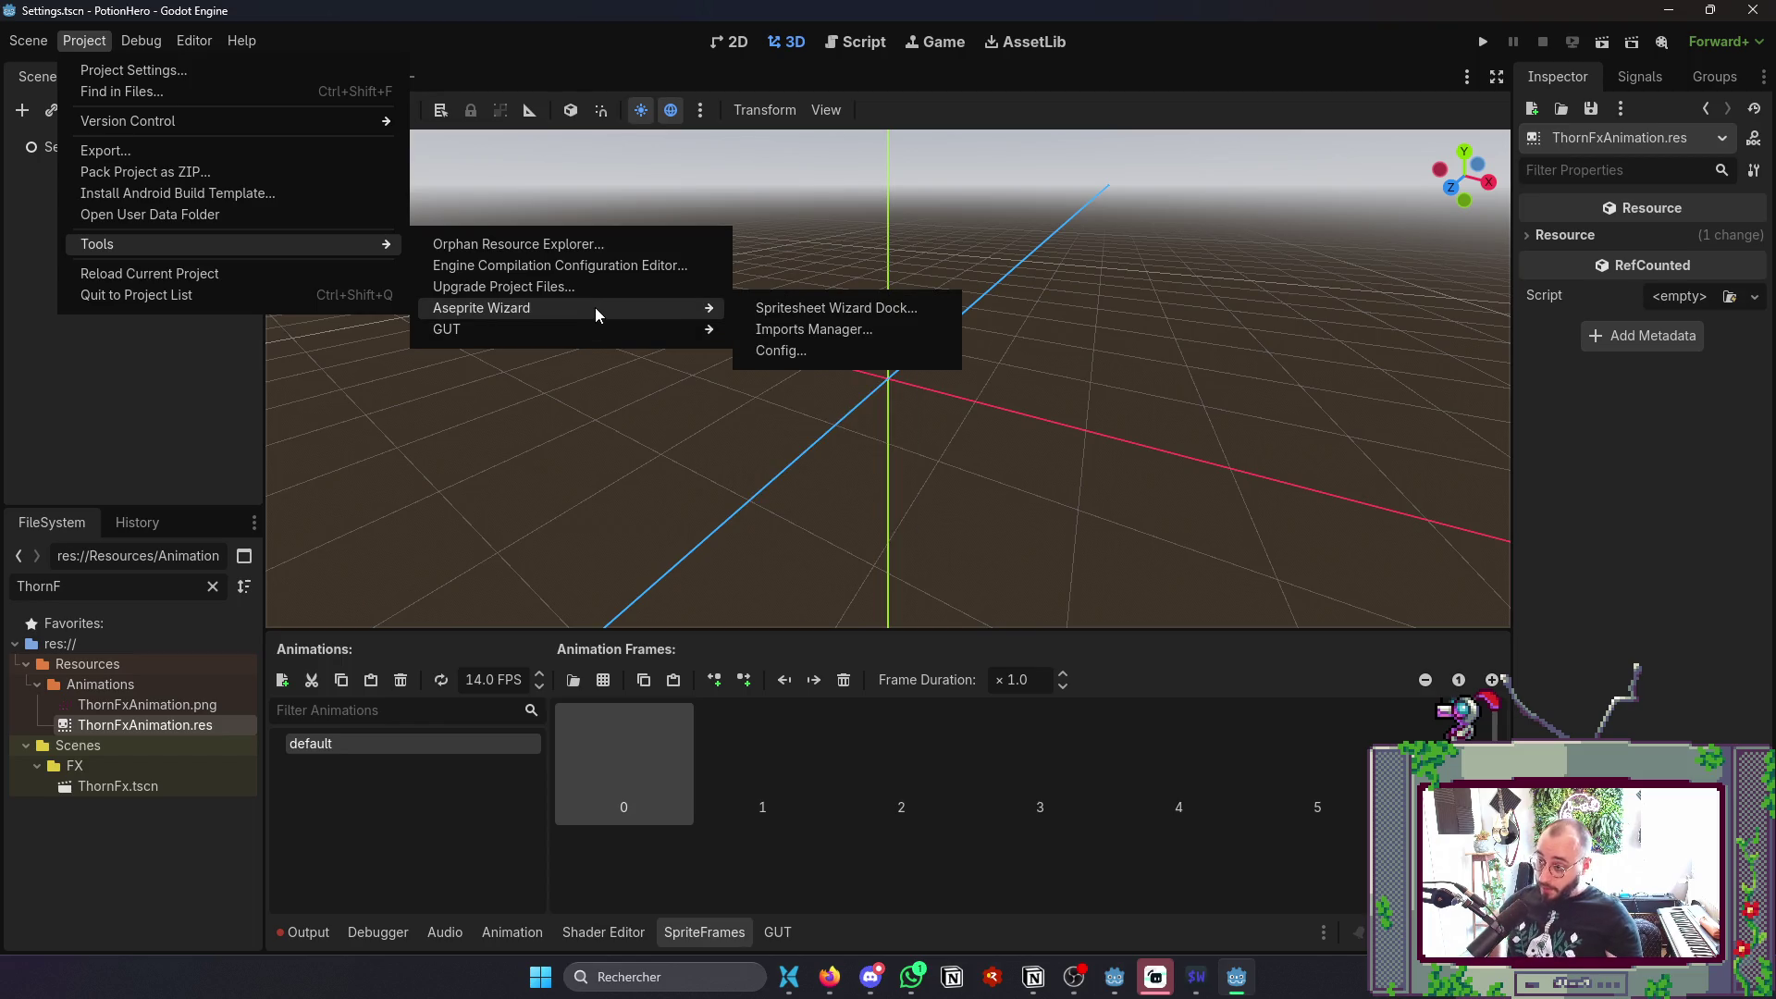
pyautogui.click(764, 313)
pyautogui.click(1468, 379)
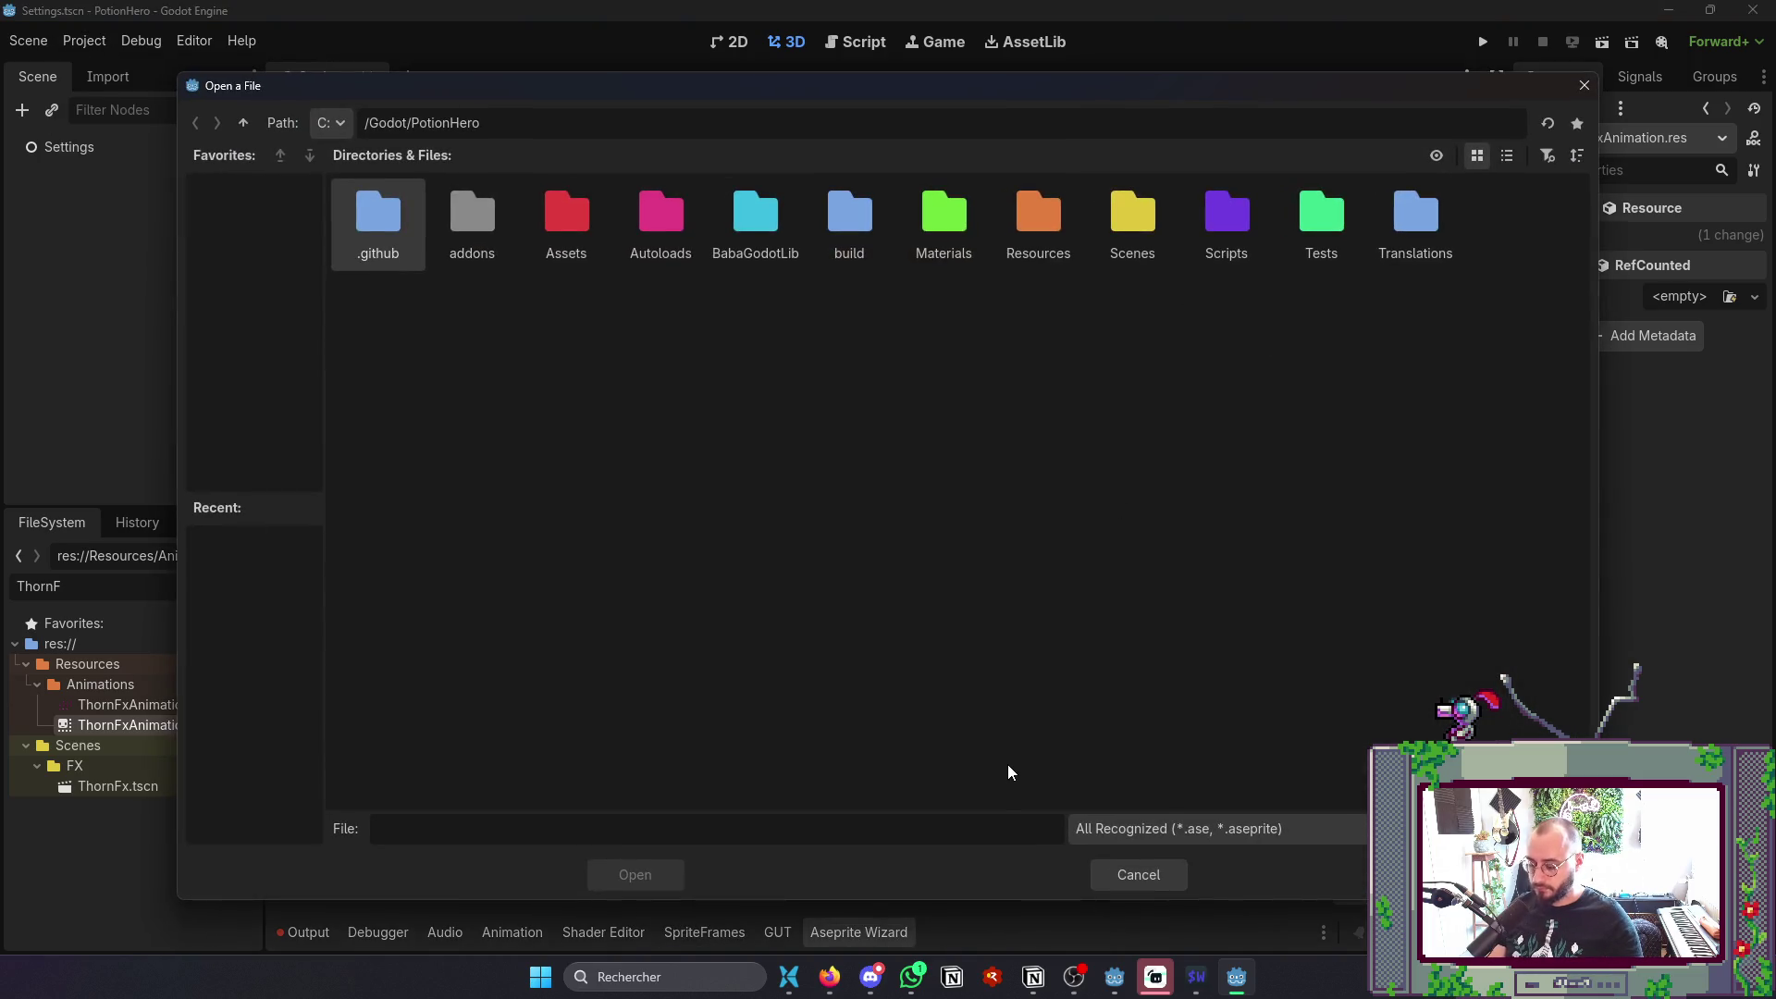
pyautogui.press('Escape')
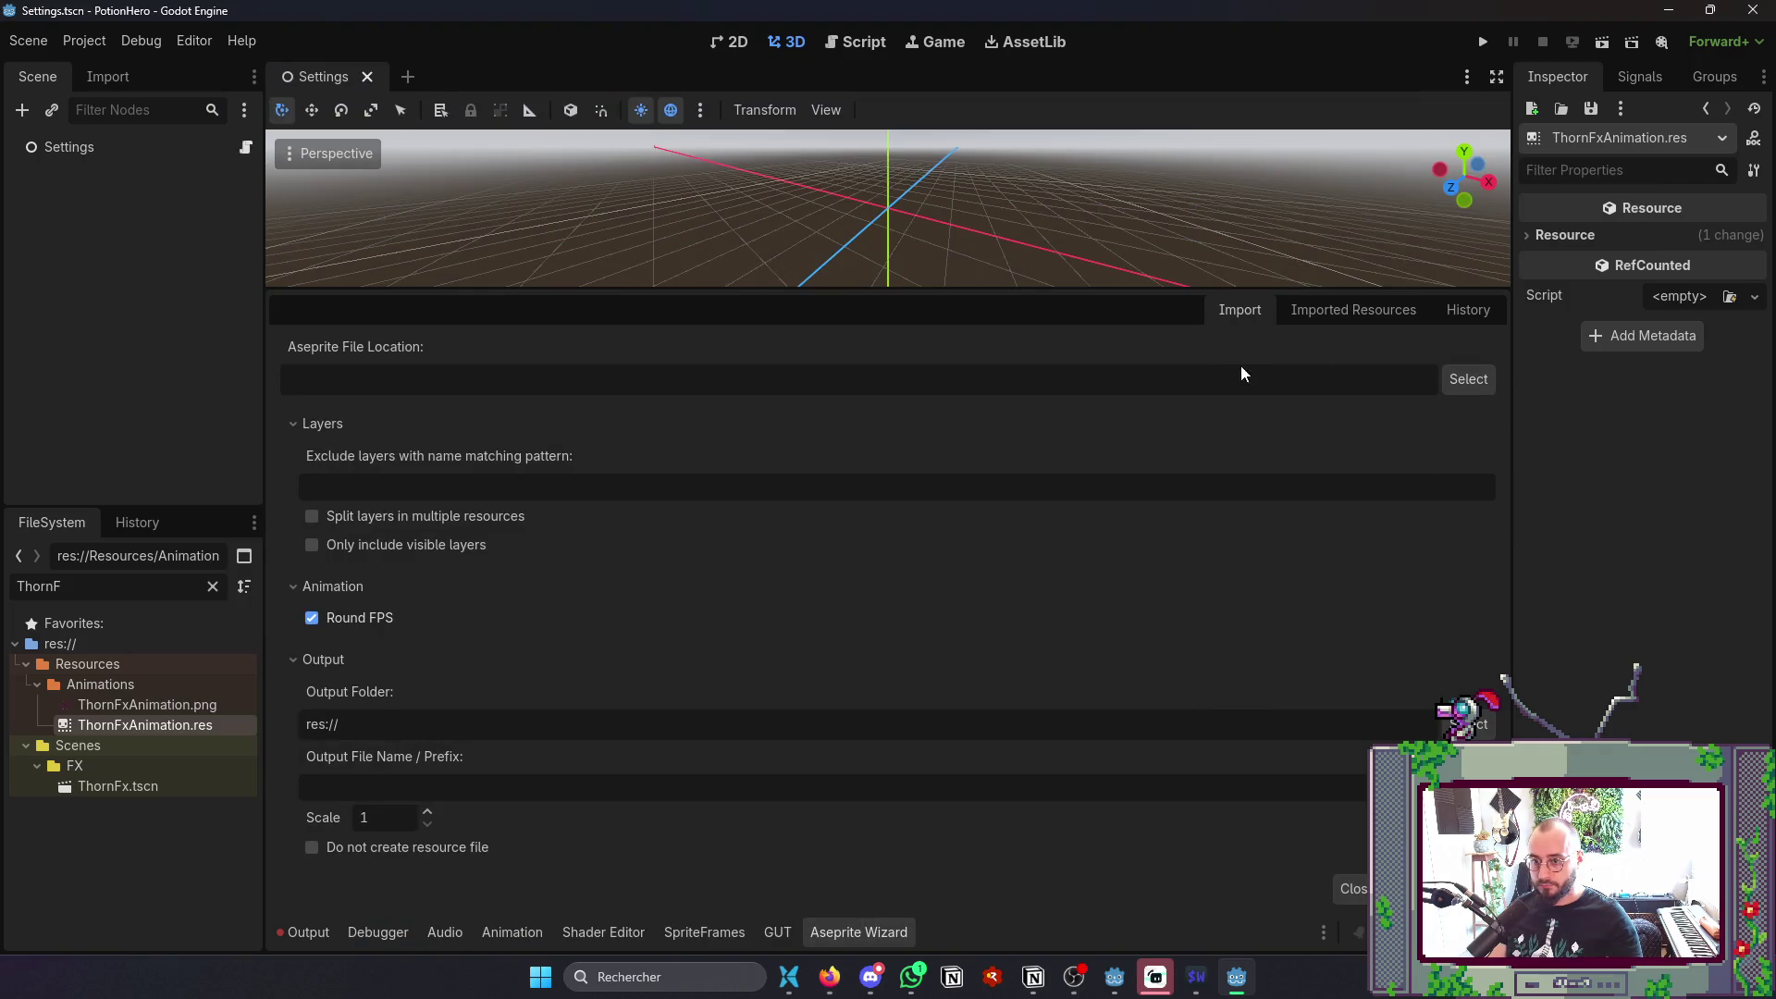
# - Import ThornFxAnimation.aseprite using the FX folder path copied from the file explorer
pyautogui.click(1480, 314)
pyautogui.click(1266, 311)
pyautogui.hotkey('alt', 'Tab')
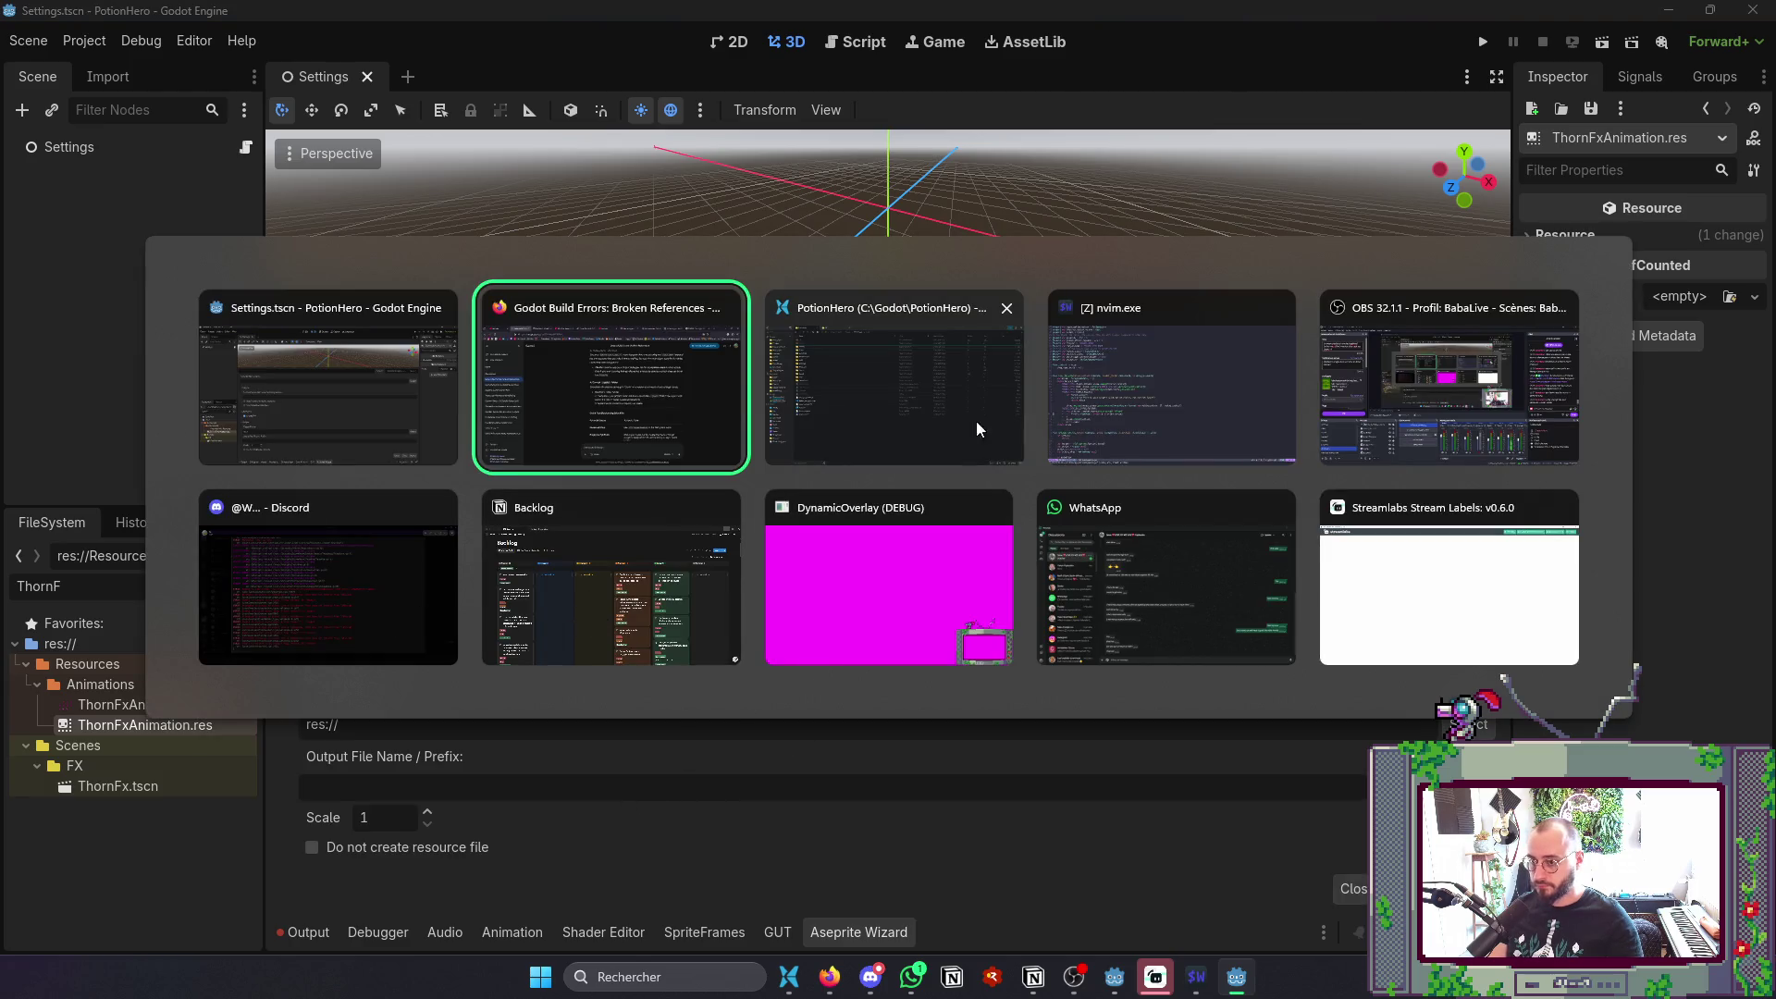
pyautogui.click(923, 387)
pyautogui.click(515, 20)
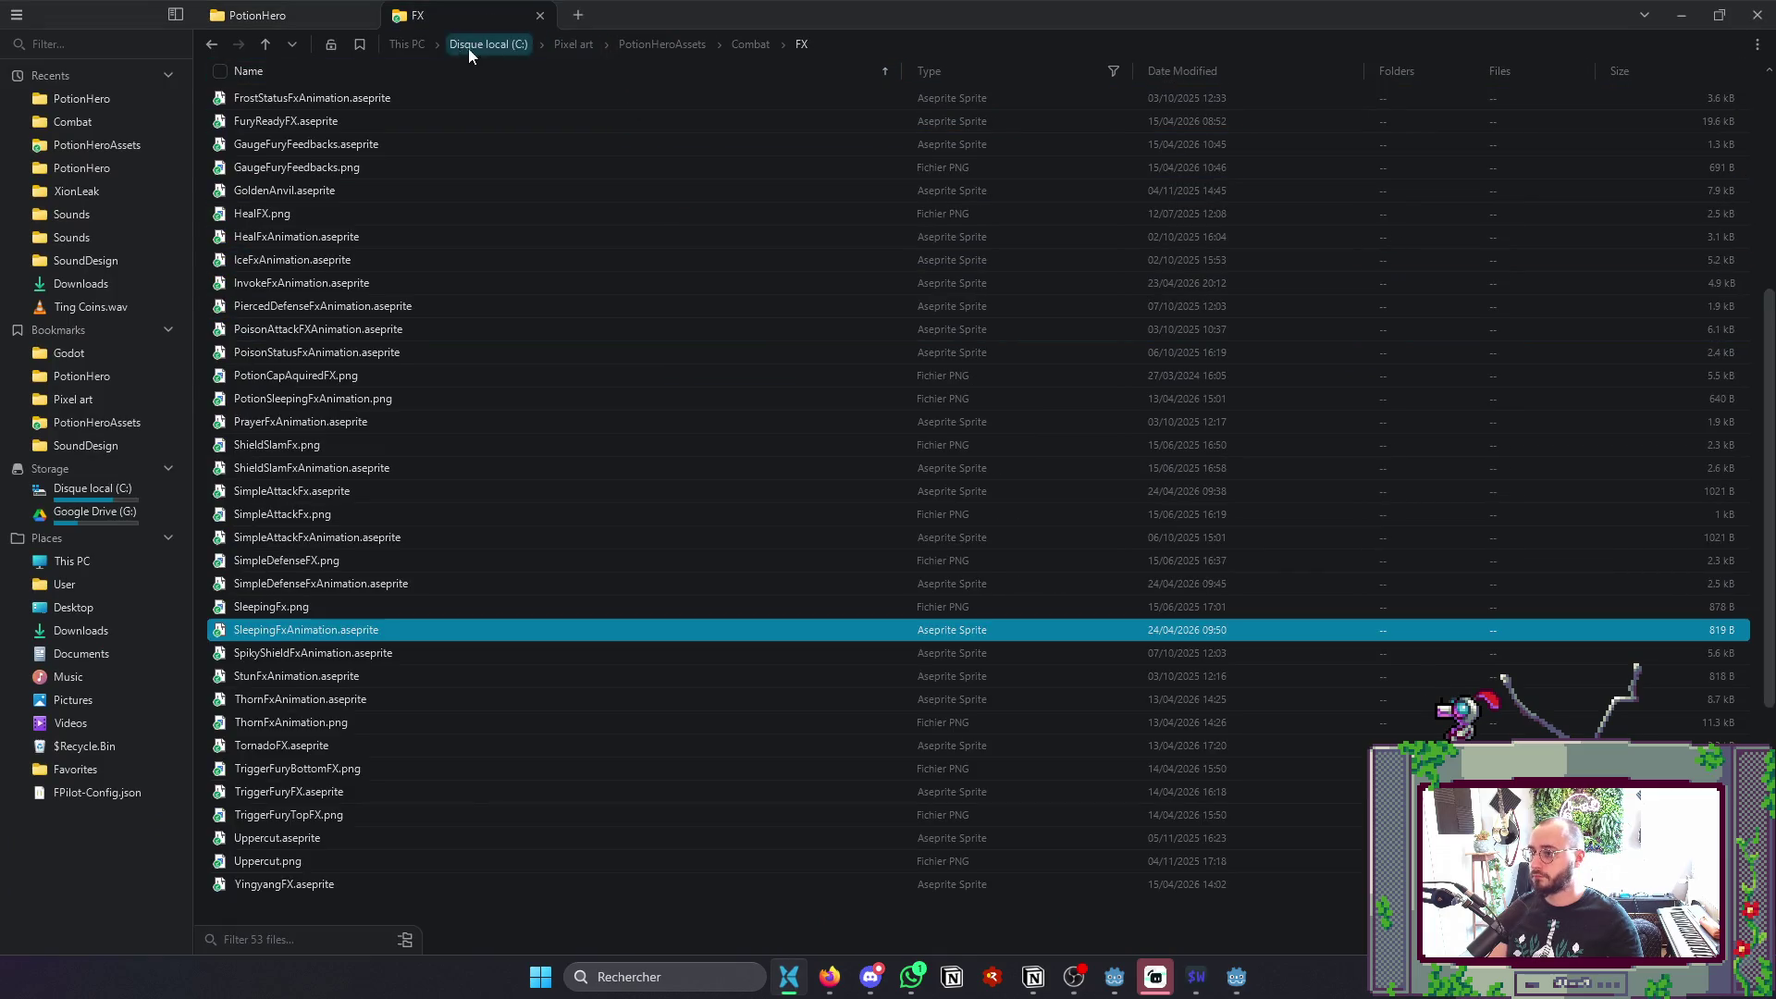
pyautogui.click(877, 47)
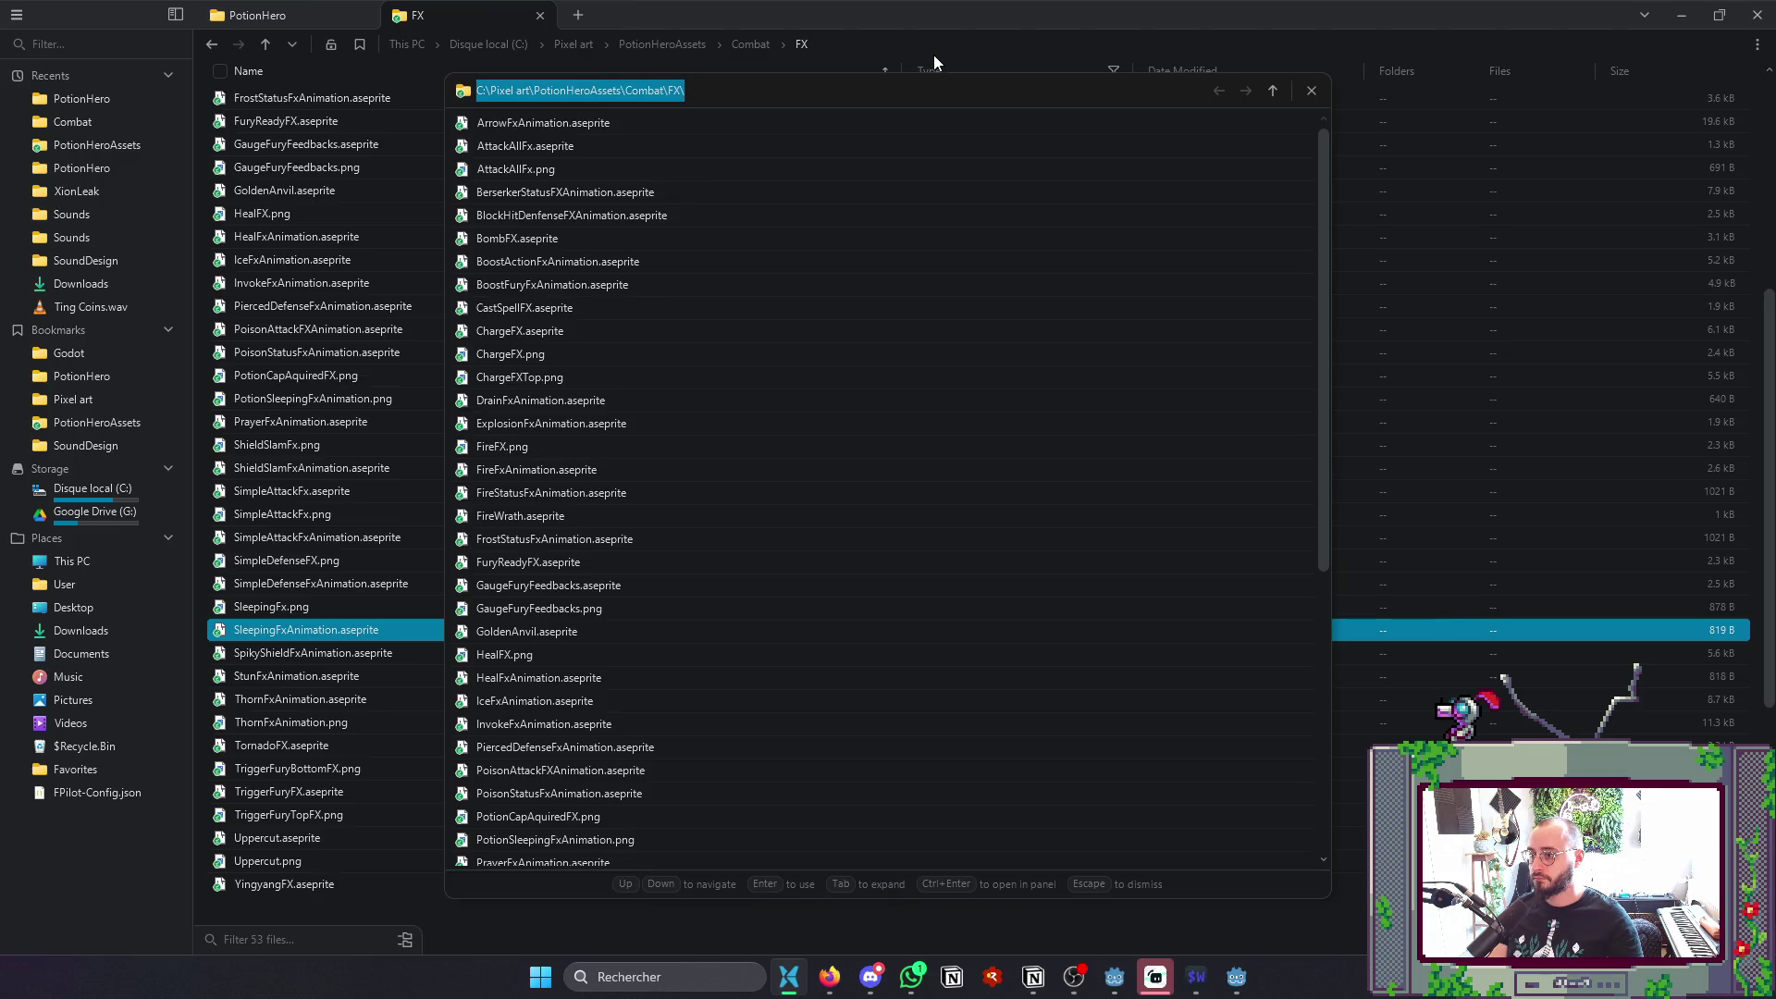
pyautogui.hotkey('alt', 'Tab')
pyautogui.write('C:\\Pixel art\\PotionHeroAssets\\Combat\\FX\\')
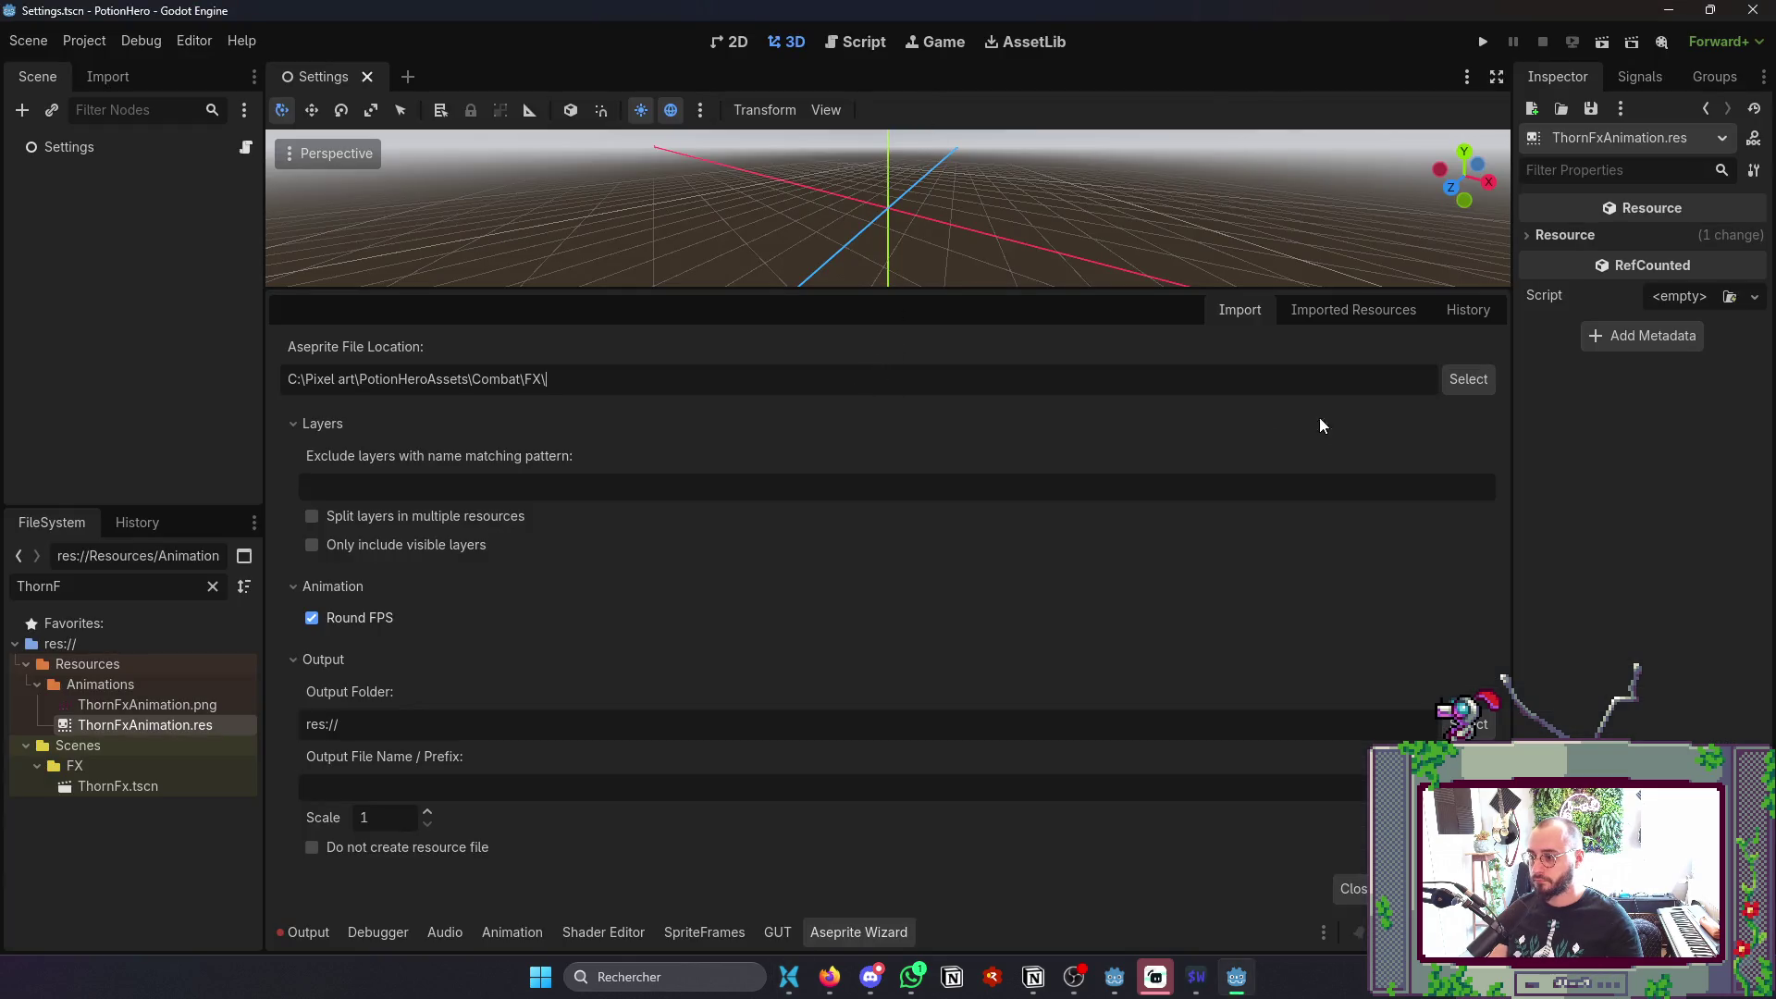
pyautogui.click(1468, 380)
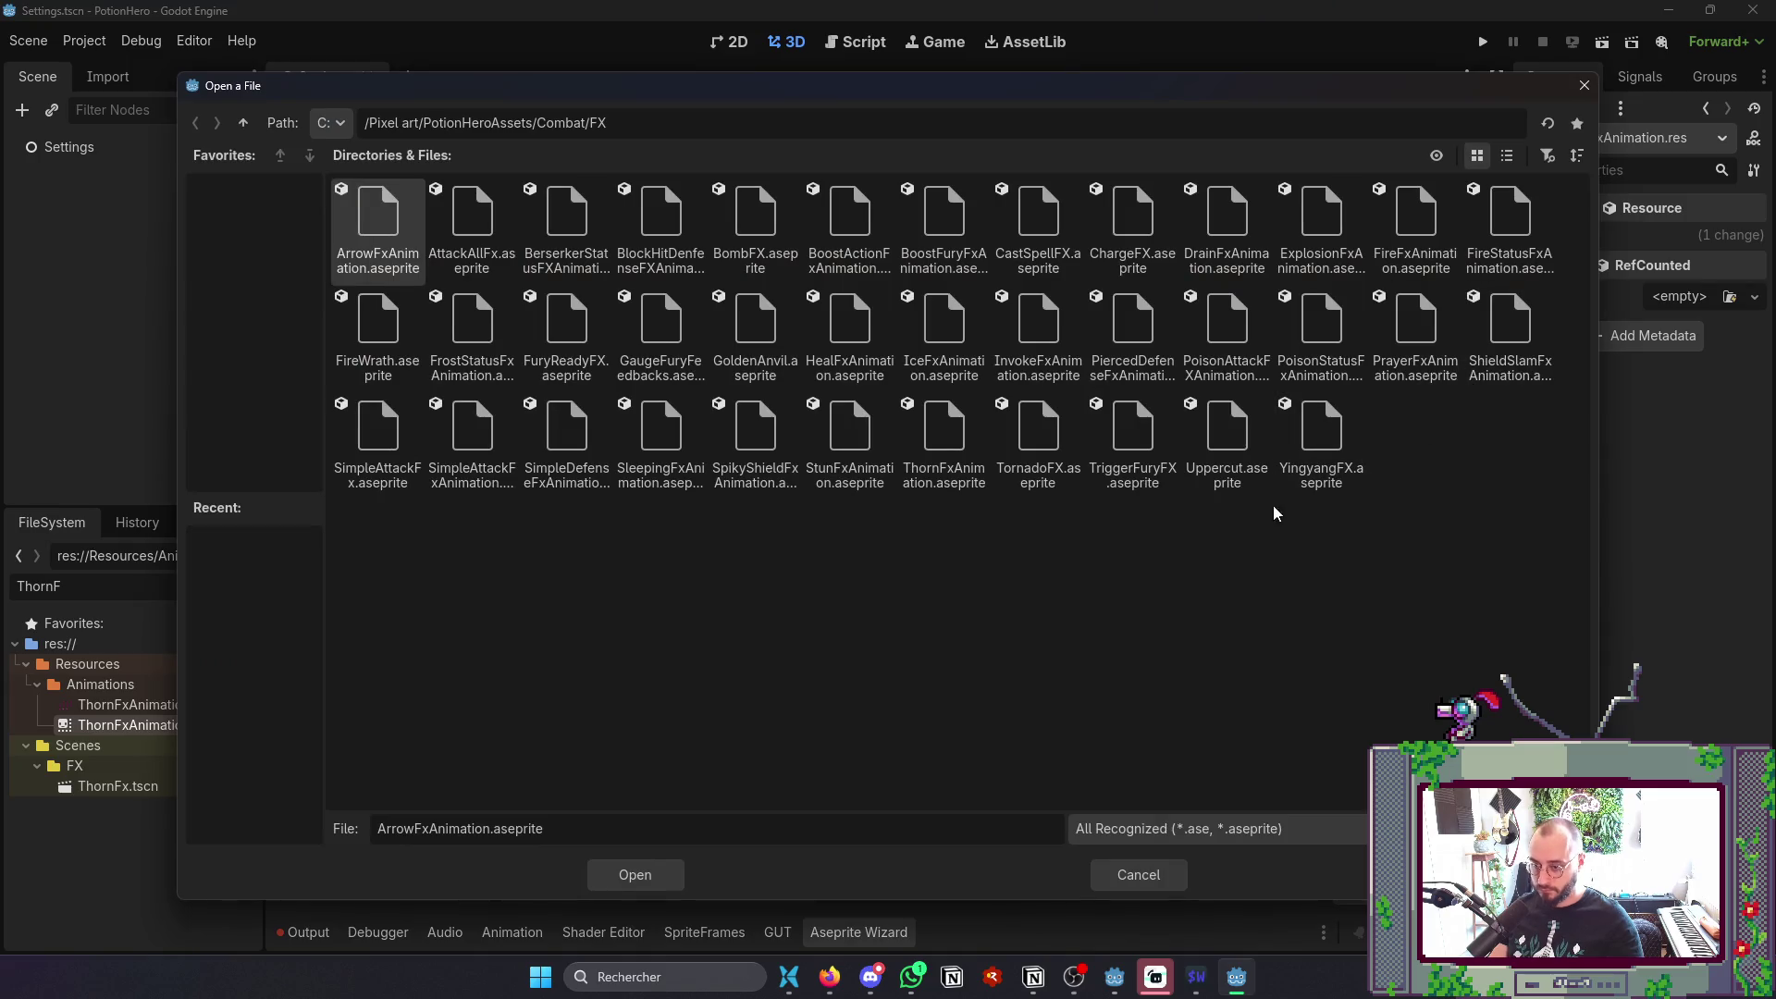
pyautogui.doubleClick(944, 435)
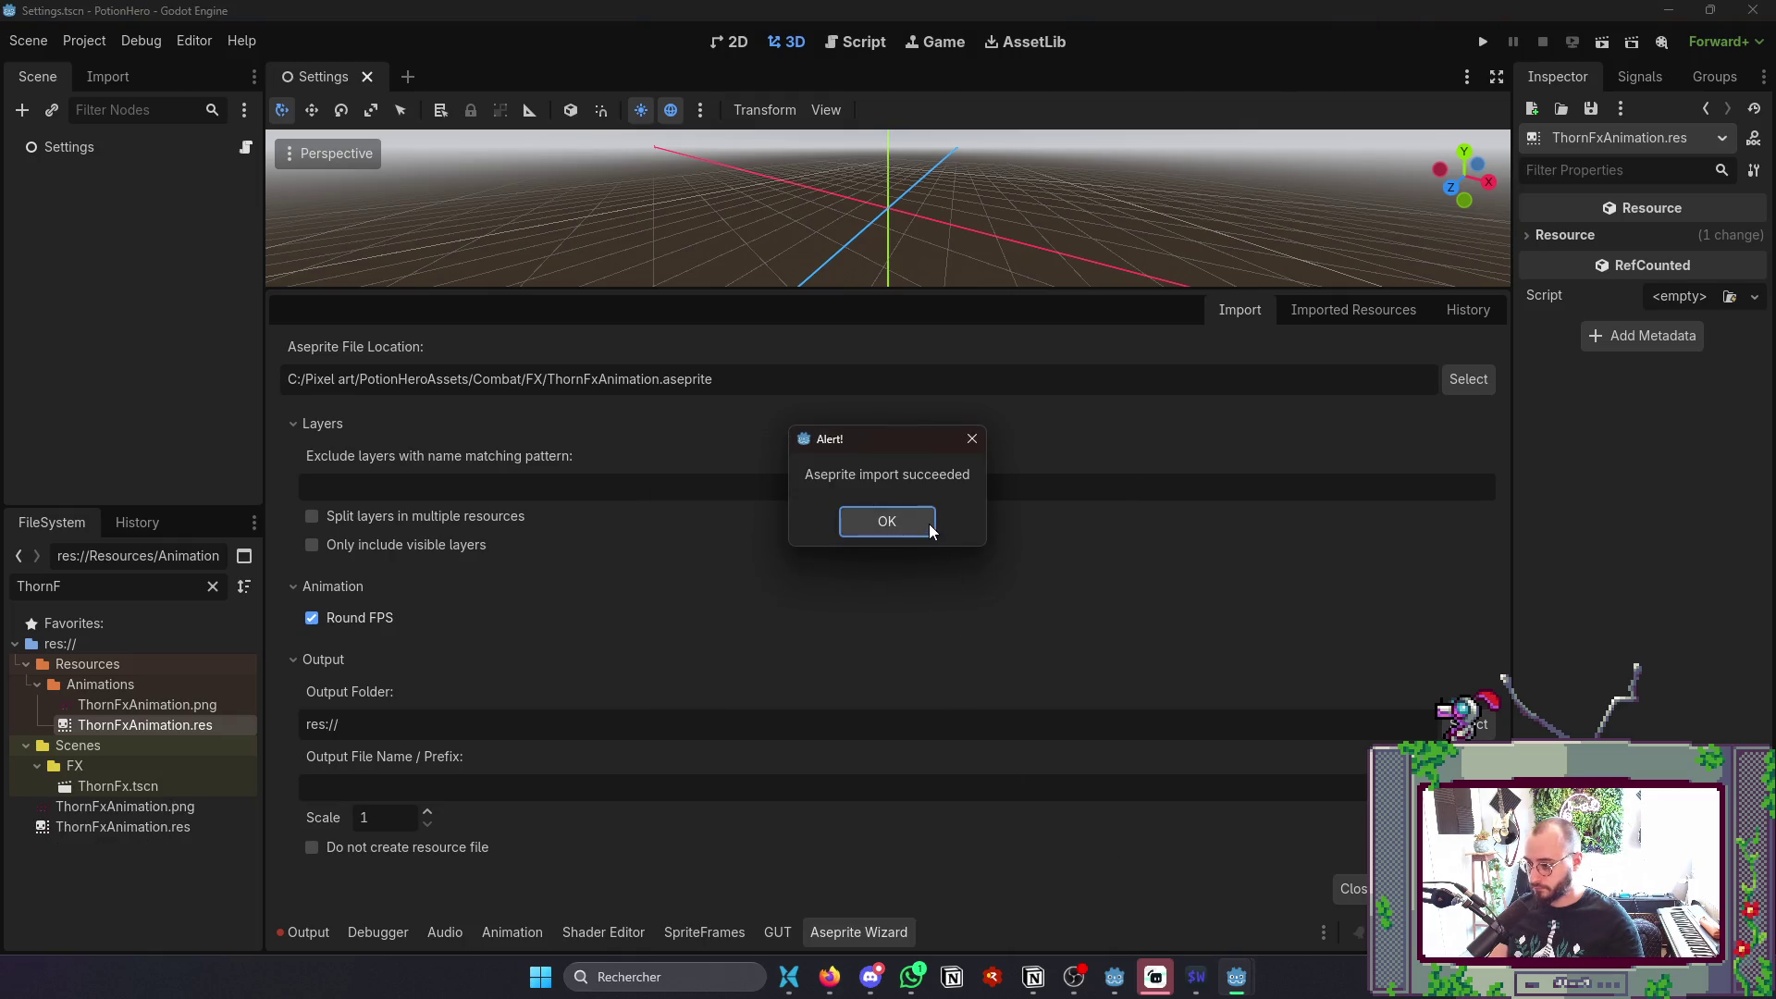
pyautogui.click(928, 524)
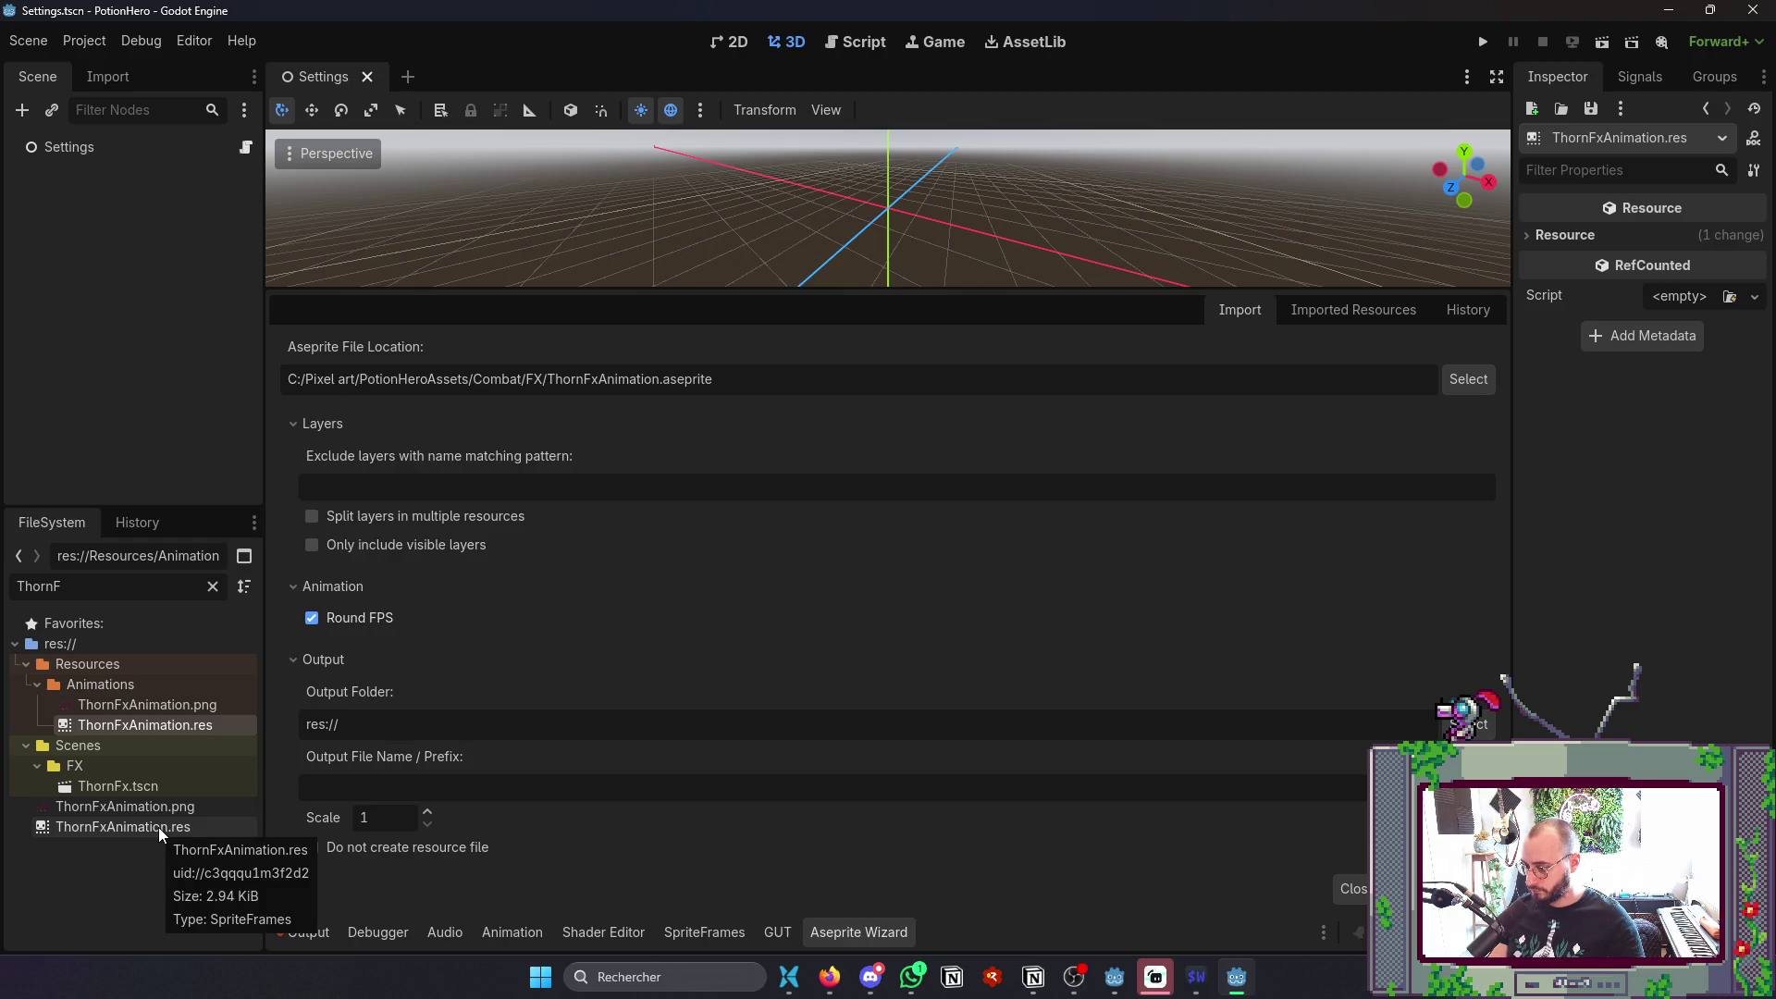
# - Delete the stray root-level ThornFxAnimation.res and ThornFxAnimation.png
pyautogui.click(158, 826)
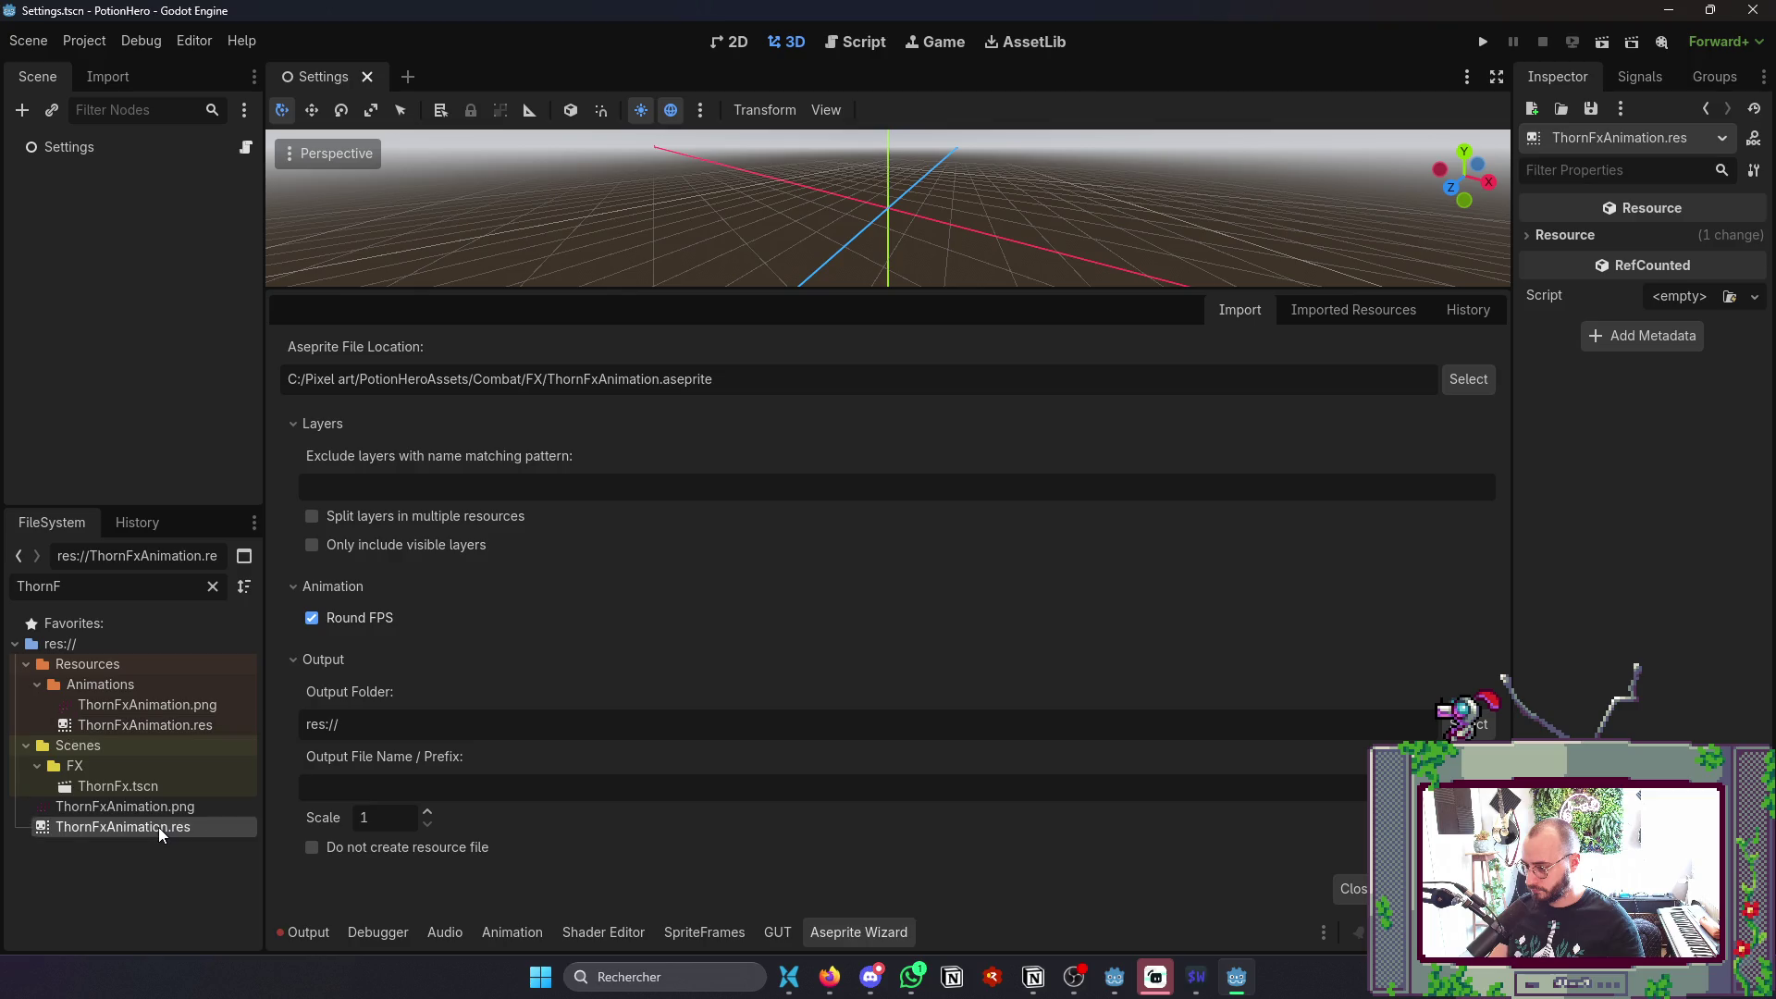
pyautogui.keyDown('shift'); pyautogui.click(165, 804); pyautogui.keyUp('shift')
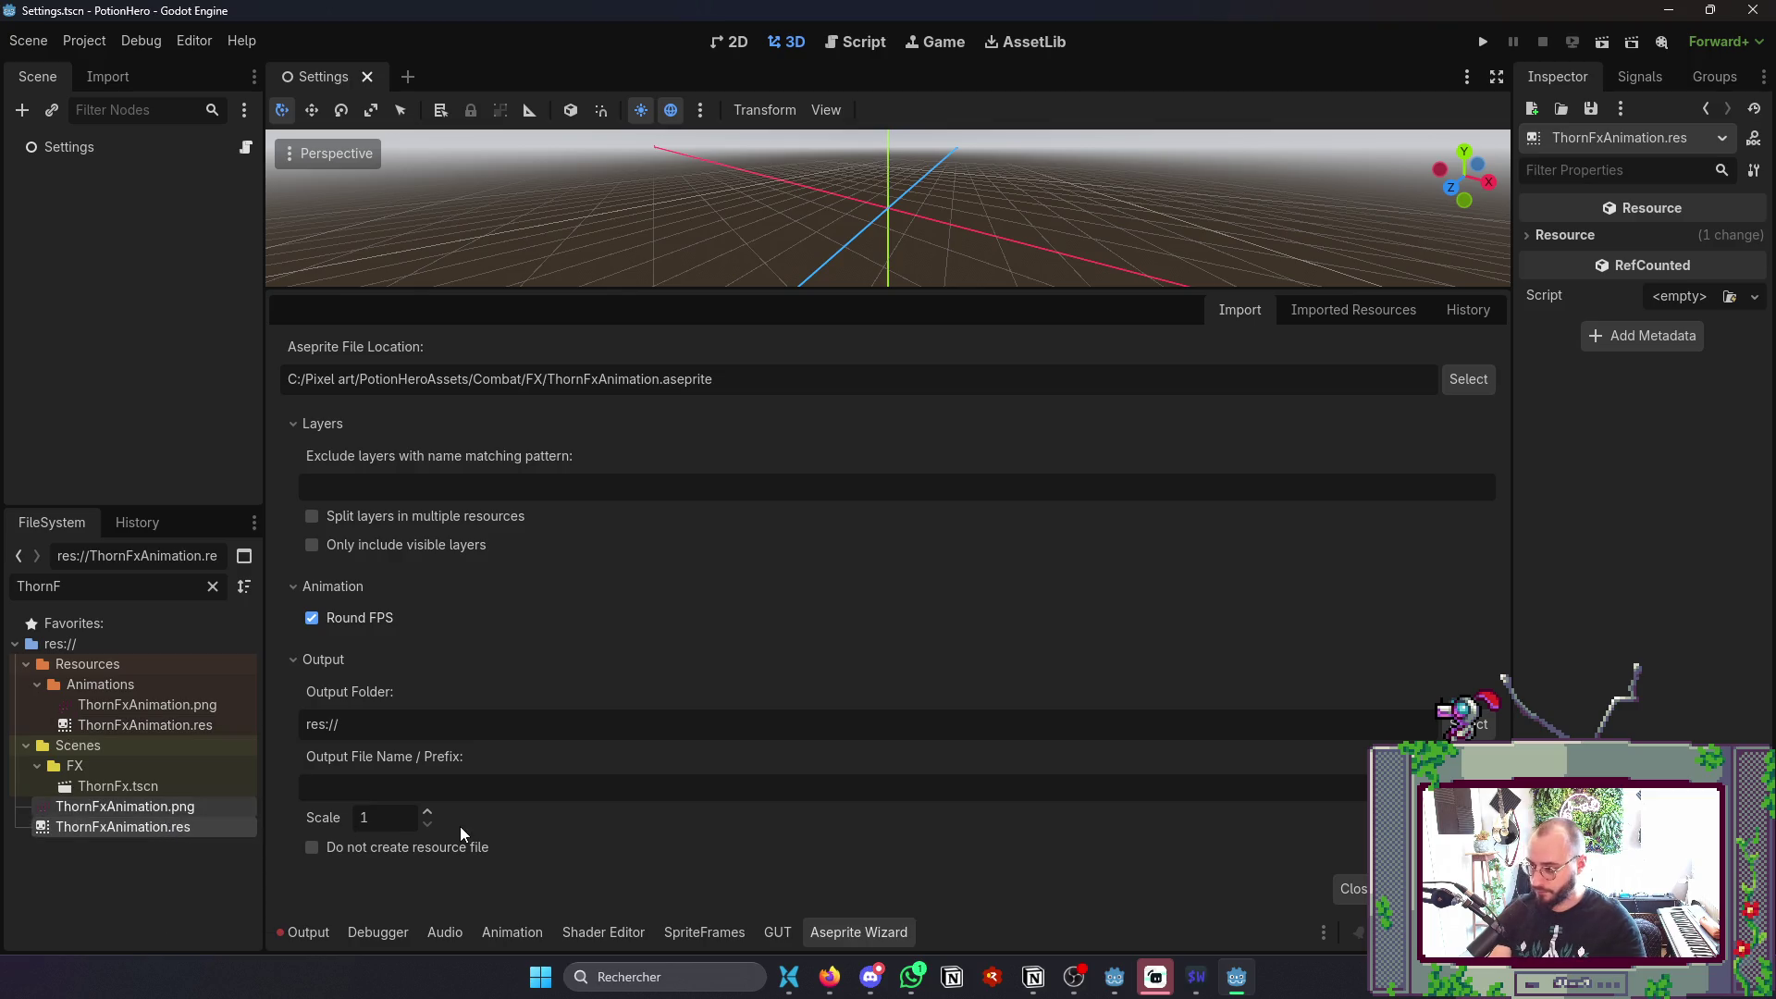
pyautogui.press('Delete')
pyautogui.click(748, 588)
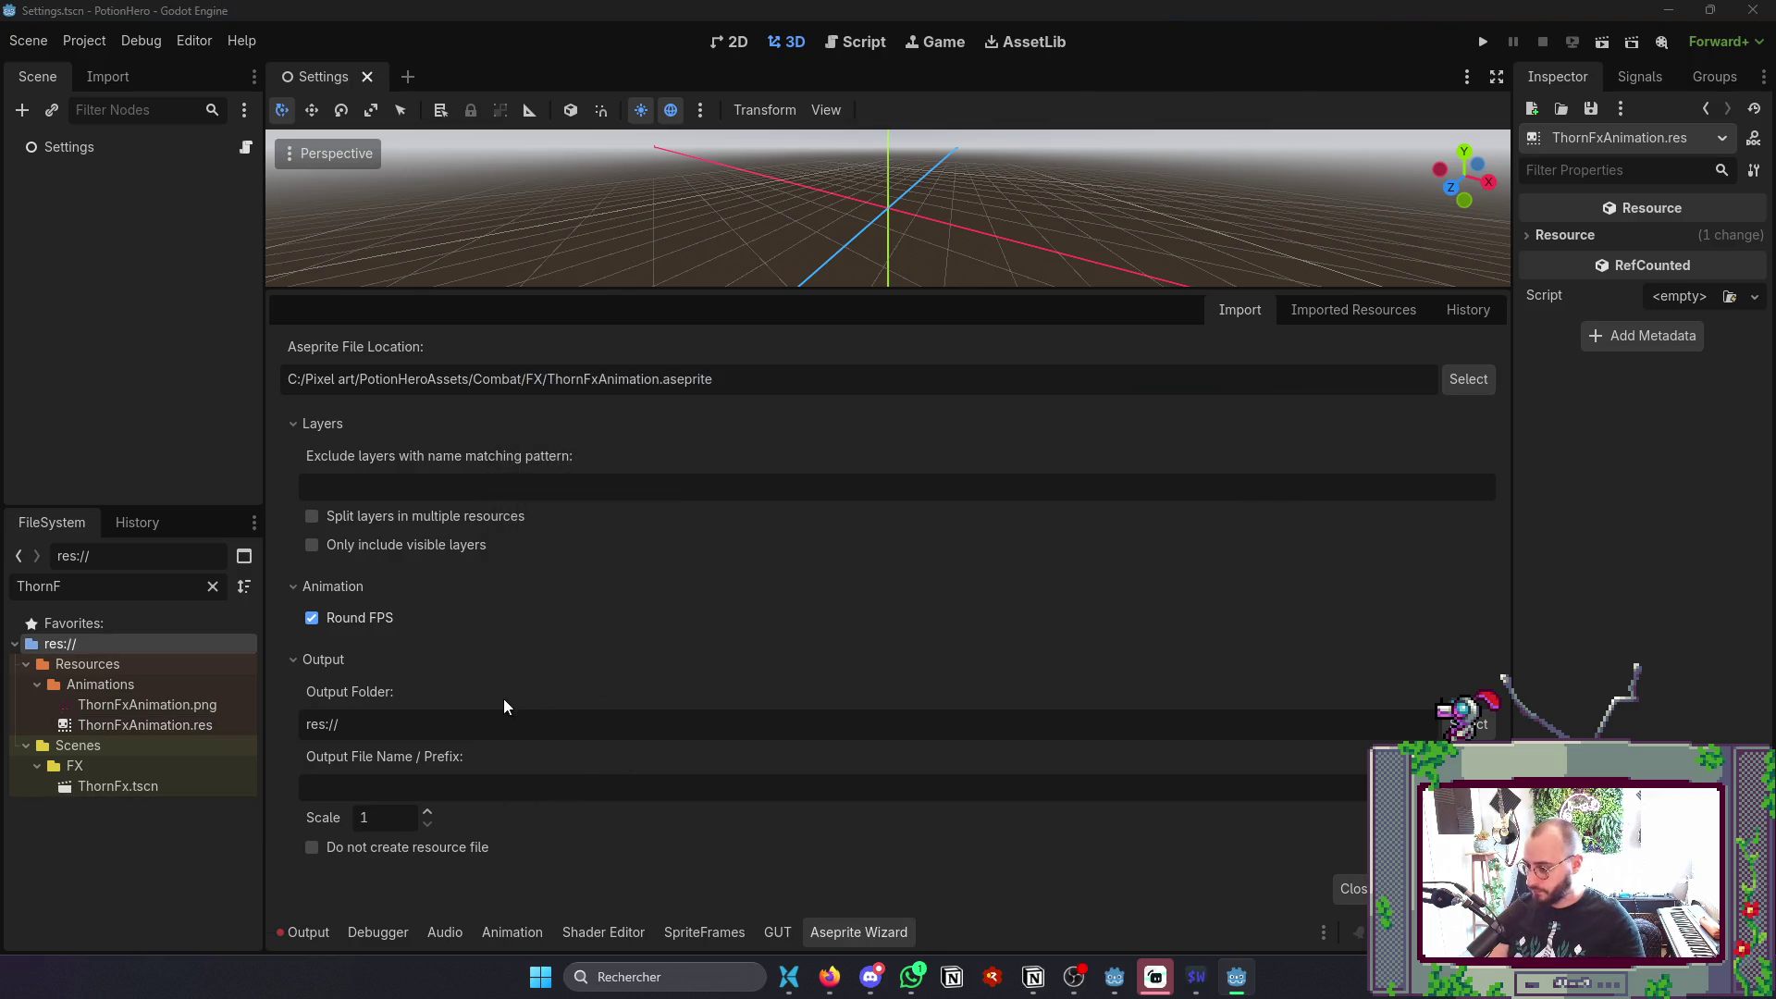
# - Re-import the Aseprite file with output folder res://Resources/Animations
pyautogui.click(120, 684)
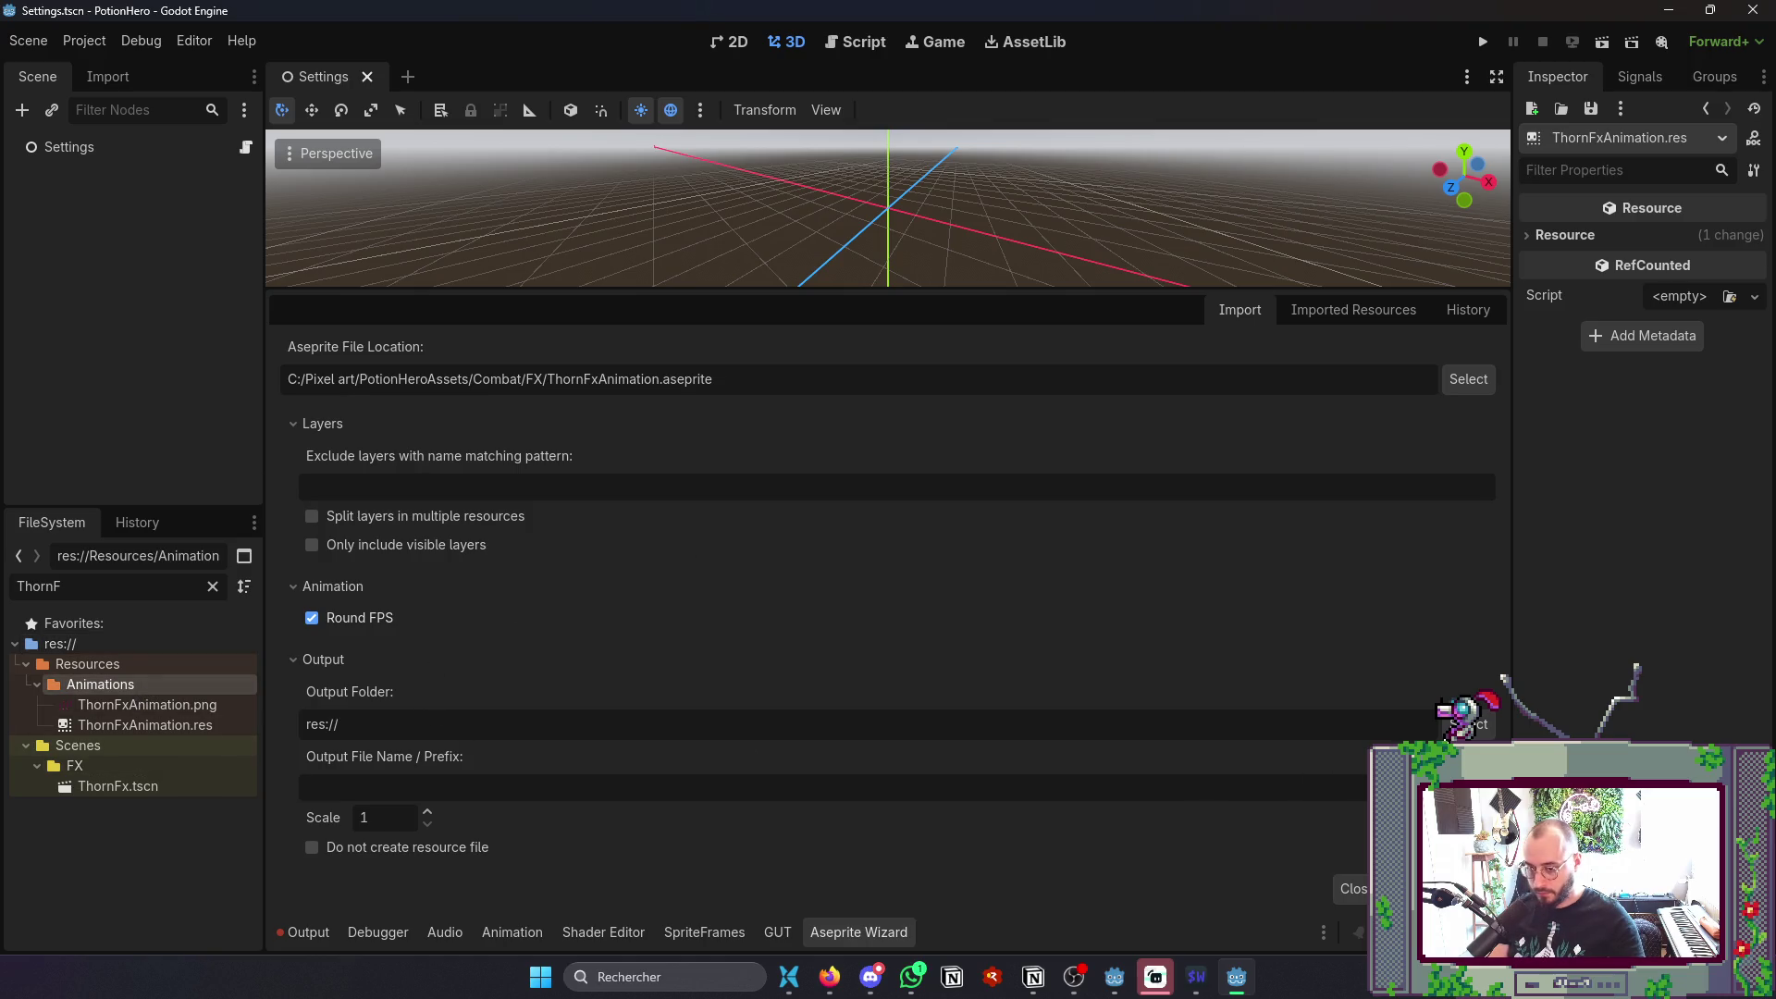
pyautogui.click(1480, 724)
pyautogui.doubleClick(1014, 229)
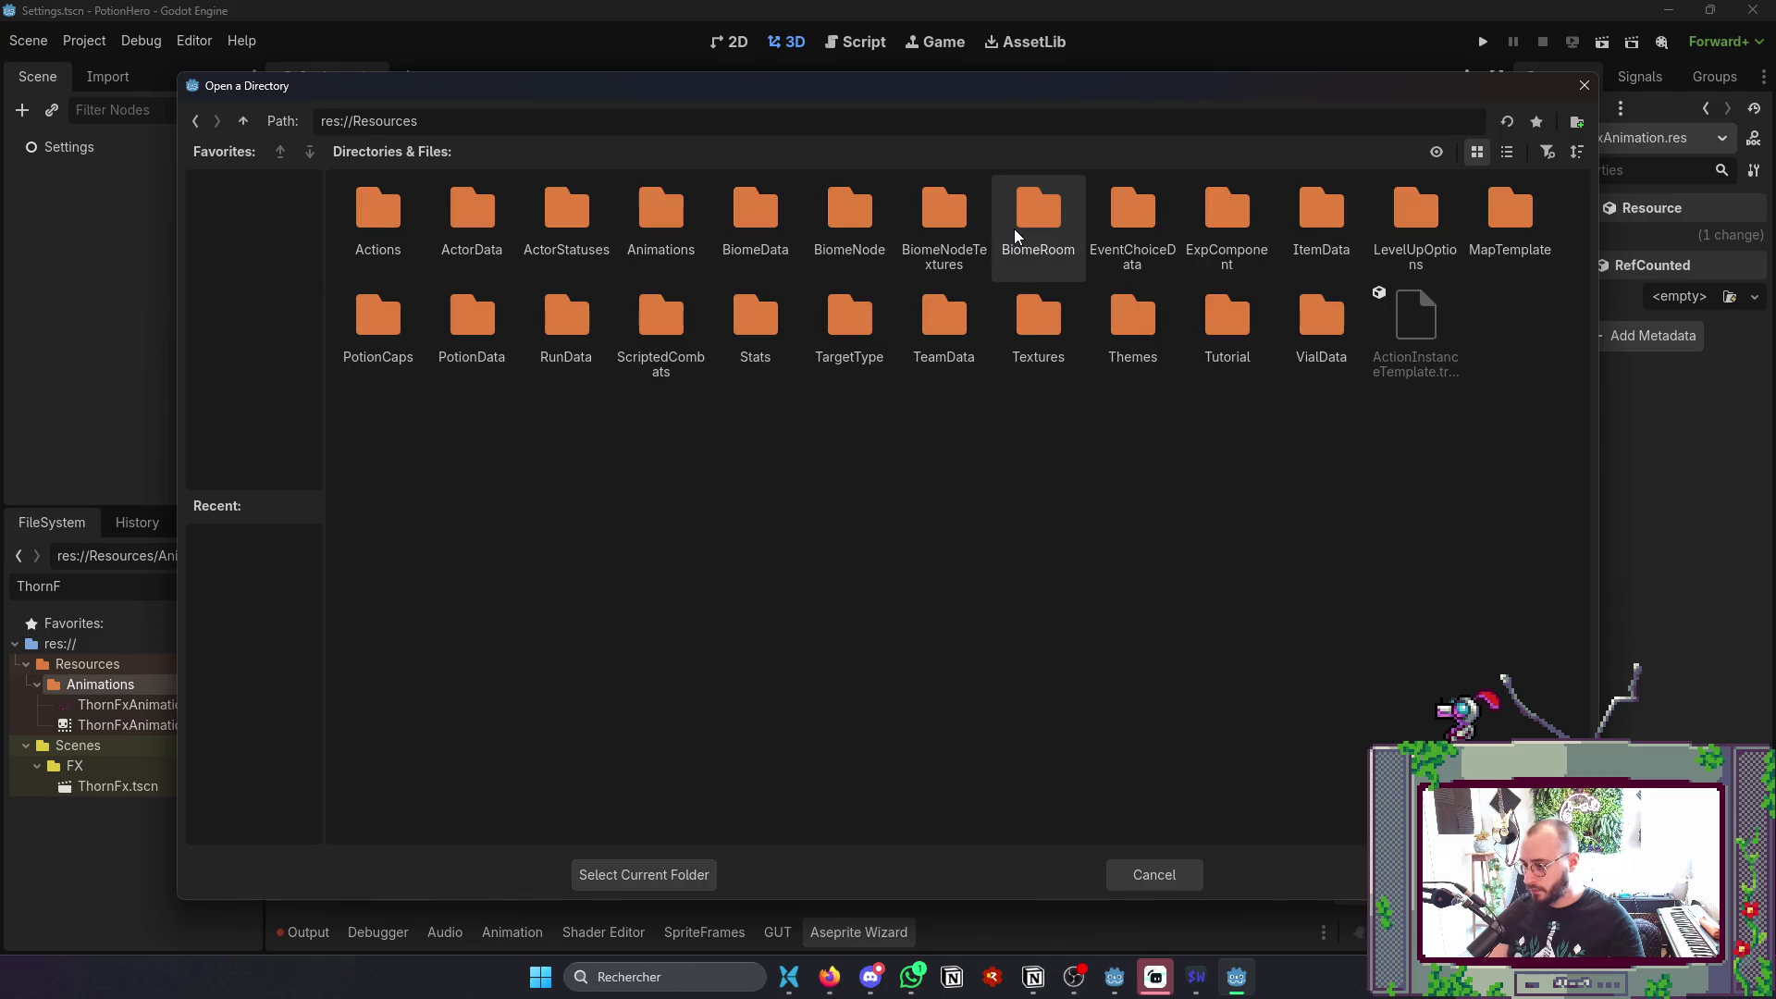
pyautogui.doubleClick(659, 217)
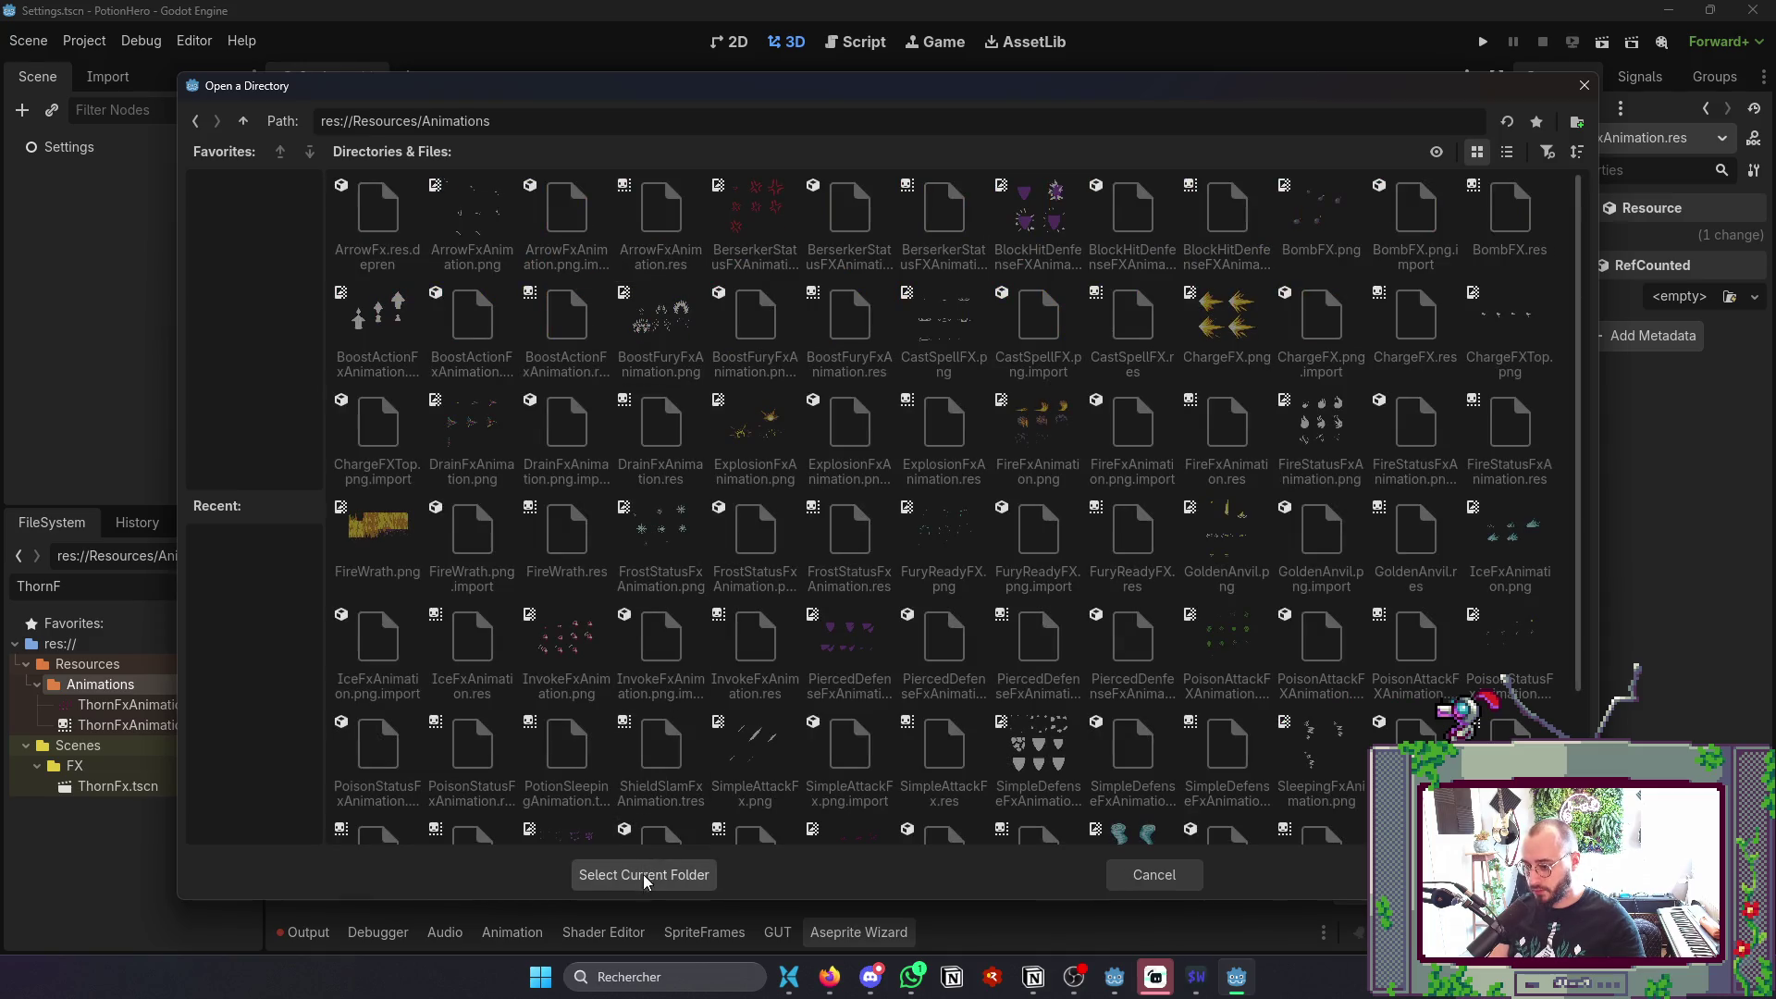
pyautogui.click(645, 876)
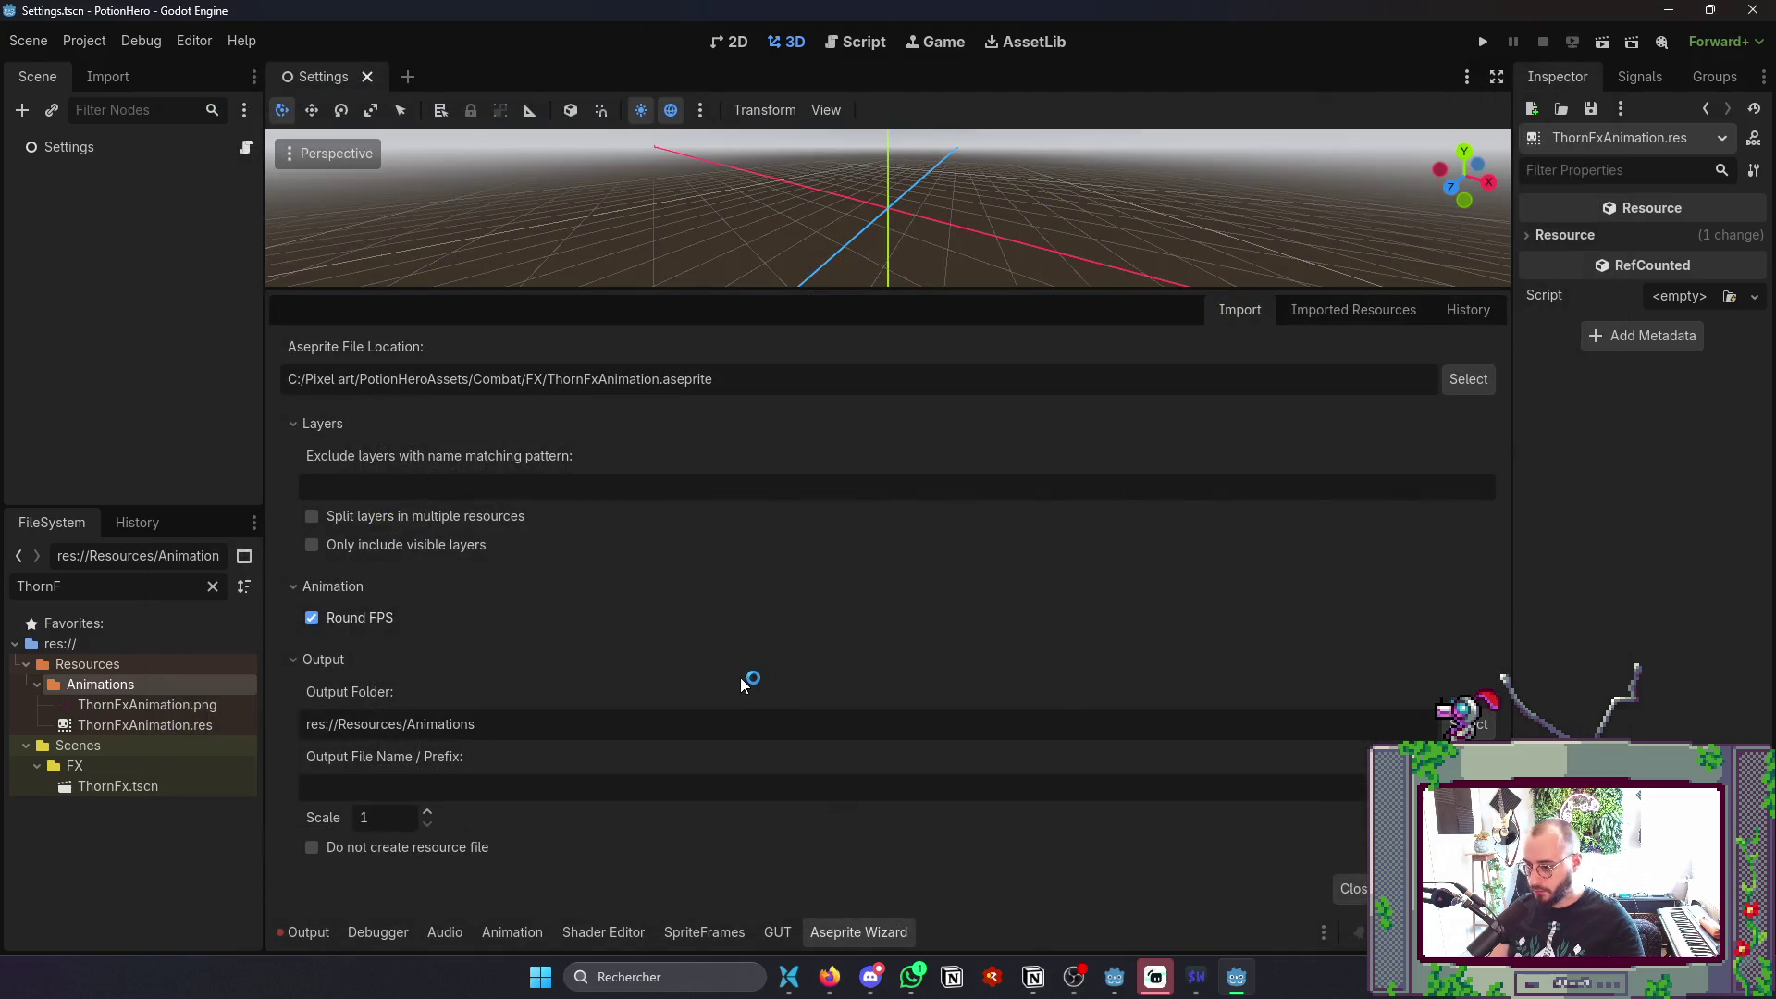
pyautogui.click(862, 520)
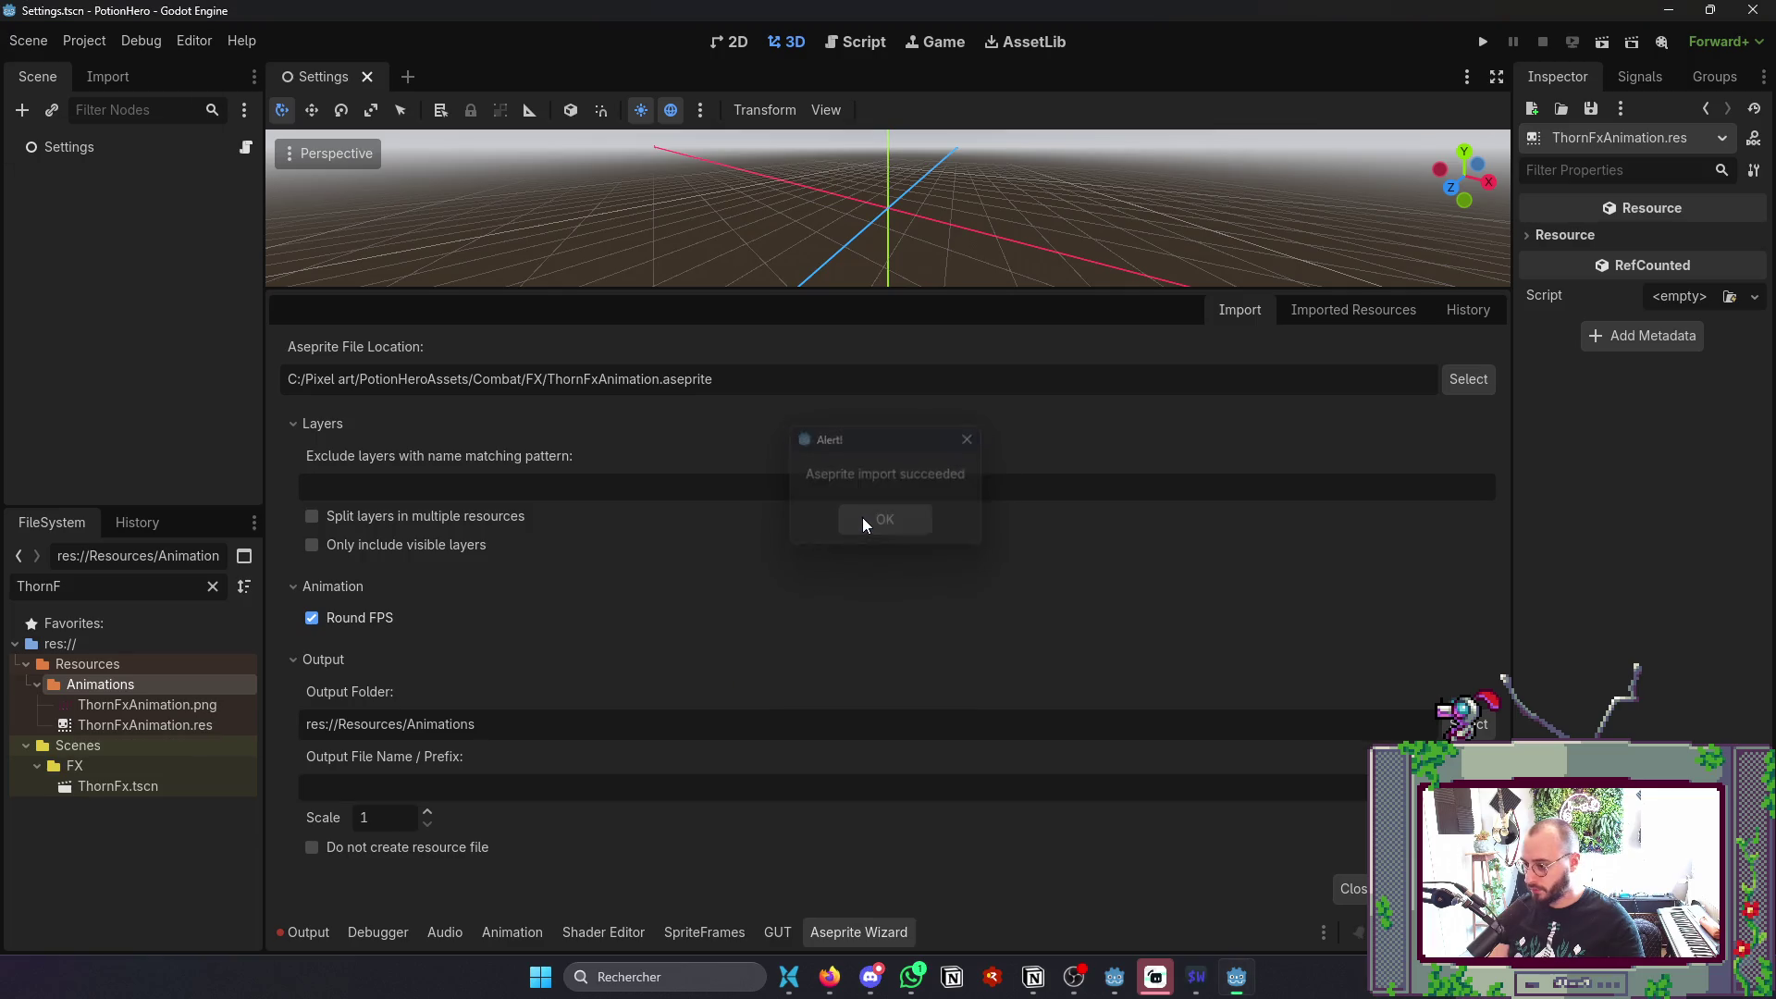
# - Check ThornFxAnimation.res's frames and open the ThornFx.tscn scene
pyautogui.click(903, 933)
pyautogui.doubleClick(137, 727)
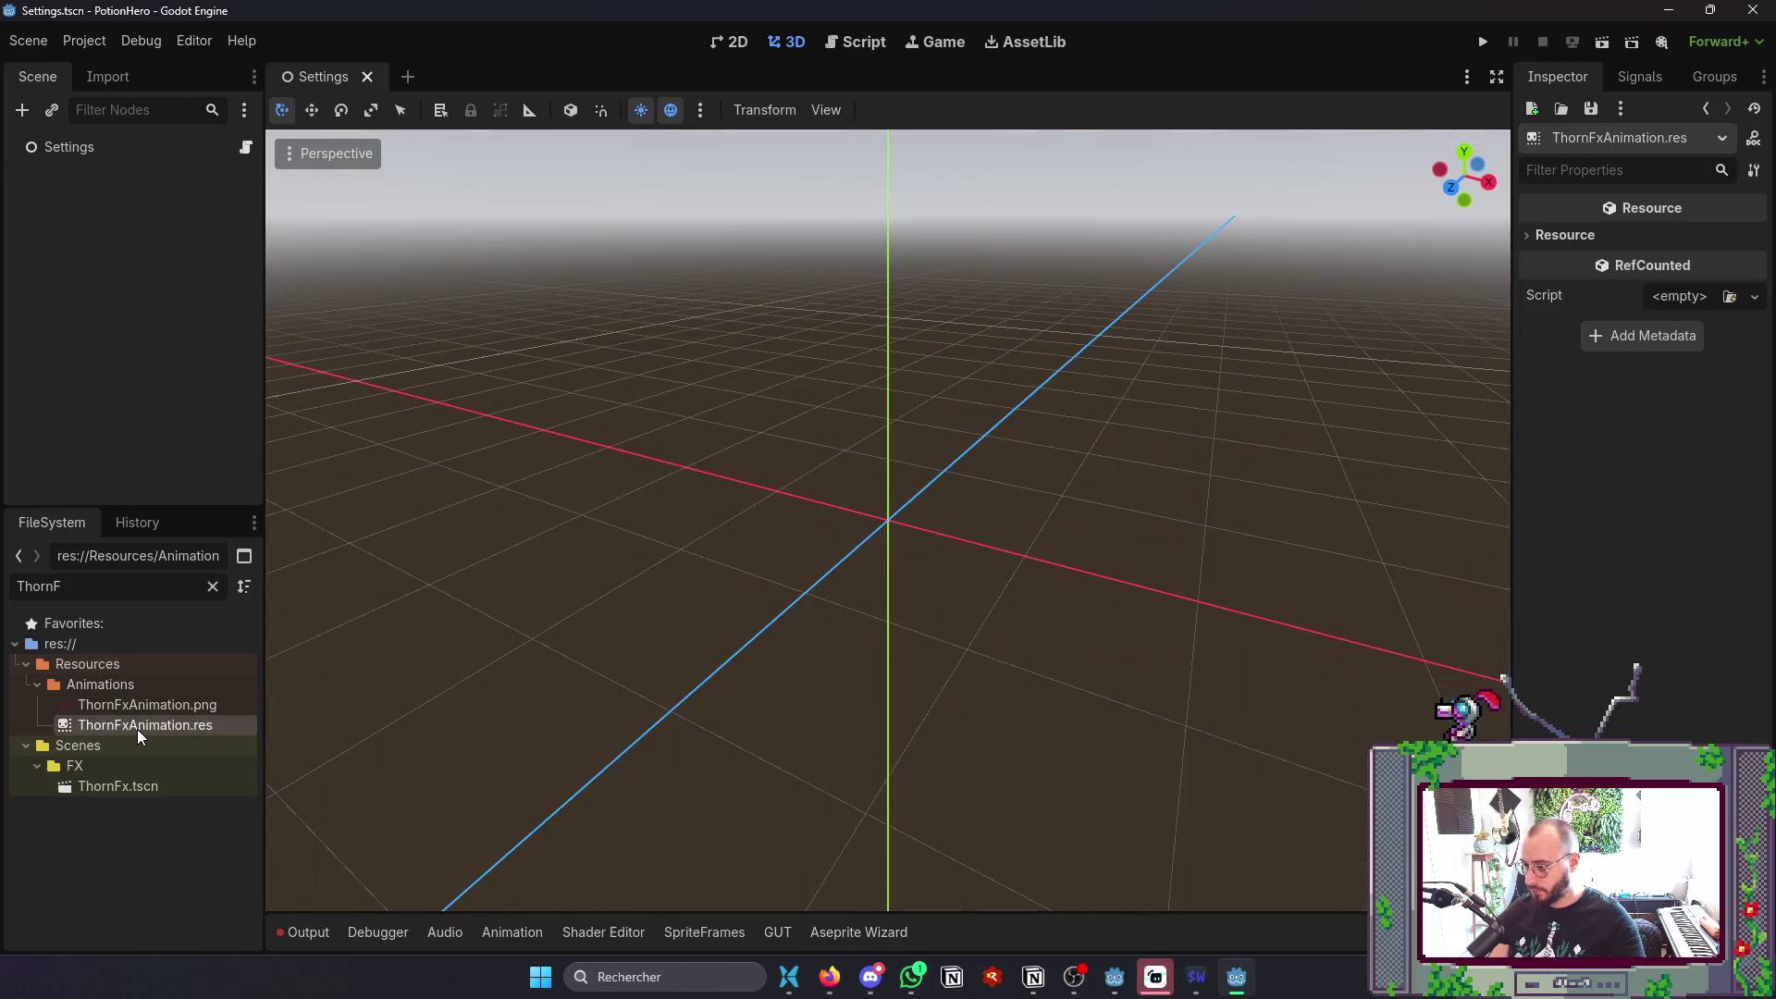
pyautogui.click(883, 930)
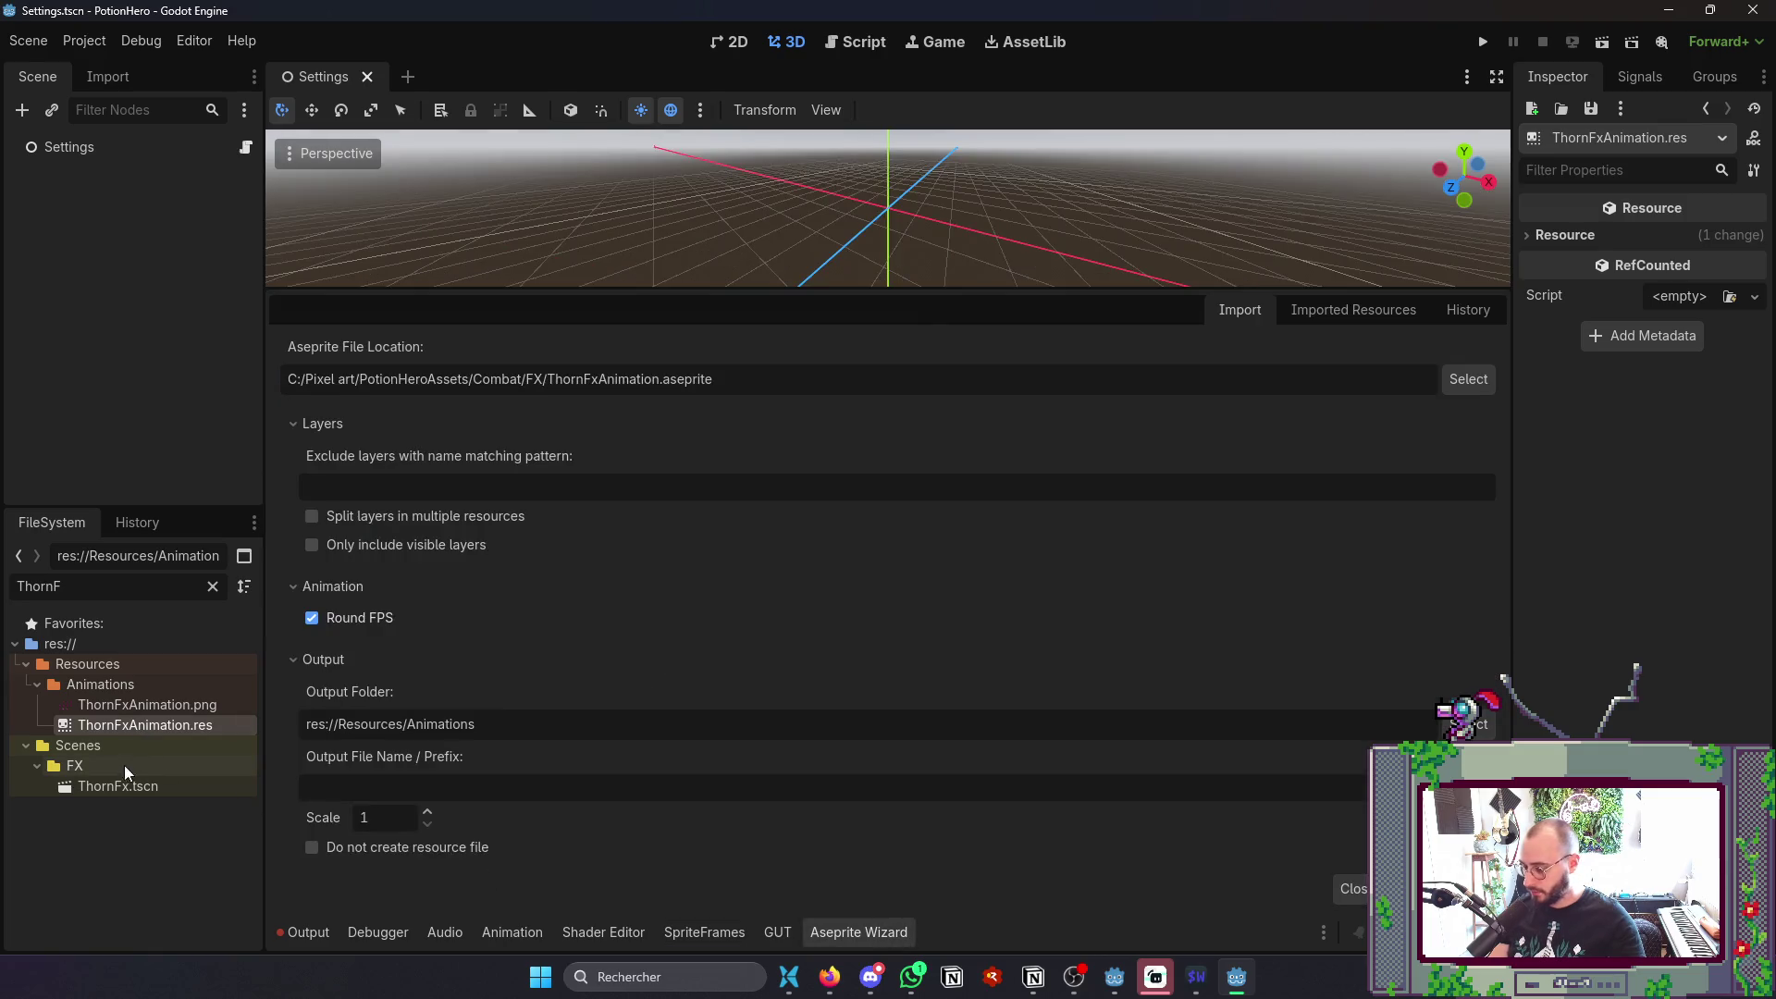
pyautogui.doubleClick(115, 783)
pyautogui.click(136, 189)
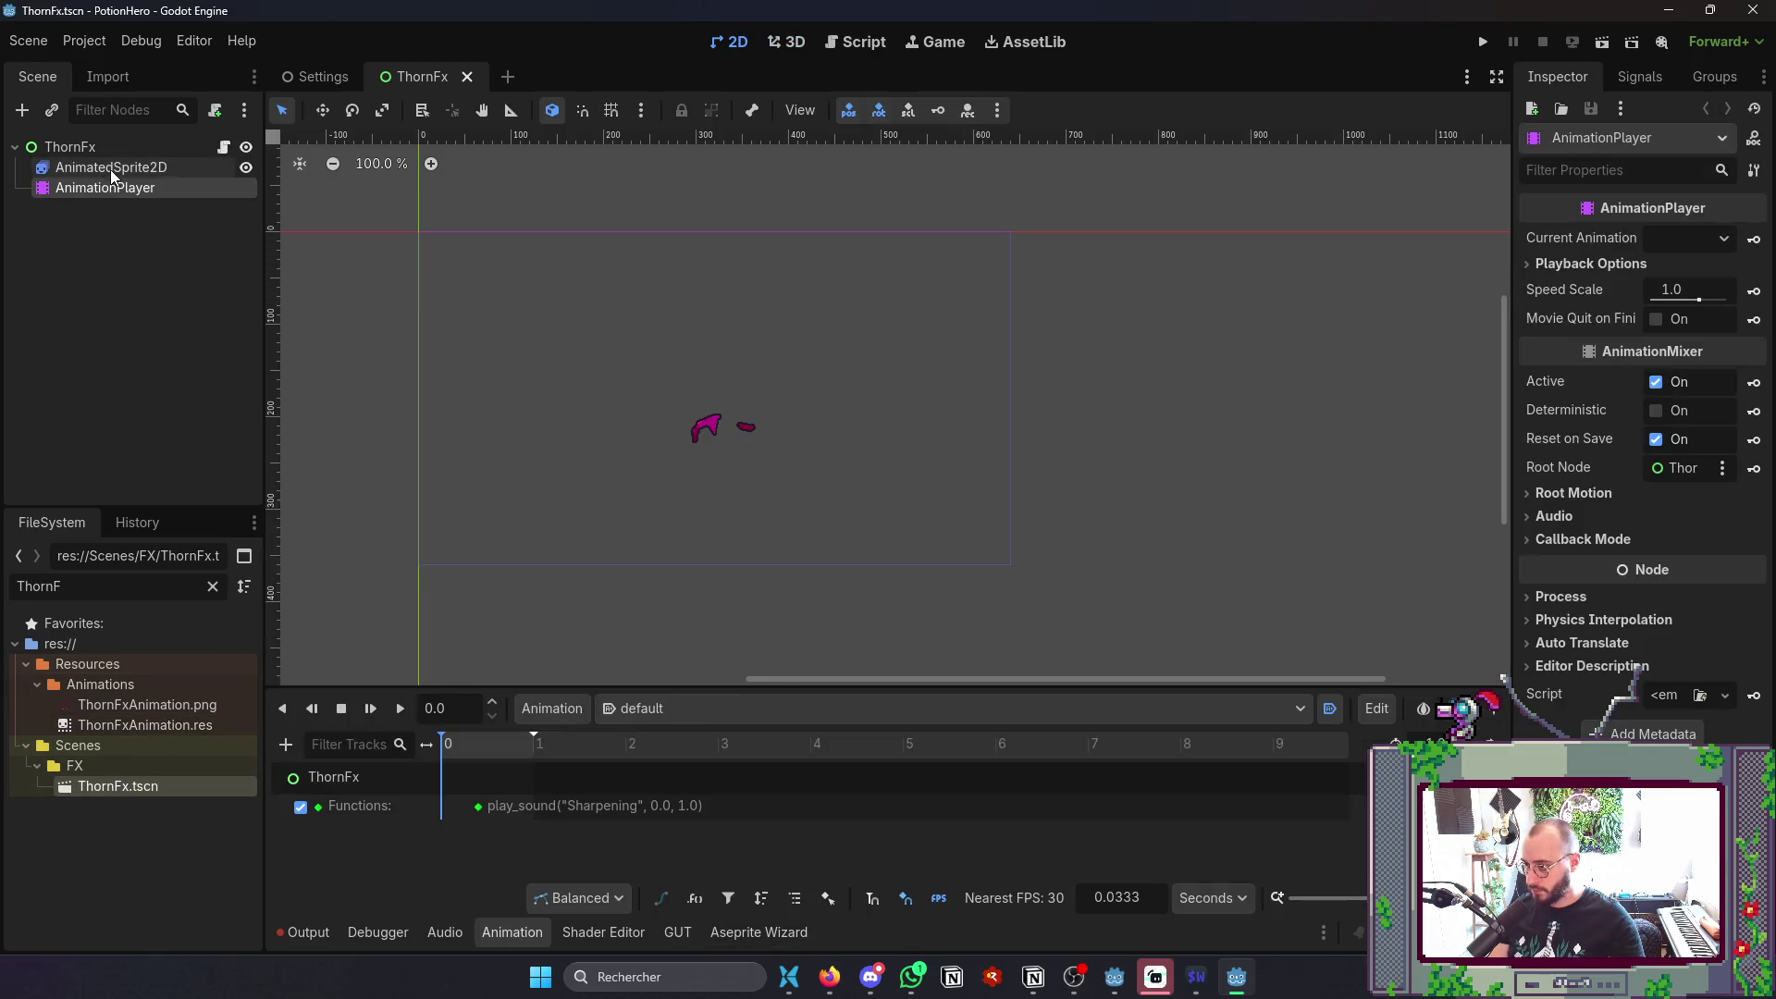
# - Assign ThornFxAnimation.res as the AnimatedSprite2D's Sprite Frames and save the ThornFx scene
pyautogui.click(109, 169)
pyautogui.click(139, 725)
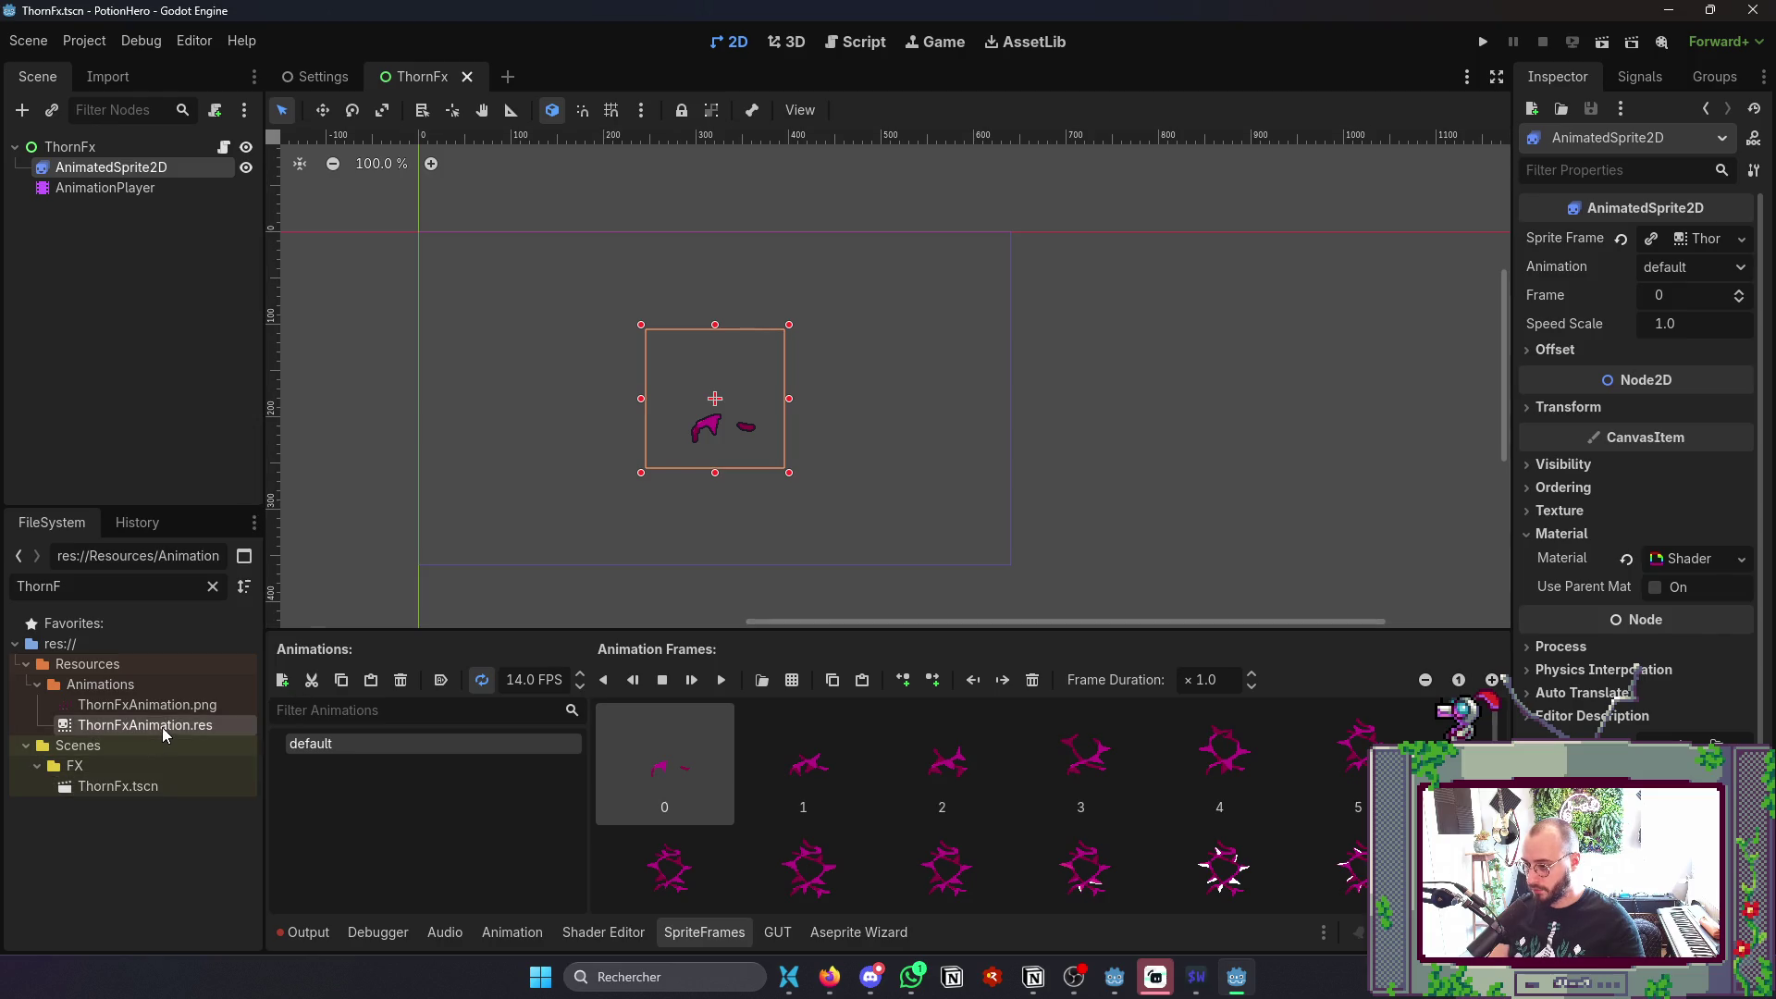
pyautogui.moveTo(183, 725)
pyautogui.mouseDown()
pyautogui.moveTo(1693, 333)
pyautogui.moveTo(1702, 239)
pyautogui.mouseUp()
pyautogui.hotkey('ctrl', 's')
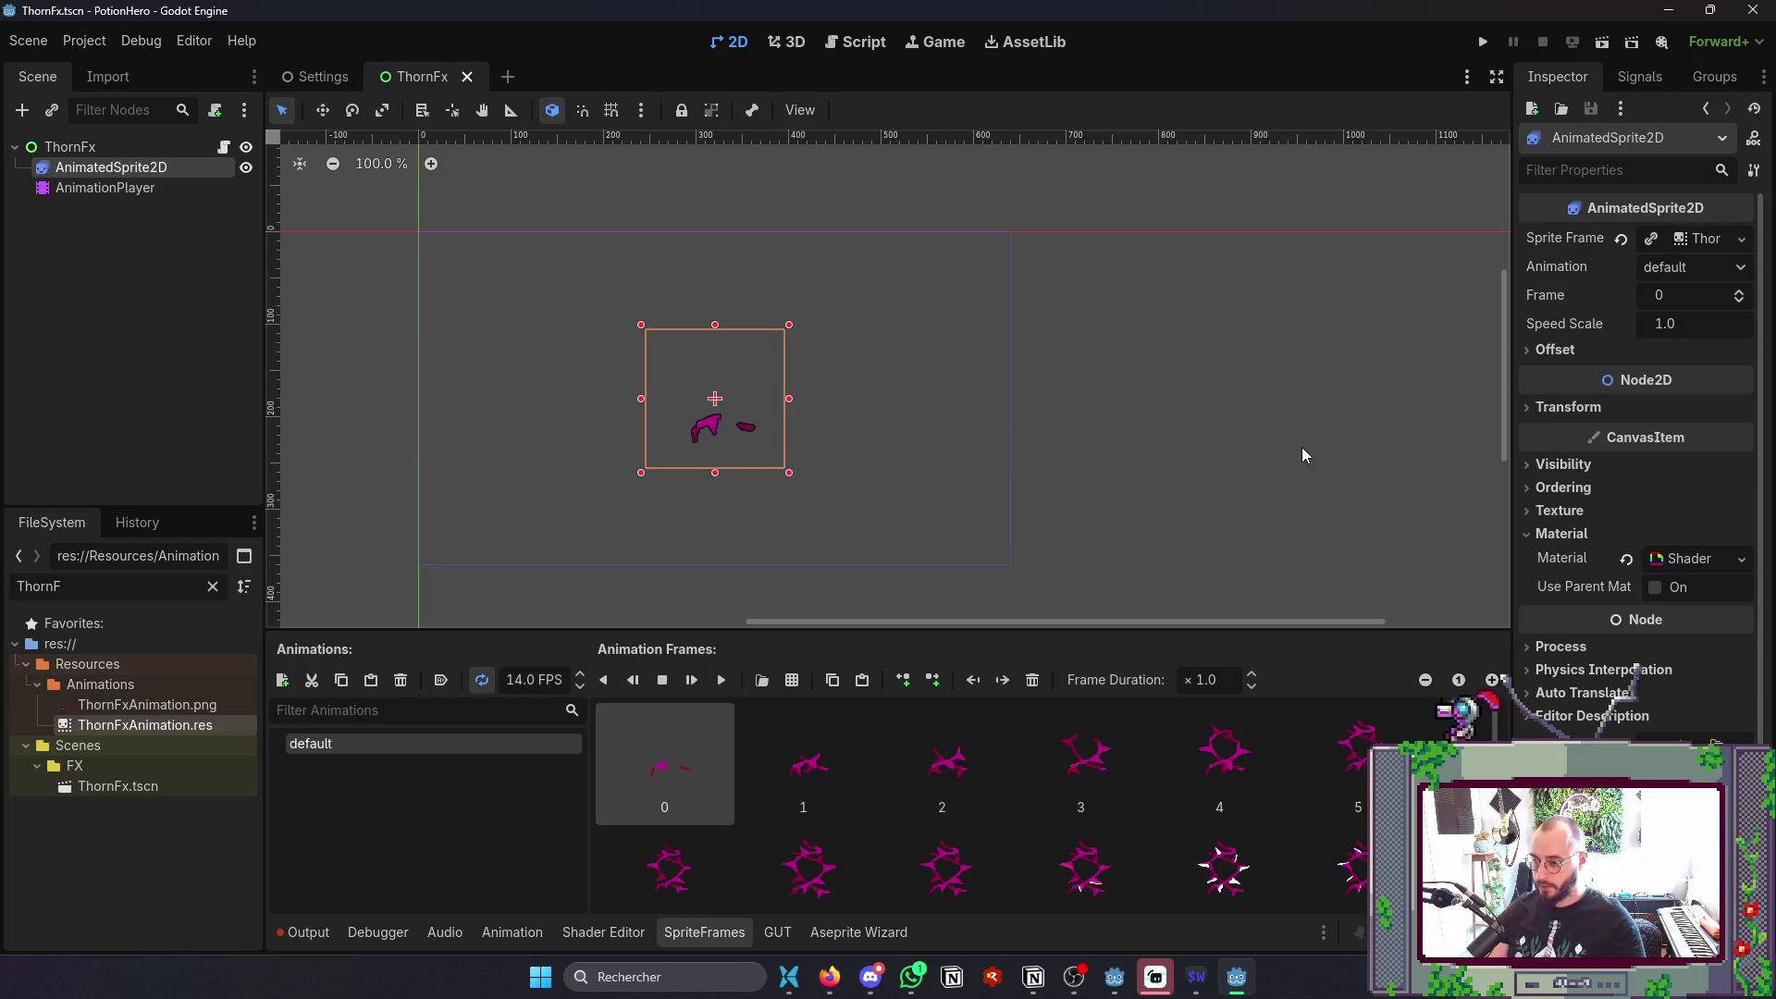
# - Relaunch PotionHero by double-clicking project.godot in the project folder
pyautogui.click(84, 41)
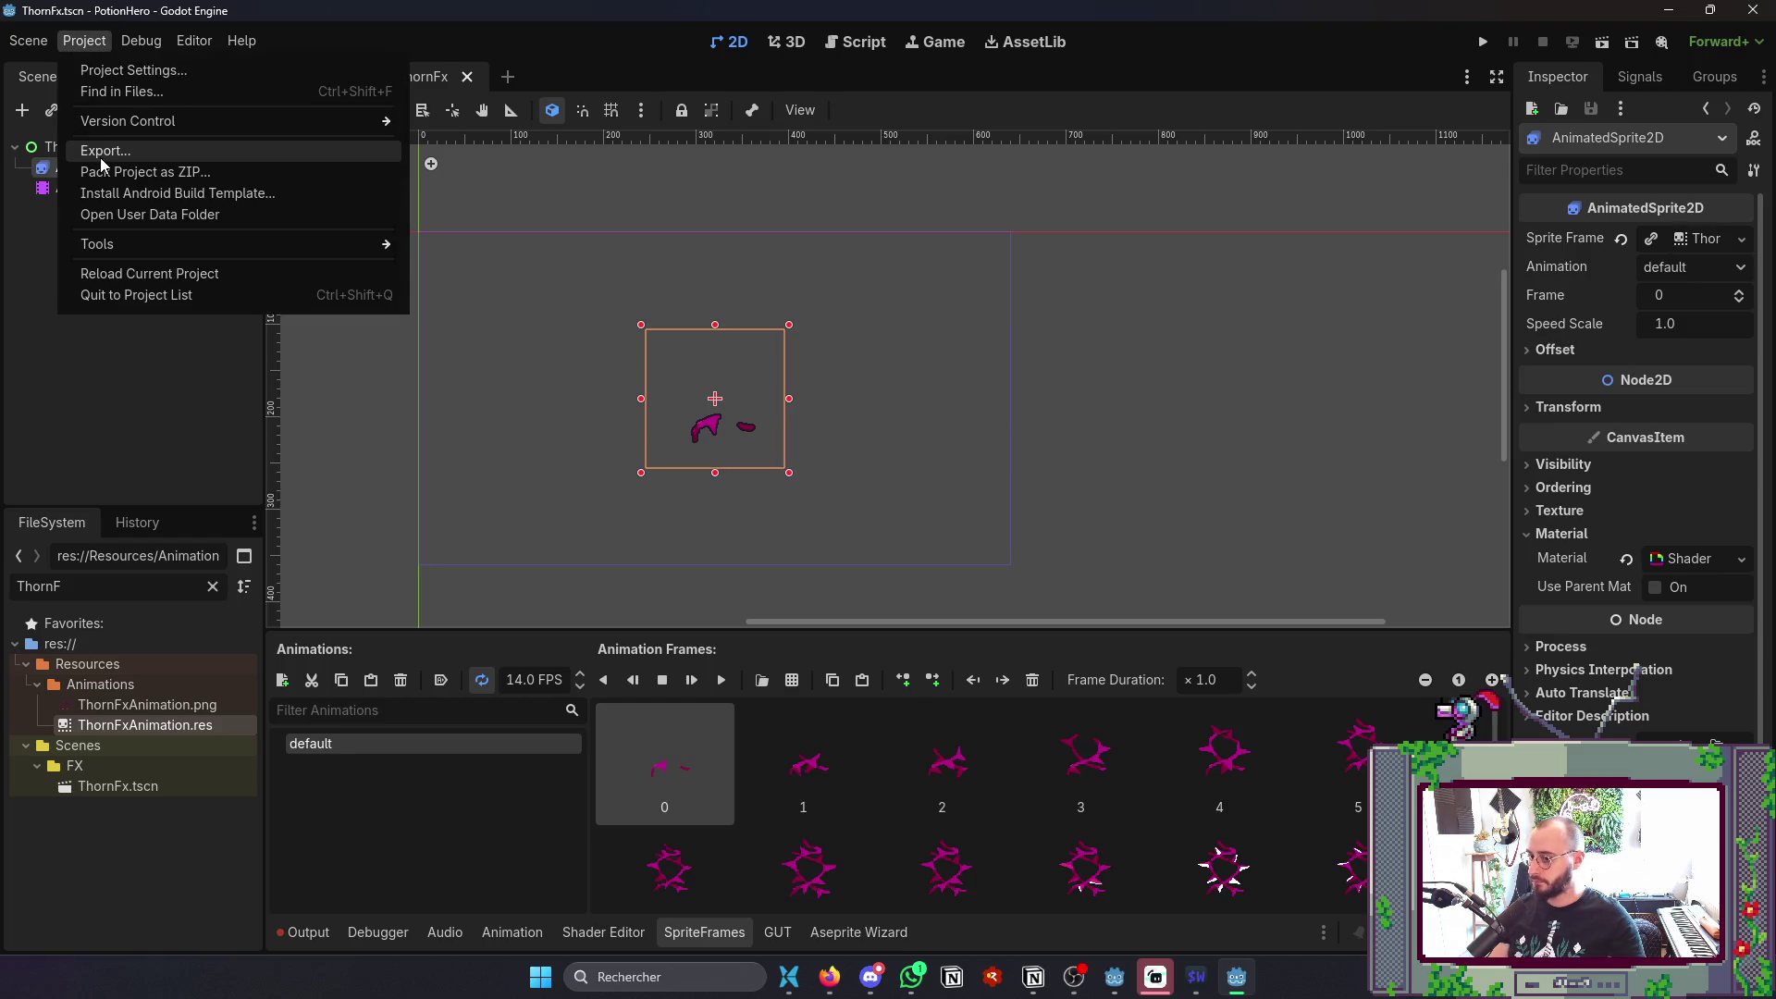
pyautogui.click(1429, 423)
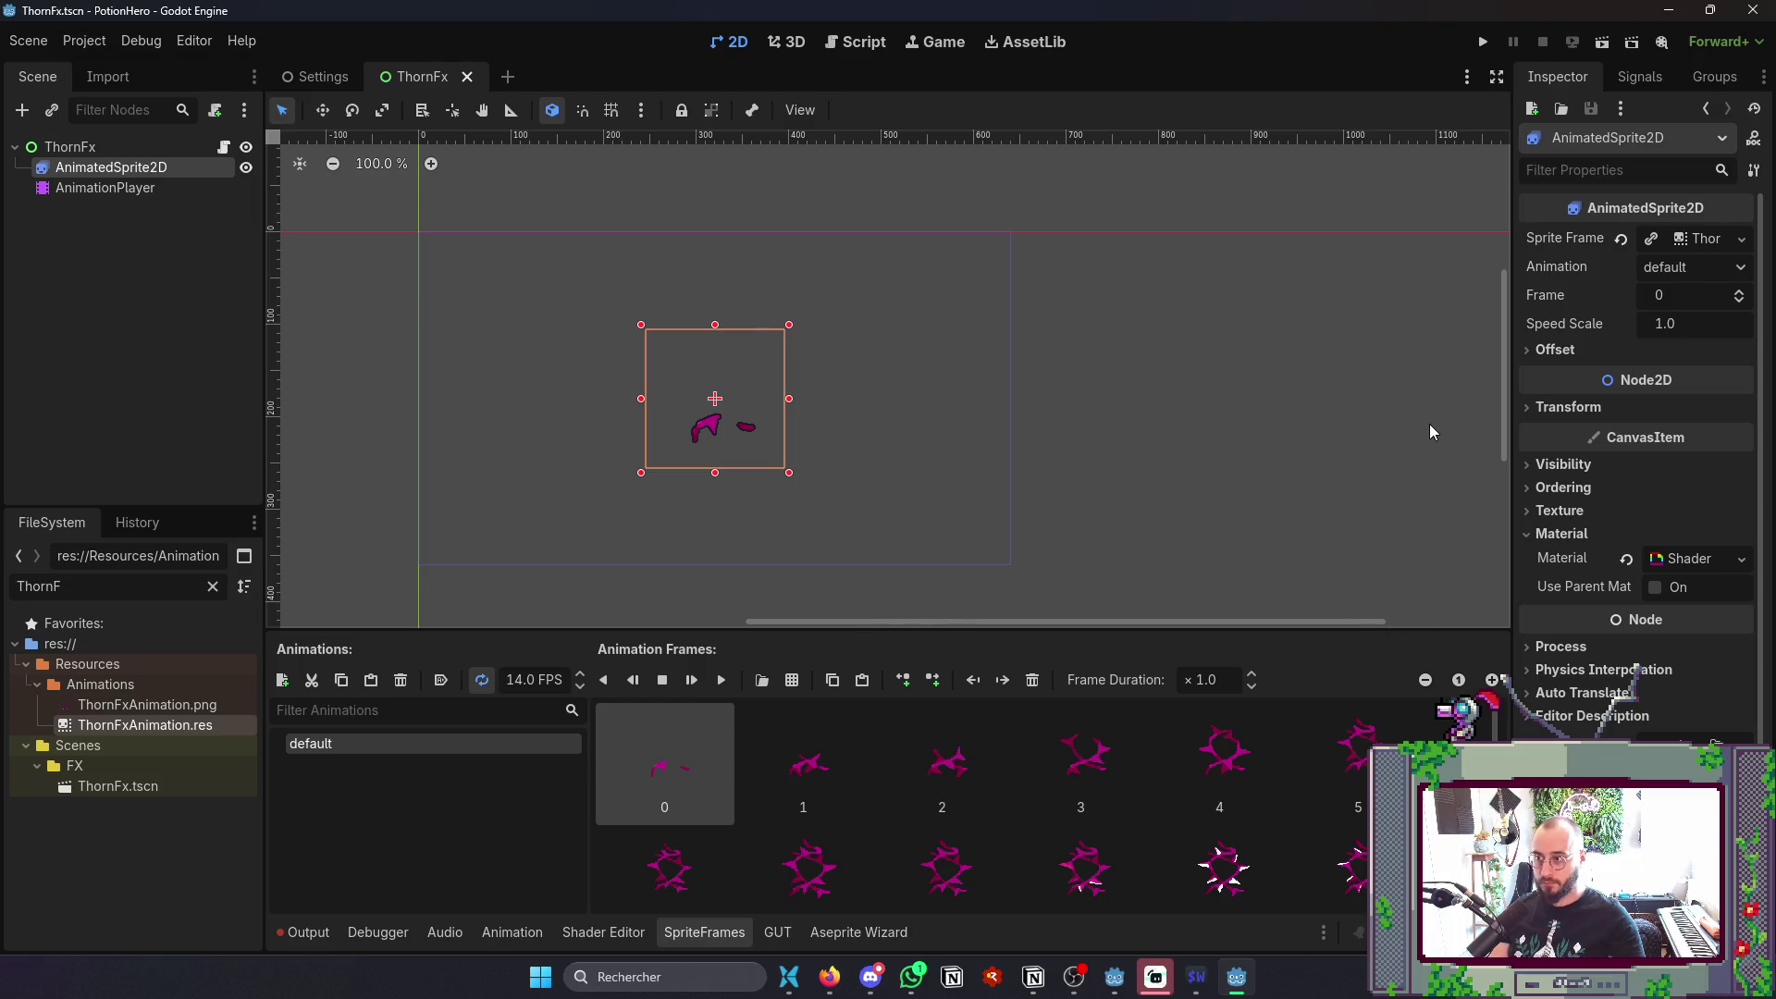
pyautogui.hotkey('alt', 'Tab')
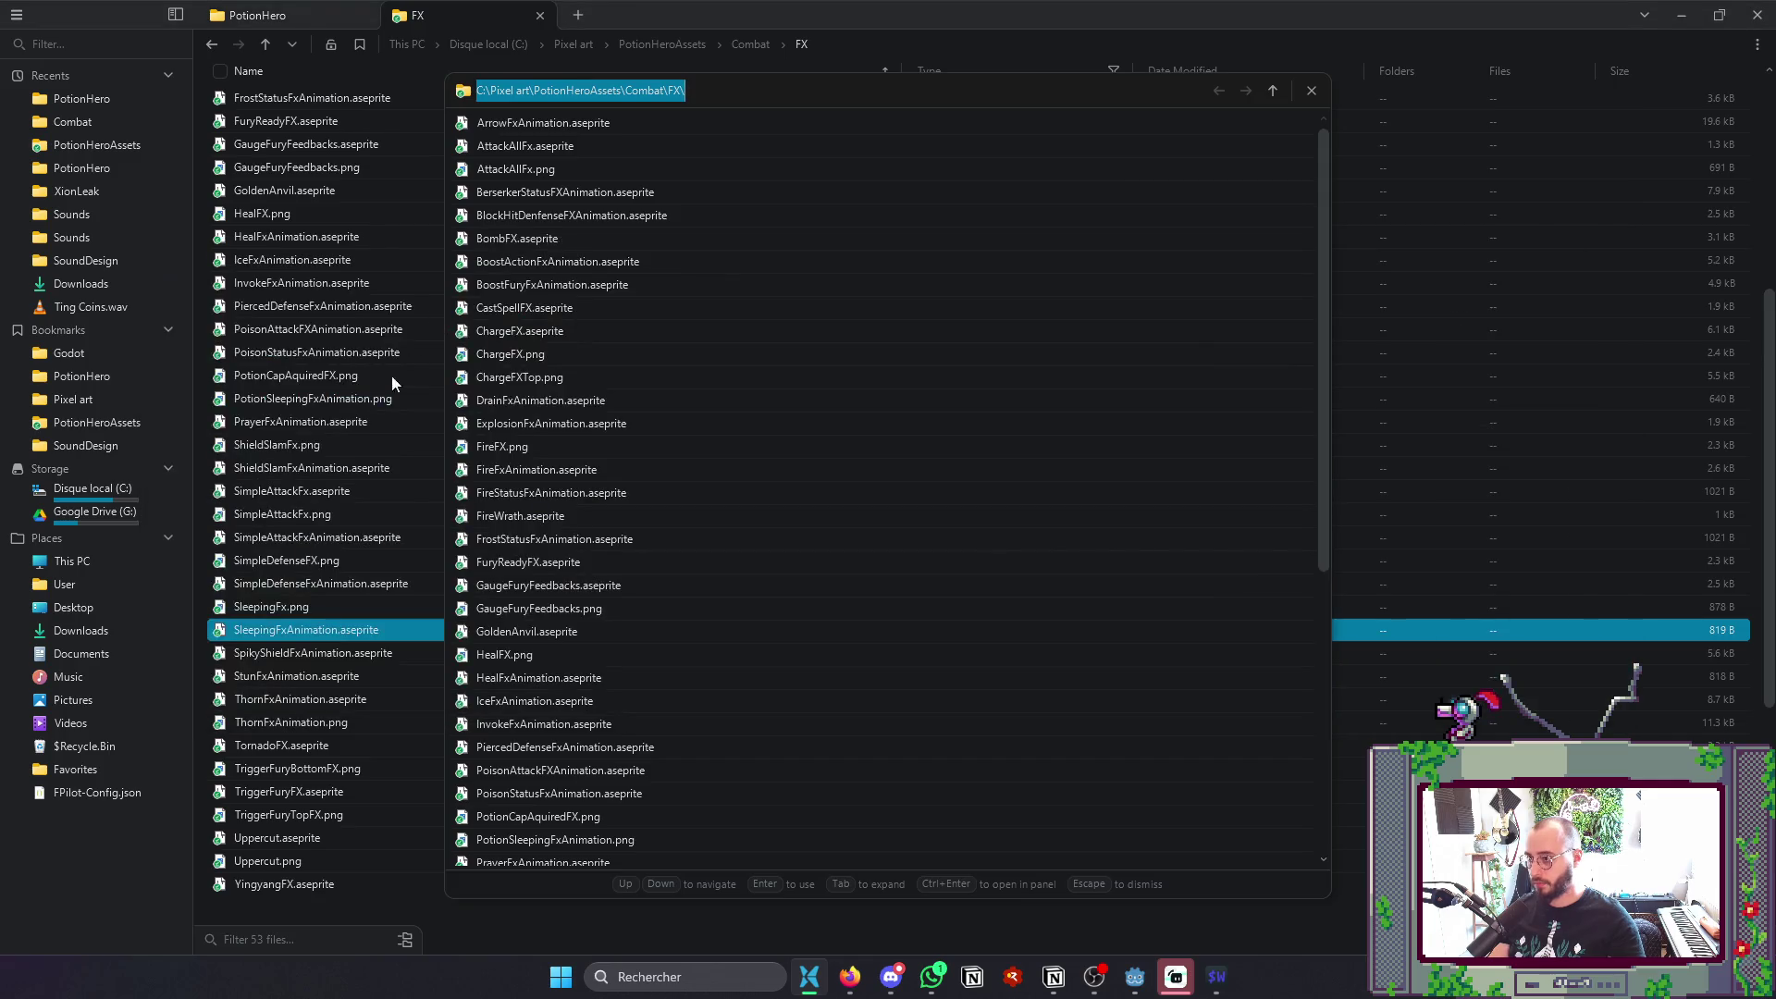
pyautogui.click(278, 15)
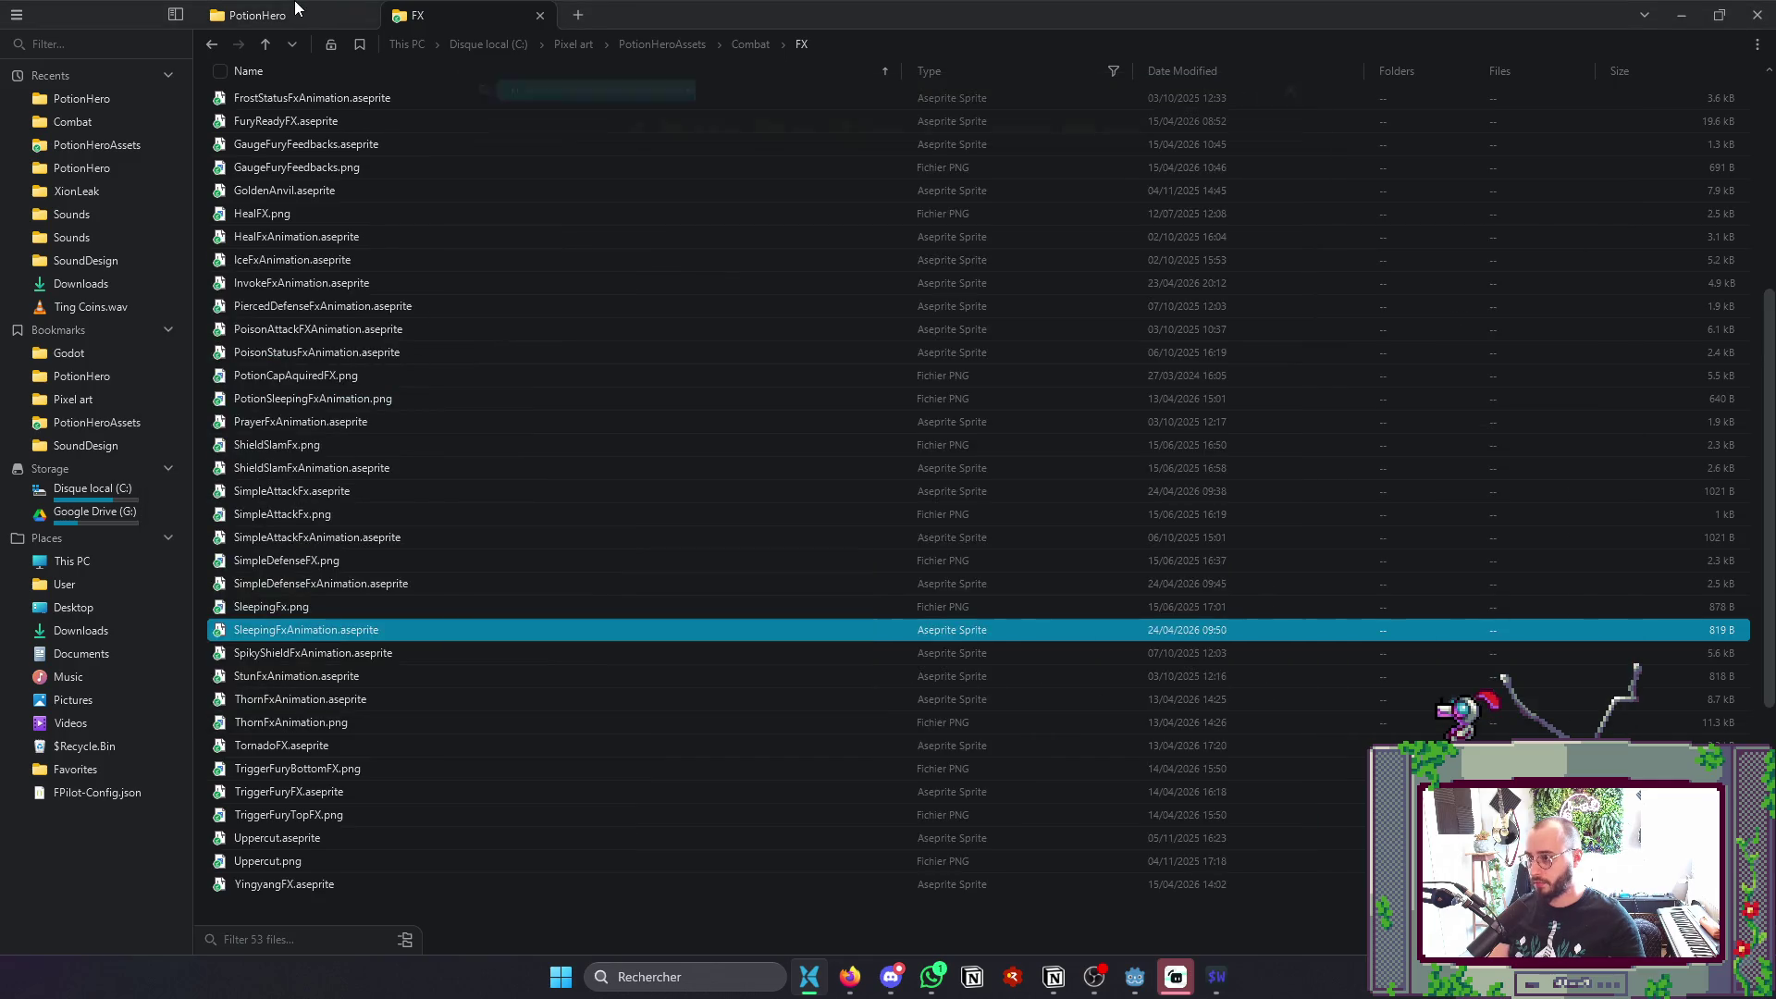
pyautogui.click(278, 15)
pyautogui.doubleClick(341, 623)
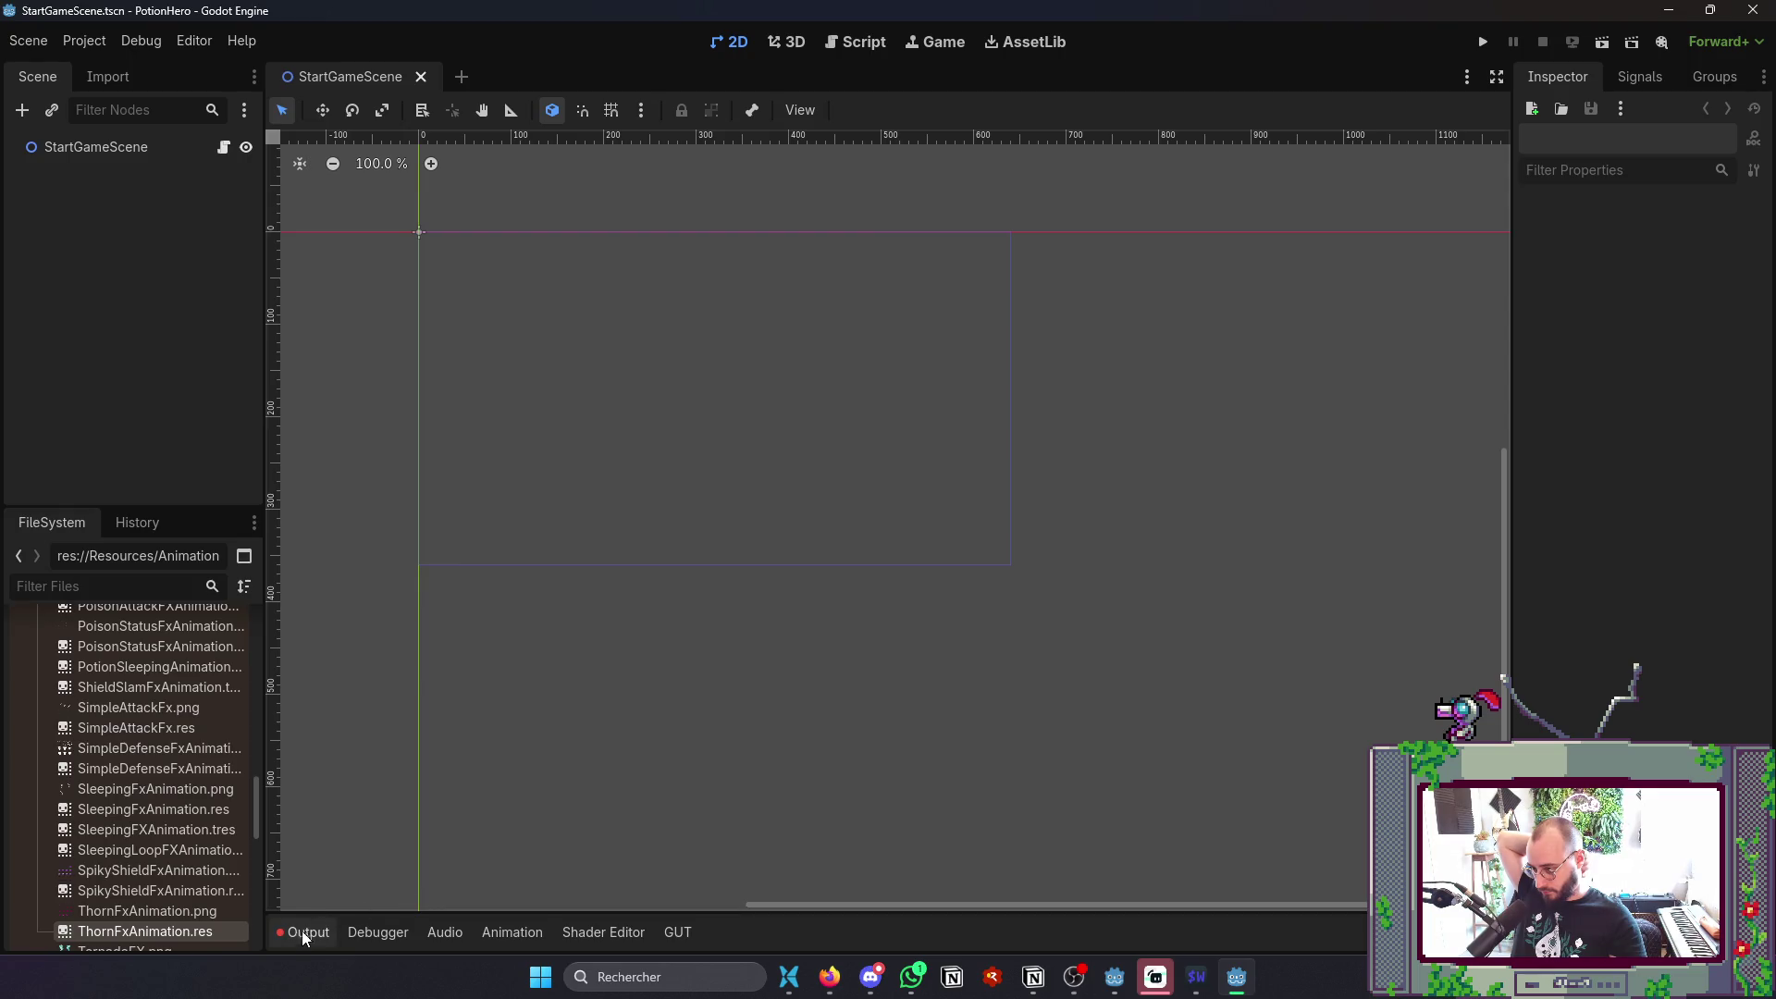
# - Review the reopened editor's startup log, which still reports an ArrowEnd .ctex error
pyautogui.click(302, 931)
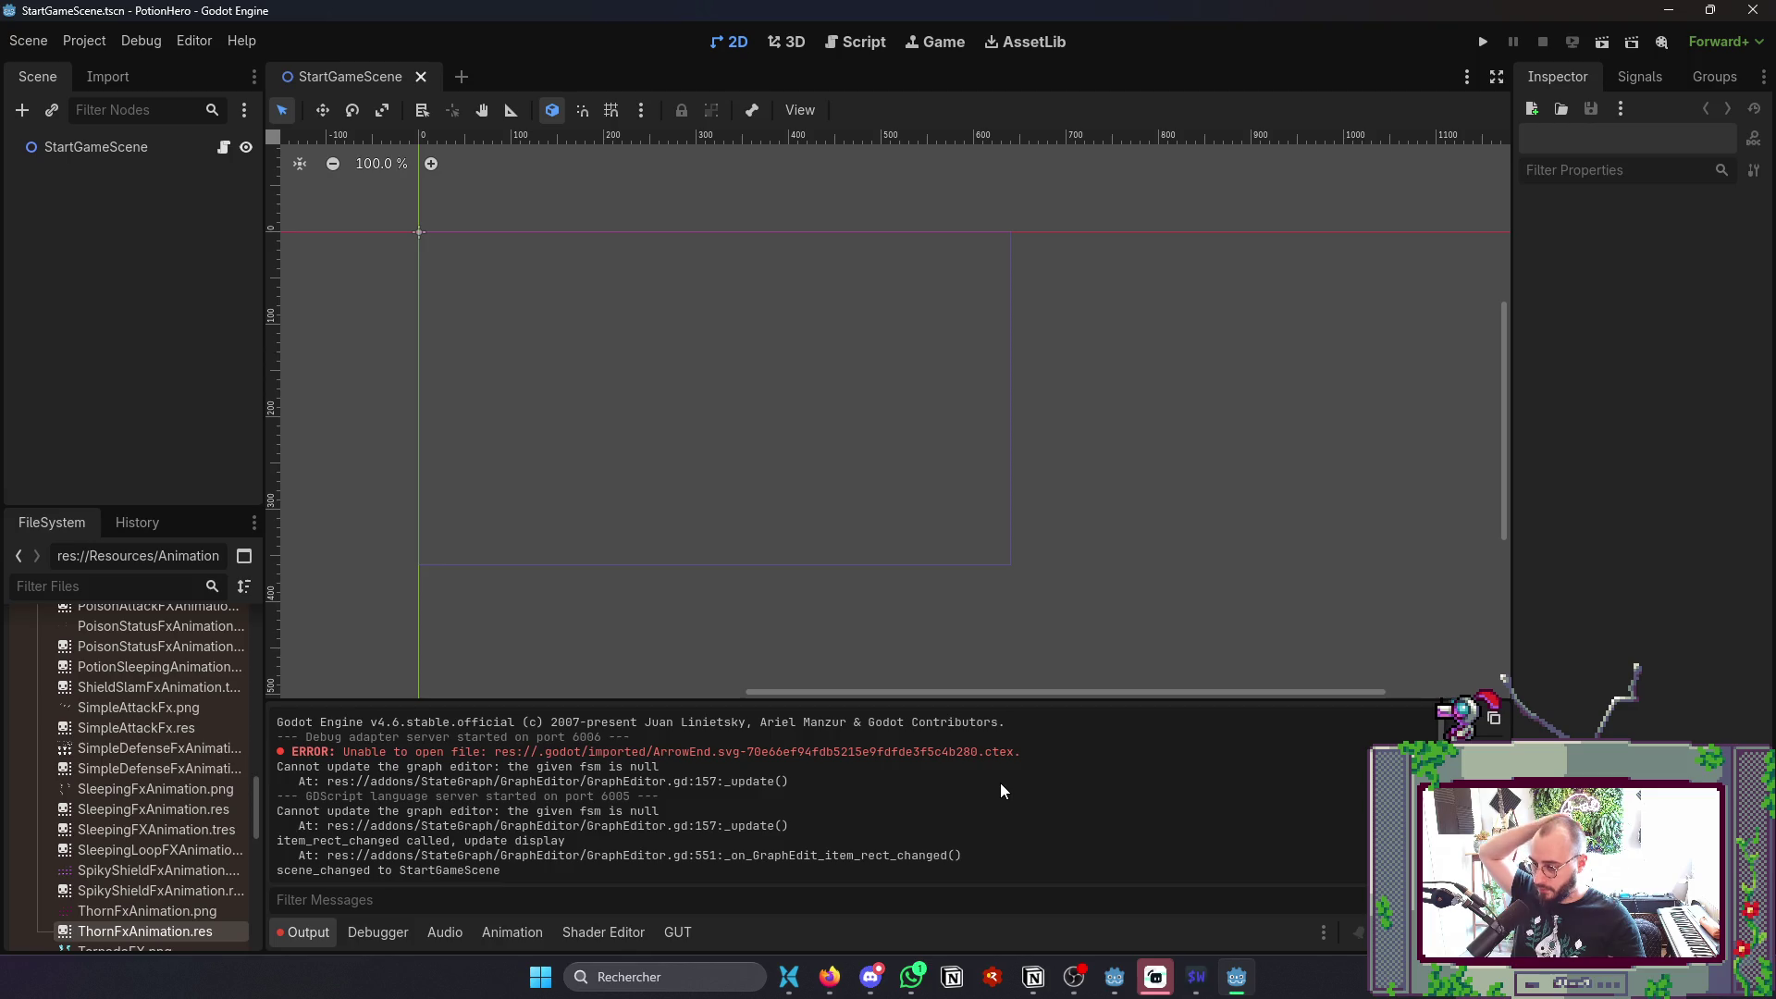
pyautogui.scroll(15, 92, 764)
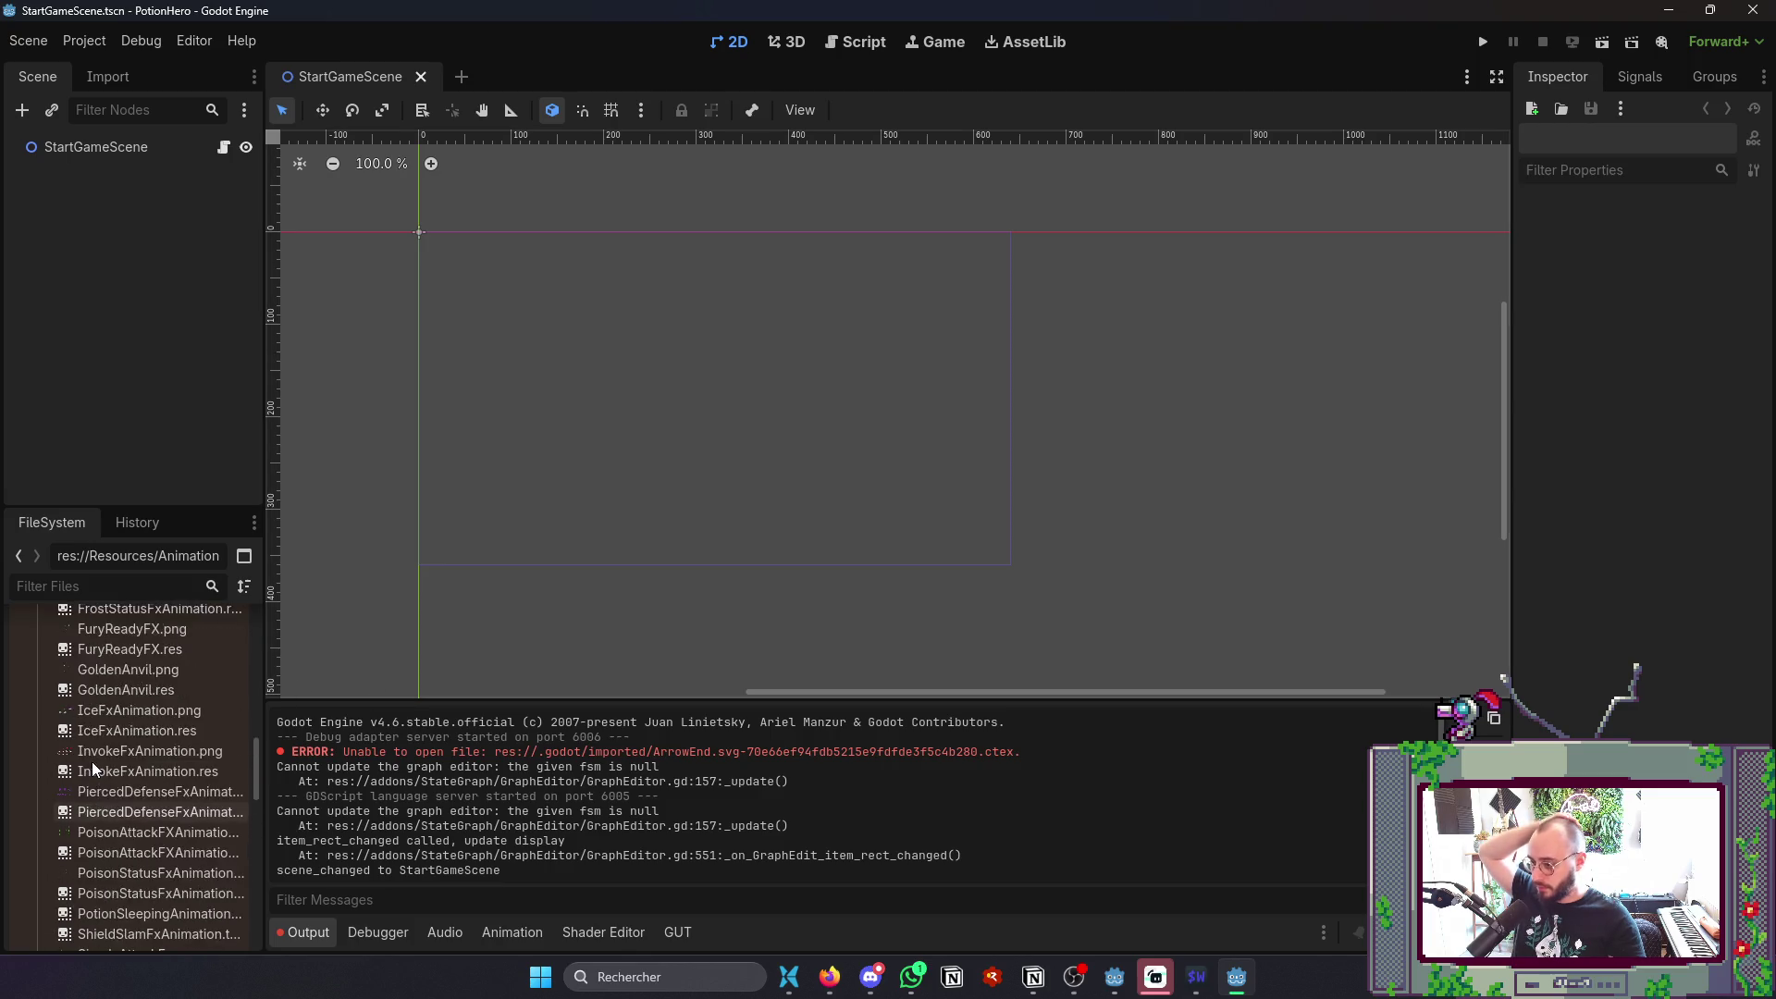
pyautogui.scroll(3, 94, 762)
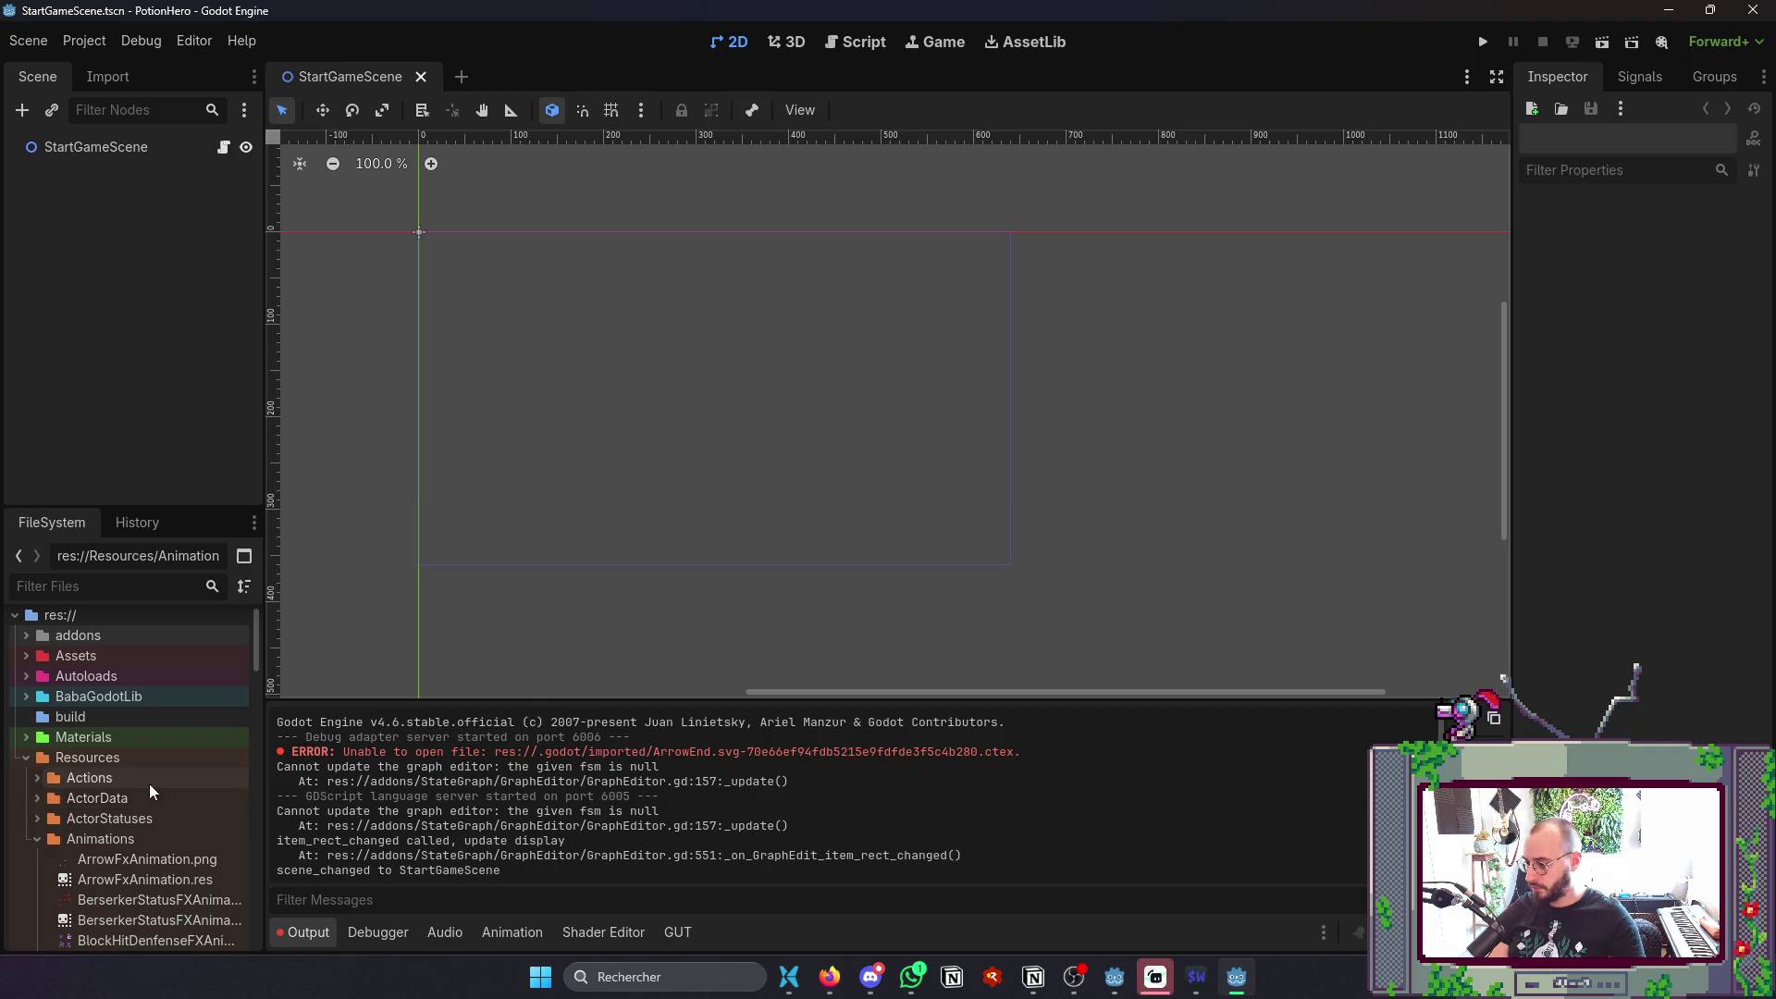
pyautogui.hotkey('alt', 'Tab')
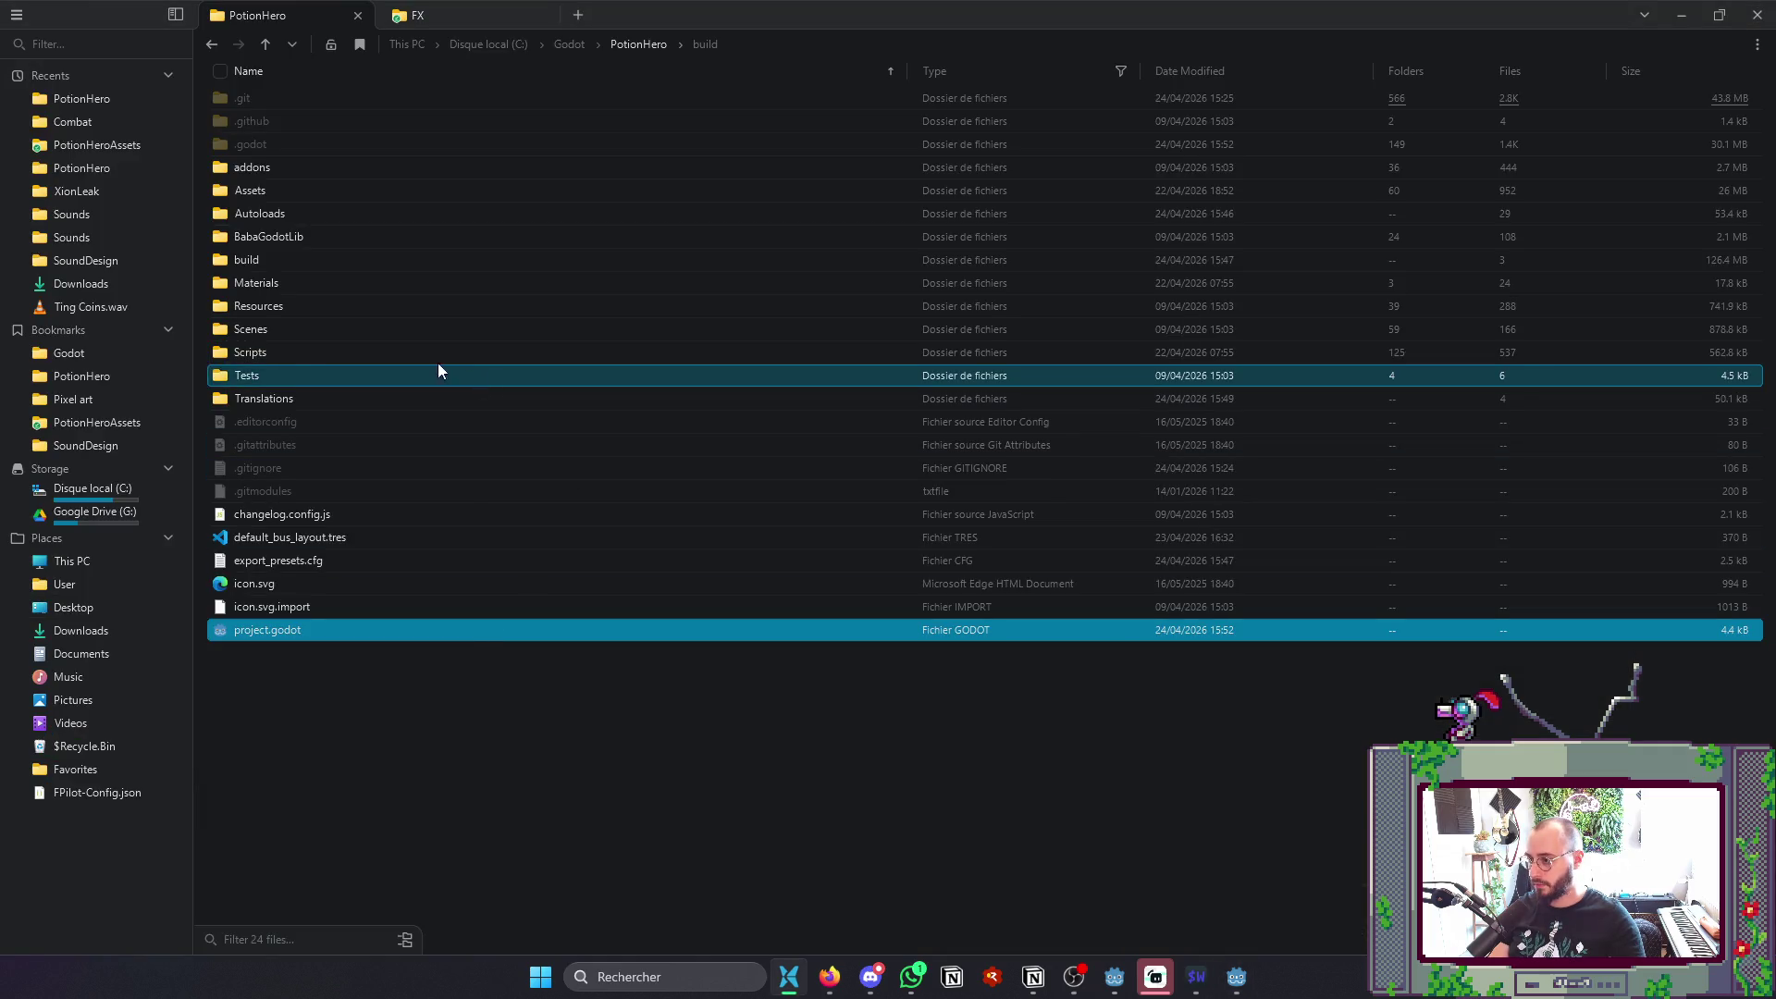
pyautogui.hotkey('alt', 'Tab')
# - Filter for 'Arr' and inspect ArrowEnd_Texture.tres, an empty 0×0 texture
pyautogui.write('Arr')
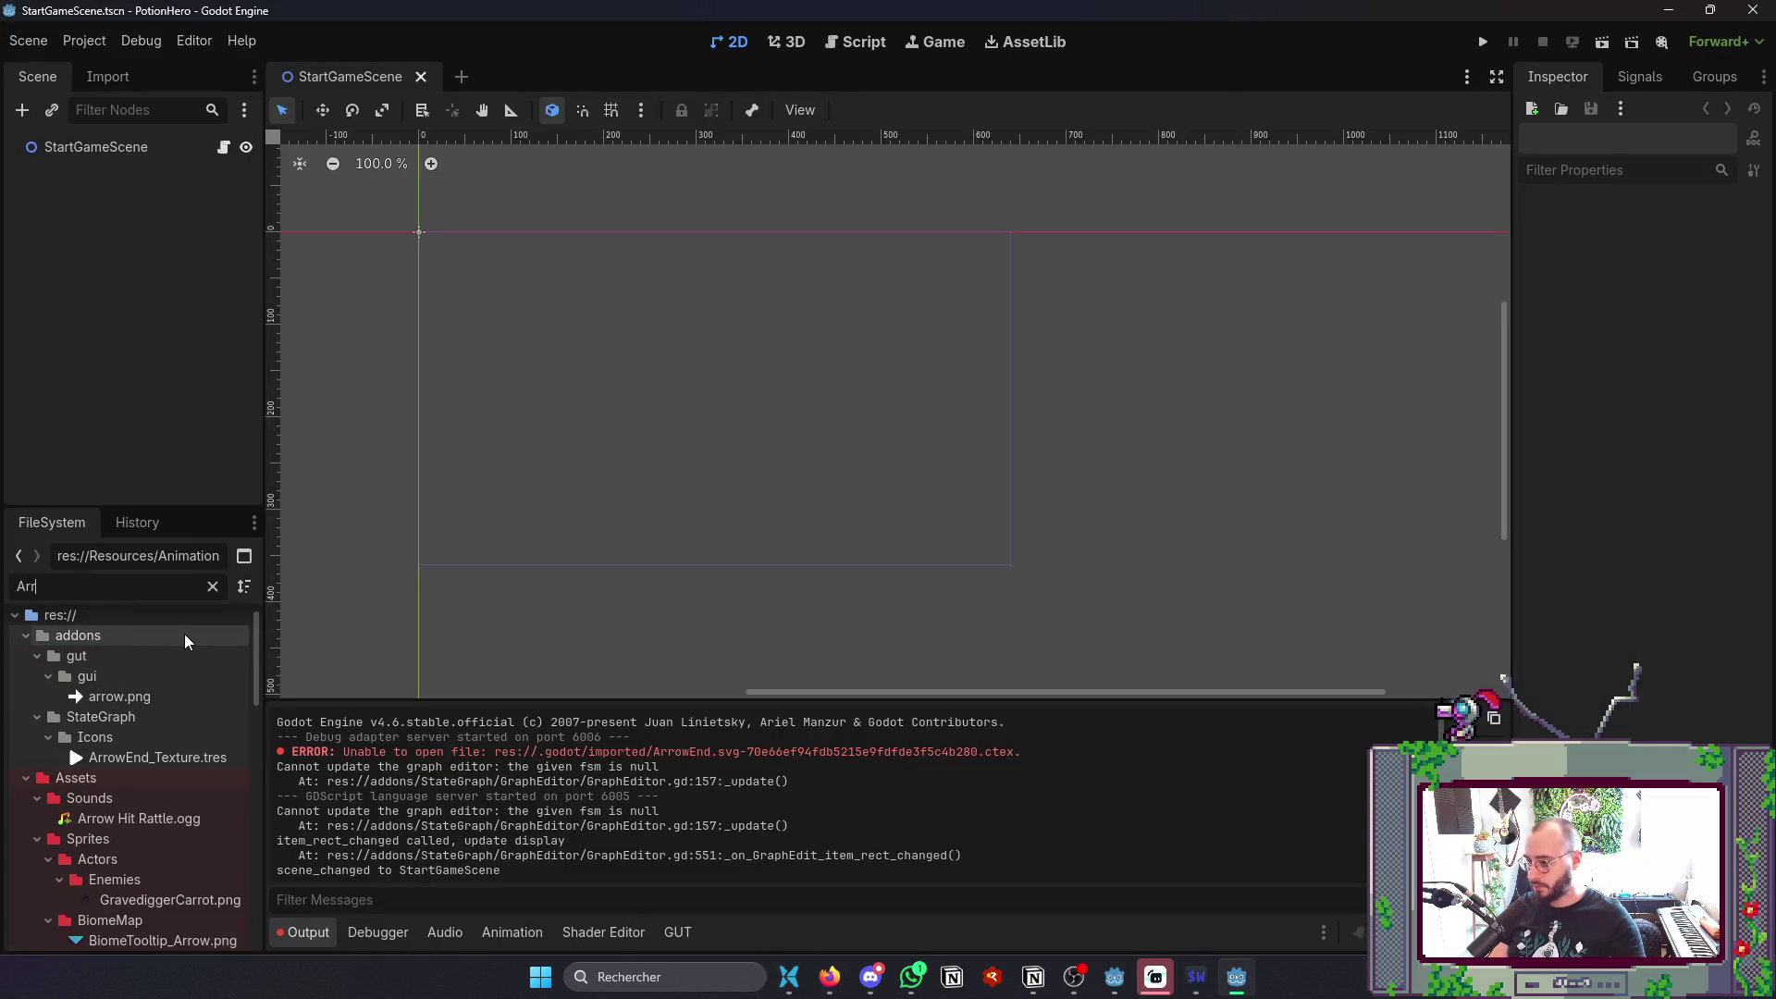
pyautogui.click(158, 759)
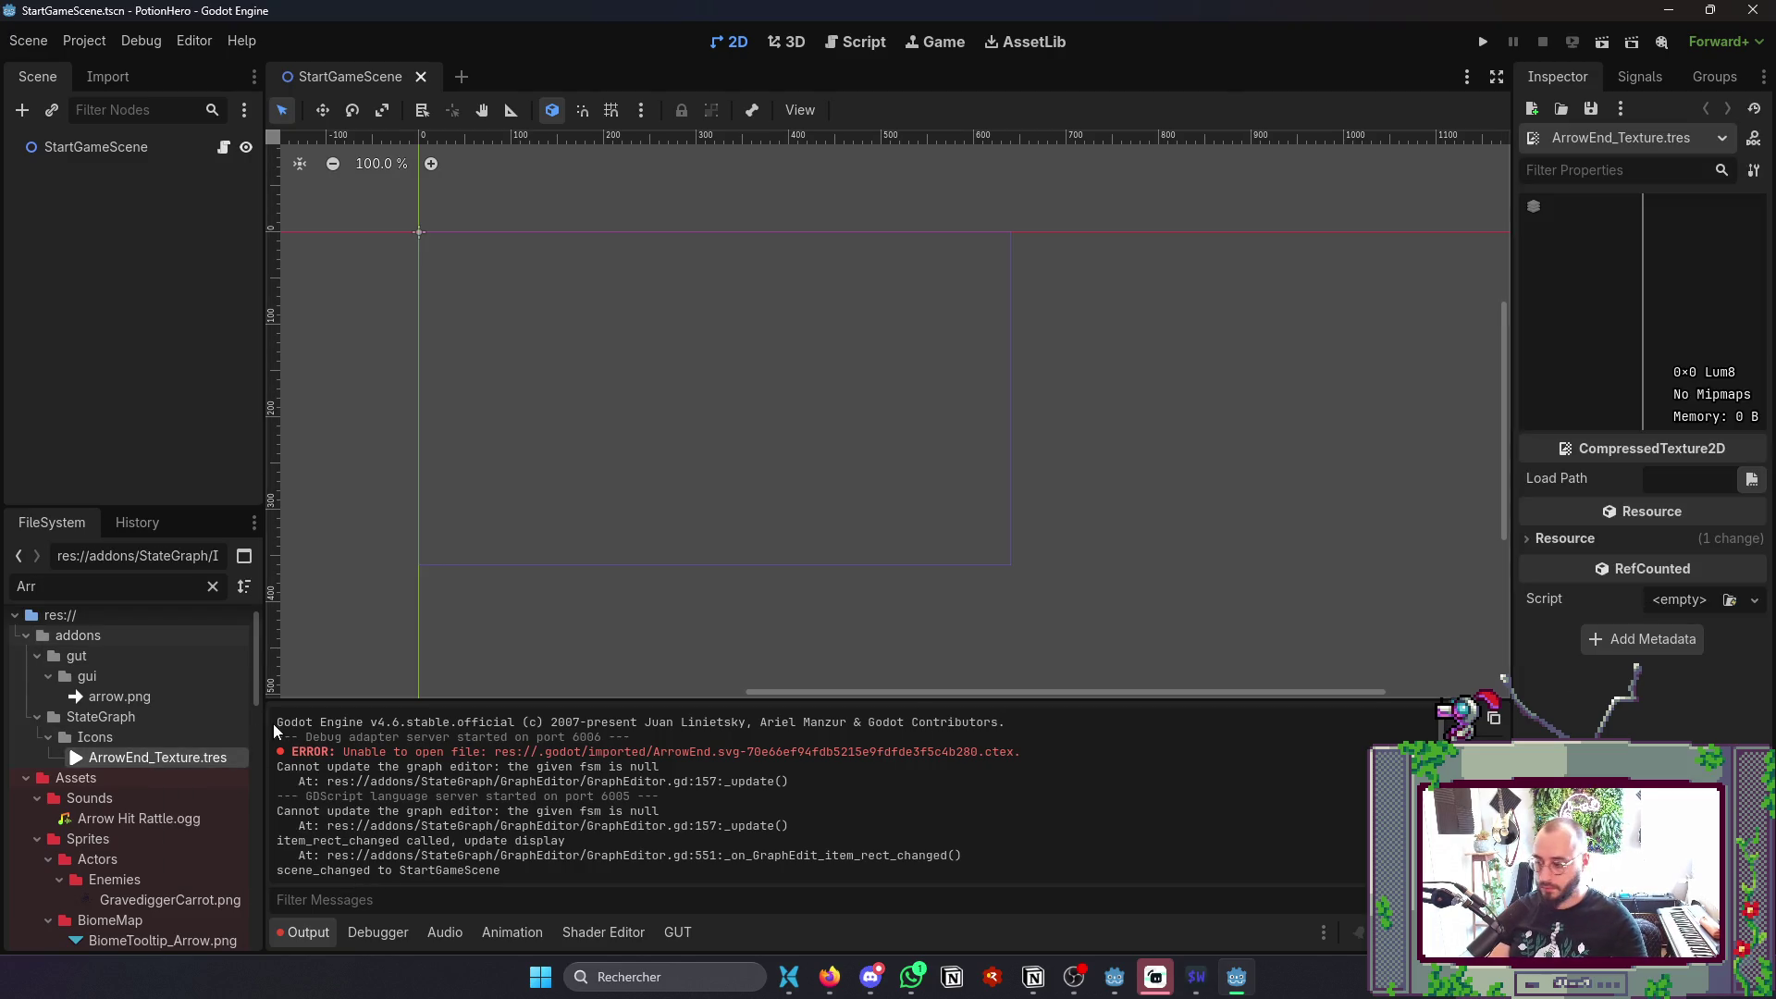
pyautogui.click(178, 736)
pyautogui.click(1196, 977)
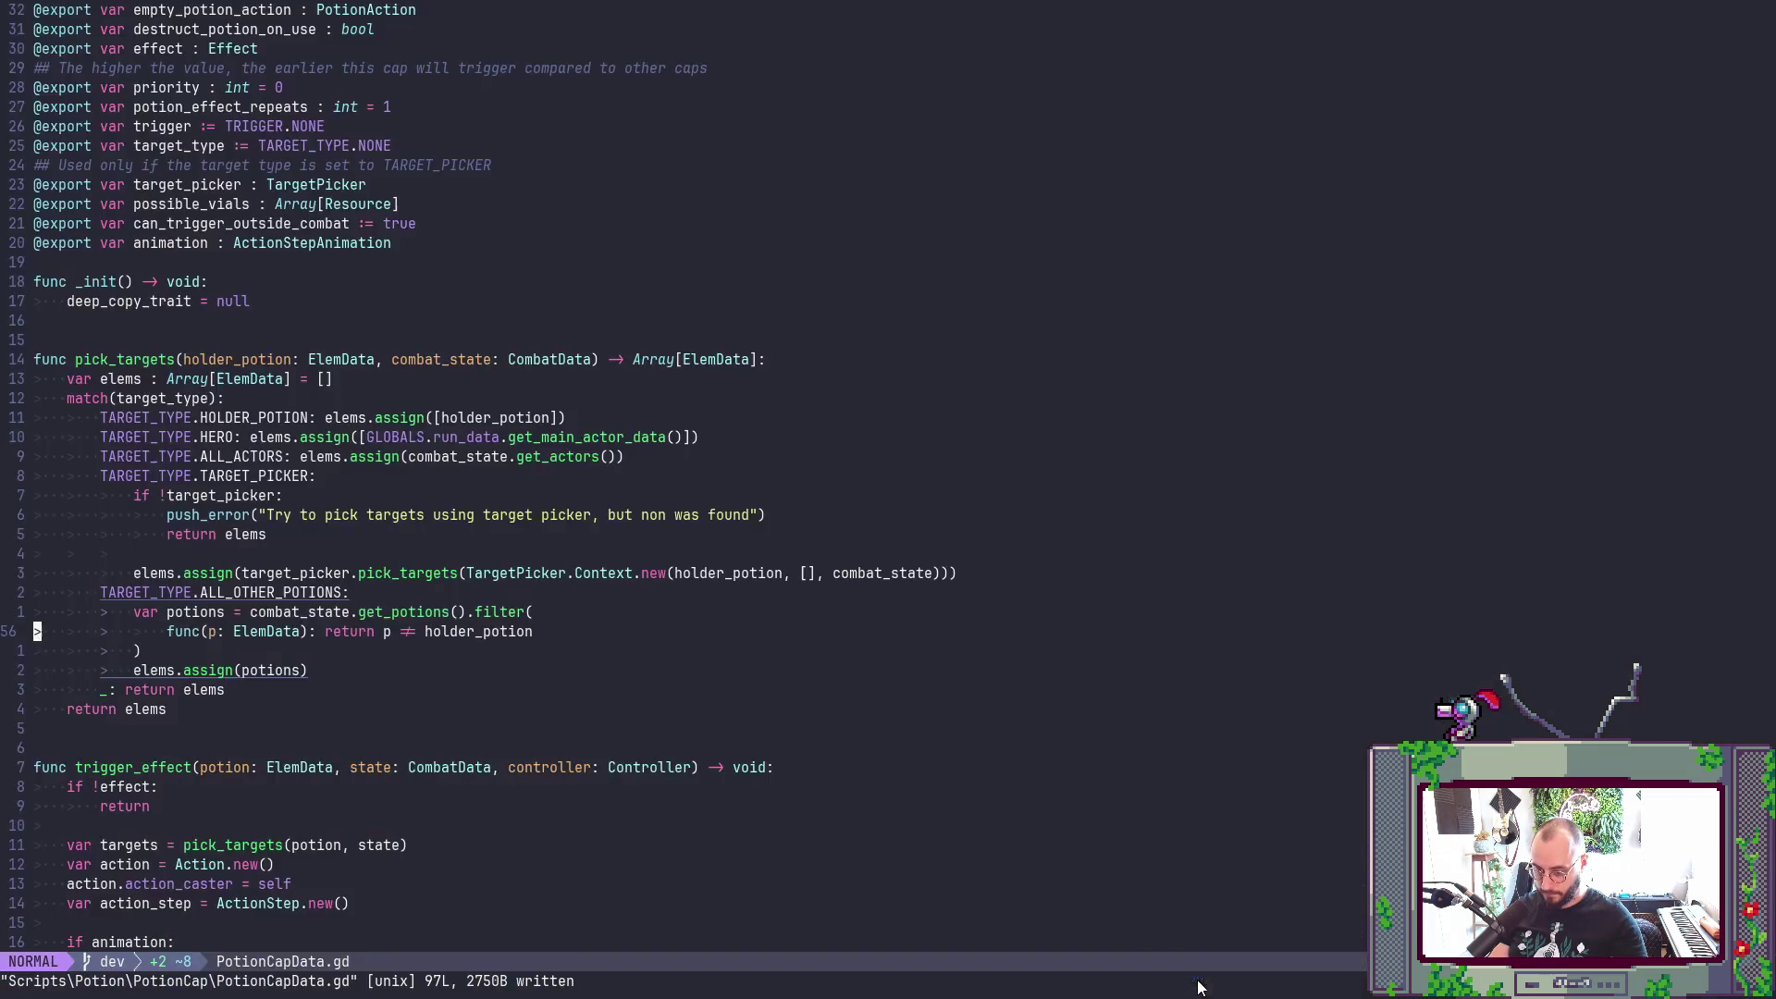
# - In the terminal, cd into addons/StateGraph and restore its deleted ArrowEnd files with 'git r .'
pyautogui.hotkey('ctrl', '\\')
pyautogui.write('git s')
pyautogui.press('Return')
pyautogui.write('git')
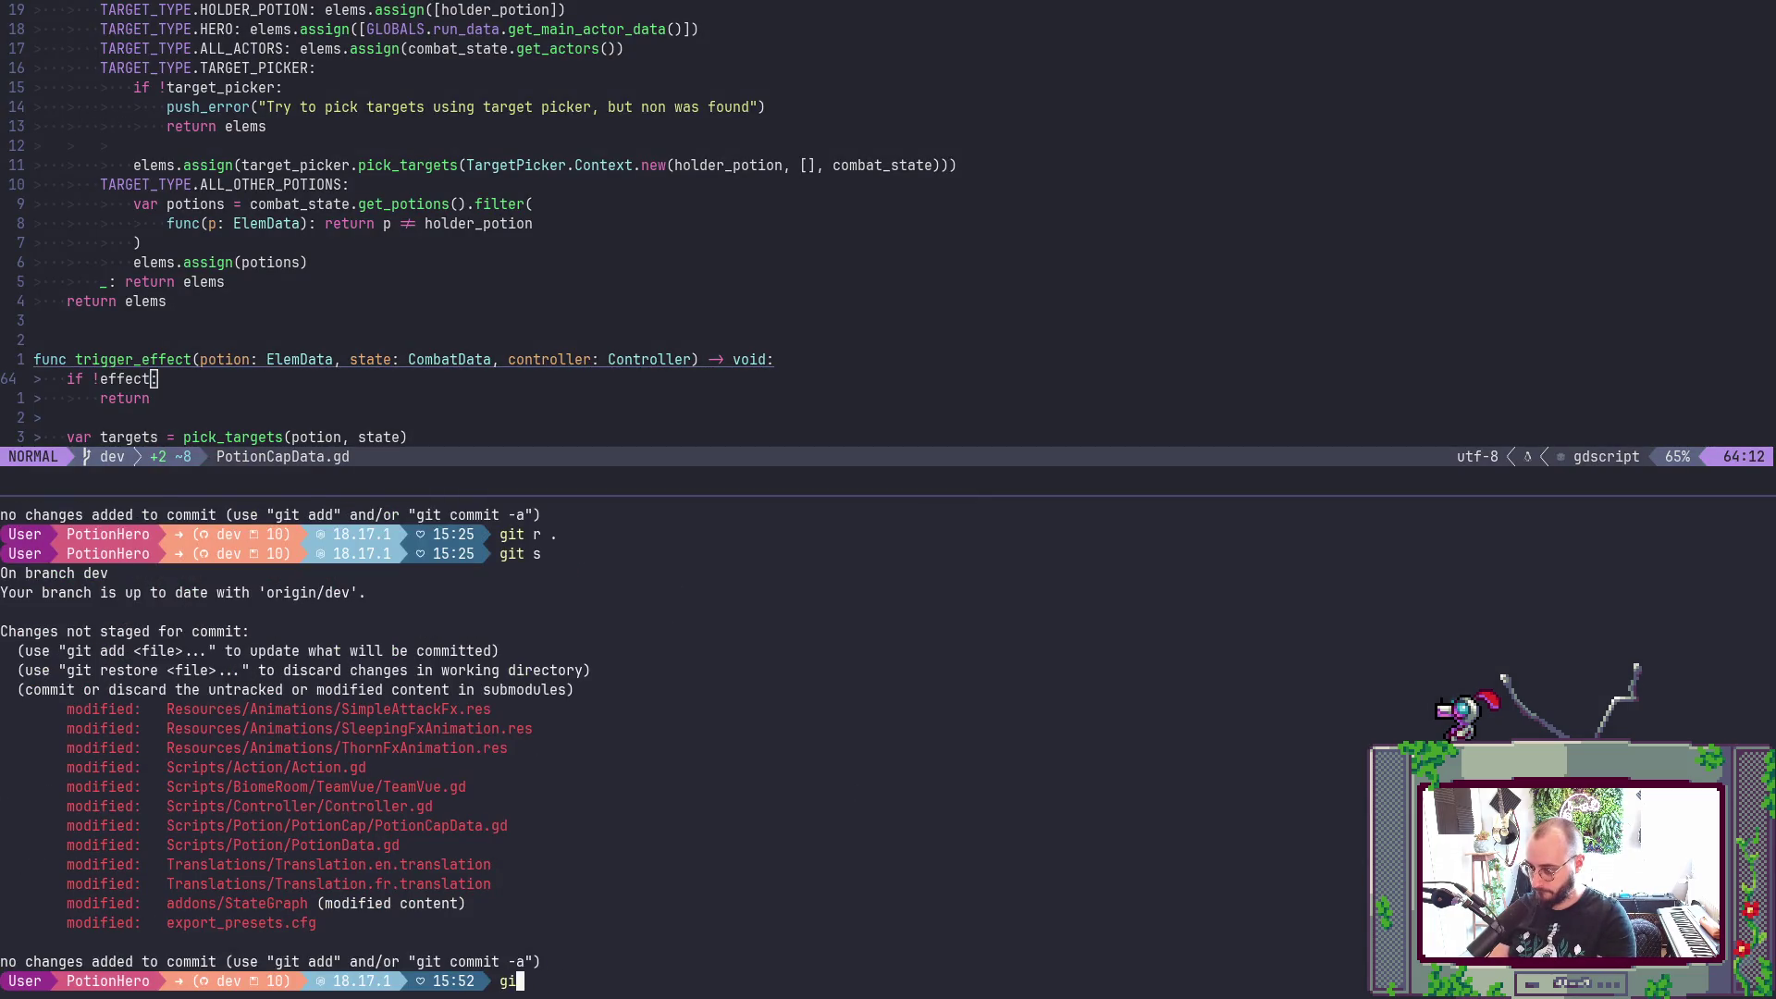
pyautogui.press('BackSpace')
pyautogui.press('BackSpace')
pyautogui.press('BackSpace')
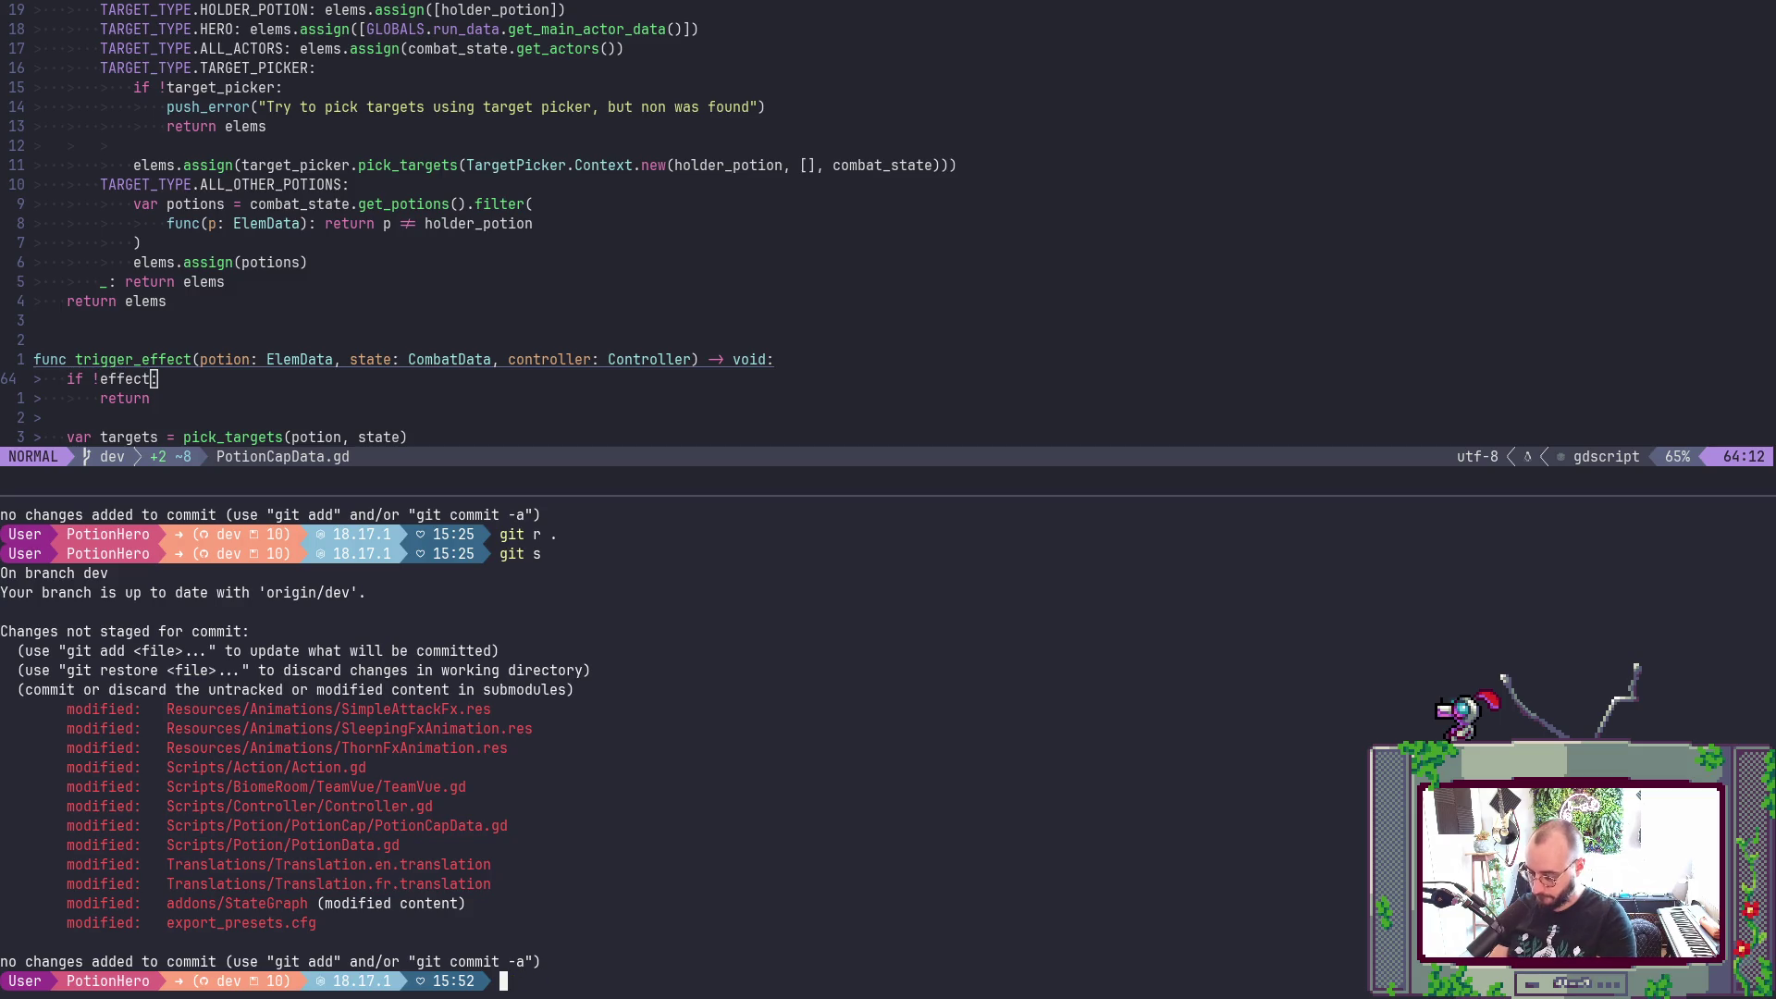
pyautogui.write('cd')
pyautogui.doubleClick(188, 908)
pyautogui.middleClick(188, 907)
pyautogui.press('Return')
pyautogui.write('git ')
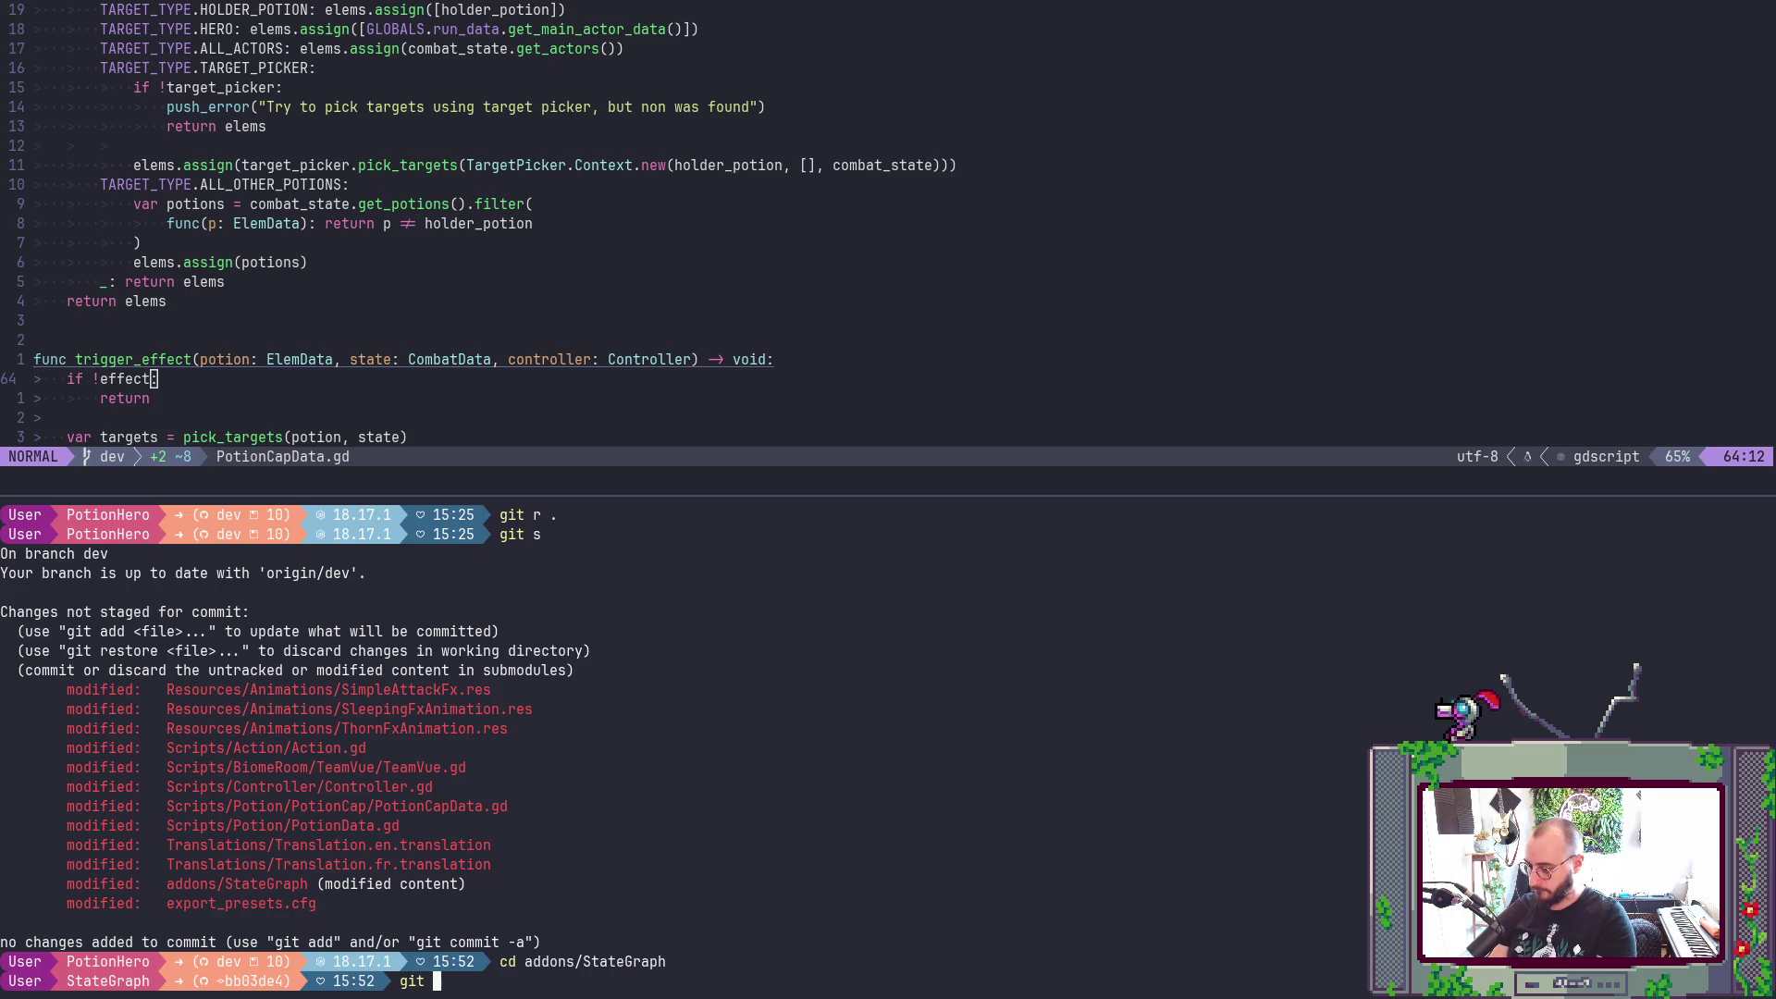
pyautogui.write('s')
pyautogui.press('Return')
pyautogui.write('git r .')
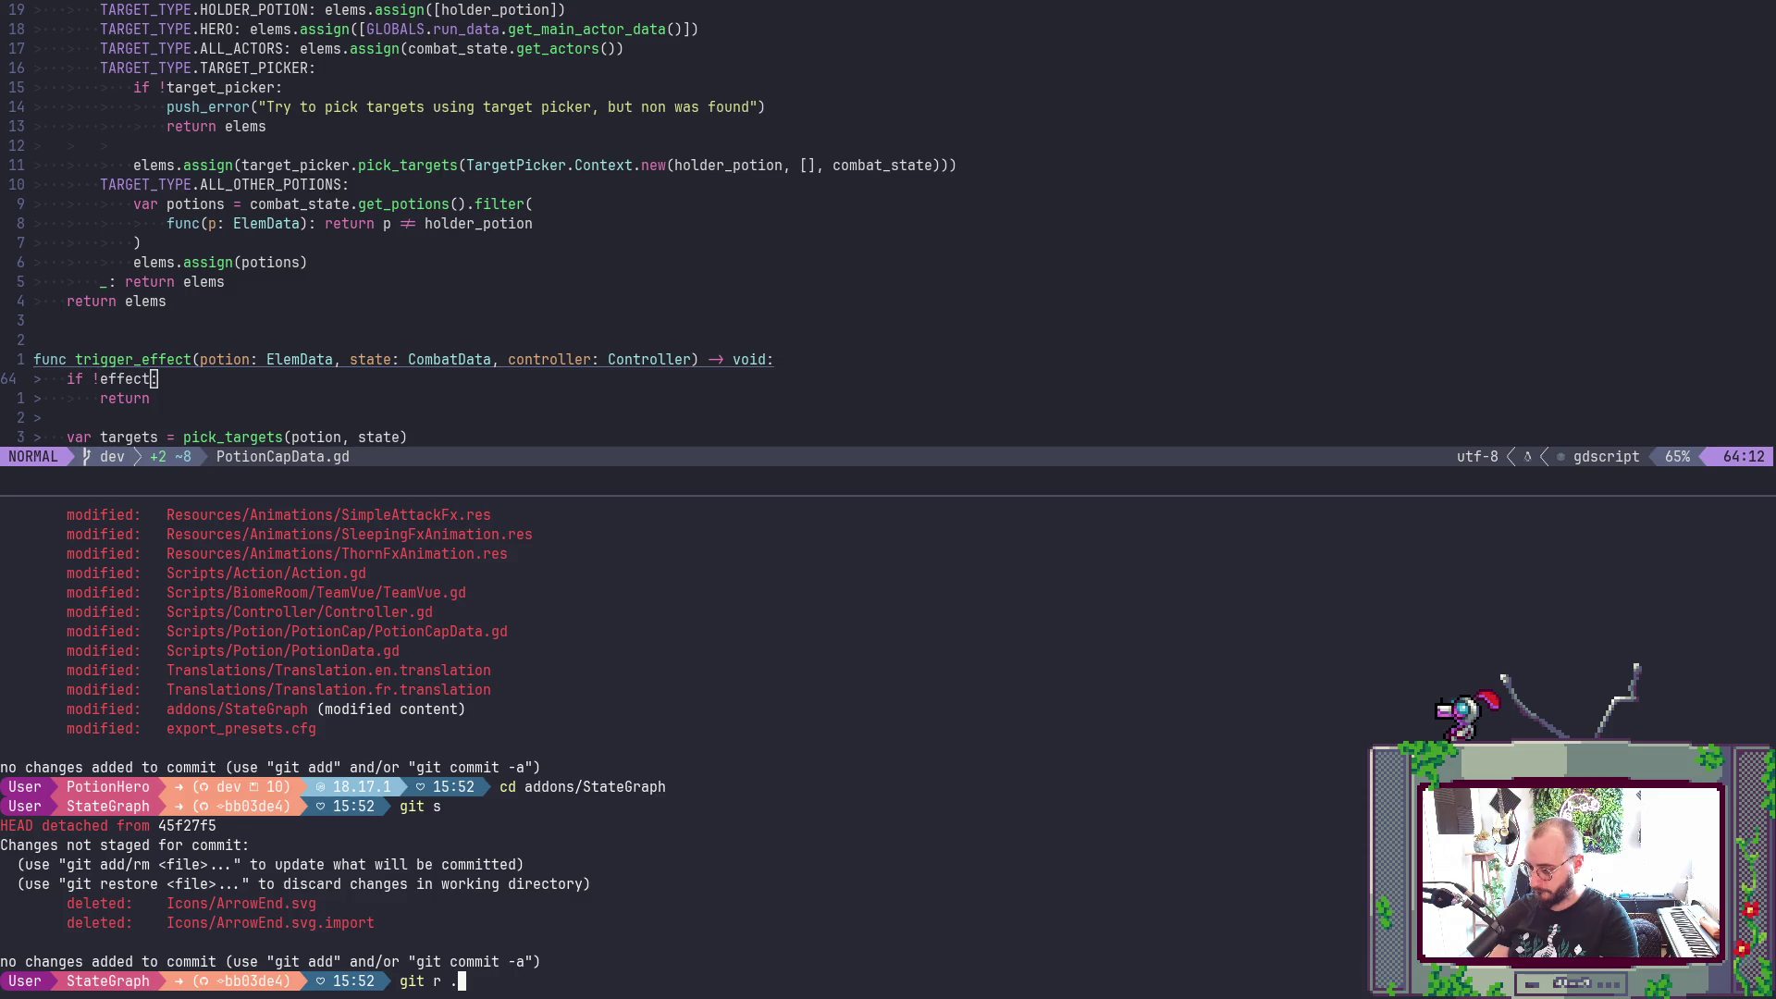
pyautogui.press('Return')
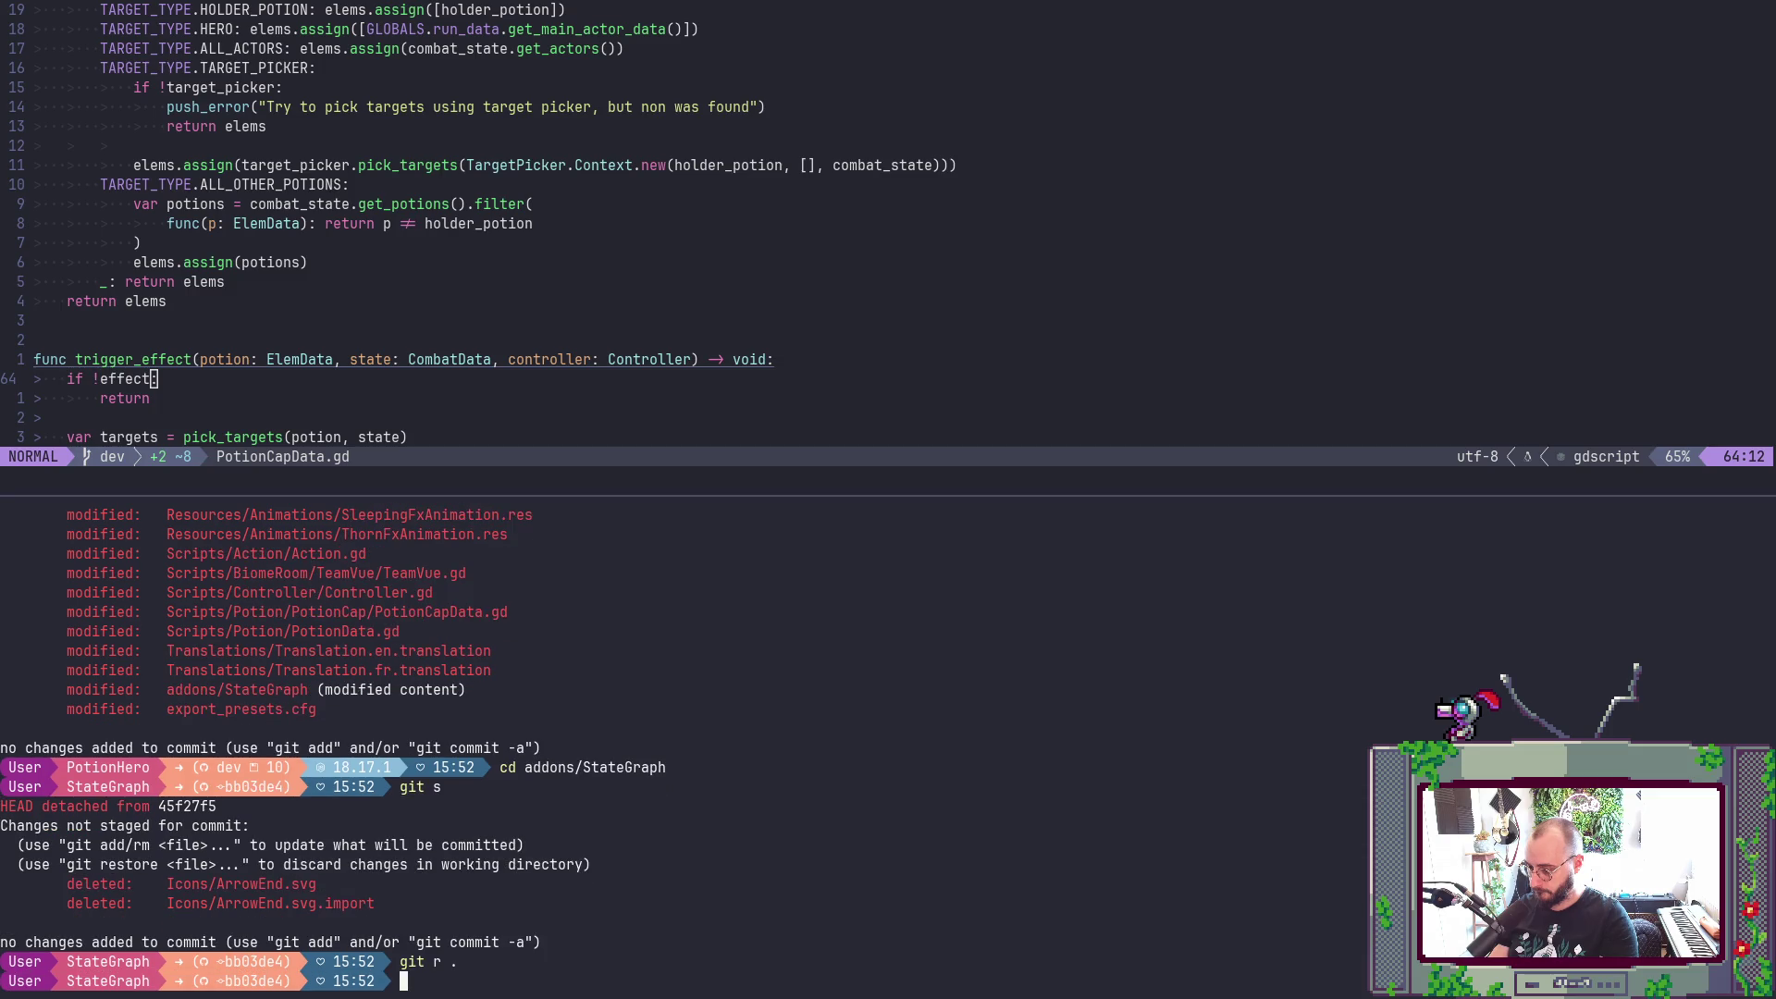
# - Delete the stale Icons/ArrowEnd.svg.import file and run the game in Godot with F5
pyautogui.write('git')
pyautogui.press('BackSpace')
pyautogui.press('BackSpace')
pyautogui.press('BackSpace')
pyautogui.write('rm')
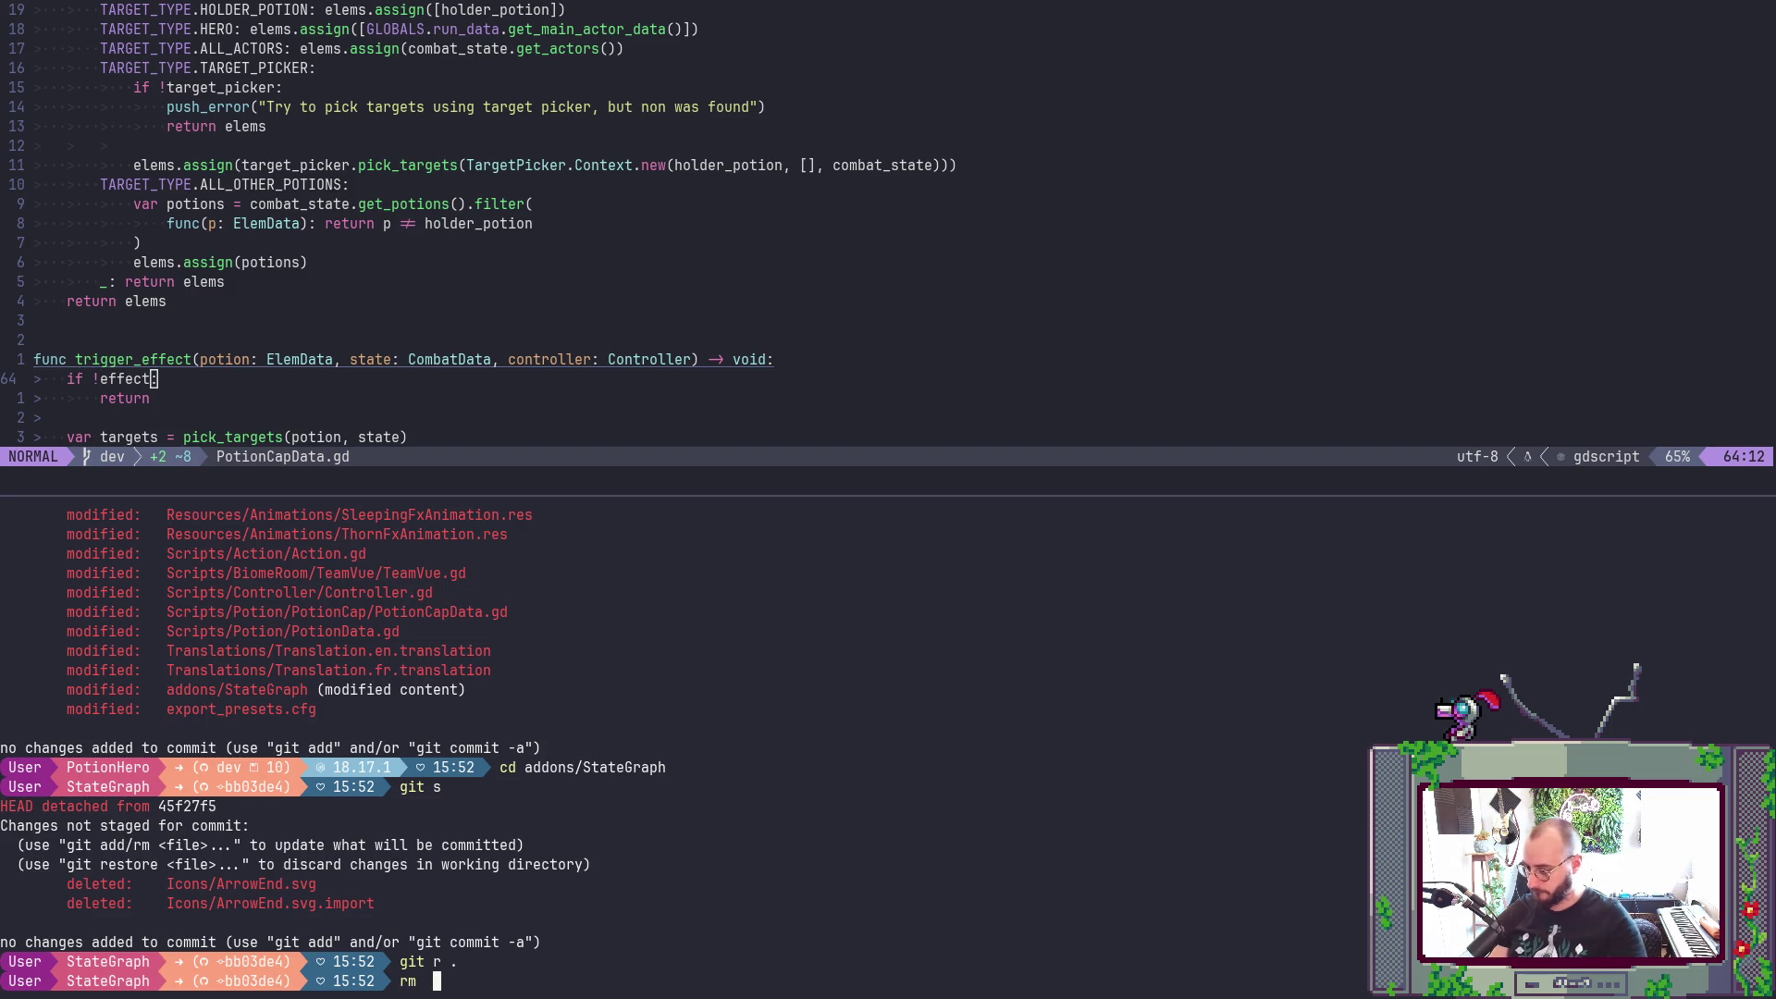
pyautogui.press('BackSpace')
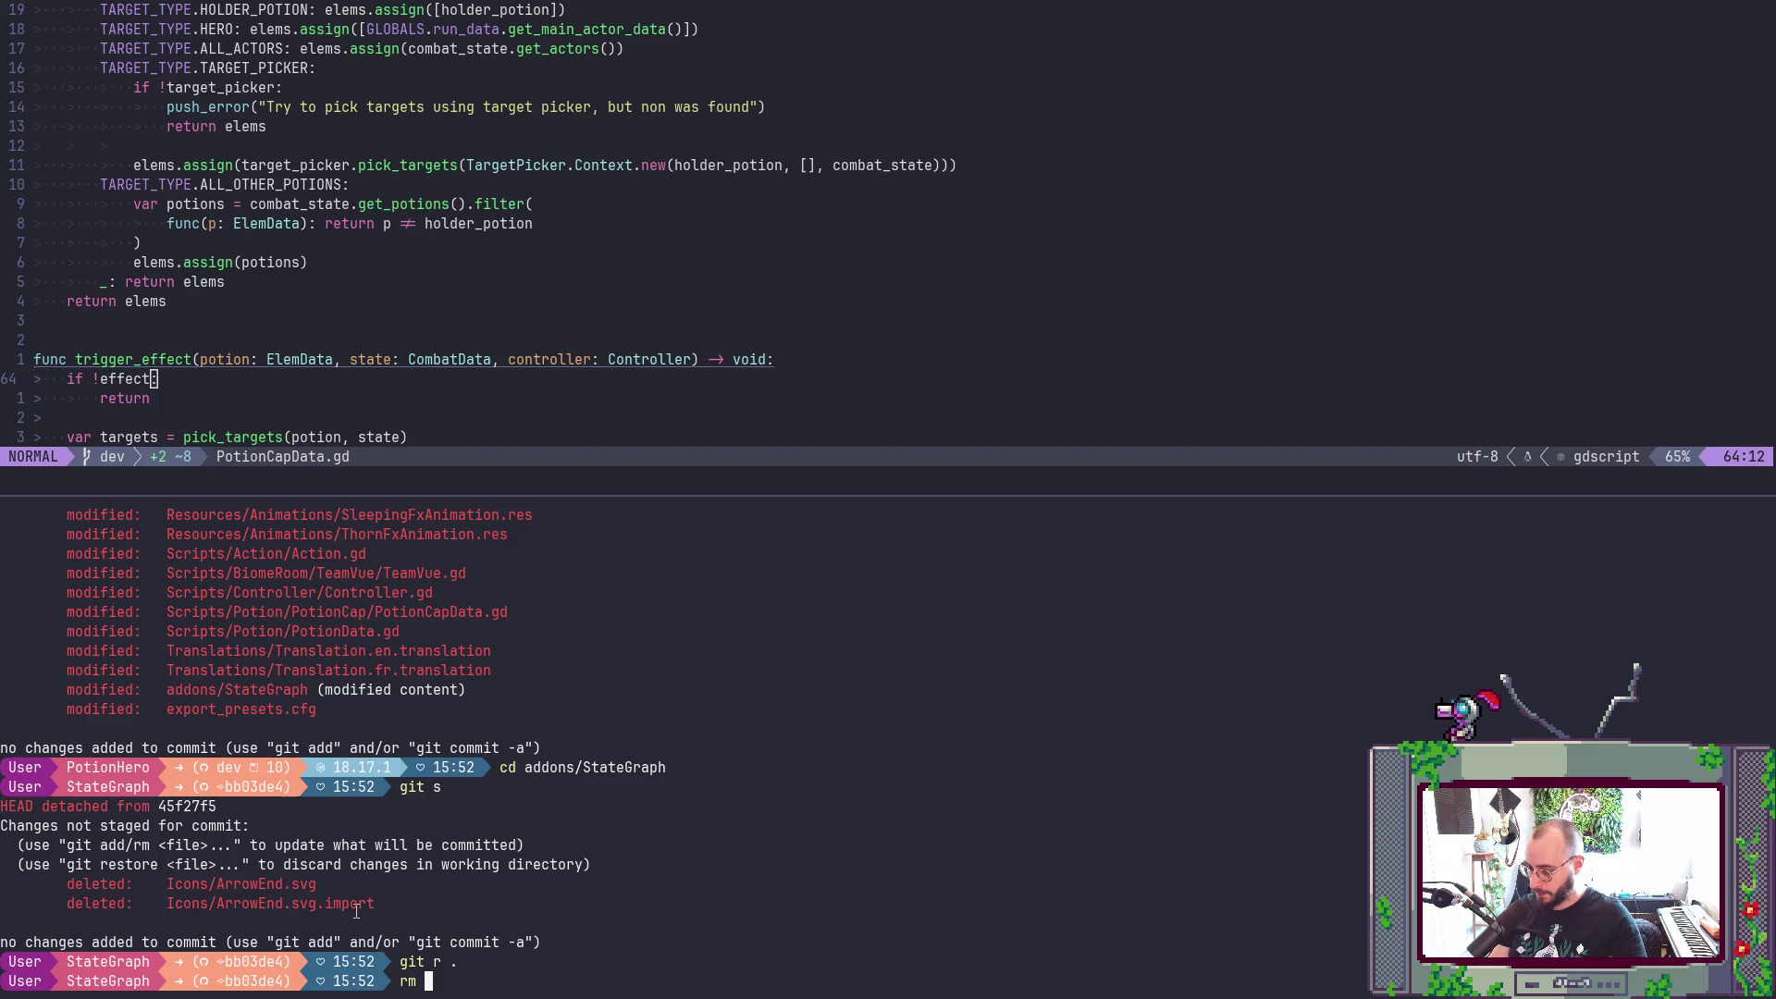
pyautogui.doubleClick(356, 903)
pyautogui.middleClick(356, 912)
pyautogui.press('Return')
pyautogui.hotkey('alt', 'Tab')
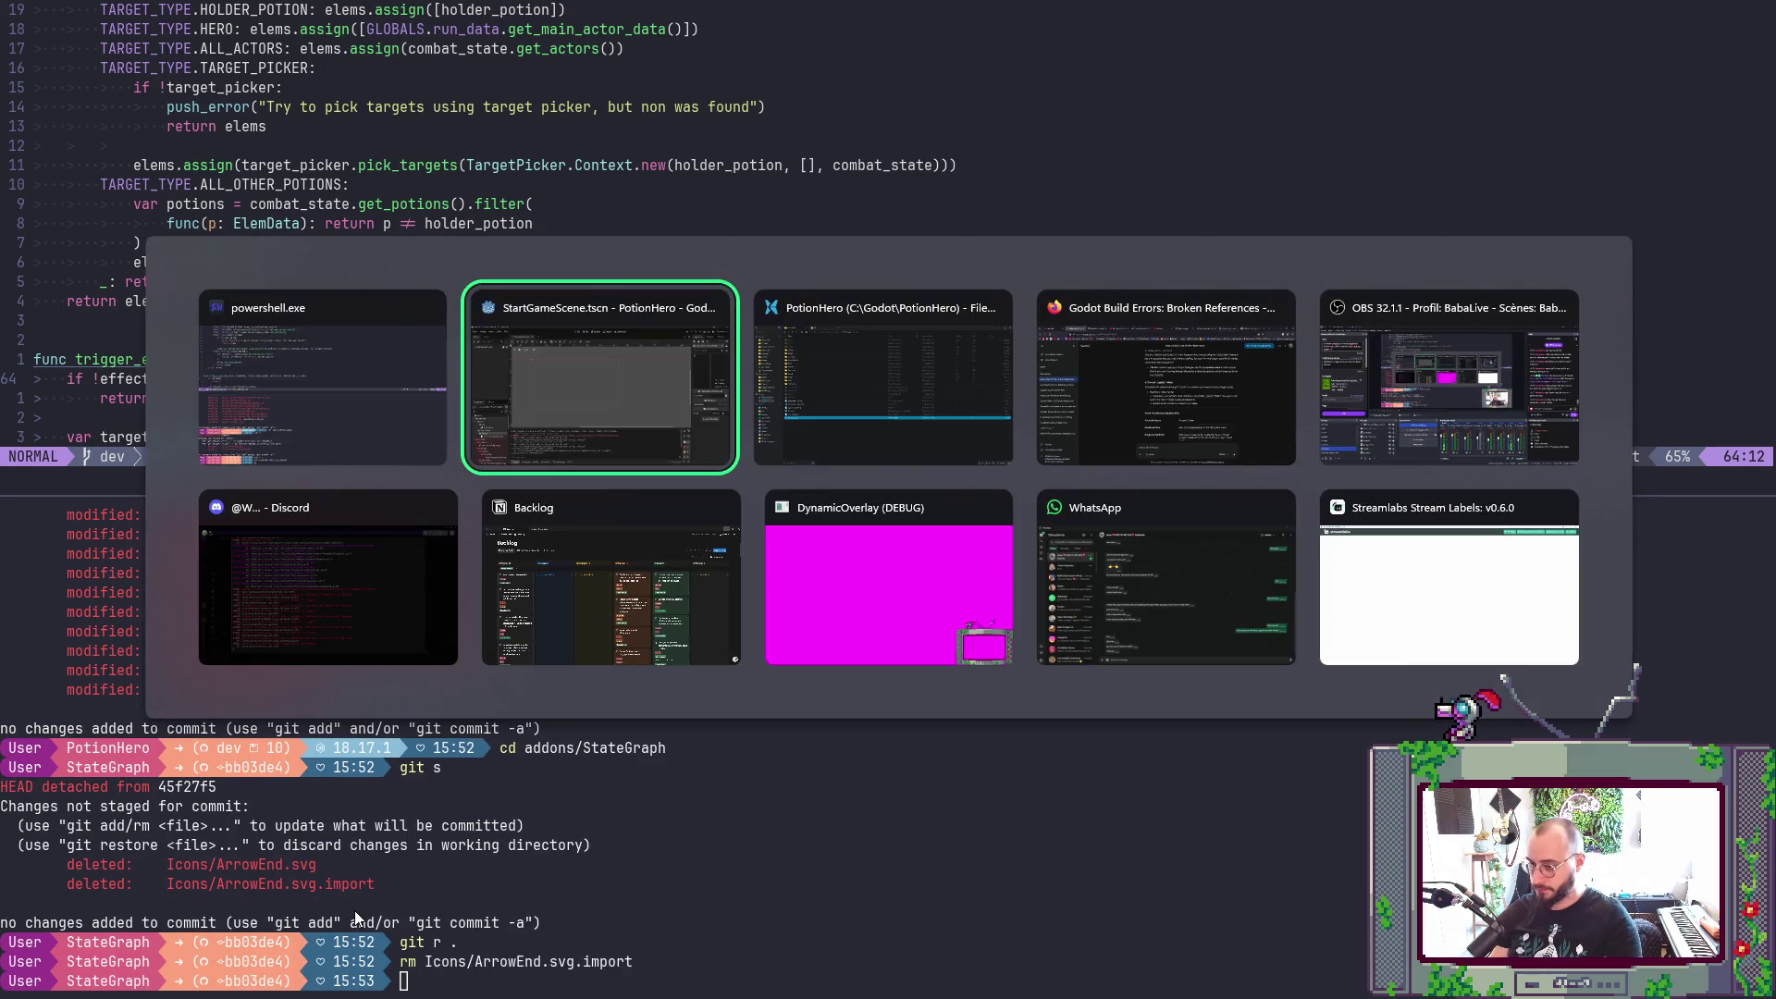
pyautogui.press('F5')
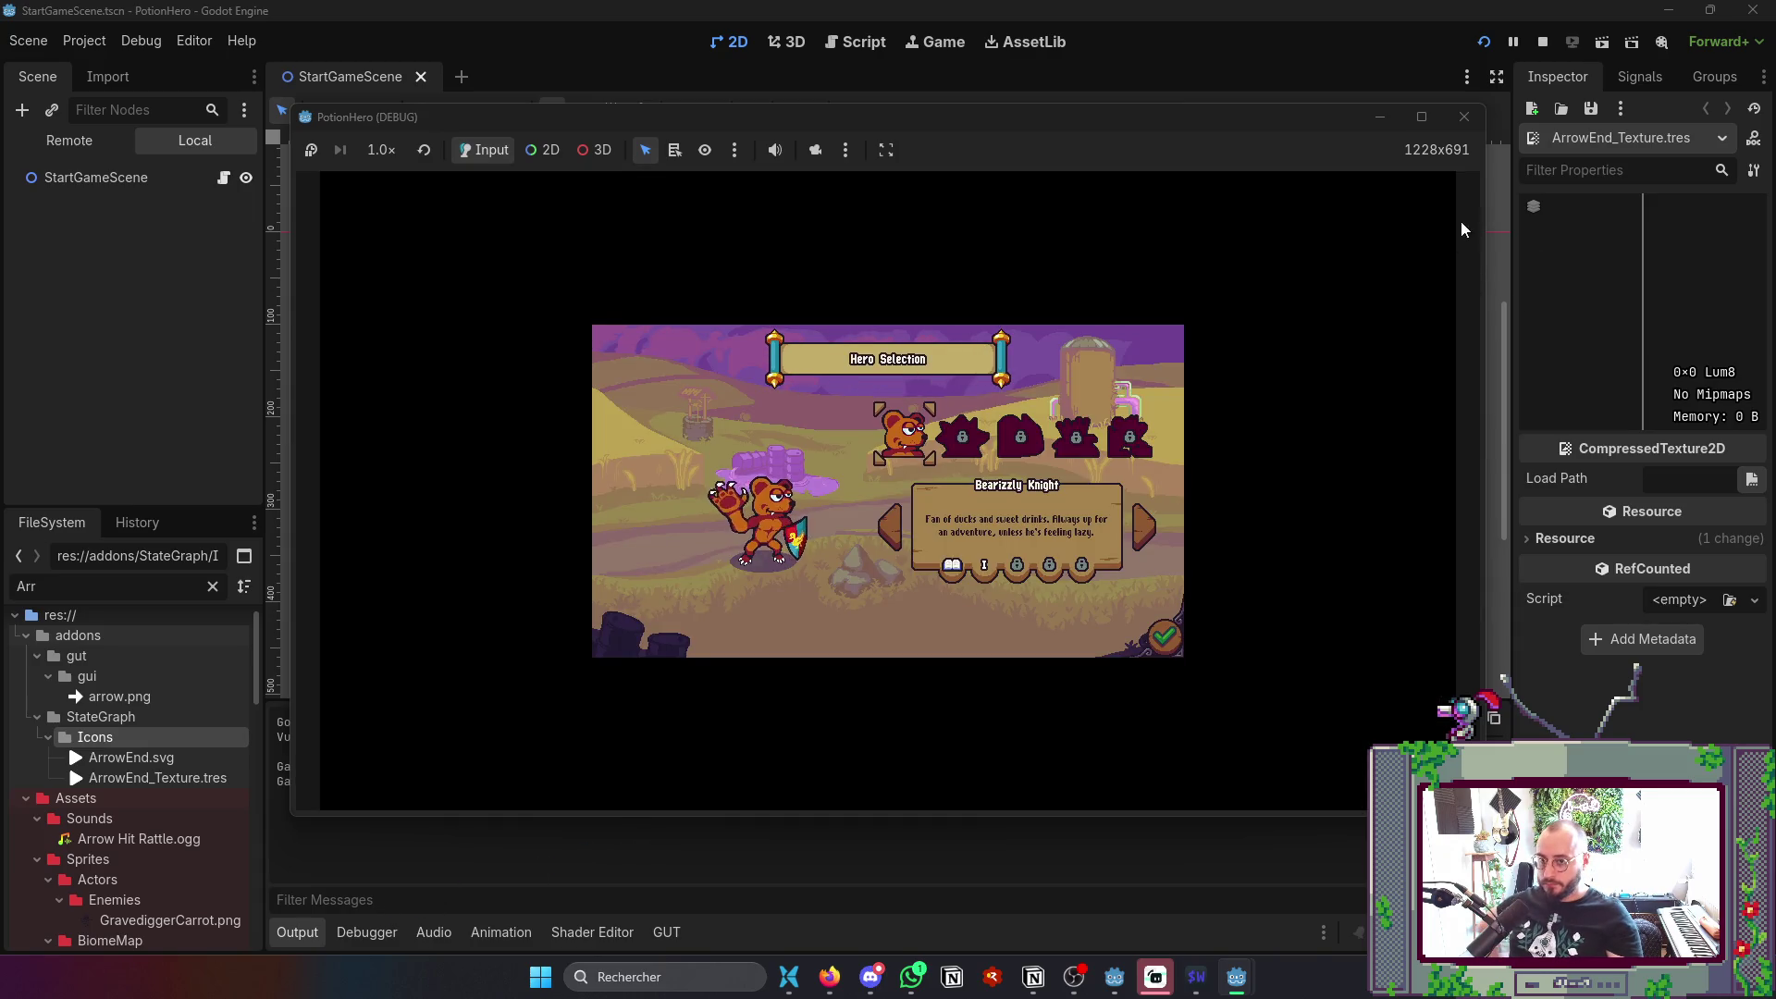
# - Stop the test run, quit Godot, and reopen PotionHero from project.godot in Explorer
pyautogui.click(1543, 42)
pyautogui.click(1563, 41)
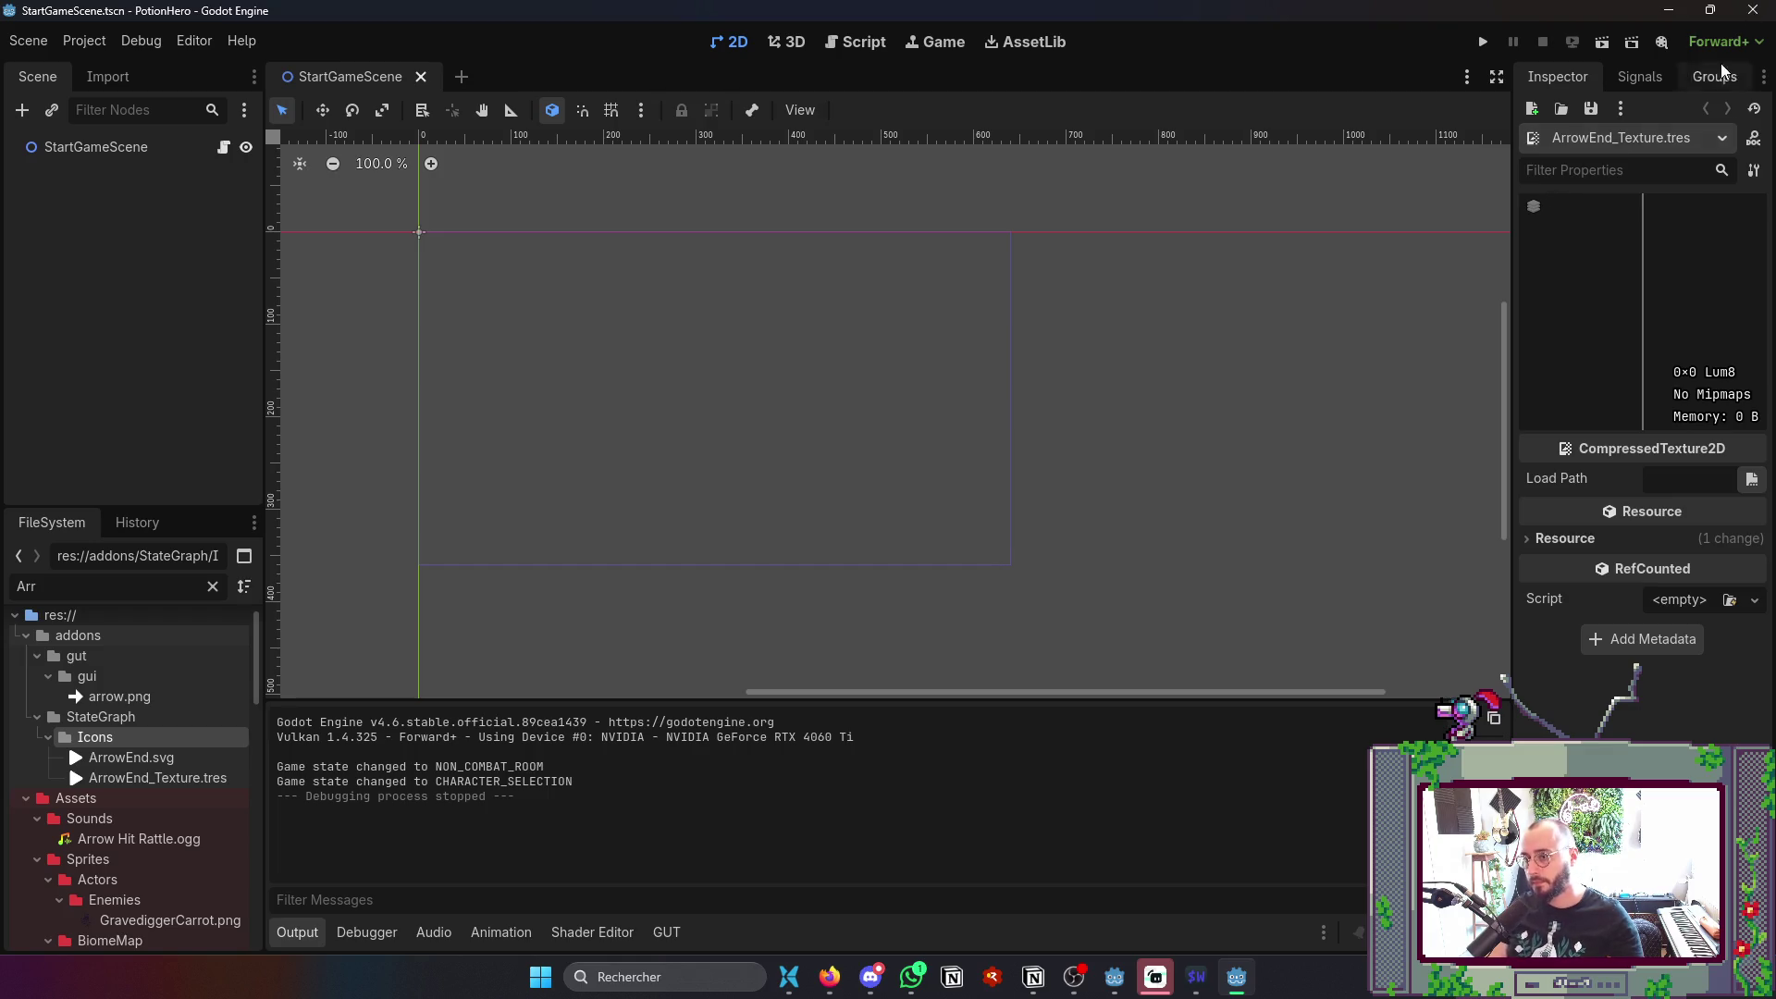
pyautogui.click(1751, 11)
pyautogui.hotkey('alt', 'Tab')
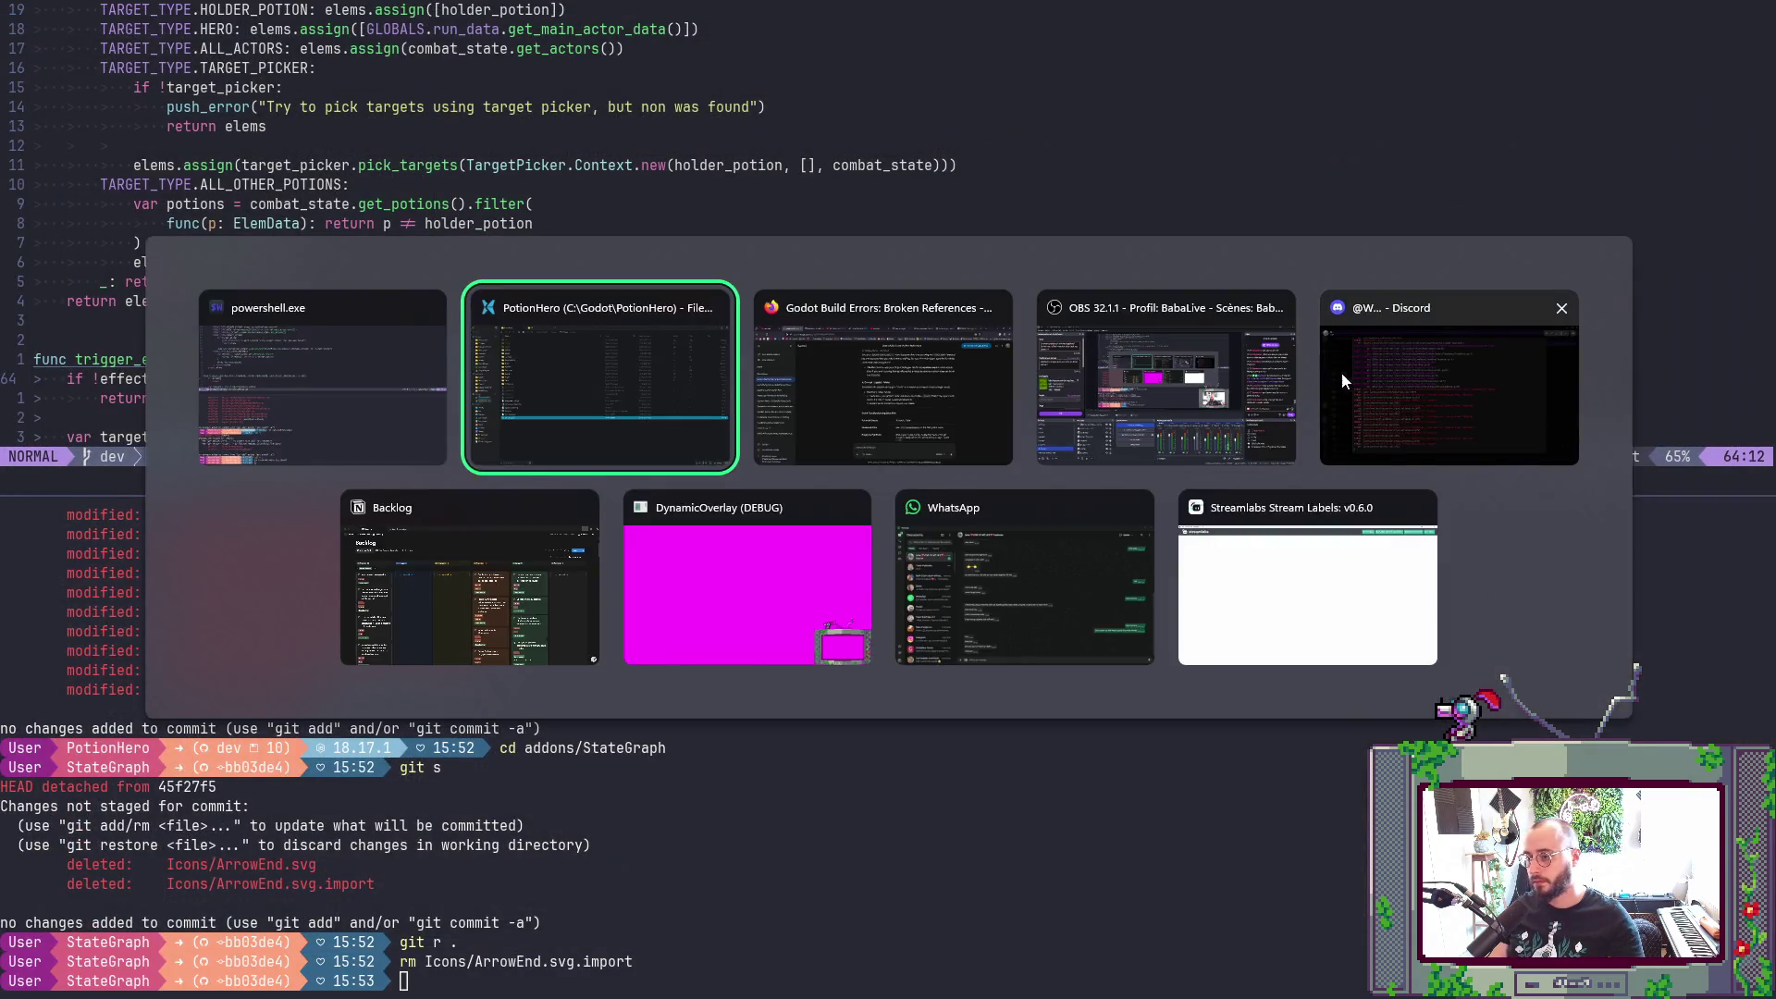
pyautogui.doubleClick(337, 625)
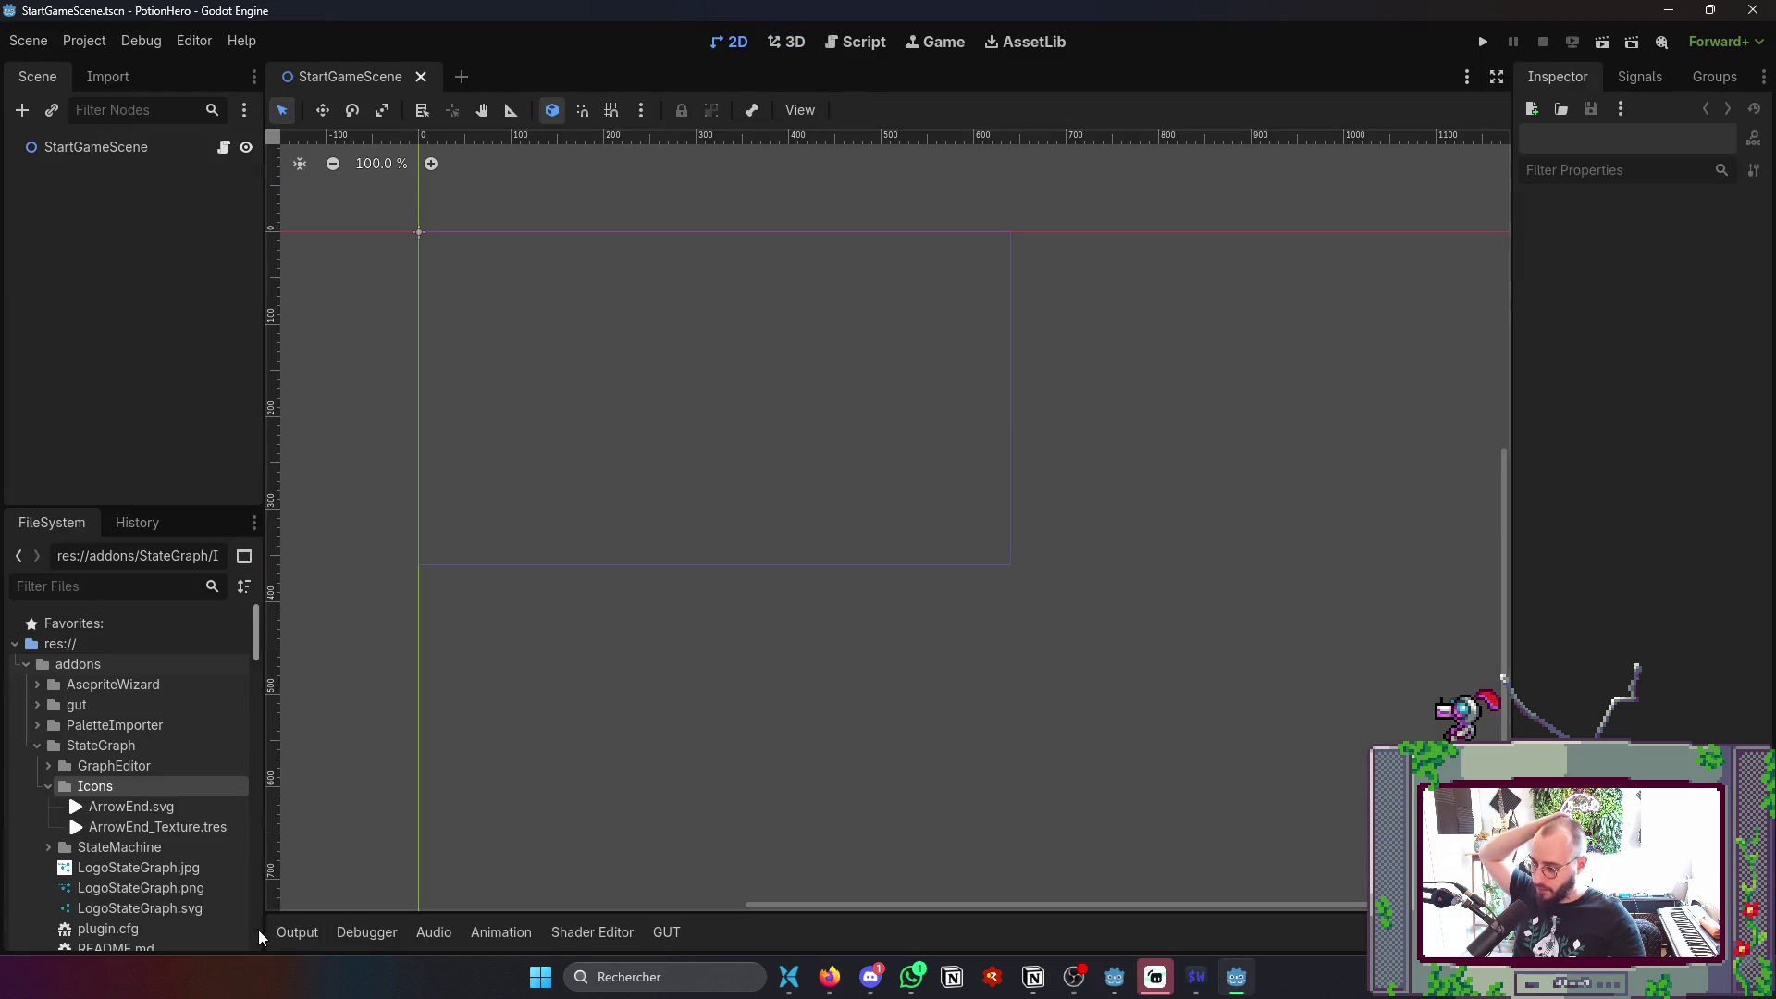
# - Glance at the output log after the reimport and save StartGameScene
pyautogui.click(287, 931)
pyautogui.click(287, 931)
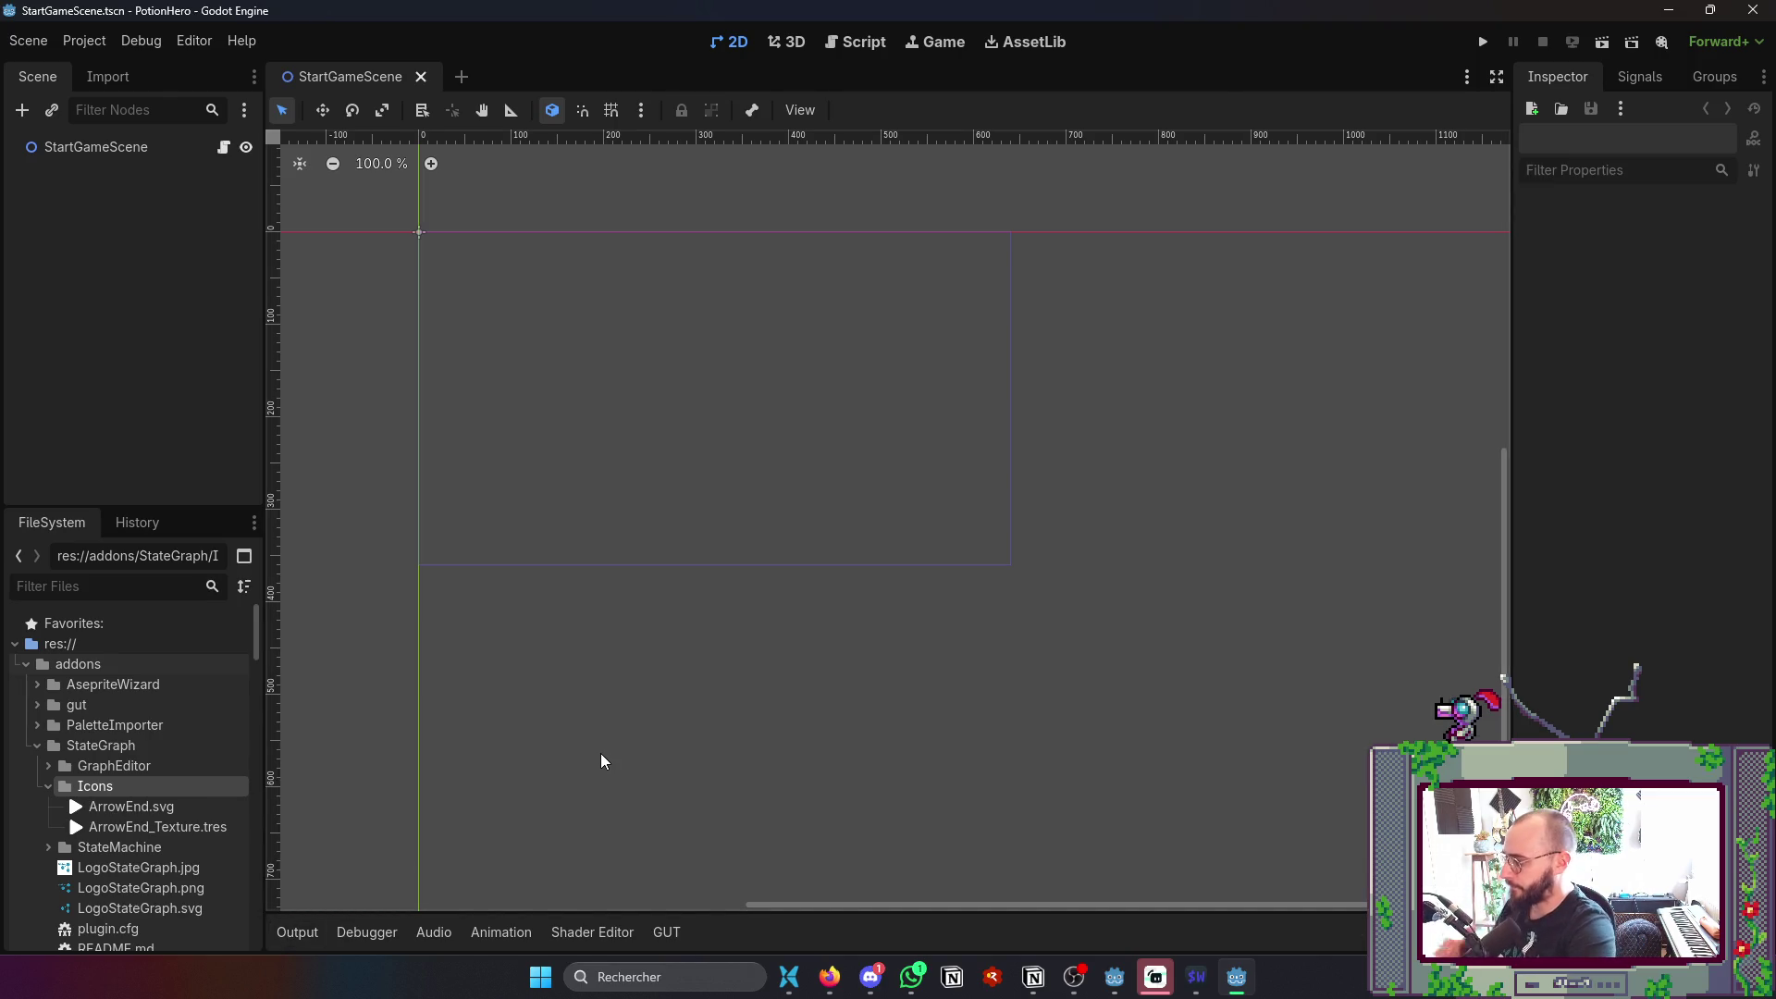
pyautogui.hotkey('ctrl', 's')
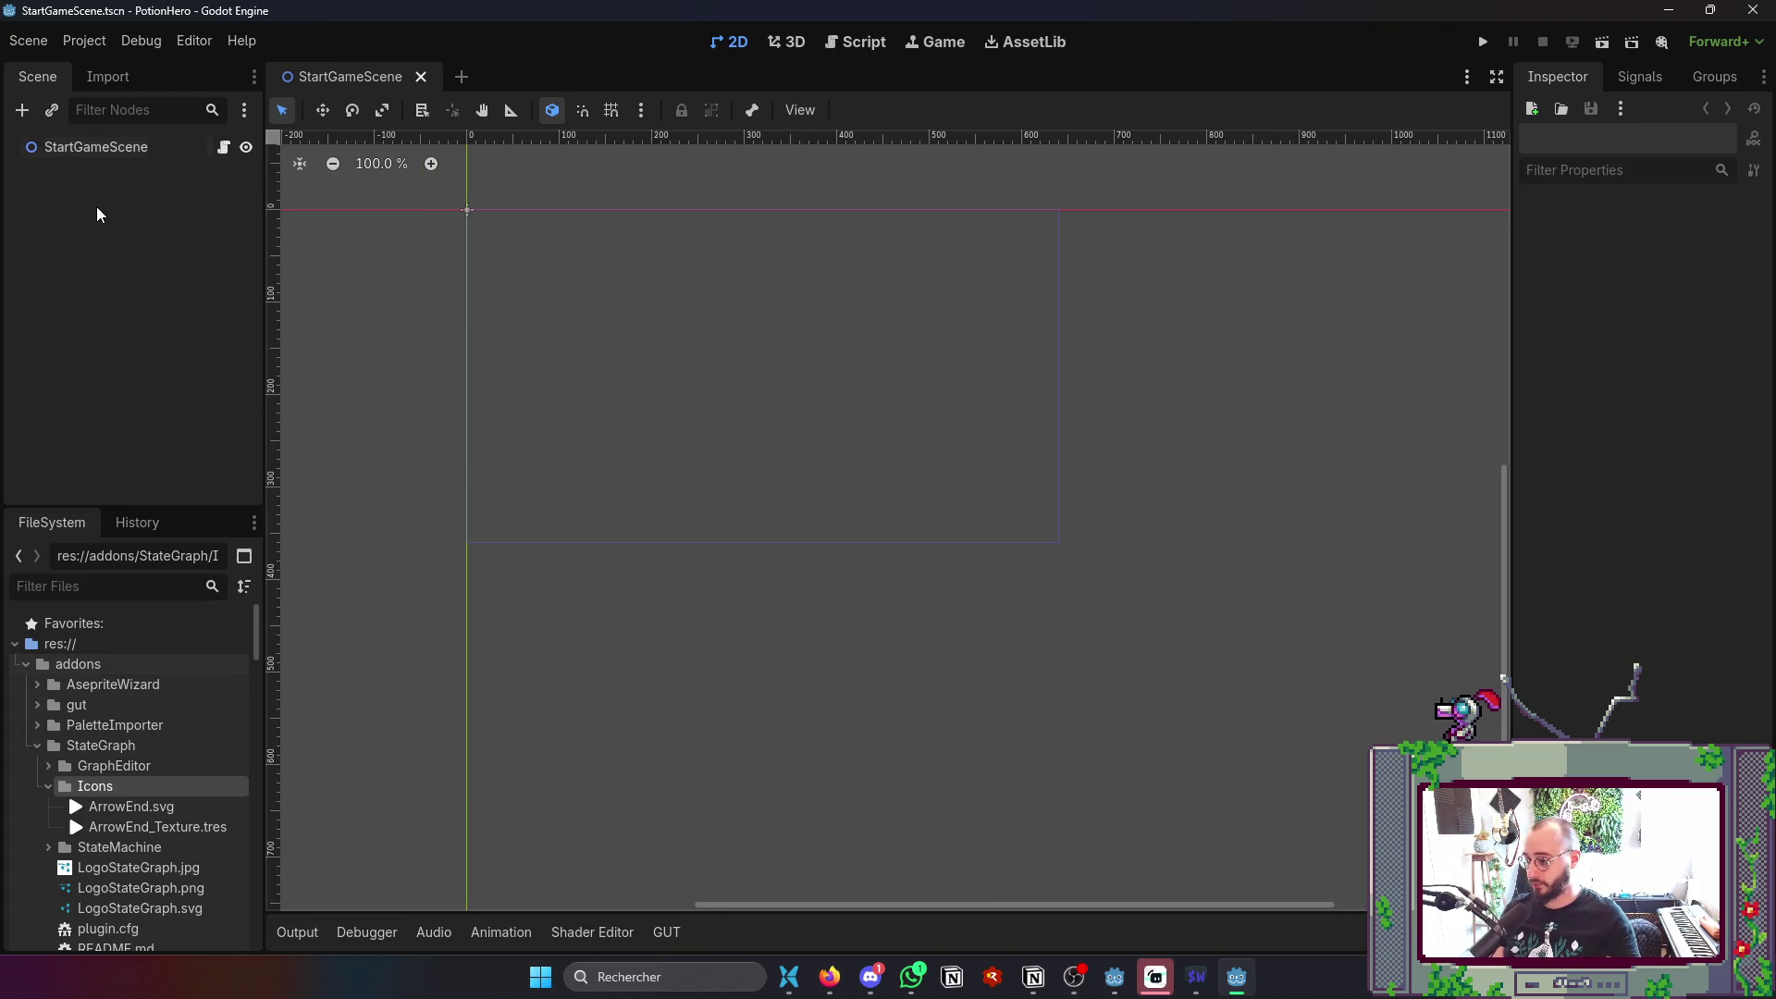
# - Export Windows Desktop over build/PotionHero0.1.exe, then enlarge the Output log to read errors
pyautogui.click(91, 47)
pyautogui.click(104, 152)
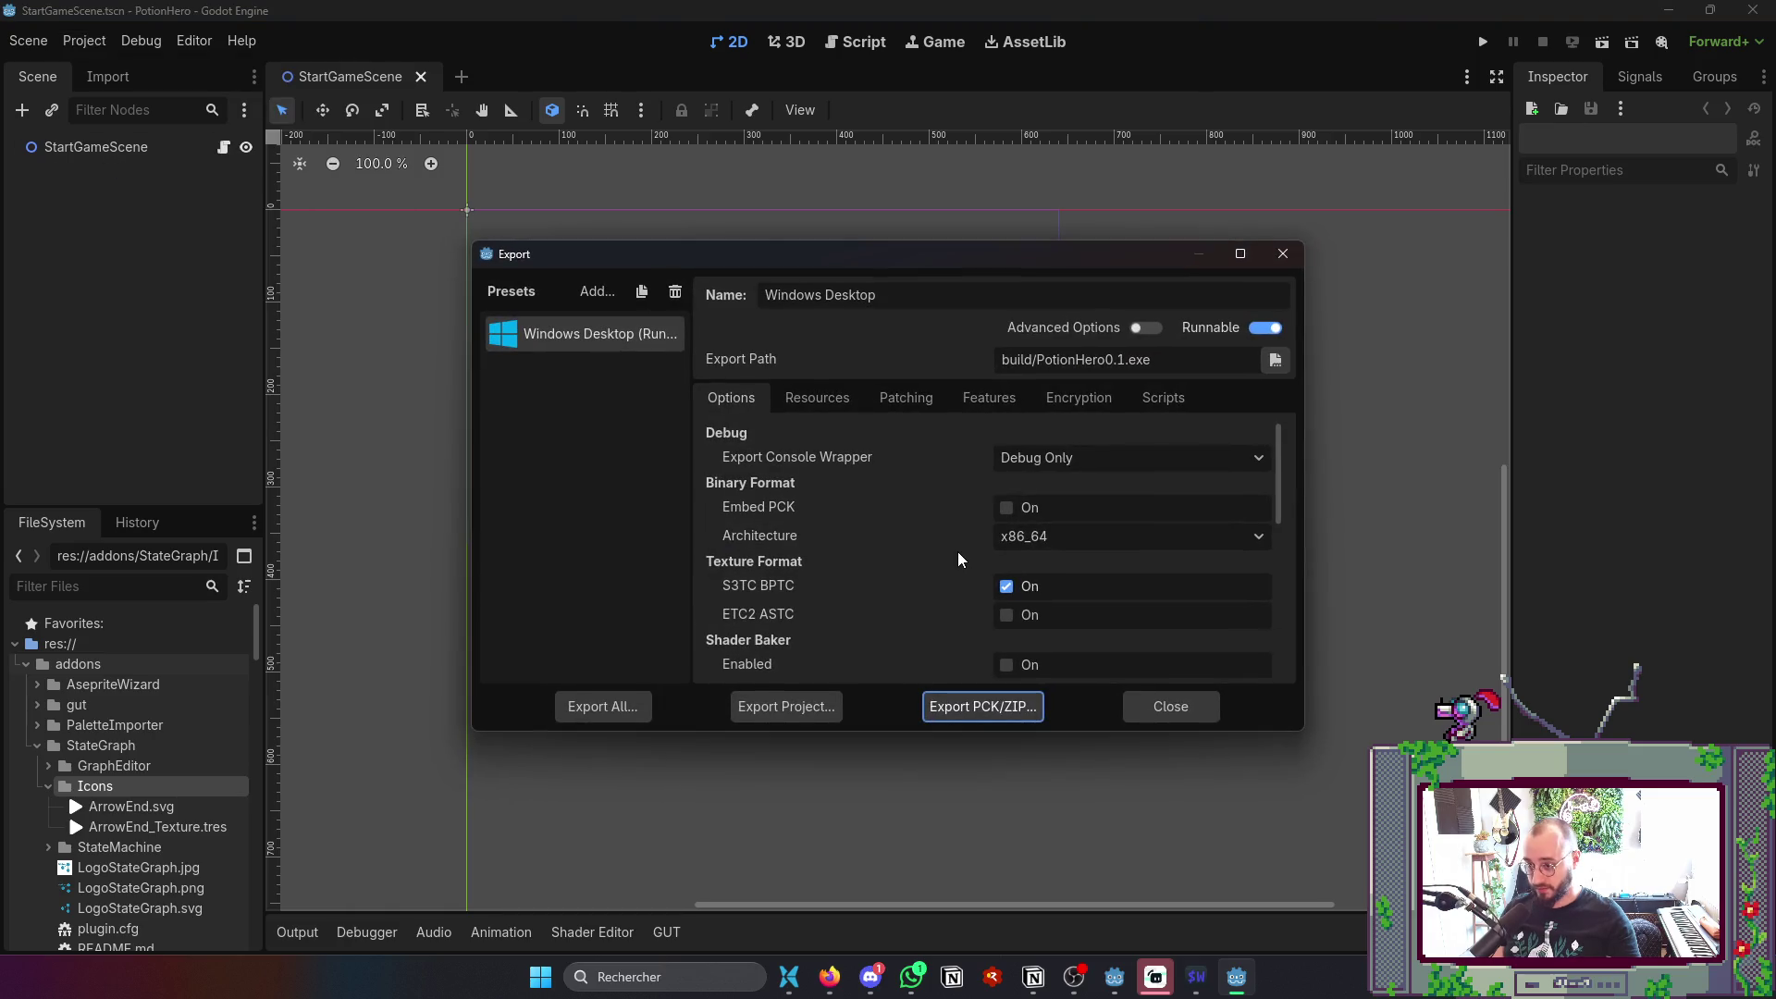
pyautogui.click(826, 713)
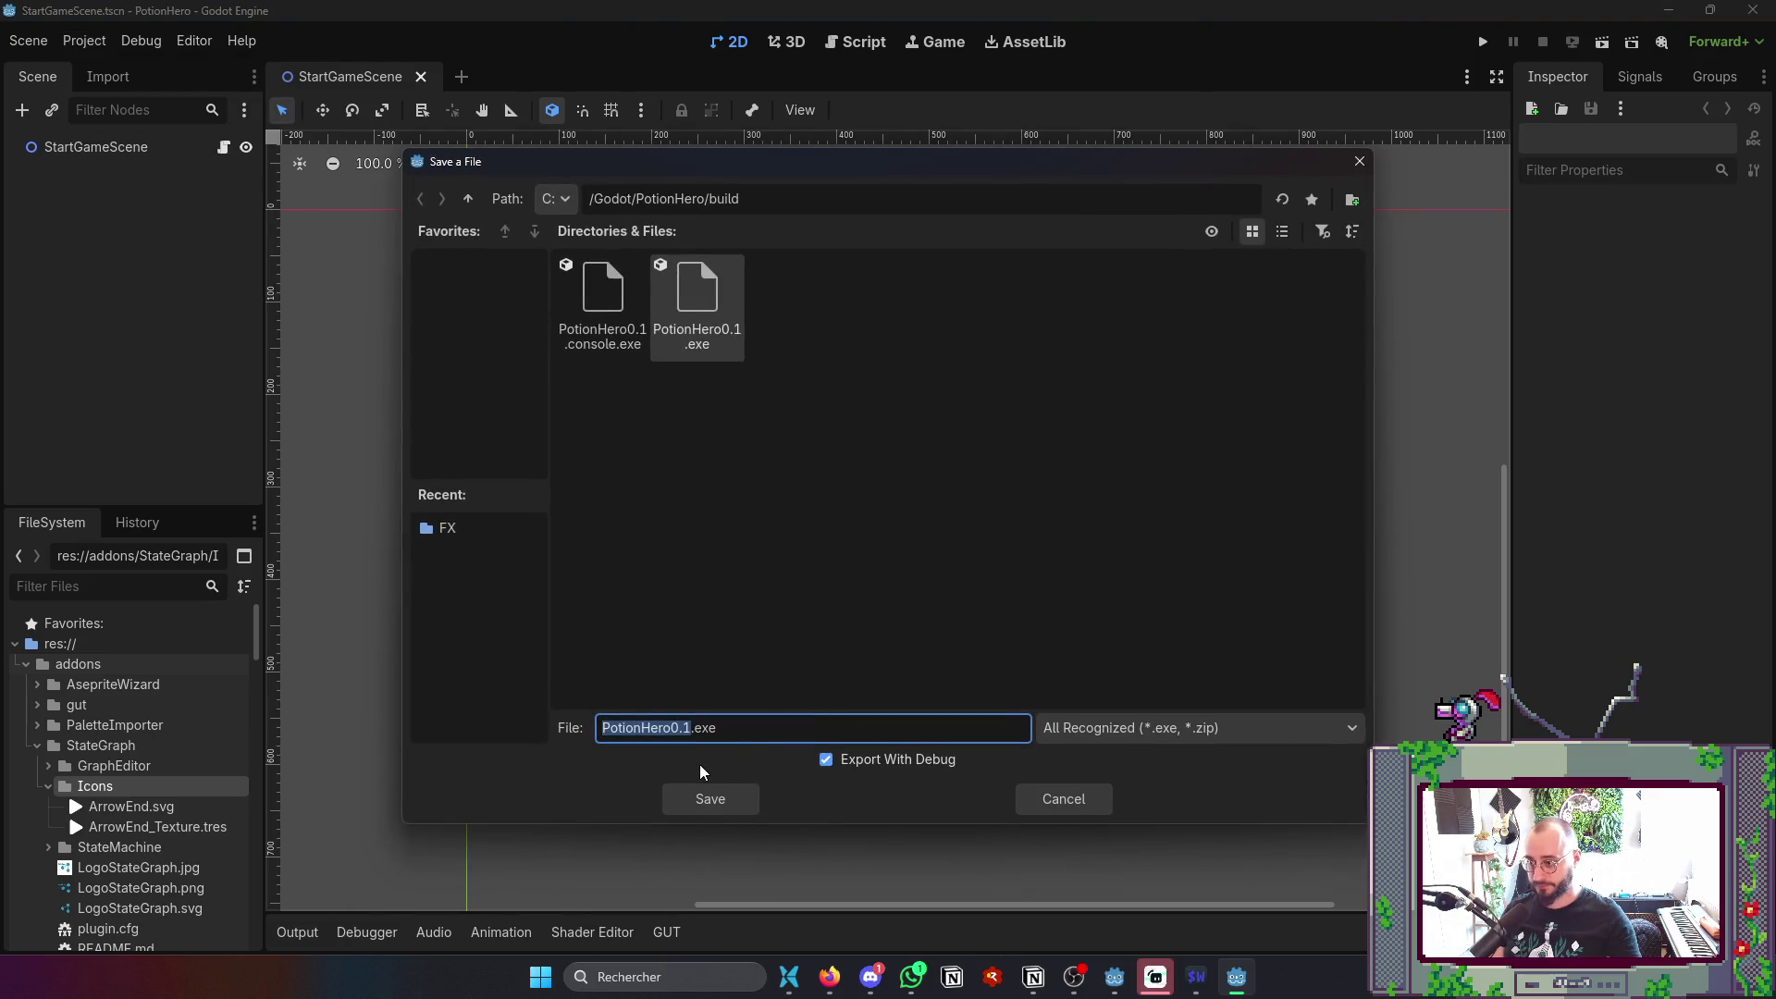
pyautogui.click(701, 799)
pyautogui.click(793, 537)
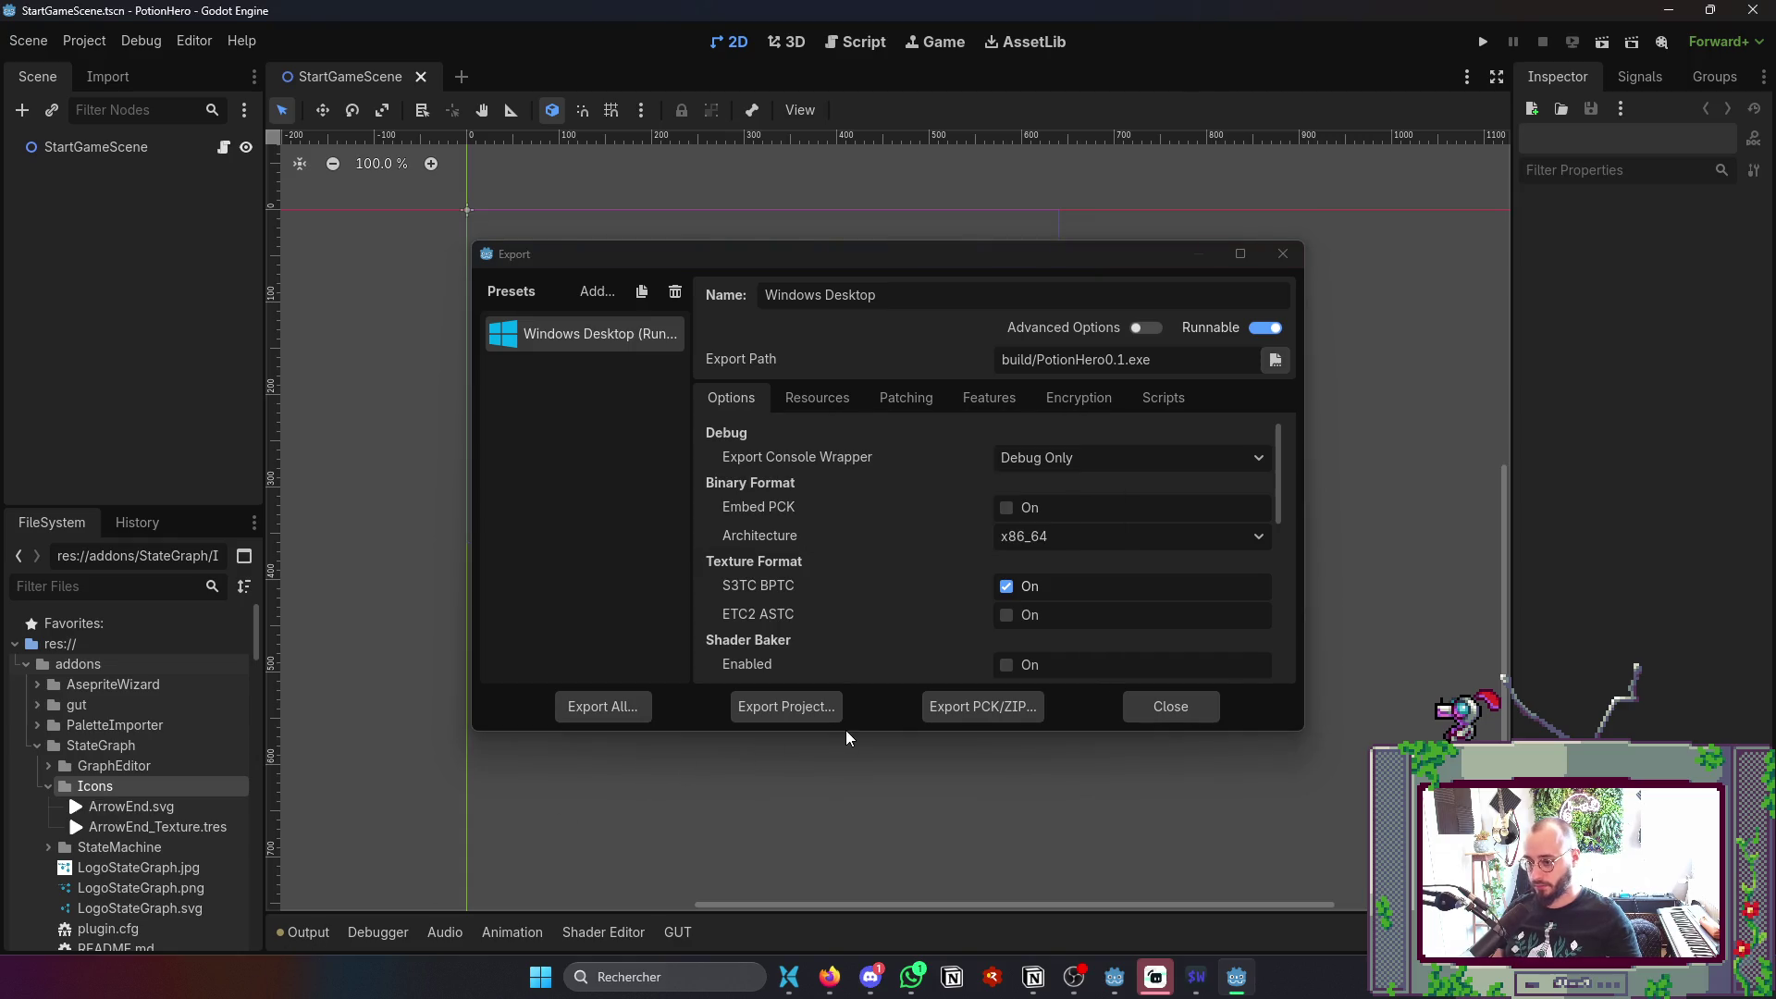
pyautogui.click(1162, 714)
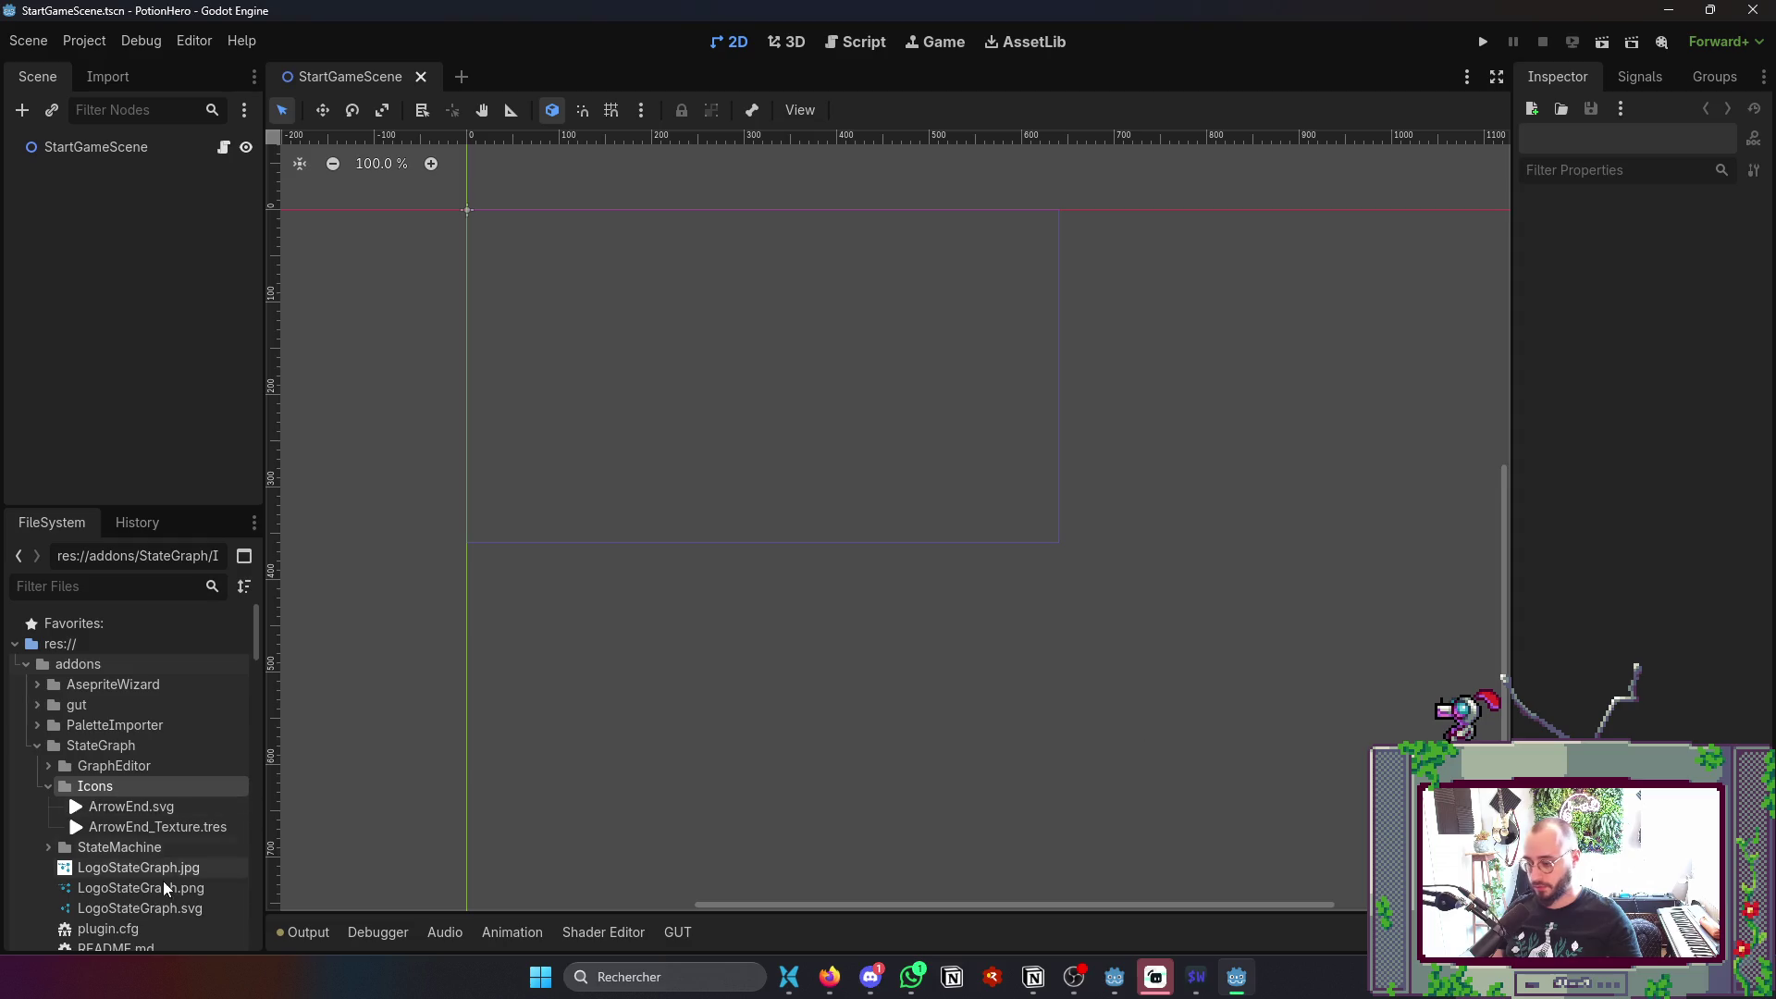
pyautogui.click(302, 935)
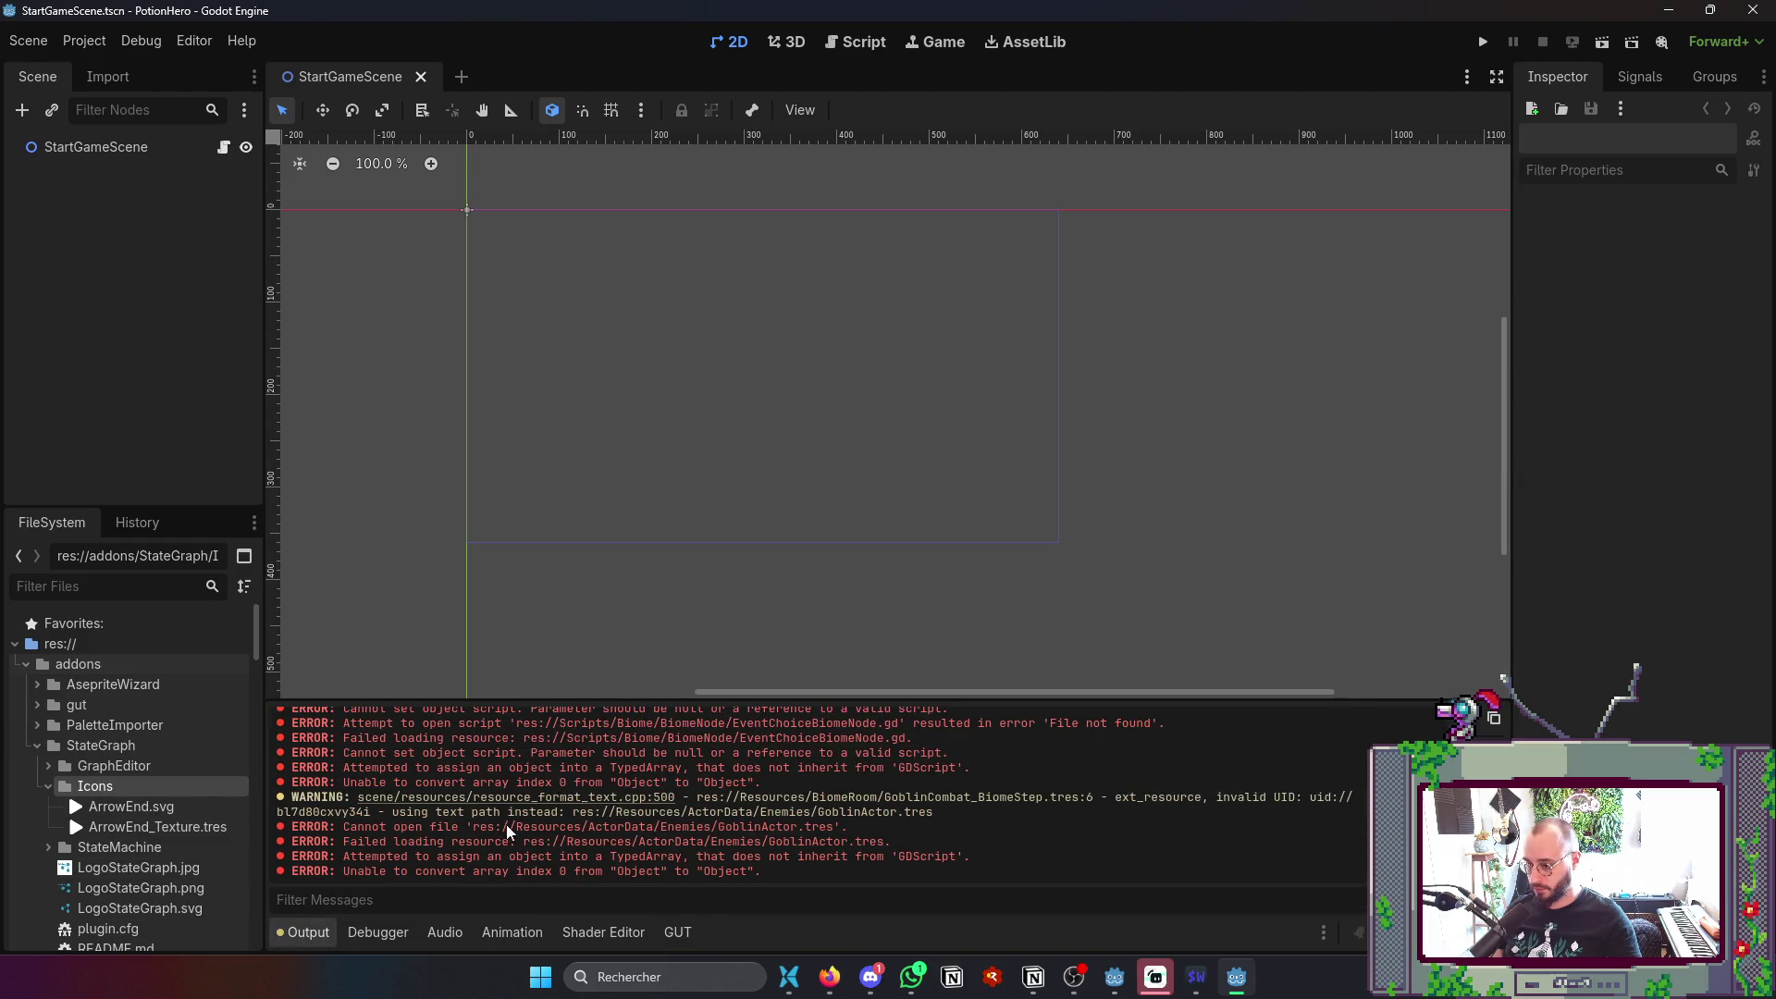
pyautogui.moveTo(705, 698); pyautogui.dragTo(740, 250)
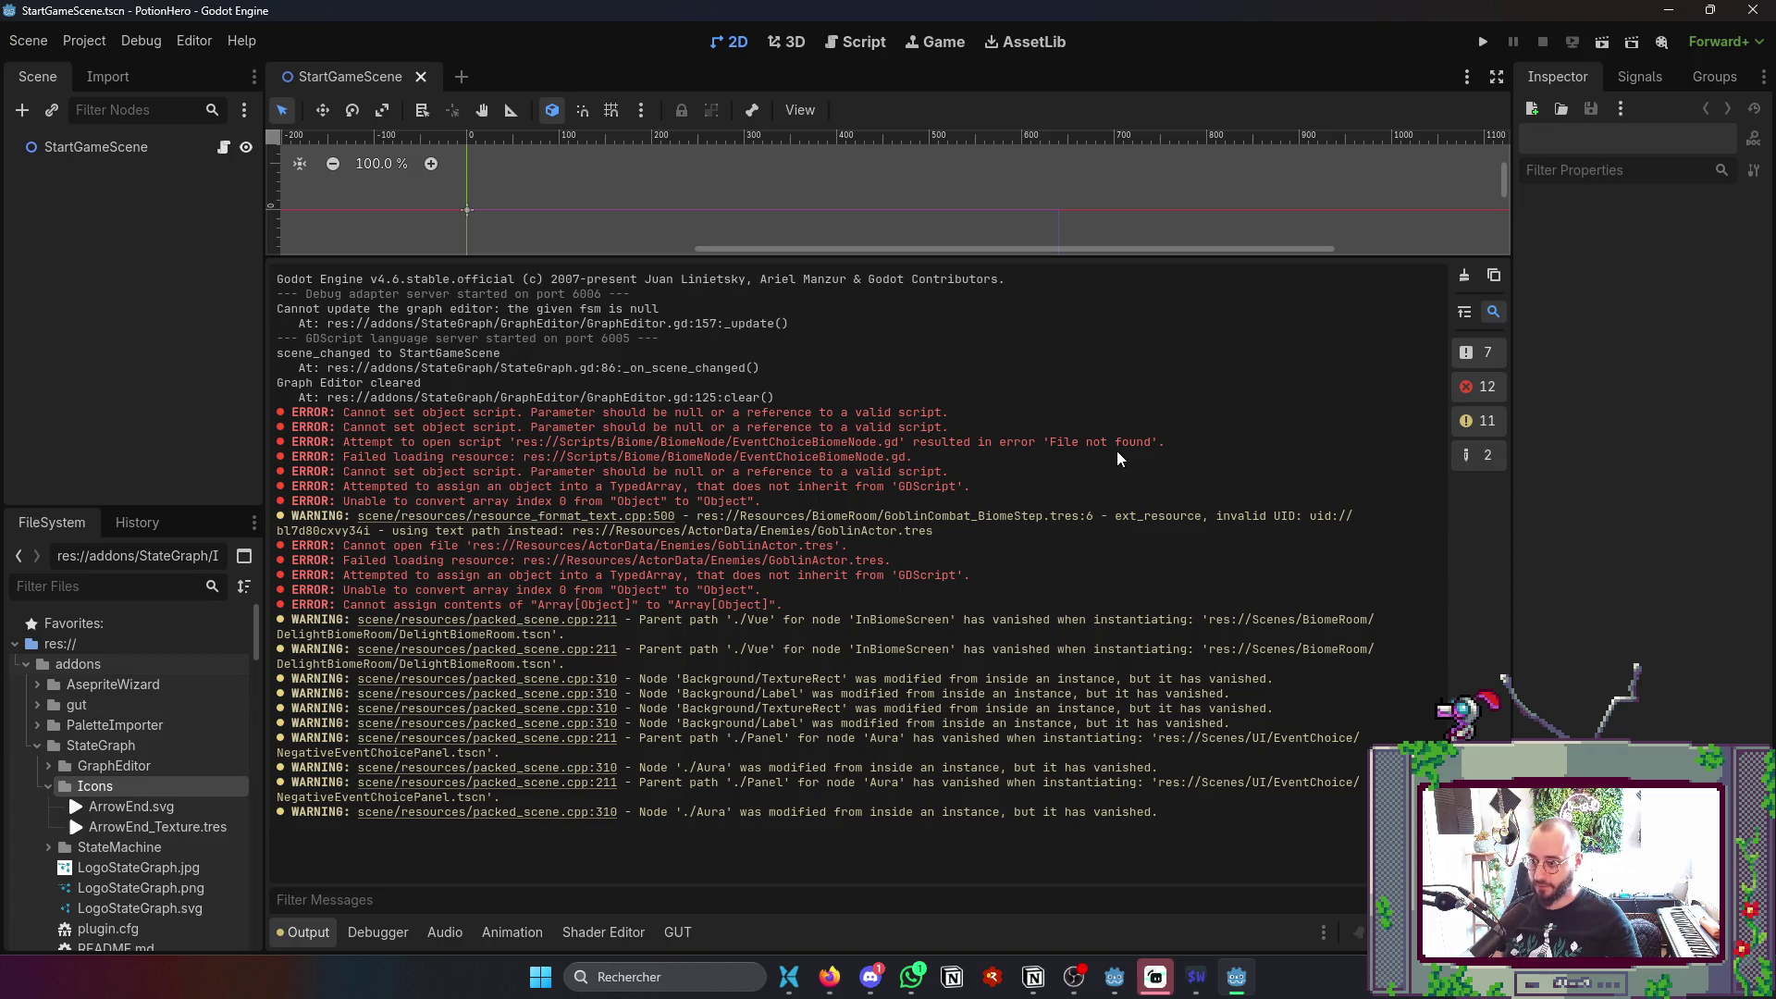
# - Close the git shell split and open EventChoiceBiomeRoom.gd via a find-files search for 'EventChoi'
pyautogui.click(1207, 977)
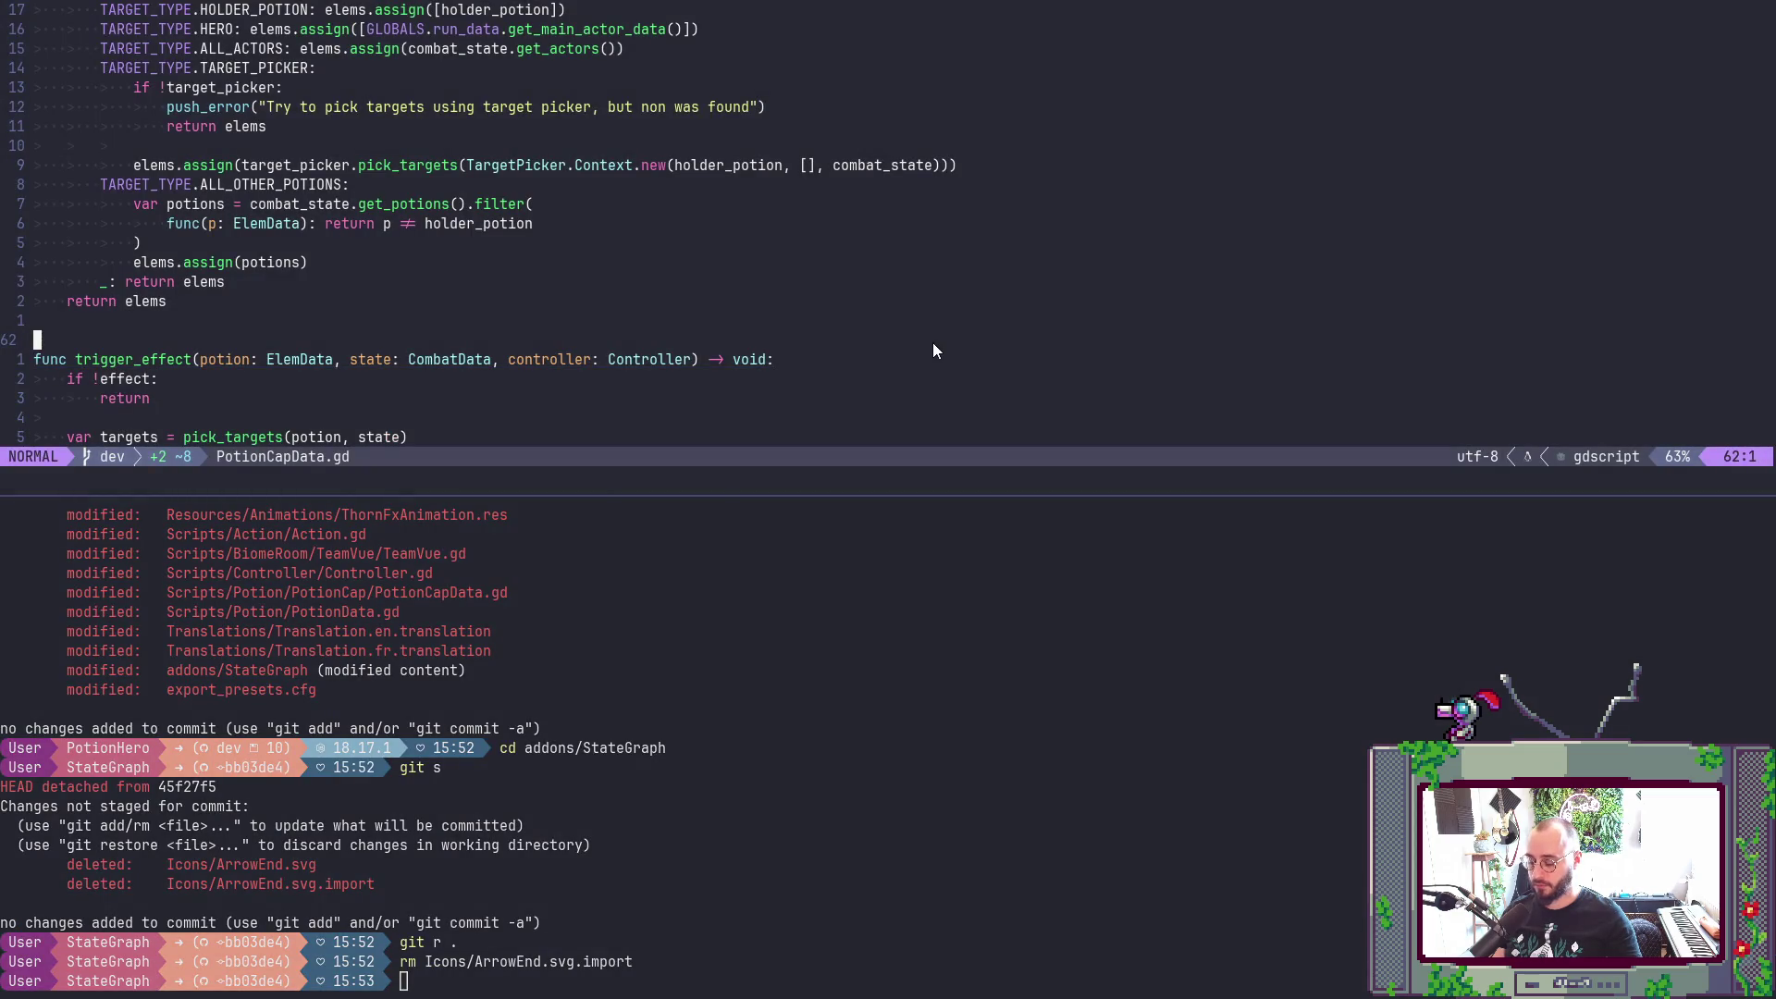
pyautogui.hotkey('ctrl', '\\')
pyautogui.press('space')
pyautogui.press('f')
pyautogui.press('f')
pyautogui.write('Even')
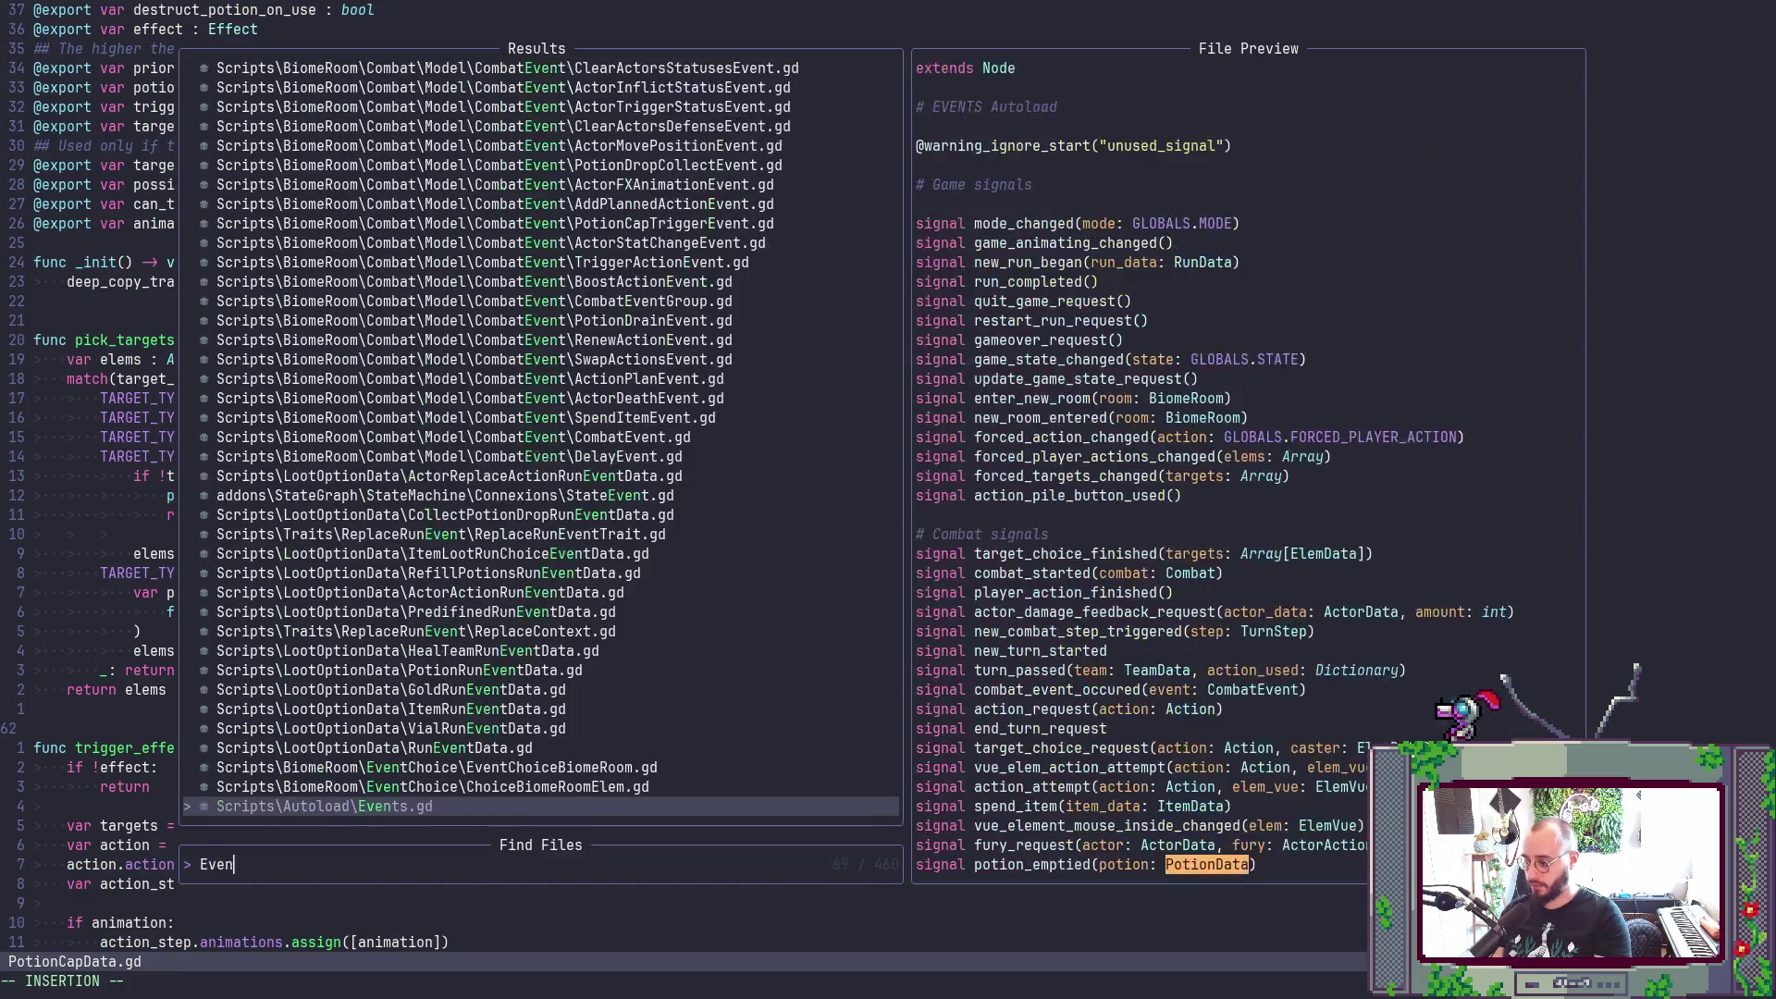
pyautogui.write('tChoi')
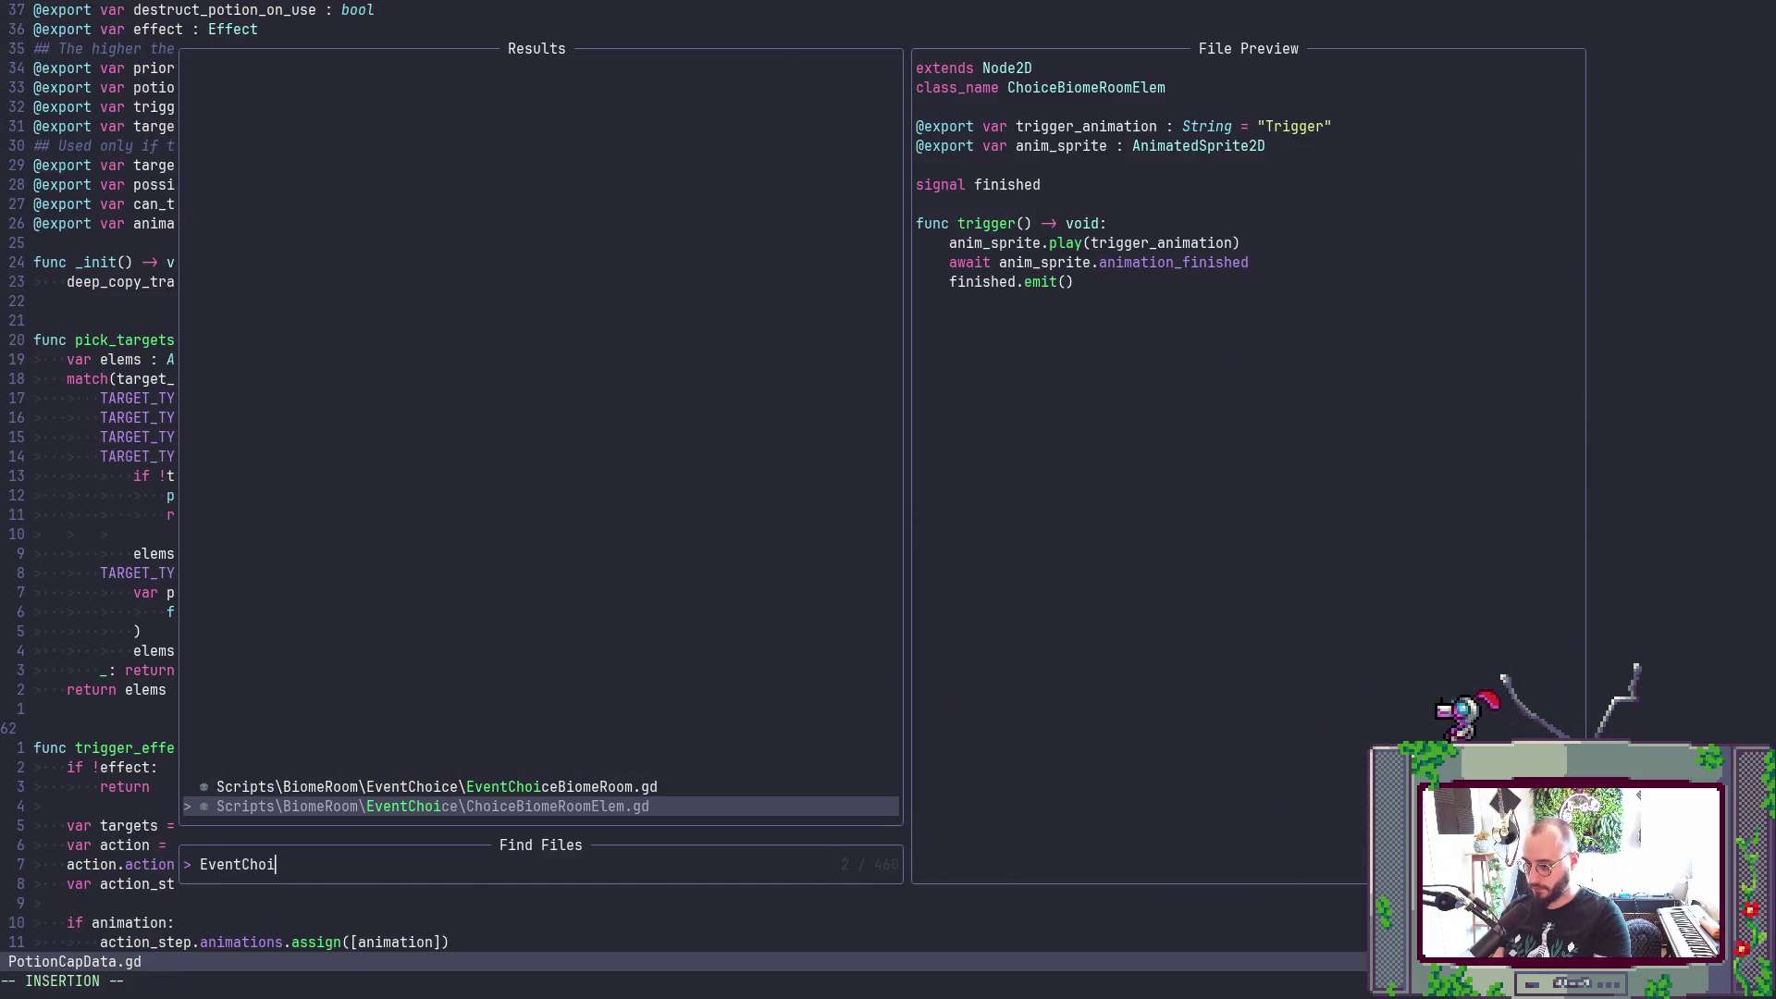
pyautogui.press('Up')
pyautogui.press('Return')
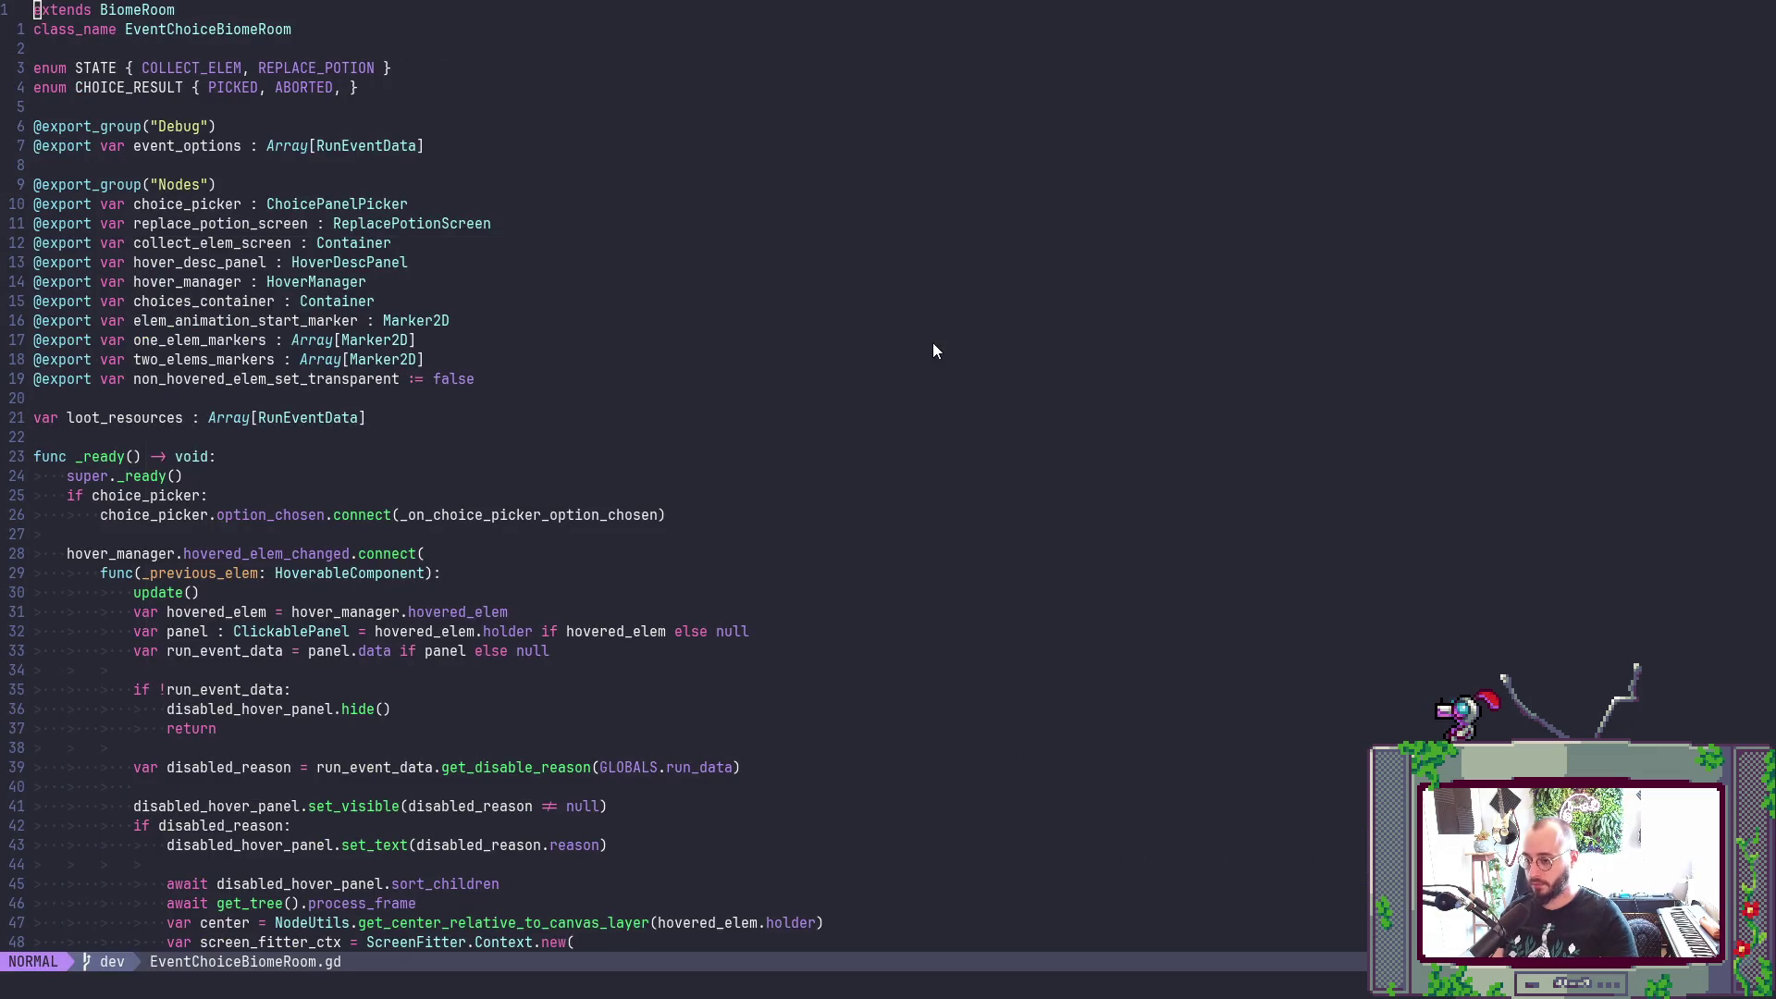
pyautogui.hotkey('alt', 'Tab')
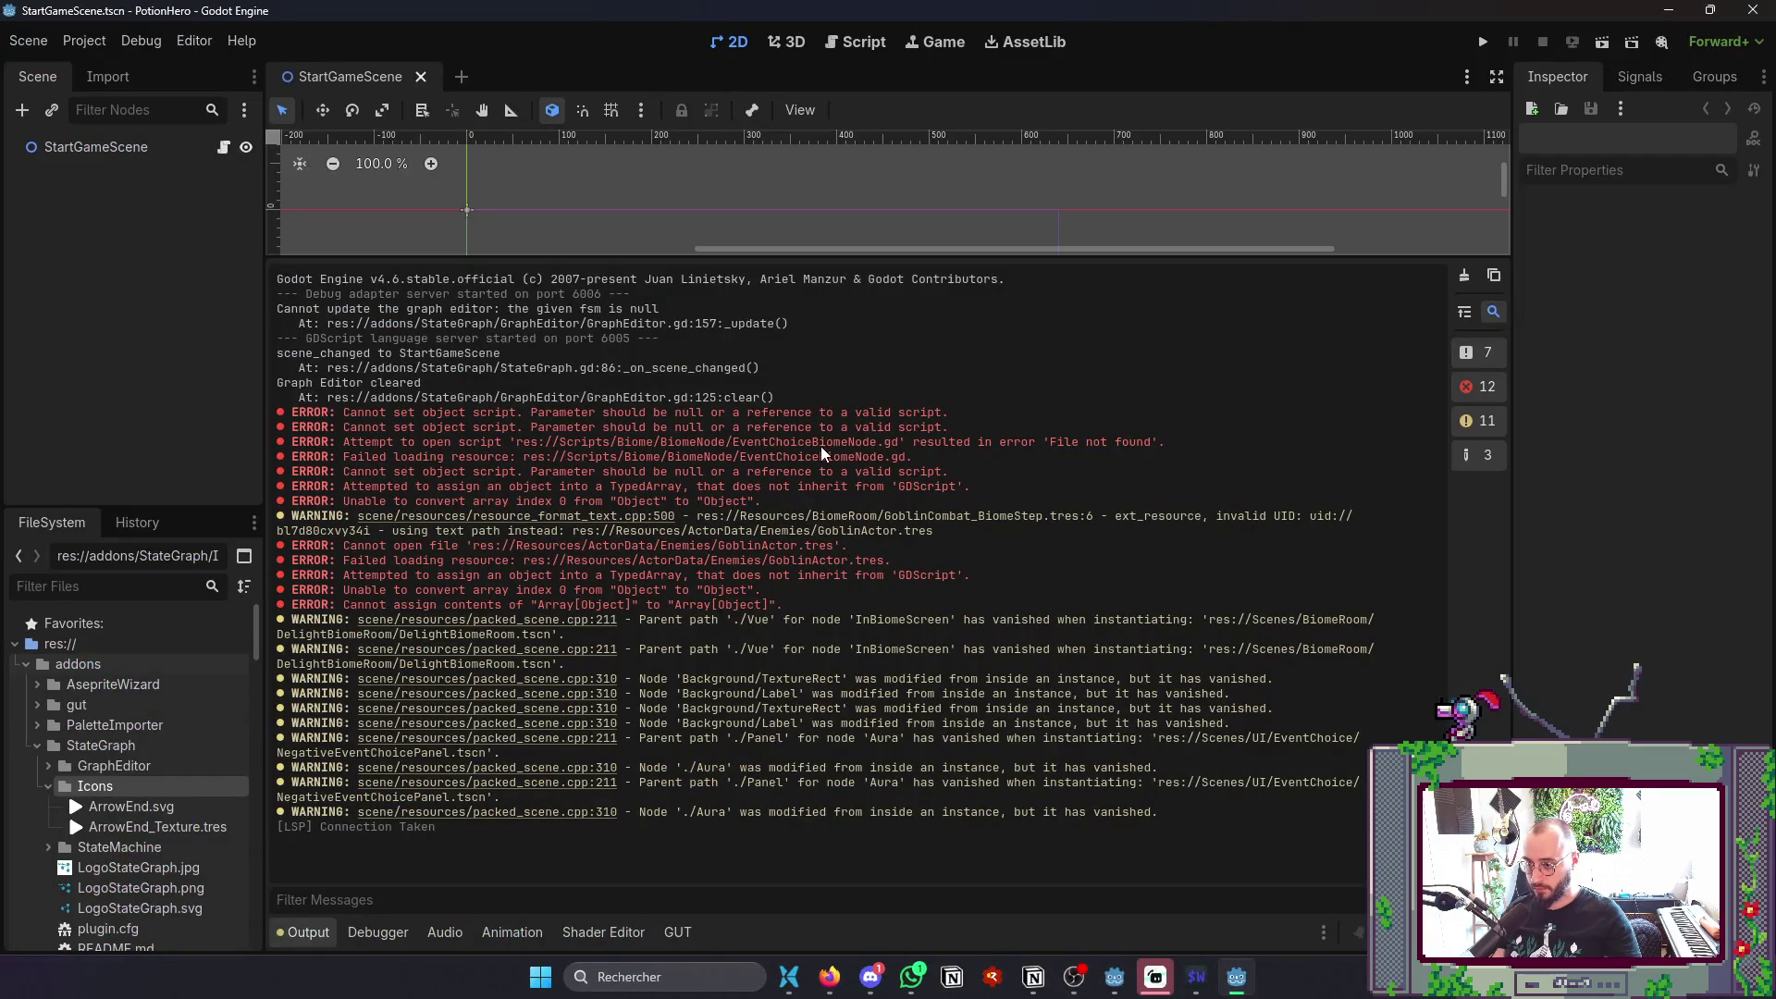
# - Select 'EventChoiceBiomeNode' in the Output file-not-found error, then return to the terminal
pyautogui.doubleClick(823, 441)
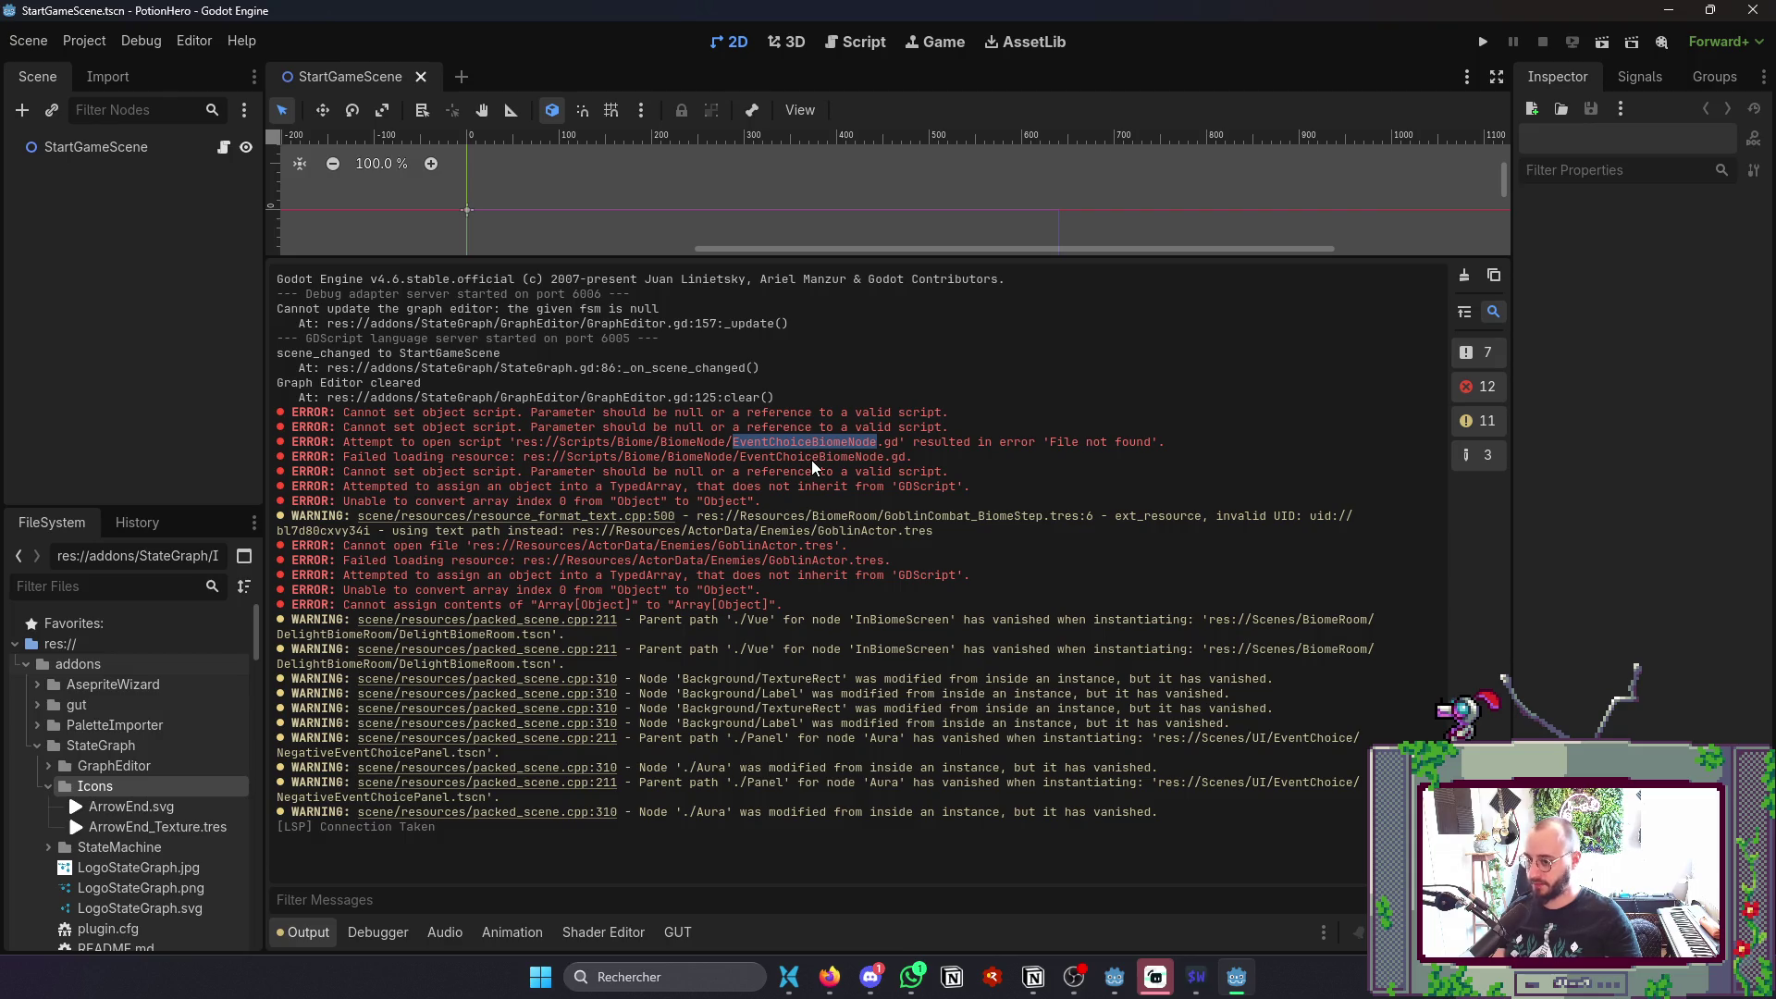
pyautogui.hotkey('alt', 'Tab')
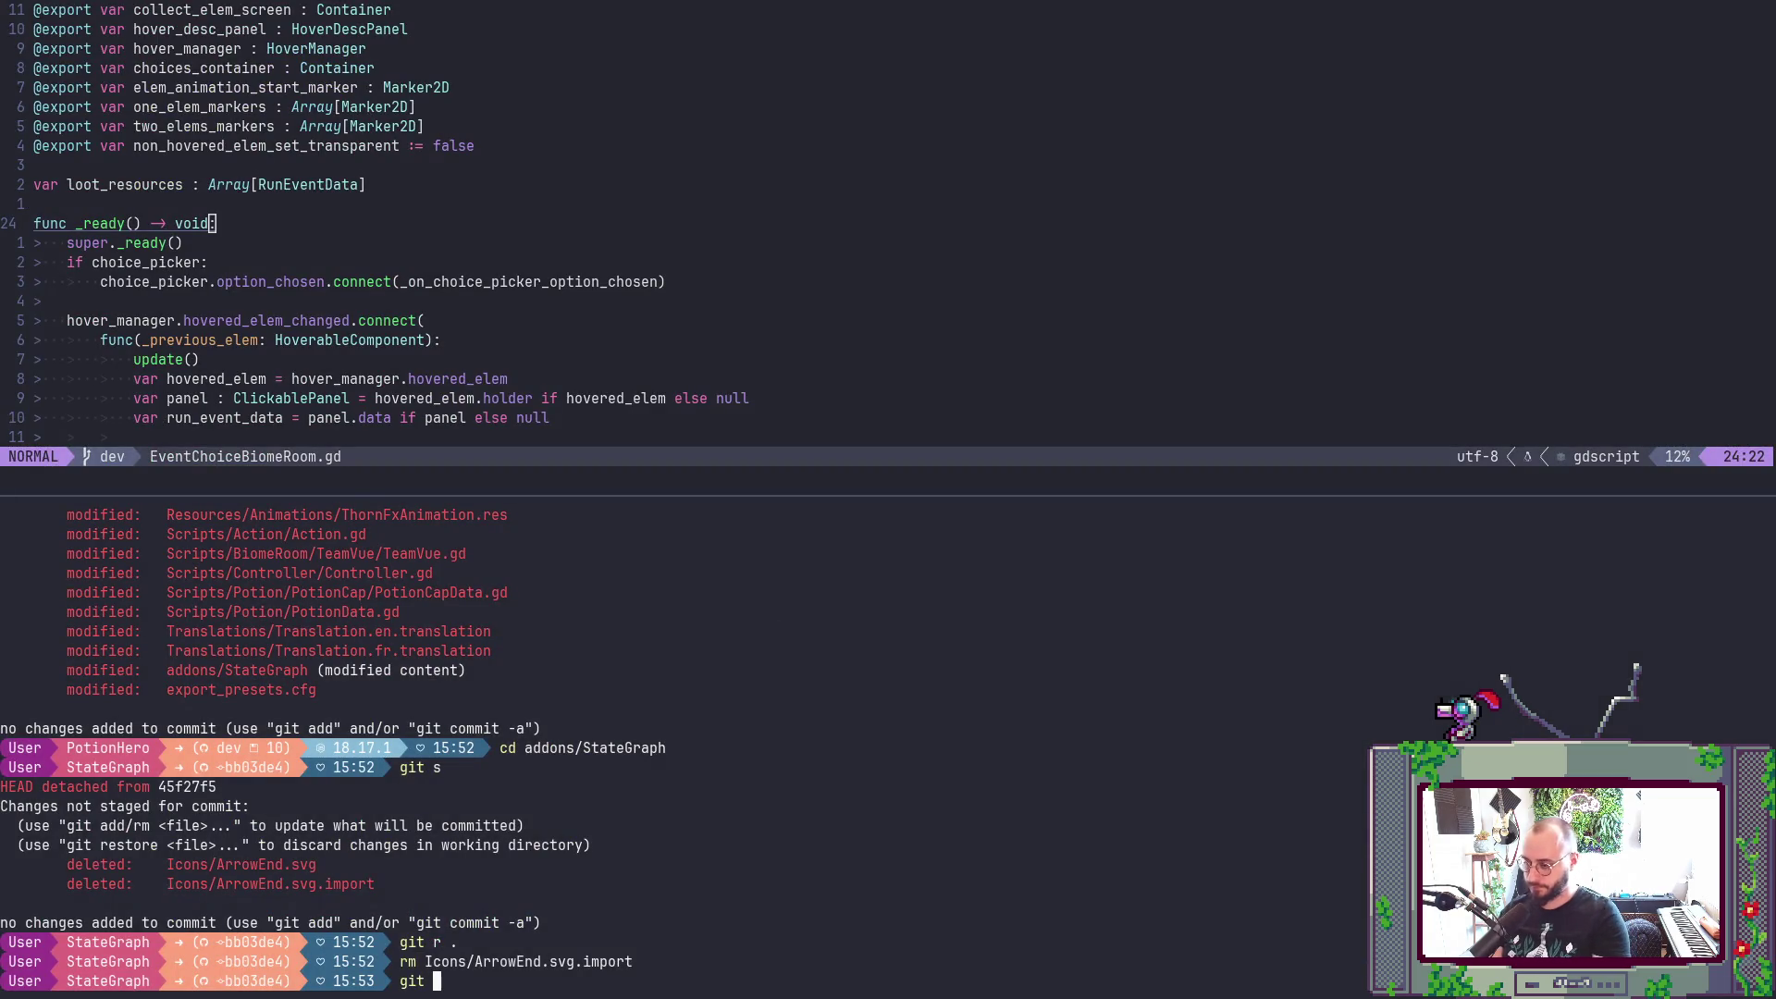
# - Run git s in StateGraph, cd .. up to the PotionHero root, and run git s again
pyautogui.write('git s')
pyautogui.press('Return')
pyautogui.write('c')
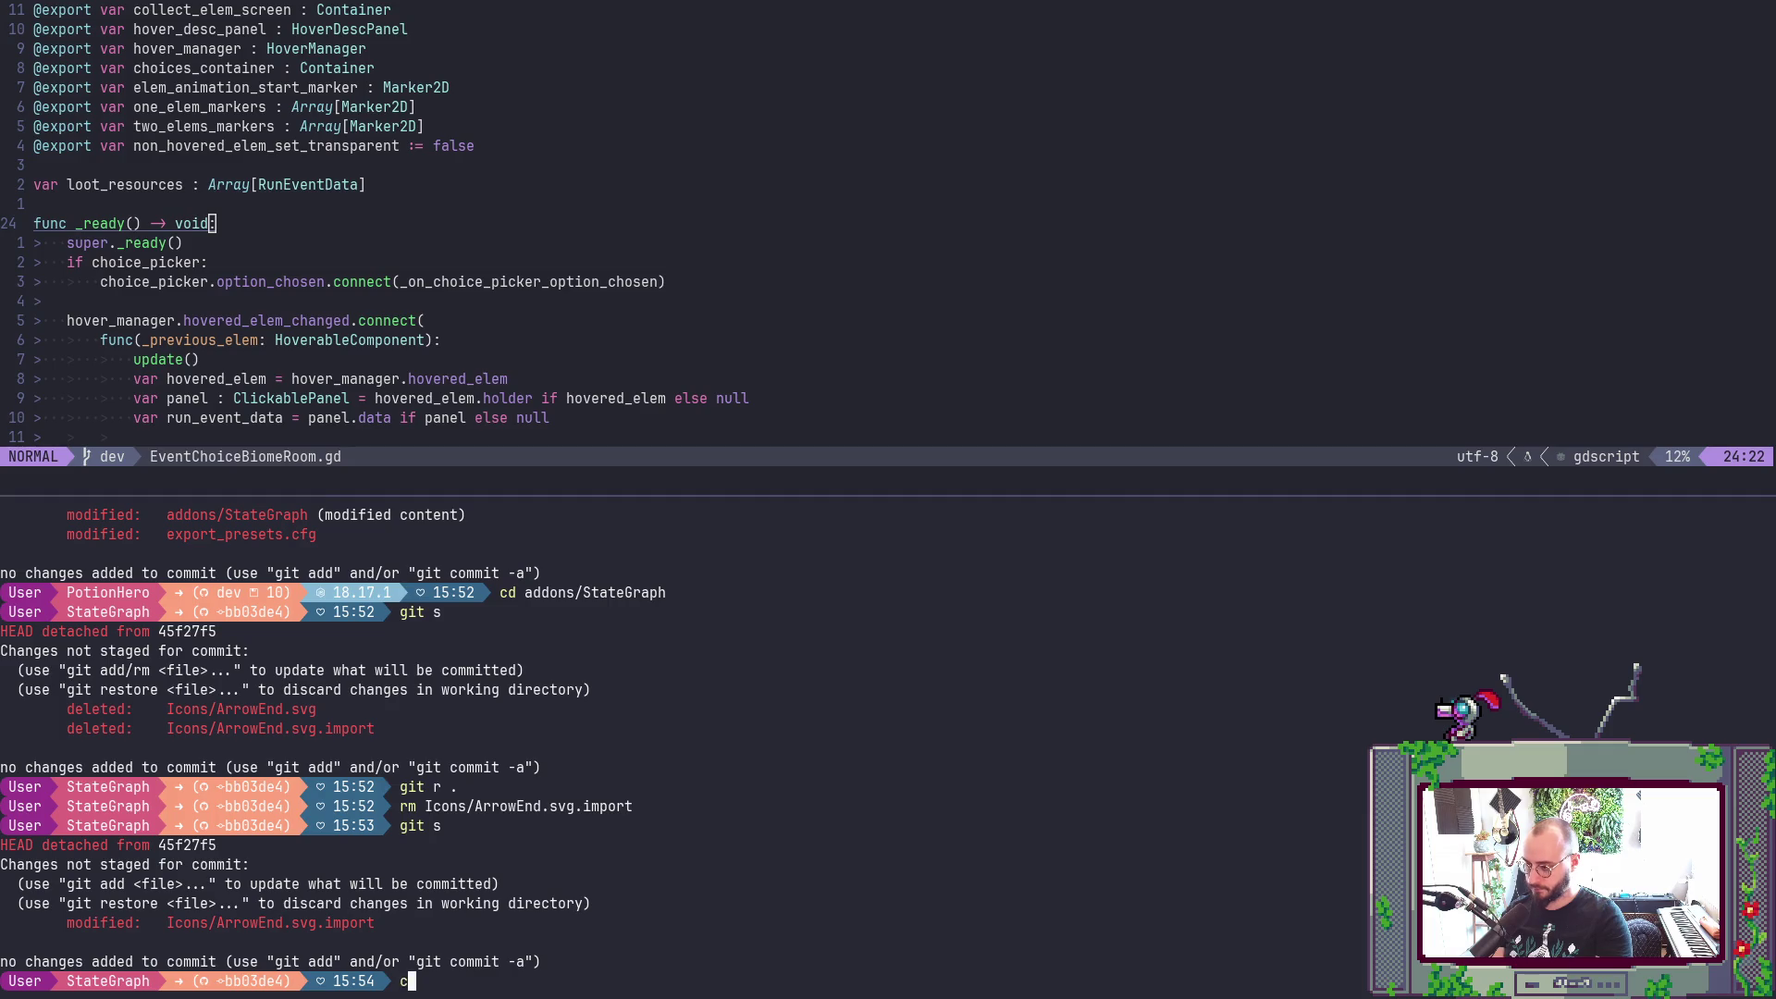
pyautogui.write('d ..')
pyautogui.press('Return')
pyautogui.write('git s')
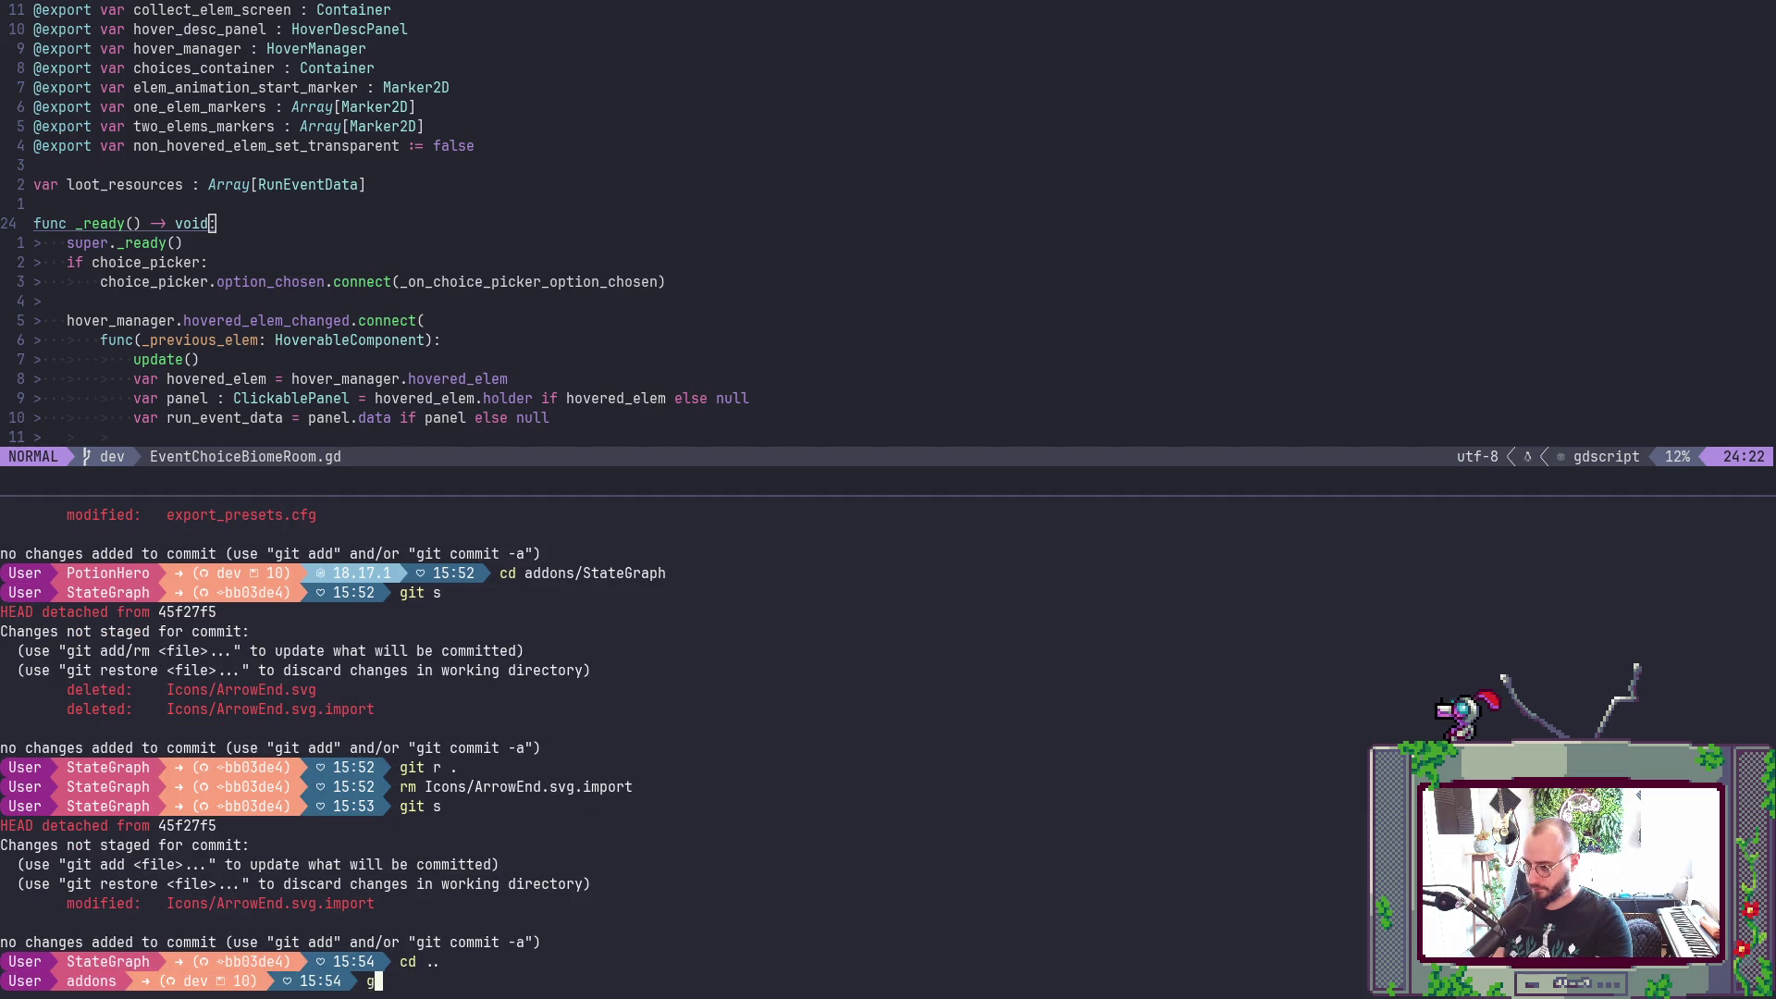
pyautogui.press('Return')
pyautogui.write('cd ..')
pyautogui.press('Return')
pyautogui.write('git s')
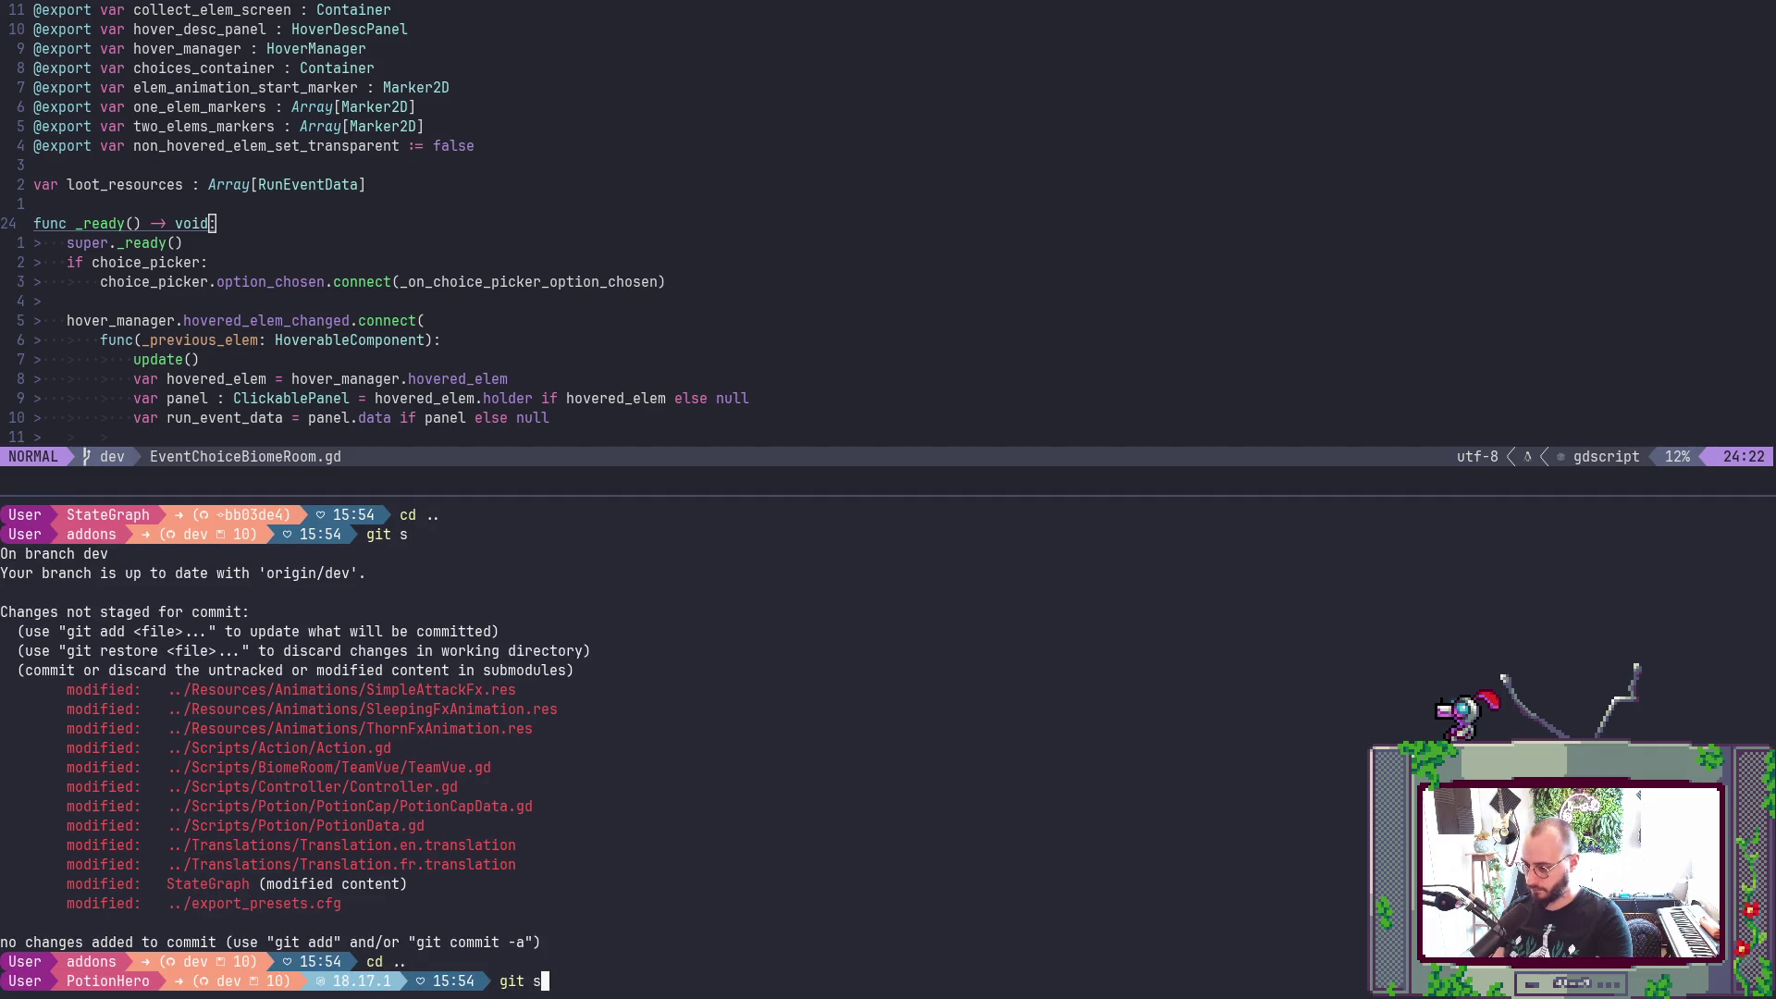
pyautogui.press('Return')
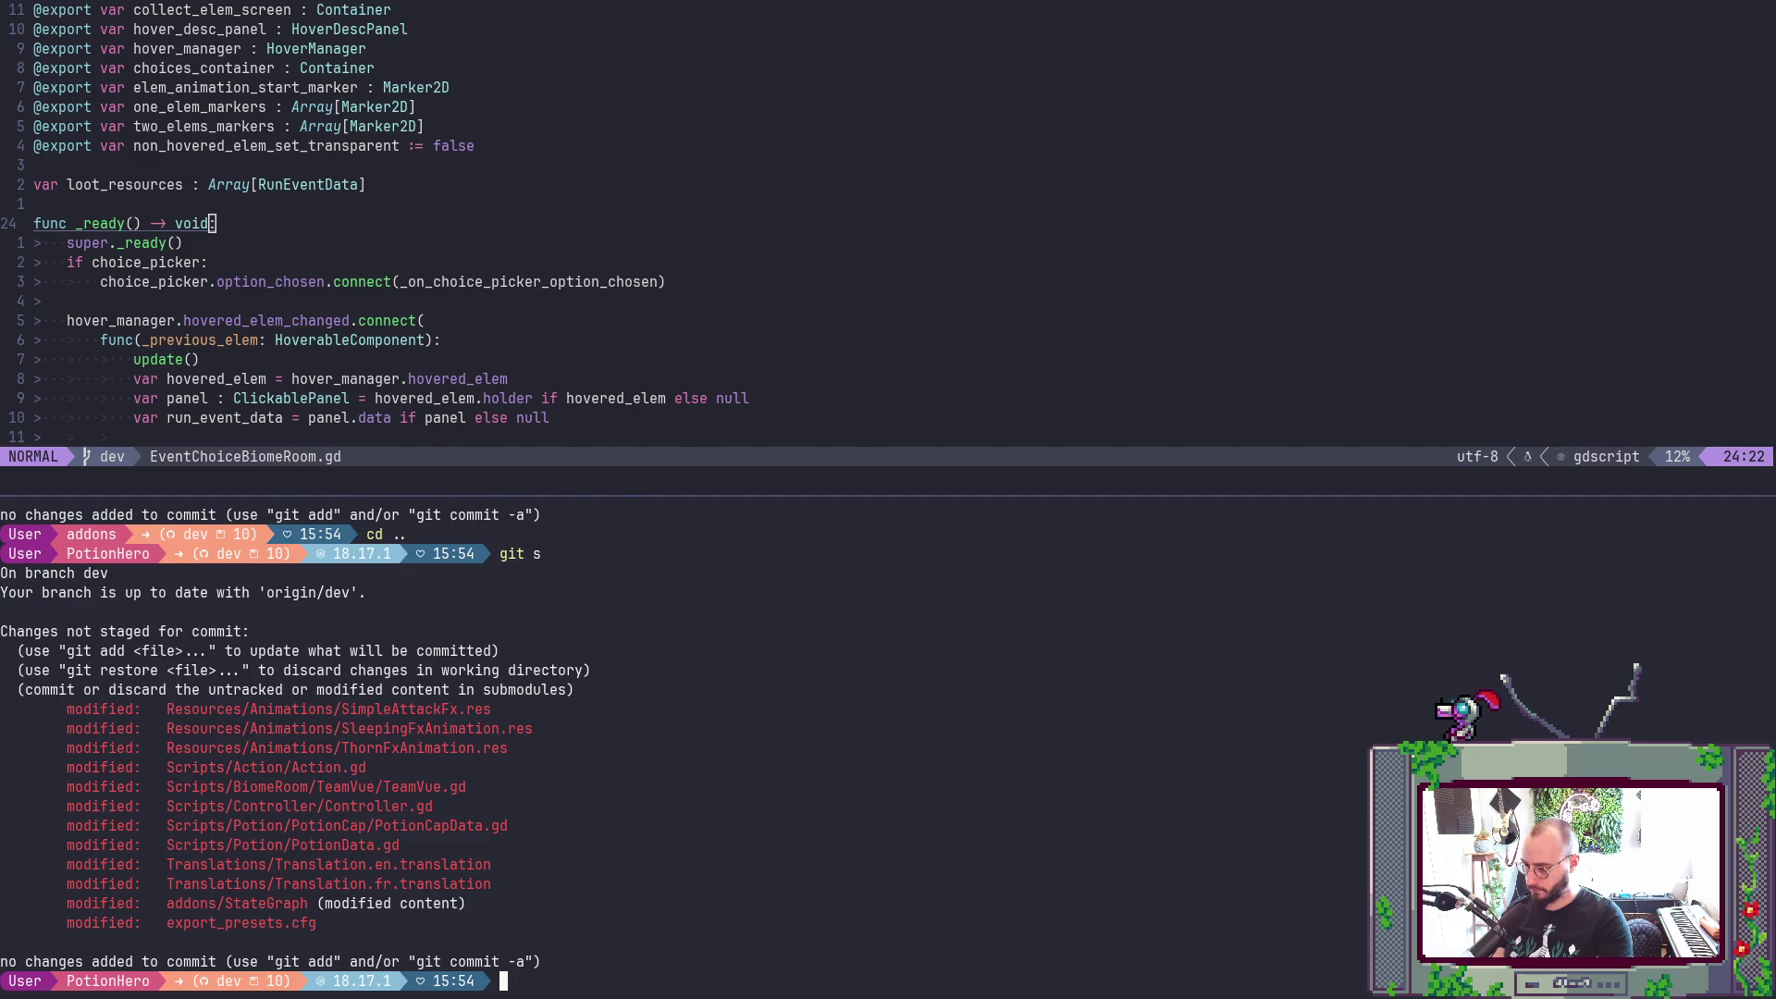
pyautogui.hotkey('alt', 'Tab')
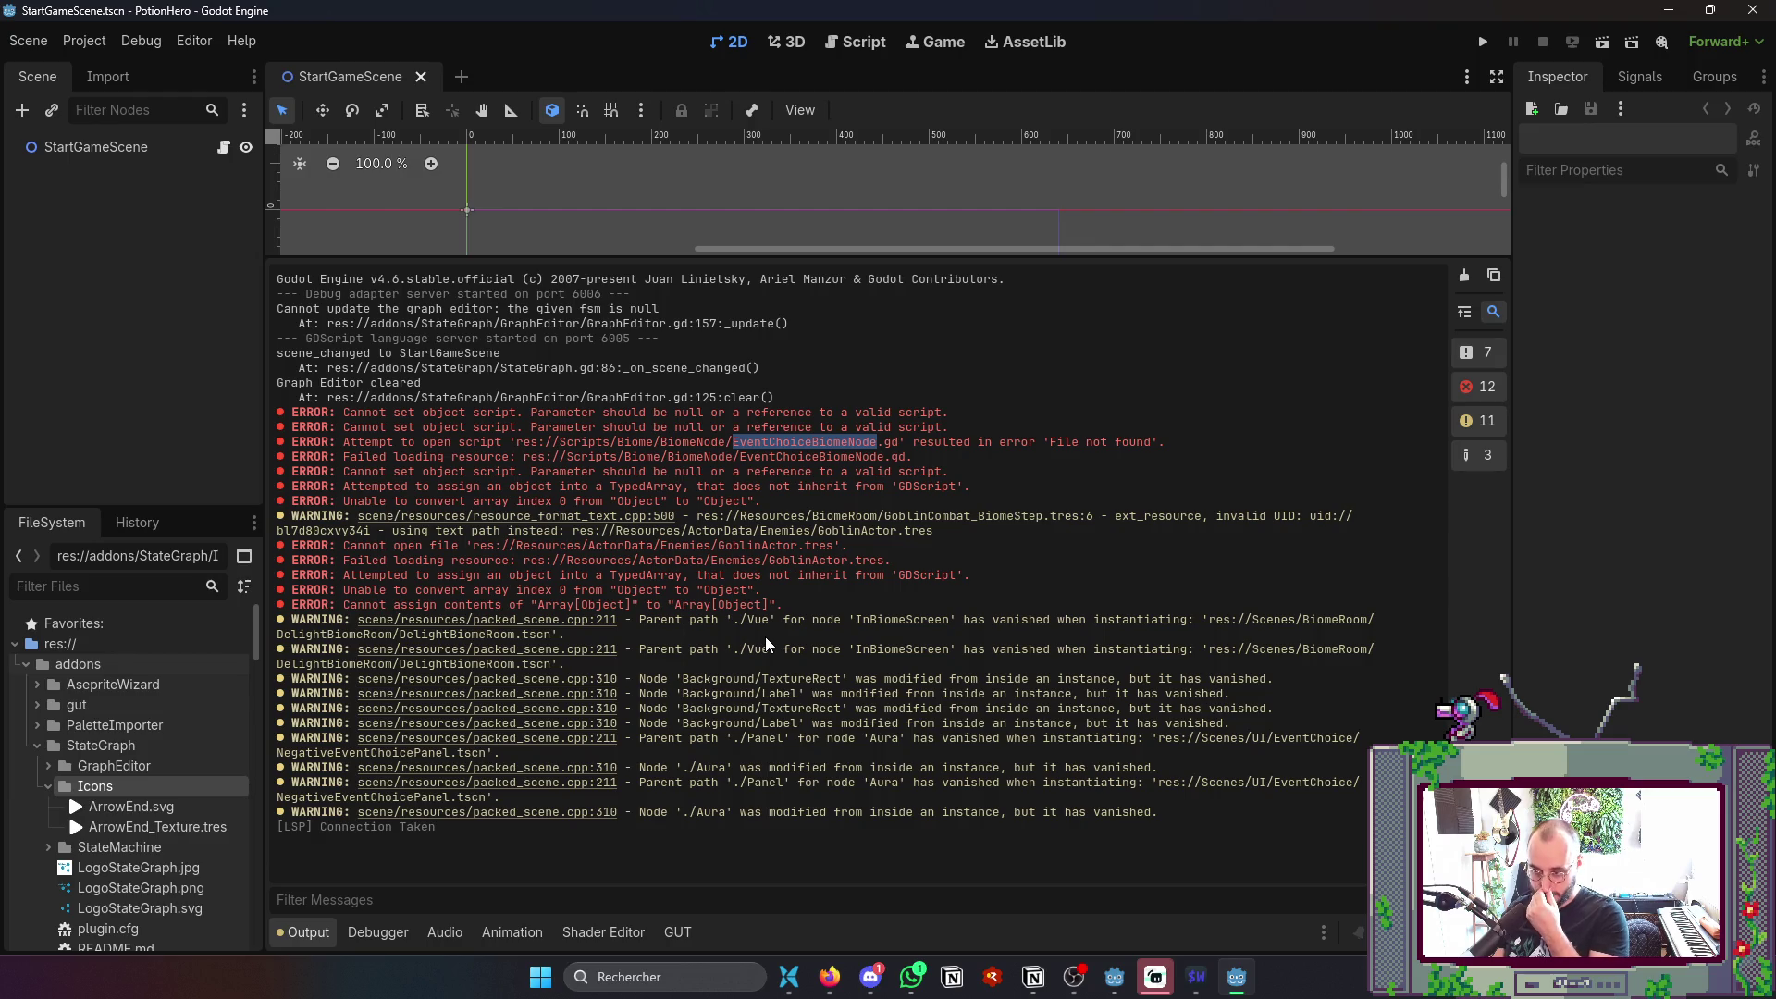
pyautogui.hotkey('alt', 'Tab')
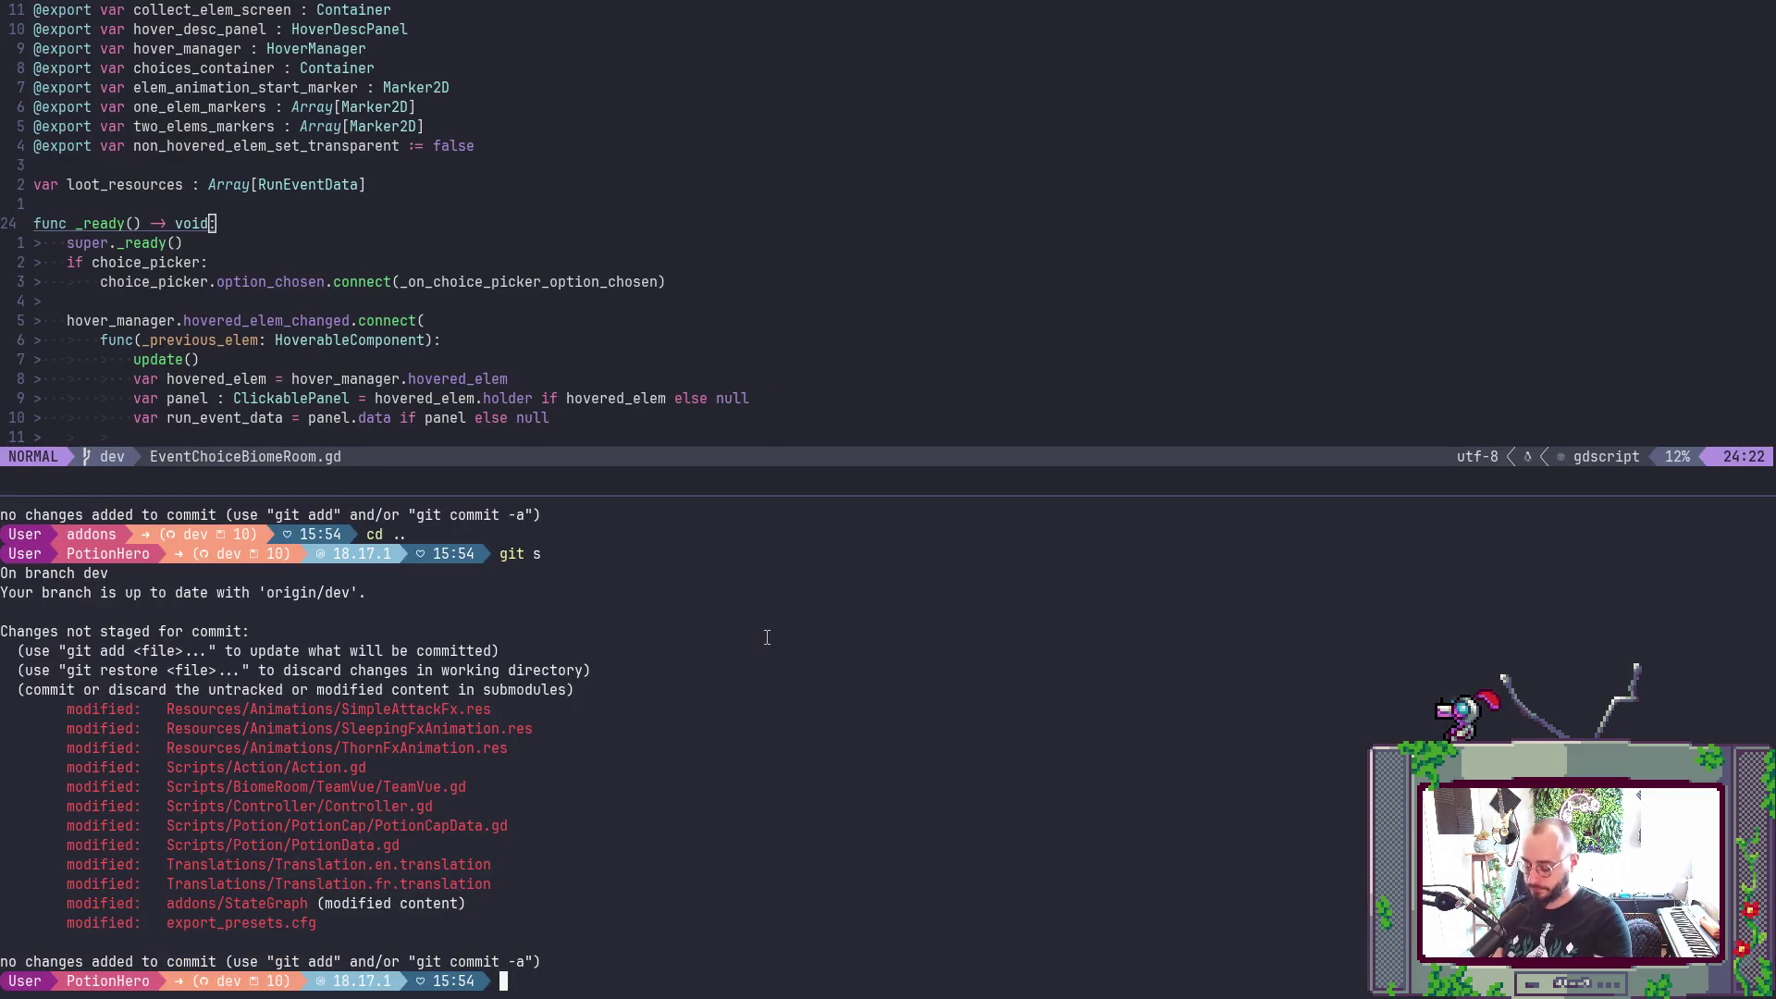
pyautogui.click(1253, 162)
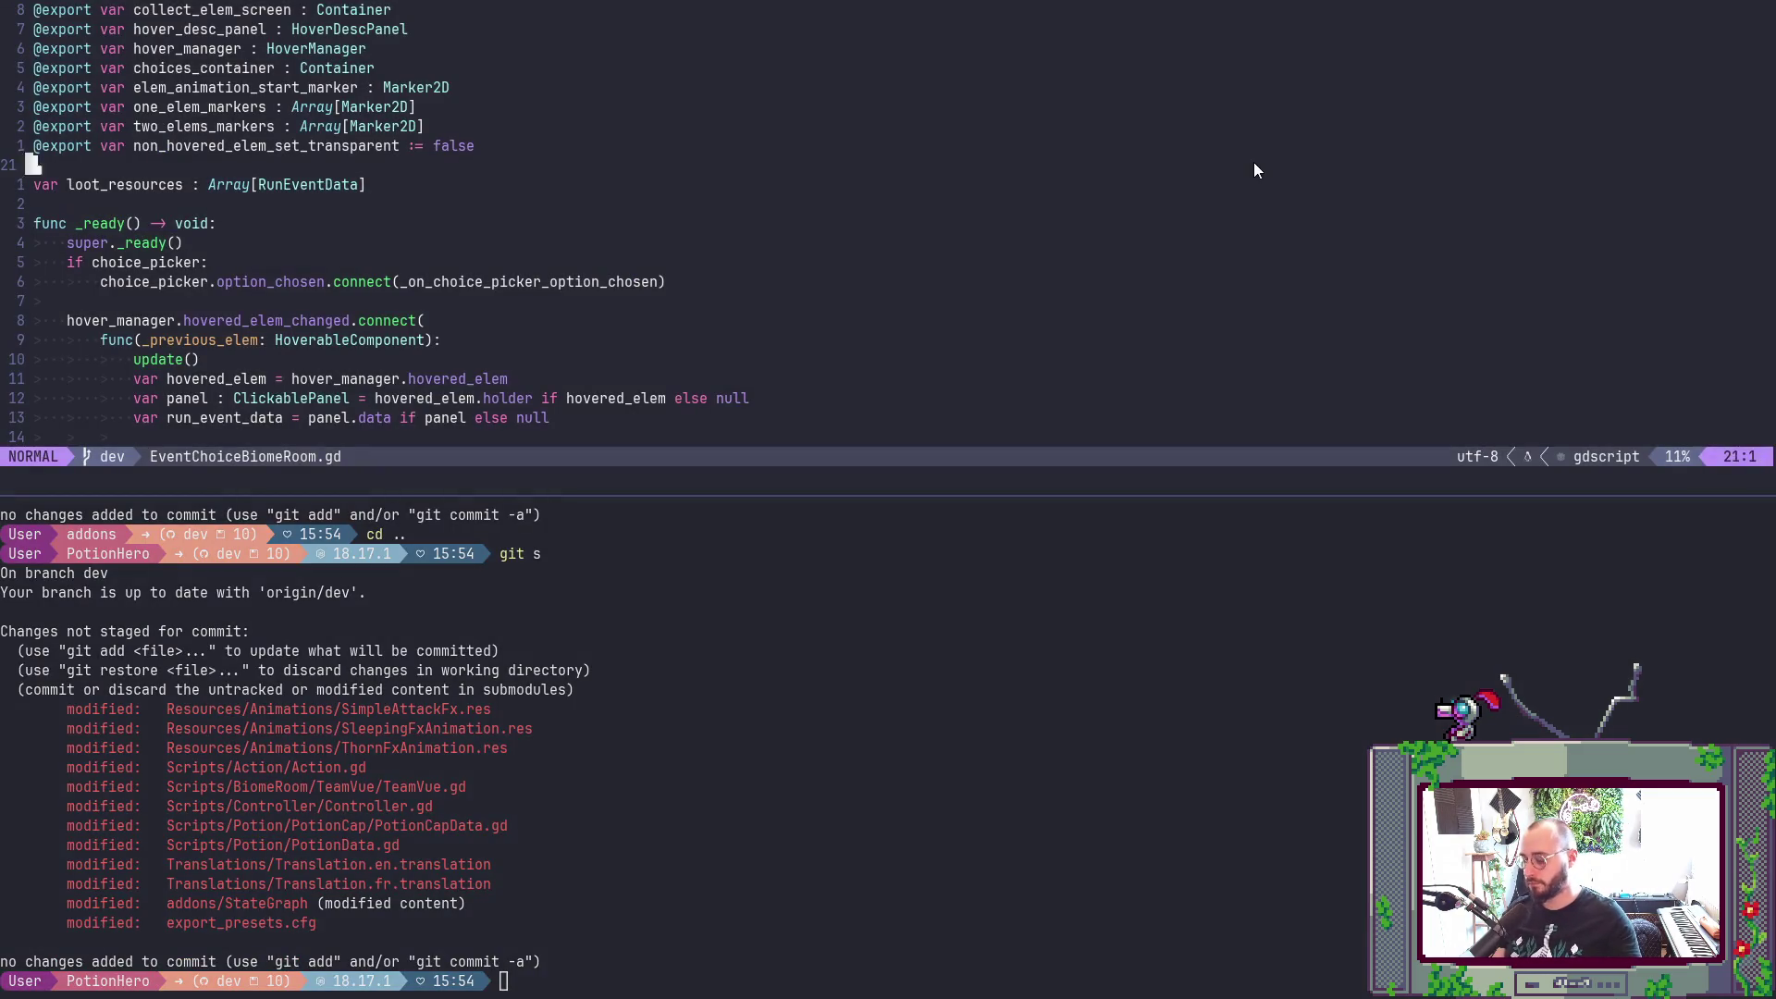
# - Live-grep the project for 'EventChoiceBiomeNode' and open the matching Chest_BiomeStep.tres
pyautogui.press('v')
pyautogui.press('g')
pyautogui.press('g')
pyautogui.press('Escape')
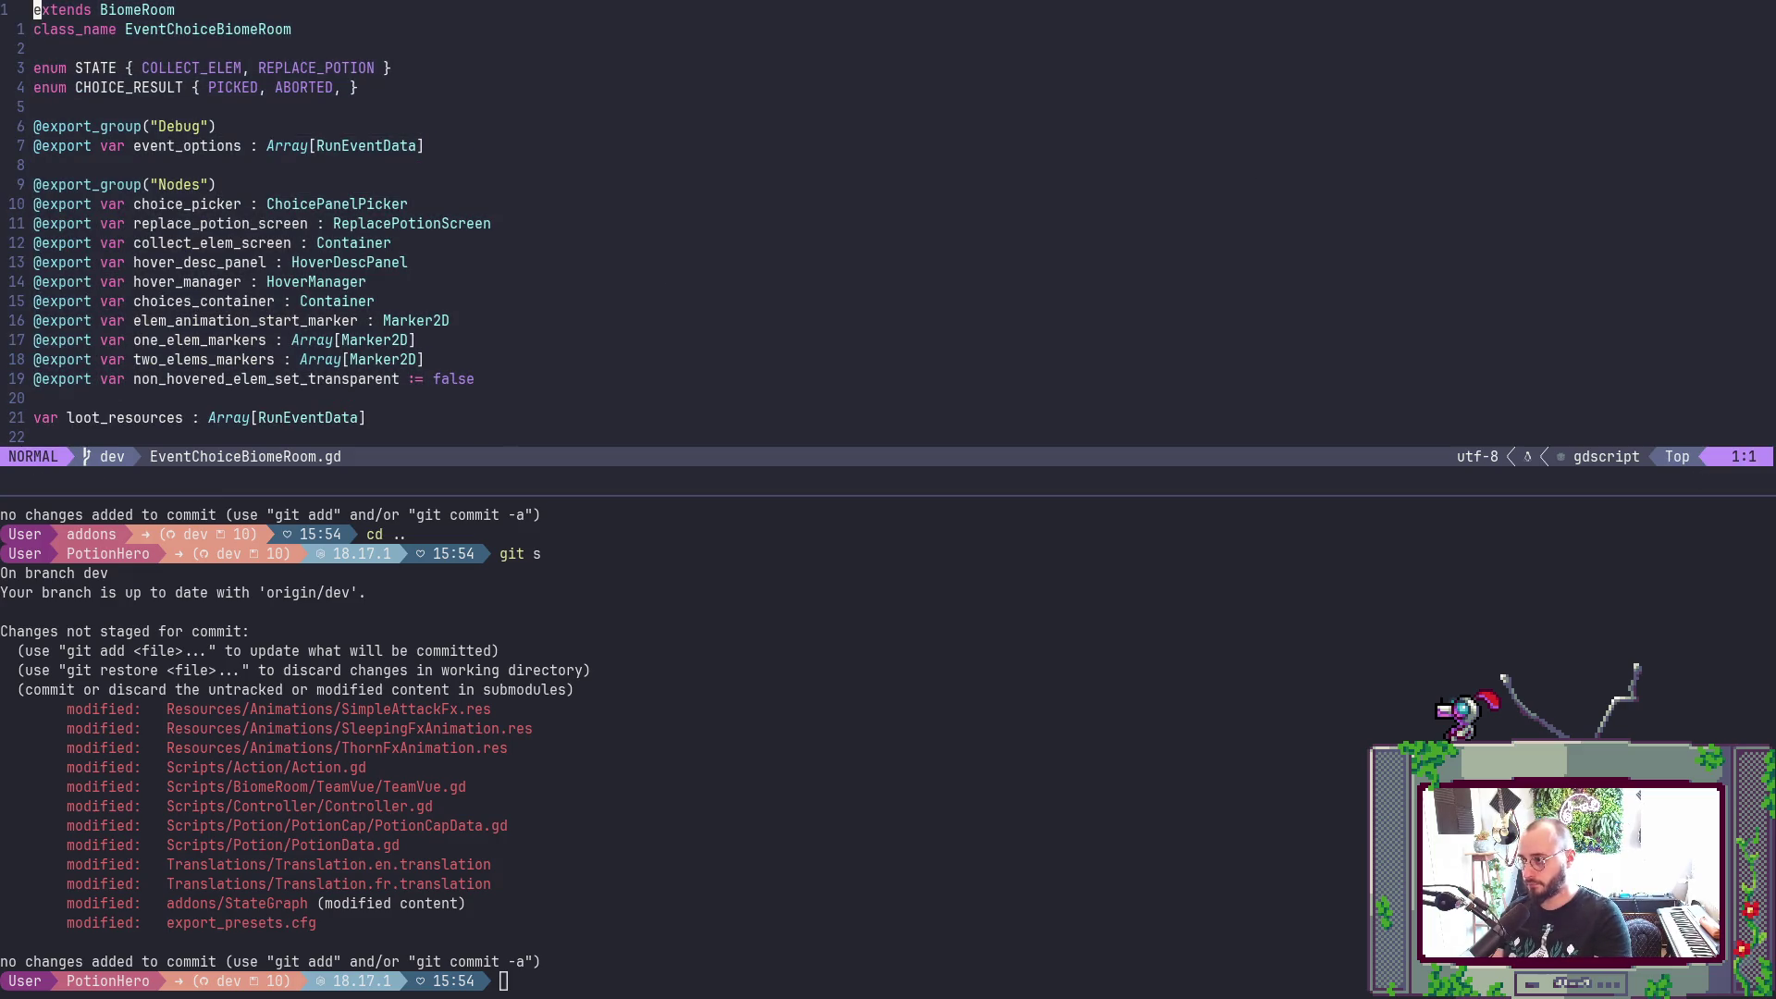
pyautogui.press('space')
pyautogui.write('fg')
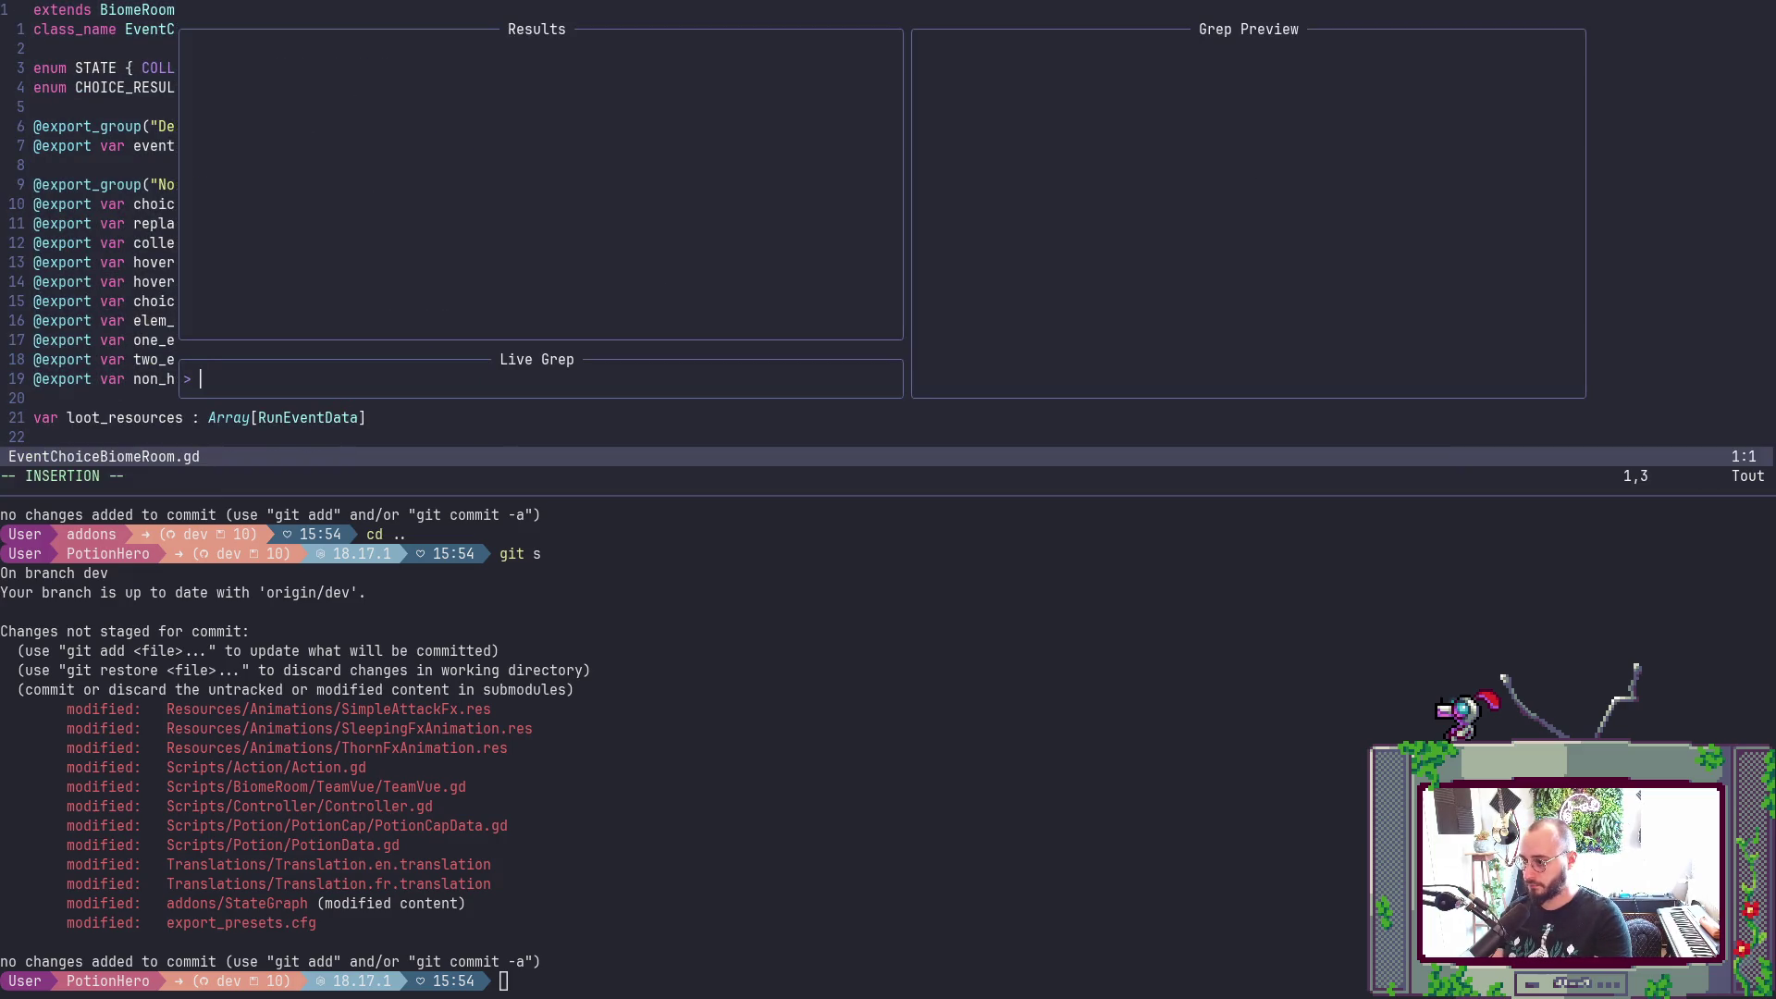
pyautogui.write('EventCH')
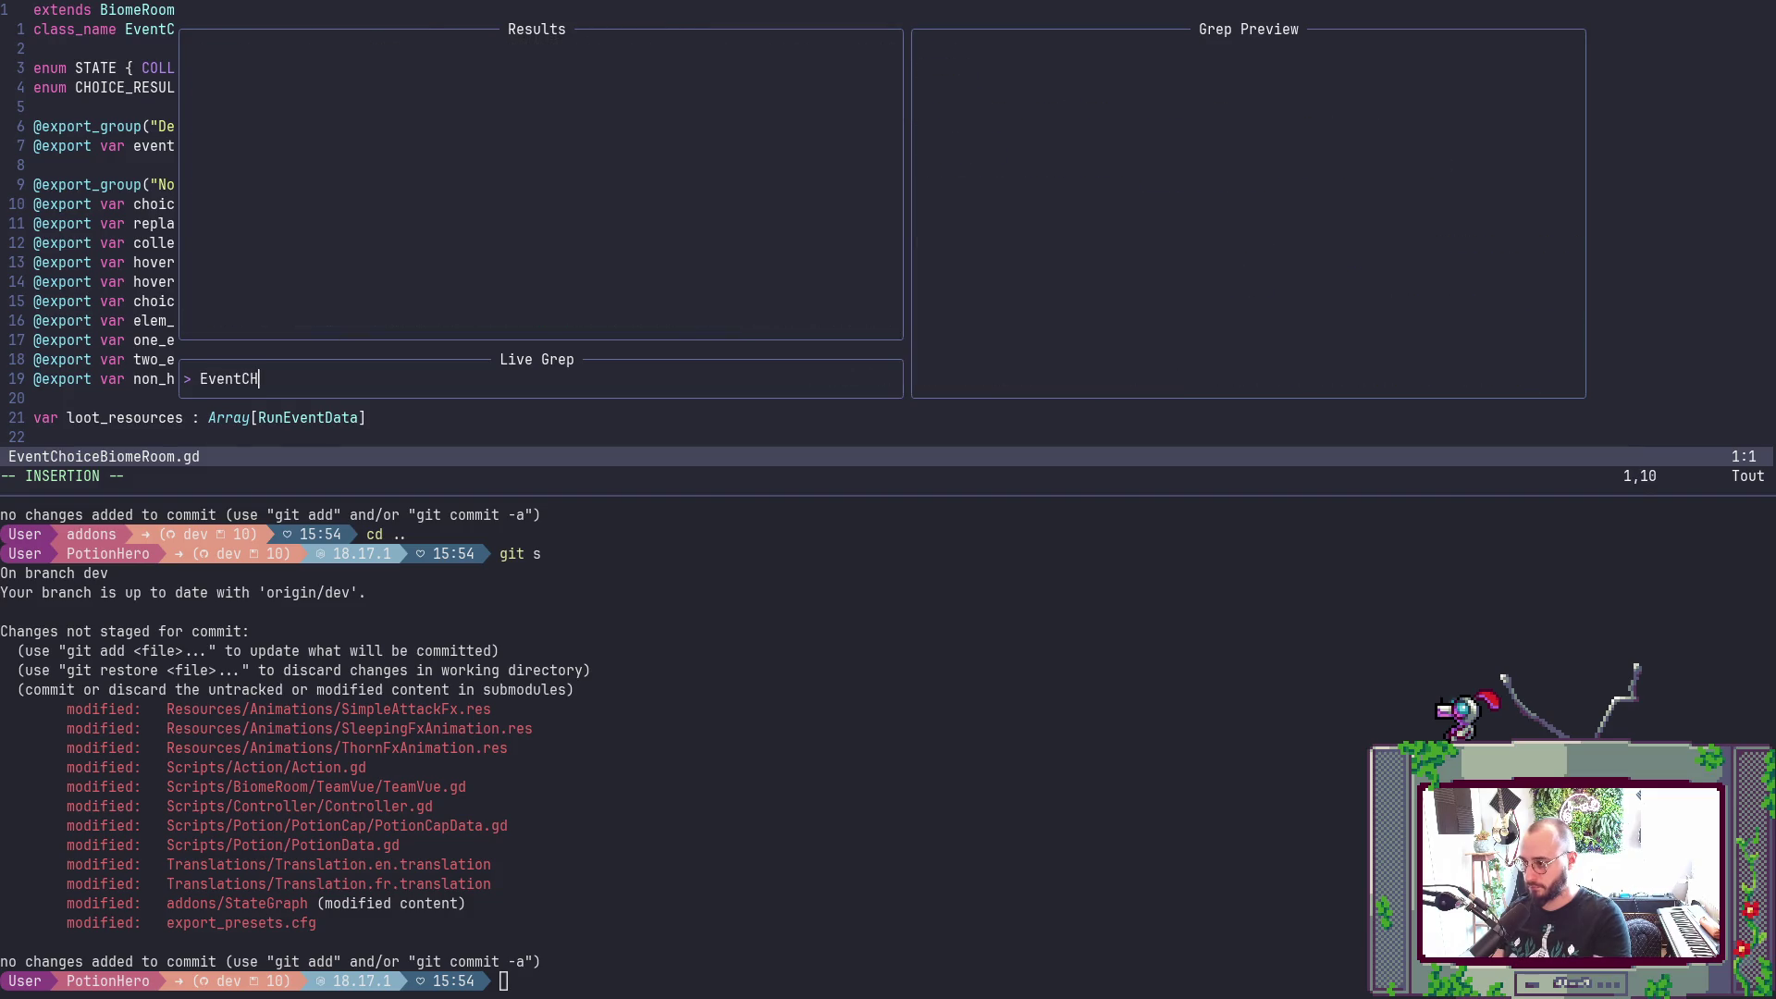
pyautogui.press('BackSpace')
pyautogui.write('hoice')
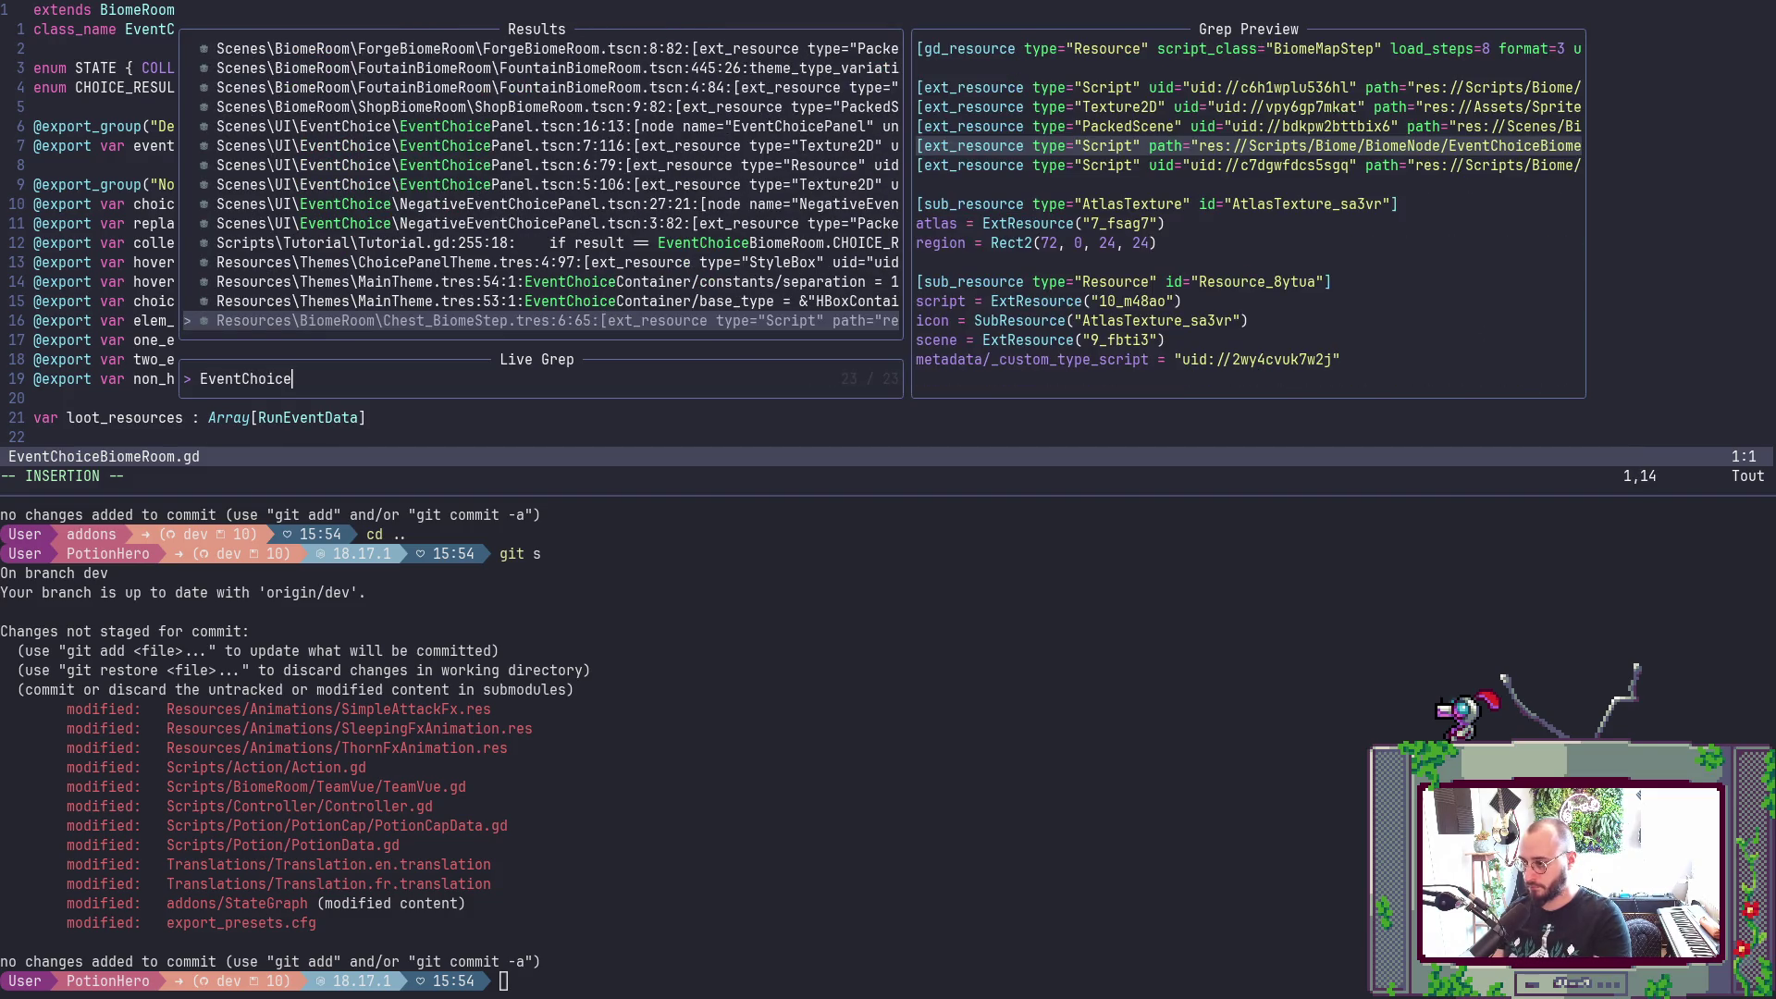
pyautogui.write('Bio')
pyautogui.hotkey('ctrl', 'shift', 'z')
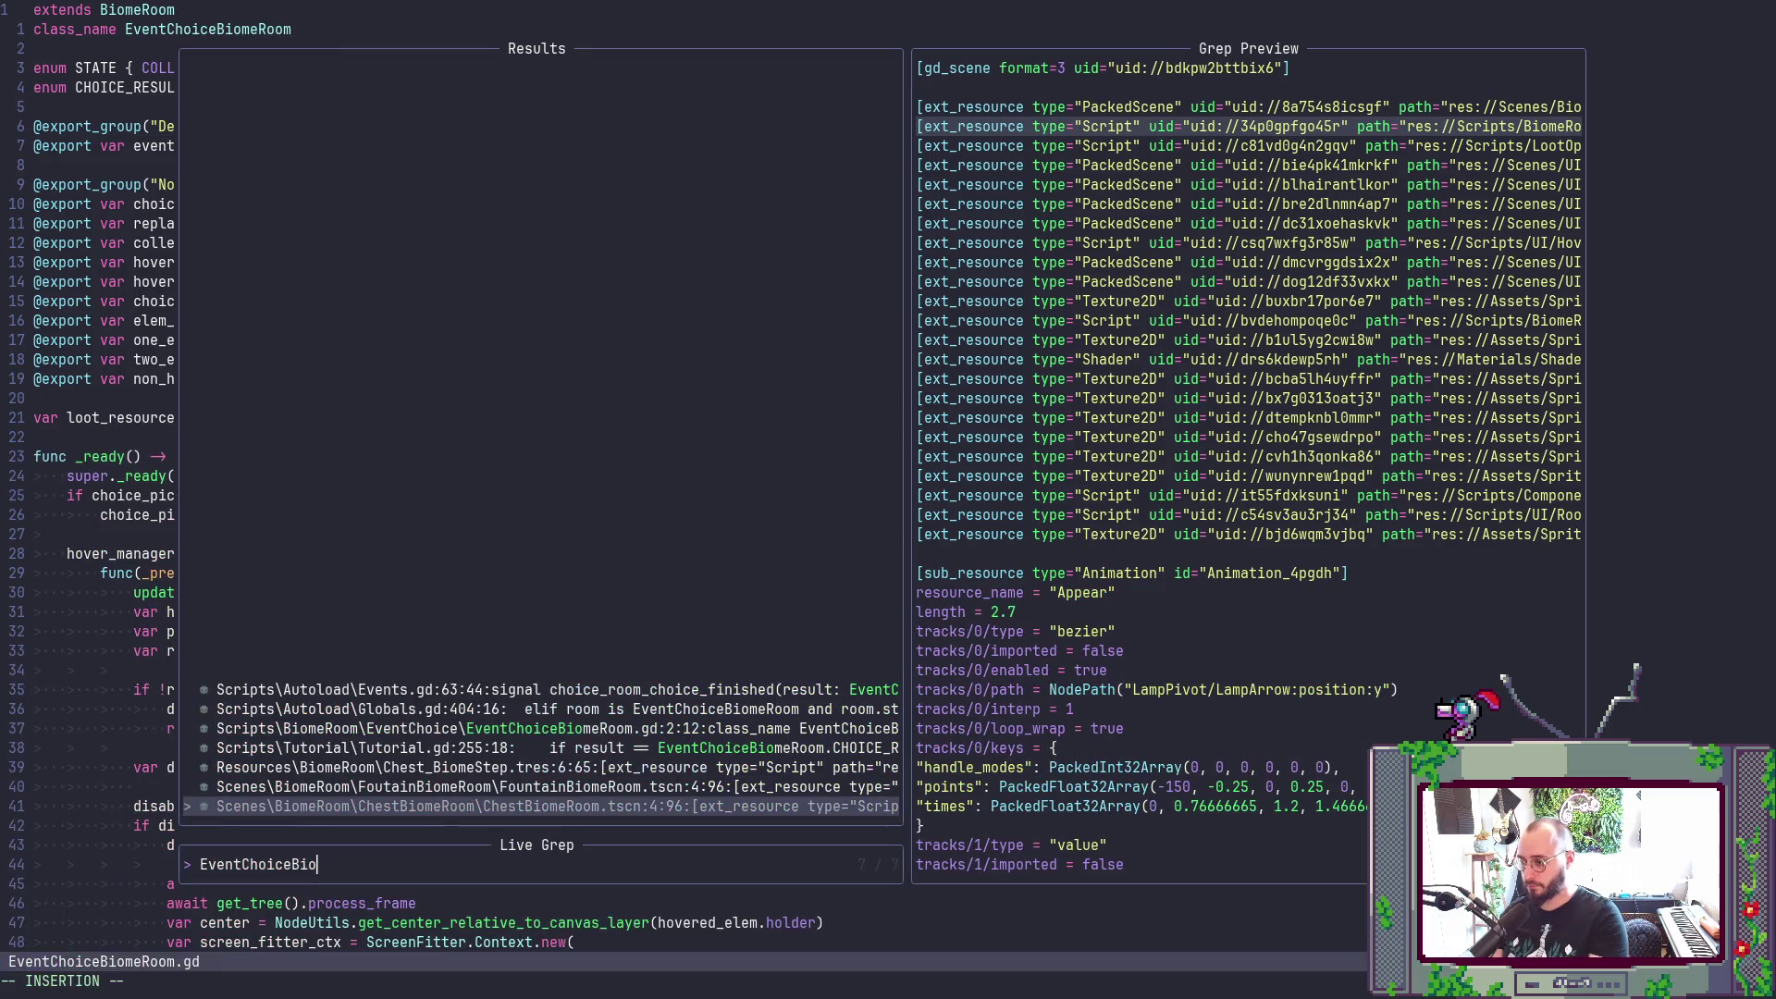
pyautogui.write('meNode')
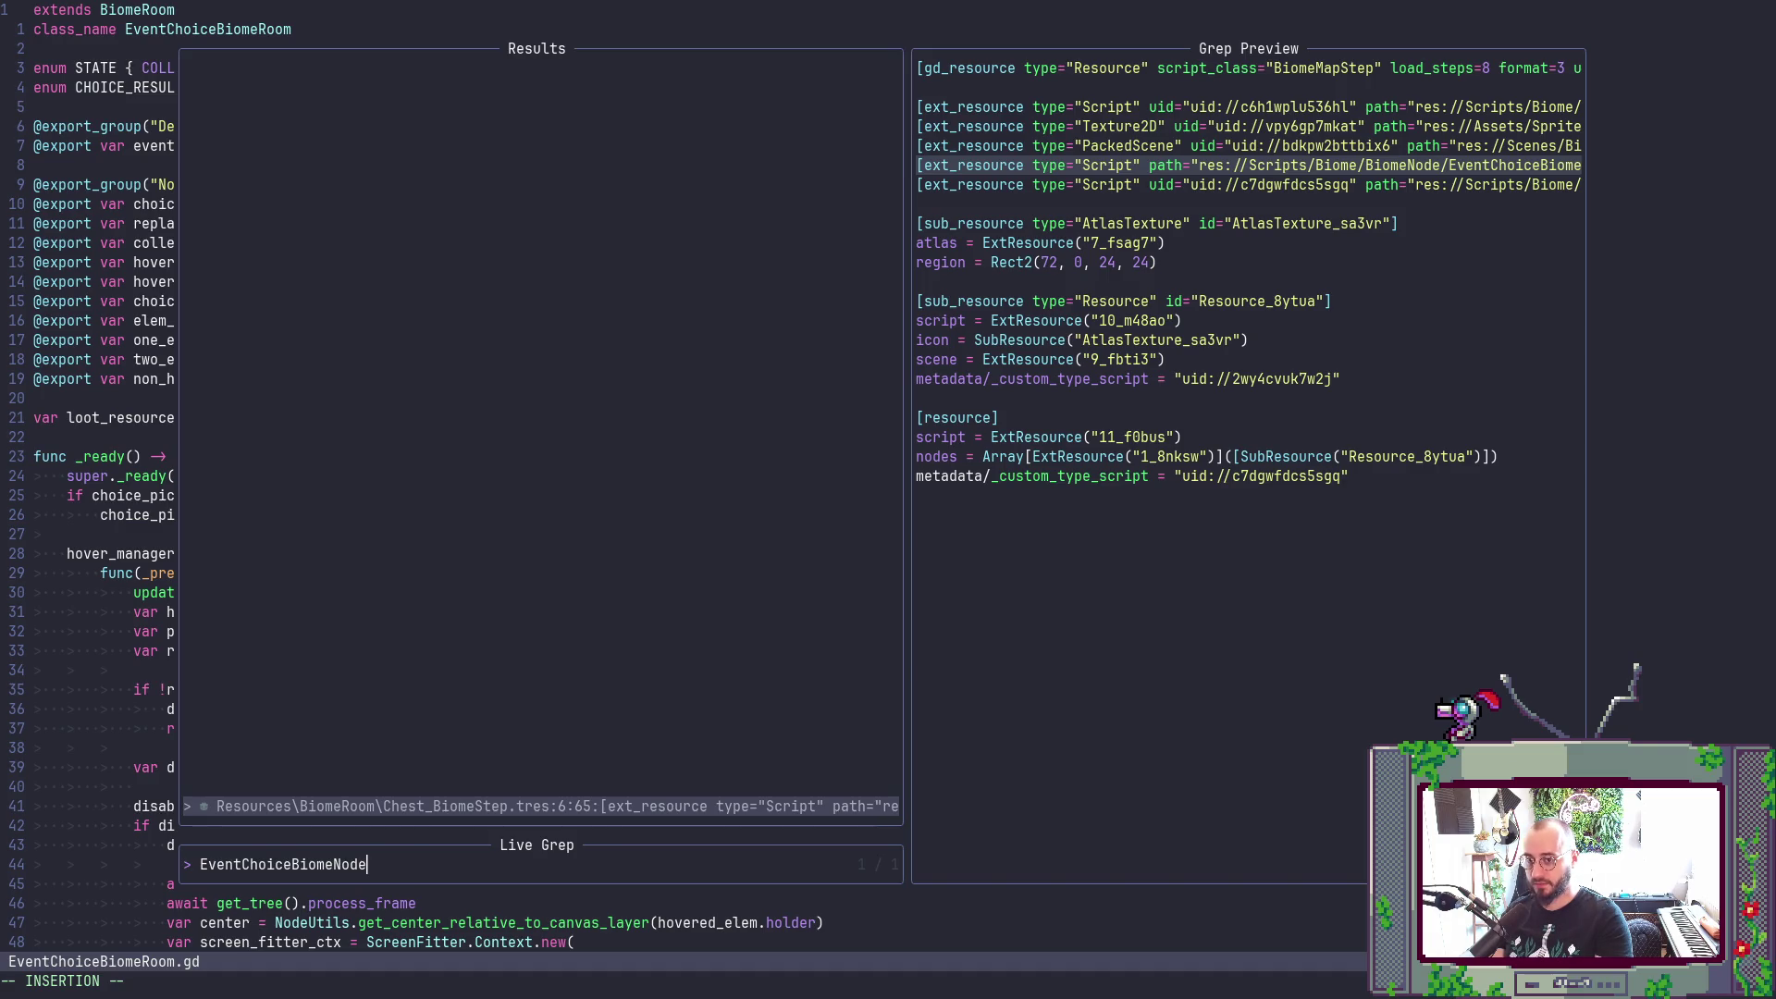
pyautogui.press('Return')
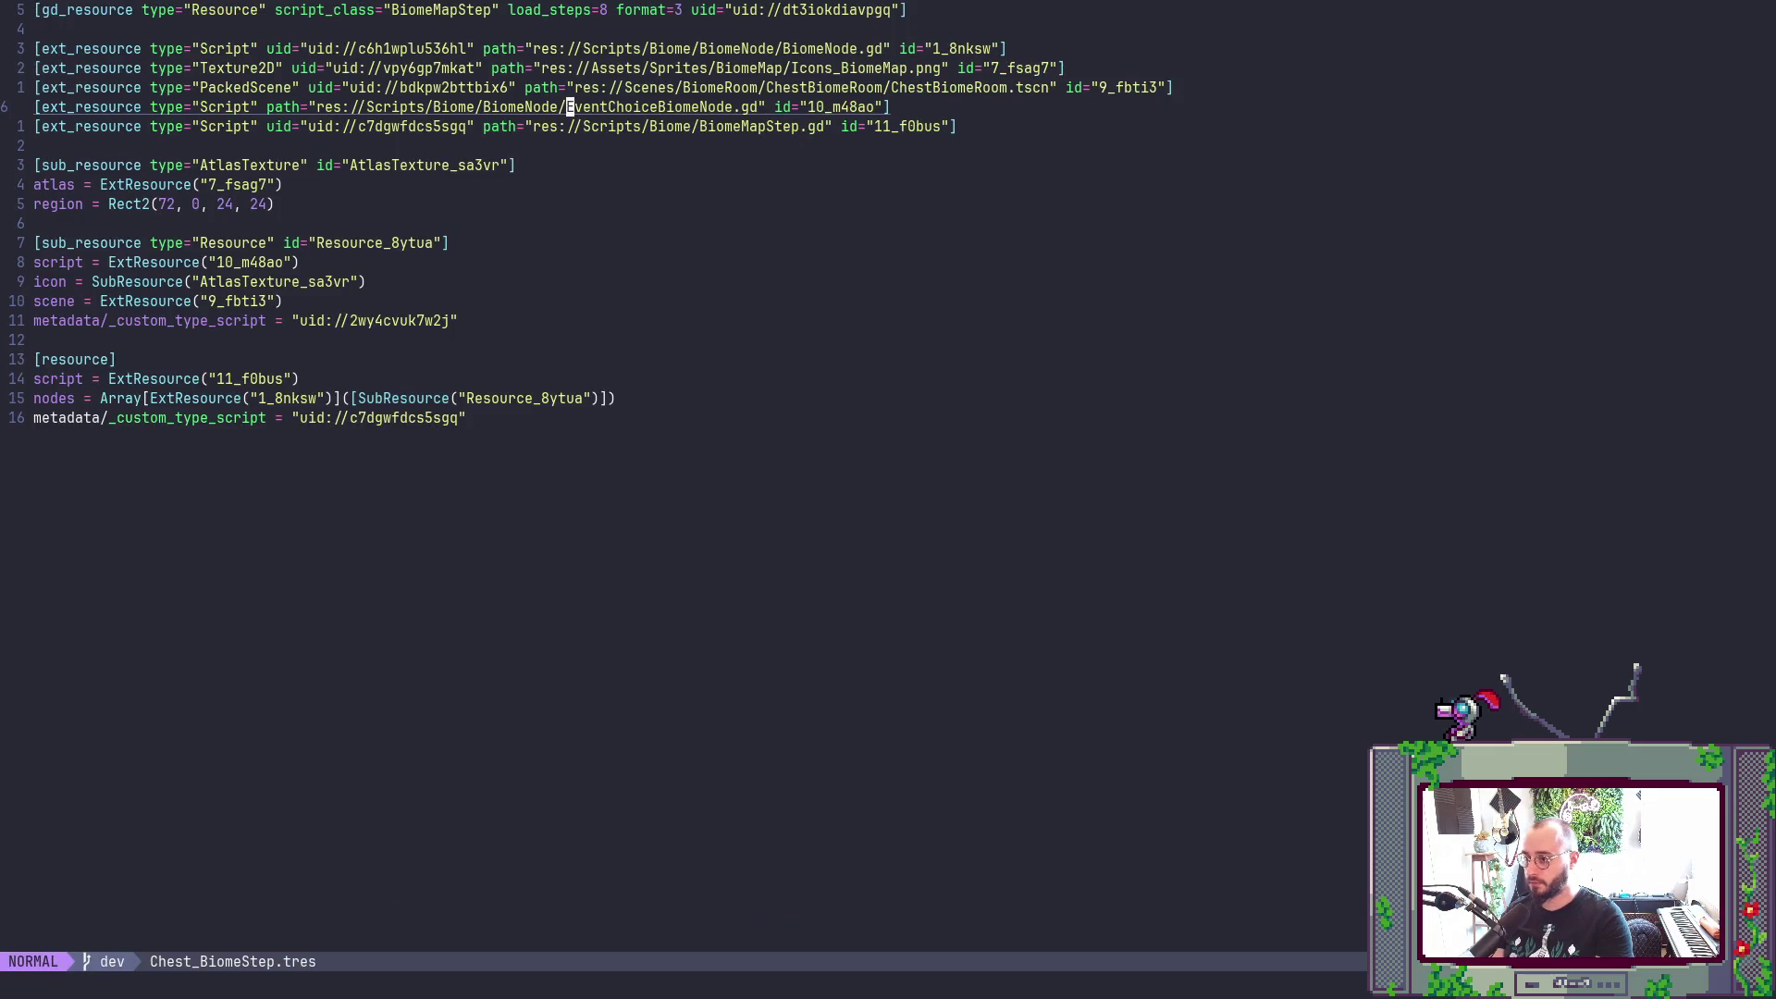
# - Search Chest_BiomeStep.tres for other uses of the resource id 10_m48ao
pyautogui.press('$')
pyautogui.press('h')
pyautogui.press('h')
pyautogui.press('h')
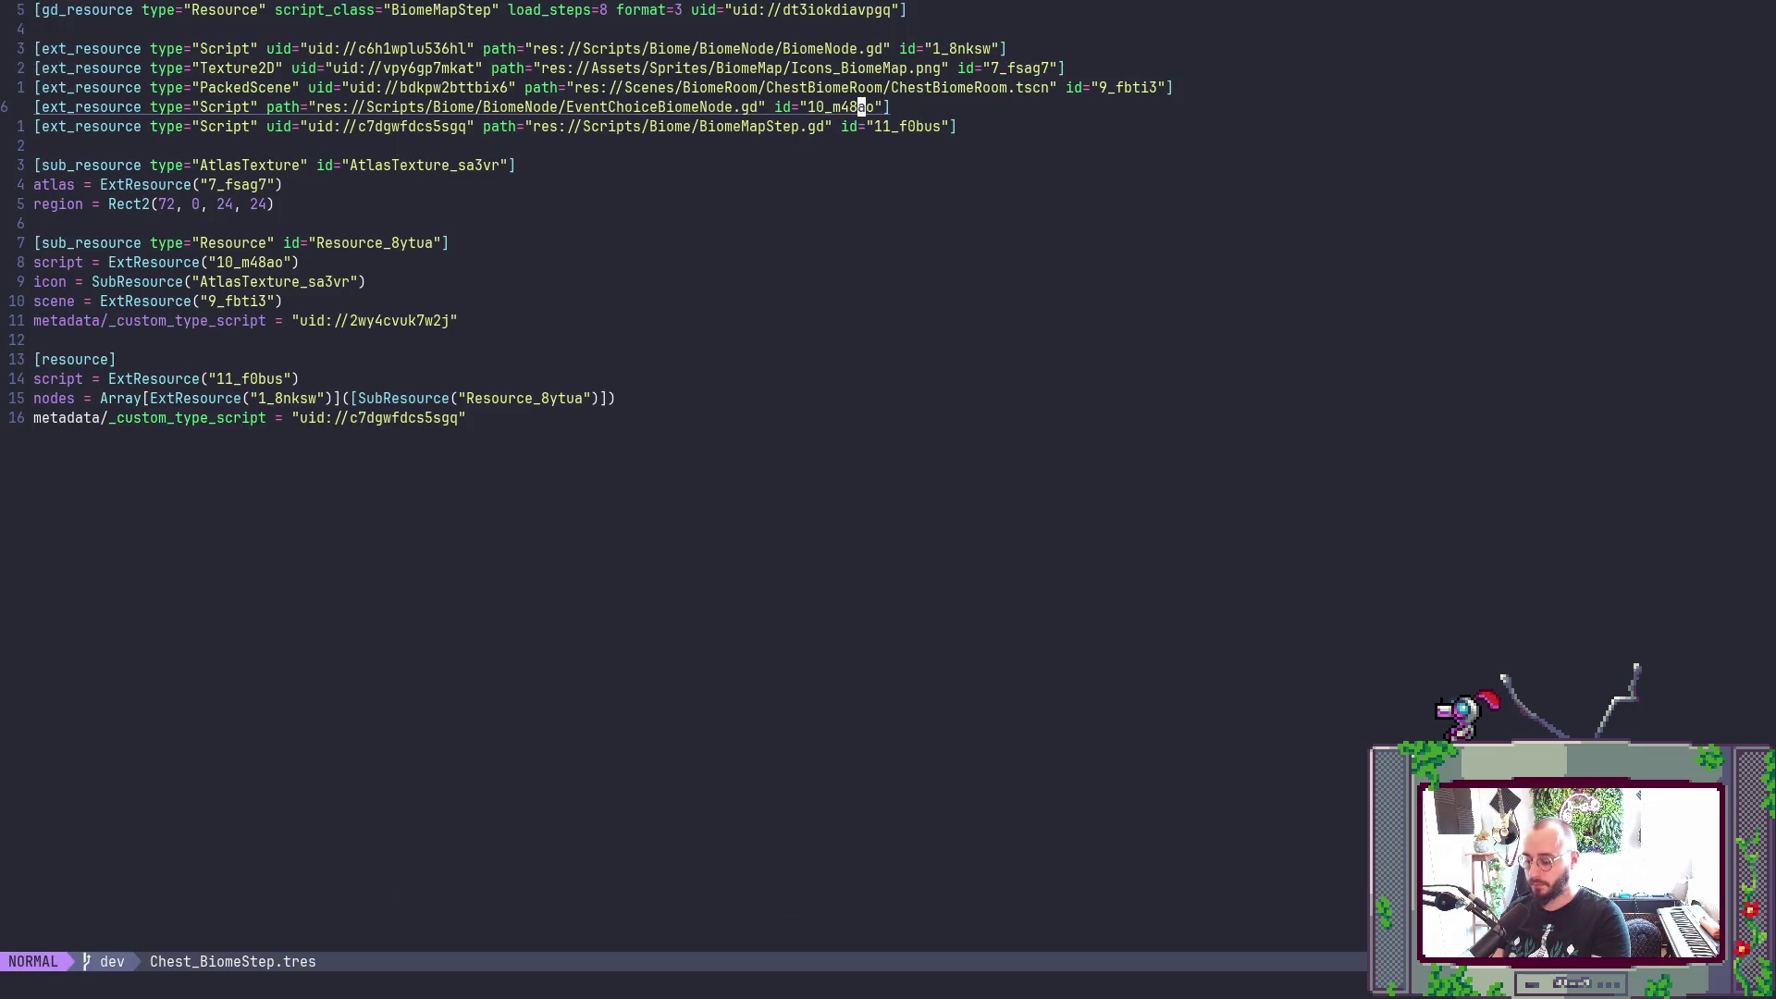
pyautogui.press('*')
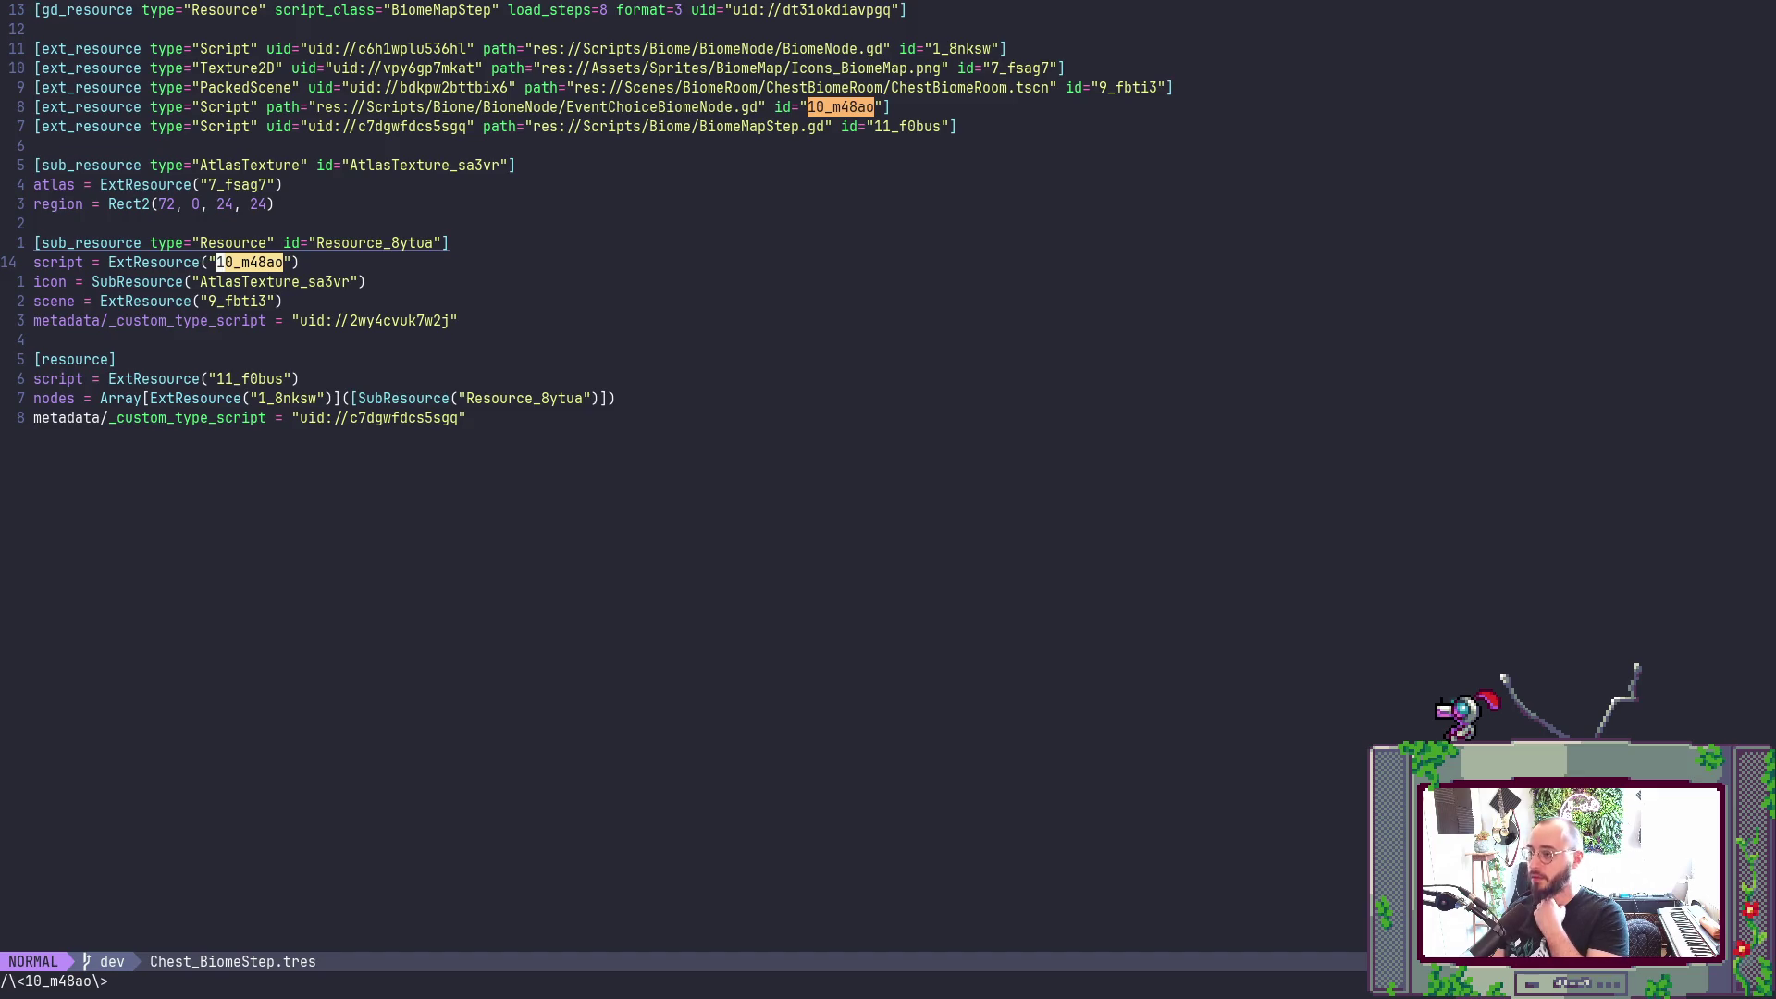
pyautogui.hotkey('alt', 'Tab')
pyautogui.hotkey('alt', 'Tab')
pyautogui.hotkey('alt', 'Tab')
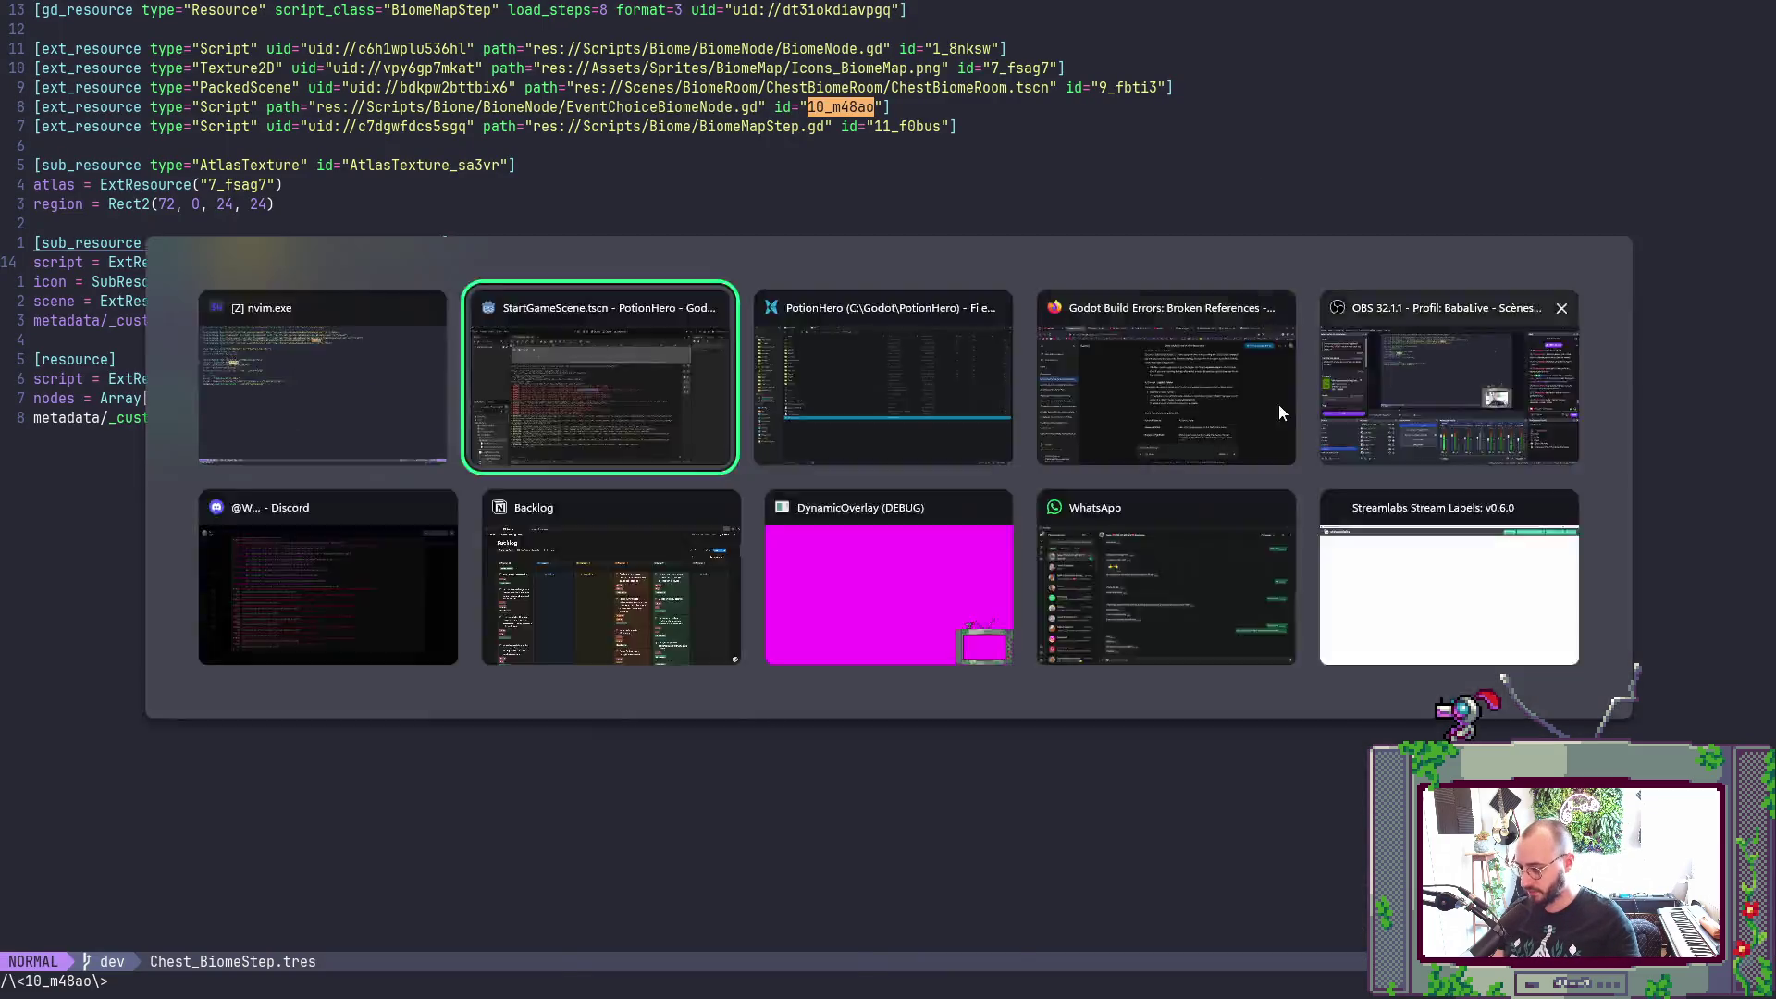
# - Filter FileSystem for 'Chest_bi' and confirm Chest_BiomeStep.tres has no owners
pyautogui.write('Ch')
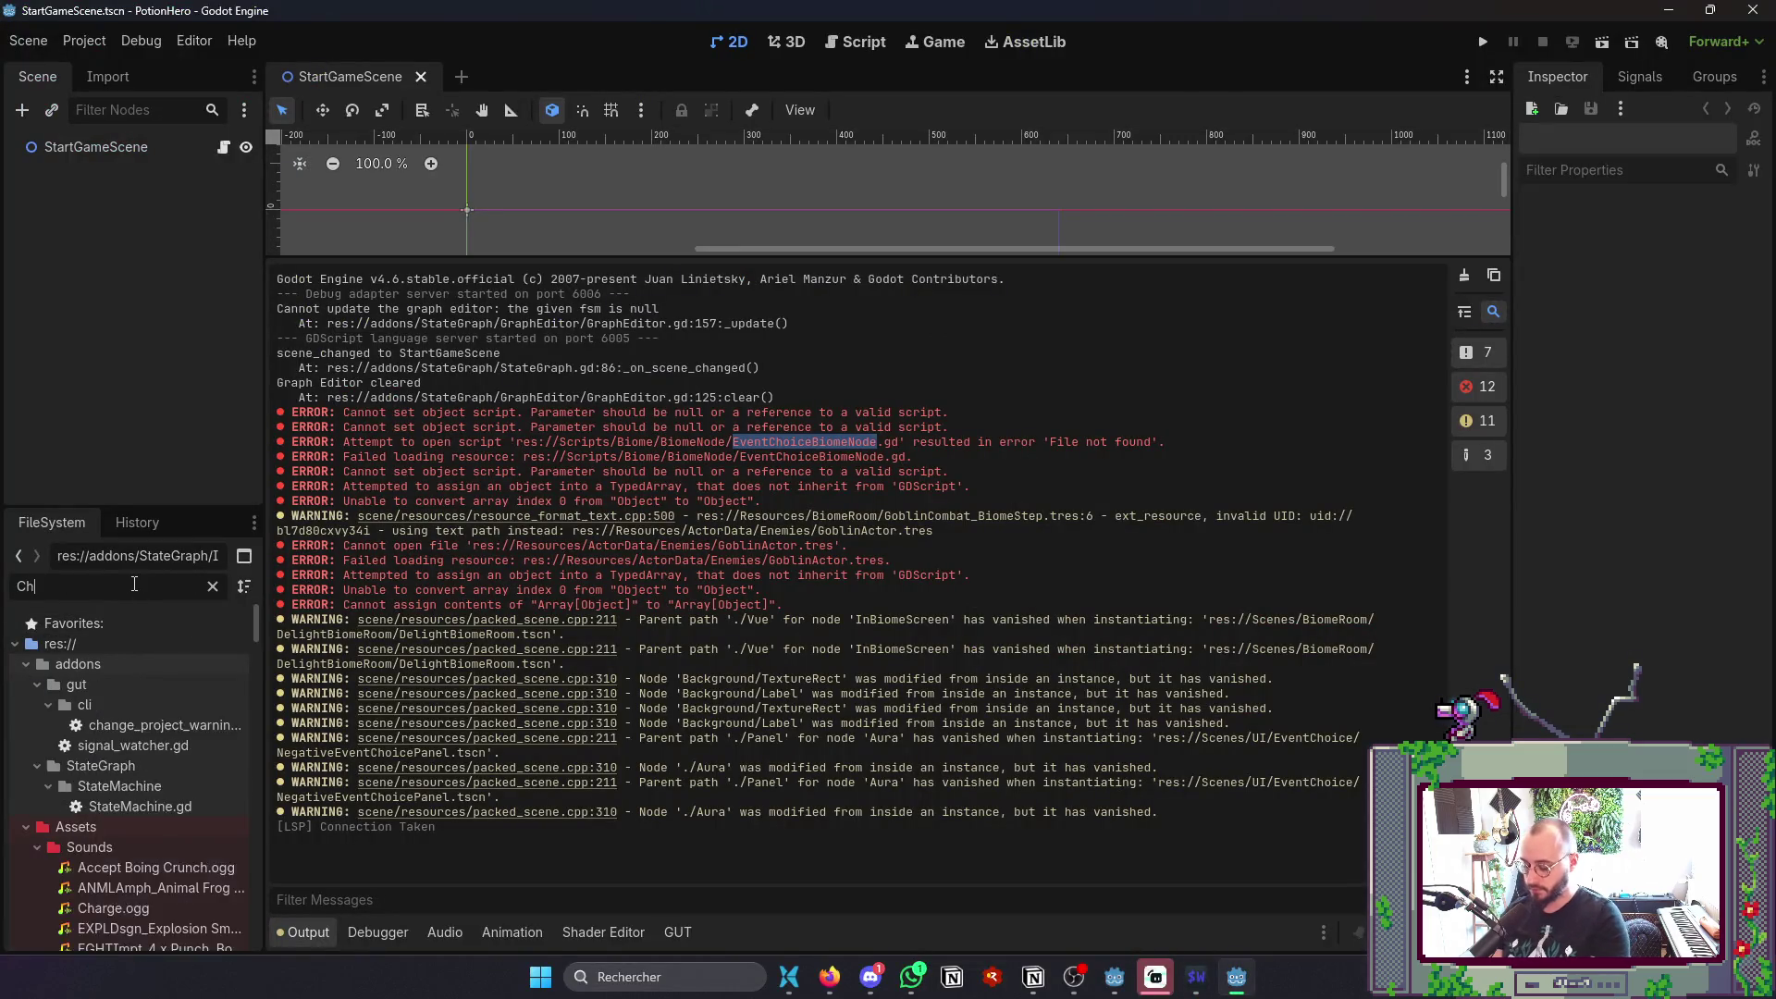
pyautogui.write('est_bi')
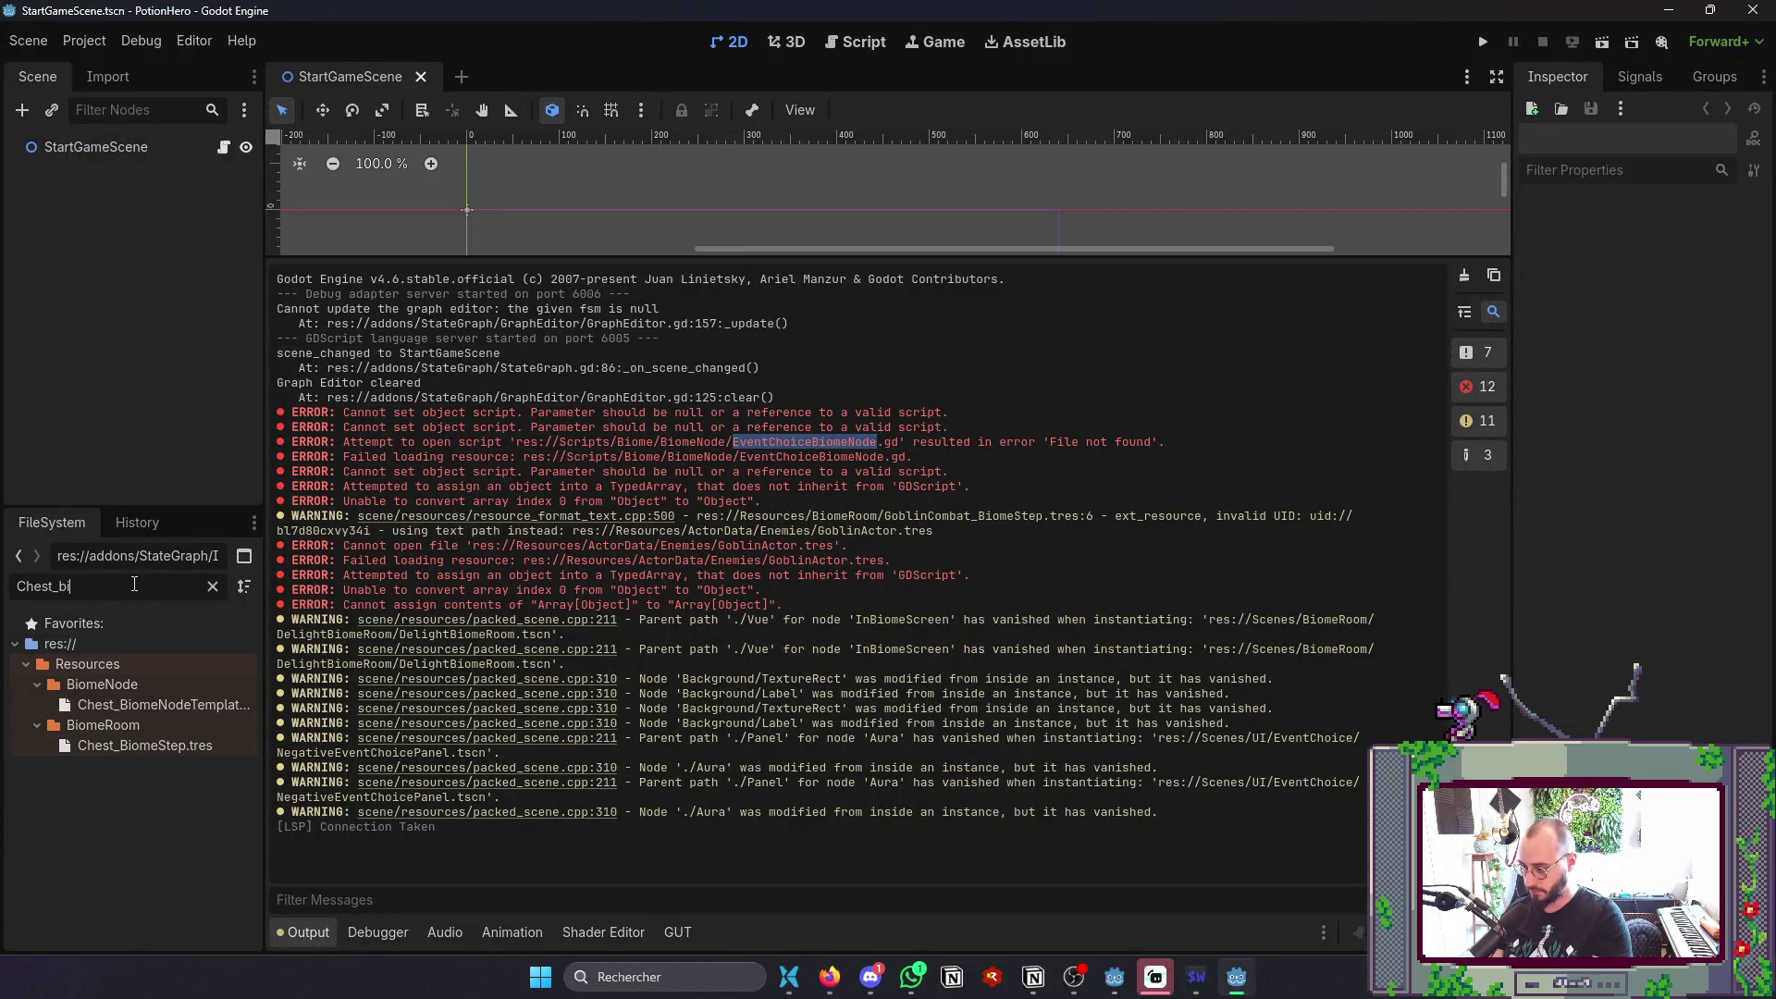
pyautogui.doubleClick(142, 744)
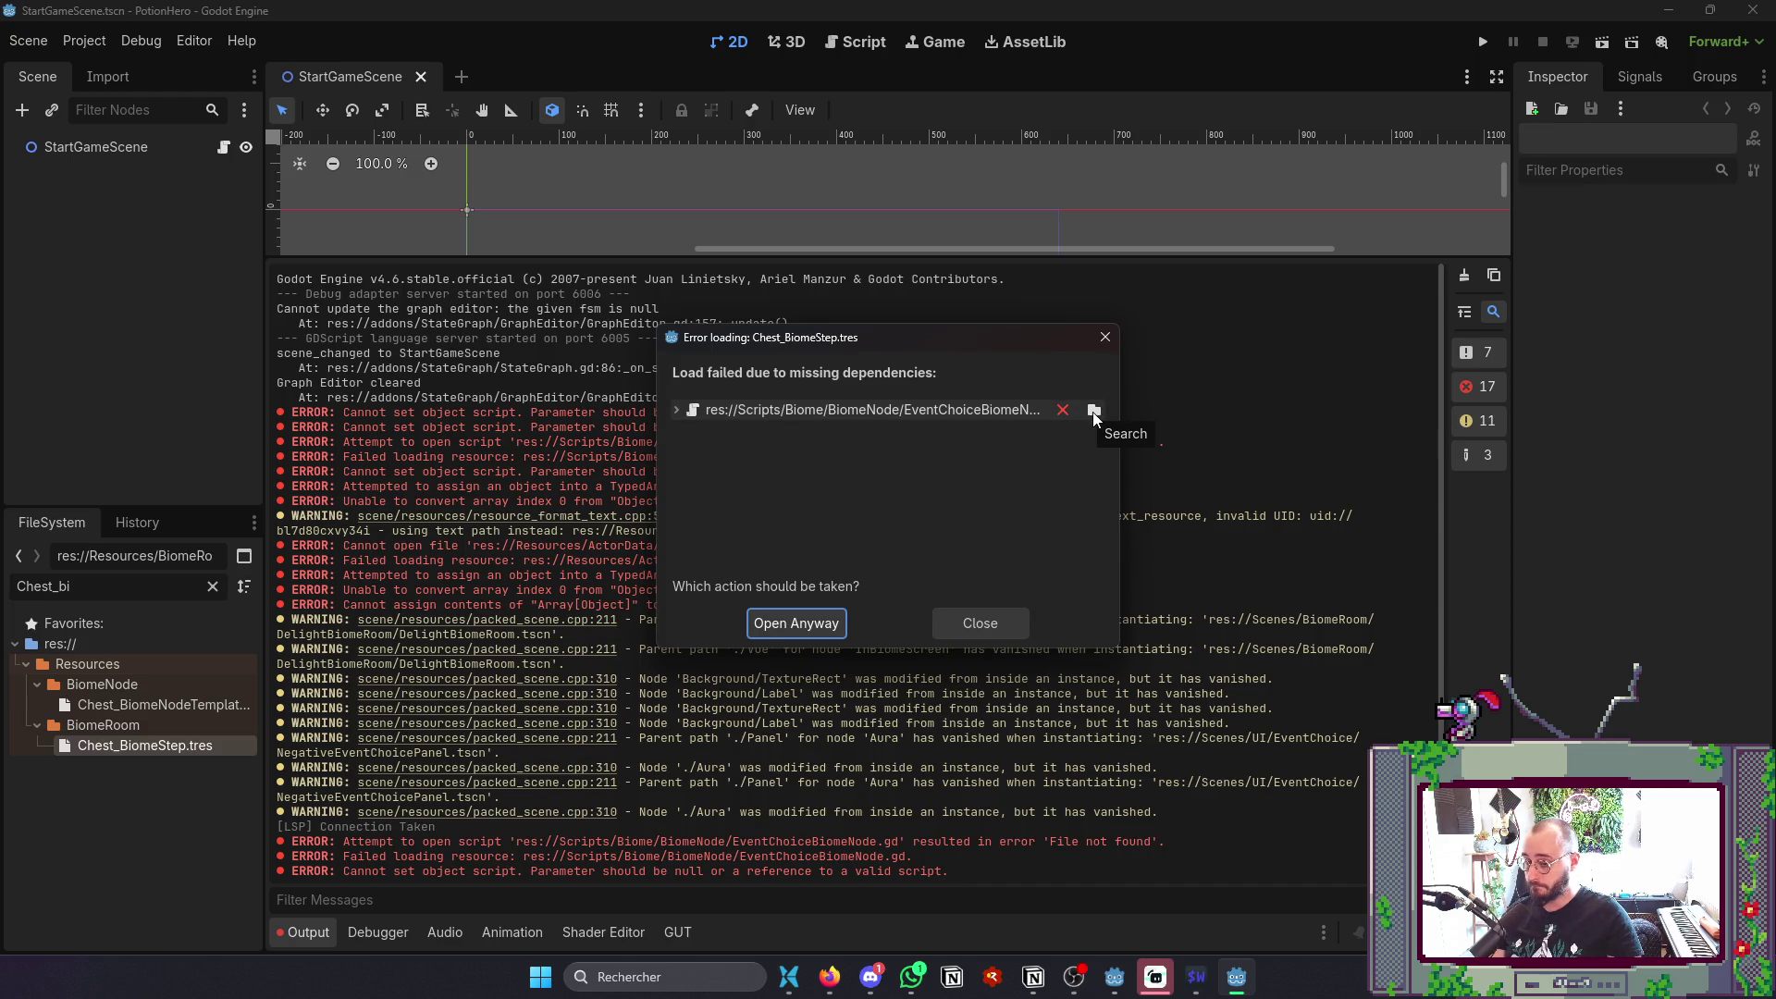
pyautogui.click(982, 622)
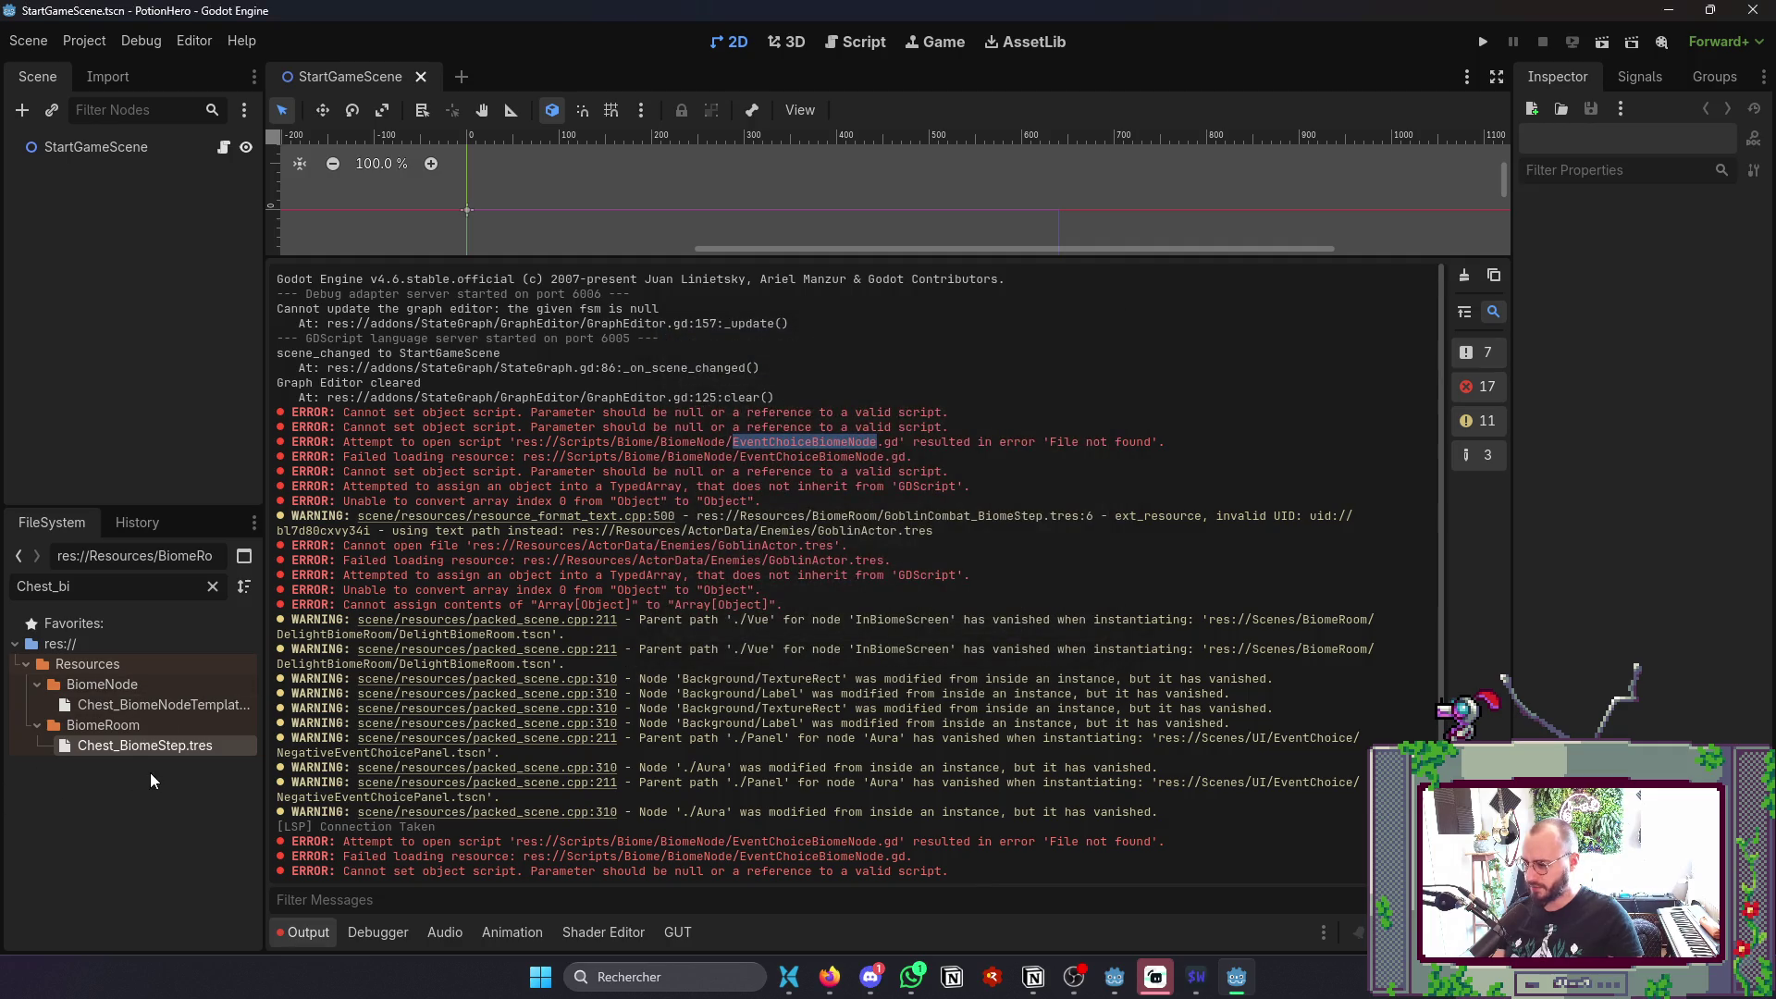
pyautogui.rightClick(172, 745)
pyautogui.click(264, 647)
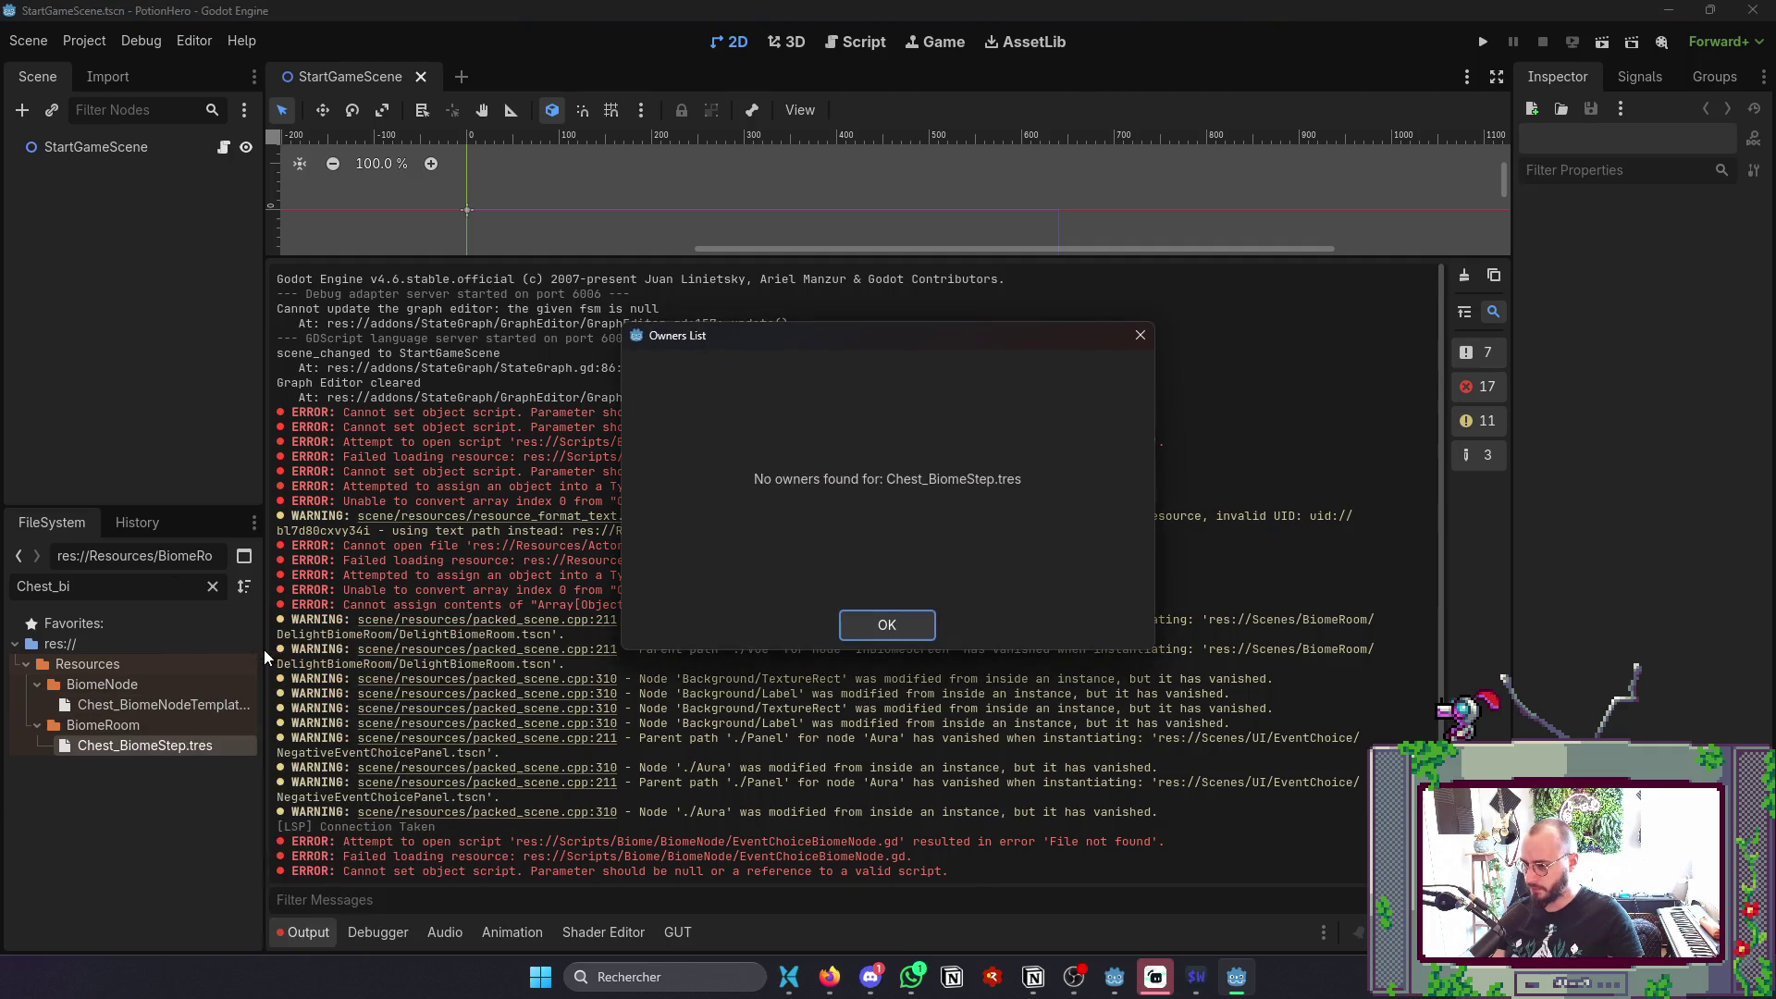
pyautogui.click(888, 631)
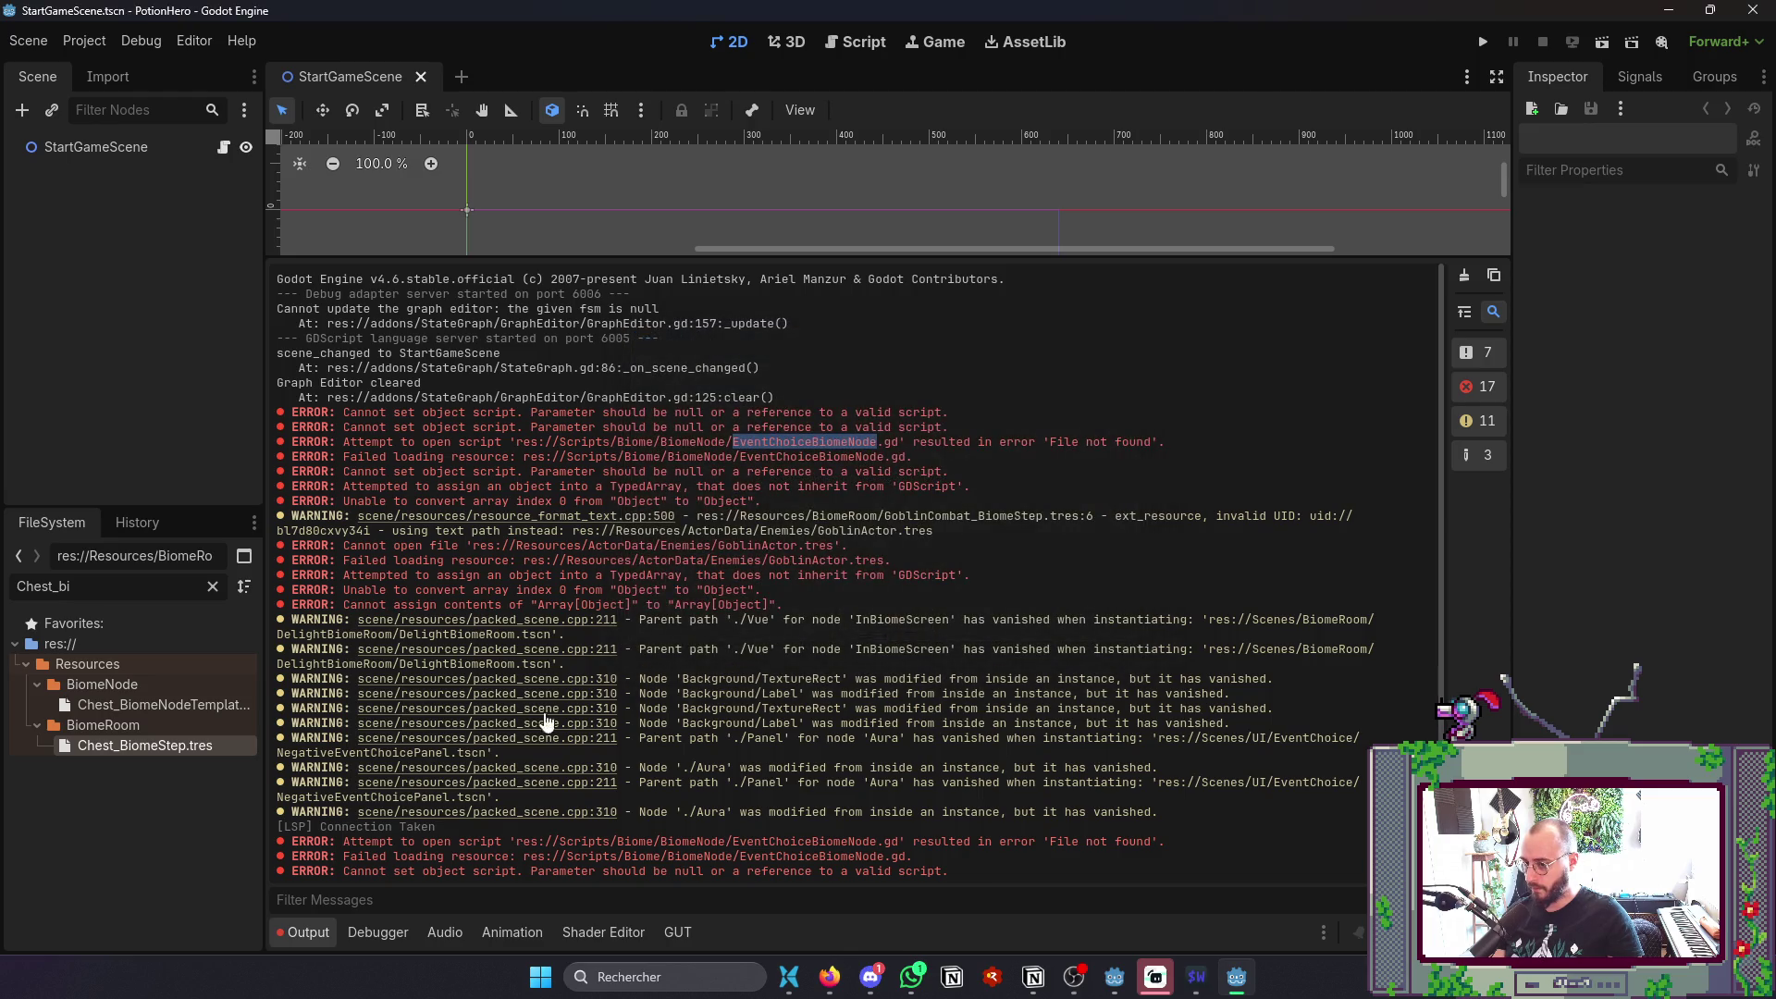
# - Delete Chest_BiomeStep.tres and hide the output log
pyautogui.rightClick(172, 746)
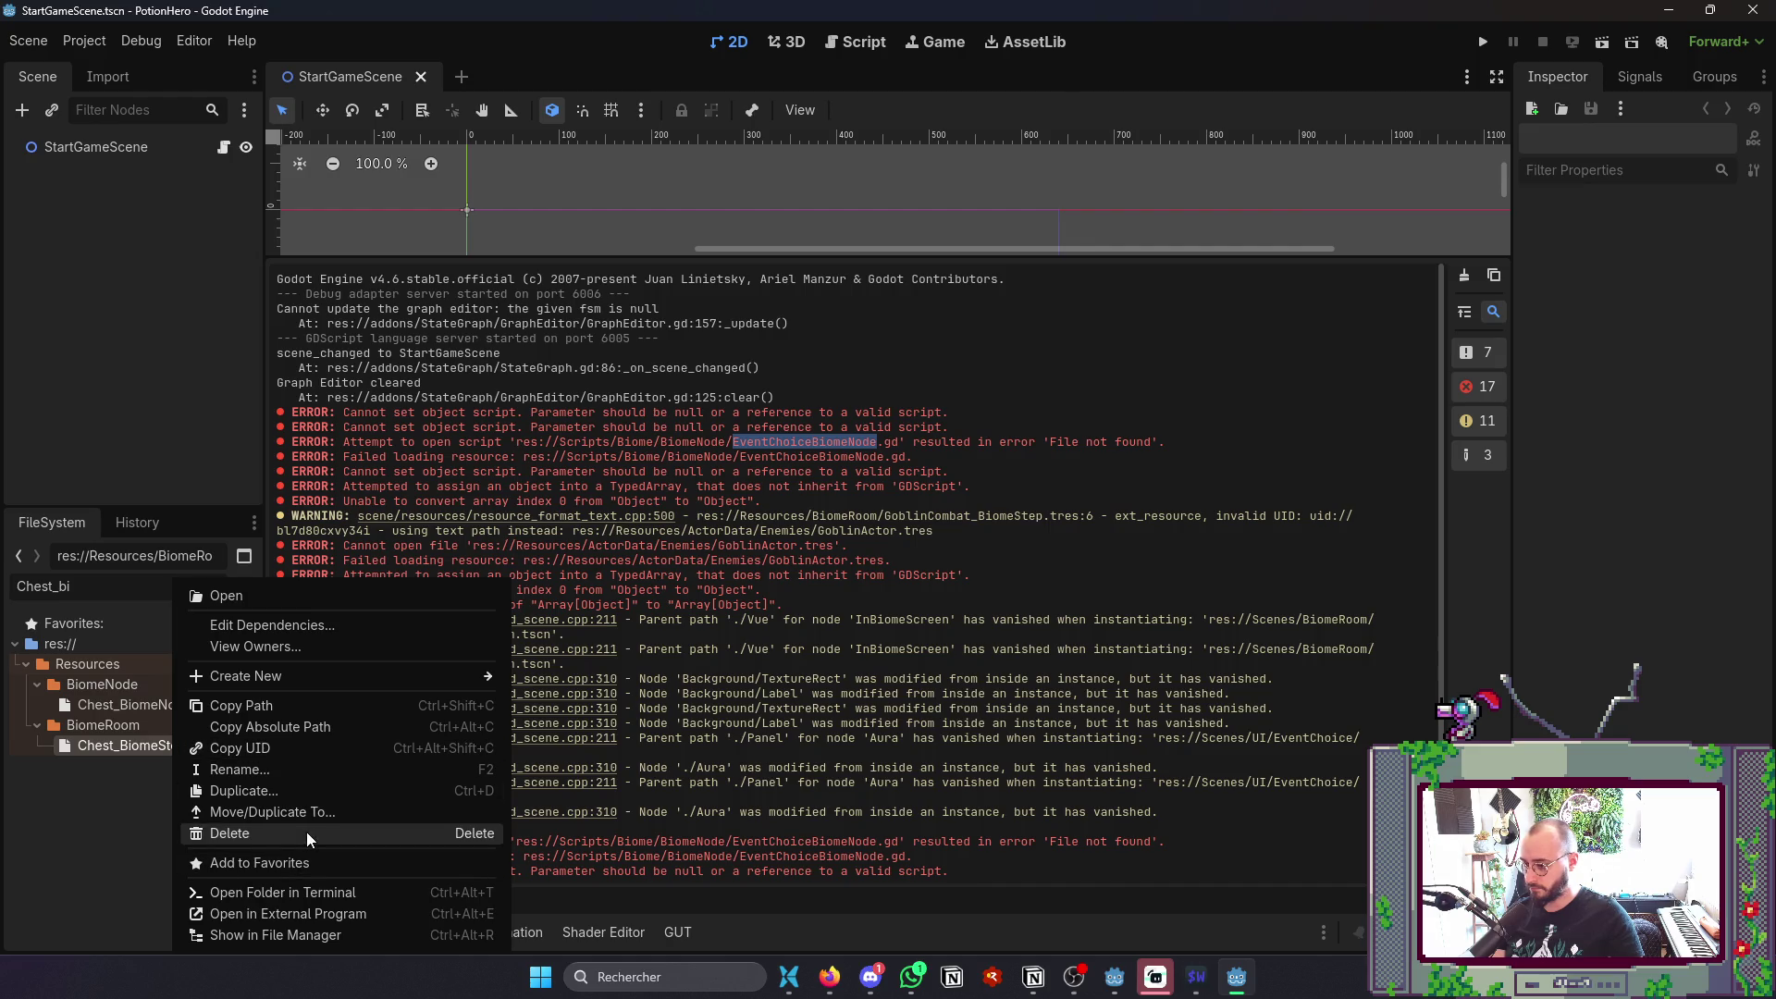
pyautogui.click(307, 833)
pyautogui.click(788, 597)
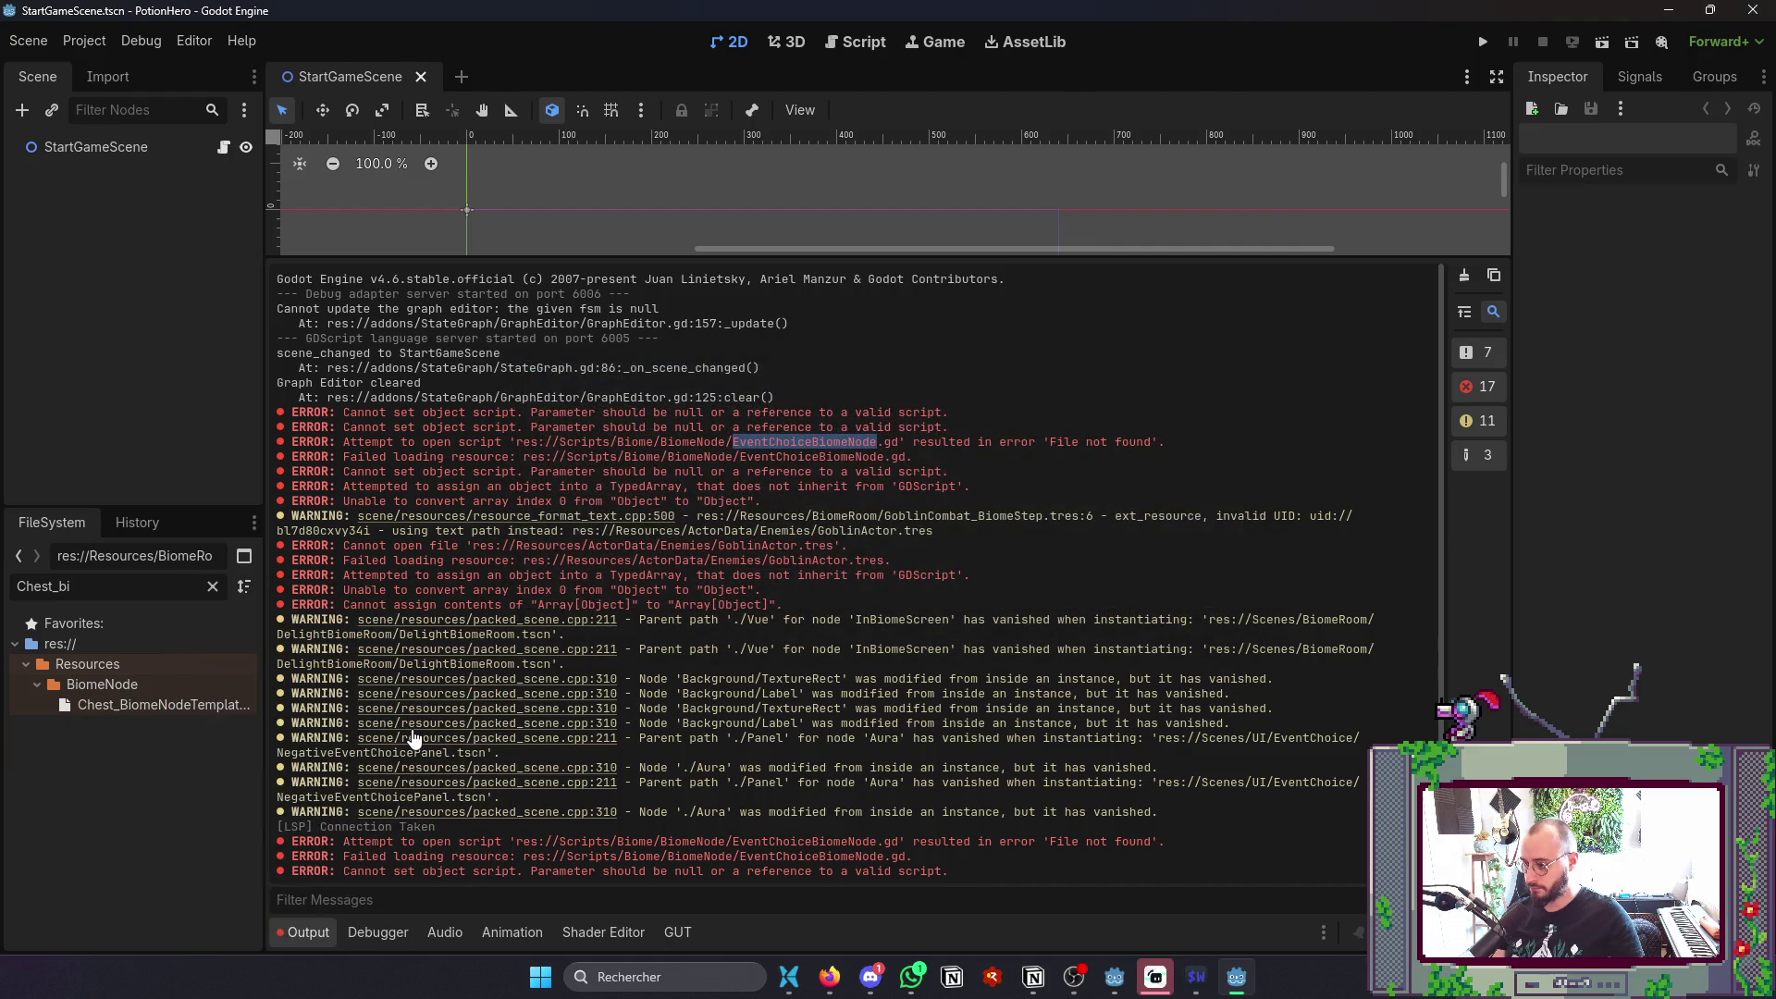
pyautogui.click(327, 935)
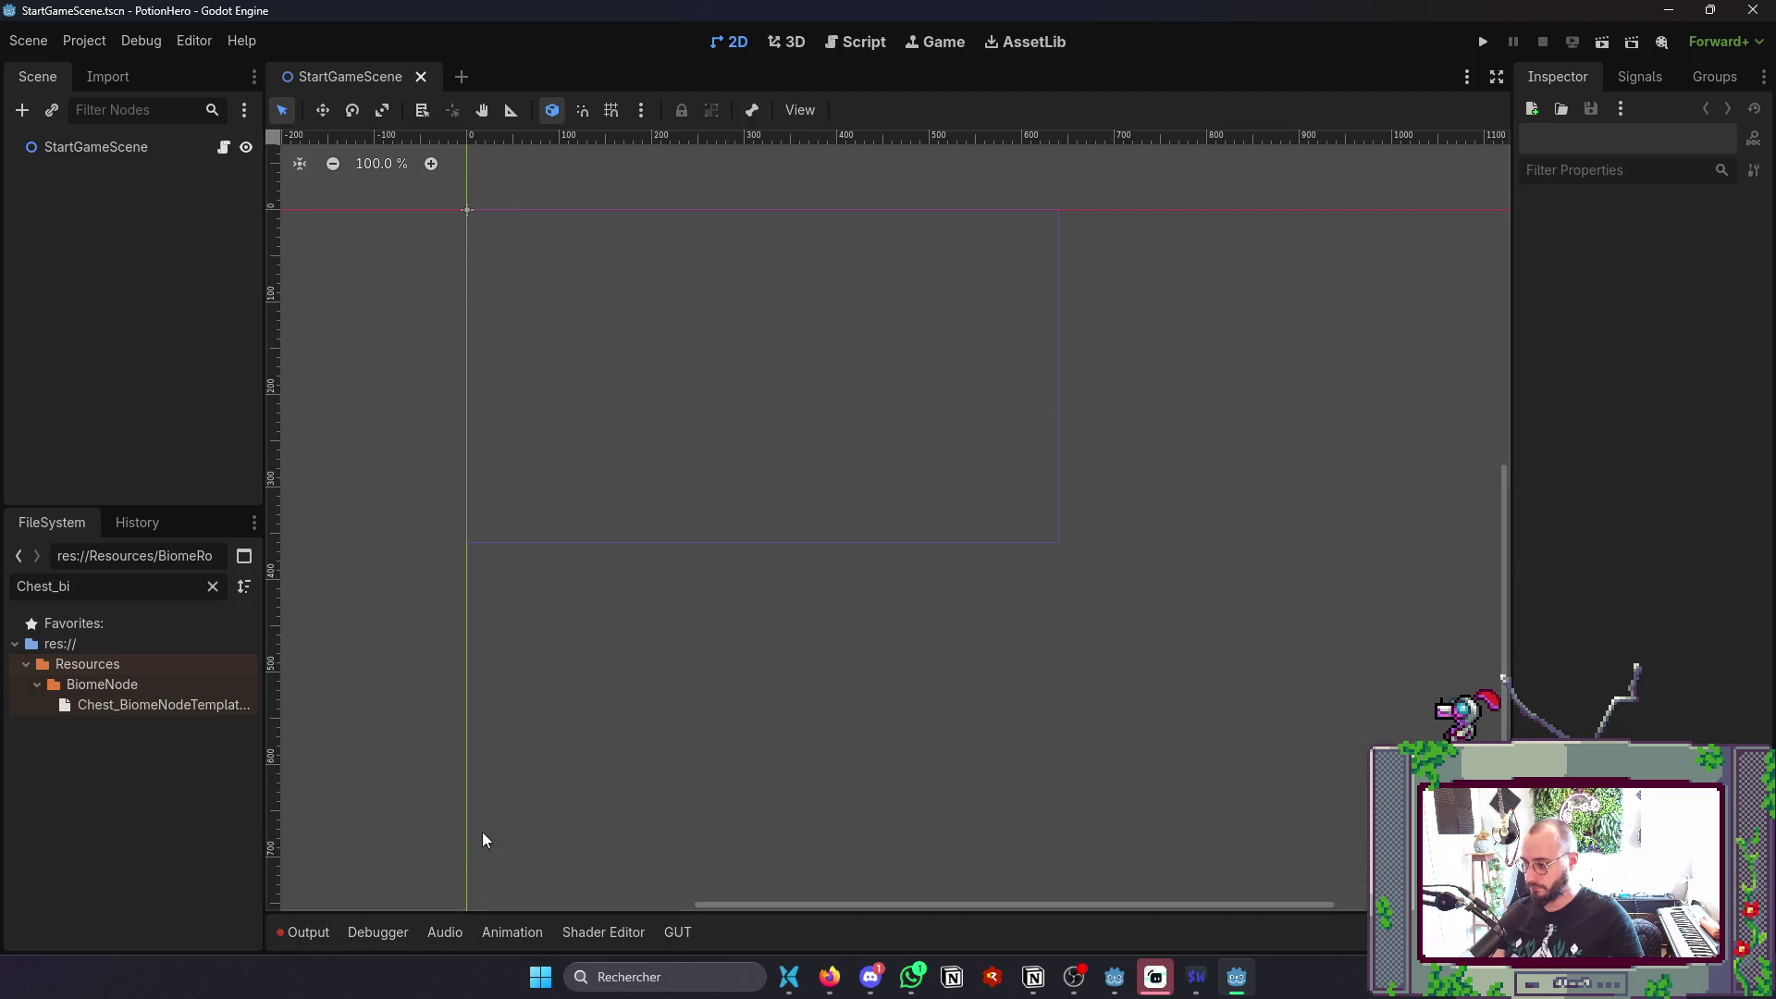
# - Run the game, start The Bear's Awakening adventure, and get through the tutorial dialogue
pyautogui.press('F5')
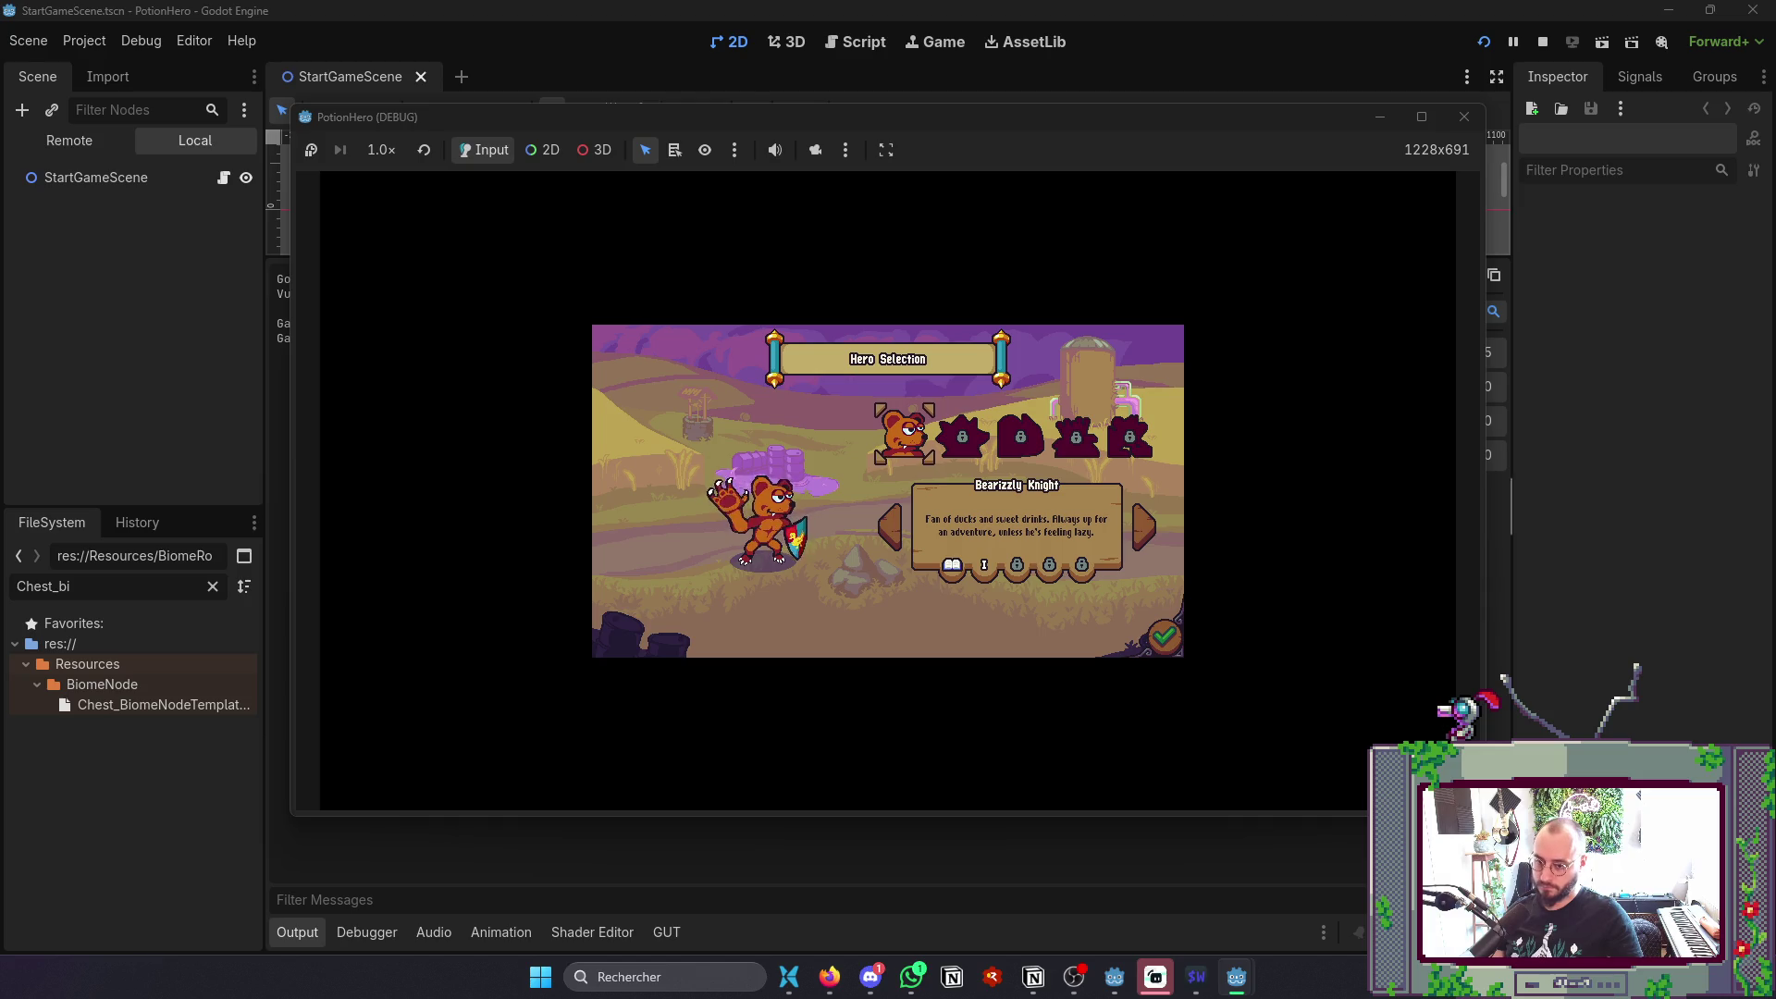
pyautogui.press('Return')
pyautogui.press('Right')
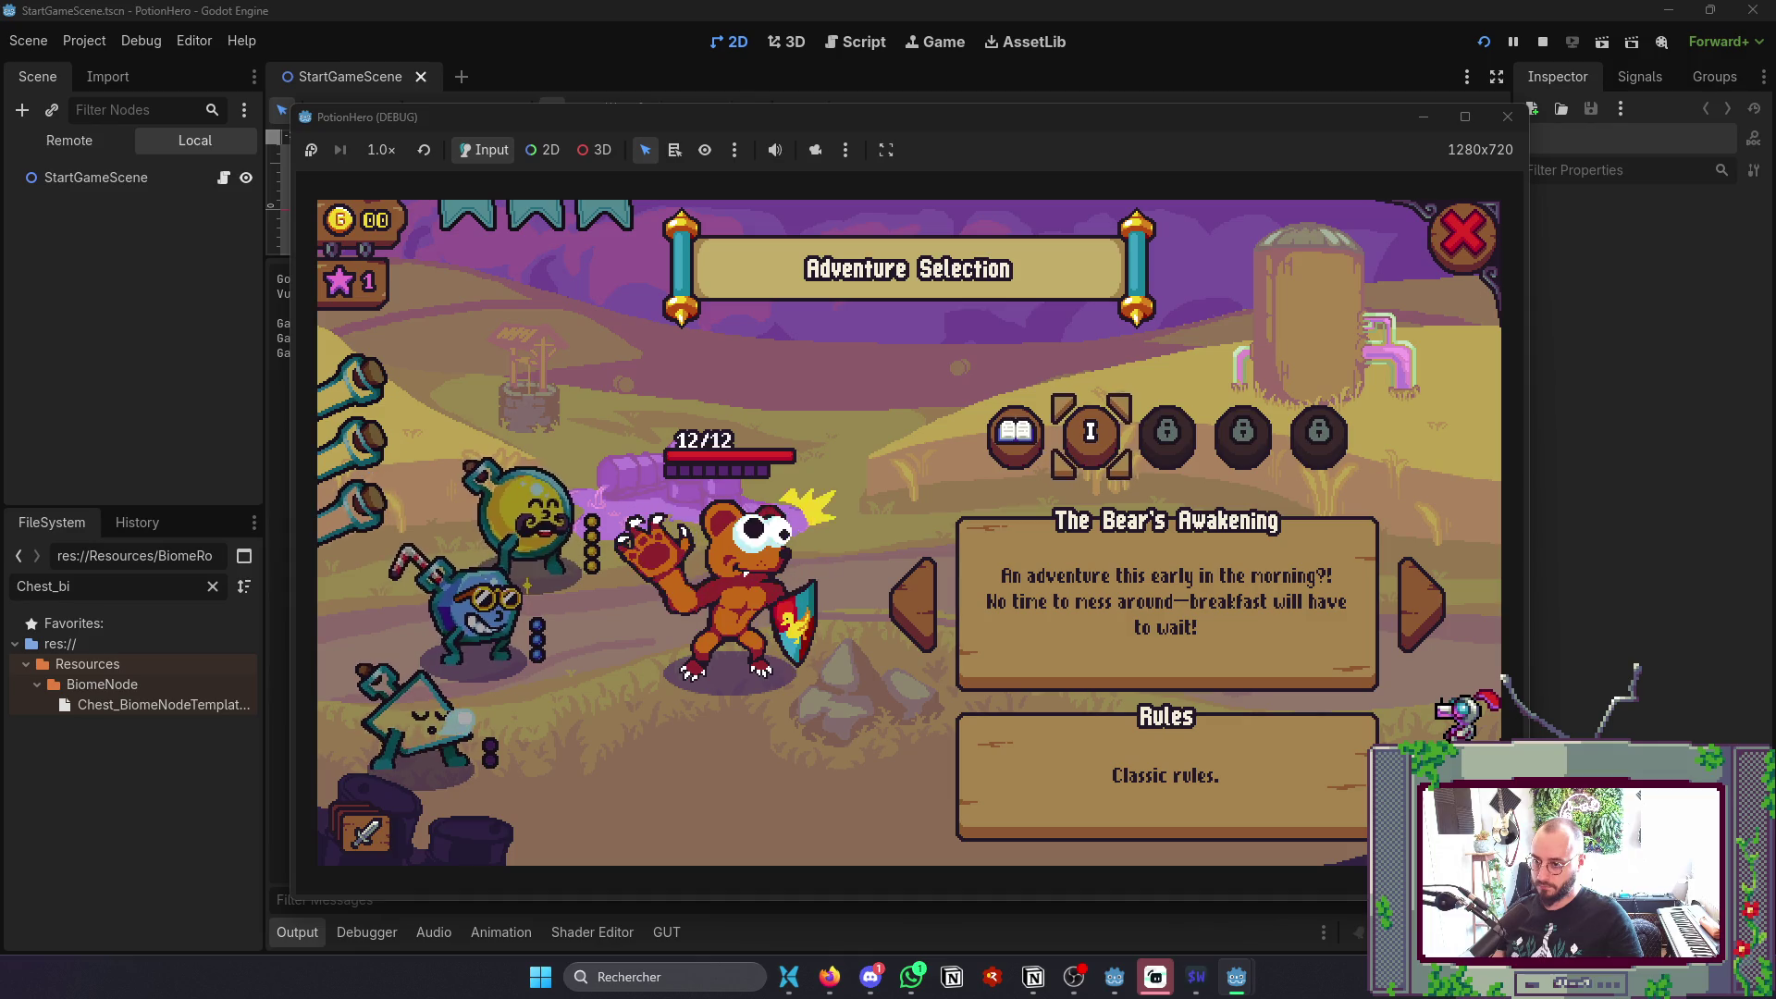
pyautogui.press('Return')
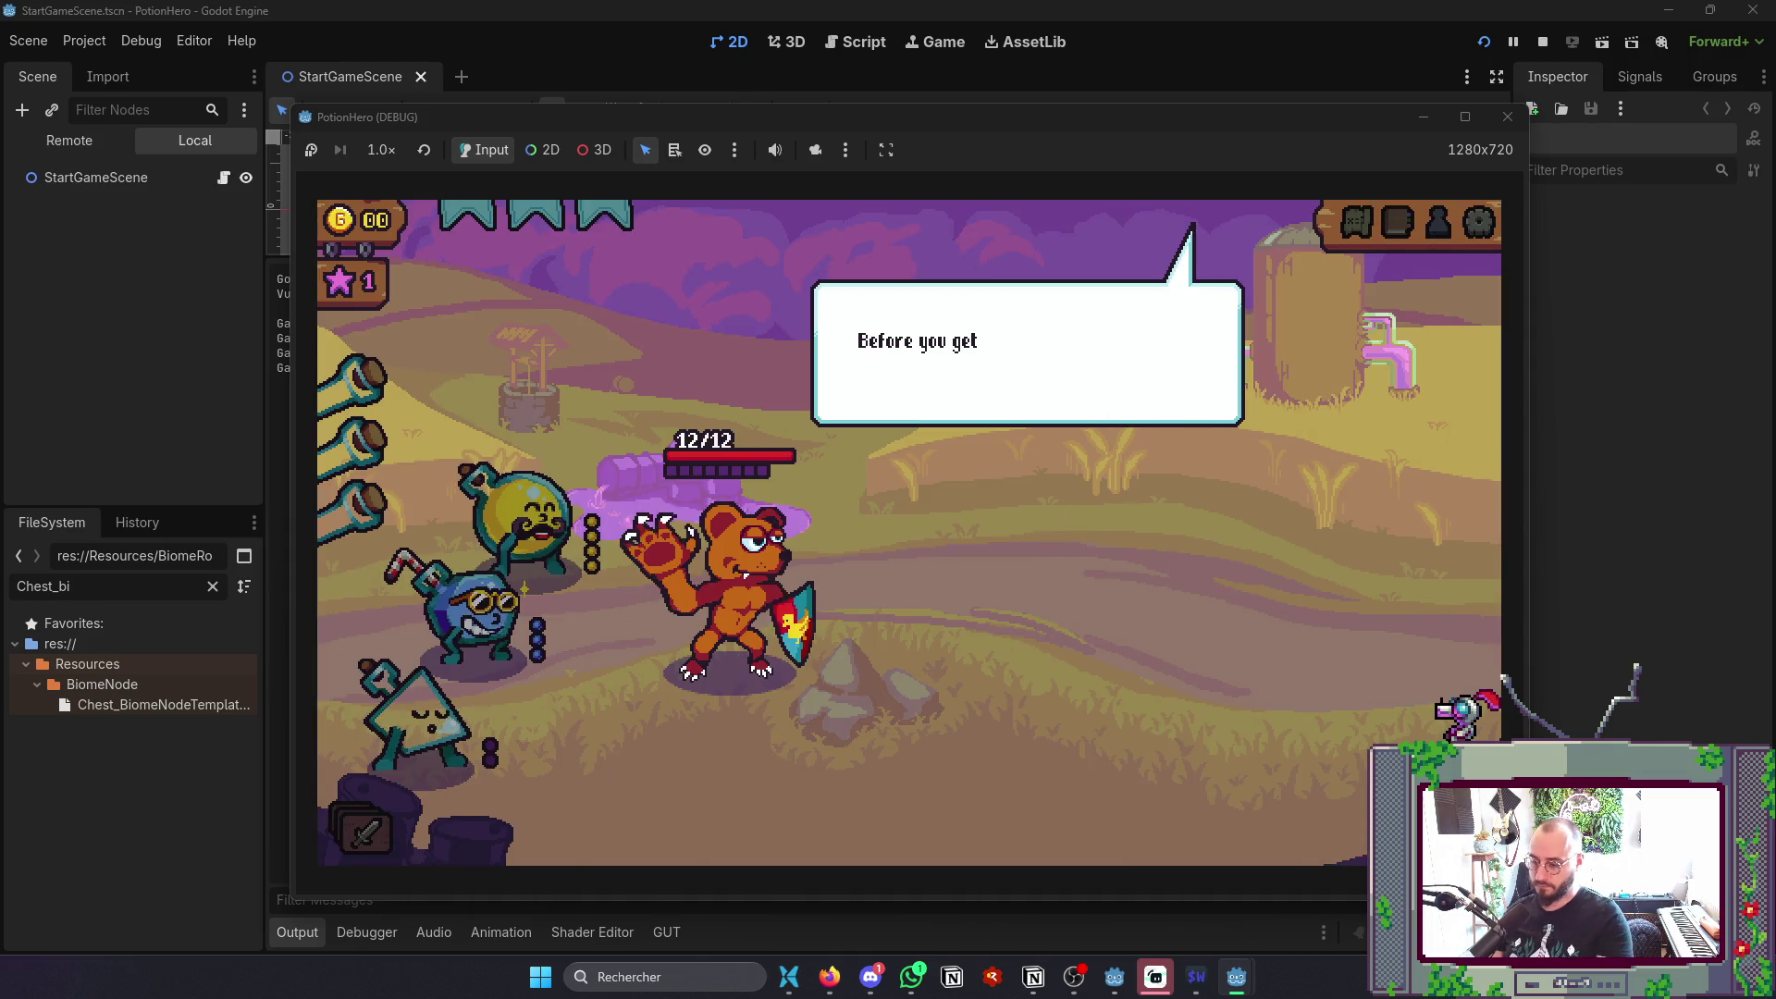
pyautogui.press('Return')
pyautogui.press('Return')
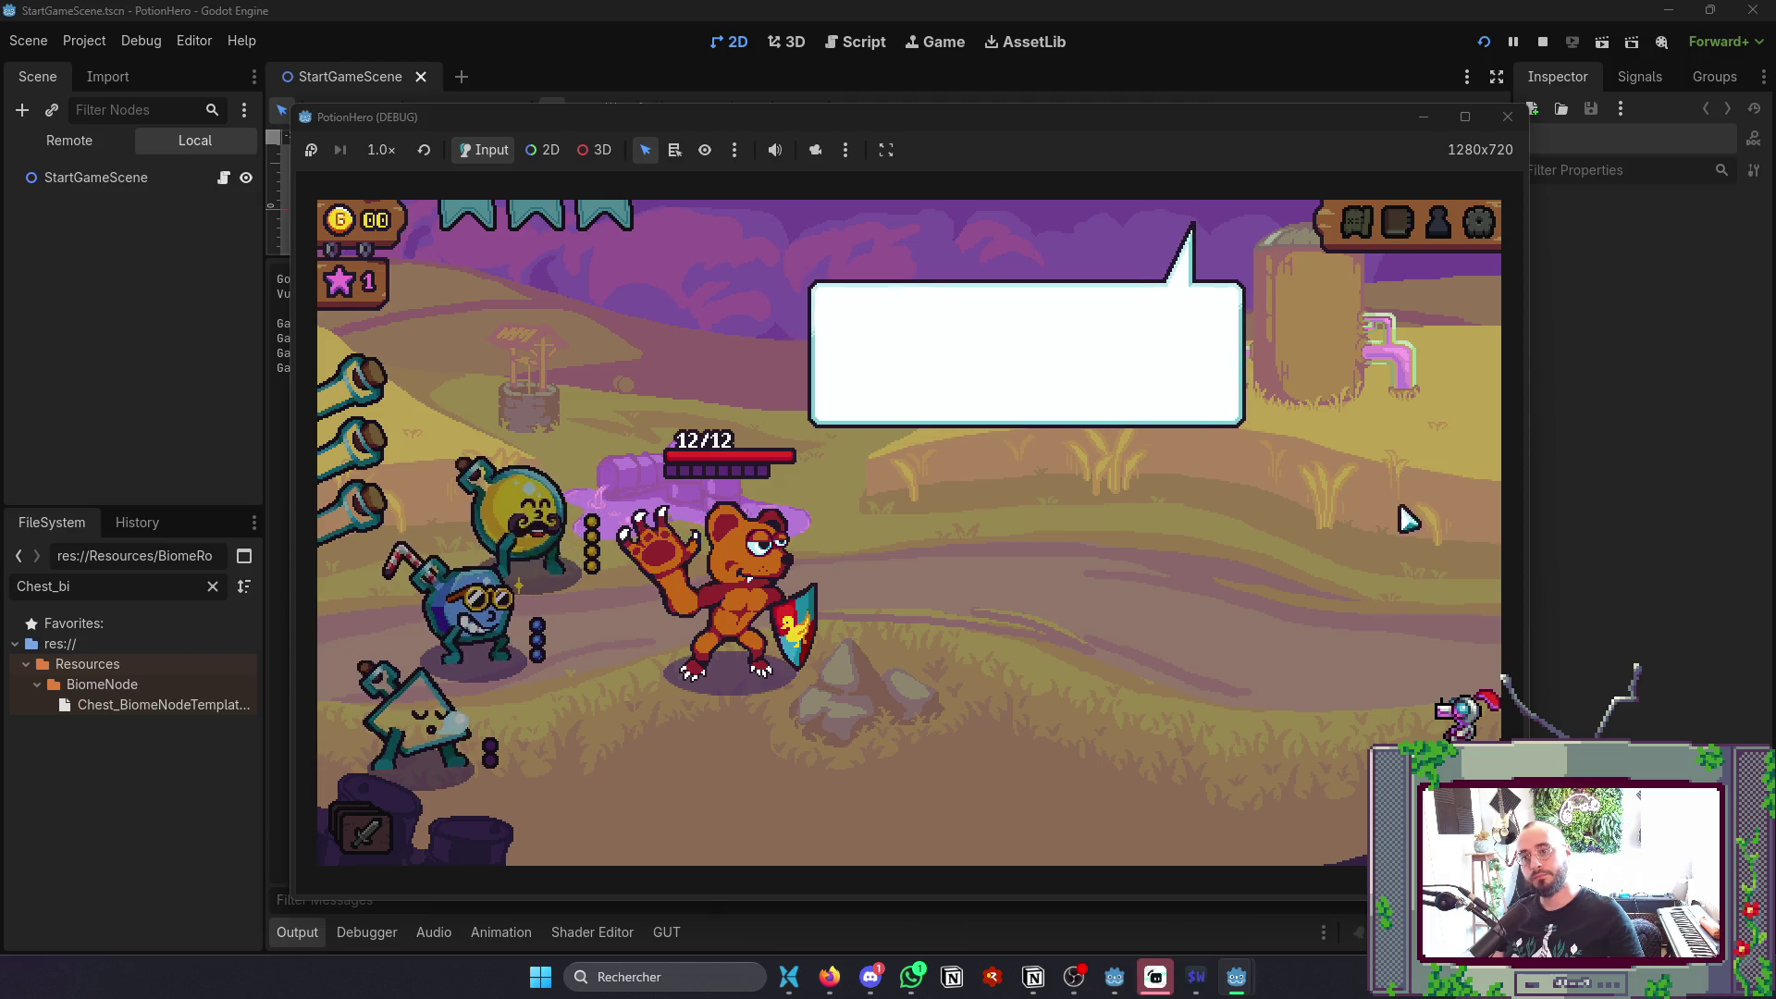
pyautogui.press('Return')
# - View the Notorious Farm dungeon map, close it, and stop the game
pyautogui.click(1360, 227)
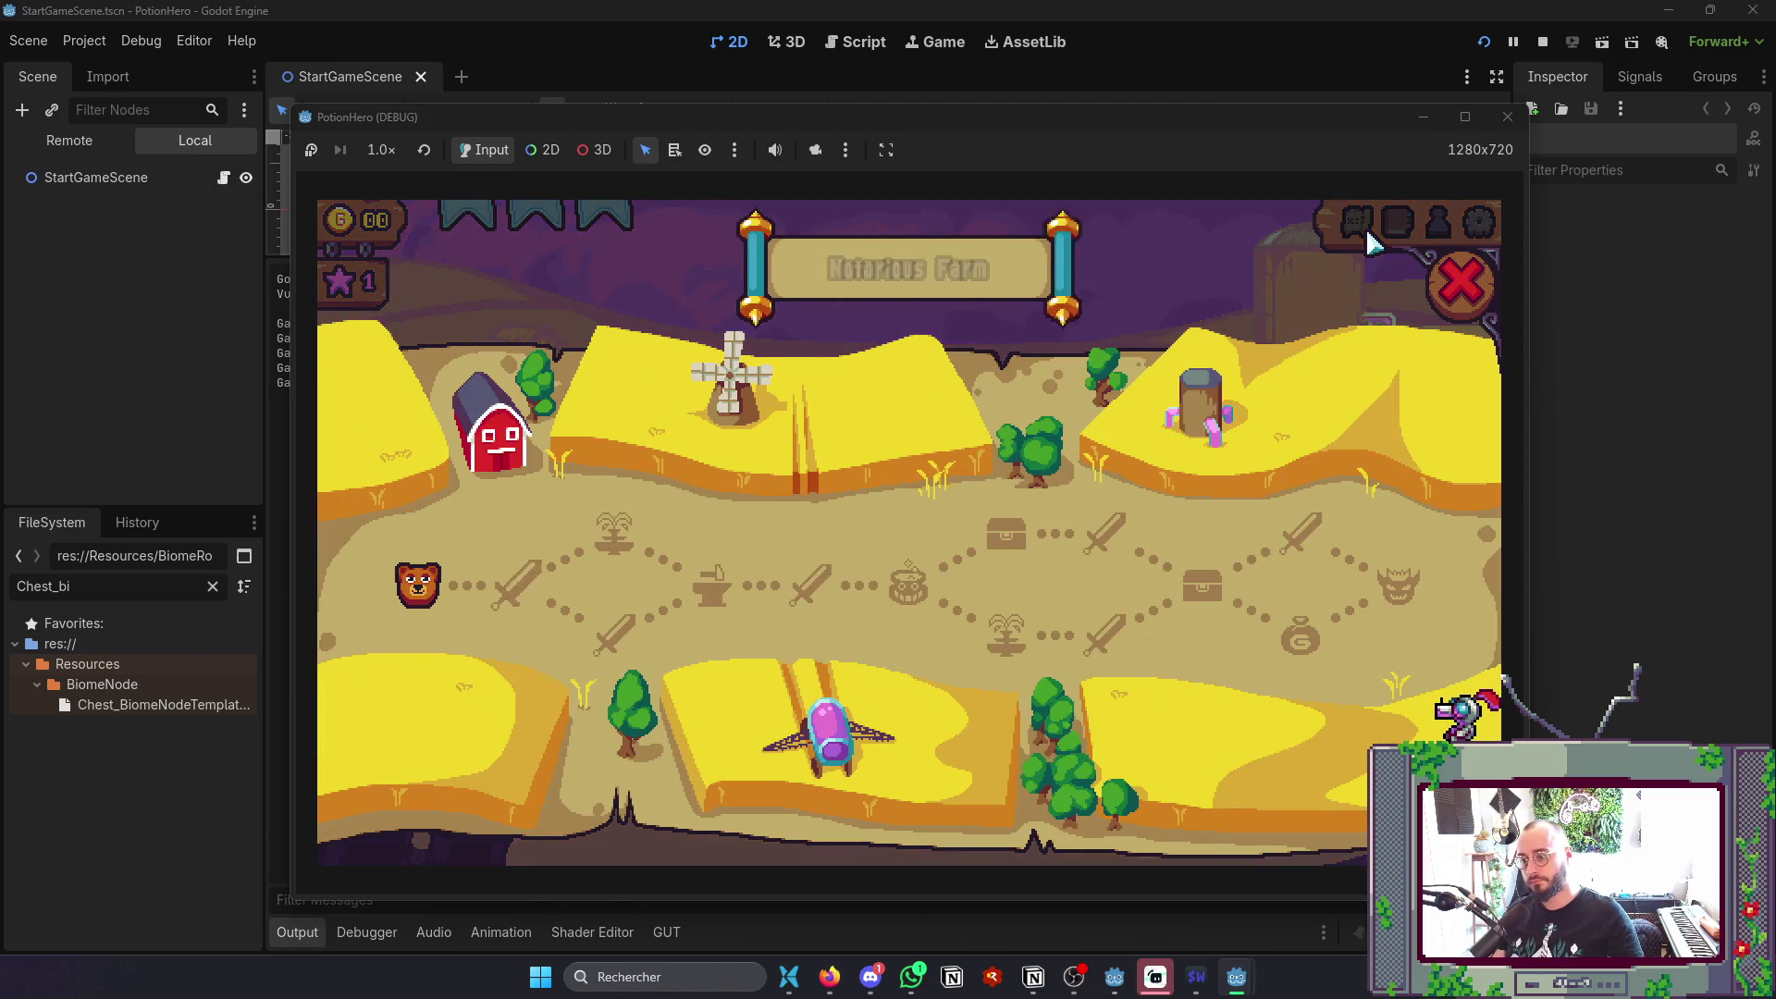
pyautogui.click(1461, 282)
pyautogui.click(1508, 117)
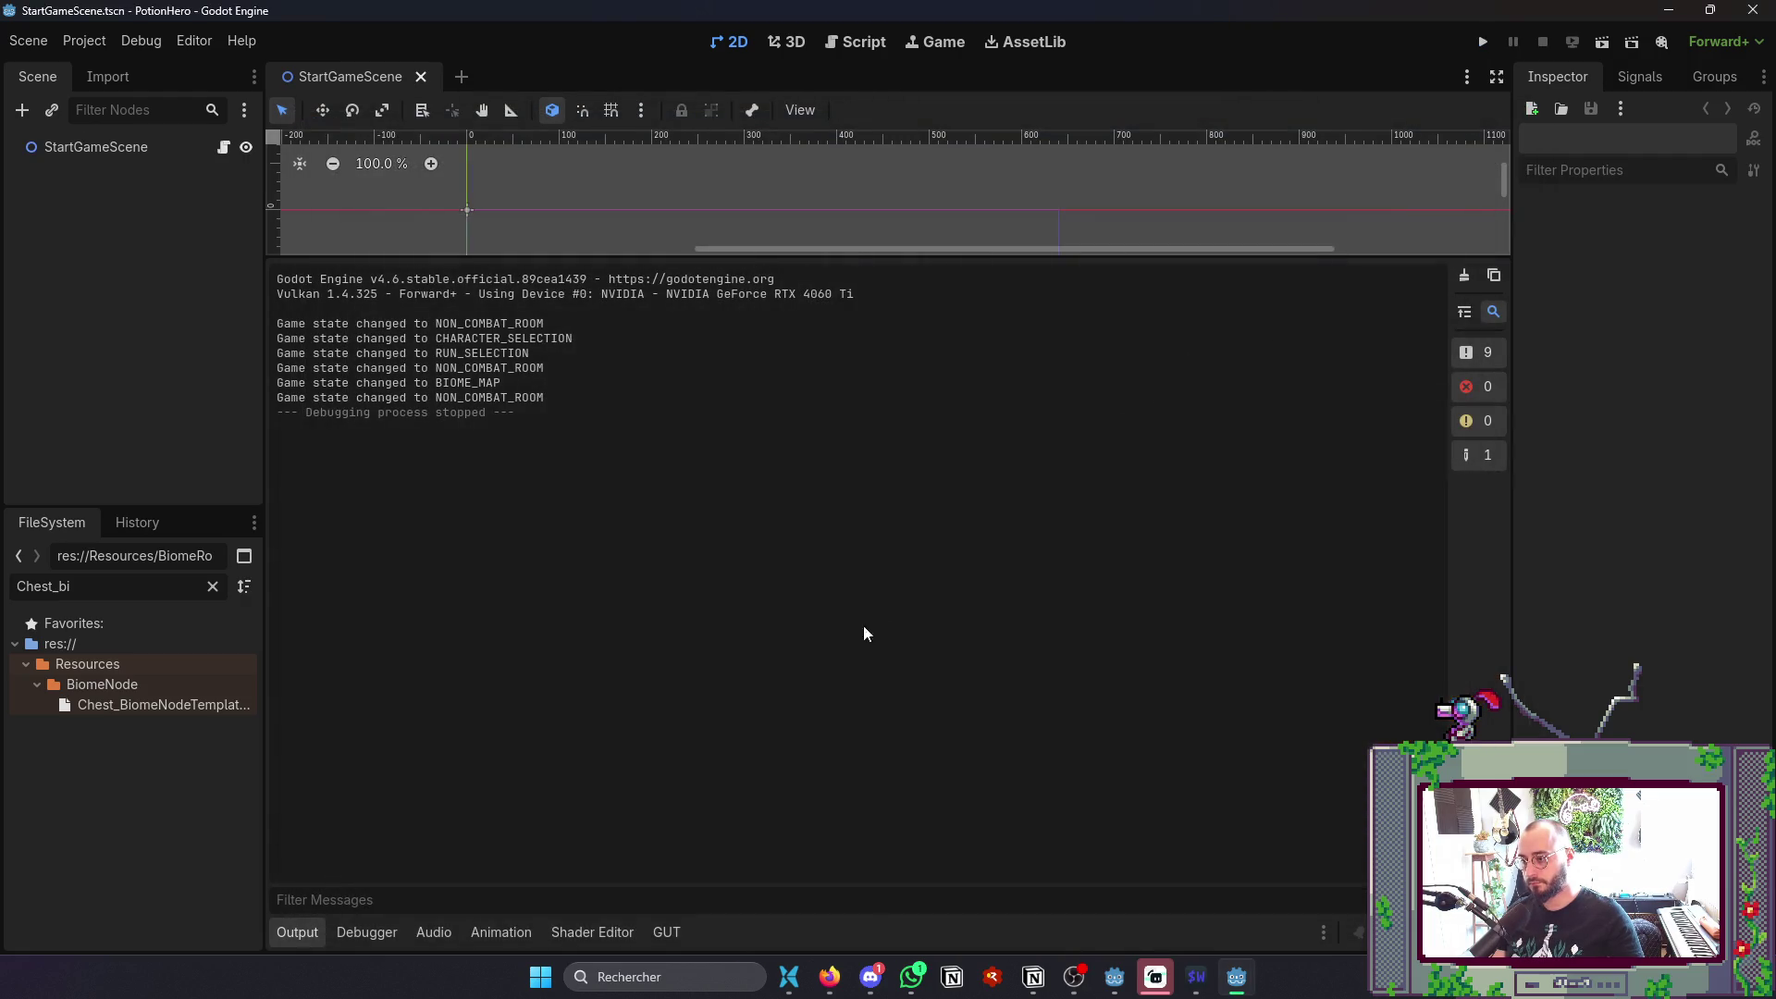
# - Open Export, enlarge the window, and review the Windows Desktop Options and Resources export modes unchanged
pyautogui.click(299, 933)
pyautogui.click(100, 42)
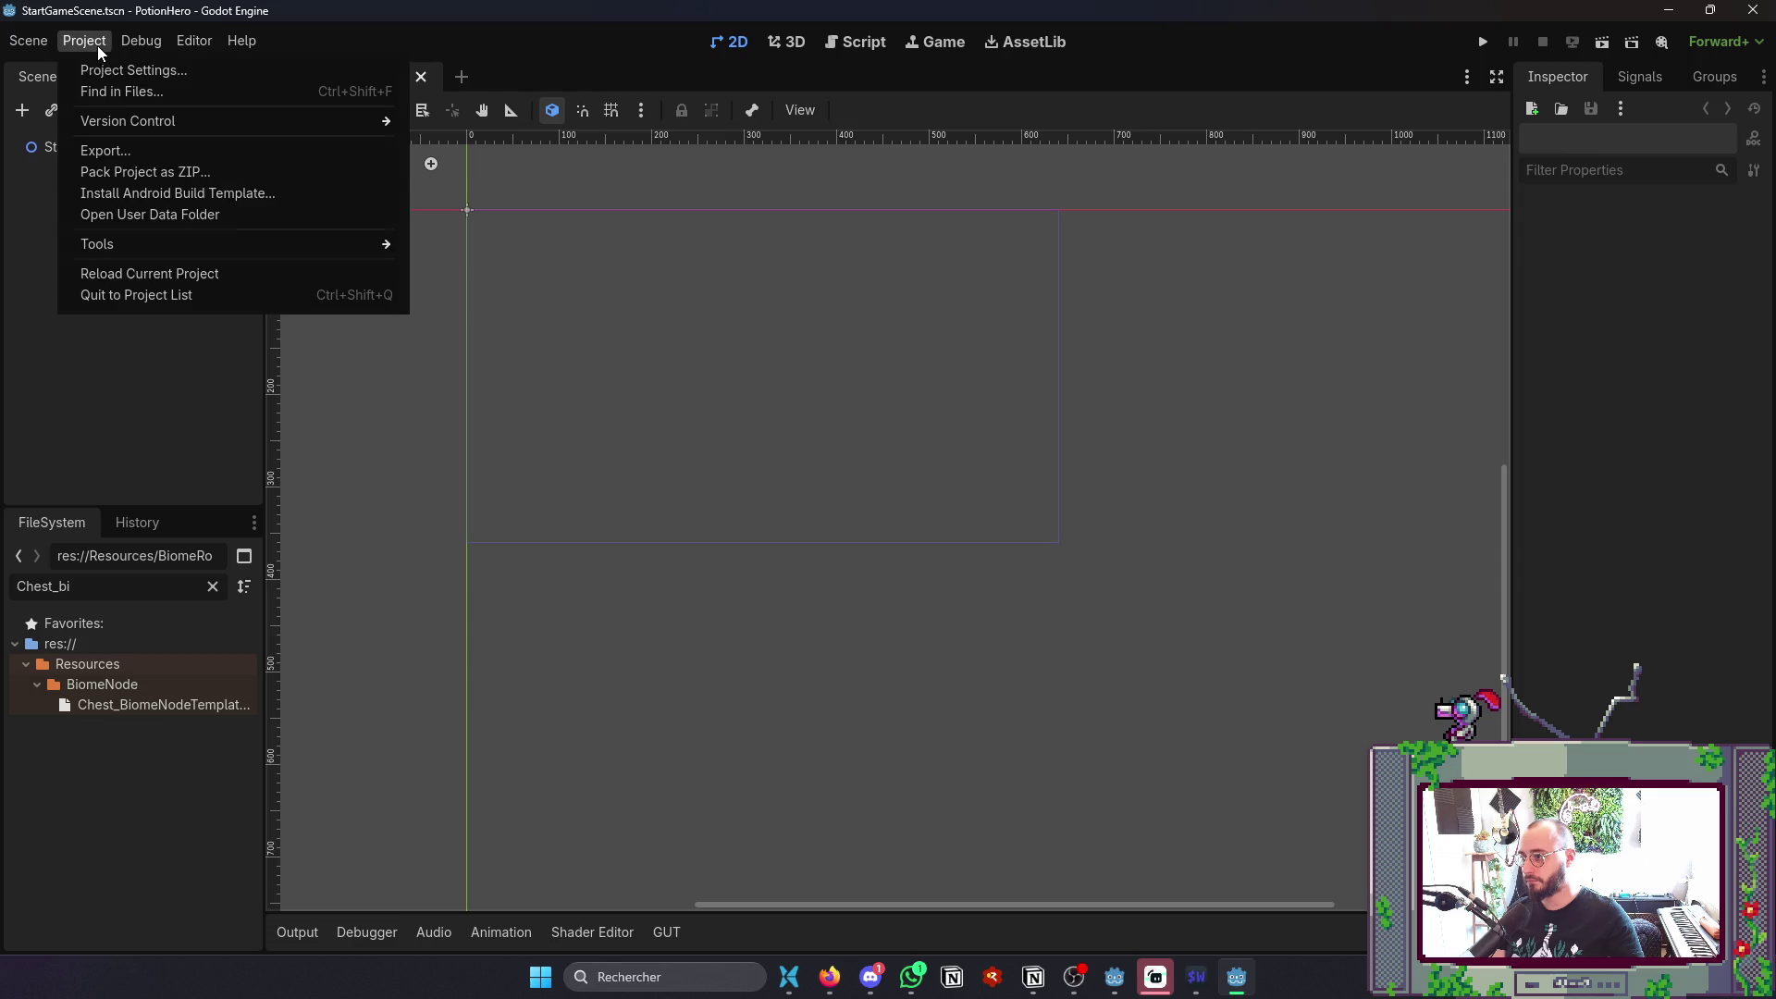
pyautogui.click(155, 154)
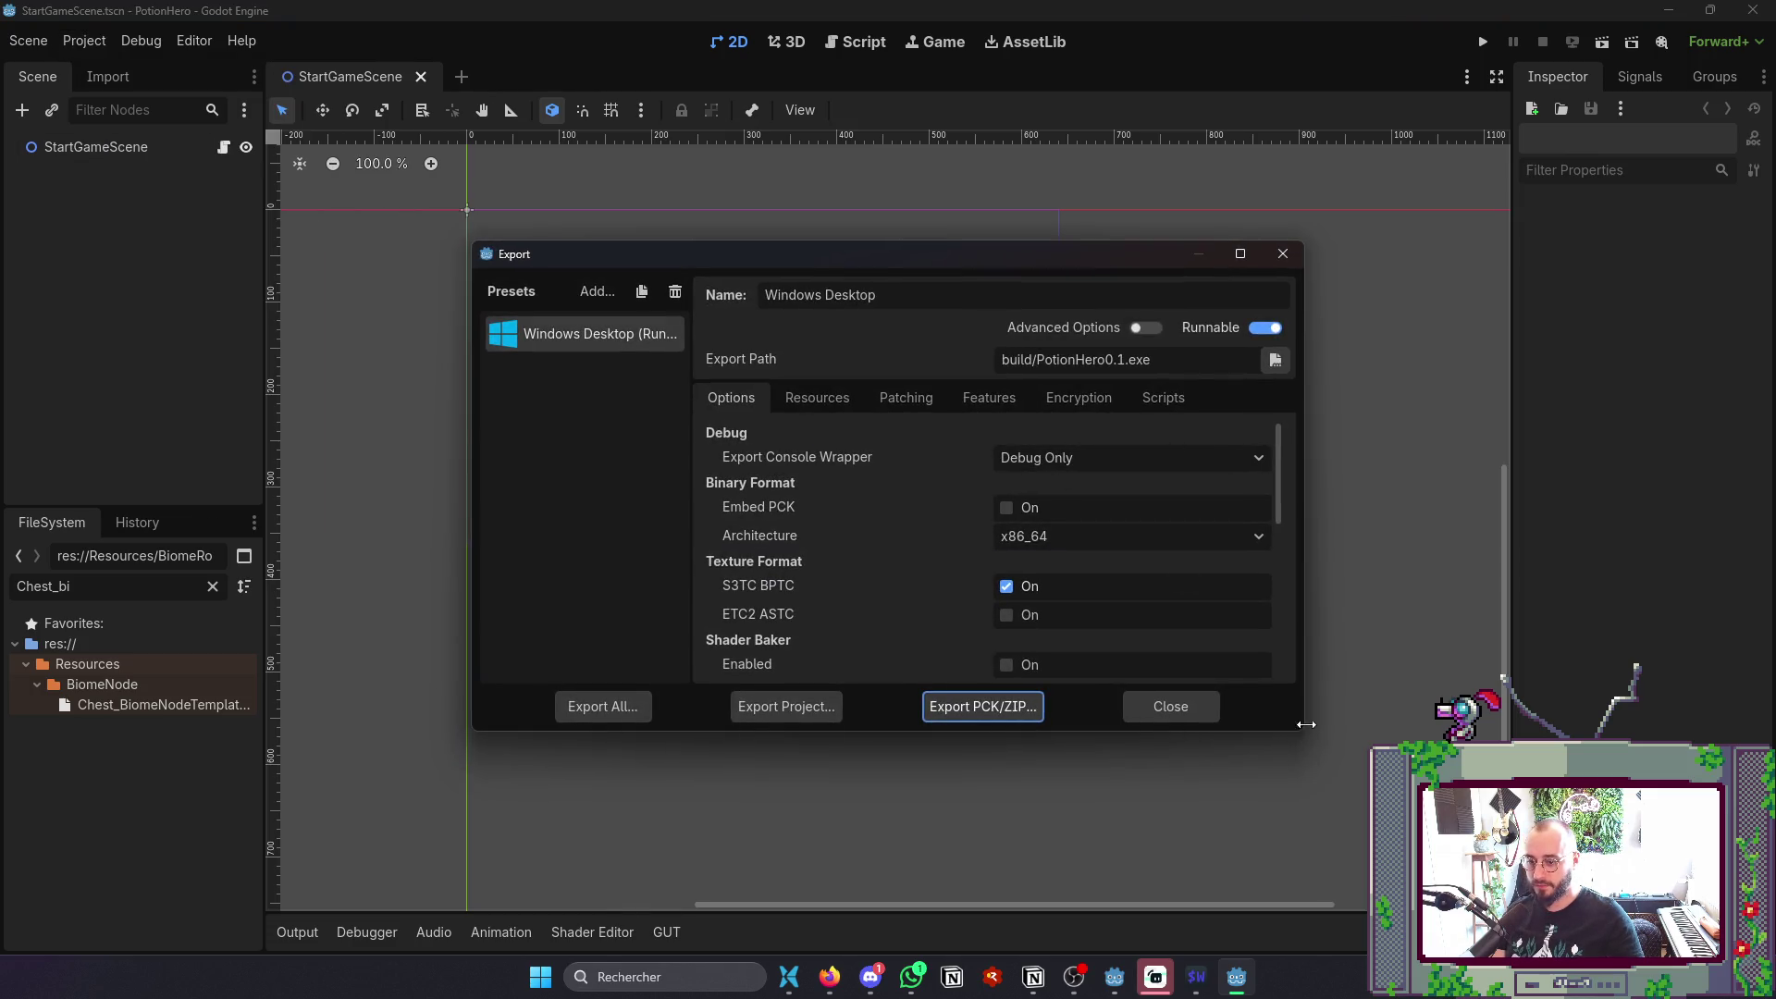
pyautogui.moveTo(1306, 736)
pyautogui.mouseDown()
pyautogui.moveTo(1577, 953)
pyautogui.moveTo(1577, 896)
pyautogui.mouseUp()
pyautogui.moveTo(1208, 250)
pyautogui.mouseDown()
pyautogui.moveTo(1130, 135)
pyautogui.moveTo(1054, 175)
pyautogui.mouseUp()
pyautogui.scroll(-5, 1075, 391)
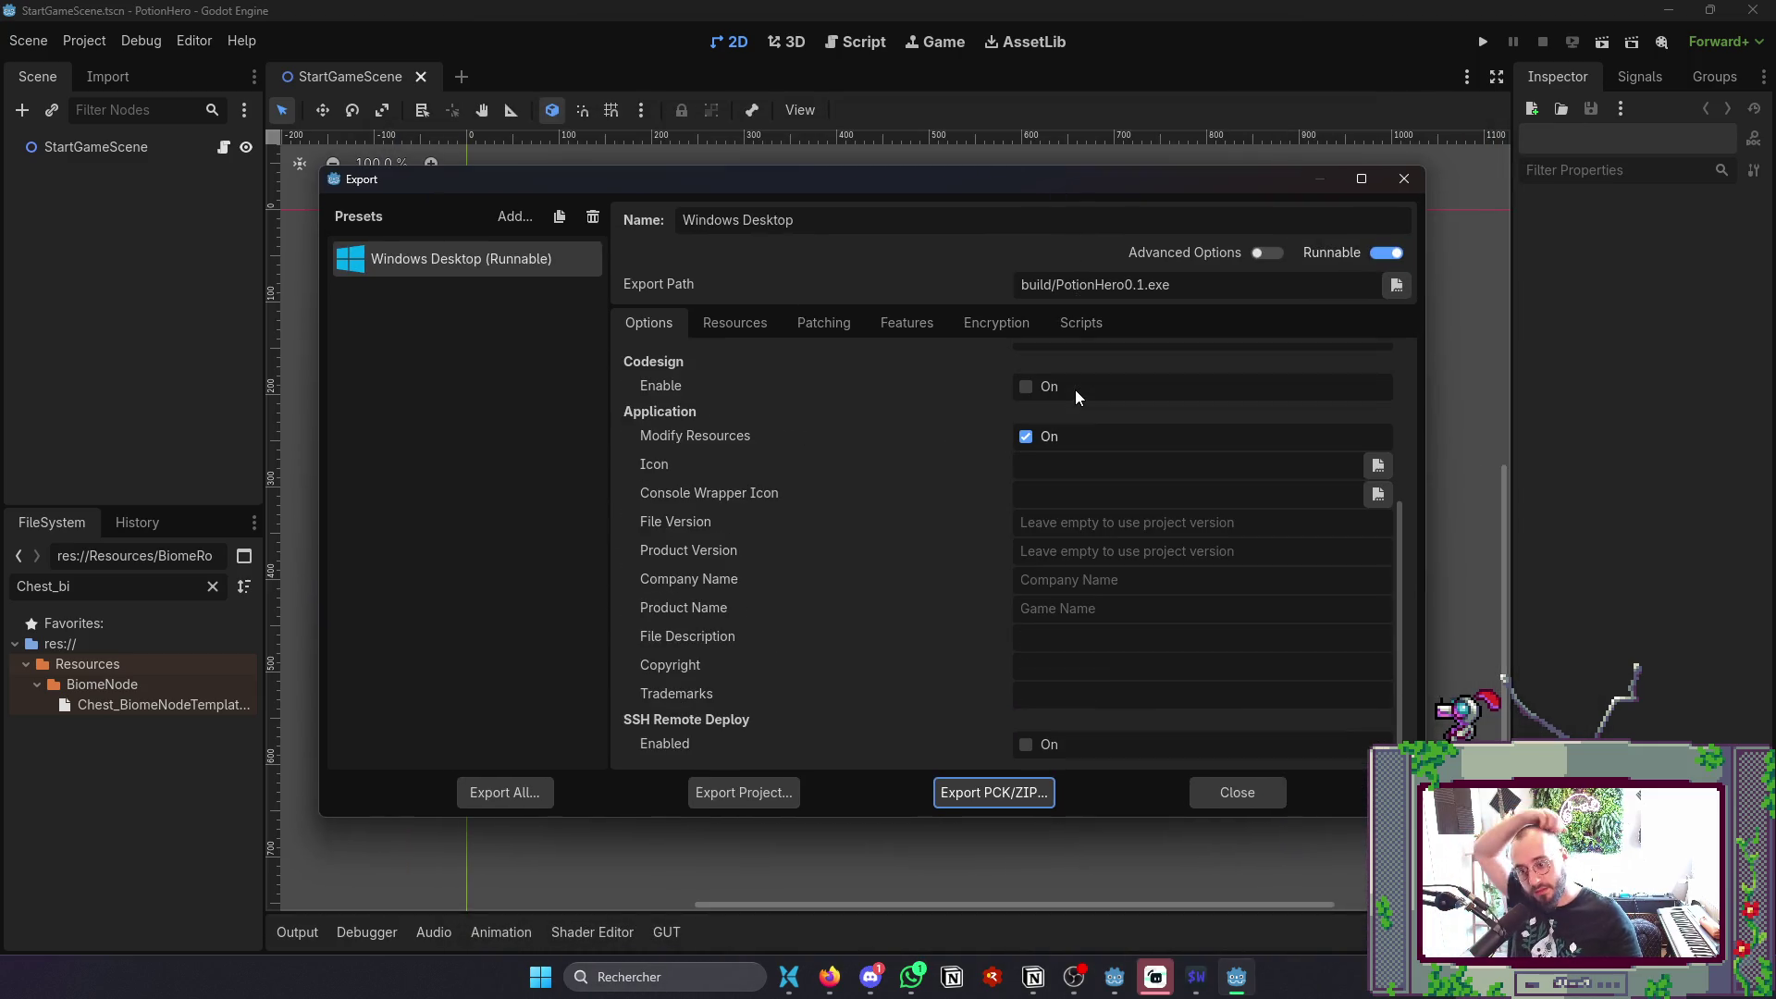
pyautogui.scroll(5, 1075, 387)
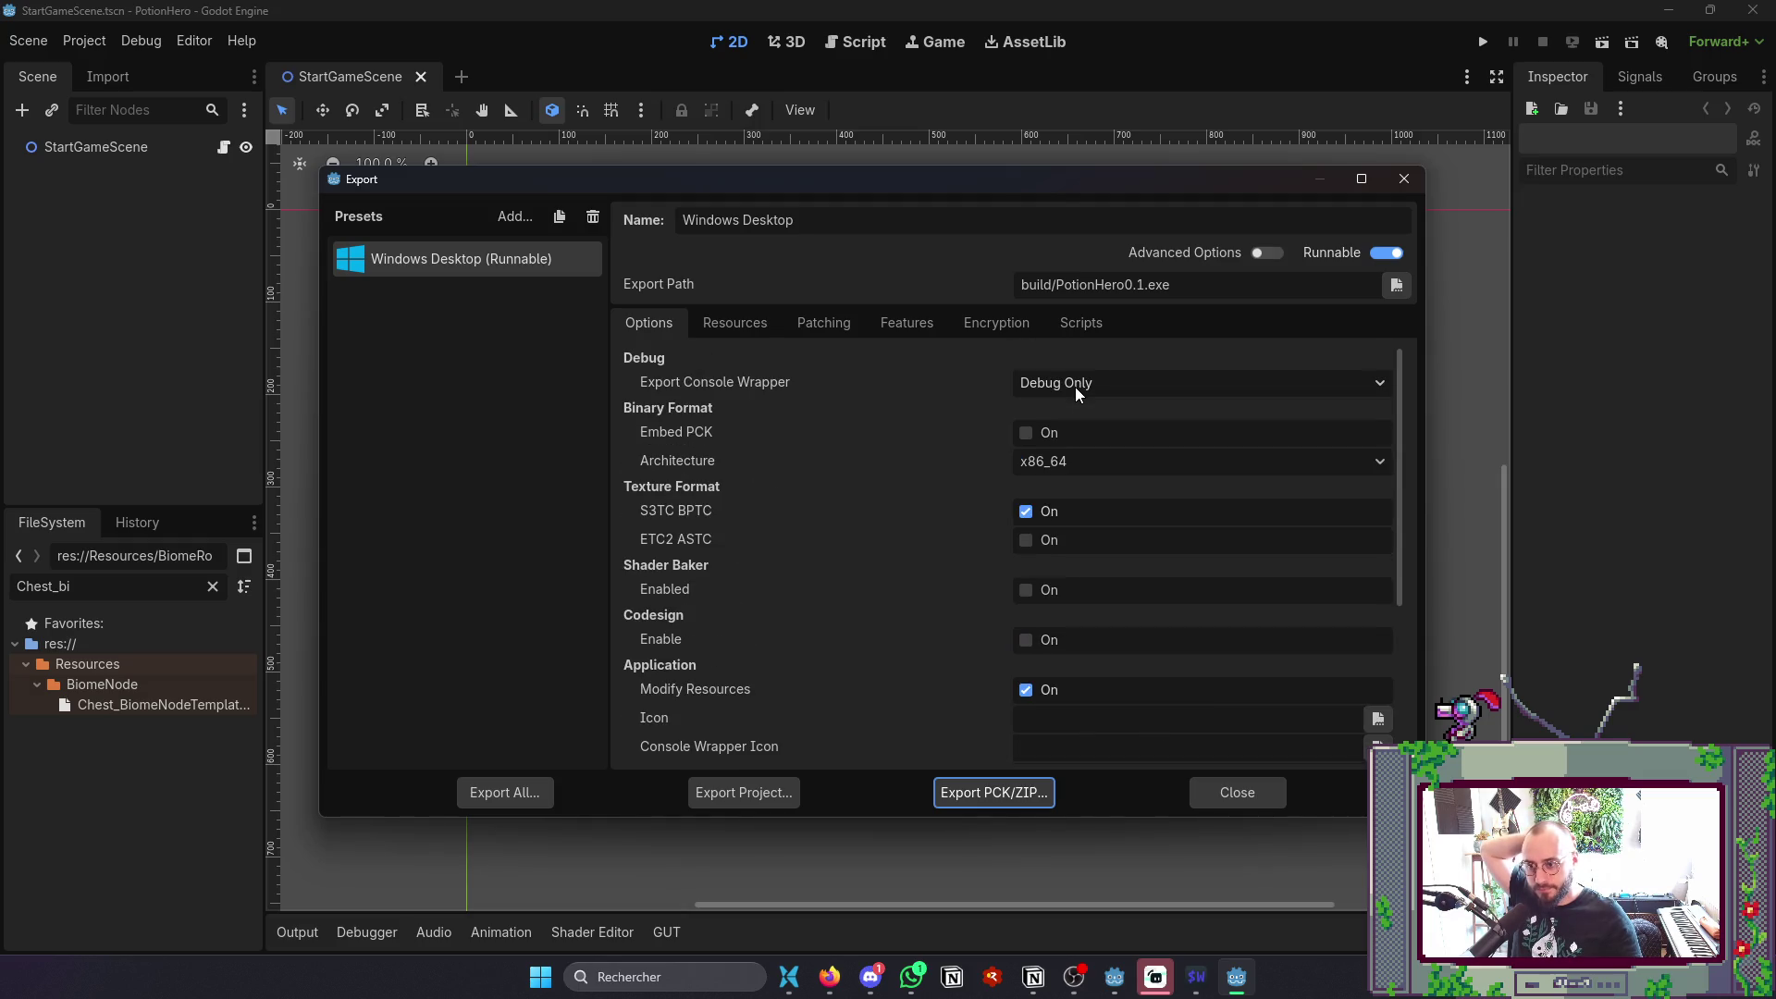
pyautogui.click(721, 333)
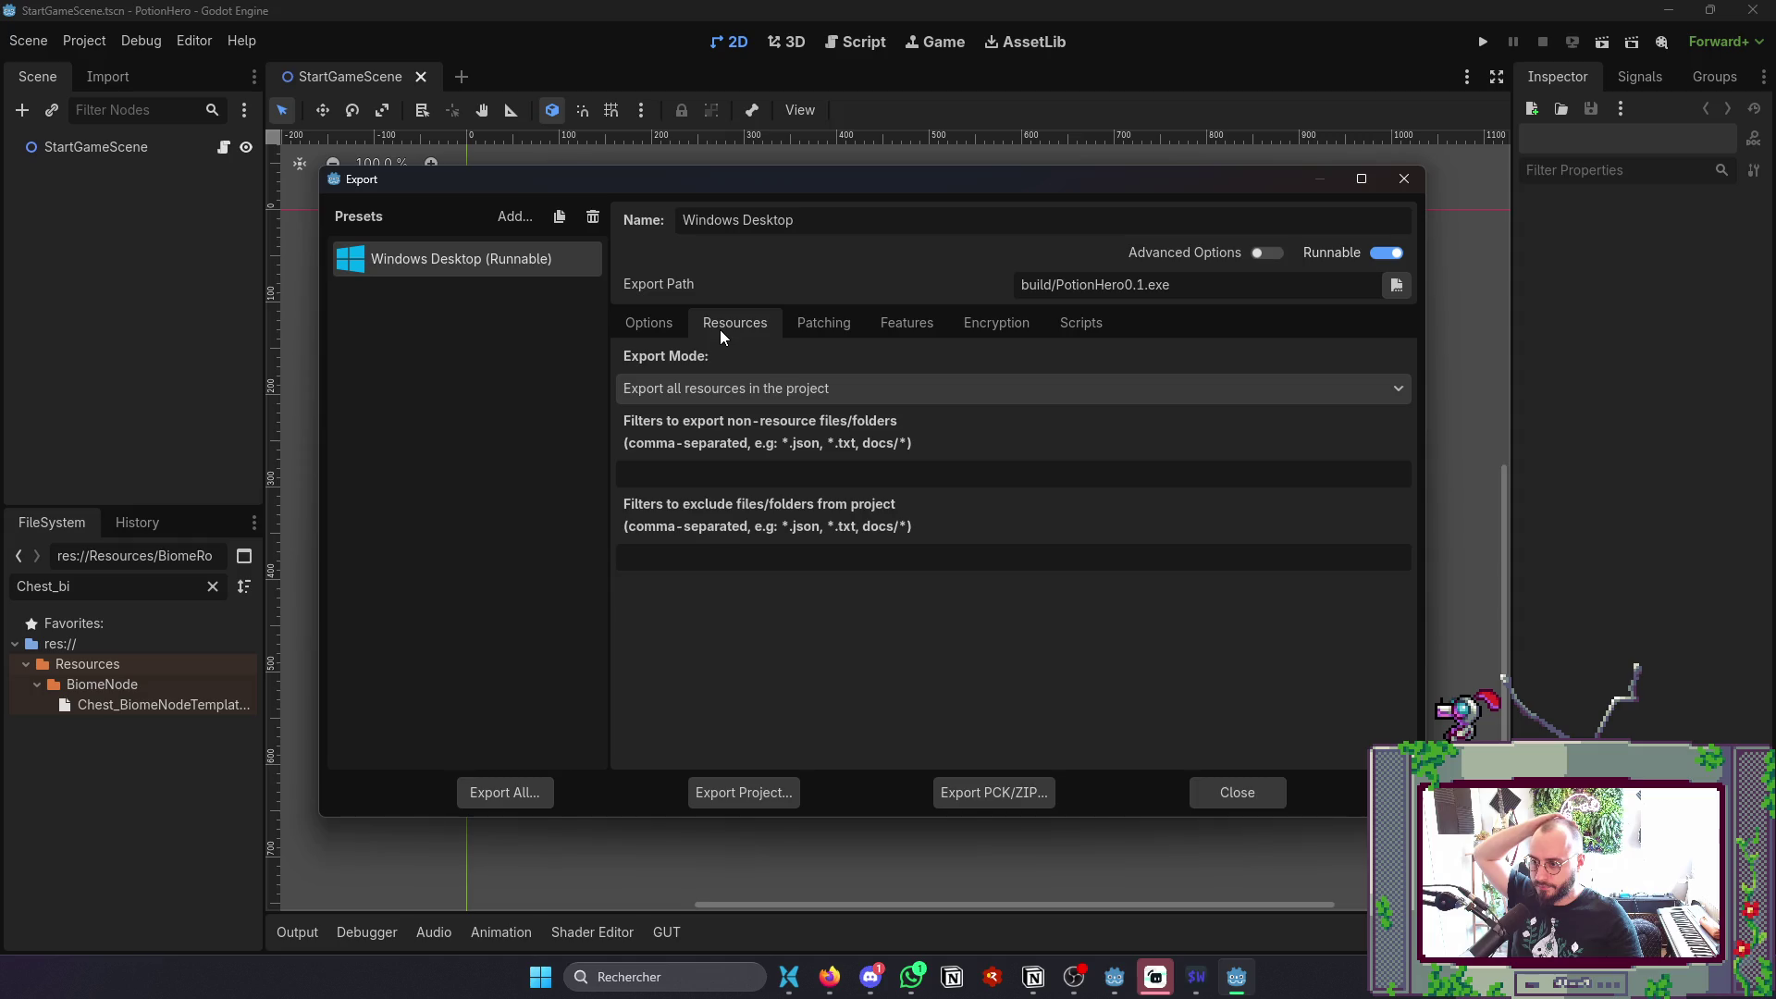
pyautogui.click(697, 394)
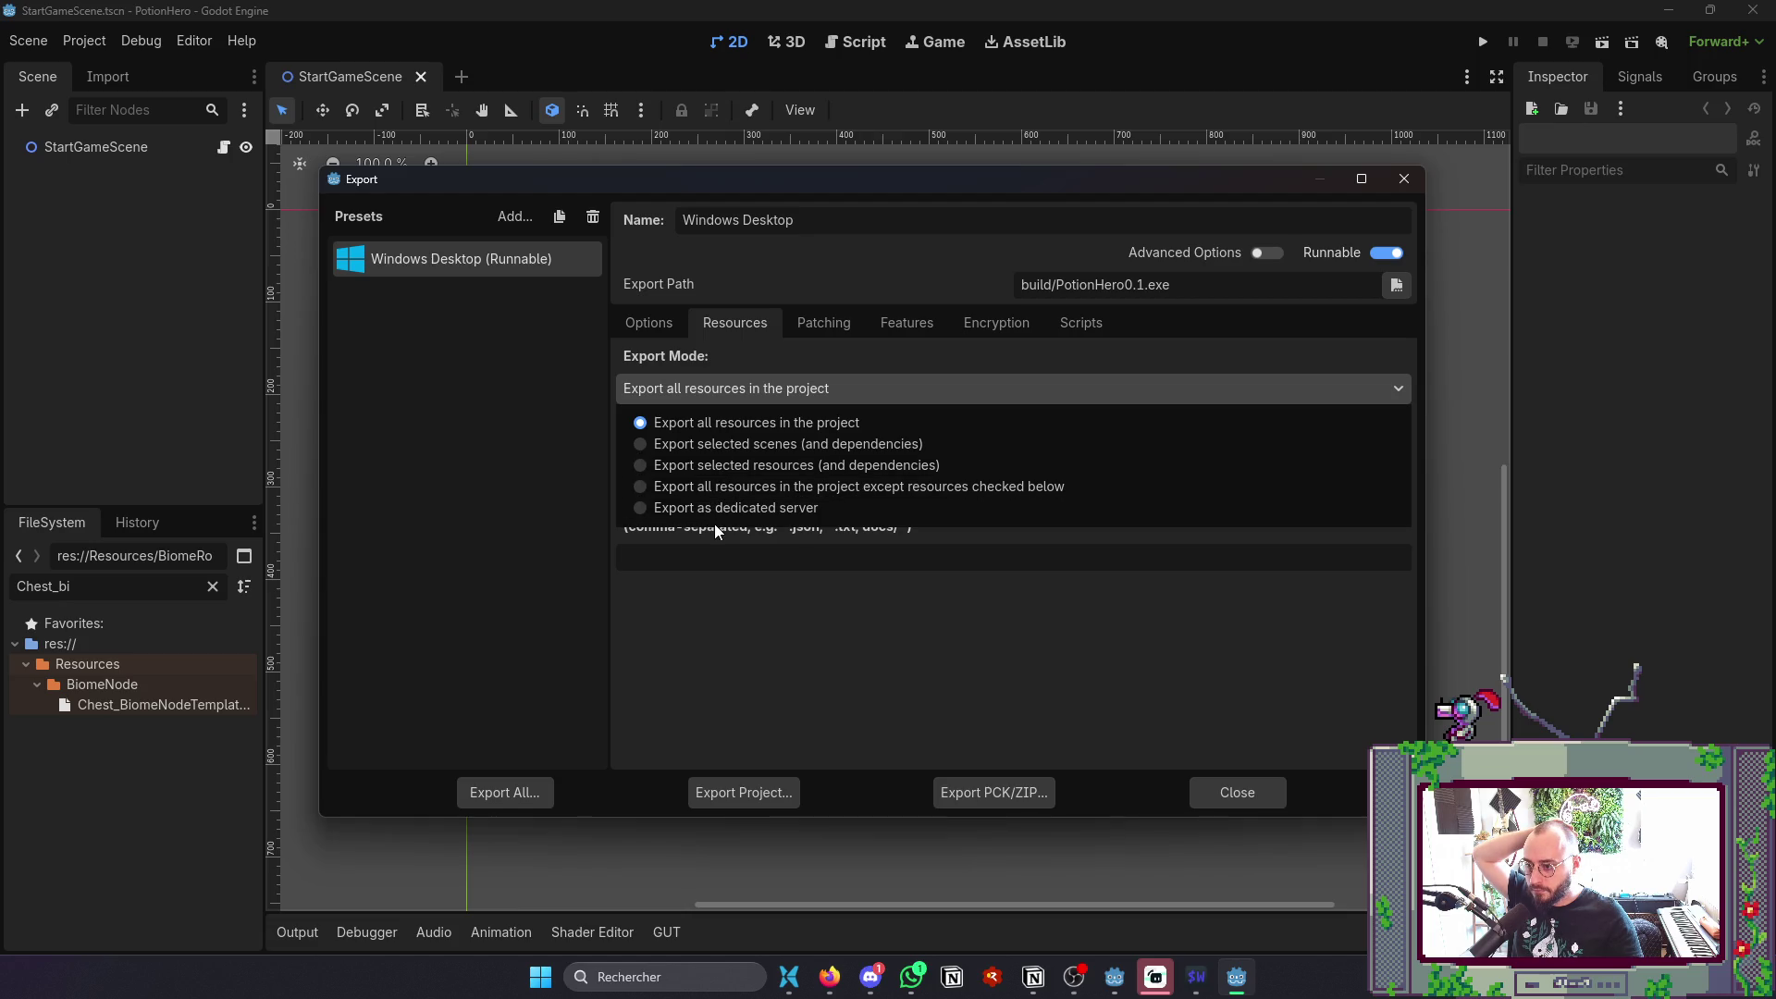
pyautogui.click(819, 386)
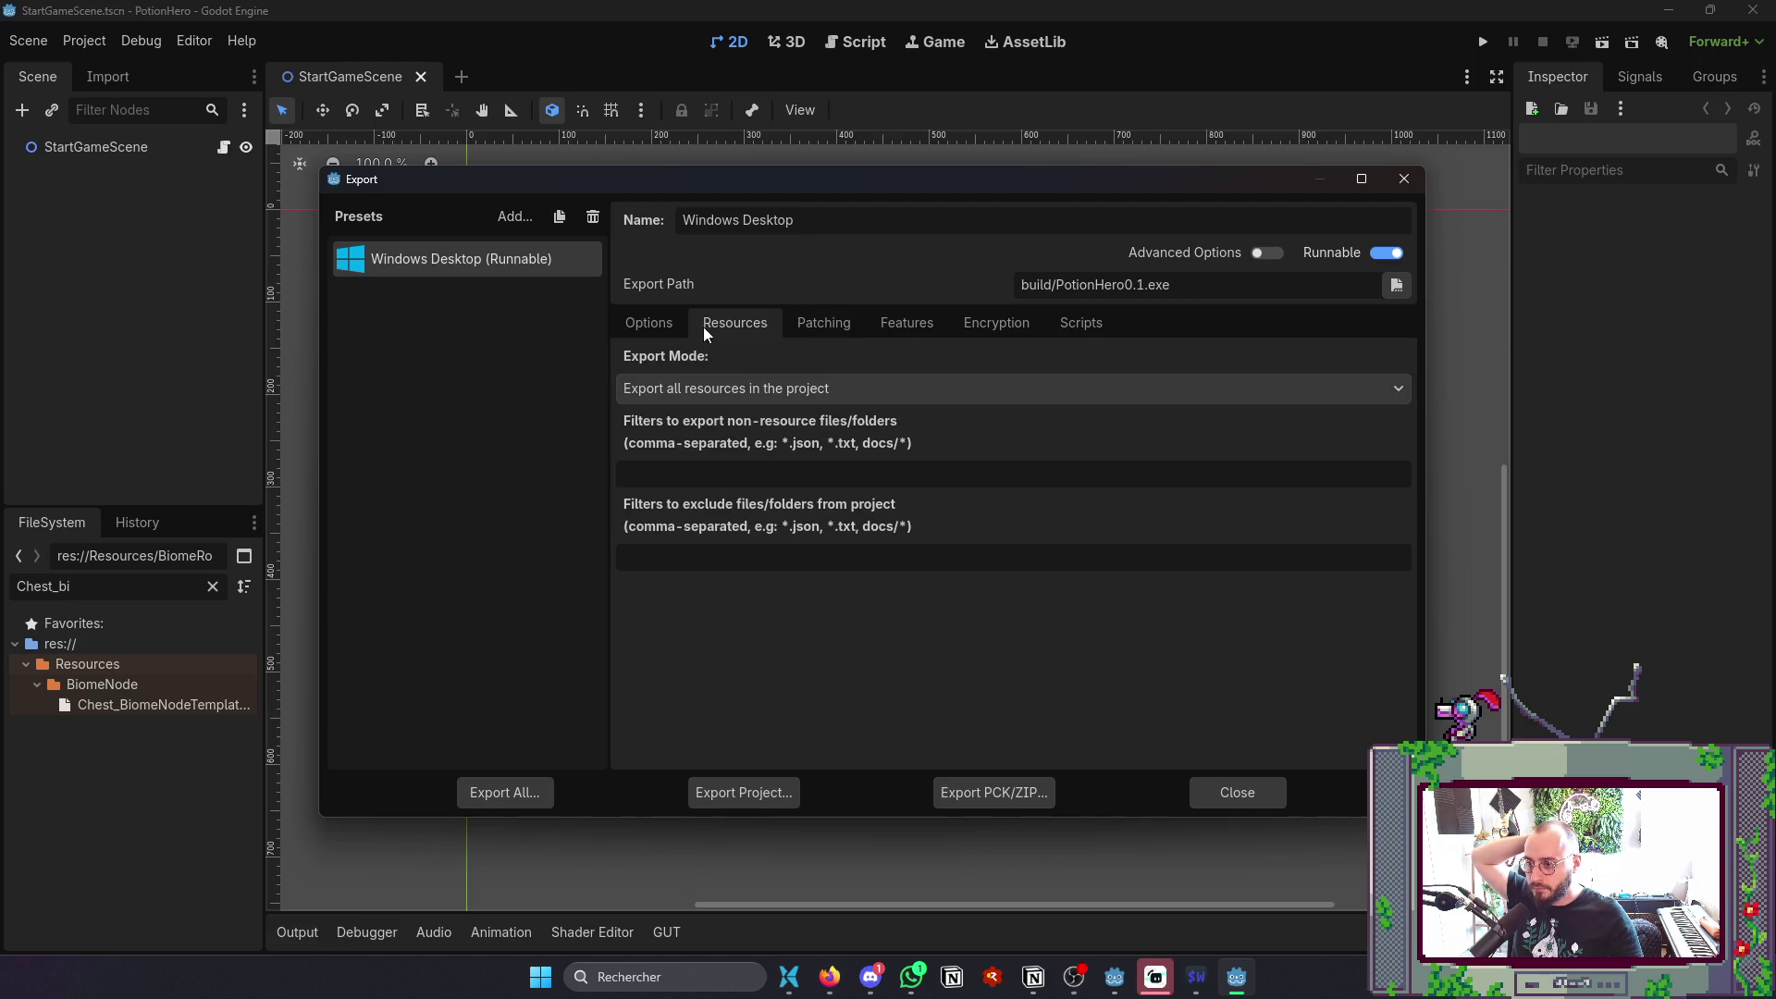
pyautogui.click(651, 329)
# - Export the project over build/PotionHero0.1.exe, confirm the overwrite, and close Export
pyautogui.click(783, 792)
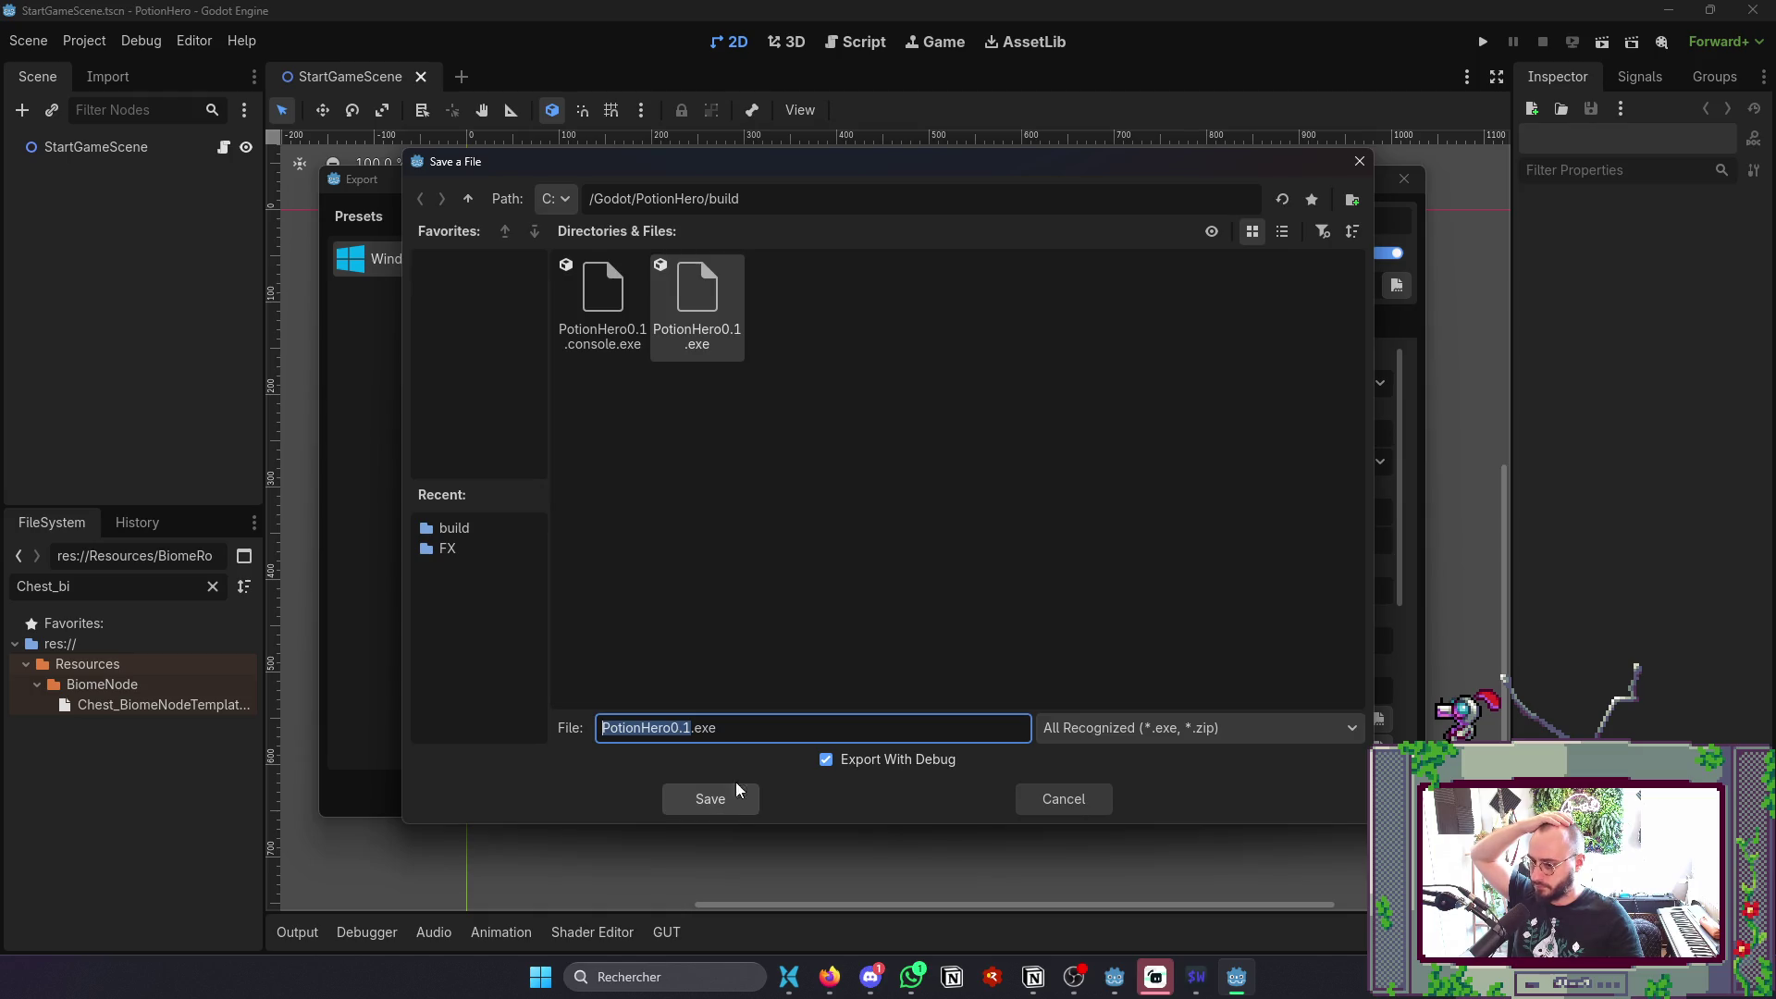
pyautogui.click(697, 798)
pyautogui.click(838, 530)
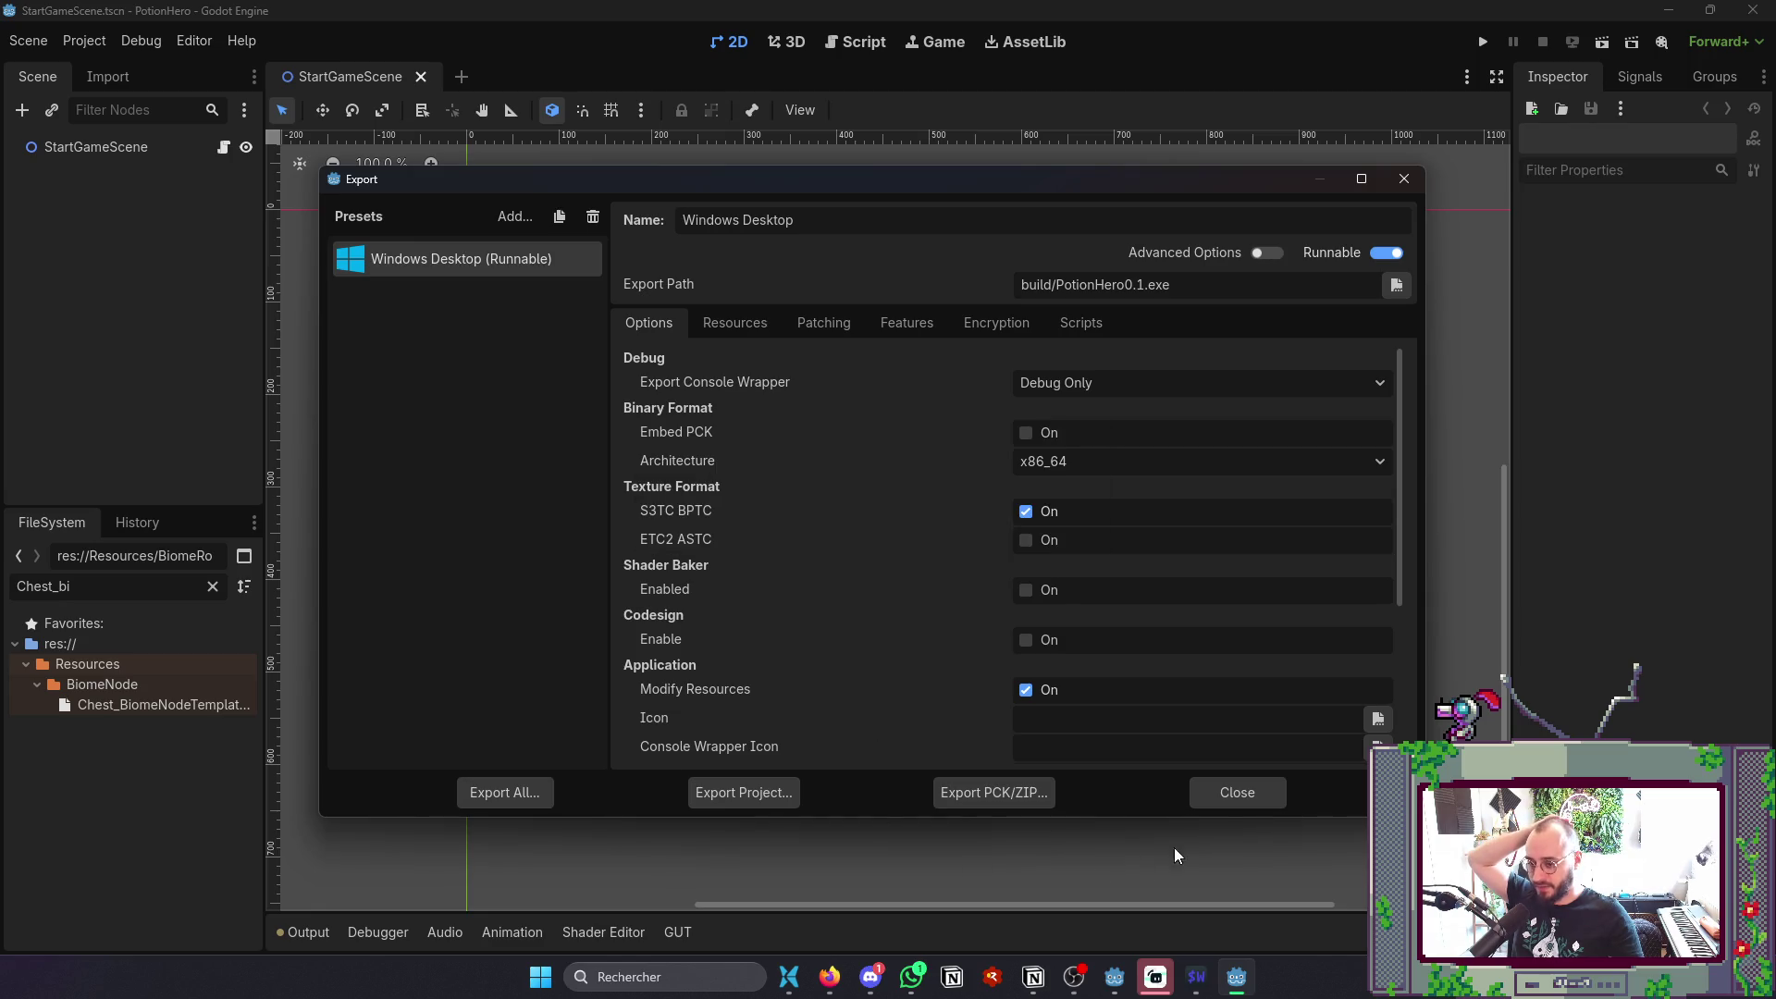
pyautogui.click(1273, 800)
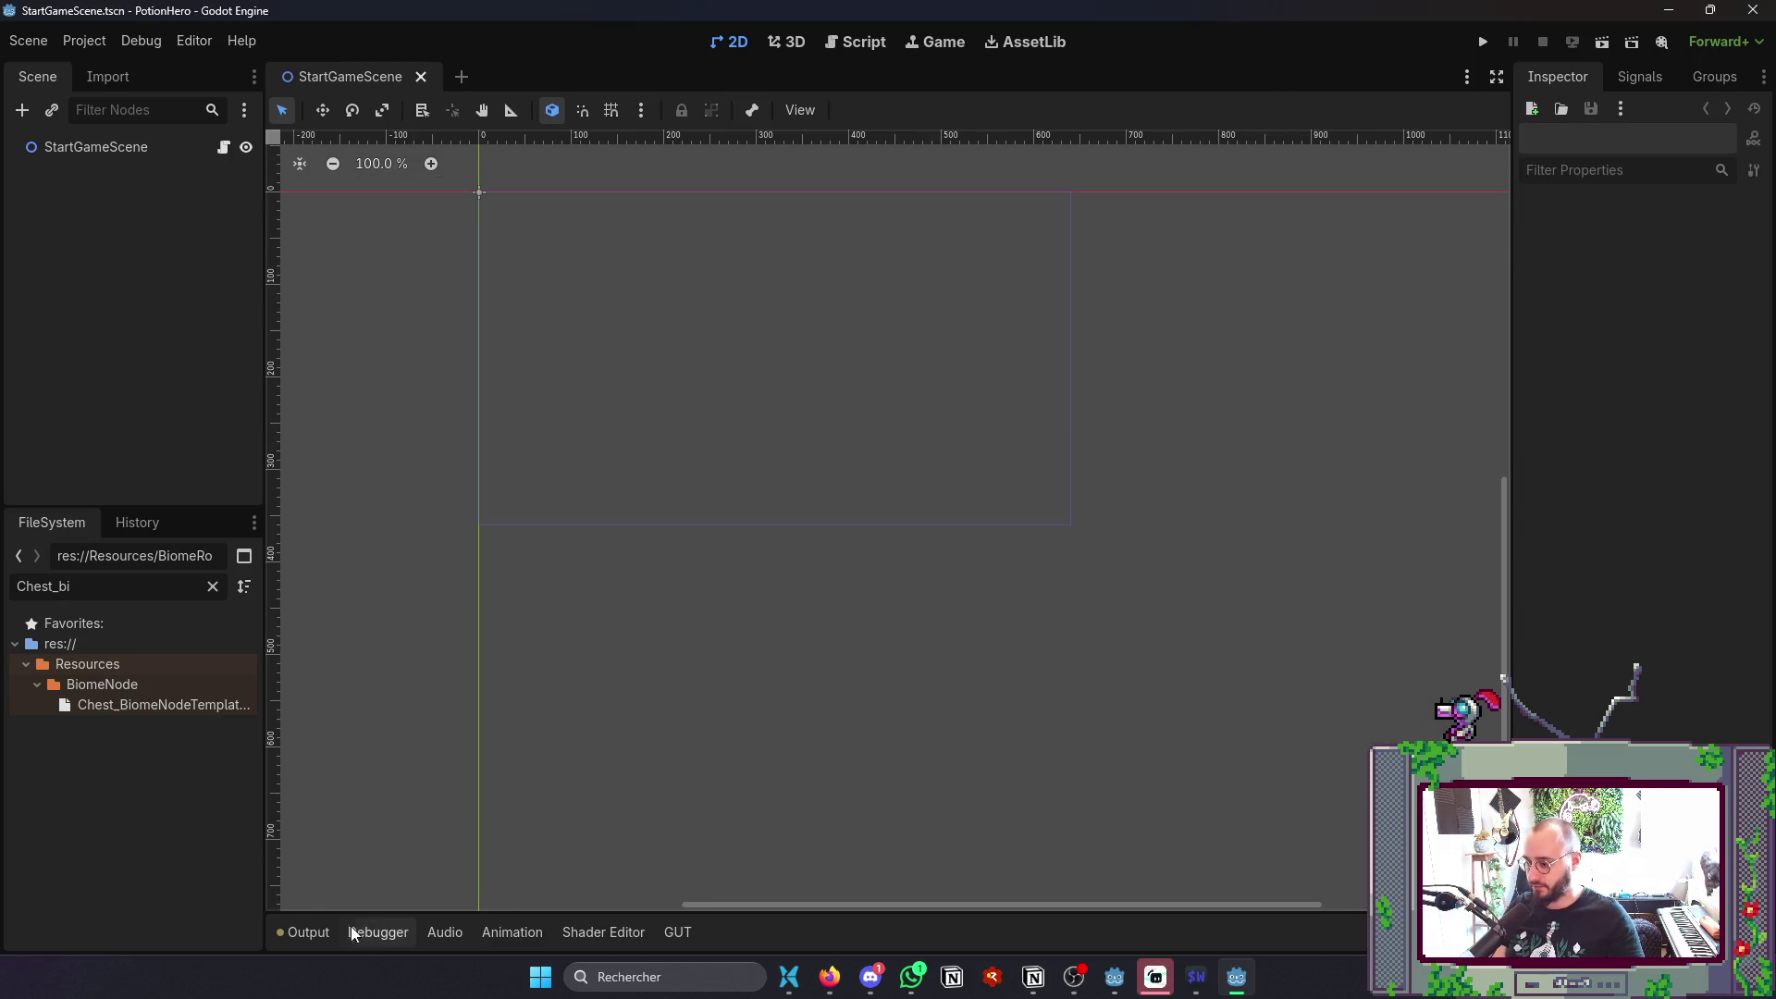
# - Show the Output log with the object-script error and vanished-node warnings, then leave Godot
pyautogui.click(308, 932)
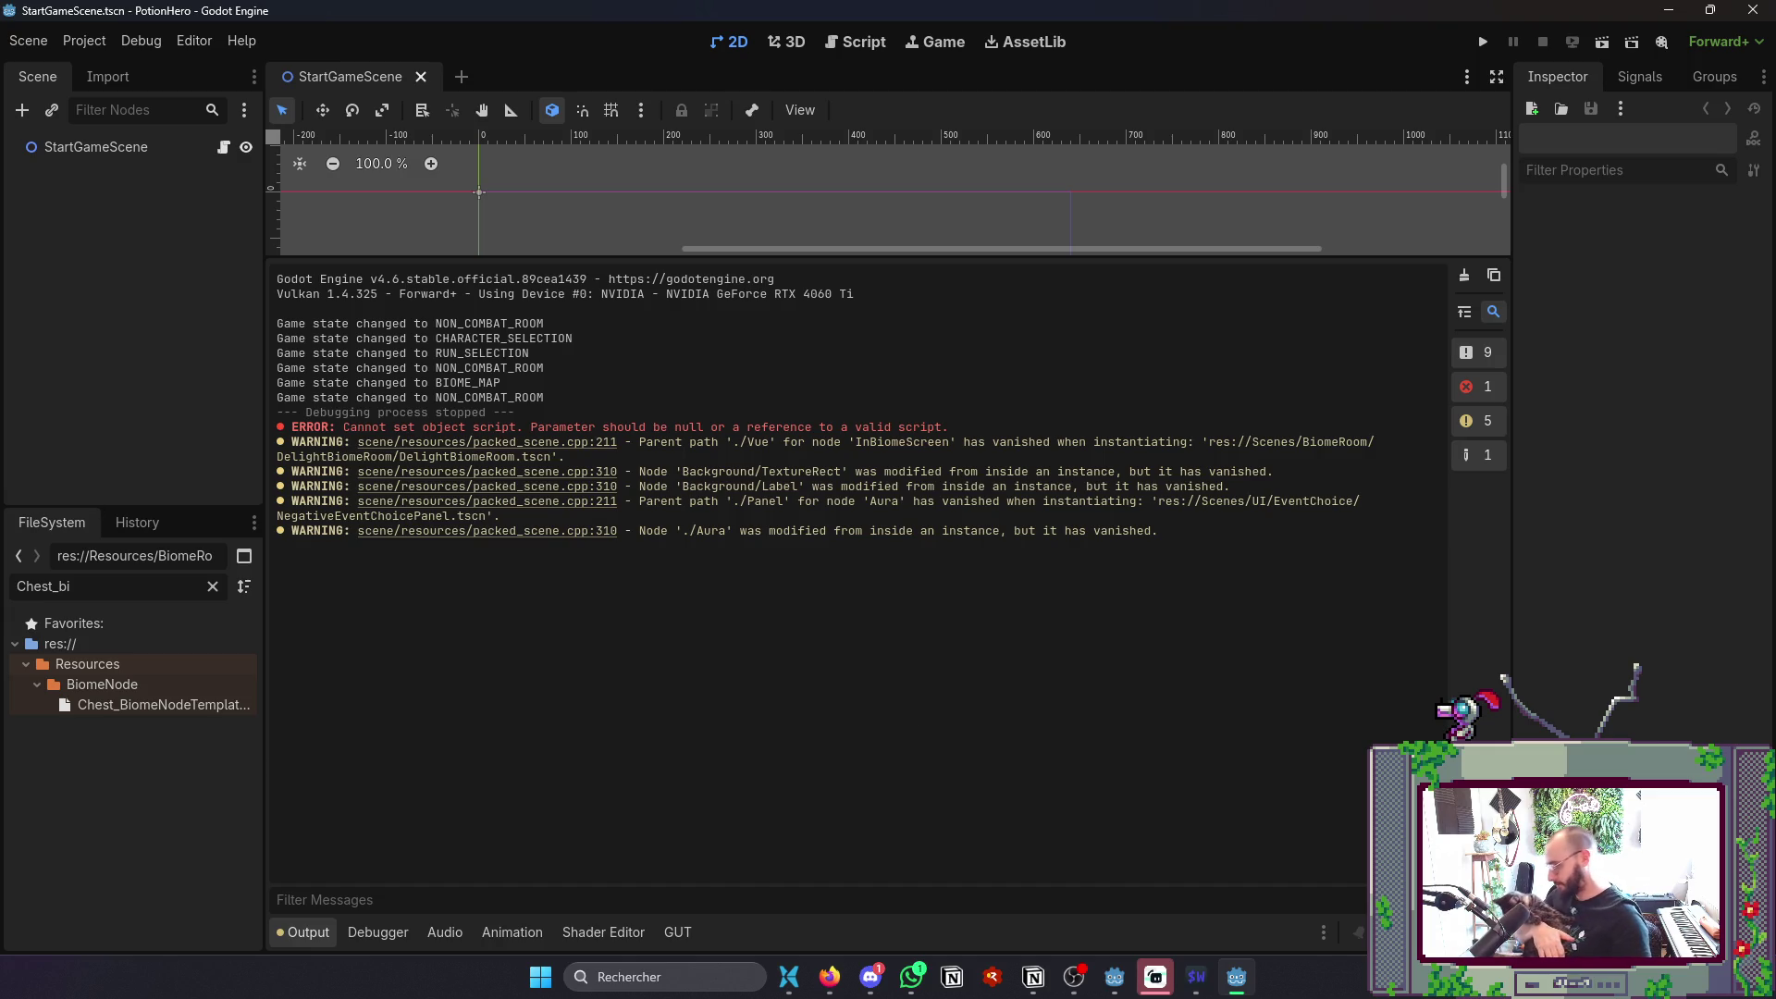
pyautogui.hotkey('alt', 'Tab')
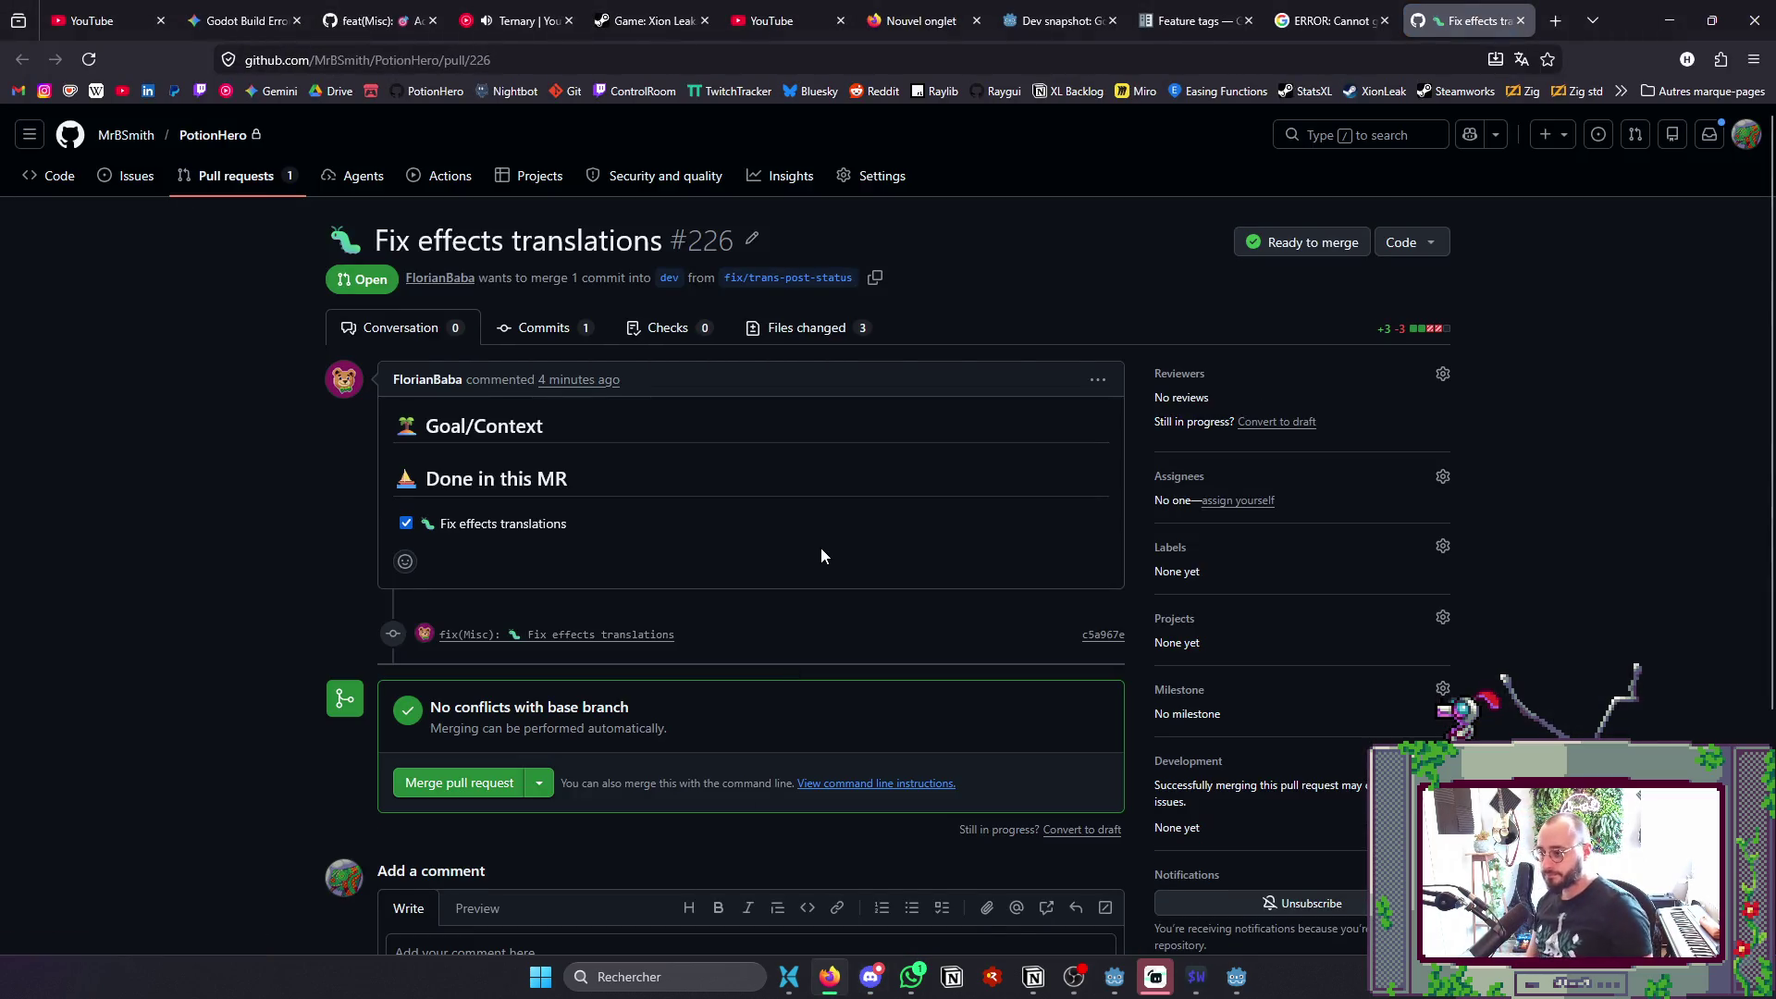
# - Review the changed files of pull request #226 and submit an approving review
pyautogui.click(803, 333)
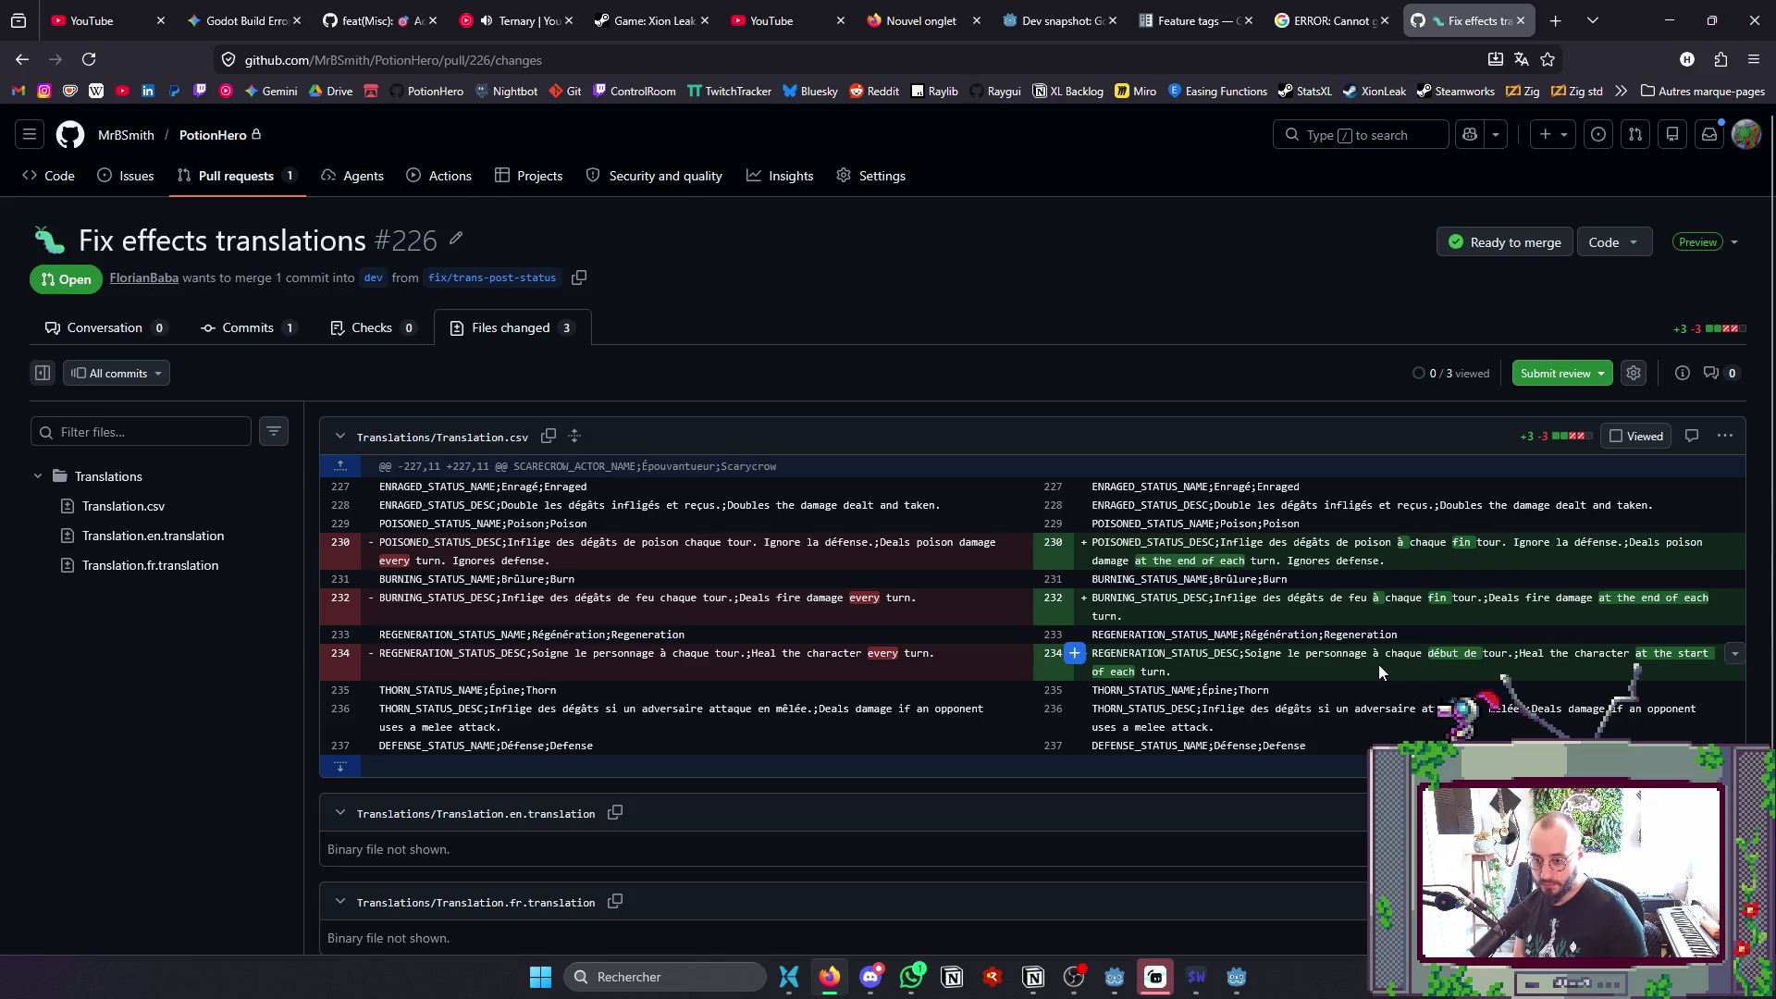
pyautogui.scroll(-1, 759, 630)
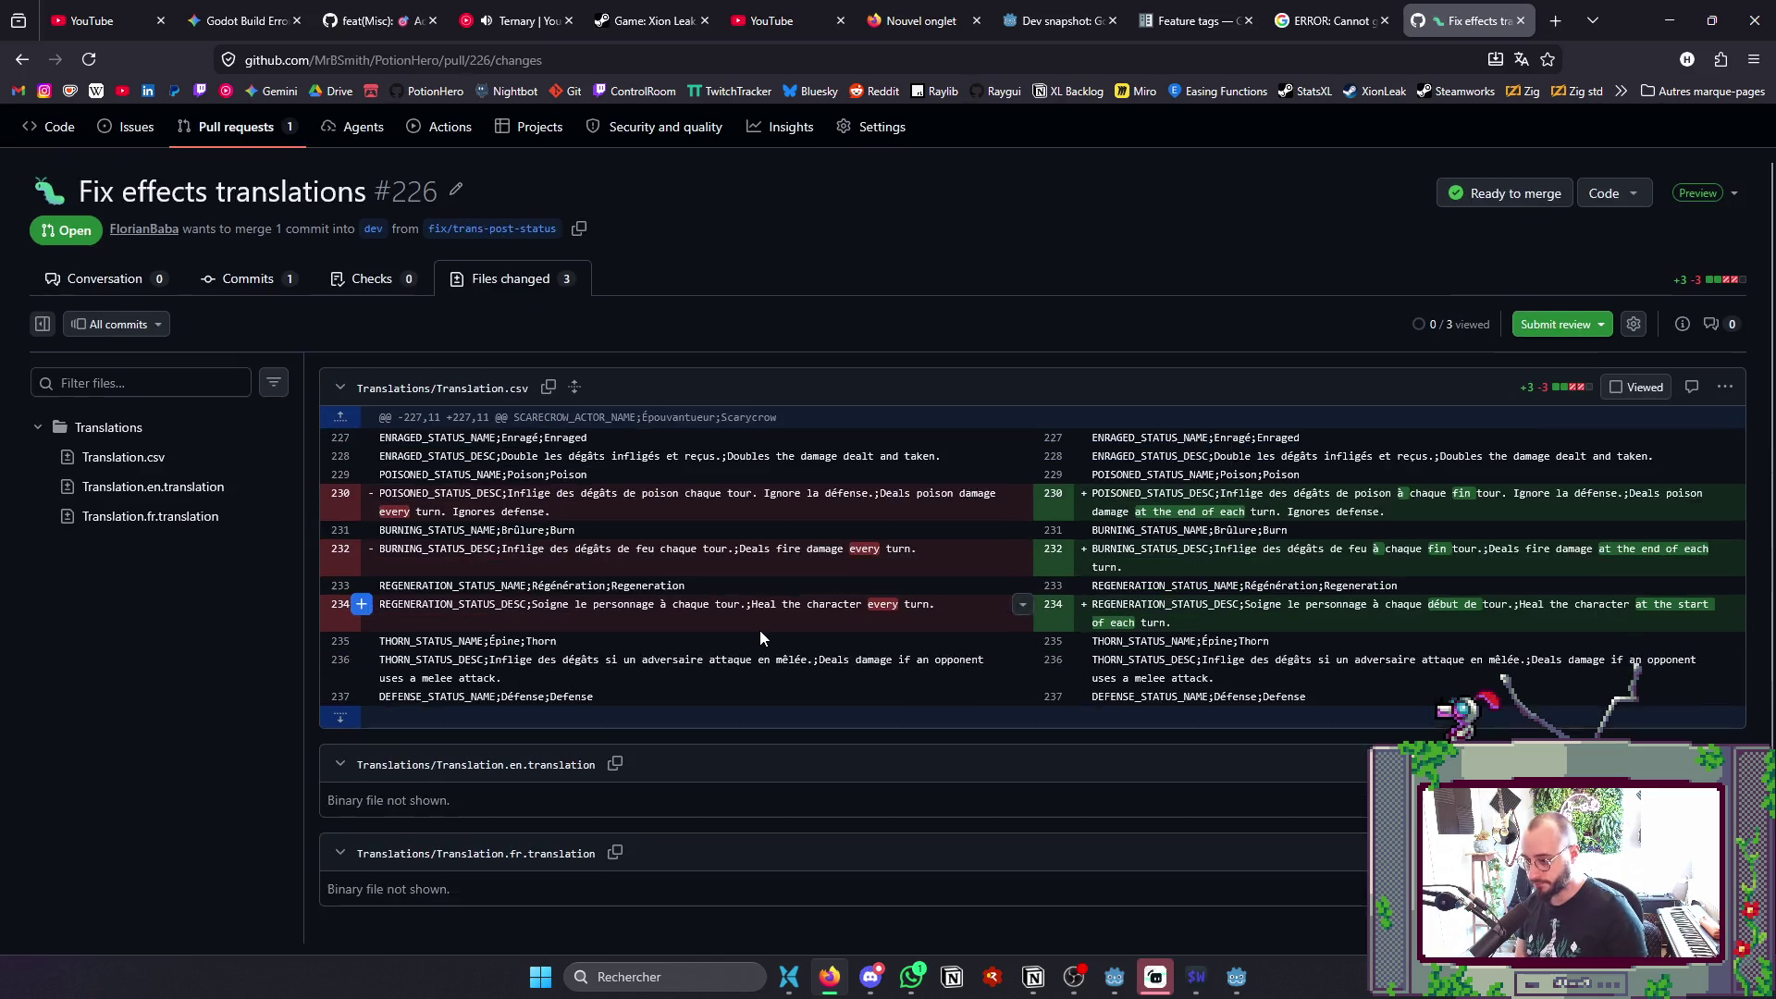
pyautogui.click(1556, 318)
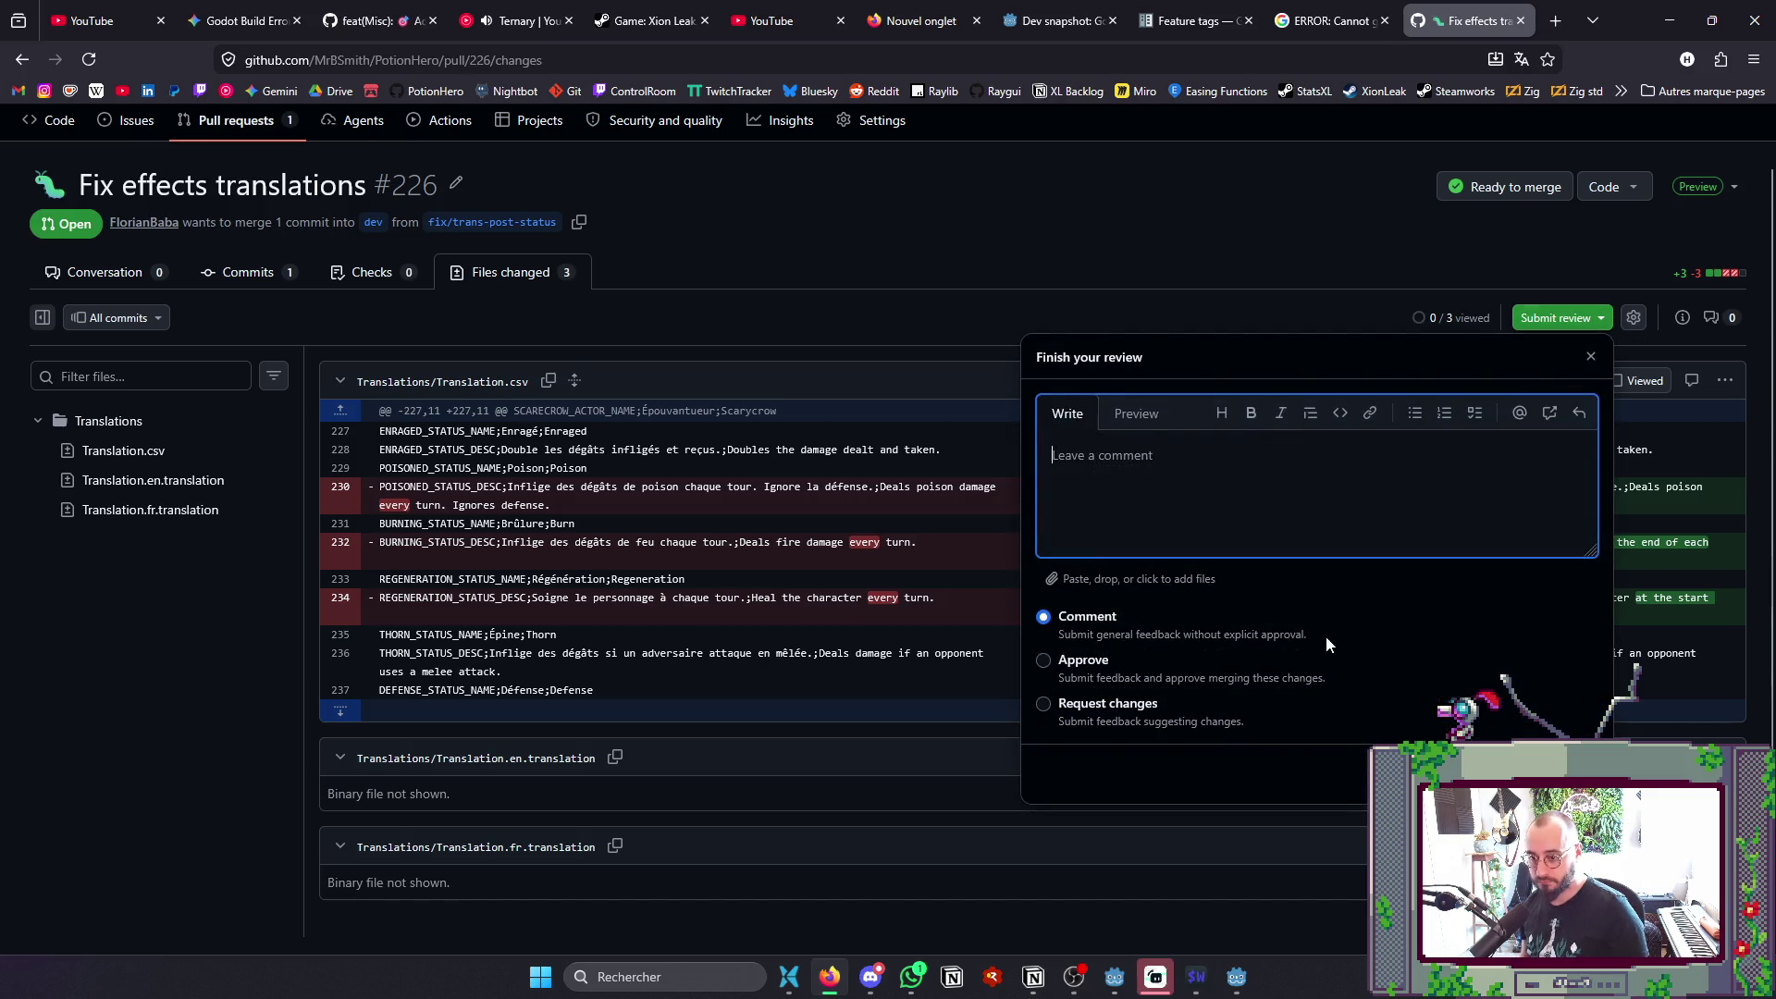
pyautogui.click(1117, 660)
pyautogui.click(1543, 774)
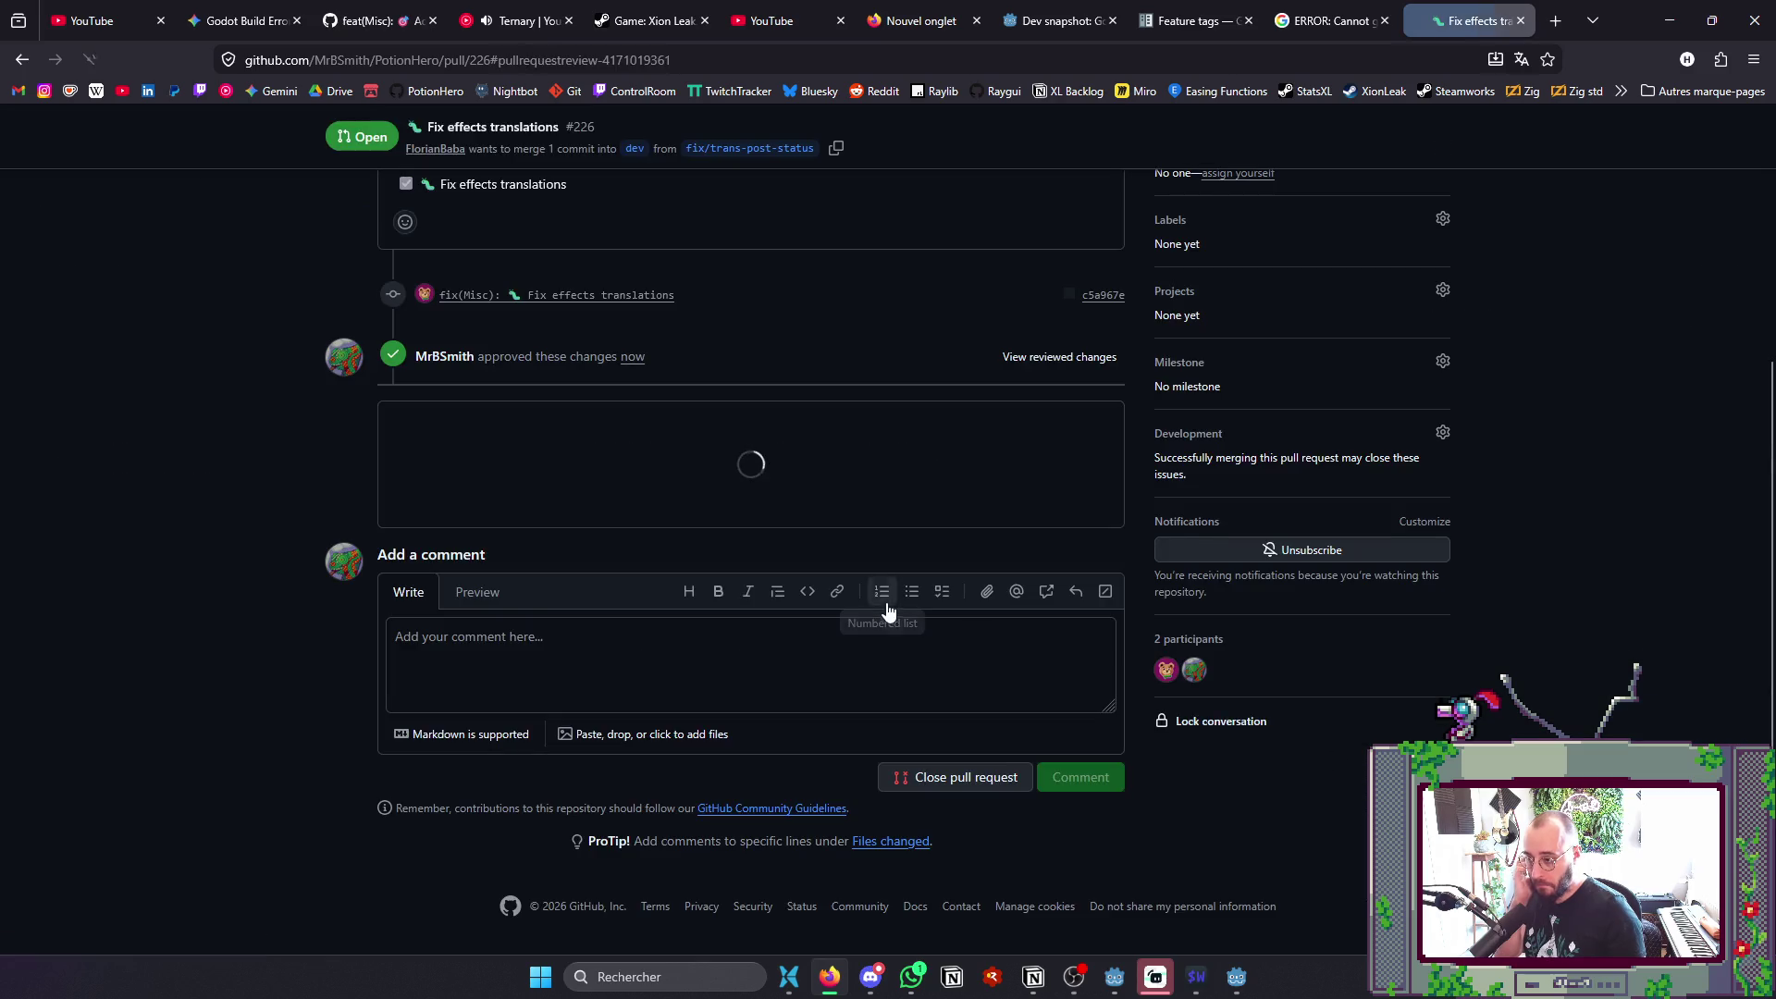
# - Merge pull request #226 into dev
pyautogui.click(432, 621)
pyautogui.click(448, 724)
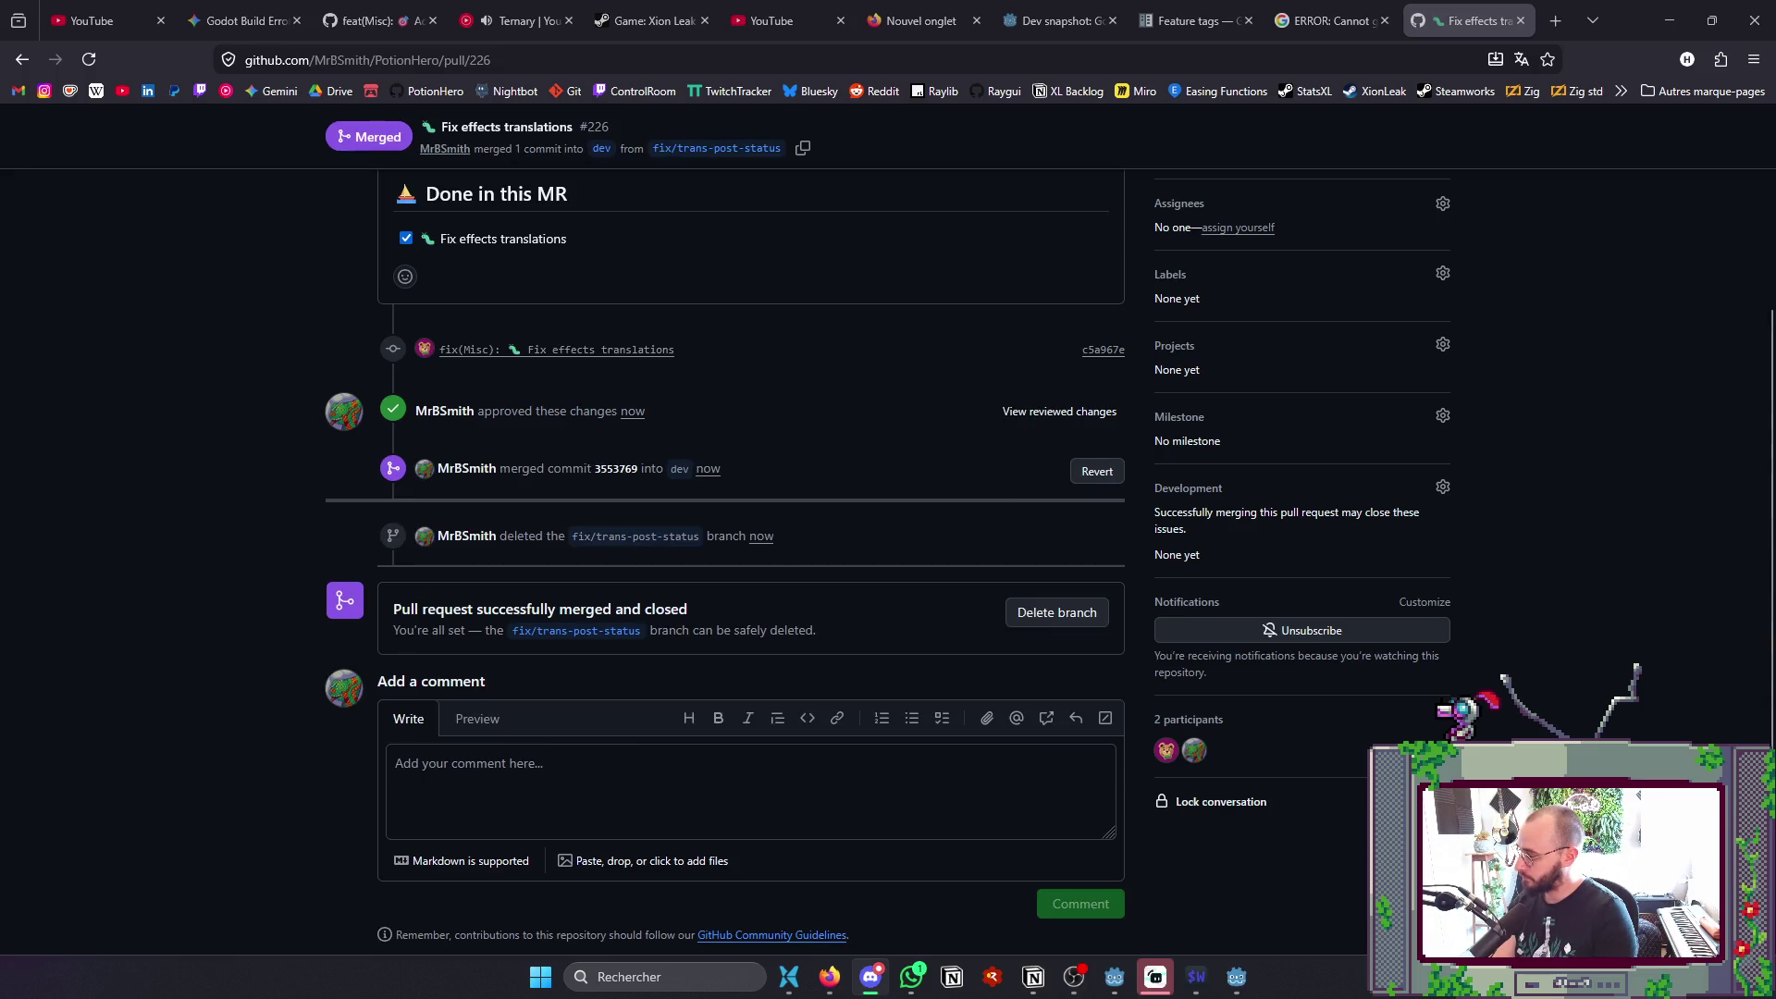
pyautogui.hotkey('alt', 'Tab')
pyautogui.hotkey('alt', 'Tab')
pyautogui.hotkey('alt', 'Tab')
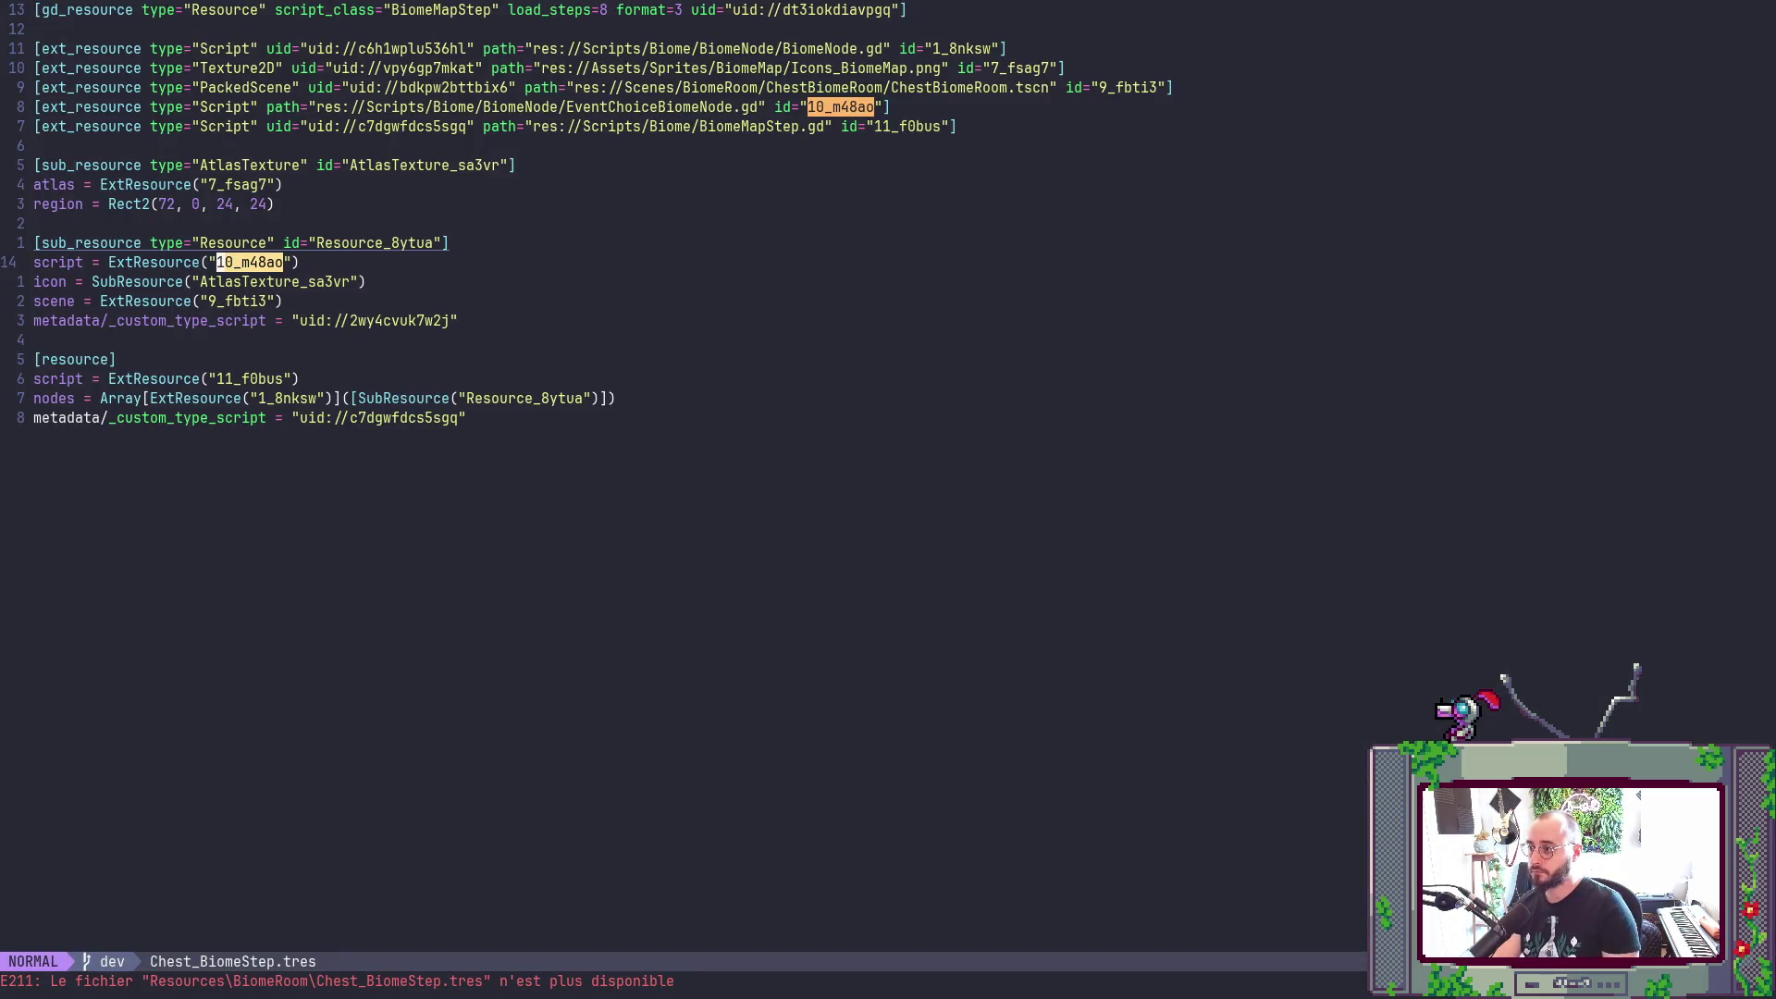
# - Save and quit the Neovim session on Chest_BiomeStep.tres, then return to Godot
pyautogui.hotkey('alt', 'Tab')
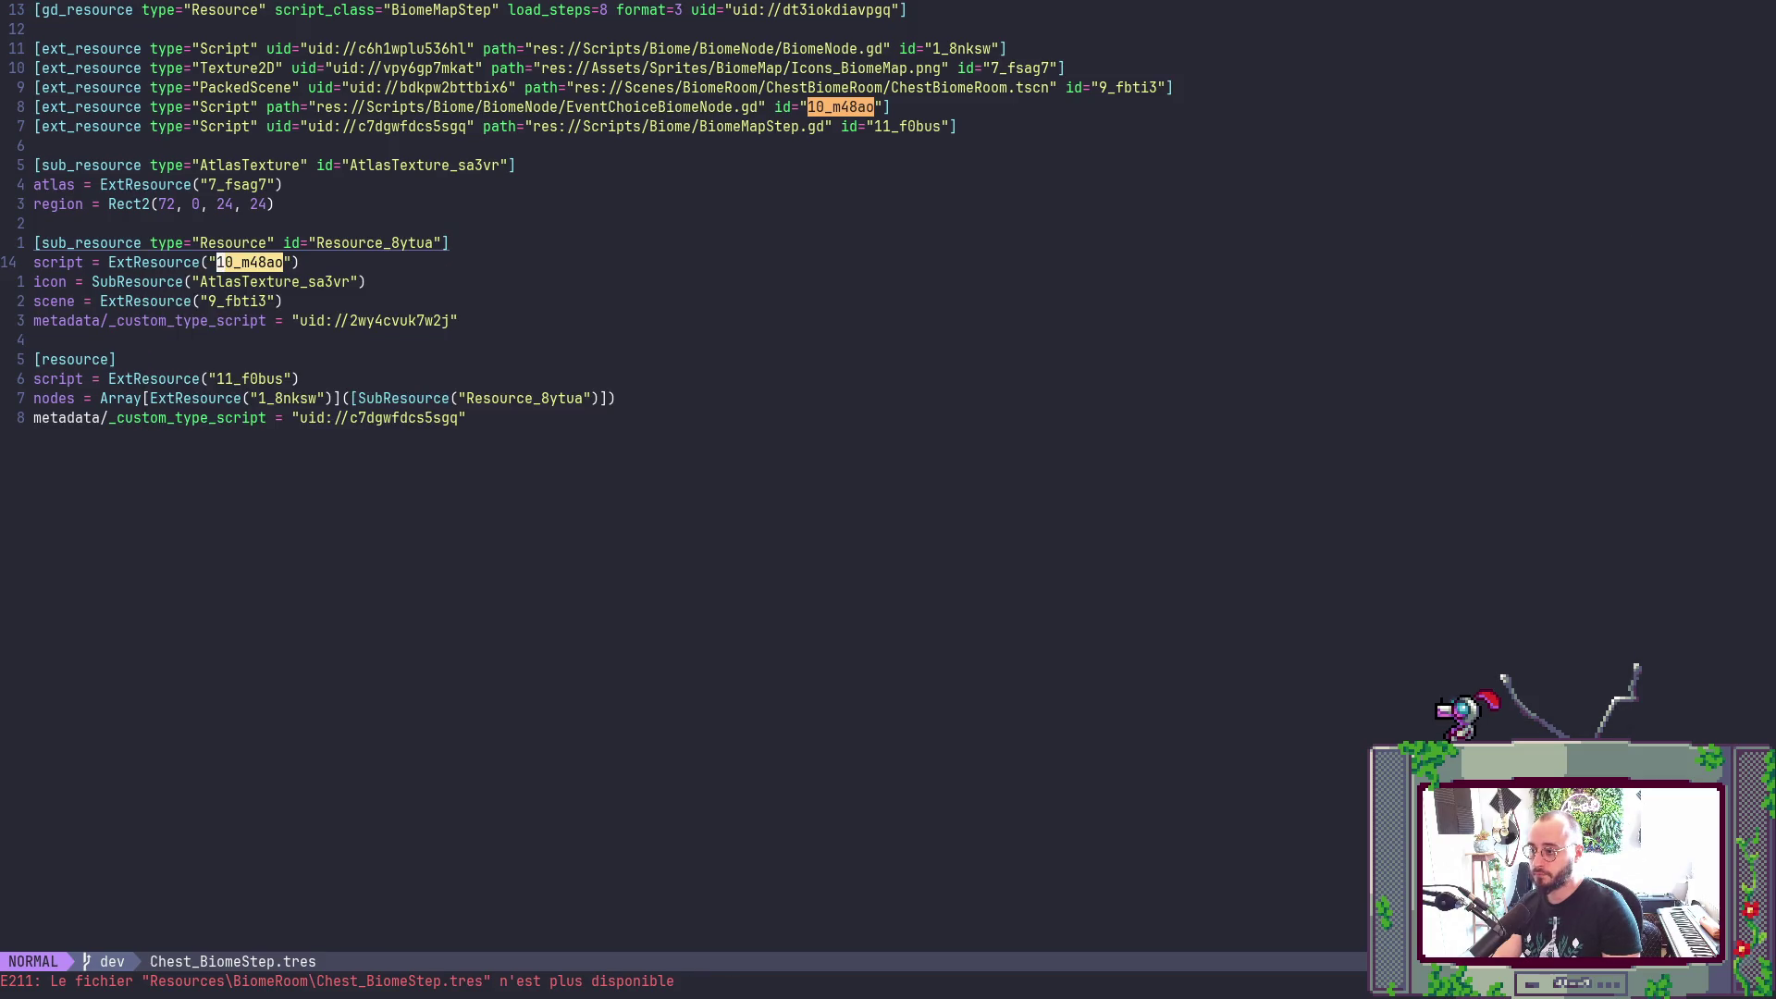
pyautogui.write(':w')
pyautogui.press('Return')
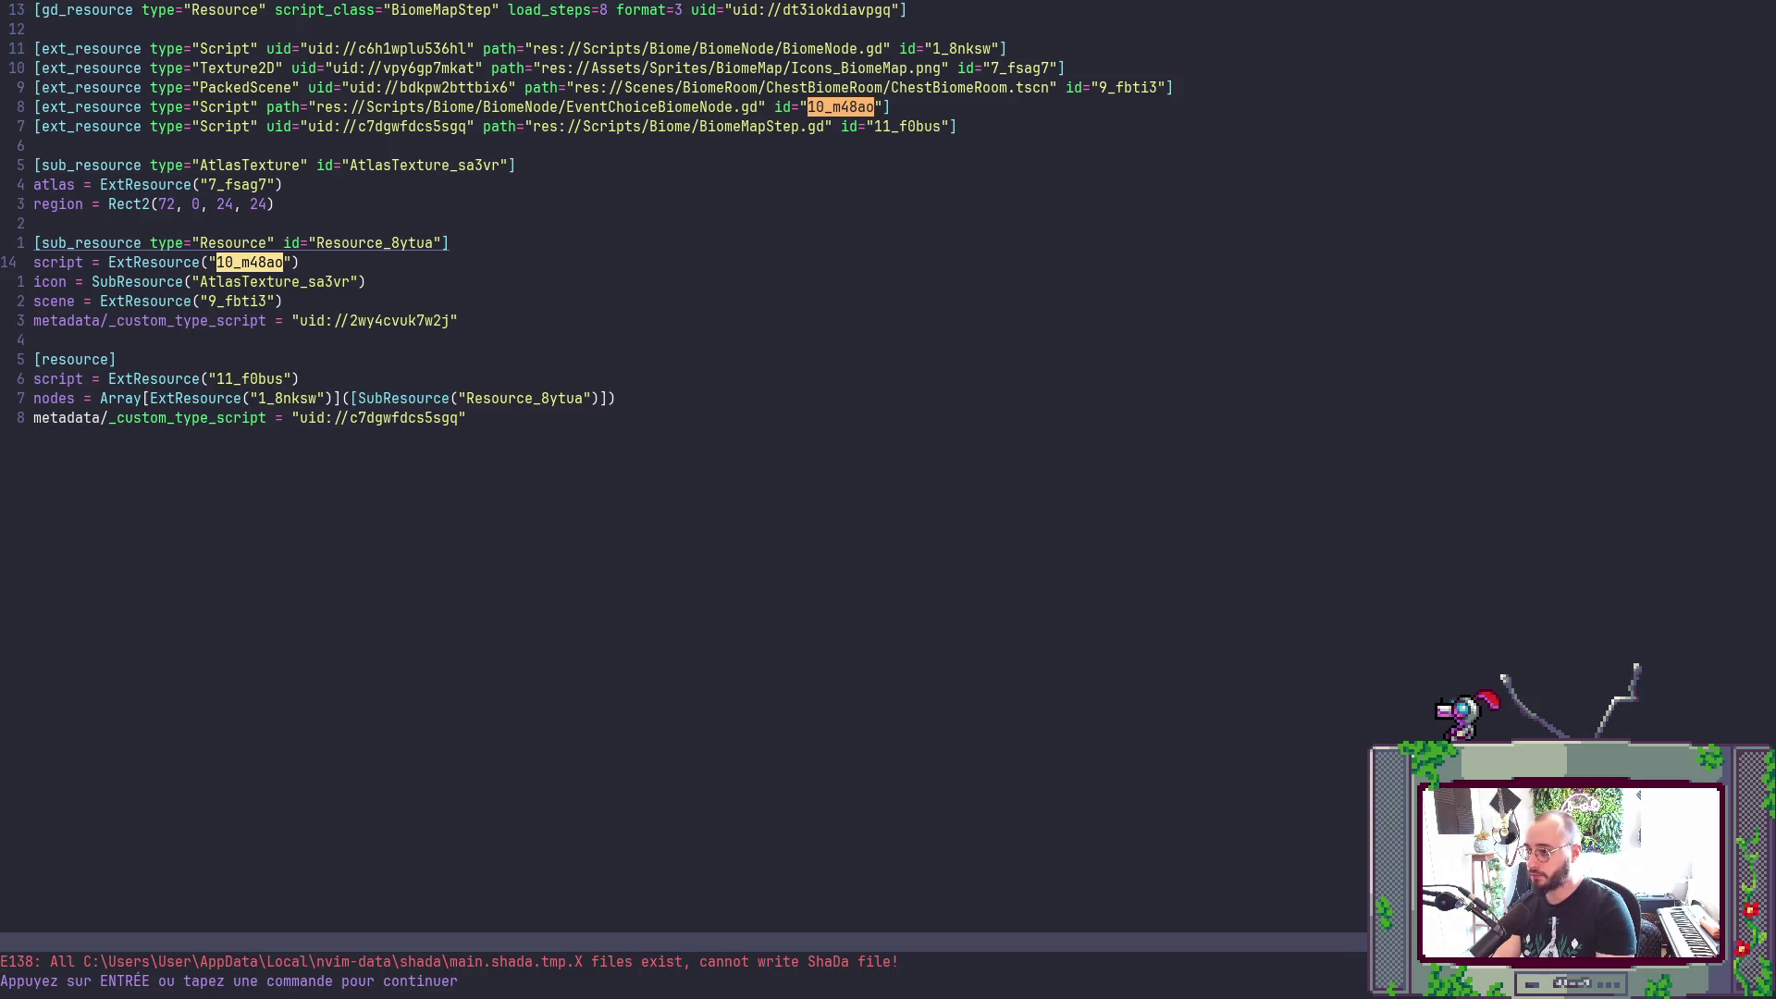
pyautogui.press('Return')
pyautogui.hotkey('alt', 'Tab')
pyautogui.hotkey('alt', 'Tab')
pyautogui.hotkey('alt', 'Tab')
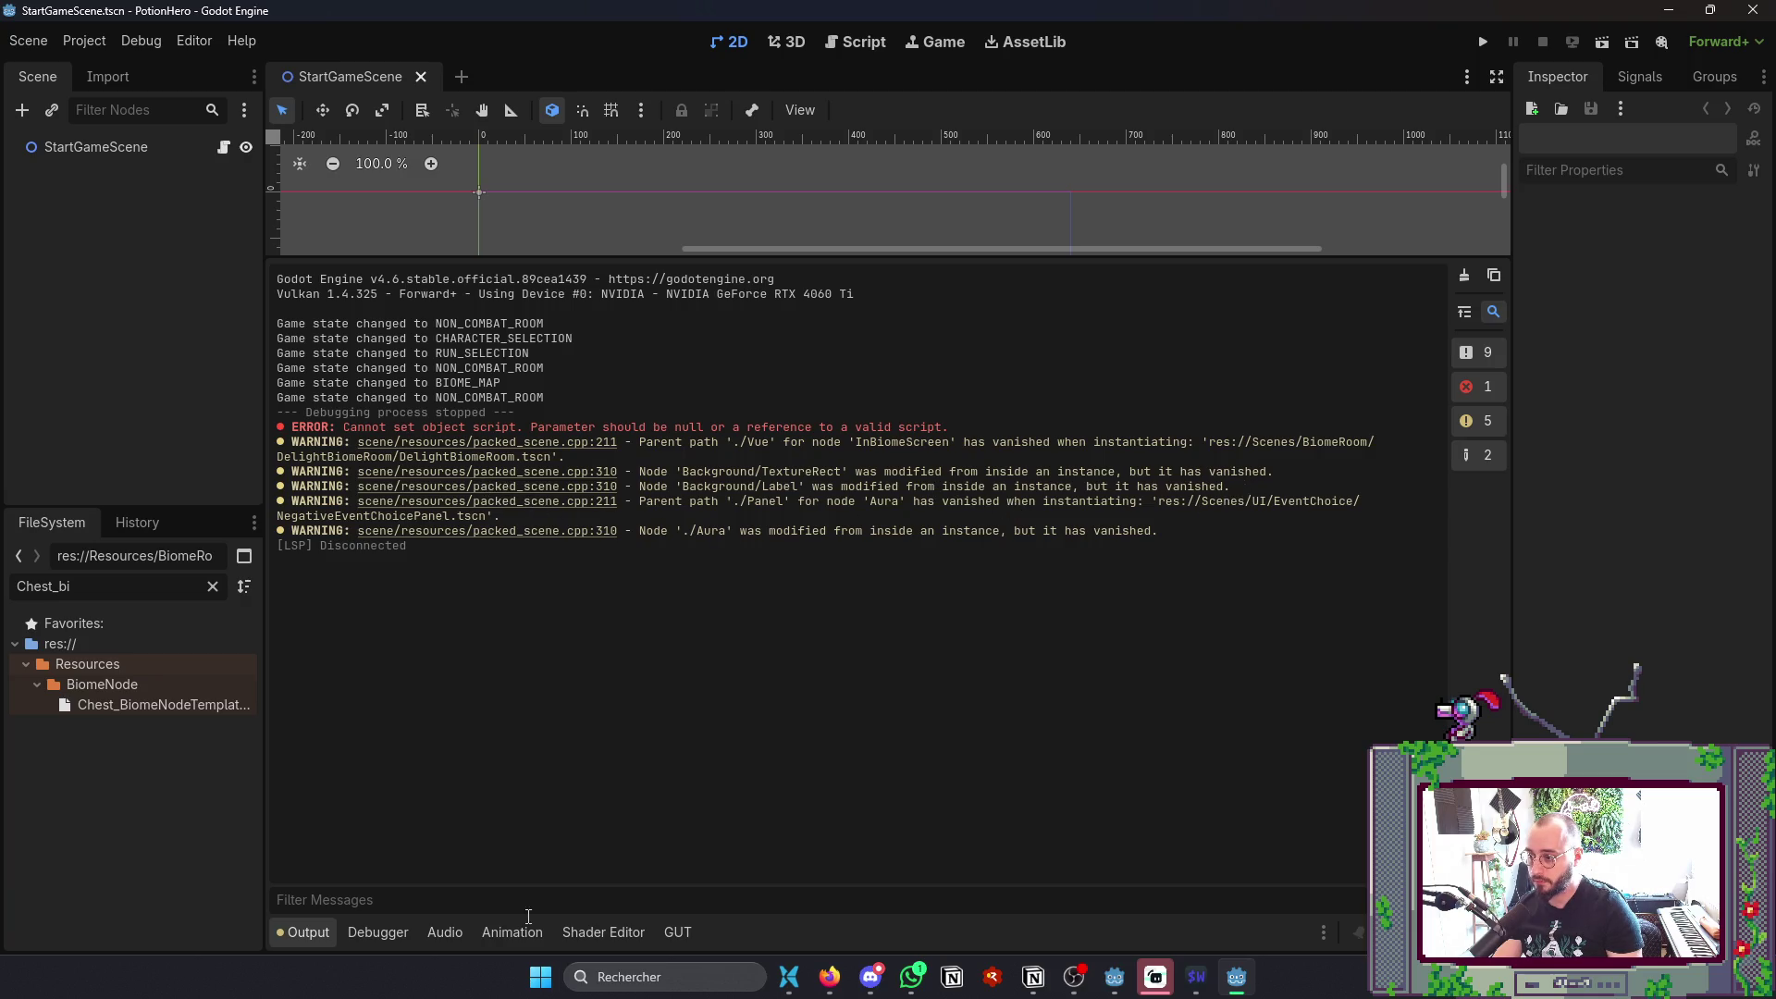
# - Open DelightBiomeRoom.tscn via the quick scene finder and read its TeamVue.gd errors in the output log
pyautogui.click(303, 933)
pyautogui.hotkey('ctrl', 'shift', 'o')
pyautogui.write('Delig')
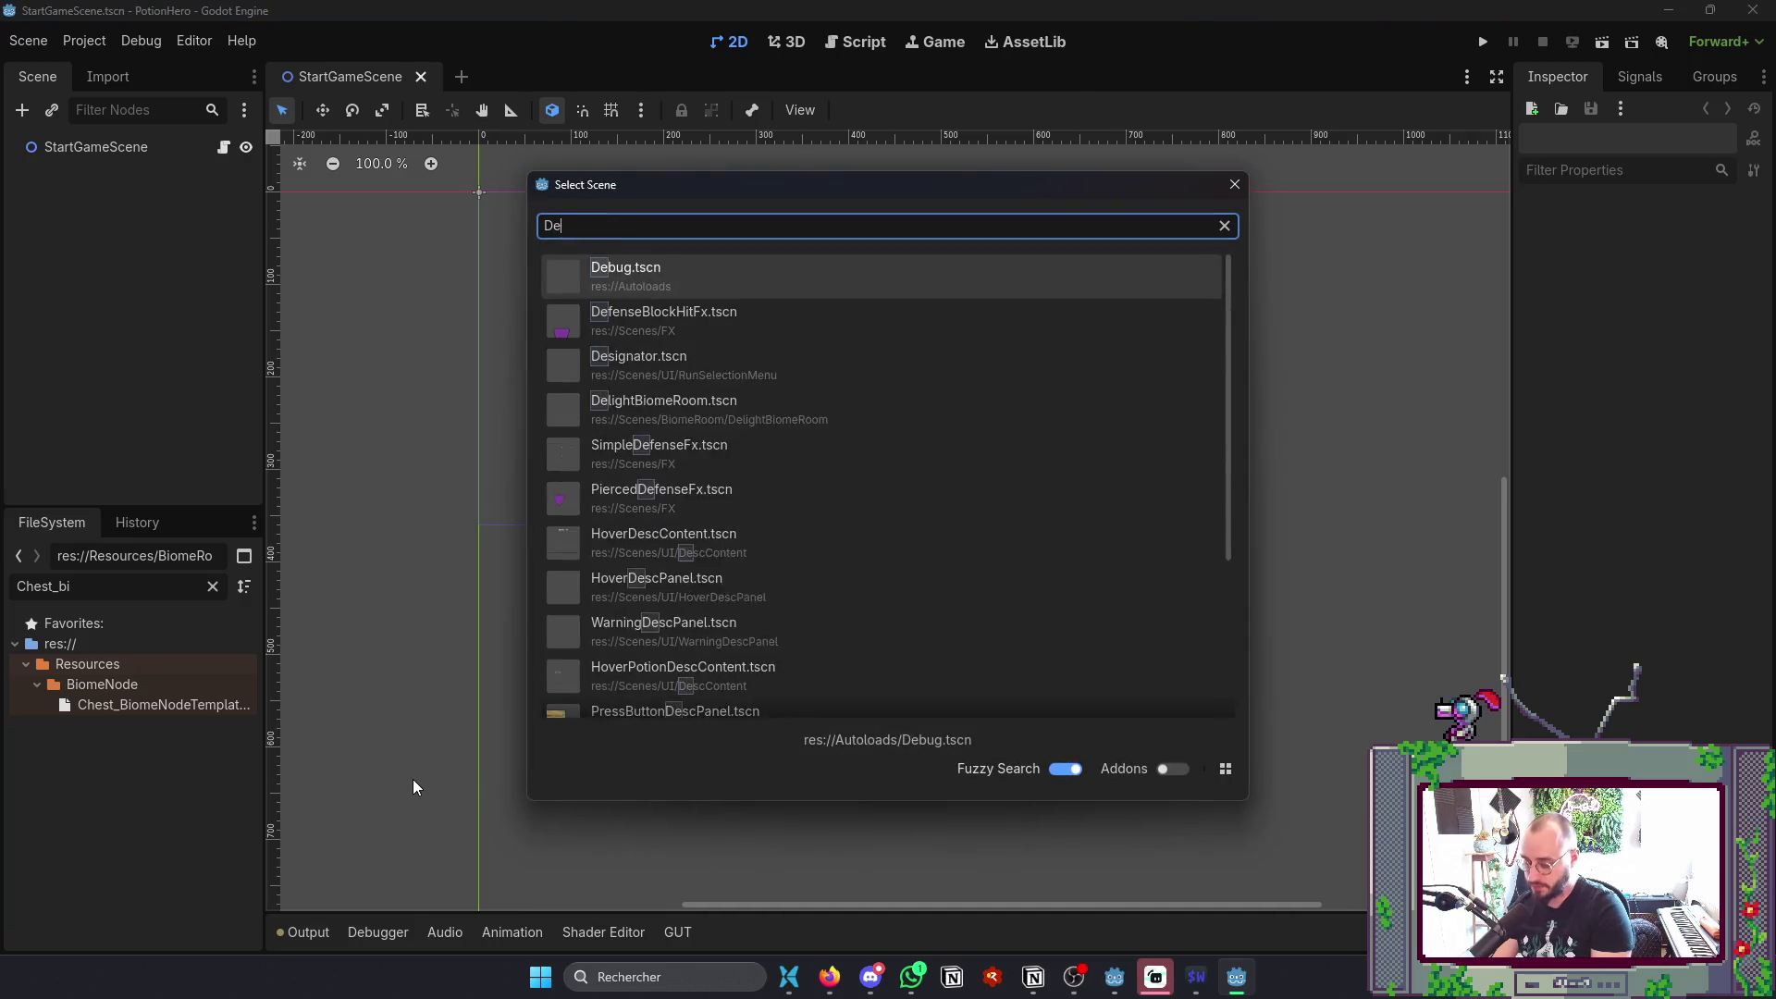
pyautogui.press('Return')
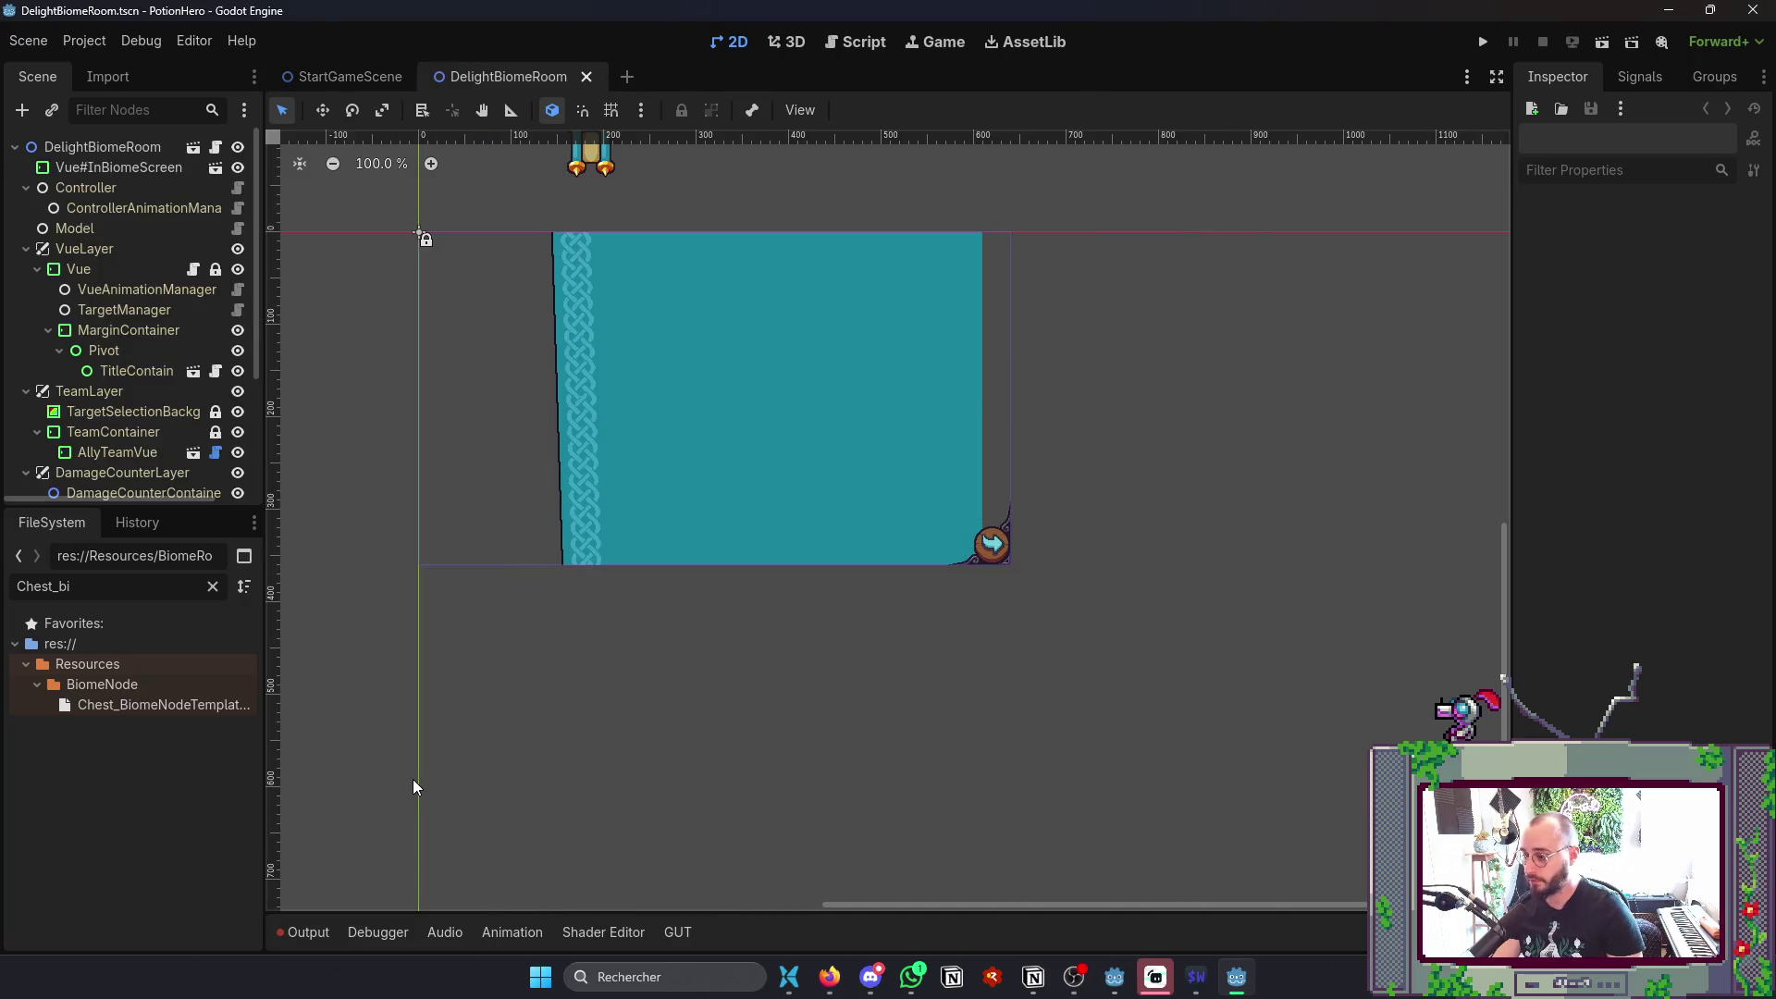
pyautogui.click(313, 933)
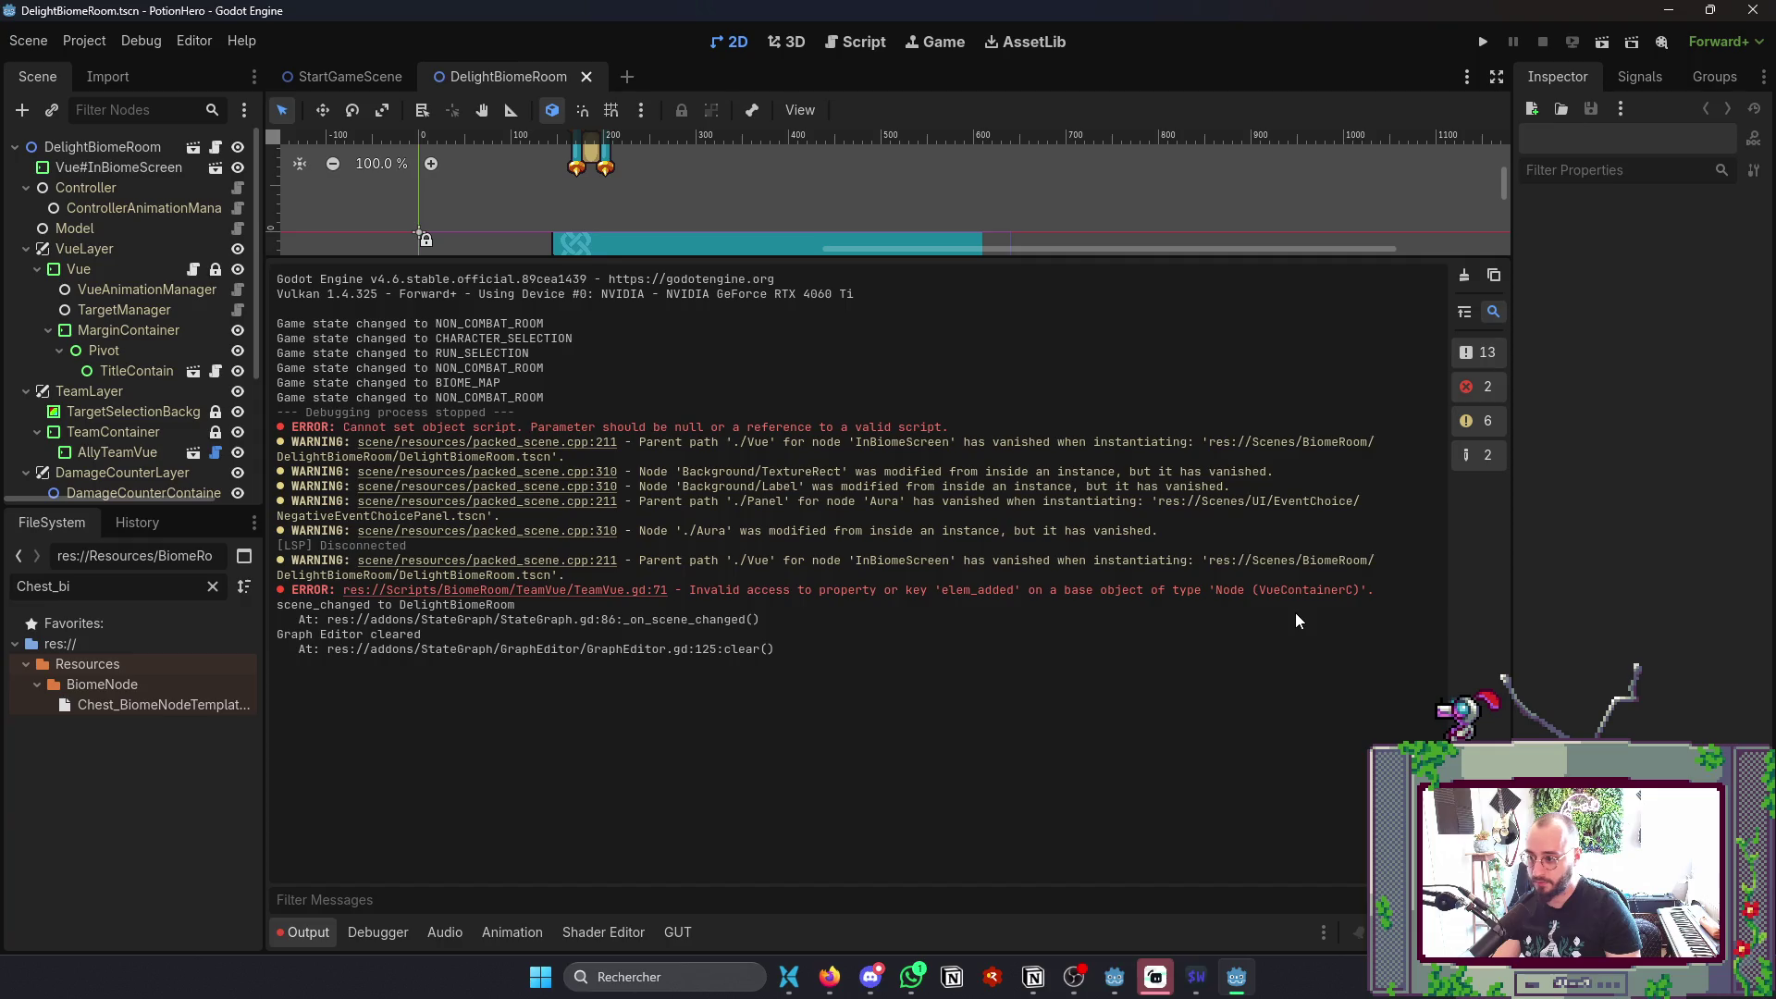
pyautogui.click(303, 934)
pyautogui.hotkey('alt', 'Tab')
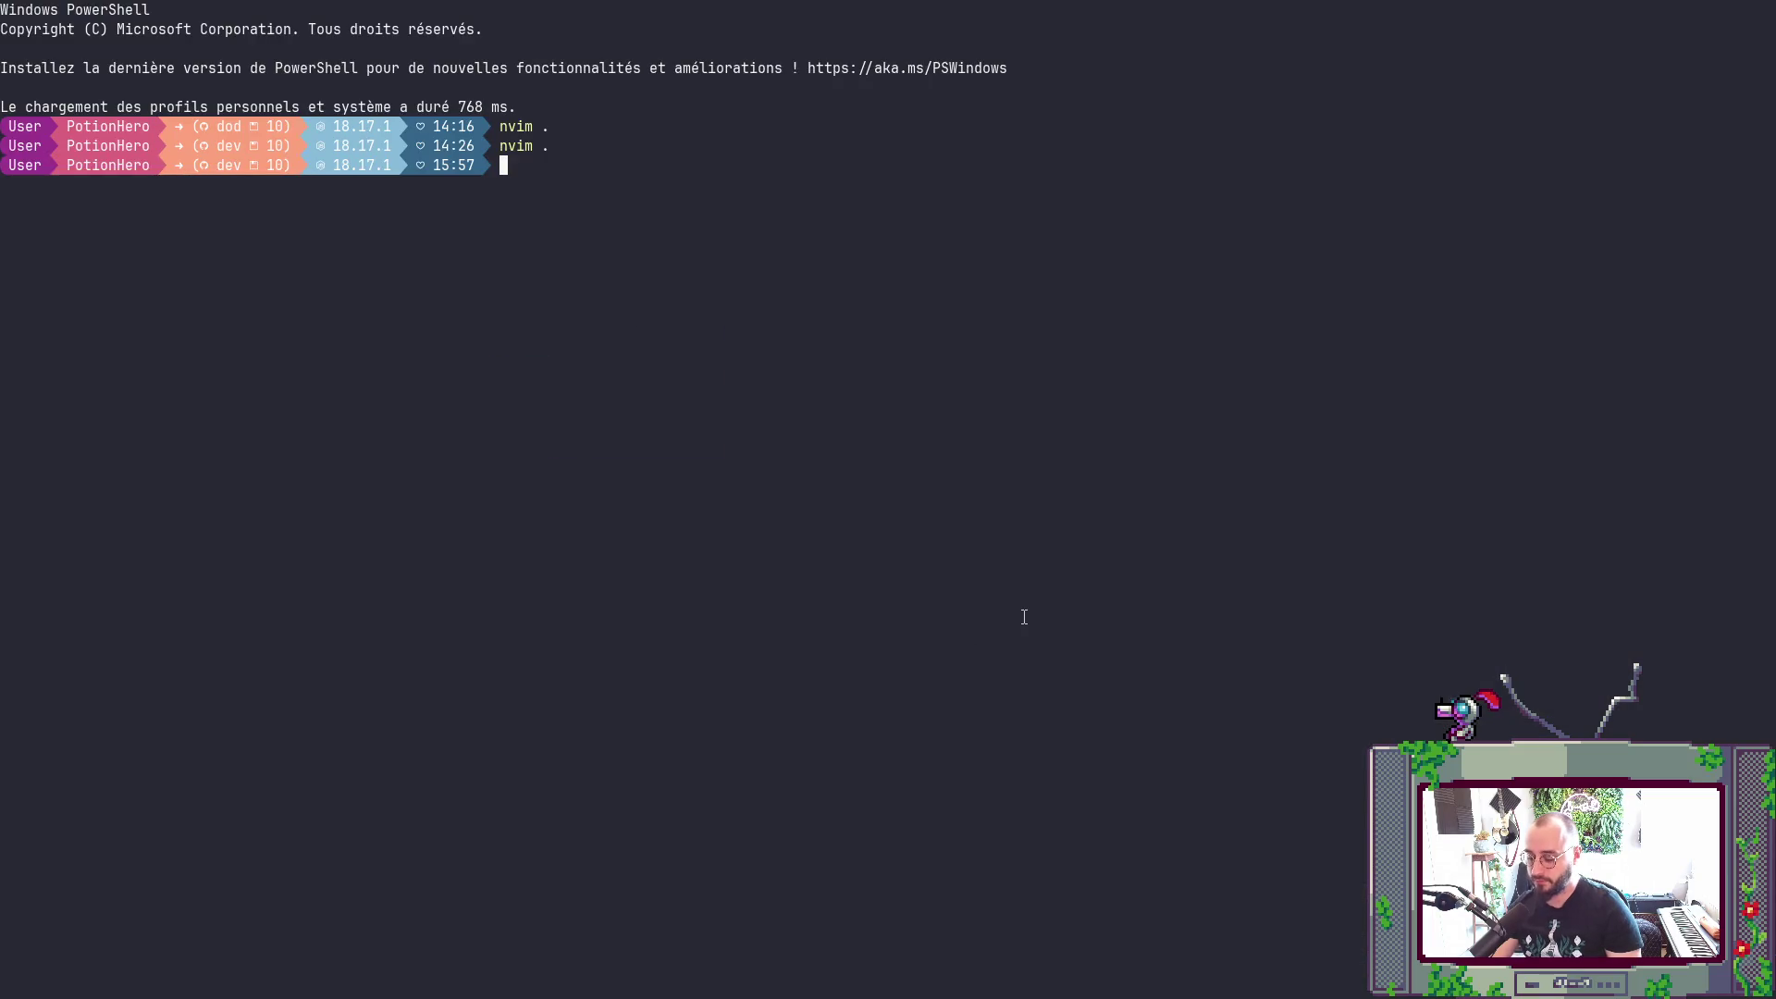
# - Launch Neovim in the project folder and close the git status terminal pane
pyautogui.write('nvim .')
pyautogui.press('Return')
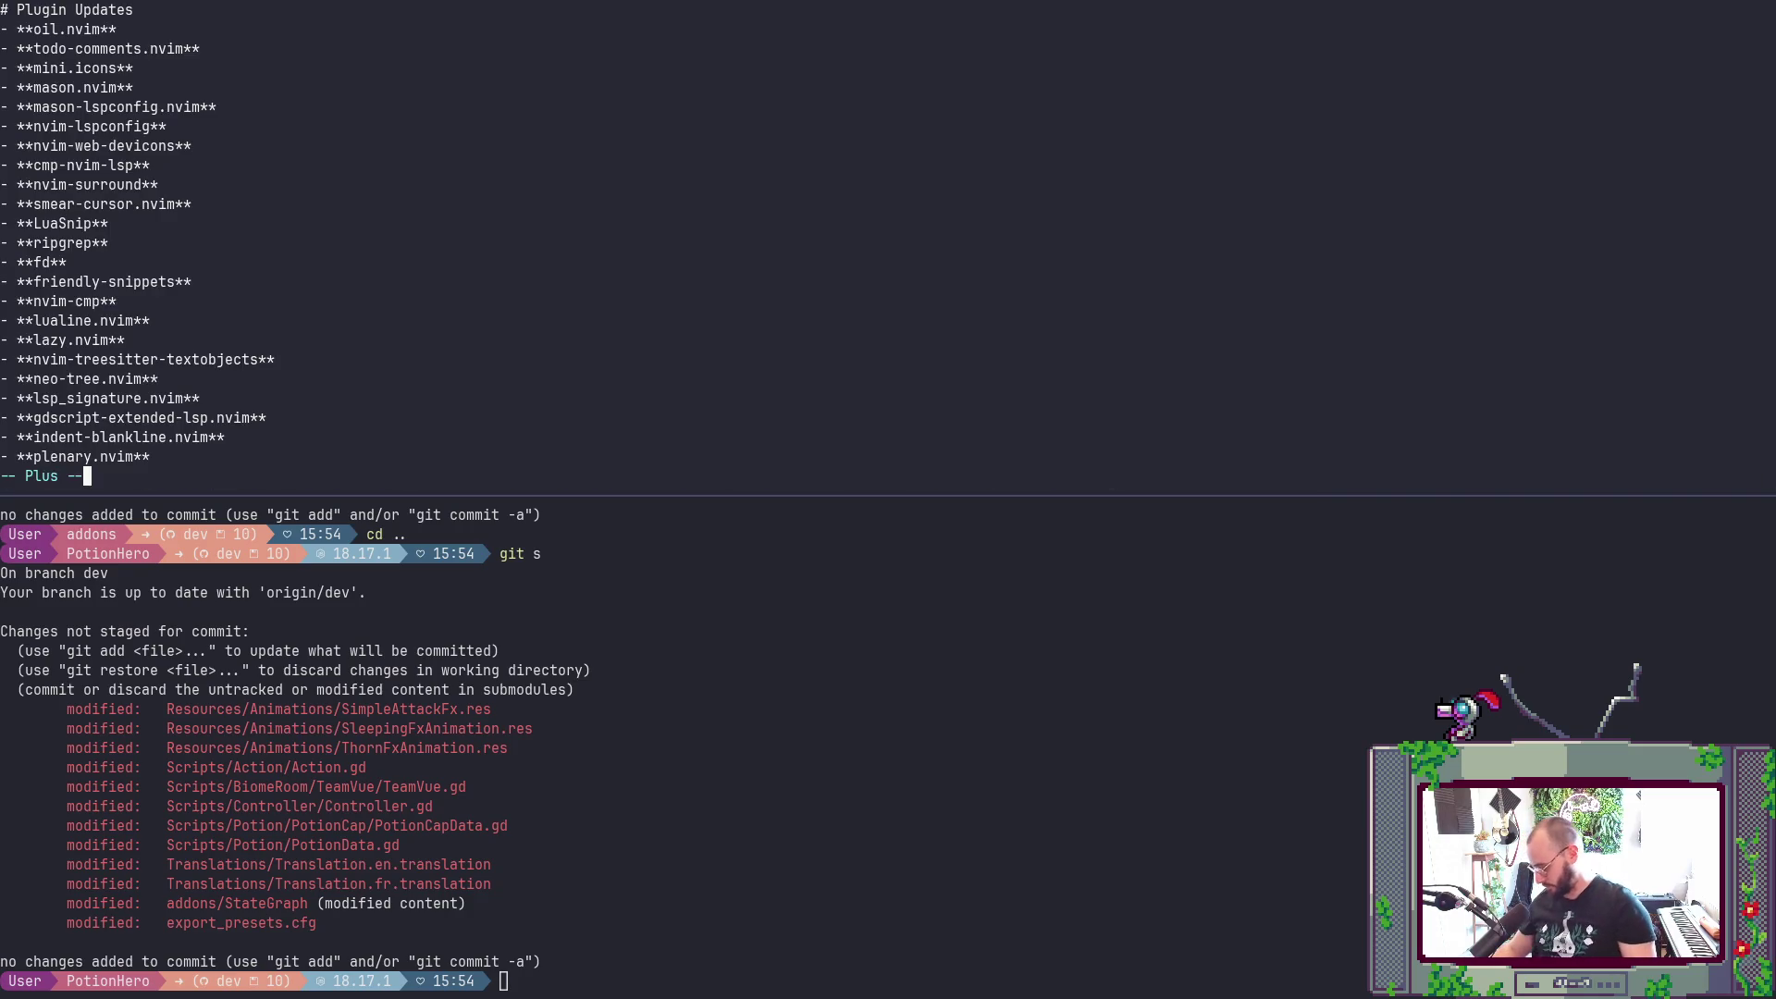
pyautogui.press('Return')
pyautogui.press('Return')
pyautogui.press('Return')
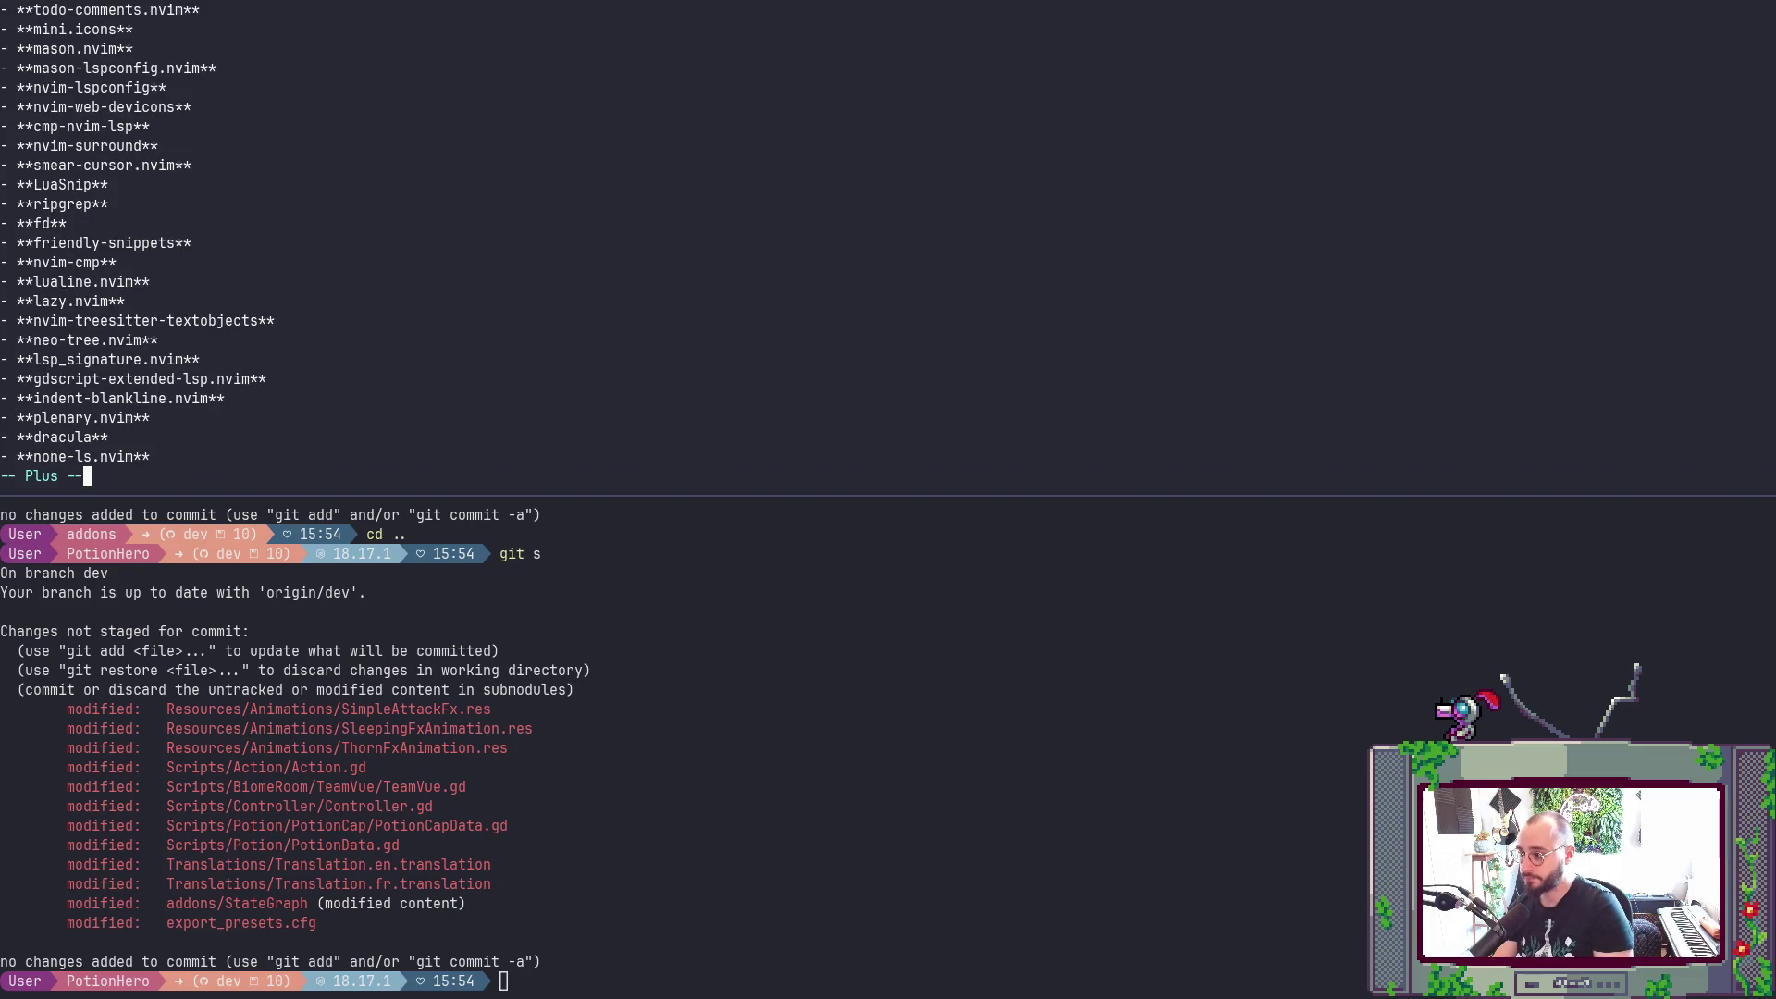
pyautogui.hotkey('ctrl', 'b')
pyautogui.press('z')
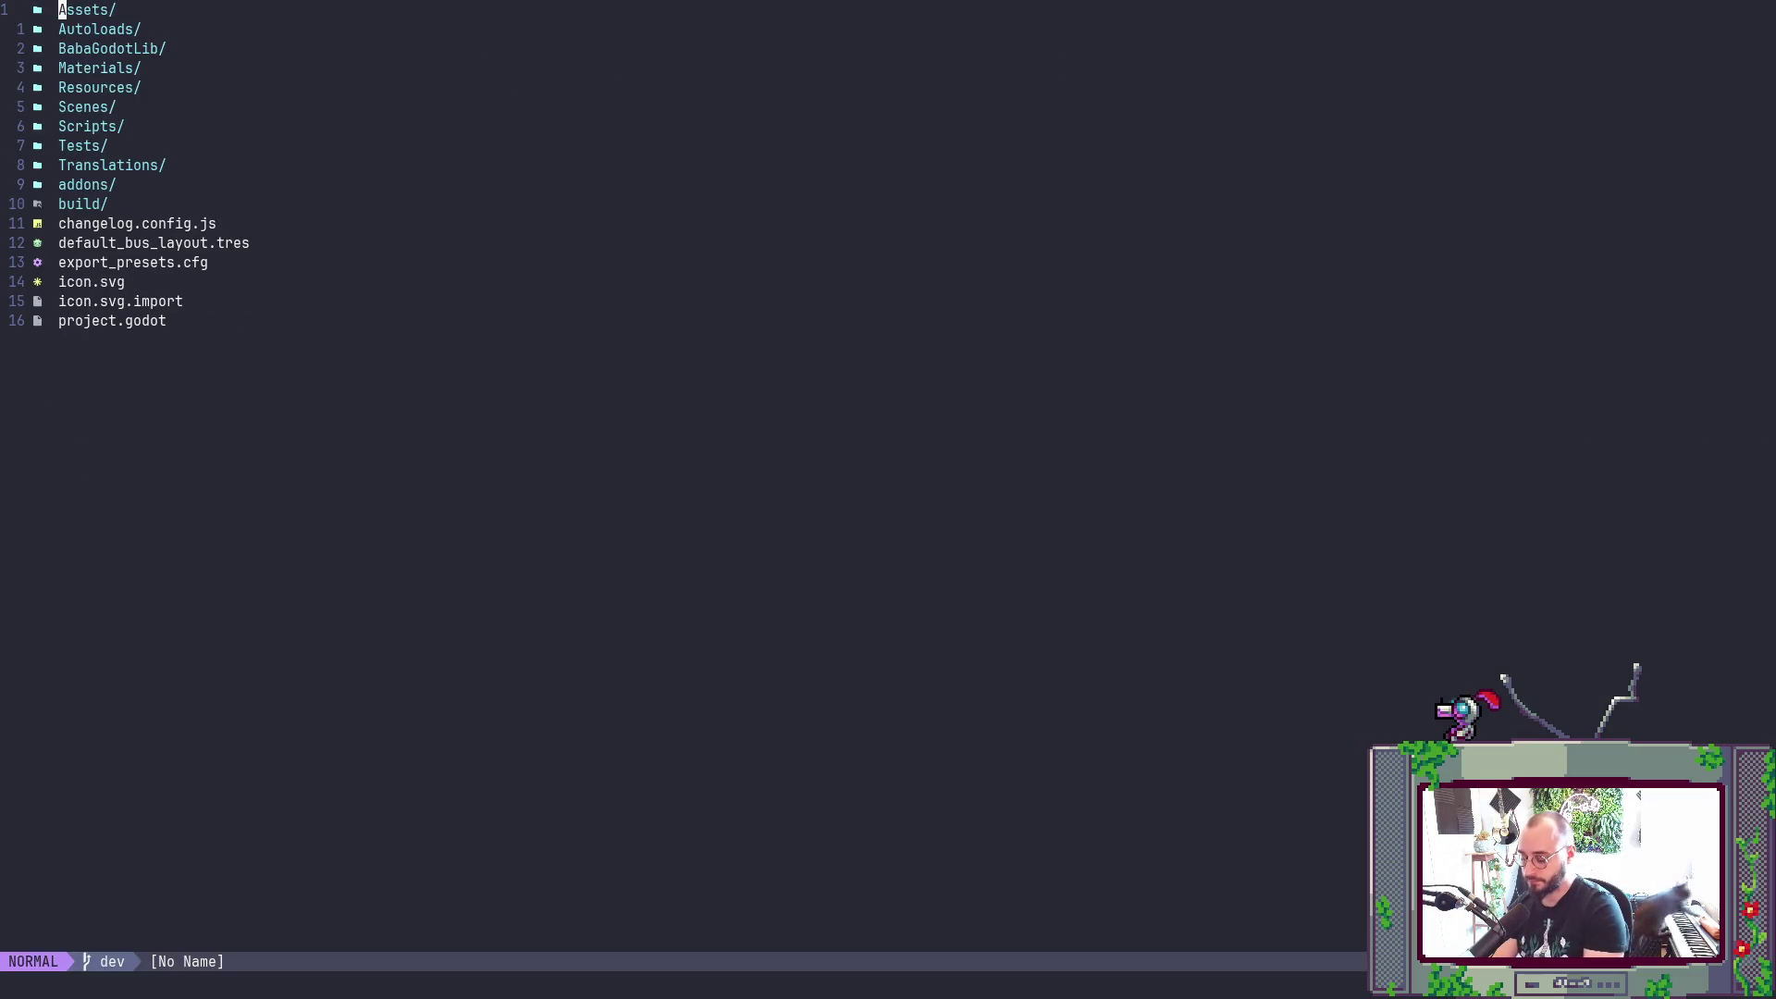
pyautogui.hotkey('ctrl', 'n')
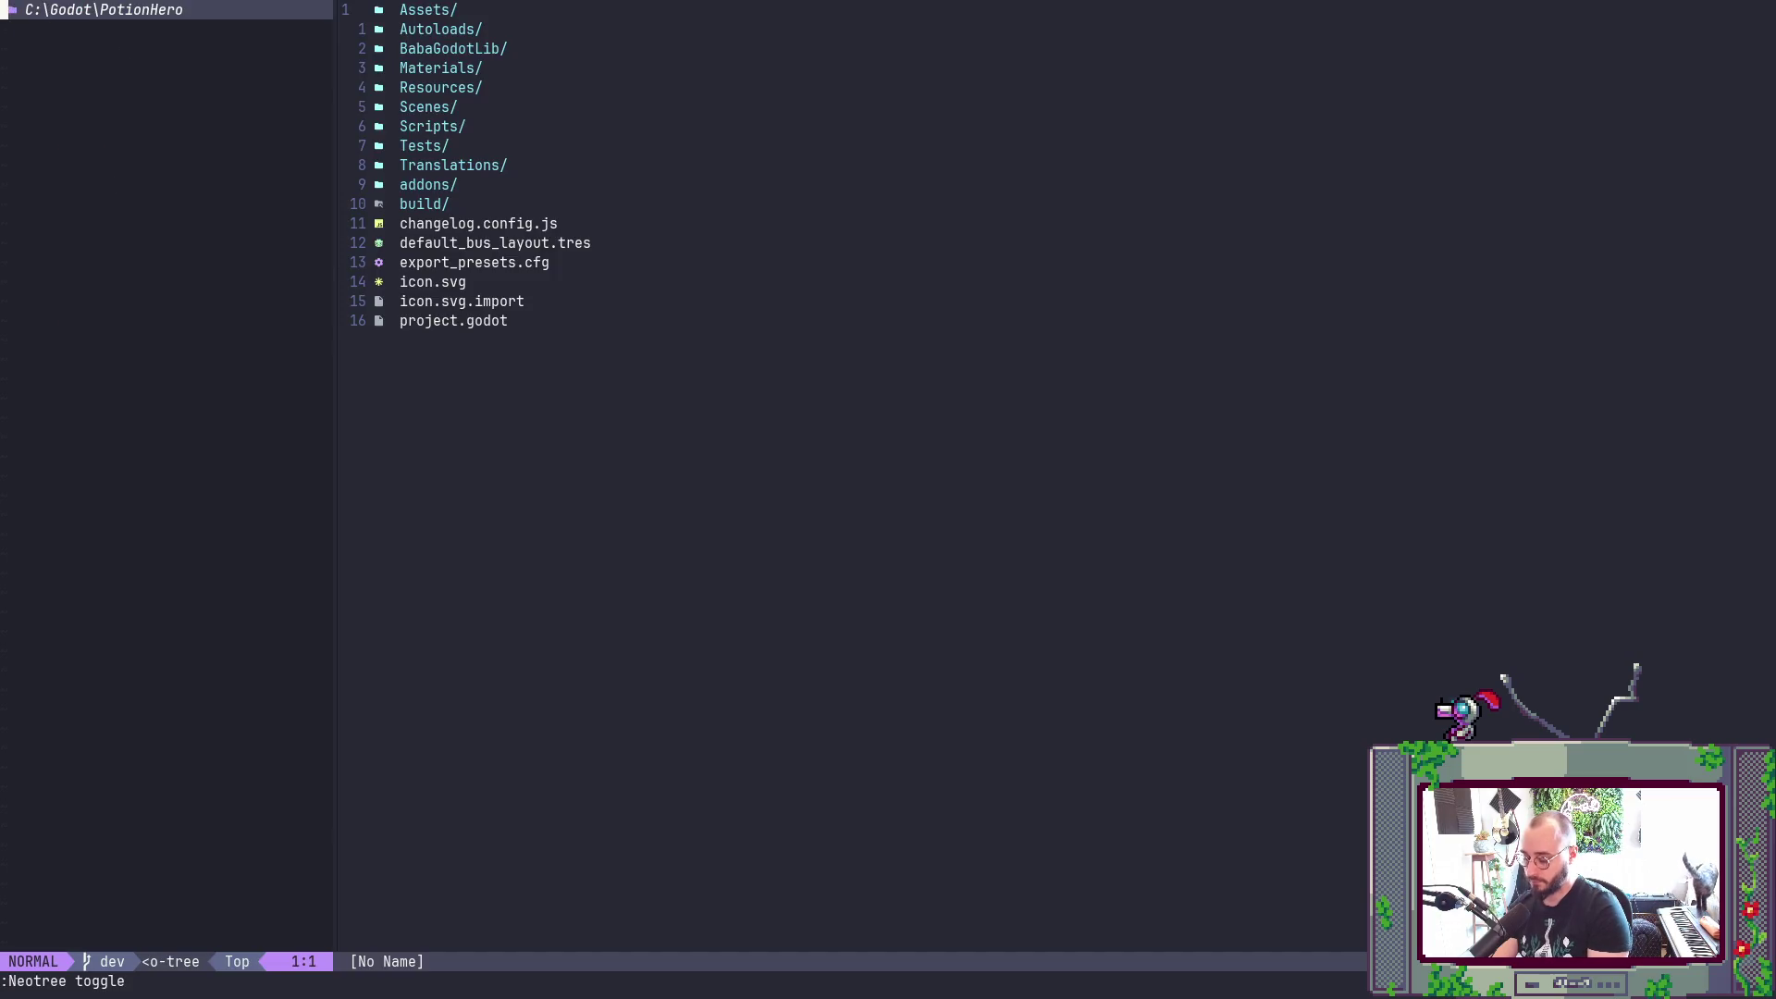
pyautogui.hotkey('ctrl', 'n')
pyautogui.press('space')
pyautogui.press('f')
pyautogui.press('f')
pyautogui.write('Team')
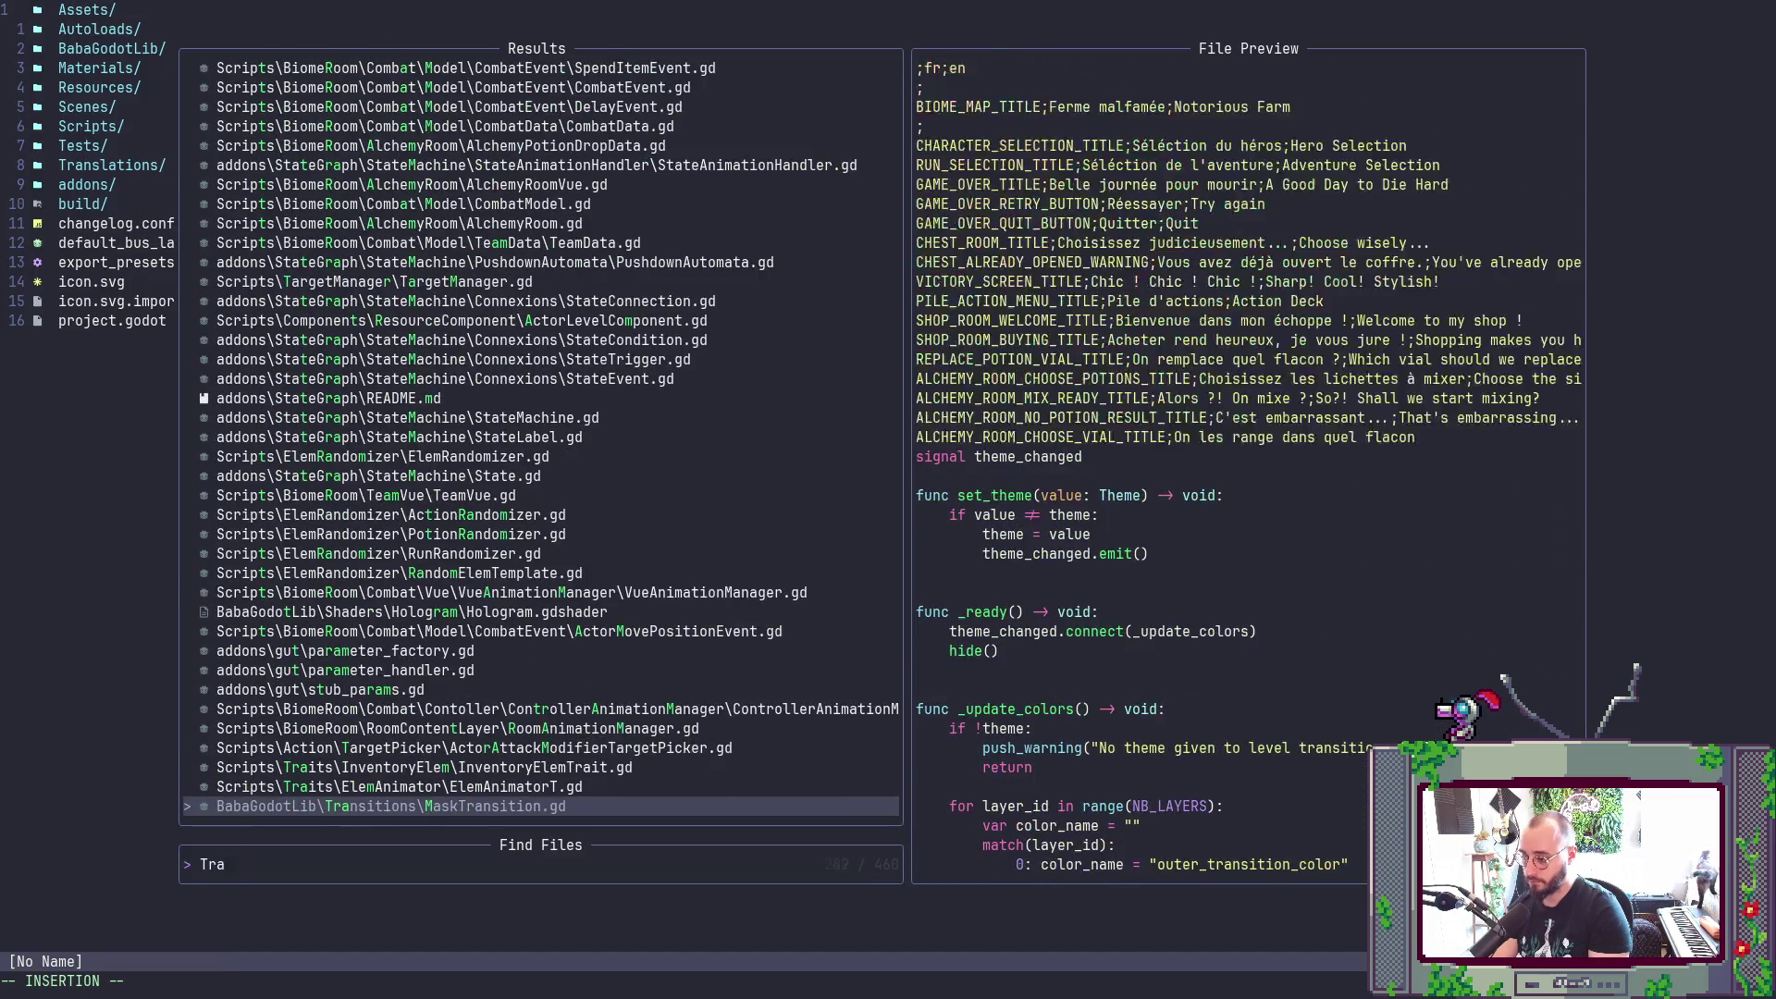
pyautogui.write('vue')
pyautogui.press('Return')
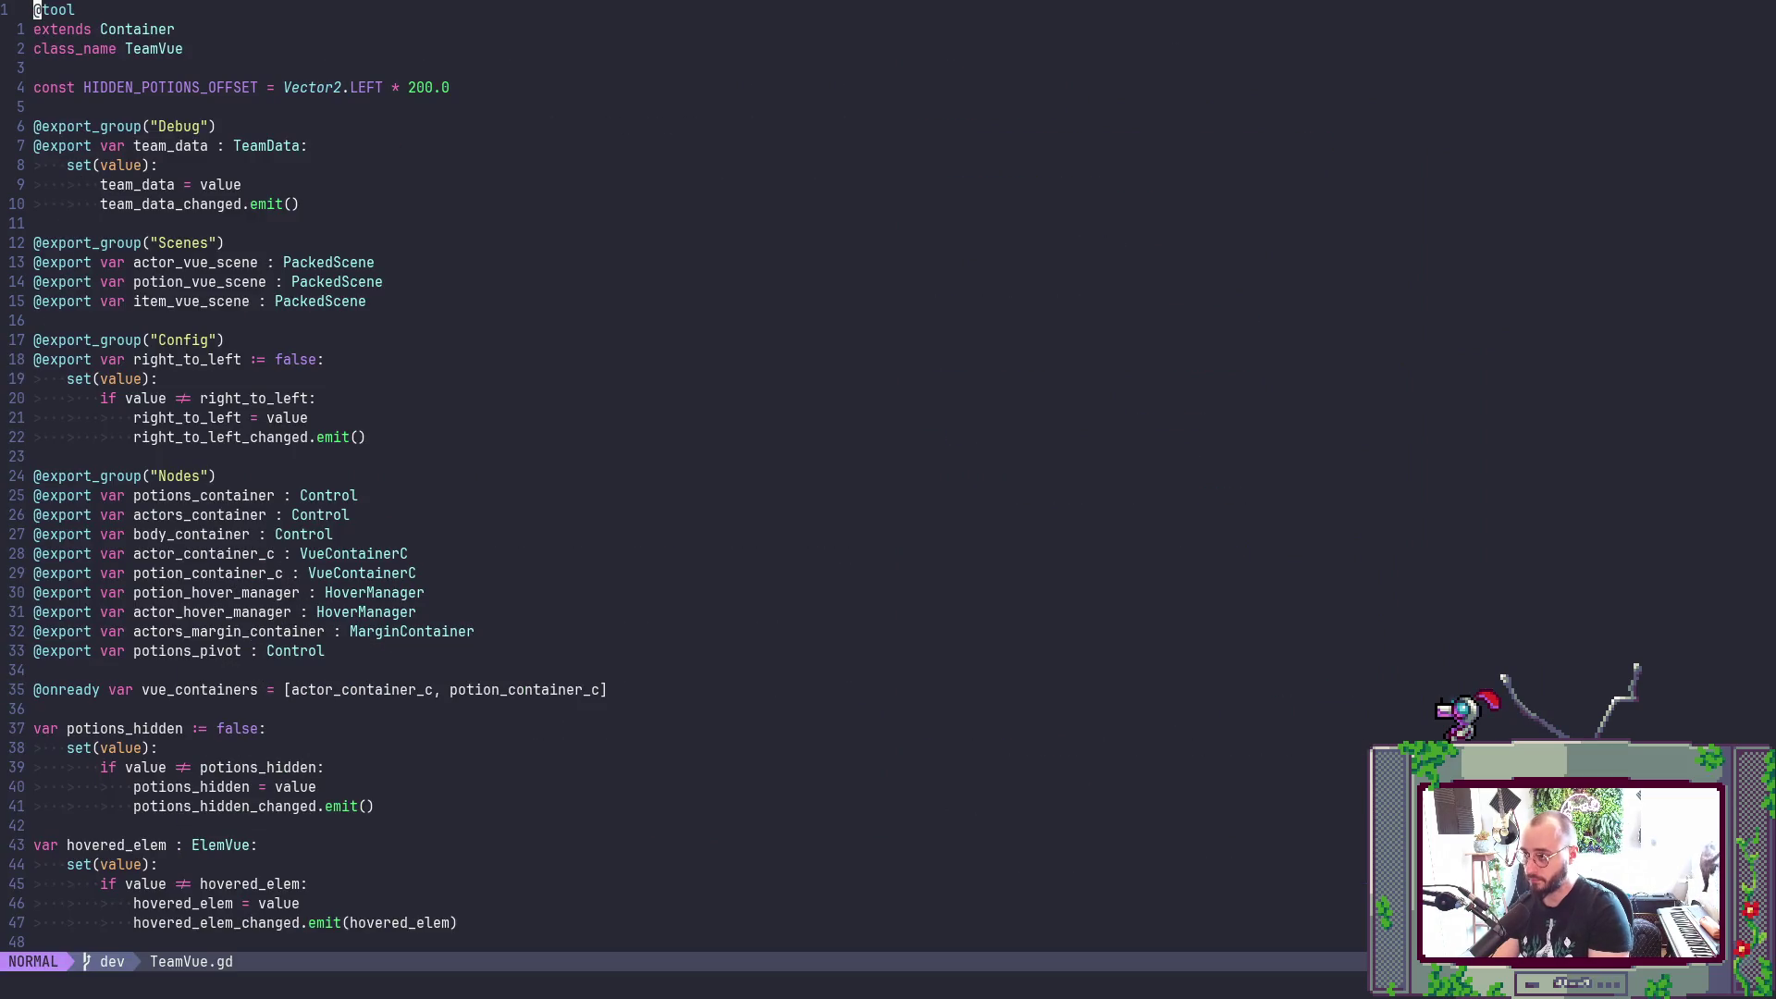
pyautogui.press('d')
pyautogui.press('d')
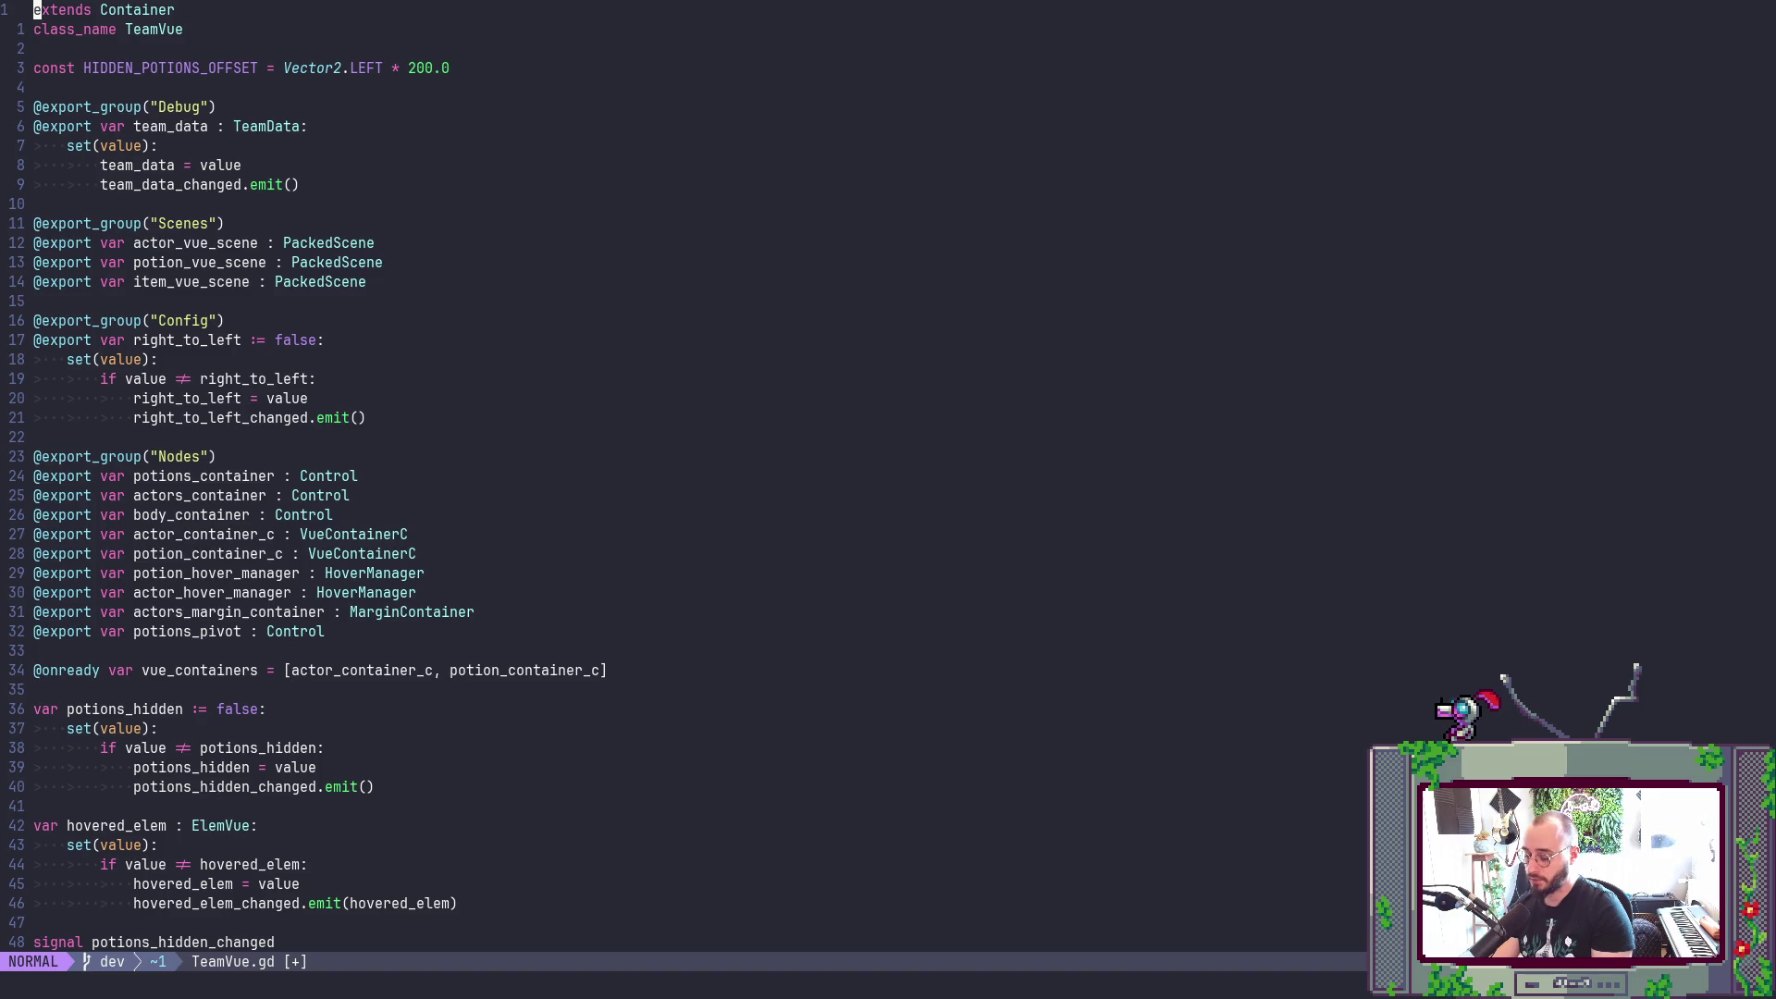
pyautogui.write('u:w')
pyautogui.press('Return')
pyautogui.hotkey('alt', 'Tab')
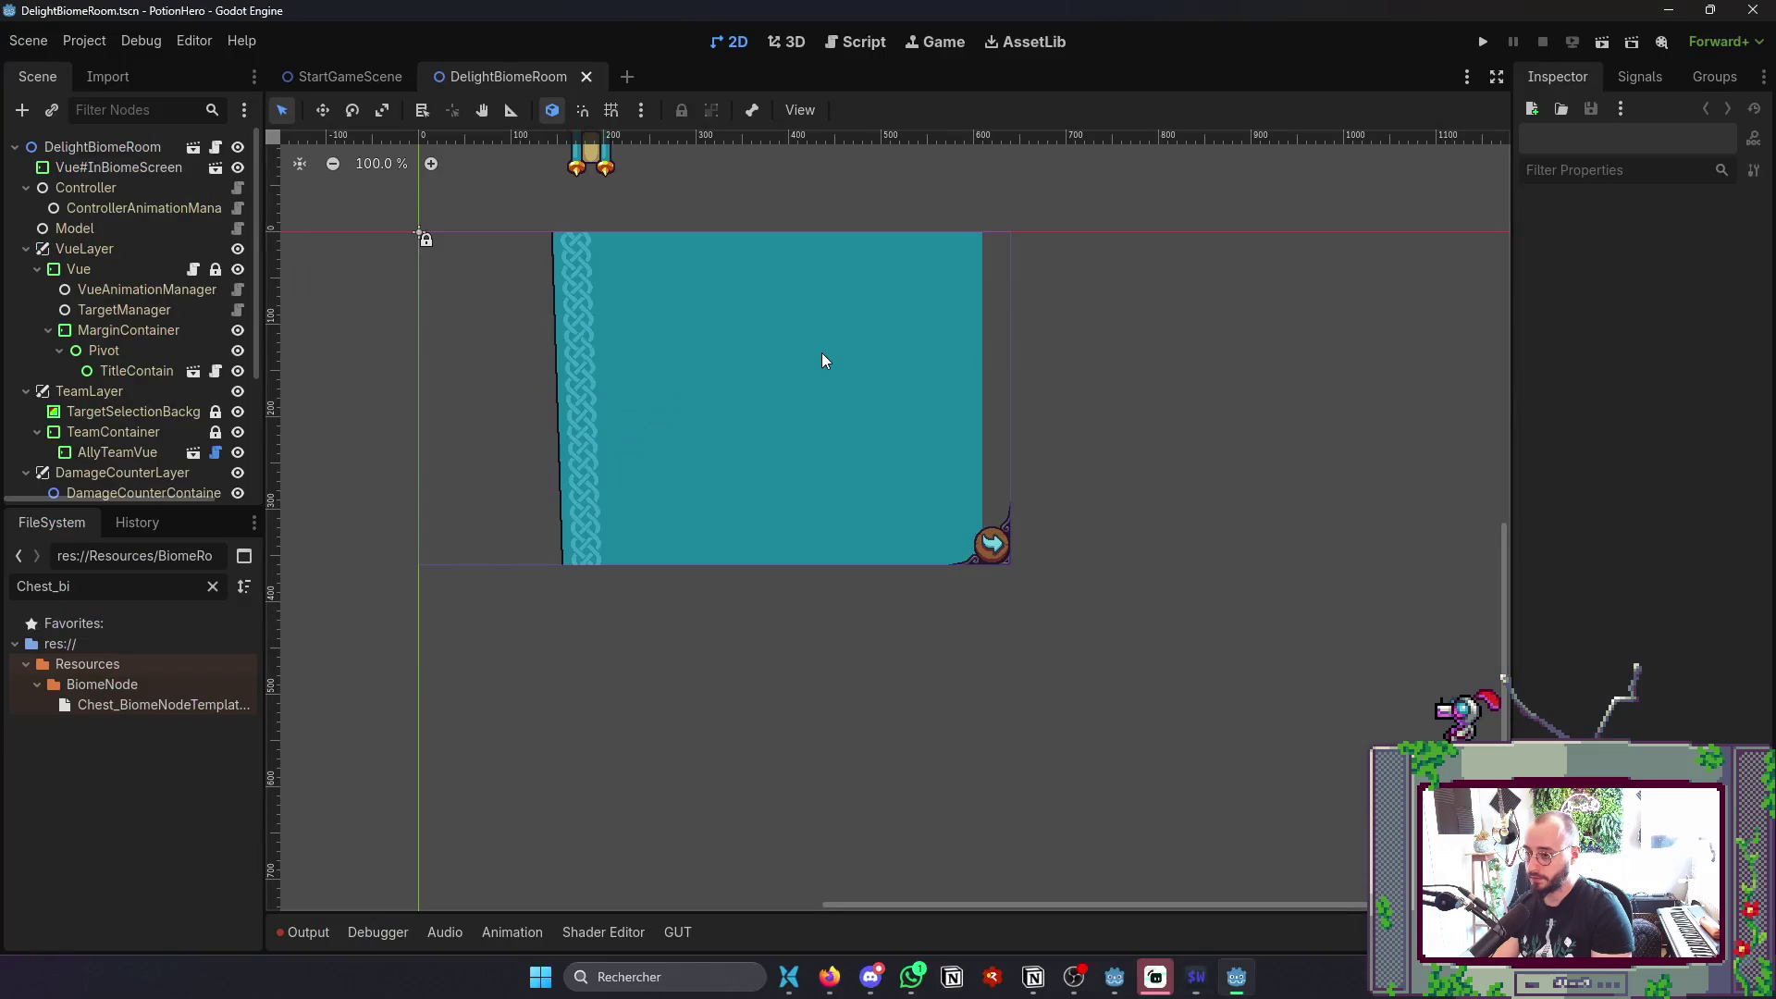
# - Show Godot's error log, then go to line 71 in TeamVue.gd's _ready function
pyautogui.click(300, 930)
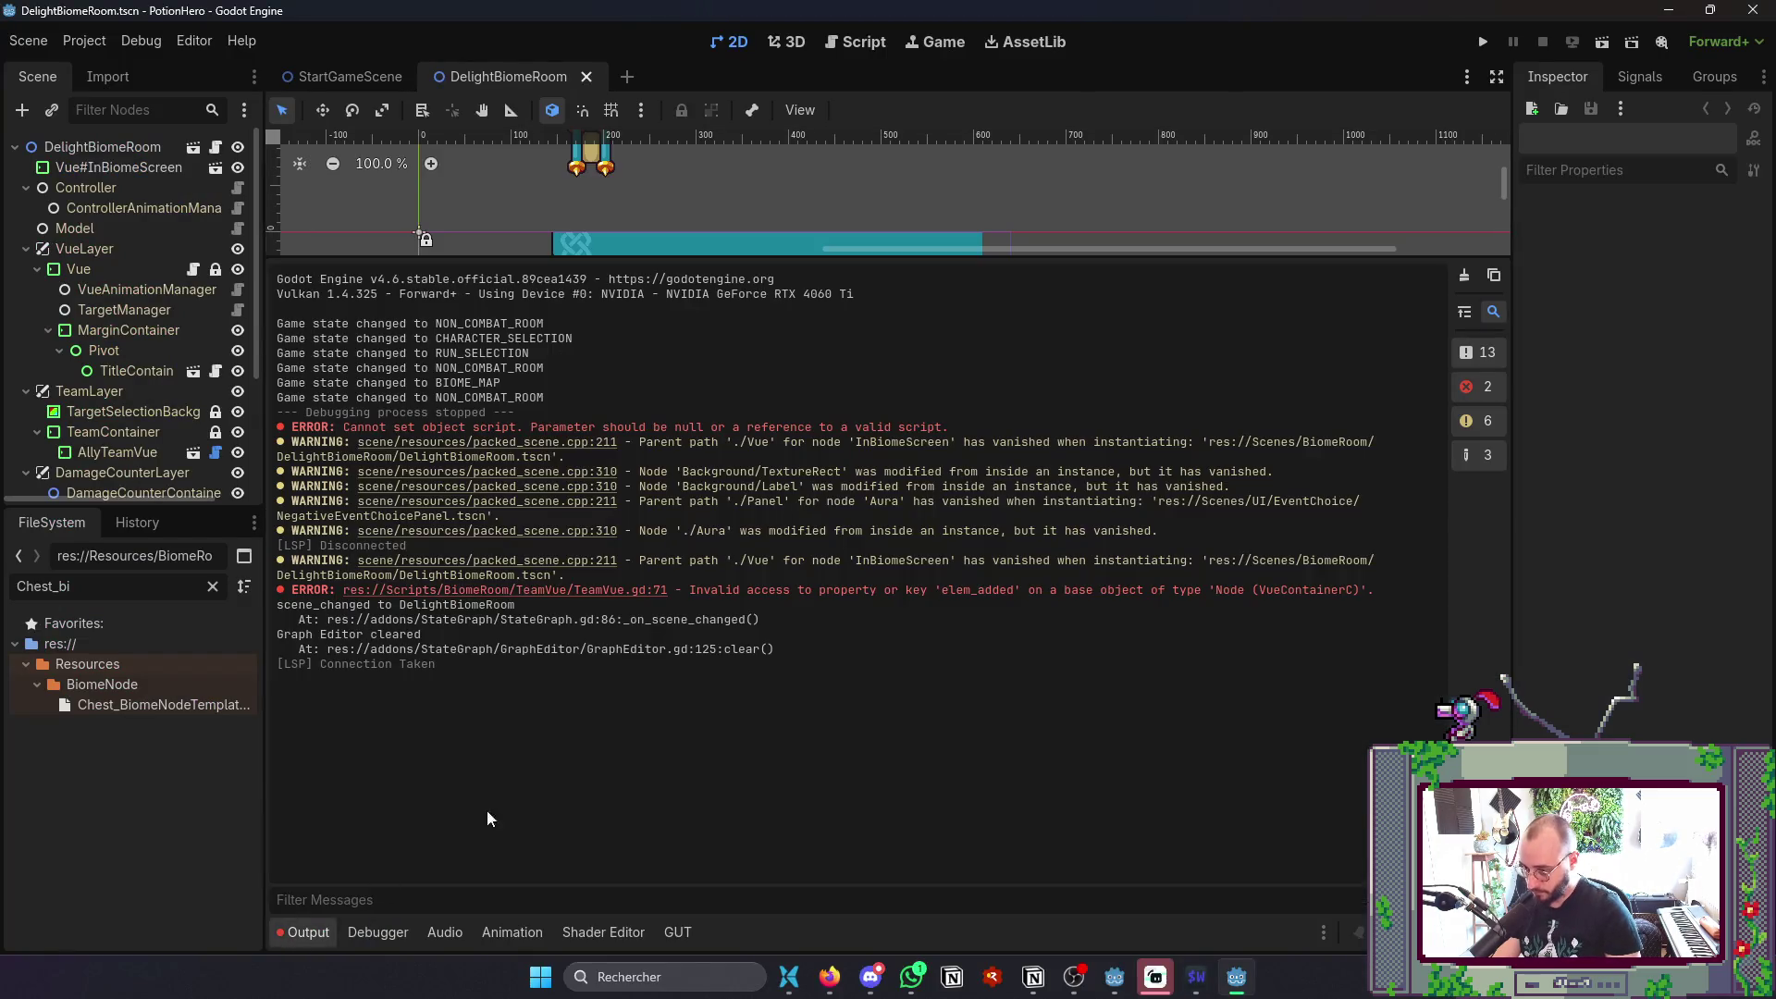
pyautogui.hotkey('alt', 'Tab')
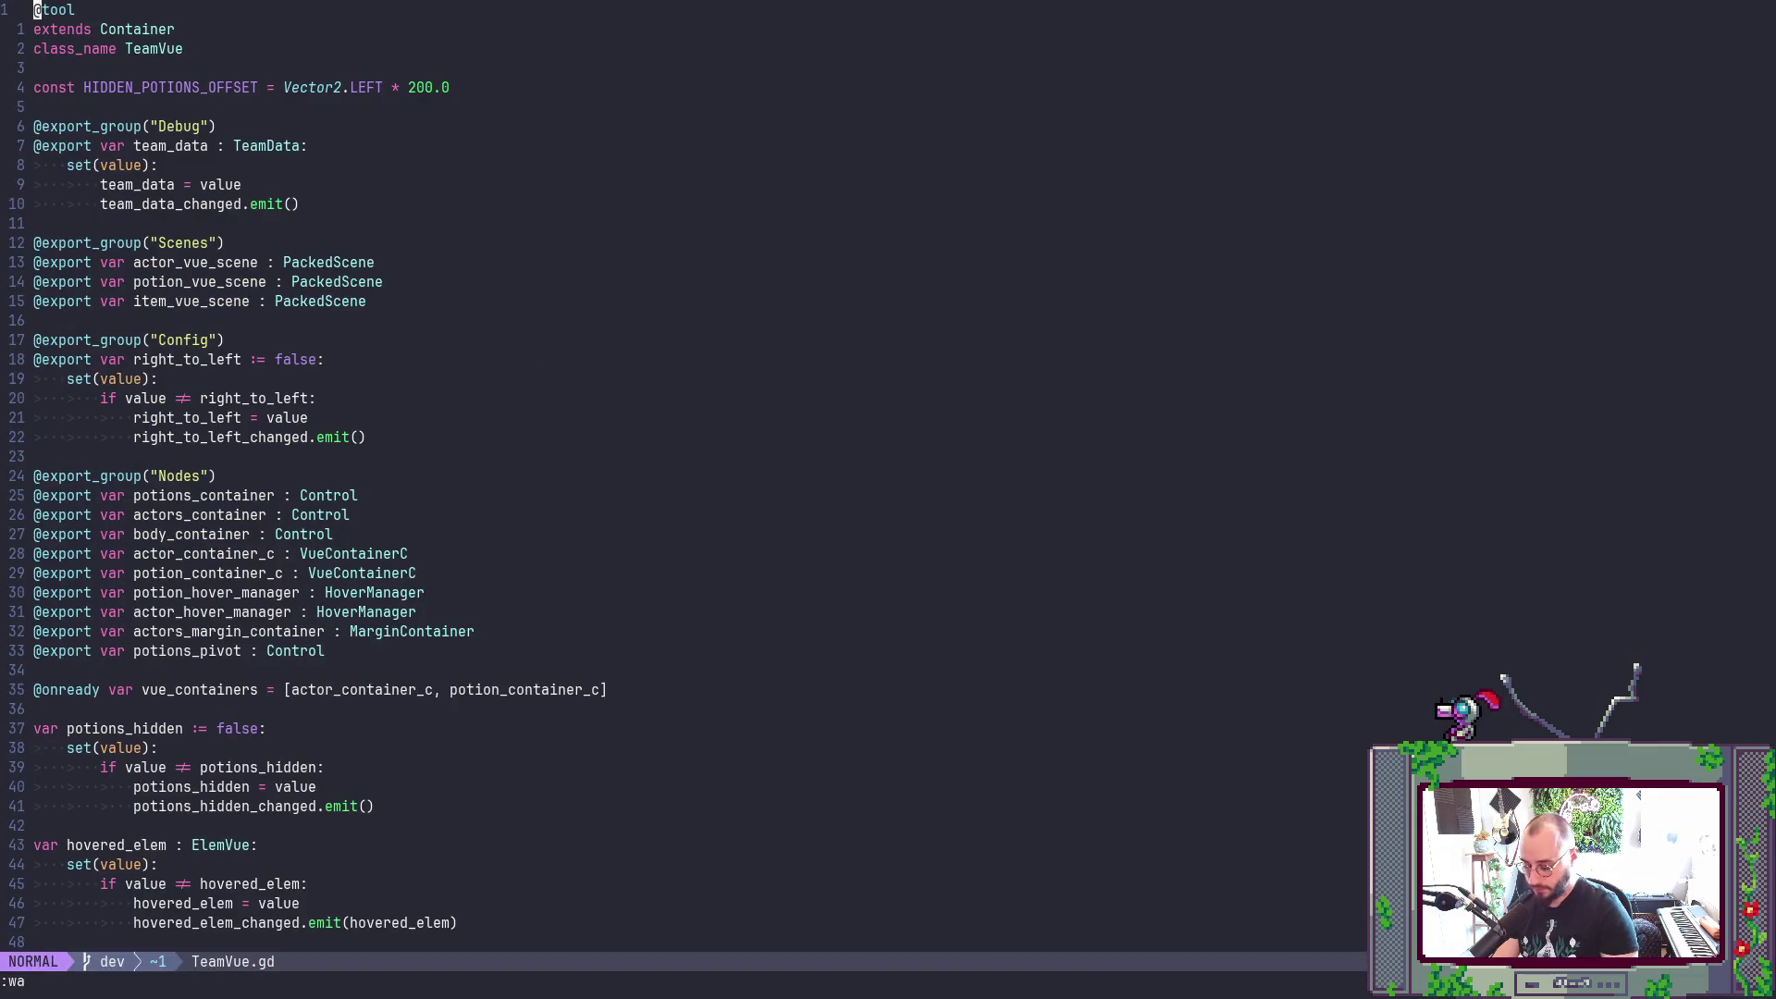
pyautogui.hotkey('shift', 'g')
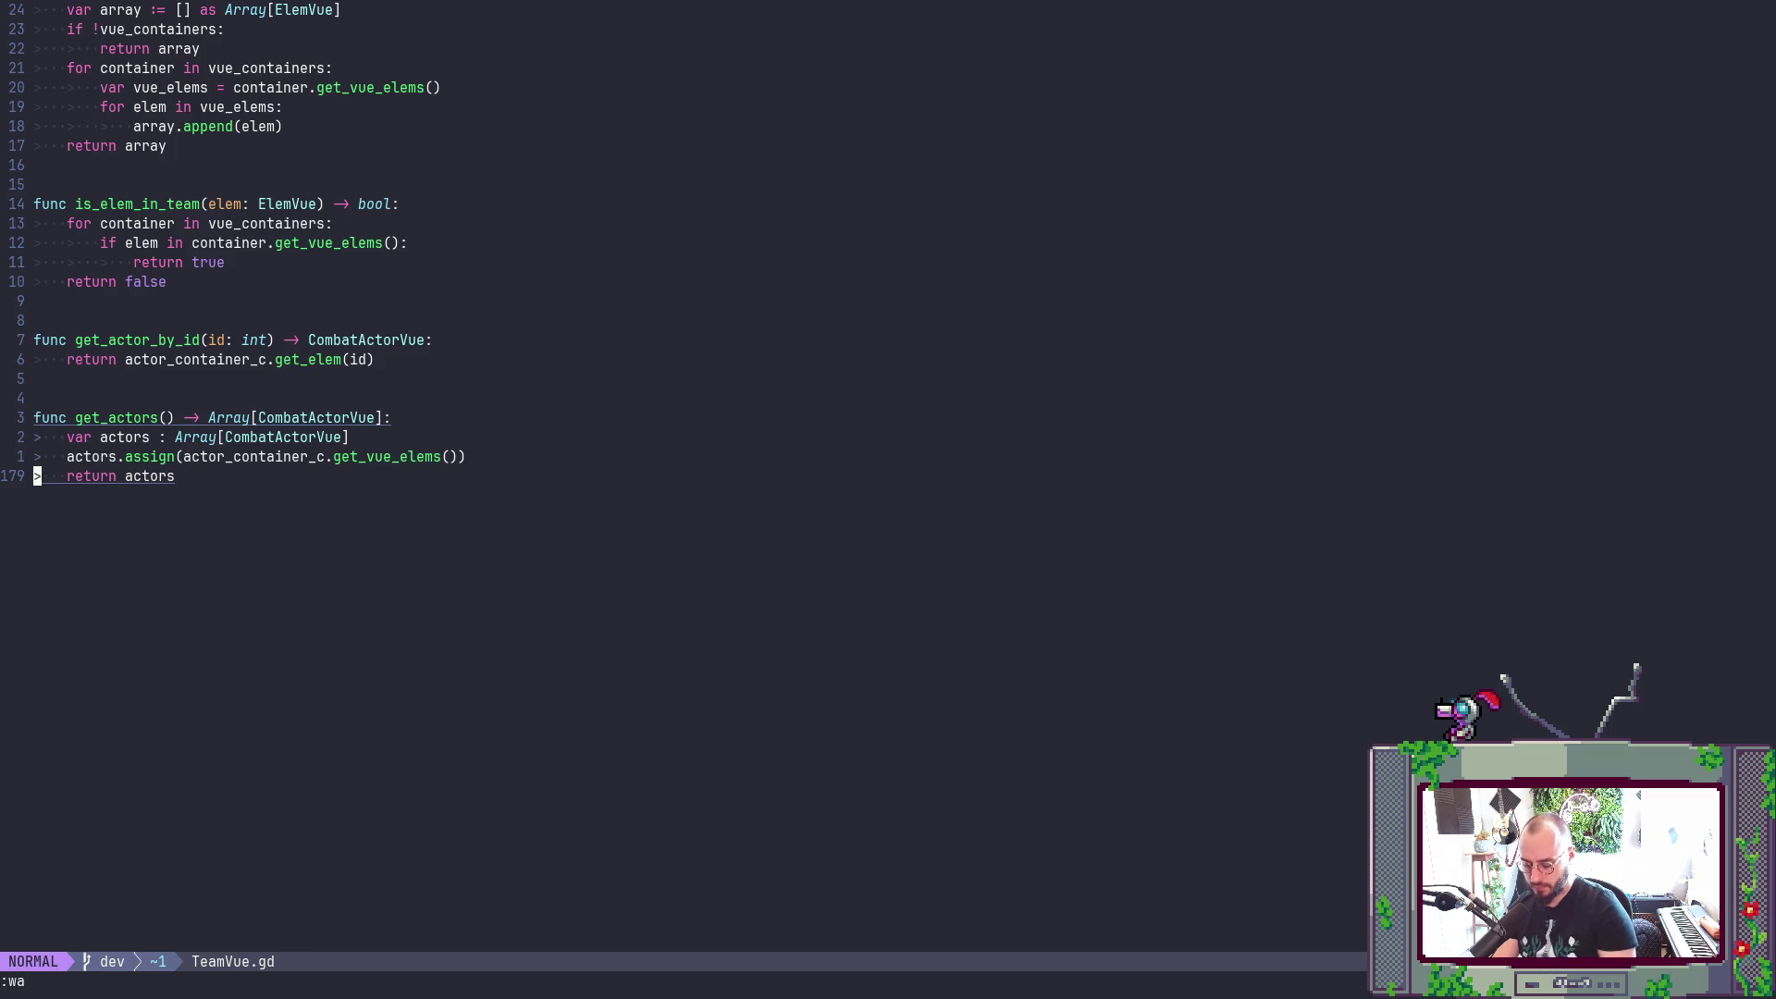
pyautogui.hotkey('ctrl', 'o')
pyautogui.press('w')
pyautogui.press('o')
pyautogui.press('Escape')
pyautogui.press('u')
# - Indent the signal connect blocks and potions_hidden_changed.emit() under the not-editor-hint check
pyautogui.press('j')
pyautogui.press('j')
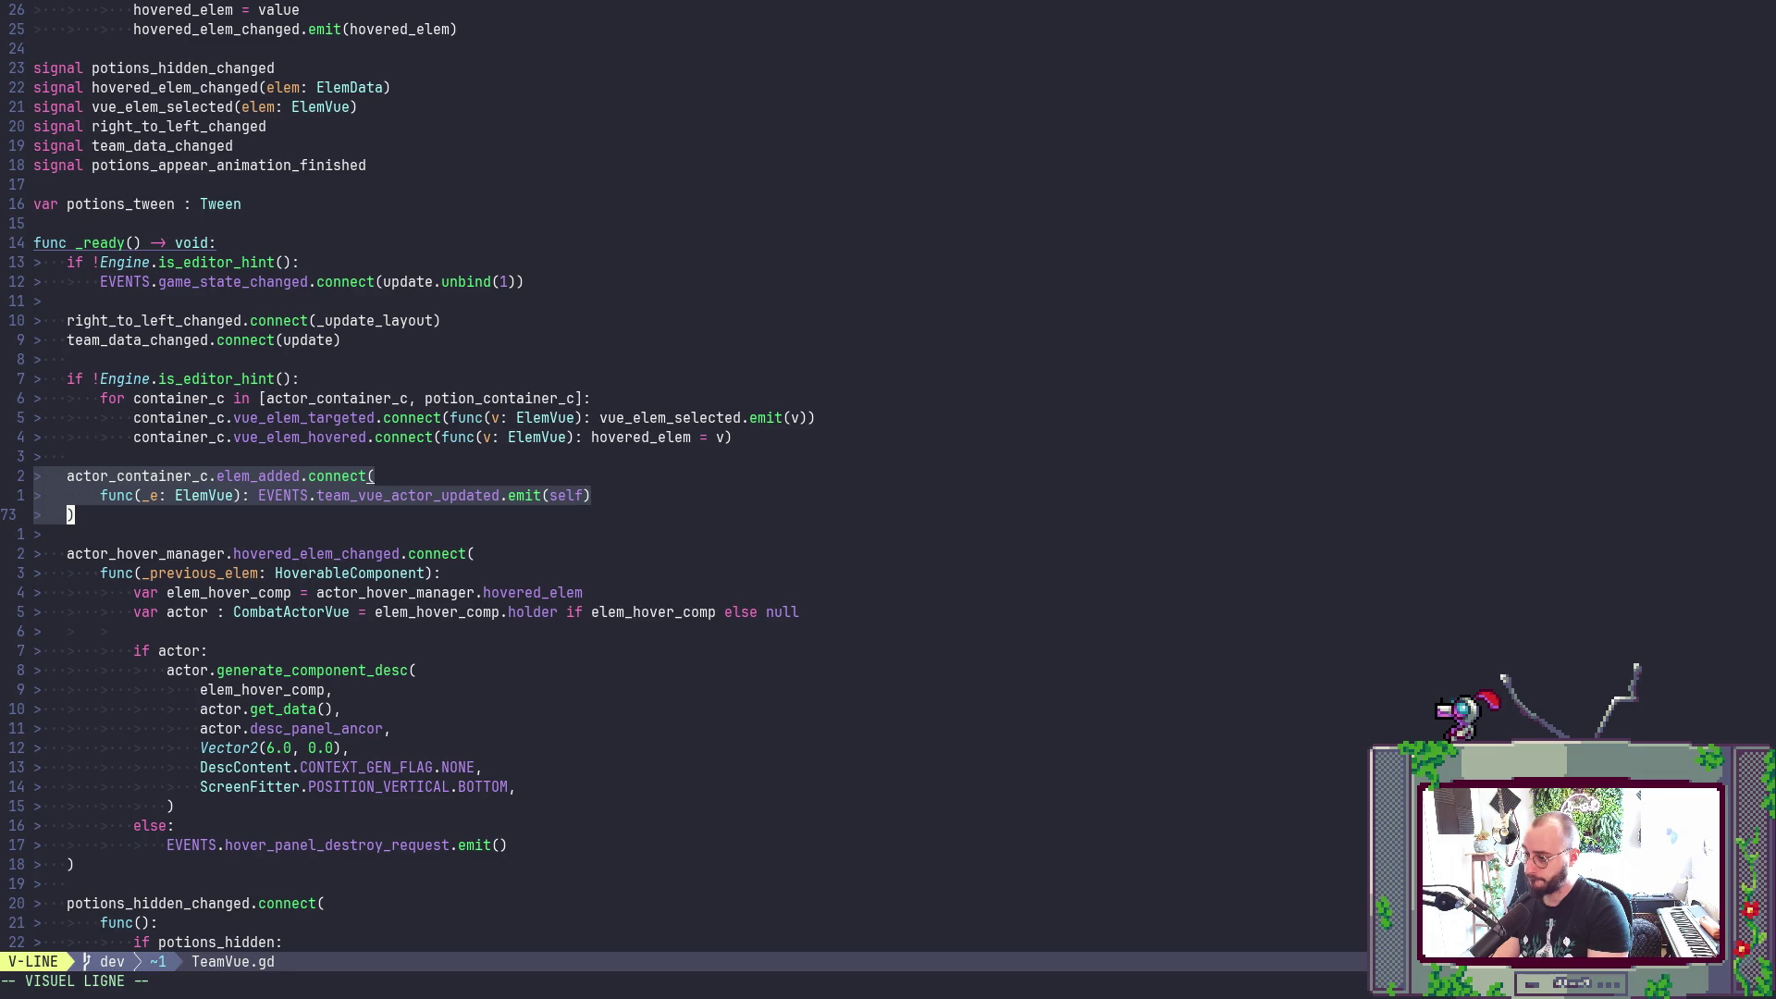
pyautogui.press('j')
pyautogui.press('j')
pyautogui.press('j')
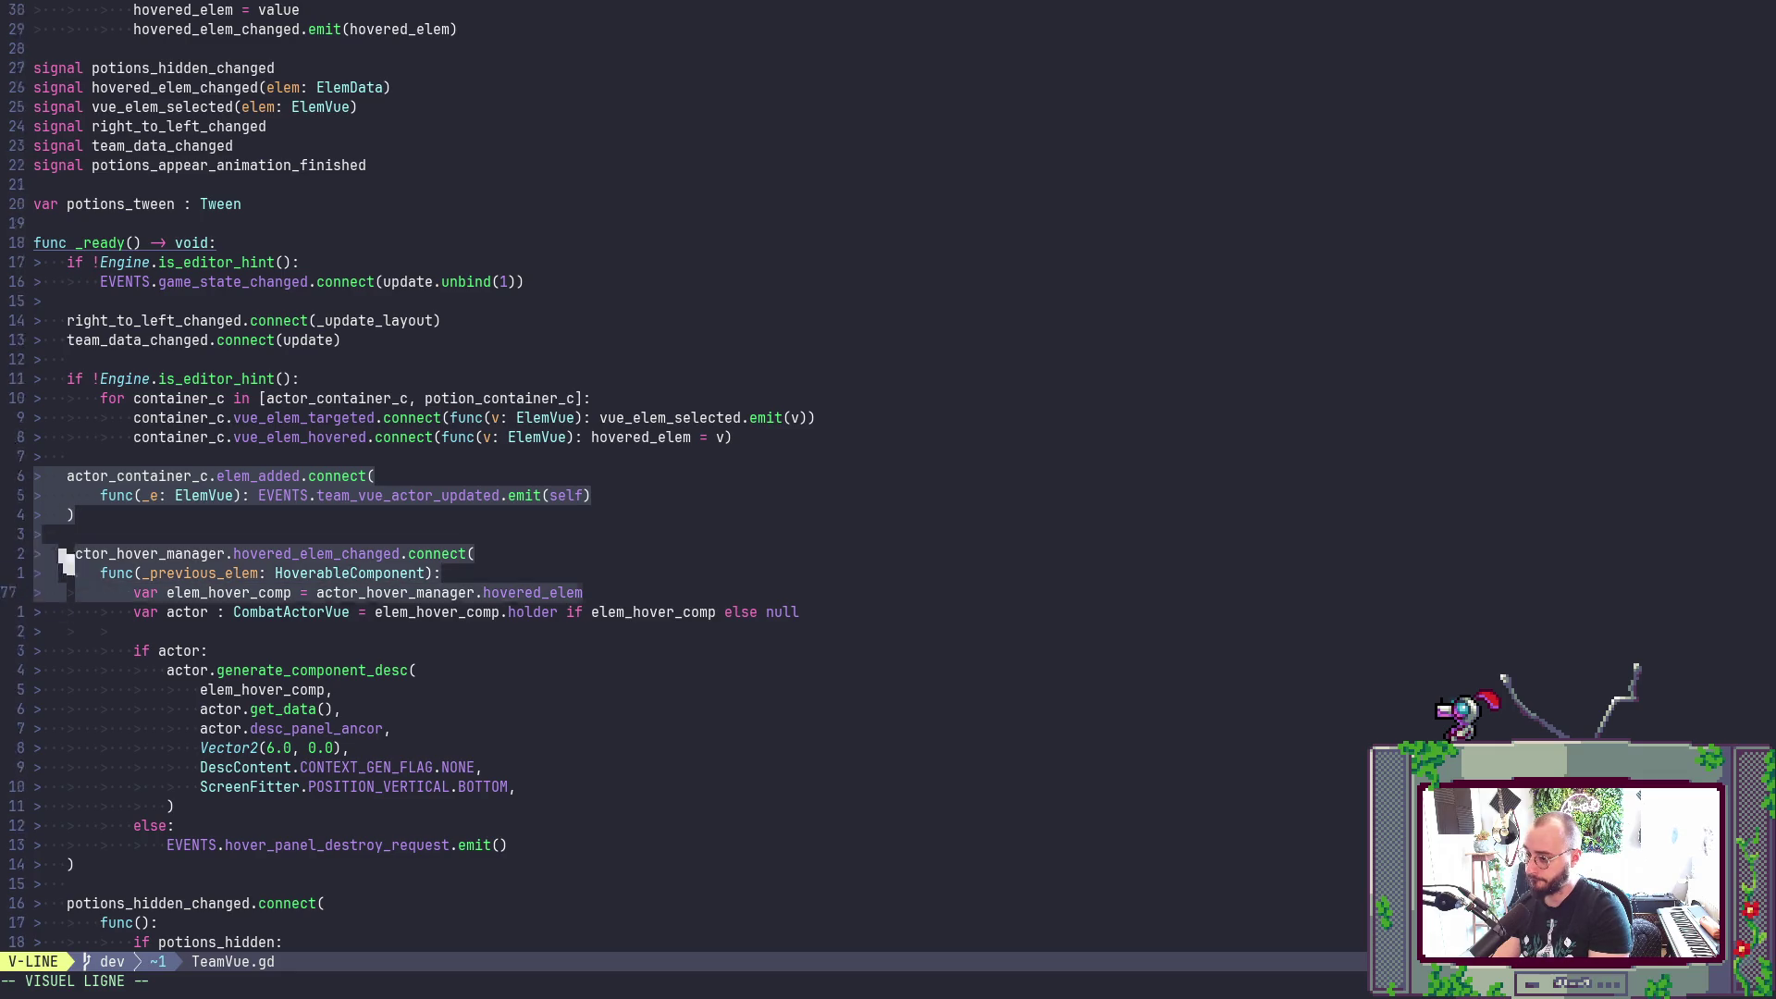
pyautogui.press('j')
pyautogui.press('j')
pyautogui.press('j')
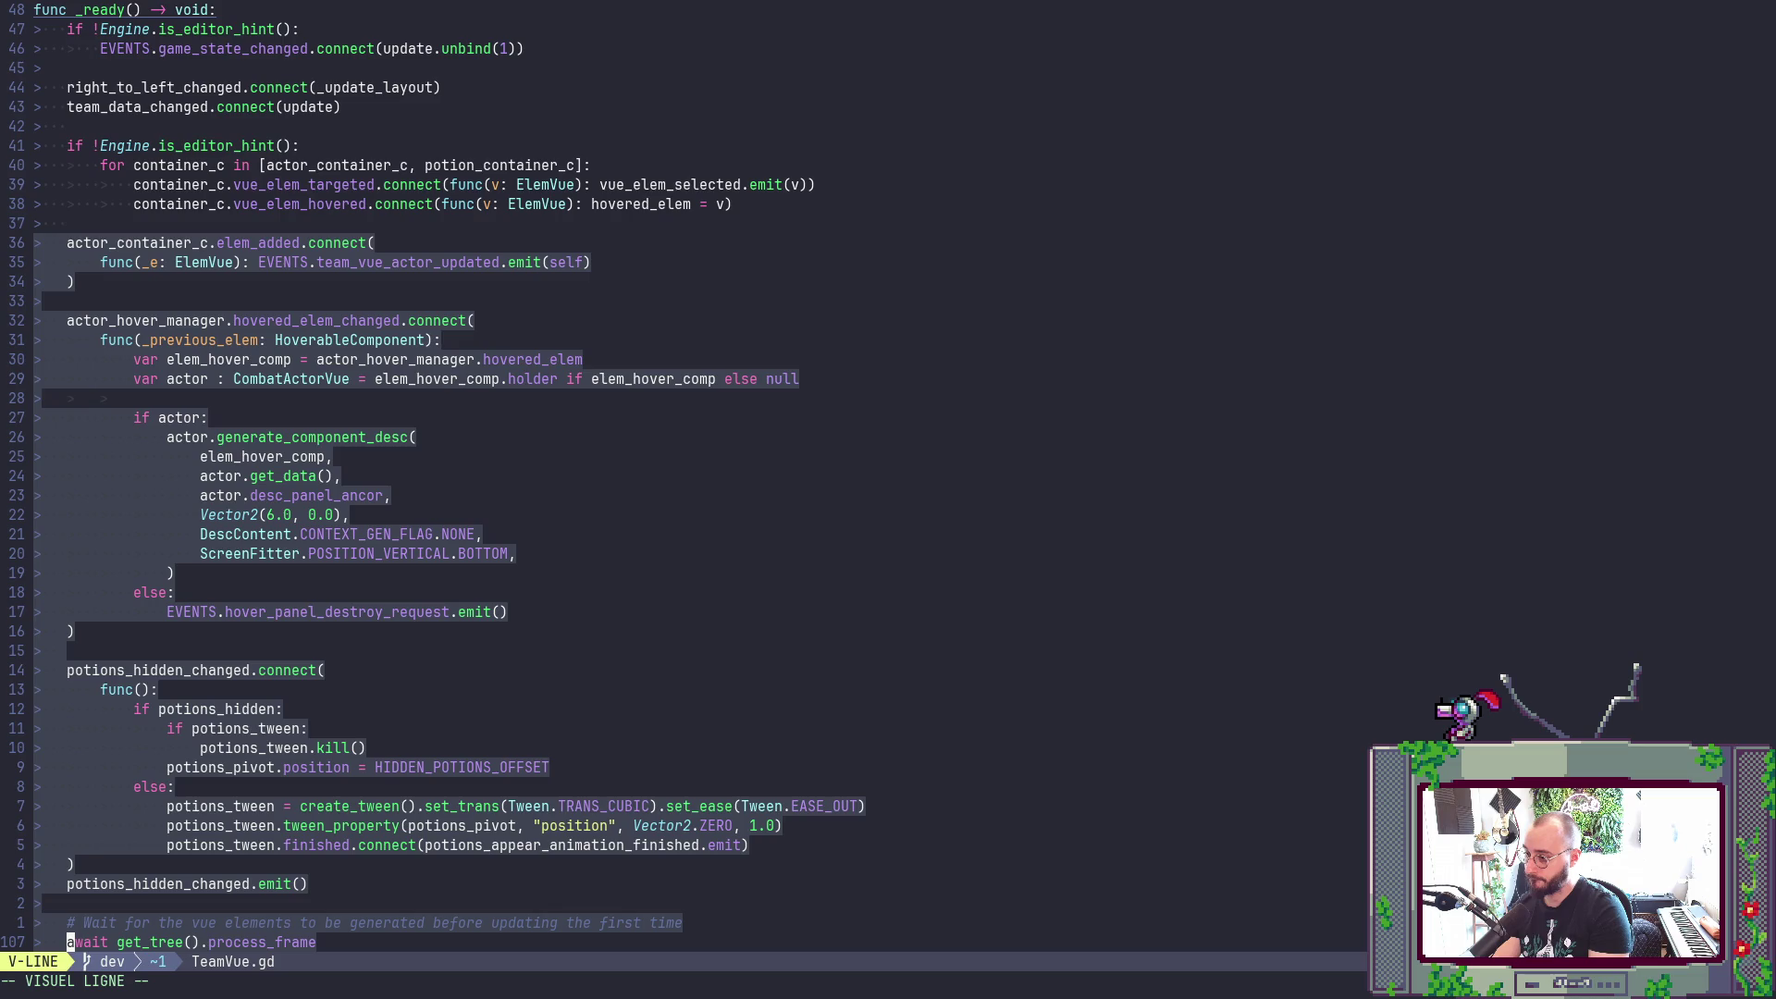
pyautogui.press('k')
pyautogui.press('k')
pyautogui.press('k')
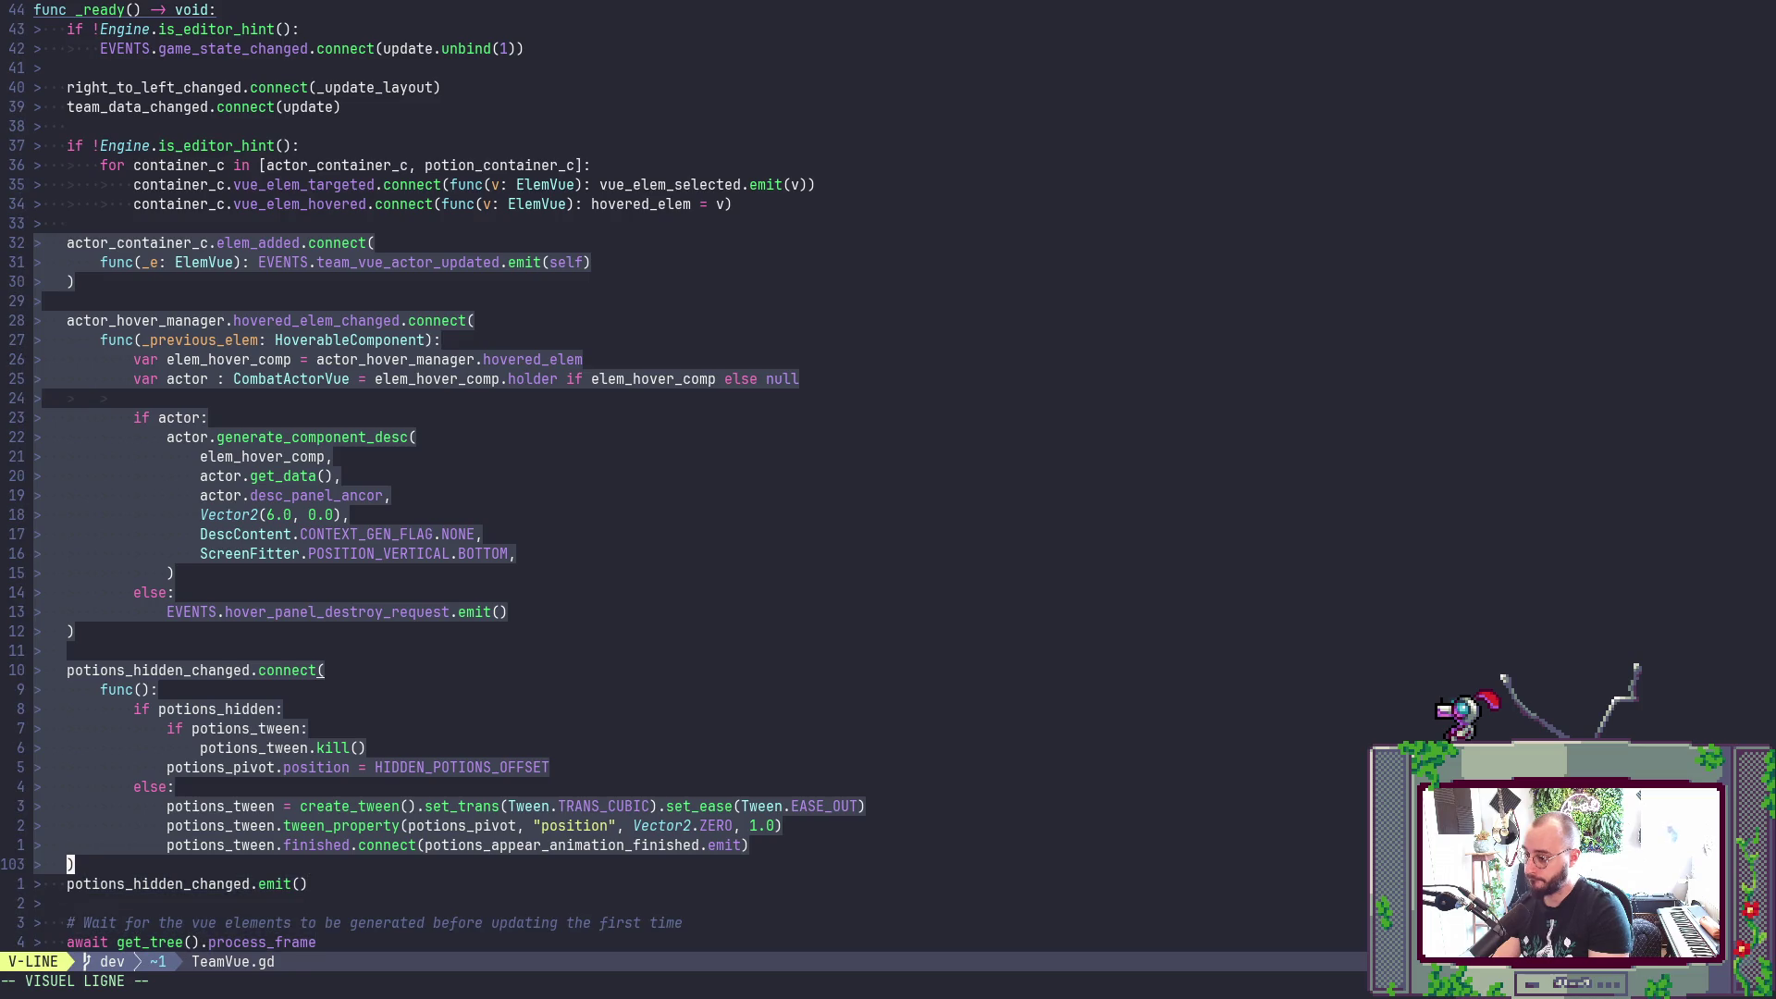
pyautogui.press('>')
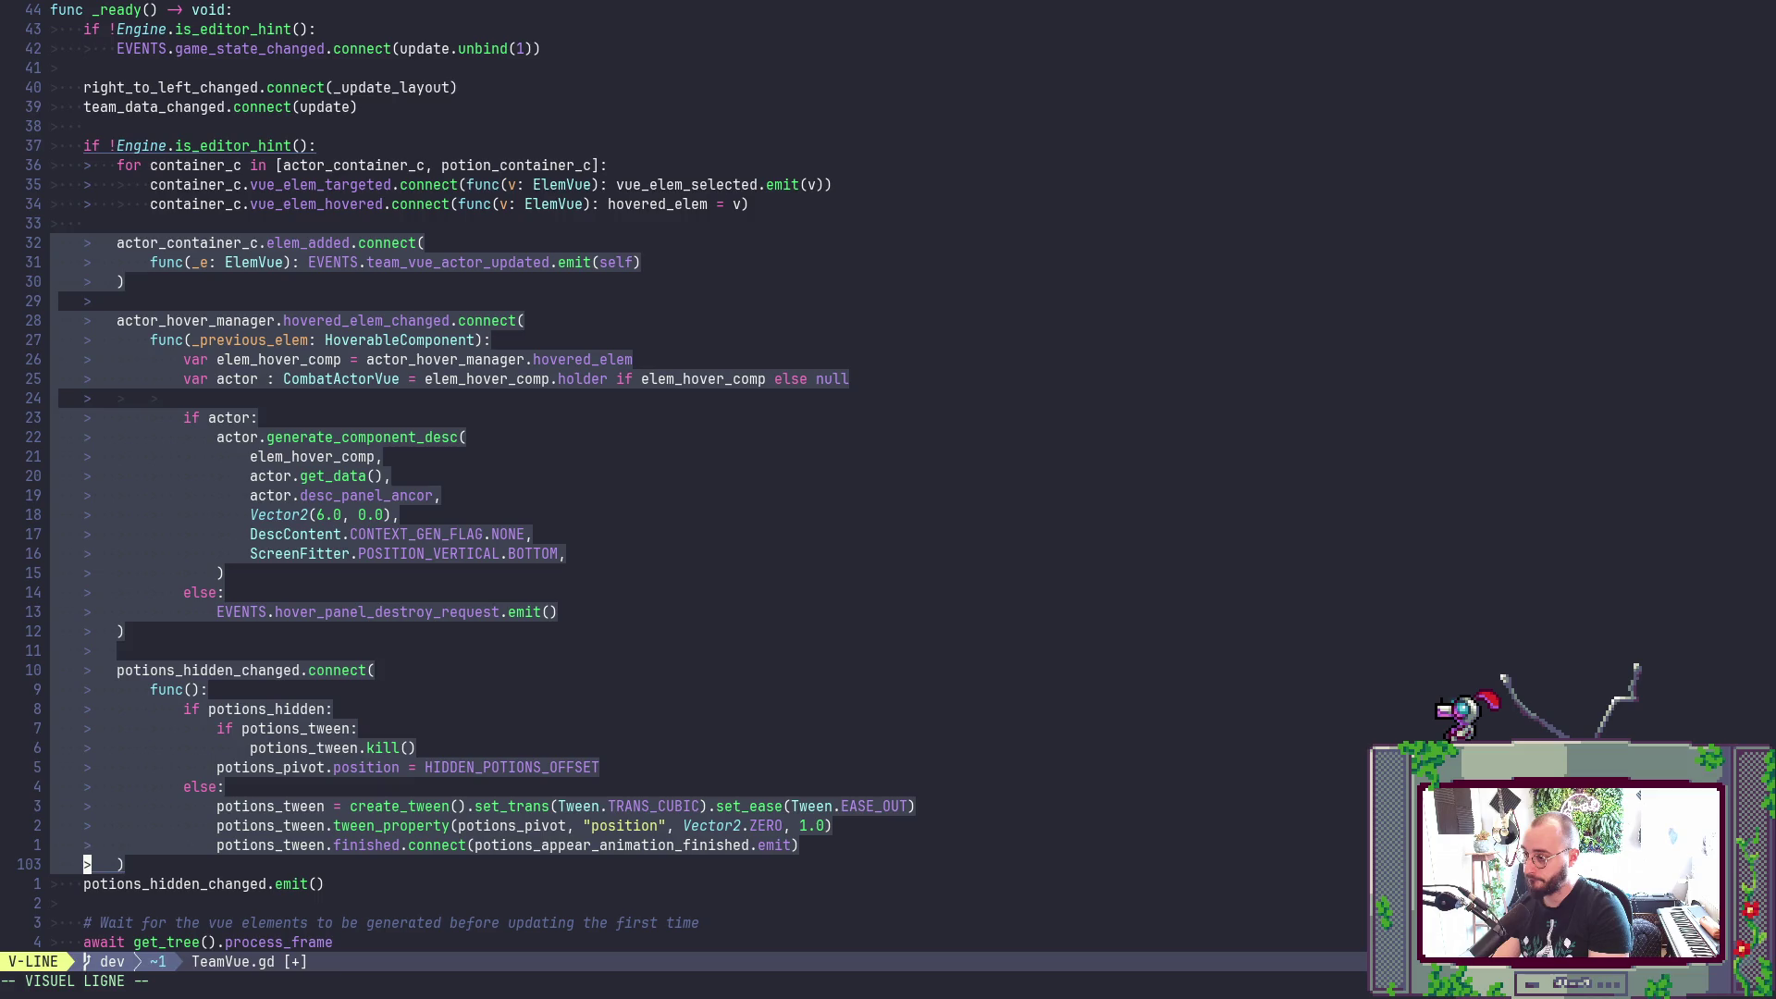
pyautogui.press('Escape')
pyautogui.press('j')
pyautogui.hotkey('shift', 'v')
pyautogui.press('>')
# - Review the editor-hint check lines, save TeamVue.gd, and run the game with F5
pyautogui.press('j')
pyautogui.press('j')
pyautogui.press('j')
pyautogui.press('j')
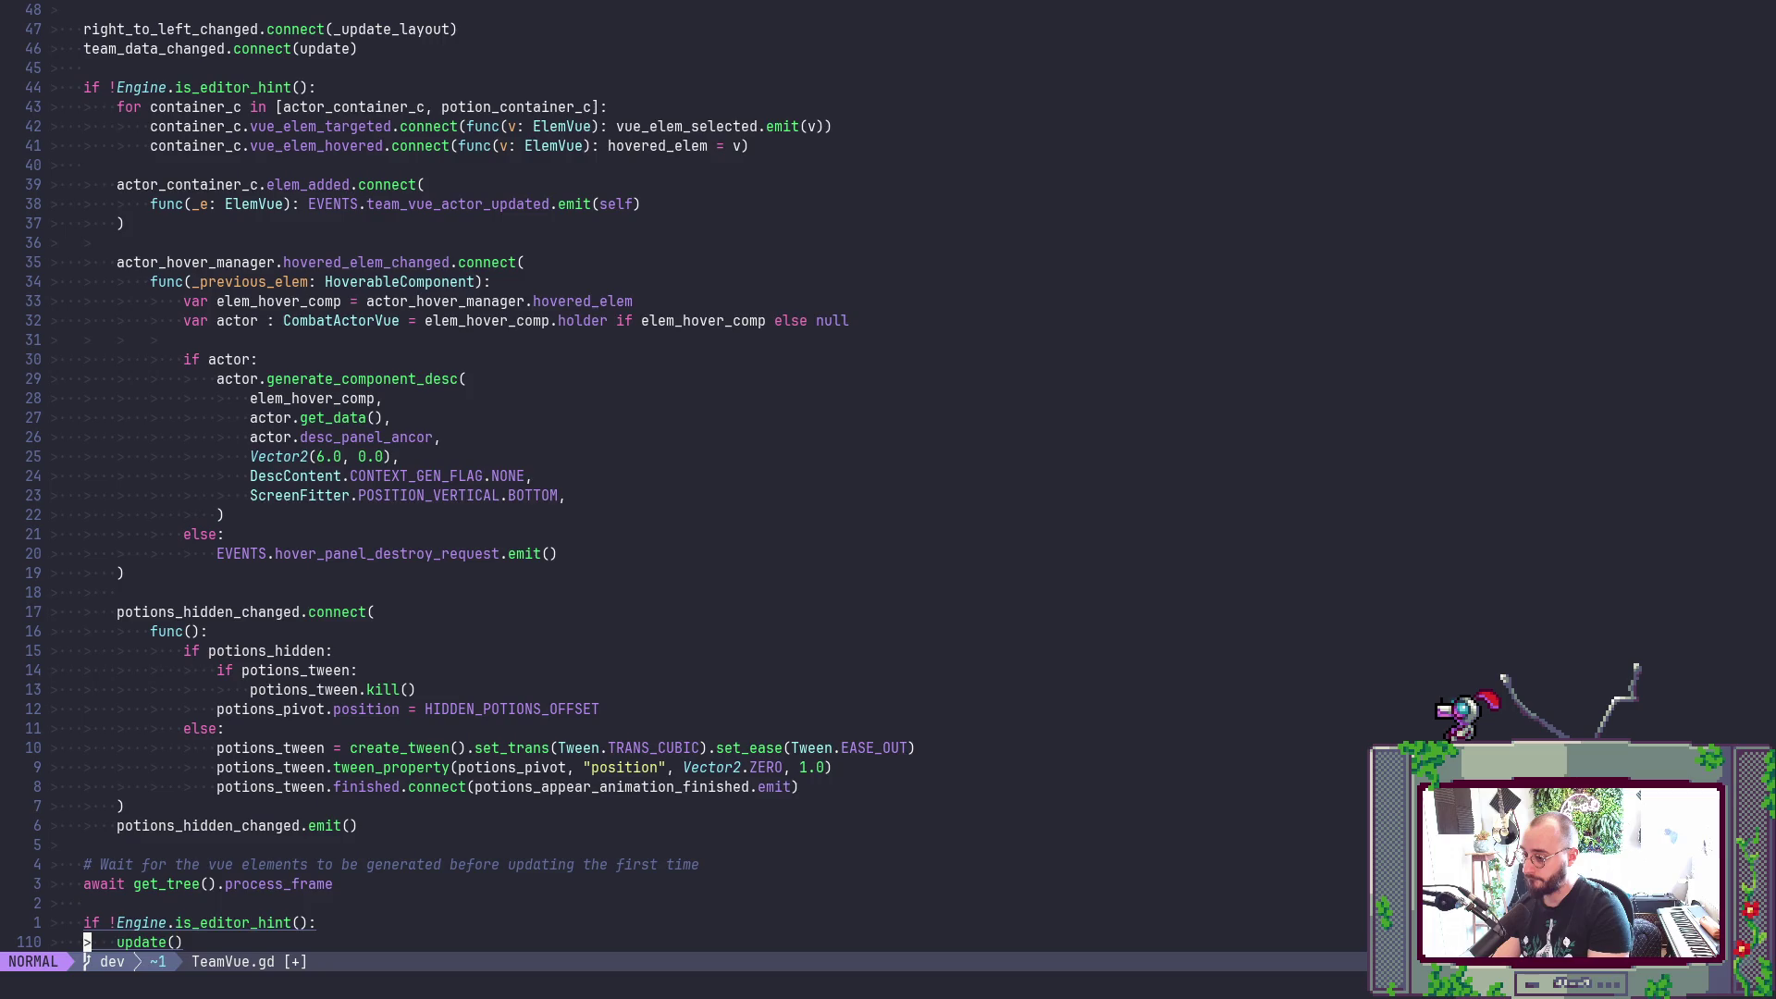
pyautogui.press('j')
pyautogui.press('j')
pyautogui.press('j')
pyautogui.press('k')
pyautogui.press('k')
pyautogui.press('k')
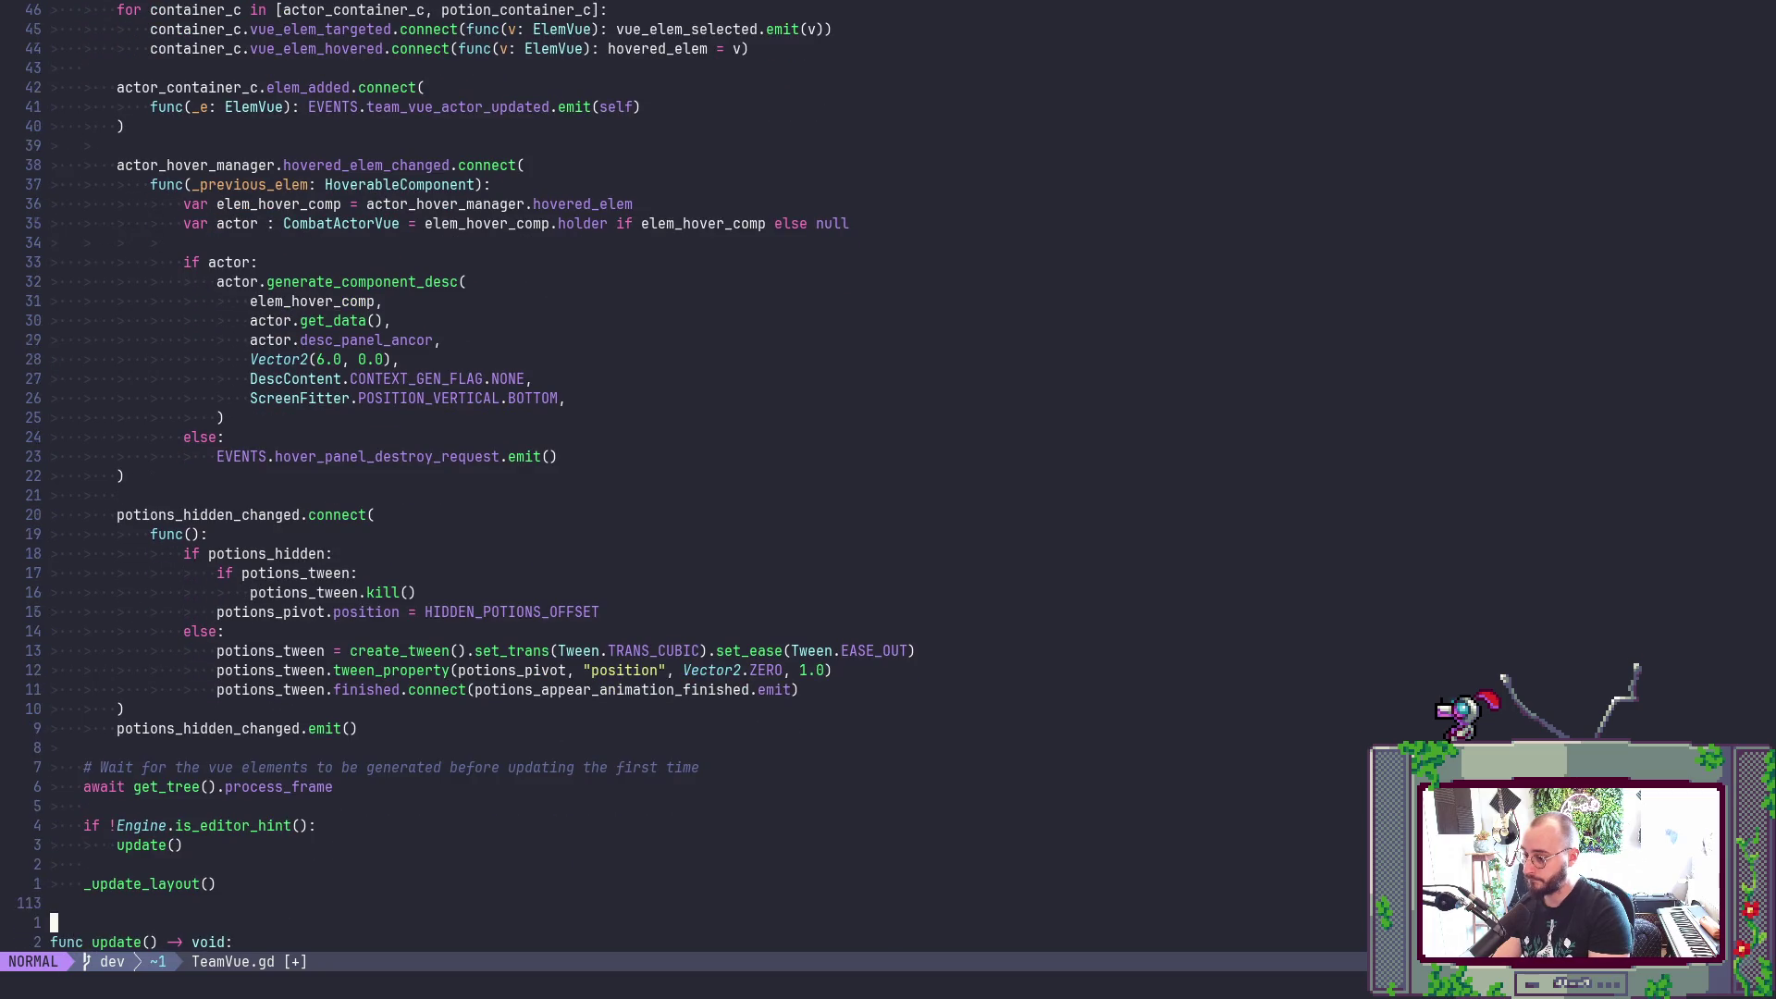
pyautogui.press('k')
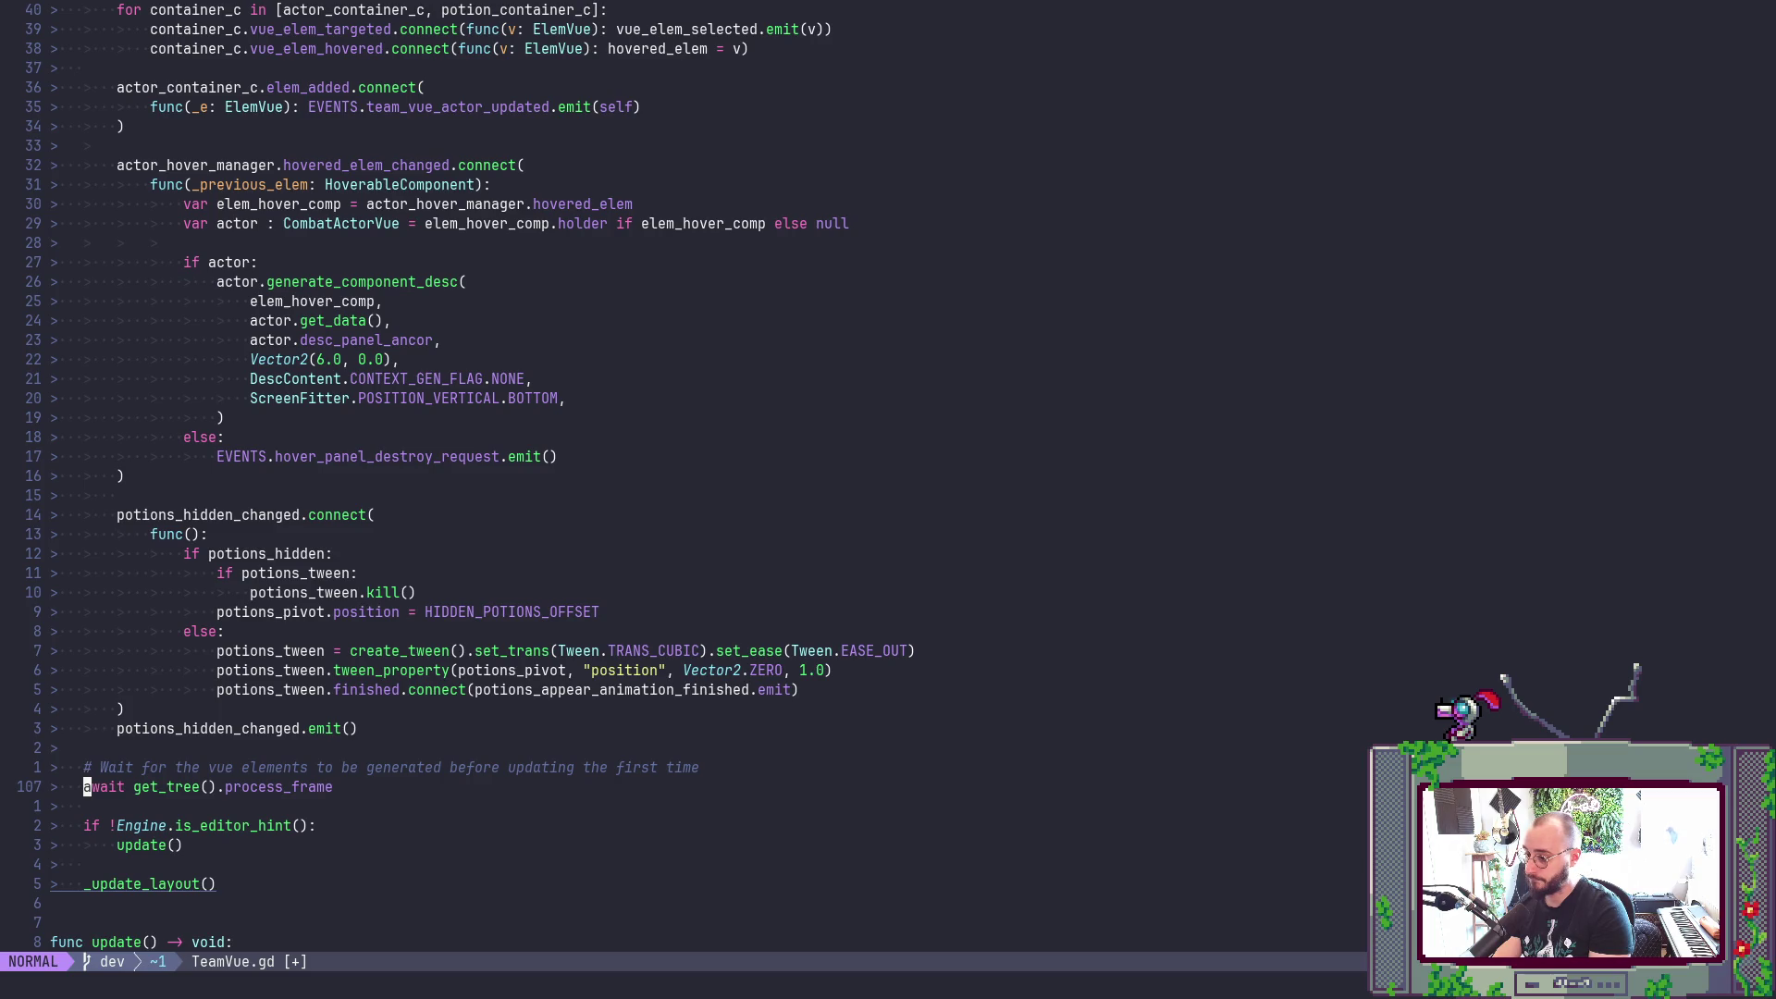
pyautogui.press('k')
pyautogui.hotkey('shift', 'v')
pyautogui.press('j')
pyautogui.press('j')
pyautogui.press('j')
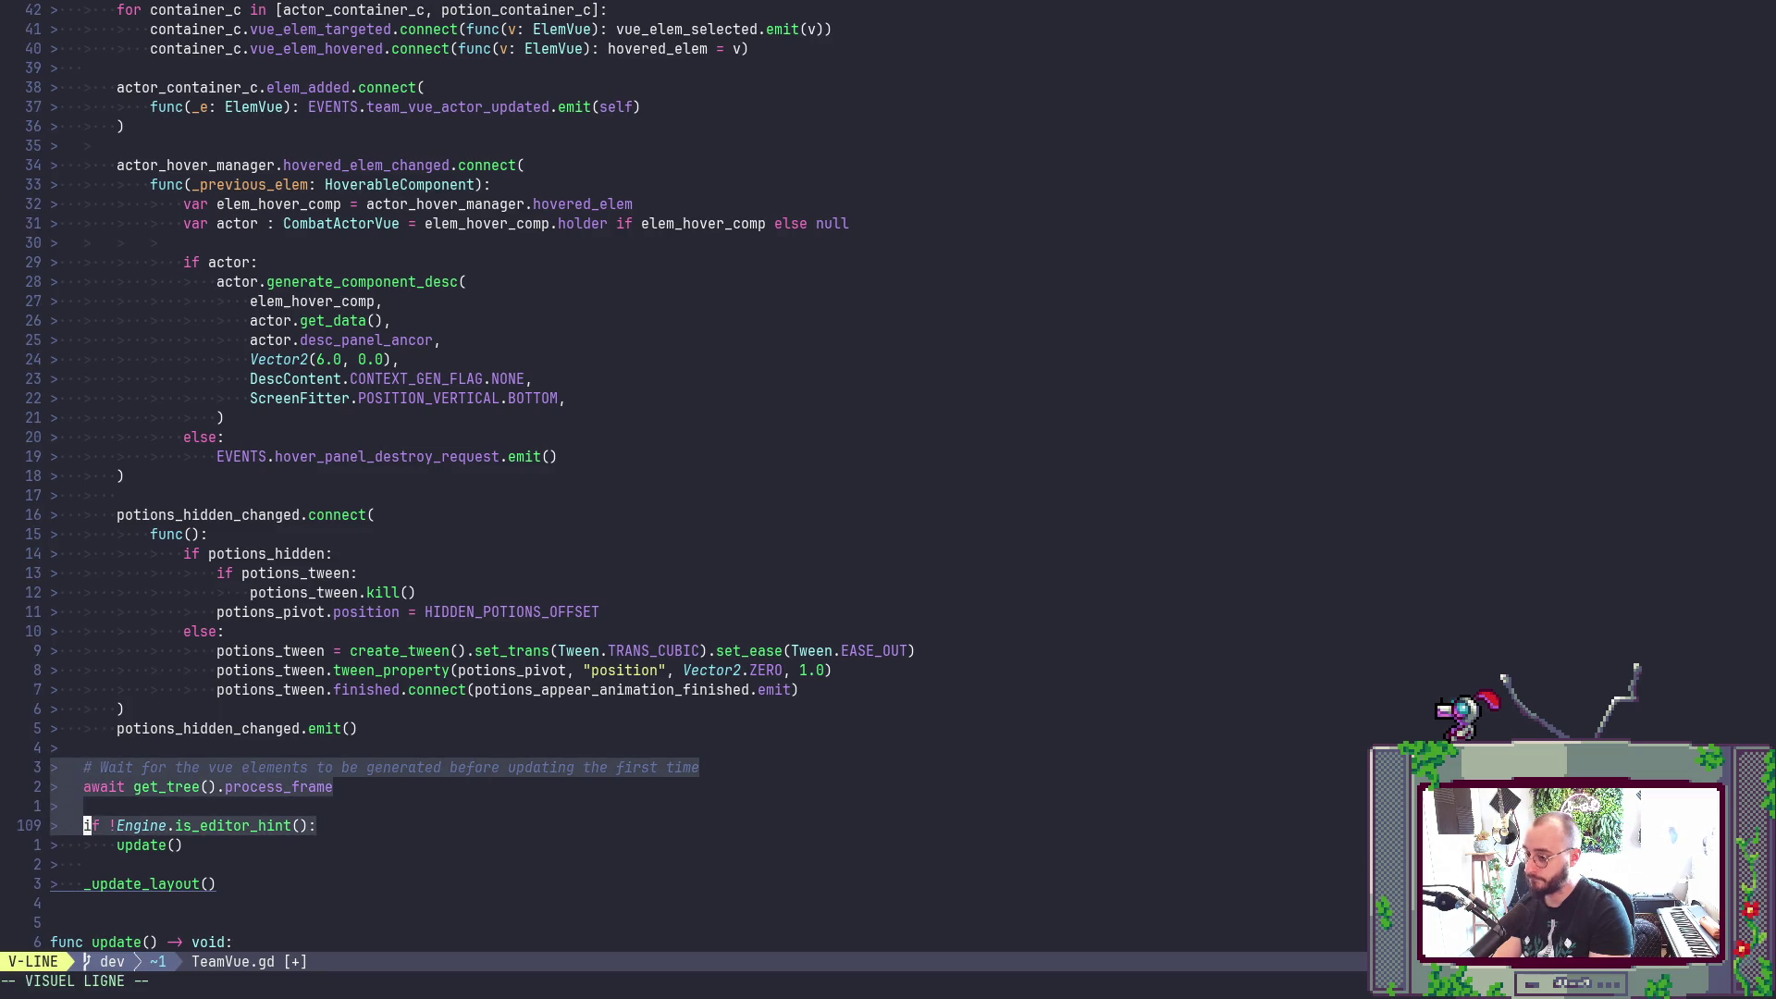
pyautogui.press('Escape')
pyautogui.write(':w')
pyautogui.press('Return')
pyautogui.hotkey('alt', 'Tab')
pyautogui.press('F5')
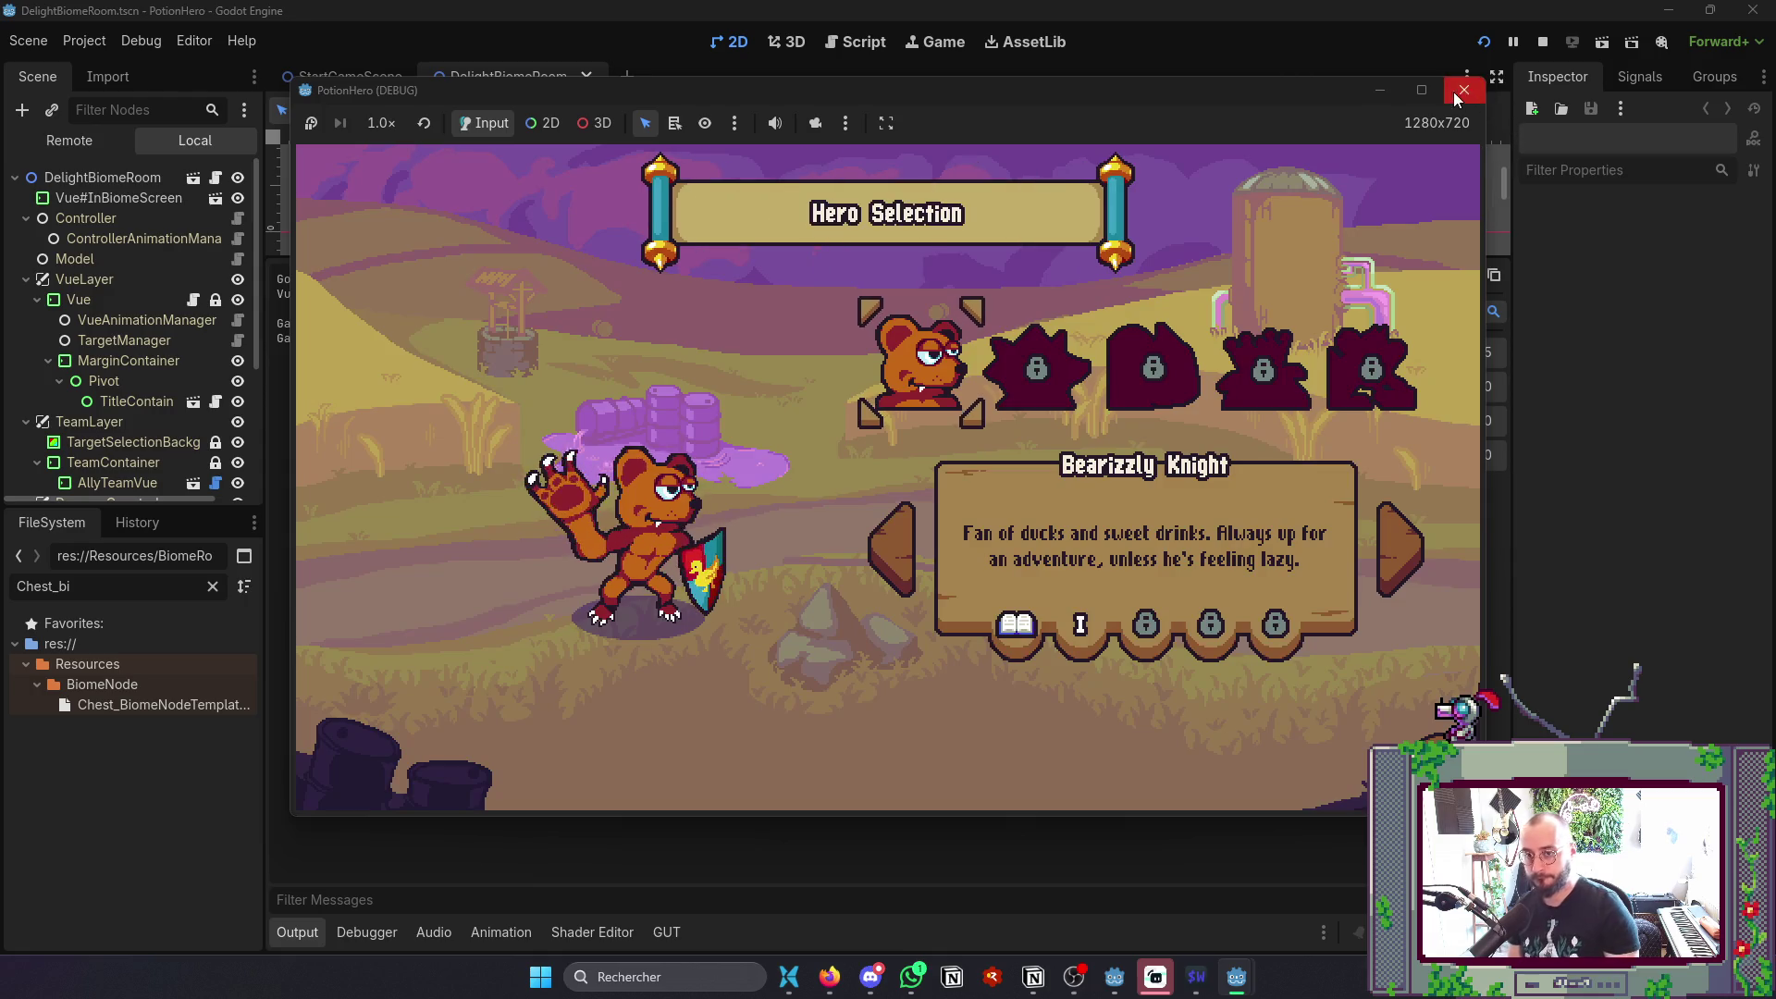
# - Close the running game, return to the DelightBiomeRoom scene, and hide the output log
pyautogui.click(1462, 81)
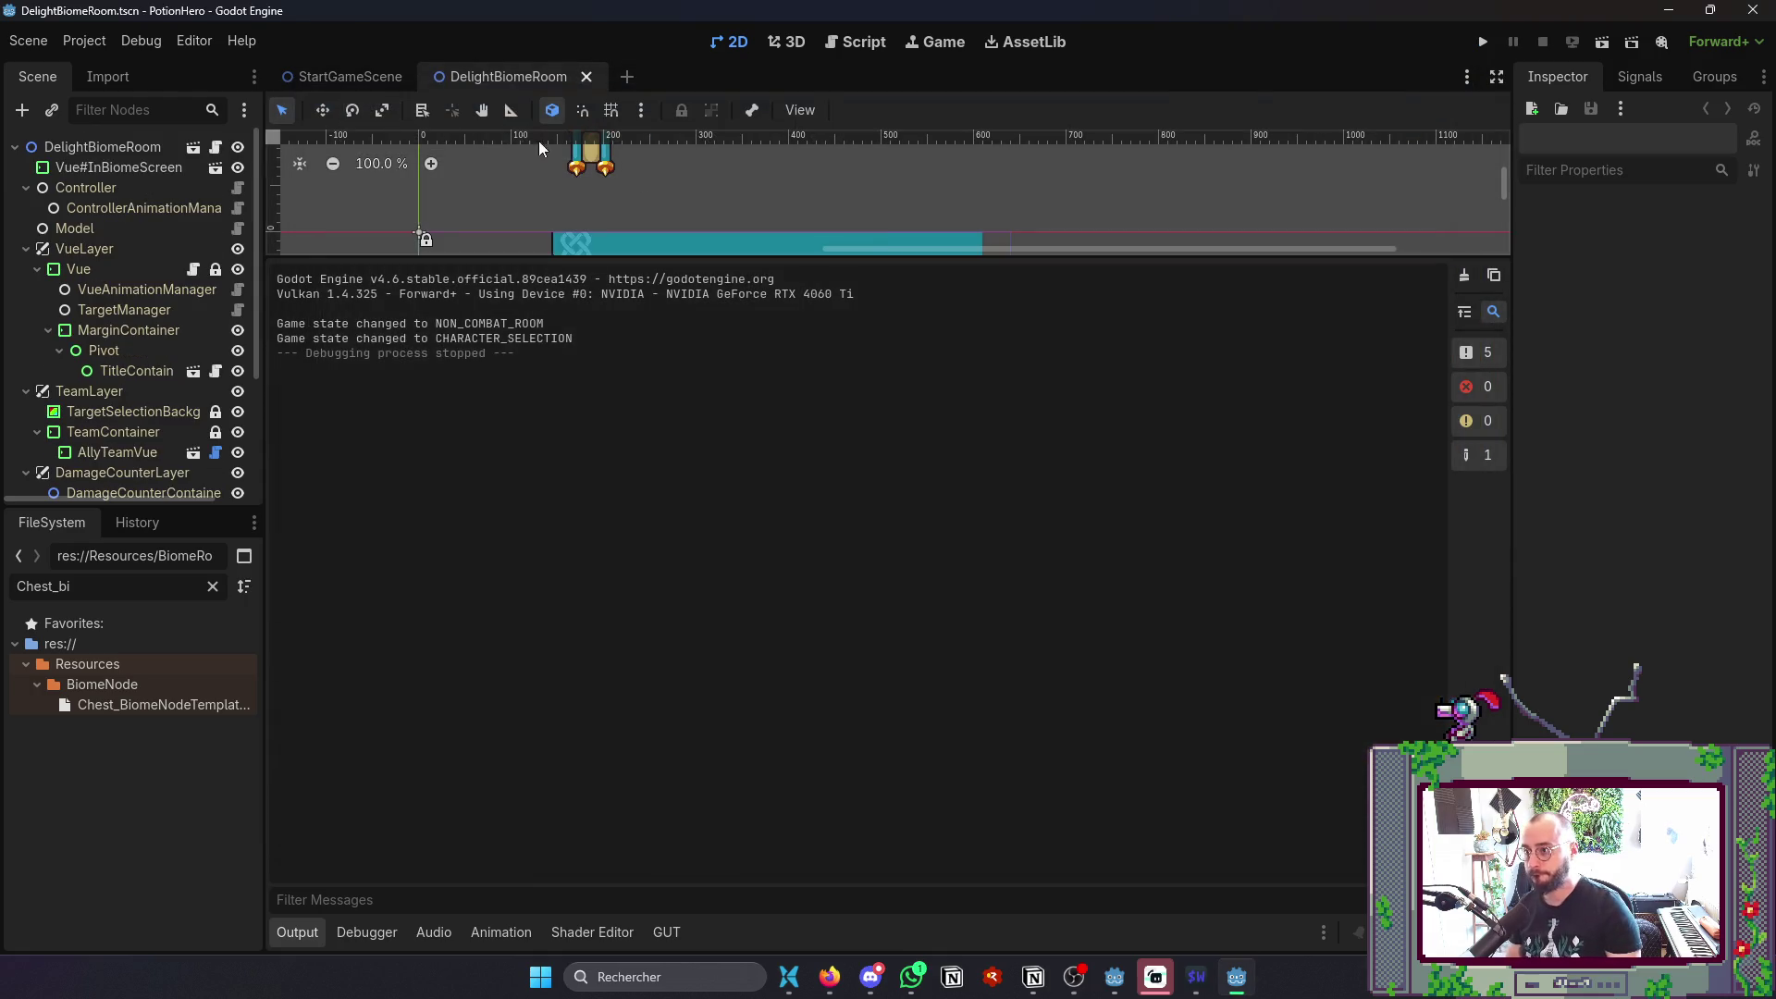
pyautogui.hotkey('ctrl', 'Tab')
pyautogui.click(580, 75)
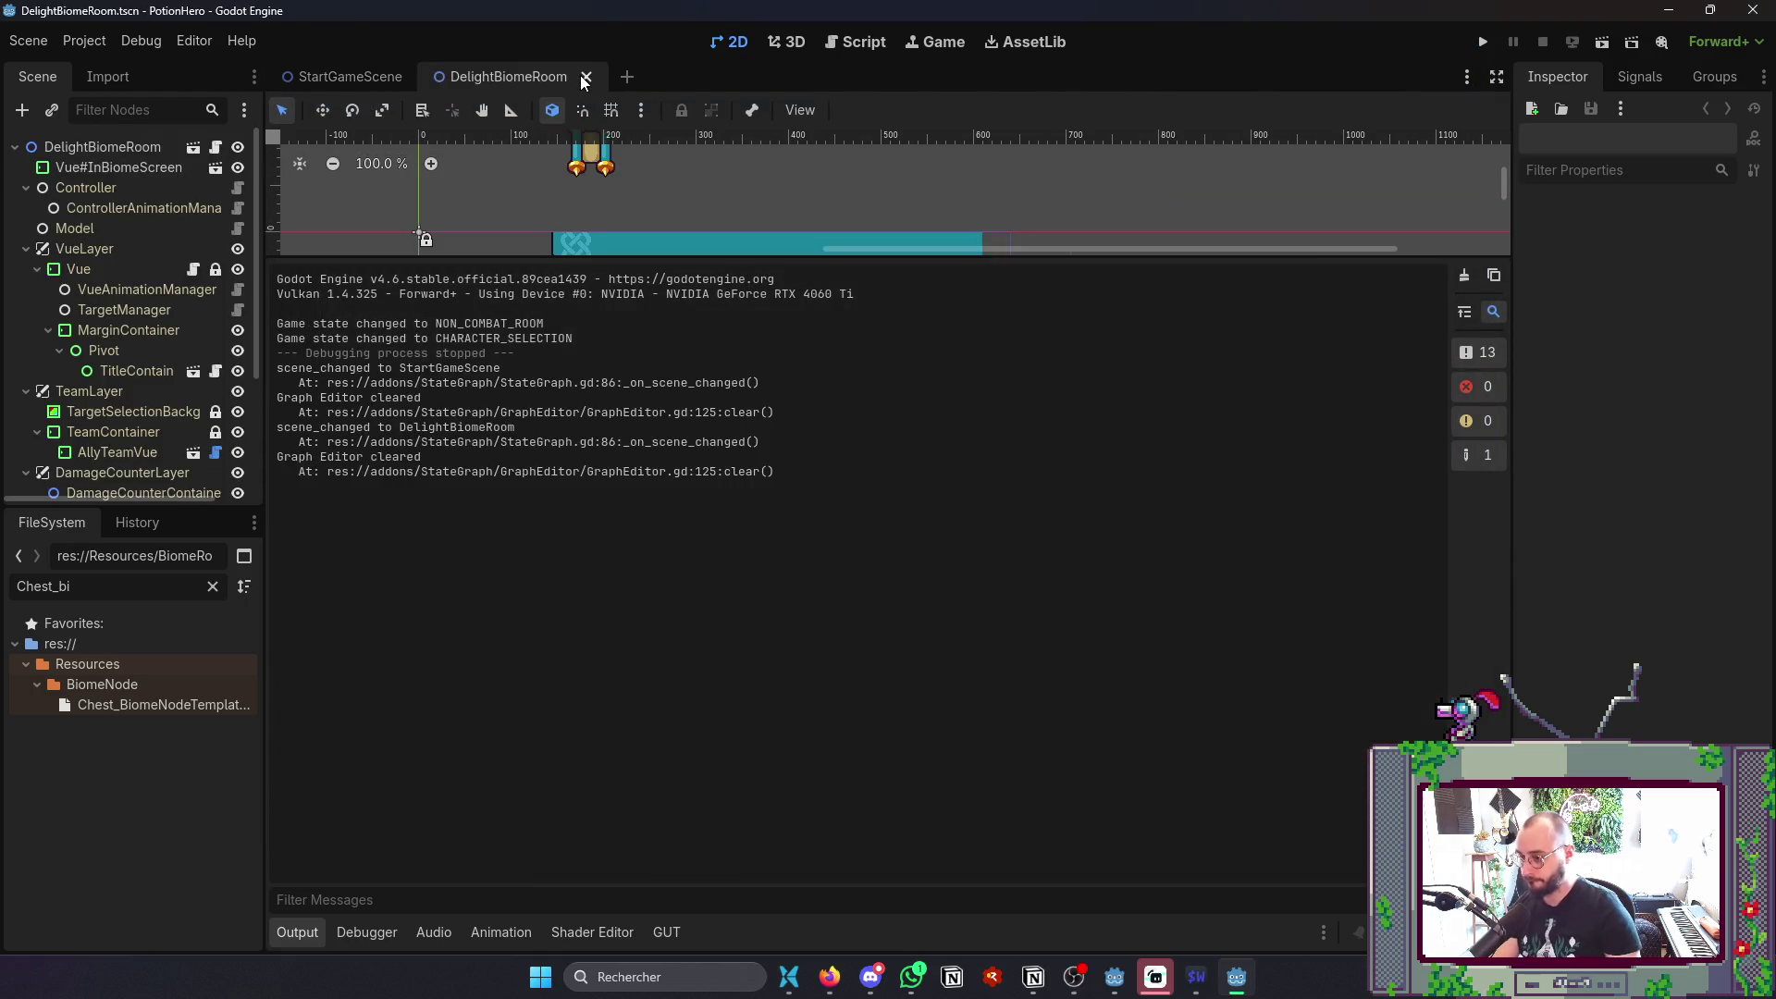
pyautogui.click(299, 933)
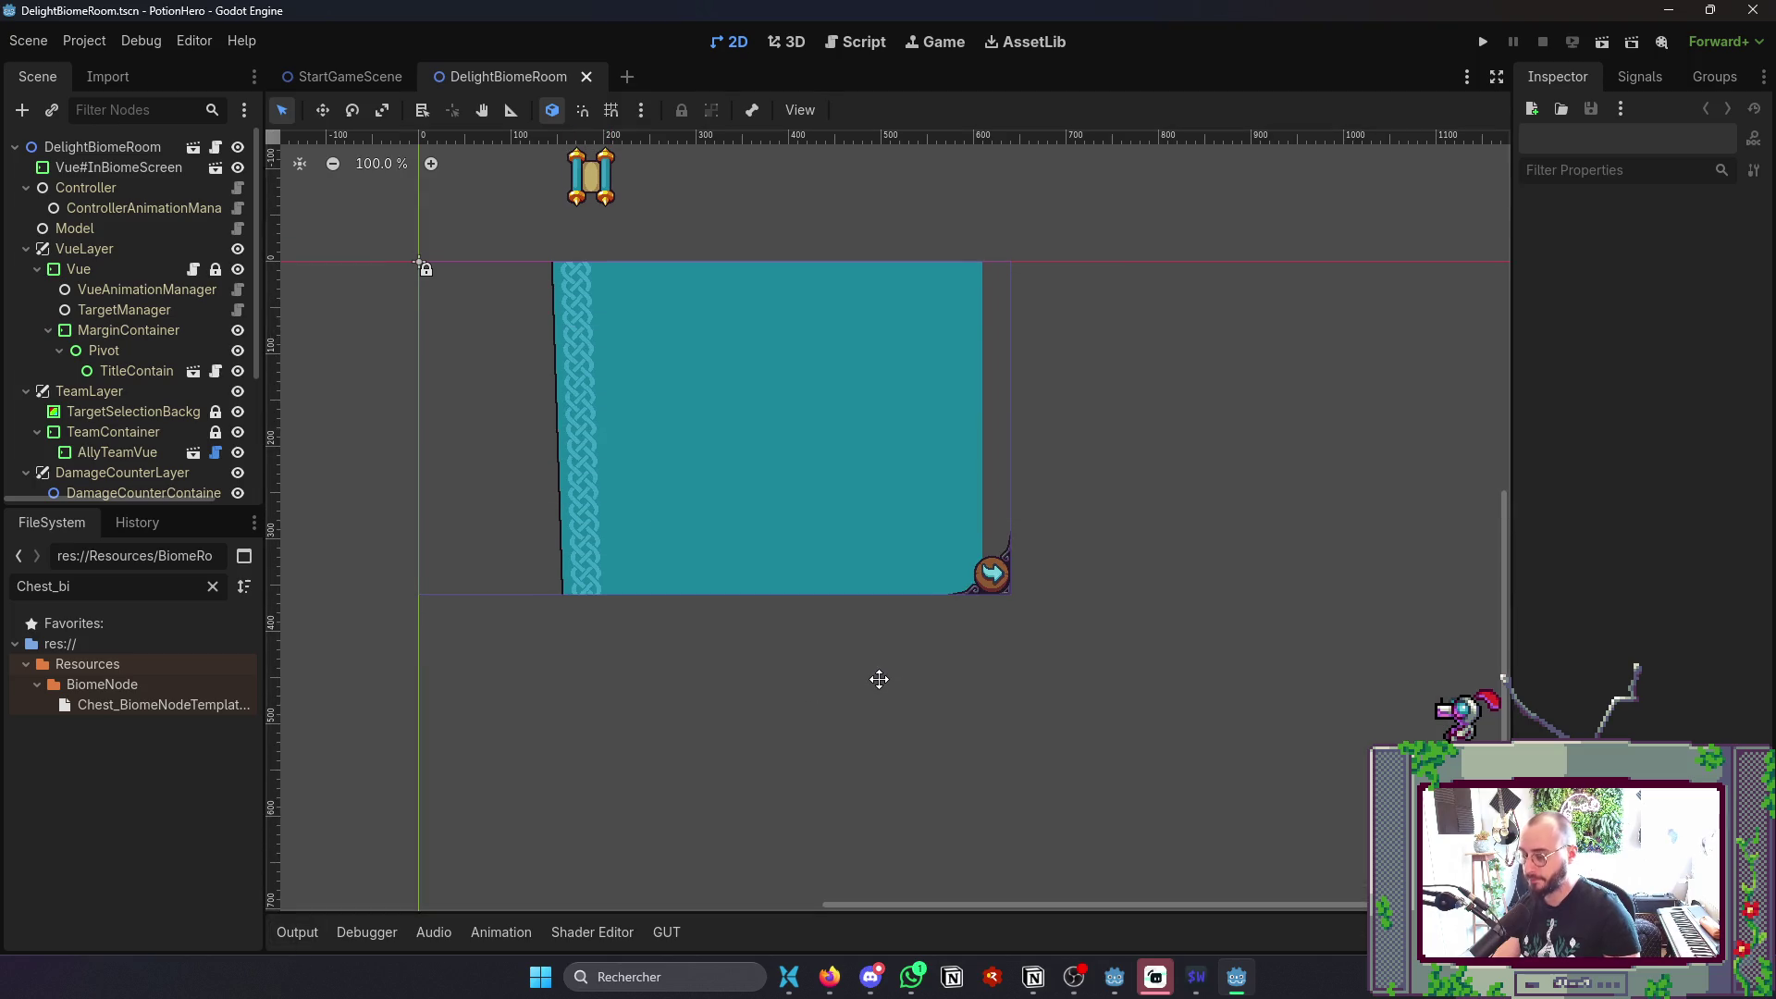
pyautogui.hscroll(3, 879, 680)
pyautogui.scroll(-2, 878, 680)
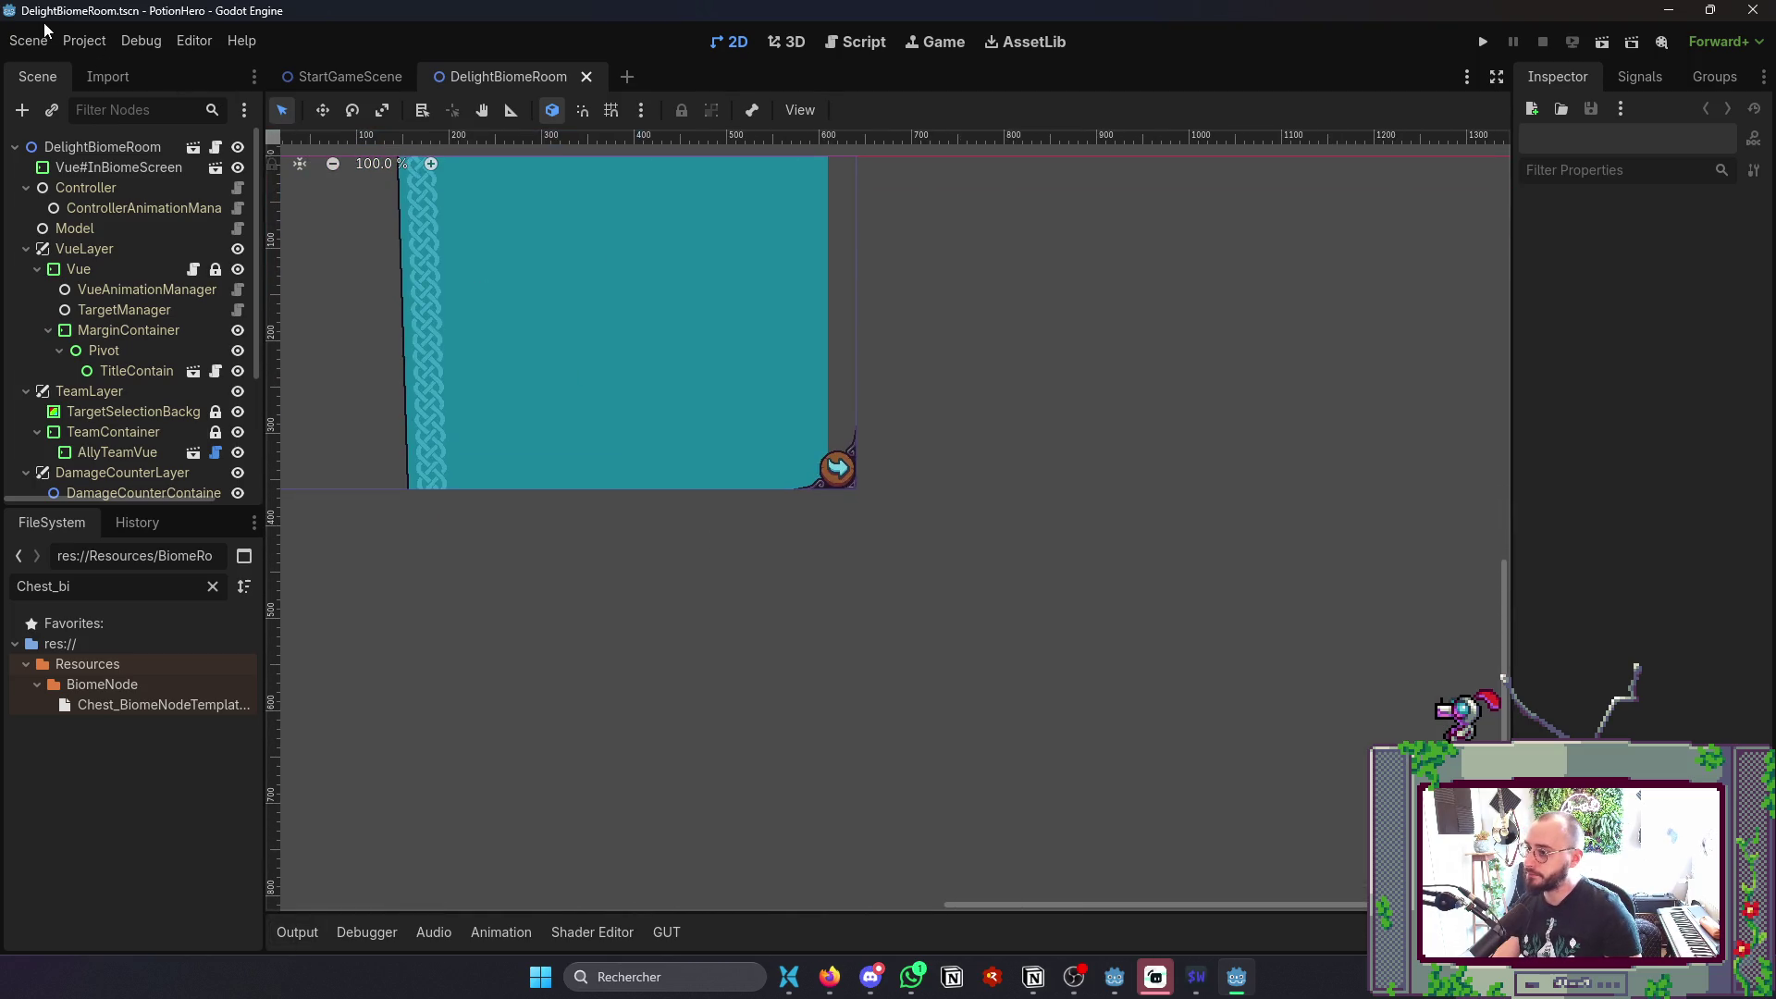
pyautogui.click(81, 40)
# - Export the Windows Desktop build over build/PotionHero0.1.exe, then show the output log
pyautogui.click(187, 148)
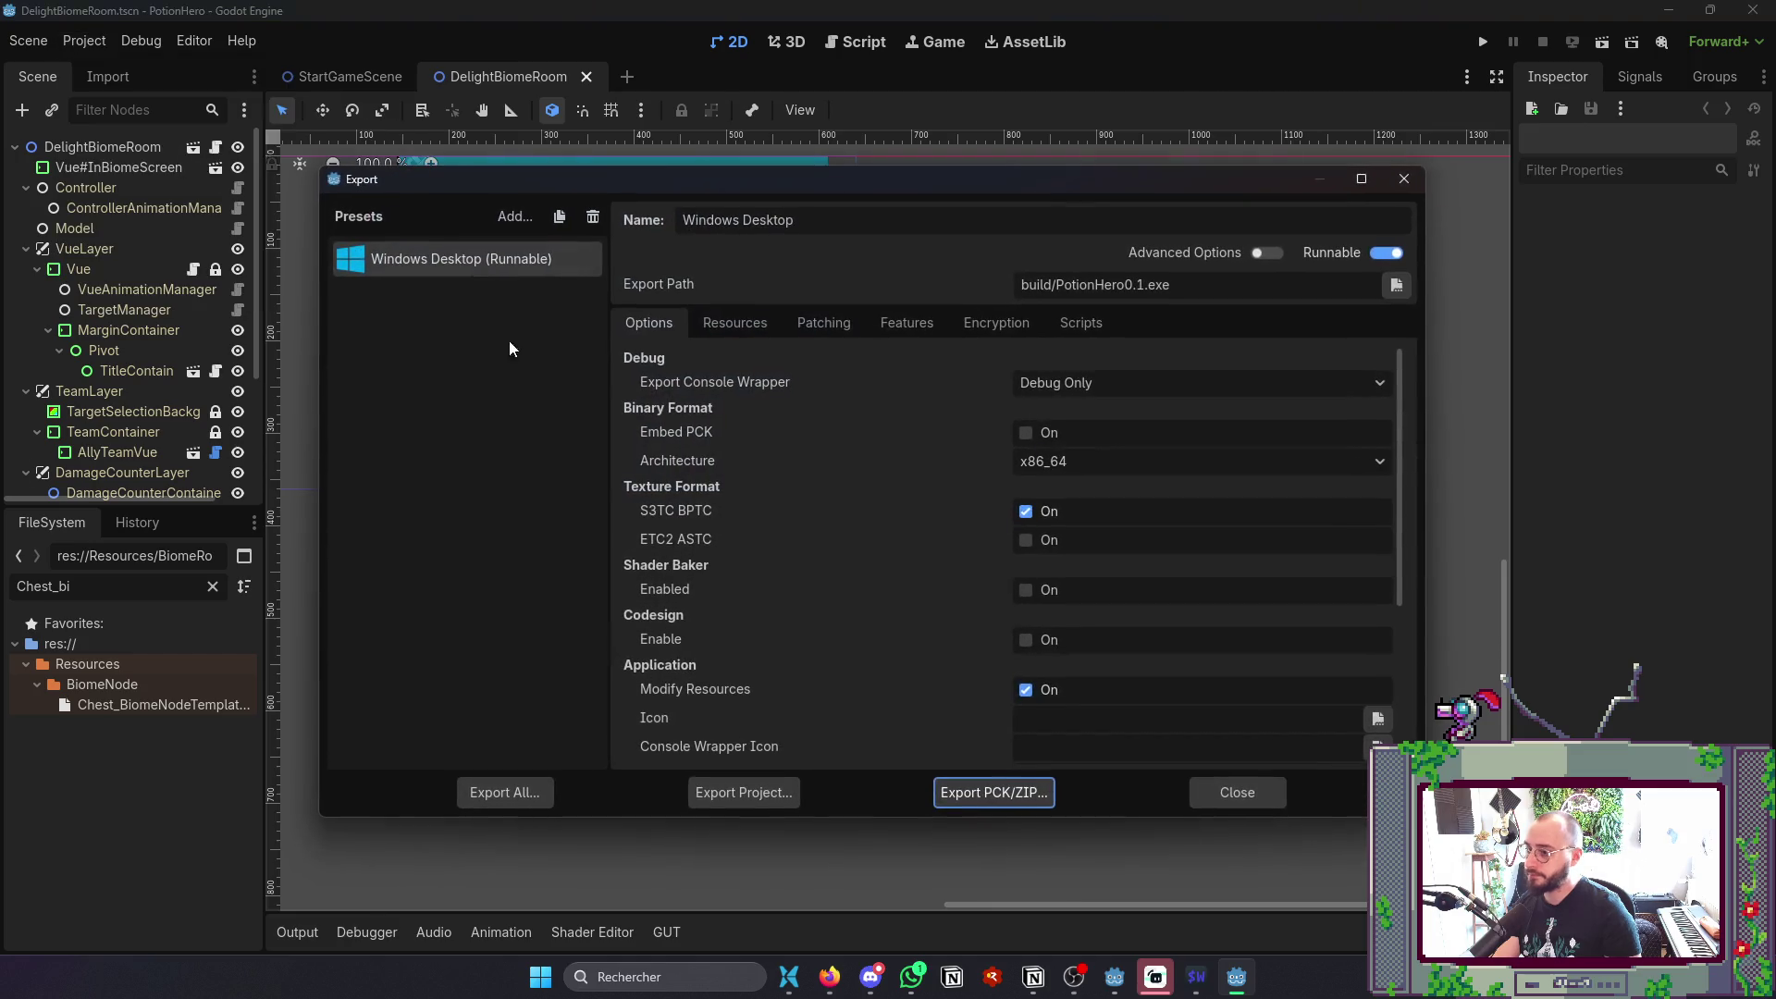
pyautogui.click(789, 803)
pyautogui.click(722, 793)
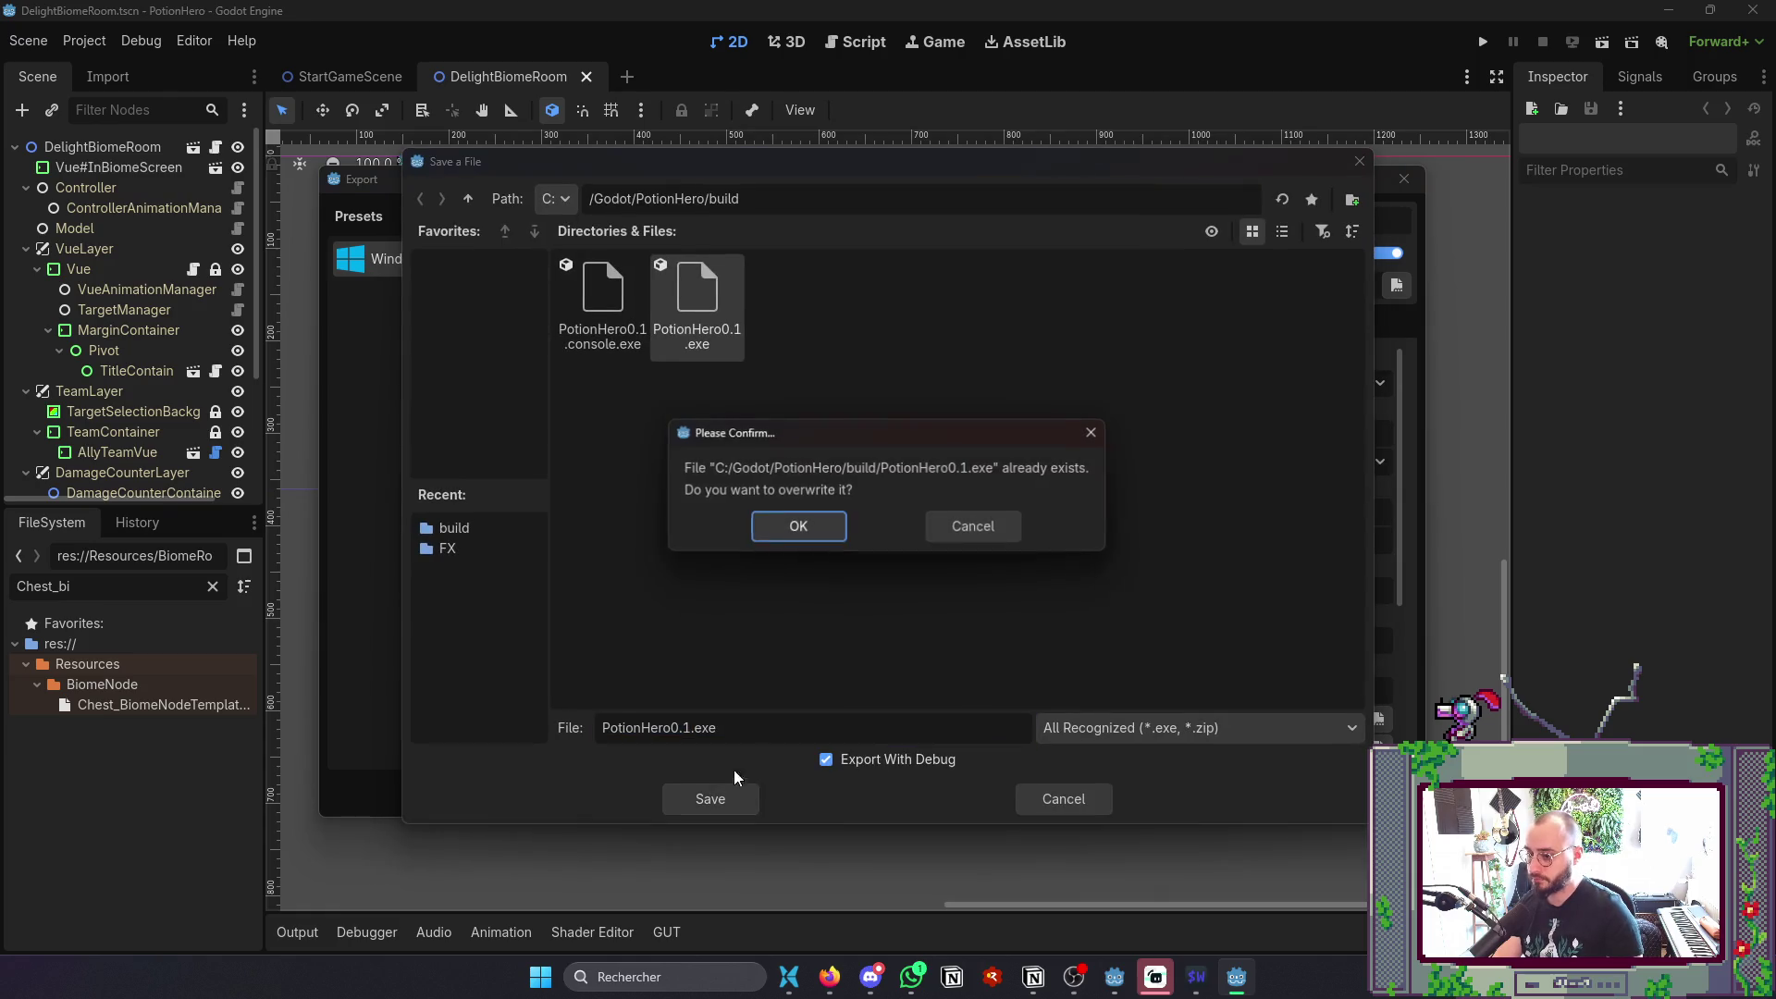
pyautogui.click(843, 534)
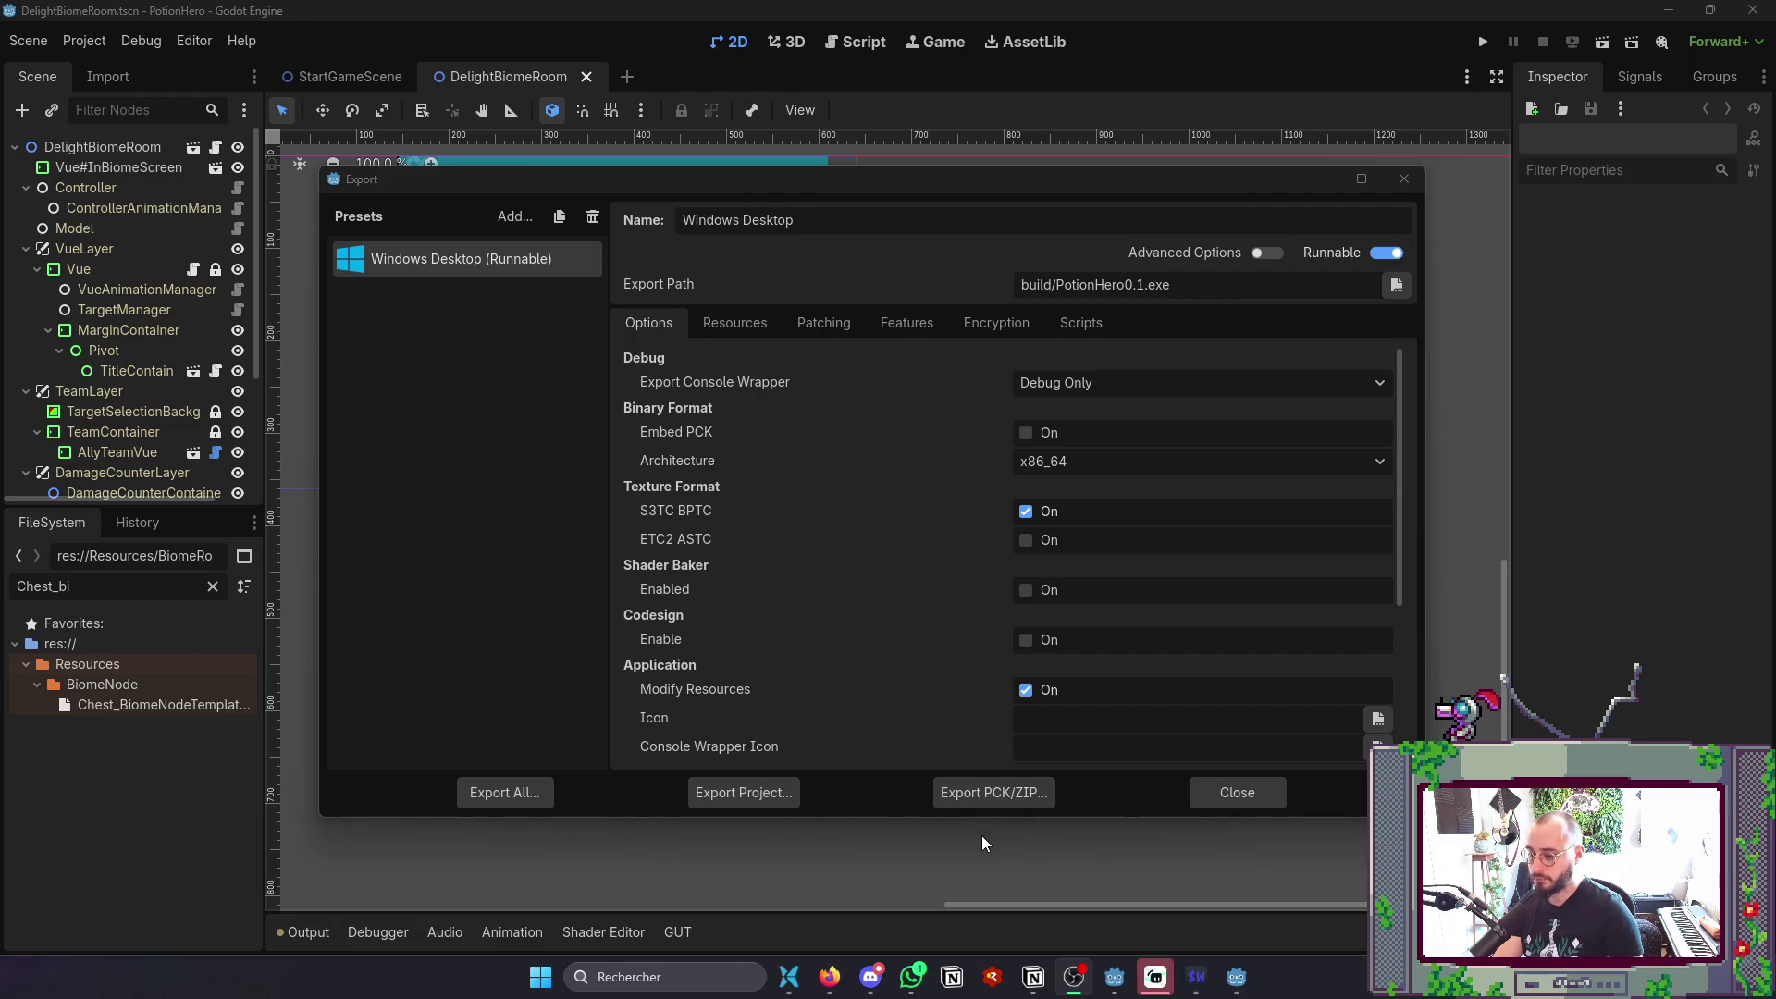
pyautogui.click(1236, 792)
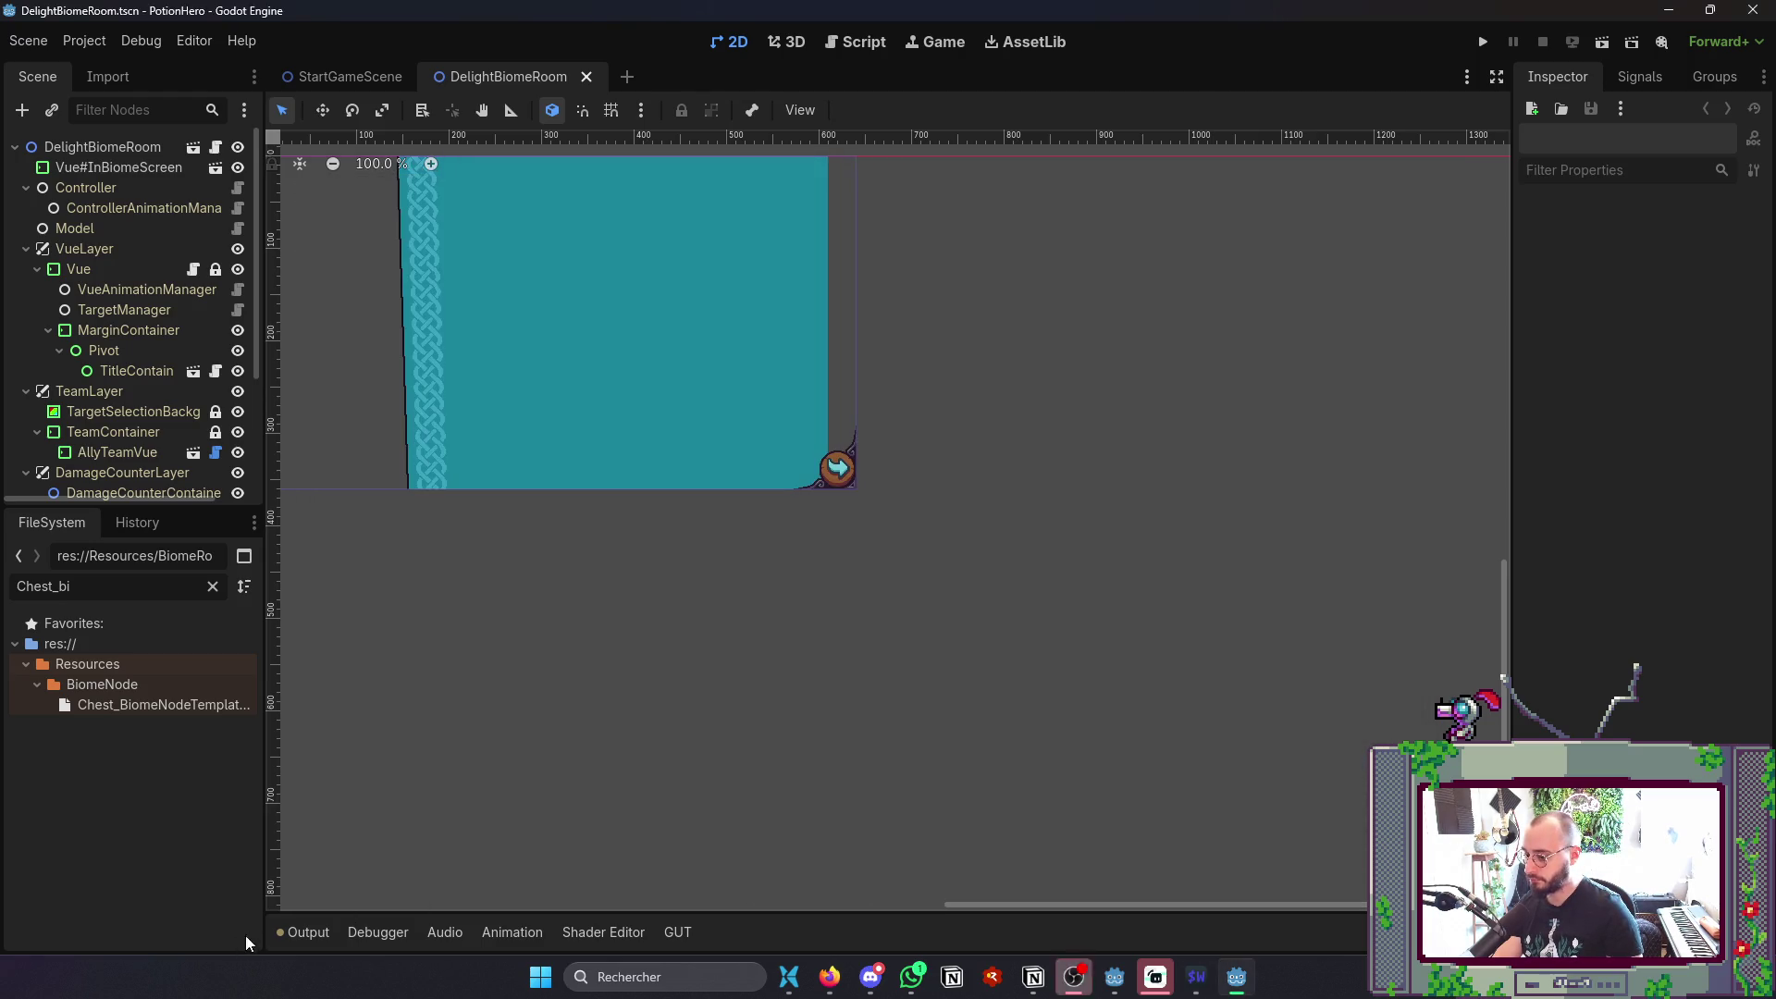
pyautogui.click(302, 931)
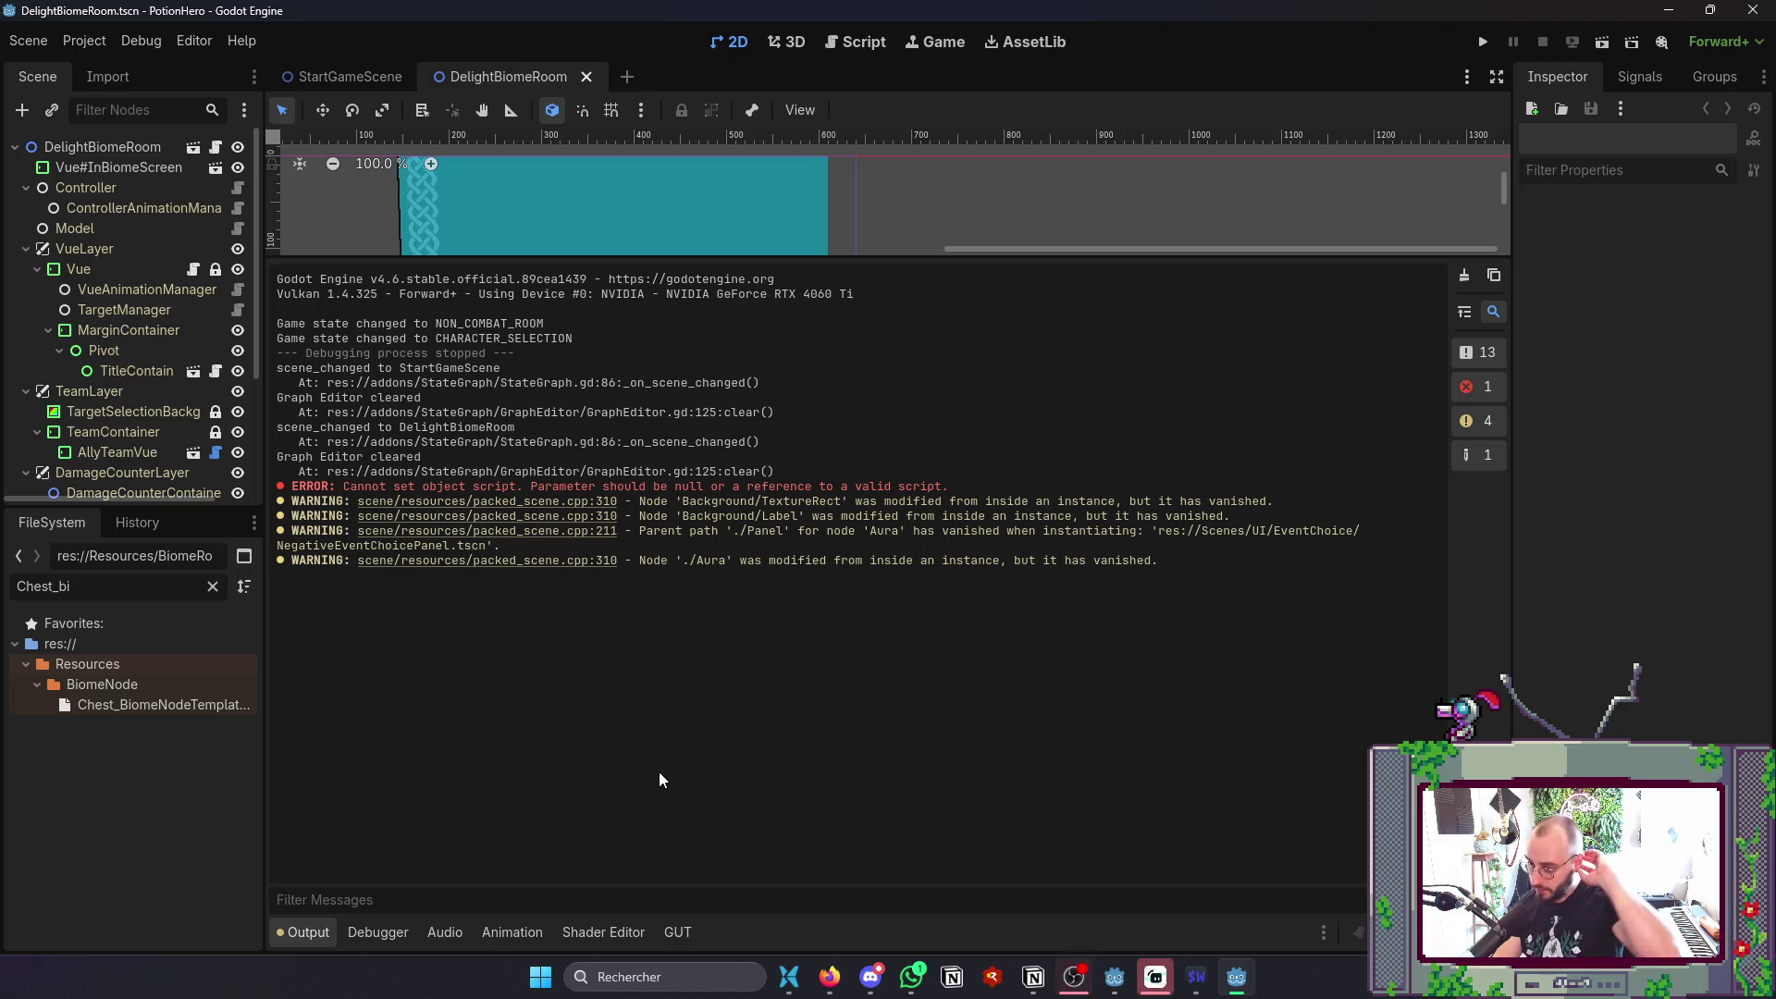
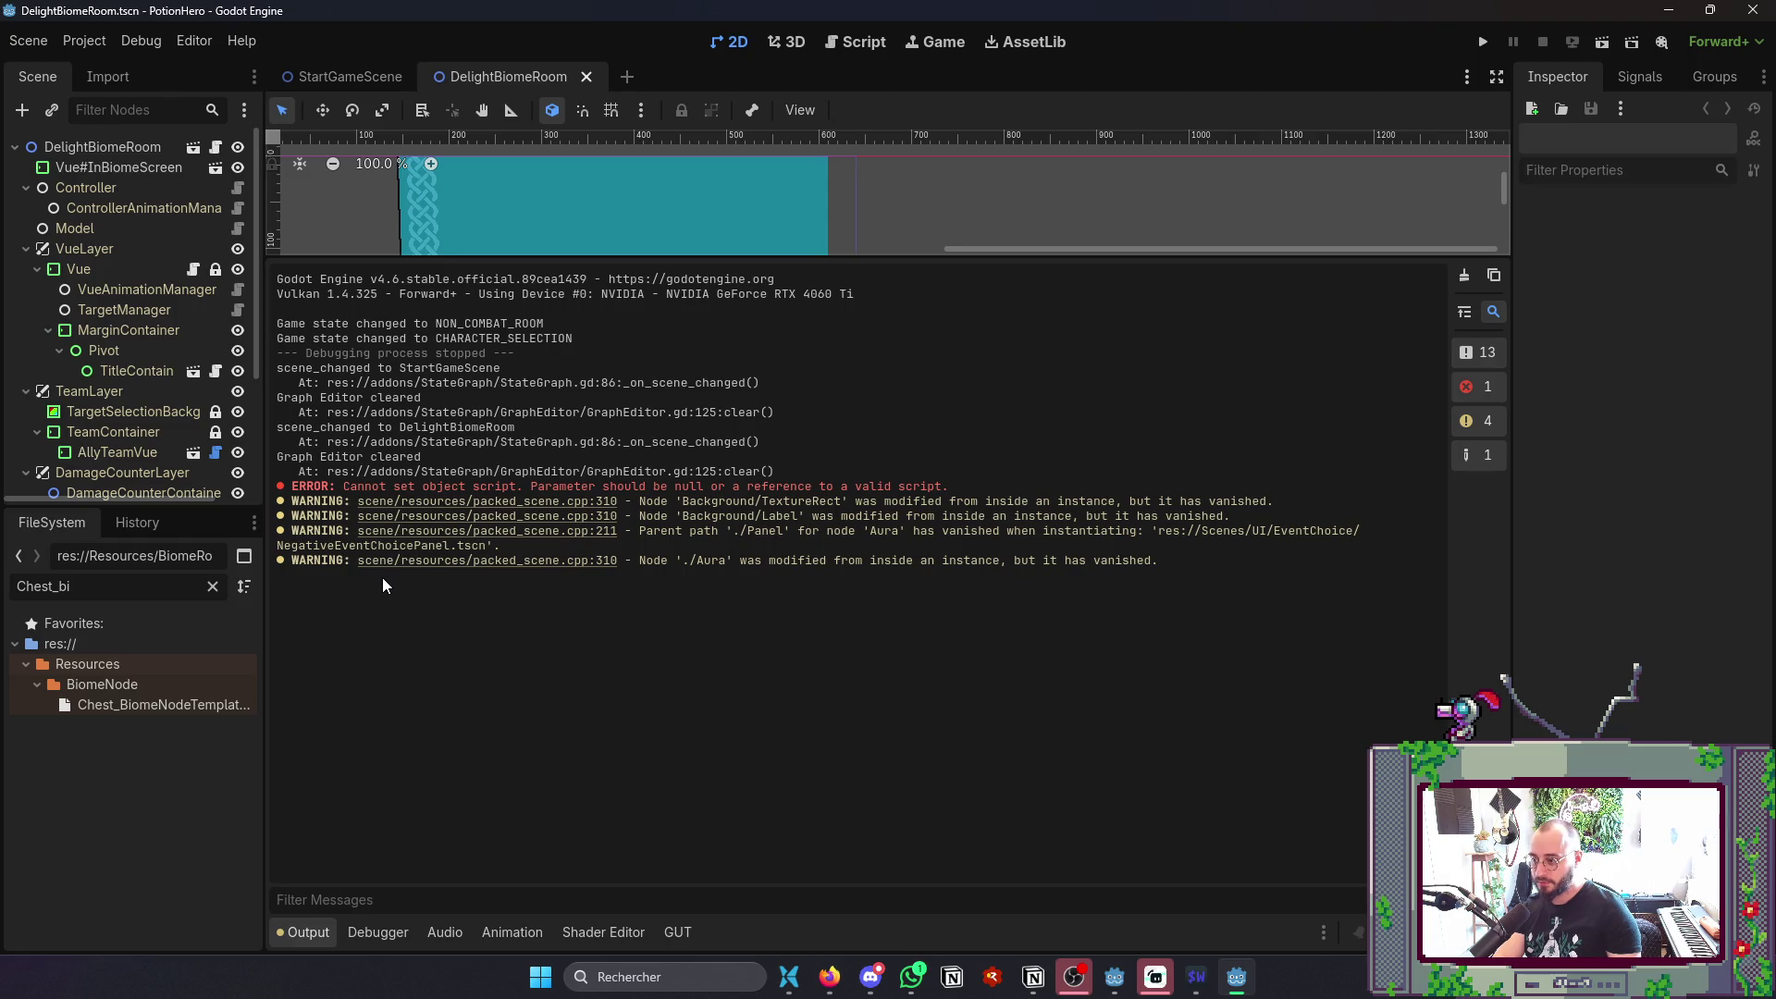
# - Open the NegativeEventChoicePanel scene through Quick Open and save it
pyautogui.click(295, 931)
pyautogui.hotkey('ctrl', 'shift', 'o')
pyautogui.write('negat')
pyautogui.press('Return')
pyautogui.hotkey('ctrl', 's')
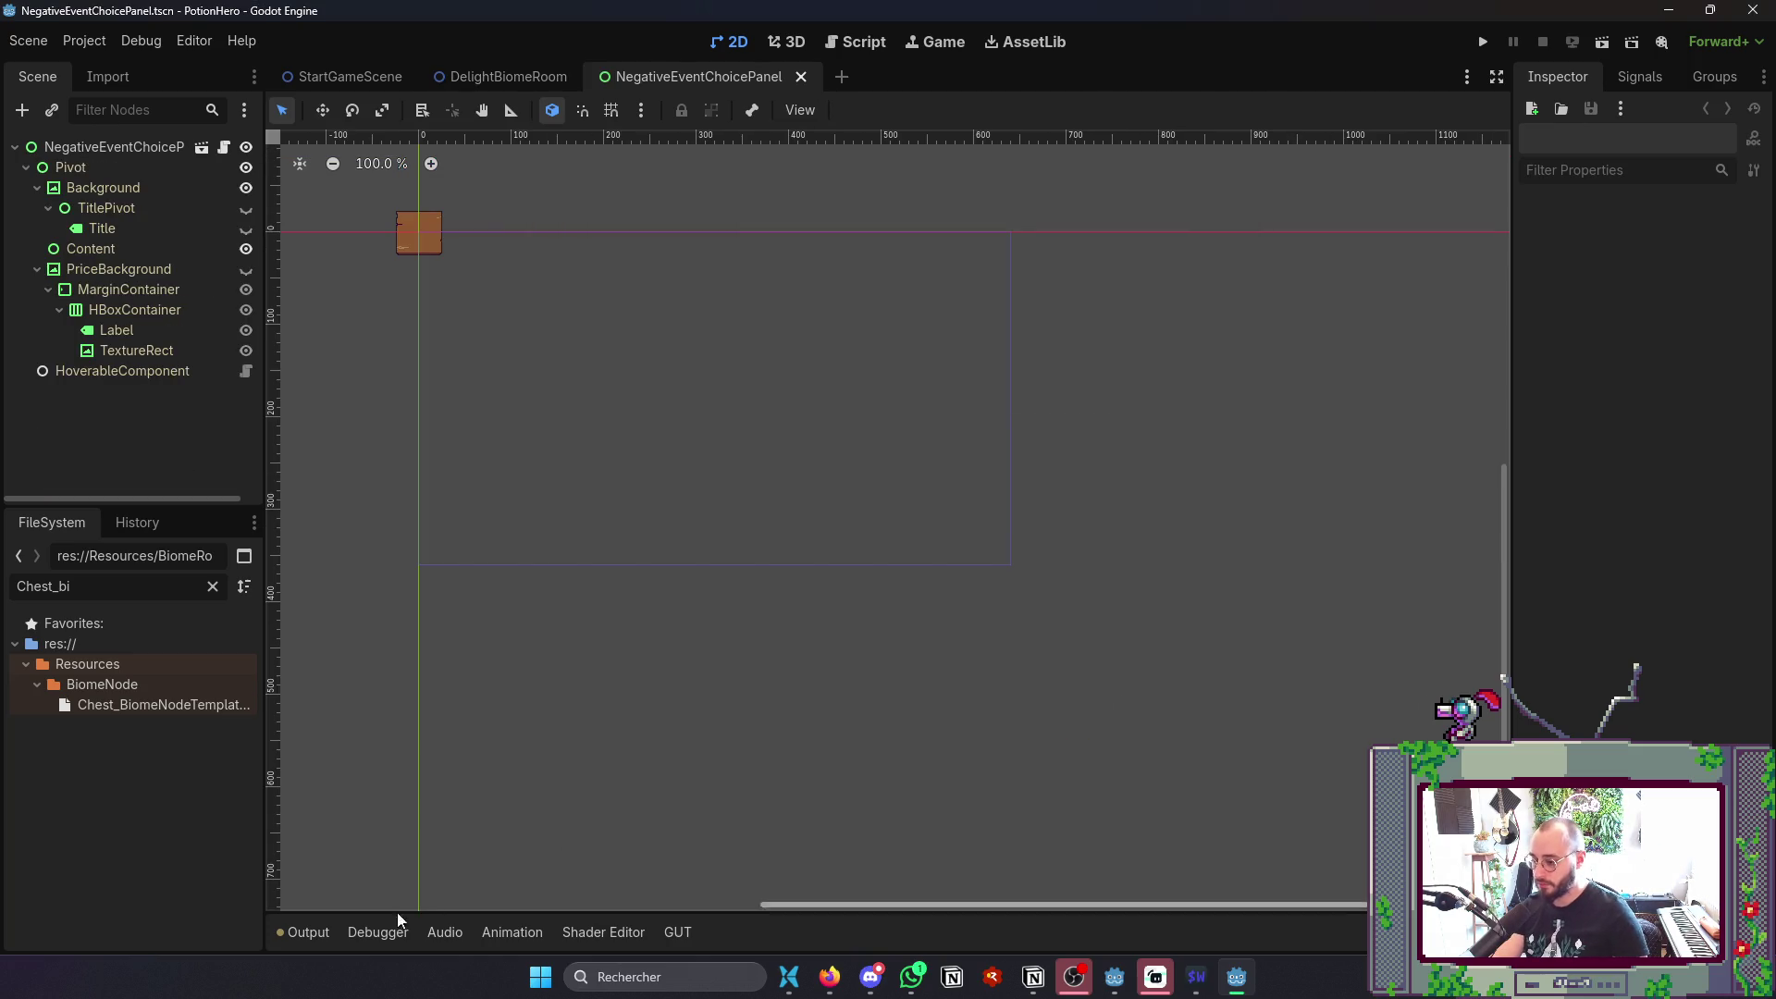
# - Test-run the game with F5, then close it
pyautogui.click(294, 931)
pyautogui.click(285, 925)
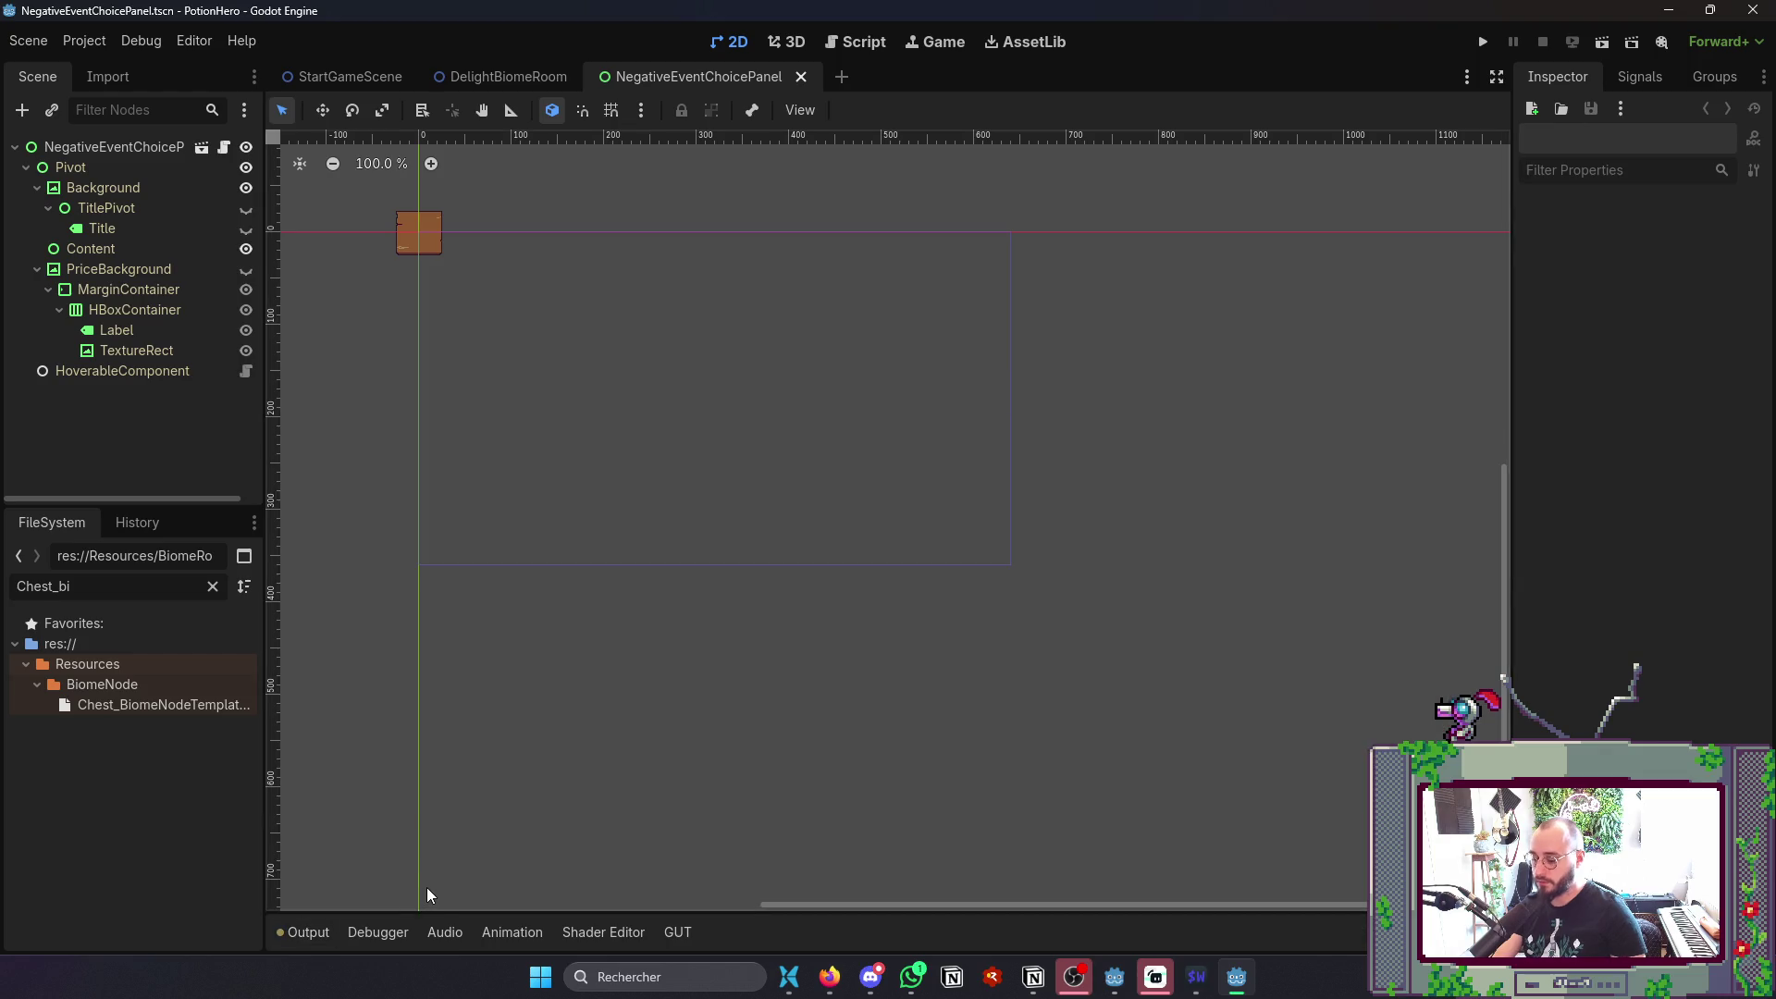
pyautogui.press('F5')
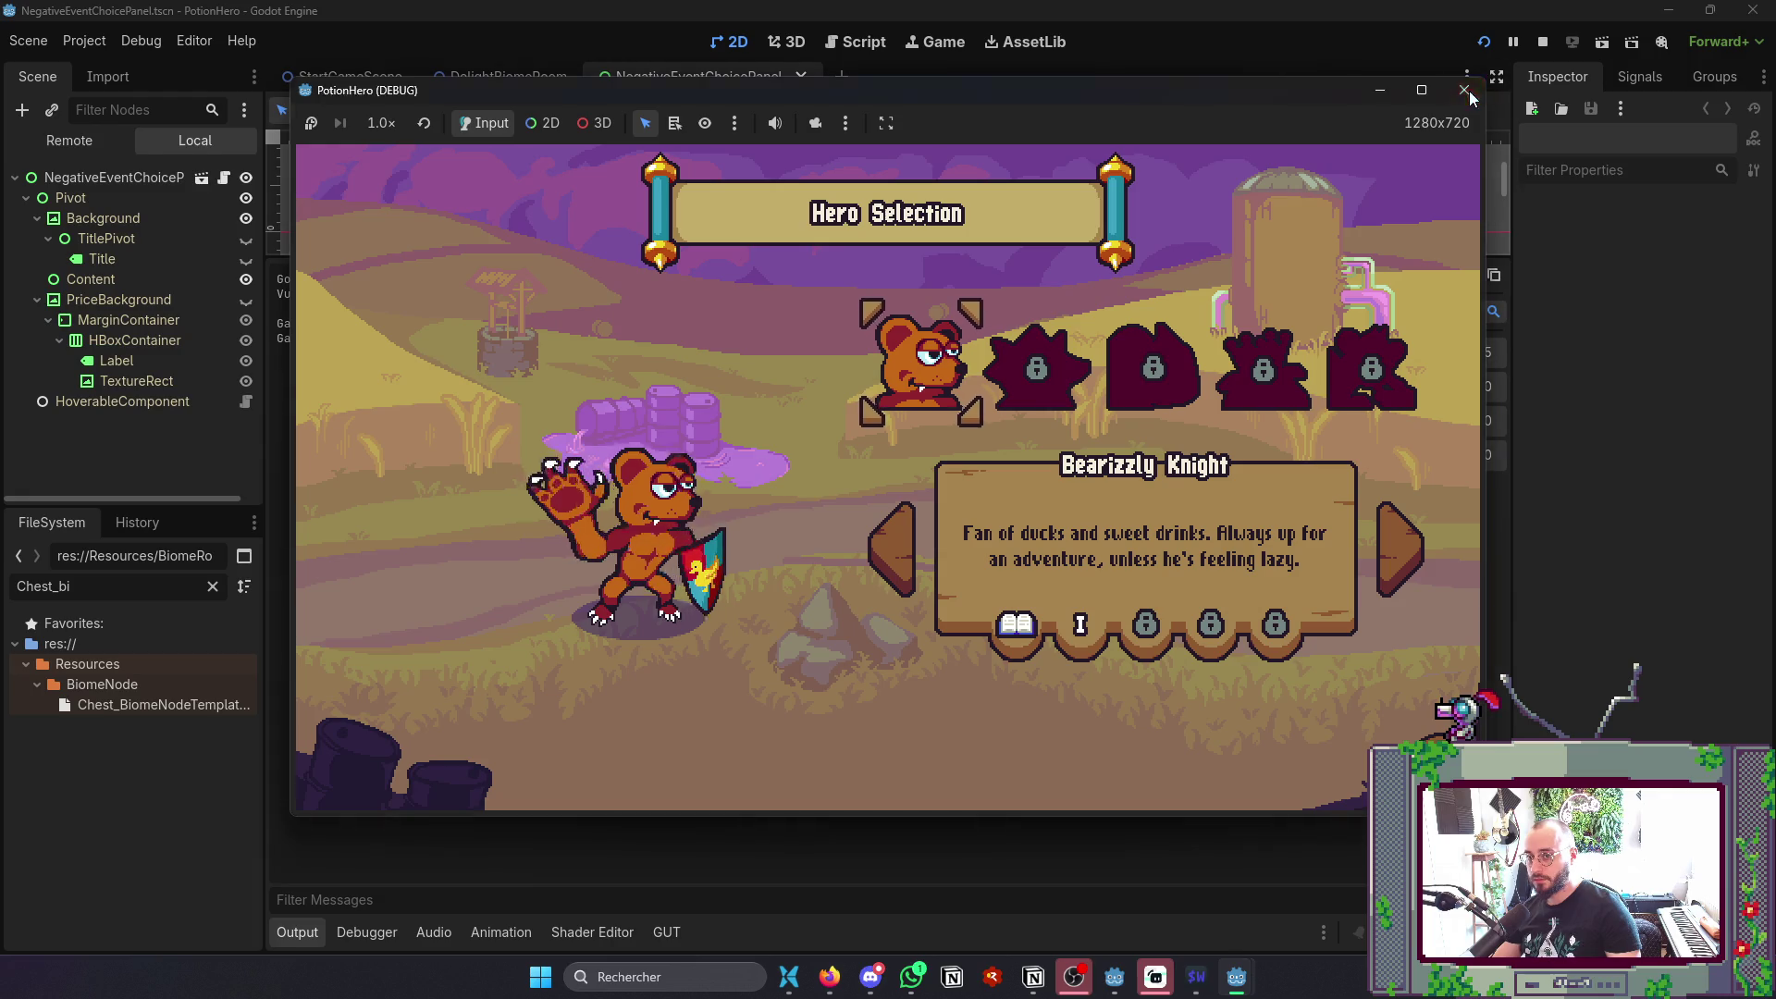
pyautogui.click(1470, 93)
# - Re-export the Windows build over PotionHero0.1.exe, confirming the overwrite
pyautogui.click(92, 35)
pyautogui.click(122, 150)
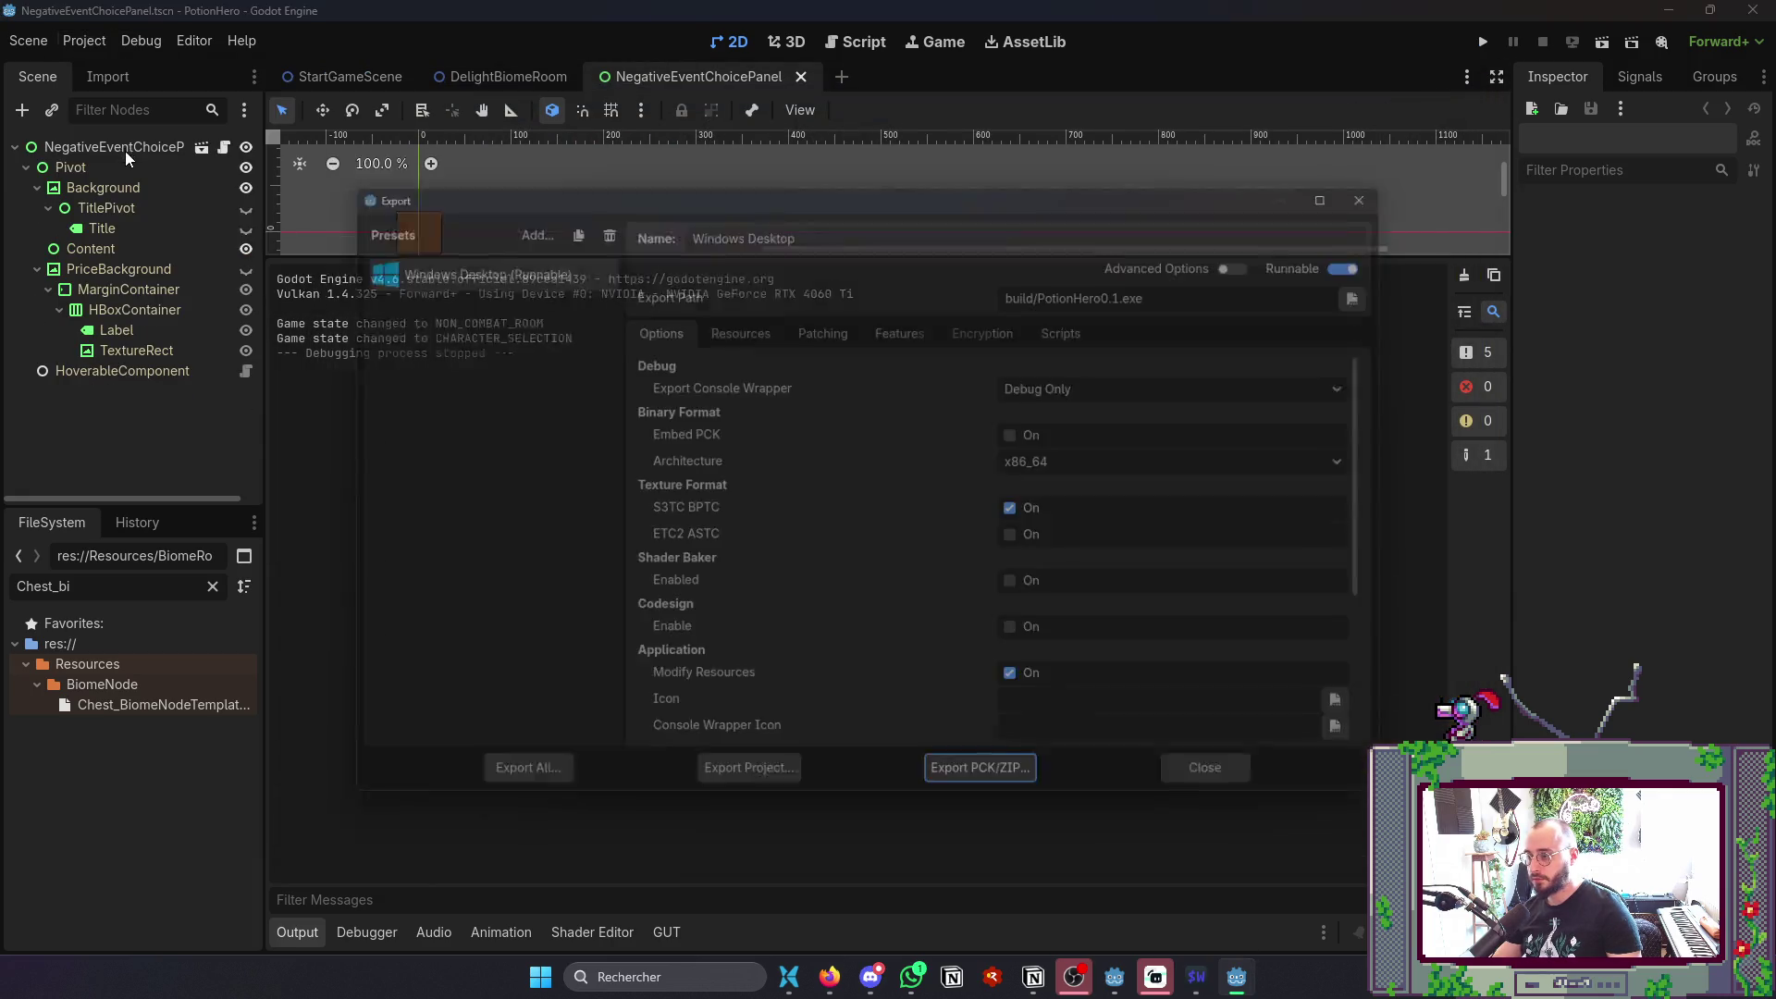
pyautogui.click(797, 788)
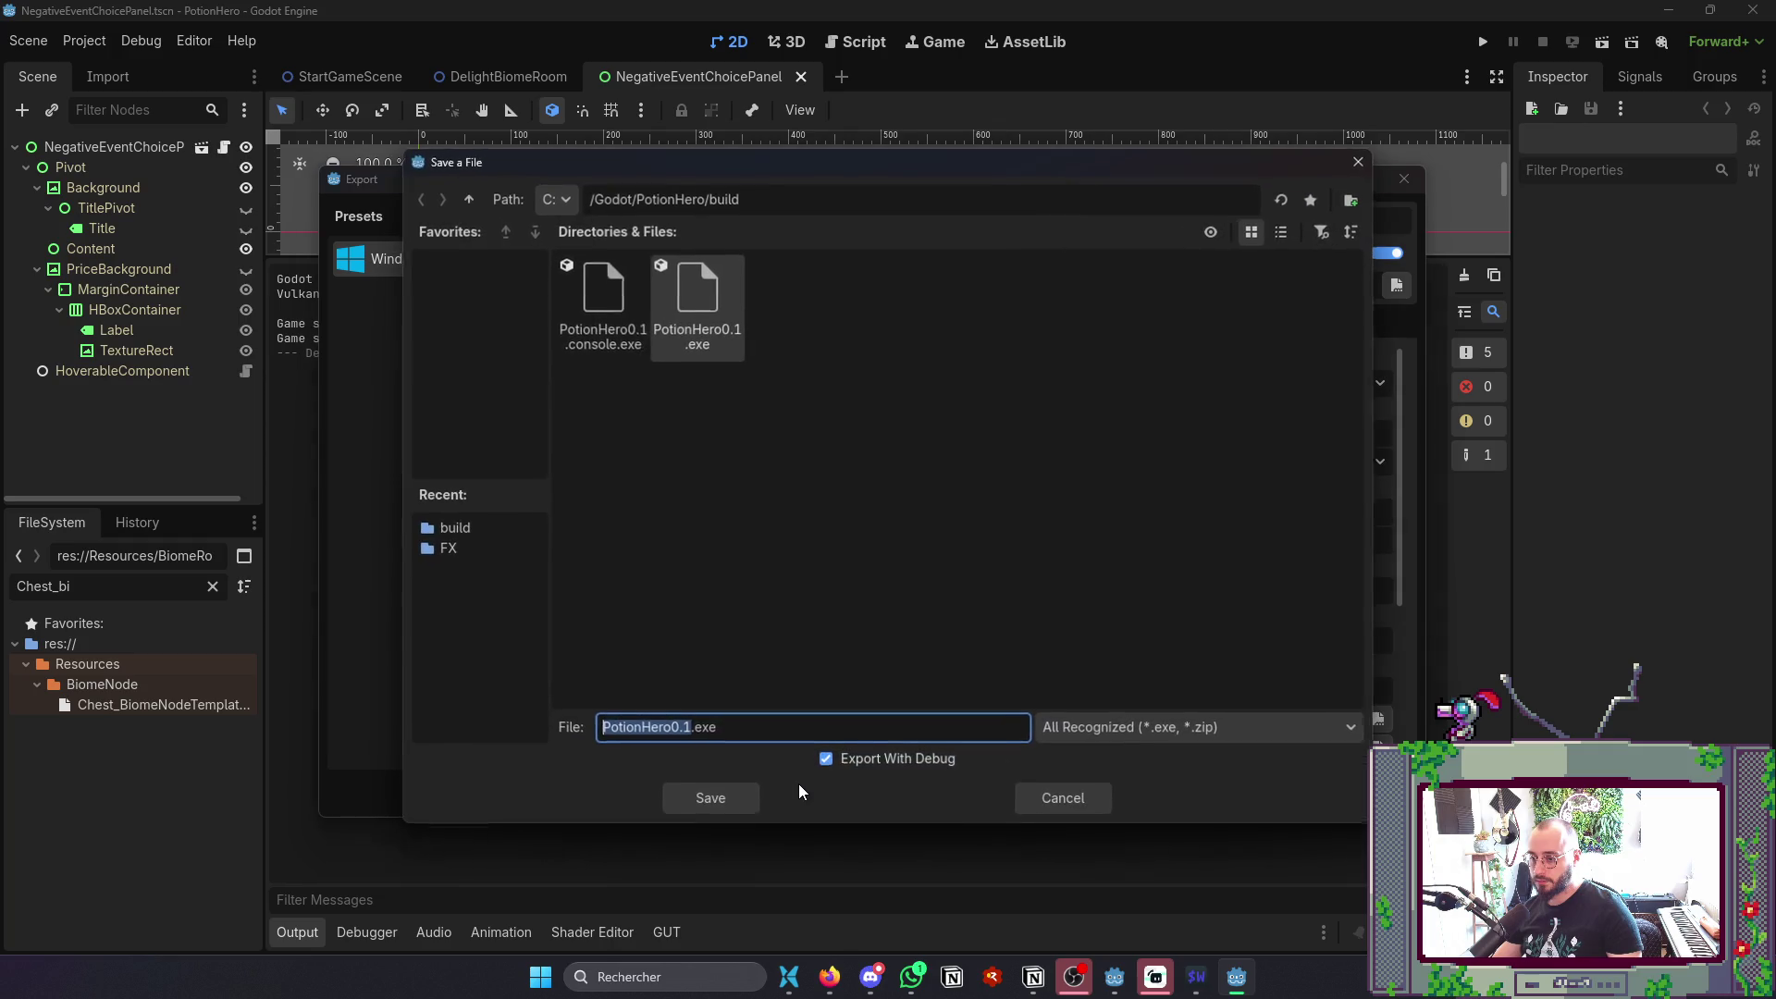
pyautogui.click(729, 798)
pyautogui.click(818, 535)
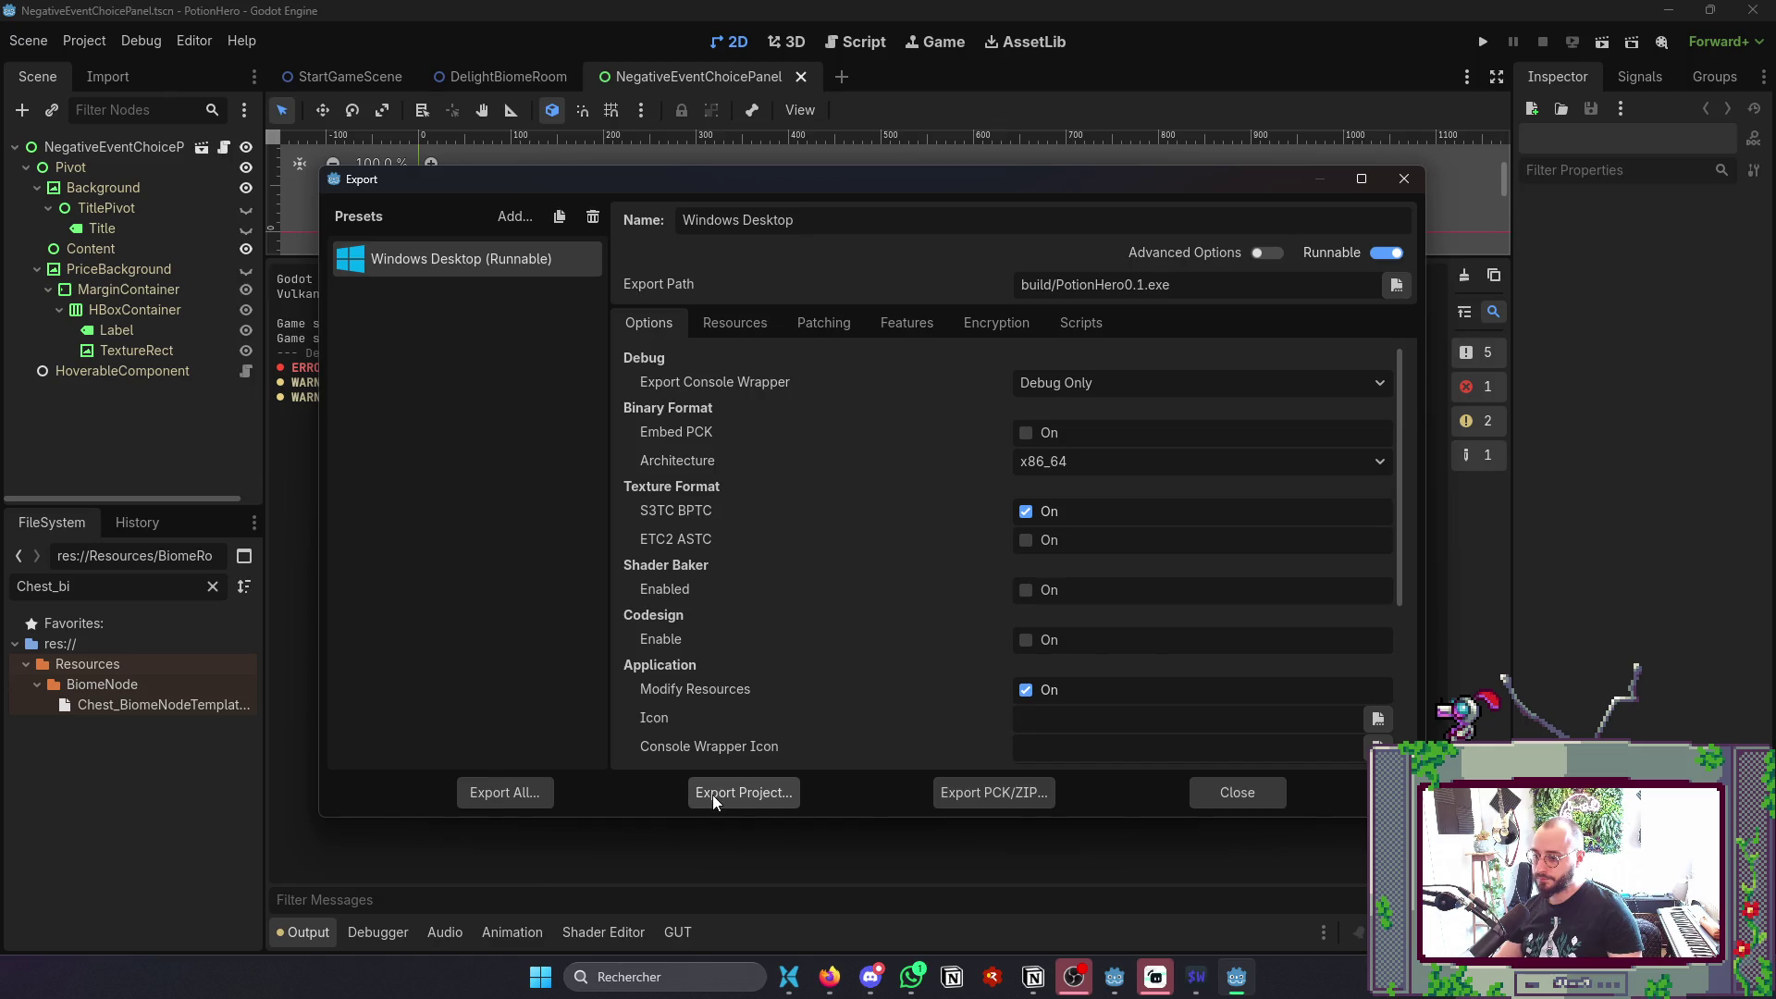
pyautogui.click(1206, 797)
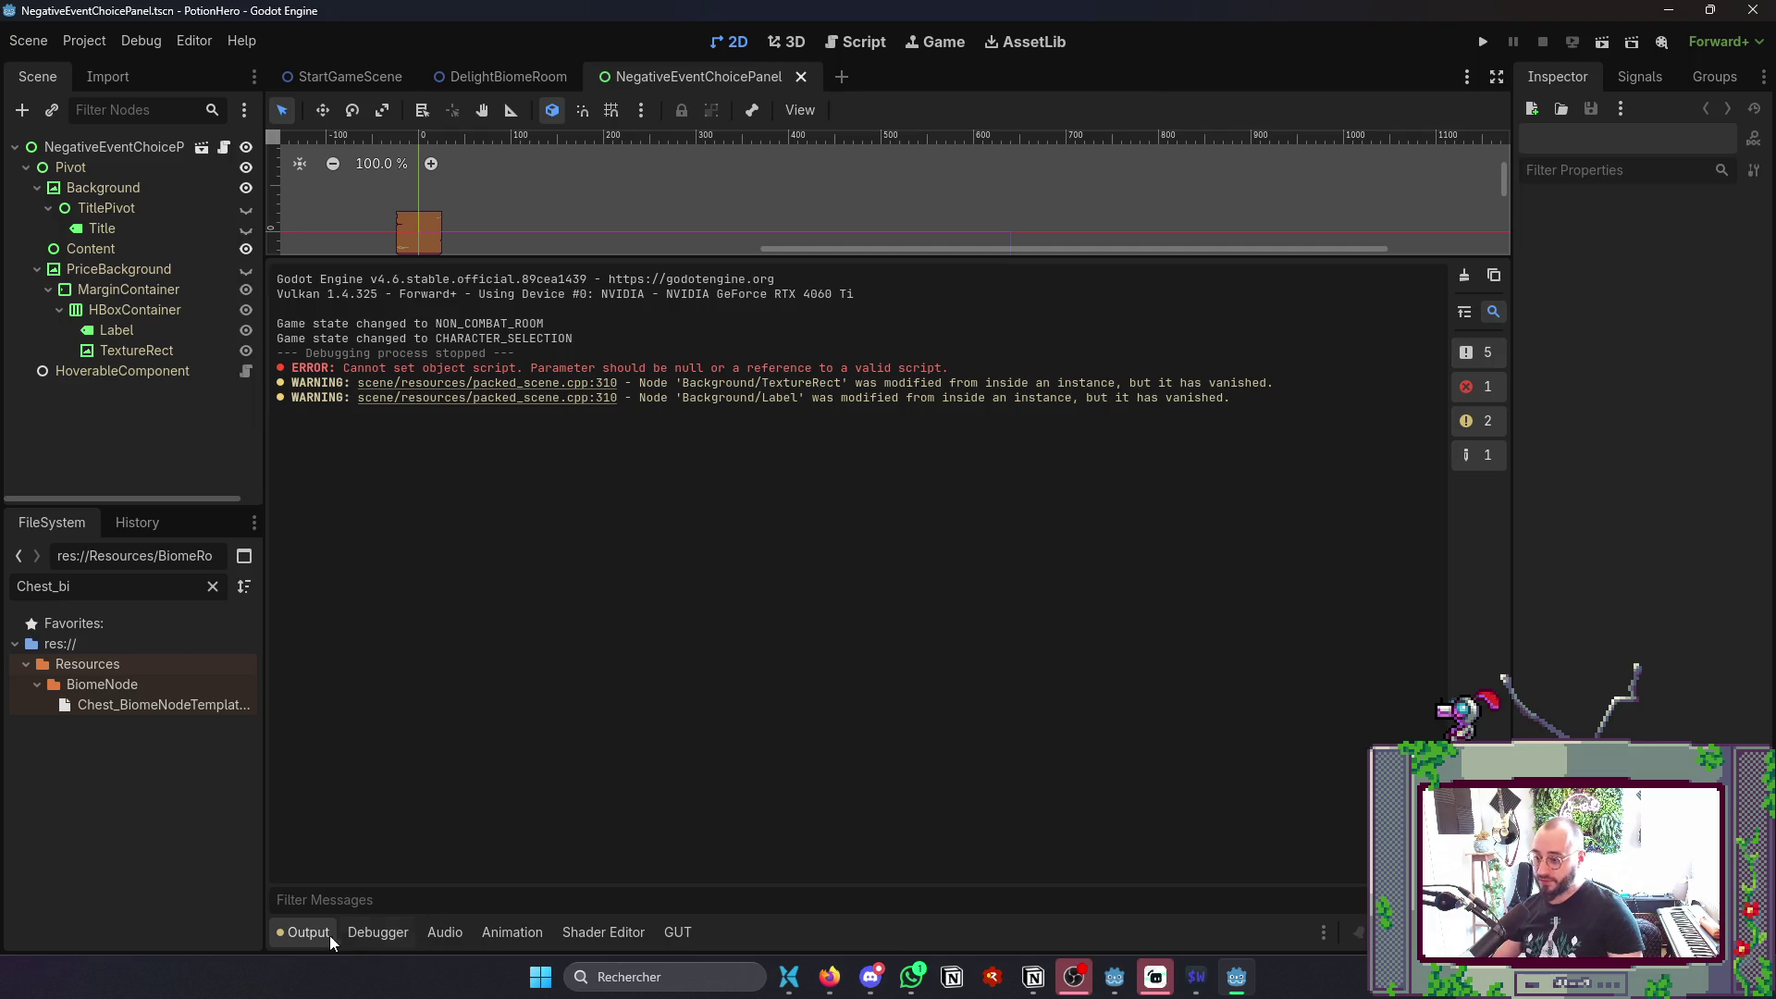
pyautogui.click(305, 931)
pyautogui.hotkey('ctrl', 'shift', 'o')
# - Open the BandMenuBackground scene and check the output log
pyautogui.write('Back')
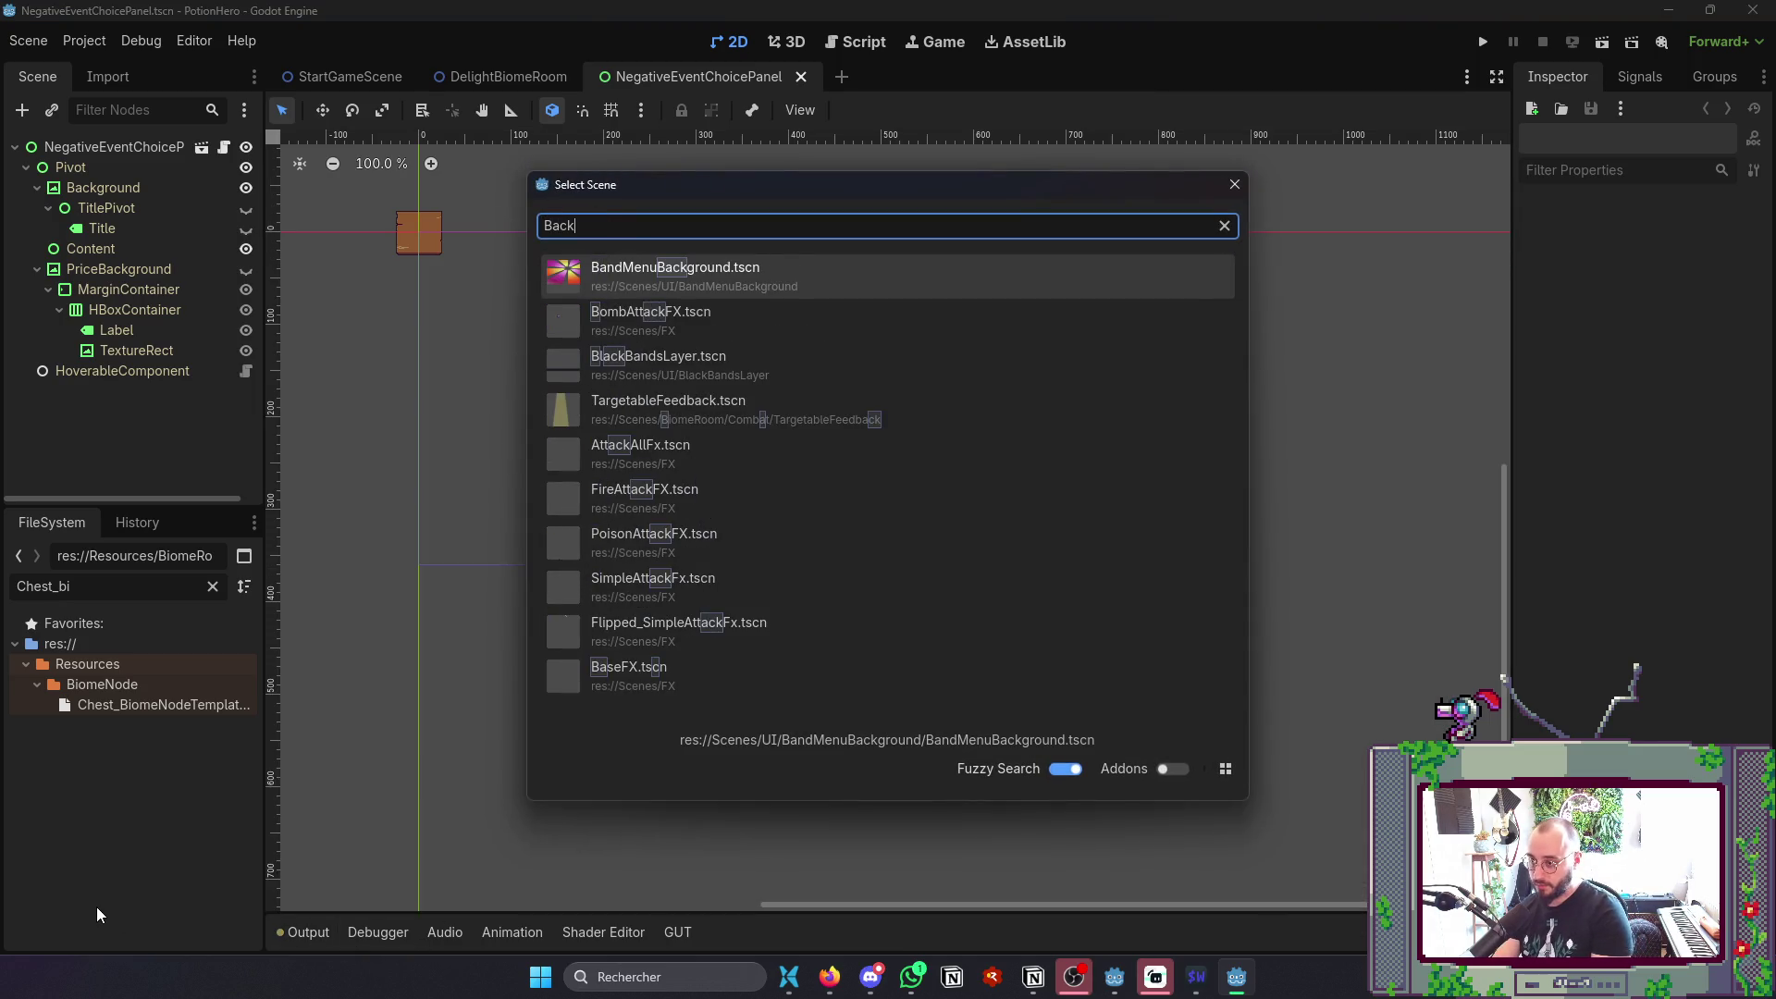
pyautogui.press('Down')
pyautogui.press('Down')
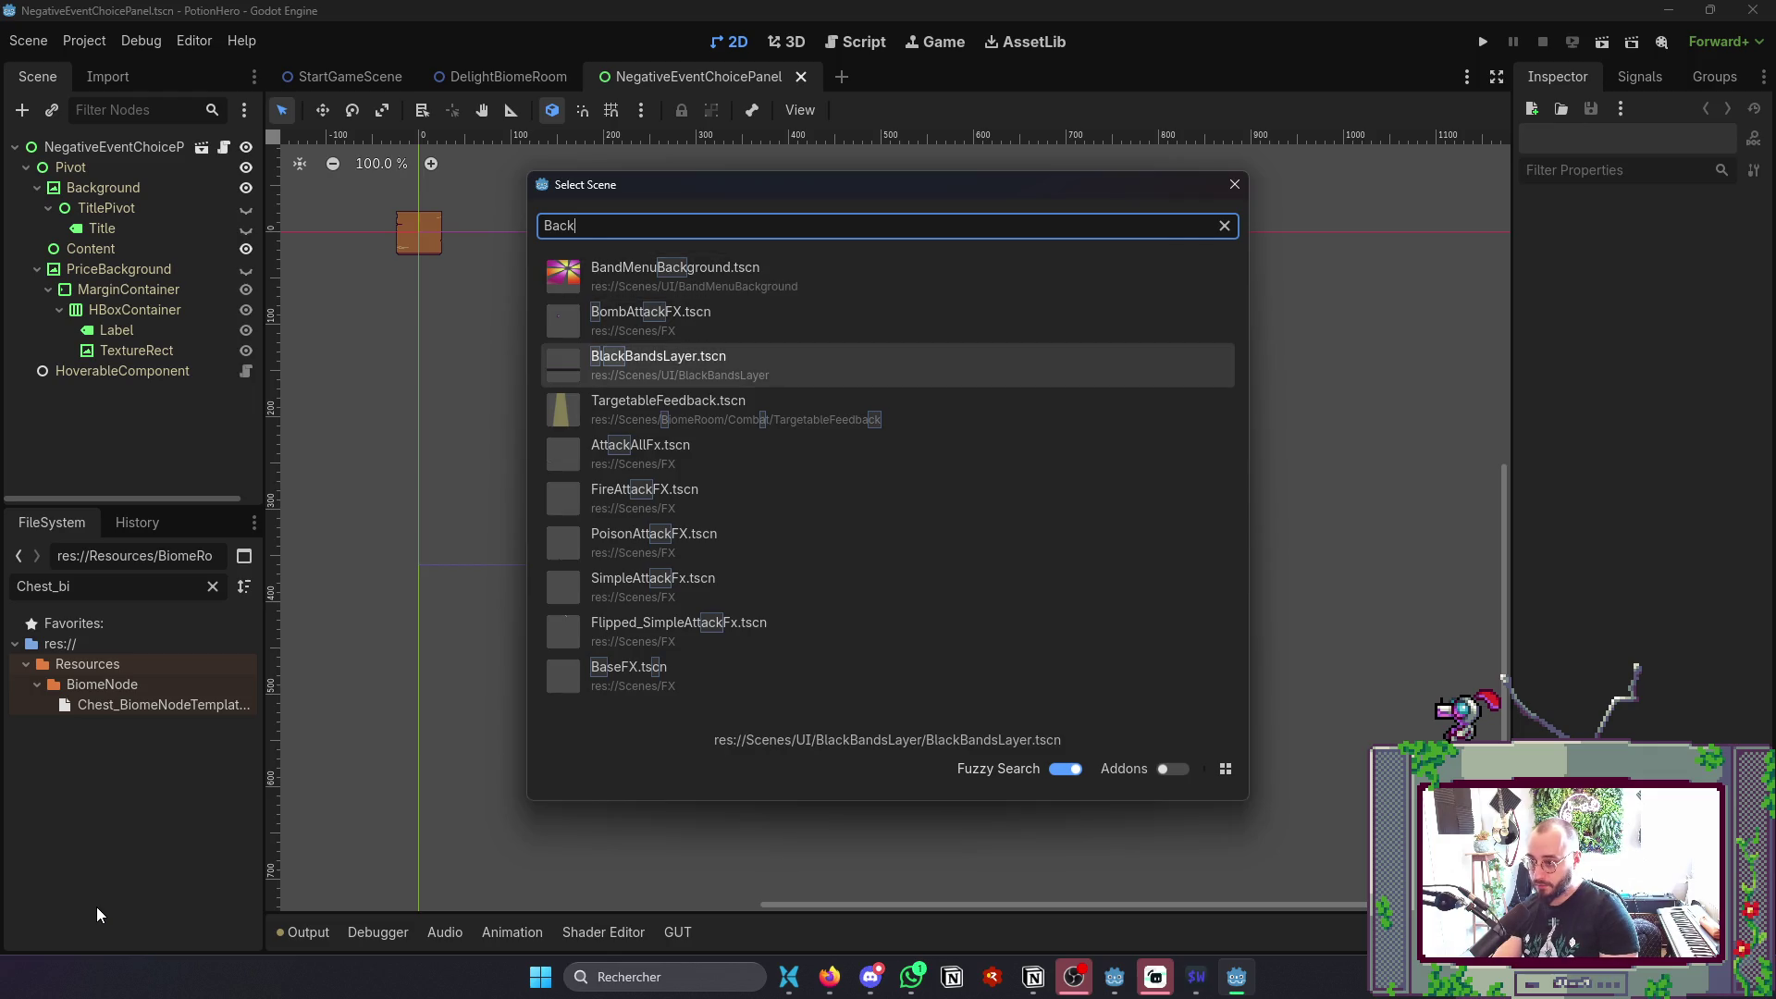
pyautogui.press('Up')
pyautogui.press('Up')
pyautogui.press('Return')
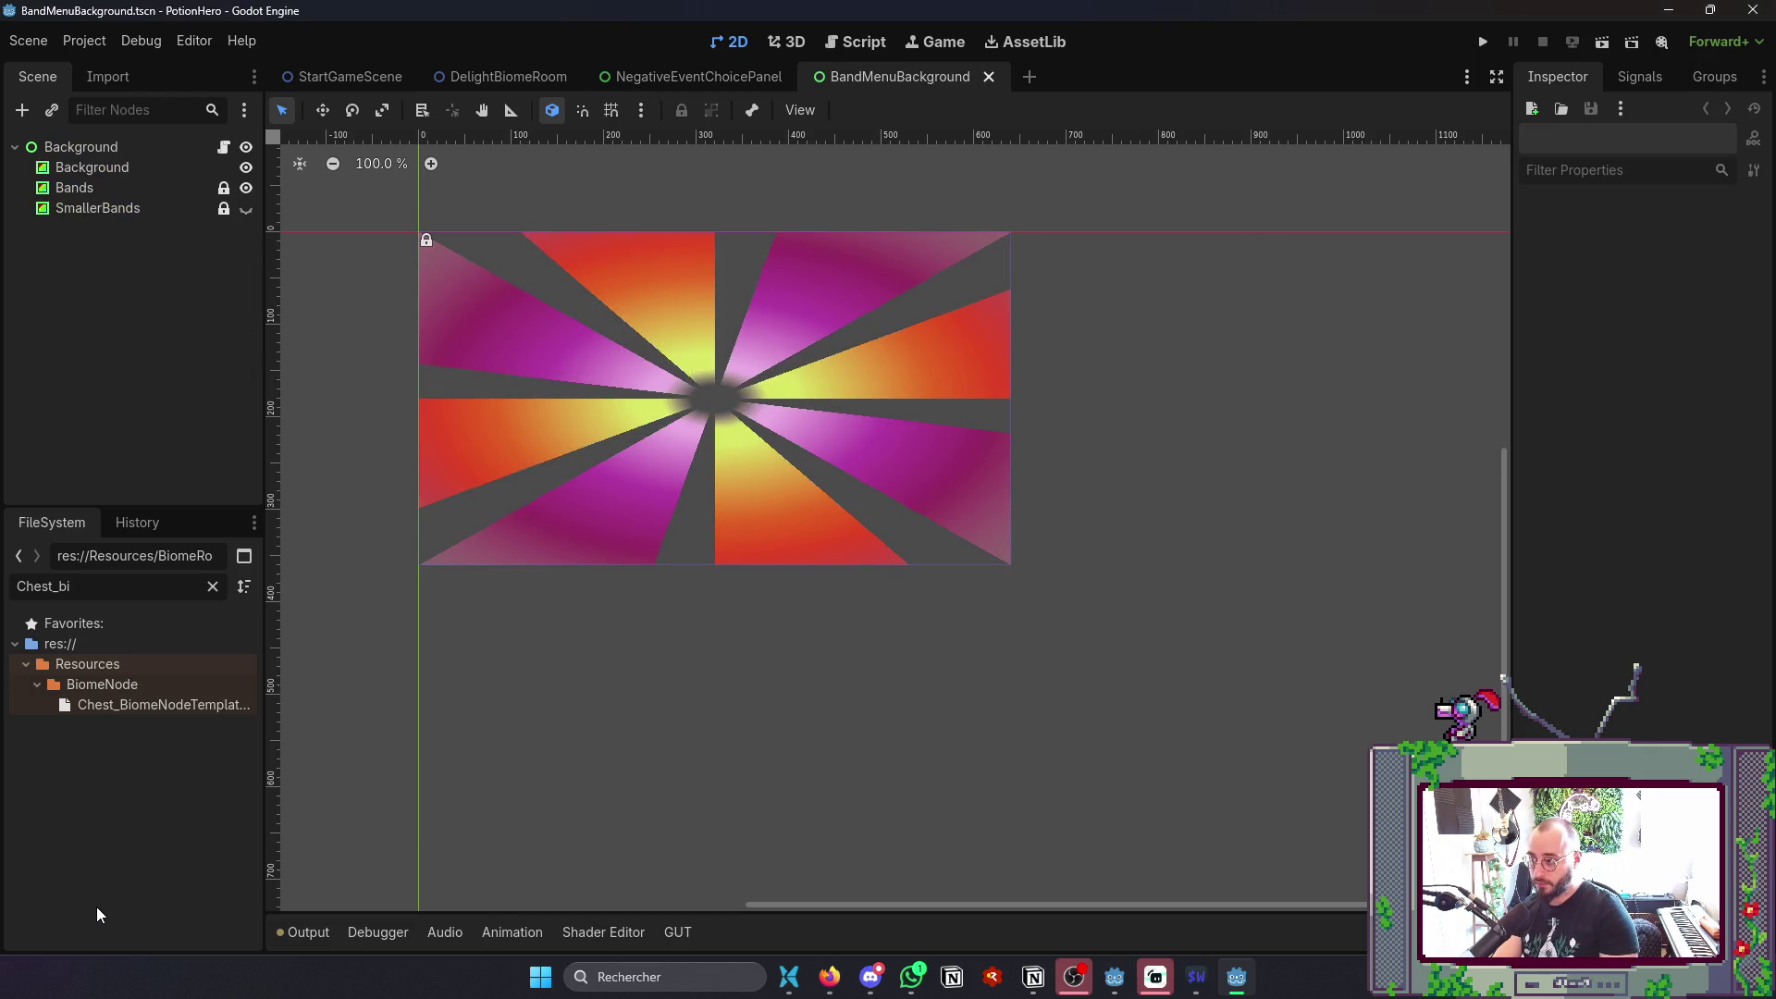
pyautogui.hotkey('alt', 'Tab')
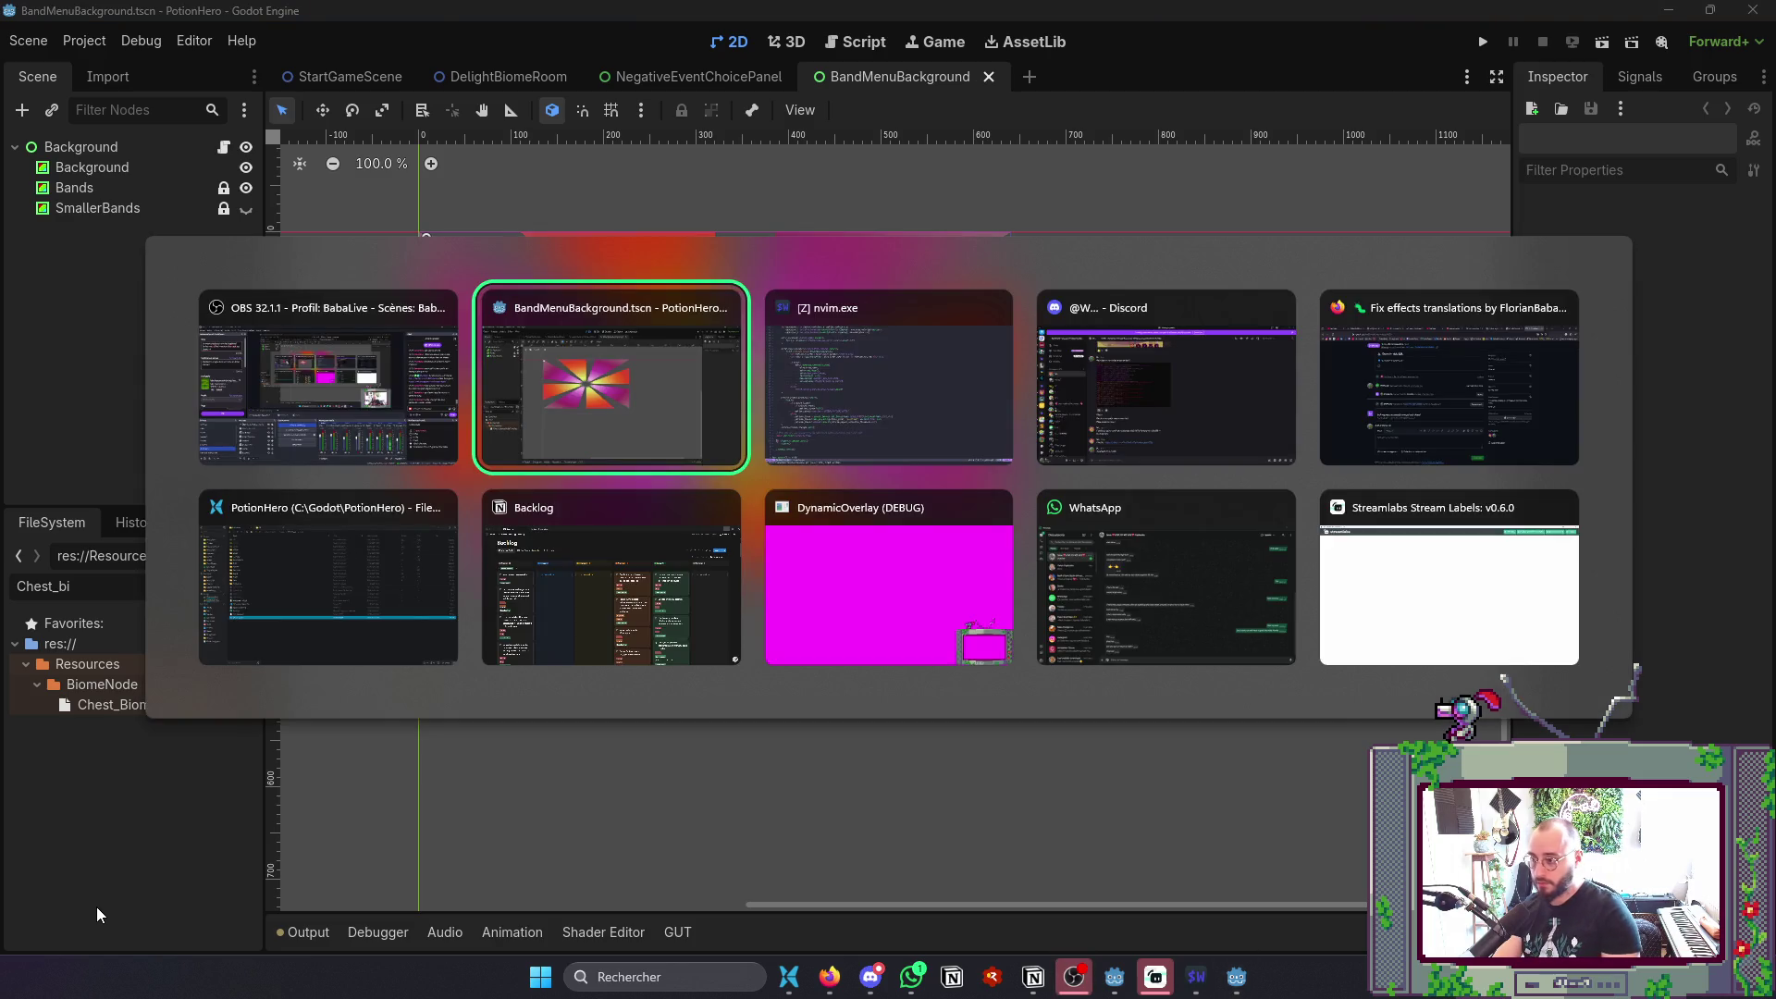
pyautogui.click(309, 933)
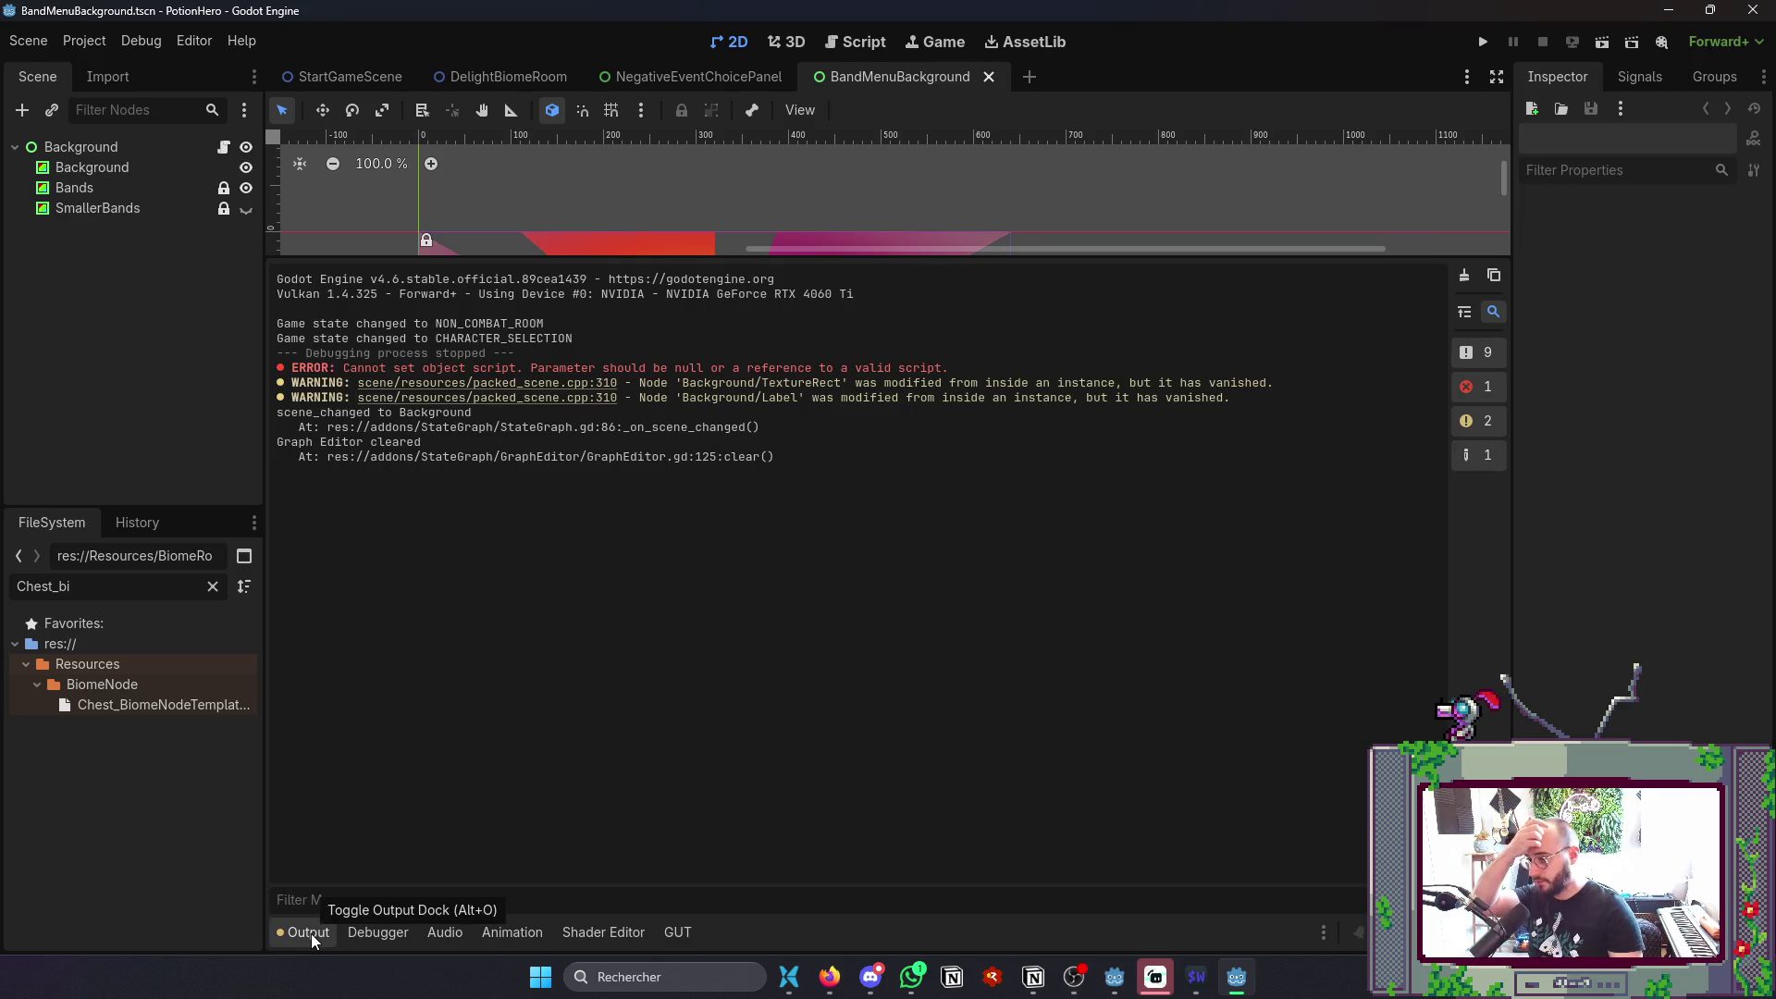
pyautogui.click(311, 933)
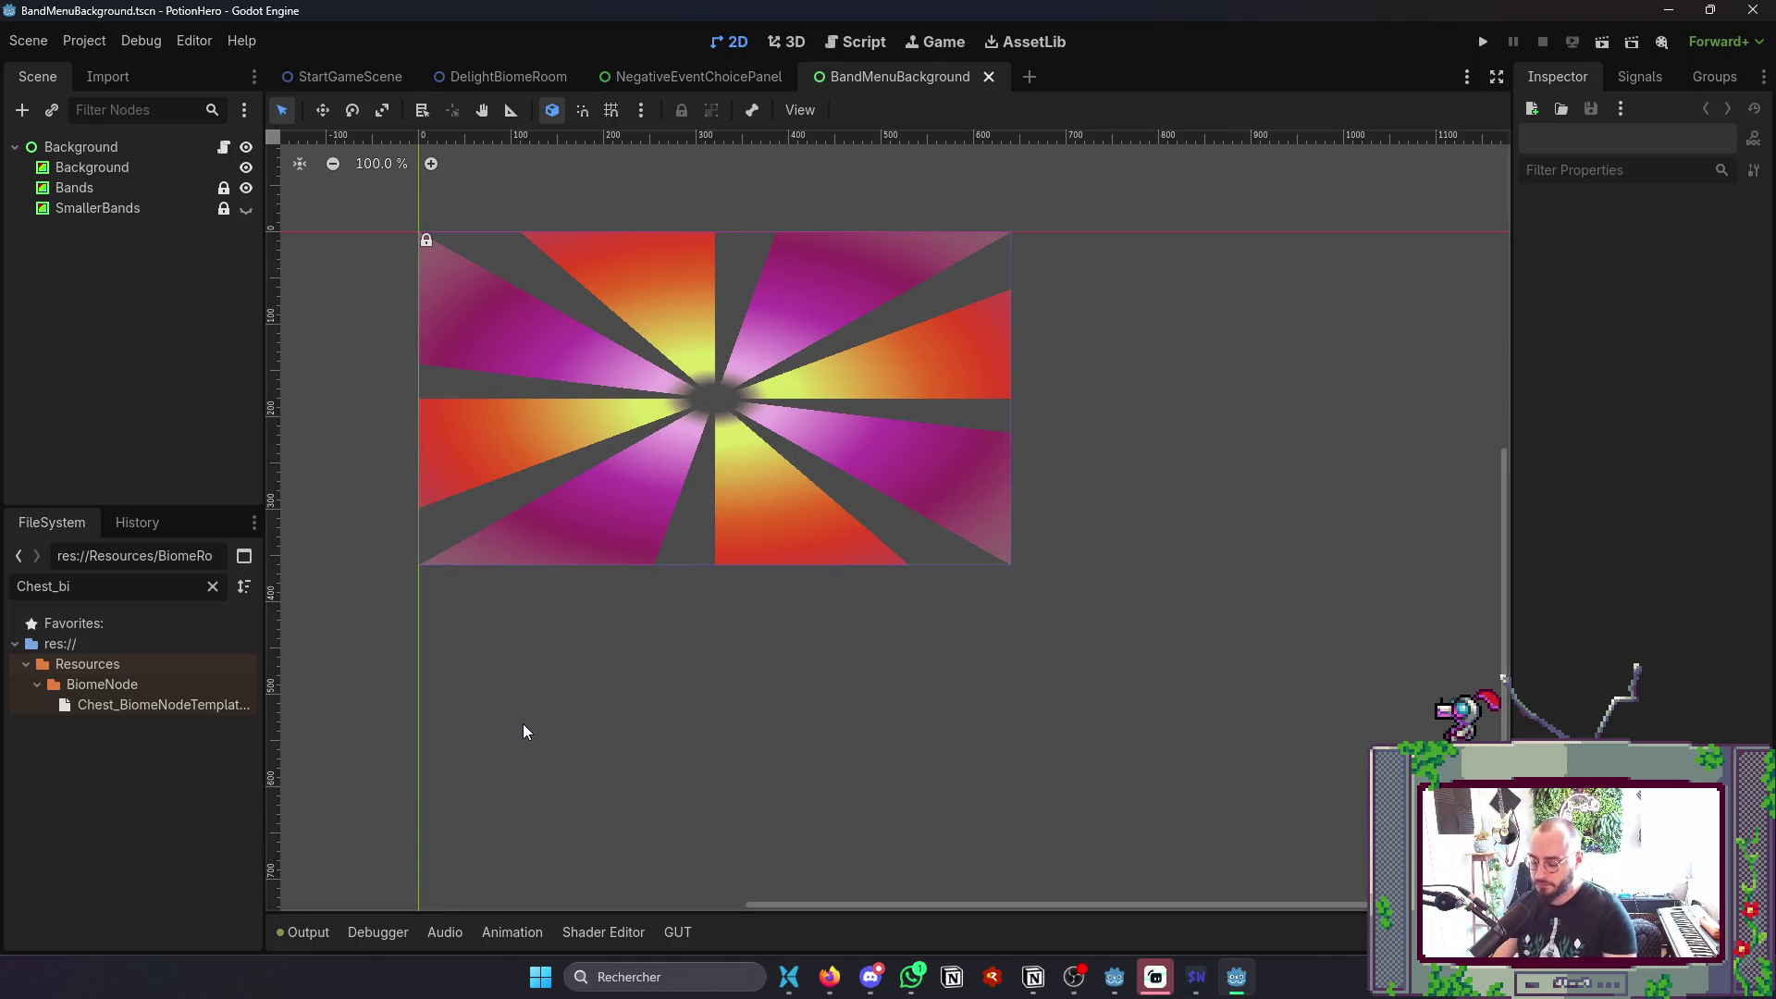
# - Open the TitleContainer scene
pyautogui.hotkey('ctrl', 'shift', 'o')
pyautogui.write('Tit')
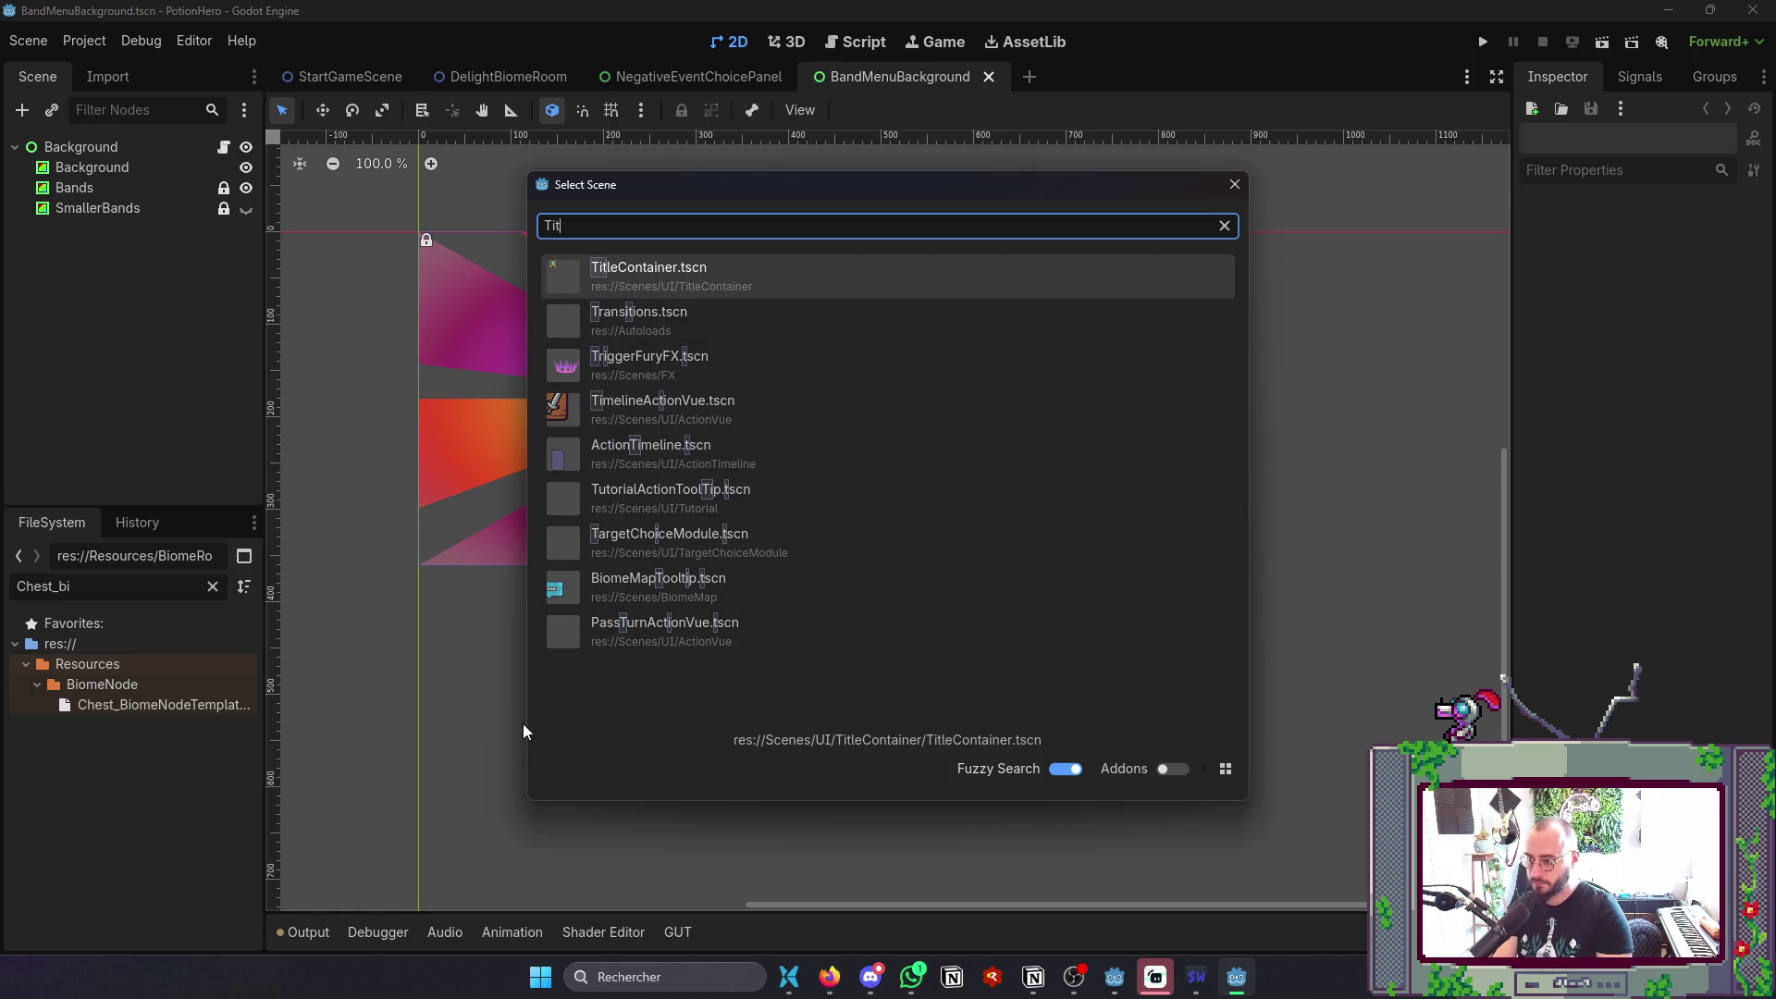
pyautogui.press('Return')
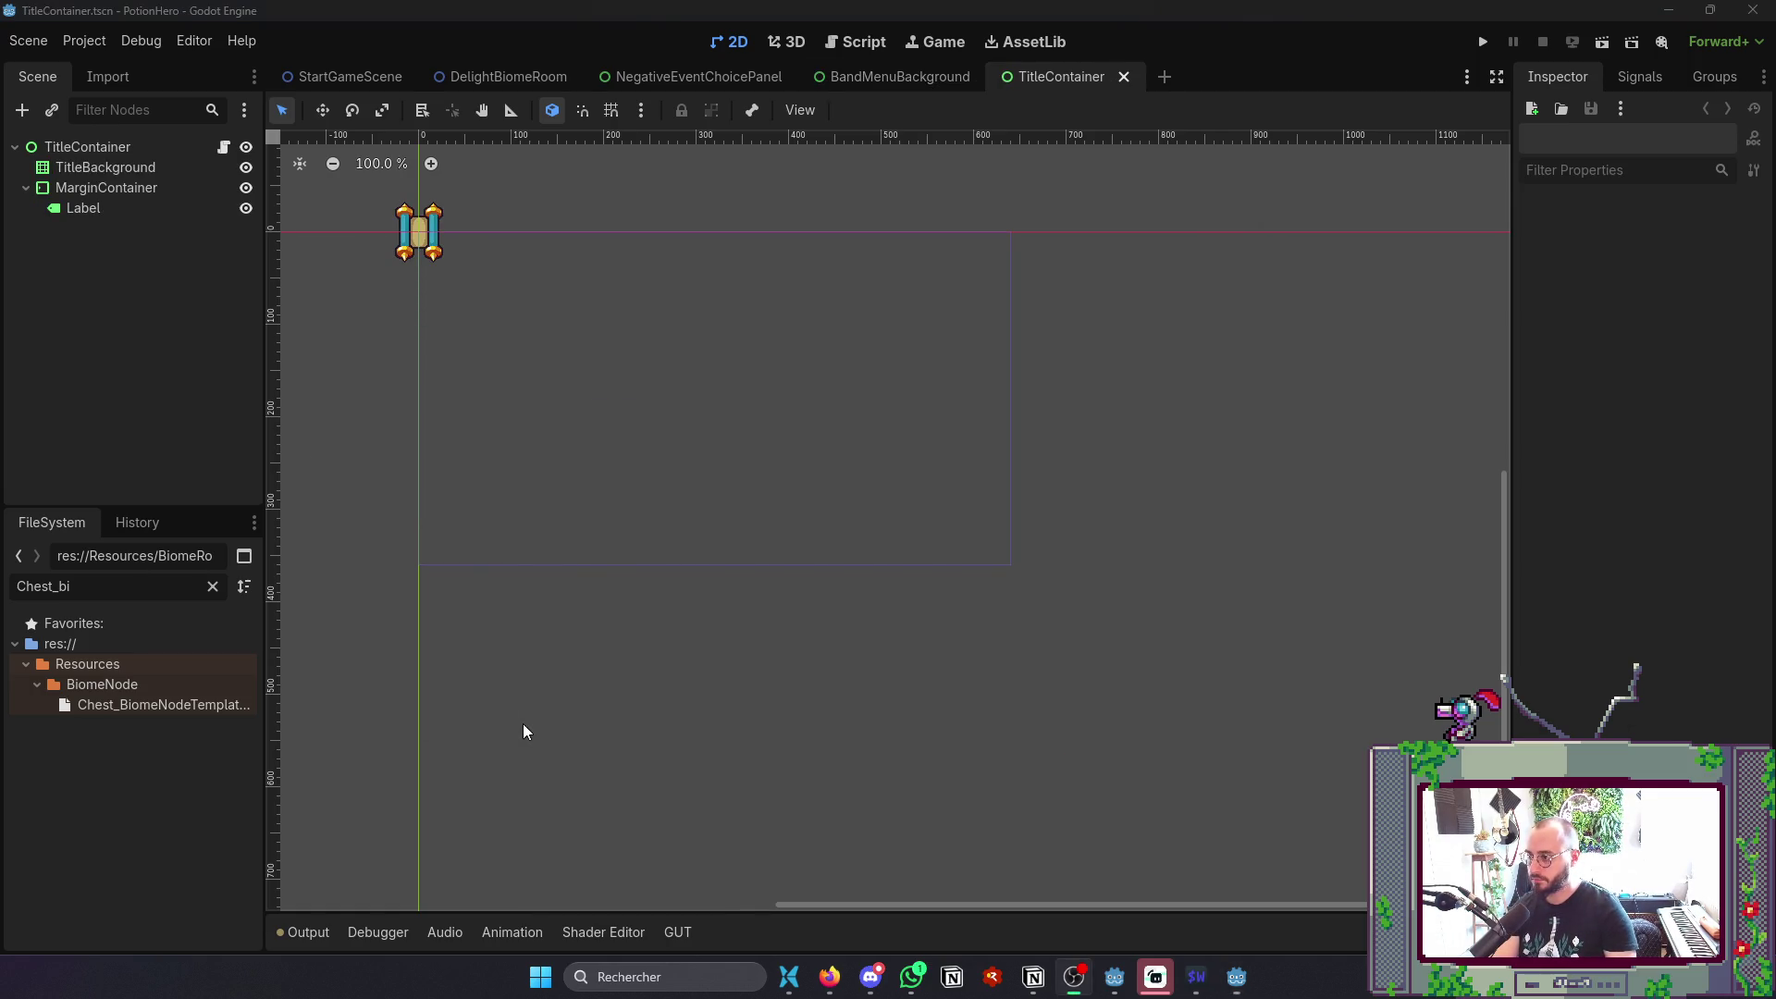
pyautogui.moveTo(524, 725); pyautogui.dragTo(621, 767)
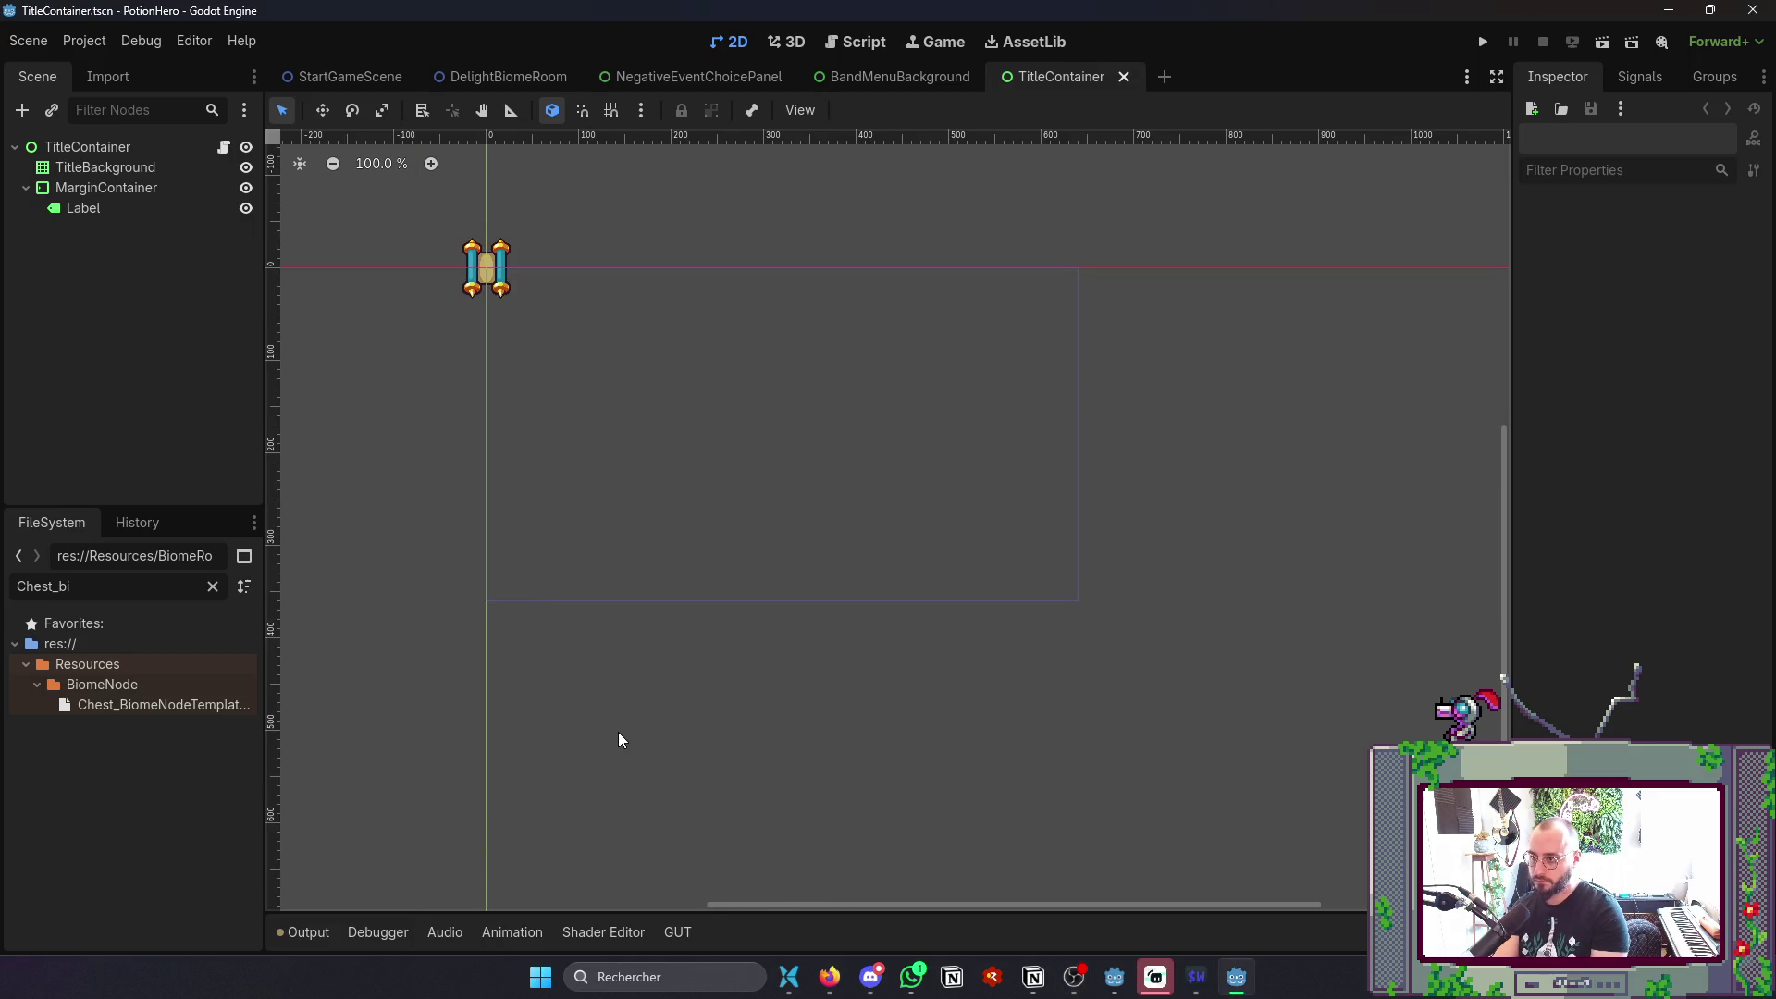
# - Open the BiomeRoom scene, review the output log, and save the scene
pyautogui.hotkey('ctrl', 'shift', 'o')
pyautogui.write('BiomeRo')
pyautogui.press('Return')
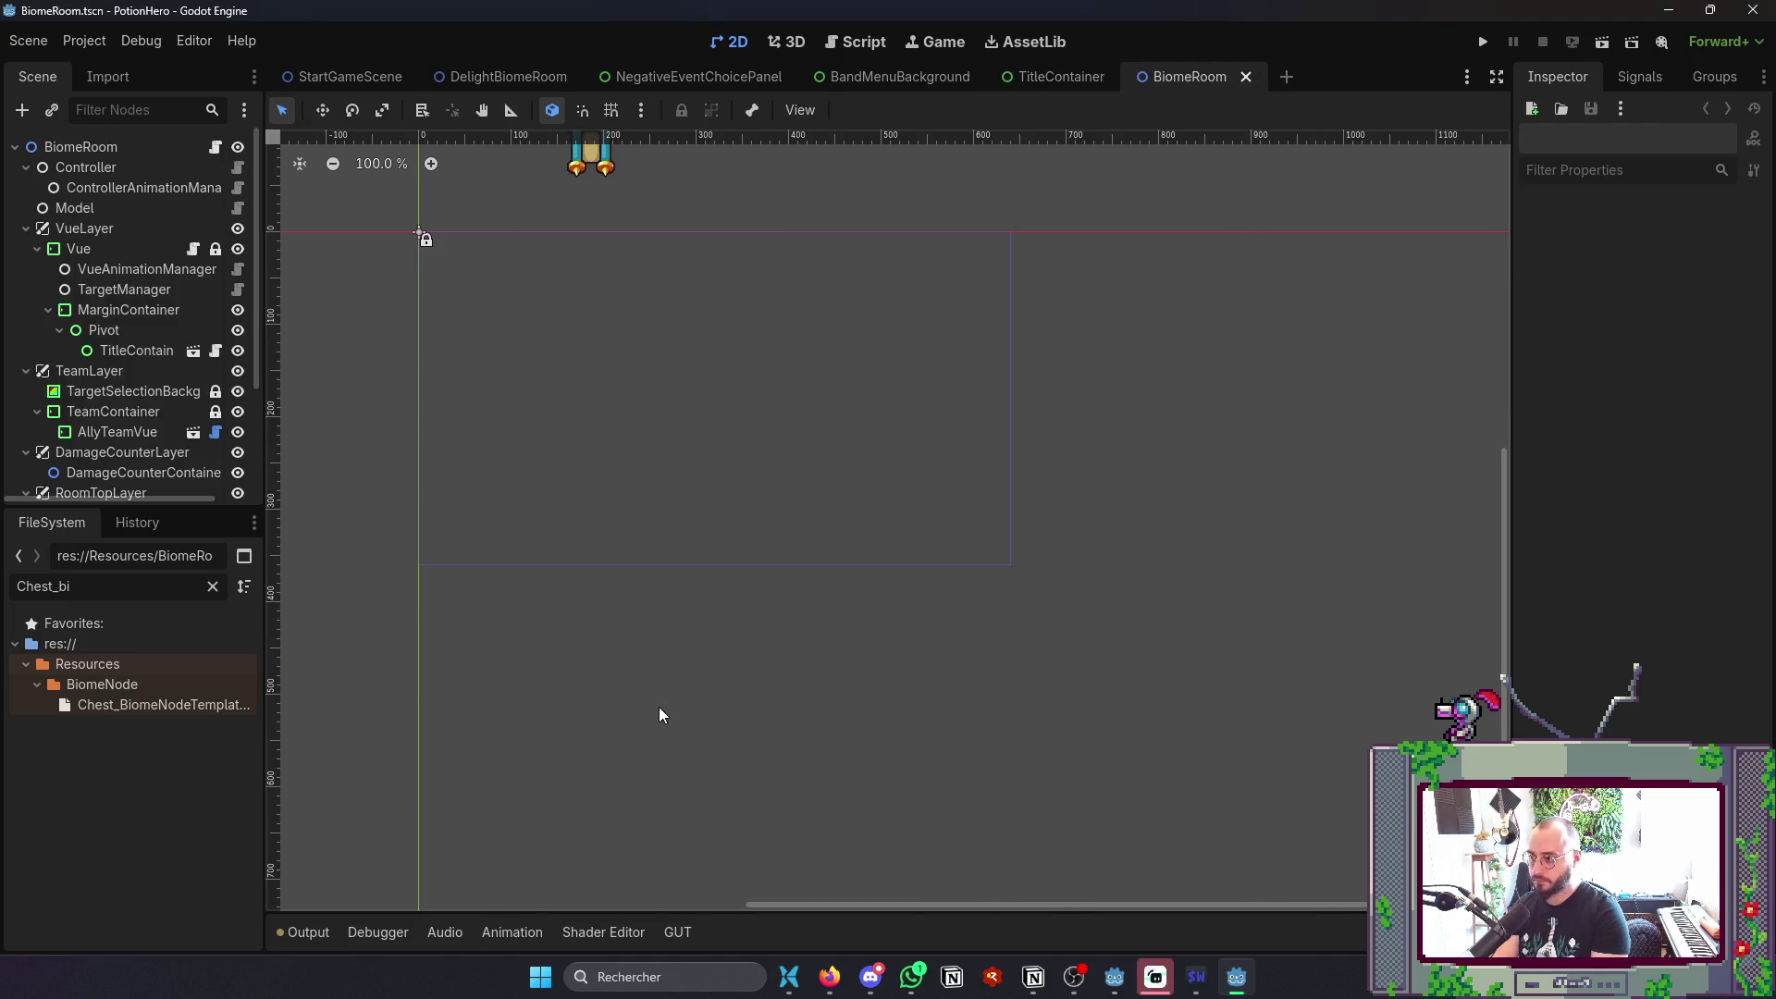
pyautogui.scroll(-3, 85, 231)
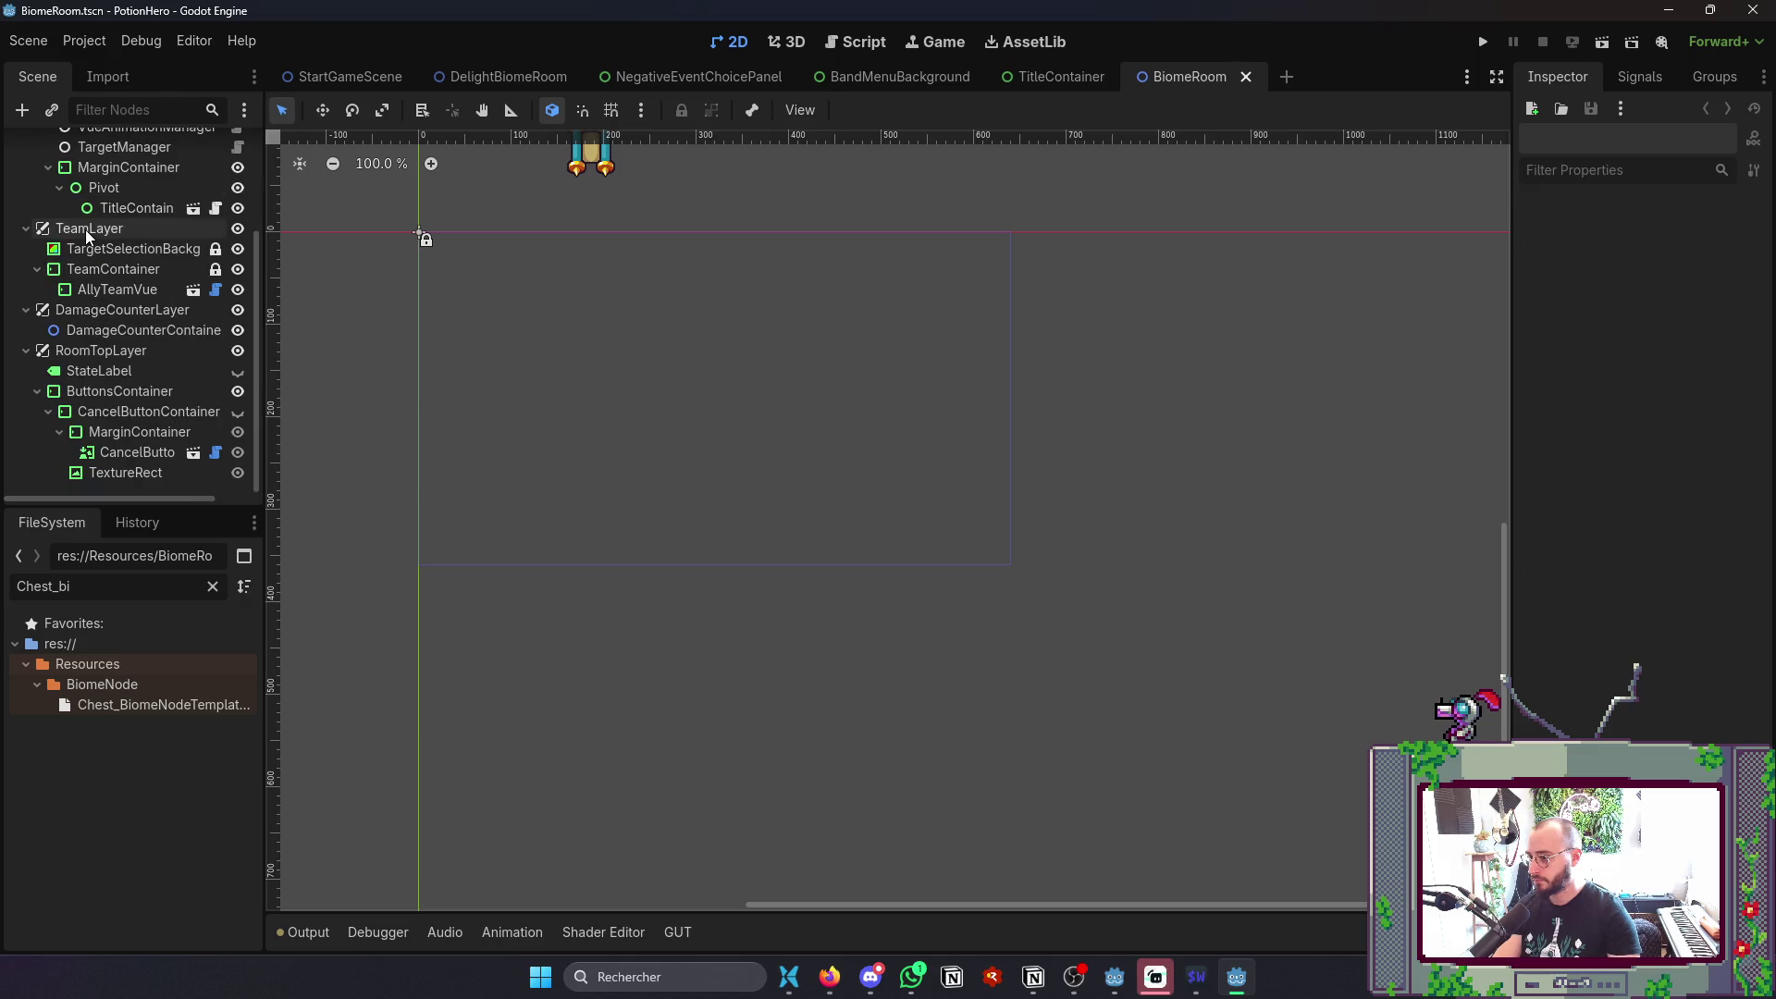
pyautogui.click(306, 932)
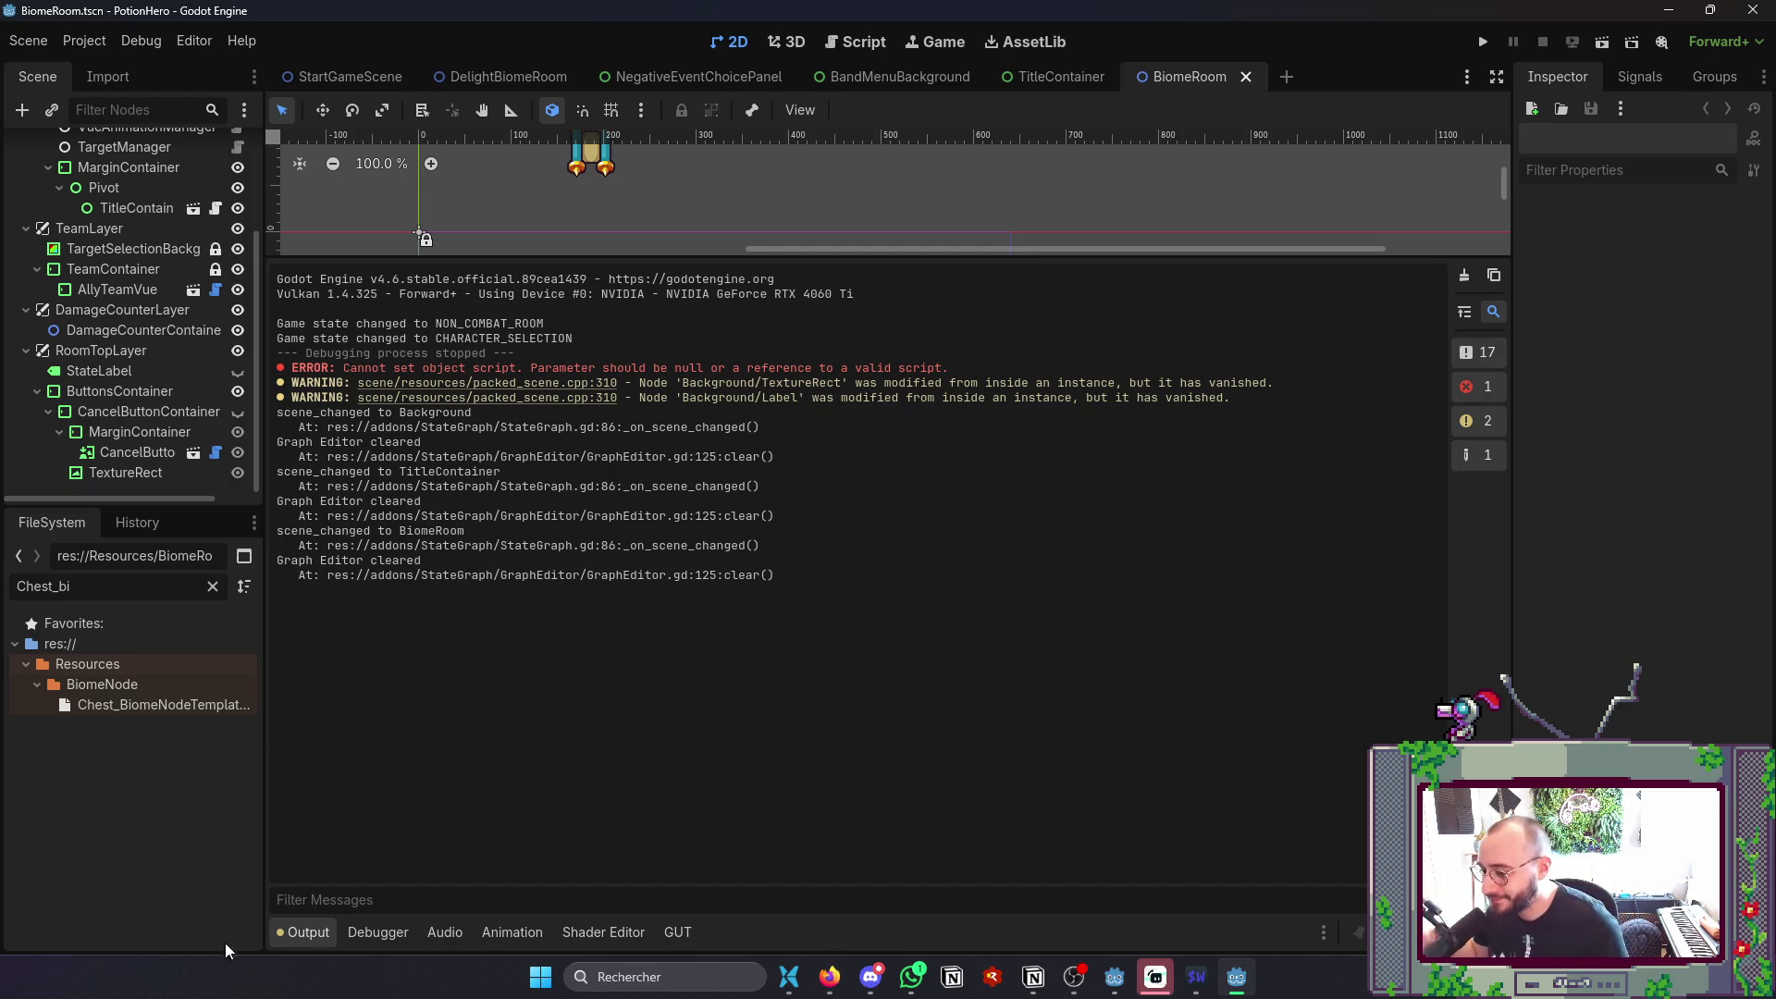
pyautogui.click(282, 930)
pyautogui.hotkey('ctrl', 's')
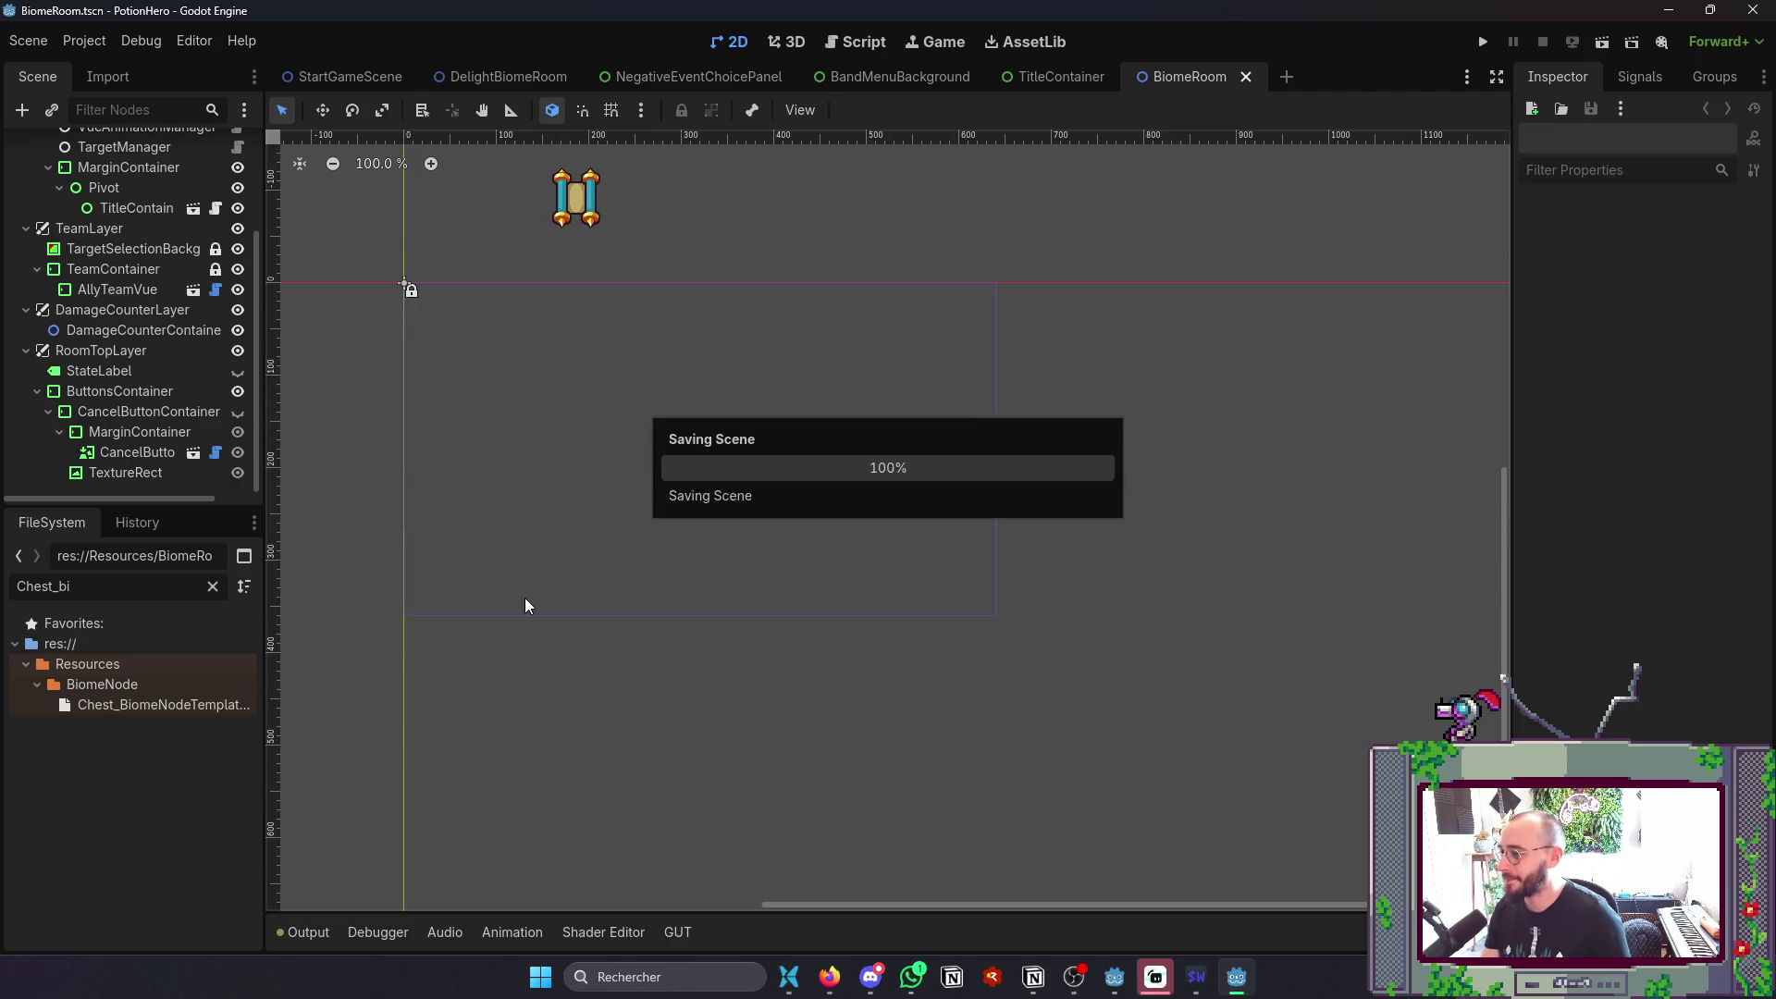
# - Re-export the Windows build over PotionHero0.1.exe, confirming the overwrite
pyautogui.click(69, 38)
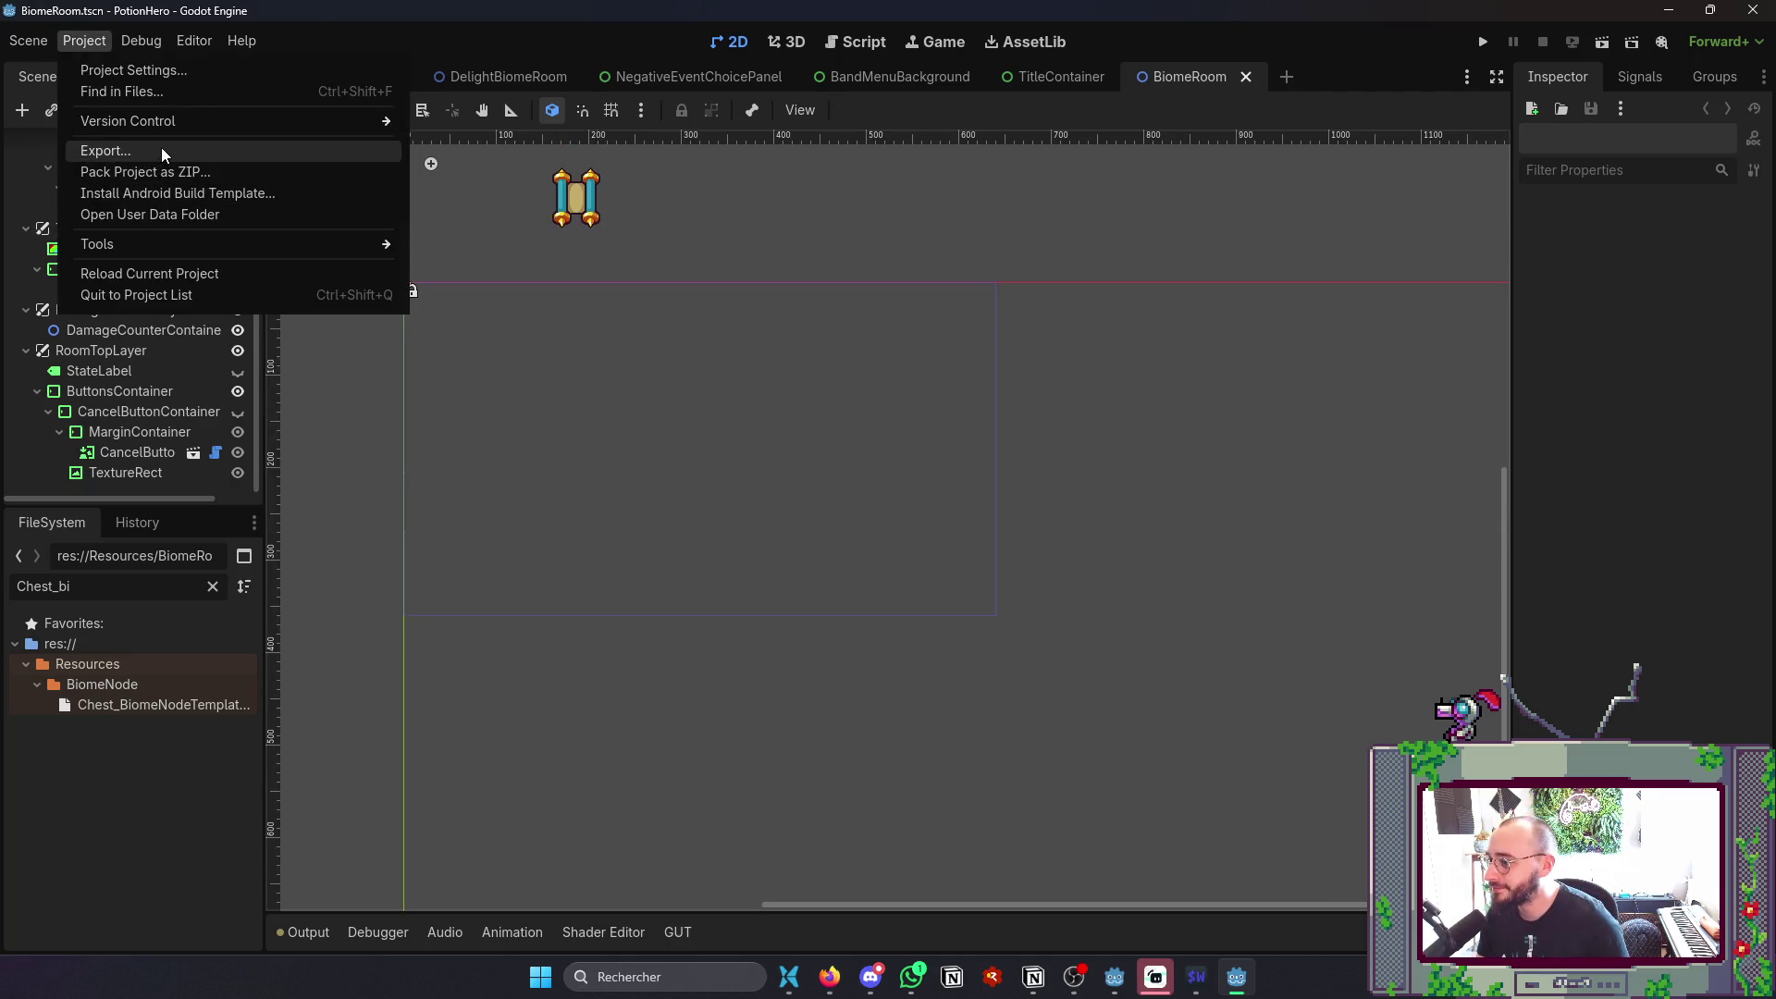
pyautogui.click(161, 147)
pyautogui.click(764, 799)
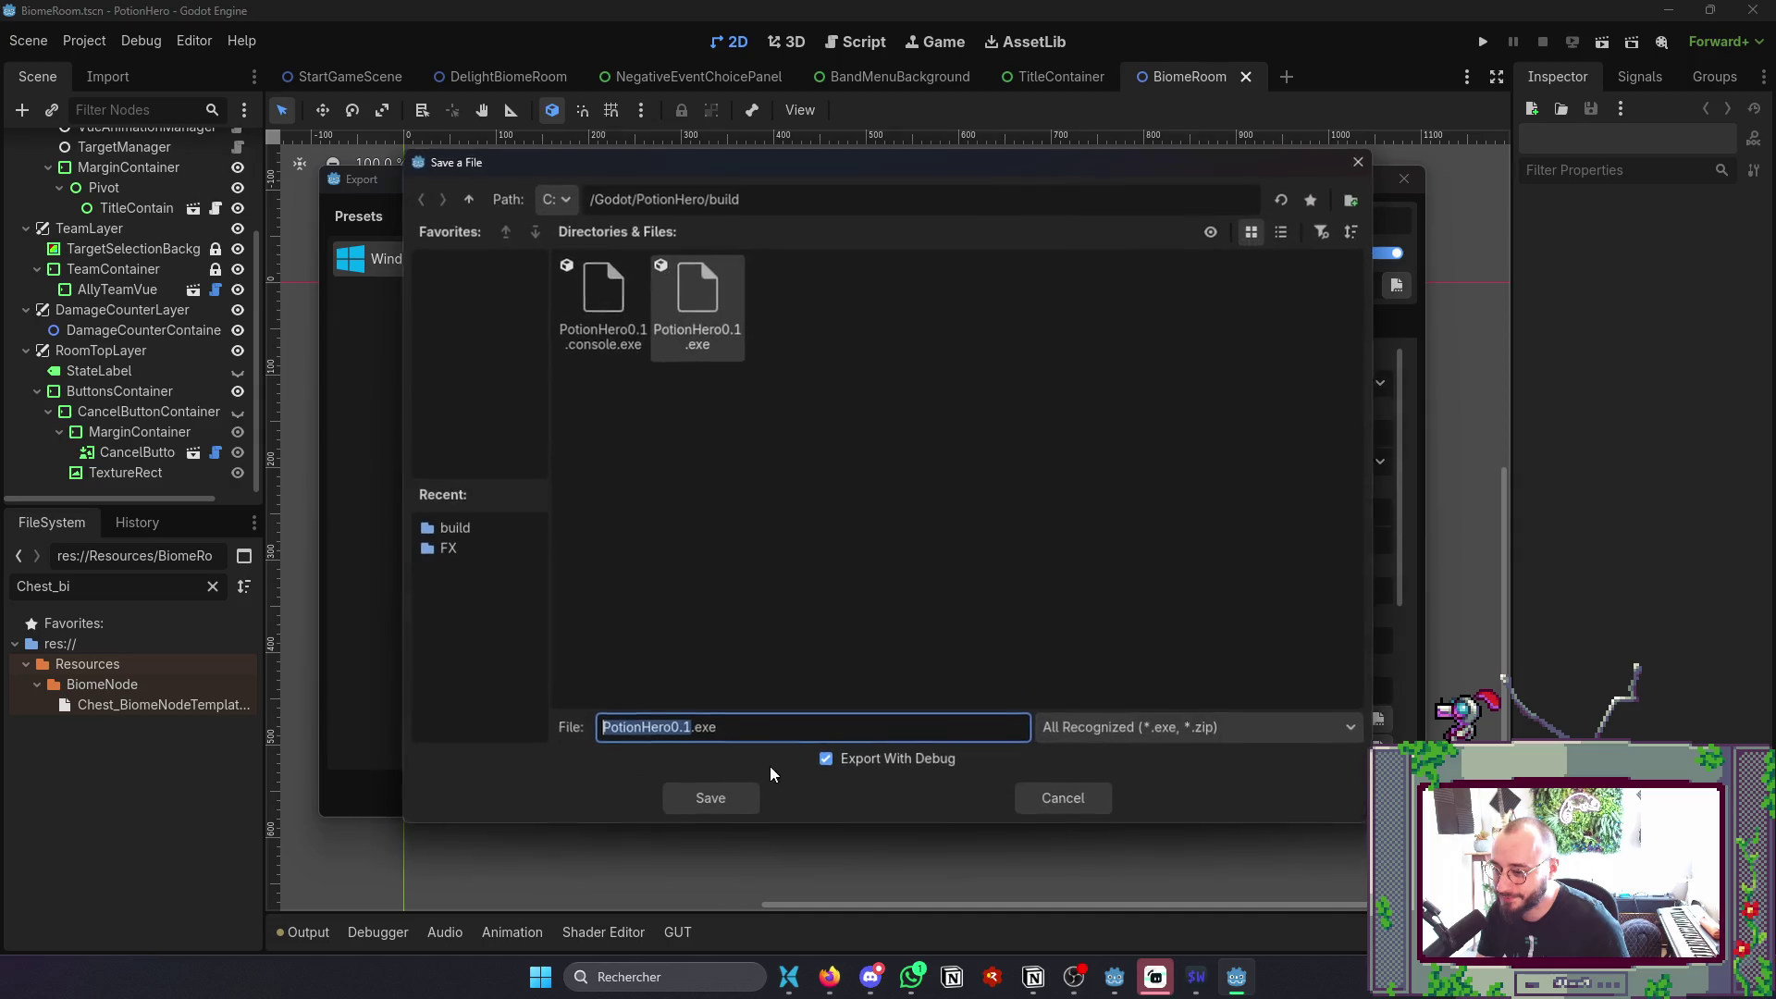
pyautogui.click(708, 796)
pyautogui.click(811, 529)
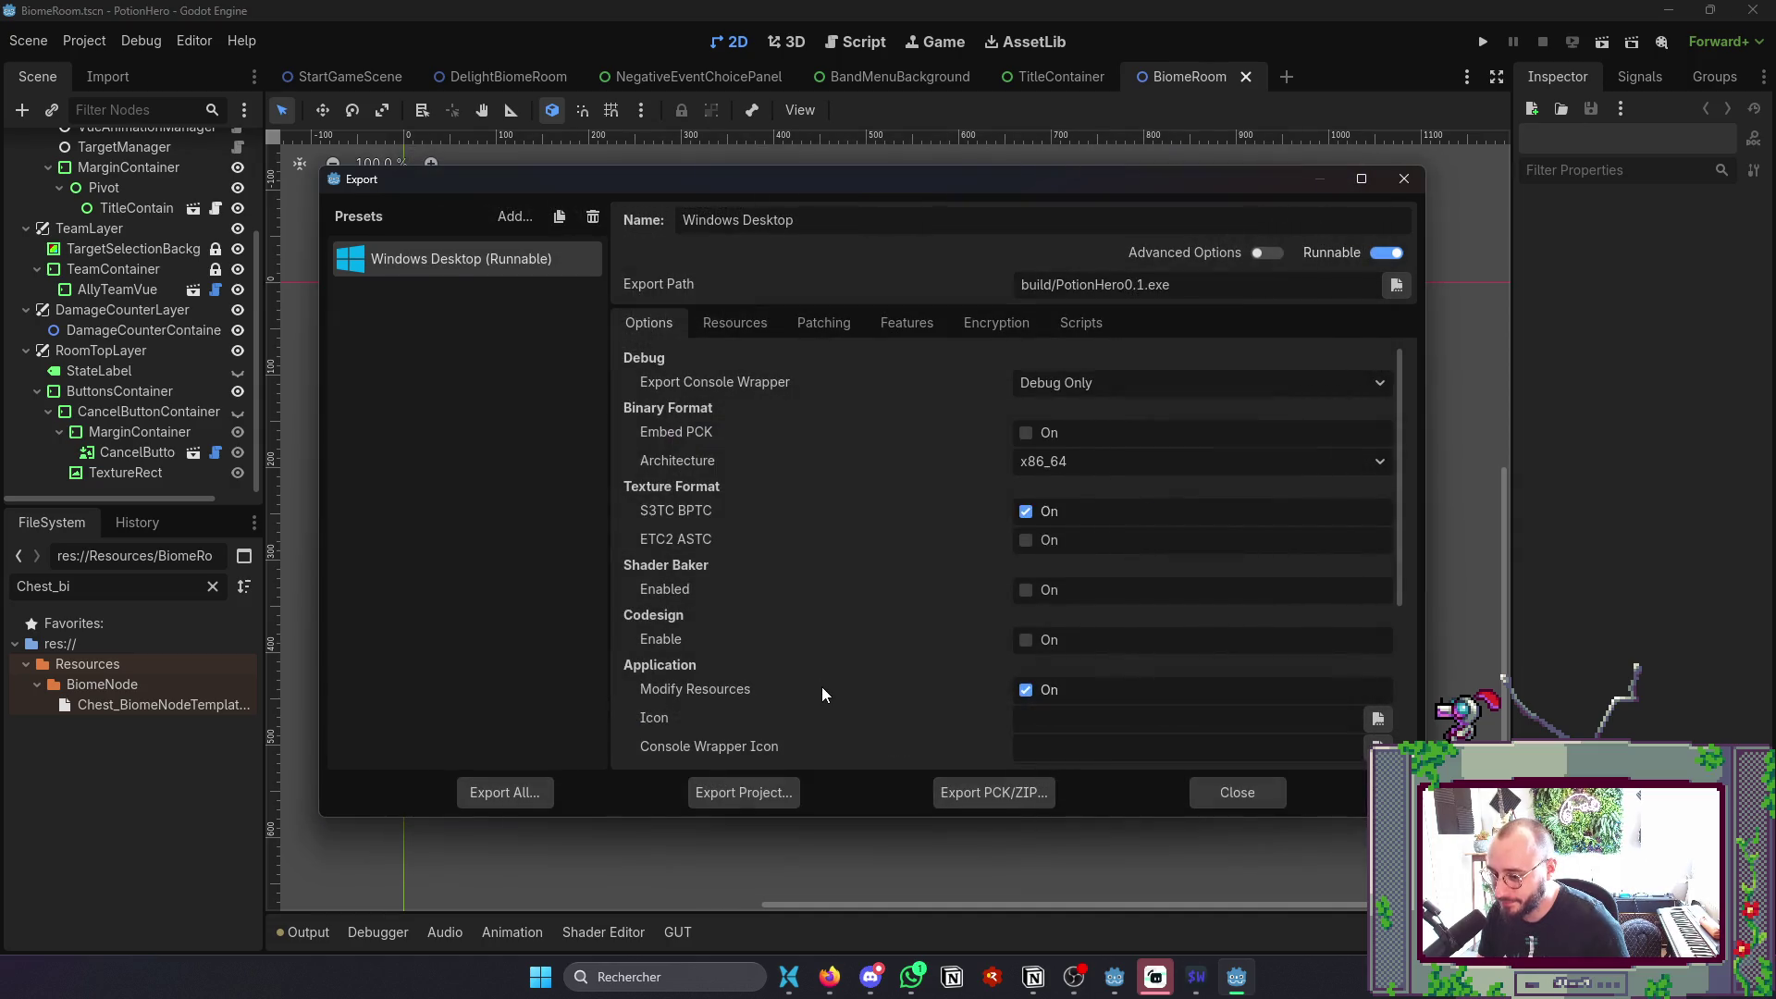
pyautogui.click(1249, 795)
# - Check the output log, then bring up the PotionHero project folder in the file explorer
pyautogui.click(306, 936)
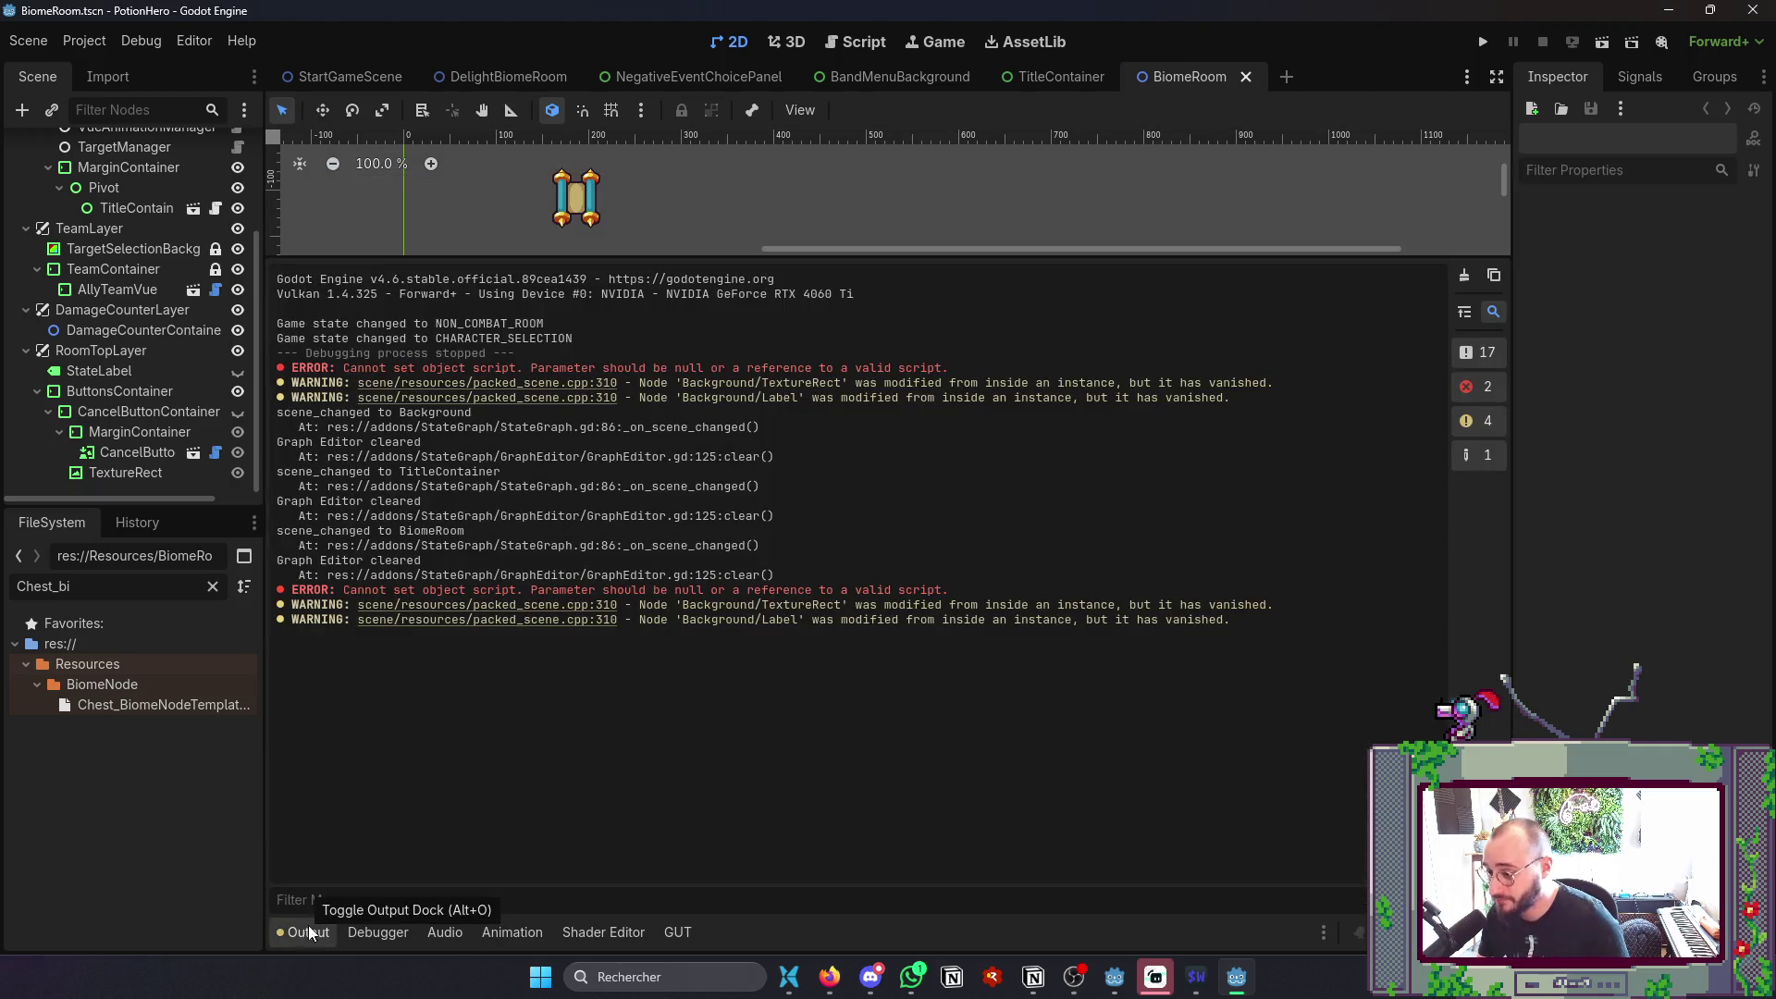
pyautogui.hotkey('alt', 'Tab')
pyautogui.click(421, 648)
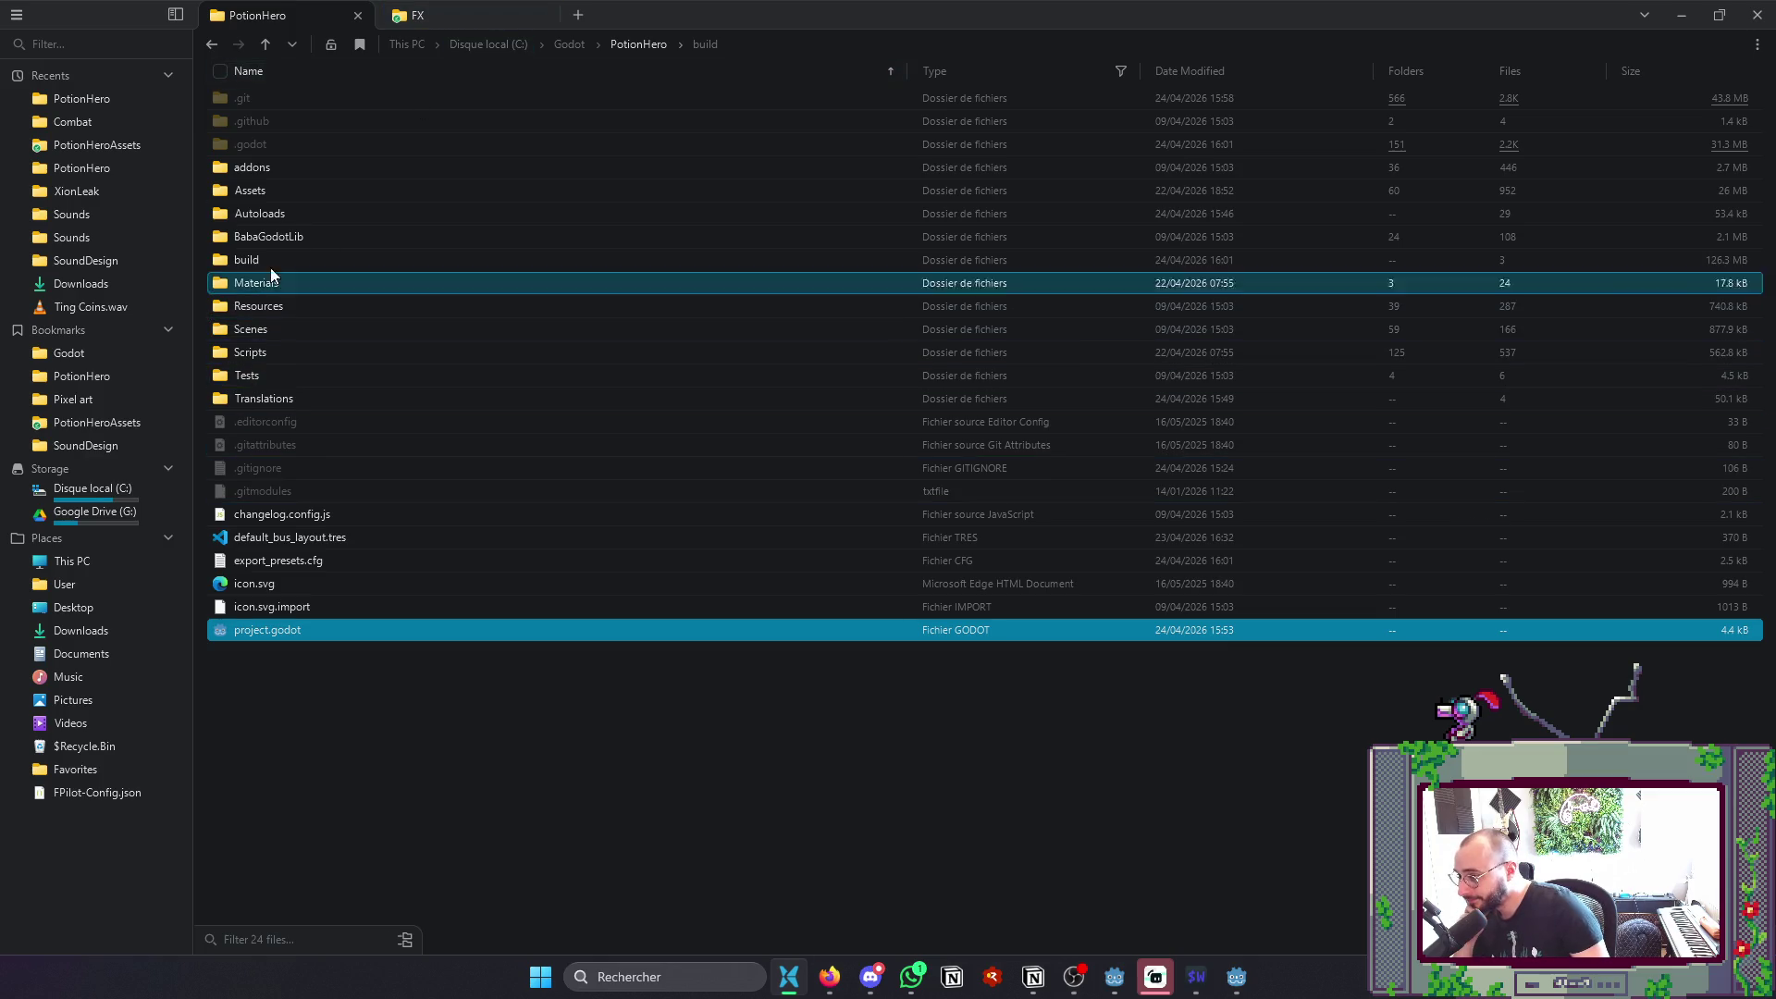
# - Launch PotionHero0.1.console.exe from the build folder and read its PotionData.gd:40 compile errors
pyautogui.doubleClick(244, 265)
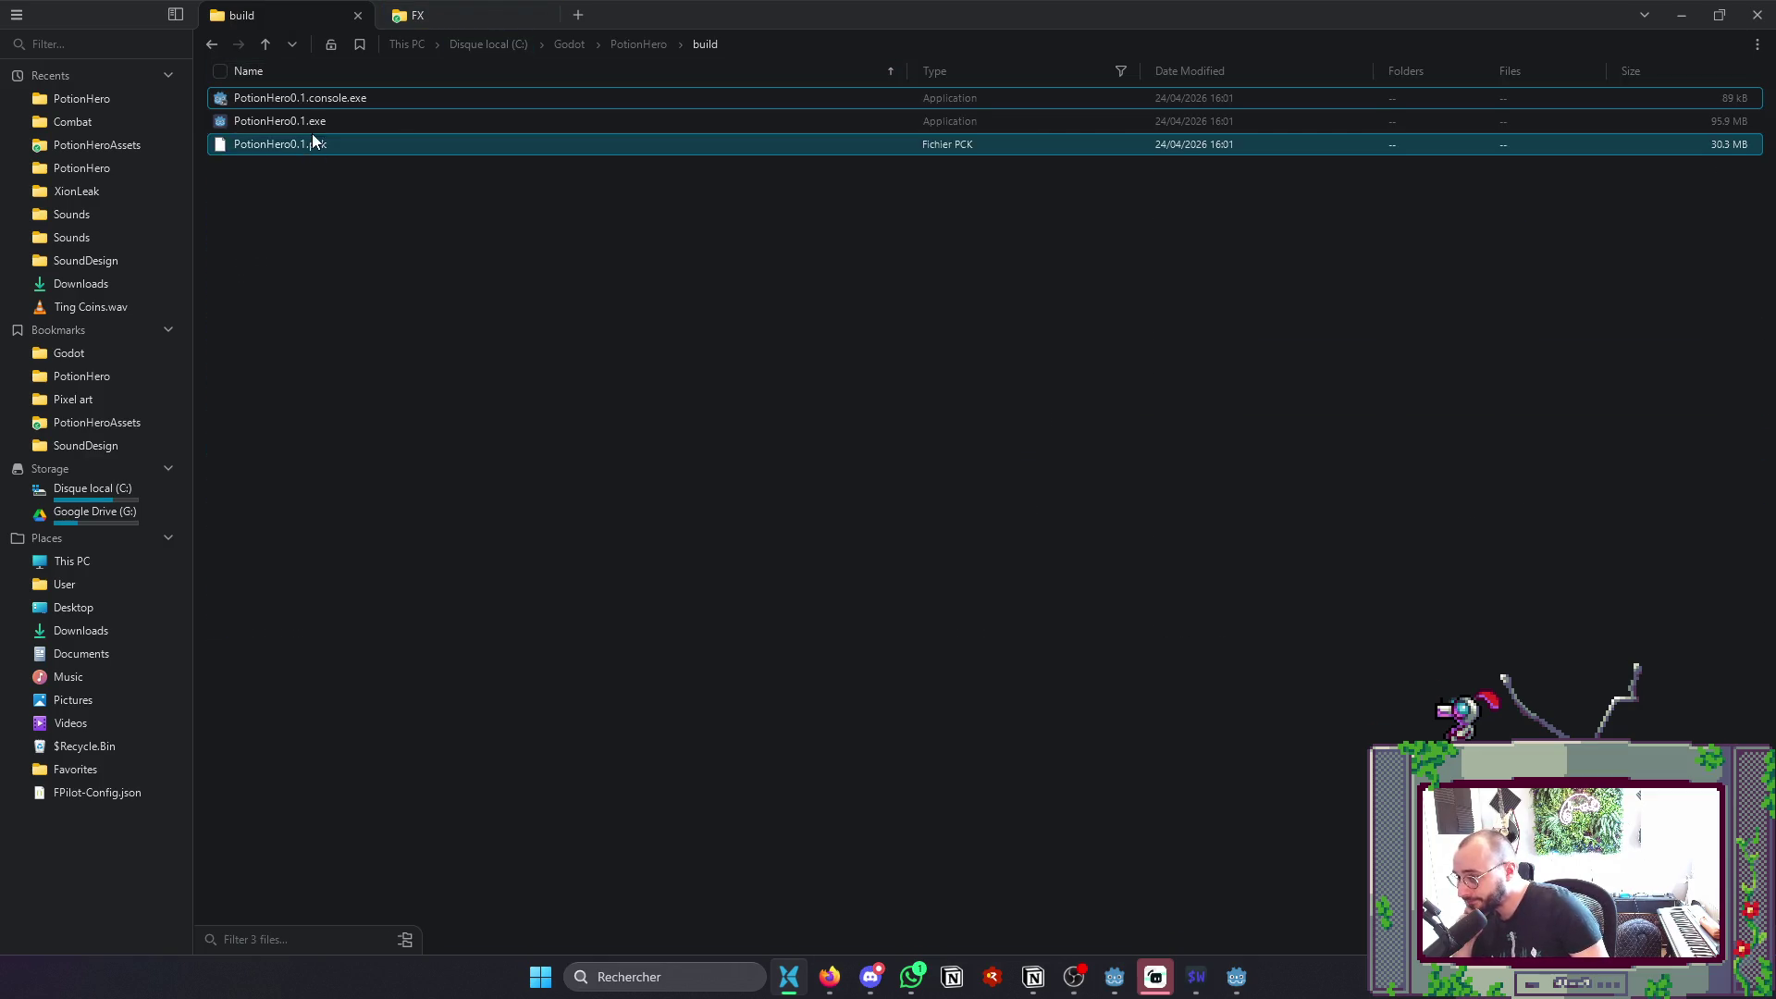
pyautogui.doubleClick(331, 97)
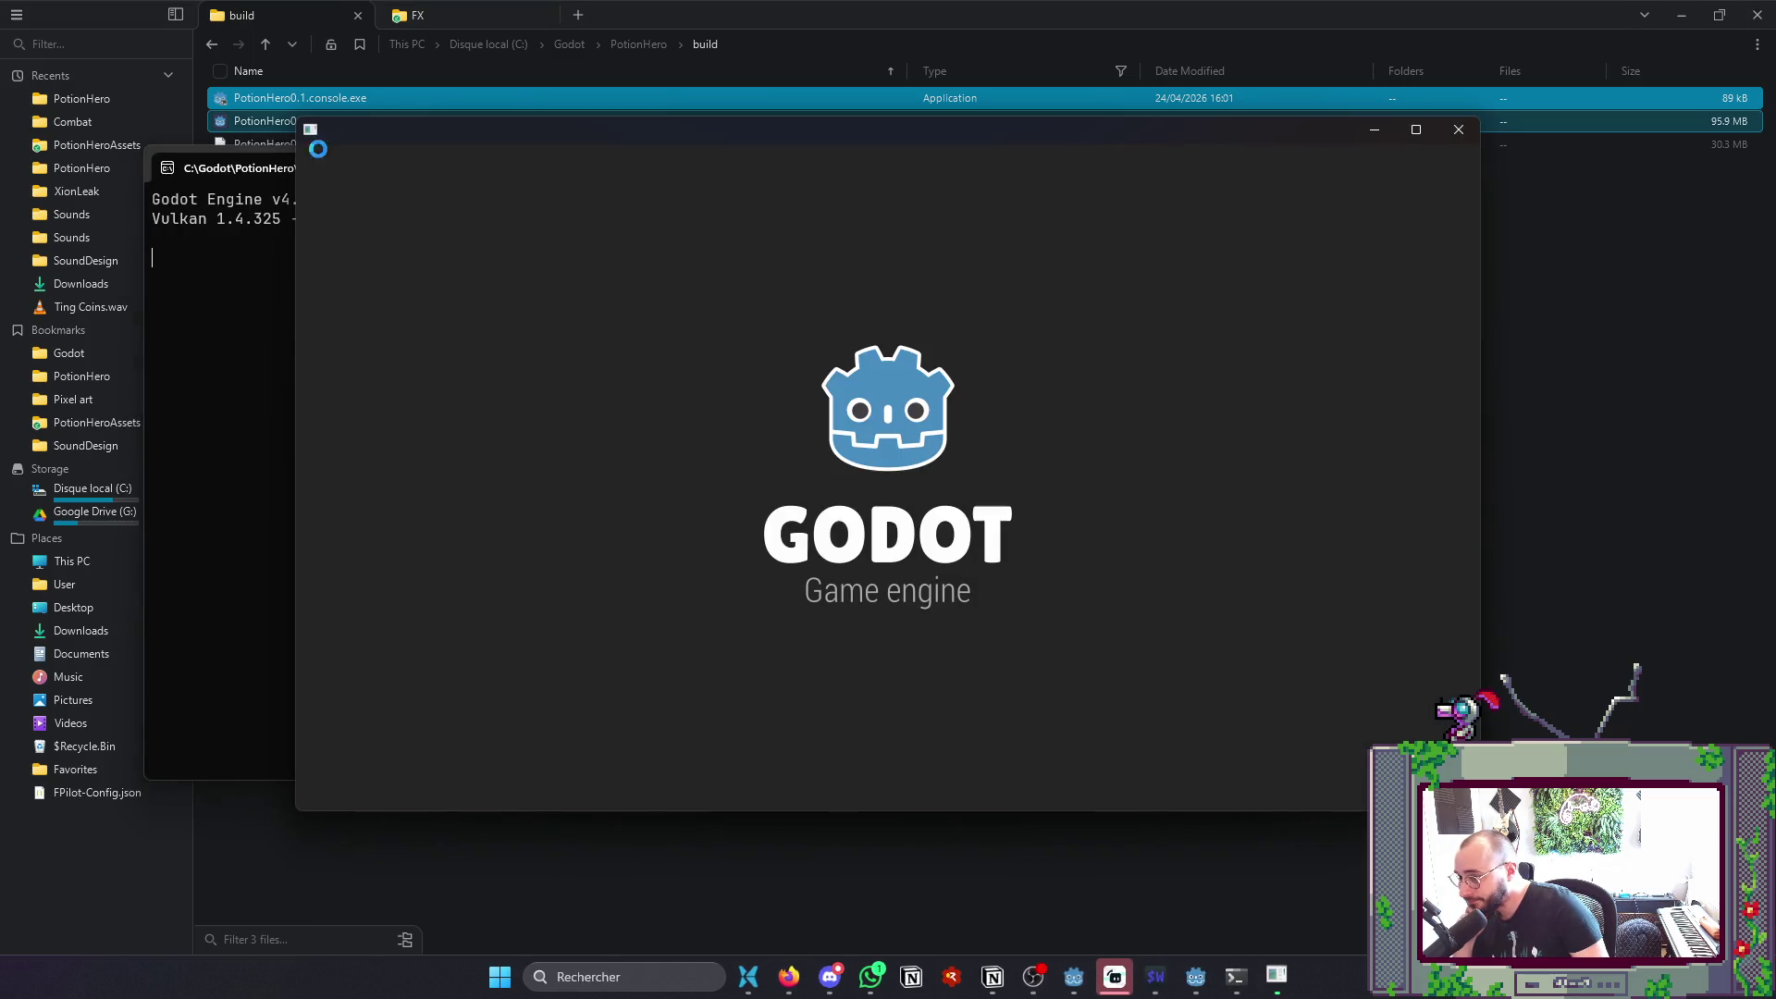
pyautogui.click(211, 537)
pyautogui.scroll(2, 509, 603)
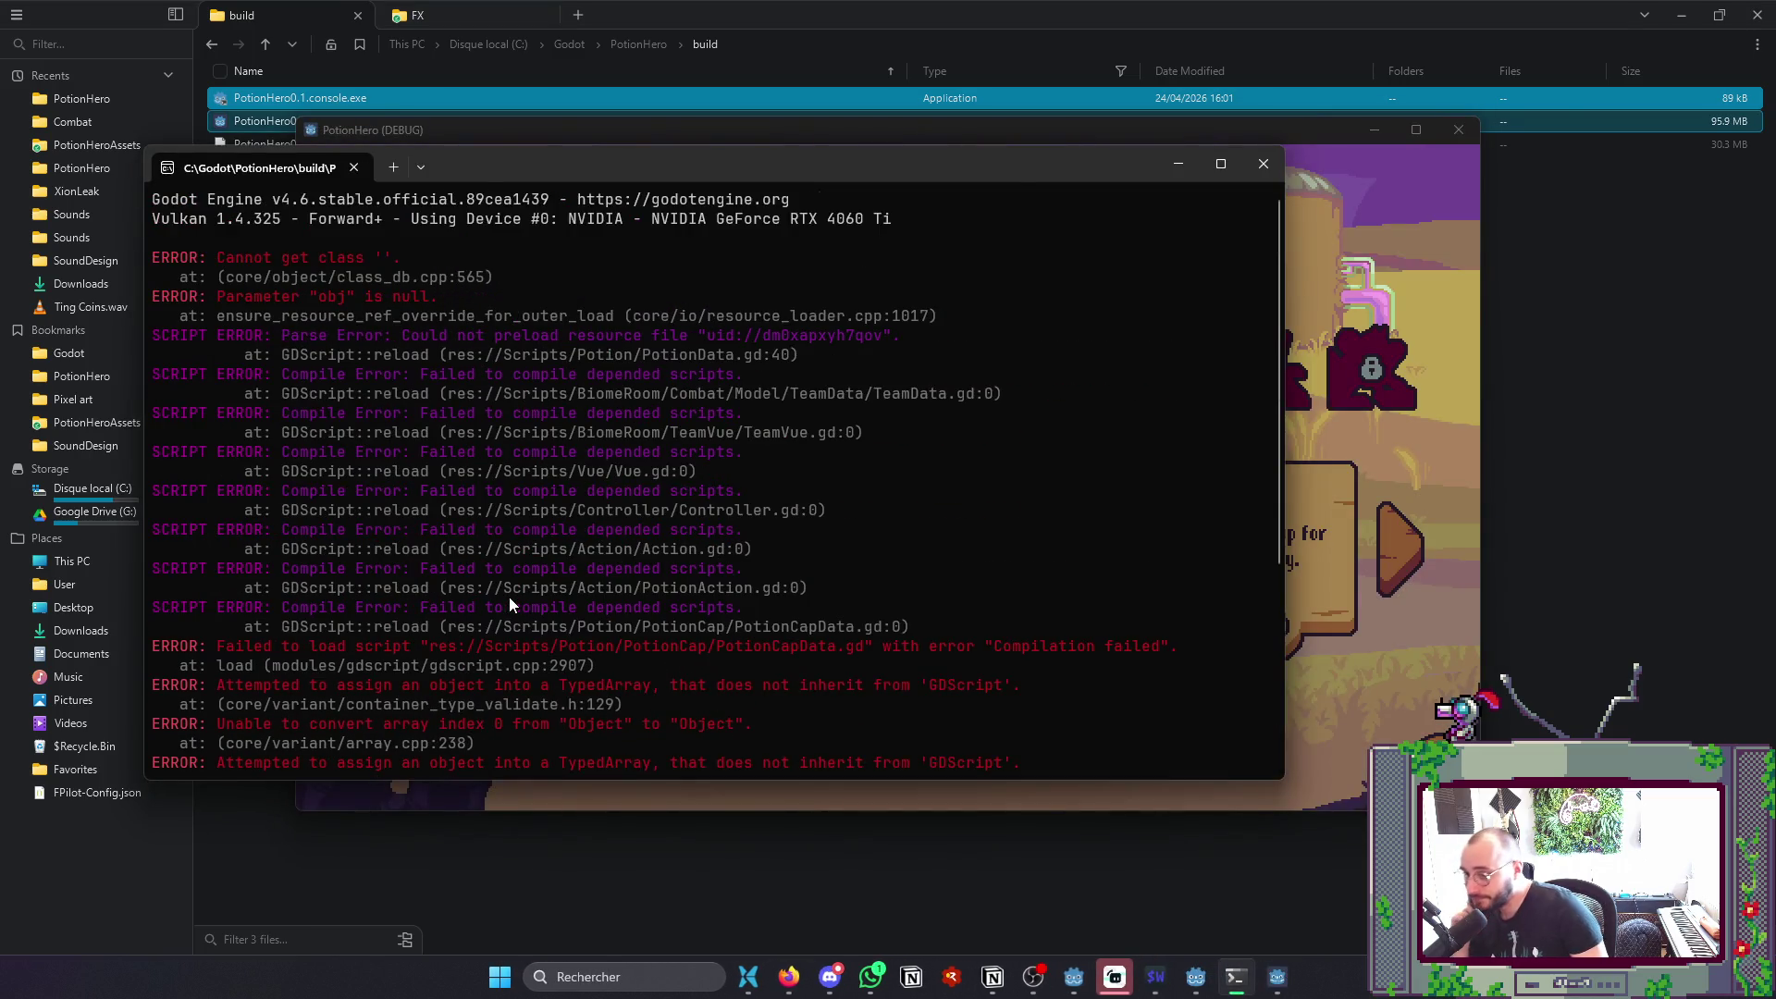
pyautogui.scroll(-5, 509, 597)
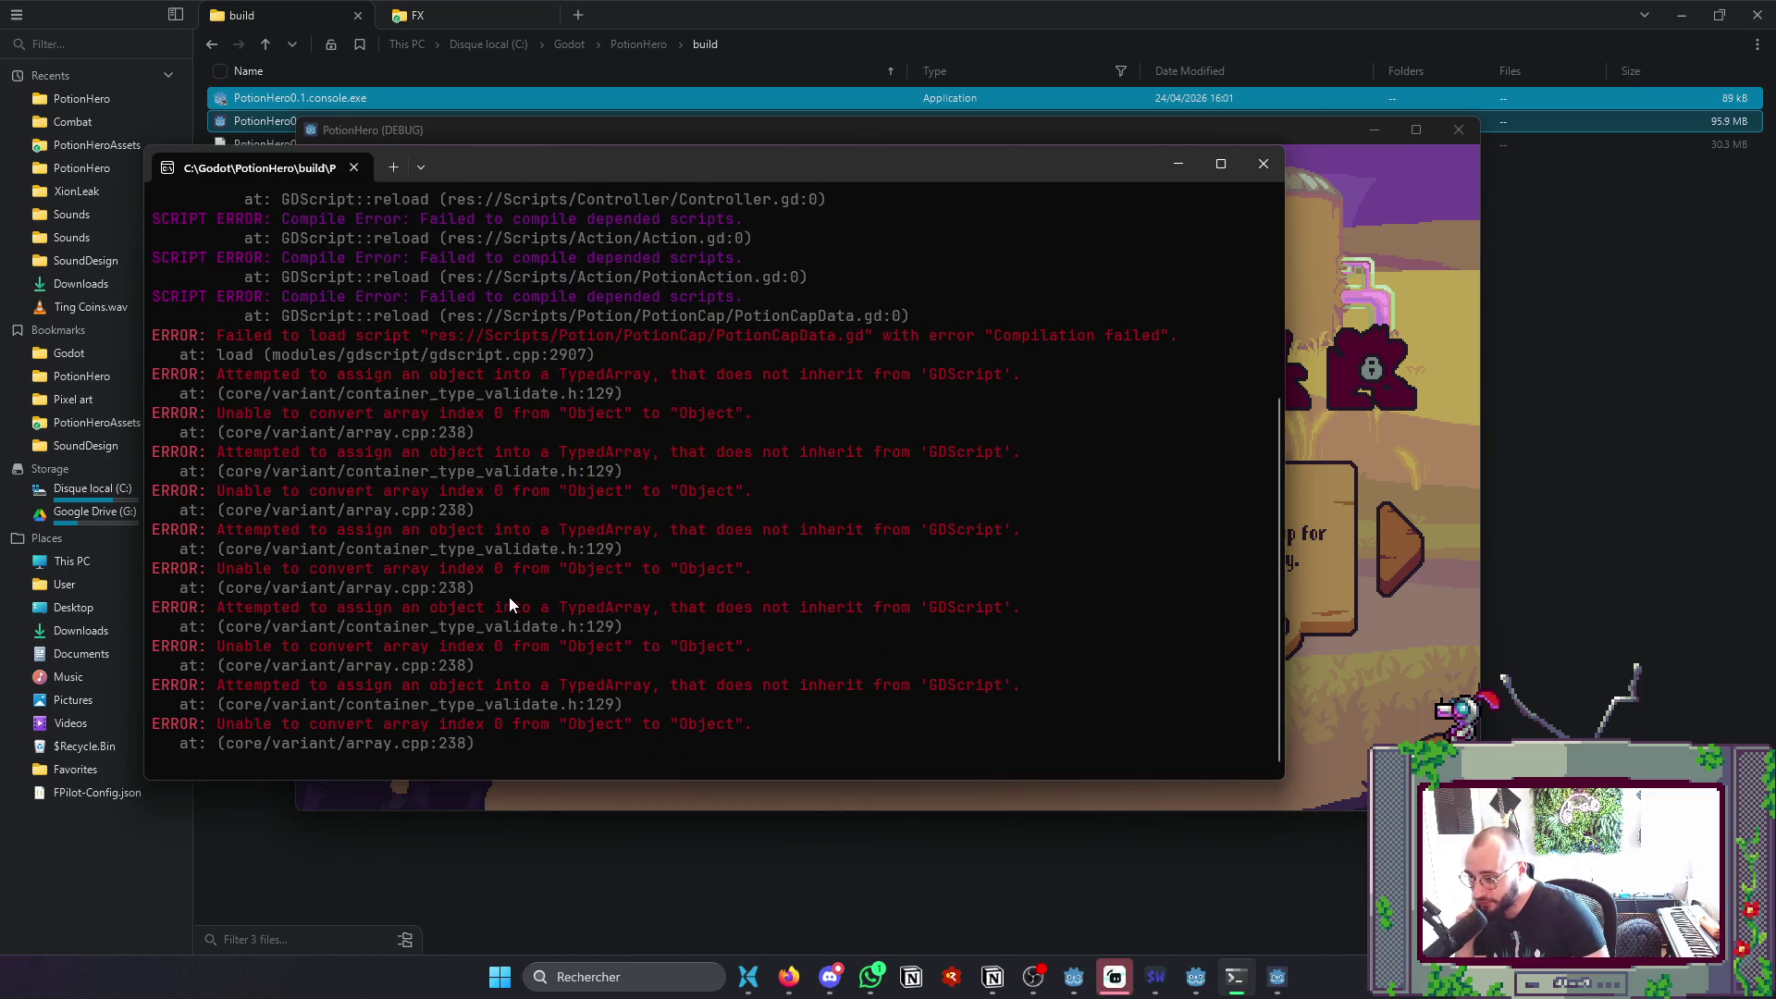
pyautogui.scroll(5, 509, 591)
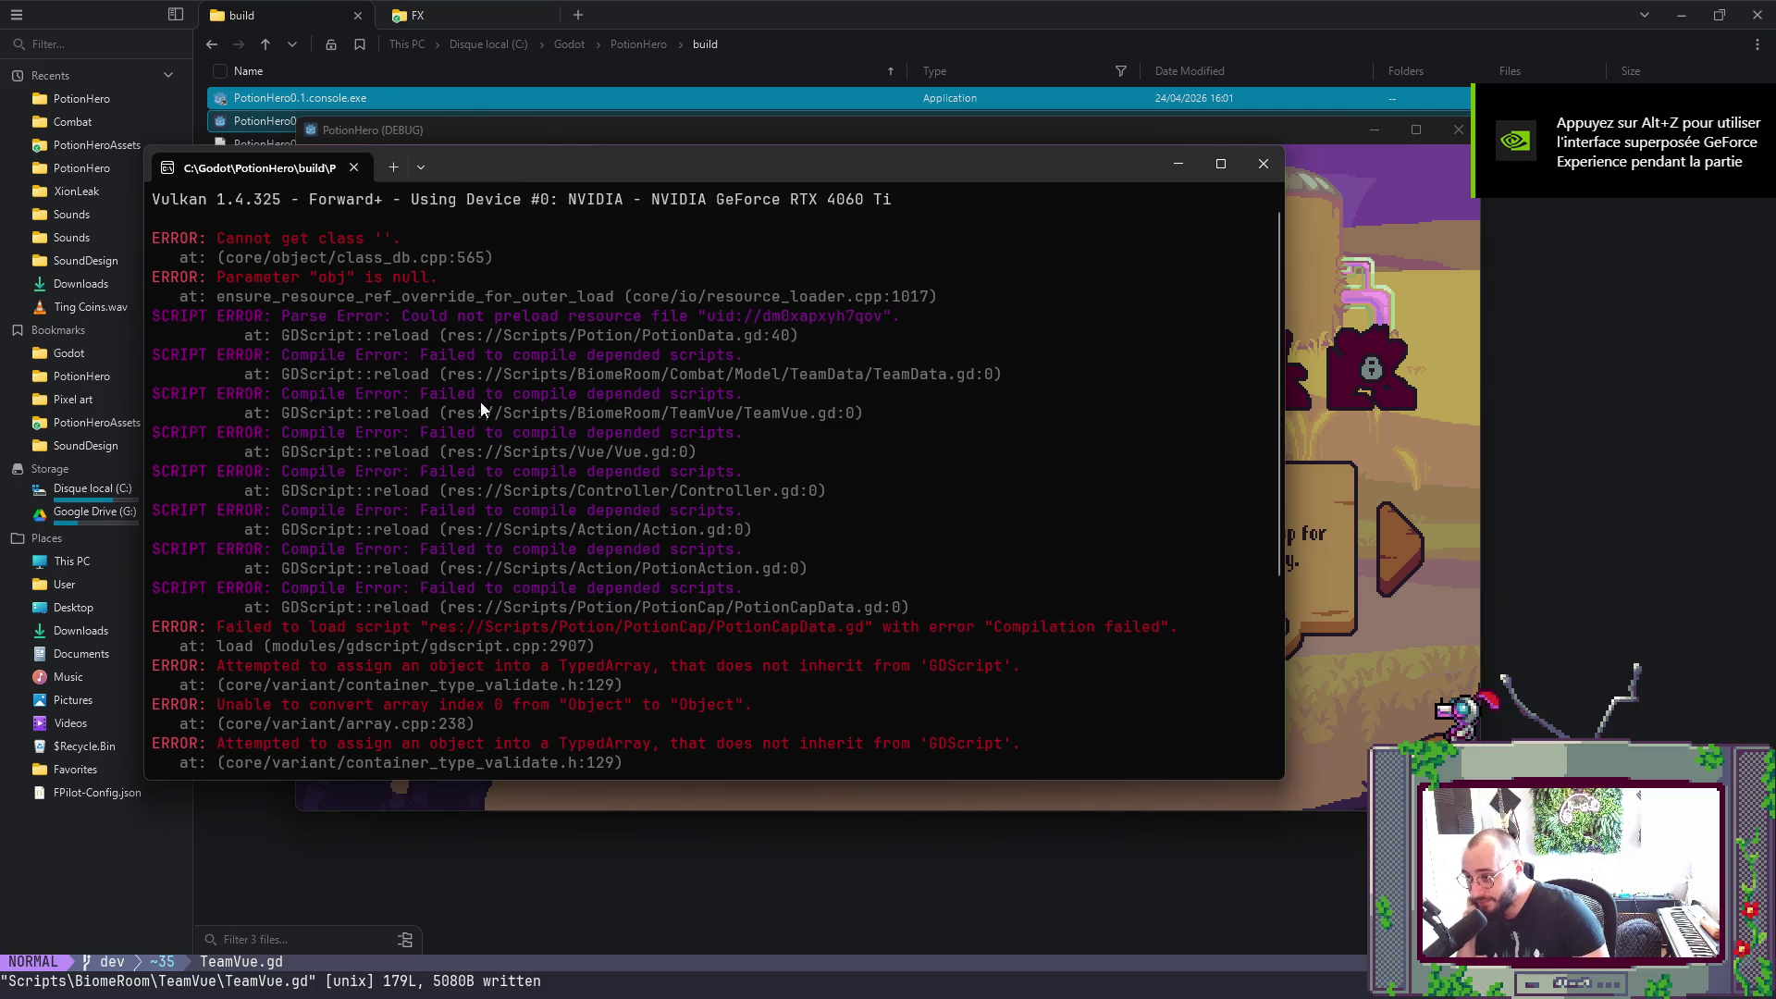
# - Close the game and console, then in Godot hide the output log and clear the file tree filter
pyautogui.click(1263, 164)
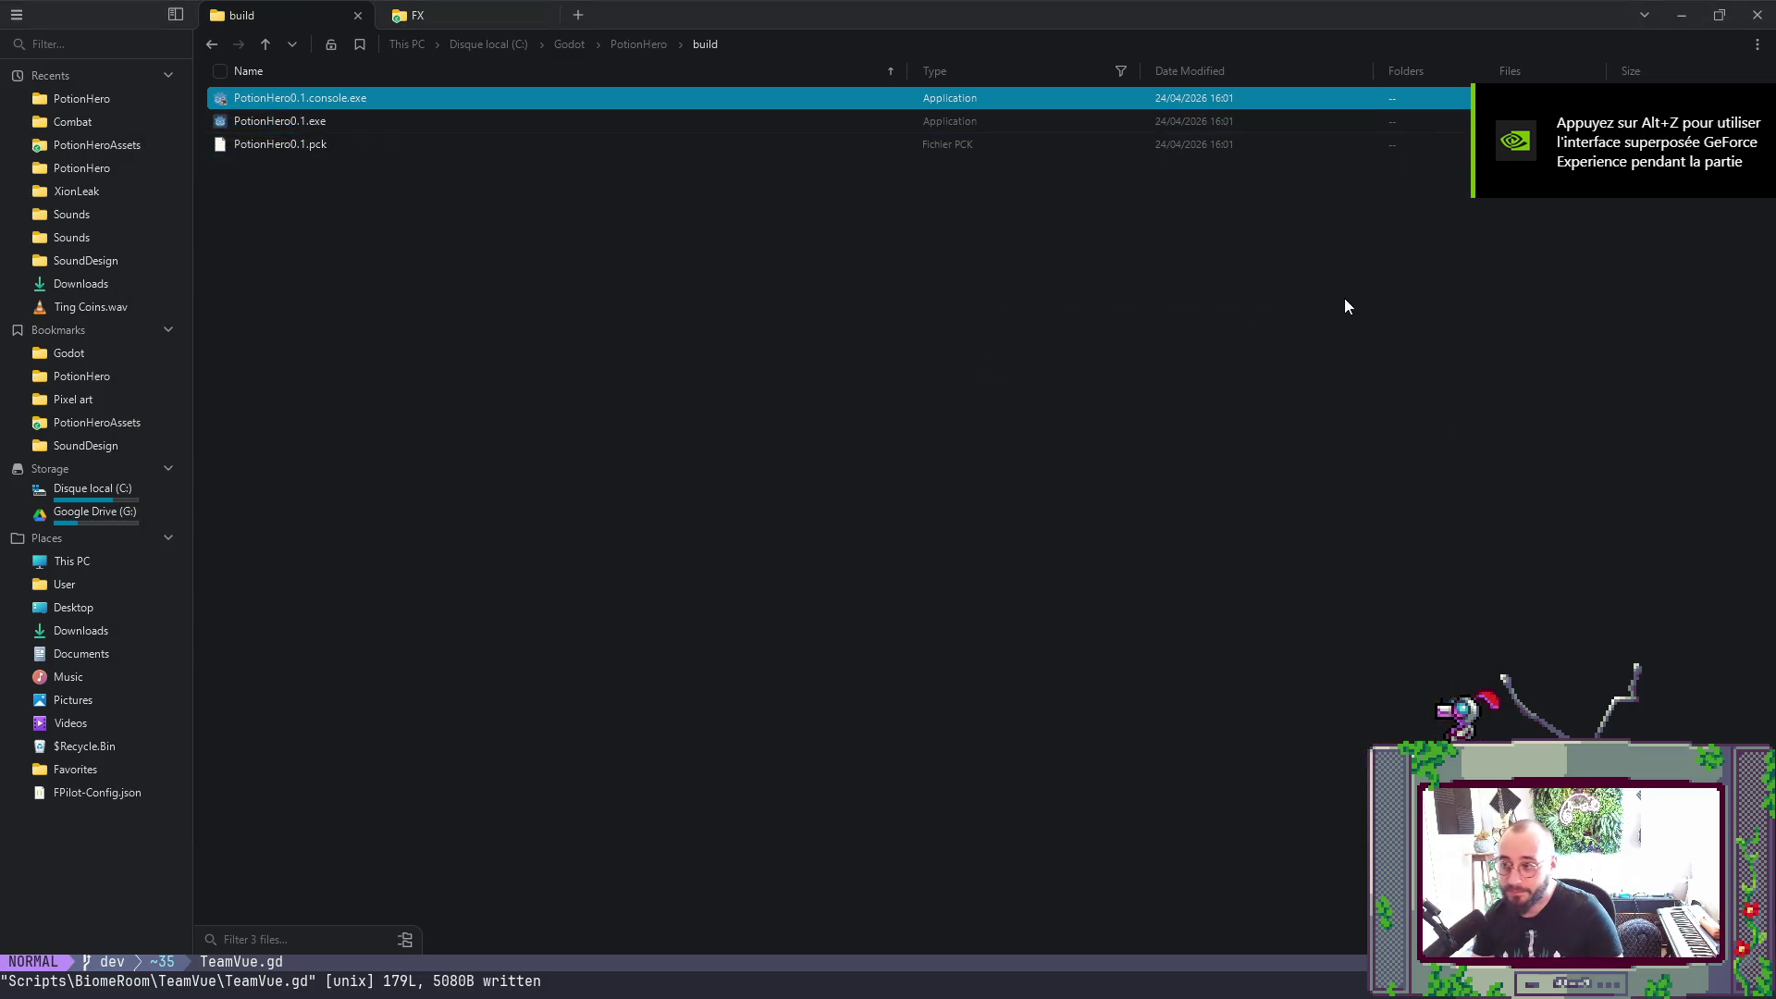
pyautogui.hotkey('alt', 'Tab')
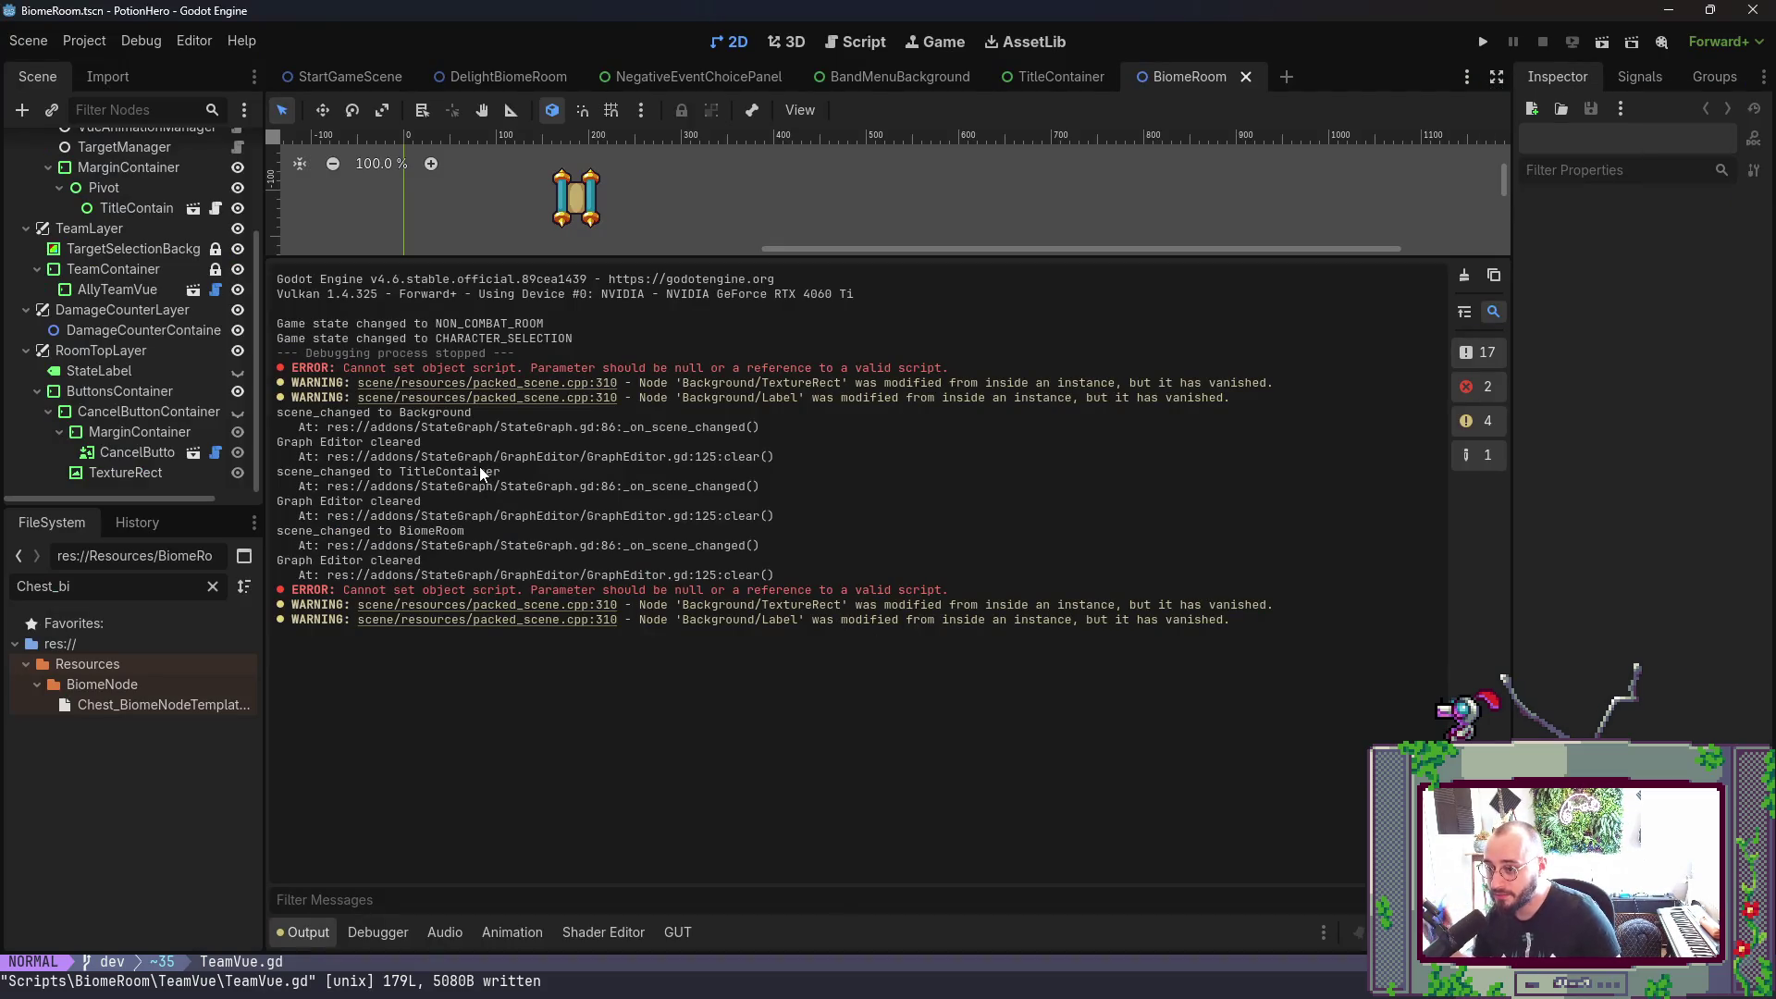
pyautogui.click(298, 941)
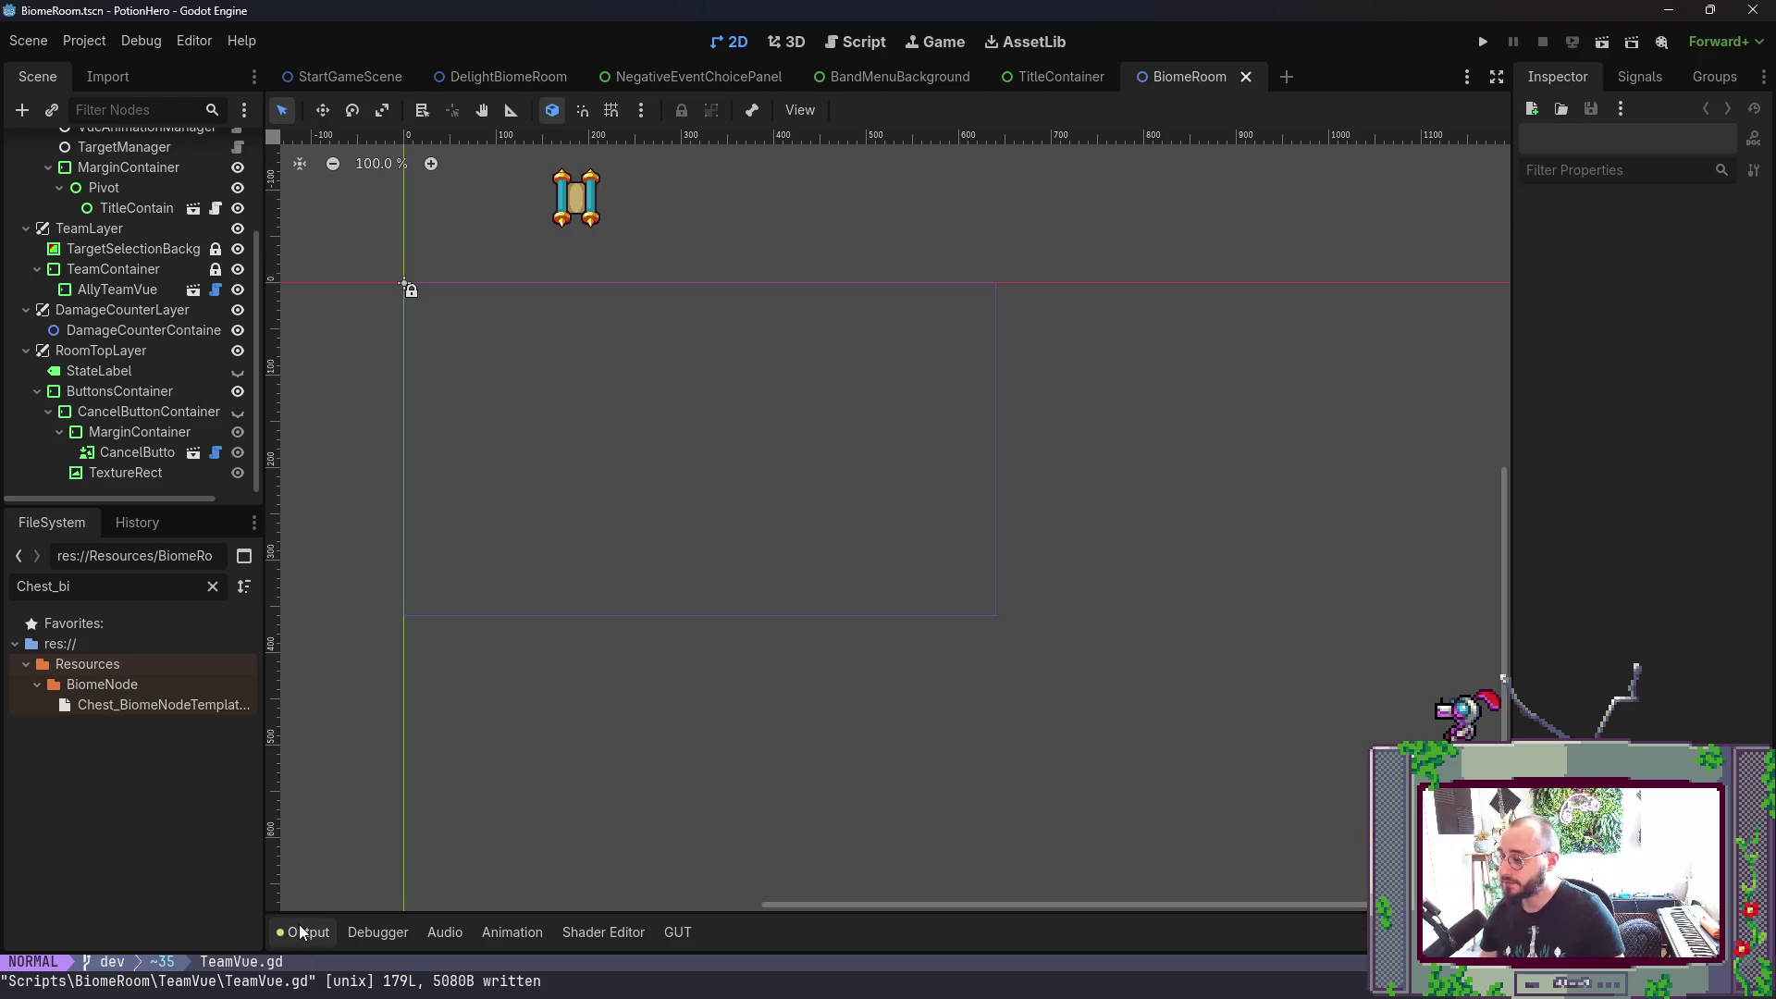
pyautogui.click(212, 587)
pyautogui.scroll(1, 774, 763)
pyautogui.hotkey('alt', 'Tab')
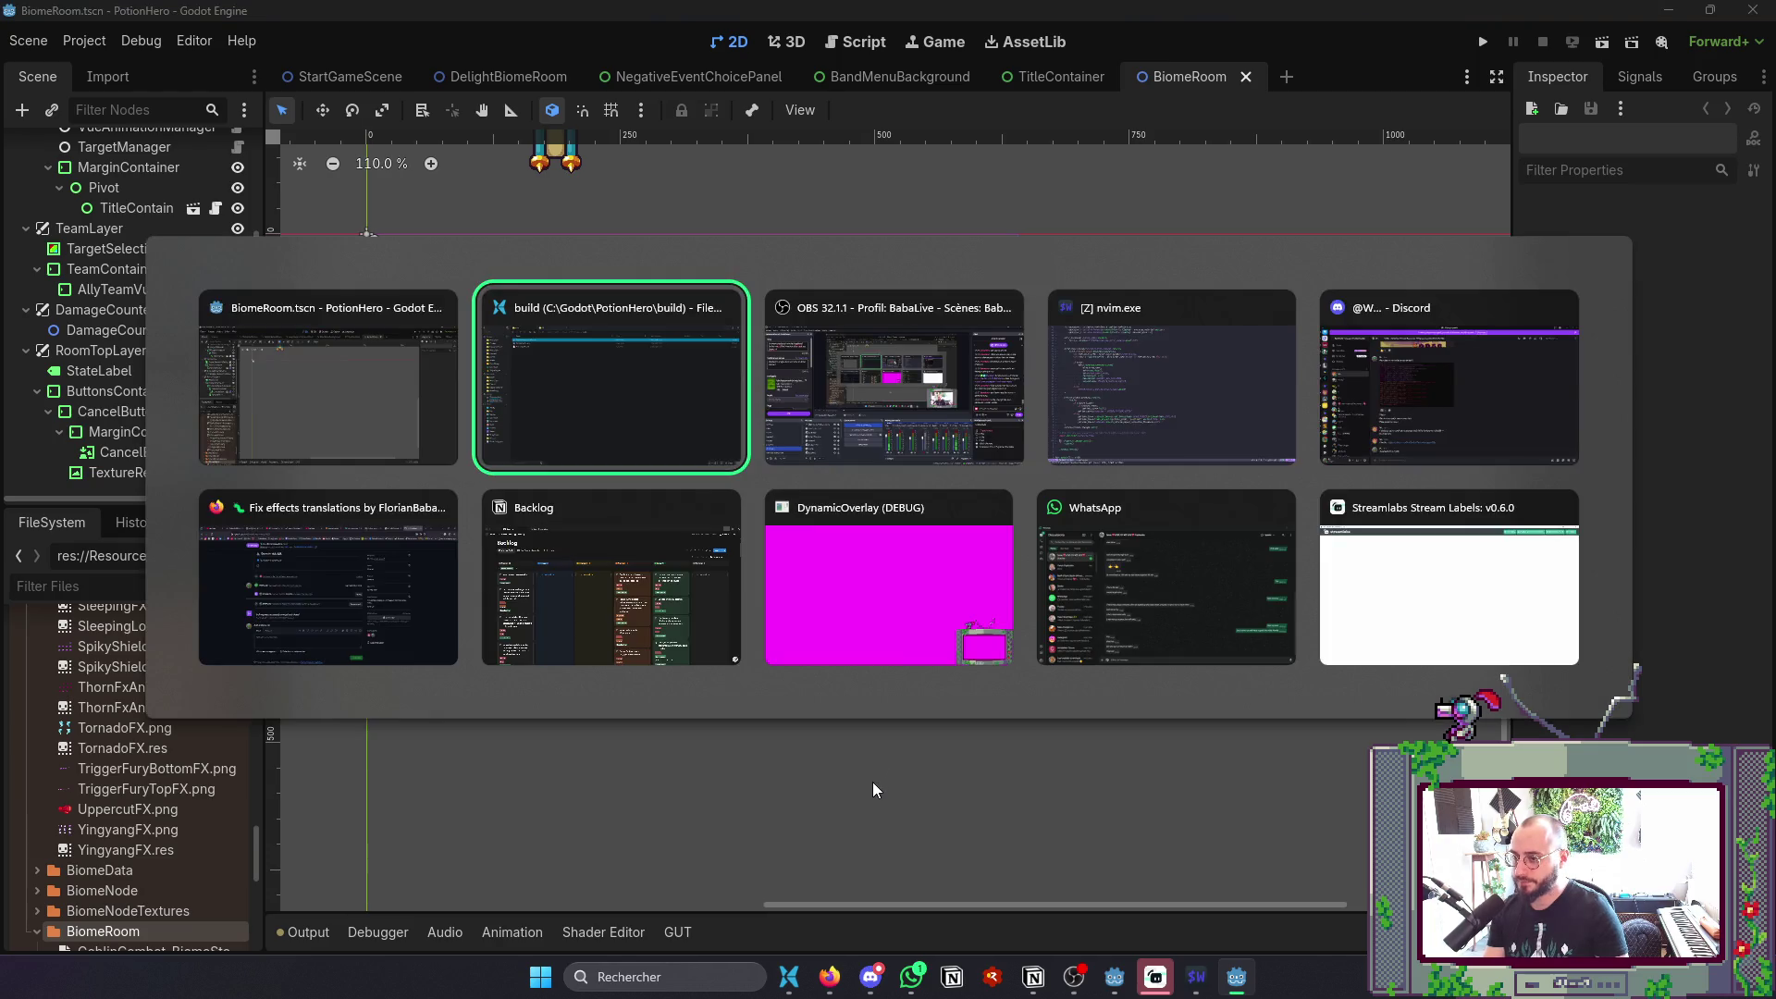
# - Open PotionCapData.gd with the project file finder
pyautogui.press('space')
pyautogui.press('f')
pyautogui.press('f')
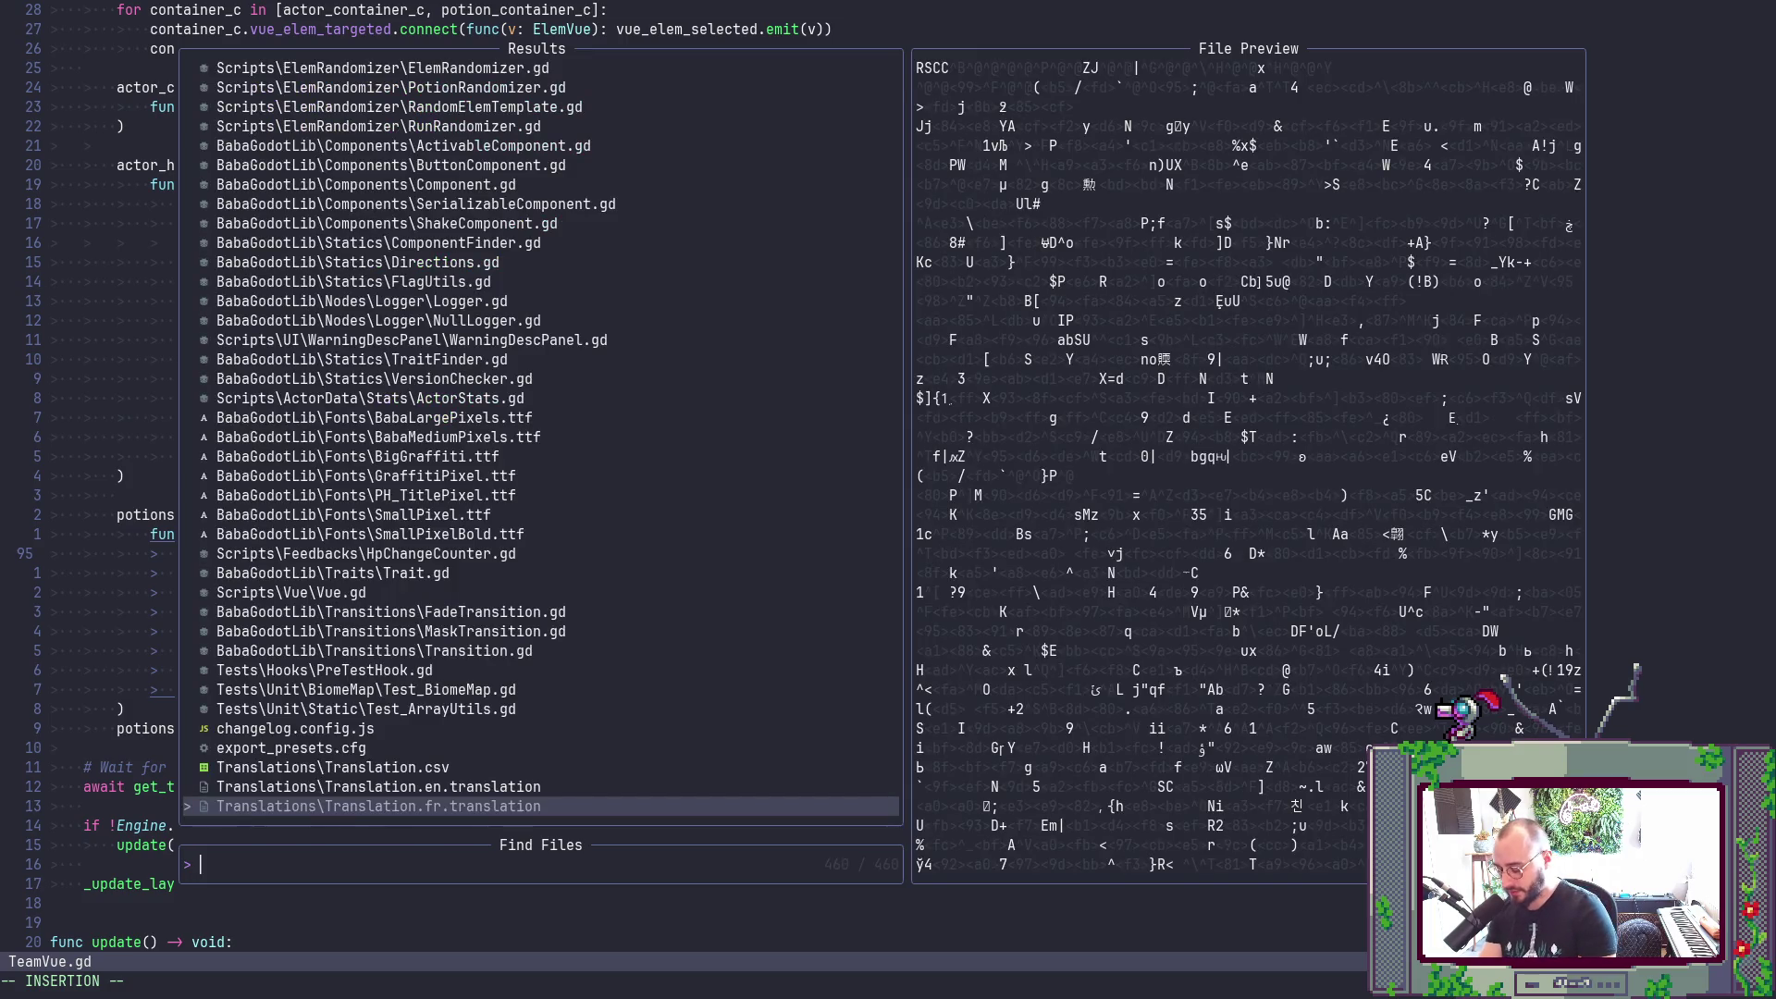
pyautogui.write('PotioNCa')
pyautogui.press('BackSpace')
pyautogui.press('BackSpace')
pyautogui.press('BackSpace')
pyautogui.write('nCap')
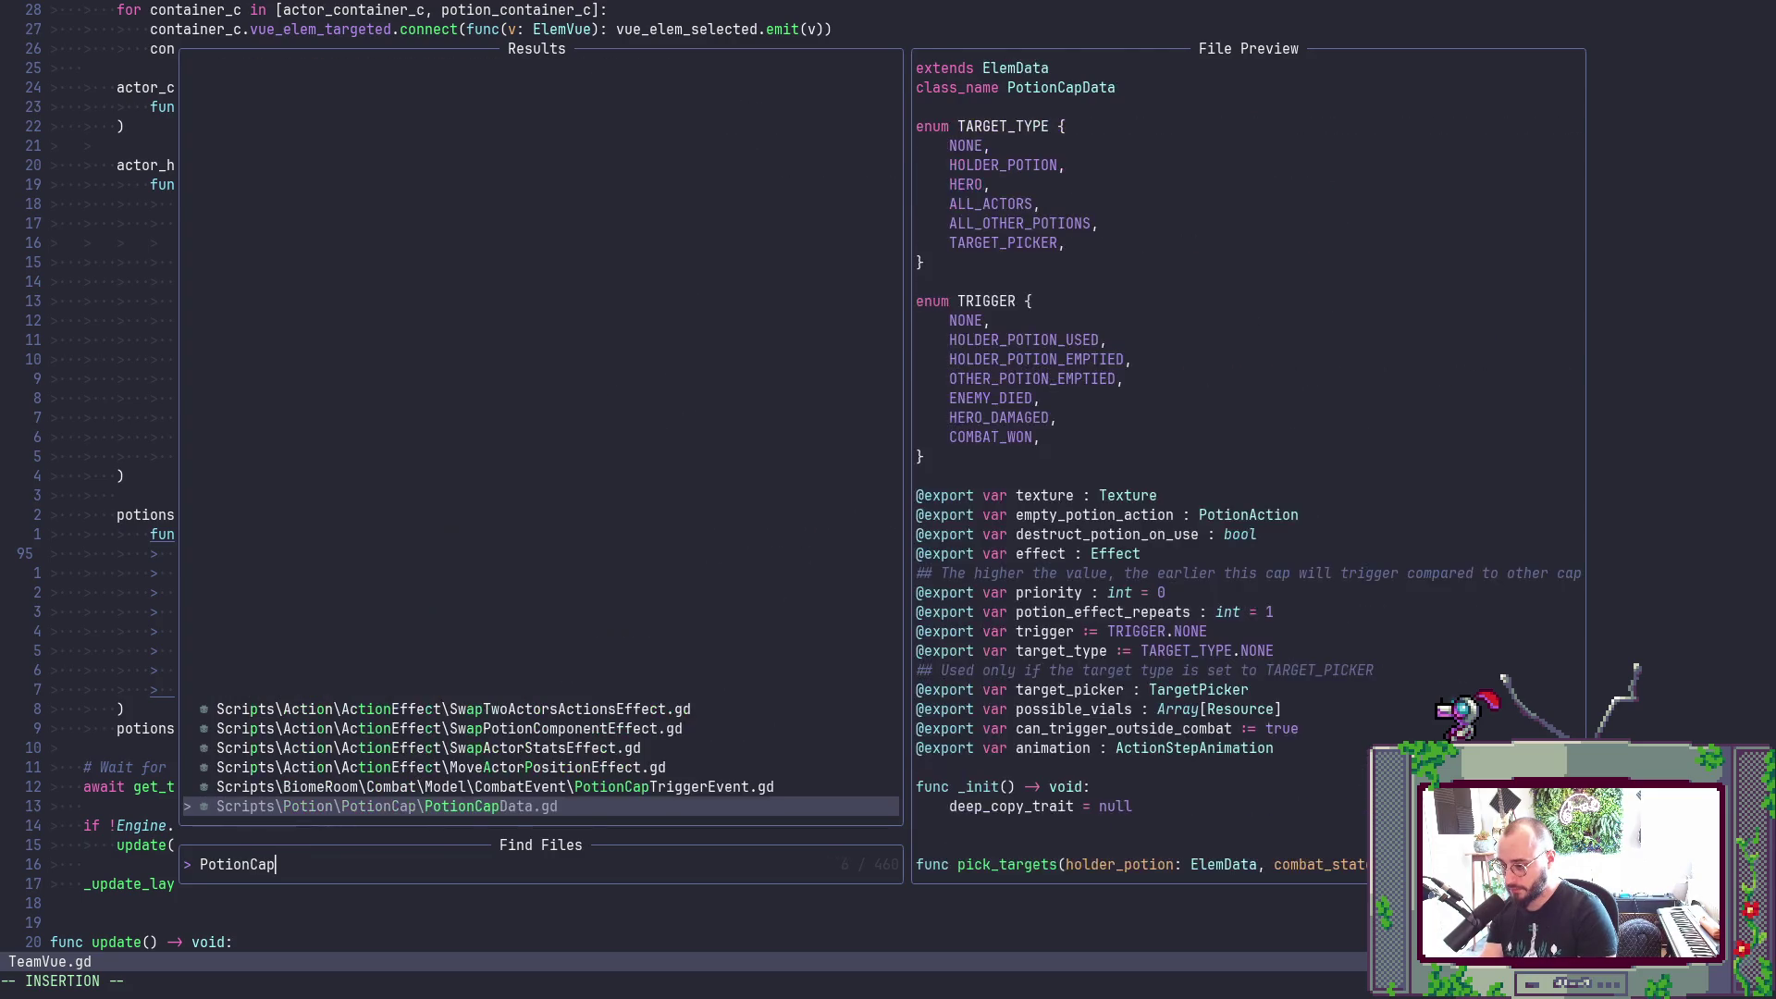
pyautogui.press('Return')
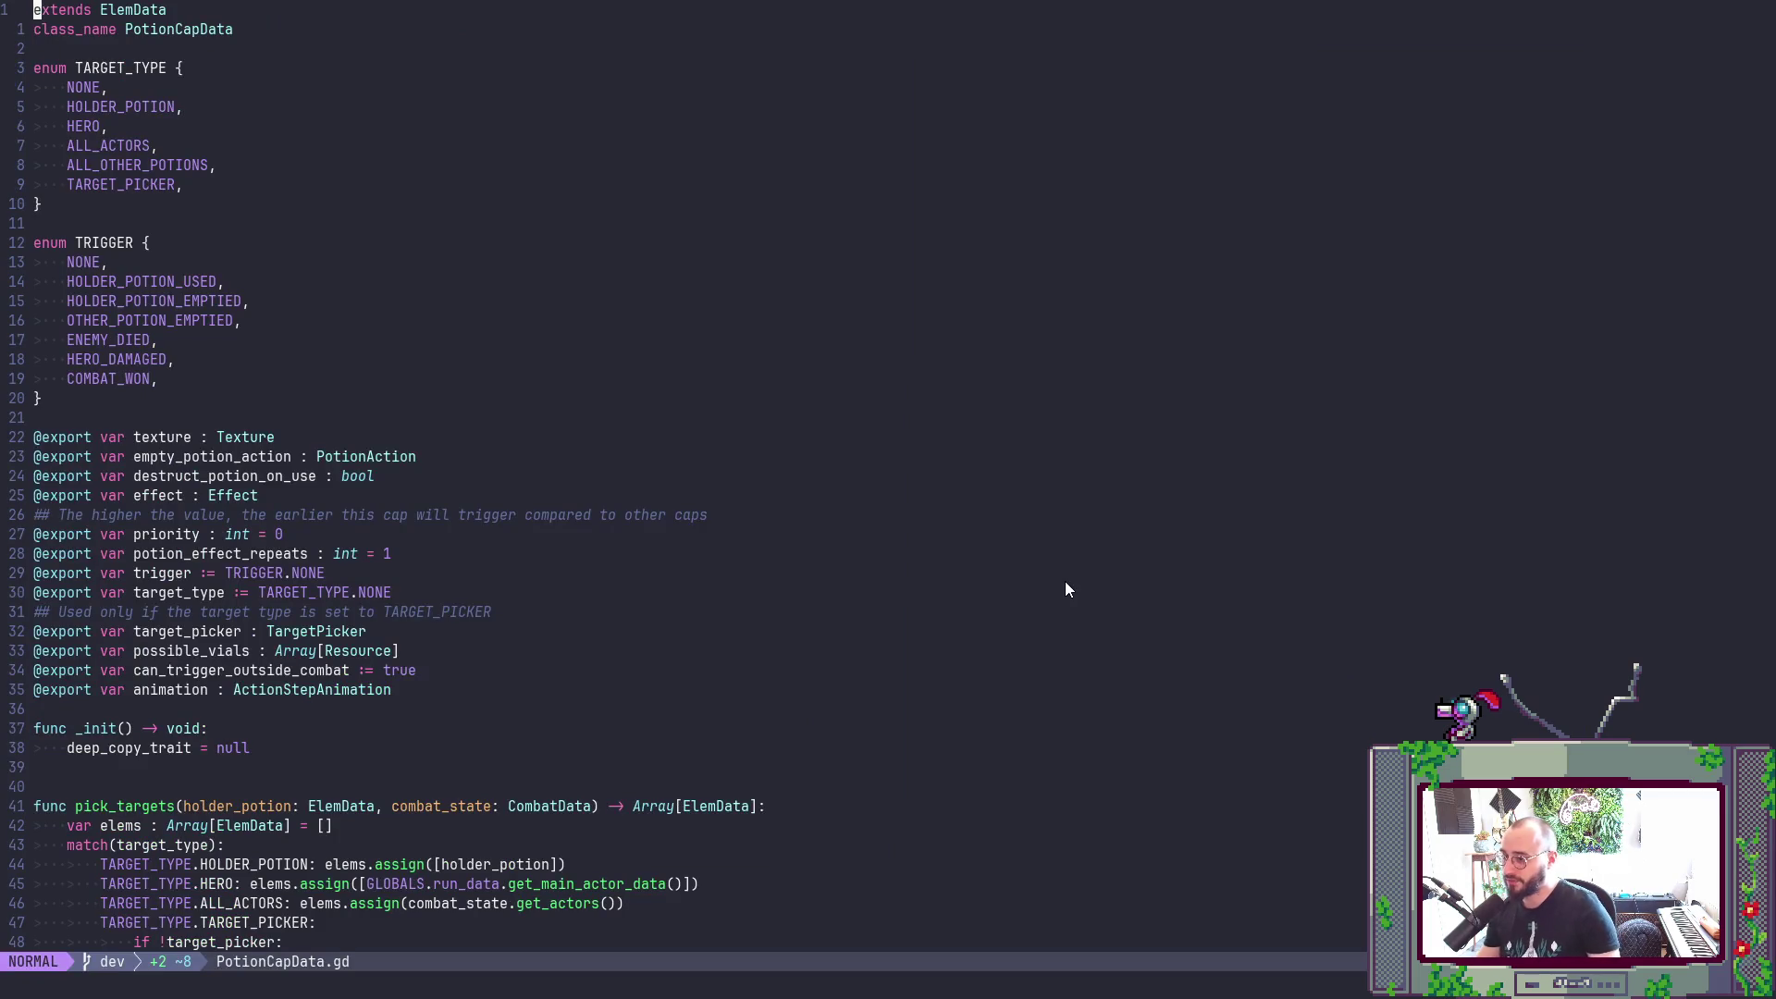
# - Inspect the PotionAction class definition used by empty_potion_action, then return
pyautogui.scroll(-1, 674, 404)
pyautogui.click(399, 404)
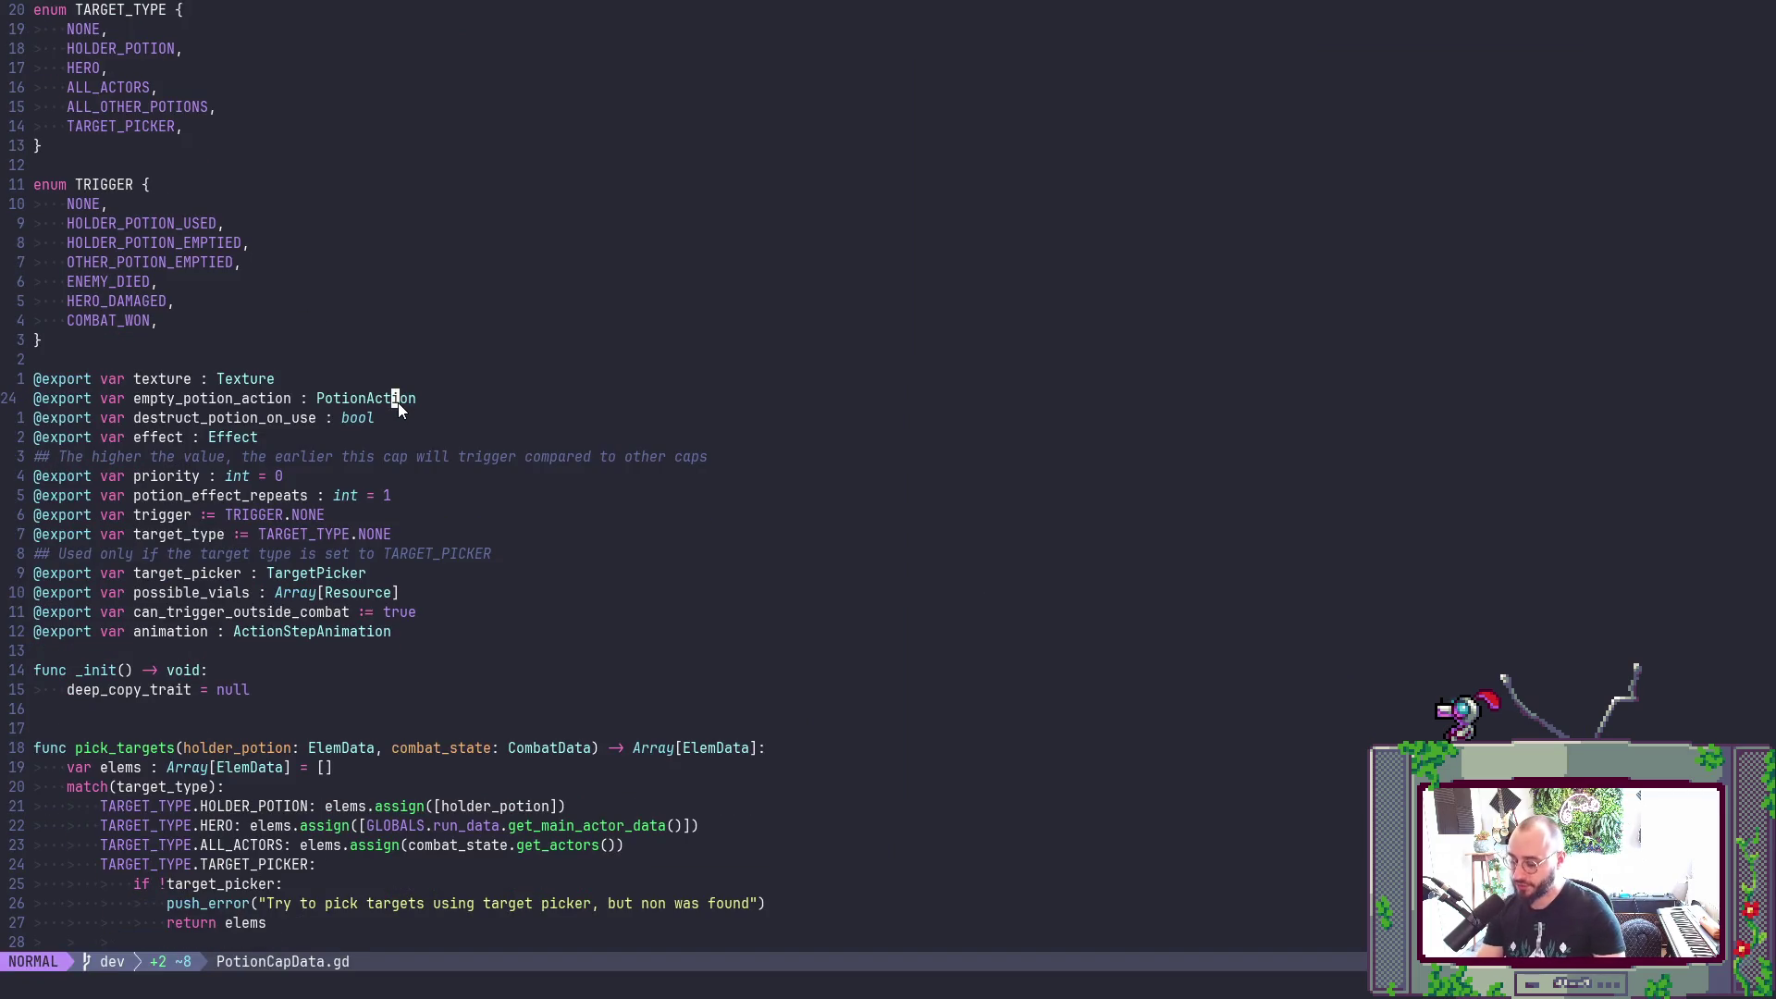
pyautogui.press('g')
pyautogui.press('d')
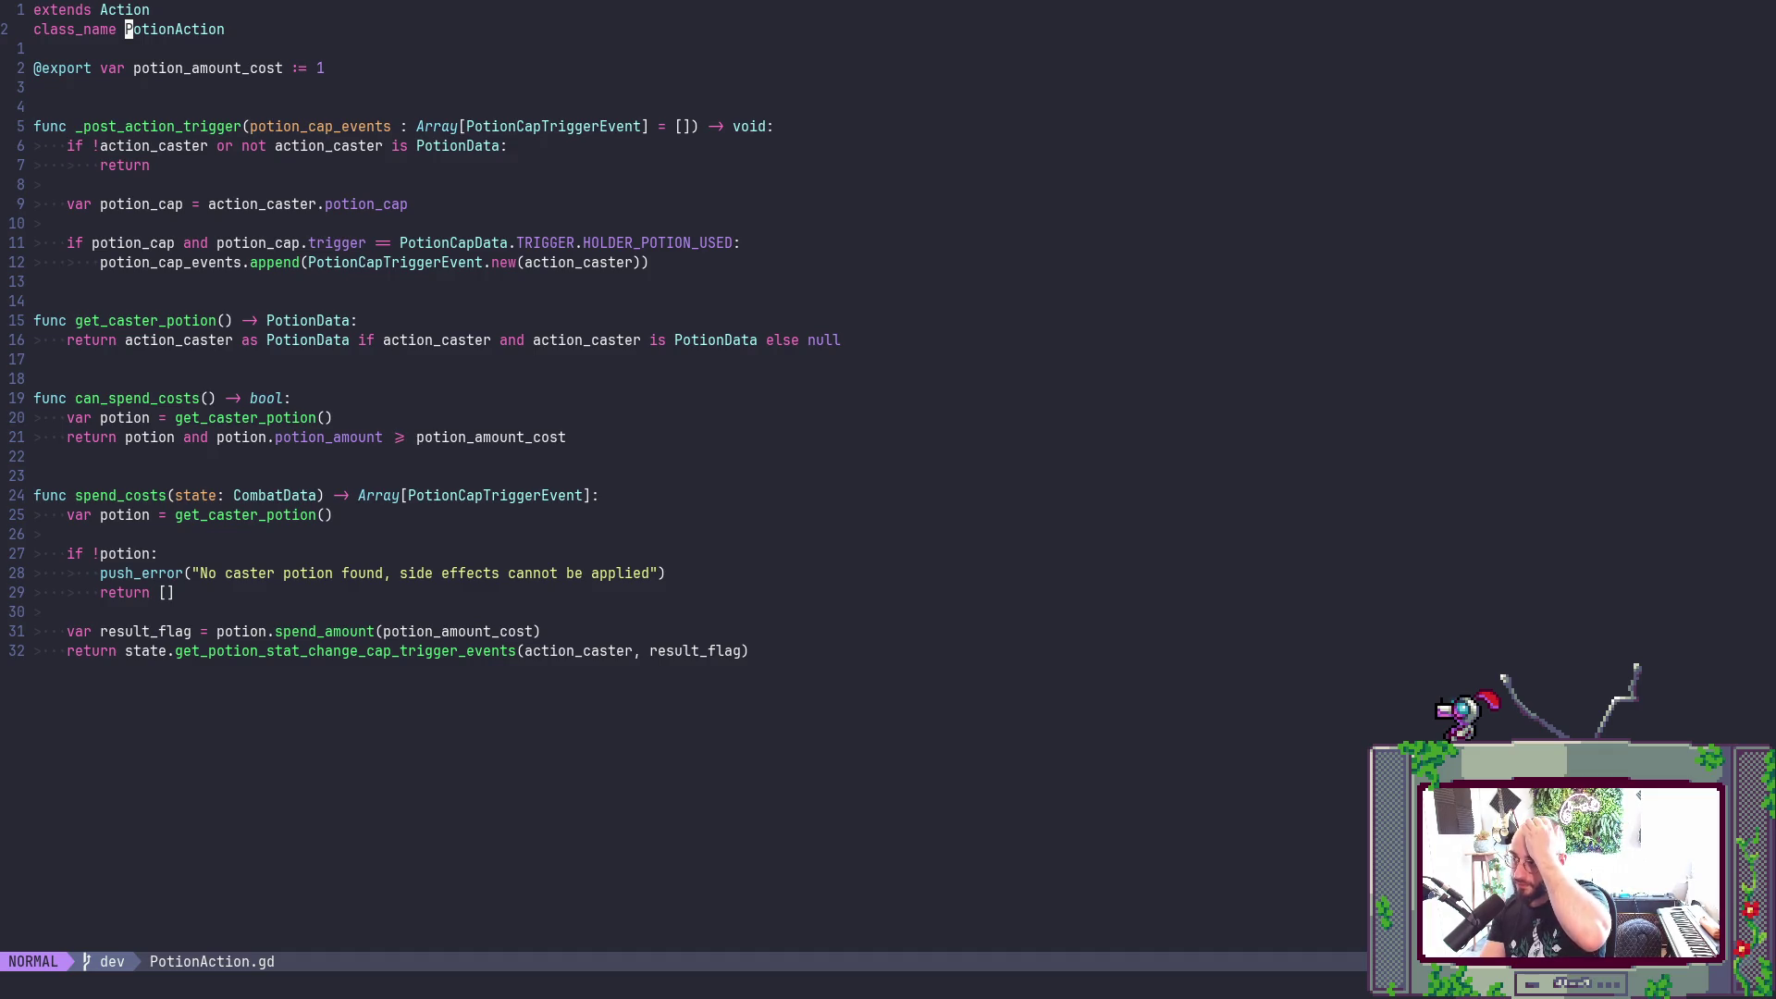
pyautogui.hotkey('ctrl', 'o')
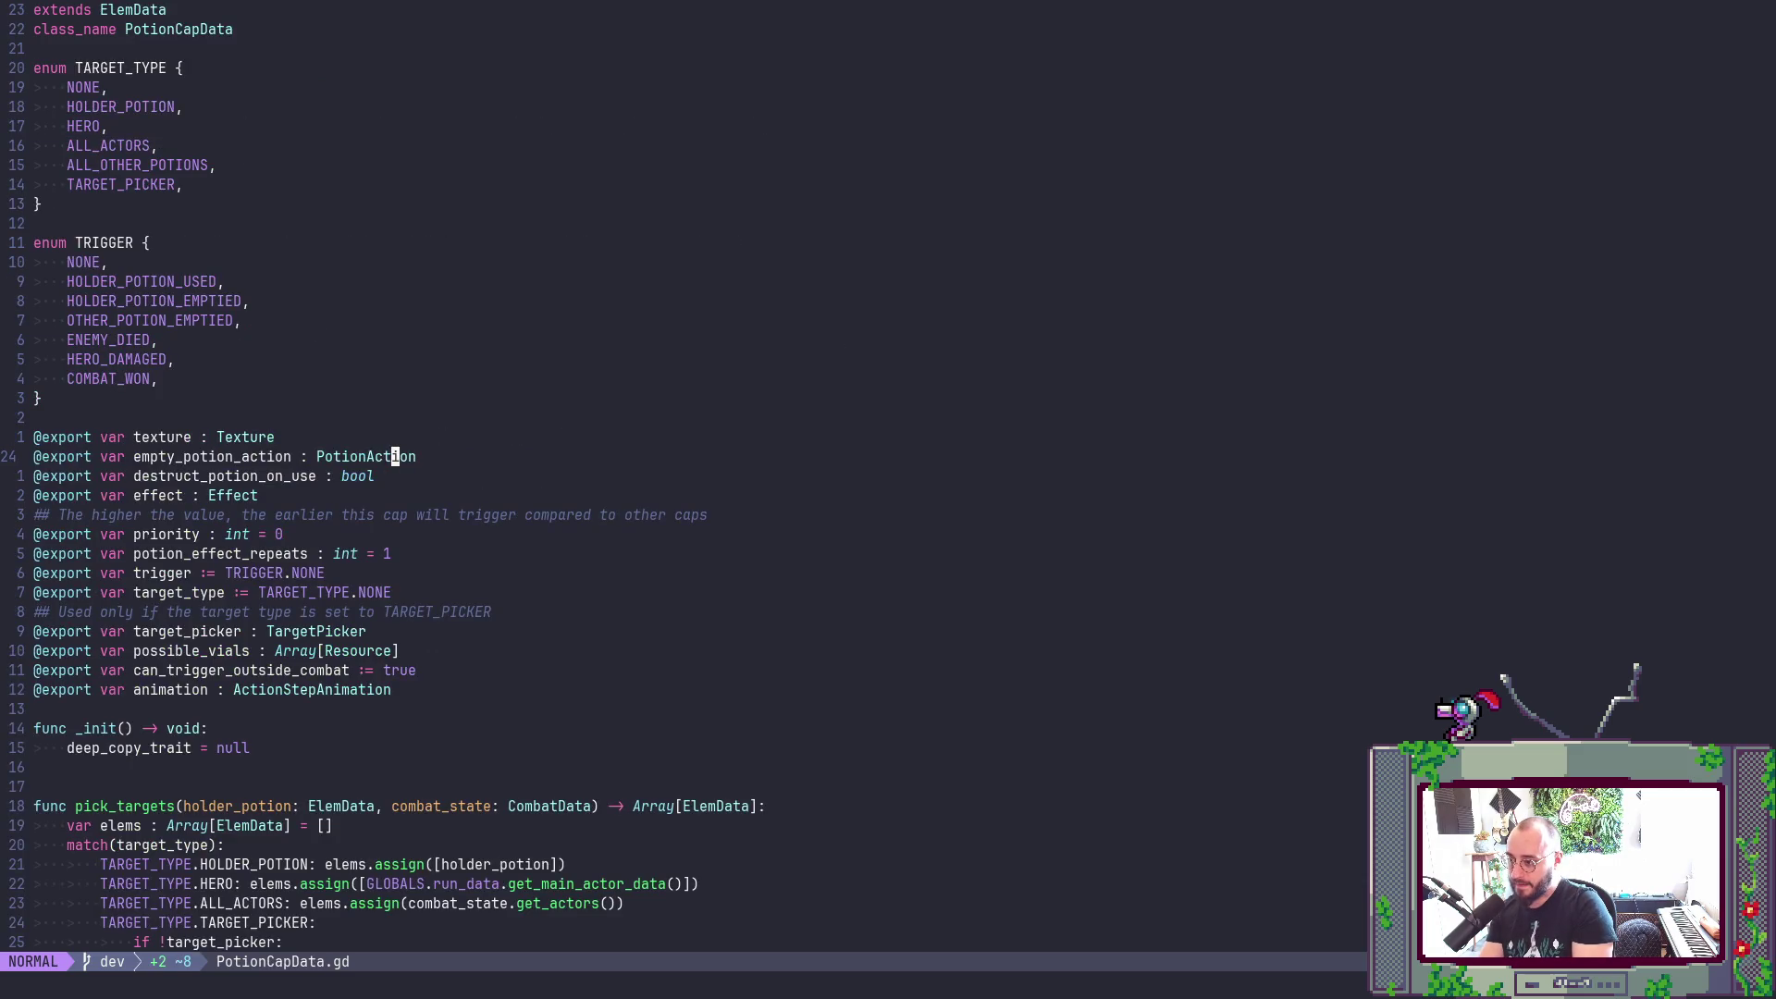
# - Retype empty_potion_action as Action, save with :w, and search for Action
pyautogui.write('ciw')
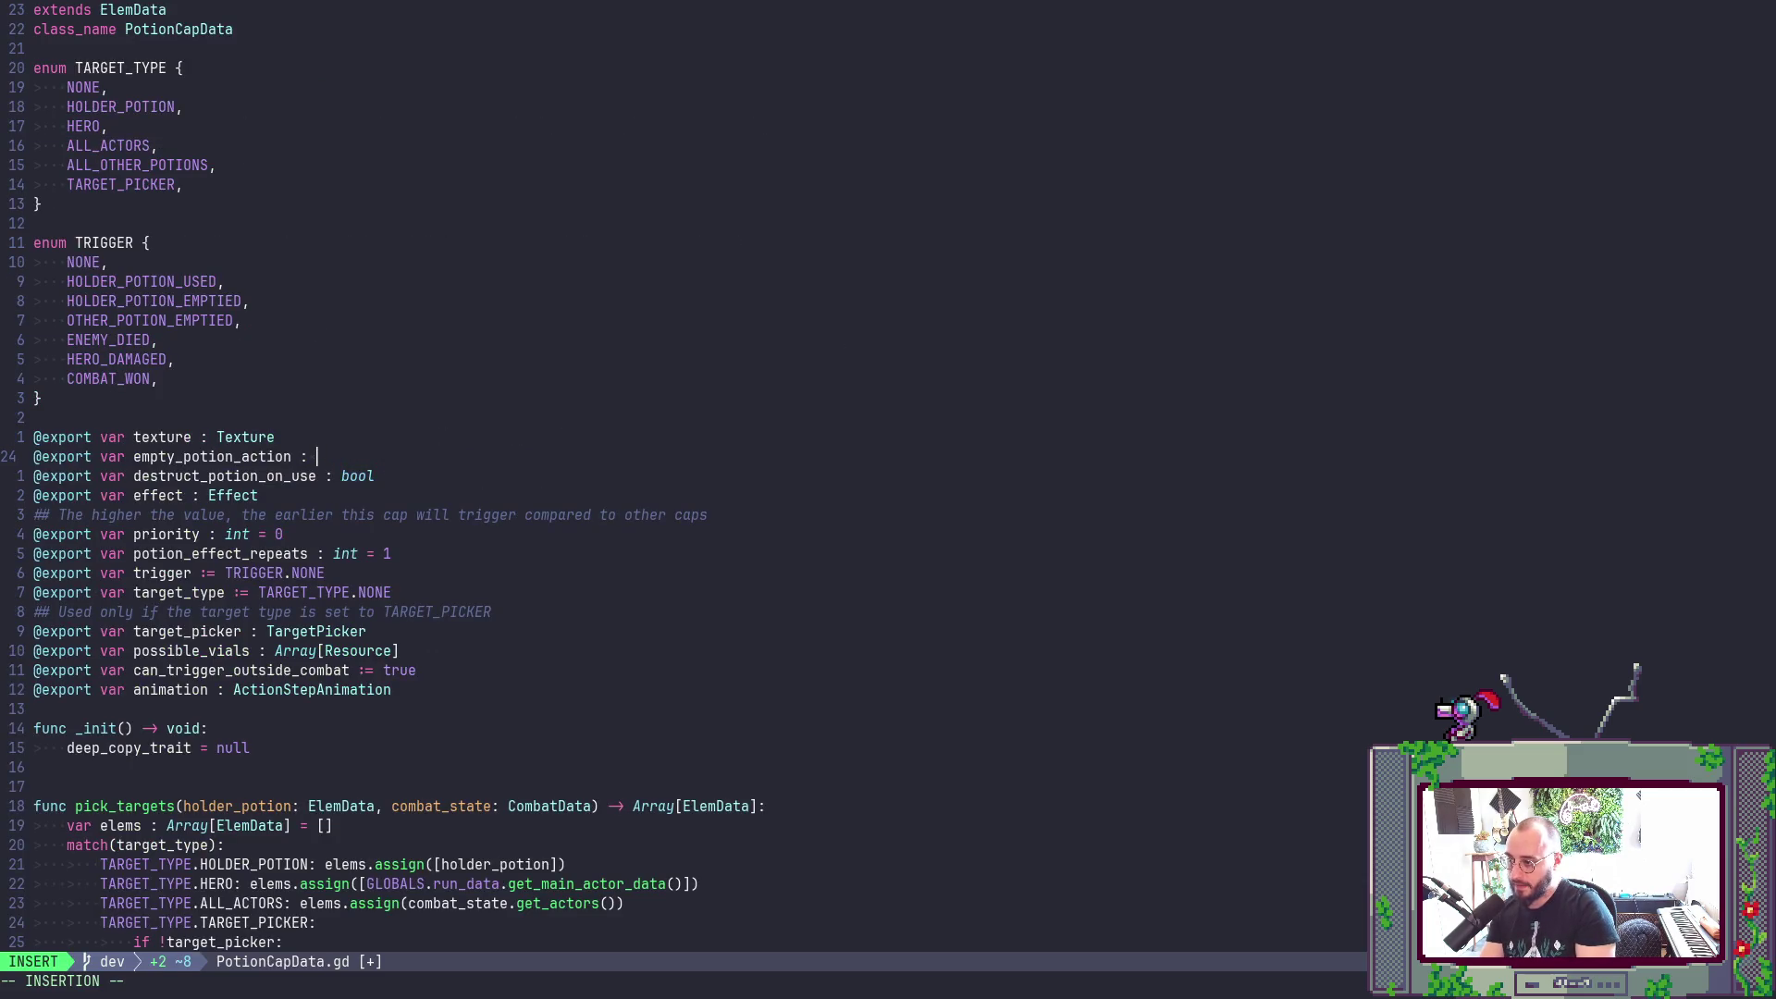
pyautogui.write('Action')
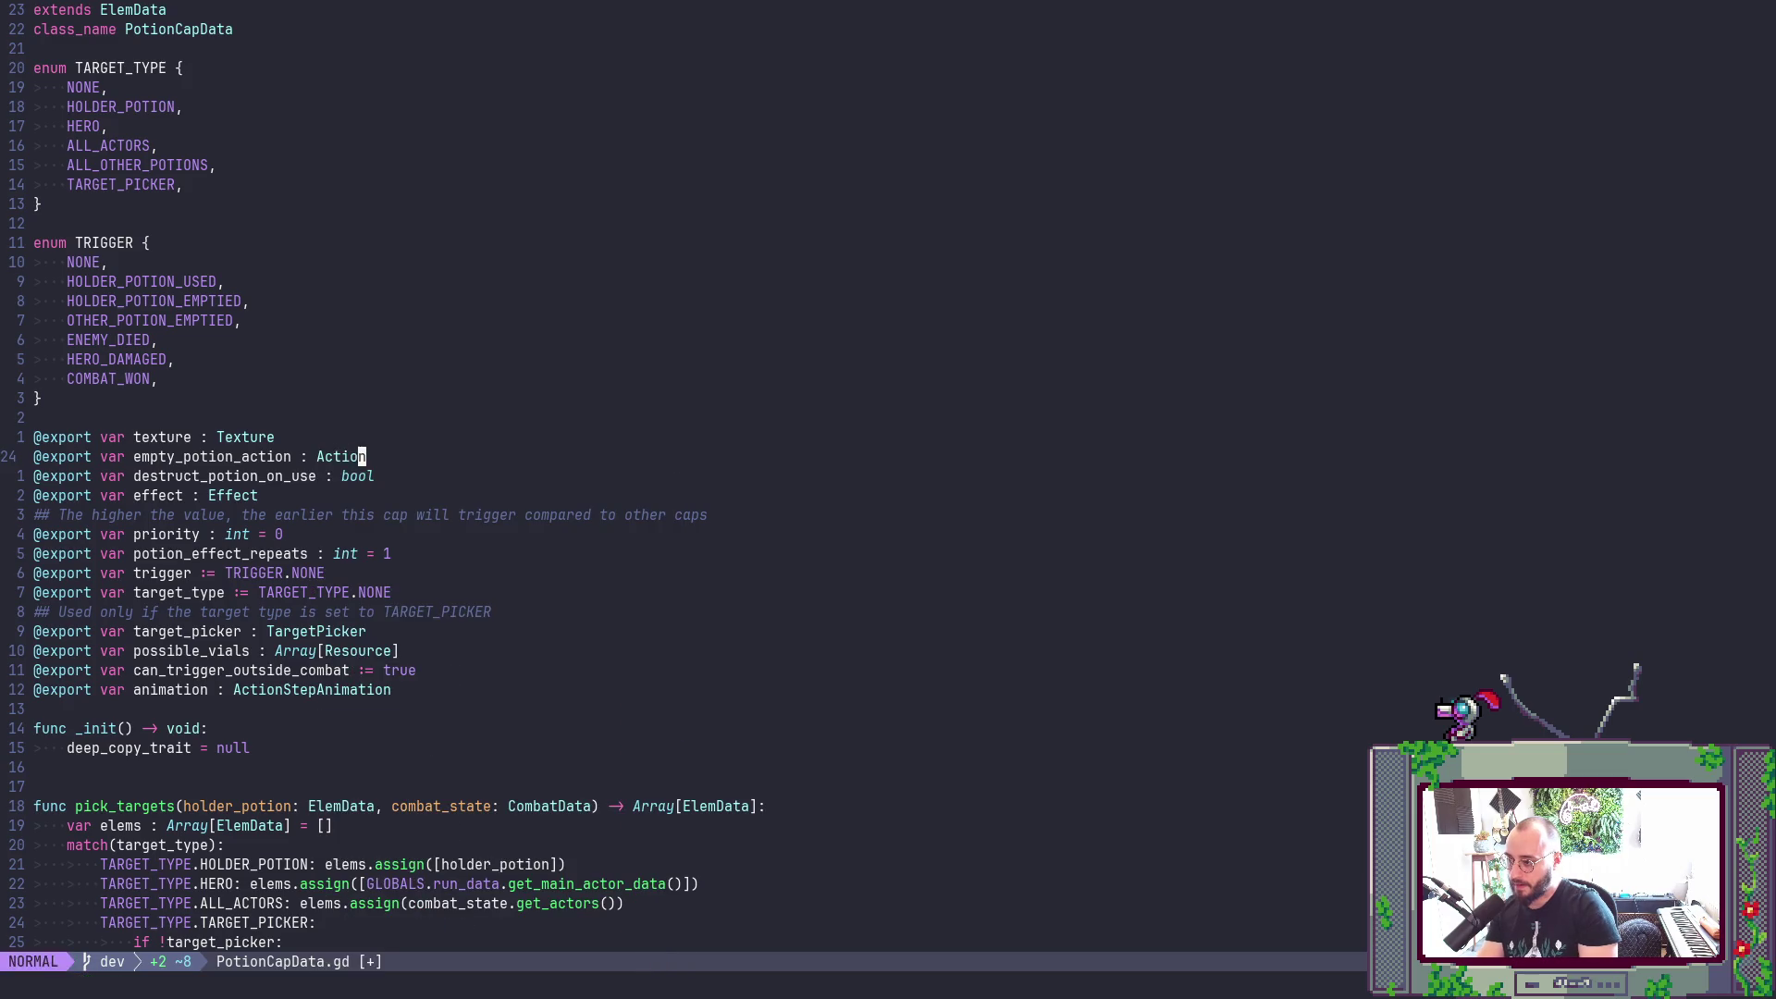
pyautogui.press('Escape')
pyautogui.write(':w')
pyautogui.press('Return')
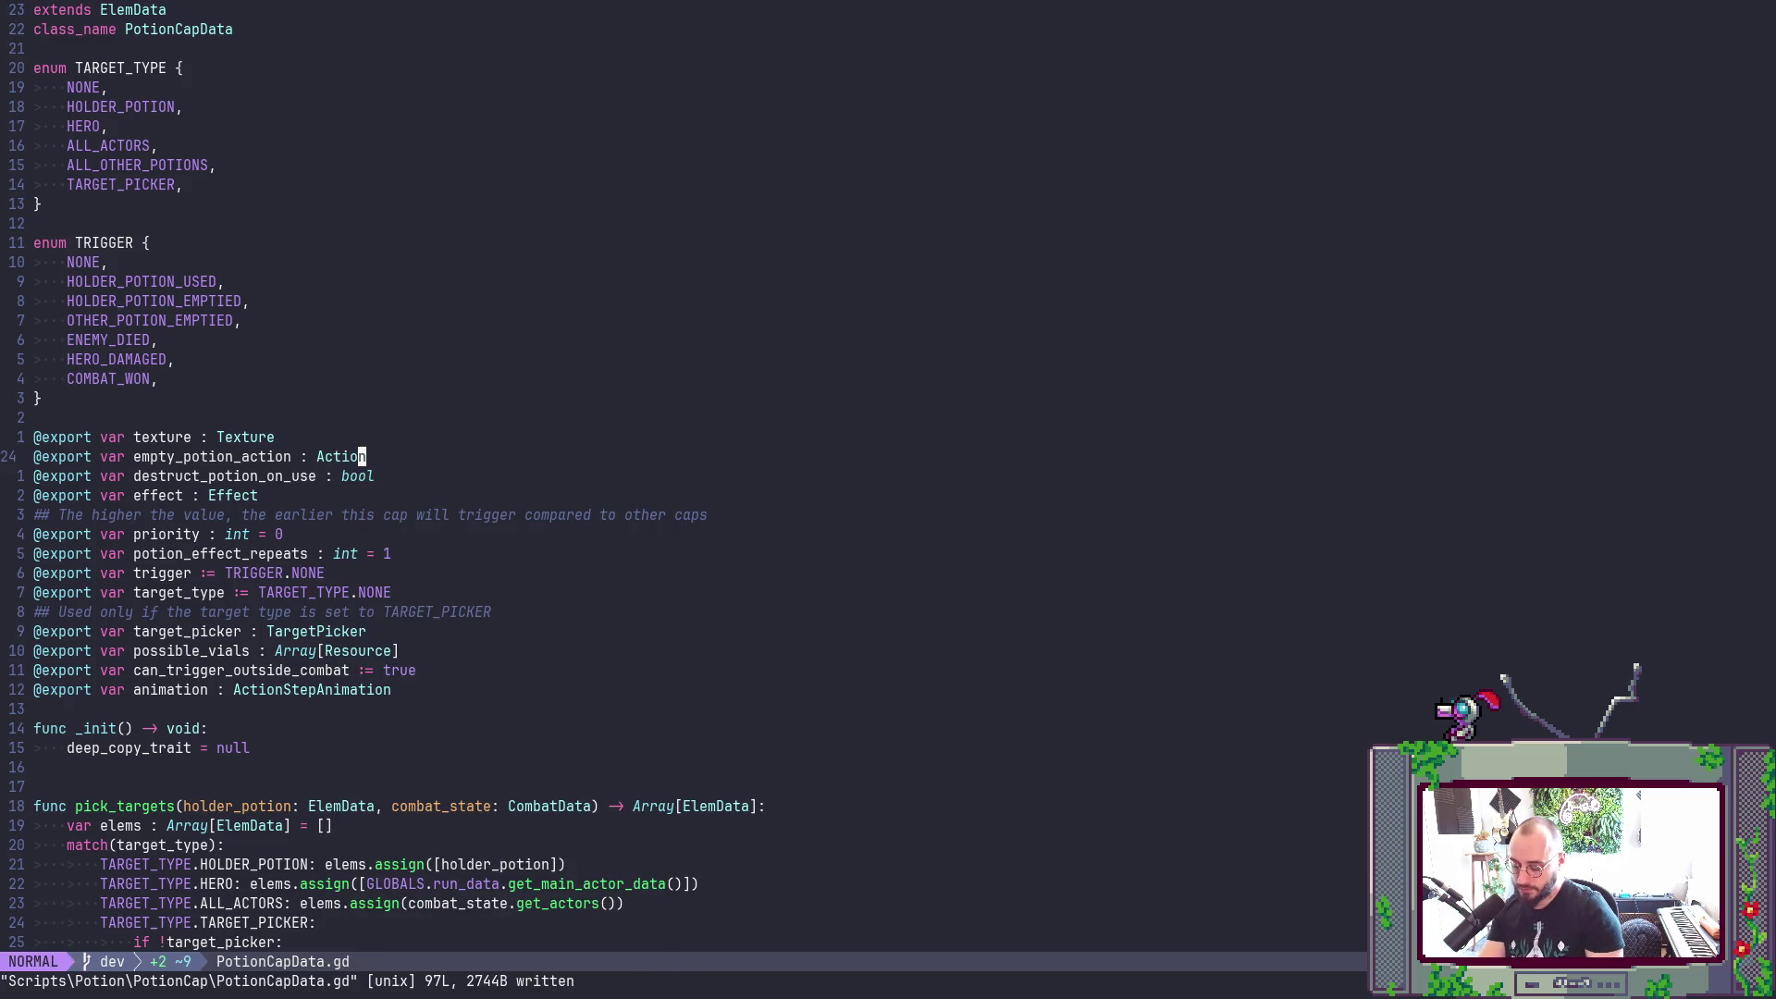
pyautogui.write('/Act')
pyautogui.write('ion')
pyautogui.press('Return')
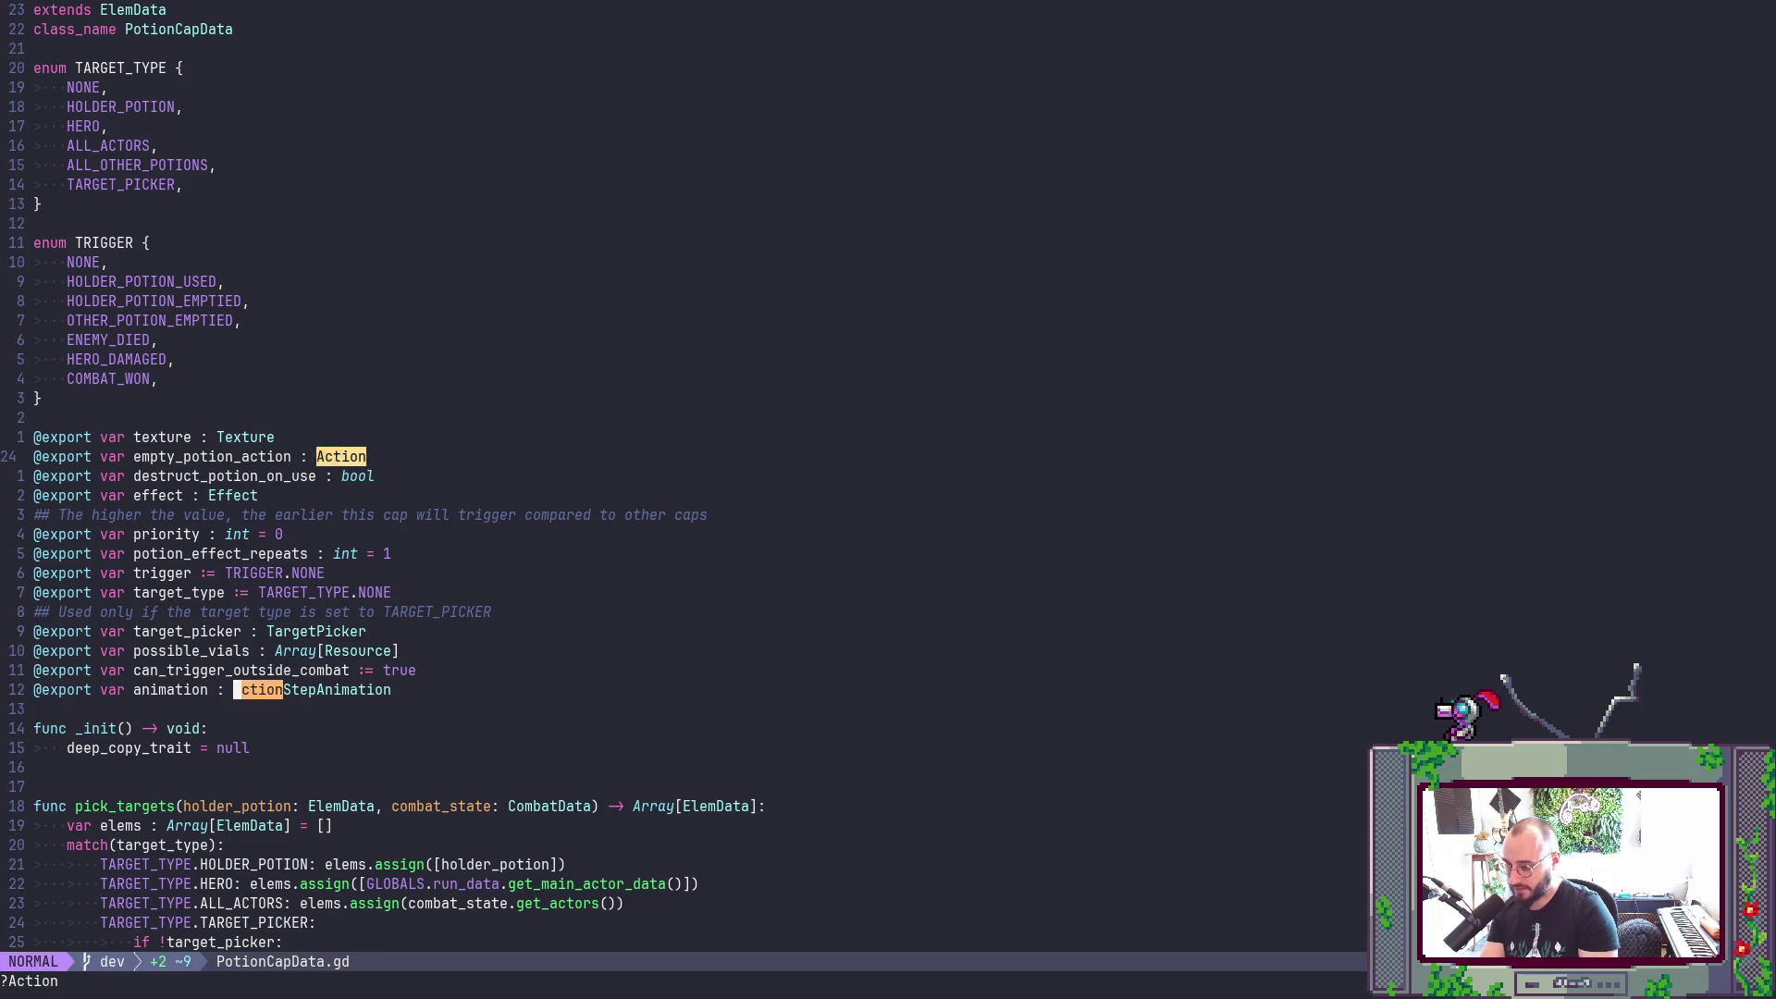
# - Step through the Action matches and save PotionCapData.gd
pyautogui.press('n')
pyautogui.press('n')
pyautogui.press('N')
pyautogui.write('Nnn:w')
pyautogui.press('Return')
# - Test-run the game in Godot, then stop it
pyautogui.hotkey('alt', 'Tab')
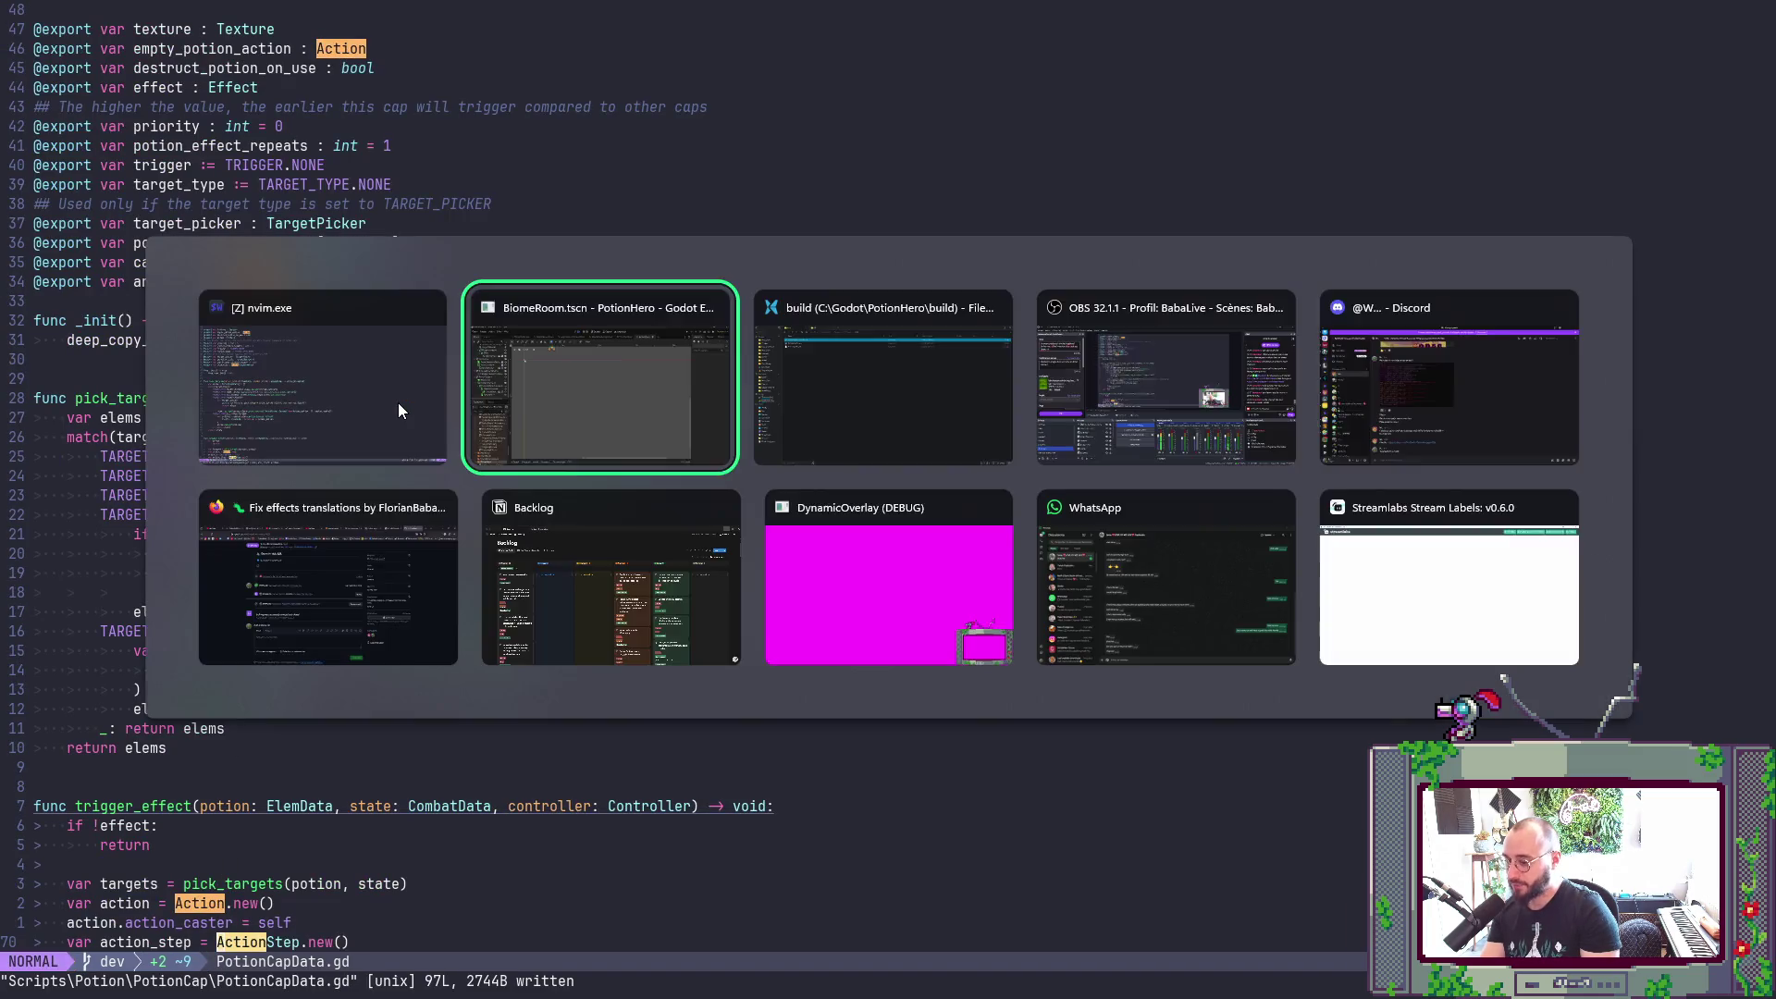
pyautogui.press('F5')
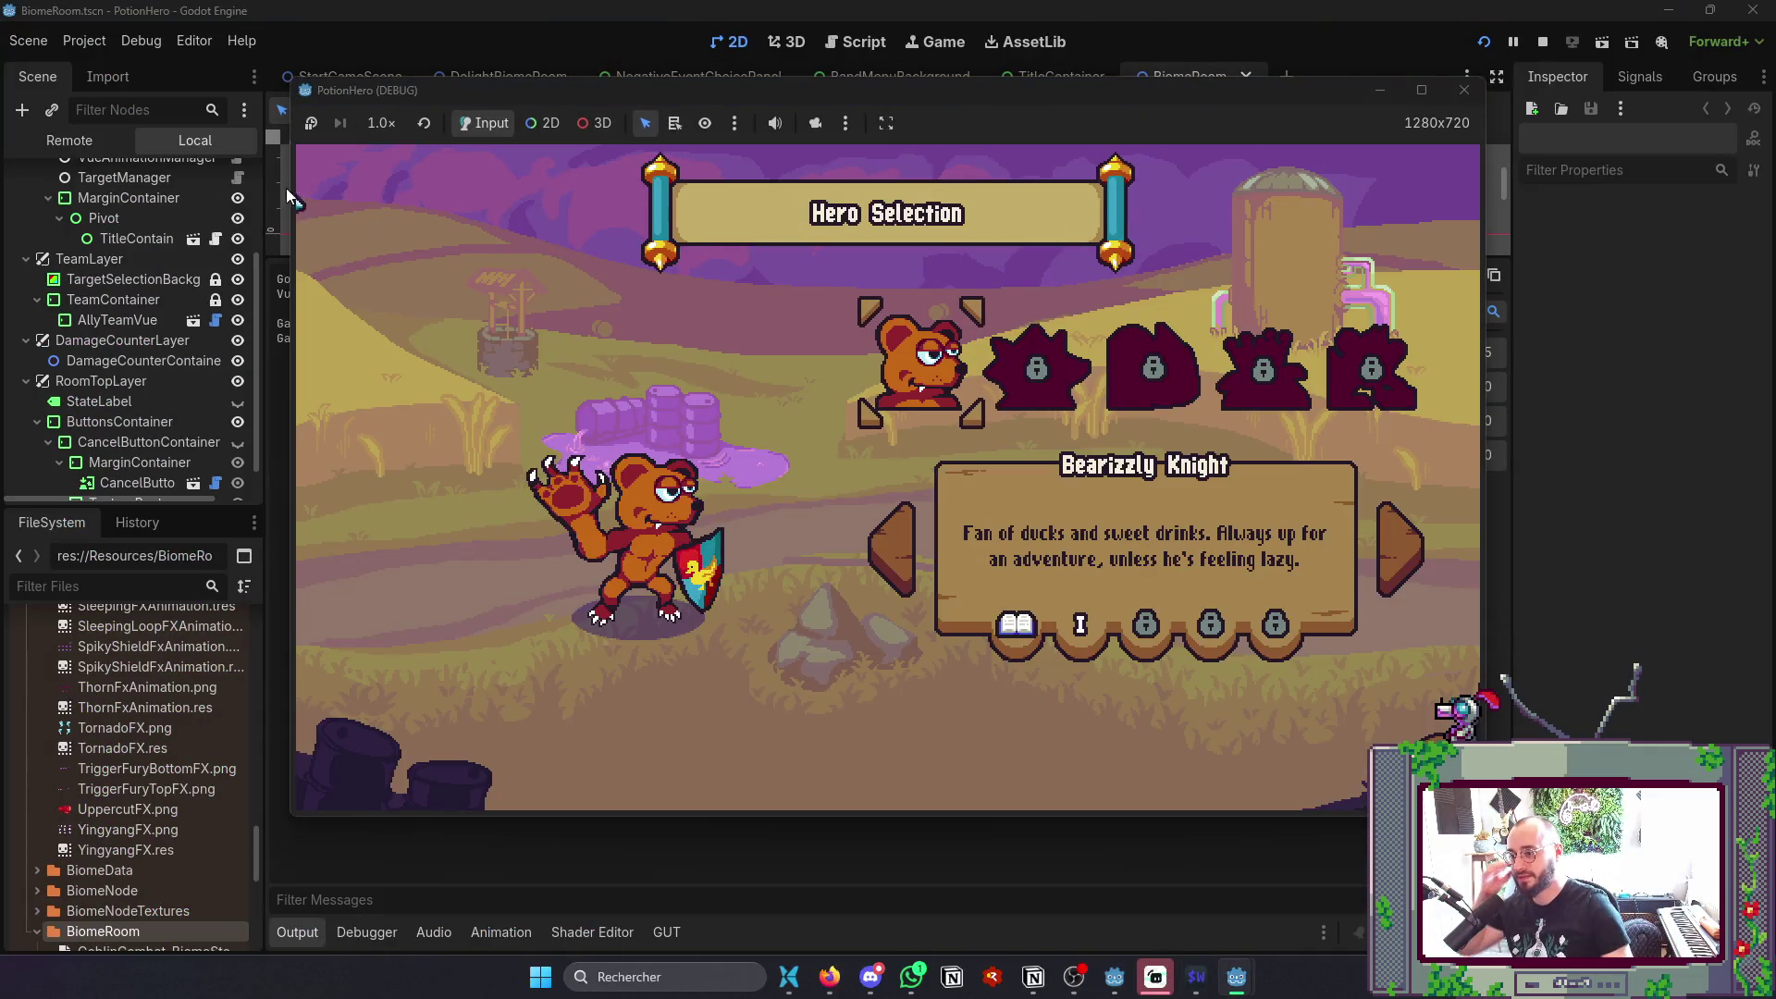
pyautogui.click(1470, 94)
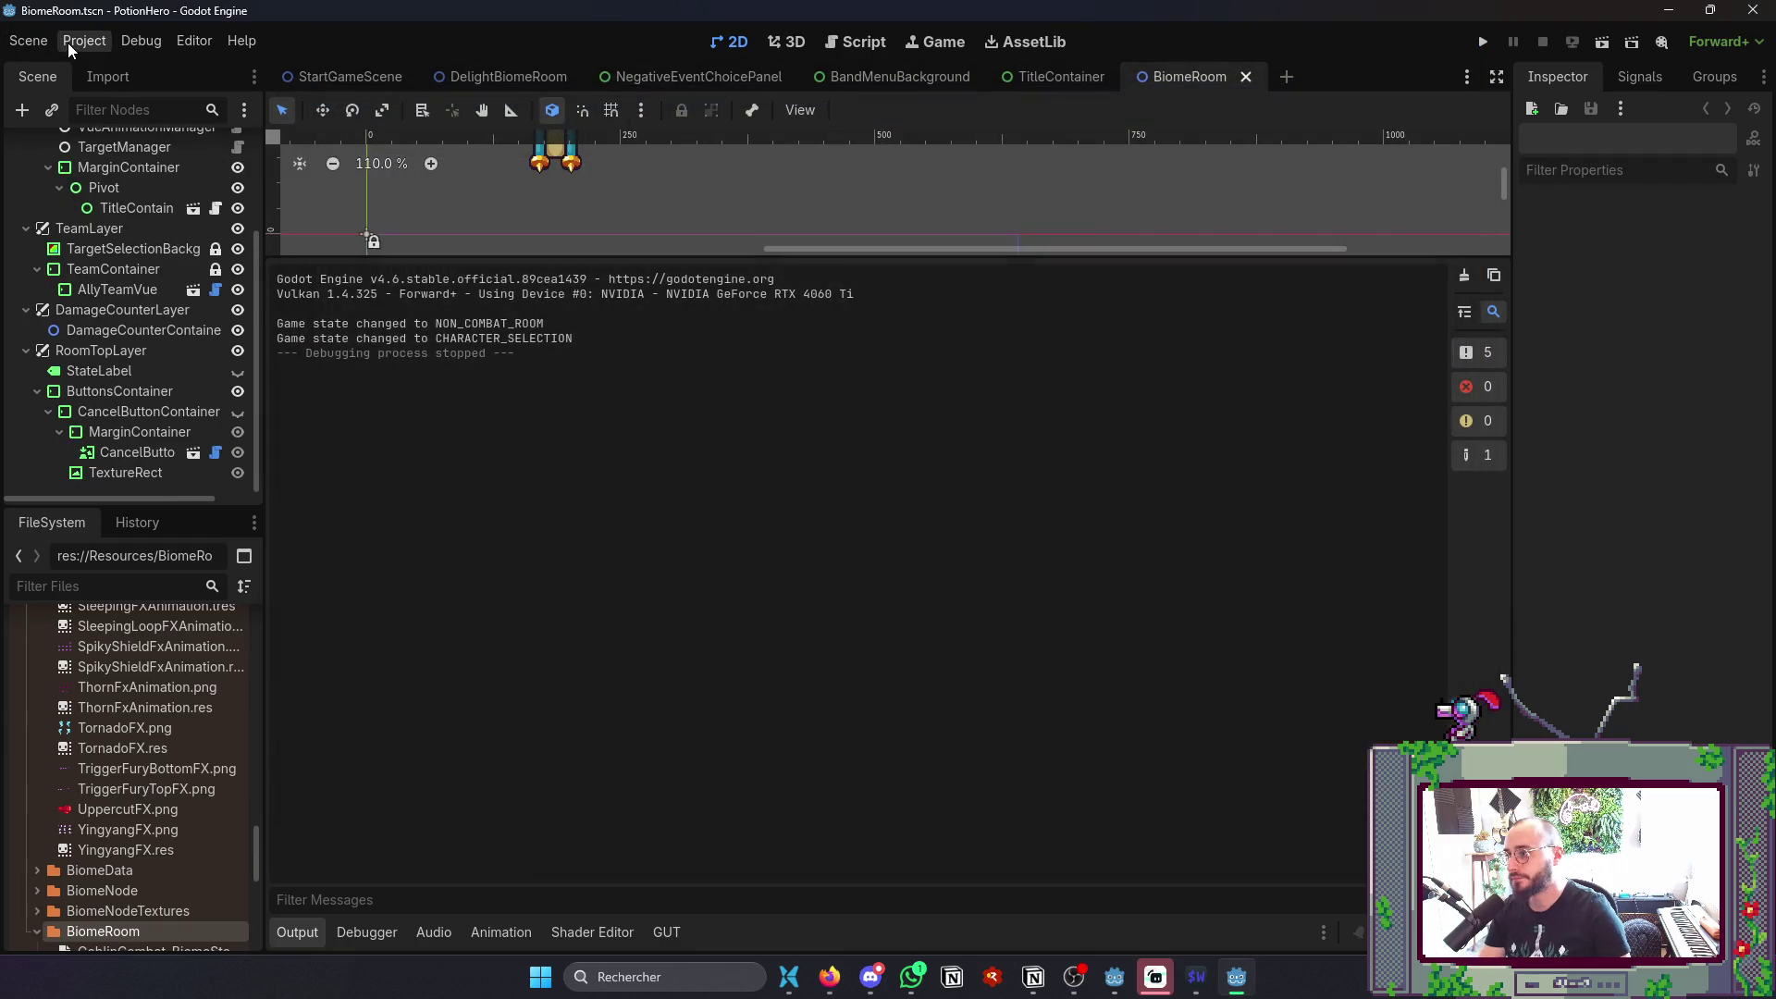
# - Re-export the Windows Desktop build over build/PotionHero0.1.exe, confirming the overwrite
pyautogui.click(83, 41)
pyautogui.click(118, 152)
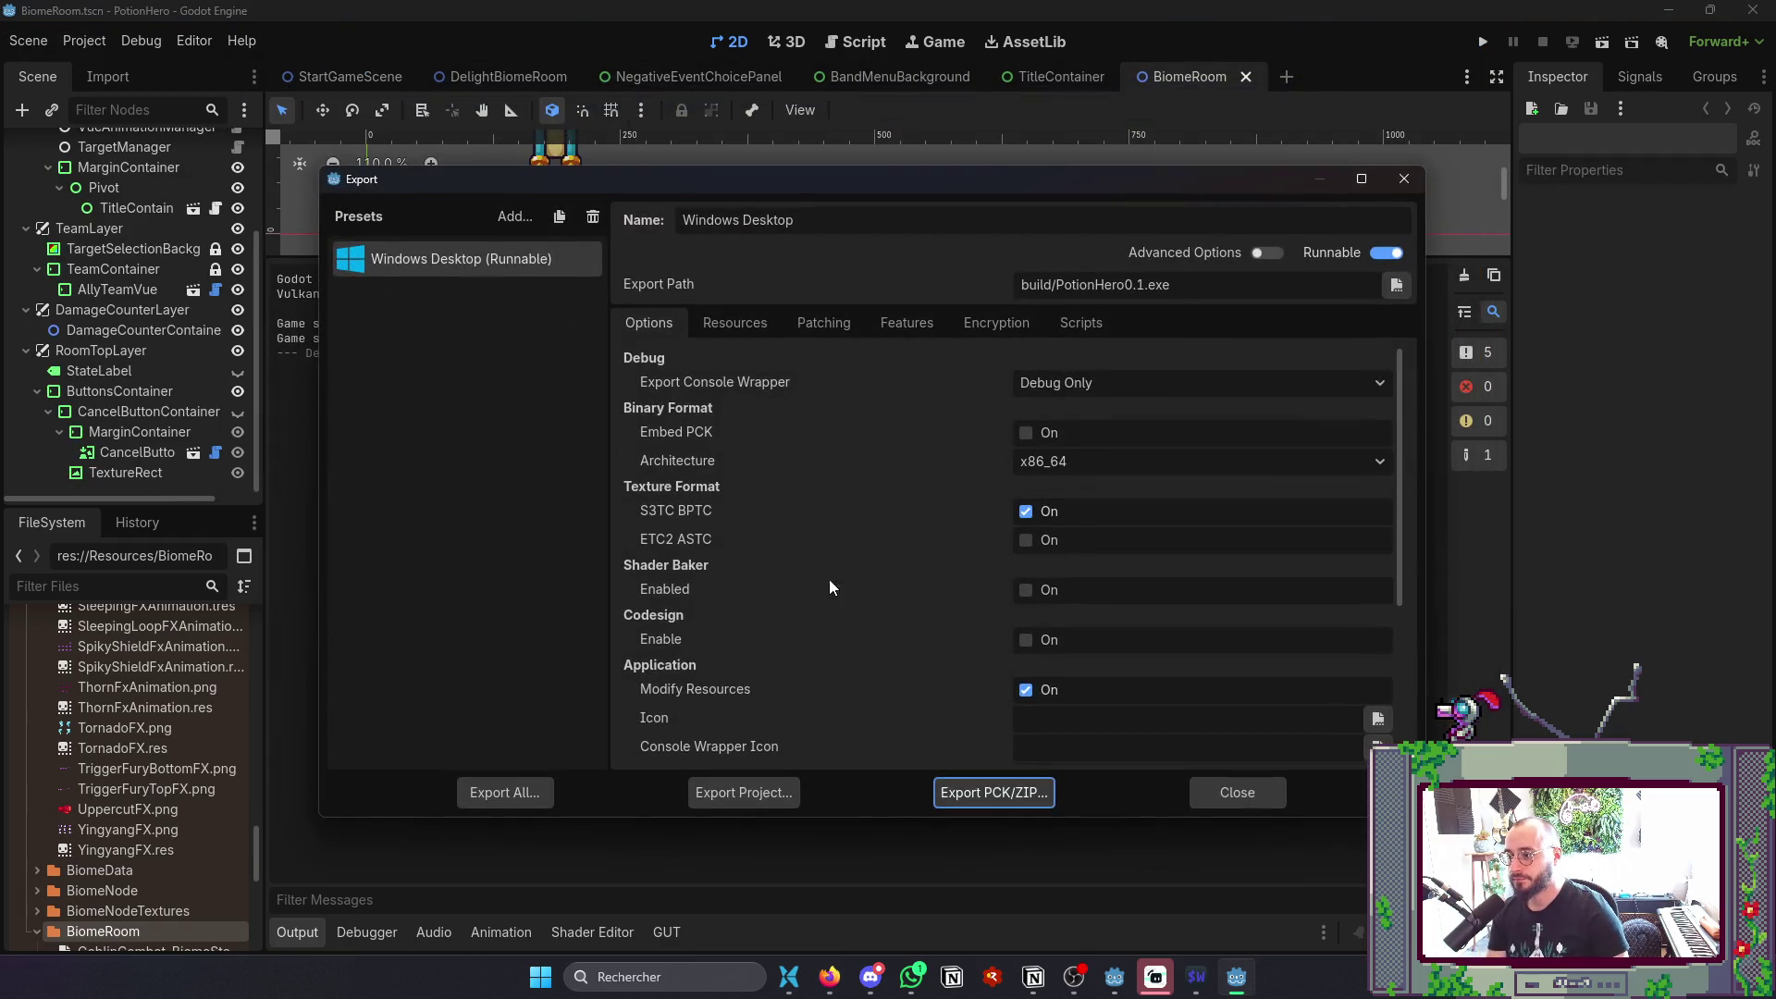
pyautogui.click(786, 794)
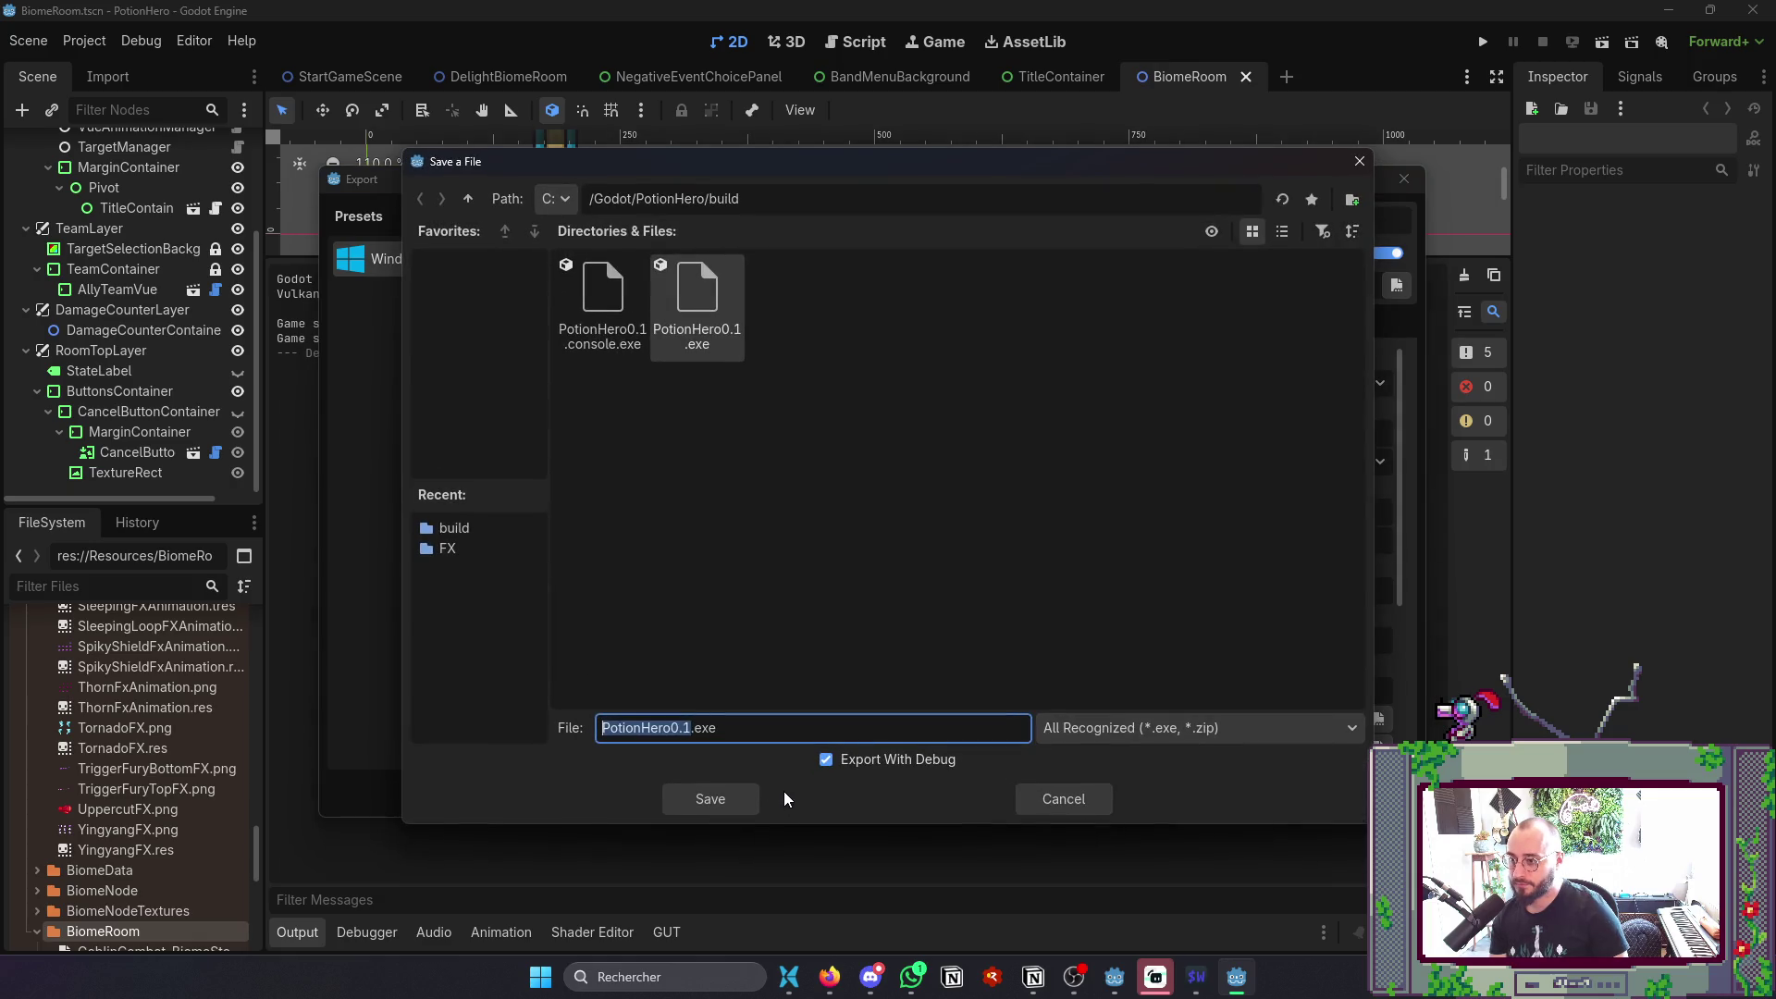
pyautogui.click(676, 801)
pyautogui.click(801, 529)
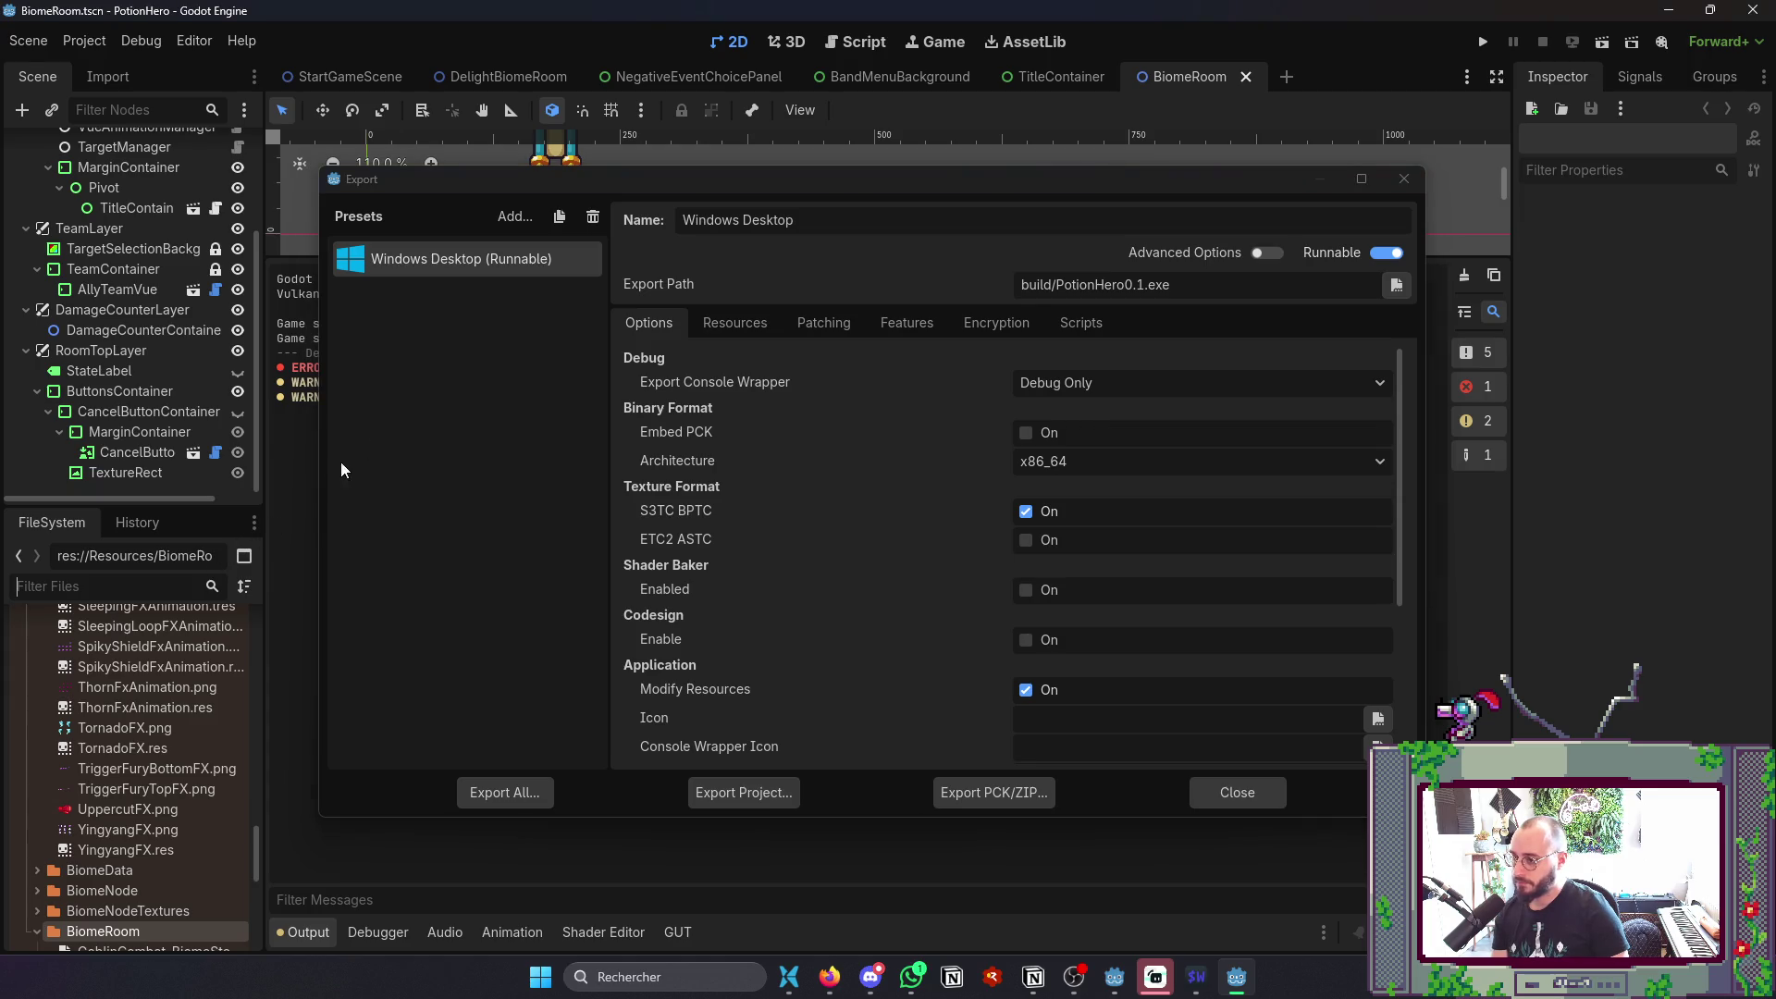
pyautogui.click(1223, 791)
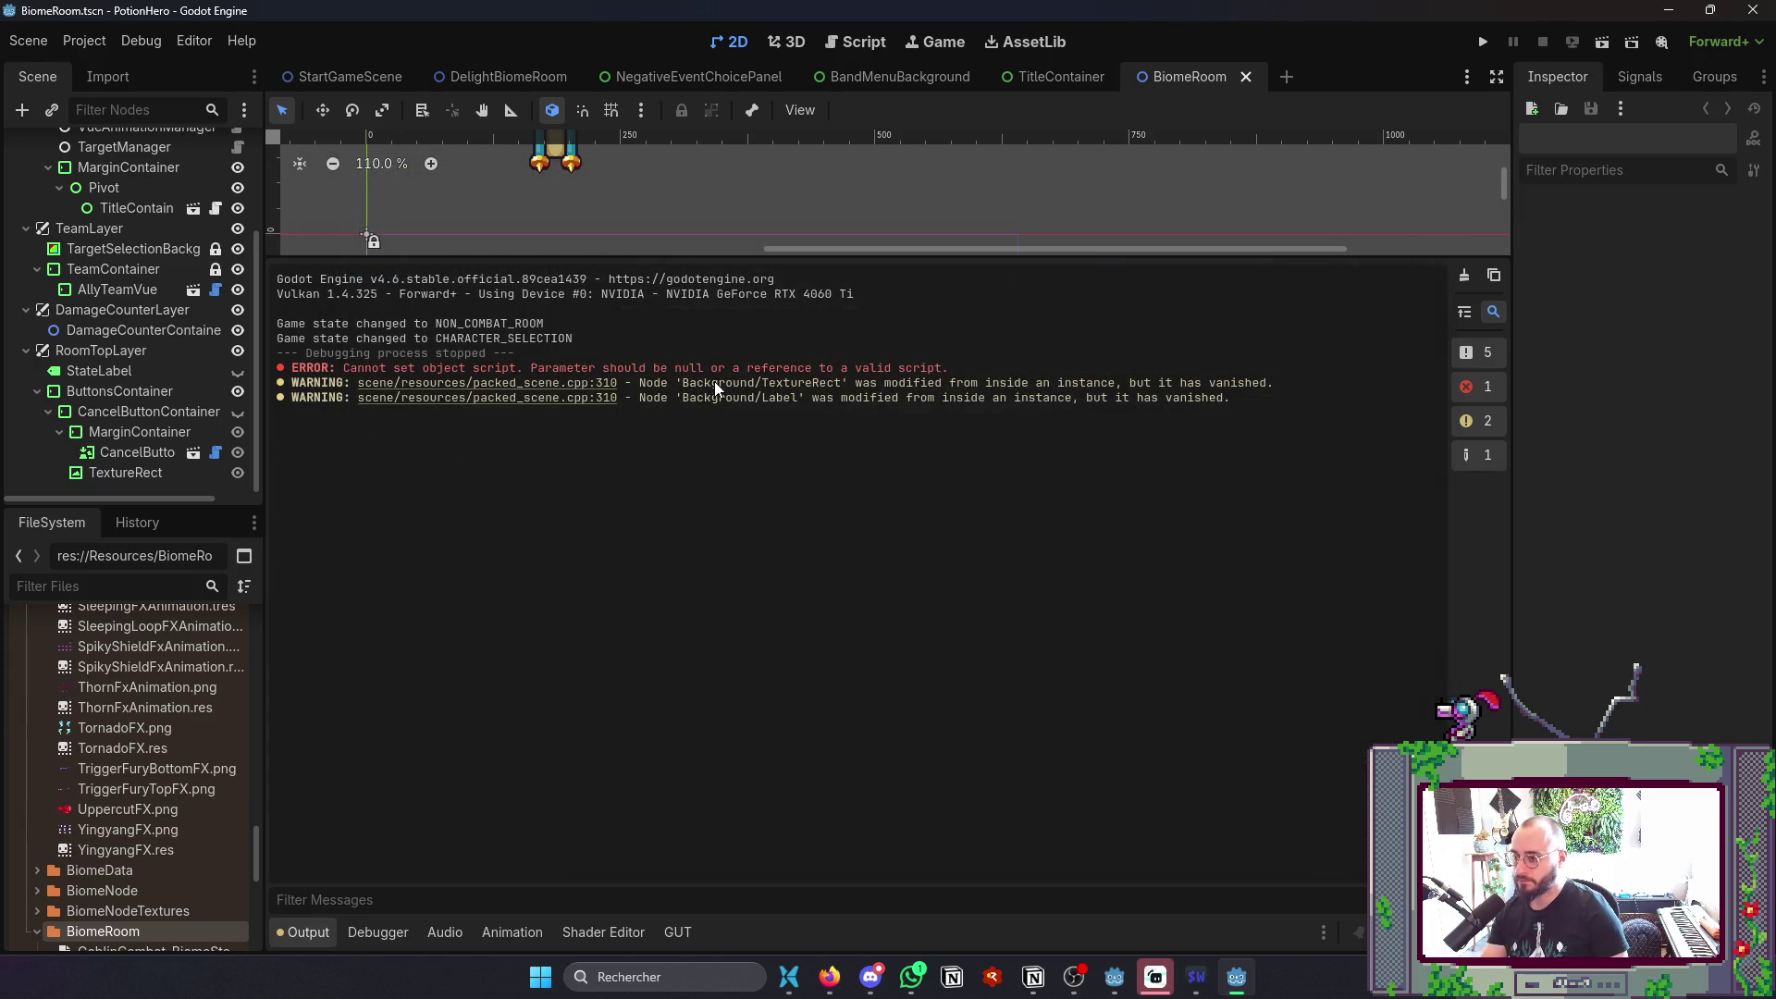
pyautogui.hotkey('alt', 'Tab')
pyautogui.hotkey('alt', 'Tab')
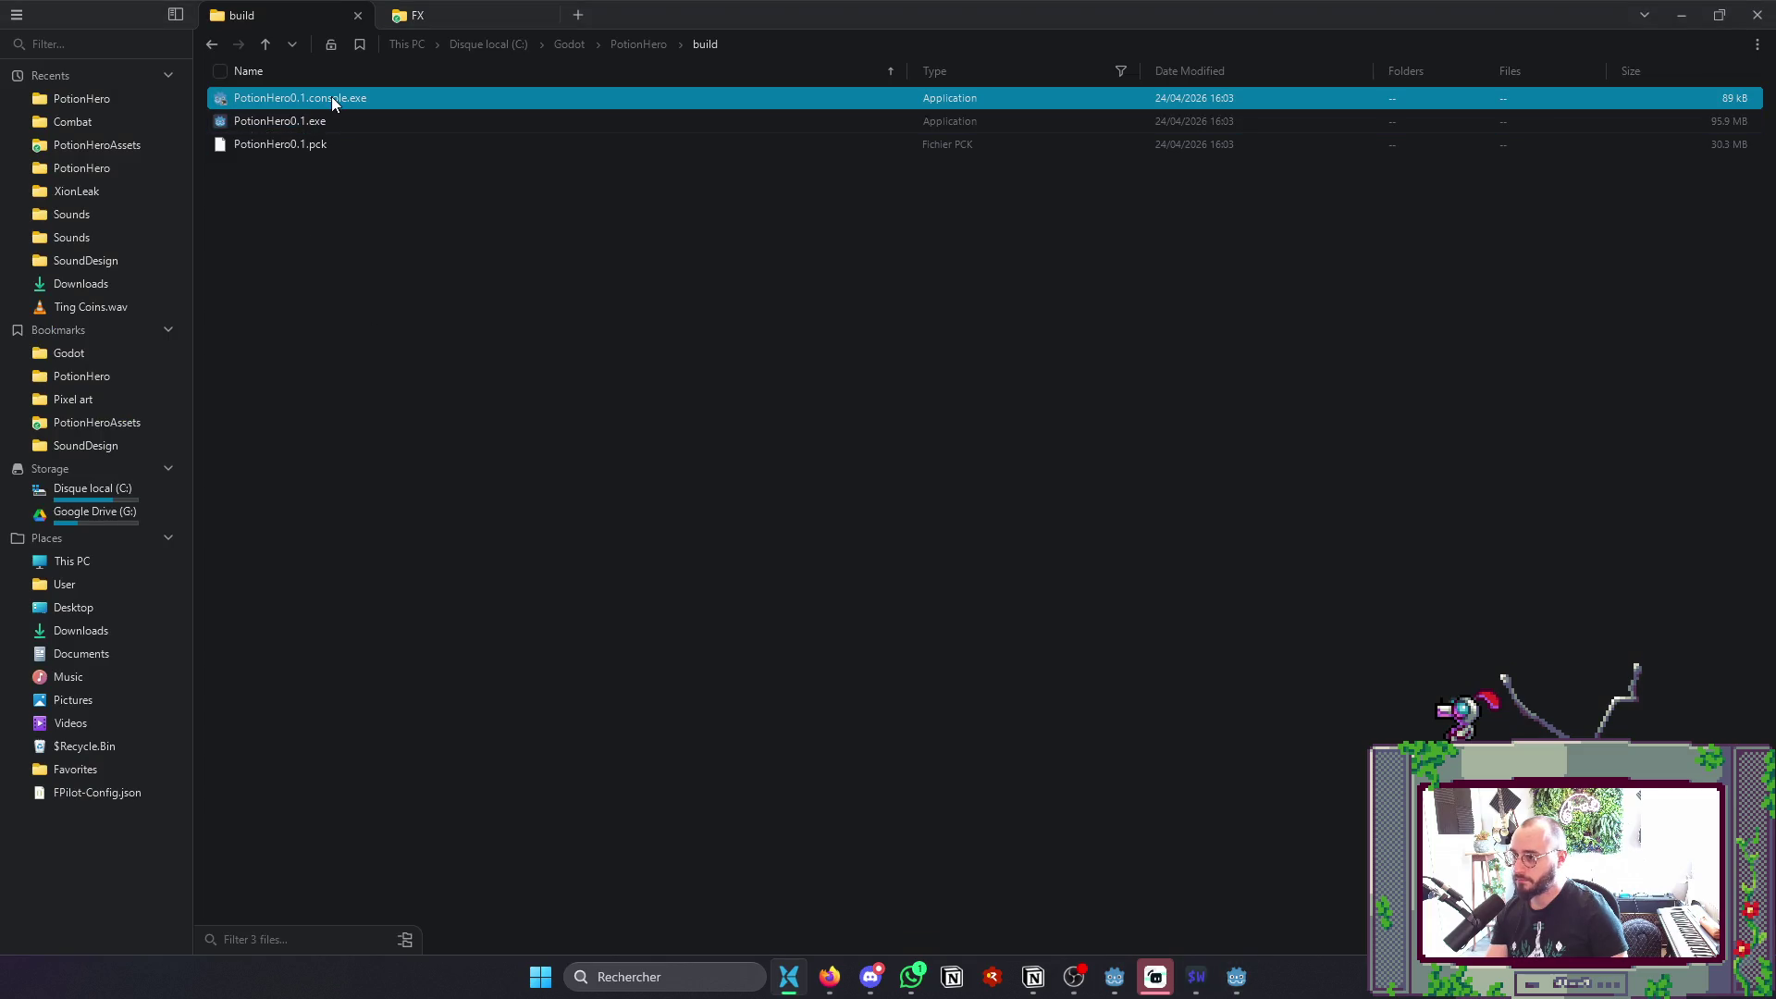
pyautogui.doubleClick(331, 96)
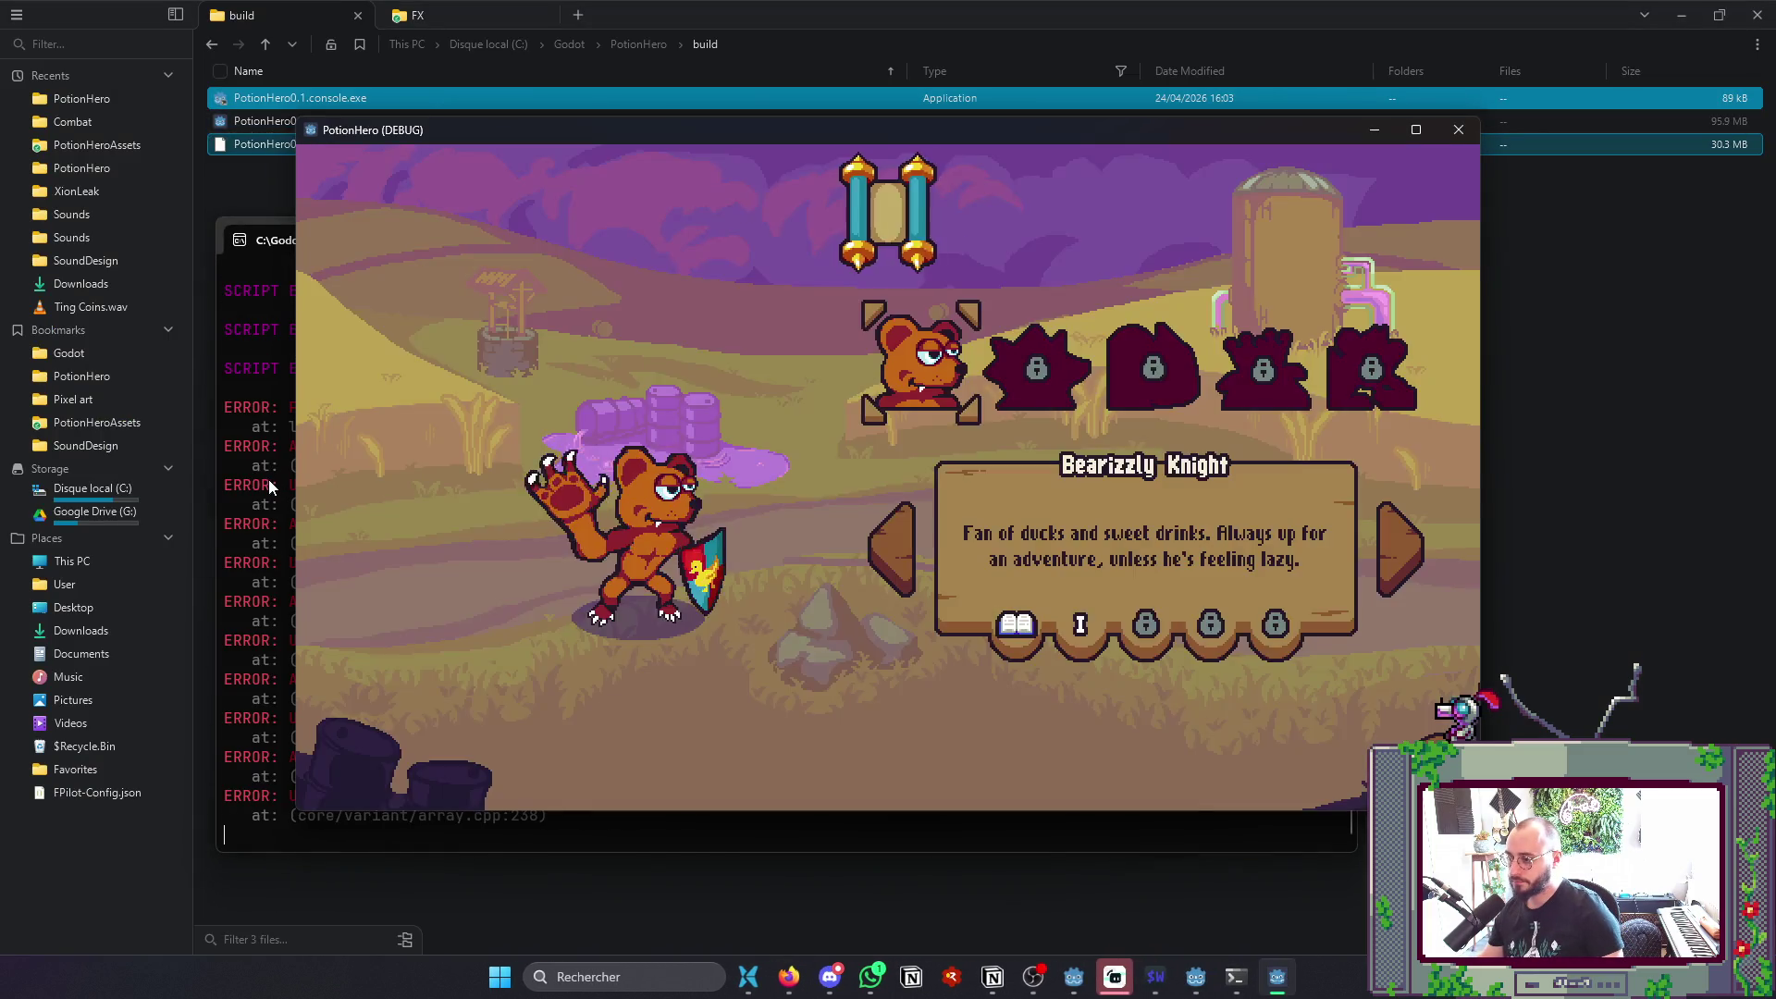
pyautogui.click(268, 479)
pyautogui.click(1425, 352)
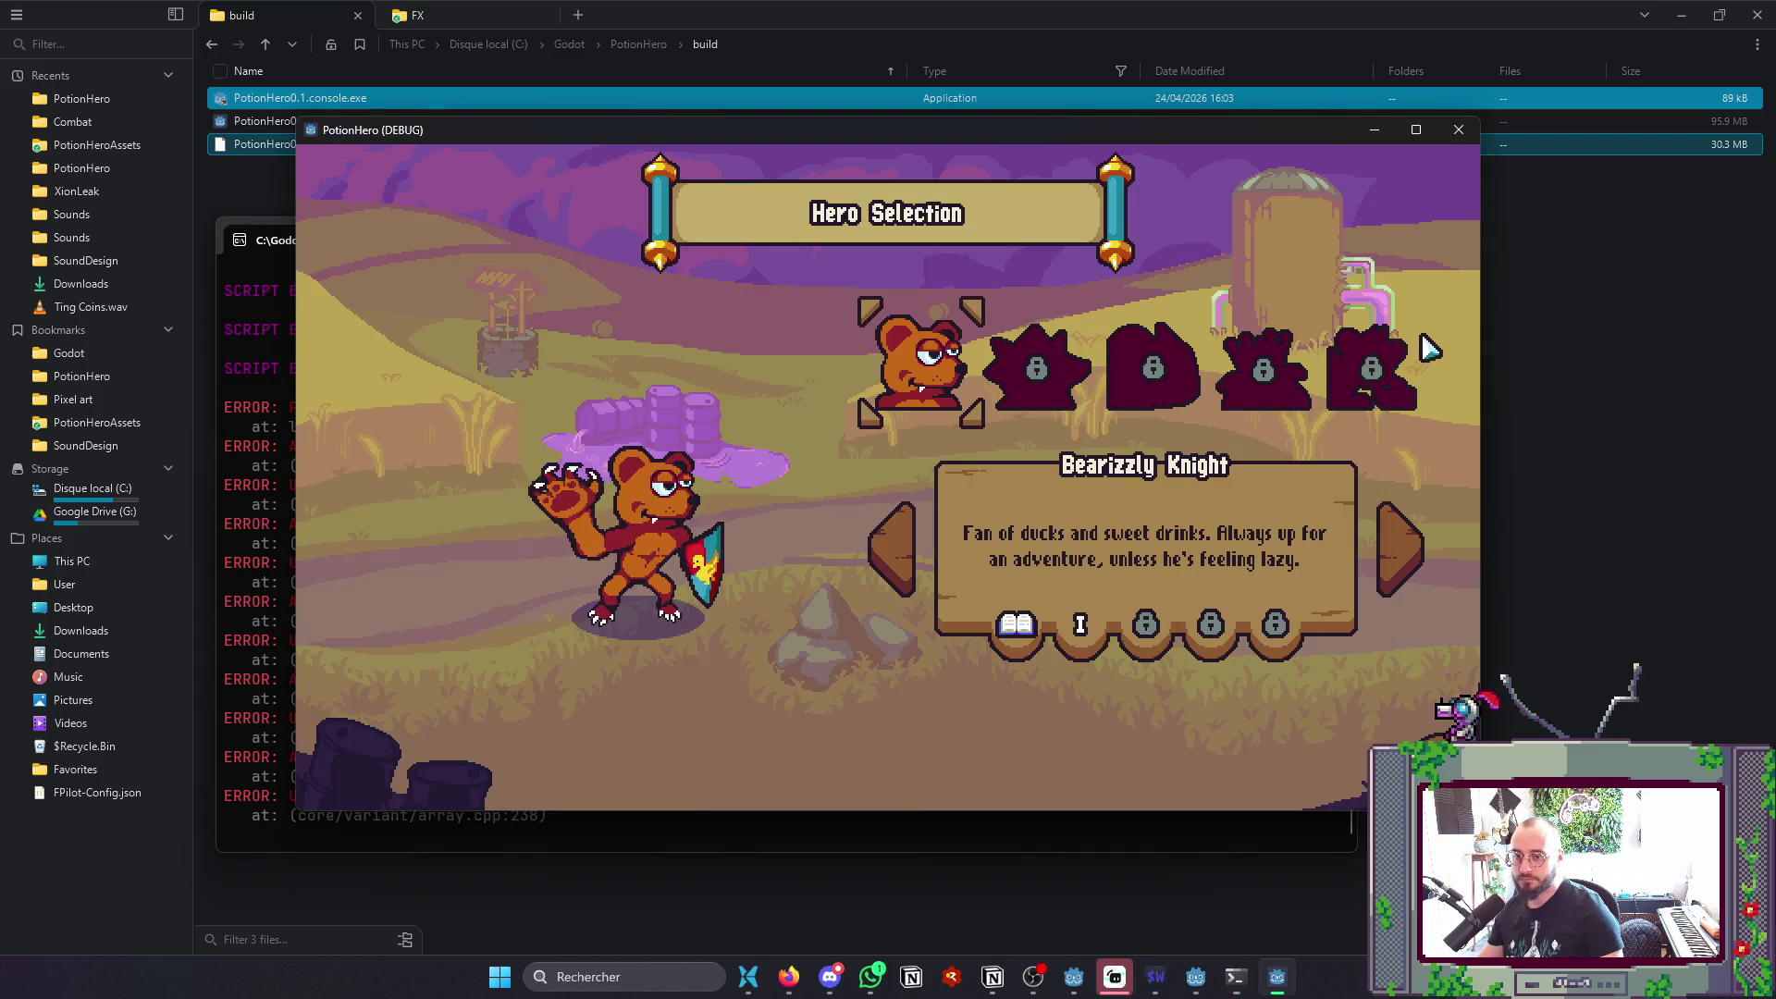
pyautogui.click(1459, 129)
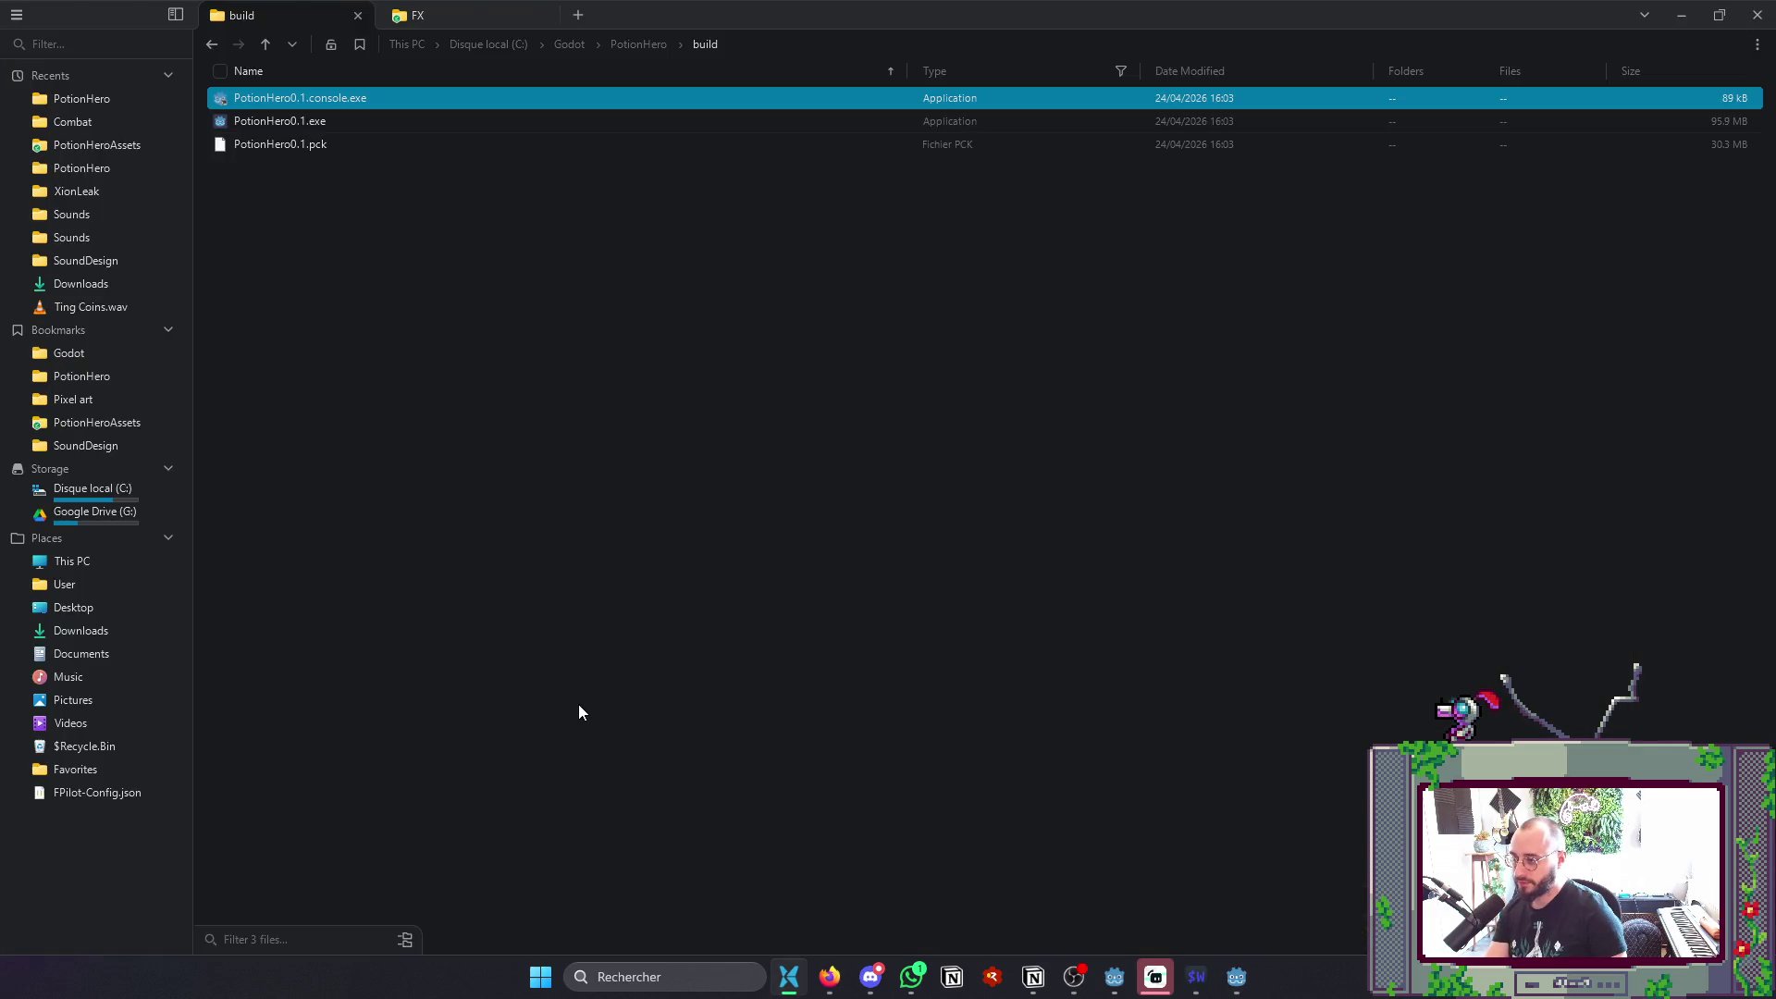
pyautogui.doubleClick(398, 108)
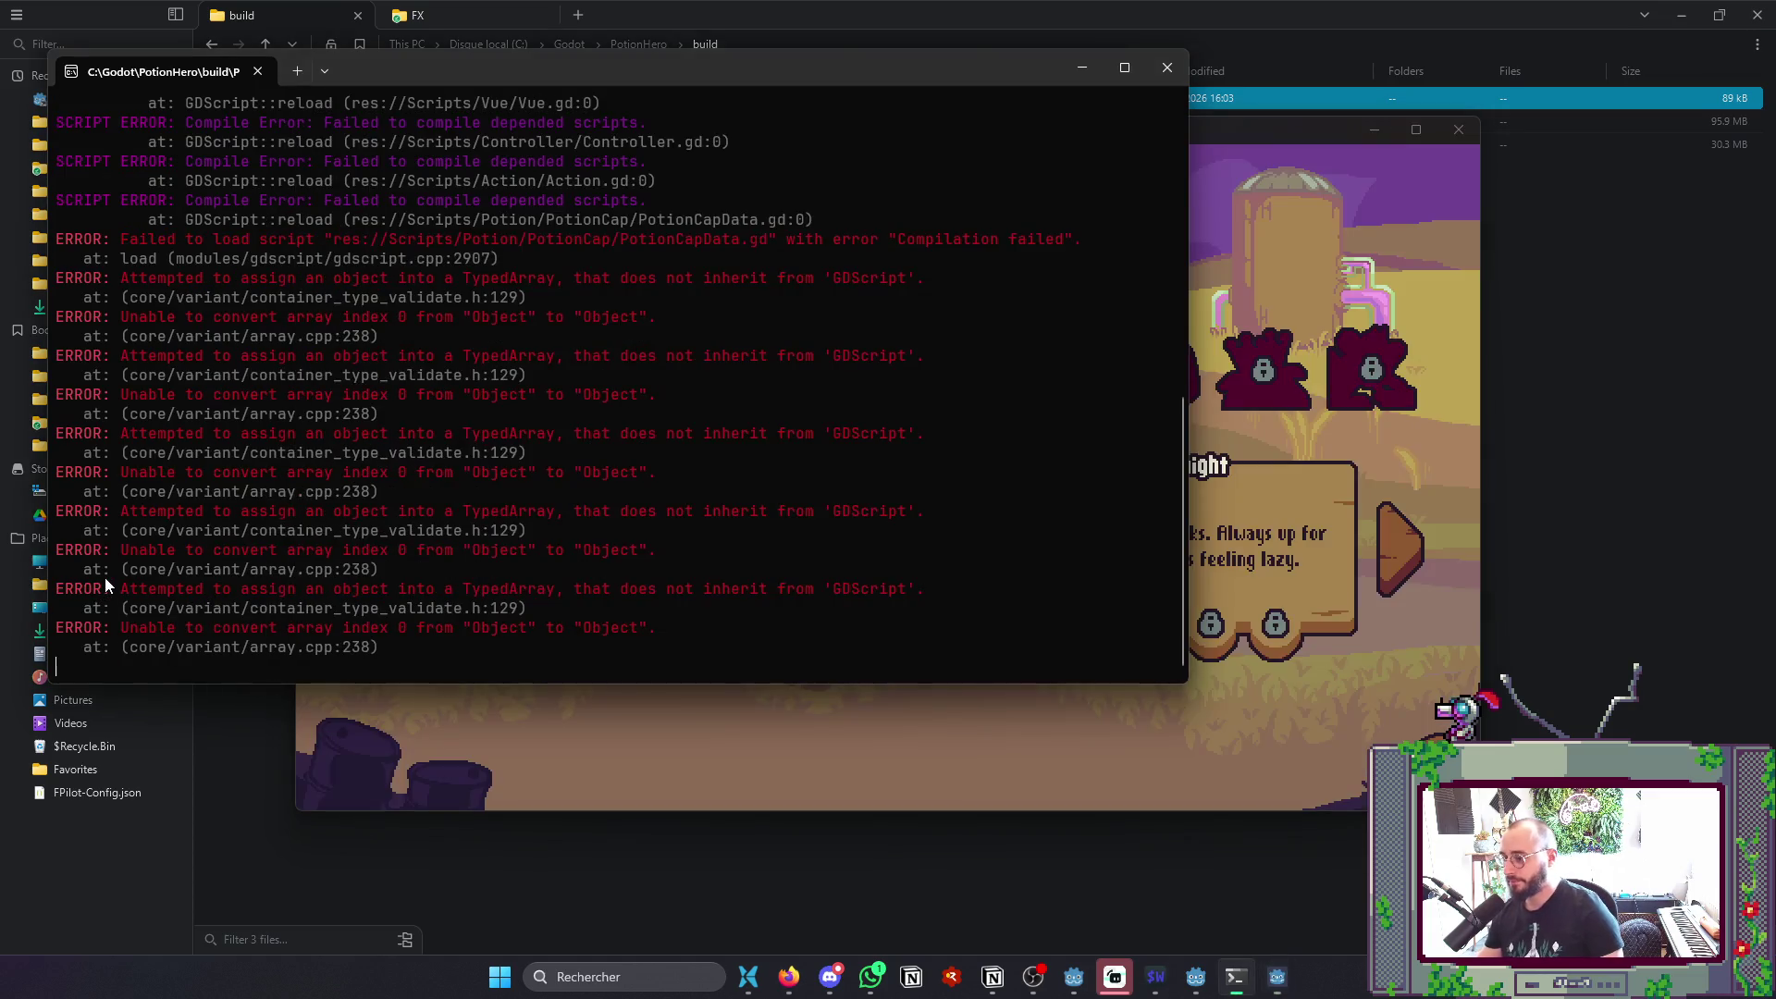
pyautogui.click(1459, 126)
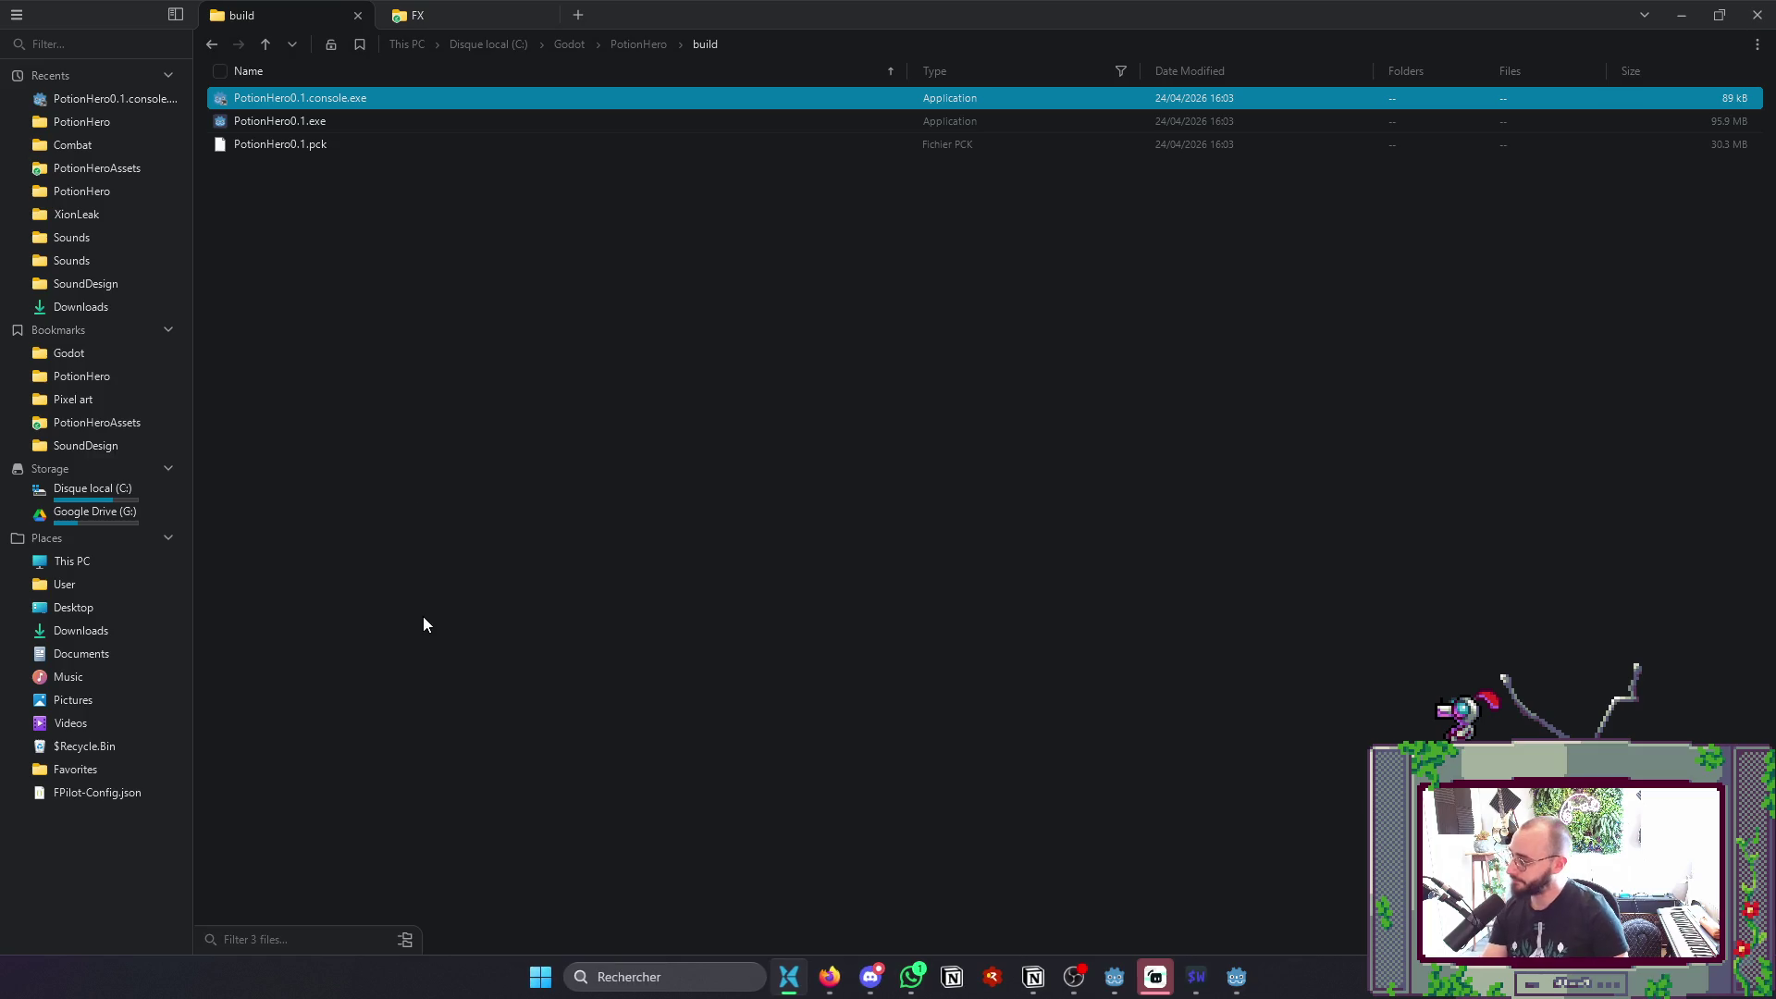
pyautogui.hotkey('alt', 'Tab')
# - Clear the Action search highlighting with :noh and write all buffers with :wa
pyautogui.click(442, 568)
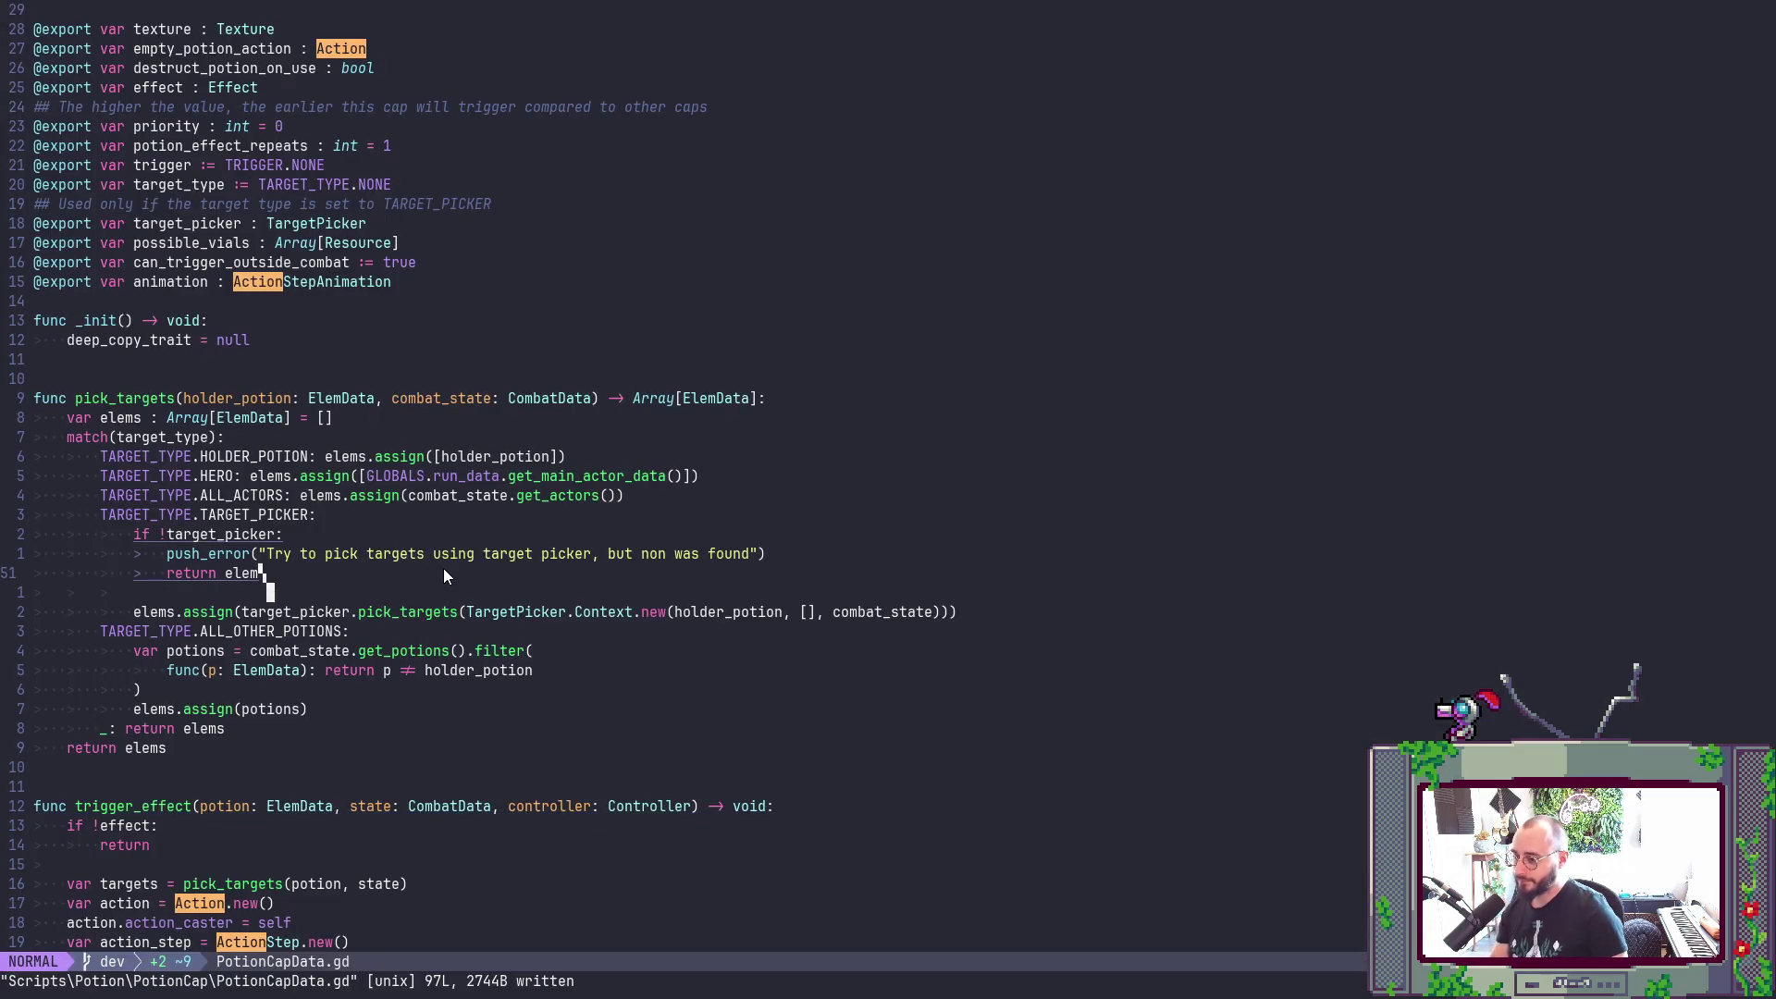
pyautogui.write(':noh')
pyautogui.press('Return')
pyautogui.write(':wa')
pyautogui.press('Return')
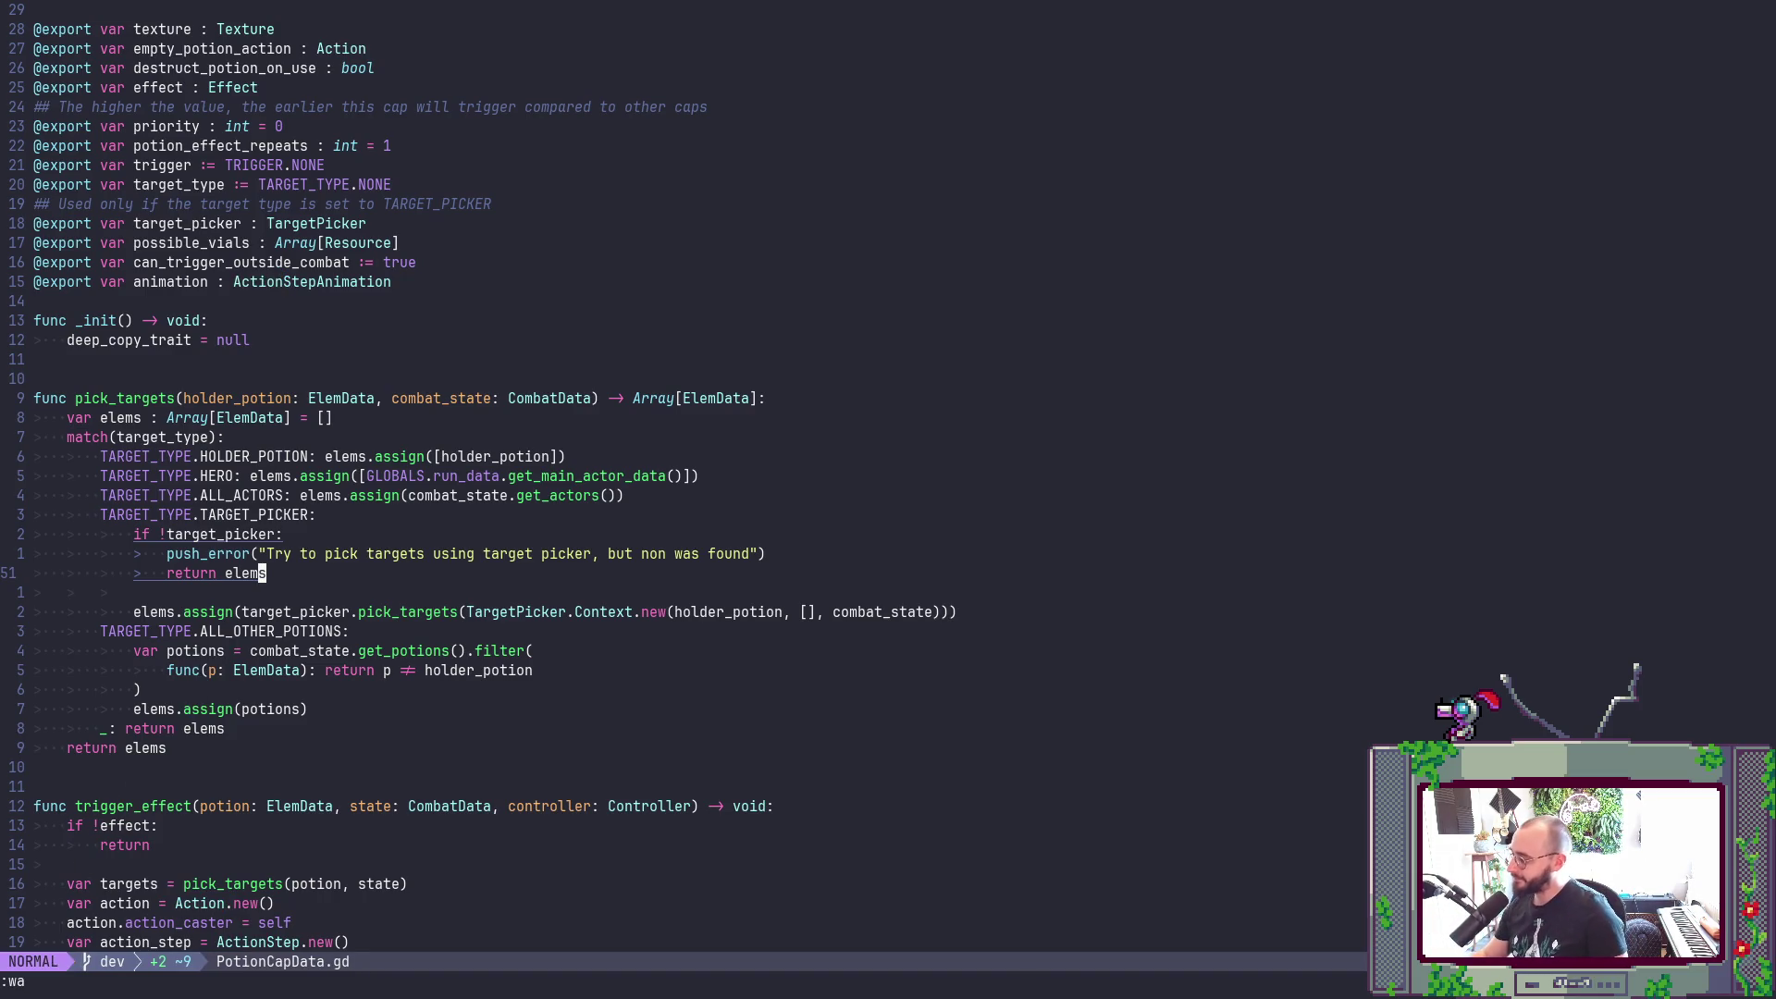
pyautogui.hotkey('alt', 'Tab')
pyautogui.hotkey('alt', 'Tab')
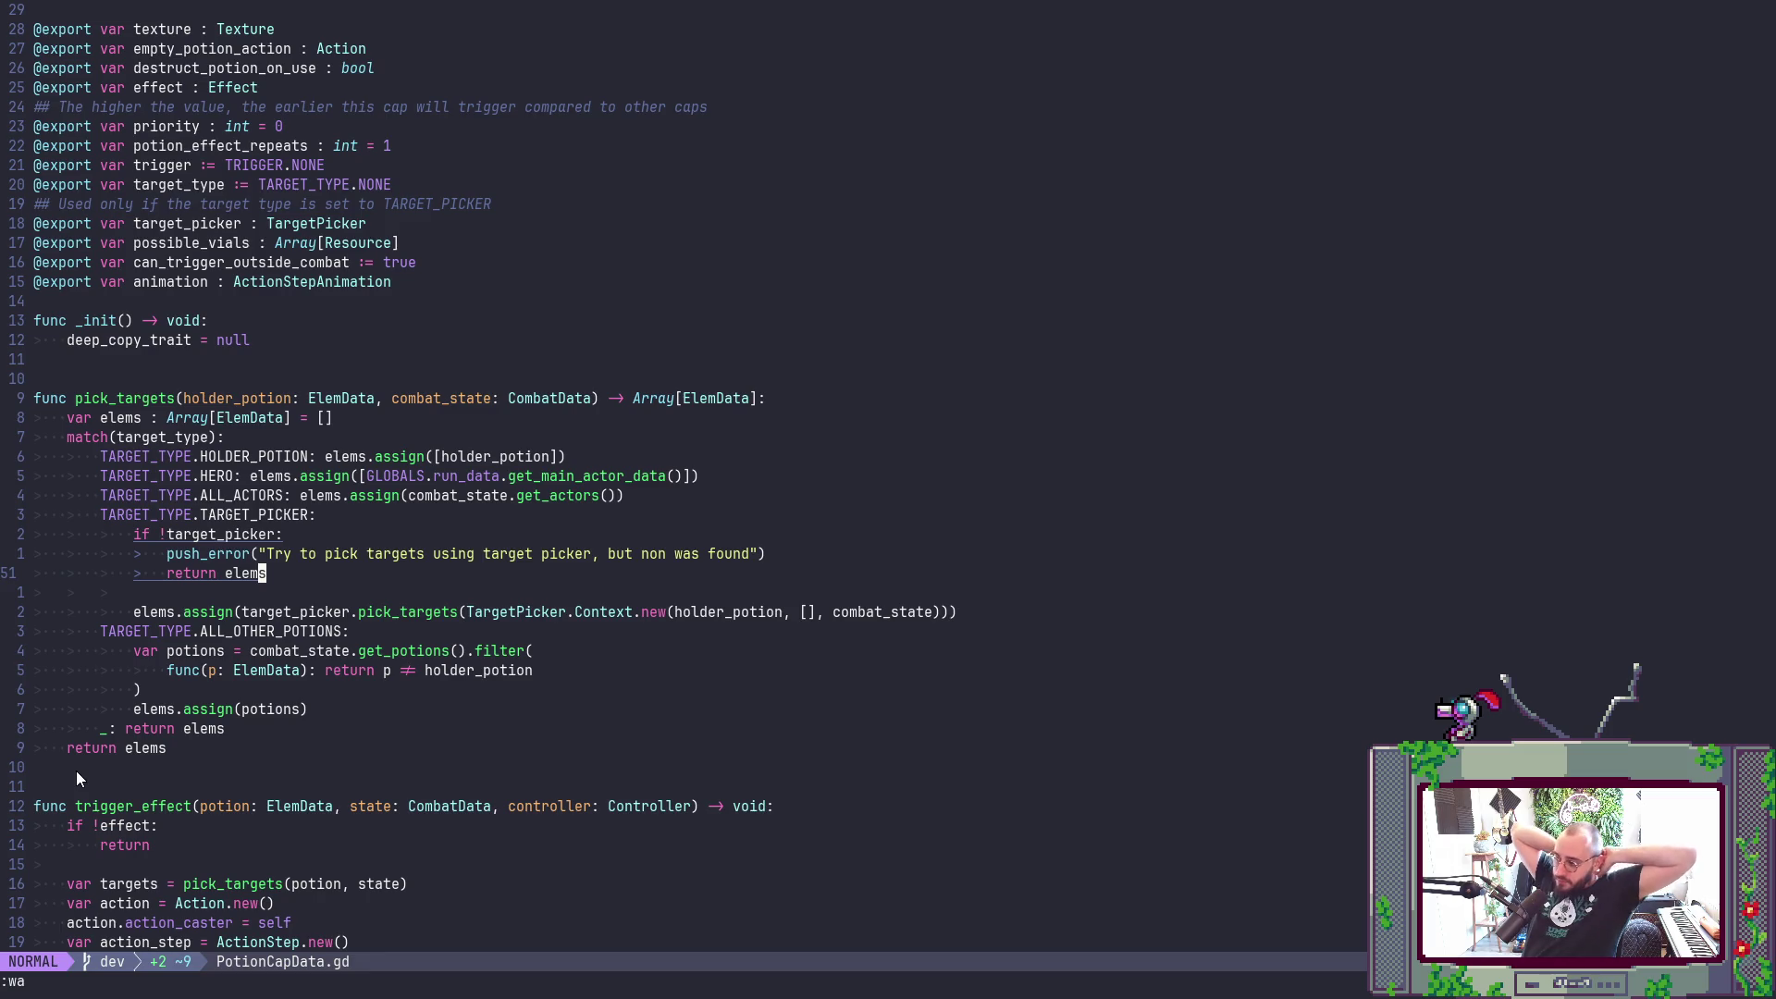
pyautogui.scroll(7, 81, 725)
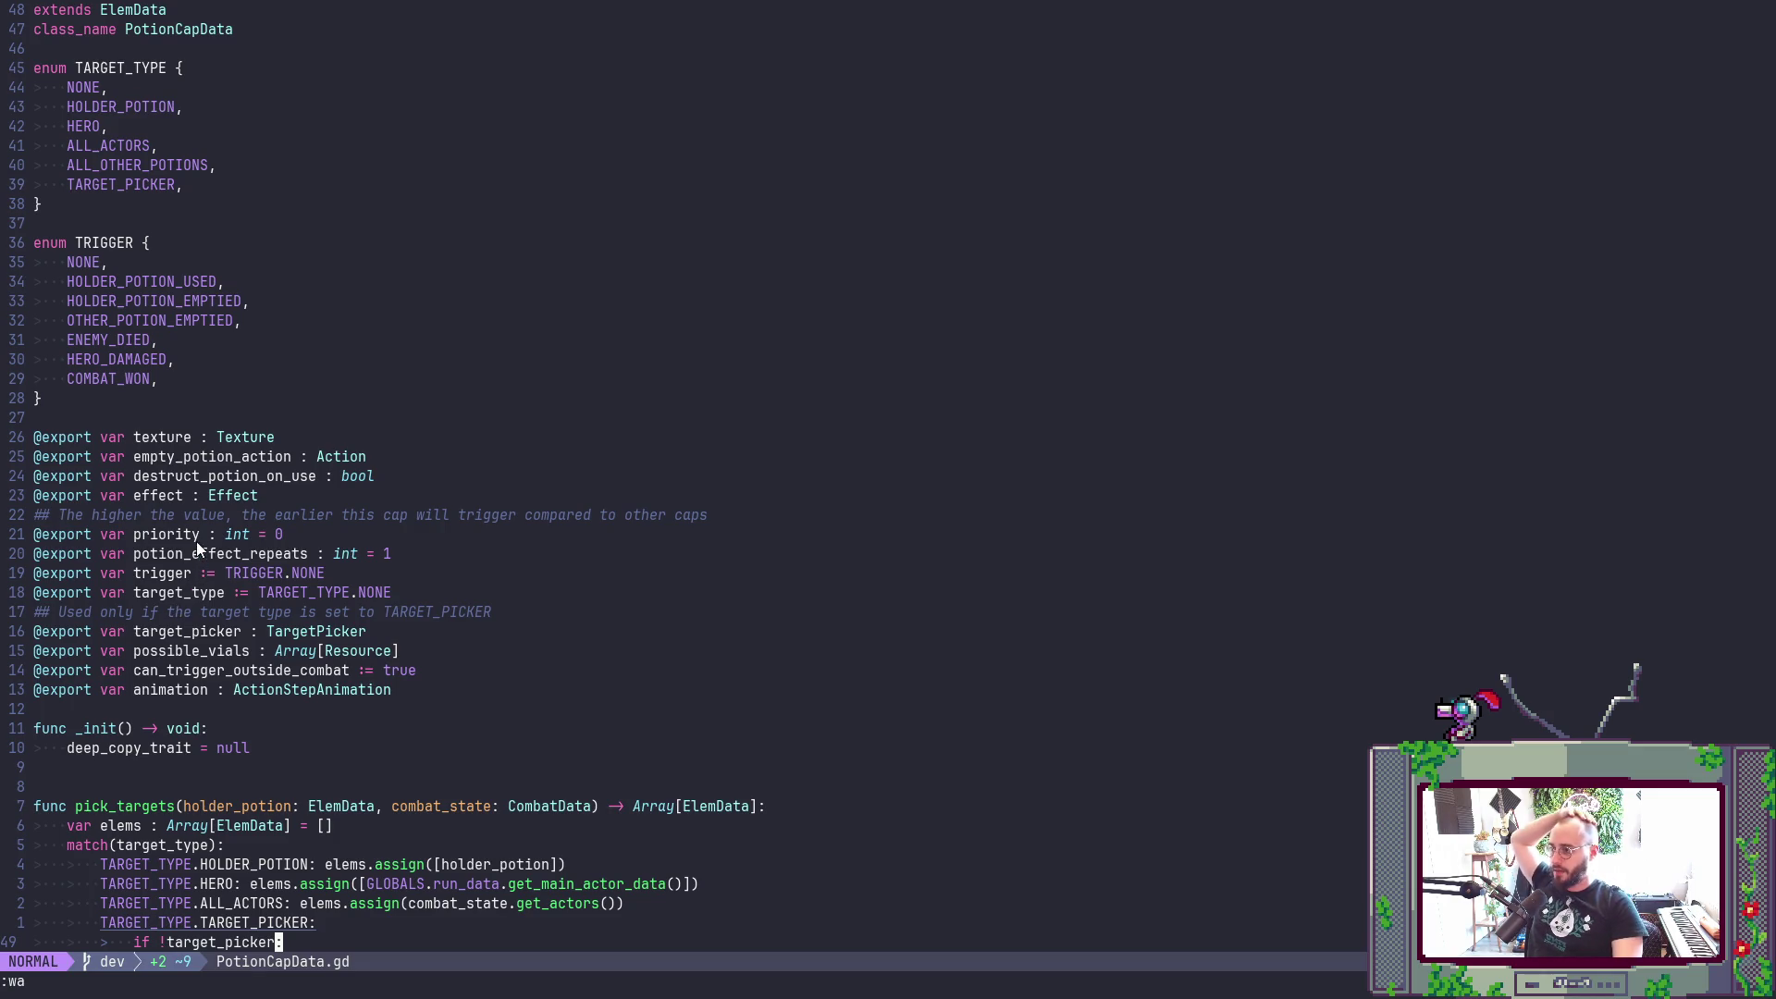
pyautogui.scroll(-5, 196, 529)
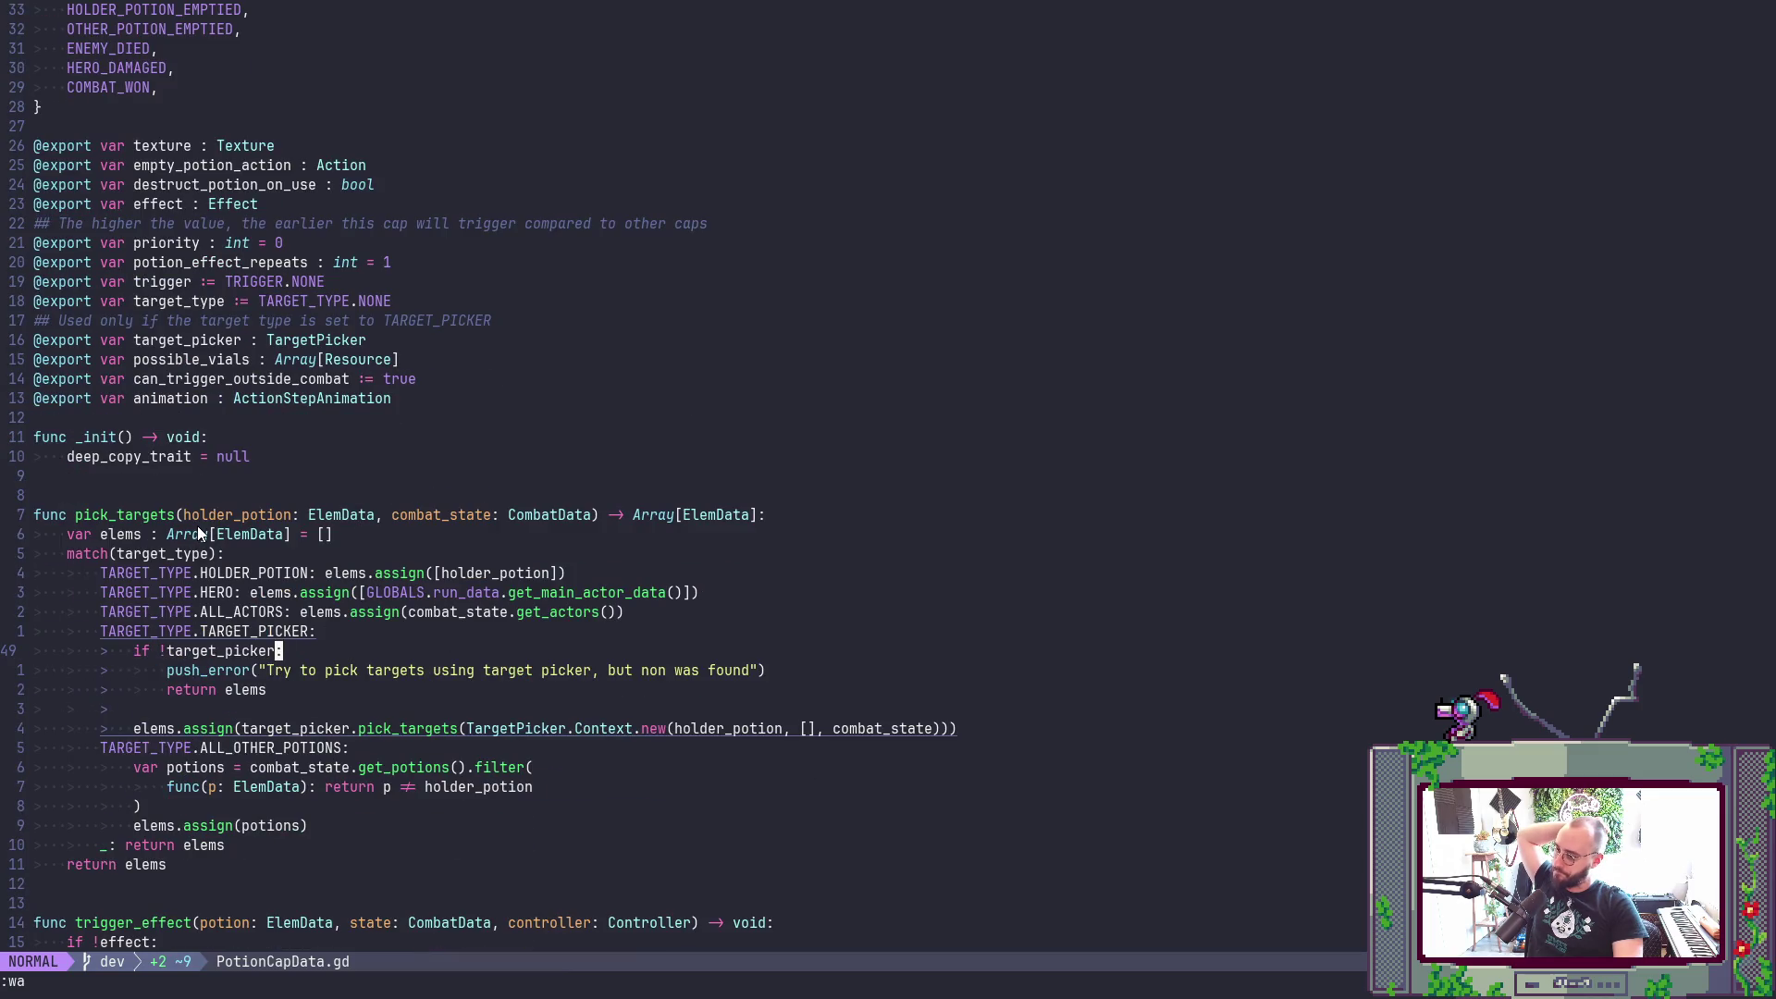
pyautogui.scroll(-4, 197, 529)
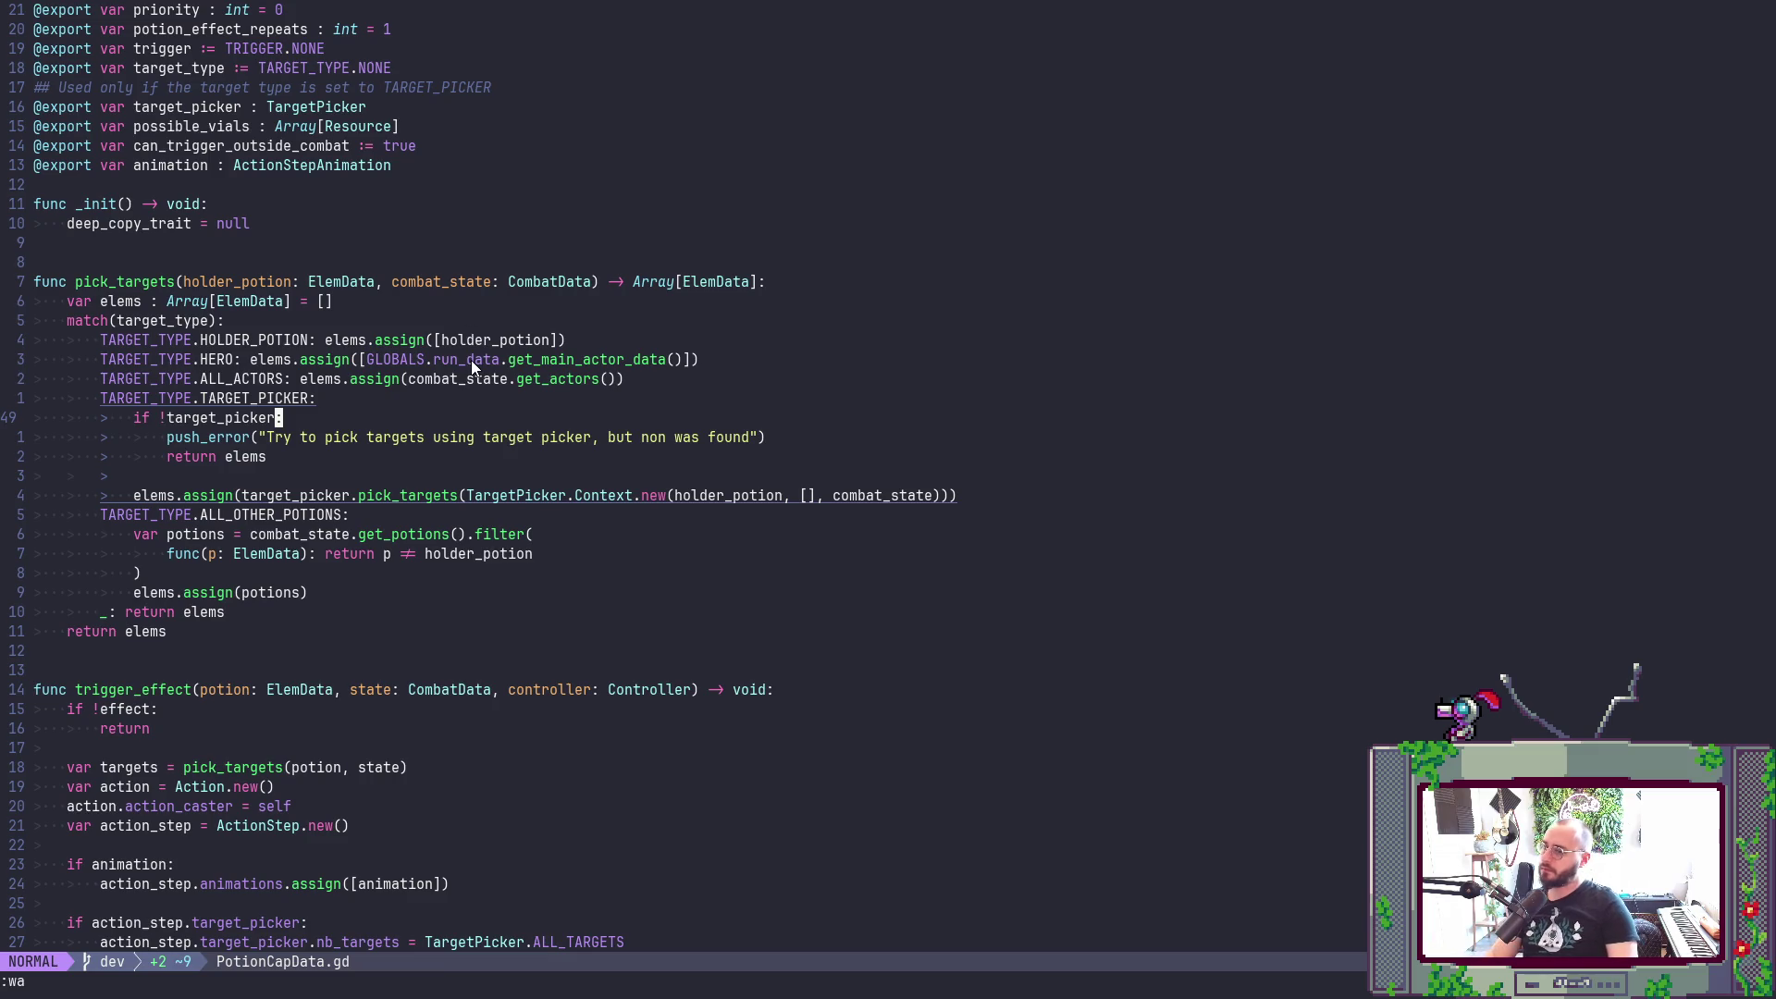
pyautogui.scroll(3, 472, 367)
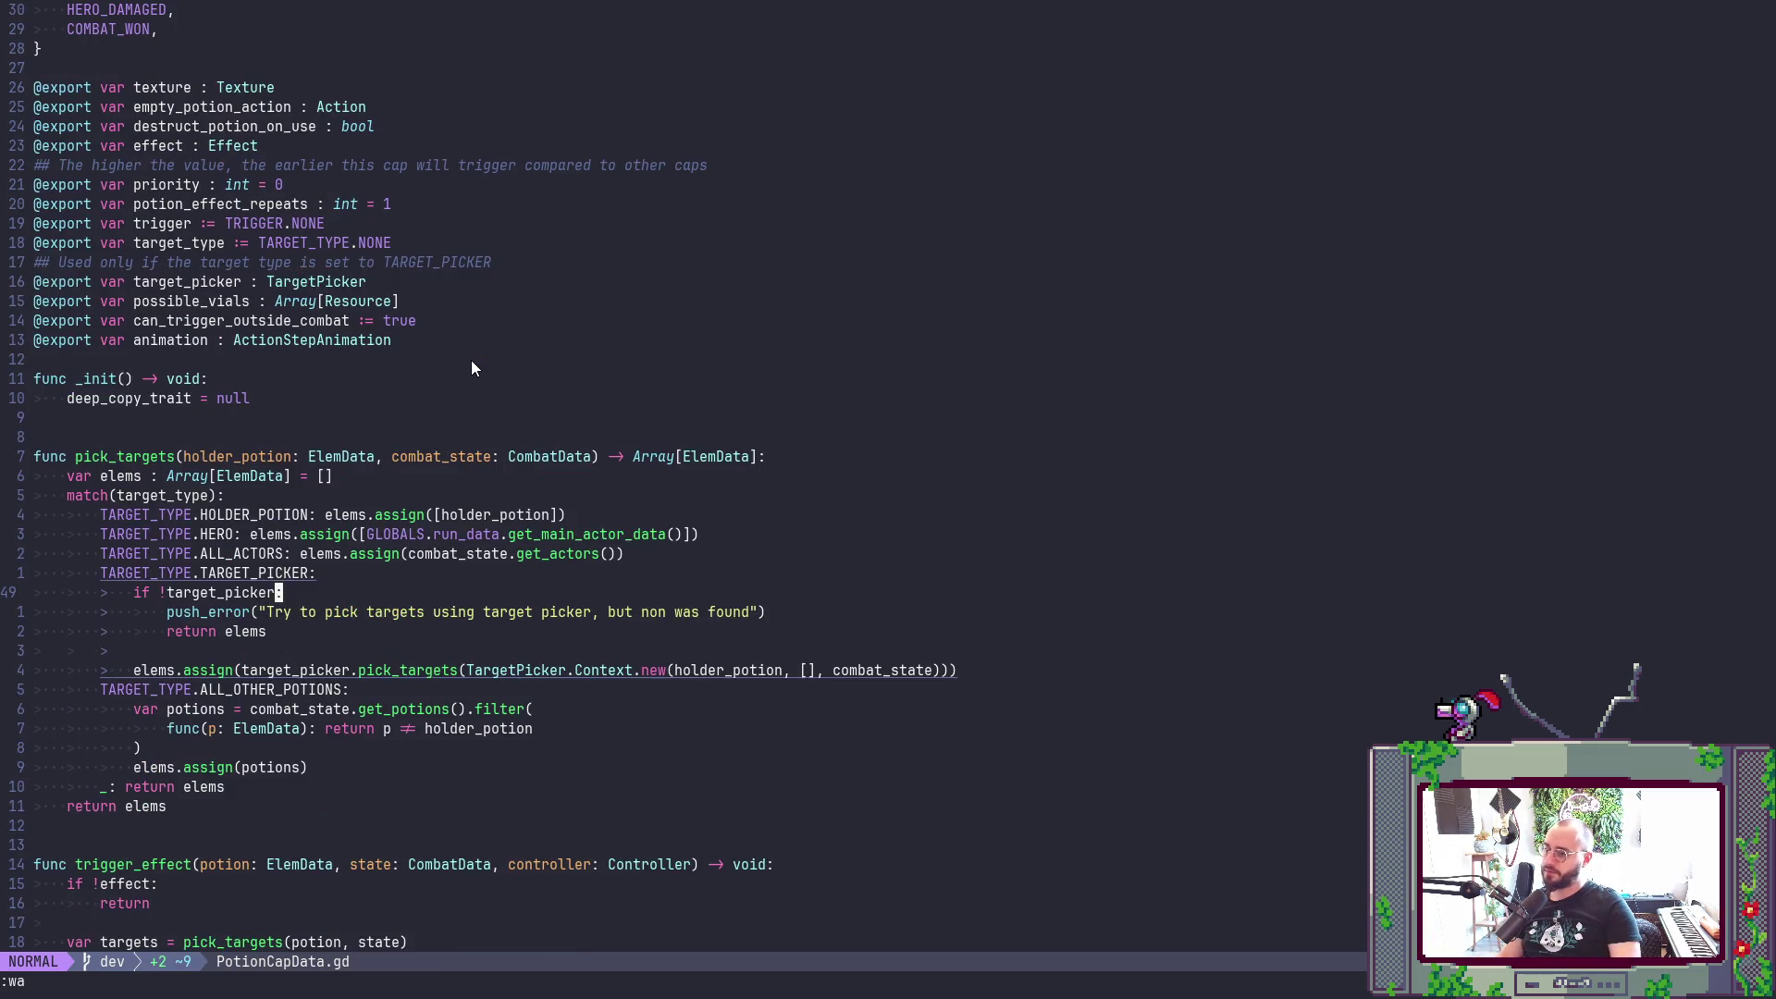
pyautogui.click(544, 457)
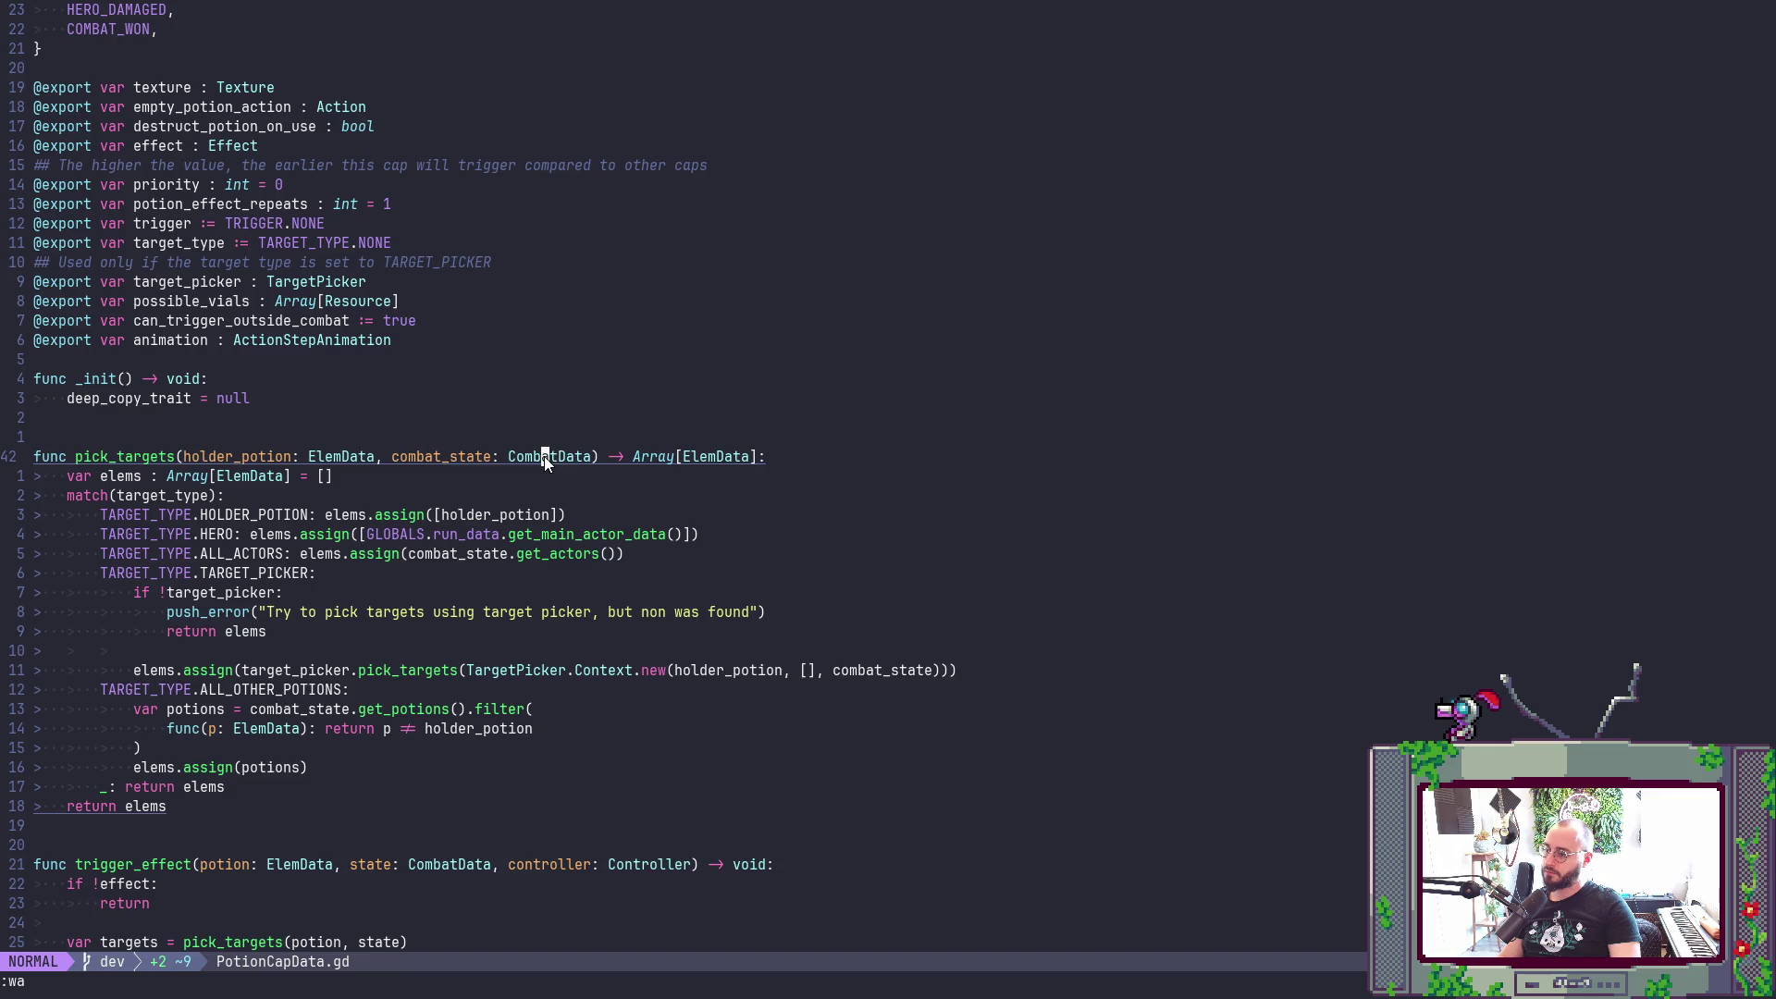
# - Inspect the CombatData and TeamData definitions down to the potion_drop_reserve variable
pyautogui.press('g')
pyautogui.press('d')
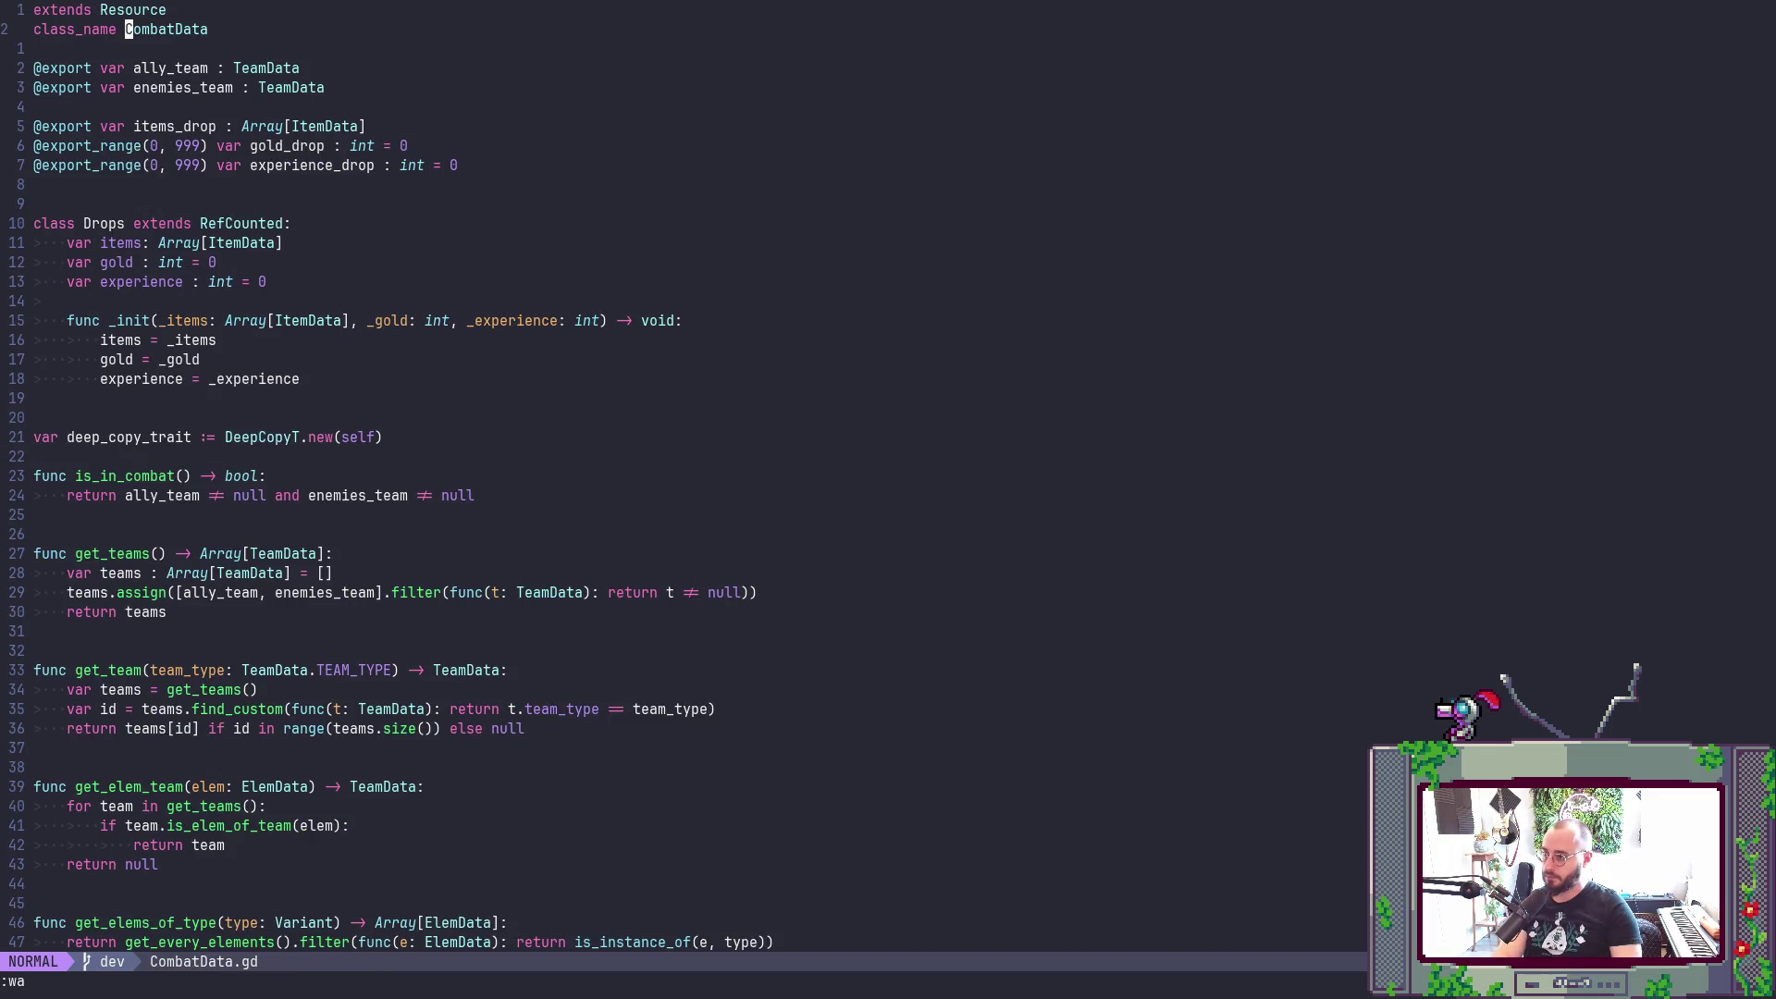
pyautogui.press('j')
pyautogui.press('$')
pyautogui.press('g')
pyautogui.press('d')
pyautogui.press('j')
pyautogui.press('j')
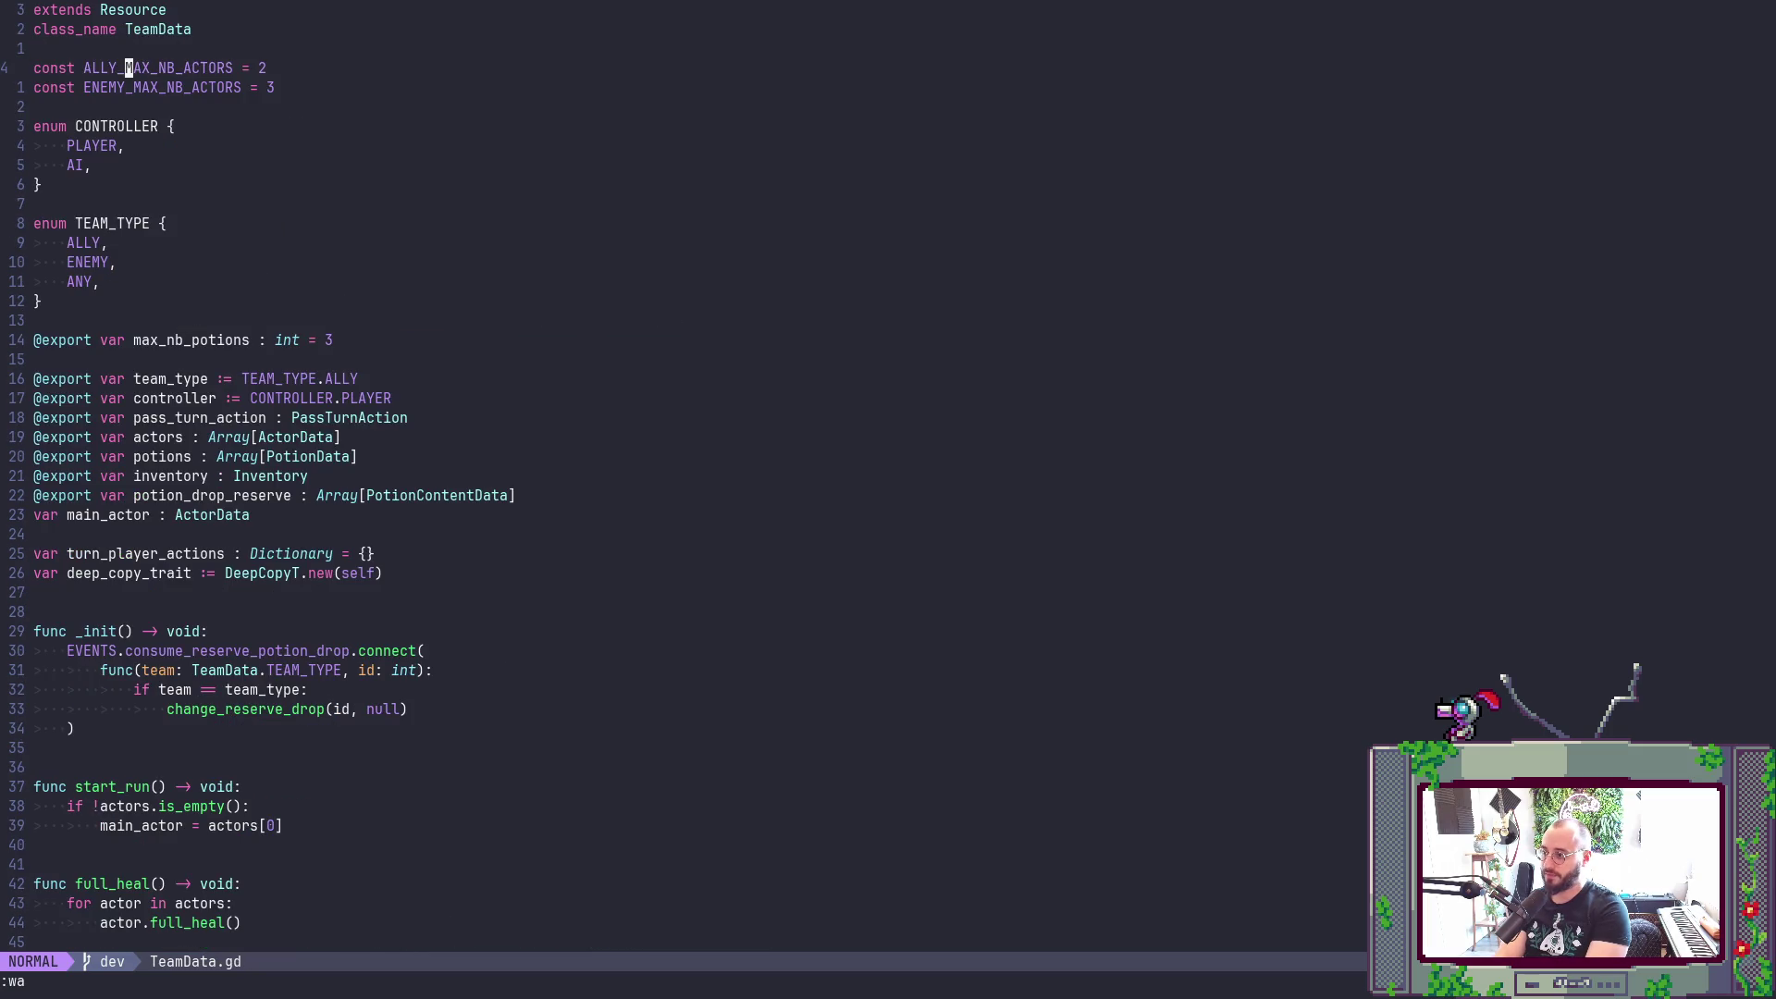
pyautogui.click(128, 494)
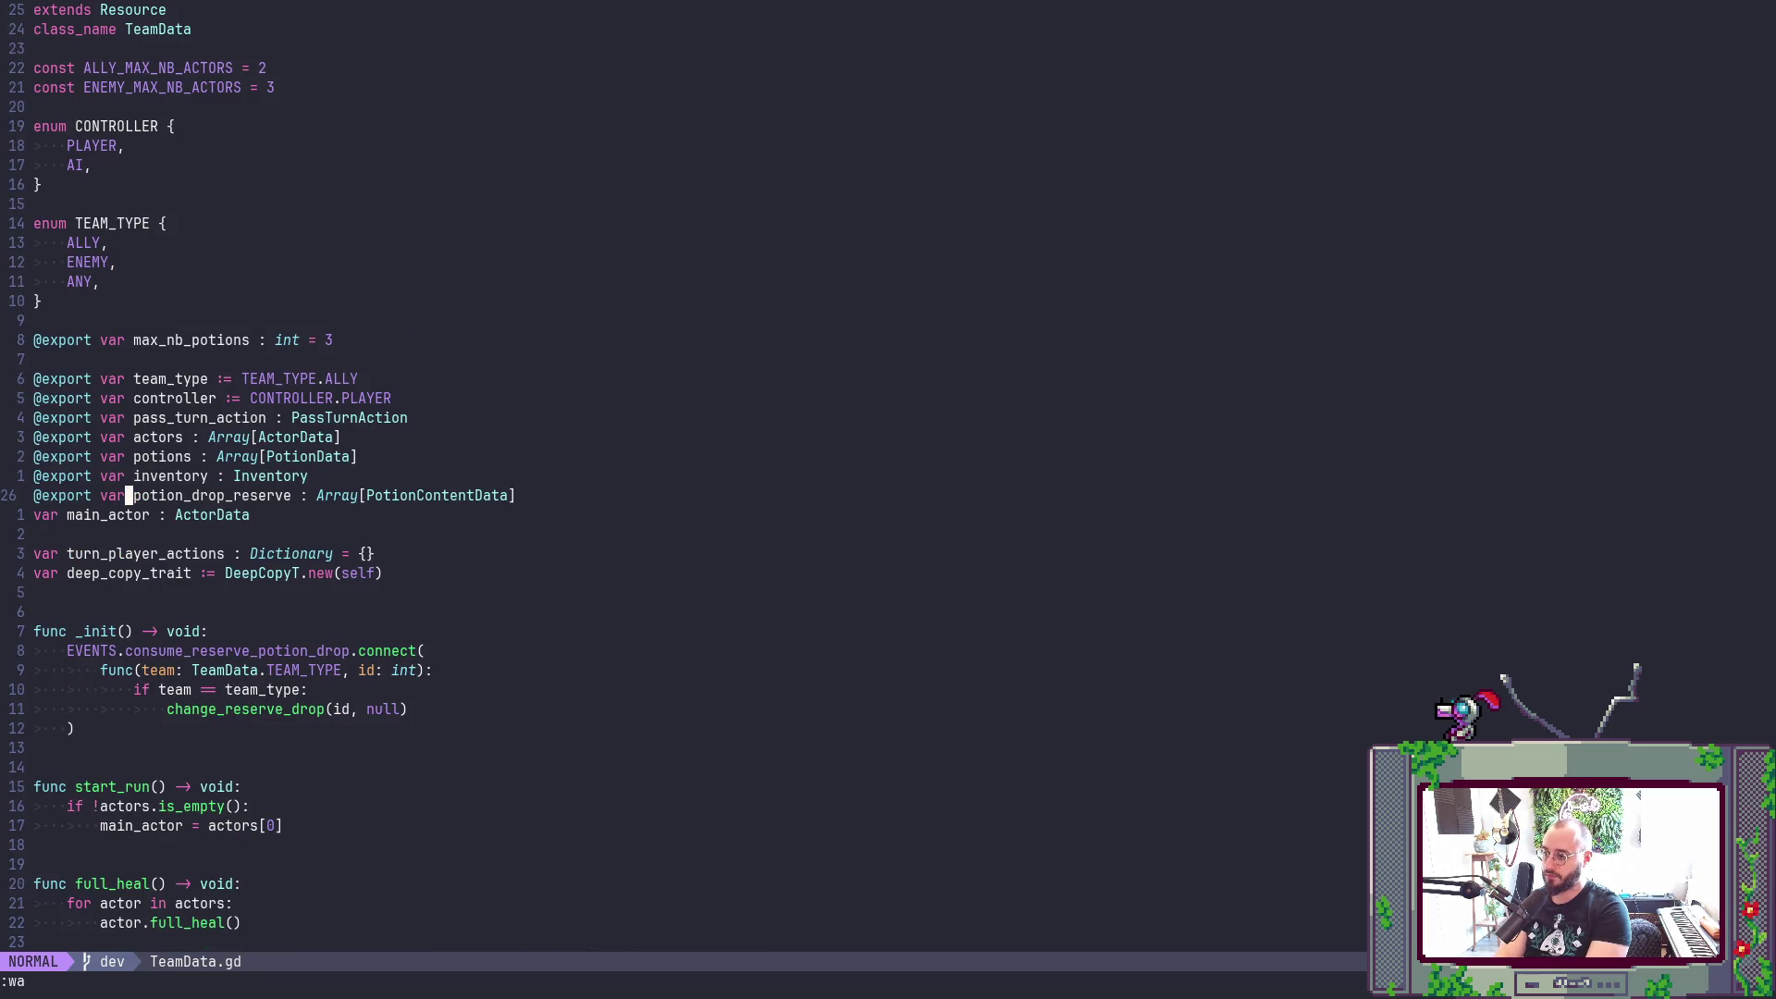
# - Return to PotionCapData.gd and jump to the PotionDestroyedCombatEvent definition from trigger_effect
pyautogui.hotkey('ctrl', 'o')
pyautogui.hotkey('ctrl', 'o')
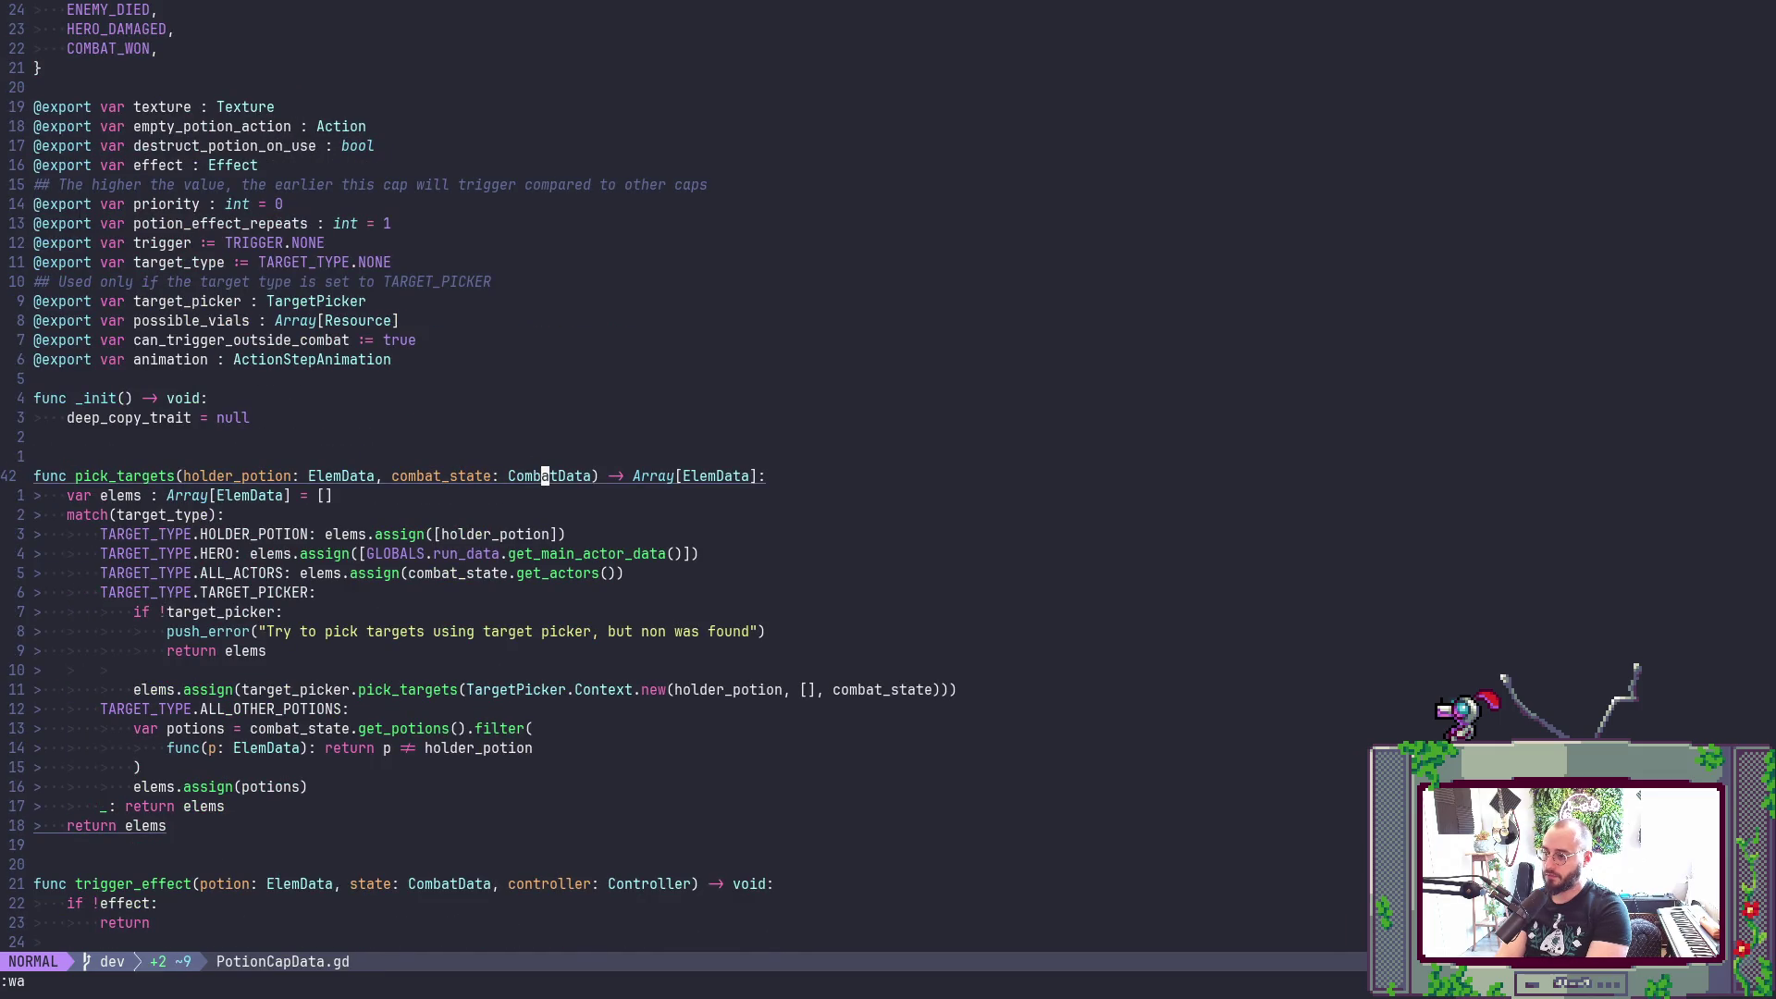
pyautogui.press('k')
pyautogui.press('k')
pyautogui.press('k')
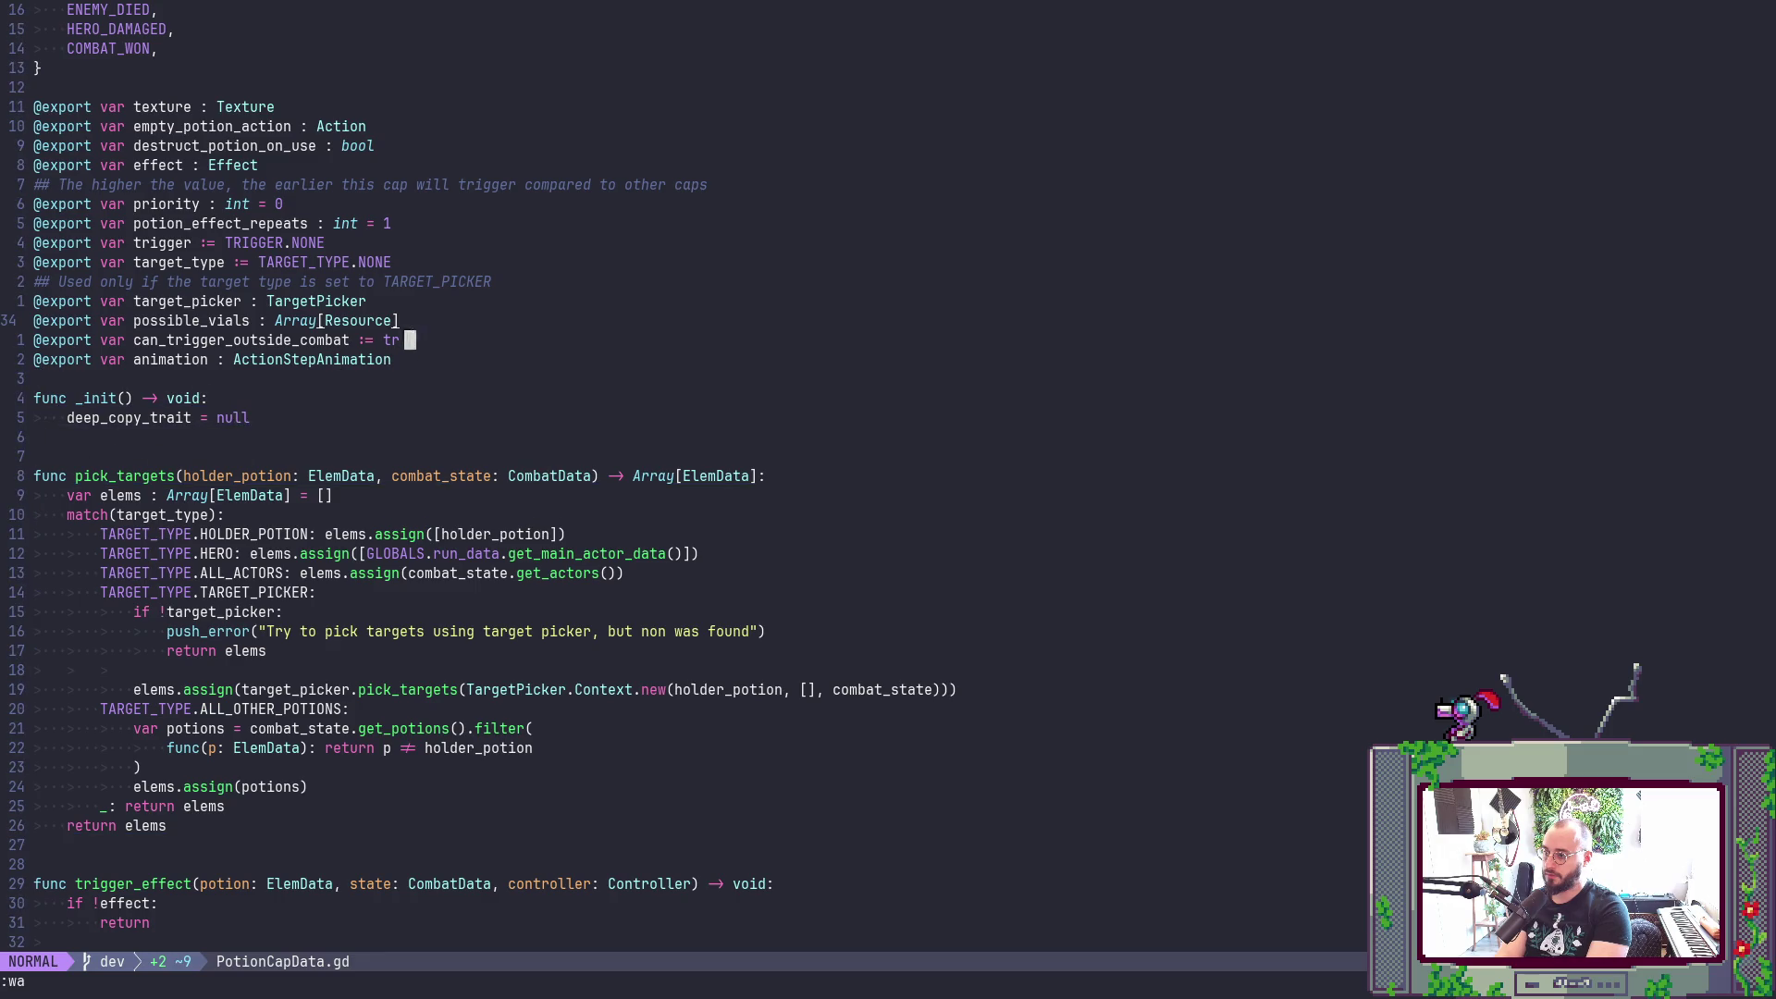
pyautogui.press('j')
pyautogui.press('j')
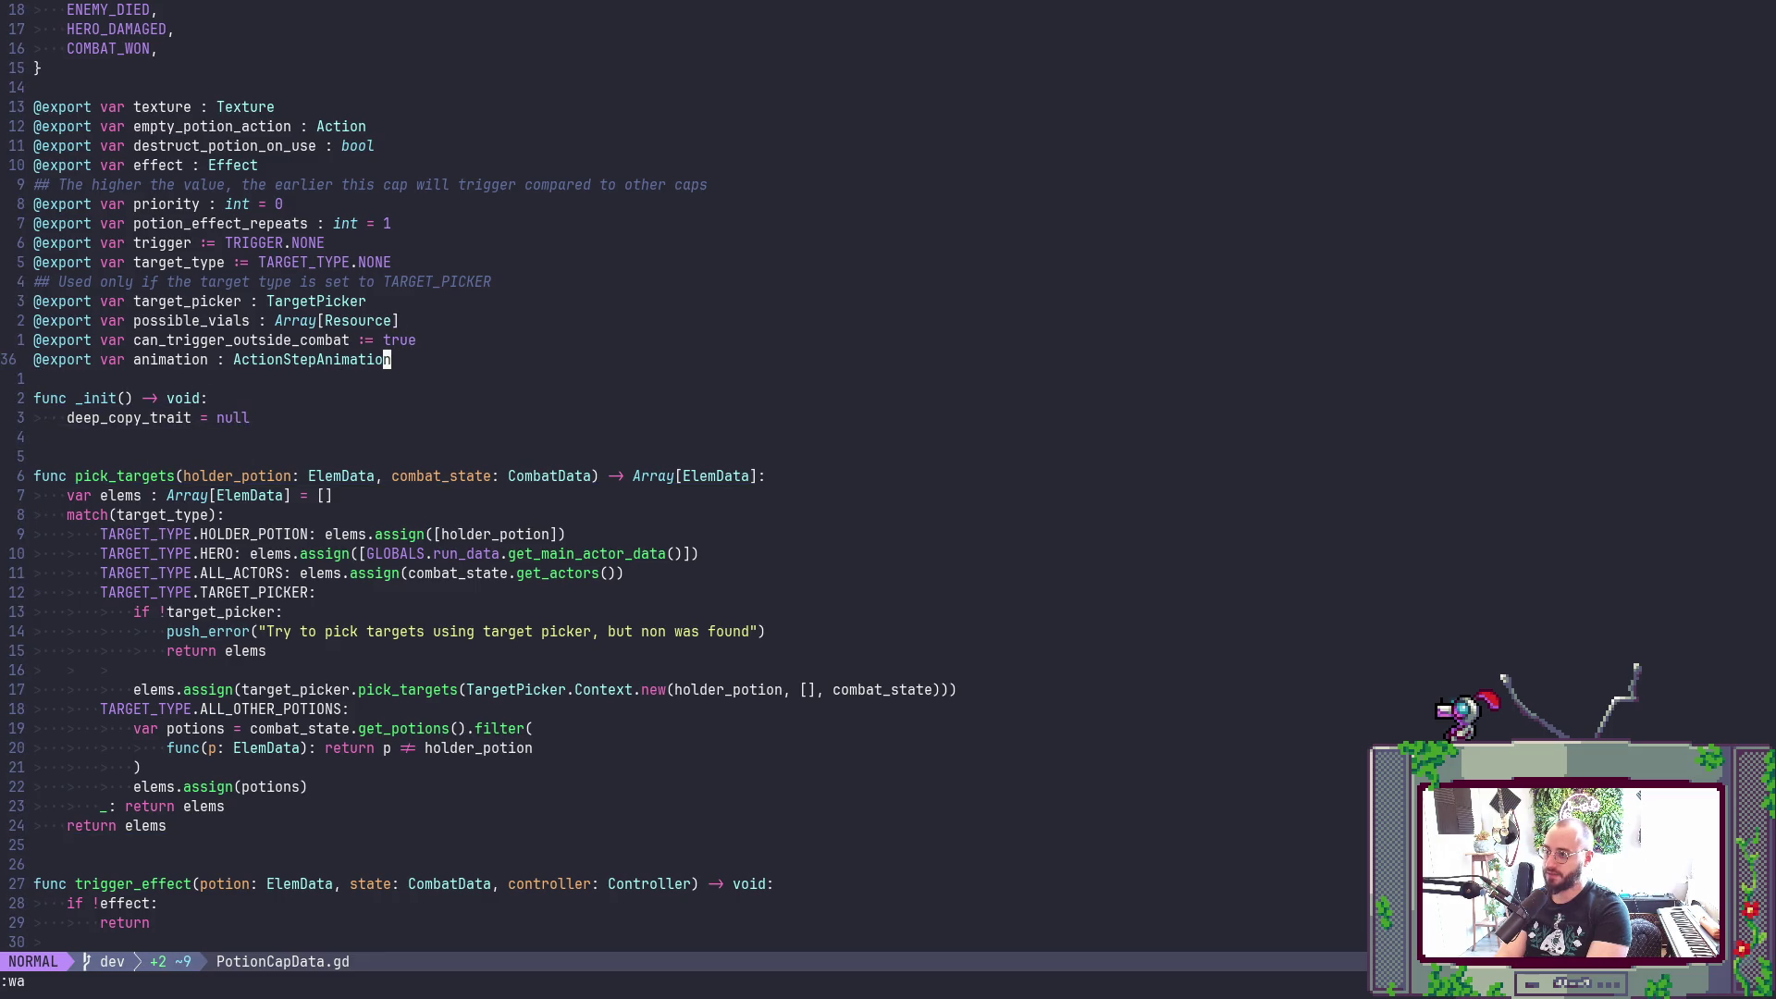
pyautogui.hotkey('ctrl', 'd')
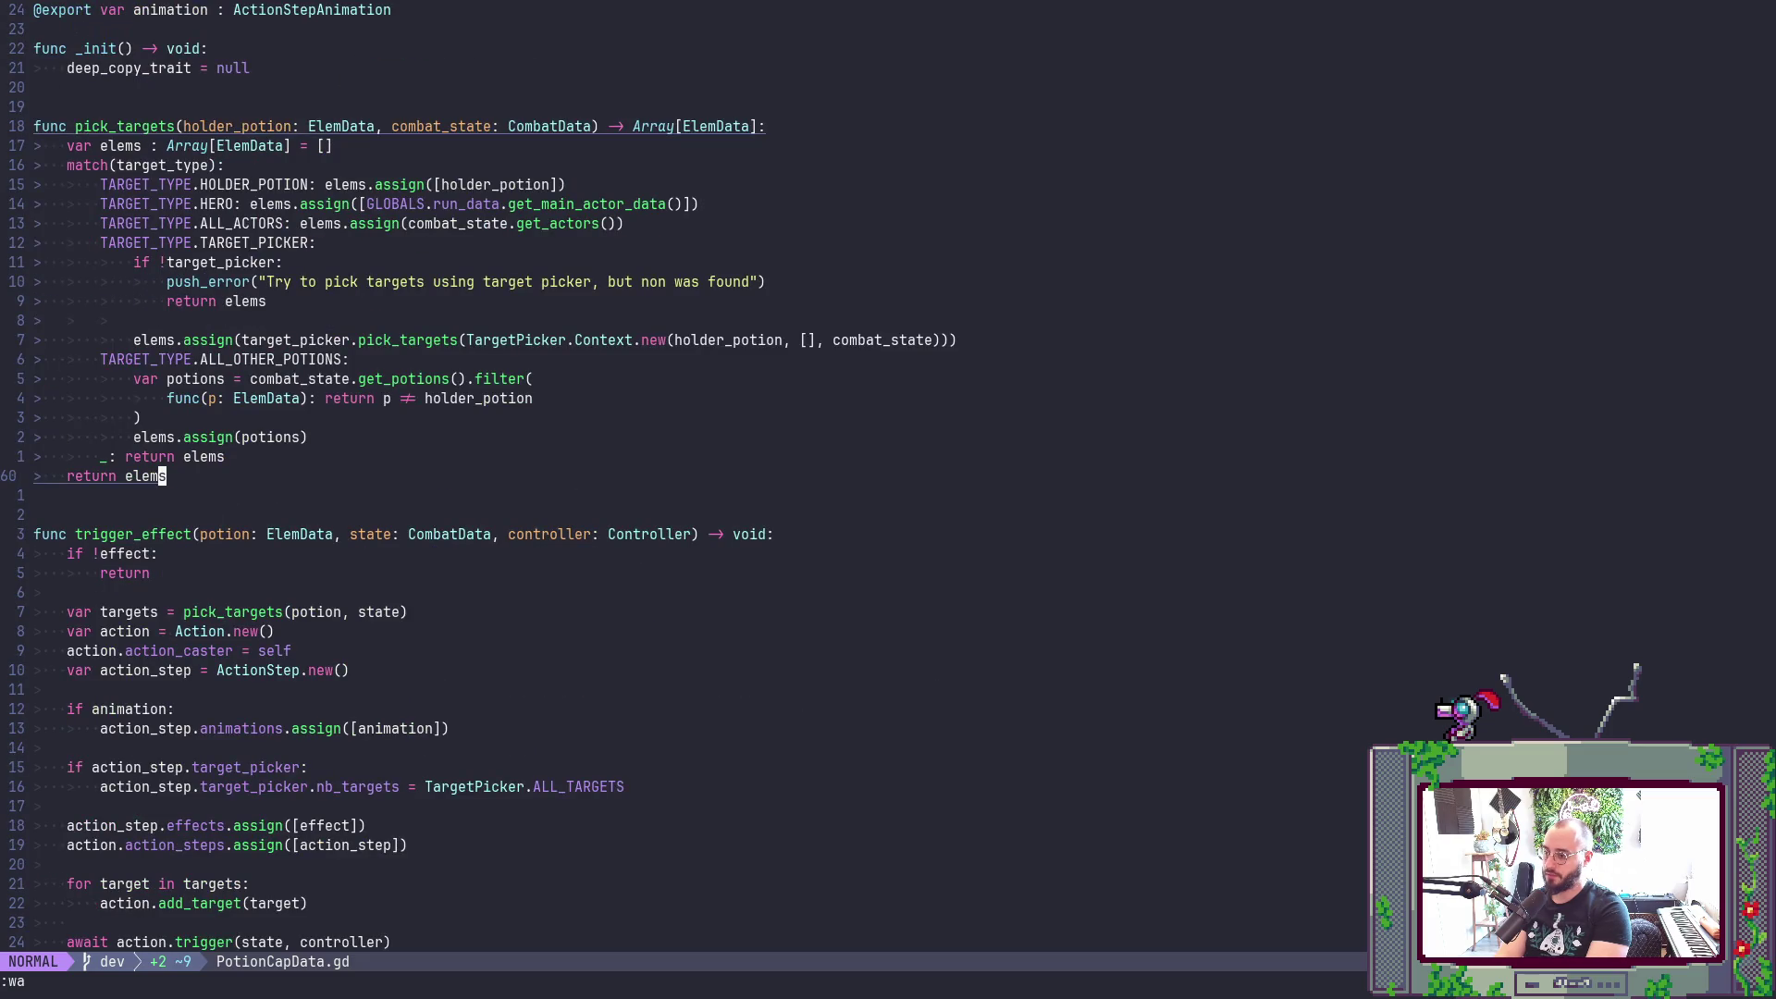
pyautogui.hotkey('ctrl', 'd')
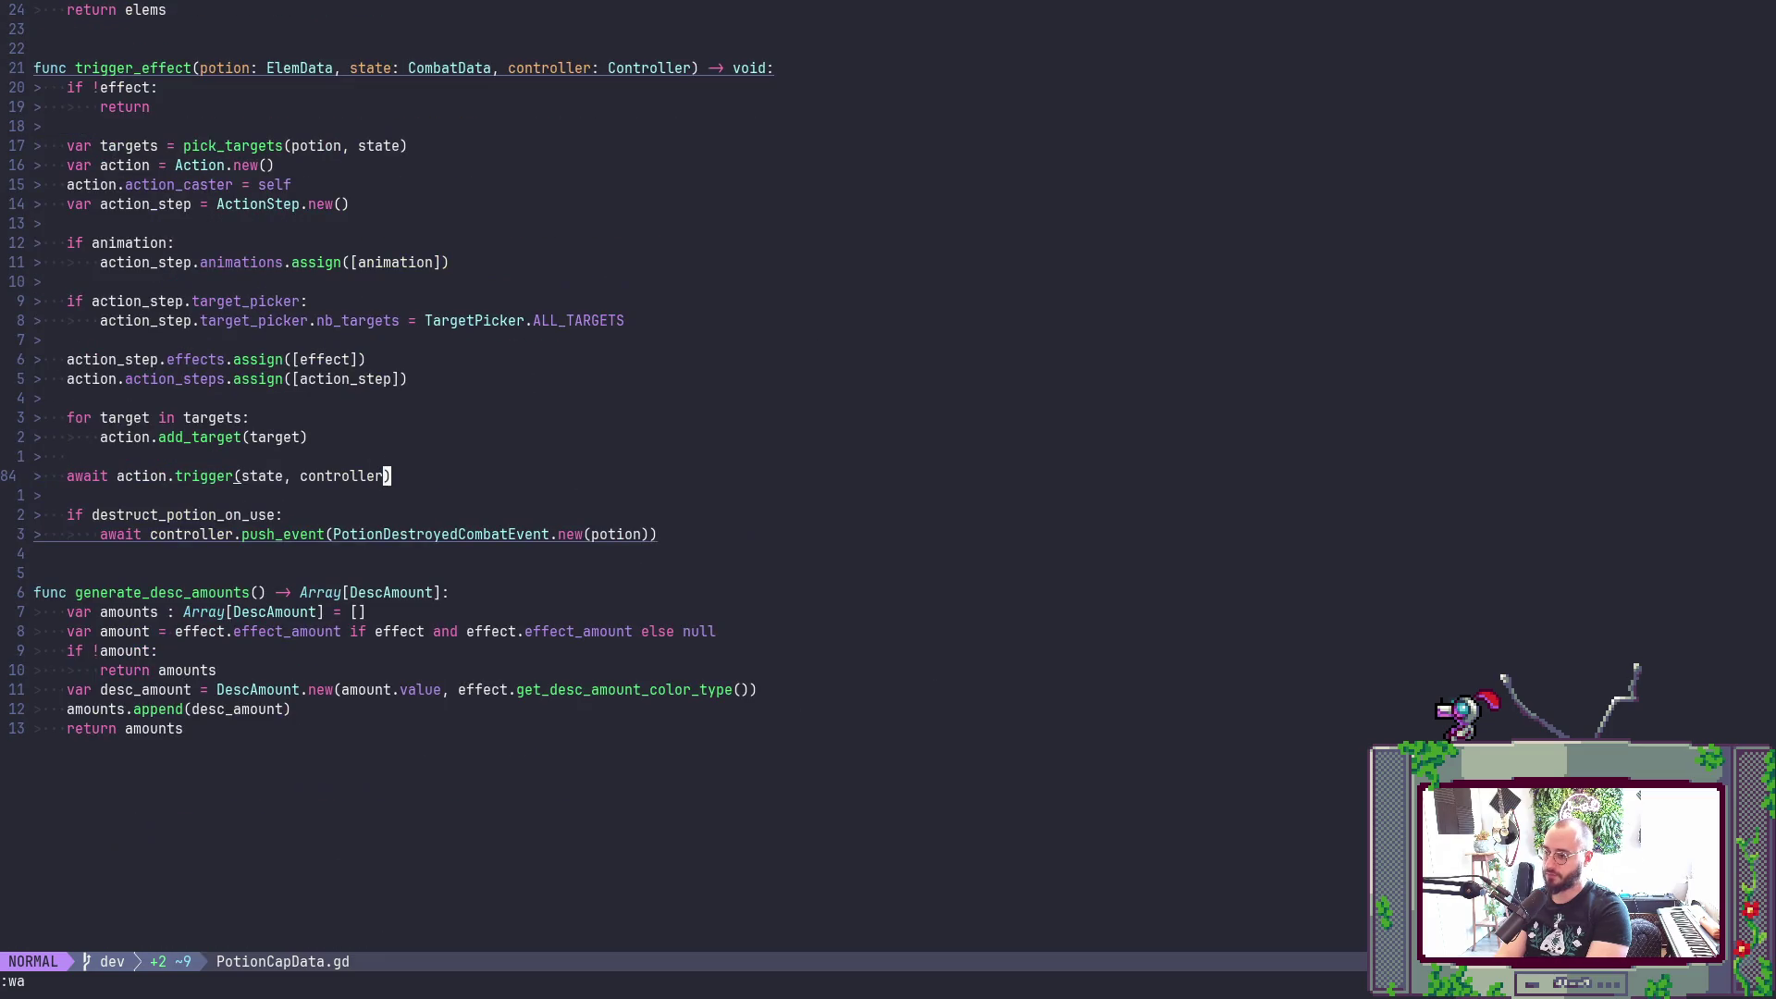
pyautogui.press('j')
pyautogui.press('j')
pyautogui.press('j')
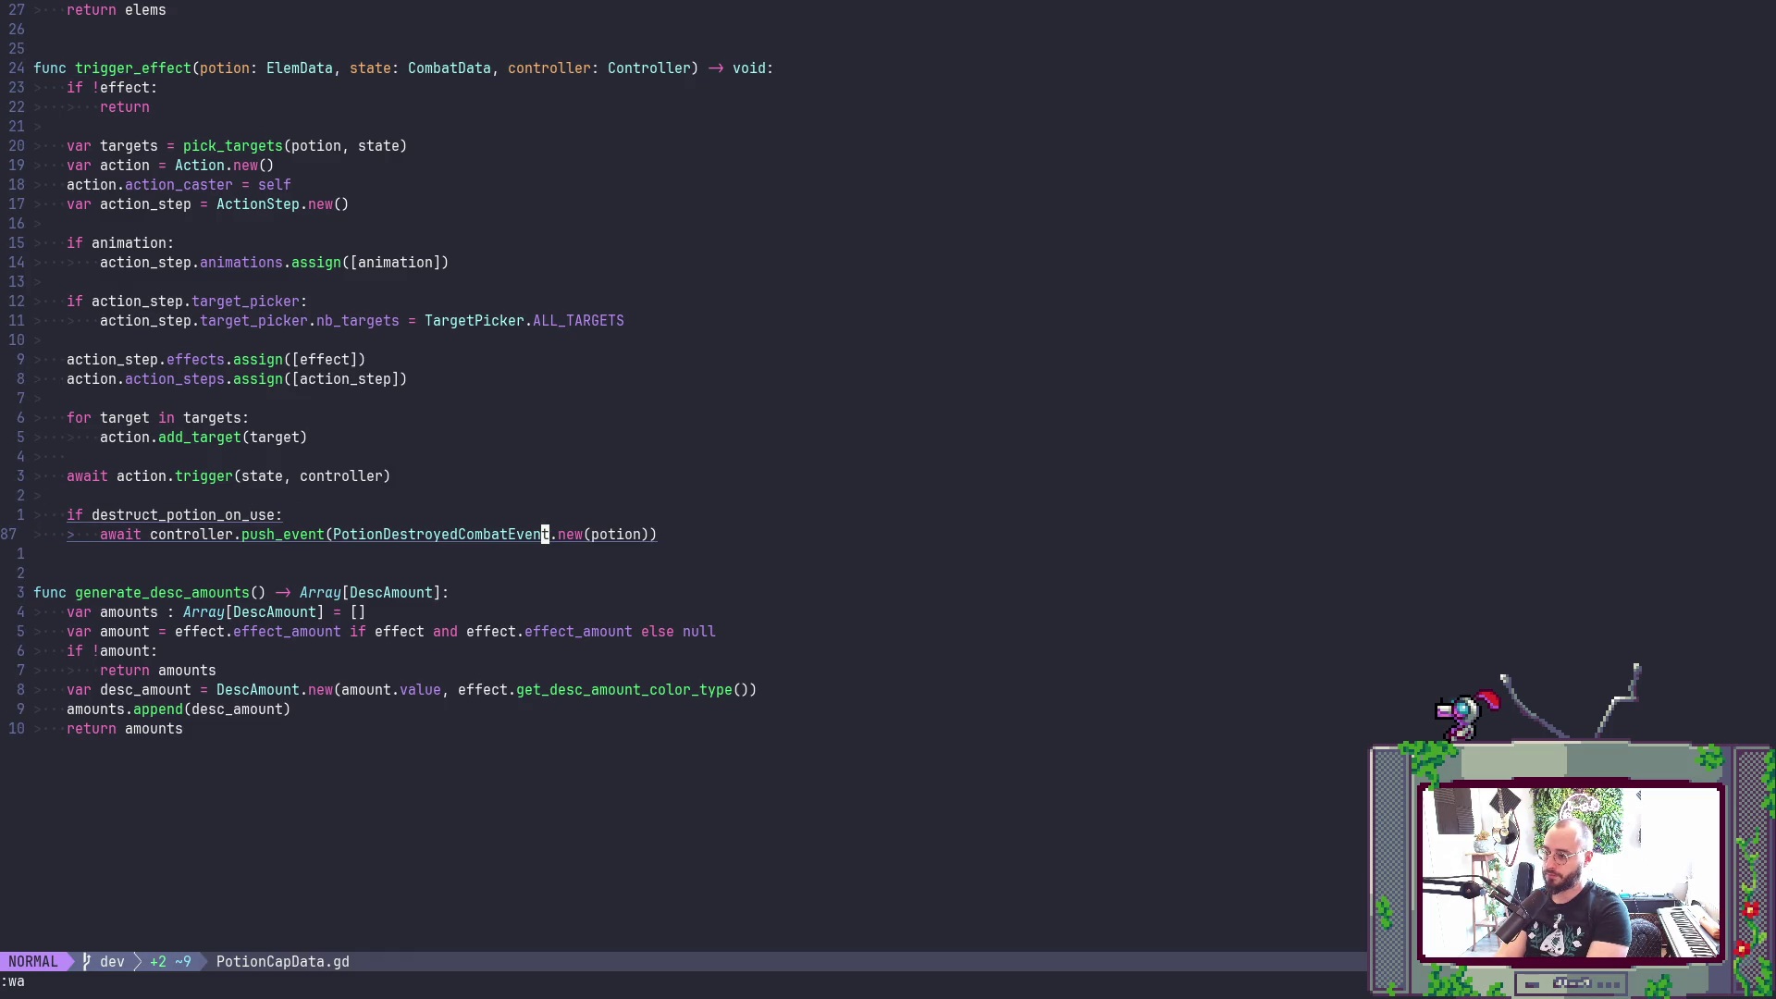
pyautogui.press('g')
pyautogui.press('d')
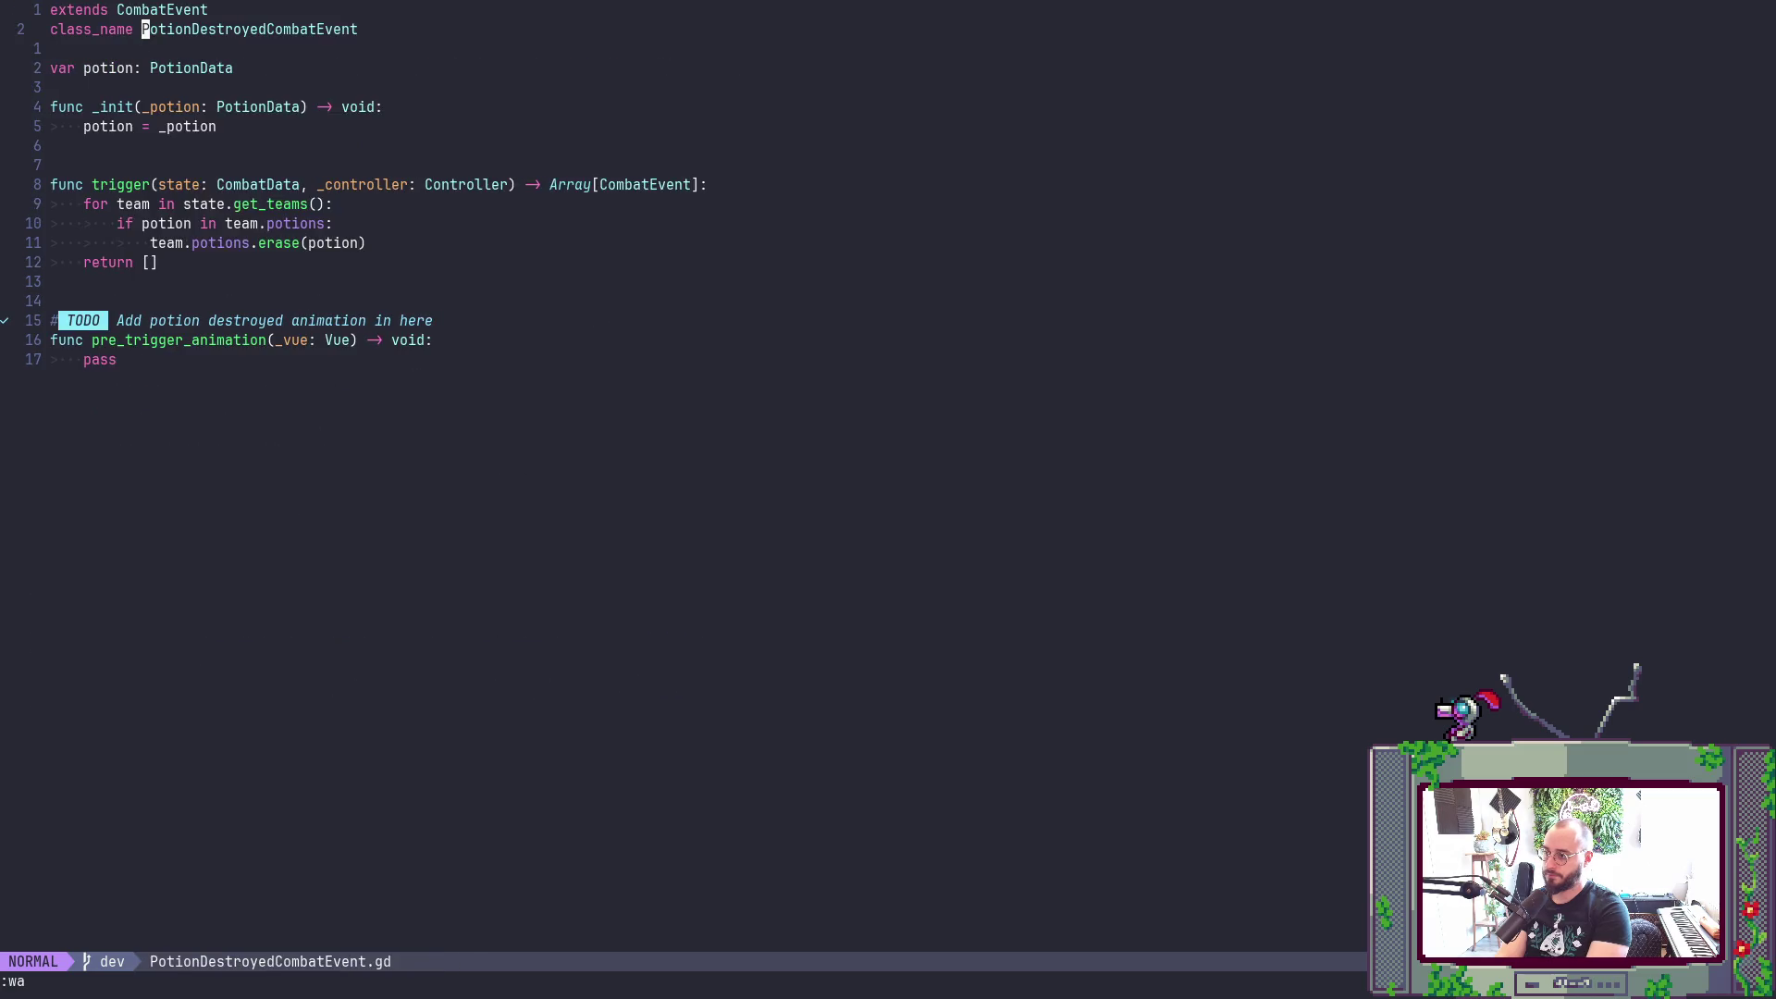
# - Change var potion from PotionData to ElemData in PotionDestroyedCombatEvent.gd and save it
pyautogui.hotkey('ctrl', 'o')
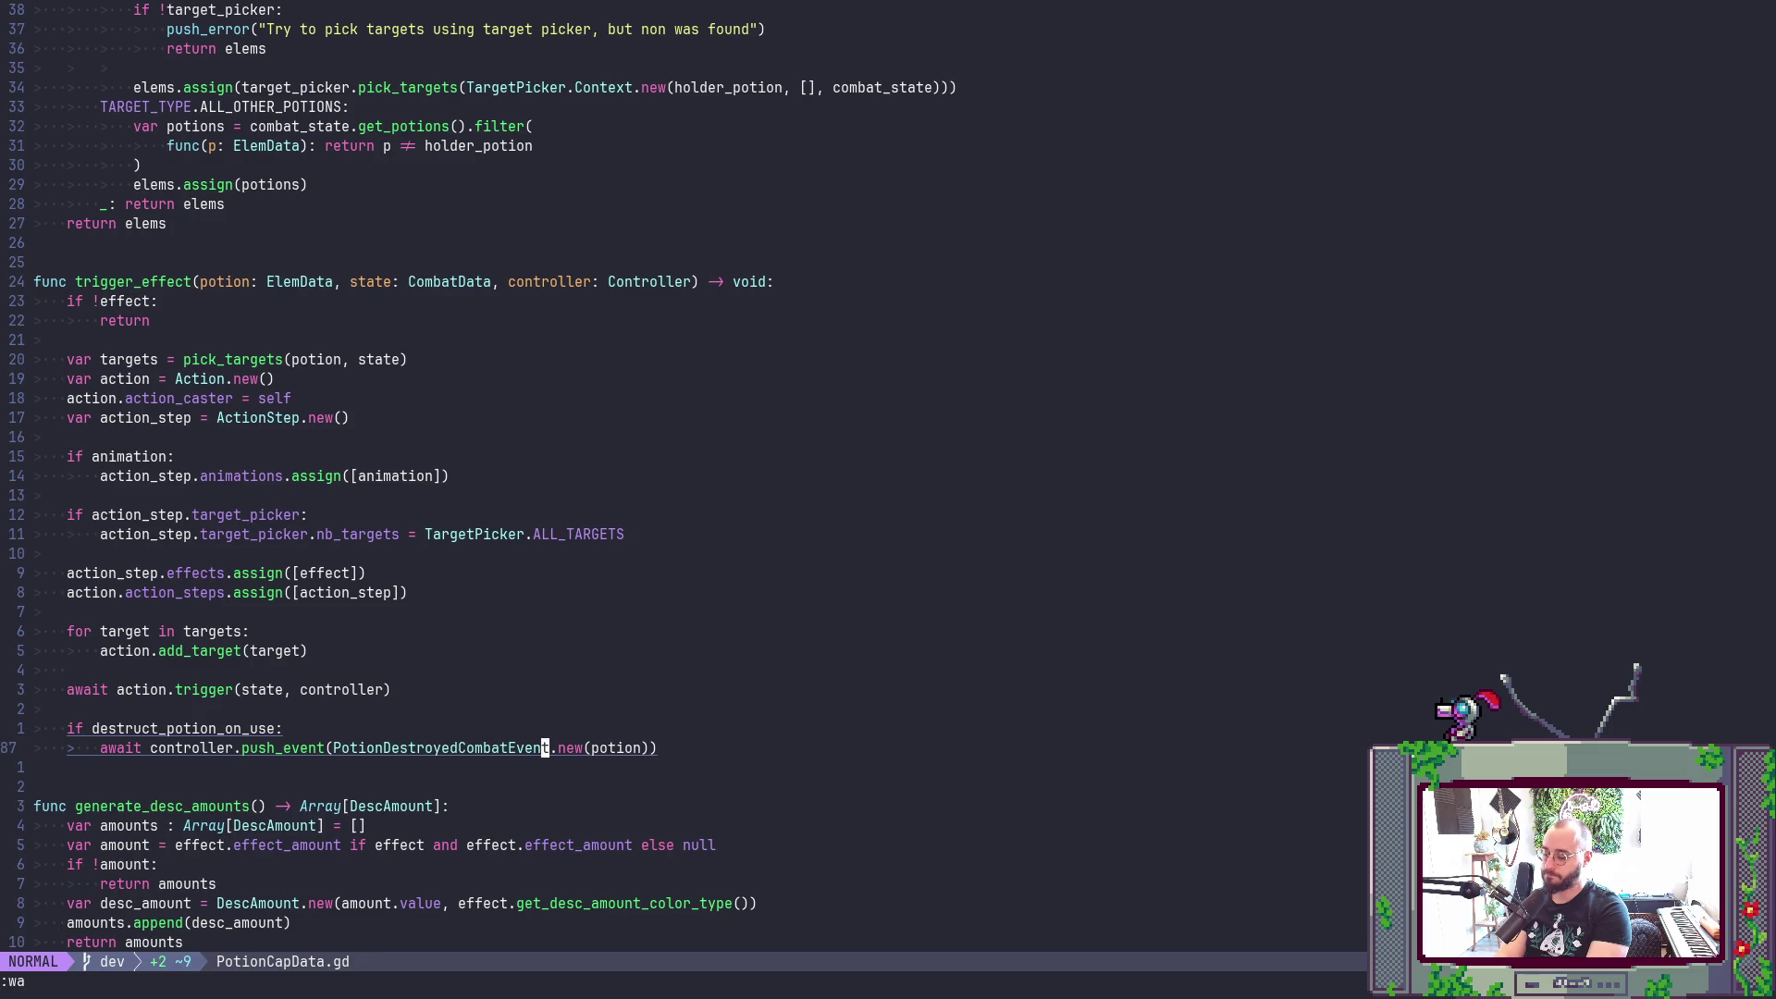
pyautogui.press('g')
pyautogui.press('d')
pyautogui.press('j')
pyautogui.press('j')
pyautogui.write('wC')
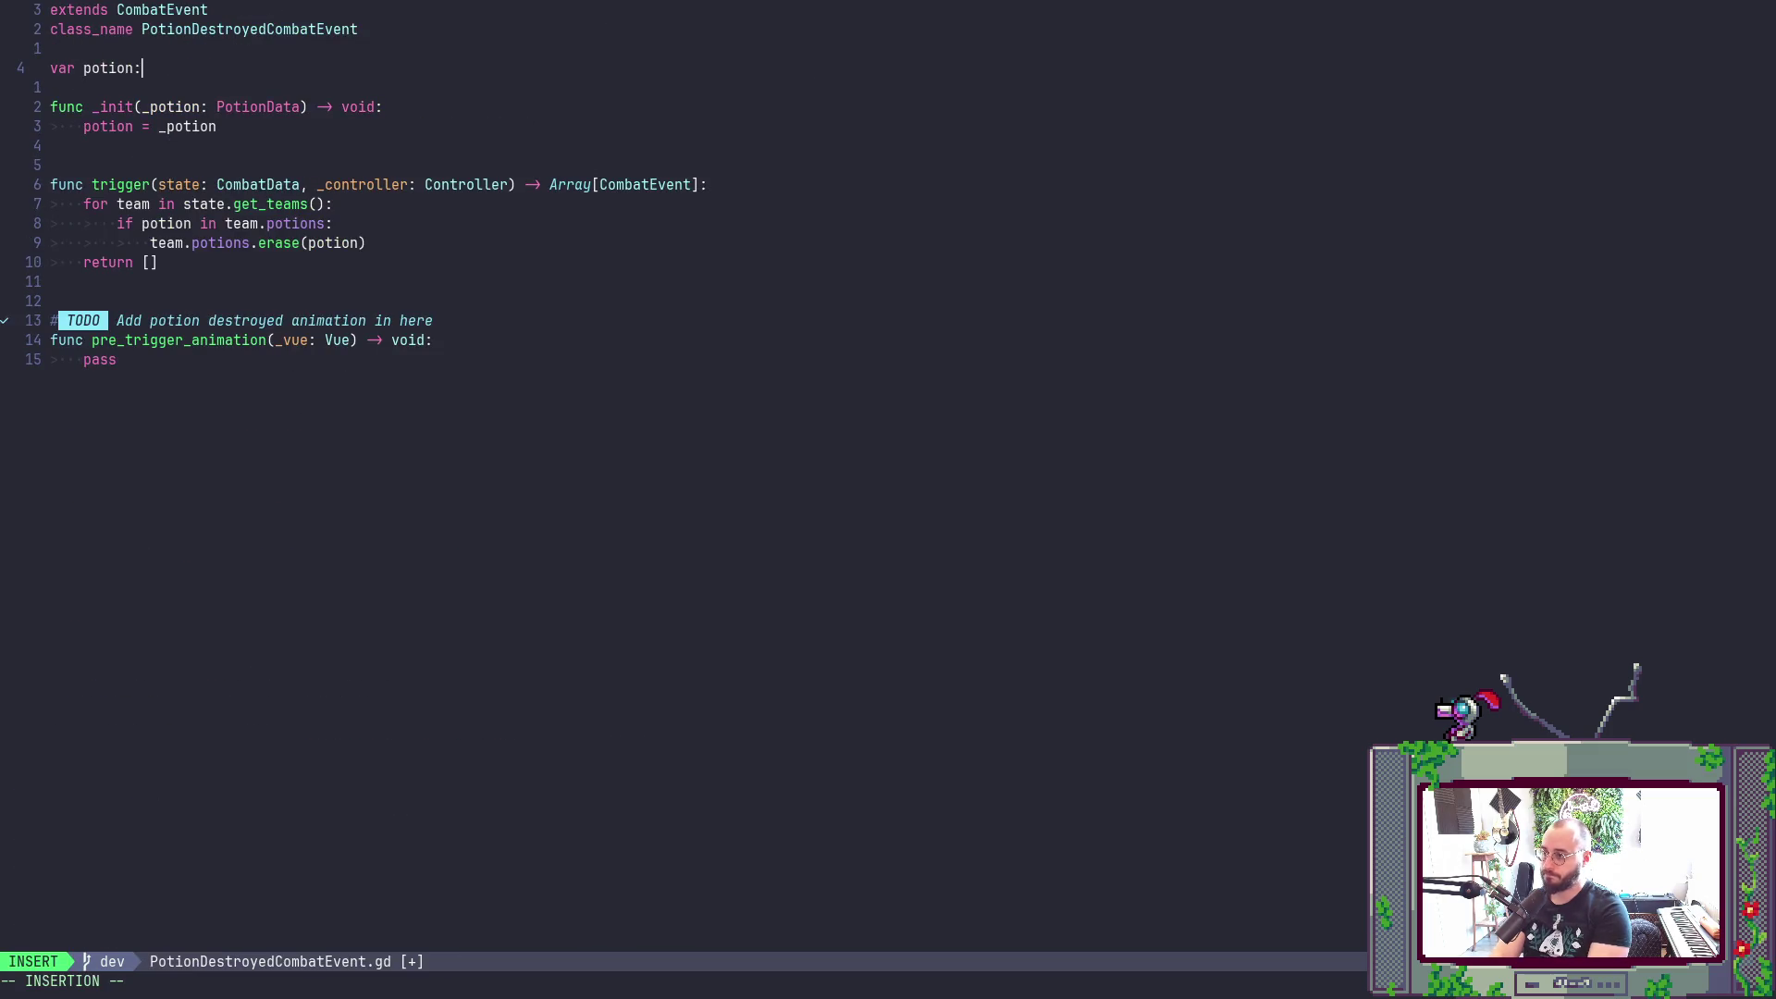
pyautogui.write('Ele')
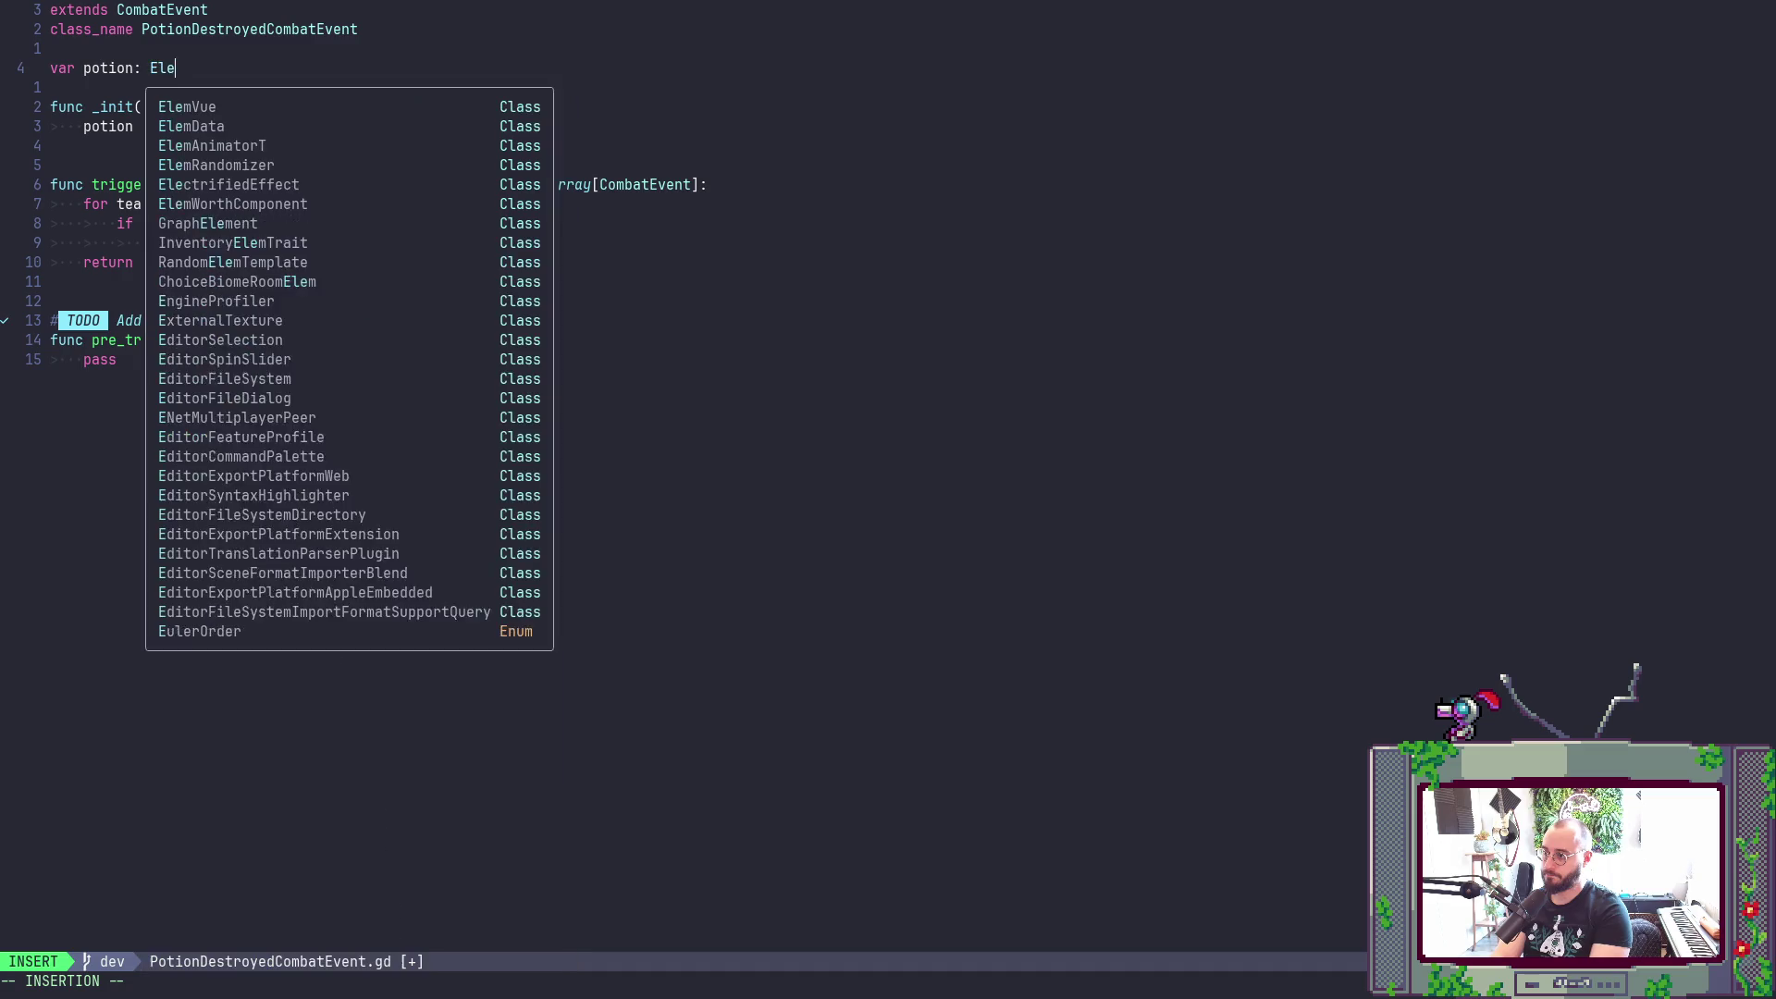
pyautogui.write('mData')
pyautogui.press('Escape')
pyautogui.write(':w')
pyautogui.press('Return')
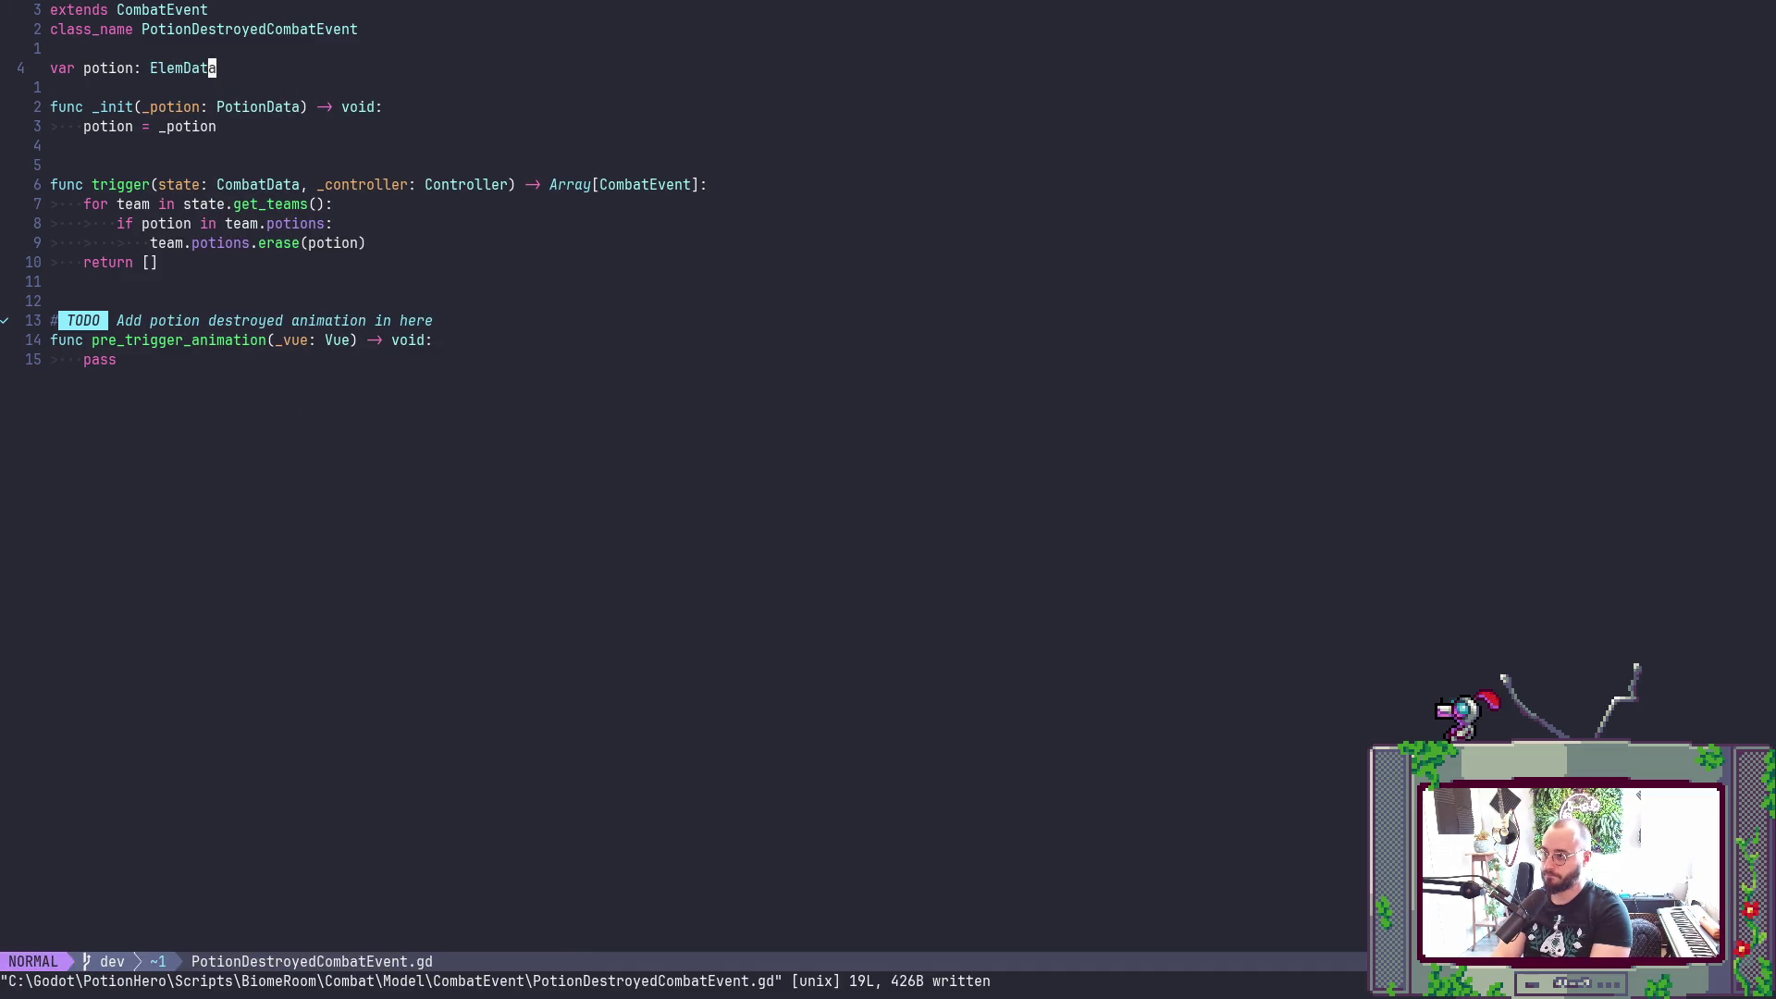
pyautogui.hotkey('ctrl', 'o')
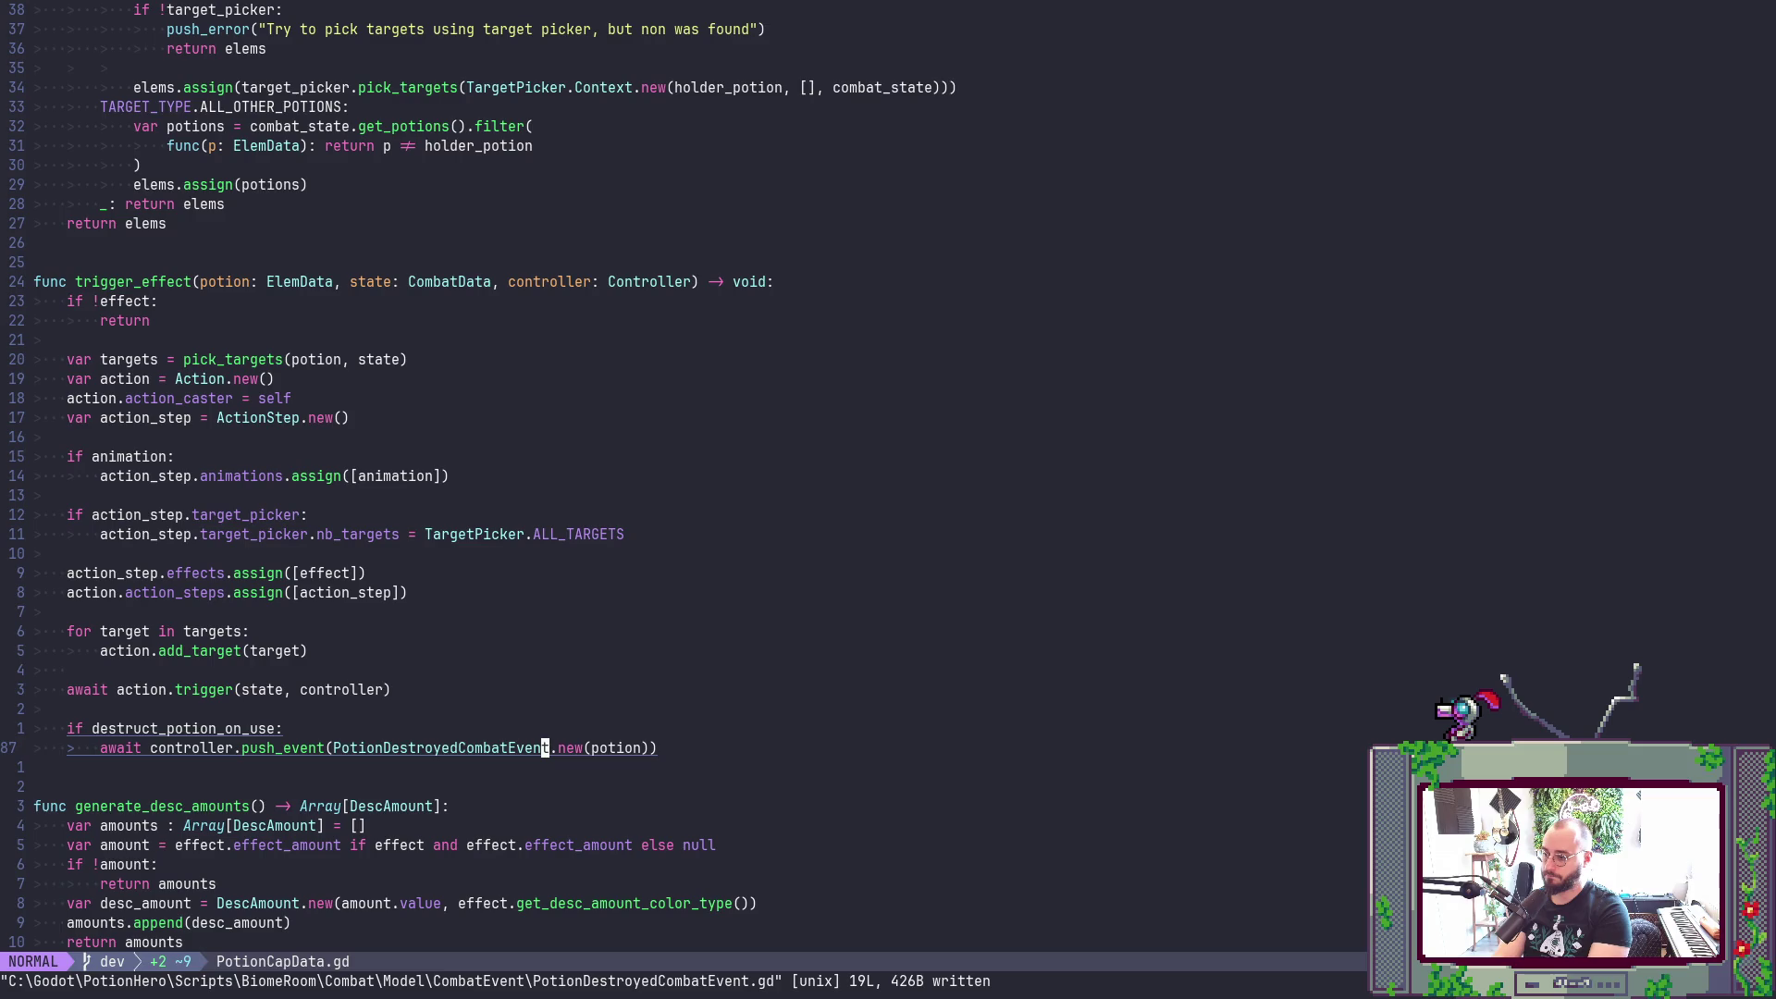
pyautogui.hotkey('shift', 'g')
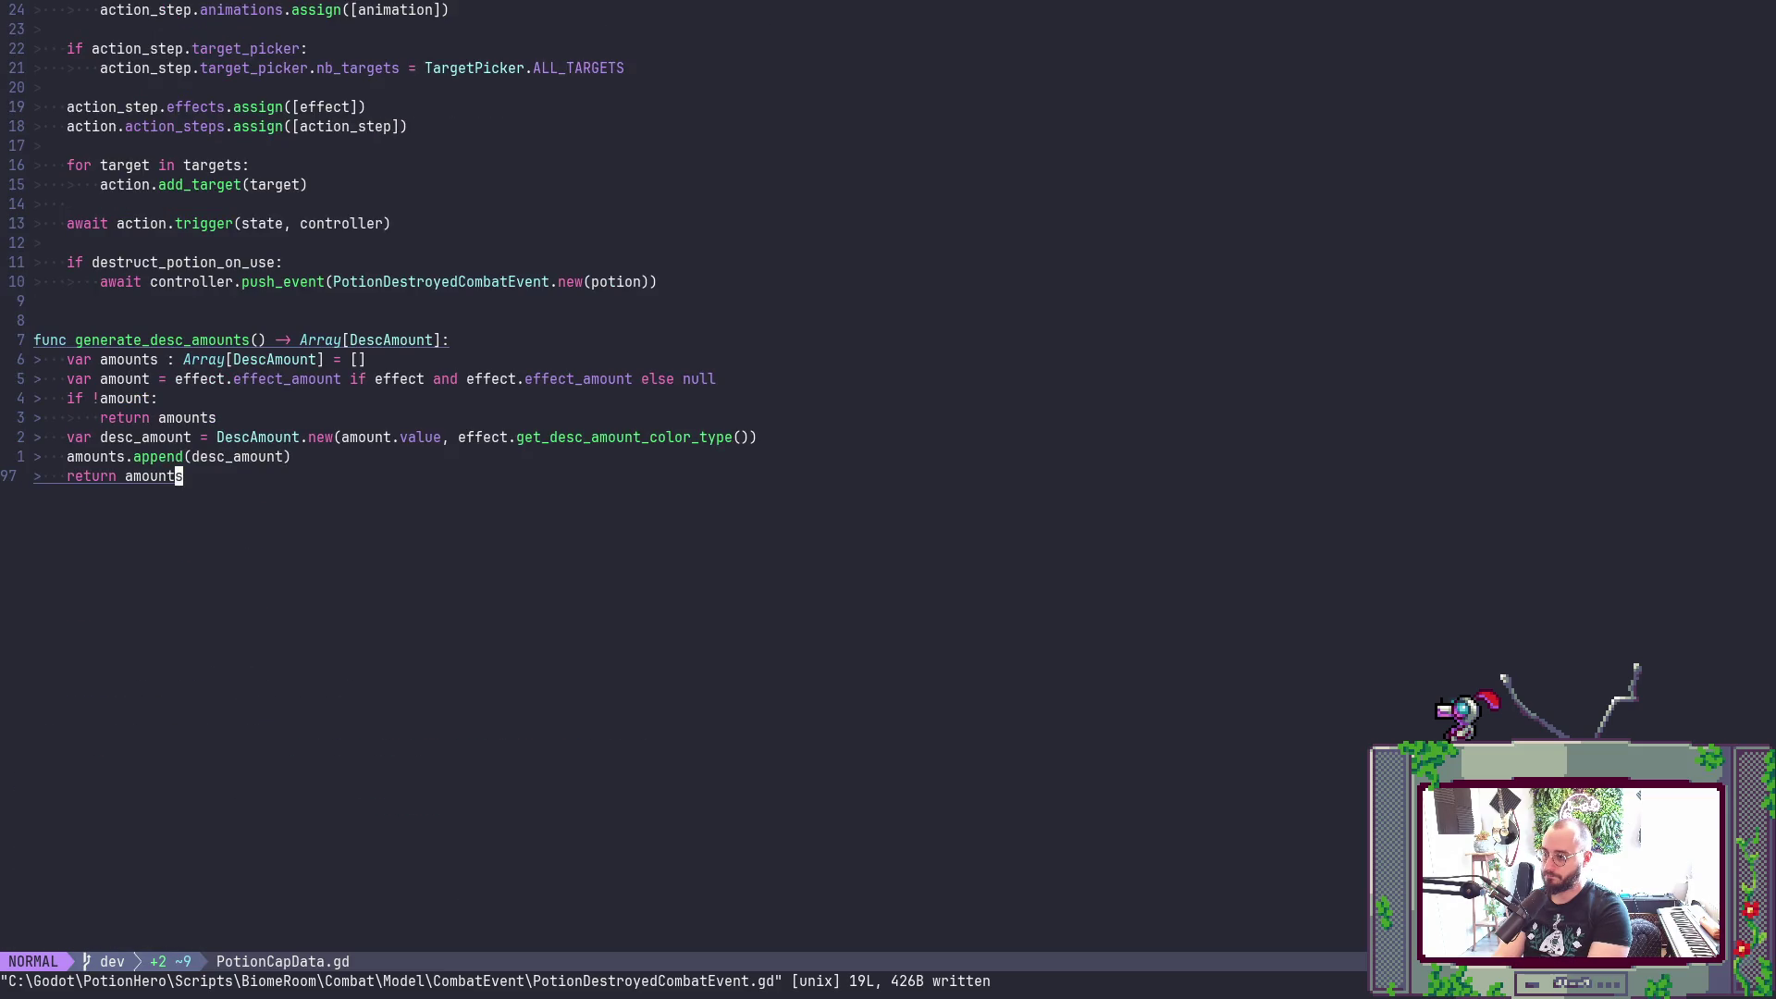
# - Page through PotionCapData.gd up to the exported variables and back down to pick_targets
pyautogui.press('2')
pyautogui.press('4')
pyautogui.press('k')
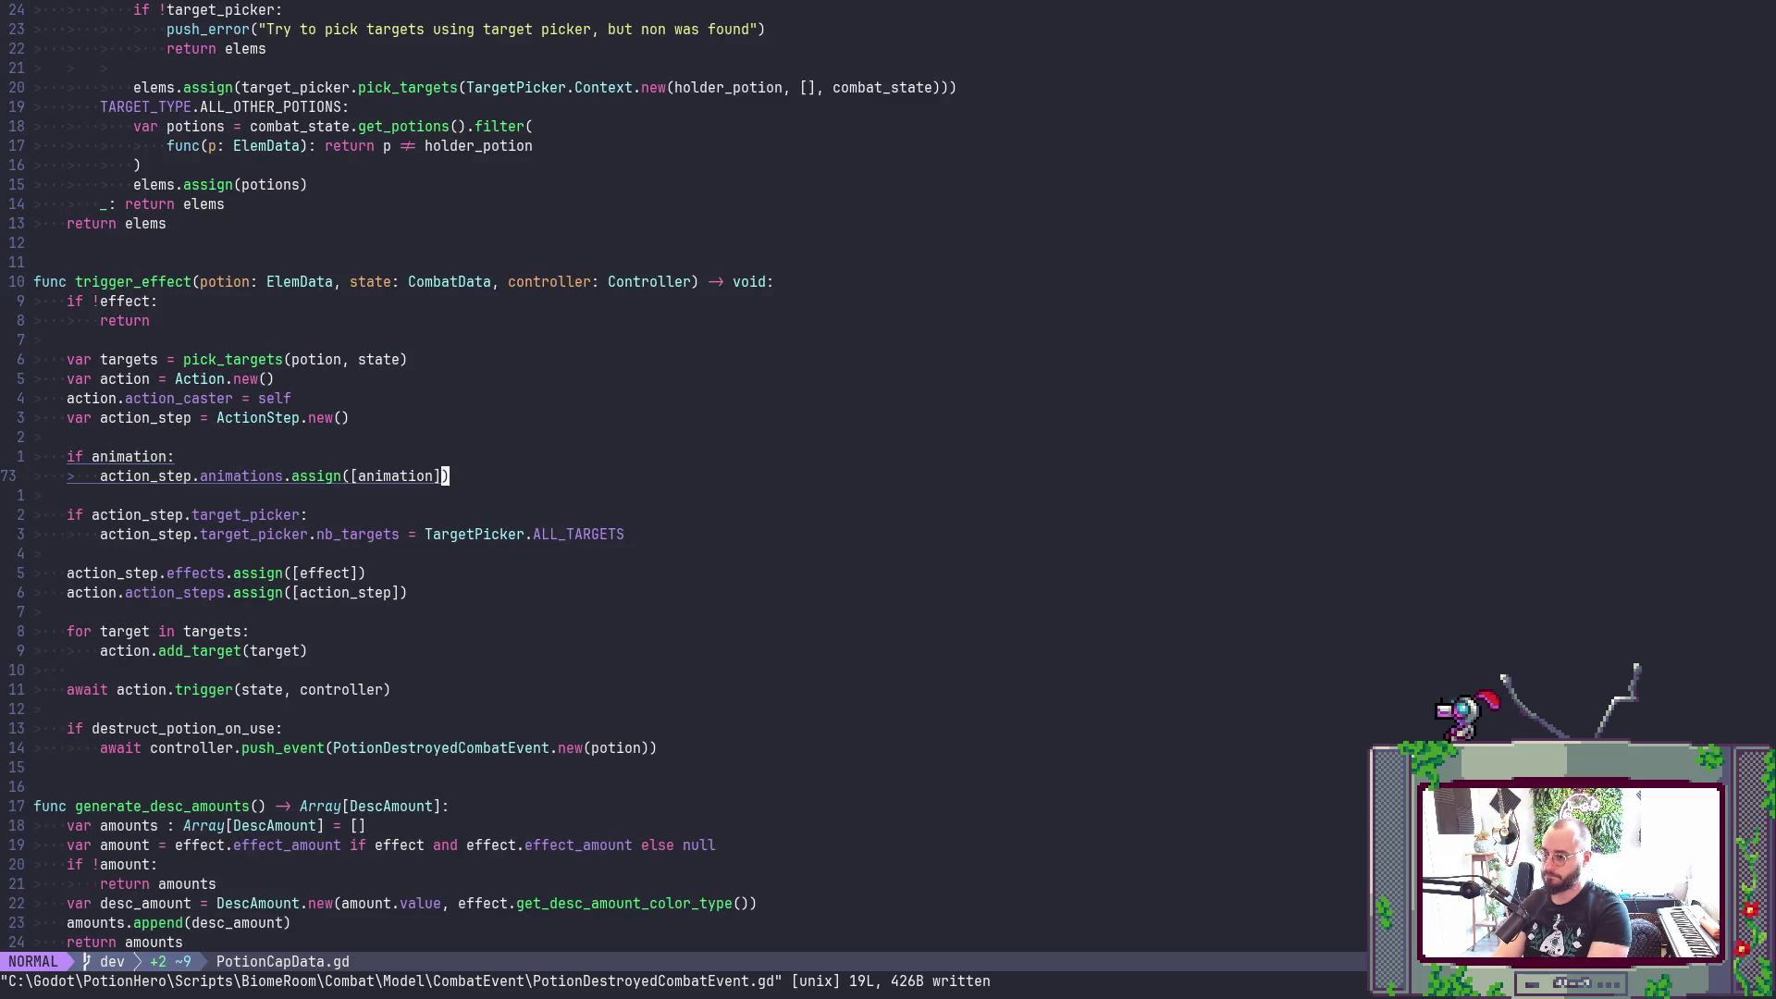
pyautogui.press('2')
pyautogui.press('4')
pyautogui.press('k')
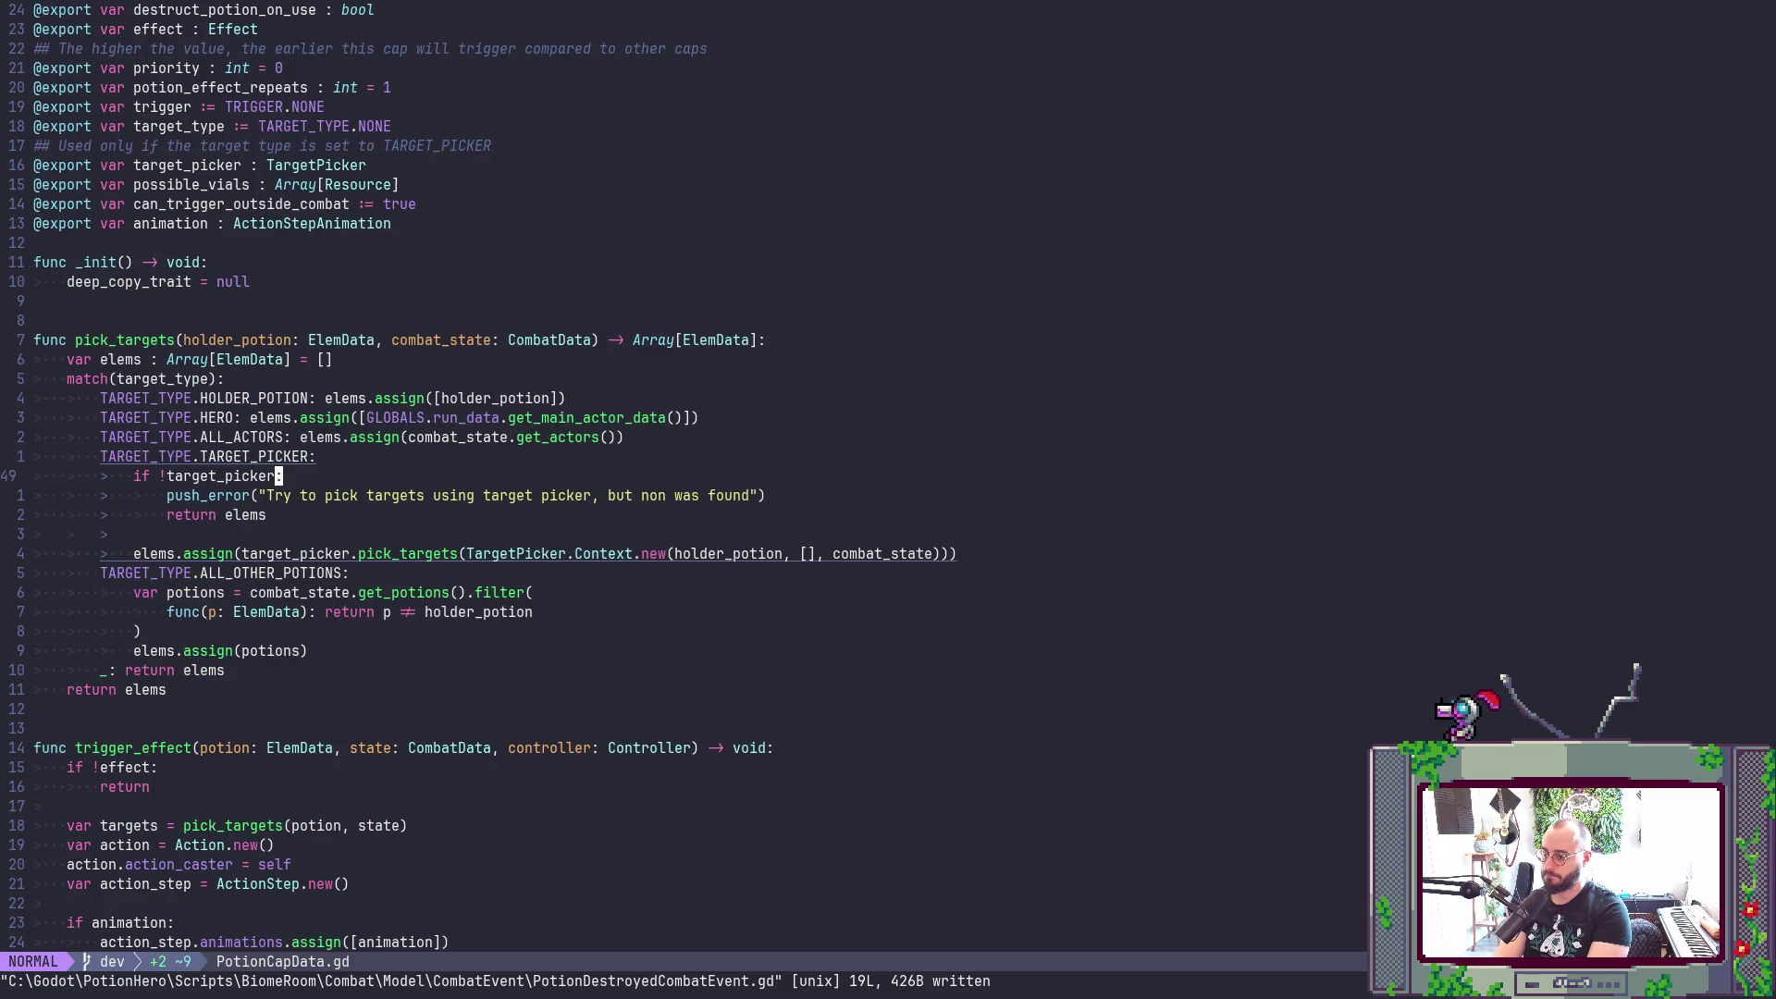
pyautogui.press('2')
pyautogui.press('4')
pyautogui.press('k')
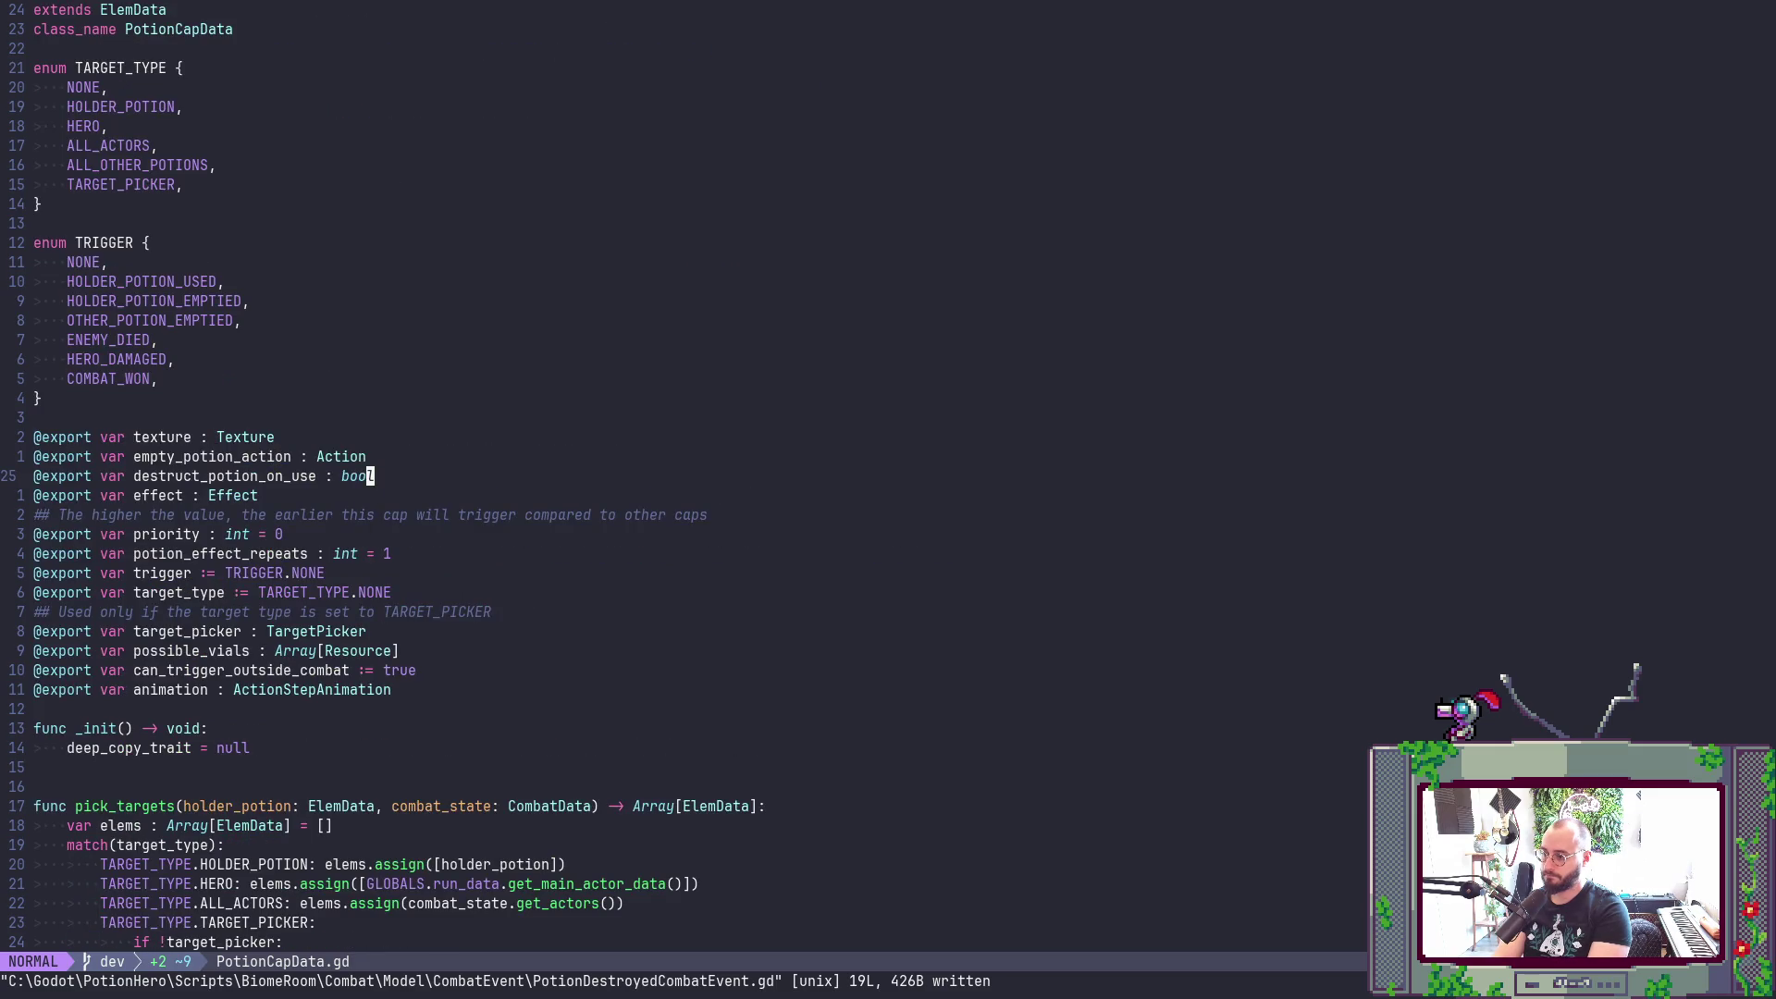
pyautogui.press('2')
pyautogui.press('4')
pyautogui.press('j')
pyautogui.press('k')
pyautogui.press('k')
pyautogui.press('k')
pyautogui.press('k')
# - Jump into the CombatData and TeamData definitions, then return to PotionCapData.gd
pyautogui.press('f')
pyautogui.press('C')
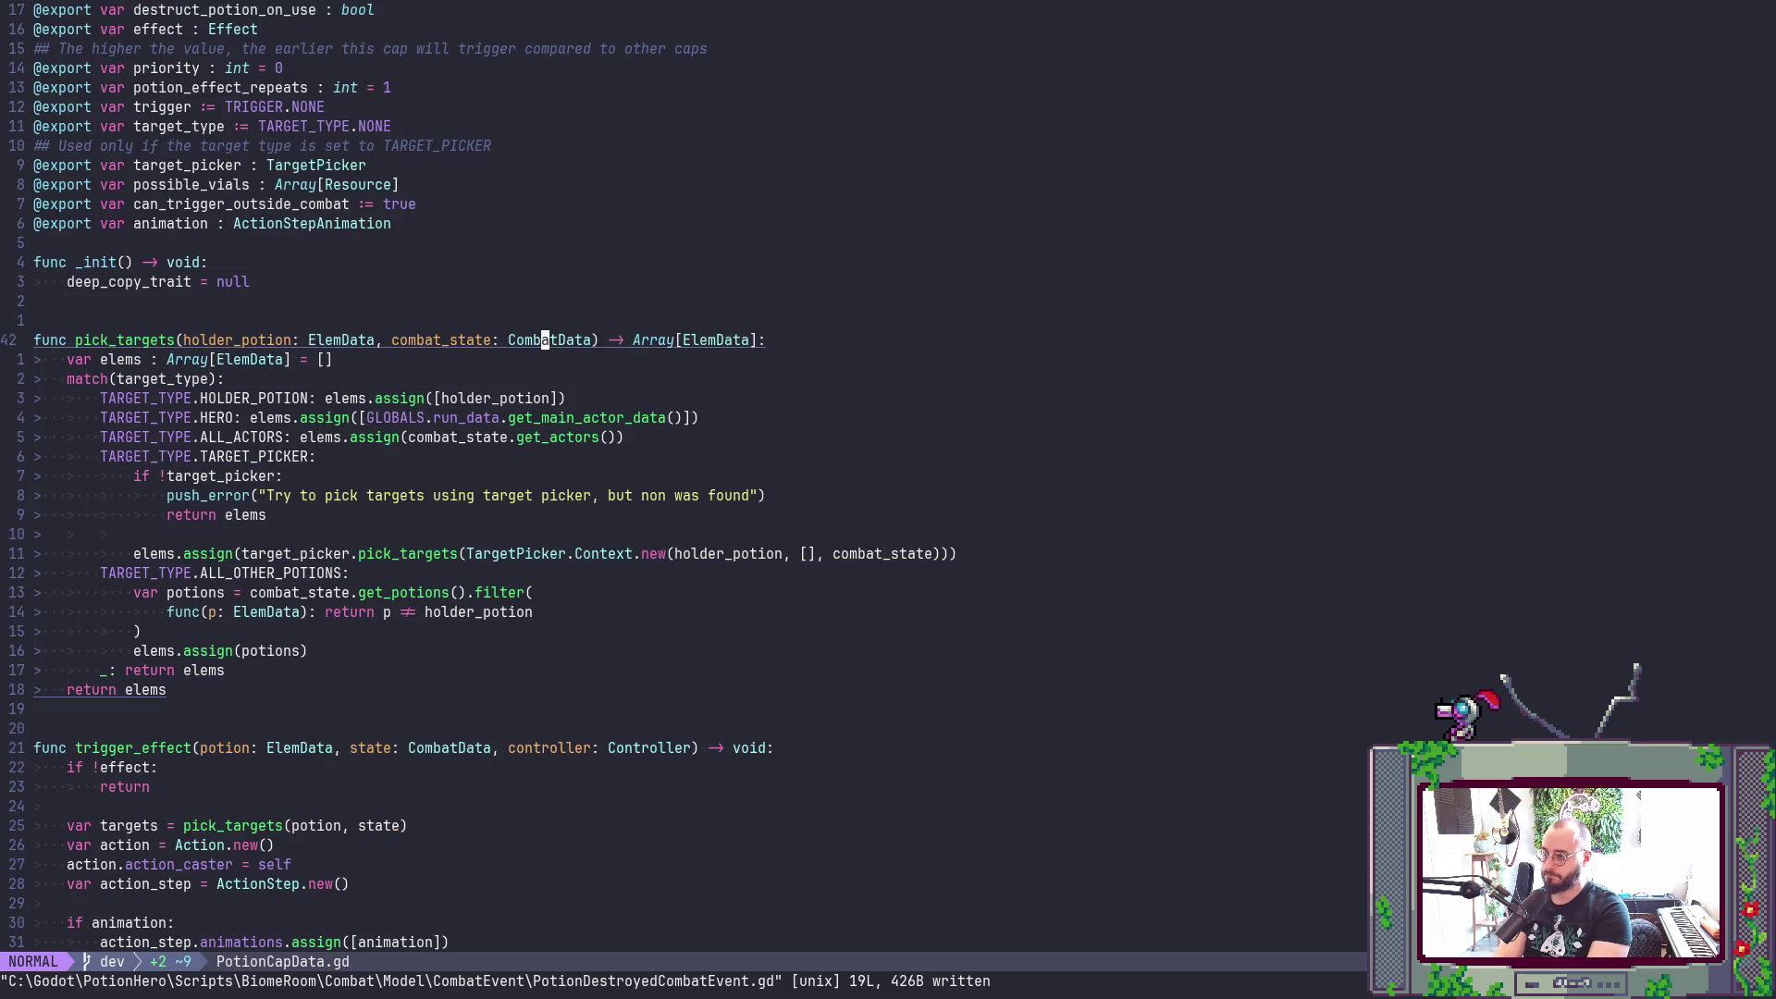
pyautogui.press('g')
pyautogui.press('d')
pyautogui.press('j')
pyautogui.press('j')
pyautogui.press('j')
pyautogui.press('$')
pyautogui.press('g')
pyautogui.press('d')
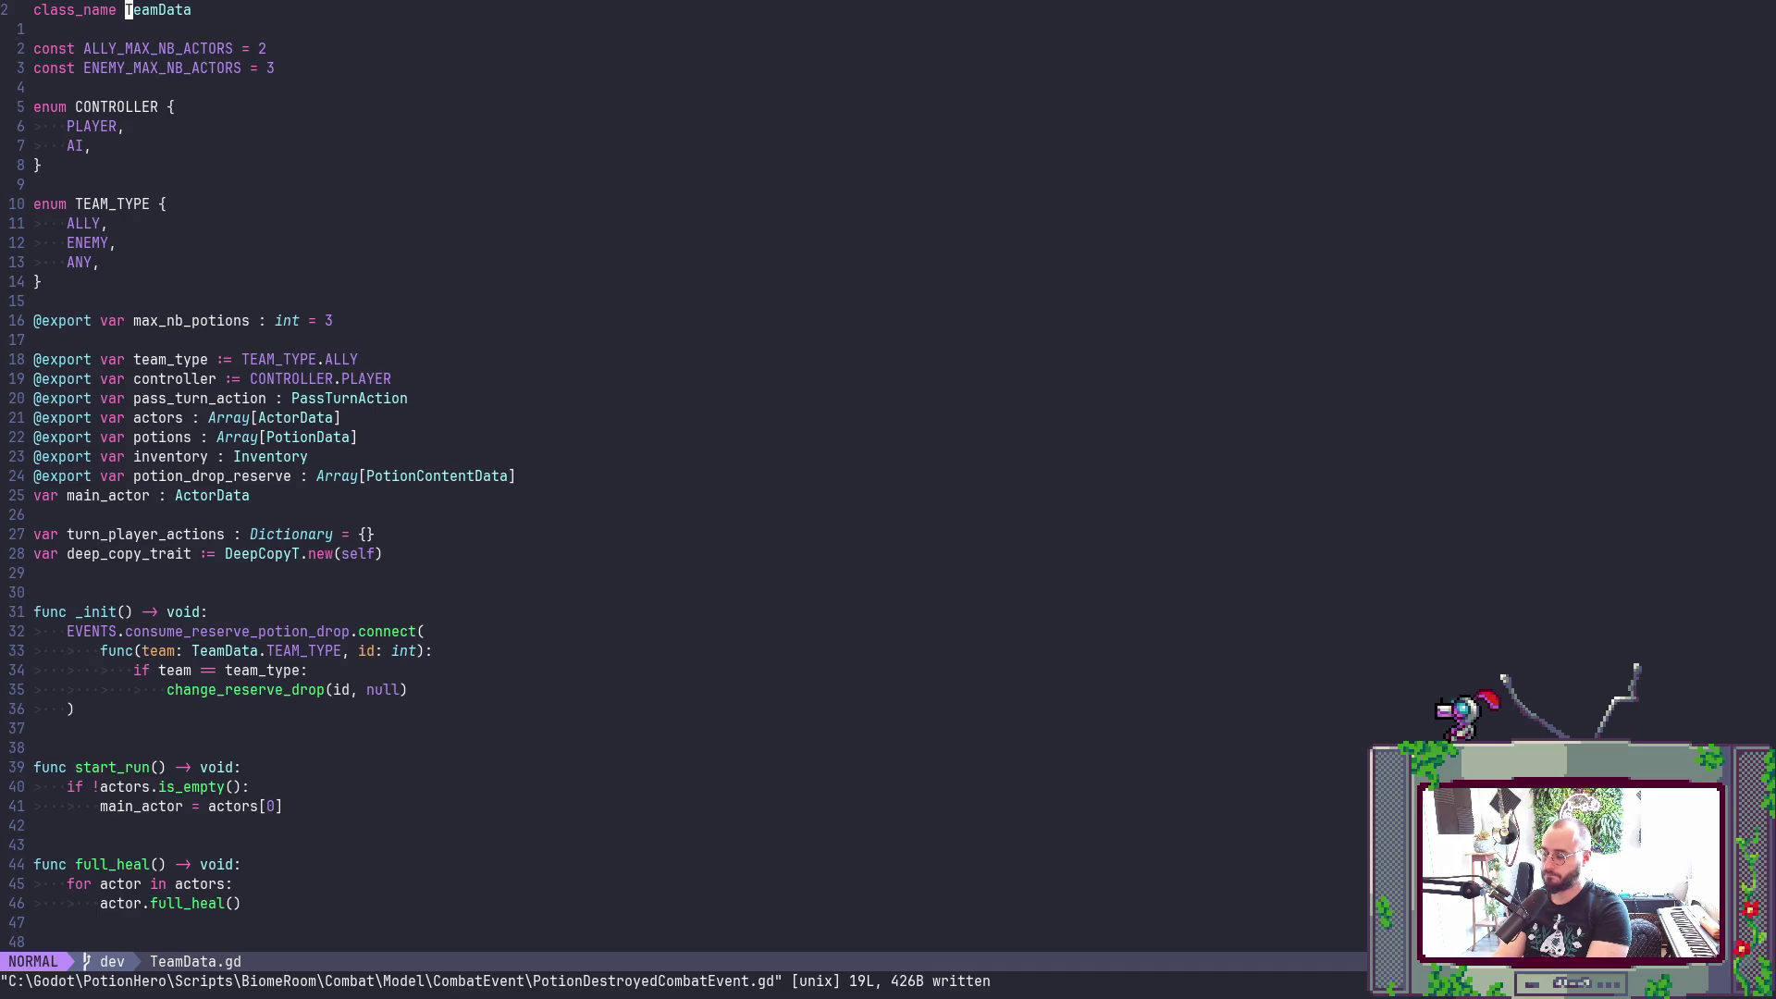
pyautogui.hotkey('ctrl', 'o')
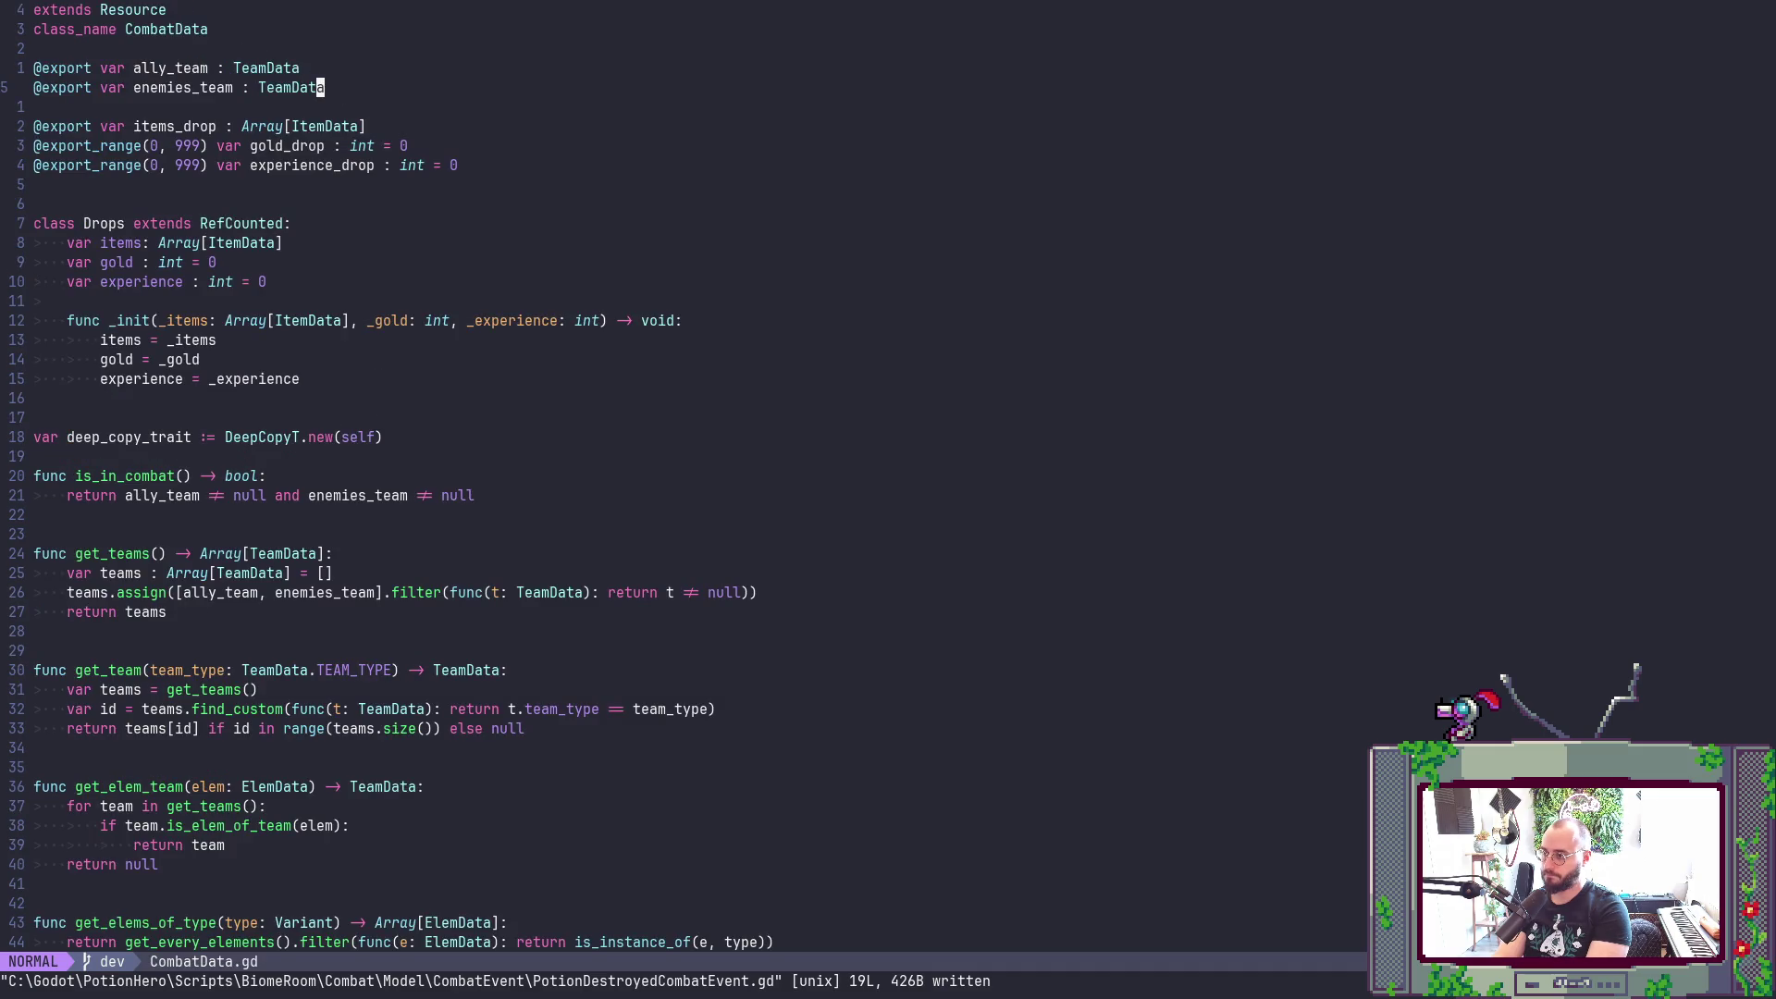
pyautogui.hotkey('ctrl', 'o')
# - Save all open buffers with :wa and bring the Godot editor to the front
pyautogui.write(':wa')
pyautogui.press('Return')
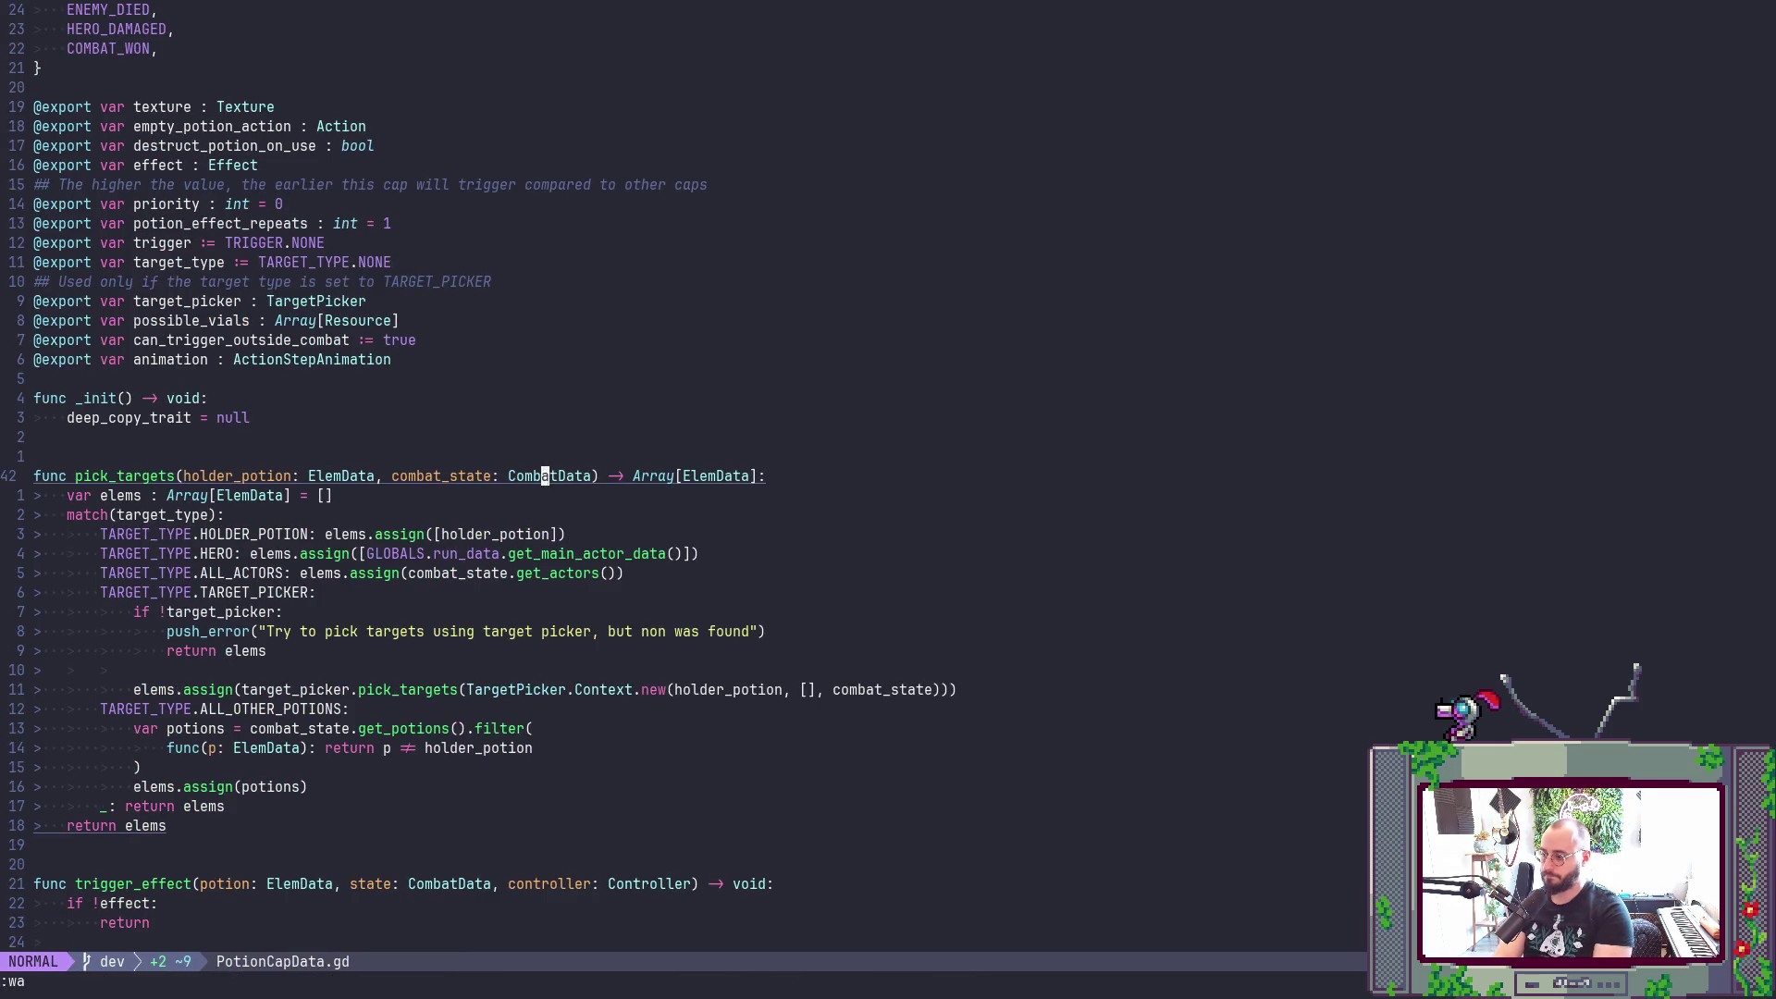
pyautogui.hotkey('alt', 'Tab')
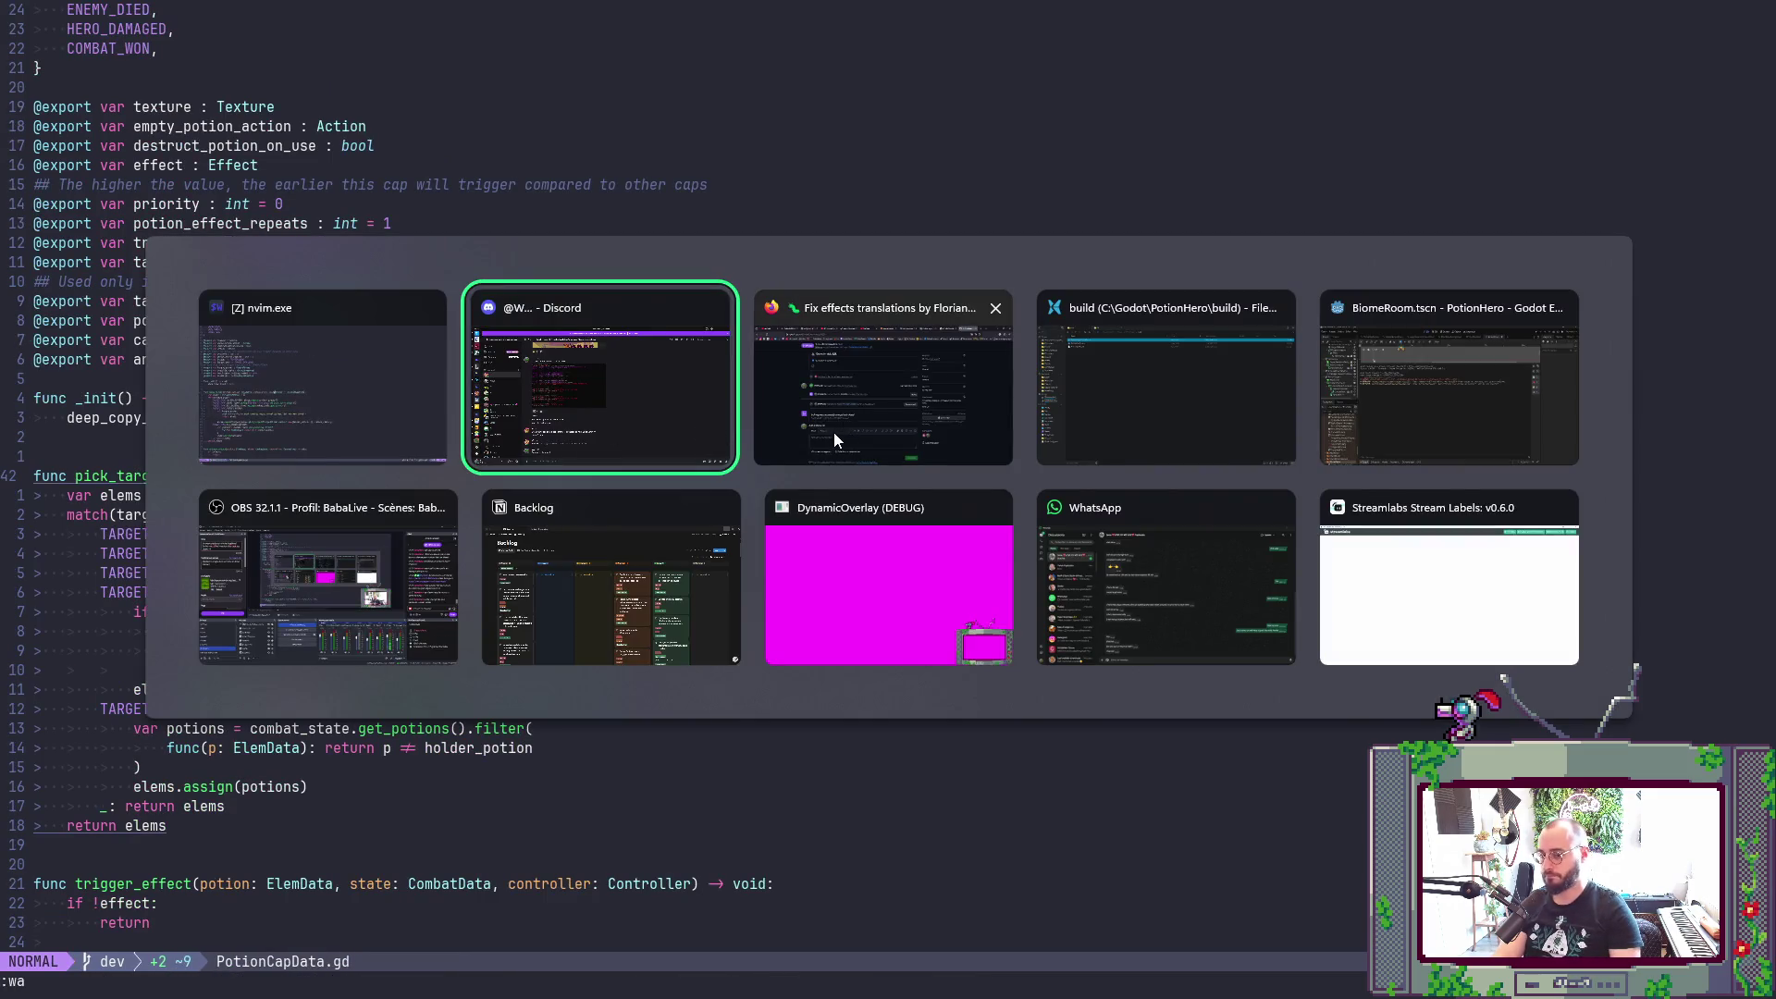
pyautogui.click(1443, 397)
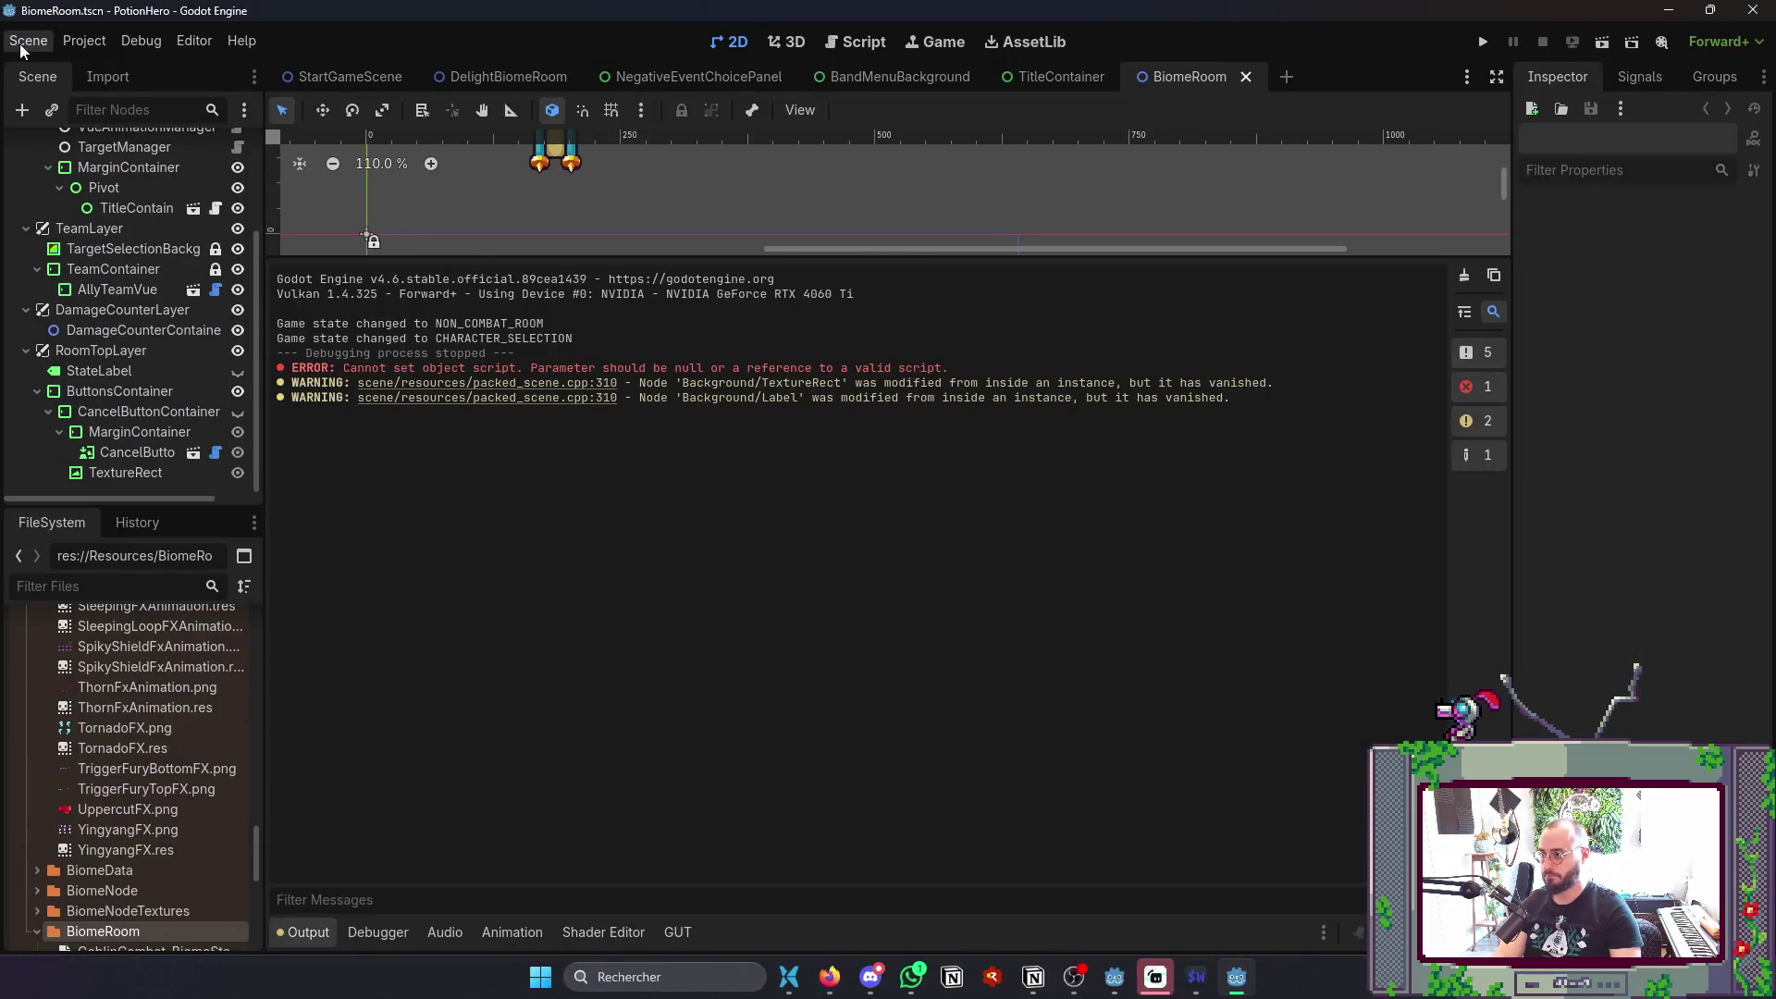
# - Export the Windows Desktop debug build to PotionHero0.1.exe, overwriting the existing file
pyautogui.click(90, 46)
pyautogui.click(123, 152)
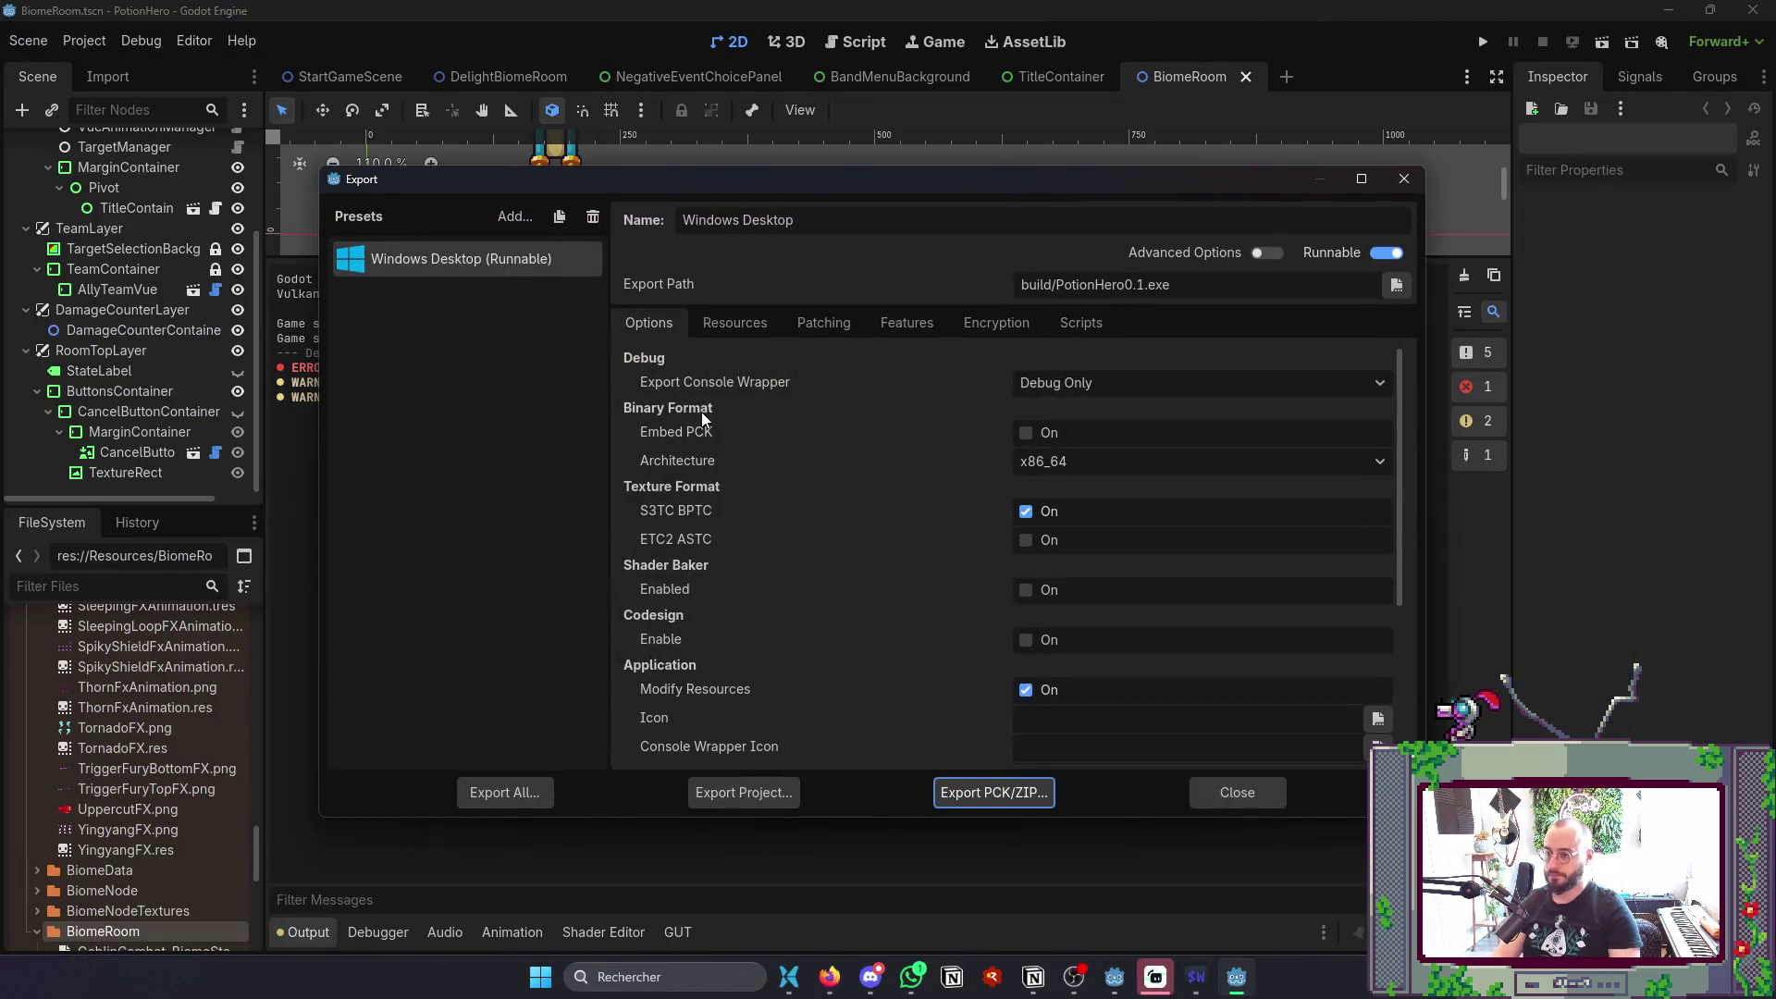
pyautogui.click(773, 804)
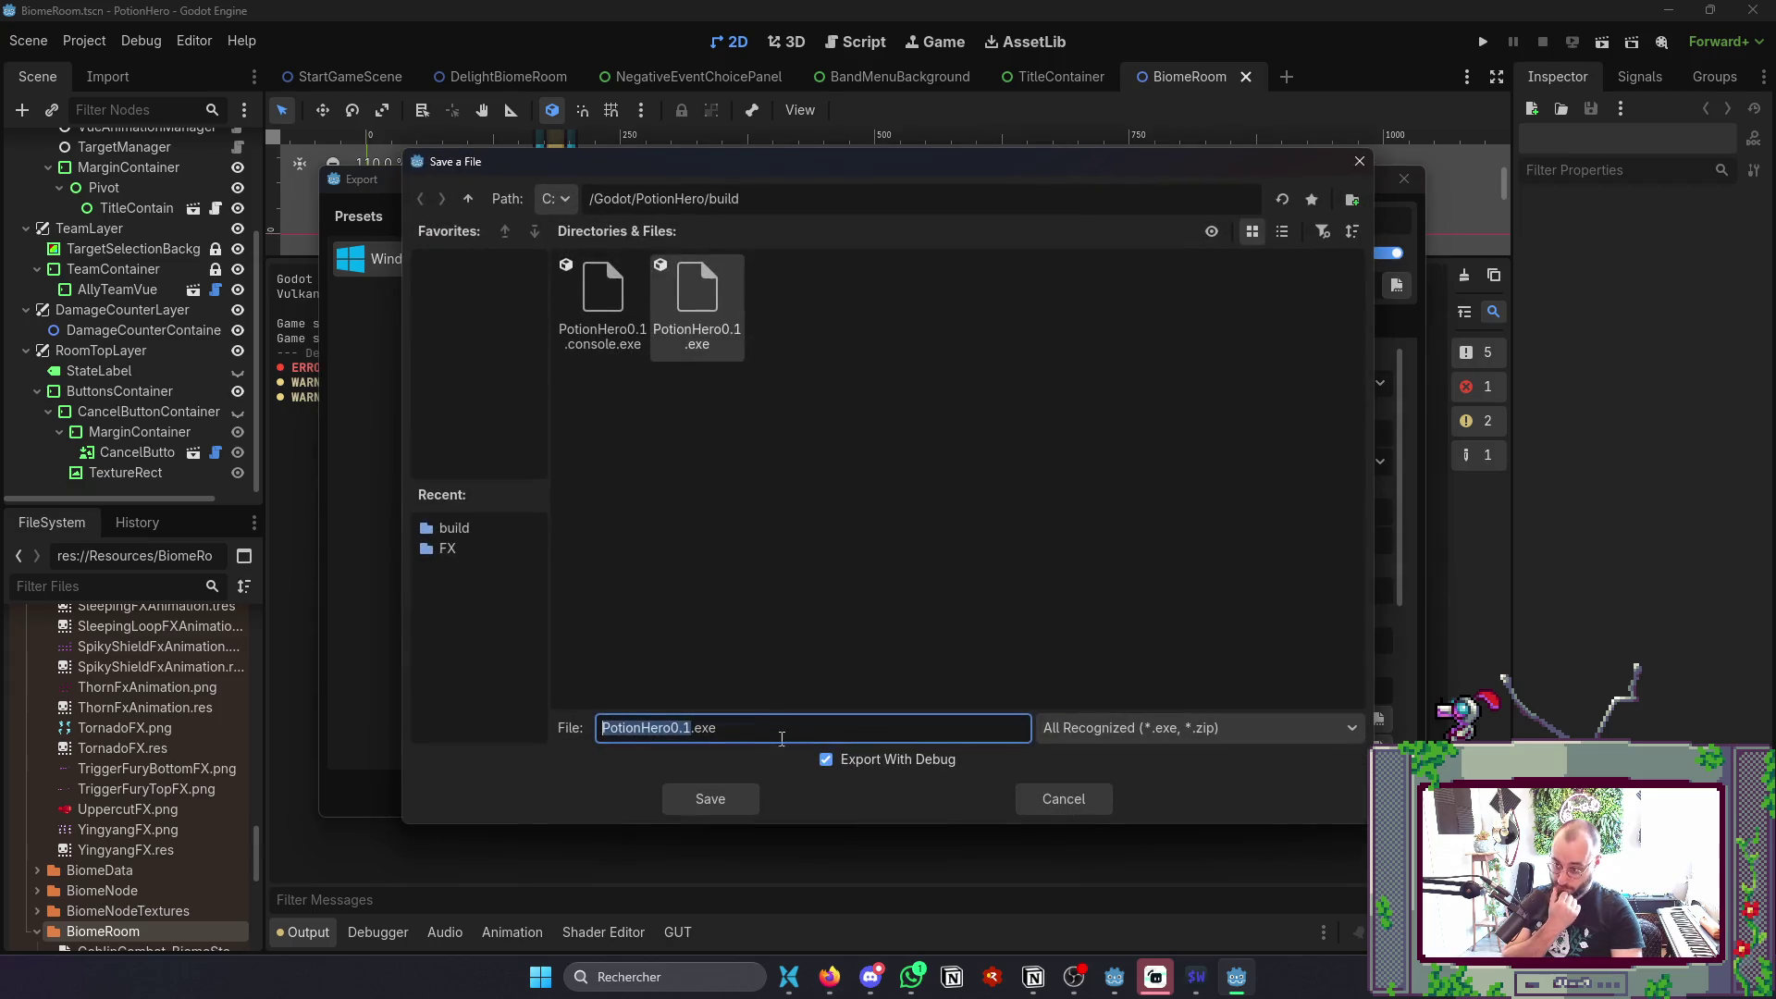
pyautogui.click(709, 797)
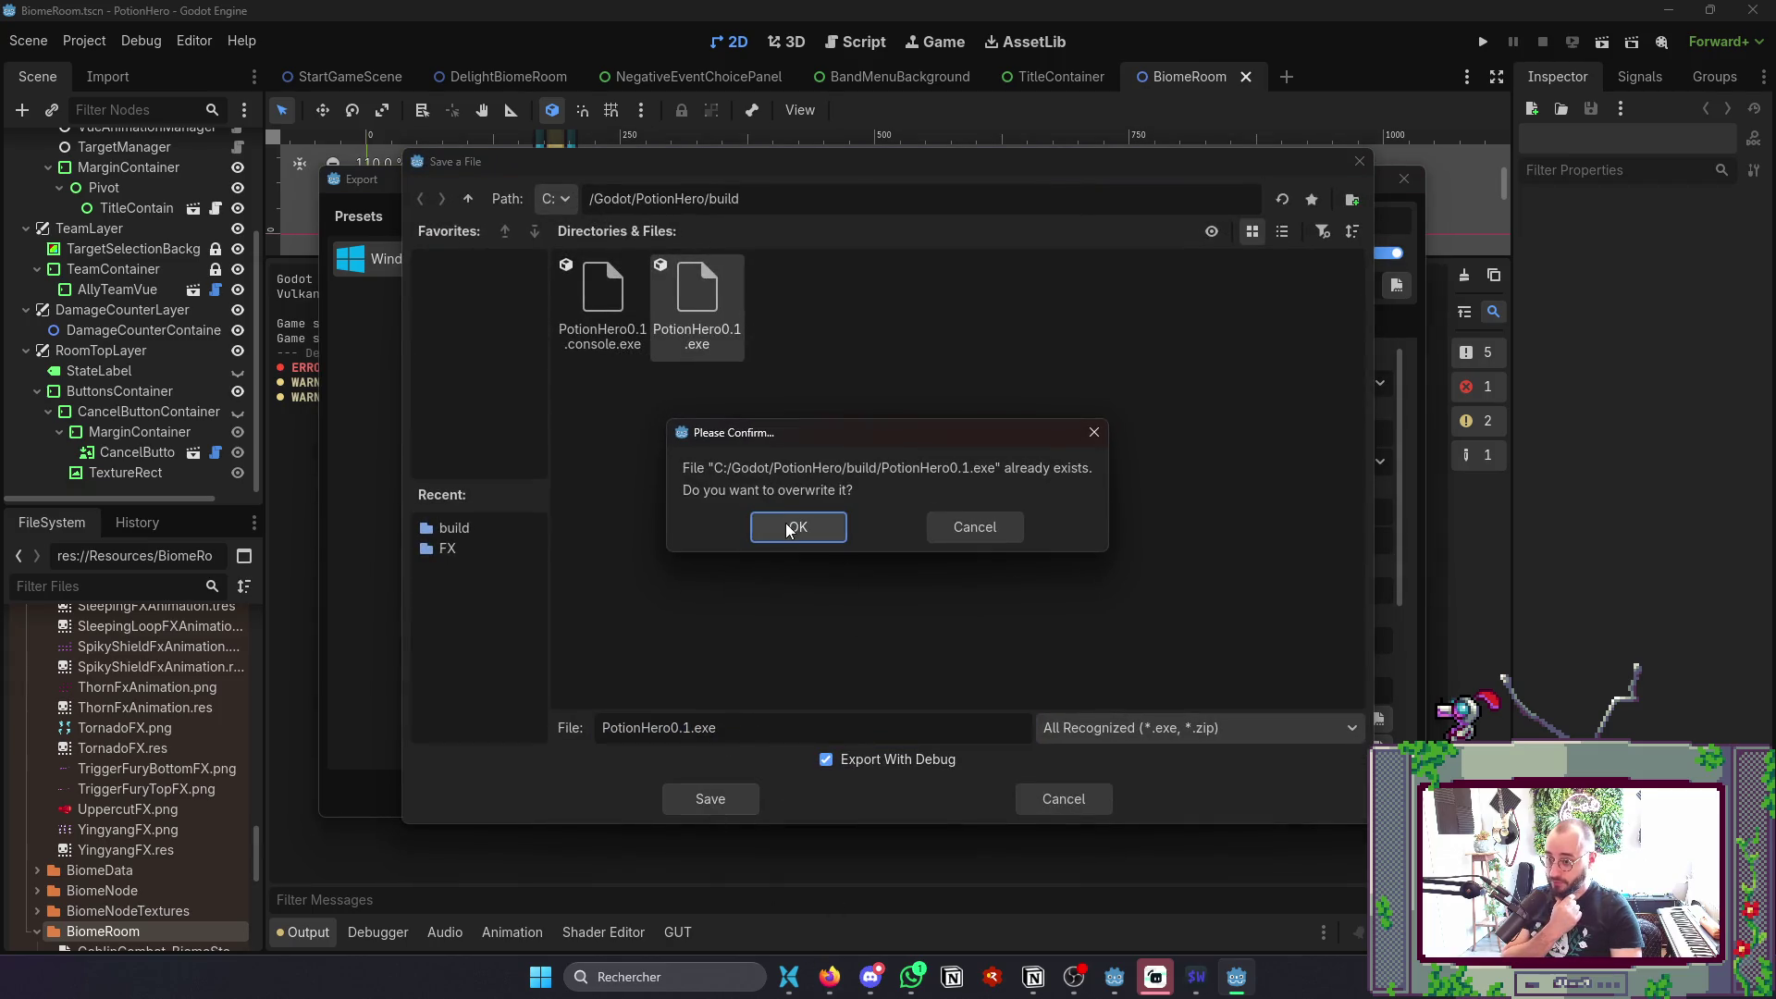
pyautogui.click(789, 527)
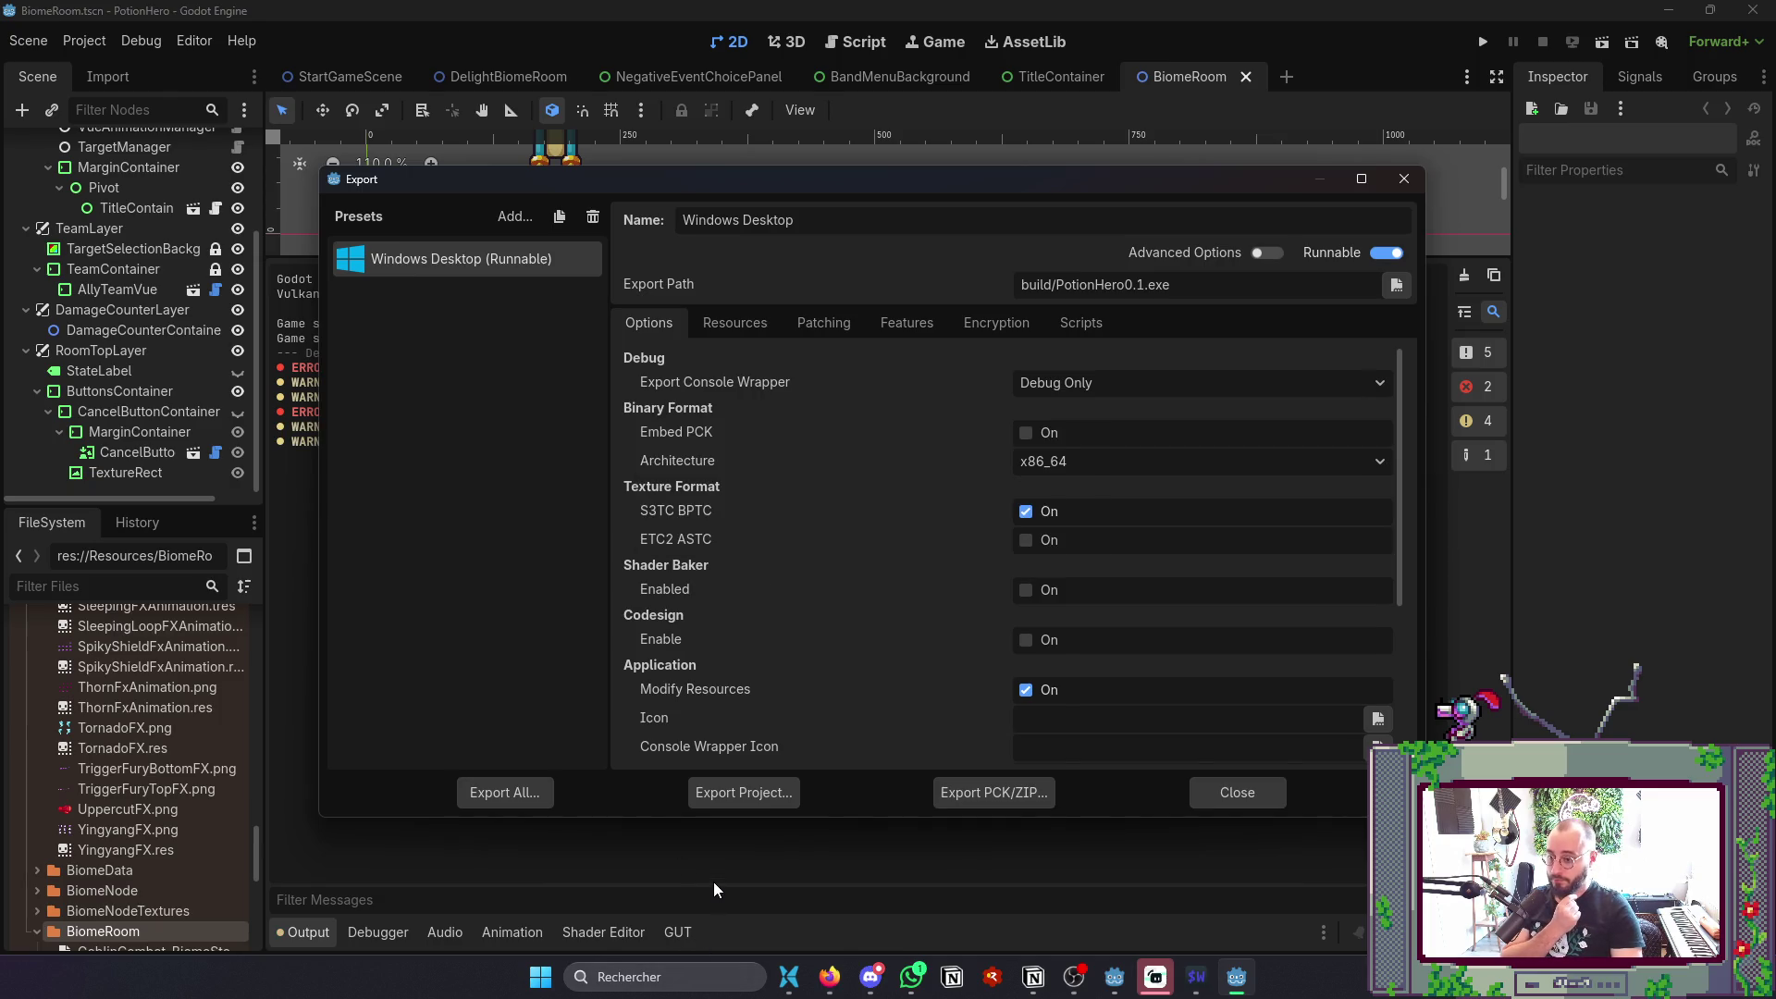
# - Export the build a second time to the same PotionHero0.1.exe, confirming the overwrite
pyautogui.click(745, 803)
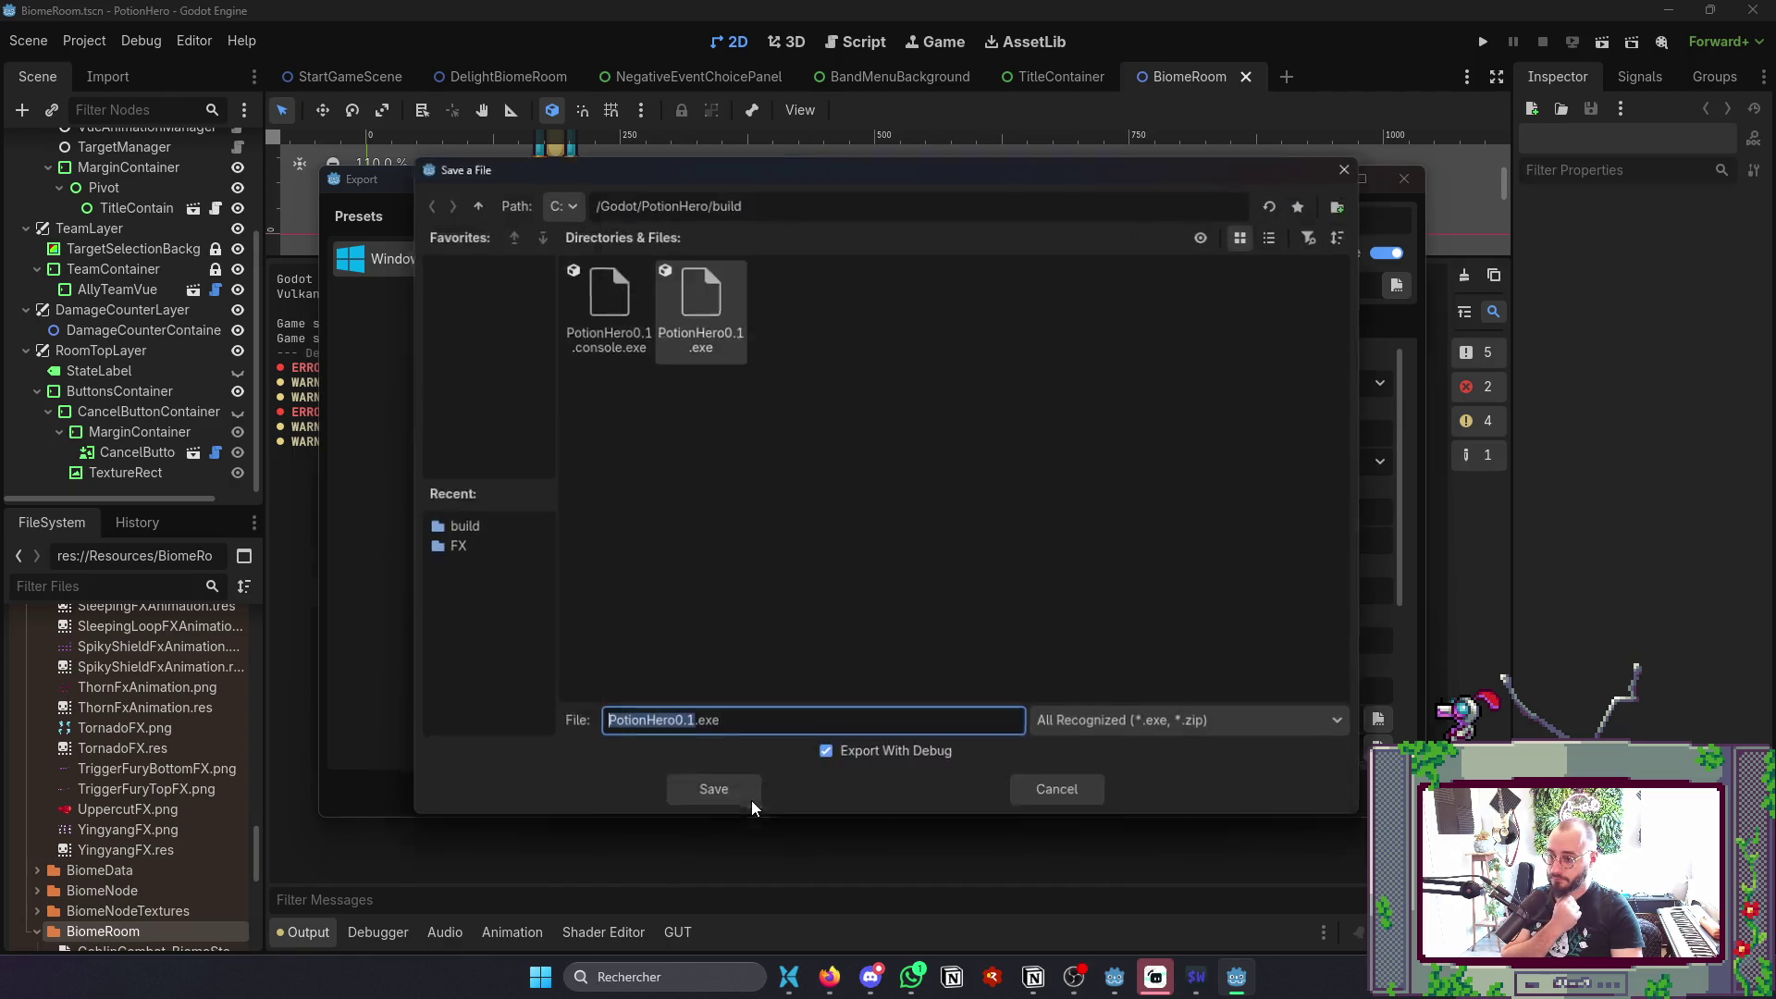
pyautogui.click(710, 799)
pyautogui.click(796, 527)
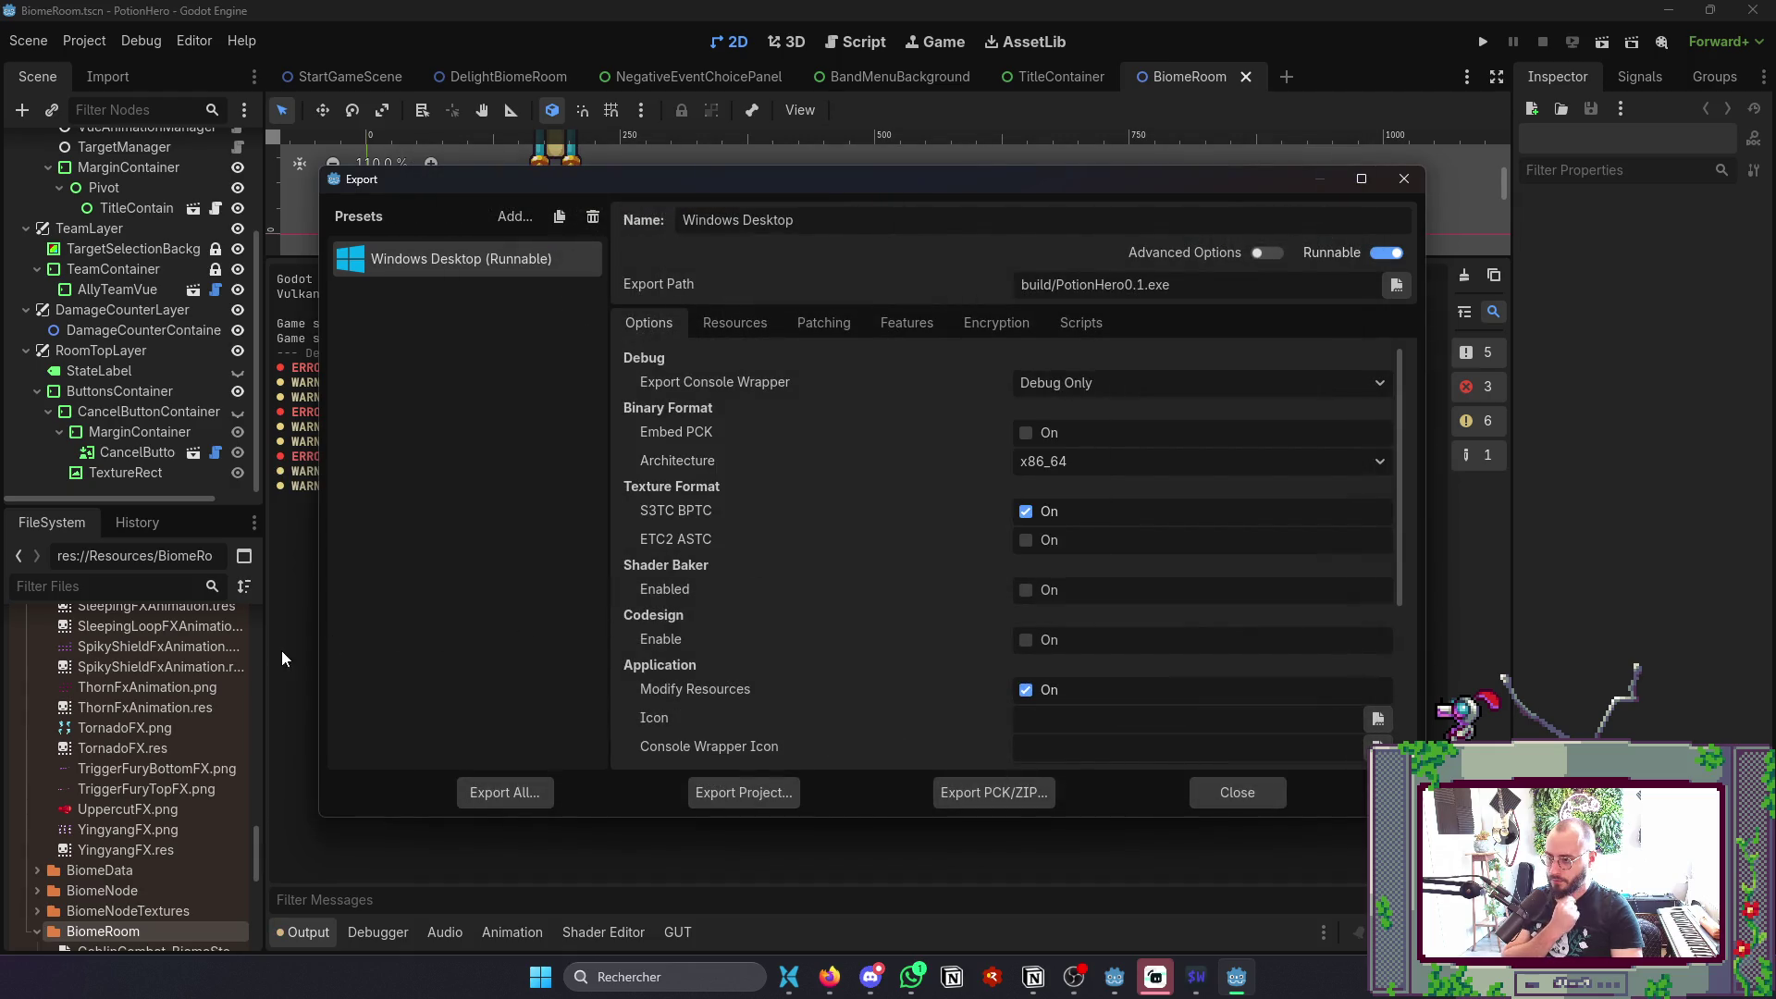
pyautogui.hotkey('alt', 'Tab')
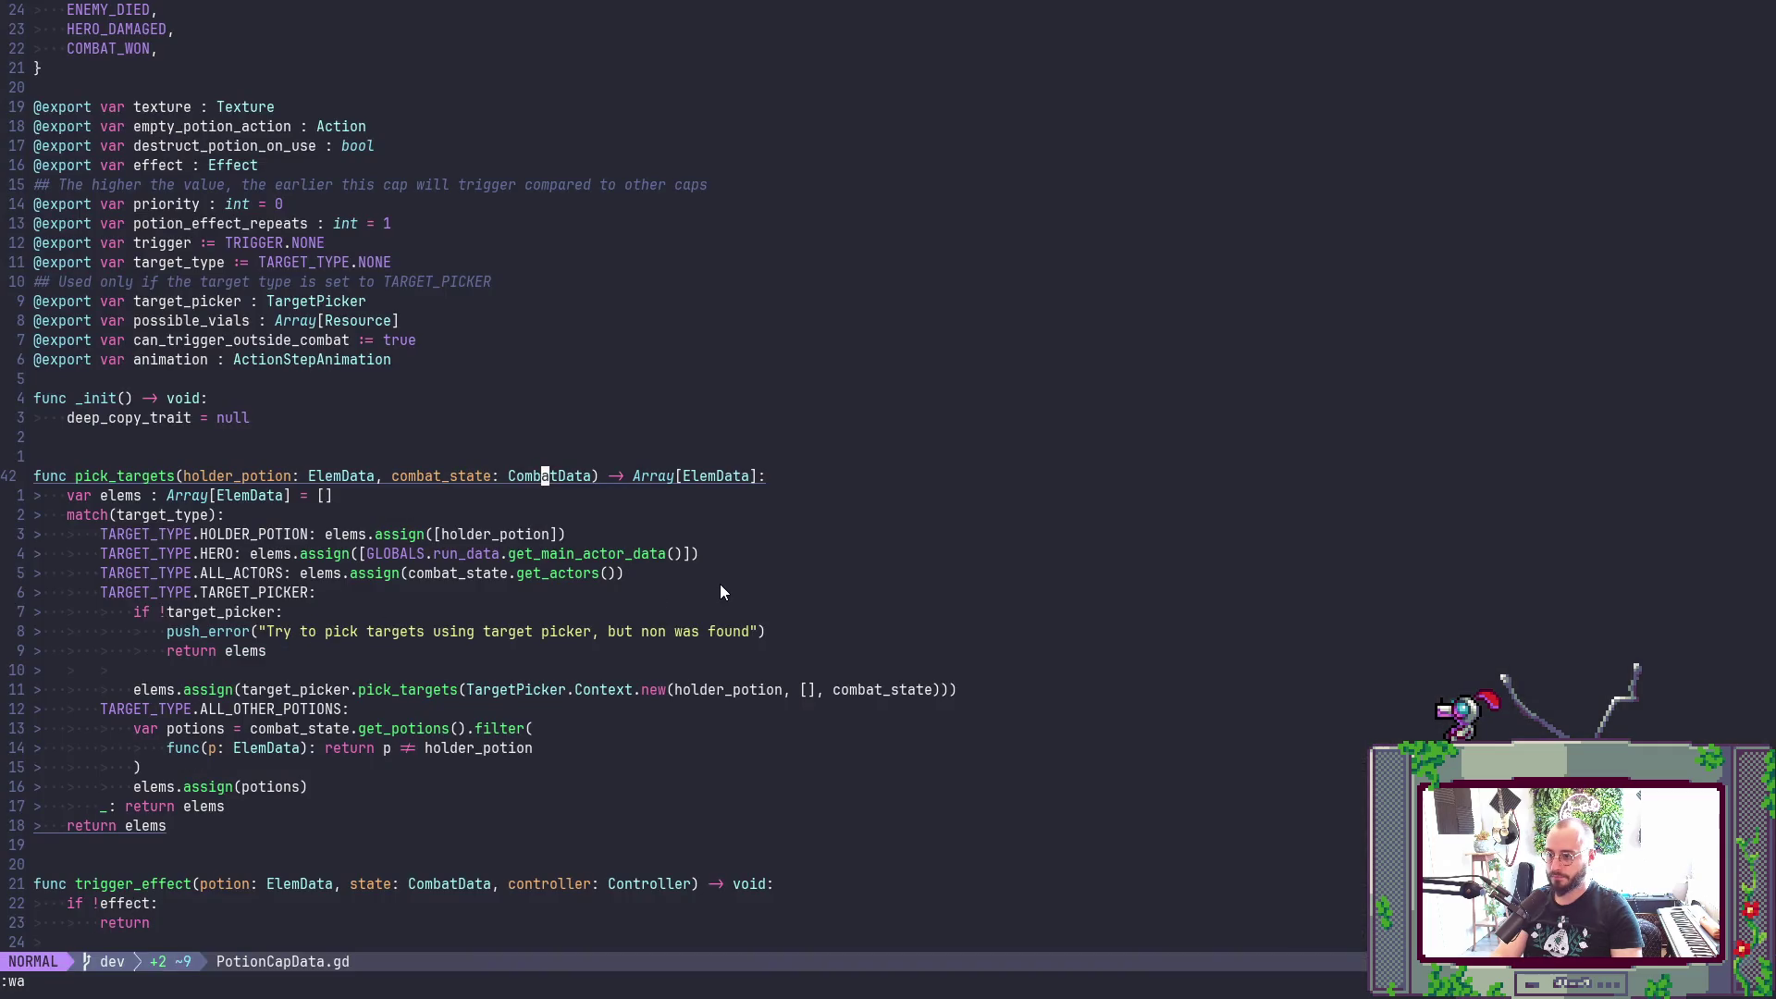
# - Launch PotionHero0.1.console.exe from the build folder
pyautogui.hotkey('alt', 'Tab')
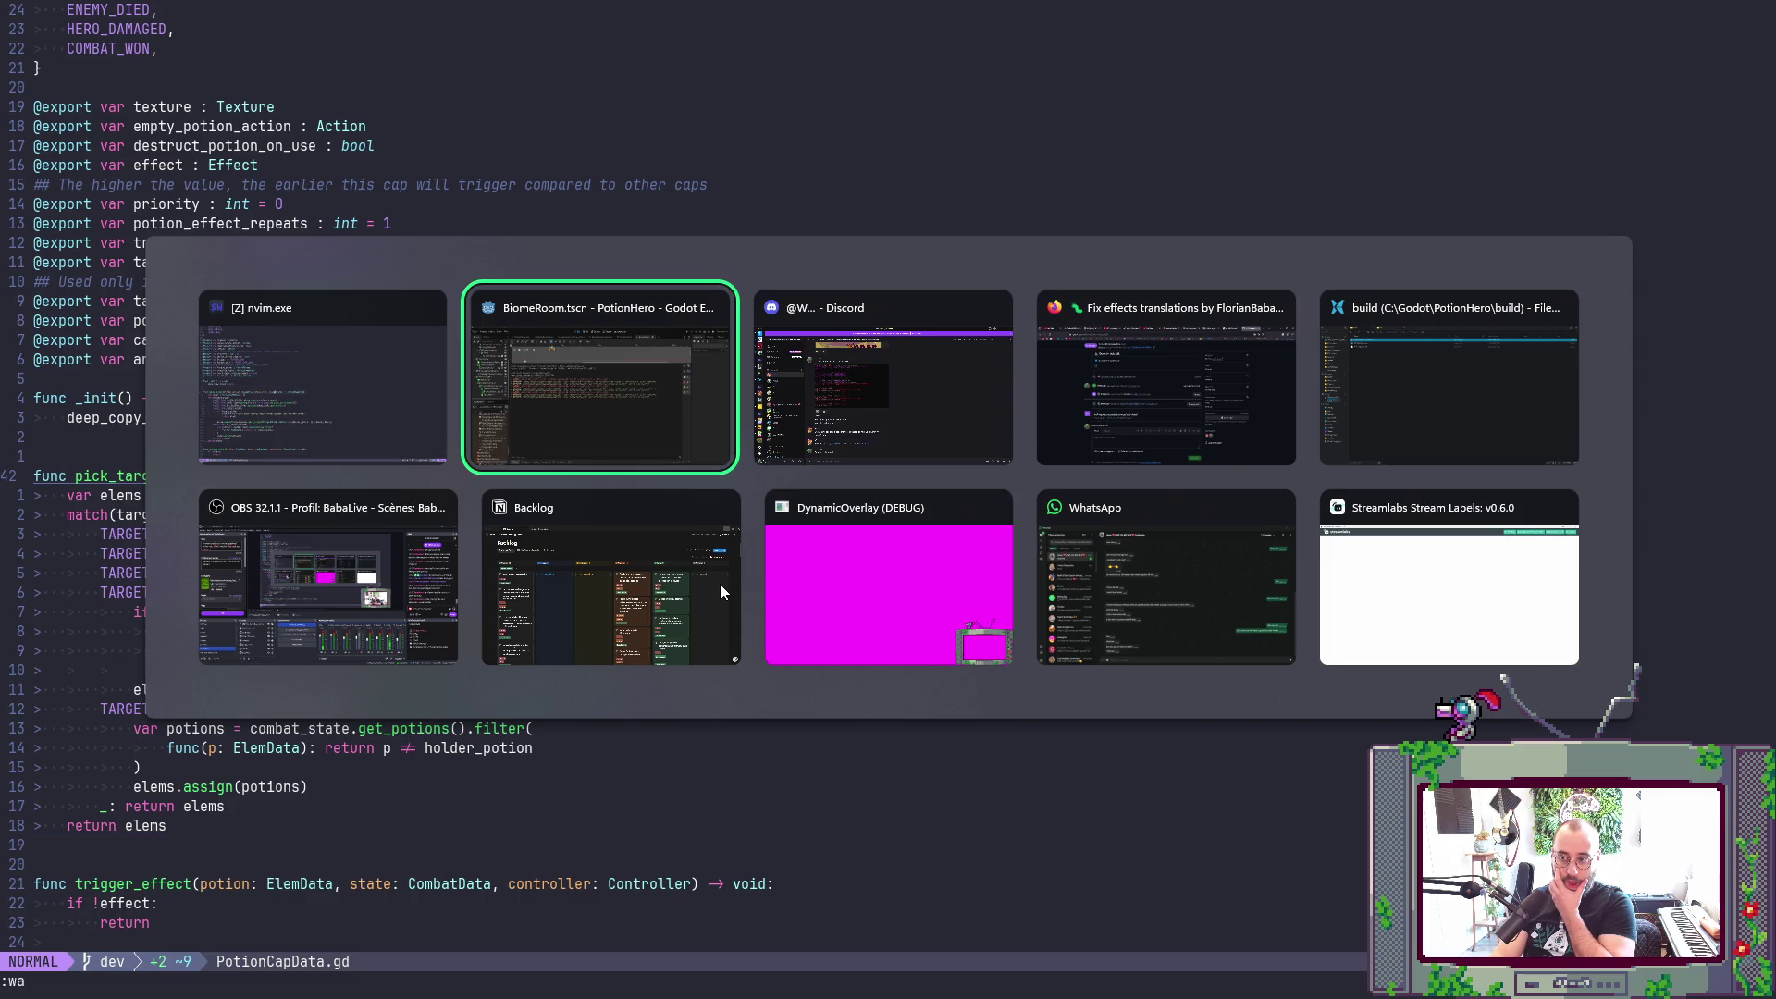
pyautogui.press('Tab')
pyautogui.press('Tab')
pyautogui.press('Tab')
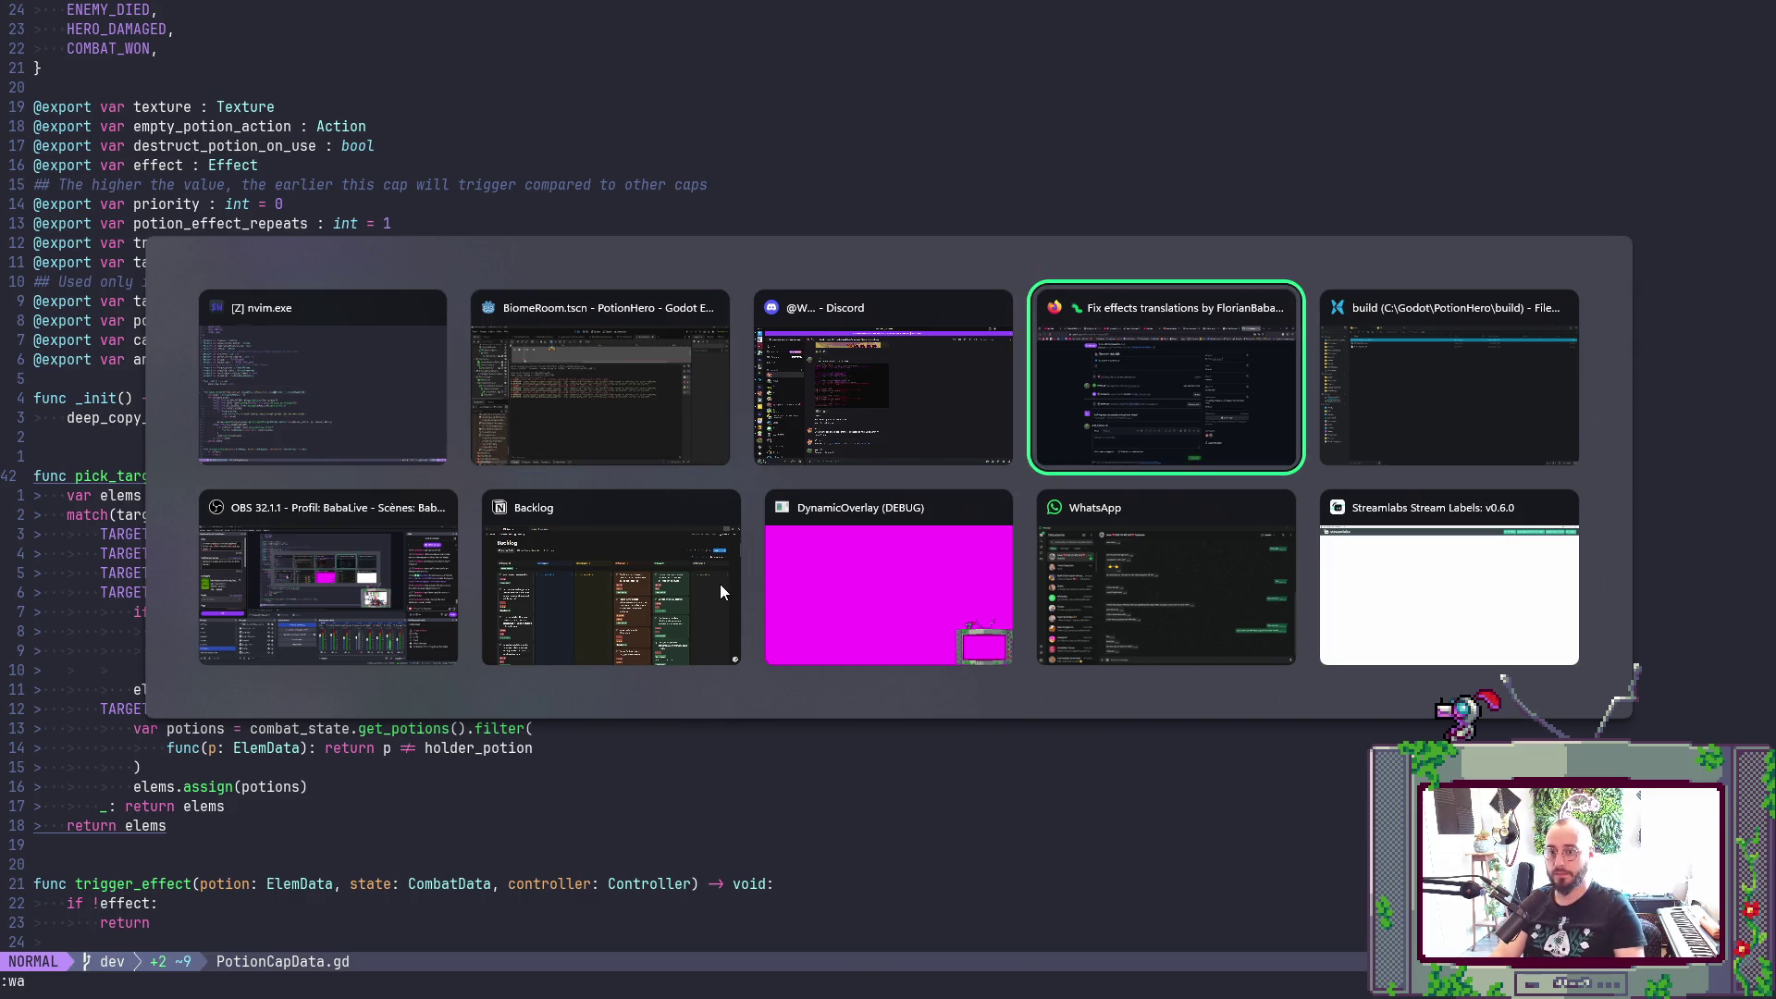
pyautogui.doubleClick(286, 98)
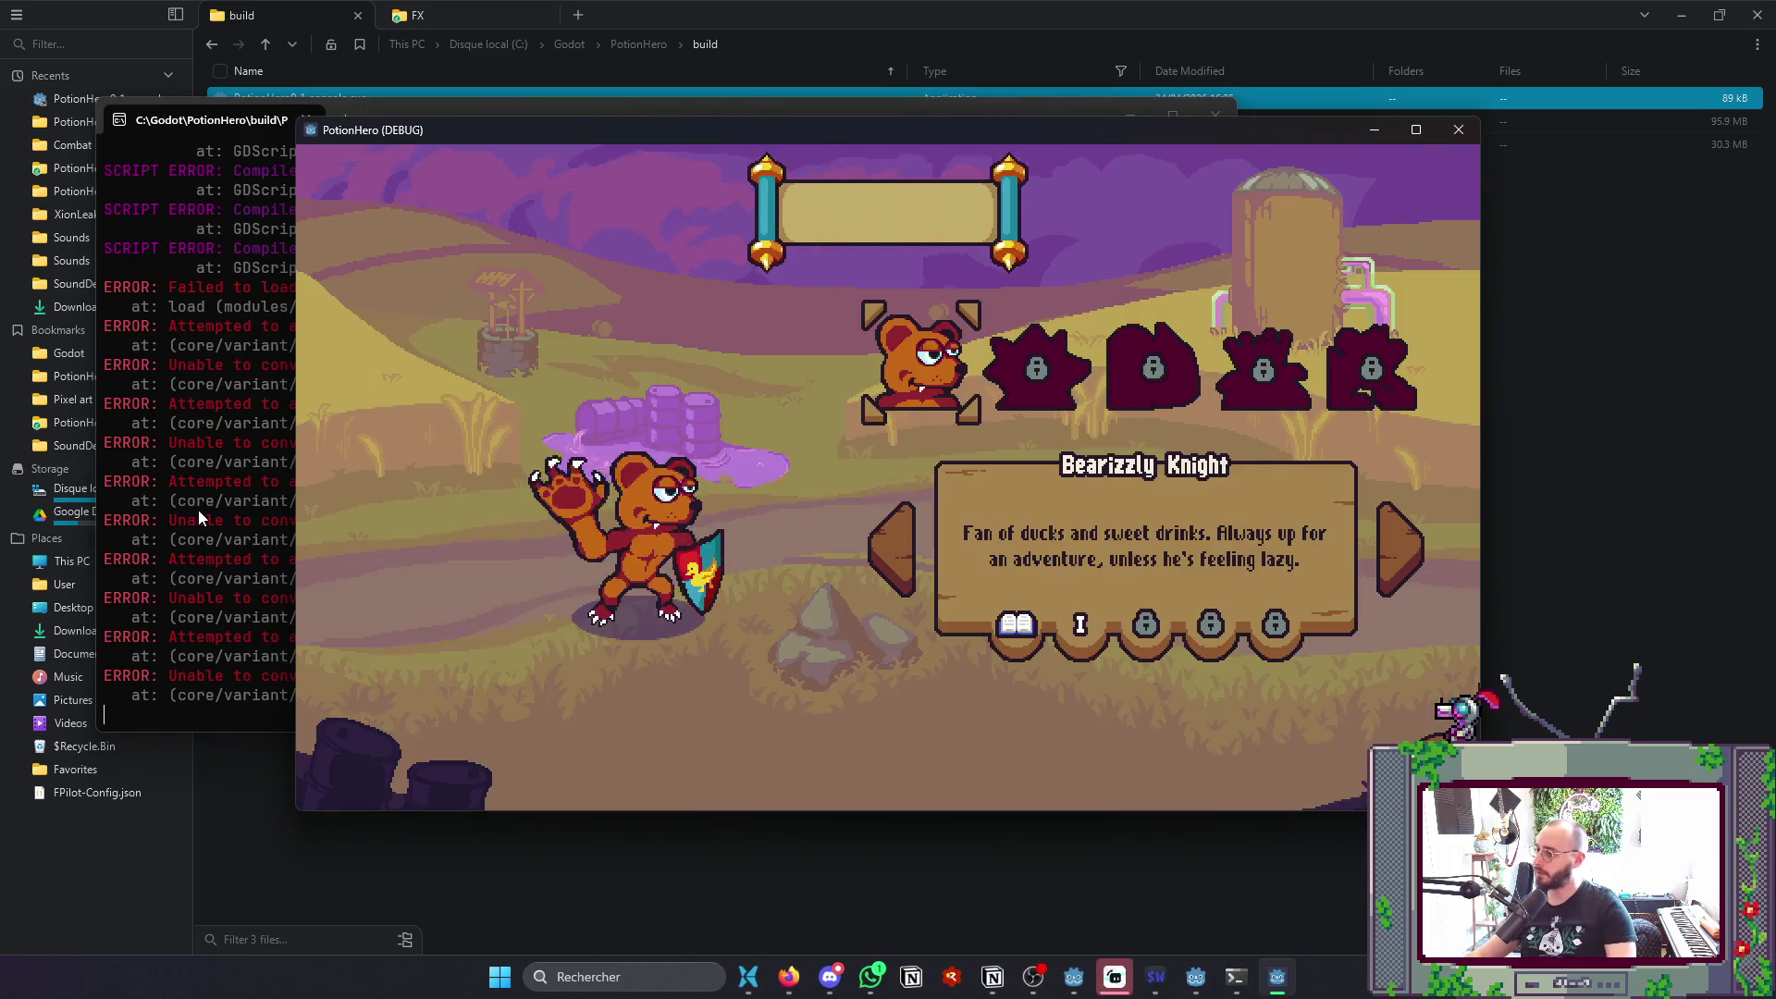
# - Select the console's startup error output and copy it
pyautogui.click(198, 518)
pyautogui.scroll(1, 203, 516)
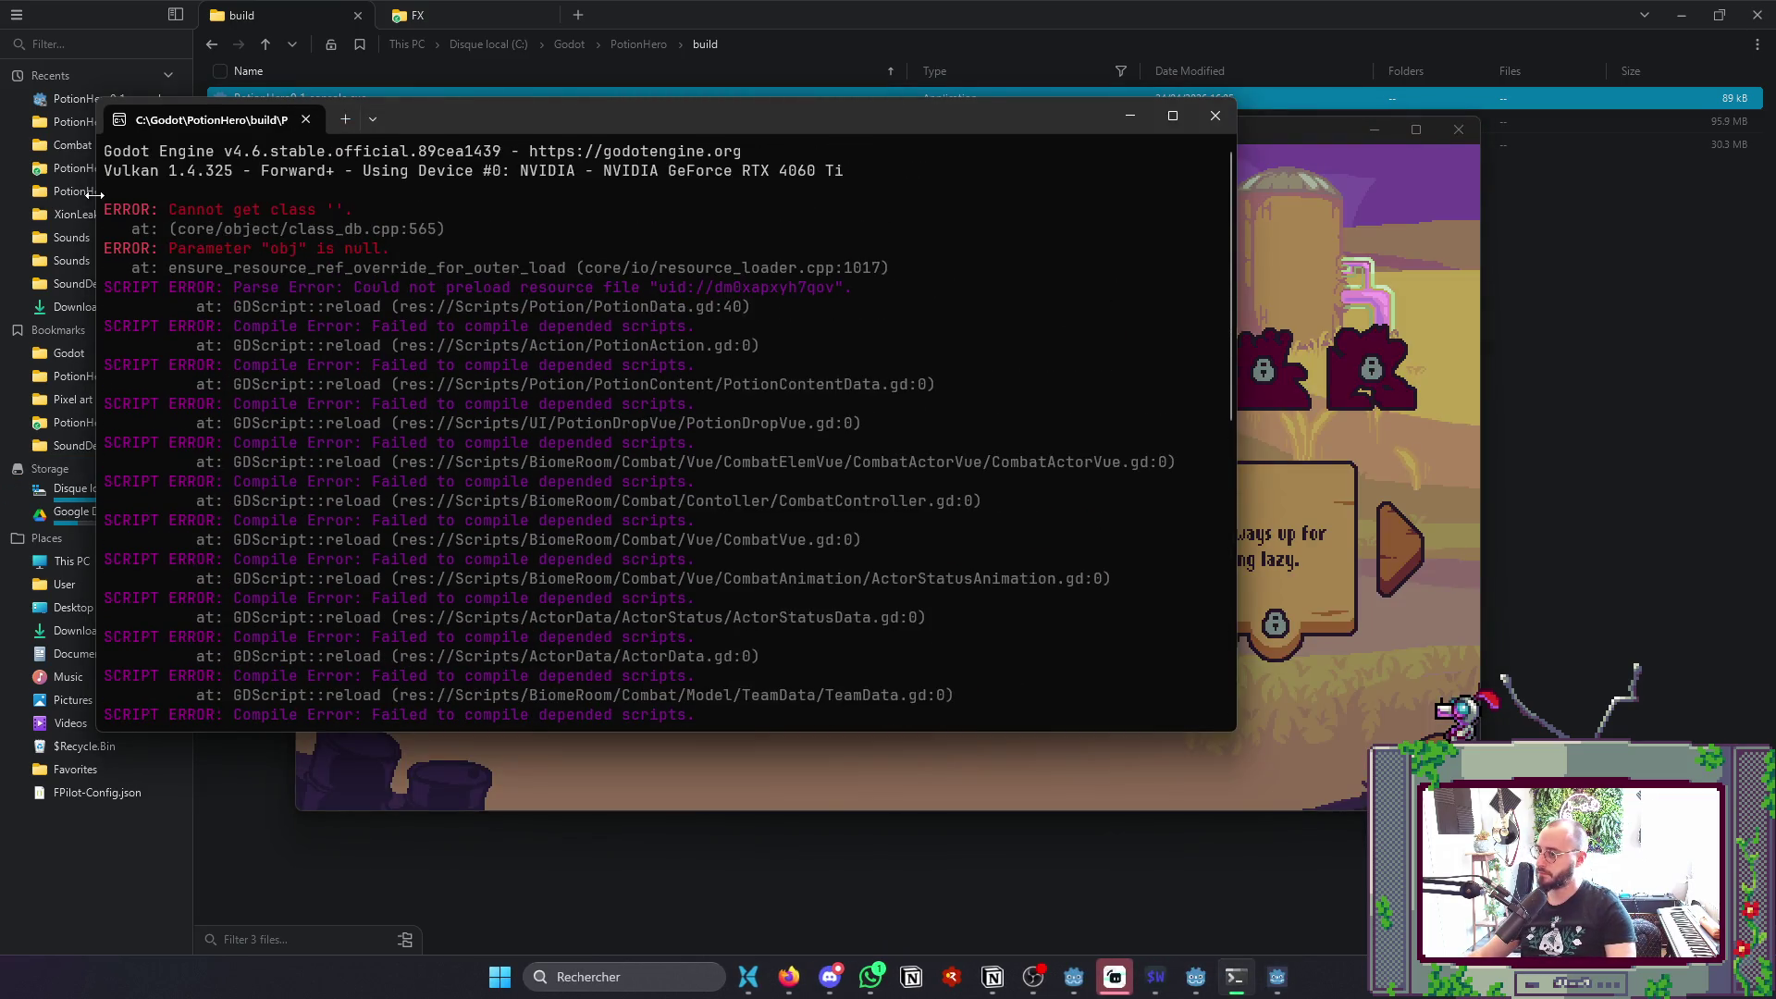
pyautogui.moveTo(100, 211)
pyautogui.mouseDown()
pyautogui.moveTo(168, 397)
pyautogui.moveTo(573, 740)
pyautogui.moveTo(725, 765)
pyautogui.moveTo(445, 696)
pyautogui.mouseUp()
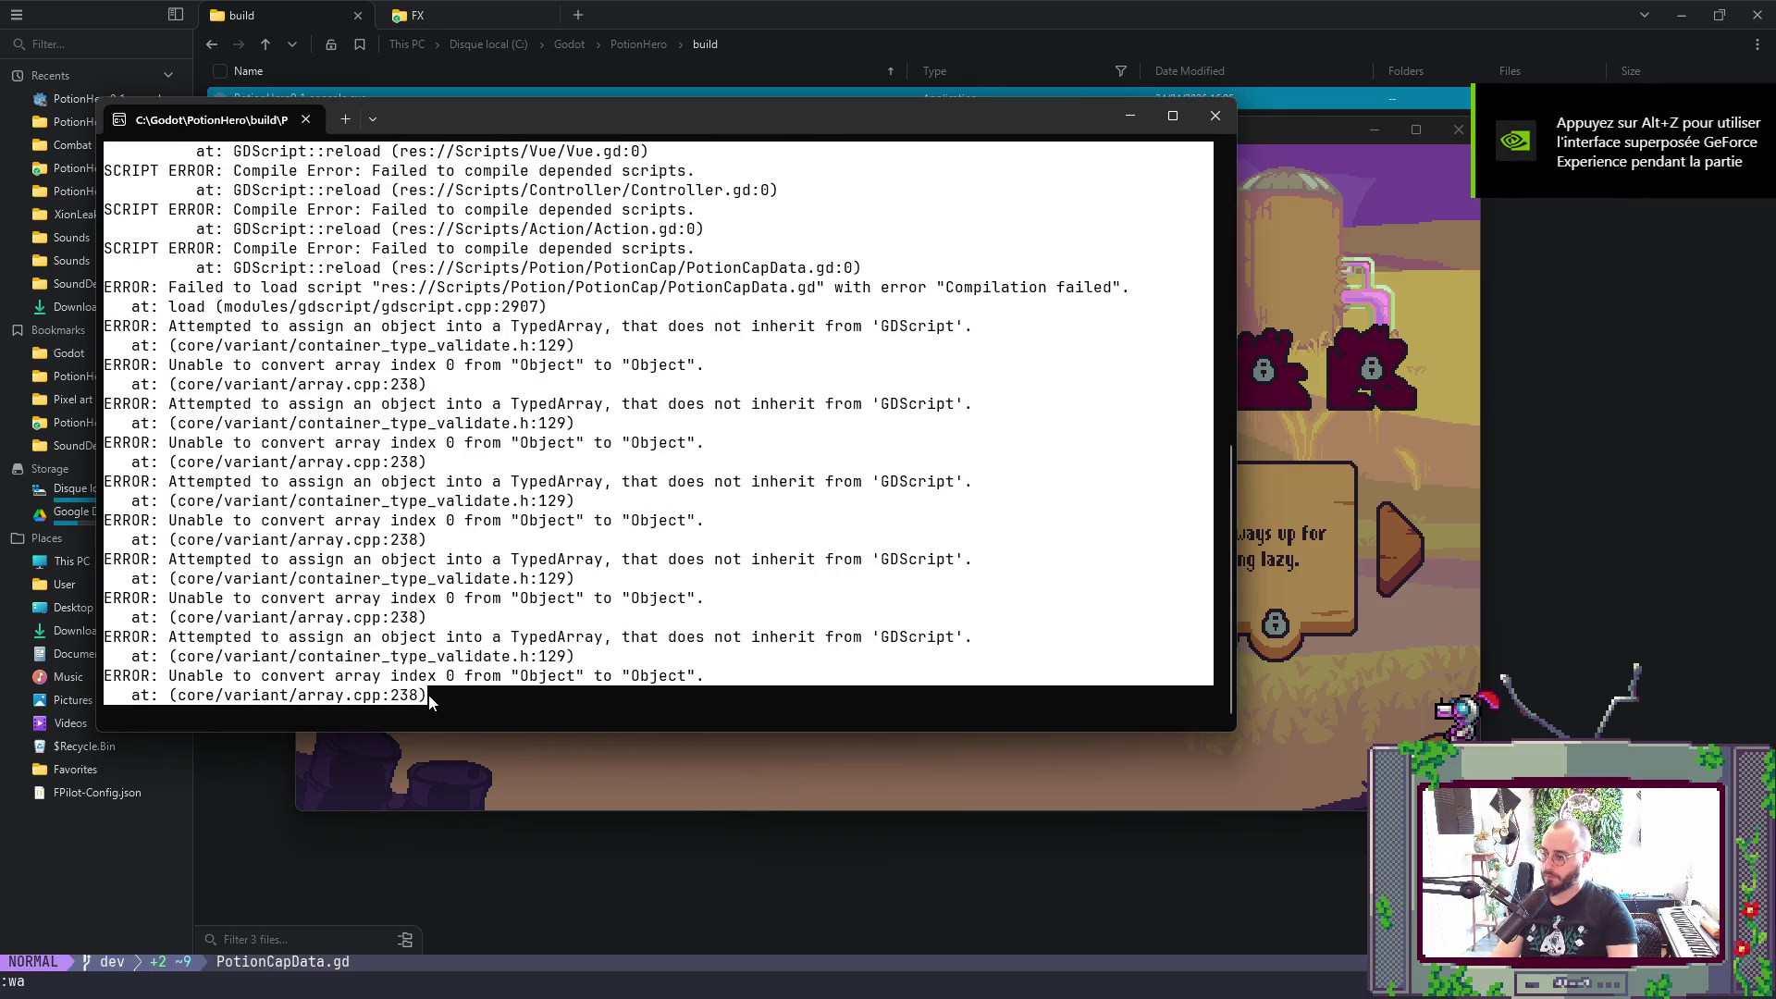
pyautogui.hotkey('ctrl', 'c')
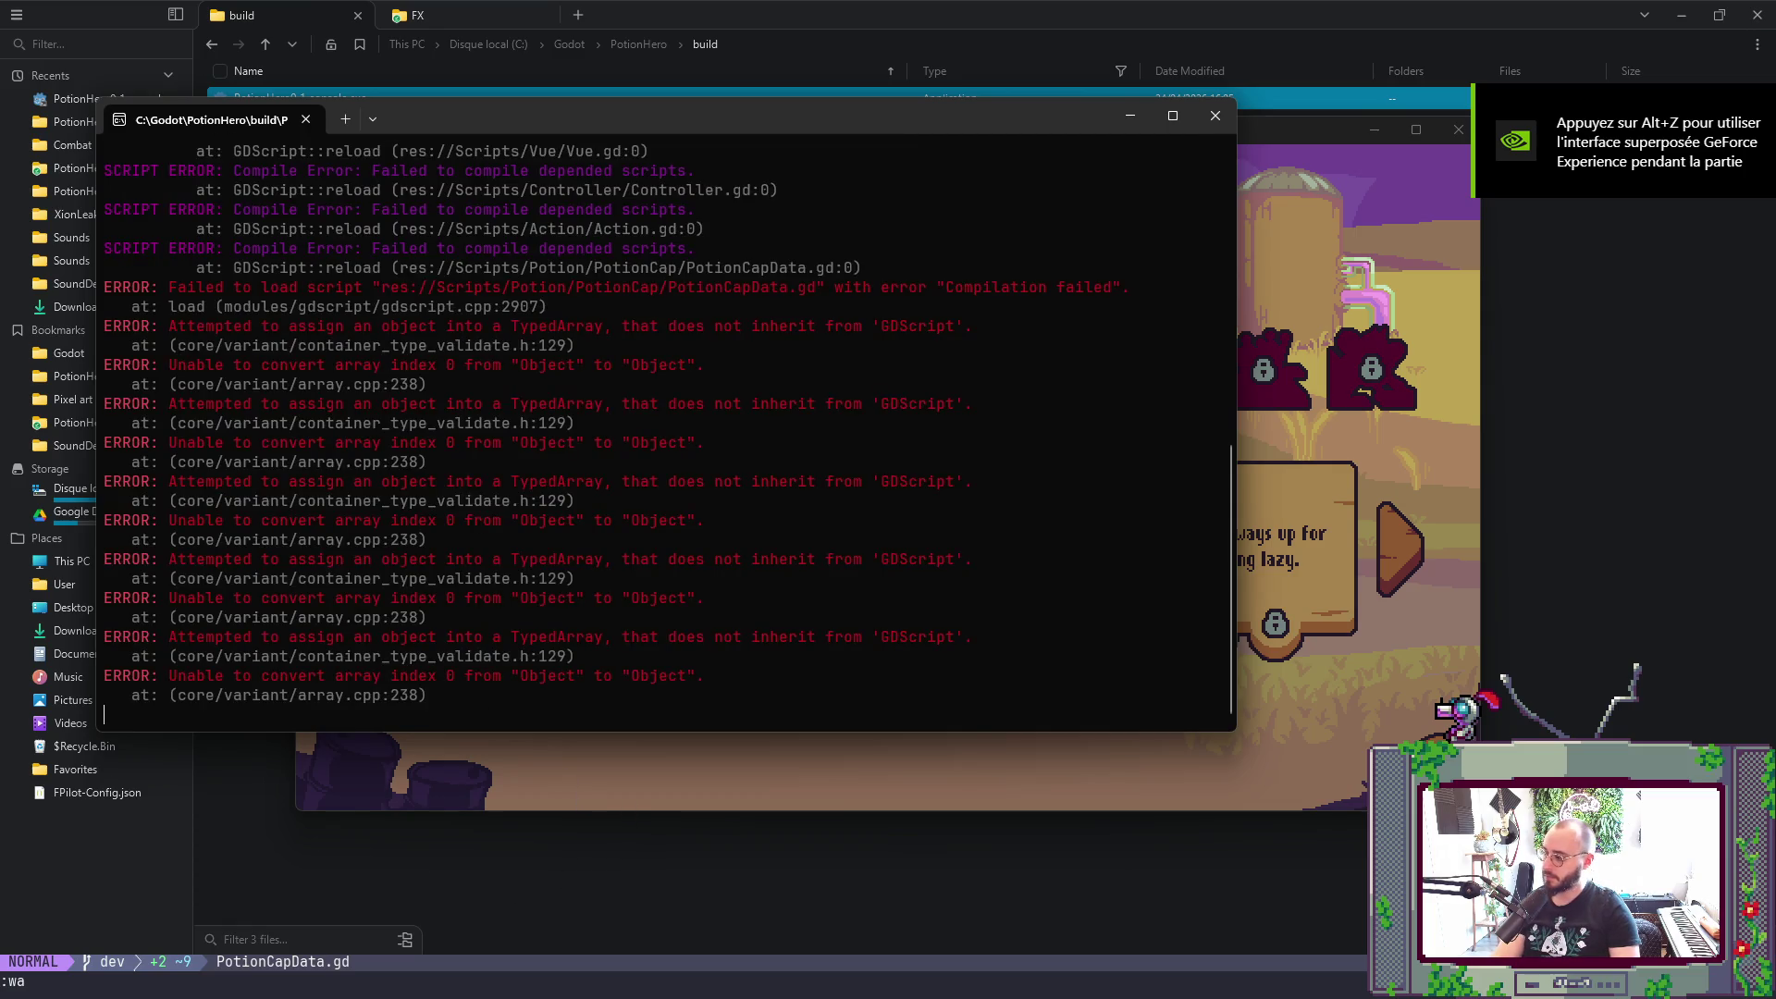
pyautogui.hotkey('alt', 'Tab')
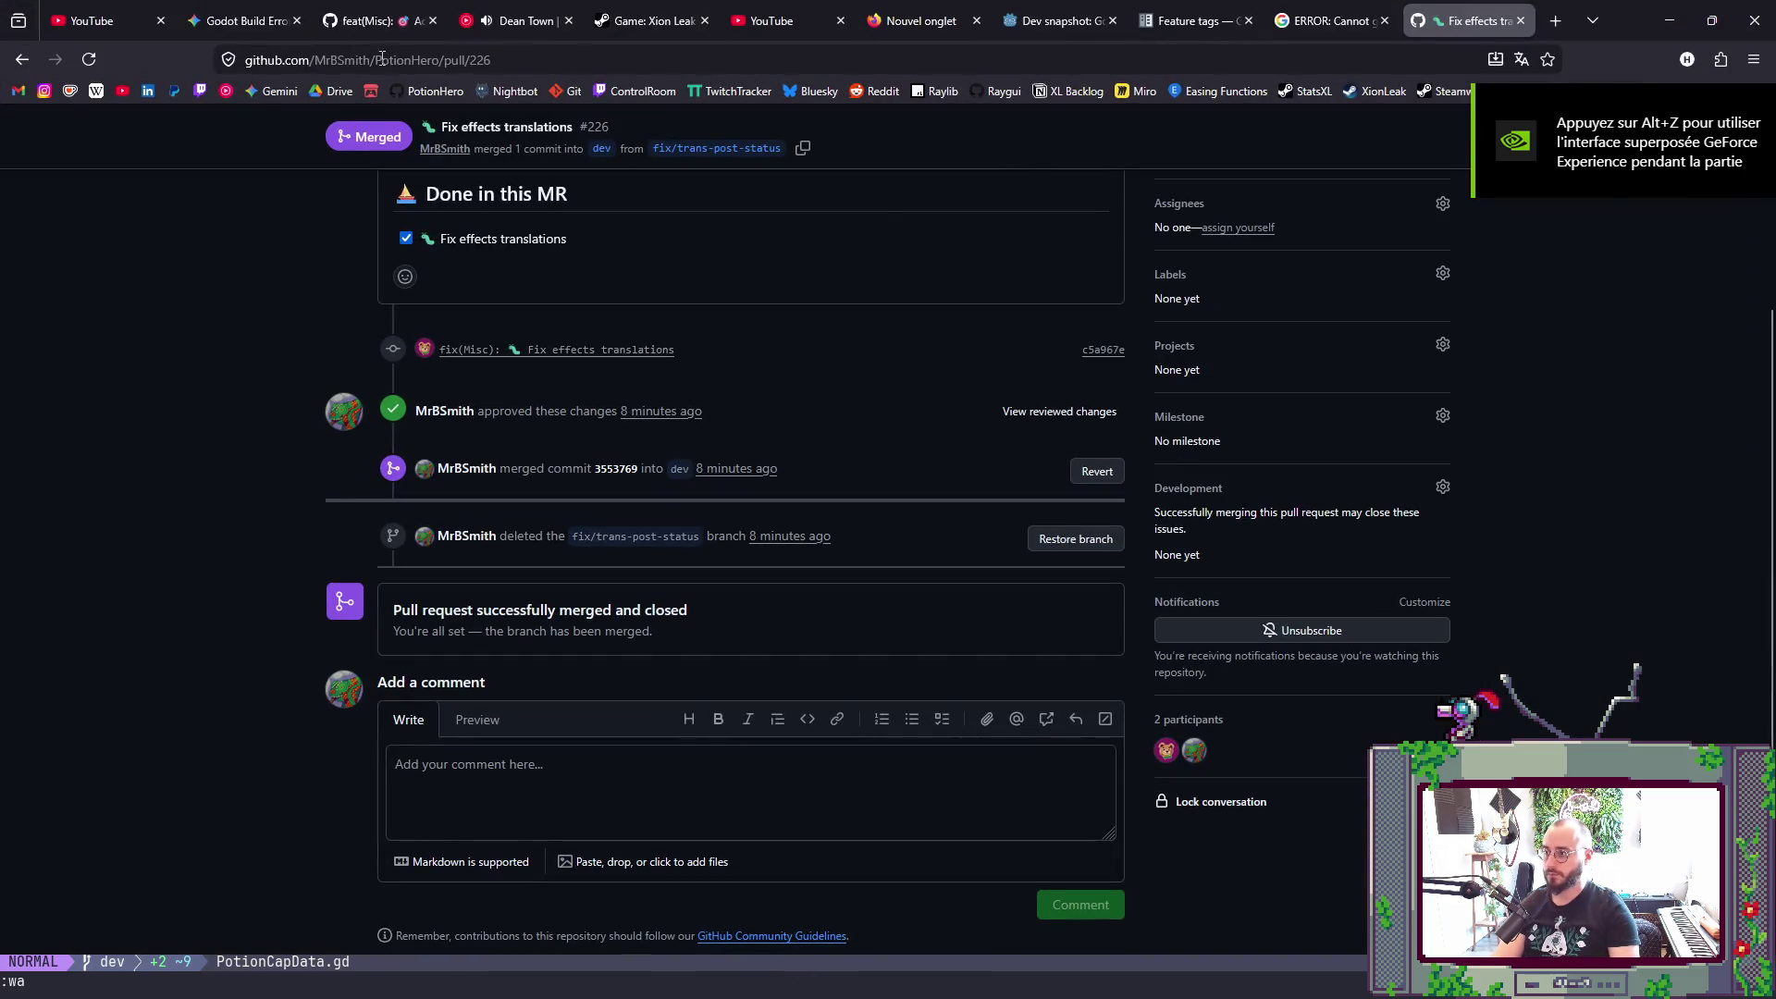
# - Send Gemini the note 'Maybe this would give you more context:' followed by the pasted error log
pyautogui.click(266, 20)
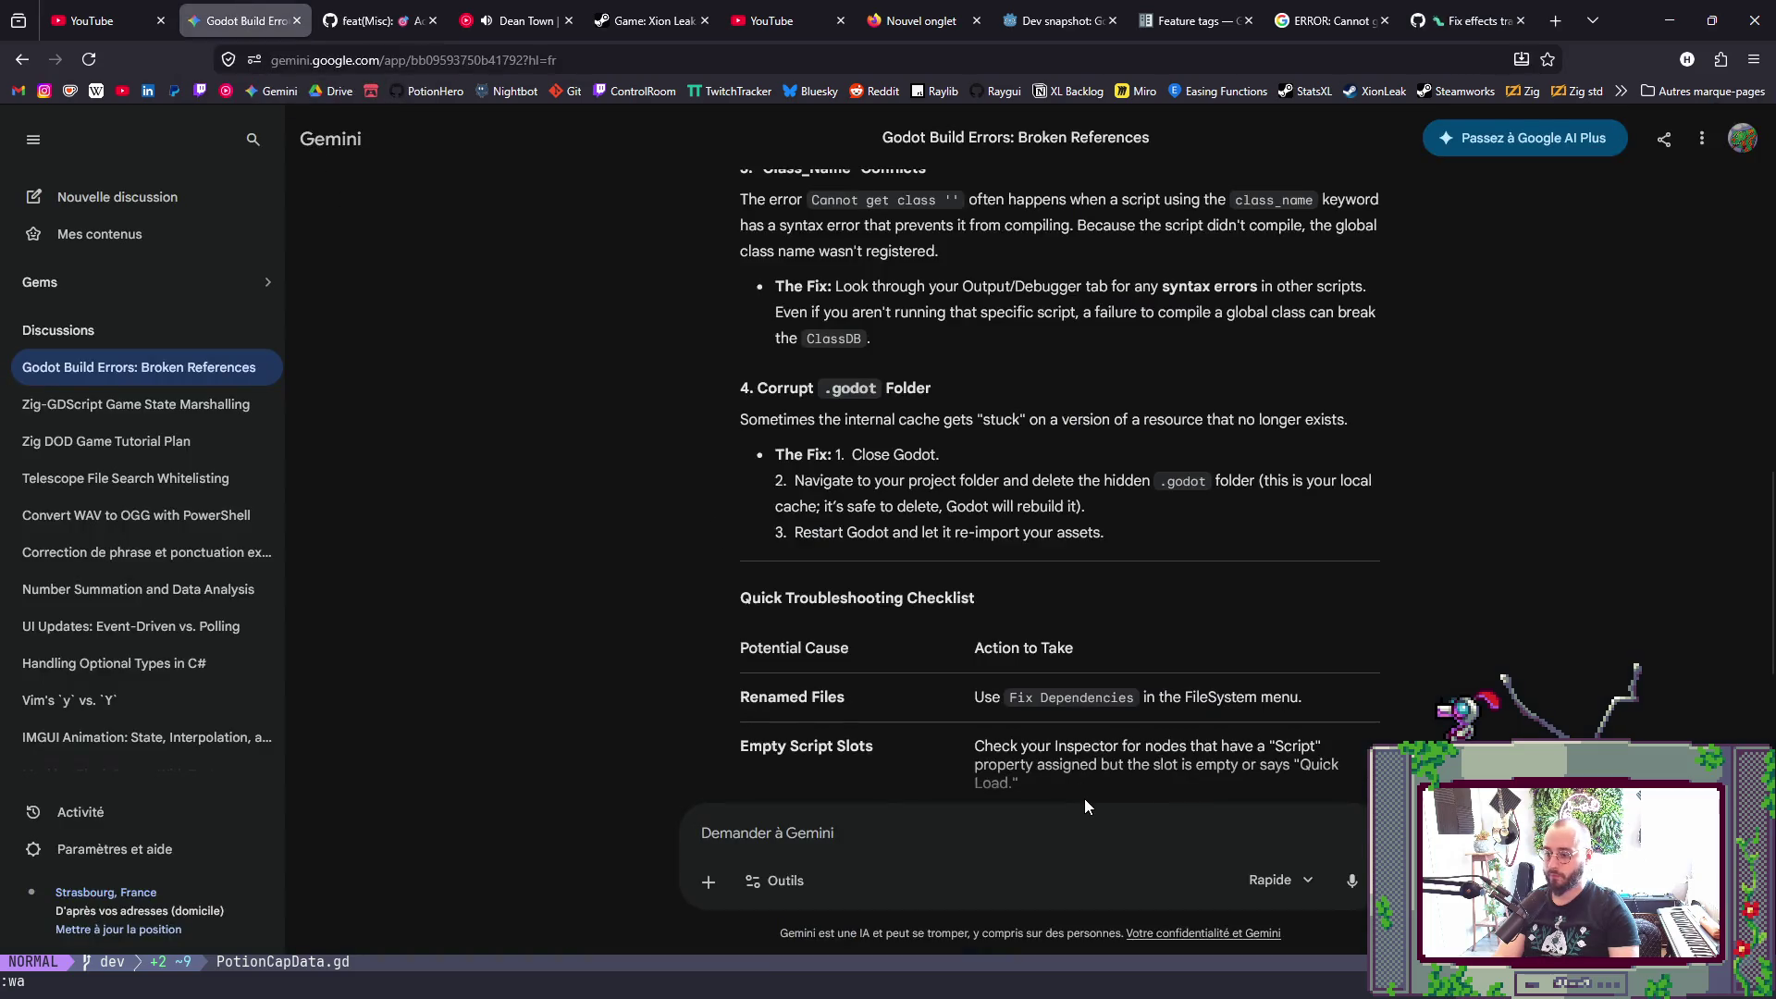
pyautogui.write('Maybne ')
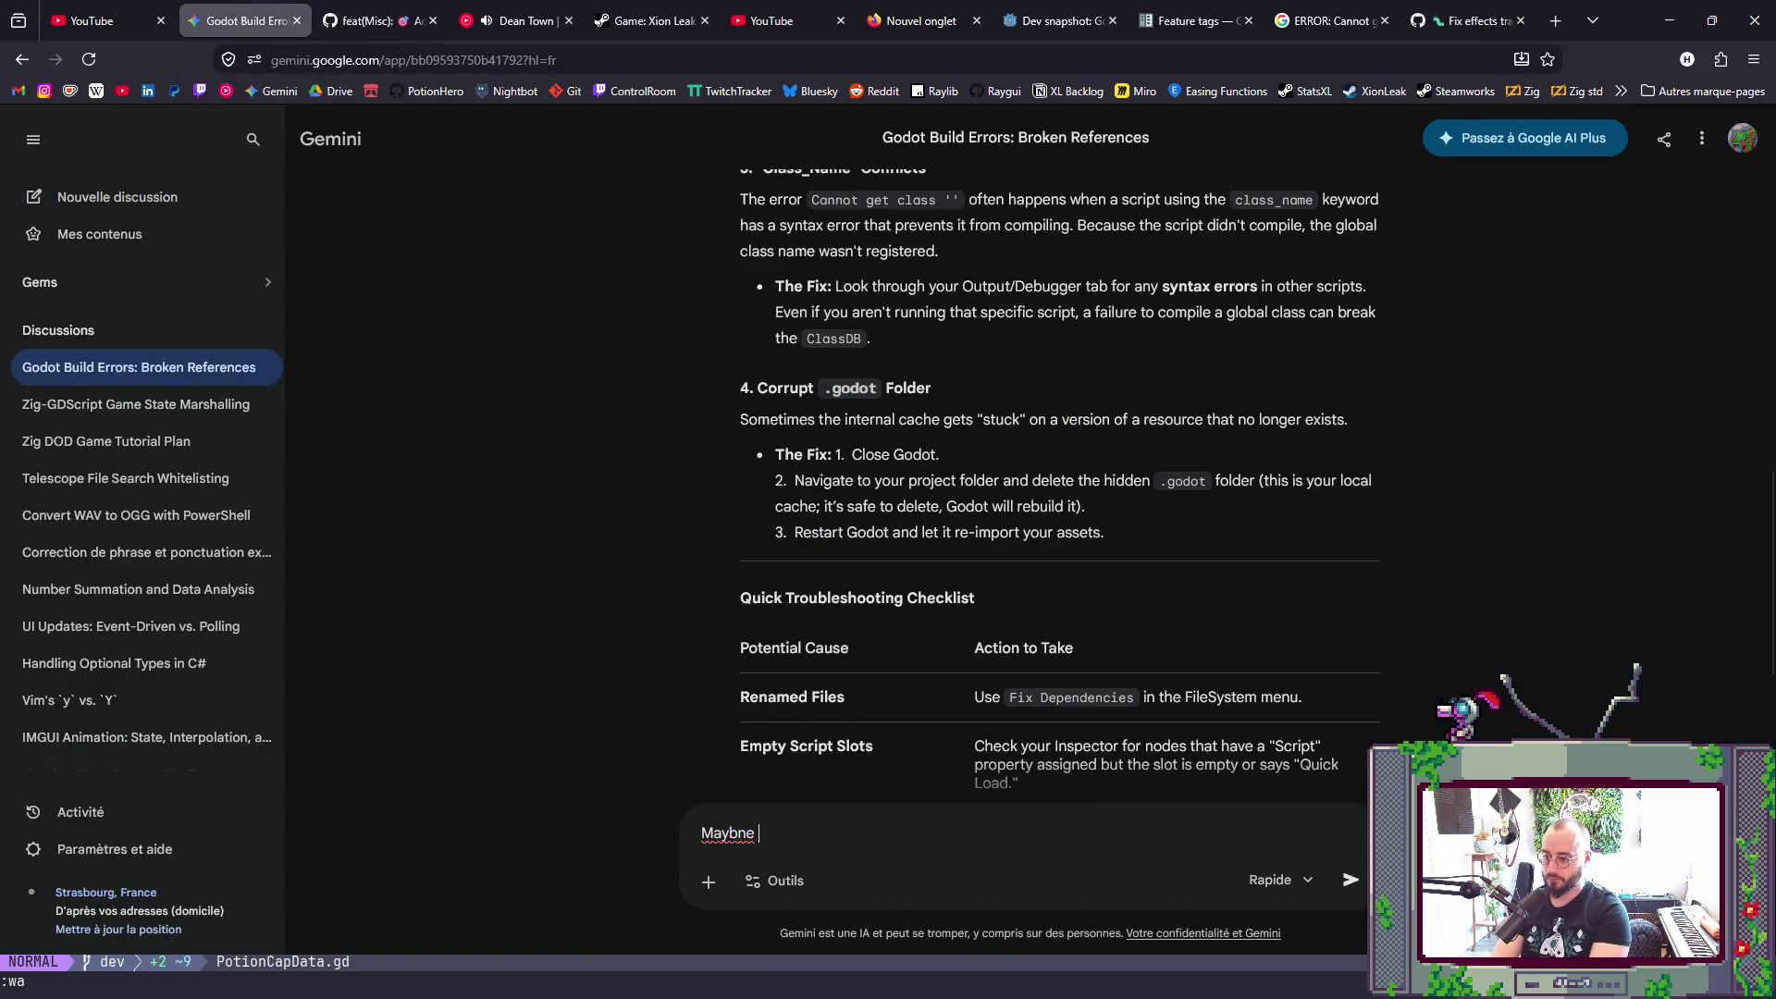
pyautogui.press('BackSpace')
pyautogui.press('BackSpace')
pyautogui.press('BackSpace')
pyautogui.write('e the')
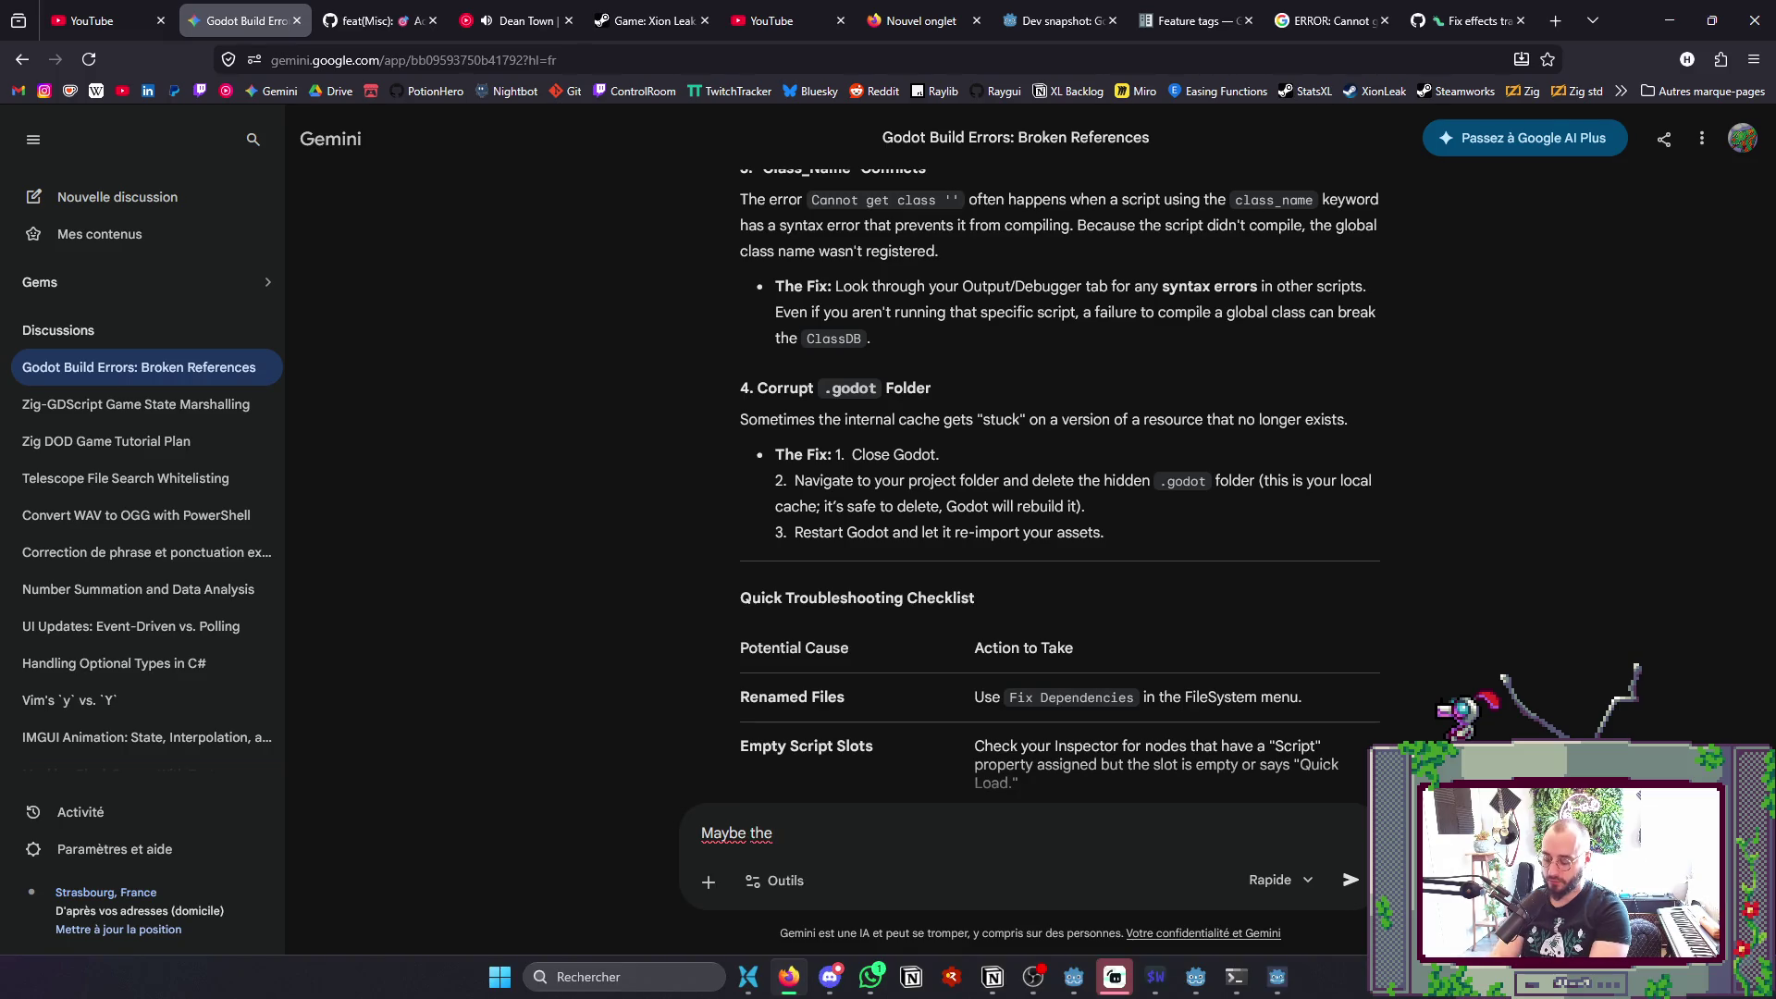
pyautogui.press('BackSpace')
pyautogui.press('BackSpace')
pyautogui.write('is')
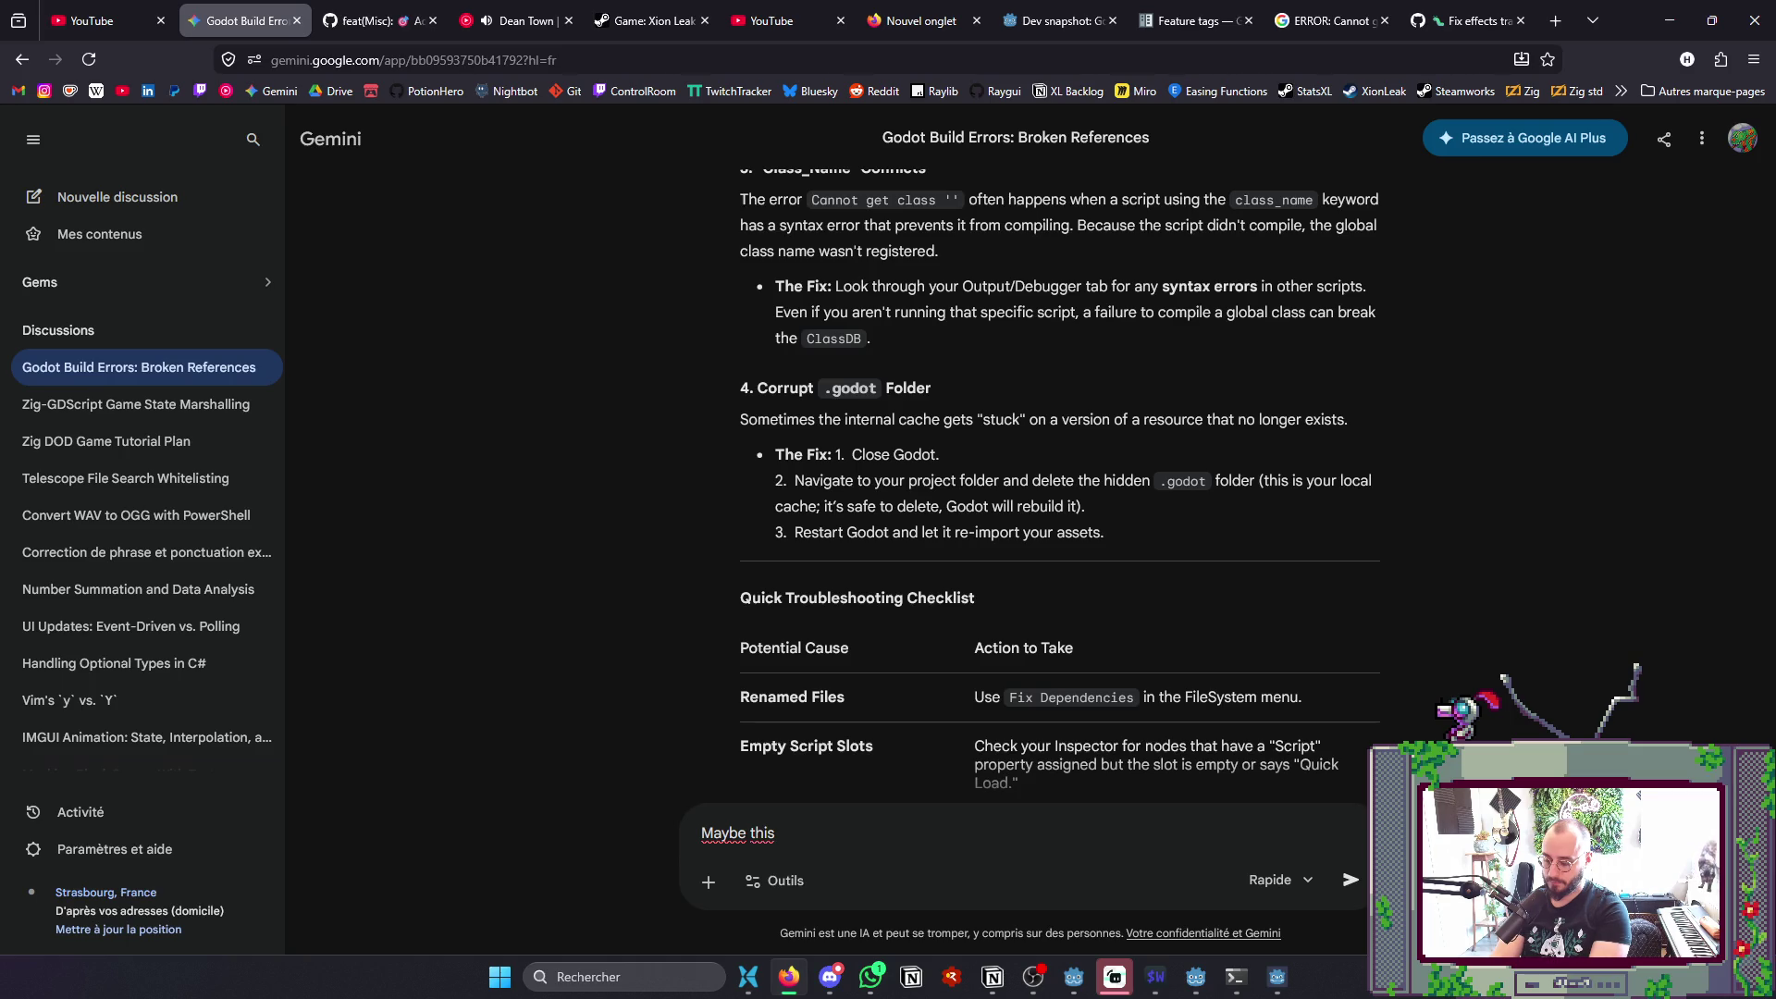
pyautogui.write(' would give')
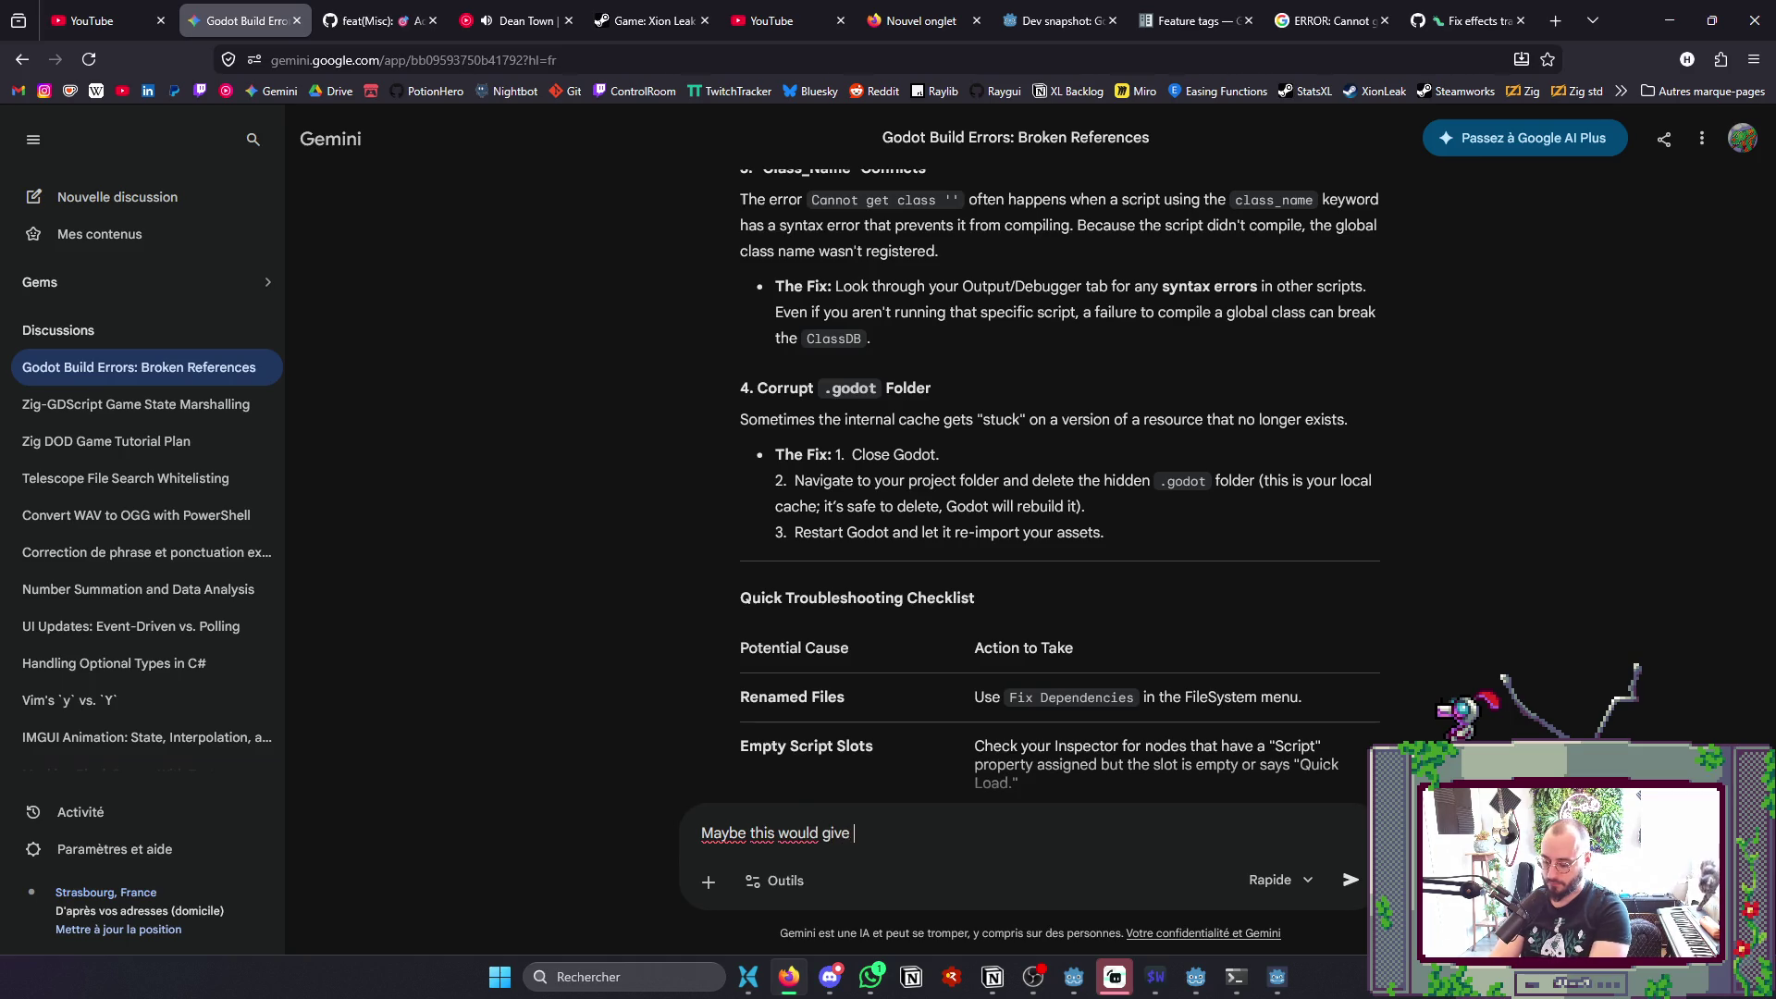
pyautogui.write(' youi')
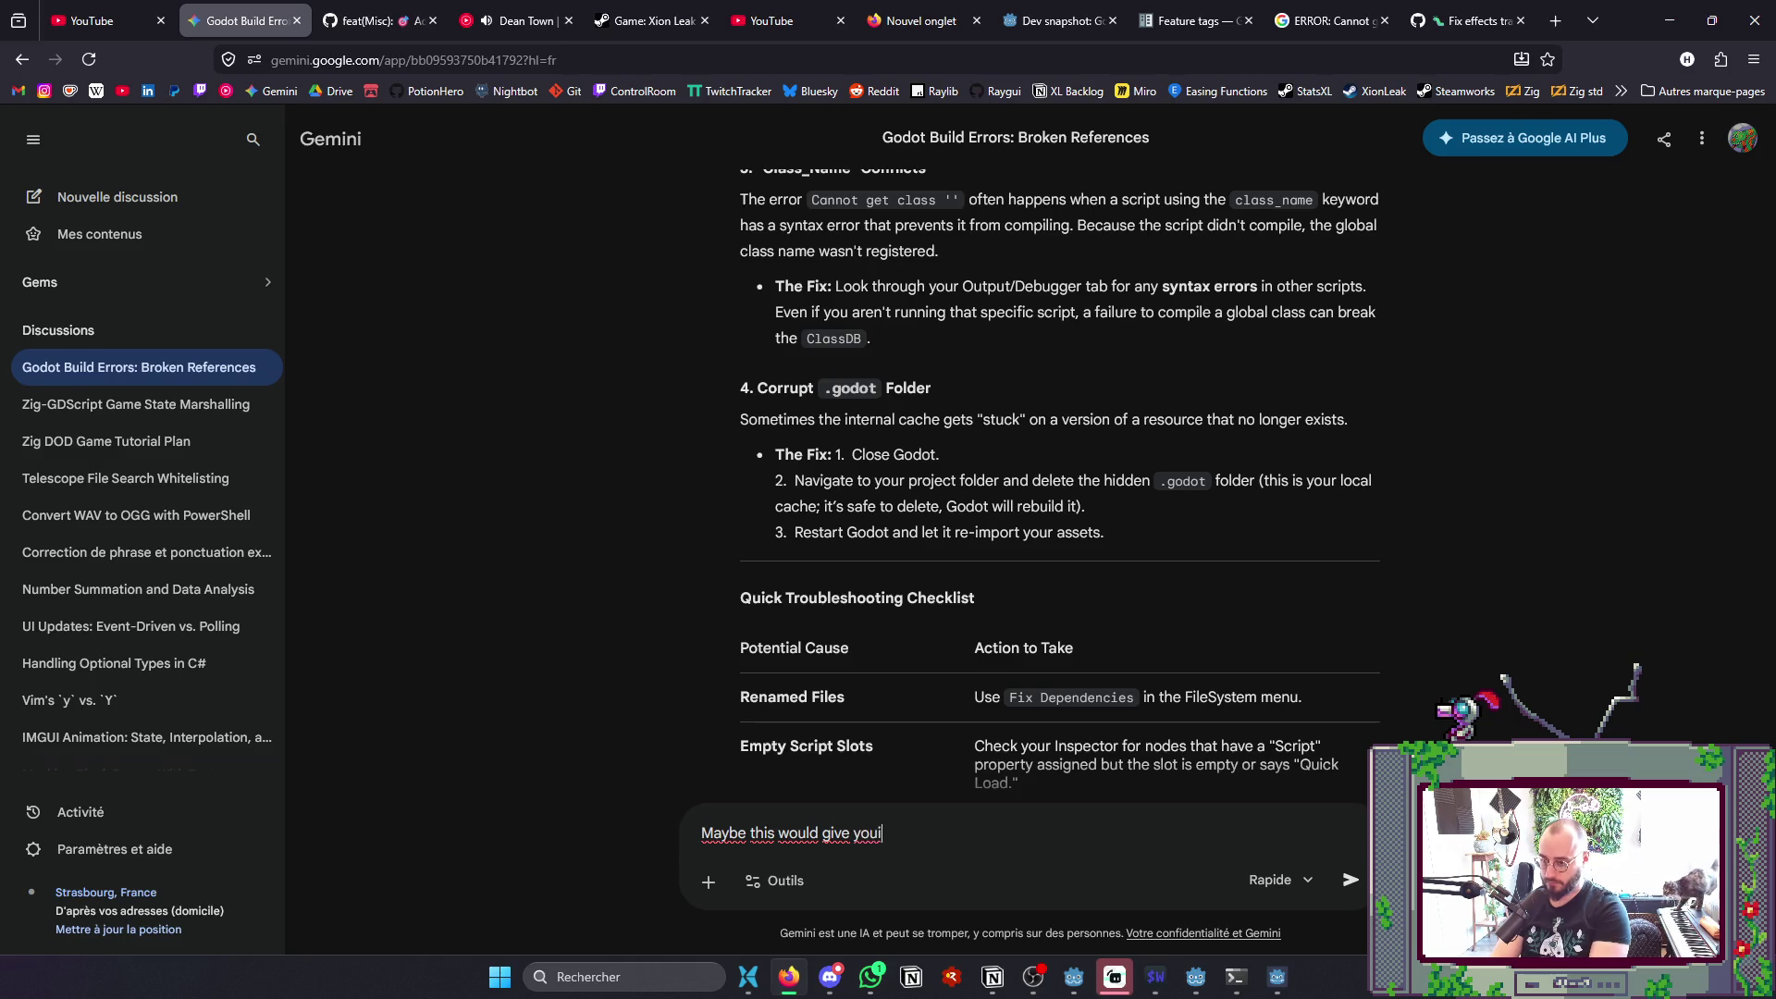
pyautogui.press('BackSpace')
pyautogui.write('more conte')
pyautogui.write('xt')
pyautogui.write(':')
pyautogui.hotkey('shift', 'Return')
pyautogui.hotkey('ctrl', 'v')
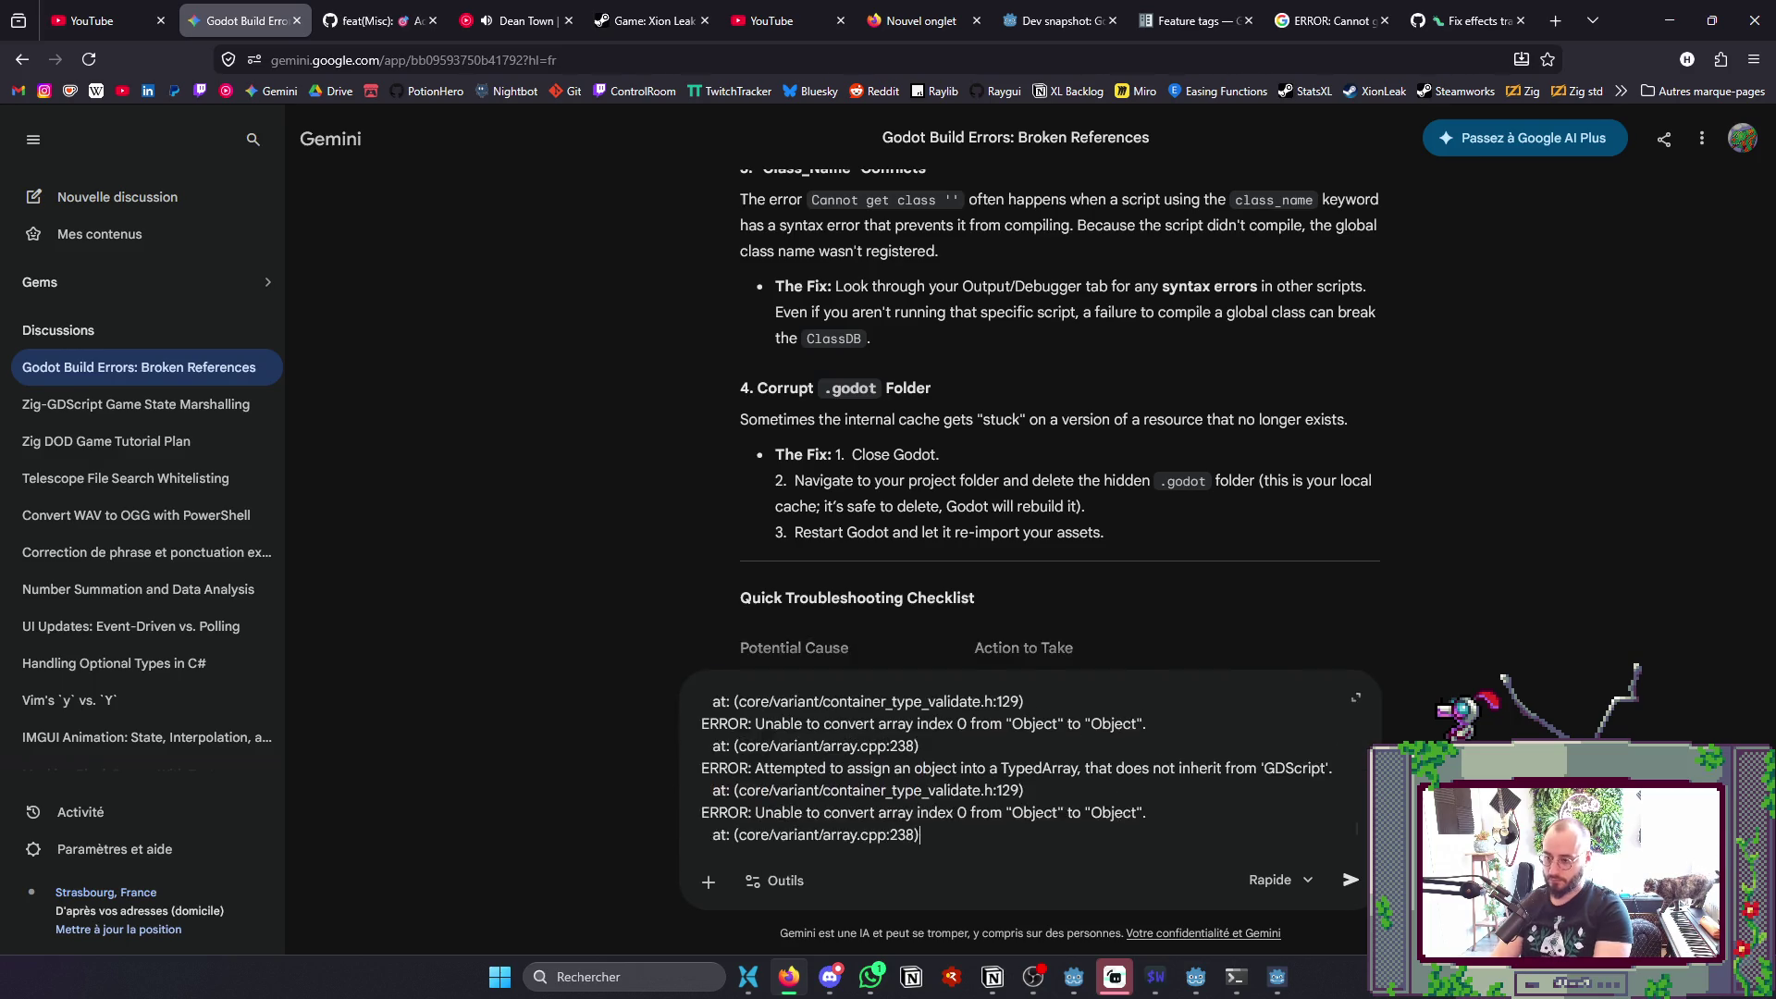
pyautogui.press('Return')
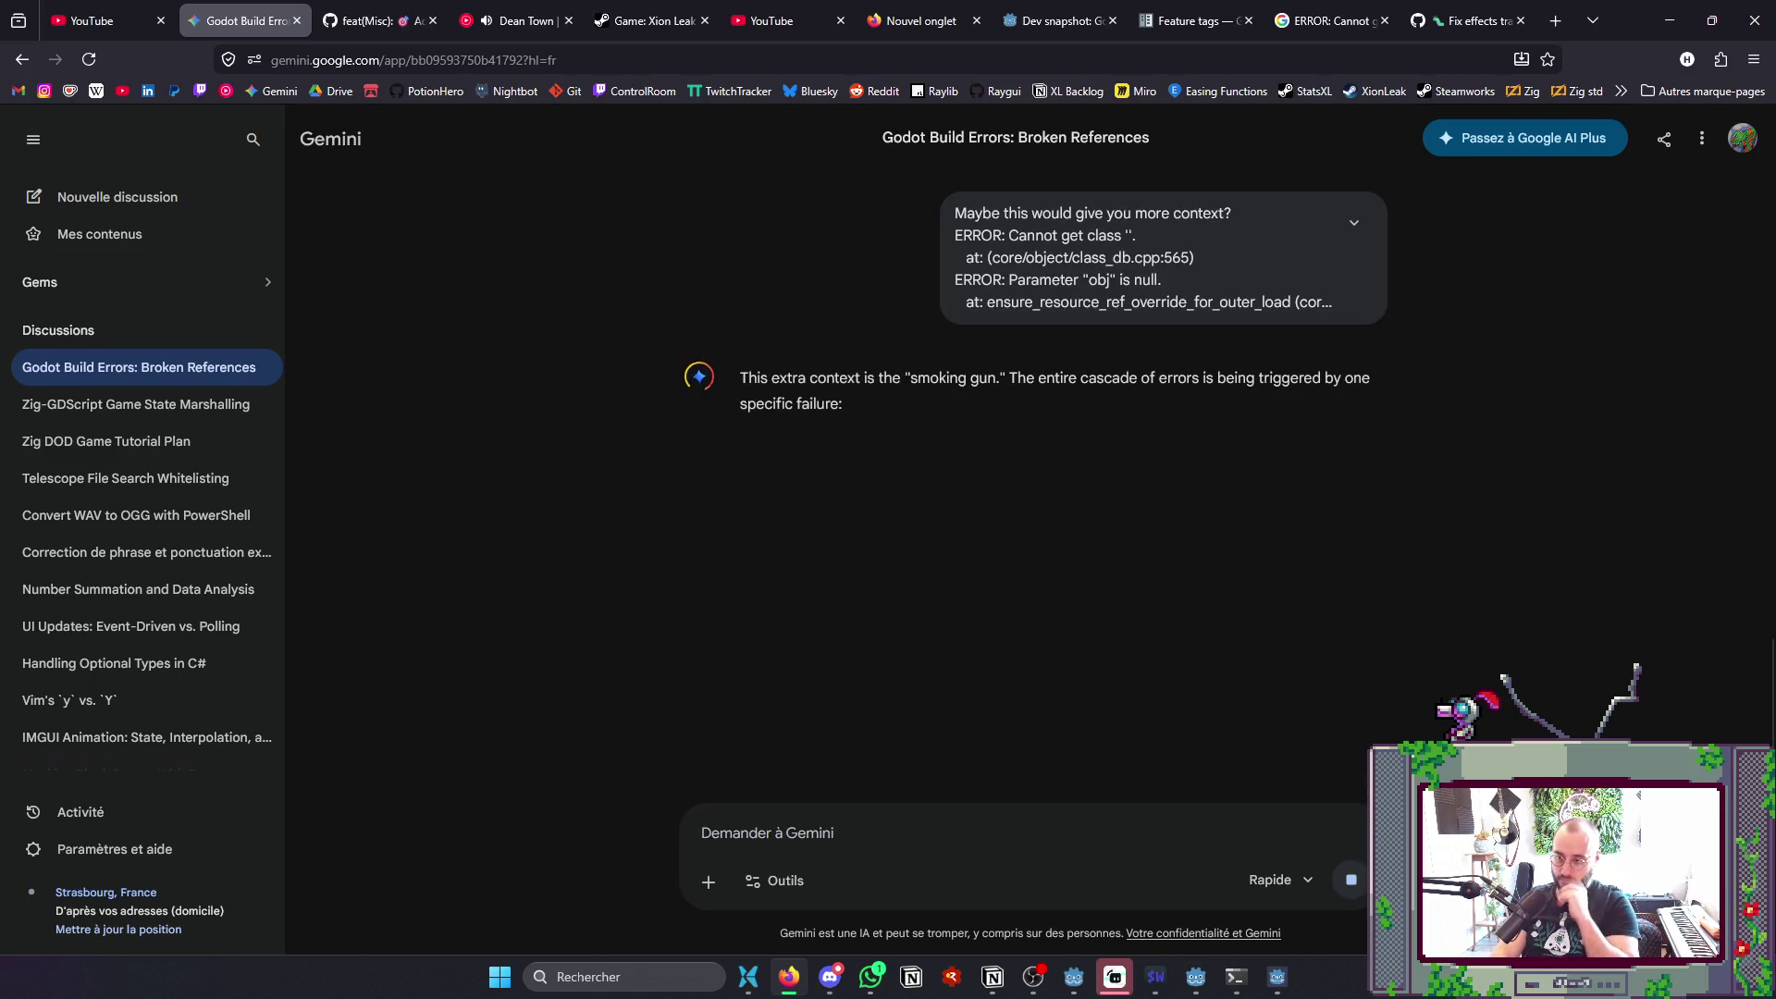
# - Close the running PotionHero game and read Gemini's diagnosis of the broken UID preload
pyautogui.hotkey('alt', 'Tab')
pyautogui.hotkey('alt', 'Tab')
pyautogui.click(1384, 118)
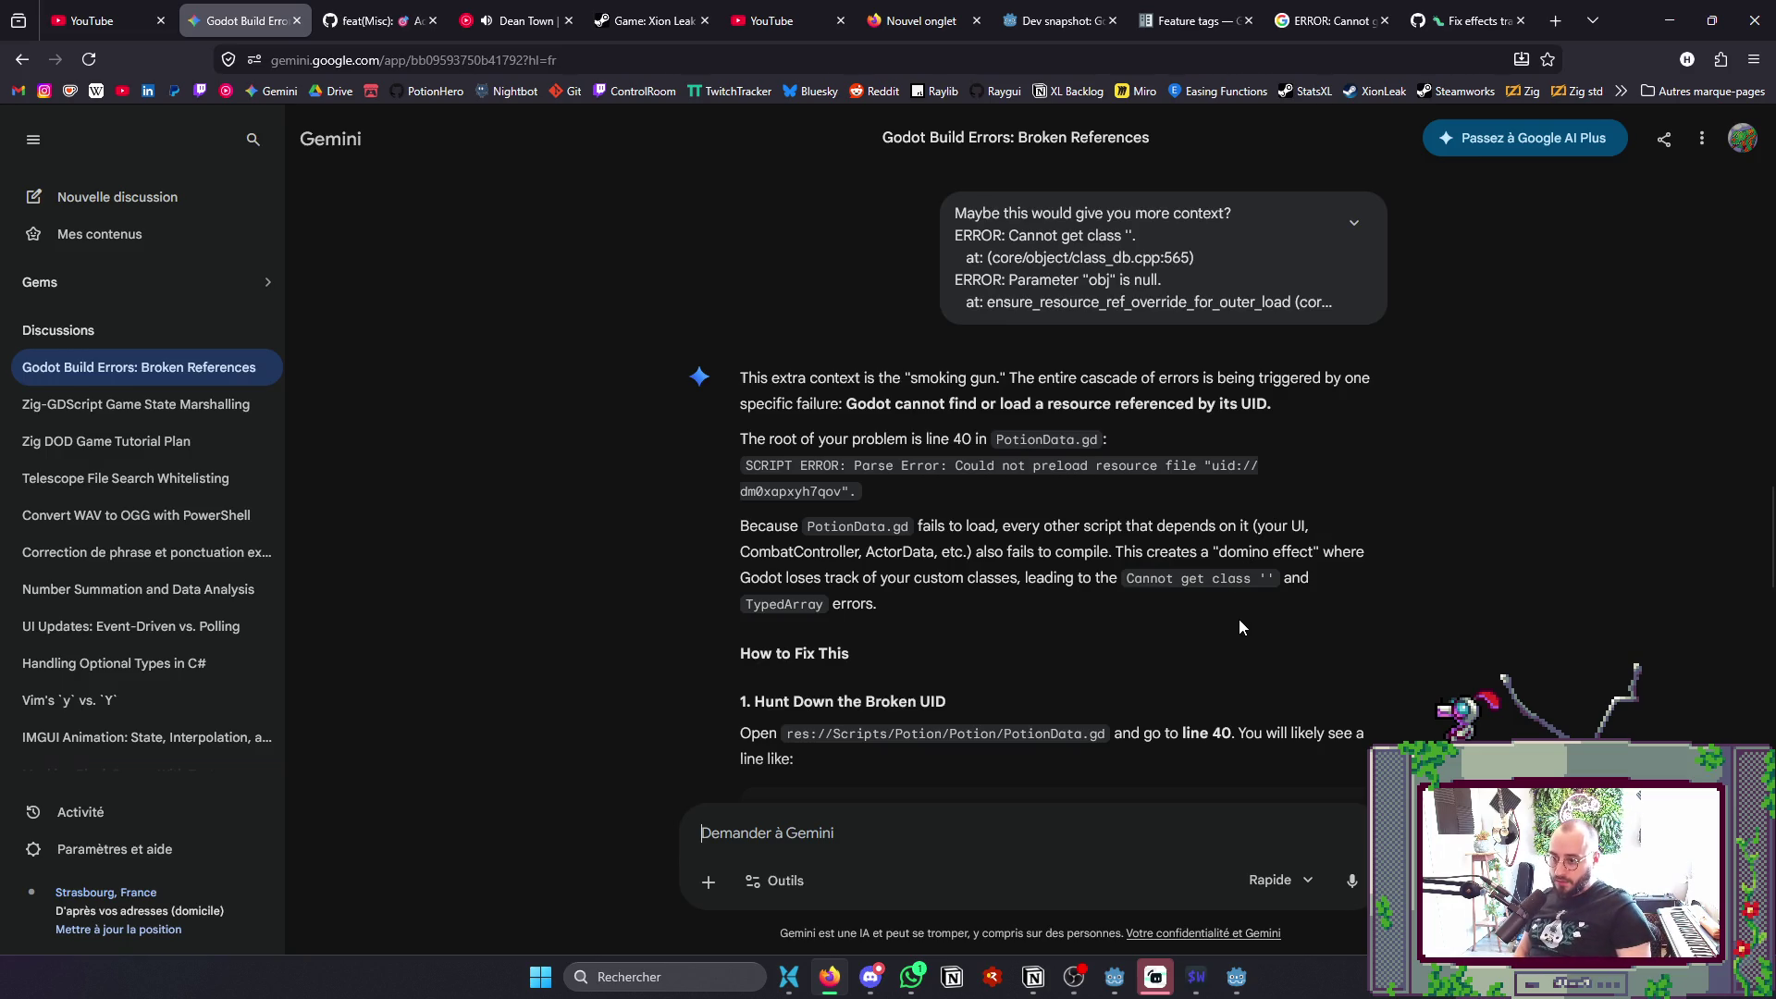
pyautogui.scroll(-3, 1240, 620)
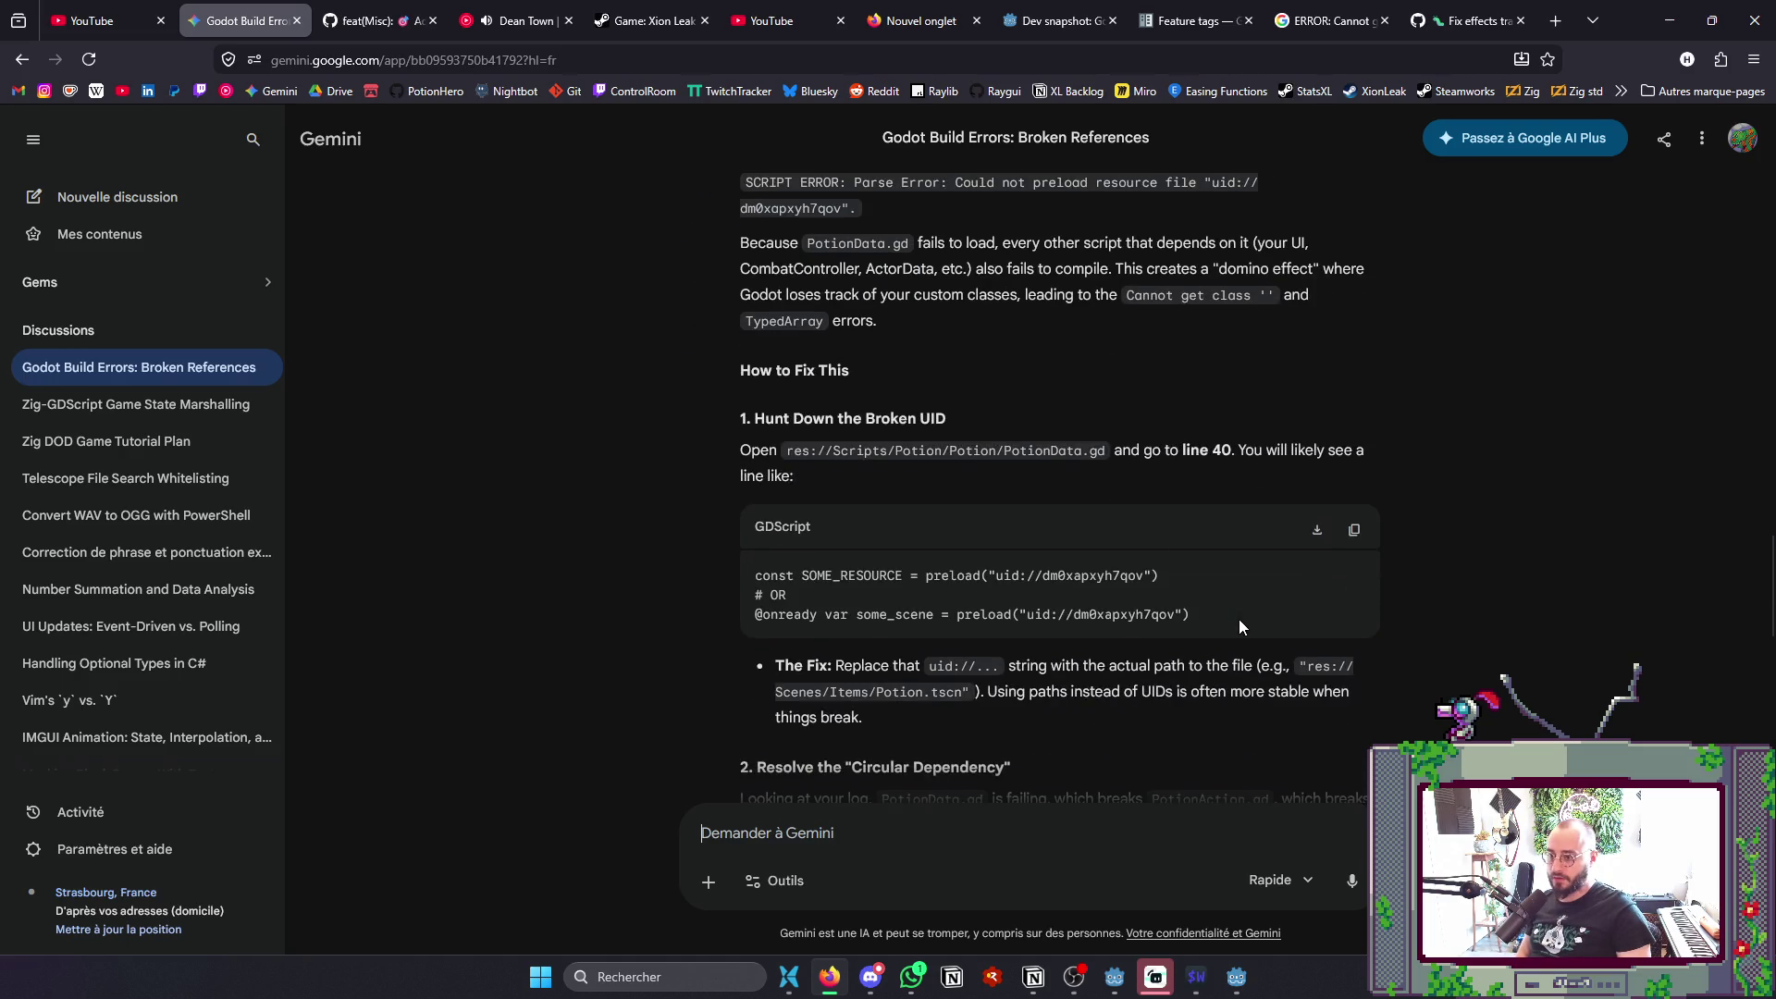
pyautogui.scroll(-2, 1239, 619)
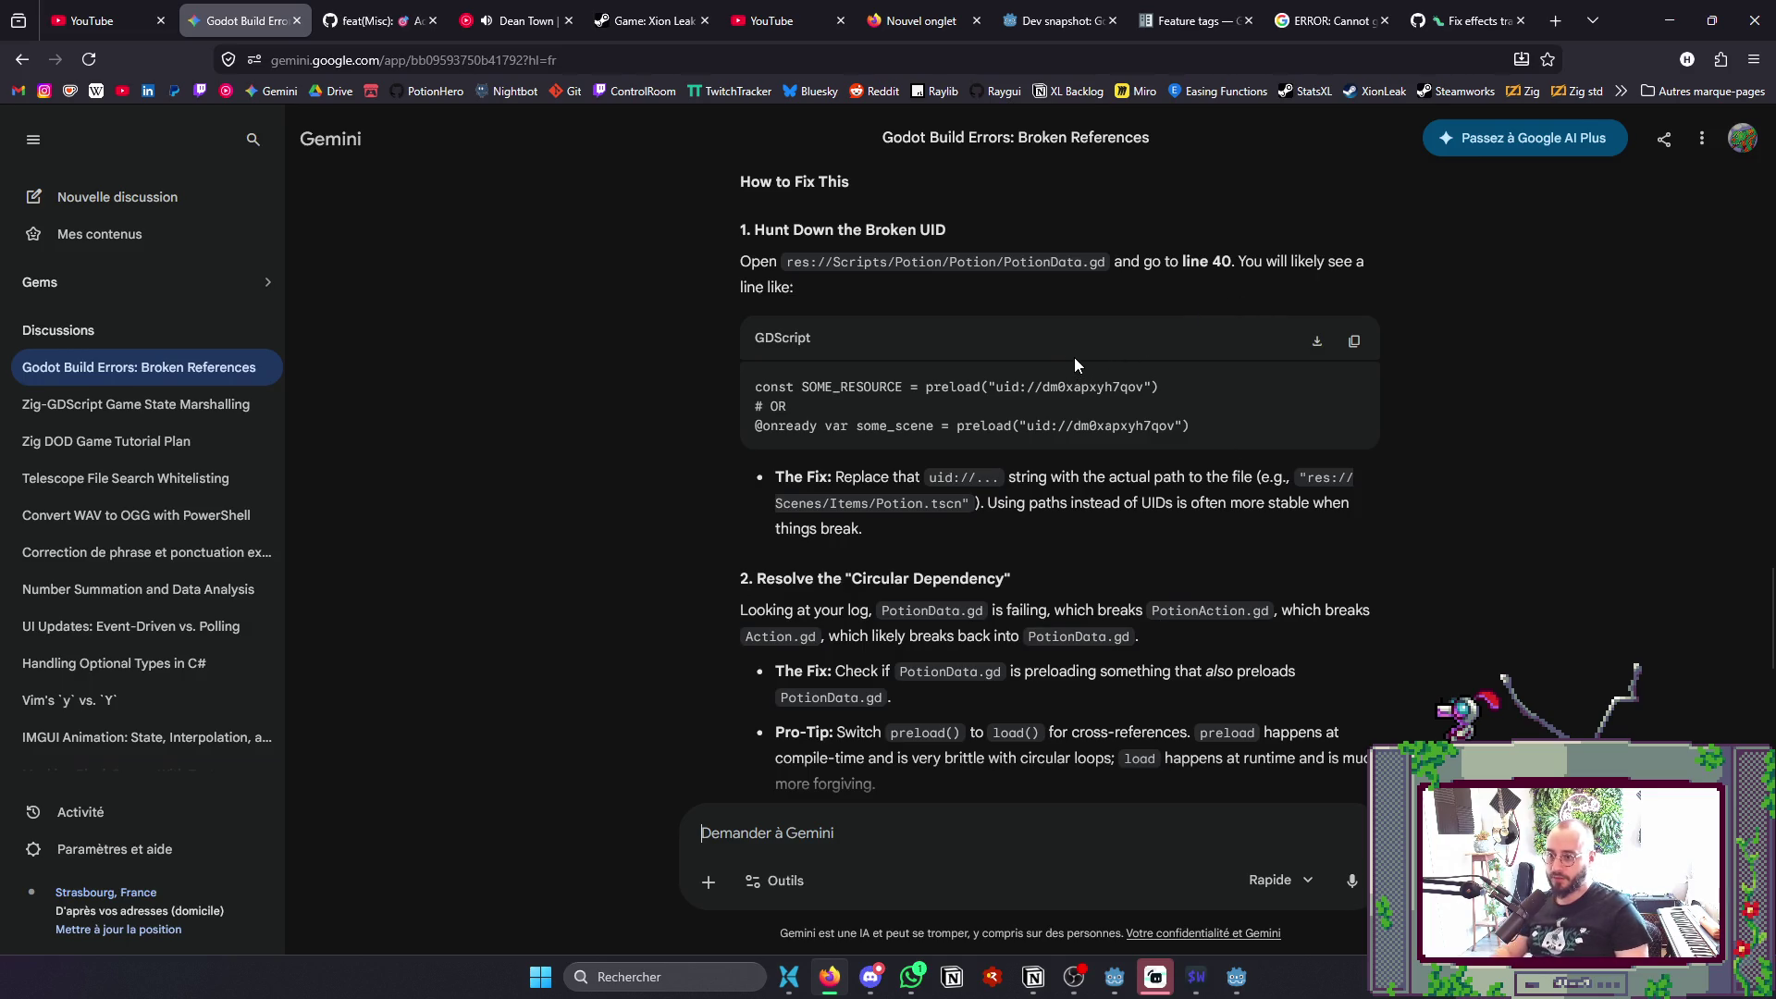
pyautogui.hotkey('alt', 'Tab')
pyautogui.press('Tab')
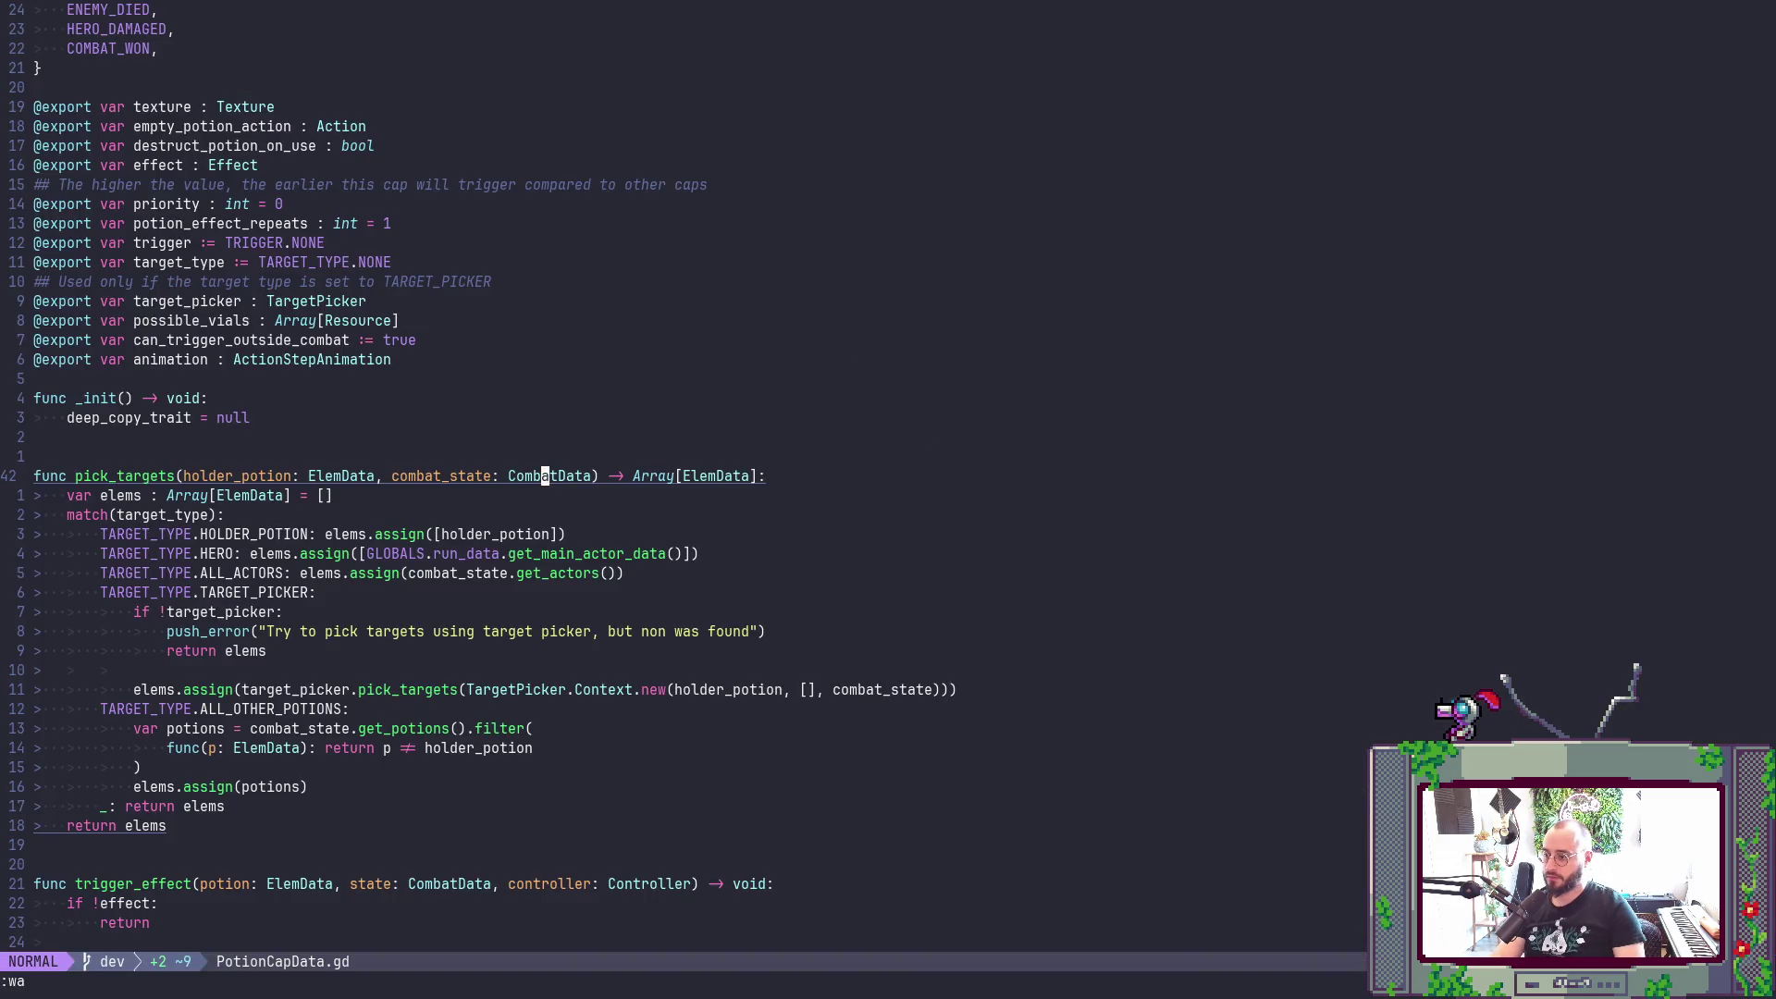
# - Open PotionData.gd through the project file finder
pyautogui.press('space')
pyautogui.press('f')
pyautogui.press('f')
pyautogui.write('PotionD')
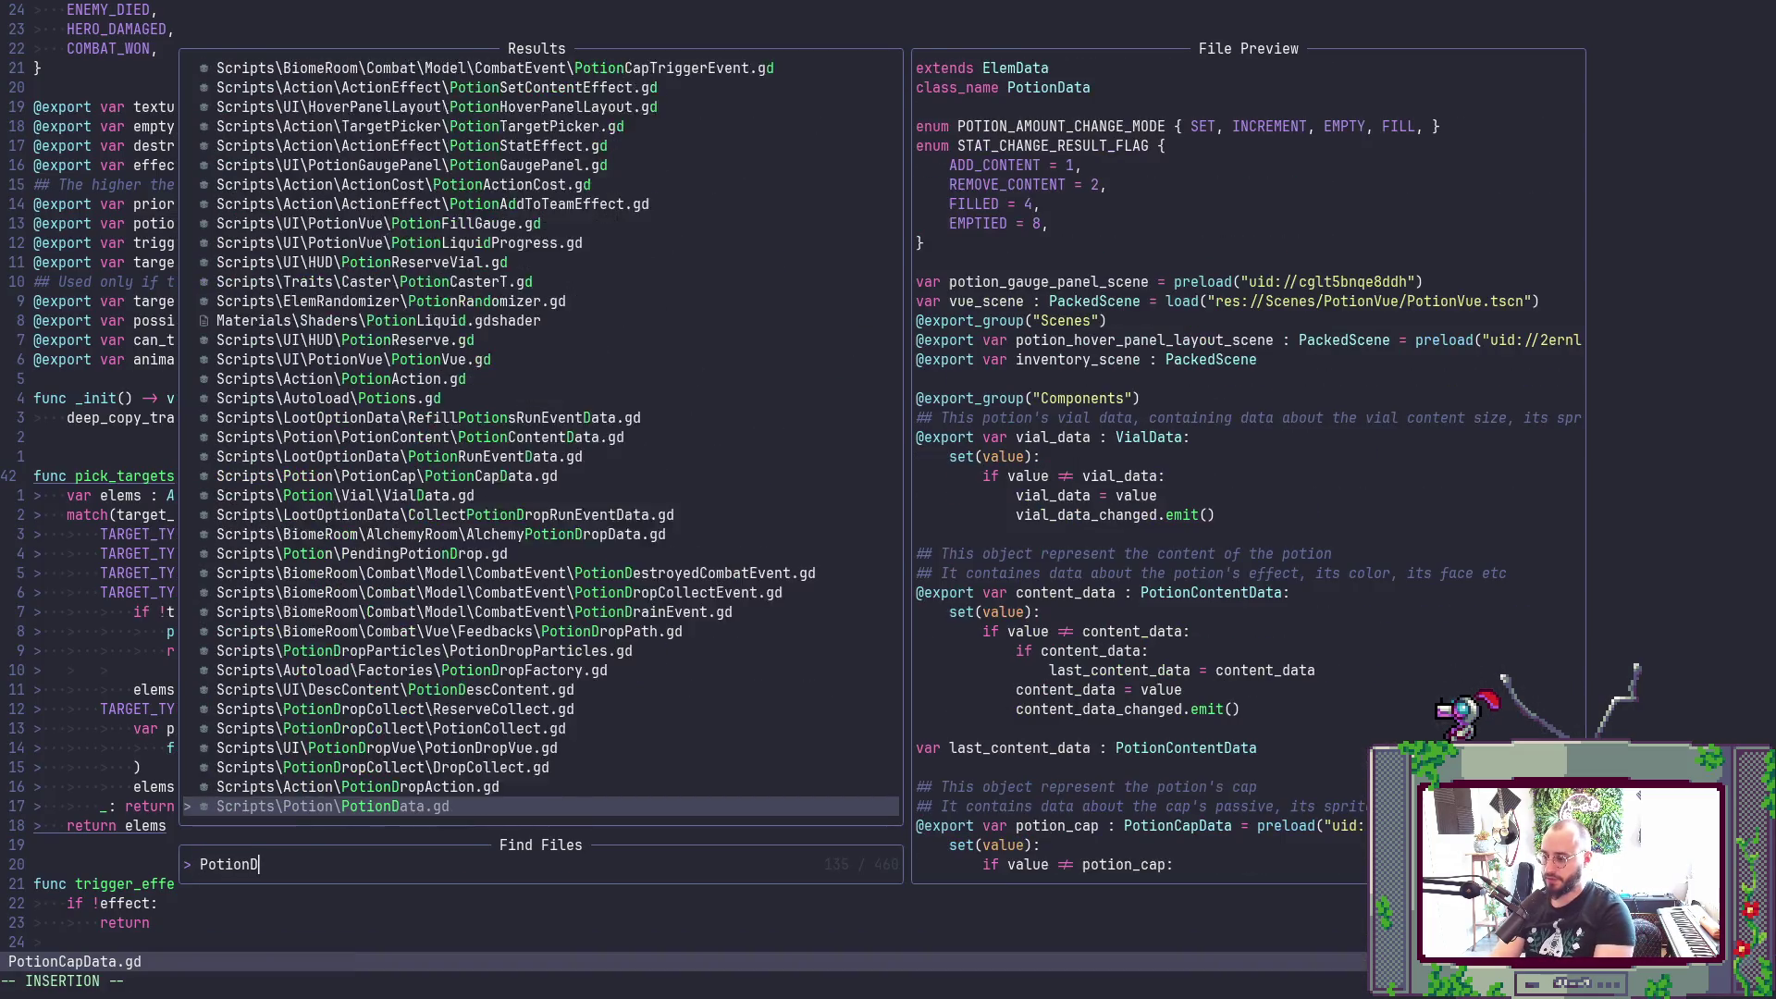
pyautogui.press('Return')
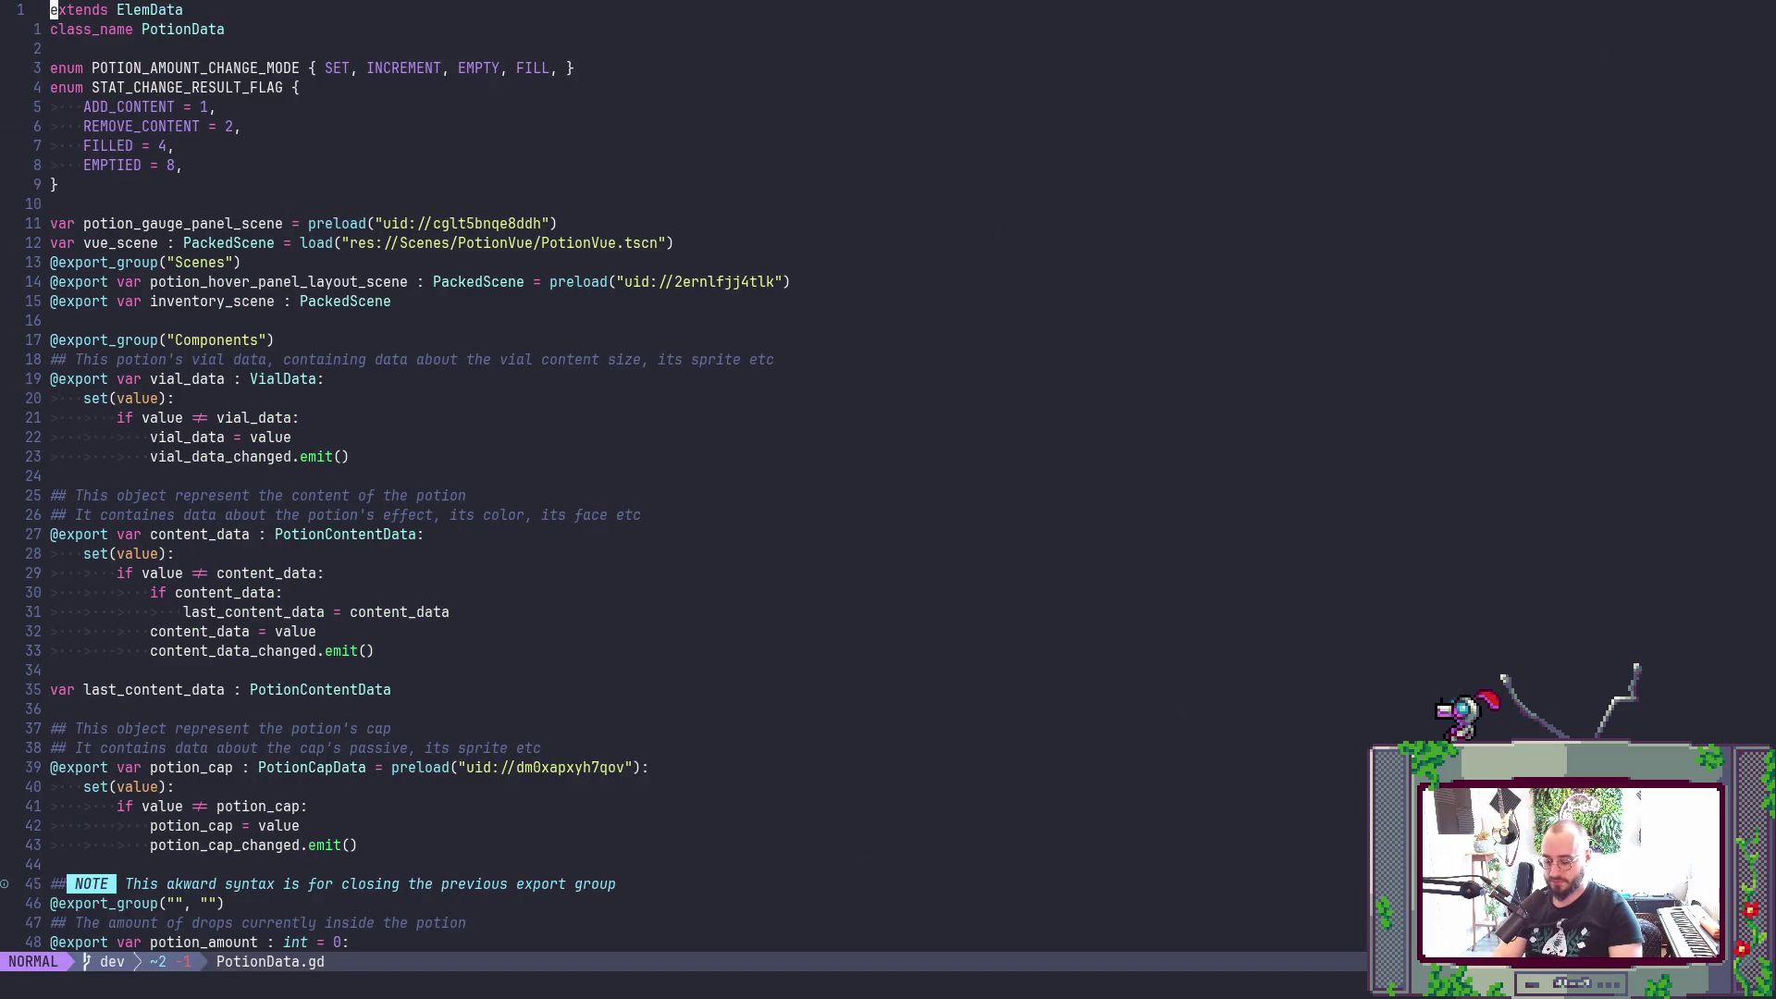
# - Go to line 40 and put the caret at the potion_cap uid preload
pyautogui.press('4')
pyautogui.press('0')
pyautogui.press('G')
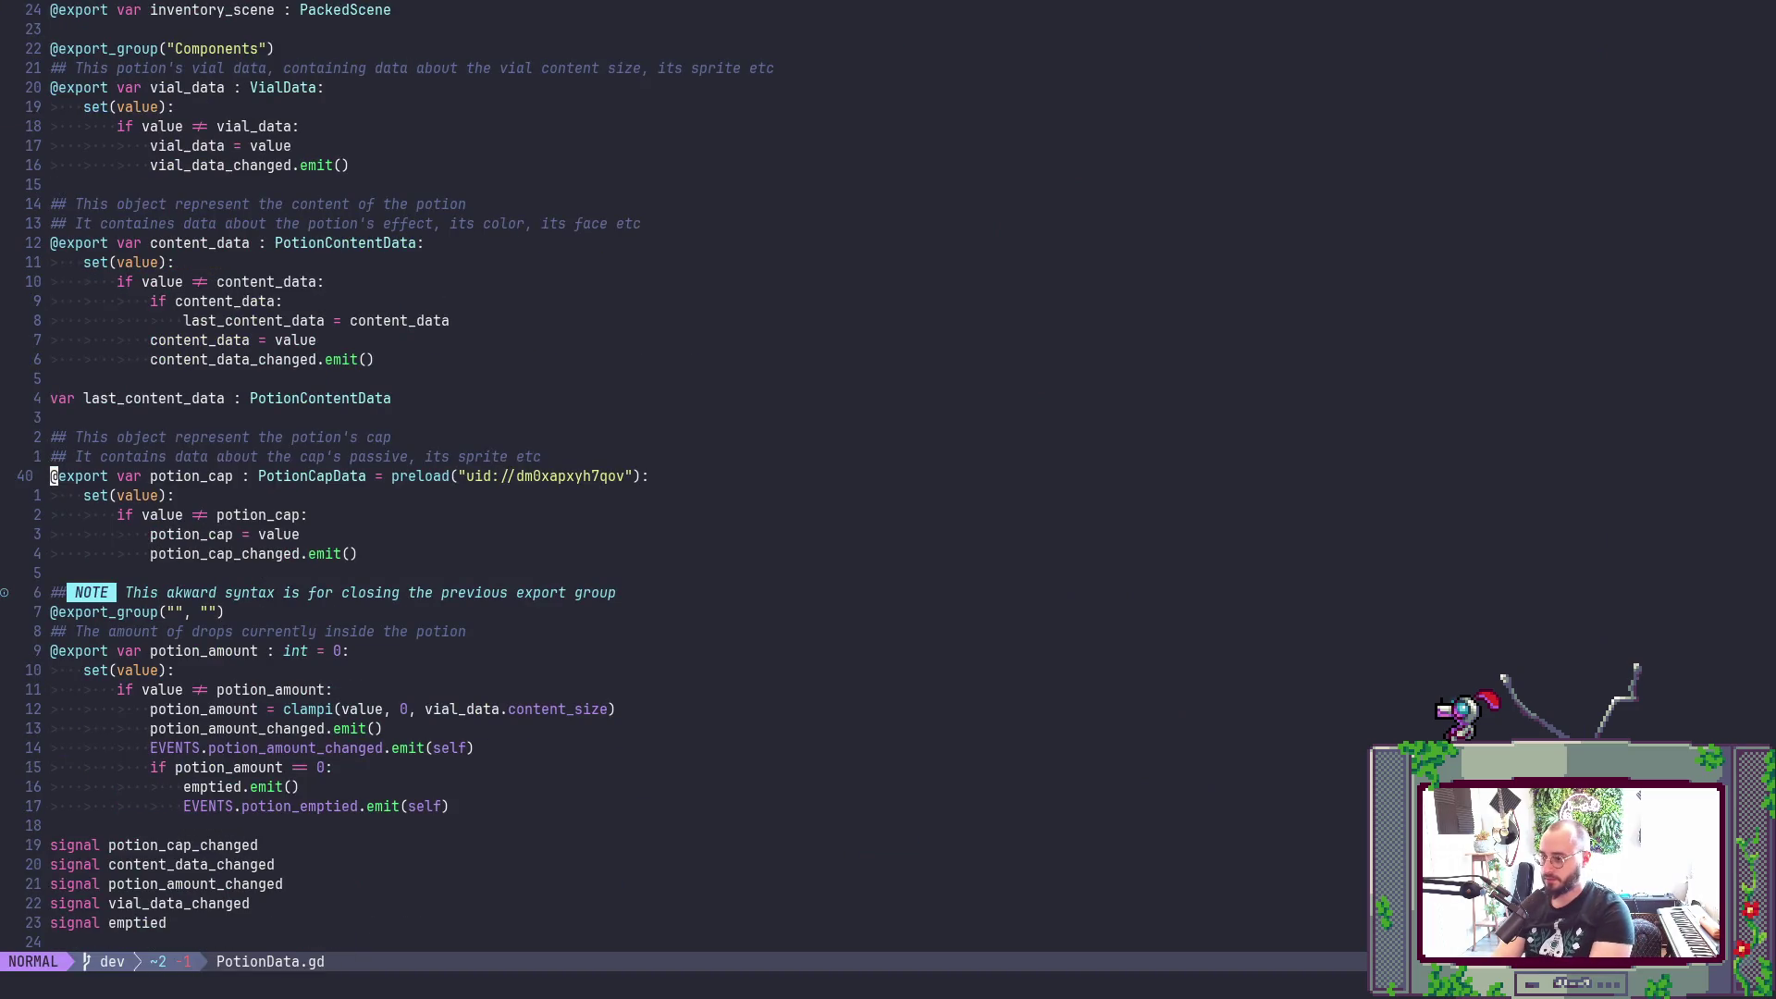
pyautogui.press('$')
pyautogui.press('B')
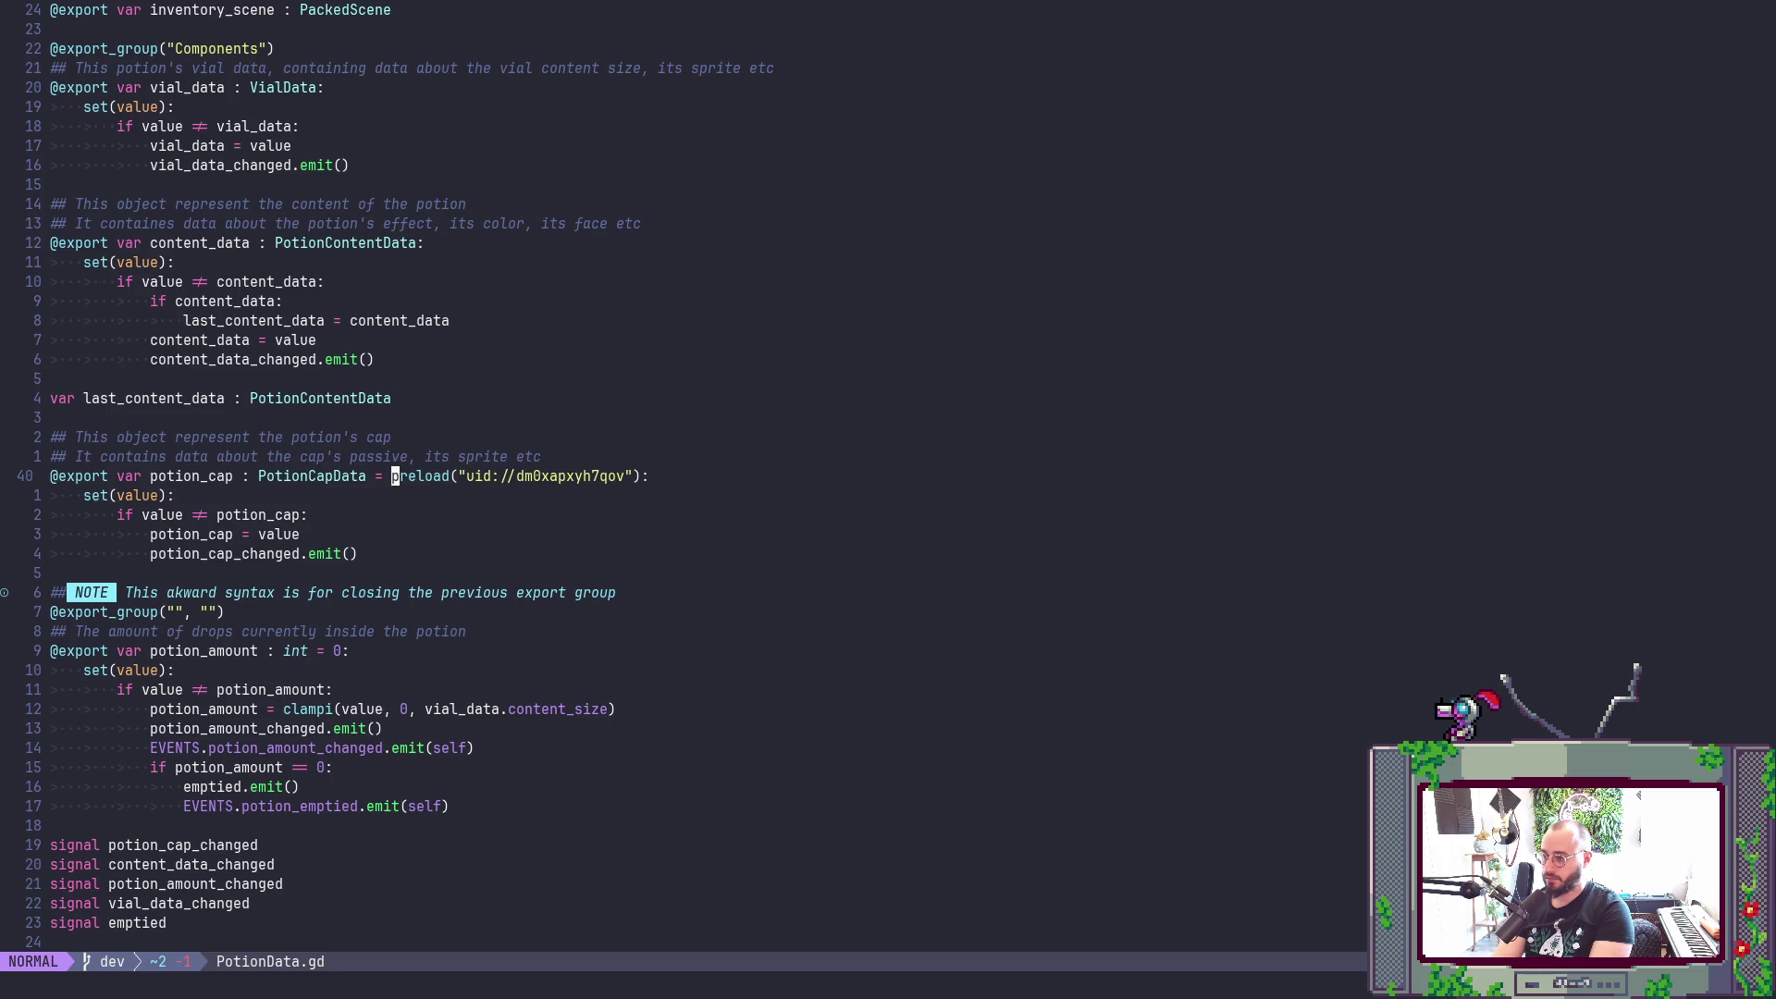
pyautogui.press('b')
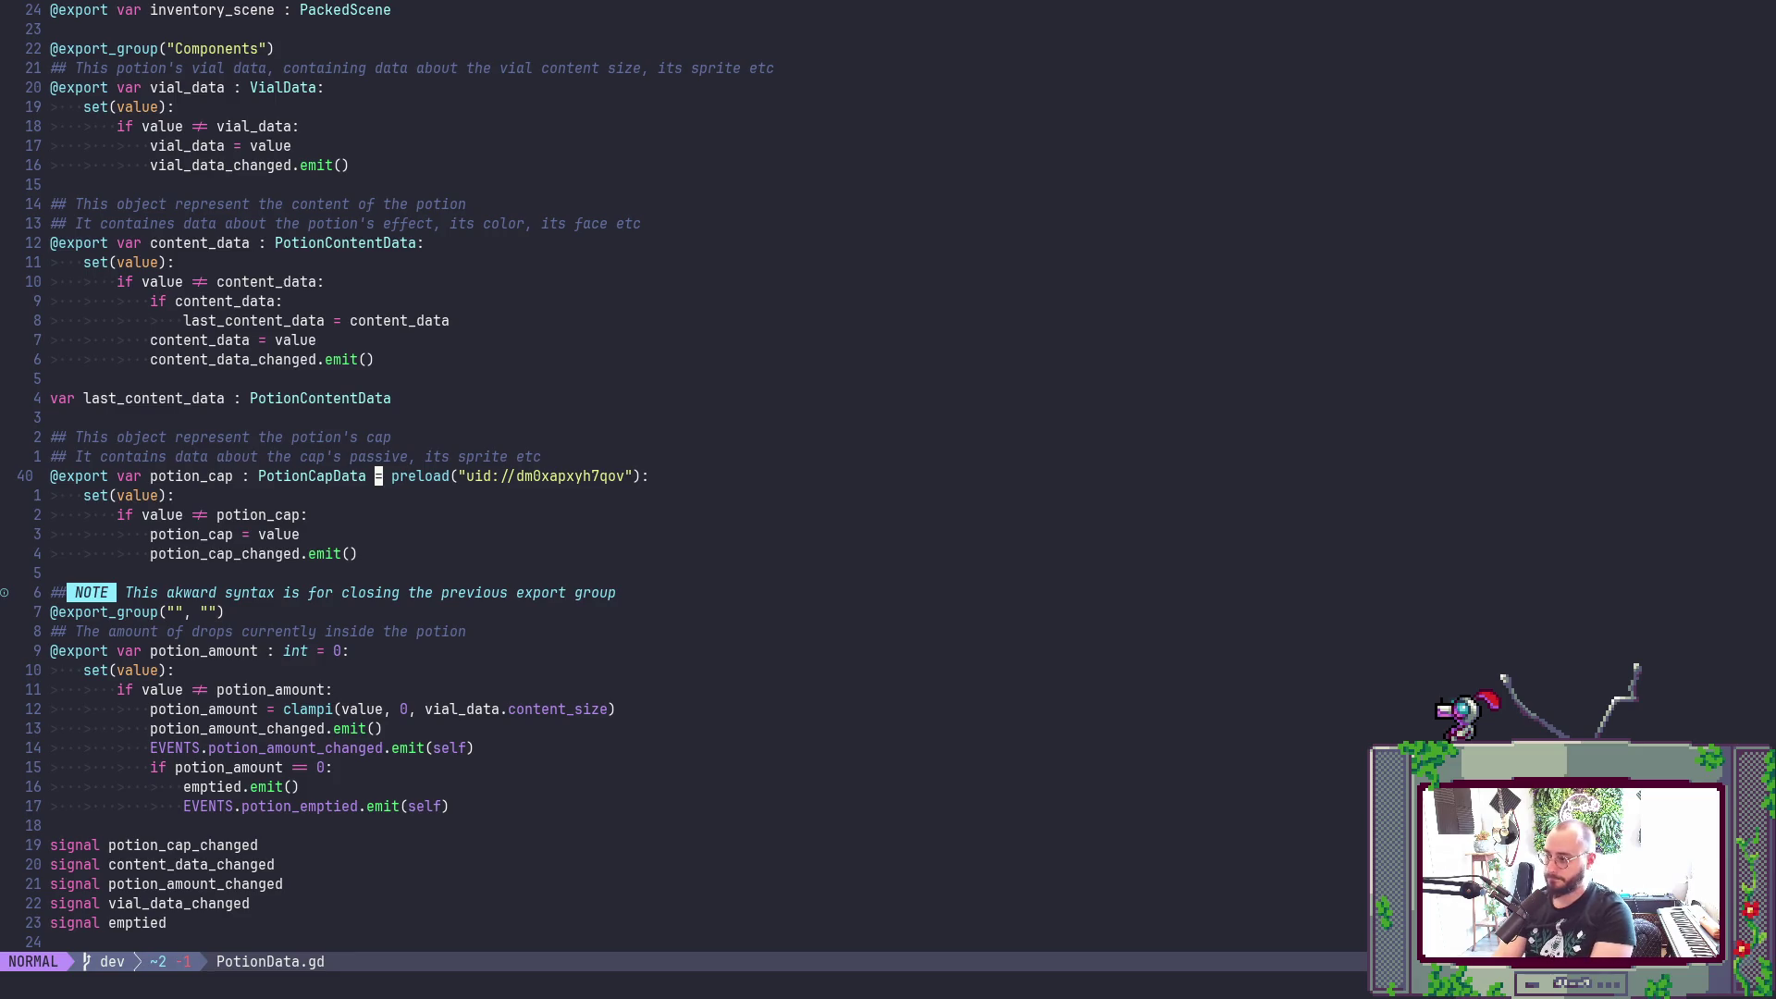
pyautogui.hotkey('alt', 'Tab')
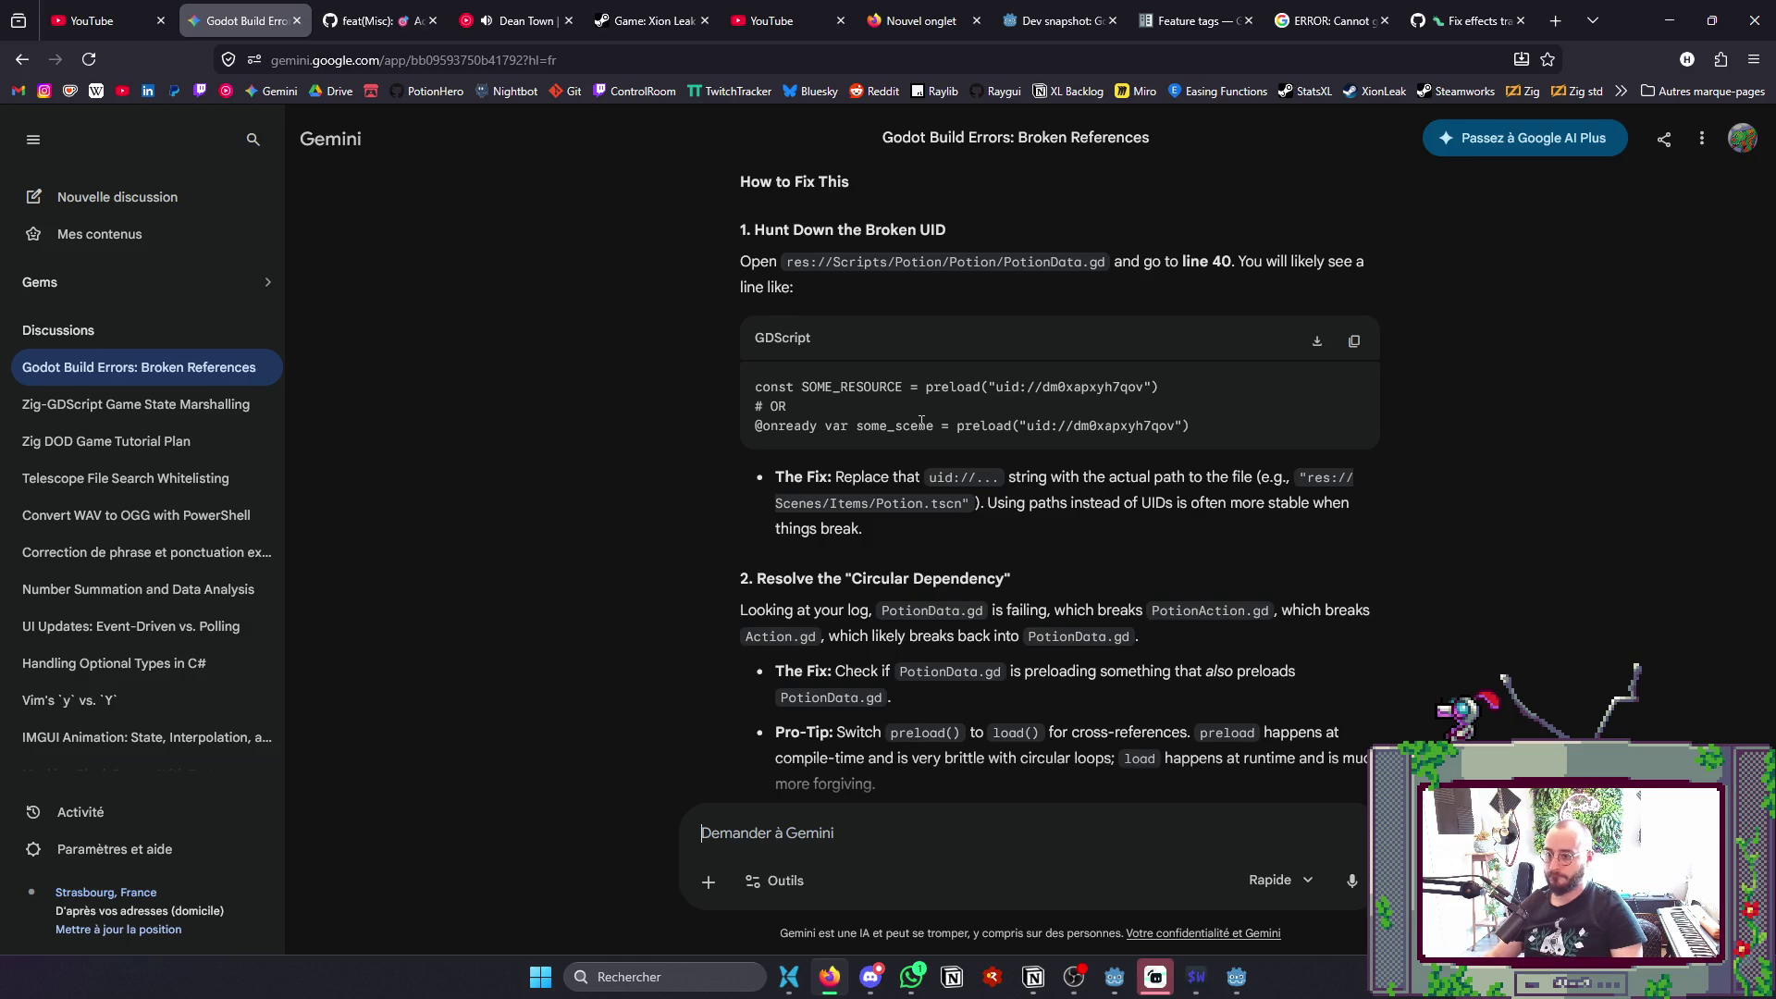
# - Read Gemini's fix and place the caret just after PotionCapData on line 40
pyautogui.scroll(-2, 921, 422)
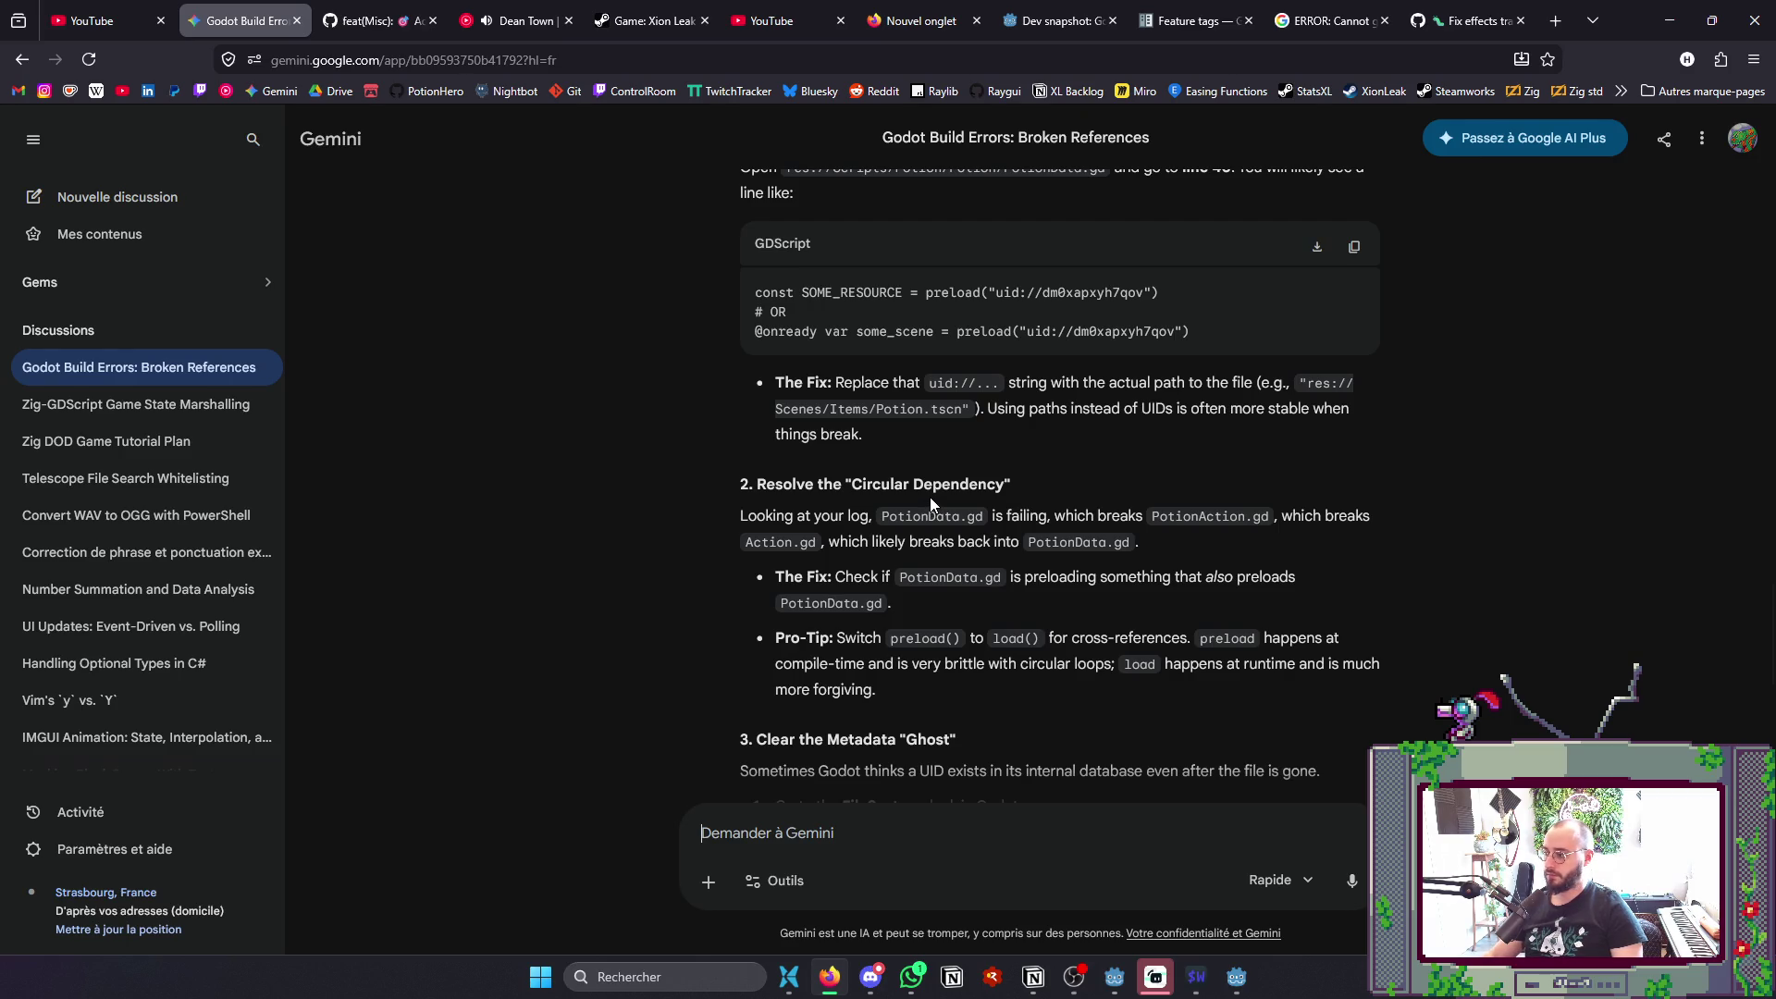
pyautogui.hotkey('alt', 'Tab')
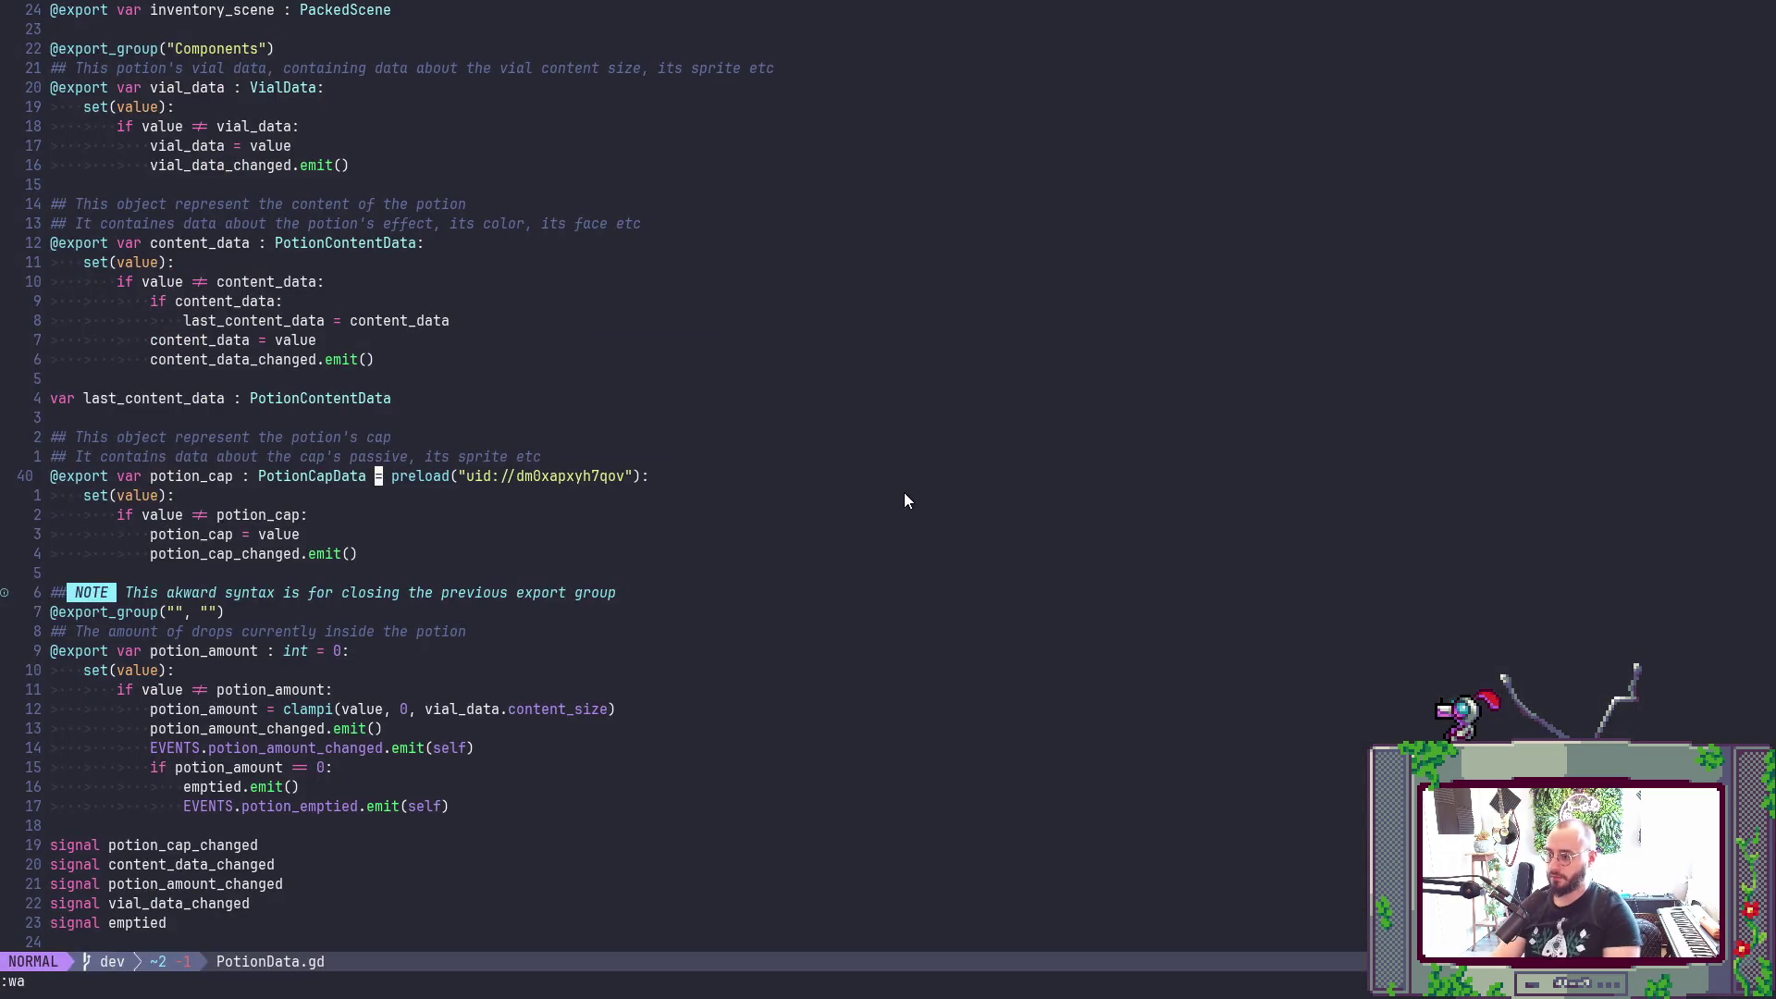
pyautogui.hotkey('shift', 'v')
pyautogui.press('Escape')
pyautogui.press('b')
pyautogui.press('l')
pyautogui.press('l')
pyautogui.press('e')
pyautogui.press('w')
pyautogui.press('h')
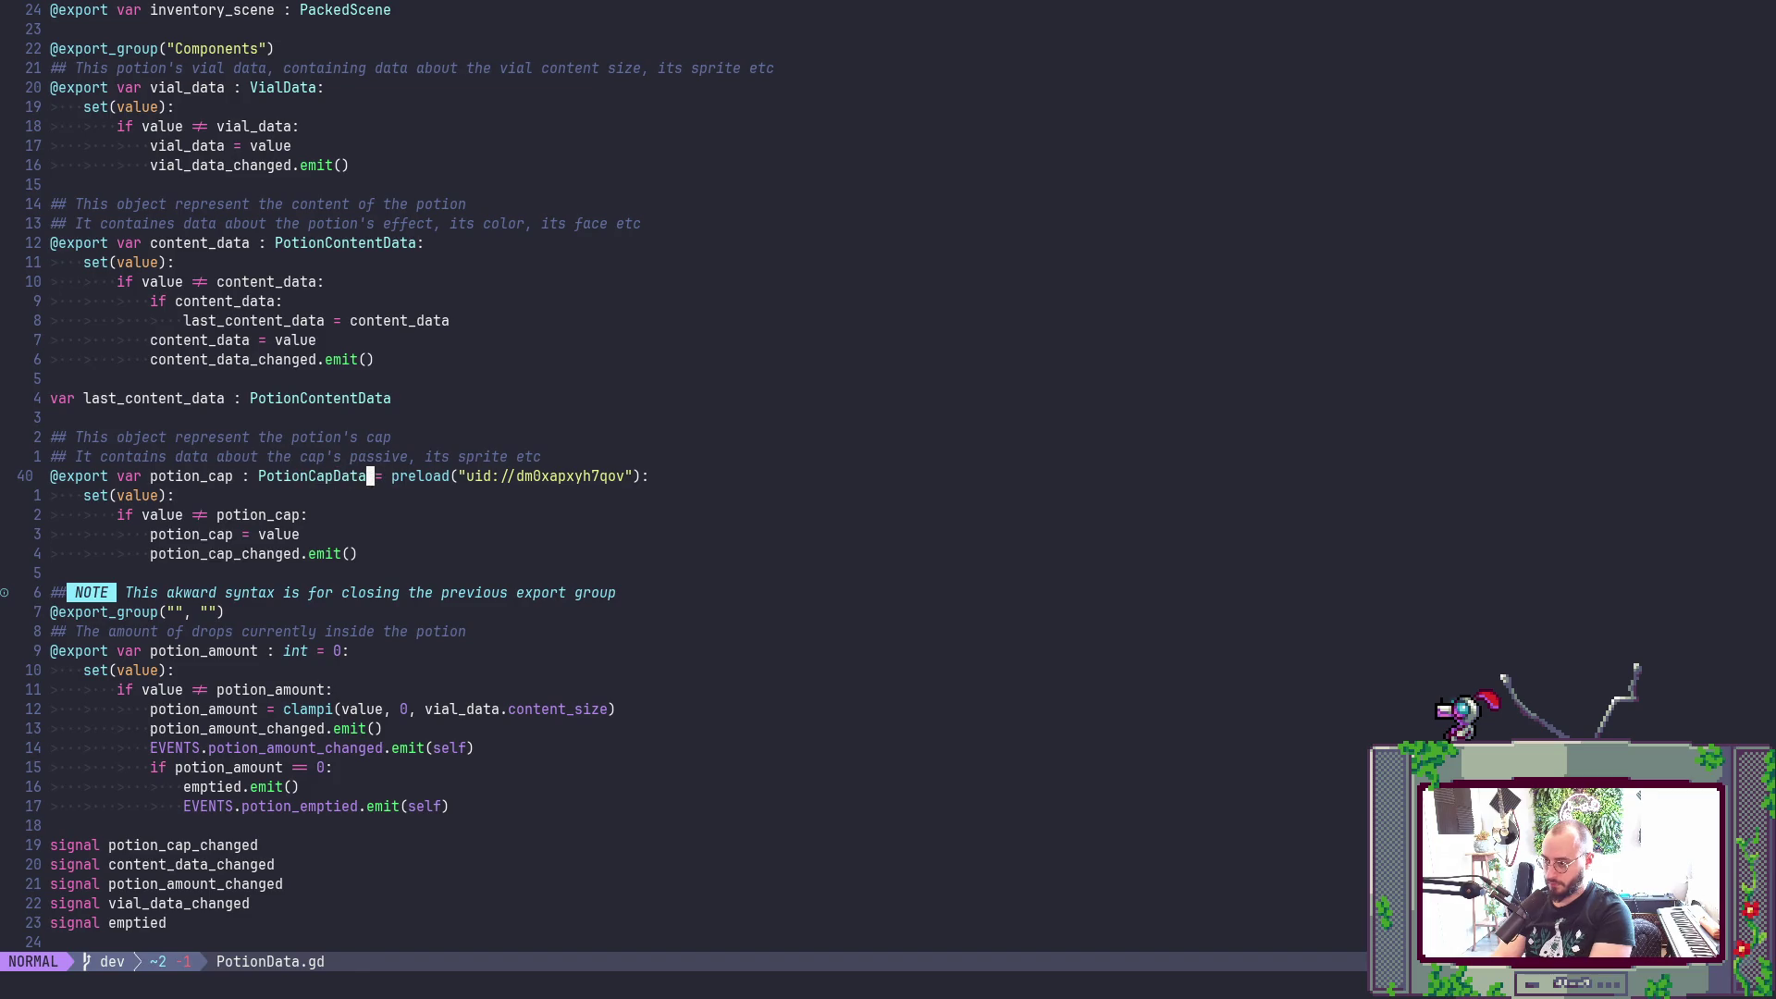
# - Delete the uid preload after PotionCapData on line 40 and save PotionData.gd
pyautogui.hotkey('shift', 'd')
pyautogui.press('a')
pyautogui.press('Escape')
pyautogui.write(':wa')
pyautogui.press('Return')
# - Return to the Godot editor and close the export settings window
pyautogui.hotkey('alt', 'Tab')
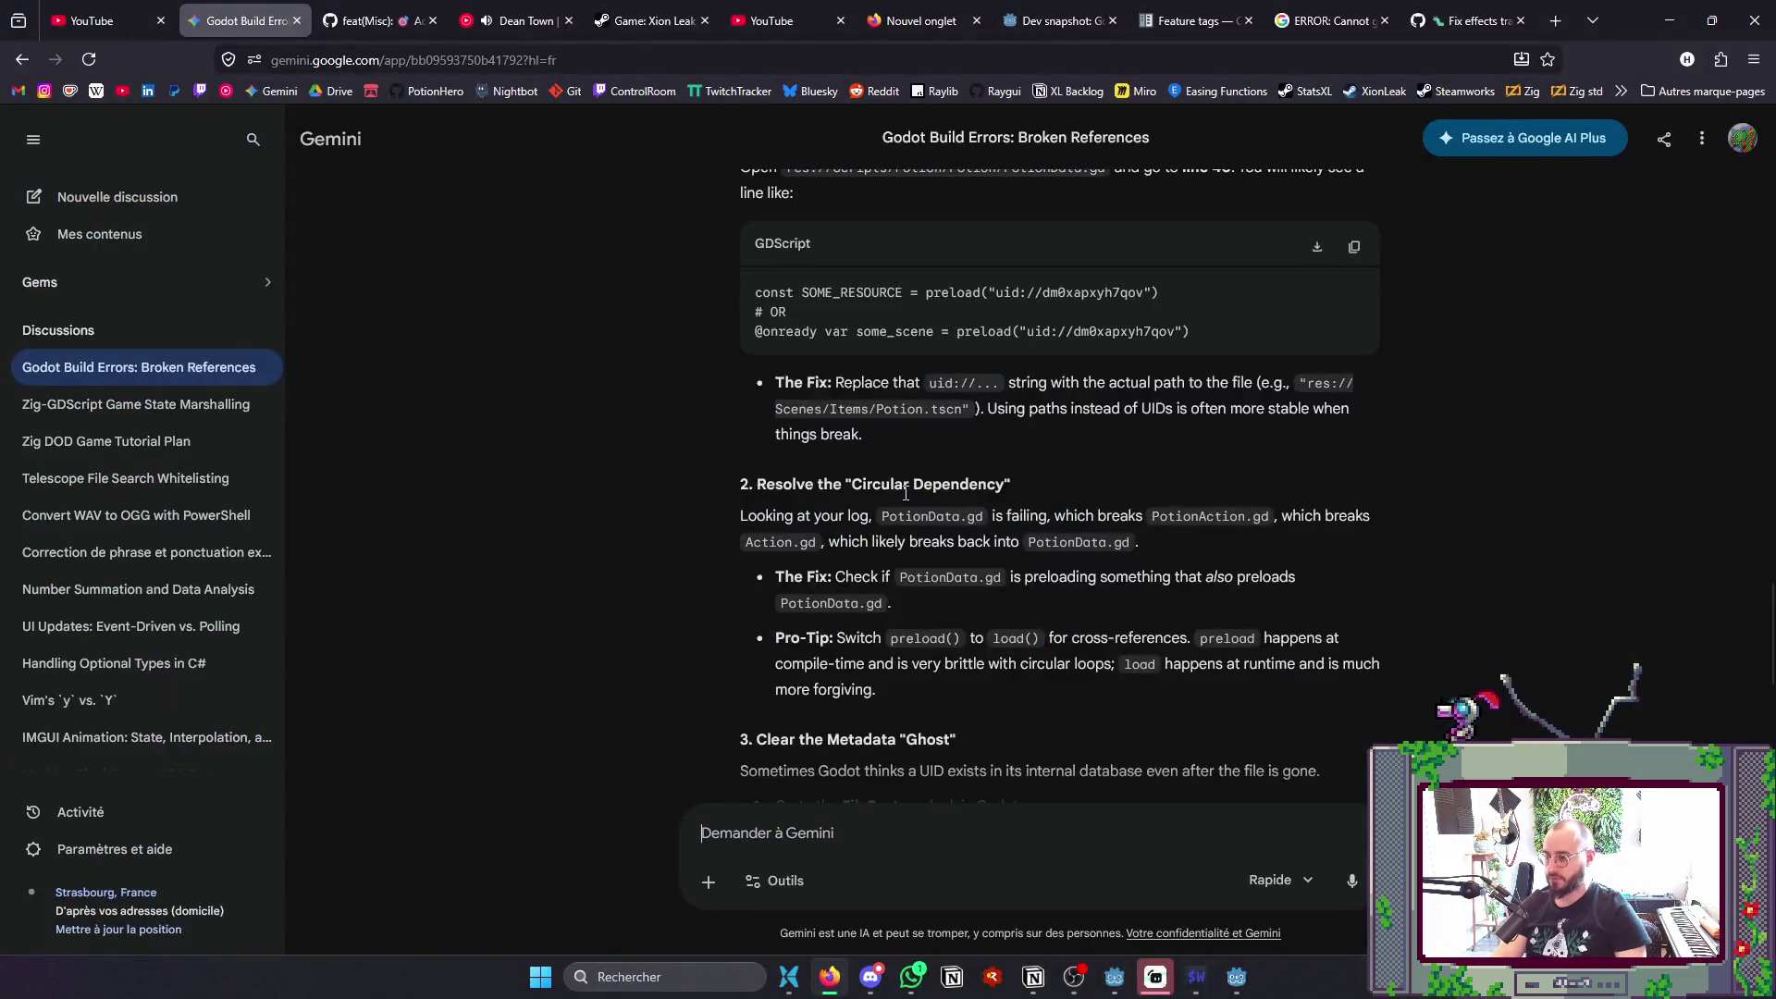
pyautogui.hotkey('alt', 'Tab')
pyautogui.hotkey('alt', 'Tab')
pyautogui.press('Tab')
pyautogui.press('Tab')
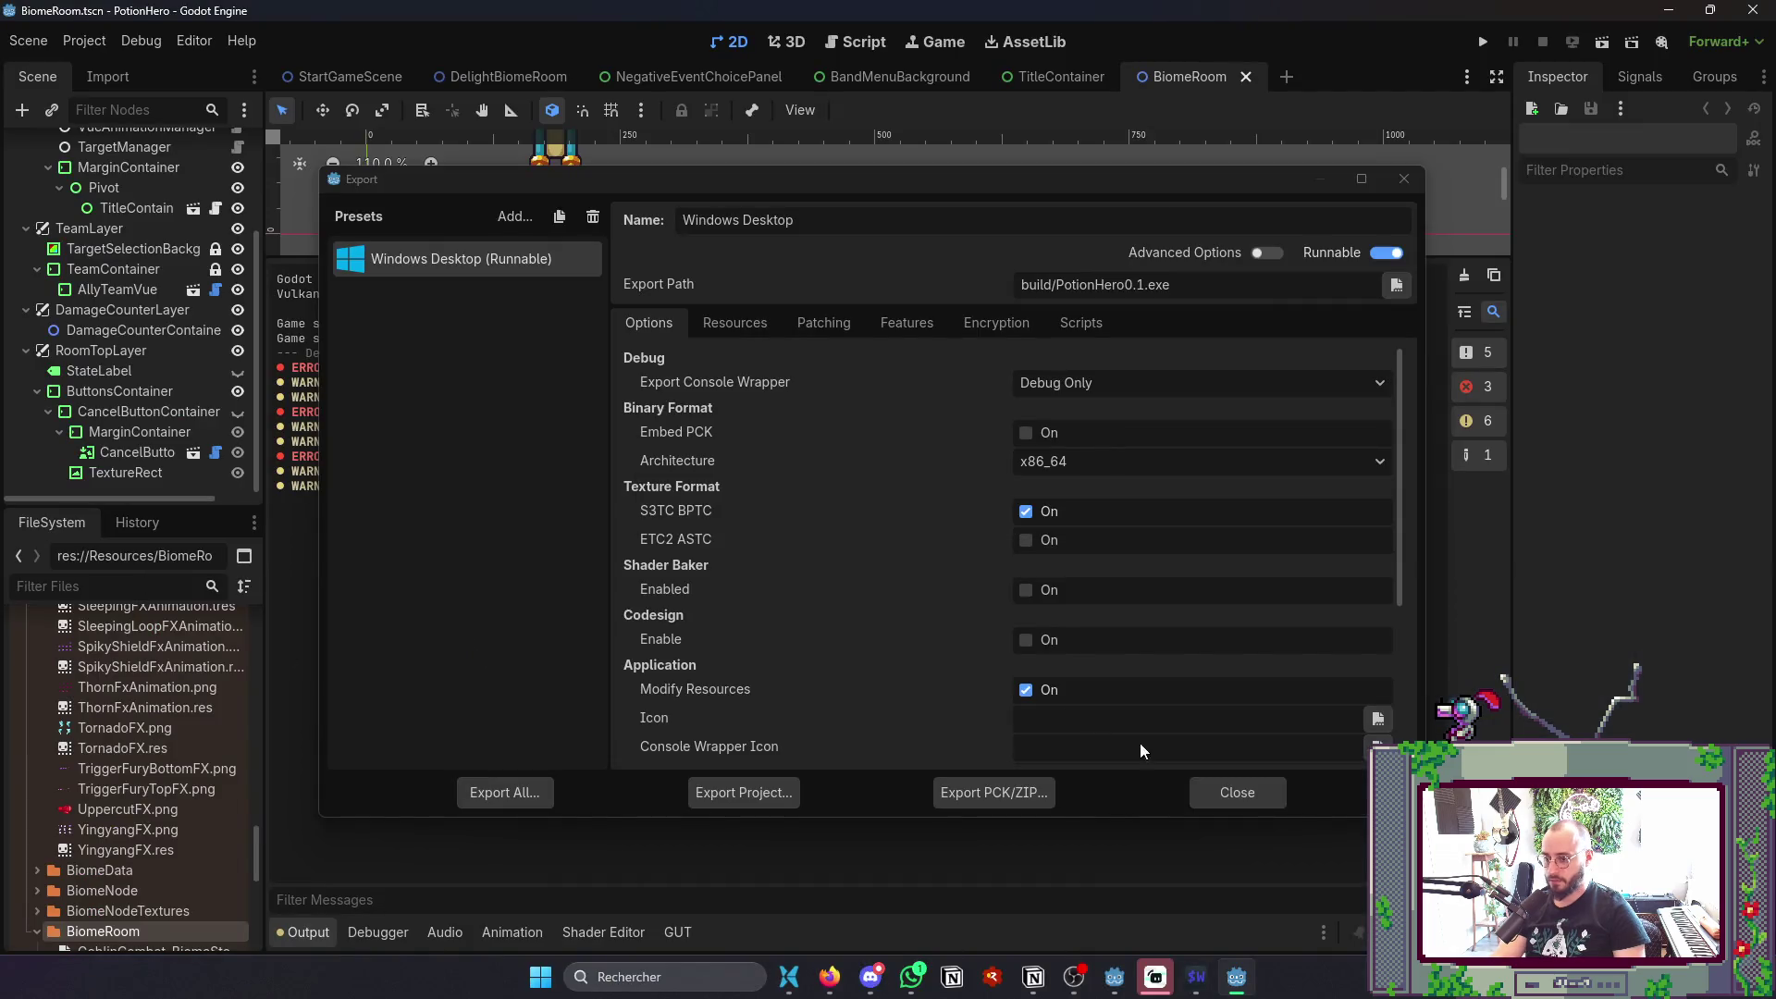
pyautogui.click(1237, 792)
# - Filter the FileSystem dock to 'Potion' files and browse the results
pyautogui.write('Poi')
pyautogui.press('BackSpace')
pyautogui.write('tionData')
pyautogui.press('BackSpace')
pyautogui.press('BackSpace')
pyautogui.press('BackSpace')
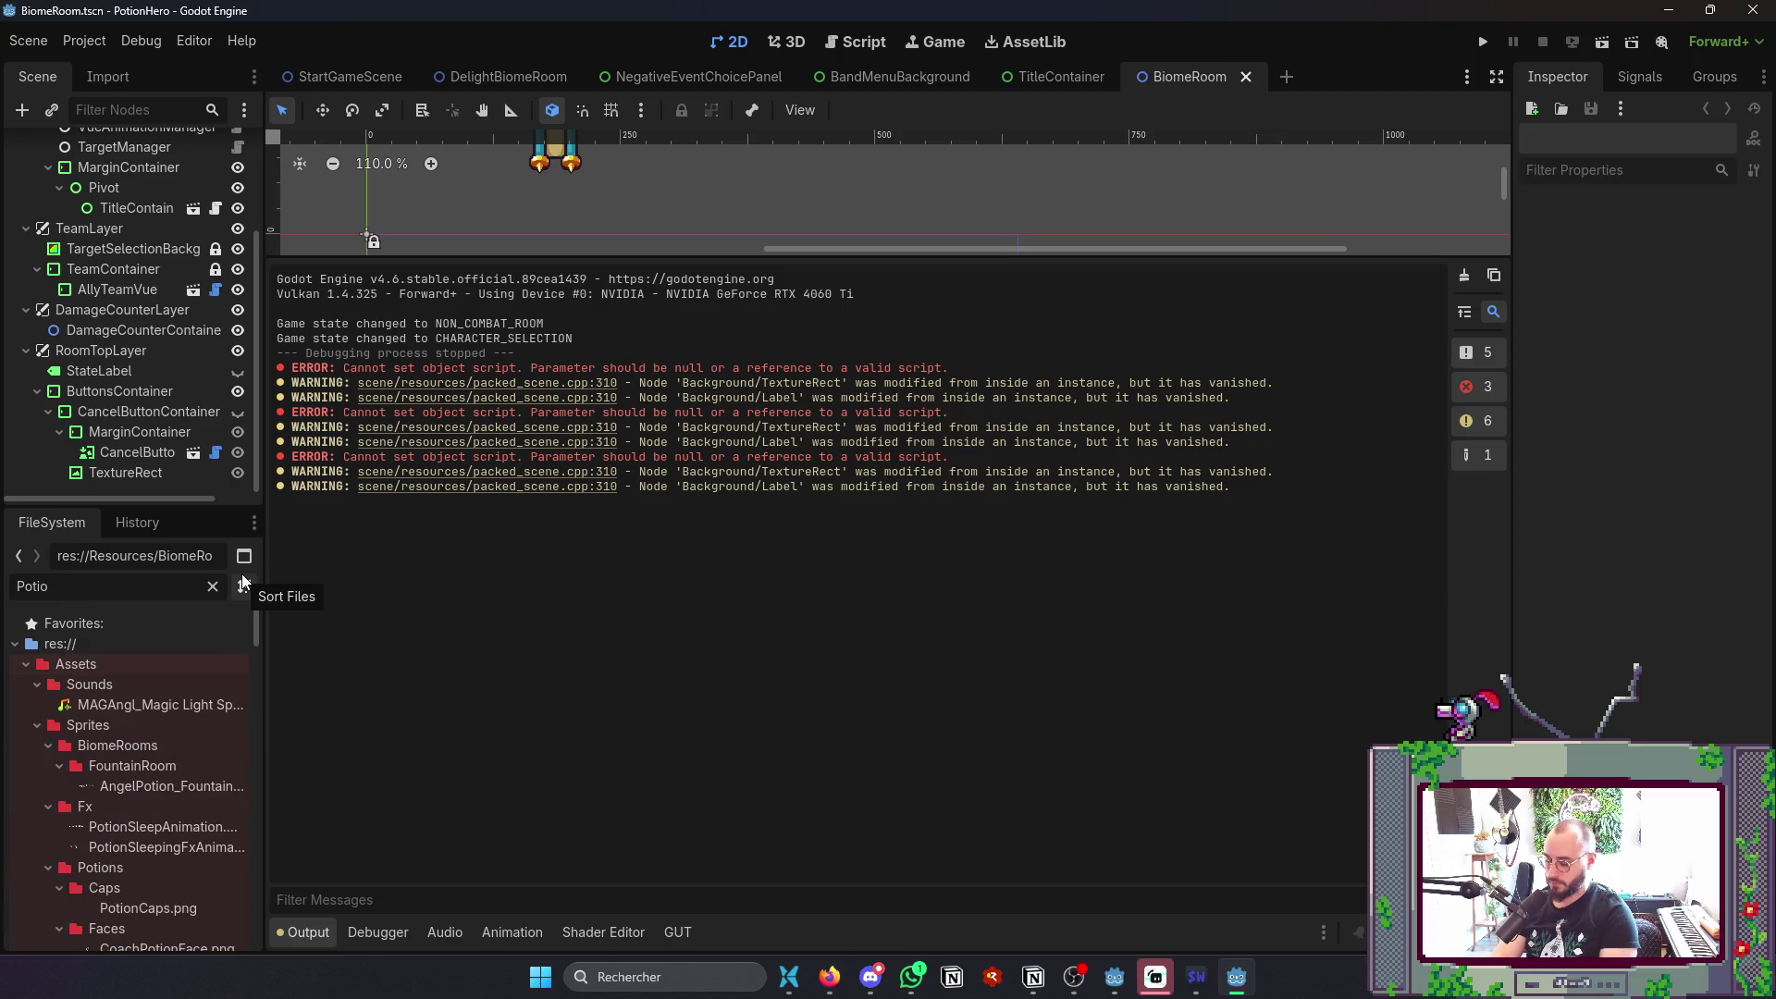
pyautogui.write('nC')
pyautogui.press('BackSpace')
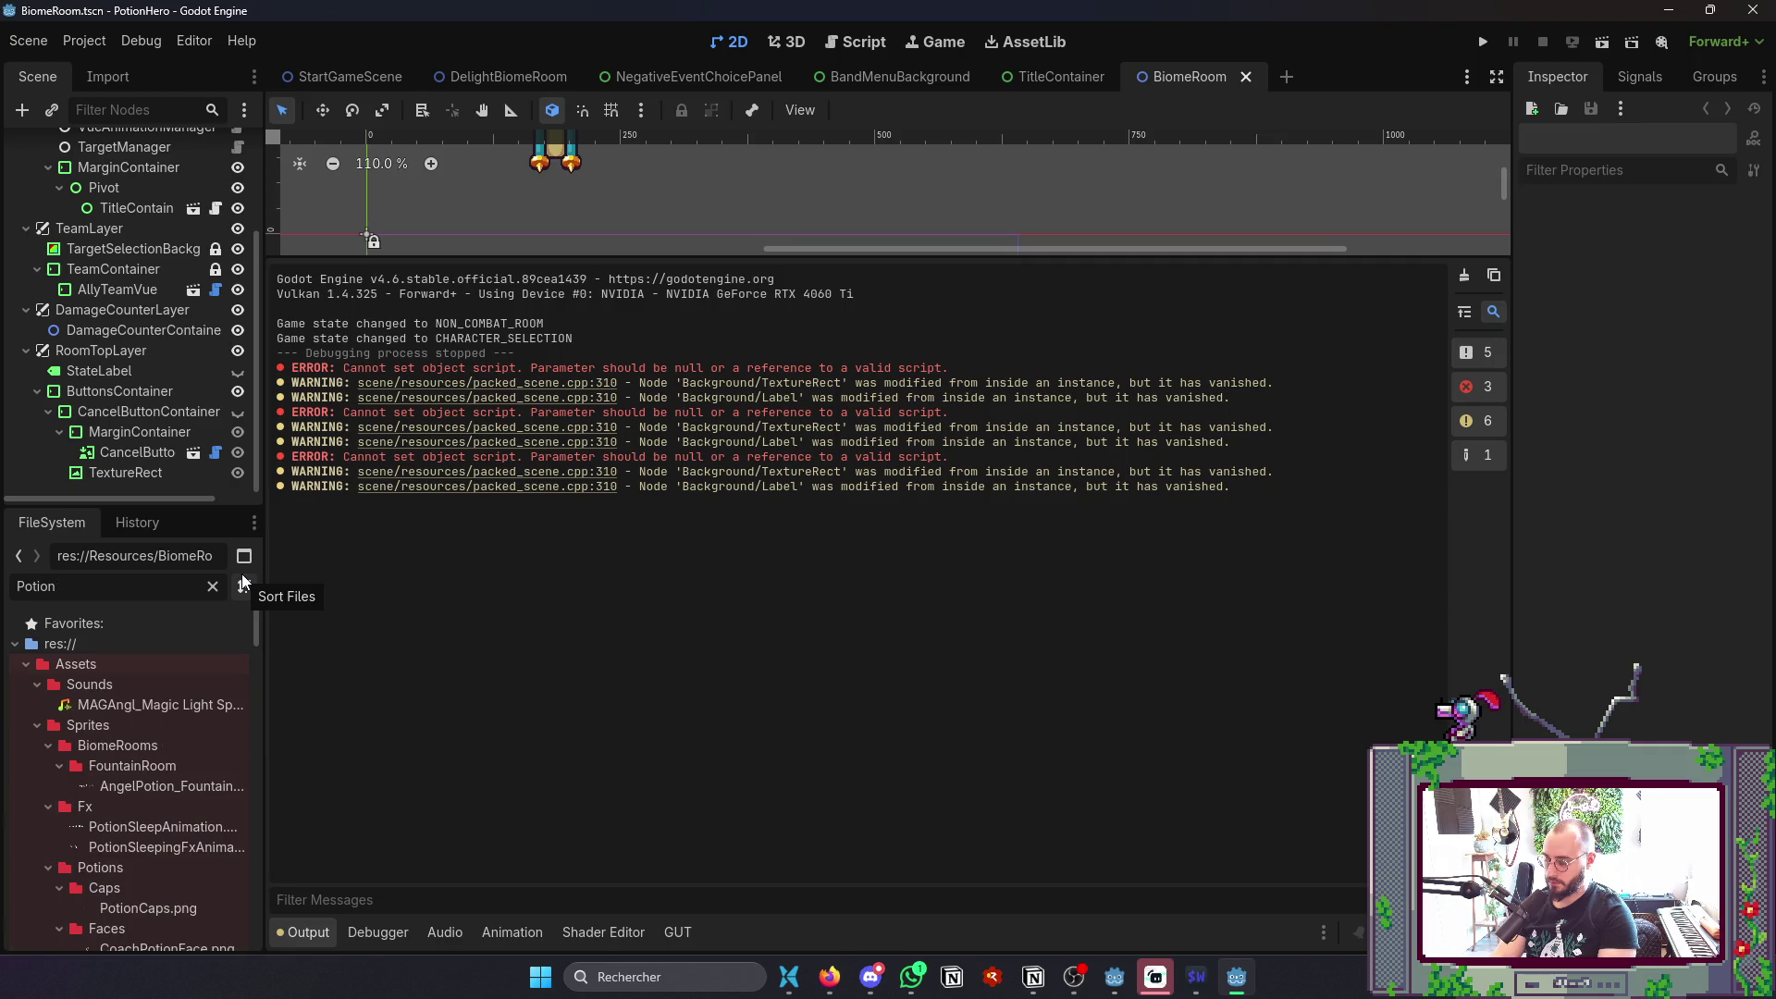
pyautogui.scroll(-10, 145, 828)
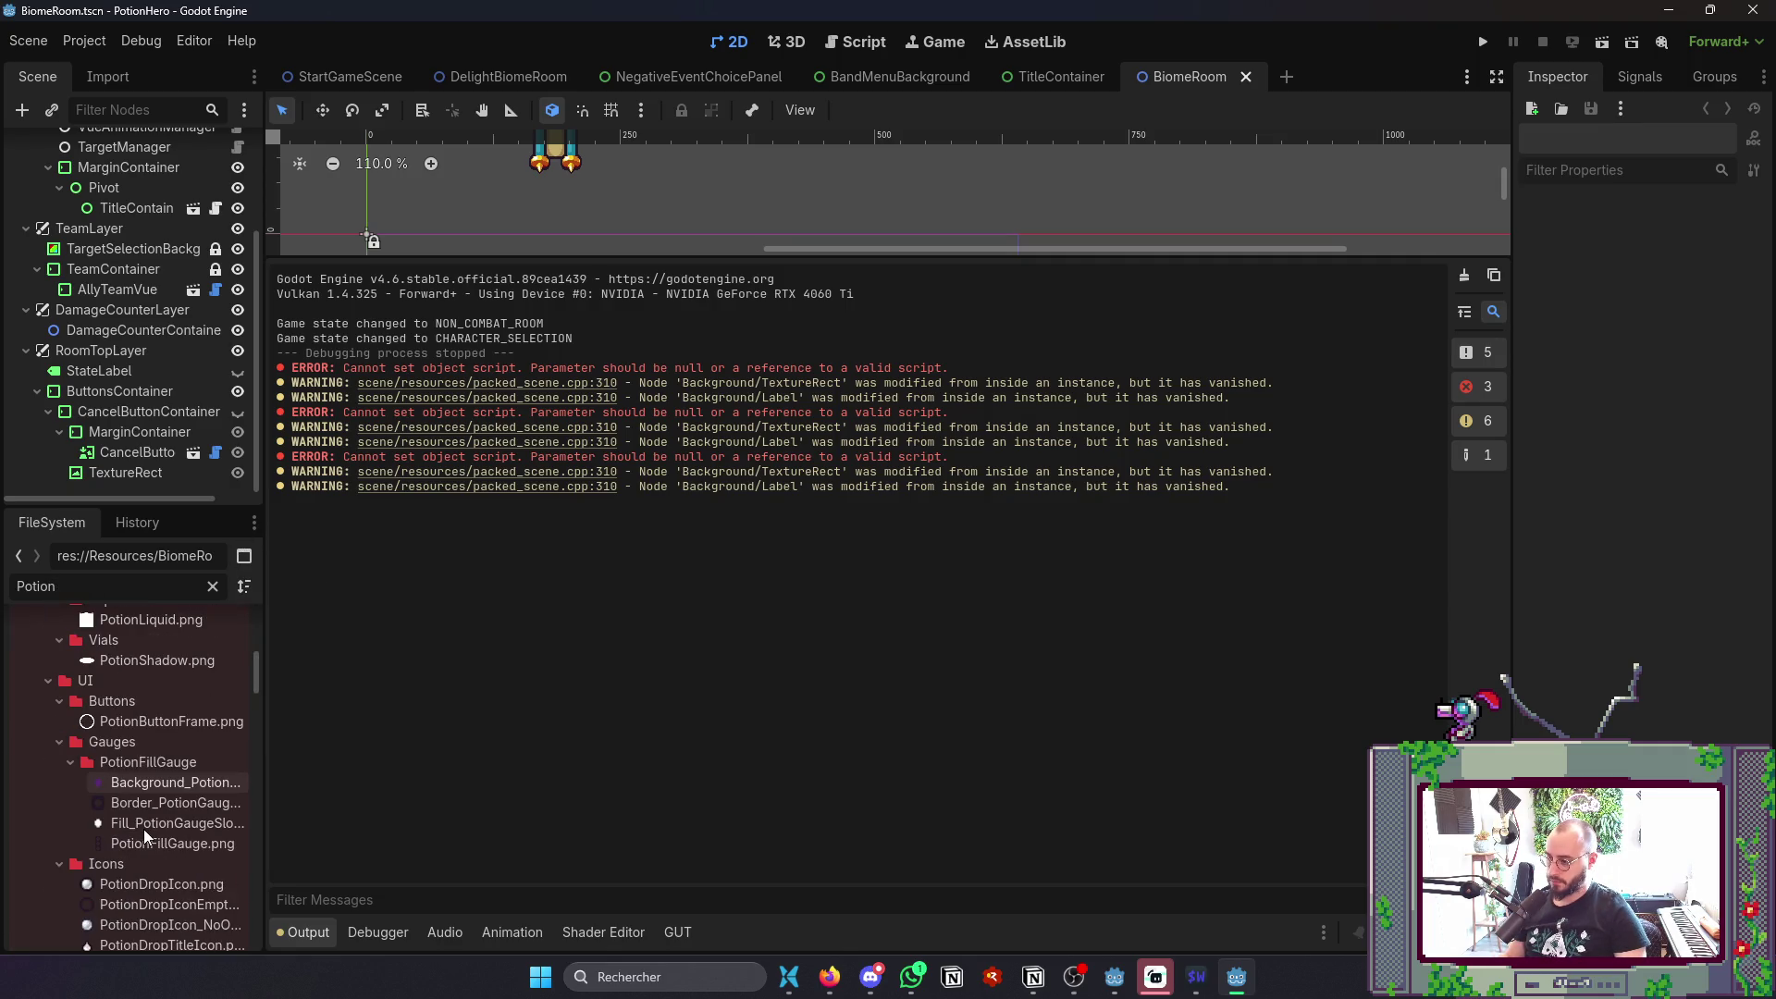
pyautogui.scroll(-8, 144, 832)
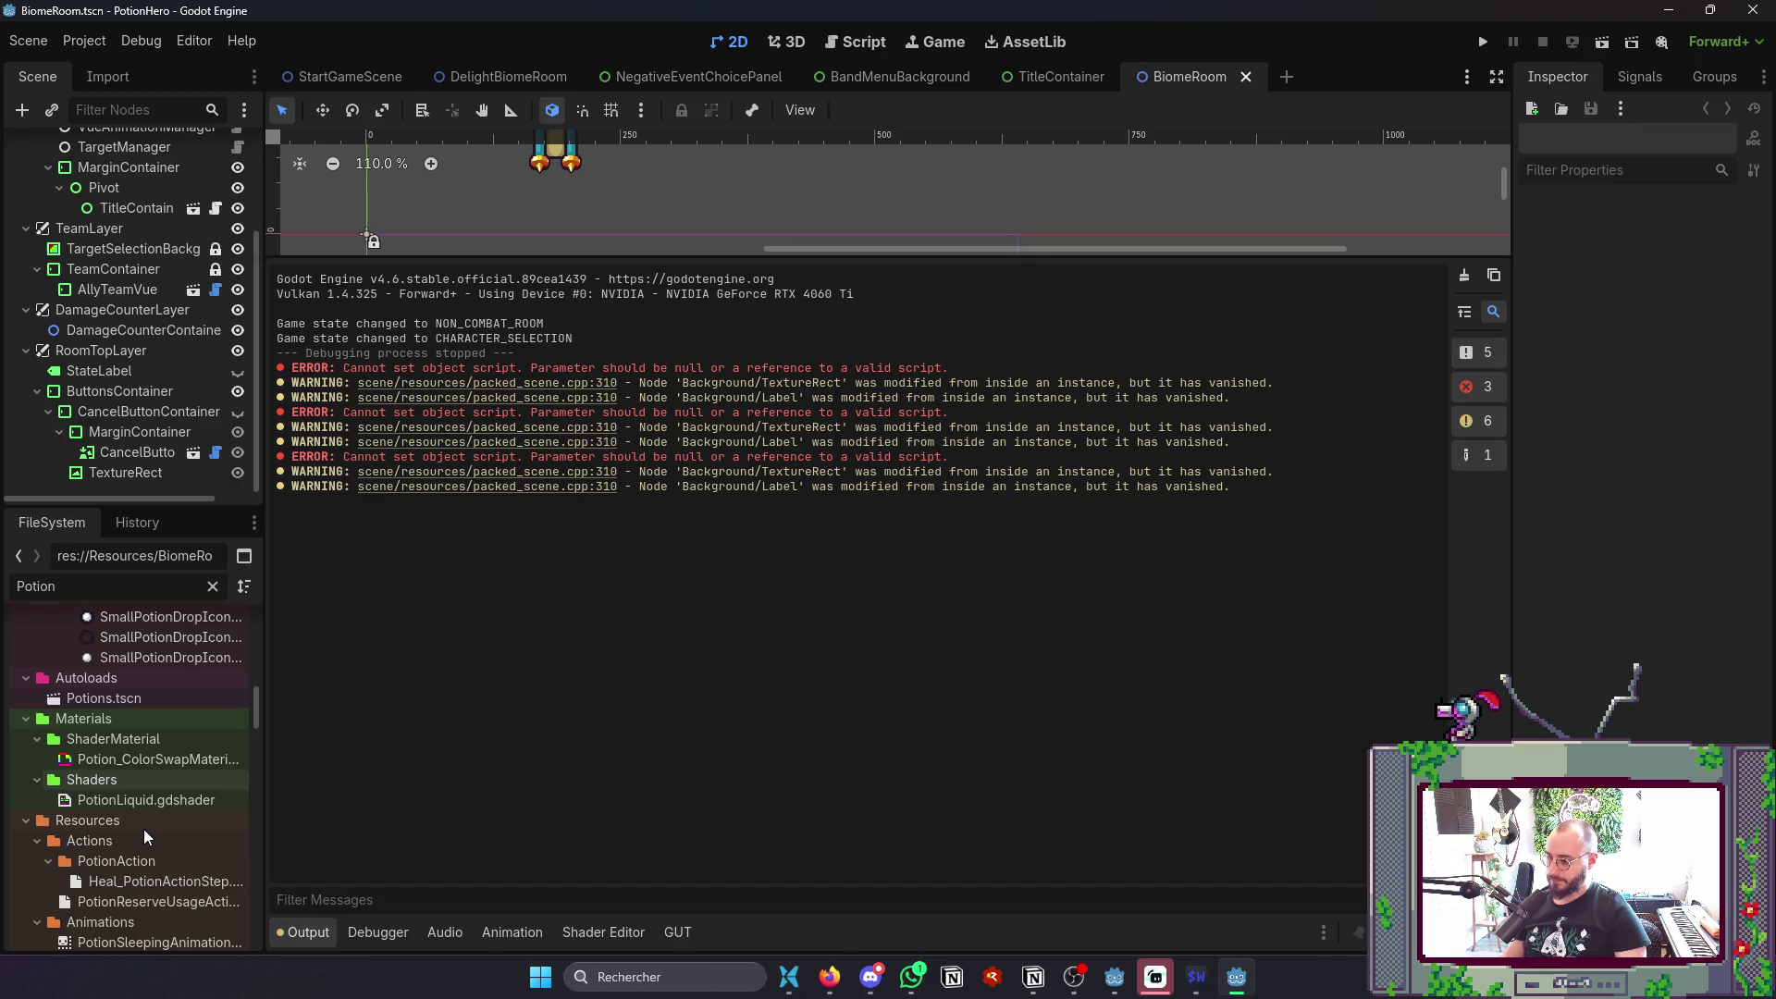
pyautogui.scroll(-4, 143, 836)
pyautogui.scroll(-6, 143, 829)
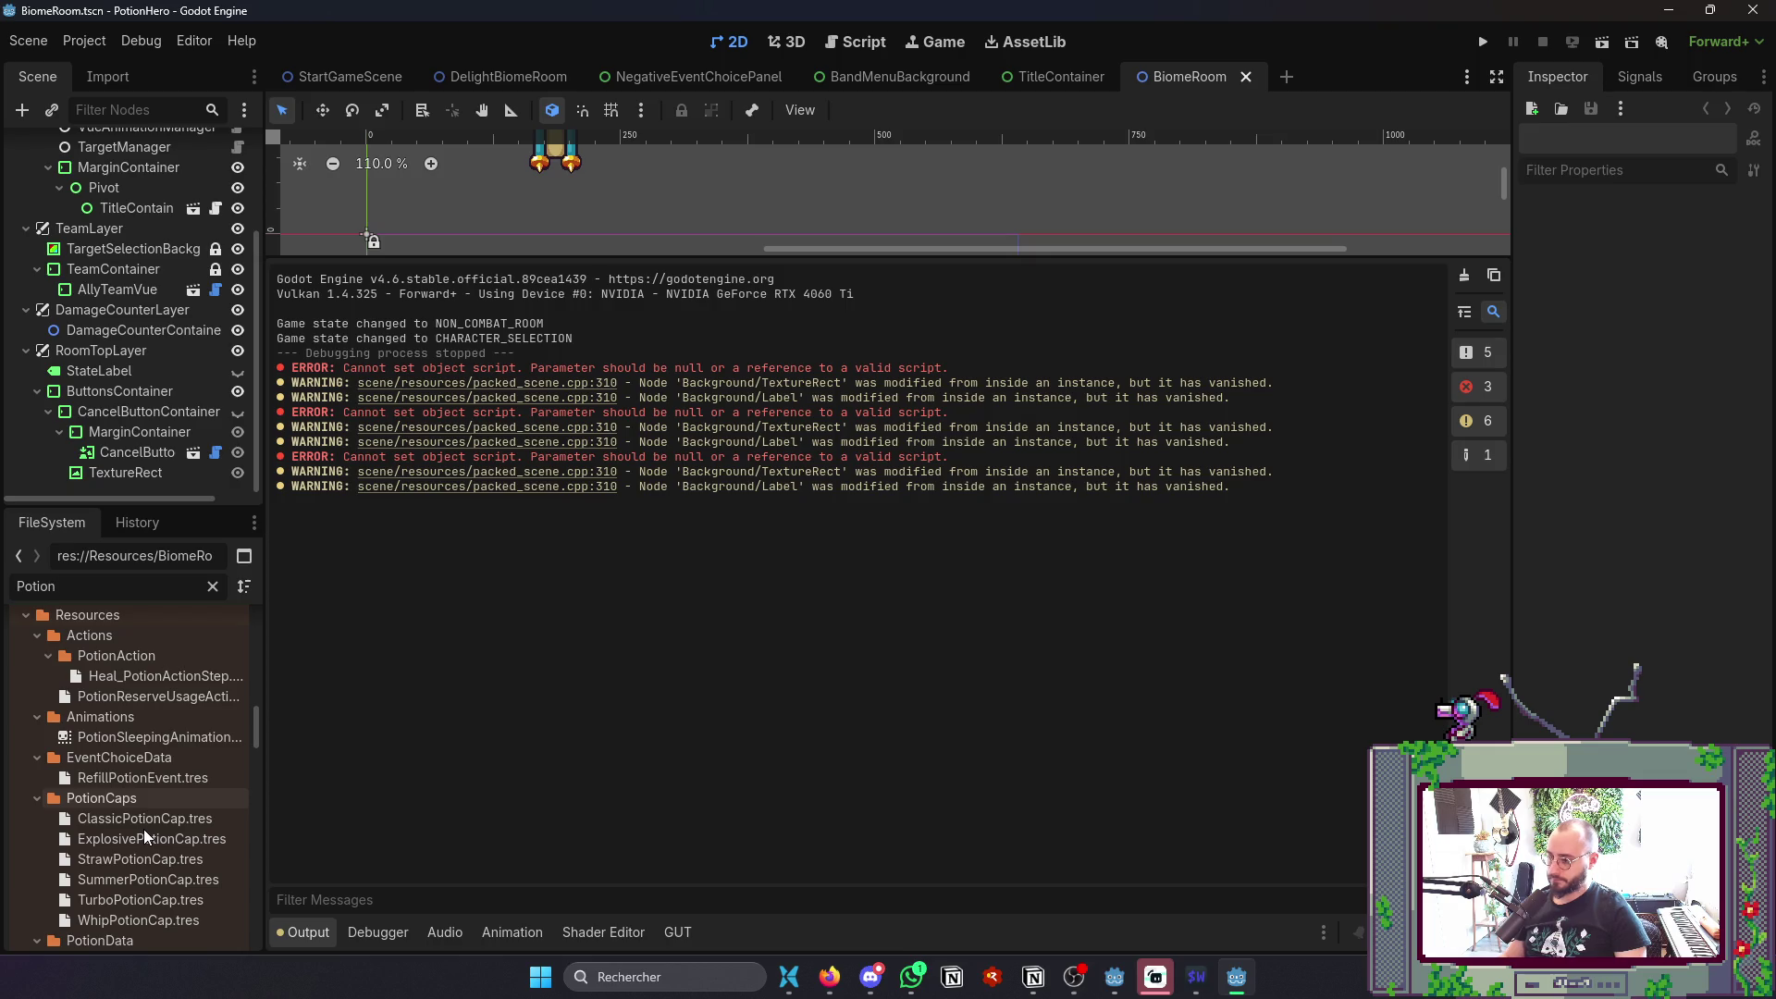
# - Test-run the game, stop the crashed session, then undo the edit and save PotionData.gd
pyautogui.press('F5')
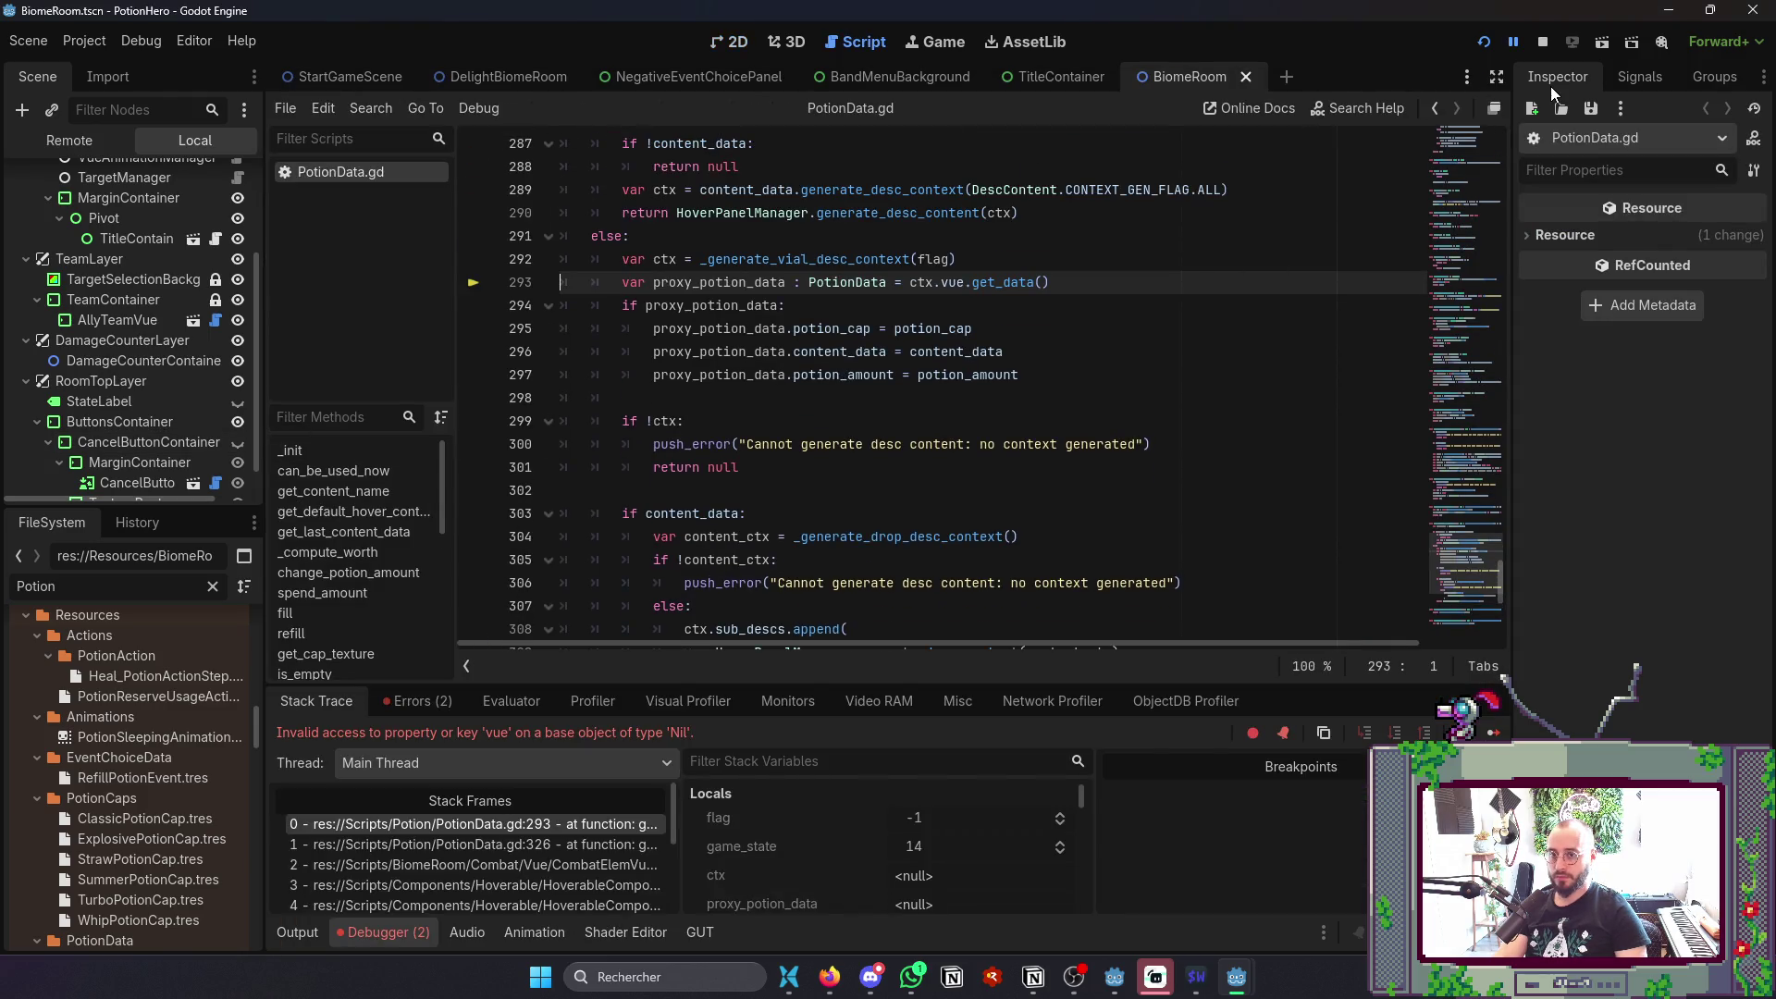
pyautogui.click(1543, 43)
pyautogui.hotkey('alt', 'Tab')
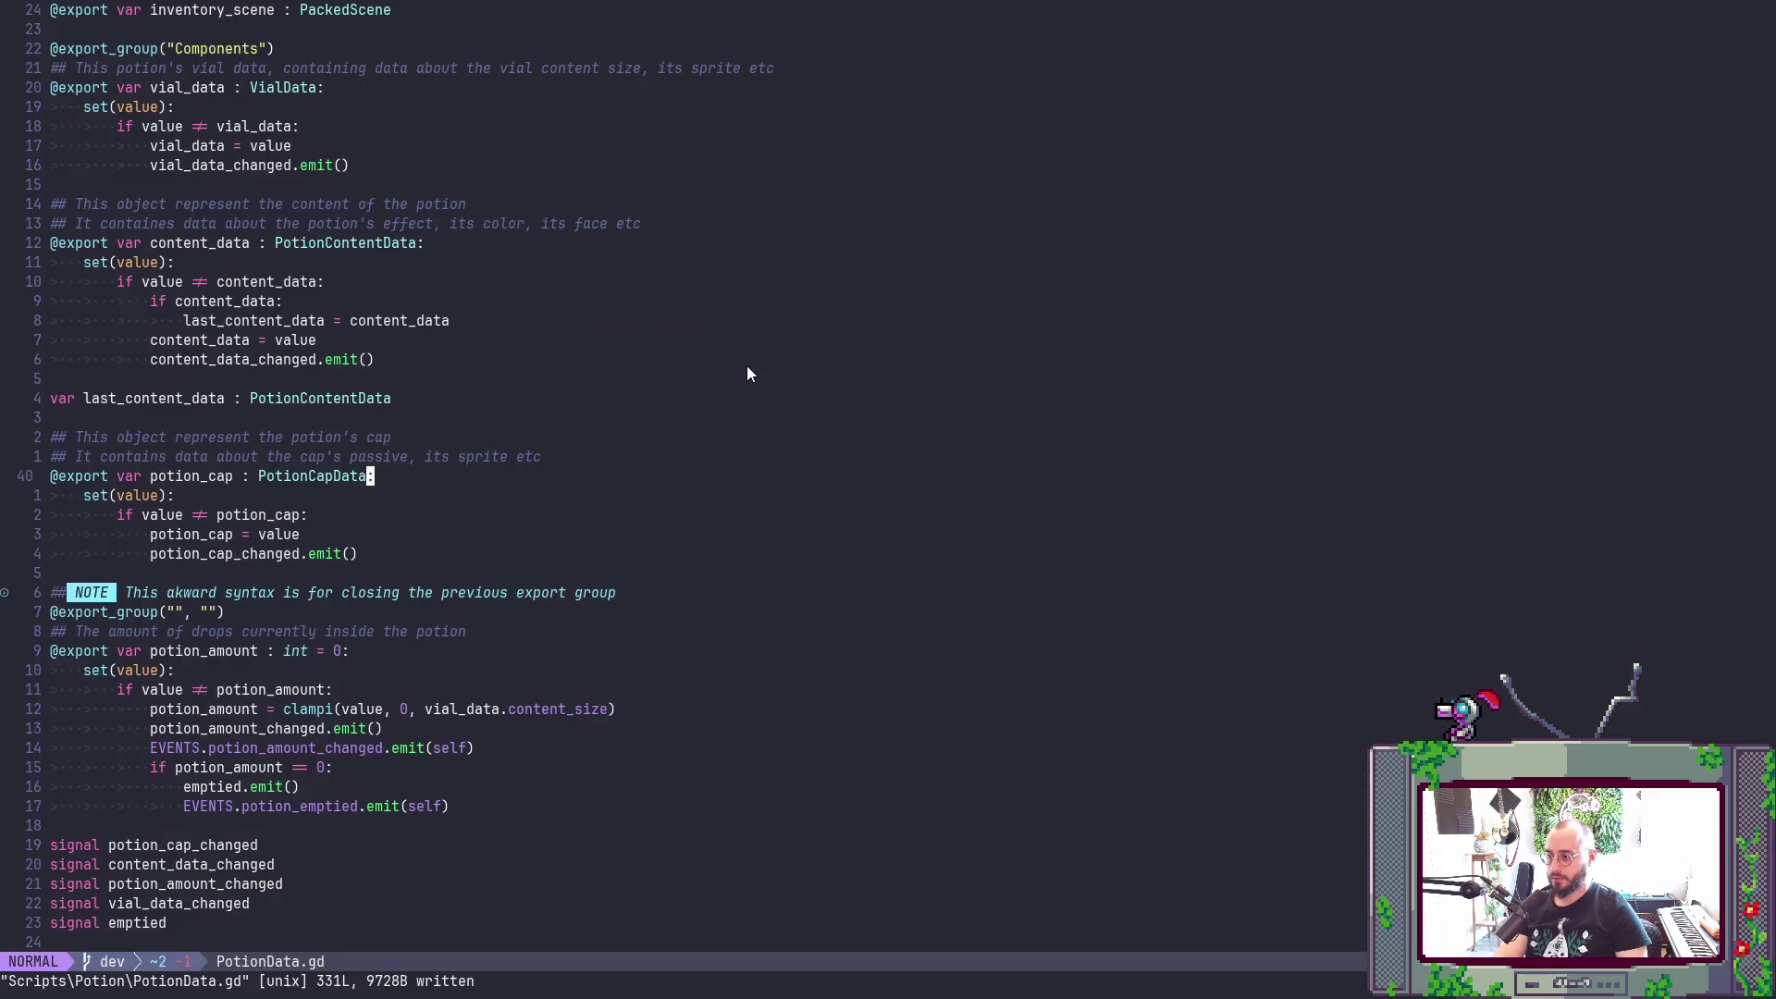
pyautogui.write('u')
pyautogui.write('u')
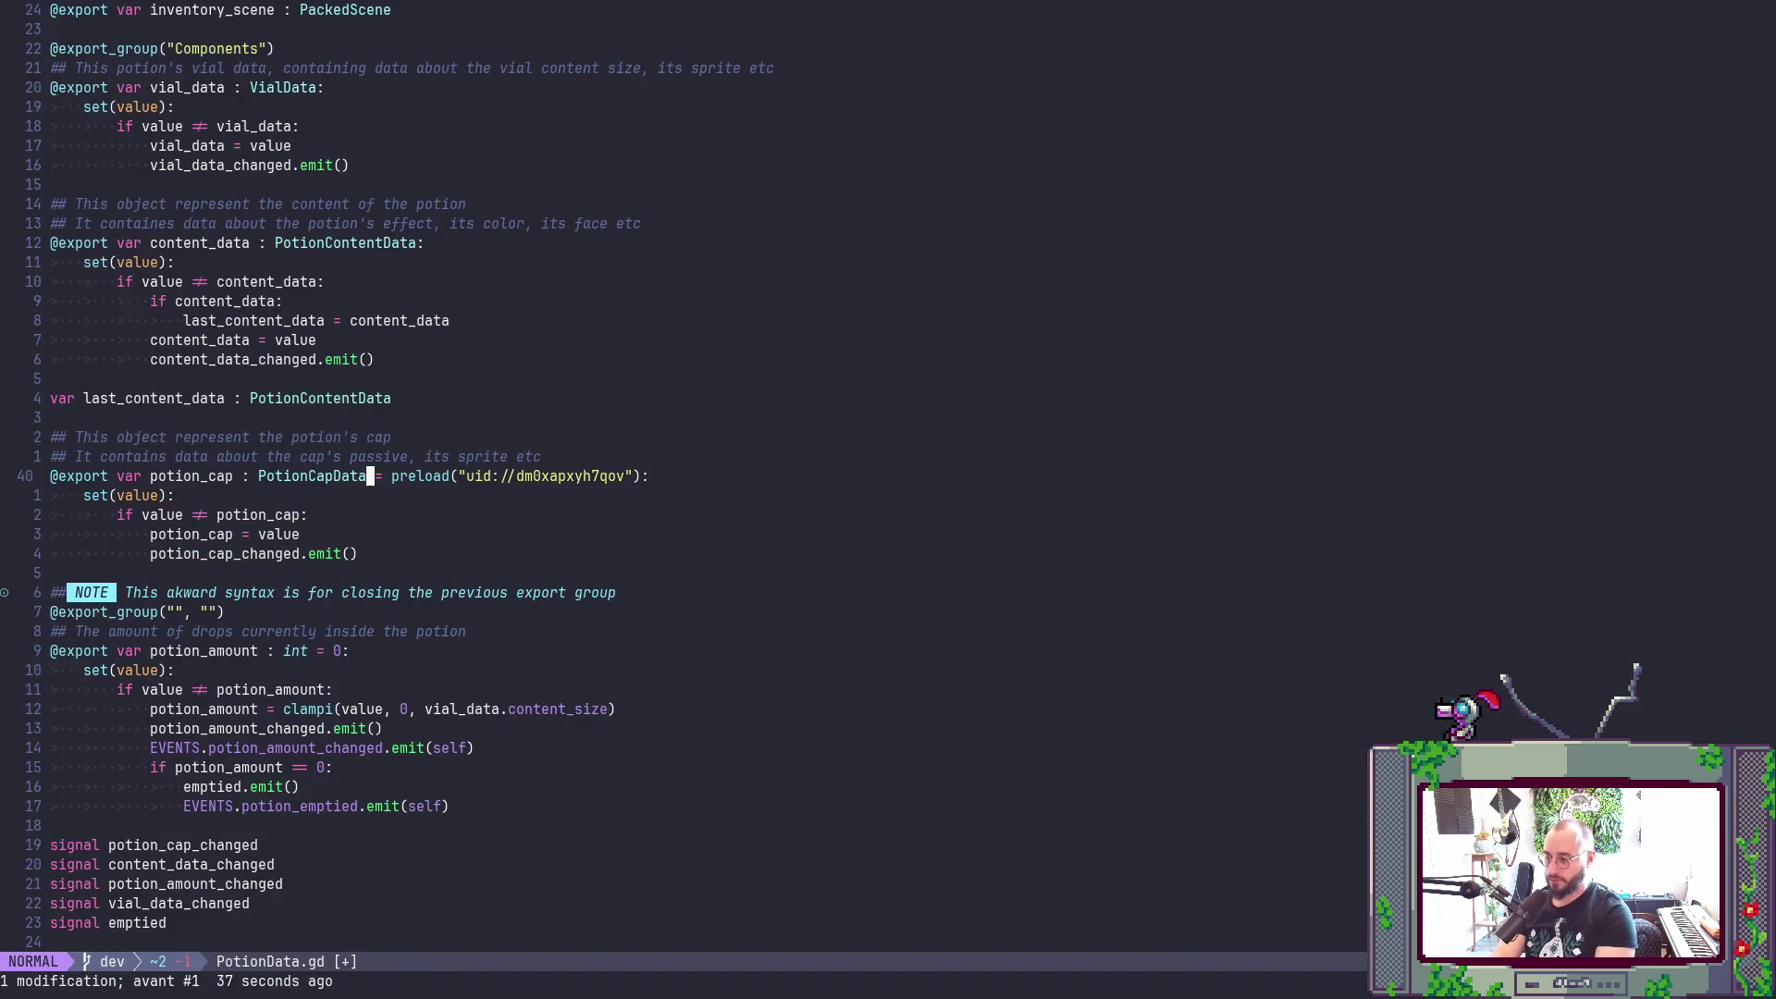
pyautogui.write(':w')
pyautogui.press('Return')
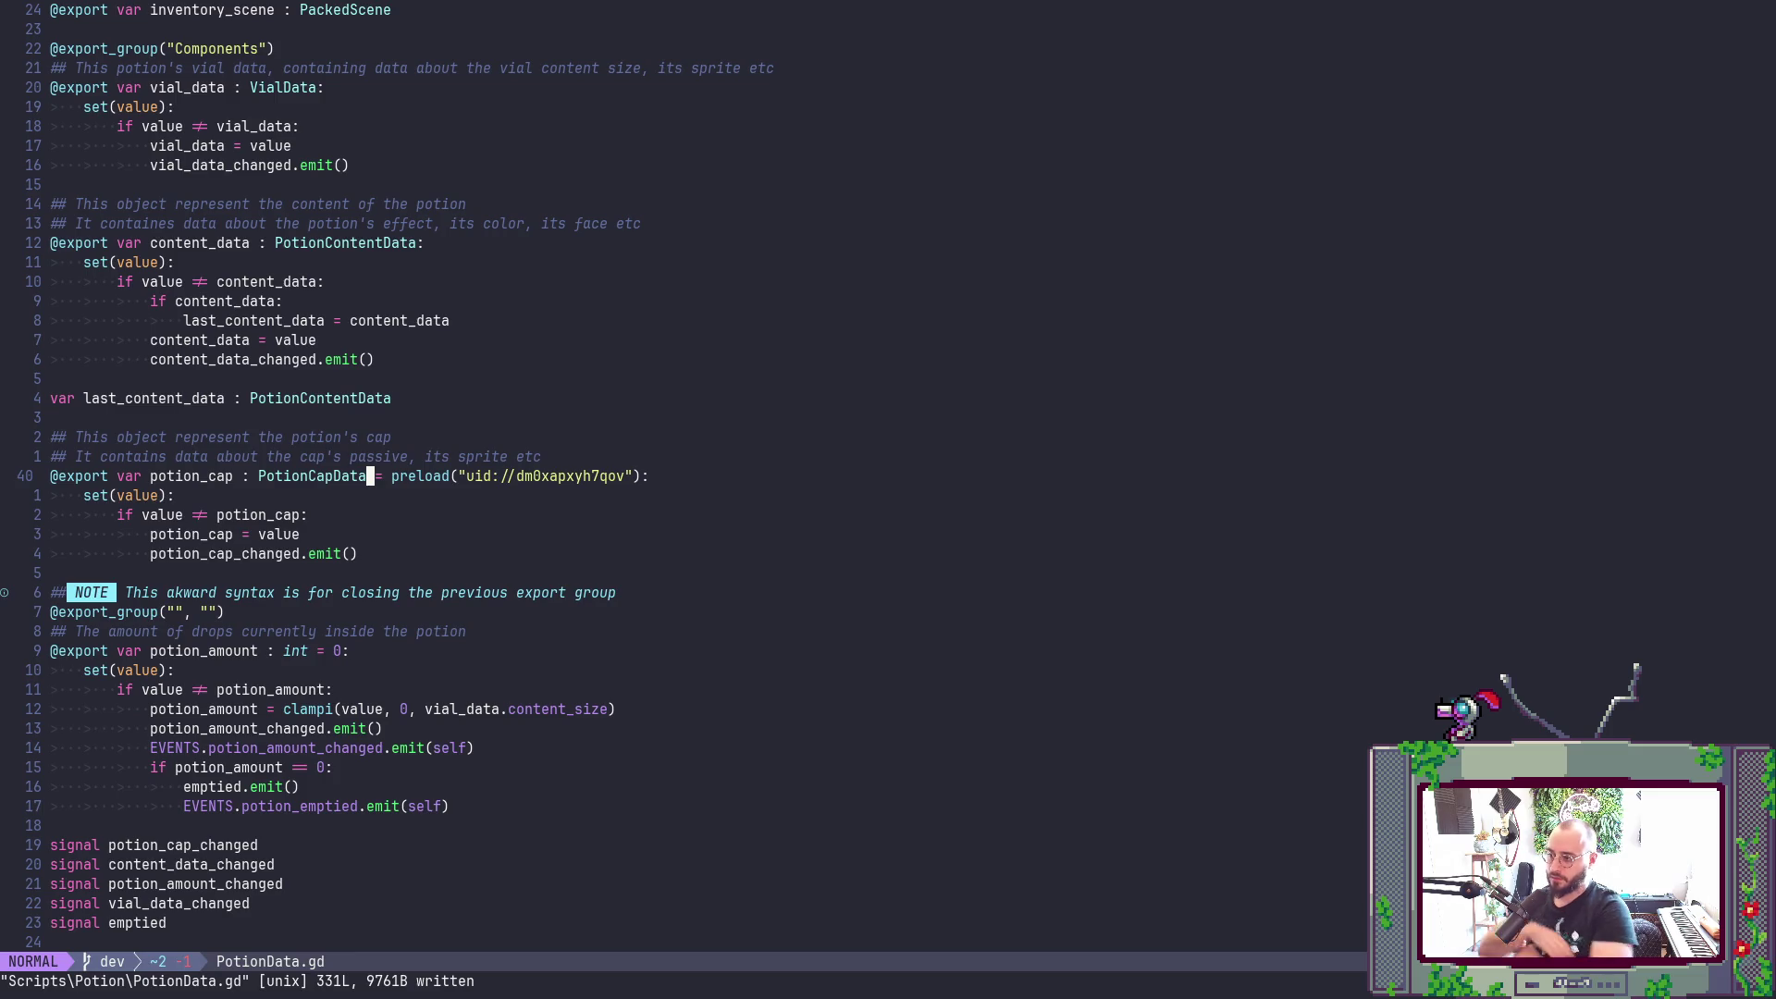
# - Clear the Potion filter, save the scene, and filter FileSystem to 'RunDat'
pyautogui.scroll(5, 729, 272)
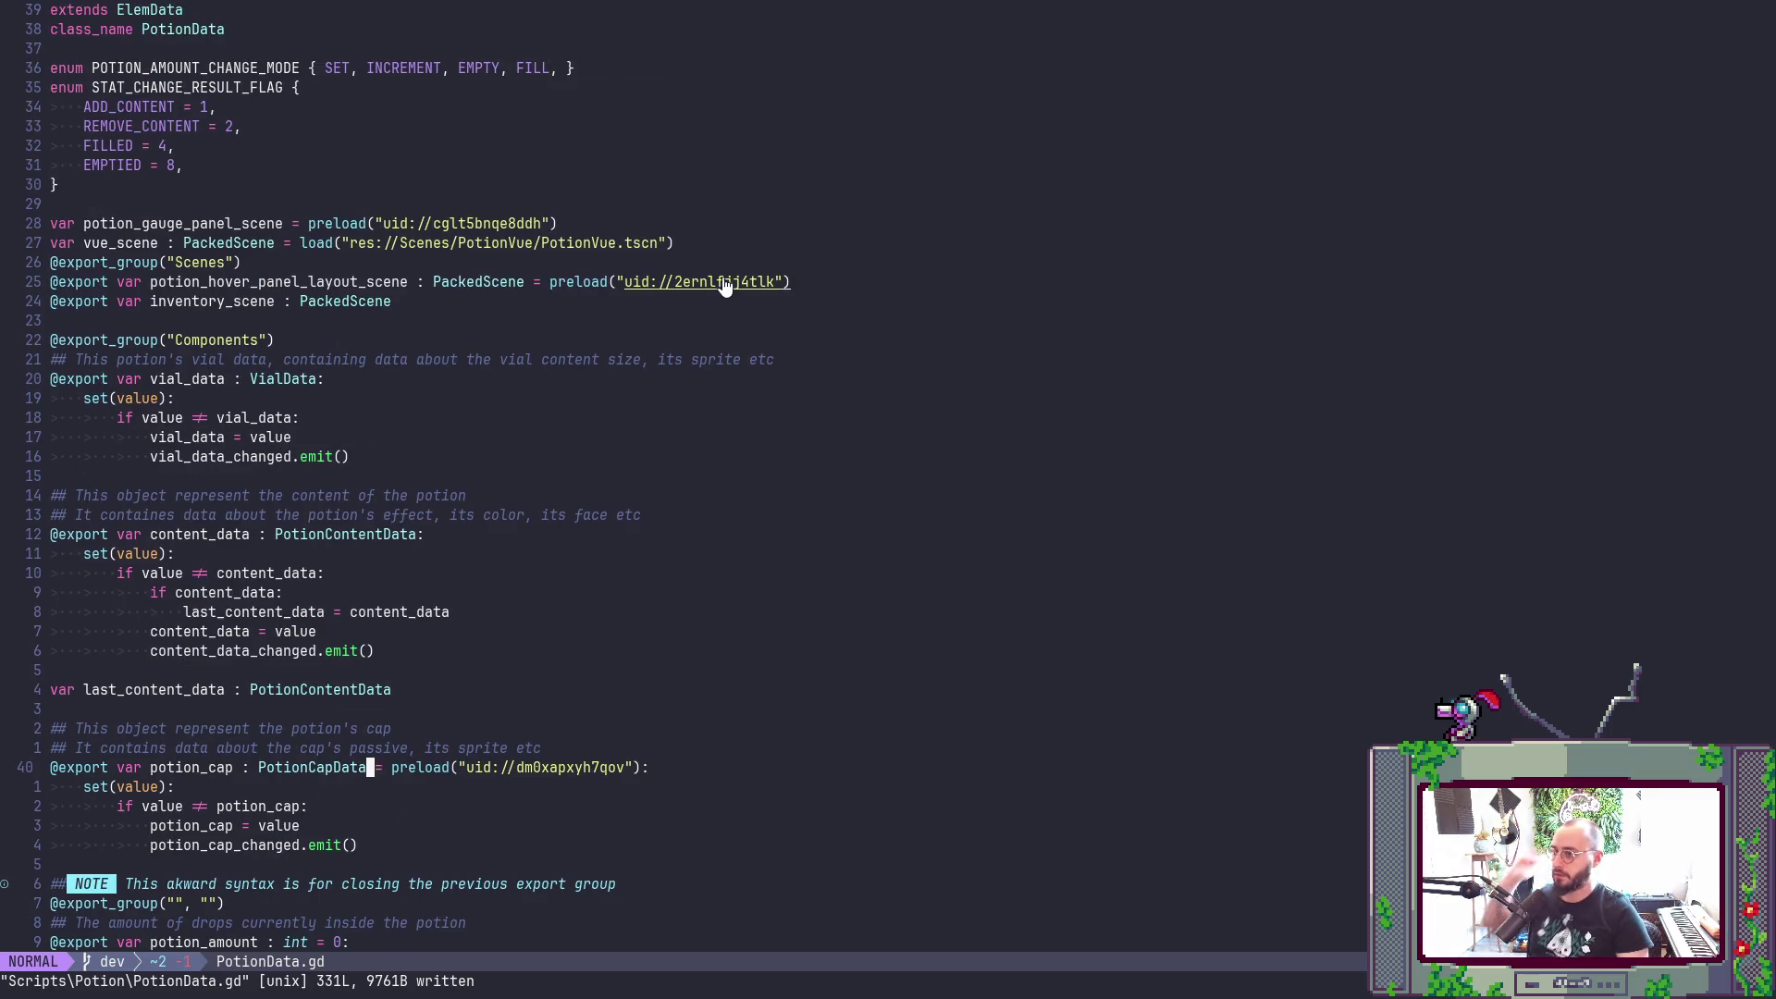
pyautogui.scroll(-4, 729, 272)
pyautogui.scroll(-1, 730, 272)
pyautogui.hotkey('alt', 'Tab')
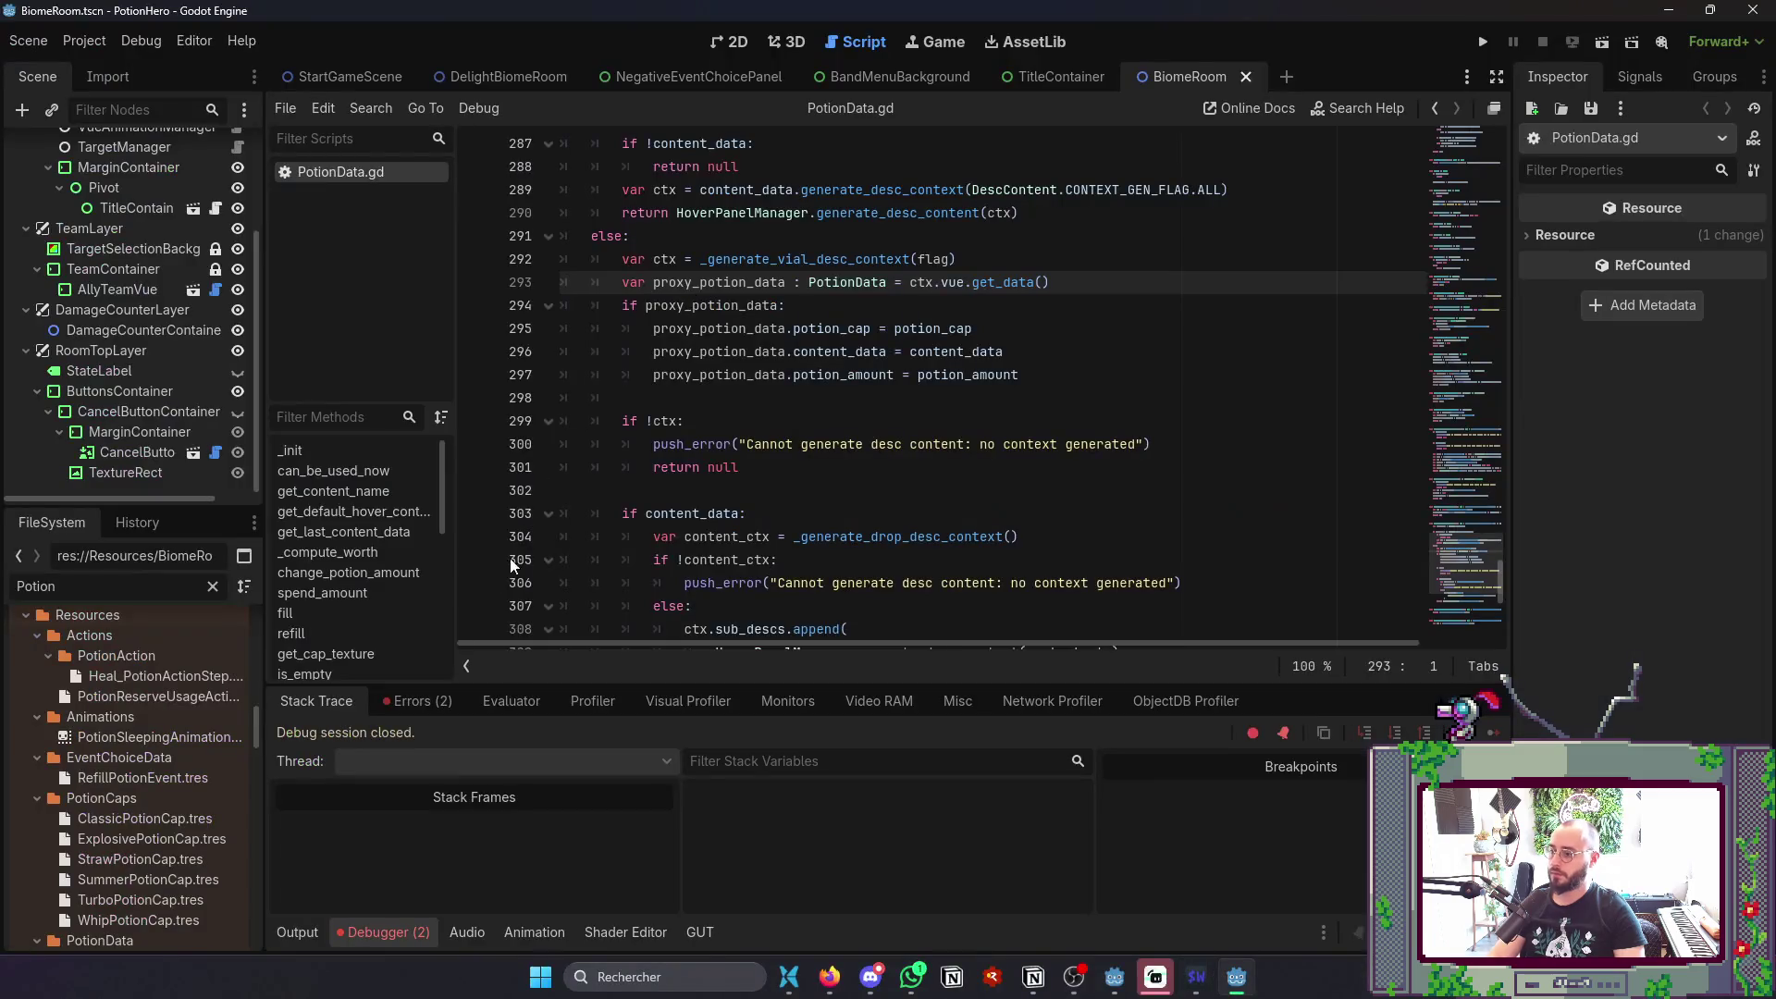
pyautogui.click(213, 585)
pyautogui.hotkey('ctrl', 's')
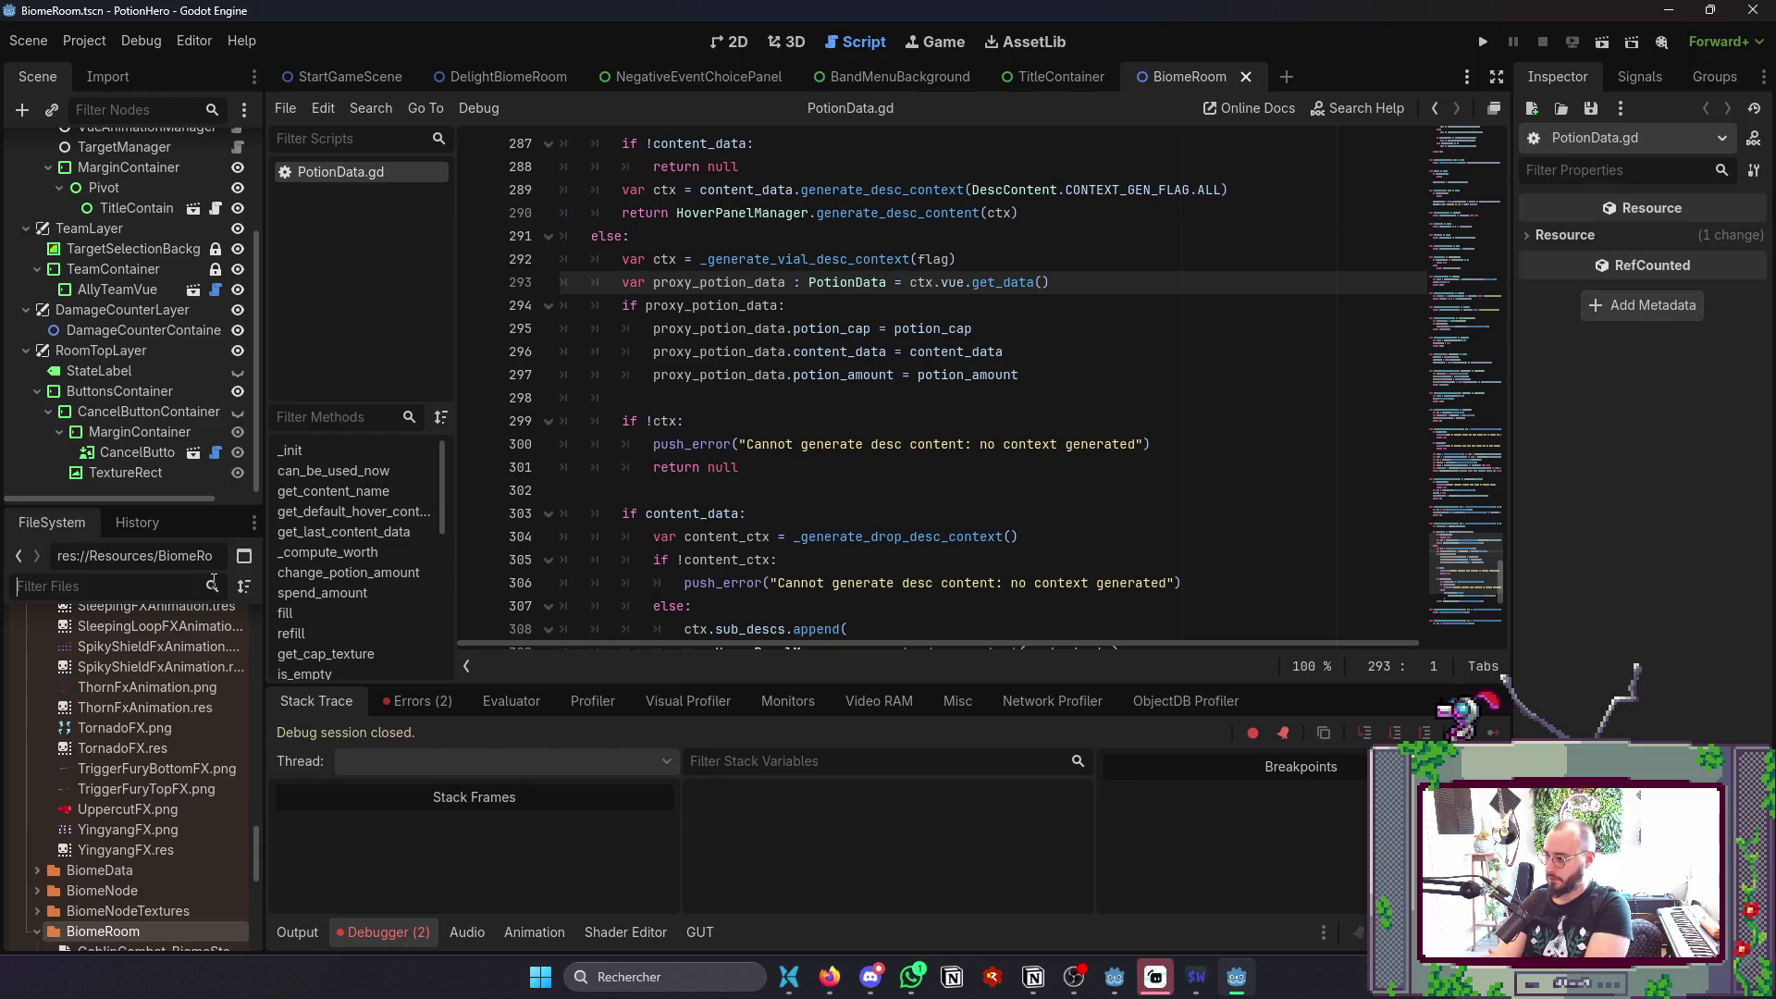
pyautogui.hotkey('alt', 'Tab')
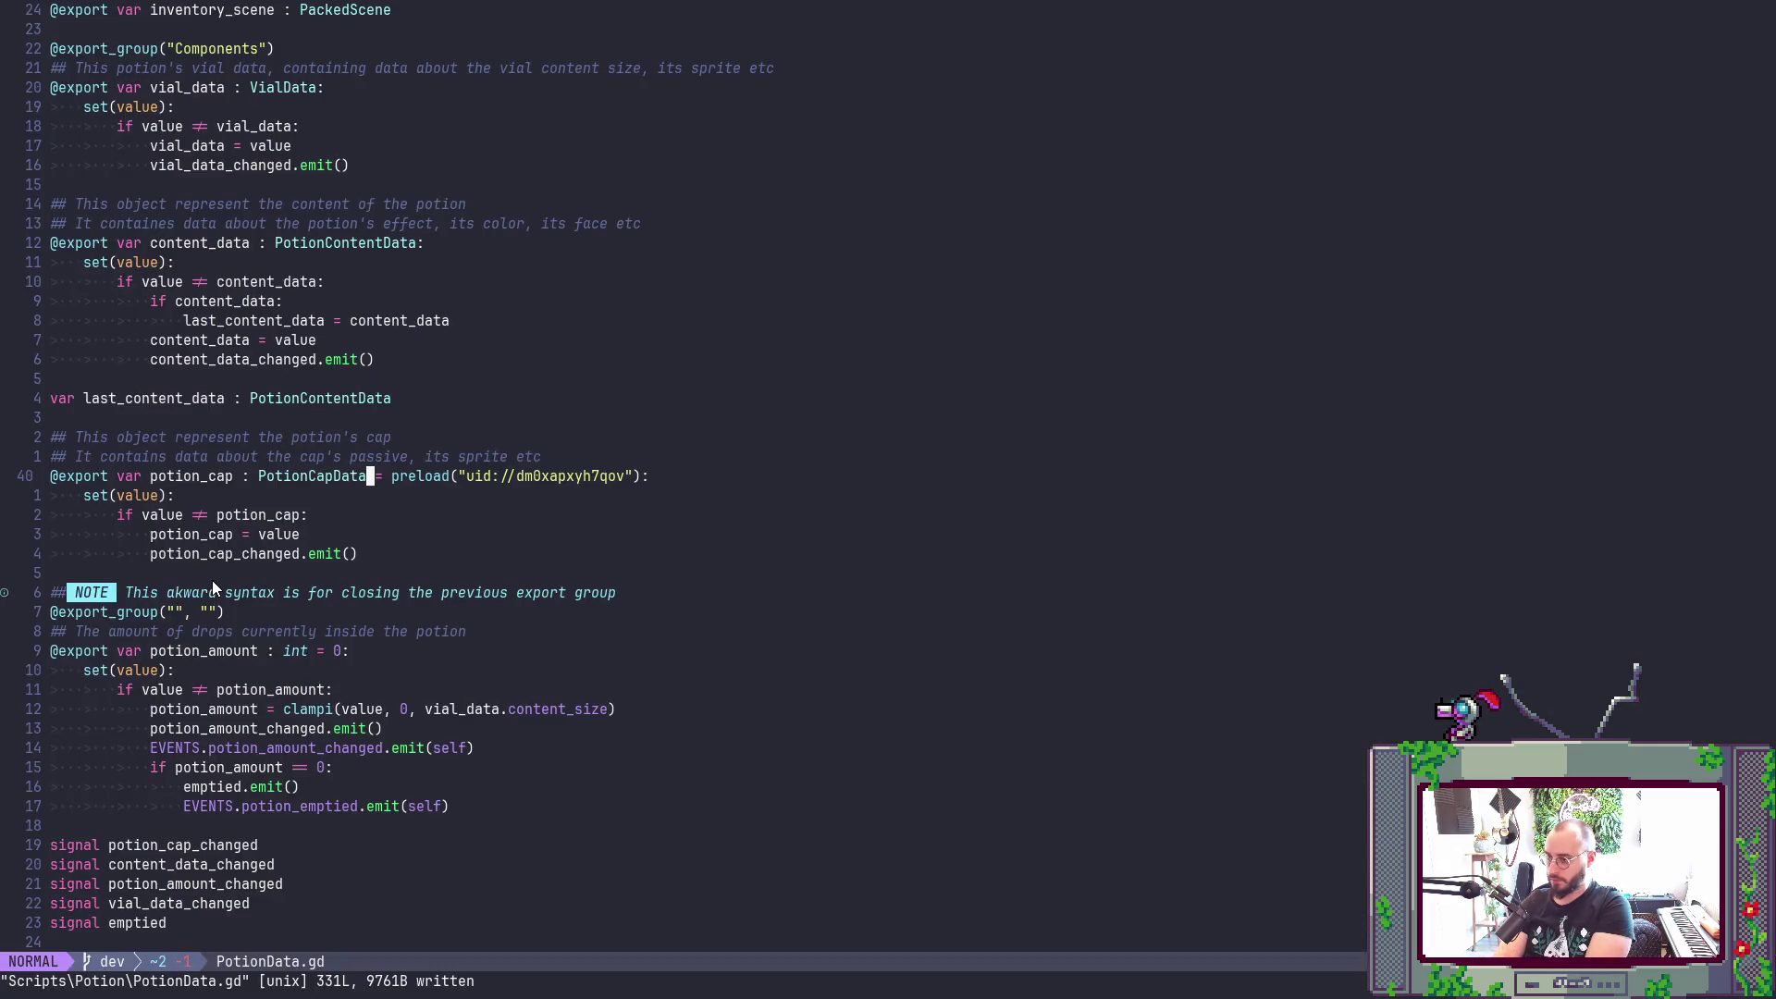
pyautogui.hotkey('alt', 'Tab')
pyautogui.write('RunDat')
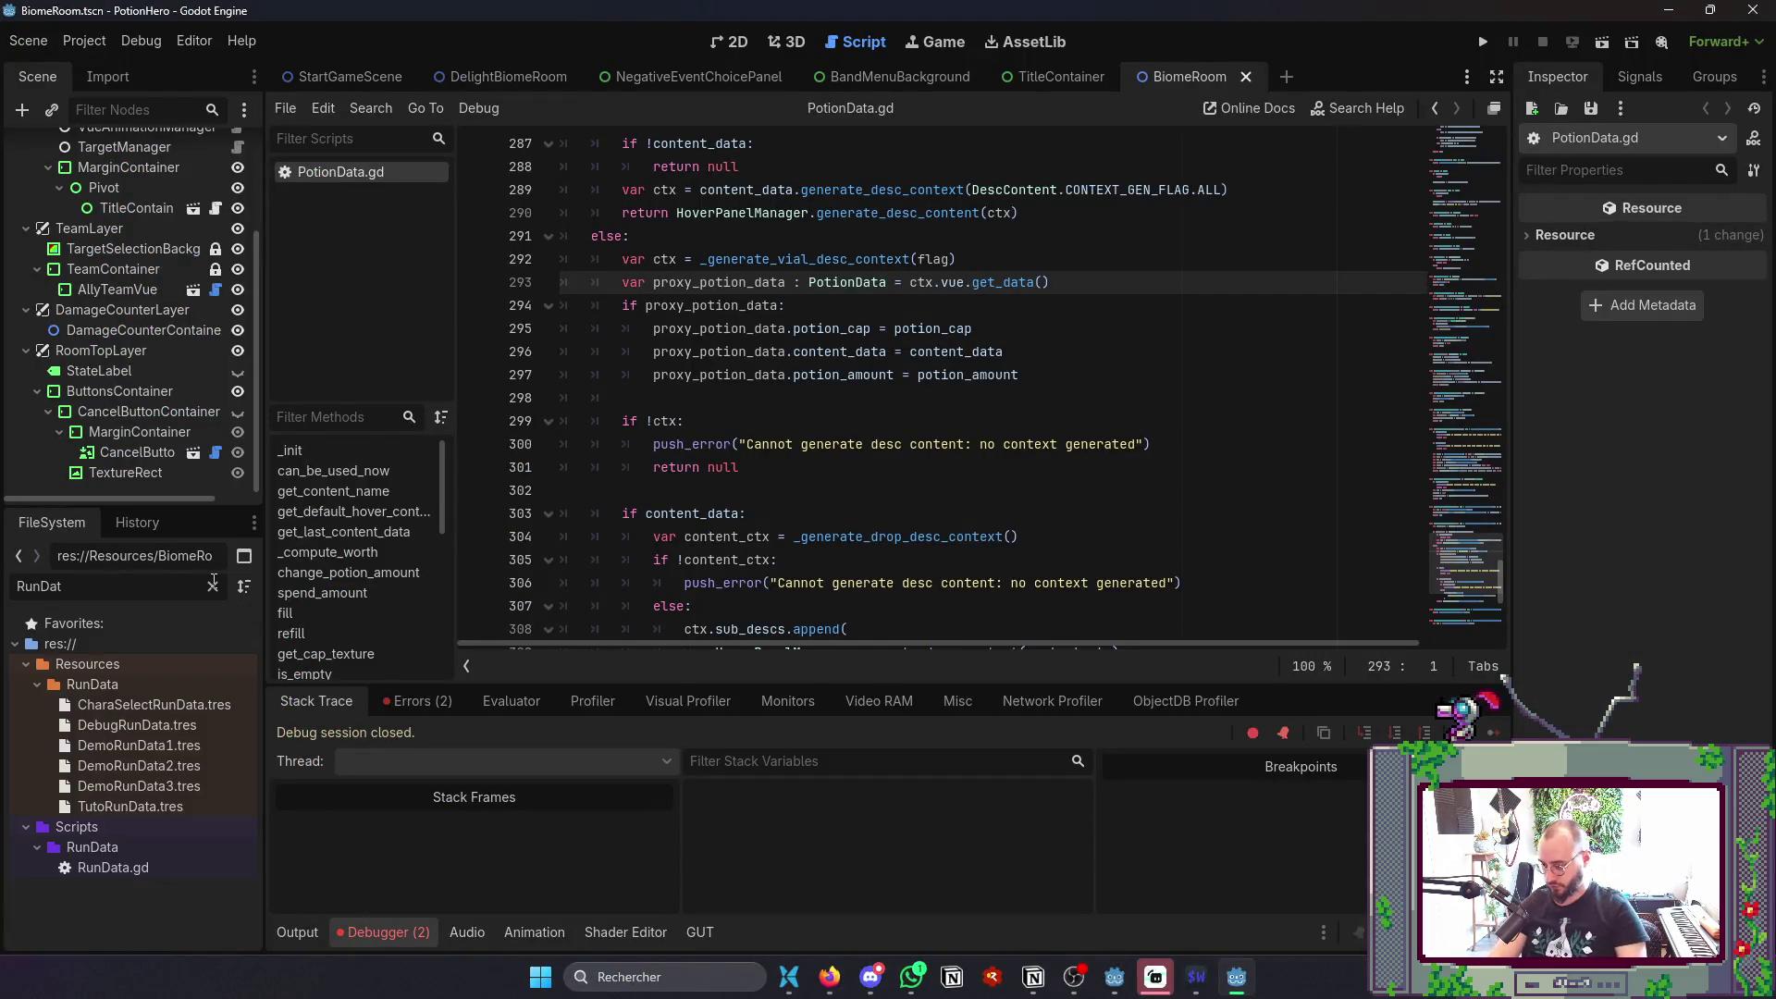
# - Remove the uid preload from line 40 again and save PotionData.gd
pyautogui.hotkey('alt', 'Tab')
pyautogui.write('D')
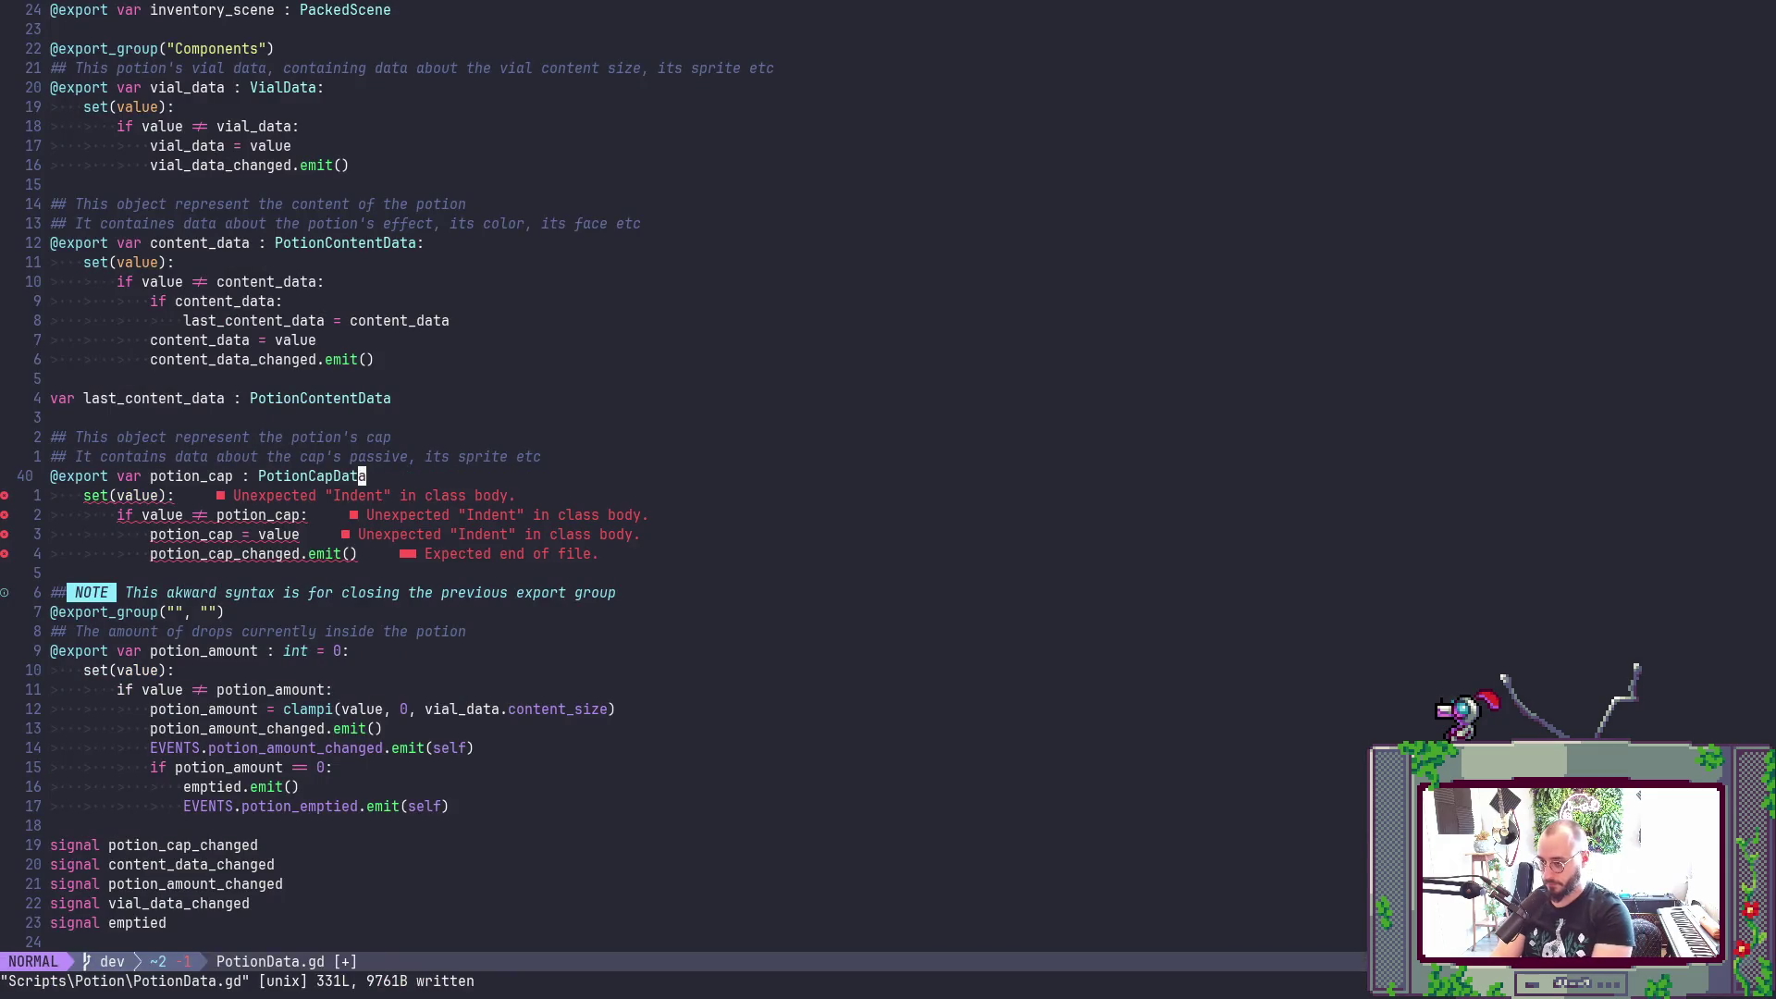
pyautogui.write('ata:')
pyautogui.press('Escape')
pyautogui.write(':w')
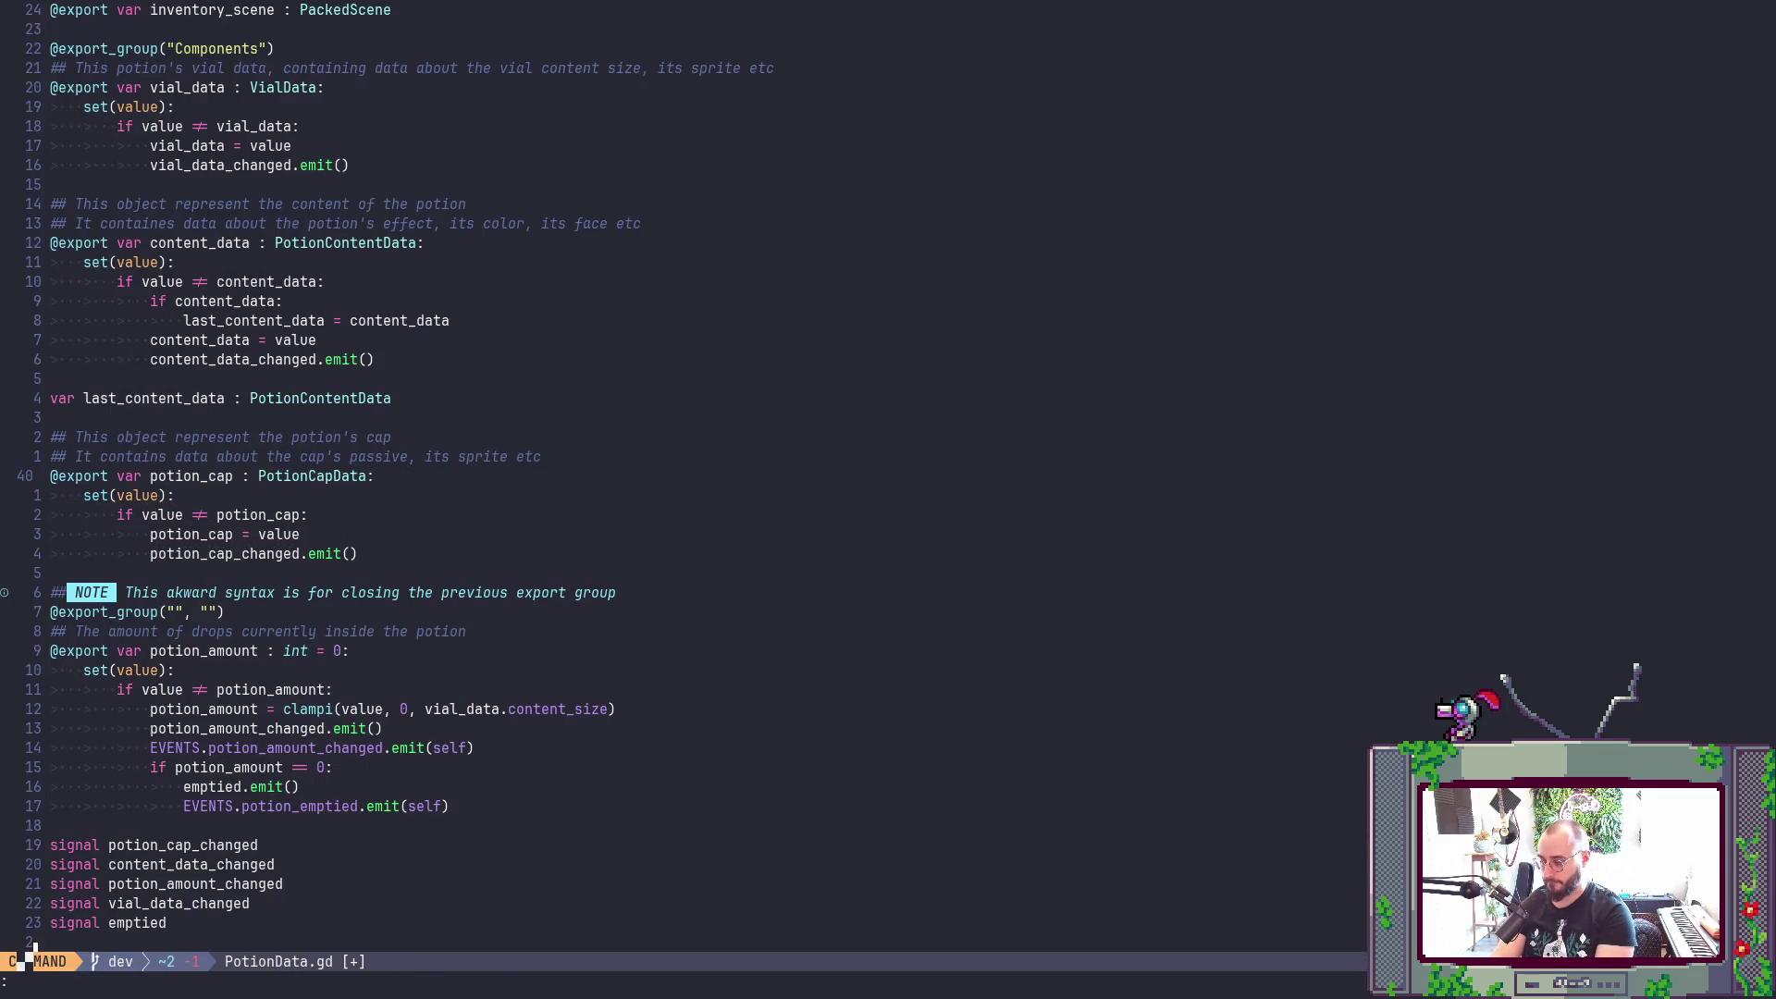
pyautogui.press('Return')
pyautogui.hotkey('alt', 'Tab')
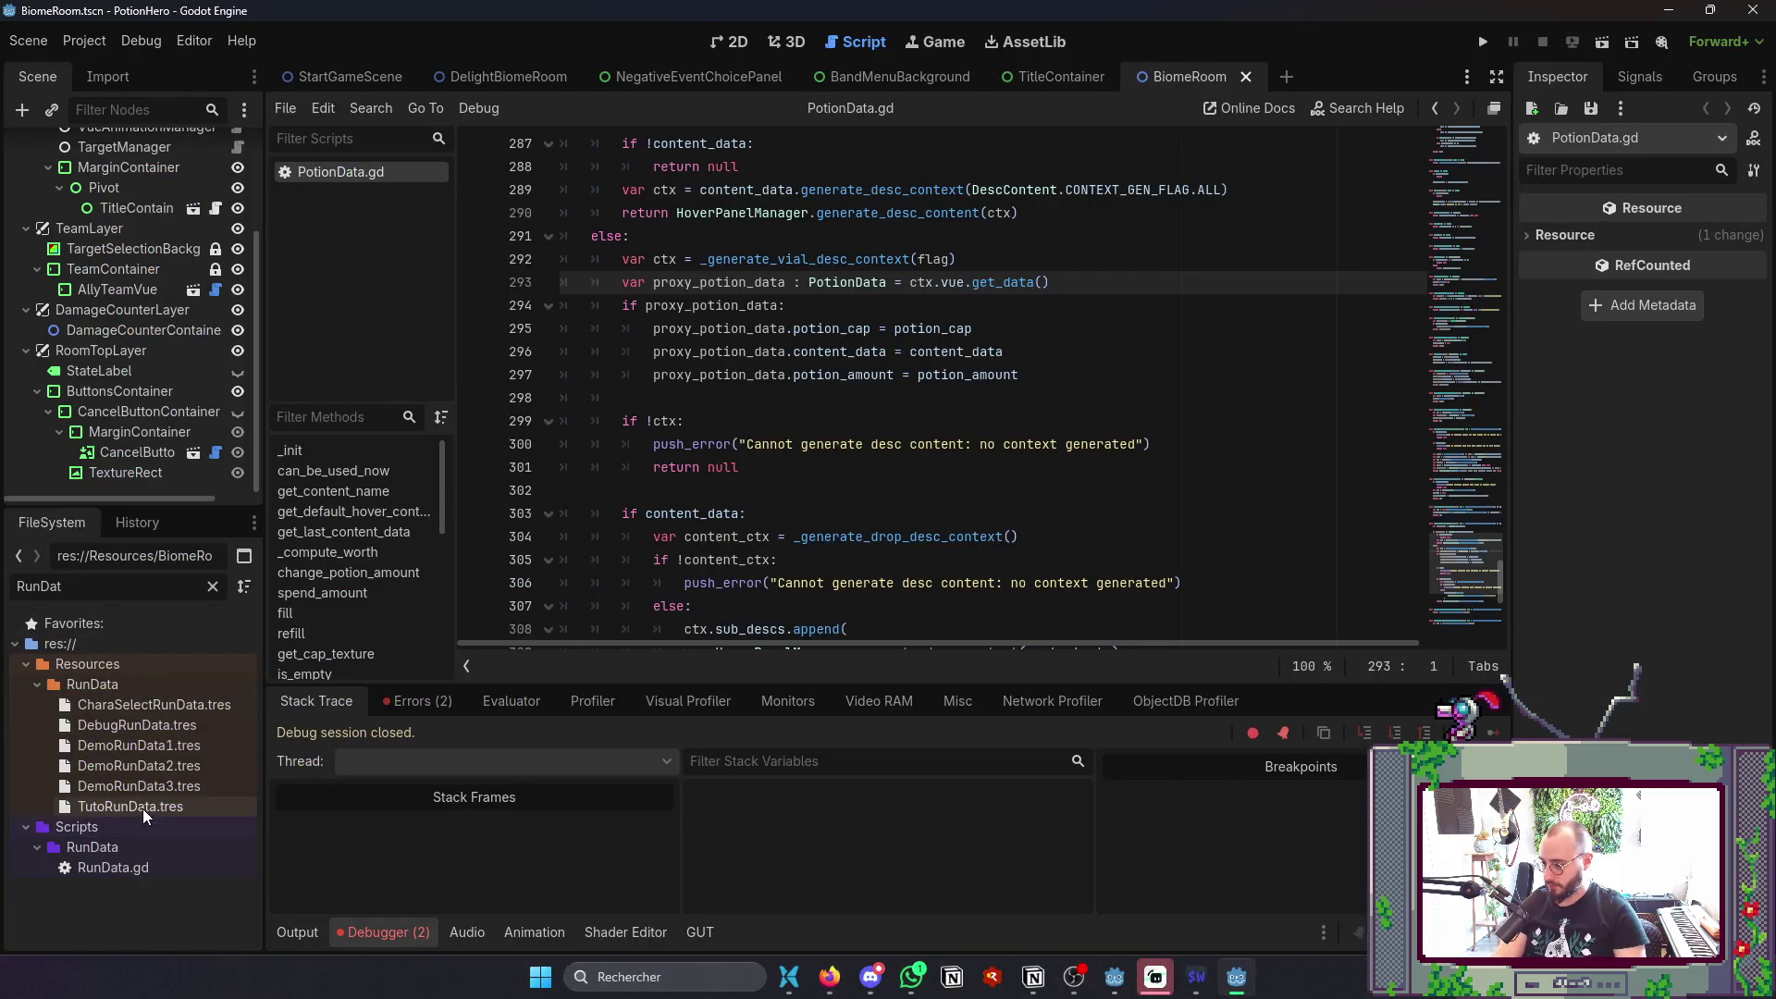
# - Open DemoRunData1.tres and expand Team Data > Potions to reveal potion 0's Potion Cap
pyautogui.click(163, 744)
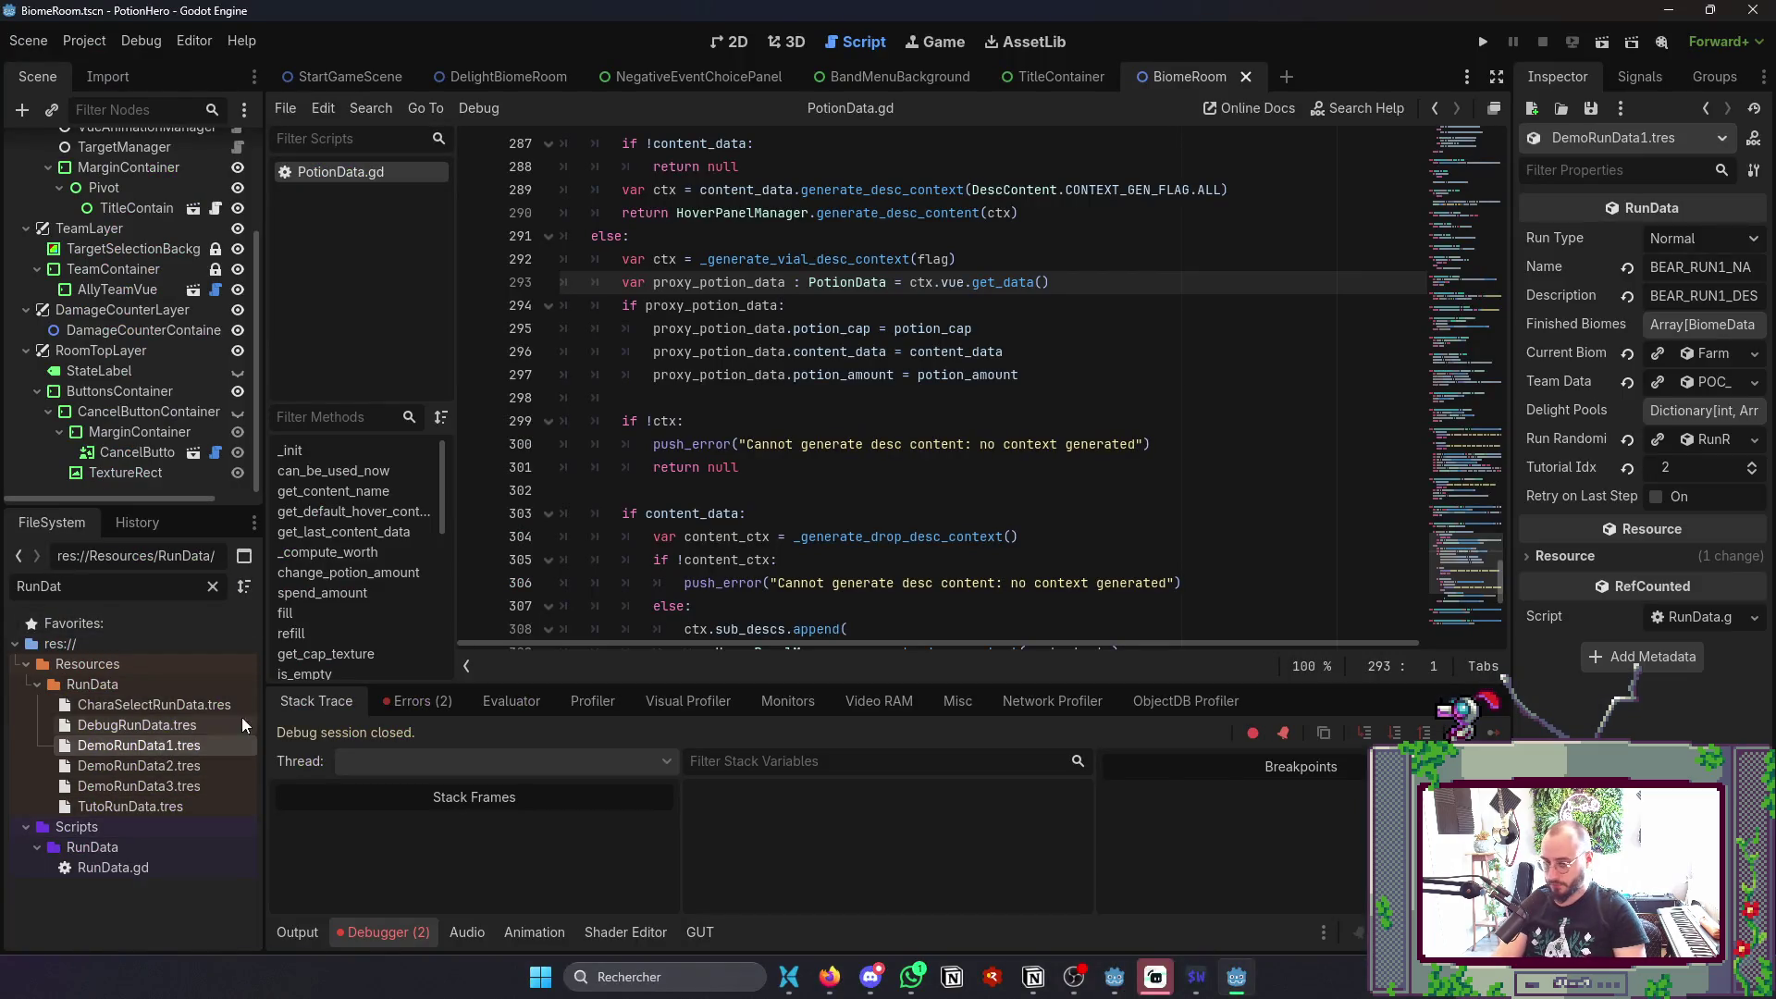
pyautogui.click(1693, 382)
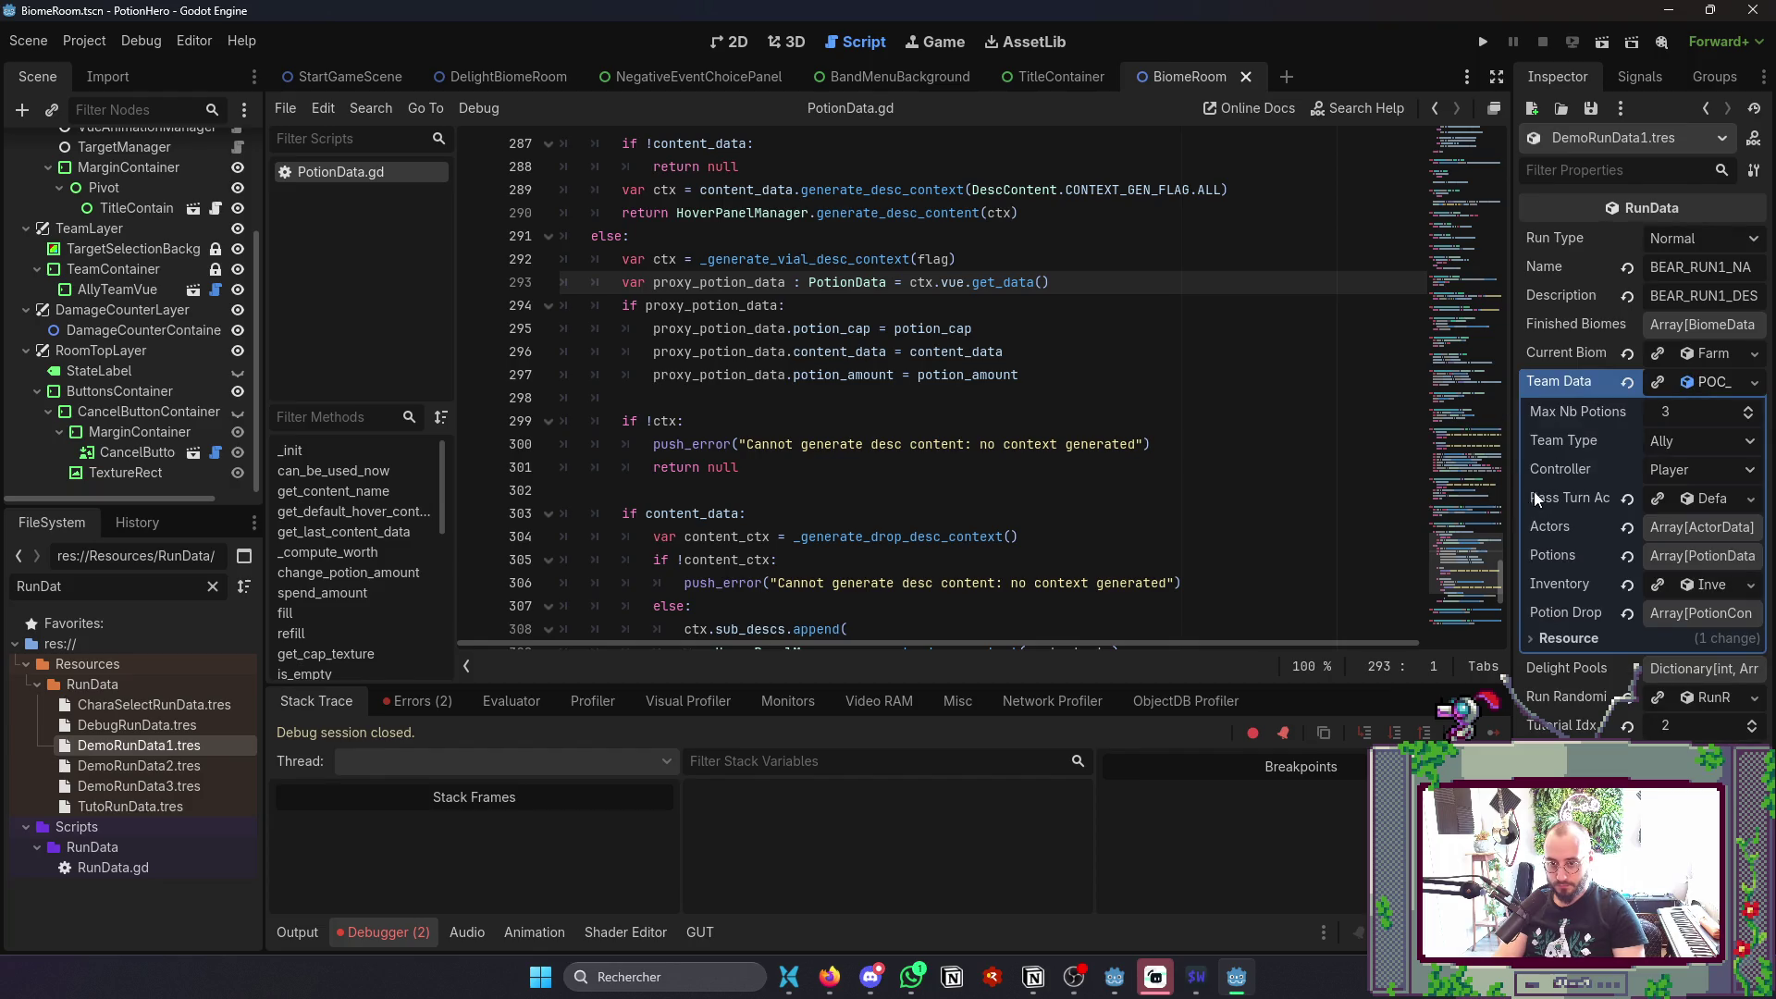
pyautogui.moveTo(1514, 503); pyautogui.dragTo(1107, 503)
pyautogui.click(1653, 578)
pyautogui.click(1652, 577)
pyautogui.click(1652, 557)
pyautogui.click(1603, 618)
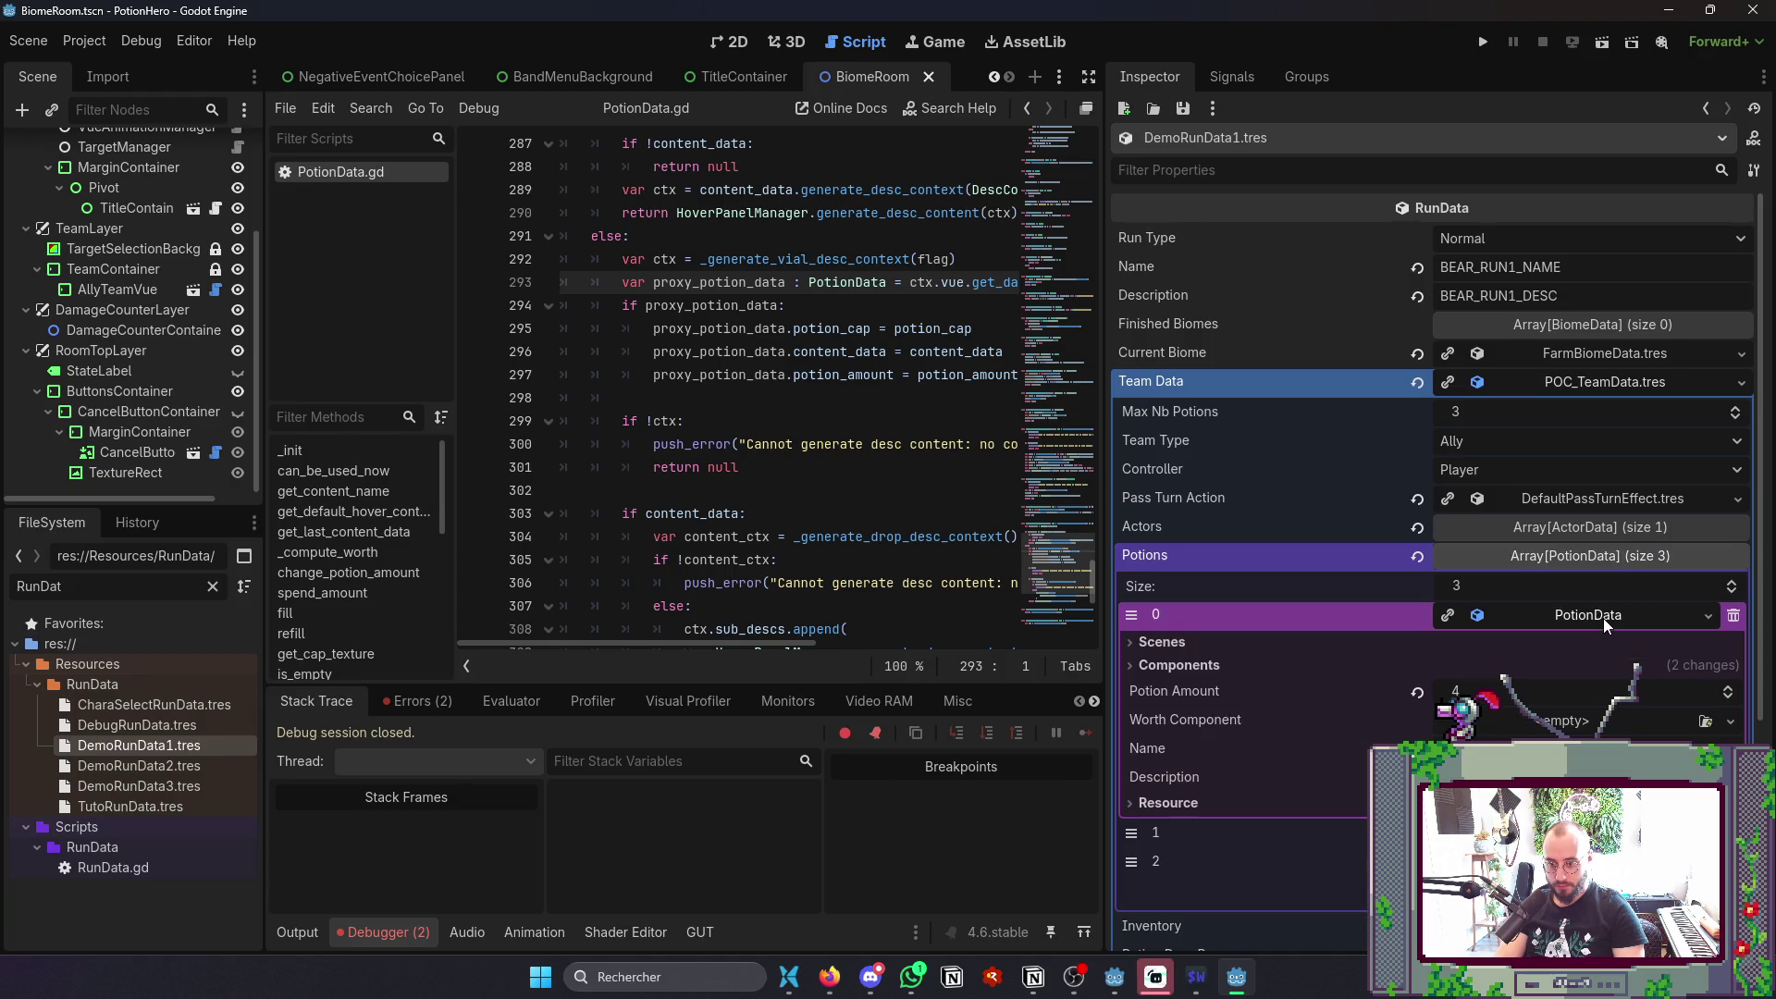
pyautogui.click(1217, 659)
pyautogui.click(1219, 658)
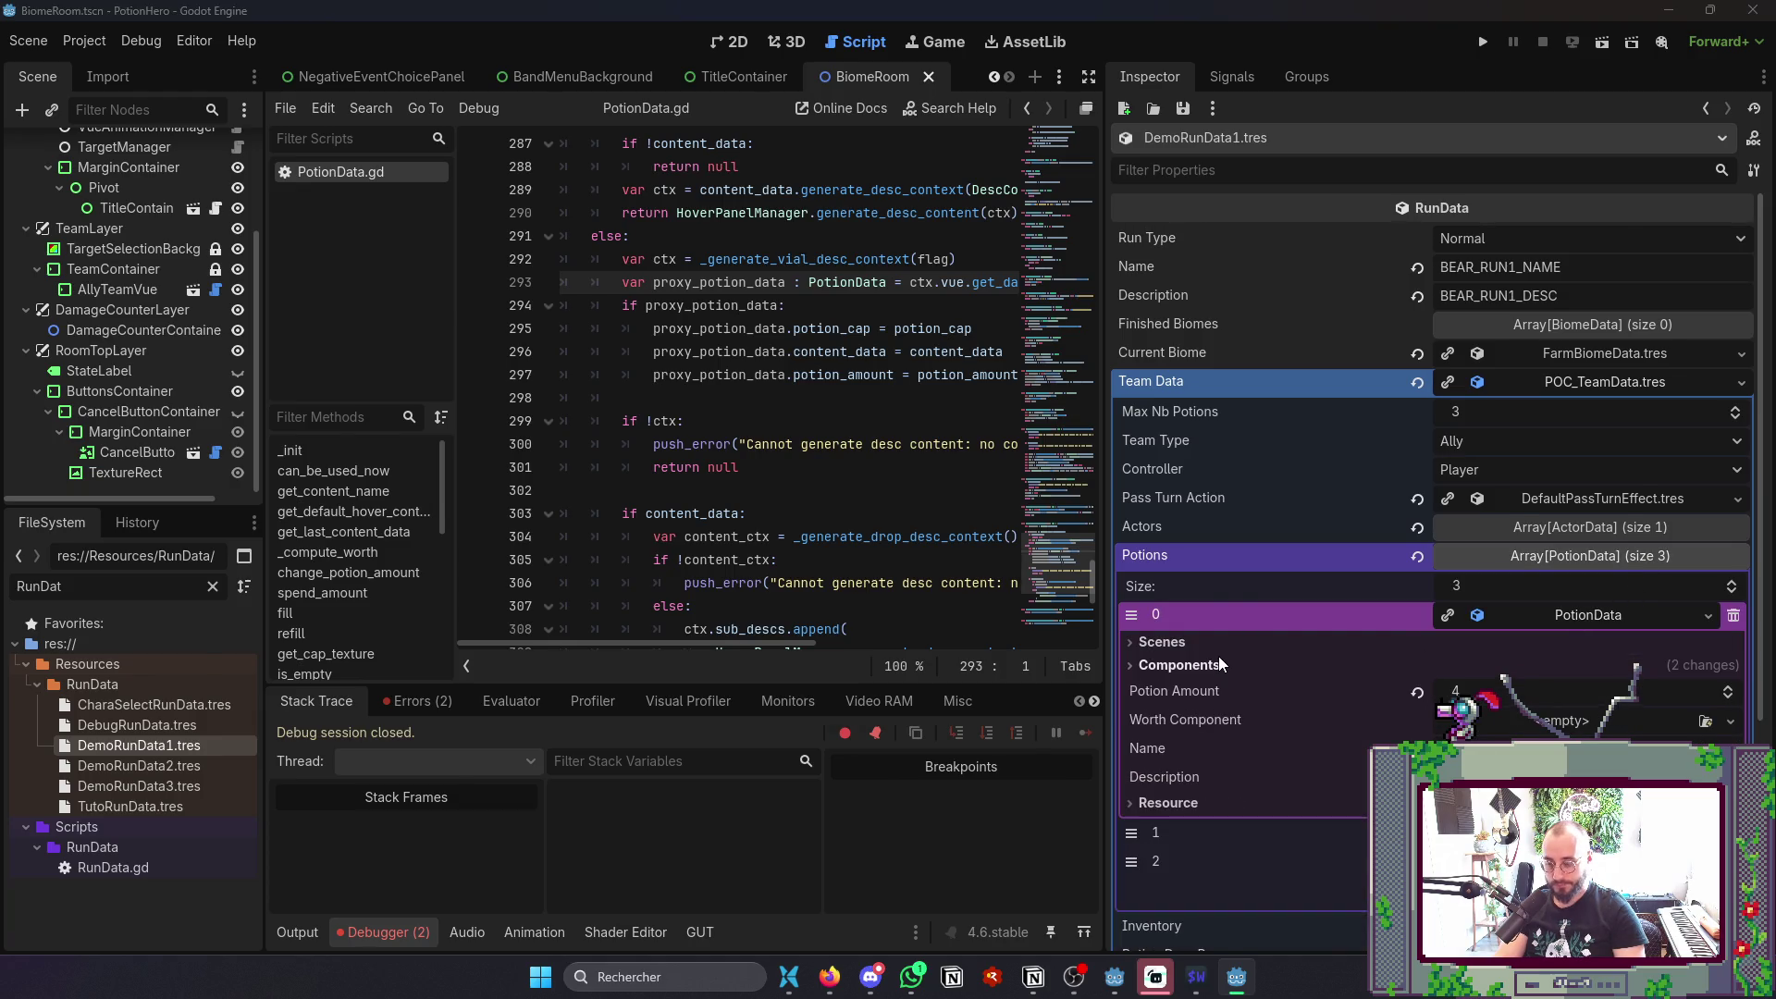
pyautogui.hotkey('alt', 'Tab')
pyautogui.hotkey('alt', 'Tab')
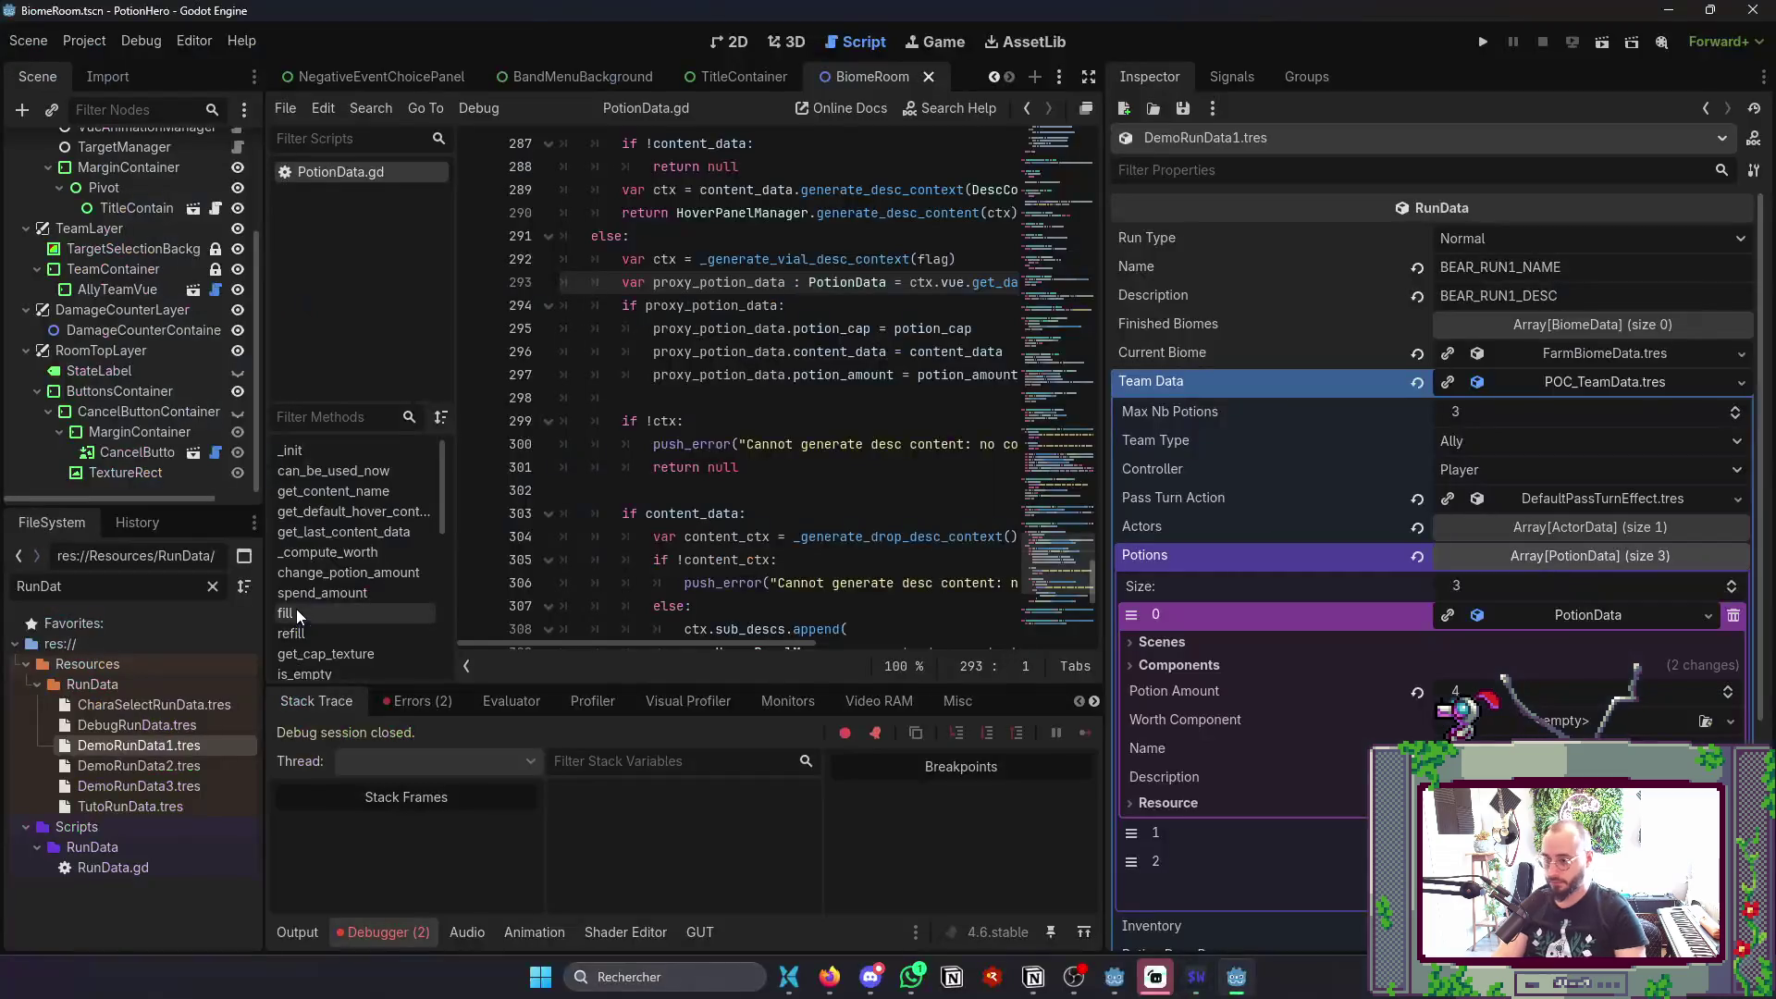
pyautogui.click(1204, 664)
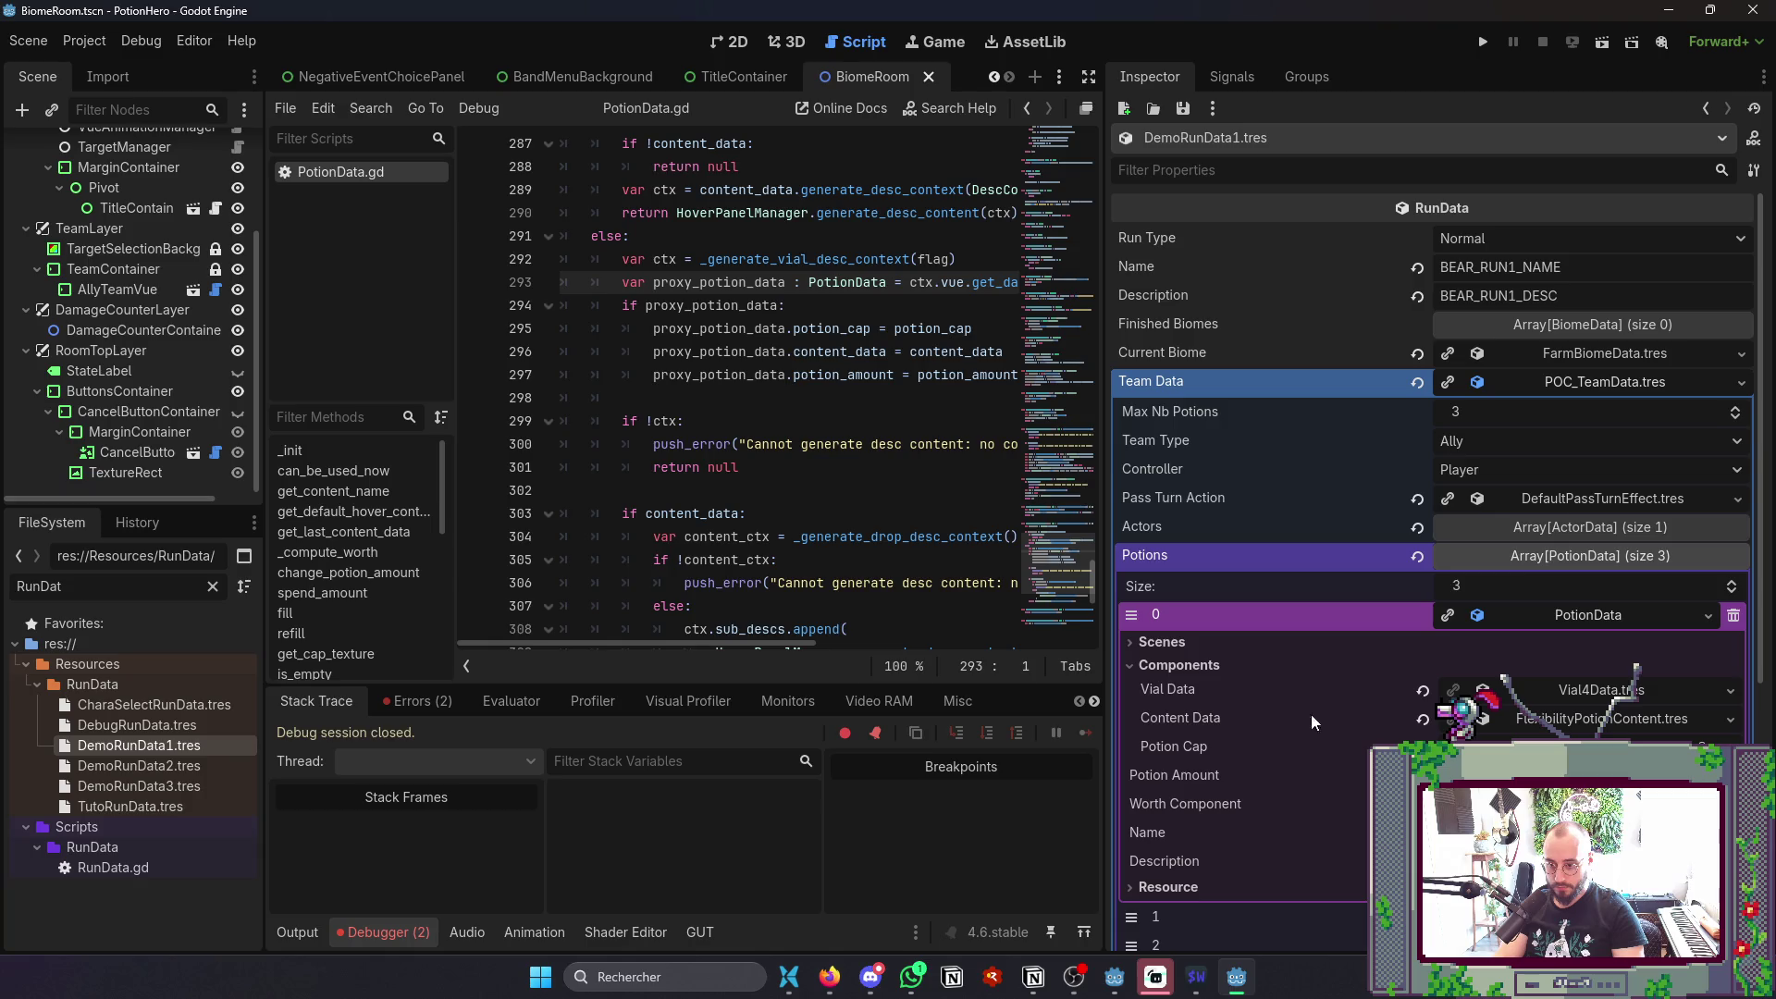
# - Filter the FileSystem for 'Class' and give the first potion the ClassicPotionCap resource
pyautogui.hotkey('ctrl', 'a')
pyautogui.write('Class')
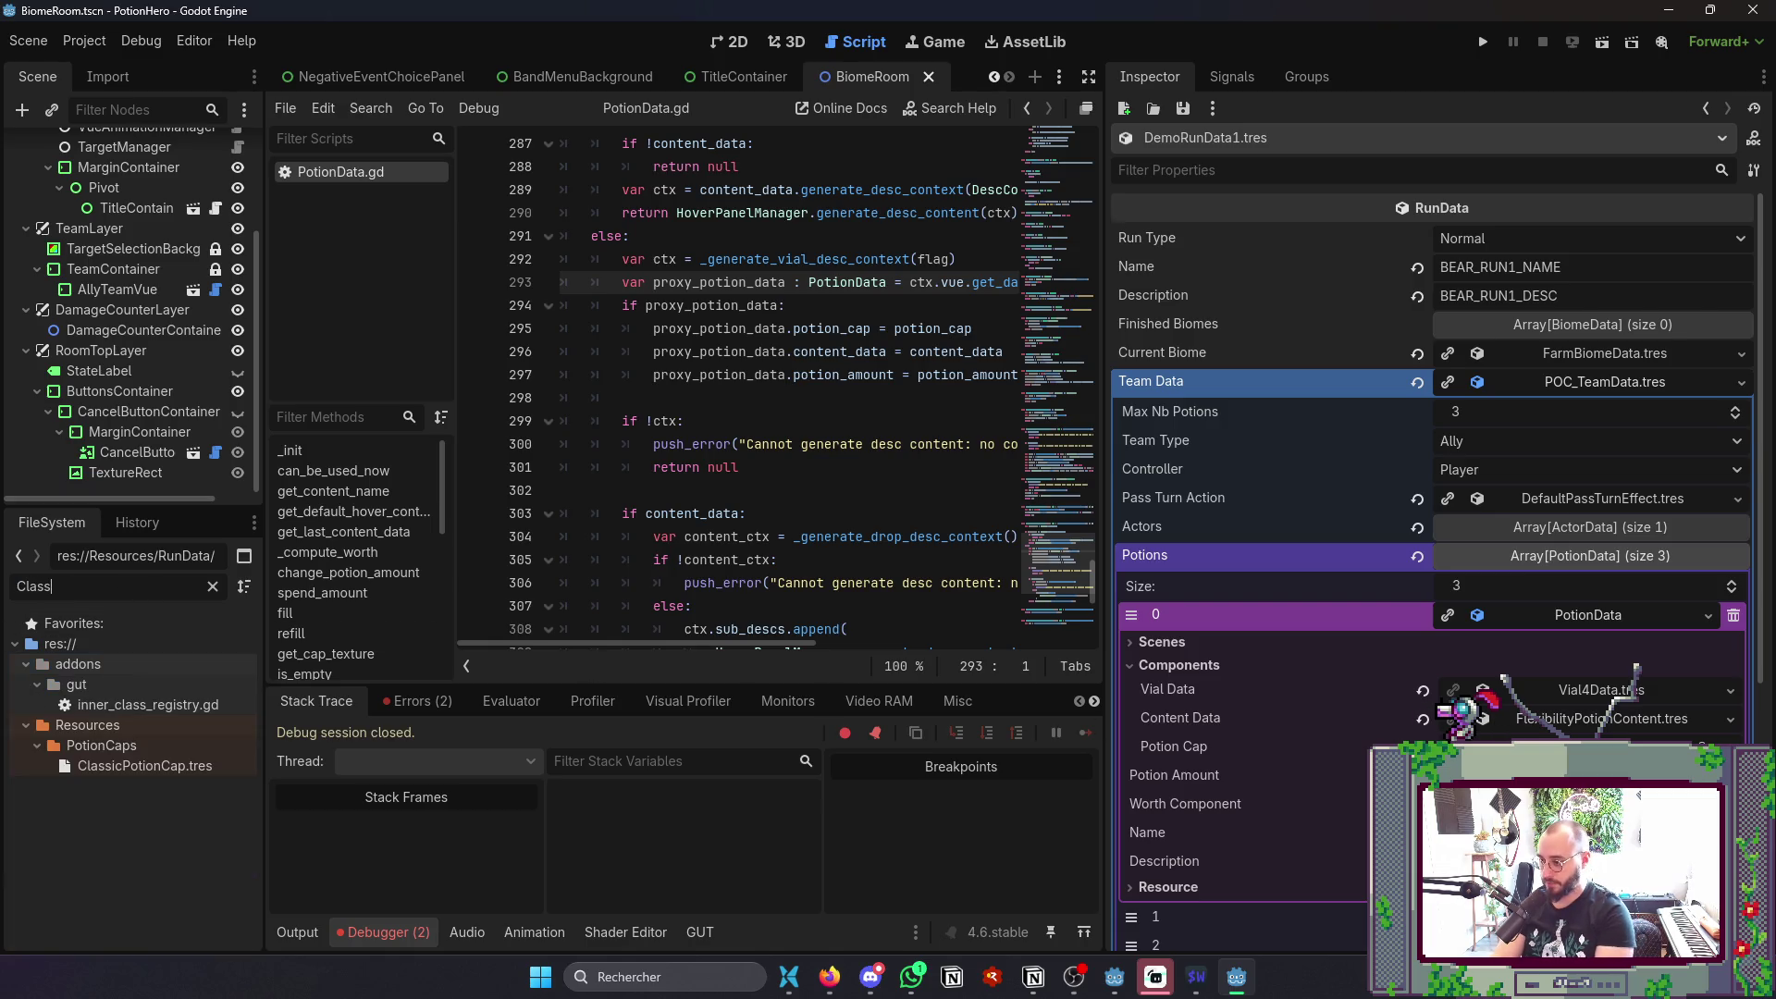
pyautogui.click(169, 767)
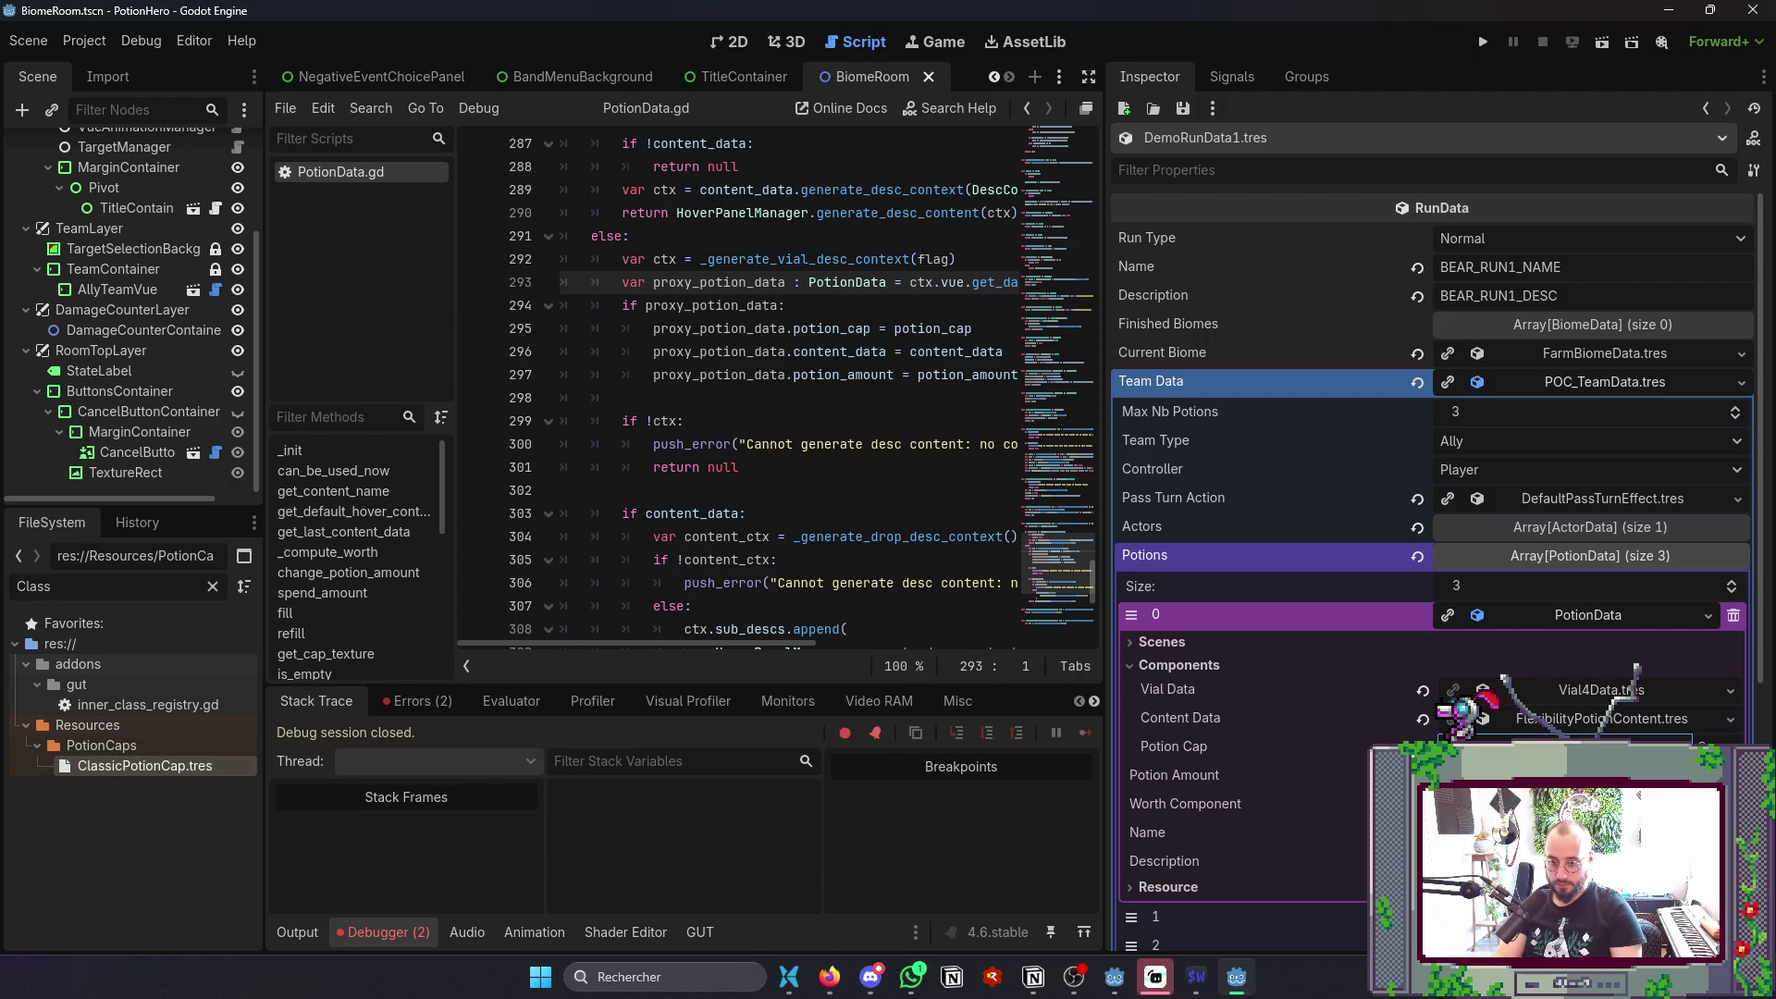
pyautogui.click(1649, 561)
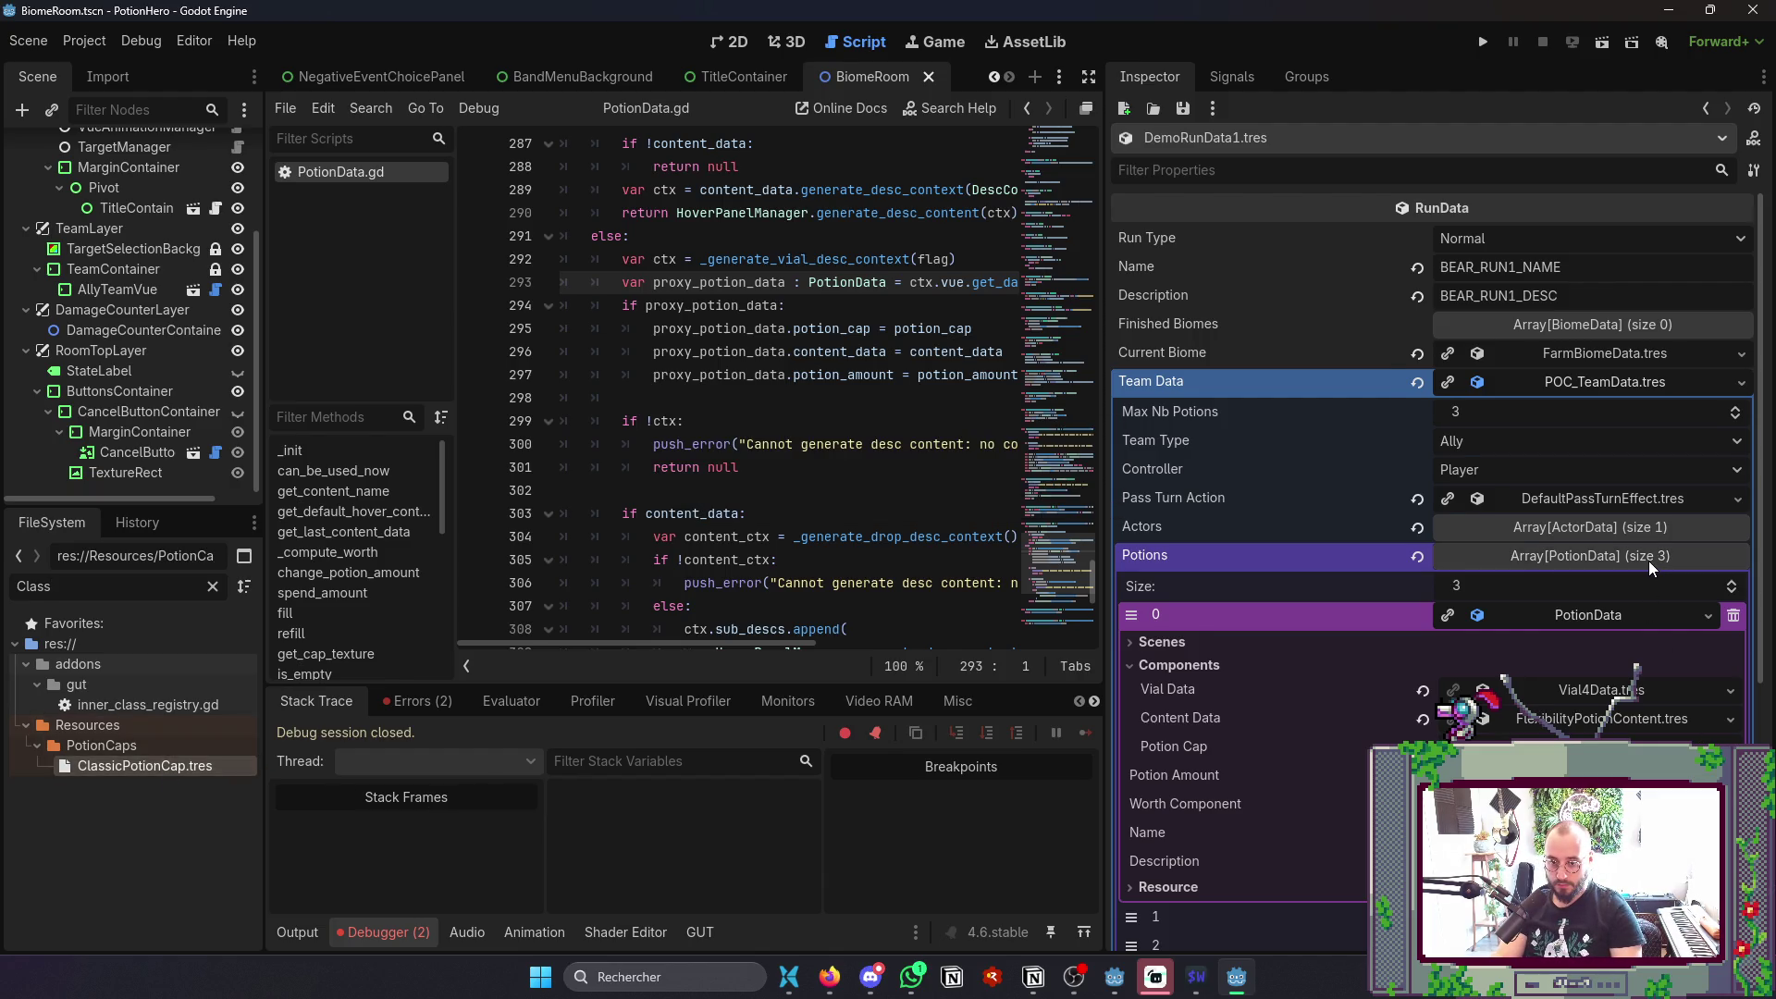
pyautogui.click(1640, 563)
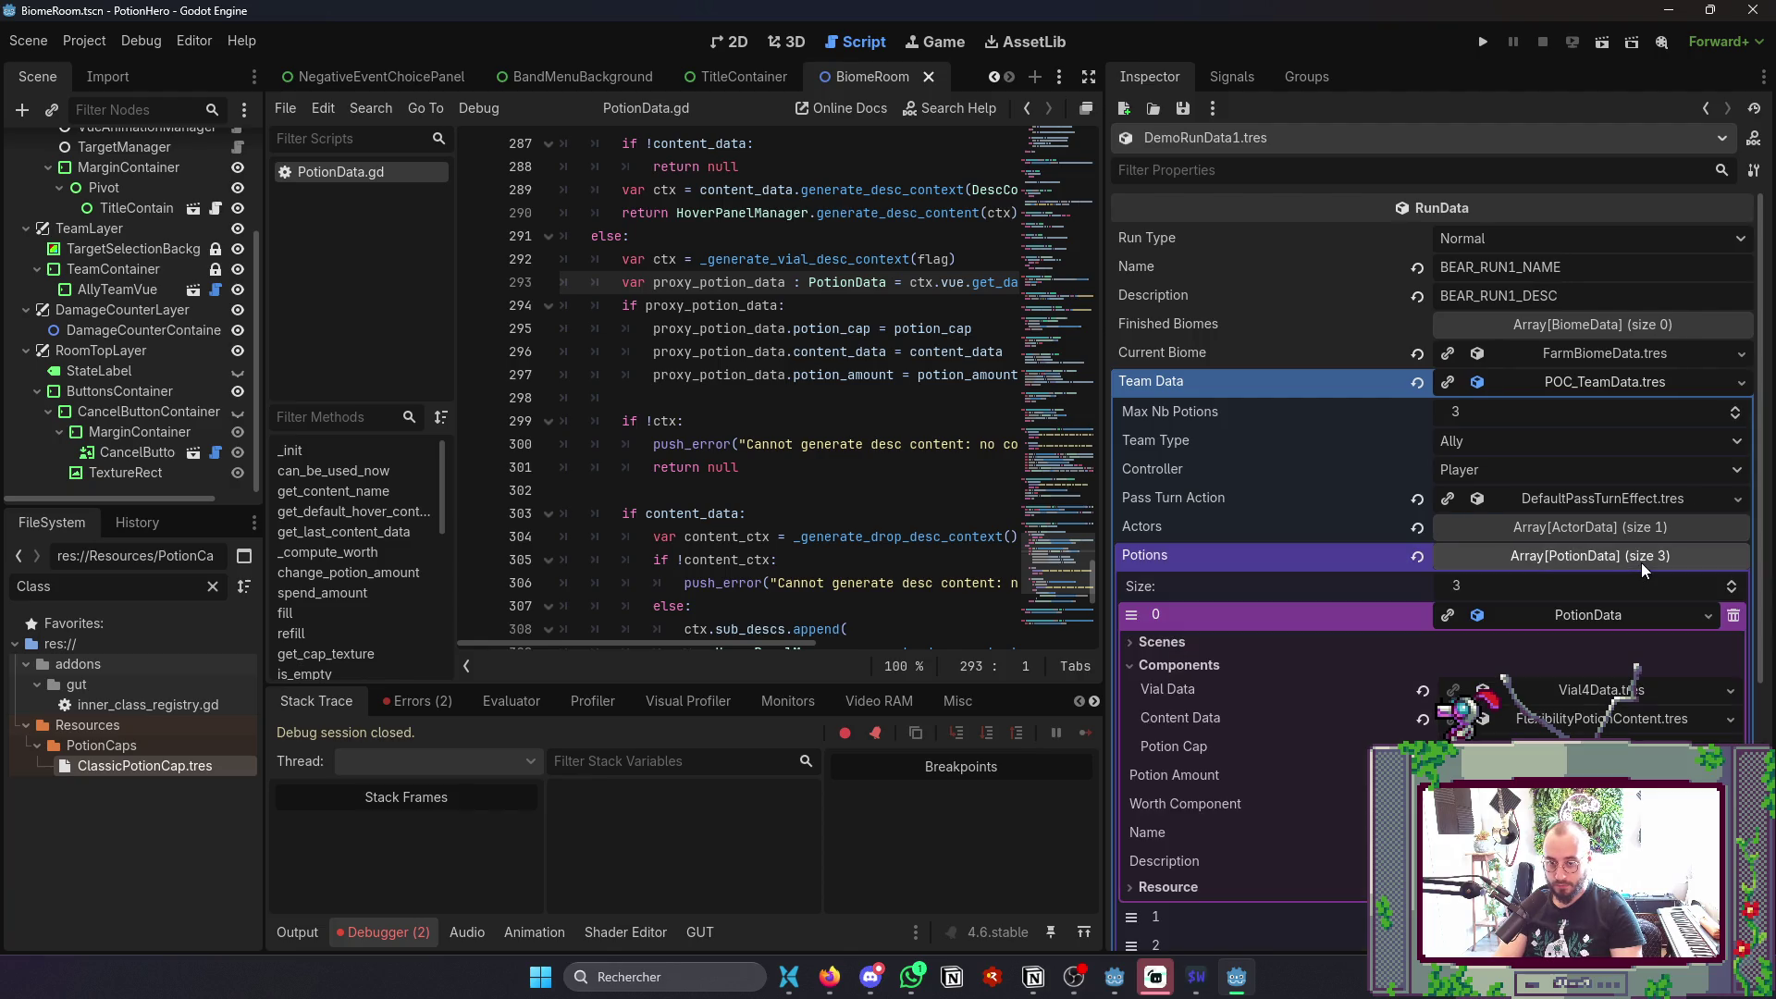
pyautogui.click(1600, 612)
# - Give the second and third potions ClassicPotionCap, then run the game with F5
pyautogui.click(1590, 640)
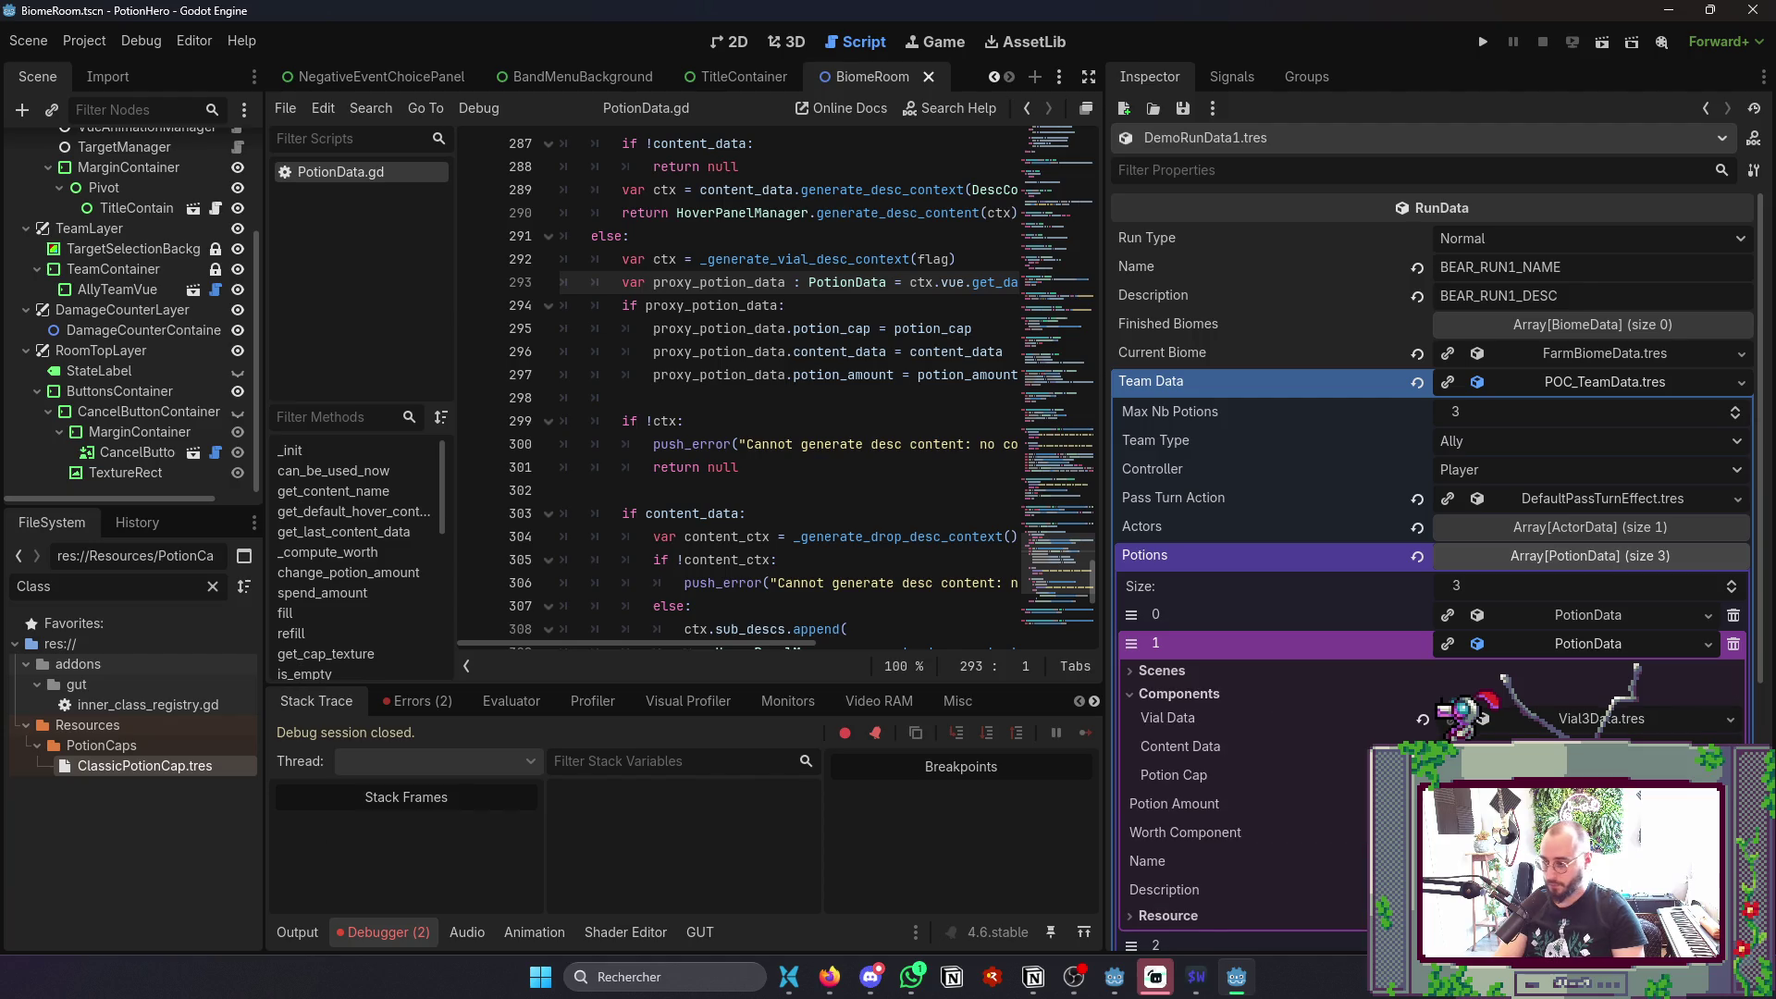
pyautogui.click(127, 764)
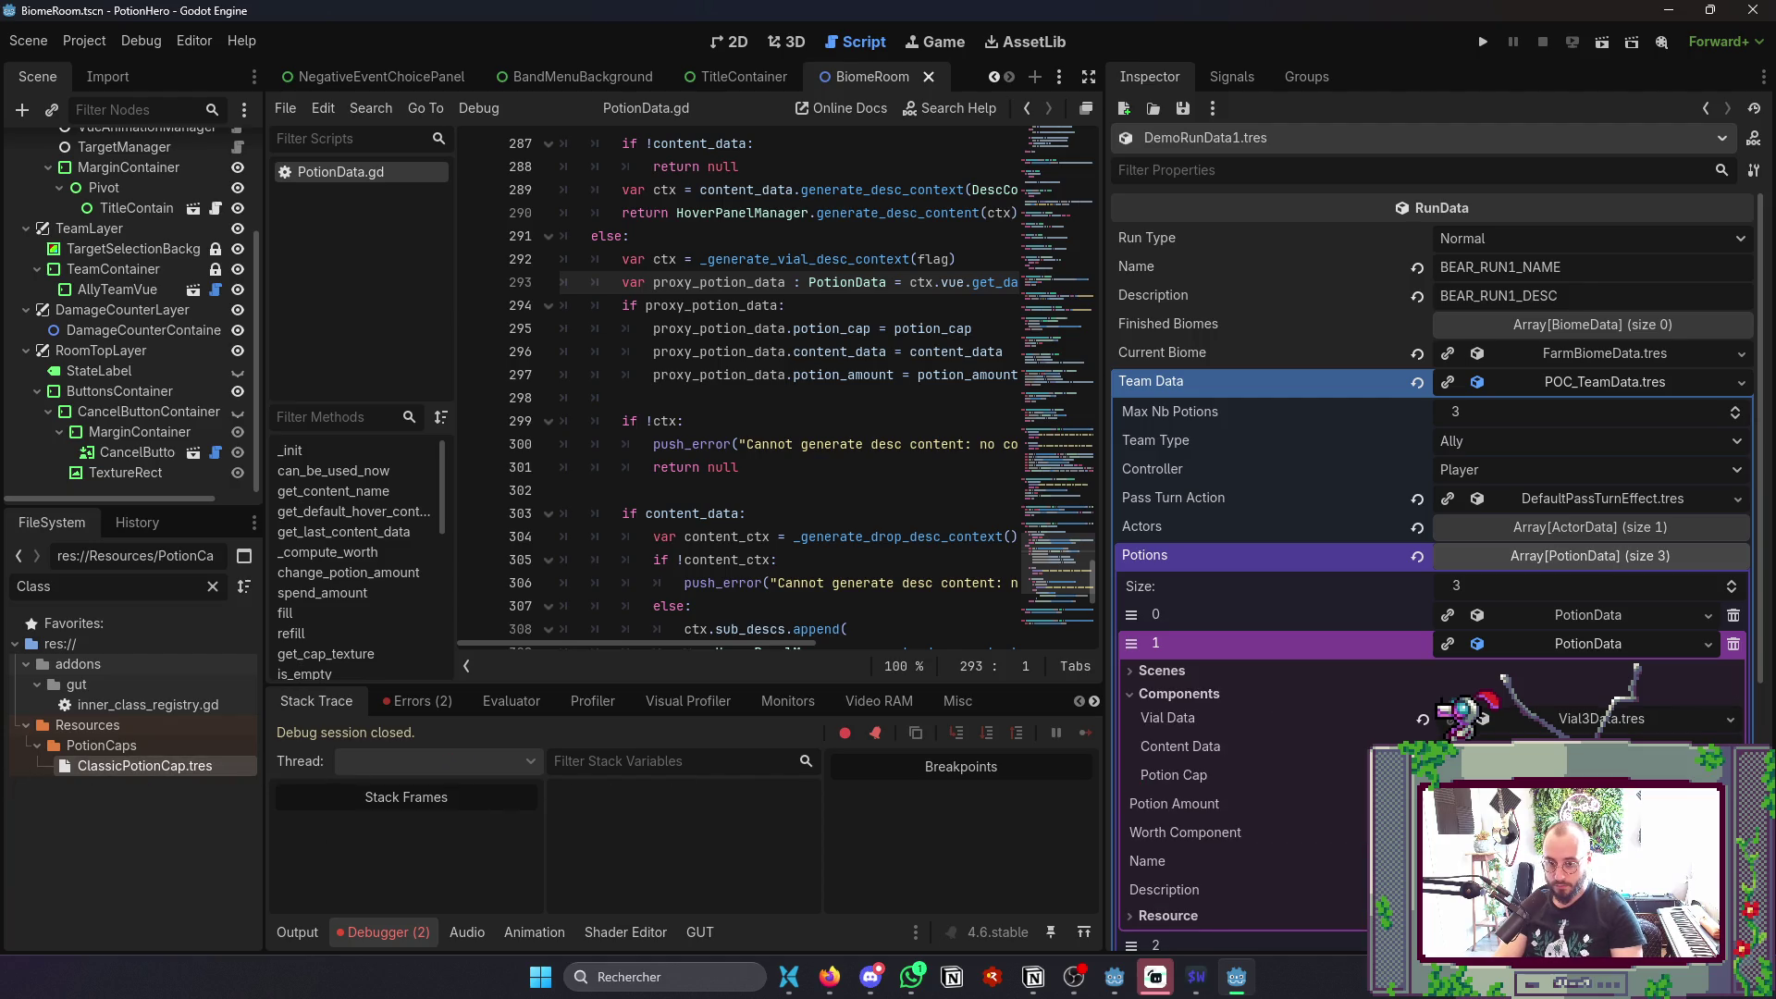
pyautogui.click(1599, 642)
pyautogui.click(1586, 669)
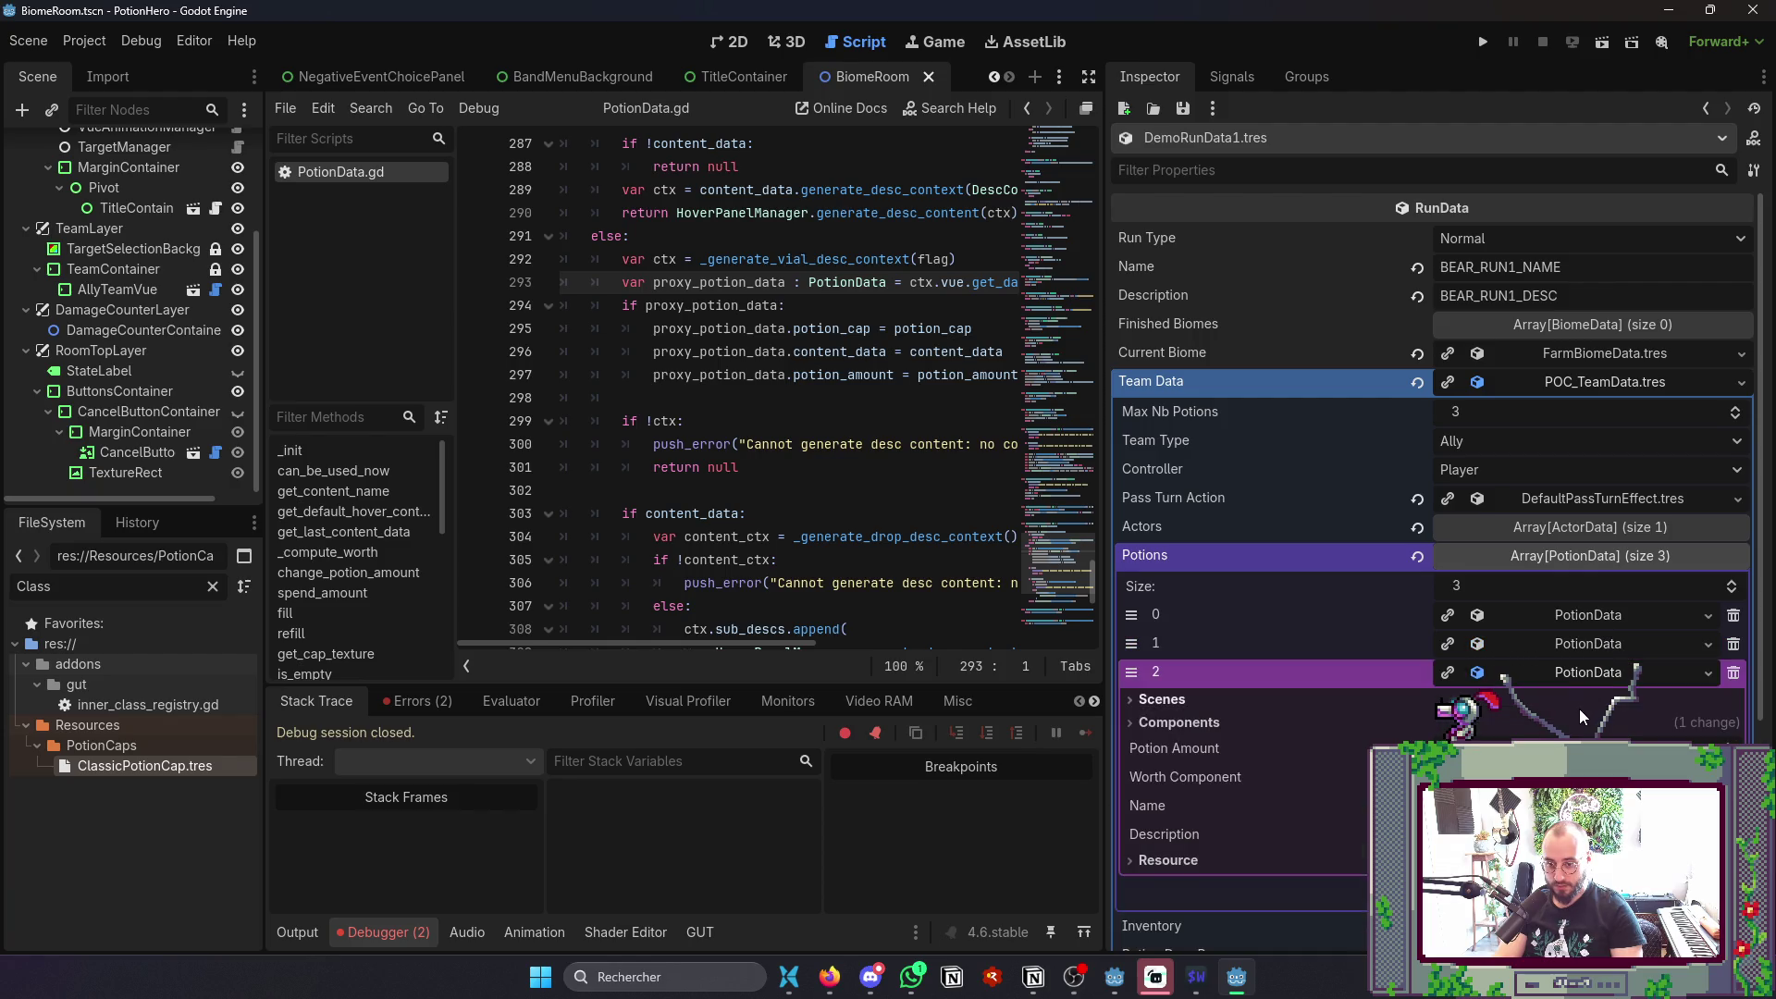
pyautogui.click(1324, 723)
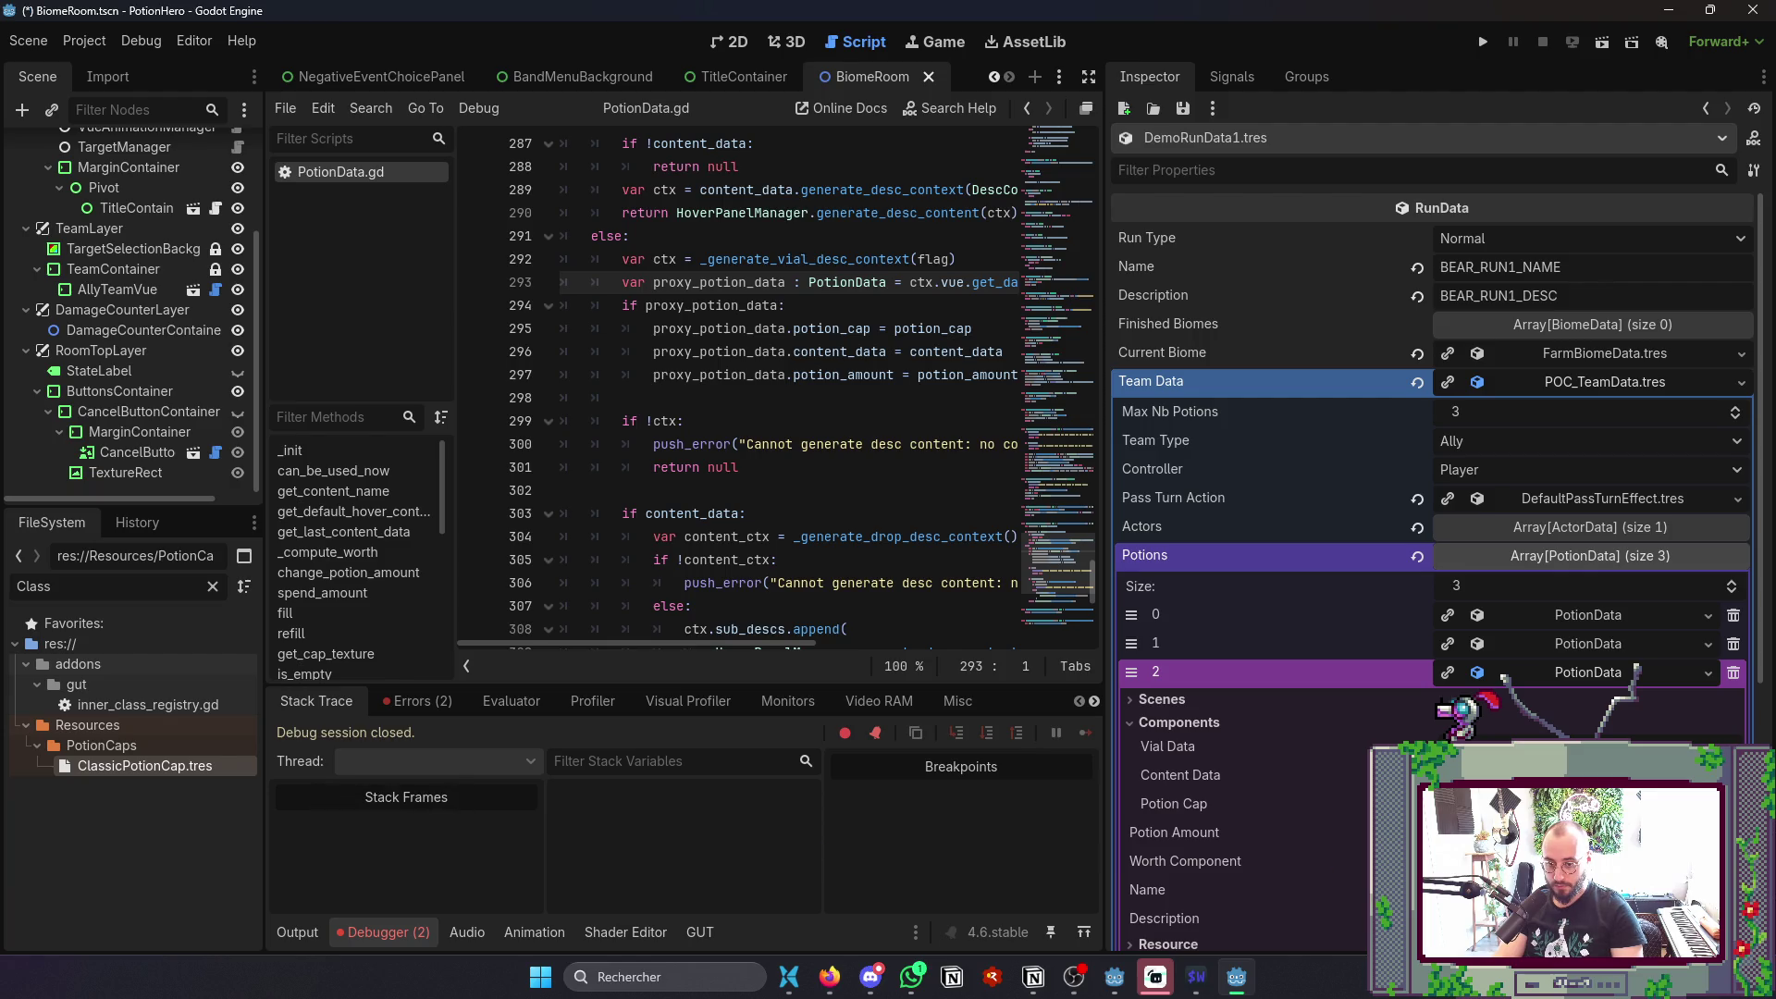
pyautogui.press('F5')
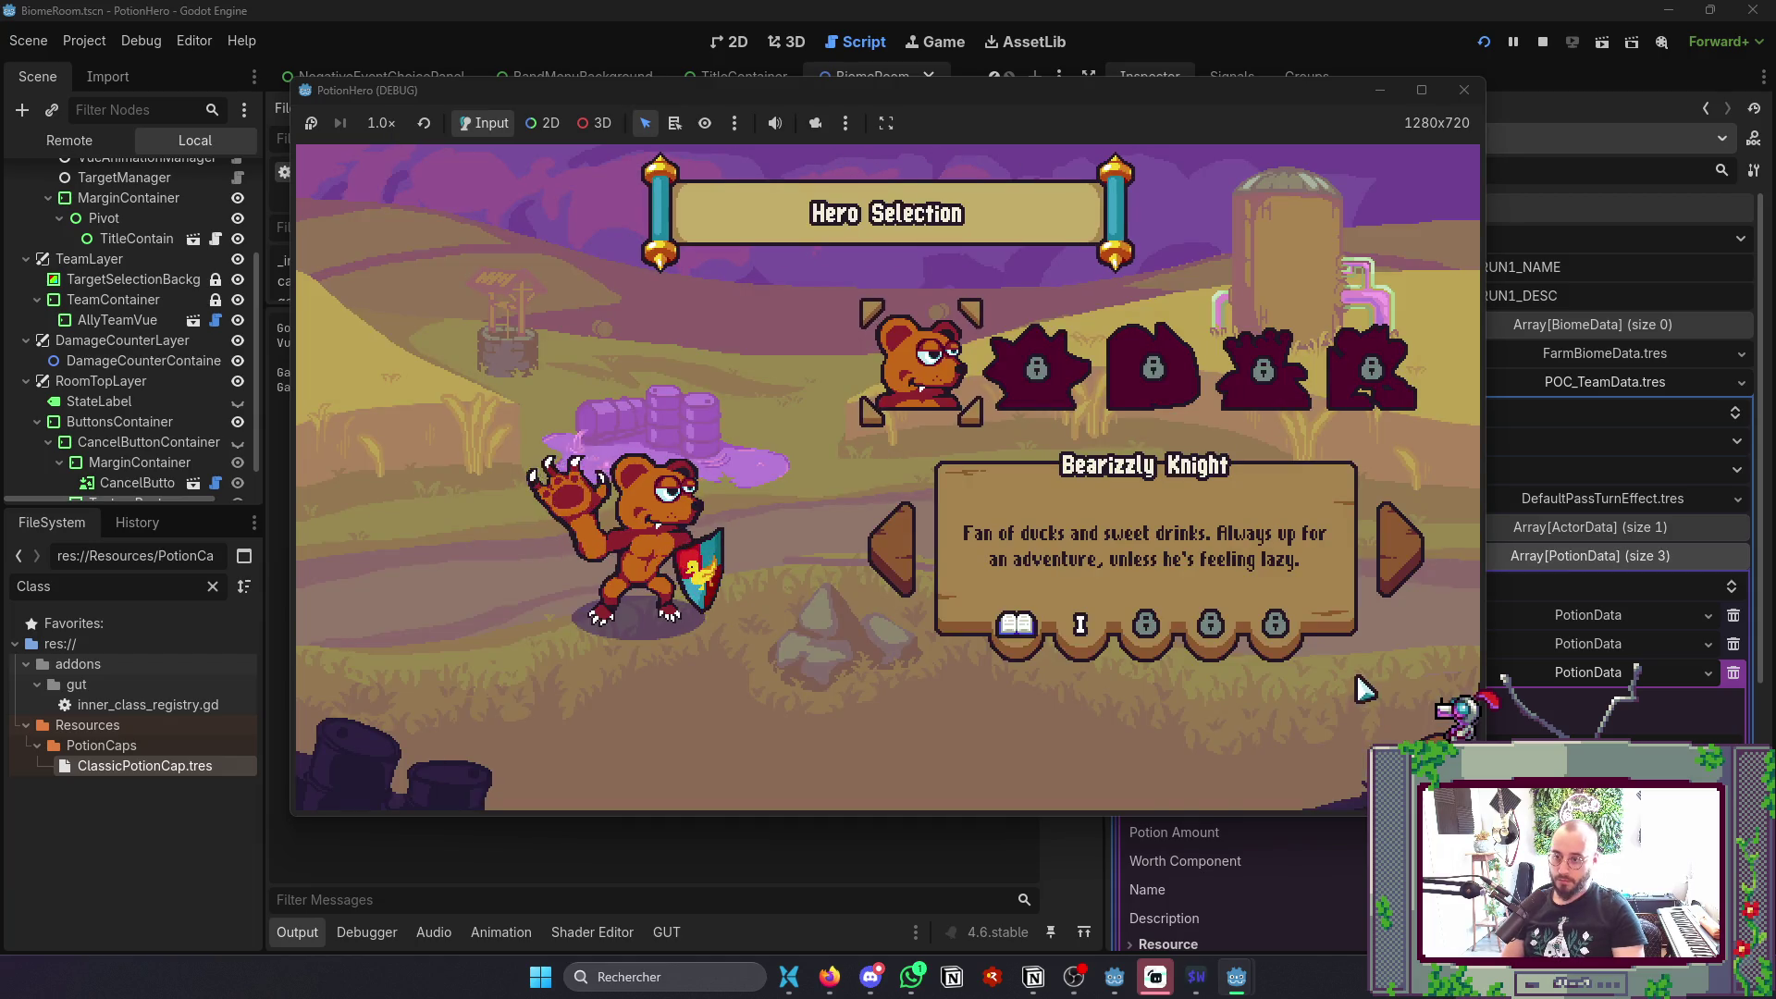
# - Confirm the hero, choose The Bear's Awakening adventure, and close the game window
pyautogui.press('Return')
pyautogui.click(1088, 374)
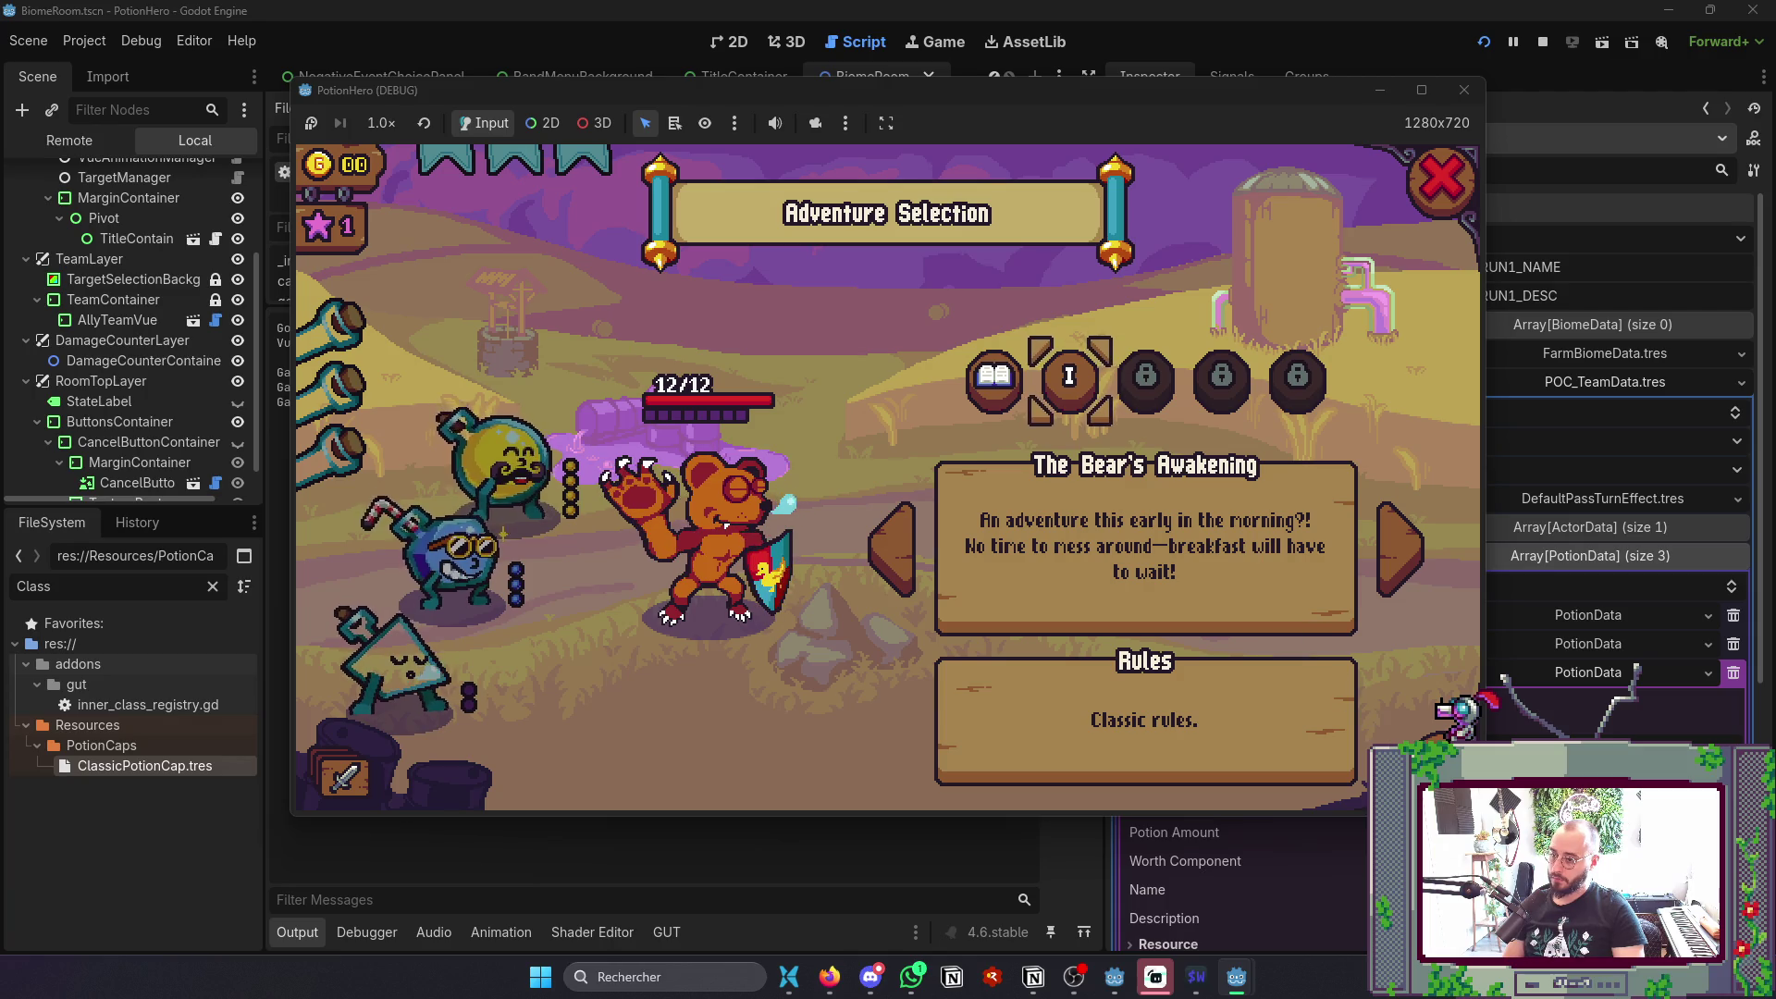
pyautogui.click(1464, 90)
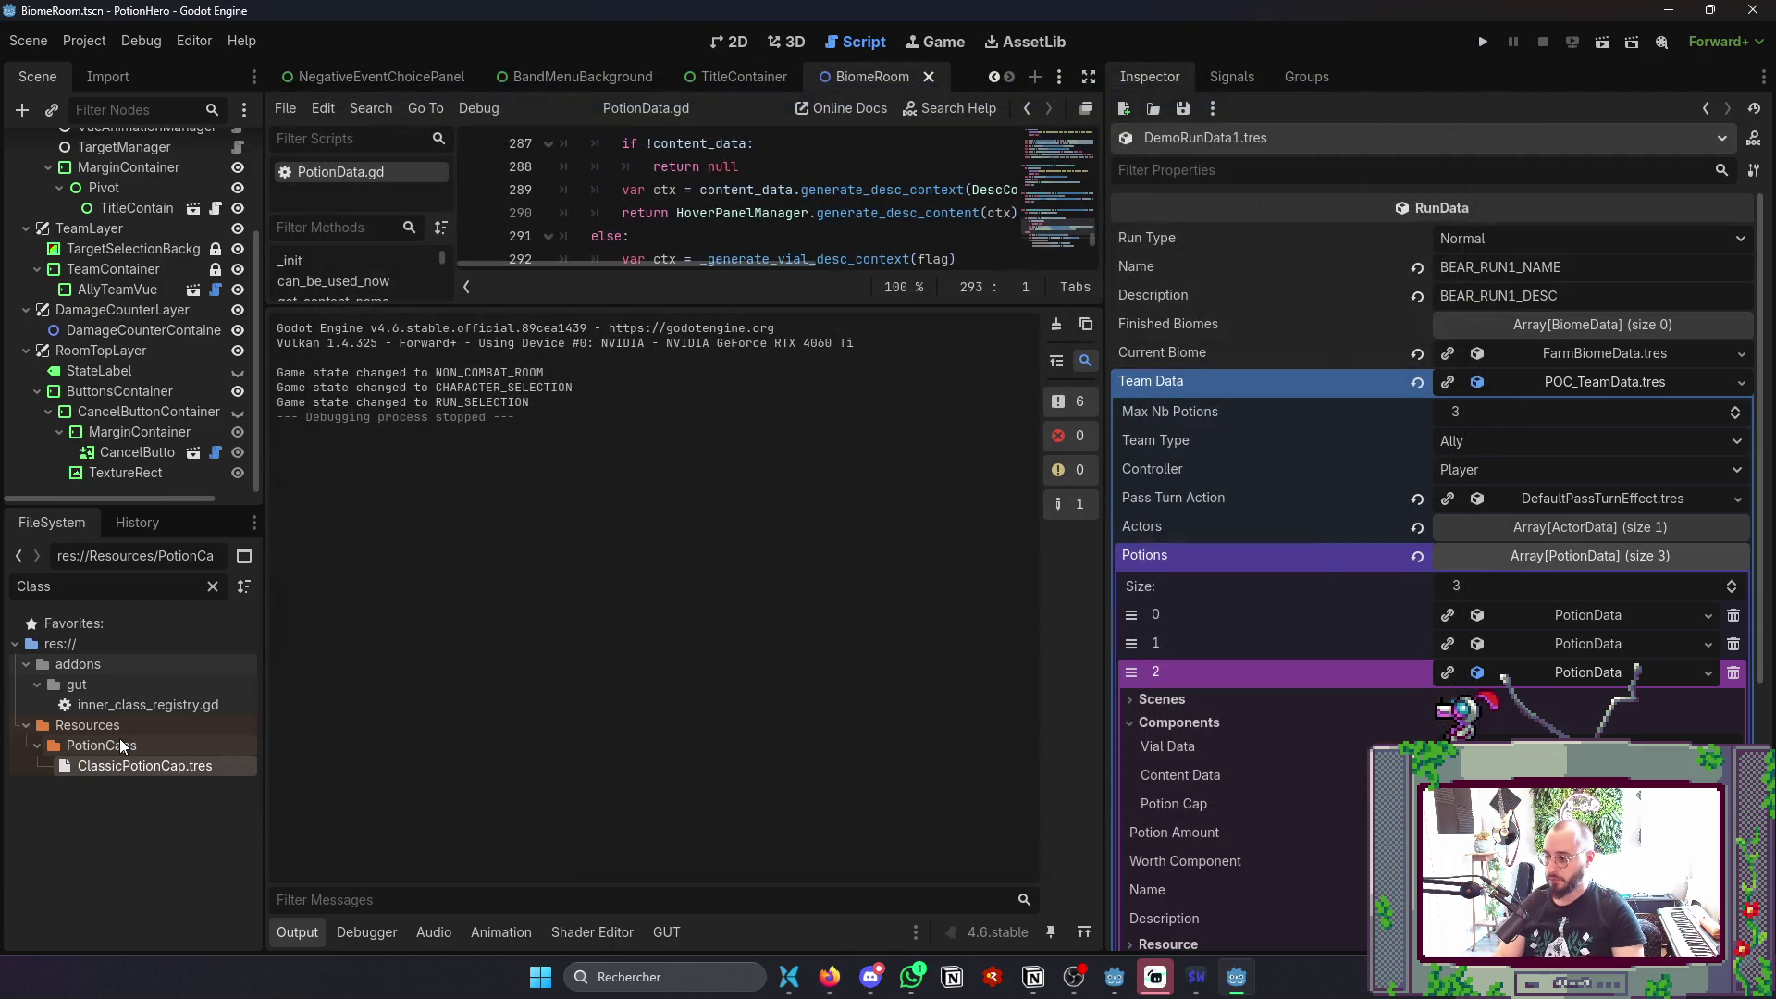
# - Filter files by 'RunData', open TutoRunData.tres and expand its first team potion
pyautogui.click(213, 586)
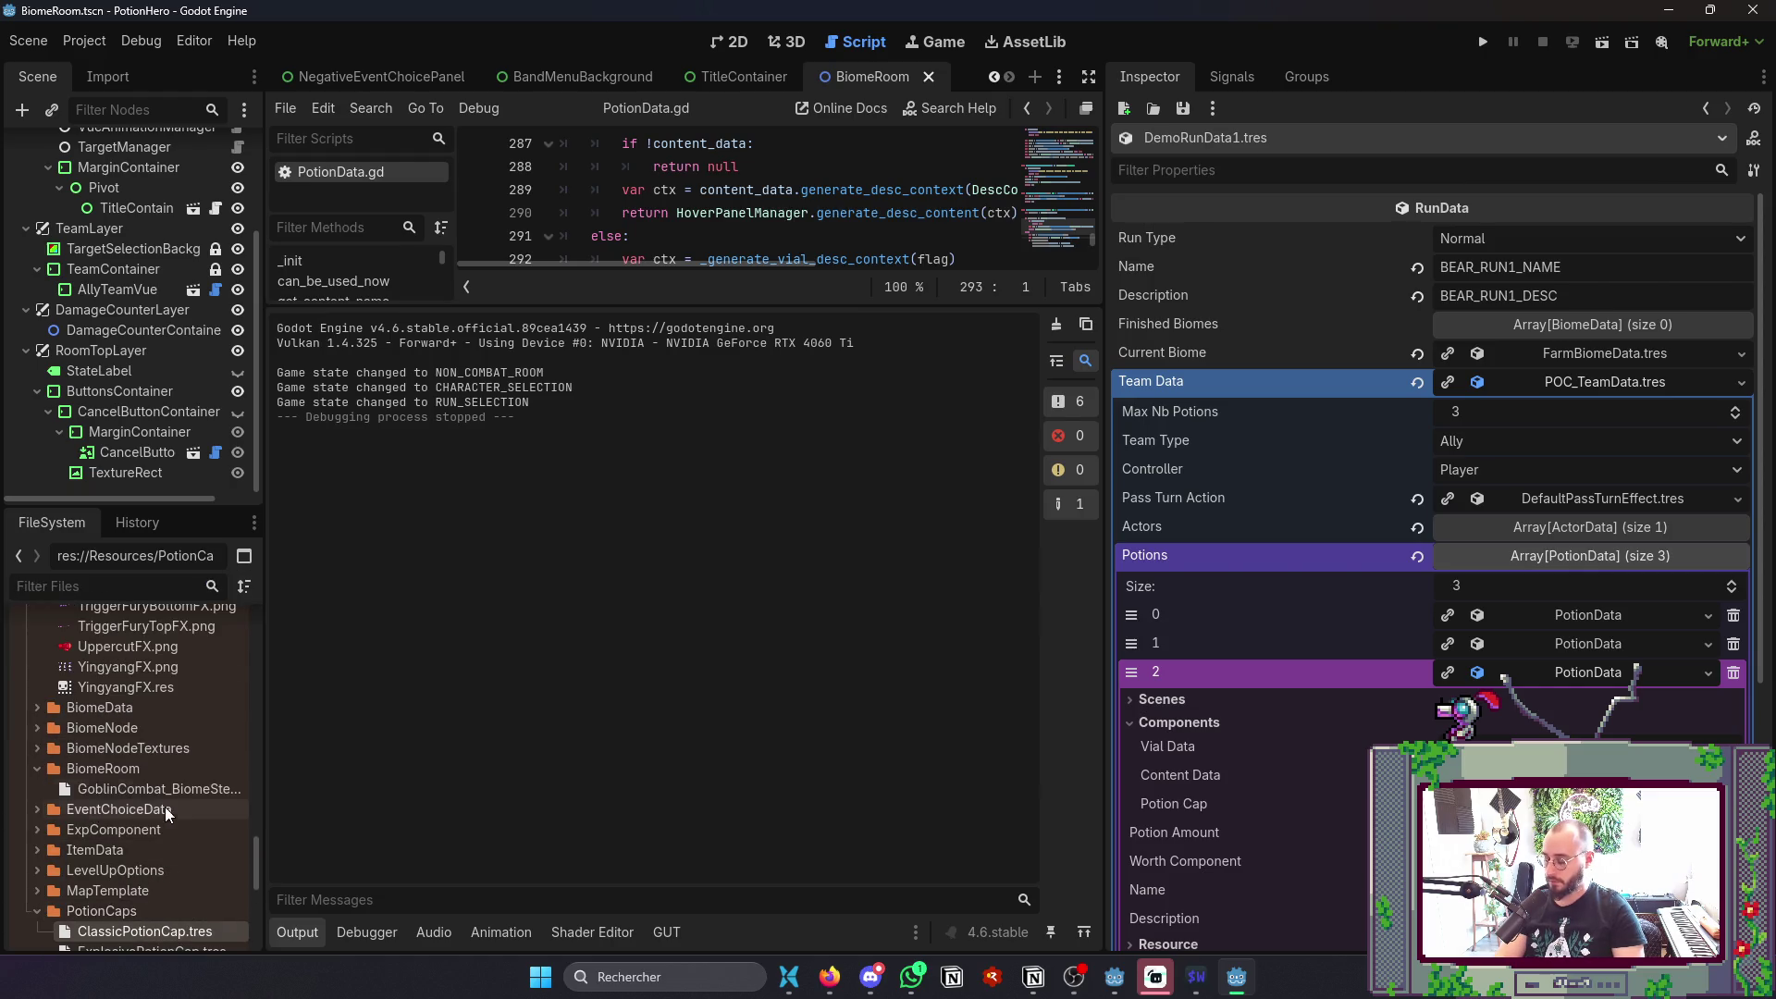
pyautogui.write('RunData')
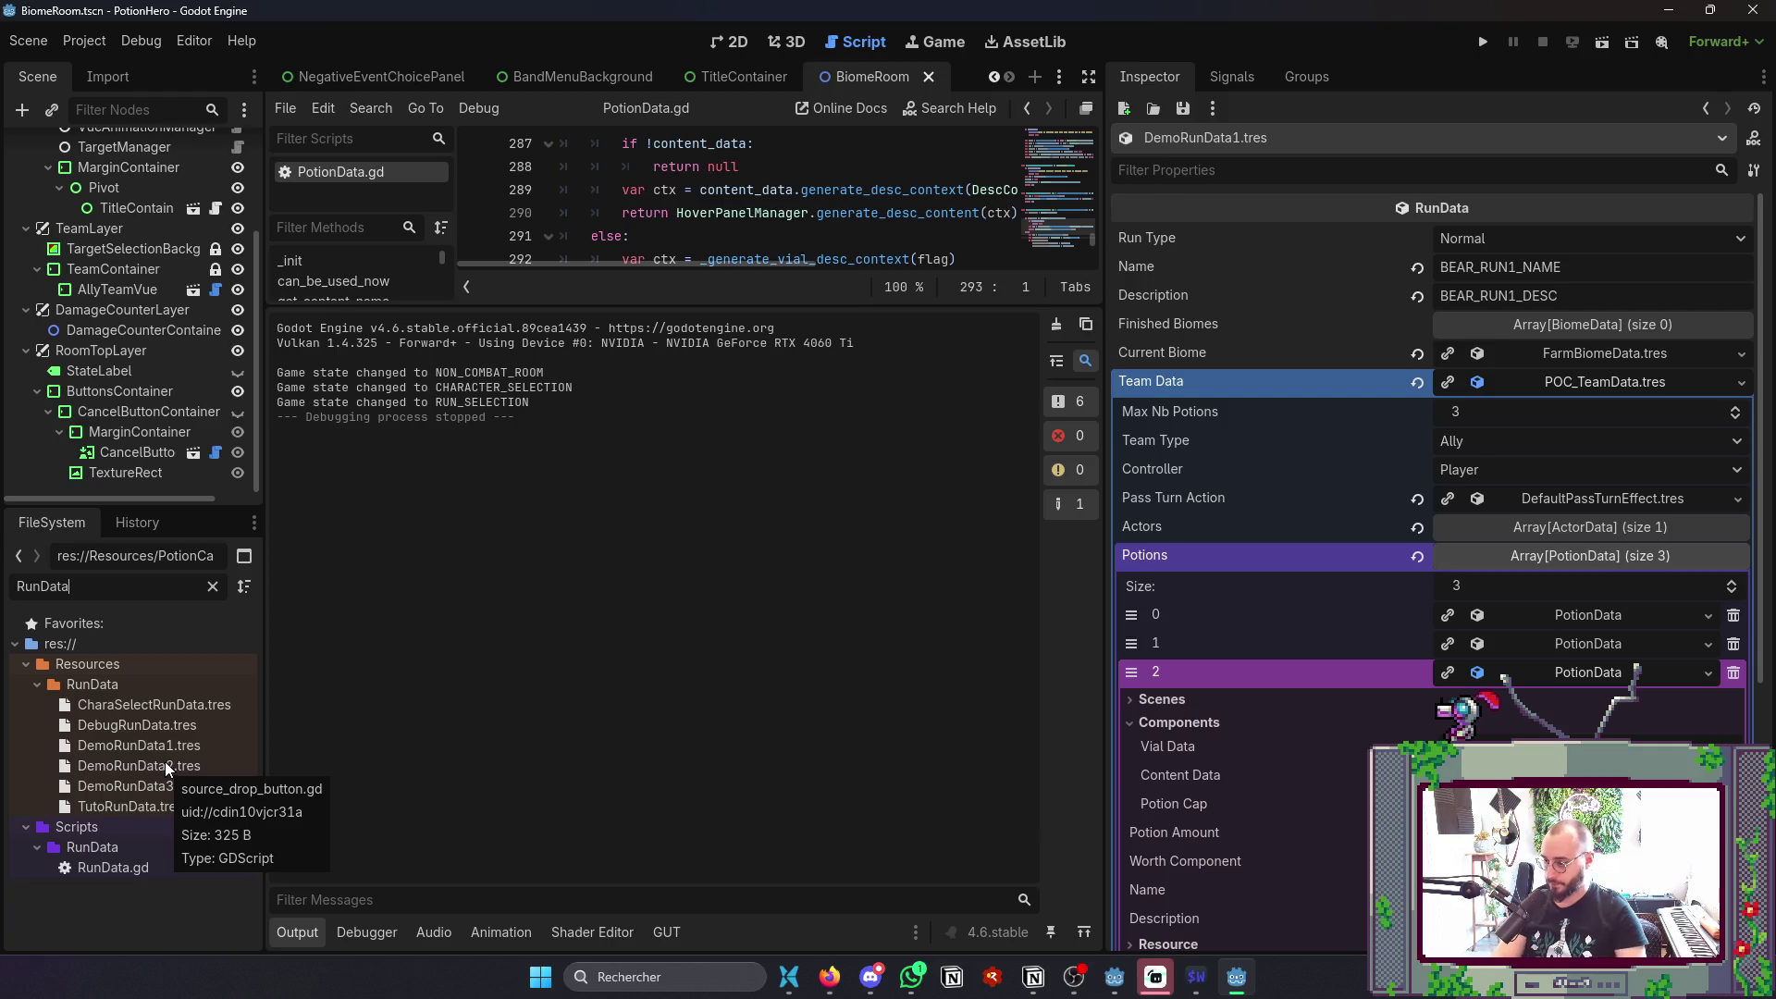
pyautogui.click(157, 806)
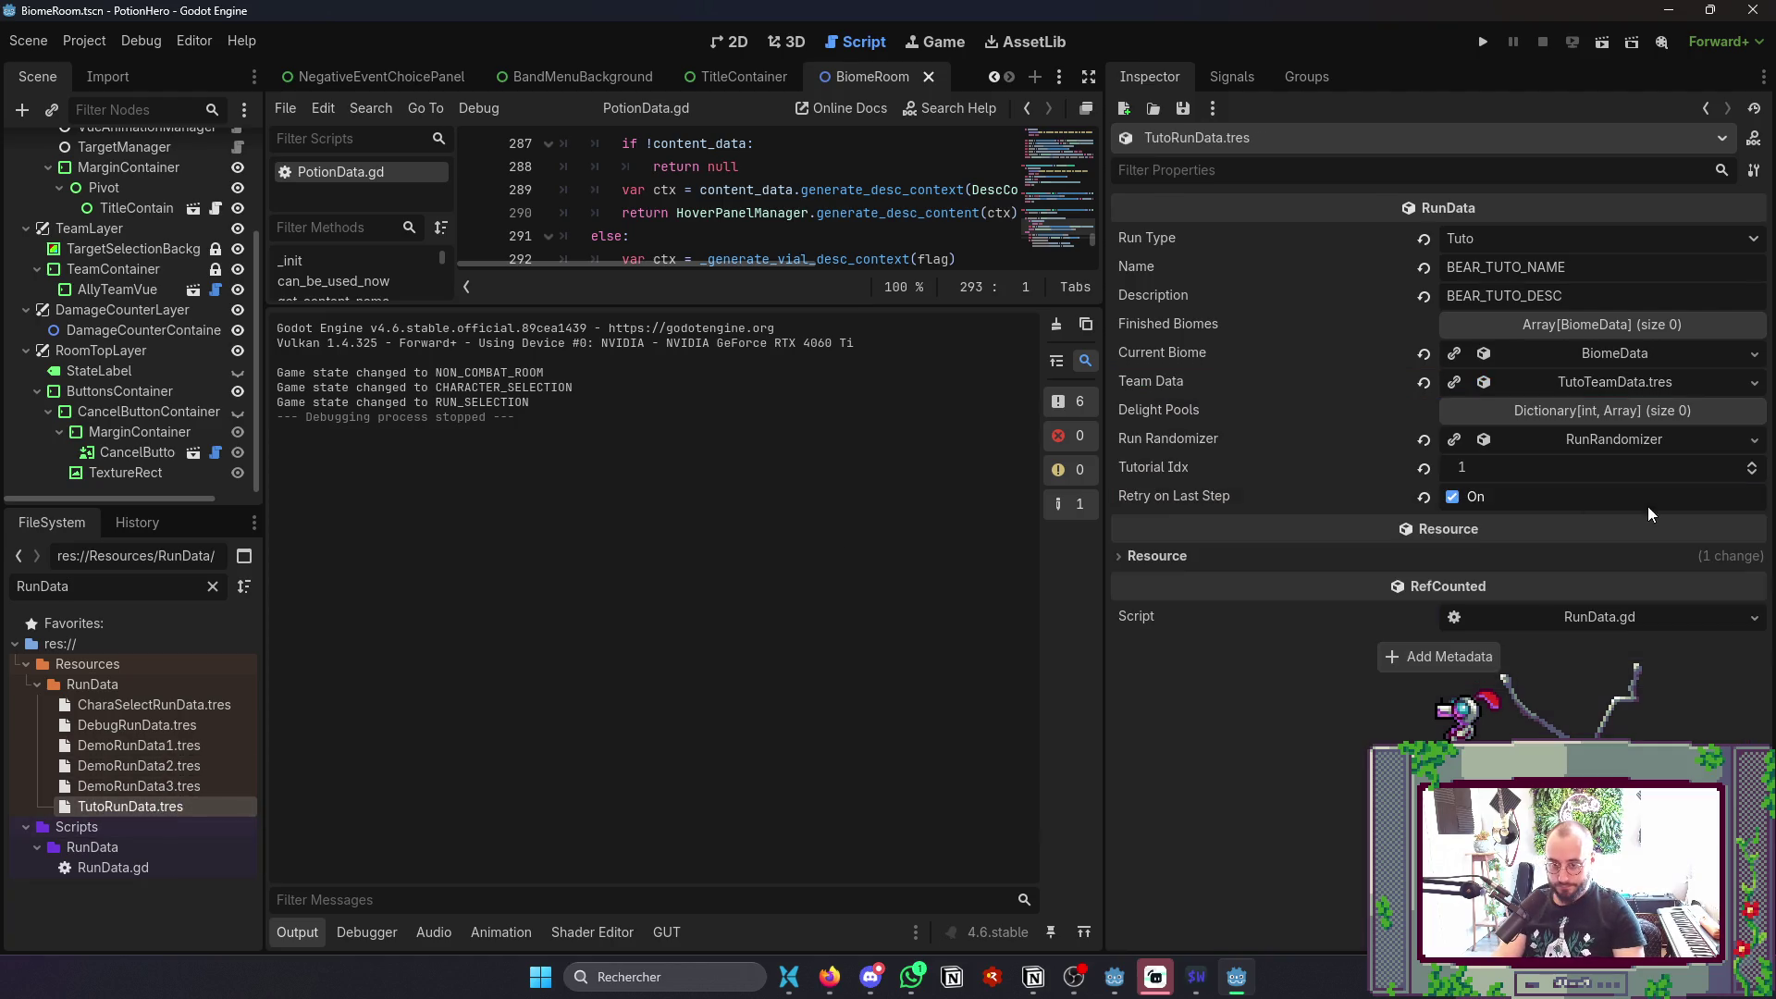
pyautogui.click(1613, 385)
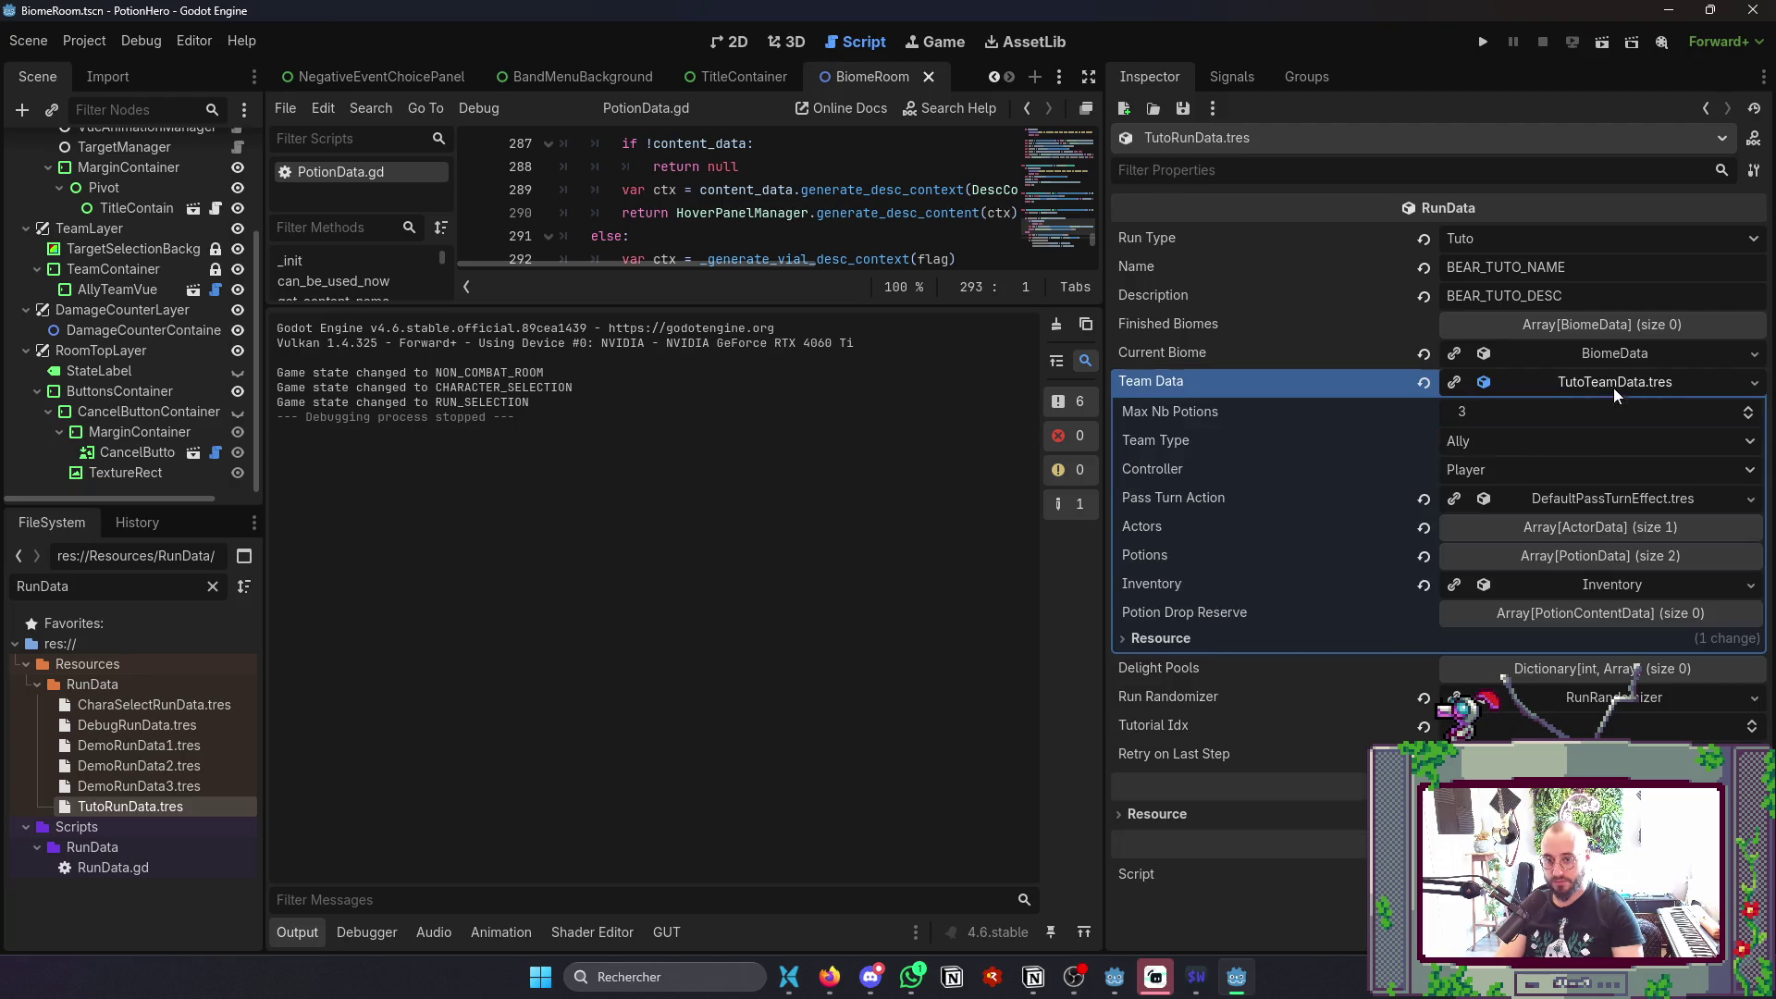
pyautogui.click(1564, 557)
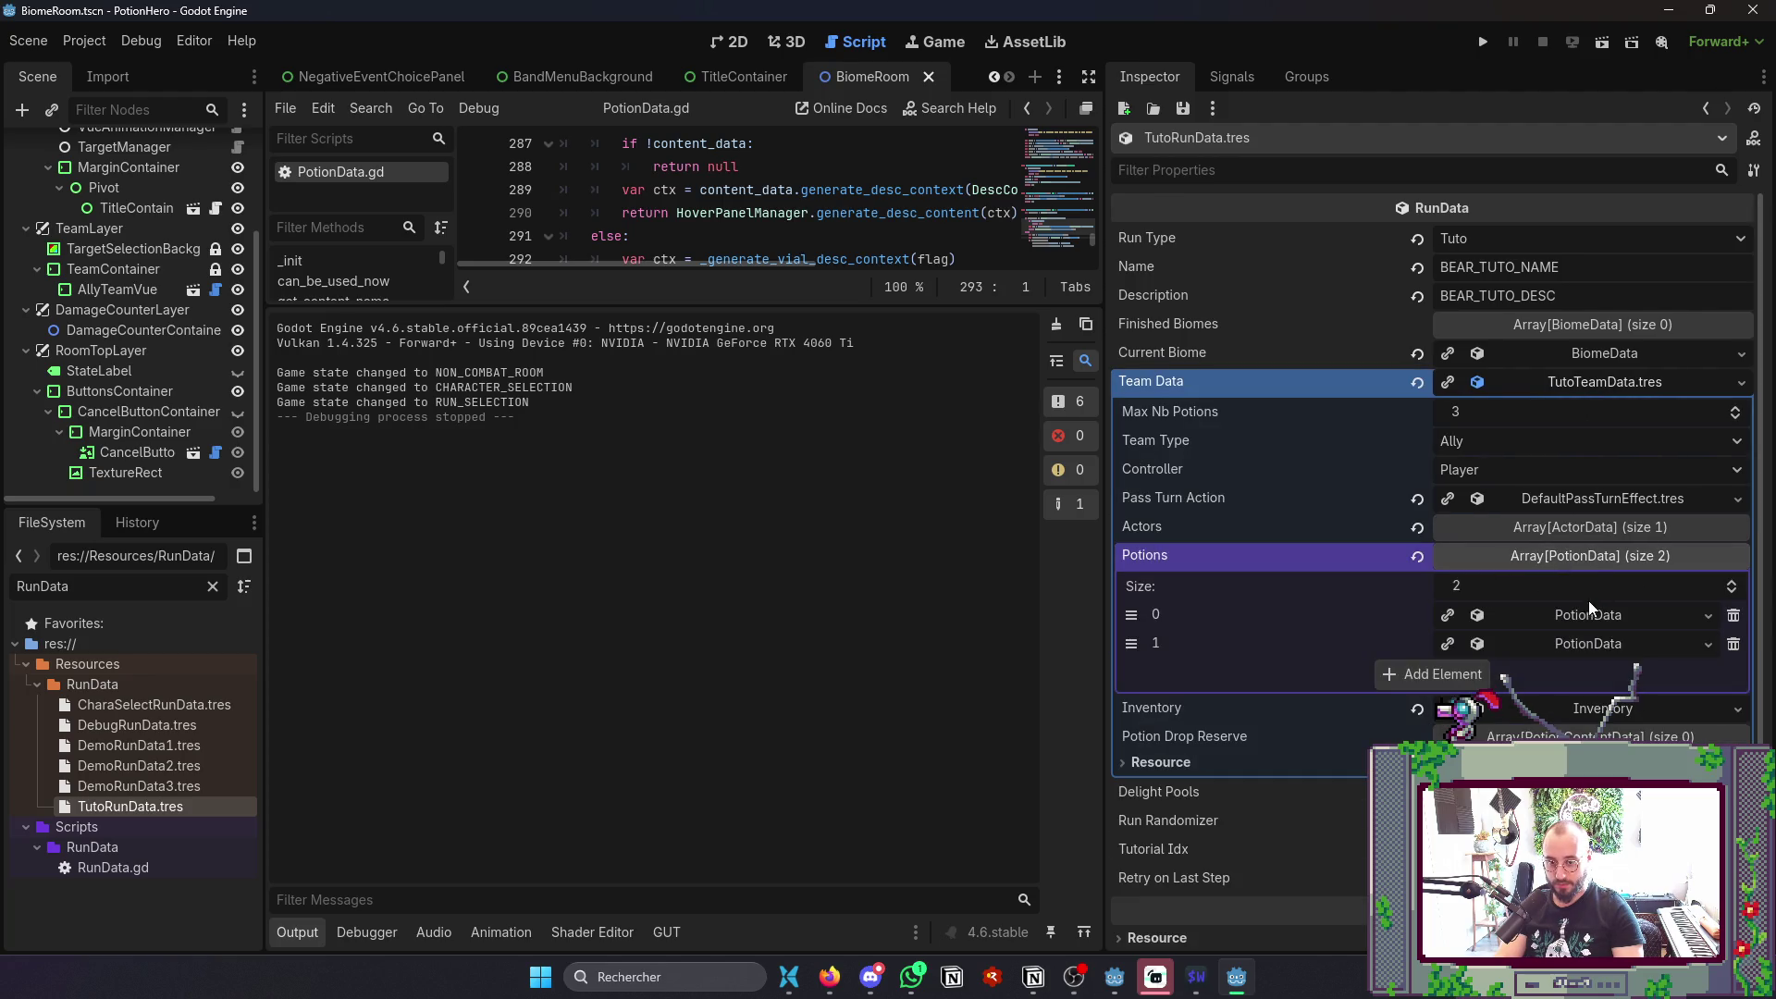
pyautogui.click(1584, 614)
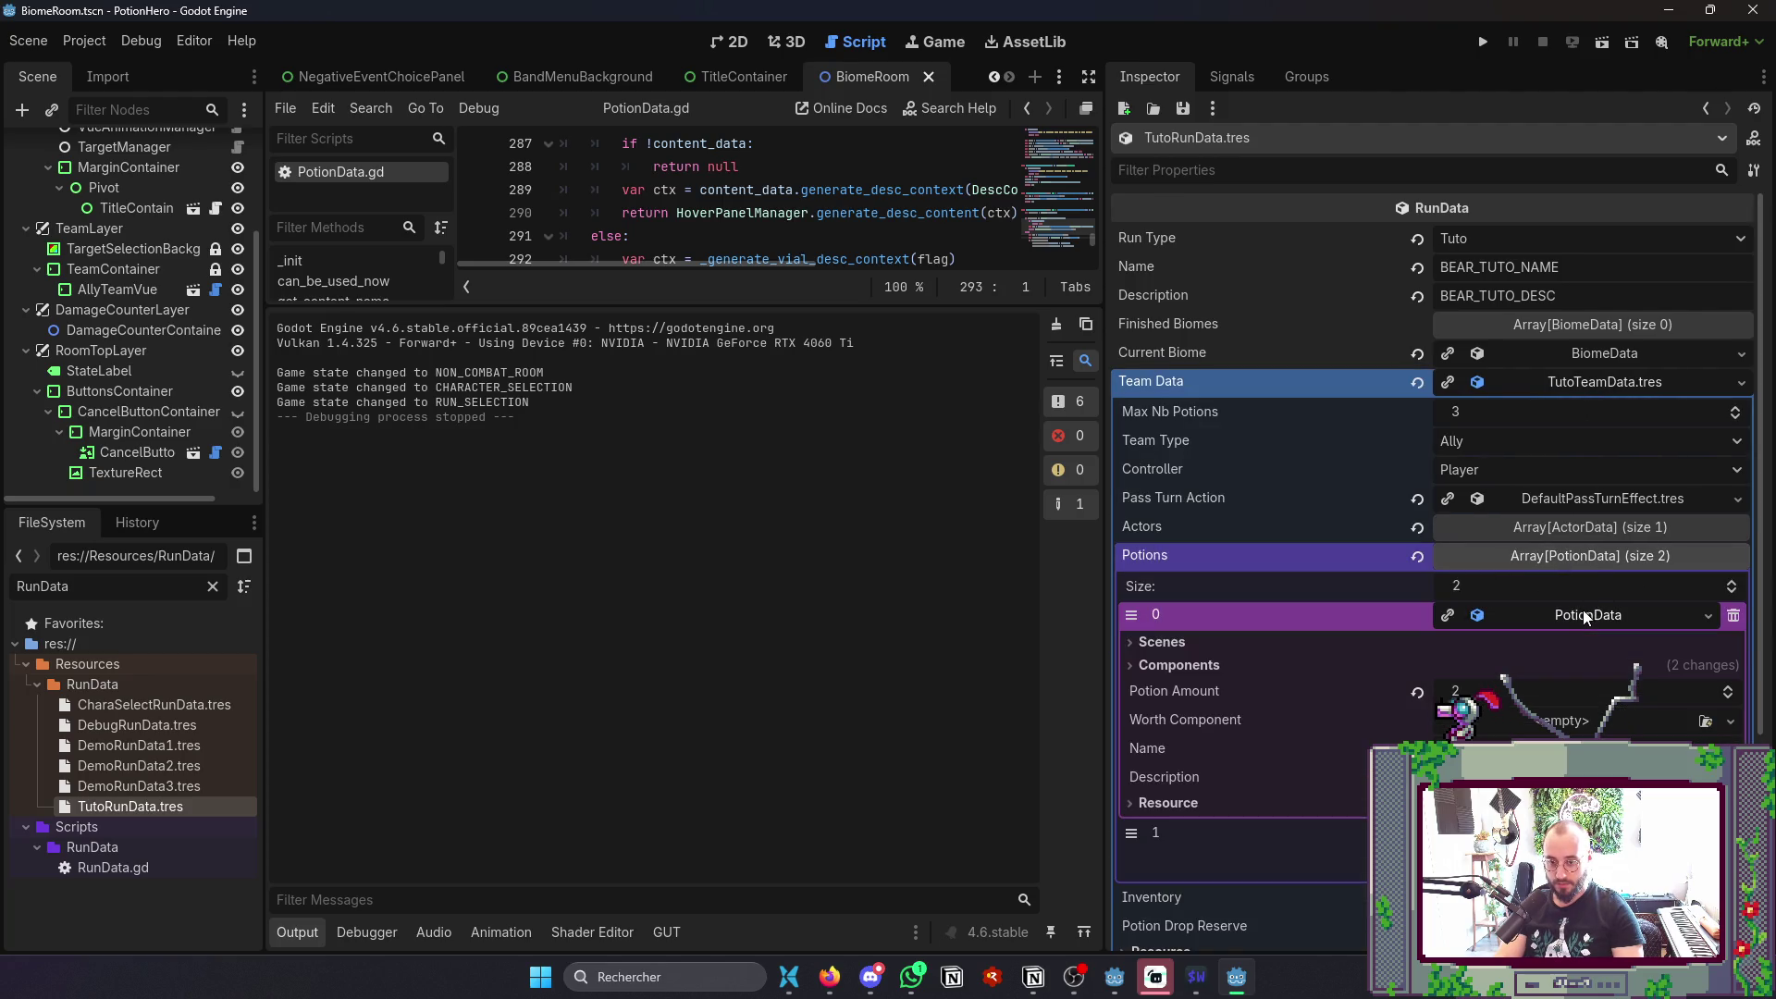
pyautogui.click(1230, 659)
# - Filter for 'PotioNCap' and set ClassicPotionCap as the first potion's cap
pyautogui.doubleClick(92, 586)
pyautogui.write('PotioN')
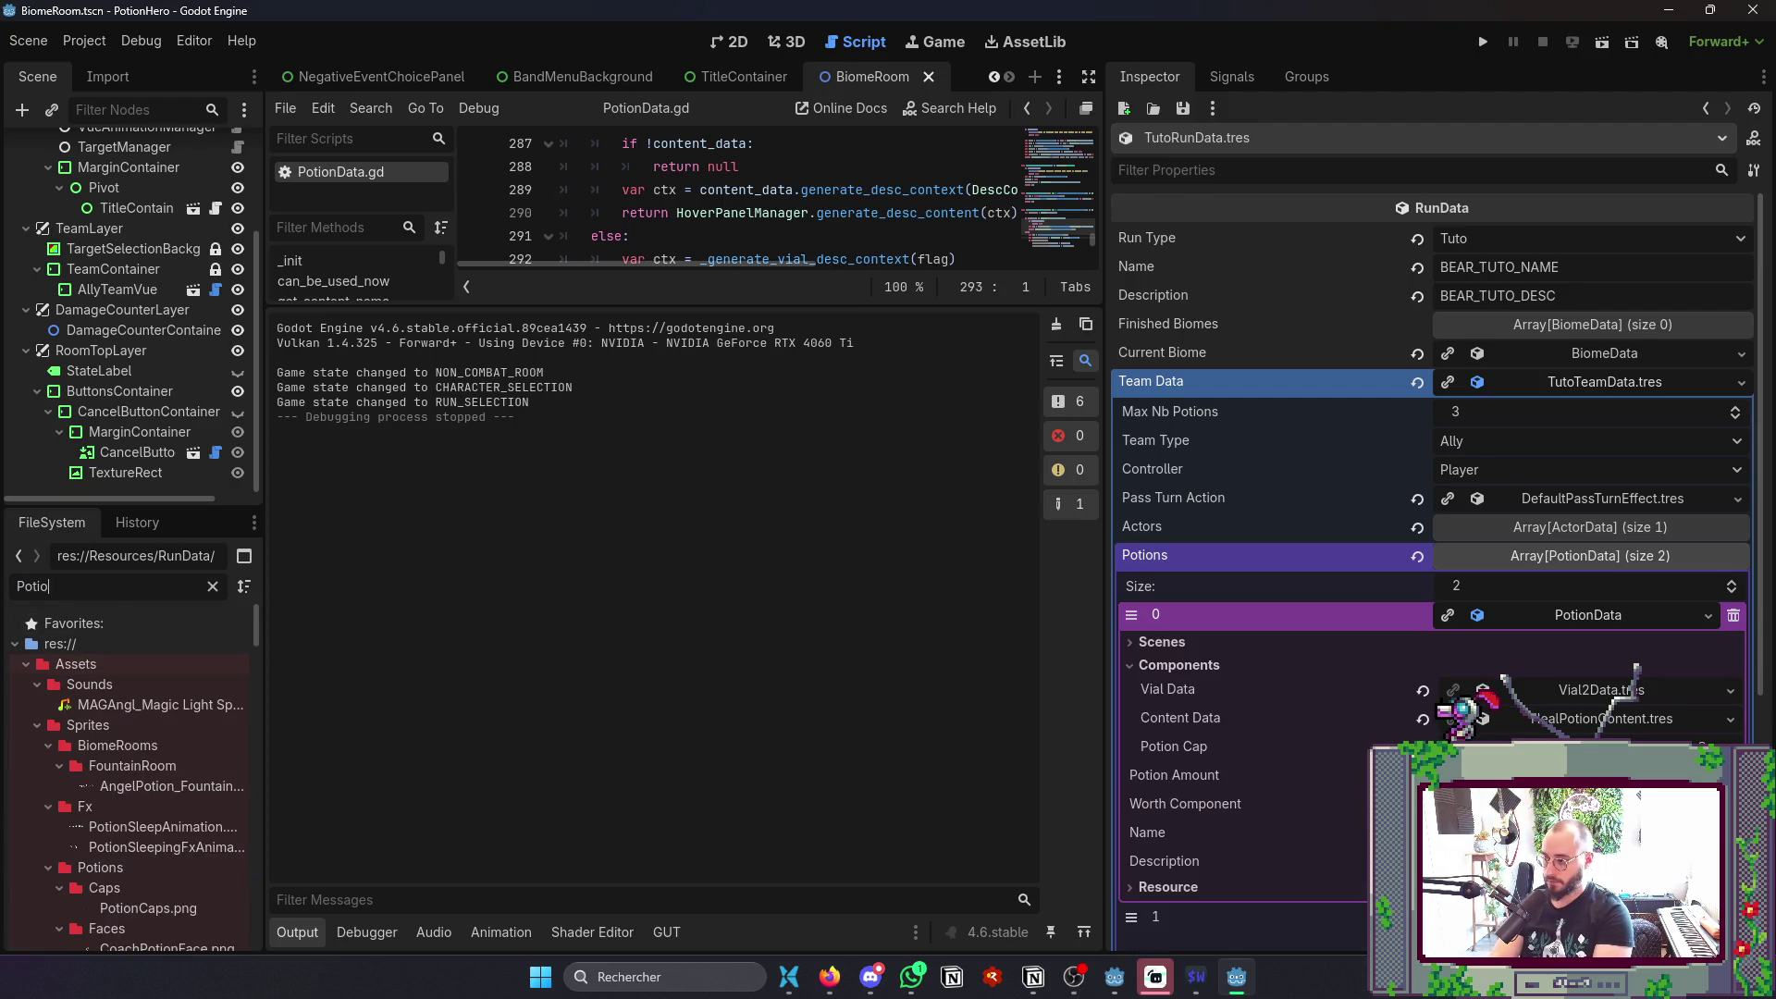
pyautogui.write('Ca')
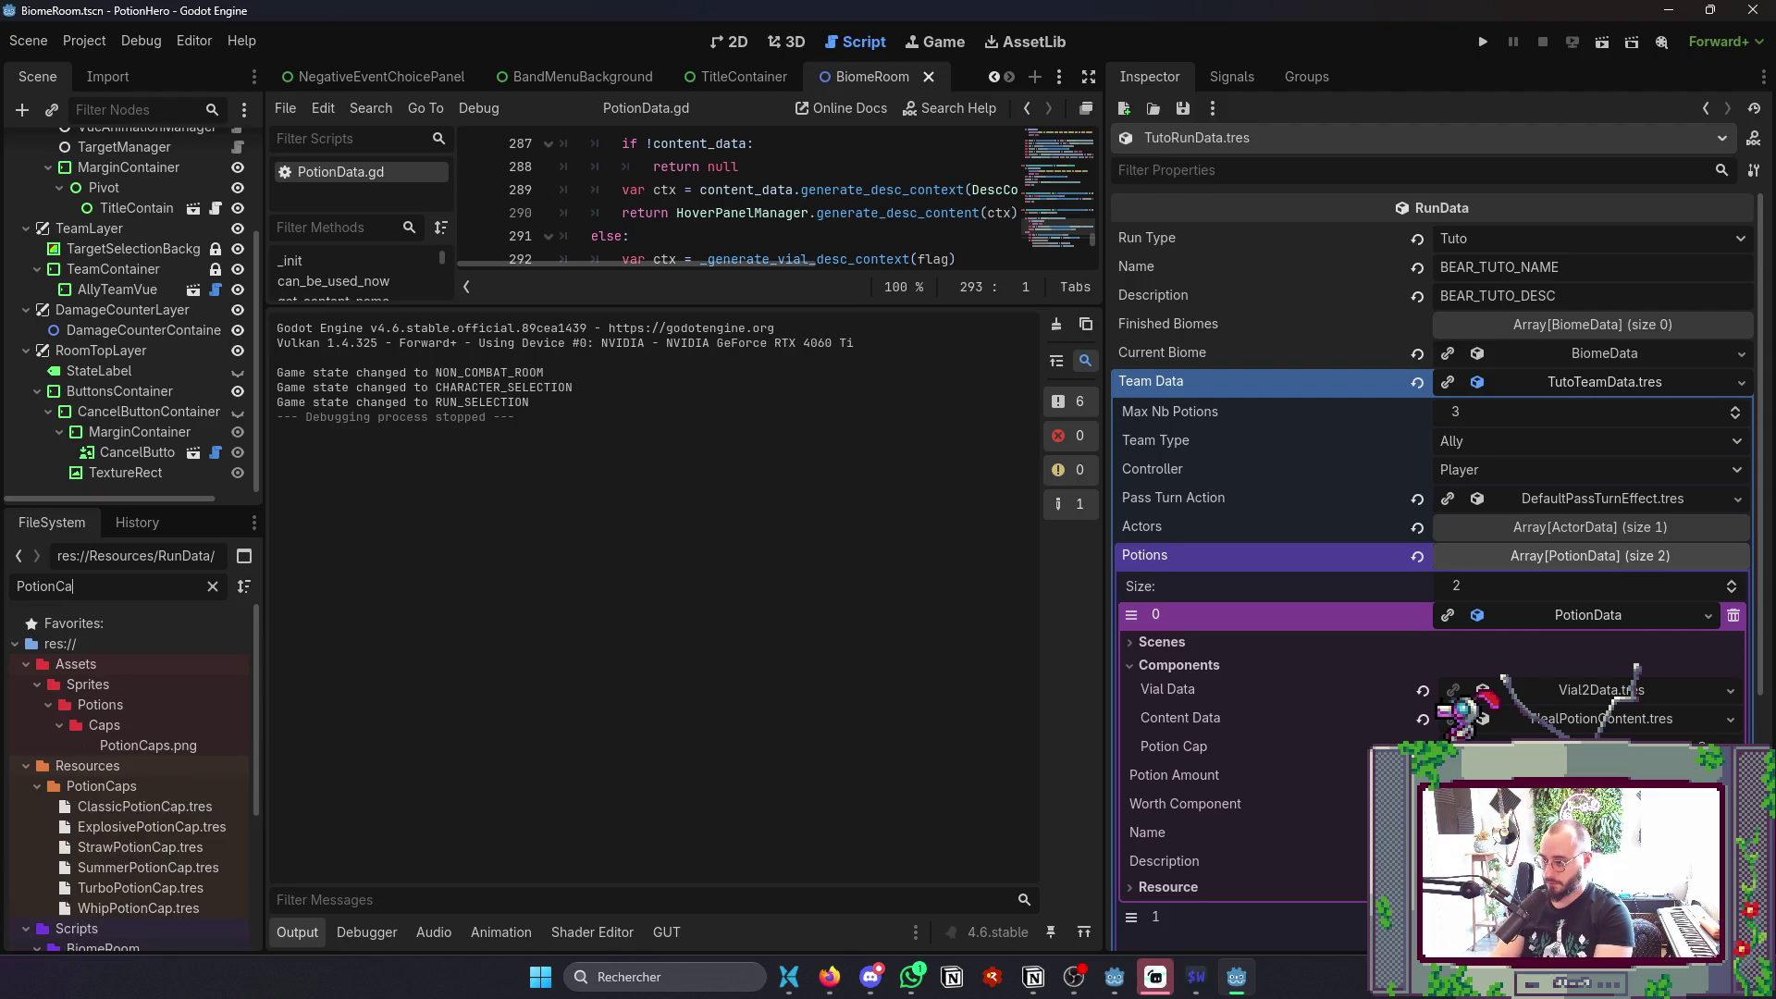
pyautogui.write('p')
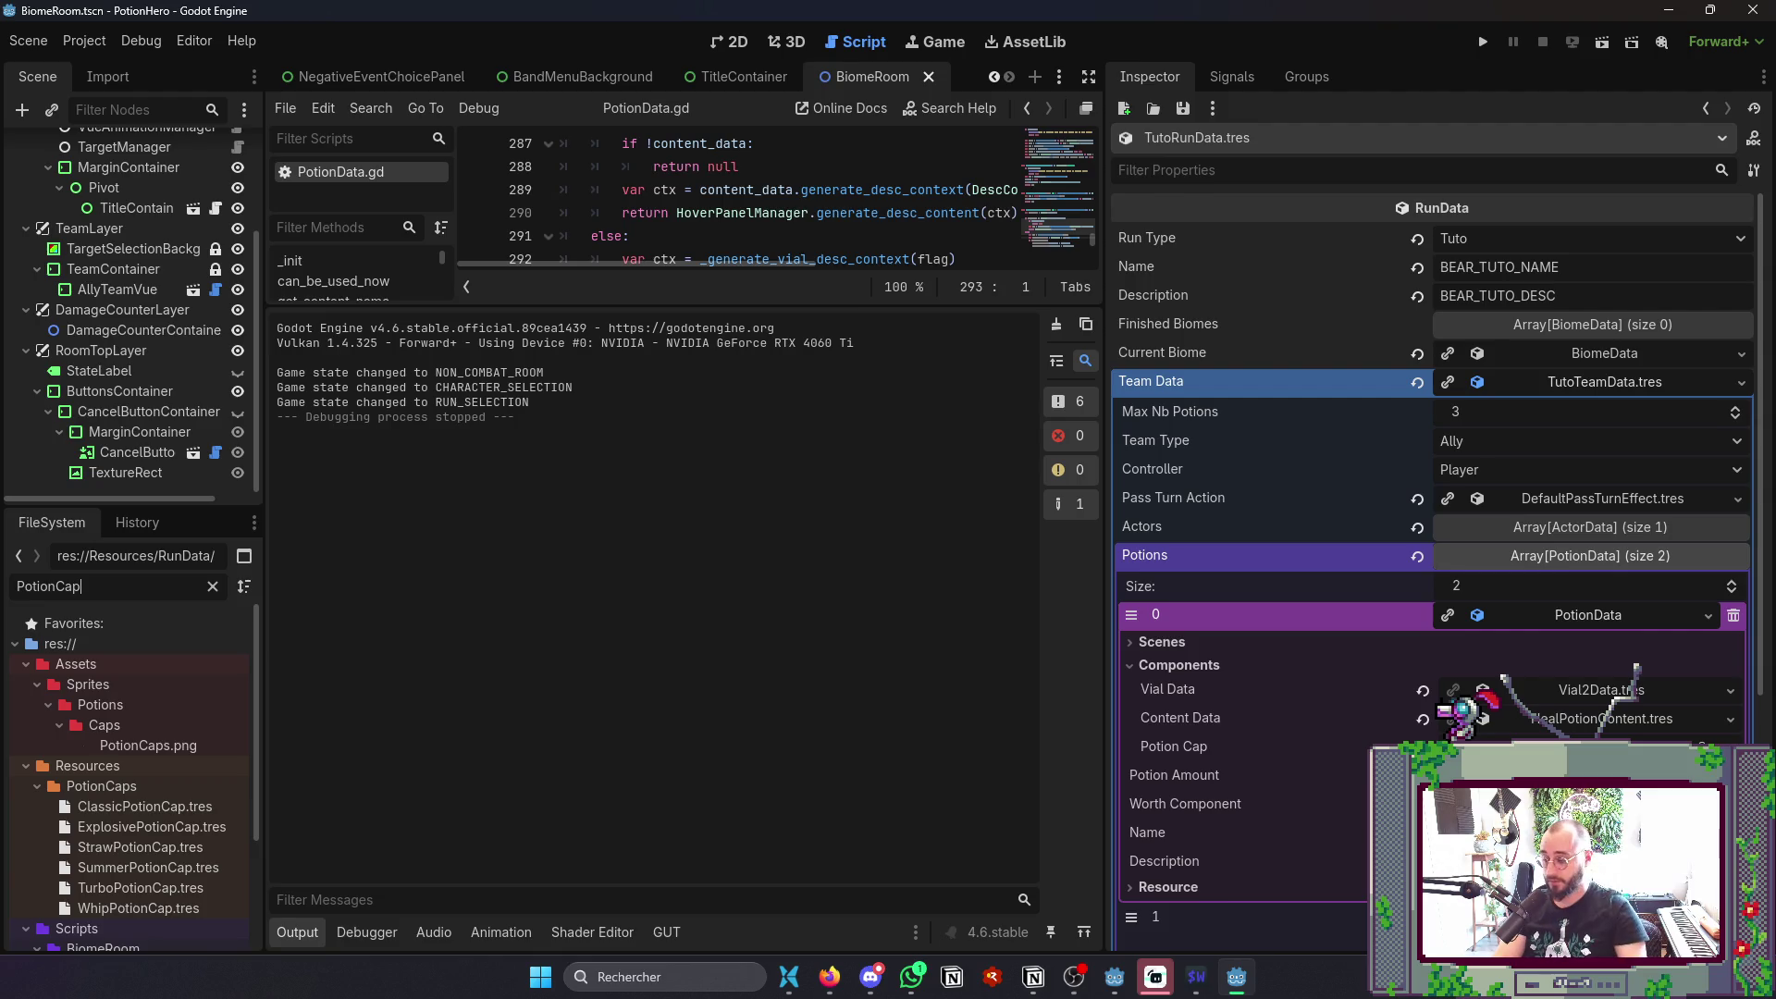
pyautogui.moveTo(139, 808); pyautogui.dragTo(138, 801)
pyautogui.moveTo(1584, 744); pyautogui.dragTo(1584, 745)
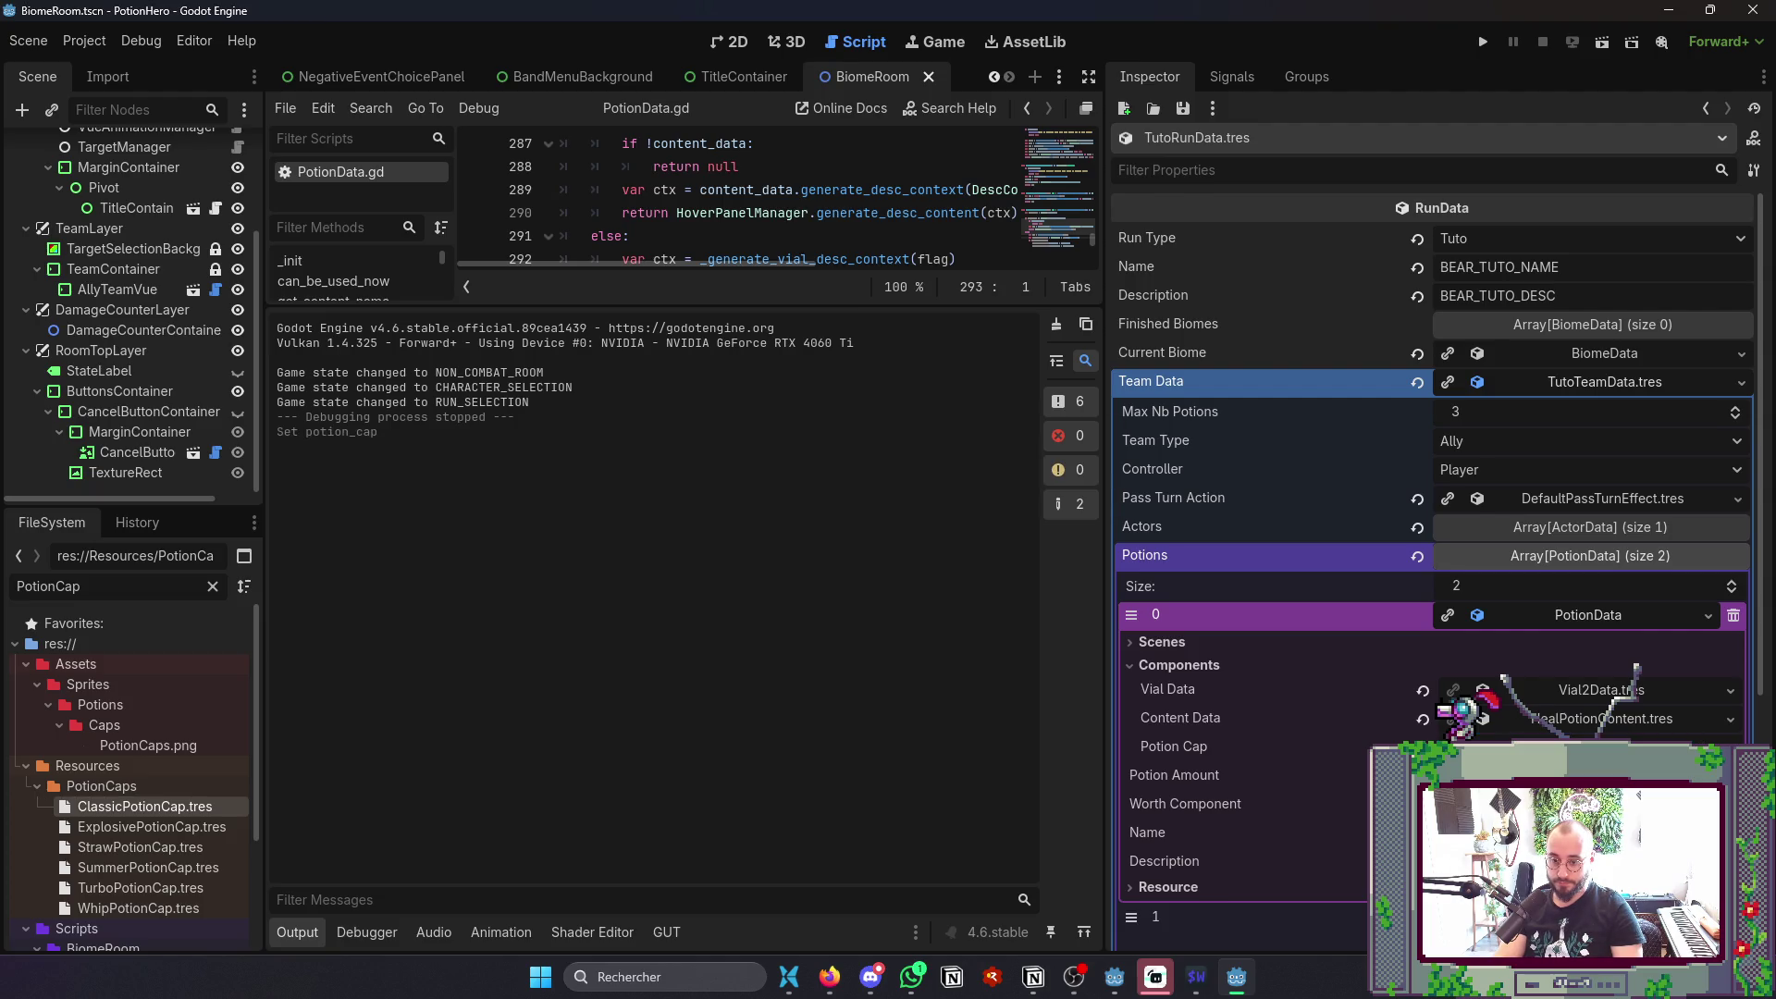
pyautogui.click(1557, 612)
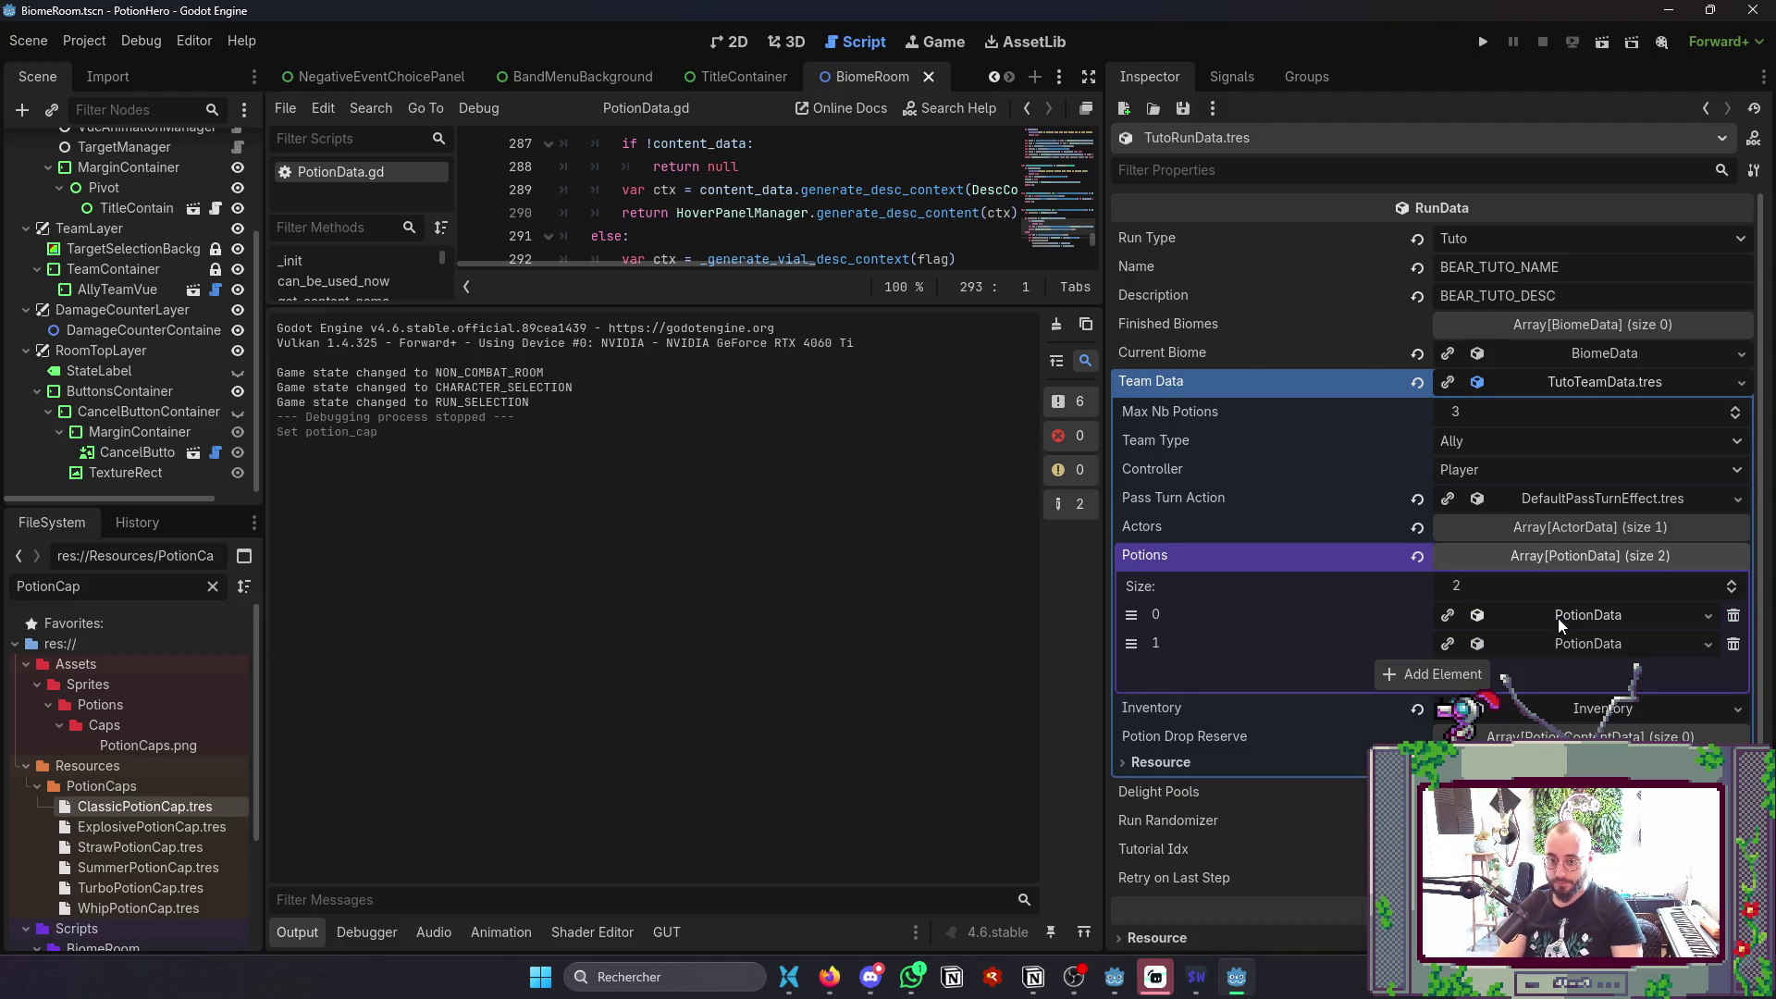
# - Set ClassicPotionCap as the second potion's cap and fold up the Potions array
pyautogui.click(1568, 645)
pyautogui.click(1179, 694)
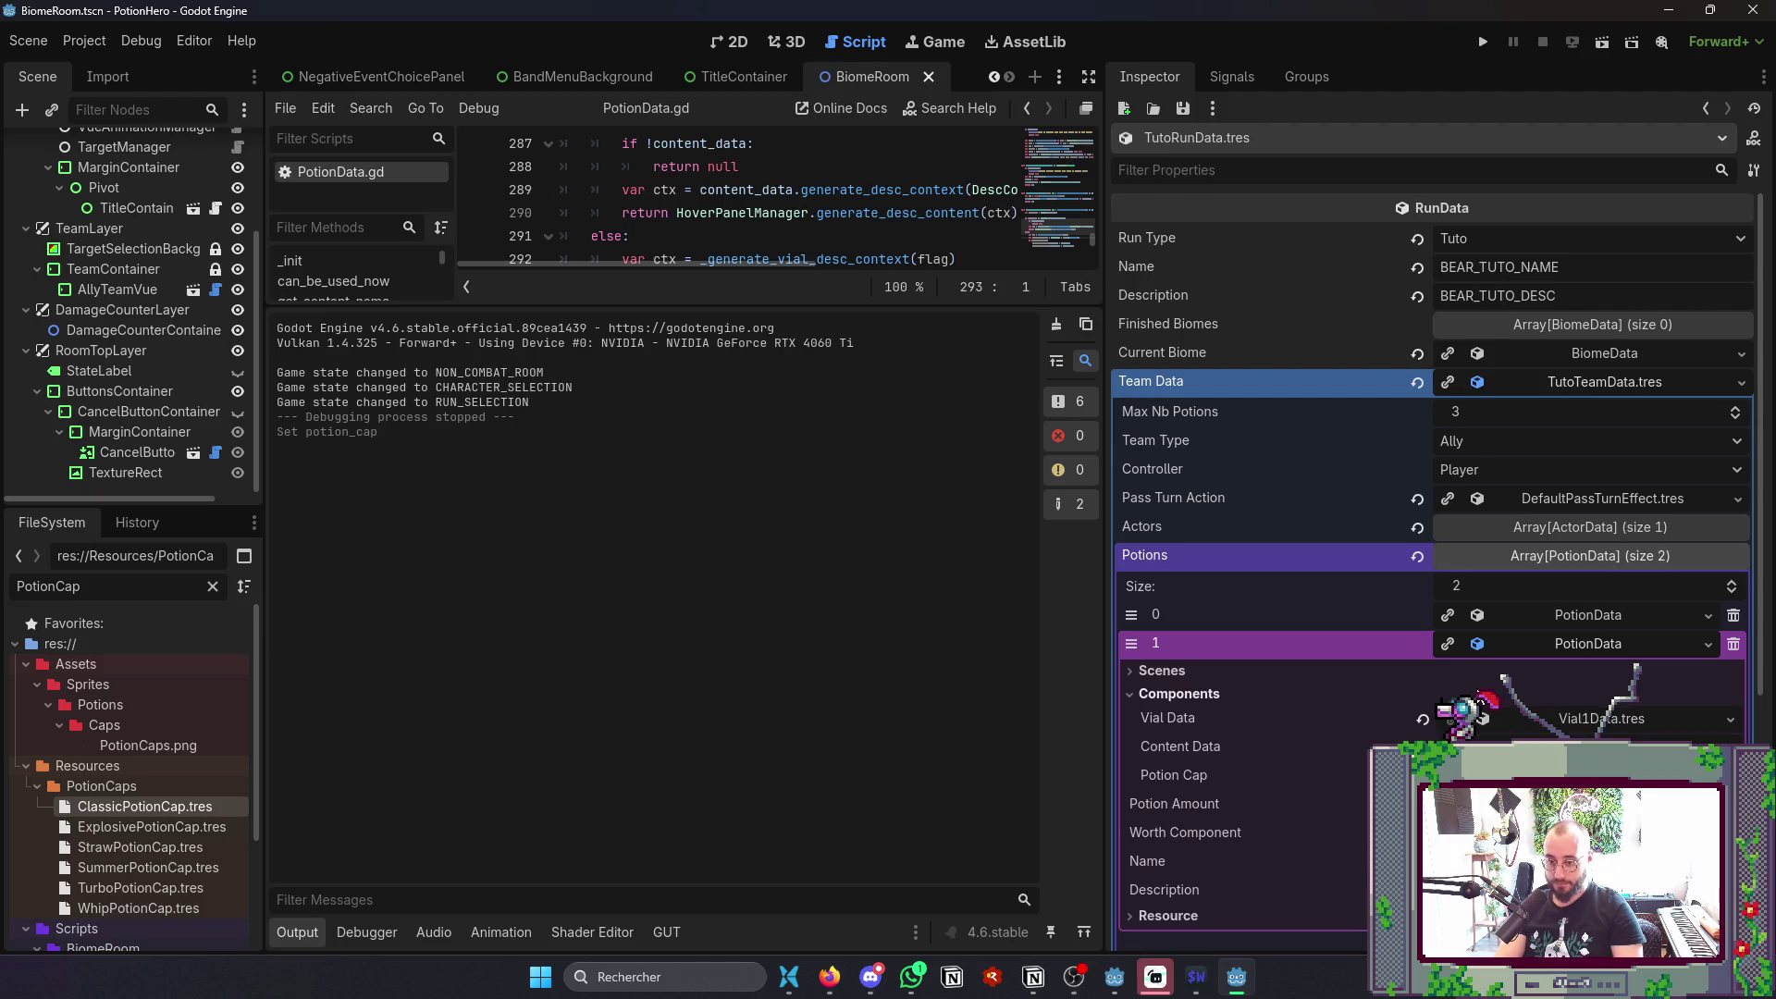
pyautogui.moveTo(117, 802)
pyautogui.mouseDown()
pyautogui.moveTo(166, 816)
pyautogui.moveTo(1572, 749)
pyautogui.moveTo(1588, 775)
pyautogui.mouseUp()
pyautogui.click(1556, 642)
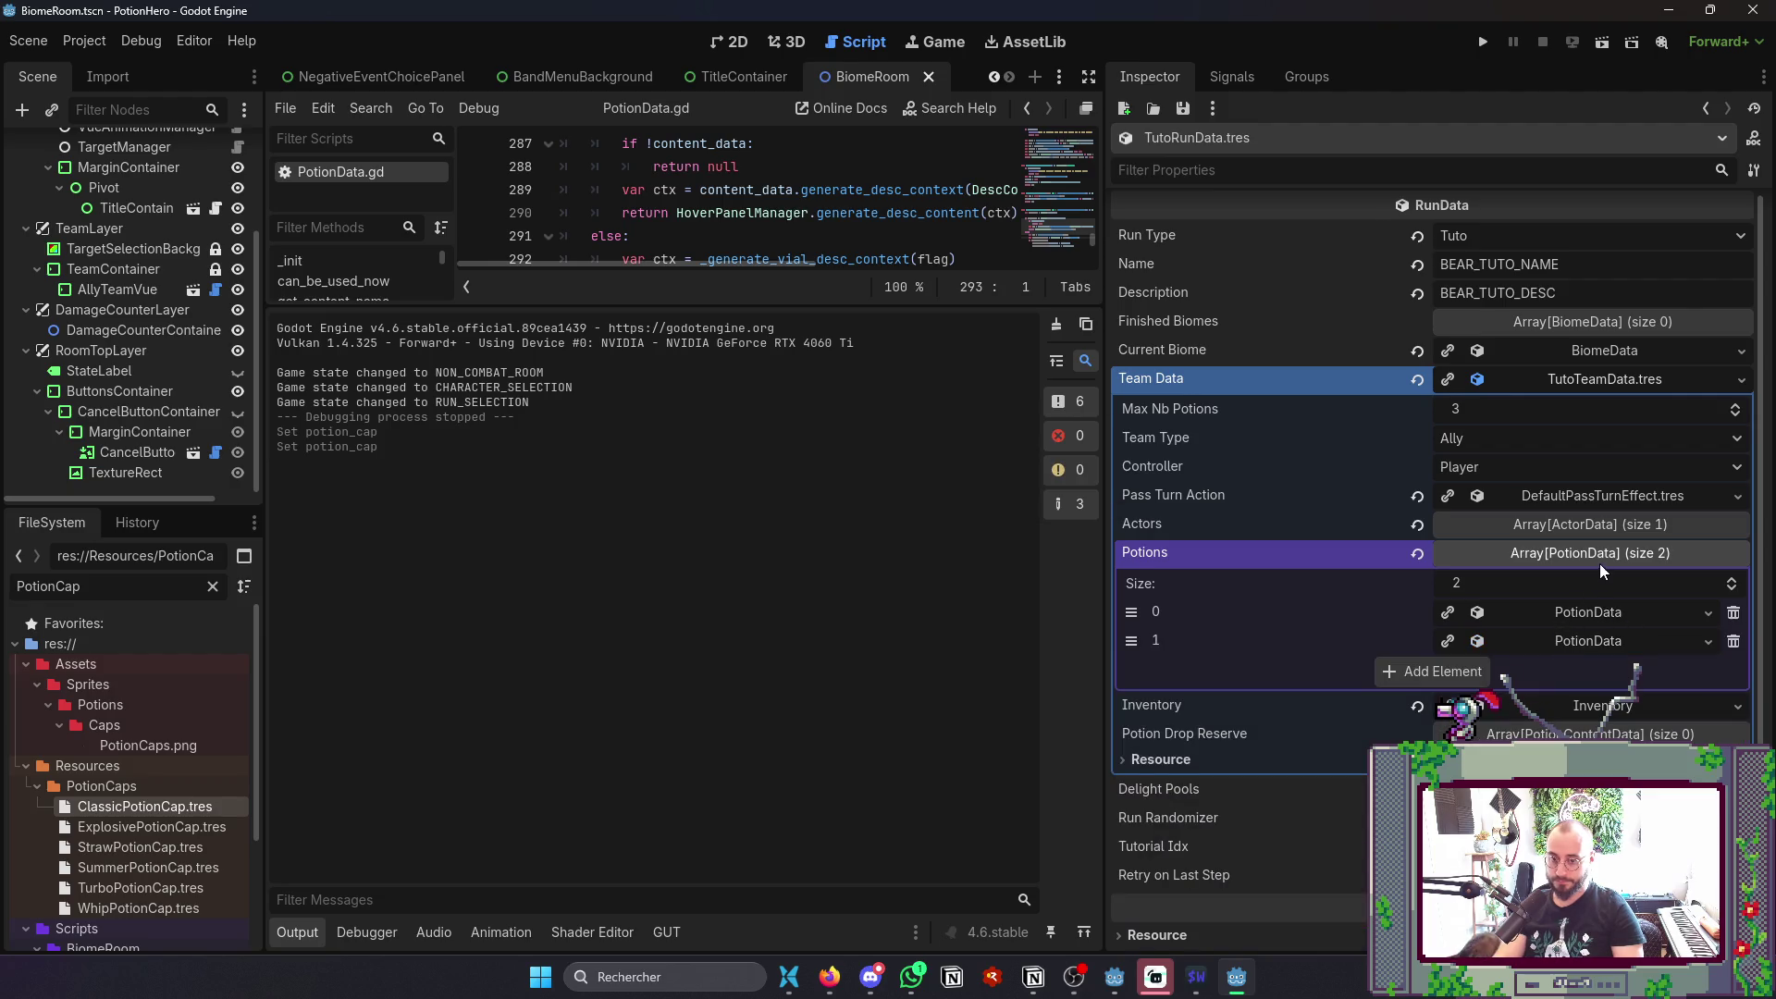
pyautogui.click(1597, 559)
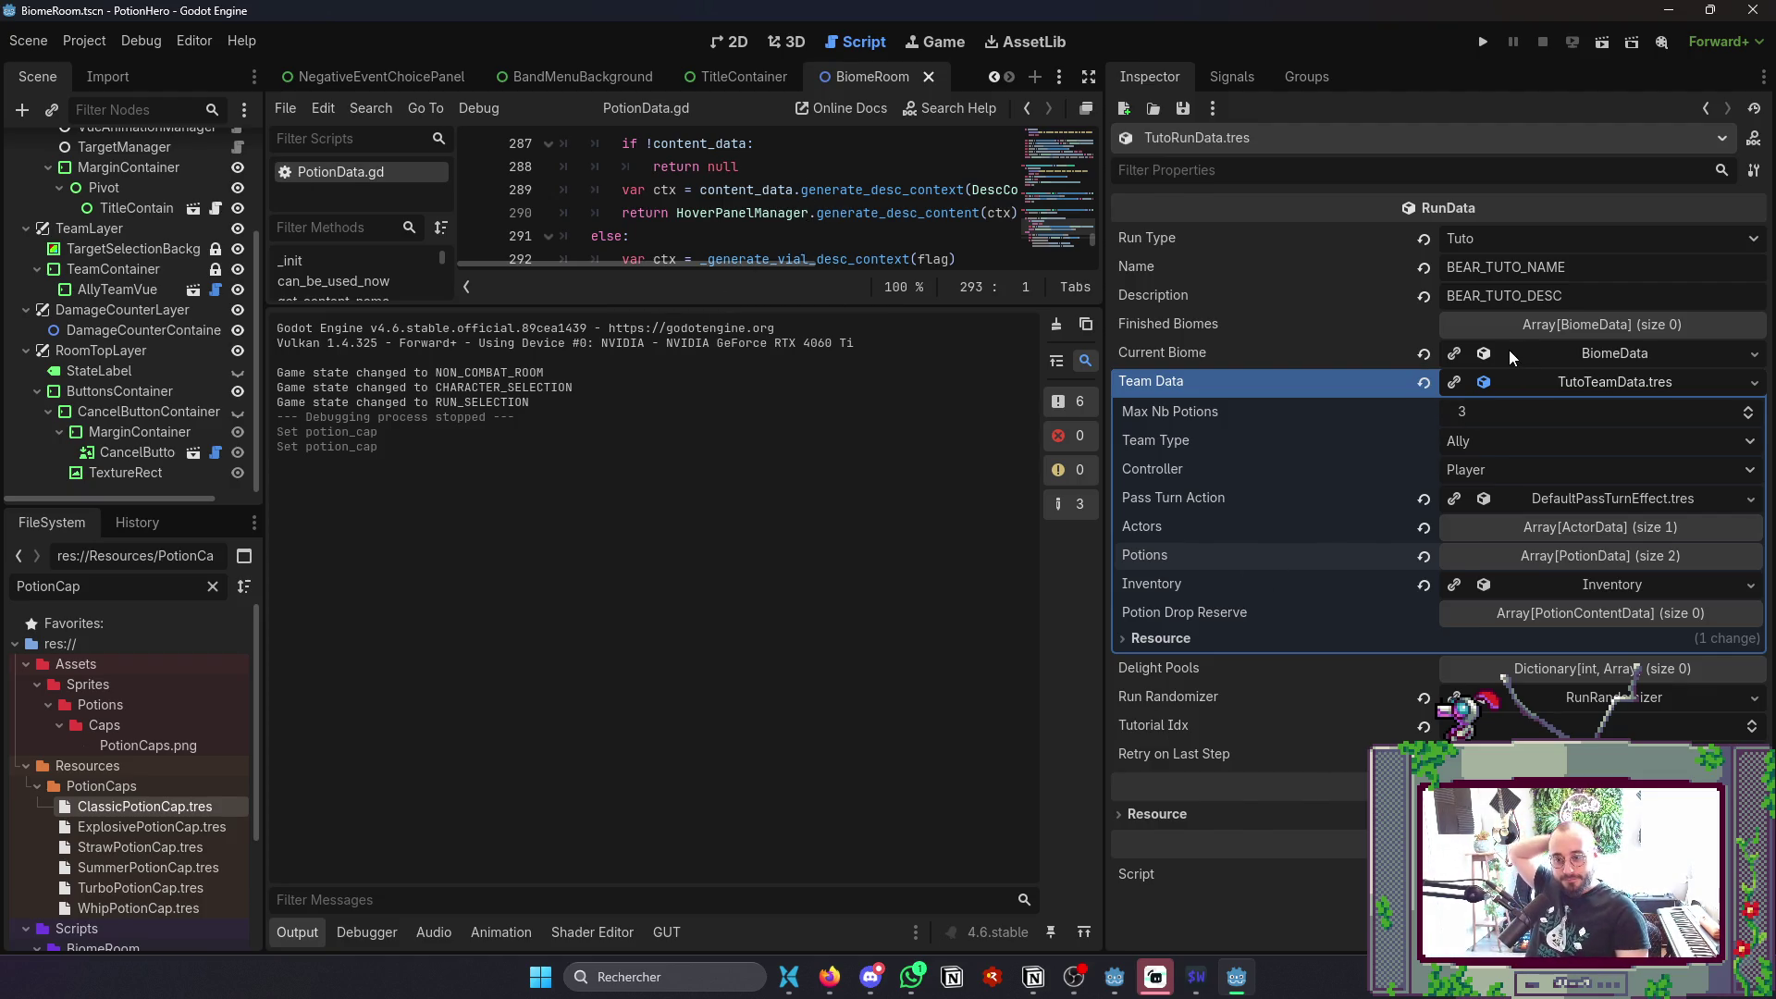
pyautogui.click(1561, 381)
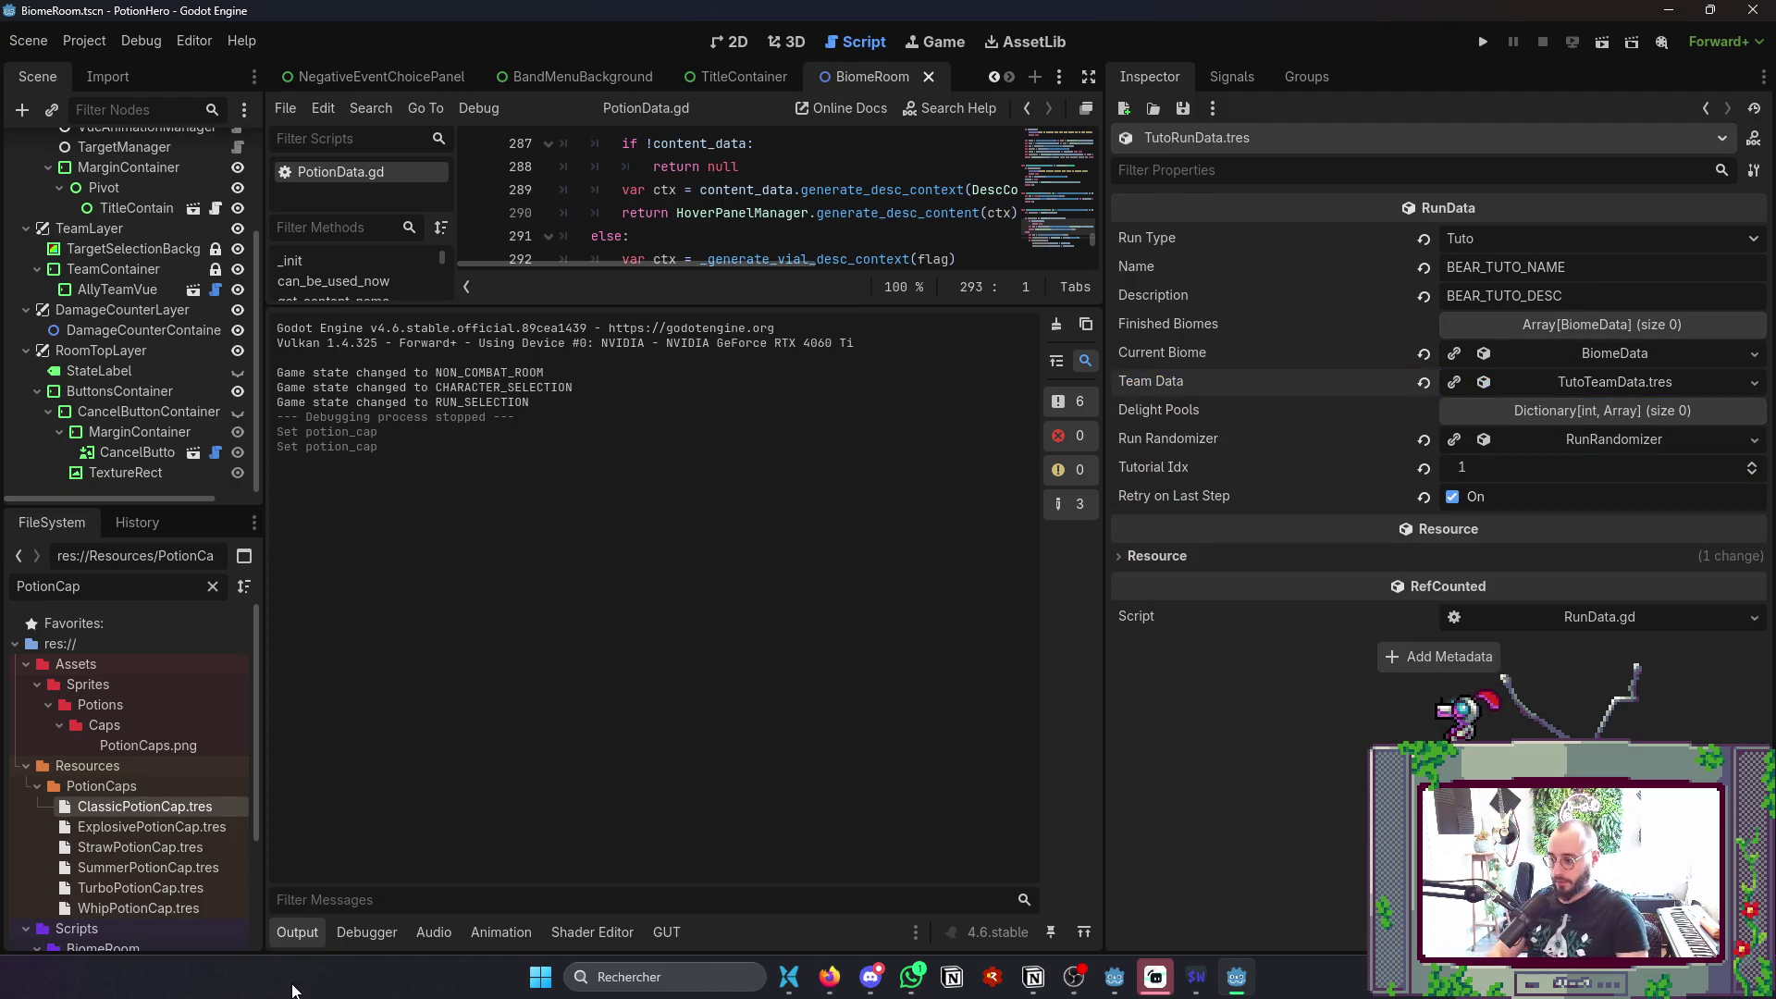
# - Replace the PotionCap file filter with 'RunData' to list the RunData files
pyautogui.click(212, 586)
pyautogui.scroll(-3, 96, 845)
pyautogui.scroll(8, 135, 846)
pyautogui.scroll(-6, 128, 812)
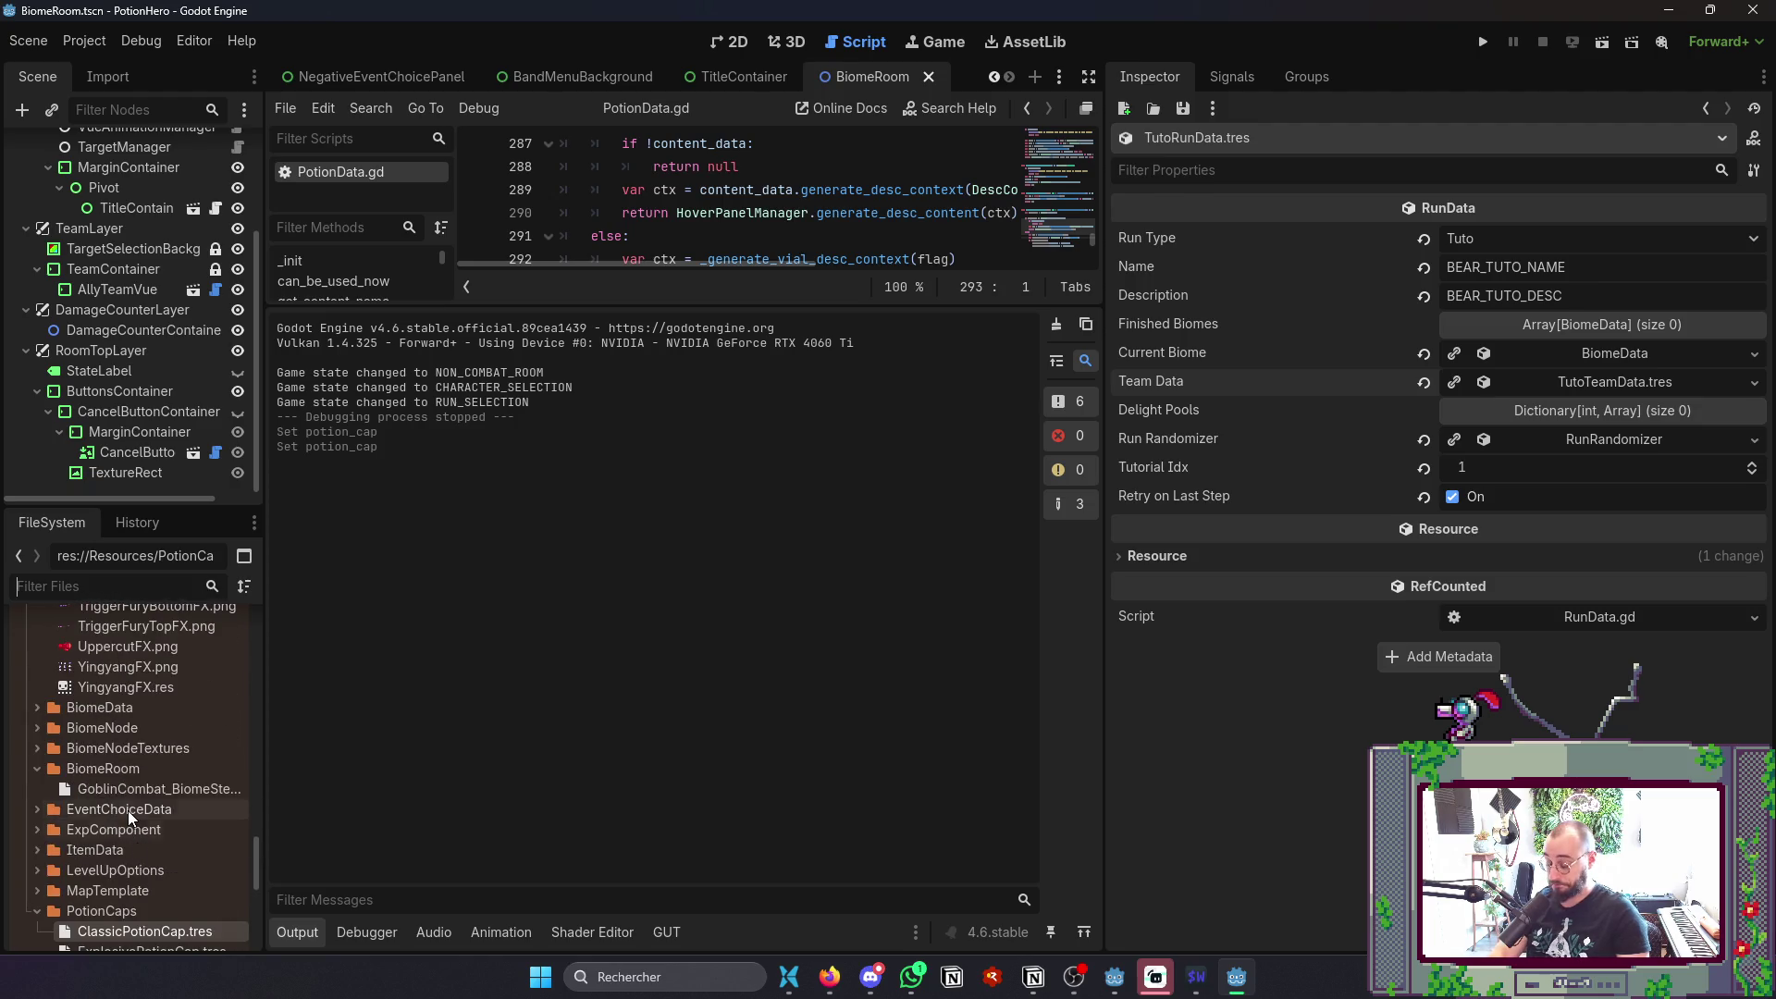
pyautogui.write('PotioND')
pyautogui.press('BackSpace')
pyautogui.press('BackSpace')
pyautogui.write('n')
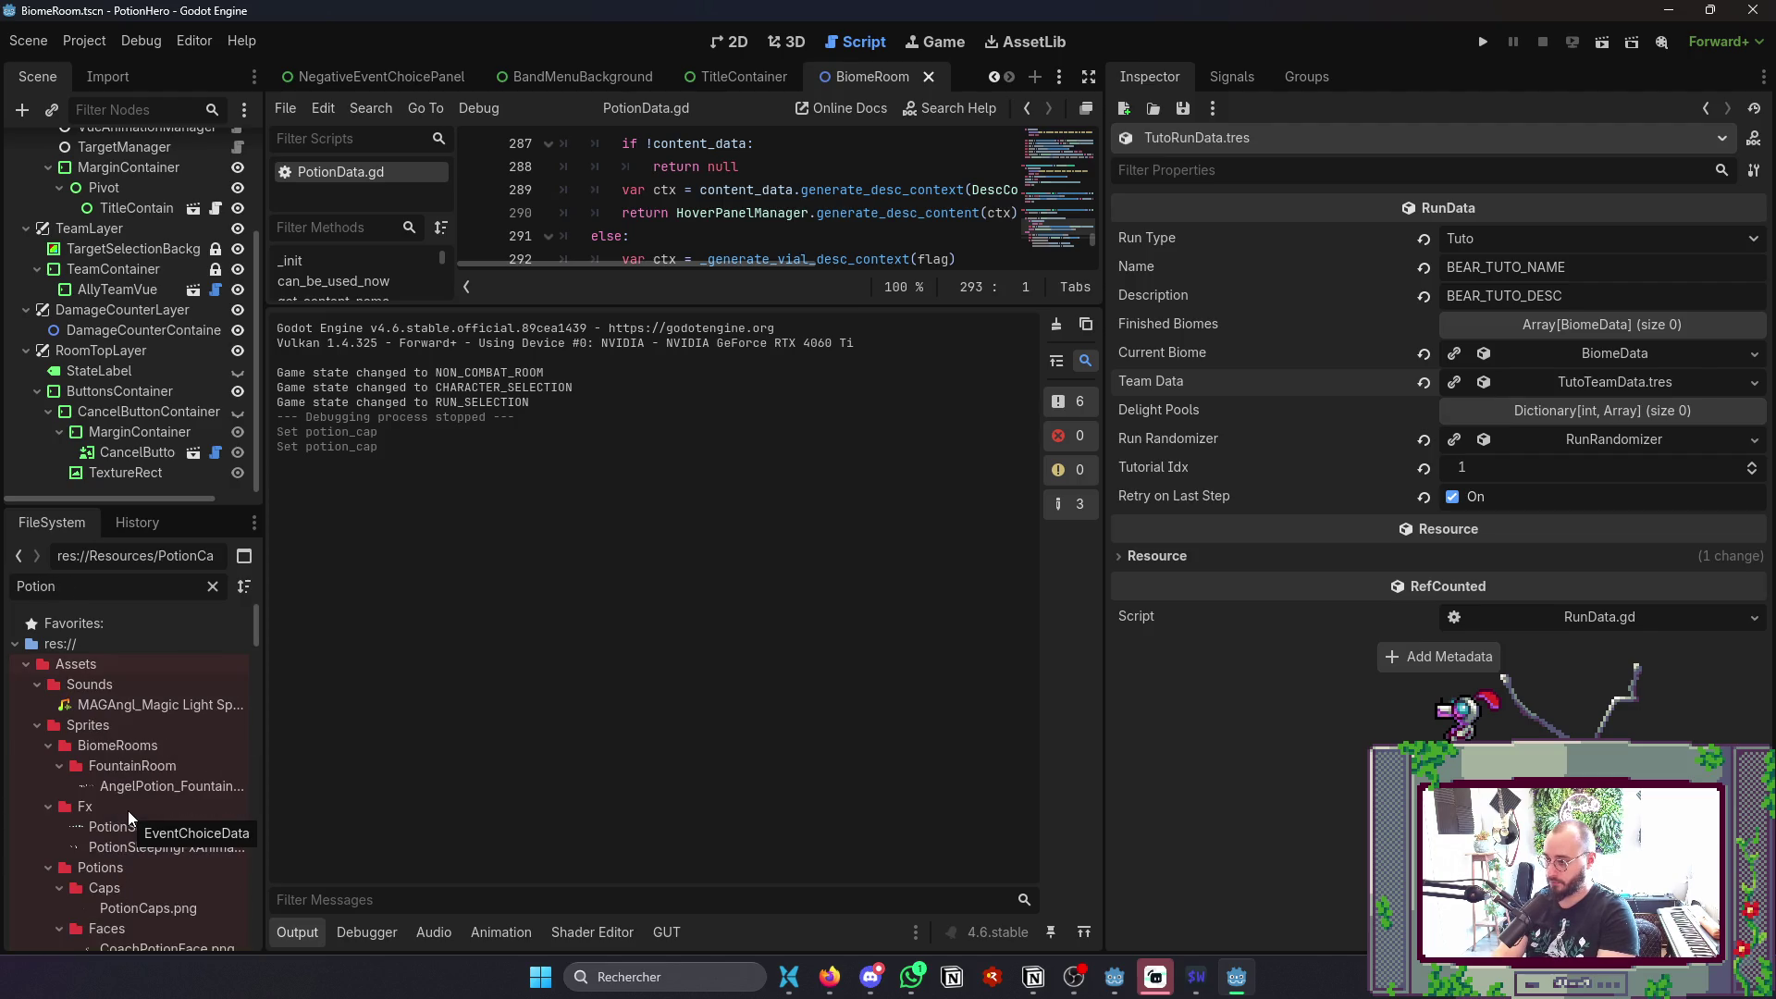
pyautogui.press('BackSpace')
pyautogui.press('BackSpace')
pyautogui.press('BackSpace')
pyautogui.write('Rn')
pyautogui.press('BackSpace')
pyautogui.write('unDa')
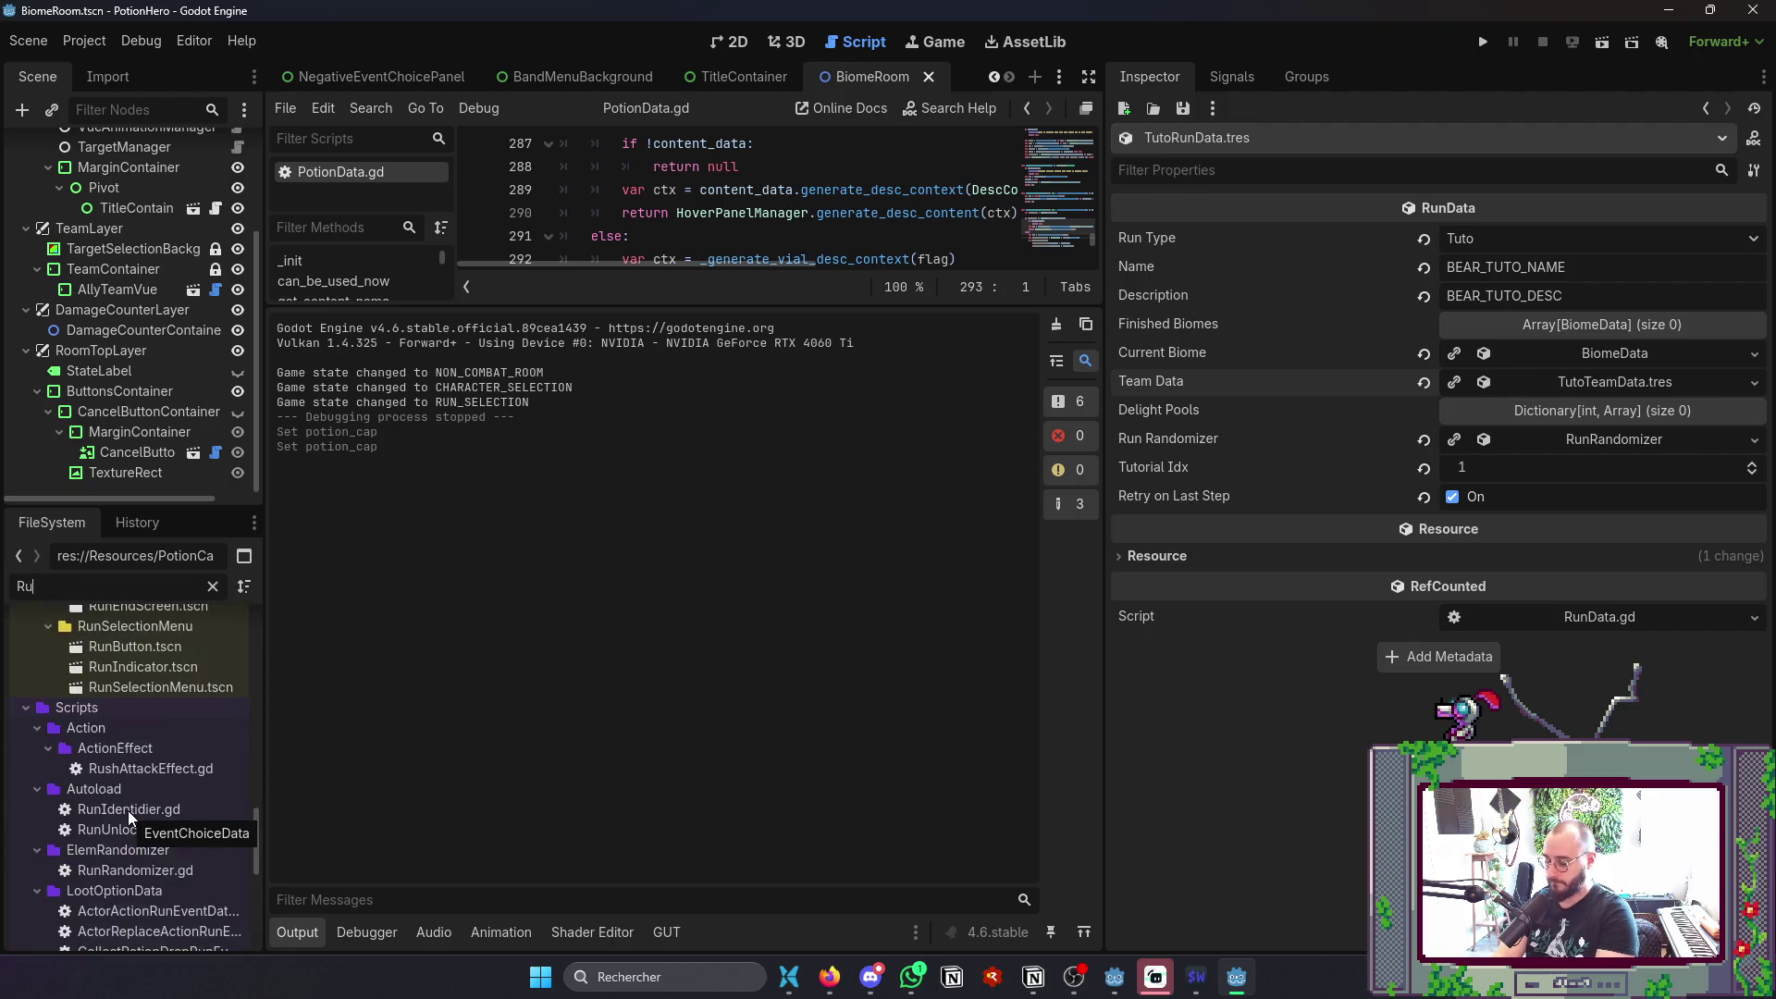